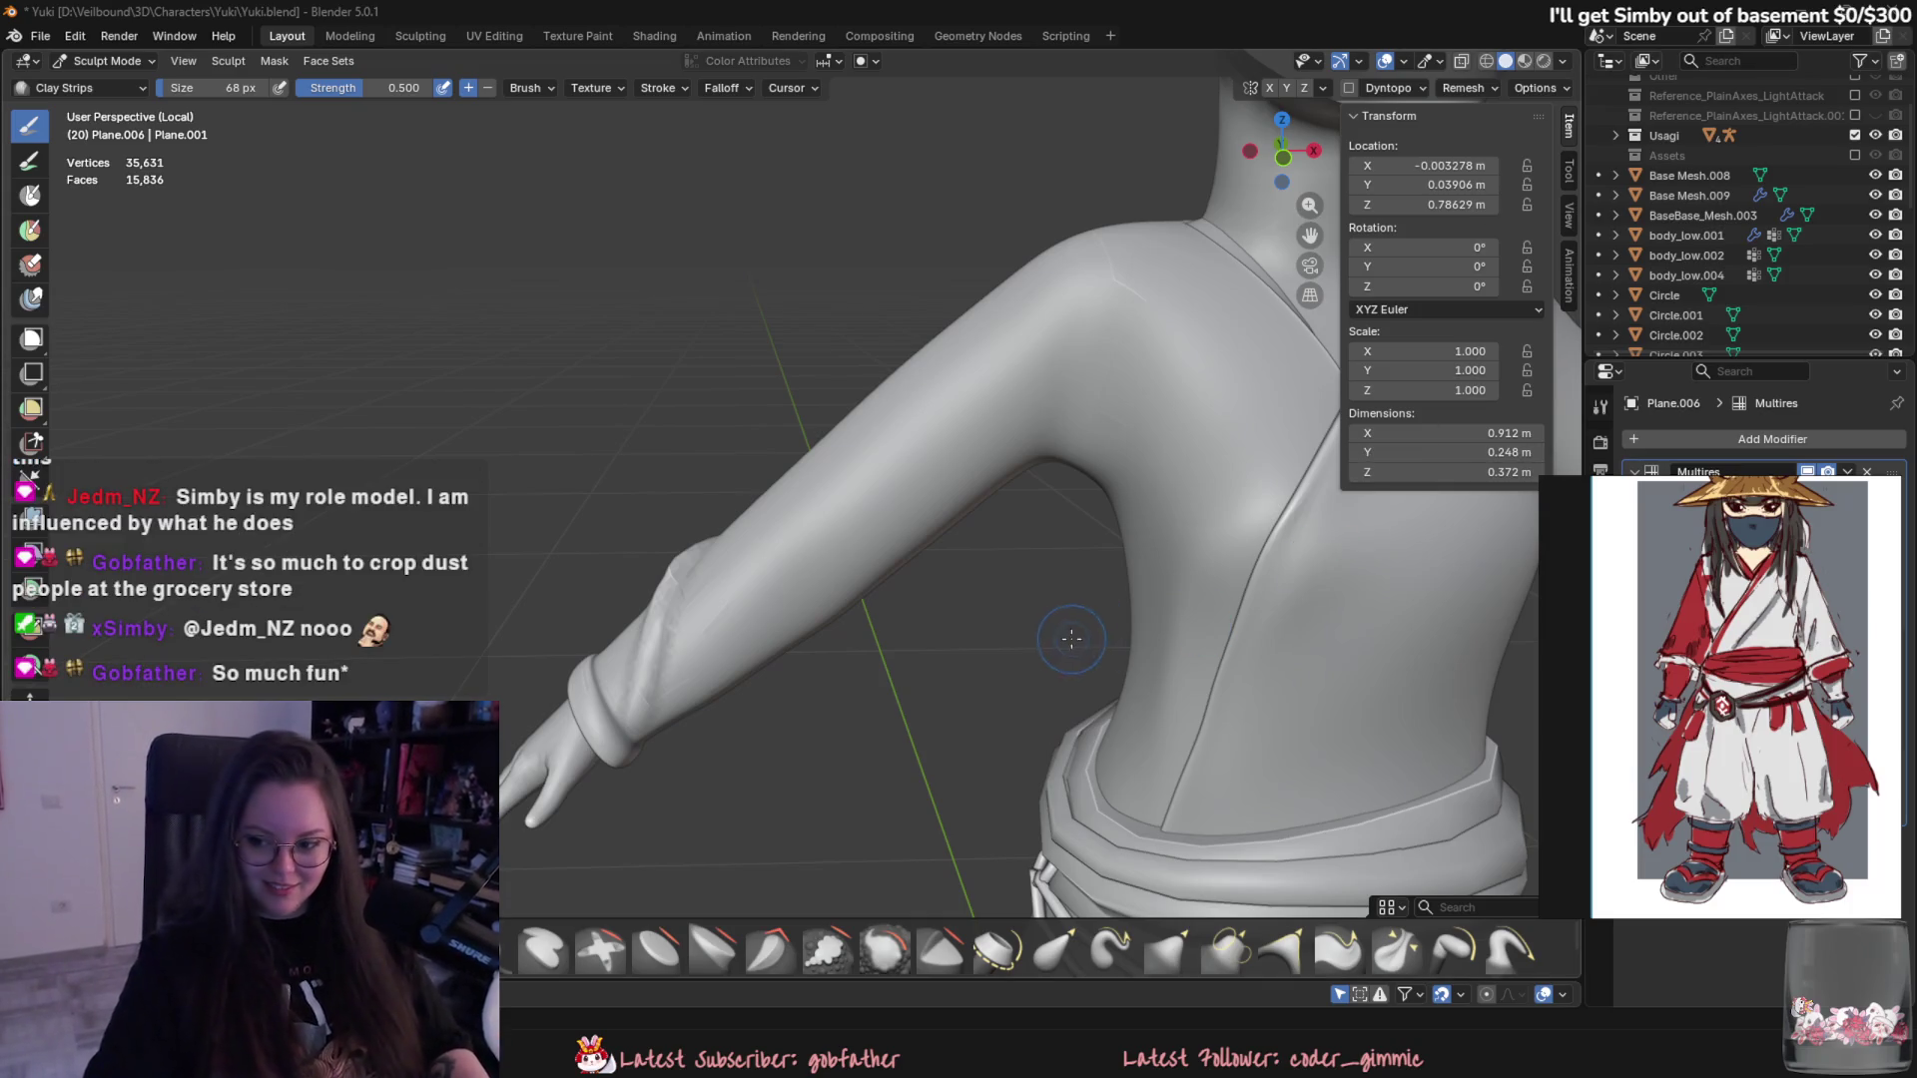
# - Sculpt a fold and a crease into the forearm sleeve just above the cuff
pyautogui.moveTo(1049, 659)
pyautogui.mouseDown(button='middle')
pyautogui.moveTo(943, 664)
pyautogui.moveTo(899, 547)
pyautogui.moveTo(931, 535)
pyautogui.mouseUp(button='middle')
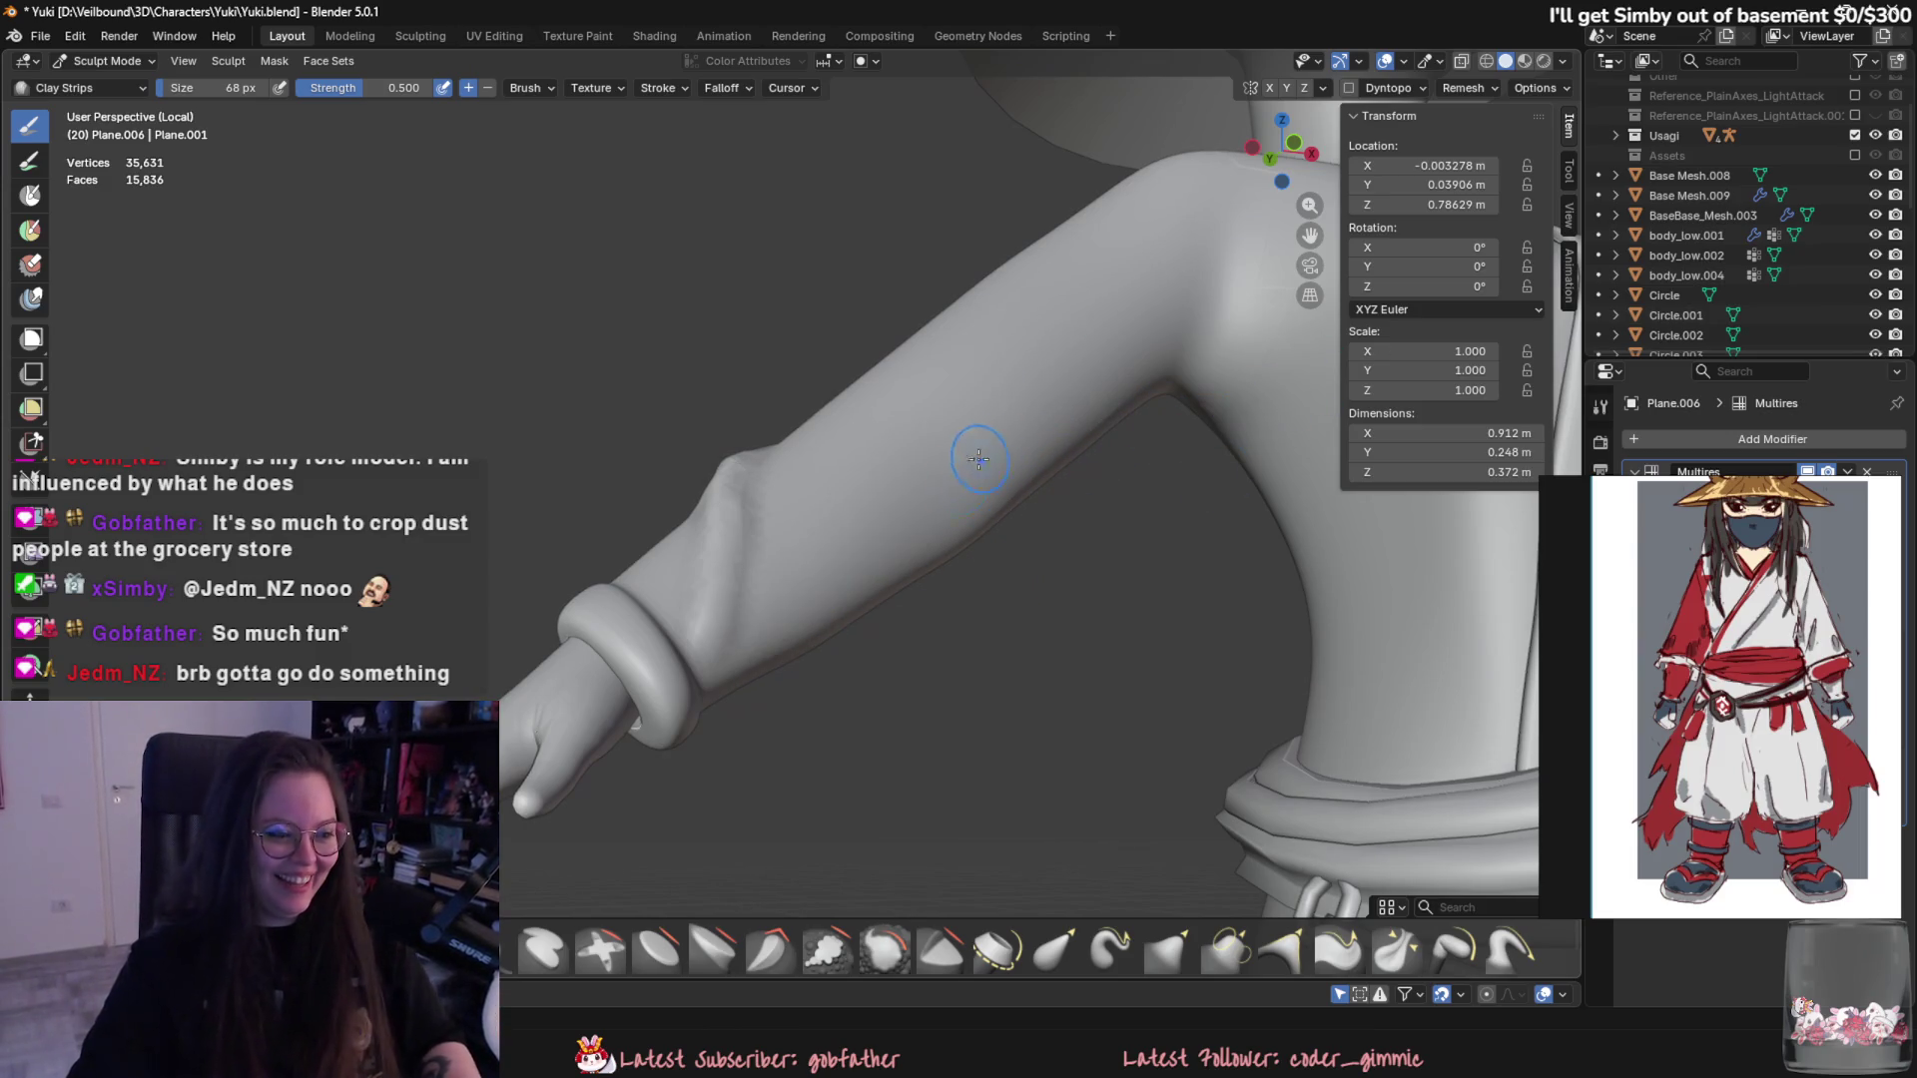
pyautogui.moveTo(794, 631); pyautogui.dragTo(889, 556)
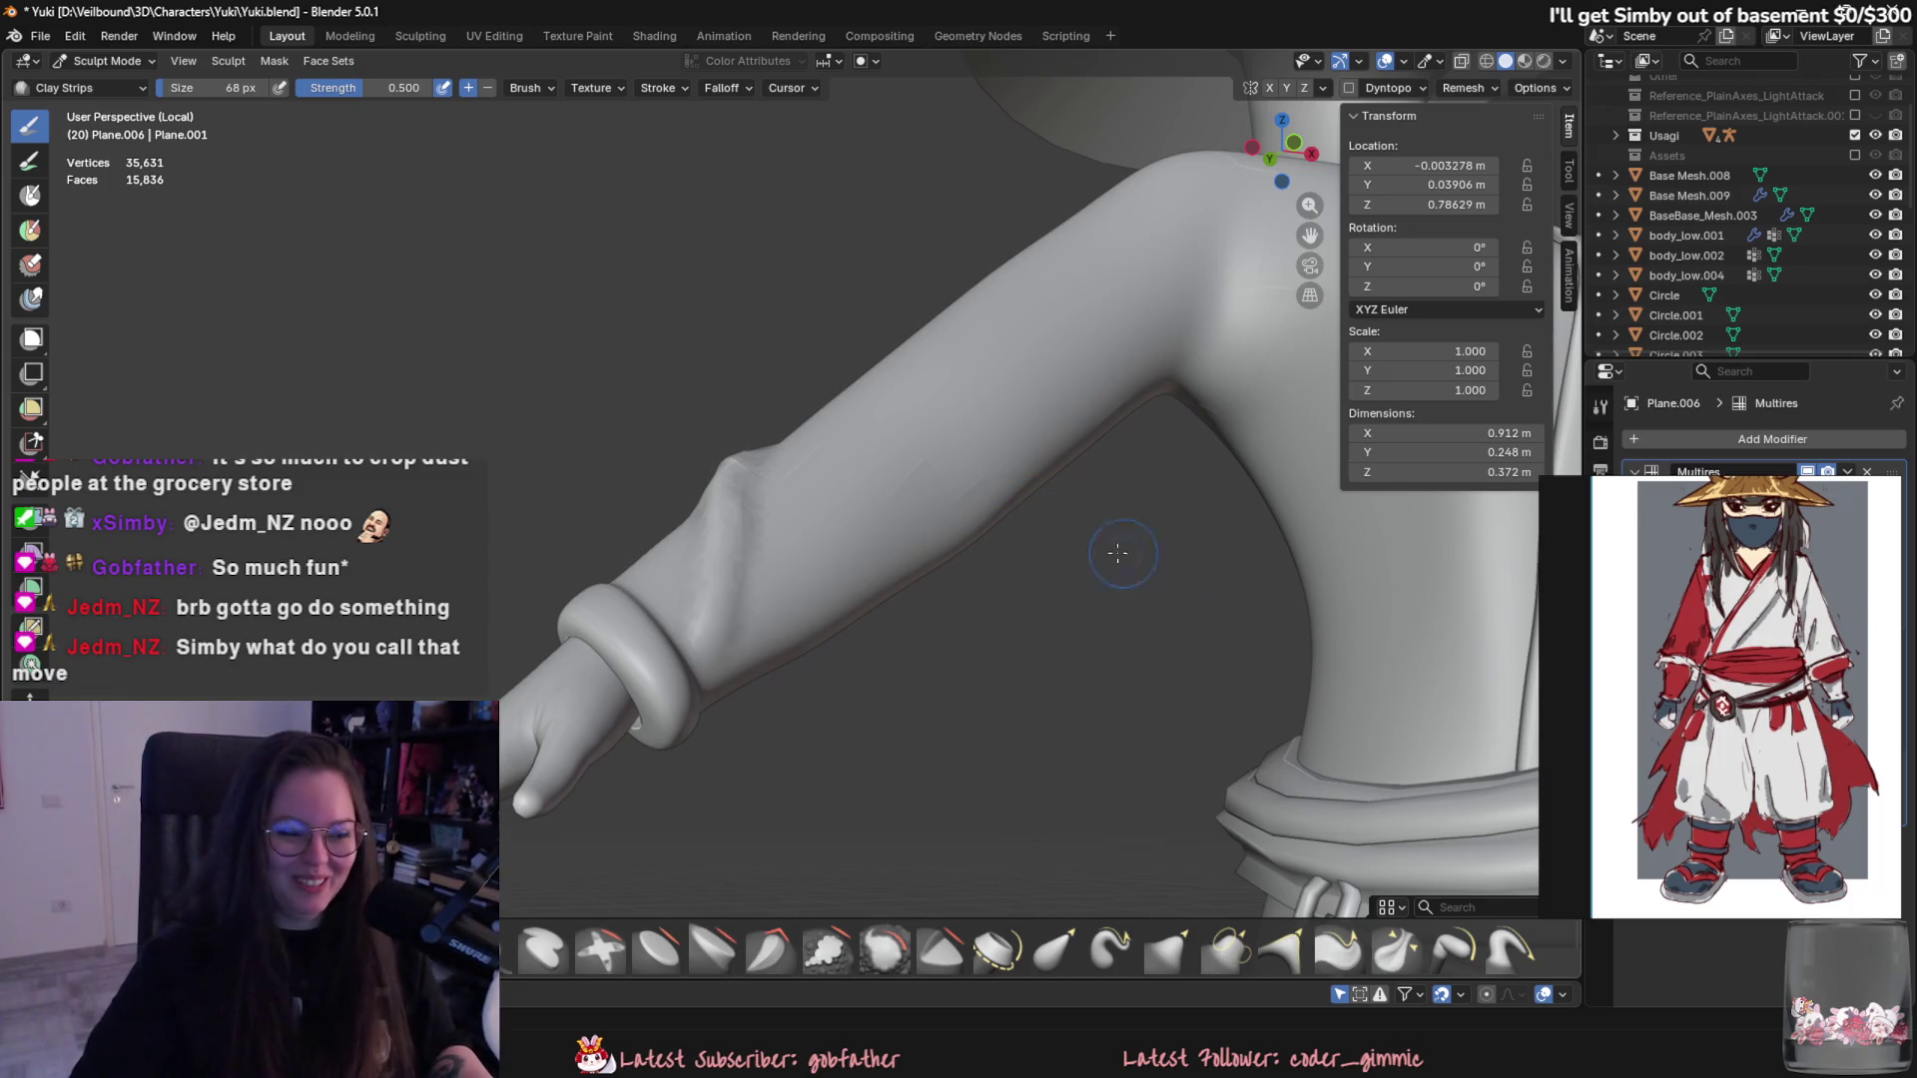
pyautogui.moveTo(1117, 553); pyautogui.dragTo(993, 545, button='middle')
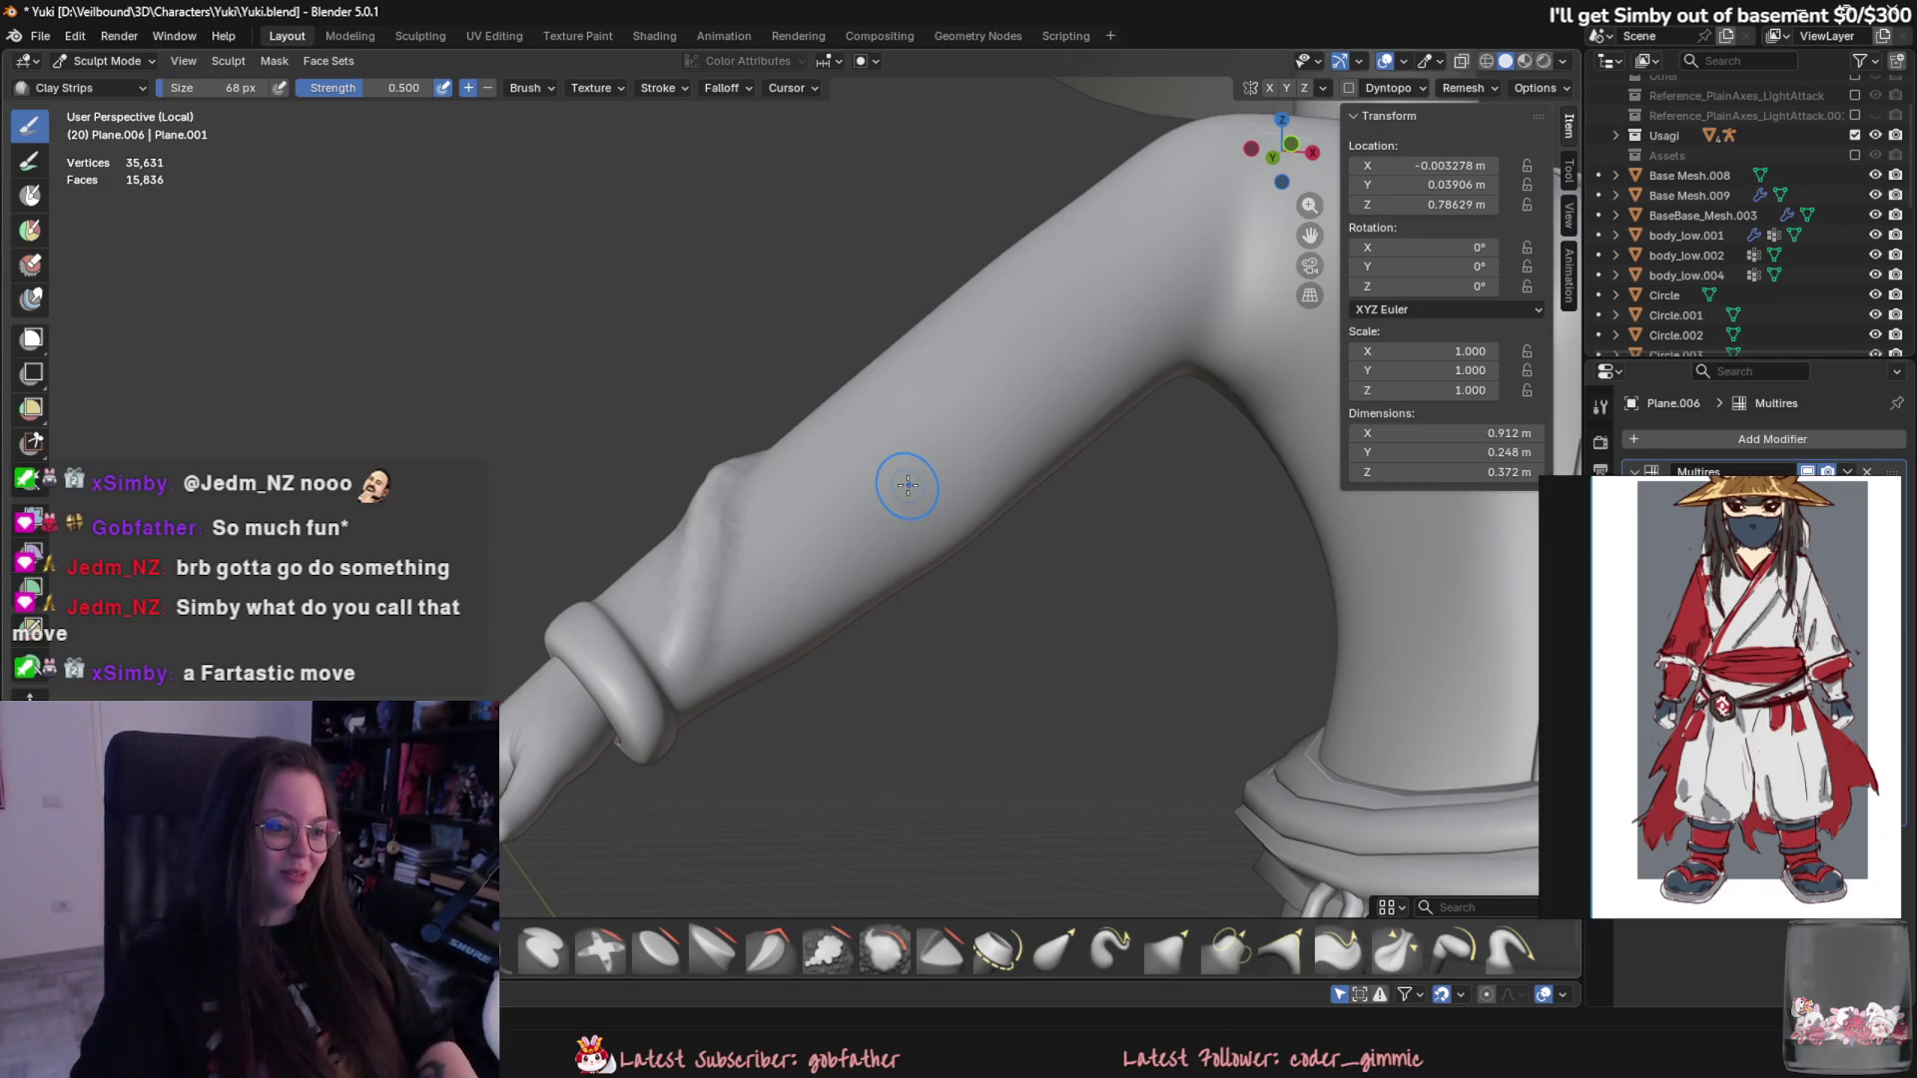
pyautogui.moveTo(906, 483); pyautogui.dragTo(794, 630)
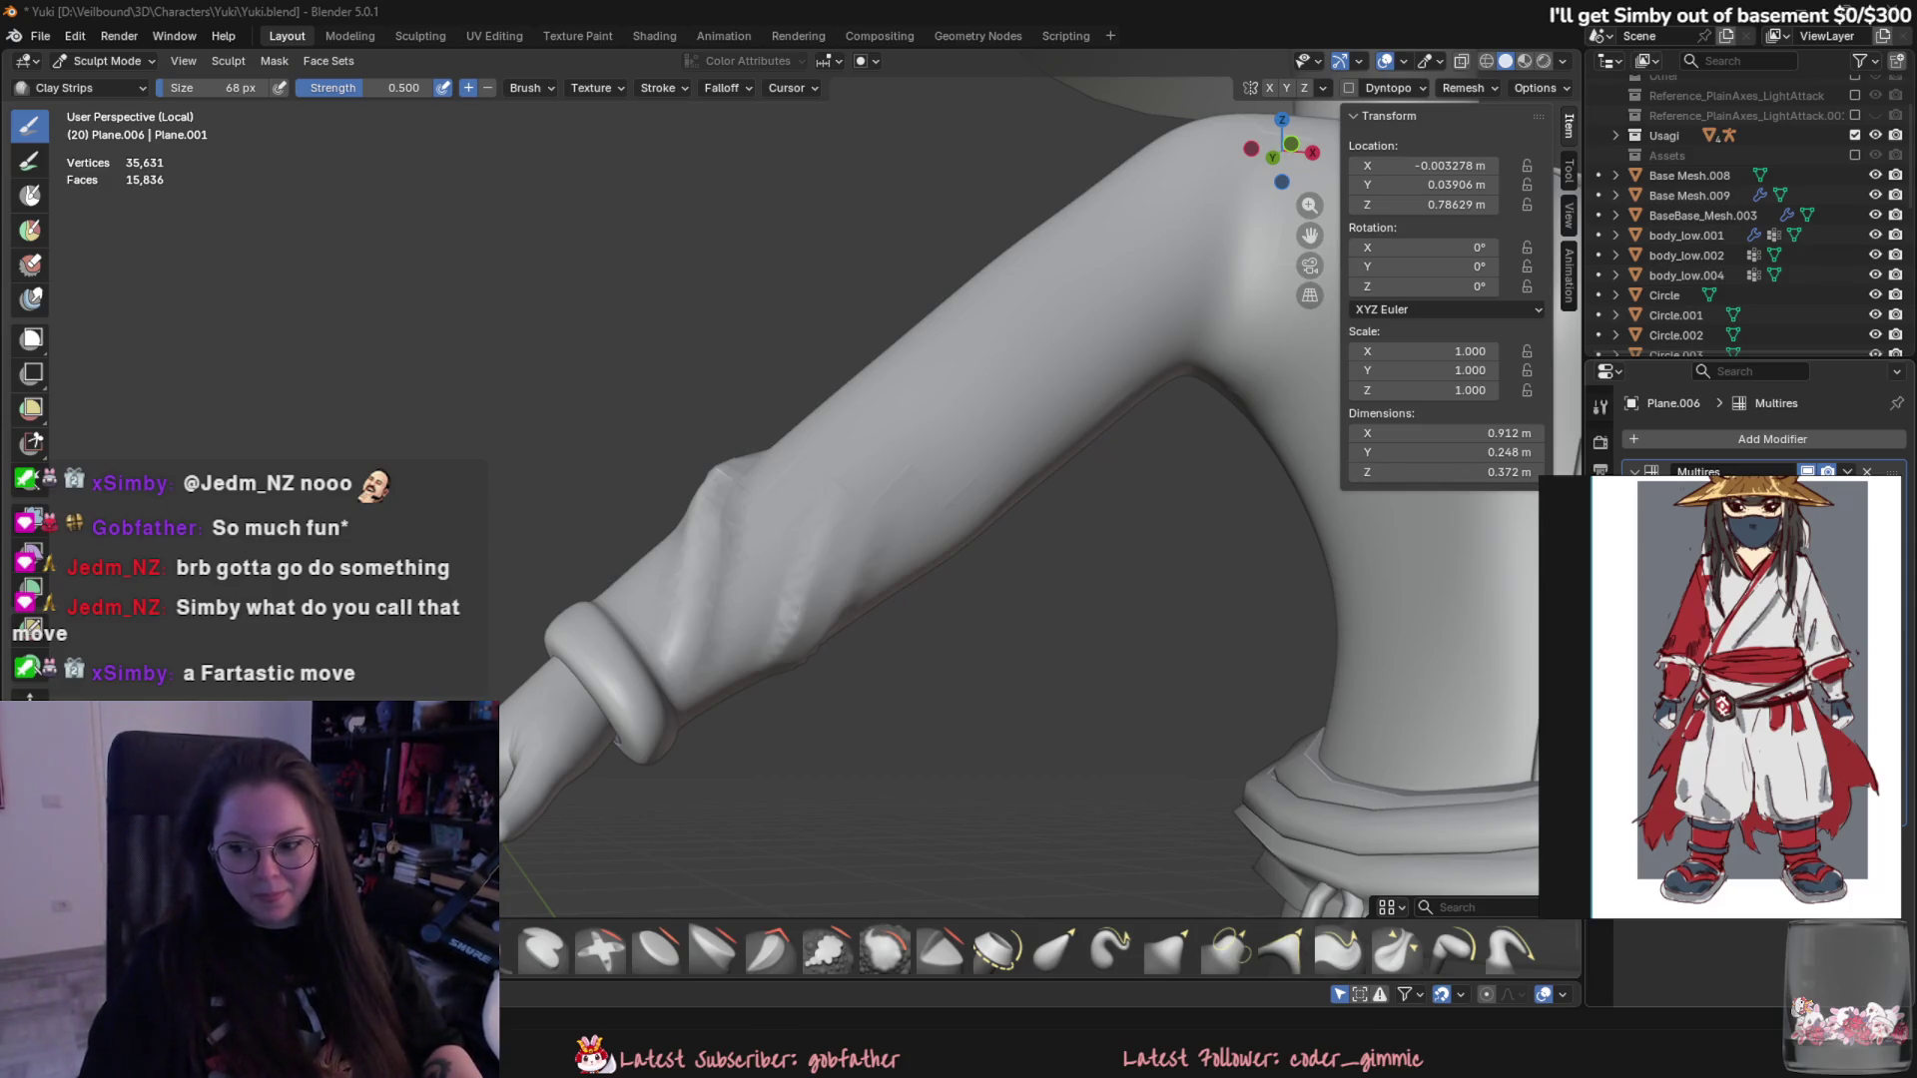
pyautogui.moveTo(984, 750); pyautogui.dragTo(834, 548, button='middle')
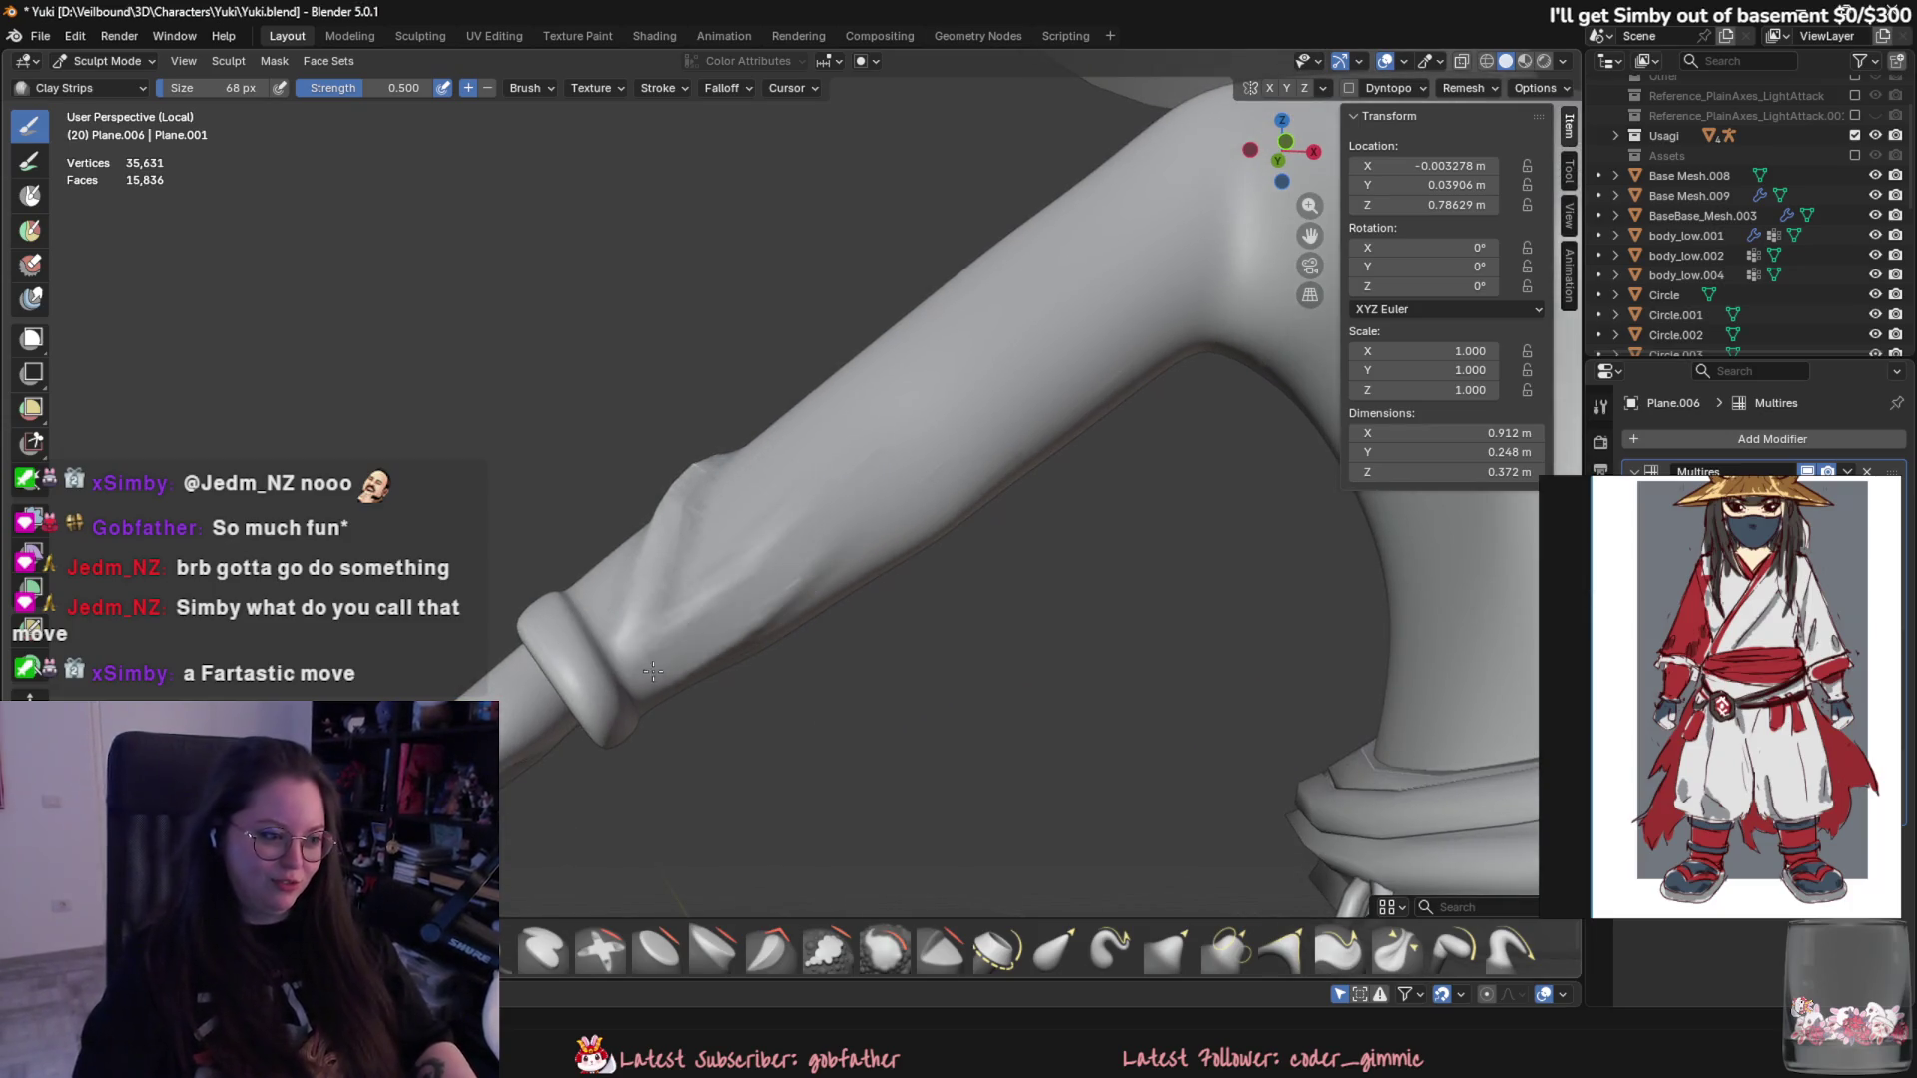
# - Add more crease strokes on the forearm sleeve above the cuff, checking them against the torso
pyautogui.moveTo(652, 670); pyautogui.dragTo(757, 566)
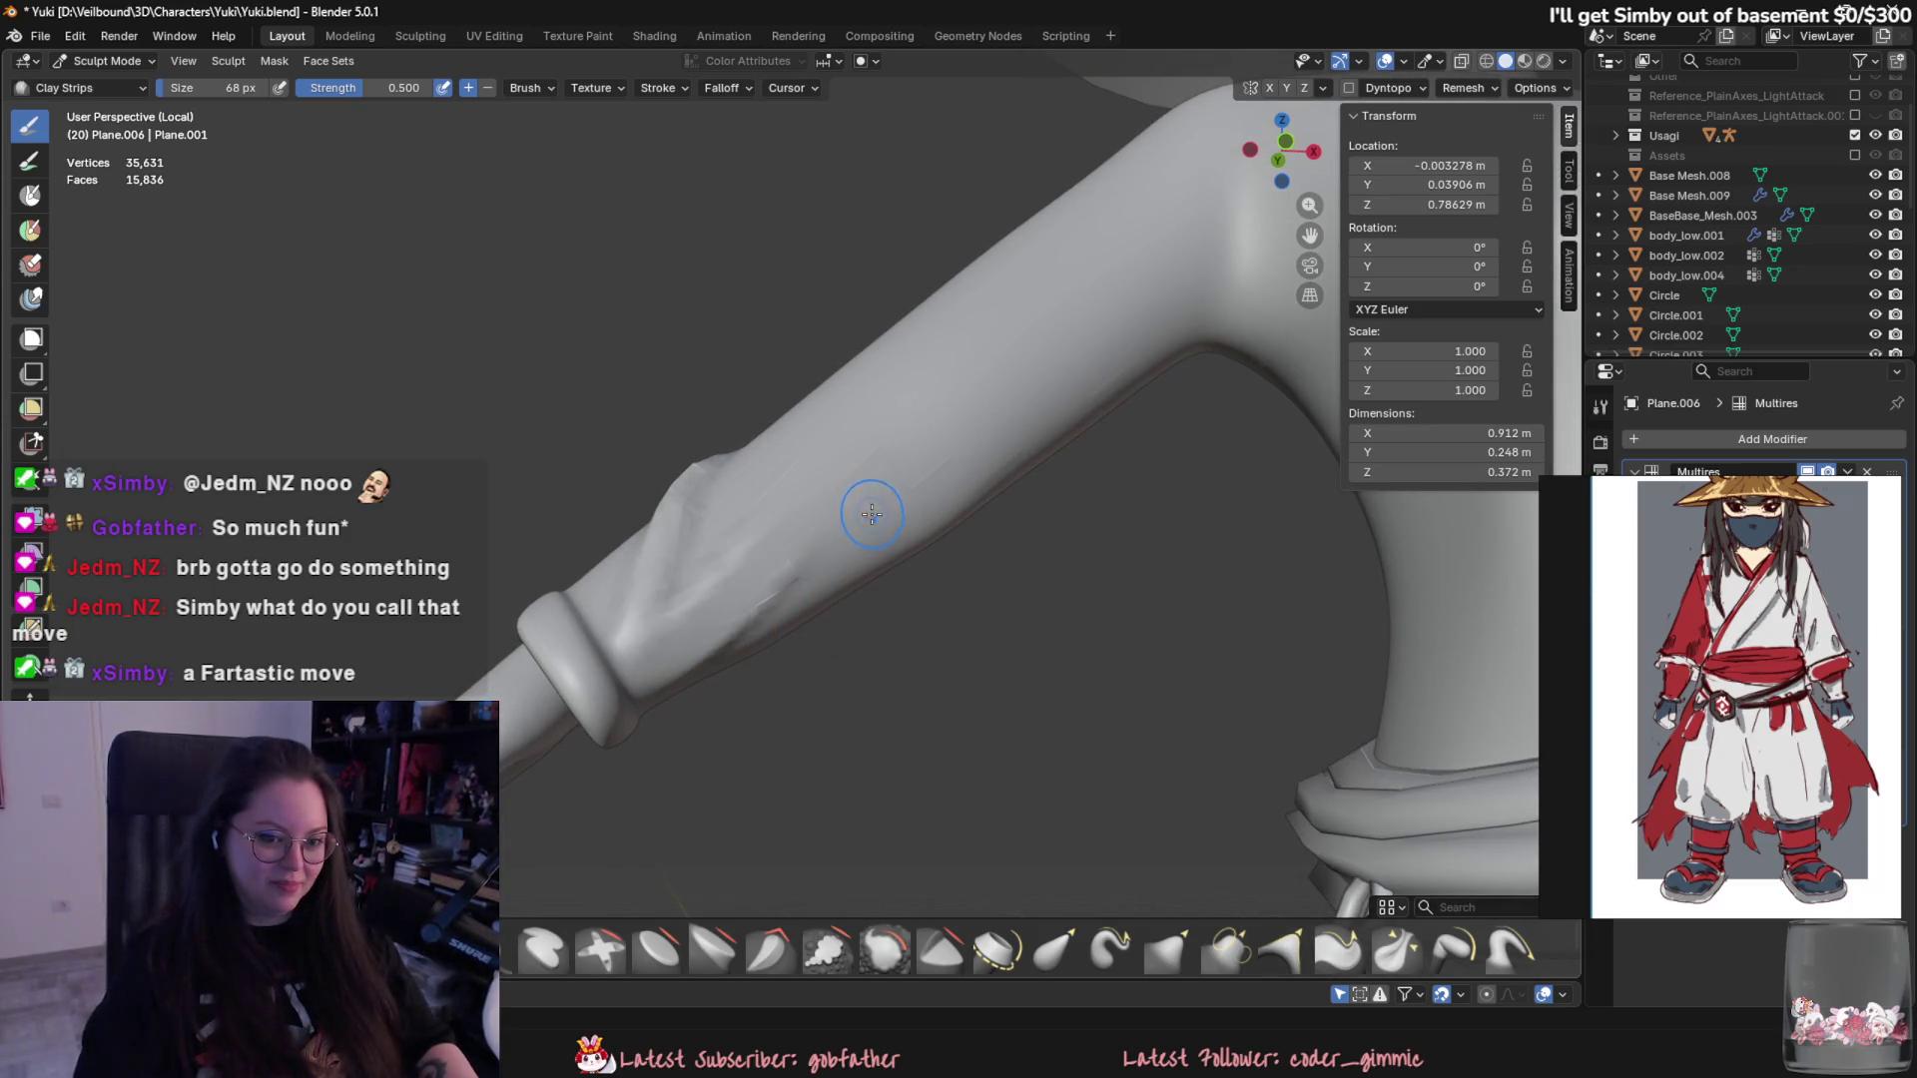
pyautogui.moveTo(756, 574); pyautogui.dragTo(916, 549, button='middle')
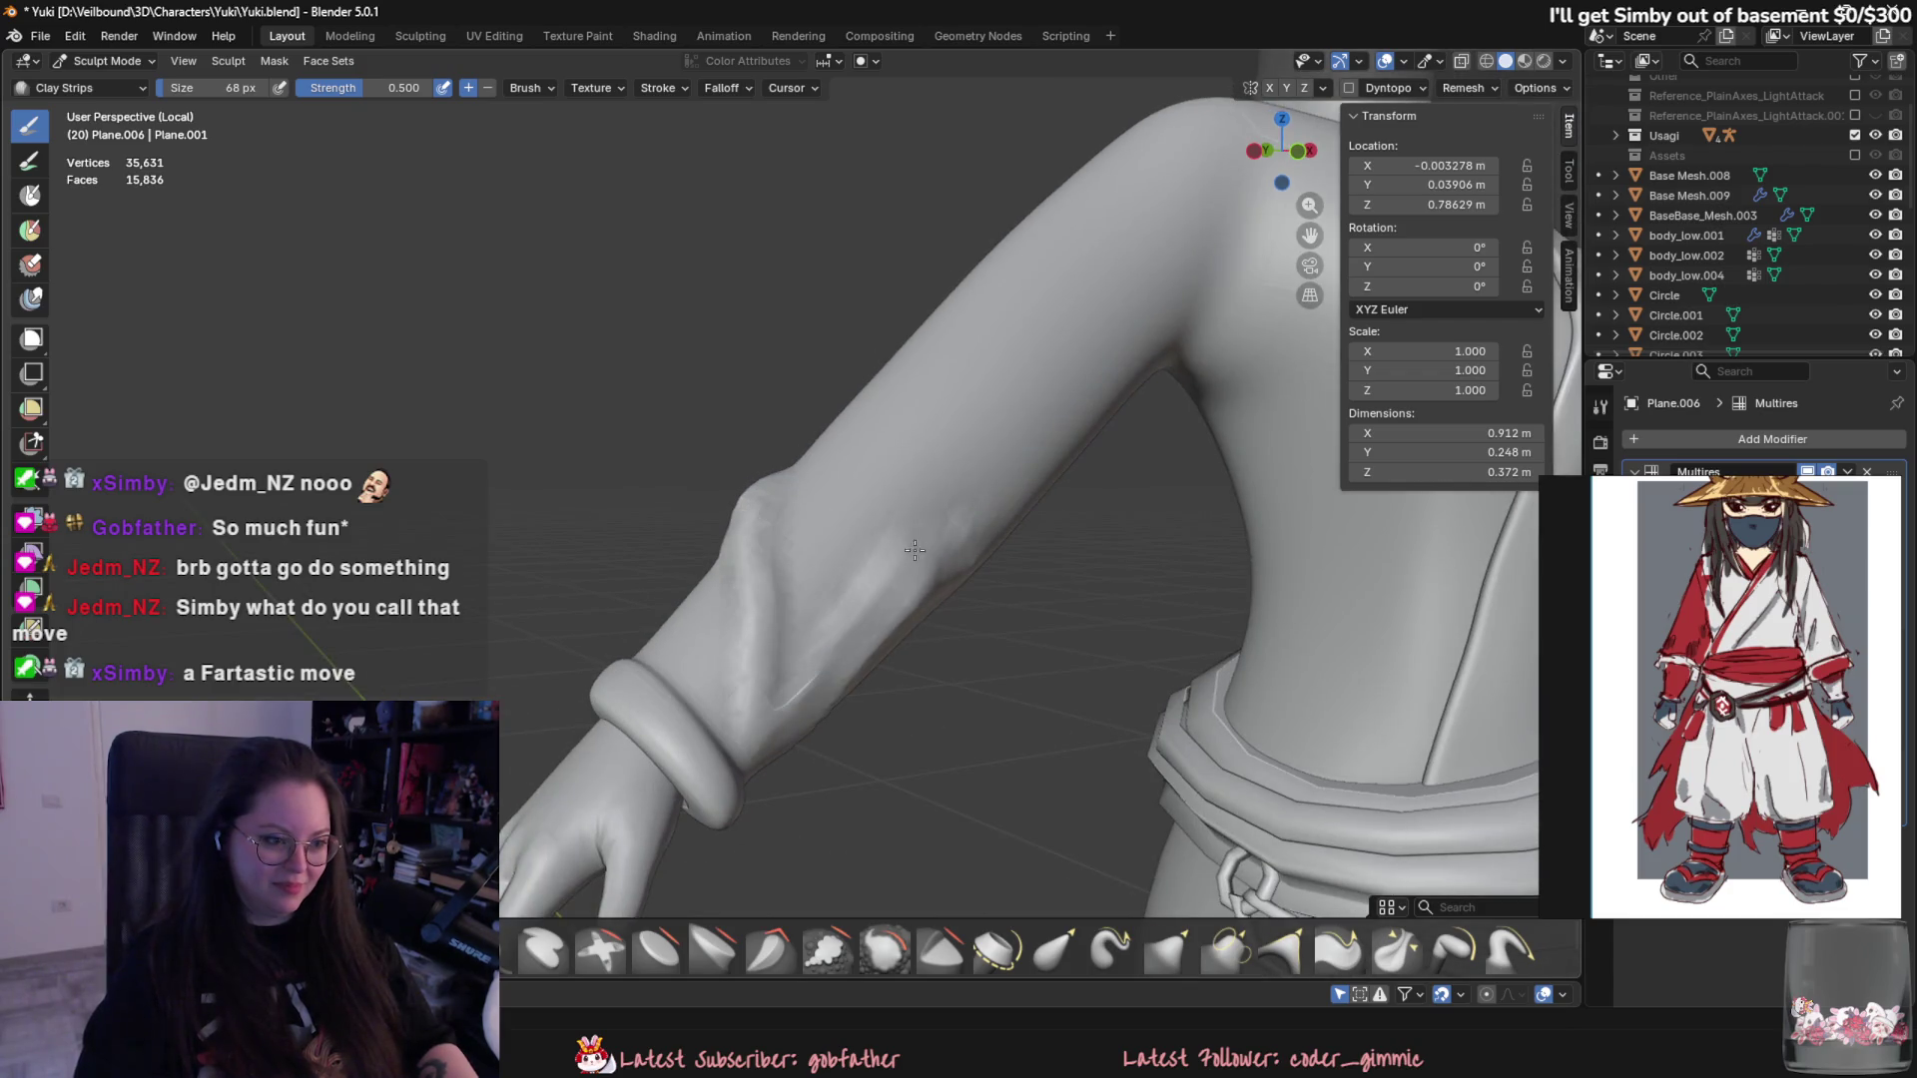
pyautogui.moveTo(914, 549); pyautogui.dragTo(989, 555)
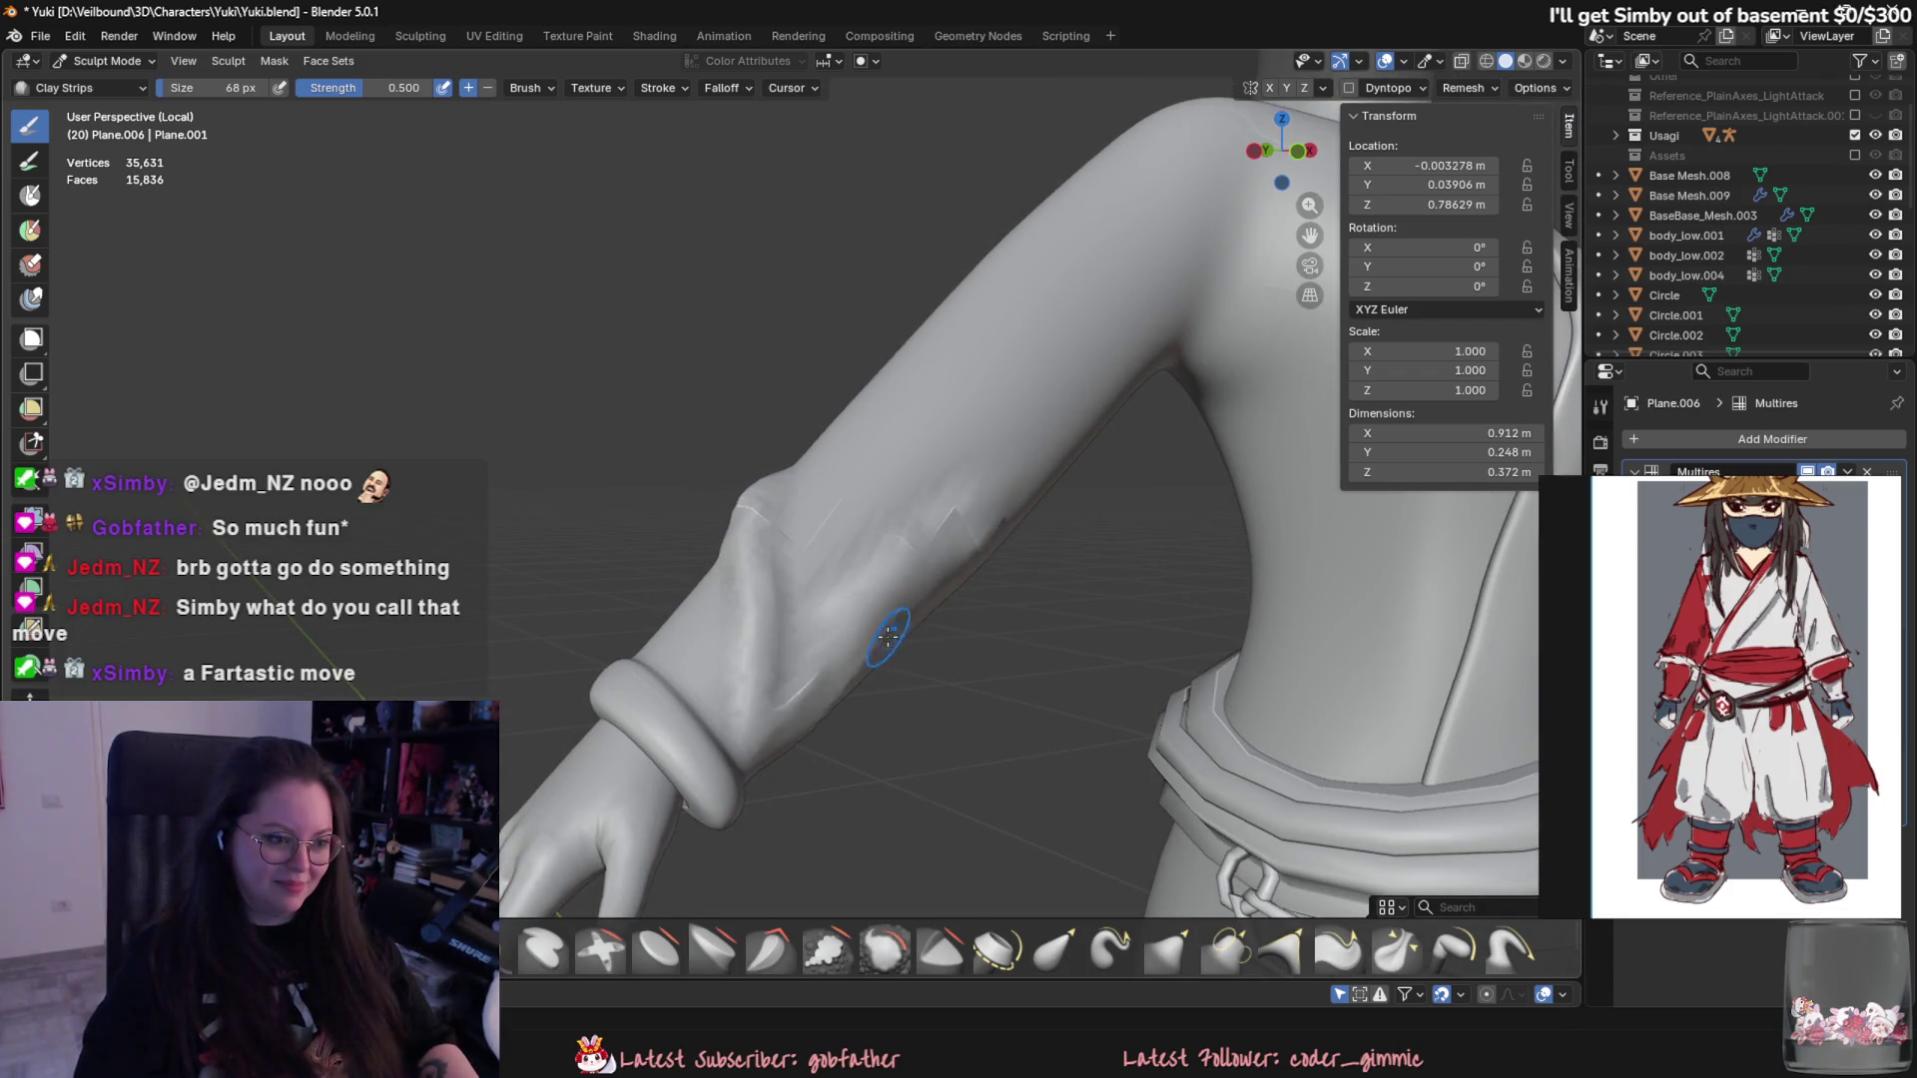
pyautogui.moveTo(889, 640); pyautogui.dragTo(834, 434, button='middle')
pyautogui.moveTo(770, 676); pyautogui.dragTo(962, 688, button='middle')
# - Orbit around the arm, torso and belt to review the new forearm creases
pyautogui.moveTo(827, 554); pyautogui.dragTo(905, 560, button='middle')
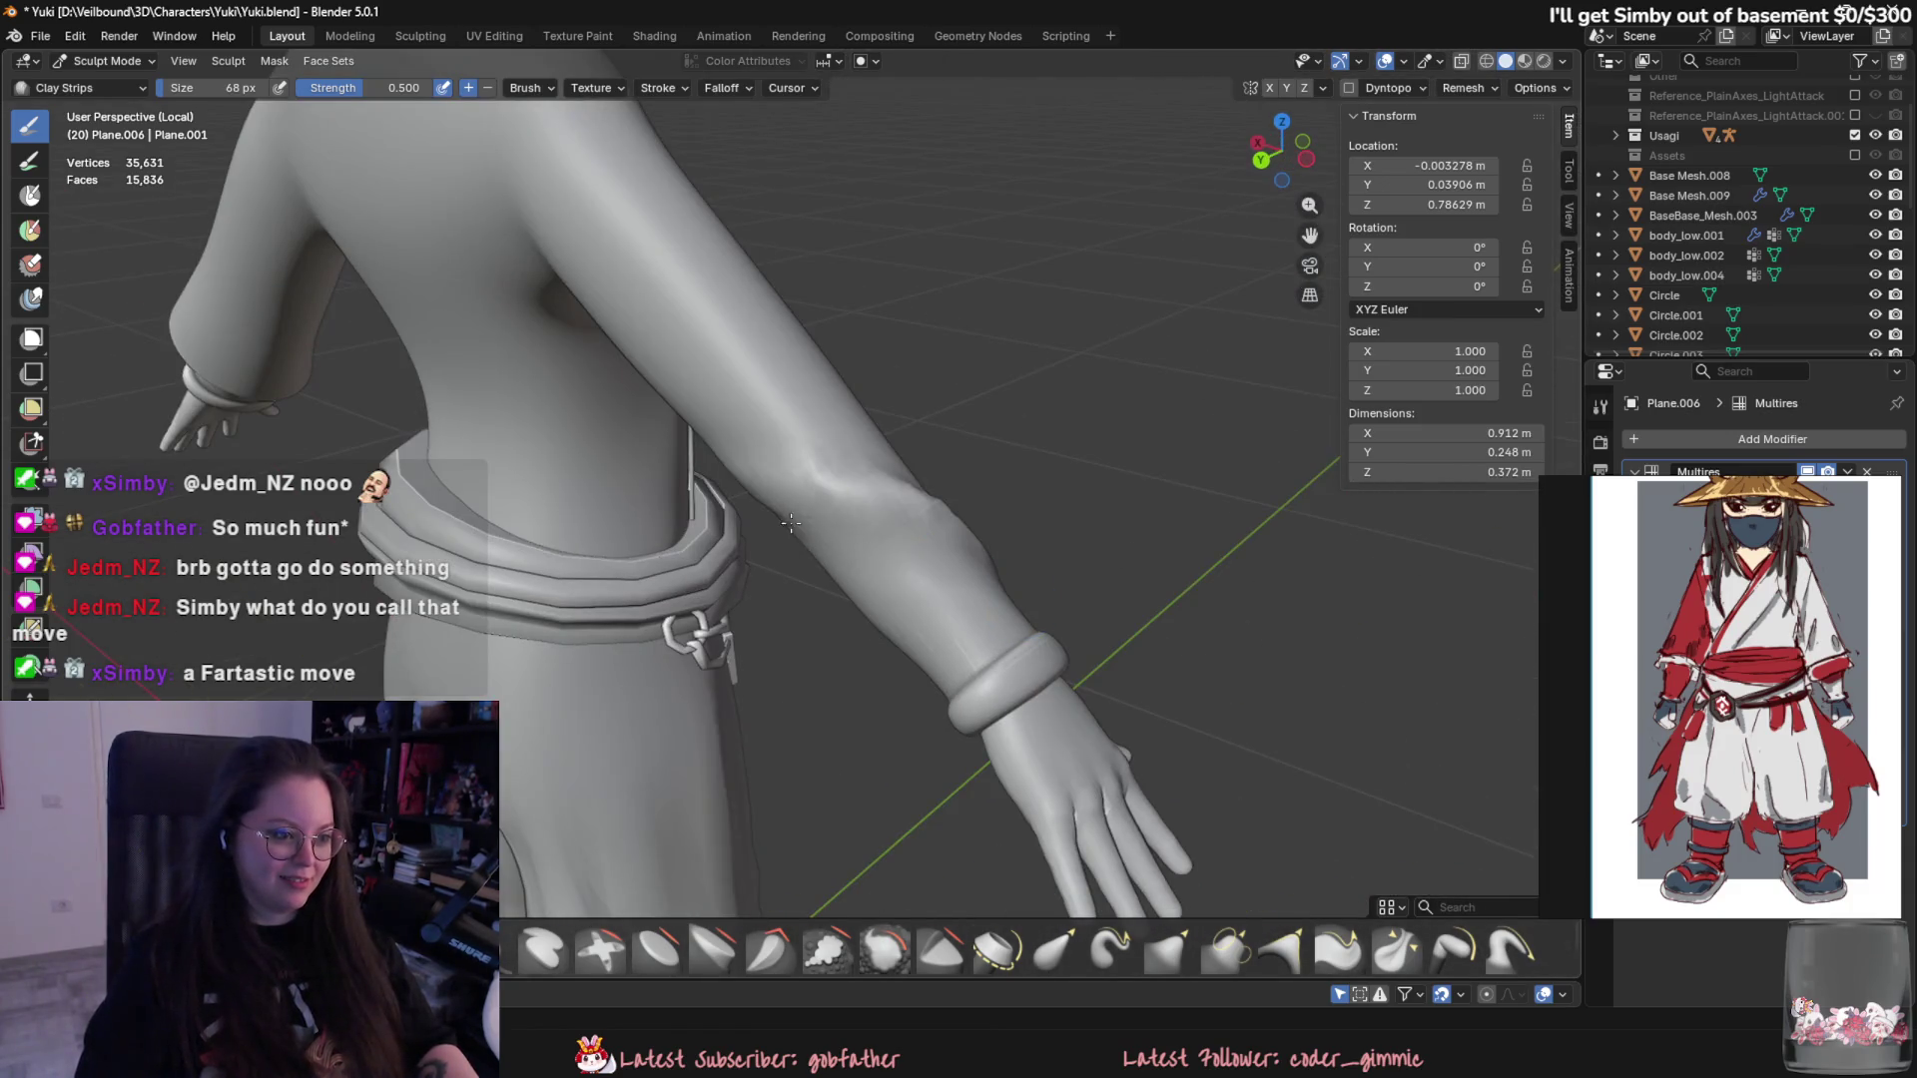
pyautogui.moveTo(791, 523); pyautogui.dragTo(853, 531, button='middle')
pyautogui.moveTo(941, 587); pyautogui.dragTo(839, 551, button='middle')
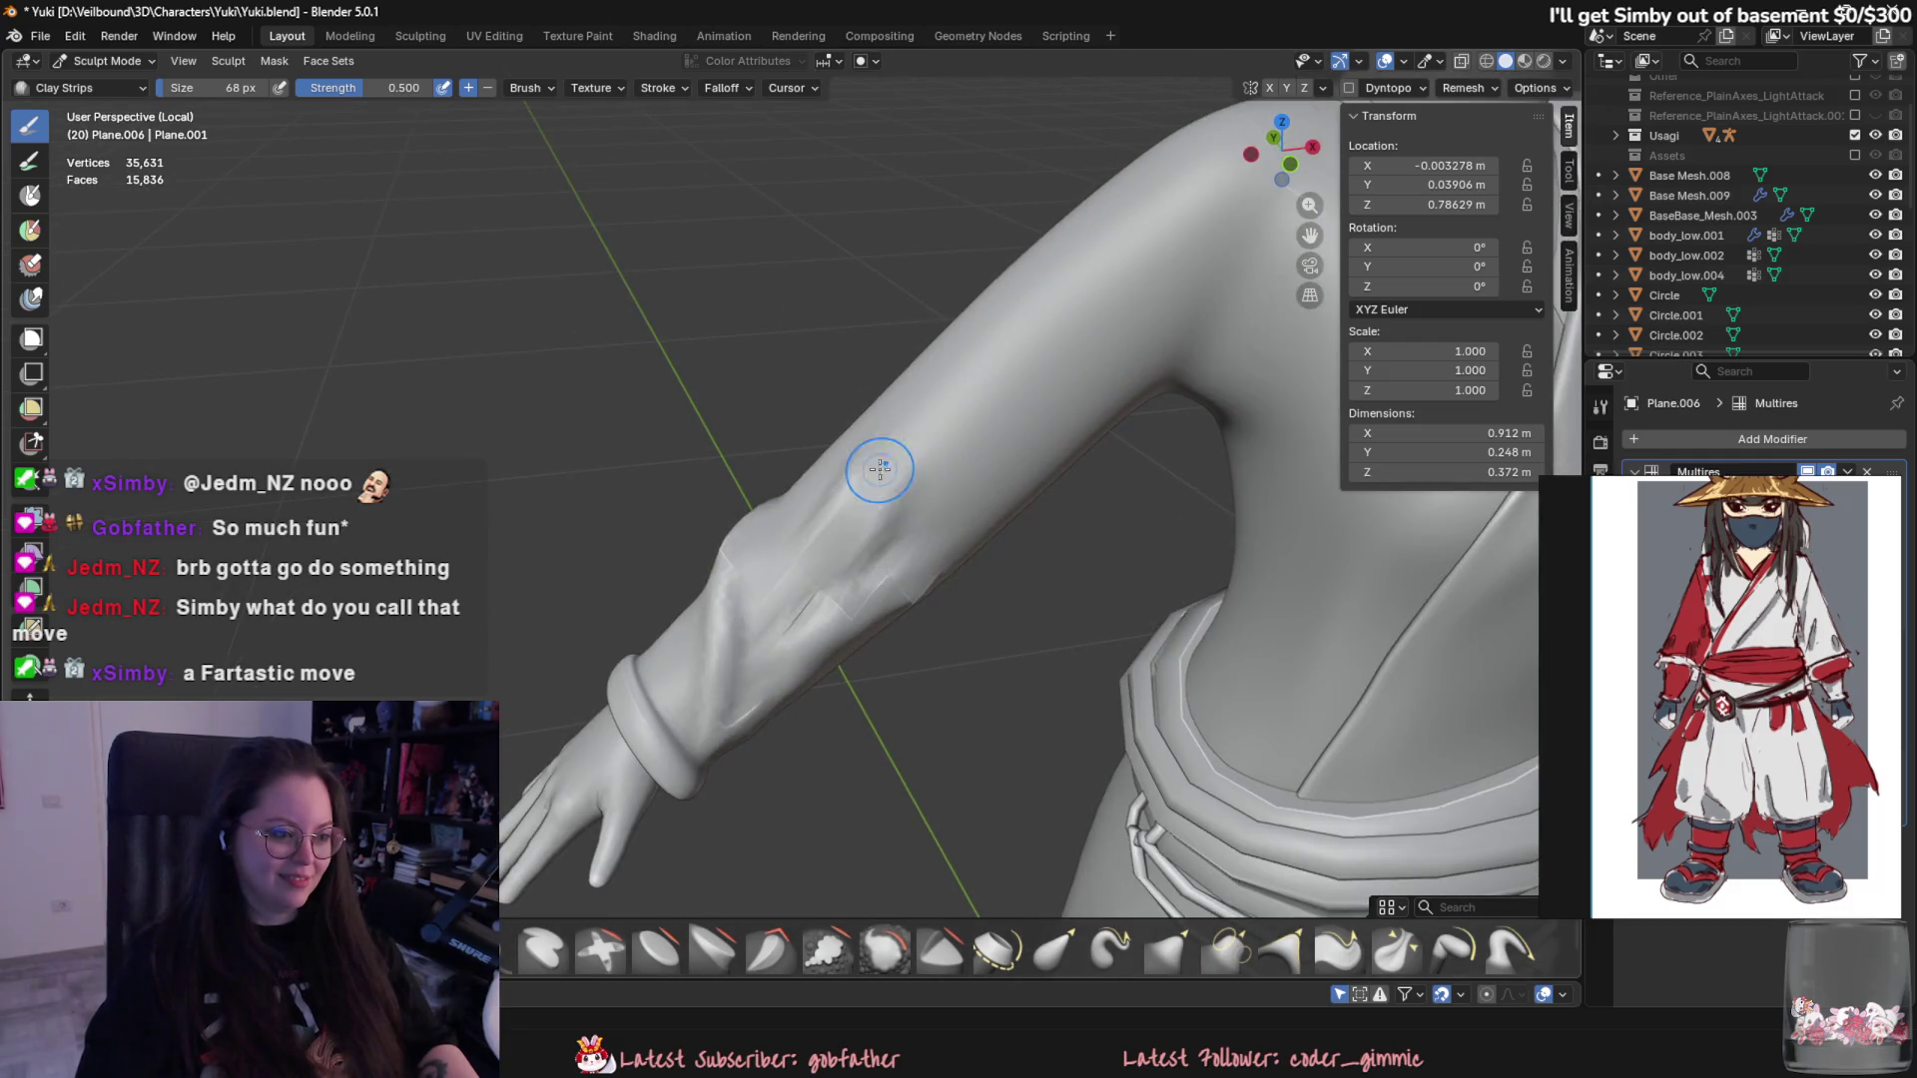
pyautogui.moveTo(744, 647)
pyautogui.mouseDown(button='middle')
pyautogui.moveTo(776, 683)
pyautogui.moveTo(878, 406)
pyautogui.moveTo(819, 594)
pyautogui.moveTo(869, 329)
pyautogui.mouseUp(button='middle')
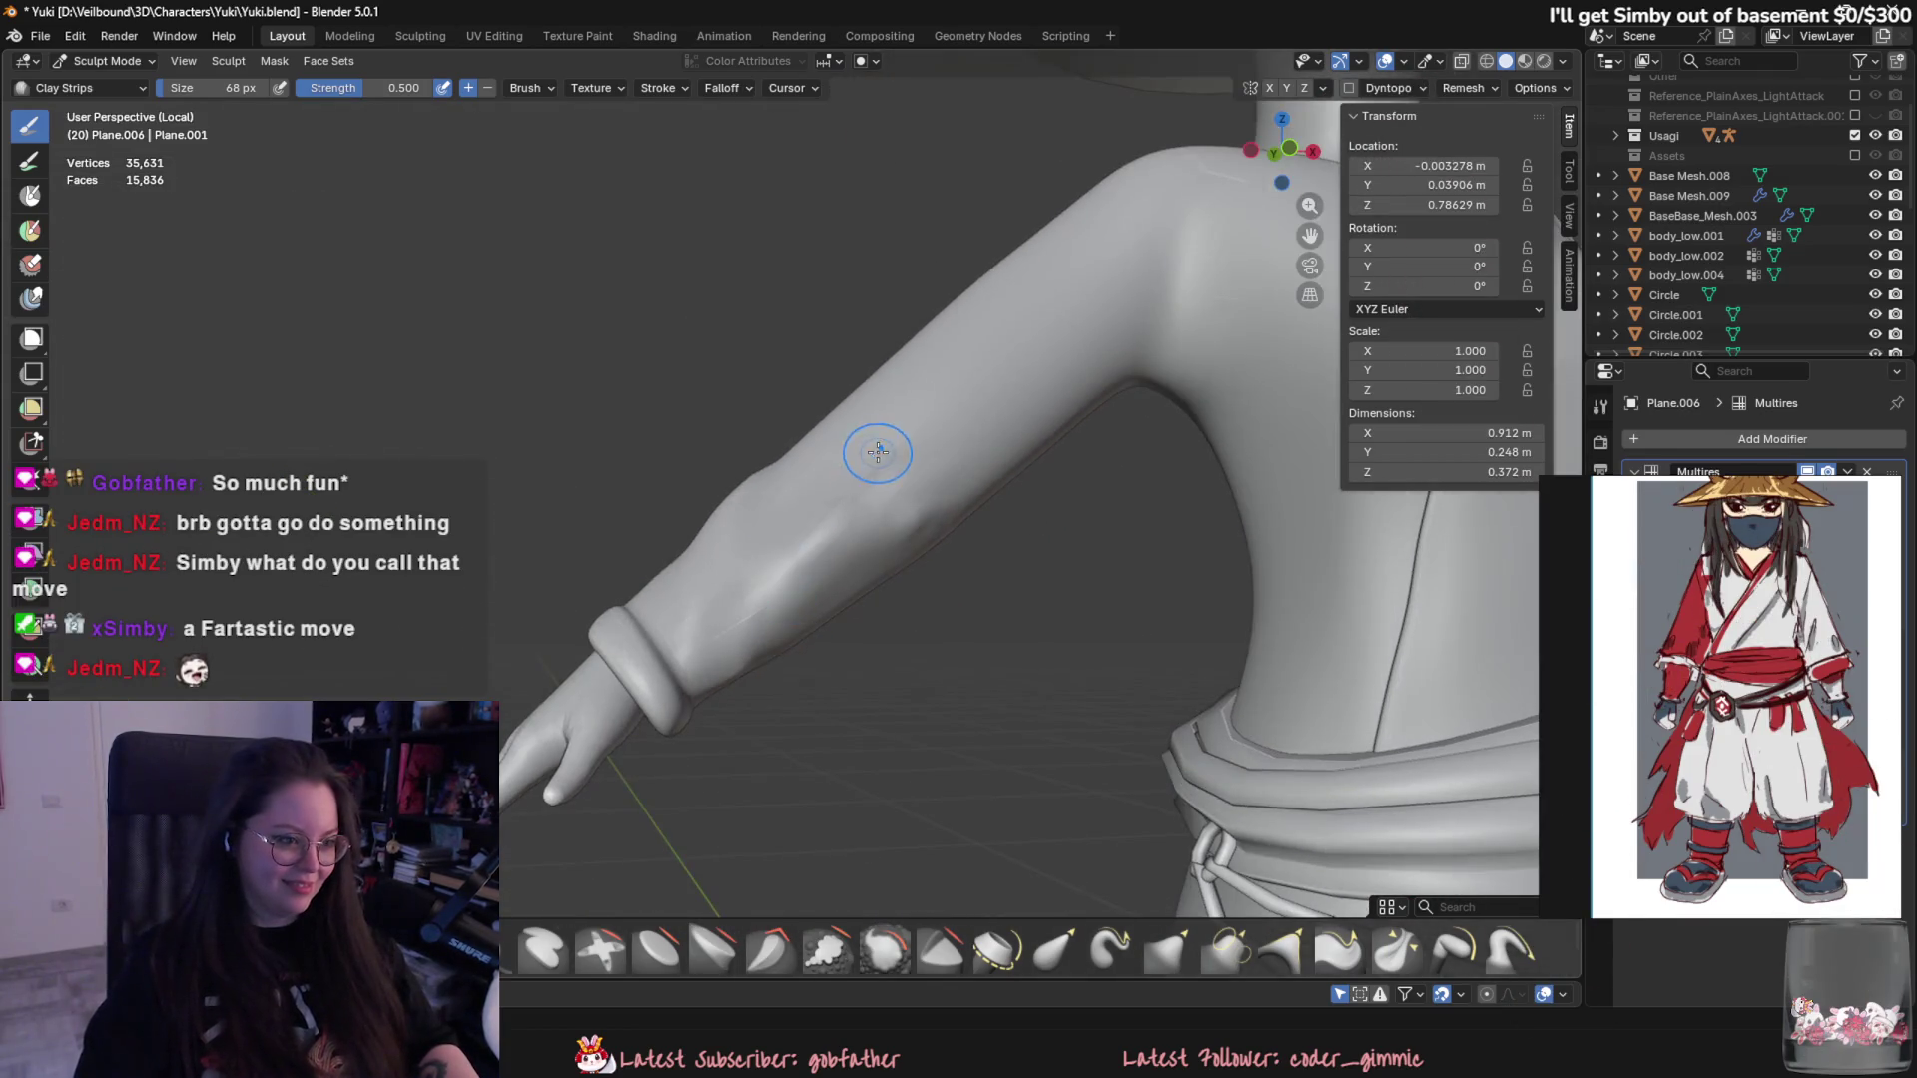
pyautogui.moveTo(920, 399); pyautogui.dragTo(661, 530, button='middle')
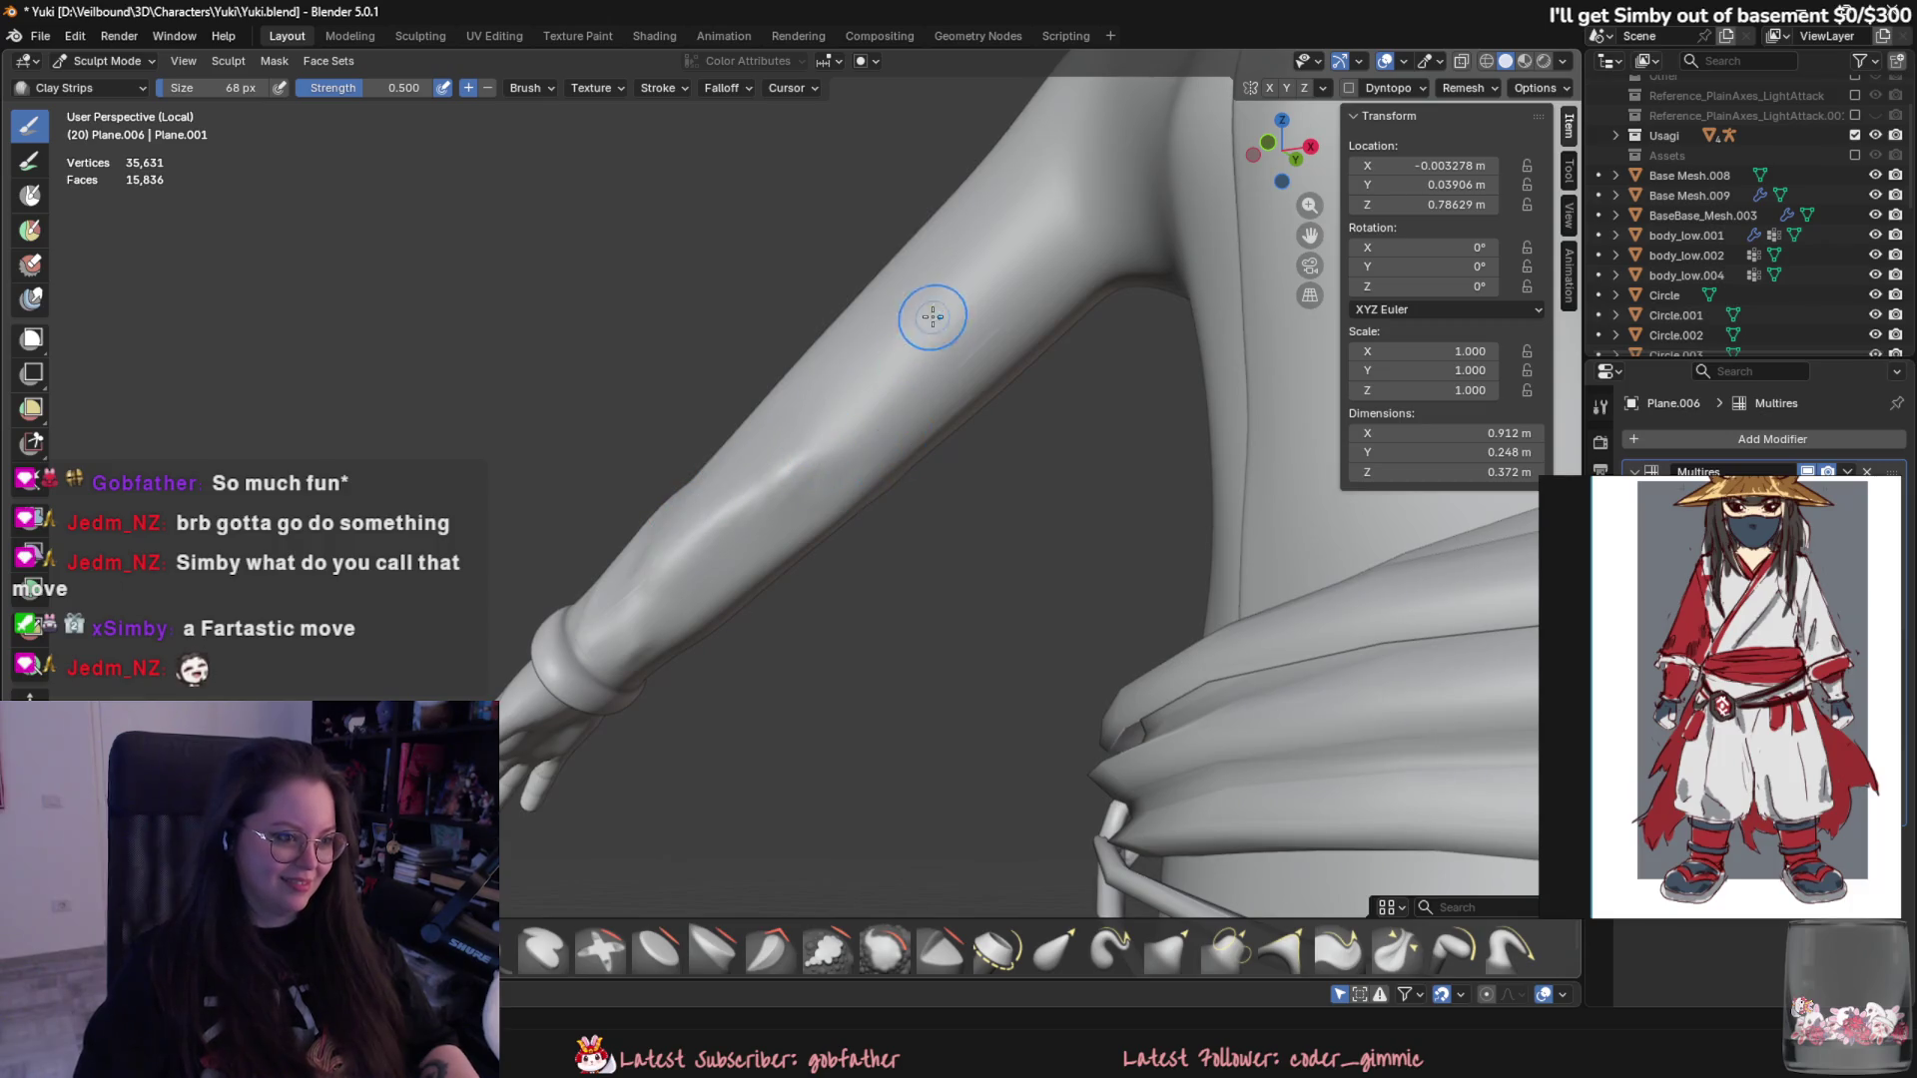
pyautogui.moveTo(870, 333)
pyautogui.mouseDown(button='middle')
pyautogui.moveTo(950, 614)
pyautogui.moveTo(856, 428)
pyautogui.mouseUp(button='middle')
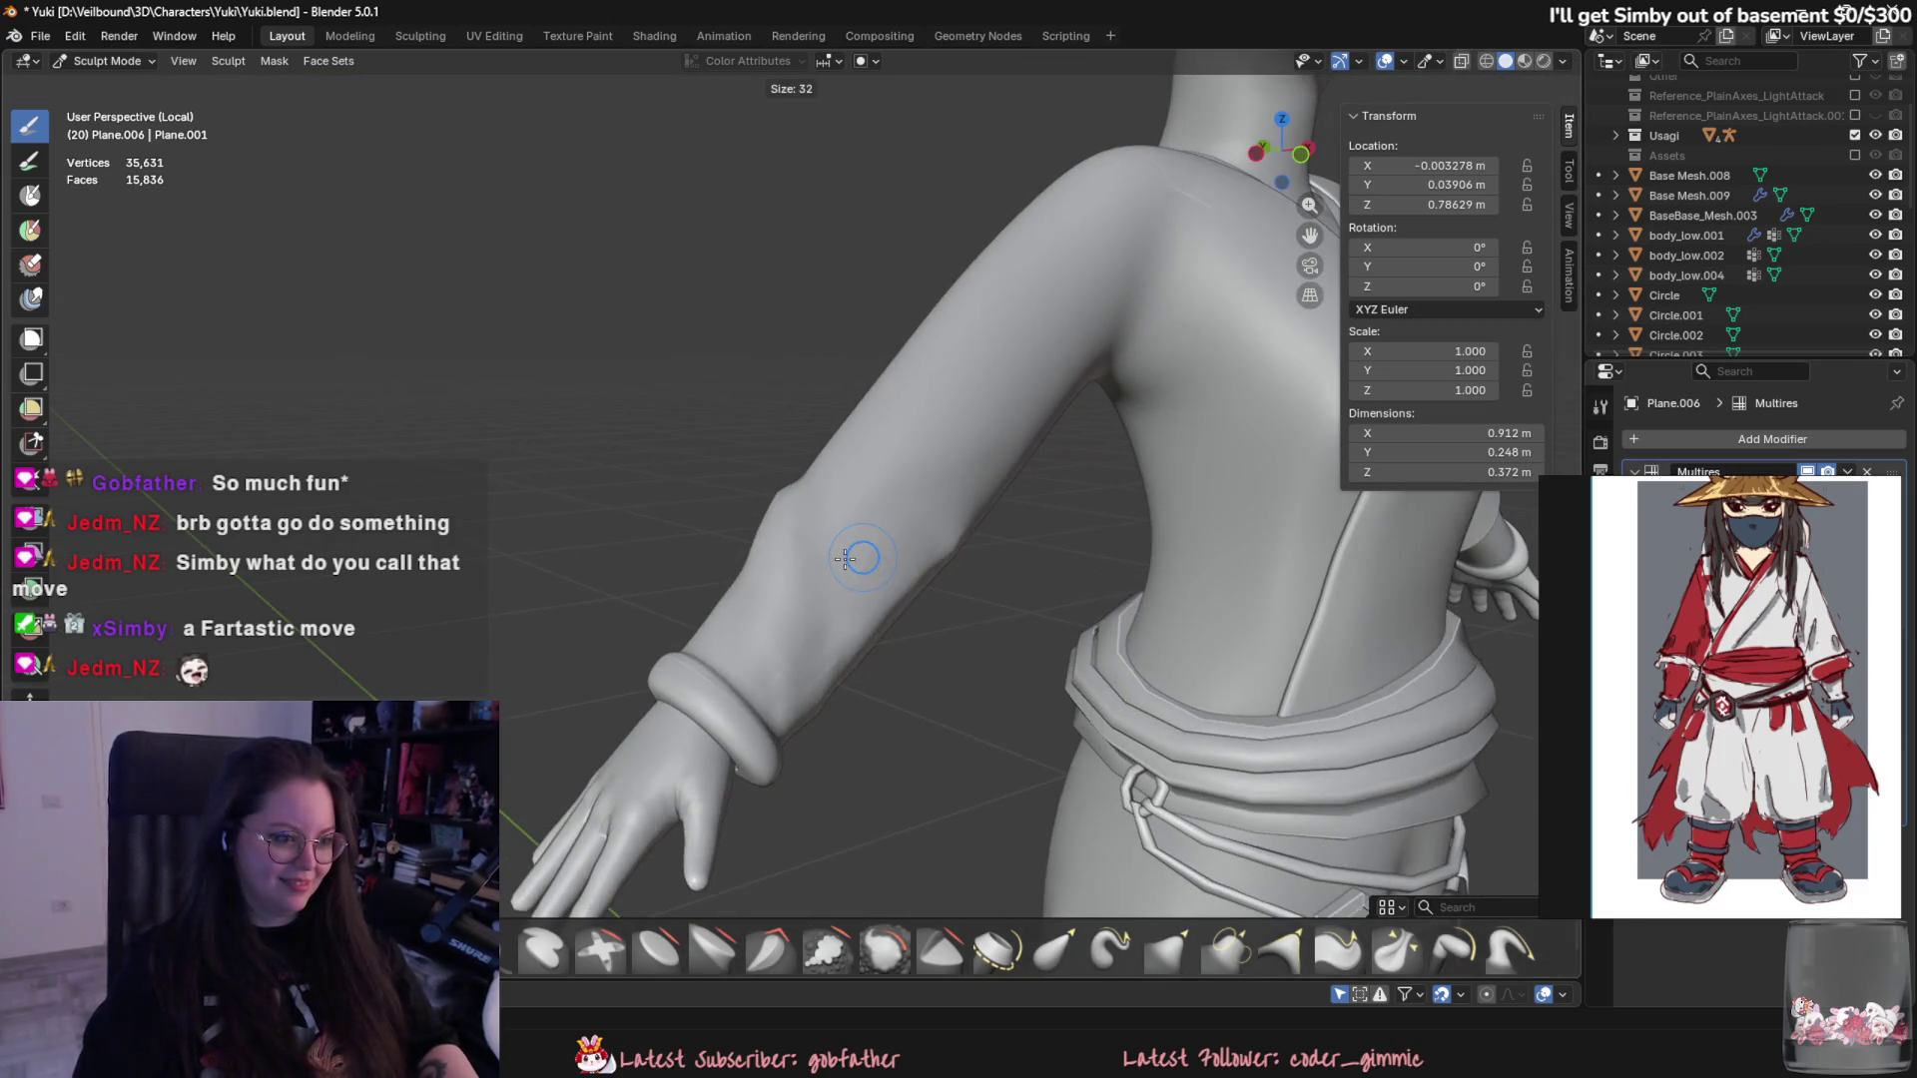
pyautogui.scroll(3, 714, 534)
# - Build up clay strips across the upper forearm, fill the lower crease and smooth the blotchy patch
pyautogui.moveTo(713, 533); pyautogui.dragTo(1014, 428)
pyautogui.moveTo(868, 467); pyautogui.dragTo(988, 390)
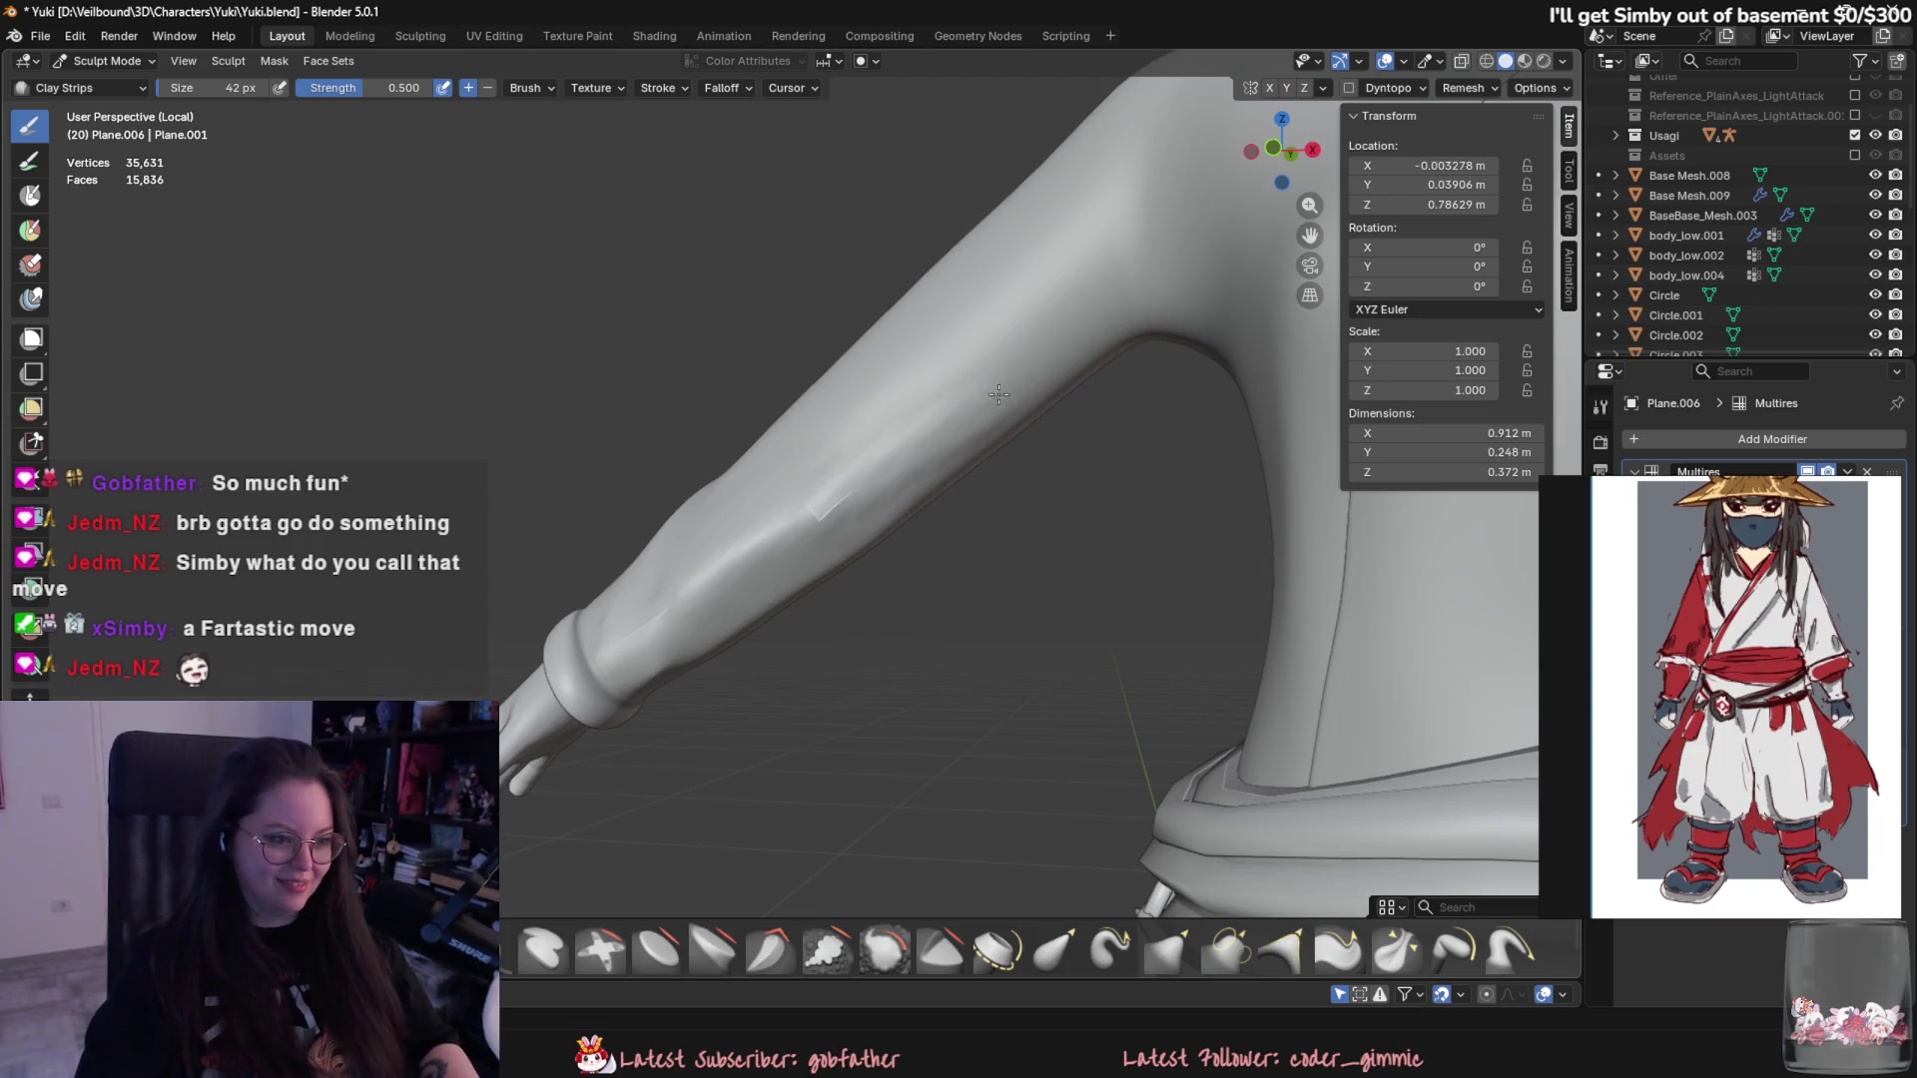
pyautogui.moveTo(846, 555); pyautogui.dragTo(932, 428)
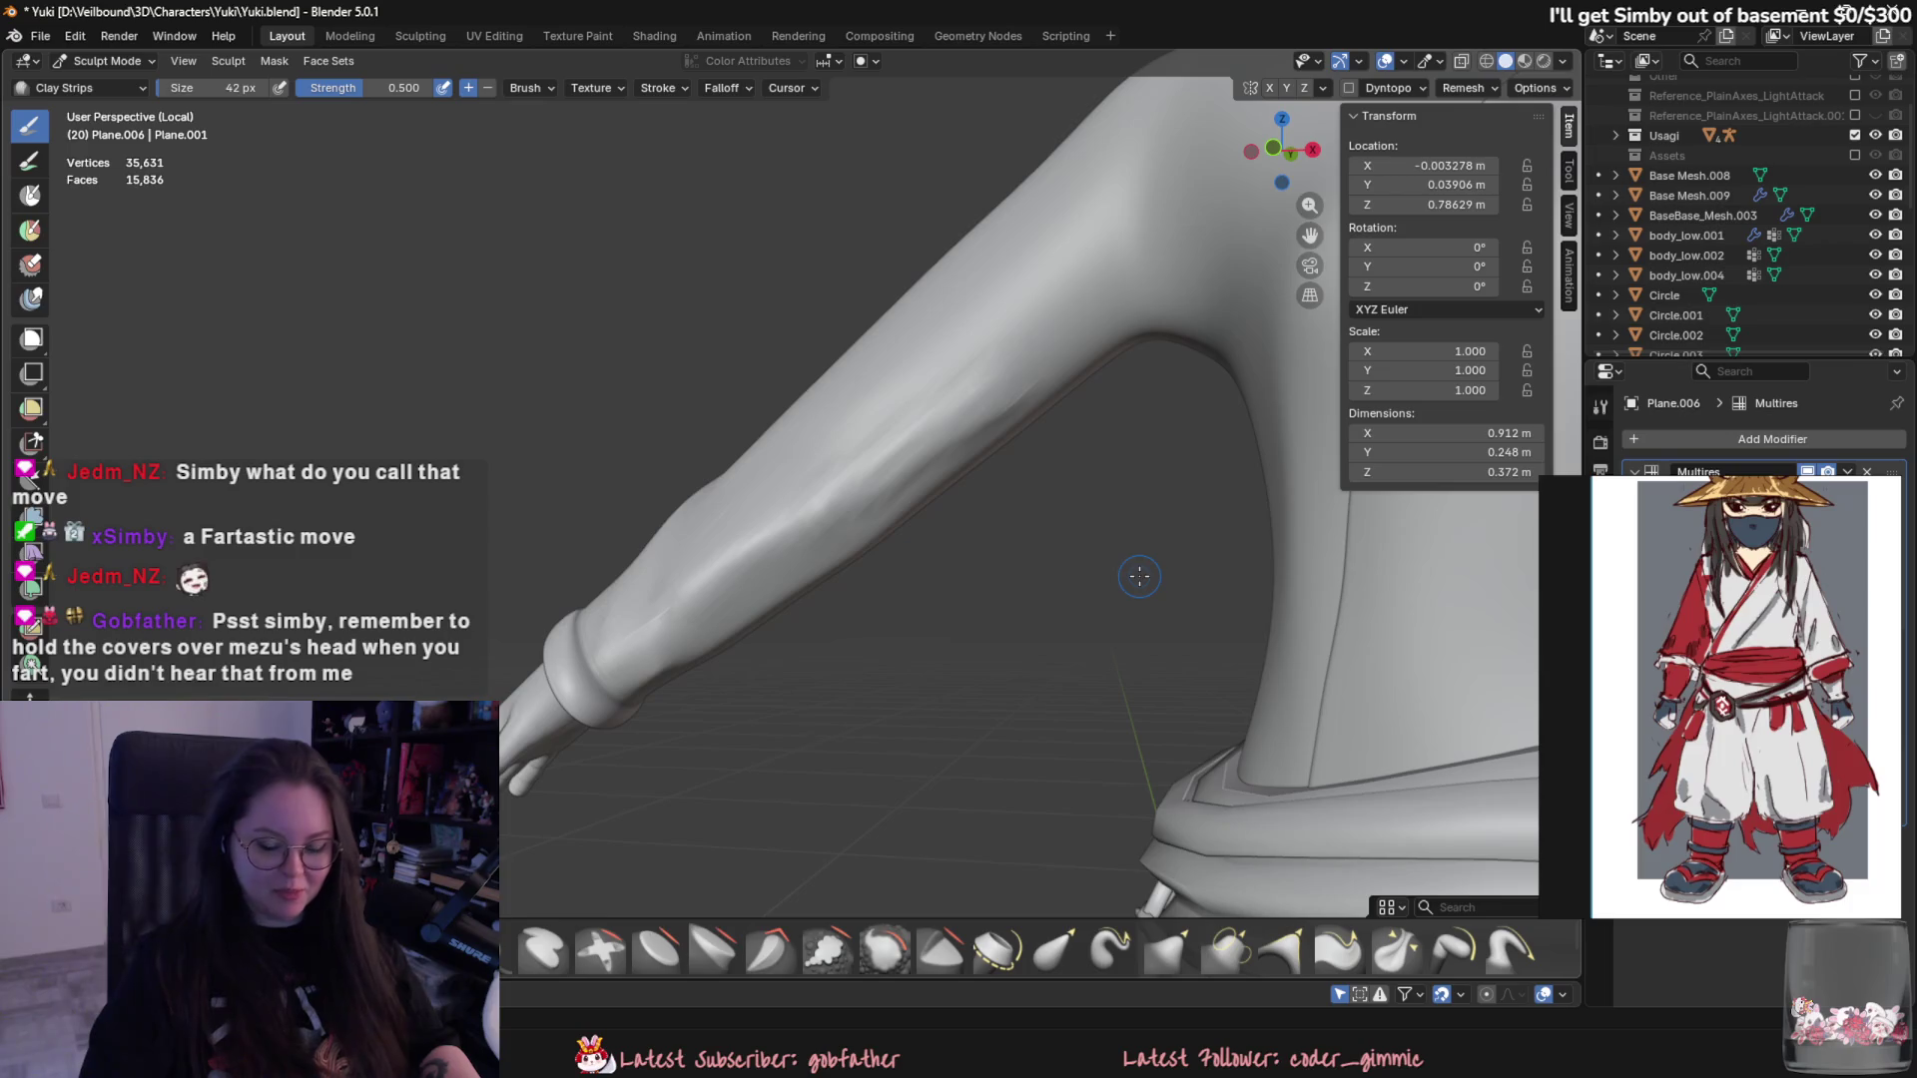
pyautogui.moveTo(1063, 492)
pyautogui.mouseDown()
pyautogui.moveTo(856, 363)
pyautogui.moveTo(989, 405)
pyautogui.mouseUp()
pyautogui.moveTo(868, 479)
pyautogui.mouseDown()
pyautogui.moveTo(1004, 406)
pyautogui.moveTo(729, 548)
pyautogui.moveTo(793, 520)
pyautogui.mouseUp()
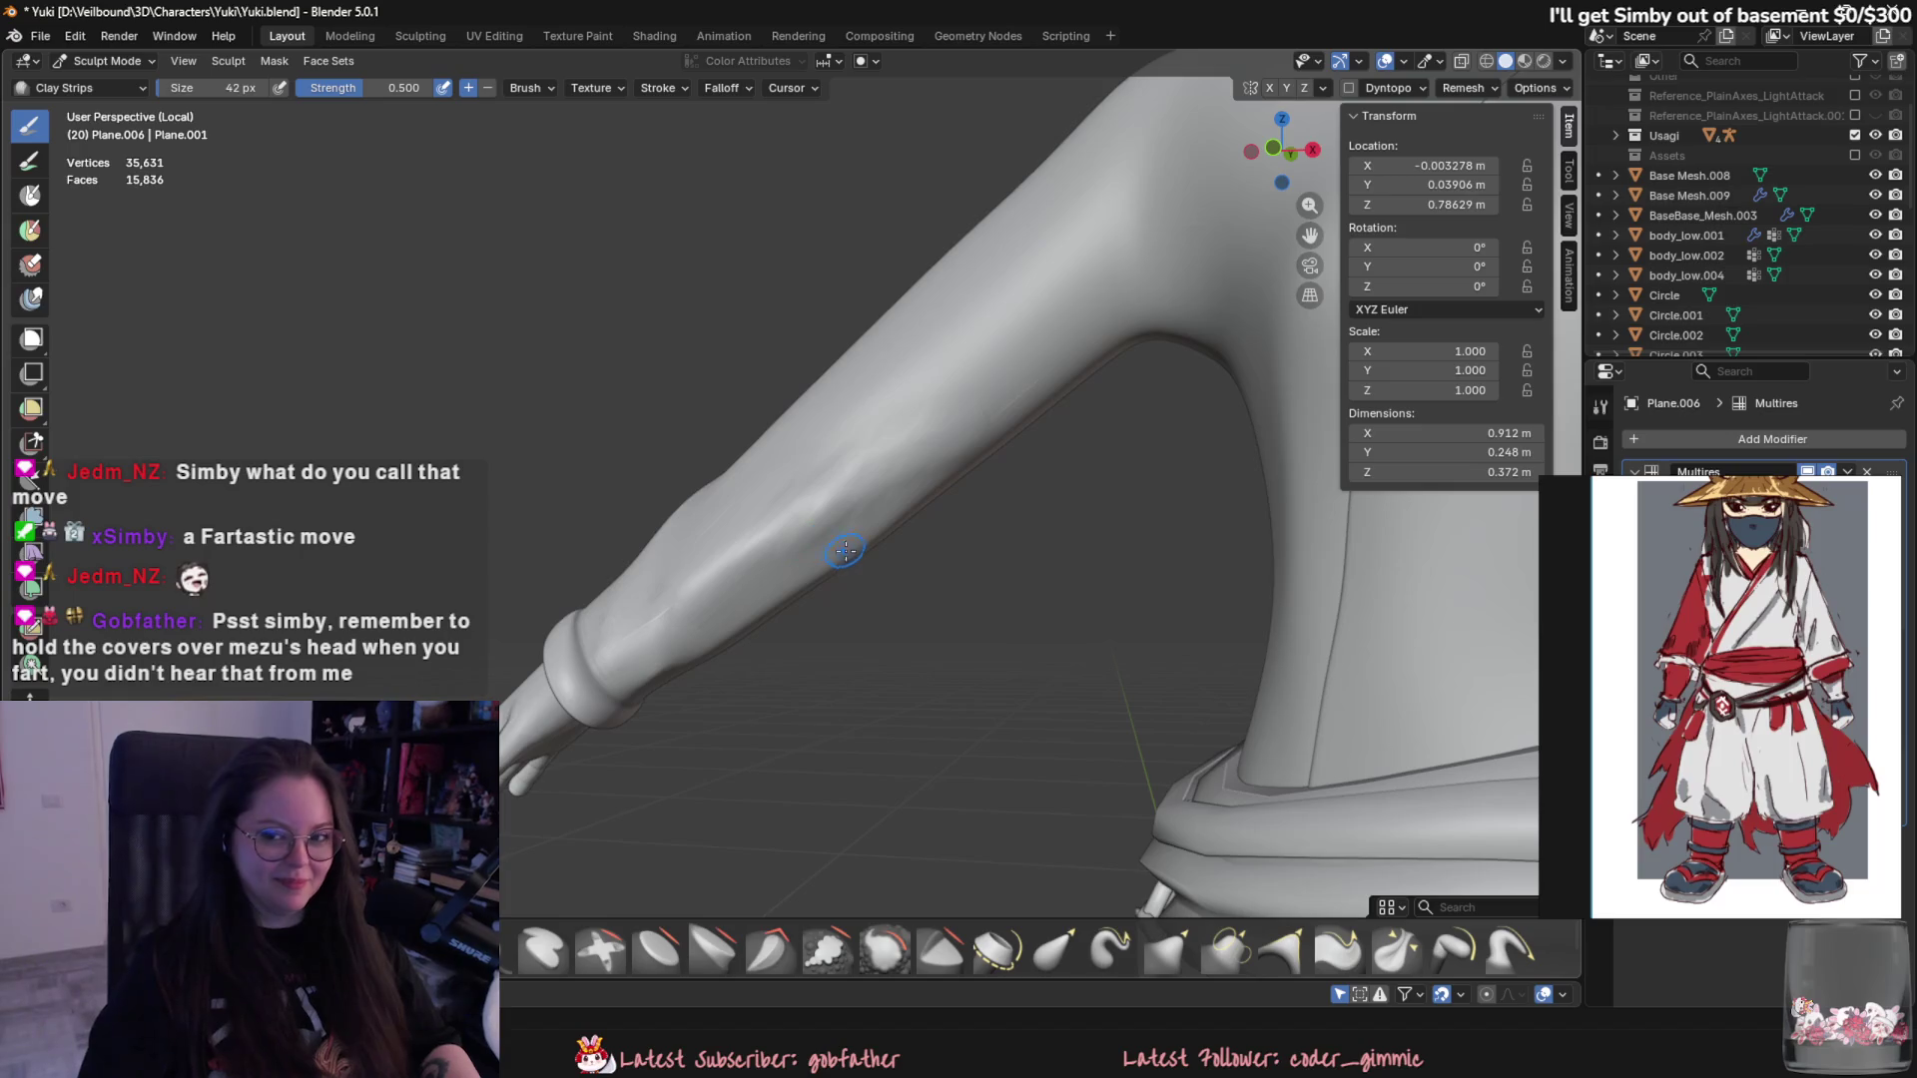
pyautogui.moveTo(849, 555); pyautogui.dragTo(874, 539, button='middle')
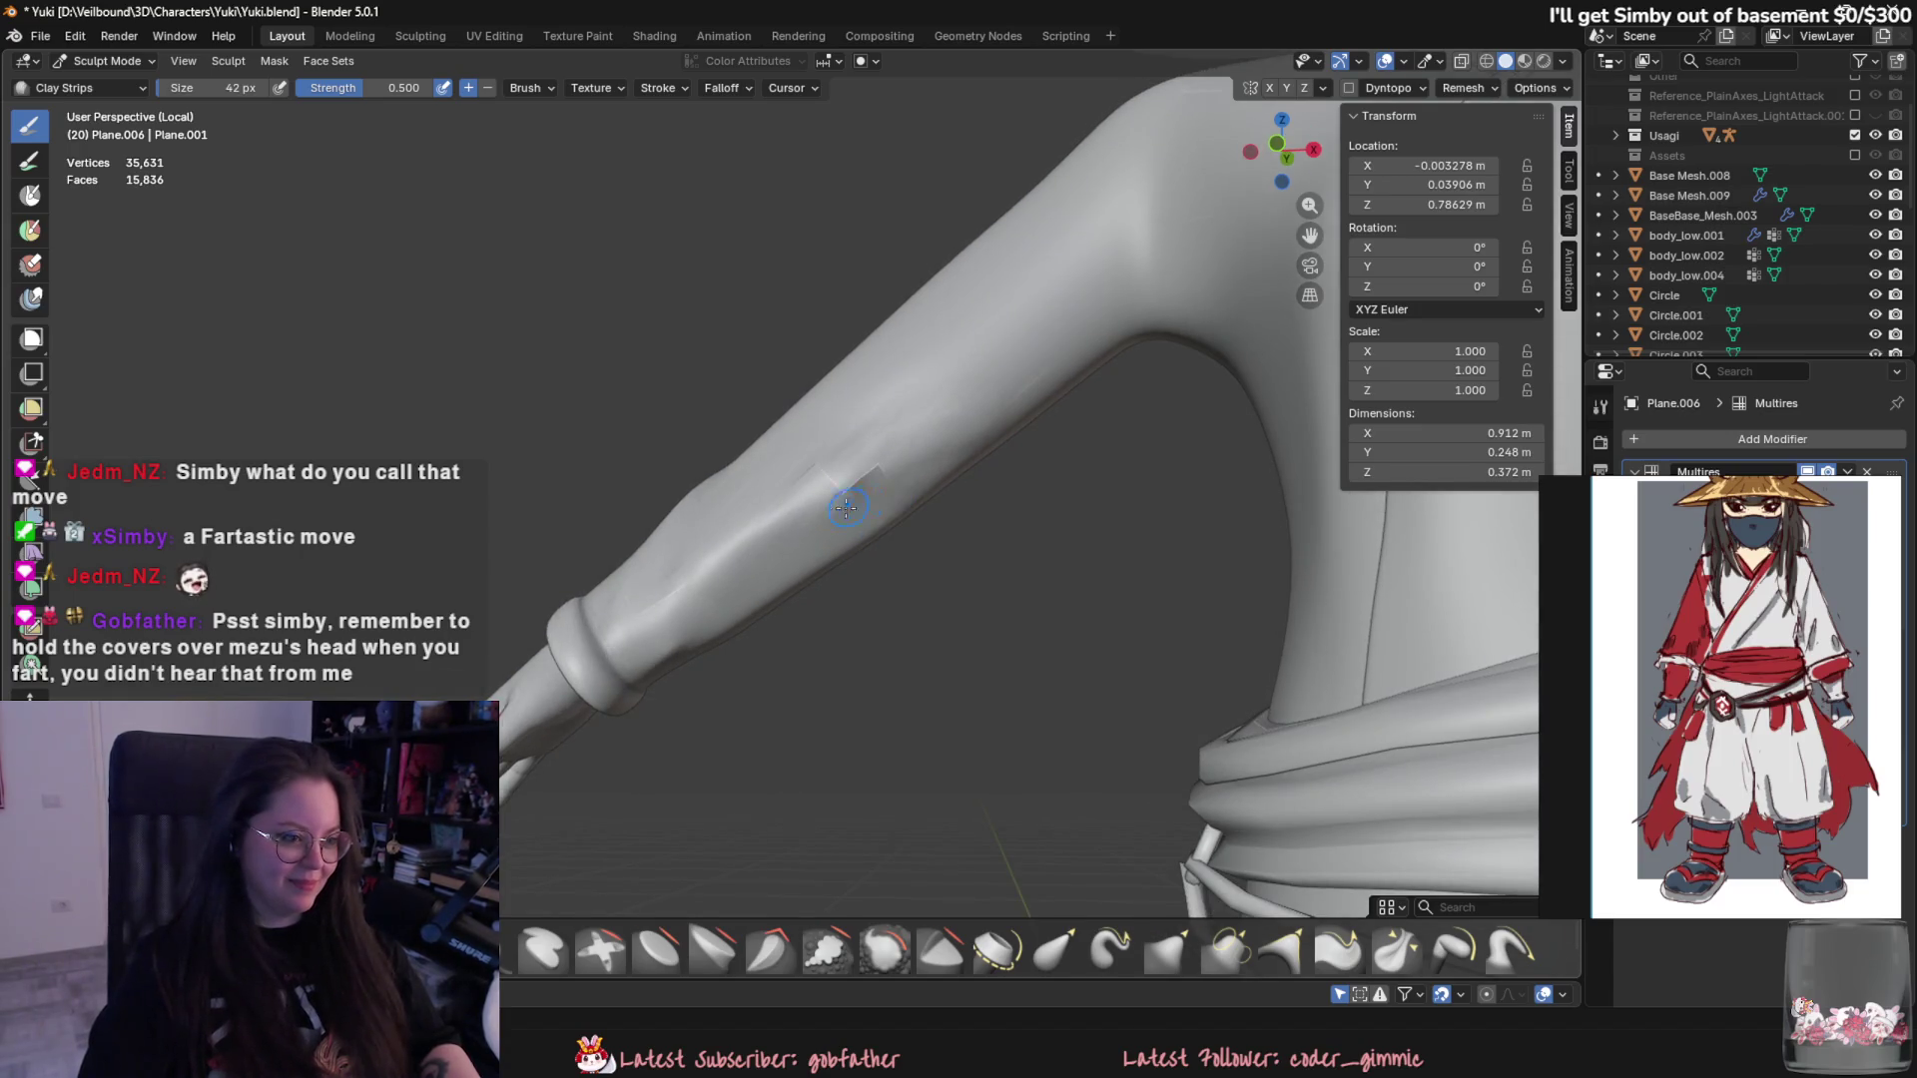
pyautogui.keyDown('shift'); pyautogui.moveTo(845, 506); pyautogui.dragTo(963, 485); pyautogui.keyUp('shift')
# - Orbit through front, three-quarter and rear views to inspect the arm and shoulder folds
pyautogui.moveTo(956, 518)
pyautogui.mouseDown(button='middle')
pyautogui.moveTo(928, 539)
pyautogui.moveTo(994, 429)
pyautogui.mouseUp(button='middle')
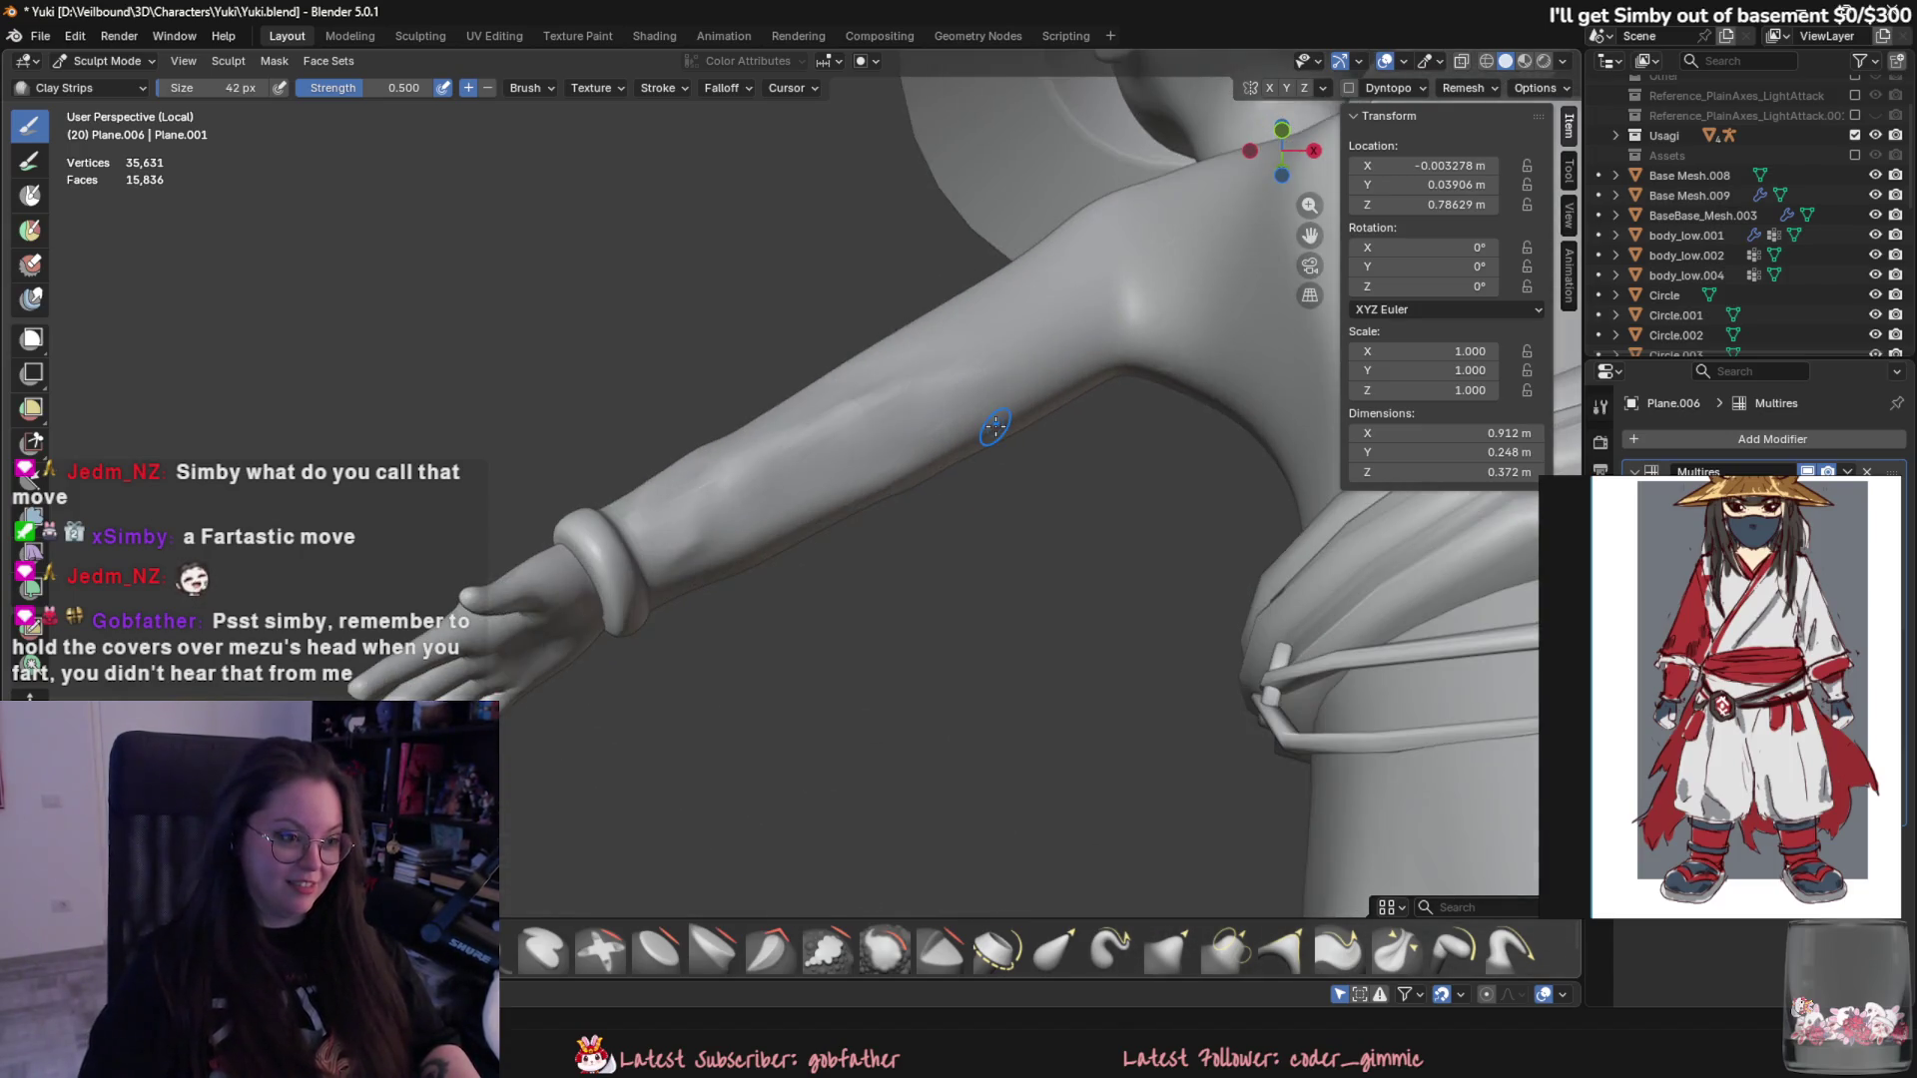
pyautogui.moveTo(863, 456)
pyautogui.mouseDown(button='middle')
pyautogui.moveTo(895, 593)
pyautogui.moveTo(875, 534)
pyautogui.mouseUp(button='middle')
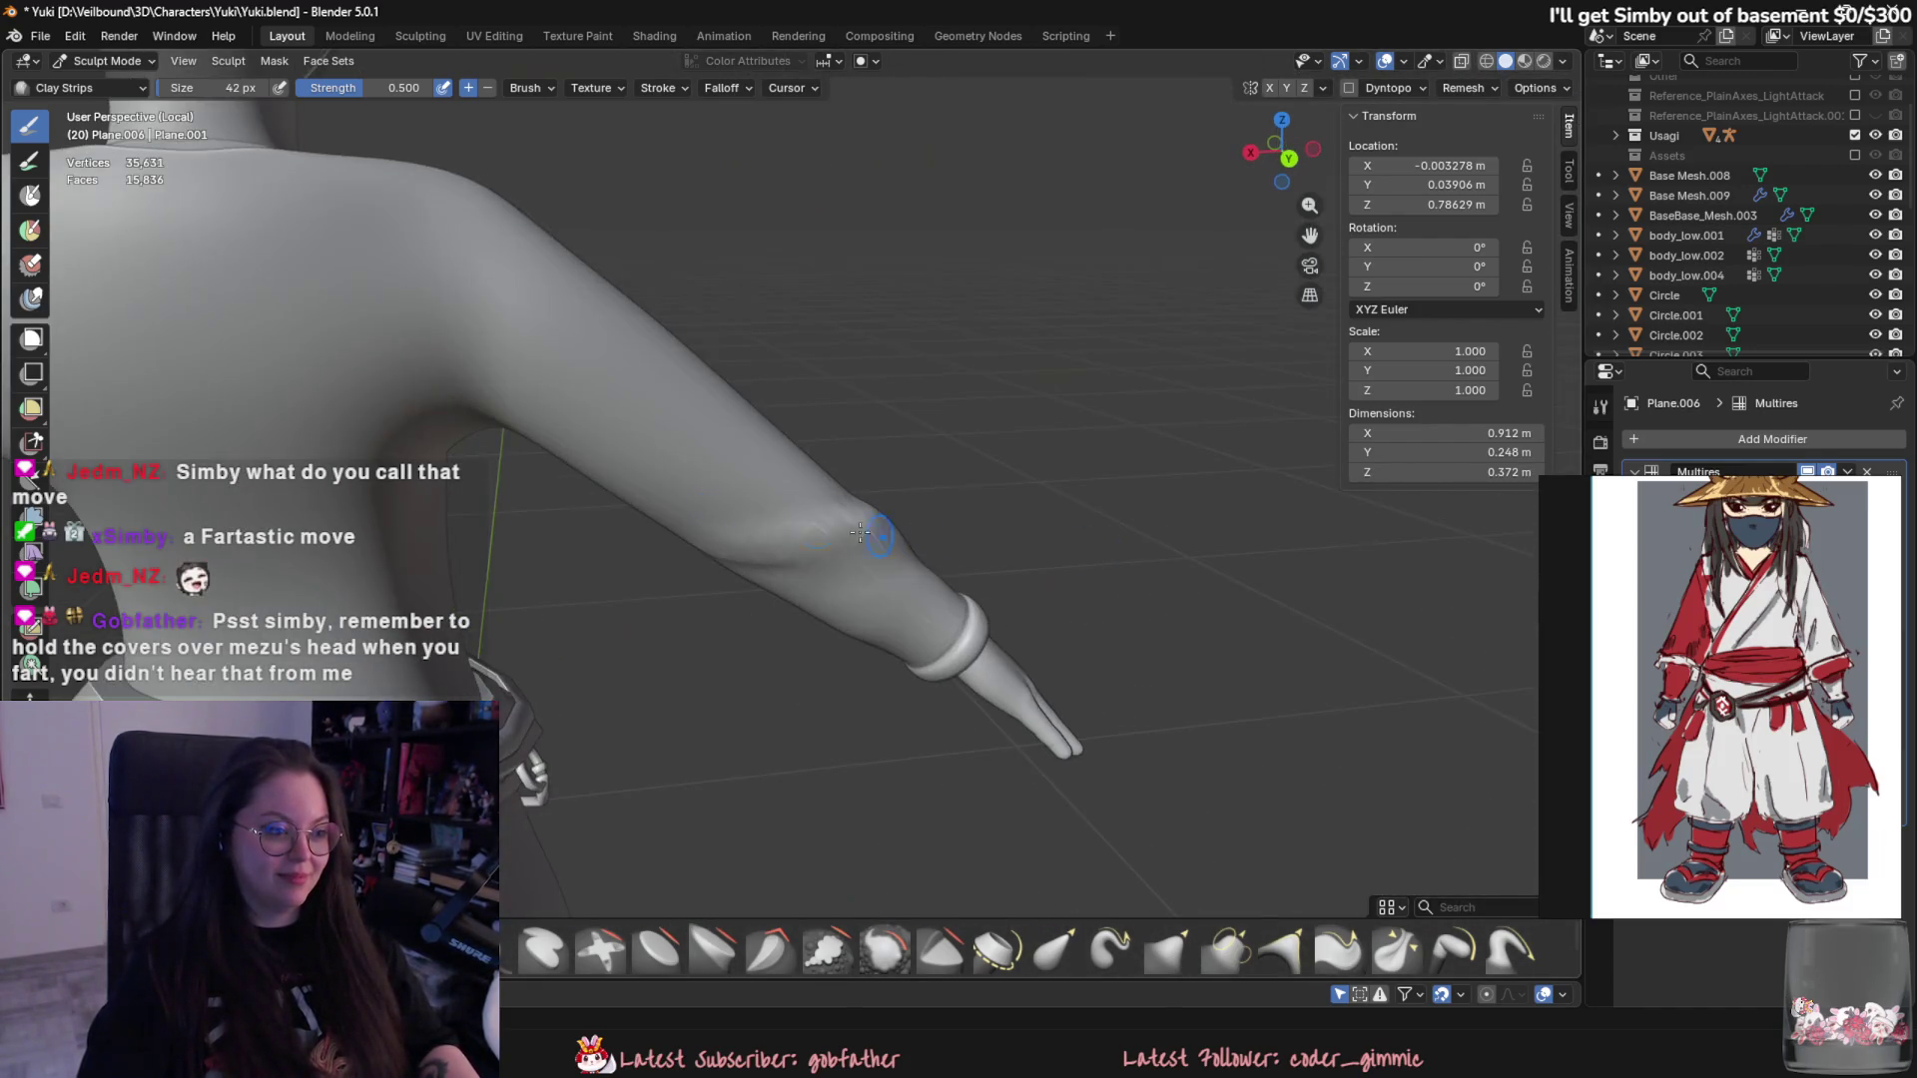
pyautogui.moveTo(583, 473); pyautogui.dragTo(654, 434, button='middle')
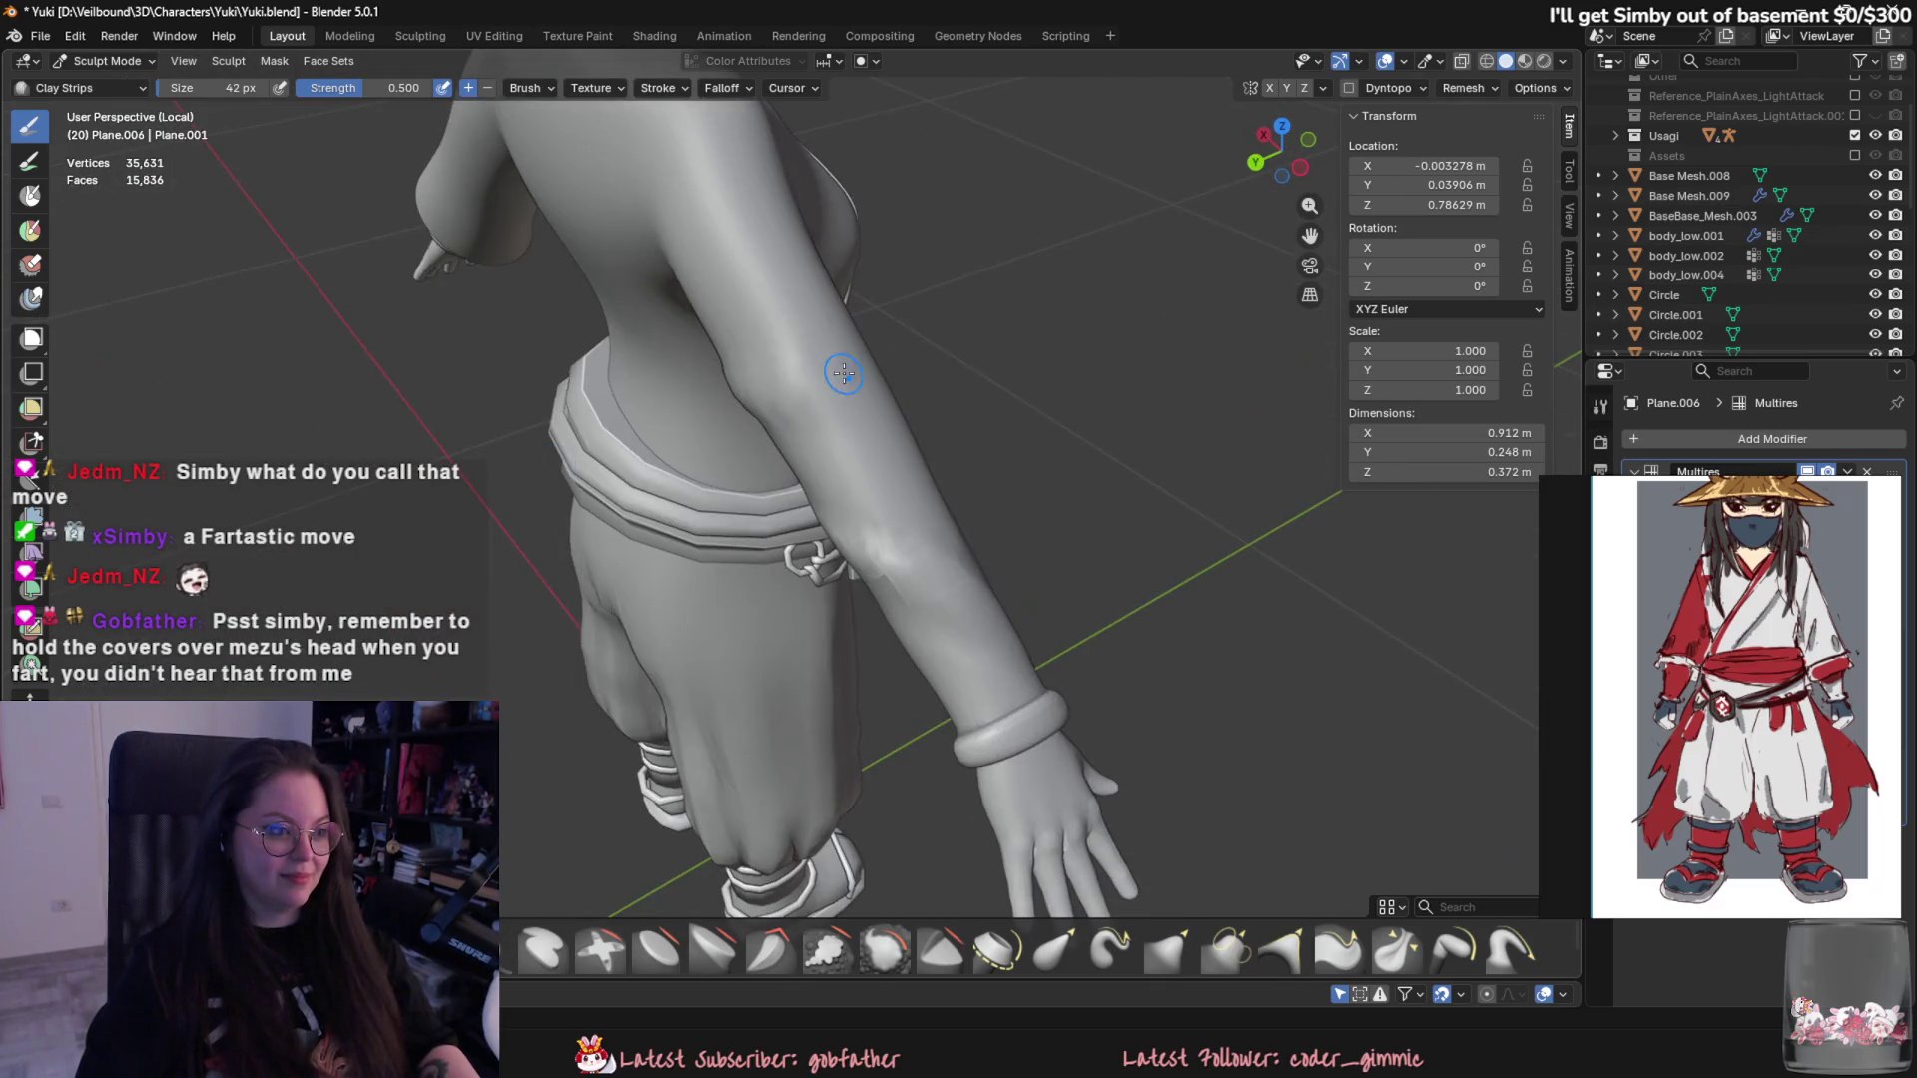
pyautogui.moveTo(871, 427); pyautogui.dragTo(933, 365, button='middle')
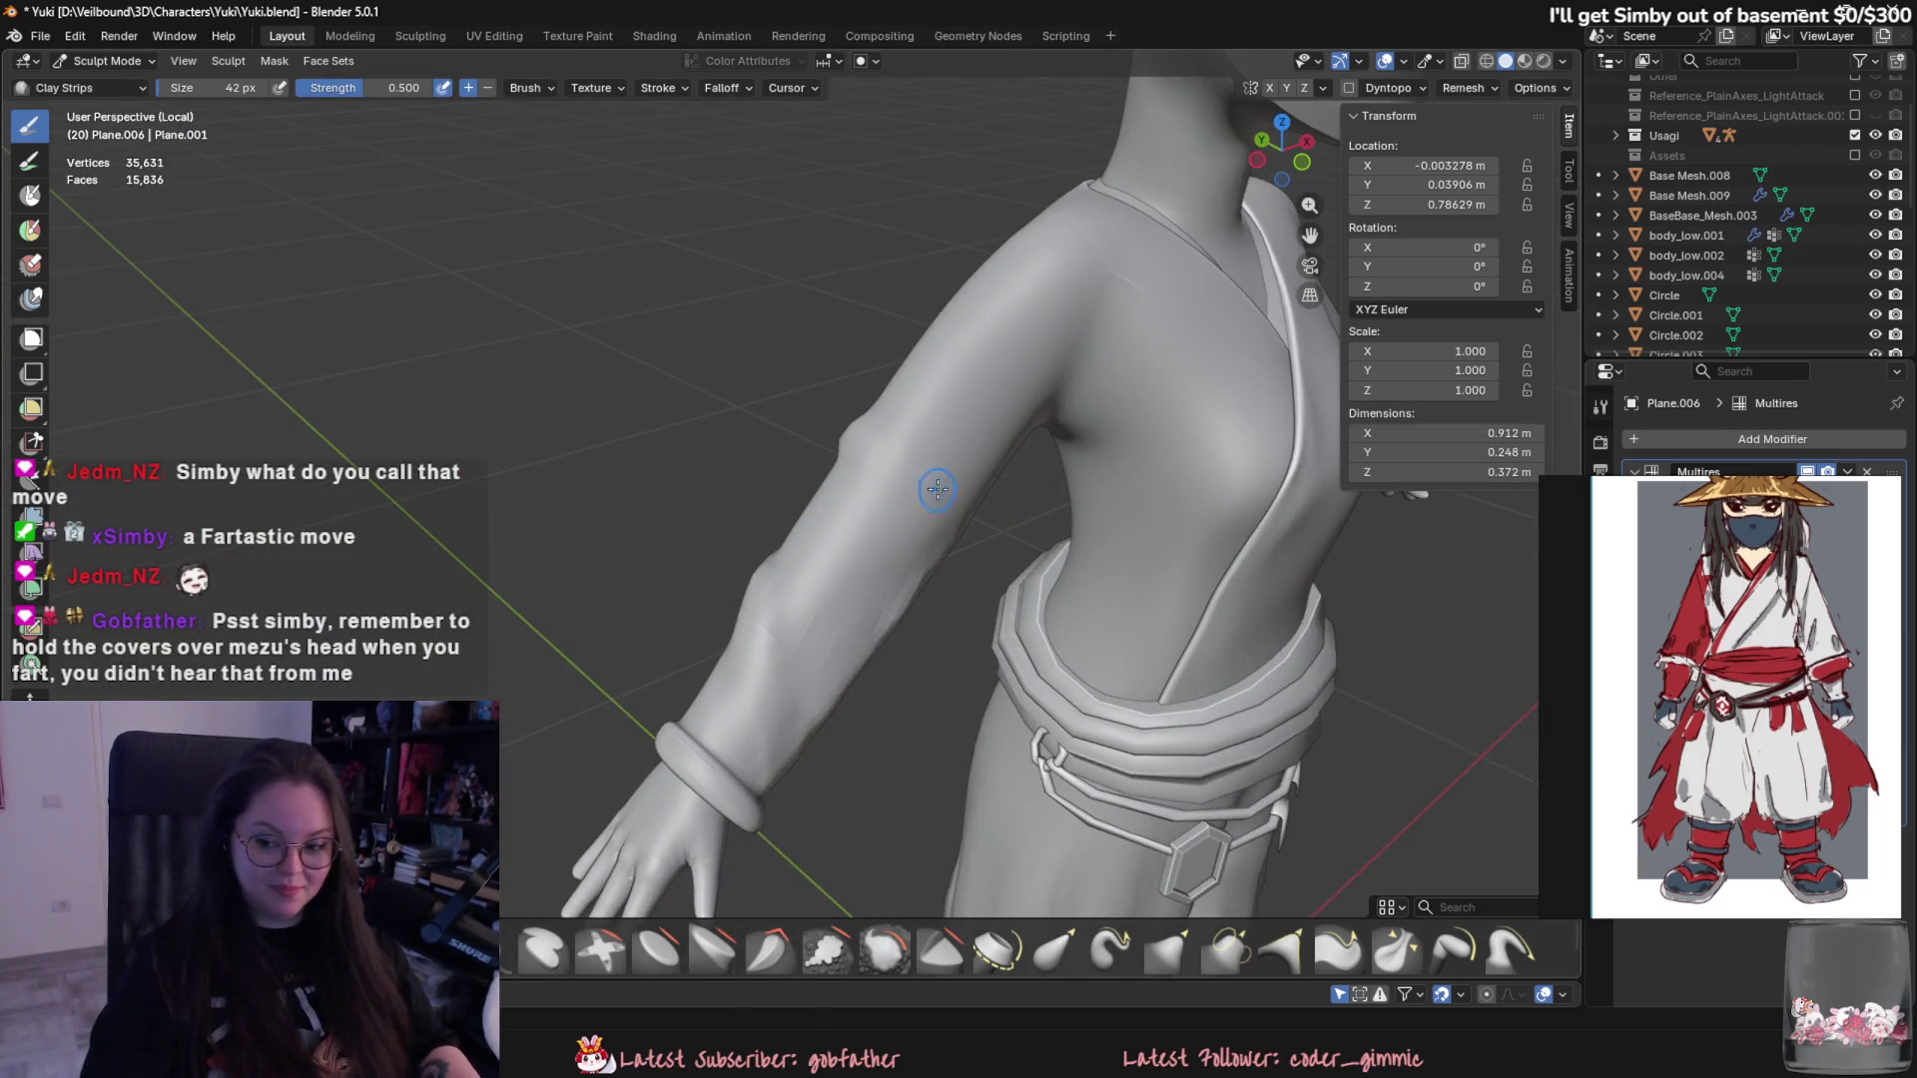
pyautogui.moveTo(978, 461)
pyautogui.mouseDown(button='middle')
pyautogui.moveTo(843, 783)
pyautogui.moveTo(797, 547)
pyautogui.moveTo(958, 432)
pyautogui.mouseUp(button='middle')
pyautogui.moveTo(899, 530)
pyautogui.mouseDown(button='middle')
pyautogui.moveTo(947, 522)
pyautogui.moveTo(951, 546)
pyautogui.moveTo(895, 520)
pyautogui.mouseUp(button='middle')
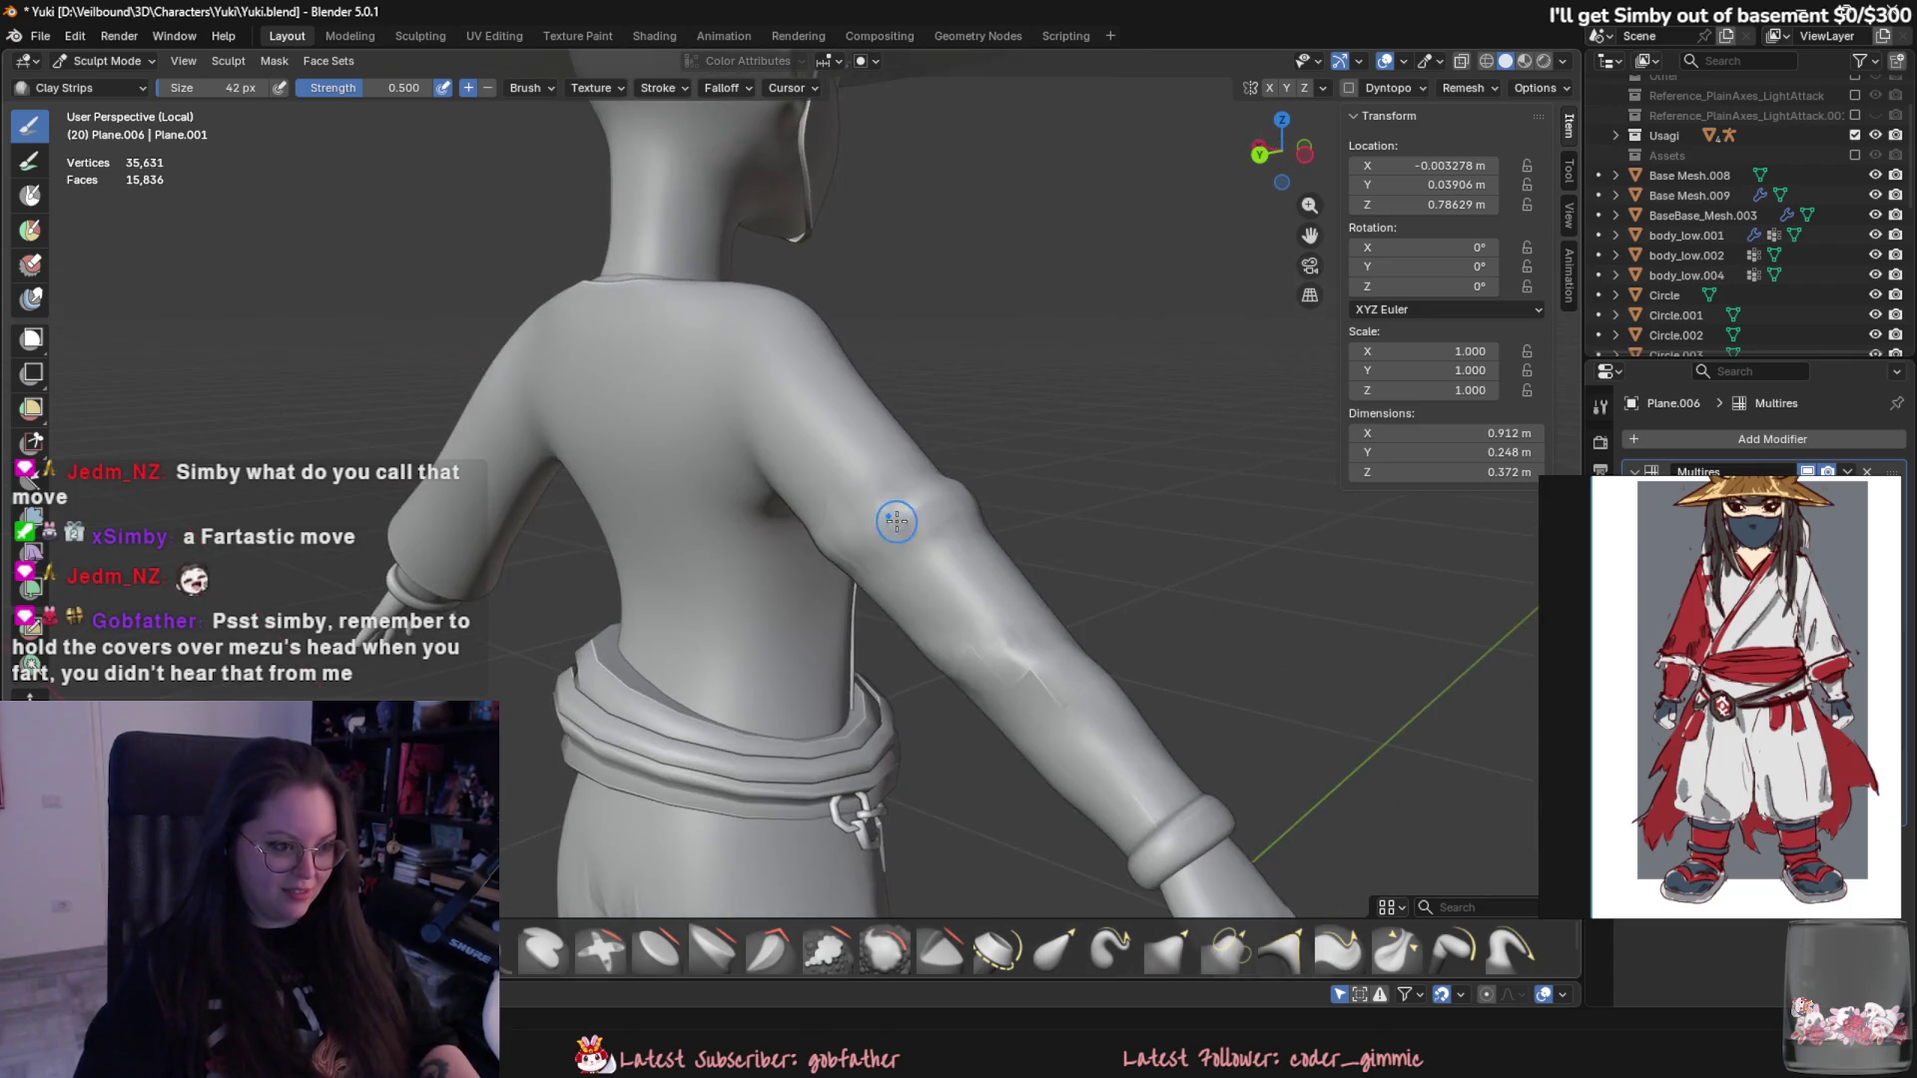
pyautogui.moveTo(835, 583); pyautogui.dragTo(880, 543, button='middle')
# - Inspect the sleeve's underside up close, then come round to face the torso
pyautogui.moveTo(843, 629); pyautogui.dragTo(892, 533, button='middle')
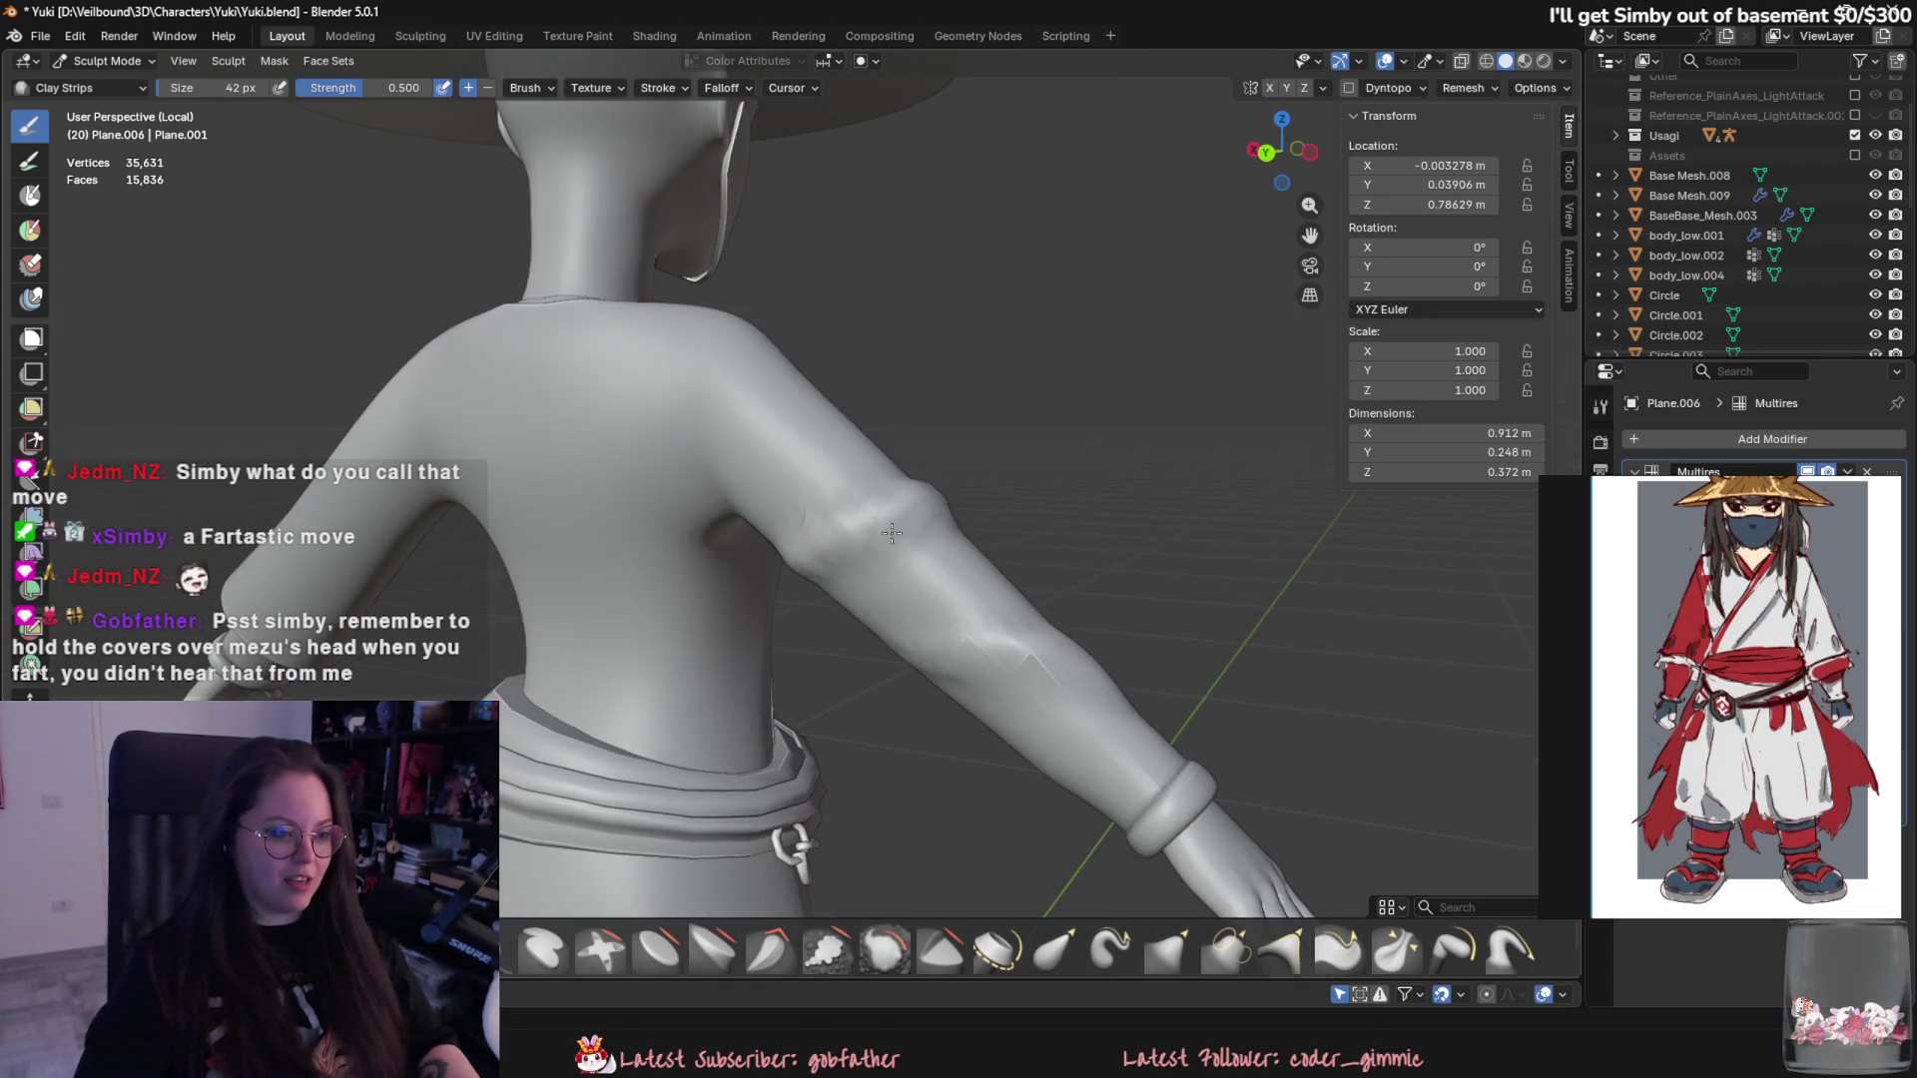
pyautogui.moveTo(1018, 538); pyautogui.dragTo(860, 509, button='middle')
pyautogui.moveTo(1014, 481); pyautogui.dragTo(899, 458, button='middle')
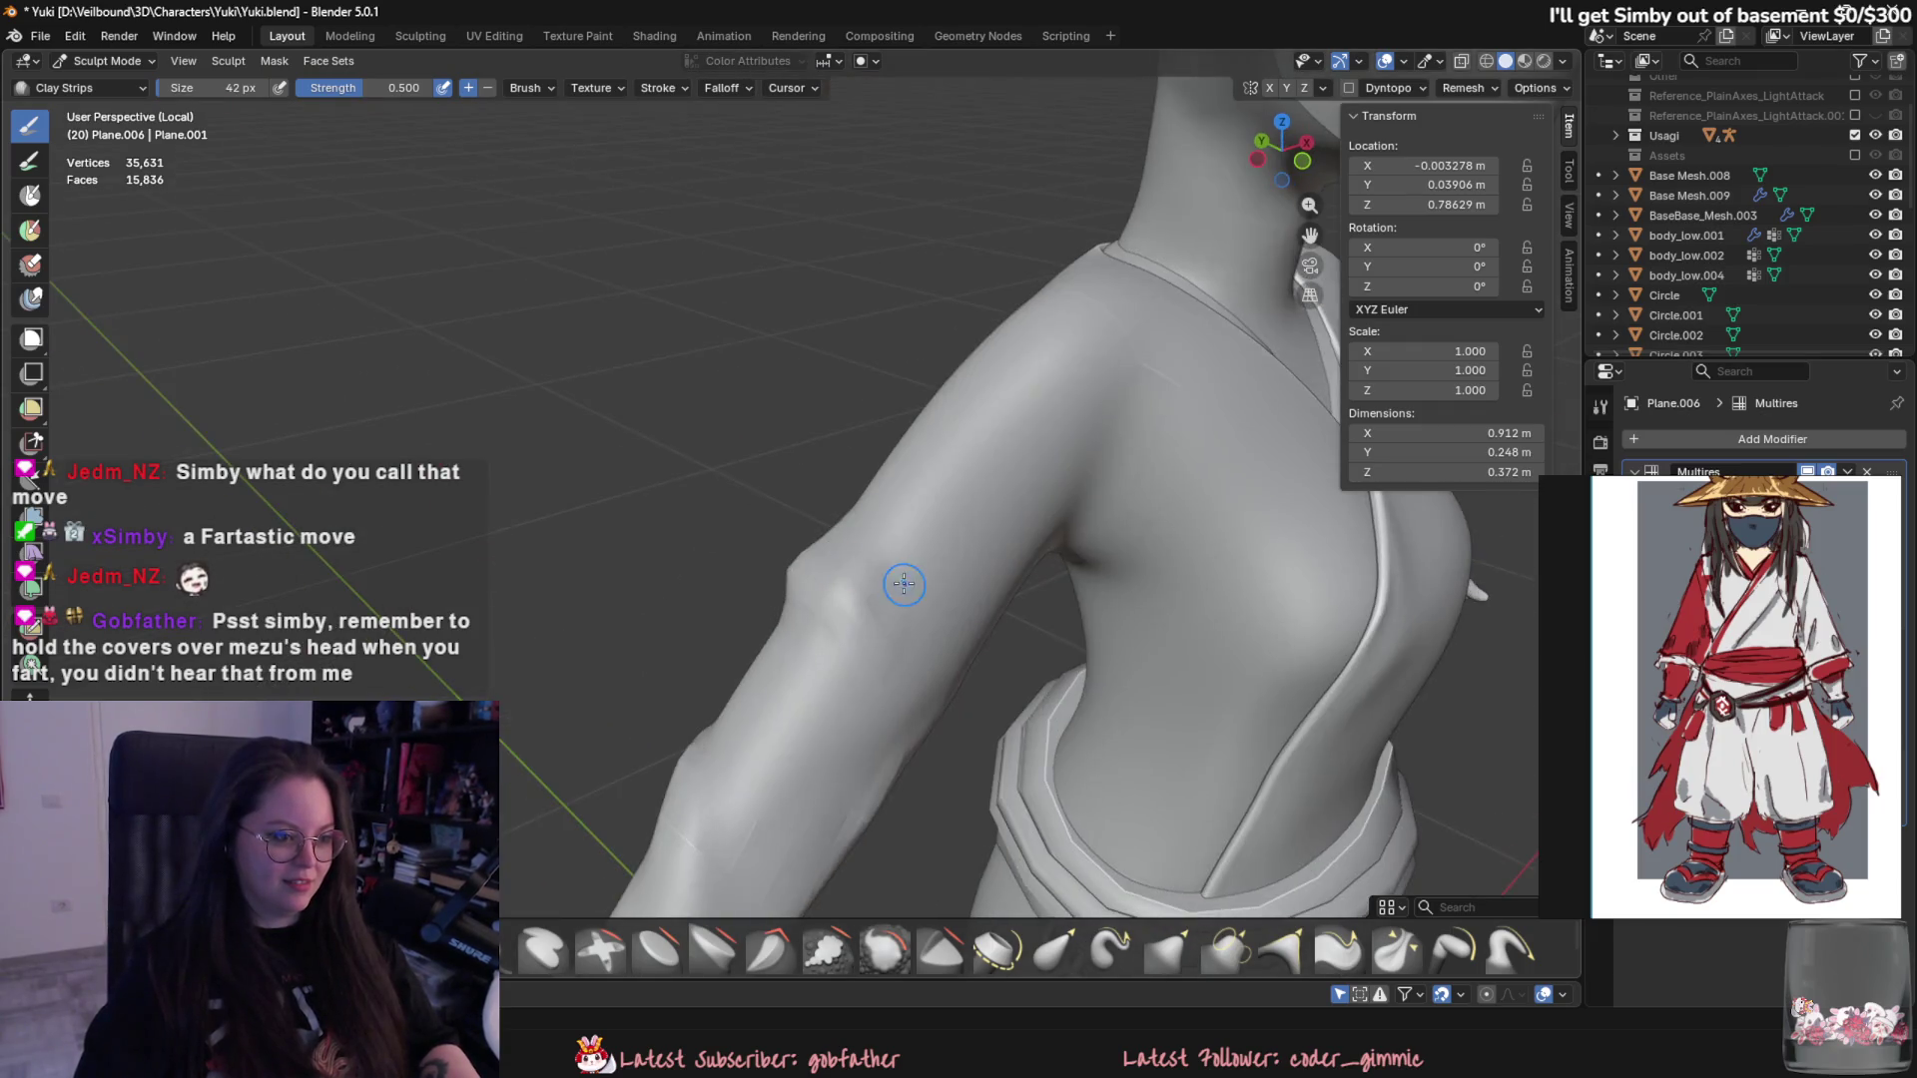
pyautogui.moveTo(904, 586); pyautogui.dragTo(780, 513, button='middle')
pyautogui.moveTo(784, 634); pyautogui.dragTo(807, 516, button='middle')
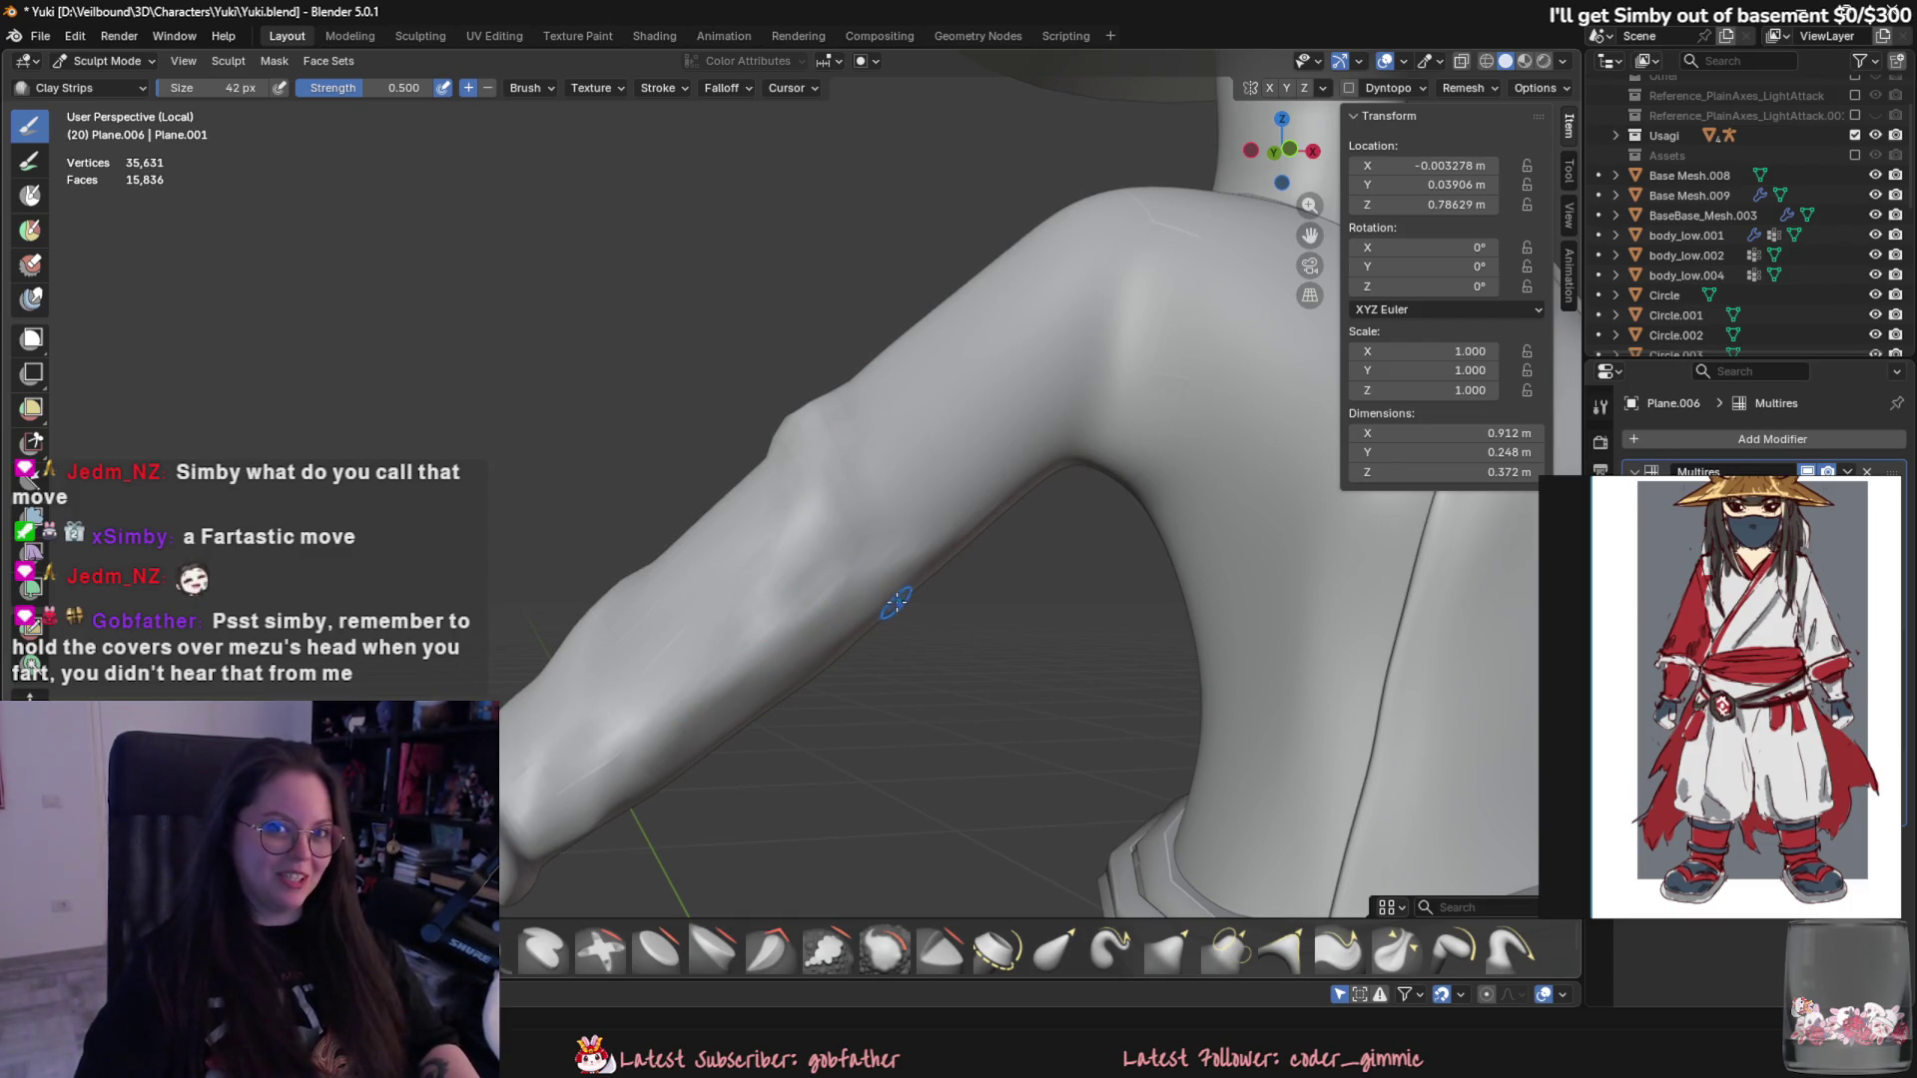
pyautogui.moveTo(898, 591)
pyautogui.mouseDown(button='middle')
pyautogui.moveTo(971, 650)
pyautogui.moveTo(808, 566)
pyautogui.mouseUp(button='middle')
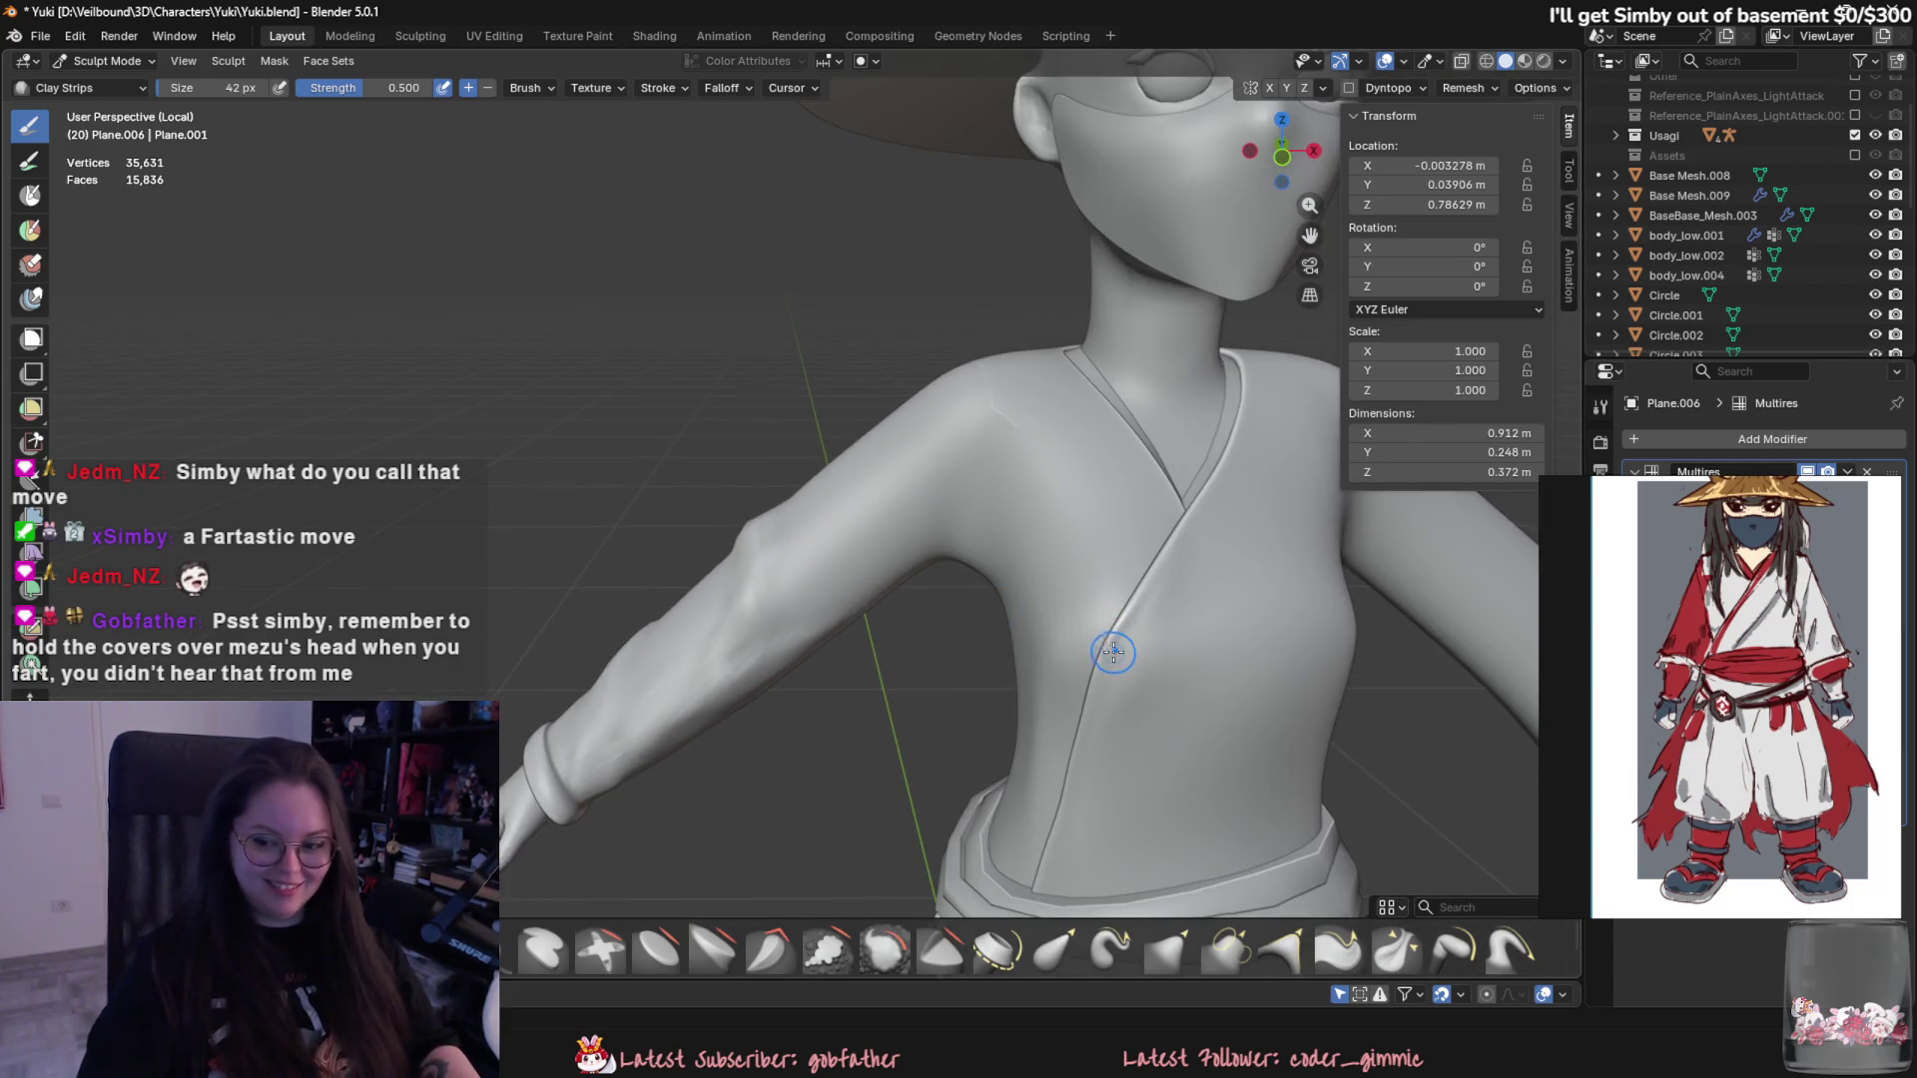
pyautogui.scroll(-5, 1117, 641)
pyautogui.moveTo(1101, 634)
pyautogui.mouseDown(button='middle')
pyautogui.moveTo(1157, 602)
pyautogui.moveTo(780, 517)
pyautogui.mouseUp(button='middle')
pyautogui.scroll(2, 778, 517)
pyautogui.scroll(2, 926, 612)
pyautogui.scroll(2, 905, 607)
pyautogui.scroll(2, 892, 571)
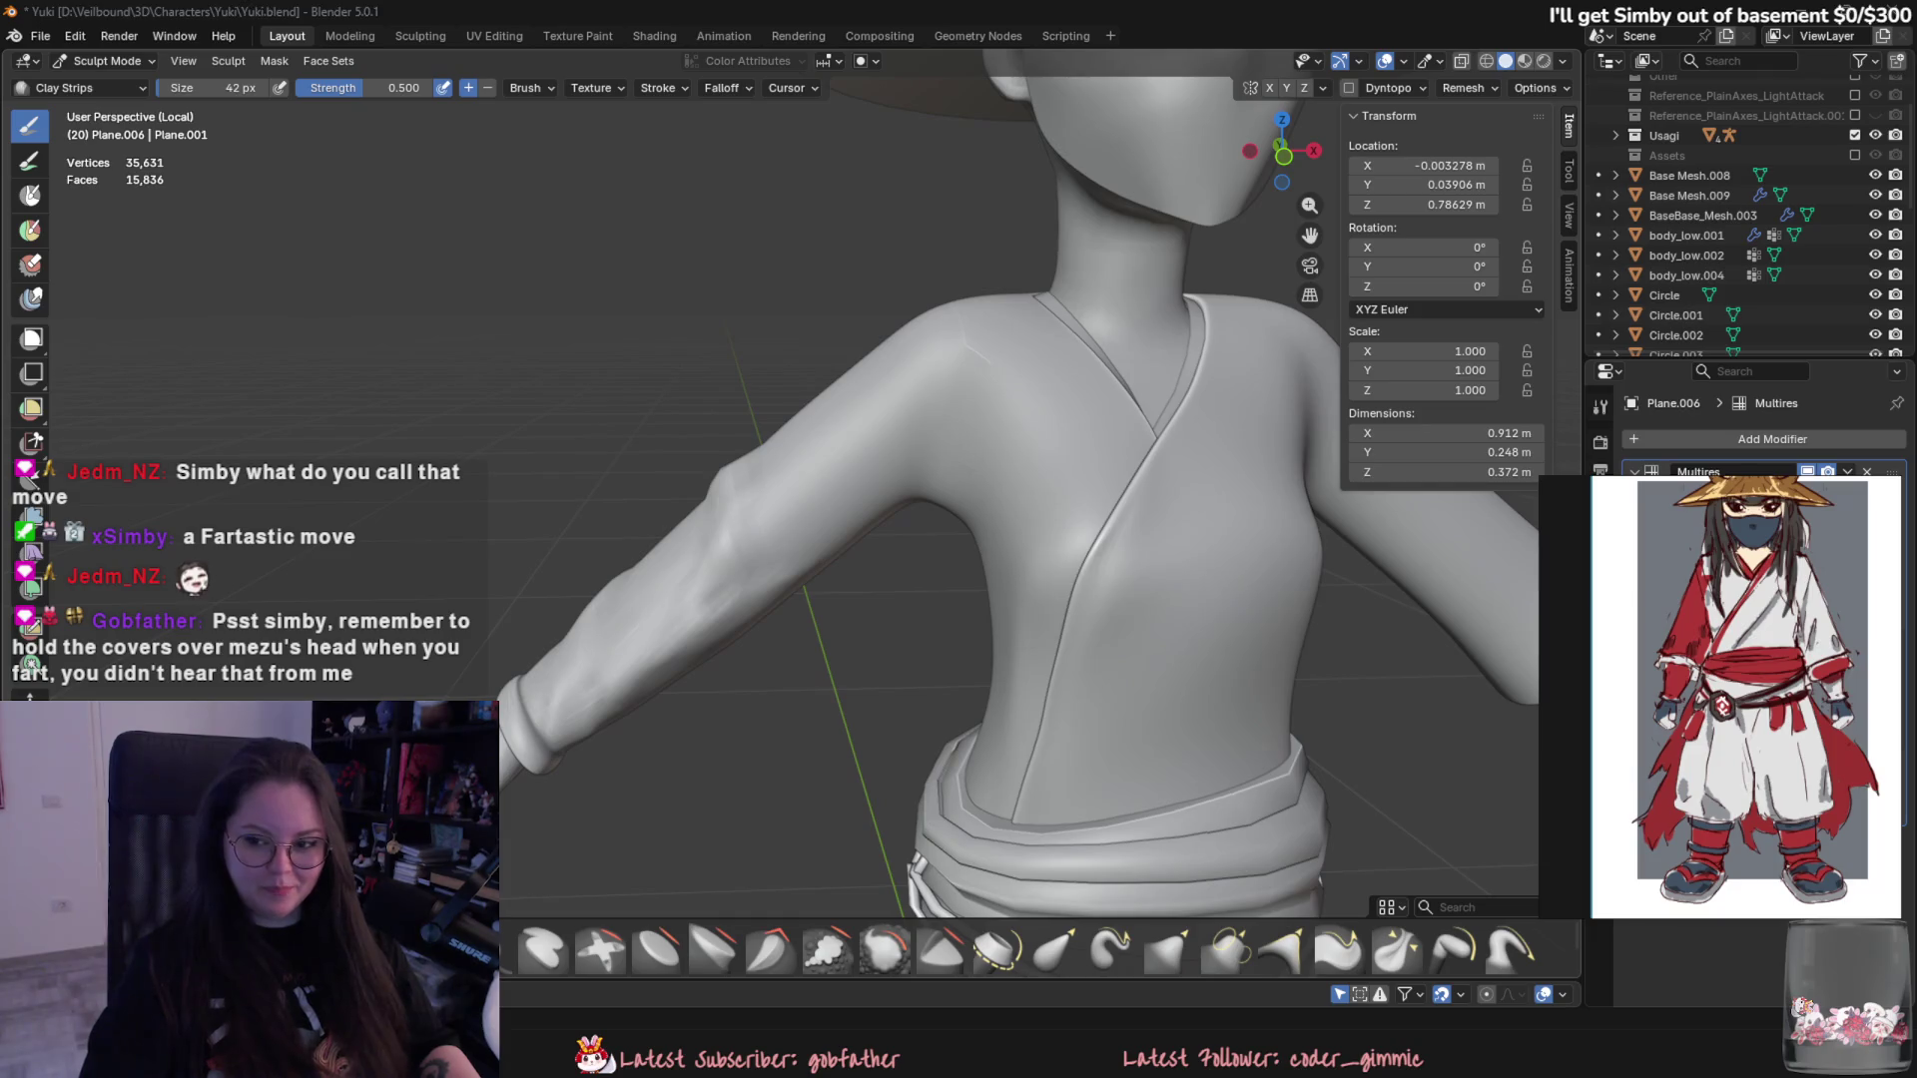
pyautogui.moveTo(1048, 599)
pyautogui.mouseDown(button='middle')
pyautogui.moveTo(881, 603)
pyautogui.moveTo(951, 515)
pyautogui.moveTo(751, 546)
pyautogui.moveTo(906, 477)
pyautogui.moveTo(875, 495)
pyautogui.moveTo(795, 450)
pyautogui.moveTo(744, 451)
pyautogui.mouseUp(button='middle')
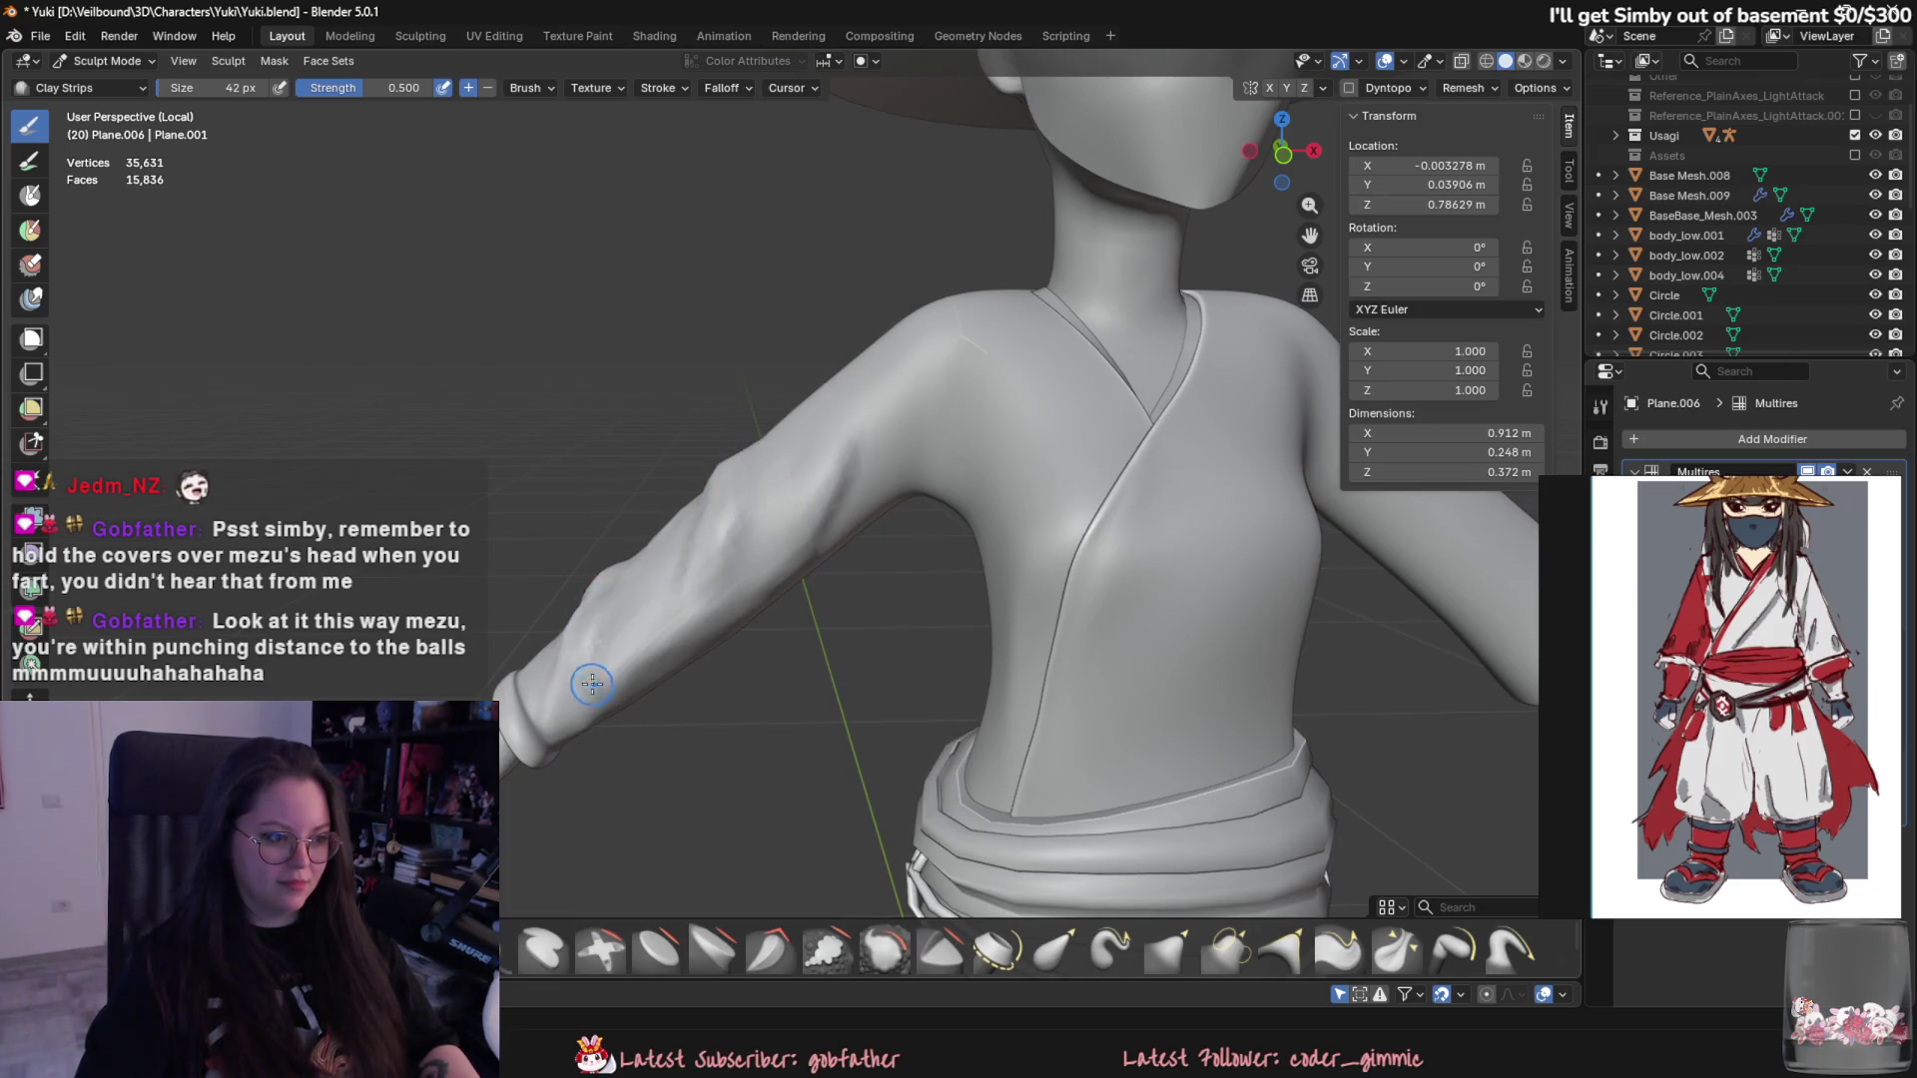
pyautogui.moveTo(579, 685)
pyautogui.mouseDown(button='middle')
pyautogui.moveTo(677, 635)
pyautogui.moveTo(778, 526)
pyautogui.moveTo(707, 575)
pyautogui.moveTo(639, 434)
pyautogui.mouseUp(button='middle')
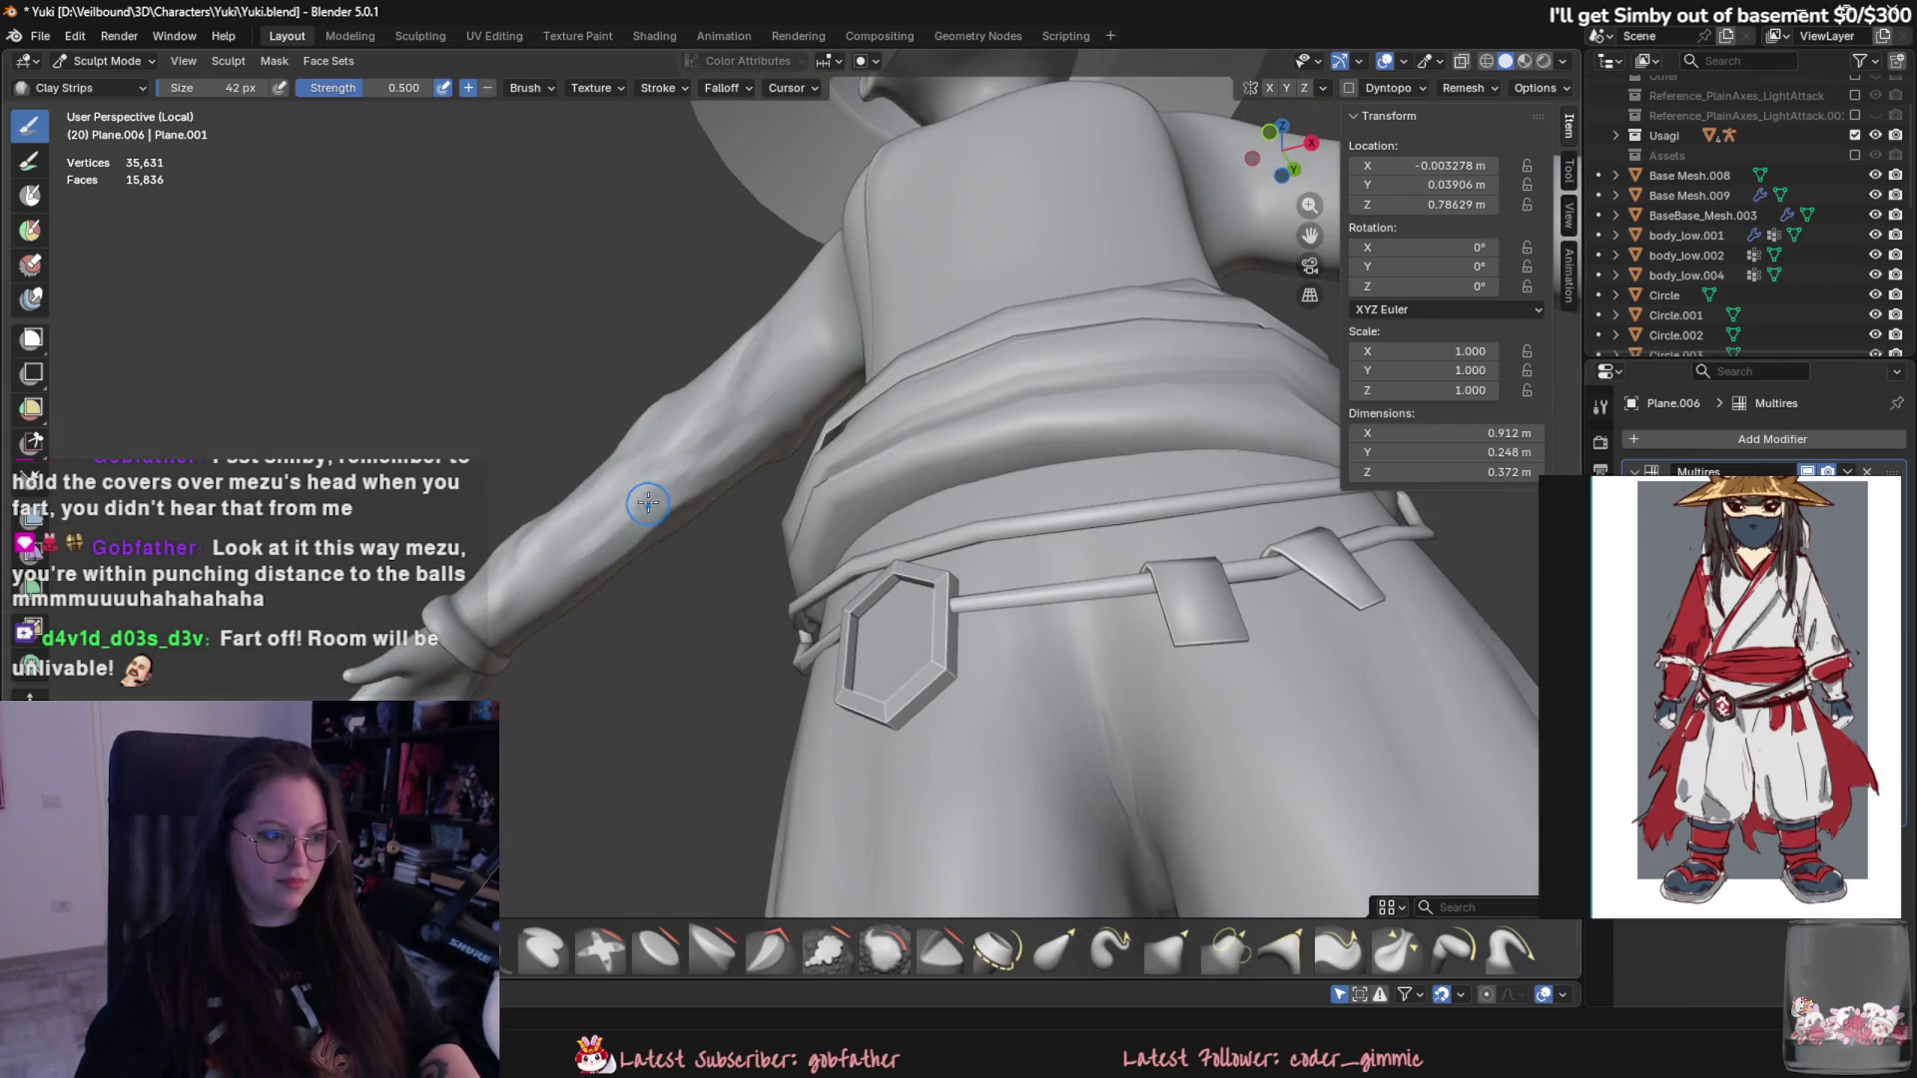
pyautogui.moveTo(599, 551); pyautogui.dragTo(916, 492, button='middle')
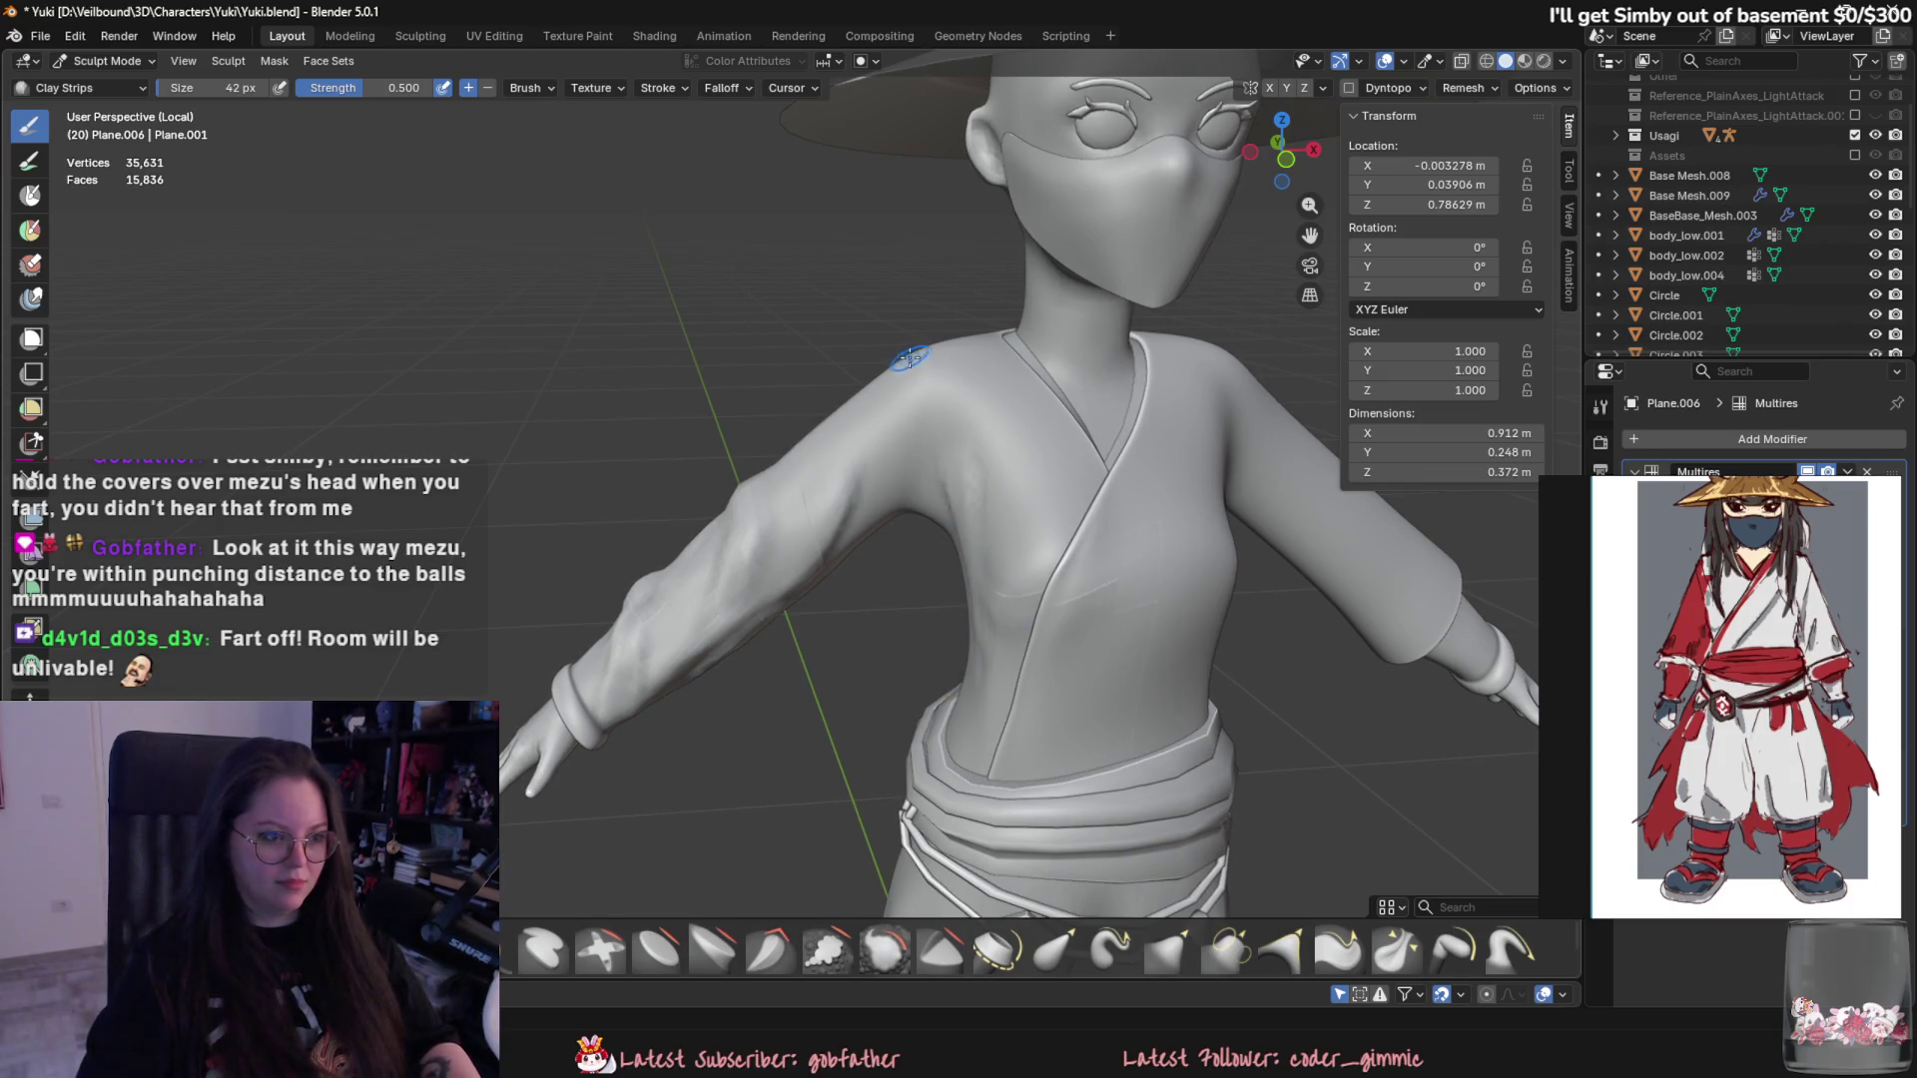
# - Stroke two folds down the upper sleeve near the shoulder and soften their creases
pyautogui.moveTo(876, 419)
pyautogui.mouseDown(button='middle')
pyautogui.moveTo(919, 419)
pyautogui.moveTo(915, 522)
pyautogui.moveTo(985, 651)
pyautogui.mouseUp(button='middle')
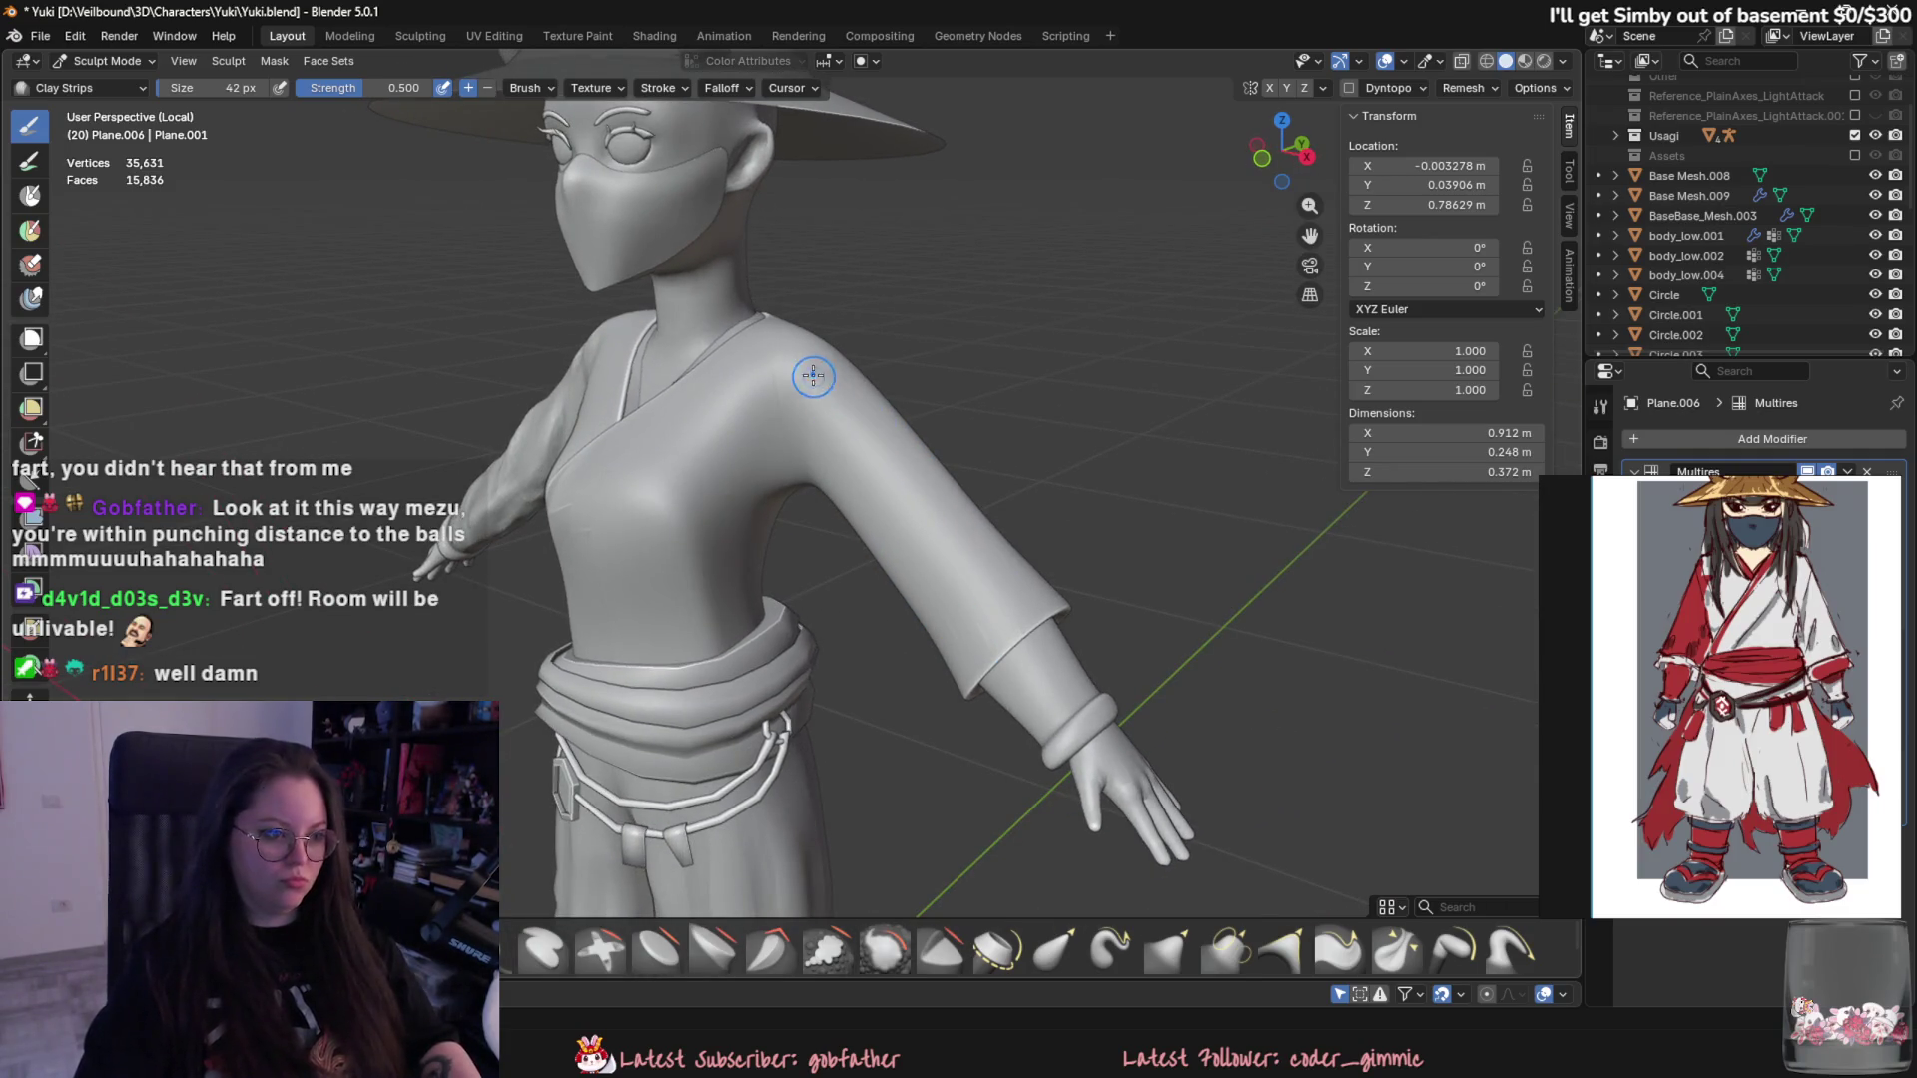
pyautogui.moveTo(814, 376); pyautogui.dragTo(901, 556)
pyautogui.moveTo(898, 451); pyautogui.dragTo(893, 510)
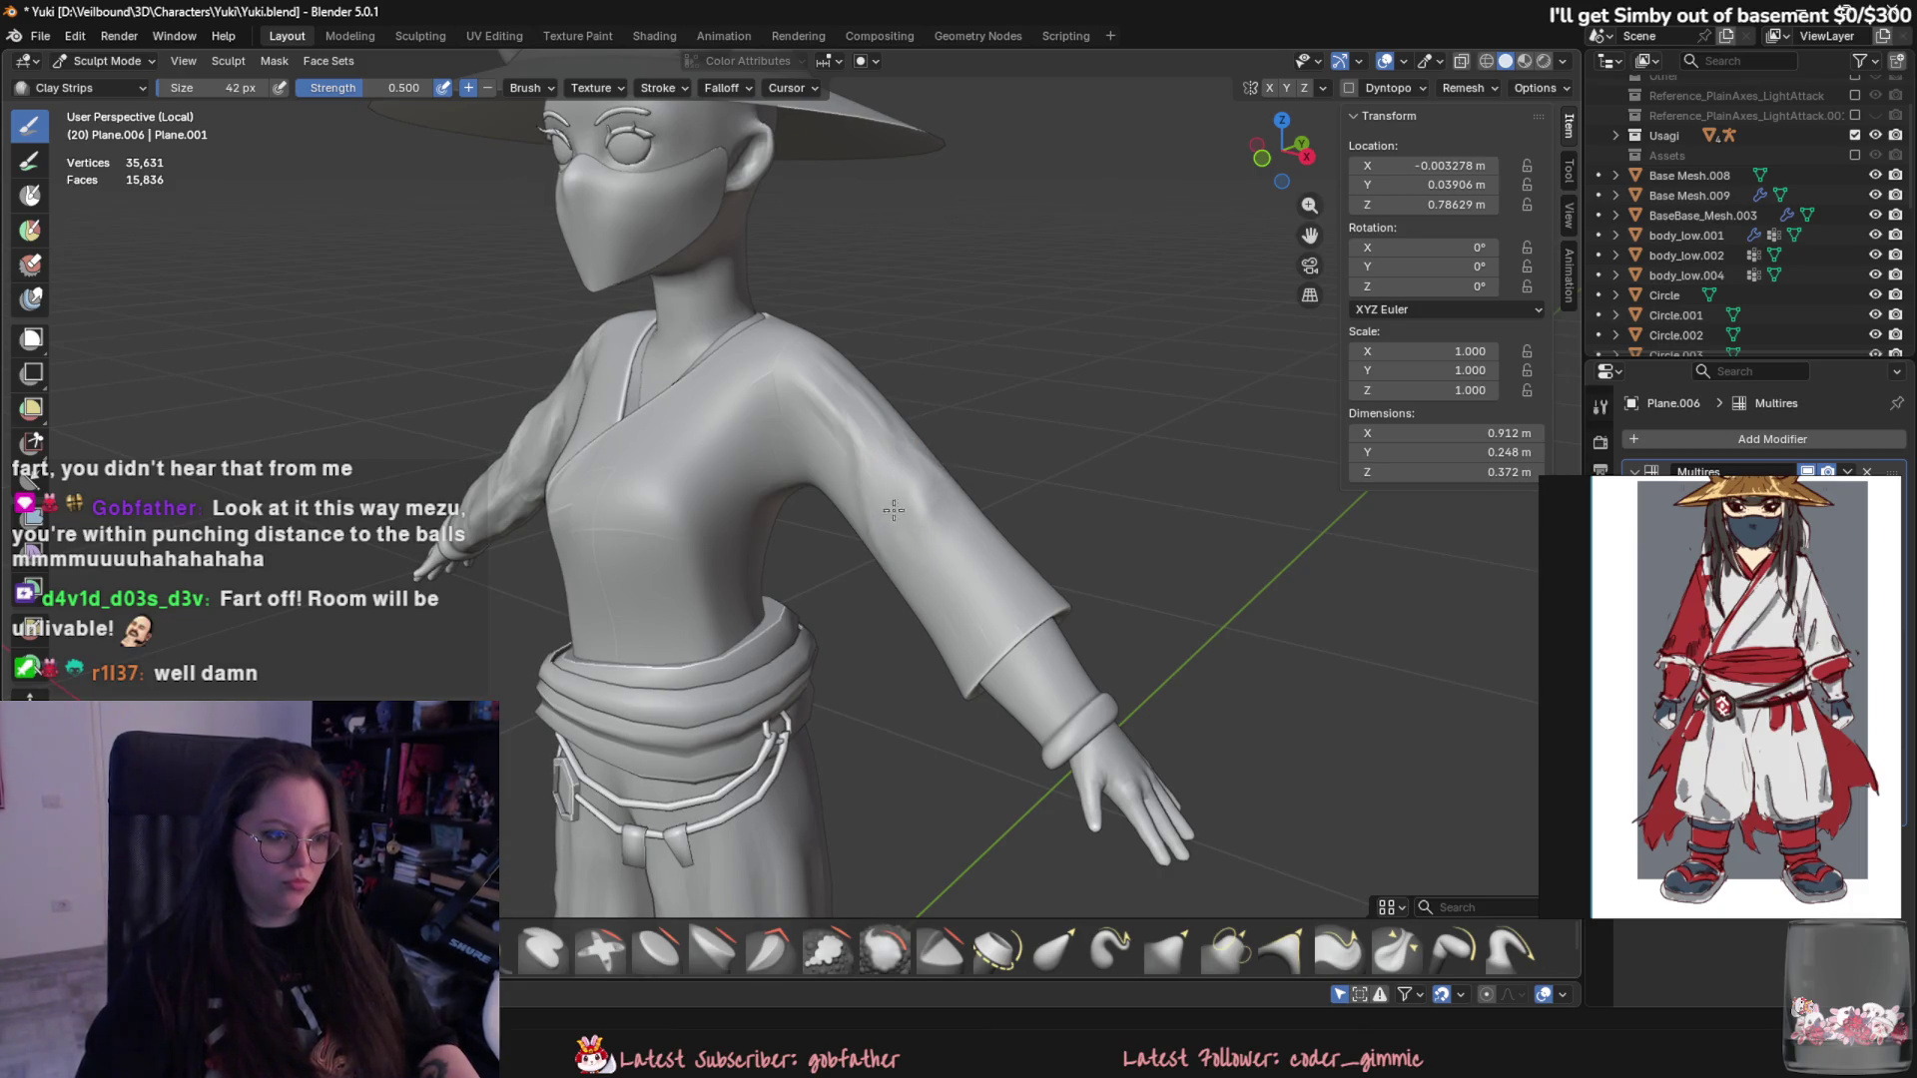
pyautogui.keyDown('shift'); pyautogui.moveTo(888, 427); pyautogui.dragTo(853, 441); pyautogui.keyUp('shift')
pyautogui.moveTo(886, 546)
pyautogui.mouseDown(button='middle')
pyautogui.moveTo(942, 454)
pyautogui.moveTo(761, 435)
pyautogui.mouseUp(button='middle')
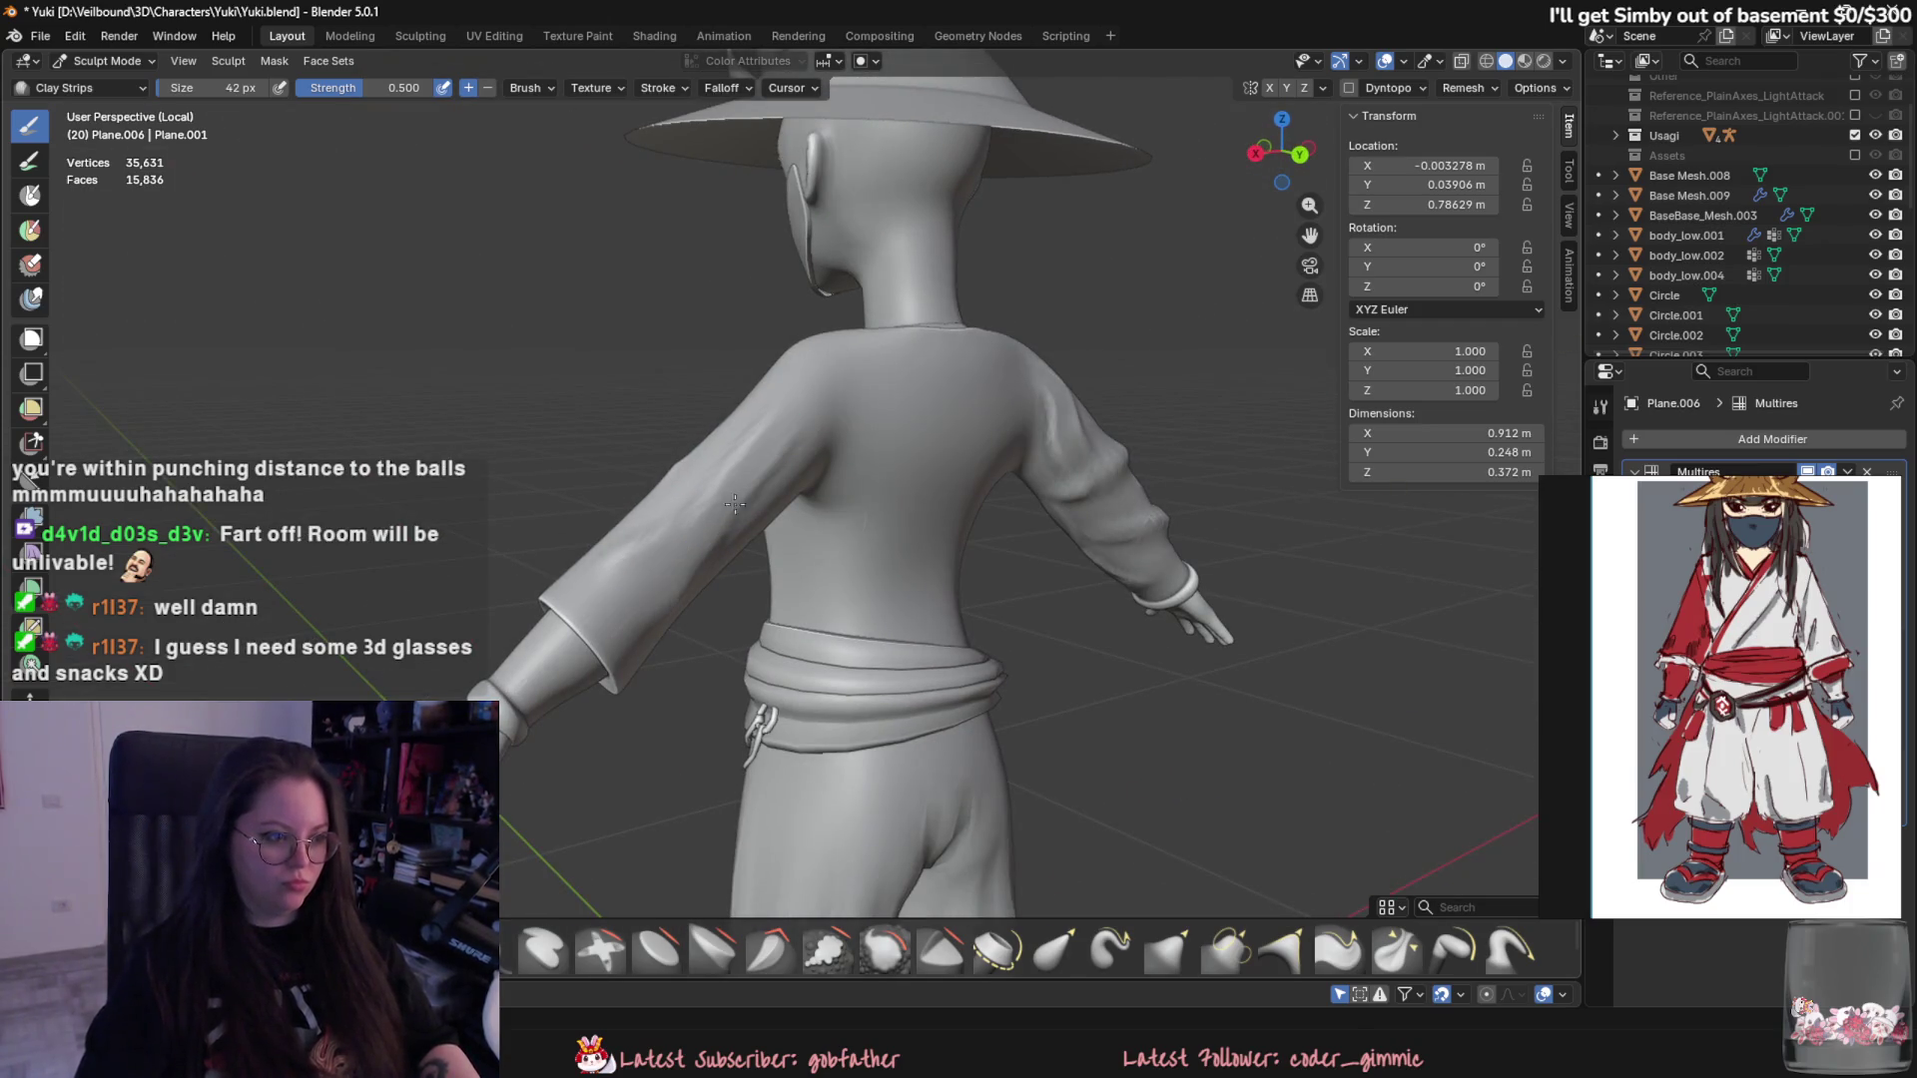
pyautogui.moveTo(657, 527); pyautogui.dragTo(794, 595, button='middle')
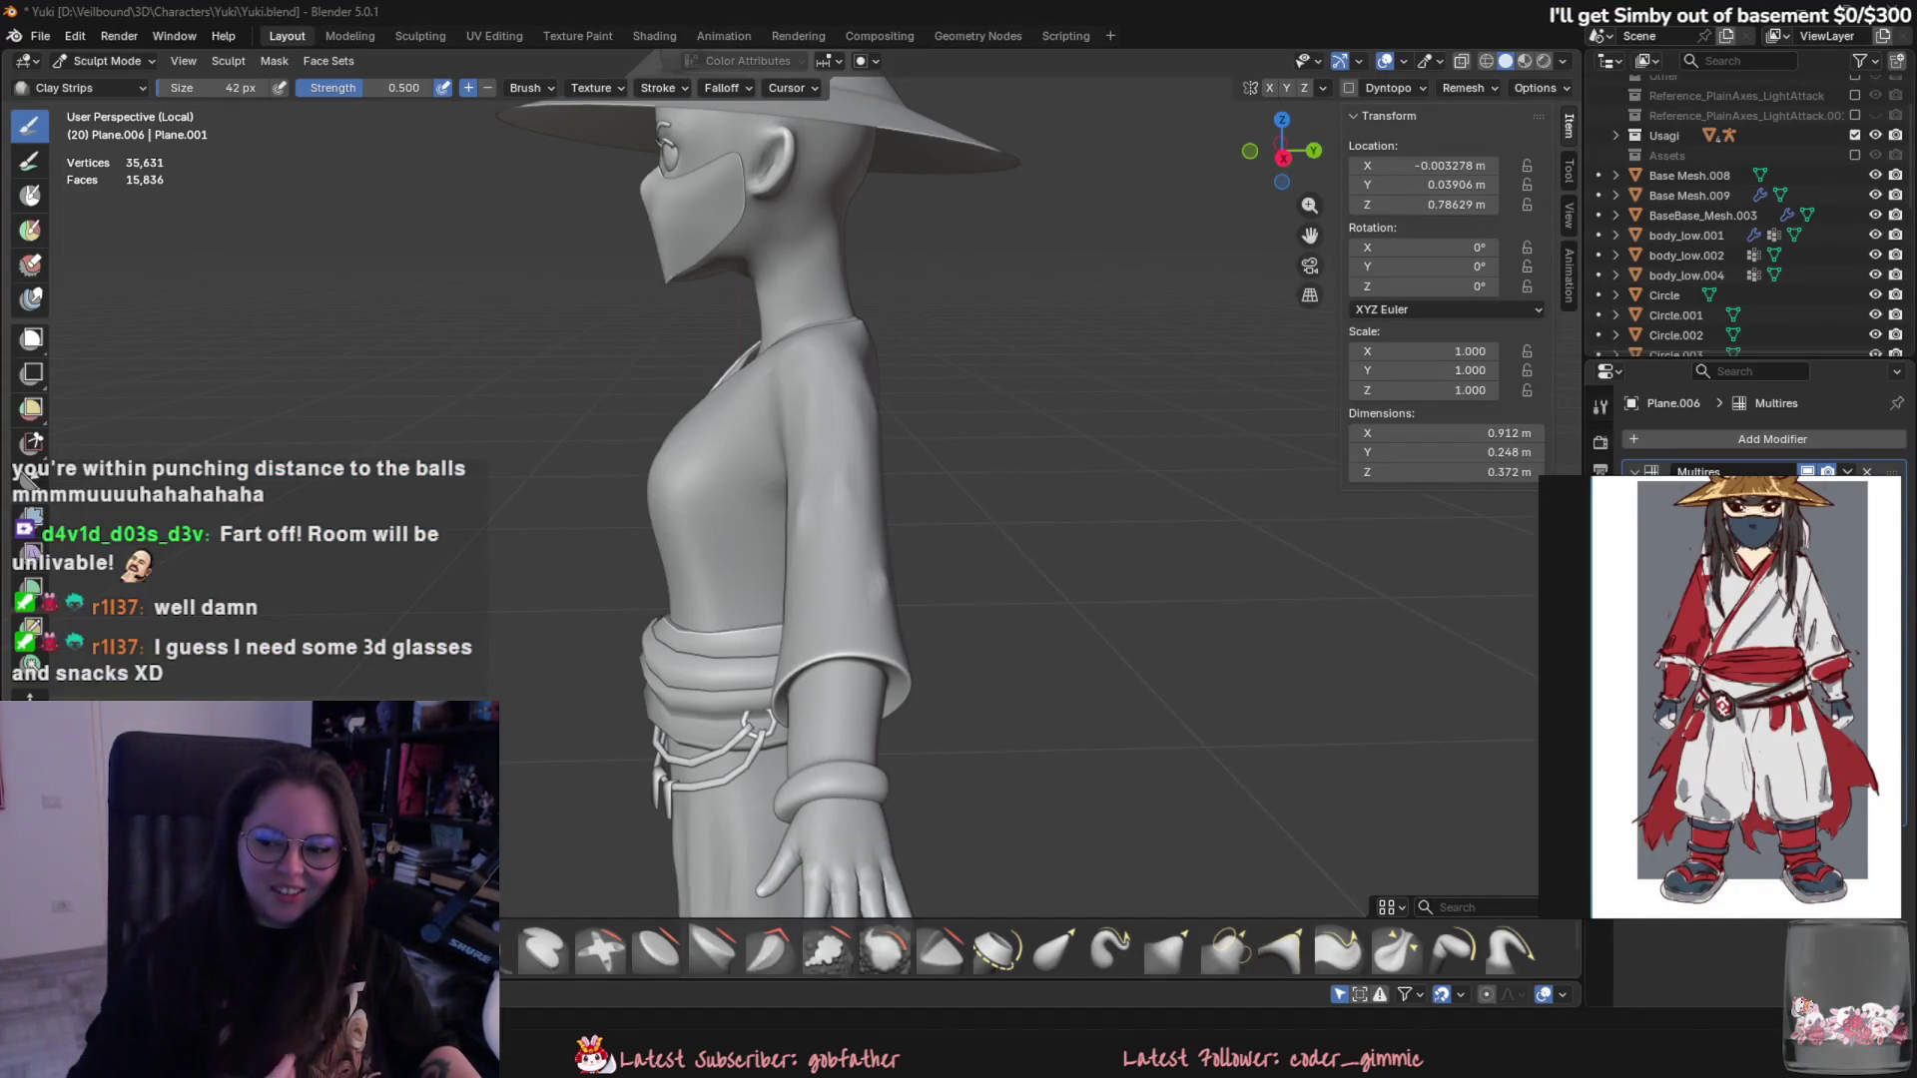
pyautogui.moveTo(1143, 663)
pyautogui.mouseDown(button='middle')
pyautogui.moveTo(817, 635)
pyautogui.moveTo(957, 558)
pyautogui.mouseUp(button='middle')
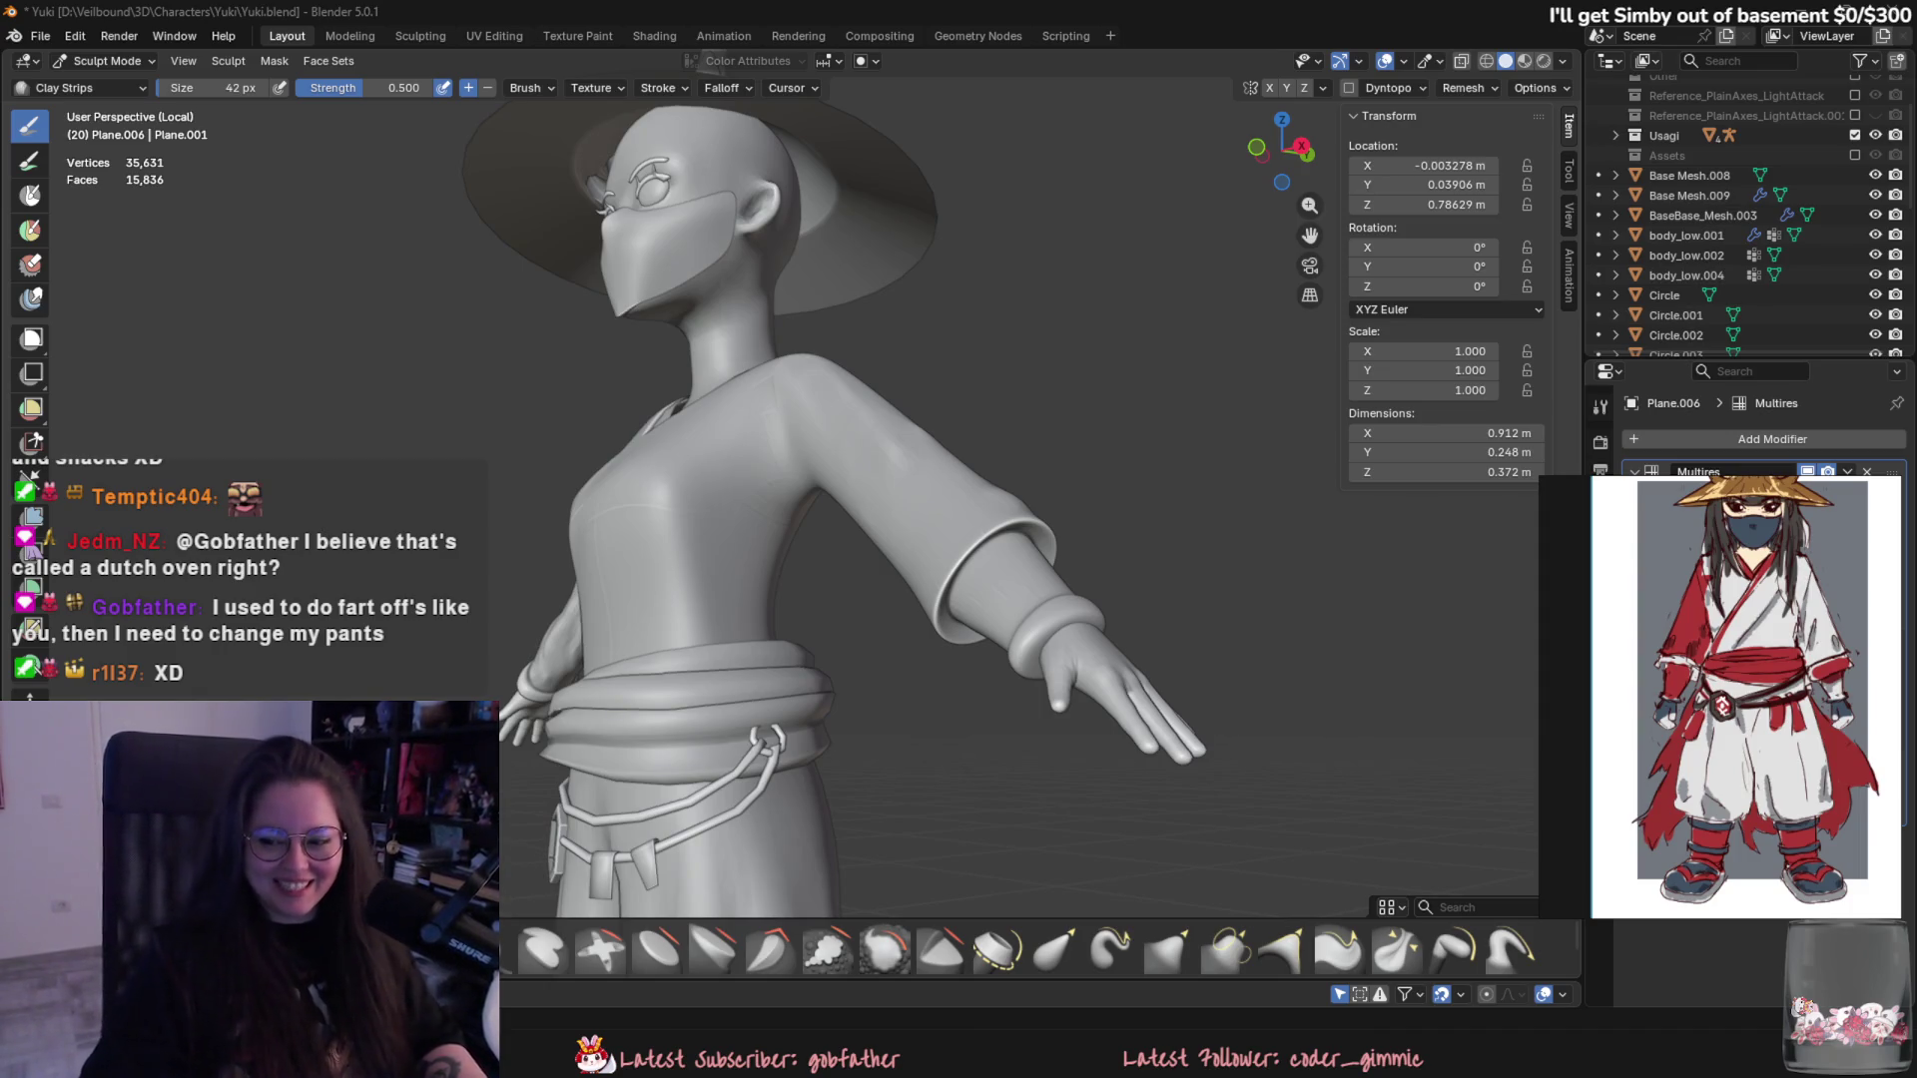
pyautogui.moveTo(899, 556)
pyautogui.mouseDown(button='middle')
pyautogui.moveTo(933, 561)
pyautogui.moveTo(975, 621)
pyautogui.moveTo(1028, 579)
pyautogui.moveTo(1062, 494)
pyautogui.mouseUp(button='middle')
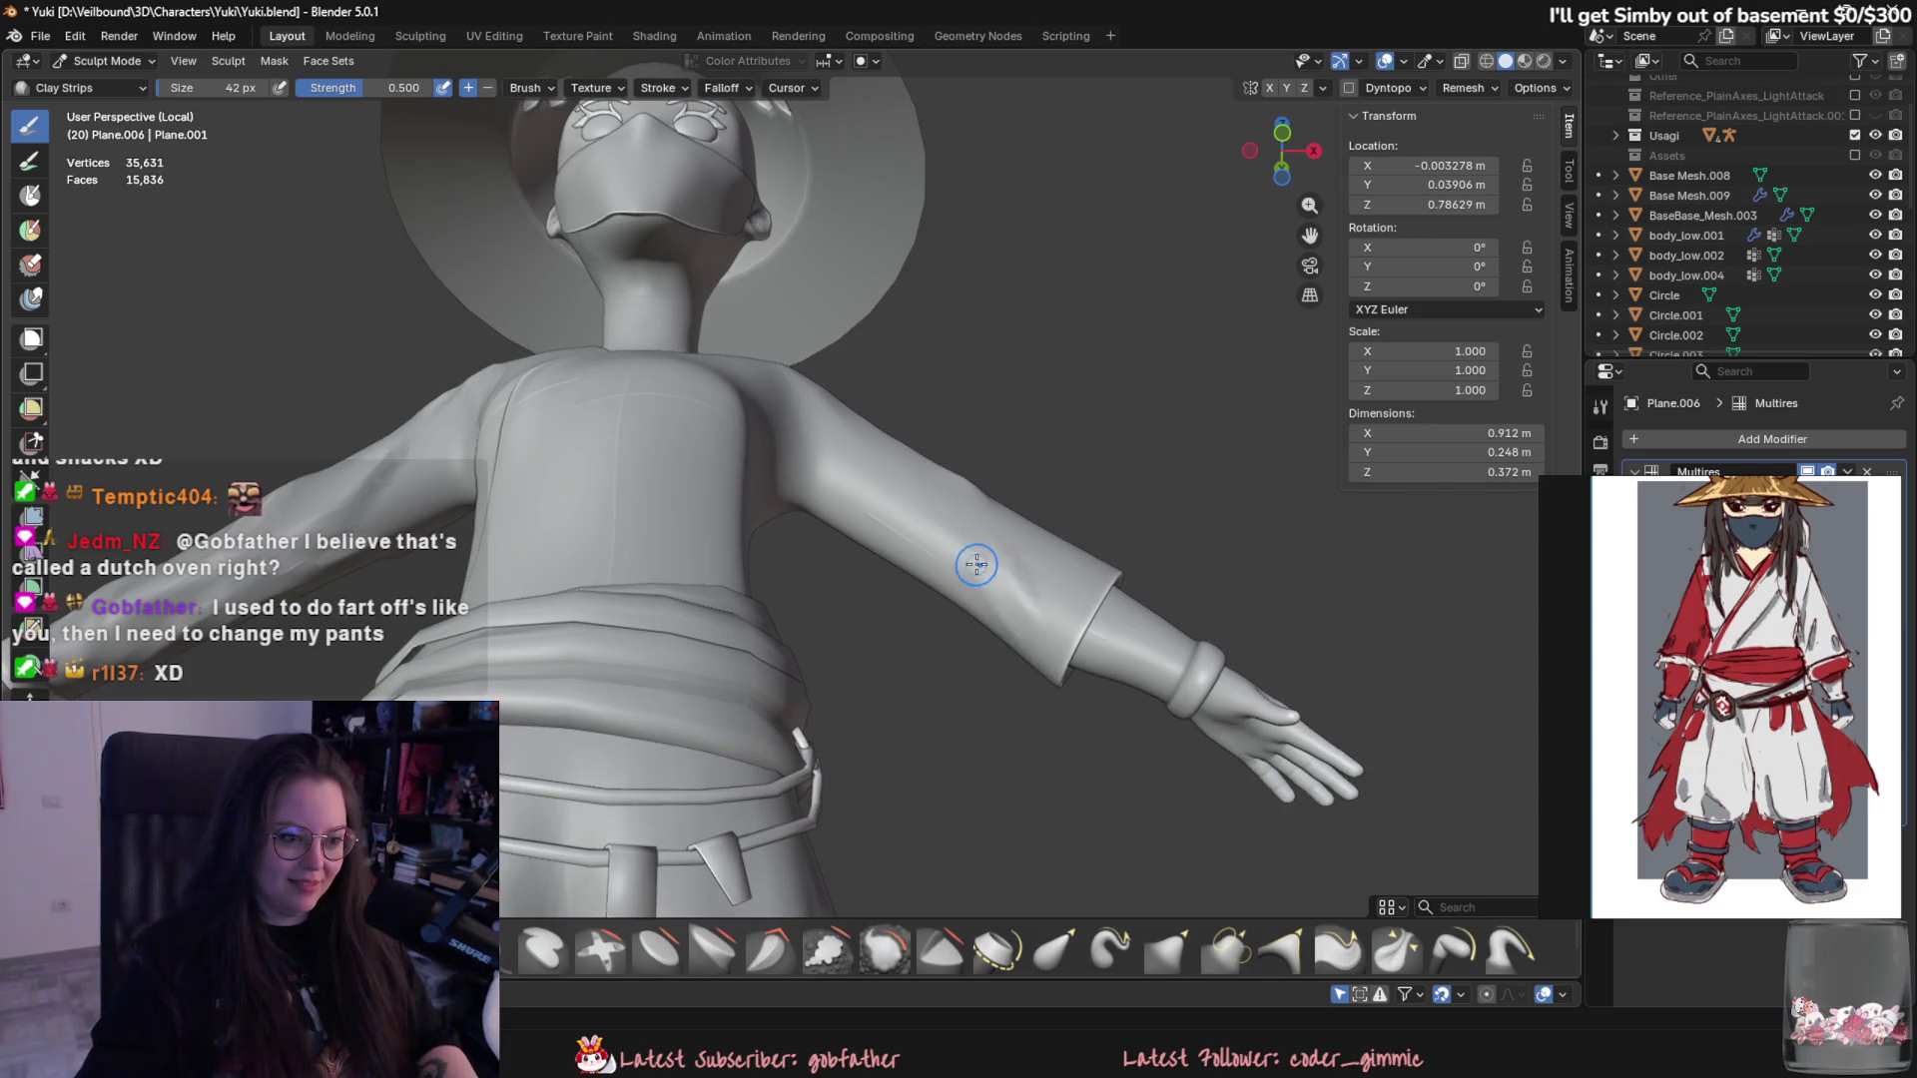
pyautogui.moveTo(1017, 536); pyautogui.dragTo(880, 515, button='middle')
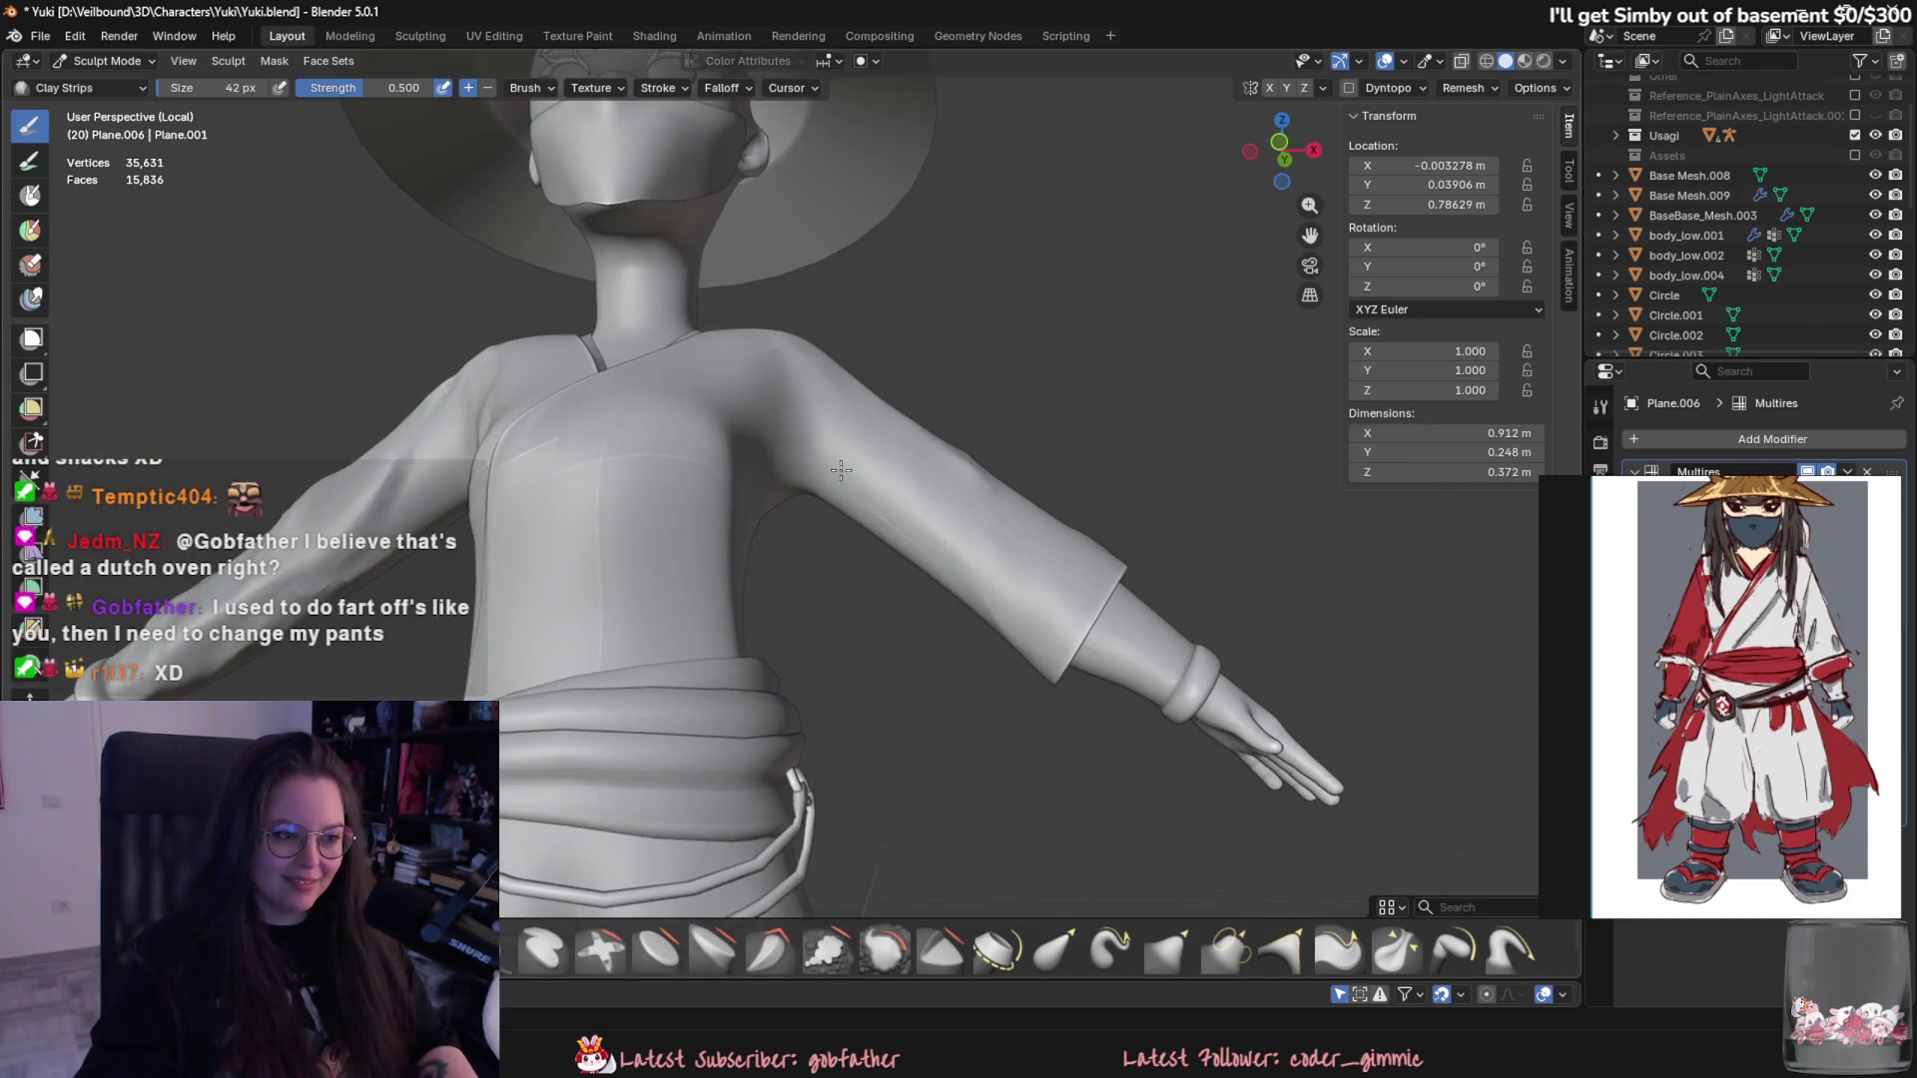
pyautogui.moveTo(881, 516)
pyautogui.mouseDown(button='middle')
pyautogui.moveTo(1104, 670)
pyautogui.moveTo(749, 419)
pyautogui.mouseUp(button='middle')
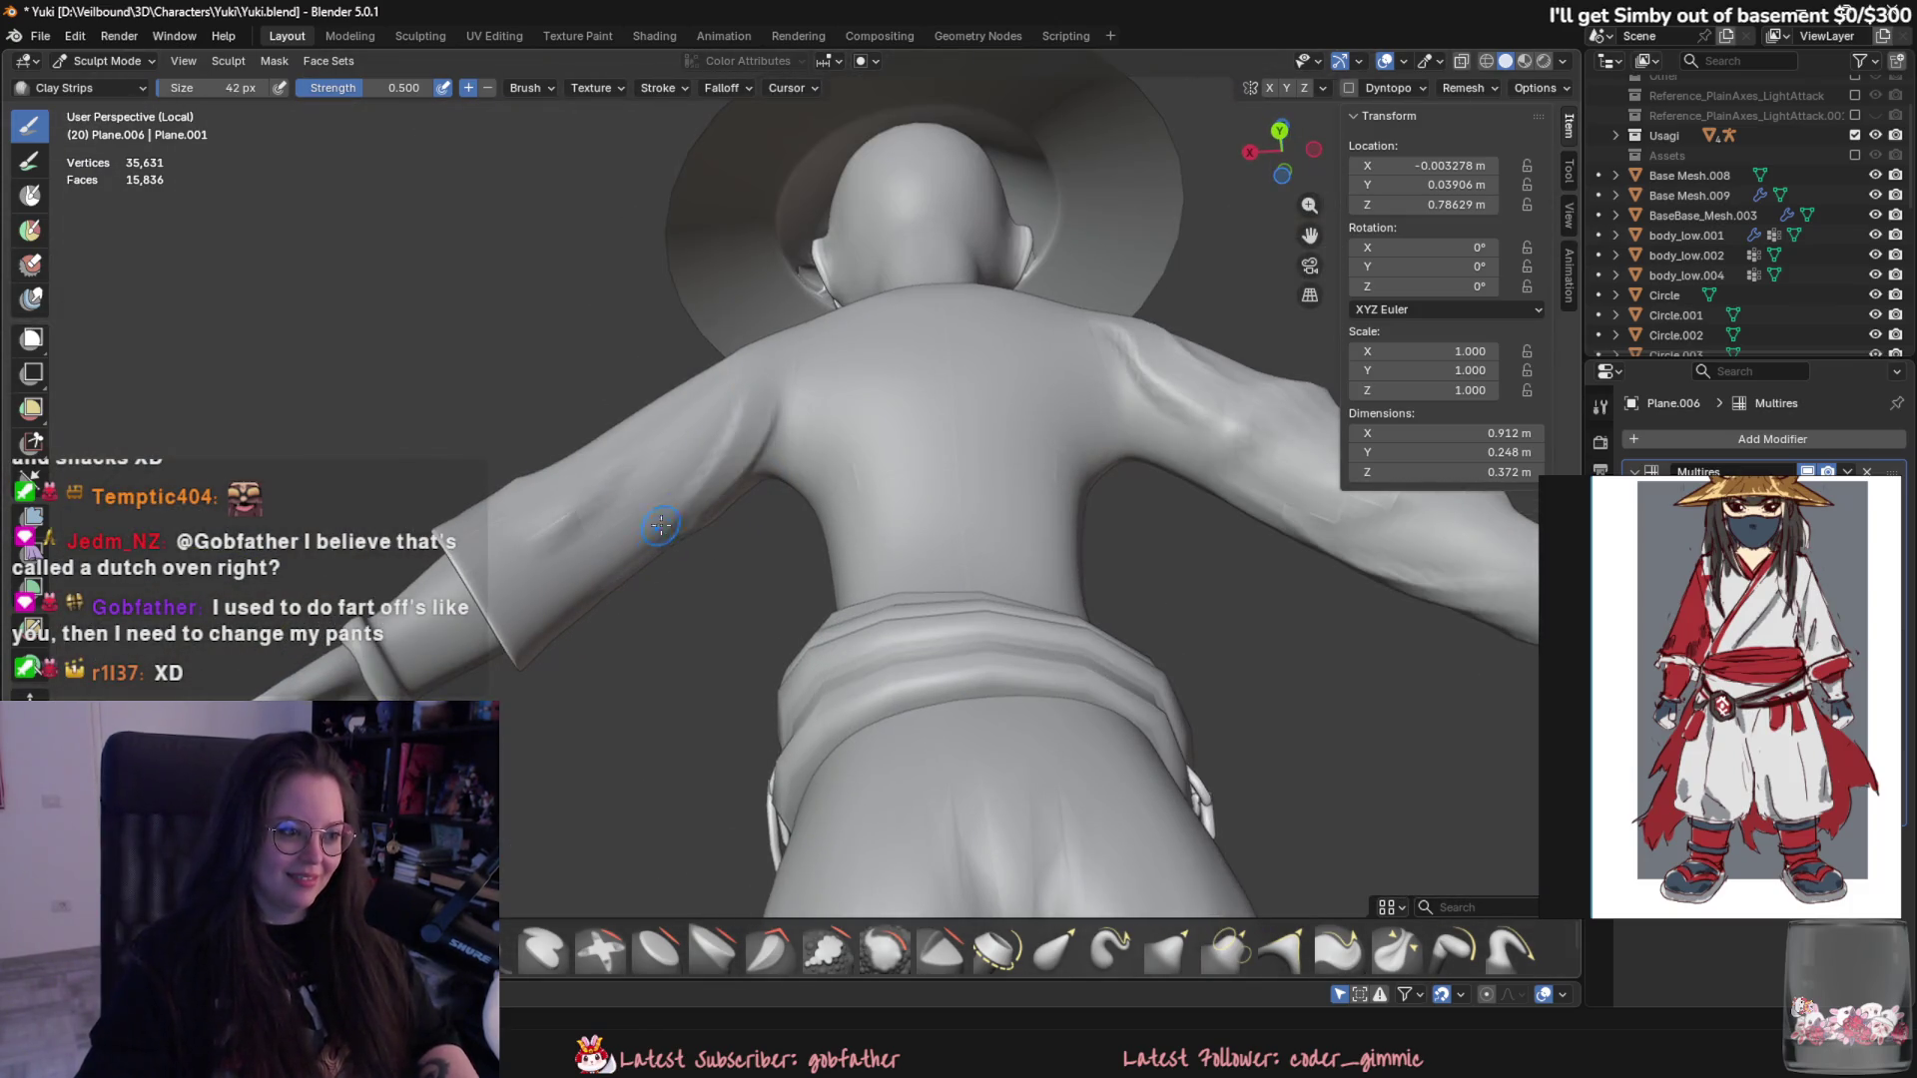
pyautogui.moveTo(704, 536)
pyautogui.mouseDown(button='middle')
pyautogui.moveTo(855, 667)
pyautogui.moveTo(823, 402)
pyautogui.mouseUp(button='middle')
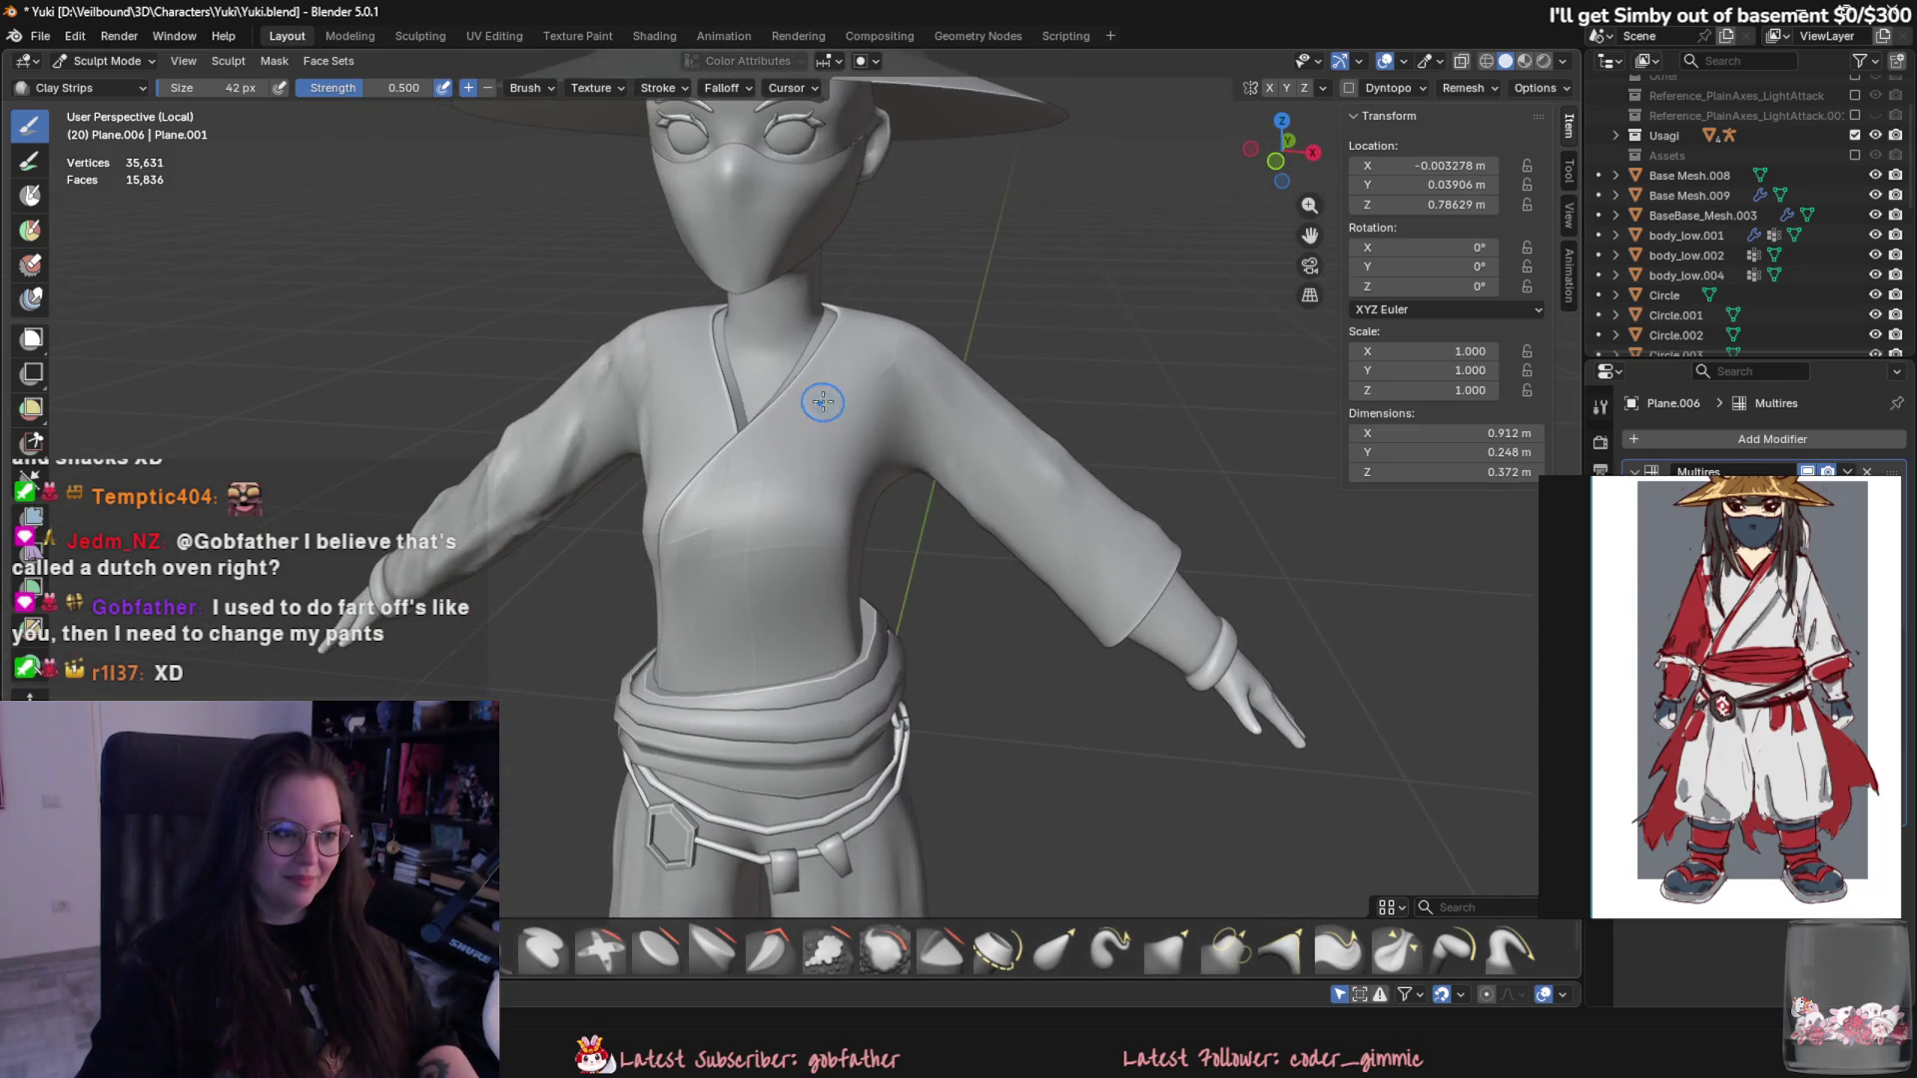
# - Resize the sculpt brush down to 22 px and then up to 50 px before moving to the torso
pyautogui.moveTo(669, 531); pyautogui.dragTo(778, 491, button='middle')
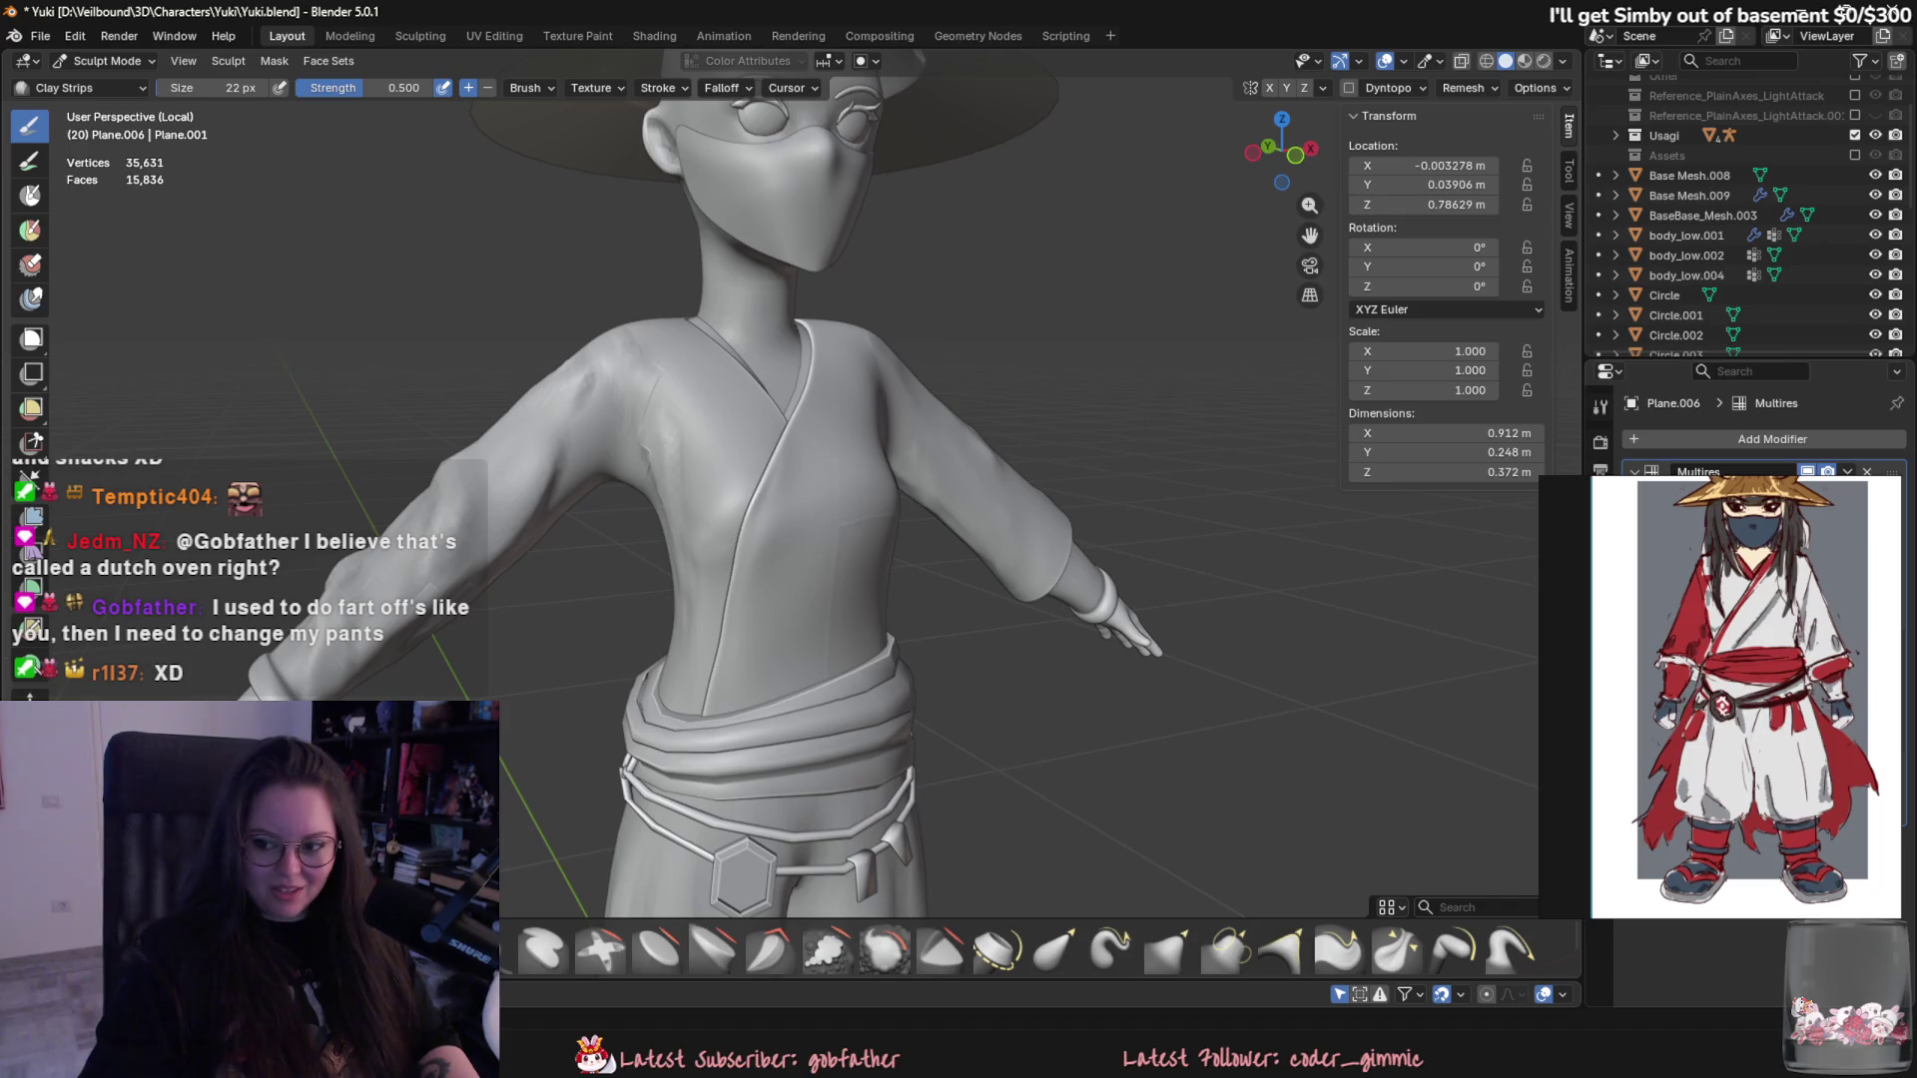
pyautogui.moveTo(929, 584); pyautogui.dragTo(801, 534, button='middle')
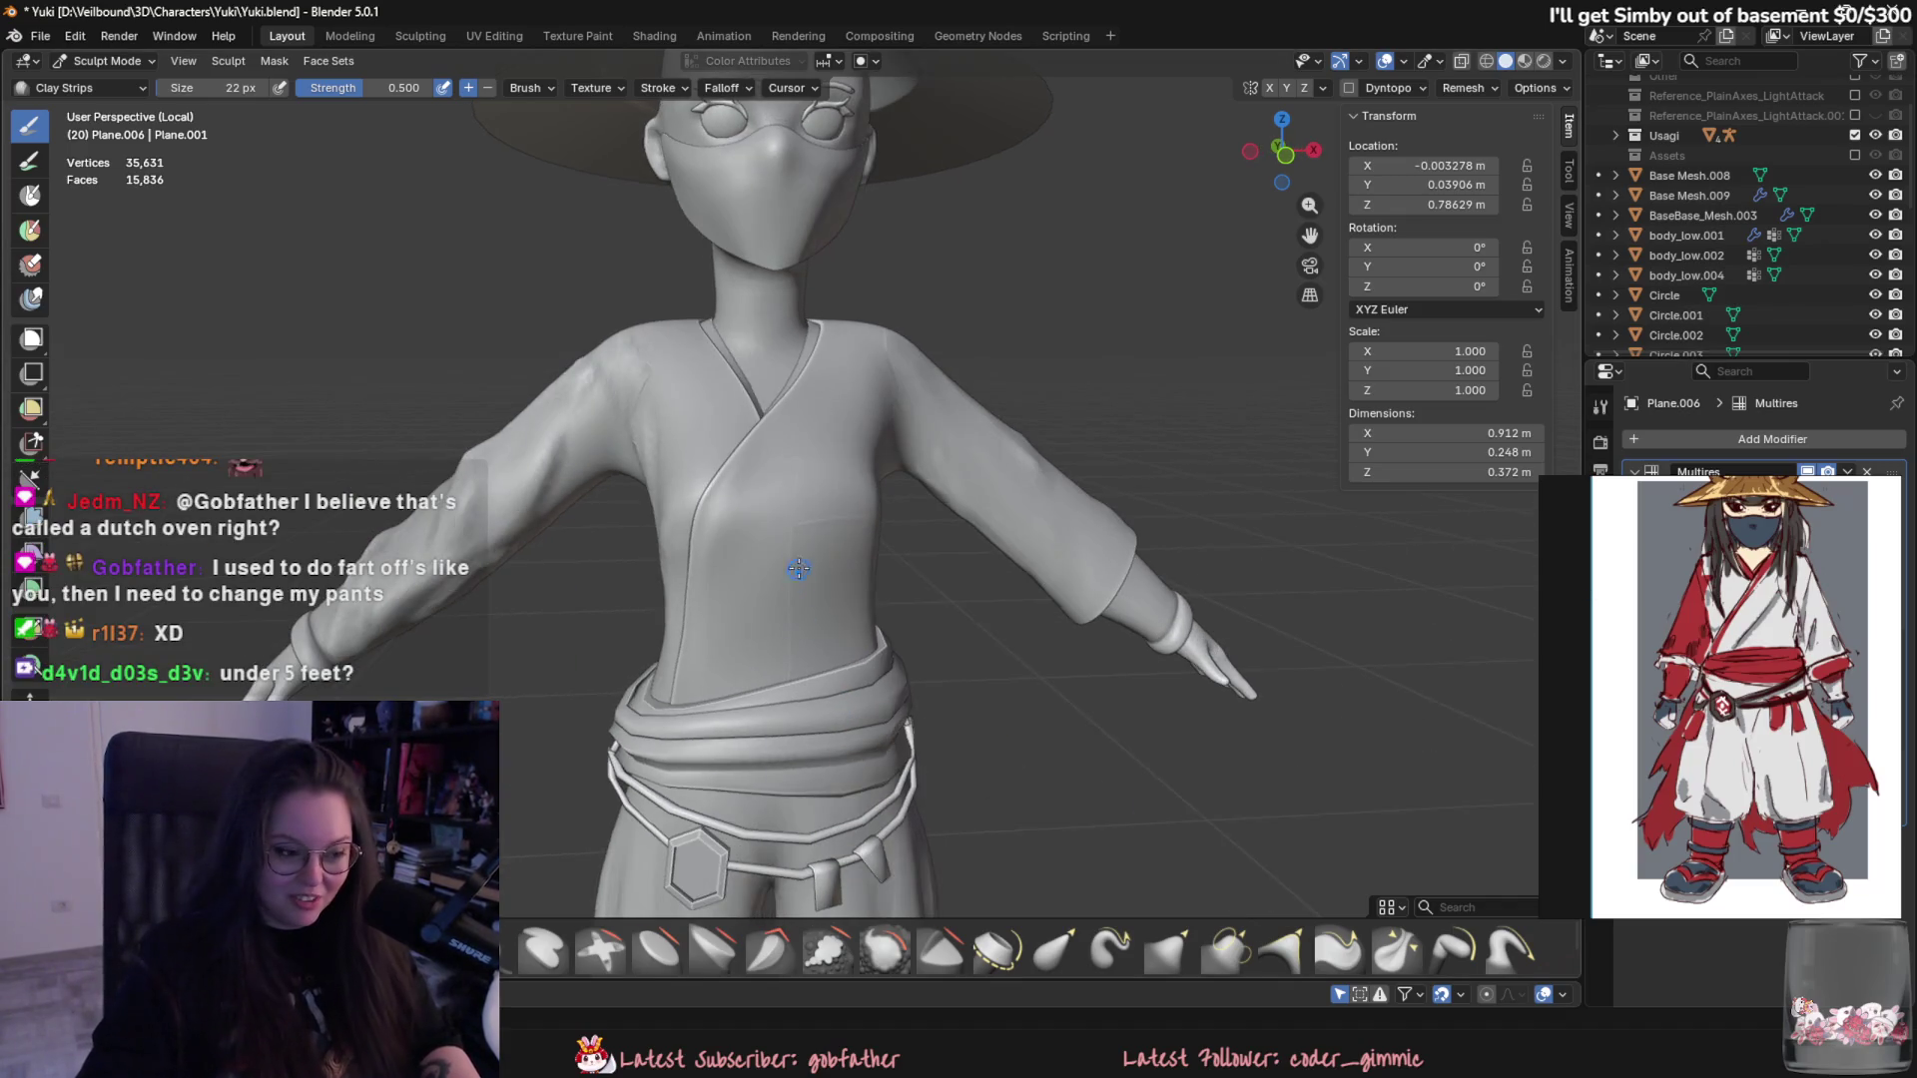
pyautogui.press('f')
pyautogui.click(802, 533)
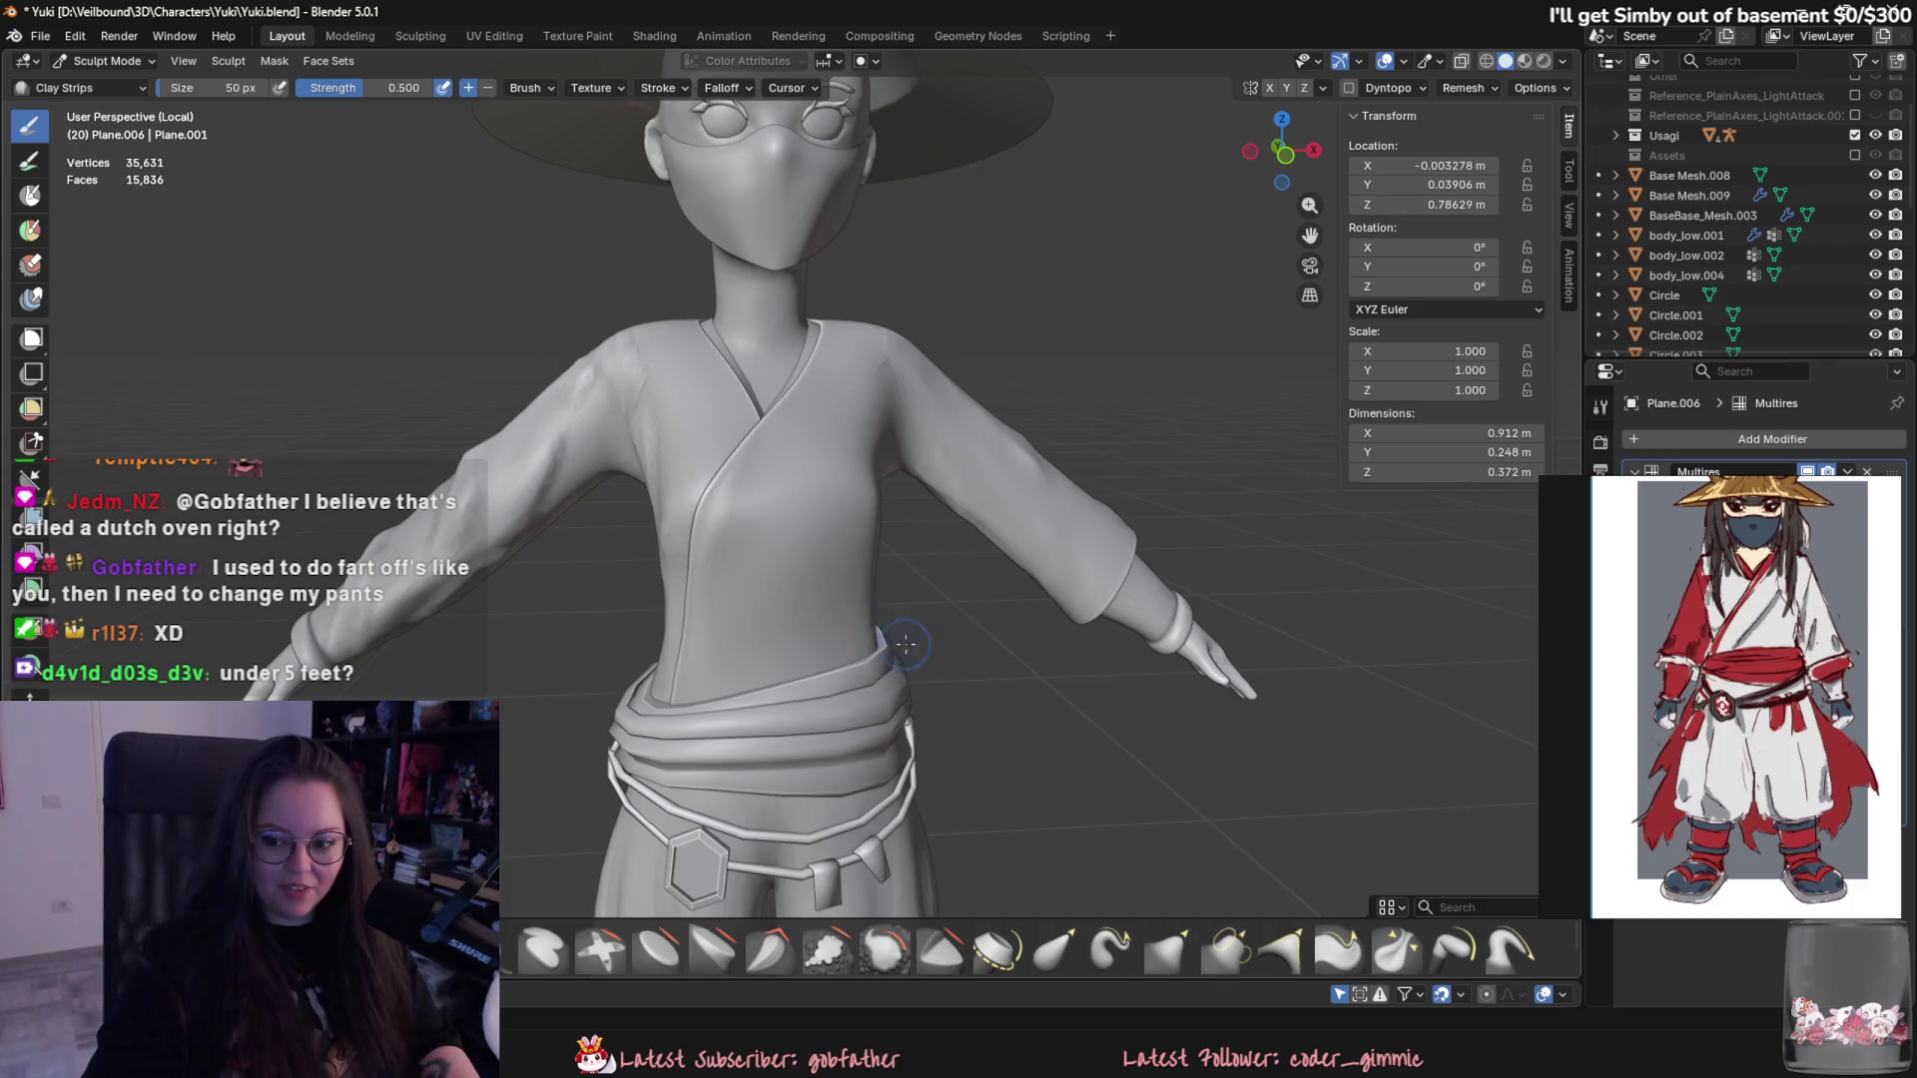
pyautogui.moveTo(839, 619); pyautogui.dragTo(781, 588, button='middle')
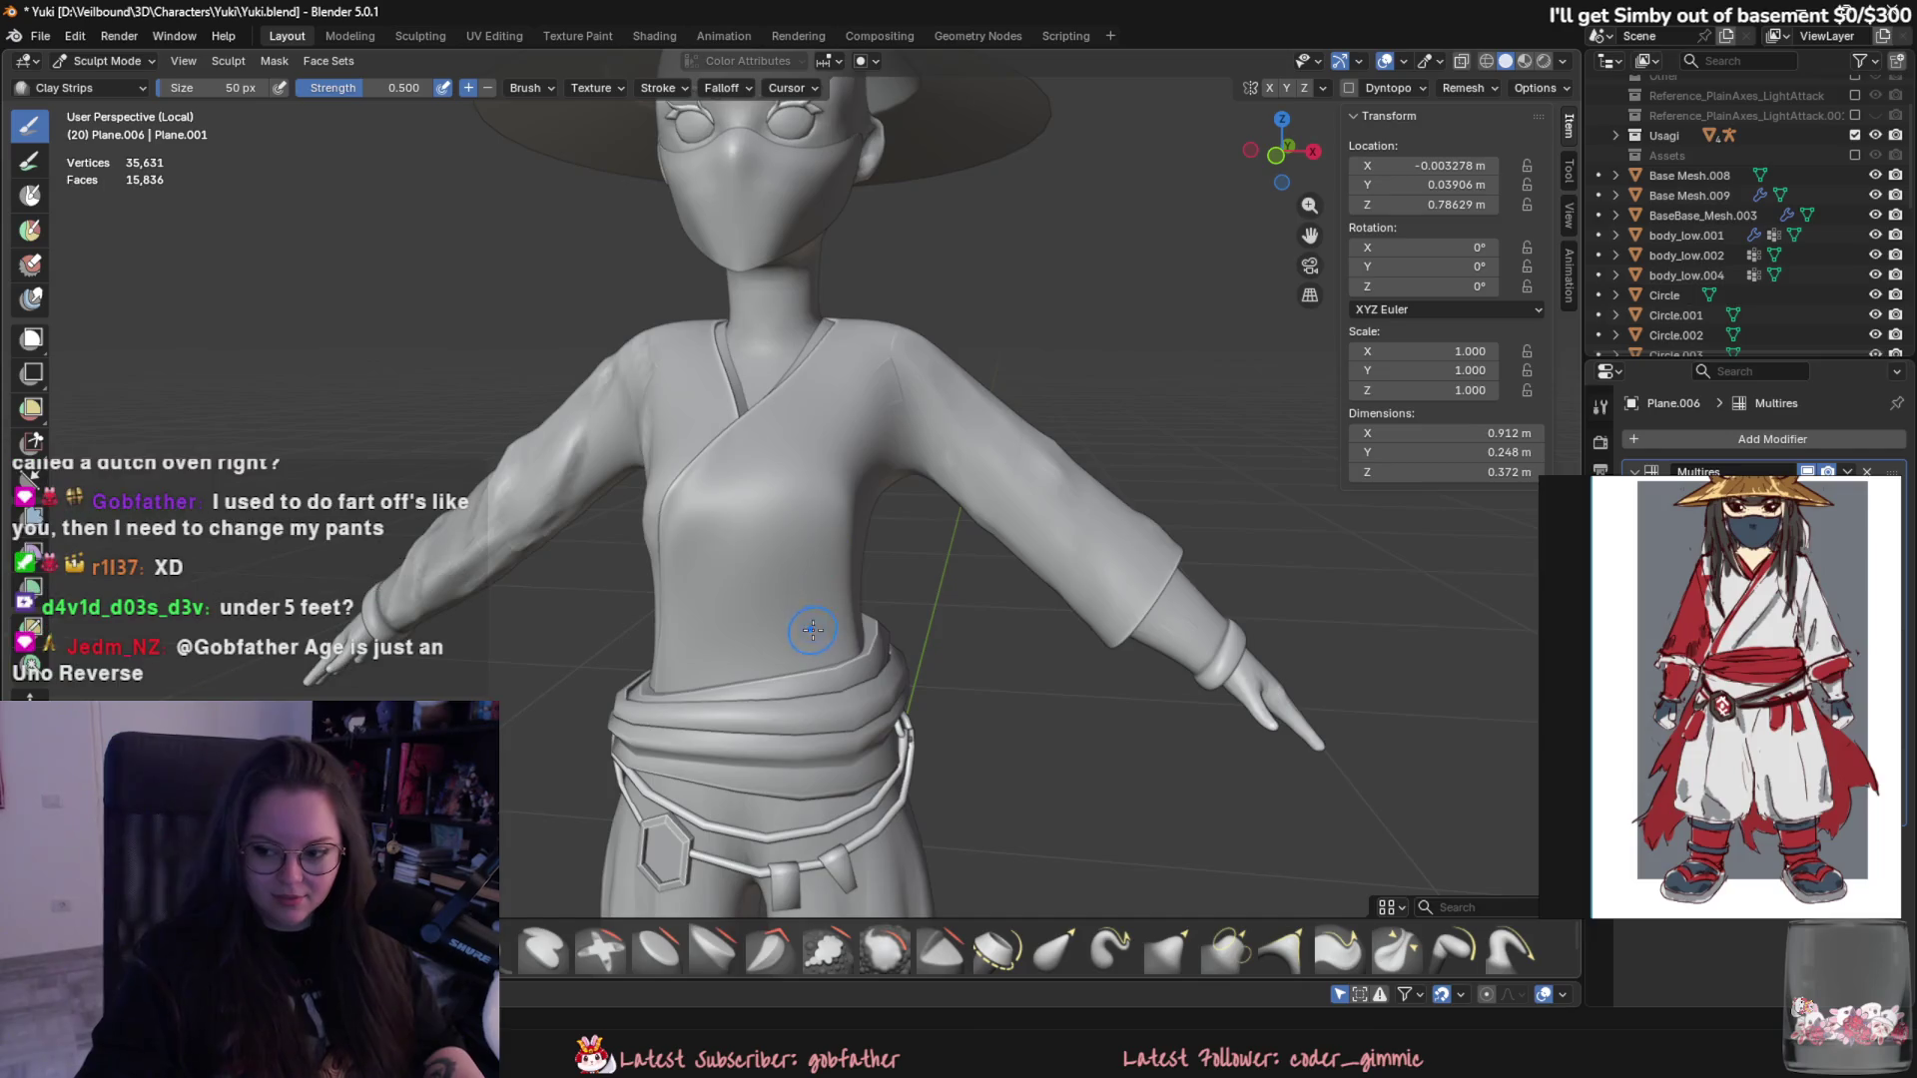
pyautogui.moveTo(831, 550); pyautogui.dragTo(889, 665, button='middle')
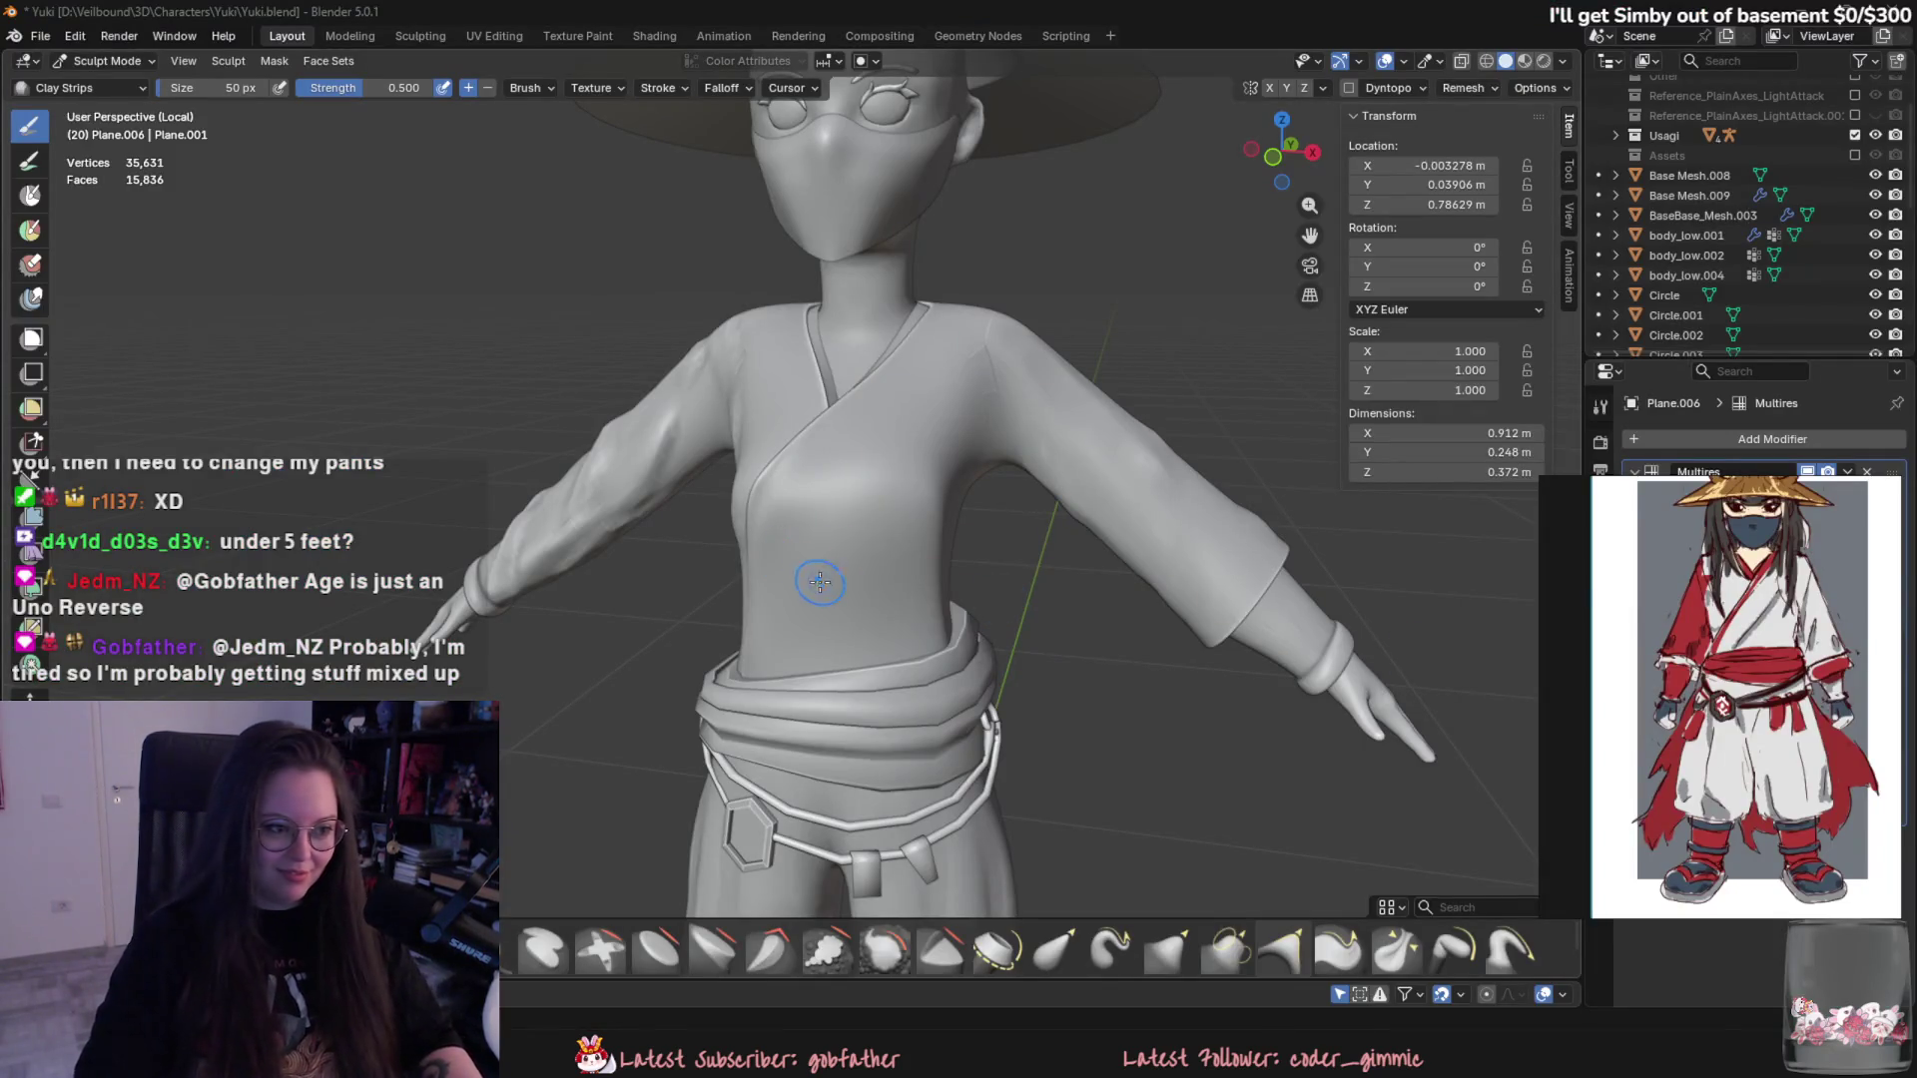
# - Shrink the brush with [ for finer sleeve wrinkles while framing the character in front view
pyautogui.moveTo(770, 590)
pyautogui.mouseDown(button='middle')
pyautogui.moveTo(806, 610)
pyautogui.moveTo(971, 532)
pyautogui.mouseUp(button='middle')
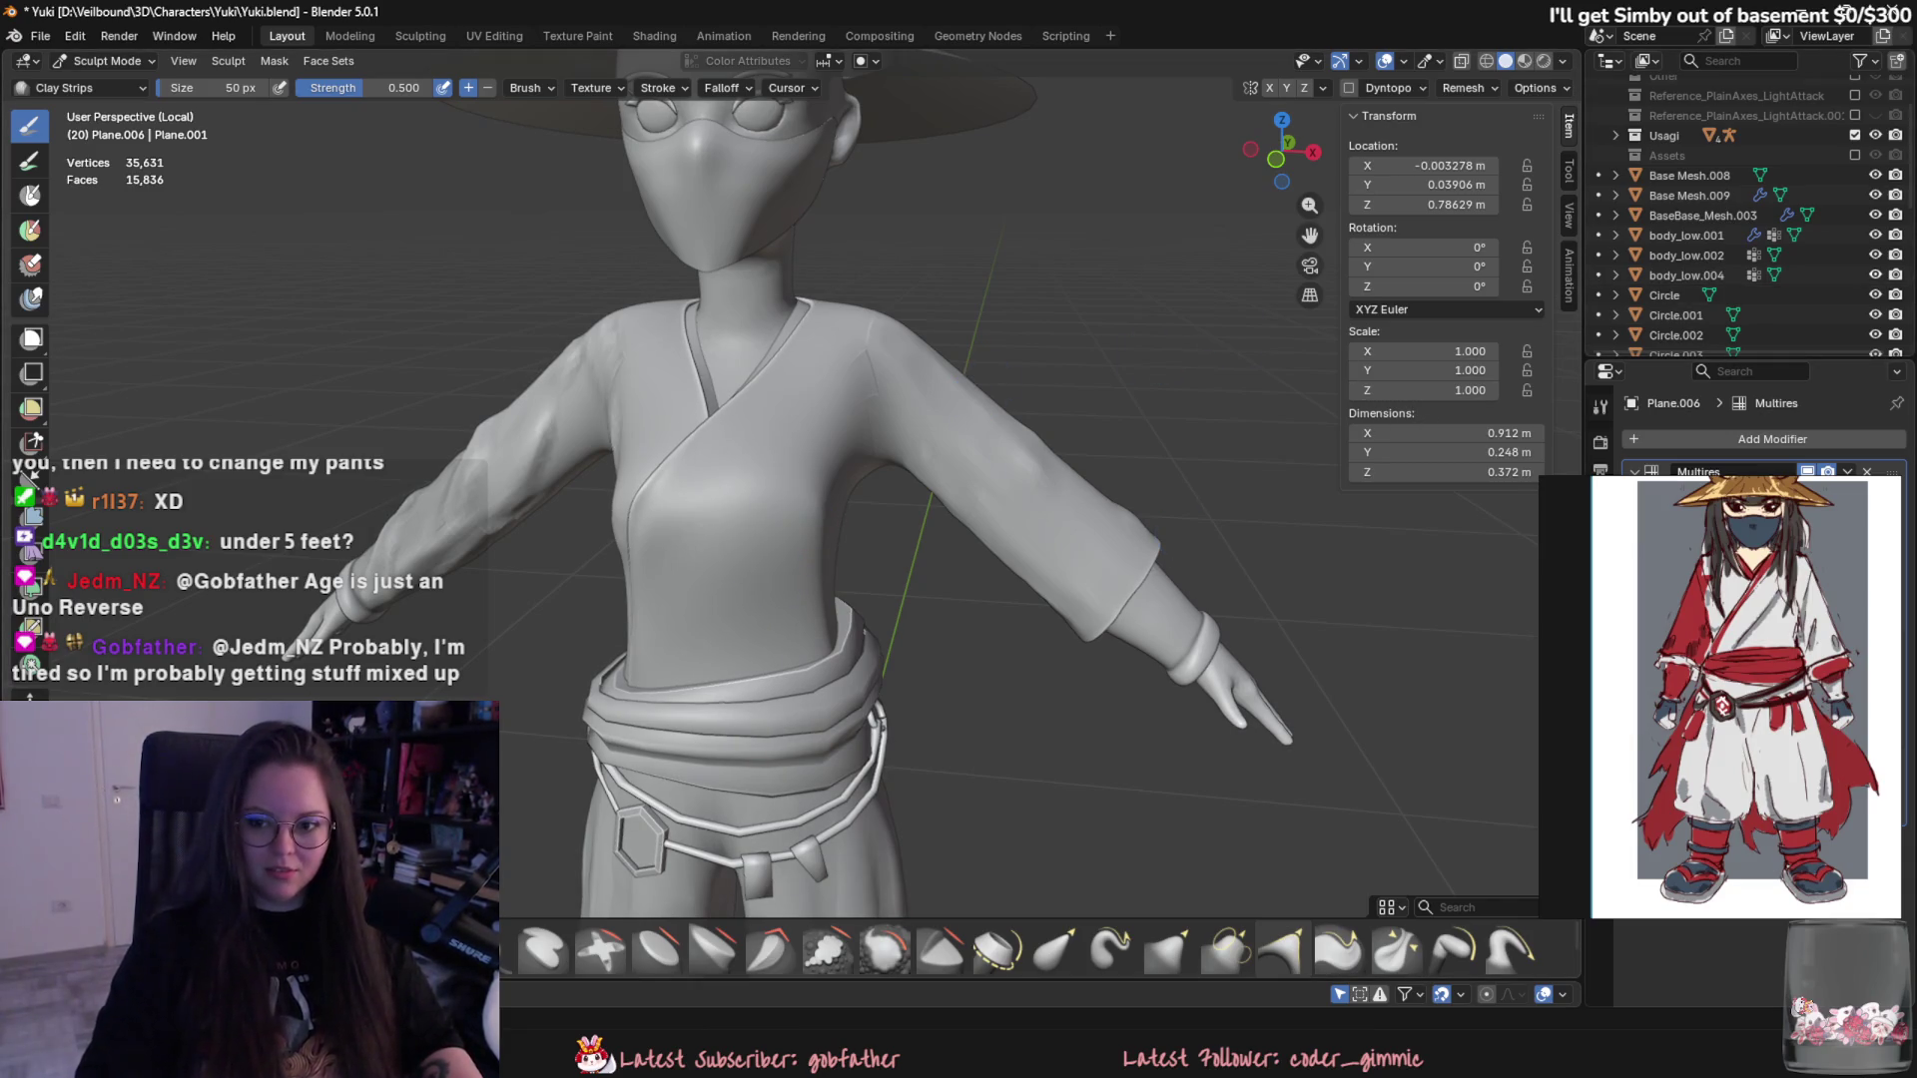
pyautogui.moveTo(899, 479)
pyautogui.mouseDown(button='middle')
pyautogui.moveTo(930, 480)
pyautogui.moveTo(868, 429)
pyautogui.mouseUp(button='middle')
pyautogui.press('[')
pyautogui.press('[')
pyautogui.press('[')
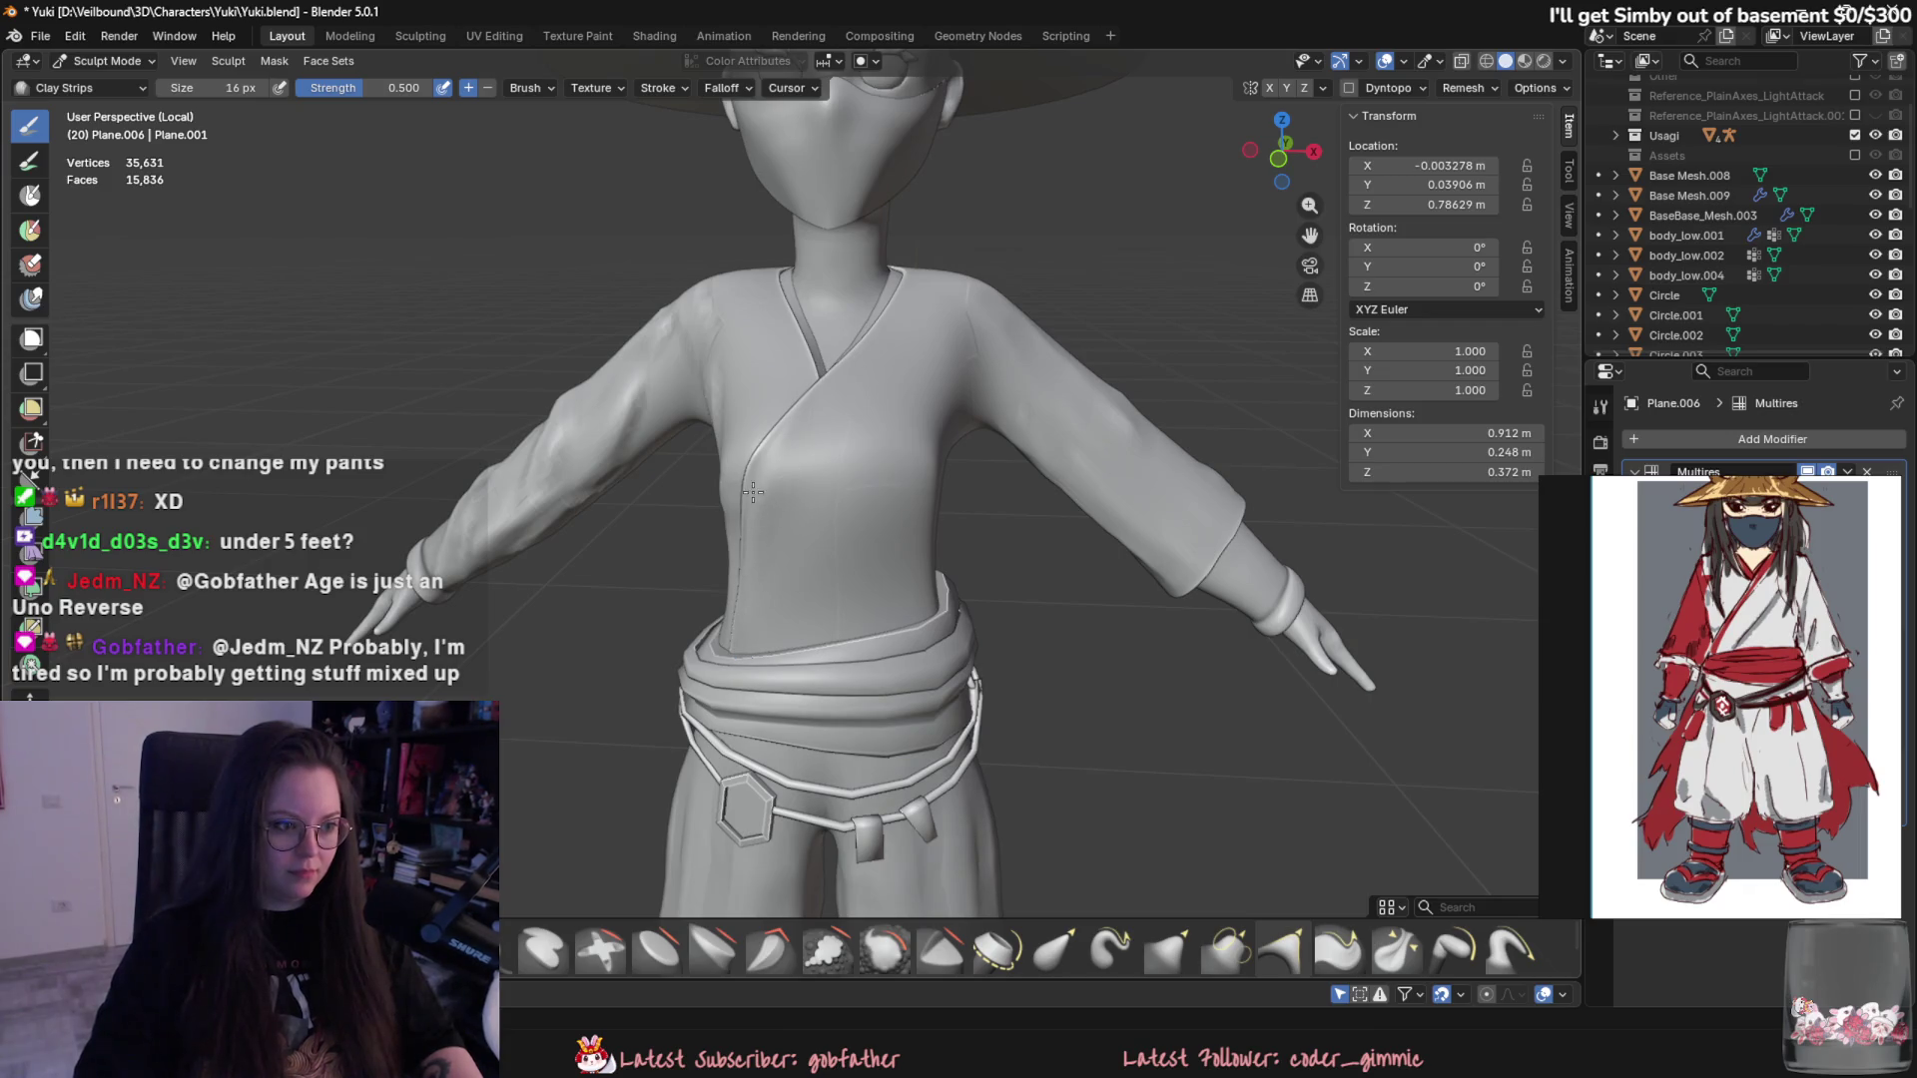
pyautogui.moveTo(884, 434); pyautogui.dragTo(1070, 477, button='middle')
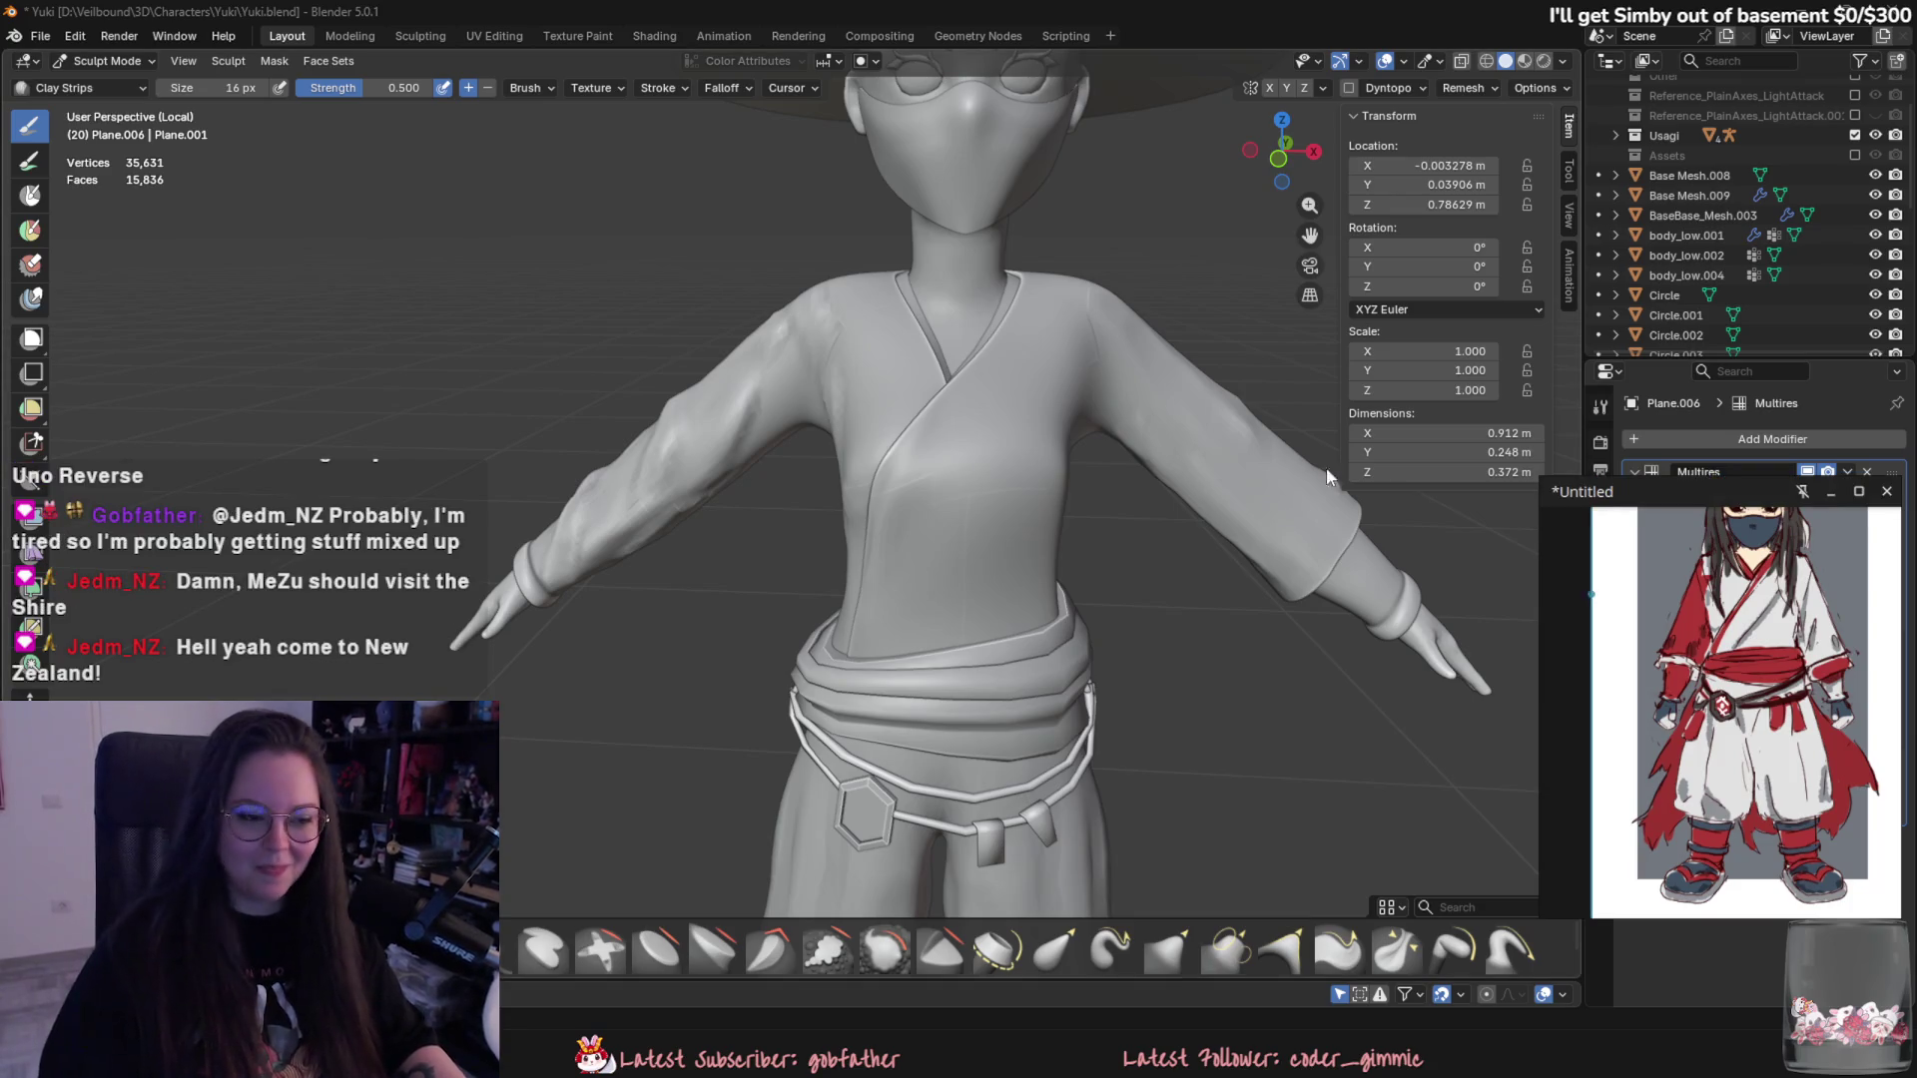
# - Turn the view slightly around the kimono torso
pyautogui.moveTo(1326, 467)
pyautogui.mouseDown(button='middle')
pyautogui.moveTo(1266, 497)
pyautogui.moveTo(1228, 394)
pyautogui.moveTo(899, 477)
pyautogui.mouseUp(button='middle')
pyautogui.scroll(-2, 1052, 408)
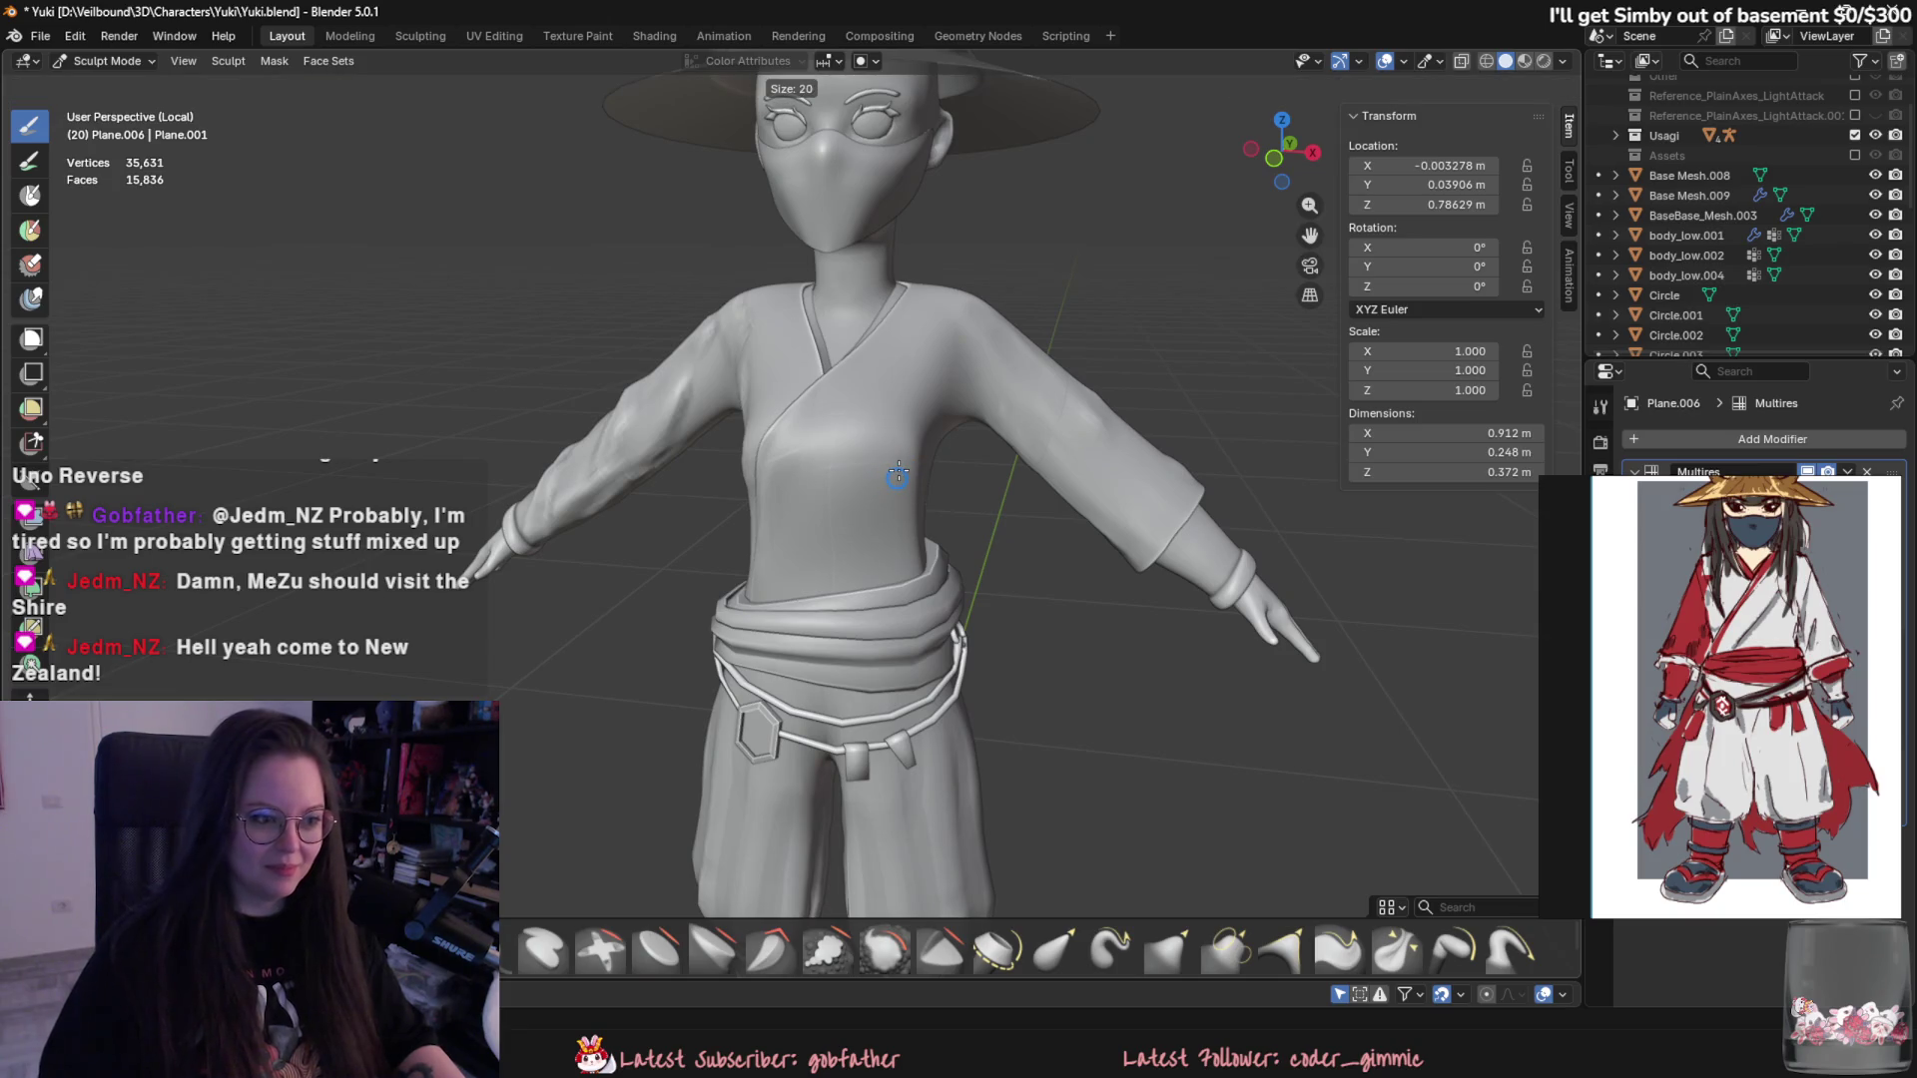
pyautogui.scroll(2, 897, 476)
pyautogui.scroll(1, 799, 394)
pyautogui.scroll(1, 801, 427)
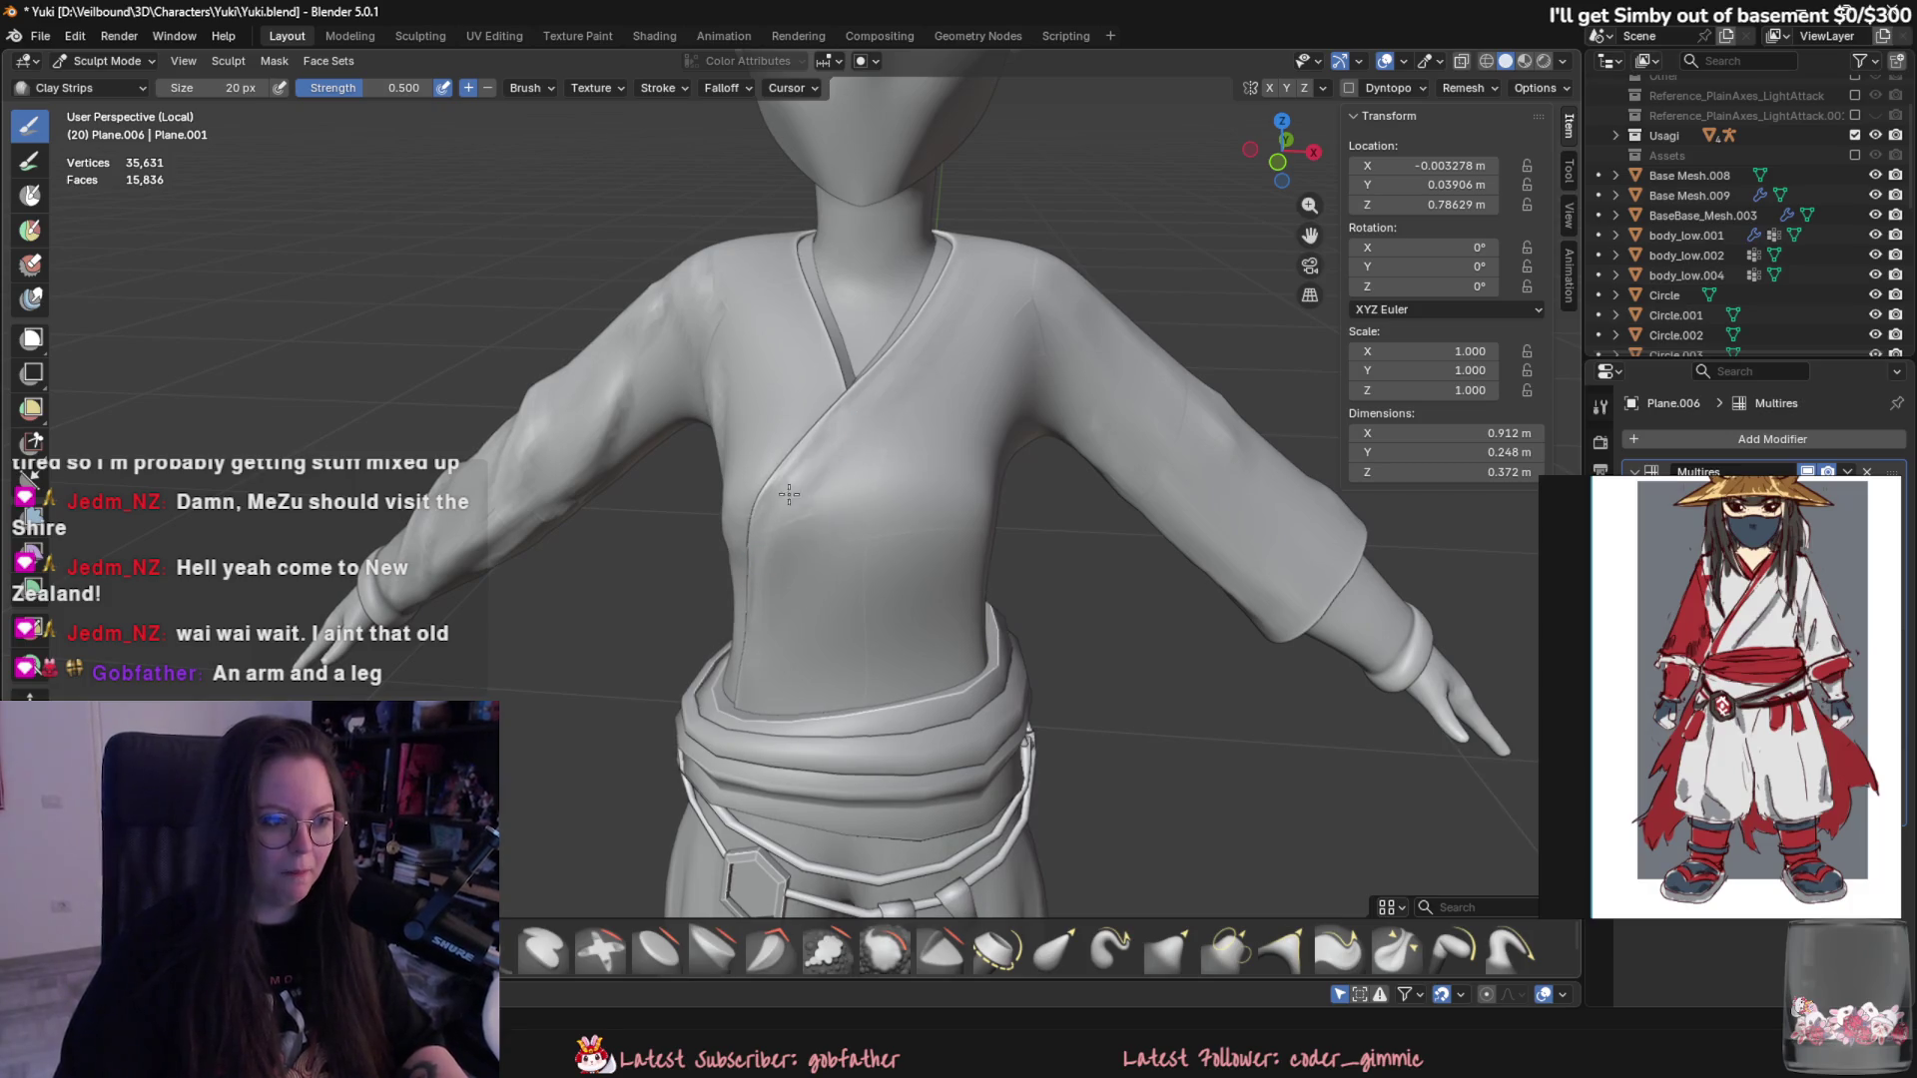
# - Resize the Clay Strips brush to 66 px then 44 px for broader torso folds, then switch to the browser
pyautogui.moveTo(803, 480)
pyautogui.mouseDown(button='middle')
pyautogui.moveTo(885, 536)
pyautogui.moveTo(925, 523)
pyautogui.mouseUp(button='middle')
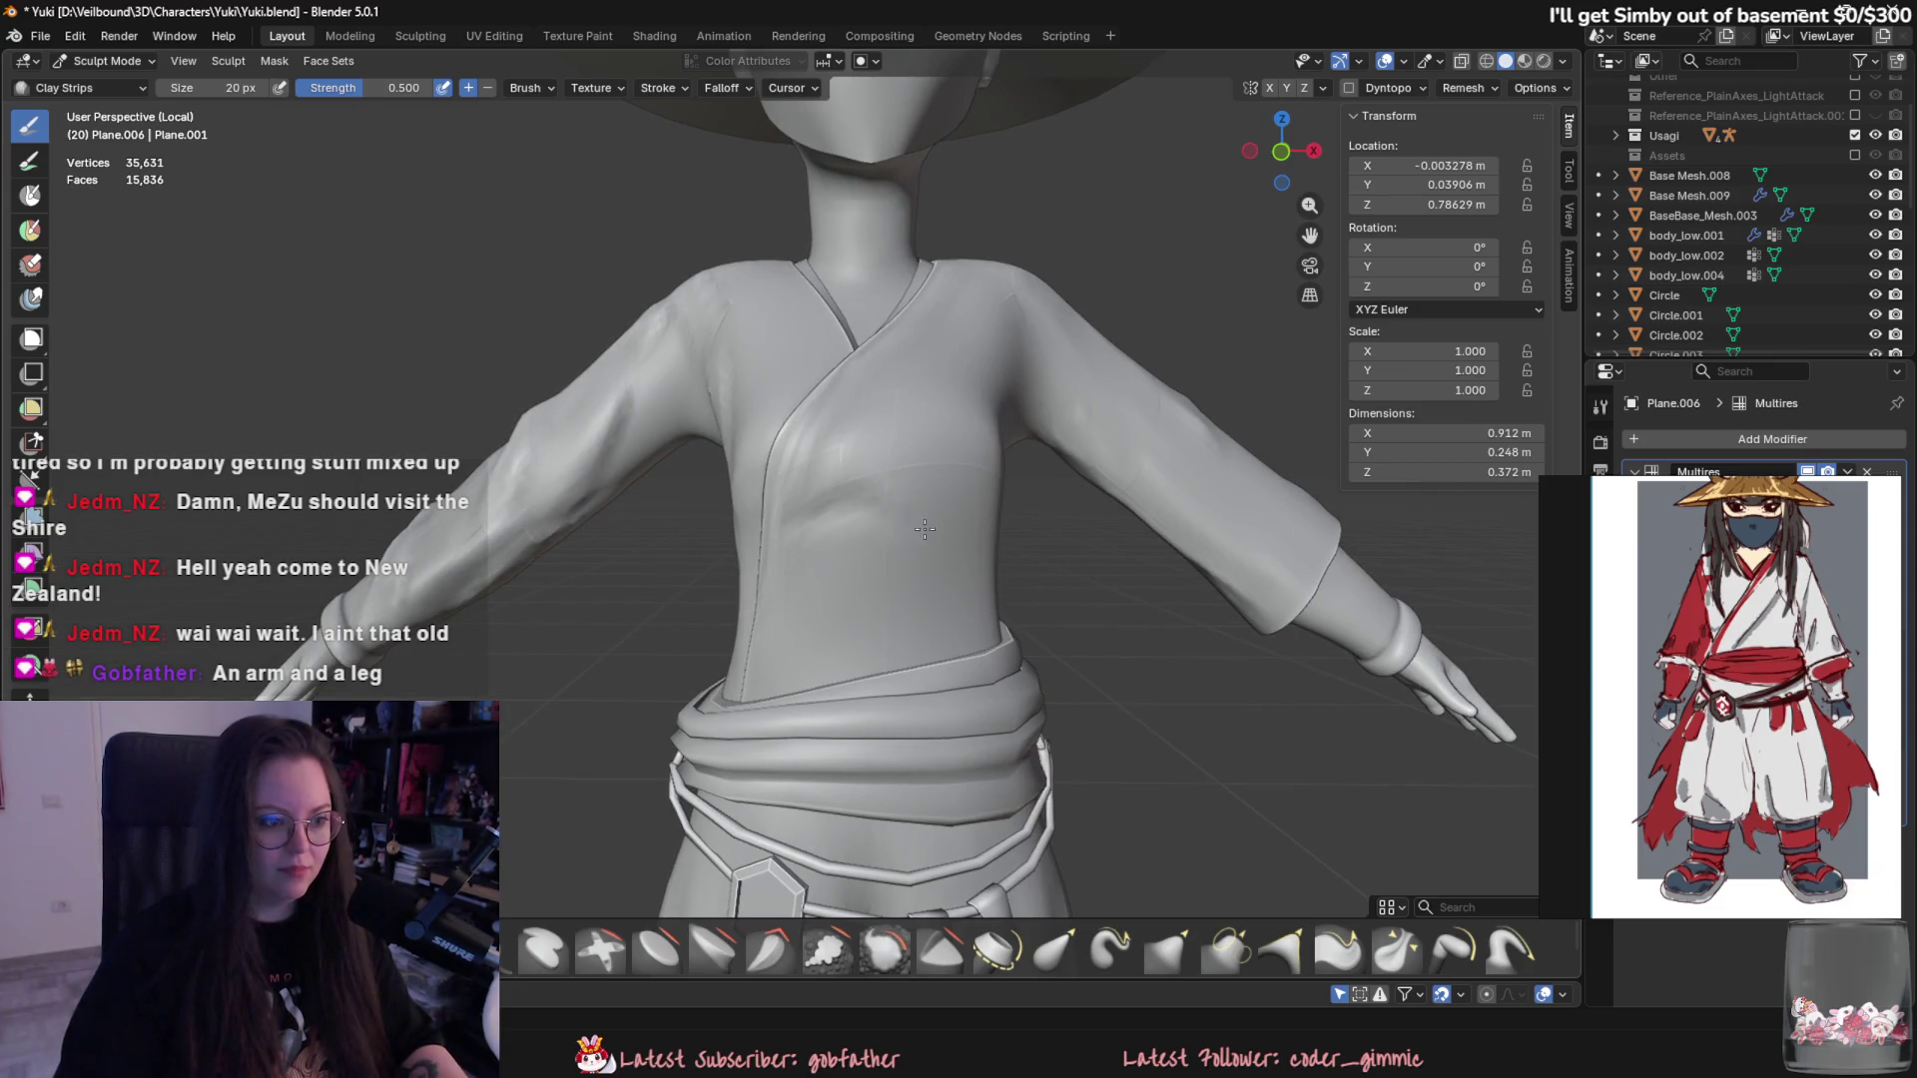
pyautogui.press('f')
pyautogui.moveTo(925, 529)
pyautogui.mouseDown(button='middle')
pyautogui.moveTo(971, 637)
pyautogui.moveTo(986, 602)
pyautogui.mouseUp(button='middle')
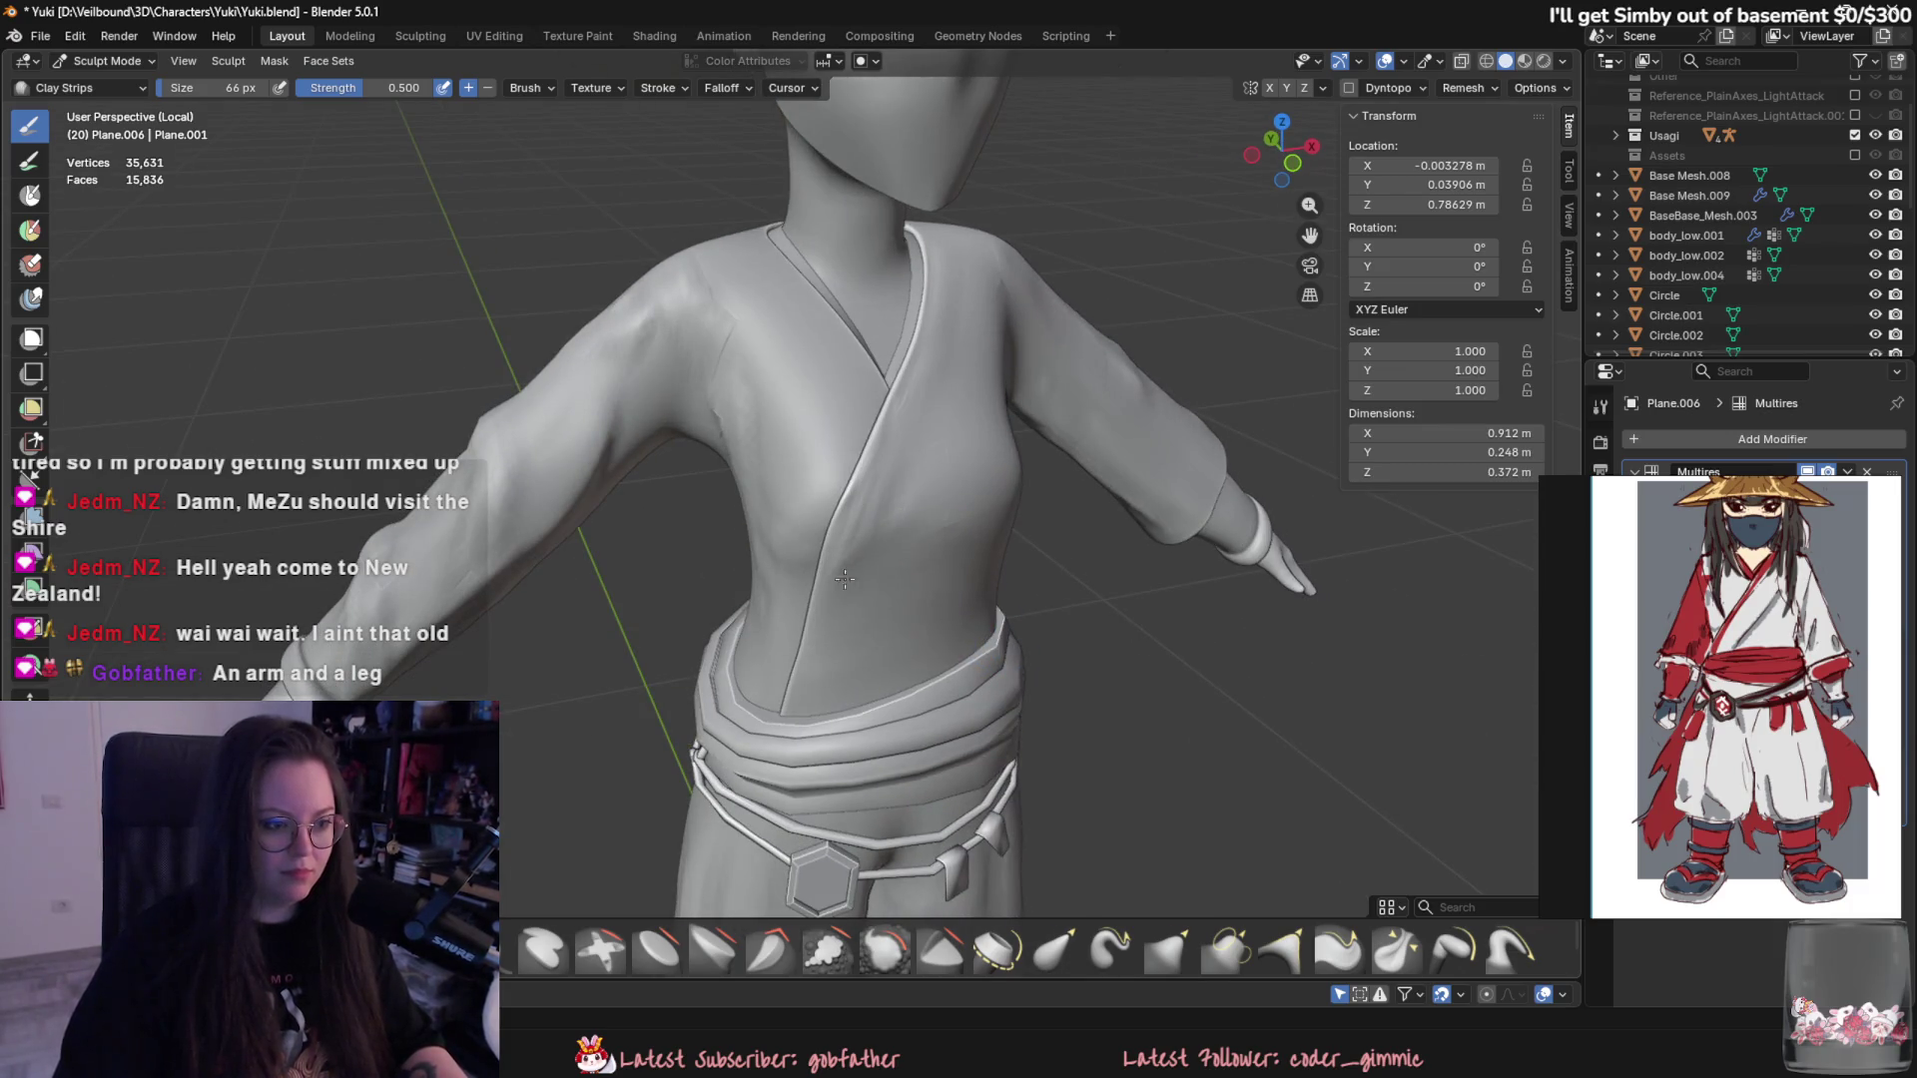
pyautogui.press('f')
pyautogui.click(899, 442)
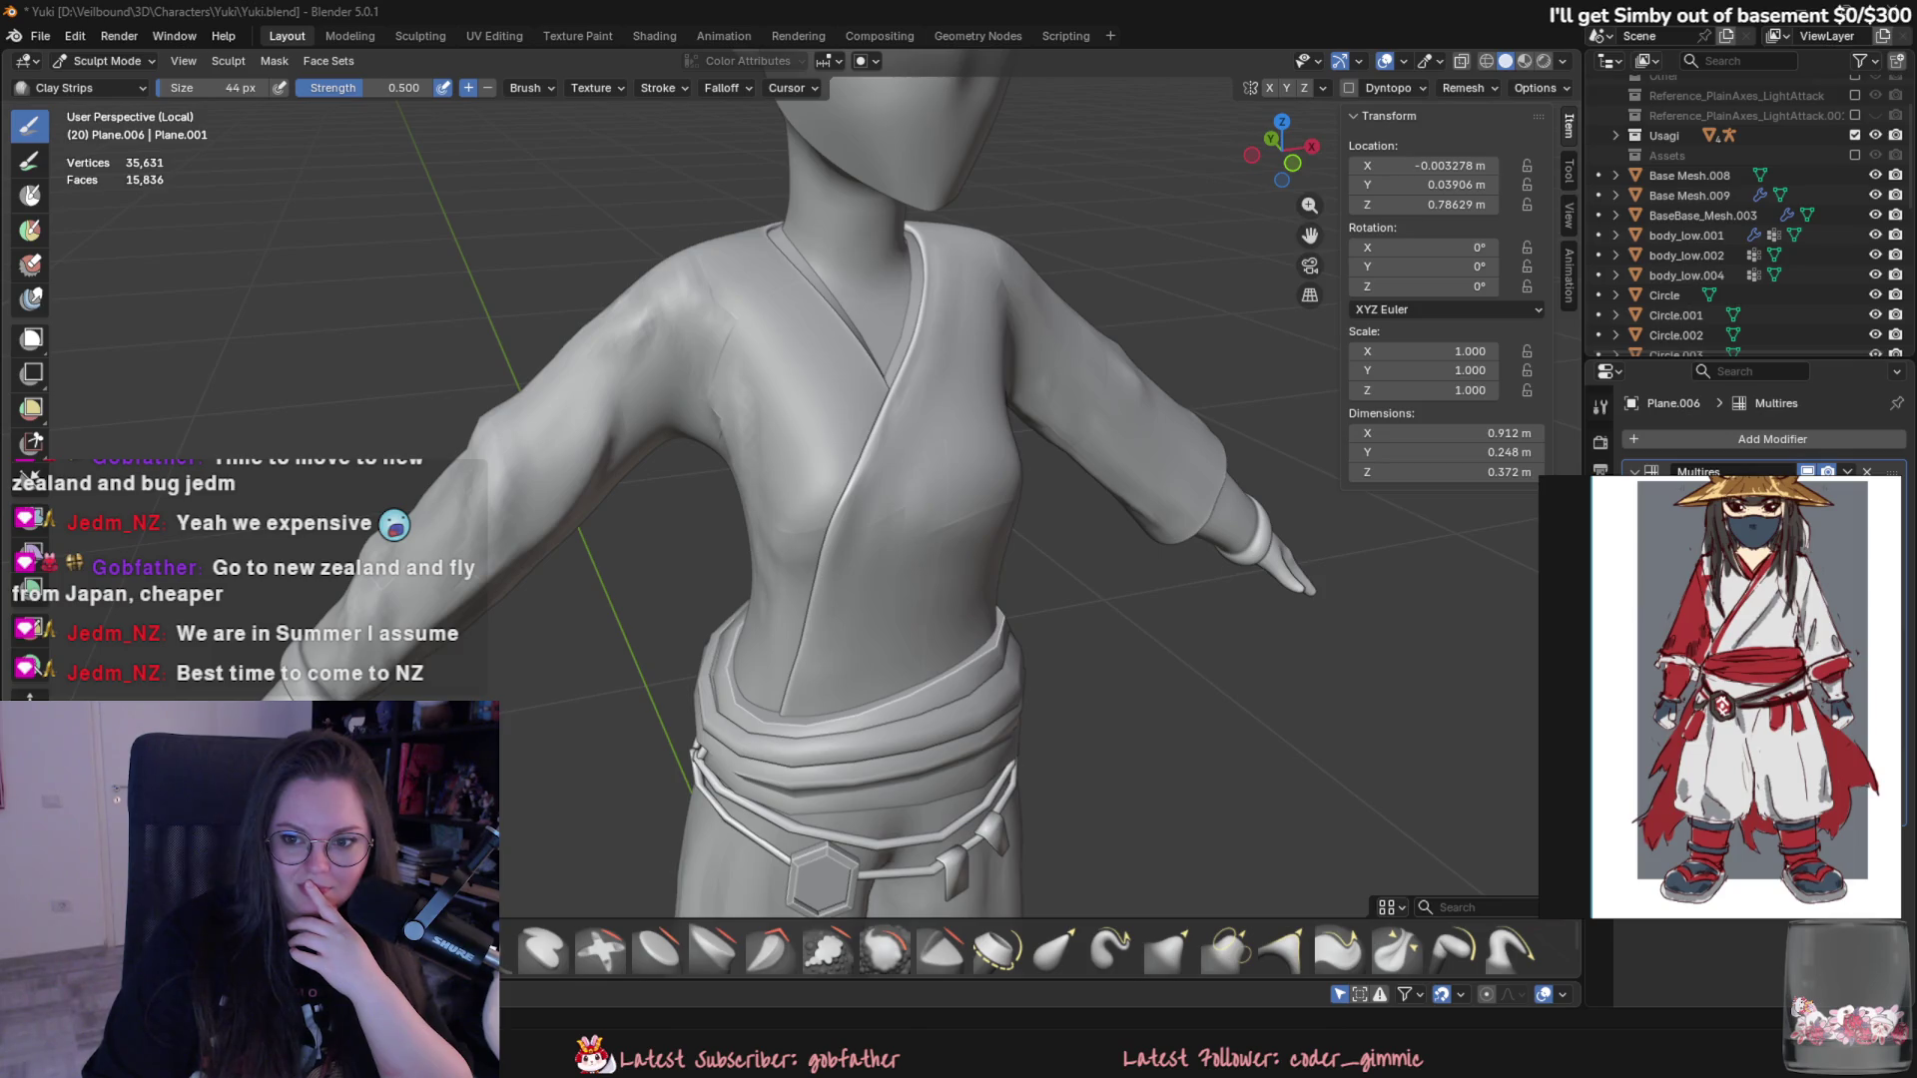
pyautogui.hotkey('alt', 'Tab')
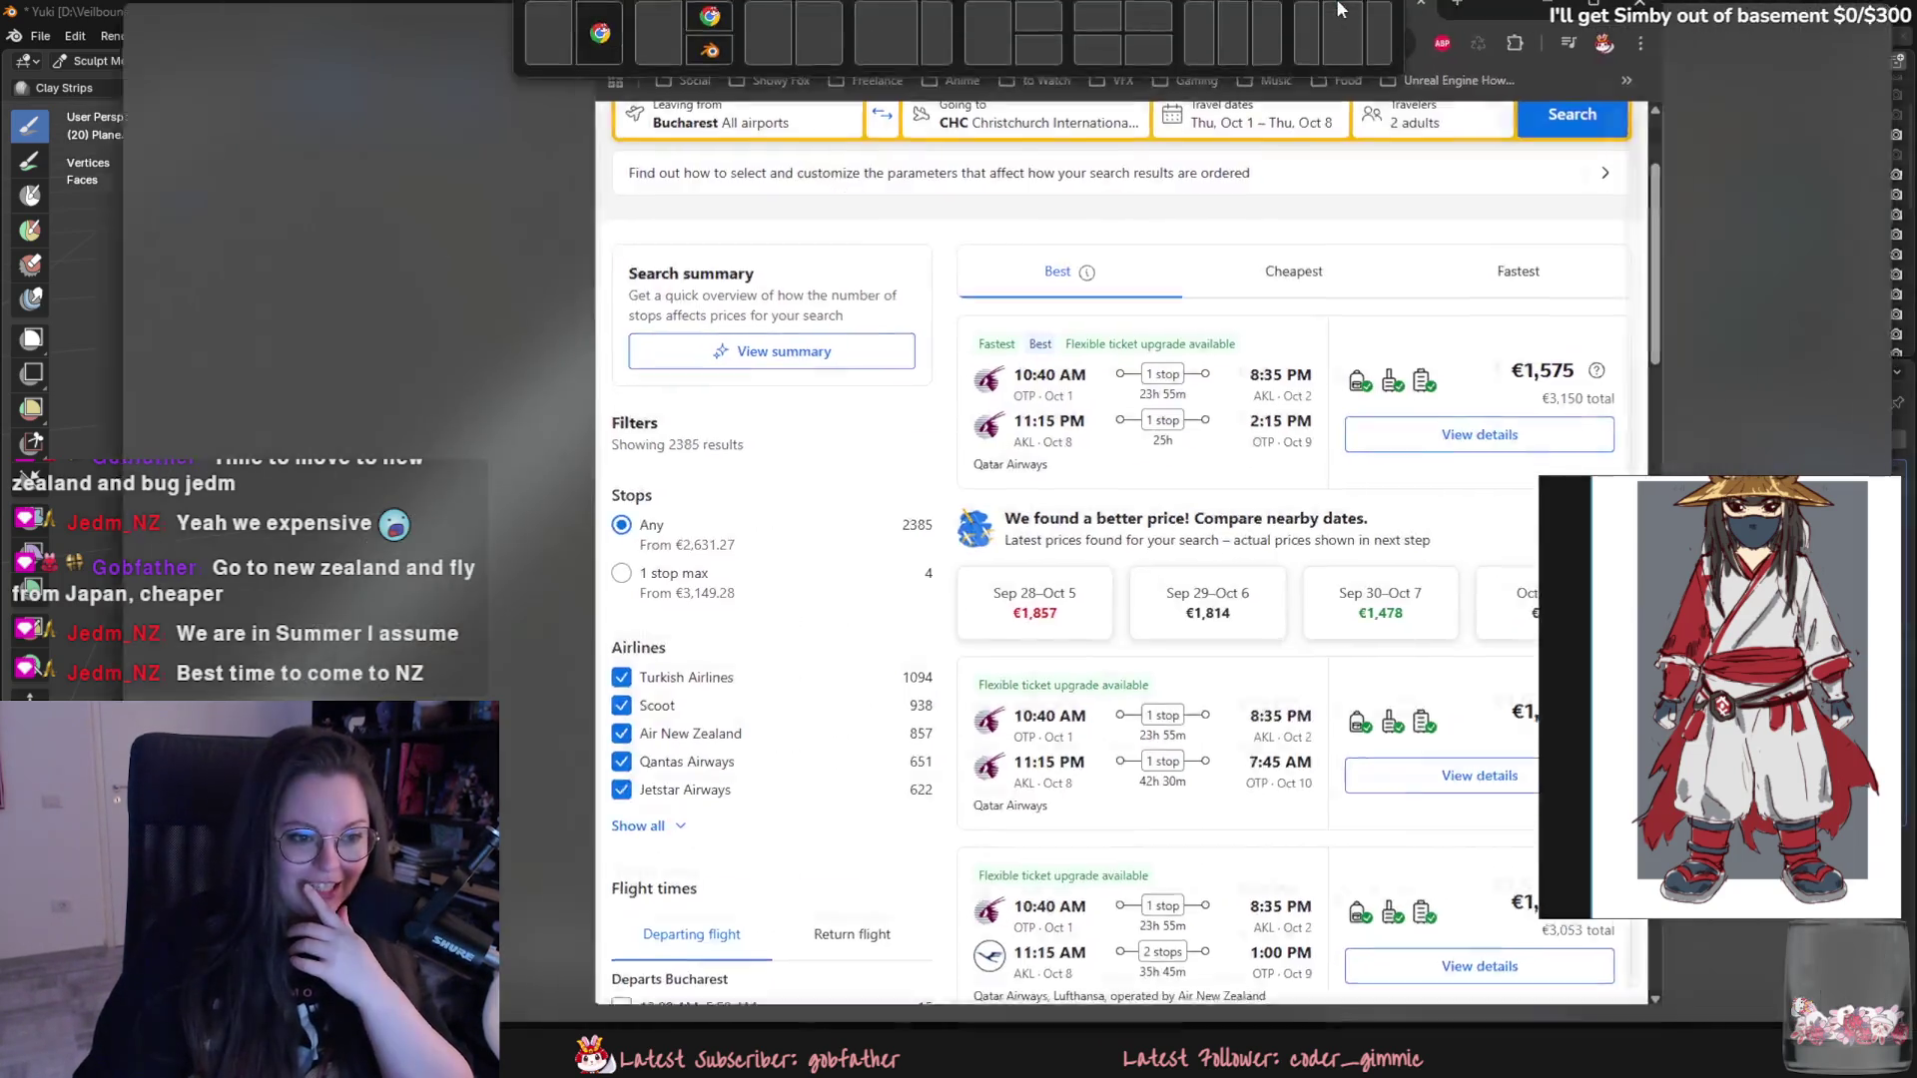
# - Highlight the €1,575 top fare and the 25h flight durations in the Booking.com results
pyautogui.moveTo(1366, 389); pyautogui.dragTo(1441, 397)
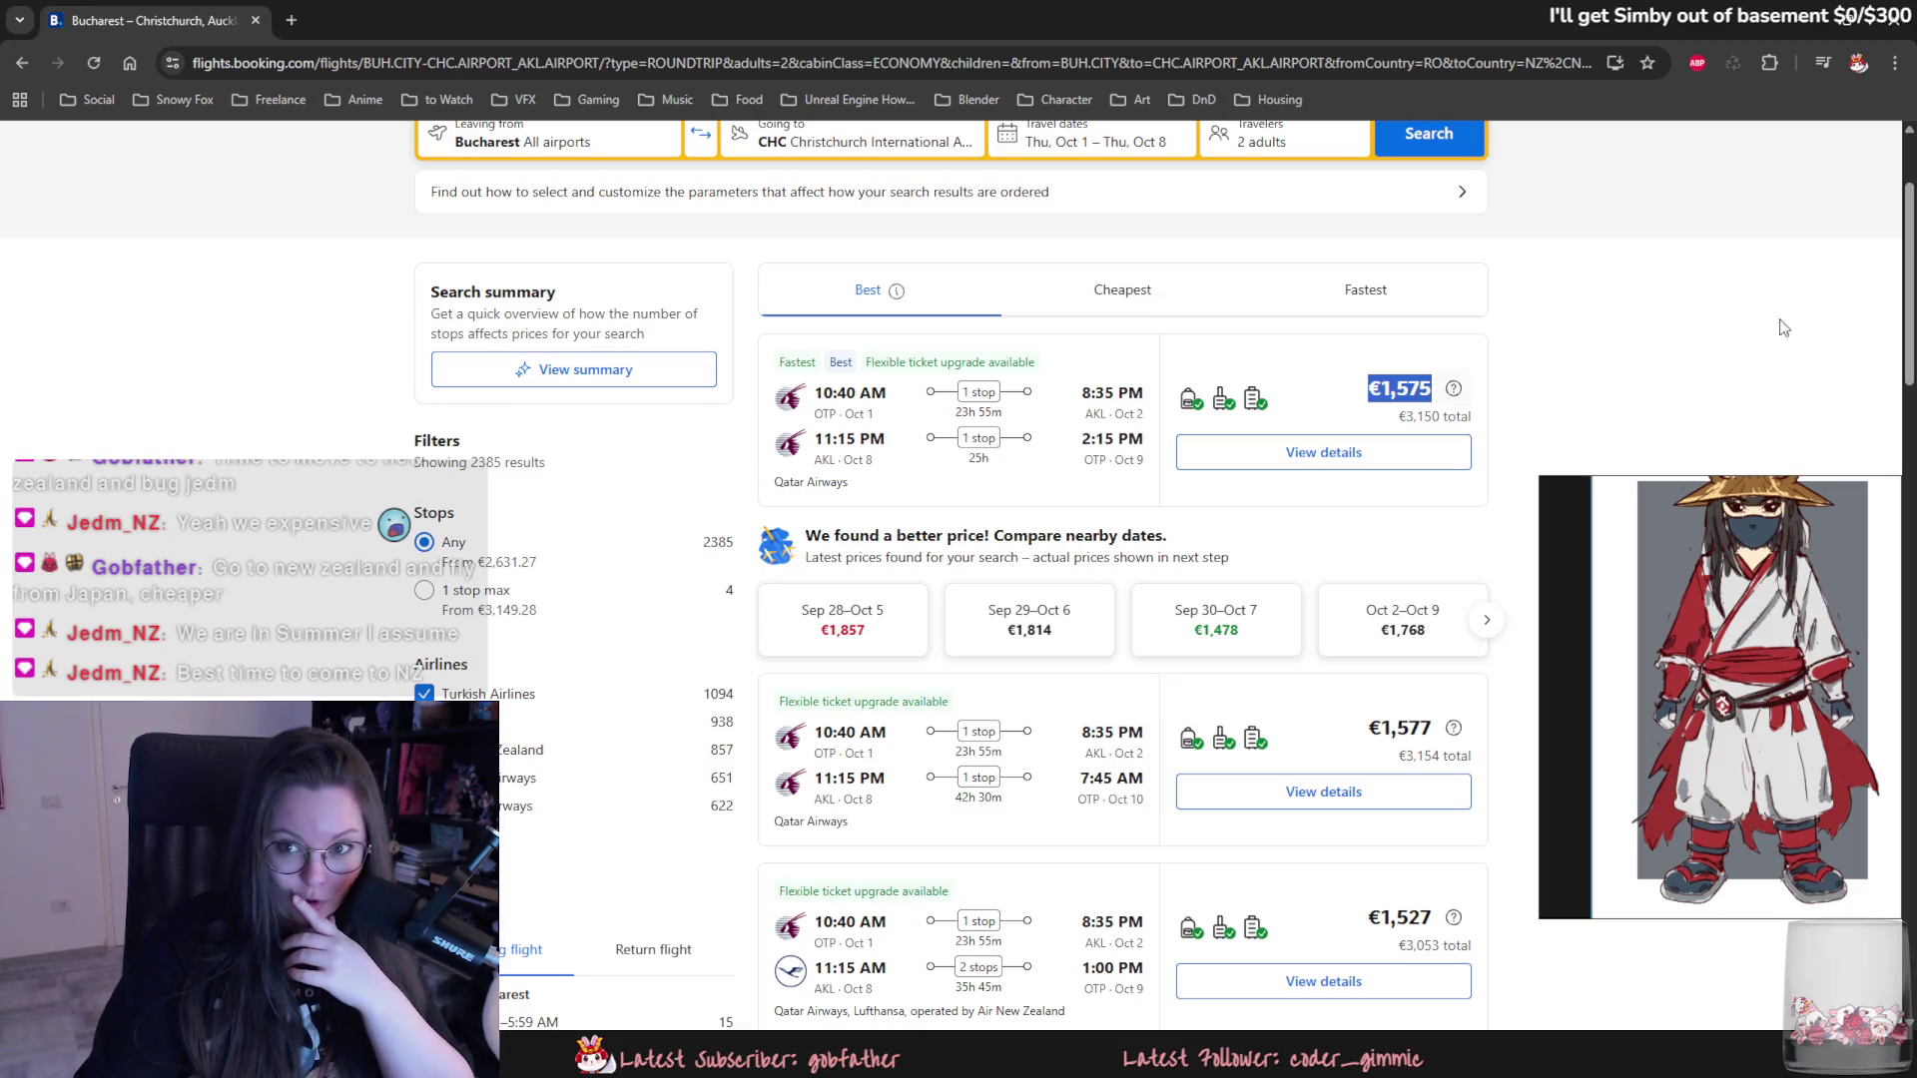
pyautogui.hotkey('alt', 'Tab')
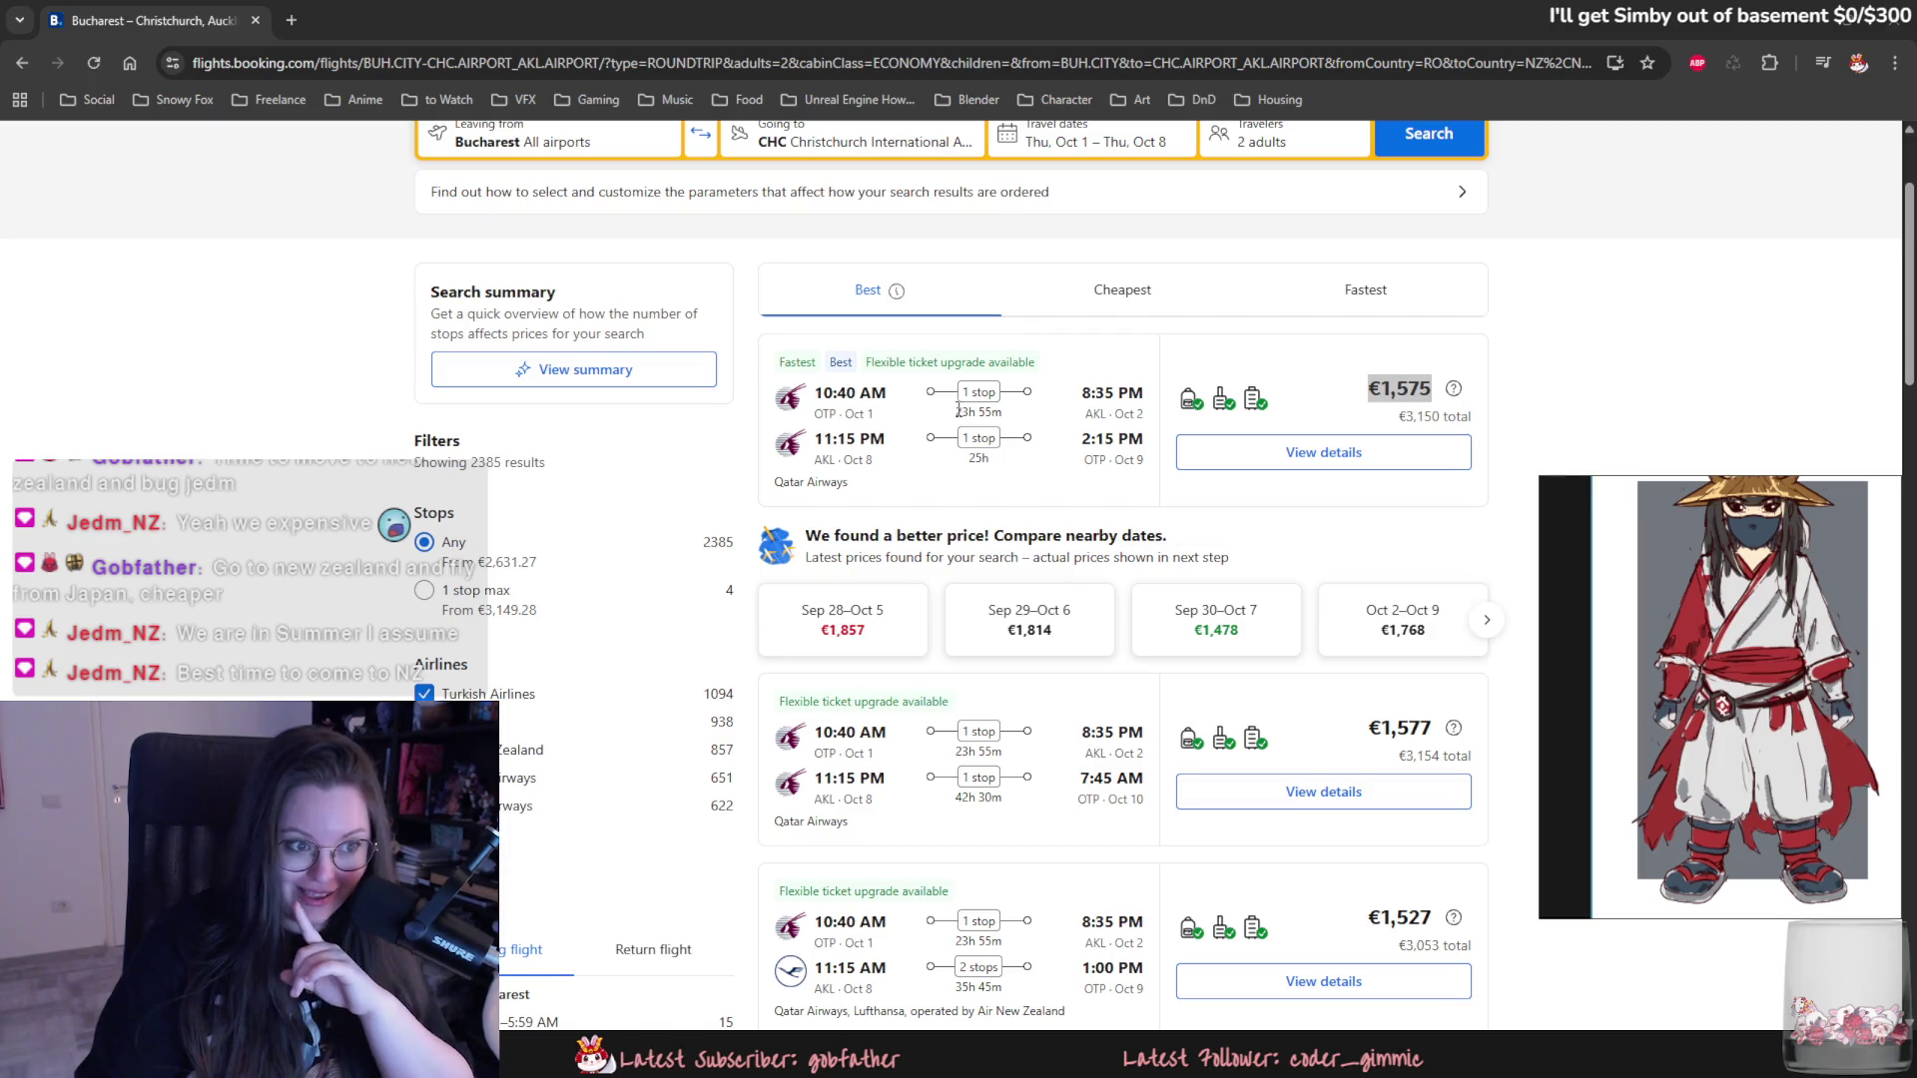
pyautogui.moveTo(956, 413); pyautogui.dragTo(985, 421)
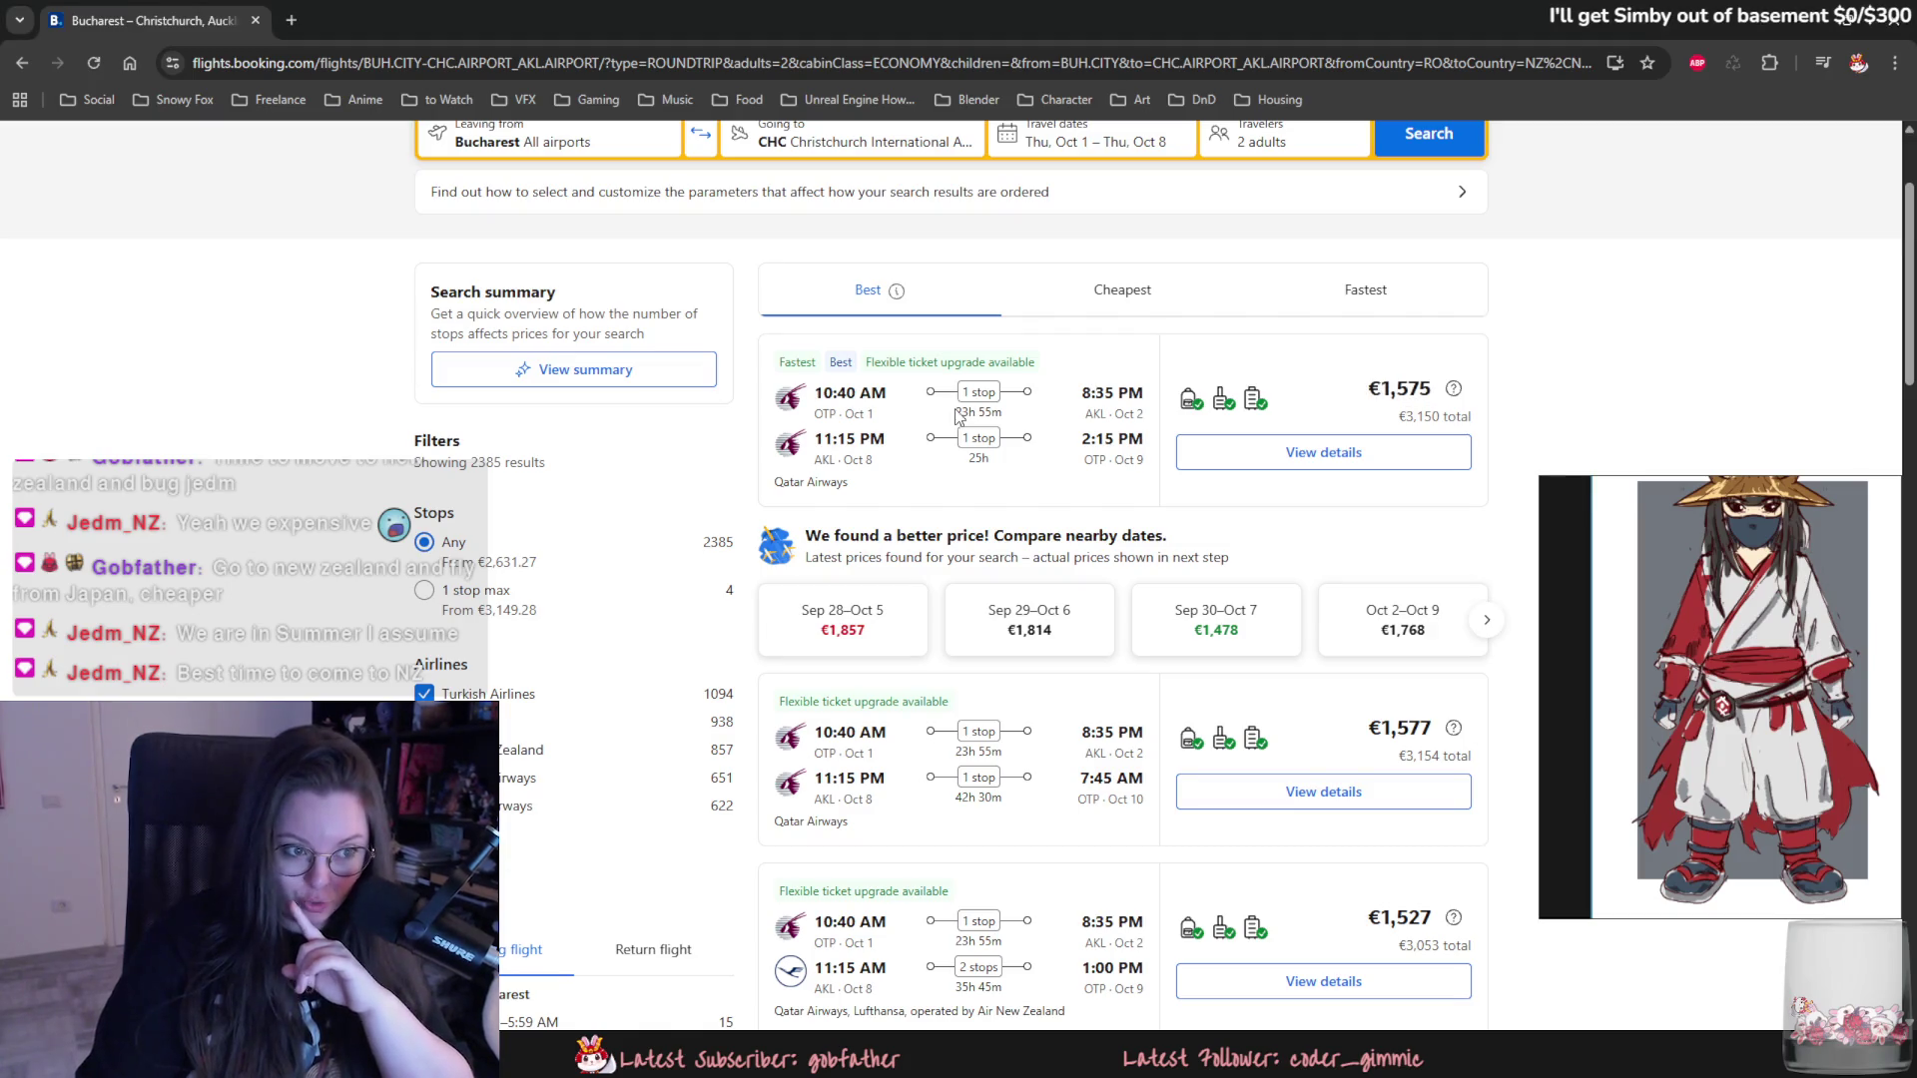
pyautogui.doubleClick(978, 457)
pyautogui.scroll(-1, 1134, 514)
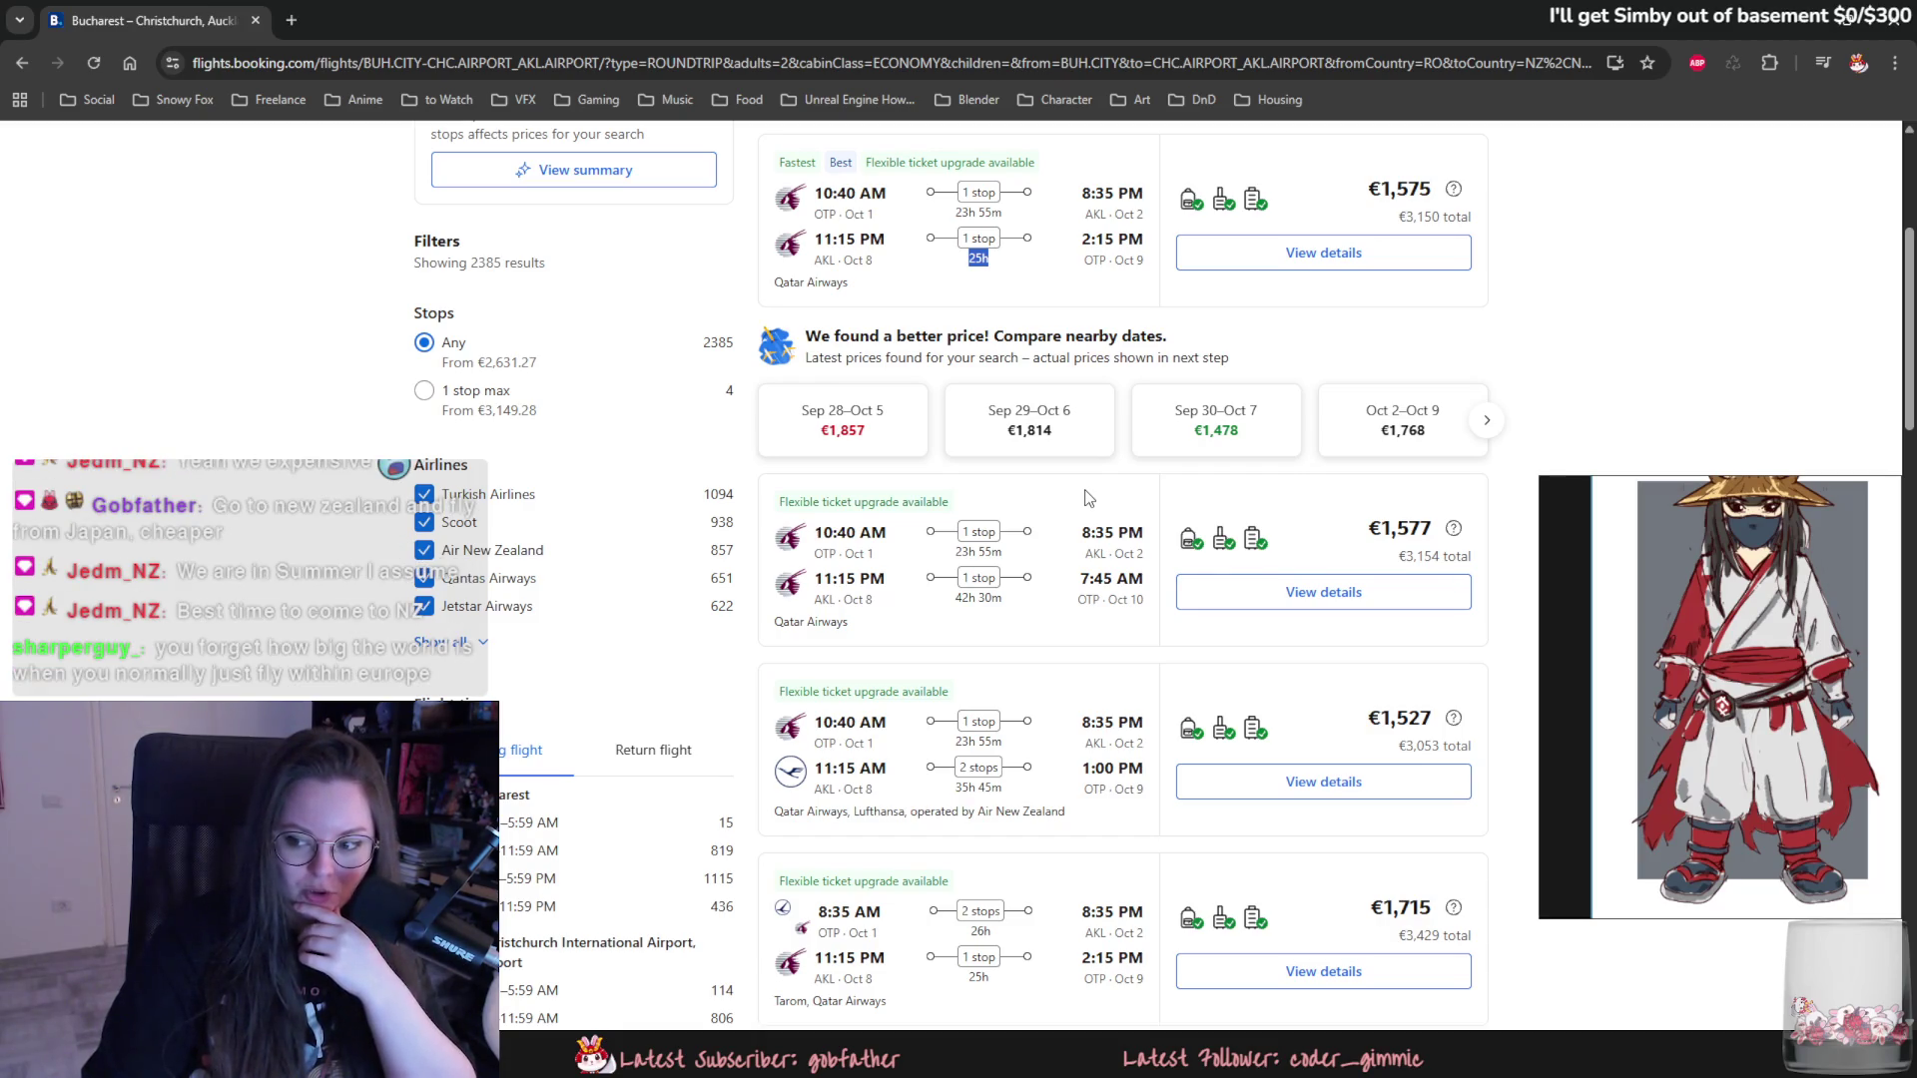
pyautogui.scroll(-1, 1089, 498)
pyautogui.scroll(-1, 1090, 498)
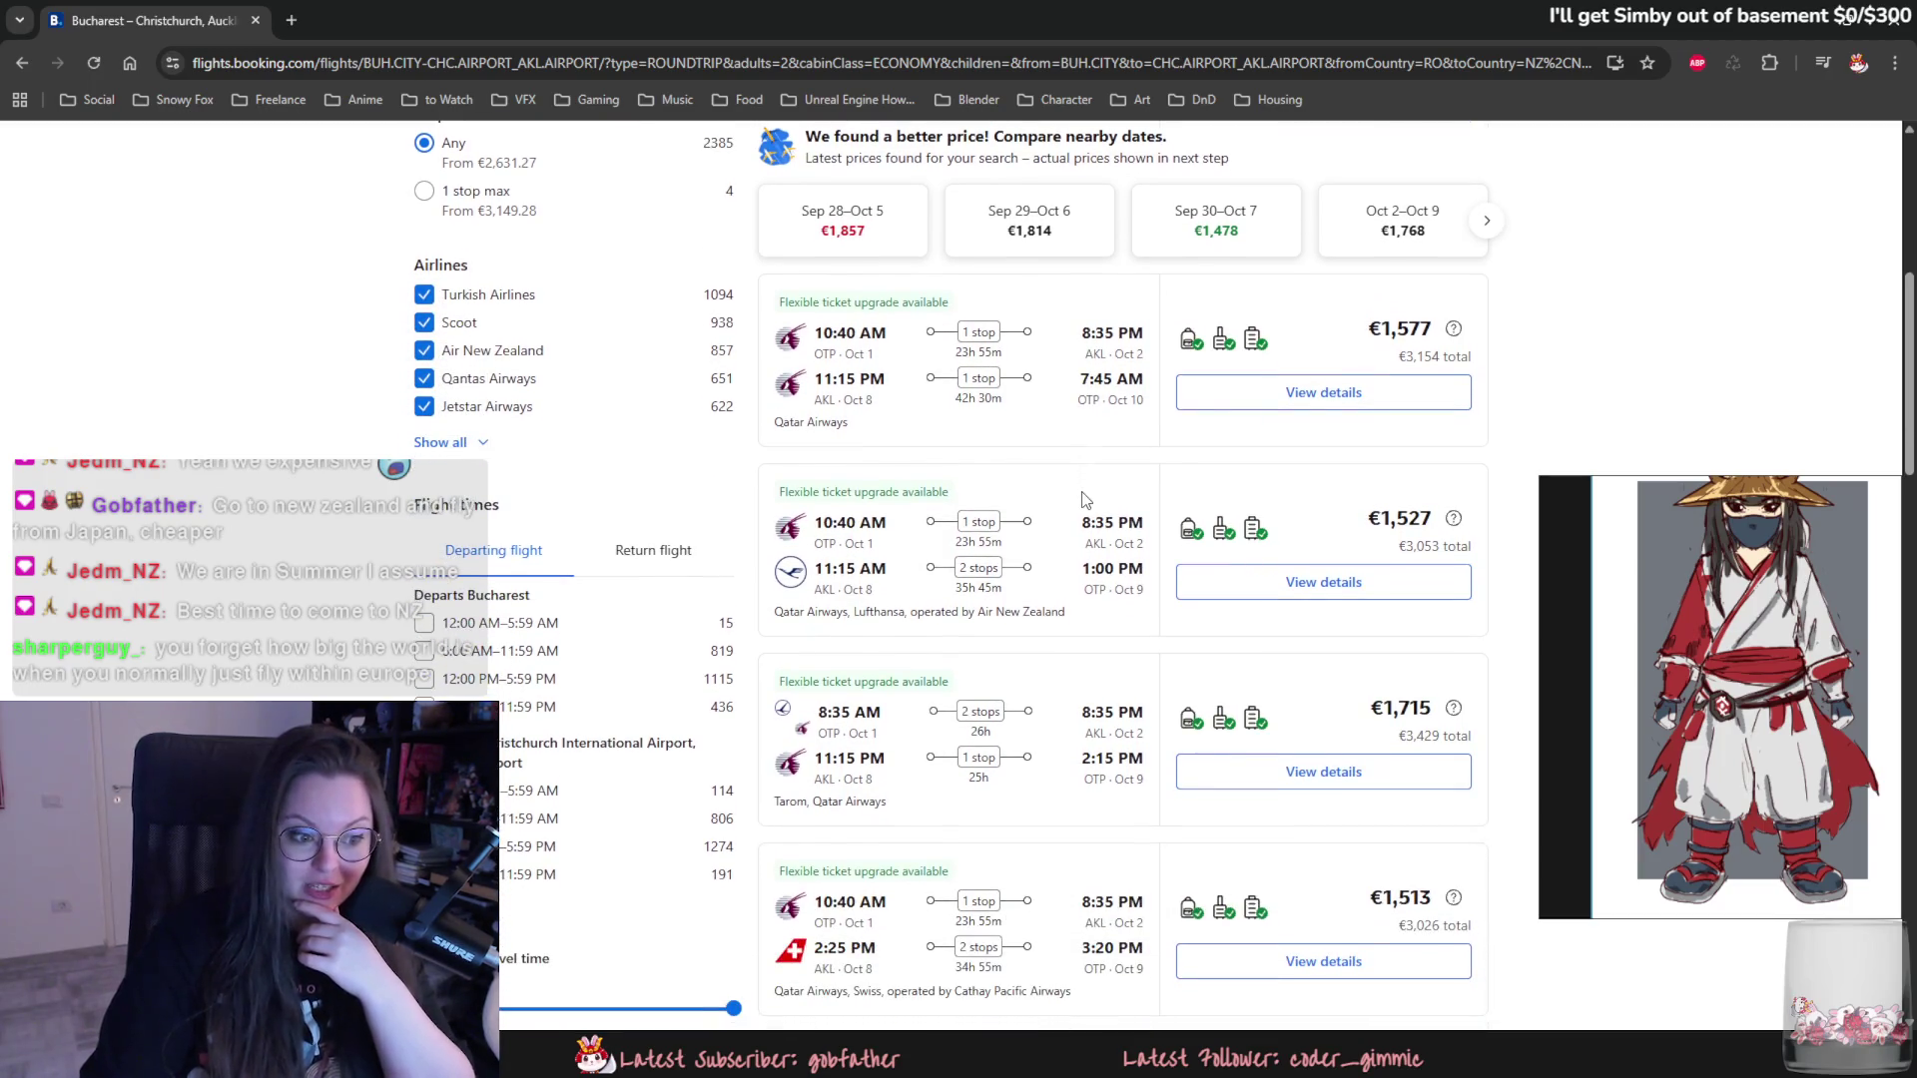
pyautogui.scroll(4, 1083, 498)
pyautogui.scroll(2, 1092, 520)
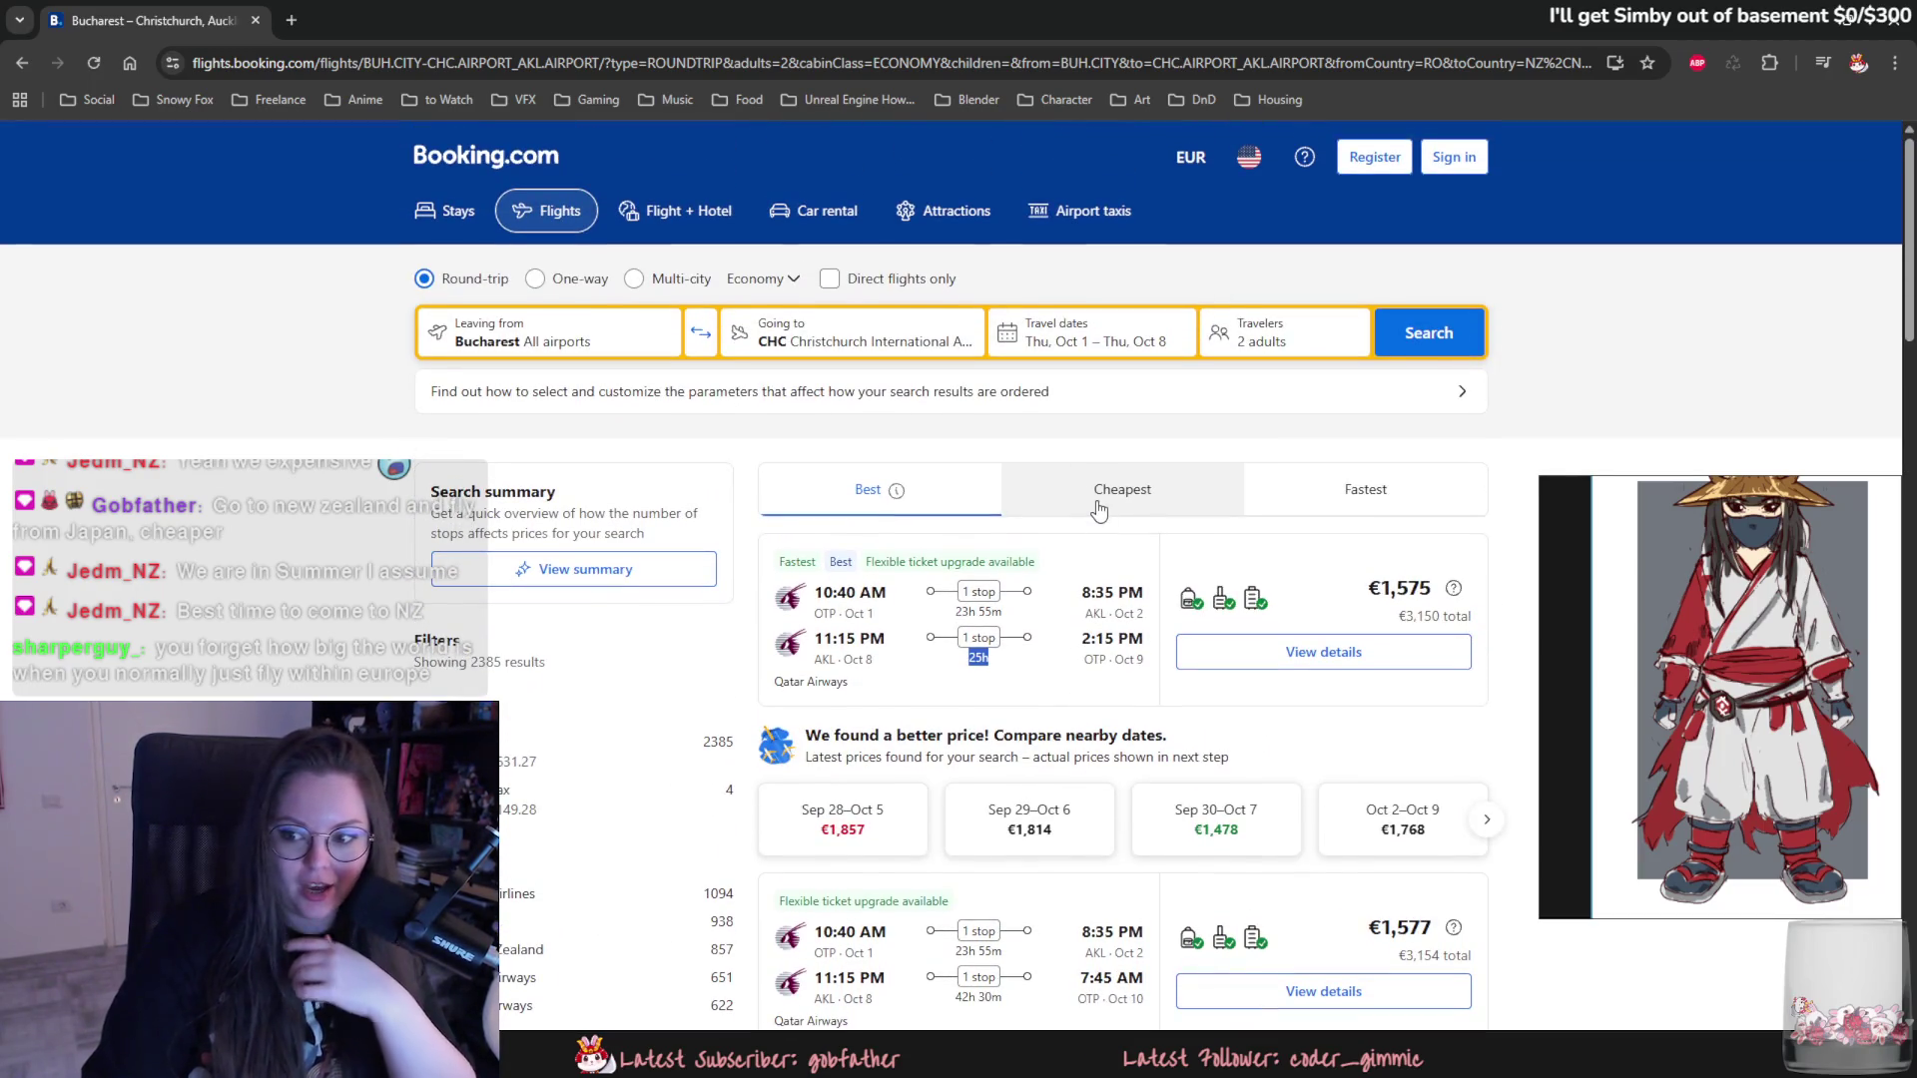
pyautogui.click(1099, 498)
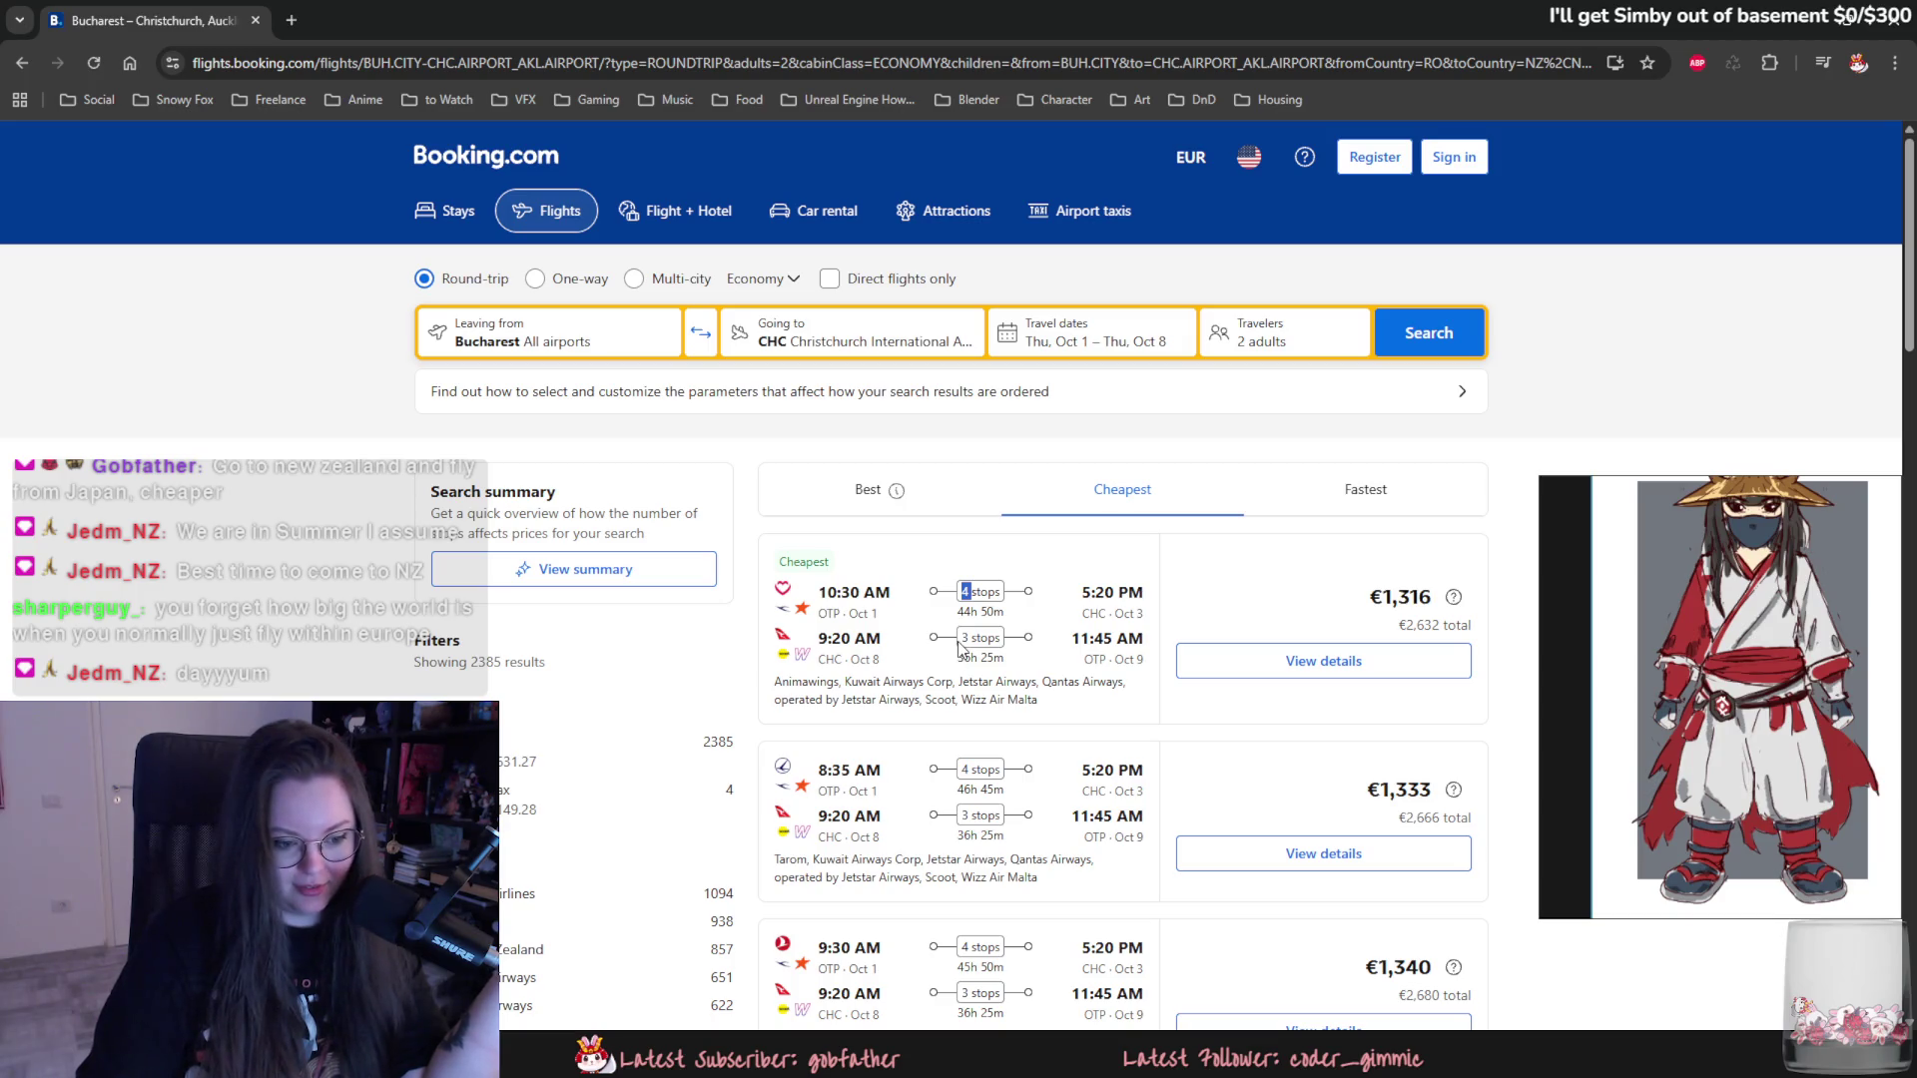
pyautogui.click(877, 499)
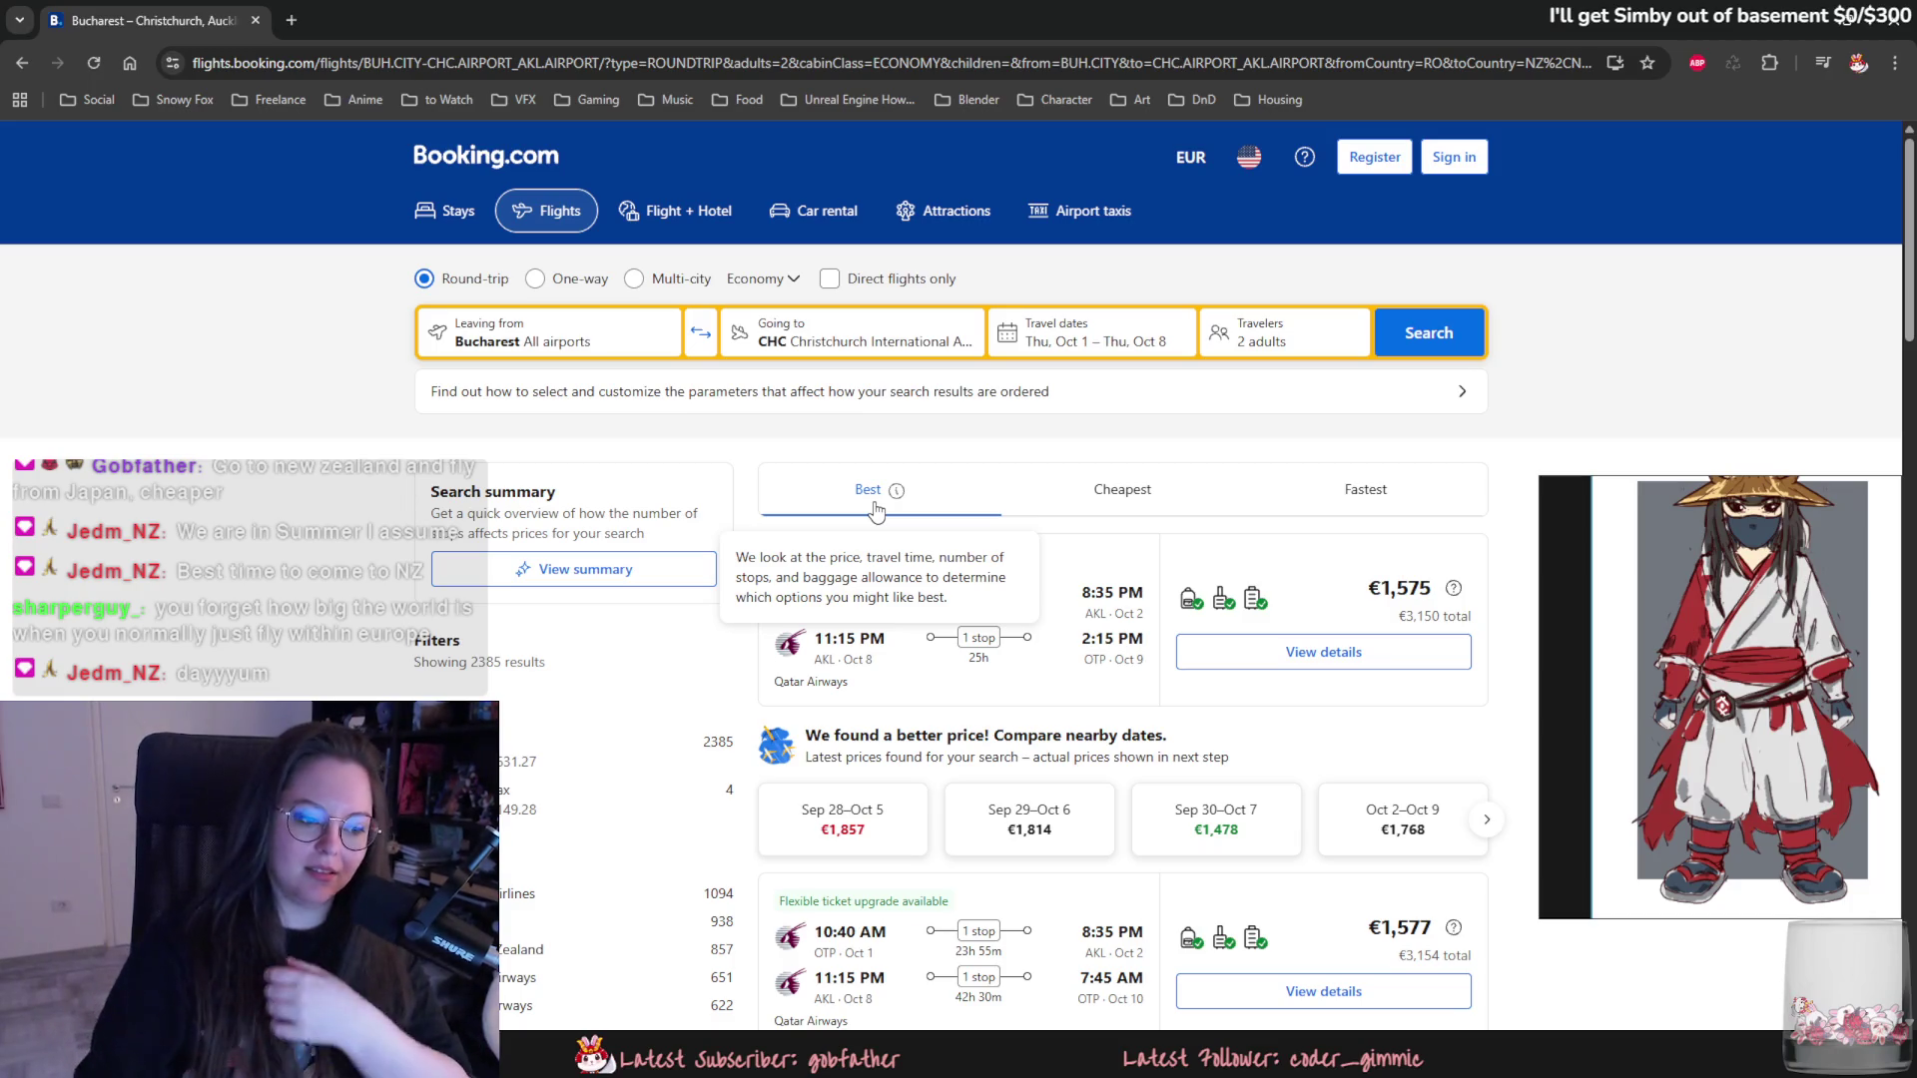
pyautogui.hotkey('alt', 'Tab')
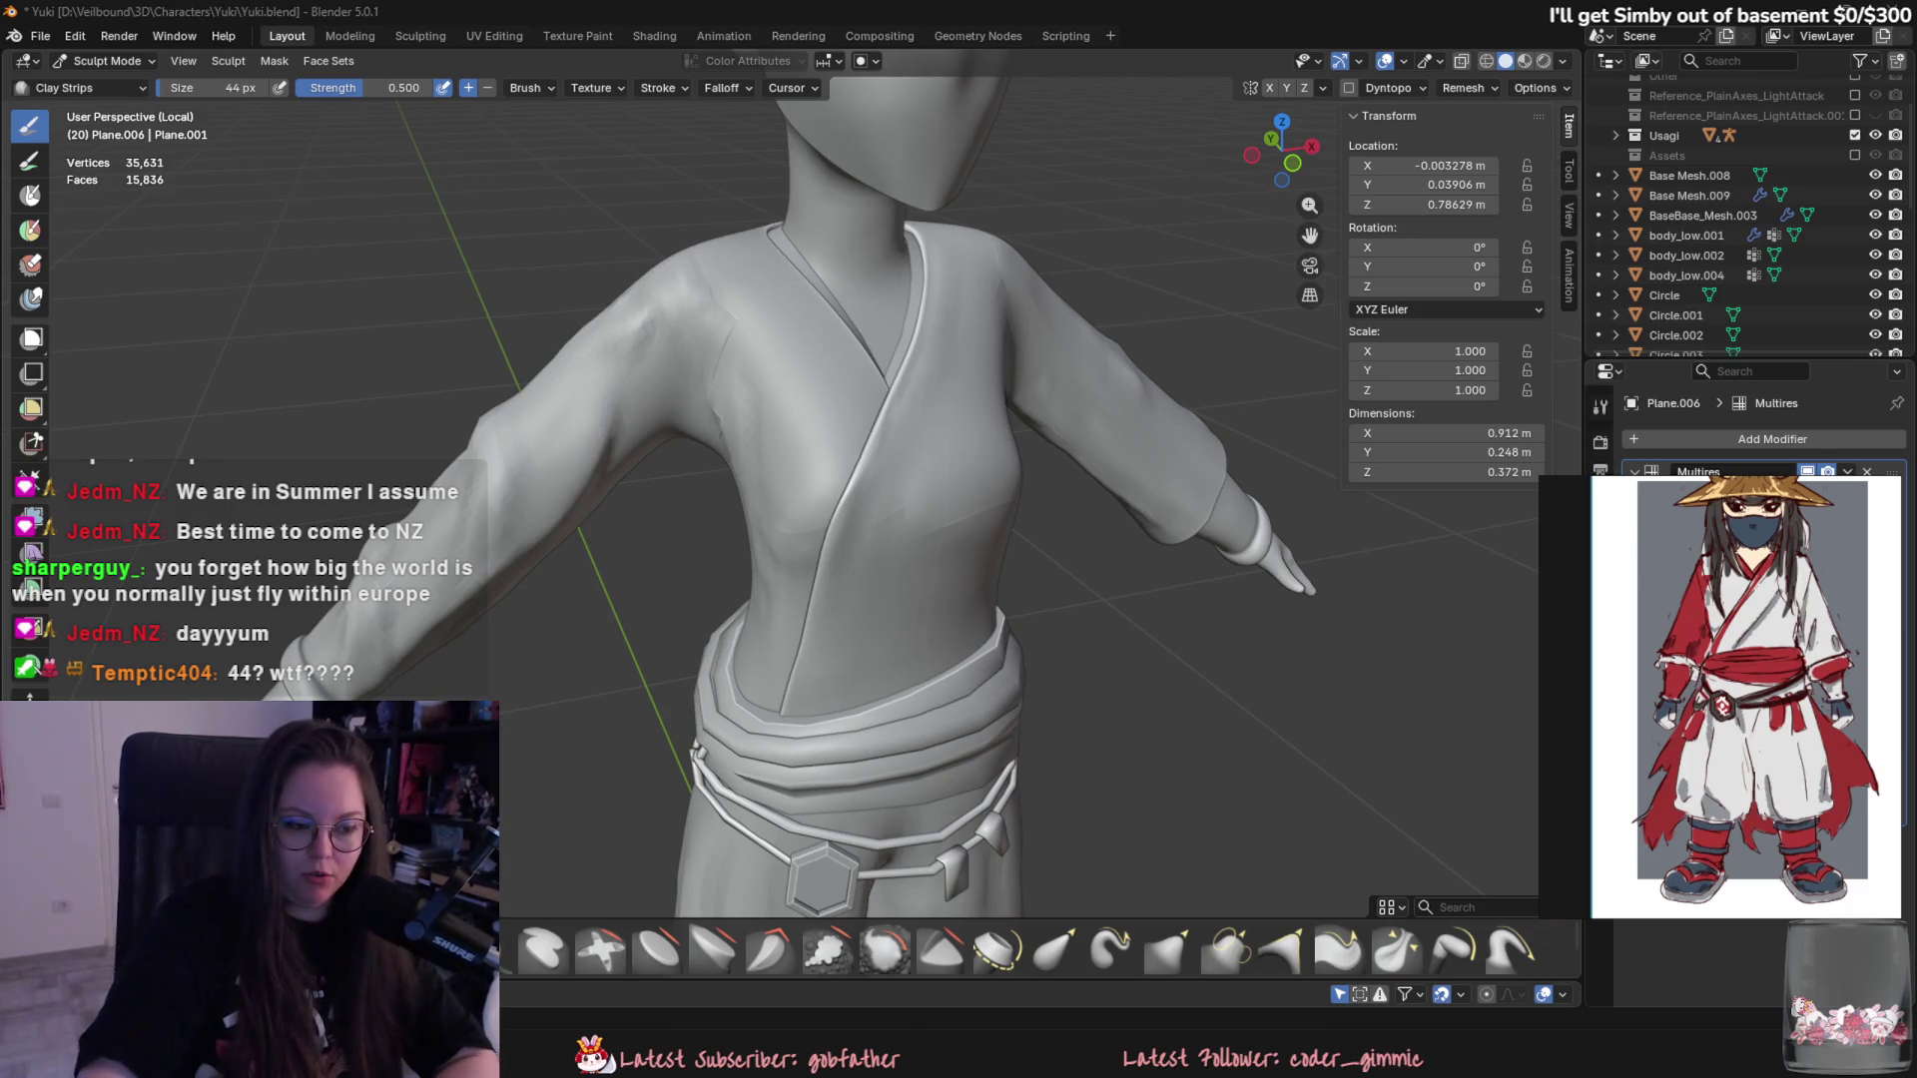
# - Orbit to a near front-on view of Yuki's kimono torso
pyautogui.moveTo(1134, 385); pyautogui.dragTo(994, 555, button='middle')
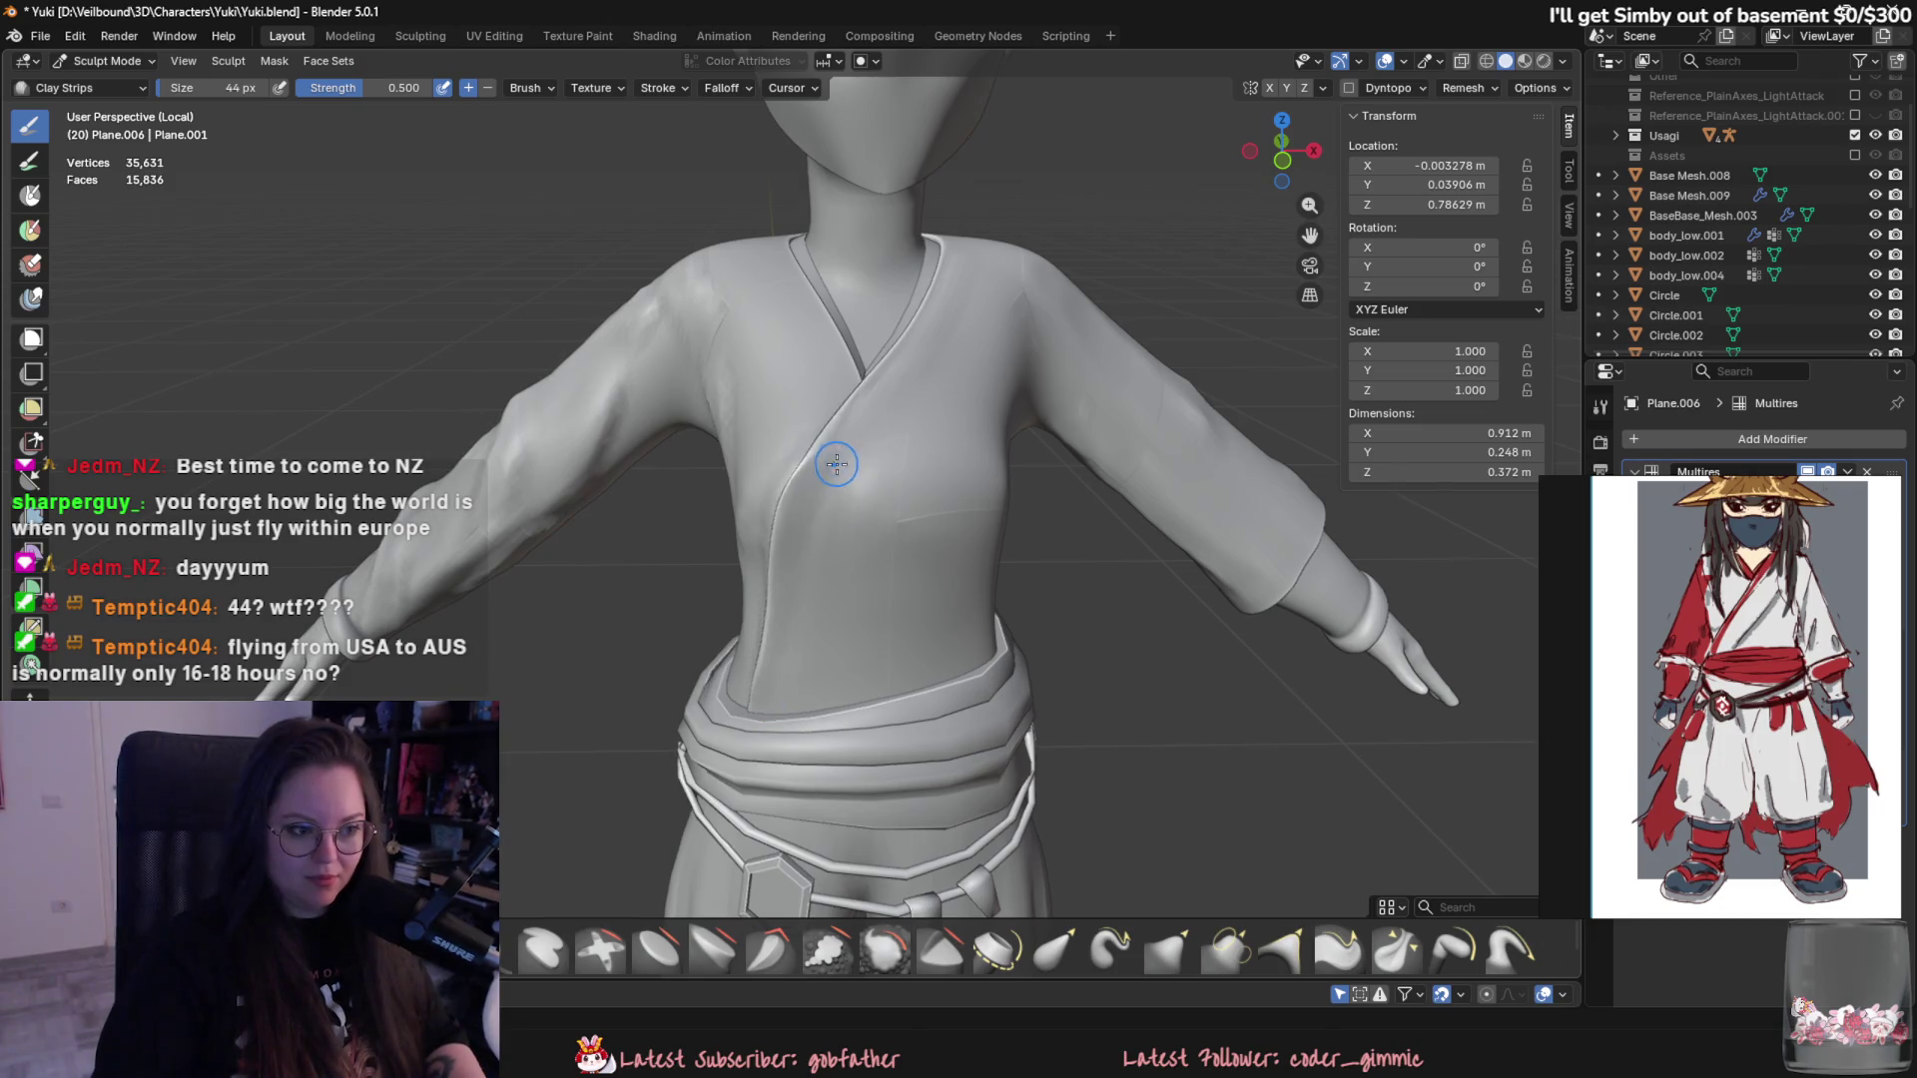
# - Resize the Clay Strips brush to 16 px then 40 px and soften the kimono chest beside the collar
pyautogui.moveTo(835, 555); pyautogui.dragTo(898, 395, button='middle')
pyautogui.press('[')
pyautogui.press('[')
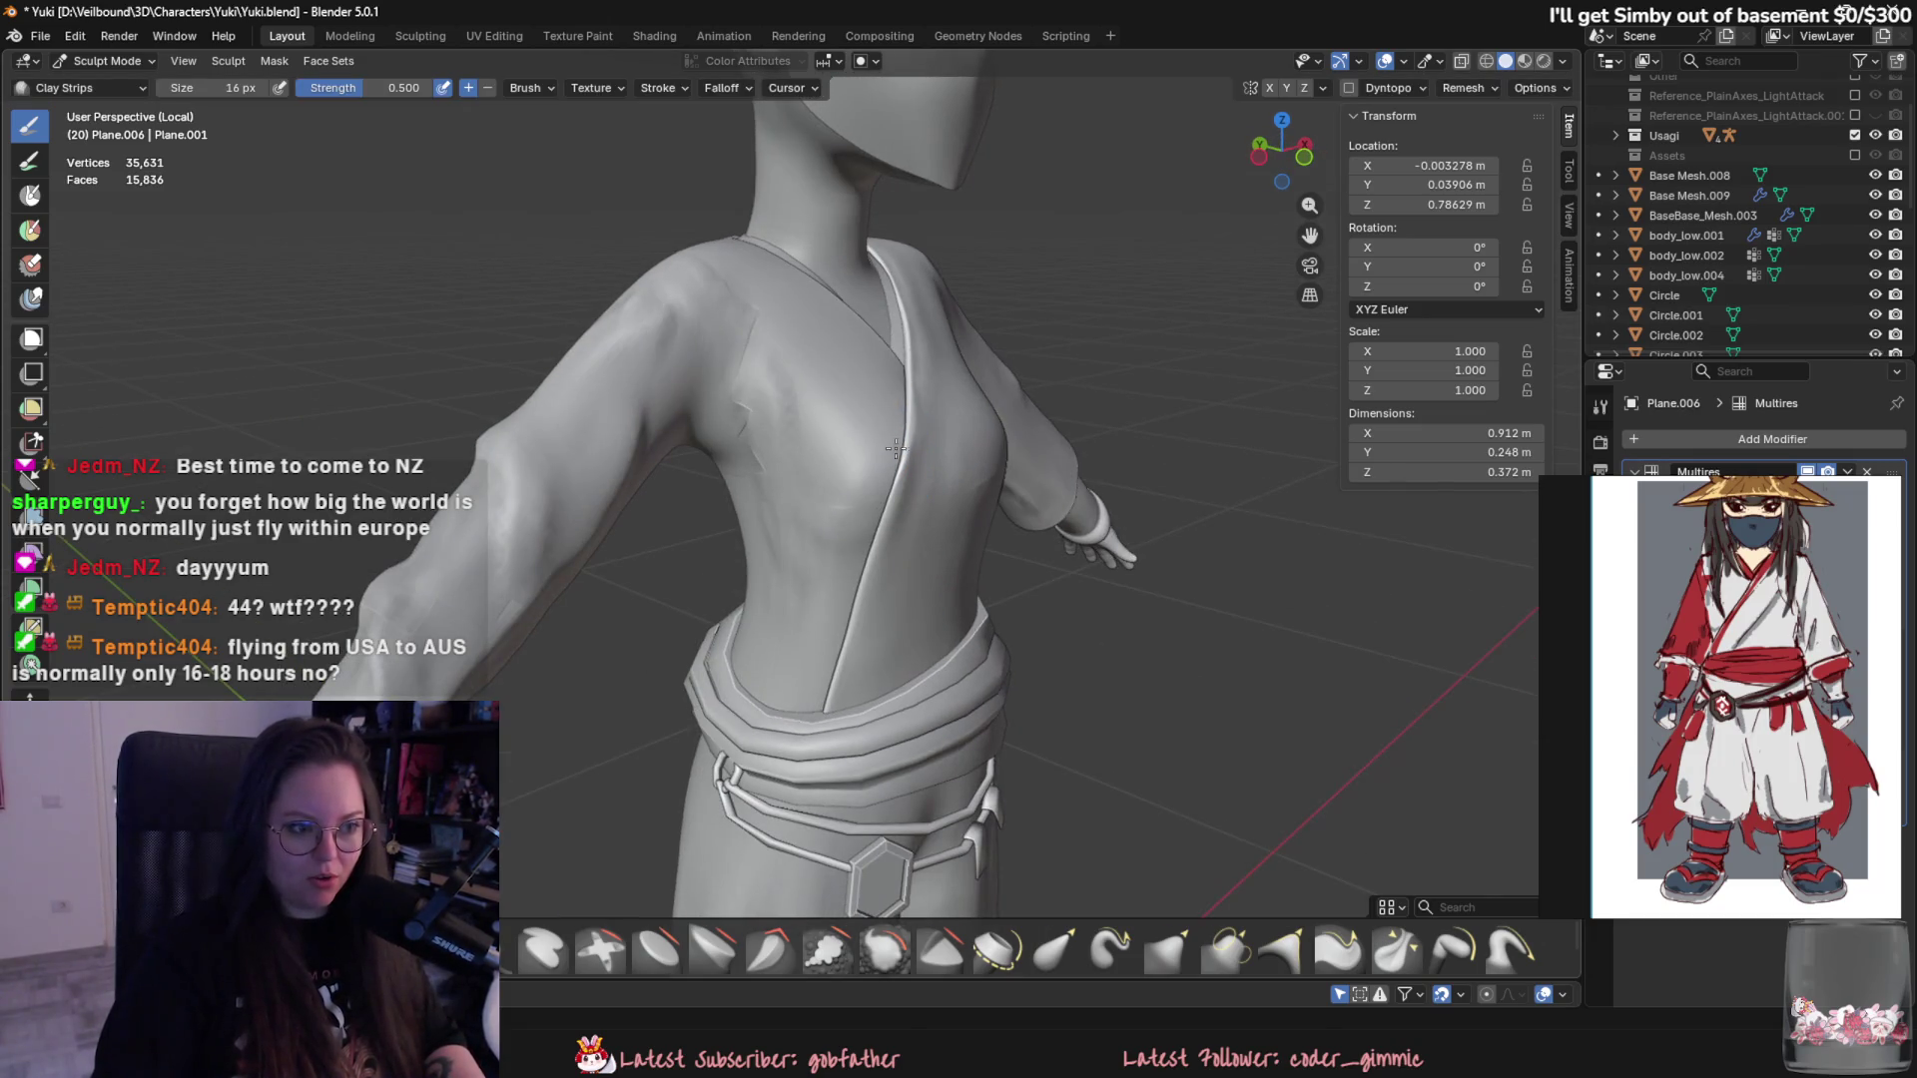
pyautogui.moveTo(795, 698)
pyautogui.mouseDown(button='middle')
pyautogui.moveTo(830, 698)
pyautogui.moveTo(806, 636)
pyautogui.mouseUp(button='middle')
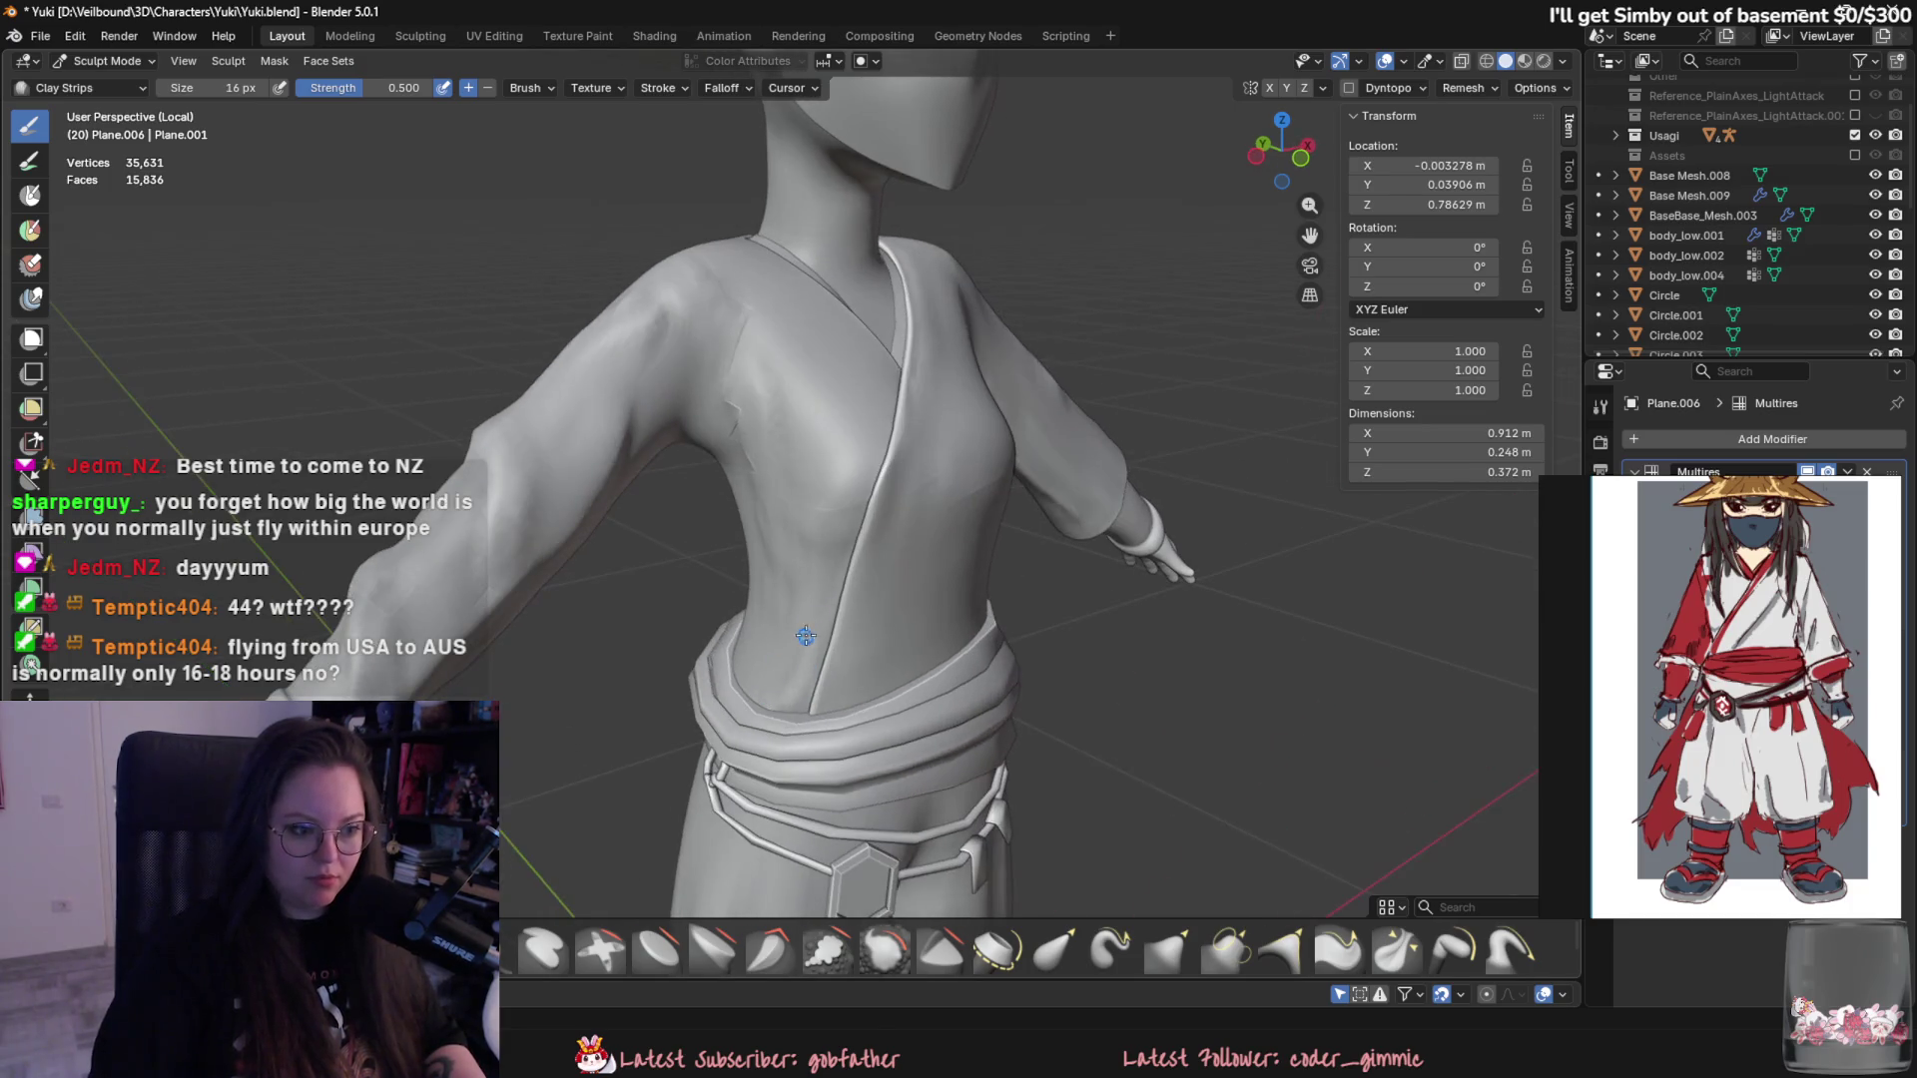
pyautogui.press('f')
pyautogui.click(836, 513)
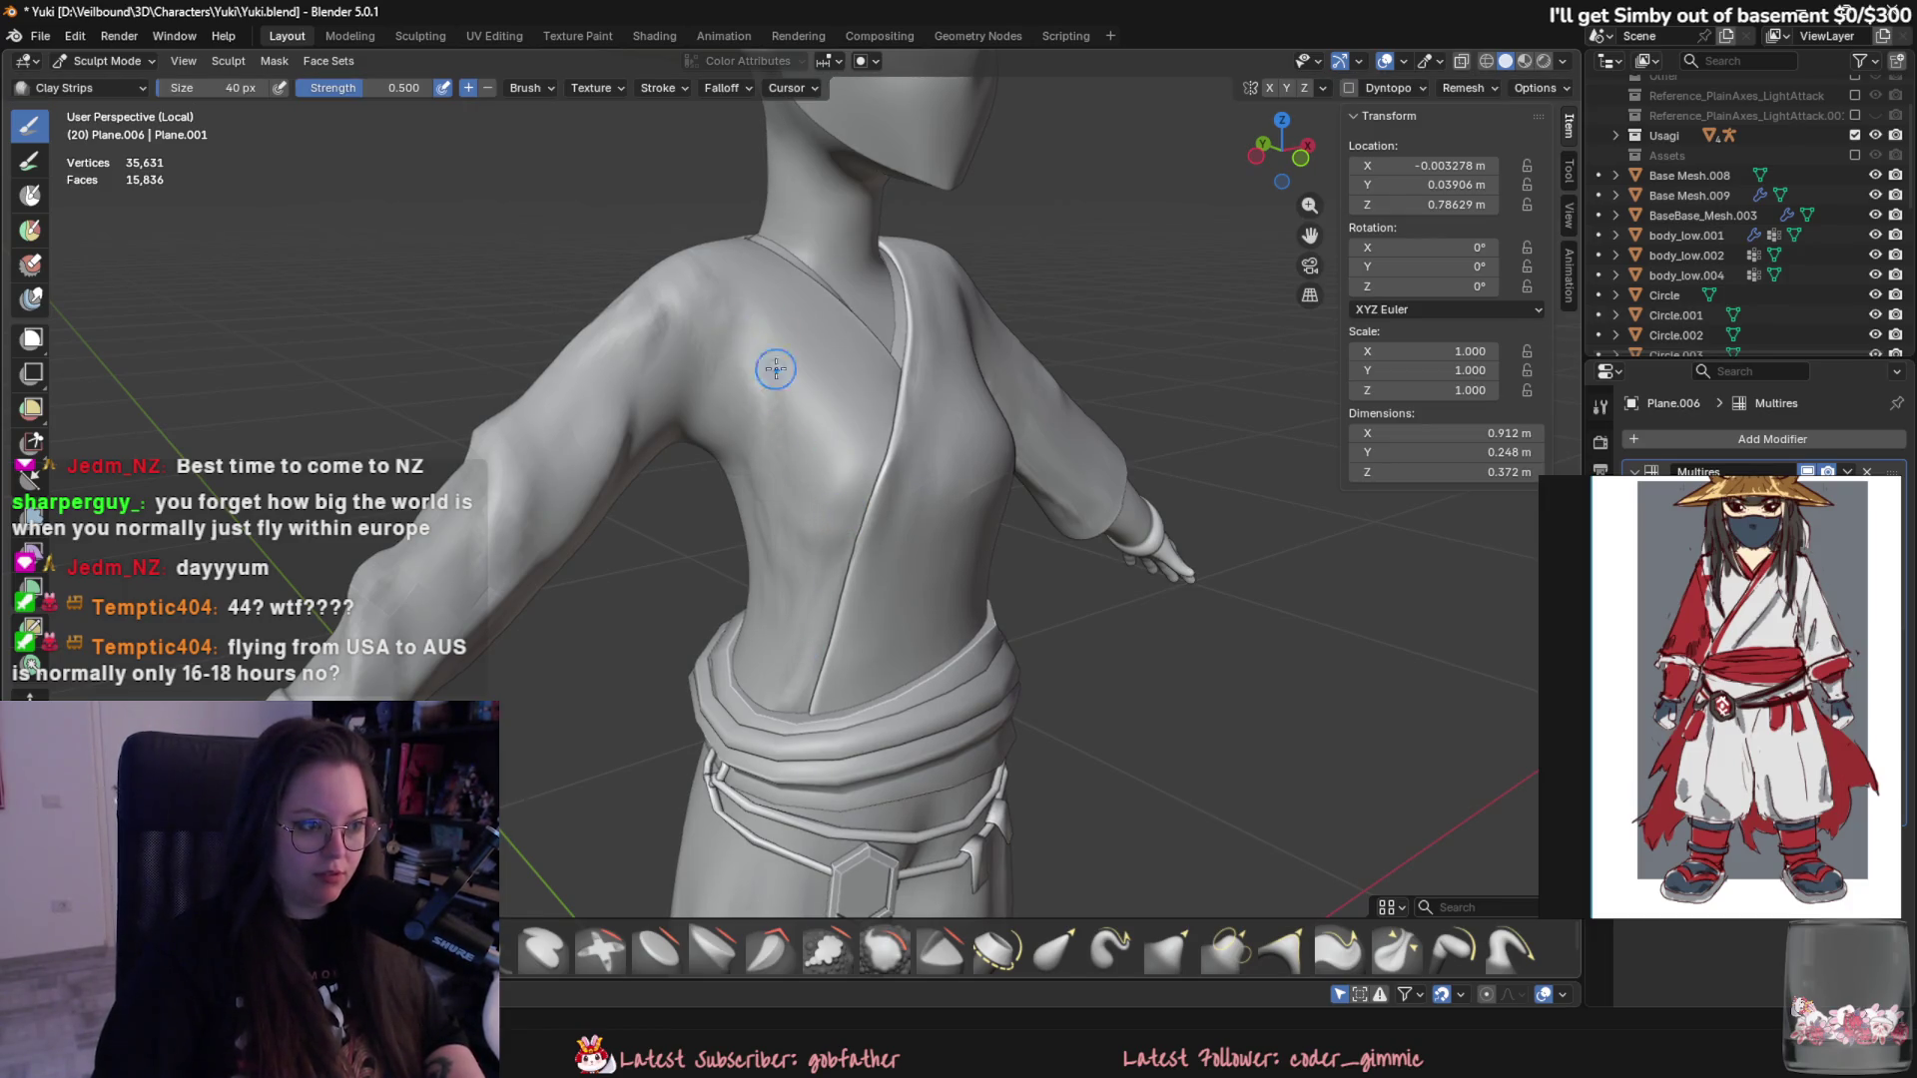
pyautogui.moveTo(776, 369); pyautogui.dragTo(926, 549, button='middle')
pyautogui.moveTo(819, 523)
pyautogui.mouseDown(button='middle')
pyautogui.moveTo(874, 579)
pyautogui.moveTo(848, 482)
pyautogui.mouseUp(button='middle')
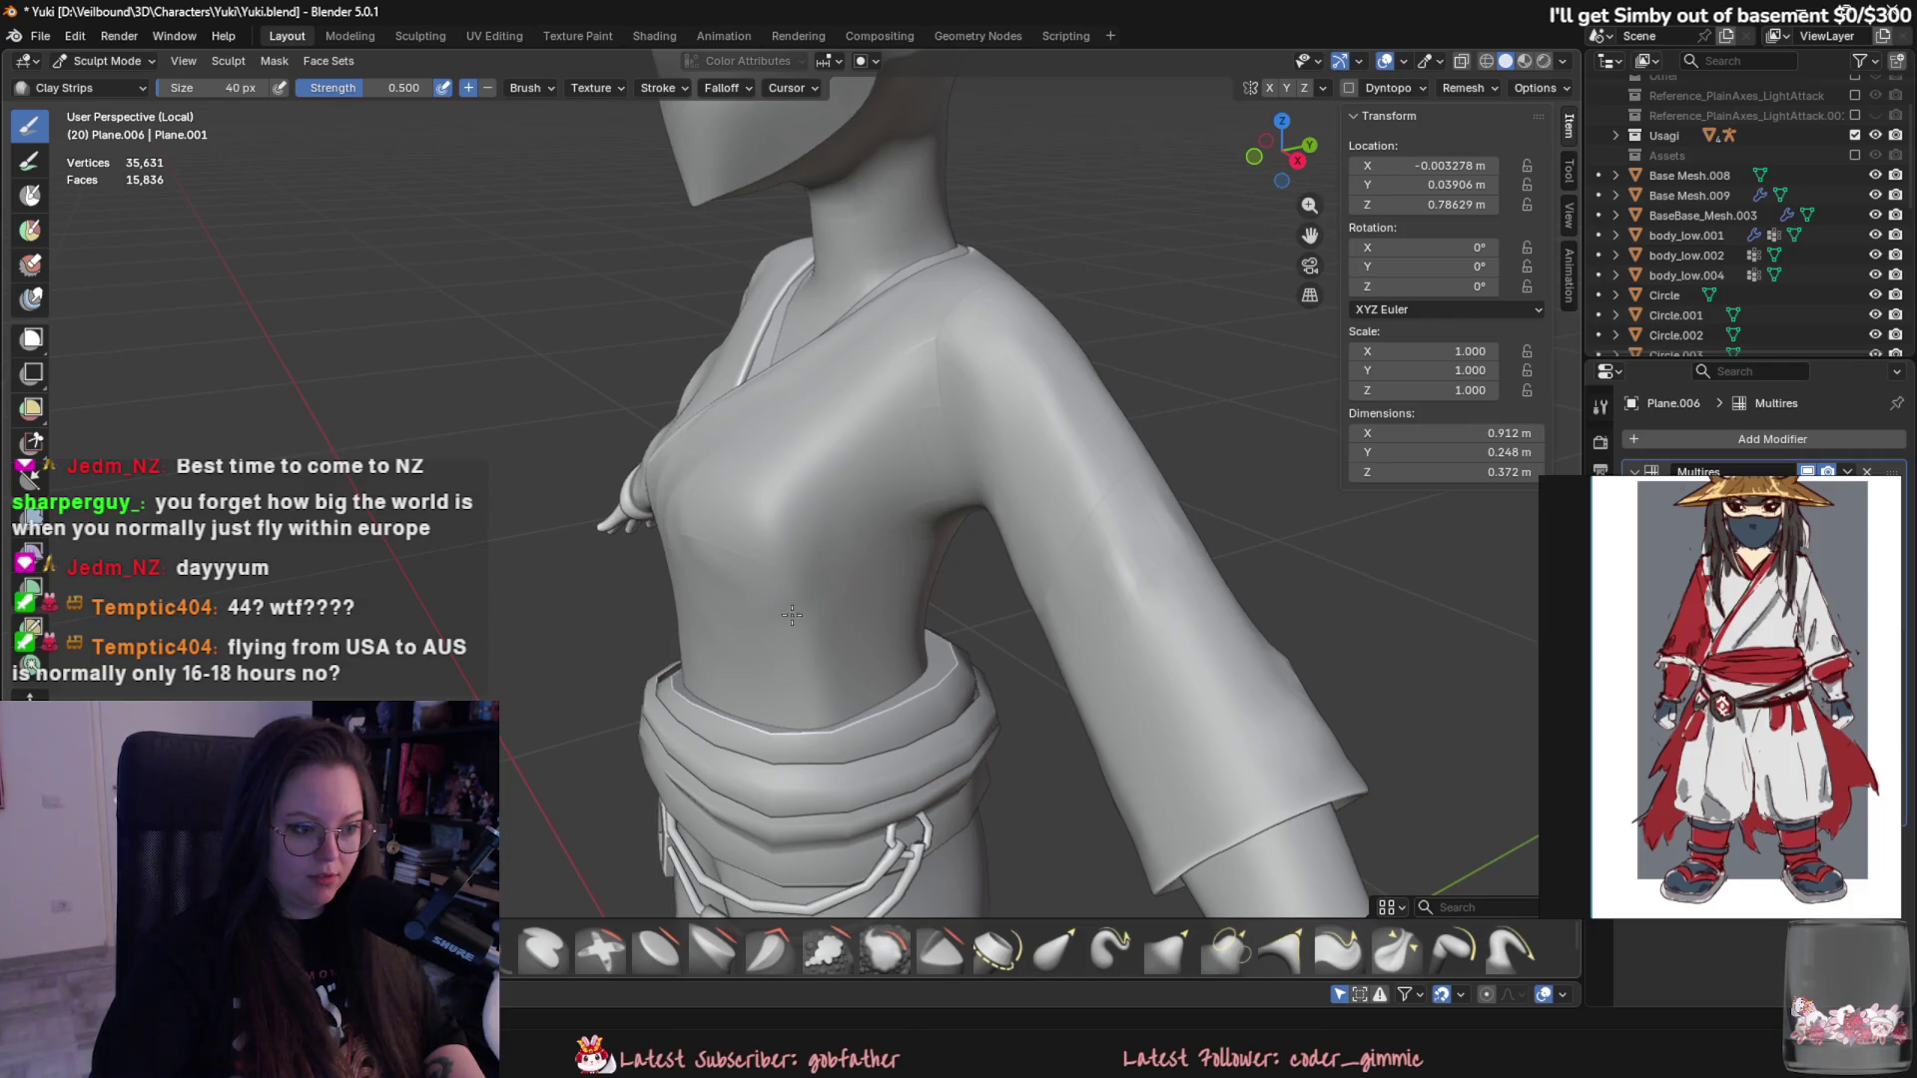
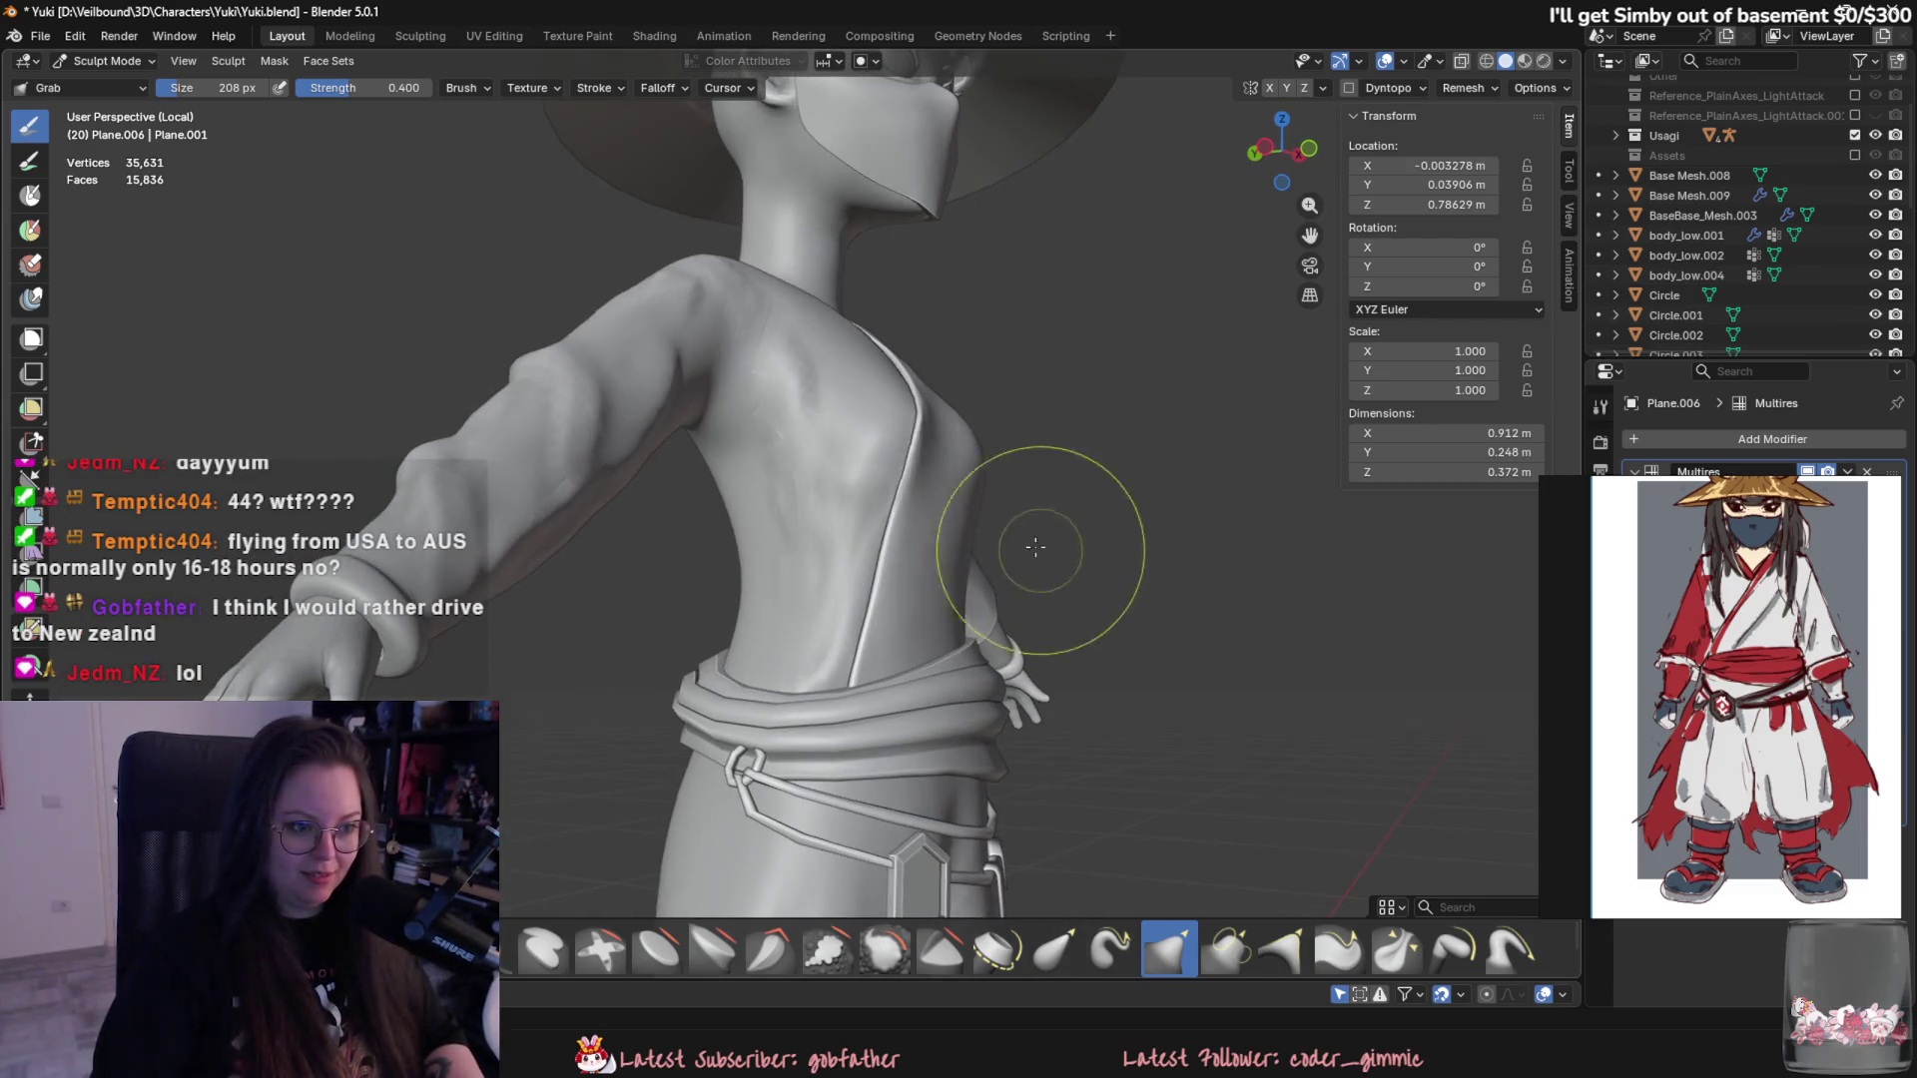
# - Shrink the Grab brush from 208 px to 128 px while reviewing the torso from several angles
pyautogui.moveTo(934, 492)
pyautogui.mouseDown(button='middle')
pyautogui.moveTo(945, 575)
pyautogui.moveTo(721, 438)
pyautogui.mouseUp(button='middle')
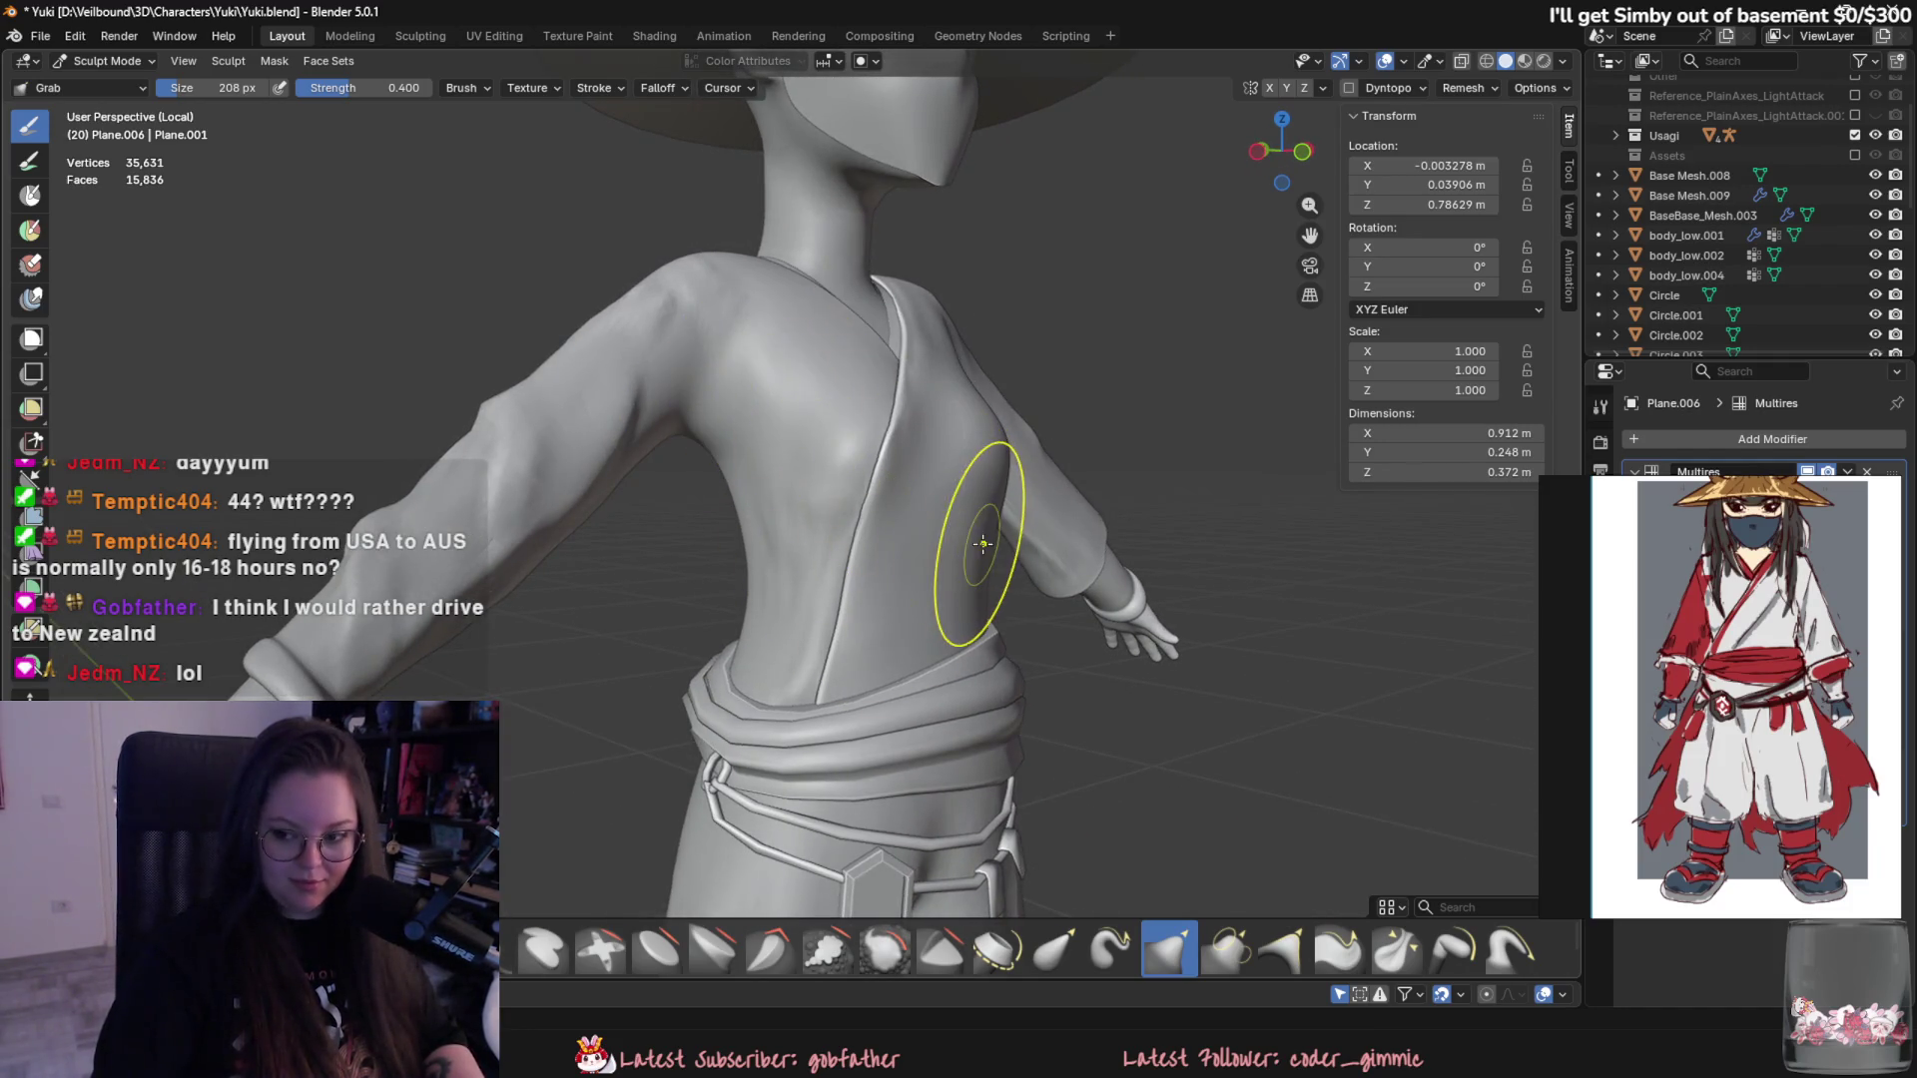
pyautogui.moveTo(1138, 670); pyautogui.dragTo(920, 792, button='middle')
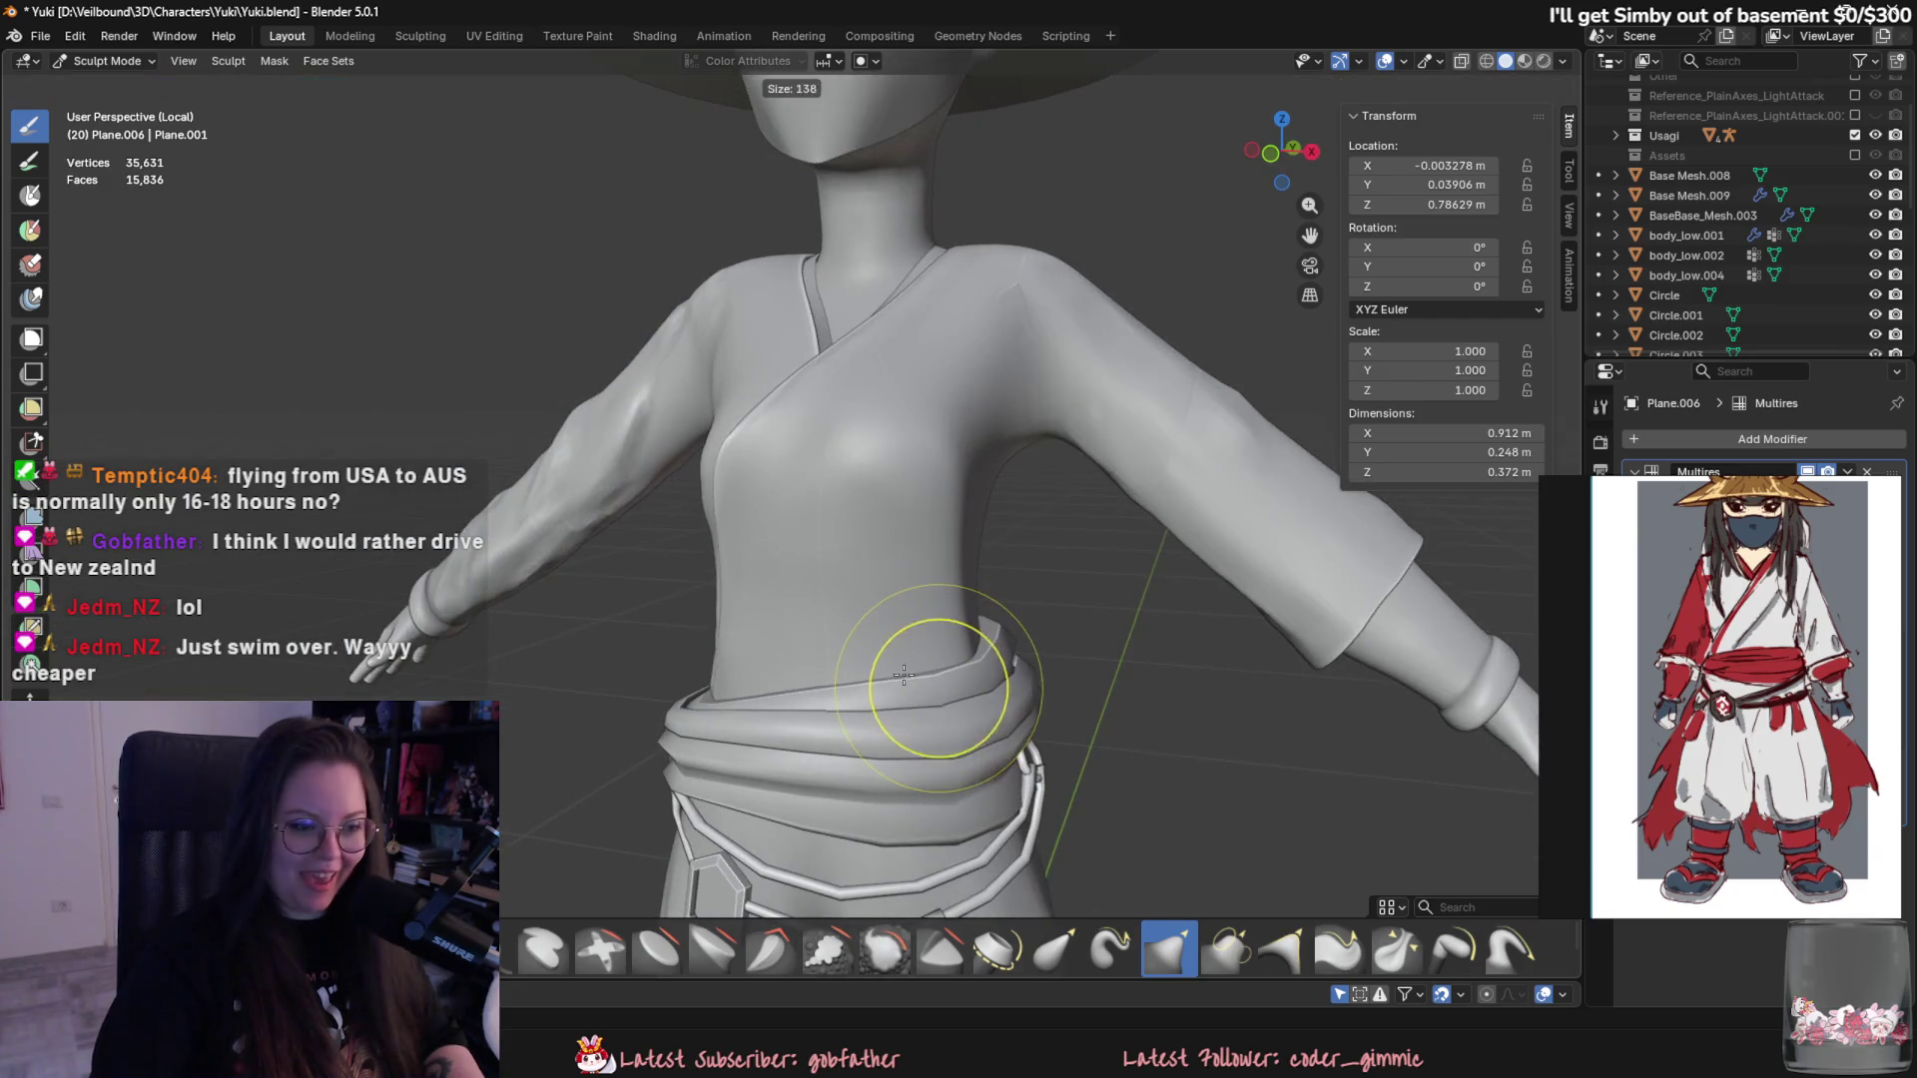
pyautogui.press('f')
pyautogui.click(936, 550)
pyautogui.moveTo(950, 540)
pyautogui.mouseDown(button='middle')
pyautogui.moveTo(890, 578)
pyautogui.moveTo(1004, 590)
pyautogui.moveTo(1136, 504)
pyautogui.moveTo(1095, 493)
pyautogui.moveTo(1058, 515)
pyautogui.mouseUp(button='middle')
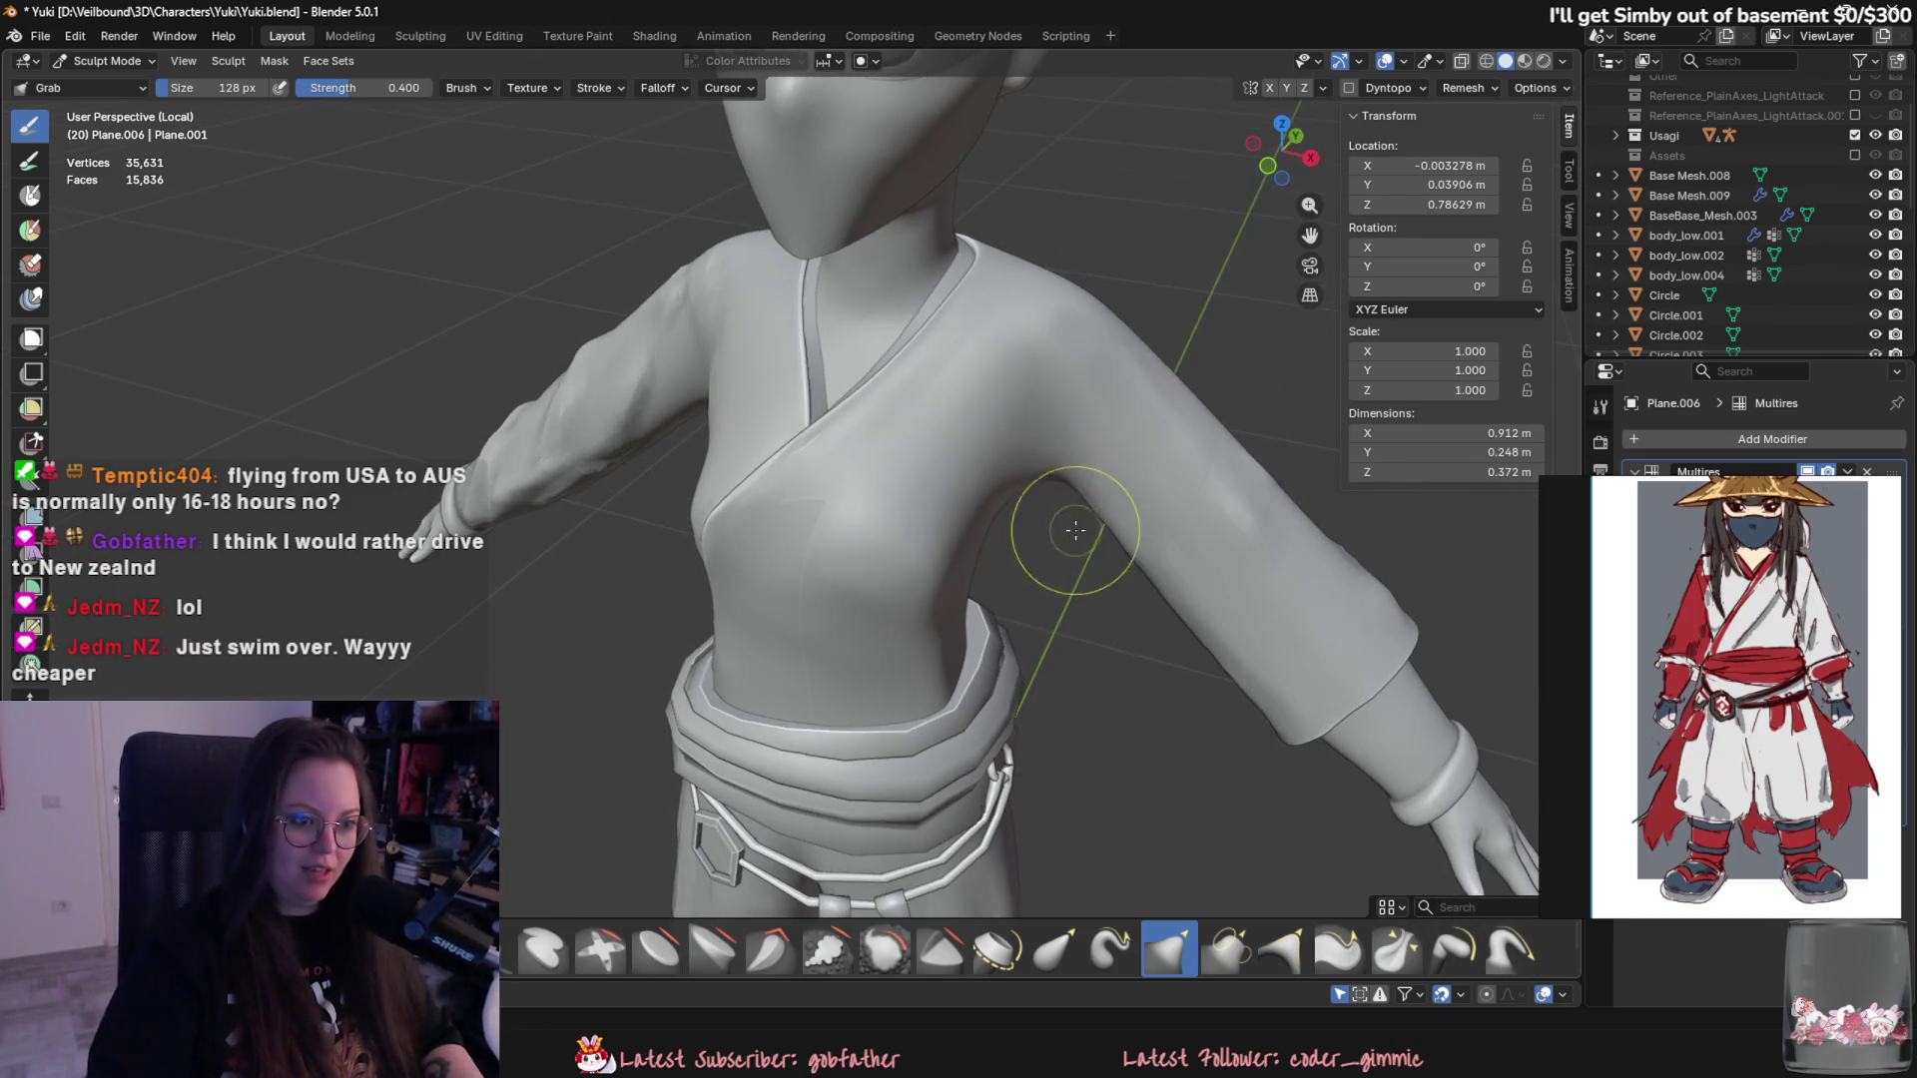
pyautogui.moveTo(771, 602)
pyautogui.mouseDown(button='middle')
pyautogui.moveTo(1028, 549)
pyautogui.moveTo(1039, 344)
pyautogui.mouseUp(button='middle')
pyautogui.scroll(-4, 899, 584)
pyautogui.scroll(5, 923, 583)
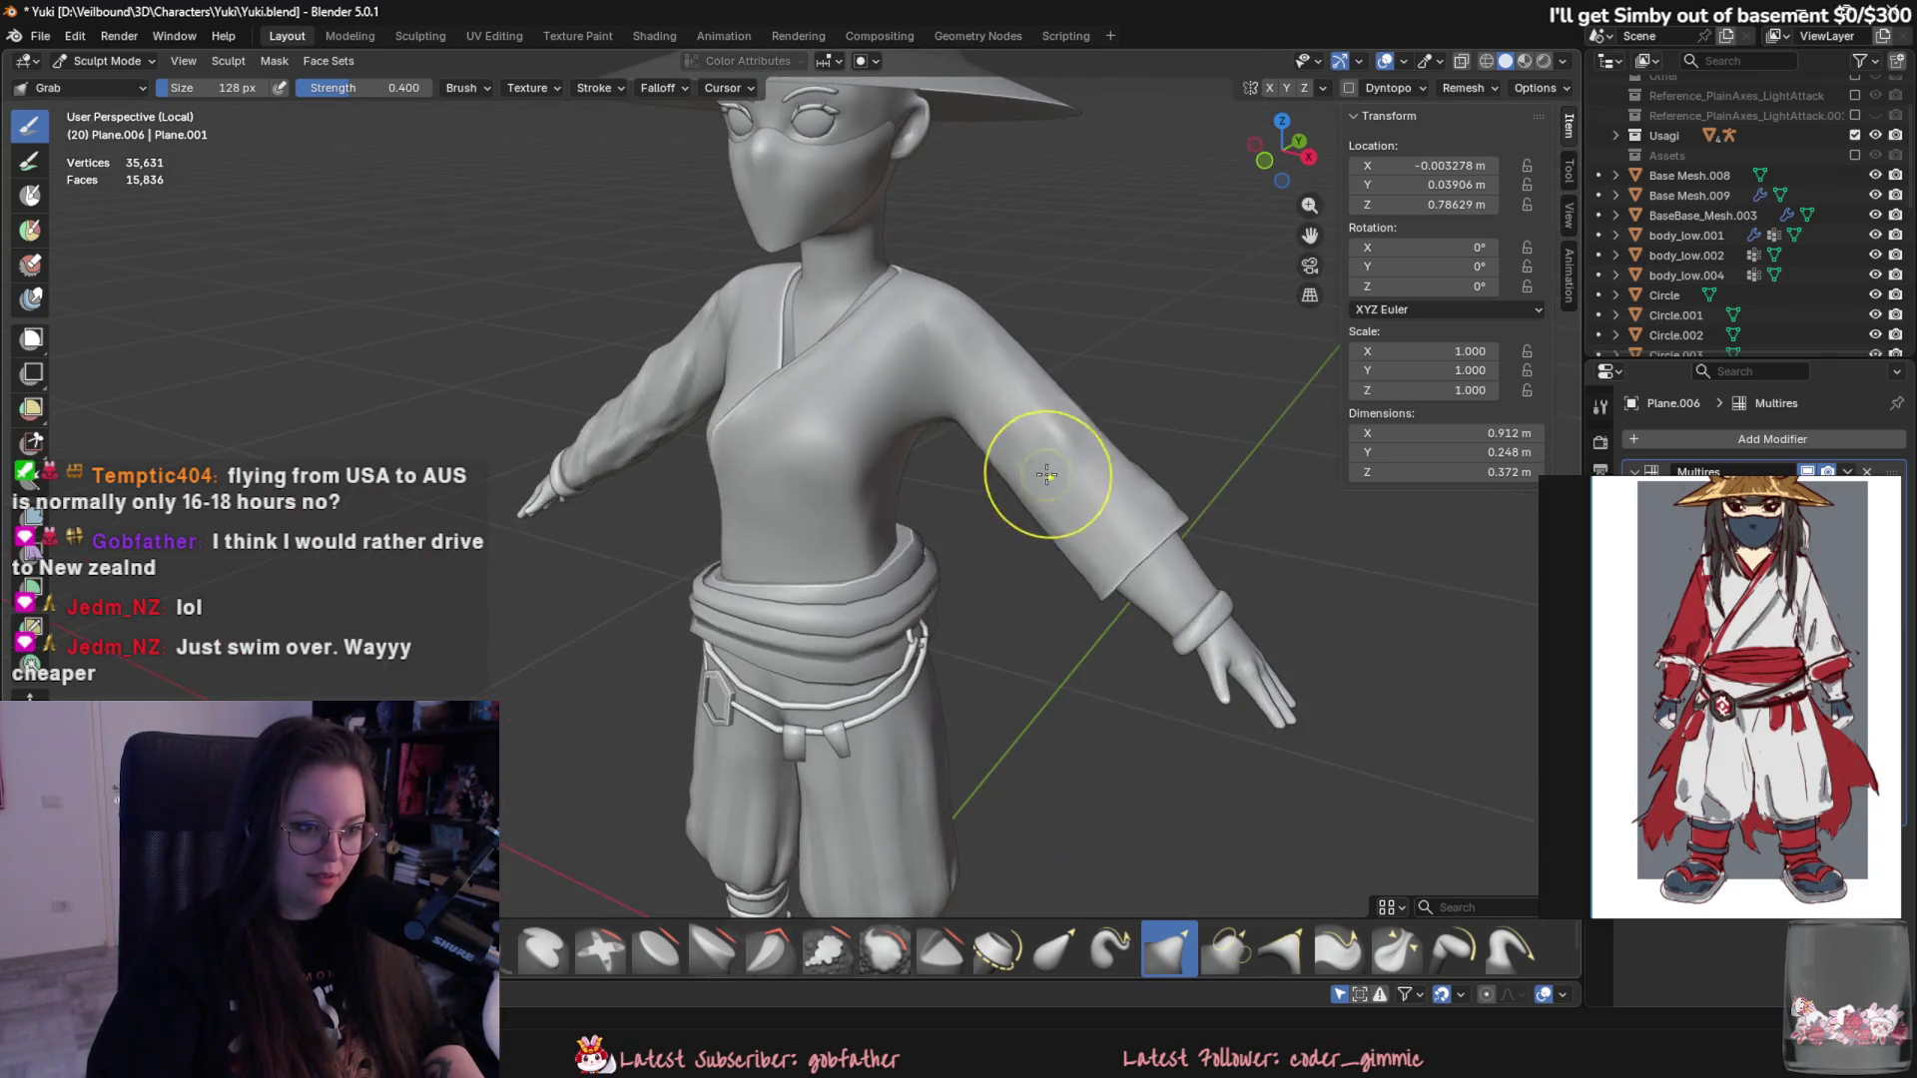
pyautogui.scroll(-2, 1131, 611)
pyautogui.moveTo(1130, 611); pyautogui.dragTo(1000, 567, button='middle')
pyautogui.scroll(2, 1048, 584)
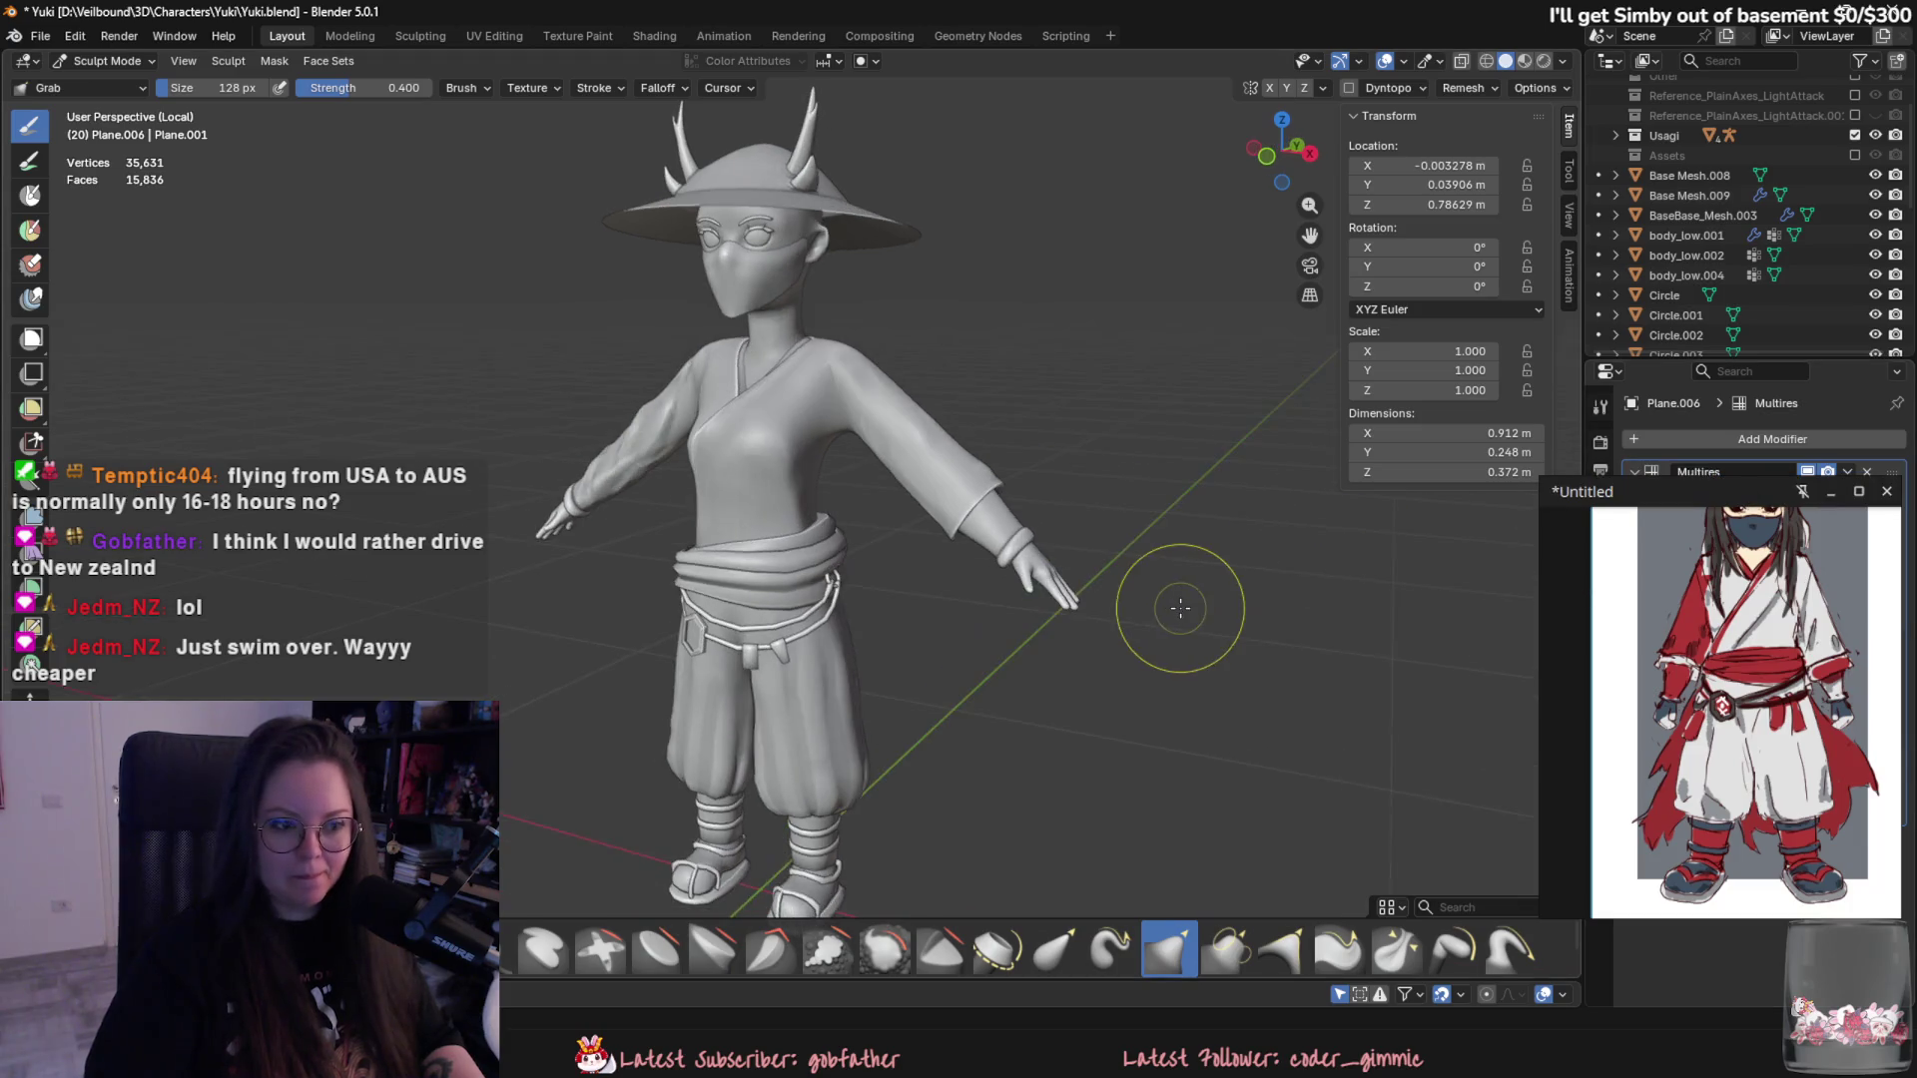
pyautogui.moveTo(1177, 599)
pyautogui.mouseDown(button='middle')
pyautogui.moveTo(649, 538)
pyautogui.moveTo(783, 429)
pyautogui.mouseUp(button='middle')
pyautogui.scroll(2, 655, 544)
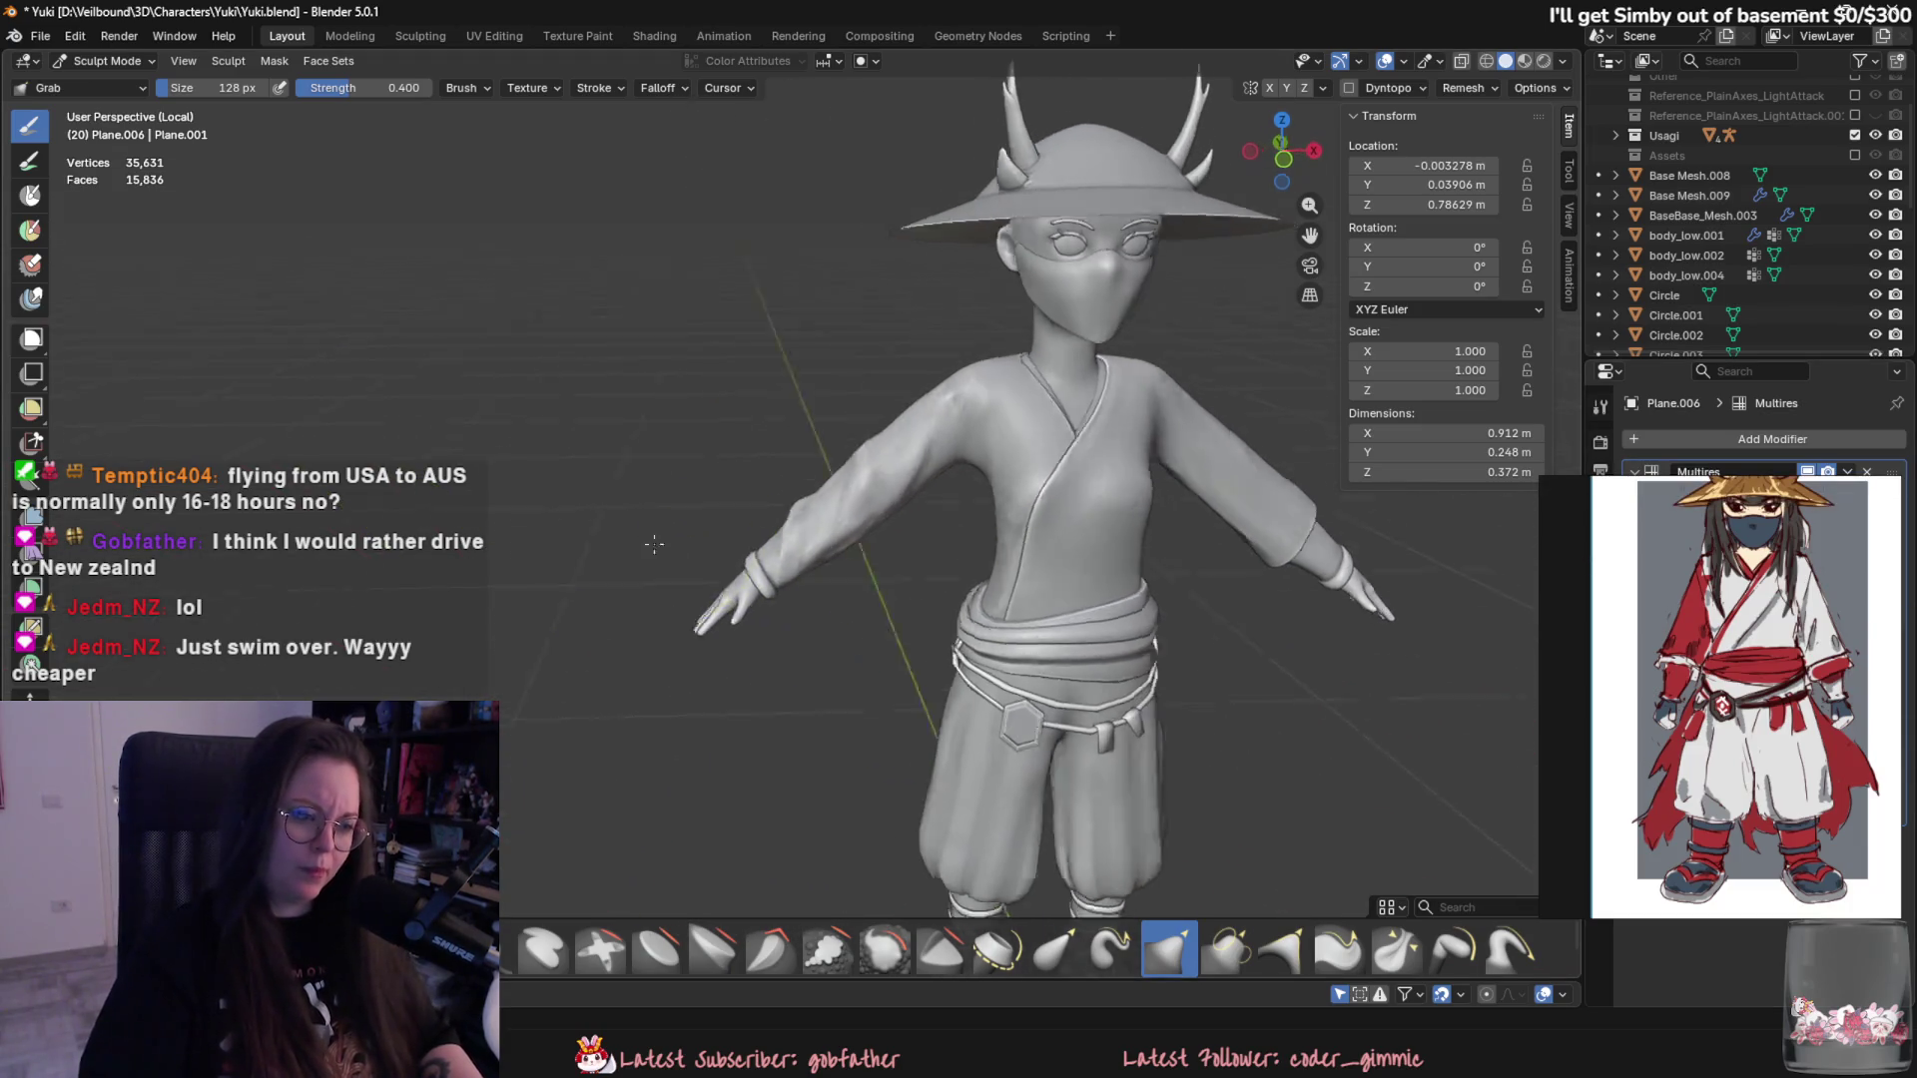
pyautogui.scroll(2, 513, 236)
pyautogui.scroll(2, 513, 236)
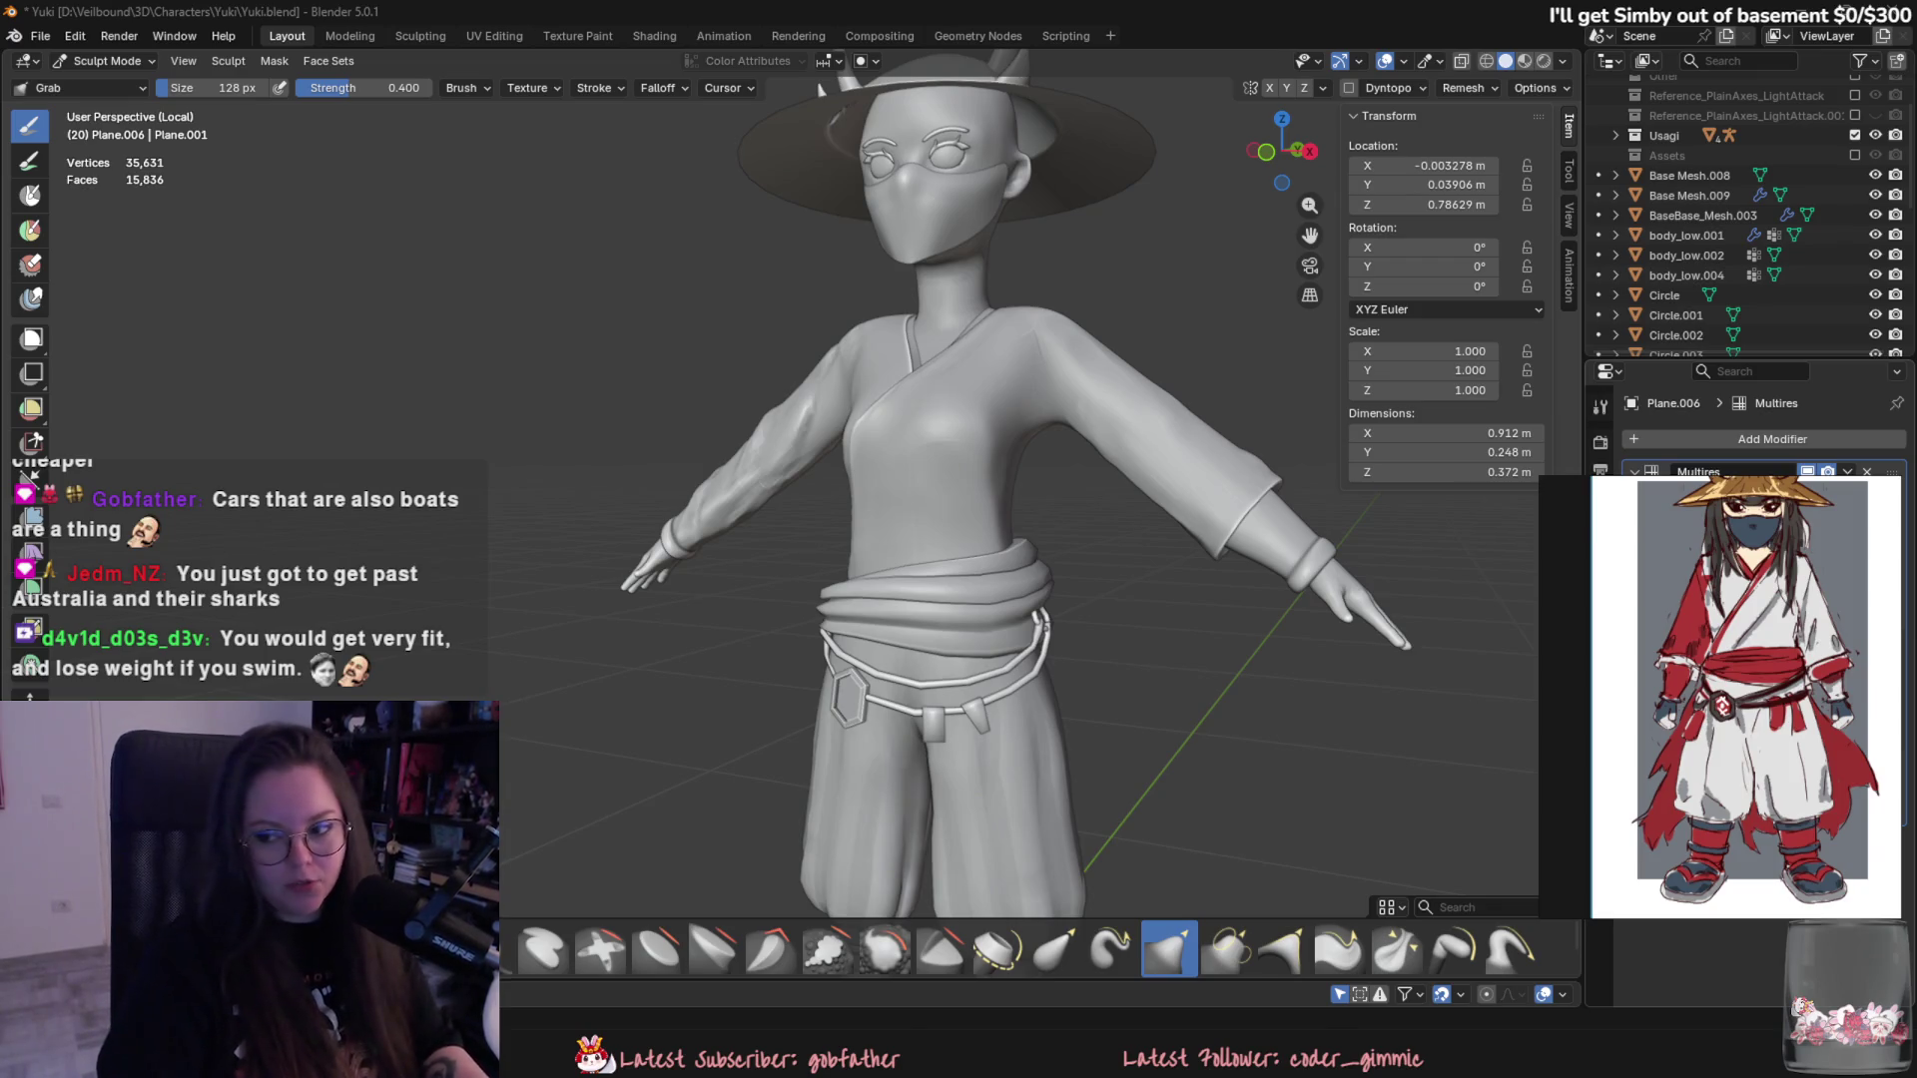
pyautogui.moveTo(1227, 383); pyautogui.dragTo(855, 407, button='middle')
pyautogui.scroll(4, 813, 504)
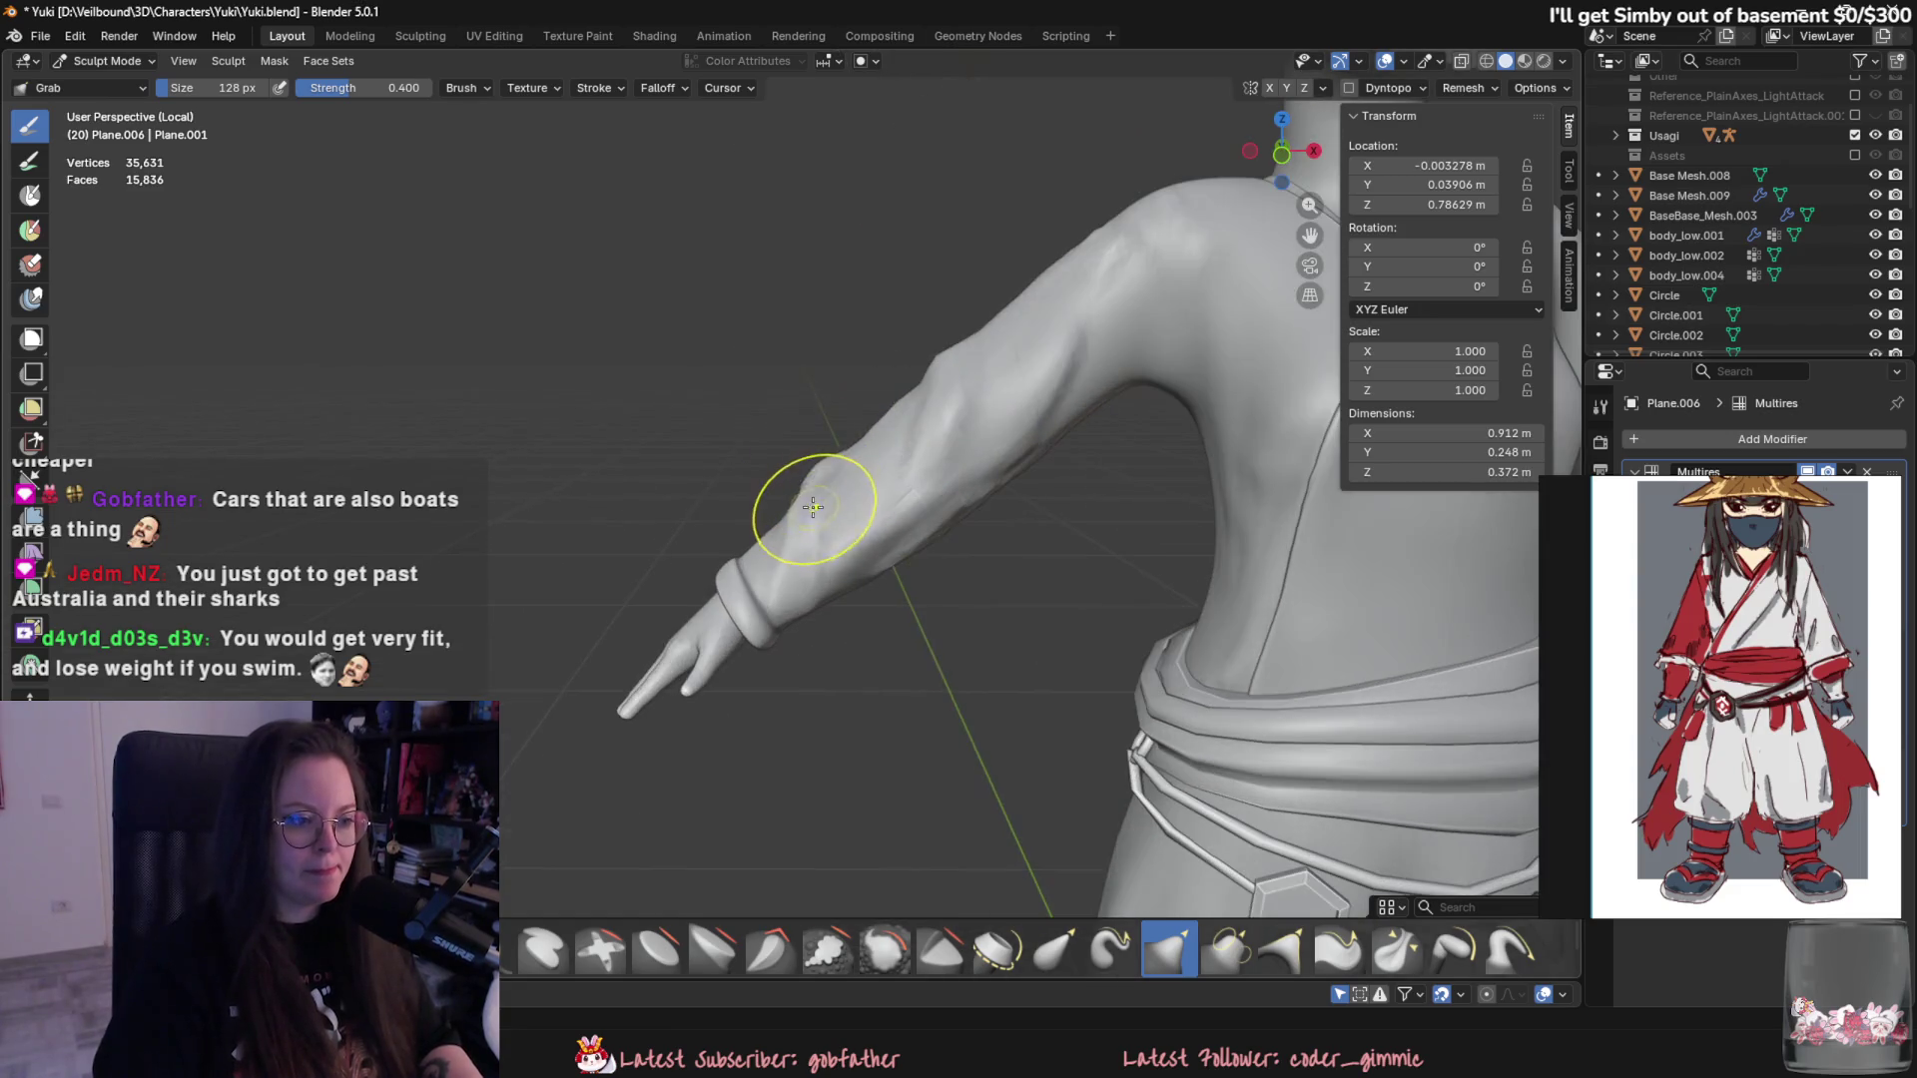
pyautogui.moveTo(813, 505)
pyautogui.mouseDown(button='middle')
pyautogui.moveTo(902, 569)
pyautogui.moveTo(1048, 599)
pyautogui.mouseUp(button='middle')
pyautogui.scroll(-4, 1122, 609)
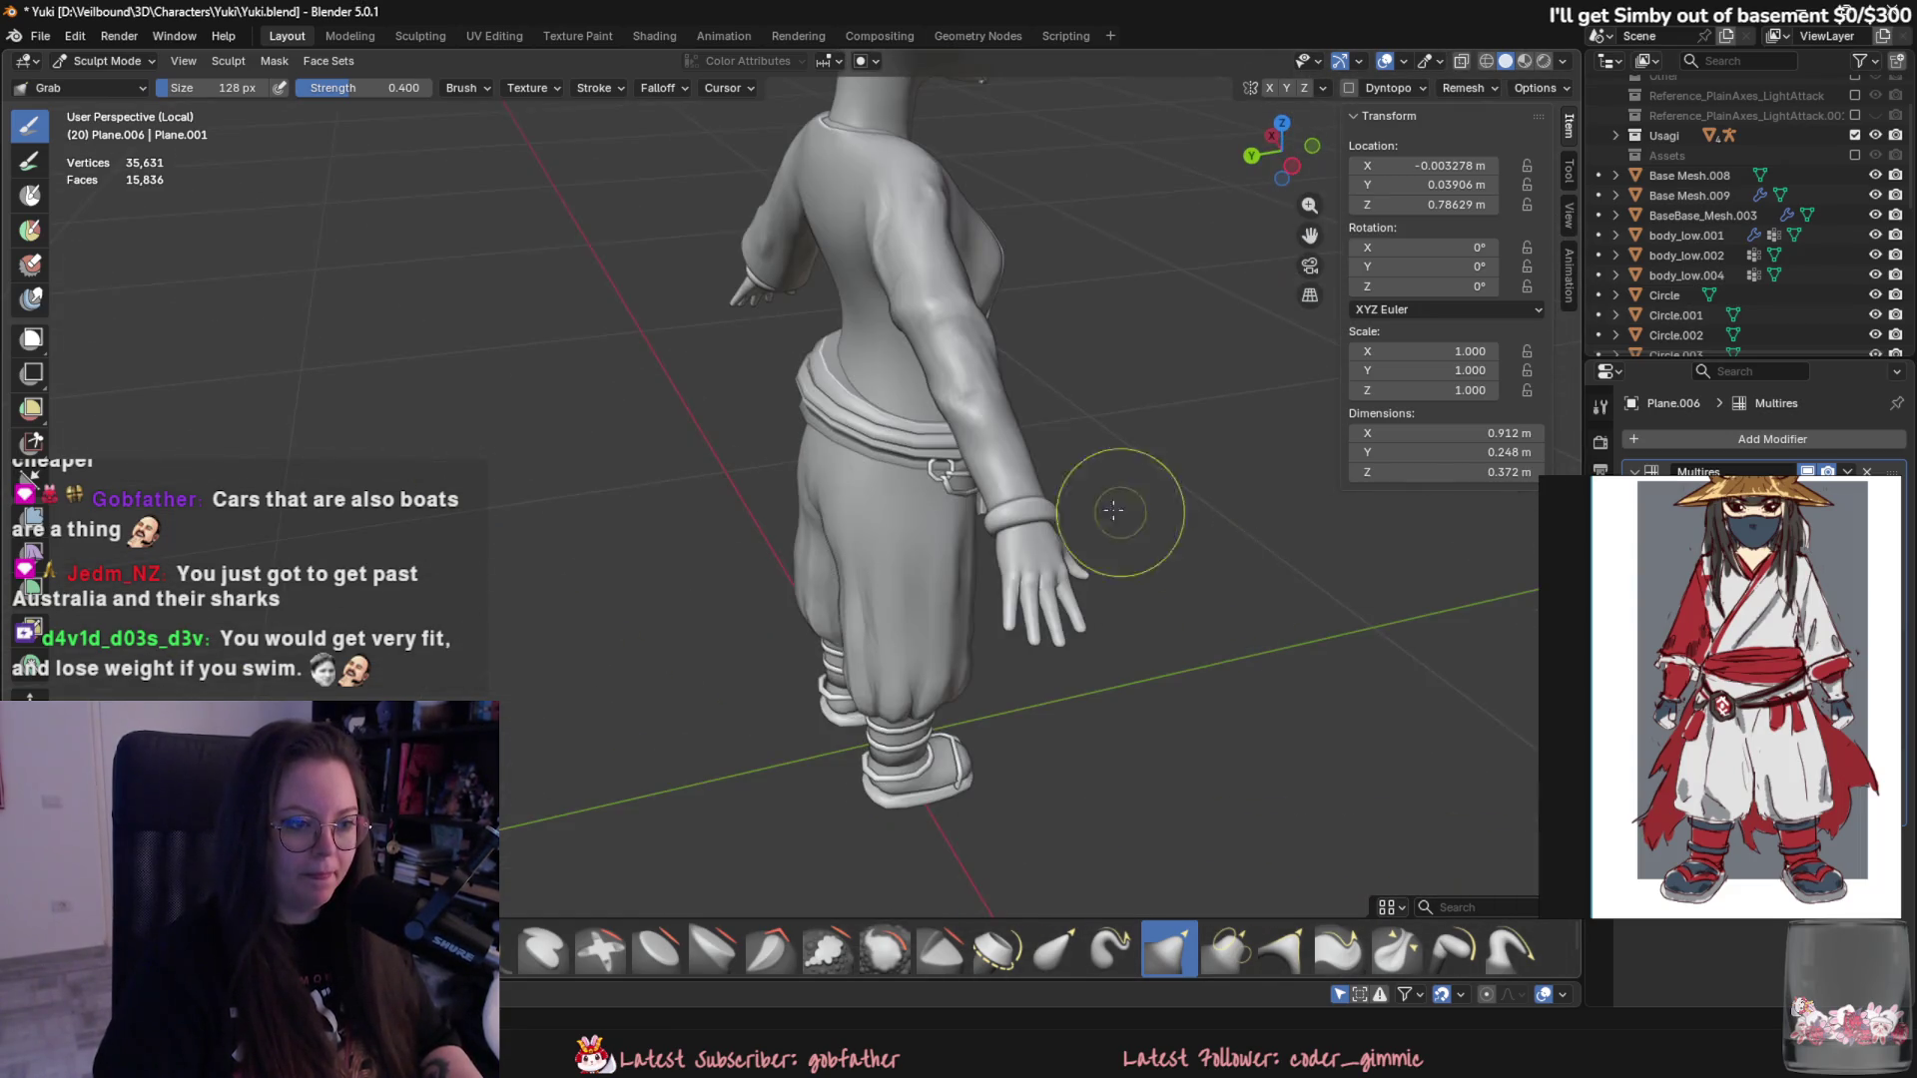
pyautogui.scroll(4, 872, 422)
pyautogui.moveTo(872, 423)
pyautogui.mouseDown(button='middle')
pyautogui.moveTo(586, 243)
pyautogui.moveTo(979, 556)
pyautogui.mouseUp(button='middle')
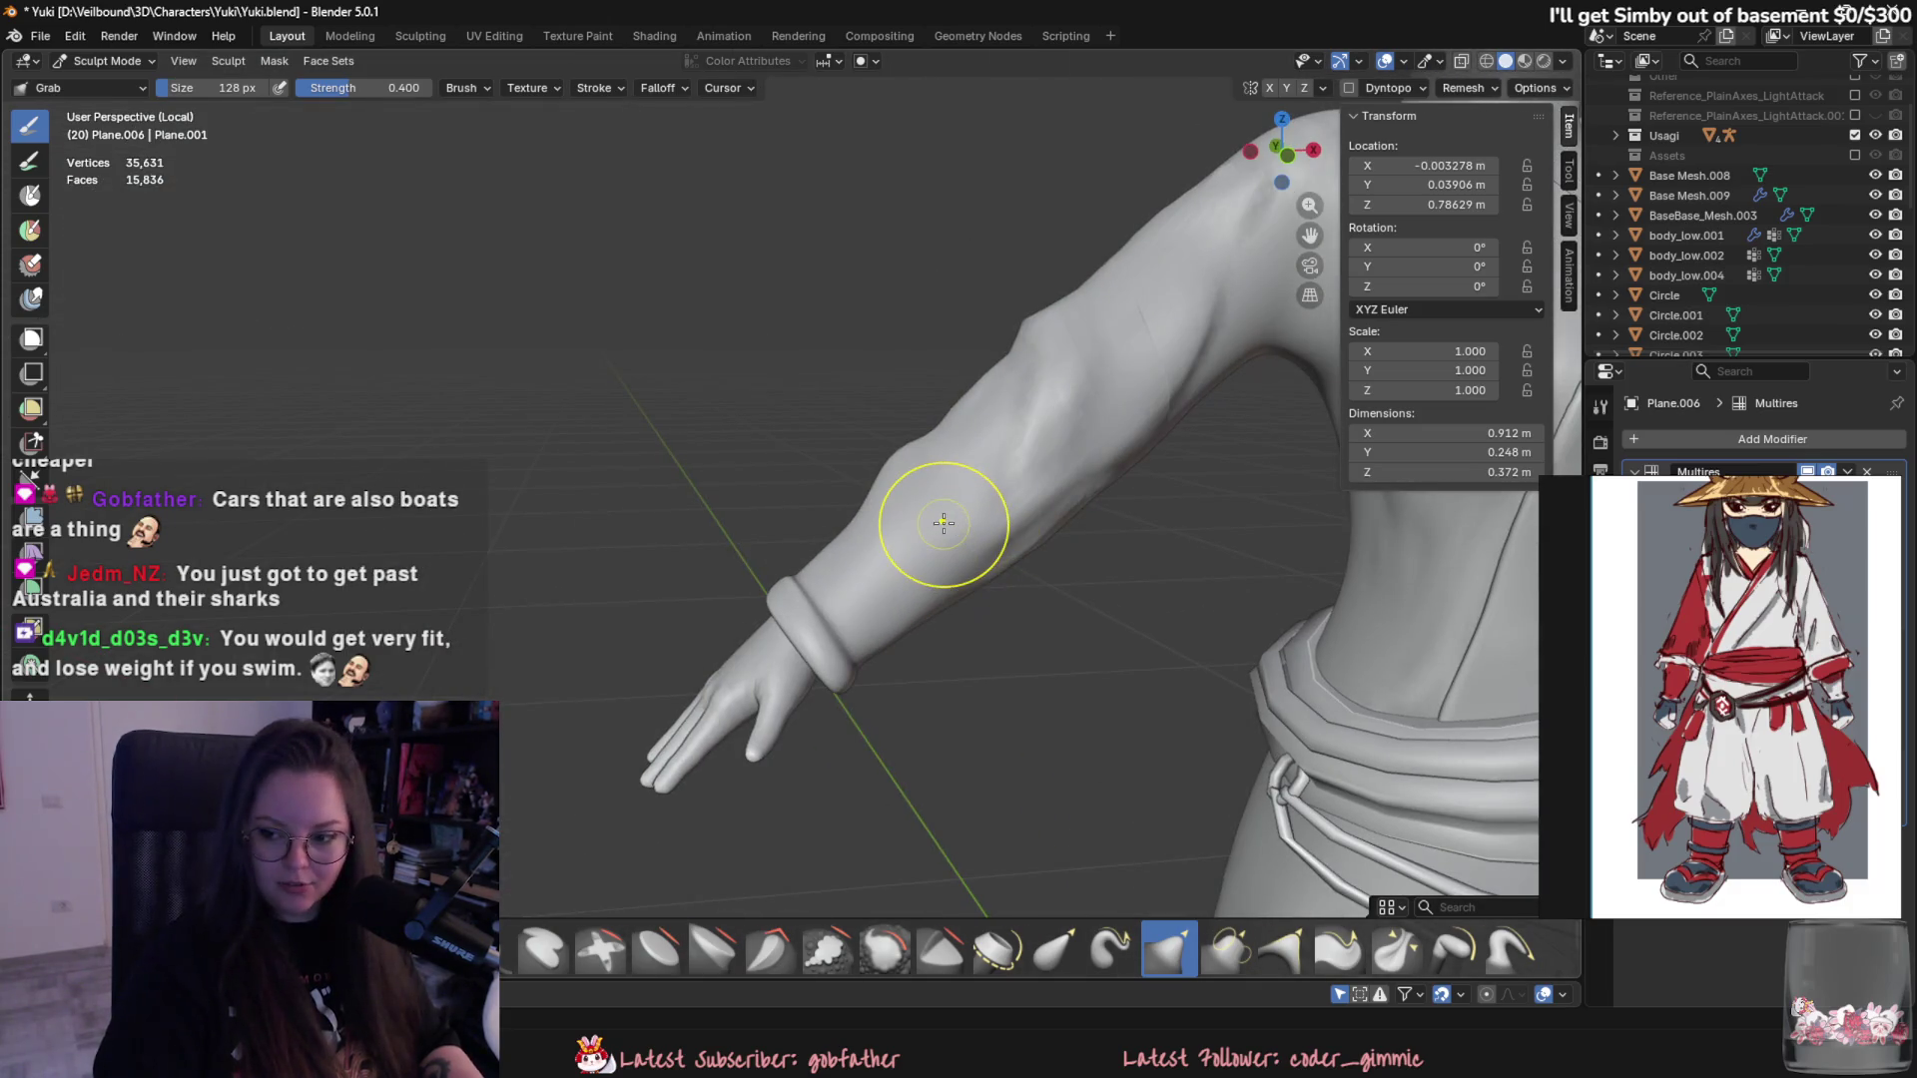
pyautogui.moveTo(920, 493)
pyautogui.mouseDown(button='middle')
pyautogui.moveTo(763, 484)
pyautogui.moveTo(784, 364)
pyautogui.moveTo(966, 497)
pyautogui.mouseUp(button='middle')
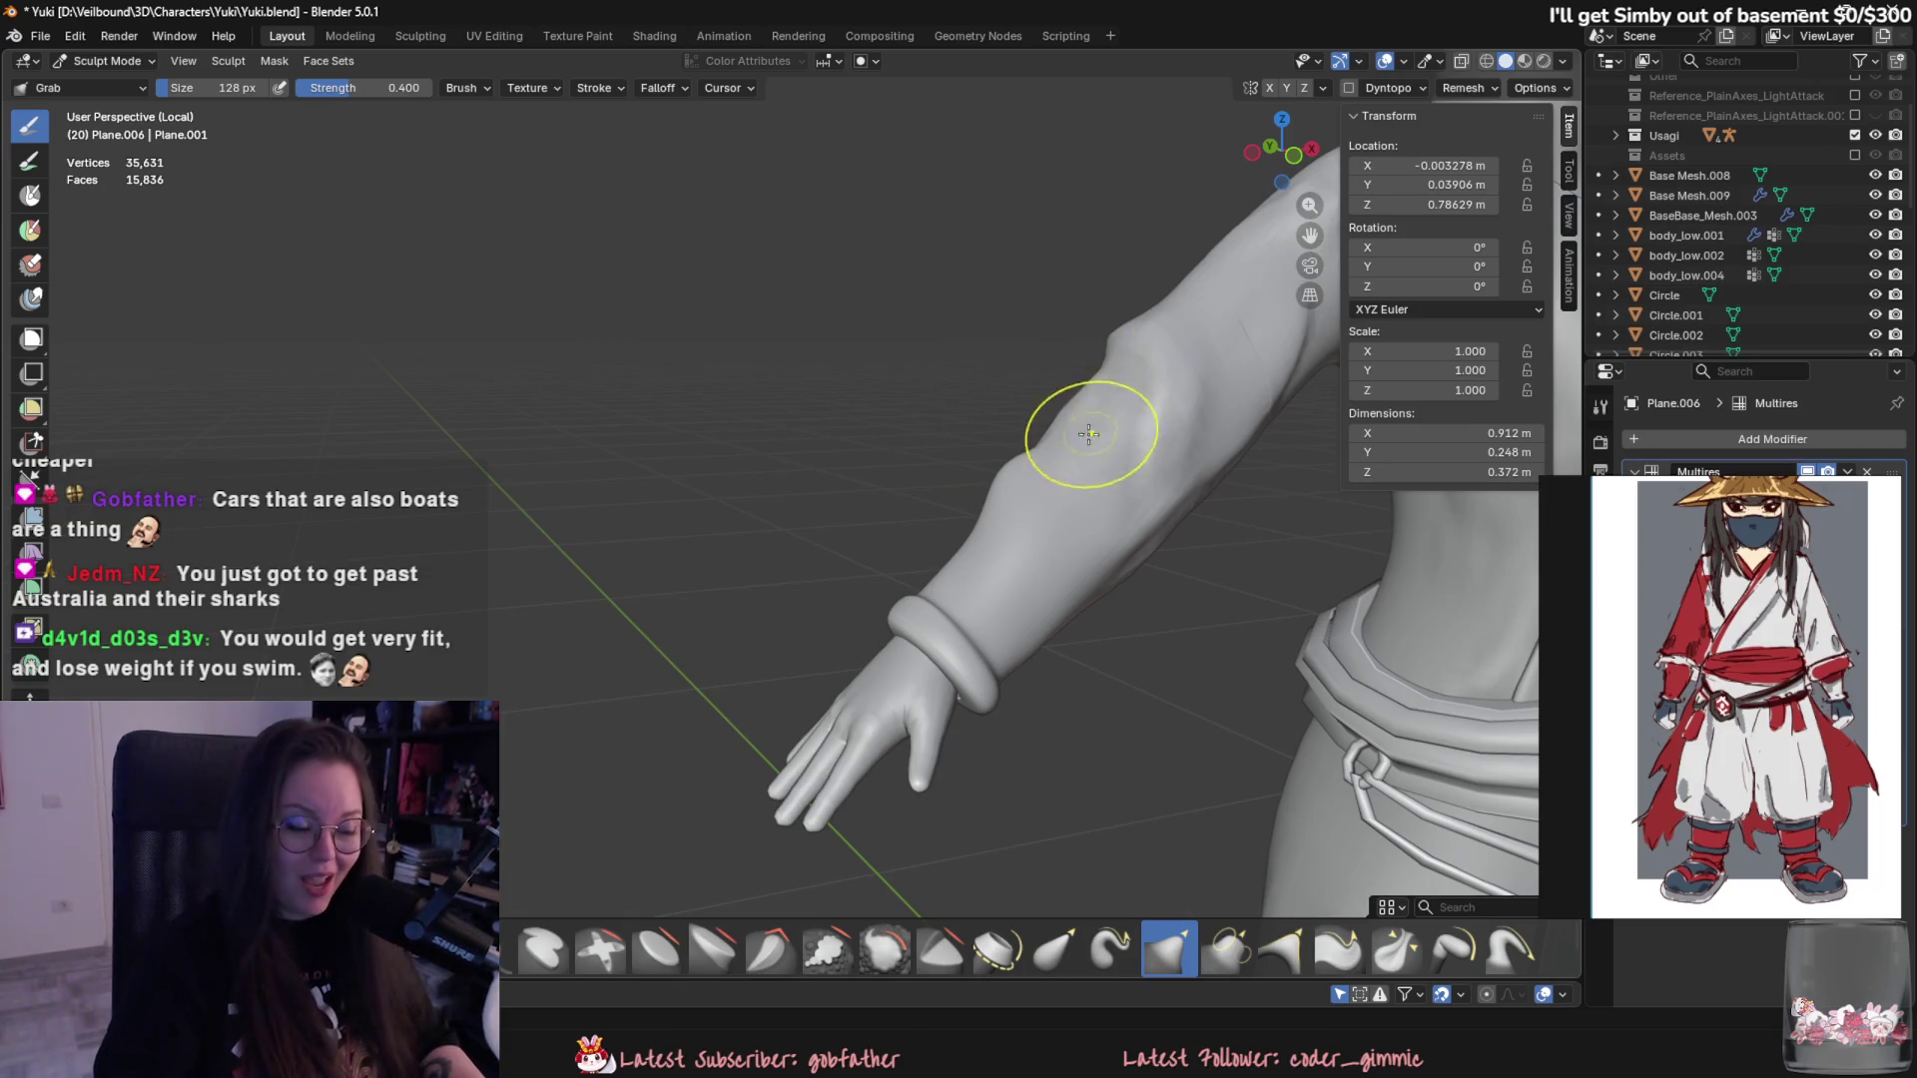
pyautogui.scroll(-3, 1040, 390)
pyautogui.moveTo(993, 455); pyautogui.dragTo(1113, 448, button='middle')
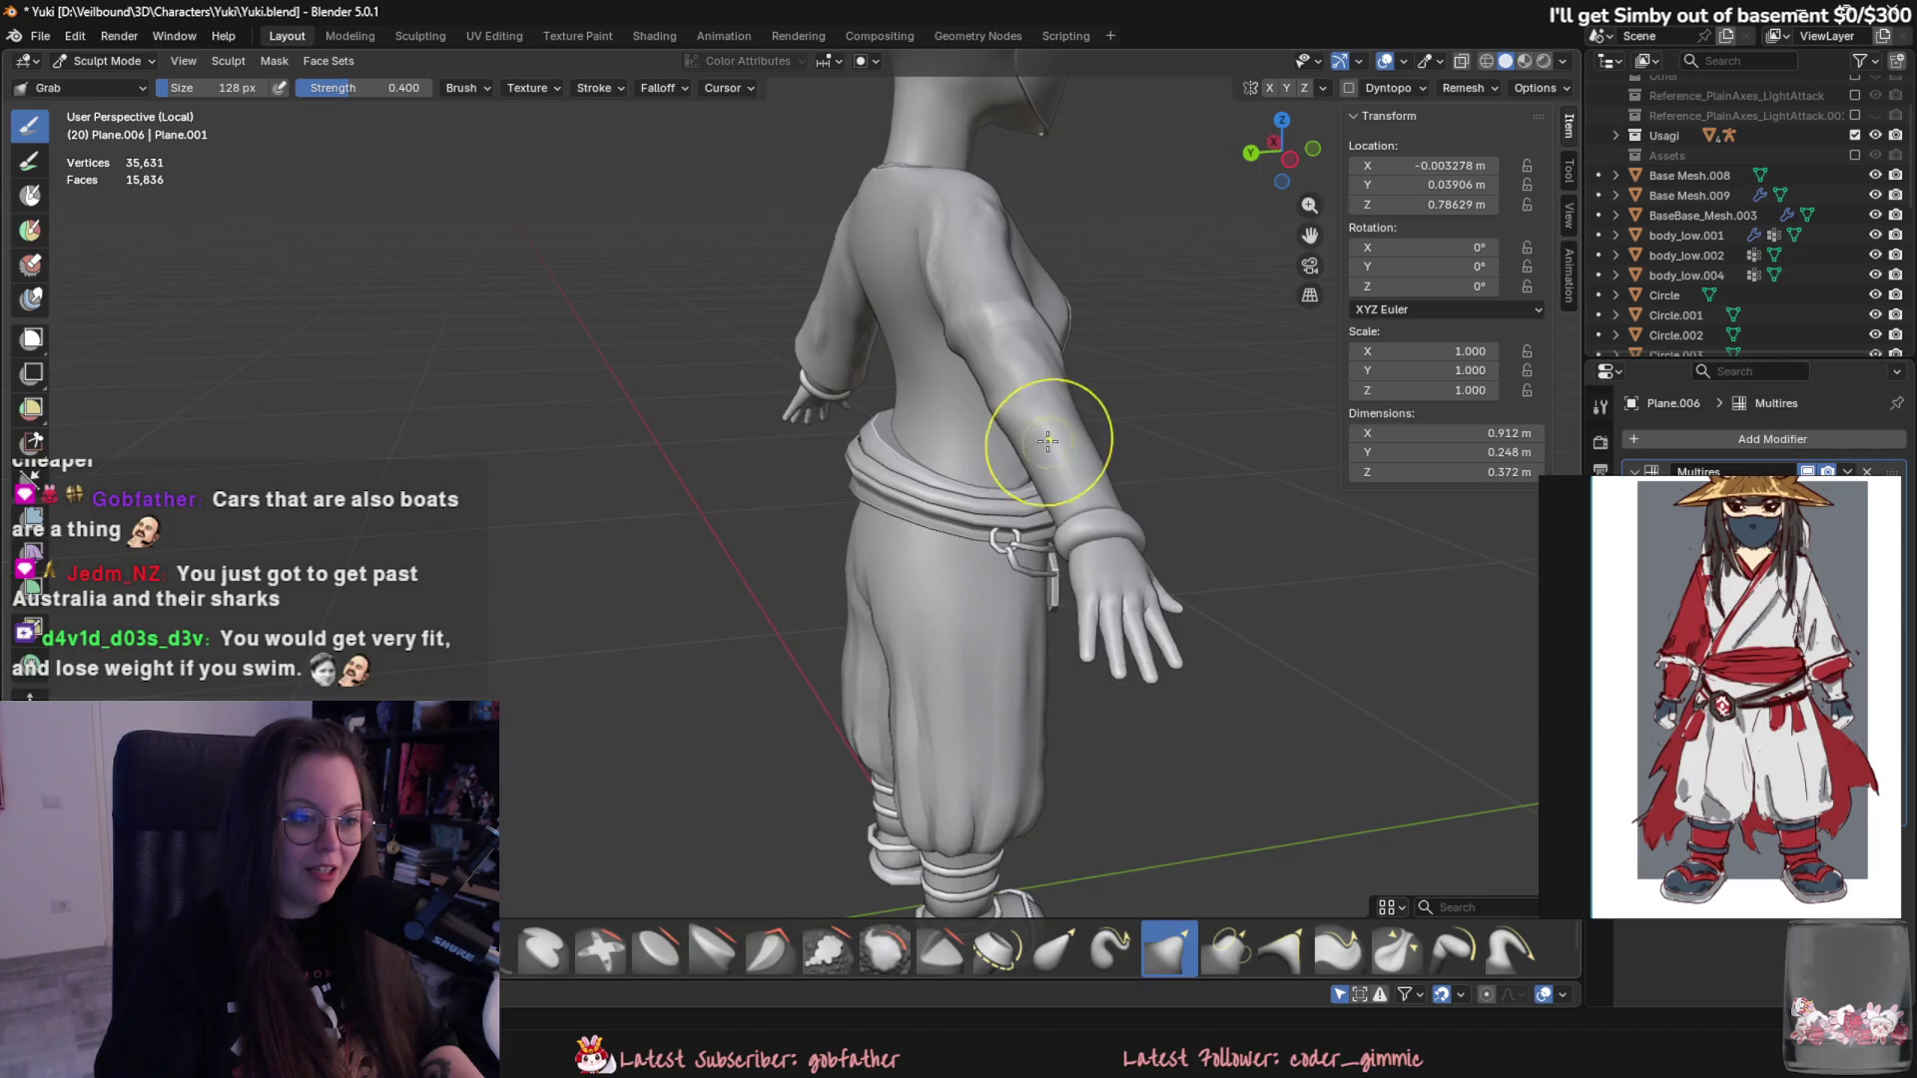
pyautogui.scroll(3, 1050, 449)
pyautogui.scroll(3, 942, 321)
pyautogui.scroll(2, 782, 356)
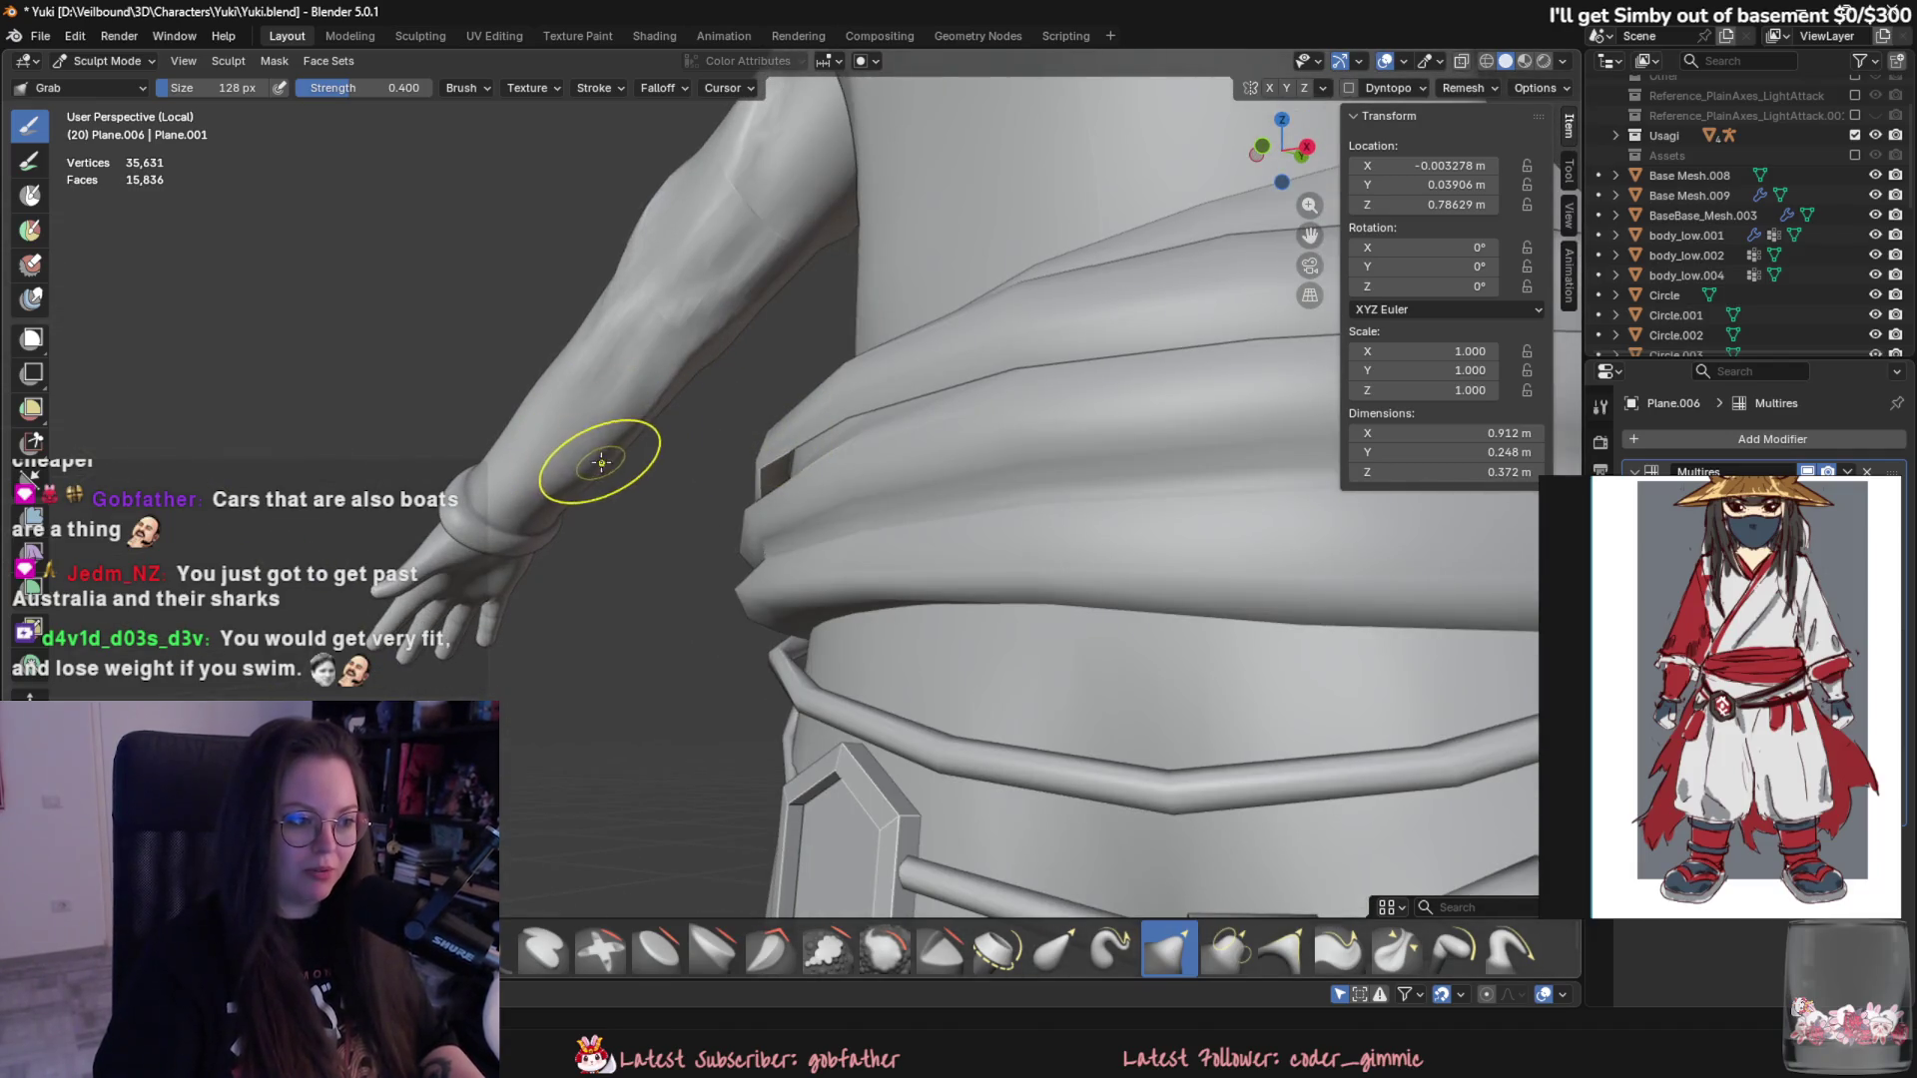
pyautogui.moveTo(599, 435); pyautogui.dragTo(849, 631, button='middle')
pyautogui.scroll(2, 856, 505)
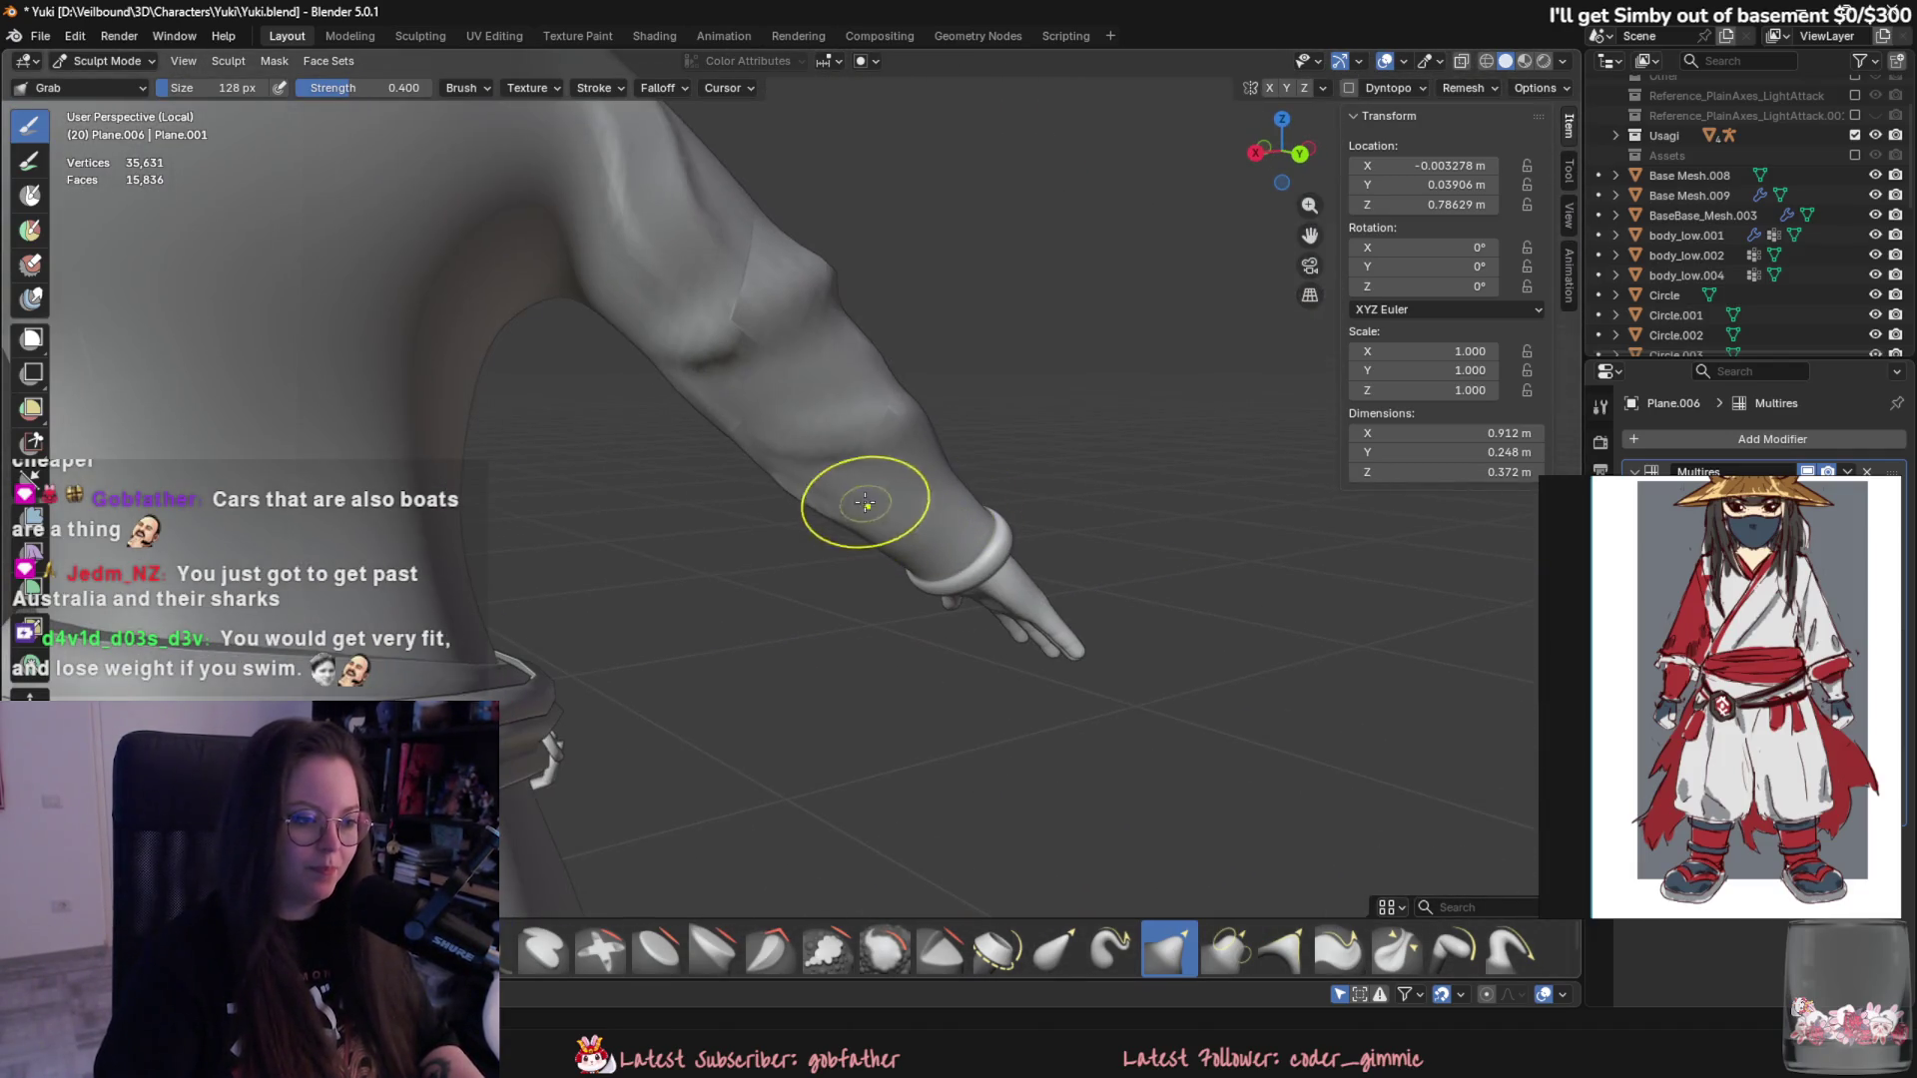
pyautogui.scroll(2, 868, 549)
pyautogui.moveTo(897, 551)
pyautogui.mouseDown(button='middle')
pyautogui.moveTo(877, 556)
pyautogui.moveTo(905, 651)
pyautogui.mouseUp(button='middle')
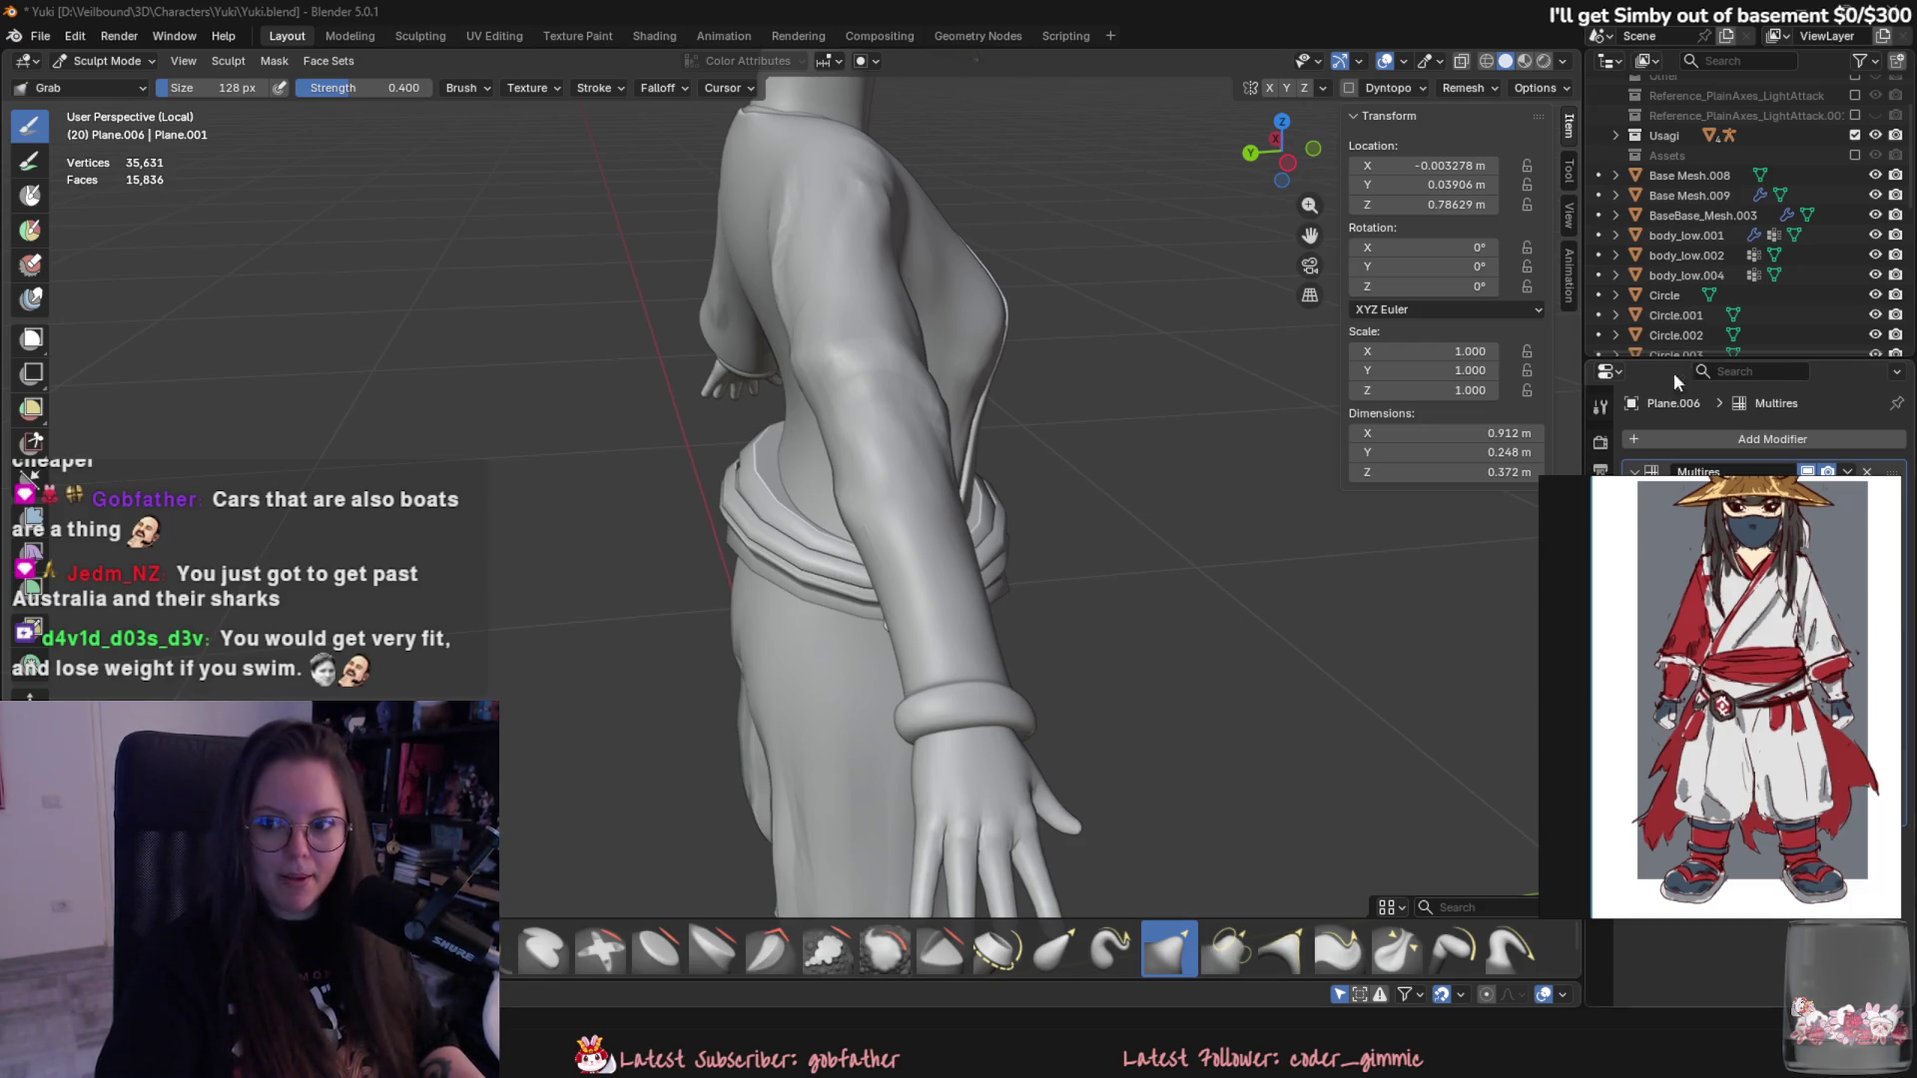
# - Switch the kimono top to Object Mode and move the reference picture left to expose the modifiers
pyautogui.moveTo(1186, 594)
pyautogui.mouseDown(button='middle')
pyautogui.moveTo(1025, 557)
pyautogui.moveTo(929, 494)
pyautogui.mouseUp(button='middle')
pyautogui.click(114, 62)
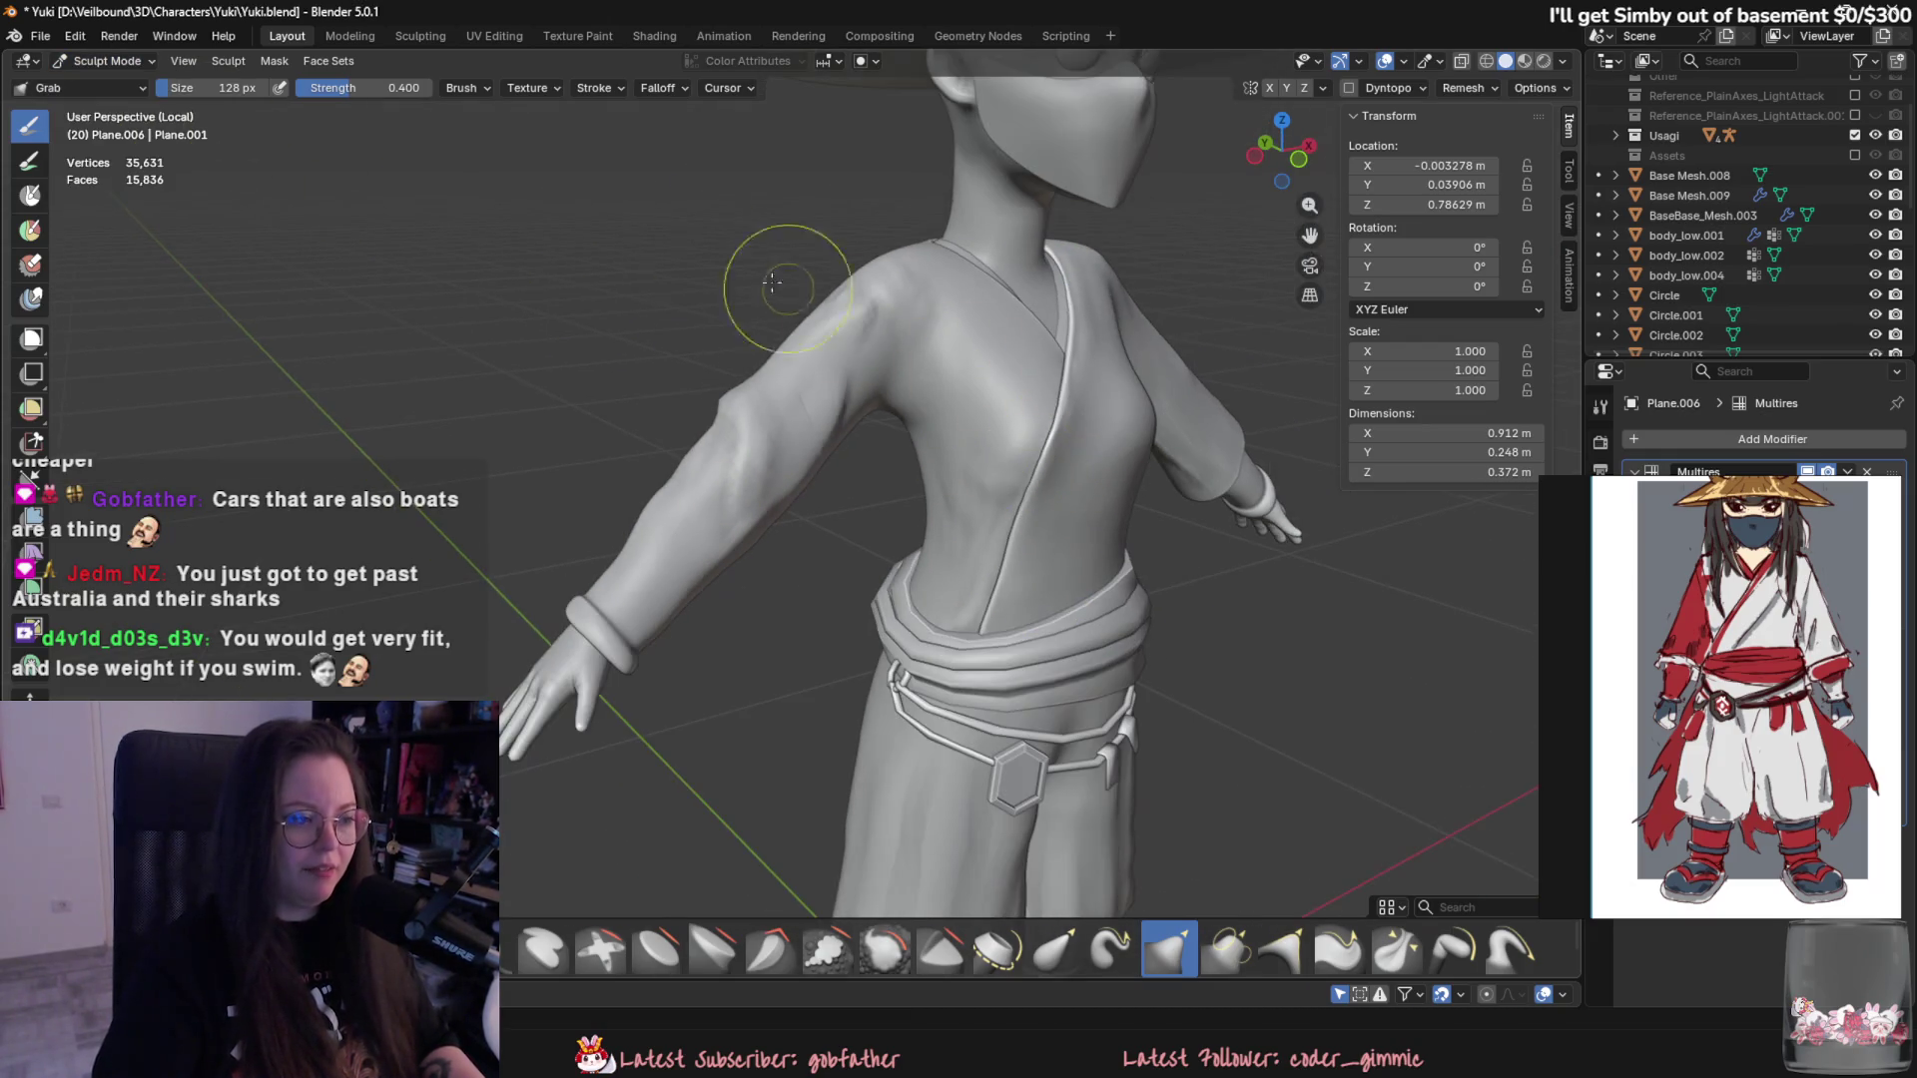
pyautogui.click(106, 62)
pyautogui.scroll(-5, 908, 524)
pyautogui.moveTo(908, 524); pyautogui.dragTo(931, 571, button='middle')
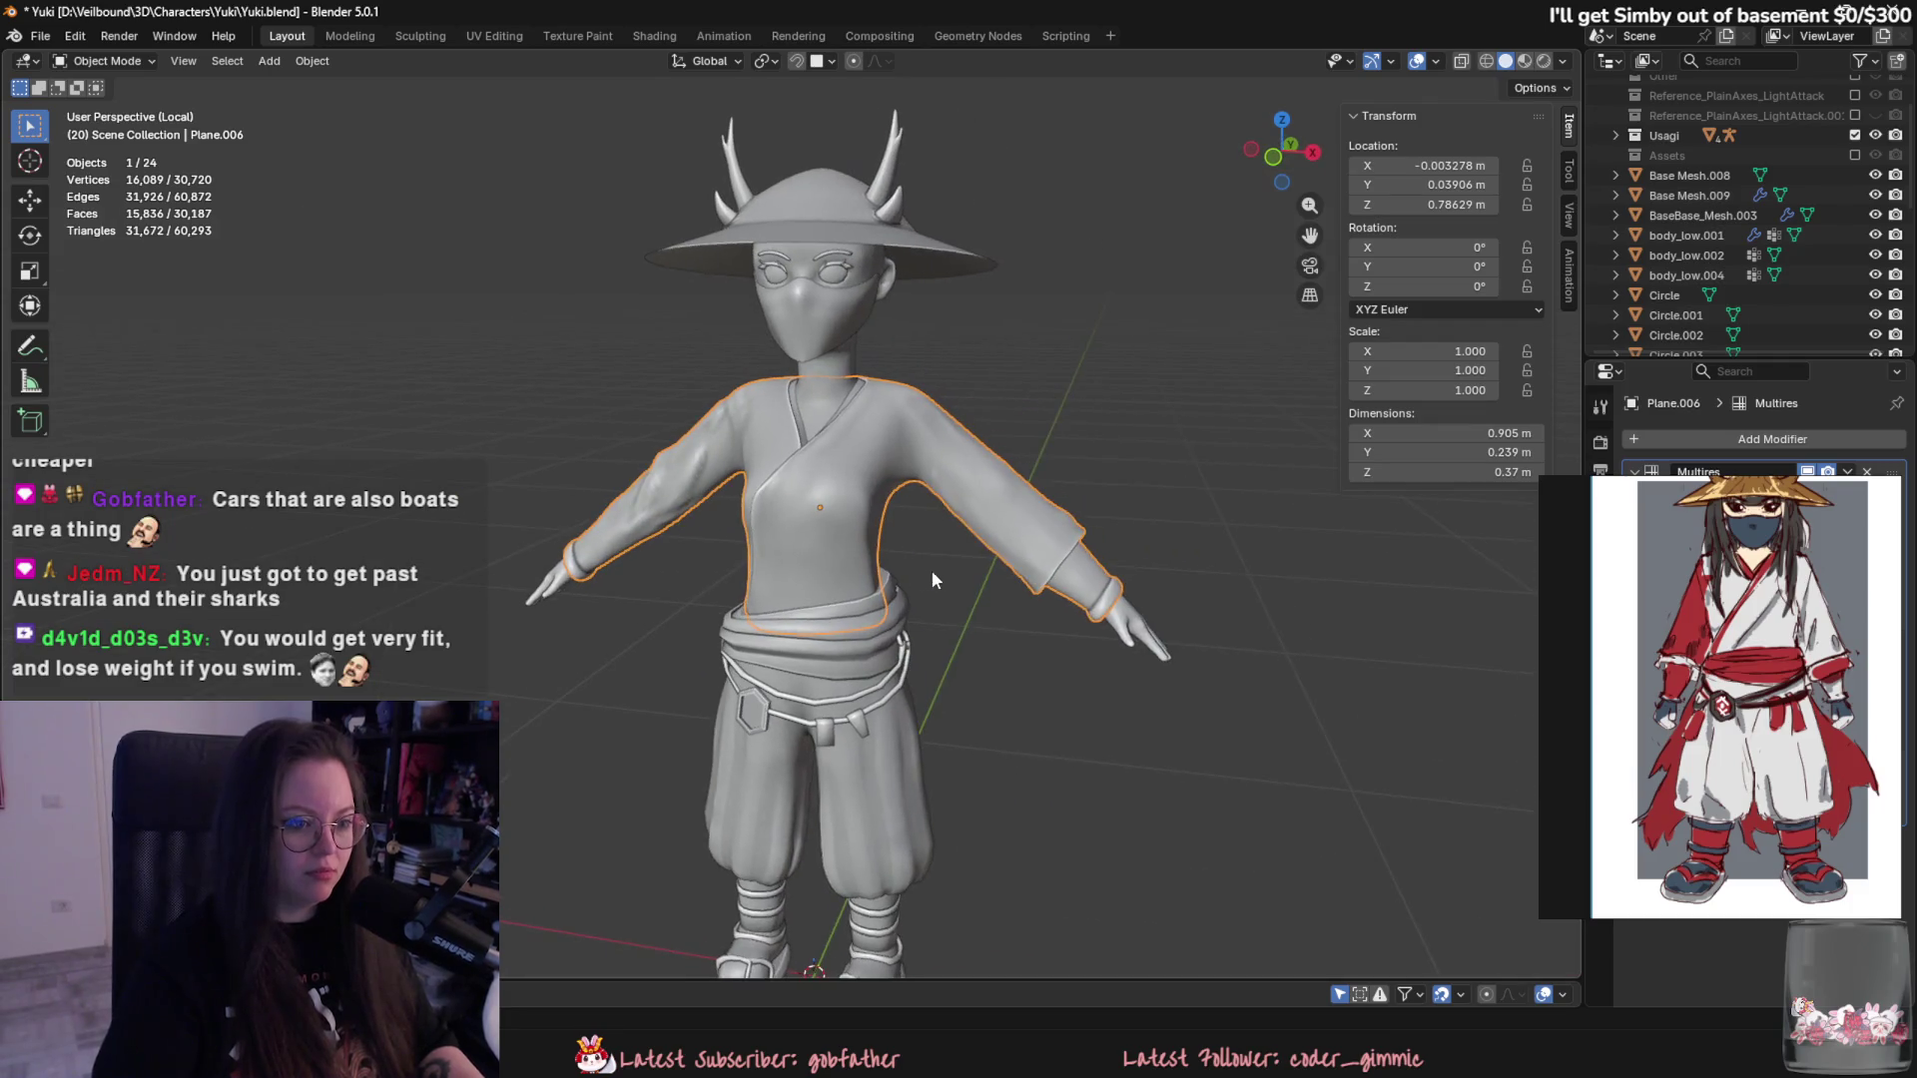
pyautogui.scroll(2, 932, 572)
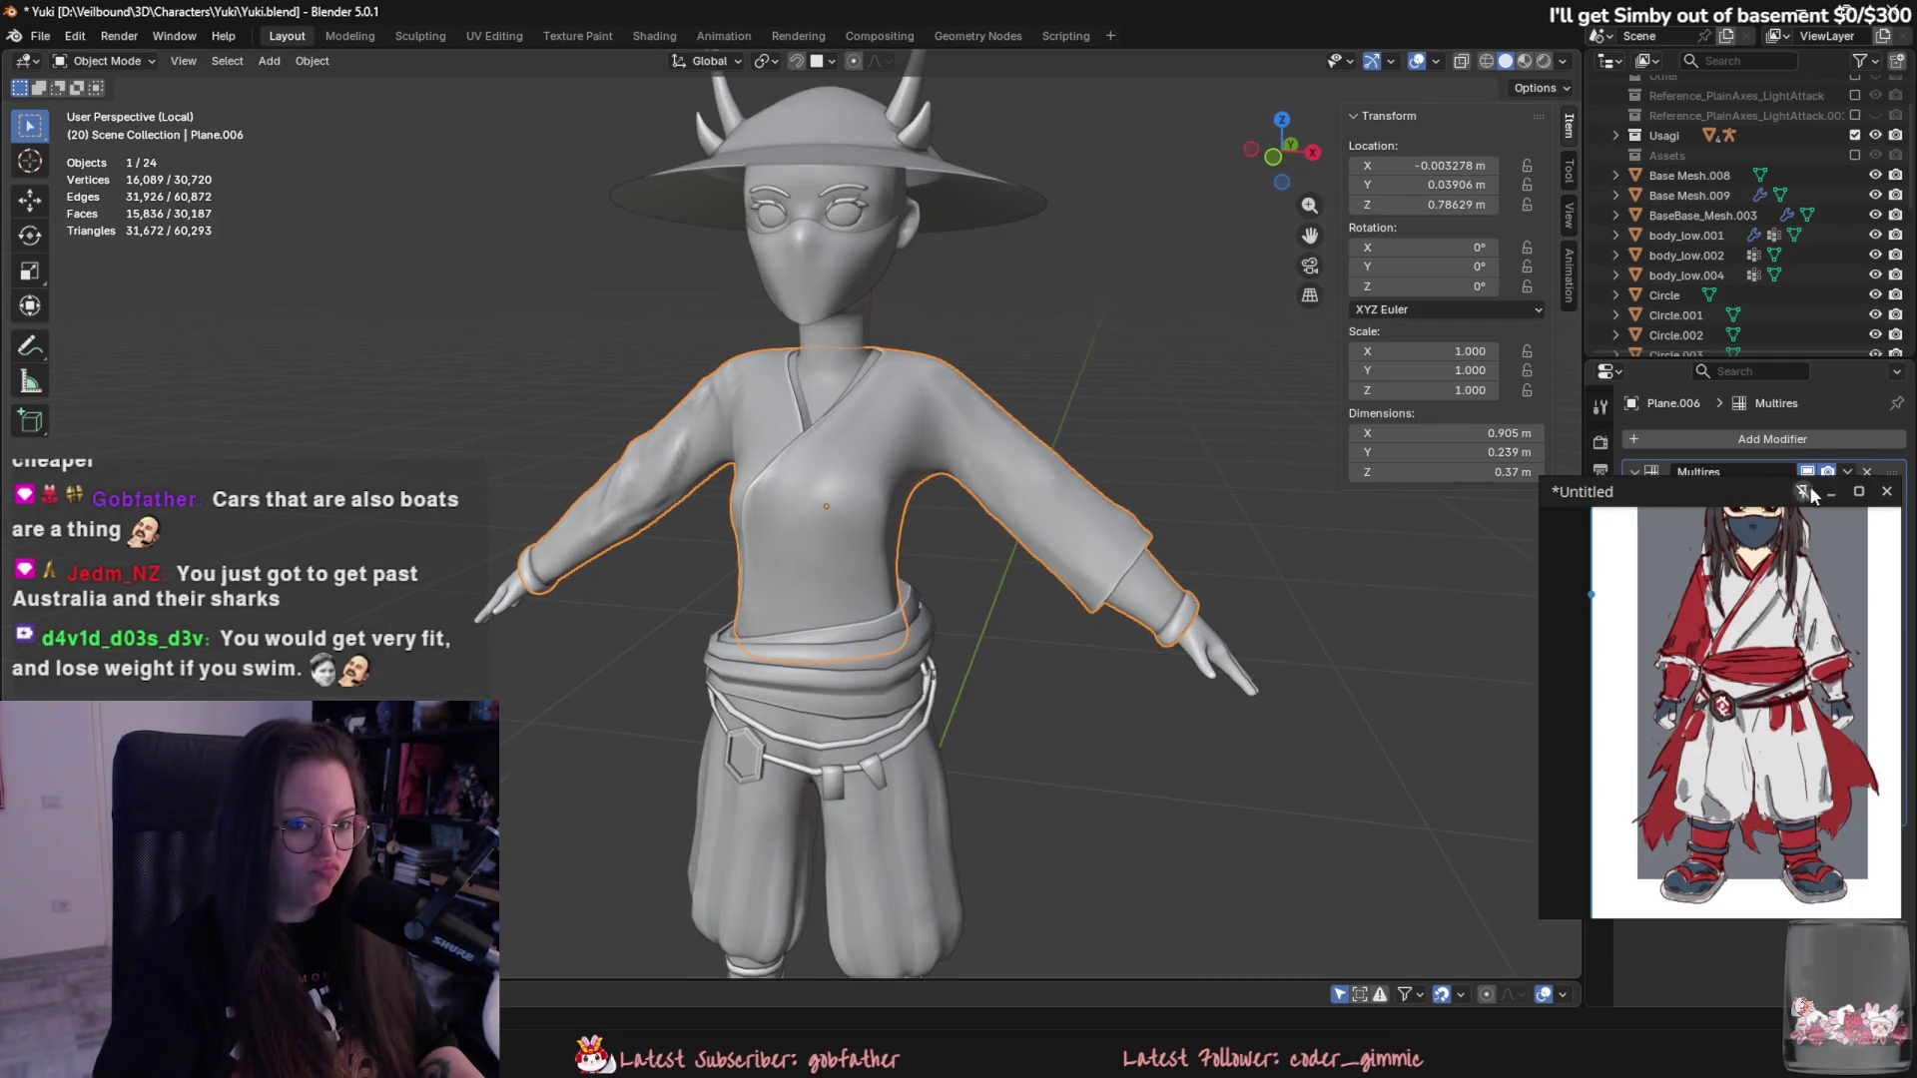
pyautogui.moveTo(1745, 494); pyautogui.dragTo(1375, 480)
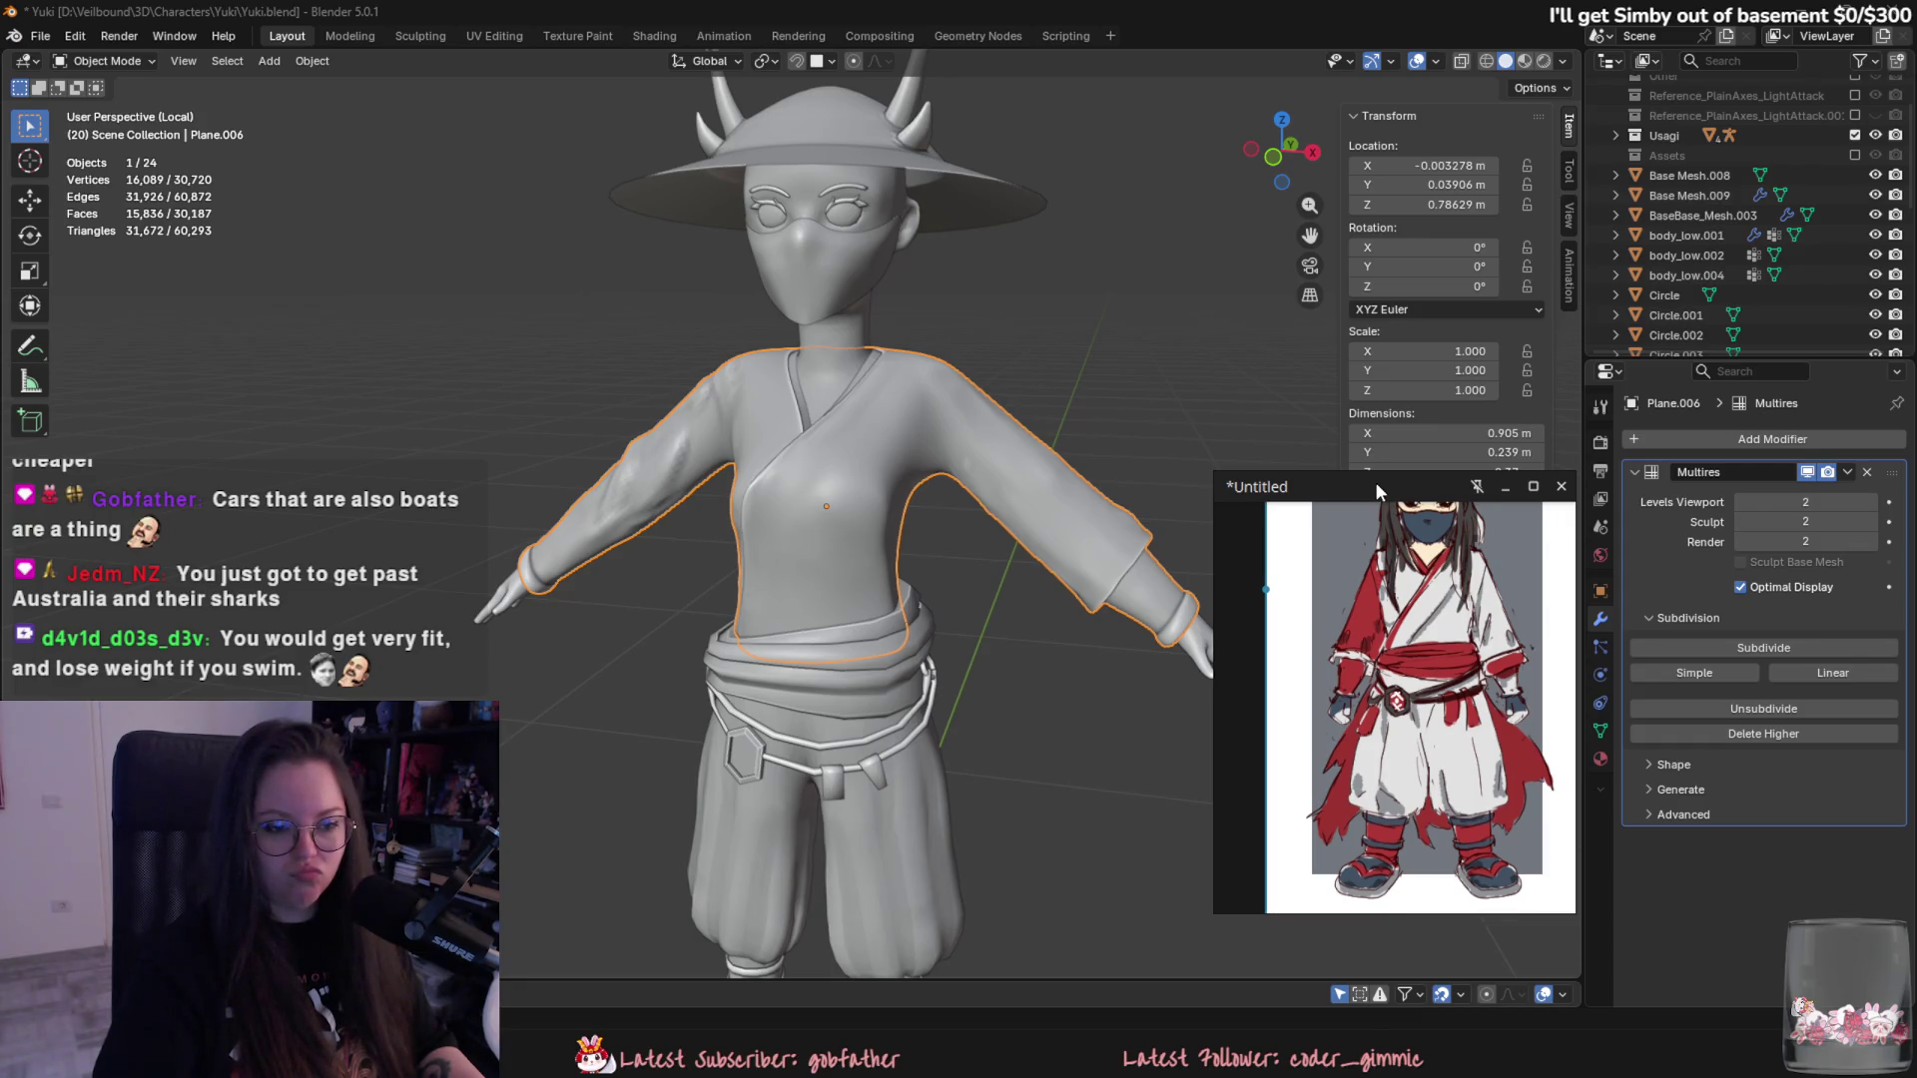
# - Delete the Multires modifier from Plane.006 and enter Edit Mode, selecting an upper-sleeve edge loop
pyautogui.moveTo(1184, 471); pyautogui.dragTo(967, 439, button='middle')
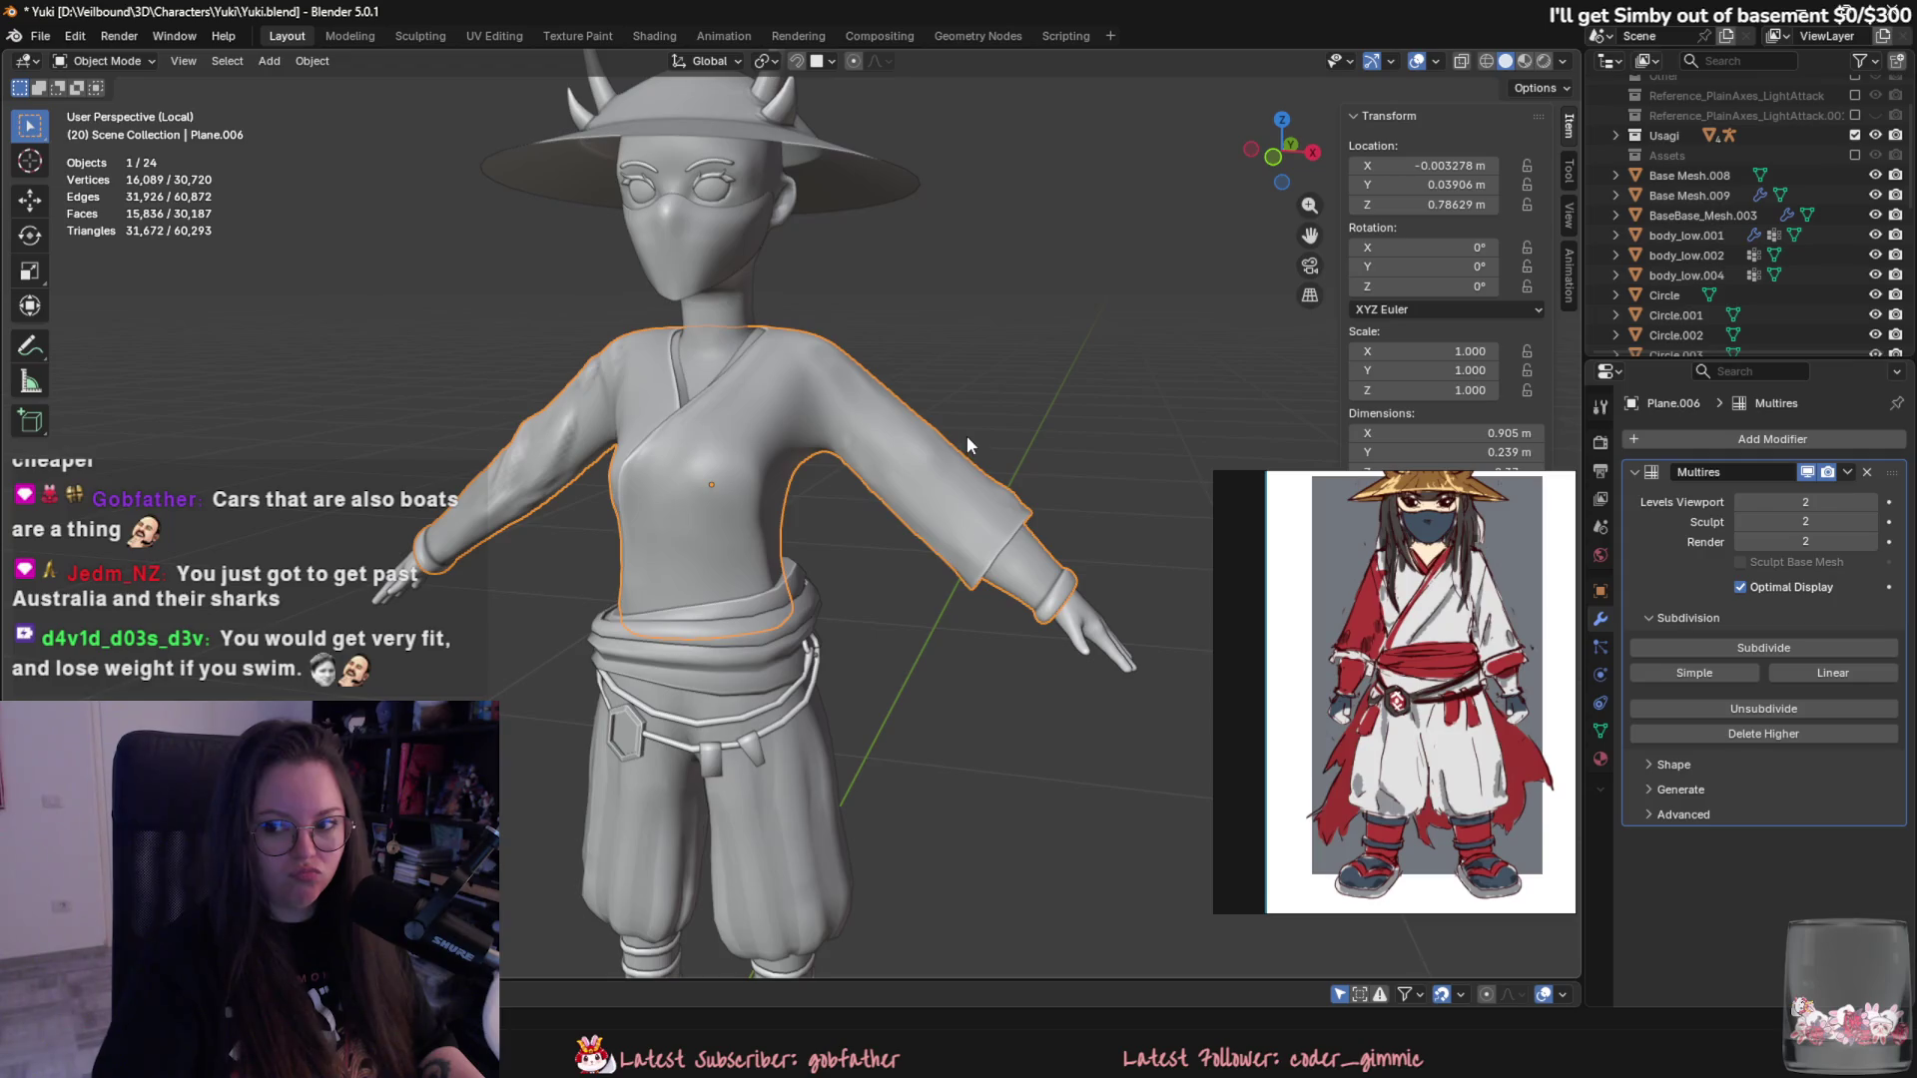
pyautogui.moveTo(965, 432)
pyautogui.mouseDown(button='middle')
pyautogui.moveTo(835, 395)
pyautogui.moveTo(940, 428)
pyautogui.mouseUp(button='middle')
pyautogui.click(1865, 472)
pyautogui.scroll(-5, 1653, 285)
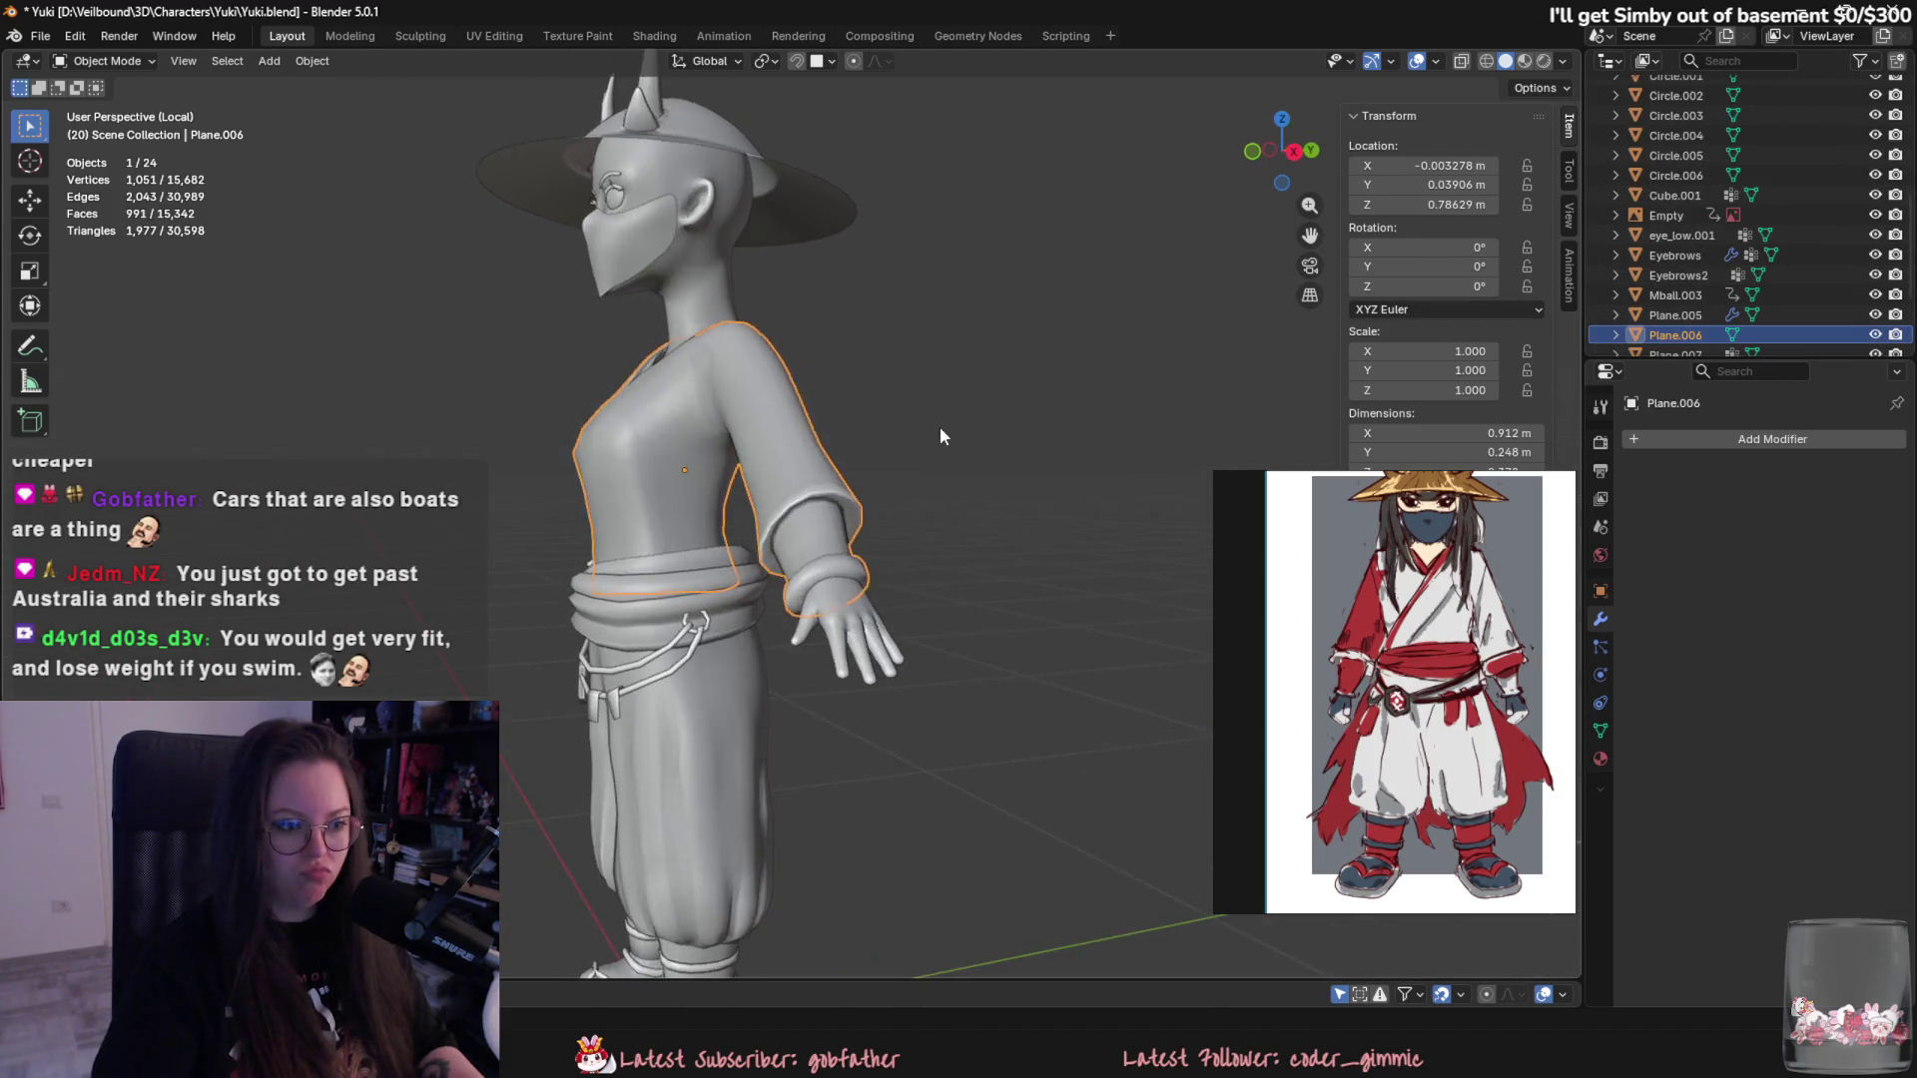
pyautogui.press('Tab')
pyautogui.scroll(5, 939, 427)
pyautogui.keyDown('alt'); pyautogui.click(900, 472); pyautogui.keyUp('alt')
pyautogui.scroll(-5, 899, 472)
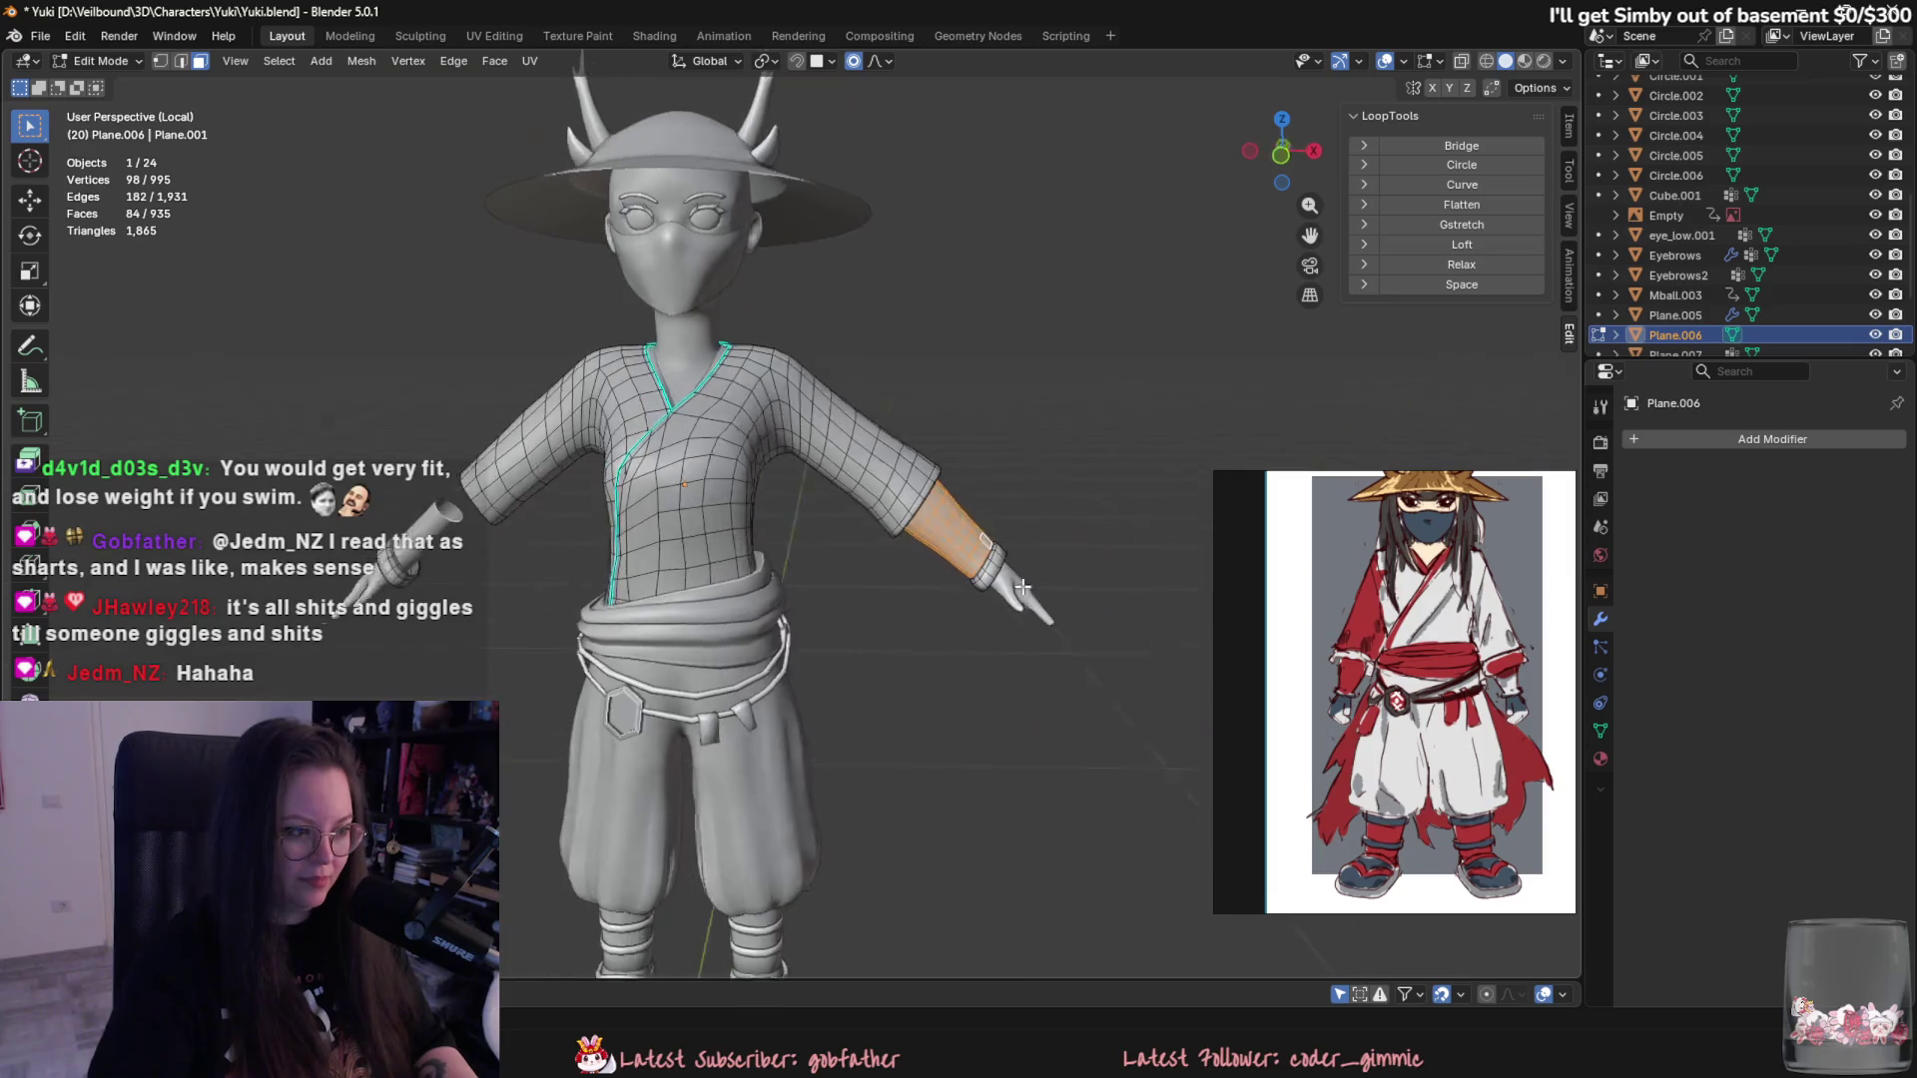
pyautogui.hotkey('ctrl', 'c')
pyautogui.rightClick(1026, 594)
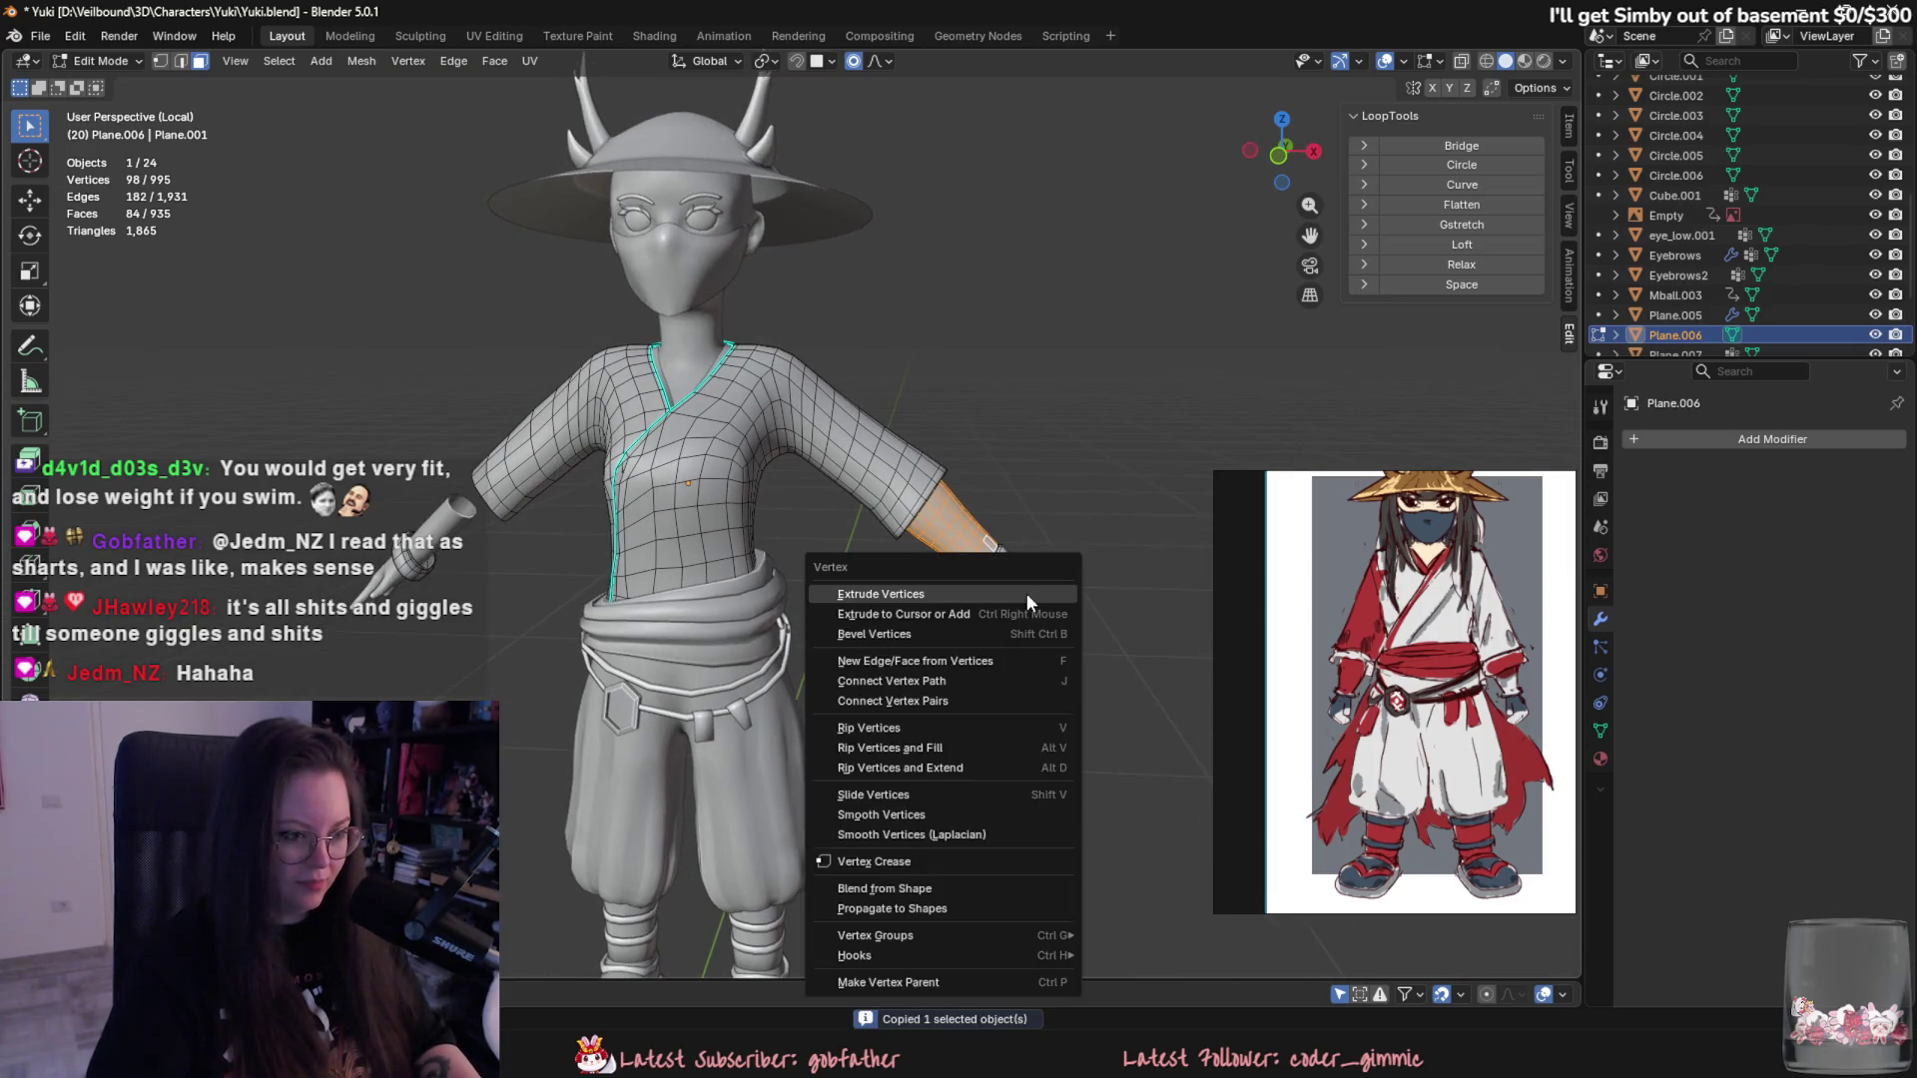
pyautogui.click(1026, 595)
pyautogui.press('p')
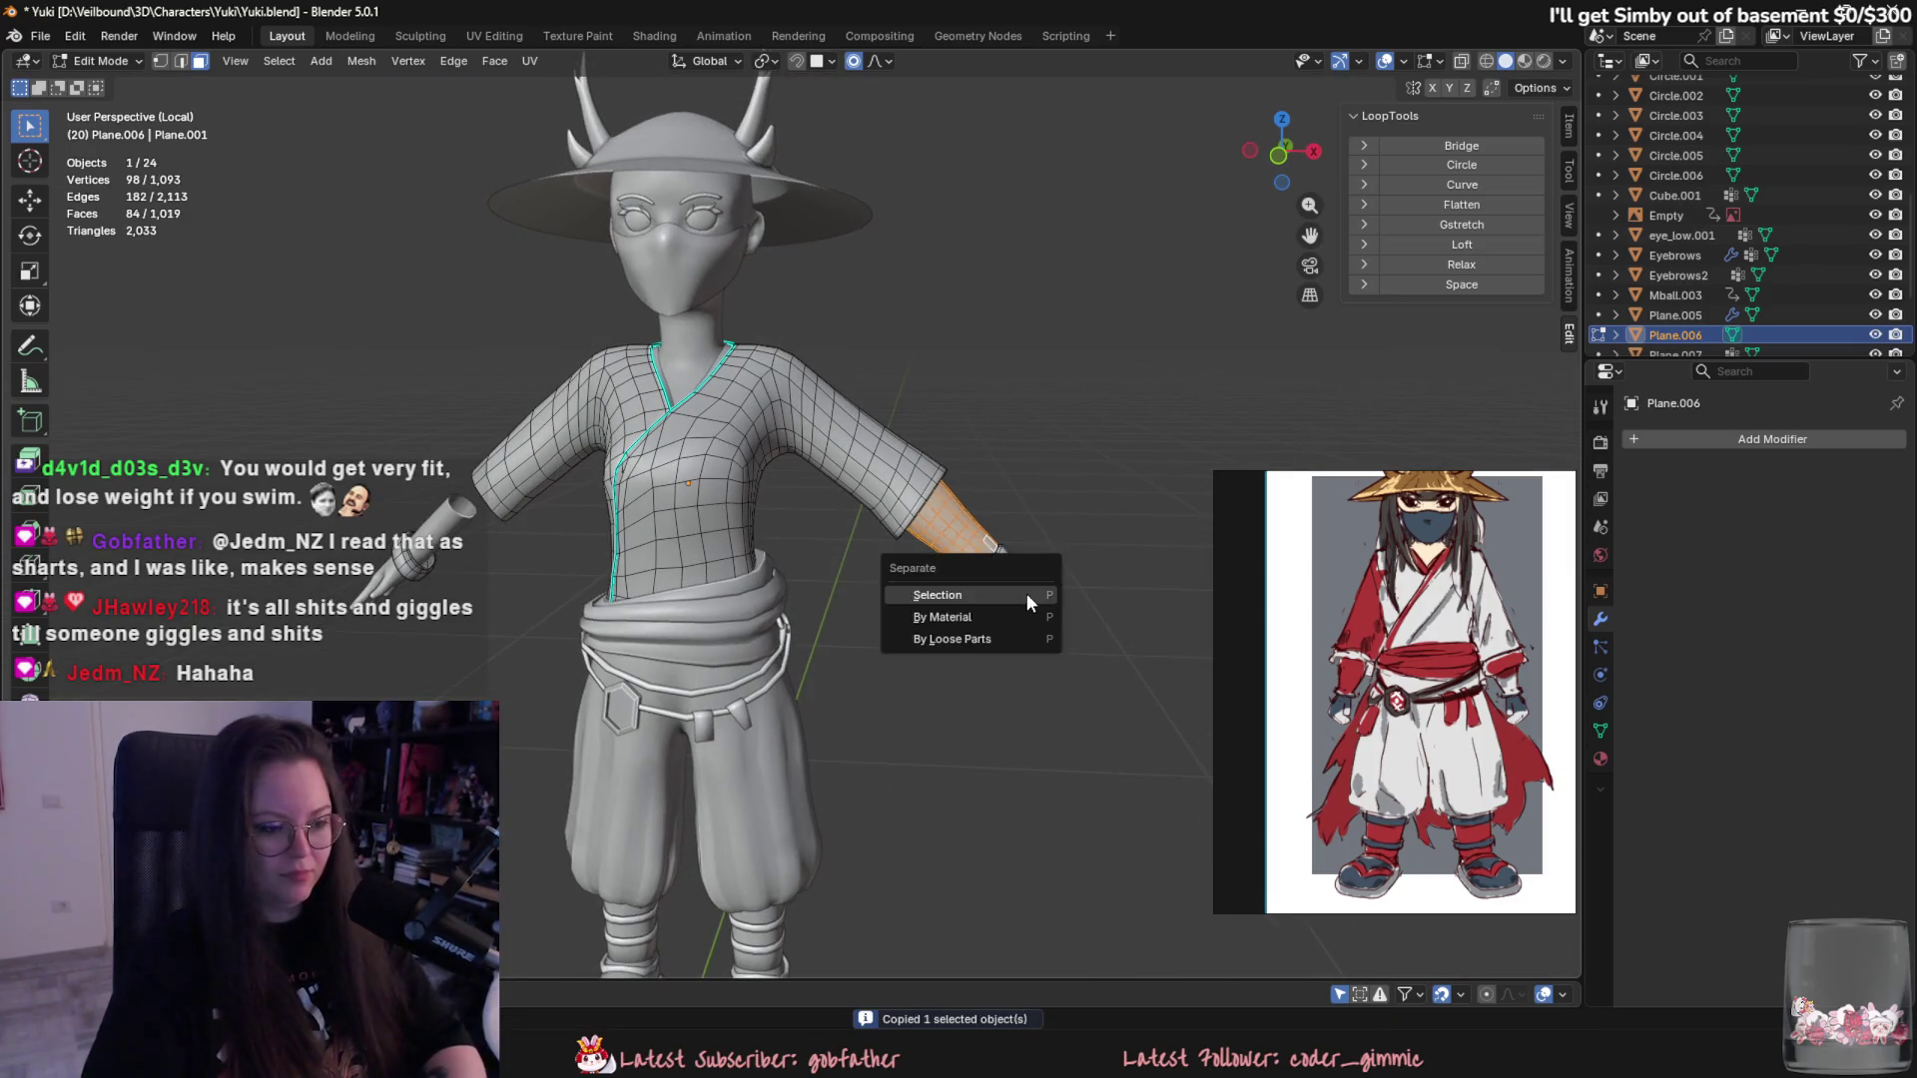
pyautogui.click(1027, 594)
pyautogui.press('Tab')
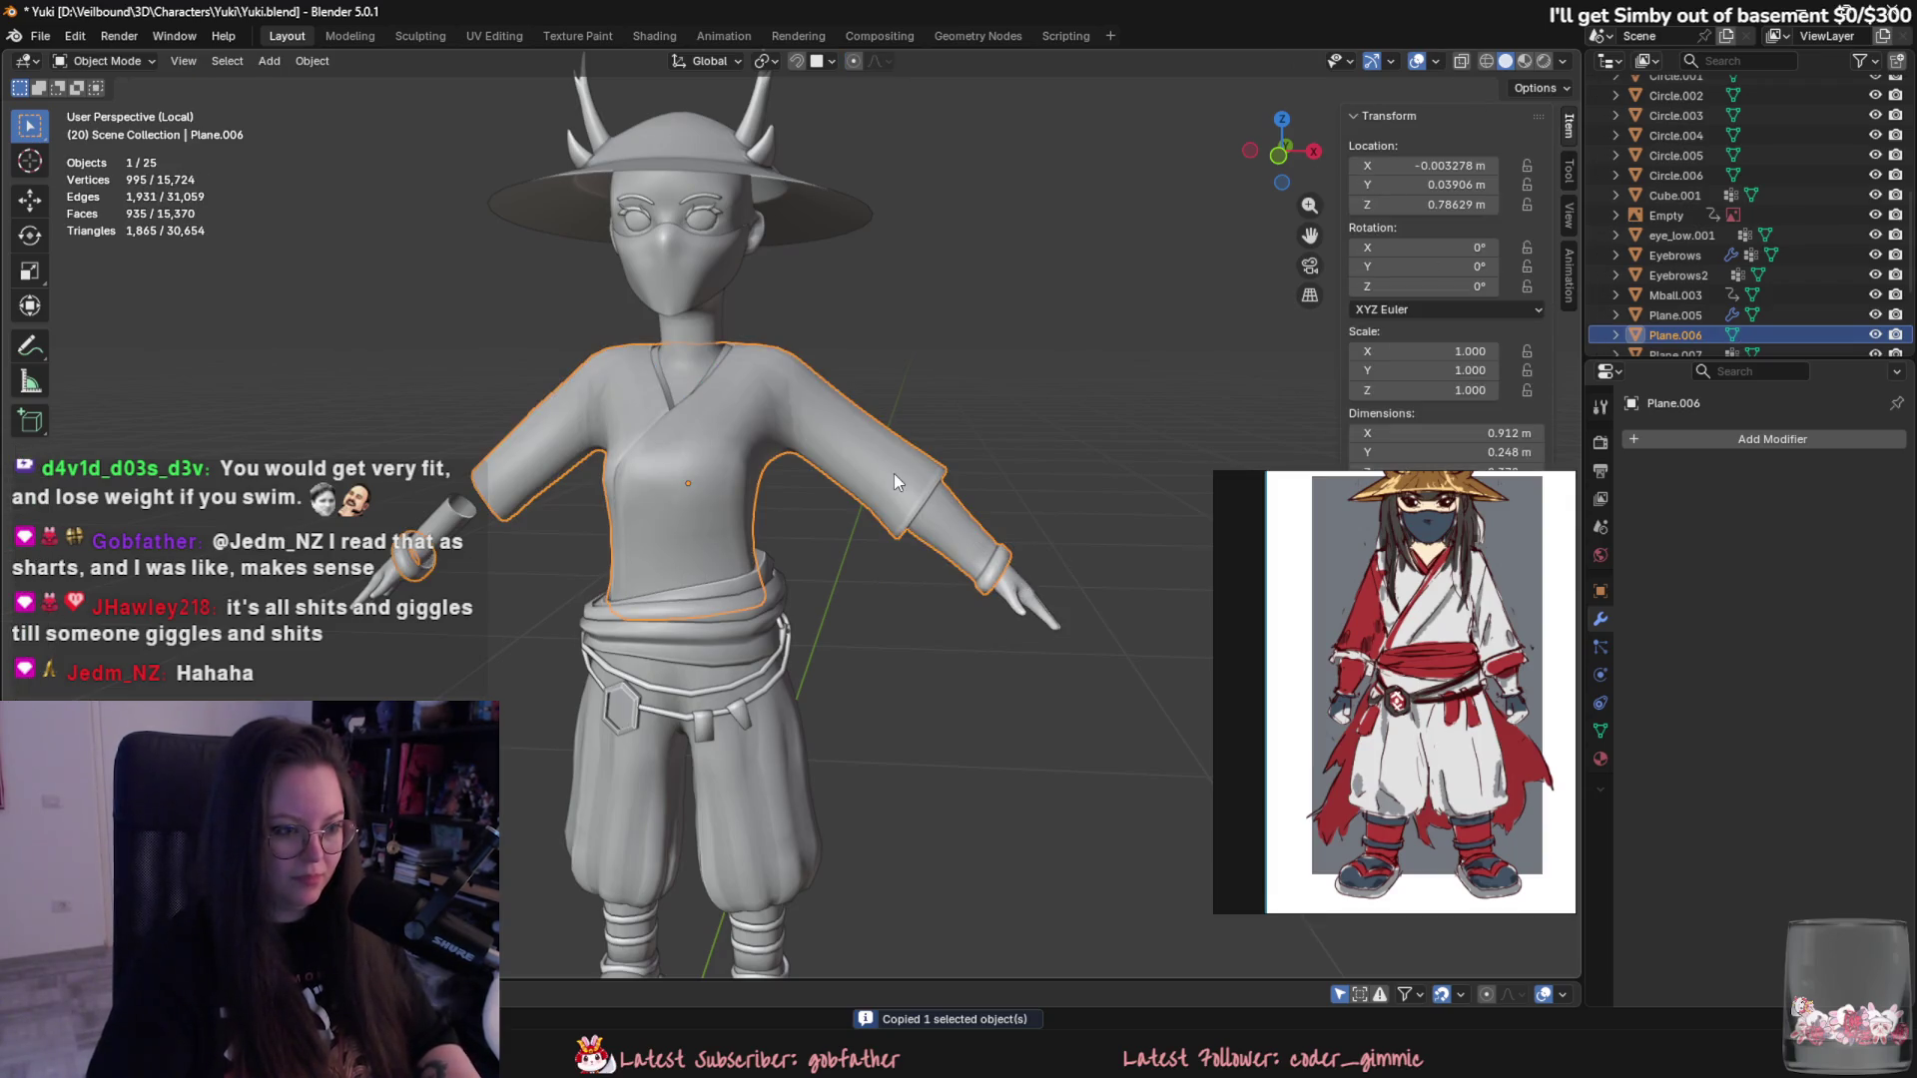
pyautogui.press('h')
pyautogui.click(927, 512)
pyautogui.click(1720, 438)
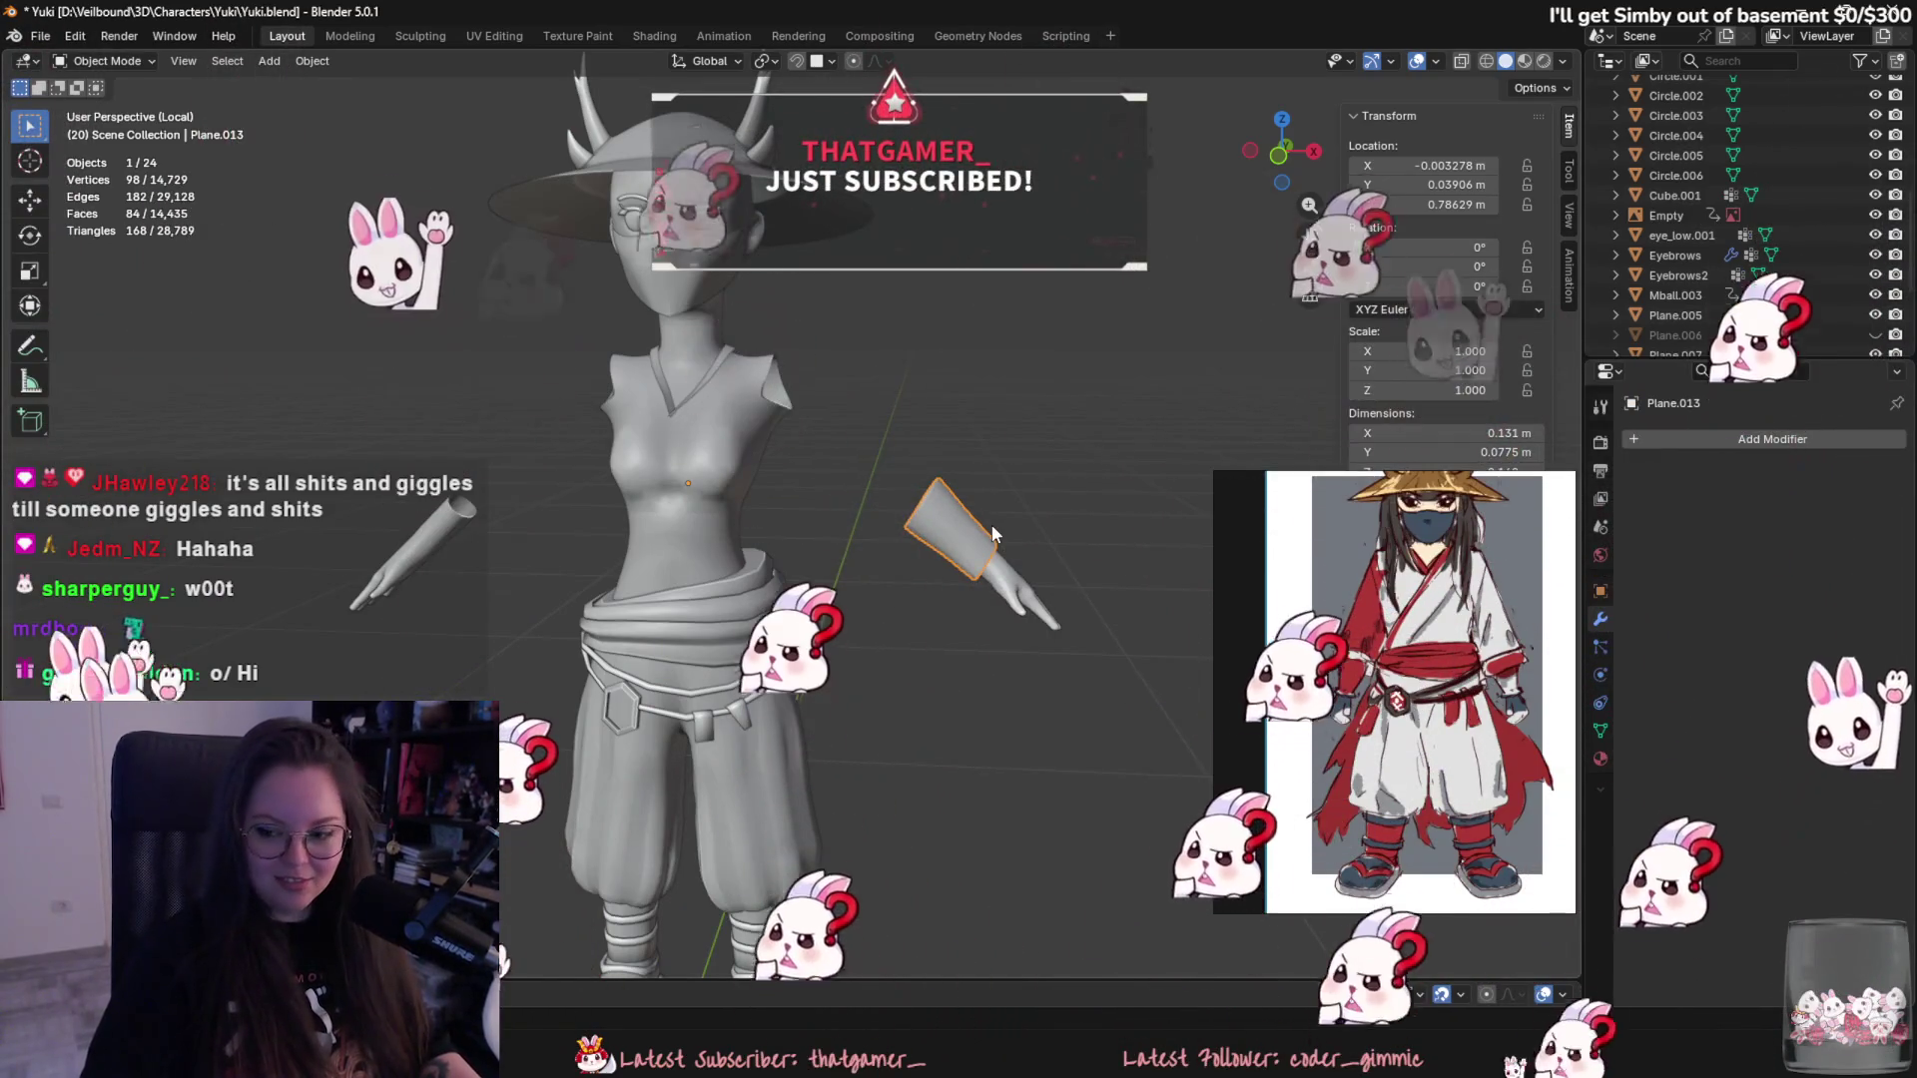
pyautogui.moveTo(992, 524); pyautogui.dragTo(1023, 548, button='middle')
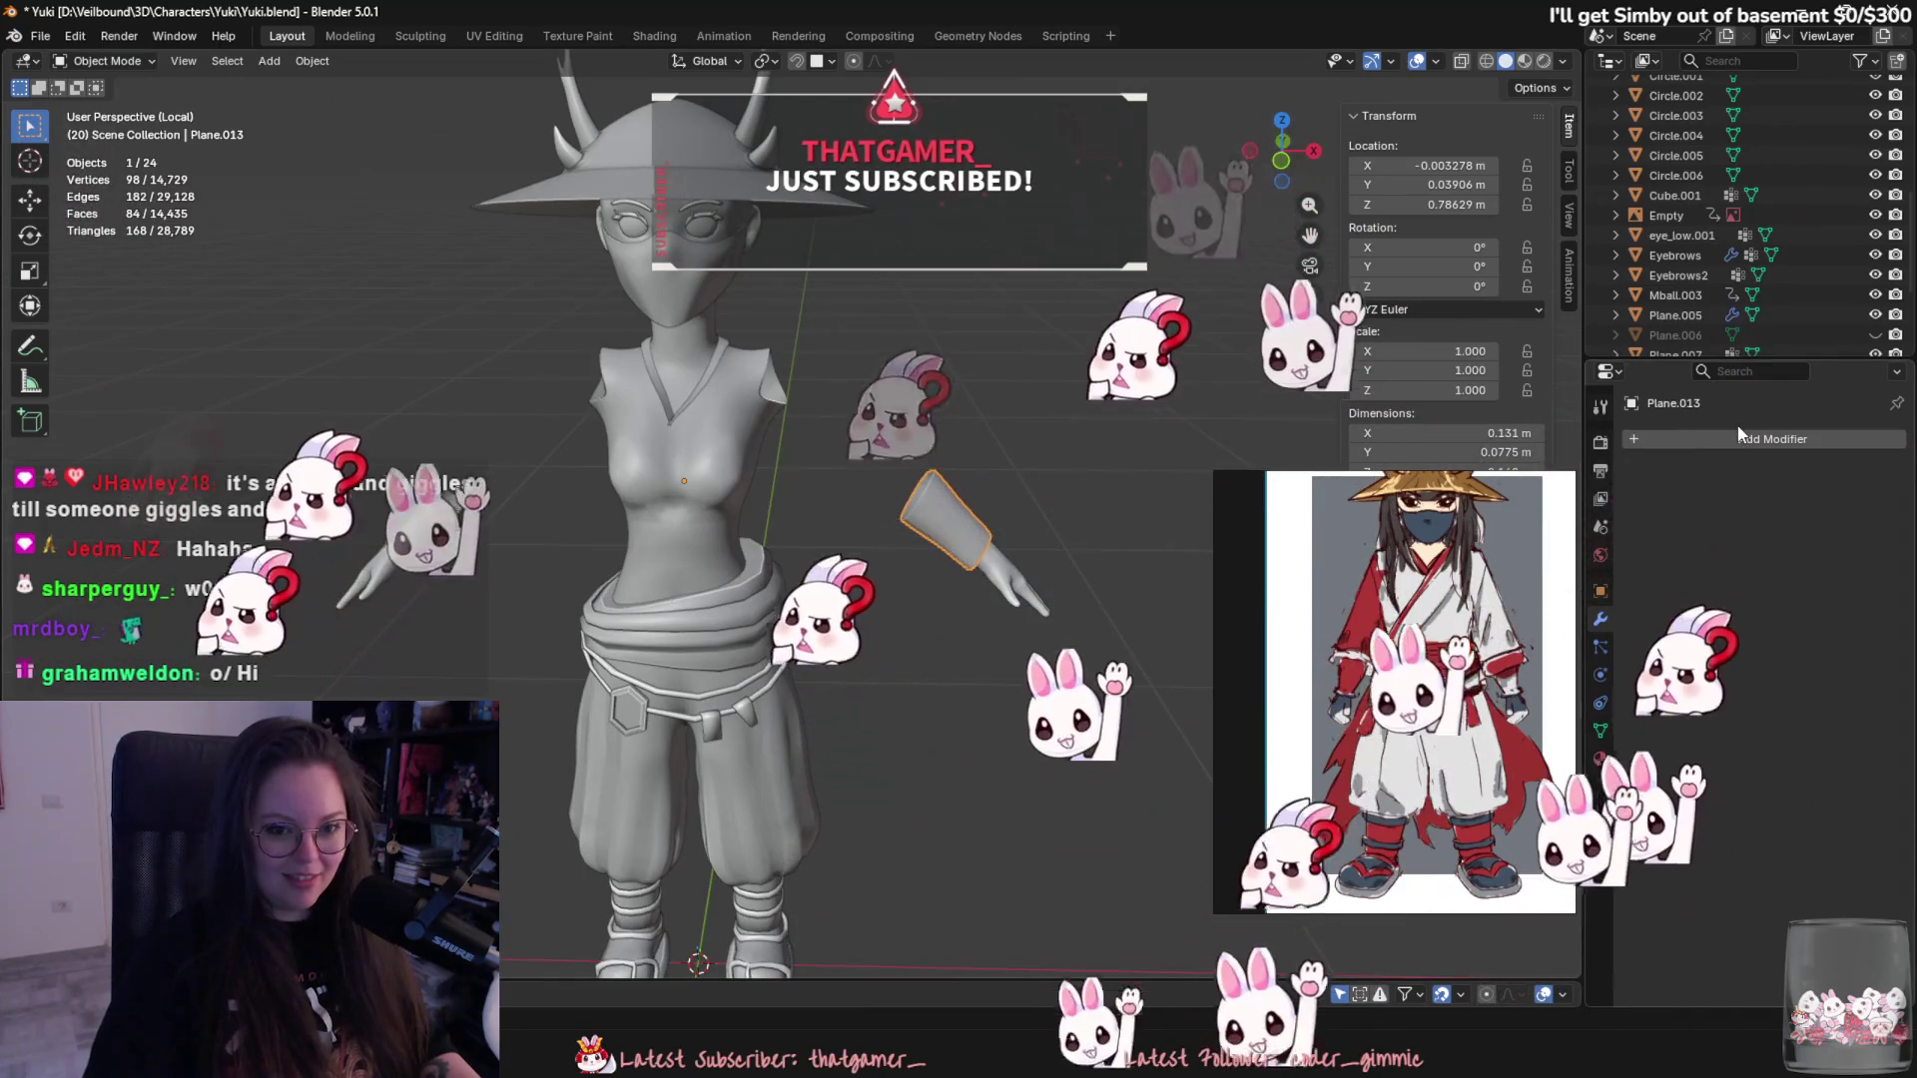
pyautogui.click(1772, 437)
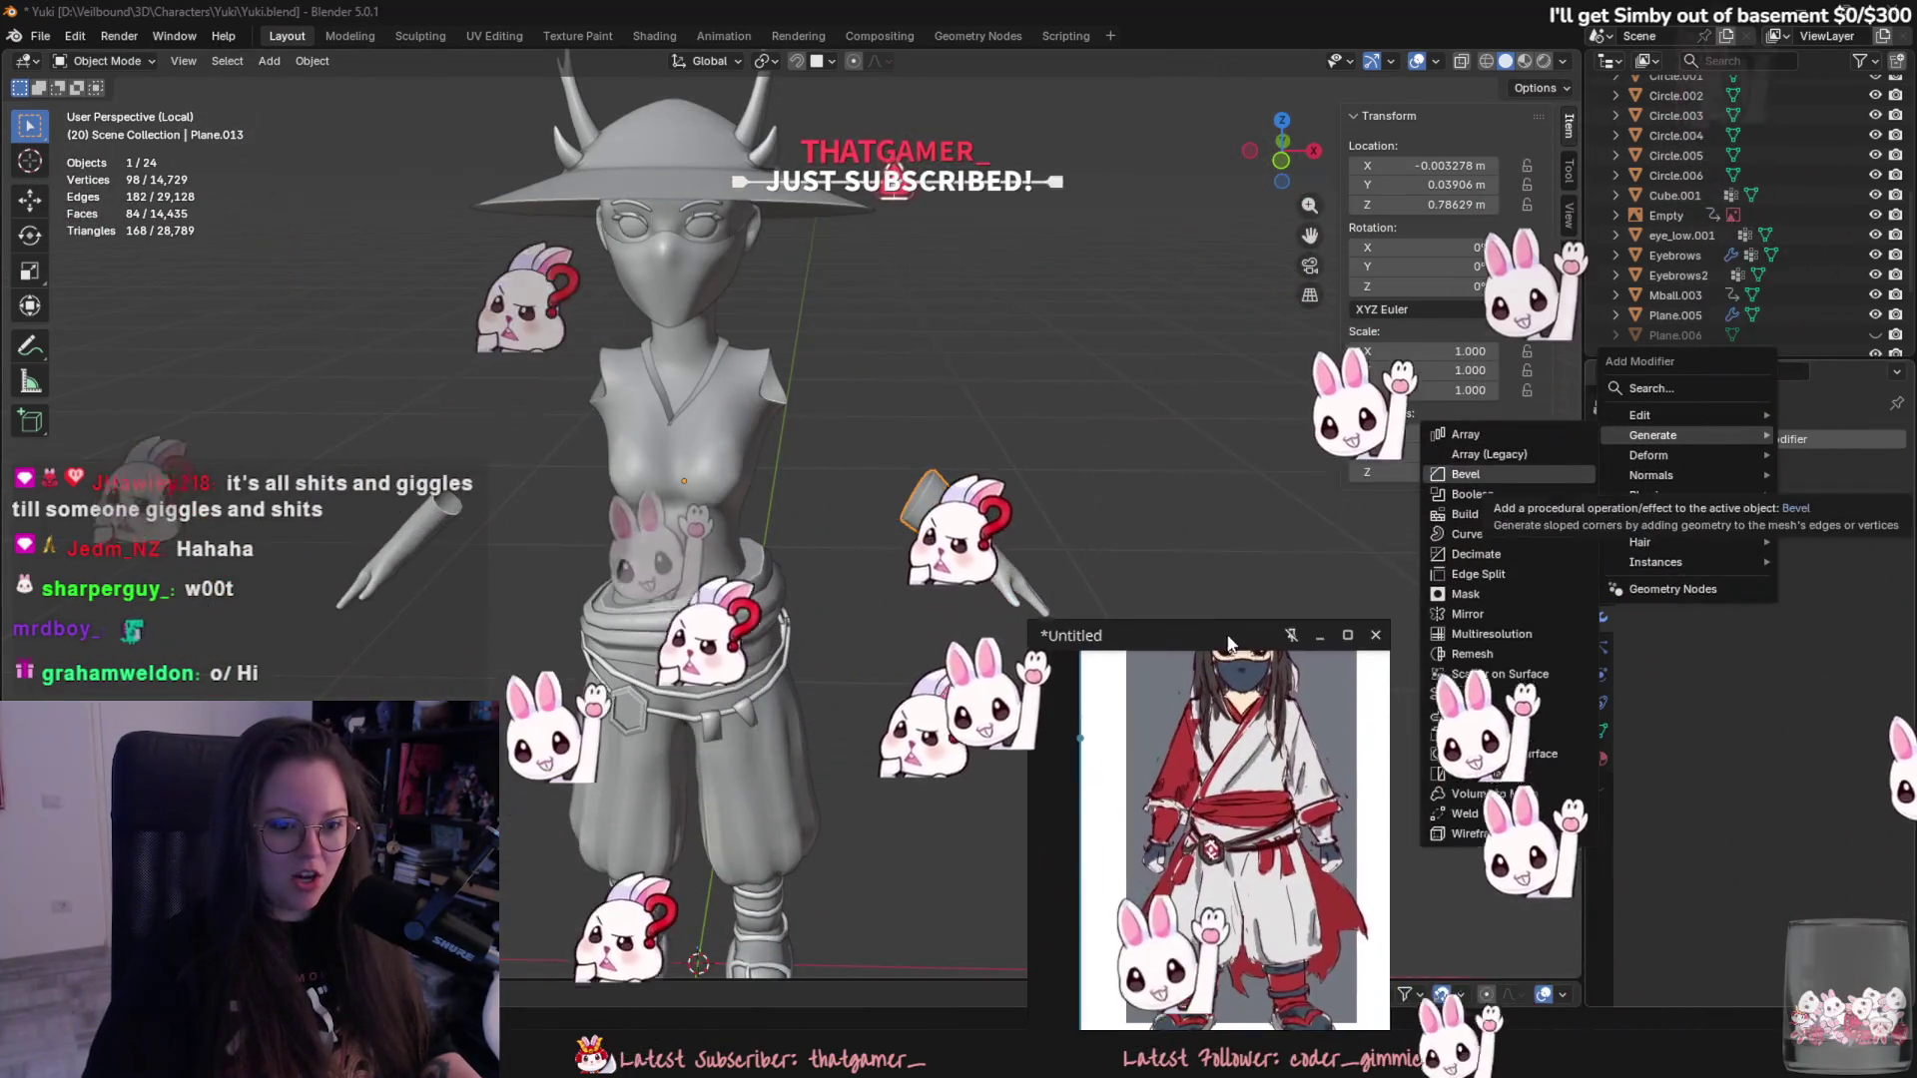
pyautogui.click(1493, 607)
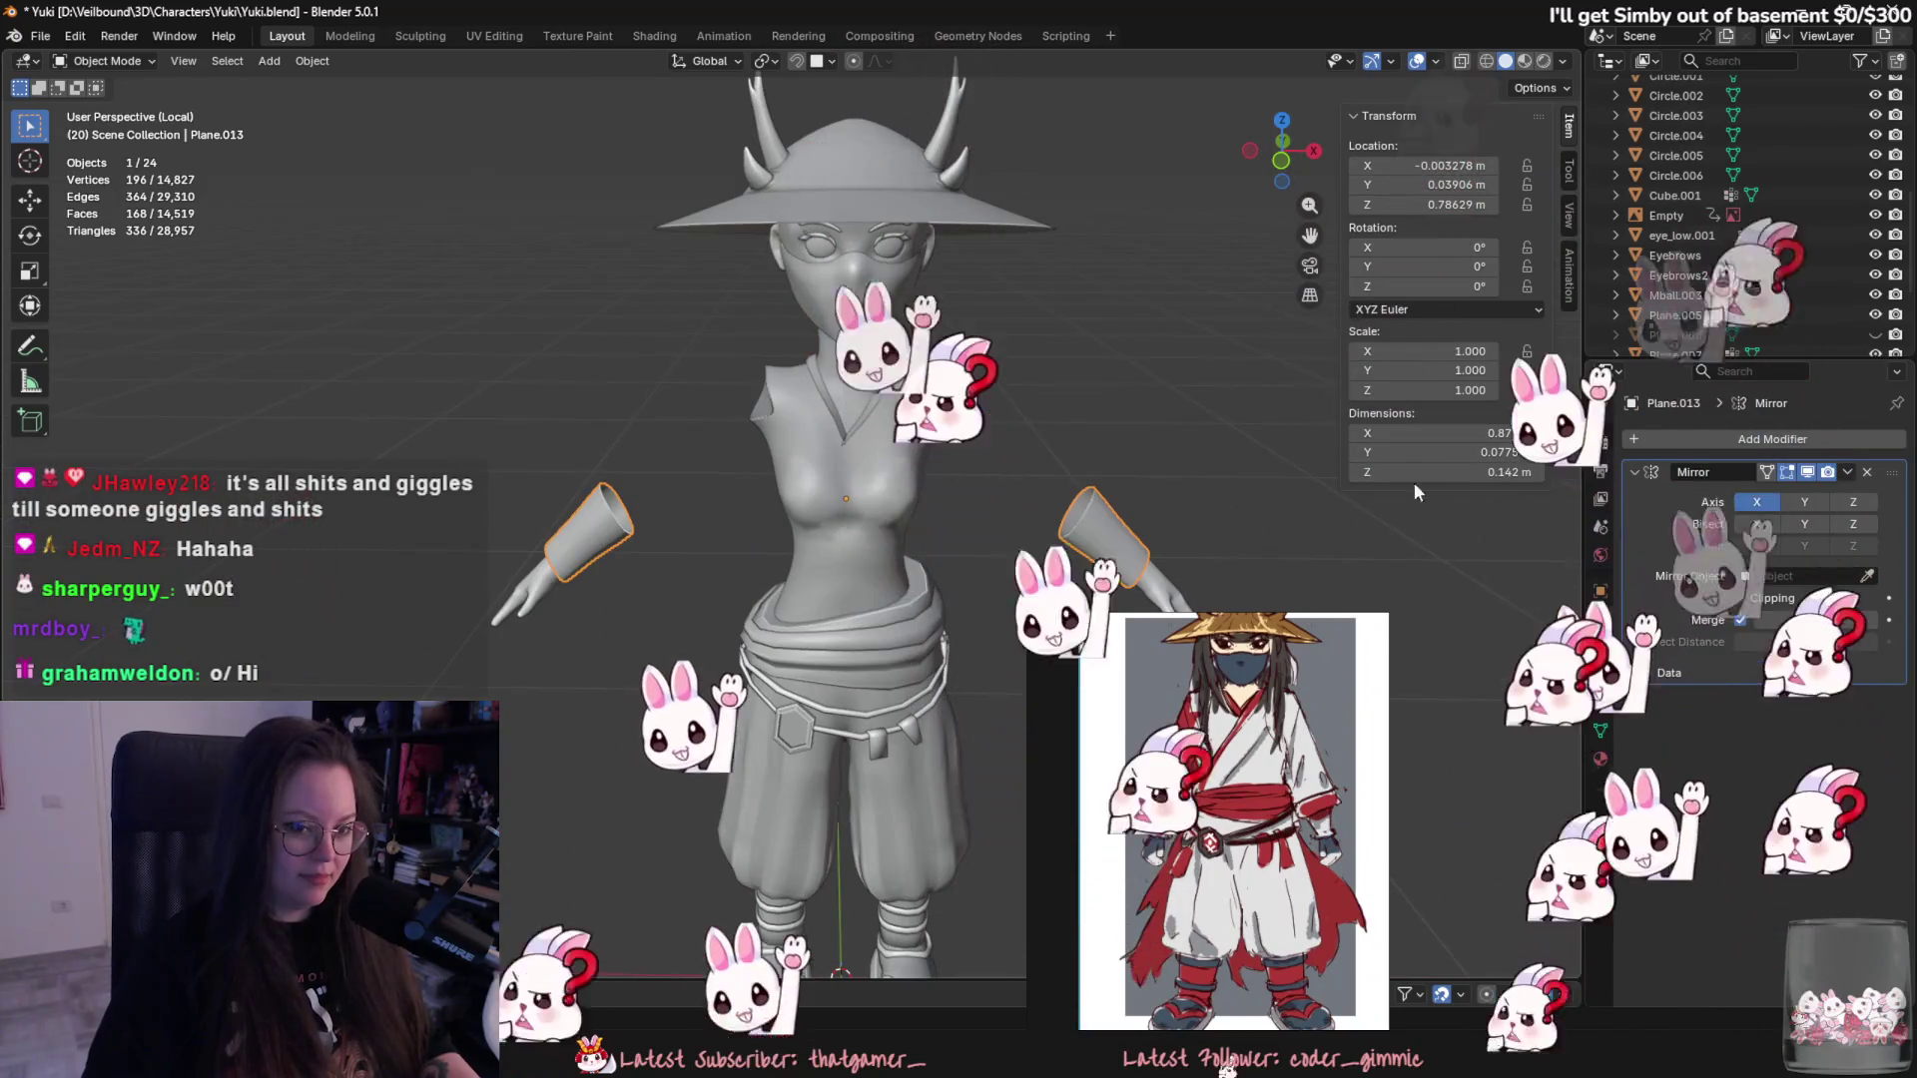
pyautogui.hotkey('alt', 'h')
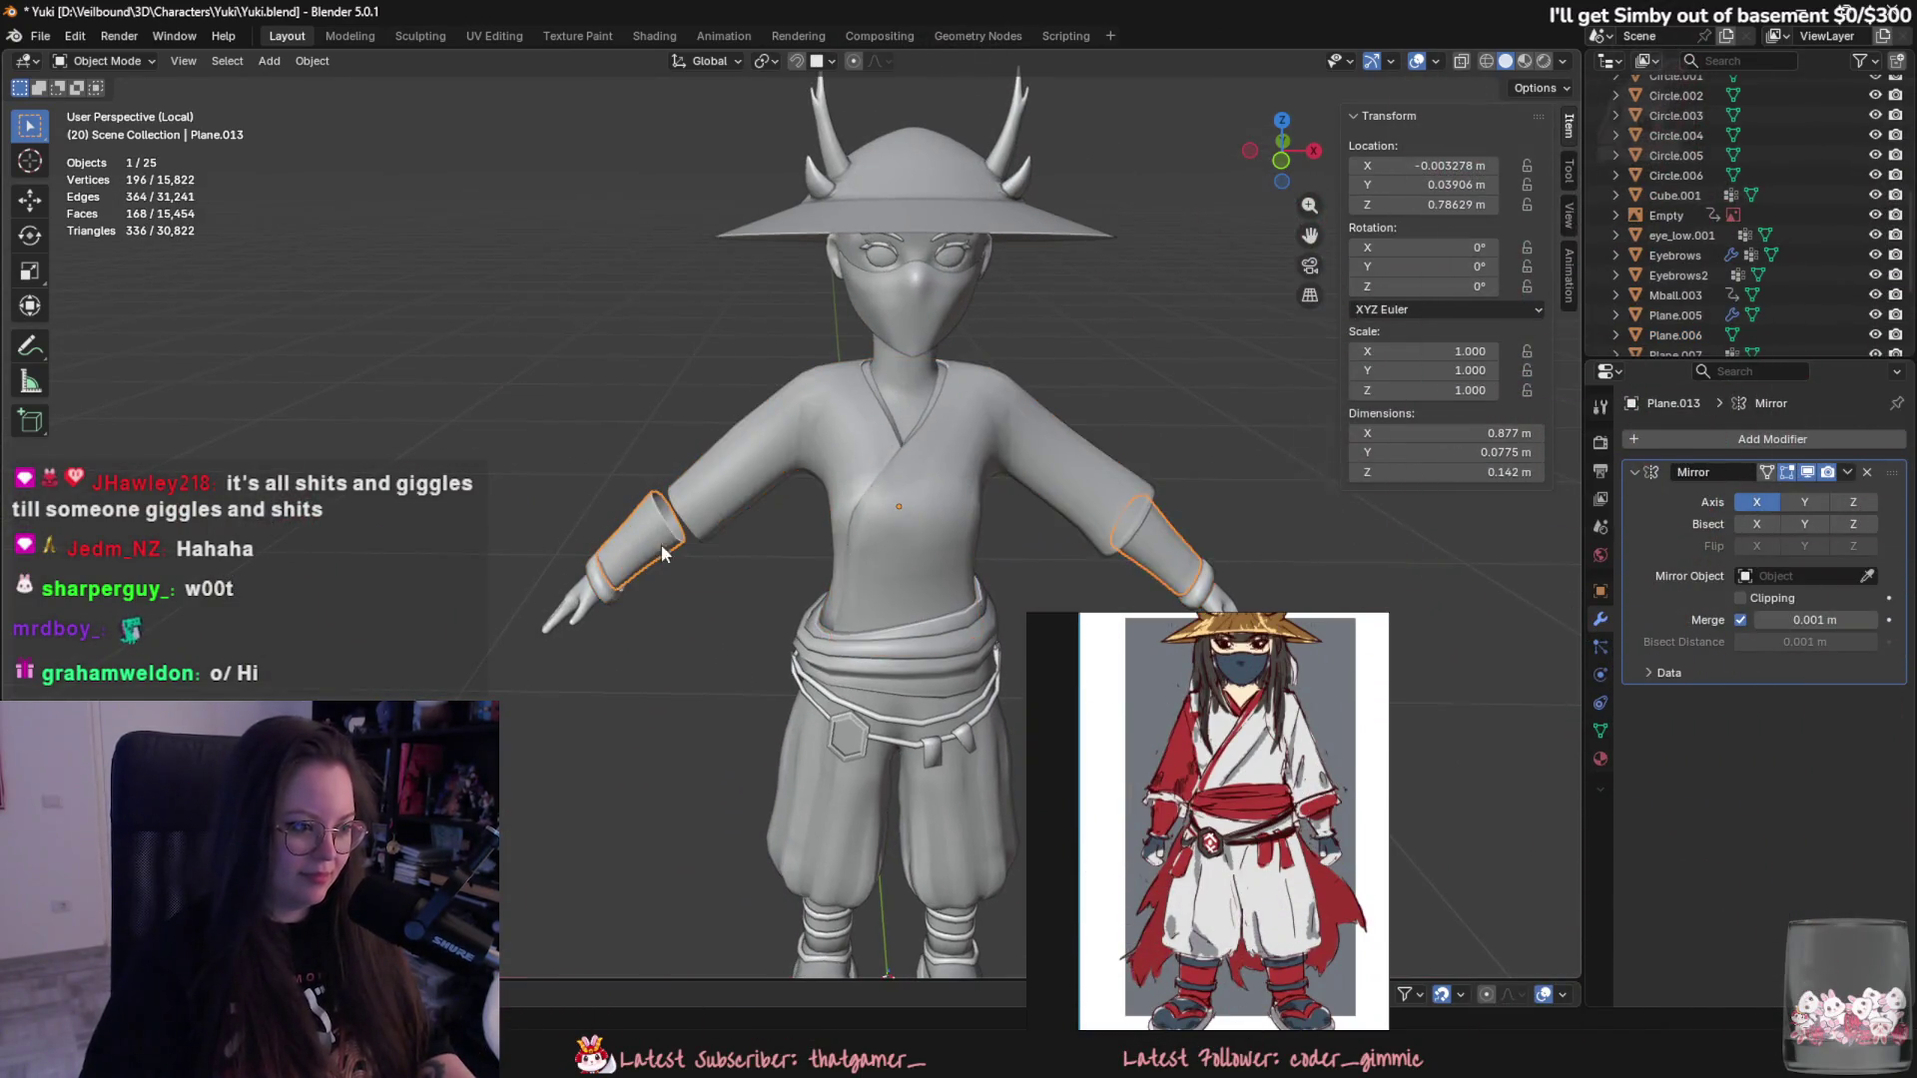
pyautogui.moveTo(602, 499); pyautogui.dragTo(884, 571, button='middle')
pyautogui.scroll(5, 749, 617)
pyautogui.click(740, 668)
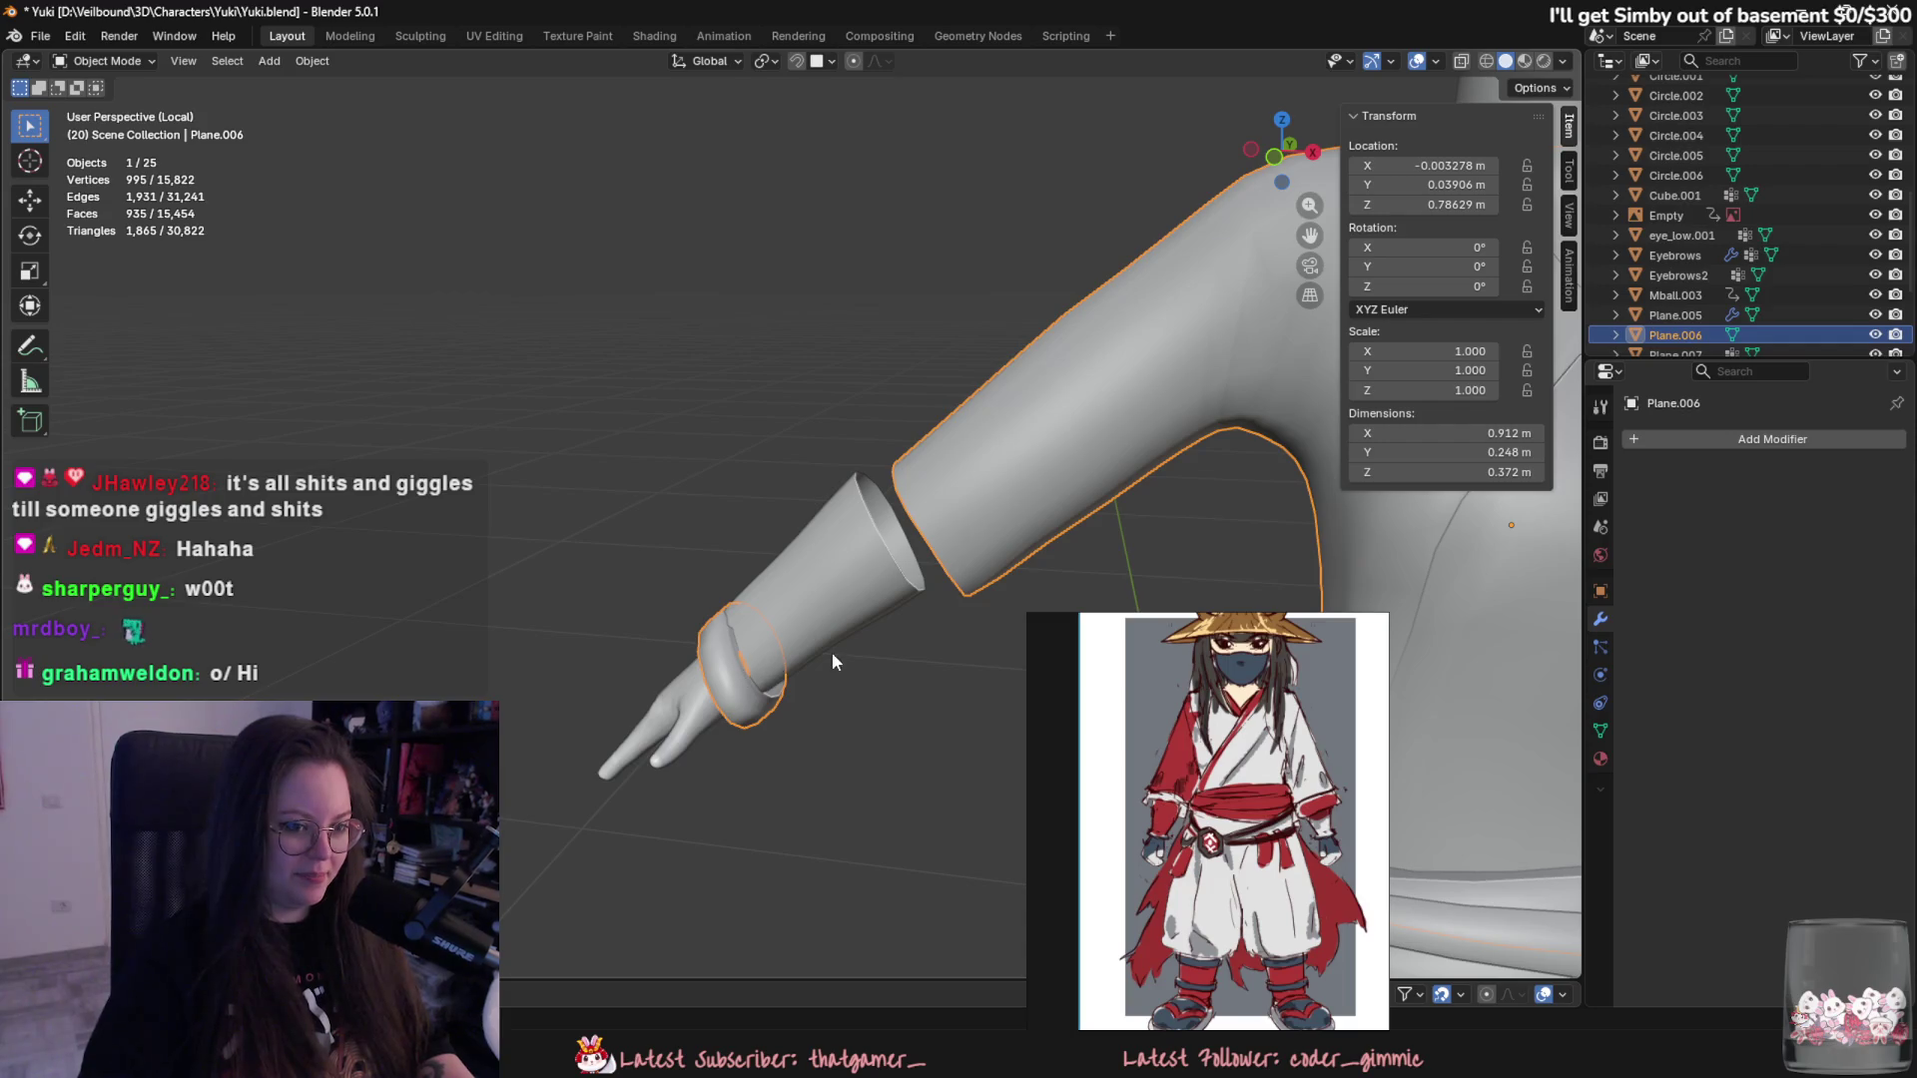
# - Enter Edit Mode on the kimono top and select the whole wrist band with L
pyautogui.moveTo(833, 661); pyautogui.dragTo(871, 574, button='middle')
pyautogui.scroll(-3, 870, 574)
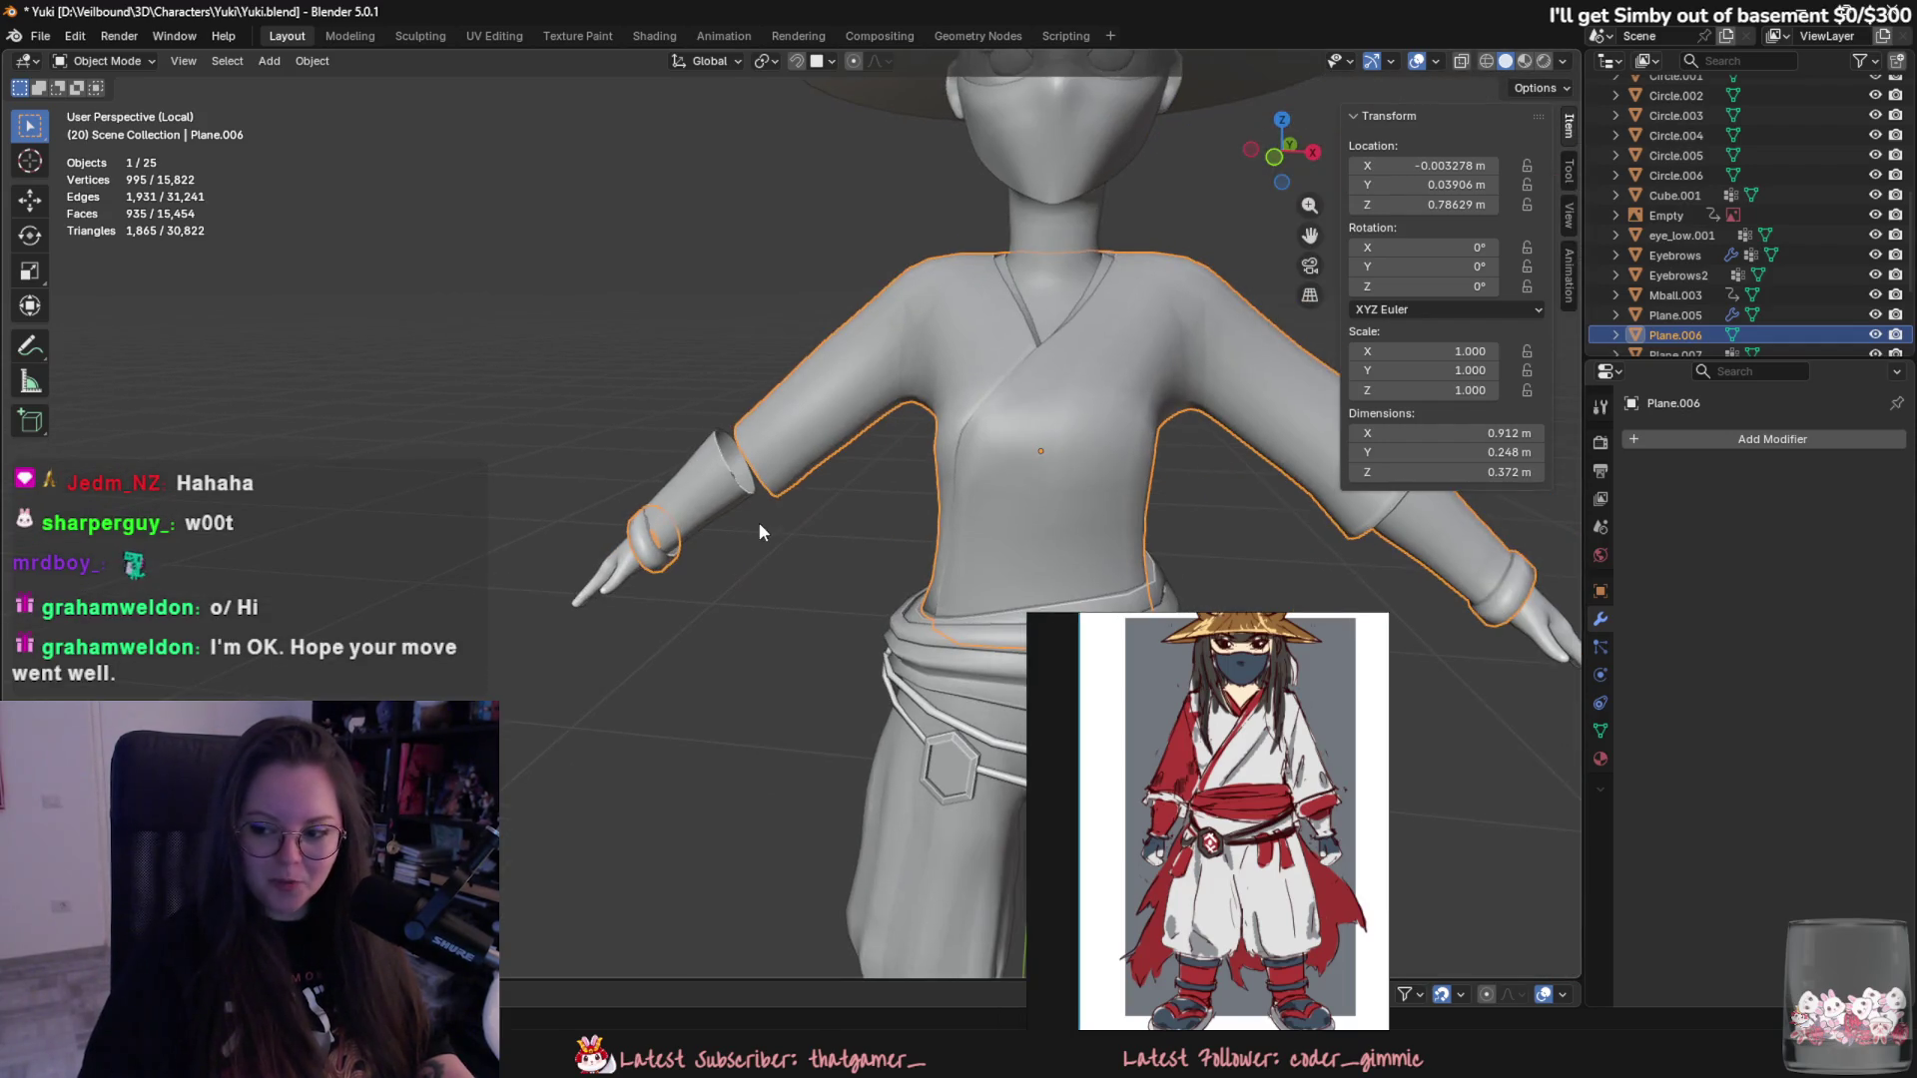
pyautogui.scroll(2, 691, 497)
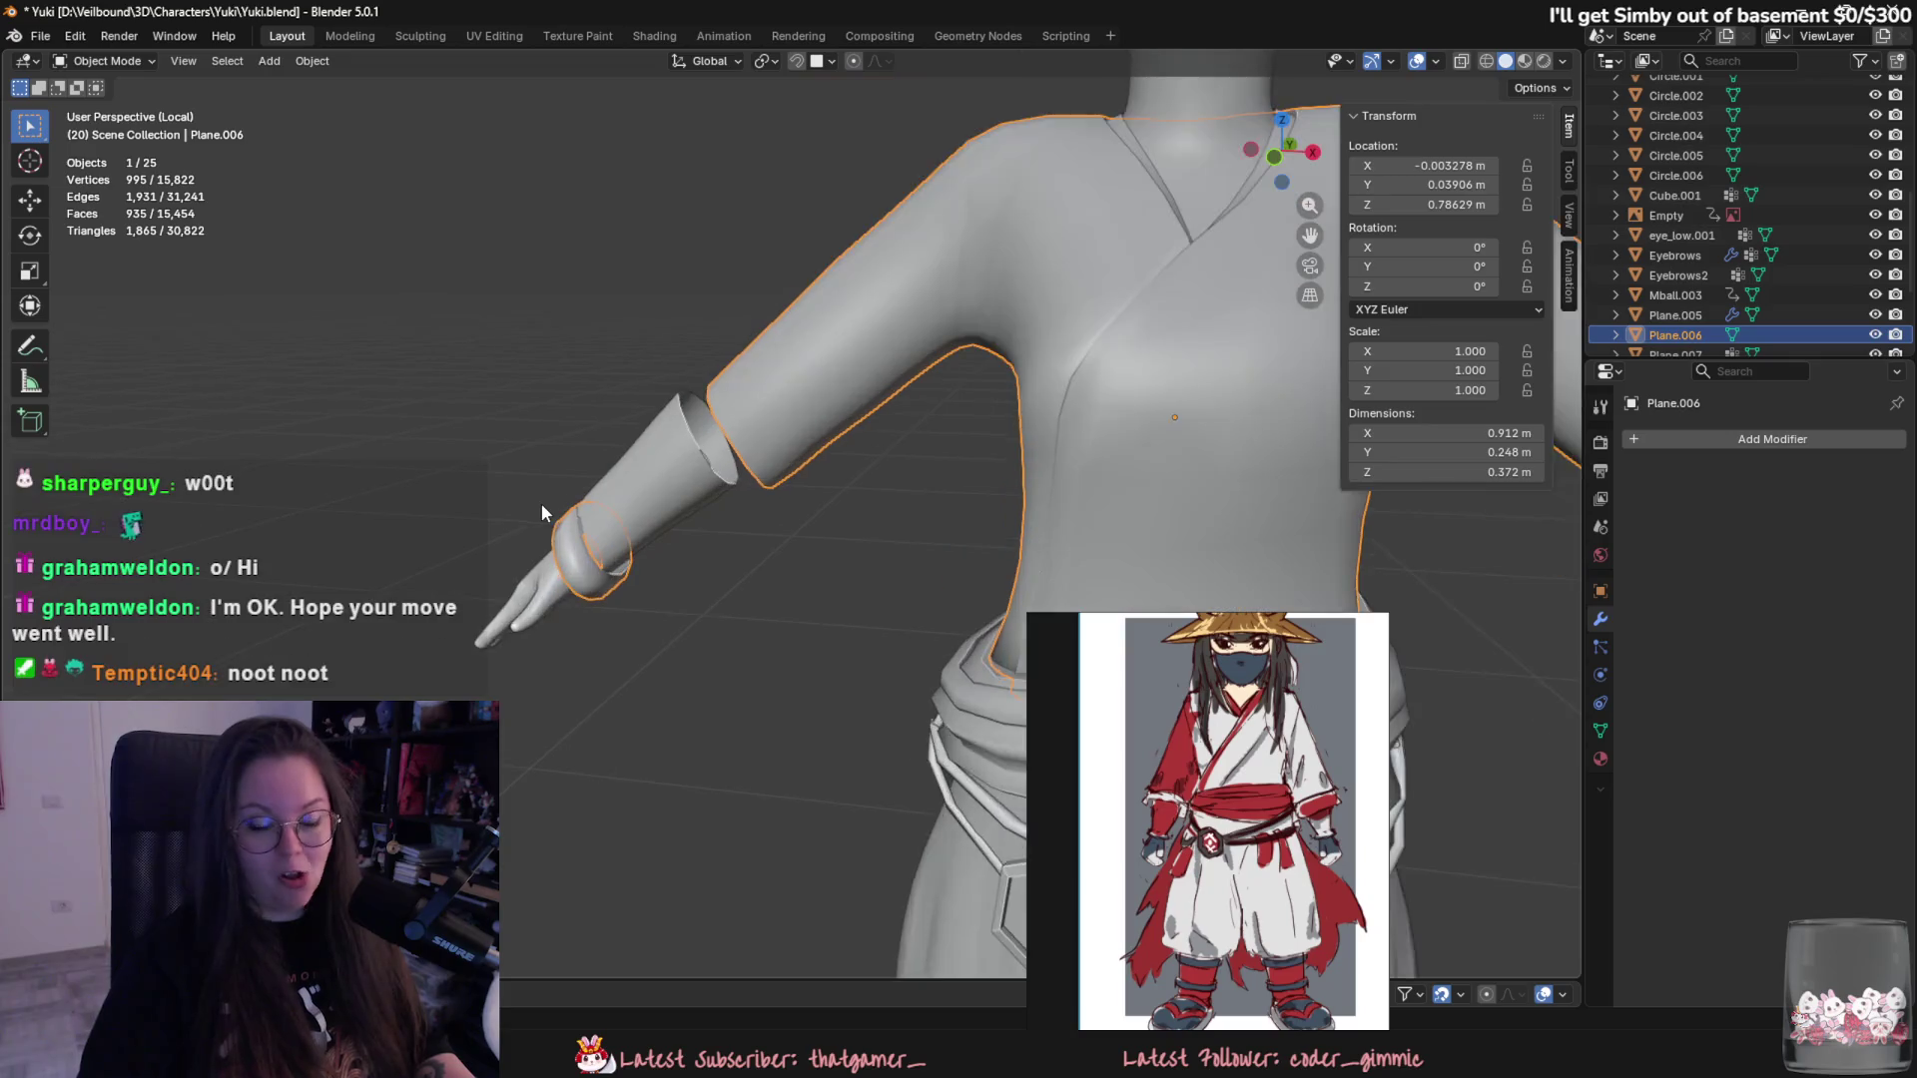
pyautogui.scroll(2, 541, 509)
pyautogui.press('Tab')
pyautogui.scroll(3, 570, 554)
pyautogui.click(614, 596)
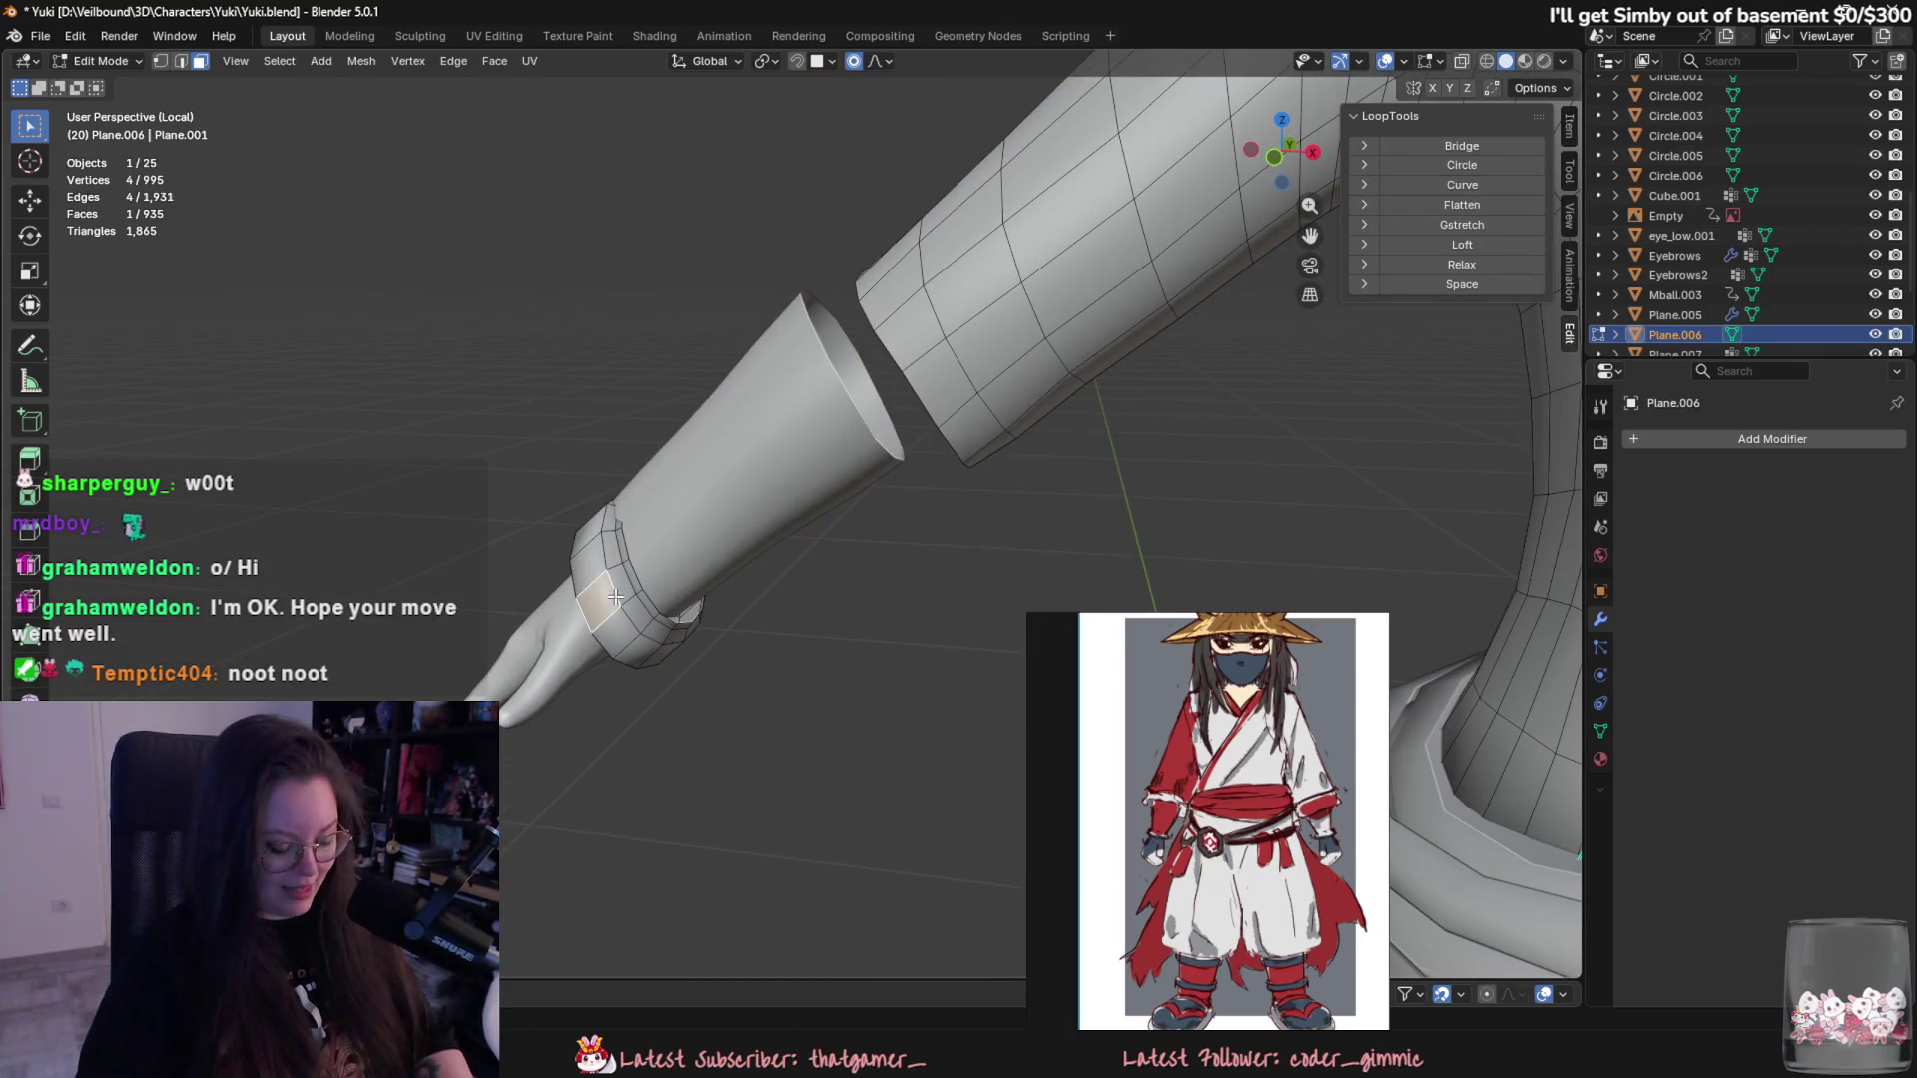
pyautogui.press('l')
# - Enlarge the wrist band along X, then delete it from the mesh
pyautogui.moveTo(813, 668); pyautogui.dragTo(757, 673, button='middle')
pyautogui.press('s')
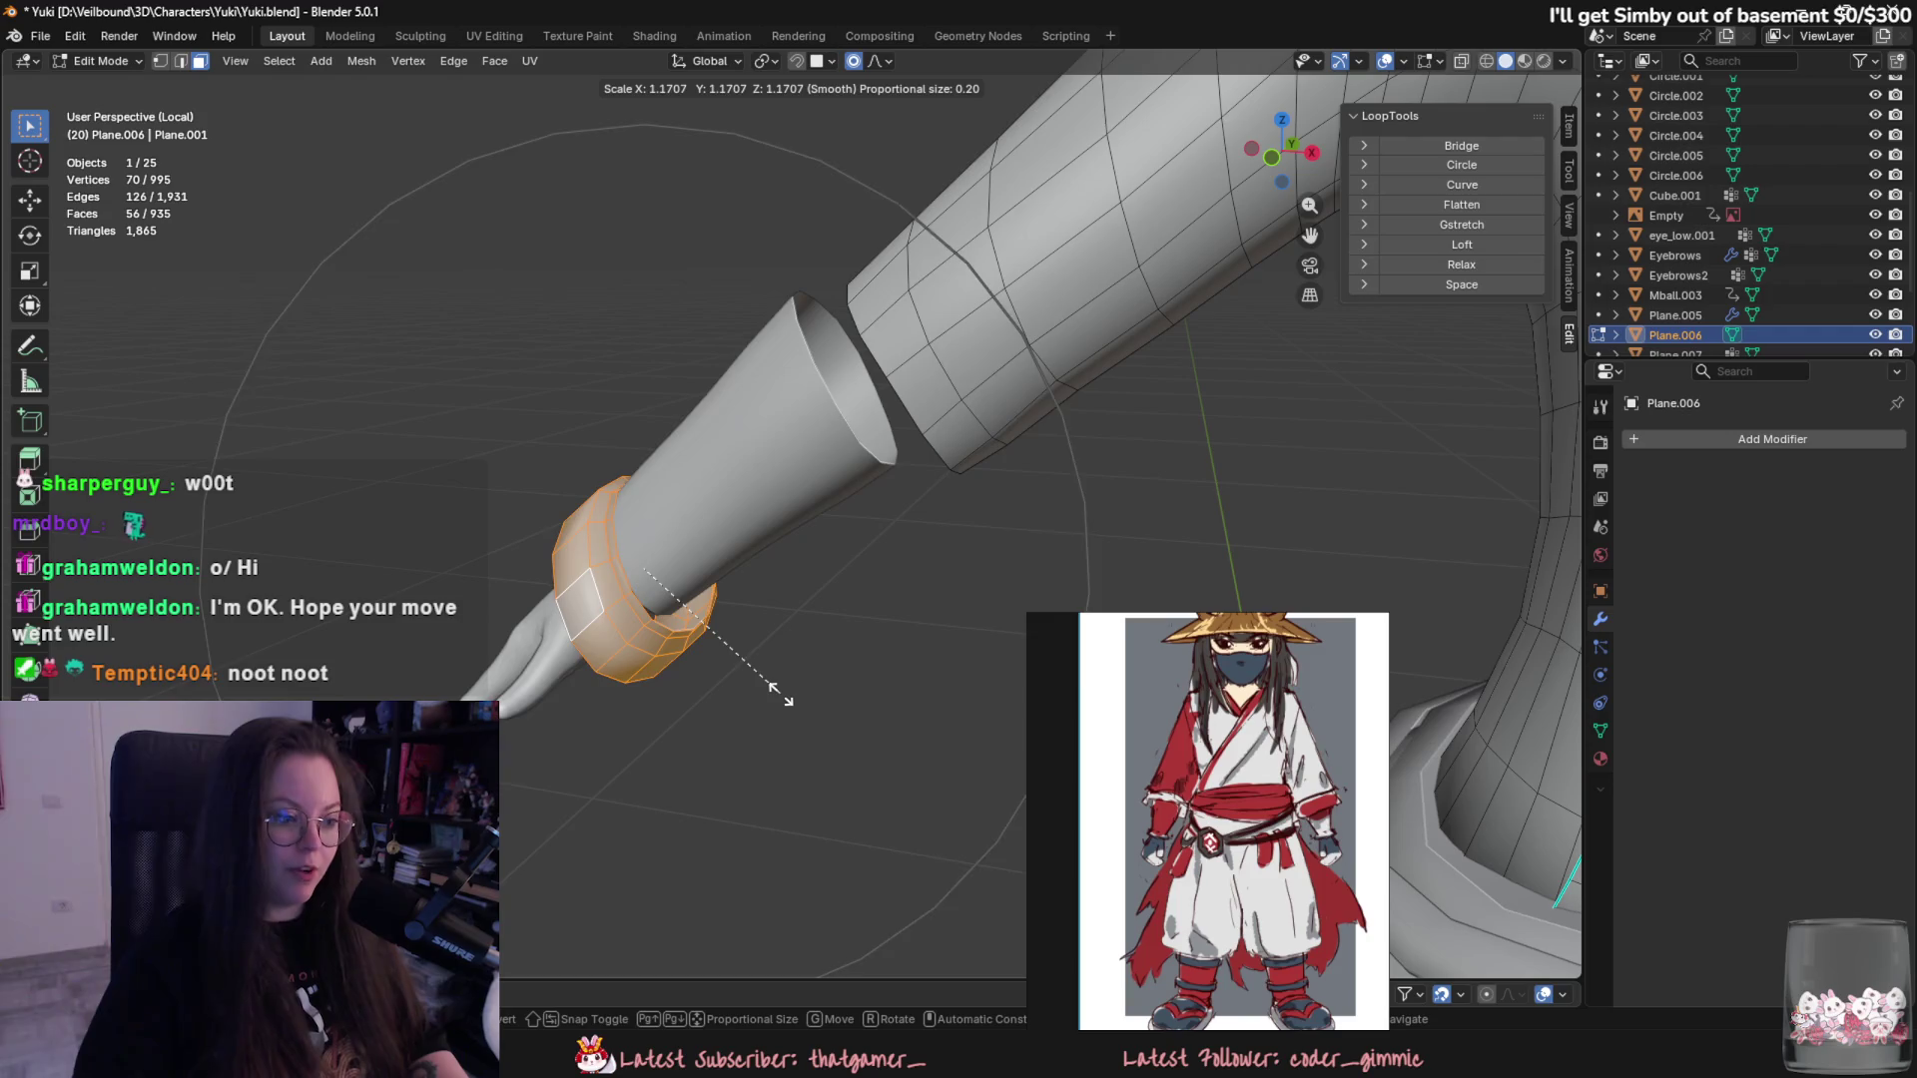
pyautogui.press('x')
pyautogui.click(793, 704)
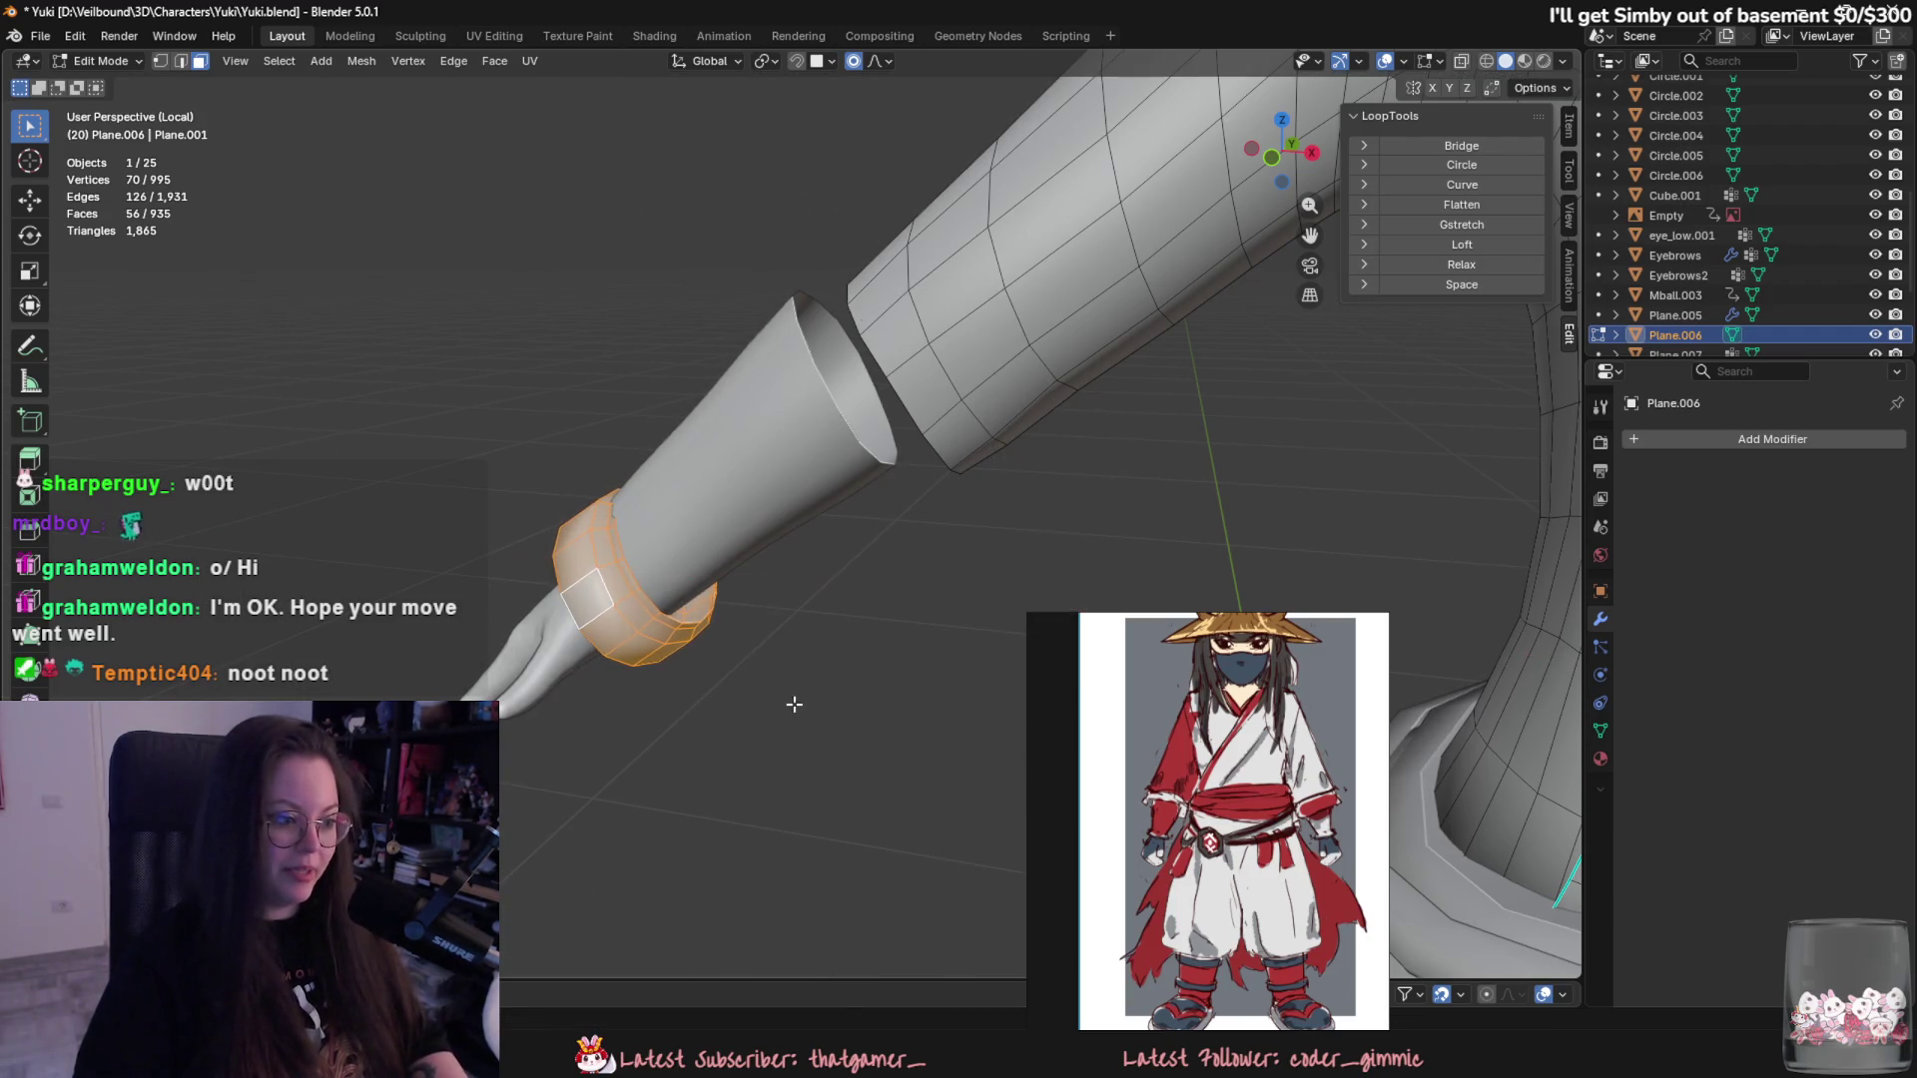
pyautogui.moveTo(794, 705); pyautogui.dragTo(829, 687, button='middle')
pyautogui.press('x')
pyautogui.click(823, 683)
# - Reselect the kimono top, select the wrist face loops and grow the selection to neighbouring loops
pyautogui.press('Home')
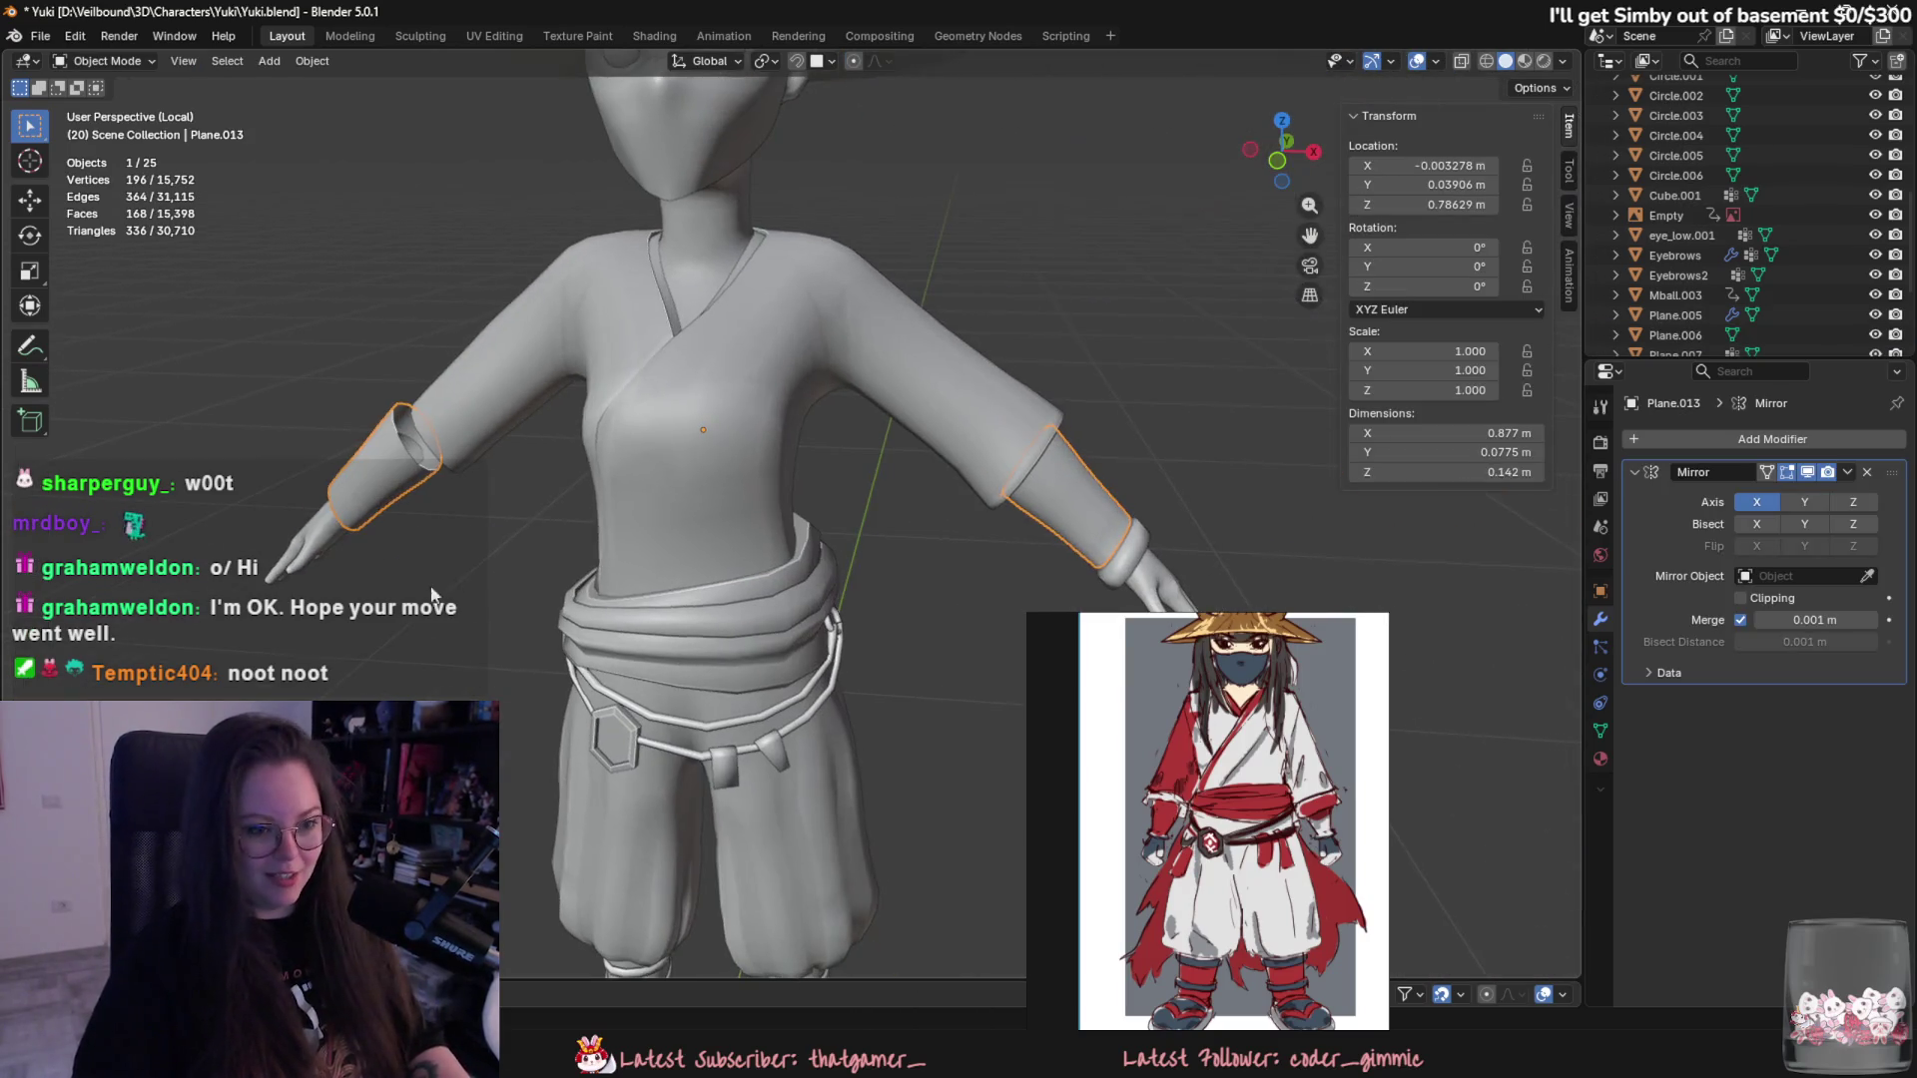
pyautogui.click(1117, 559)
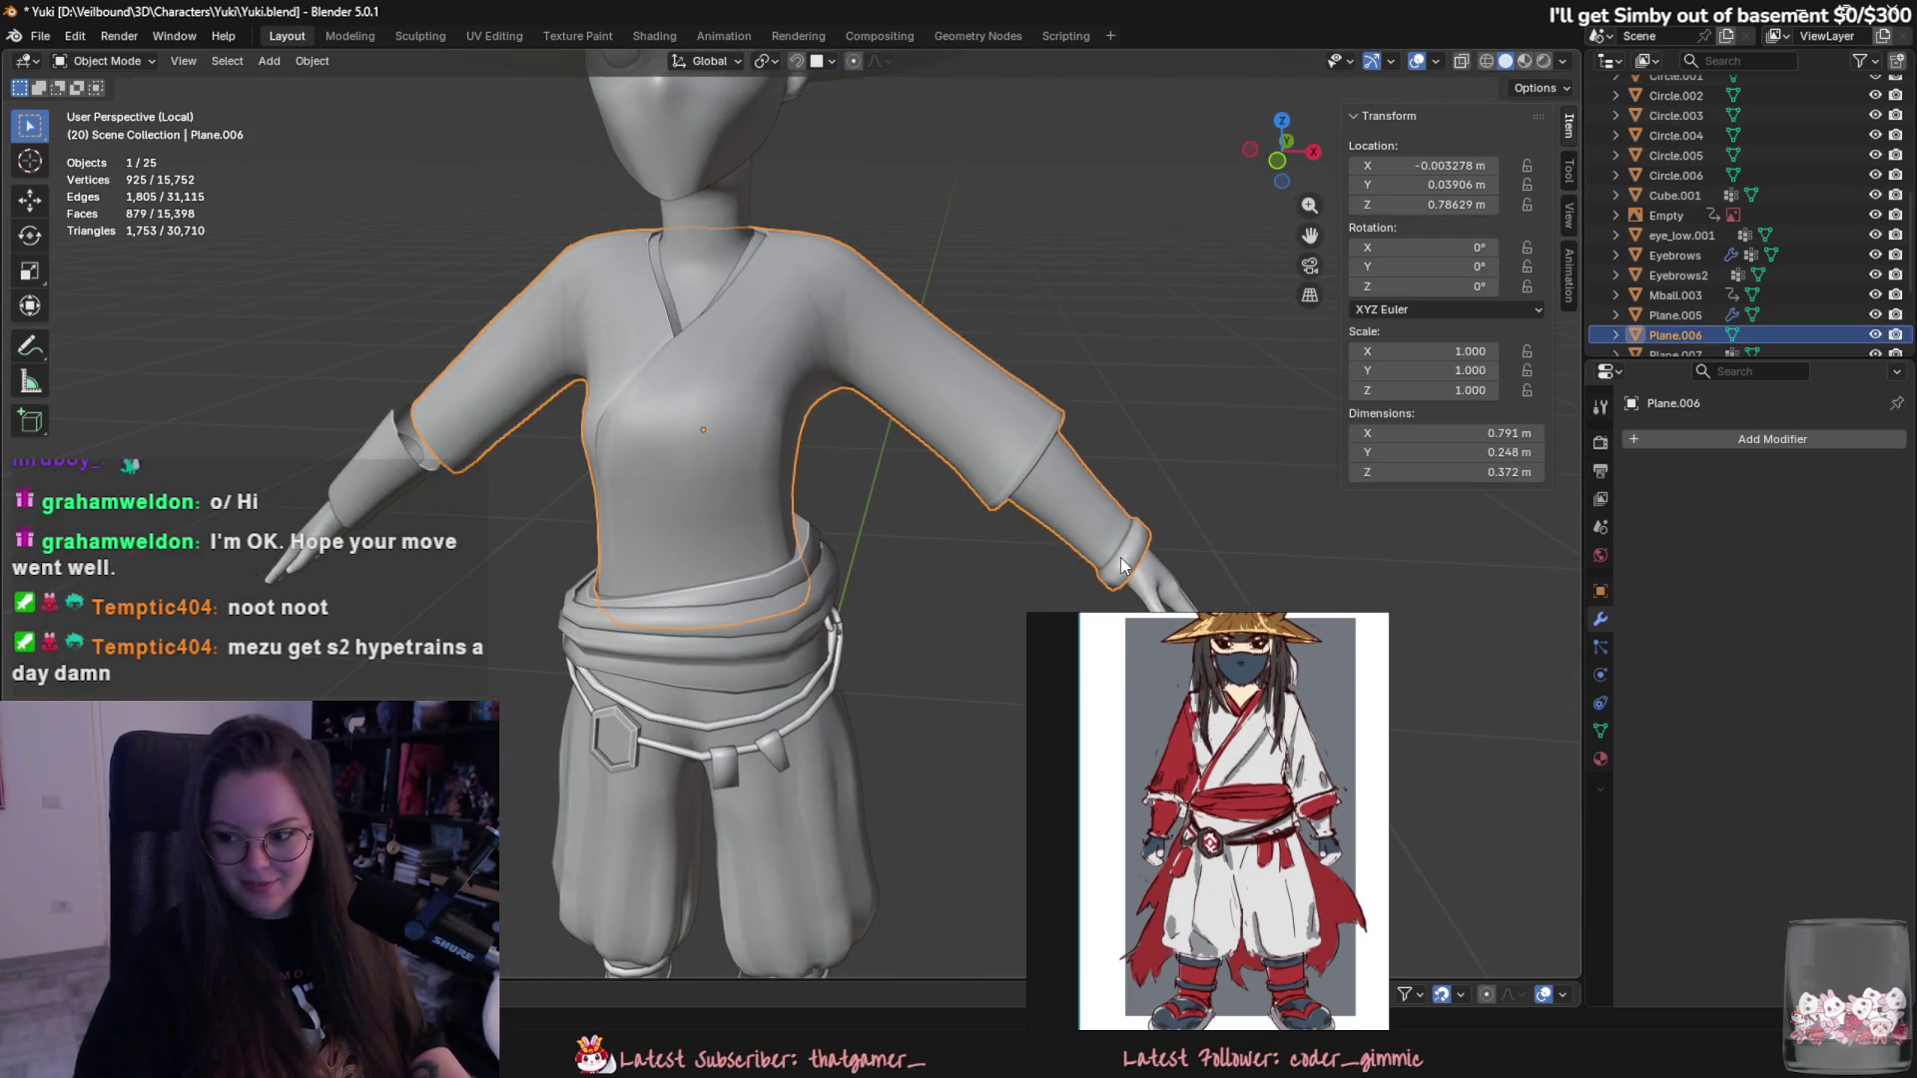
pyautogui.press('Tab')
pyautogui.scroll(3, 1122, 566)
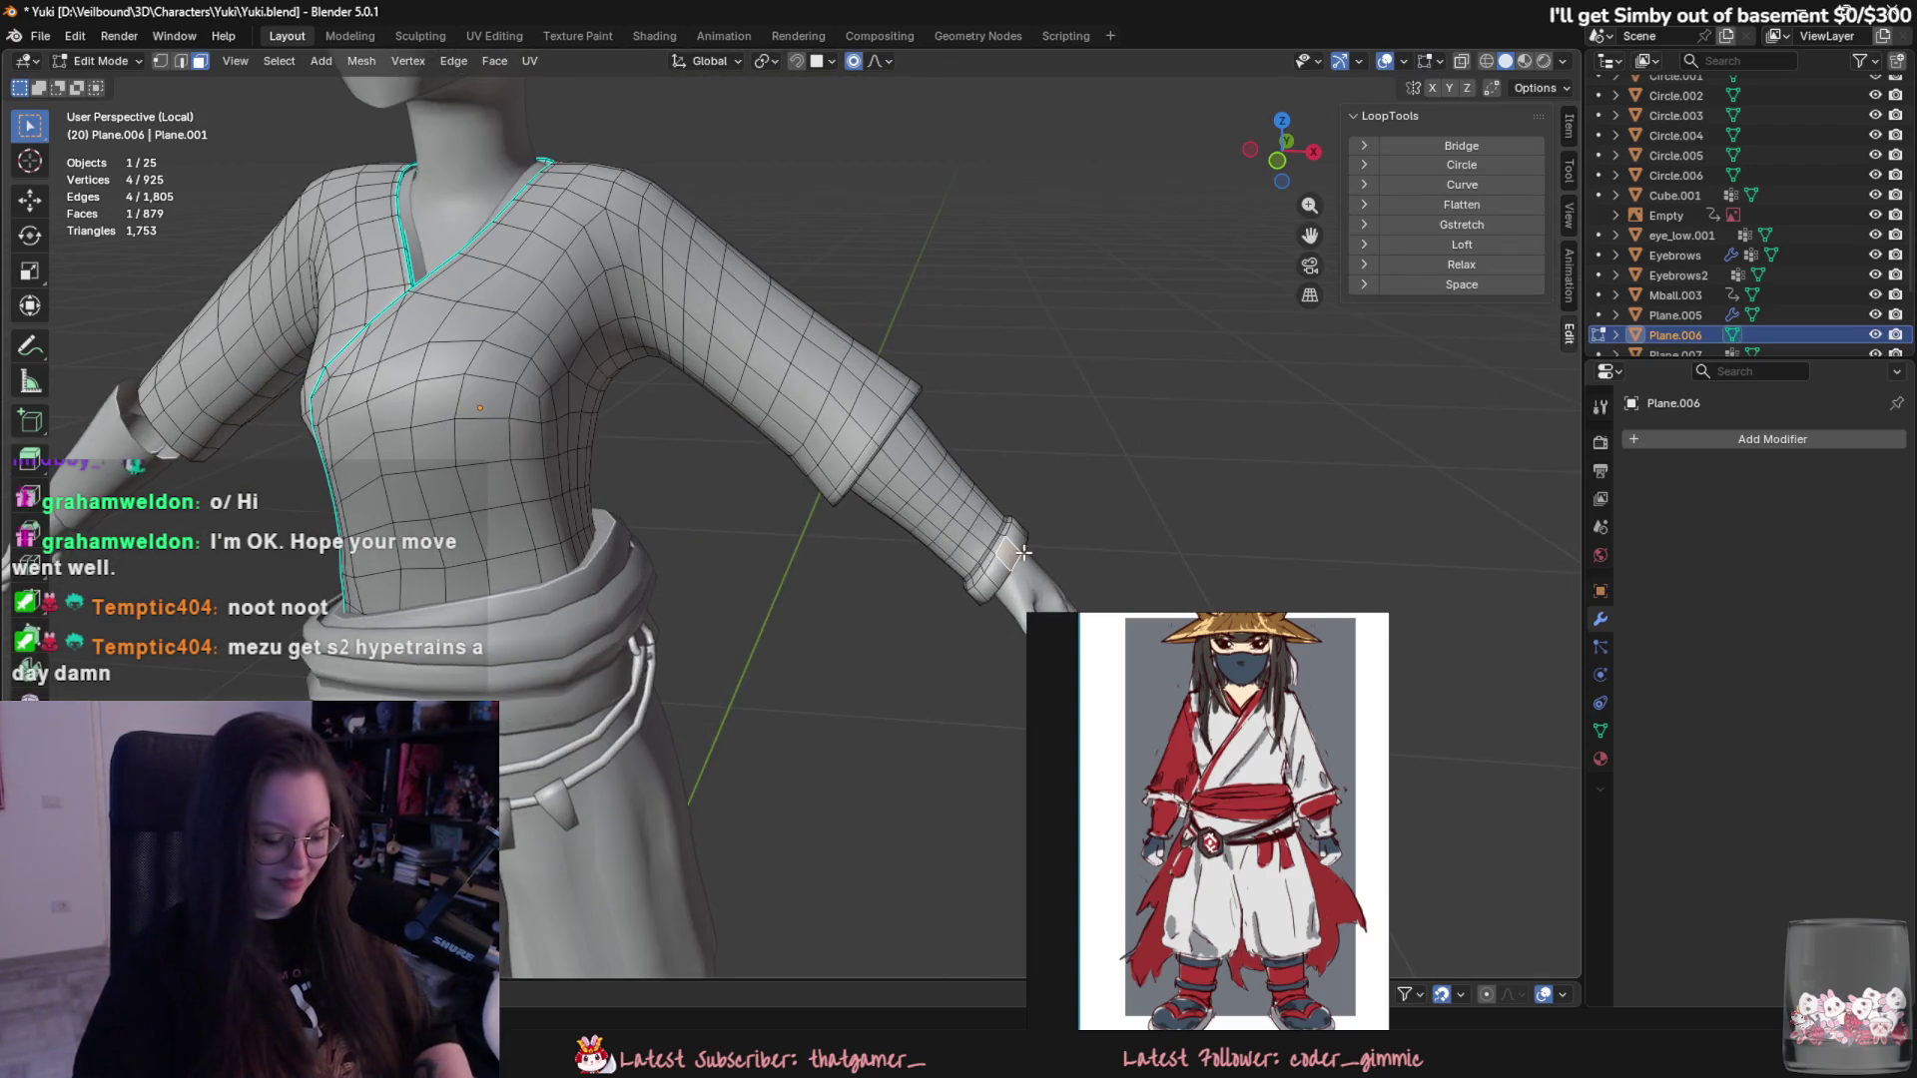
pyautogui.press('a')
pyautogui.hotkey('ctrl', 'z')
pyautogui.scroll(3, 1116, 555)
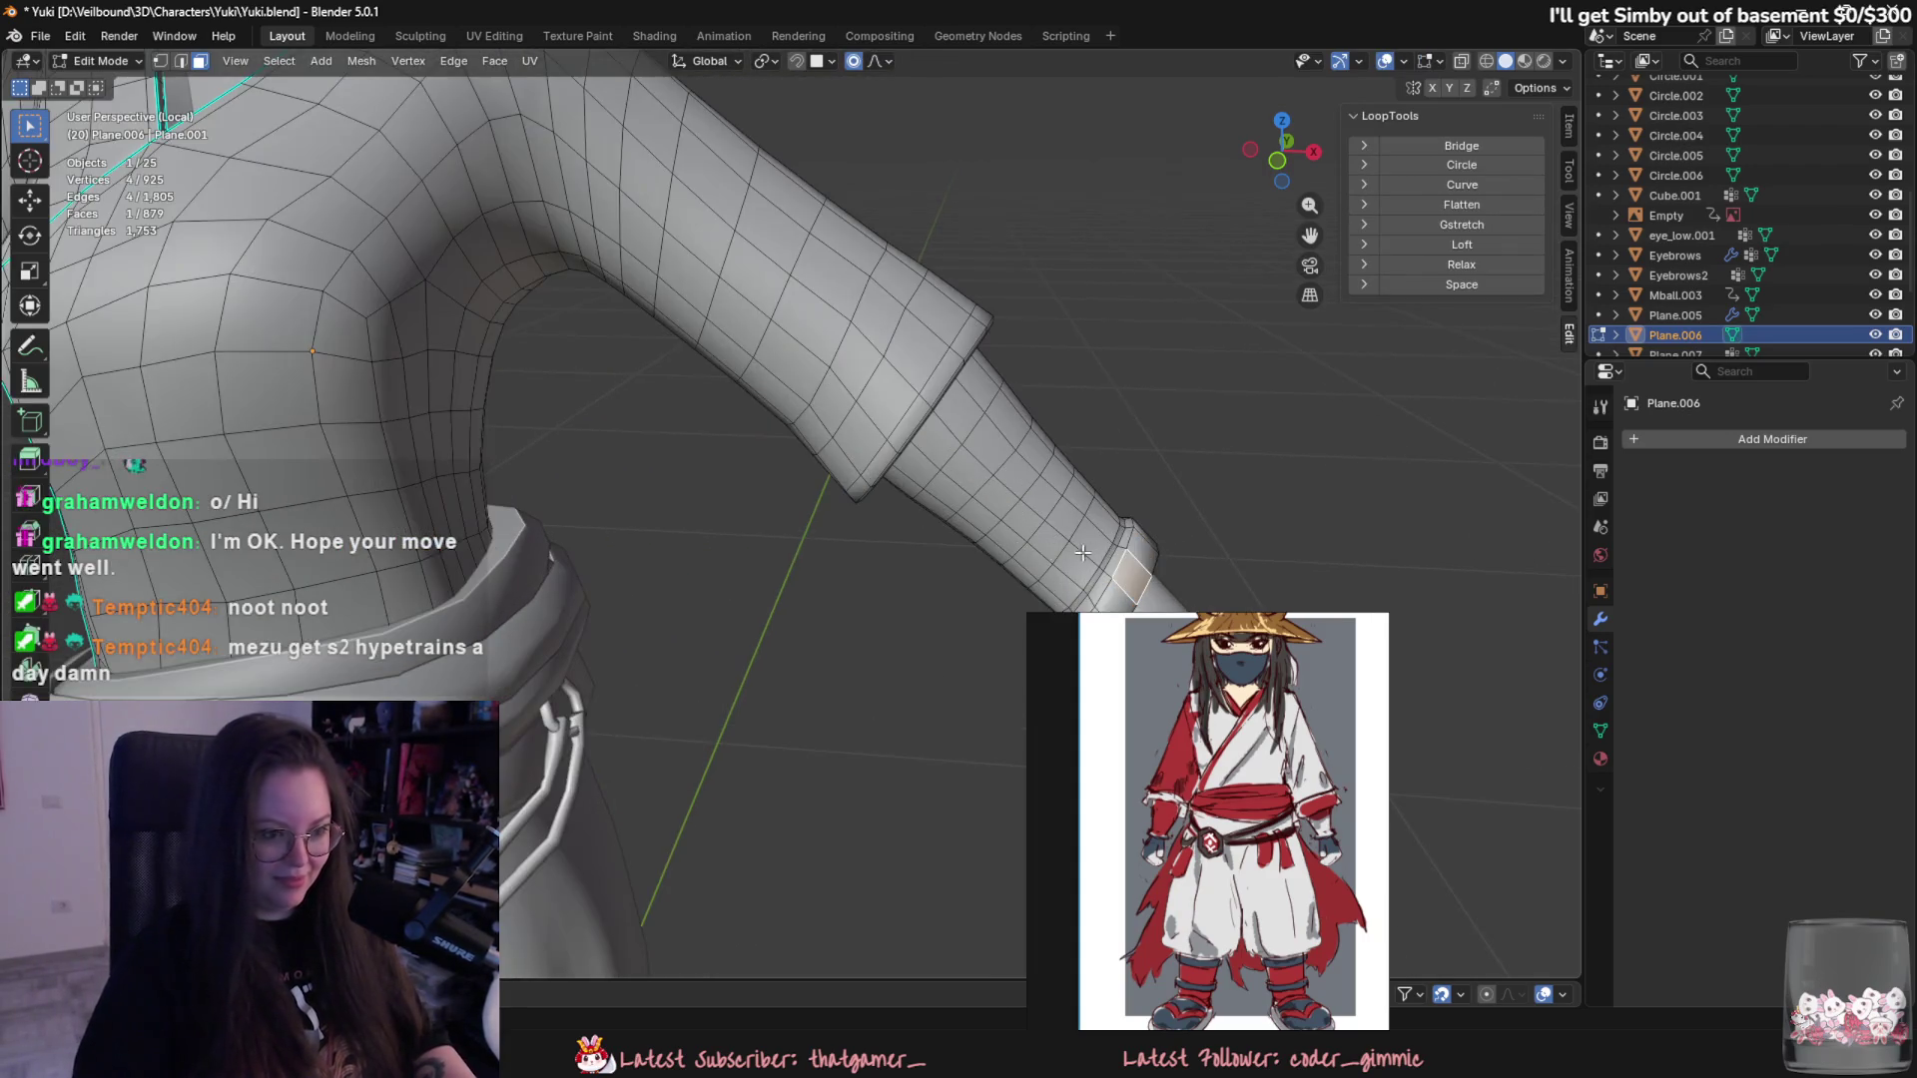
pyautogui.keyDown('alt'); pyautogui.click(1117, 547); pyautogui.keyUp('alt')
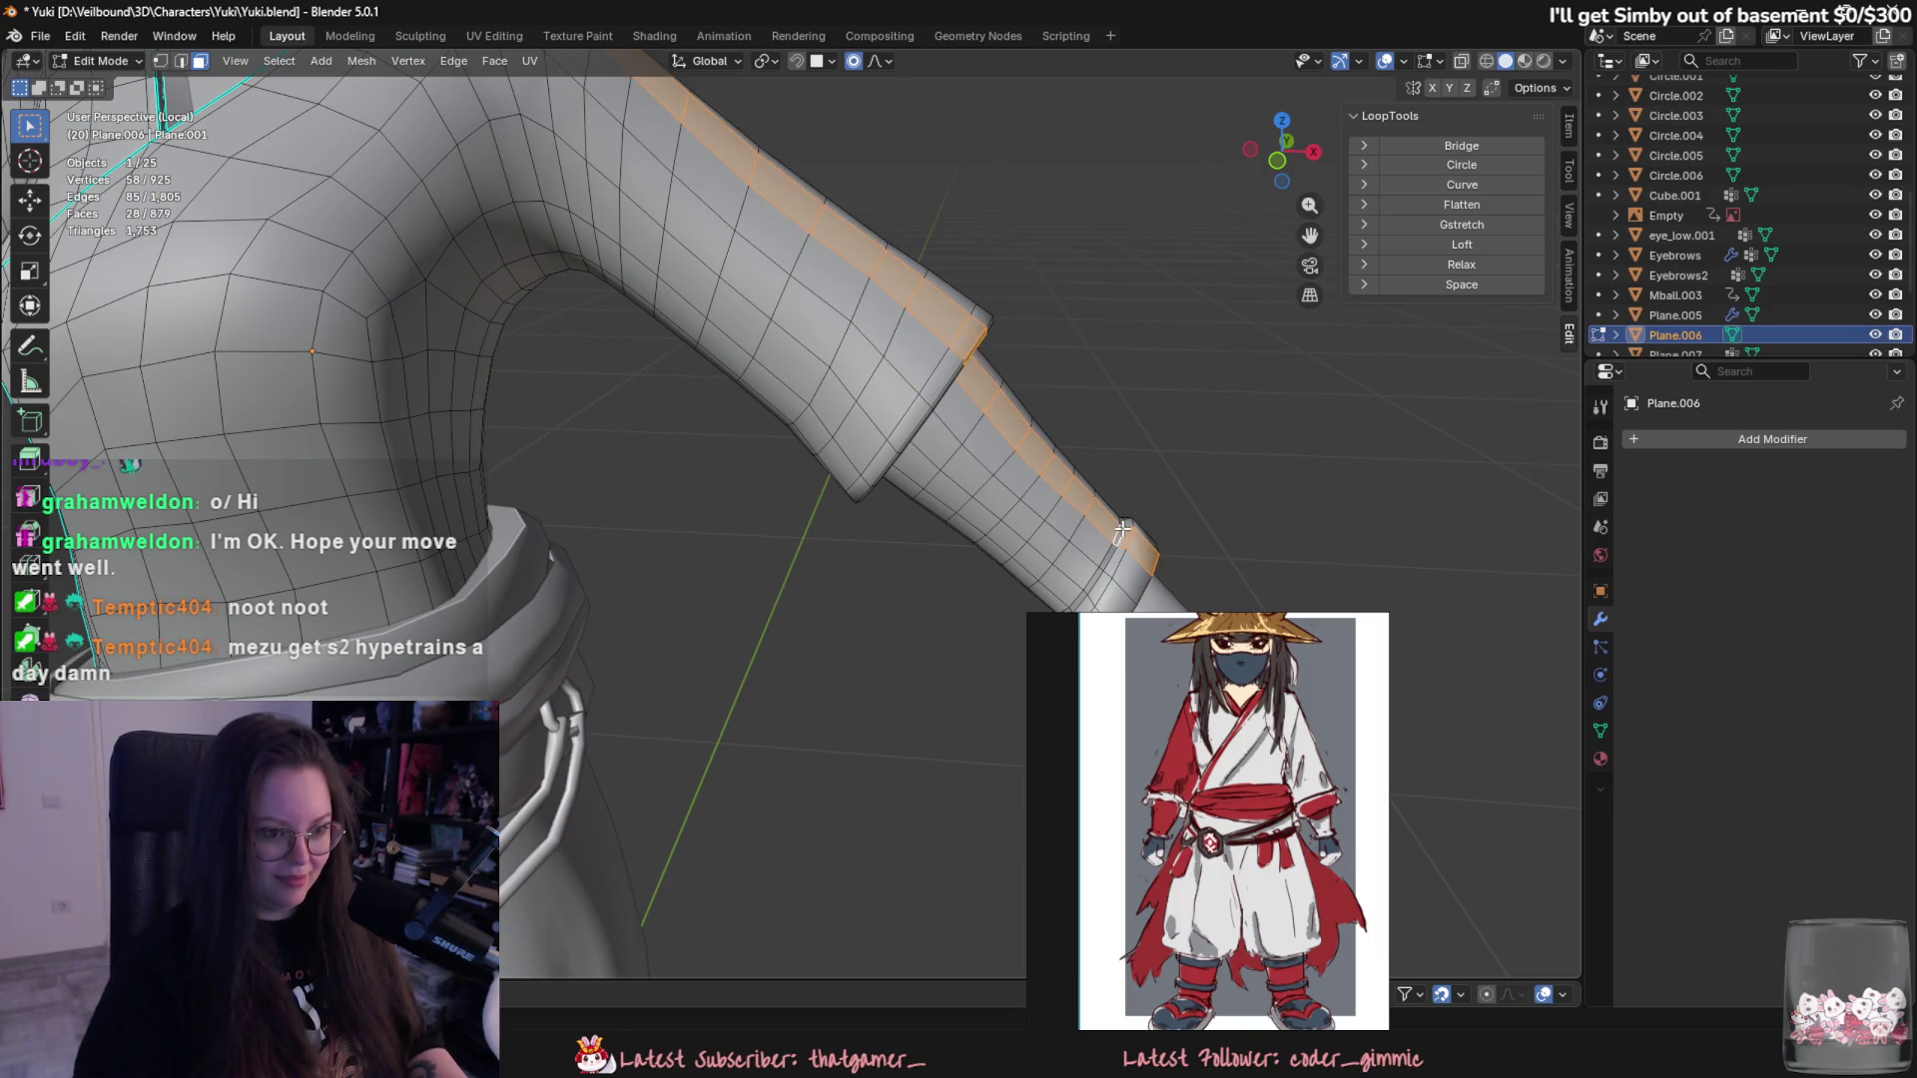
pyautogui.keyDown('alt'); pyautogui.click(1120, 529); pyautogui.keyUp('alt')
pyautogui.press('ctrl+KP_Add')
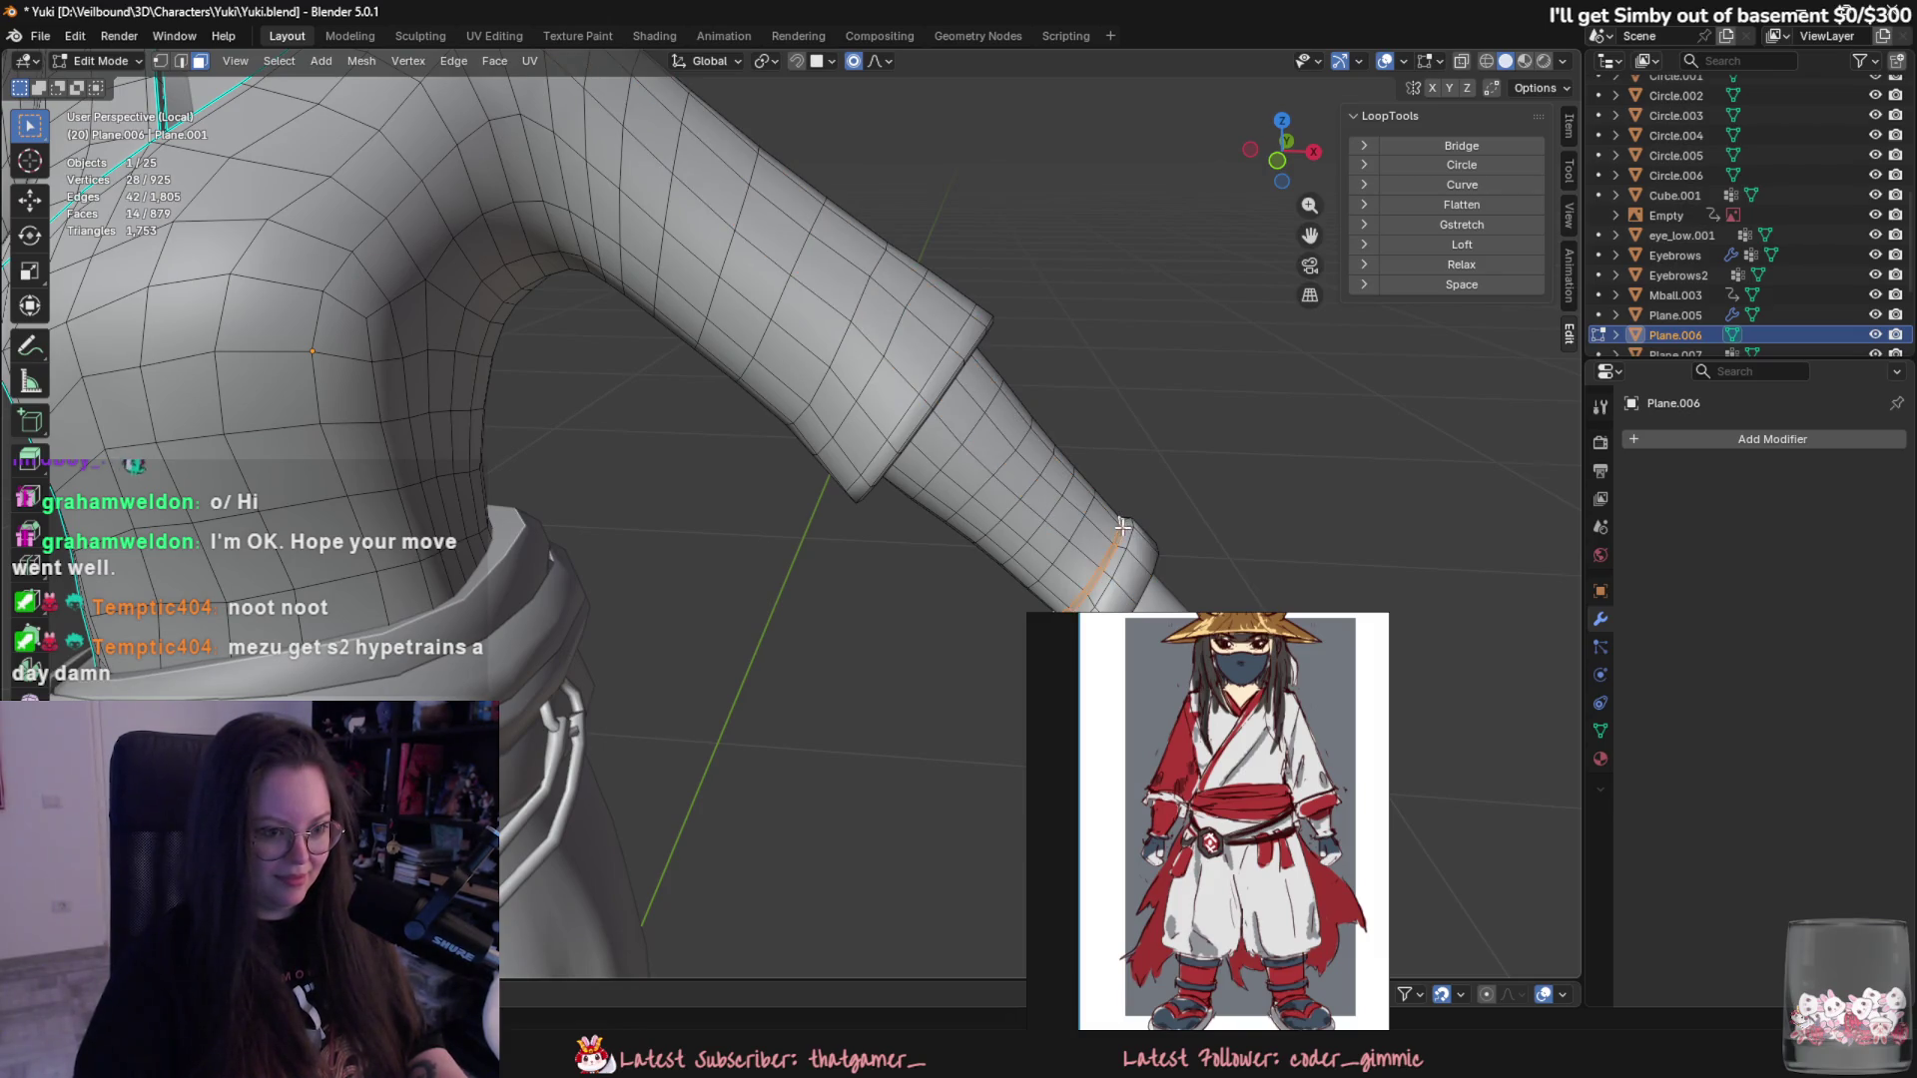
pyautogui.scroll(-3, 1121, 534)
pyautogui.moveTo(1134, 586)
pyautogui.mouseDown(button='middle')
pyautogui.moveTo(892, 390)
pyautogui.moveTo(996, 530)
pyautogui.mouseUp(button='middle')
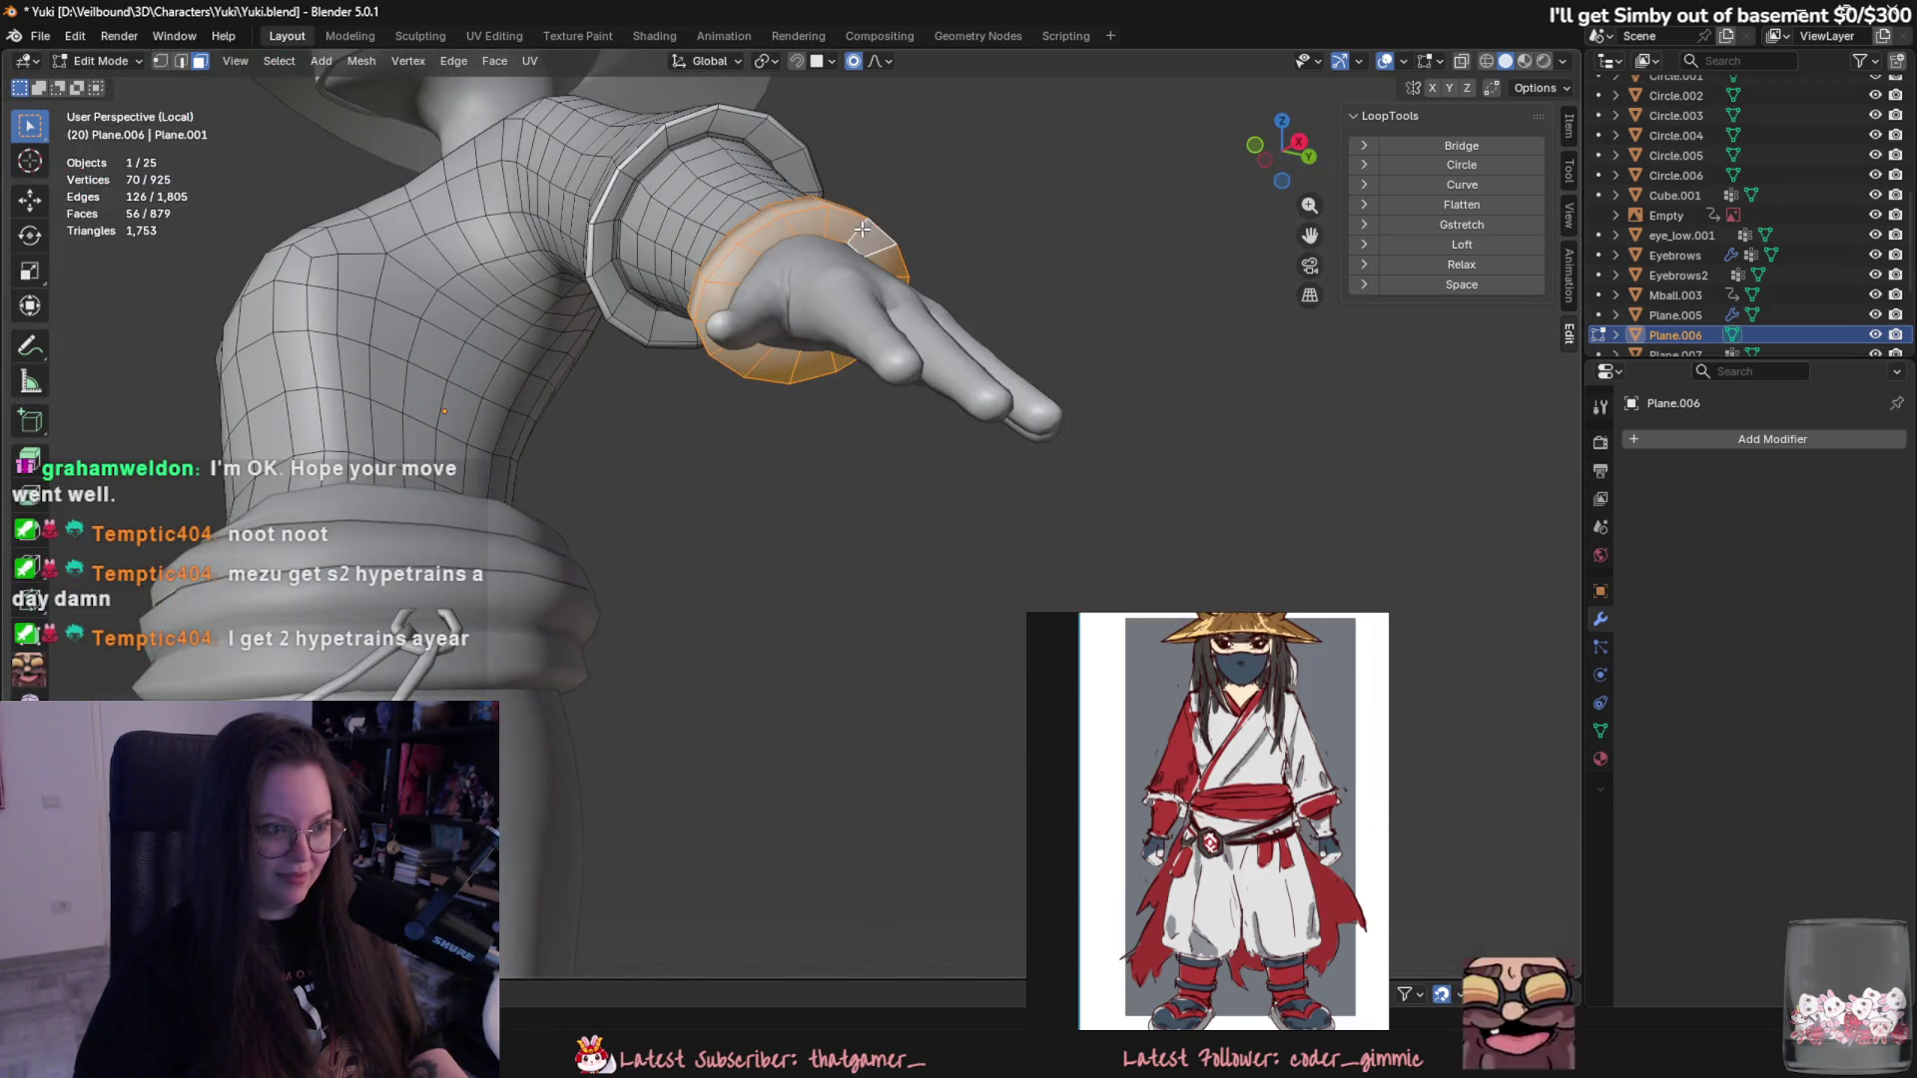
# - Separate the wrist faces into their own object, hide the kimono top and select the new band
pyautogui.press('p')
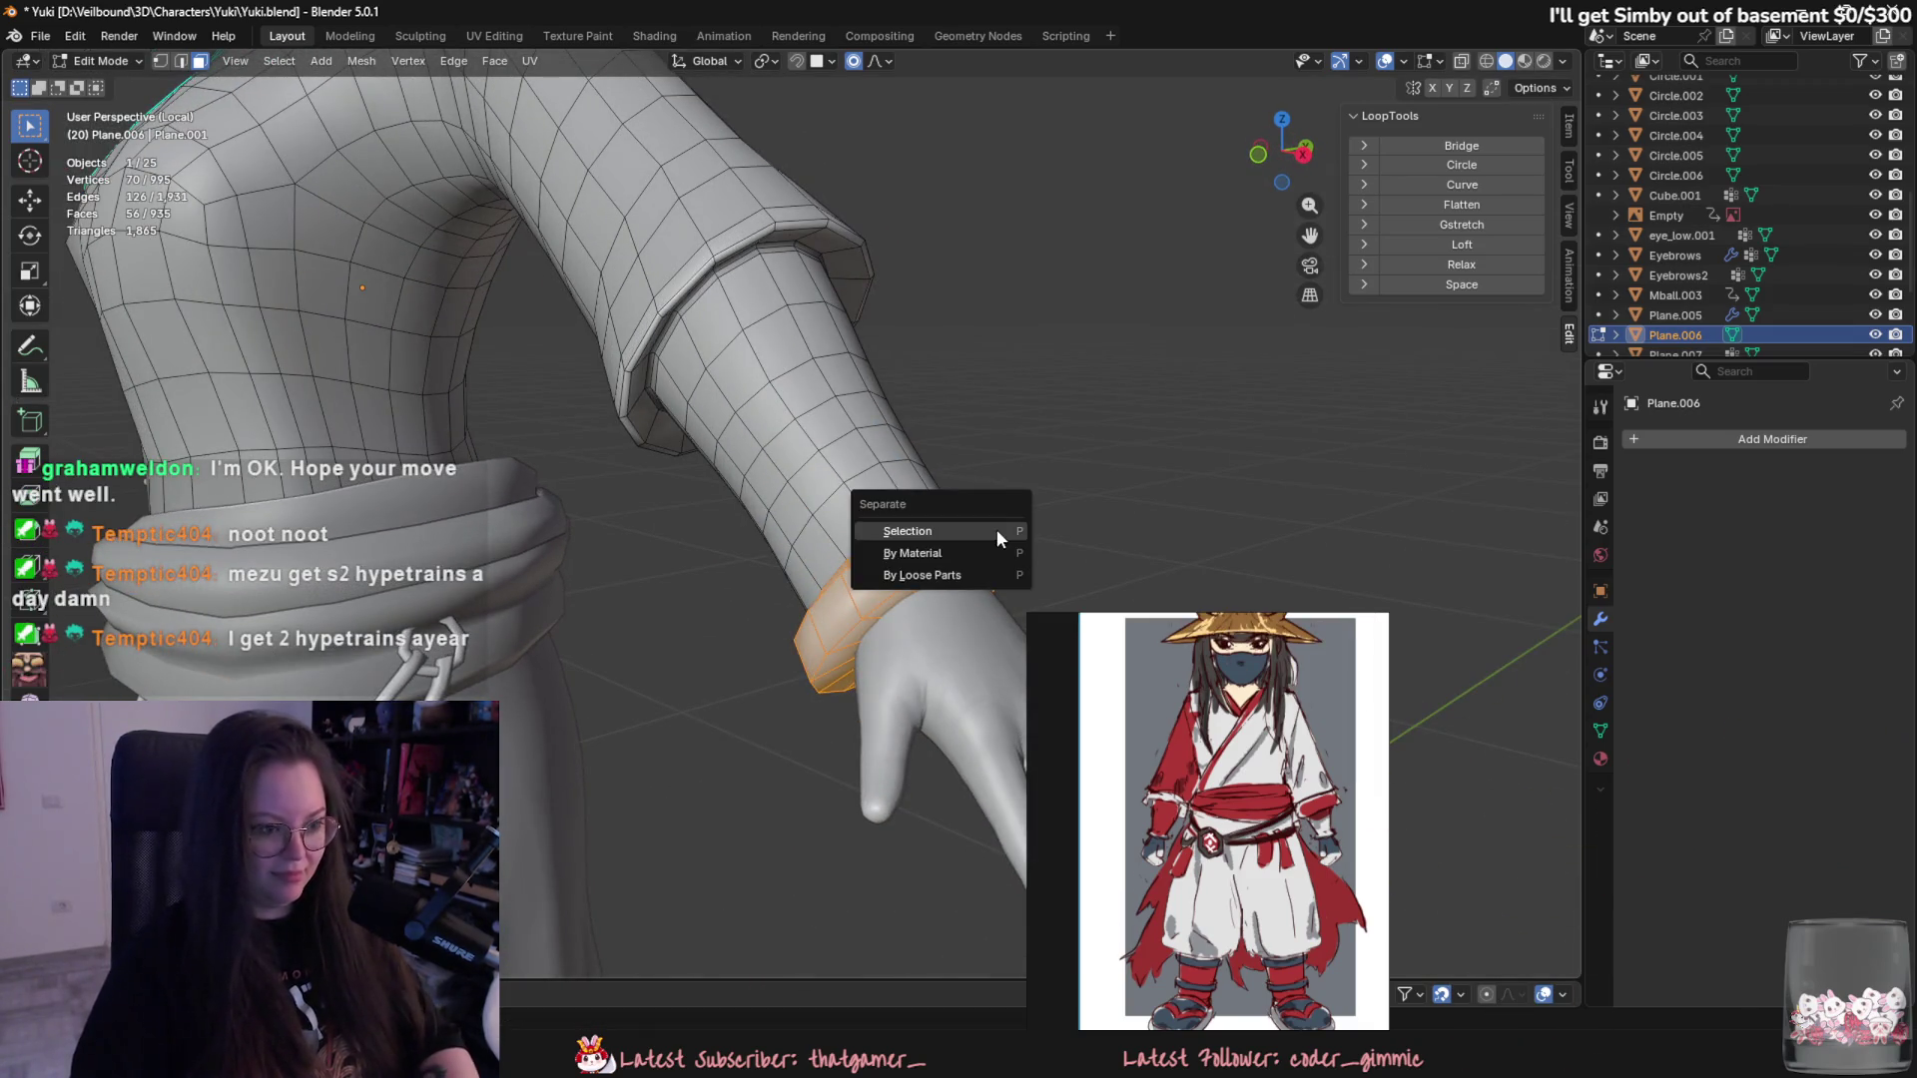
pyautogui.click(996, 533)
pyautogui.press('Tab')
pyautogui.moveTo(927, 553); pyautogui.dragTo(920, 472, button='middle')
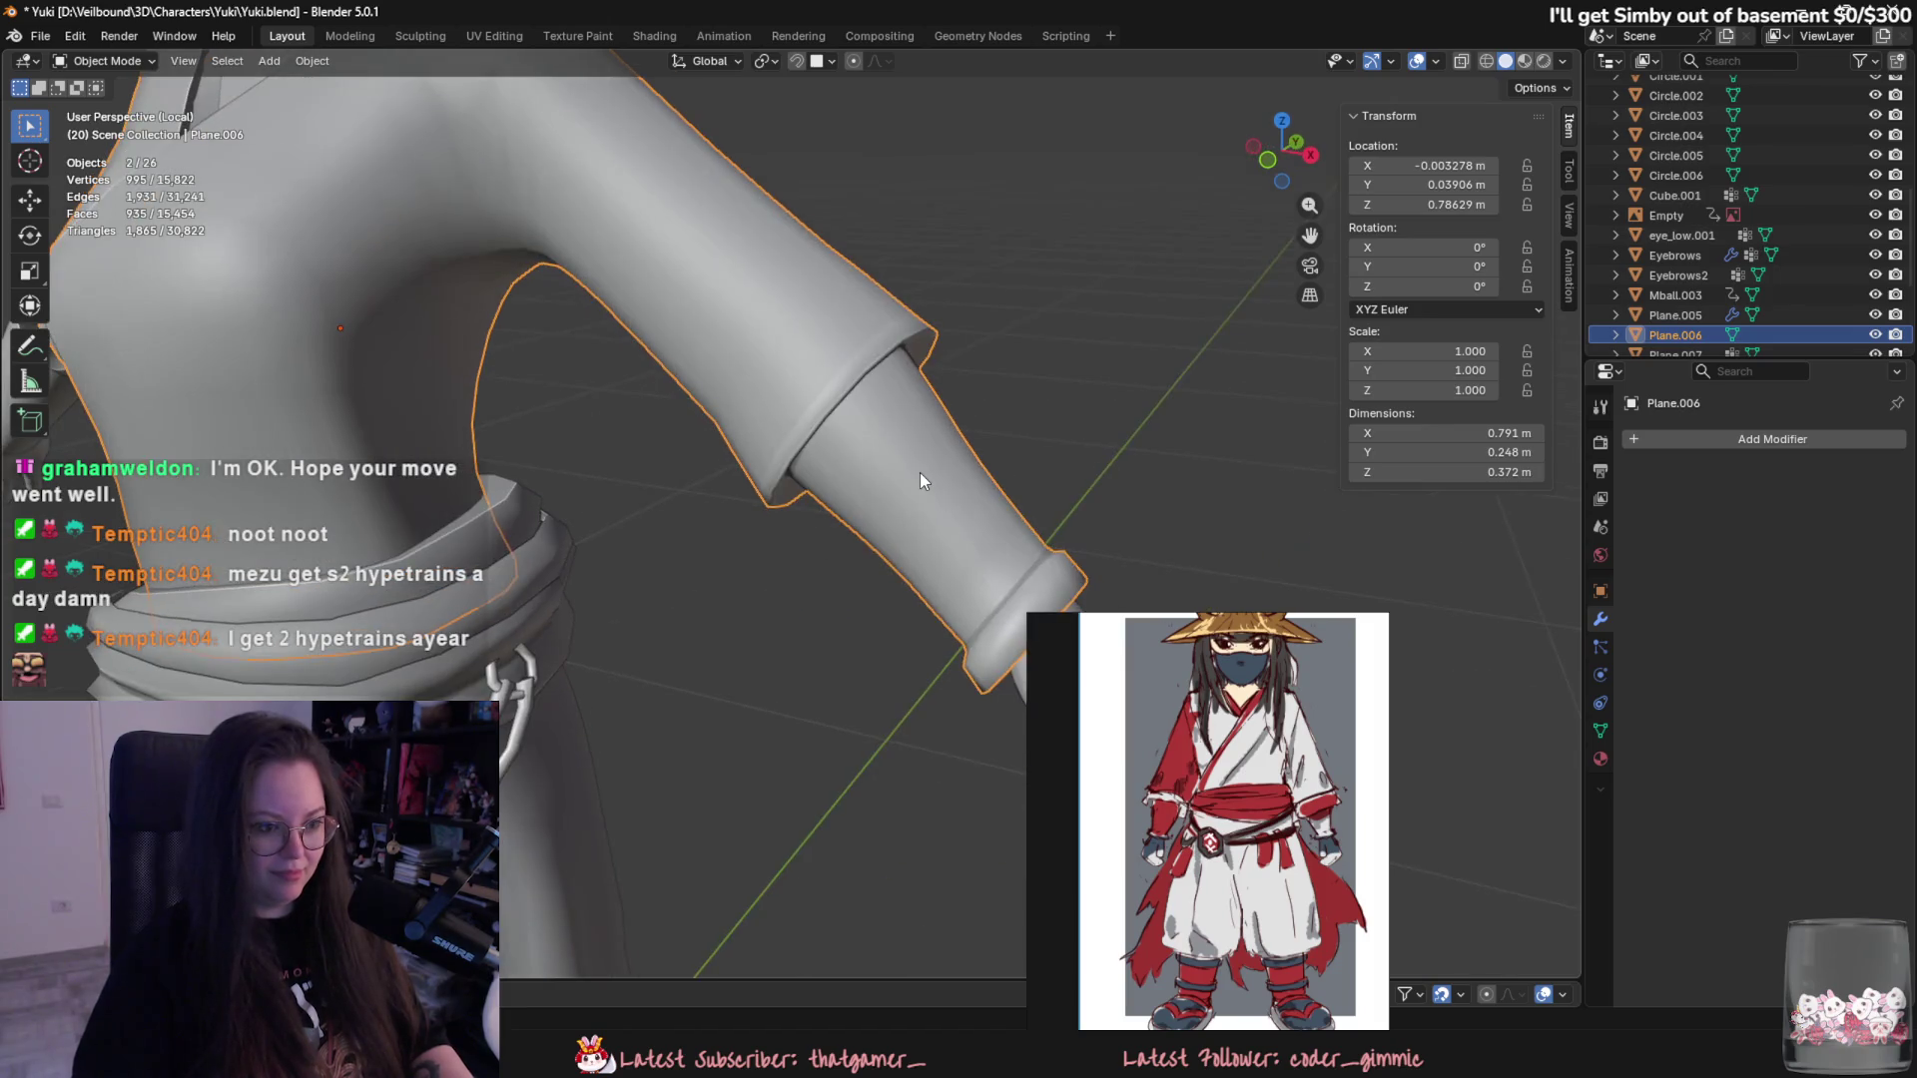
pyautogui.press('h')
pyautogui.click(1049, 576)
pyautogui.scroll(-5, 1241, 545)
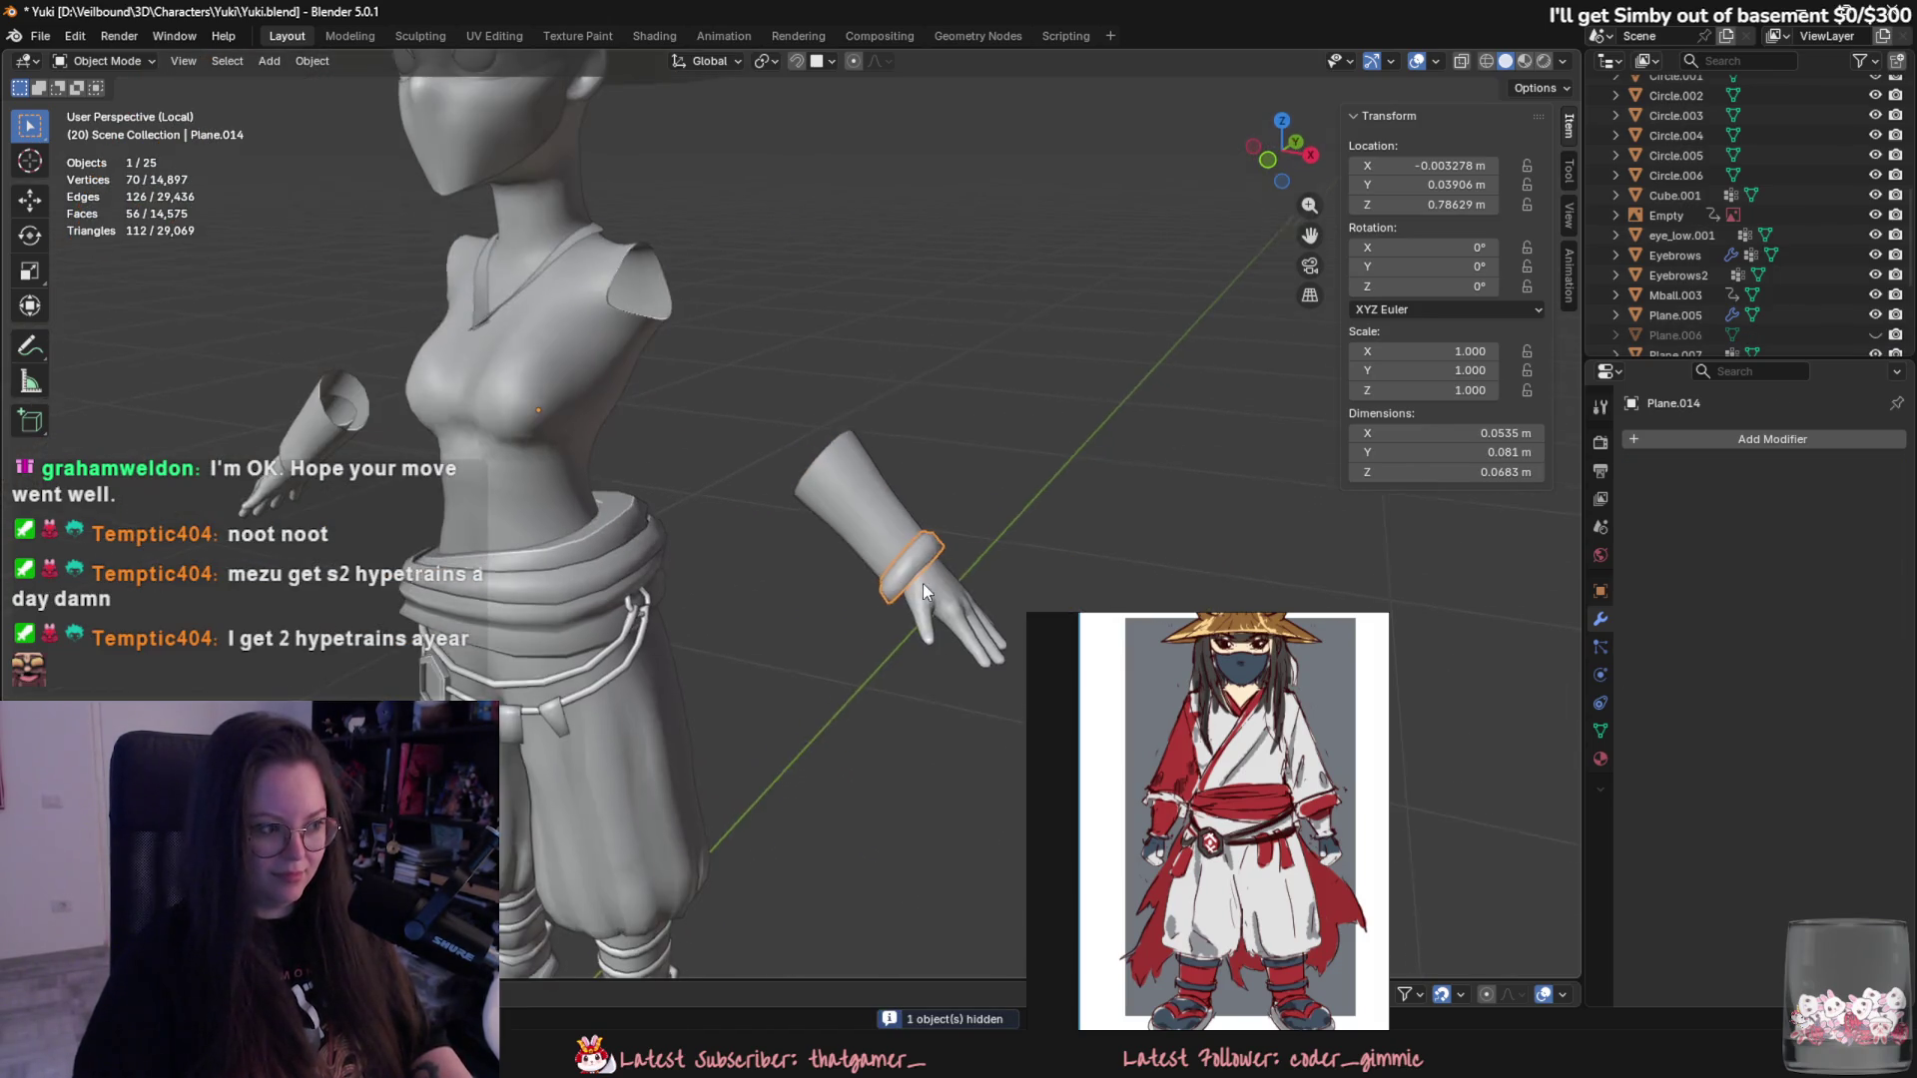
# - Mirror the wrist band to the other arm, unhide the top, and apply the Mirror modifier
pyautogui.click(1752, 439)
pyautogui.moveTo(1657, 429)
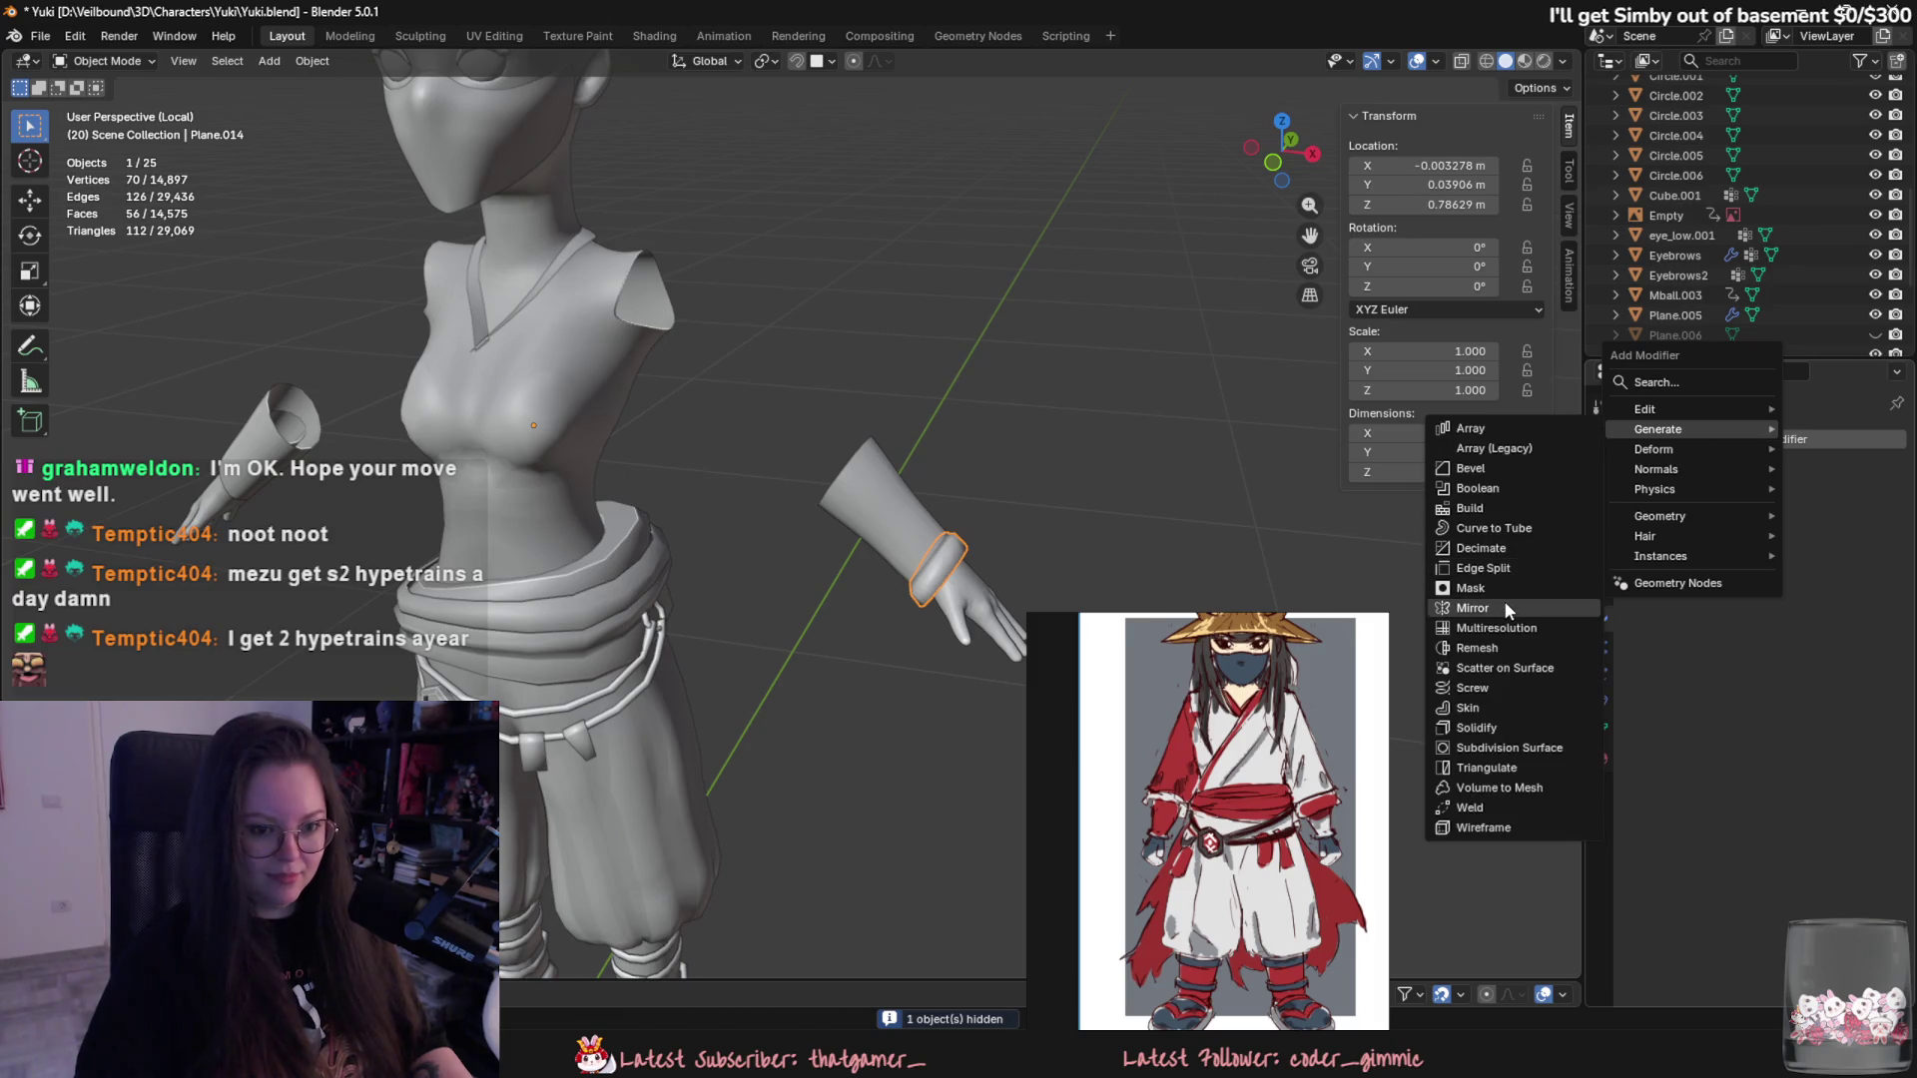
pyautogui.click(1501, 606)
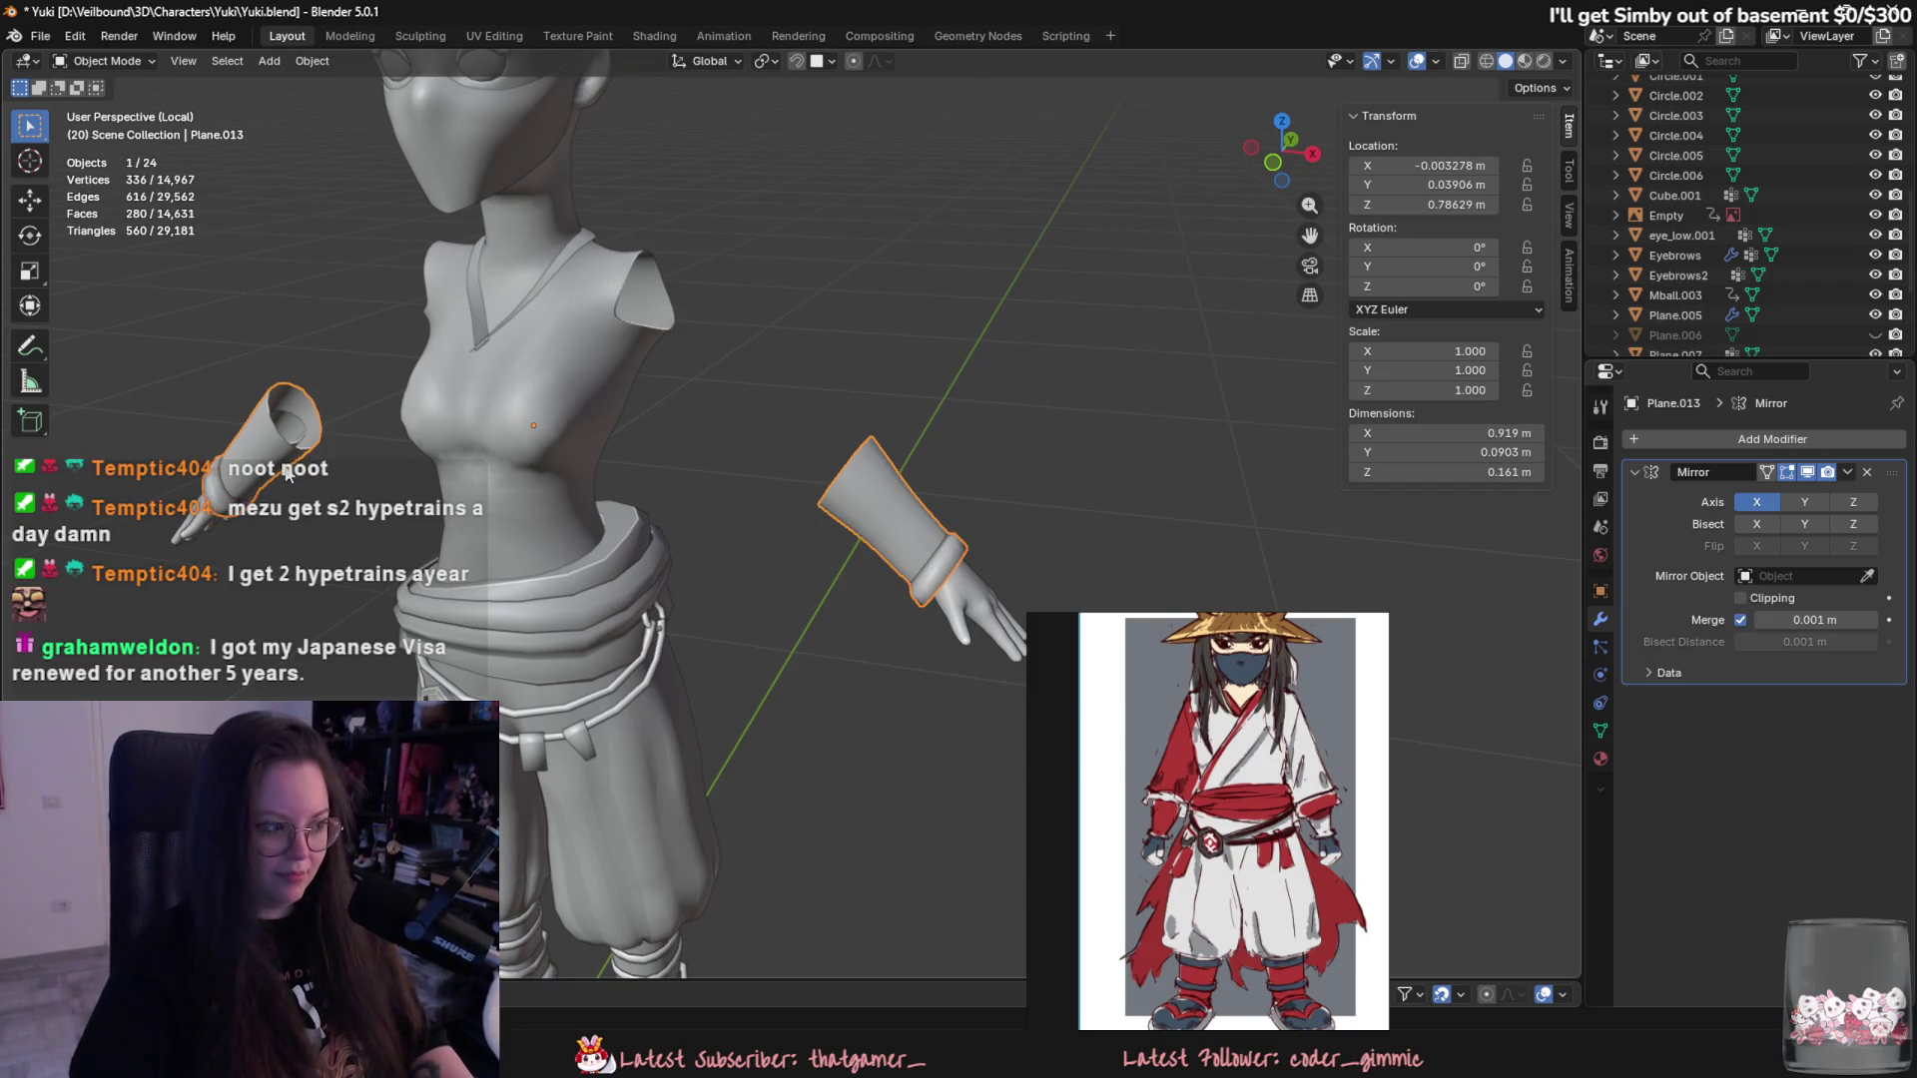
pyautogui.scroll(-3, 500, 537)
pyautogui.keyDown('shift'); pyautogui.moveTo(499, 528); pyautogui.dragTo(862, 496, button='middle'); pyautogui.keyUp('shift')
pyautogui.hotkey('alt', 'h')
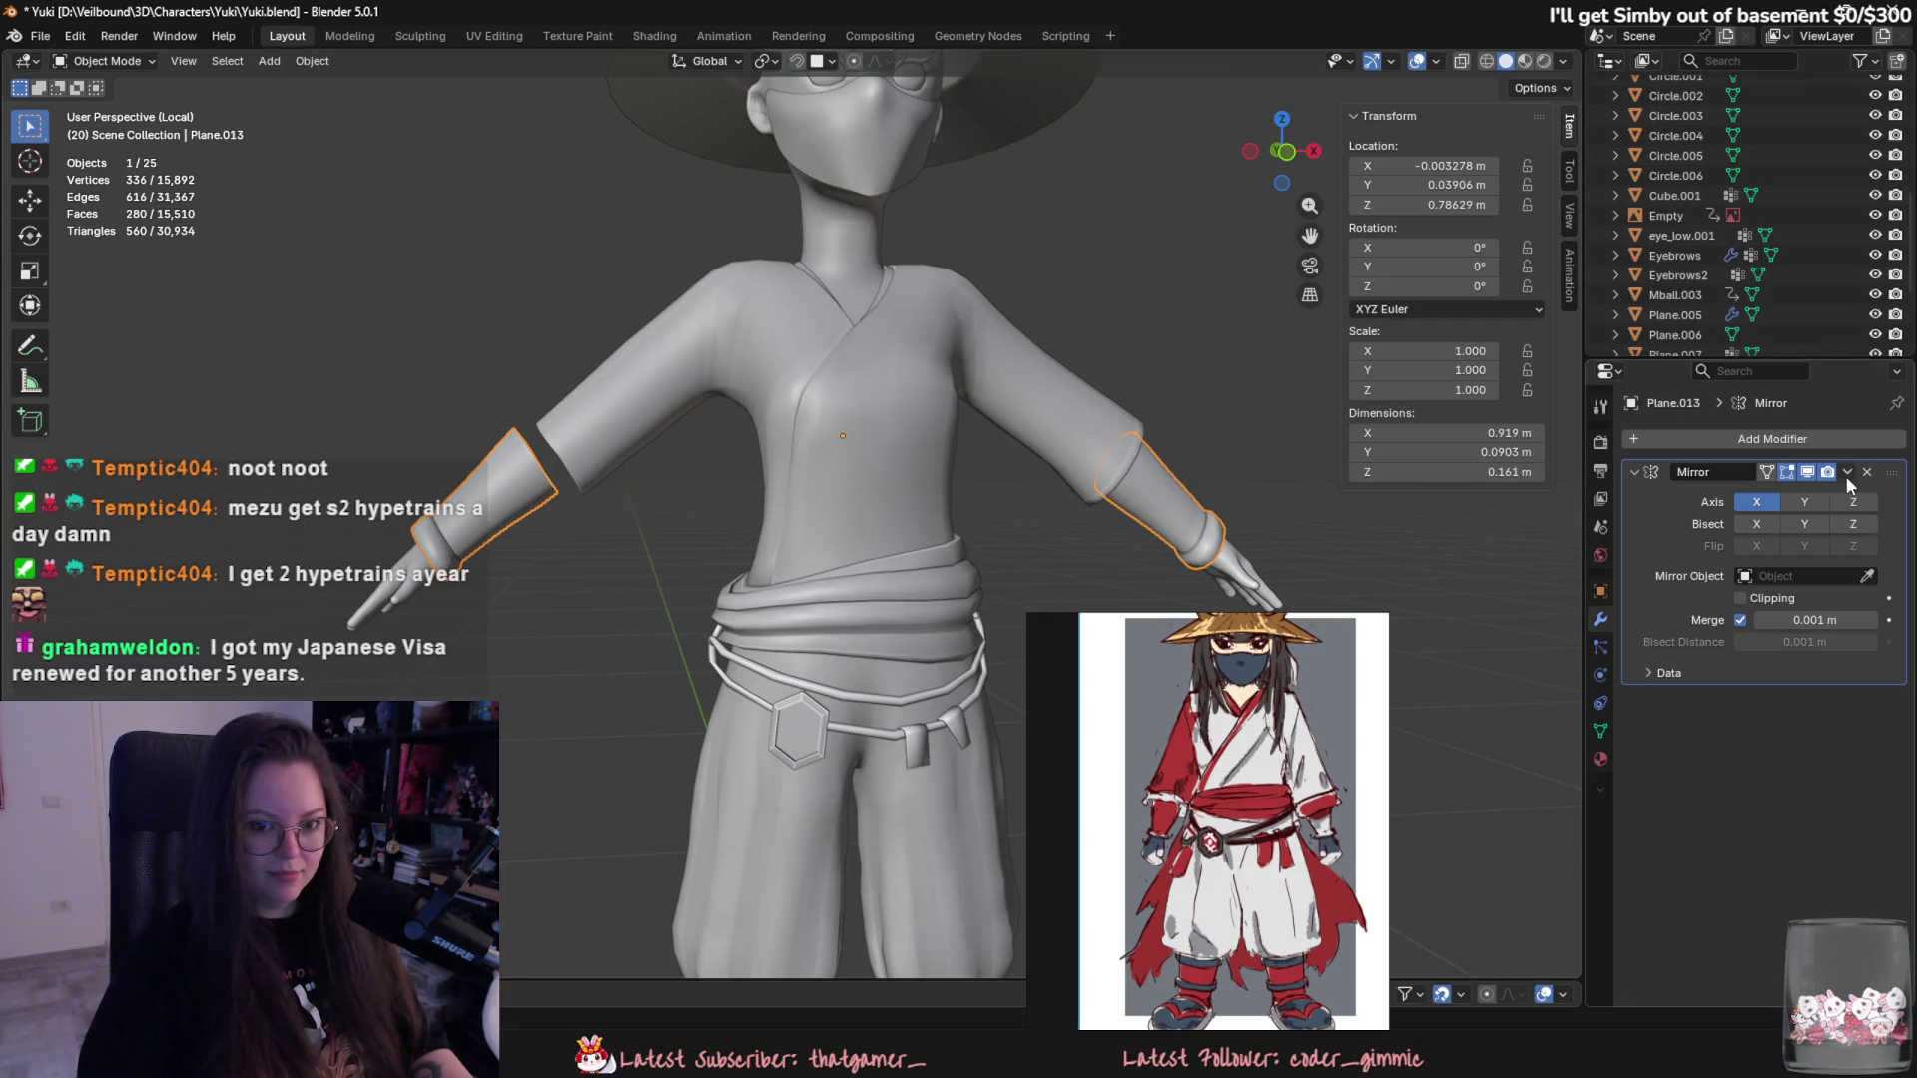
pyautogui.click(1845, 474)
pyautogui.click(1838, 494)
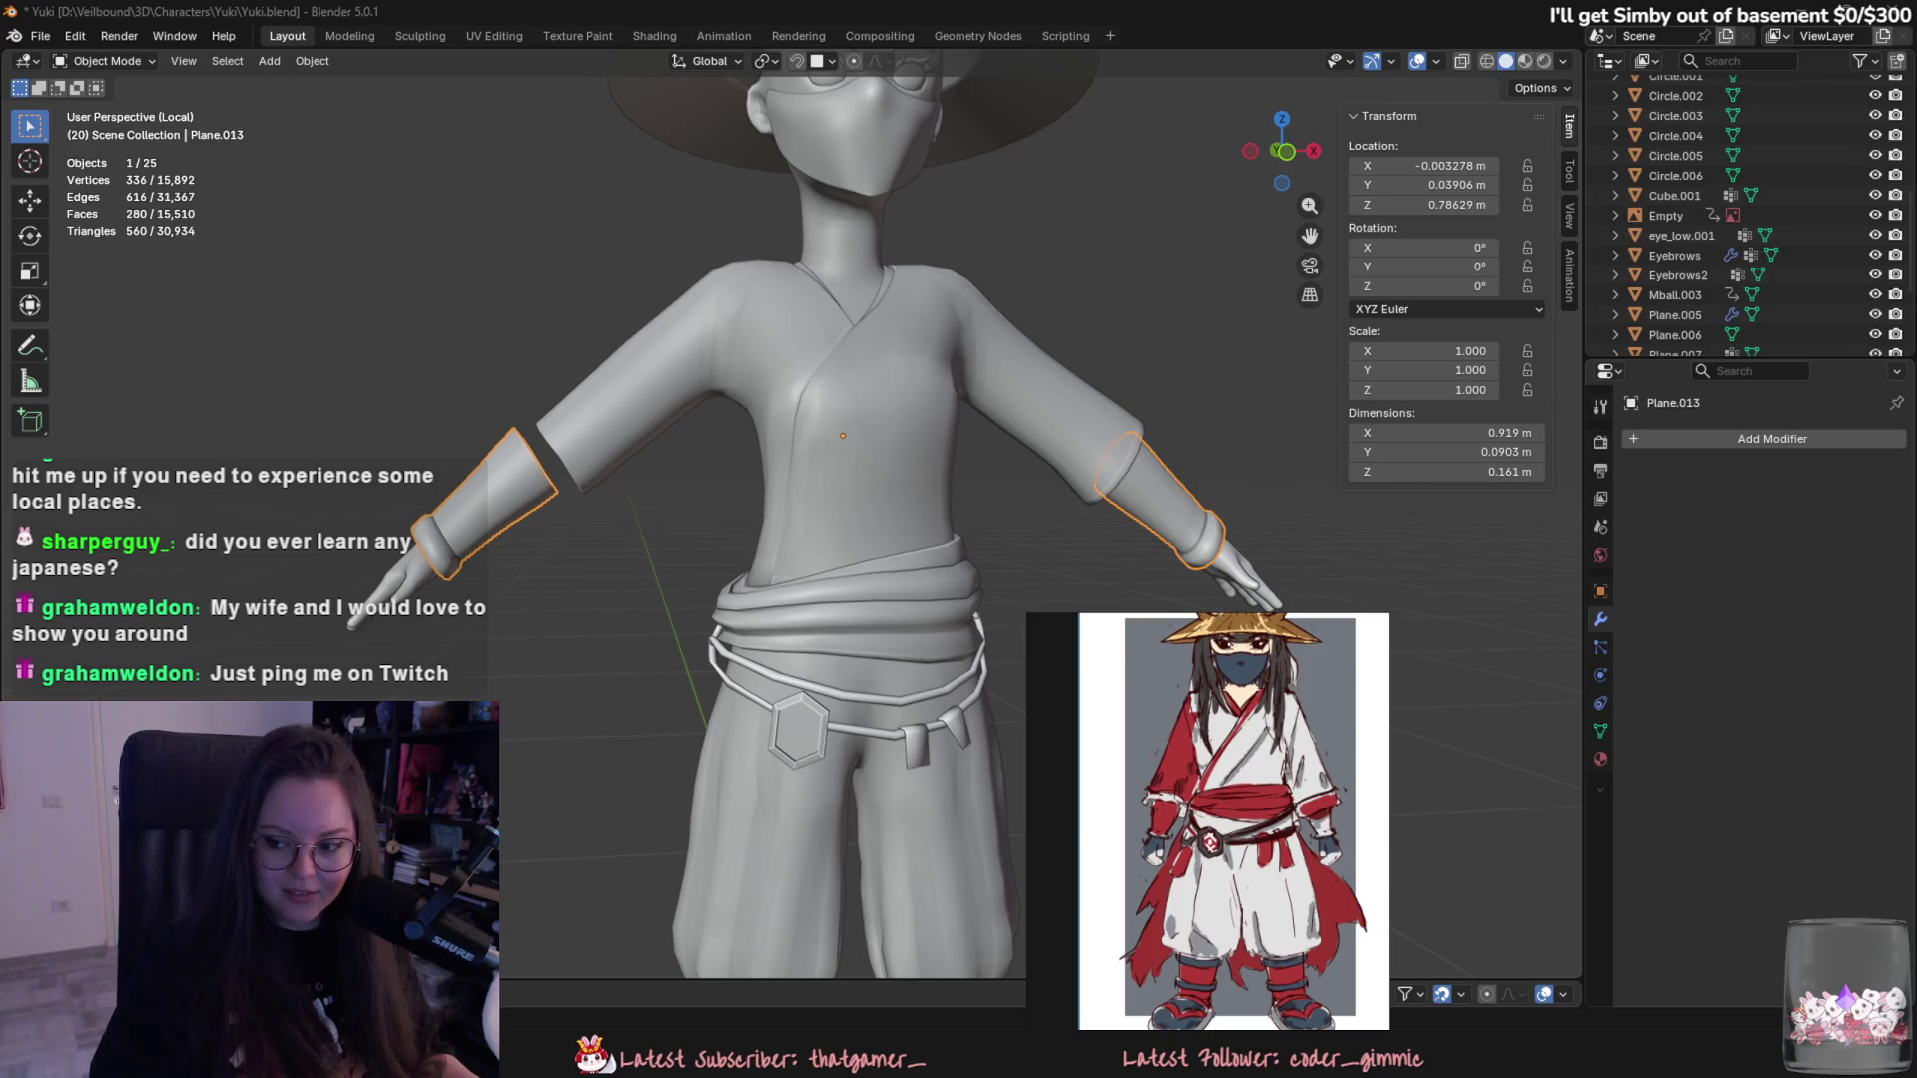
pyautogui.scroll(3, 701, 499)
# - Select the cuffs with kimono top Plane.006 active, join them into one object, and enter Edit Mode
pyautogui.moveTo(701, 500)
pyautogui.mouseDown(button='middle')
pyautogui.moveTo(837, 540)
pyautogui.moveTo(732, 550)
pyautogui.moveTo(1107, 583)
pyautogui.mouseUp(button='middle')
pyautogui.click(834, 504)
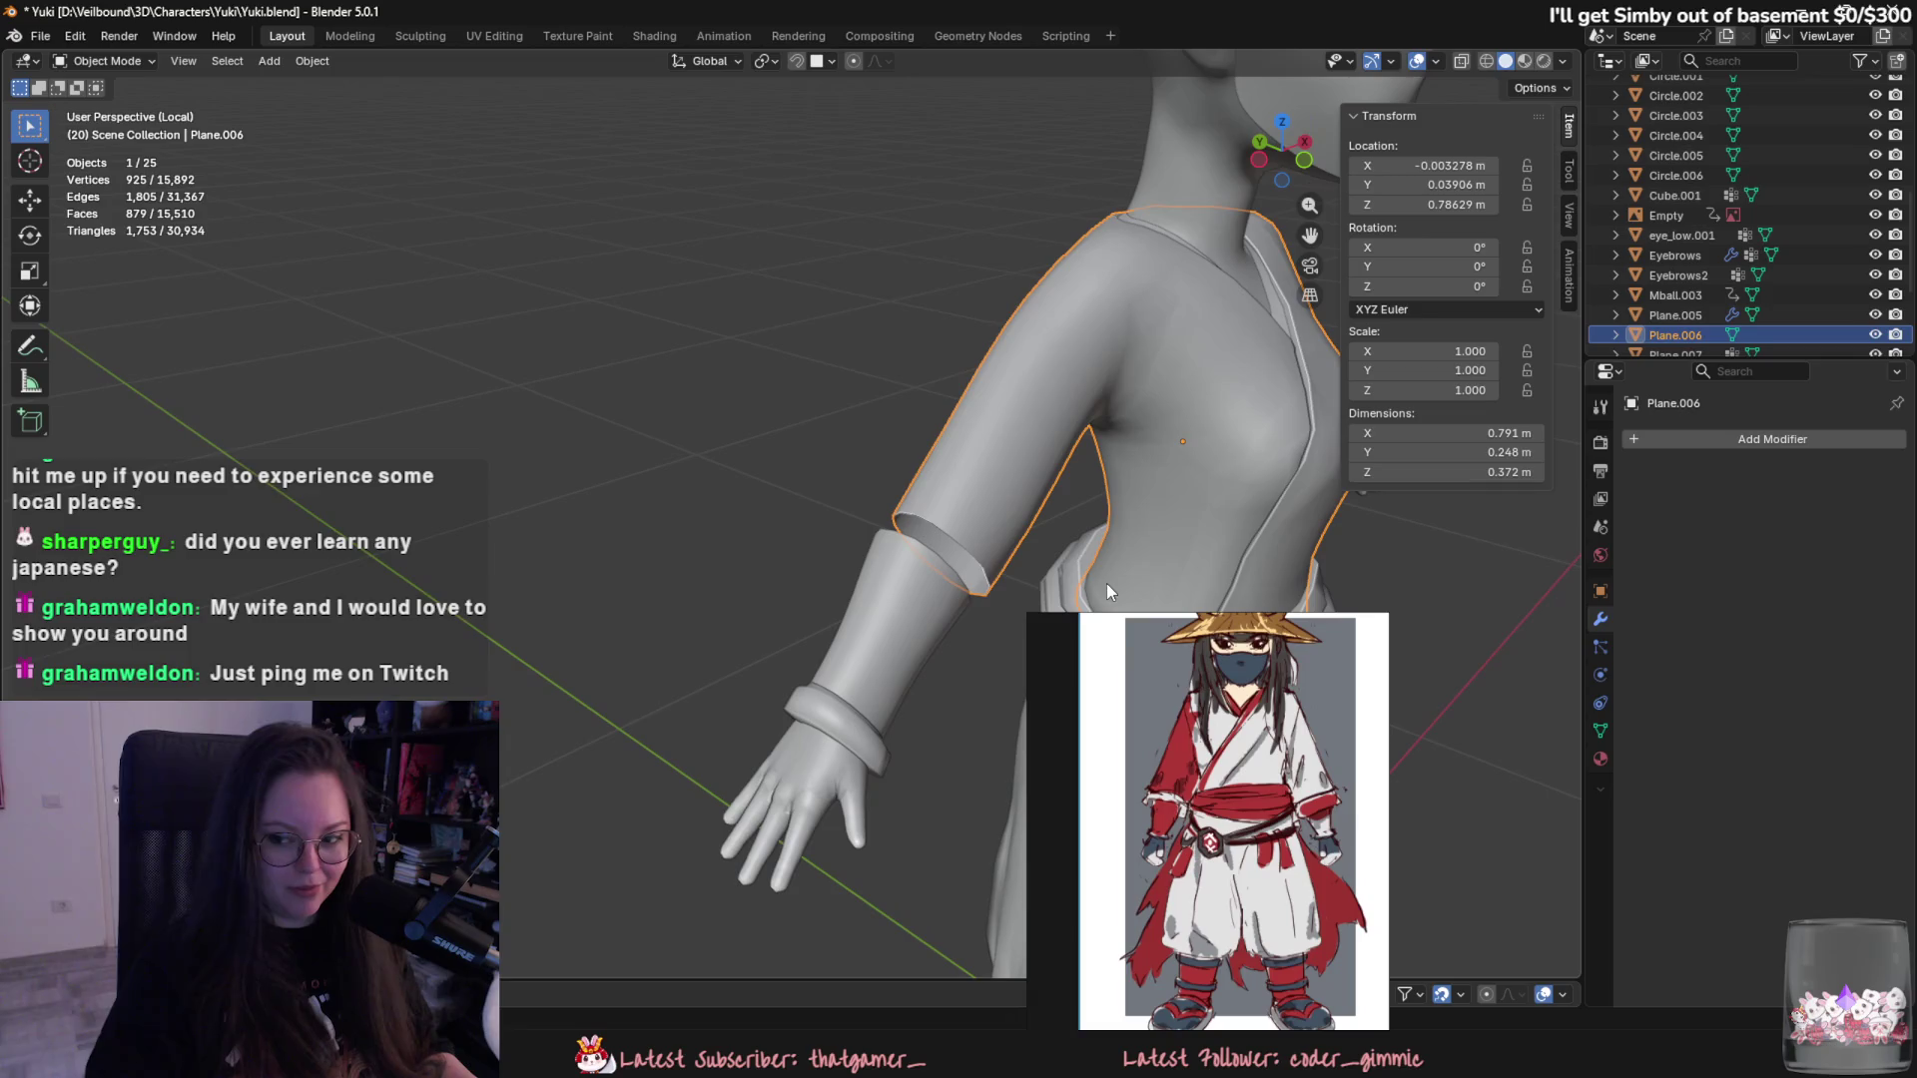
pyautogui.scroll(-3, 1104, 576)
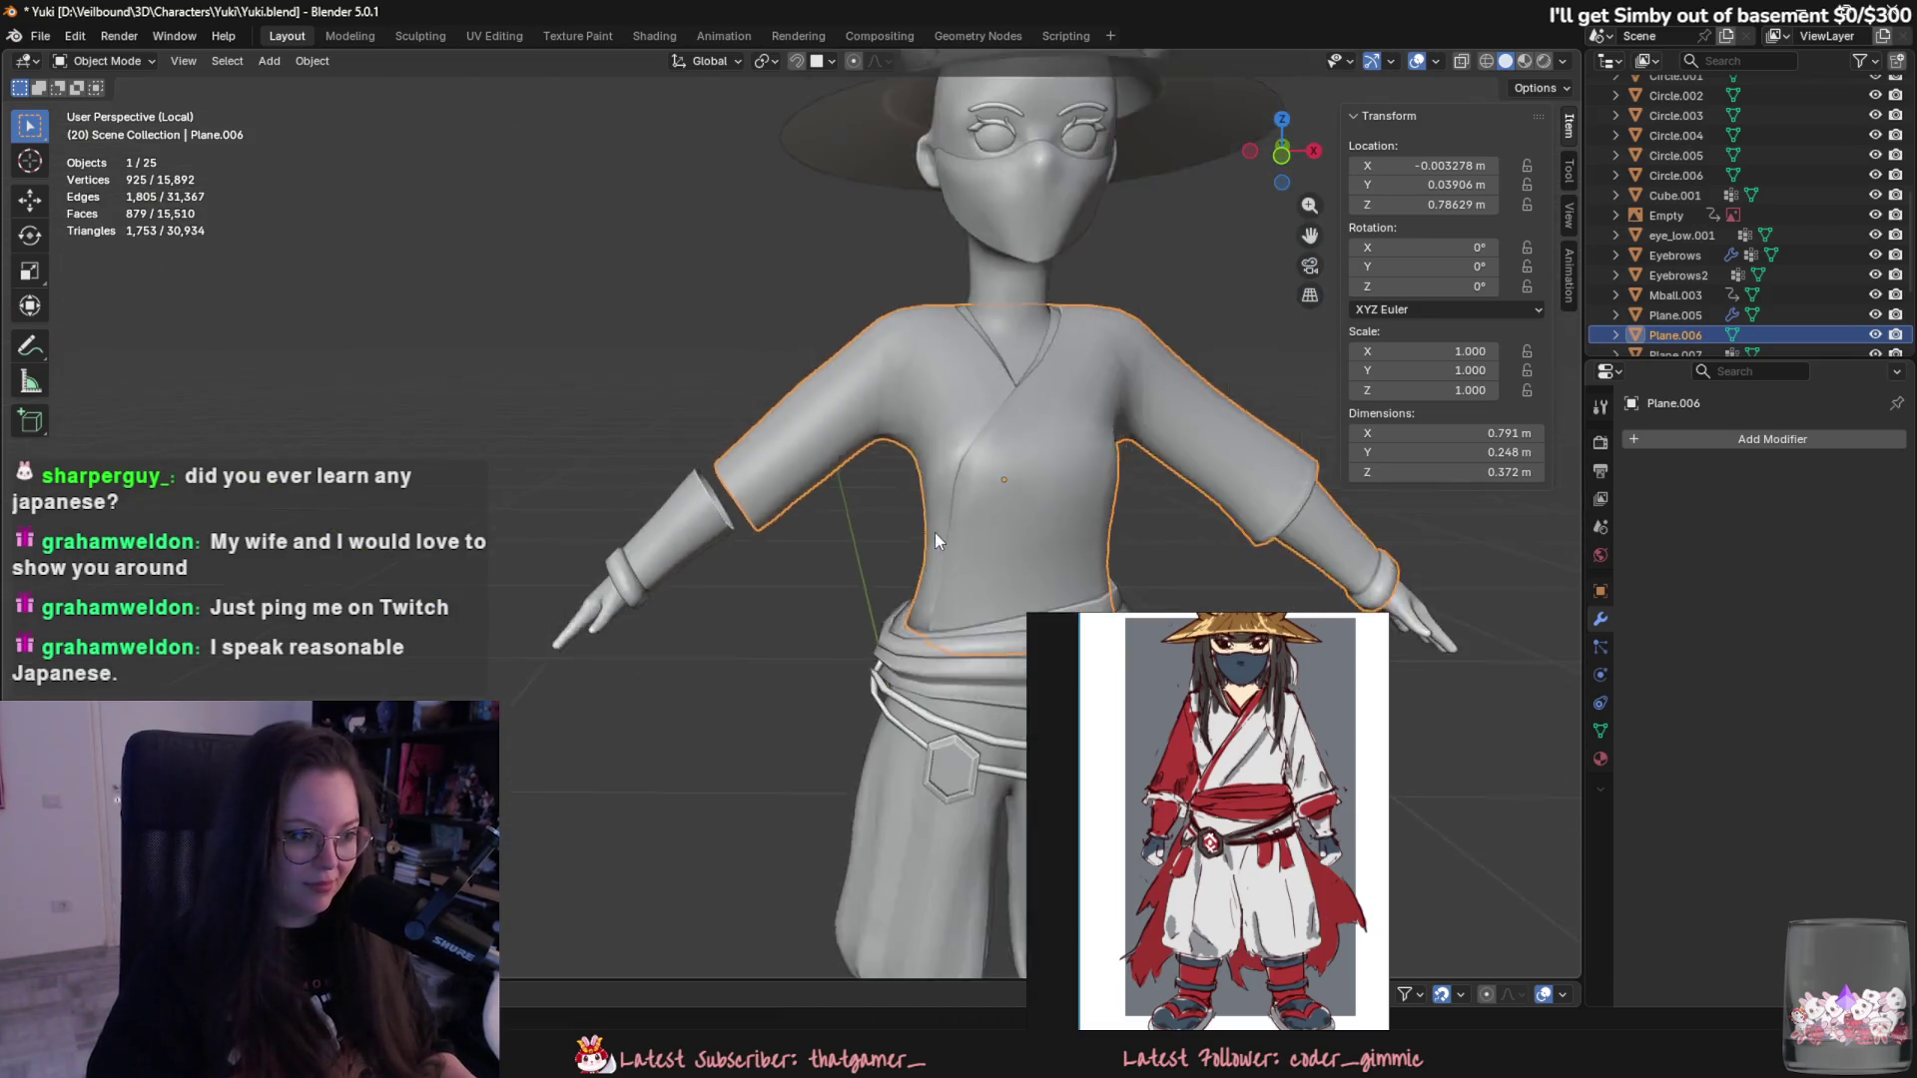
pyautogui.moveTo(999, 550); pyautogui.dragTo(751, 534, button='middle')
pyautogui.keyDown('shift'); pyautogui.click(766, 562); pyautogui.keyUp('shift')
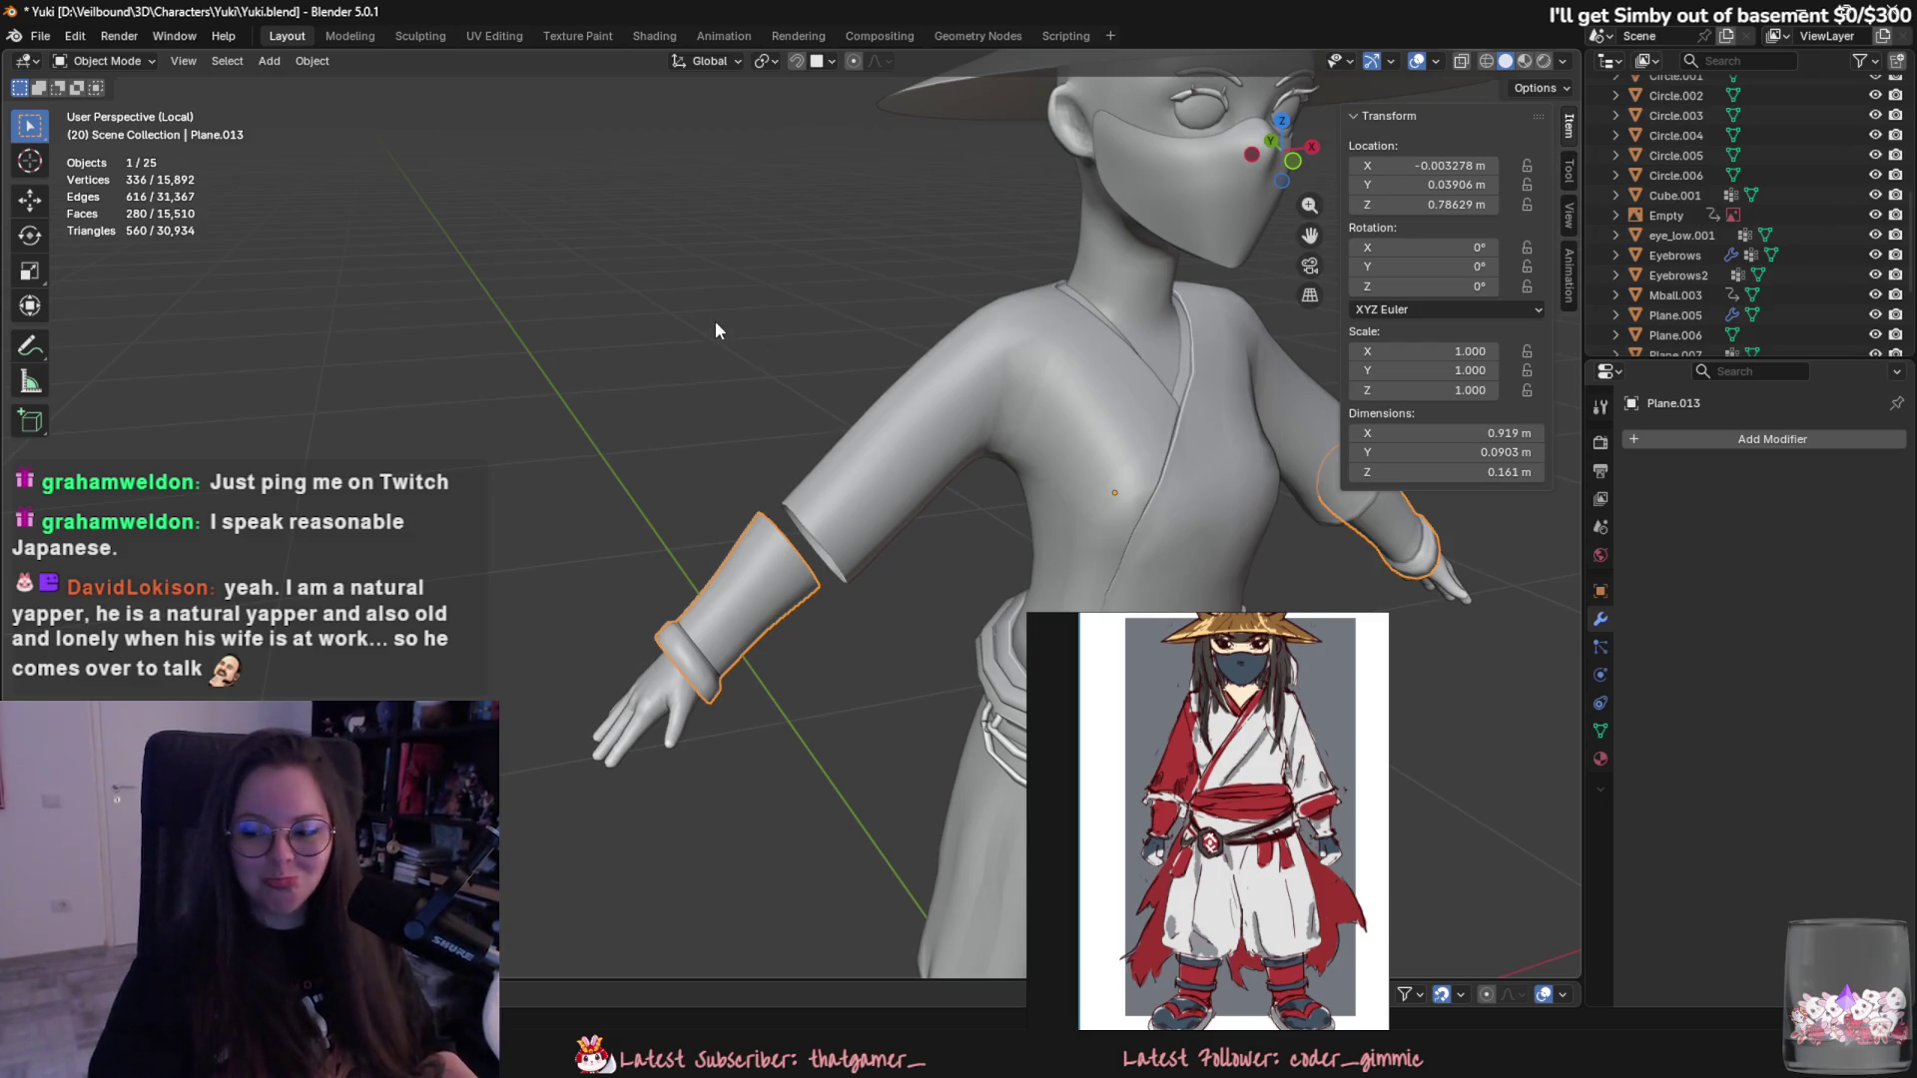
pyautogui.moveTo(786, 411)
pyautogui.mouseDown(button='middle')
pyautogui.moveTo(688, 474)
pyautogui.moveTo(798, 468)
pyautogui.mouseUp(button='middle')
pyautogui.click(820, 474)
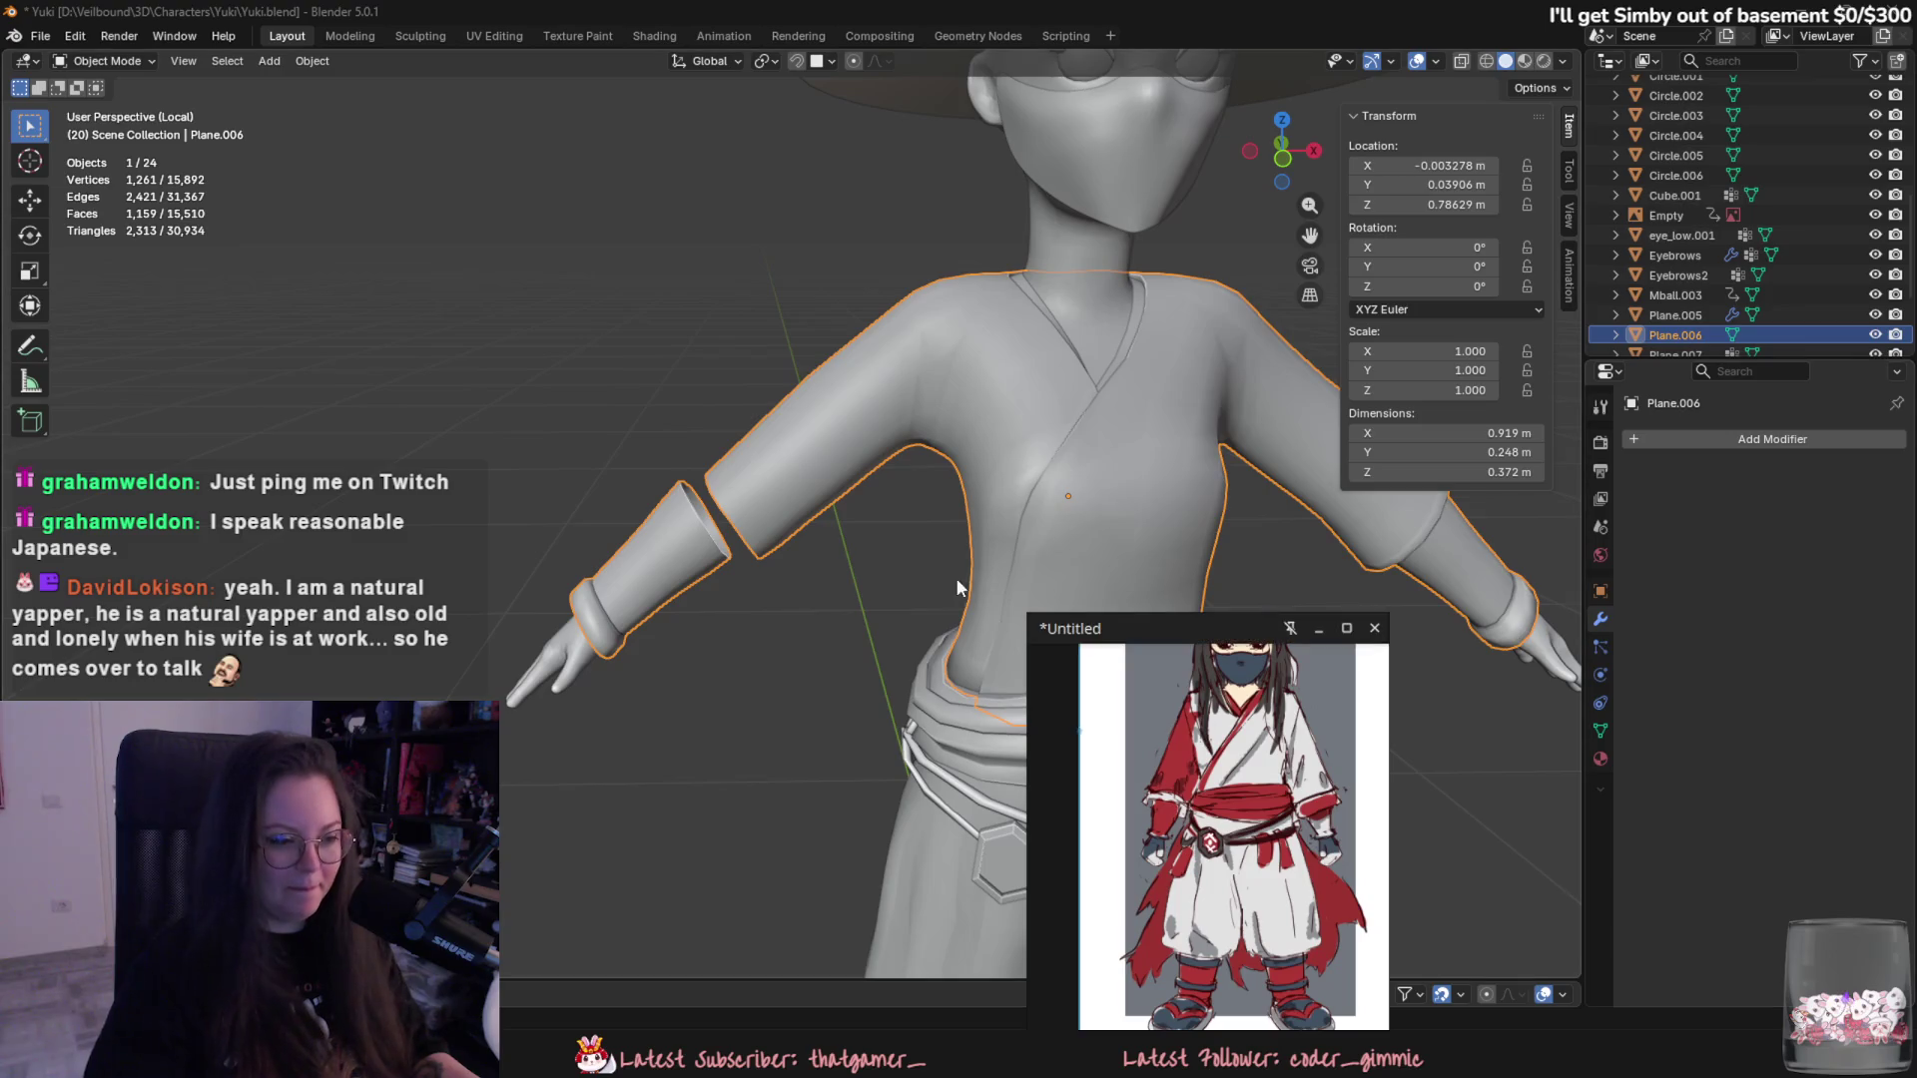
pyautogui.moveTo(1048, 674); pyautogui.dragTo(1139, 659, button='middle')
pyautogui.moveTo(1122, 659); pyautogui.dragTo(1638, 580)
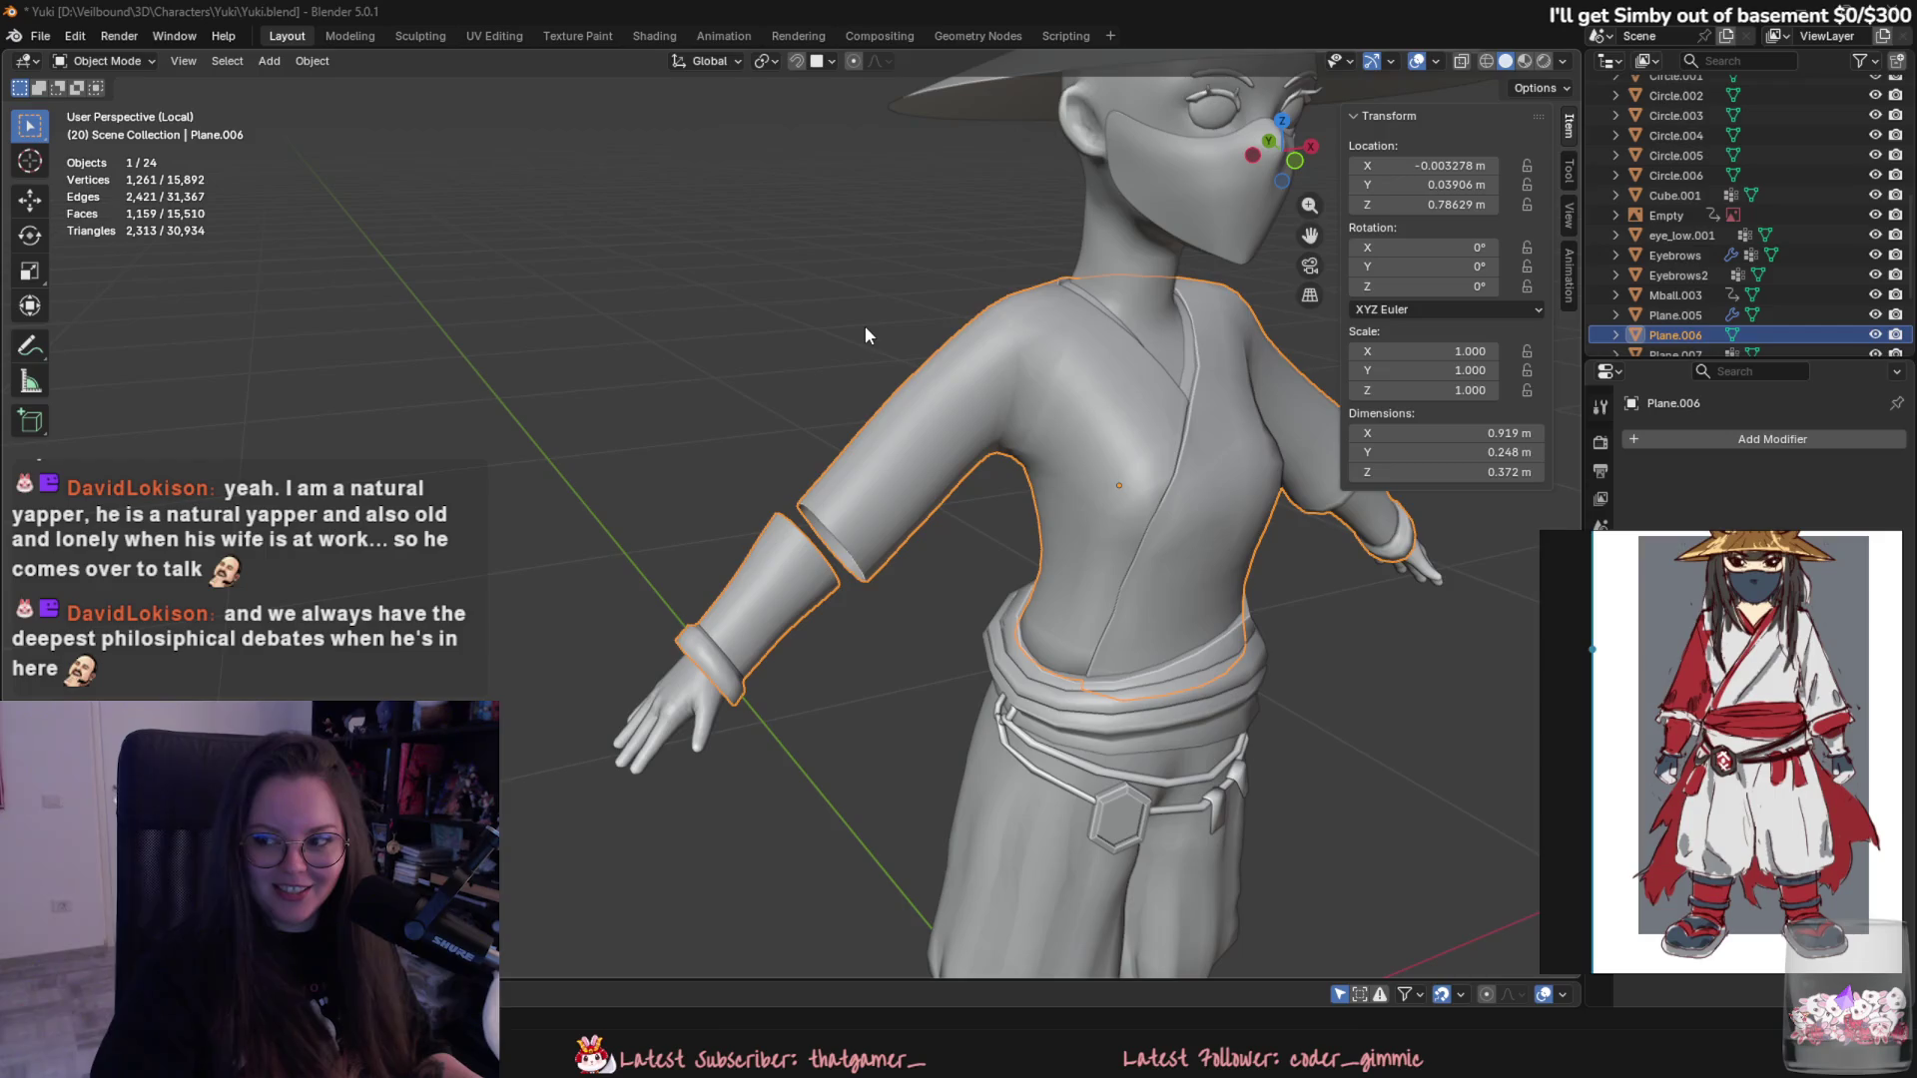
pyautogui.scroll(3, 837, 523)
pyautogui.press('Tab')
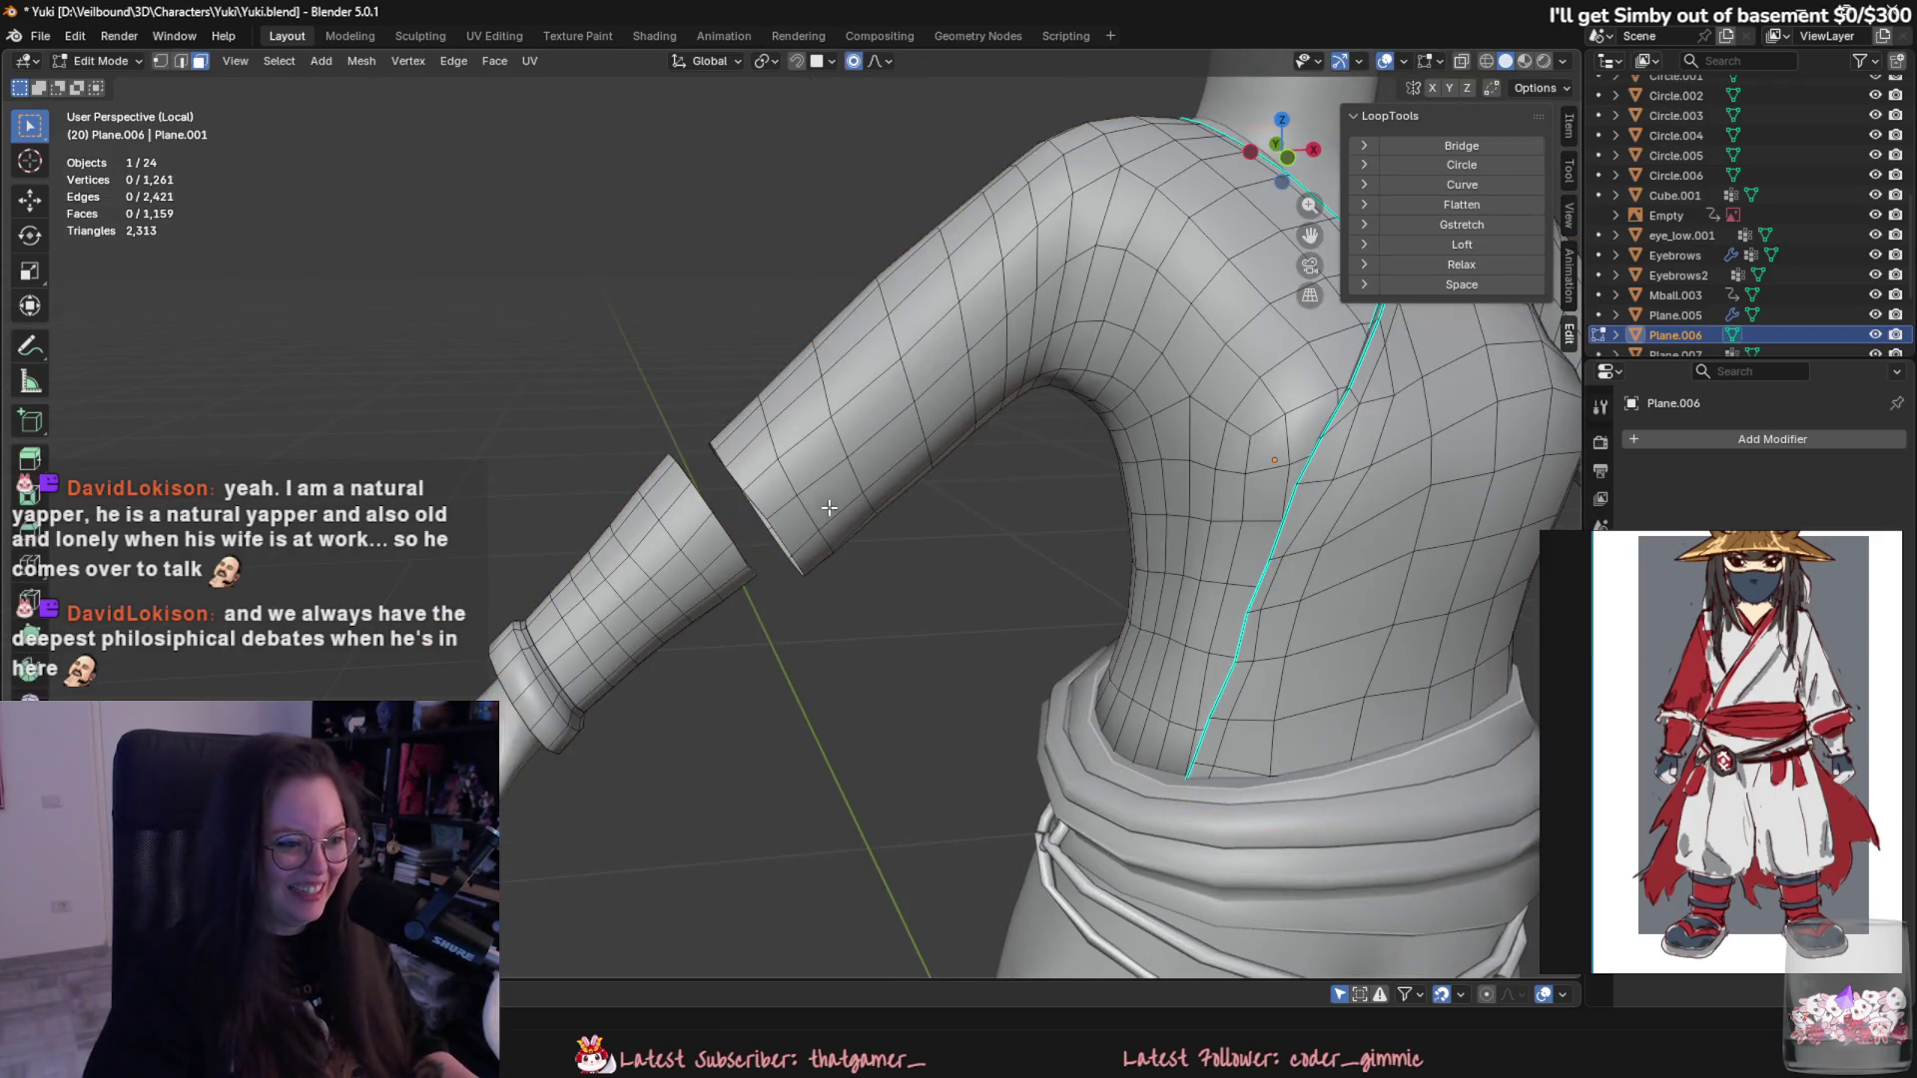
# - Bridge the edge loops across the sleeve cut to close the gap, then return to Sculpt Mode
pyautogui.press('2')
pyautogui.keyDown('alt'); pyautogui.click(729, 480); pyautogui.keyUp('alt')
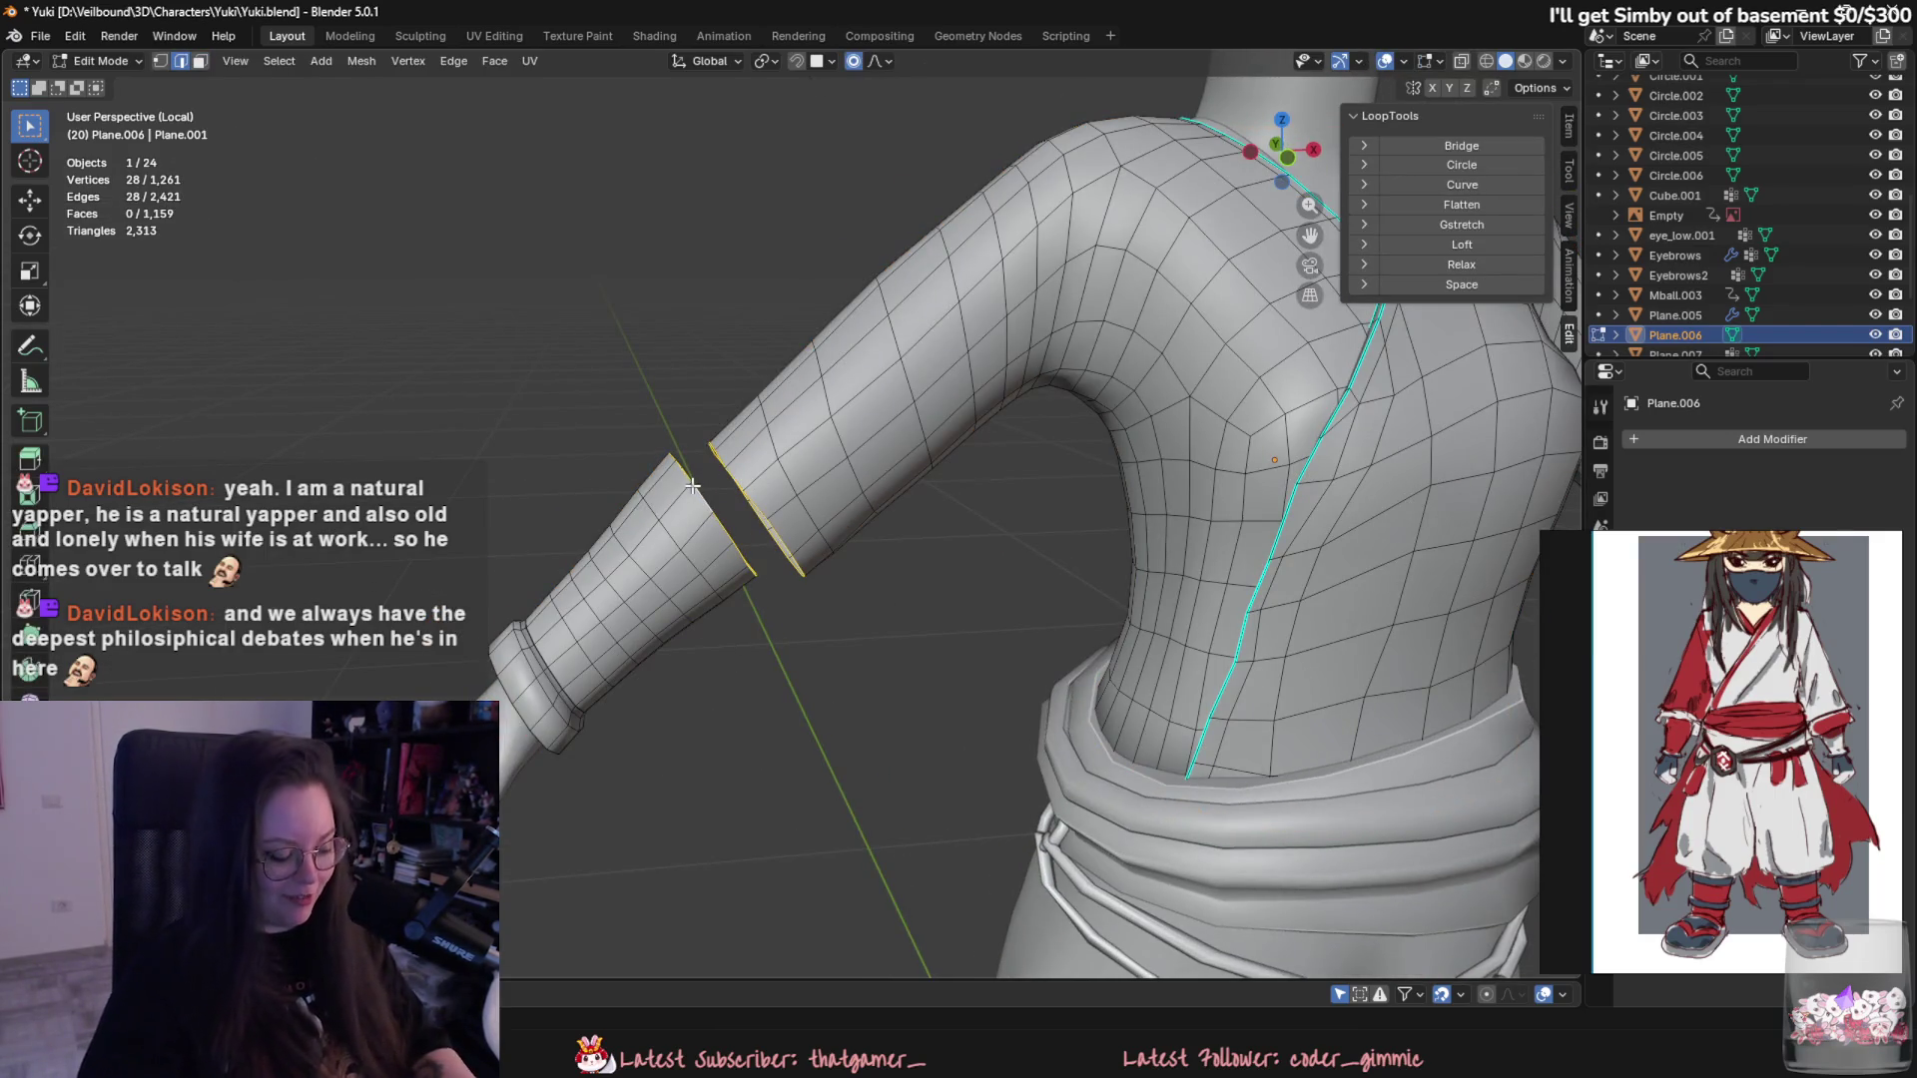
pyautogui.press('f')
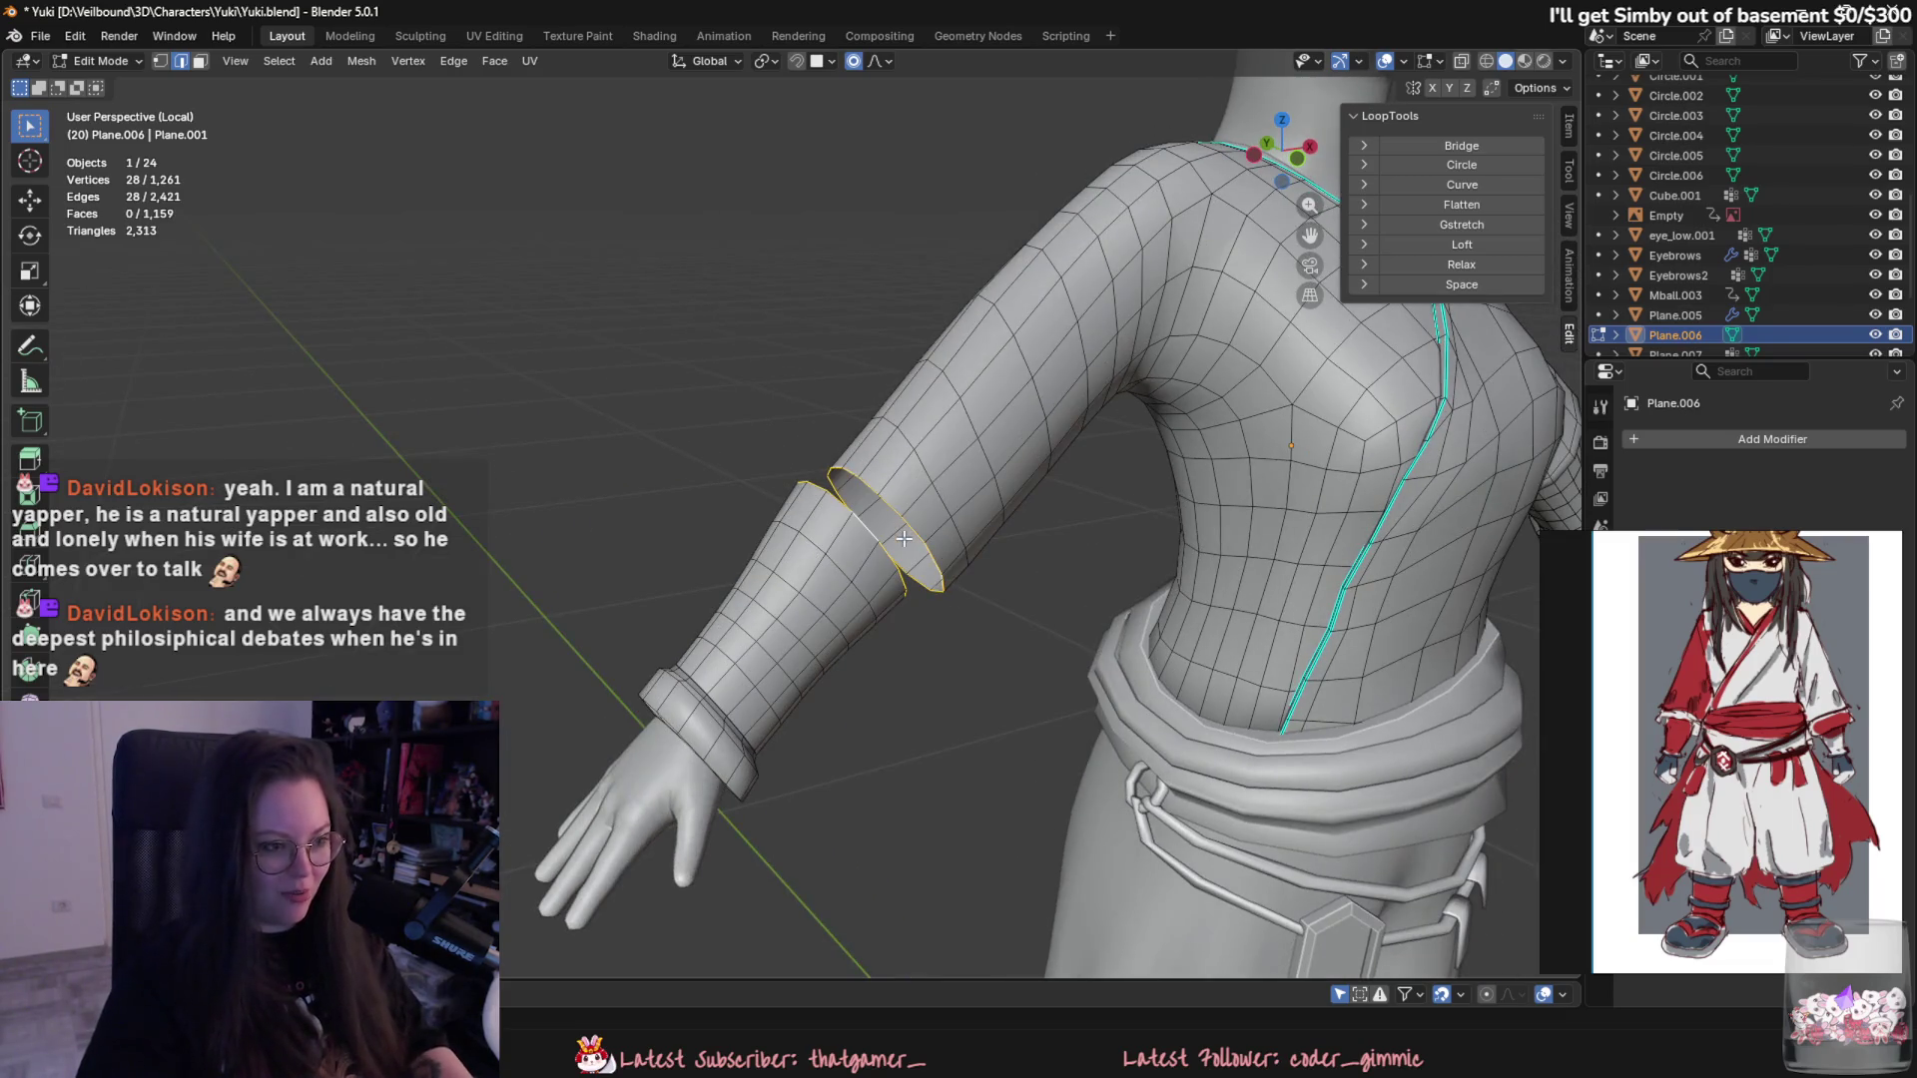
pyautogui.rightClick(904, 537)
pyautogui.press('Tab')
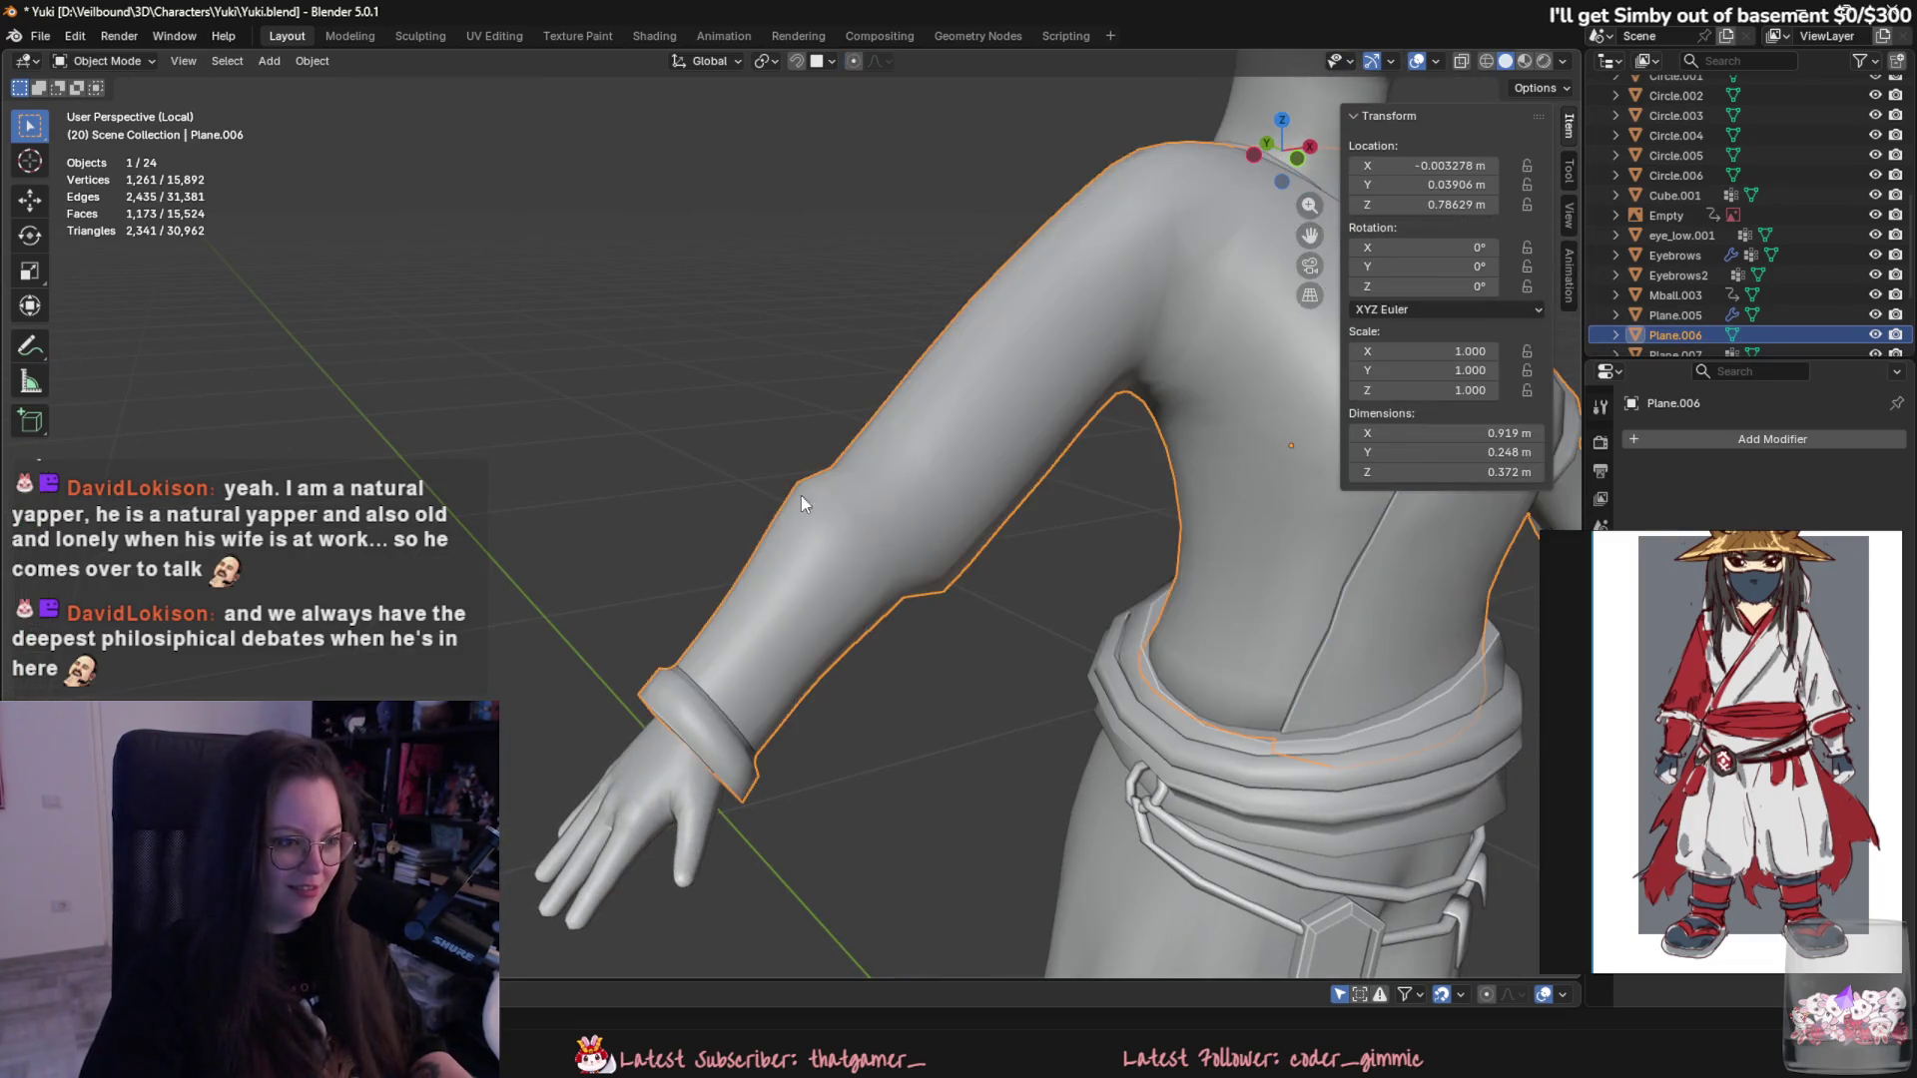
pyautogui.click(105, 128)
pyautogui.moveTo(450, 345); pyautogui.dragTo(744, 539, button='middle')
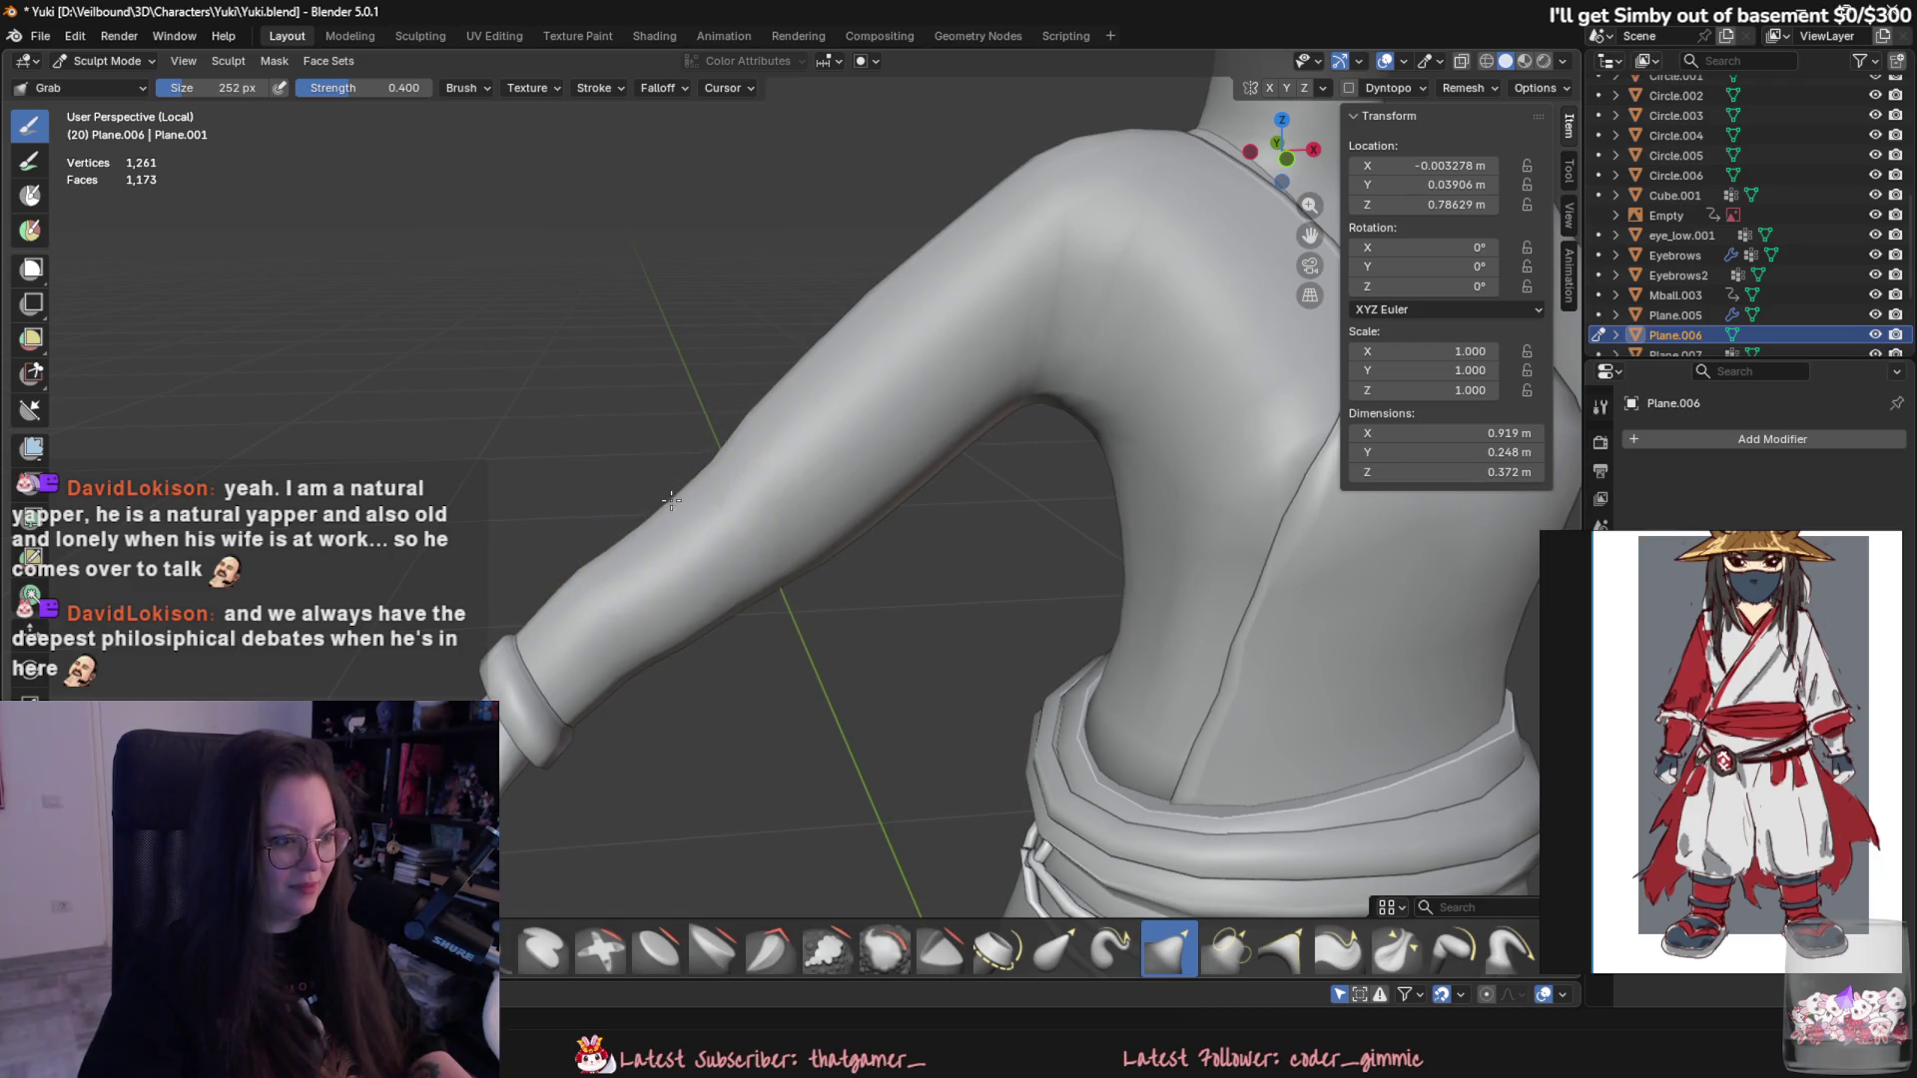
pyautogui.press('KP_1')
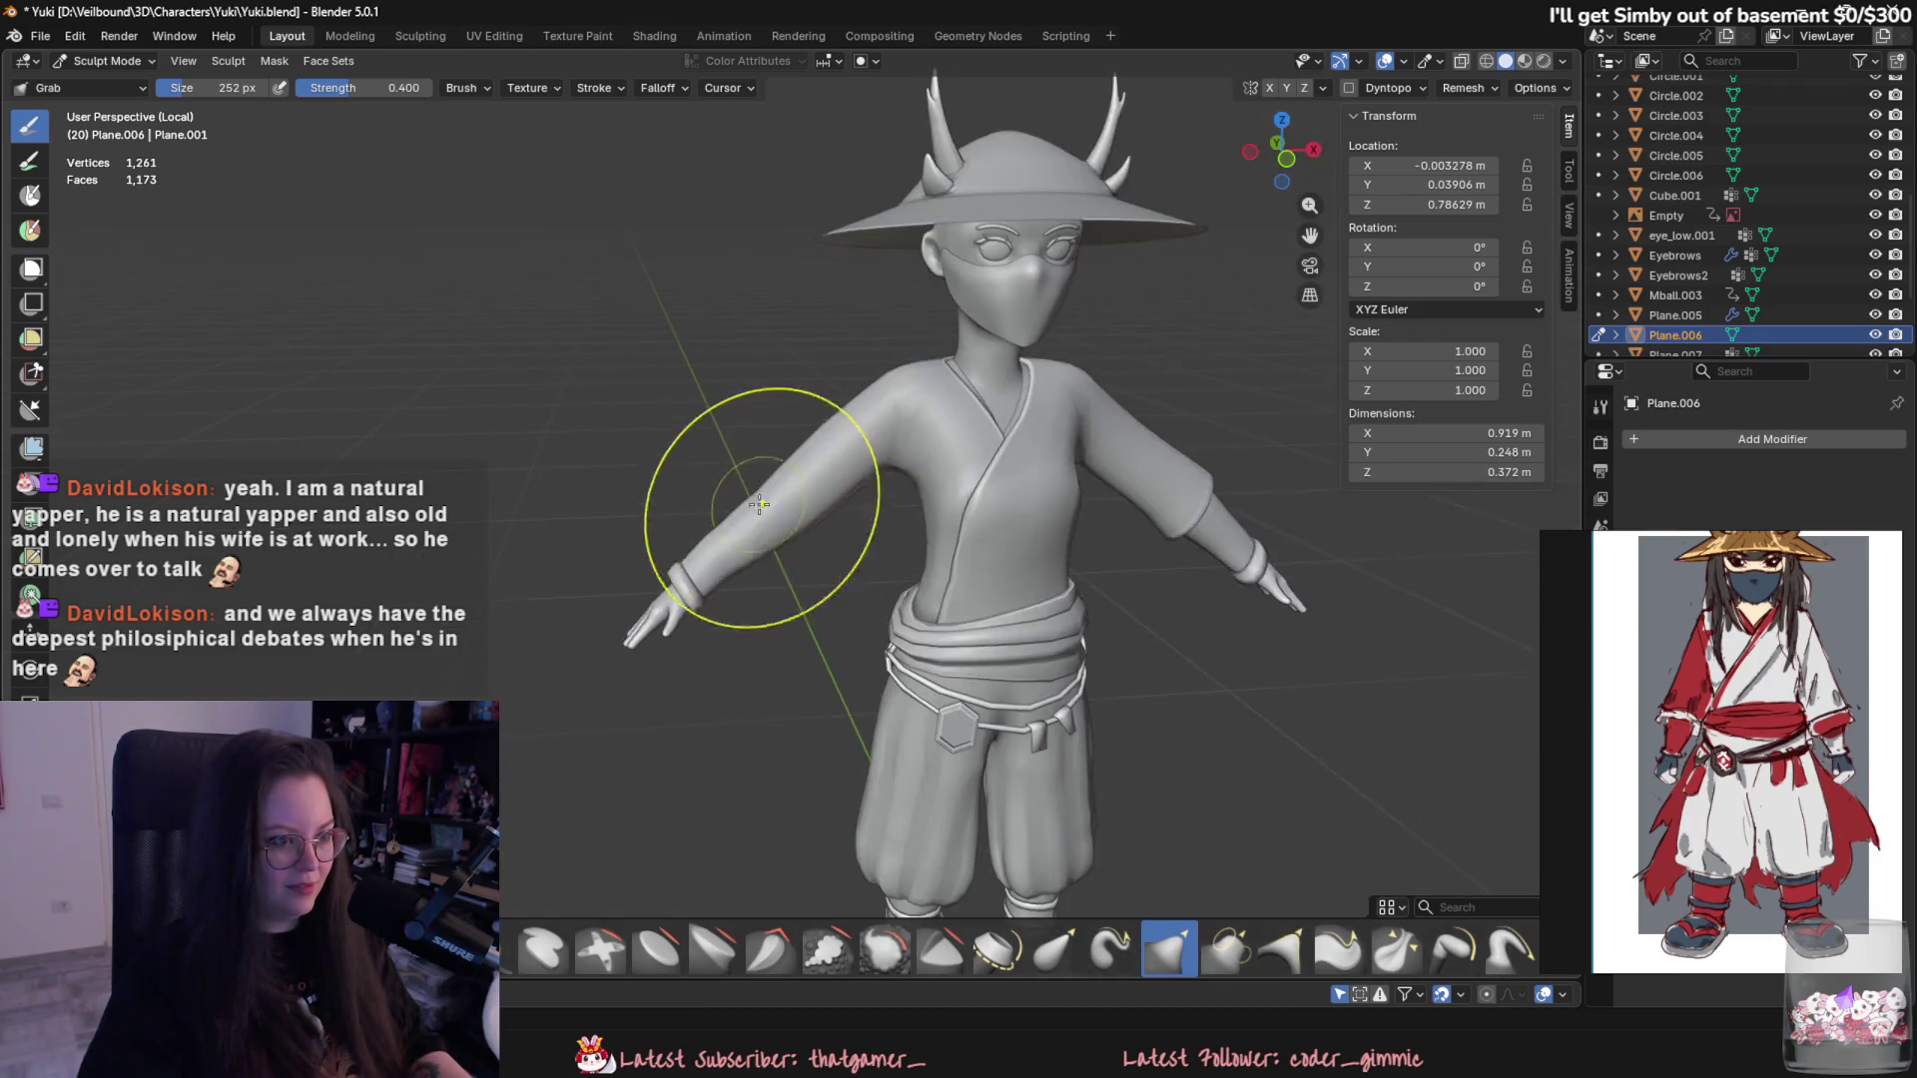
pyautogui.scroll(-3, 779, 509)
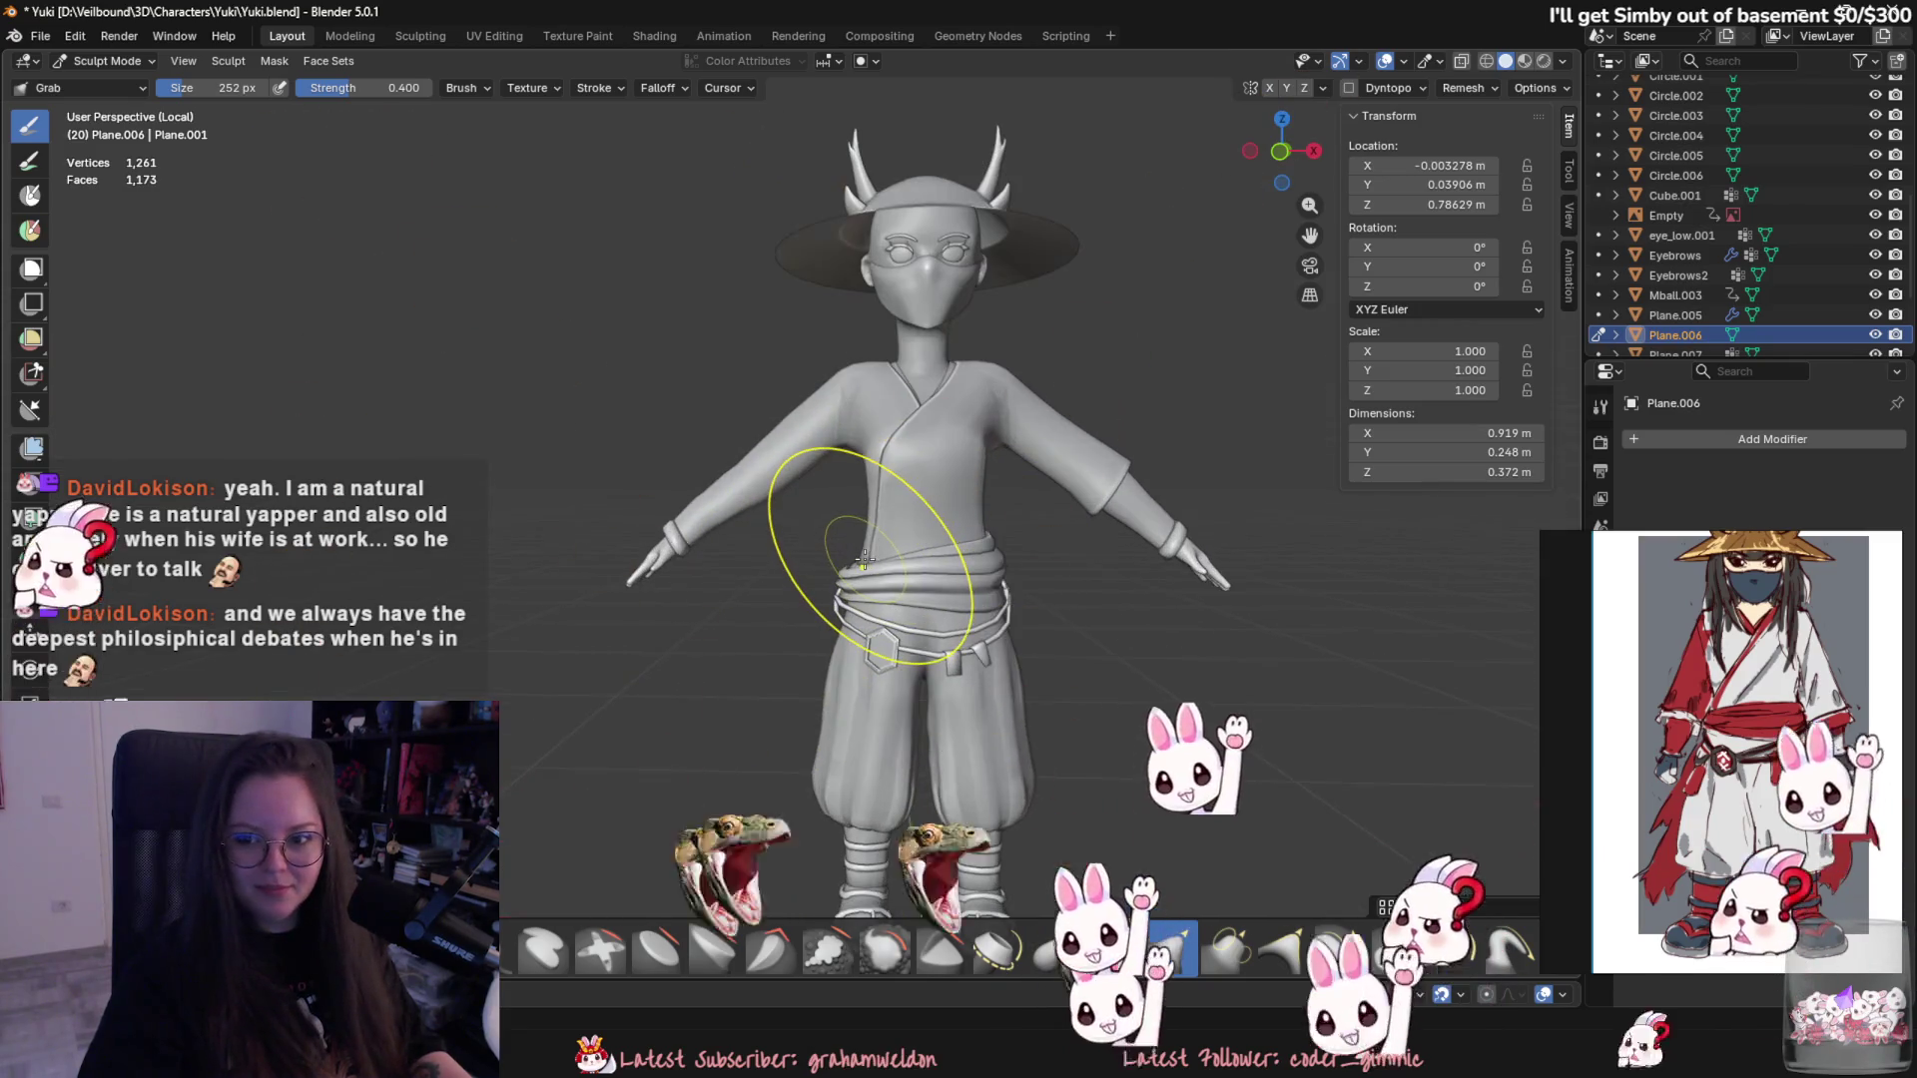
pyautogui.scroll(2, 868, 562)
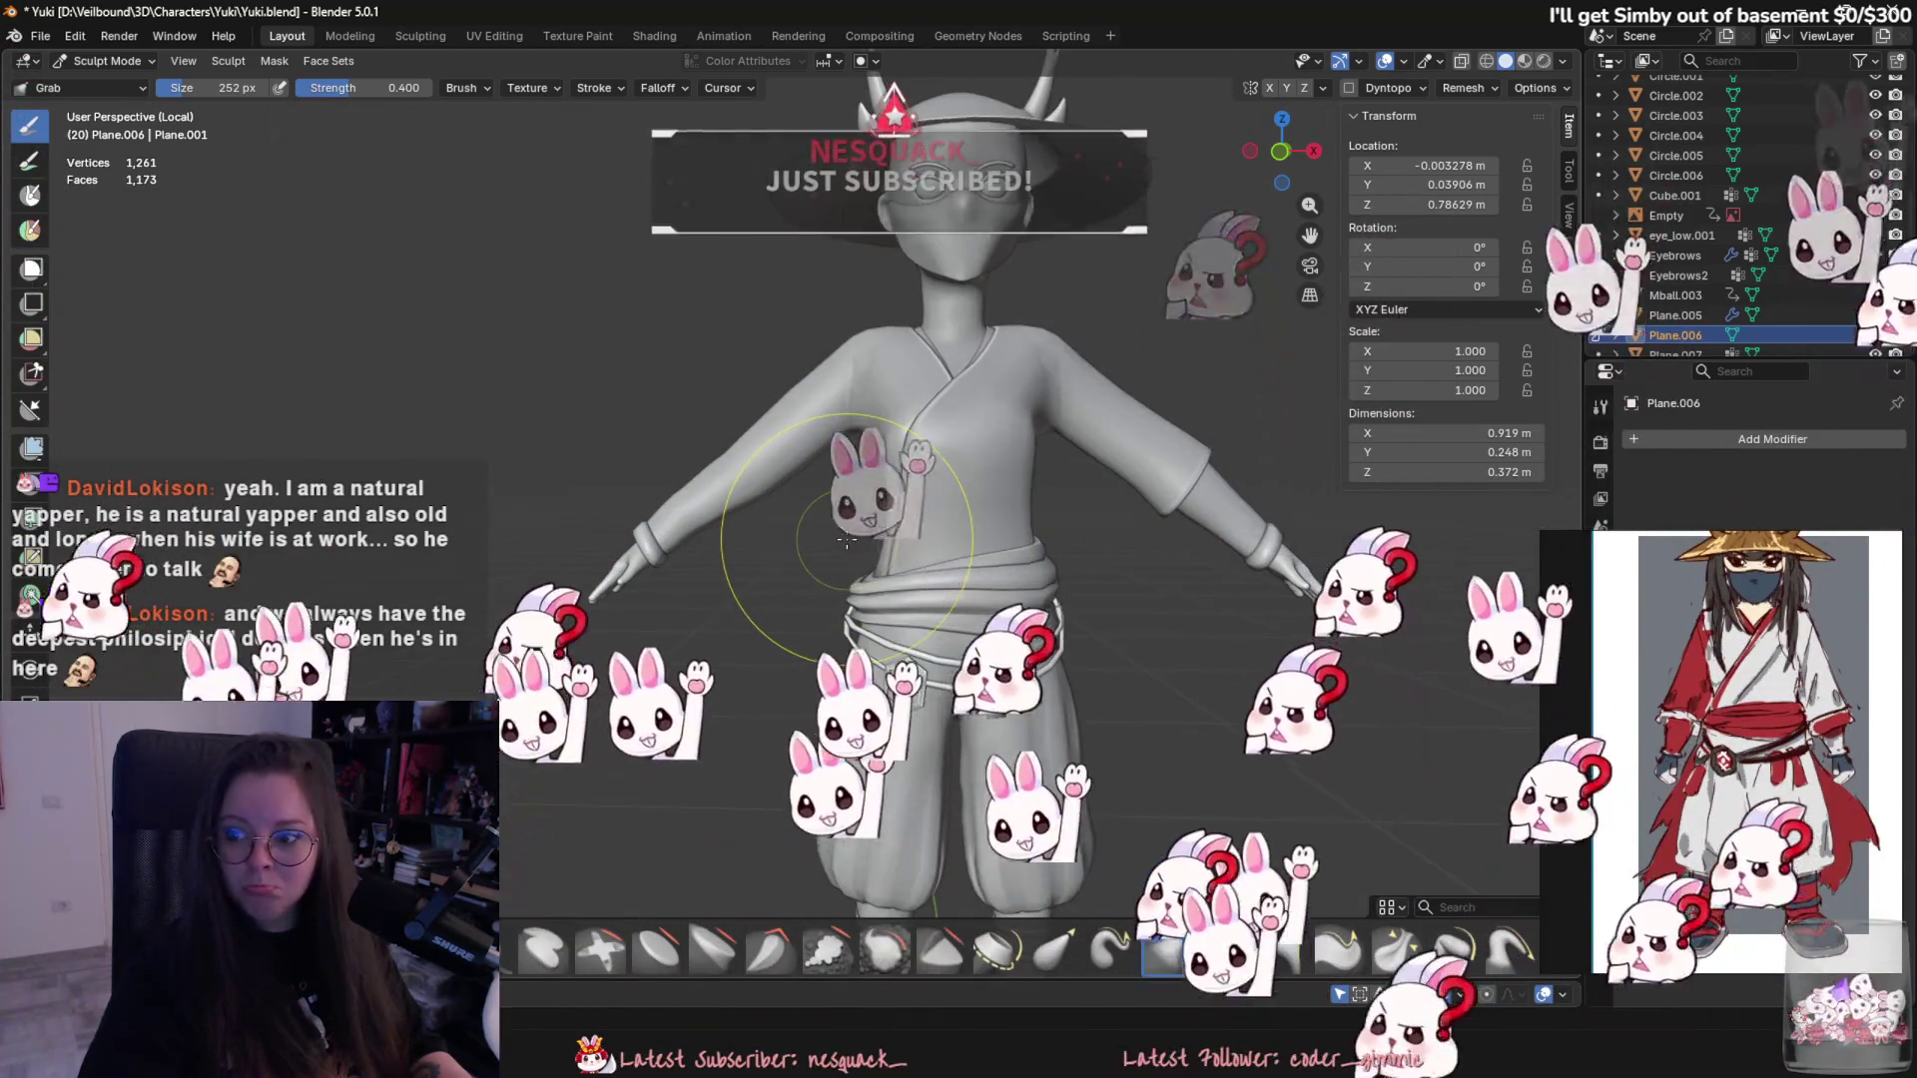
pyautogui.scroll(1, 847, 554)
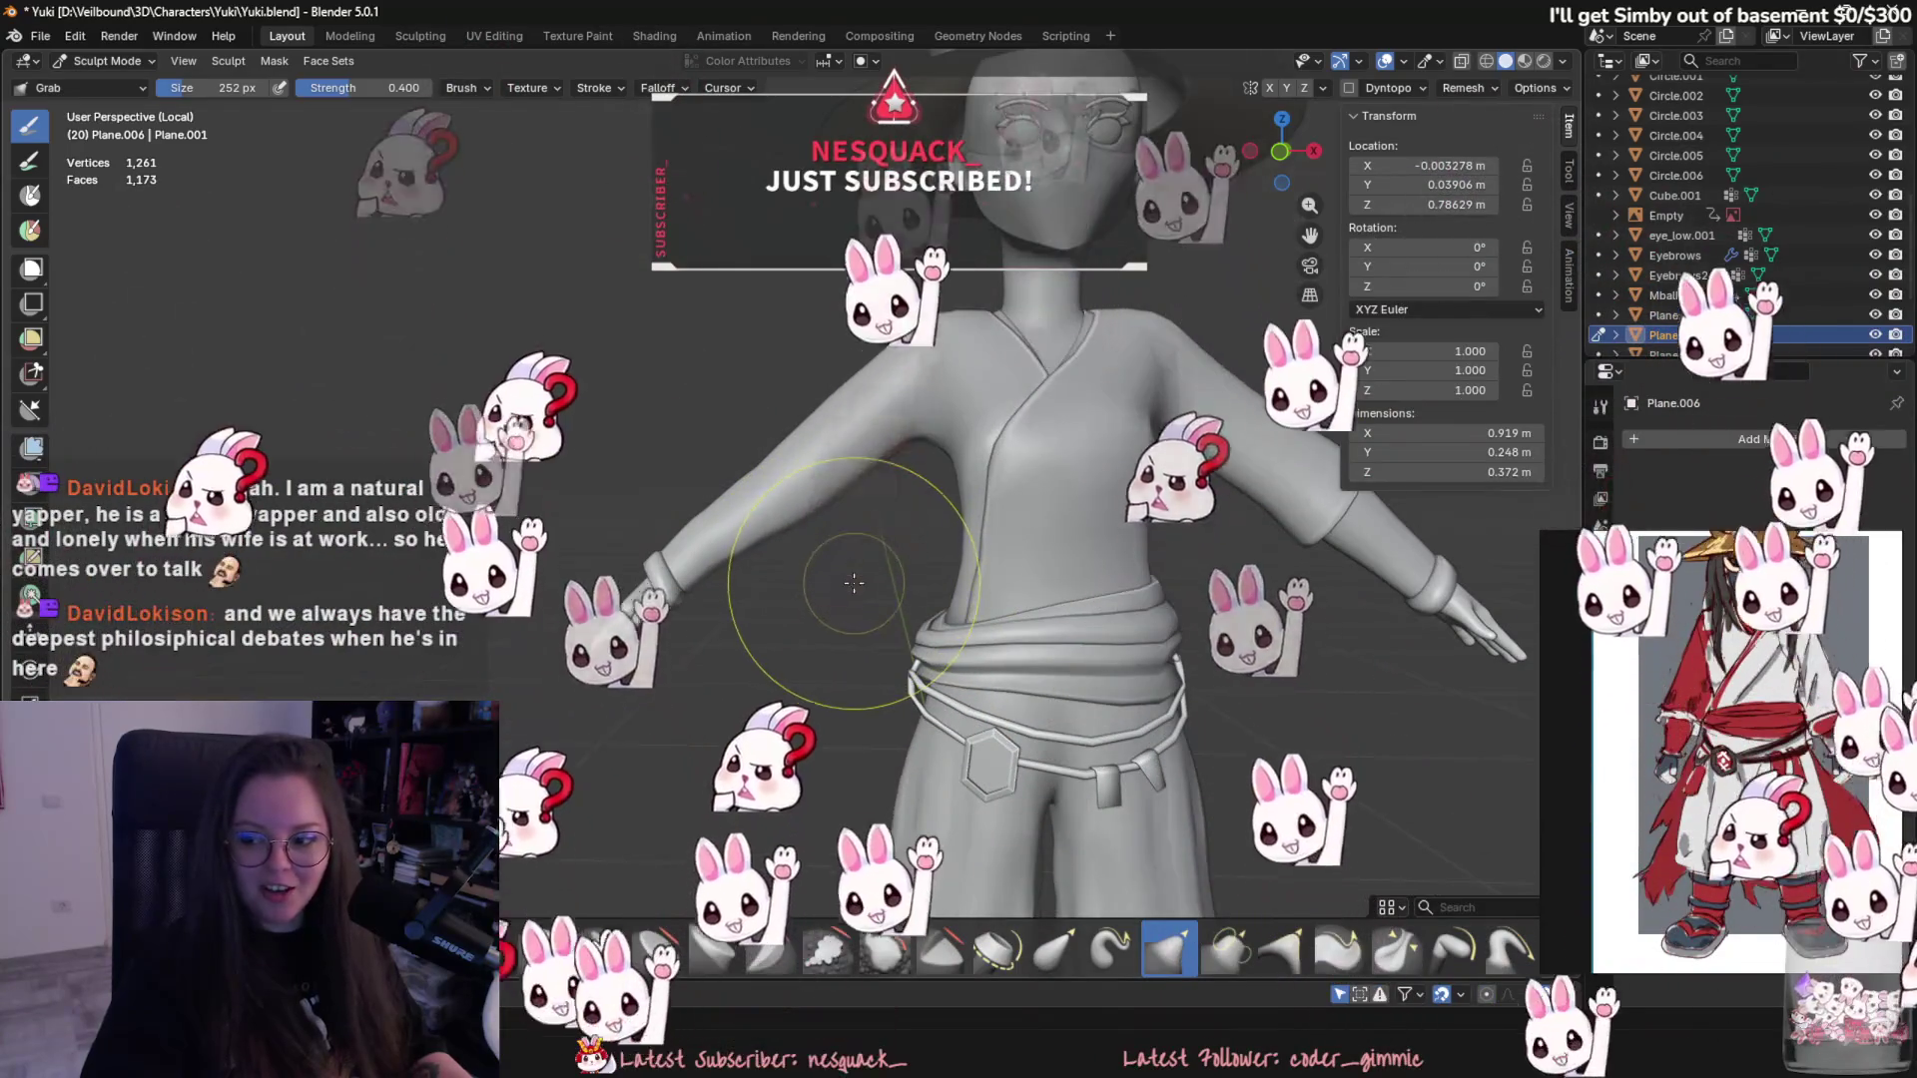
pyautogui.moveTo(834, 599)
pyautogui.mouseDown(button='middle')
pyautogui.moveTo(833, 471)
pyautogui.moveTo(879, 470)
pyautogui.mouseUp(button='middle')
pyautogui.scroll(2, 847, 514)
pyautogui.scroll(3, 770, 428)
pyautogui.scroll(-2, 749, 493)
pyautogui.moveTo(749, 493); pyautogui.dragTo(1005, 578, button='middle')
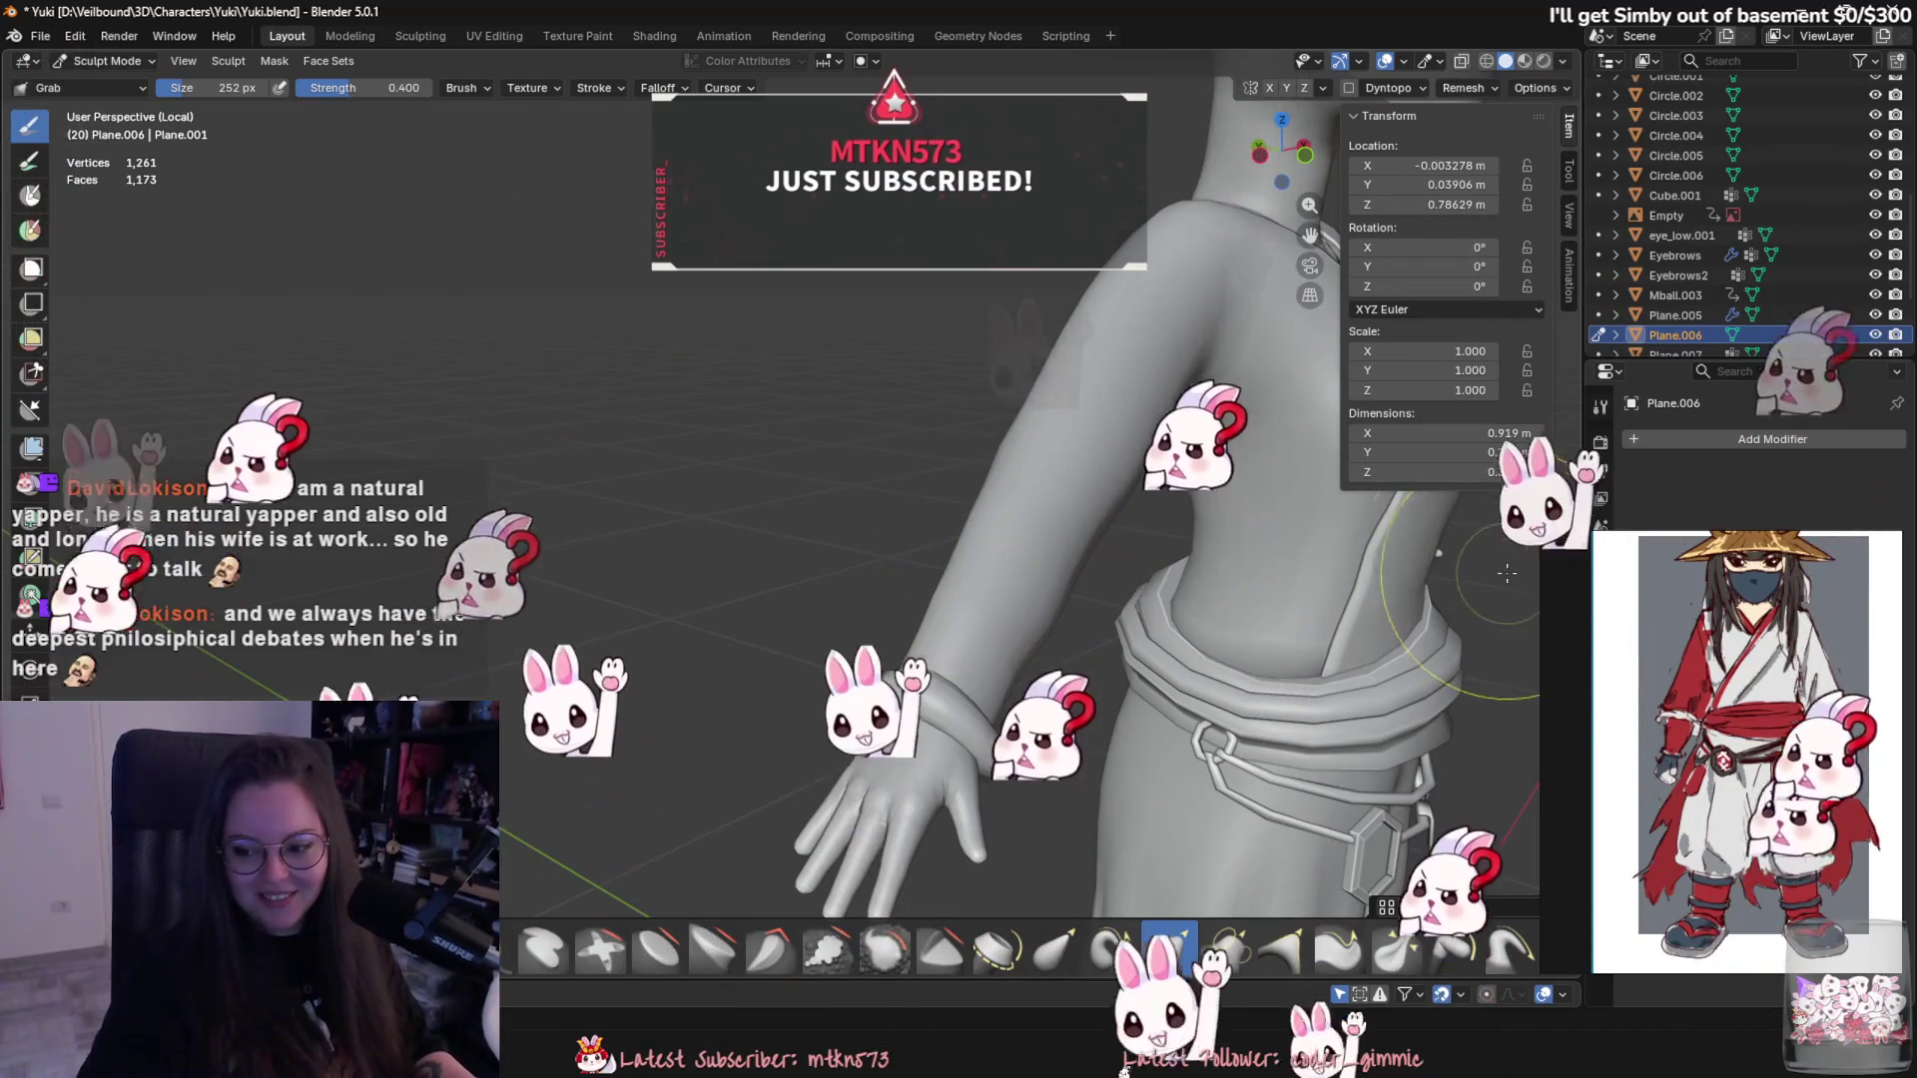
pyautogui.moveTo(741, 415); pyautogui.dragTo(1133, 430, button='middle')
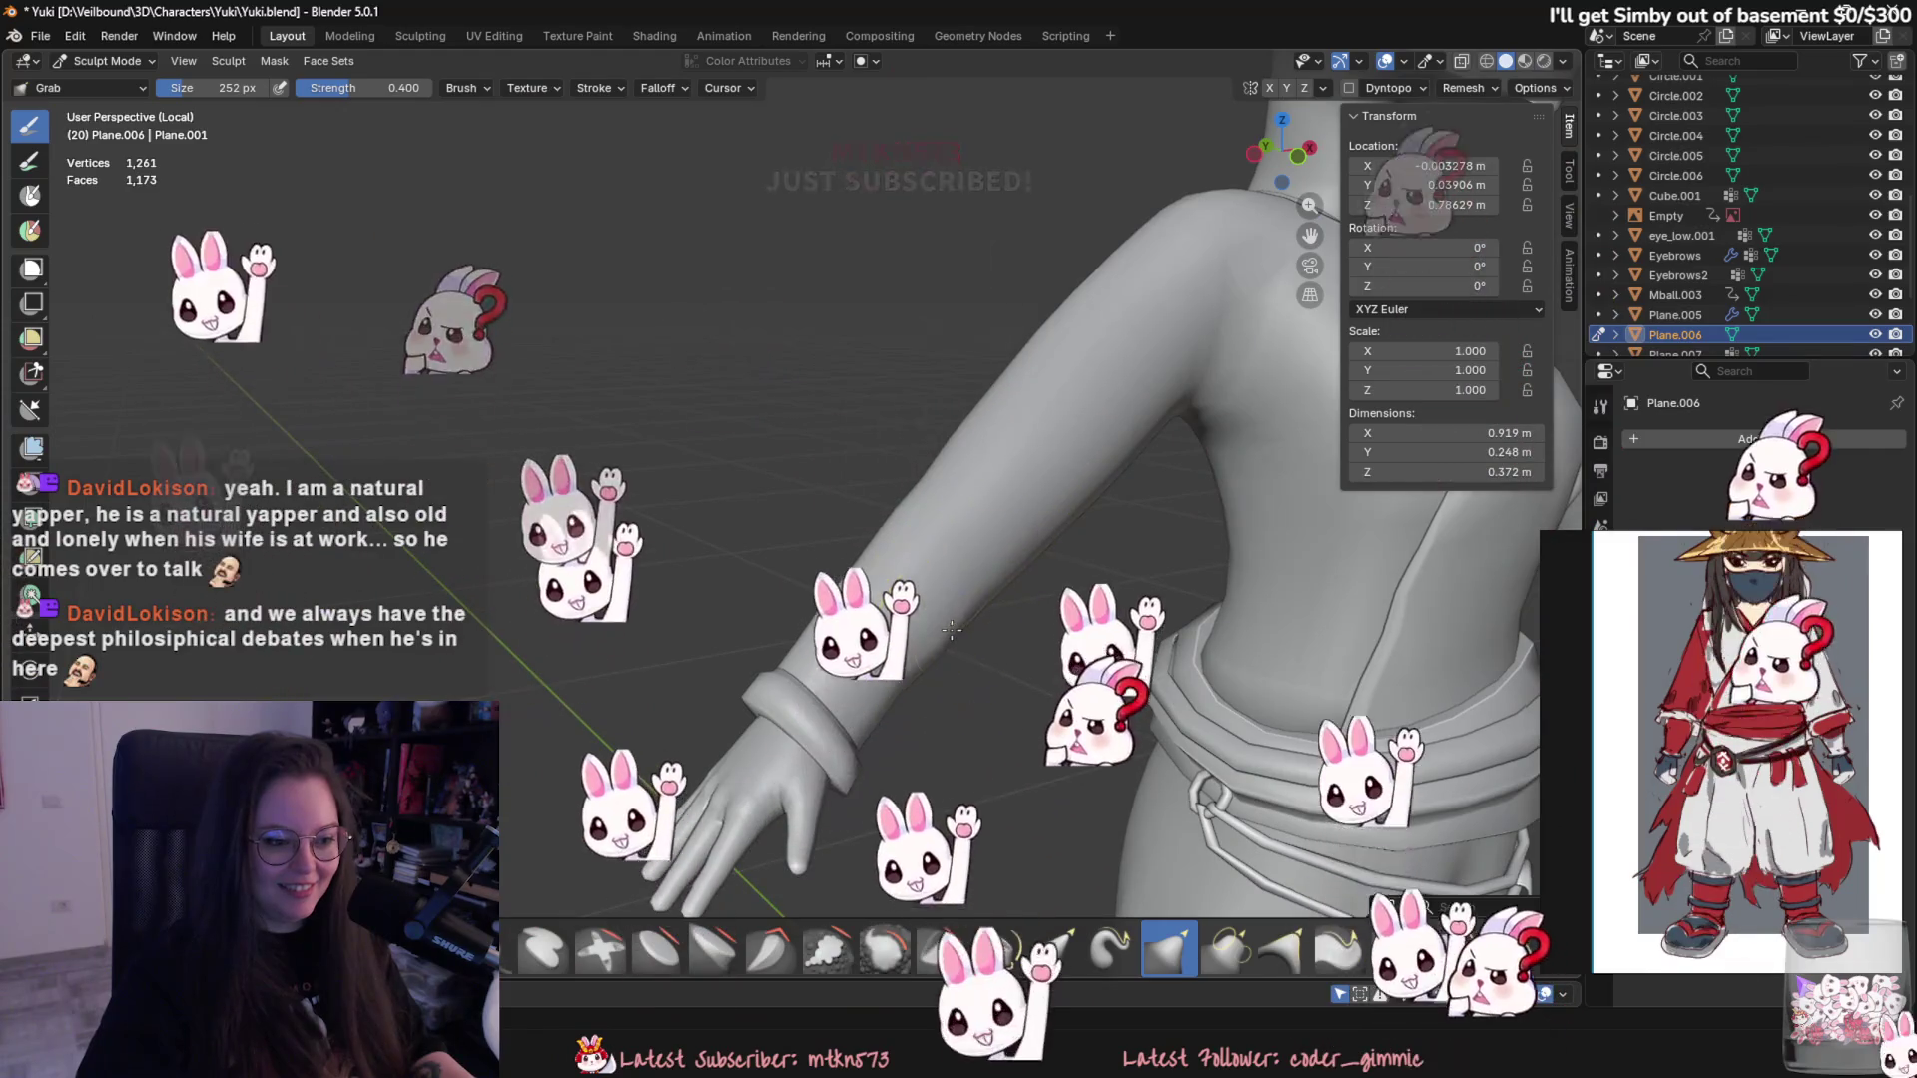
pyautogui.moveTo(997, 618); pyautogui.dragTo(1155, 620, button='middle')
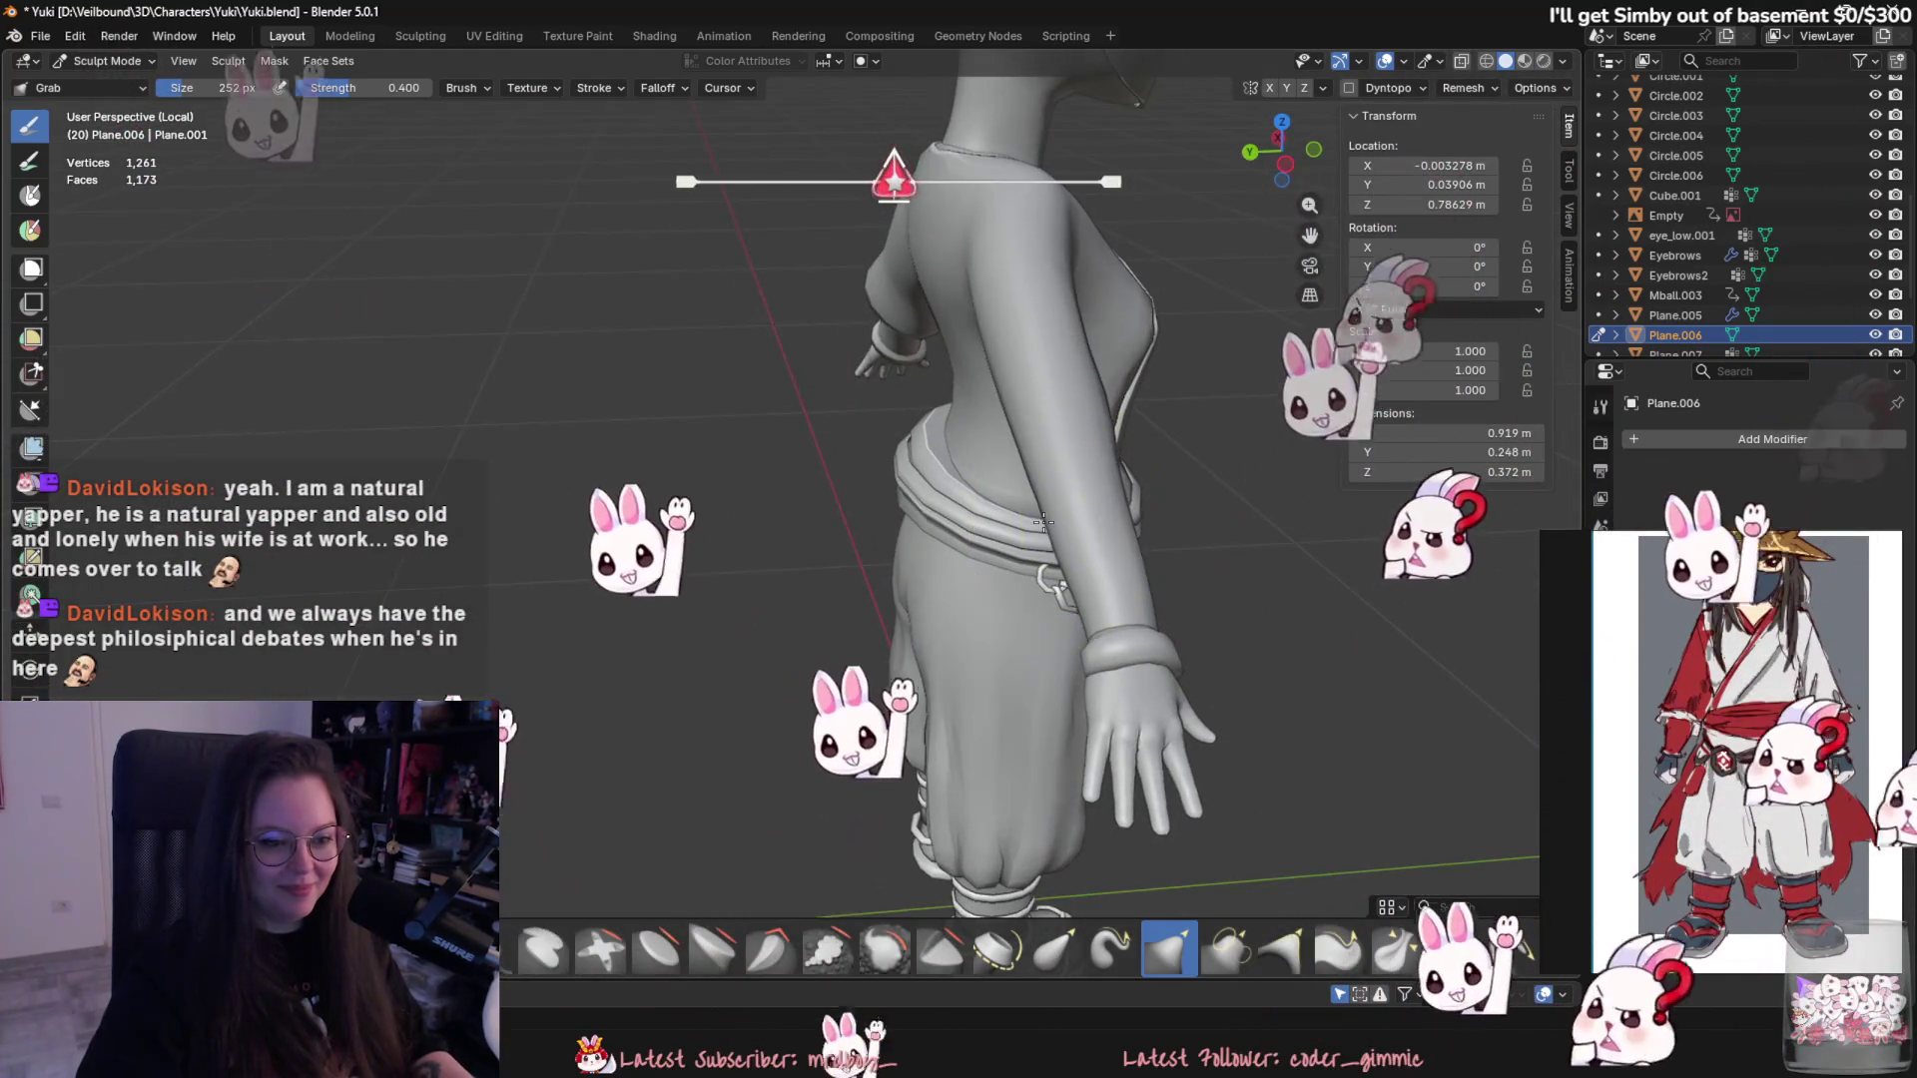
pyautogui.moveTo(1062, 517); pyautogui.dragTo(1021, 588, button='middle')
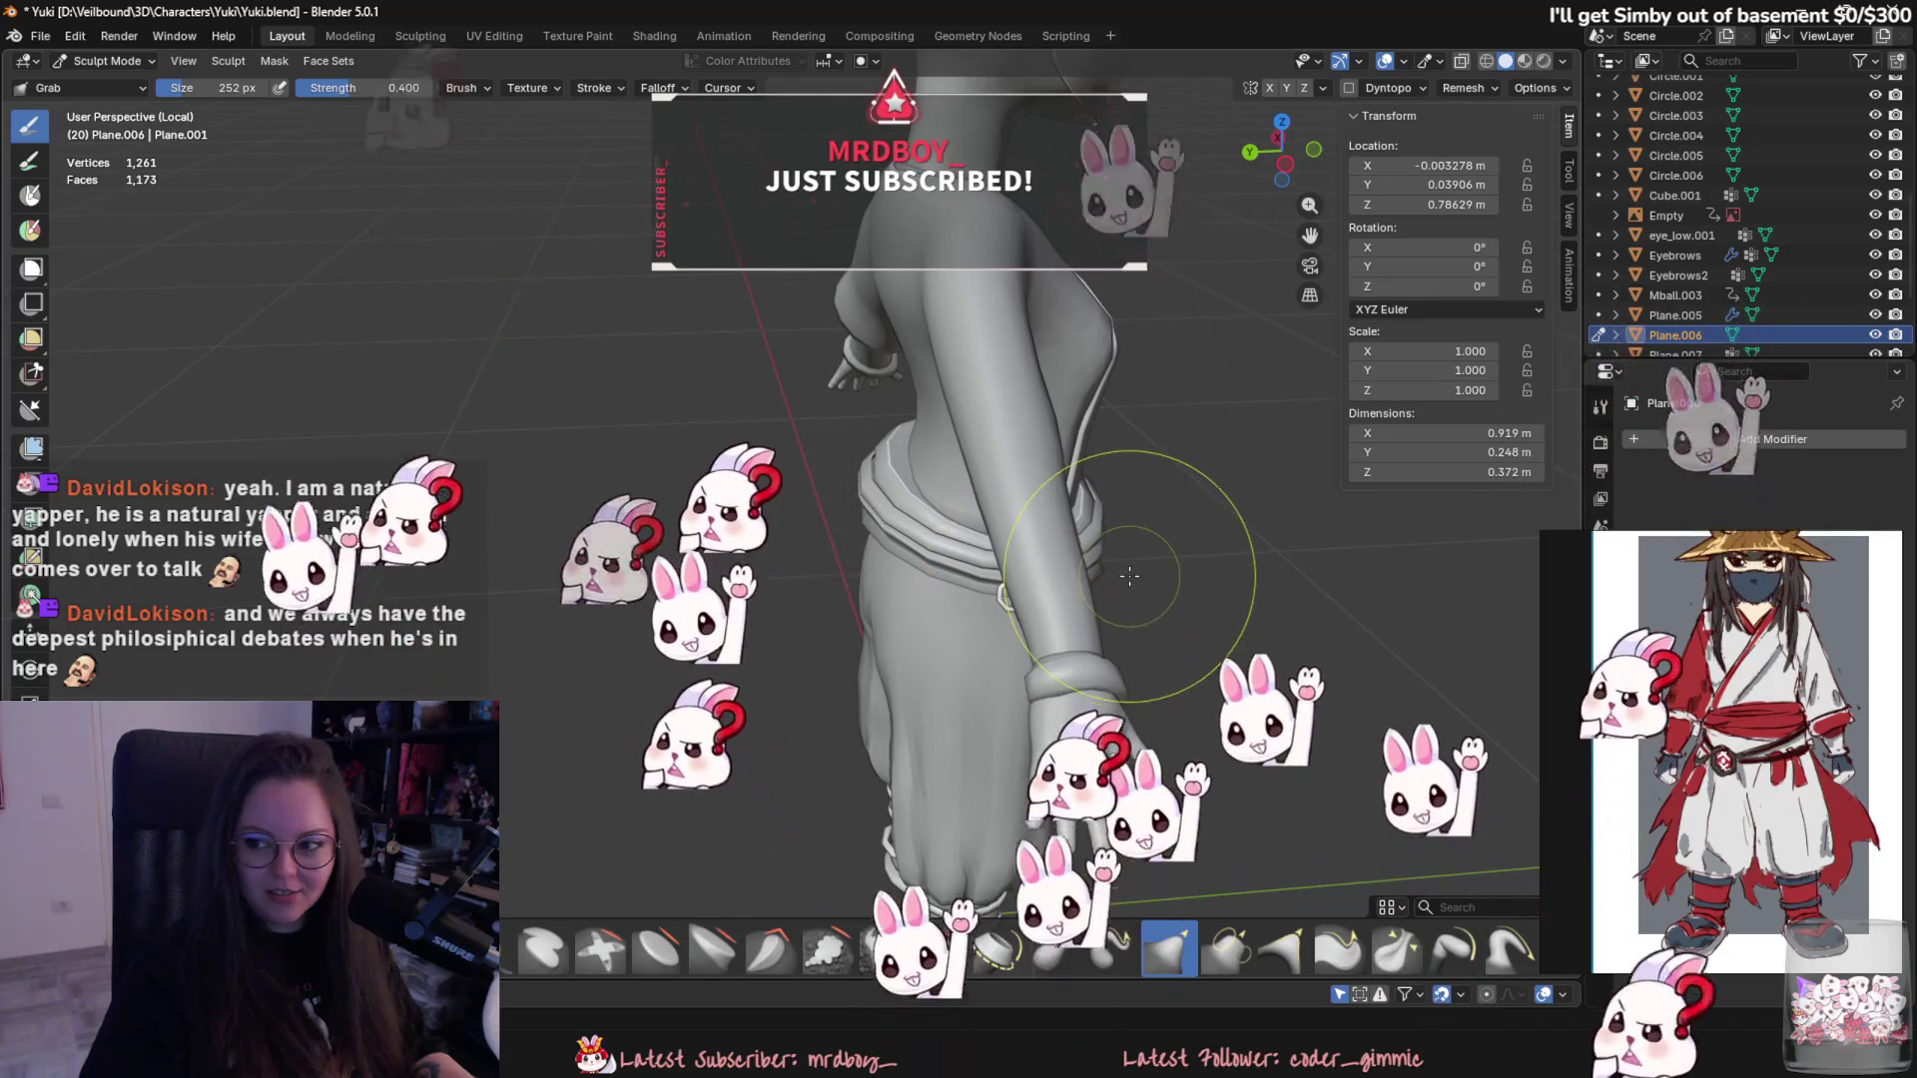
pyautogui.press('Right')
pyautogui.press('Right')
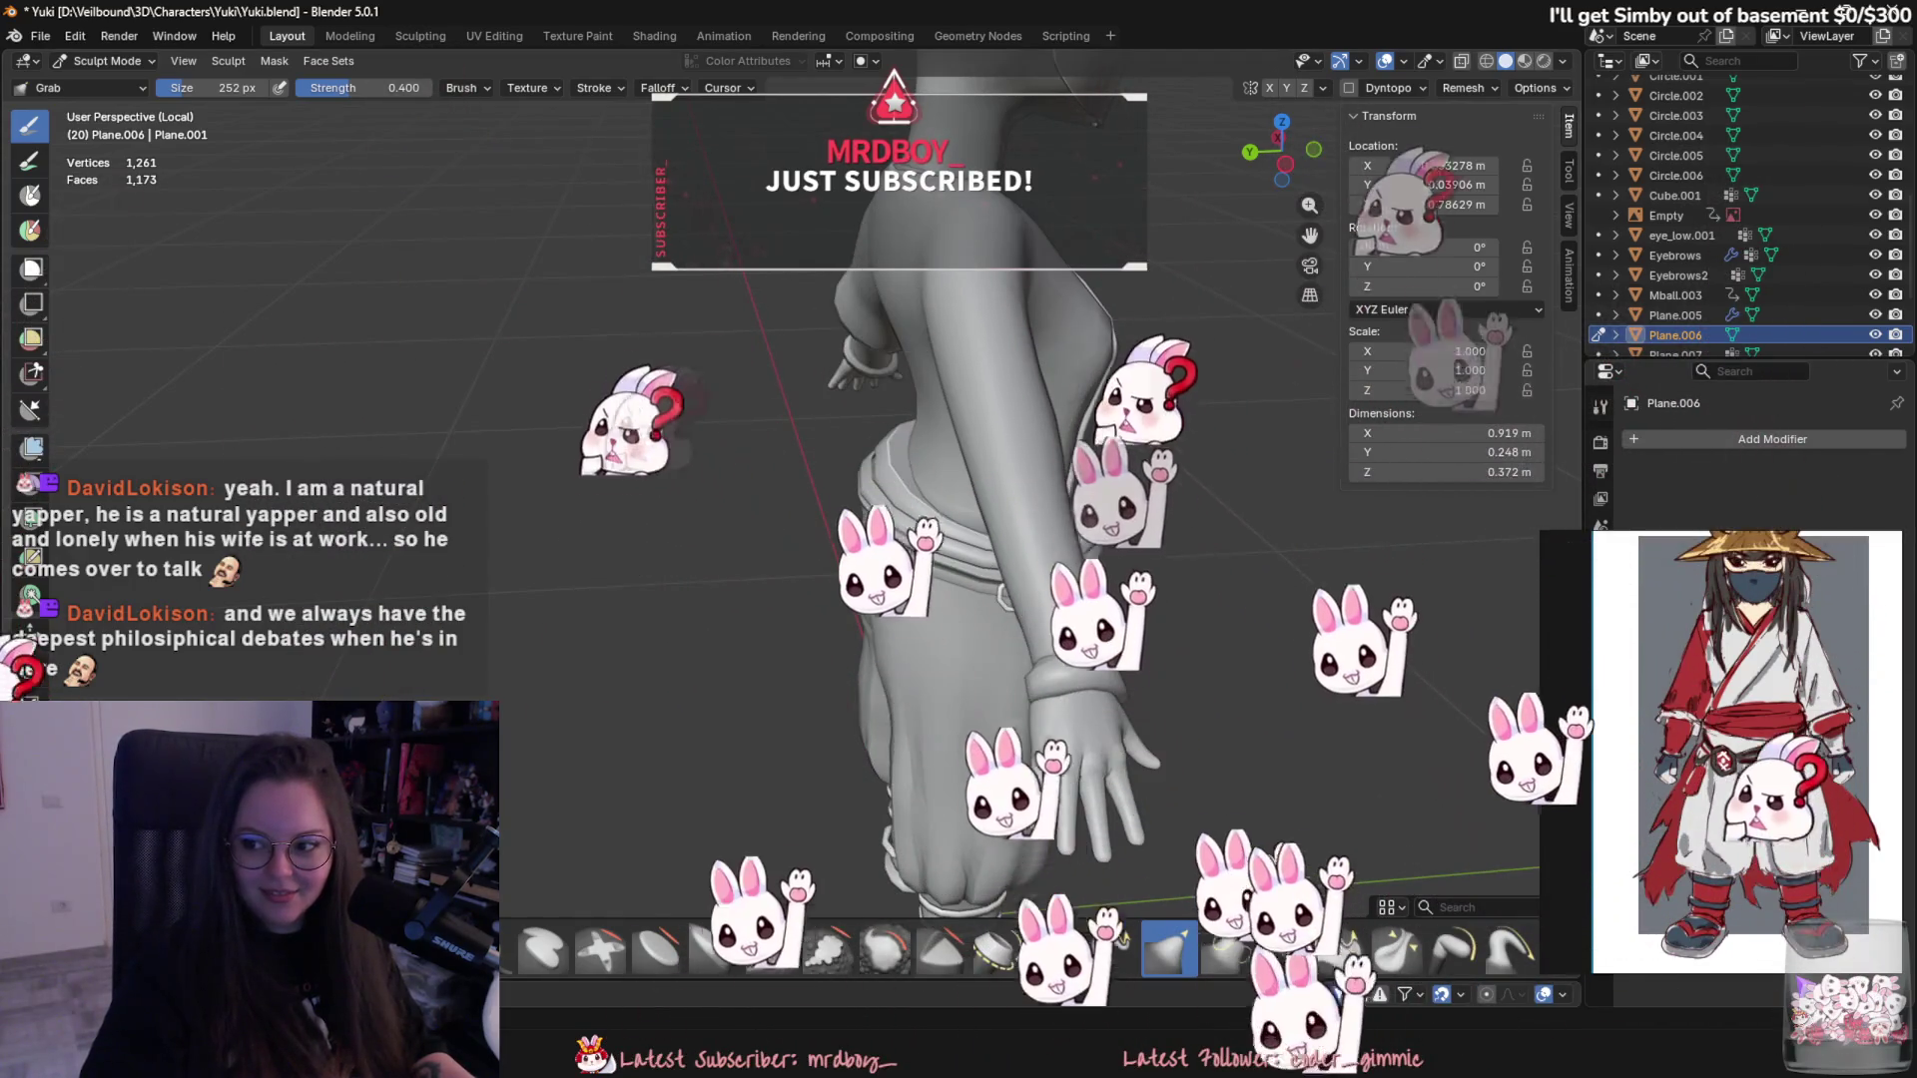
pyautogui.moveTo(782, 616)
pyautogui.mouseDown(button='middle')
pyautogui.moveTo(1006, 701)
pyautogui.moveTo(724, 681)
pyautogui.mouseUp(button='middle')
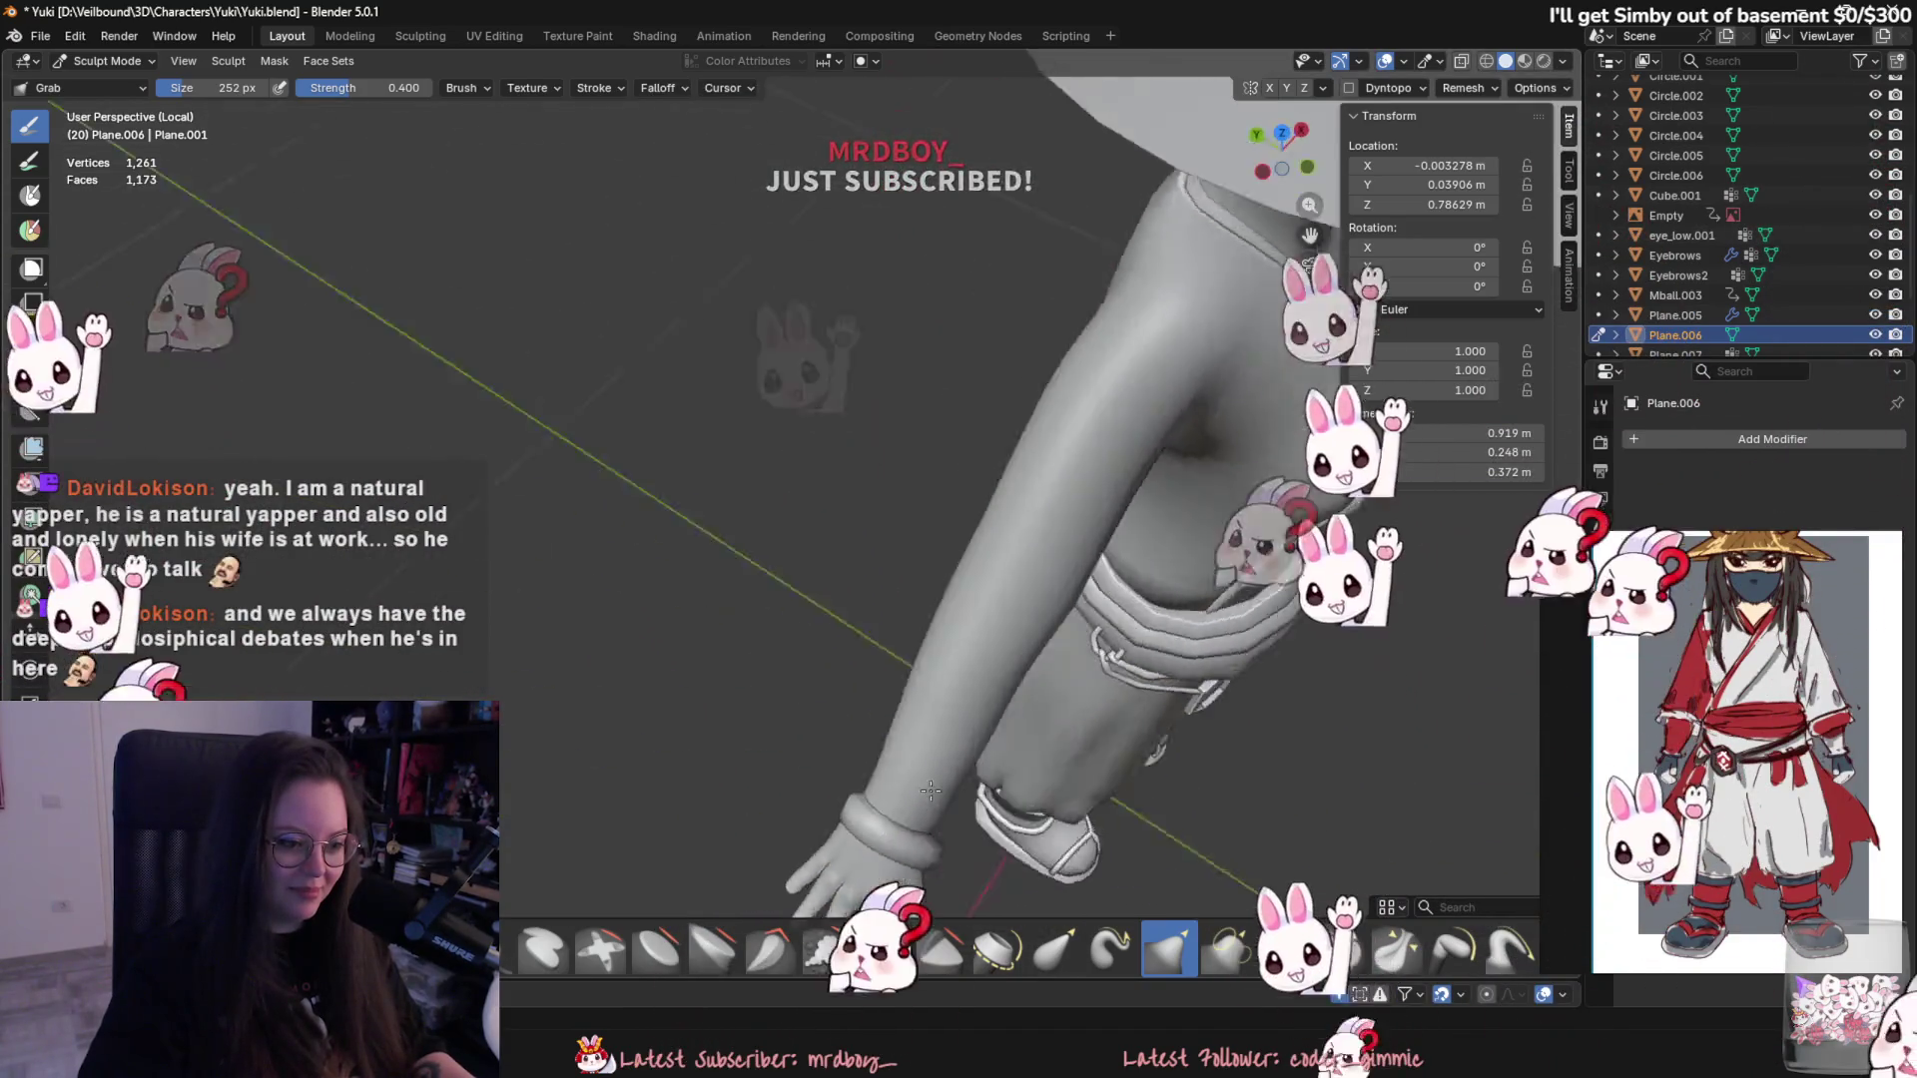
pyautogui.scroll(1, 723, 682)
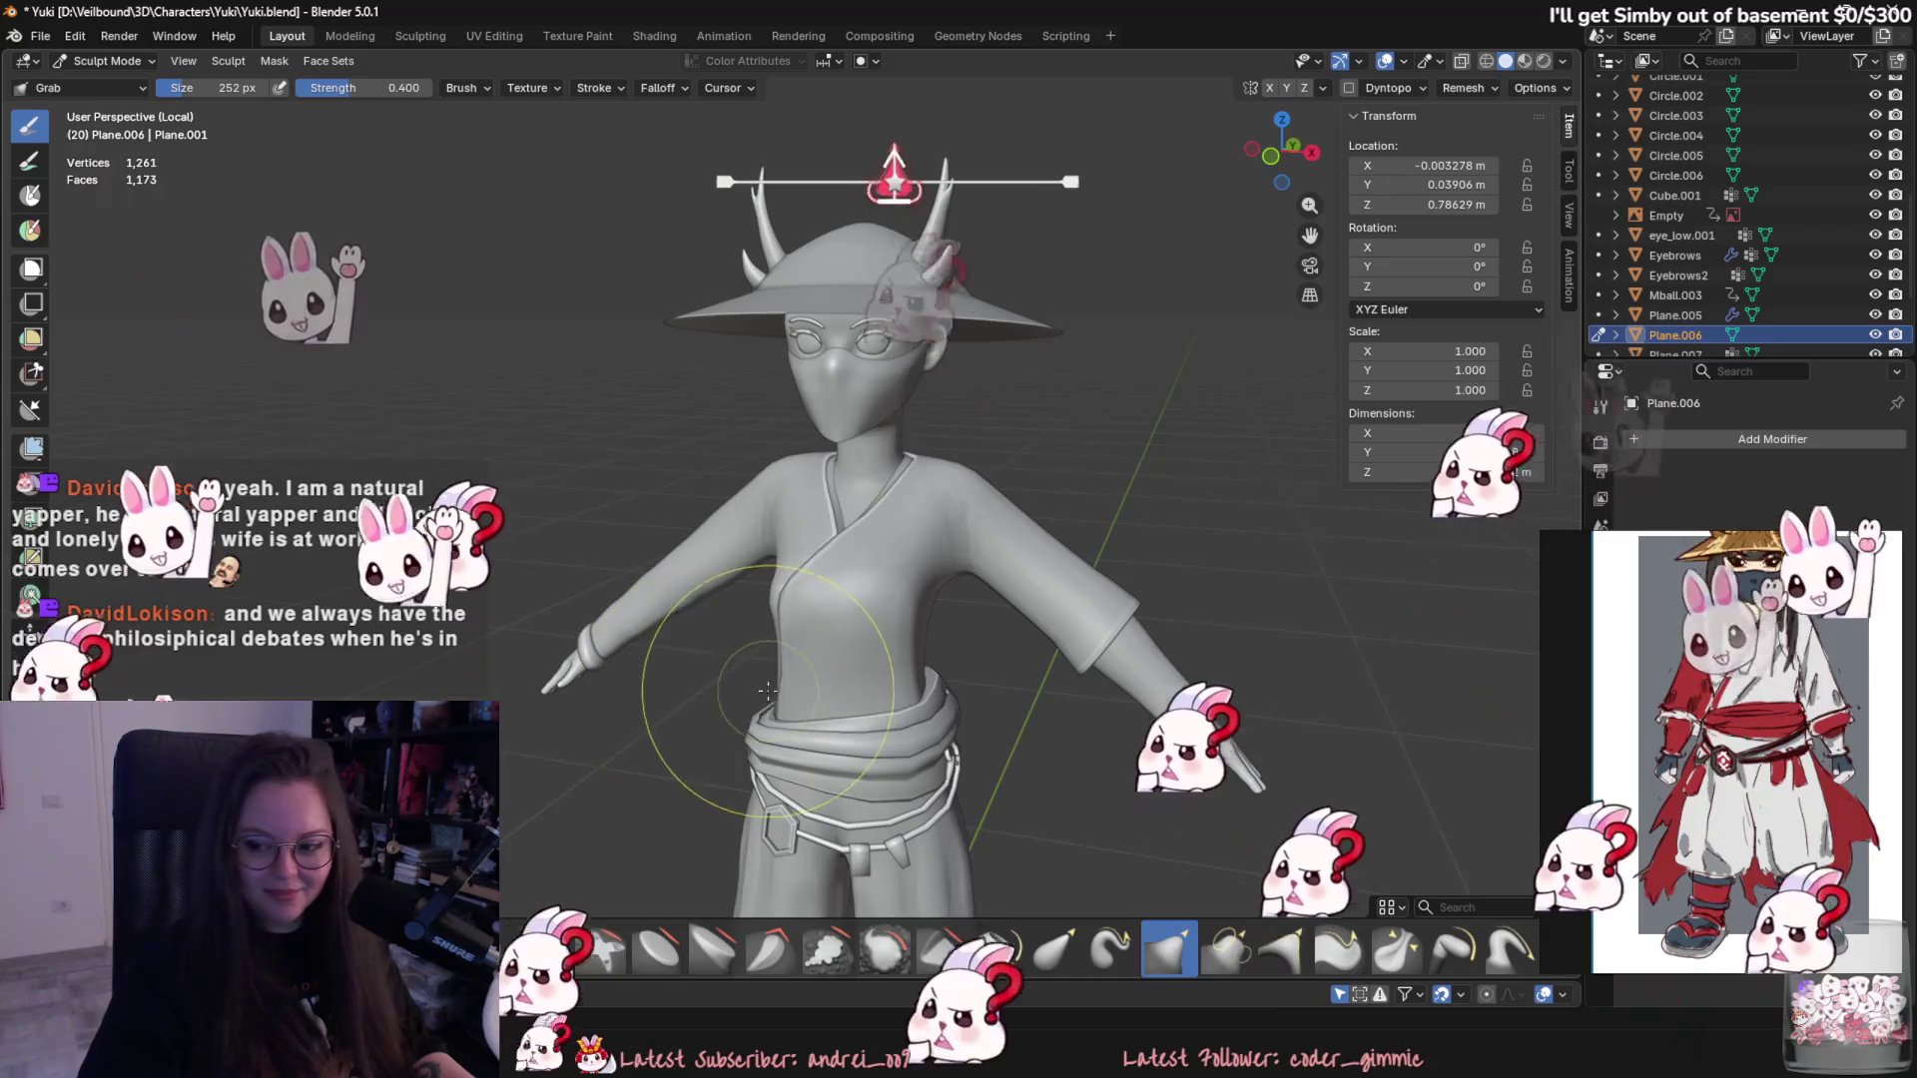
pyautogui.scroll(1, 724, 682)
pyautogui.scroll(1, 724, 682)
pyautogui.scroll(1, 723, 680)
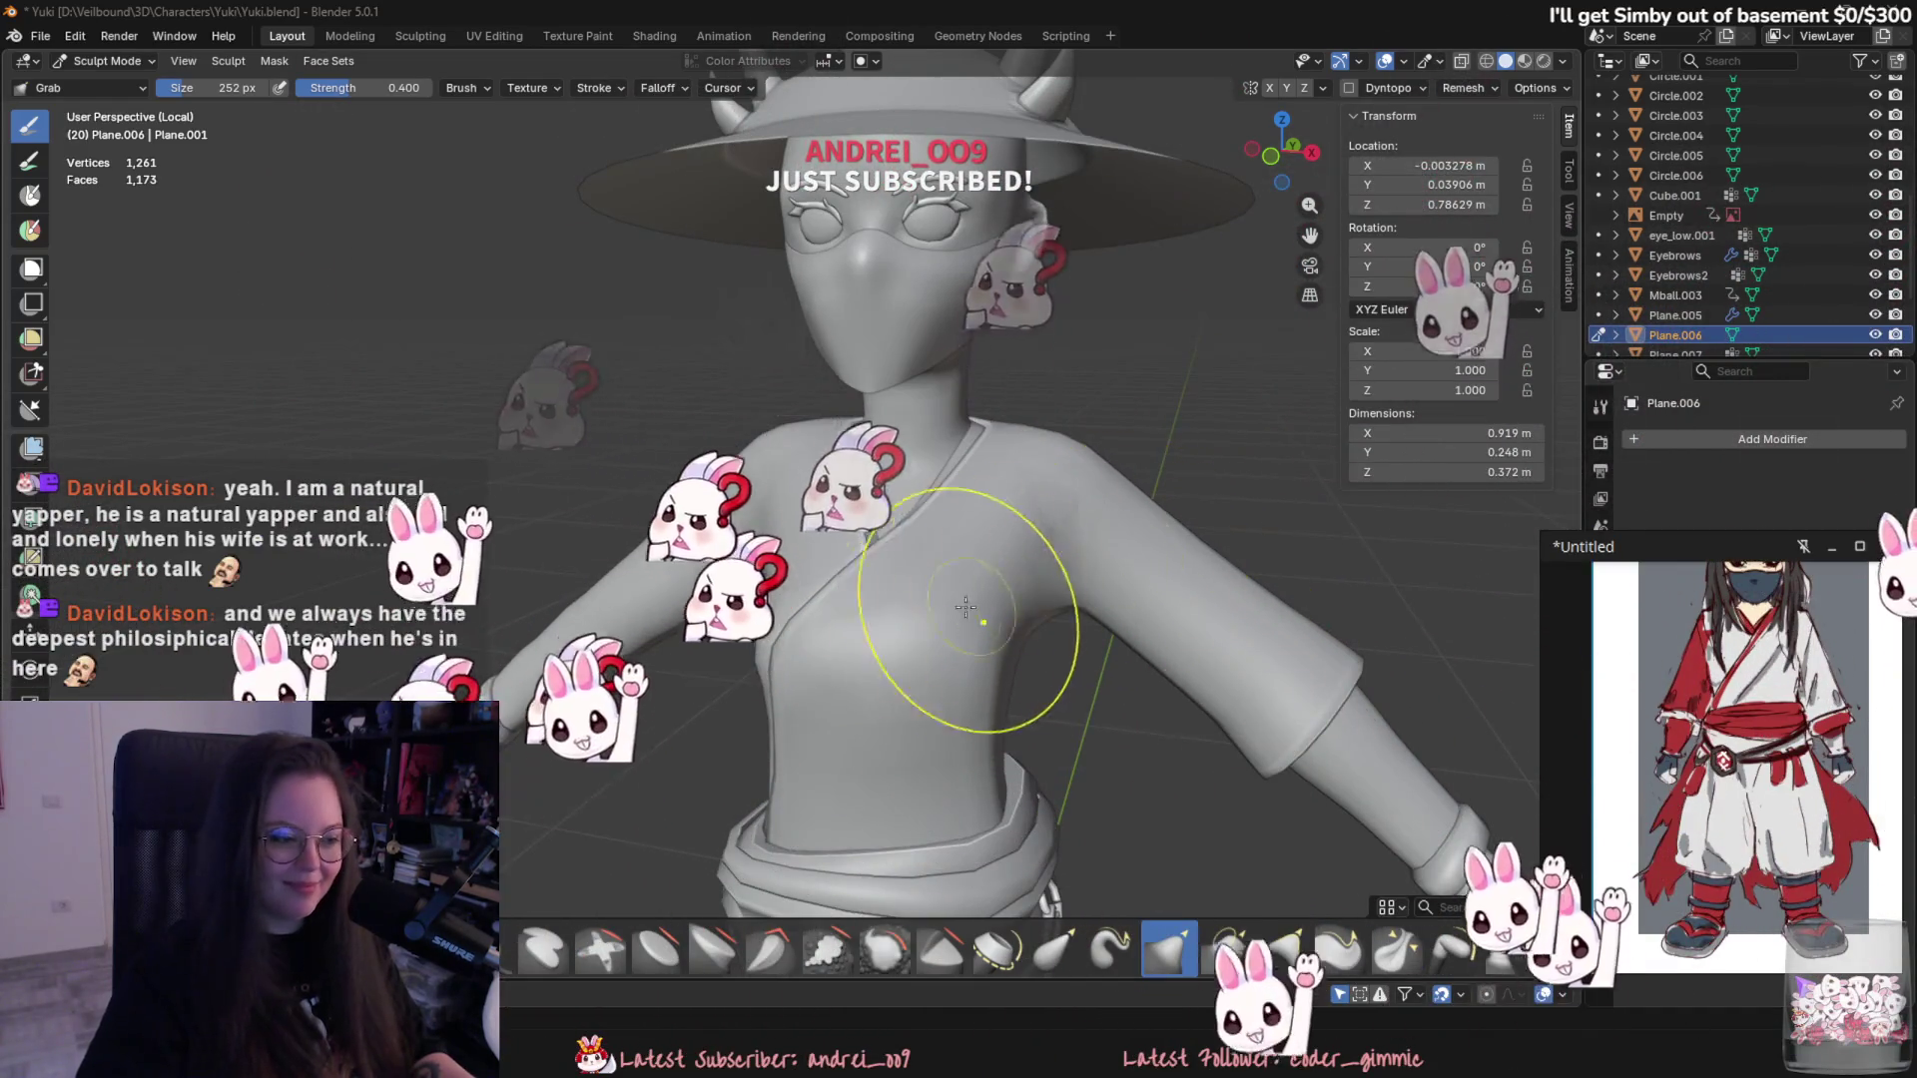
pyautogui.moveTo(983, 621); pyautogui.dragTo(993, 685, button='middle')
pyautogui.scroll(2, 879, 813)
pyautogui.scroll(2, 880, 547)
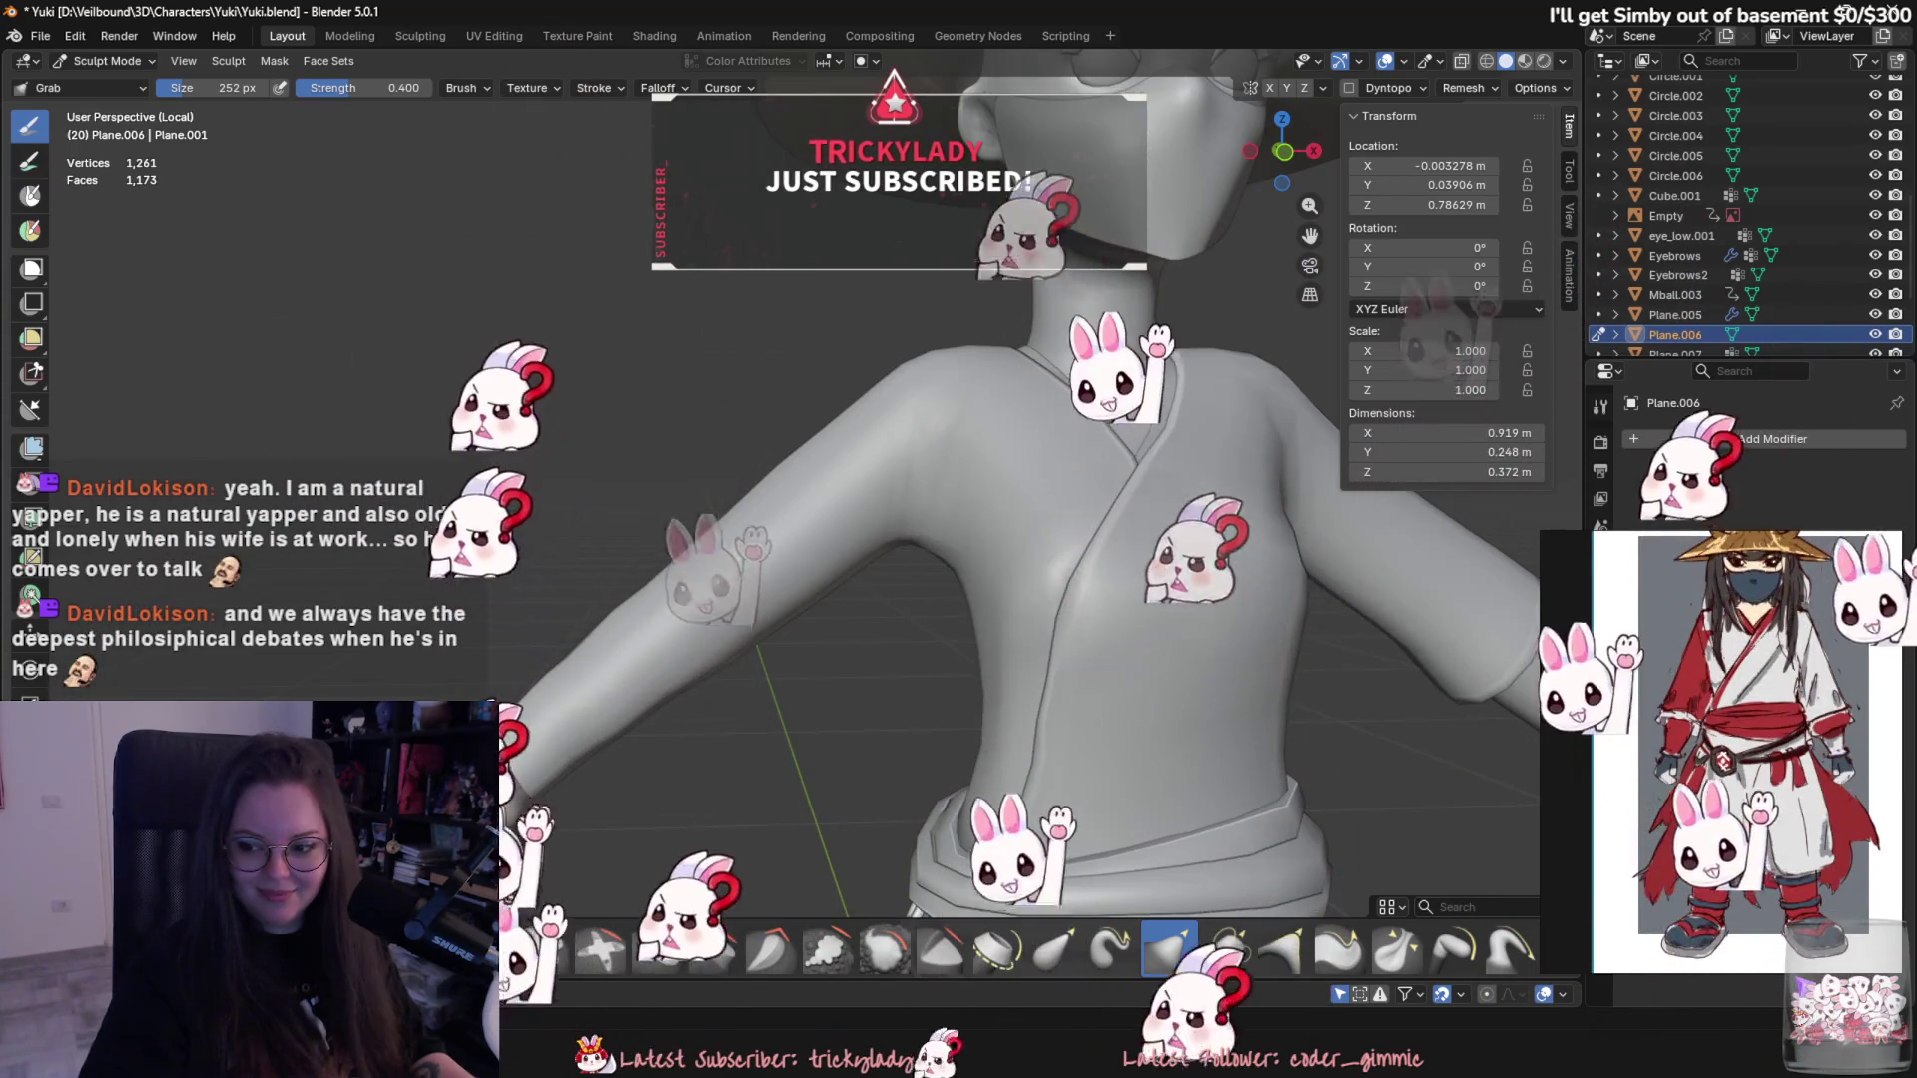
pyautogui.scroll(-3, 643, 556)
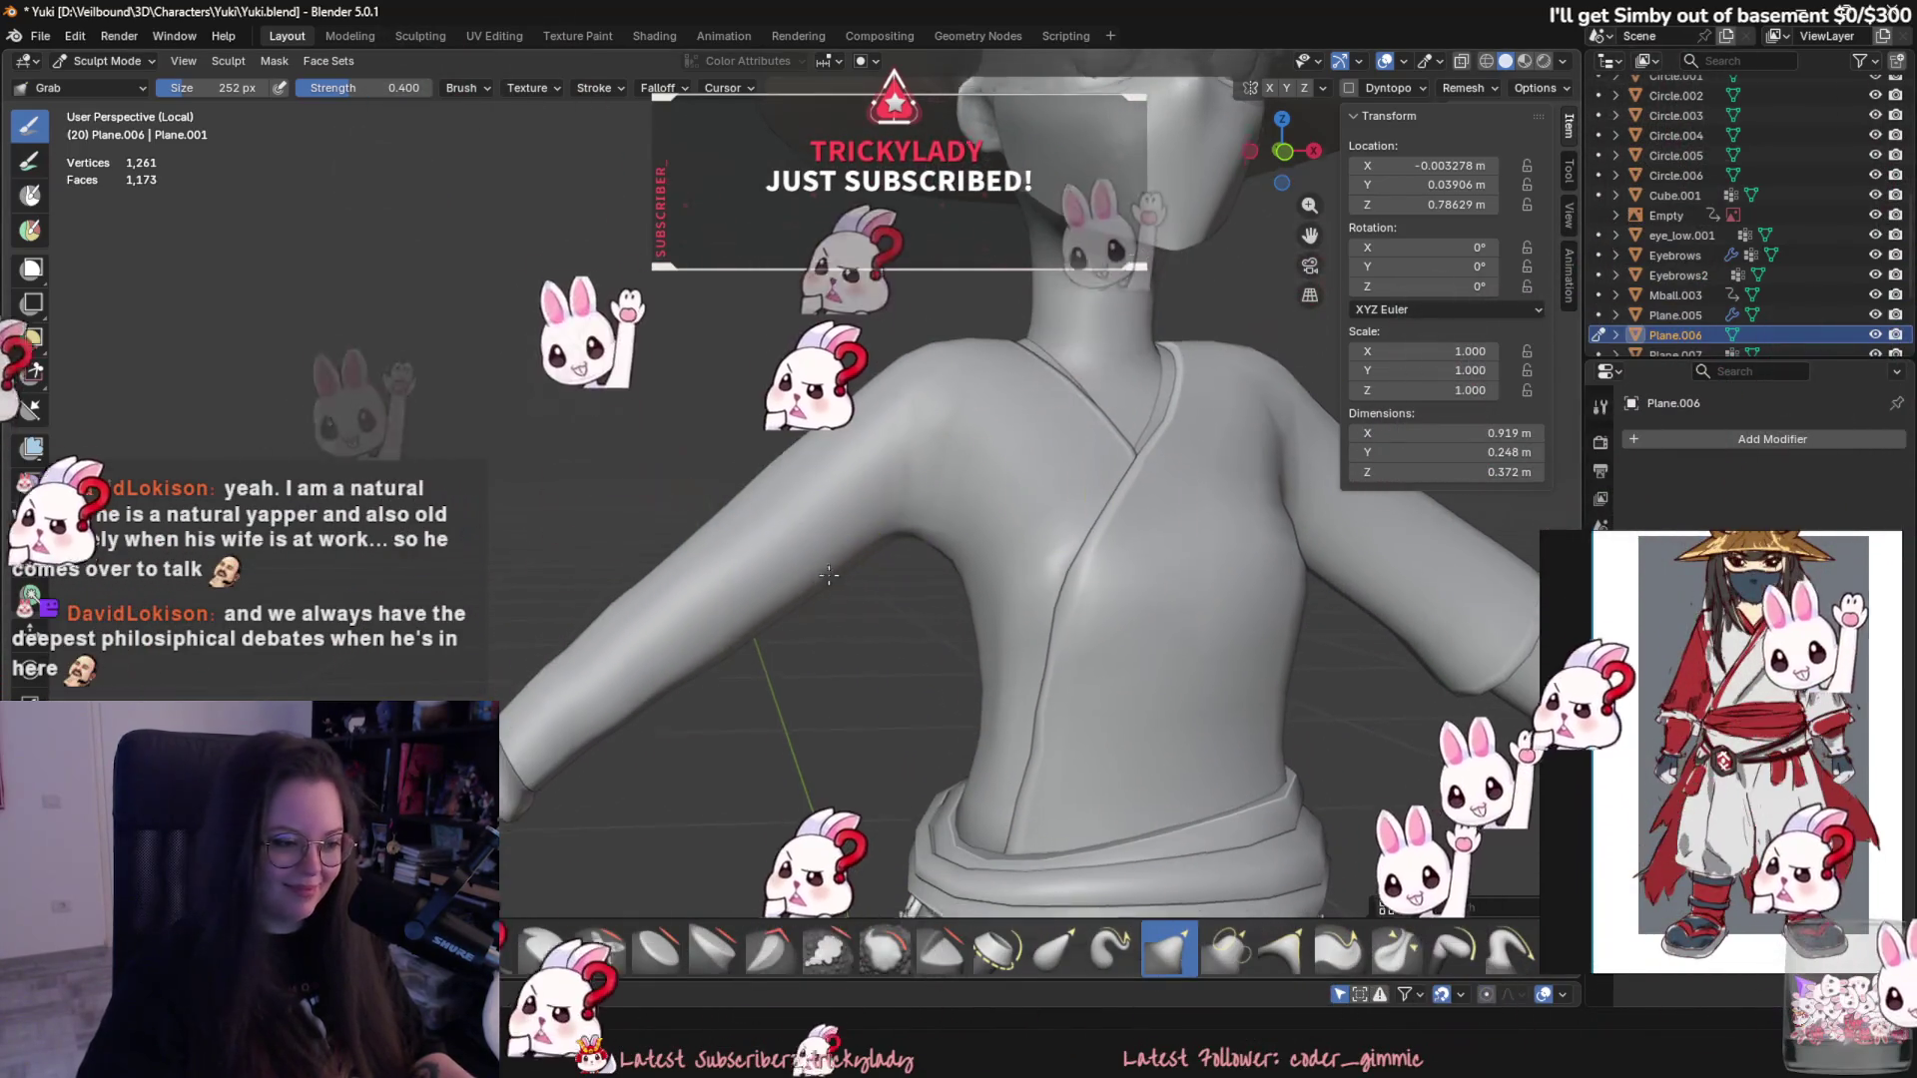
pyautogui.scroll(3, 643, 556)
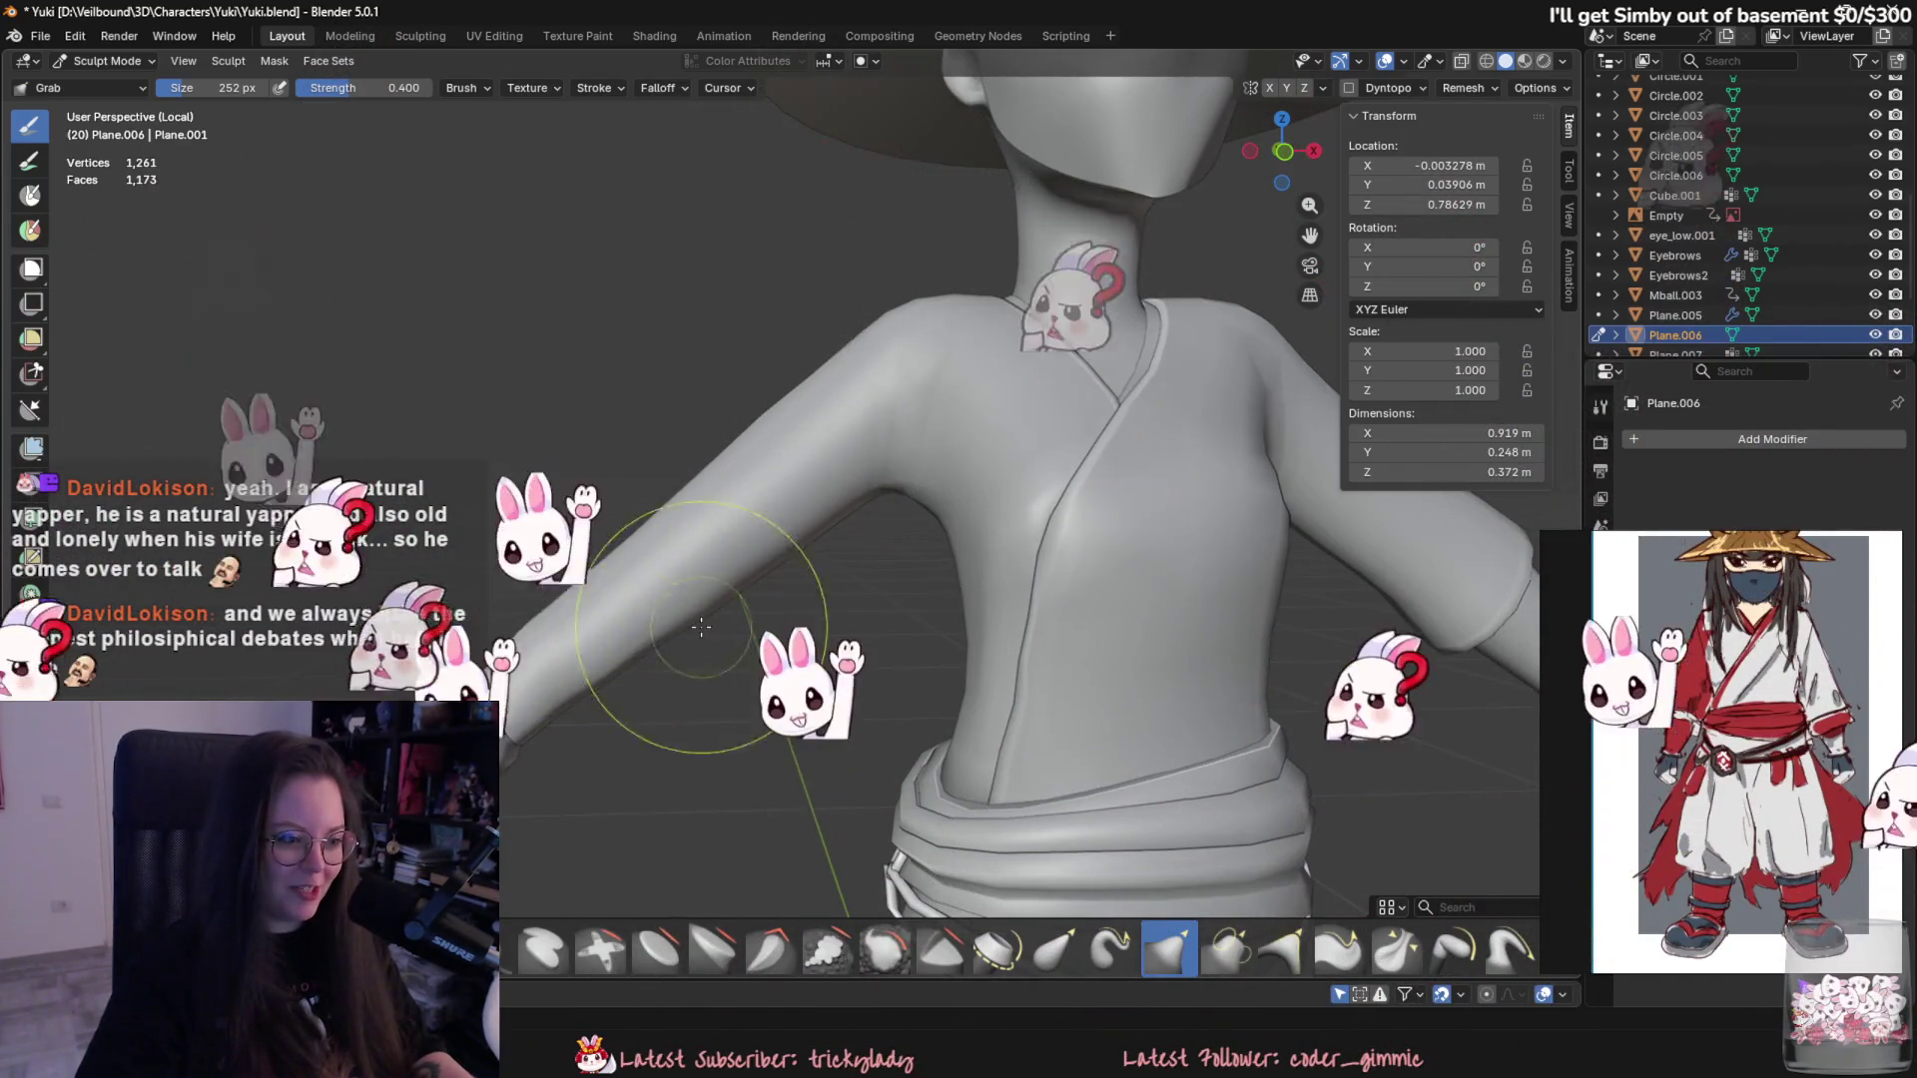
pyautogui.moveTo(558, 595)
pyautogui.mouseDown(button='middle')
pyautogui.moveTo(979, 529)
pyautogui.moveTo(786, 596)
pyautogui.mouseUp(button='middle')
pyautogui.scroll(2, 980, 529)
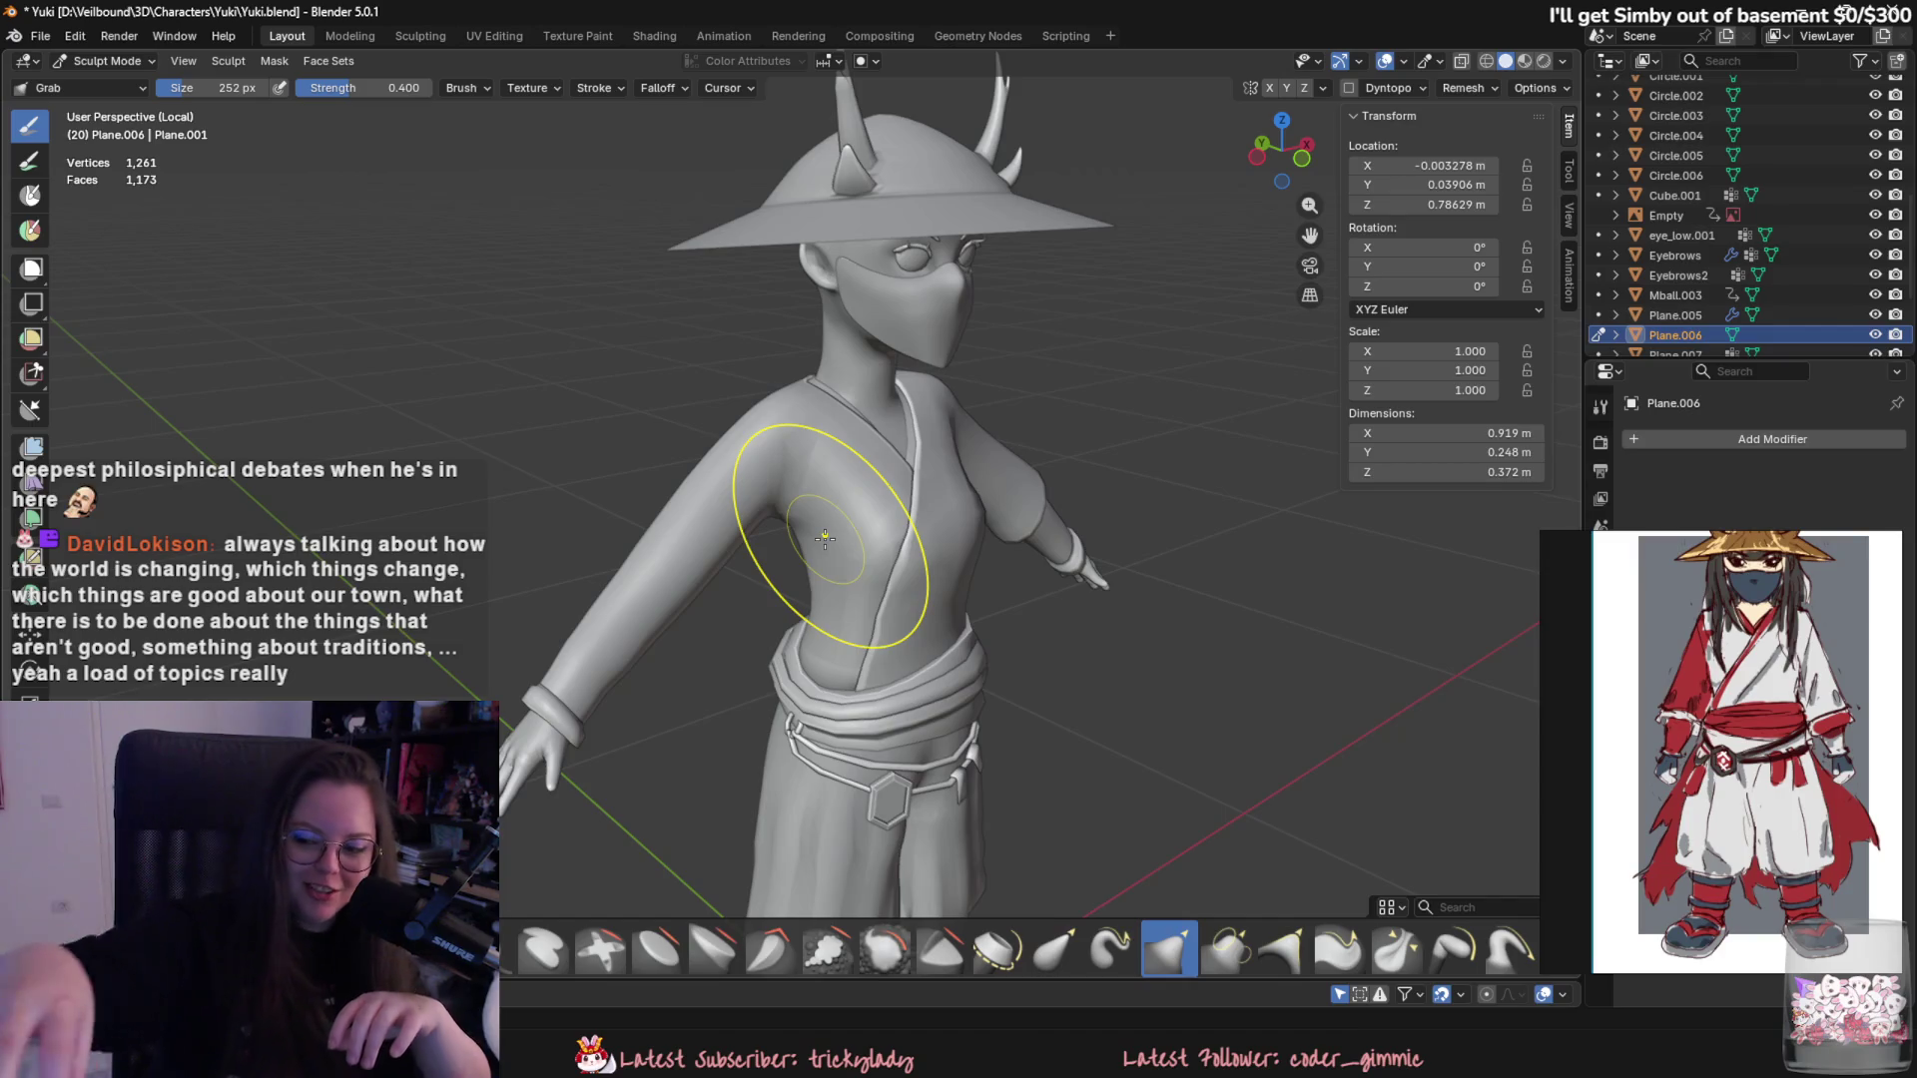
# - Review the character from front, top and shoulder angles, then switch the kimono top into Edit Mode
pyautogui.moveTo(551, 438); pyautogui.dragTo(735, 560, button='middle')
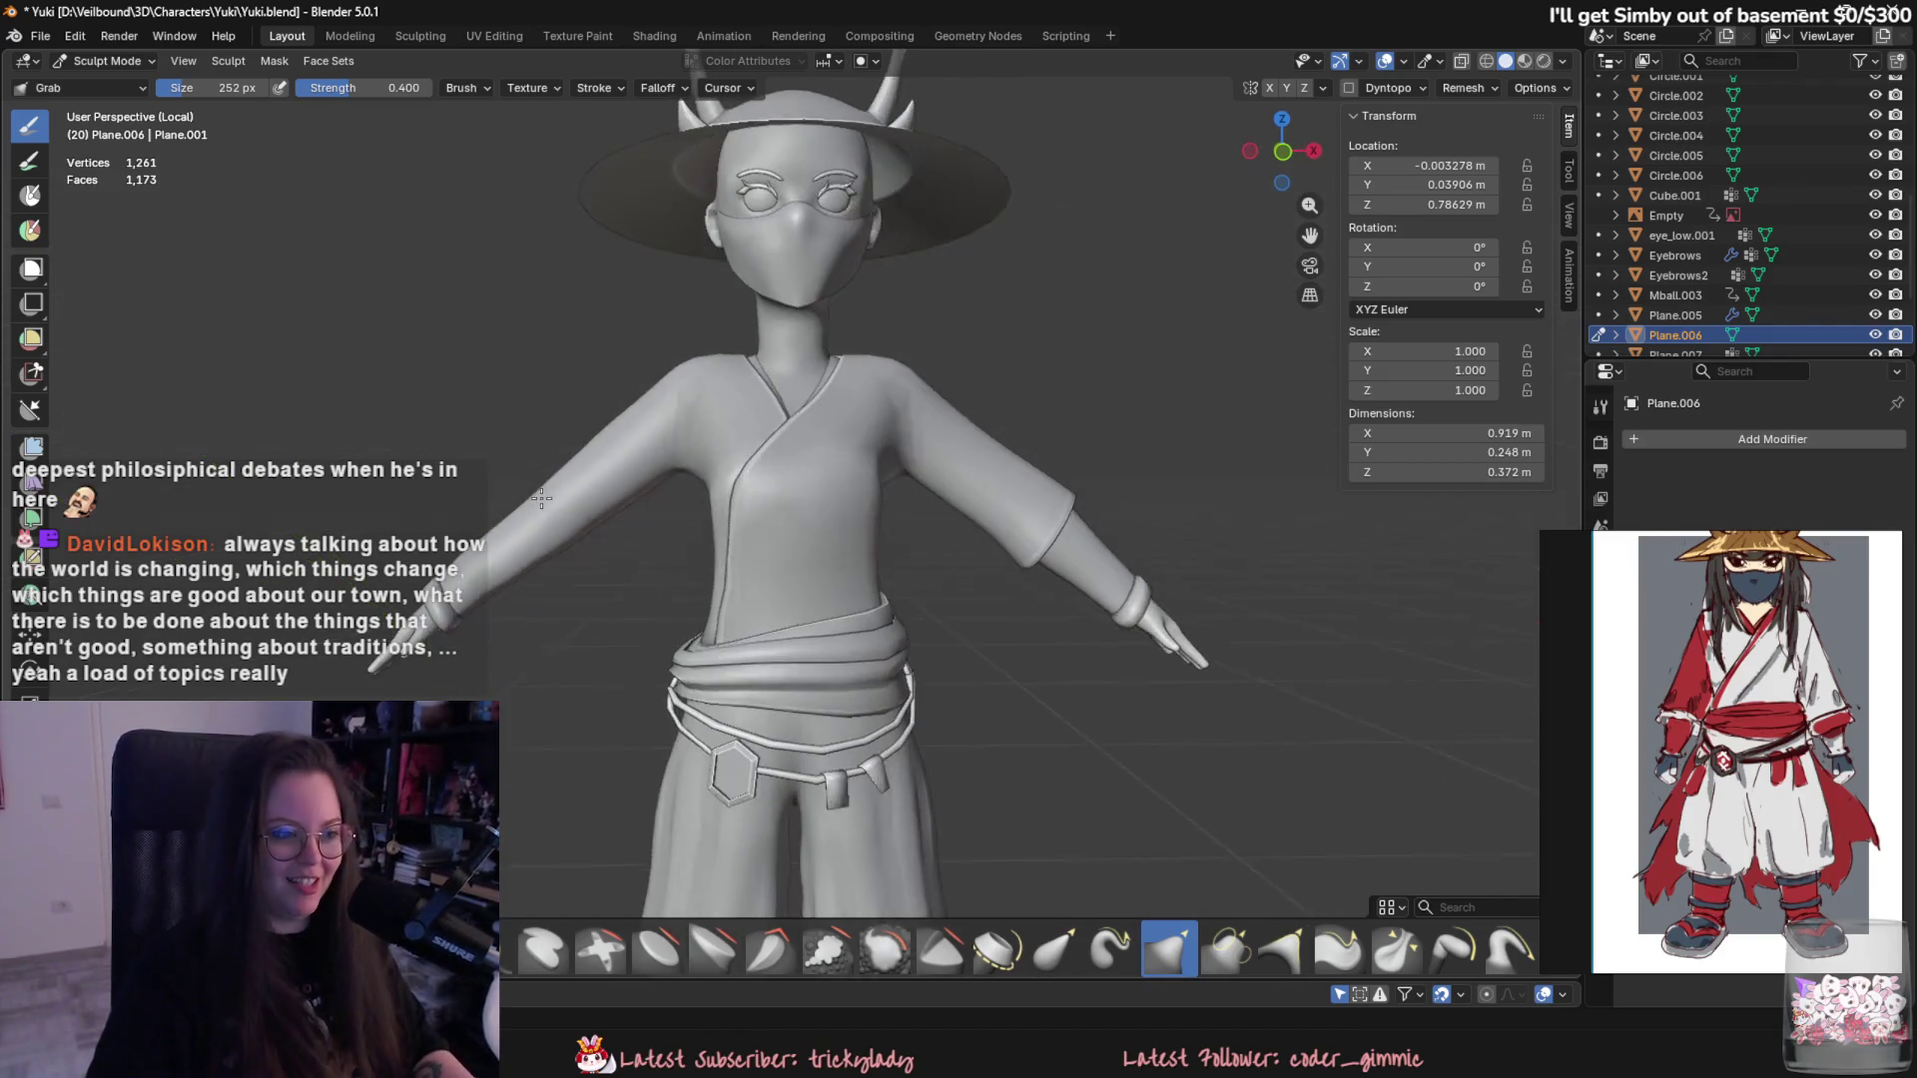
pyautogui.scroll(2, 847, 543)
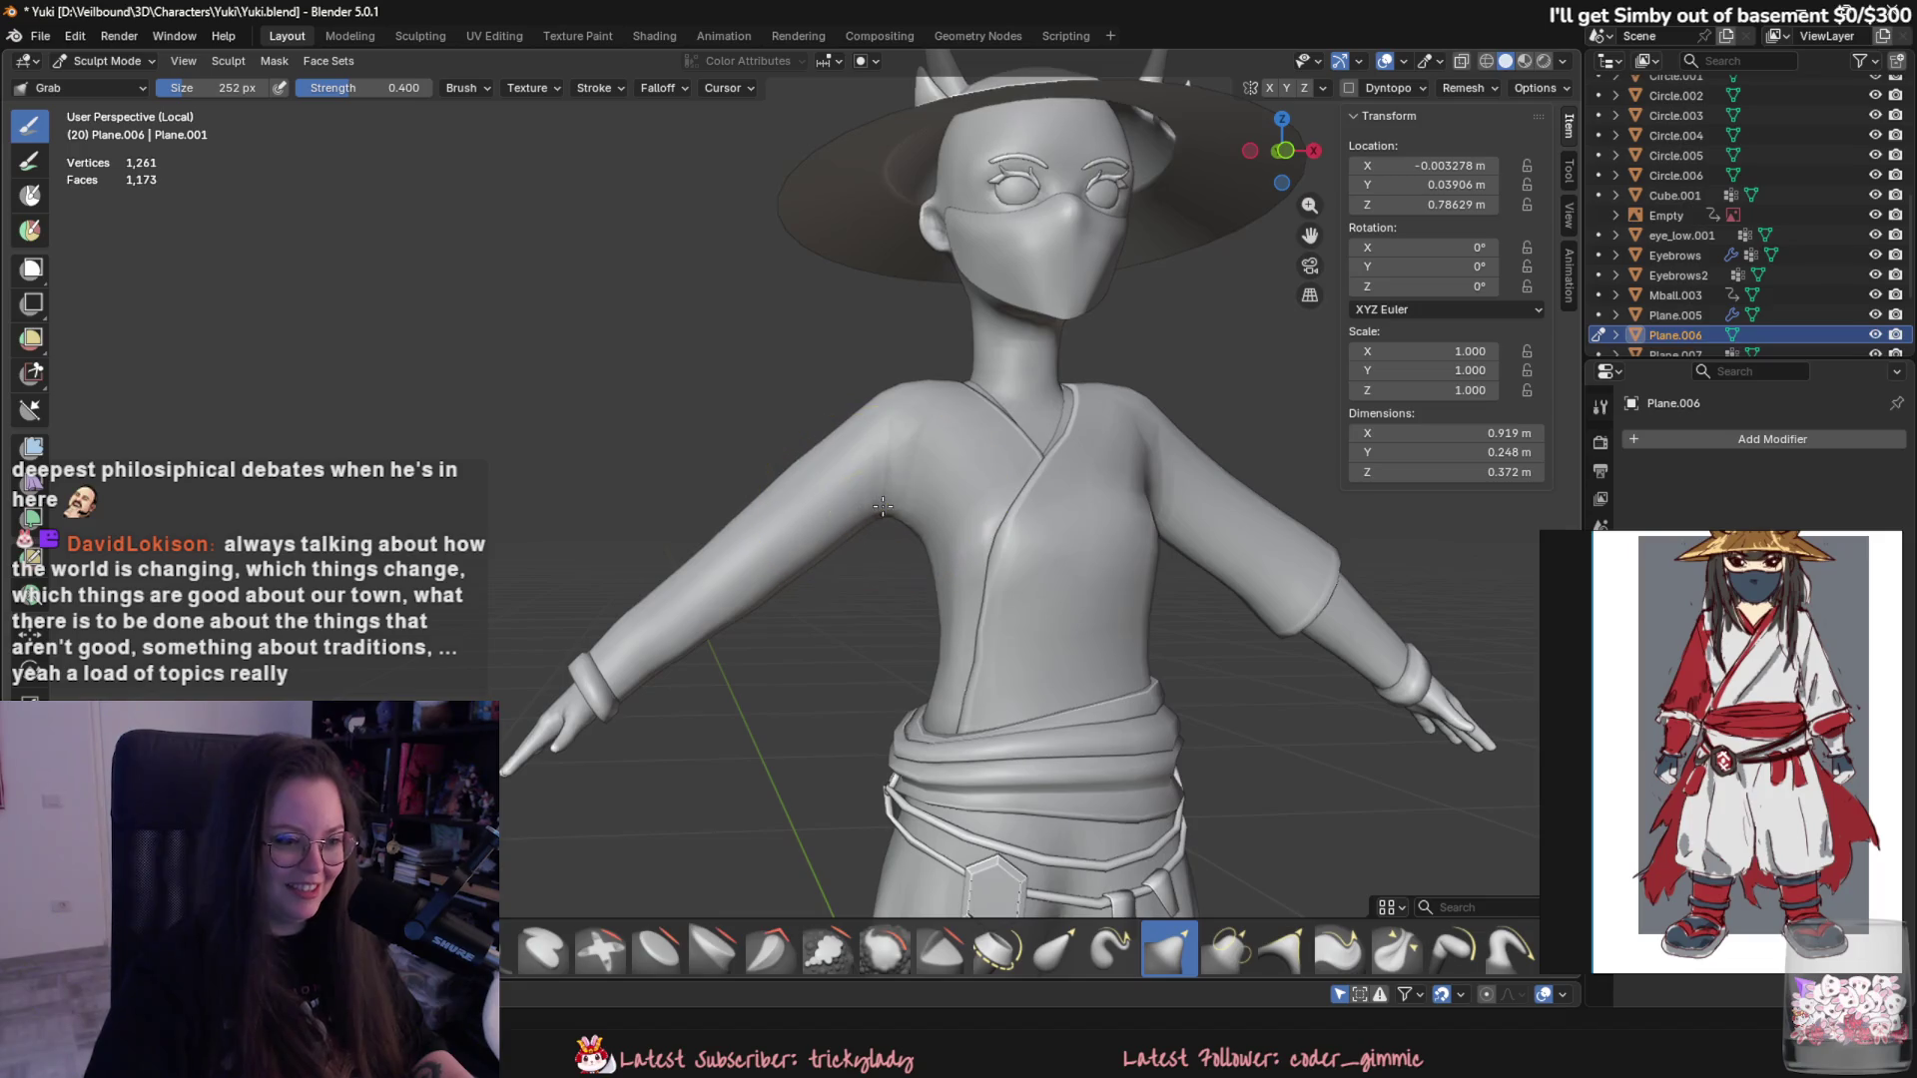
pyautogui.moveTo(882, 508); pyautogui.dragTo(795, 569, button='middle')
pyautogui.scroll(-3, 794, 570)
pyautogui.scroll(3, 720, 614)
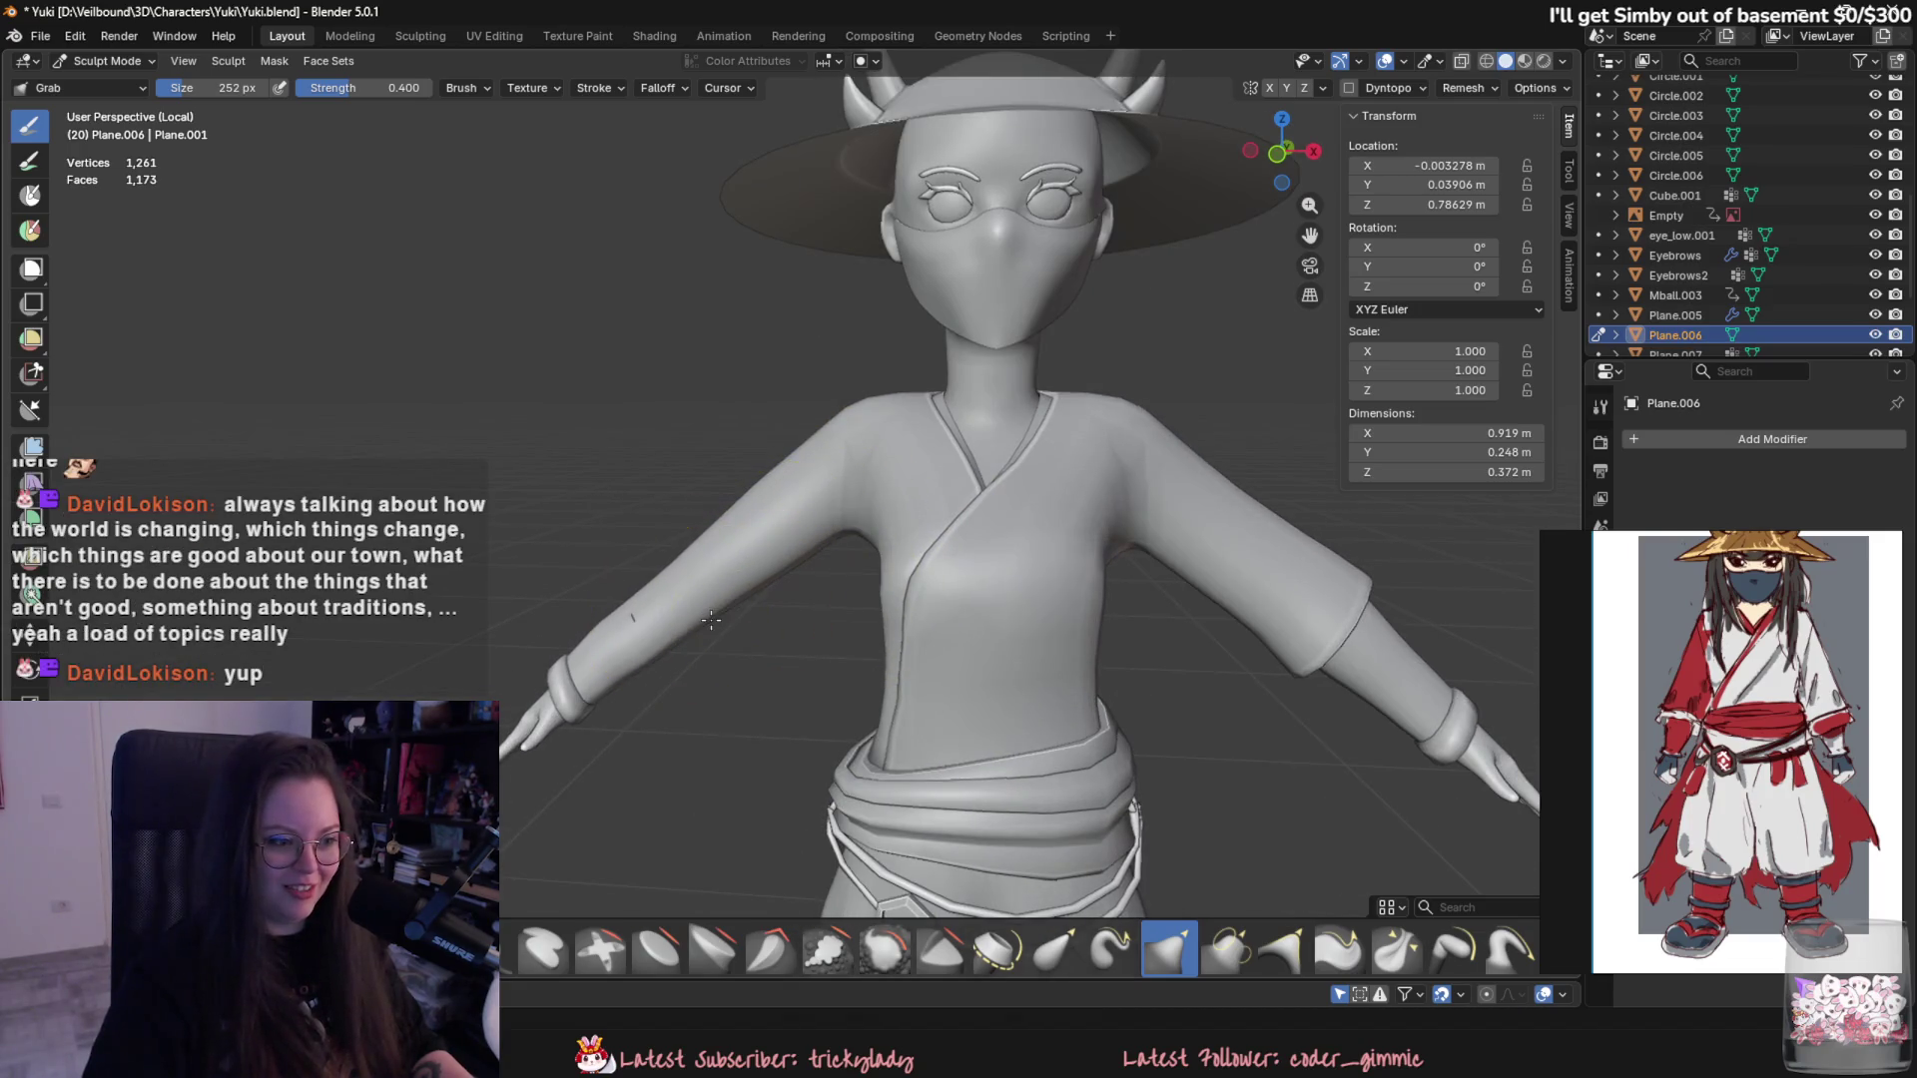
pyautogui.moveTo(623, 629); pyautogui.dragTo(738, 592, button='middle')
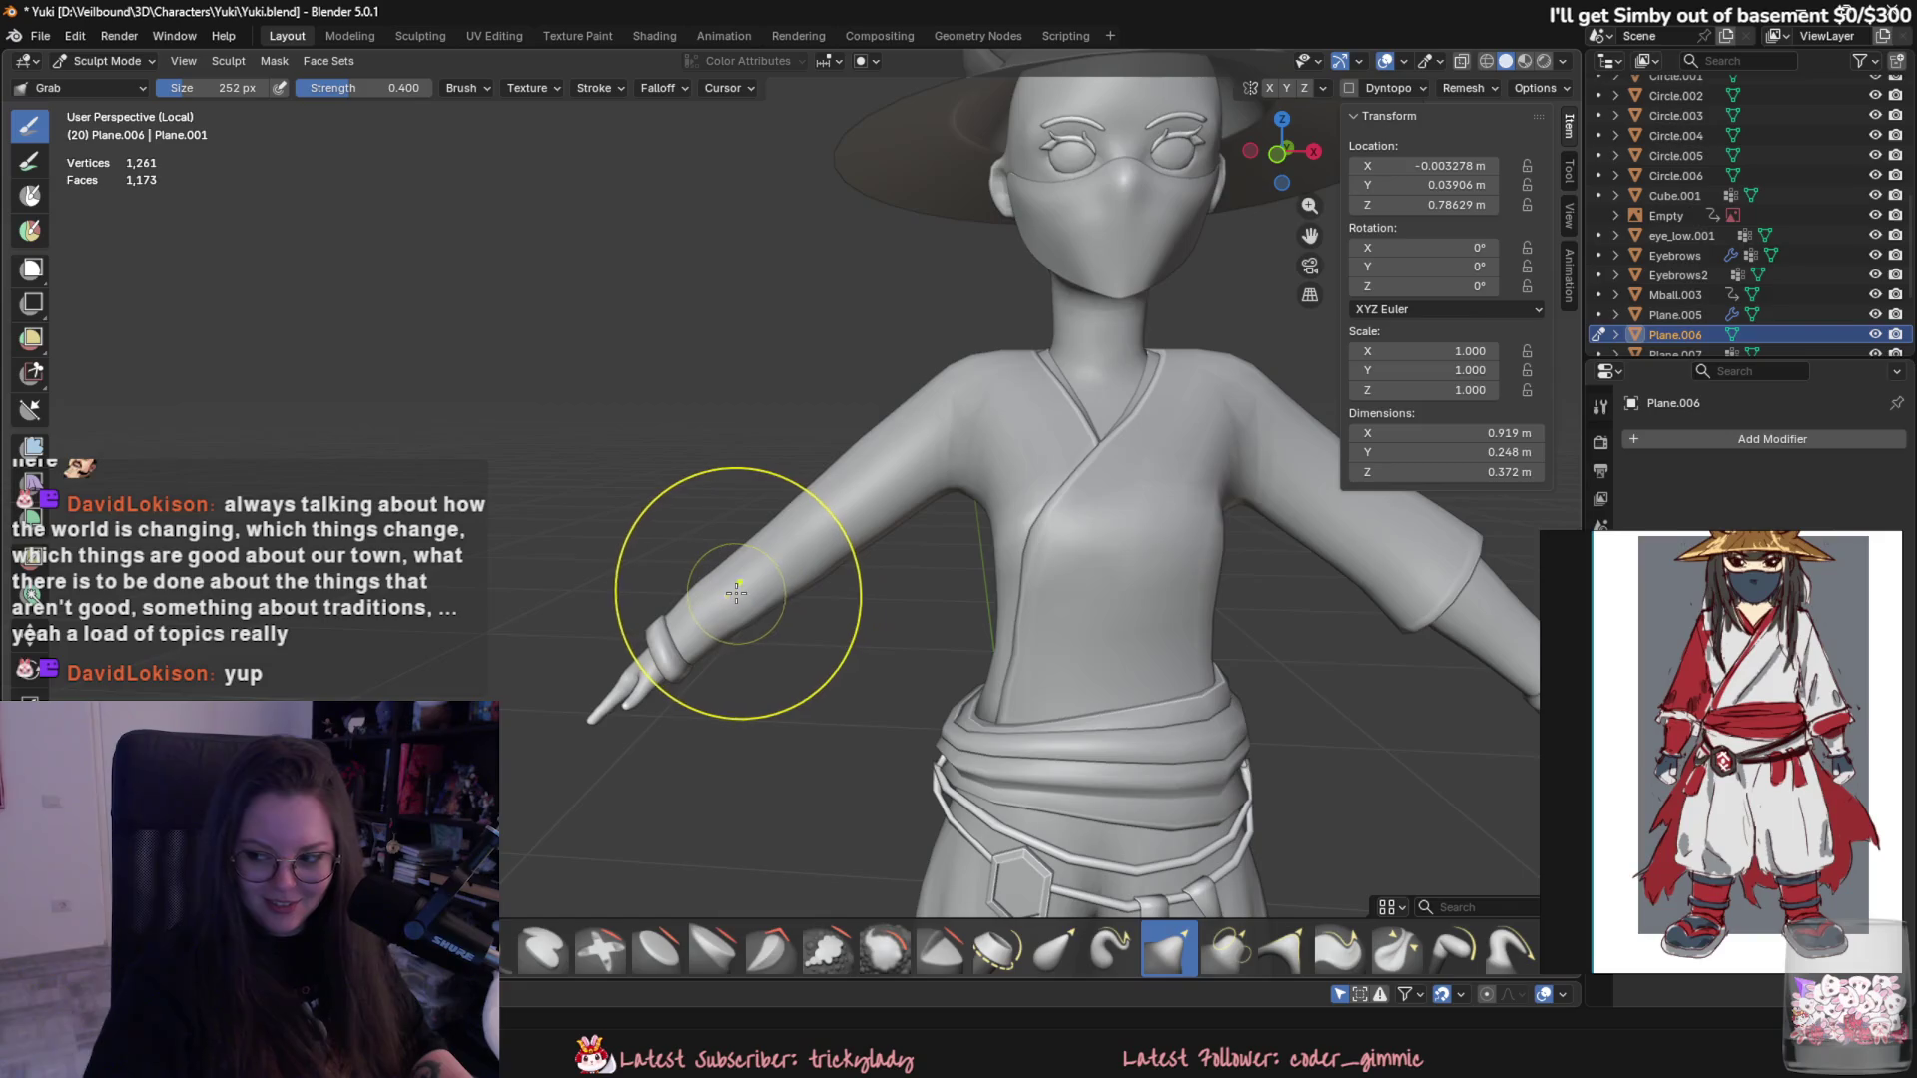
pyautogui.moveTo(733, 592)
pyautogui.mouseDown(button='middle')
pyautogui.moveTo(875, 731)
pyautogui.moveTo(982, 666)
pyautogui.moveTo(979, 611)
pyautogui.mouseUp(button='middle')
pyautogui.scroll(2, 981, 667)
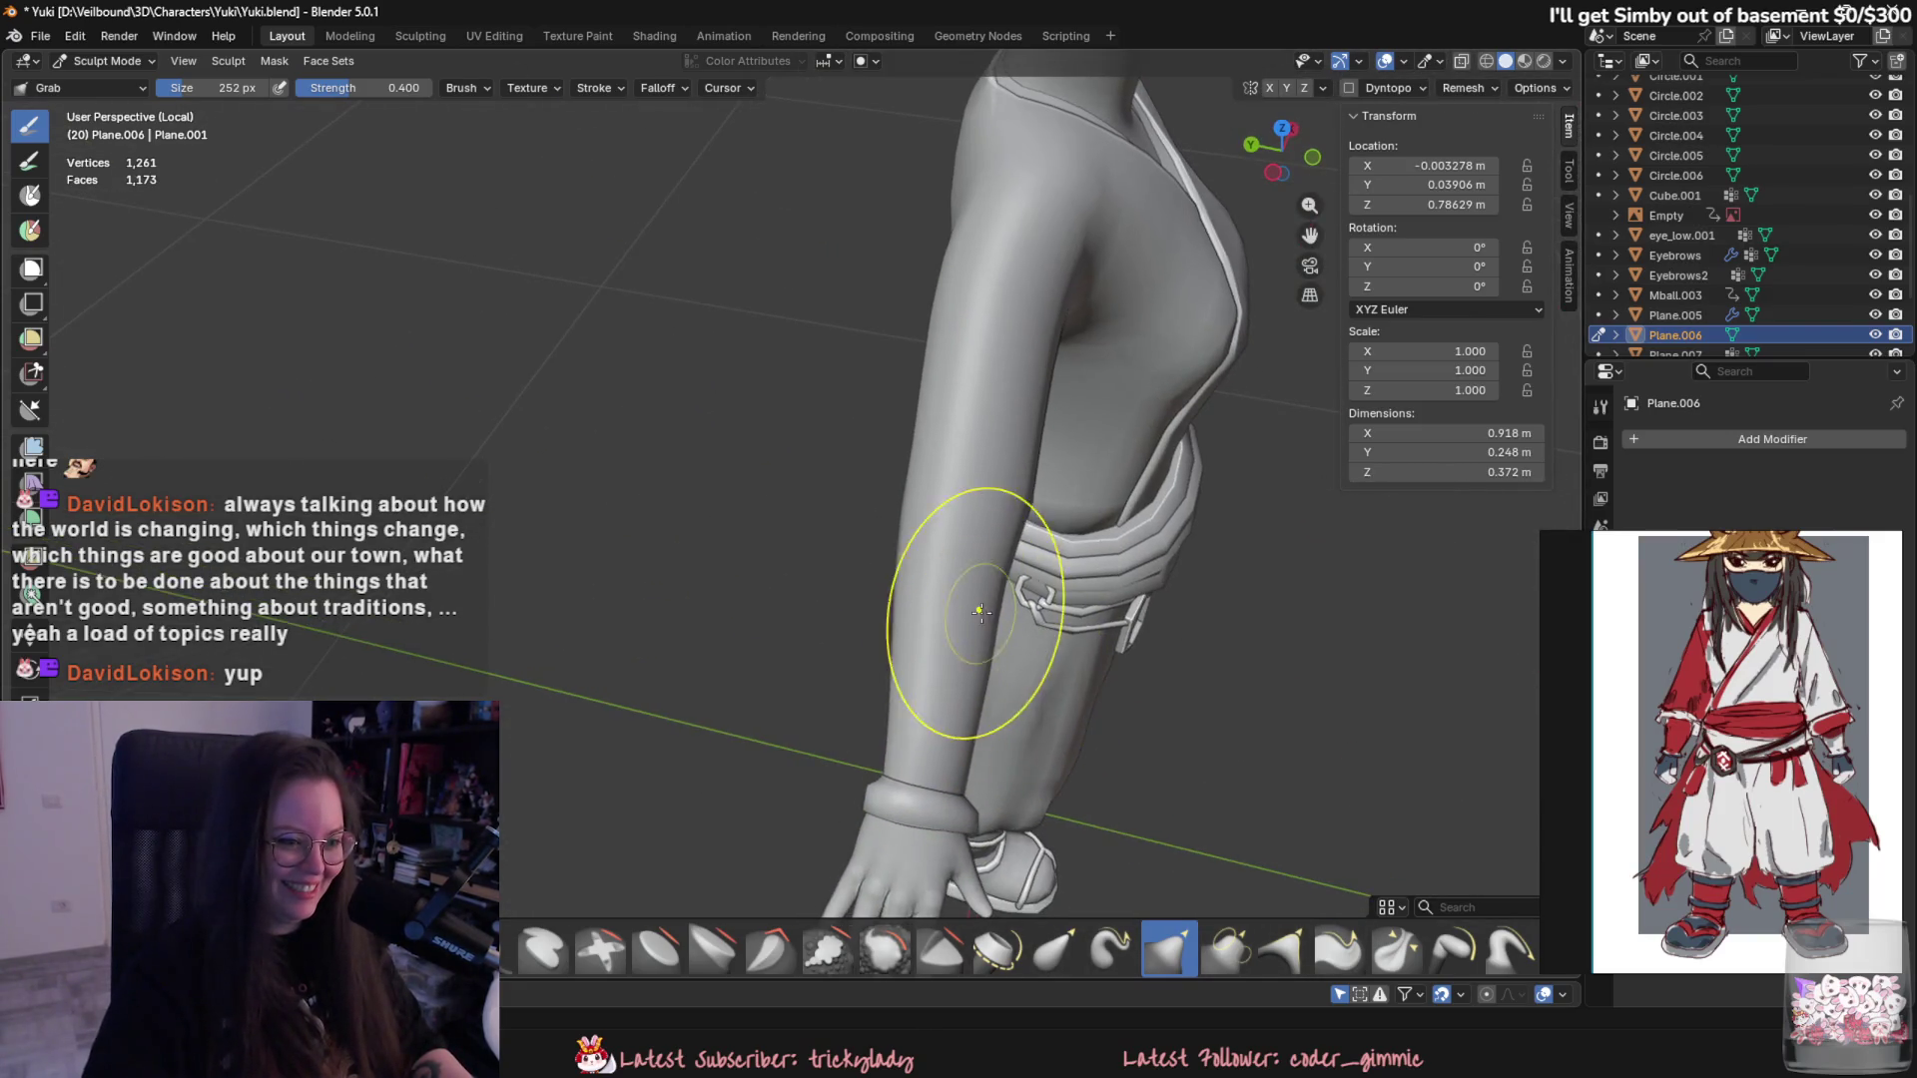
pyautogui.moveTo(1024, 525)
pyautogui.mouseDown(button='middle')
pyautogui.moveTo(864, 463)
pyautogui.moveTo(791, 515)
pyautogui.moveTo(1220, 770)
pyautogui.moveTo(1018, 702)
pyautogui.moveTo(791, 729)
pyautogui.moveTo(719, 629)
pyautogui.mouseUp(button='middle')
pyautogui.scroll(-2, 862, 463)
pyautogui.scroll(3, 624, 567)
pyautogui.scroll(2, 625, 568)
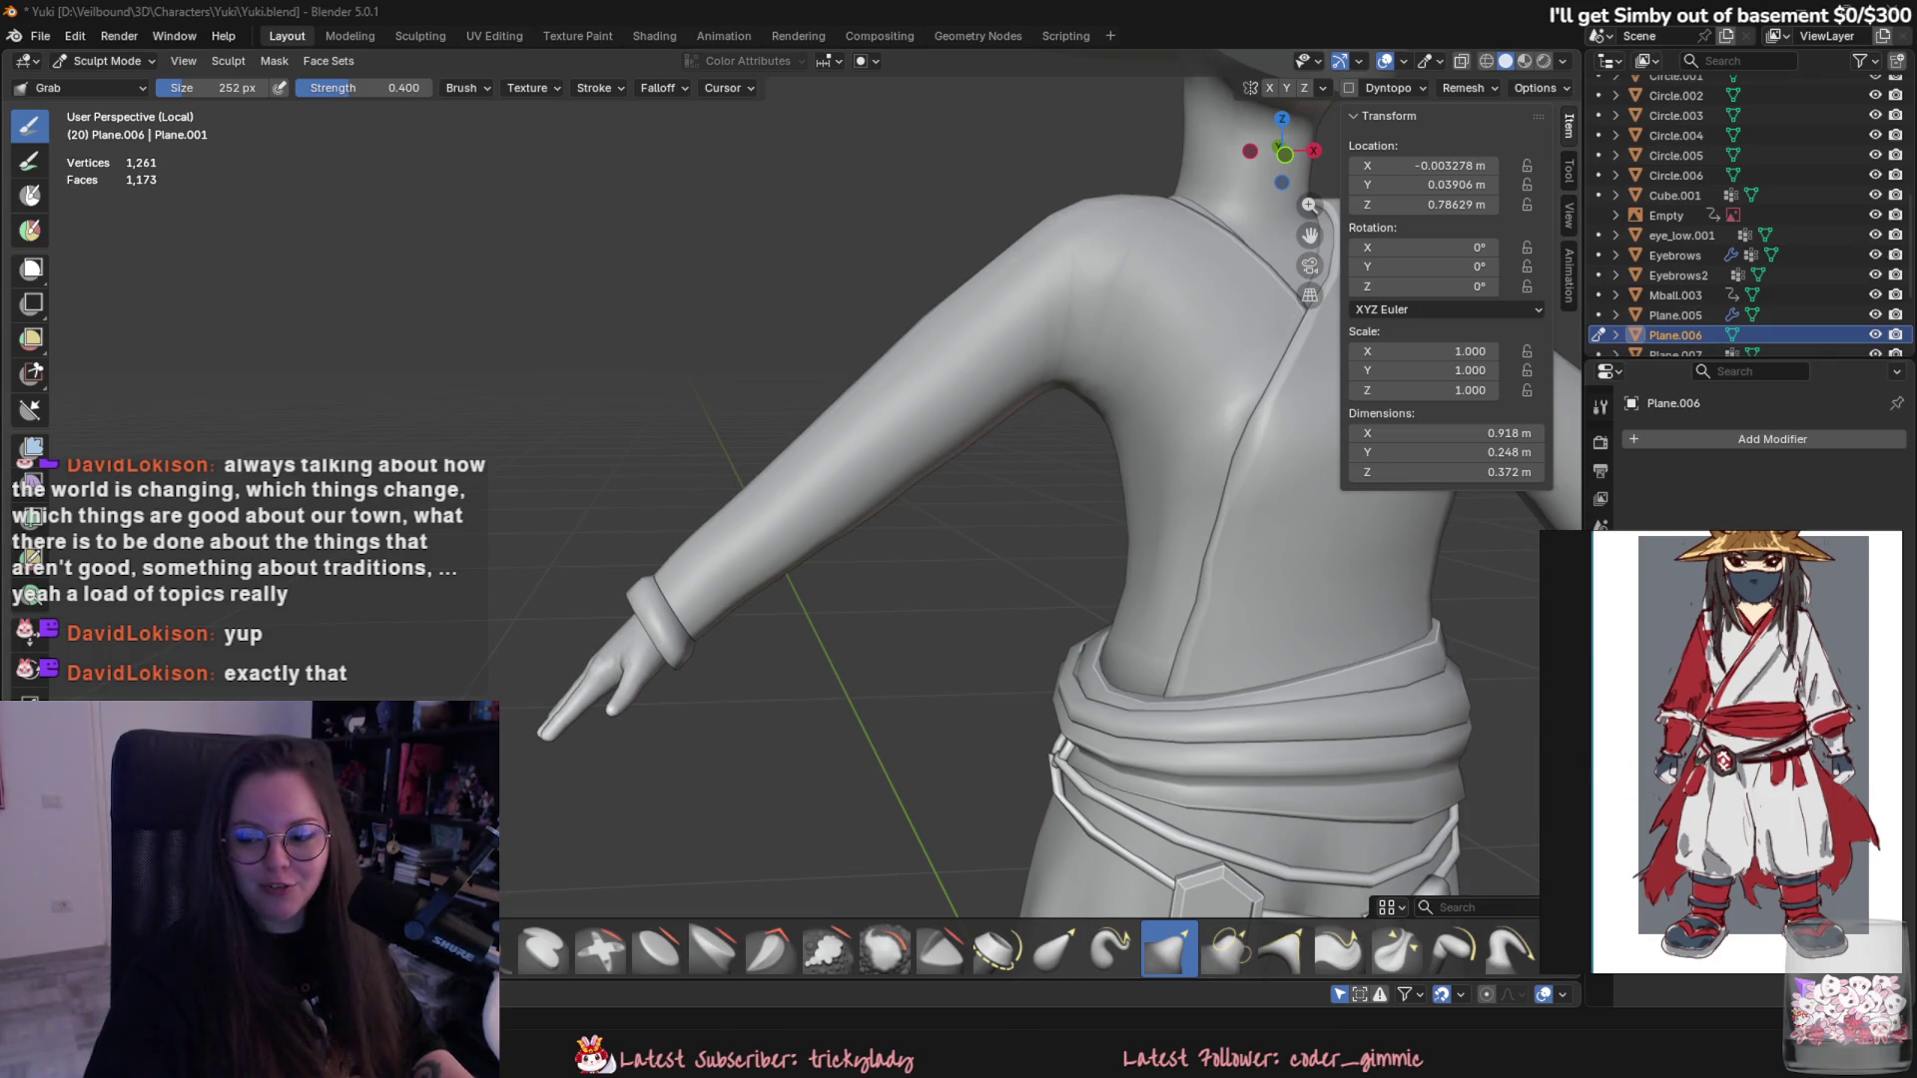
pyautogui.moveTo(960, 539); pyautogui.dragTo(1113, 641, button='middle')
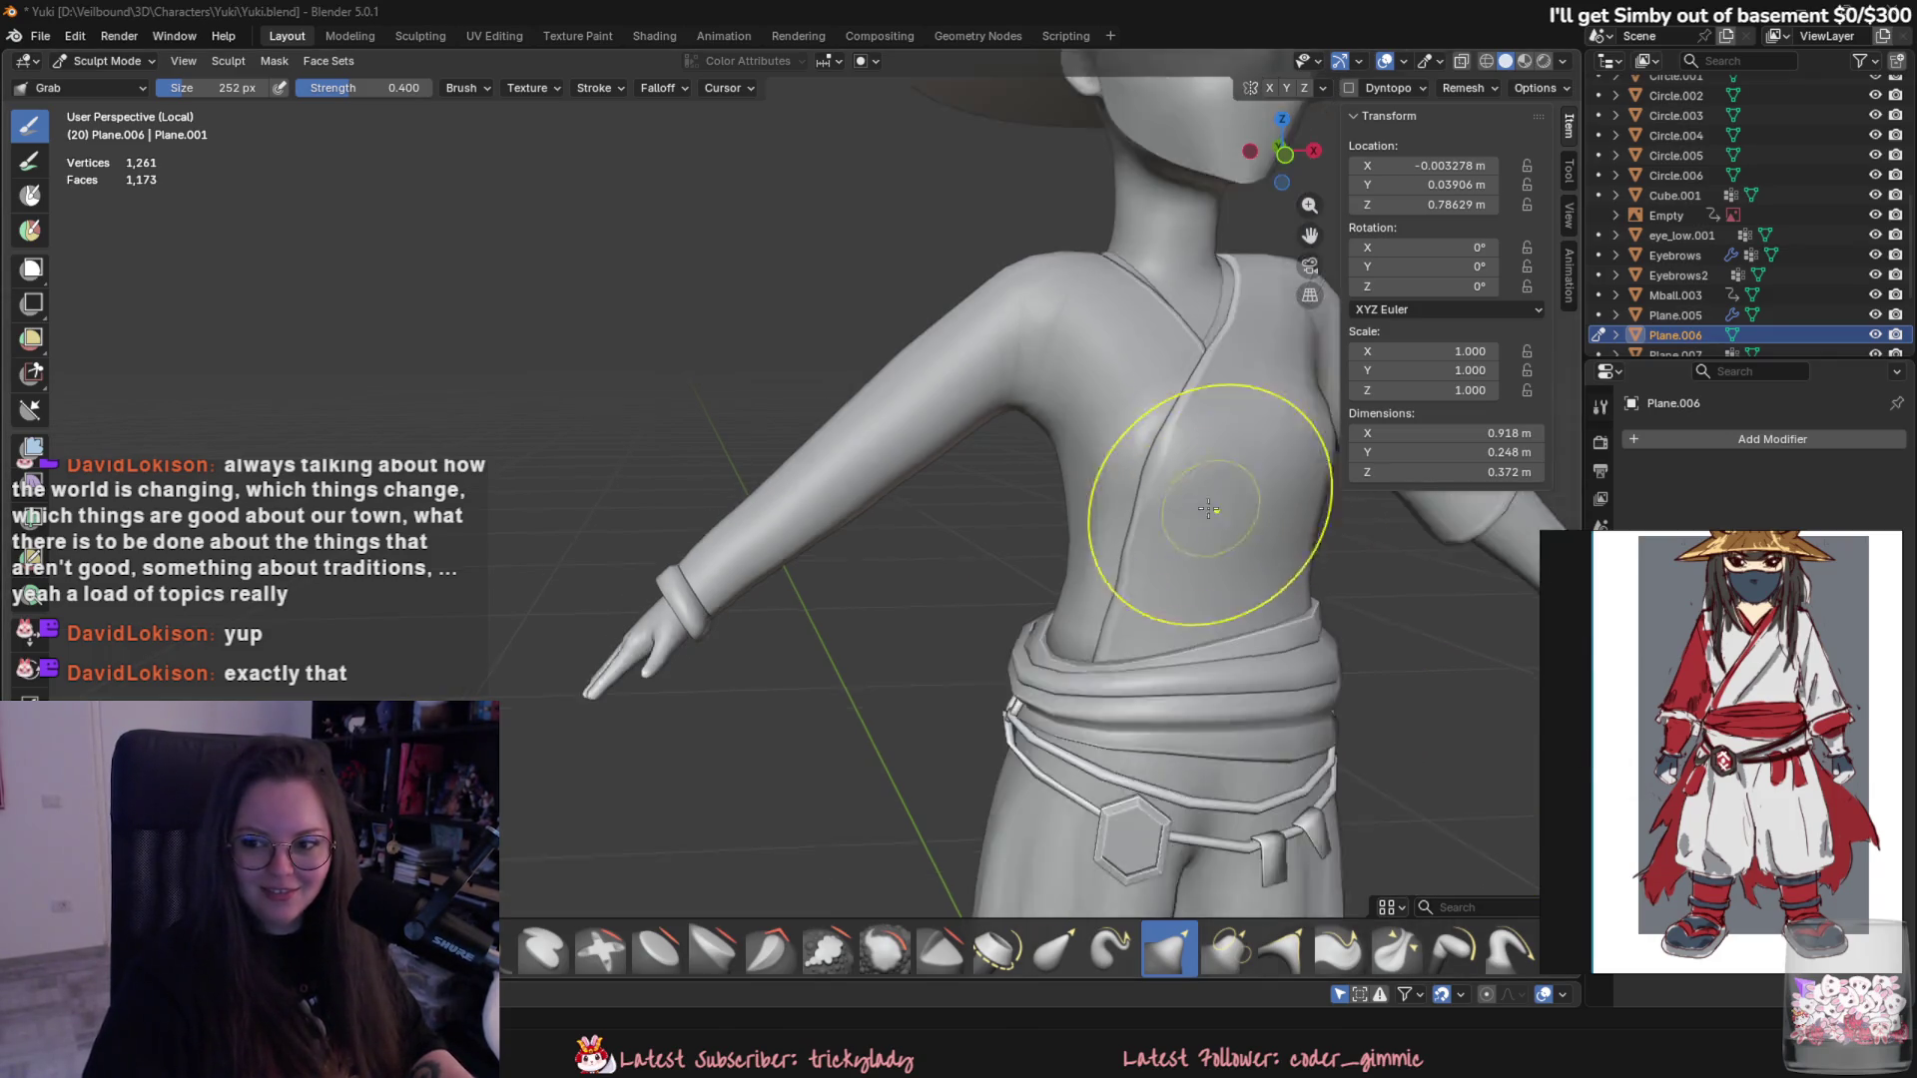
pyautogui.scroll(-2, 1241, 814)
pyautogui.scroll(-2, 1362, 840)
pyautogui.scroll(4, 952, 547)
pyautogui.scroll(2, 952, 547)
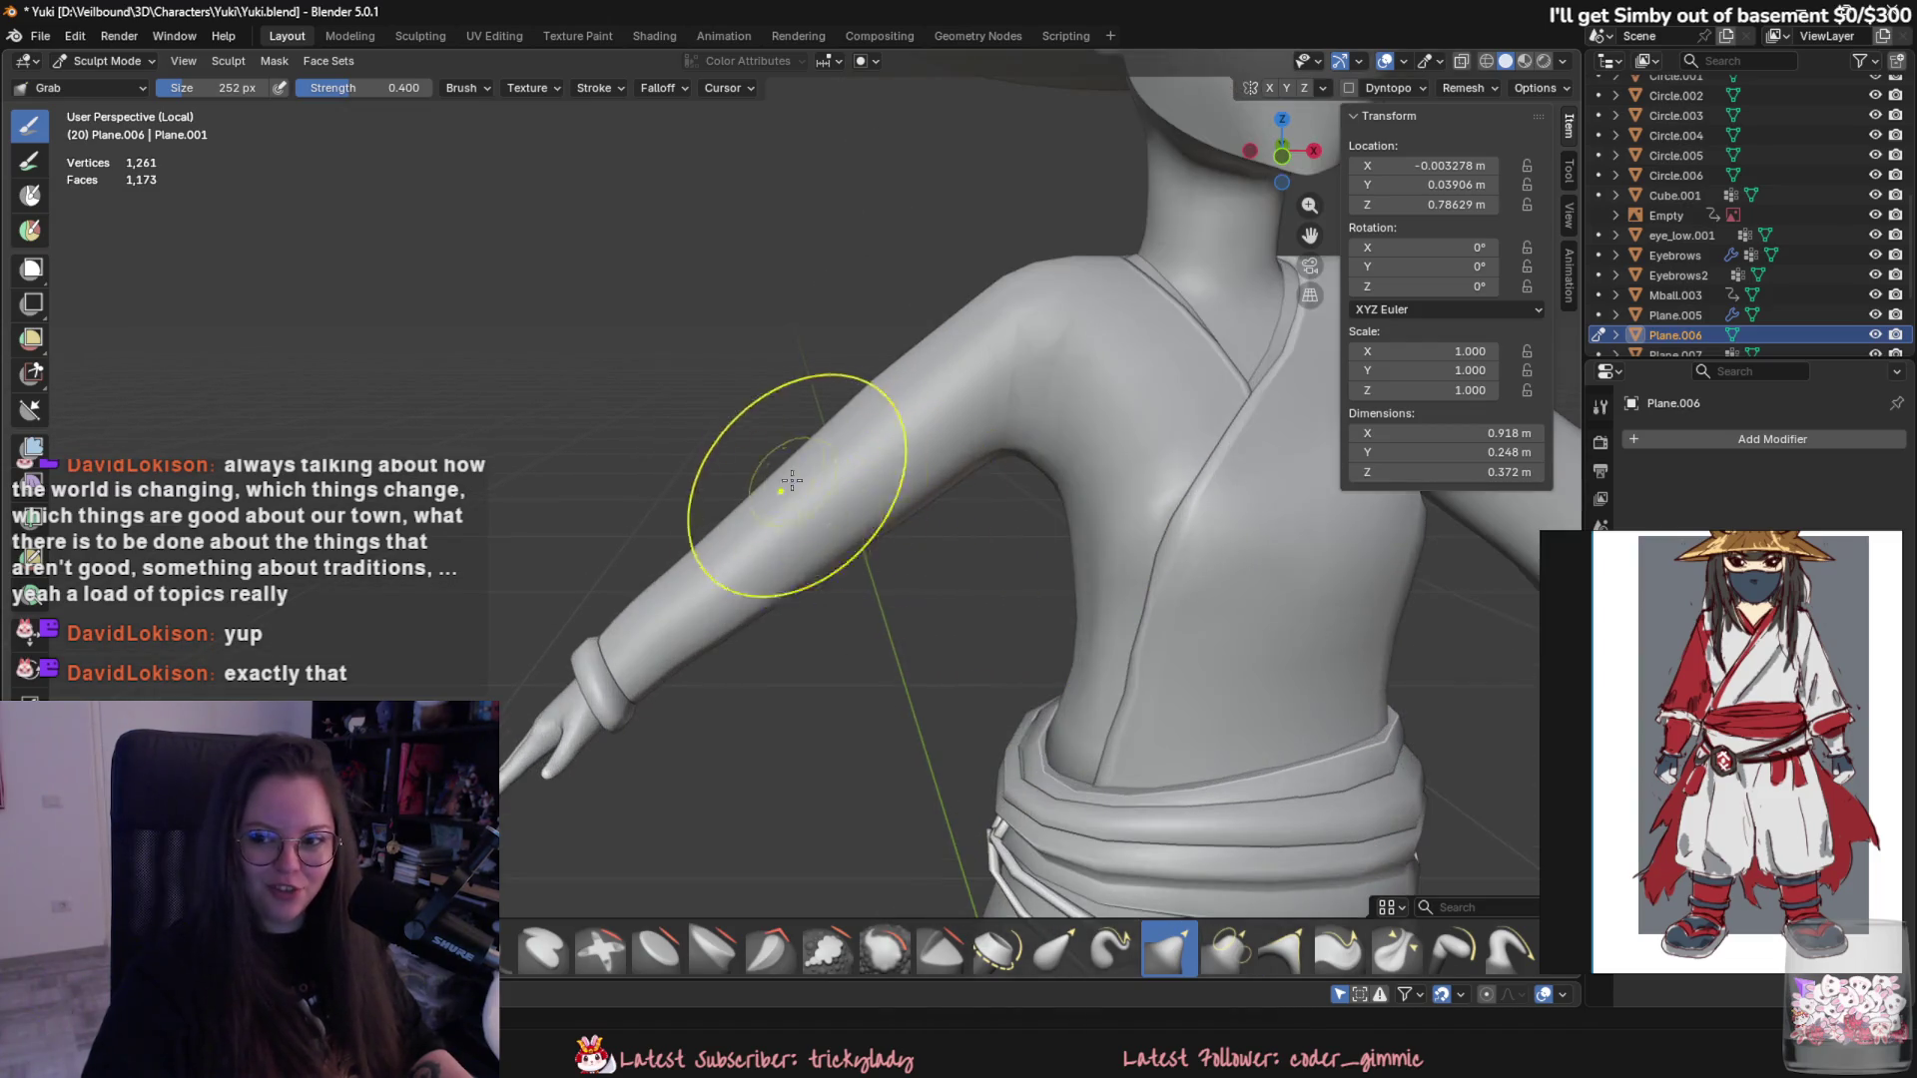
pyautogui.scroll(-1, 260, 243)
pyautogui.click(132, 104)
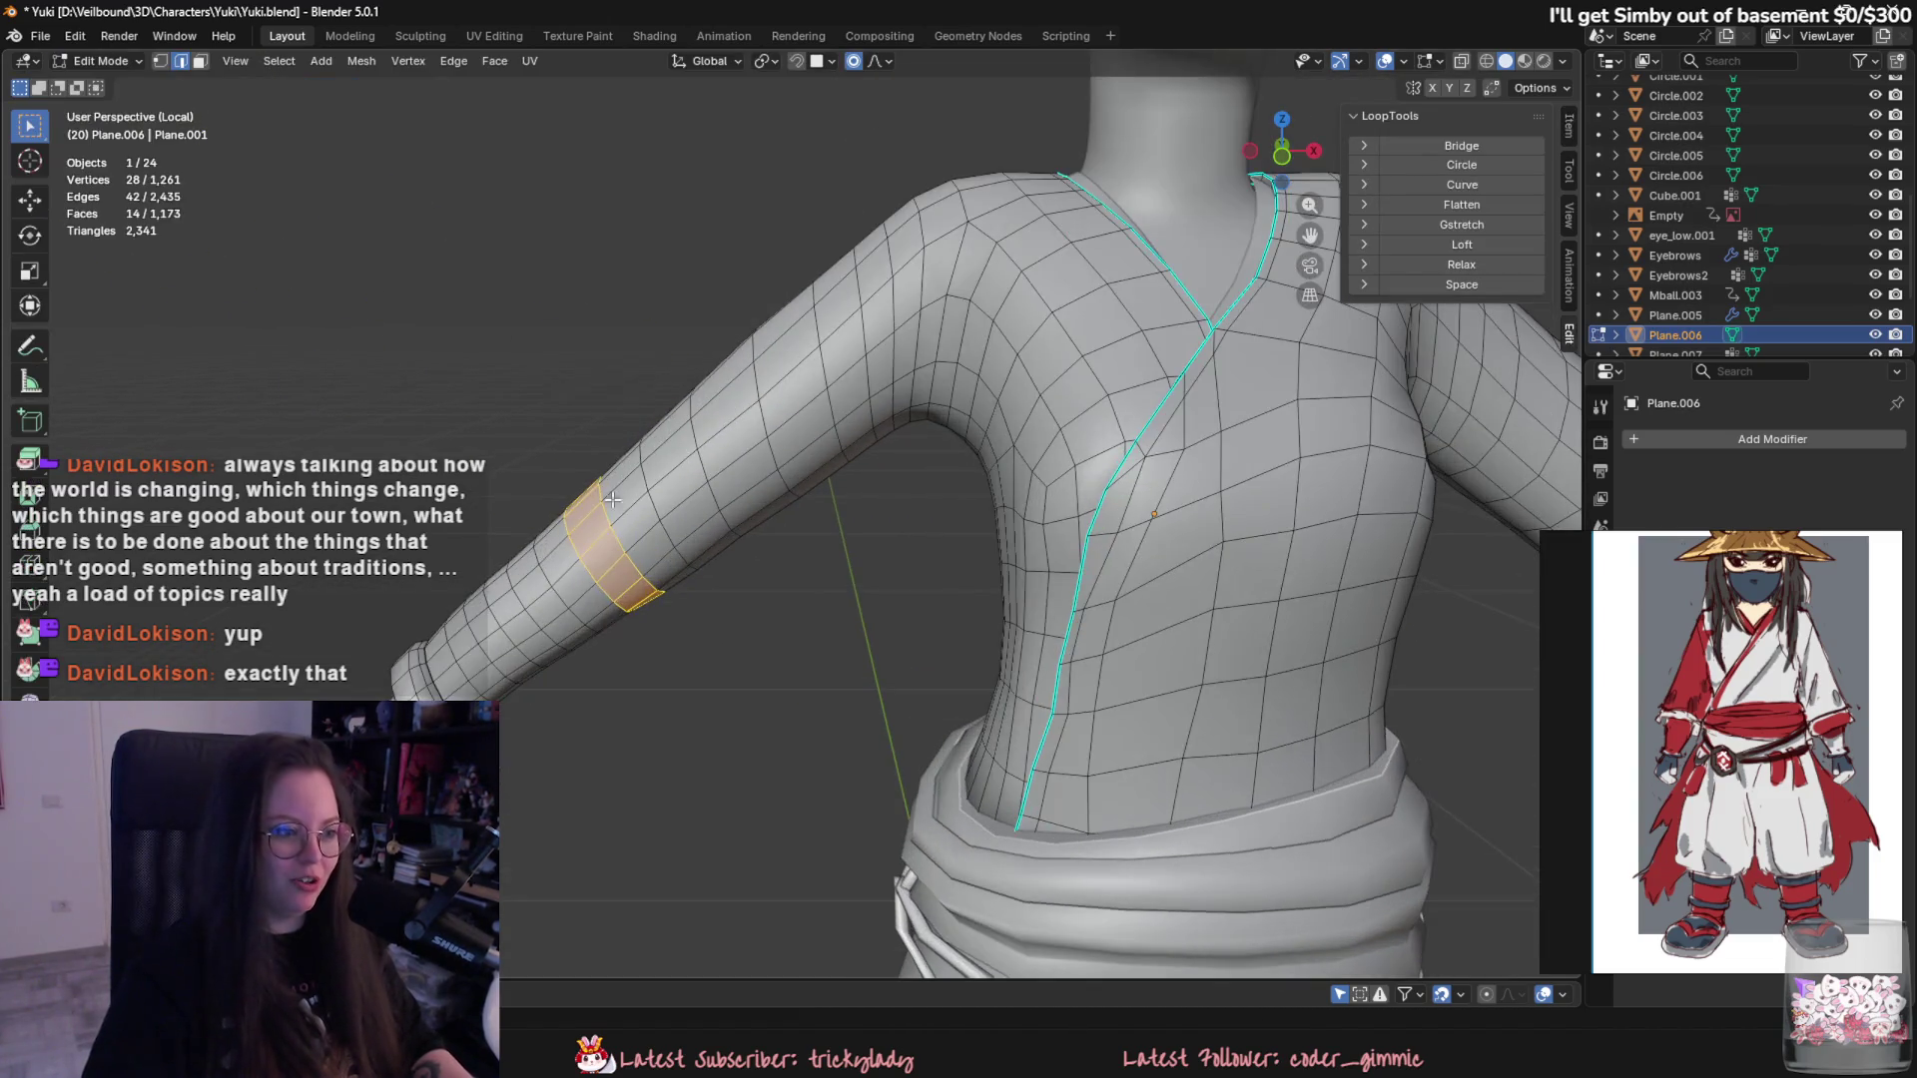
# - Scale the upper-arm band, dissolve a stray edge loop, and resize the elbow loop
pyautogui.moveTo(704, 599); pyautogui.dragTo(749, 584, button='middle')
pyautogui.scroll(-2, 737, 583)
pyautogui.scroll(3, 738, 584)
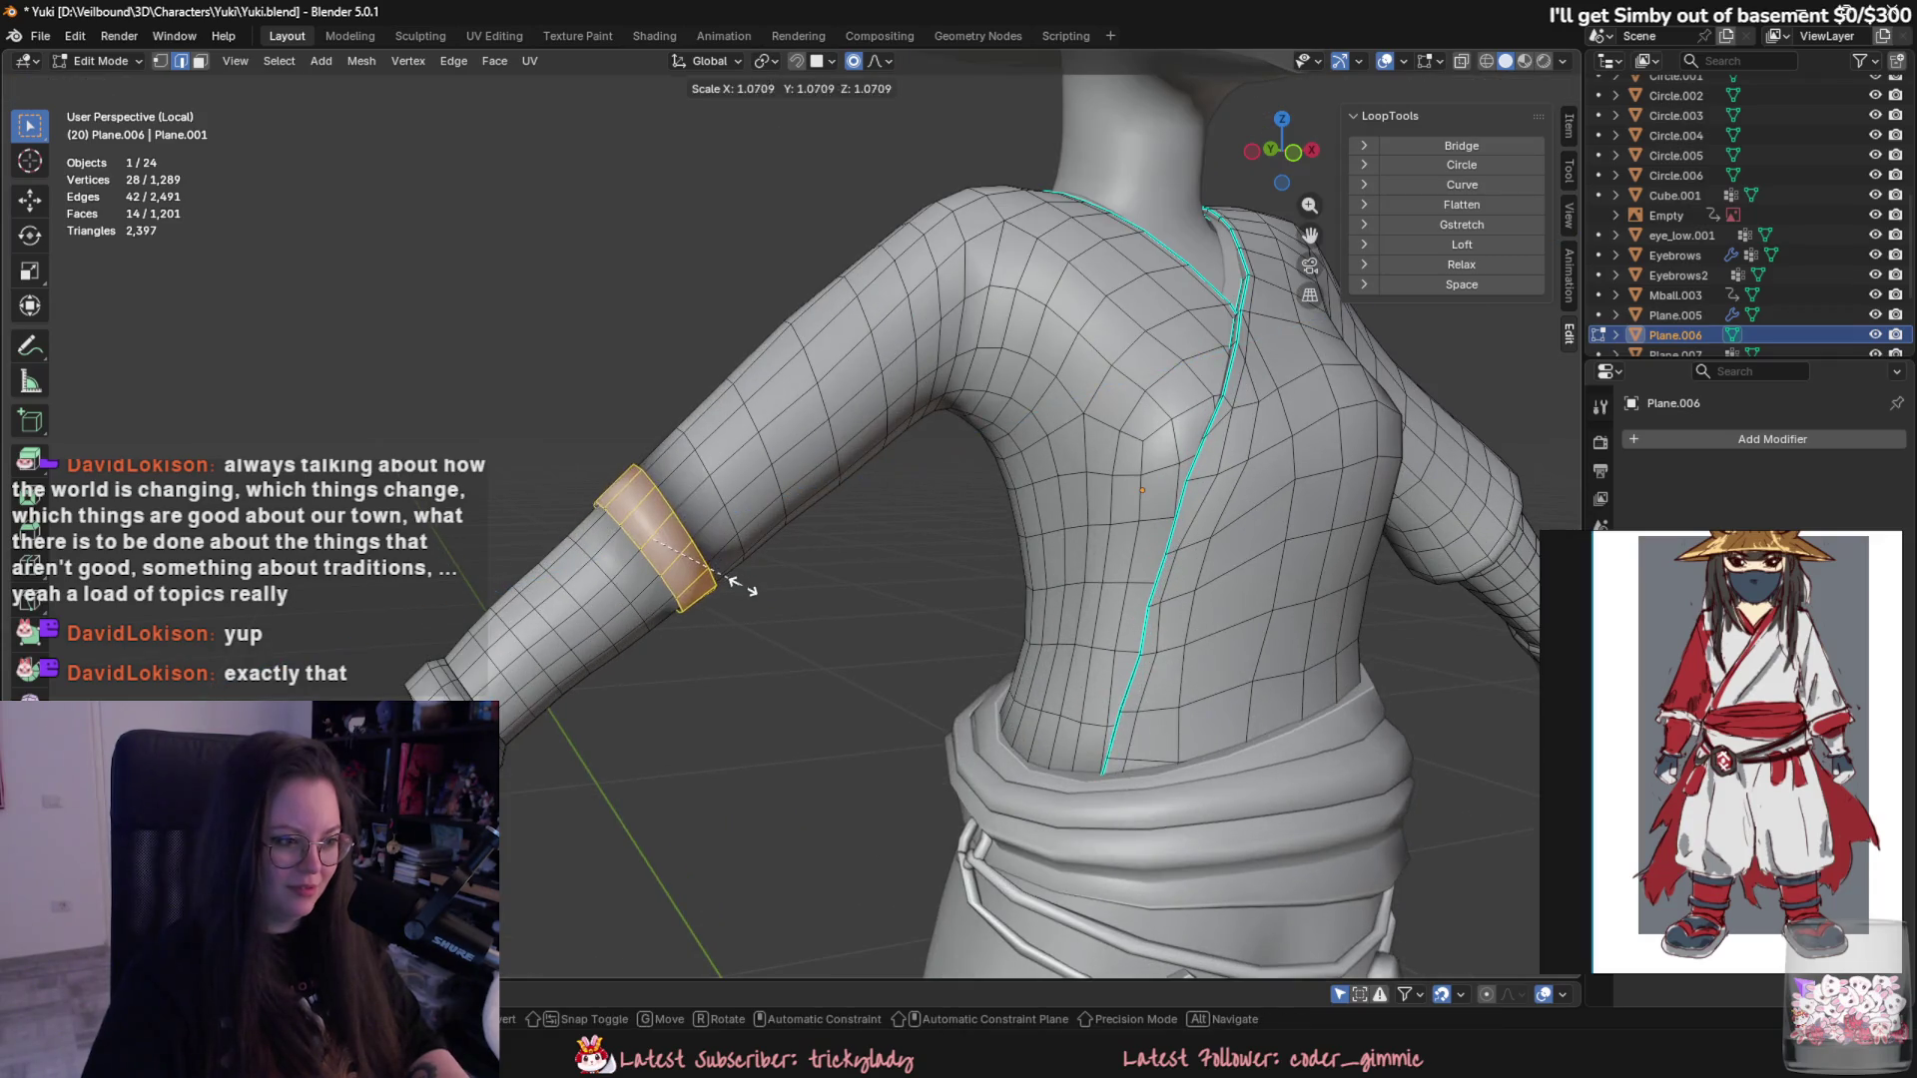
pyautogui.click(745, 591)
pyautogui.scroll(3, 831, 655)
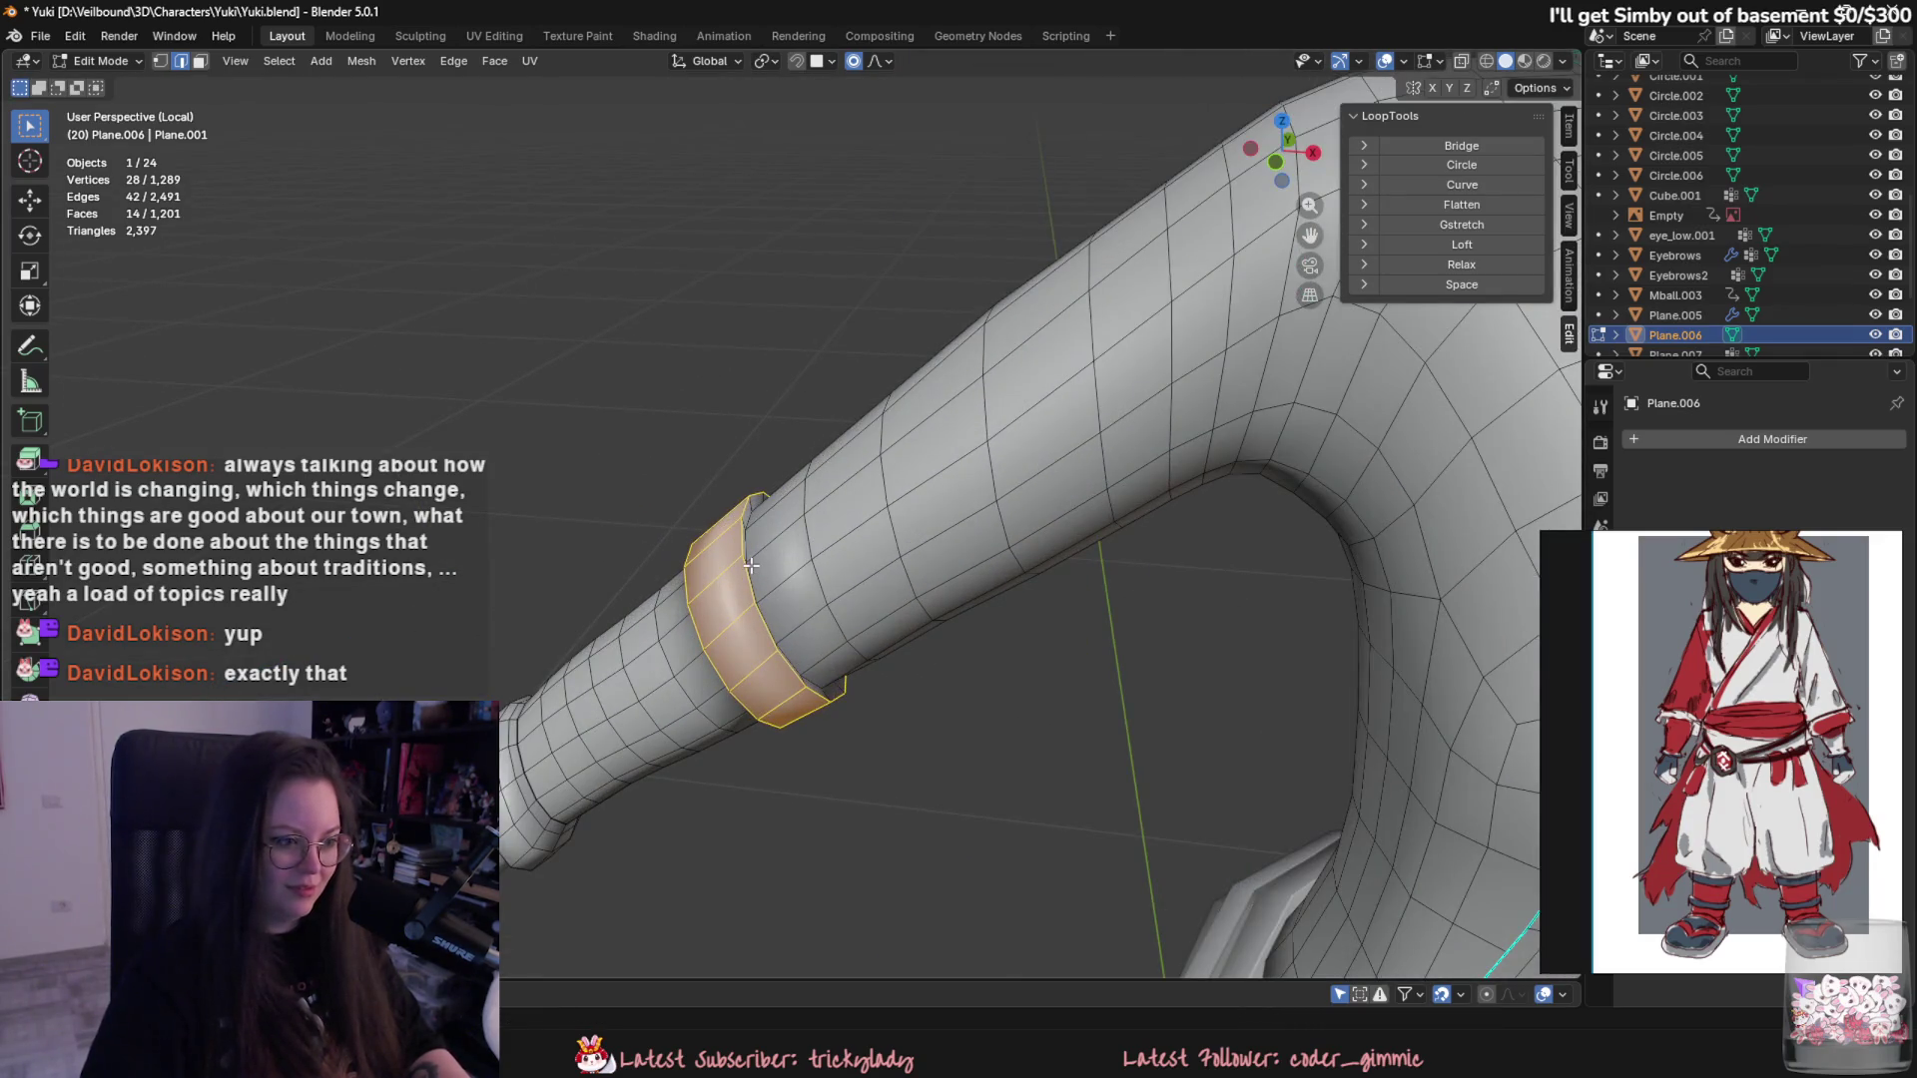
pyautogui.scroll(-3, 753, 552)
pyautogui.scroll(3, 773, 571)
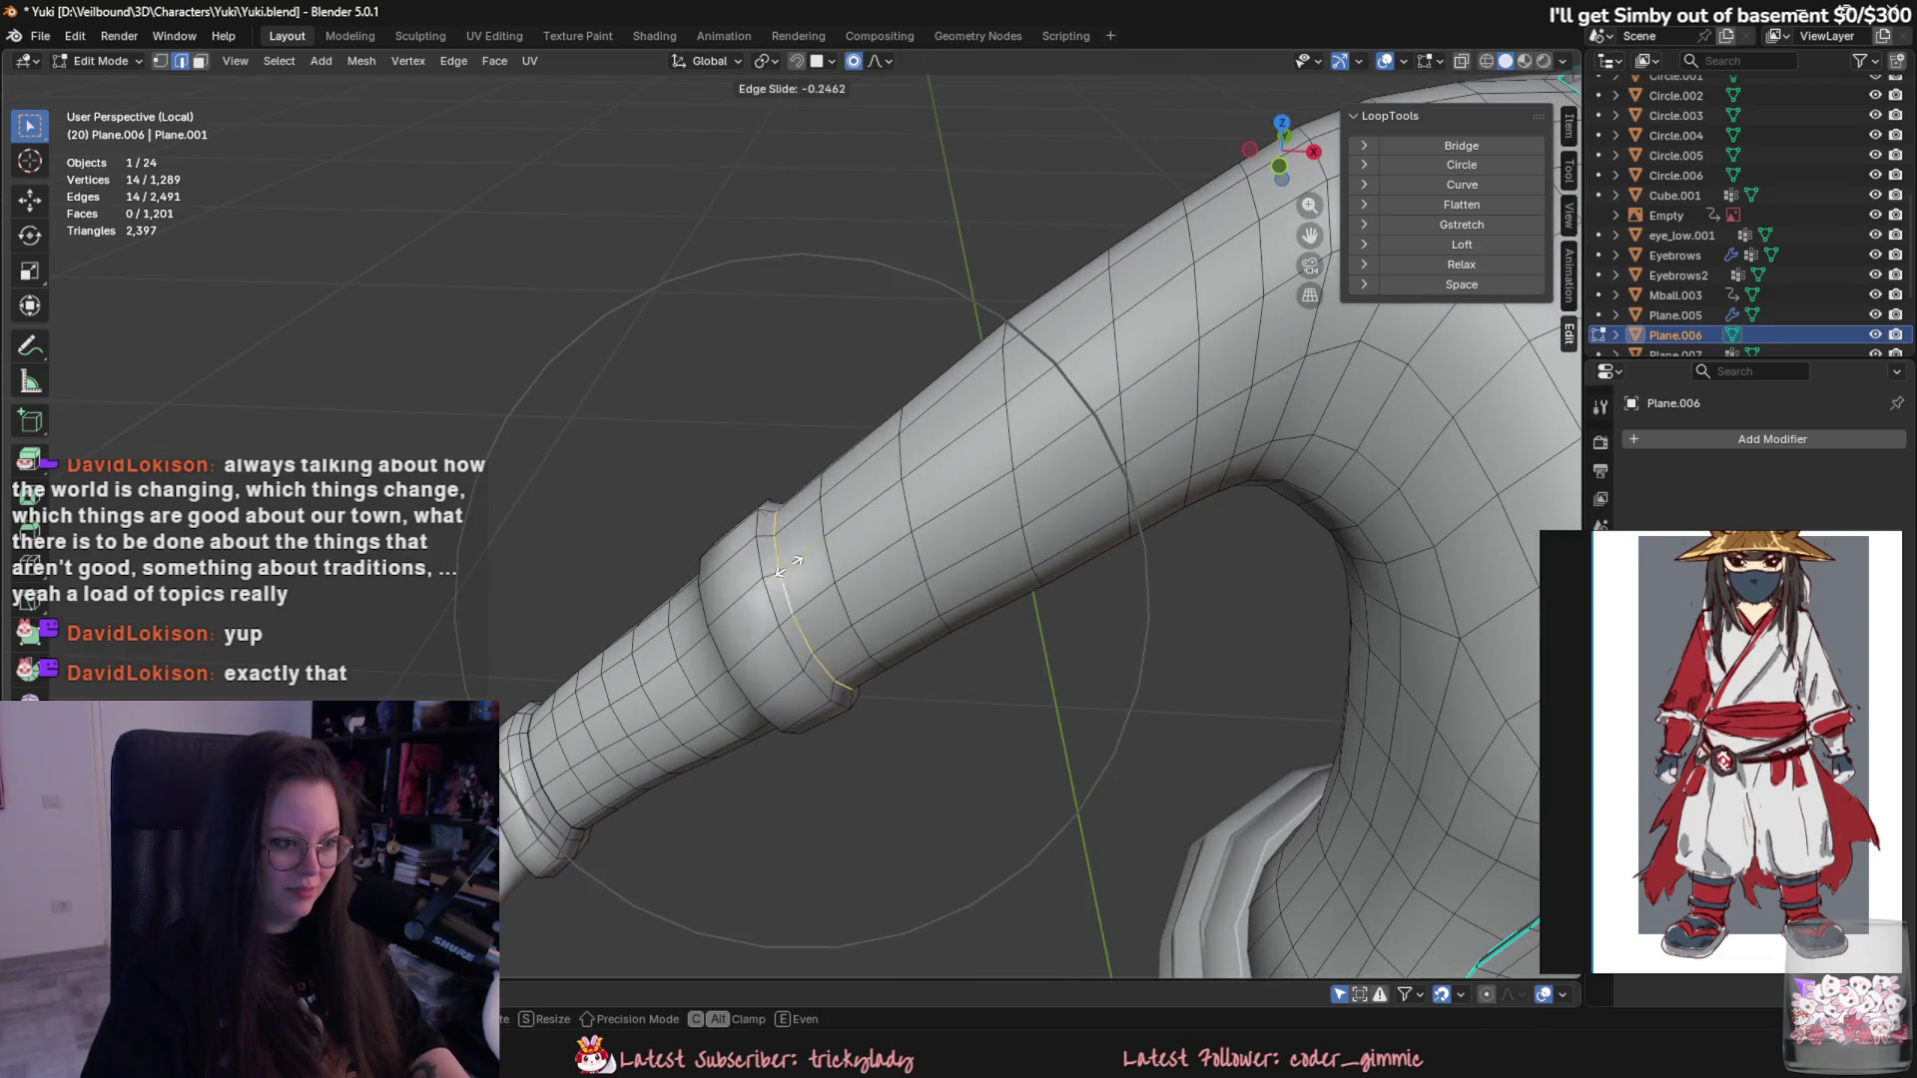
pyautogui.scroll(-3, 786, 560)
pyautogui.rightClick(837, 942)
pyautogui.click(837, 983)
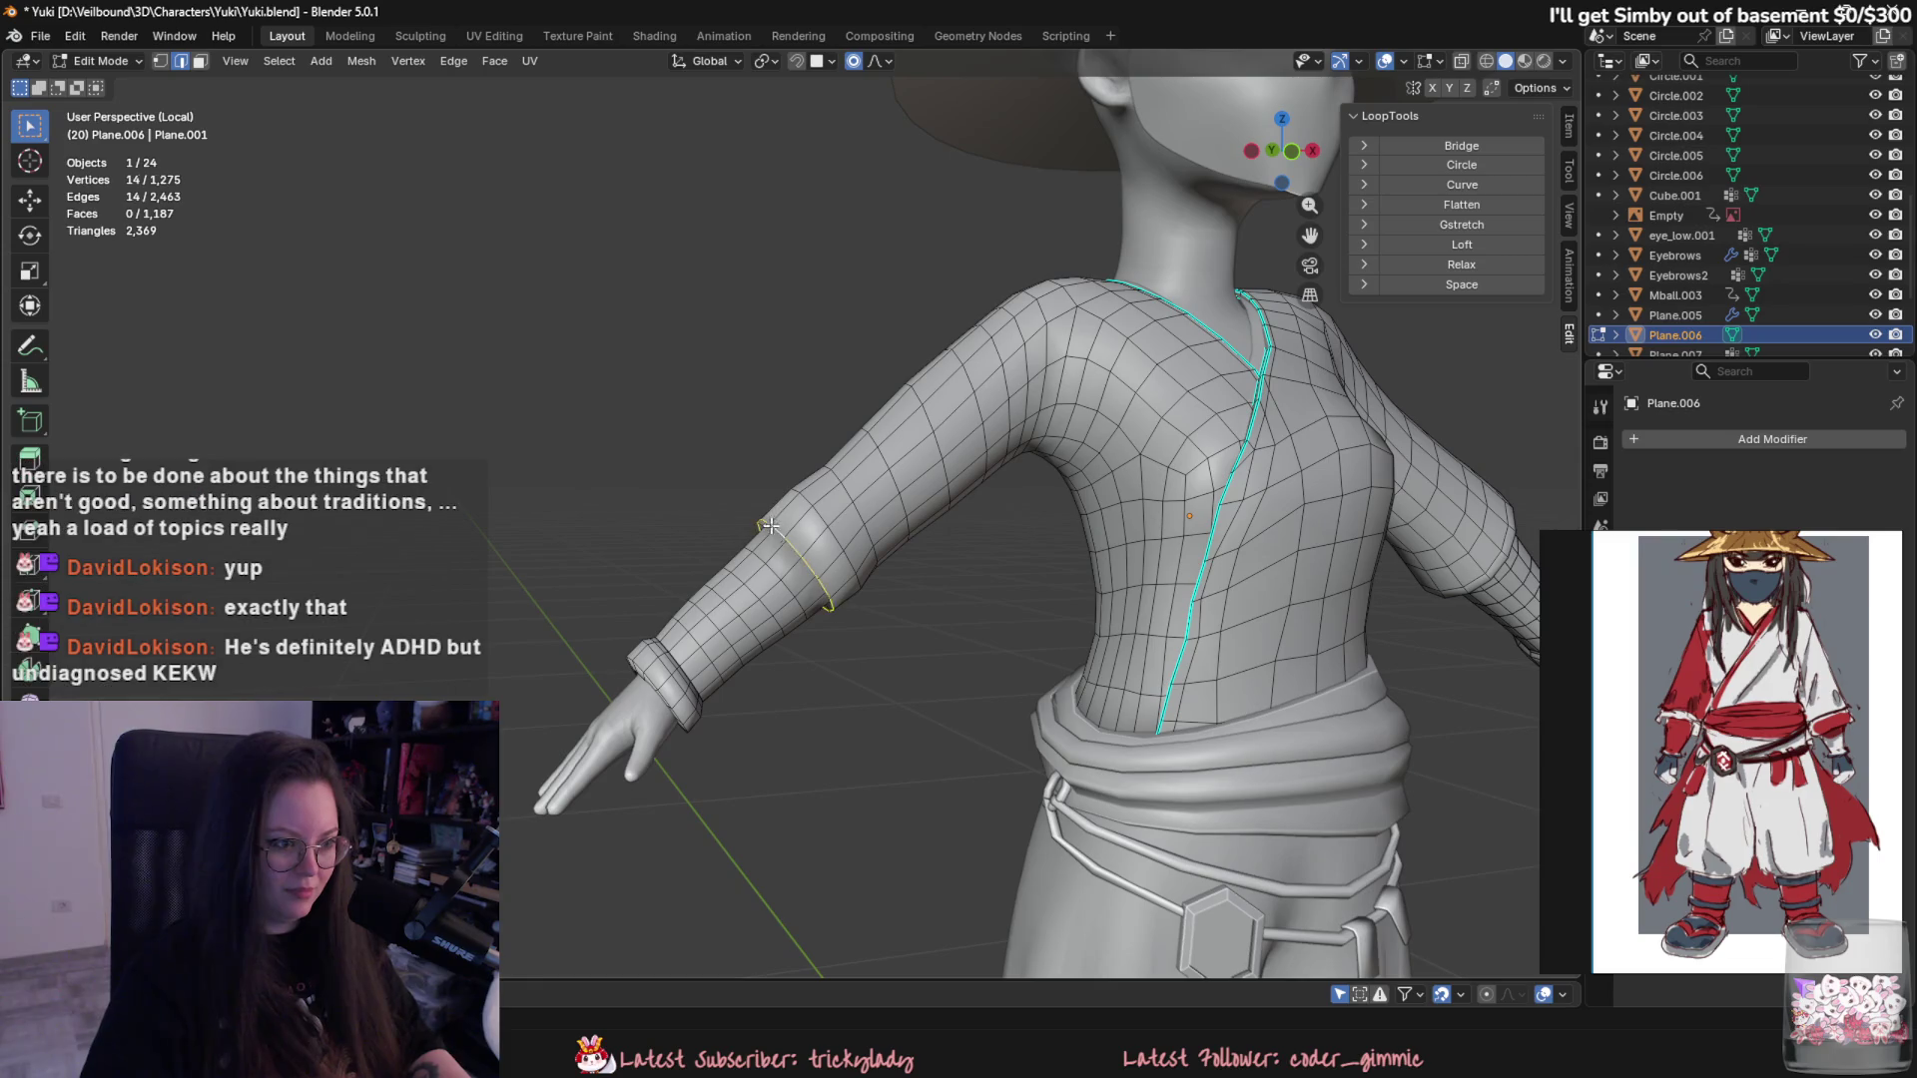
pyautogui.keyDown('alt'); pyautogui.click(769, 519); pyautogui.keyUp('alt')
pyautogui.moveTo(771, 520); pyautogui.dragTo(958, 622, button='middle')
pyautogui.press('s')
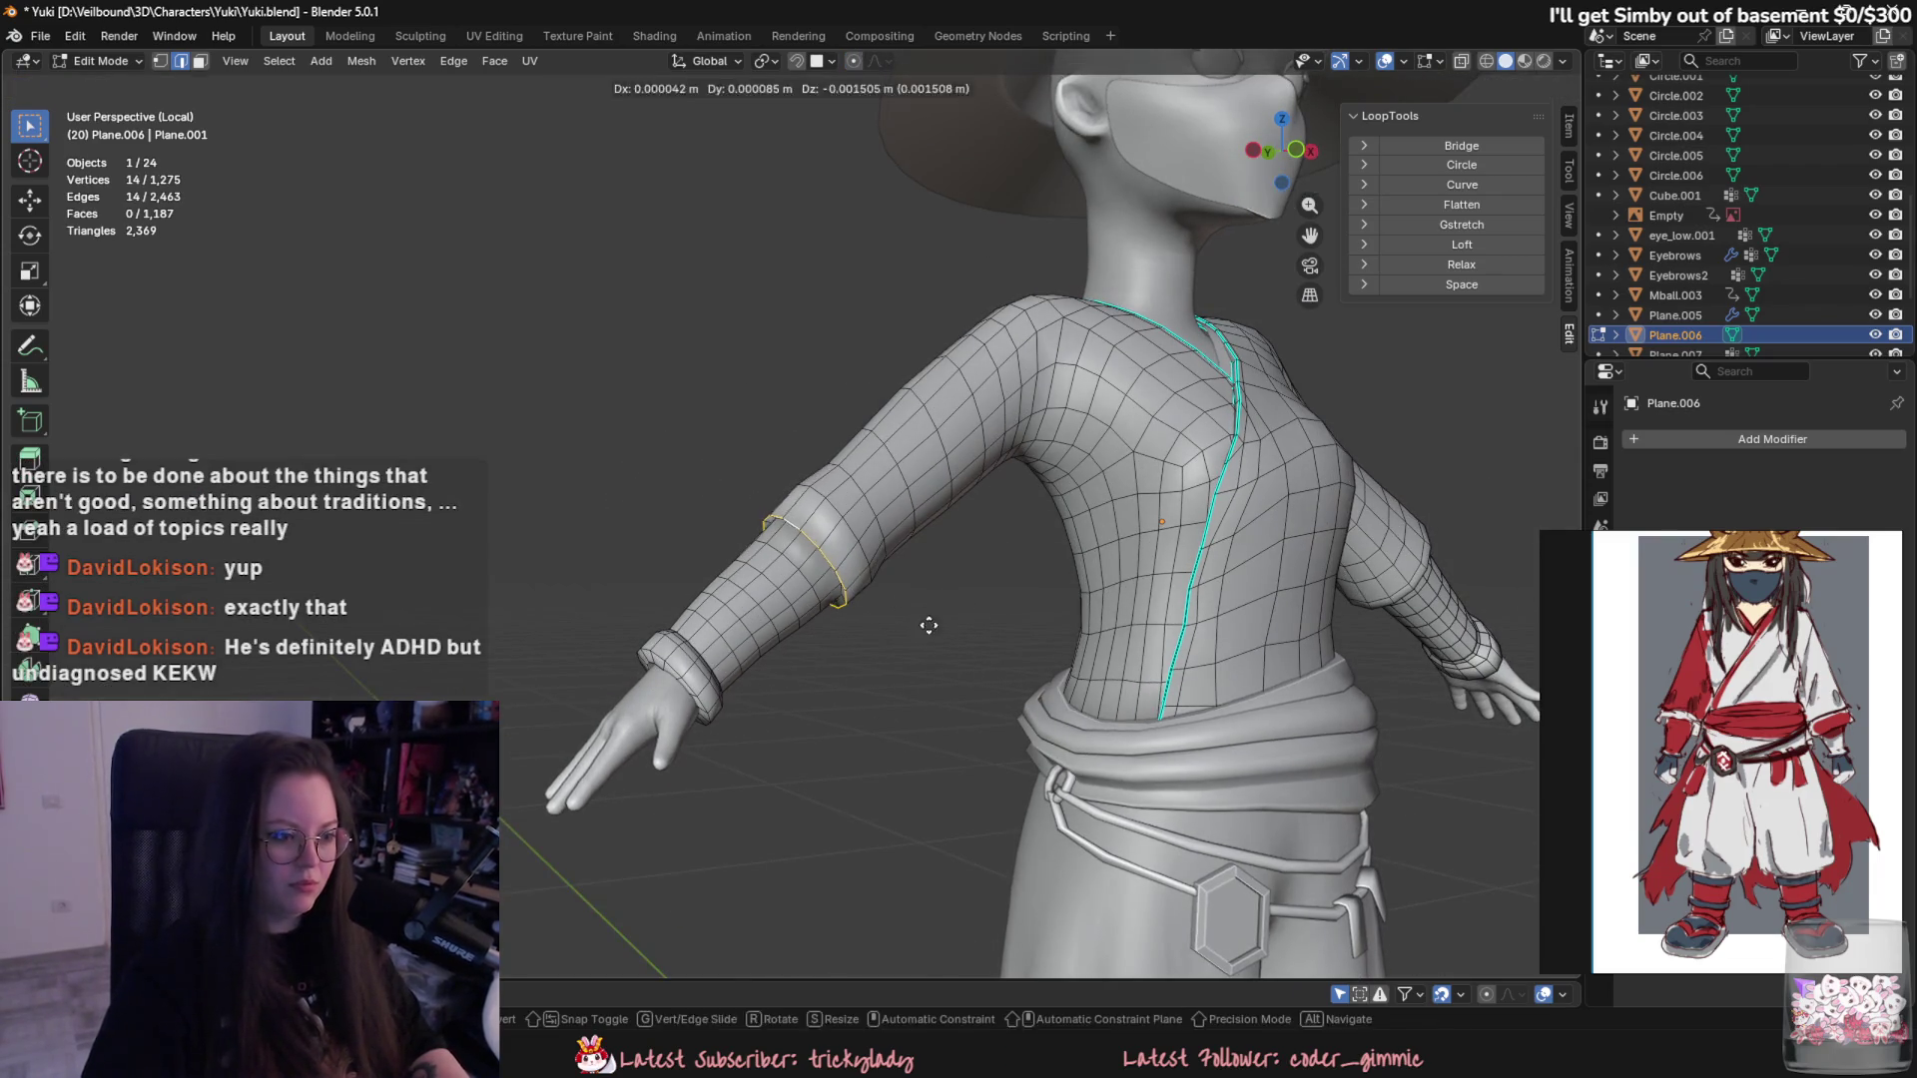
pyautogui.click(954, 655)
pyautogui.scroll(-6, 873, 677)
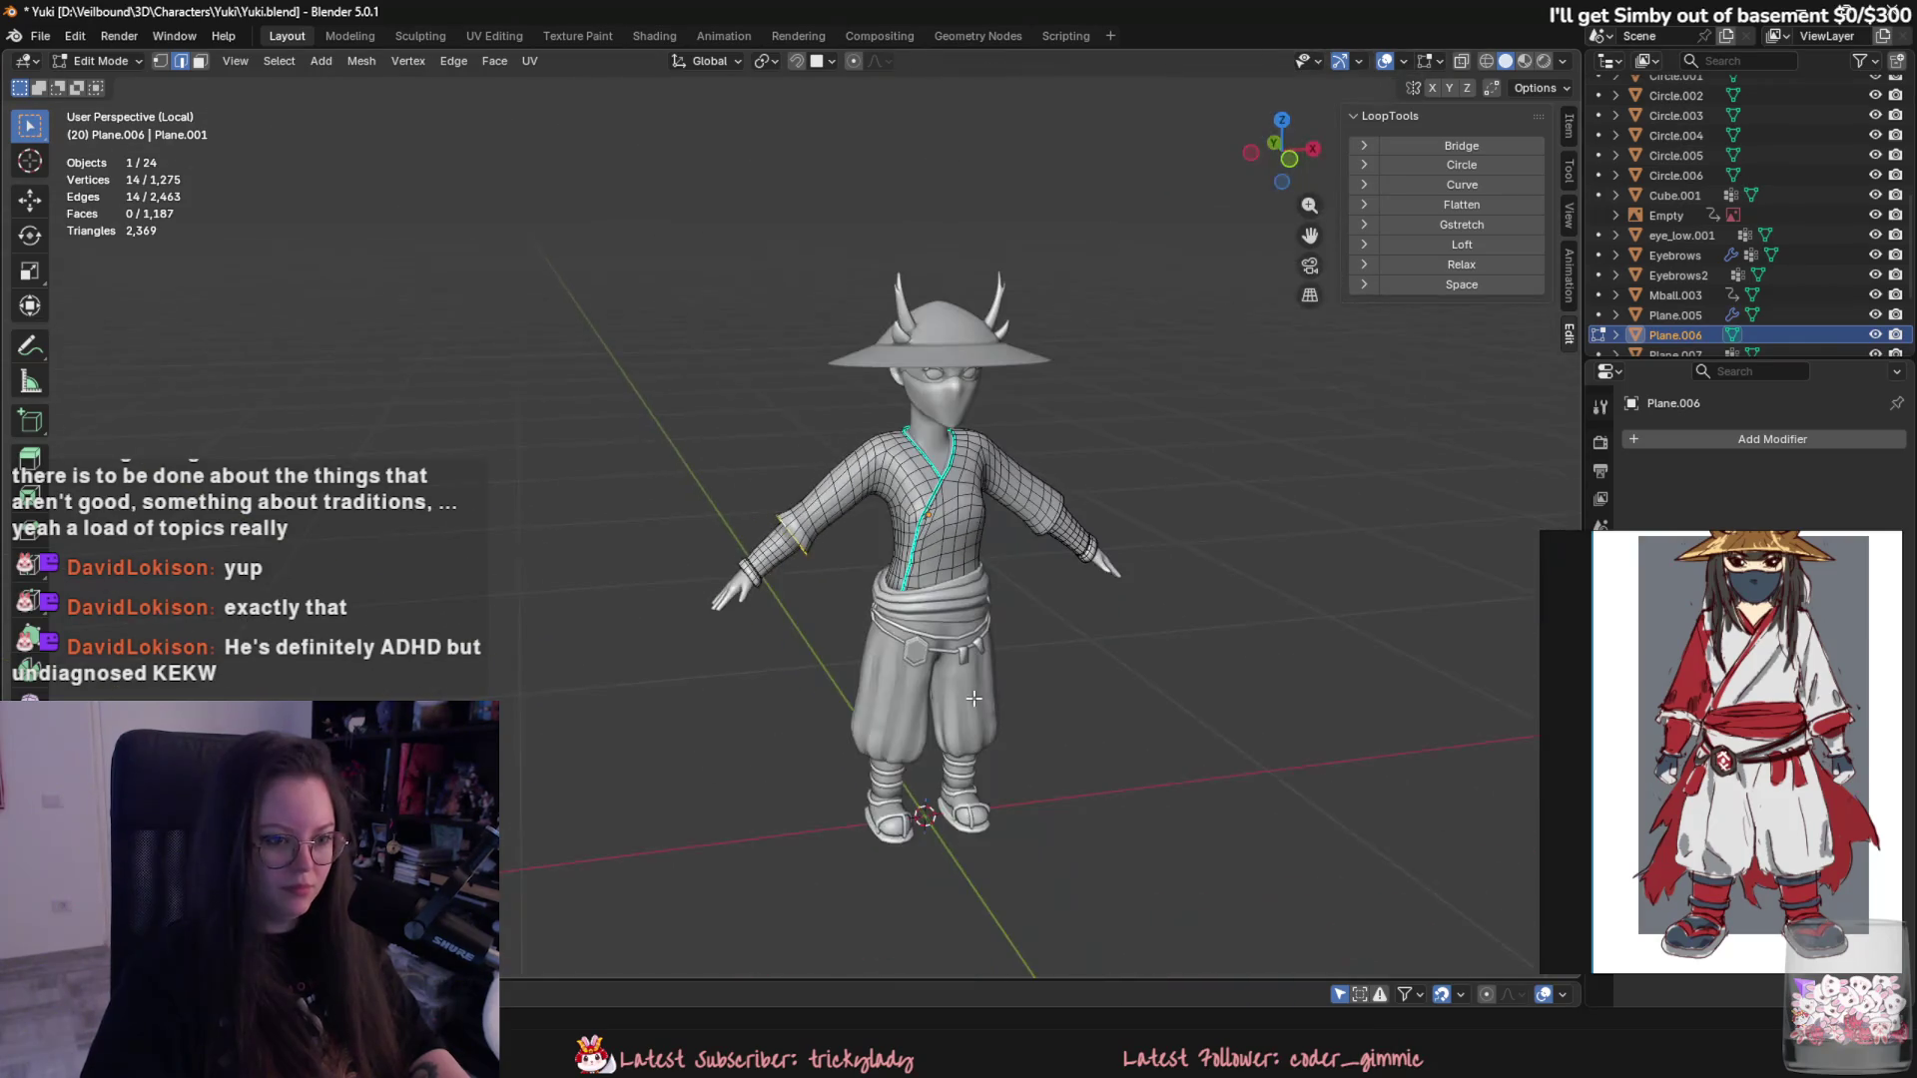
# - Move and resize the forearm band loop into place, then return to Object Mode
pyautogui.moveTo(873, 681)
pyautogui.mouseDown(button='middle')
pyautogui.moveTo(1000, 695)
pyautogui.moveTo(998, 719)
pyautogui.moveTo(975, 440)
pyautogui.moveTo(877, 561)
pyautogui.mouseUp(button='middle')
pyautogui.scroll(4, 840, 655)
pyautogui.scroll(3, 898, 659)
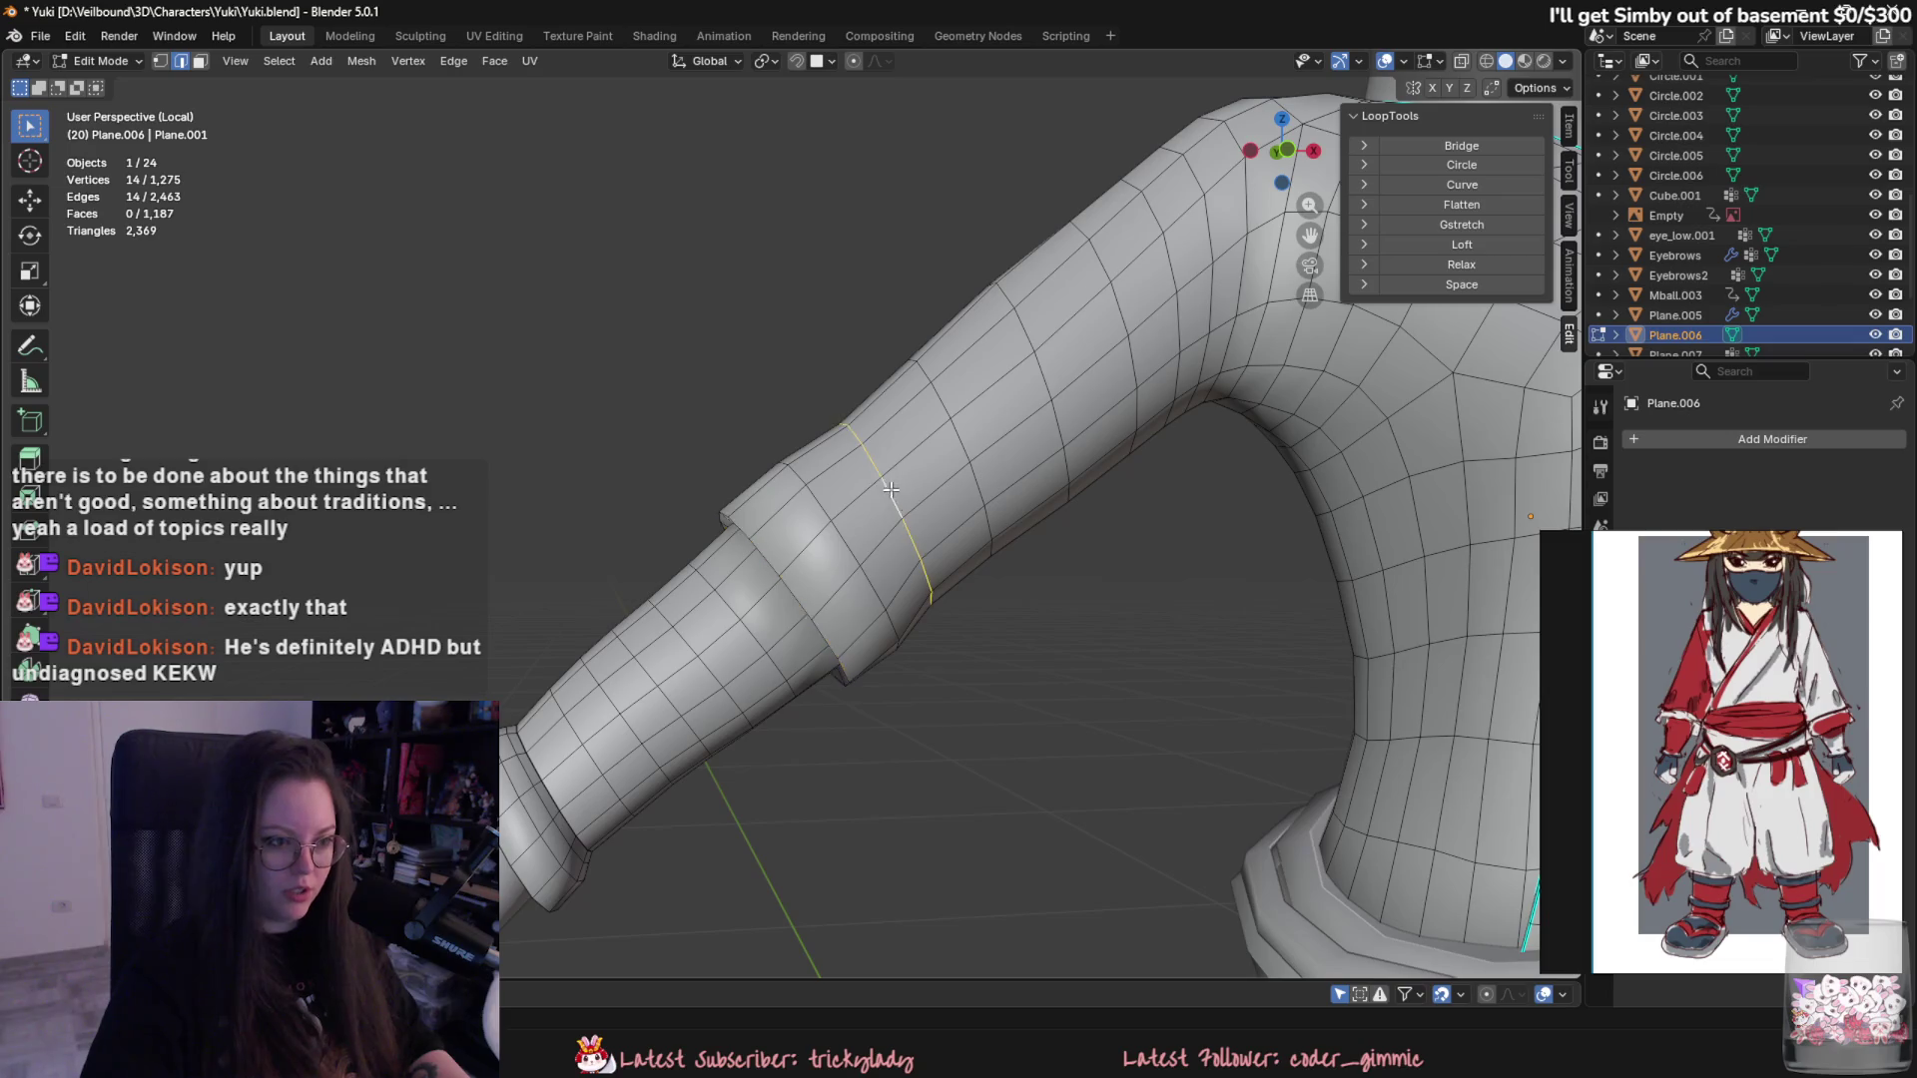
pyautogui.moveTo(891, 490); pyautogui.dragTo(922, 537, button='middle')
pyautogui.press('g')
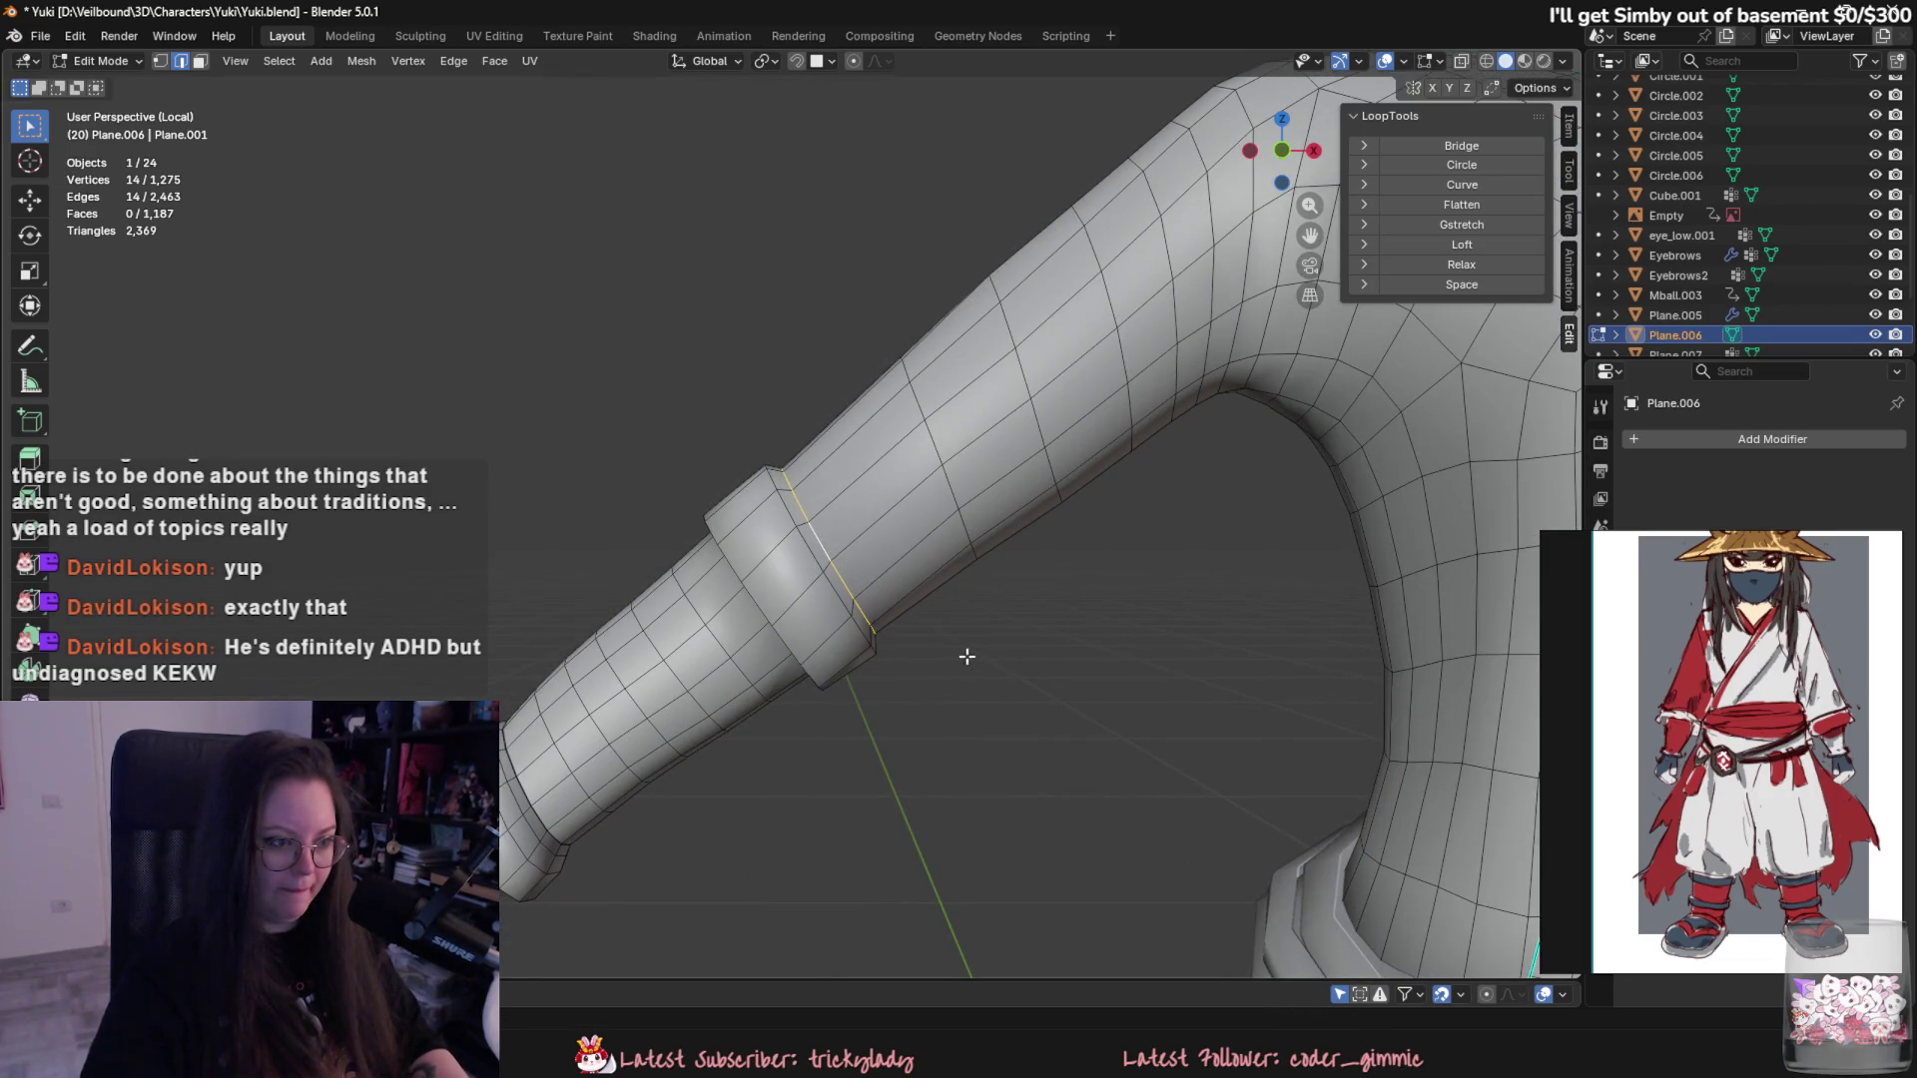
pyautogui.moveTo(956, 664)
pyautogui.mouseDown(button='middle')
pyautogui.moveTo(877, 720)
pyautogui.moveTo(1023, 674)
pyautogui.moveTo(985, 728)
pyautogui.moveTo(834, 717)
pyautogui.mouseUp(button='middle')
pyautogui.click(1036, 659)
pyautogui.press('Tab')
pyautogui.scroll(-4, 868, 673)
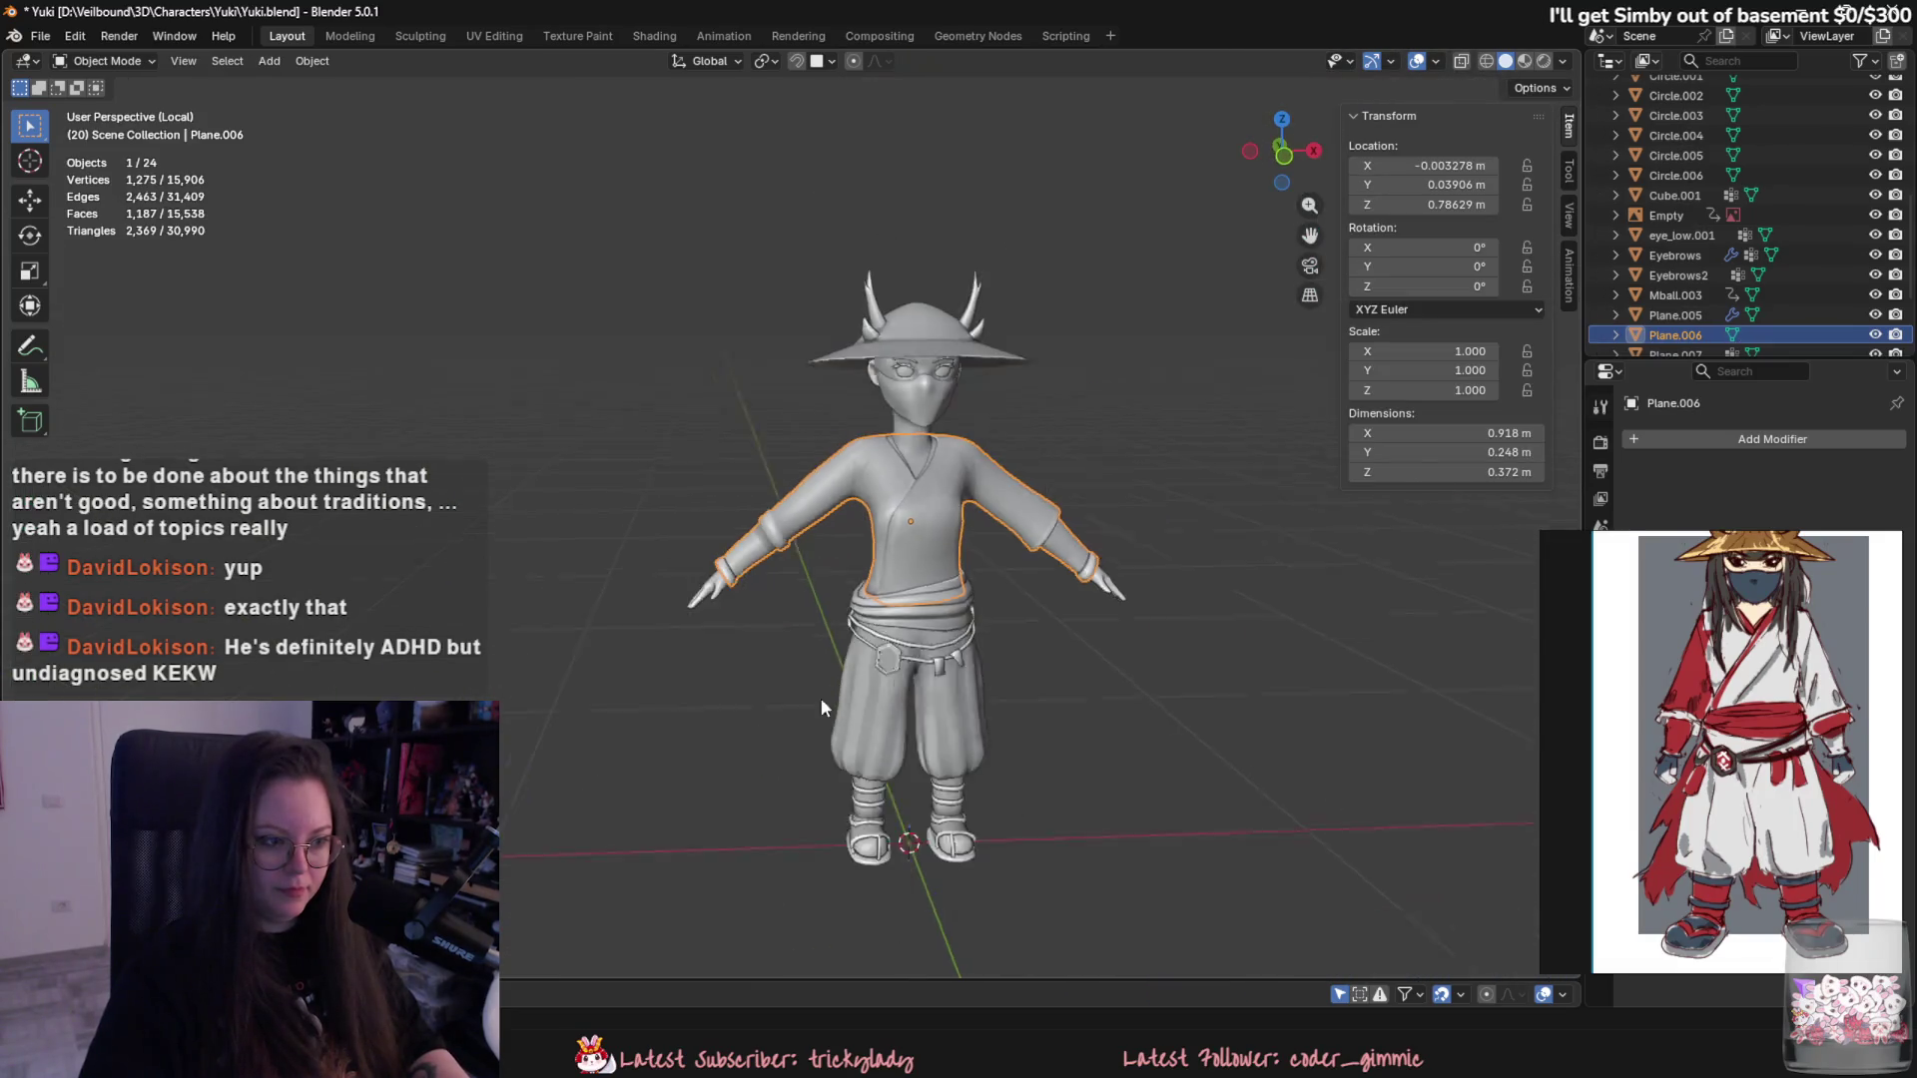
pyautogui.scroll(5, 821, 698)
# - Add a loop cut on the forearm, slide it along the sleeve, and preview the result
pyautogui.press('Tab')
pyautogui.scroll(2, 819, 744)
pyautogui.click(862, 621)
pyautogui.moveTo(861, 621)
pyautogui.mouseDown(button='middle')
pyautogui.moveTo(1088, 682)
pyautogui.moveTo(881, 736)
pyautogui.mouseUp(button='middle')
pyautogui.scroll(-4, 881, 736)
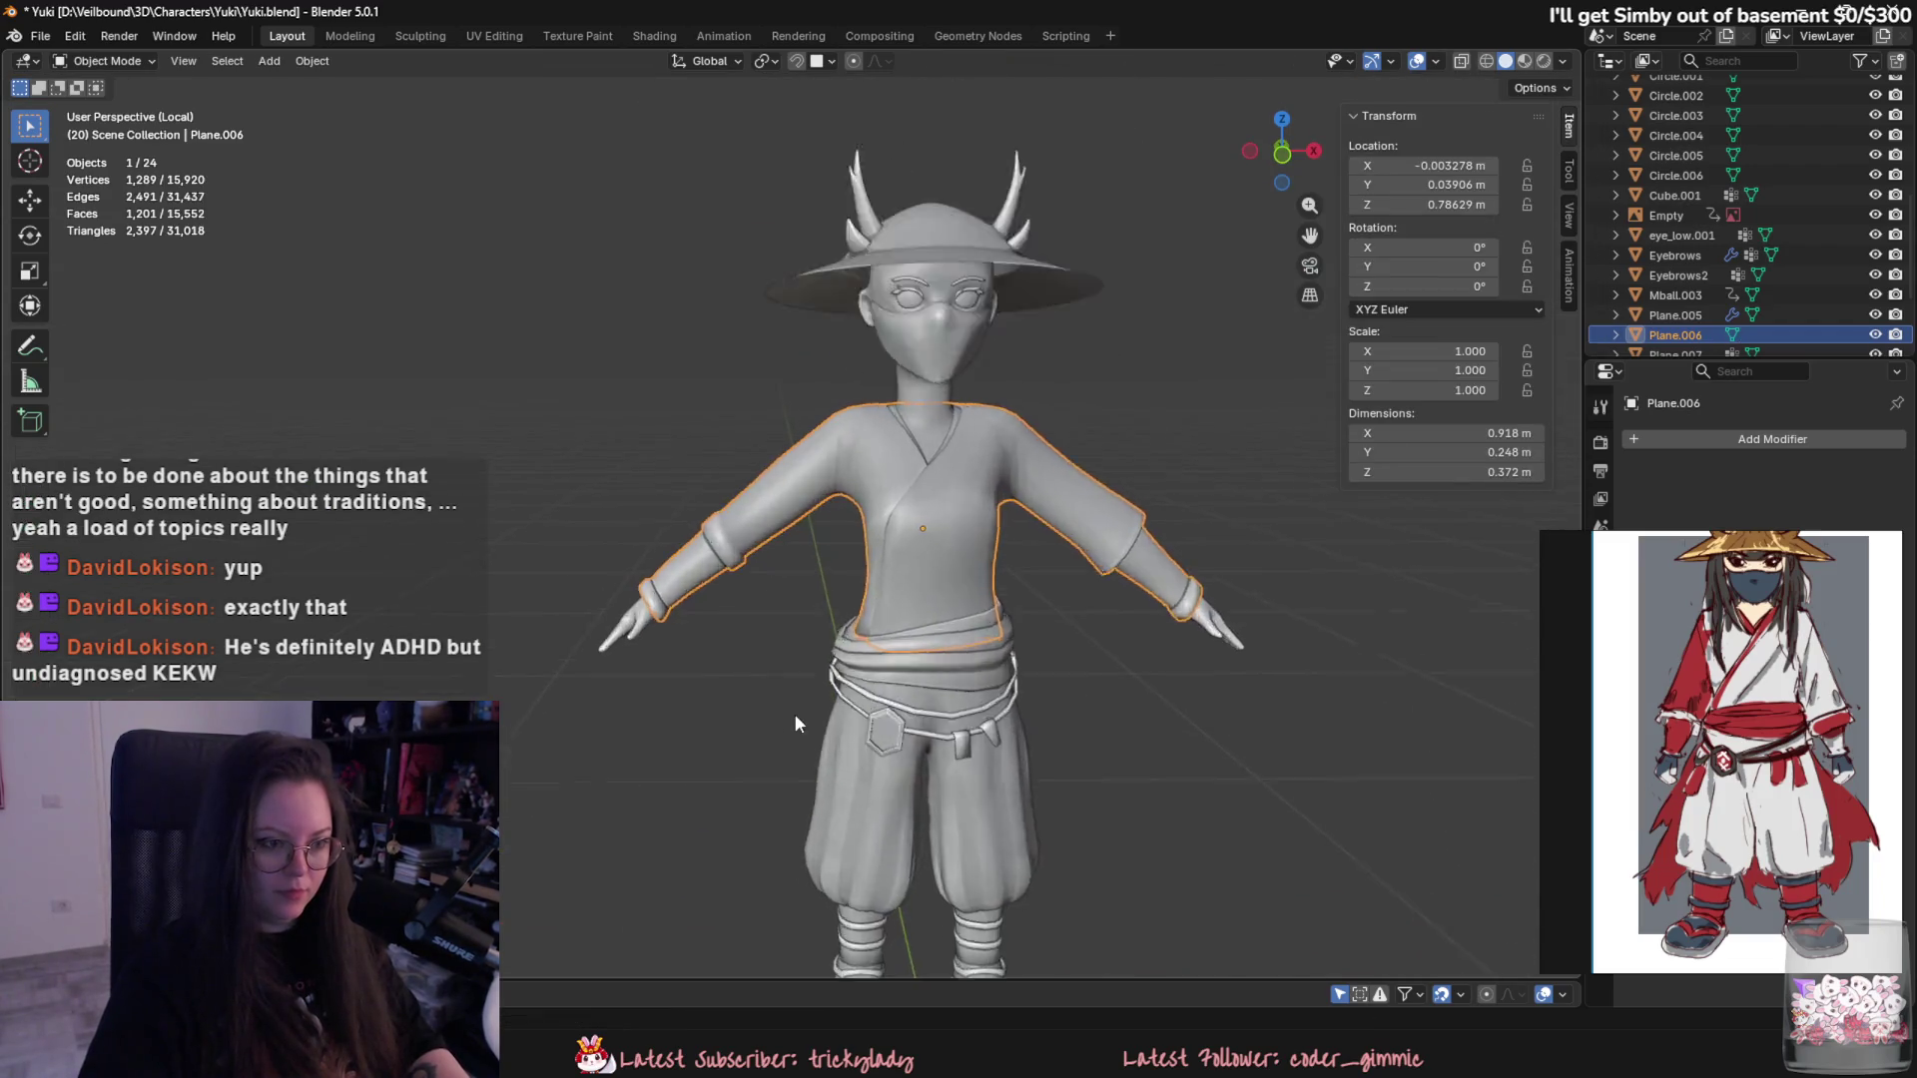
pyautogui.scroll(3, 794, 713)
pyautogui.scroll(2, 694, 622)
pyautogui.moveTo(795, 659); pyautogui.dragTo(745, 586, button='middle')
pyautogui.hotkey('alt', 'a')
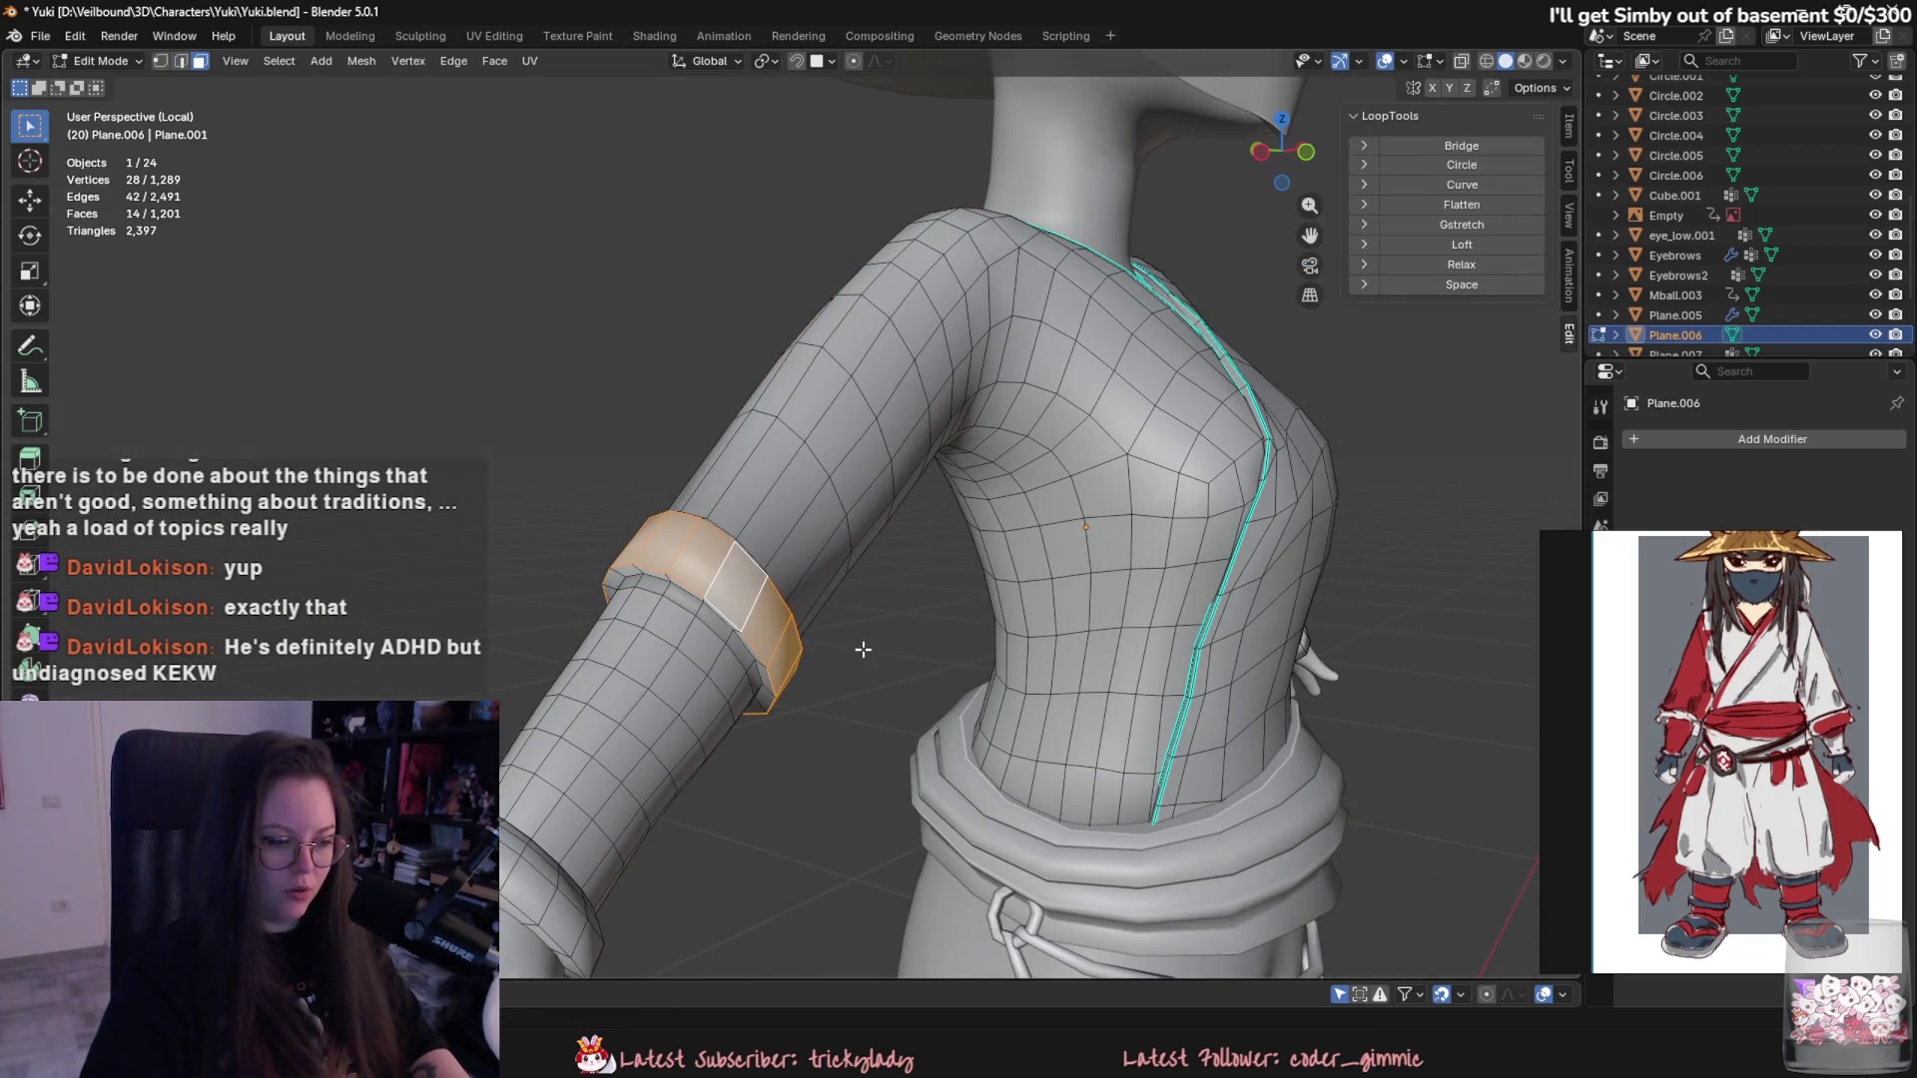
pyautogui.press('Tab')
pyautogui.moveTo(854, 648); pyautogui.dragTo(735, 748, button='middle')
pyautogui.scroll(-3, 733, 749)
pyautogui.scroll(2, 1244, 629)
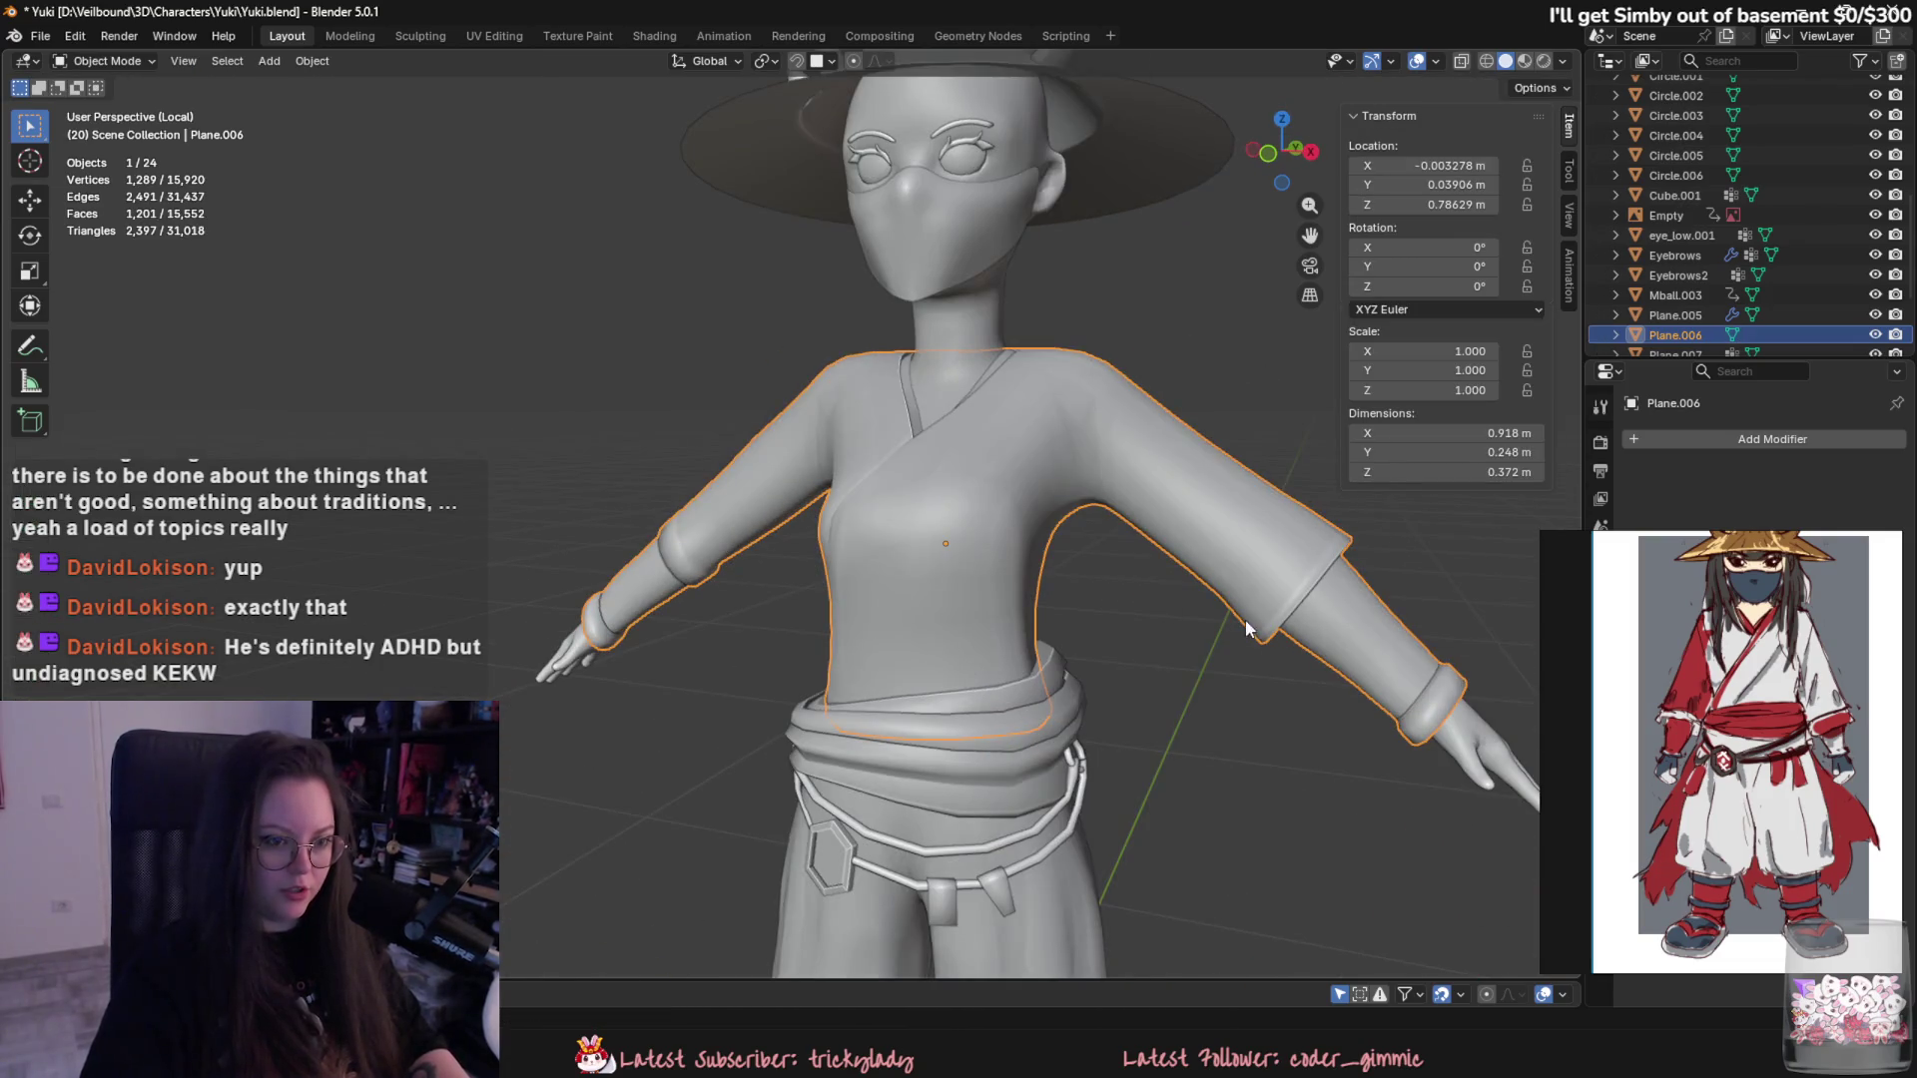
pyautogui.scroll(-3, 1058, 657)
pyautogui.scroll(2, 1058, 656)
# - Dissolve a stray edge loop on the upper arm and return to Object Mode
pyautogui.press('Tab')
pyautogui.scroll(2, 815, 575)
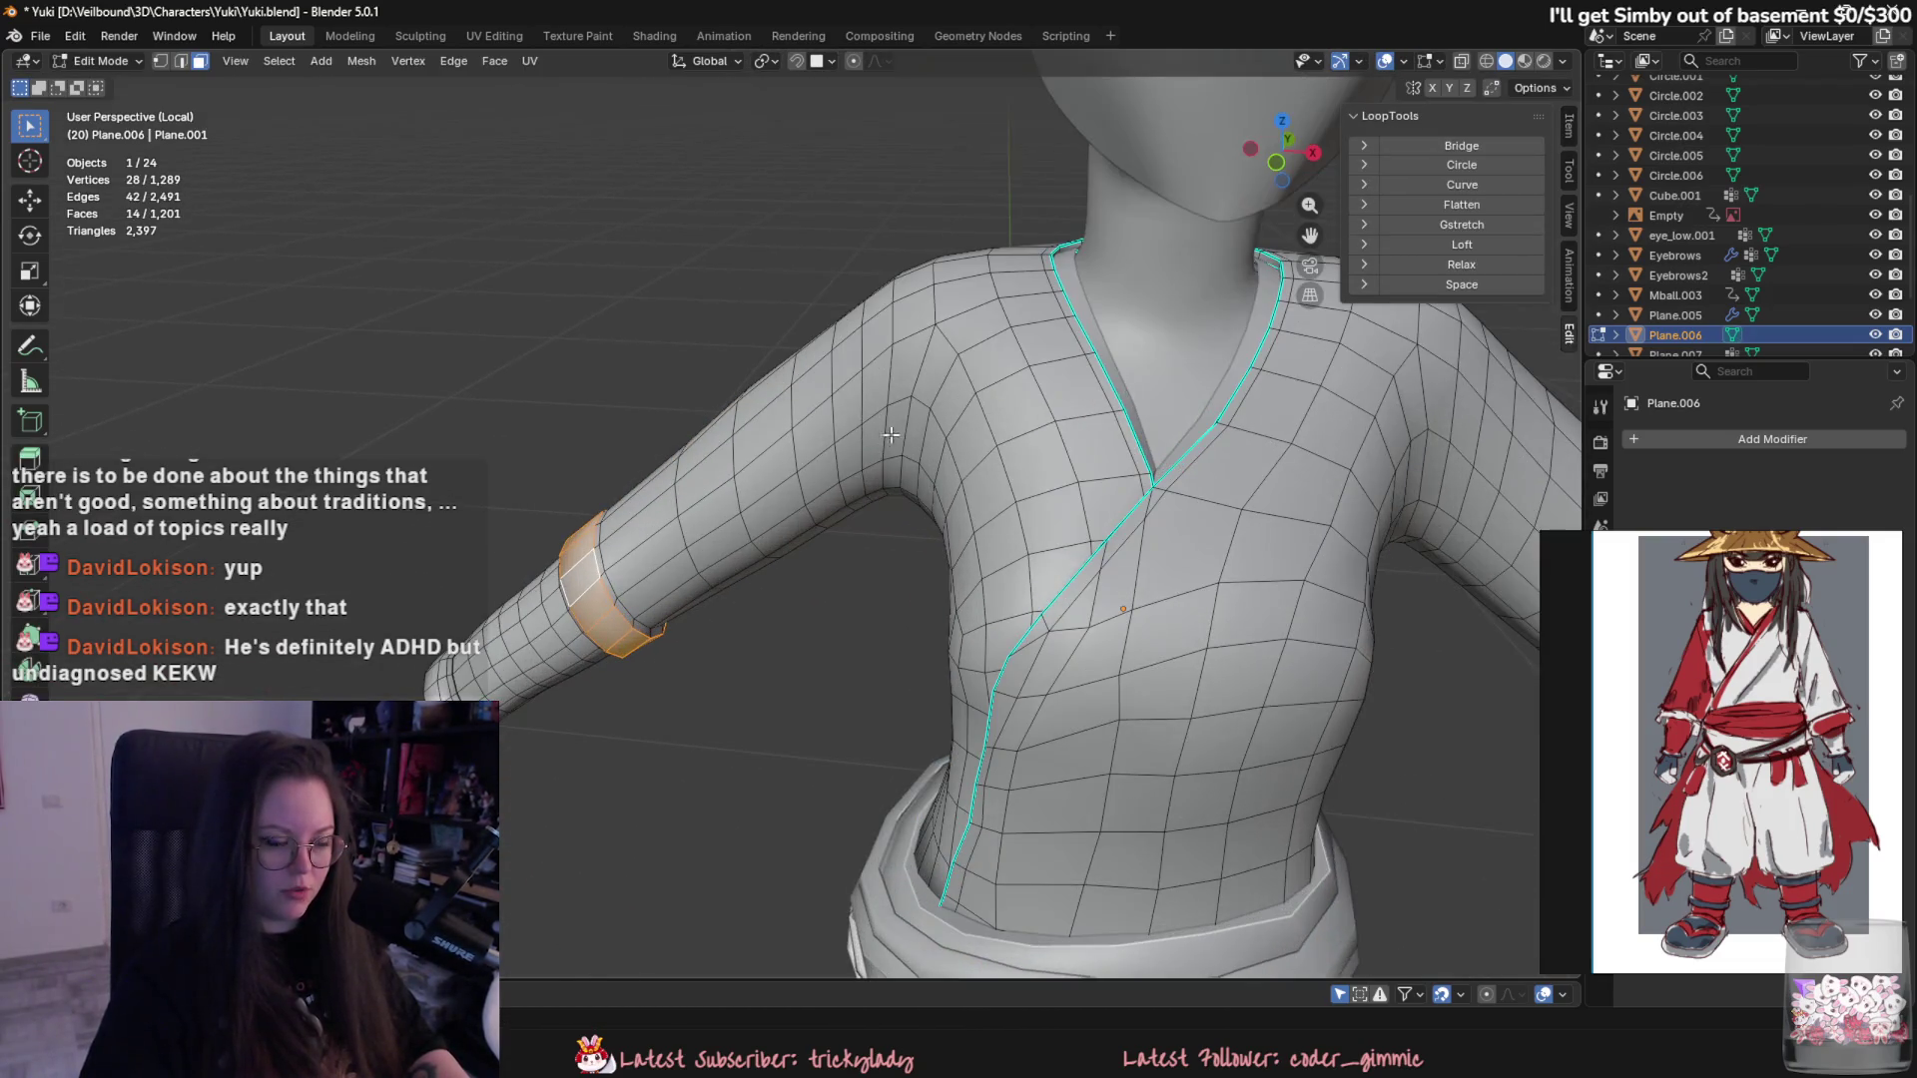
pyautogui.moveTo(816, 575)
pyautogui.mouseDown(button='middle')
pyautogui.moveTo(835, 495)
pyautogui.moveTo(861, 502)
pyautogui.mouseUp(button='middle')
pyautogui.keyDown('alt'); pyautogui.click(833, 494); pyautogui.keyUp('alt')
pyautogui.scroll(2, 869, 498)
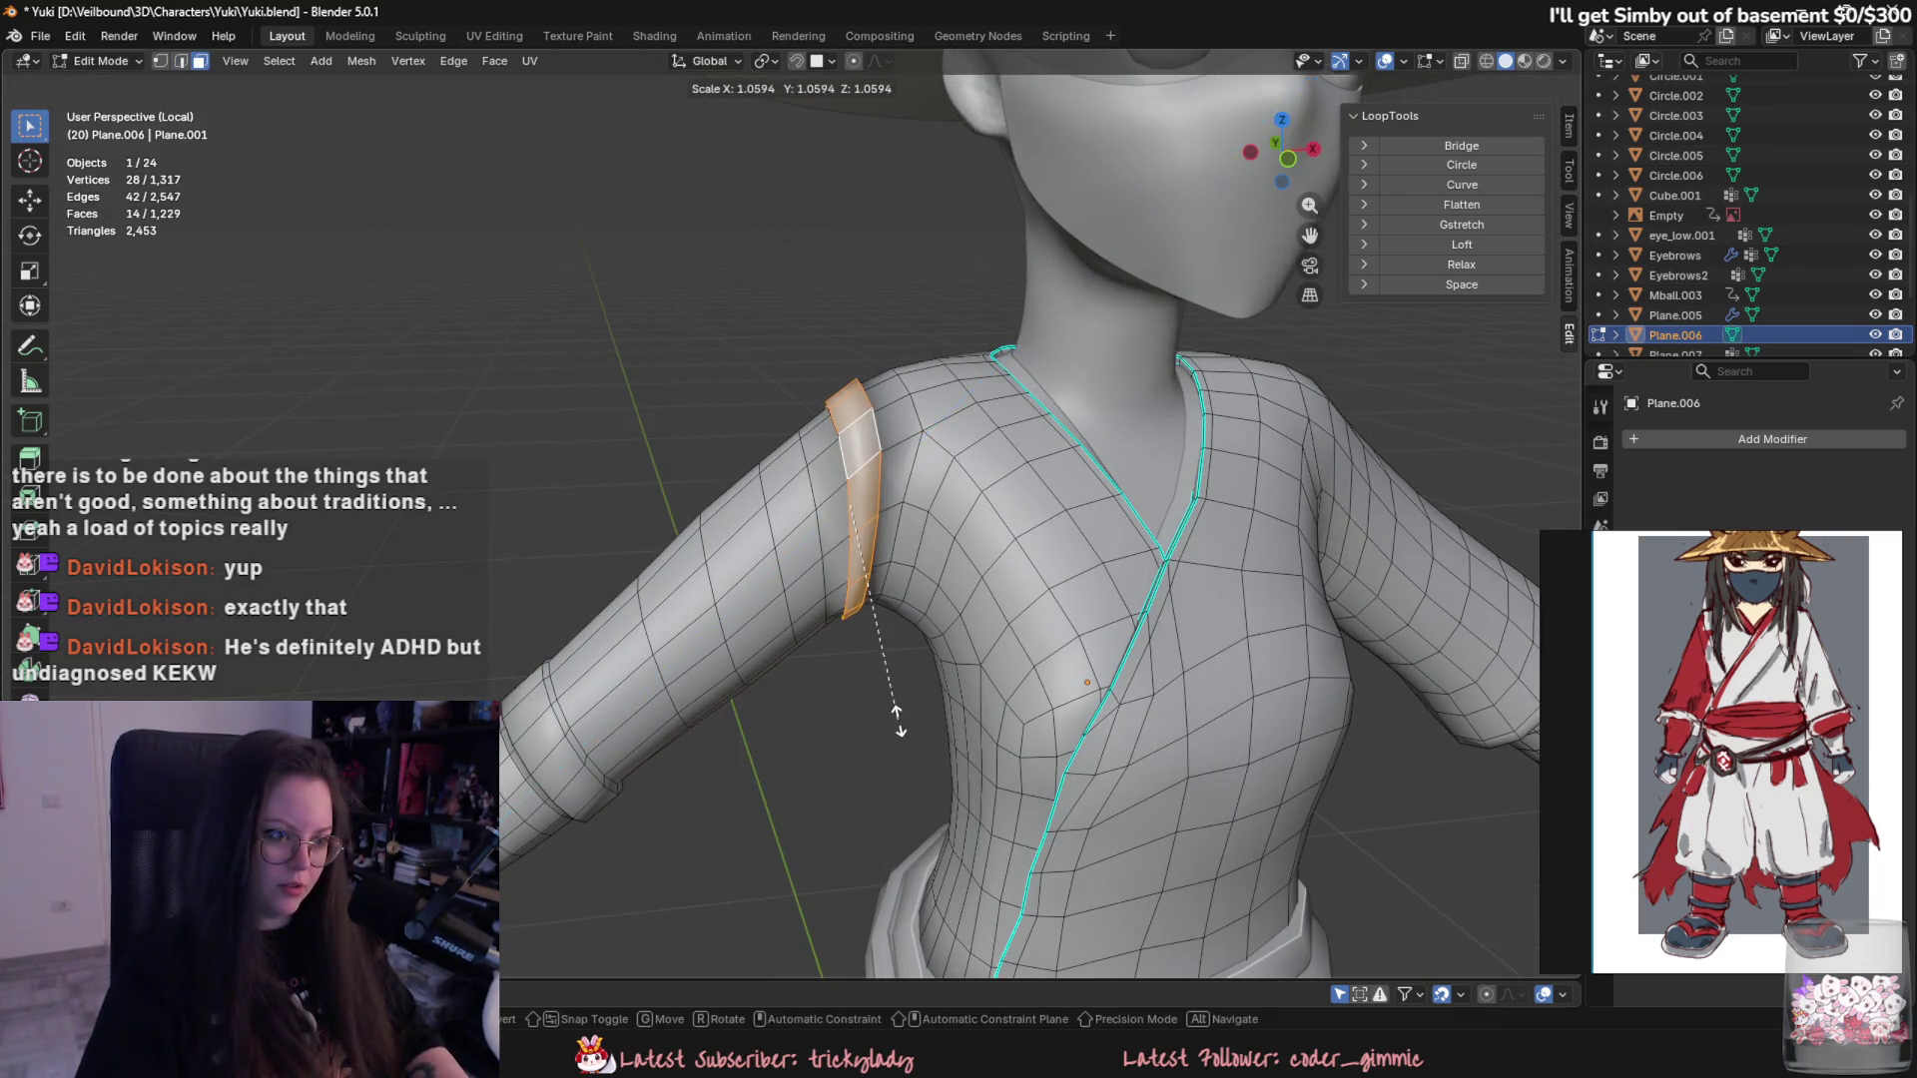
pyautogui.moveTo(918, 662); pyautogui.dragTo(932, 368, button='middle')
pyautogui.rightClick(919, 377)
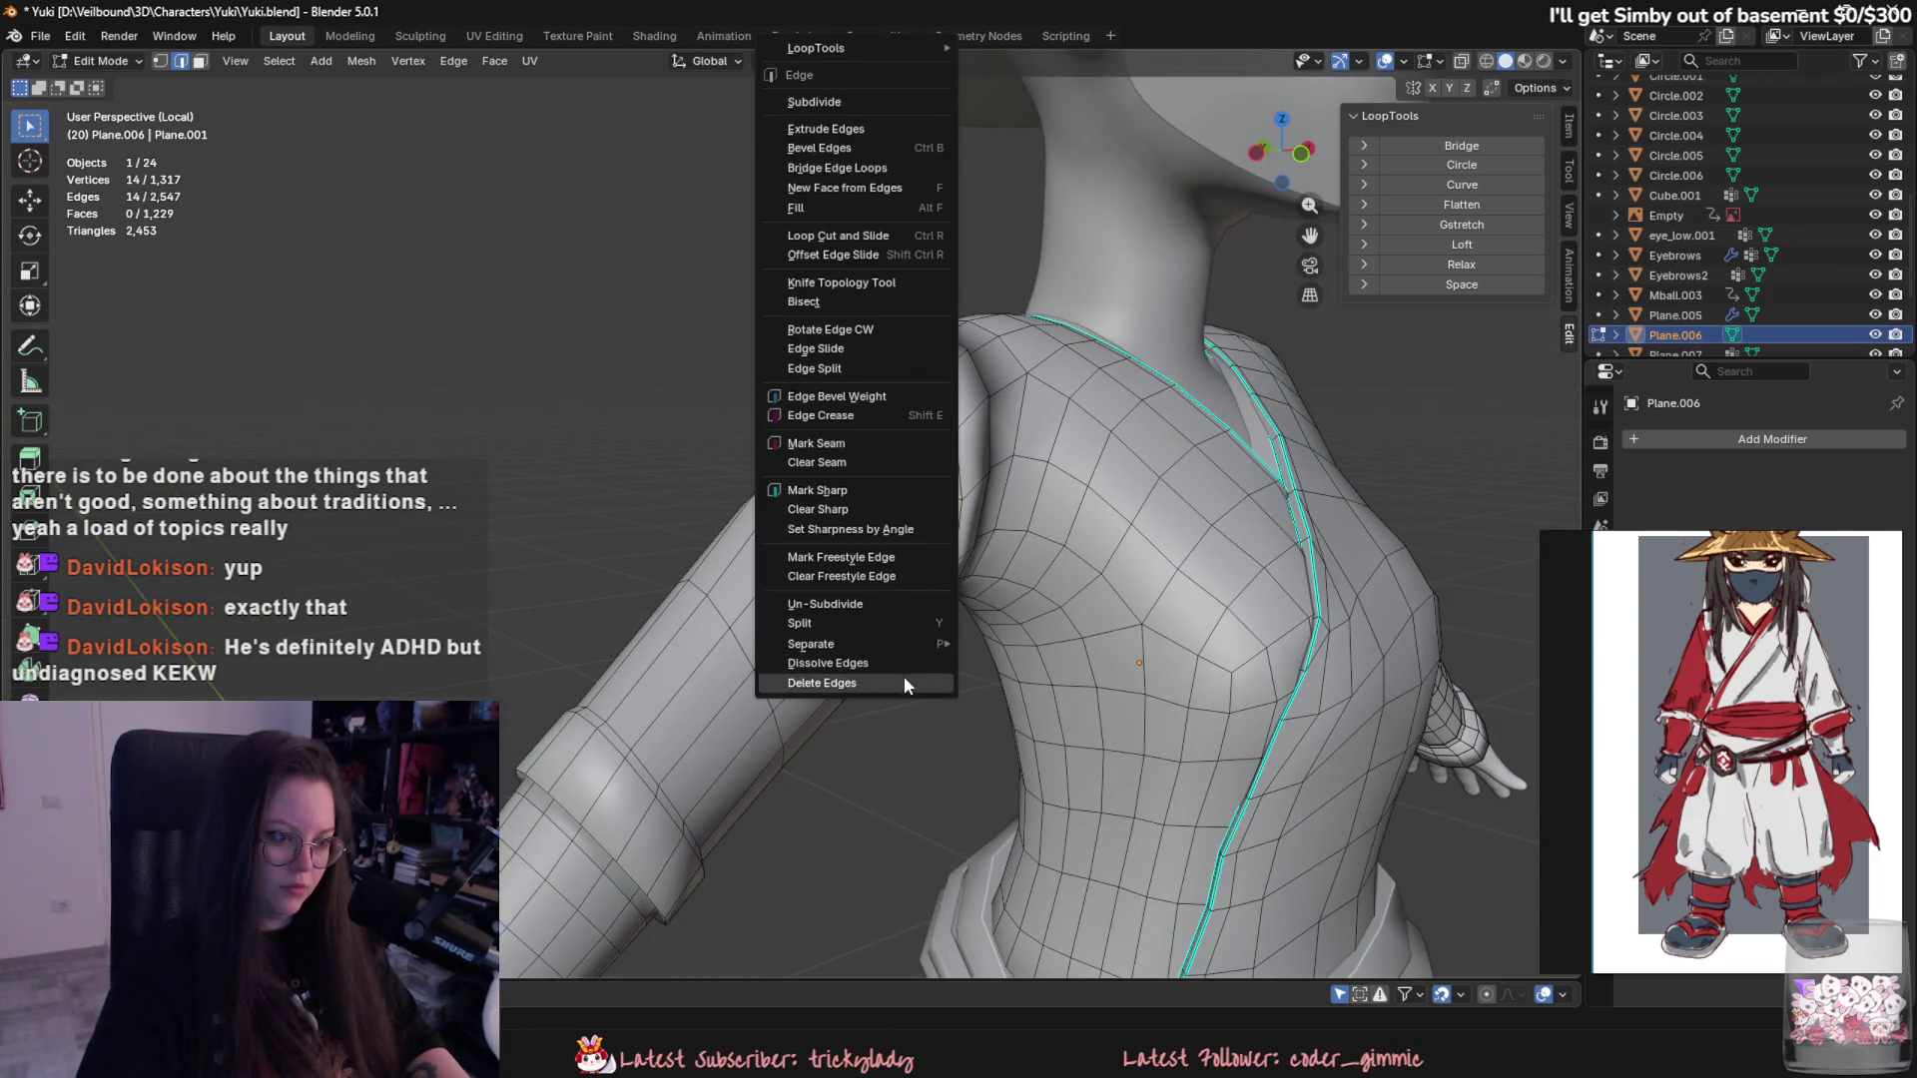
pyautogui.click(903, 675)
pyautogui.moveTo(903, 675)
pyautogui.mouseDown(button='middle')
pyautogui.moveTo(769, 349)
pyautogui.moveTo(812, 421)
pyautogui.mouseUp(button='middle')
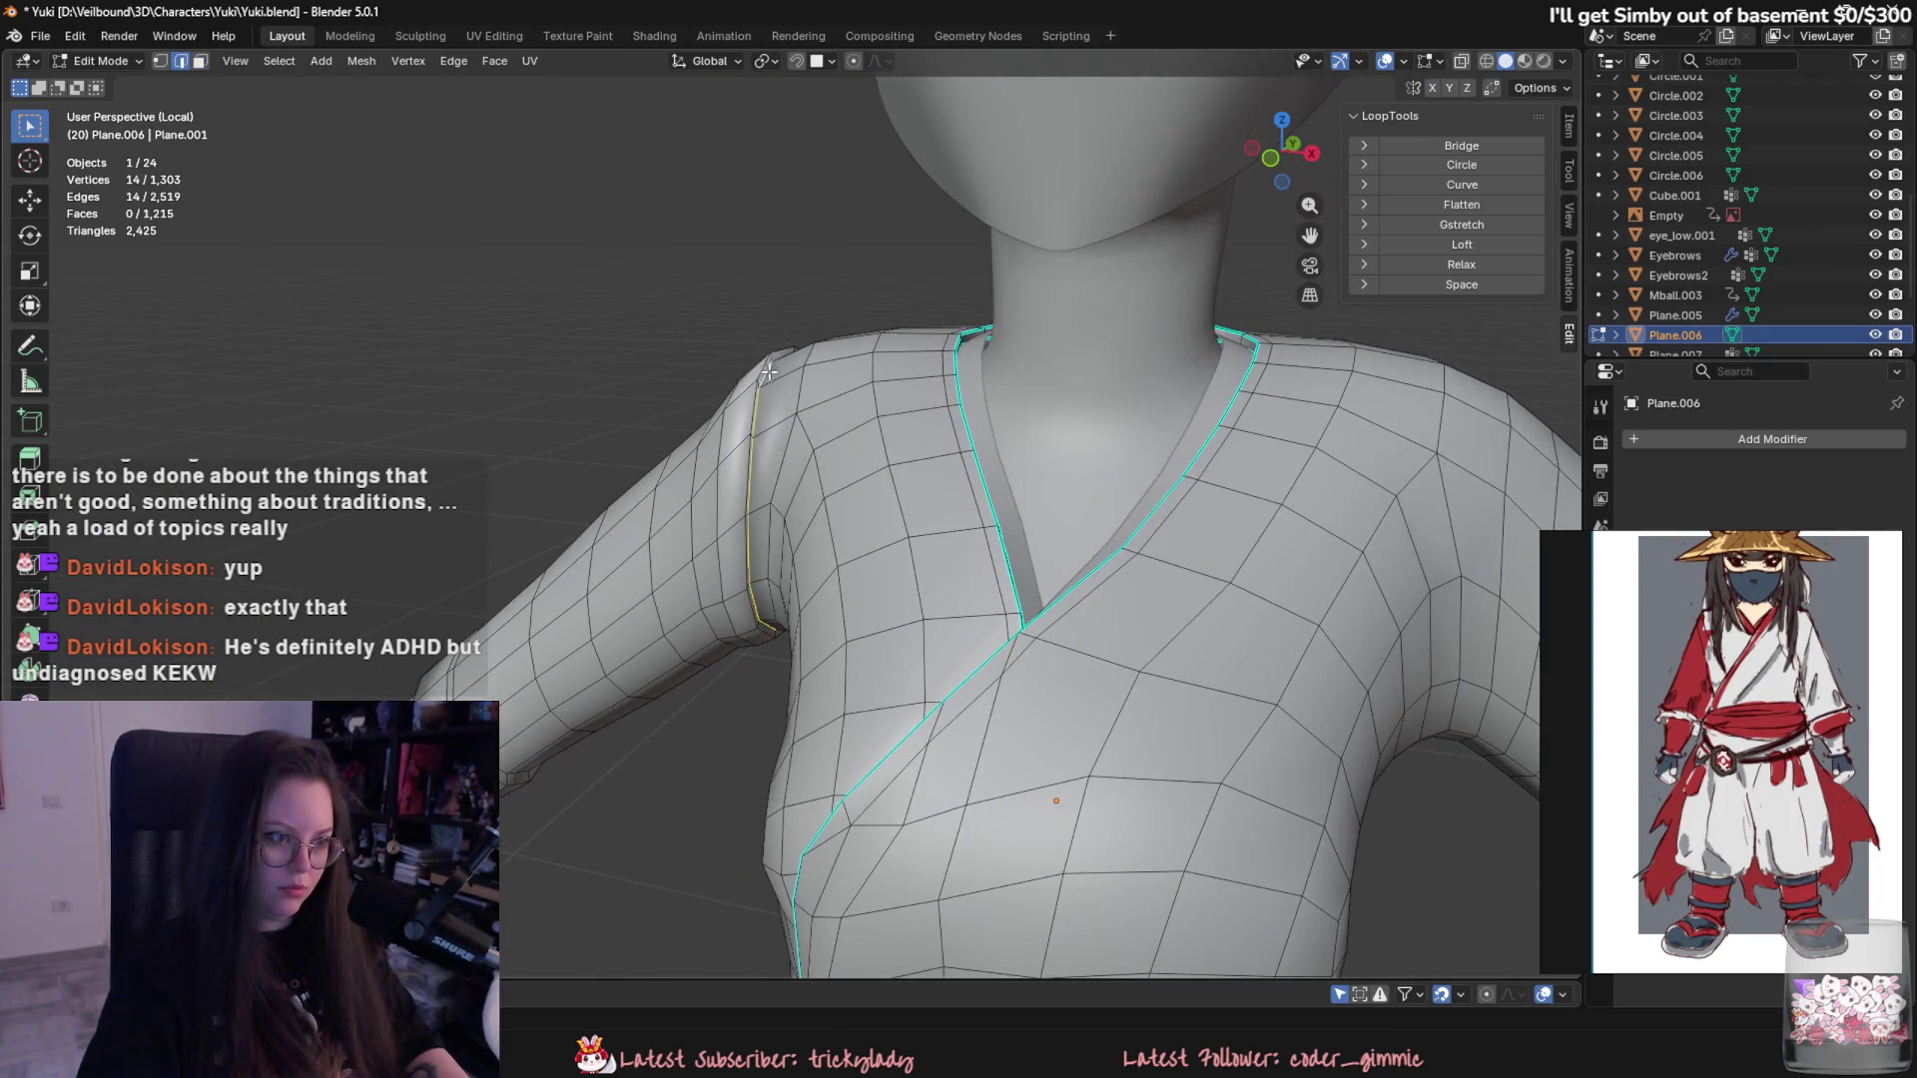
pyautogui.click(825, 425)
pyautogui.press('Tab')
pyautogui.scroll(-4, 824, 640)
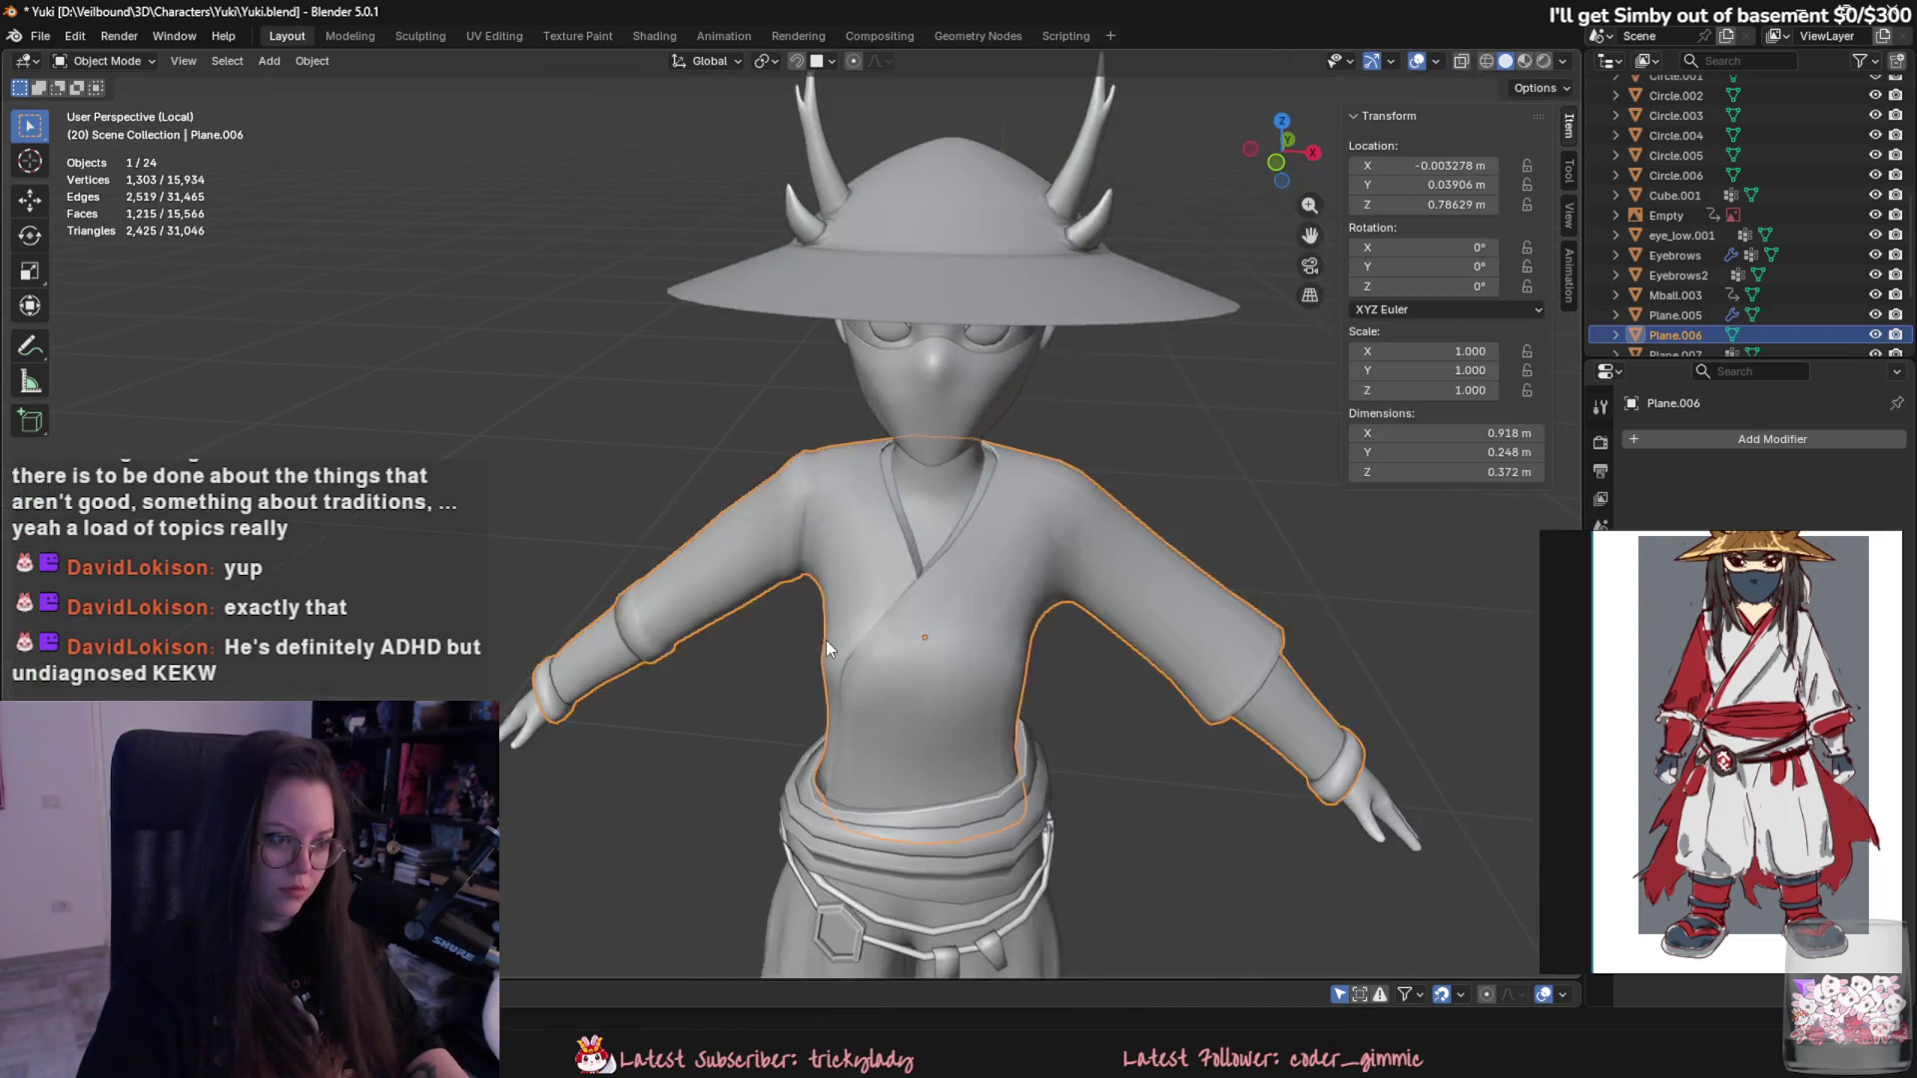
pyautogui.scroll(4, 902, 612)
# - Cut a new edge loop on the sleeve near the collar and preview it
pyautogui.press('Tab')
pyautogui.press('Tab')
pyautogui.press('Tab')
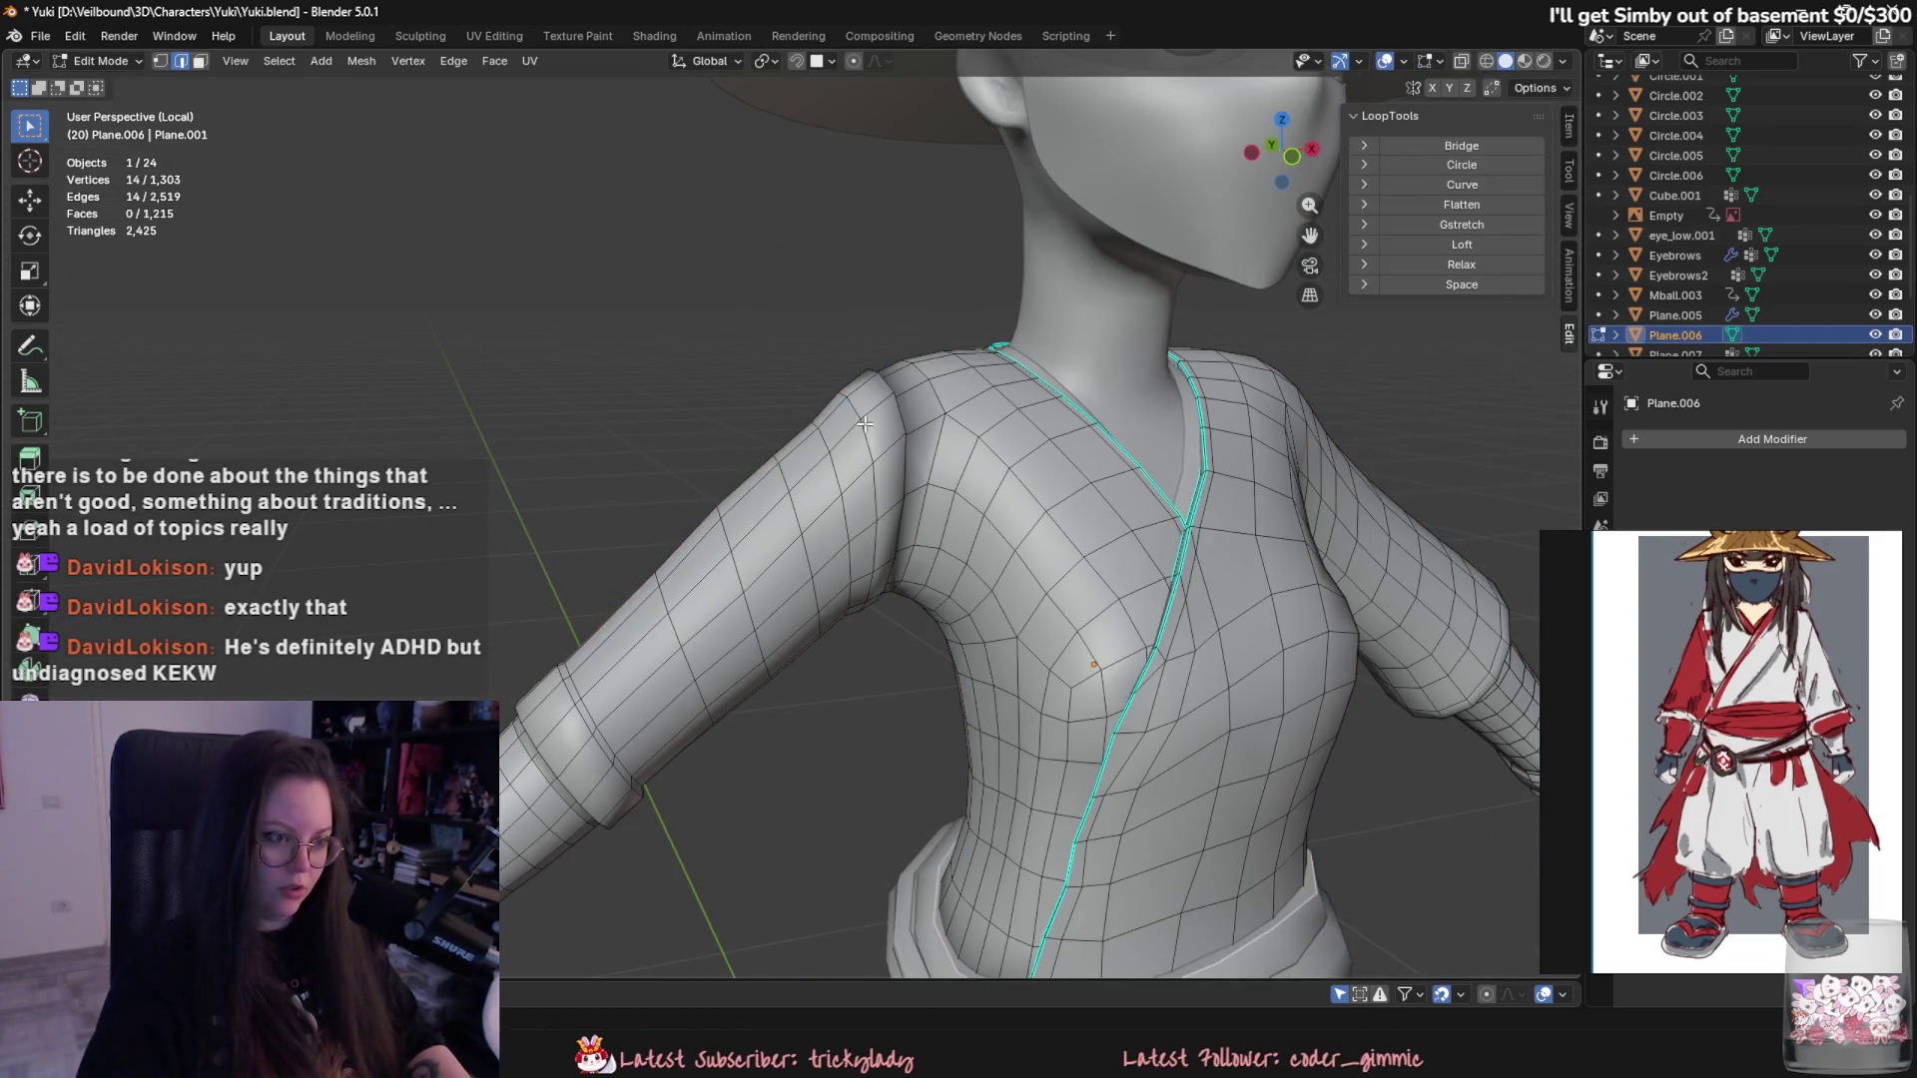
pyautogui.moveTo(864, 424); pyautogui.dragTo(764, 425, button='middle')
pyautogui.scroll(2, 764, 424)
pyautogui.keyDown('alt'); pyautogui.click(763, 424); pyautogui.keyUp('alt')
pyautogui.hotkey('ctrl', 'e')
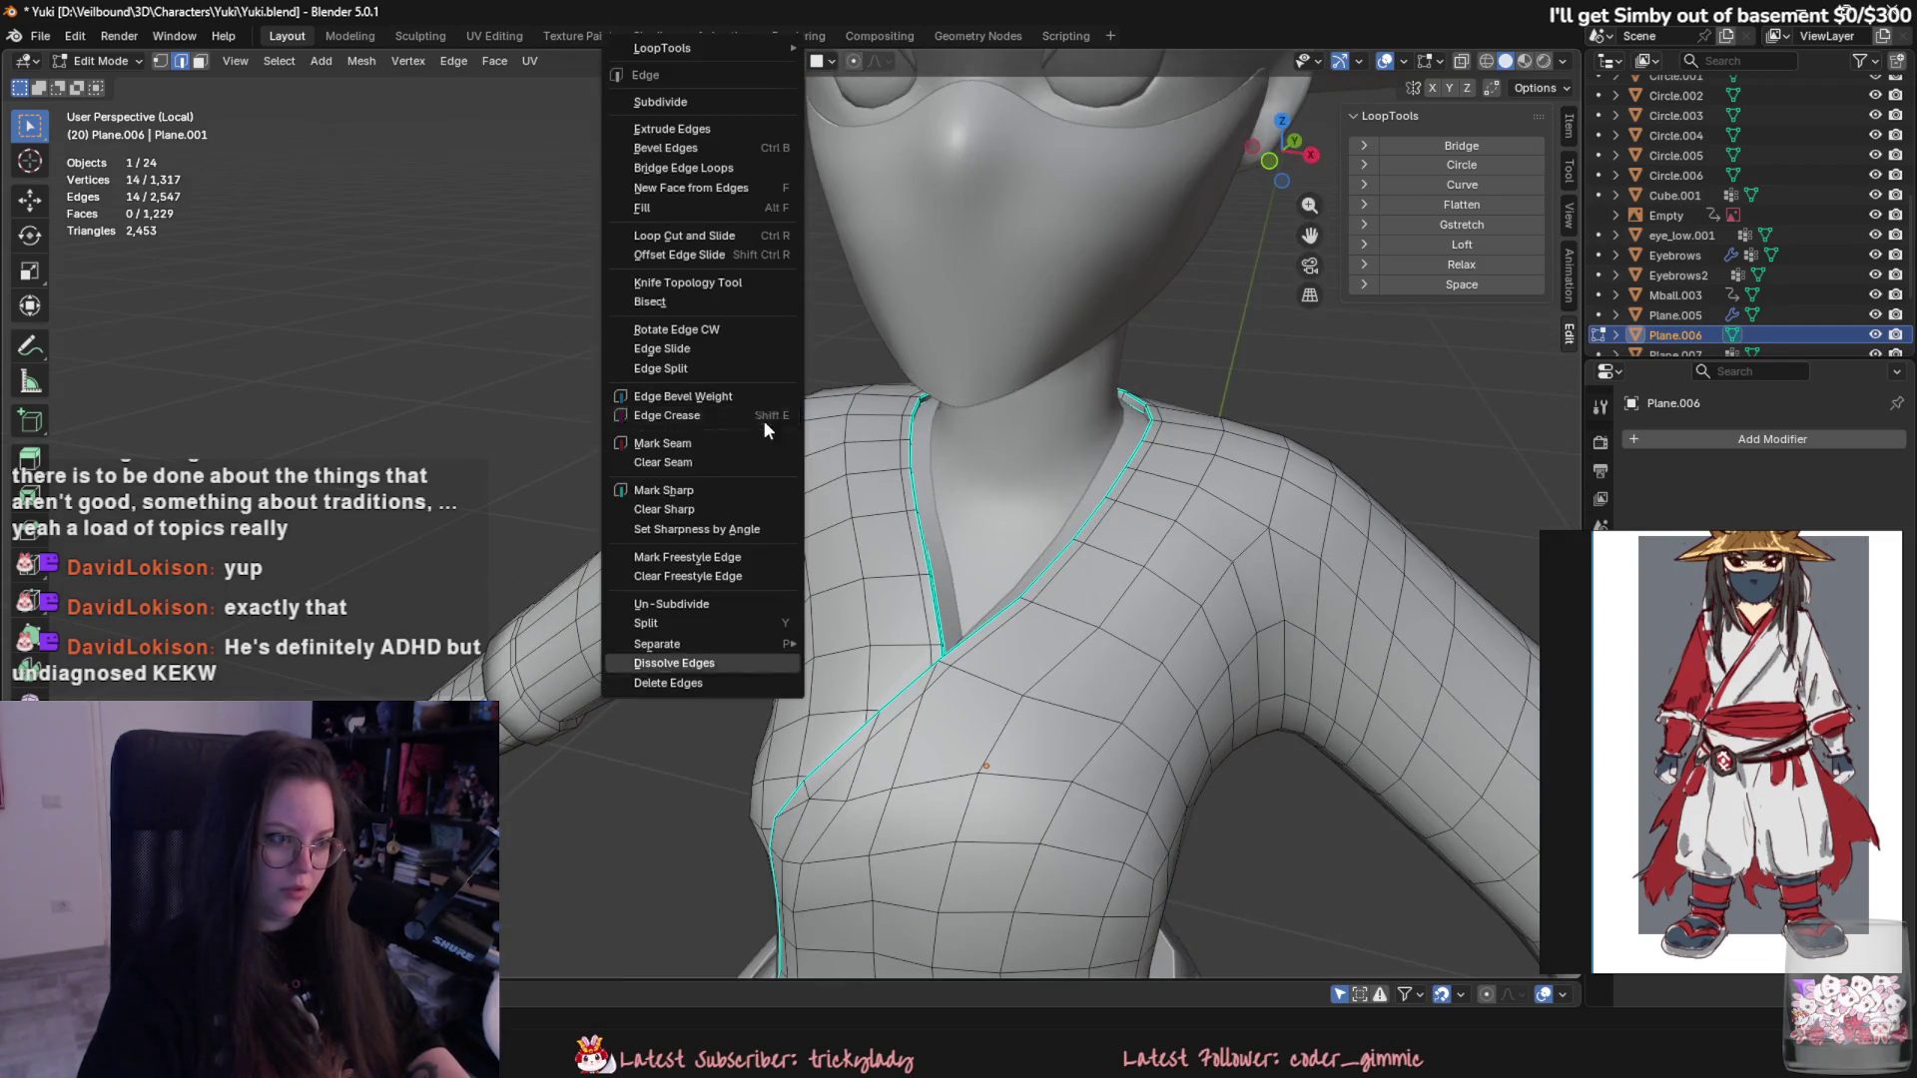
pyautogui.scroll(-3, 788, 695)
pyautogui.scroll(-3, 789, 695)
pyautogui.press('Tab')
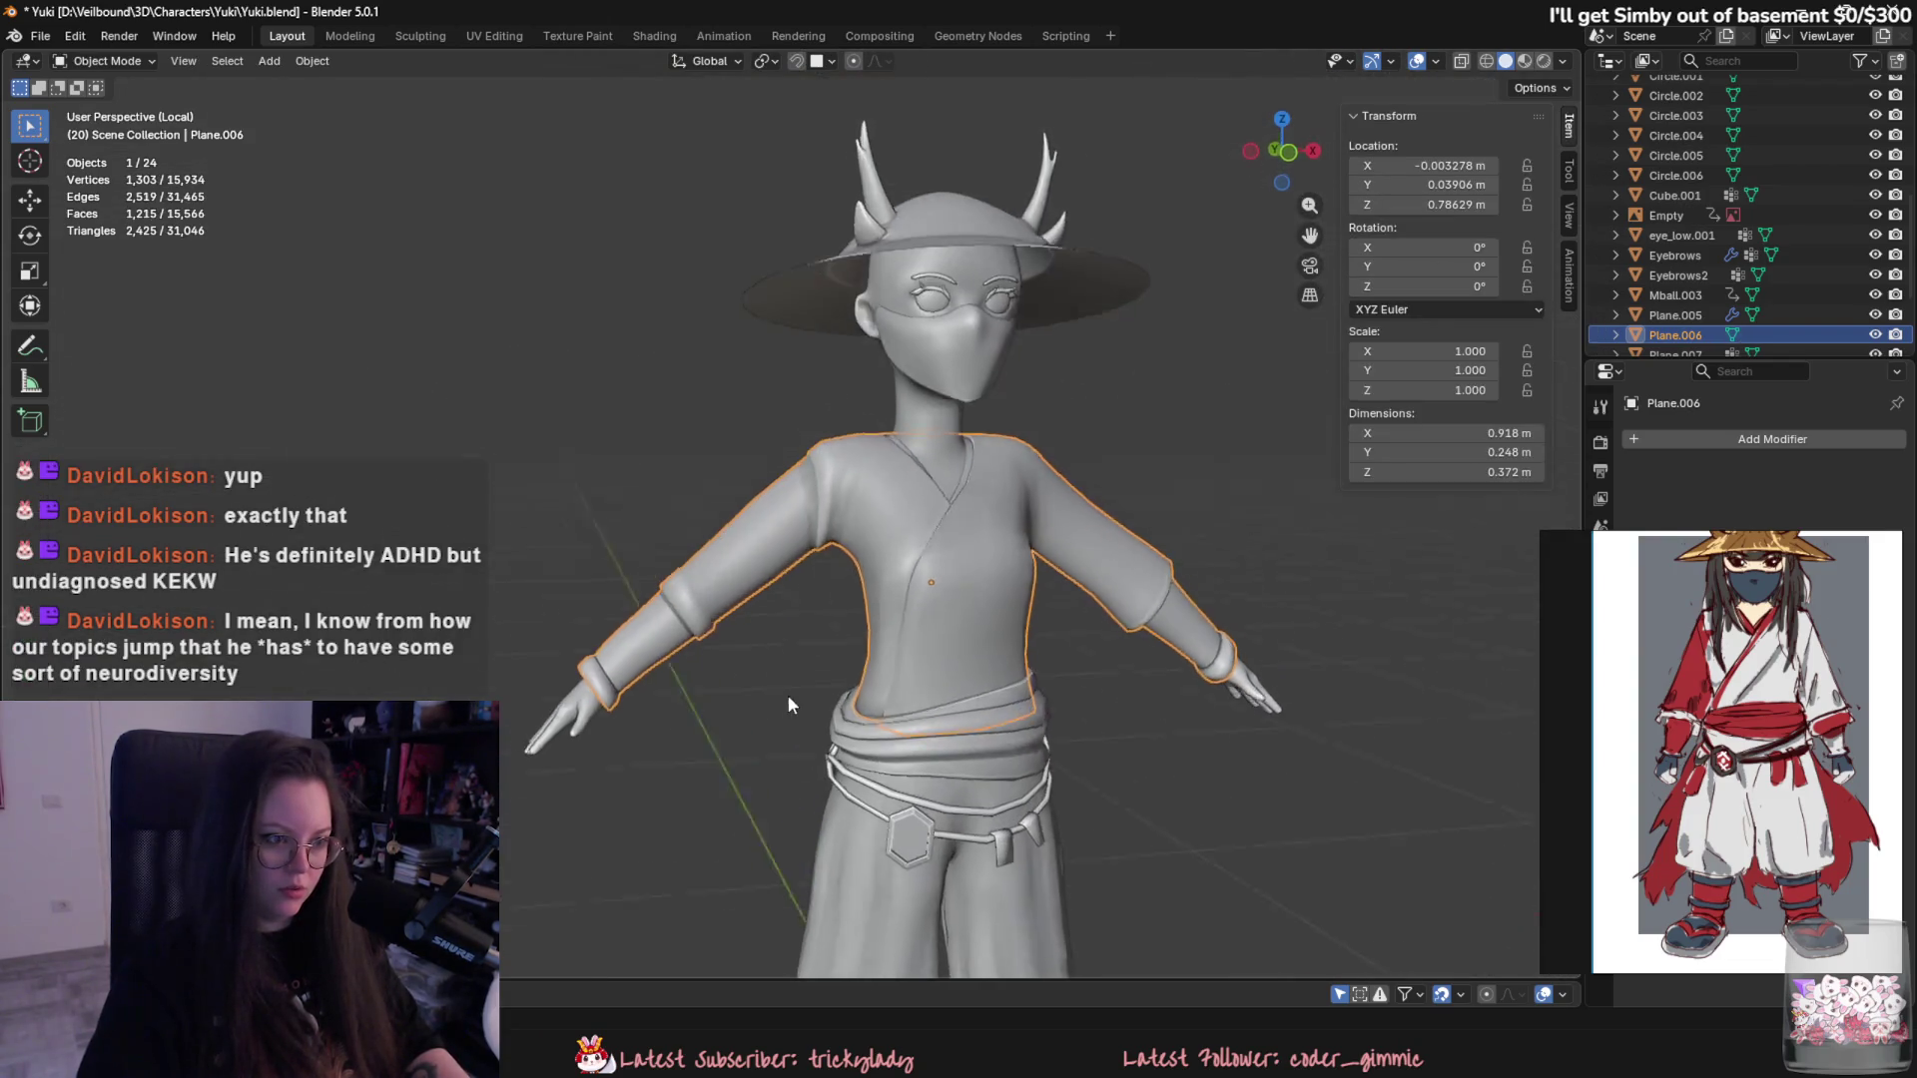
pyautogui.scroll(4, 819, 627)
# - Slide and scale the new shoulder loop into place, toggling out to review the figure
pyautogui.press('Tab')
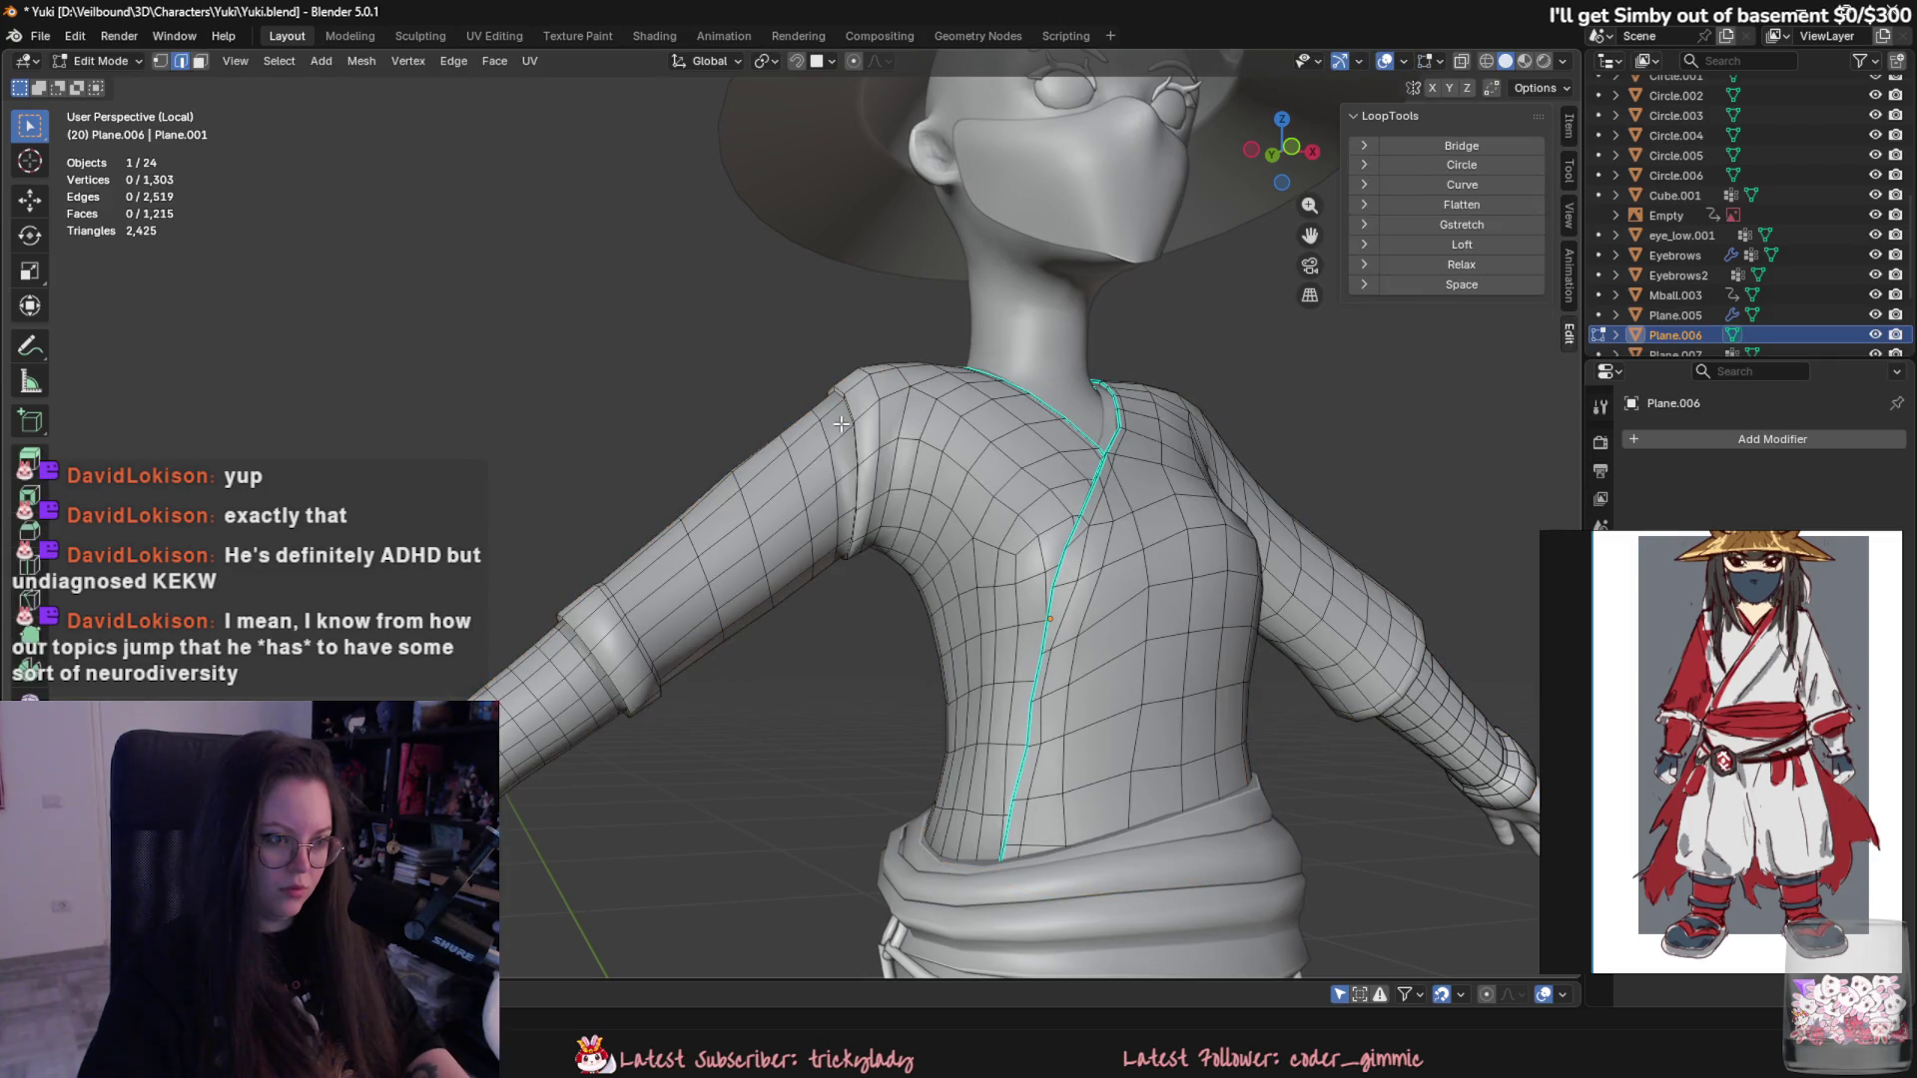
pyautogui.press('Escape')
pyautogui.press('Tab')
pyautogui.press('Tab')
pyautogui.scroll(-1, 822, 674)
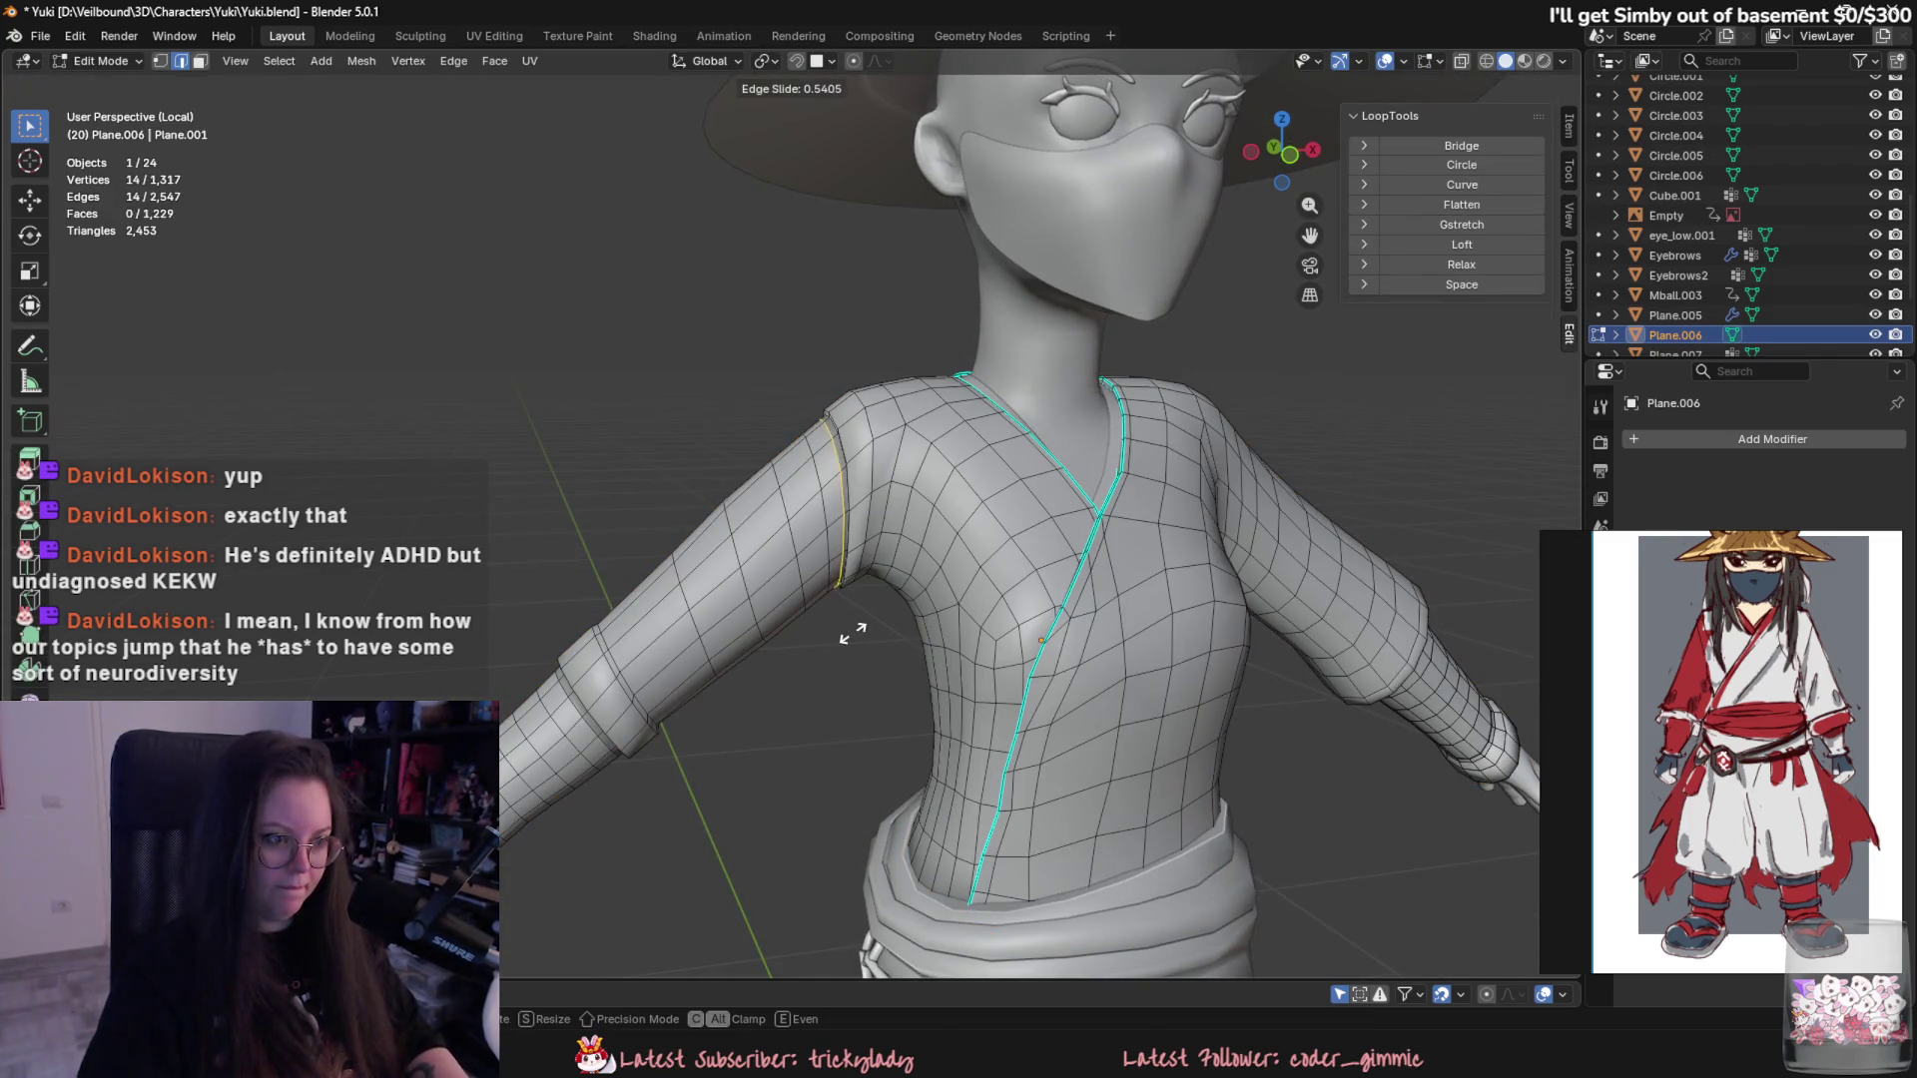
pyautogui.press('Tab')
pyautogui.scroll(-3, 826, 686)
pyautogui.press('Tab')
pyautogui.scroll(3, 770, 684)
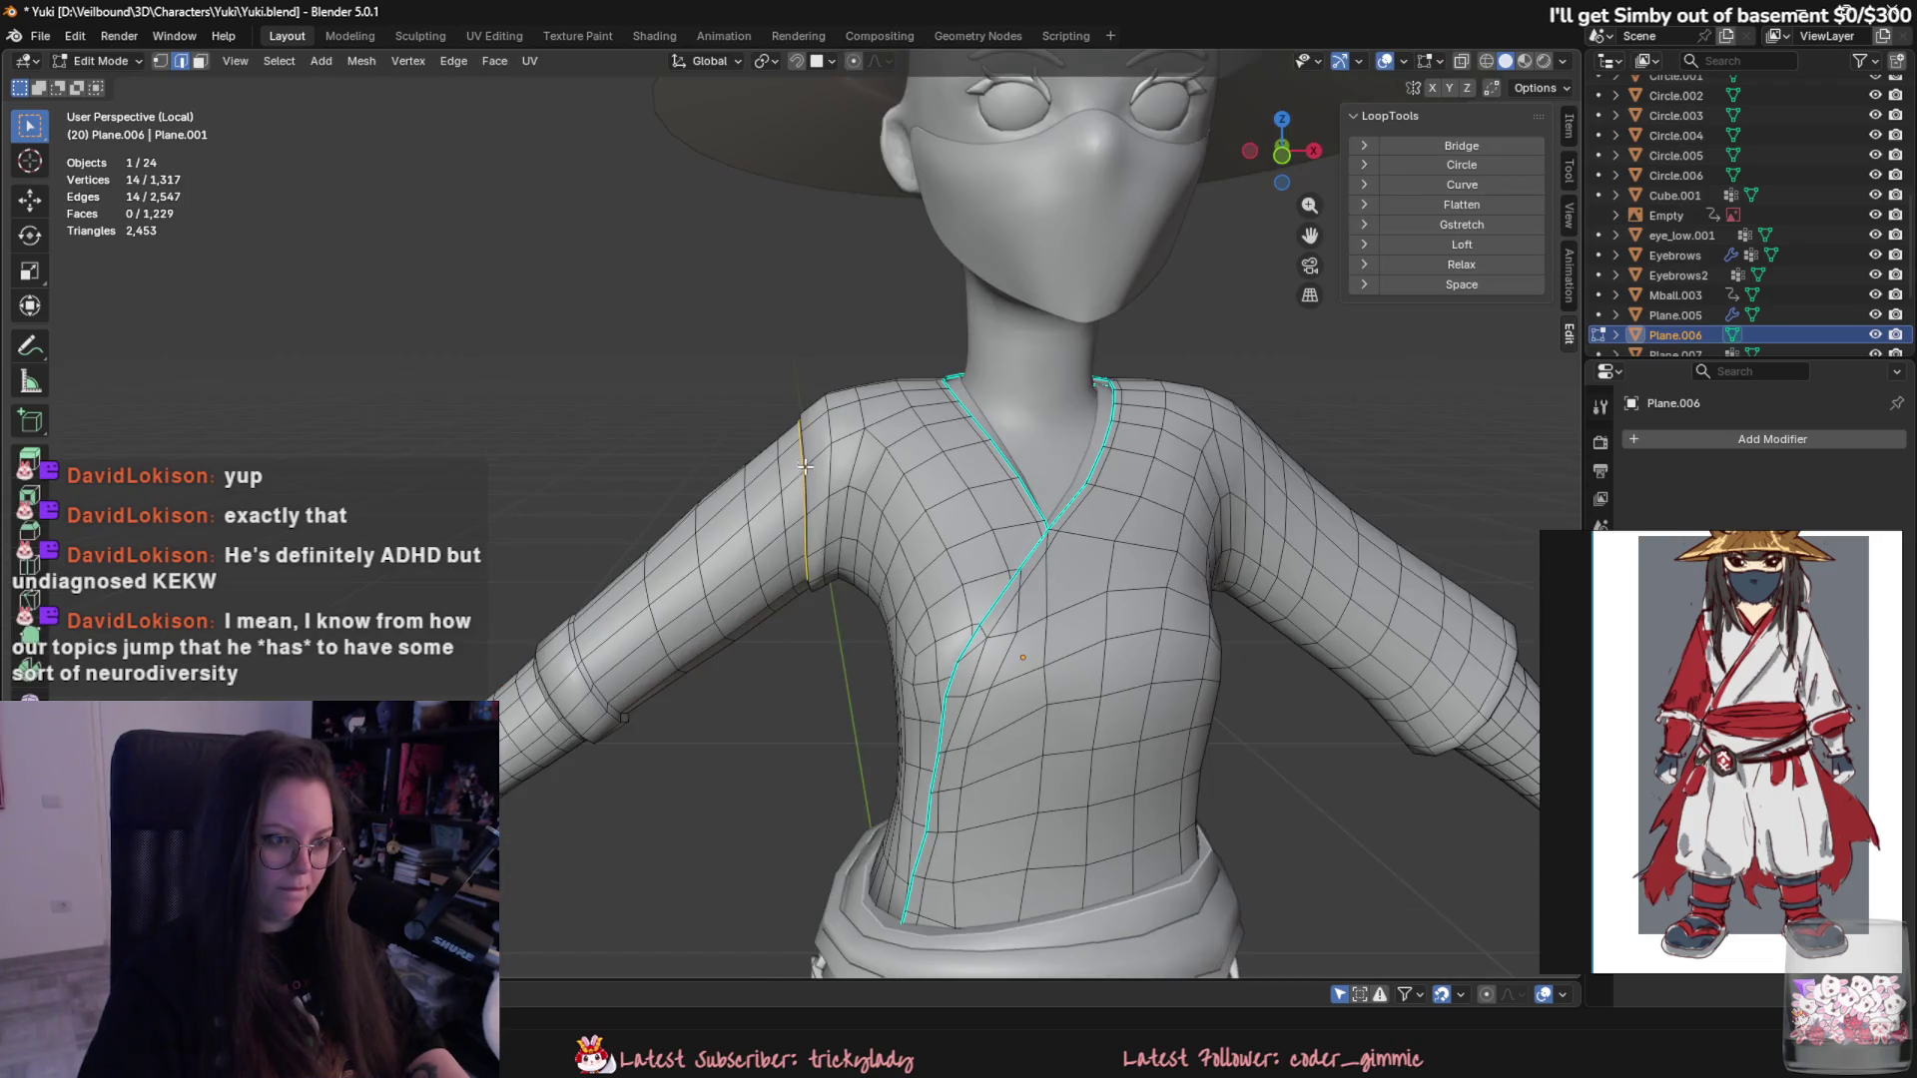
pyautogui.press('Escape')
pyautogui.scroll(-2, 837, 733)
pyautogui.press('Tab')
pyautogui.scroll(-3, 852, 732)
pyautogui.press('Tab')
pyautogui.scroll(3, 728, 676)
pyautogui.press('Tab')
pyautogui.scroll(-3, 848, 543)
pyautogui.moveTo(847, 542)
pyautogui.mouseDown(button='middle')
pyautogui.moveTo(713, 694)
pyautogui.moveTo(801, 640)
pyautogui.moveTo(847, 641)
pyautogui.mouseUp(button='middle')
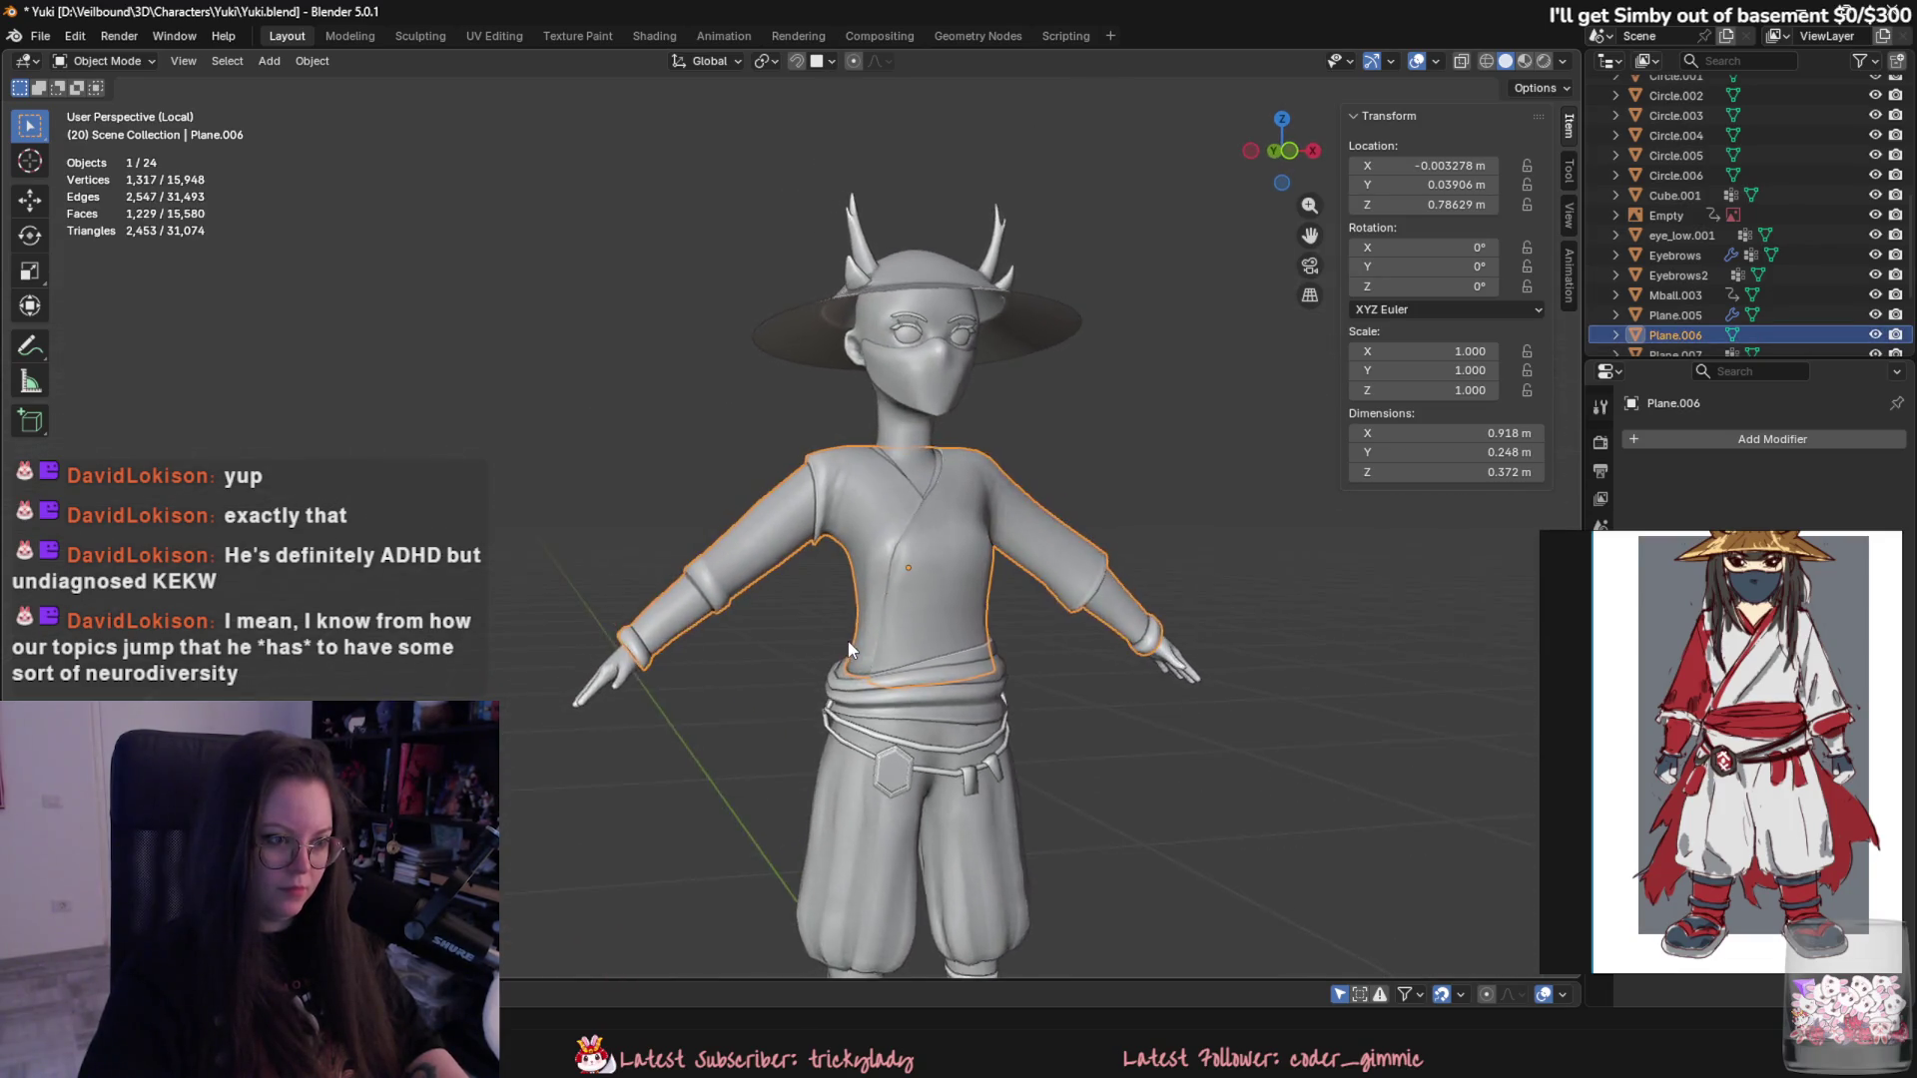
pyautogui.scroll(3, 788, 646)
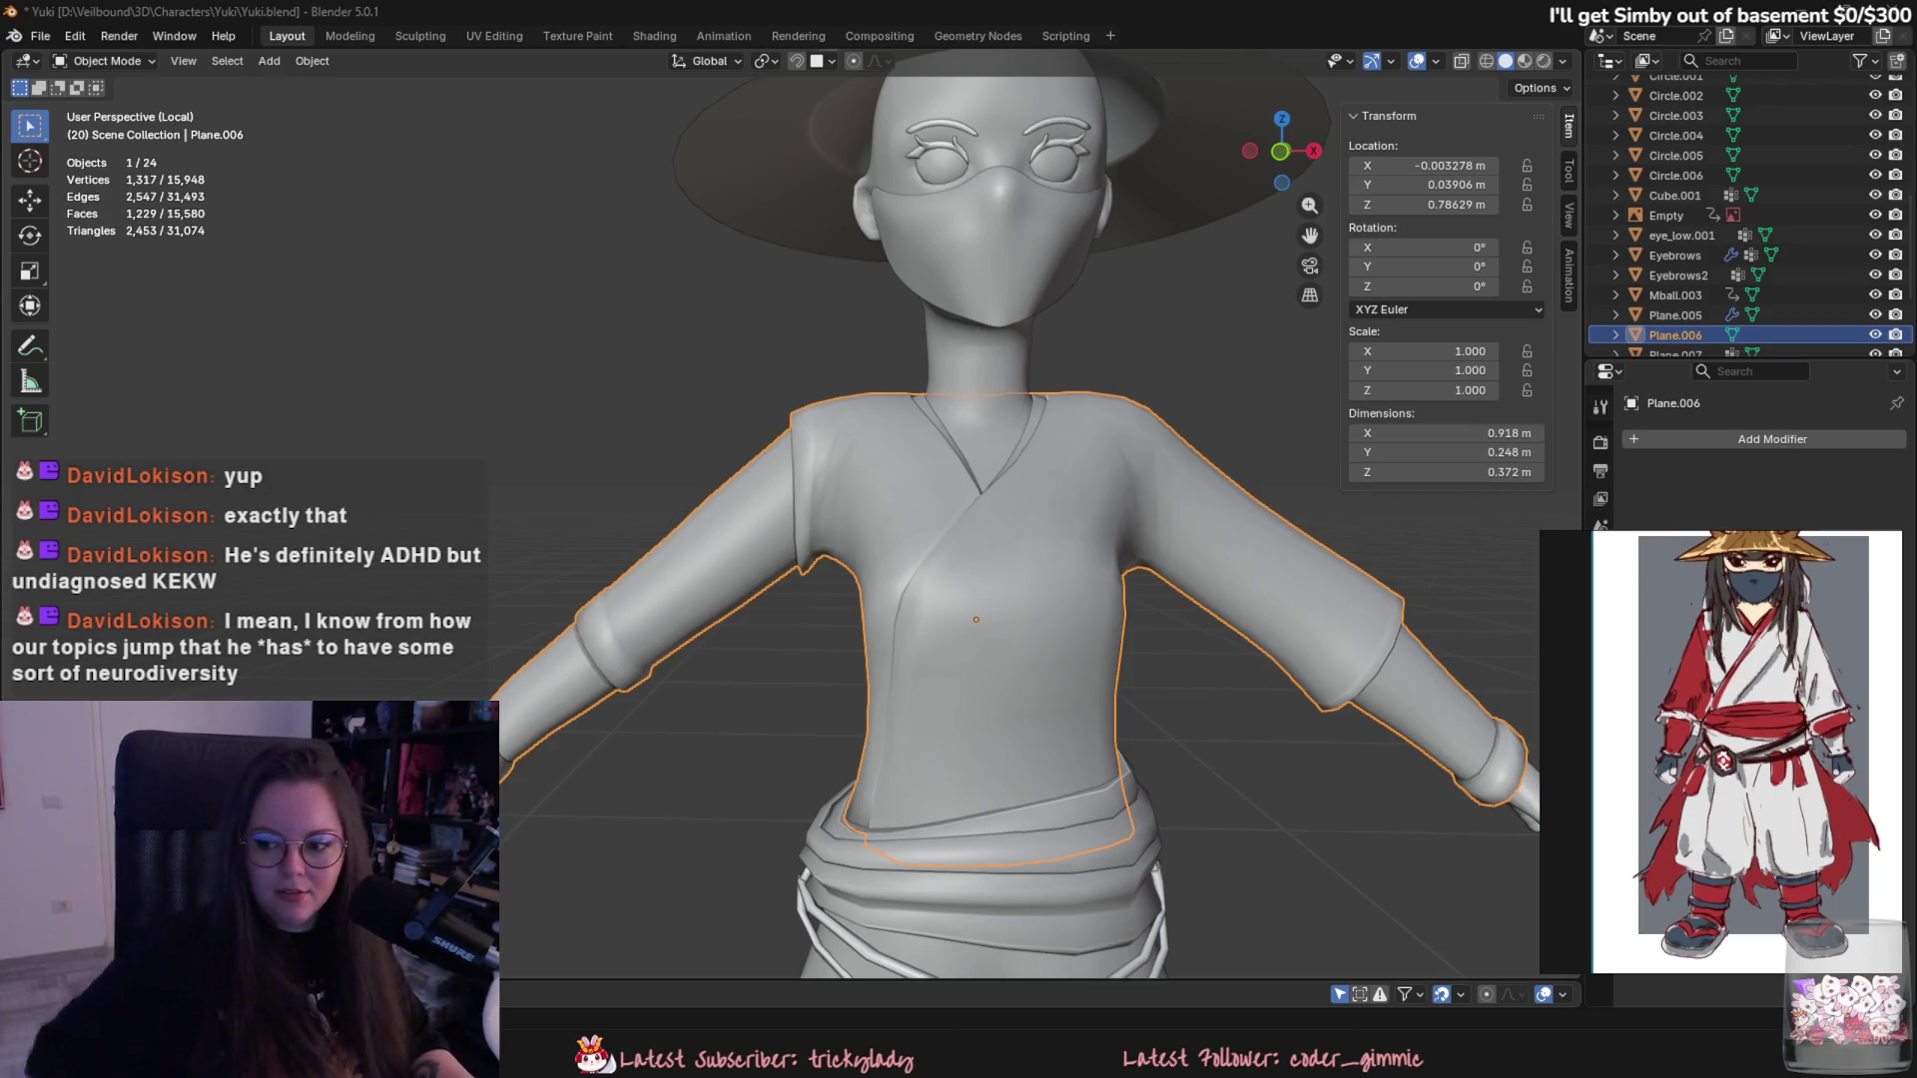
# - Orbit to a side view of the arm and enter Edit Mode on the shirt mesh
pyautogui.moveTo(783, 472); pyautogui.dragTo(854, 626, button='middle')
pyautogui.moveTo(1513, 577)
pyautogui.mouseDown(button='middle')
pyautogui.moveTo(1286, 619)
pyautogui.moveTo(1007, 571)
pyautogui.moveTo(1271, 622)
pyautogui.moveTo(850, 617)
pyautogui.mouseUp(button='middle')
pyautogui.press('Tab')
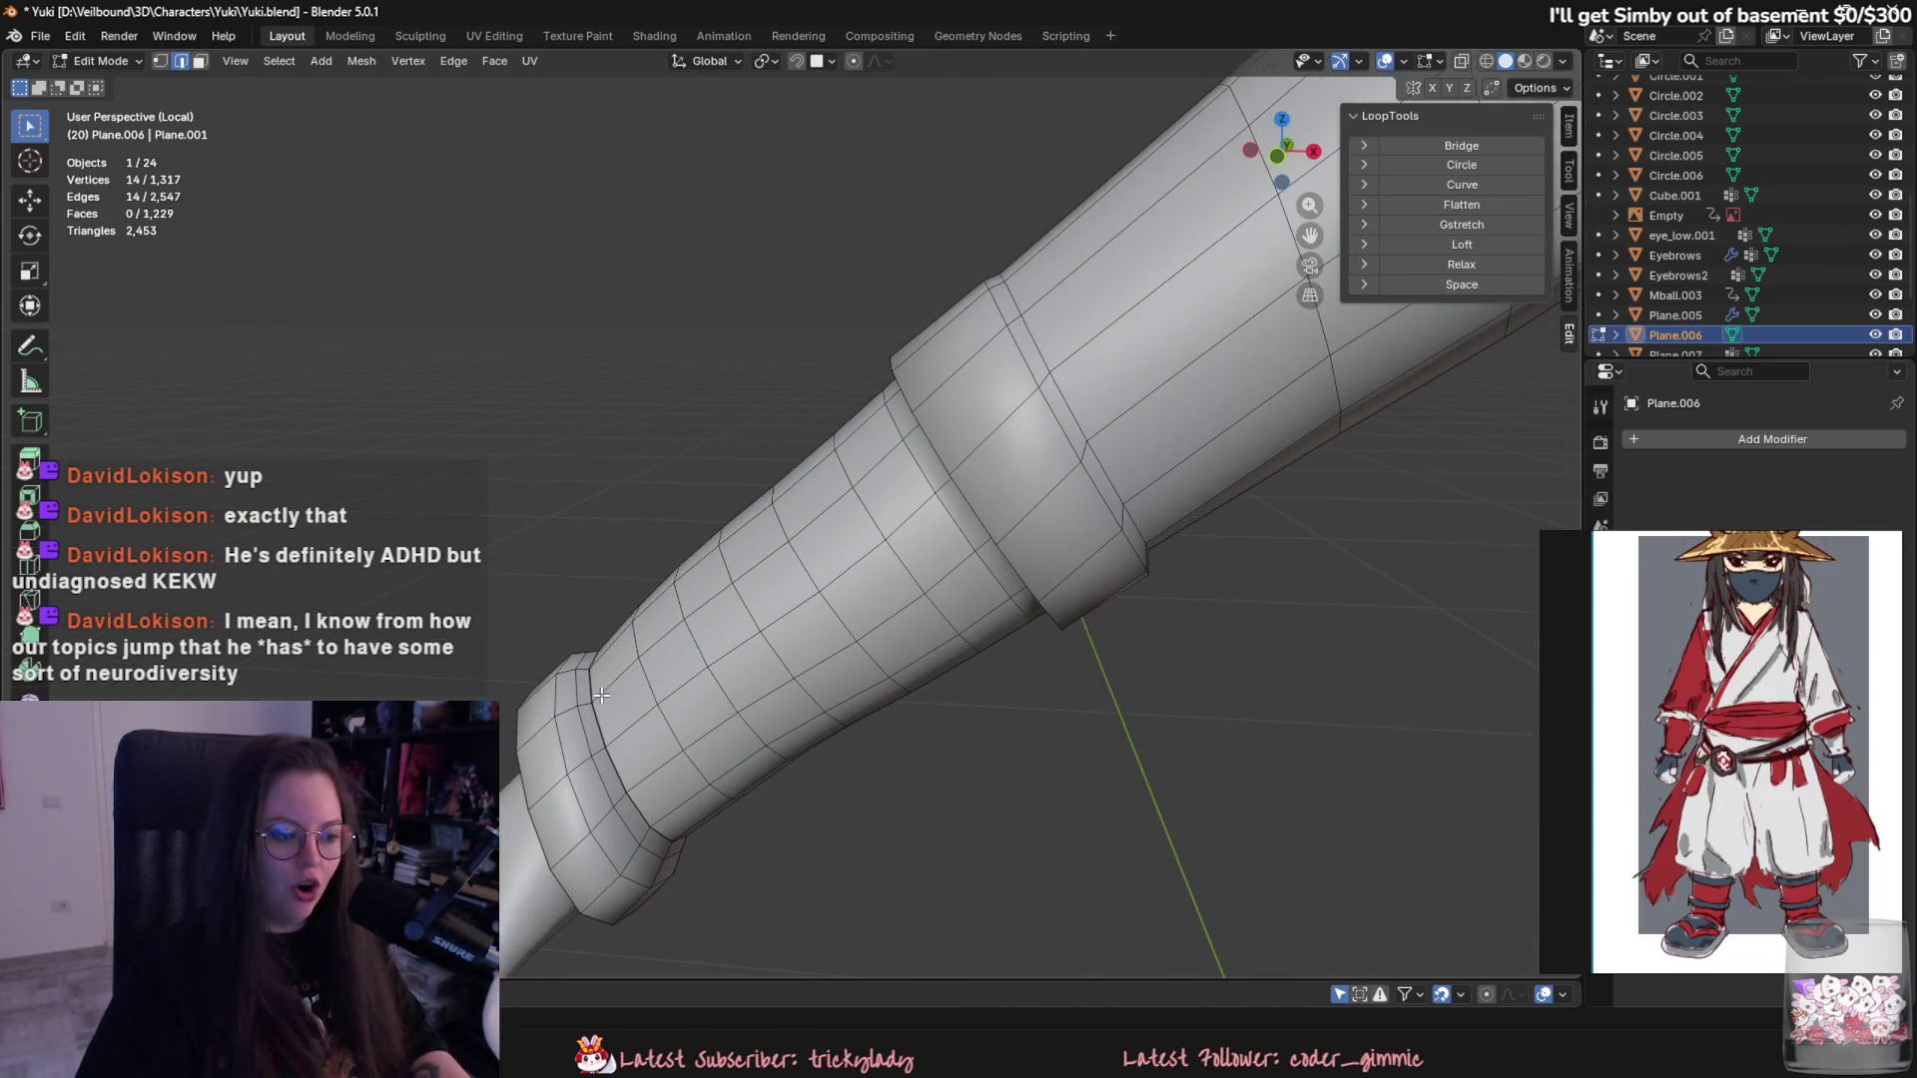
# - Select the whole shirt mesh and merge its 182 duplicate vertices by distance
pyautogui.press('a')
pyautogui.press('m')
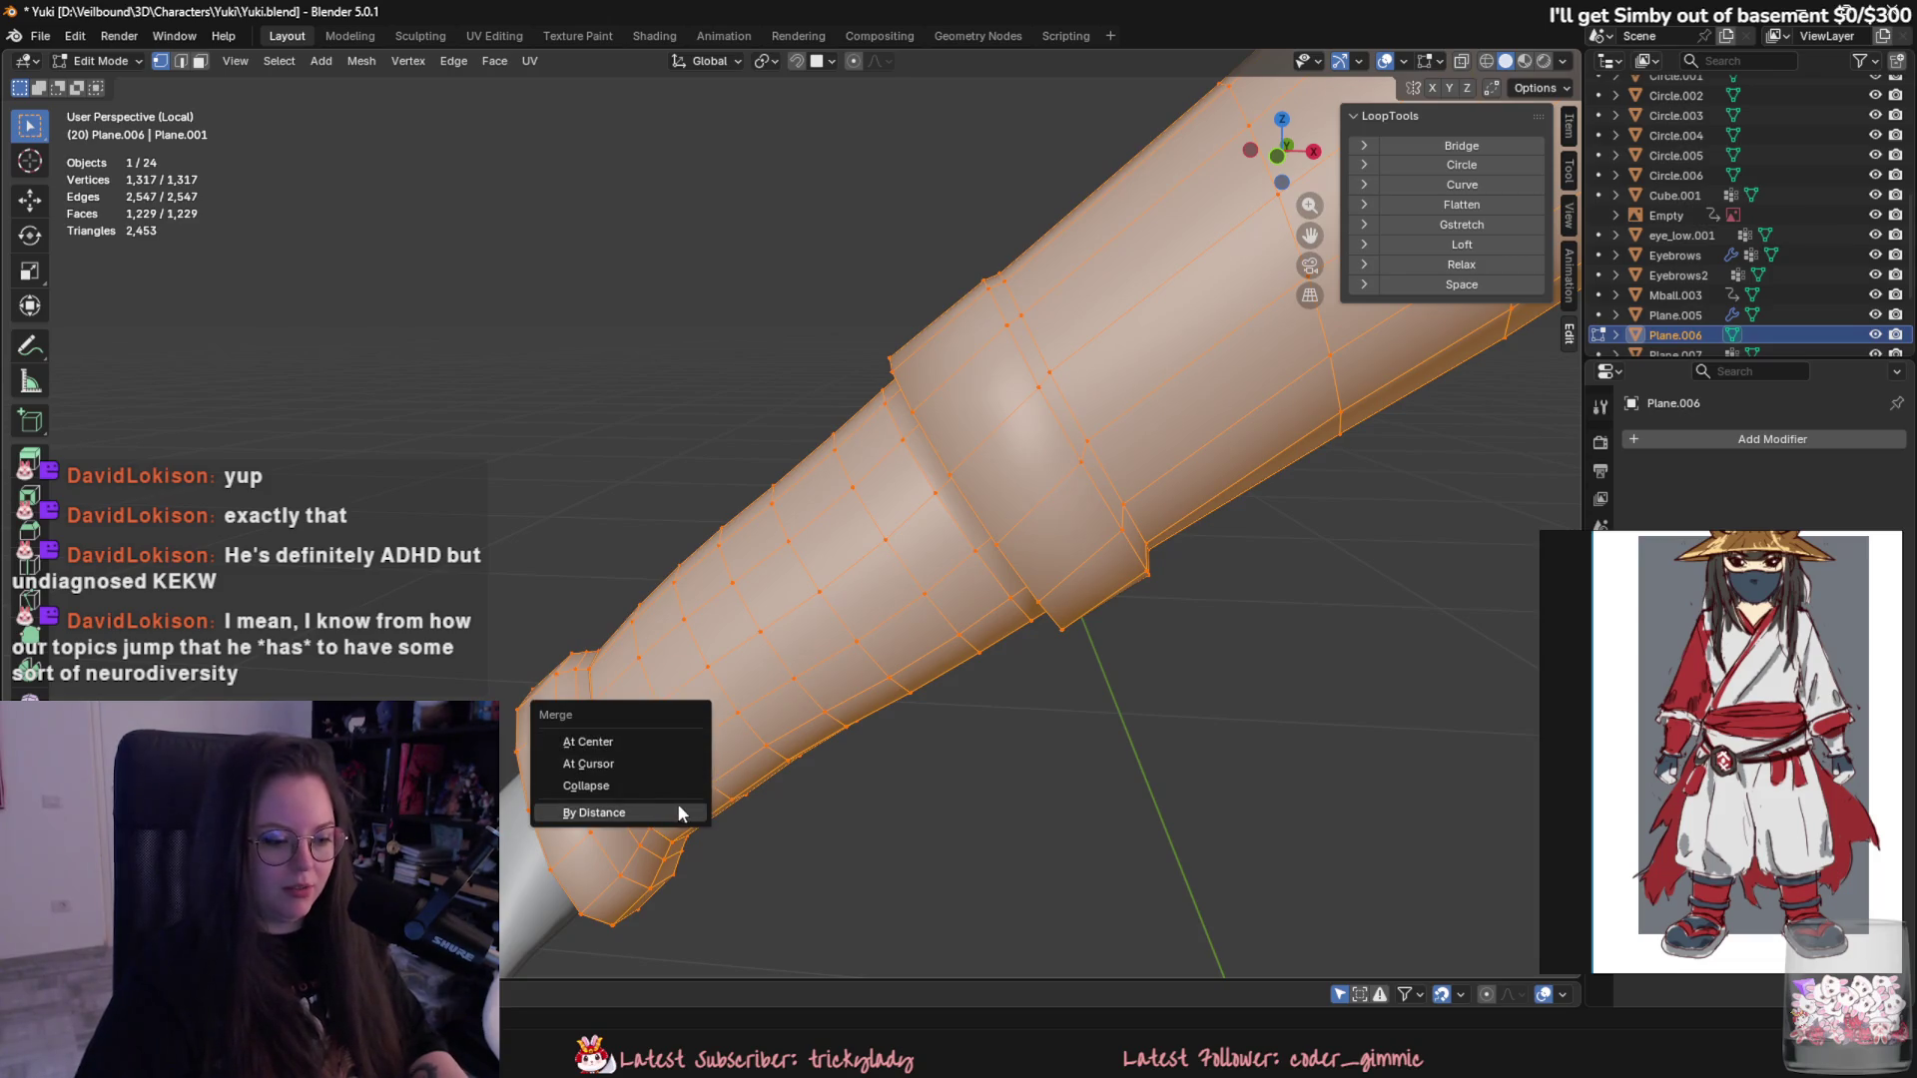
pyautogui.click(678, 813)
pyautogui.scroll(-5, 908, 763)
pyautogui.moveTo(909, 763)
pyautogui.mouseDown(button='middle')
pyautogui.moveTo(974, 657)
pyautogui.moveTo(840, 826)
pyautogui.moveTo(982, 683)
pyautogui.mouseUp(button='middle')
pyautogui.scroll(3, 974, 657)
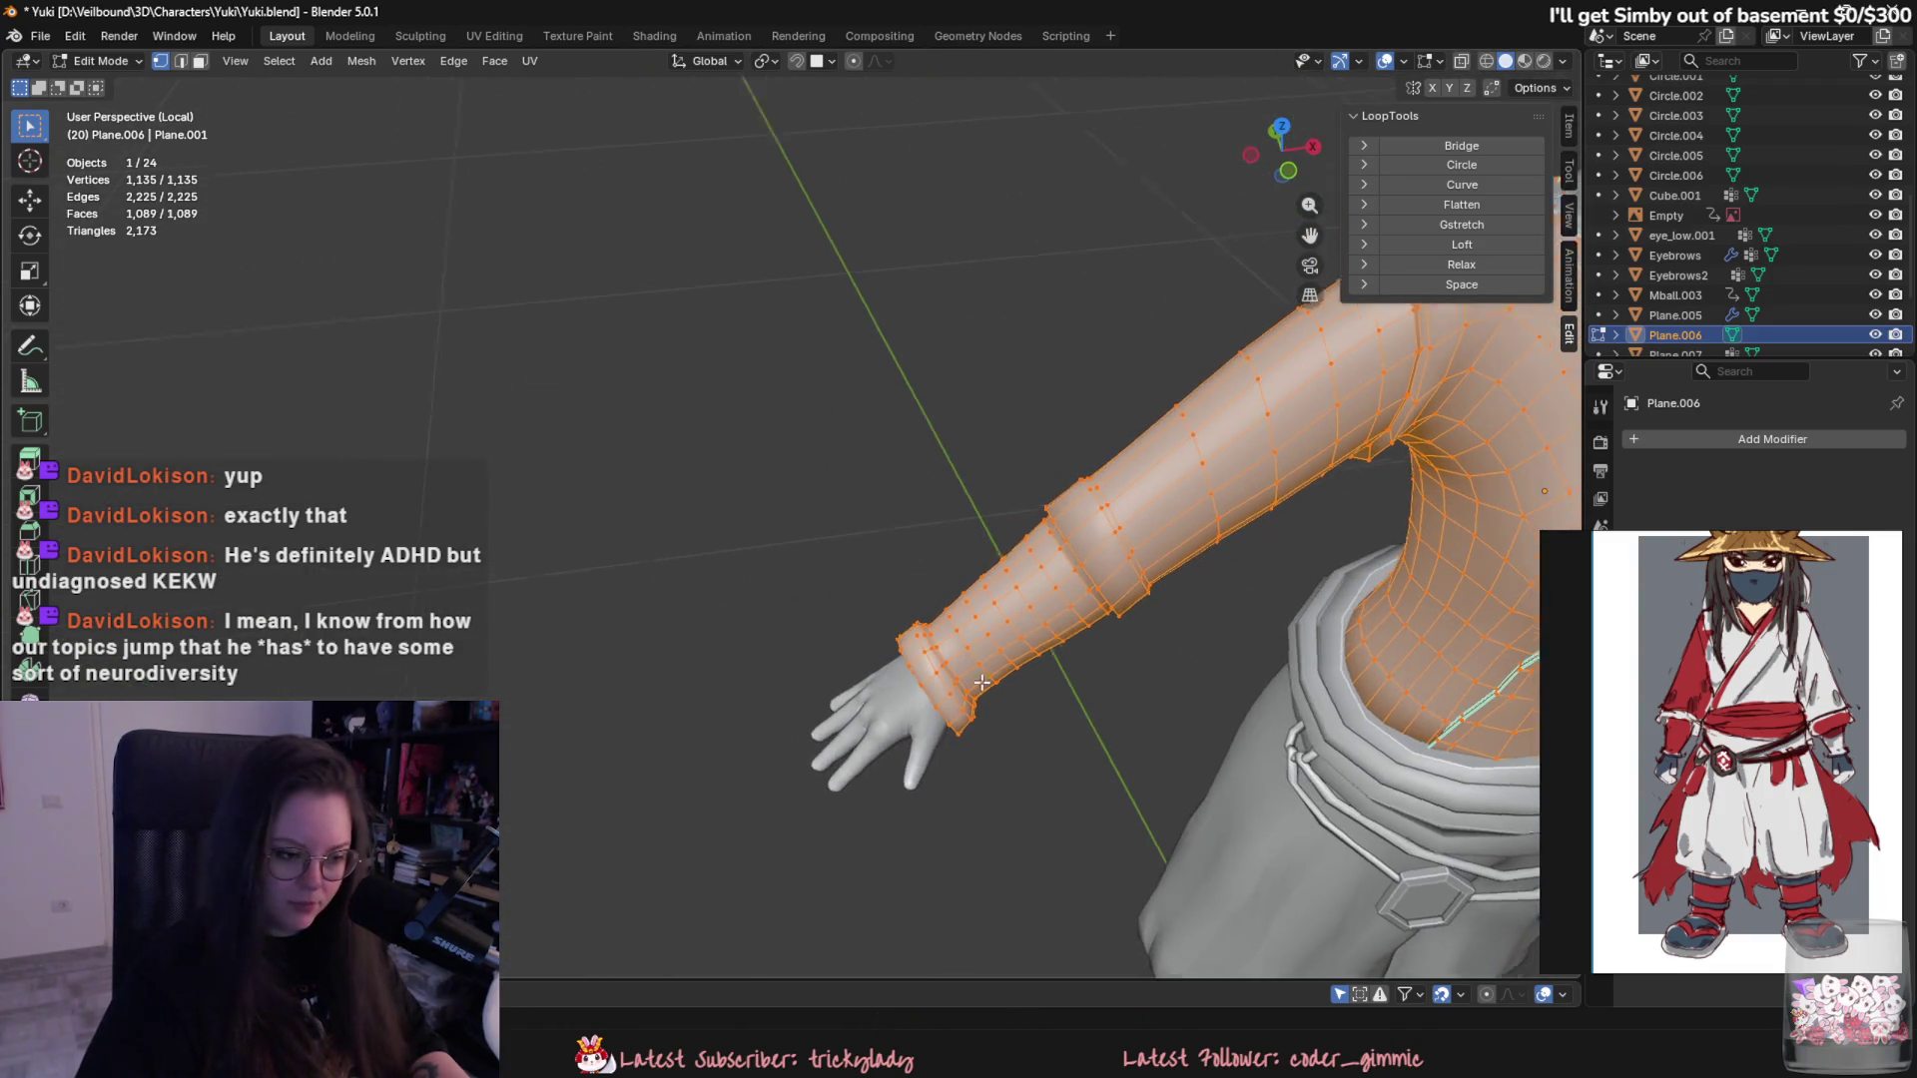
pyautogui.scroll(3, 981, 684)
pyautogui.scroll(3, 981, 683)
pyautogui.scroll(2, 981, 683)
# - Shrink the cuff face loop toward the wrist and dissolve one of its loops
pyautogui.press('3')
pyautogui.keyDown('alt'); pyautogui.click(844, 611); pyautogui.keyUp('alt')
pyautogui.scroll(-3, 843, 612)
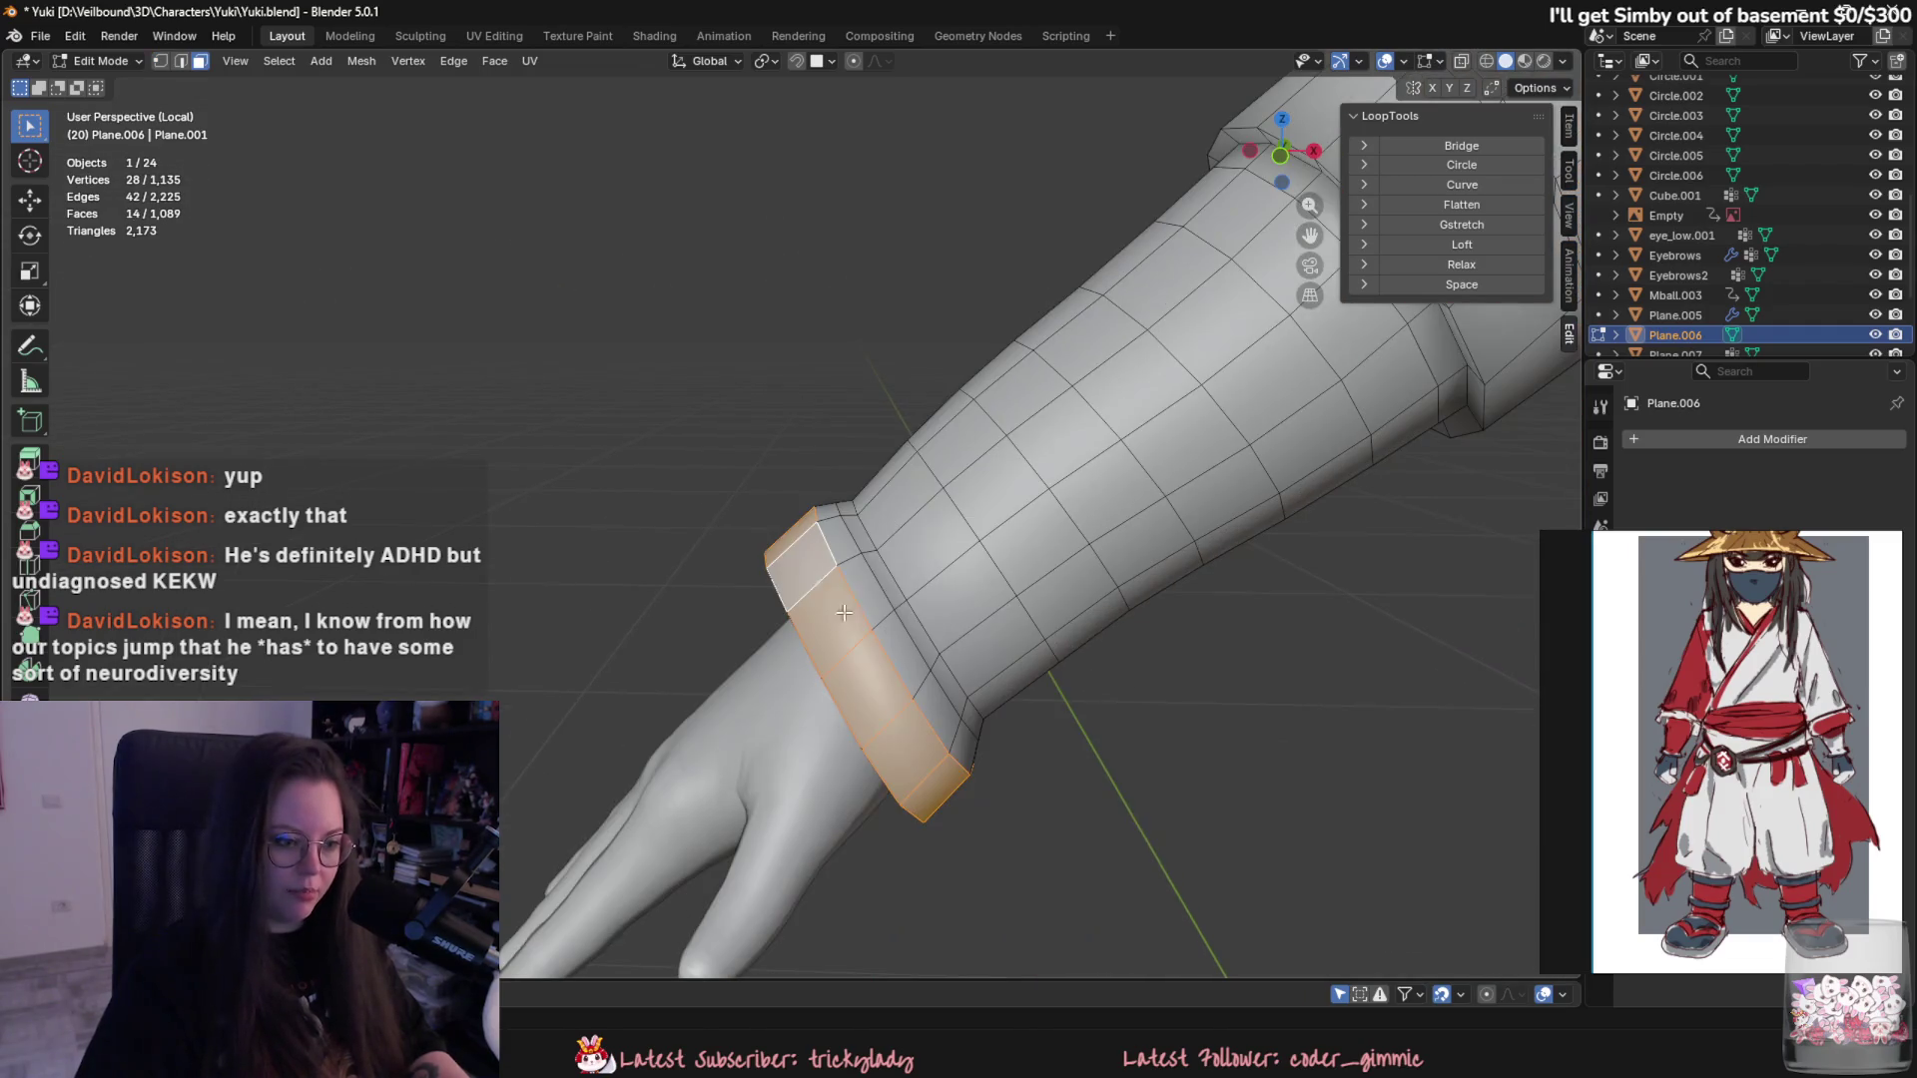
pyautogui.press('s')
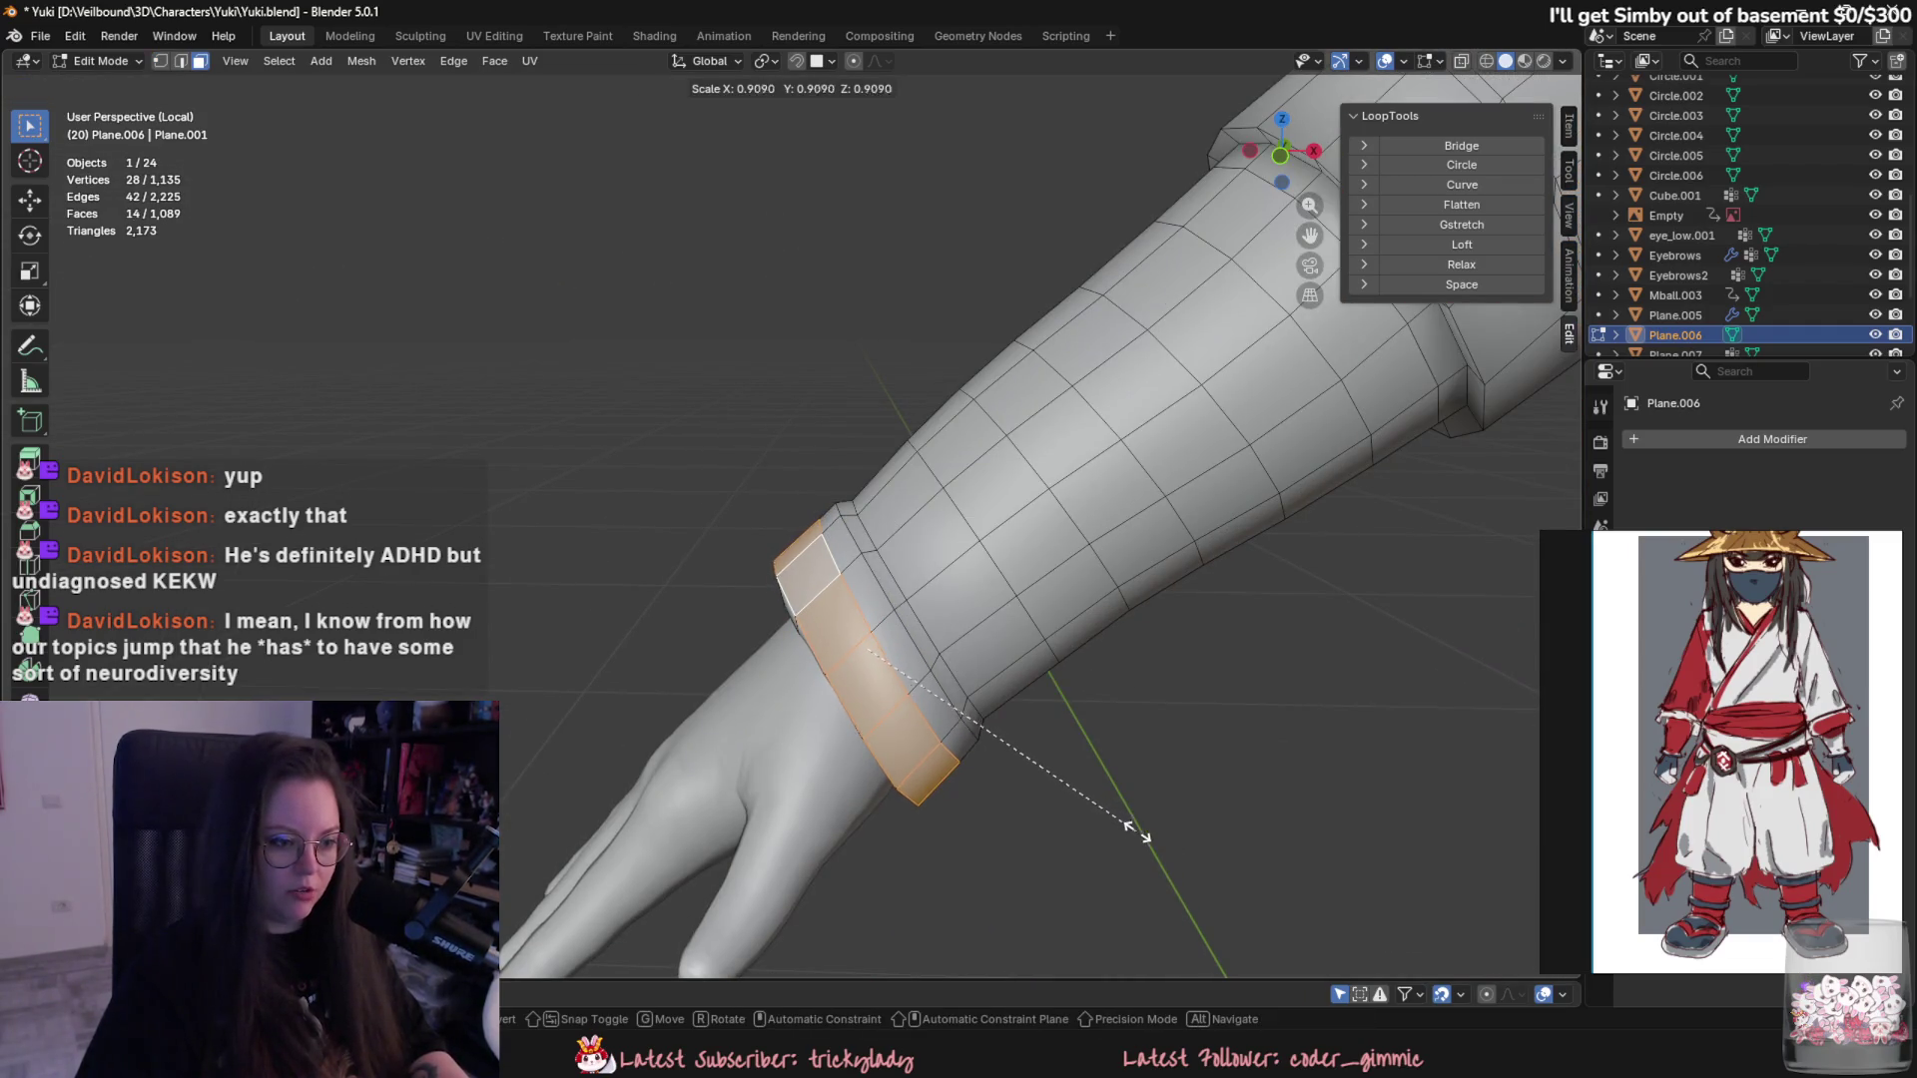
pyautogui.click(1131, 828)
pyautogui.rightClick(872, 573)
pyautogui.click(915, 669)
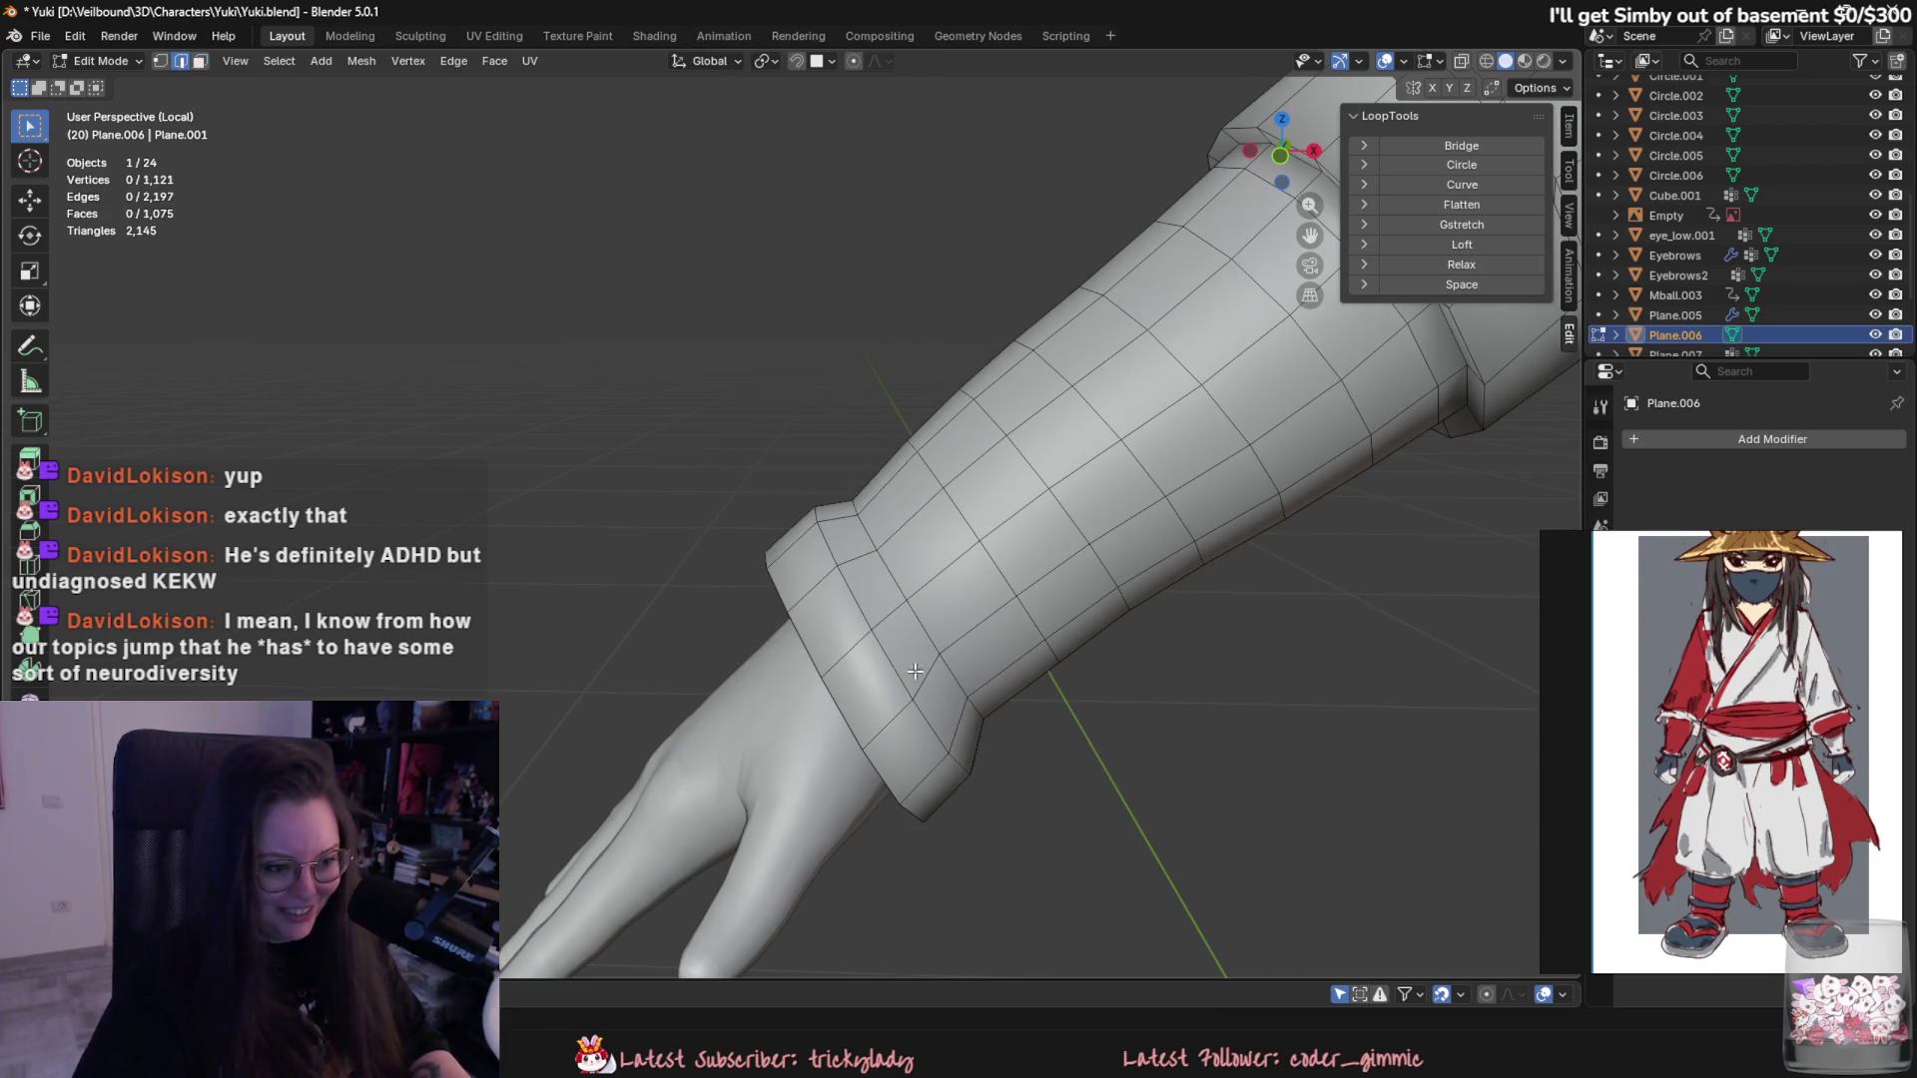
pyautogui.keyDown('alt'); pyautogui.click(891, 724); pyautogui.keyUp('alt')
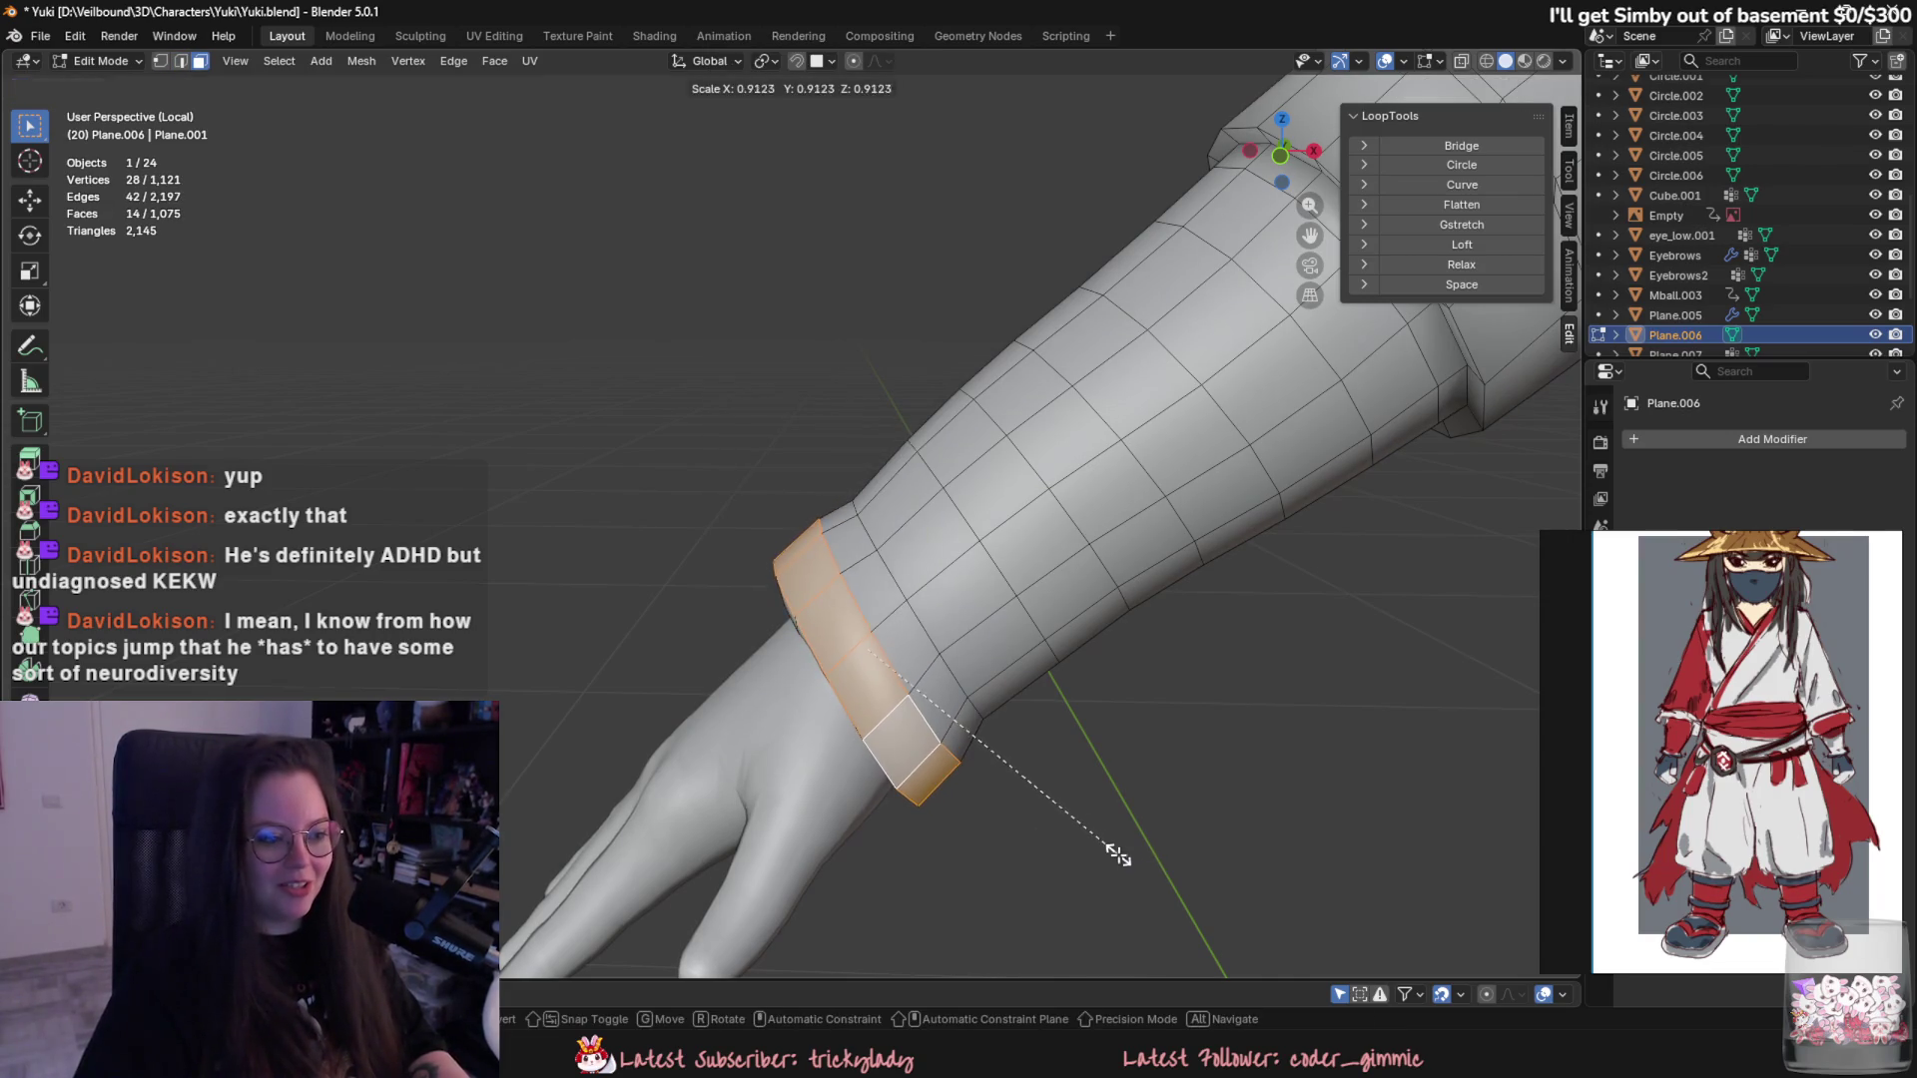
pyautogui.moveTo(1117, 851); pyautogui.dragTo(1299, 787, button='middle')
# - Move the cuff edge loop along the sleeve and scale it on Z to tighten the band
pyautogui.keyDown('alt'); pyautogui.click(790, 626); pyautogui.keyUp('alt')
pyautogui.moveTo(790, 626); pyautogui.dragTo(909, 718, button='middle')
pyautogui.moveTo(1028, 690)
pyautogui.mouseDown(button='middle')
pyautogui.moveTo(1143, 780)
pyautogui.moveTo(749, 488)
pyautogui.moveTo(829, 722)
pyautogui.mouseUp(button='middle')
pyautogui.press('g')
pyautogui.press('Escape')
pyautogui.press('s')
pyautogui.press('z')
pyautogui.click(749, 487)
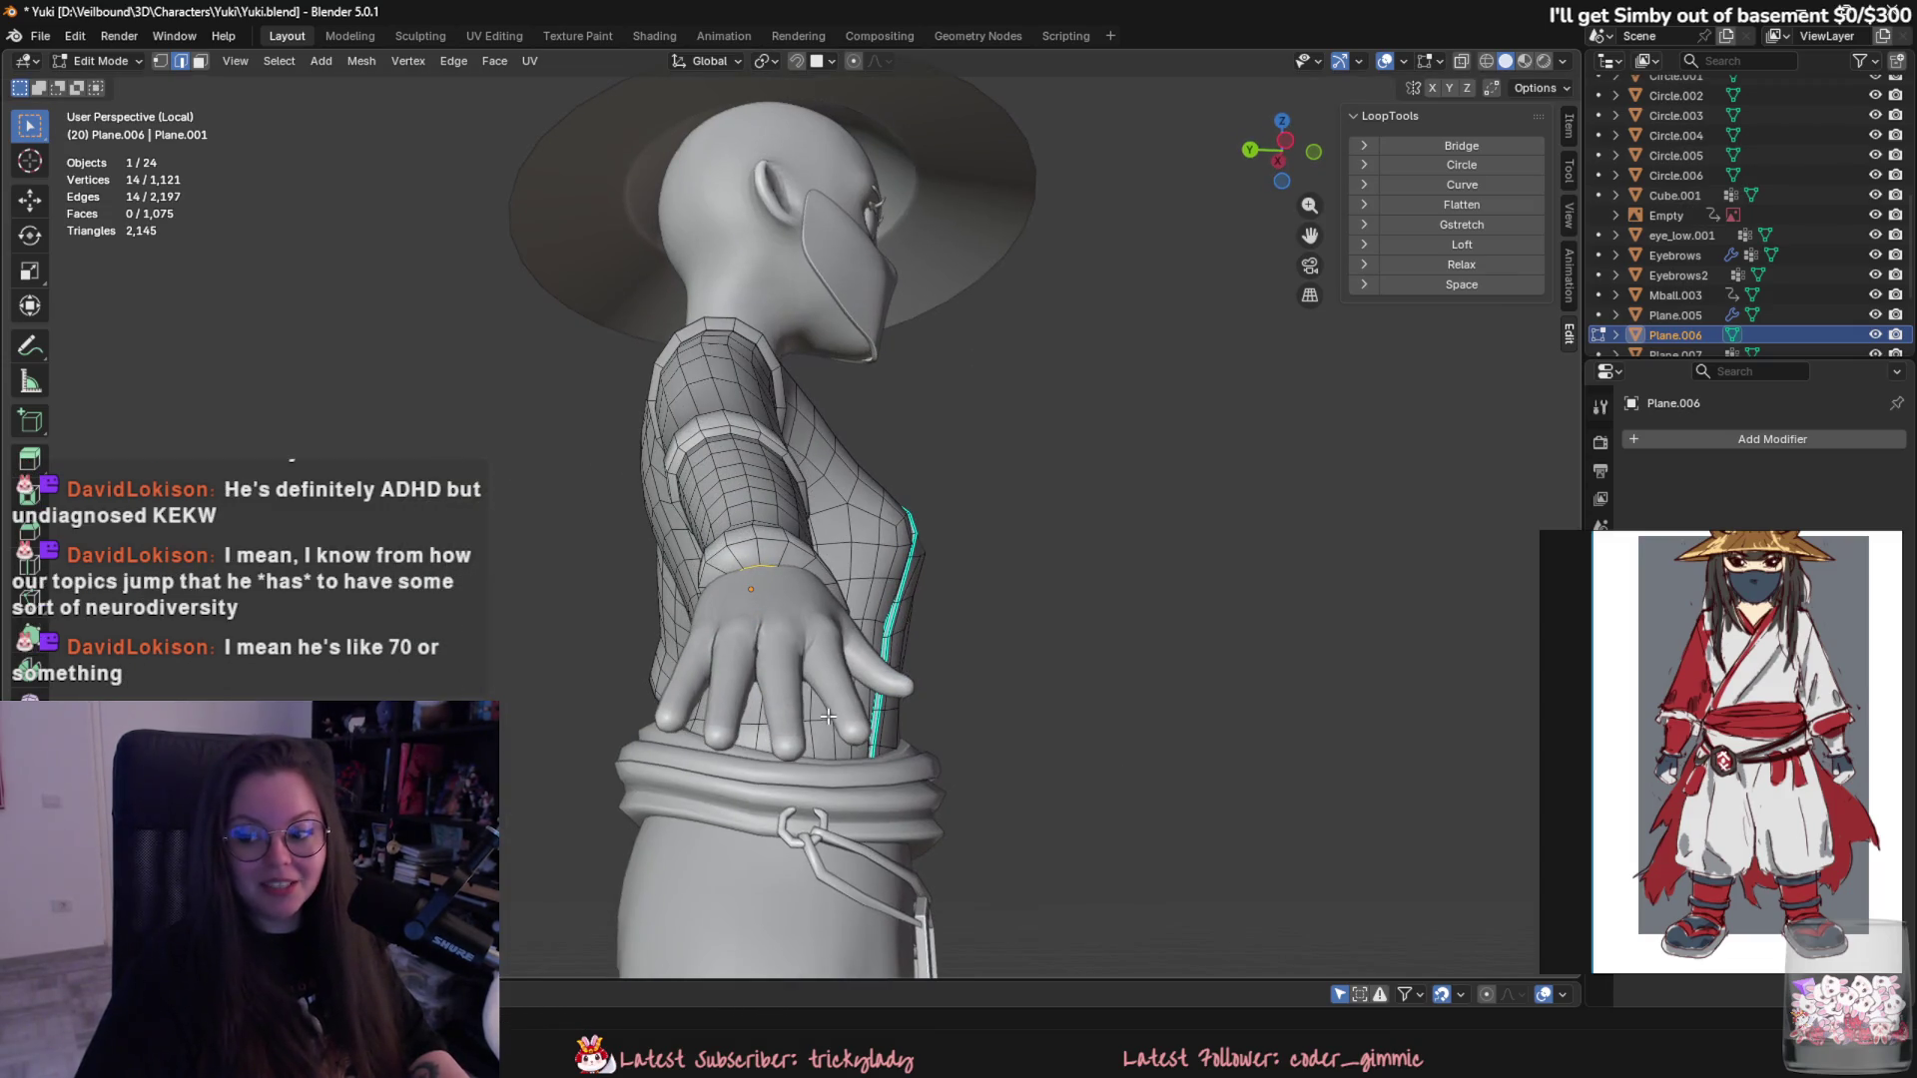
# - Toggle between Object and Edit Mode to preview the shirt from the front
pyautogui.moveTo(853, 772)
pyautogui.mouseDown(button='middle')
pyautogui.moveTo(950, 754)
pyautogui.moveTo(920, 769)
pyautogui.moveTo(1015, 694)
pyautogui.moveTo(941, 747)
pyautogui.moveTo(967, 757)
pyautogui.moveTo(904, 690)
pyautogui.moveTo(750, 694)
pyautogui.moveTo(823, 661)
pyautogui.moveTo(922, 780)
pyautogui.moveTo(788, 718)
pyautogui.moveTo(694, 801)
pyautogui.moveTo(682, 467)
pyautogui.mouseUp(button='middle')
pyautogui.press('Tab')
pyautogui.scroll(3, 956, 759)
pyautogui.press('Tab')
pyautogui.press('Tab')
pyautogui.press('Tab')
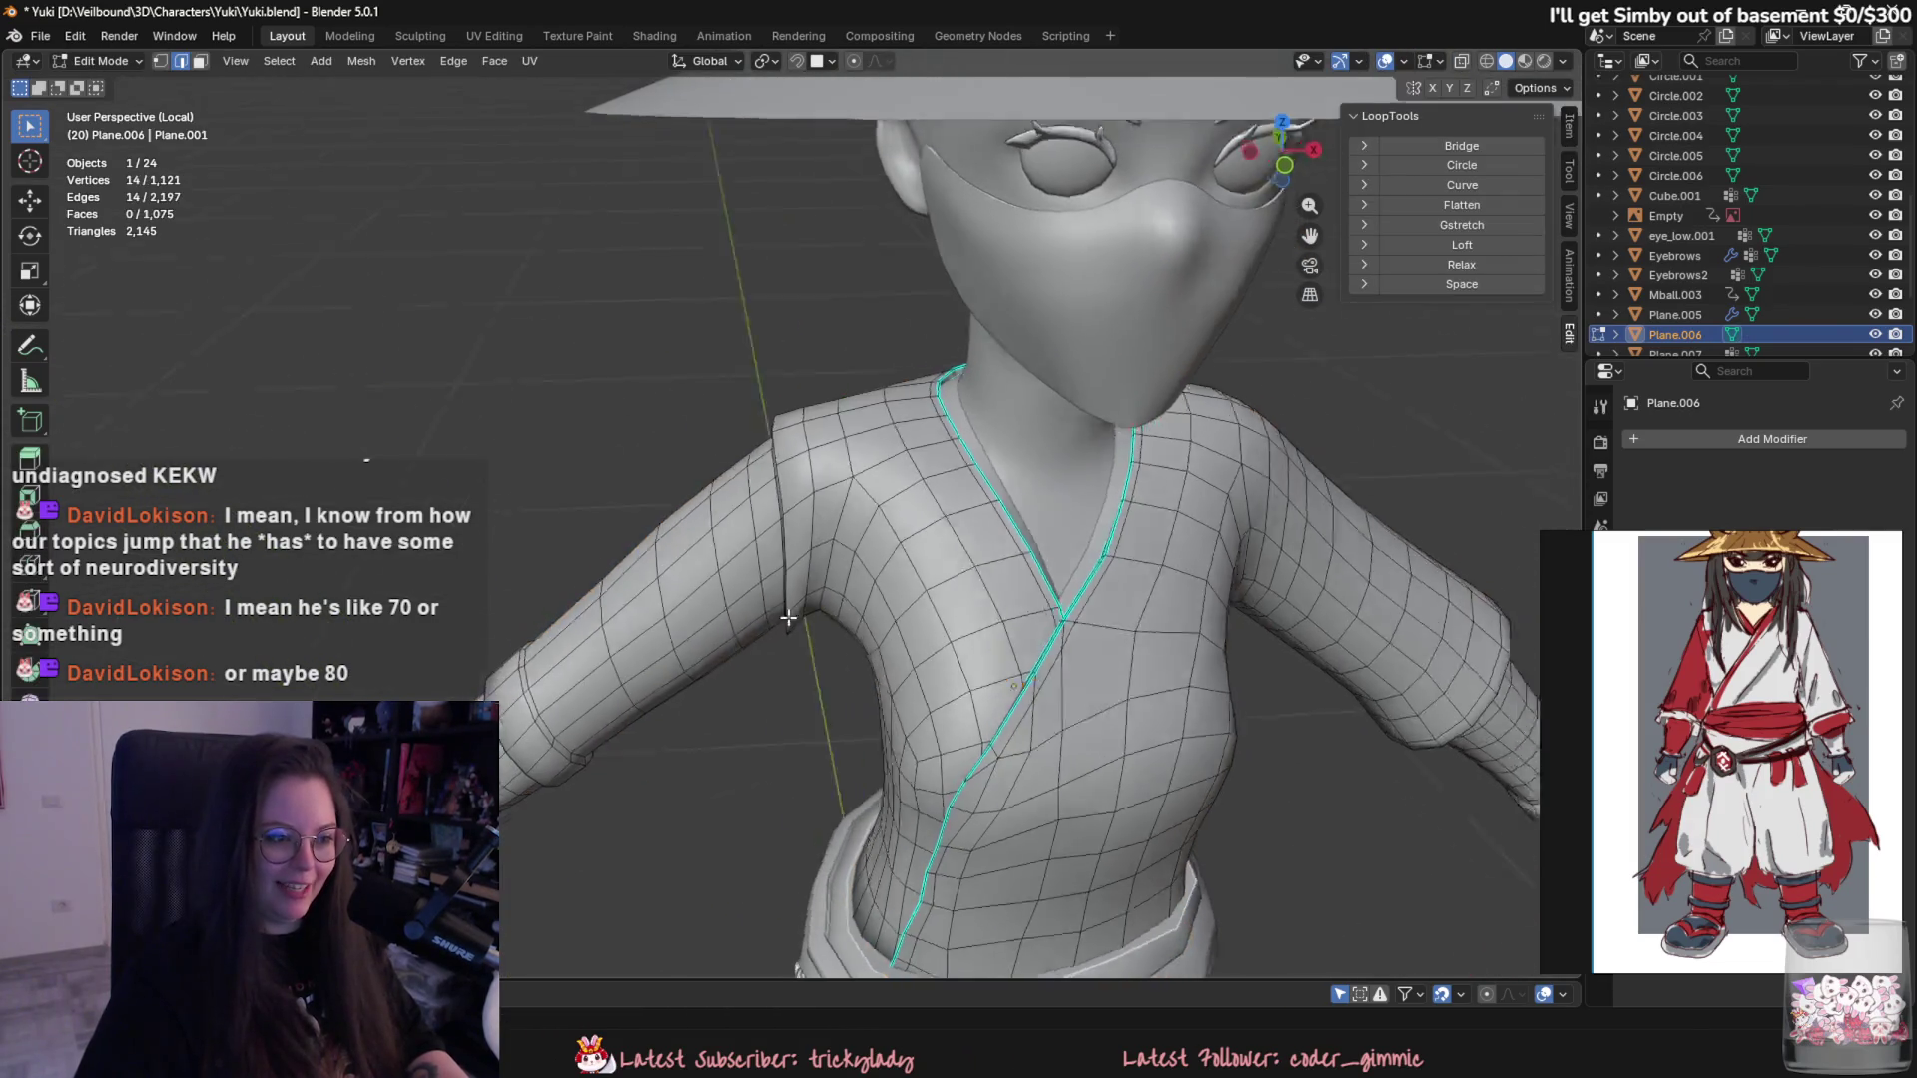
pyautogui.moveTo(748, 542)
pyautogui.mouseDown(button='middle')
pyautogui.moveTo(835, 743)
pyautogui.moveTo(704, 479)
pyautogui.moveTo(670, 740)
pyautogui.mouseUp(button='middle')
# - Bevel the shoulder seam edge loop to soften its crease
pyautogui.hotkey('ctrl', 'b')
pyautogui.click(661, 438)
pyautogui.press('Tab')
pyautogui.scroll(2, 672, 740)
pyautogui.scroll(2, 625, 741)
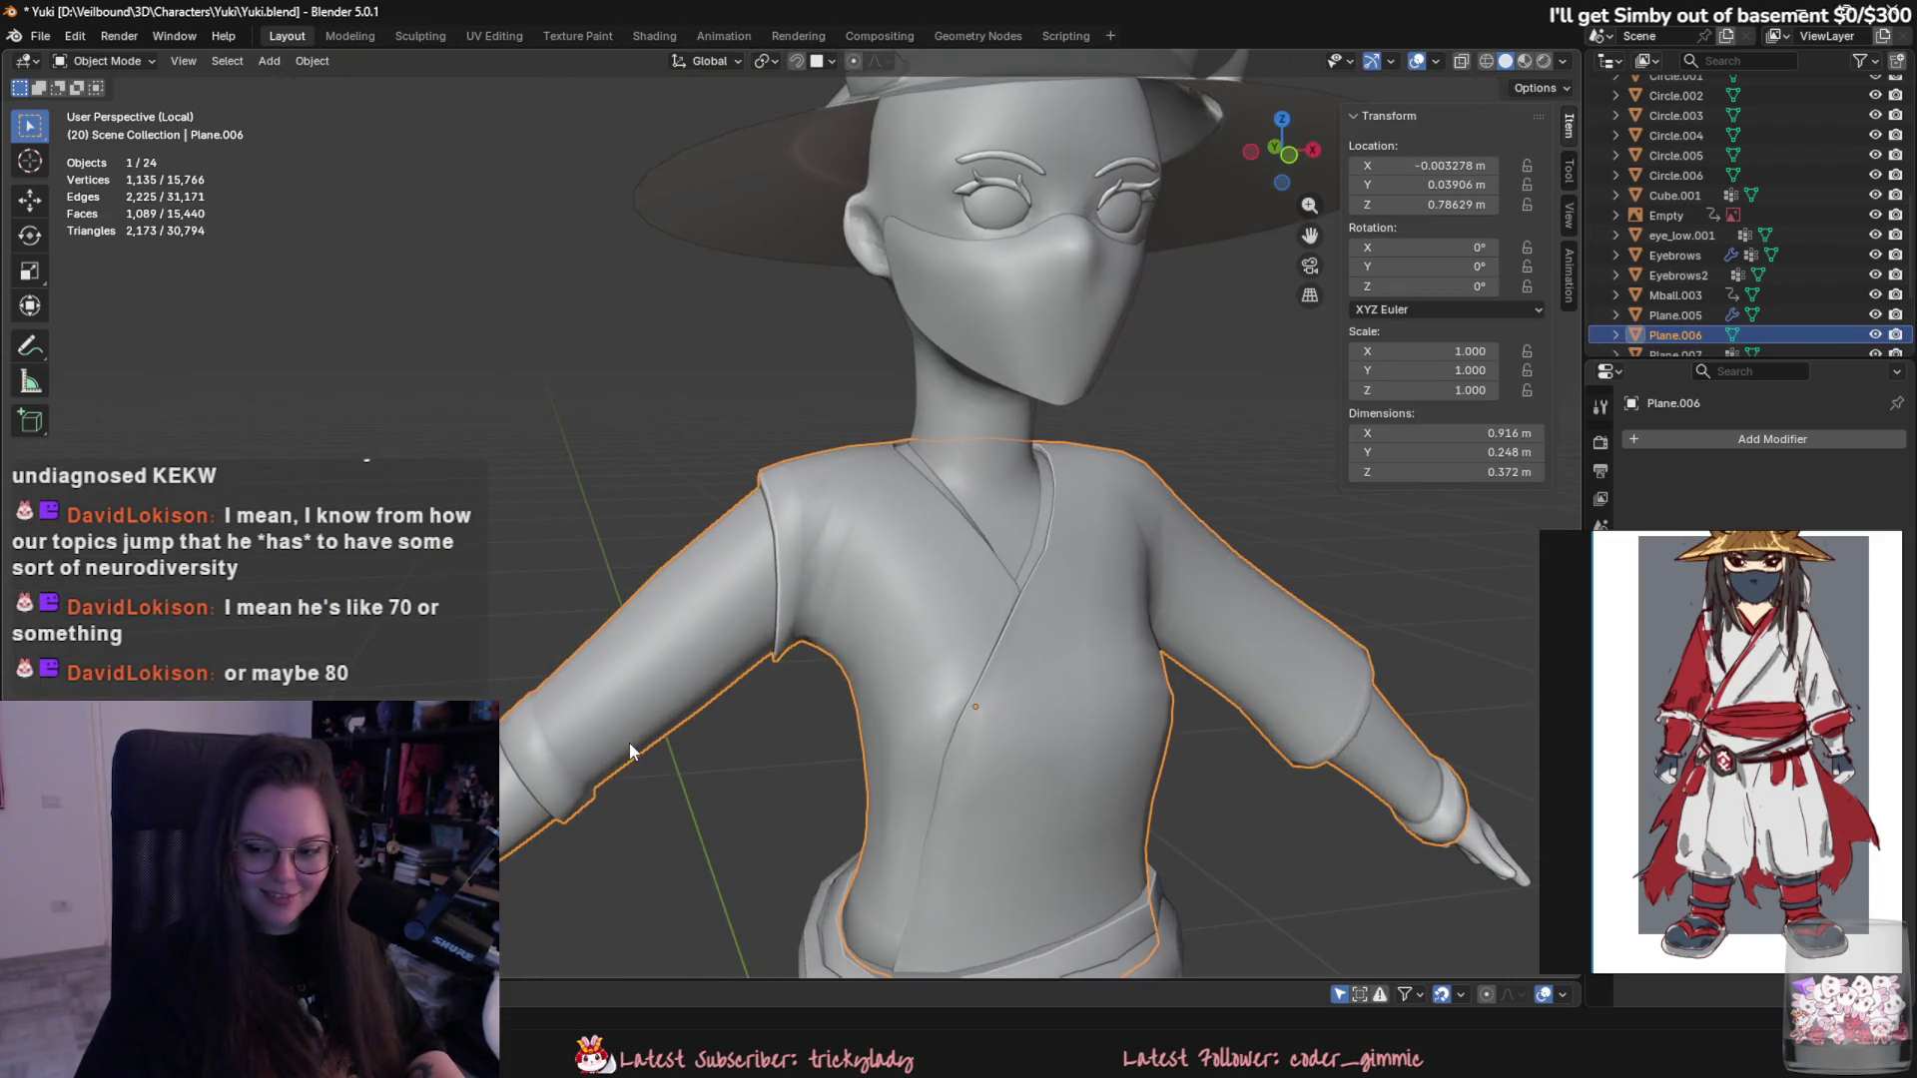
# - Slide the shoulder edge loop into place and preview the shirt in Object Mode
pyautogui.press('Tab')
pyautogui.moveTo(713, 648); pyautogui.dragTo(840, 582, button='middle')
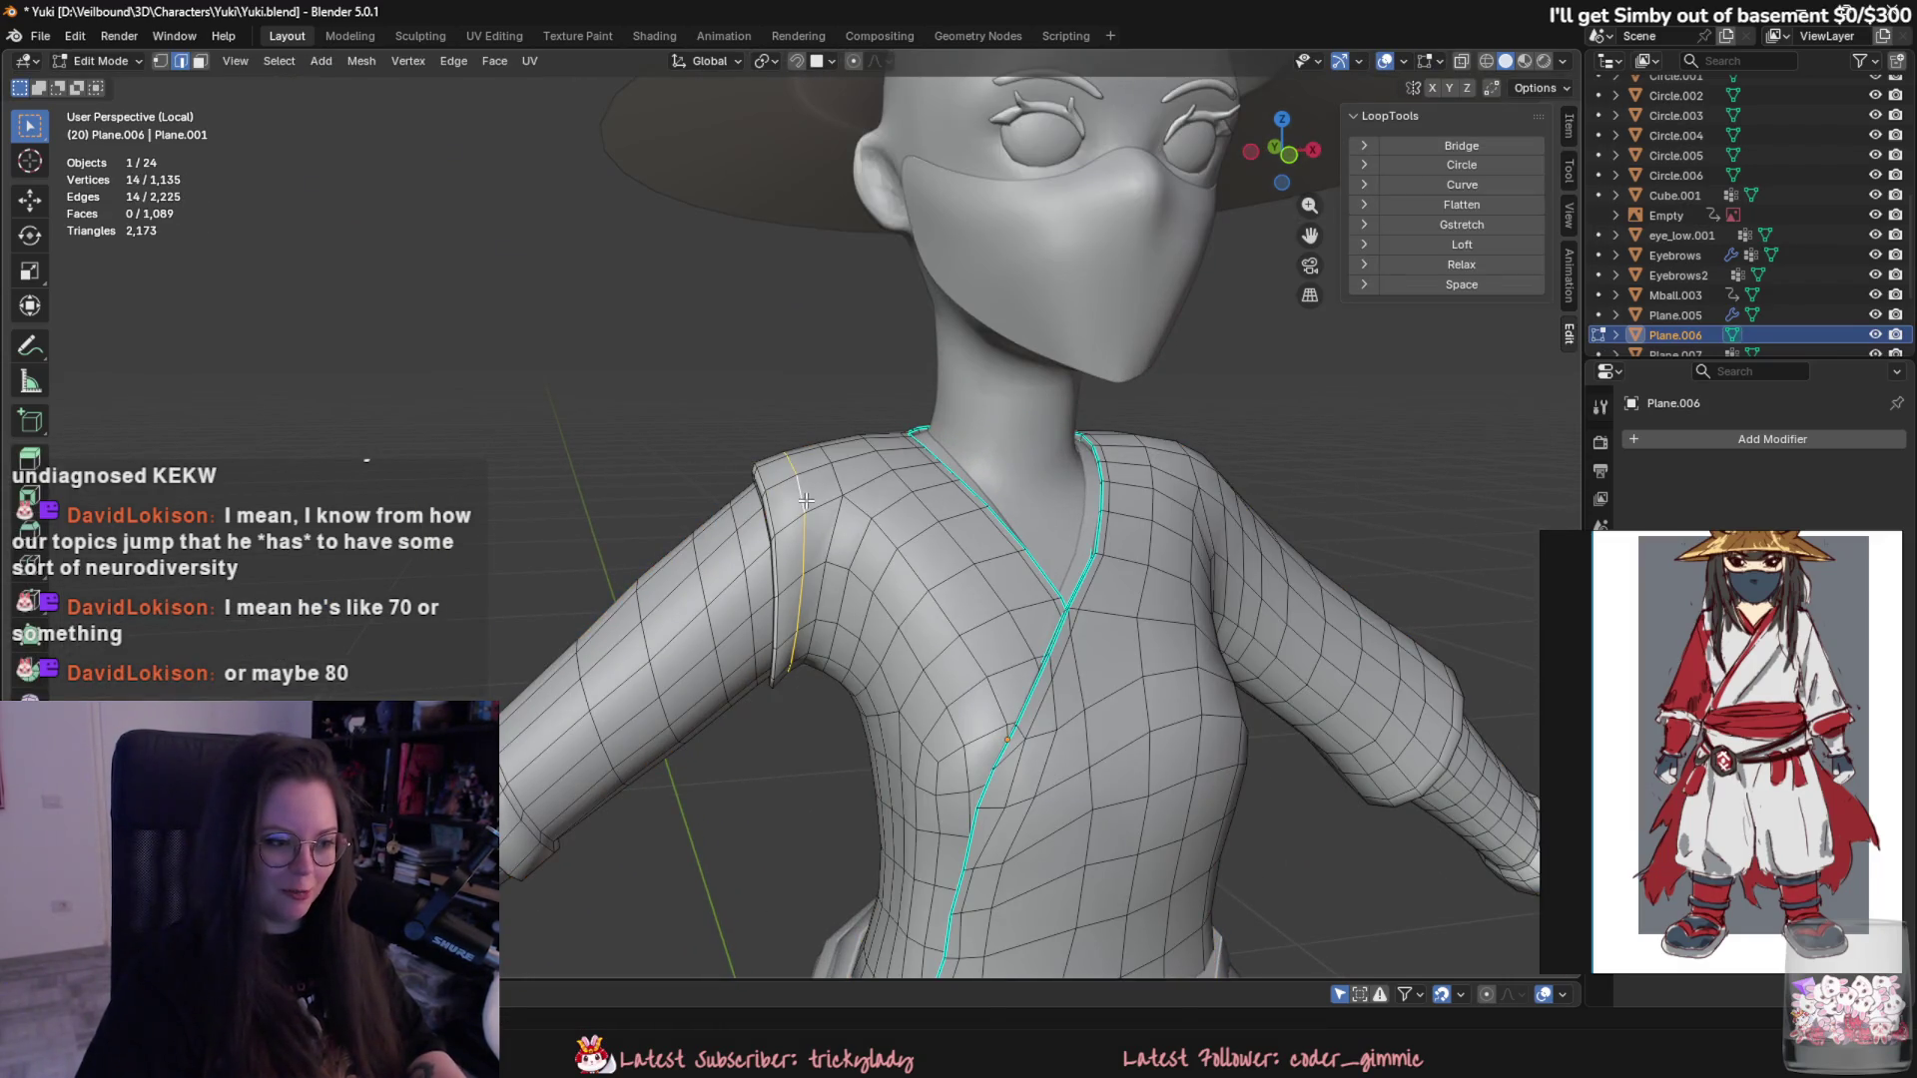
pyautogui.press('g')
pyautogui.press('g')
pyautogui.click(775, 509)
pyautogui.press('Tab')
pyautogui.scroll(-2, 816, 765)
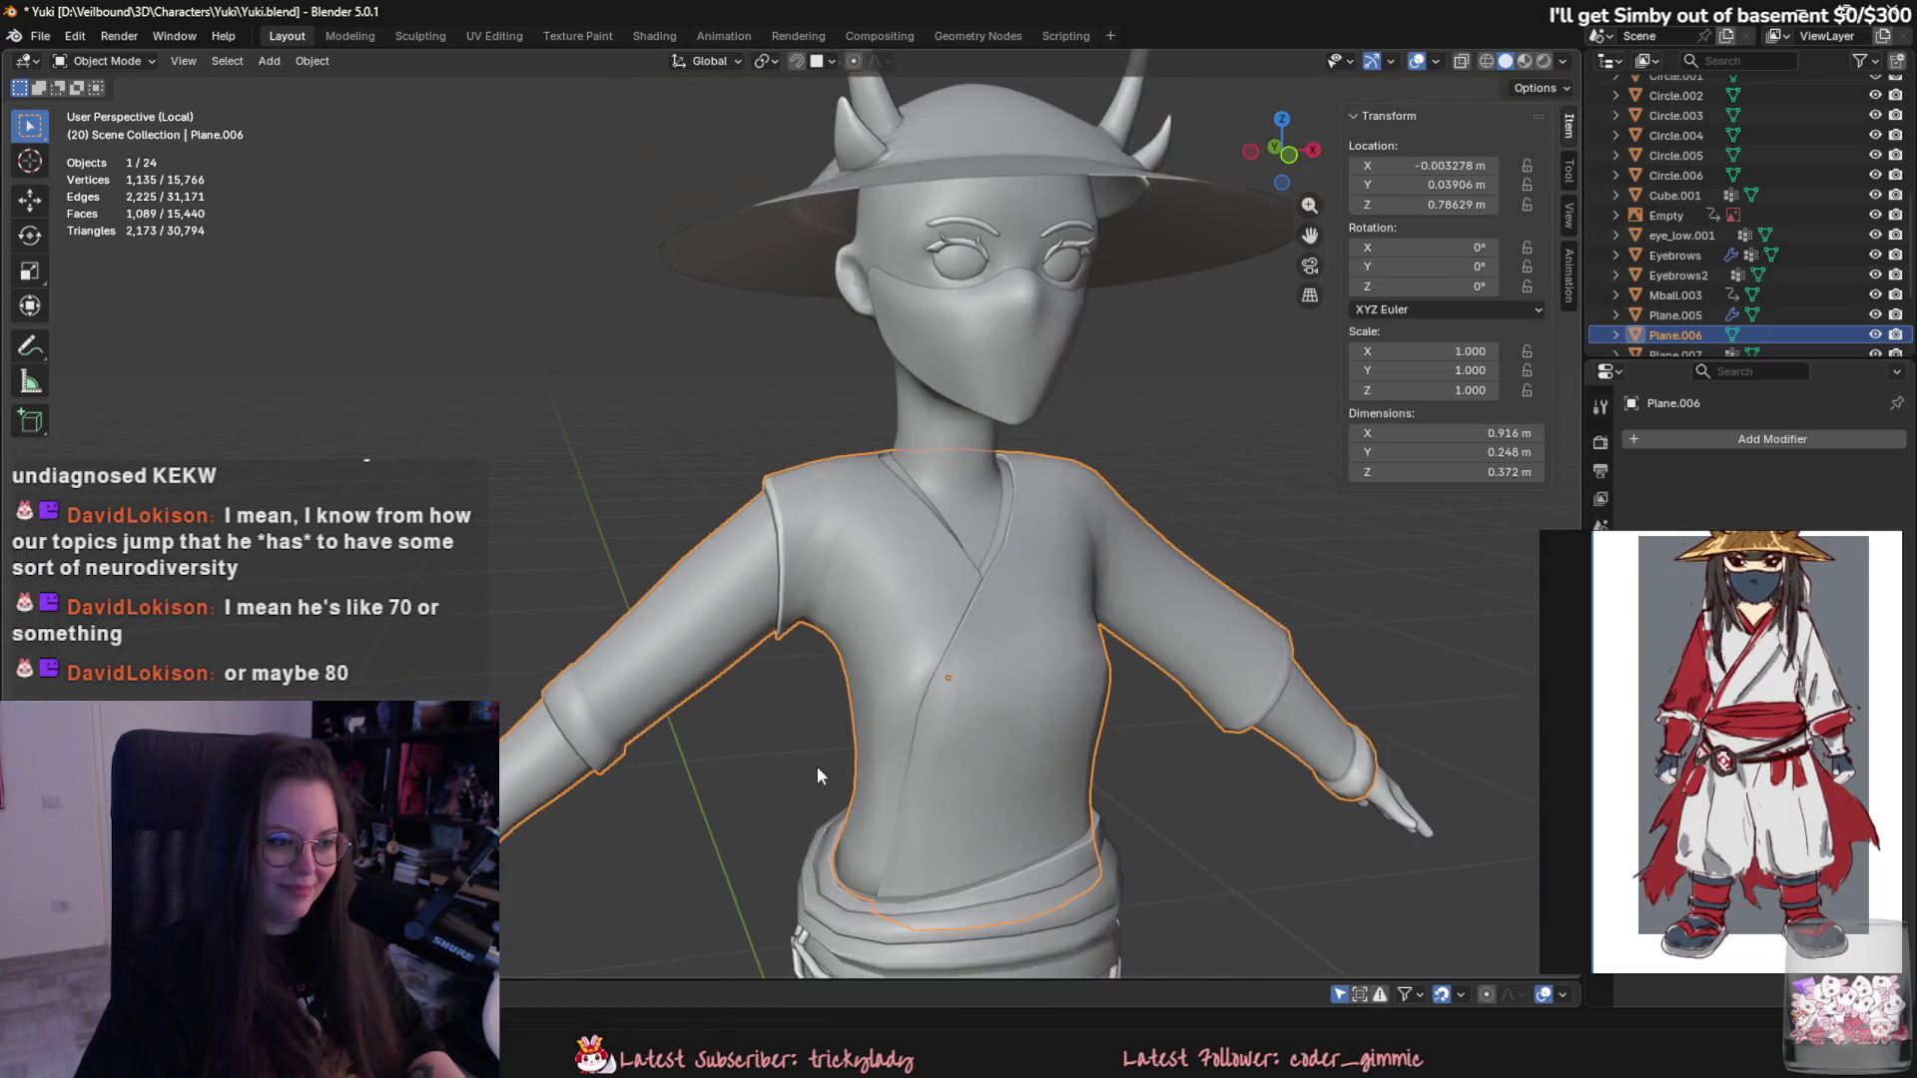
pyautogui.press('Tab')
pyautogui.scroll(3, 833, 708)
pyautogui.scroll(-2, 834, 707)
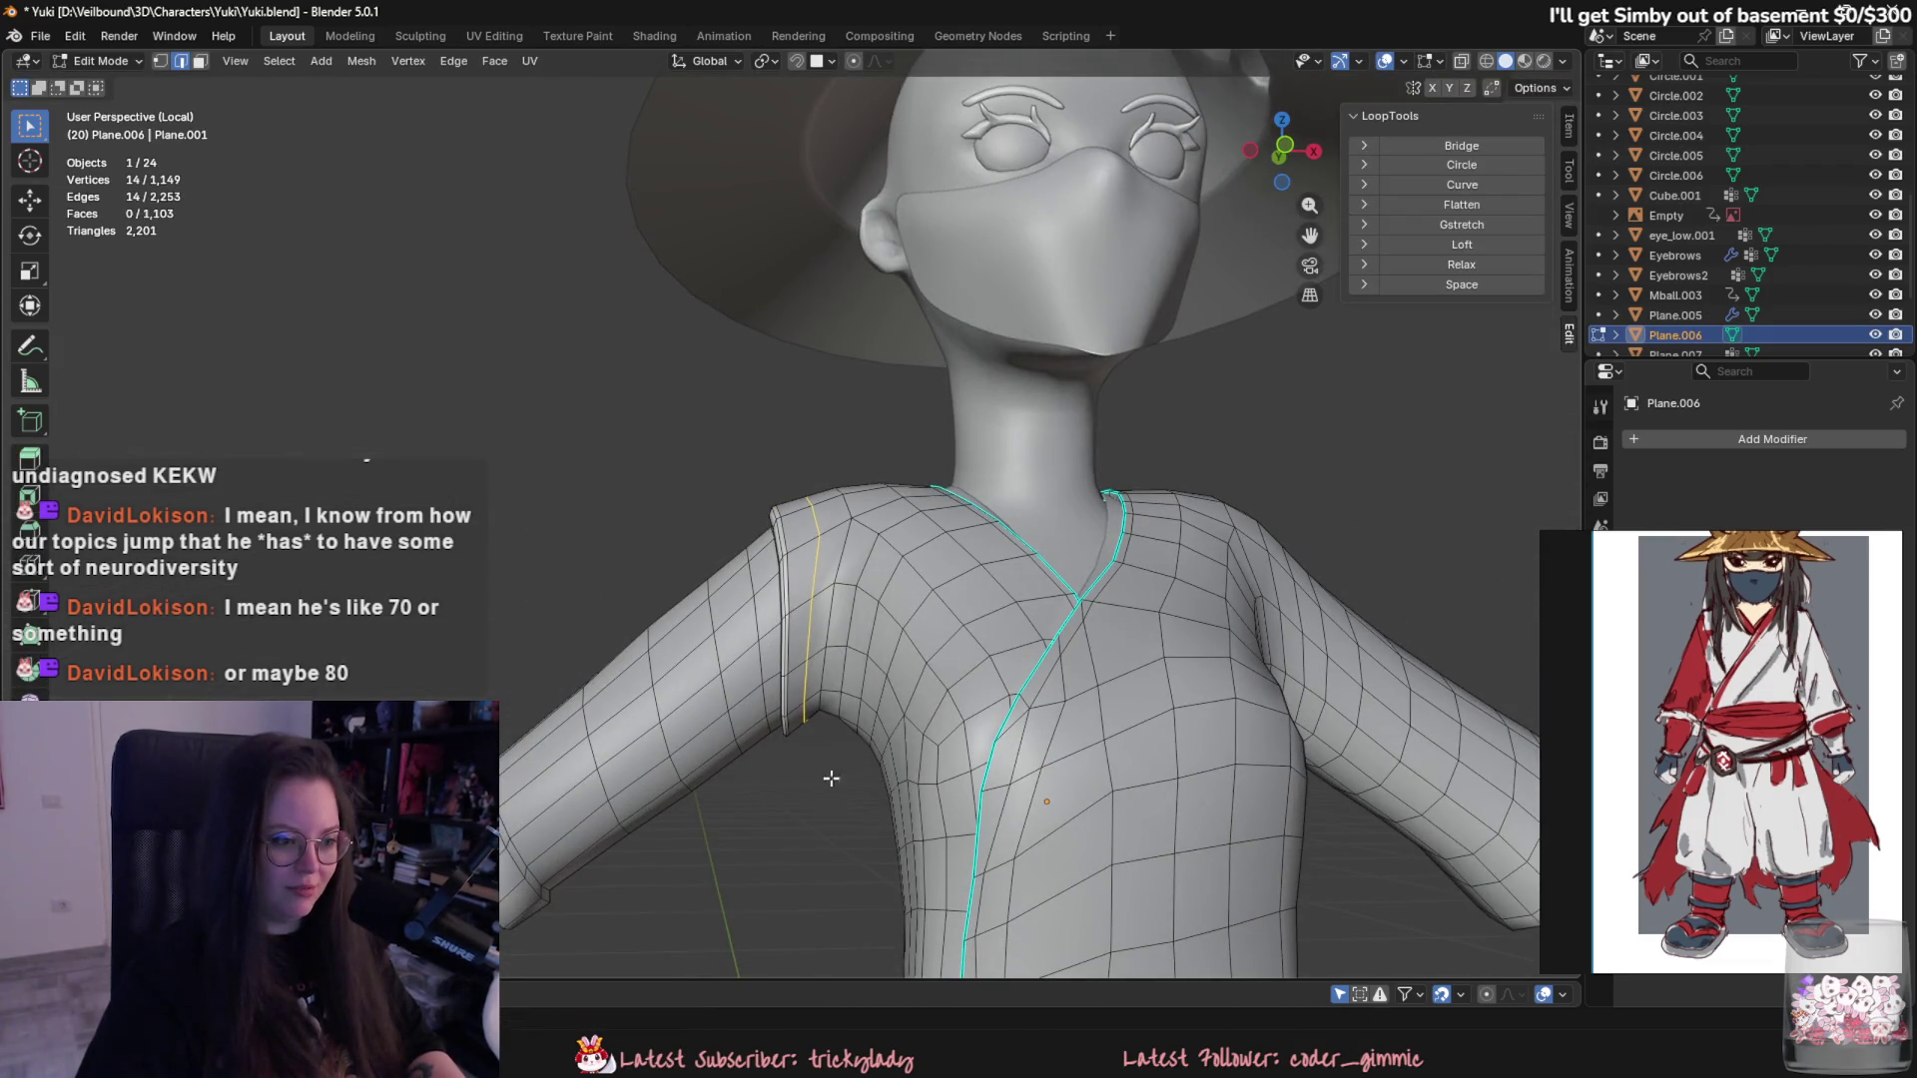
pyautogui.press('Tab')
pyautogui.scroll(-2, 830, 810)
pyautogui.scroll(2, 777, 864)
pyautogui.scroll(-3, 855, 777)
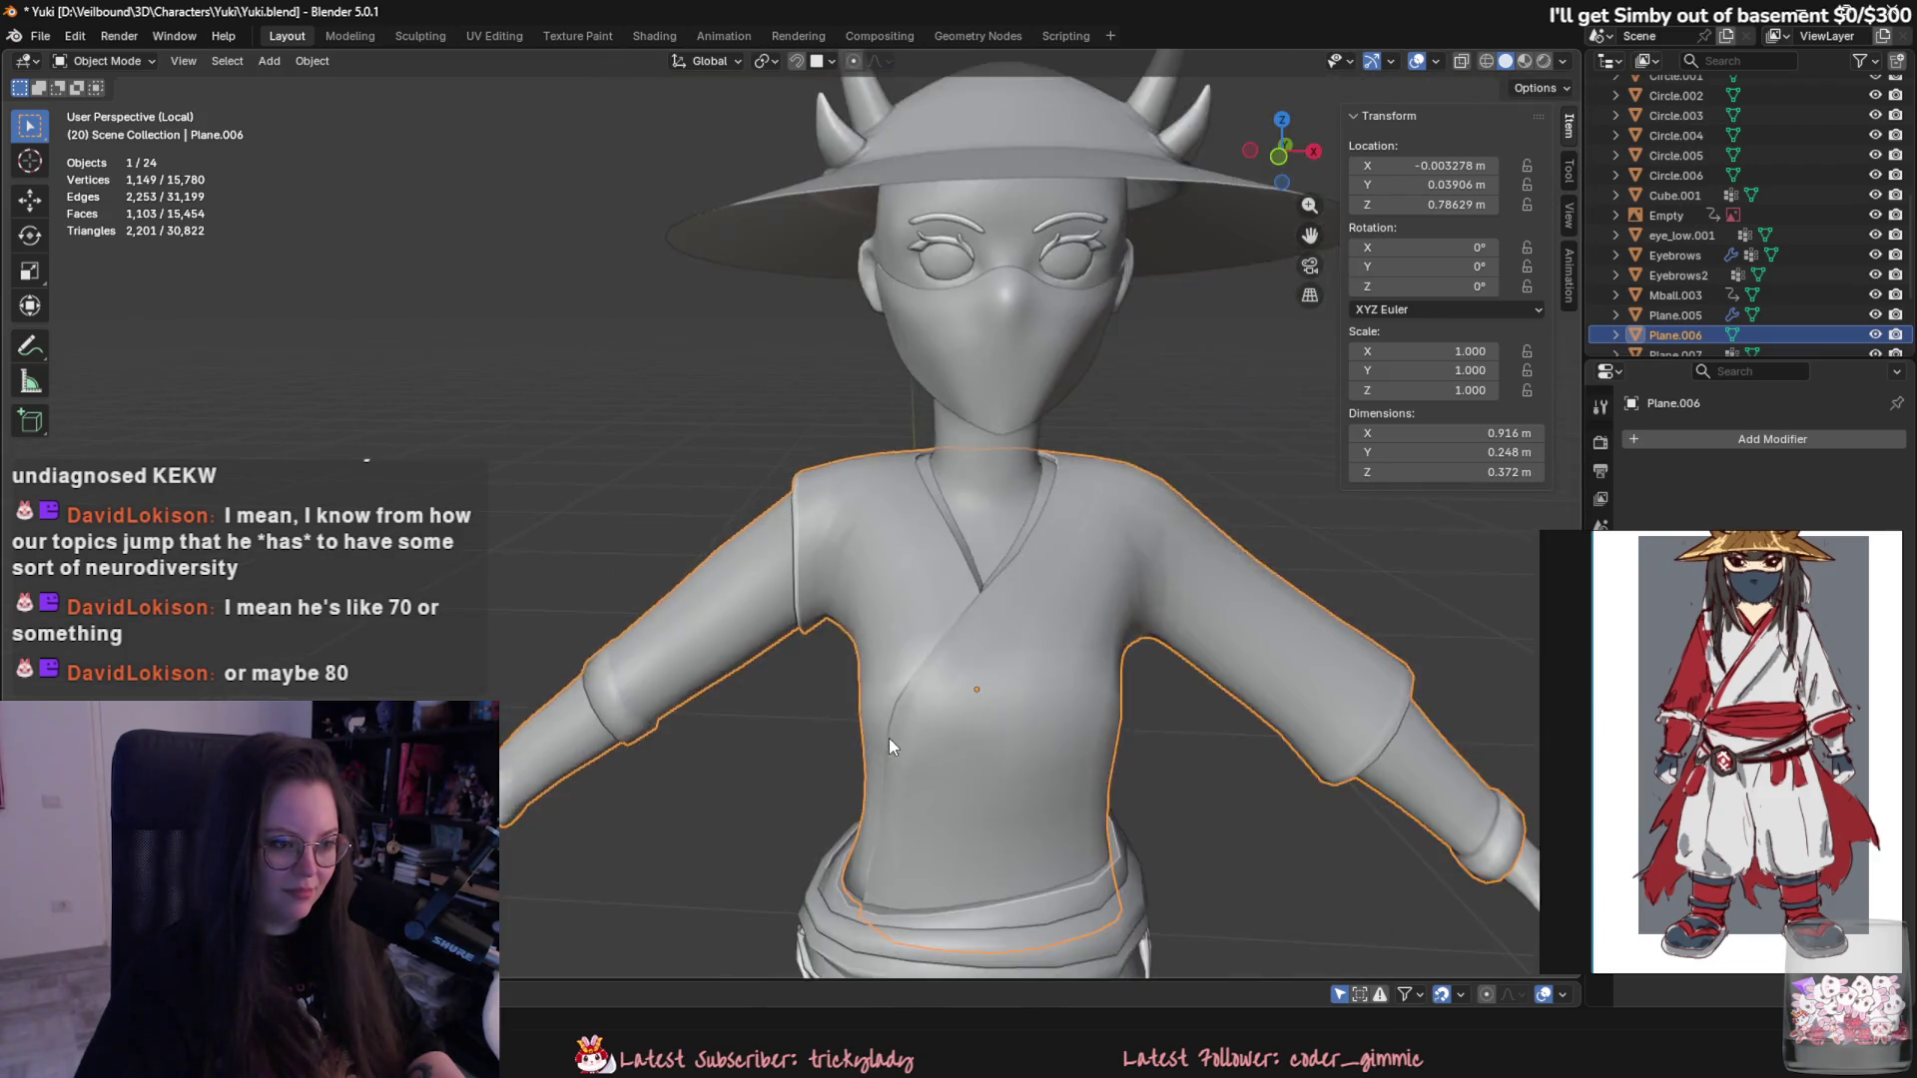
pyautogui.scroll(-3, 888, 738)
# - Review the smooth shirt from tilted, frontal and three-quarter views, toggling Edit Mode
pyautogui.moveTo(838, 793)
pyautogui.mouseDown(button='middle')
pyautogui.moveTo(797, 830)
pyautogui.moveTo(928, 810)
pyautogui.mouseUp(button='middle')
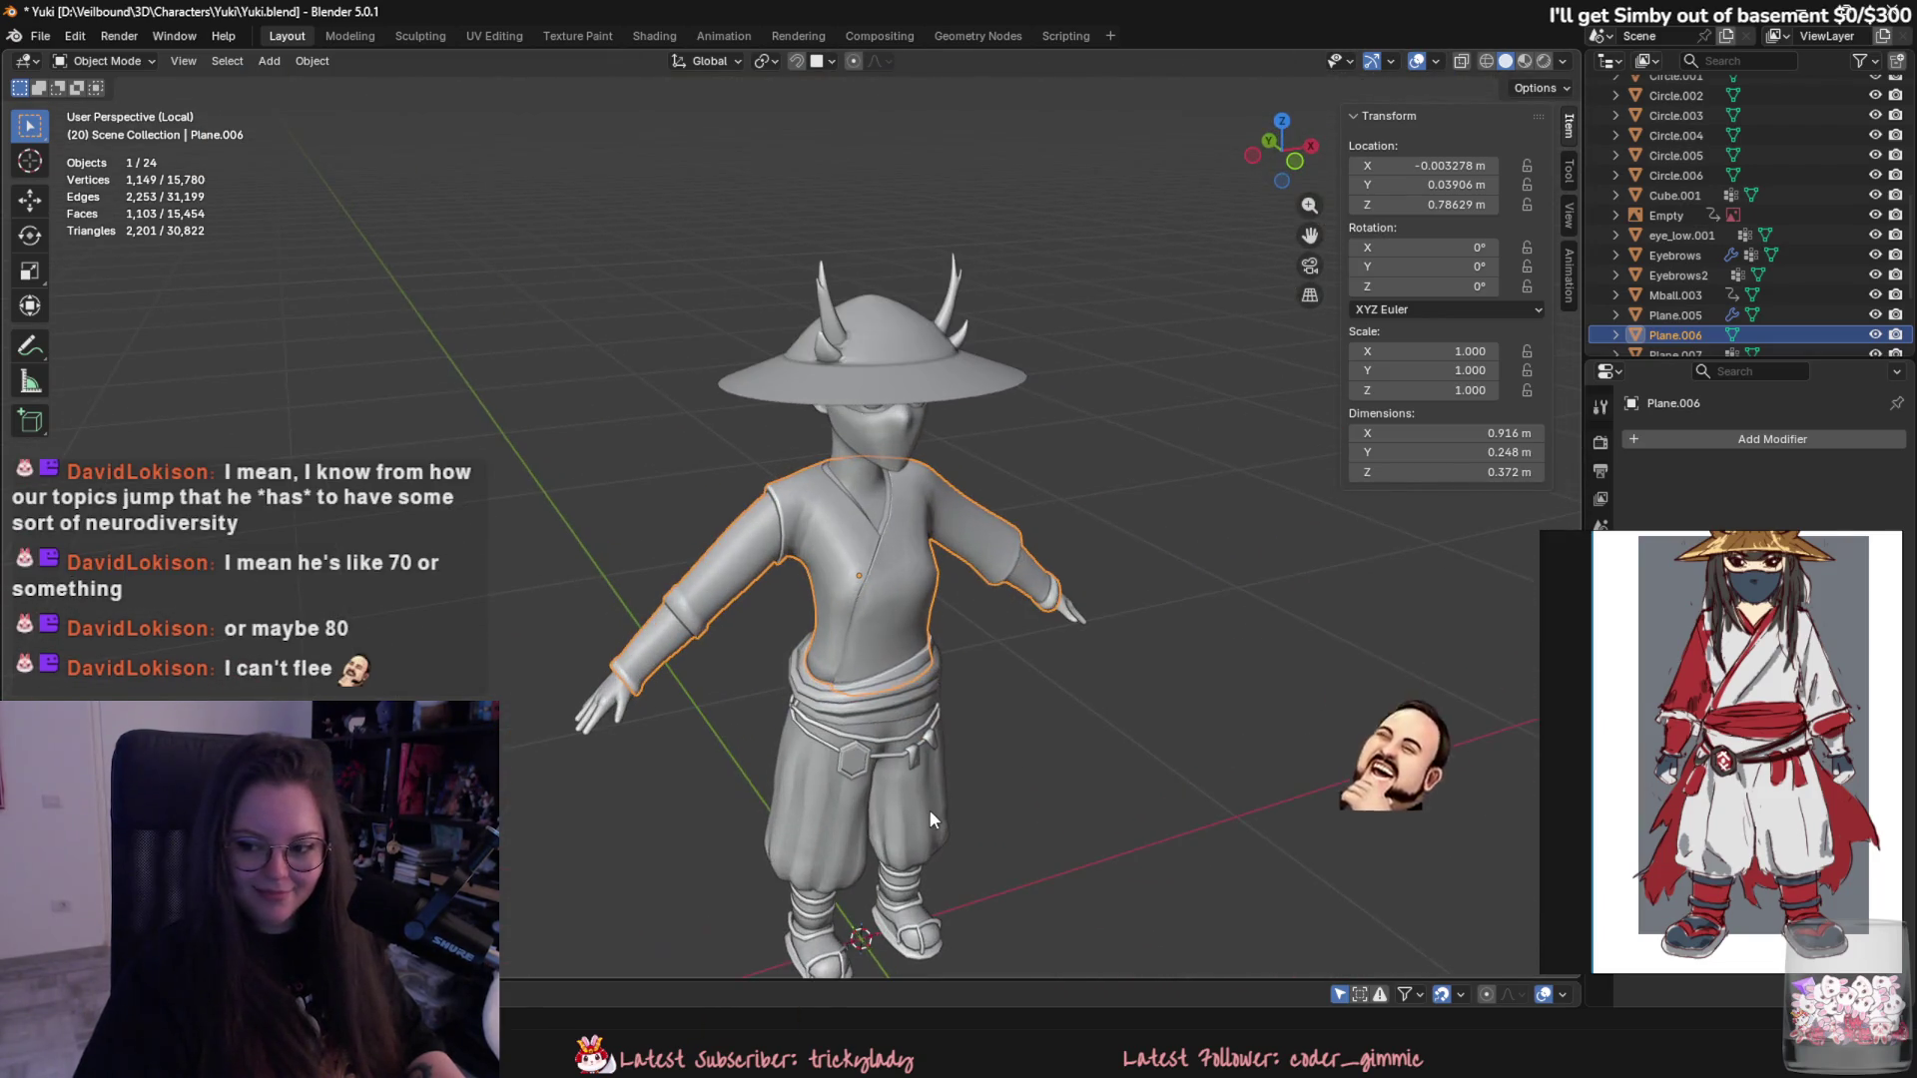
pyautogui.scroll(2, 924, 804)
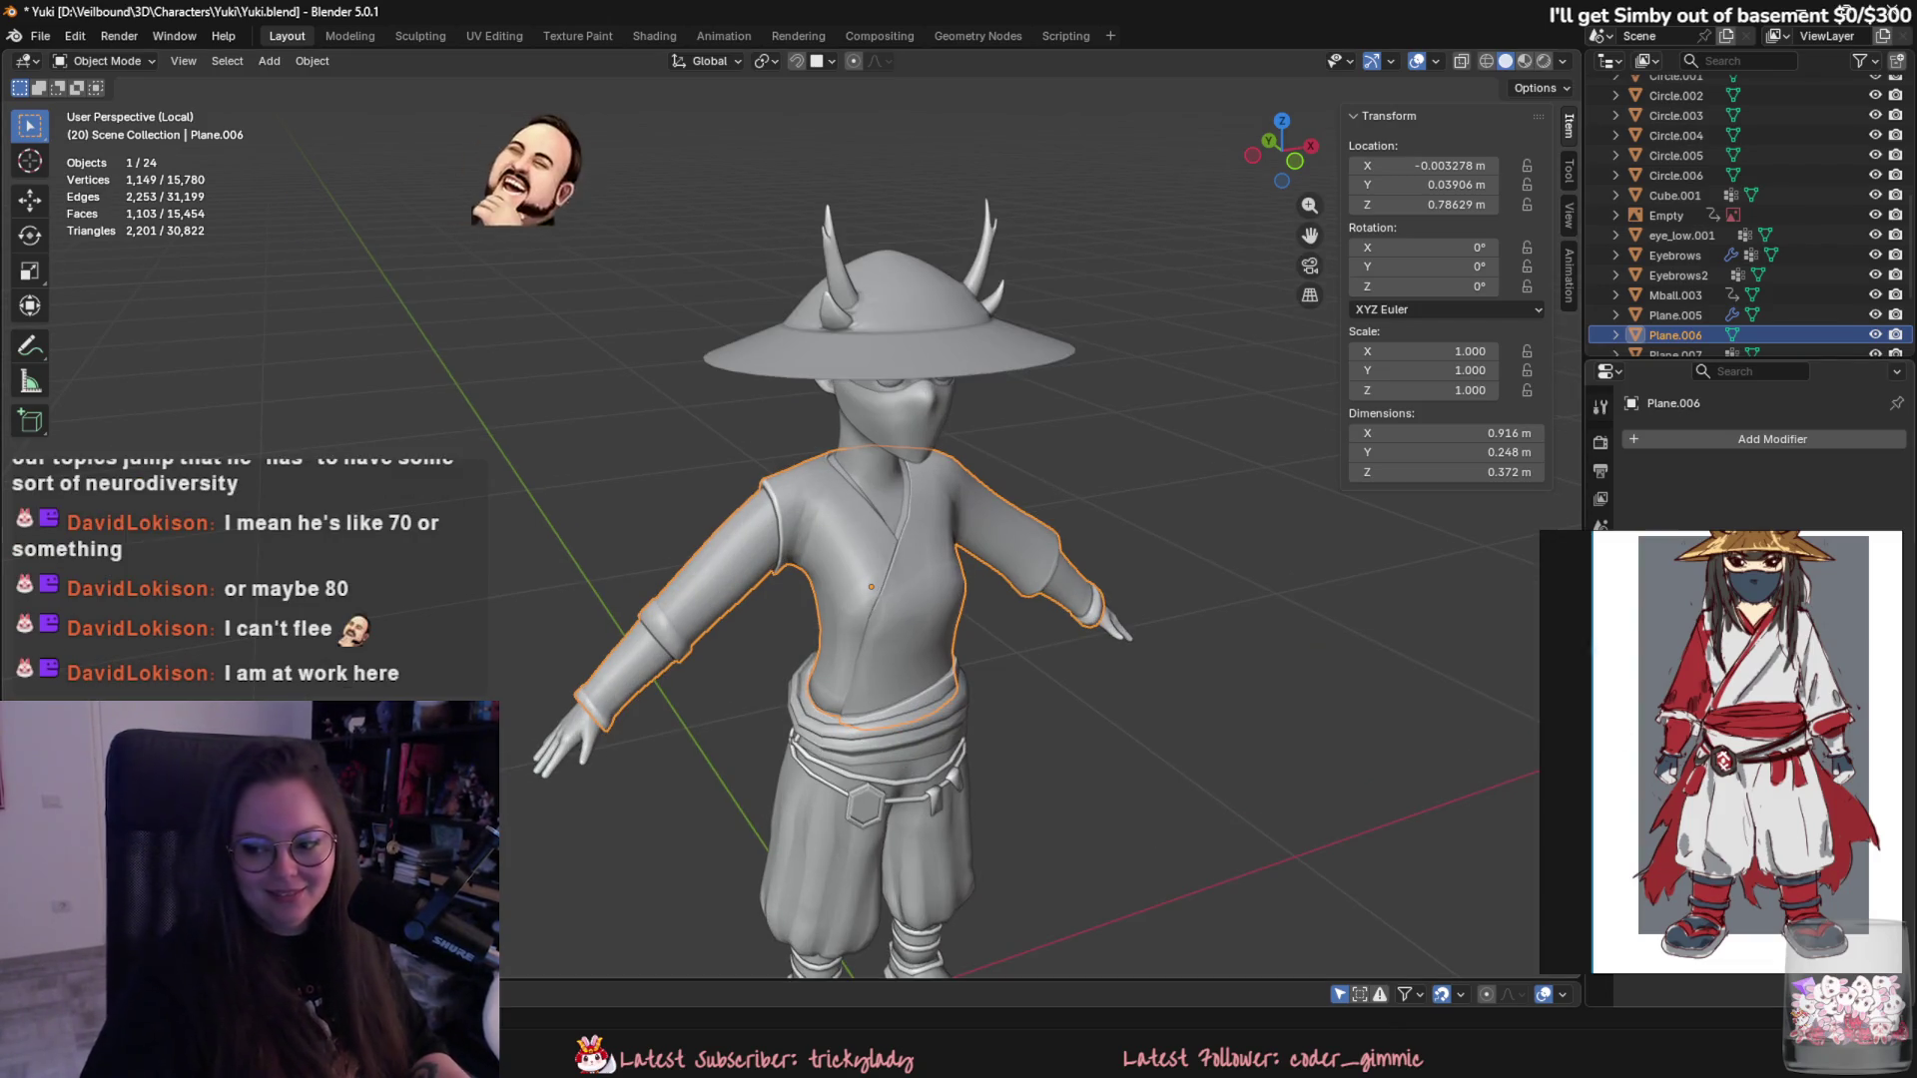
pyautogui.moveTo(820, 736)
pyautogui.mouseDown(button='middle')
pyautogui.moveTo(631, 664)
pyautogui.moveTo(815, 640)
pyautogui.mouseUp(button='middle')
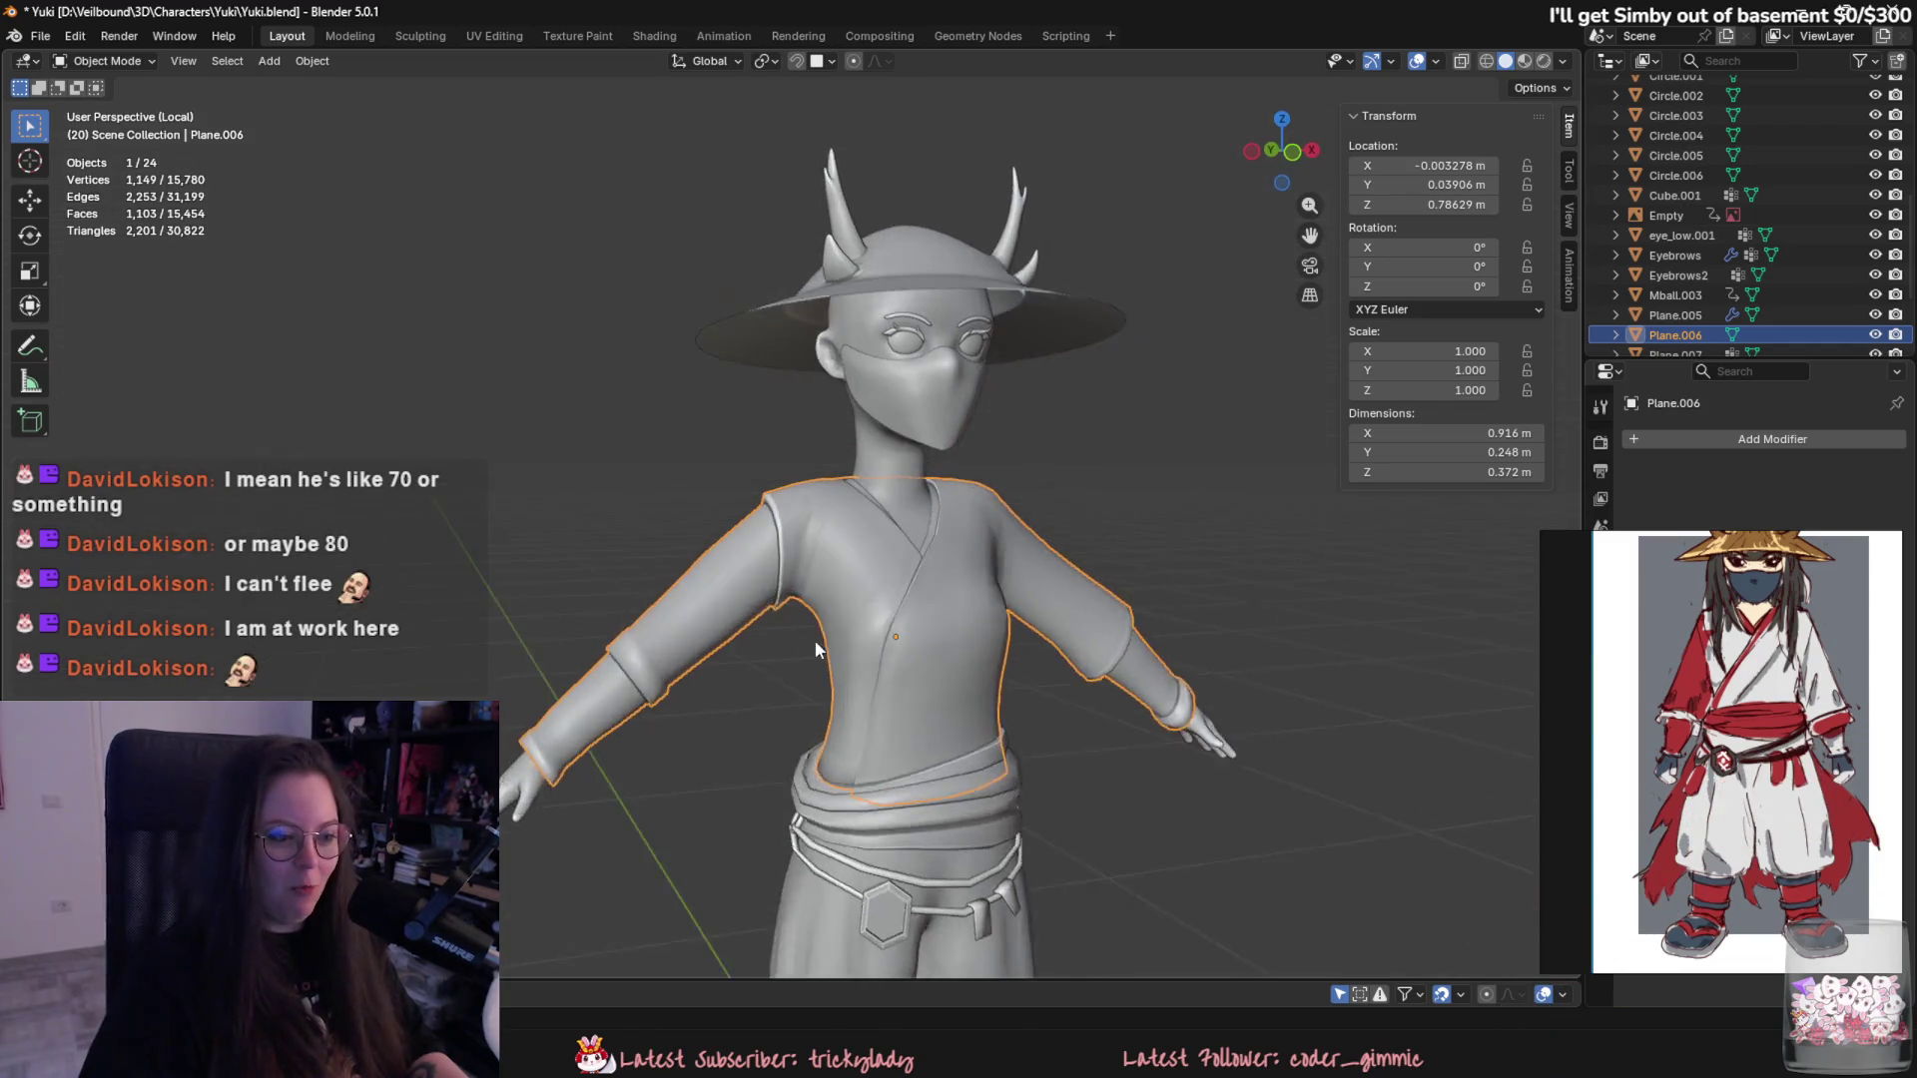
pyautogui.press('Tab')
pyautogui.scroll(3, 881, 659)
pyautogui.scroll(1, 884, 690)
pyautogui.scroll(1, 941, 745)
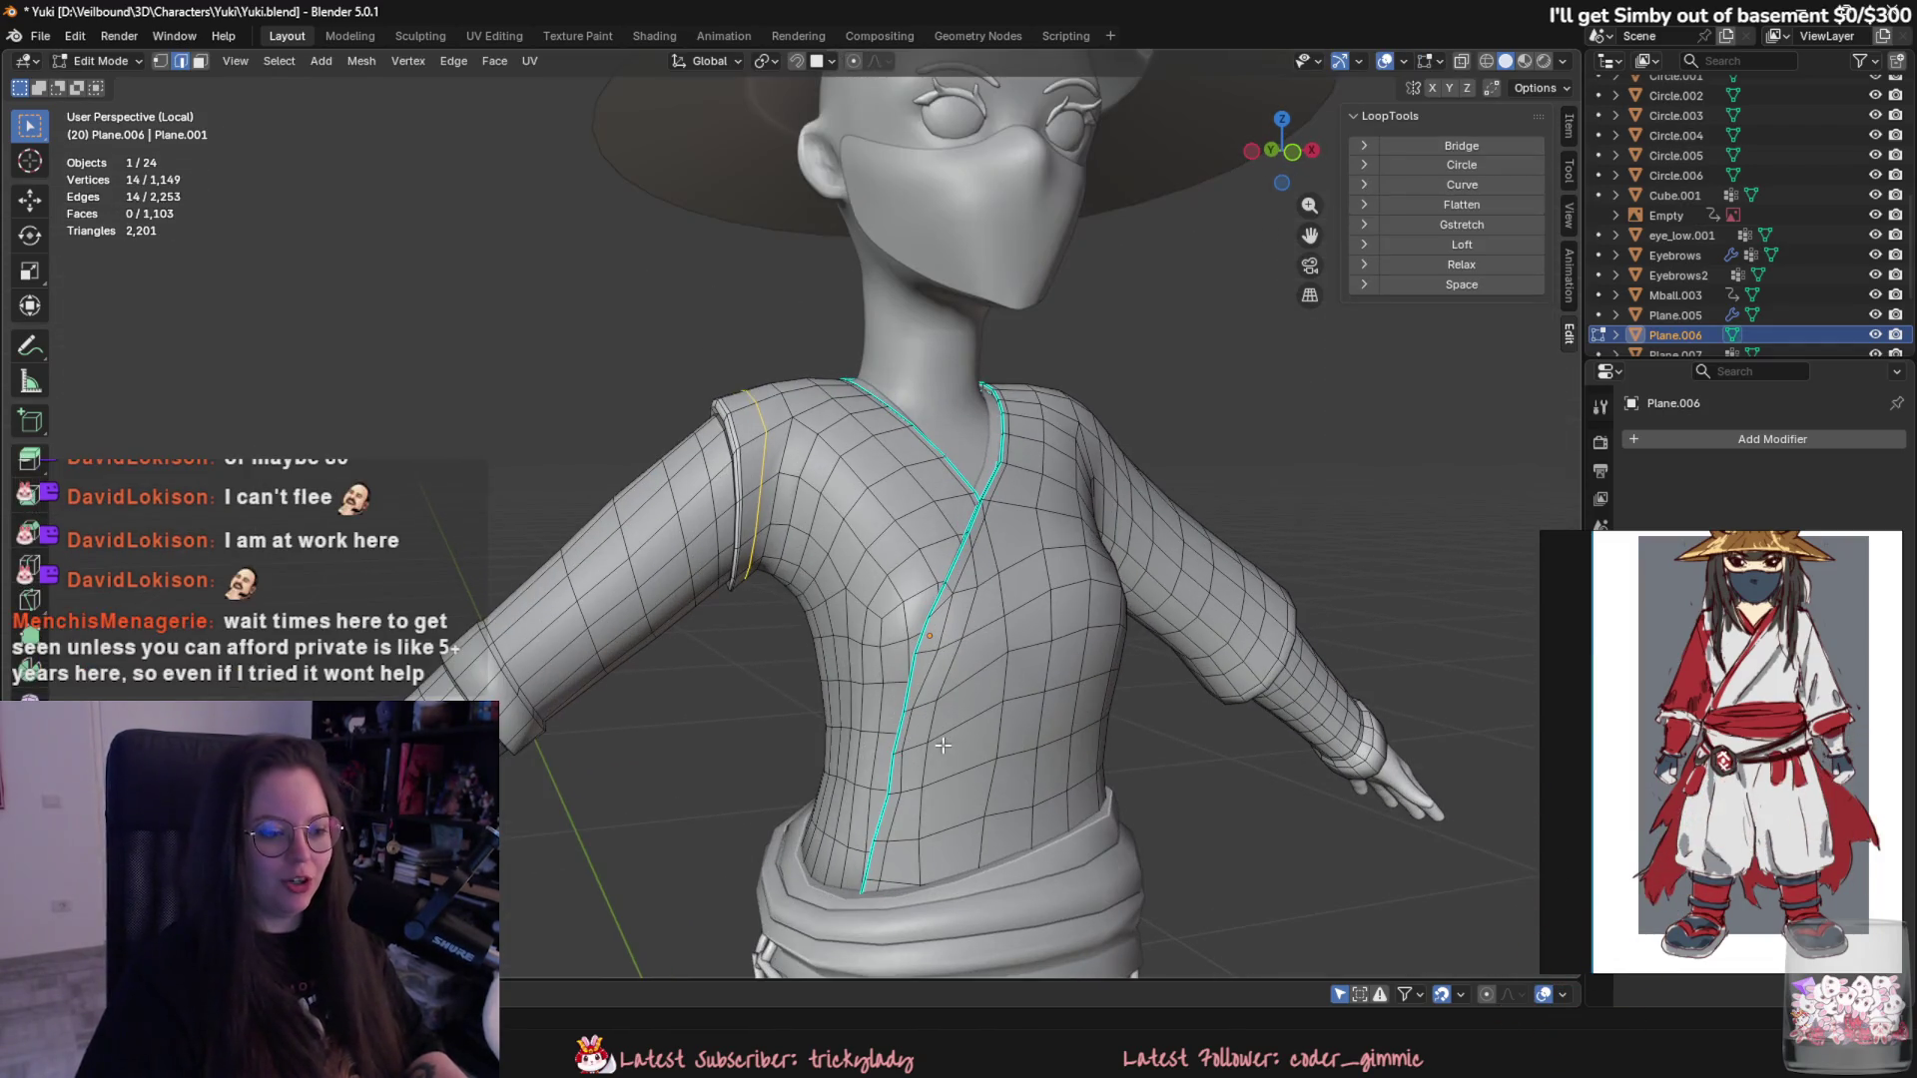
pyautogui.moveTo(896, 745); pyautogui.dragTo(1049, 764, button='middle')
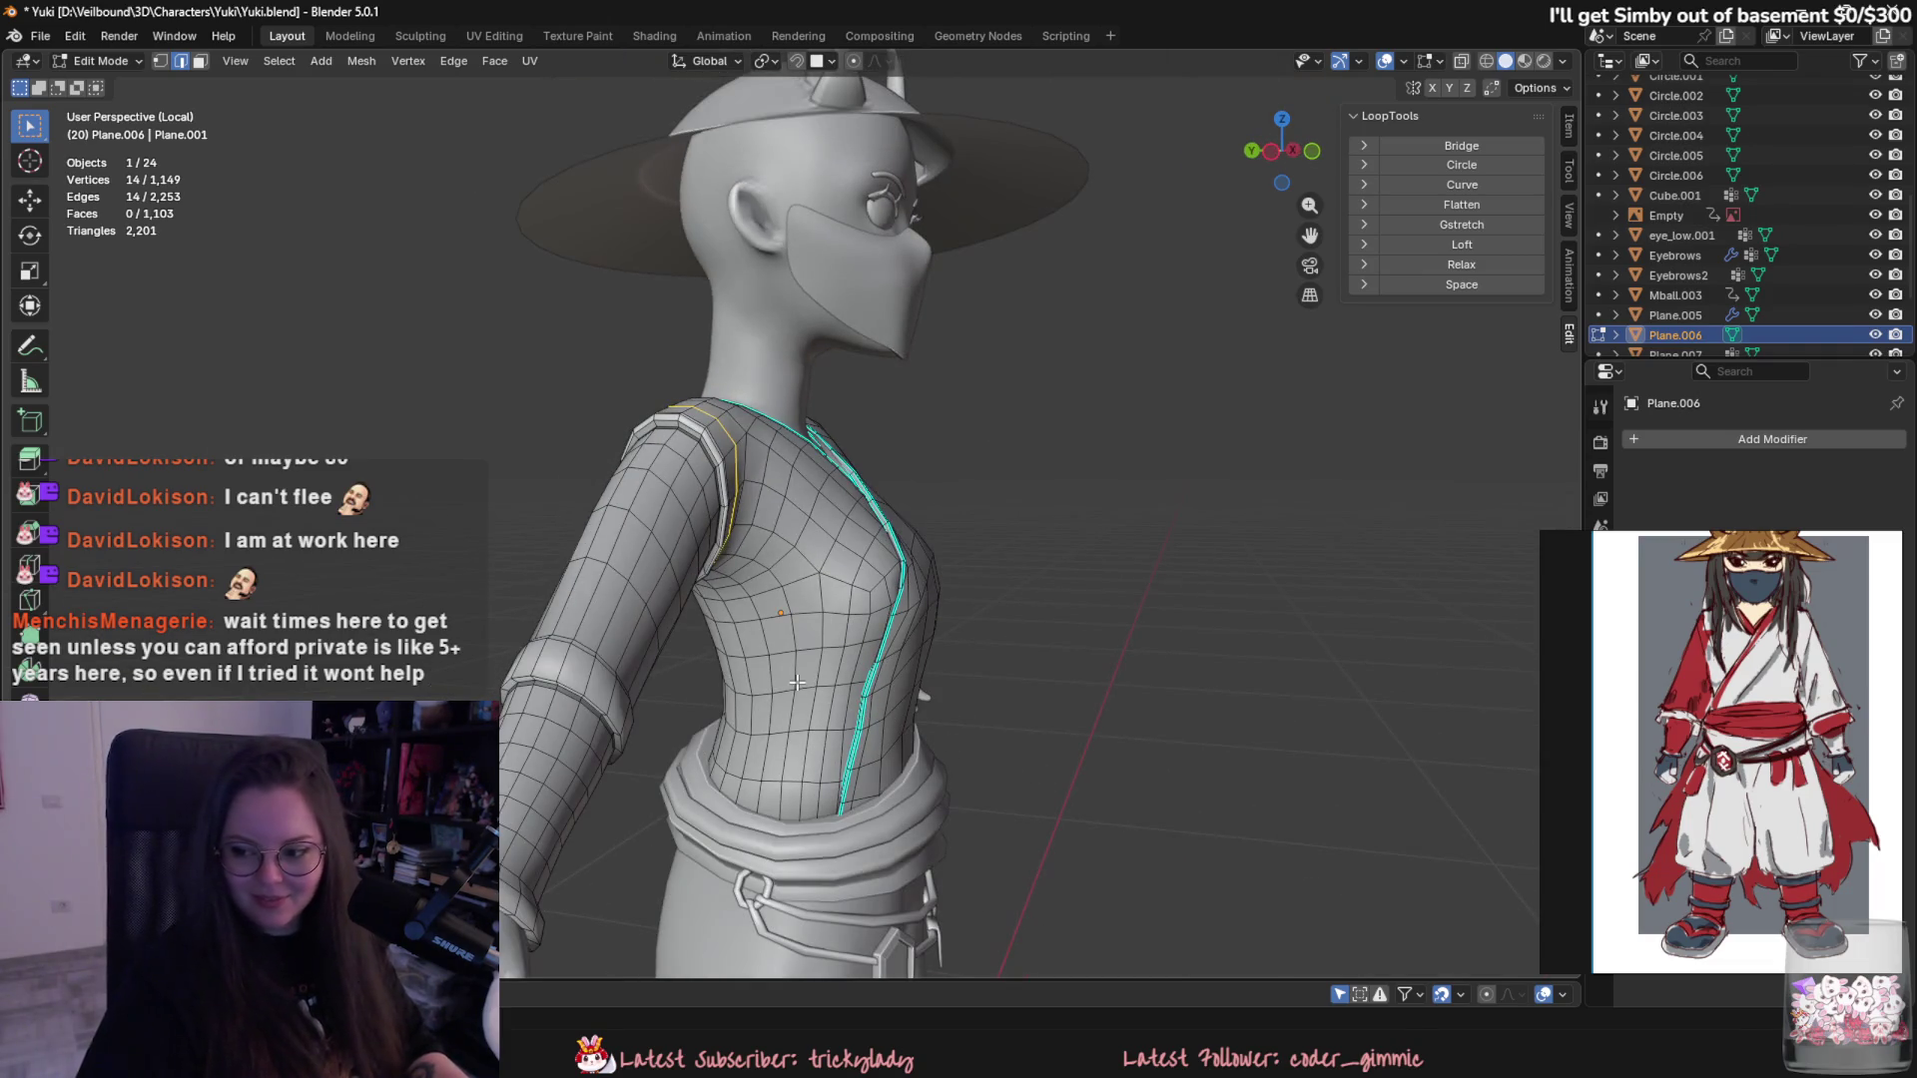
pyautogui.press('Tab')
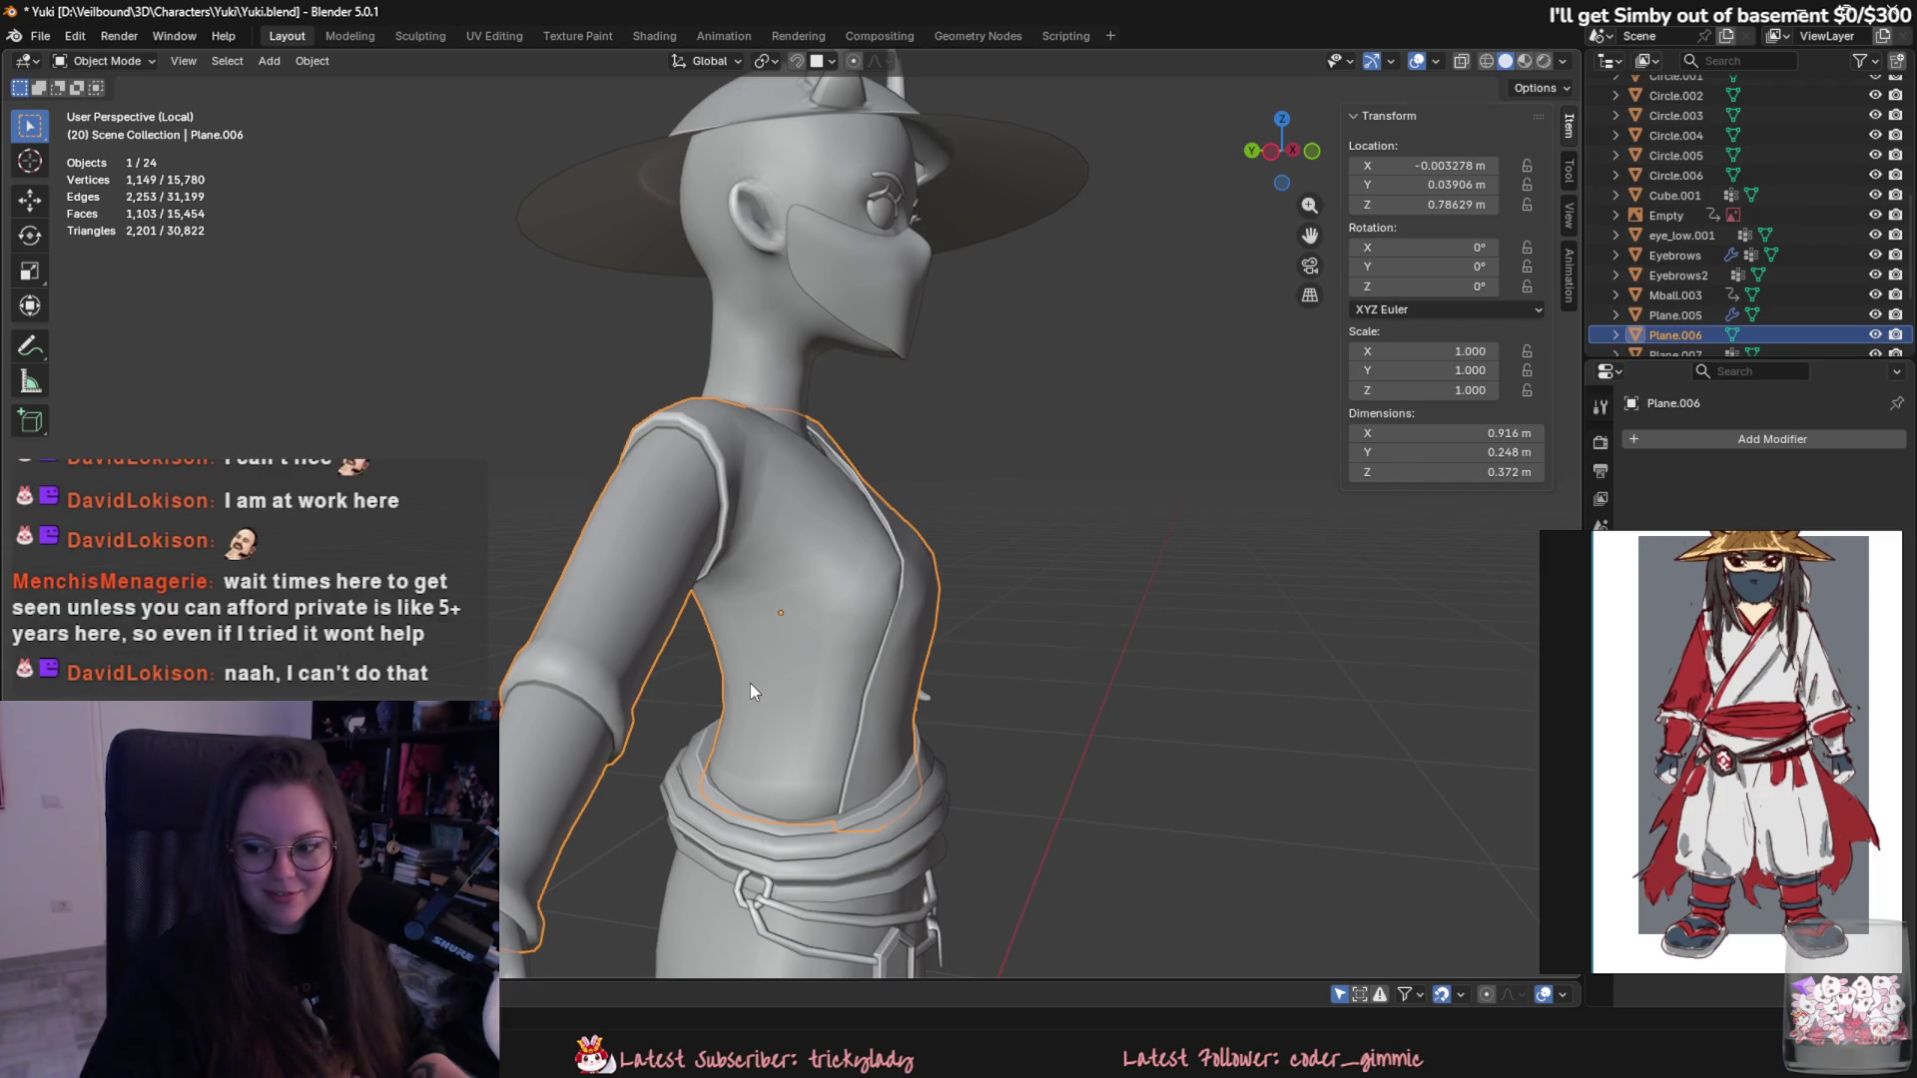
pyautogui.scroll(-3, 742, 670)
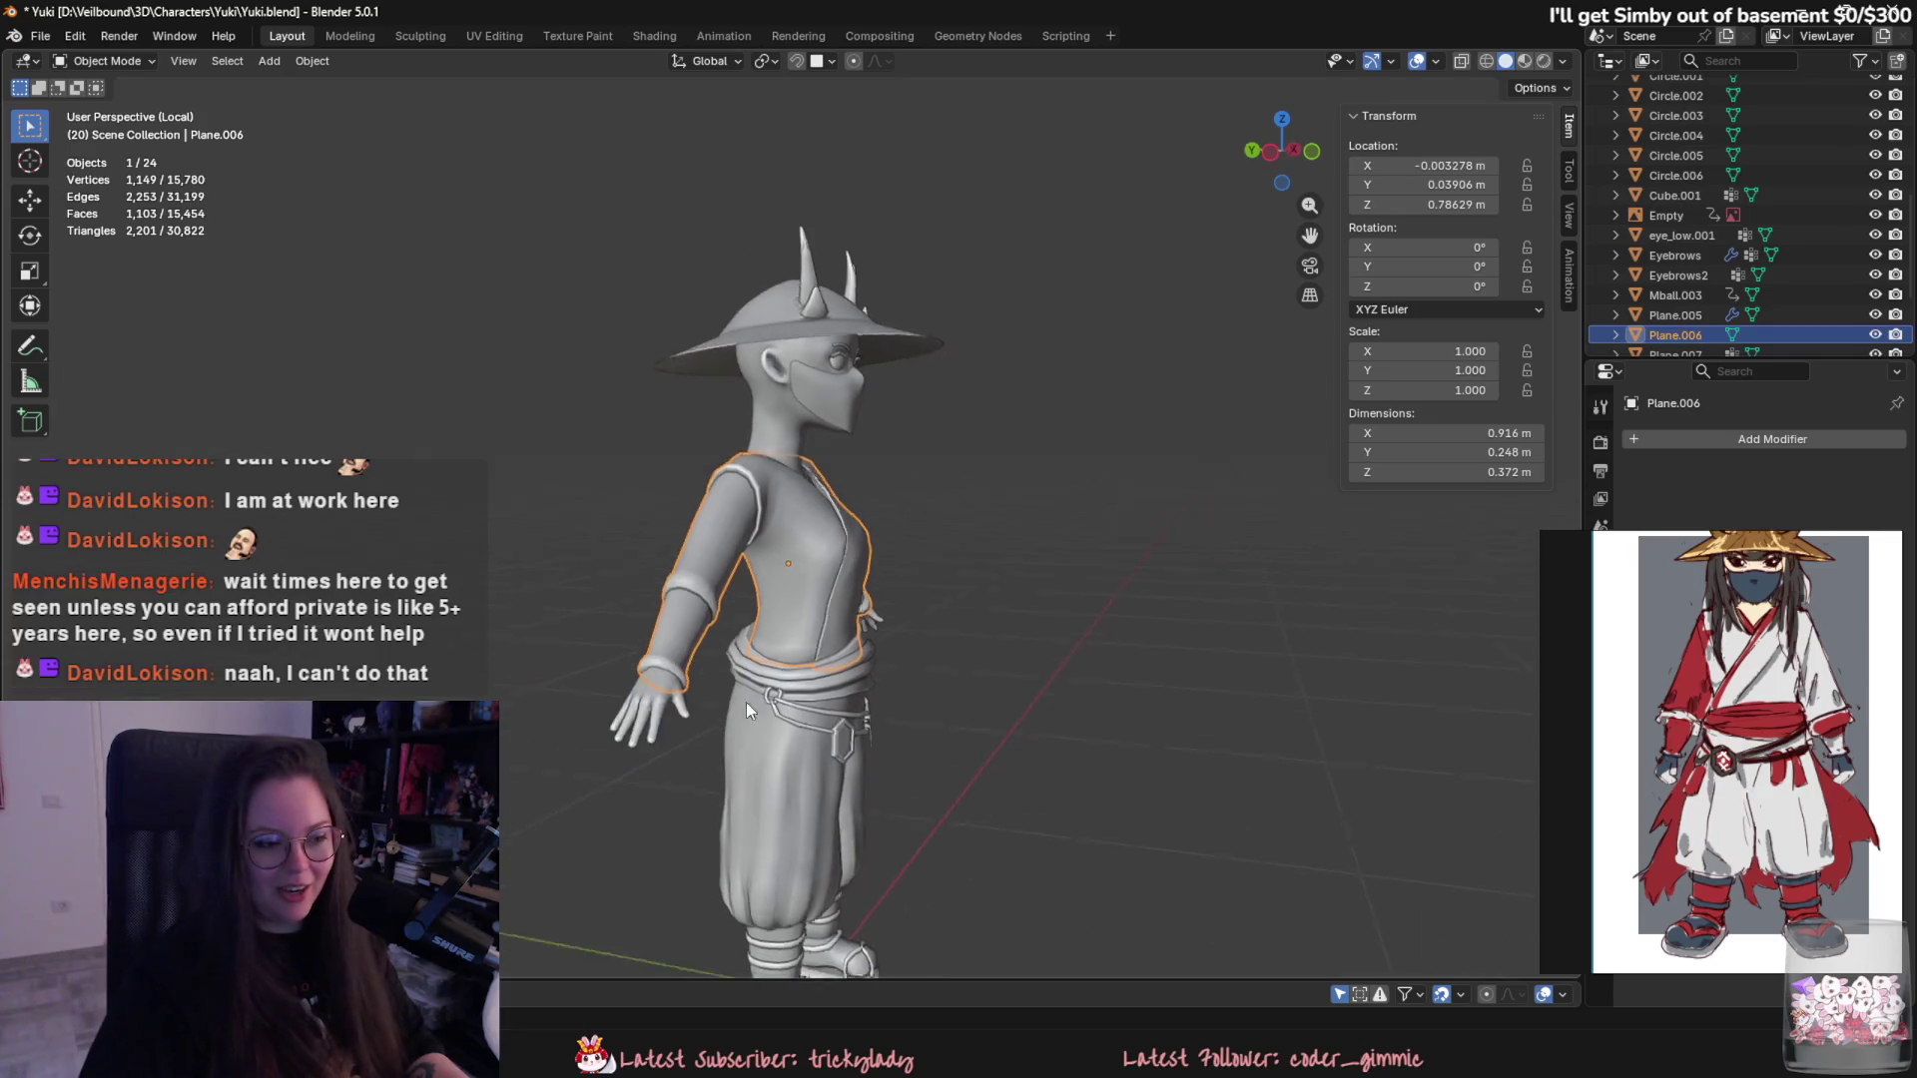
pyautogui.moveTo(730, 679); pyautogui.dragTo(465, 731, button='middle')
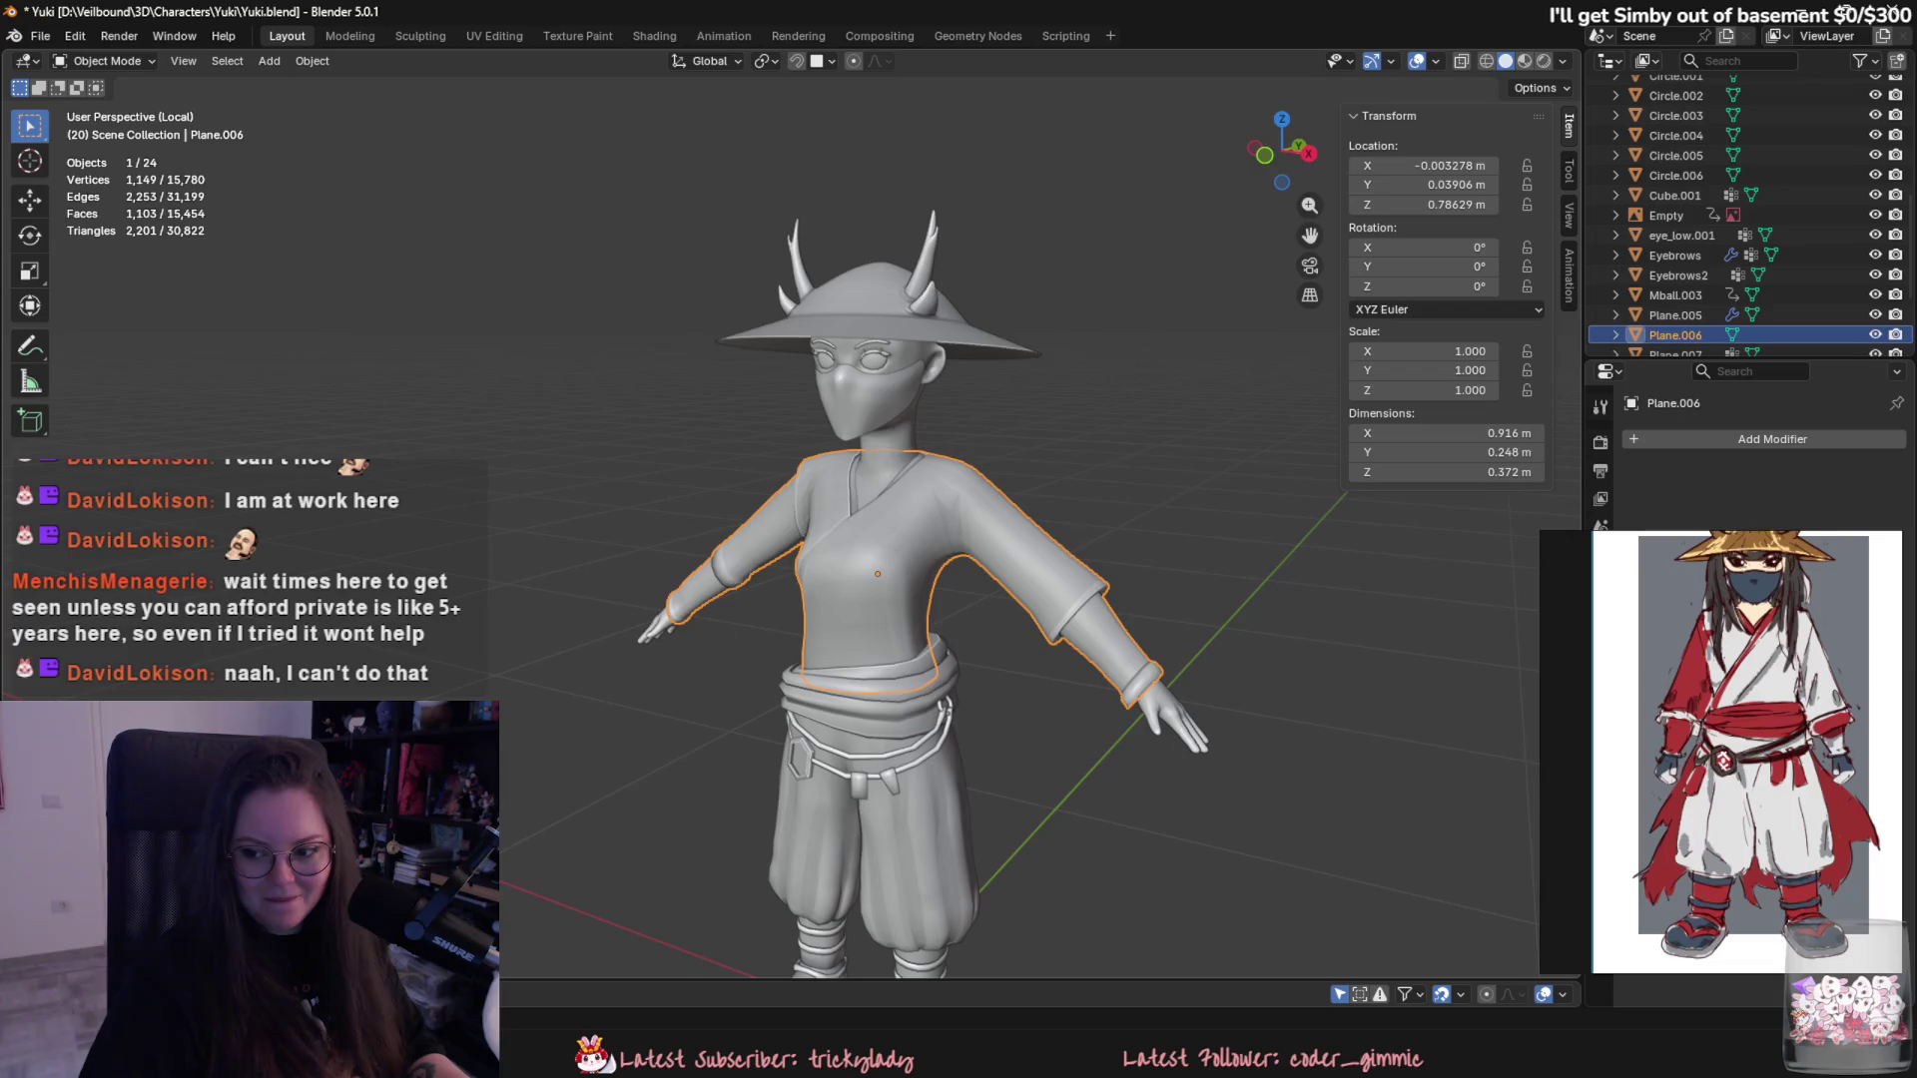
pyautogui.scroll(4, 500, 712)
pyautogui.scroll(2, 807, 779)
pyautogui.scroll(-1, 729, 642)
pyautogui.moveTo(728, 643)
pyautogui.mouseDown(button='middle')
pyautogui.moveTo(693, 683)
pyautogui.moveTo(797, 642)
pyautogui.moveTo(778, 634)
pyautogui.mouseUp(button='middle')
pyautogui.press('Tab')
pyautogui.scroll(3, 796, 652)
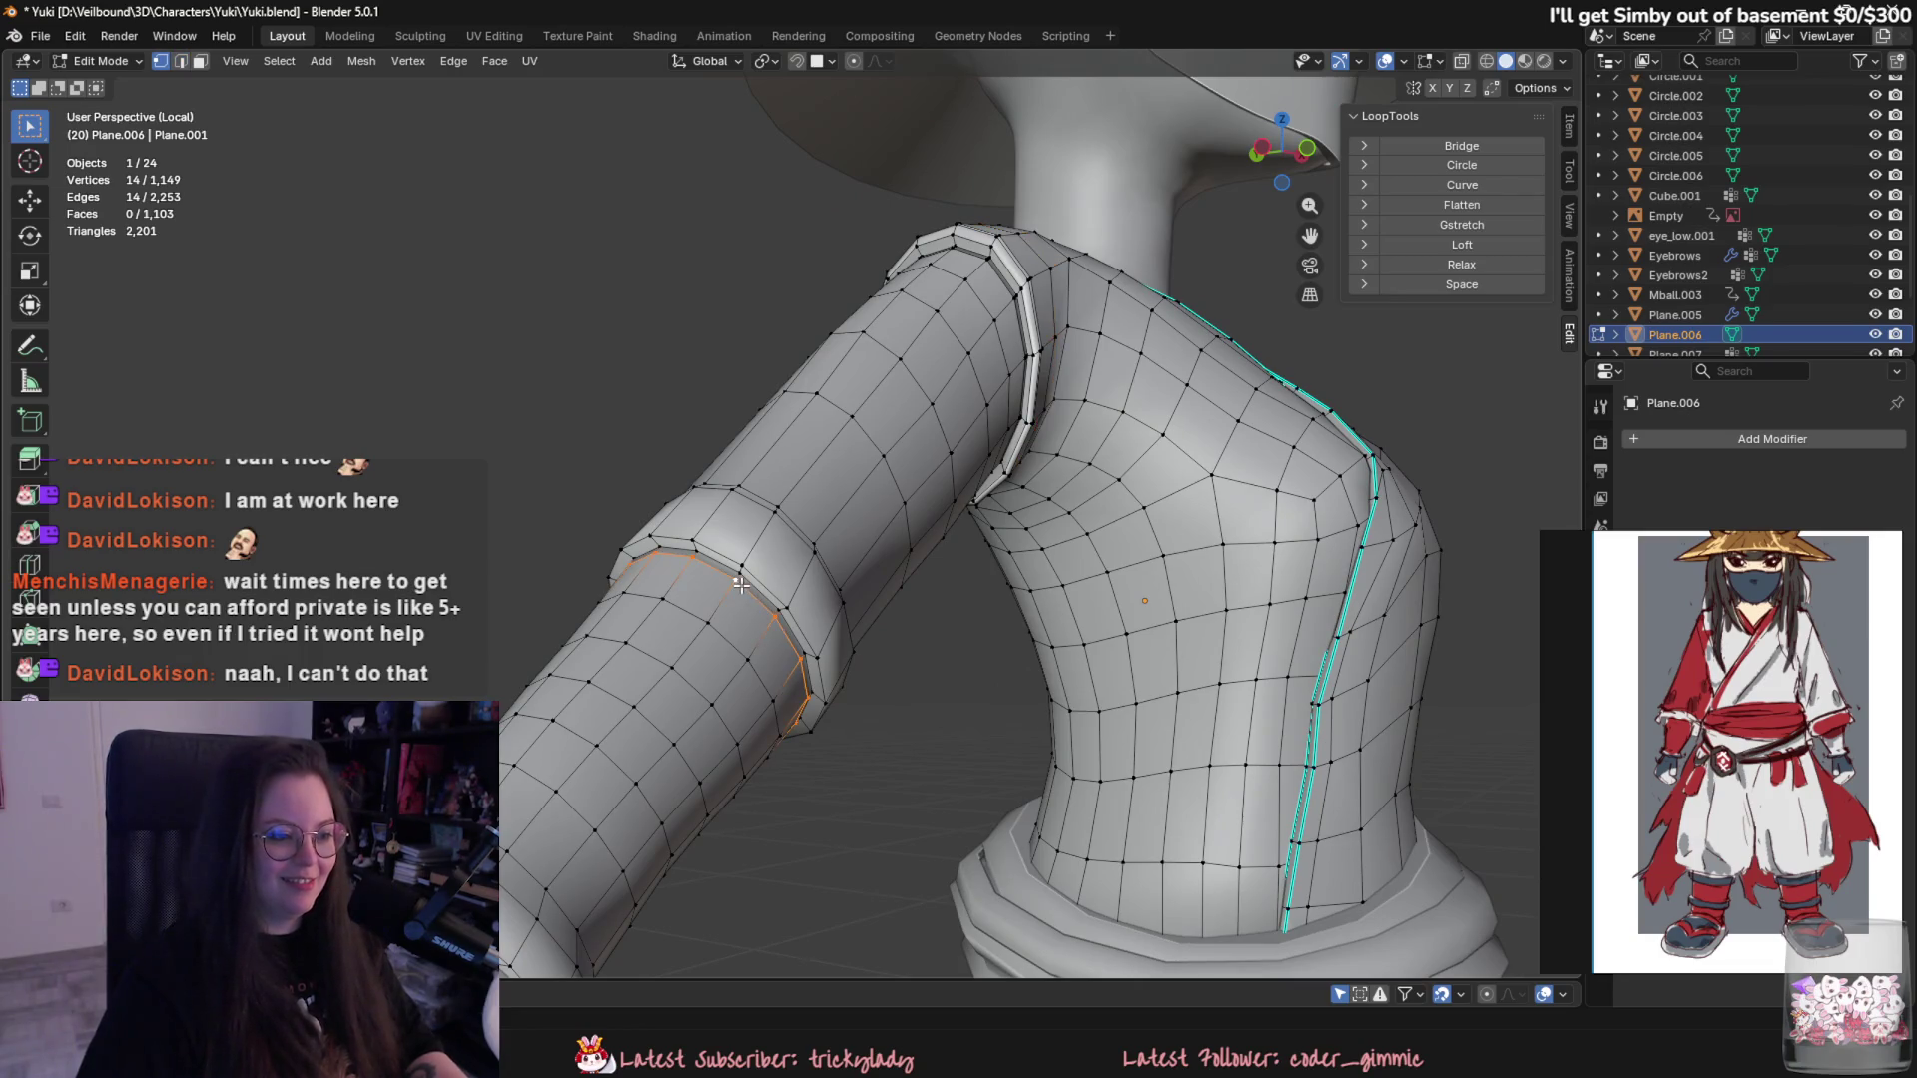
# - Apply an edge operation from the context menu to the forearm loop and check the sleeve
pyautogui.rightClick(743, 596)
pyautogui.click(741, 975)
pyautogui.press('2')
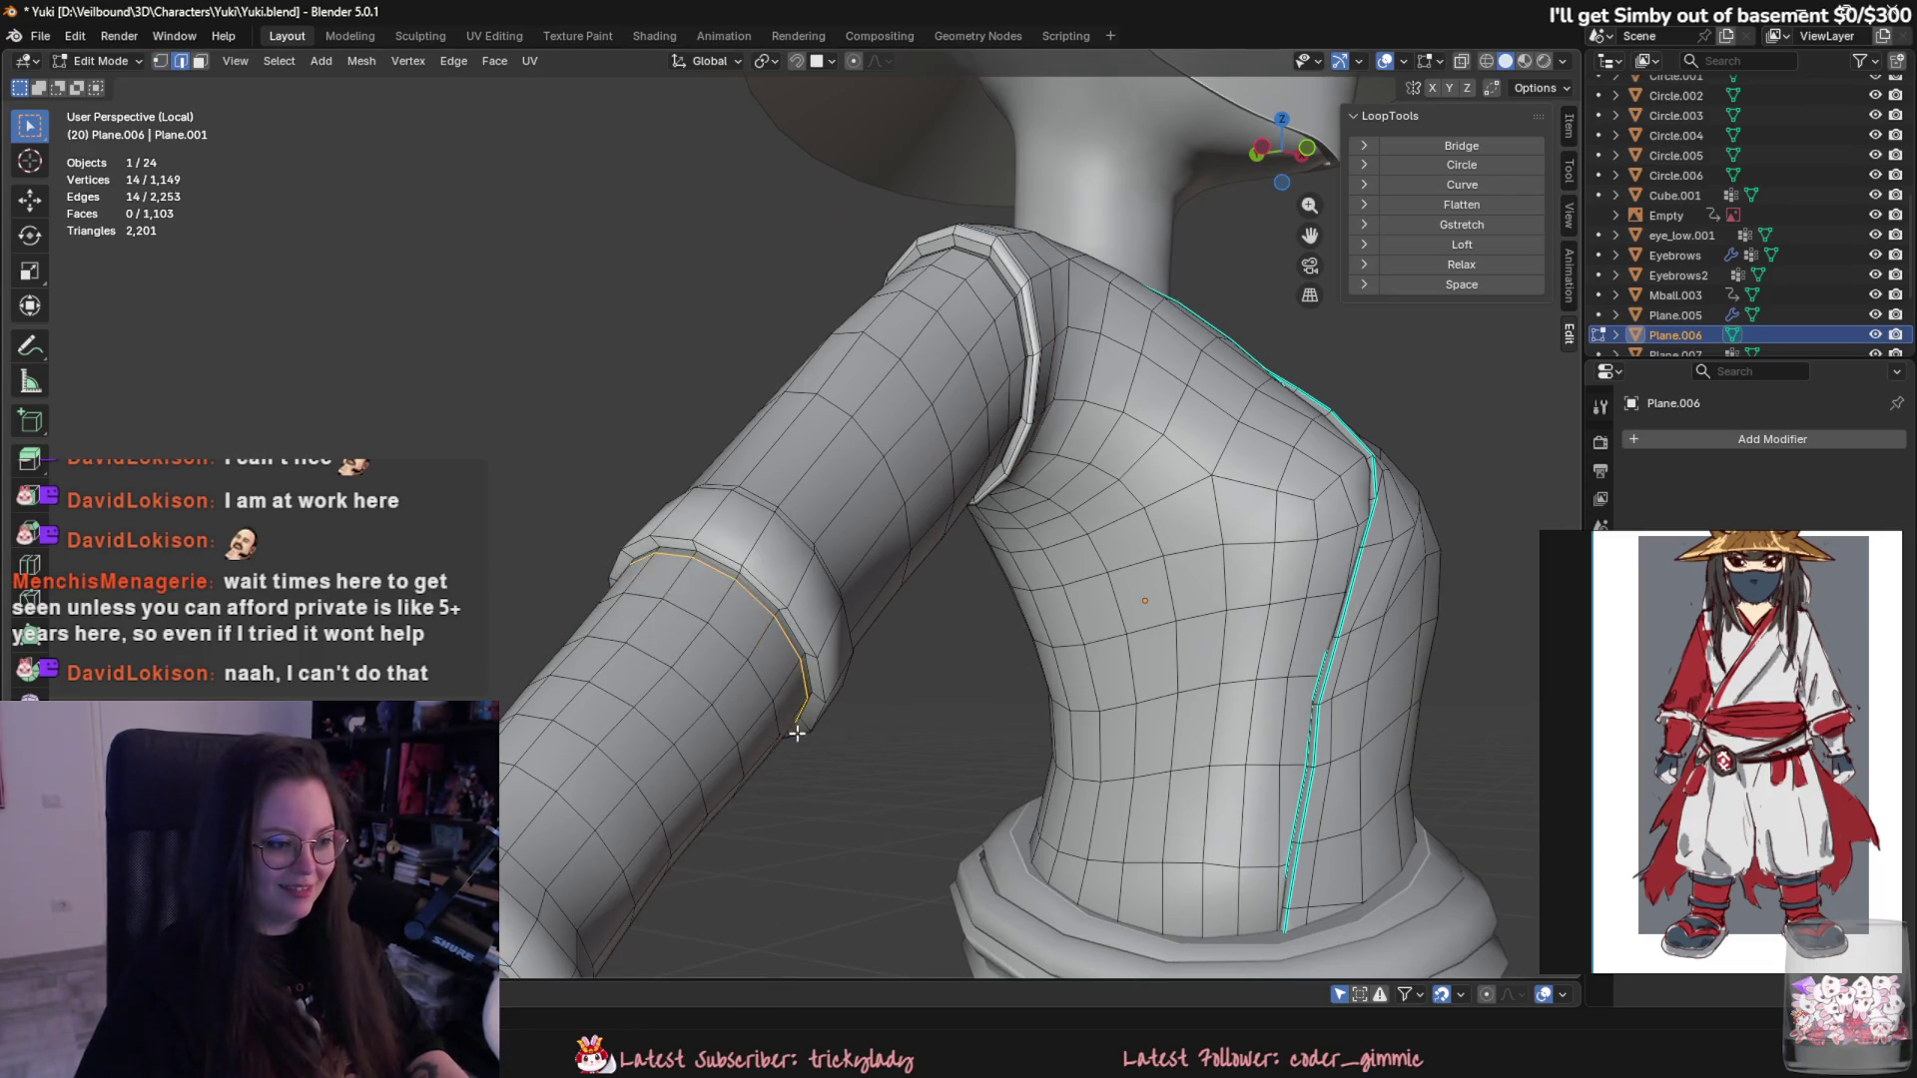
pyautogui.rightClick(796, 732)
pyautogui.click(710, 976)
pyautogui.scroll(-3, 793, 770)
pyautogui.press('Tab')
pyautogui.scroll(2, 794, 779)
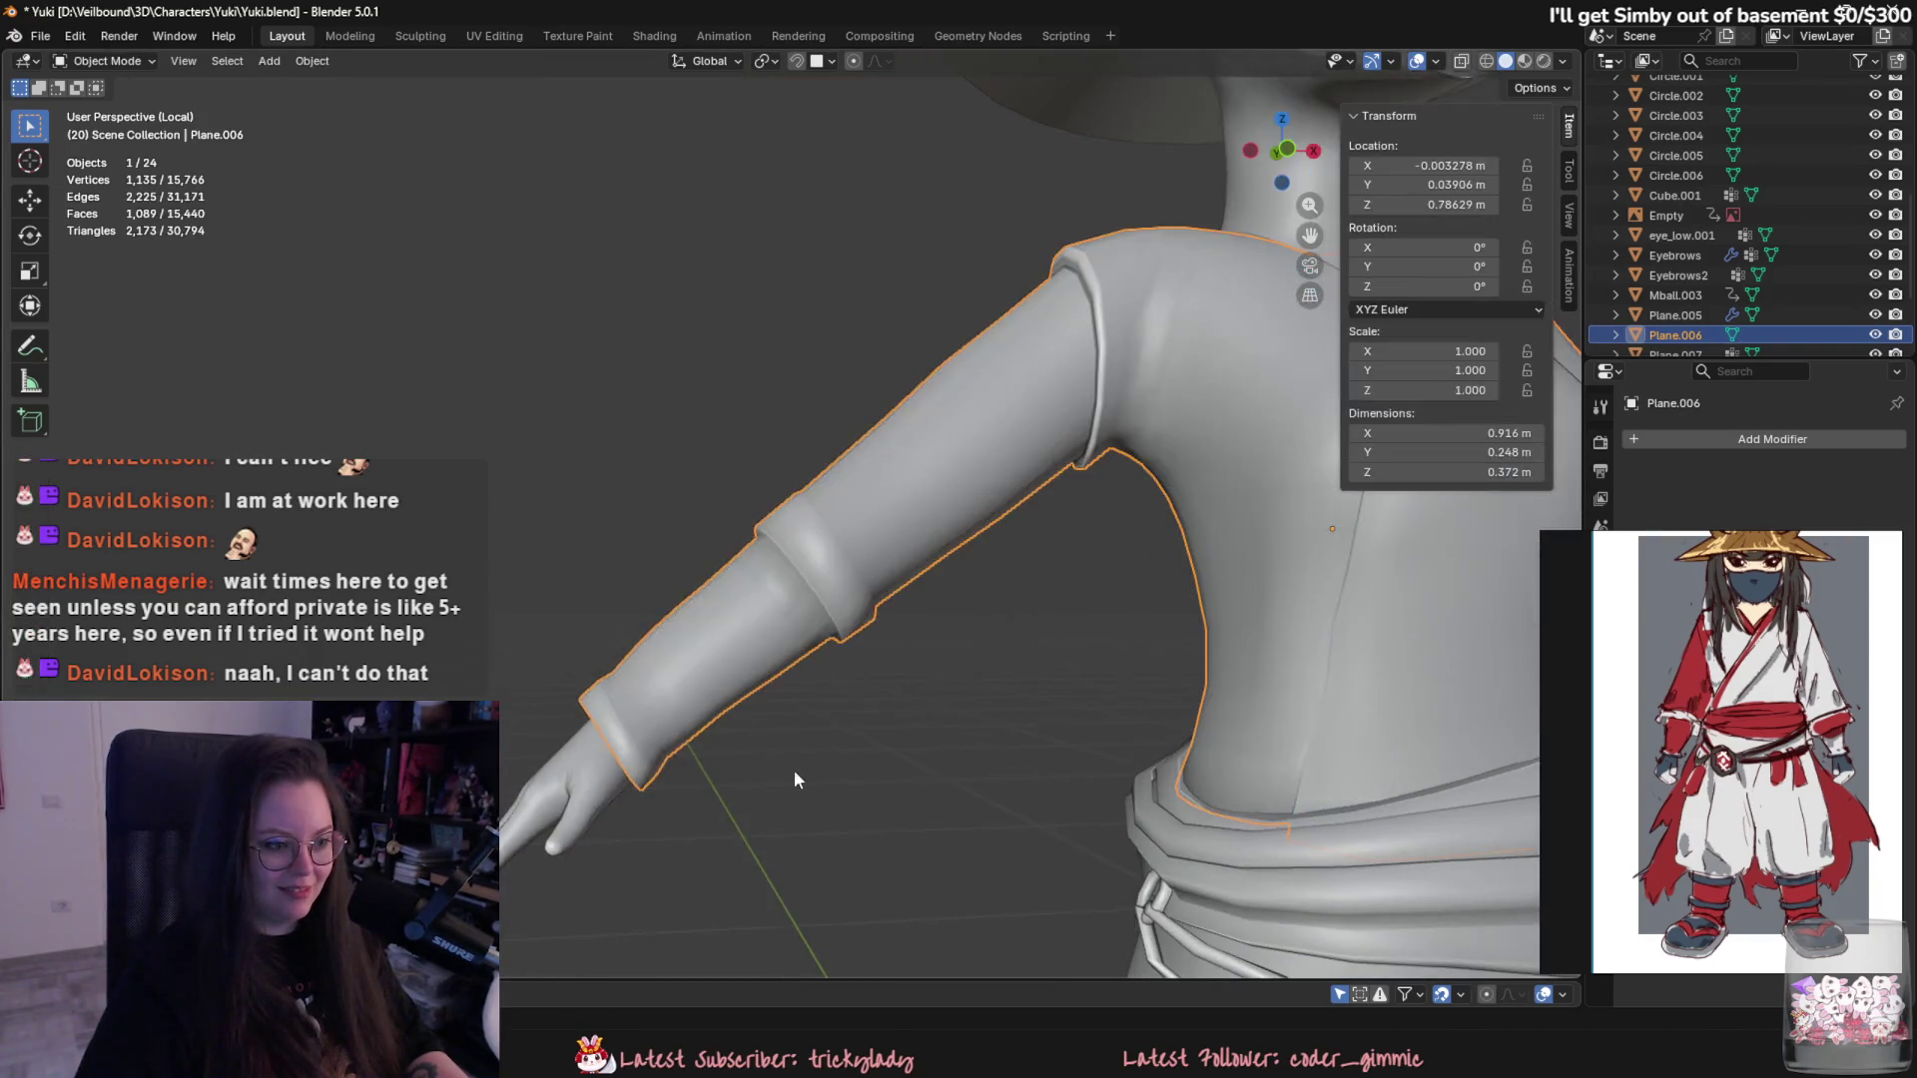
pyautogui.press('Tab')
# - Slide the forearm edge loop further along the sleeve and cut a new loop beside it
pyautogui.press('g')
pyautogui.press('g')
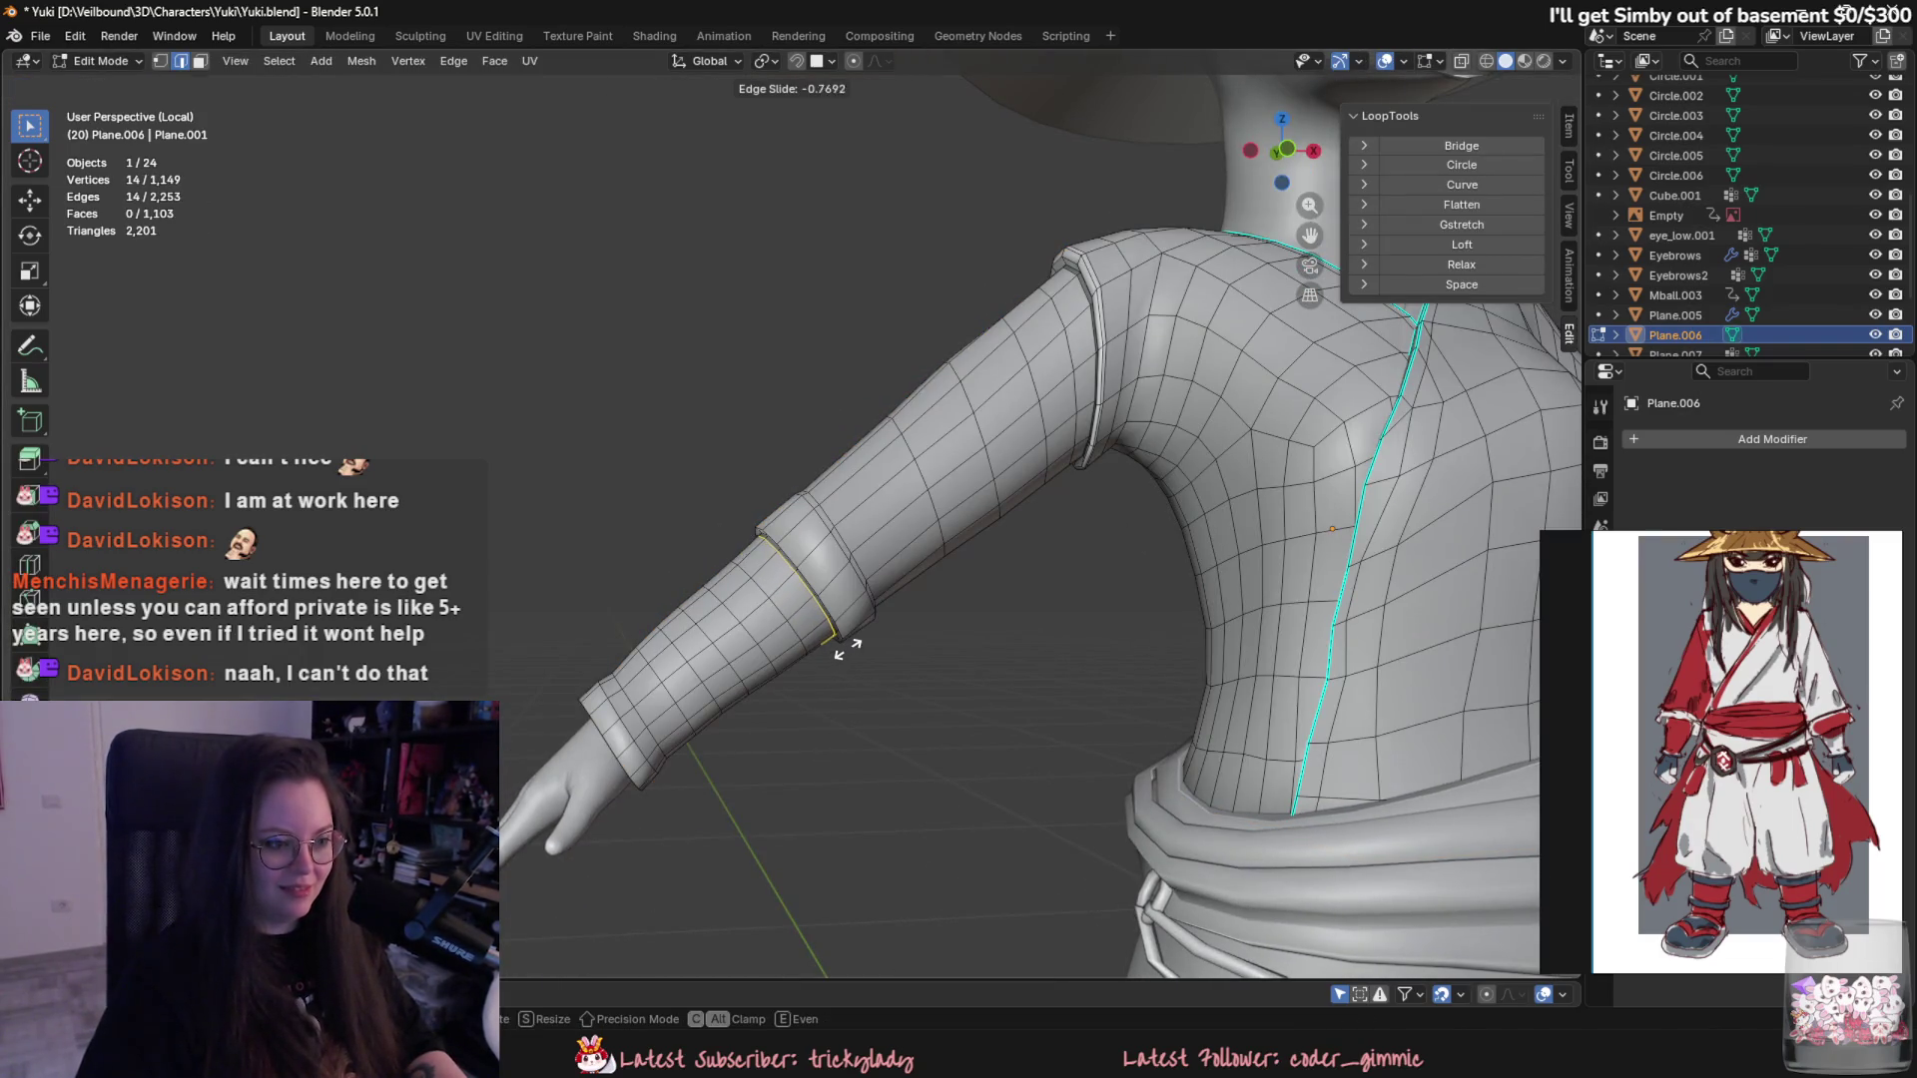
pyautogui.click(847, 648)
pyautogui.press('g')
pyautogui.press('g')
pyautogui.click(859, 693)
pyautogui.click(810, 622)
pyautogui.click(808, 621)
pyautogui.moveTo(891, 721)
pyautogui.mouseDown(button='middle')
pyautogui.moveTo(717, 551)
pyautogui.moveTo(947, 750)
pyautogui.mouseUp(button='middle')
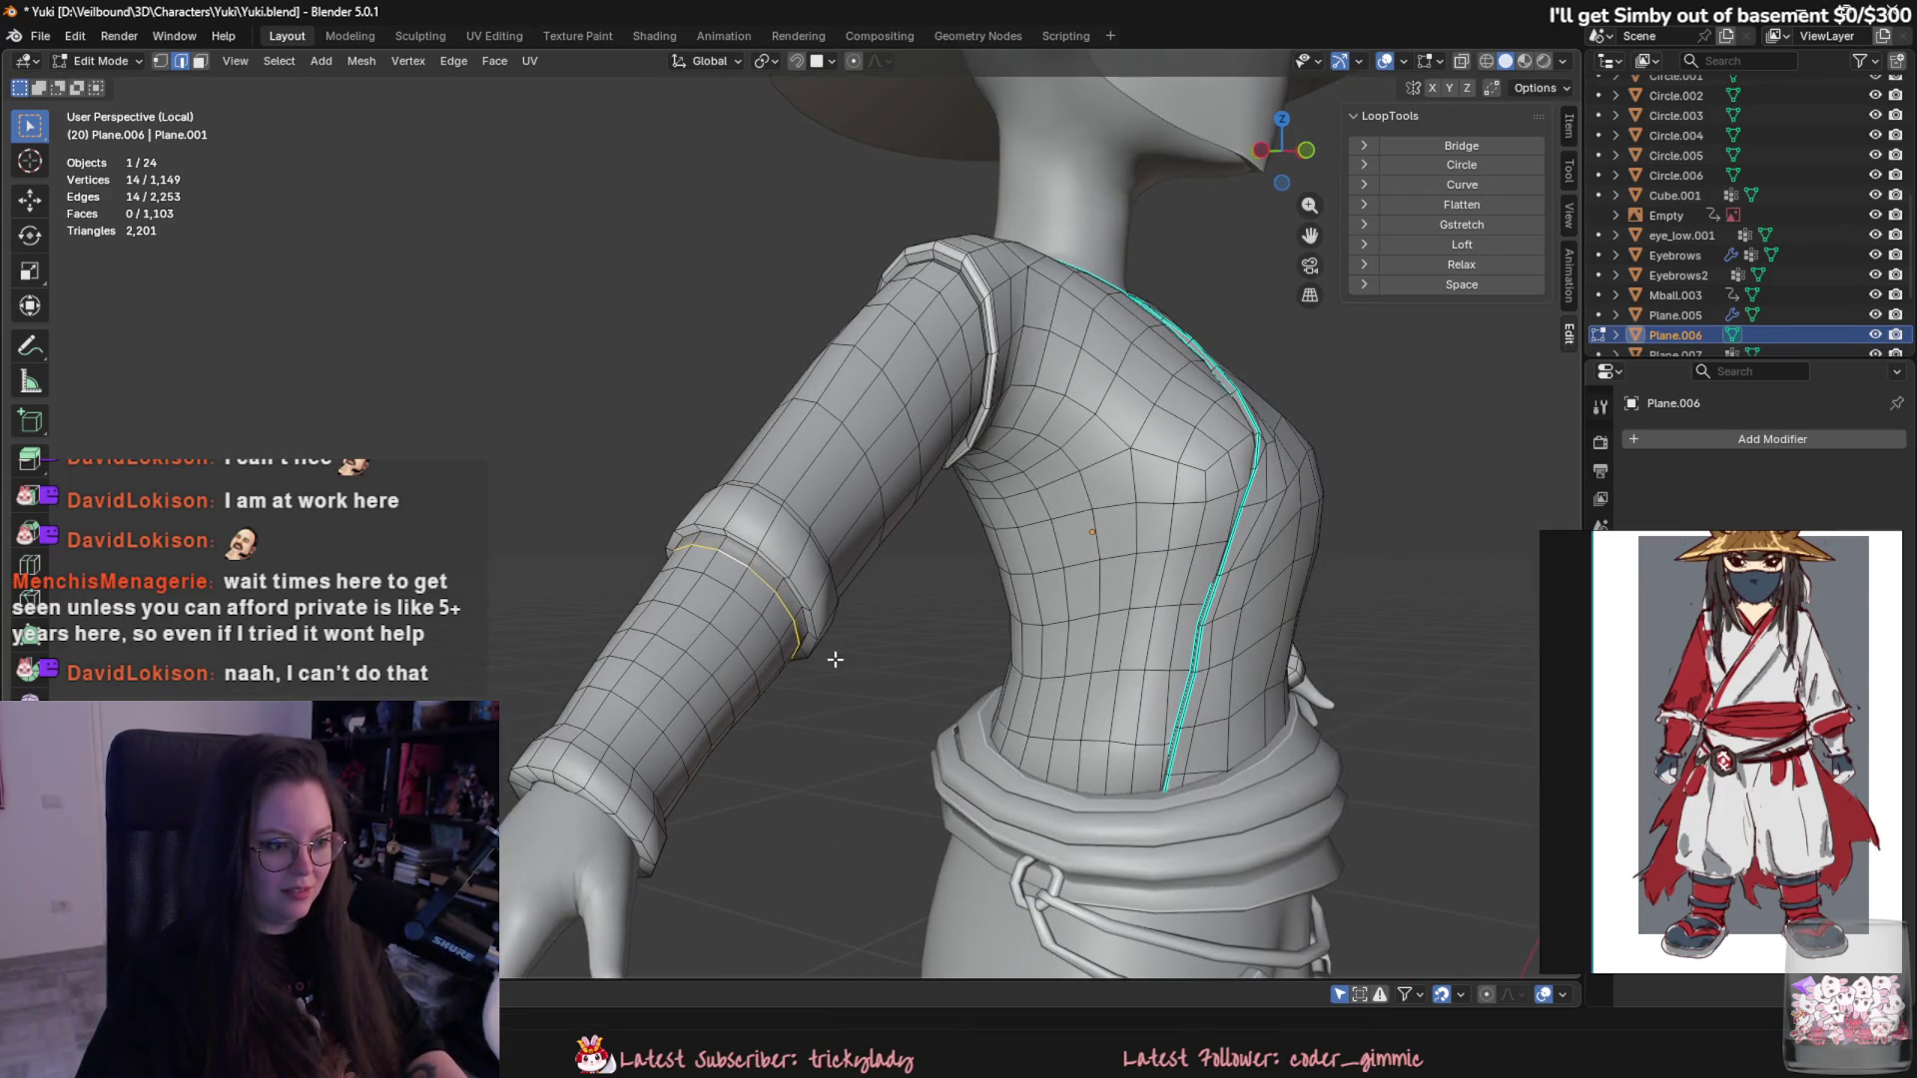
# - Return to Object Mode and orbit to a front view of the character
pyautogui.press('Tab')
pyautogui.moveTo(900, 663)
pyautogui.mouseDown(button='middle')
pyautogui.moveTo(858, 819)
pyautogui.moveTo(864, 792)
pyautogui.moveTo(979, 753)
pyautogui.mouseUp(button='middle')
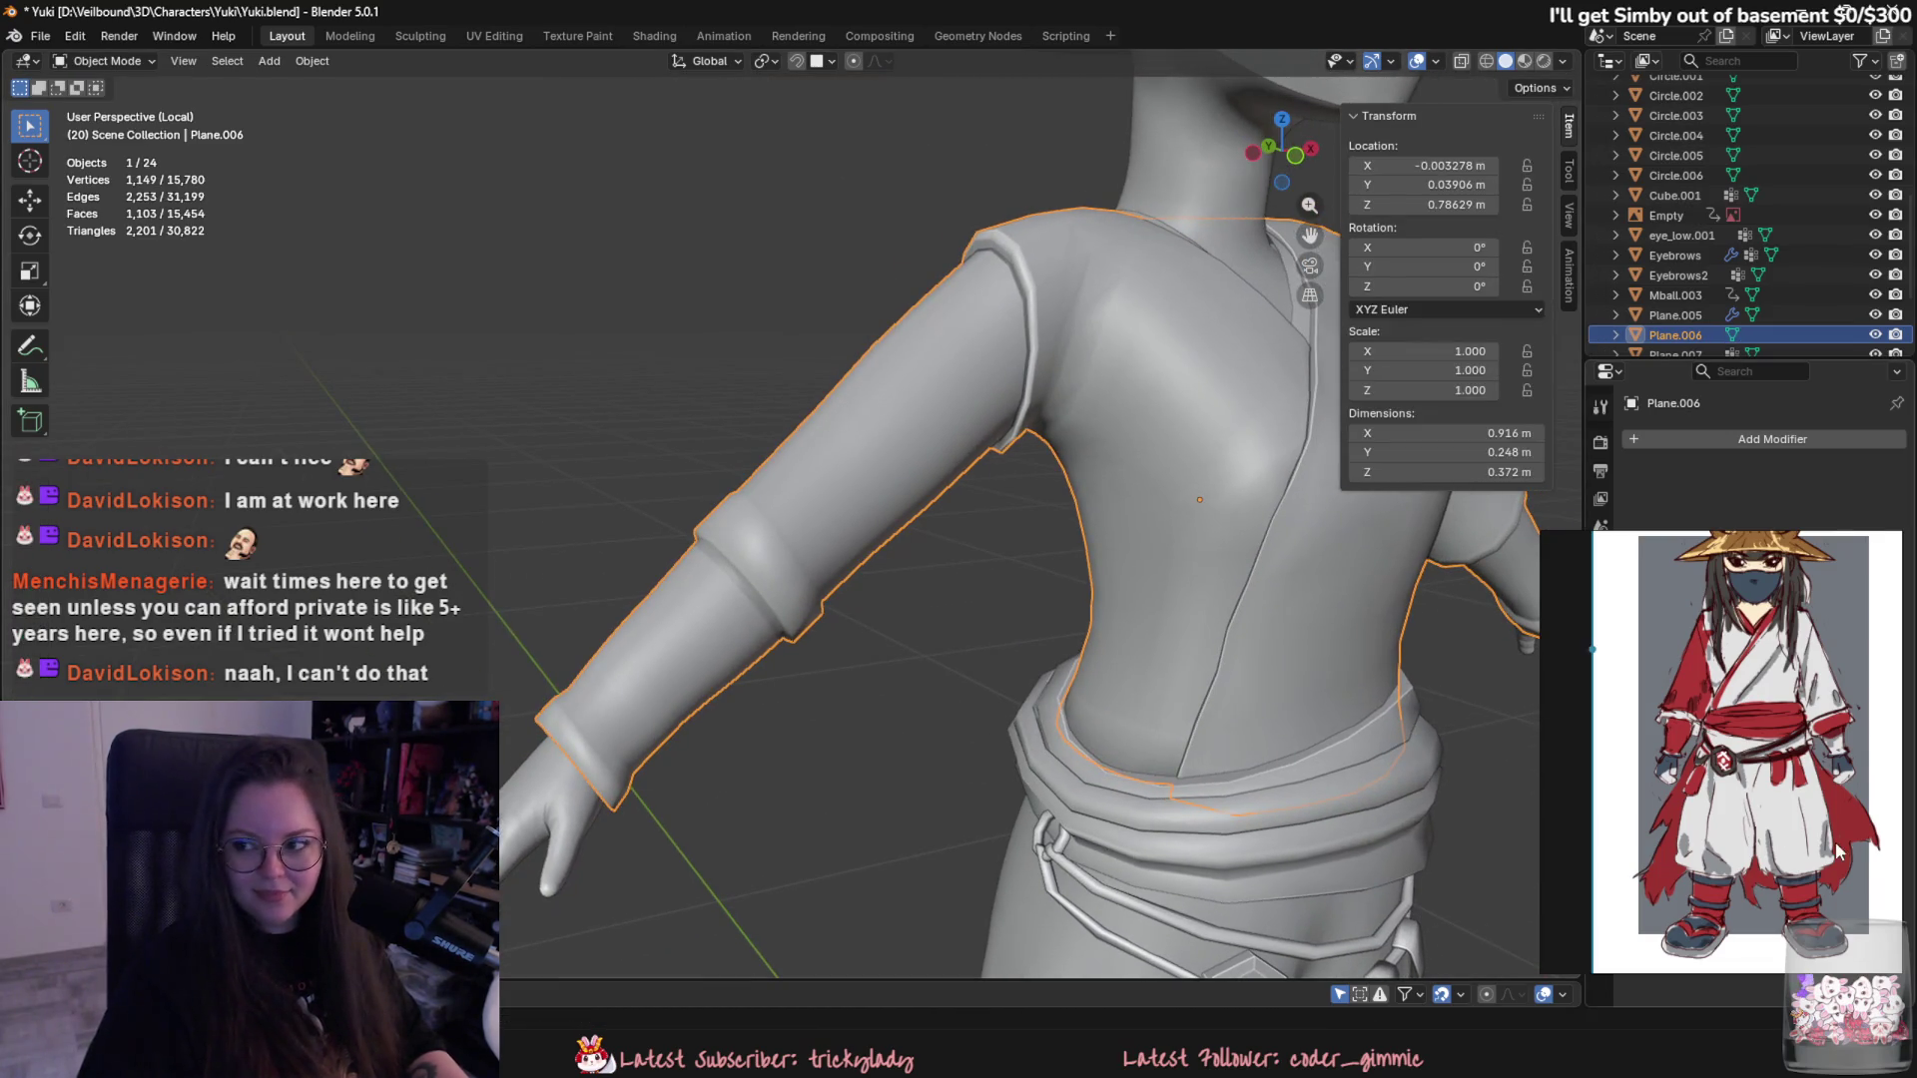
pyautogui.scroll(-3, 1599, 783)
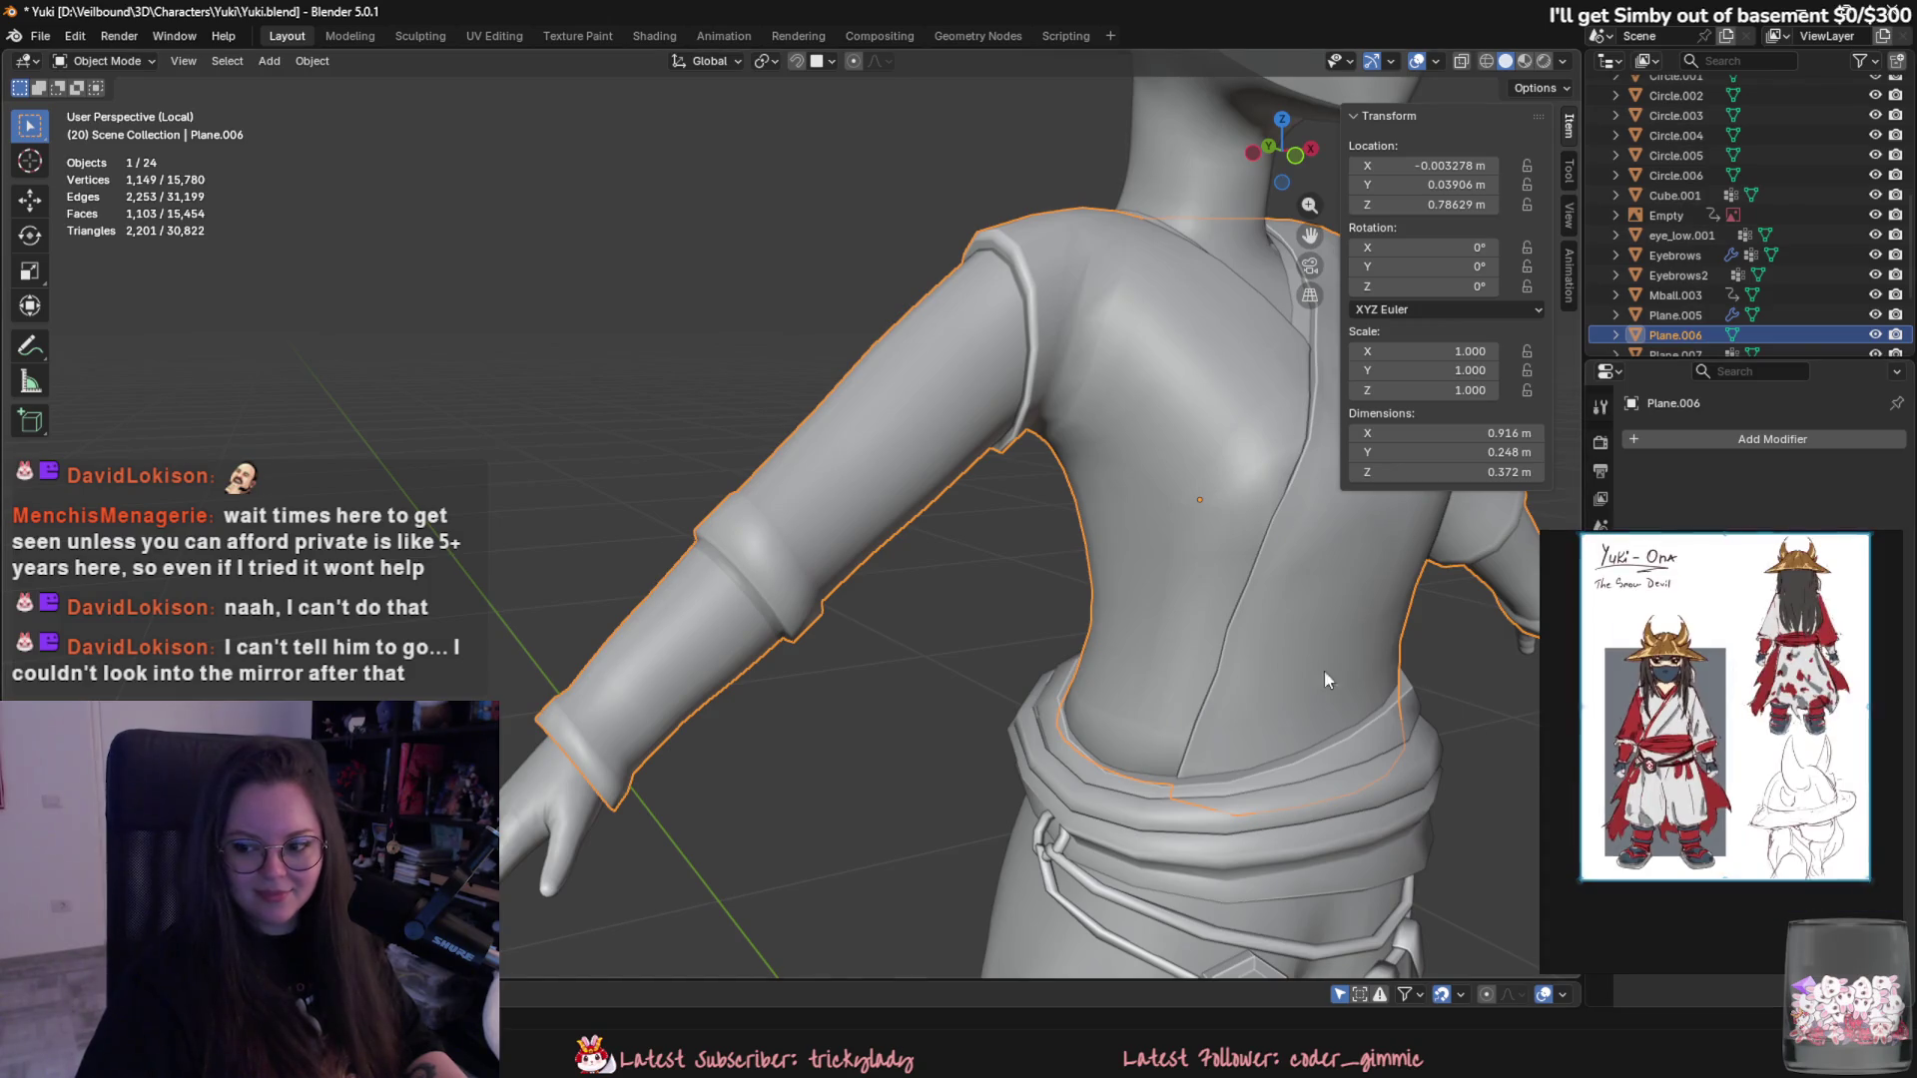
pyautogui.scroll(-3, 1324, 669)
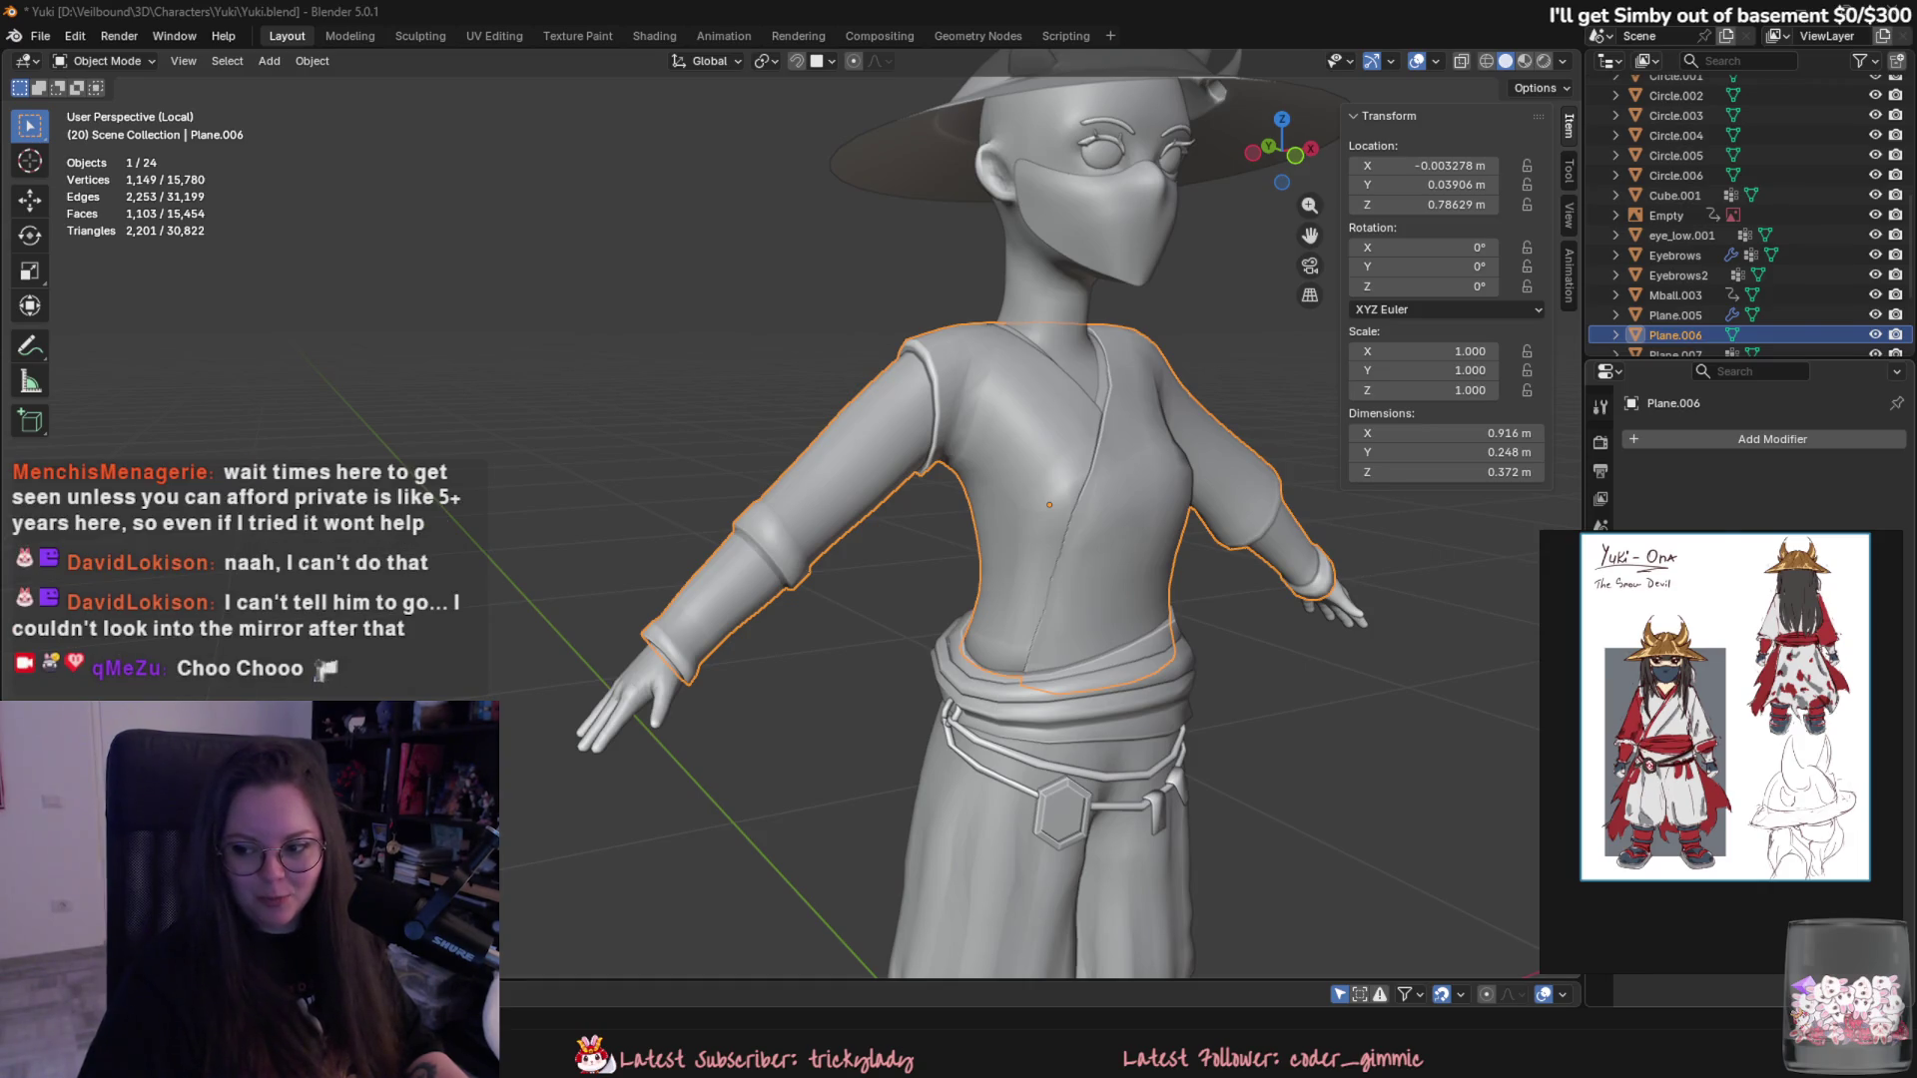
pyautogui.moveTo(1513, 642)
pyautogui.mouseDown(button='middle')
pyautogui.moveTo(980, 593)
pyautogui.moveTo(944, 674)
pyautogui.mouseUp(button='middle')
pyautogui.scroll(-3, 980, 592)
pyautogui.scroll(-2, 1070, 659)
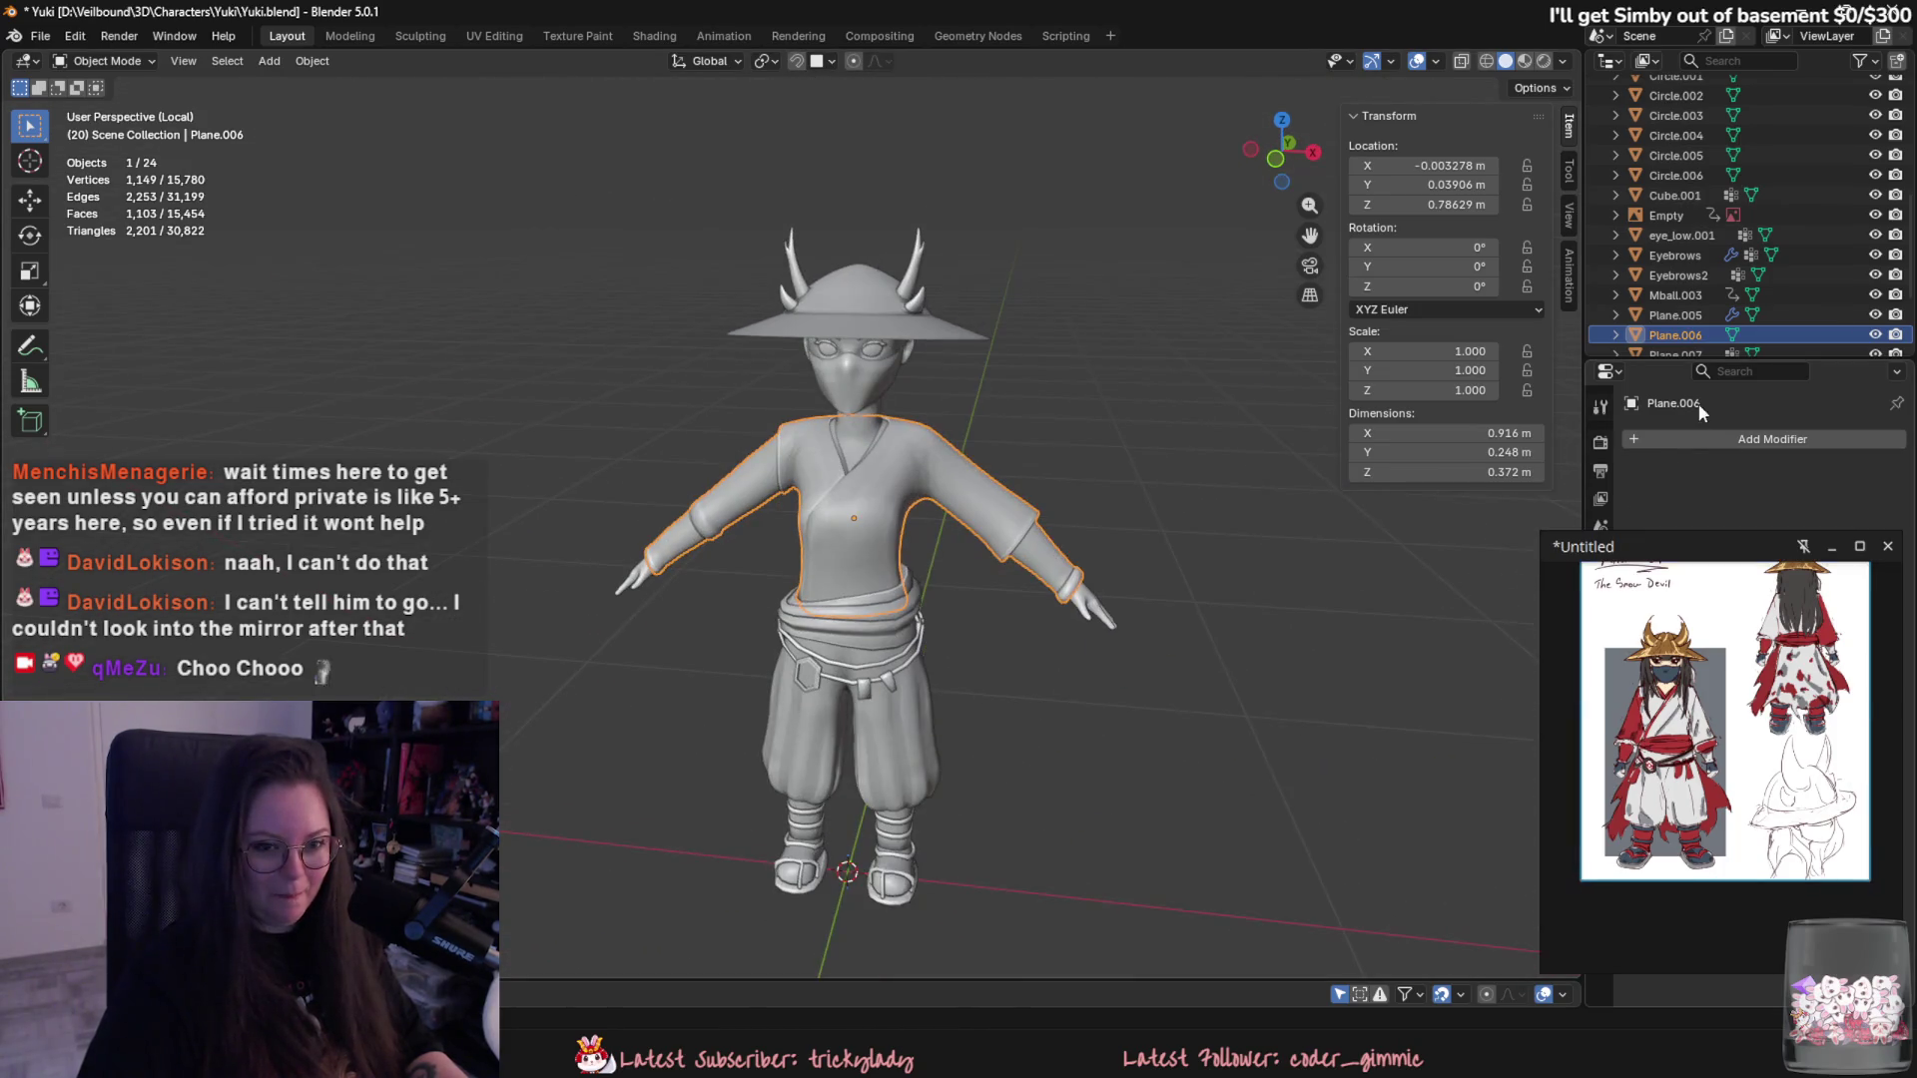
# - Add a Multires modifier to the shirt Plane.006 and subdivide it to level 2
pyautogui.click(1709, 437)
pyautogui.click(1497, 629)
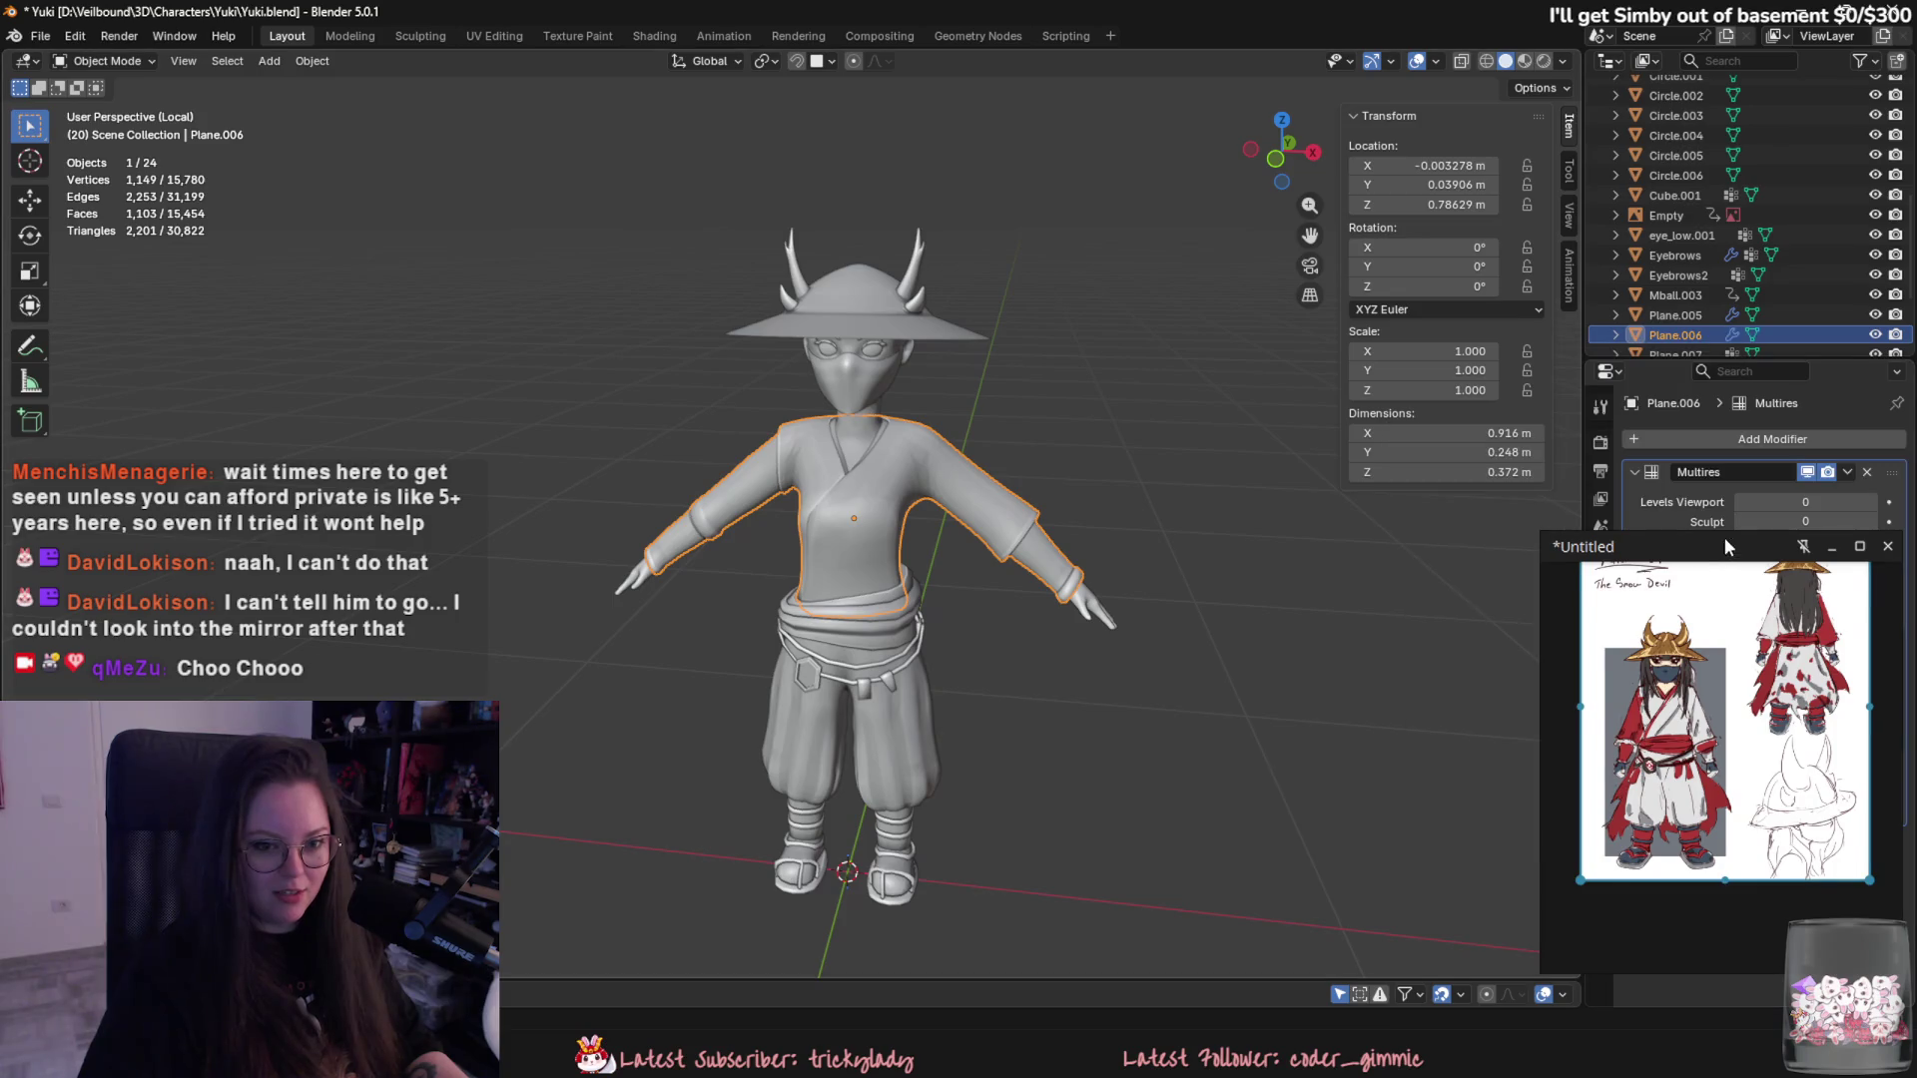
pyautogui.moveTo(1724, 537); pyautogui.dragTo(1383, 551)
pyautogui.click(1793, 643)
pyautogui.click(1792, 643)
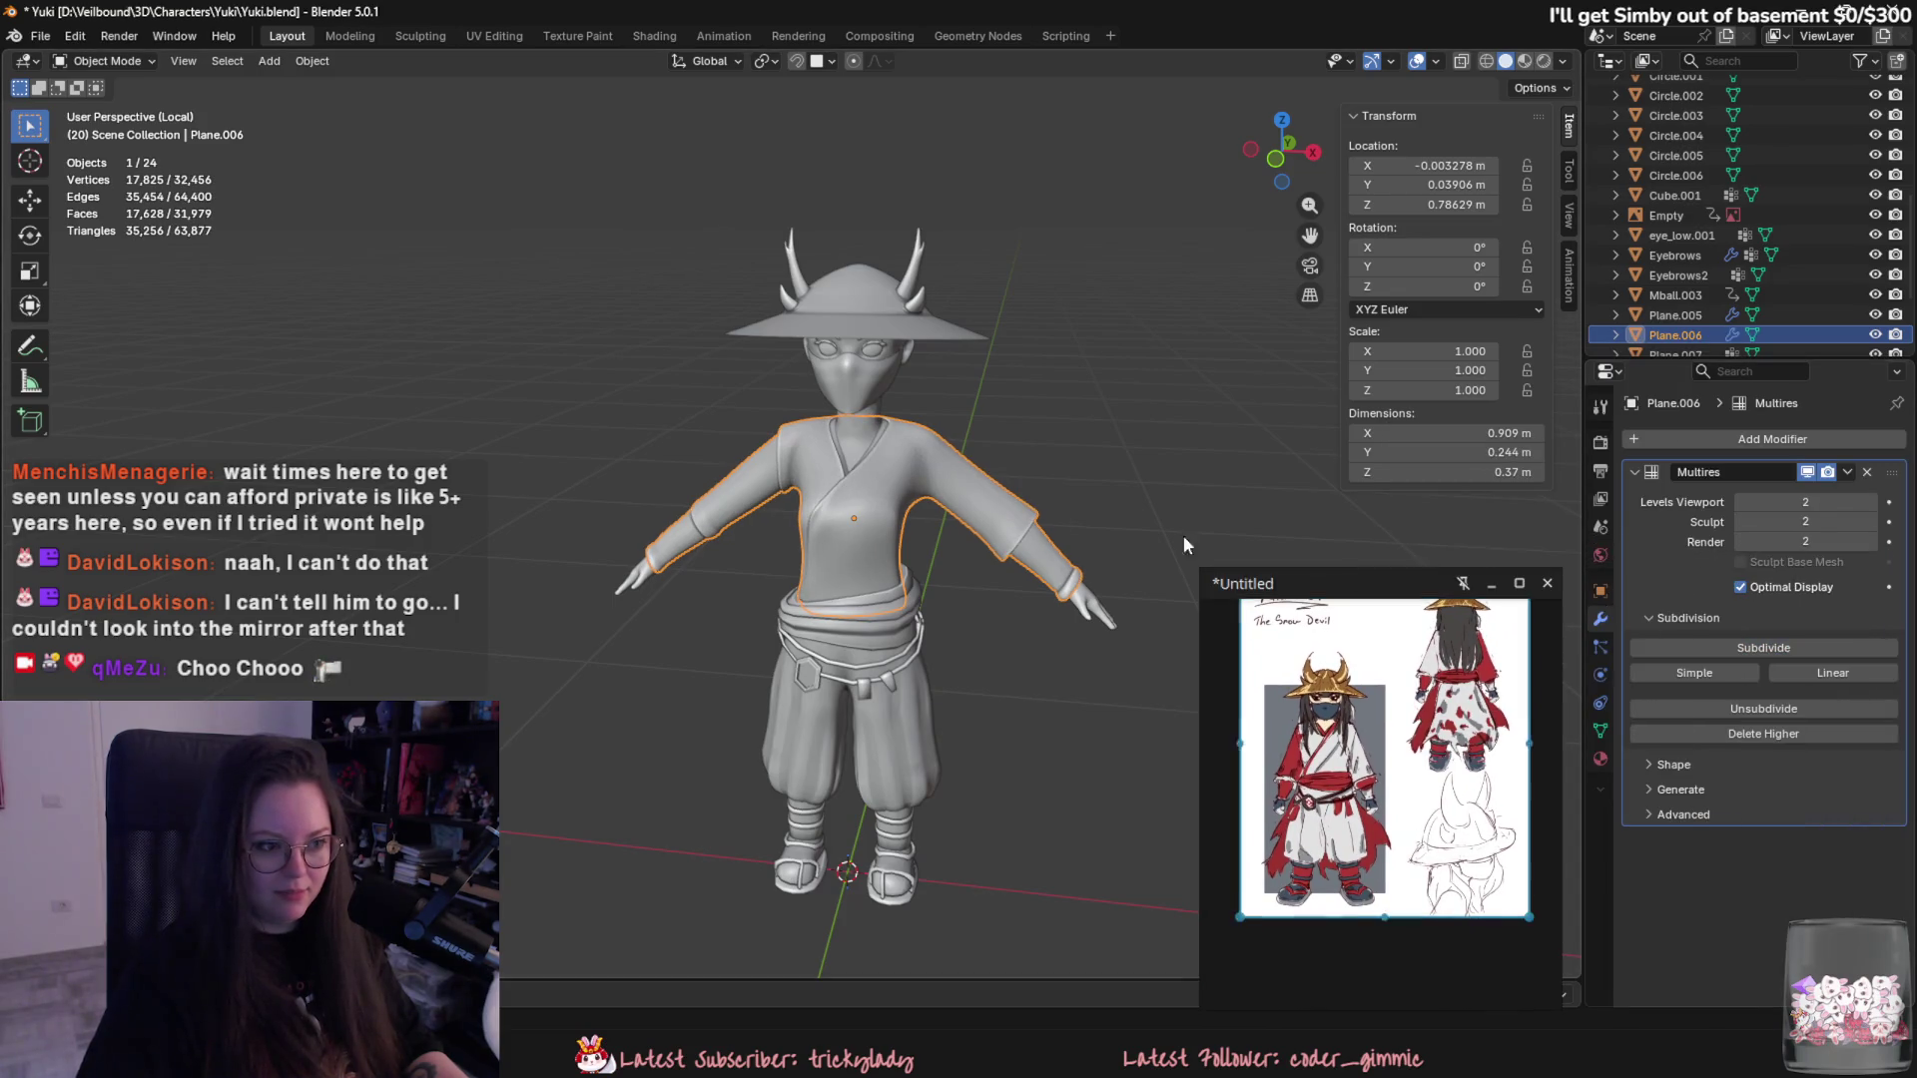
pyautogui.scroll(4, 793, 521)
# - Check the base mesh in Edit Mode, review the character, and reselect the shirt Plane.006
pyautogui.press('Tab')
pyautogui.scroll(2, 631, 557)
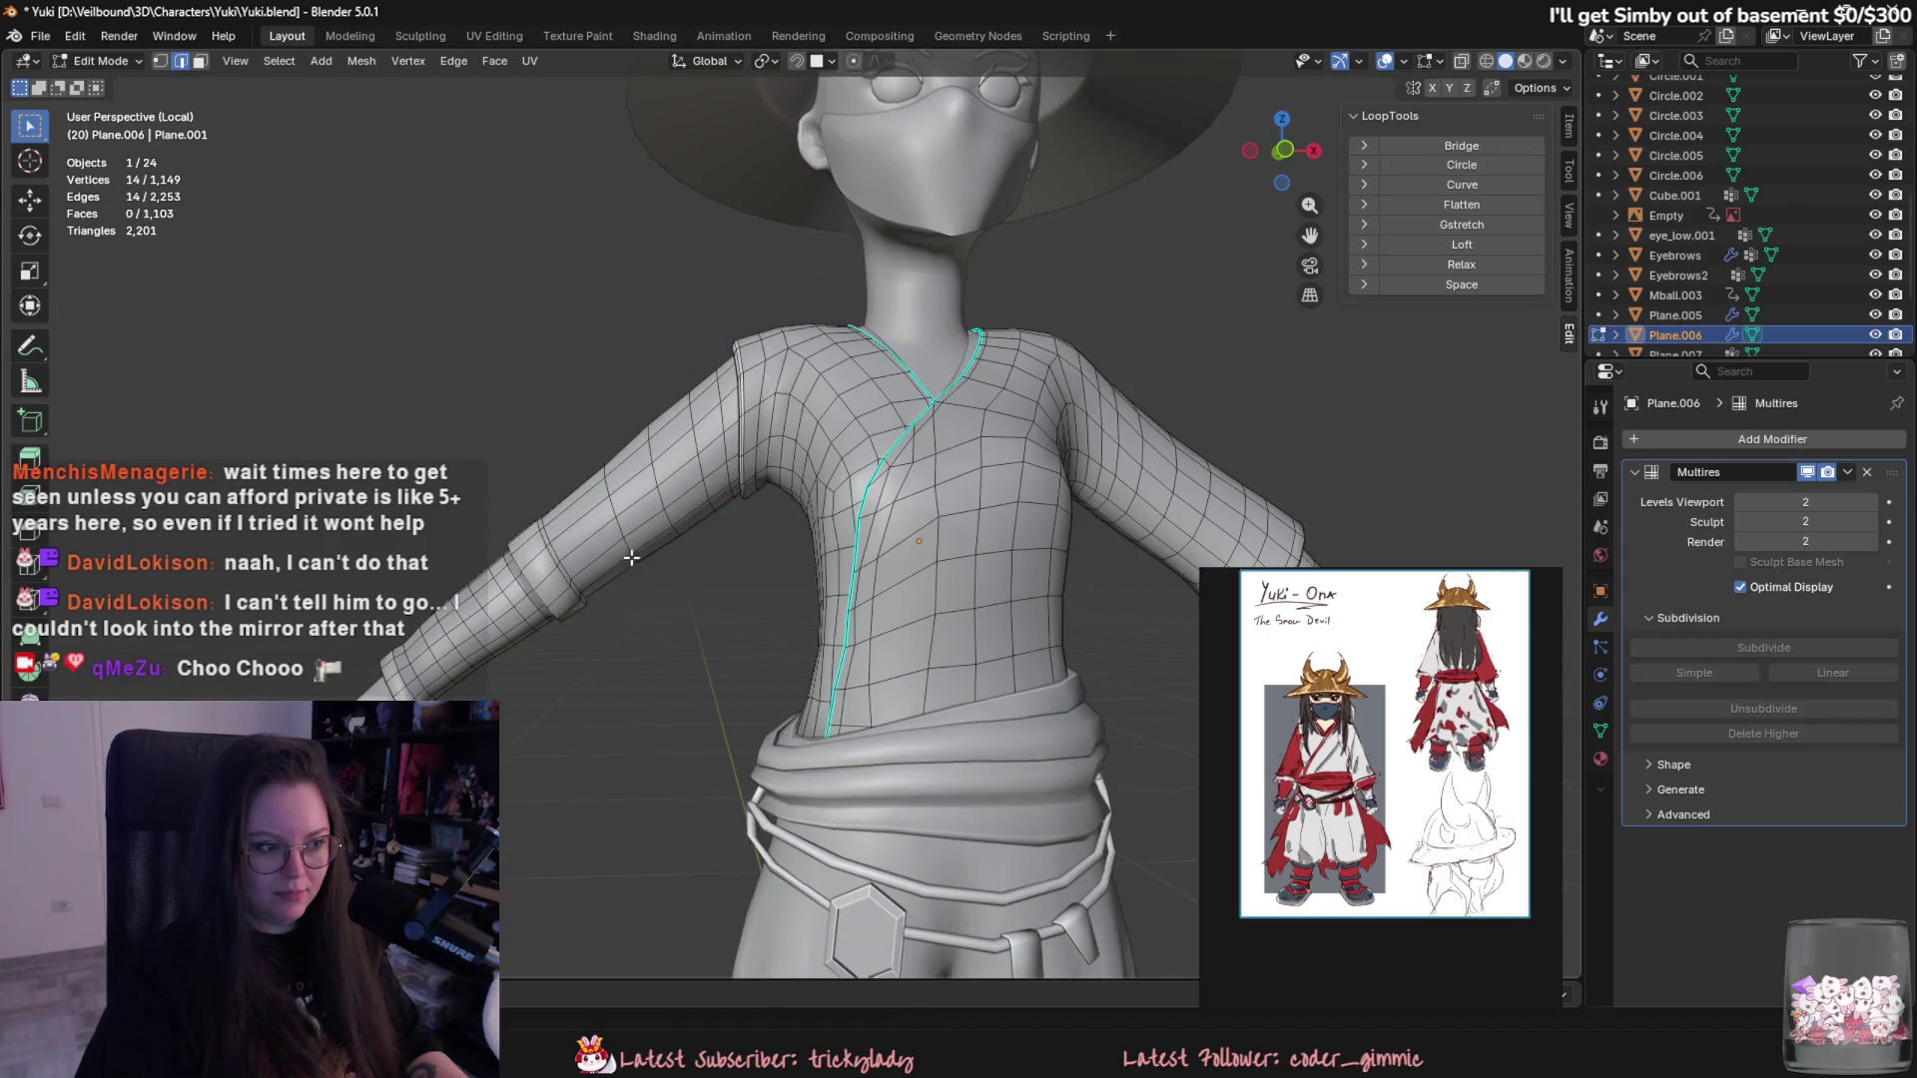
pyautogui.press('Tab')
pyautogui.moveTo(581, 559)
pyautogui.mouseDown(button='middle')
pyautogui.moveTo(827, 578)
pyautogui.moveTo(867, 666)
pyautogui.moveTo(794, 645)
pyautogui.moveTo(892, 645)
pyautogui.moveTo(974, 675)
pyautogui.mouseUp(button='middle')
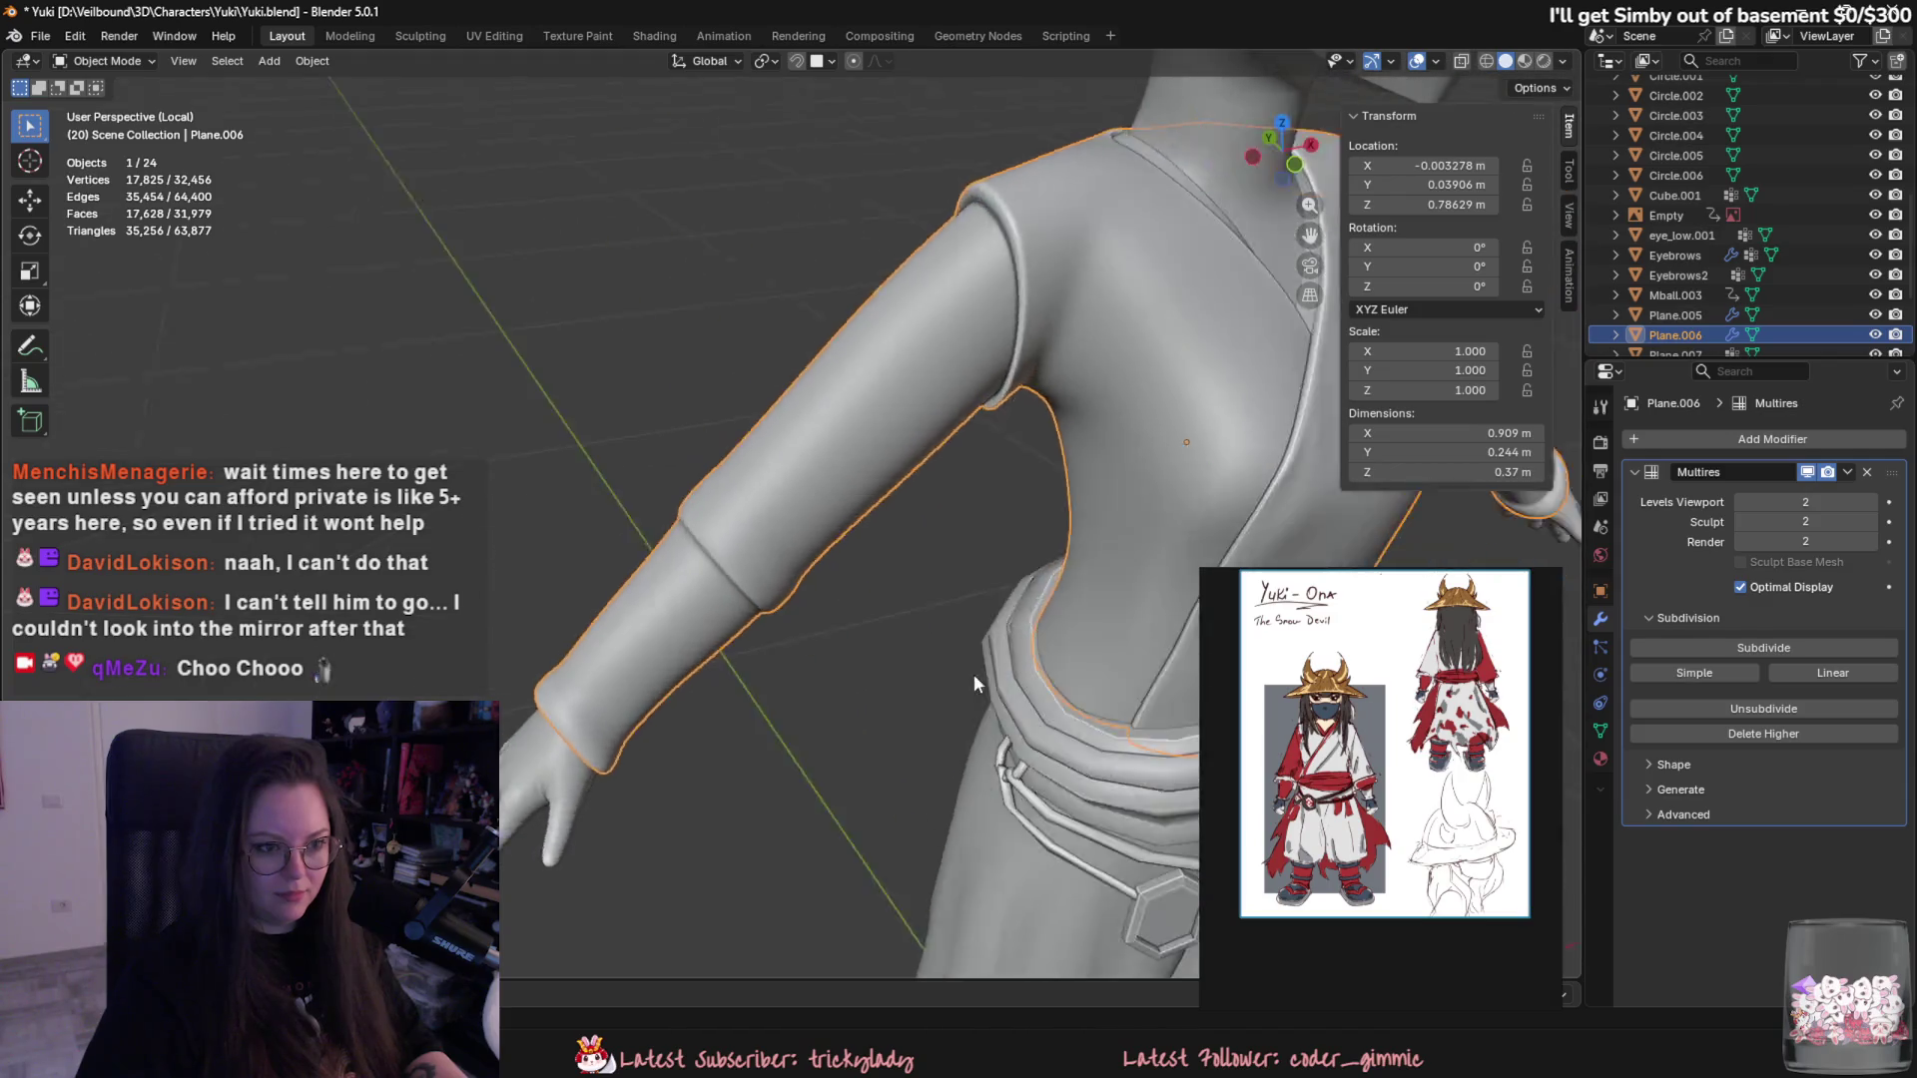
pyautogui.scroll(-3, 974, 674)
pyautogui.scroll(2, 899, 614)
pyautogui.scroll(1, 806, 572)
pyautogui.moveTo(808, 573)
pyautogui.mouseDown(button='middle')
pyautogui.moveTo(738, 557)
pyautogui.moveTo(719, 578)
pyautogui.moveTo(760, 667)
pyautogui.moveTo(767, 605)
pyautogui.moveTo(1118, 659)
pyautogui.moveTo(1200, 646)
pyautogui.moveTo(1180, 657)
pyautogui.moveTo(1215, 626)
pyautogui.moveTo(772, 650)
pyautogui.mouseUp(button='middle')
pyautogui.scroll(-2, 719, 579)
pyautogui.scroll(-1, 760, 666)
pyautogui.click(760, 667)
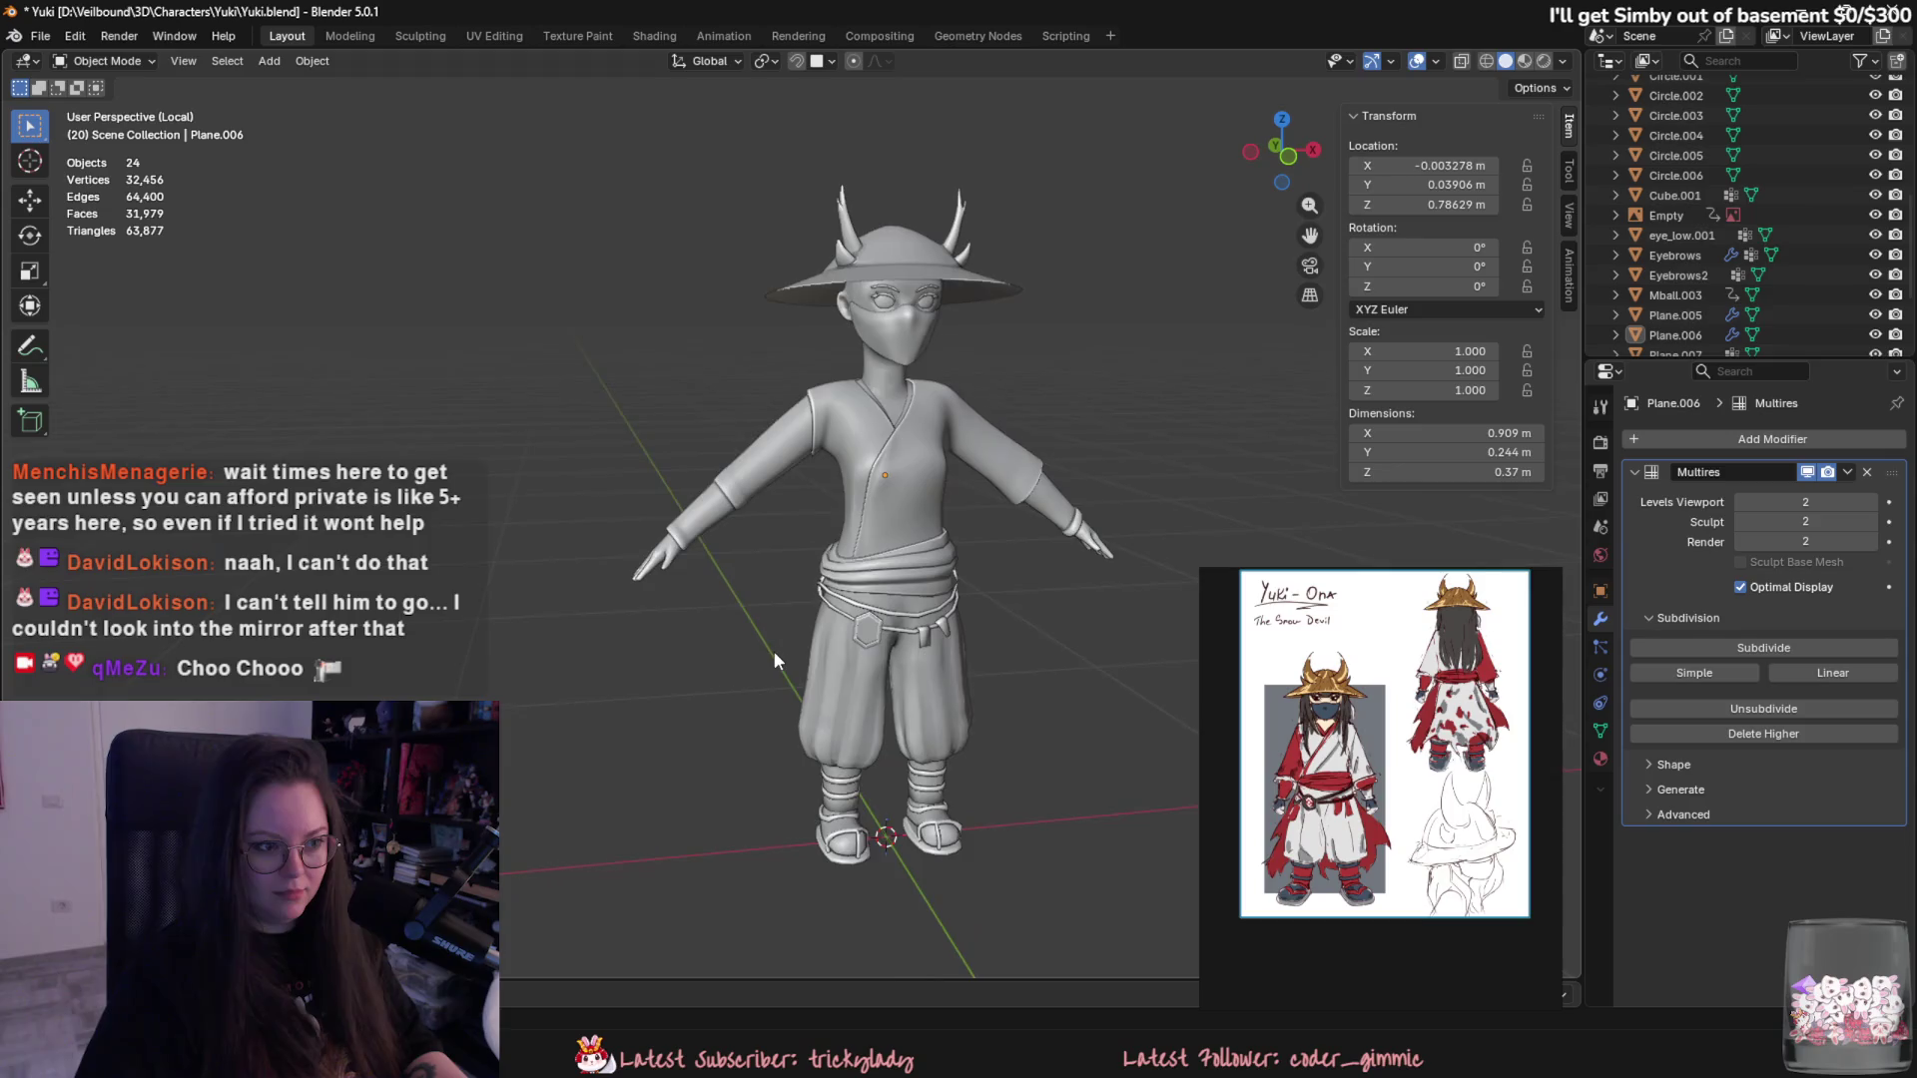
pyautogui.scroll(2, 774, 651)
pyautogui.scroll(2, 755, 627)
pyautogui.moveTo(728, 569)
pyautogui.mouseDown(button='middle')
pyautogui.moveTo(782, 703)
pyautogui.moveTo(832, 684)
pyautogui.moveTo(758, 691)
pyautogui.mouseUp(button='middle')
pyautogui.click(771, 607)
pyautogui.click(106, 61)
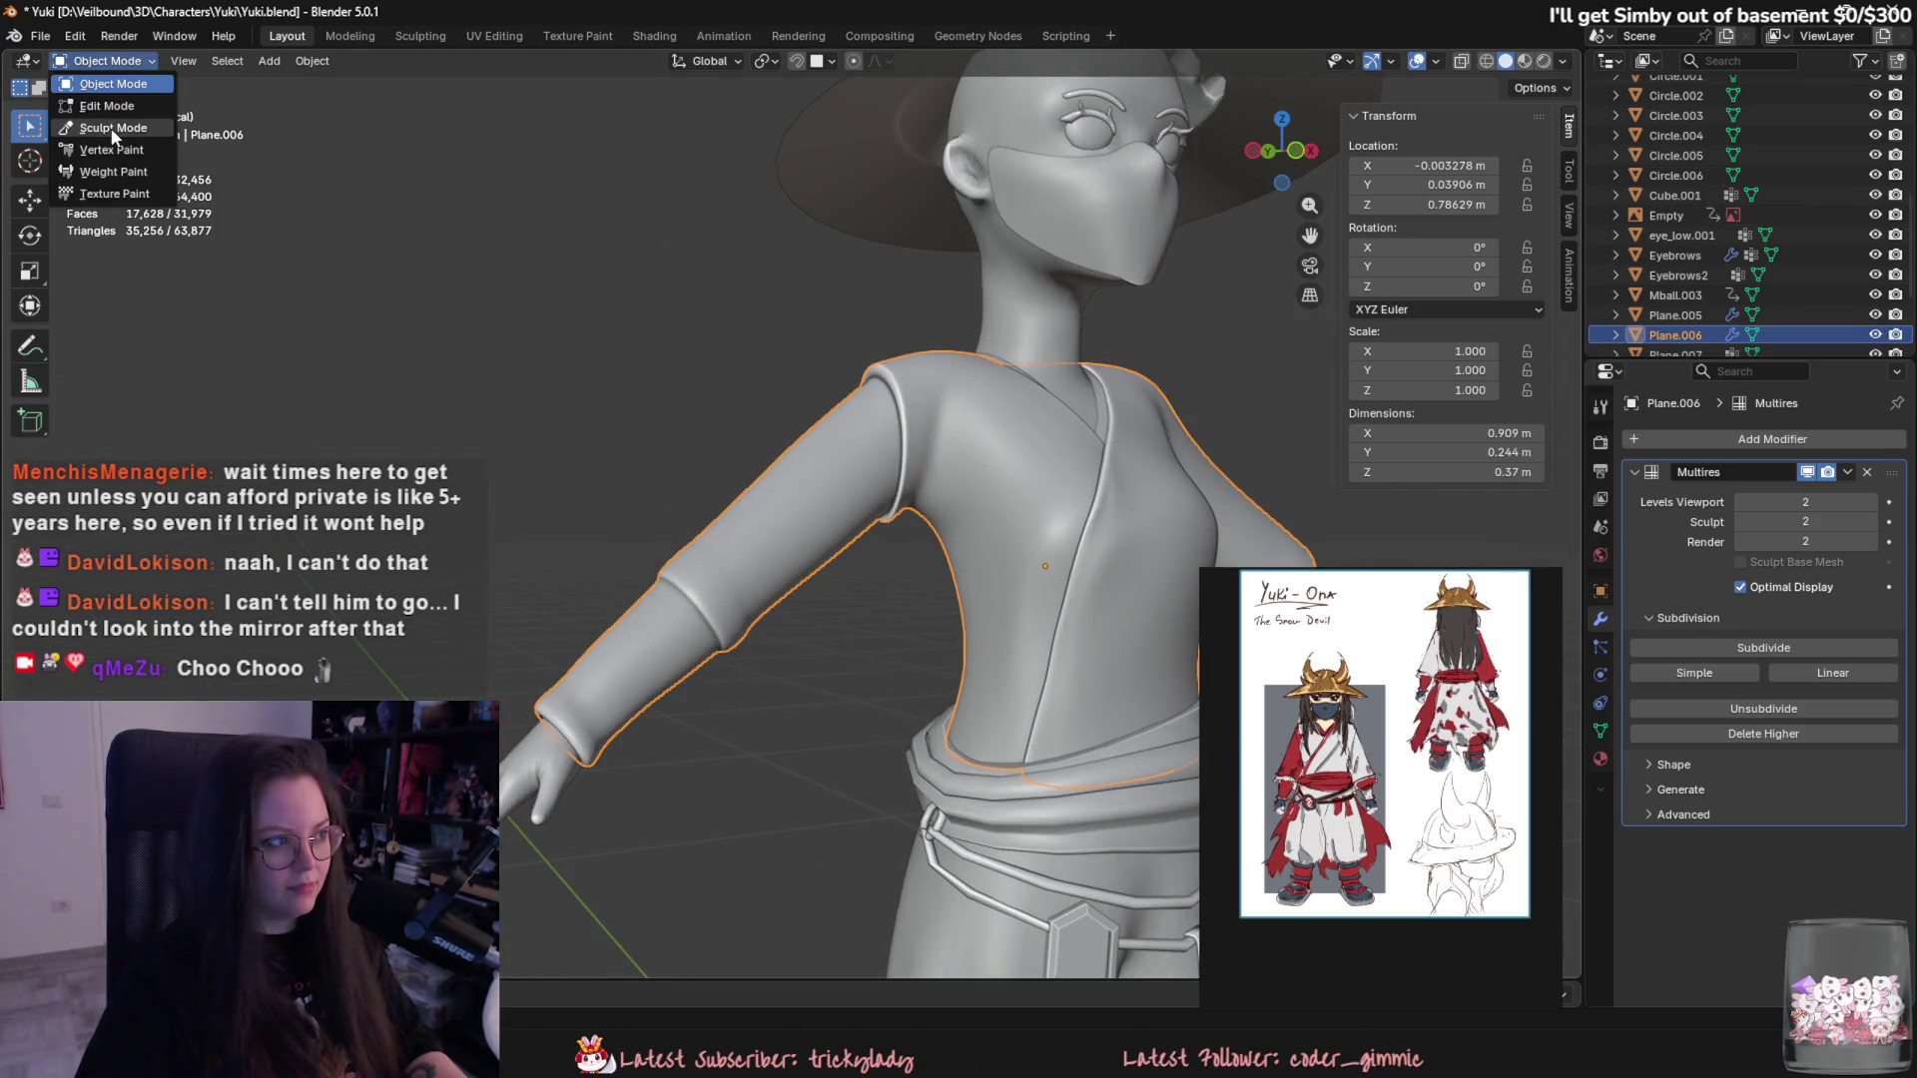
# - Switch the shirt into Sculpt Mode and smooth the bumpy forearm detail with Crease Polish
pyautogui.click(105, 141)
pyautogui.moveTo(105, 141); pyautogui.dragTo(684, 641, button='middle')
pyautogui.press('g')
pyautogui.hotkey('shift', 'c')
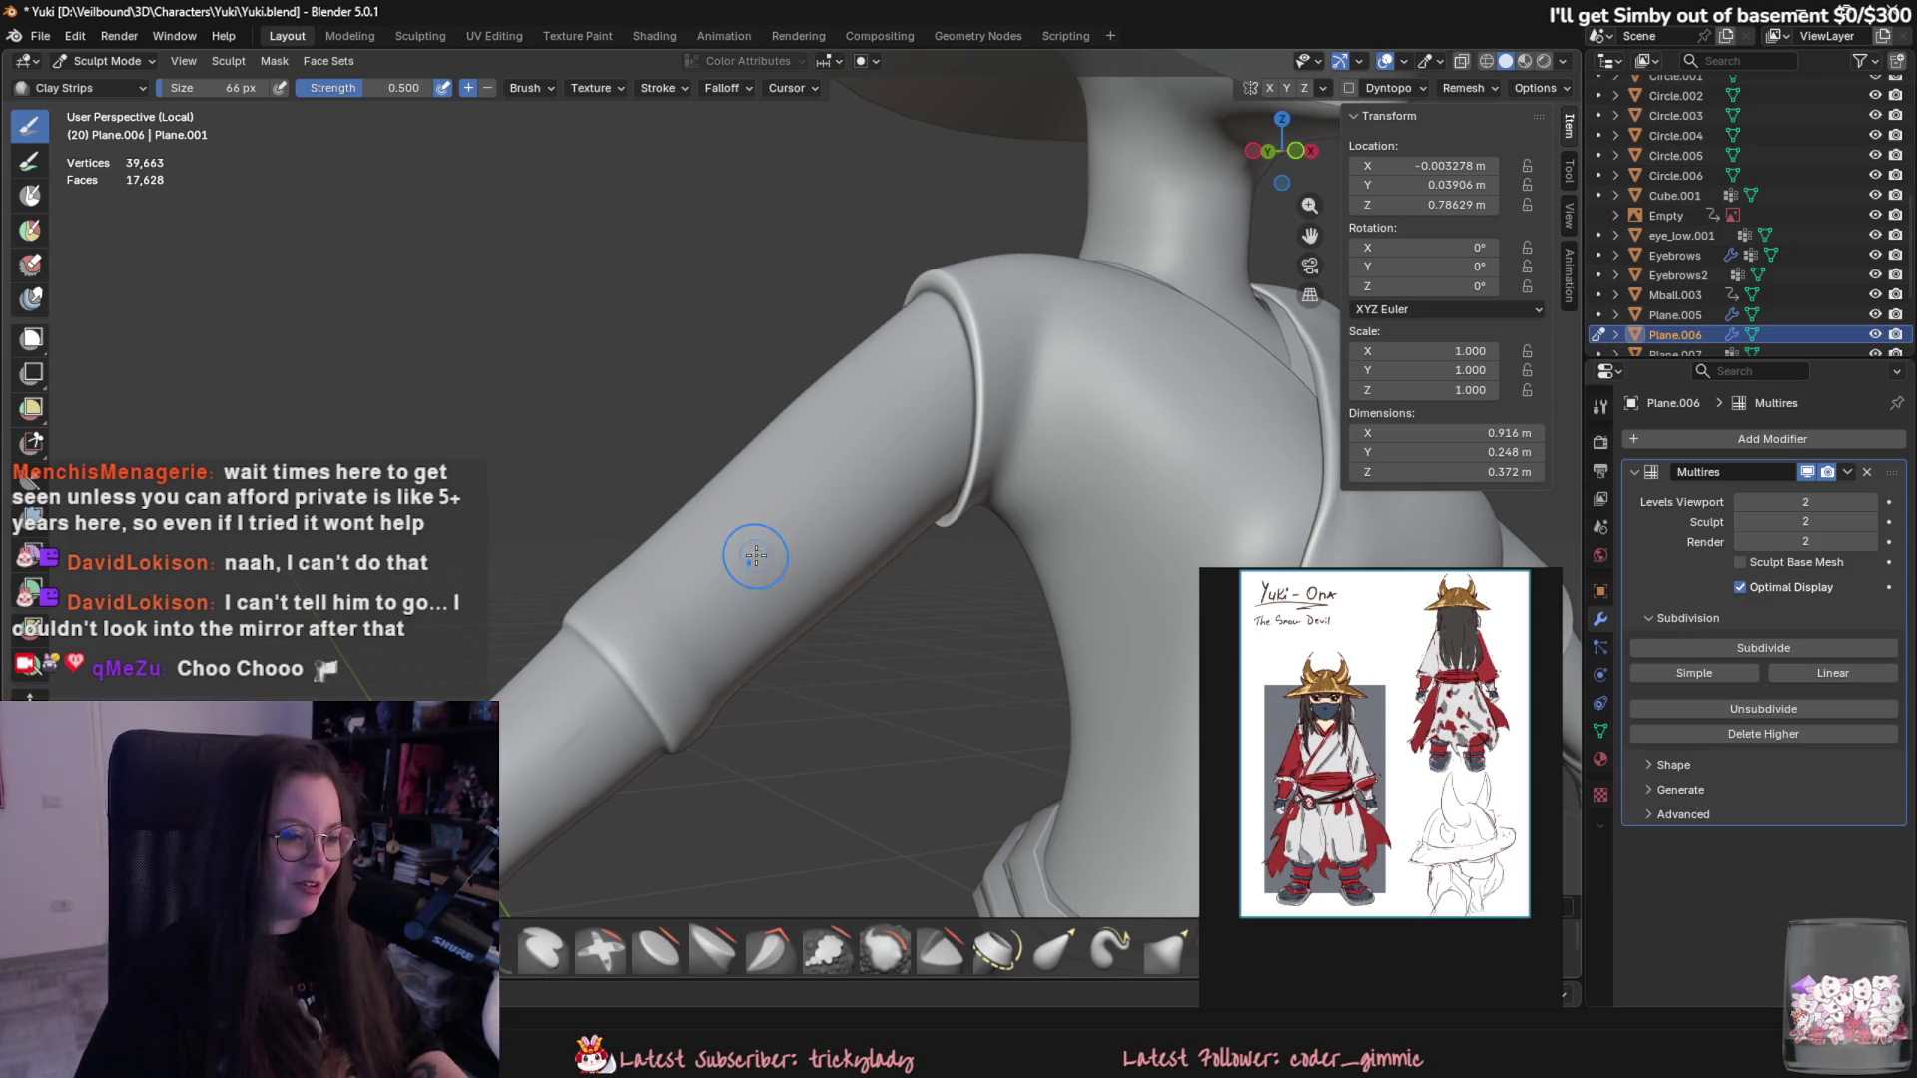
pyautogui.moveTo(726, 517); pyautogui.dragTo(749, 429, button='middle')
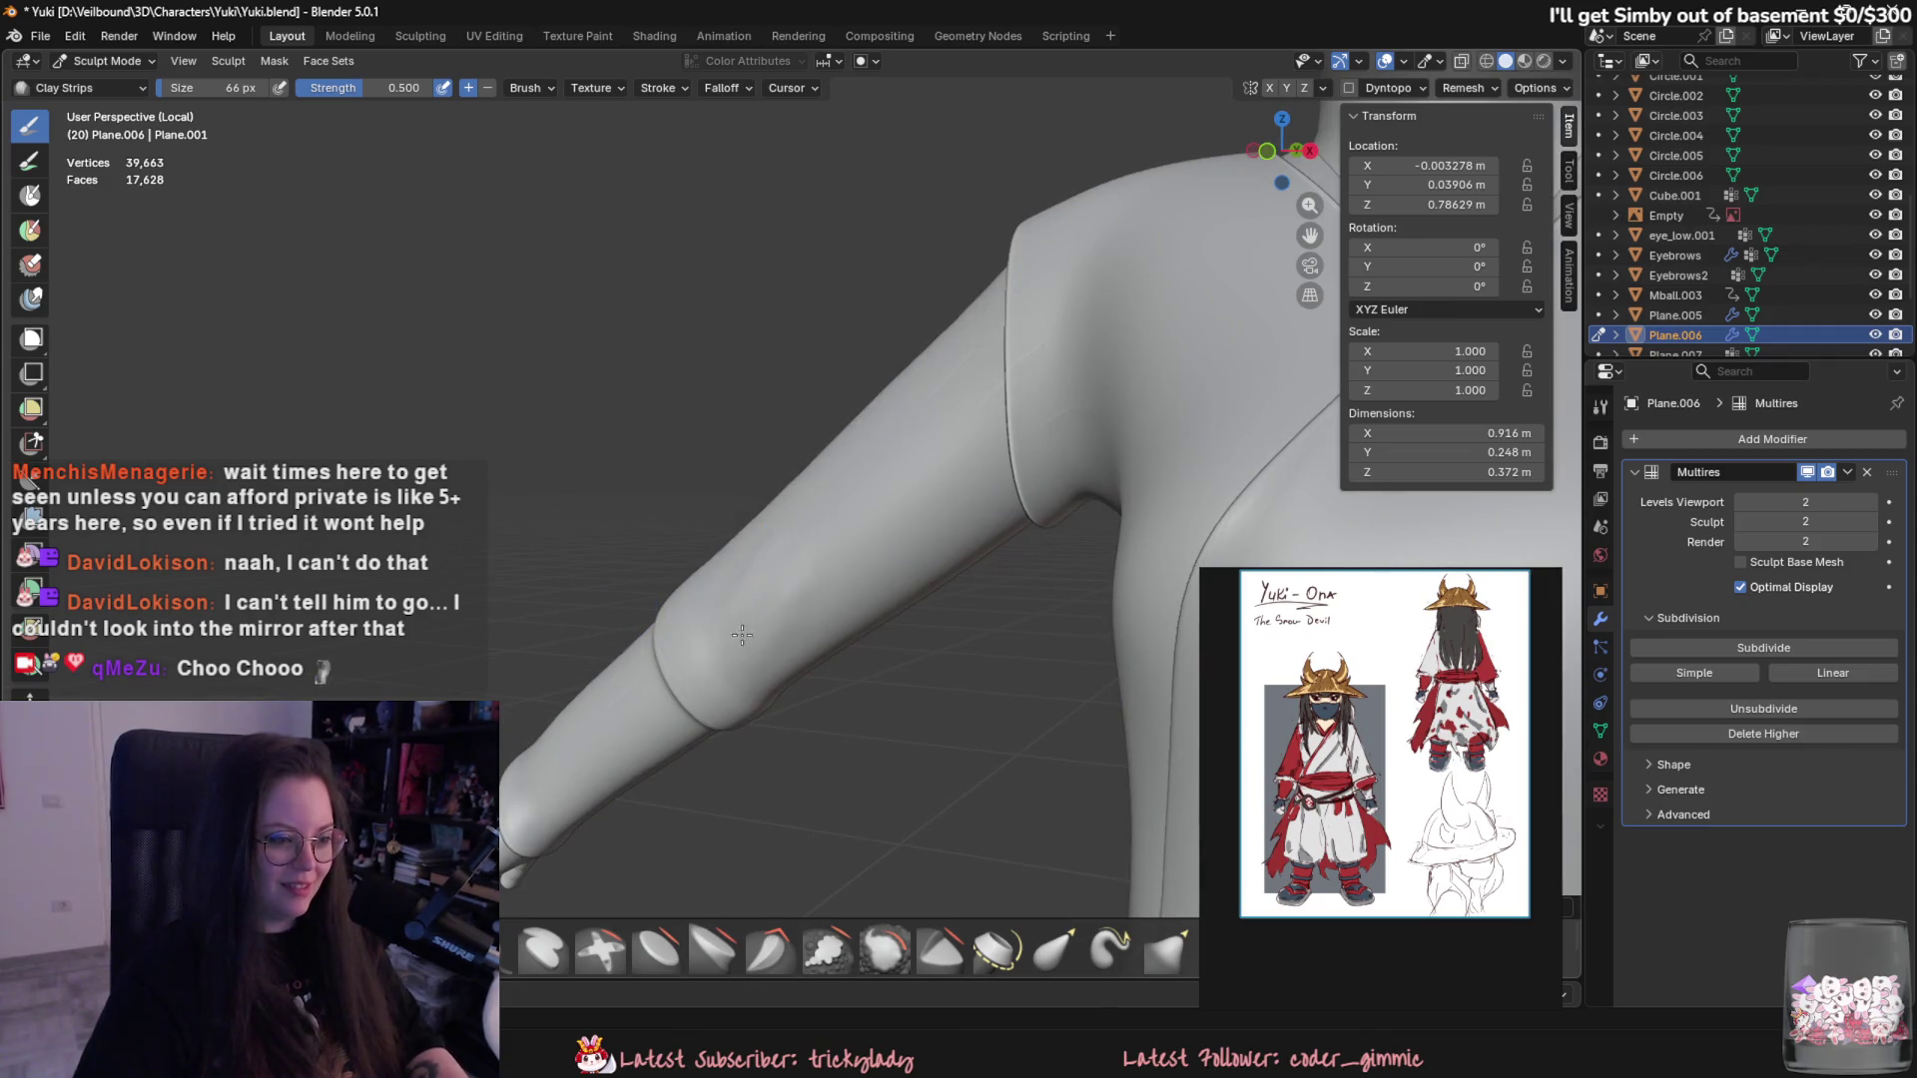
pyautogui.keyDown('shift'); pyautogui.moveTo(762, 575); pyautogui.dragTo(734, 662); pyautogui.keyUp('shift')
# - Orbit around the arm and torso from side, back, underneath and front to inspect it
pyautogui.moveTo(724, 566)
pyautogui.mouseDown(button='middle')
pyautogui.moveTo(626, 639)
pyautogui.moveTo(746, 634)
pyautogui.mouseUp(button='middle')
pyautogui.moveTo(729, 541)
pyautogui.mouseDown(button='middle')
pyautogui.moveTo(668, 600)
pyautogui.moveTo(767, 714)
pyautogui.moveTo(797, 644)
pyautogui.moveTo(774, 520)
pyautogui.moveTo(787, 575)
pyautogui.mouseUp(button='middle')
pyautogui.moveTo(669, 691)
pyautogui.mouseDown(button='middle')
pyautogui.moveTo(764, 717)
pyautogui.moveTo(843, 677)
pyautogui.moveTo(838, 521)
pyautogui.moveTo(843, 582)
pyautogui.moveTo(924, 552)
pyautogui.mouseUp(button='middle')
pyautogui.moveTo(891, 618); pyautogui.dragTo(908, 588, button='middle')
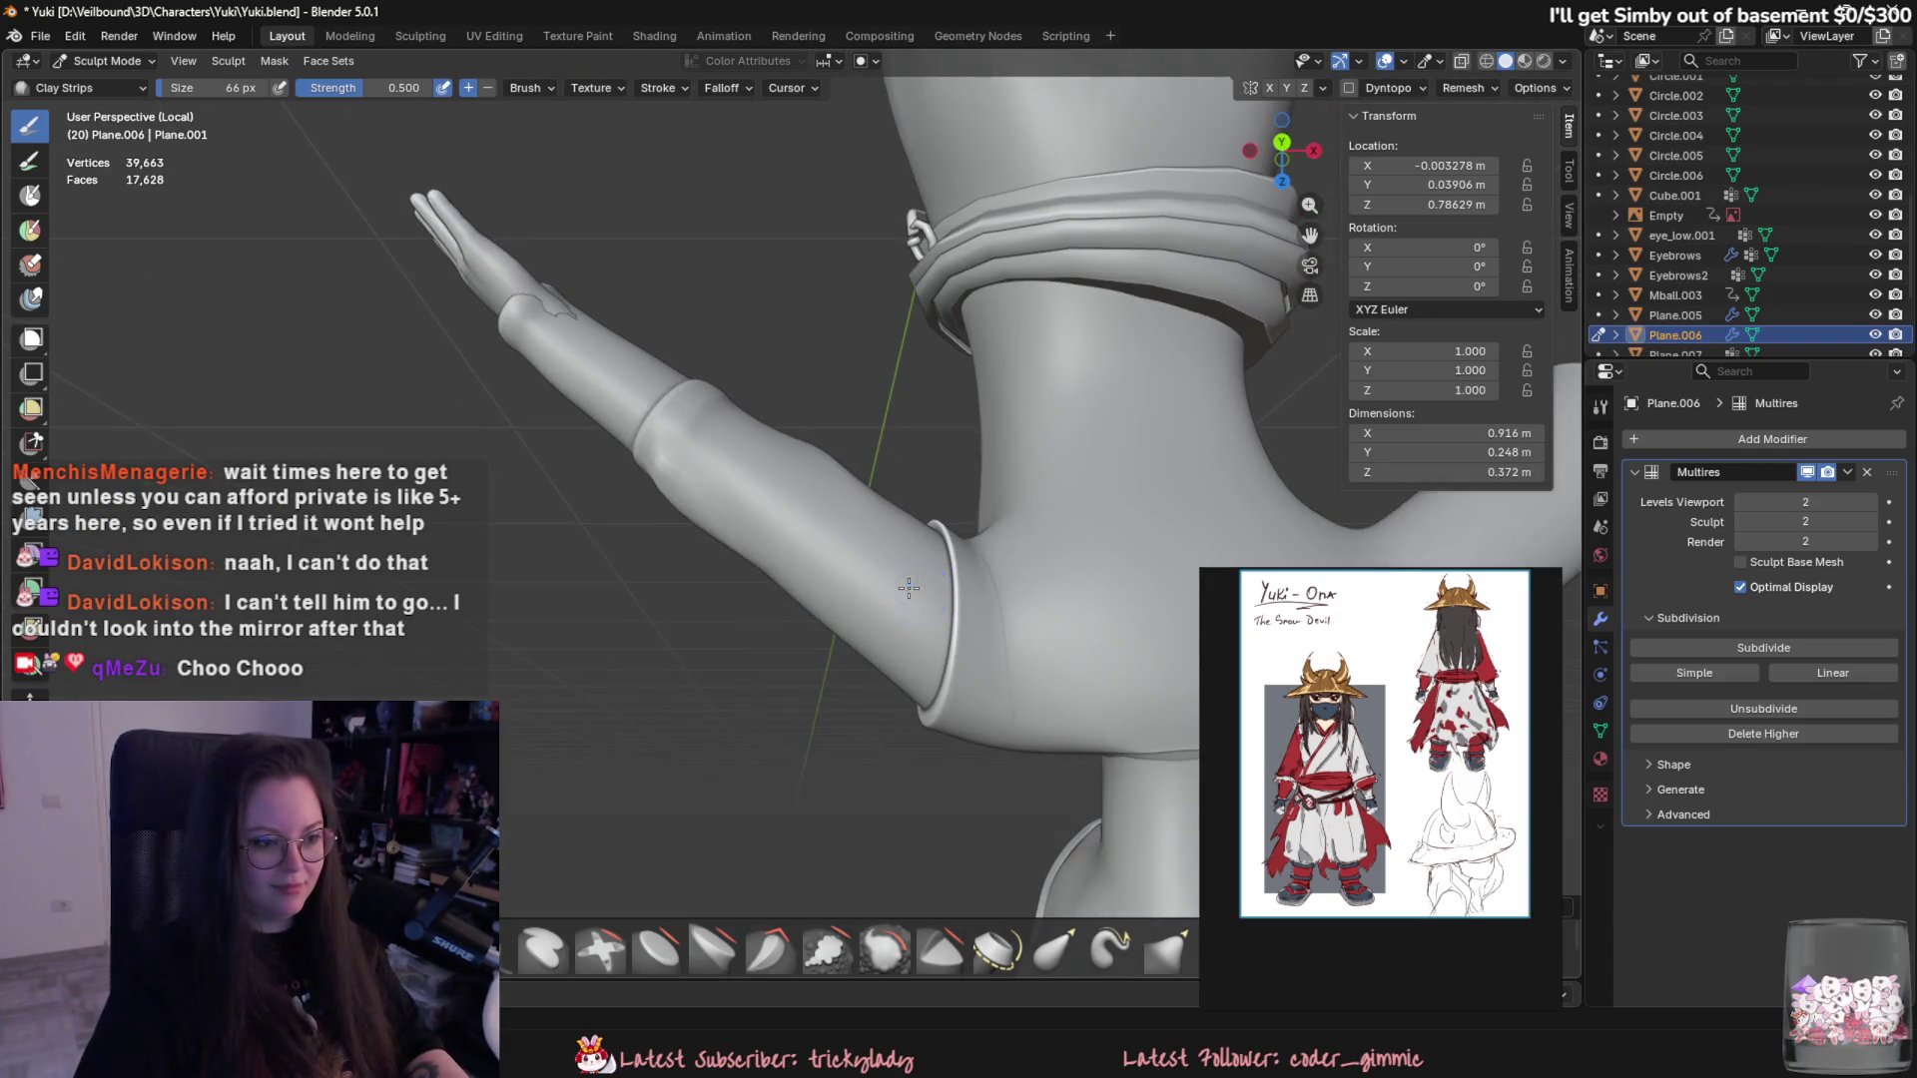
pyautogui.moveTo(890, 515); pyautogui.dragTo(800, 538, button='middle')
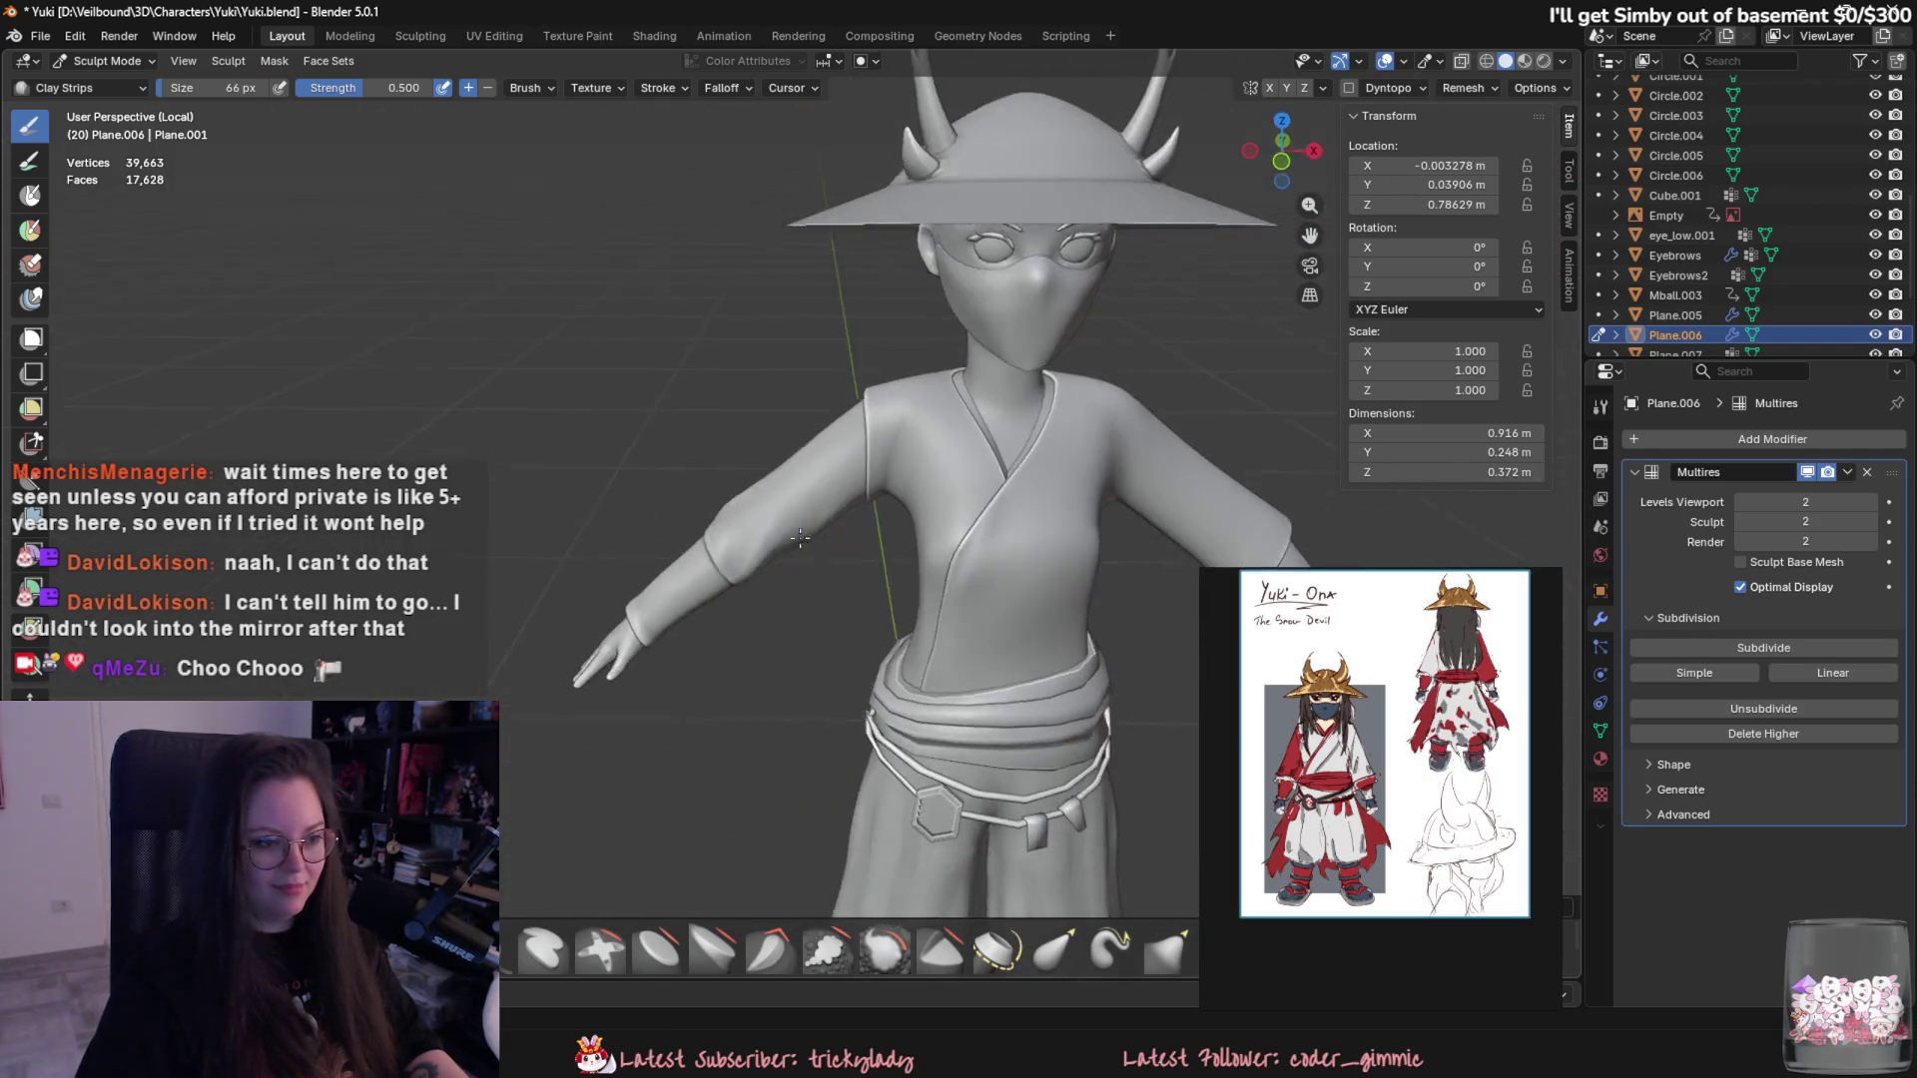
pyautogui.scroll(2, 800, 538)
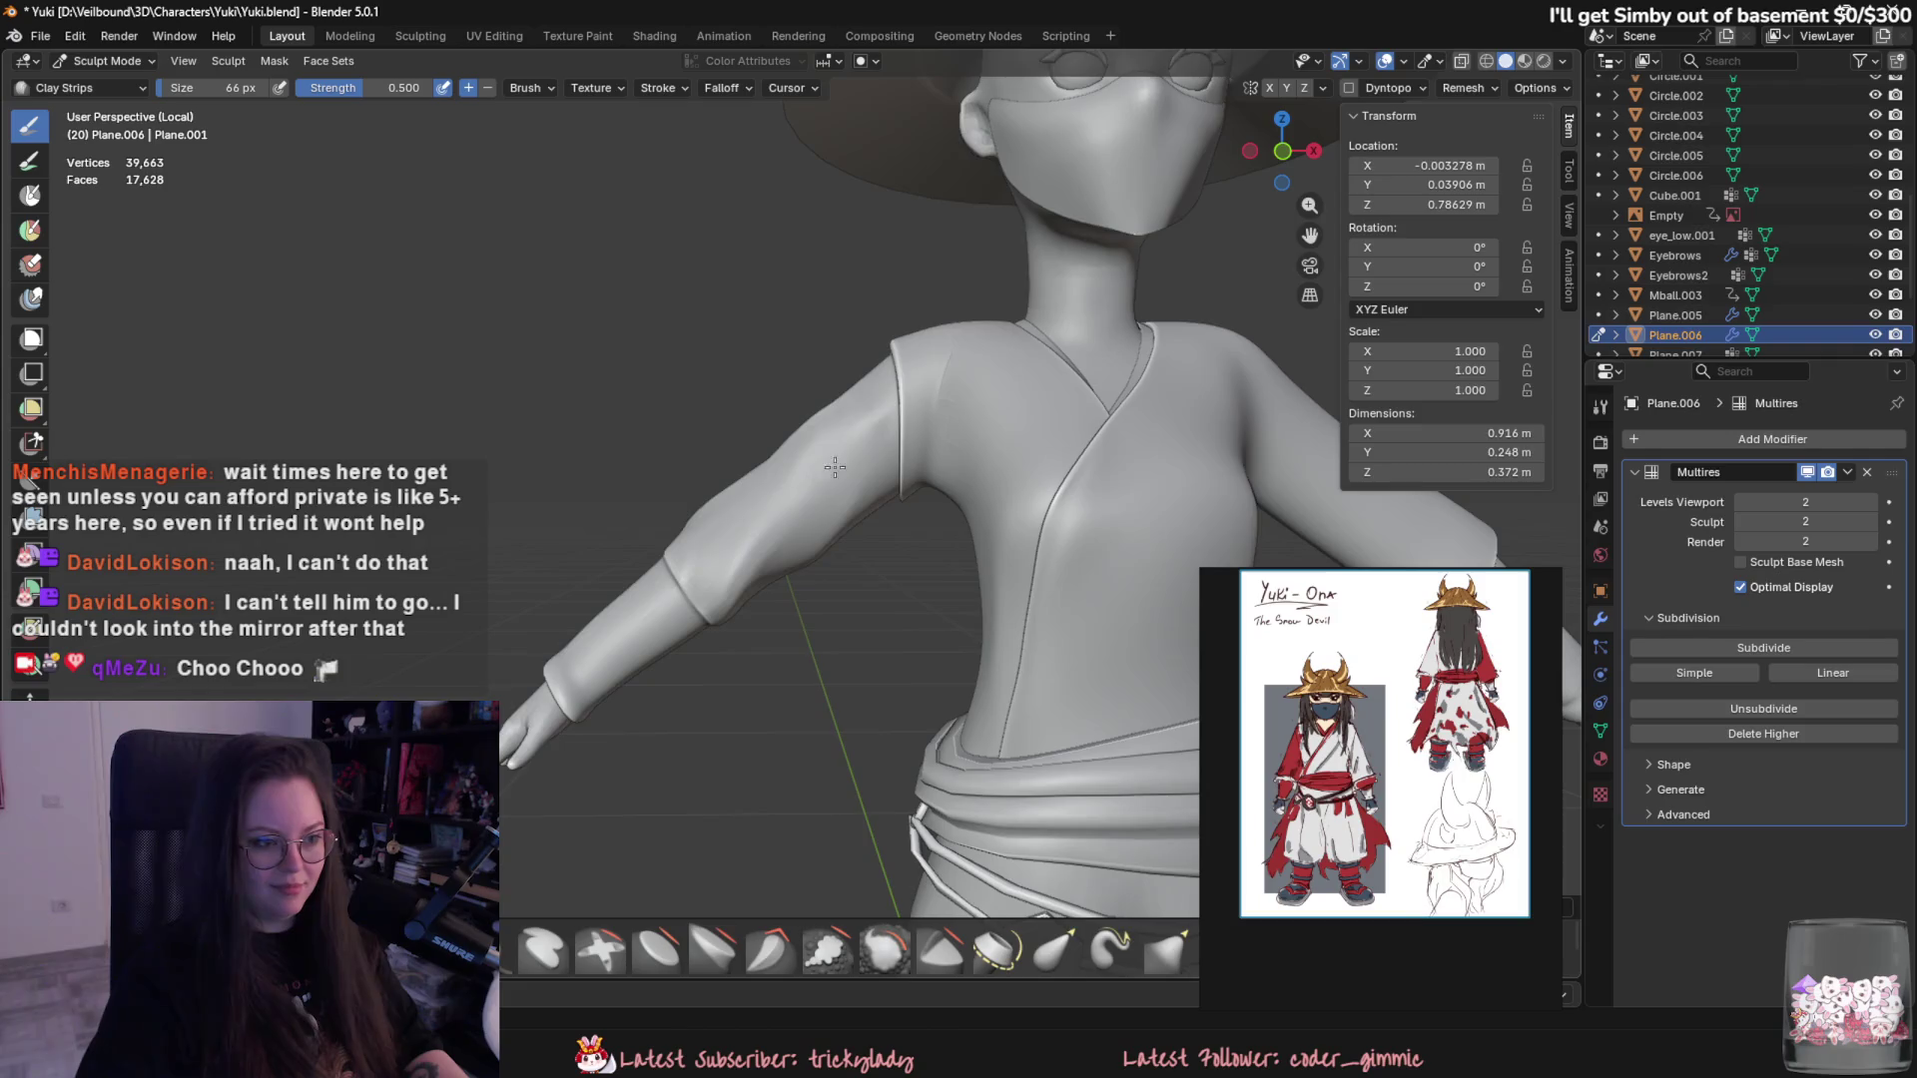
pyautogui.scroll(-2, 834, 467)
pyautogui.scroll(1, 835, 467)
pyautogui.scroll(1, 834, 468)
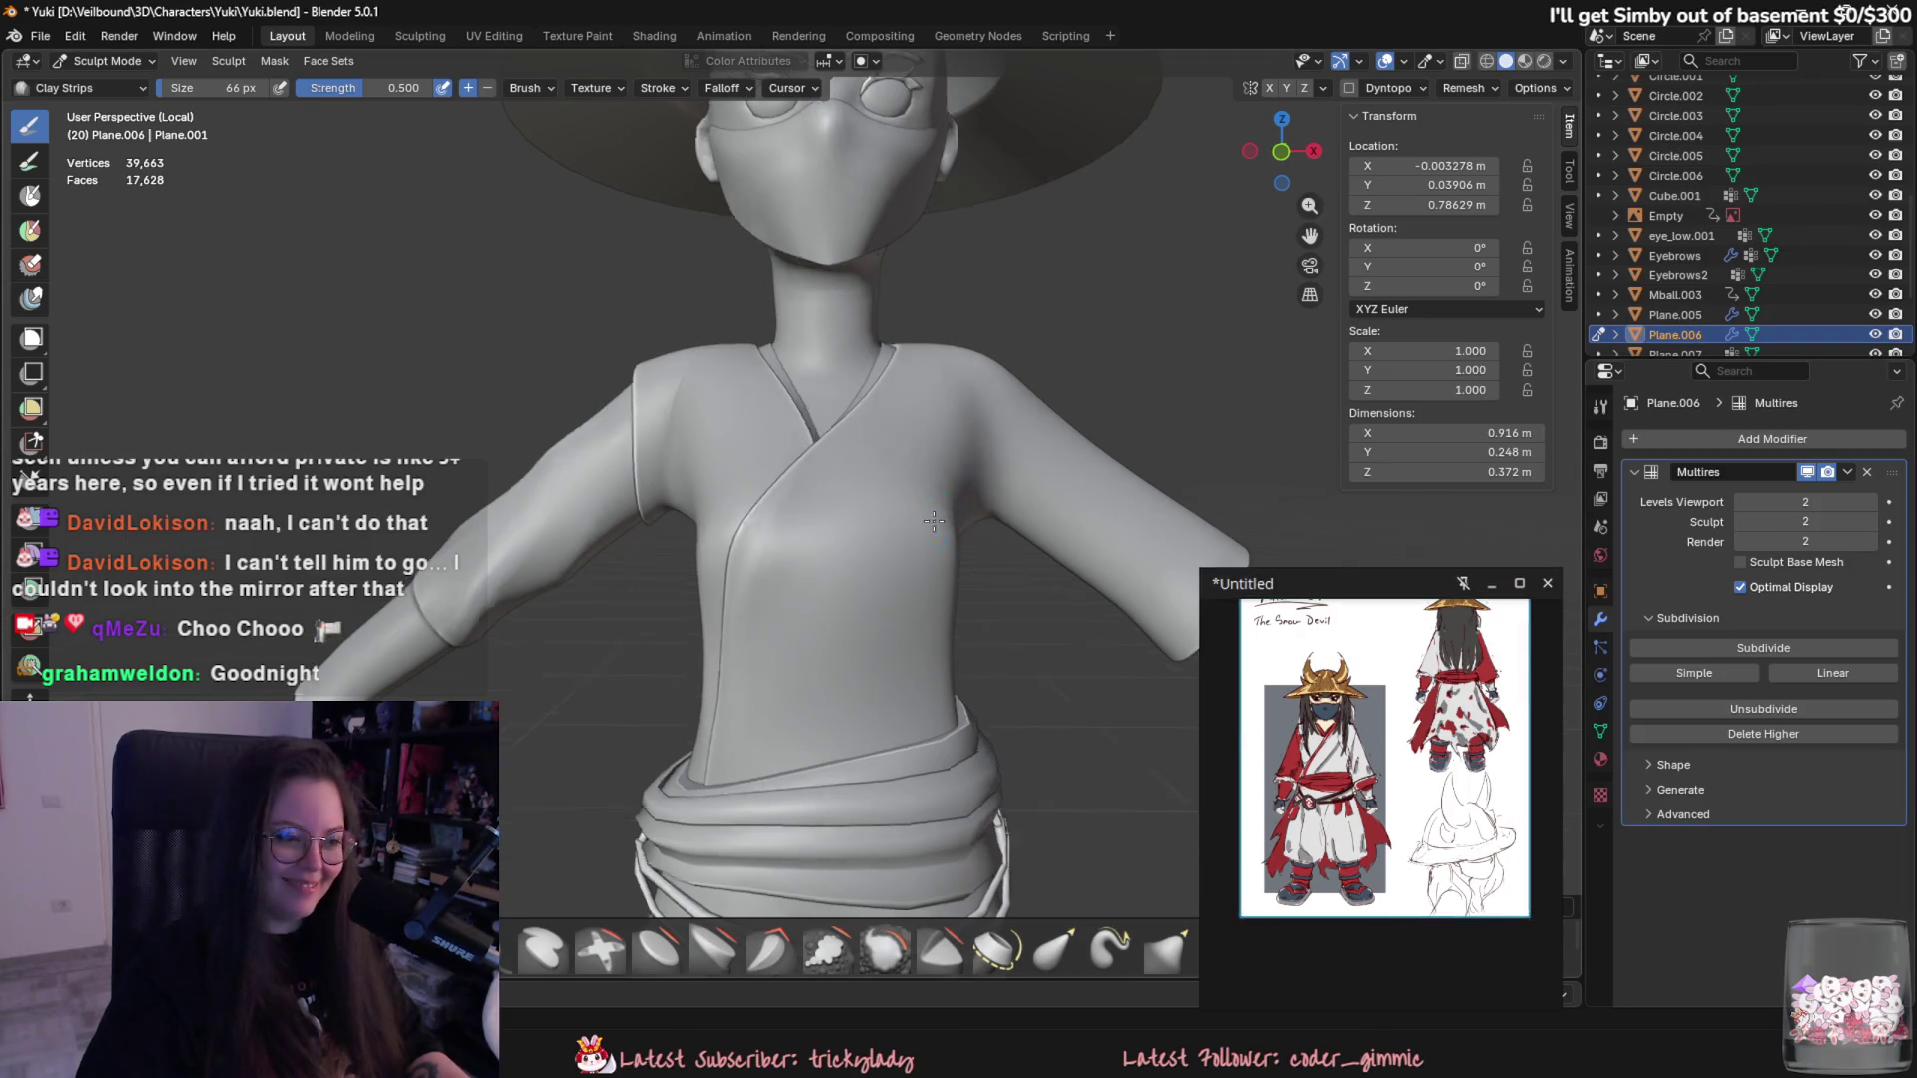
pyautogui.moveTo(629, 450); pyautogui.dragTo(561, 441, button='middle')
pyautogui.scroll(2, 562, 441)
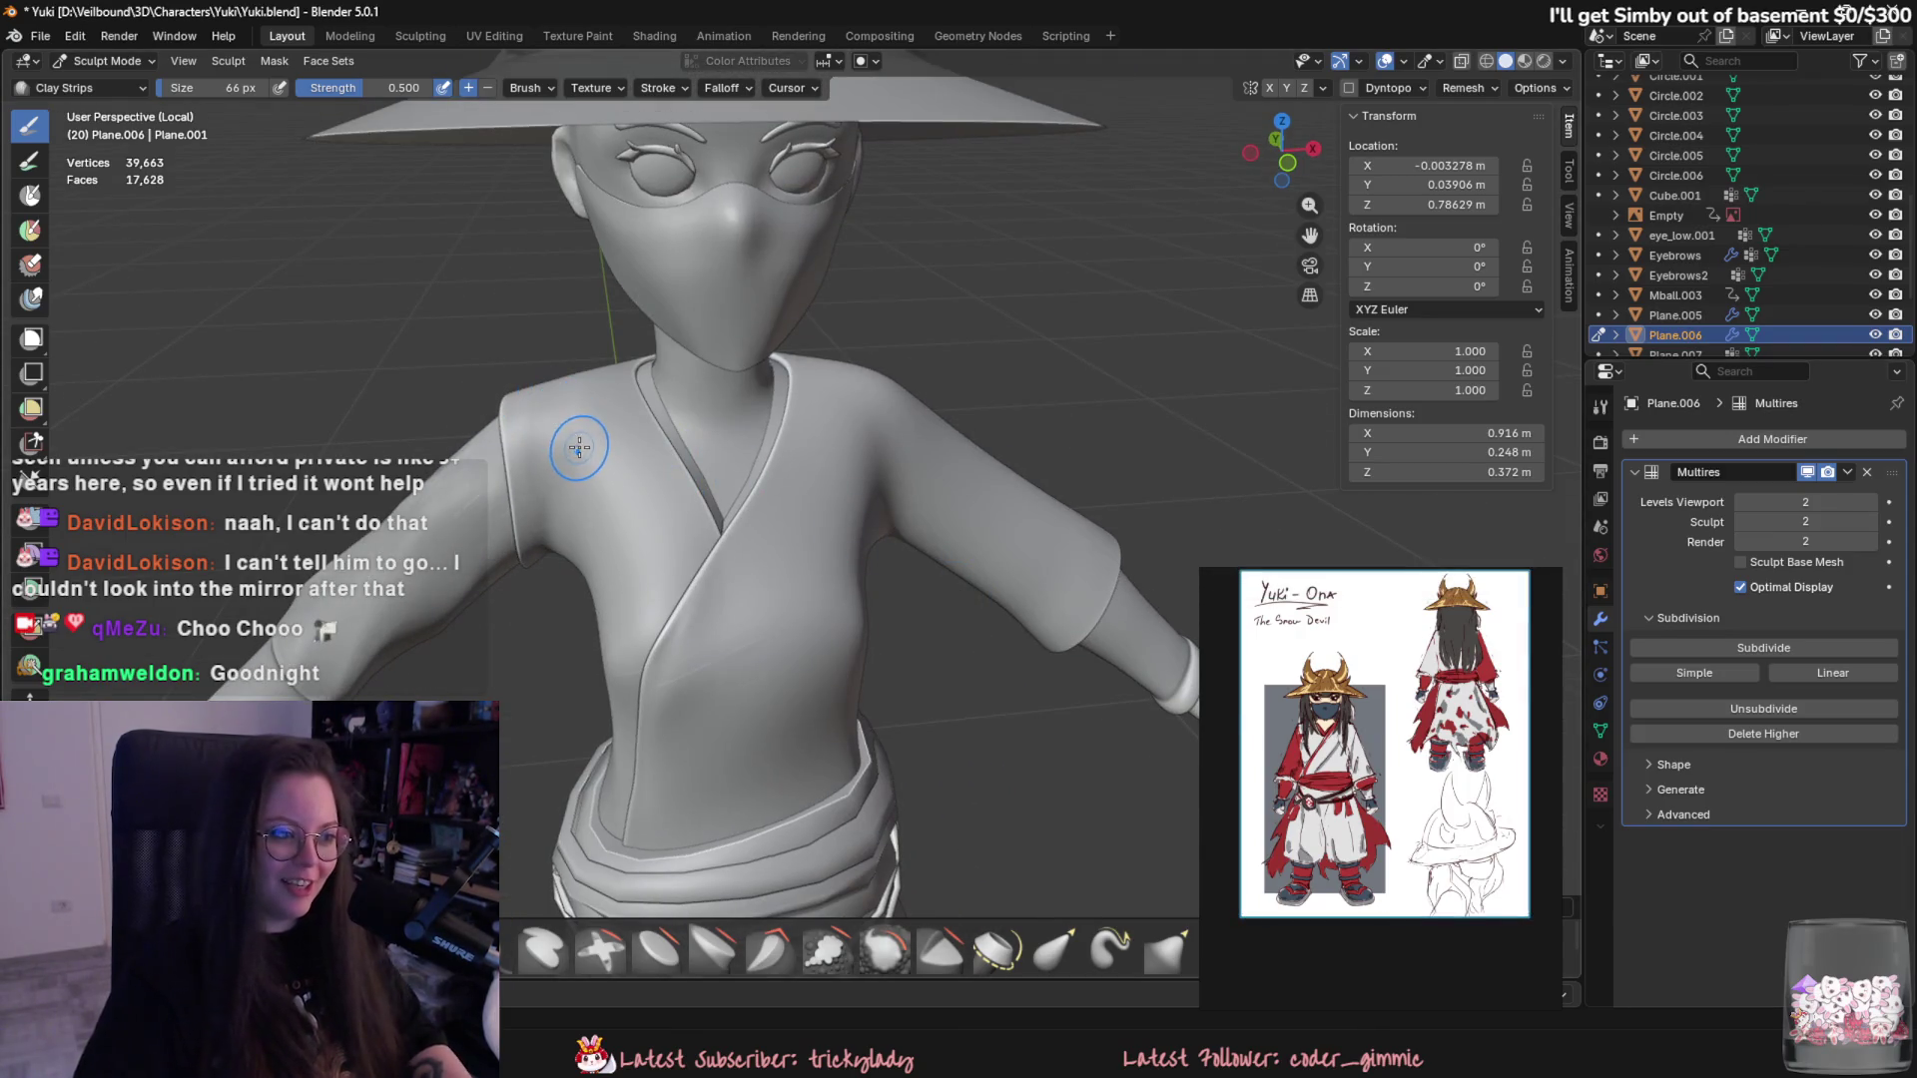
pyautogui.scroll(2, 695, 477)
pyautogui.moveTo(557, 449)
pyautogui.mouseDown(button='middle')
pyautogui.moveTo(695, 477)
pyautogui.moveTo(800, 582)
pyautogui.moveTo(963, 568)
pyautogui.moveTo(1018, 614)
pyautogui.mouseUp(button='middle')
pyautogui.moveTo(821, 595)
pyautogui.mouseDown(button='middle')
pyautogui.moveTo(927, 631)
pyautogui.moveTo(1099, 611)
pyautogui.mouseUp(button='middle')
pyautogui.scroll(2, 1095, 620)
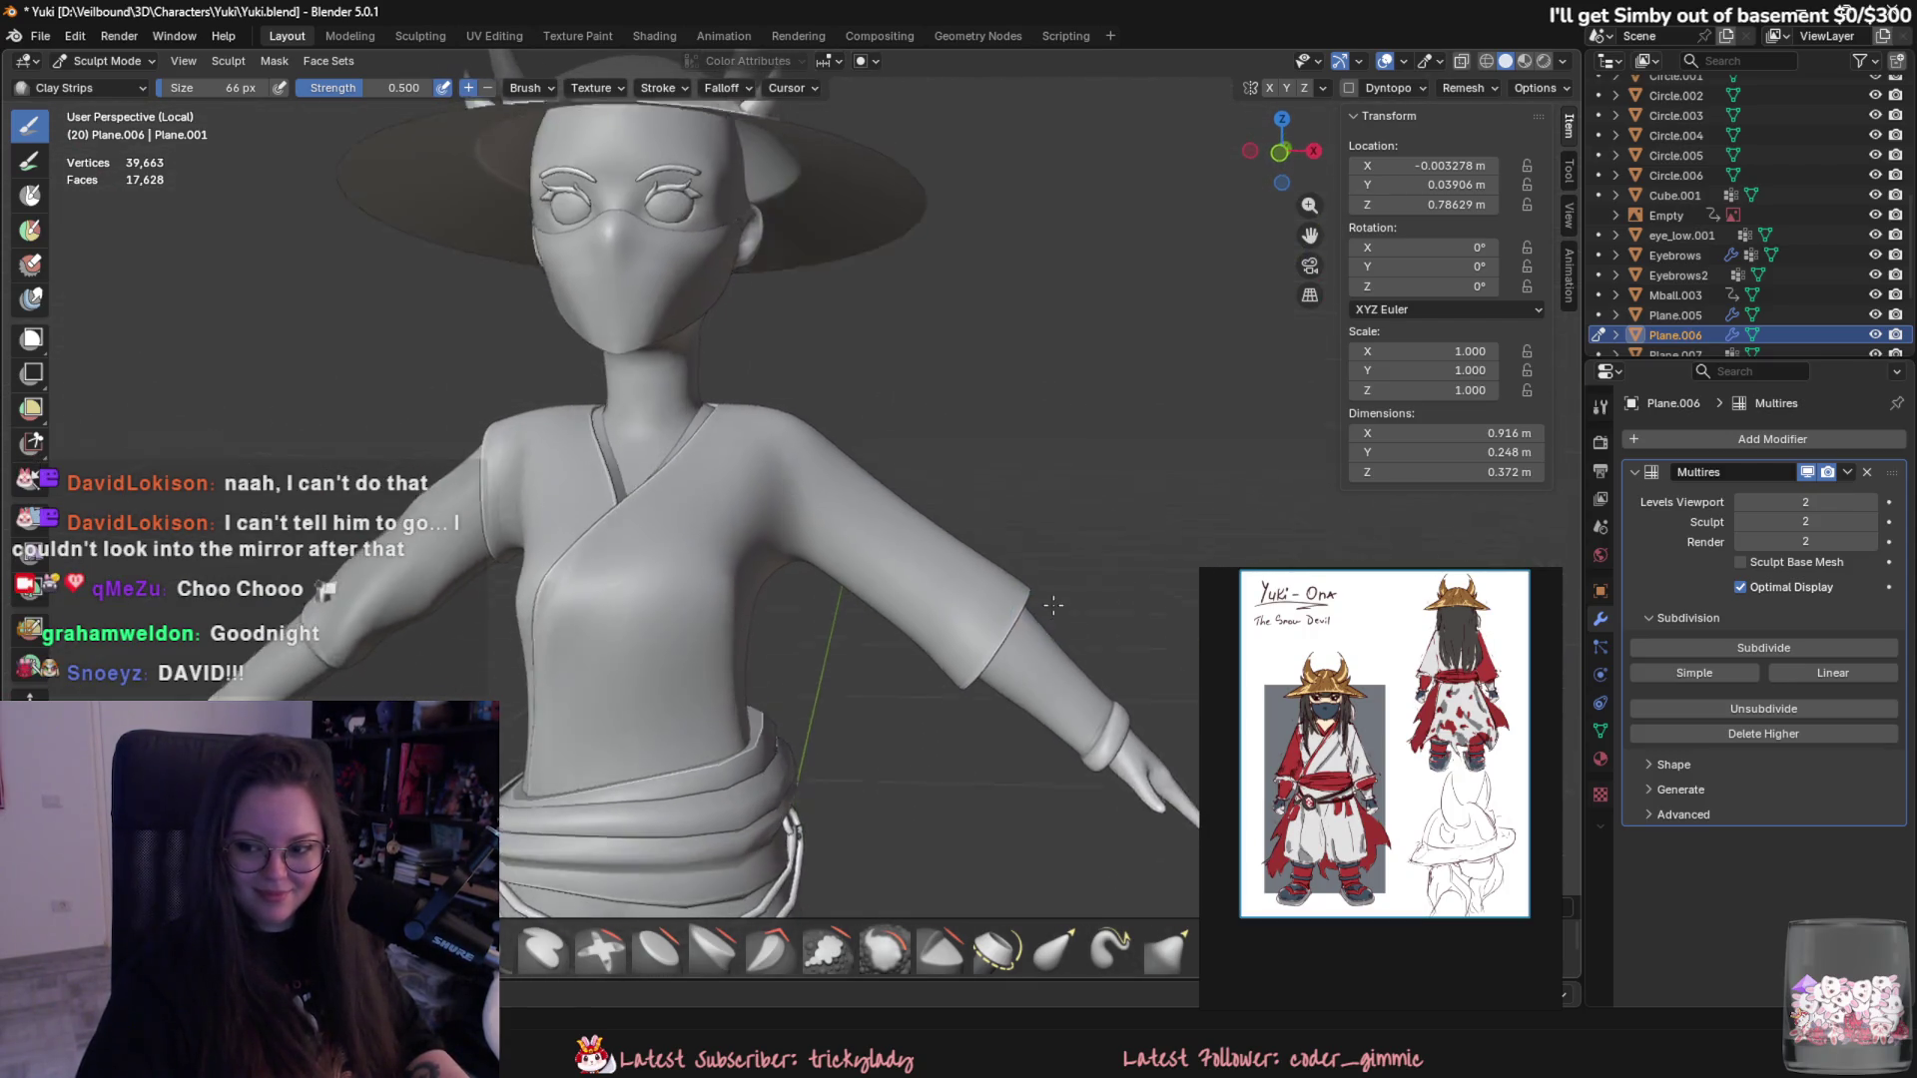
pyautogui.scroll(1, 1048, 600)
pyautogui.scroll(1, 1018, 577)
pyautogui.scroll(2, 857, 530)
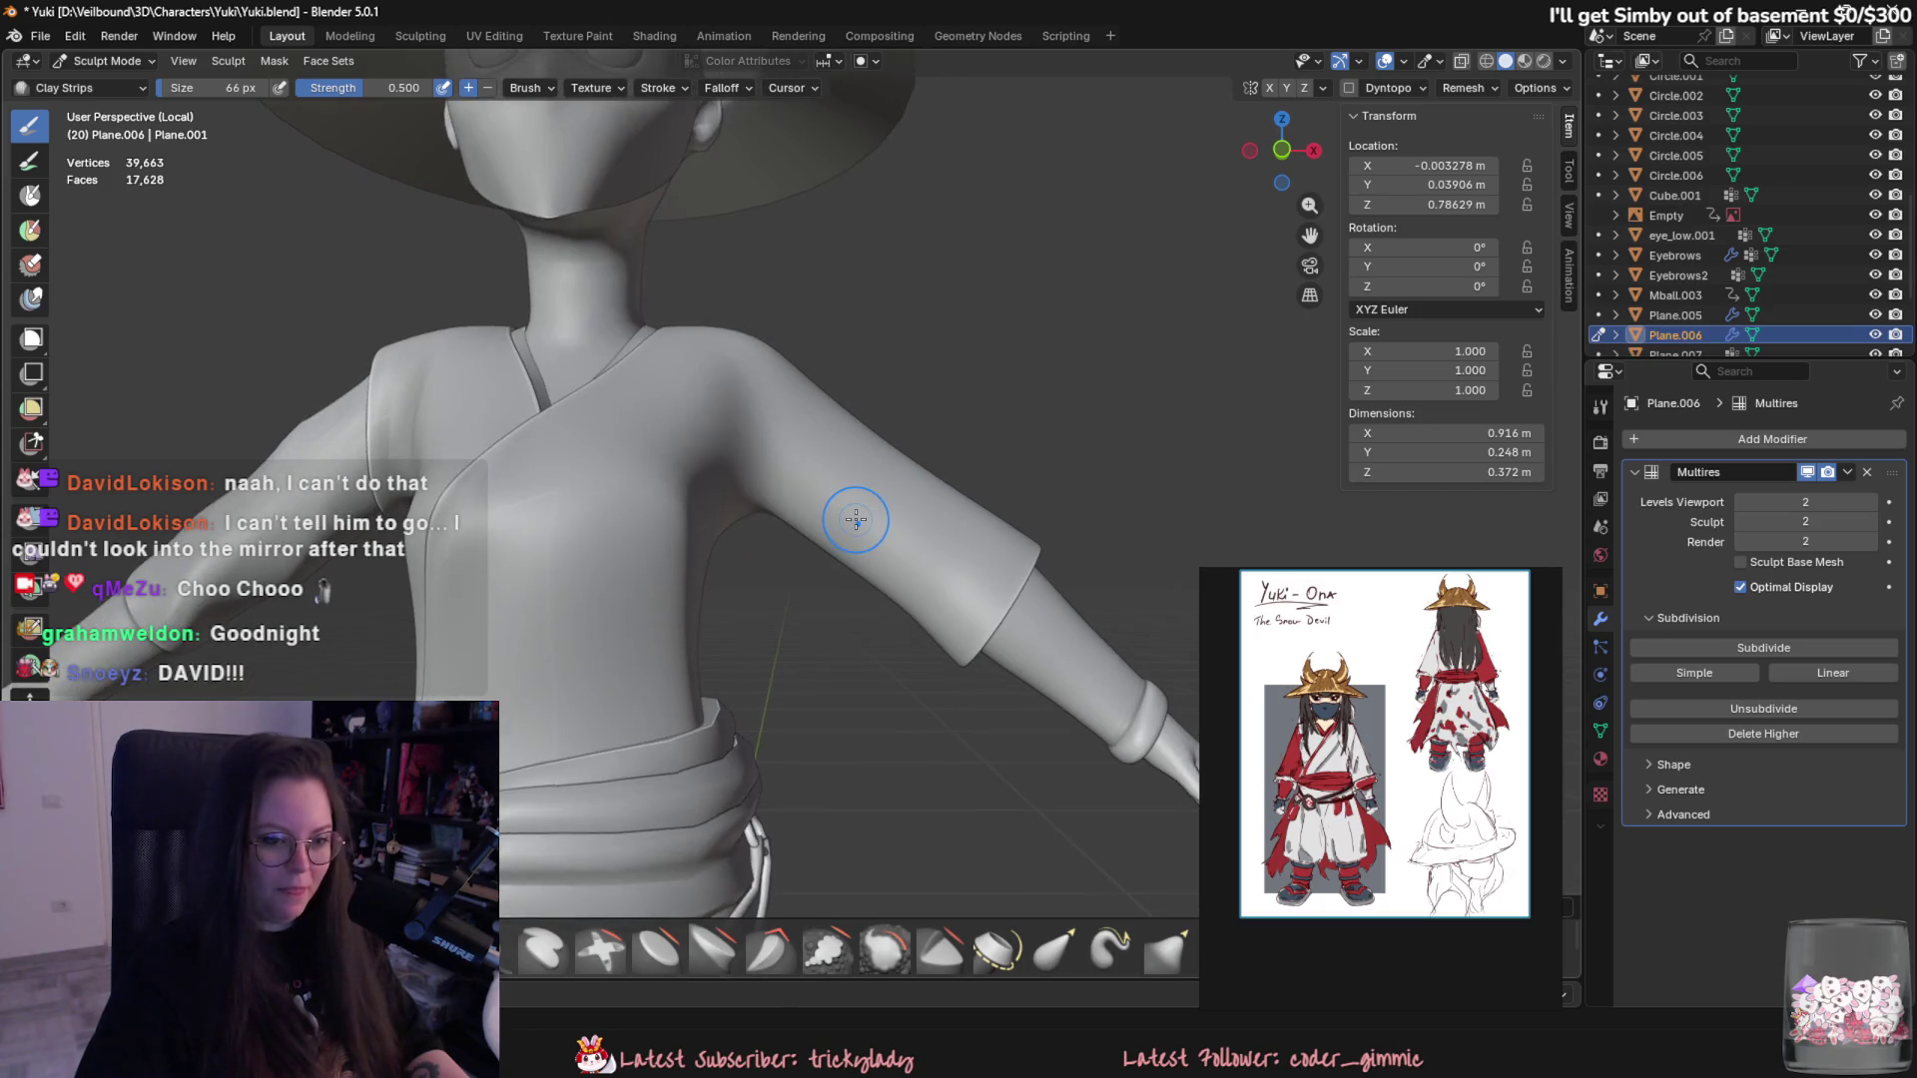
pyautogui.scroll(-3, 995, 659)
pyautogui.scroll(2, 966, 577)
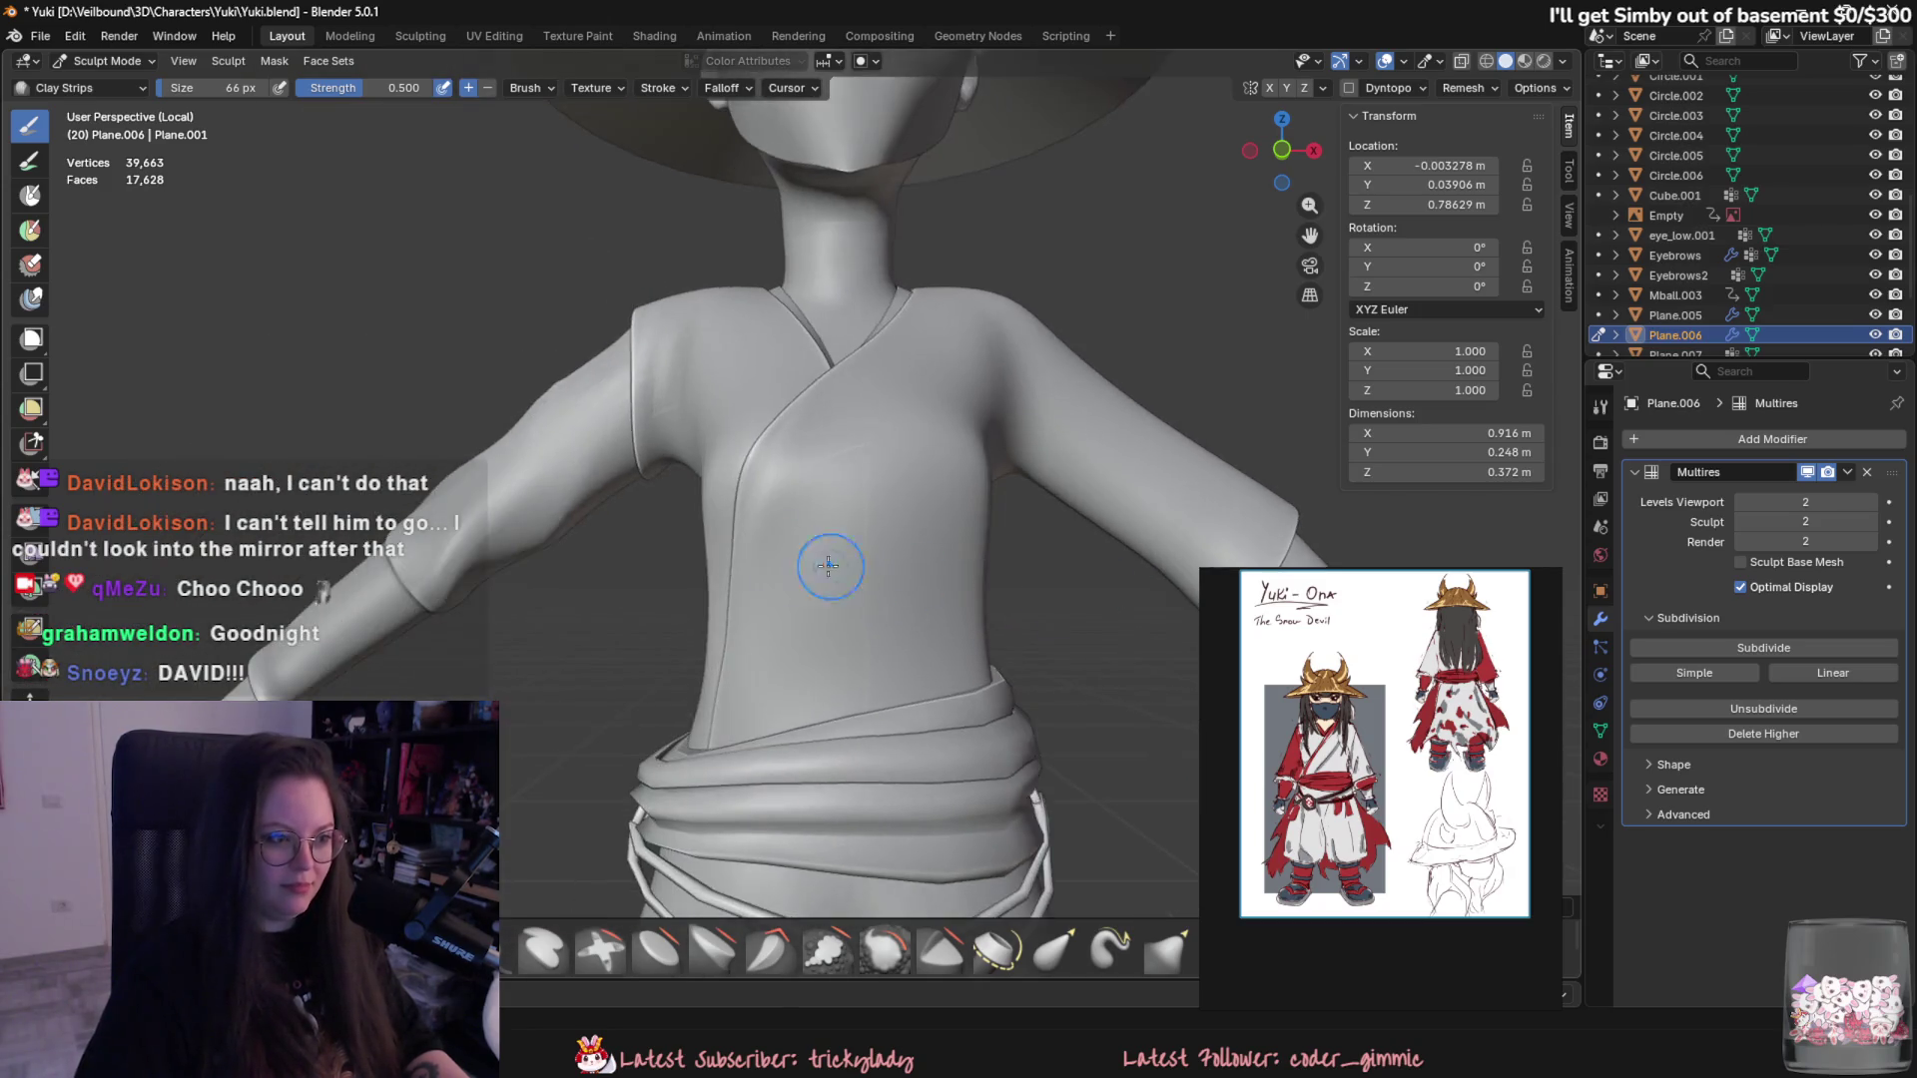
pyautogui.scroll(1, 988, 554)
pyautogui.scroll(1, 975, 577)
pyautogui.moveTo(898, 483)
pyautogui.mouseDown(button='middle')
pyautogui.moveTo(862, 605)
pyautogui.moveTo(861, 477)
pyautogui.moveTo(821, 609)
pyautogui.moveTo(559, 490)
pyautogui.mouseUp(button='middle')
pyautogui.moveTo(669, 394); pyautogui.dragTo(689, 464, button='middle')
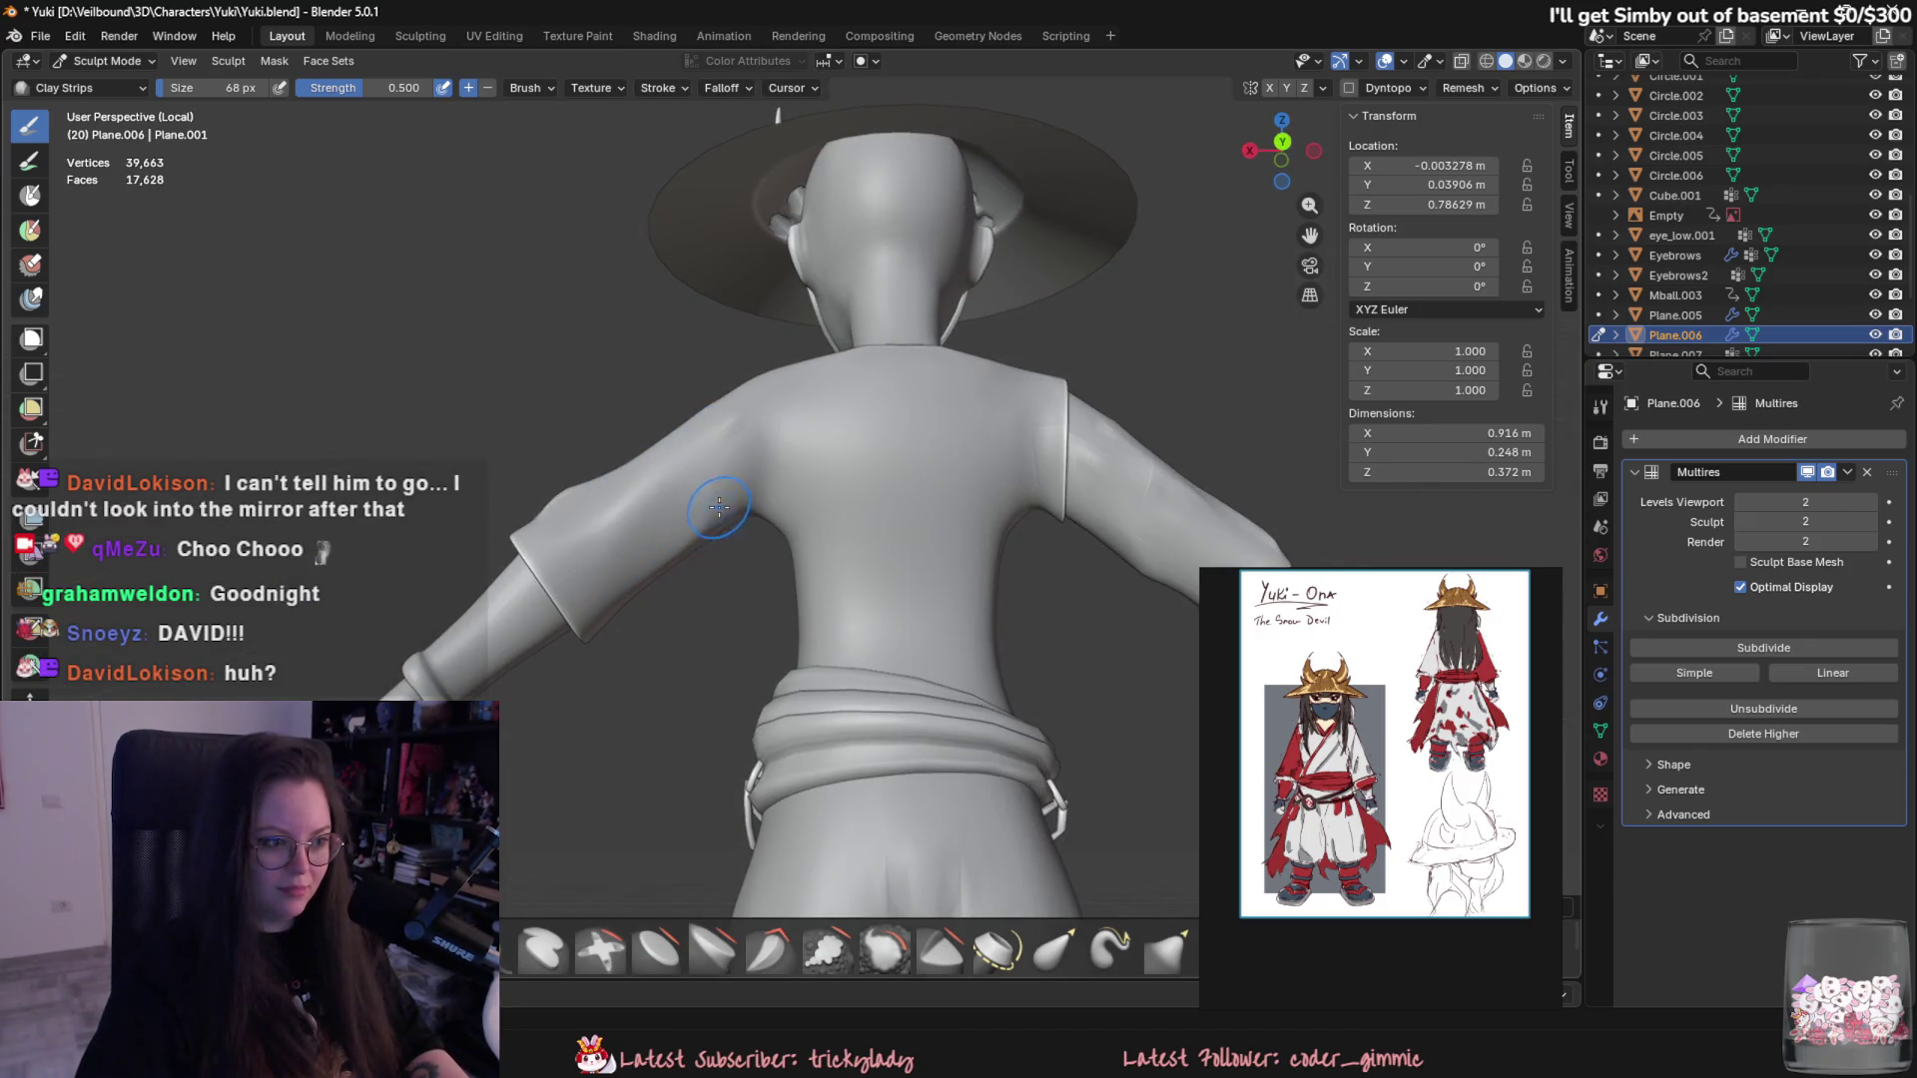
pyautogui.moveTo(621, 555)
pyautogui.mouseDown(button='middle')
pyautogui.moveTo(698, 642)
pyautogui.moveTo(961, 455)
pyautogui.moveTo(773, 465)
pyautogui.mouseUp(button='middle')
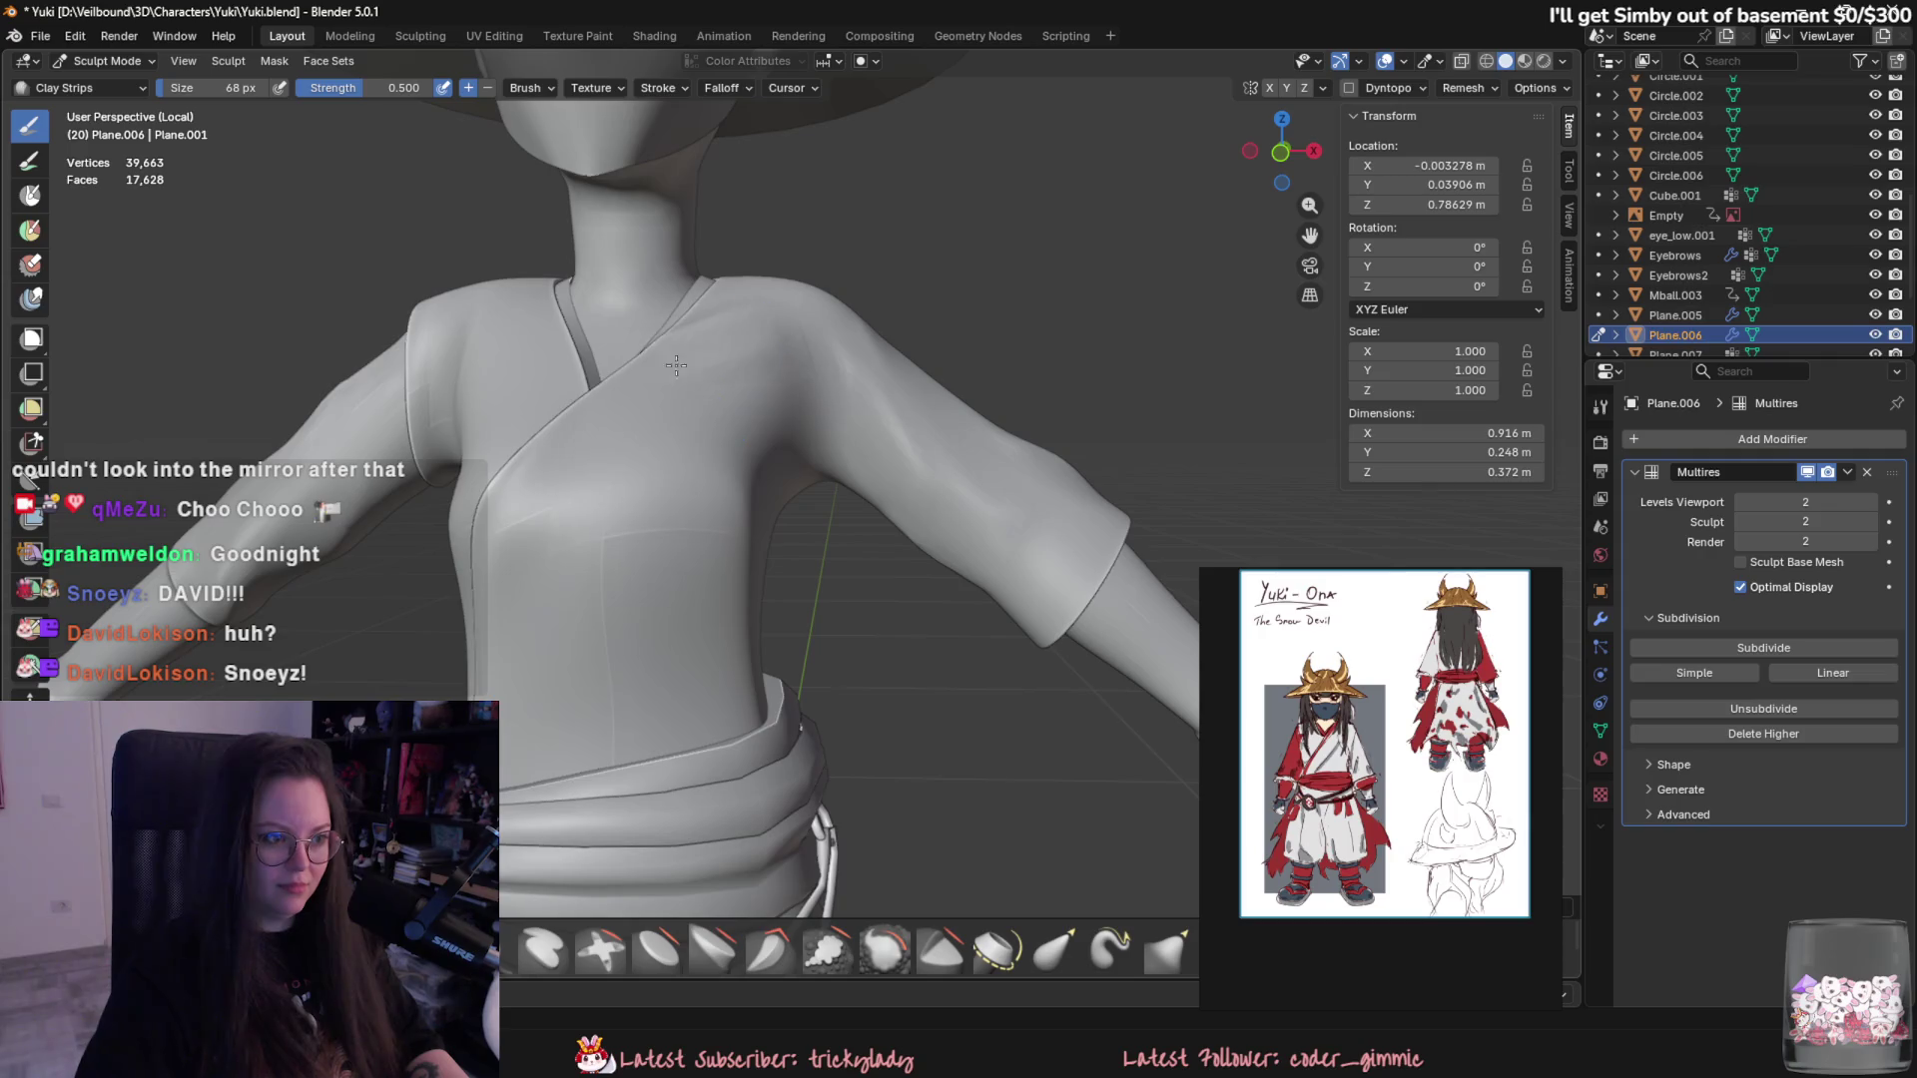
pyautogui.press('f')
# - Deepen the collar crease and resize the Clay Strips brush a few times with F
pyautogui.moveTo(630, 414); pyautogui.dragTo(841, 337, button='middle')
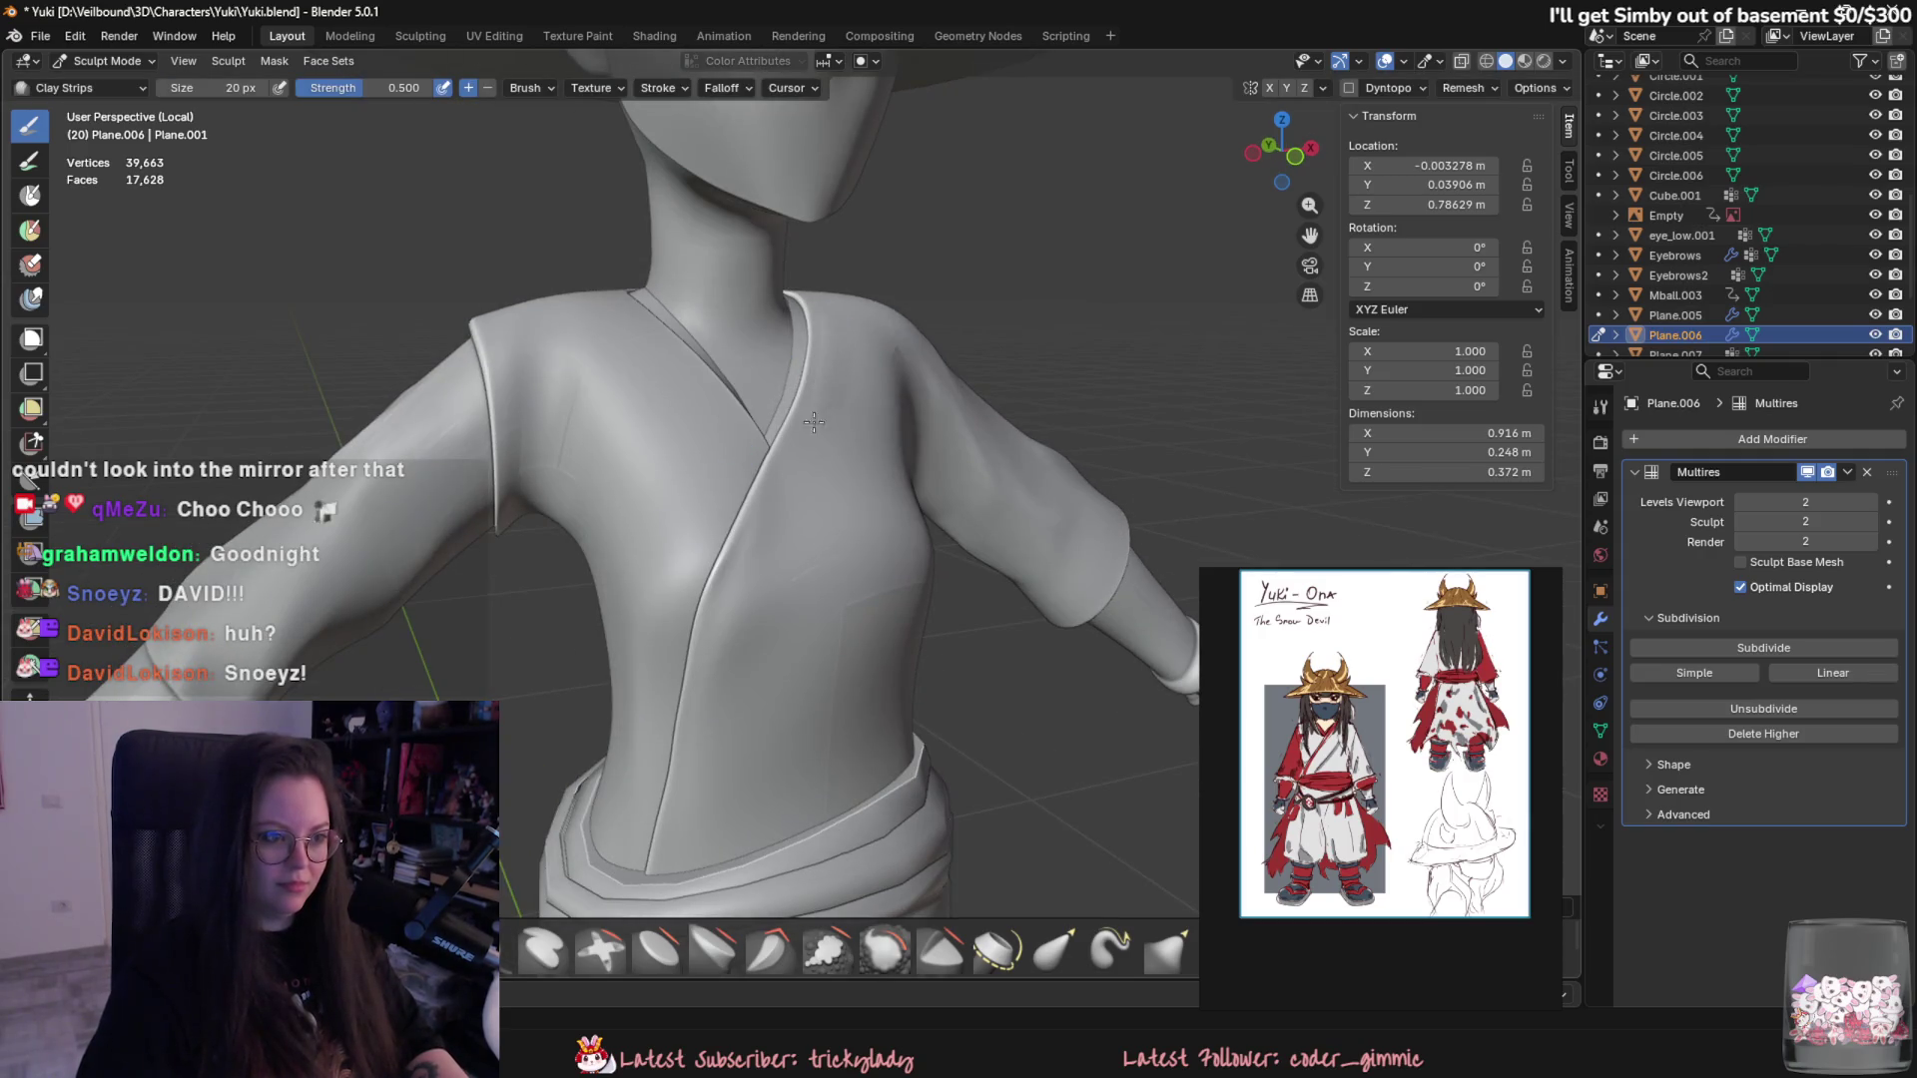
pyautogui.moveTo(739, 565); pyautogui.dragTo(774, 500)
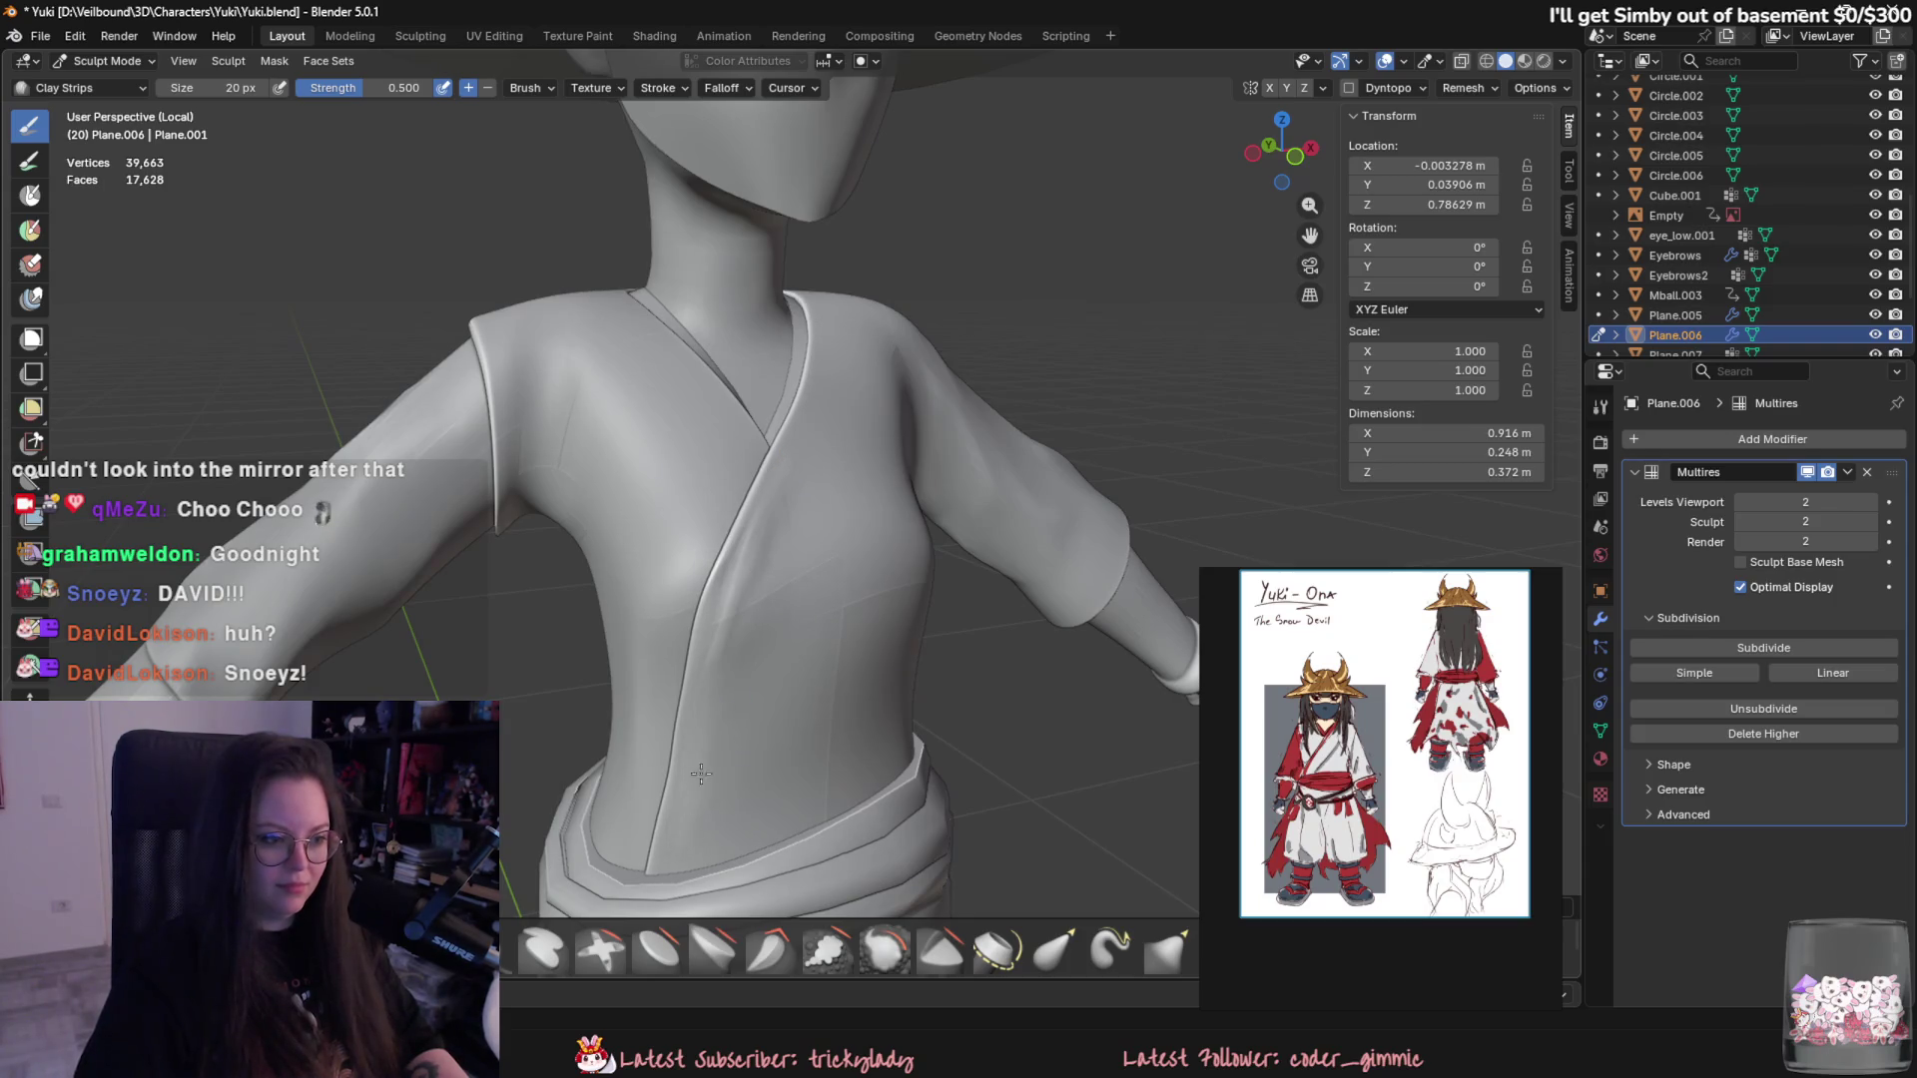
pyautogui.press('f')
pyautogui.click(736, 651)
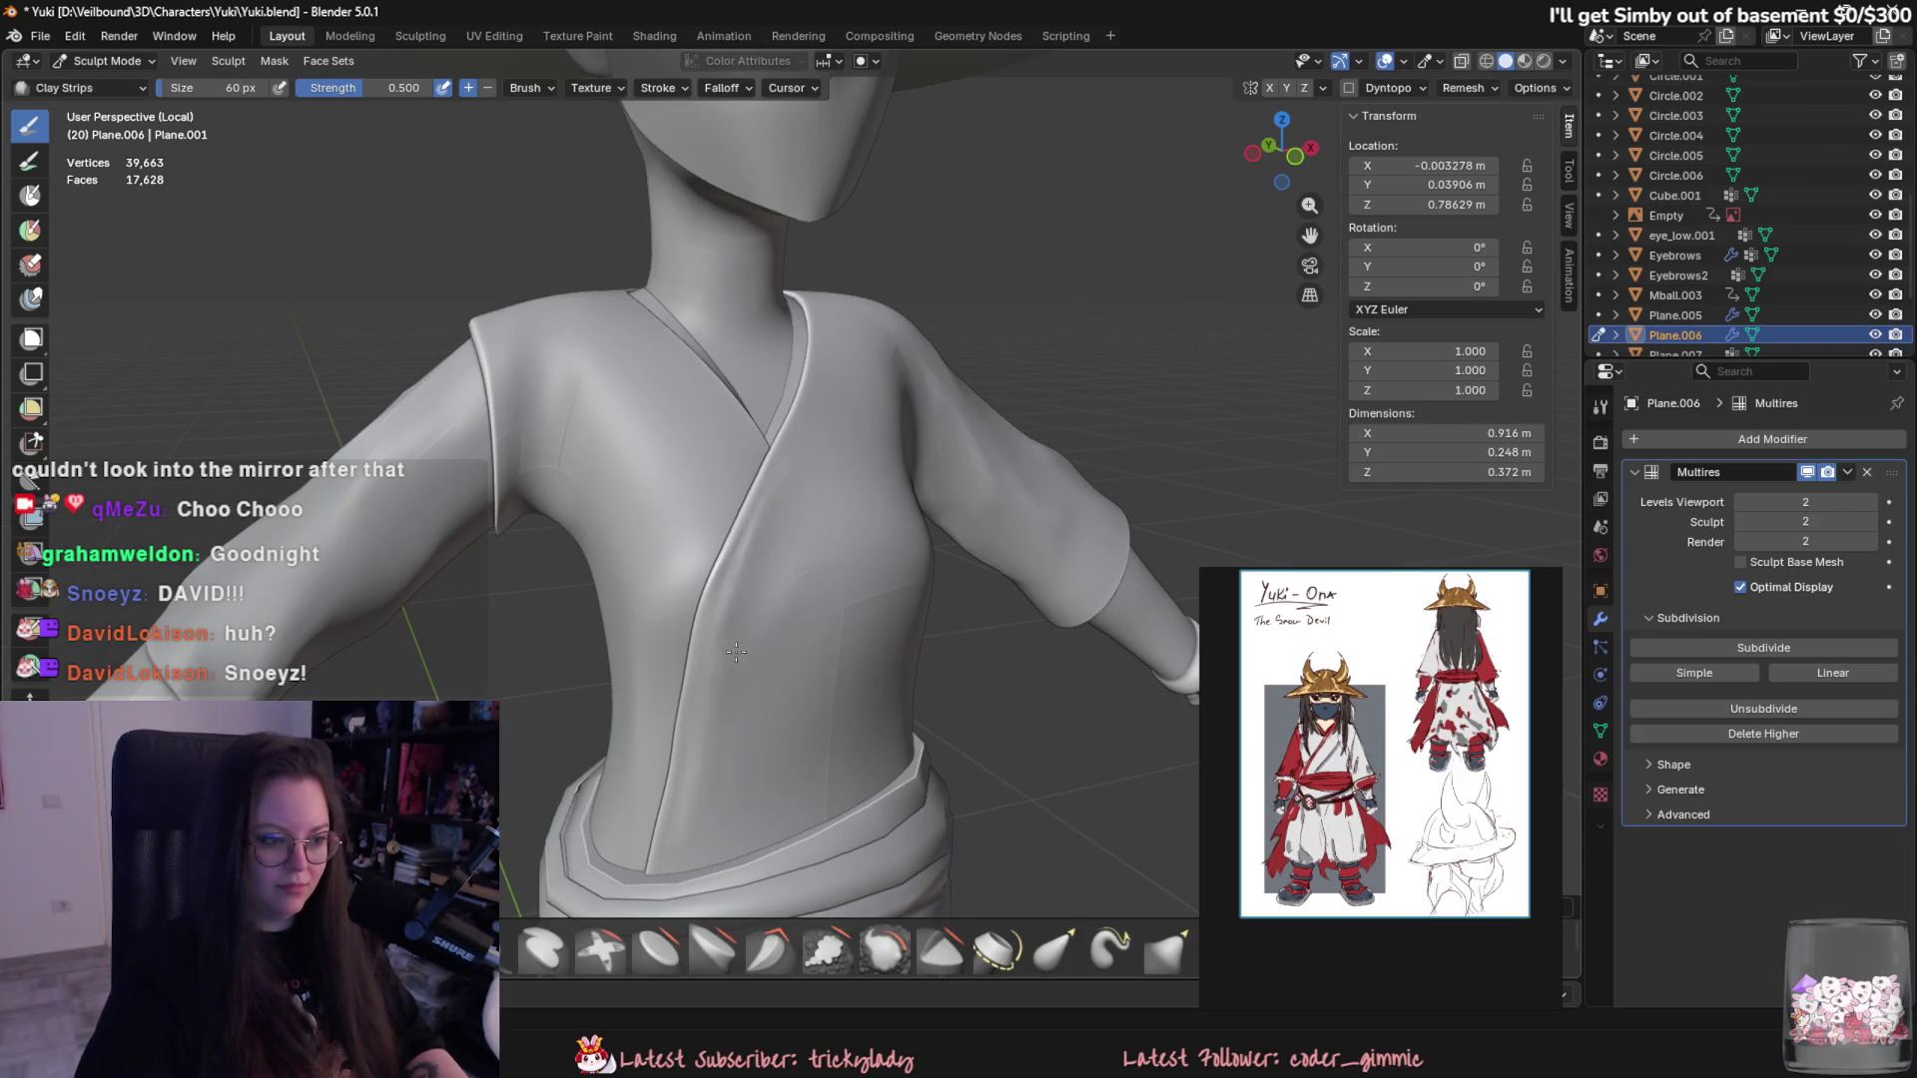
pyautogui.press('f')
pyautogui.click(813, 296)
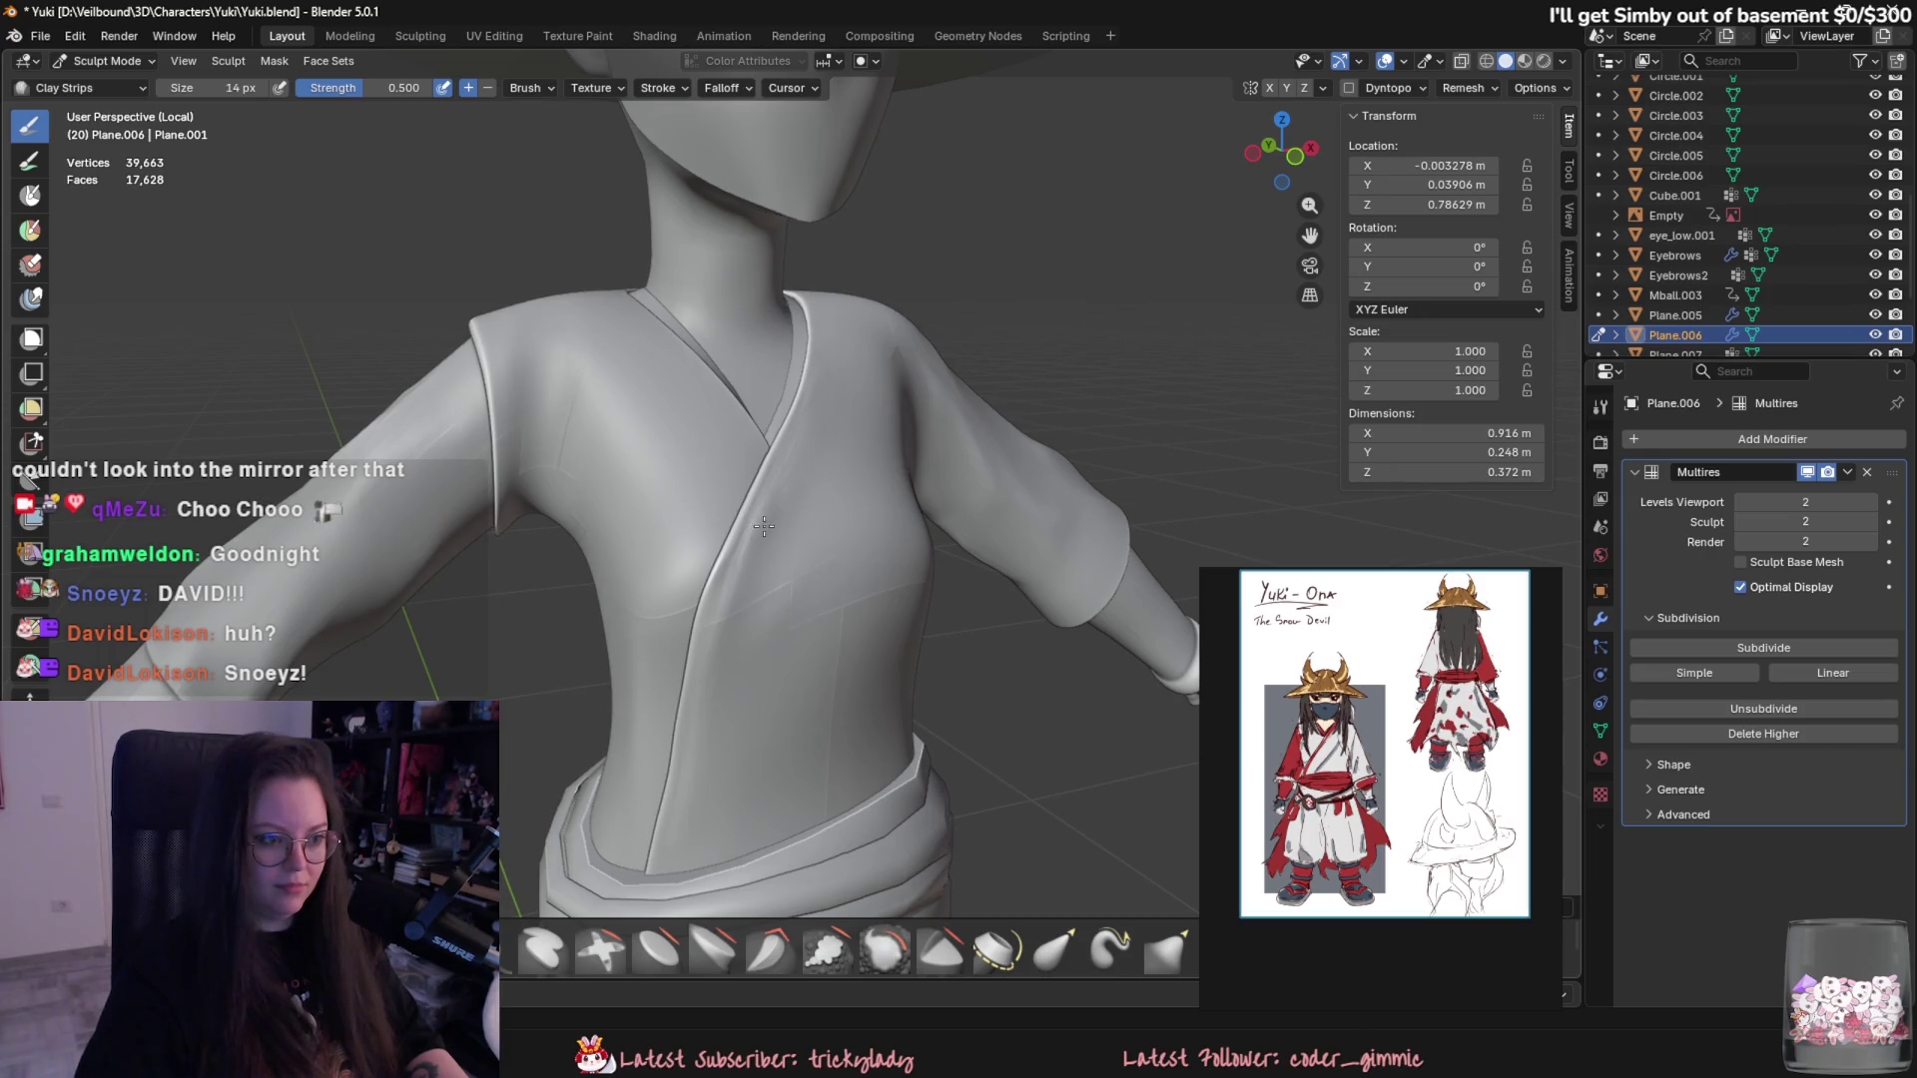
pyautogui.press('f')
pyautogui.click(830, 439)
# - Smooth out the dark fold on the kimono front and view the character from the front
pyautogui.moveTo(762, 612); pyautogui.dragTo(857, 599, button='middle')
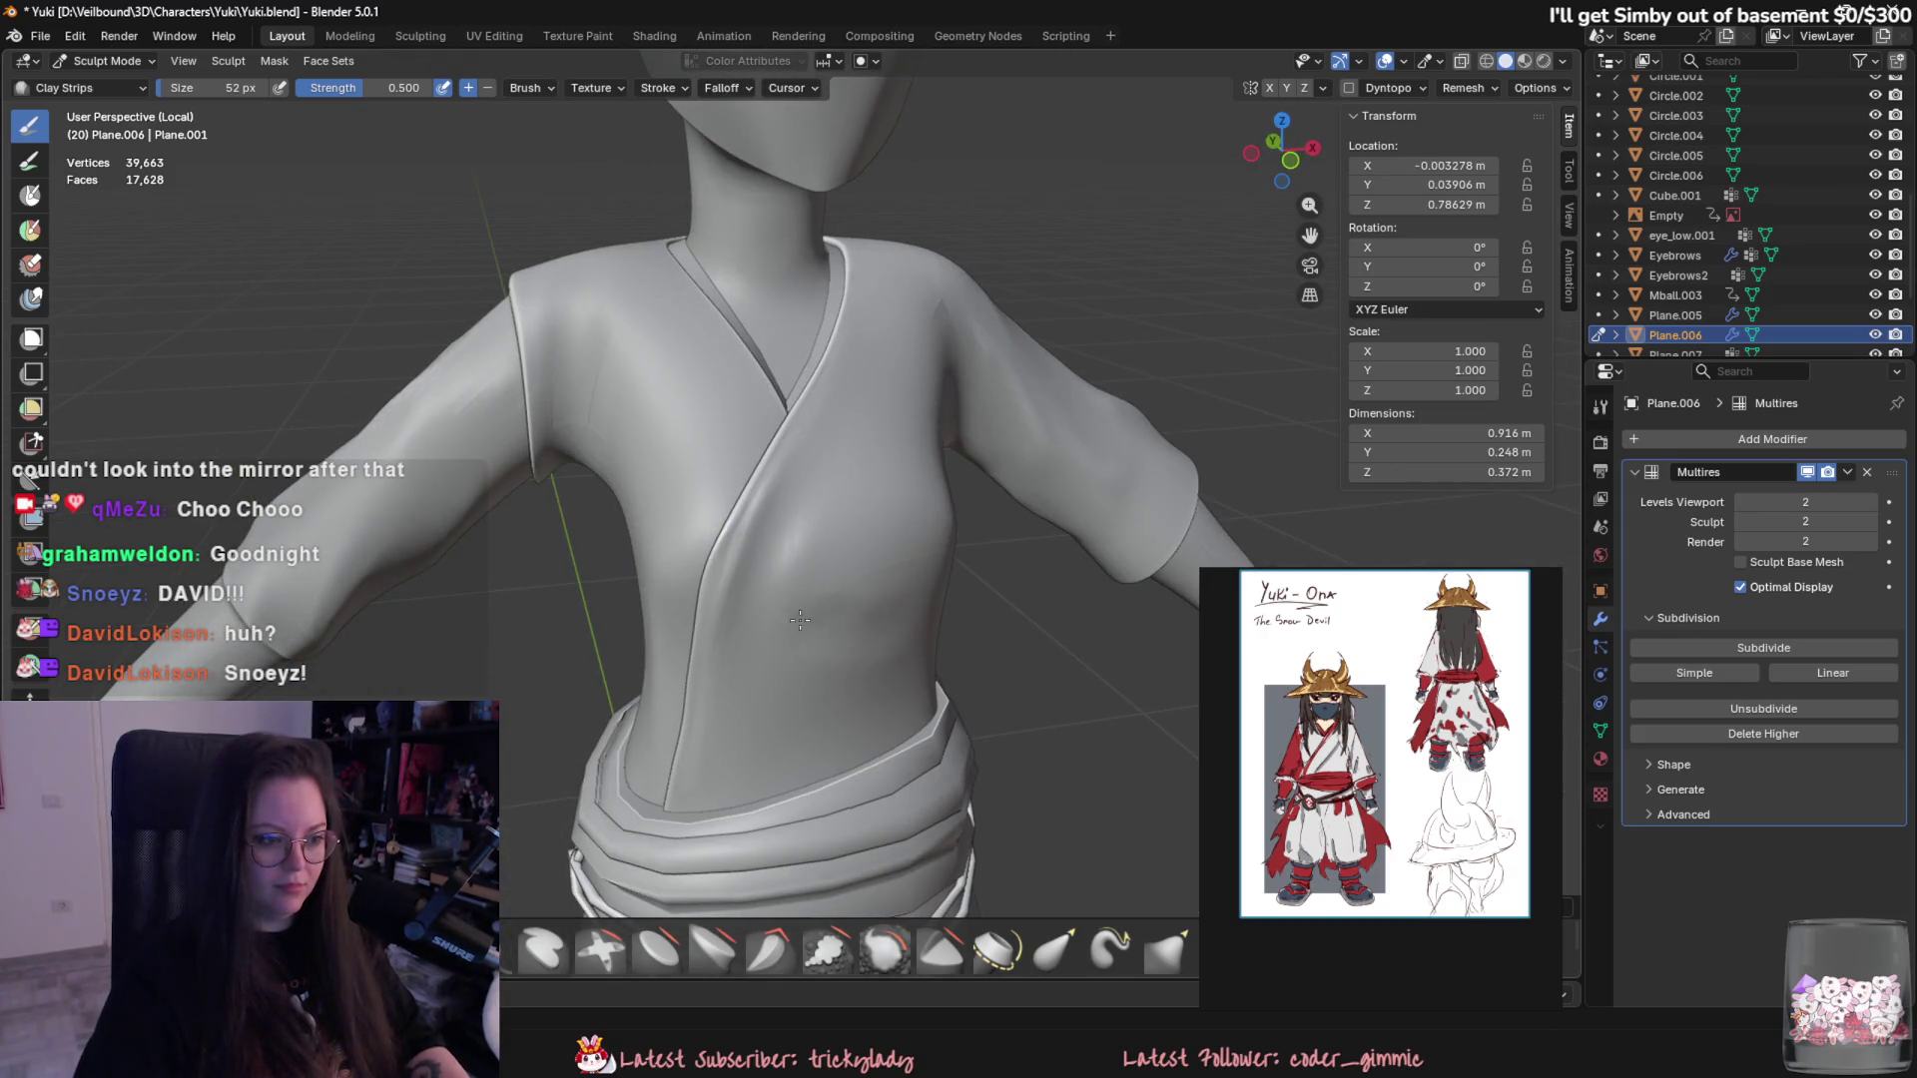
pyautogui.keyDown('shift'); pyautogui.moveTo(759, 673); pyautogui.dragTo(866, 645); pyautogui.keyUp('shift')
pyautogui.scroll(-4, 884, 599)
pyautogui.moveTo(883, 599)
pyautogui.mouseDown(button='middle')
pyautogui.moveTo(757, 611)
pyautogui.moveTo(779, 584)
pyautogui.moveTo(629, 556)
pyautogui.mouseUp(button='middle')
pyautogui.scroll(3, 938, 451)
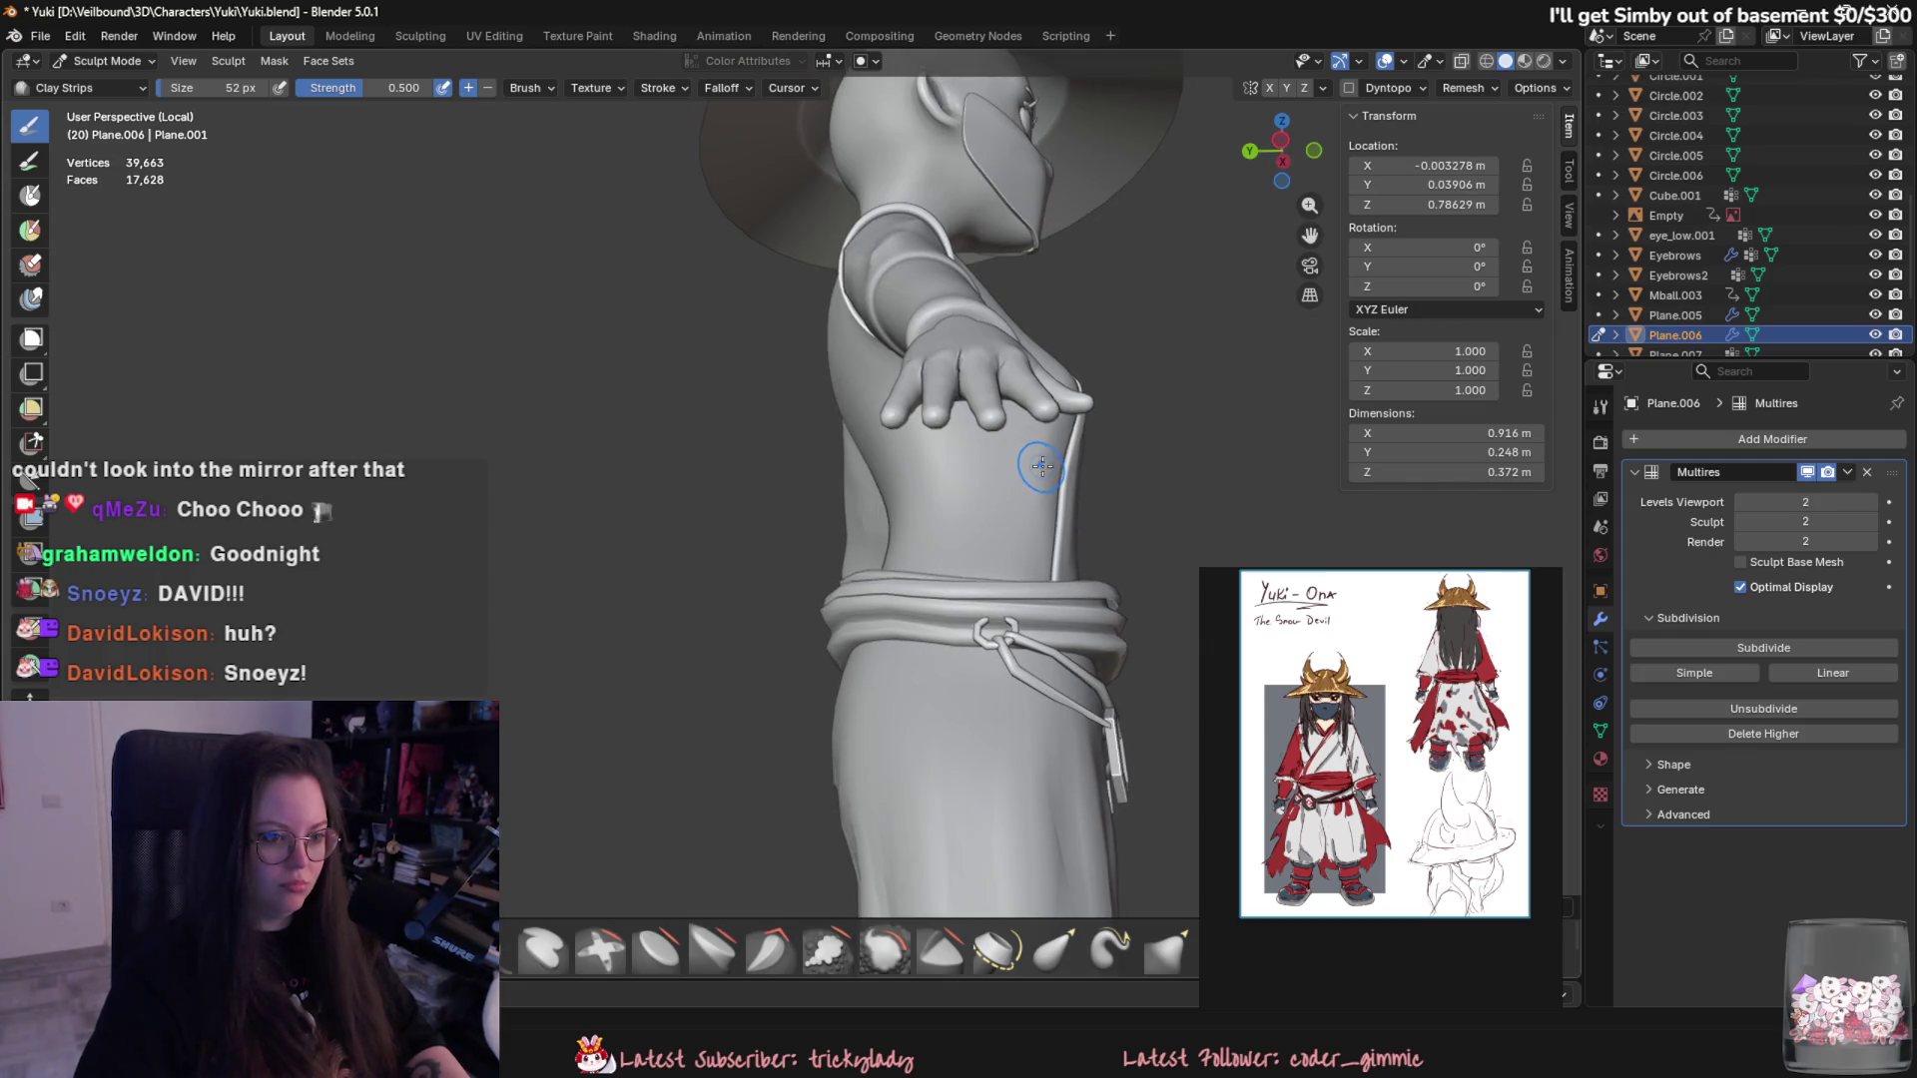
# - Undo the upper-back crease marks and draw one diagonal crease across the back
pyautogui.moveTo(1033, 479); pyautogui.dragTo(878, 335, button='middle')
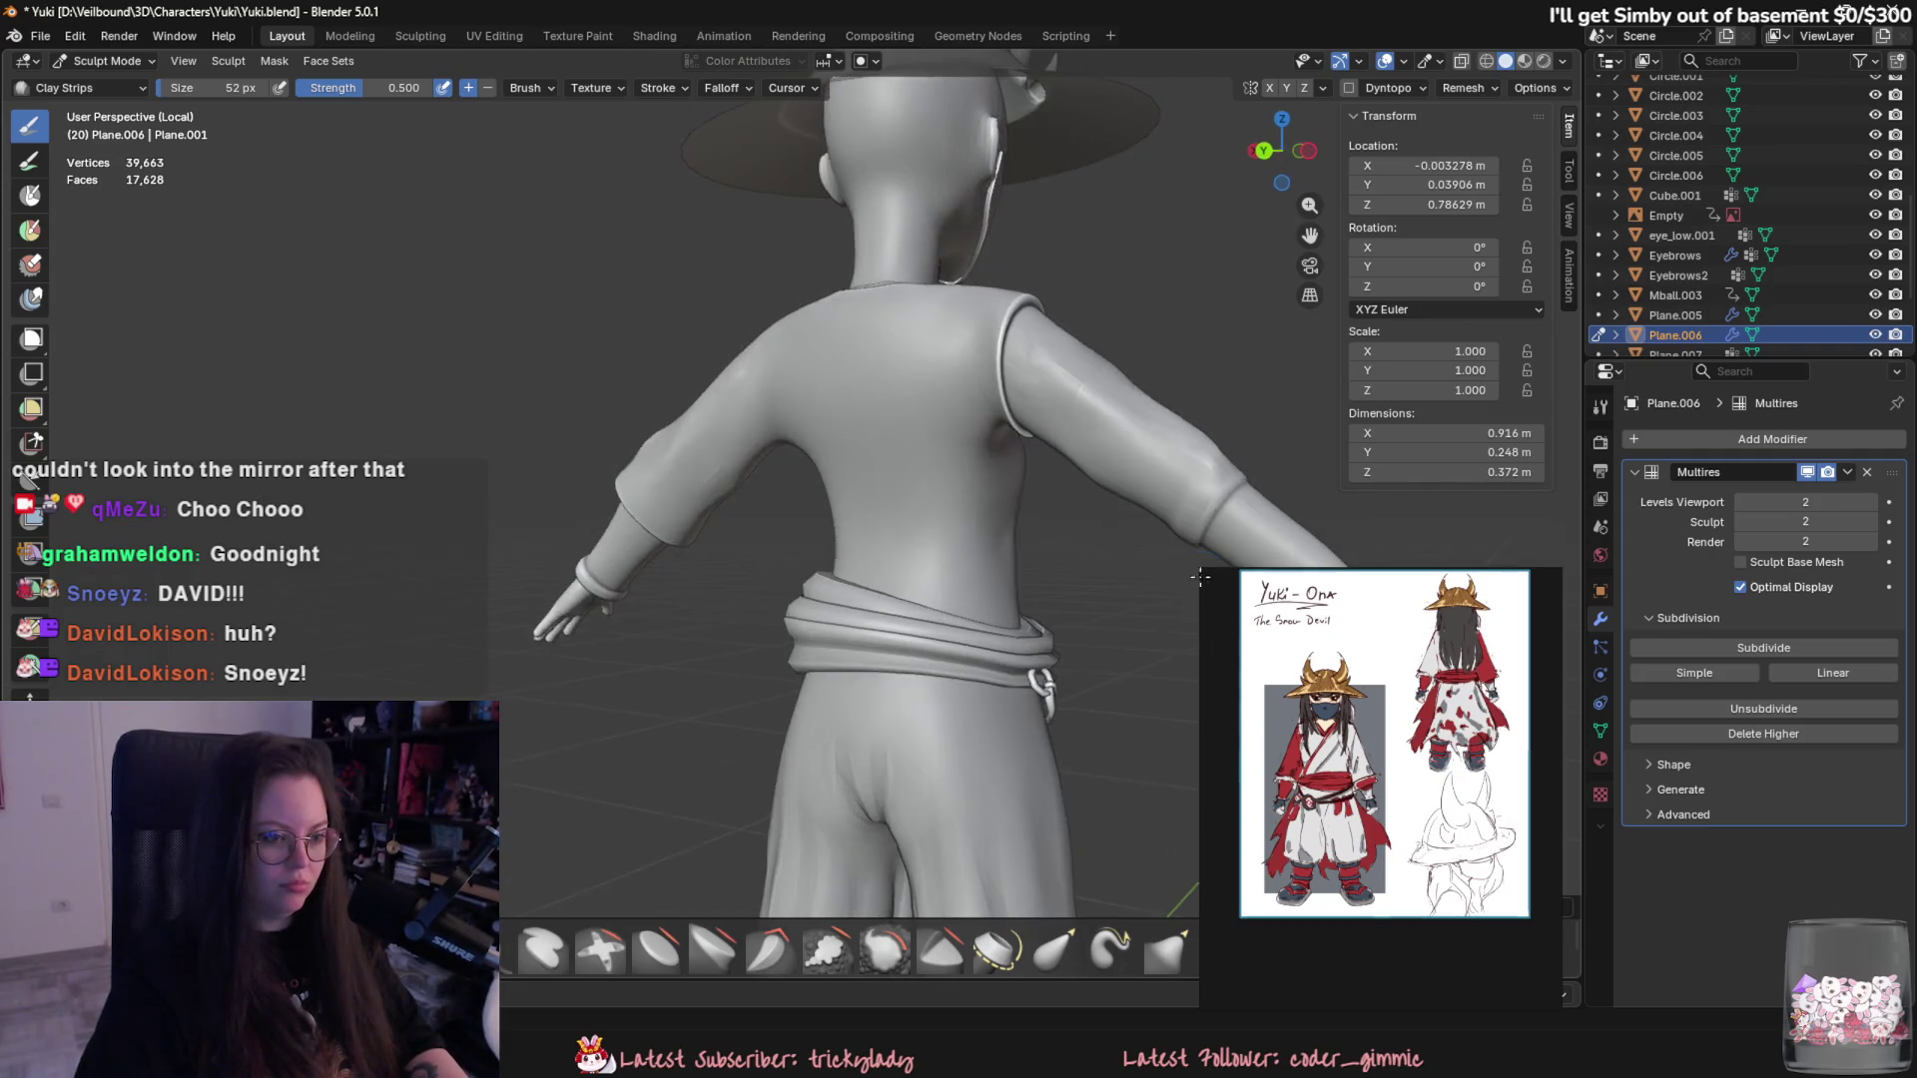
pyautogui.scroll(-2, 880, 337)
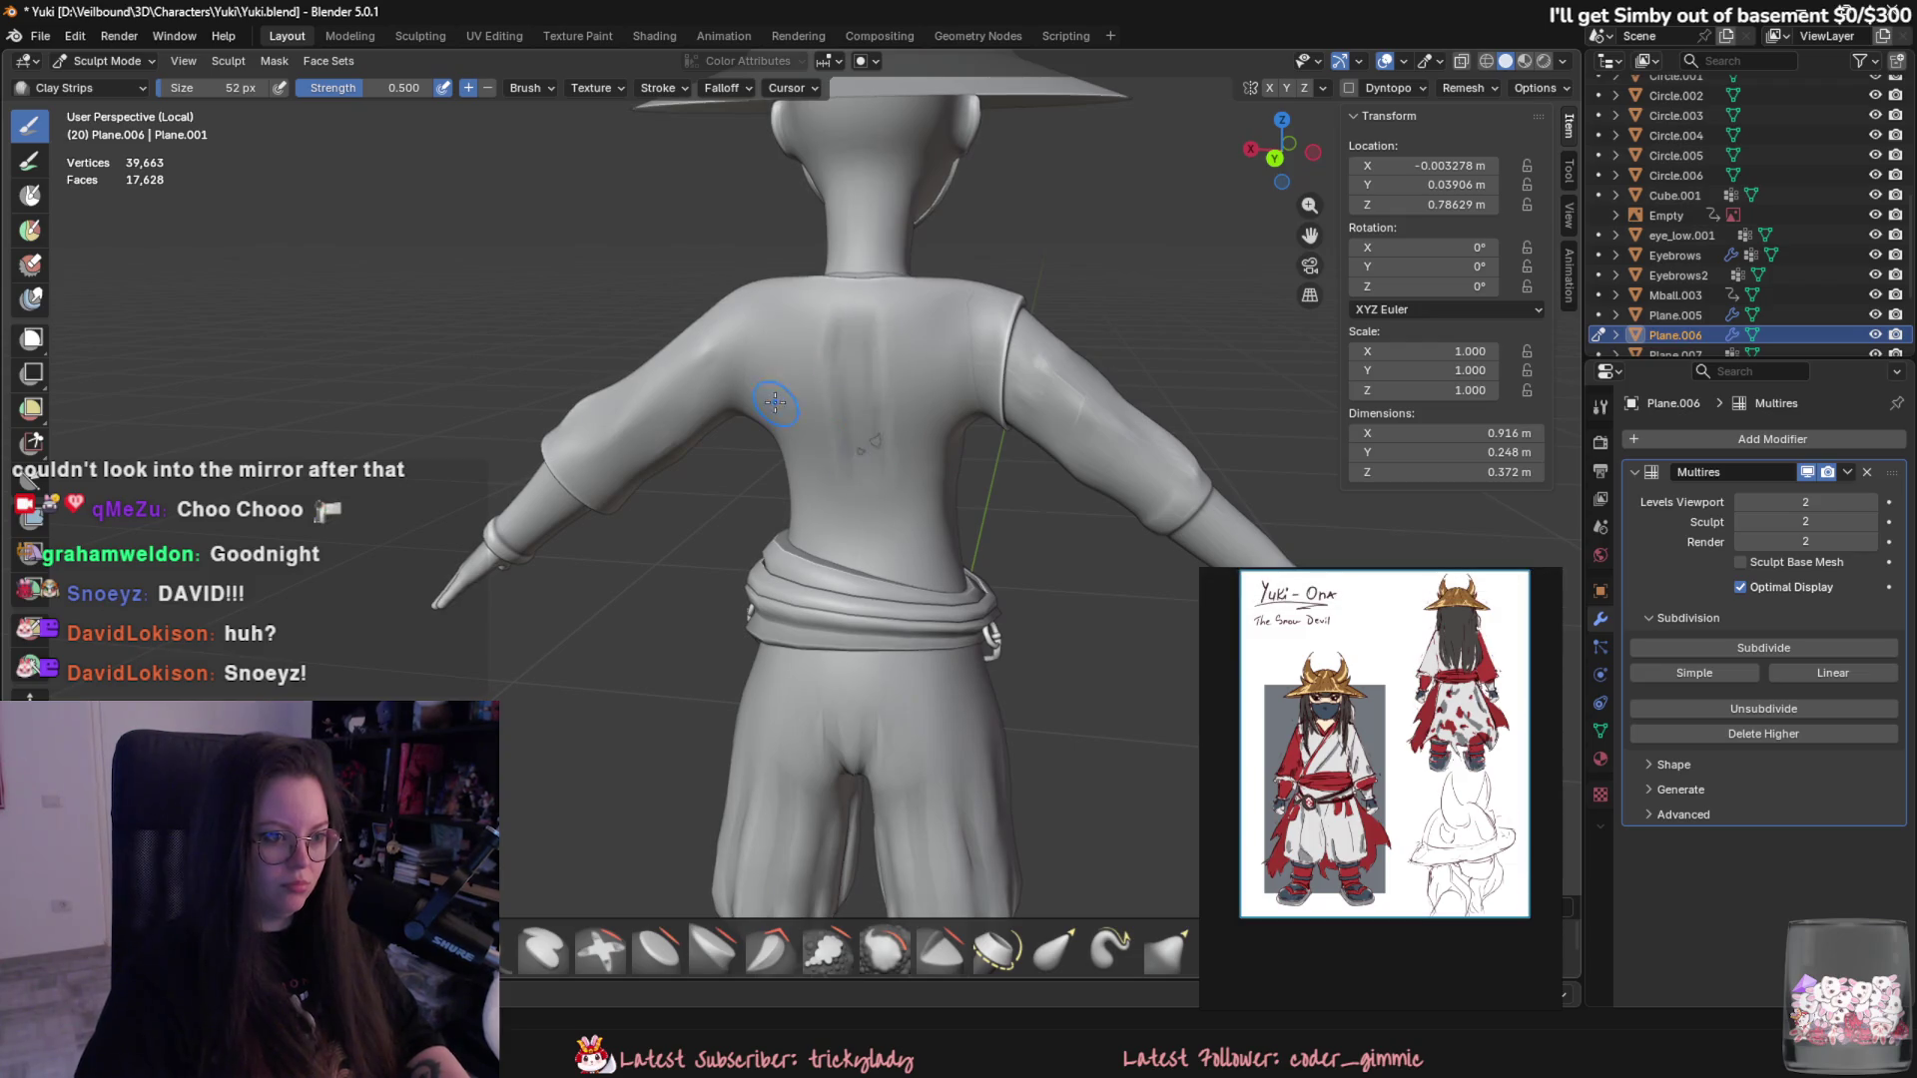
pyautogui.moveTo(823, 371); pyautogui.dragTo(828, 370, button='middle')
pyautogui.hotkey('ctrl', 'z')
pyautogui.hotkey('ctrl', 'z')
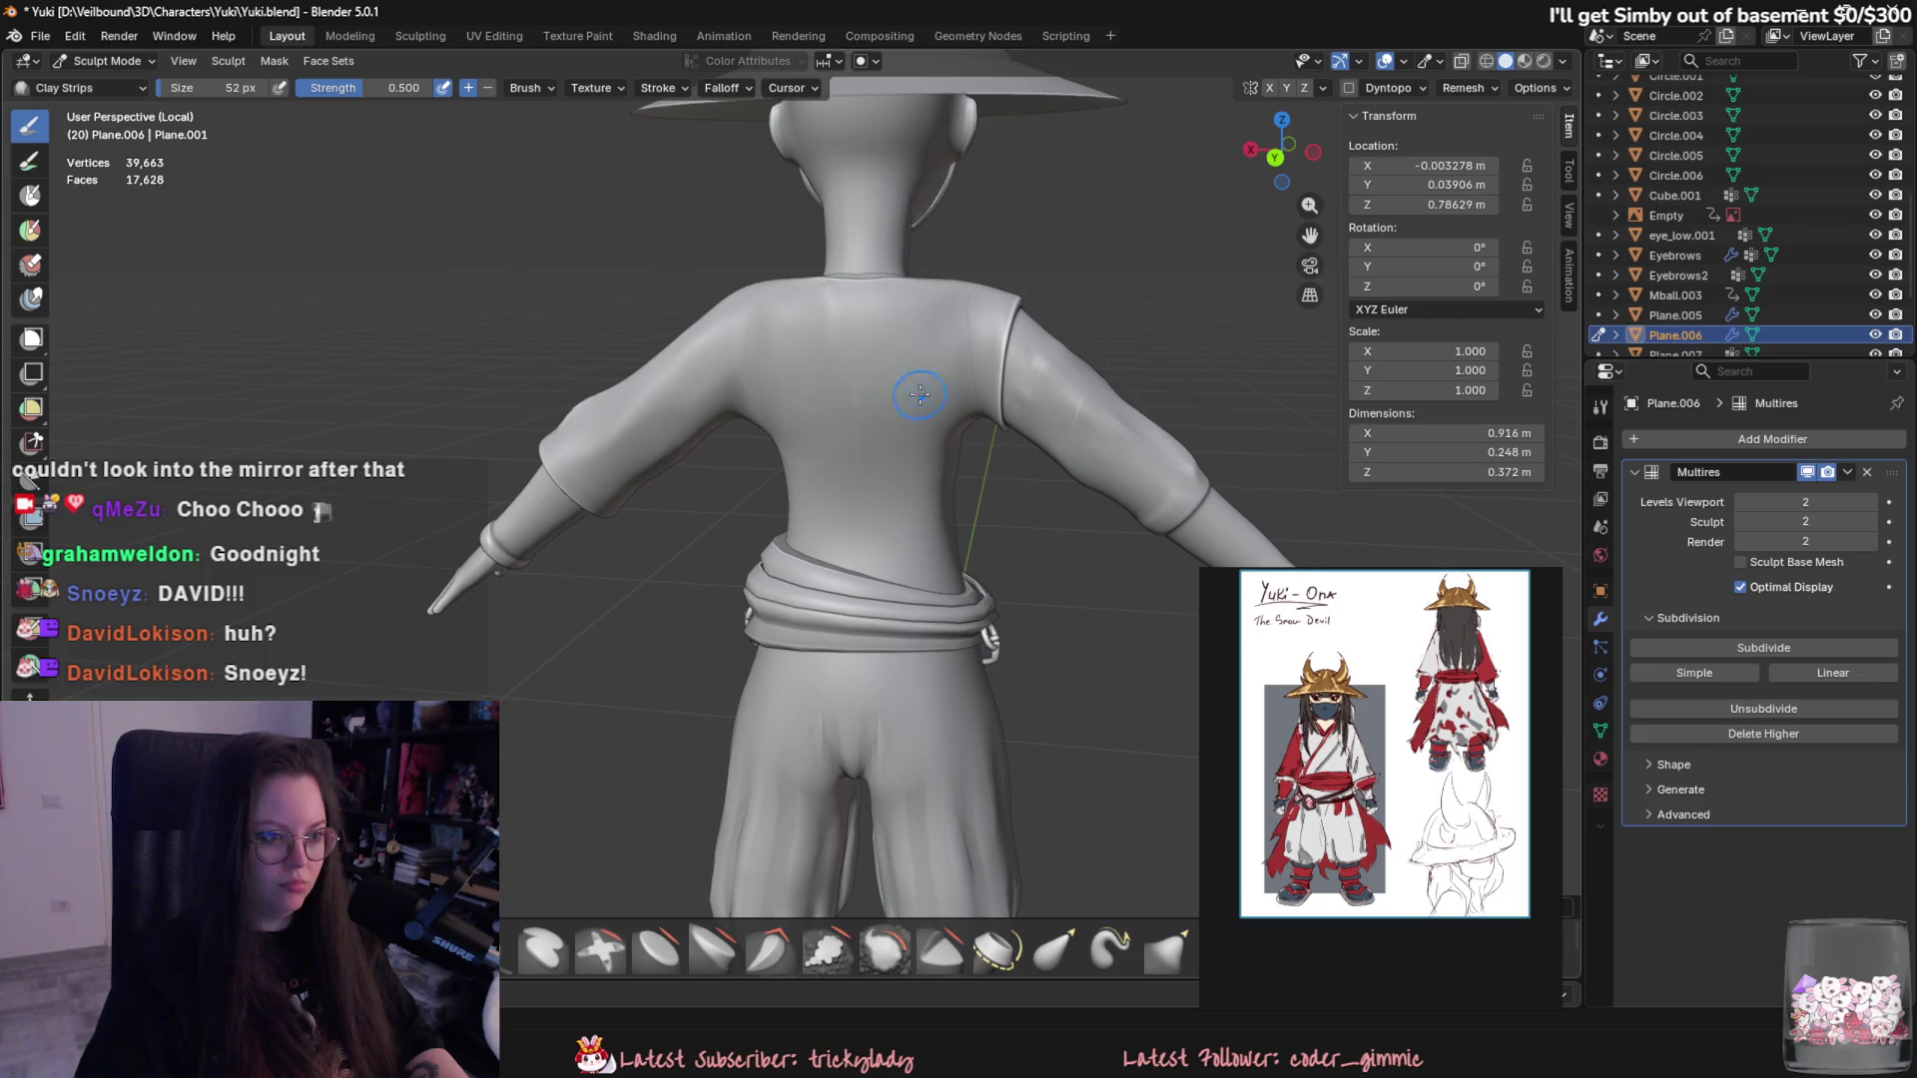
pyautogui.moveTo(898, 452); pyautogui.dragTo(841, 472)
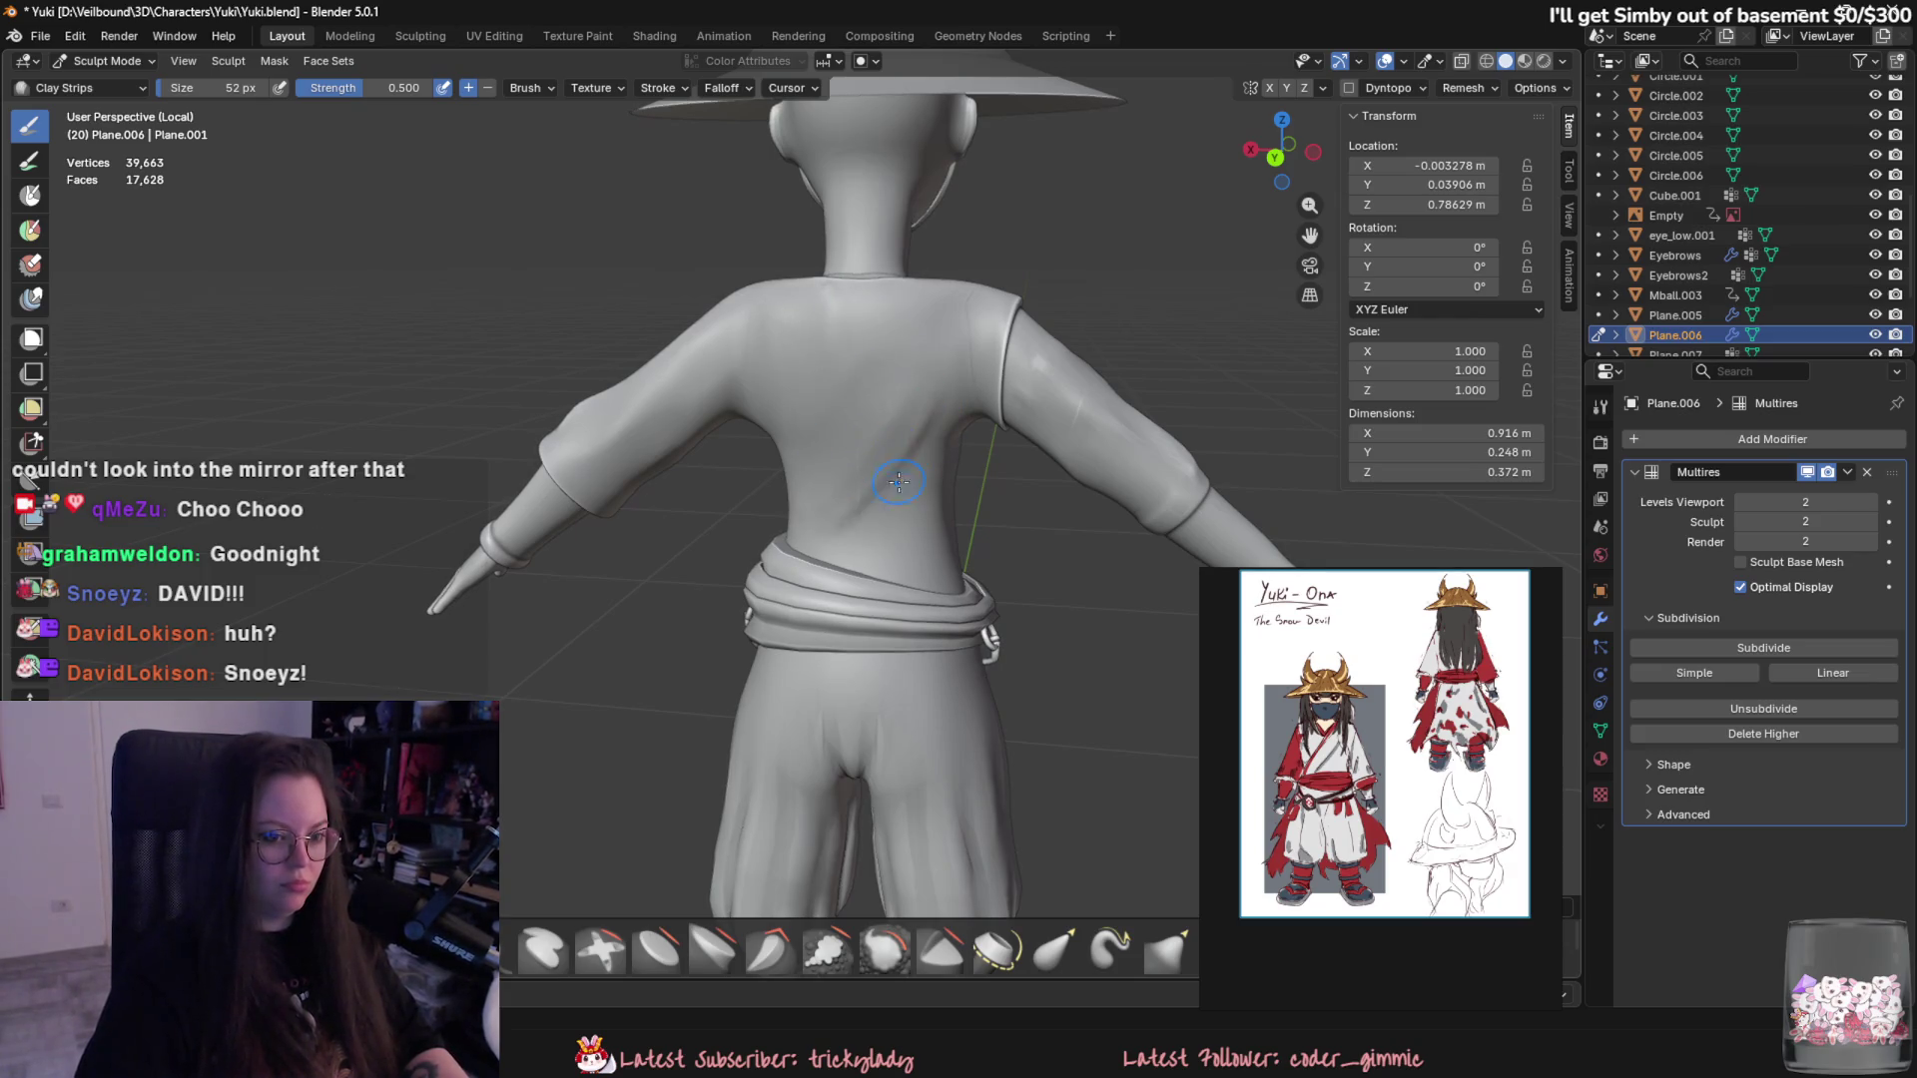
pyautogui.moveTo(856, 494); pyautogui.dragTo(809, 450, button='middle')
# - Switch to the waist sash in Sculpt Mode and roughly double the Grab brush size
pyautogui.click(108, 60)
pyautogui.click(906, 600)
pyautogui.click(109, 60)
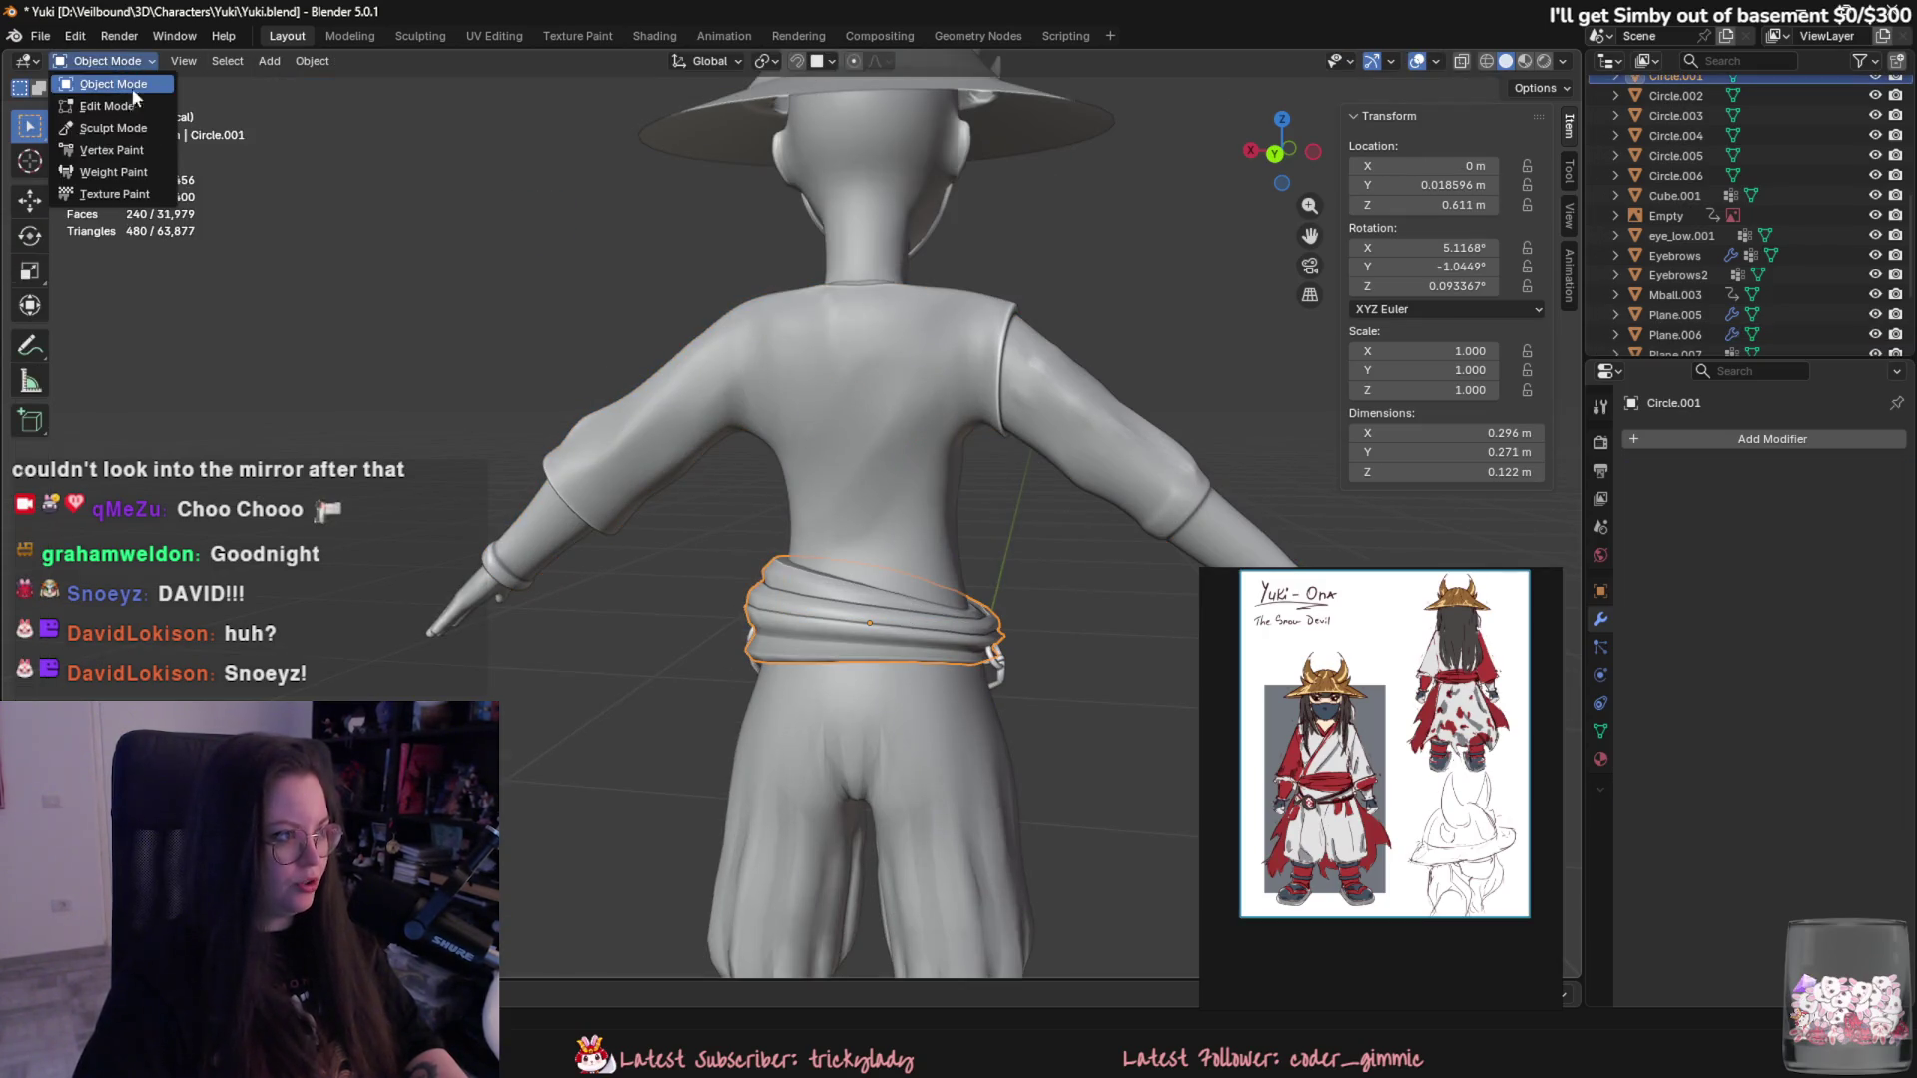
pyautogui.click(113, 128)
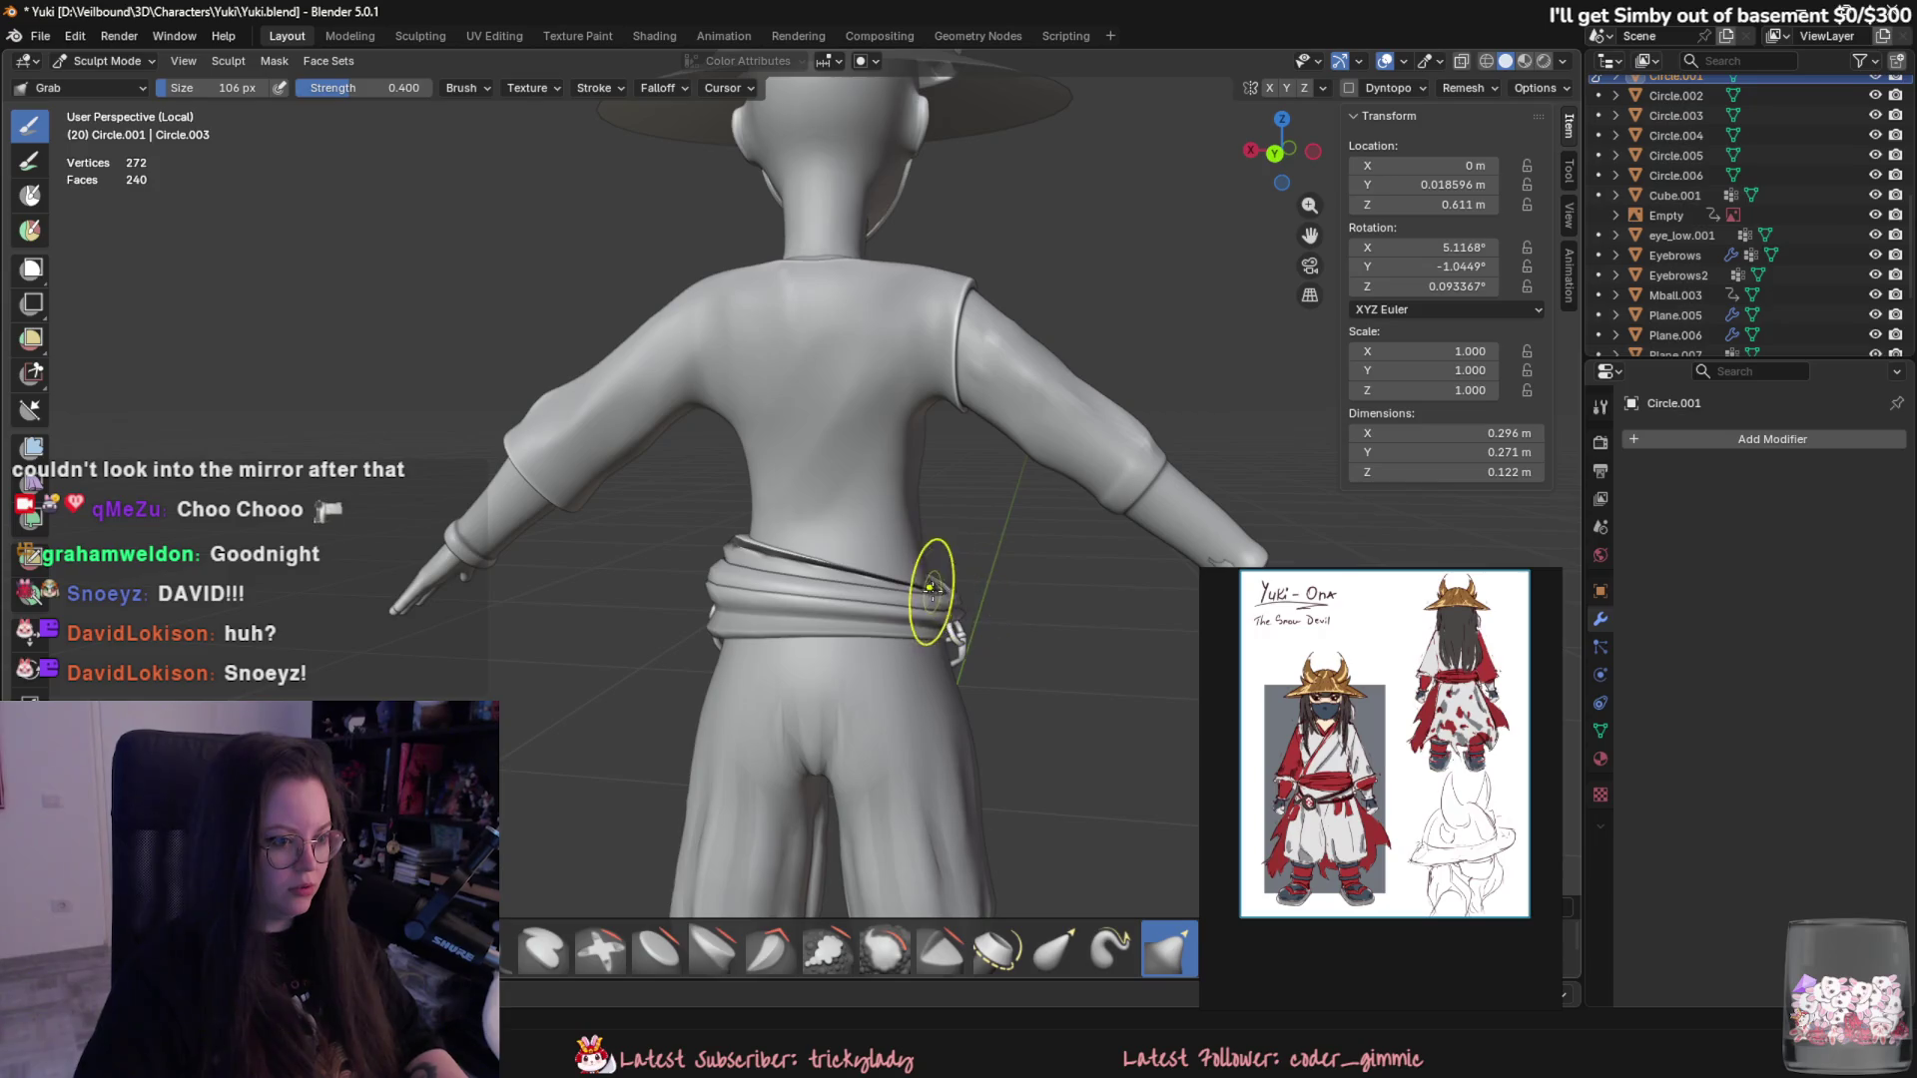
pyautogui.press('f')
pyautogui.click(936, 596)
# - Pull the sash outward and wider from behind with grab strokes
pyautogui.moveTo(936, 600); pyautogui.dragTo(917, 587)
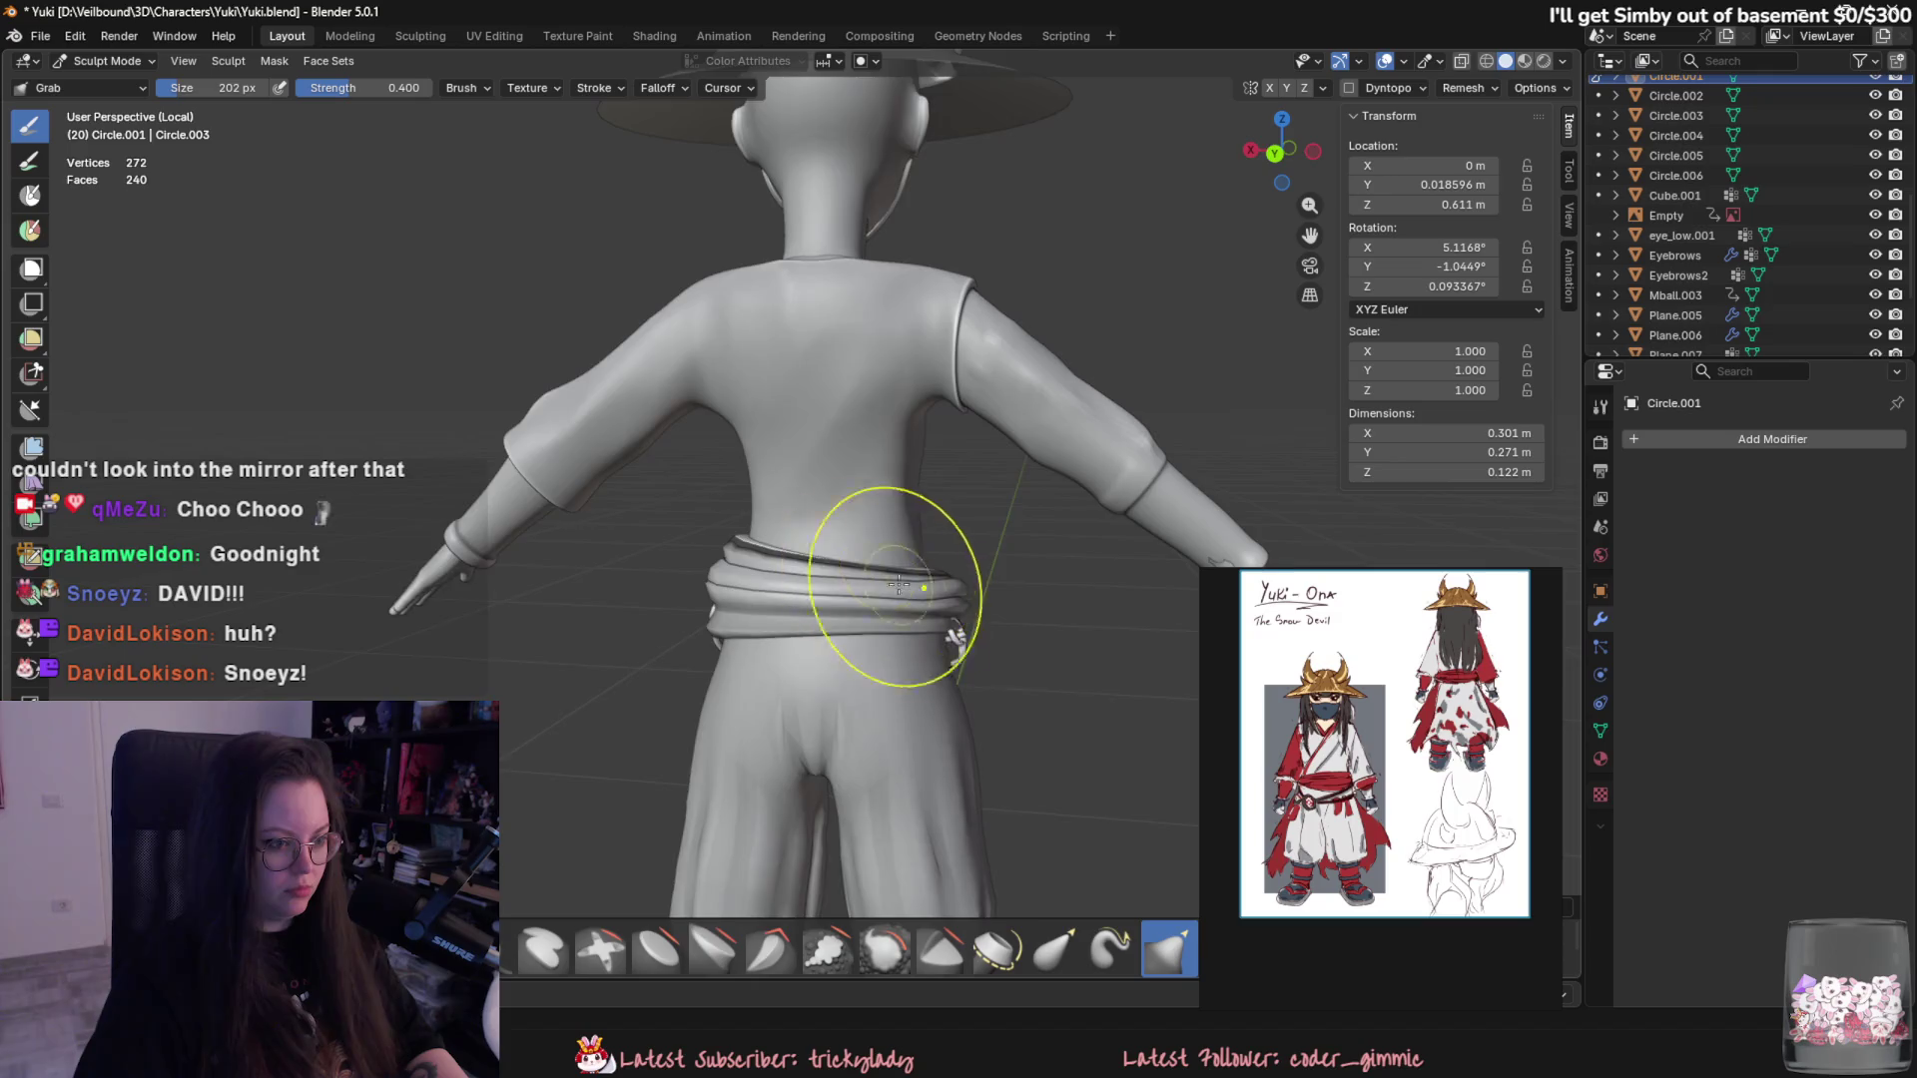
pyautogui.moveTo(878, 578); pyautogui.dragTo(981, 638, button='middle')
pyautogui.moveTo(981, 638); pyautogui.dragTo(1004, 556)
pyautogui.moveTo(1005, 556); pyautogui.dragTo(1091, 556, button='middle')
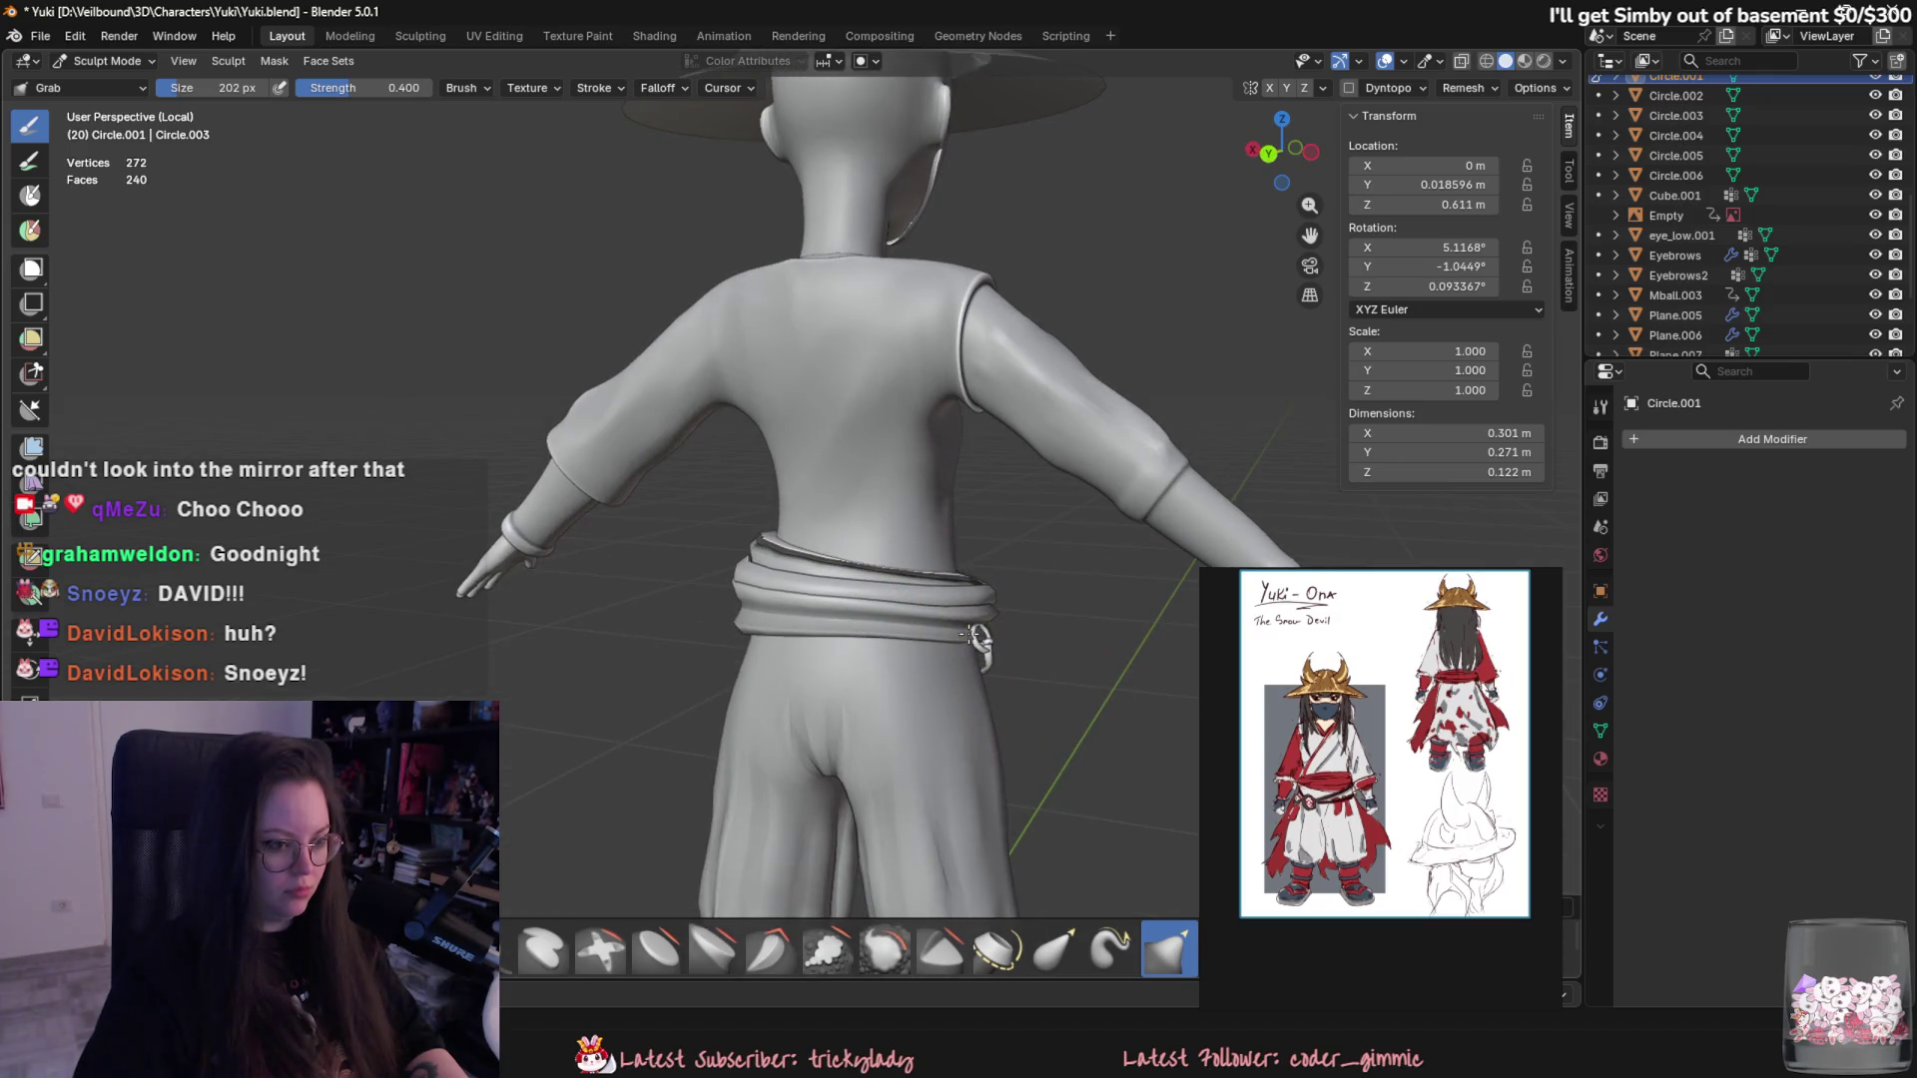
pyautogui.moveTo(977, 641)
pyautogui.mouseDown(button='middle')
pyautogui.moveTo(1028, 642)
pyautogui.moveTo(644, 347)
pyautogui.moveTo(685, 414)
pyautogui.mouseUp(button='middle')
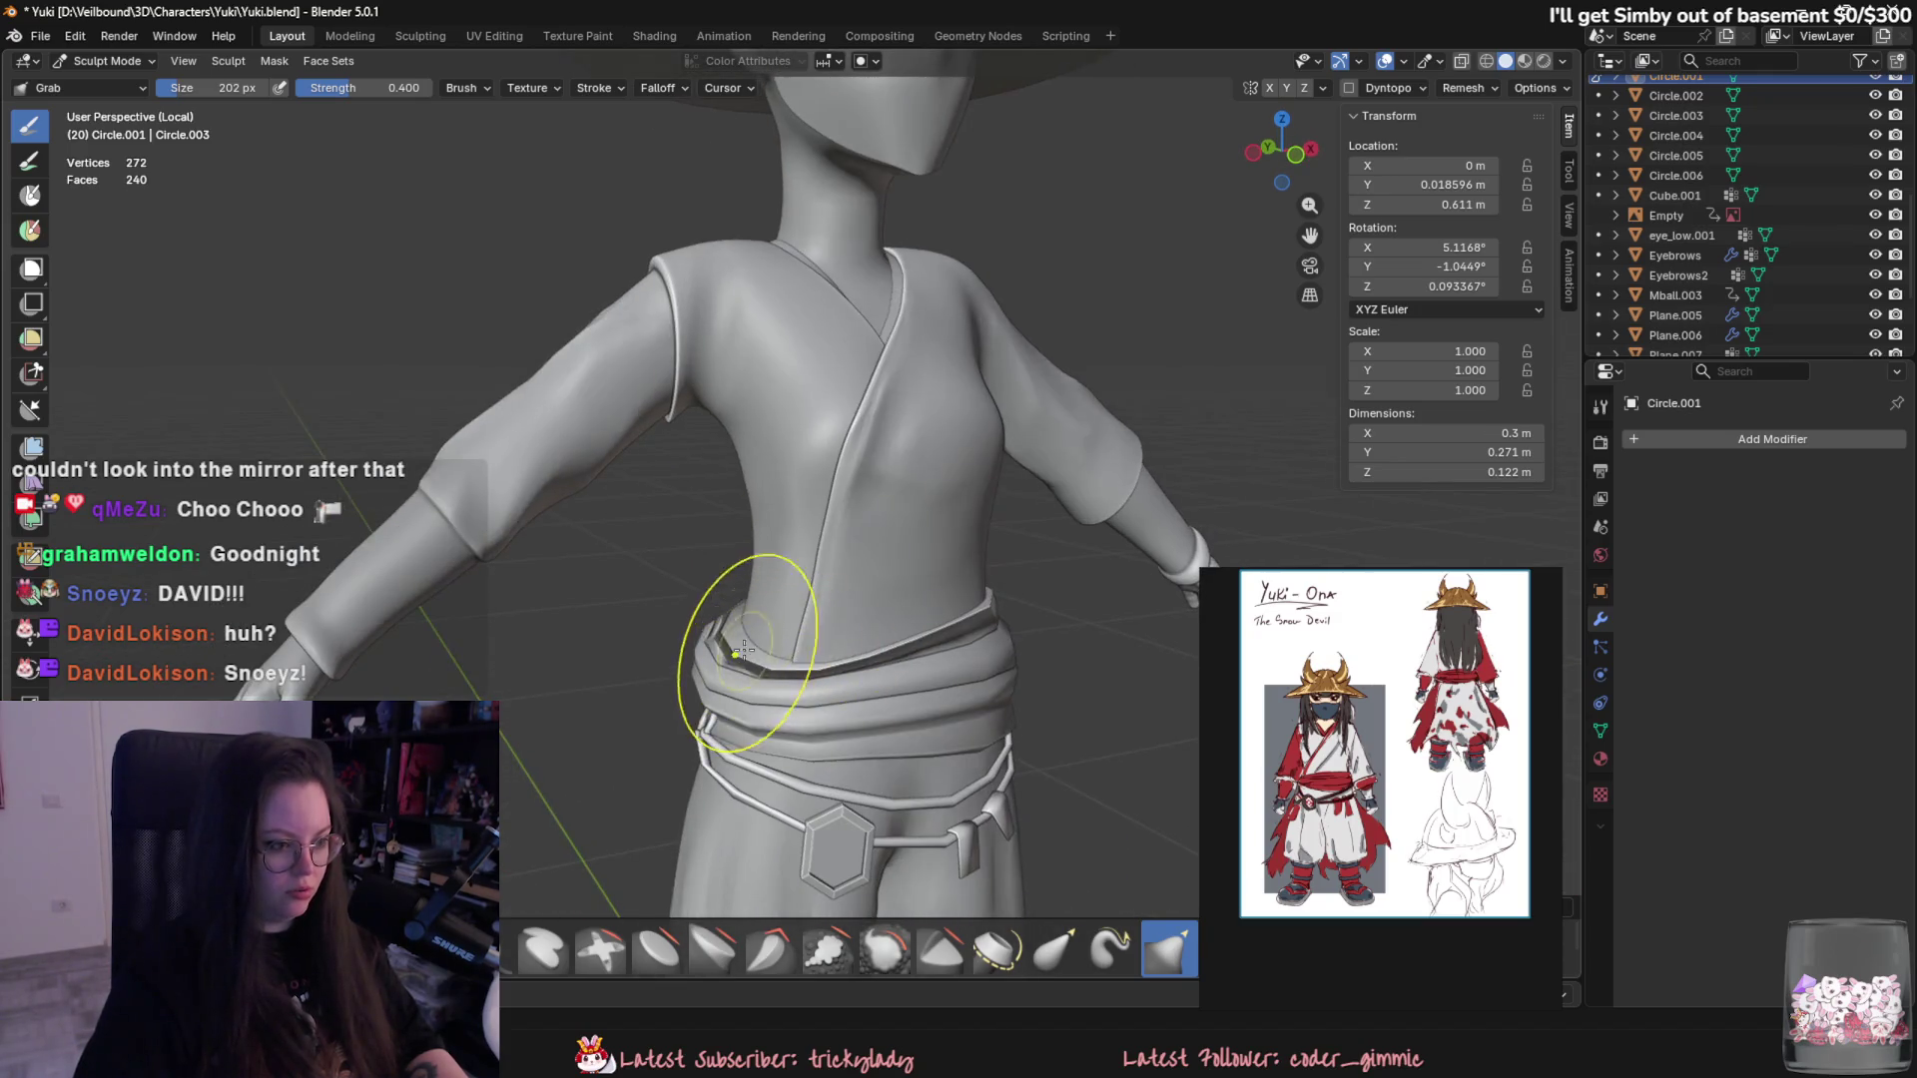
# - Push, nudge and lift the sash into a snug shape at the front and side
pyautogui.moveTo(761, 626); pyautogui.dragTo(791, 681)
pyautogui.moveTo(790, 681); pyautogui.dragTo(771, 556, button='middle')
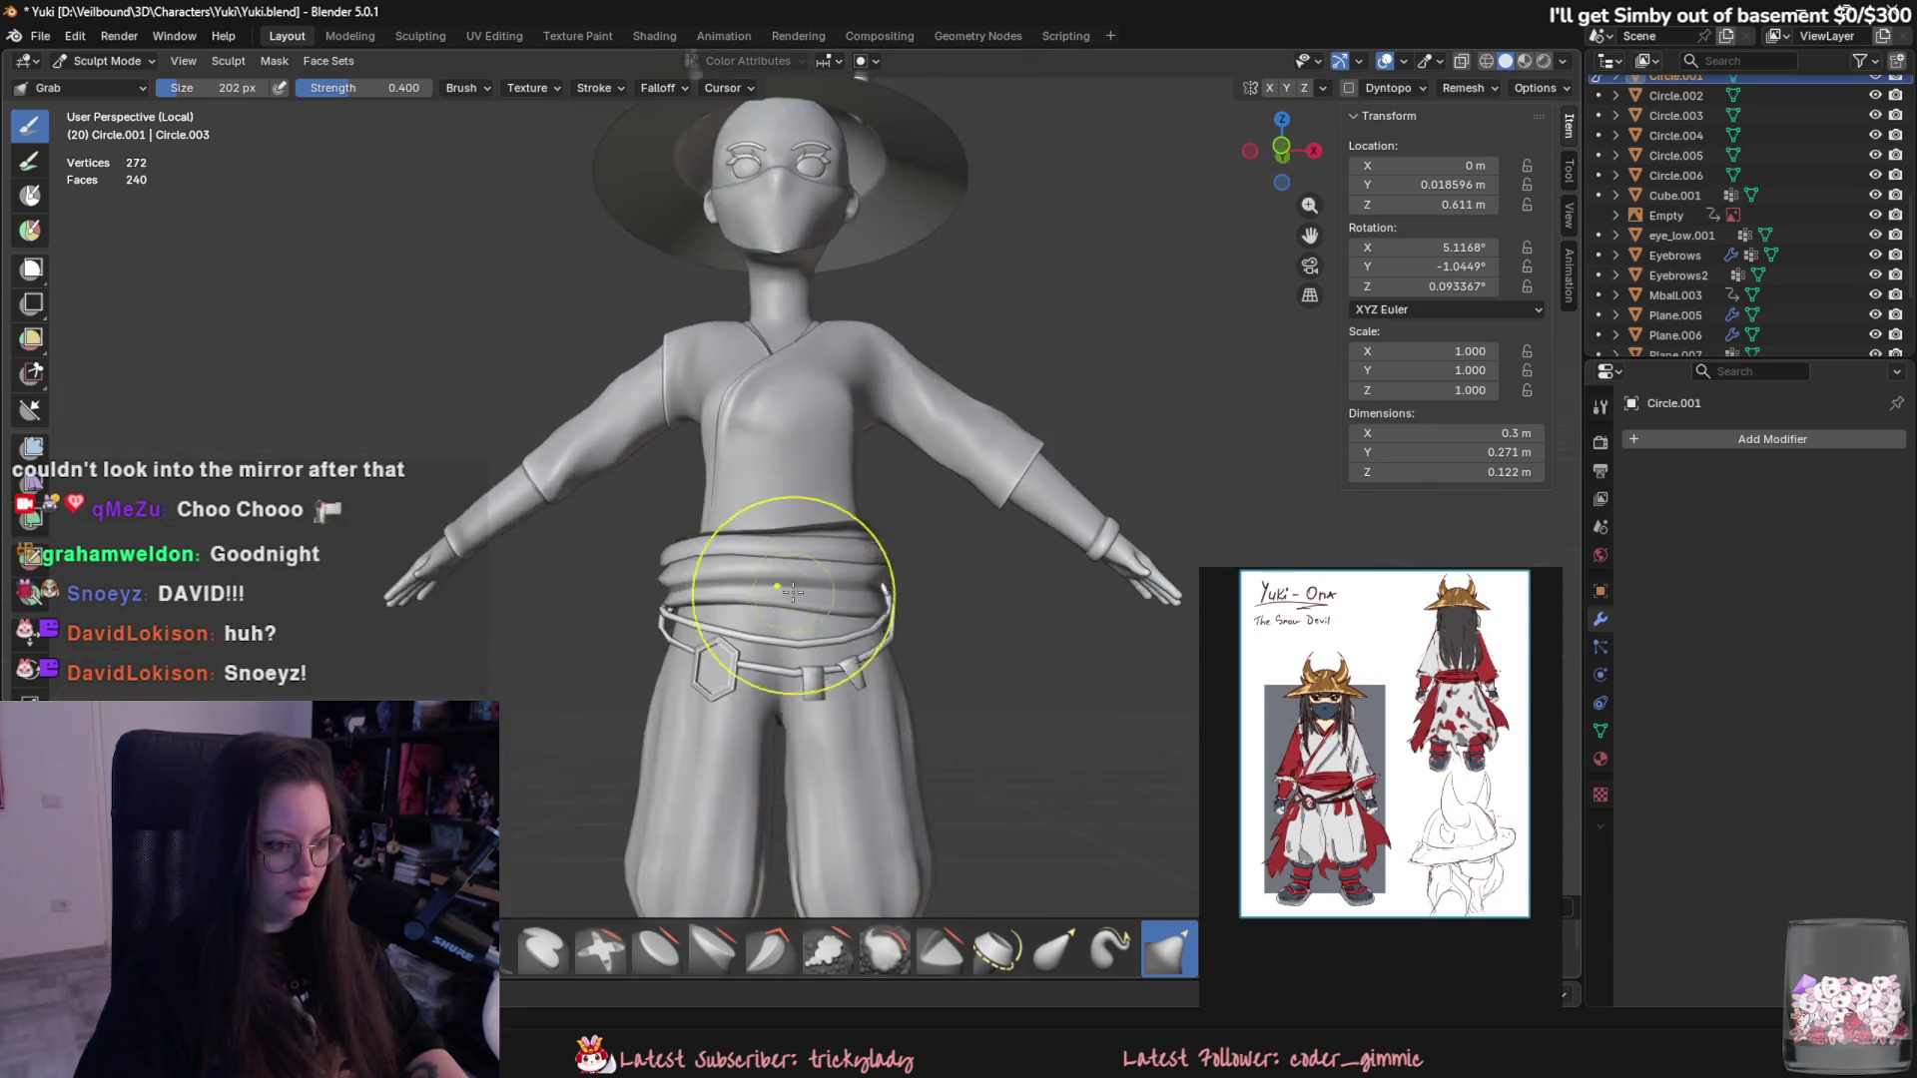
pyautogui.moveTo(731, 565); pyautogui.dragTo(804, 555)
pyautogui.moveTo(803, 555)
pyautogui.mouseDown(button='middle')
pyautogui.moveTo(911, 614)
pyautogui.moveTo(793, 556)
pyautogui.mouseUp(button='middle')
pyautogui.moveTo(793, 556); pyautogui.dragTo(784, 578)
pyautogui.moveTo(784, 578)
pyautogui.mouseDown(button='middle')
pyautogui.moveTo(931, 571)
pyautogui.moveTo(771, 494)
pyautogui.mouseUp(button='middle')
pyautogui.moveTo(770, 585); pyautogui.dragTo(730, 602)
pyautogui.moveTo(728, 599); pyautogui.dragTo(793, 449, button='middle')
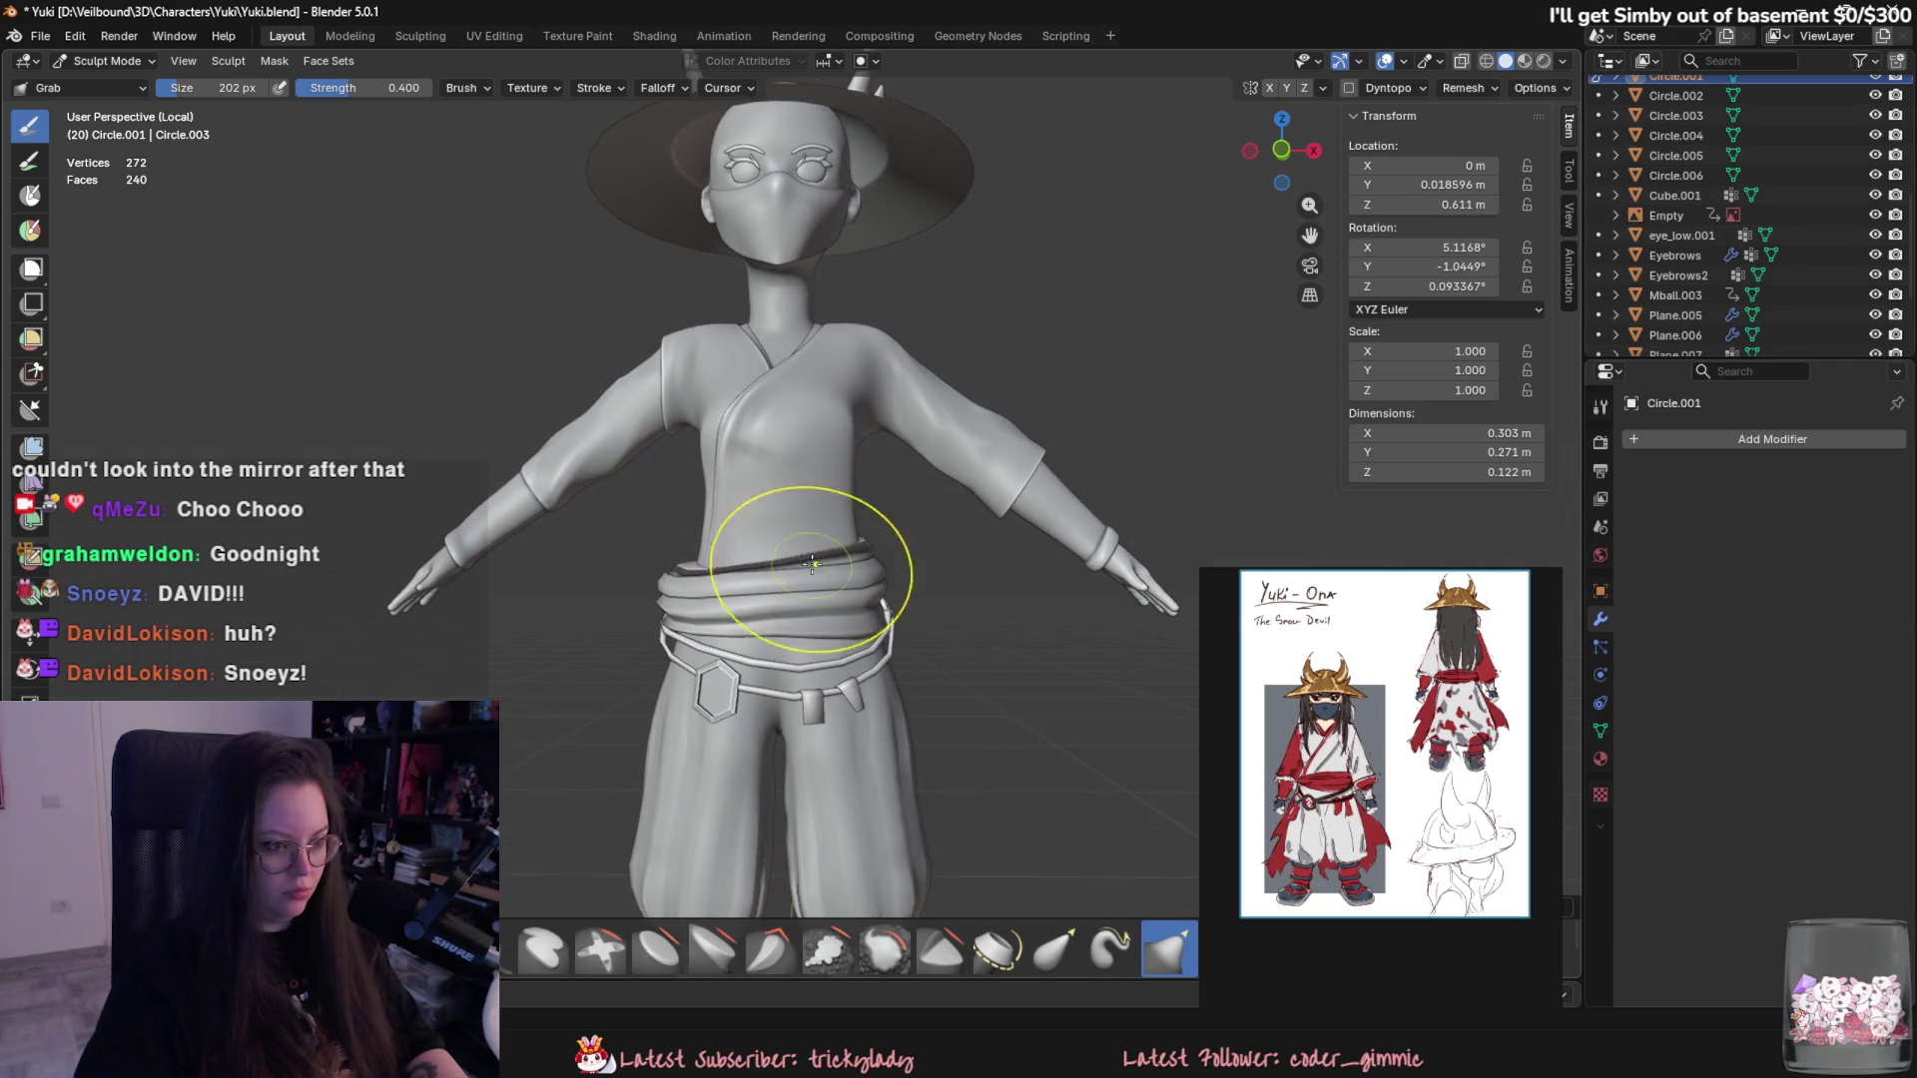
# - Enter Edit Mode on the sash and select its top edge loop
pyautogui.press('Tab')
pyautogui.moveTo(494, 629); pyautogui.dragTo(587, 655, button='middle')
pyautogui.keyDown('alt'); pyautogui.click(748, 622); pyautogui.keyUp('alt')
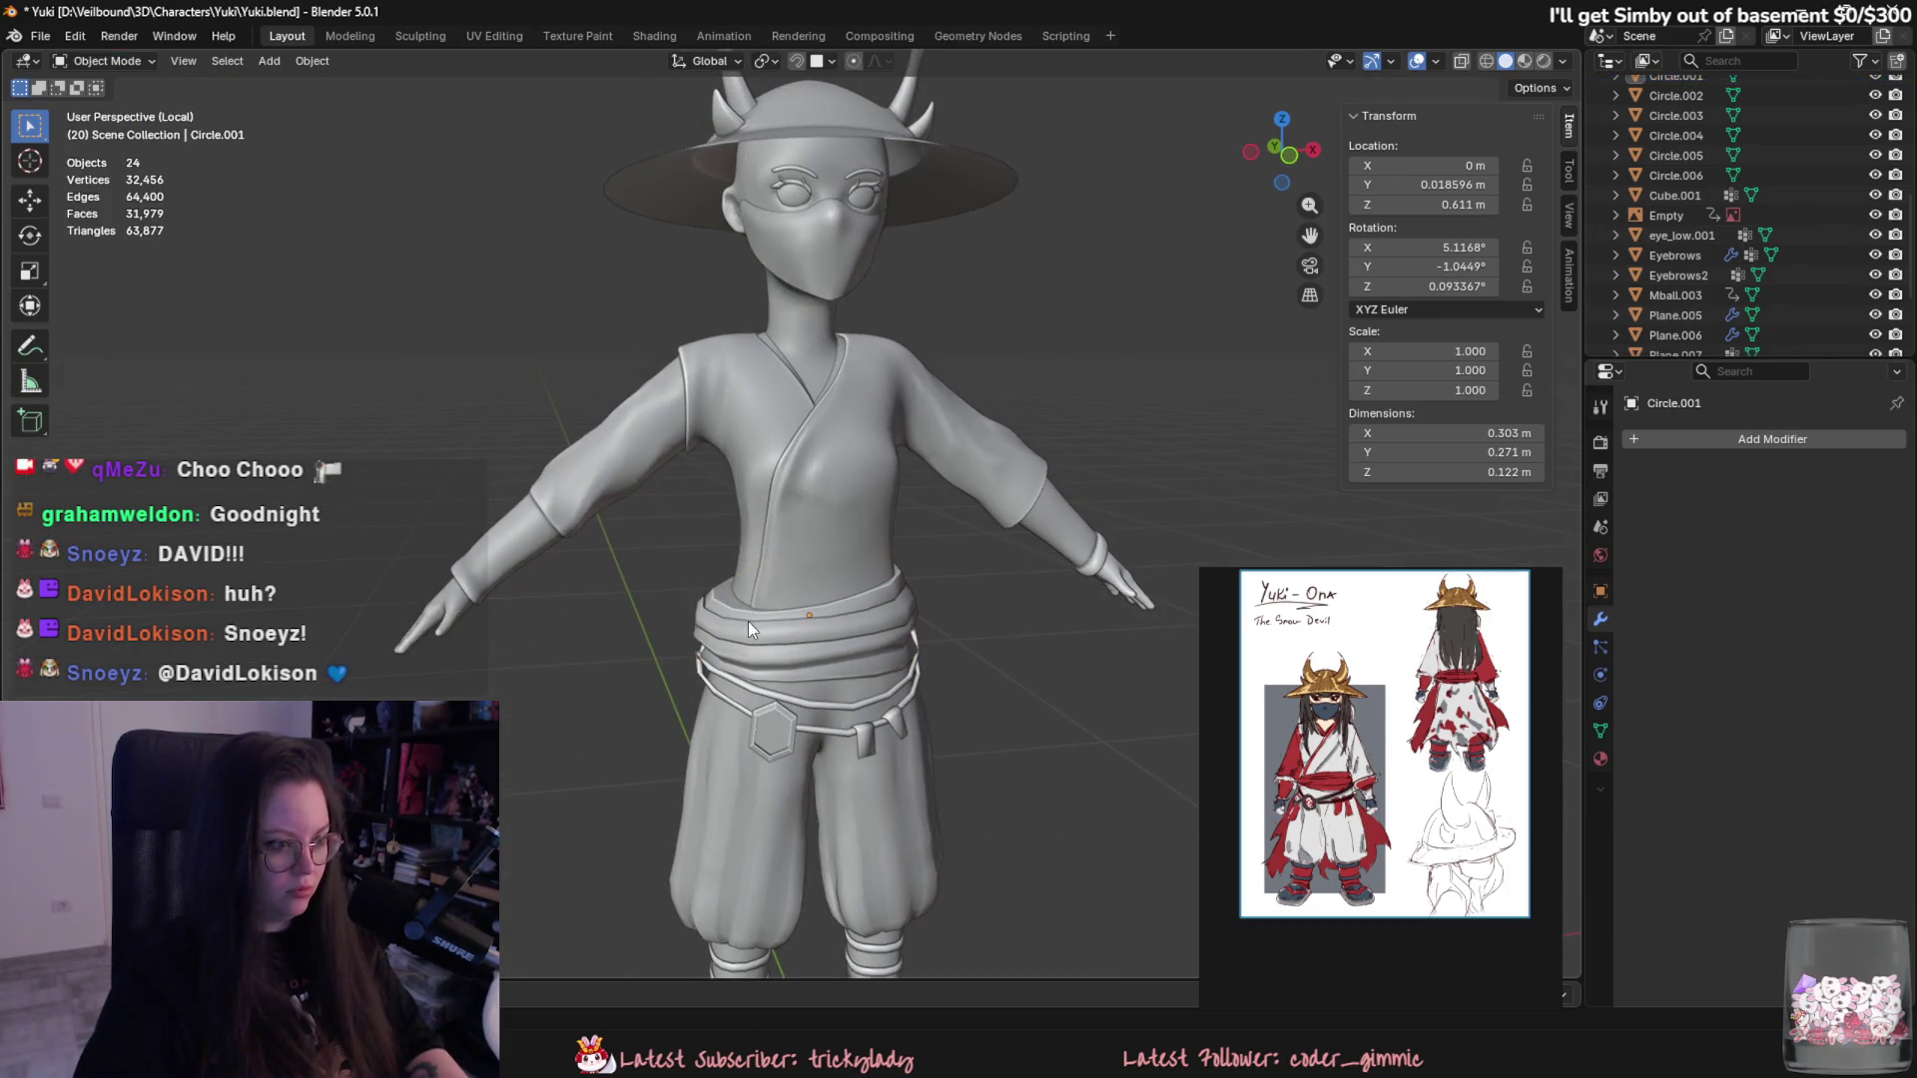
# - Leave sash editing, deselect it and save Yuki.blend
pyautogui.press('a')
pyautogui.press('Tab')
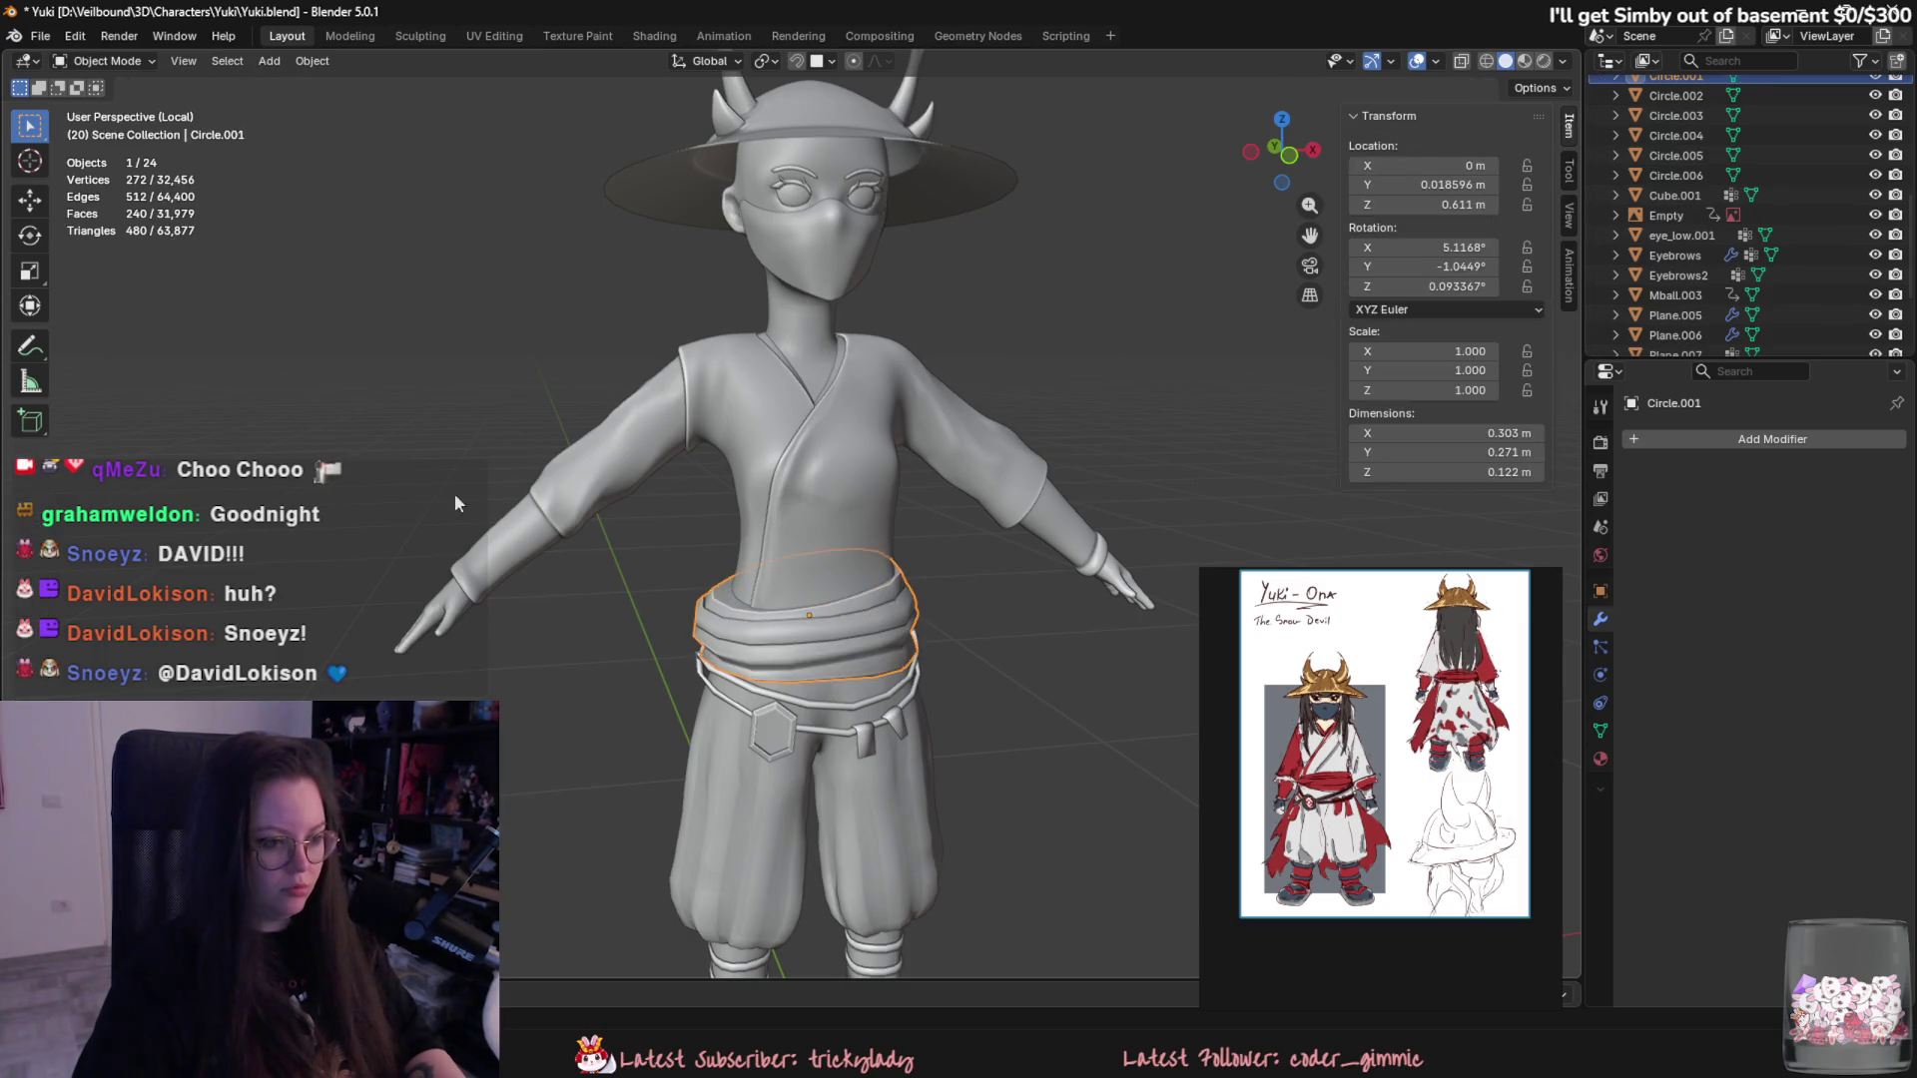
pyautogui.moveTo(596, 343); pyautogui.dragTo(783, 332, button='middle')
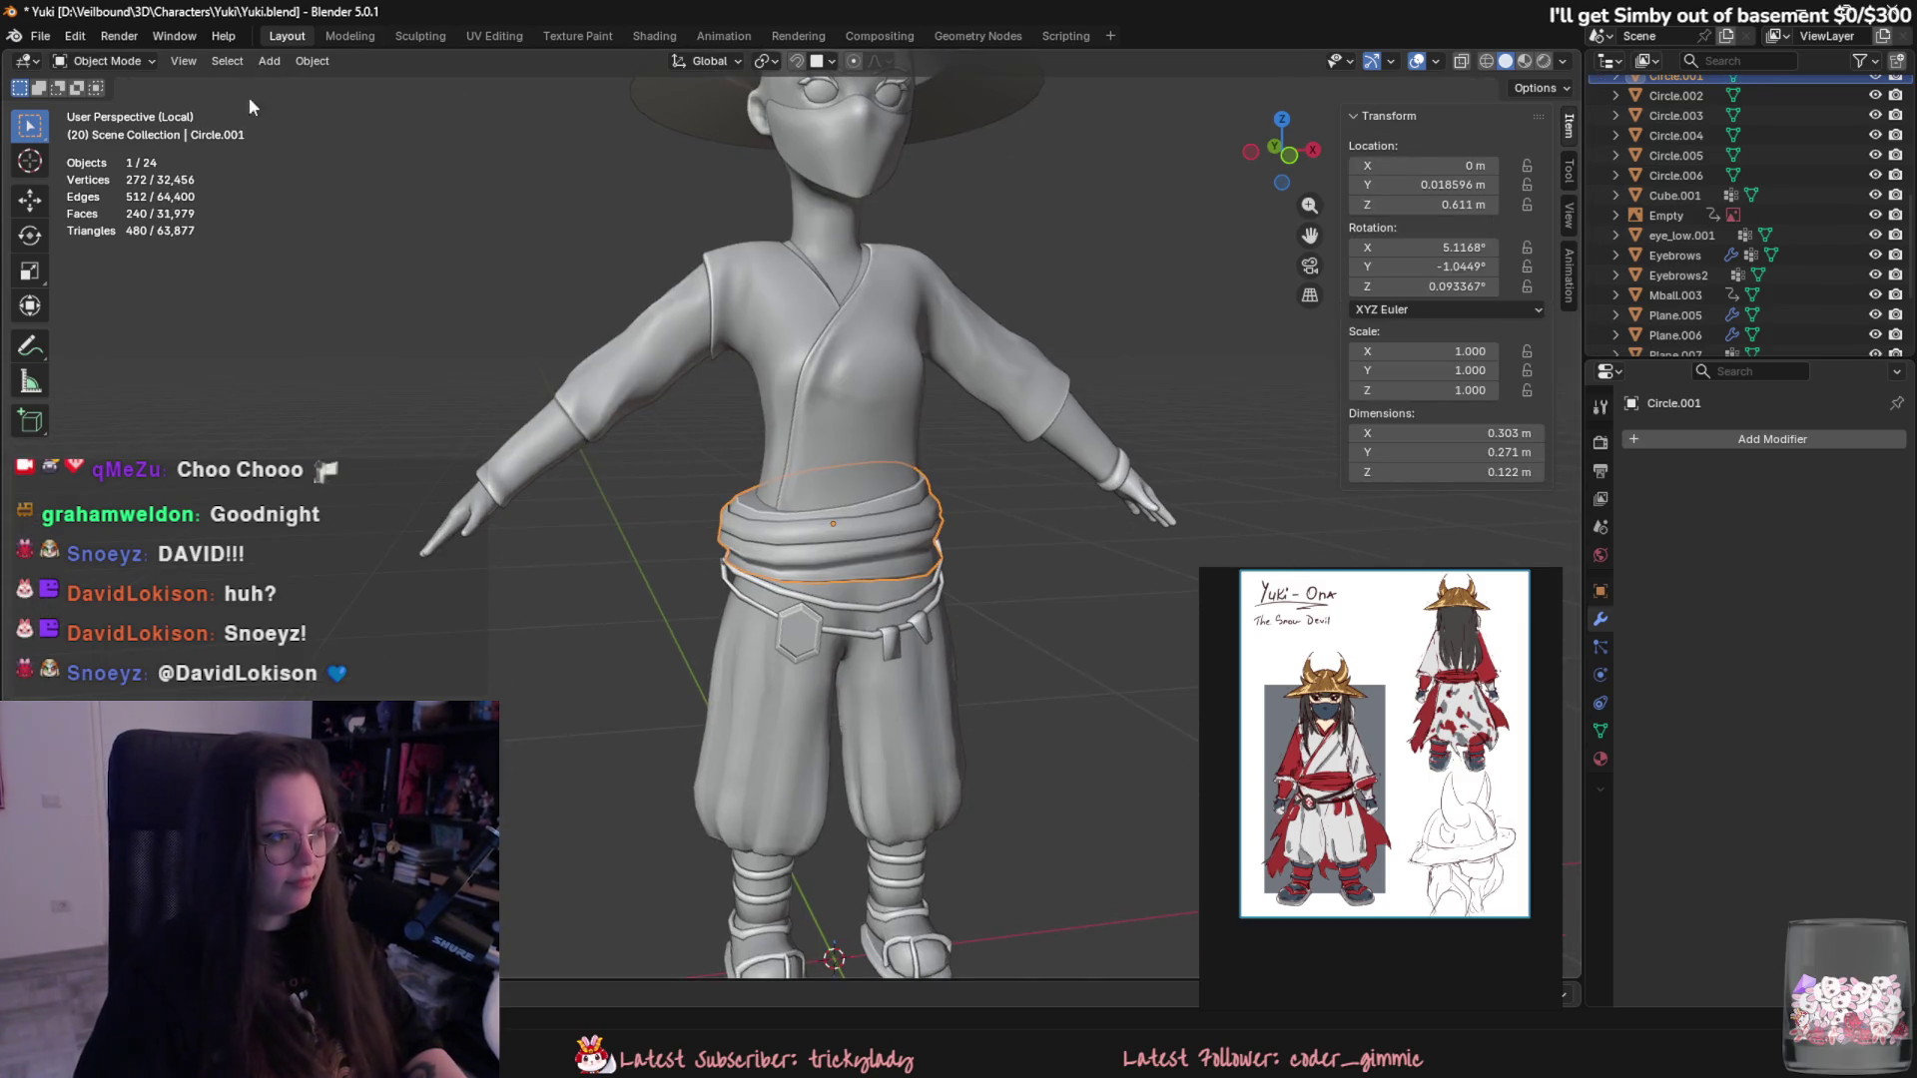
pyautogui.scroll(3, 805, 570)
pyautogui.scroll(-4, 845, 616)
pyautogui.moveTo(845, 616)
pyautogui.mouseDown(button='middle')
pyautogui.moveTo(722, 613)
pyautogui.moveTo(1056, 571)
pyautogui.moveTo(1006, 595)
pyautogui.moveTo(554, 540)
pyautogui.moveTo(507, 684)
pyautogui.moveTo(351, 605)
pyautogui.moveTo(170, 626)
pyautogui.moveTo(398, 607)
pyautogui.moveTo(812, 628)
pyautogui.moveTo(801, 552)
pyautogui.mouseUp(button='middle')
pyautogui.scroll(3, 723, 612)
pyautogui.click(554, 539)
pyautogui.scroll(-5, 554, 540)
pyautogui.hotkey('ctrl', 's')
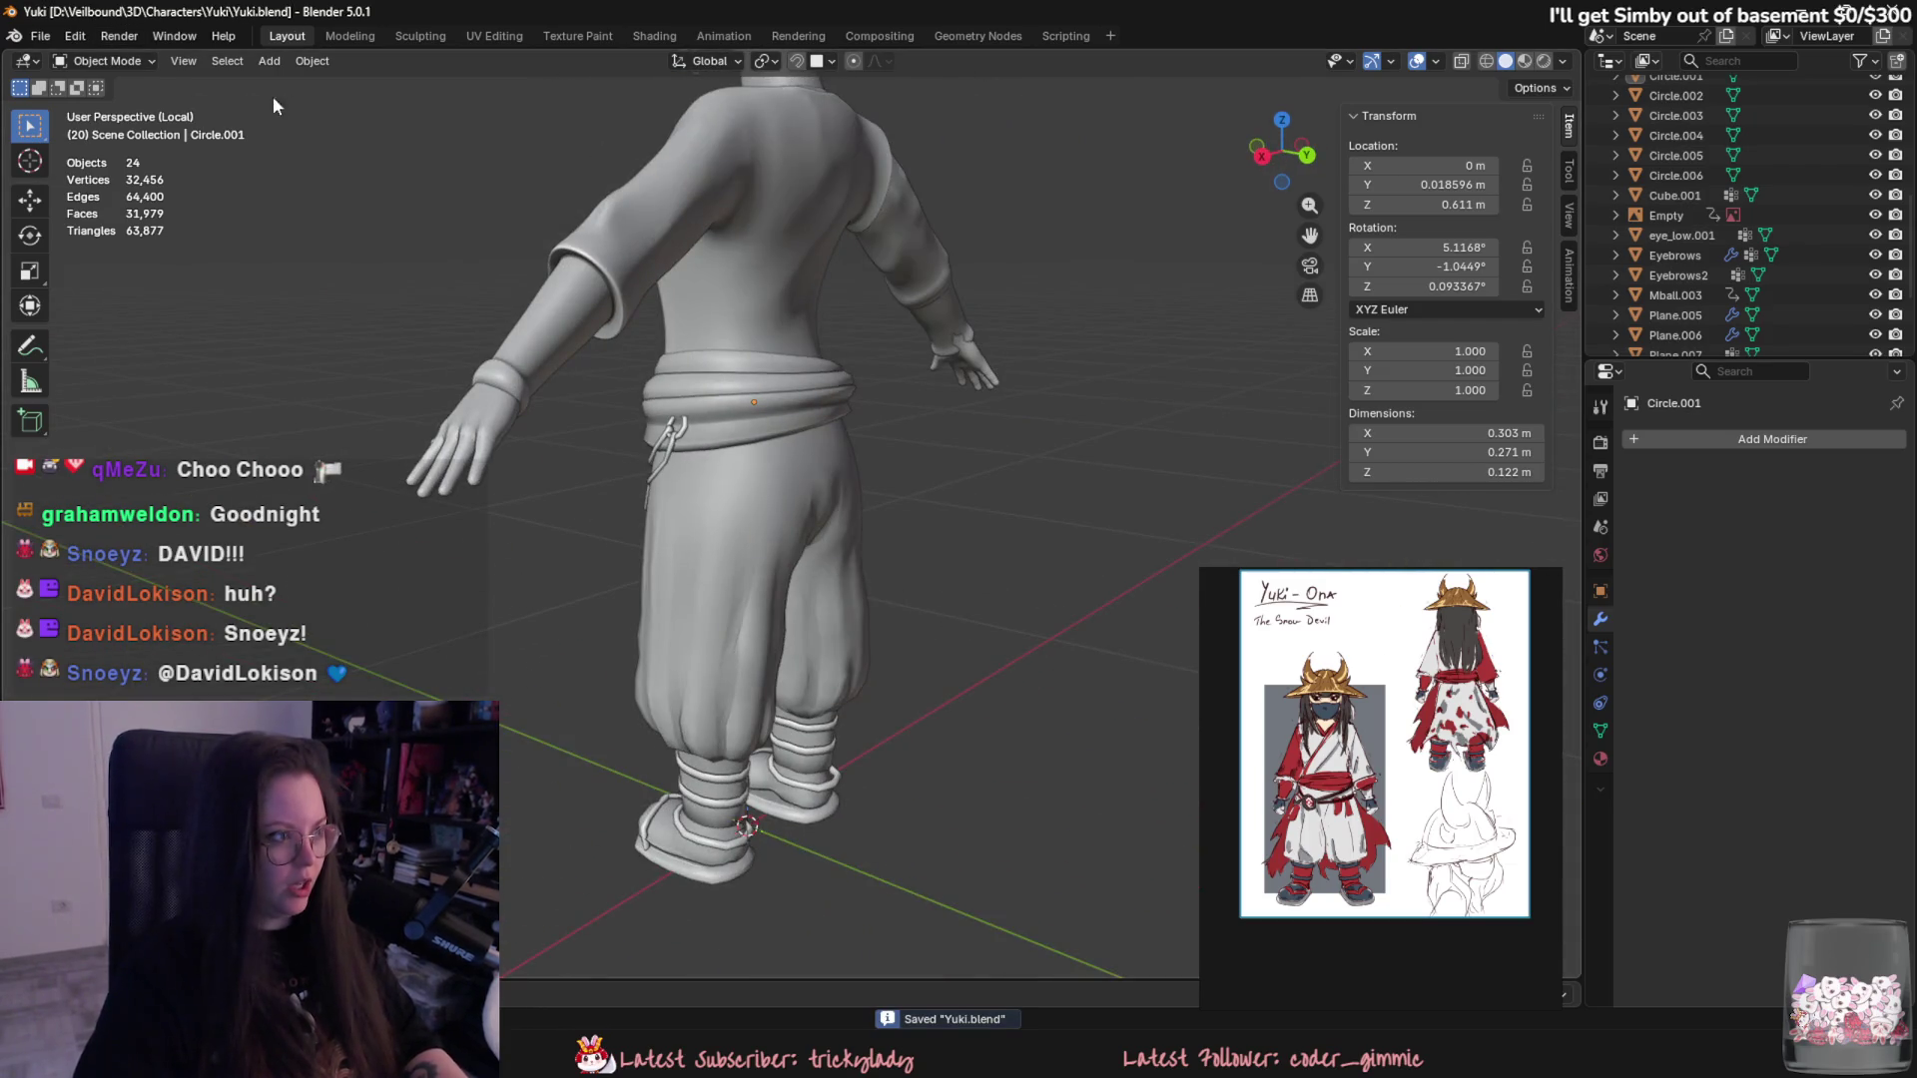
# - Dismiss the Add list and select the kimono top Plane.006 with its Multires settings
pyautogui.click(270, 59)
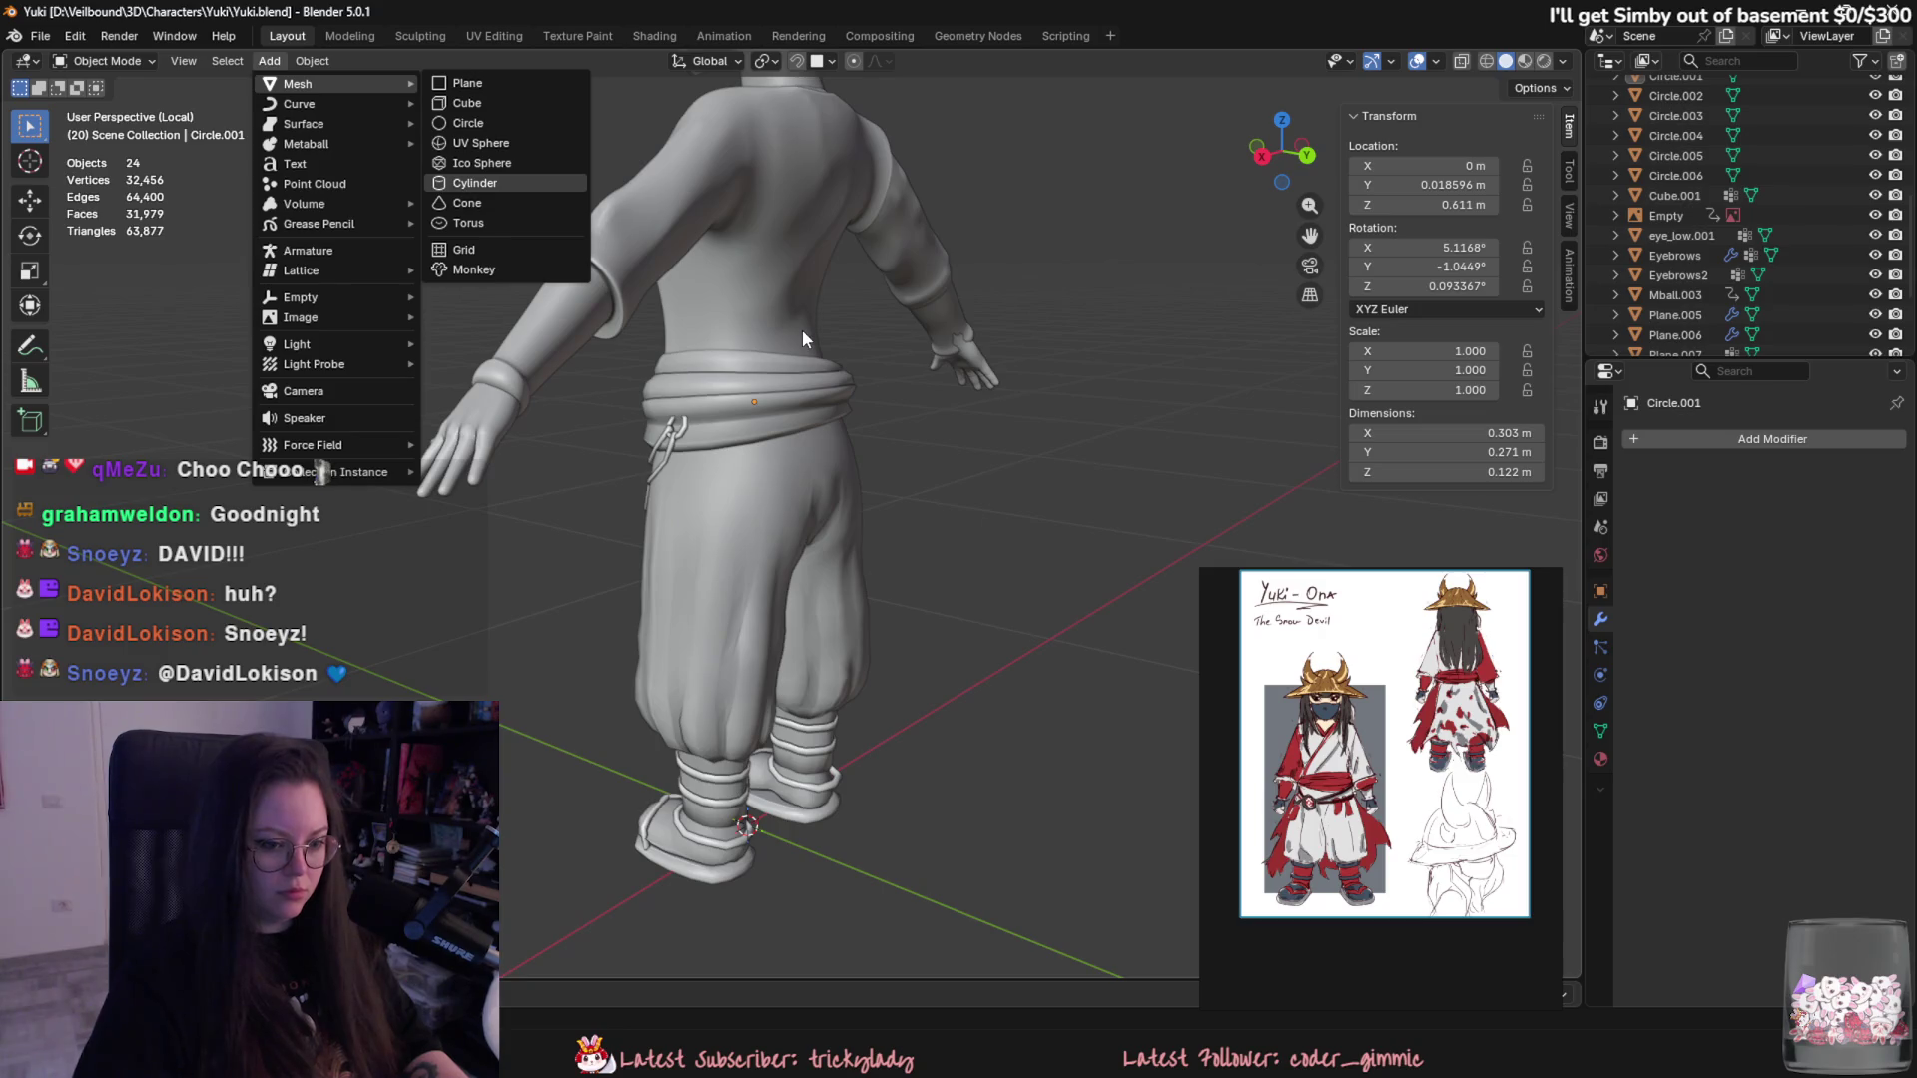
pyautogui.press('Escape')
pyautogui.moveTo(741, 417)
pyautogui.mouseDown(button='middle')
pyautogui.moveTo(1045, 430)
pyautogui.moveTo(1025, 397)
pyautogui.moveTo(989, 392)
pyautogui.moveTo(977, 444)
pyautogui.moveTo(1037, 433)
pyautogui.mouseUp(button='middle')
pyautogui.scroll(3, 570, 452)
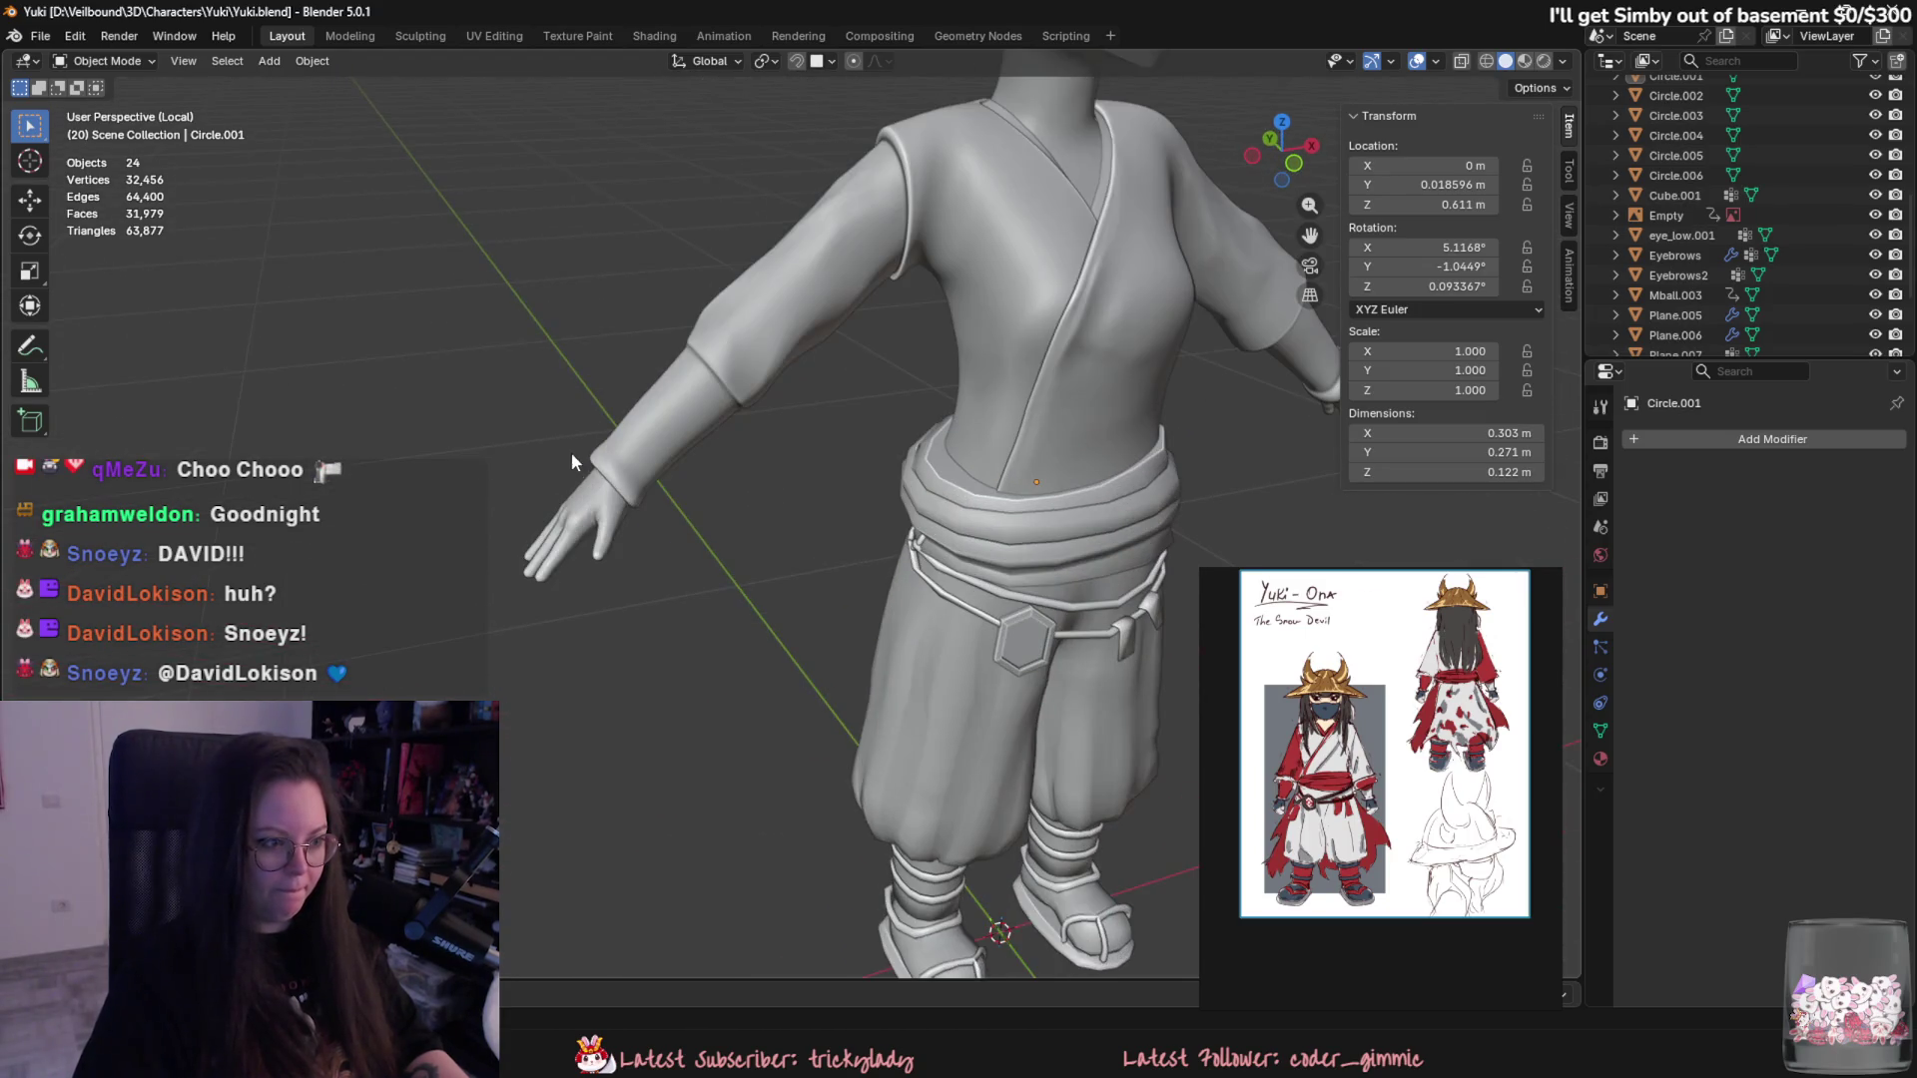
pyautogui.click(796, 550)
pyautogui.scroll(2, 796, 550)
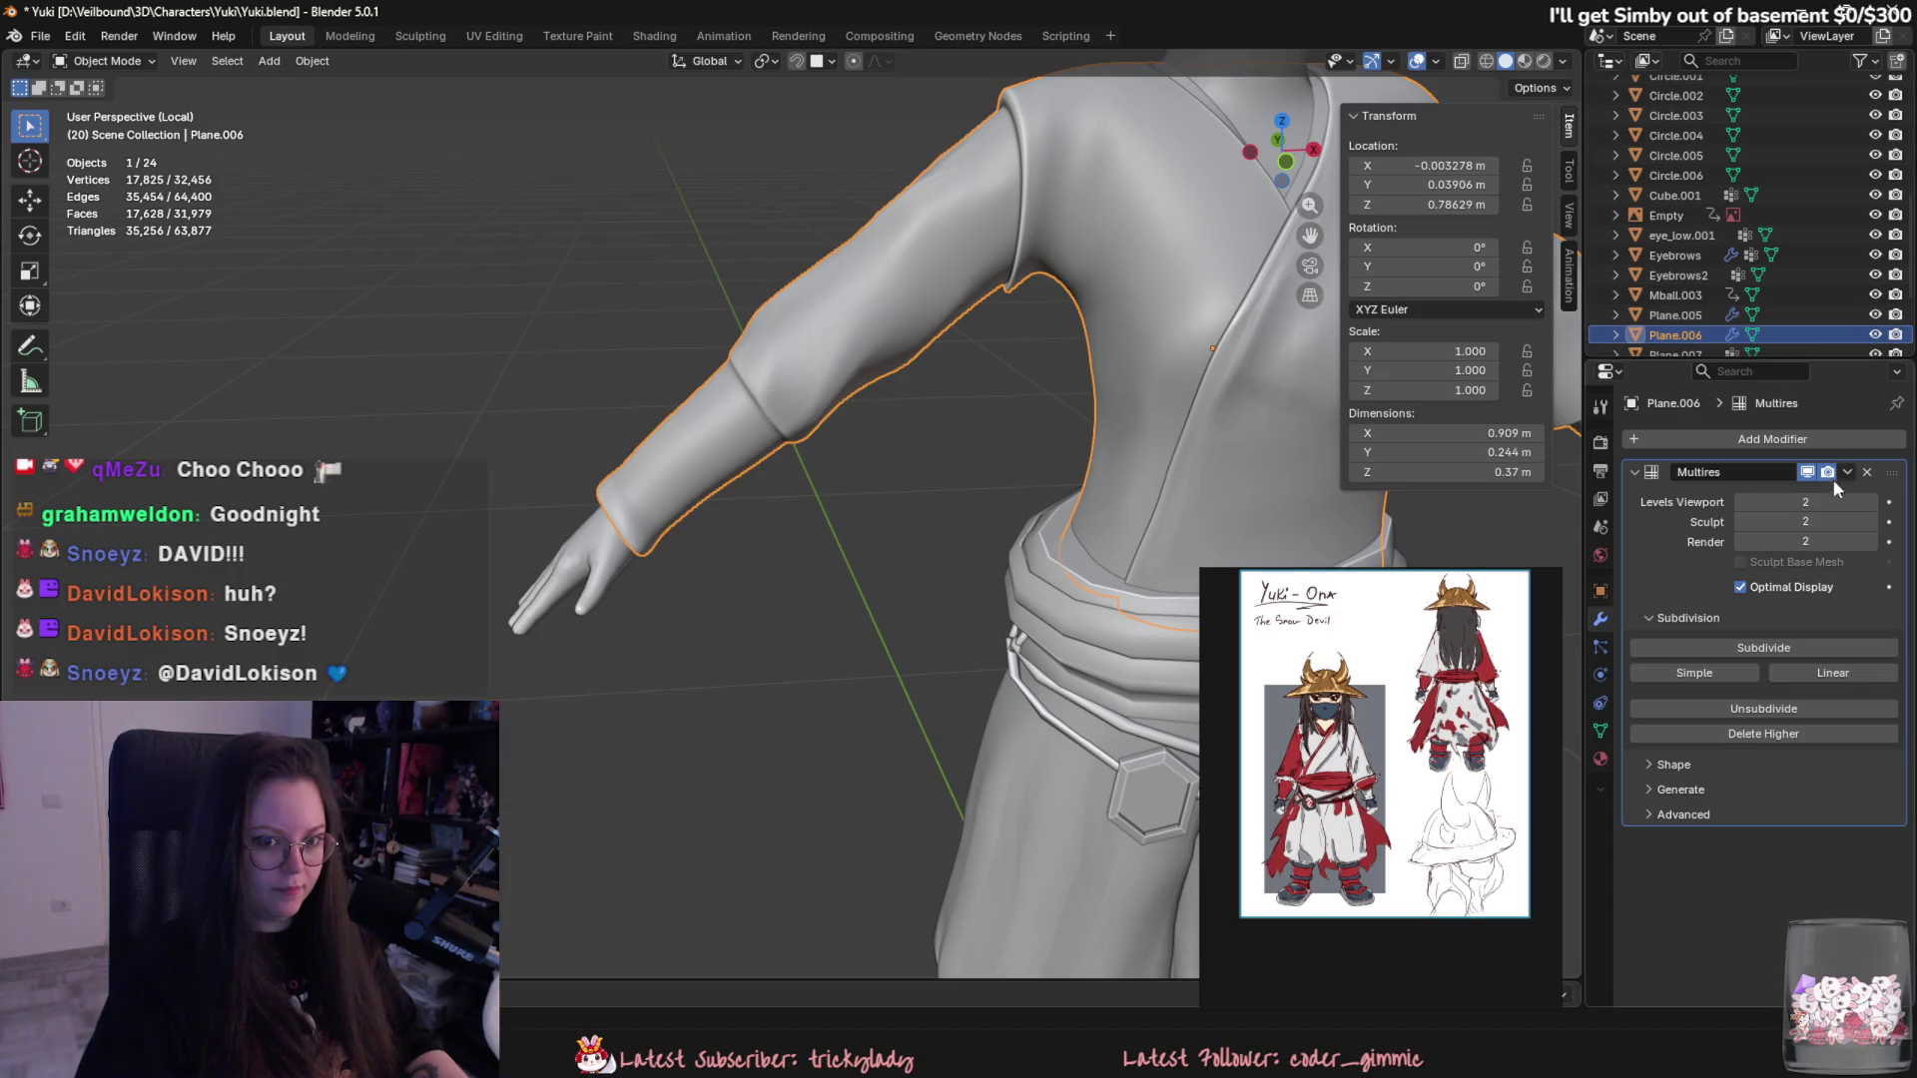
pyautogui.click(1807, 472)
pyautogui.moveTo(1138, 510)
pyautogui.mouseDown(button='middle')
pyautogui.moveTo(1051, 532)
pyautogui.moveTo(972, 513)
pyautogui.mouseUp(button='middle')
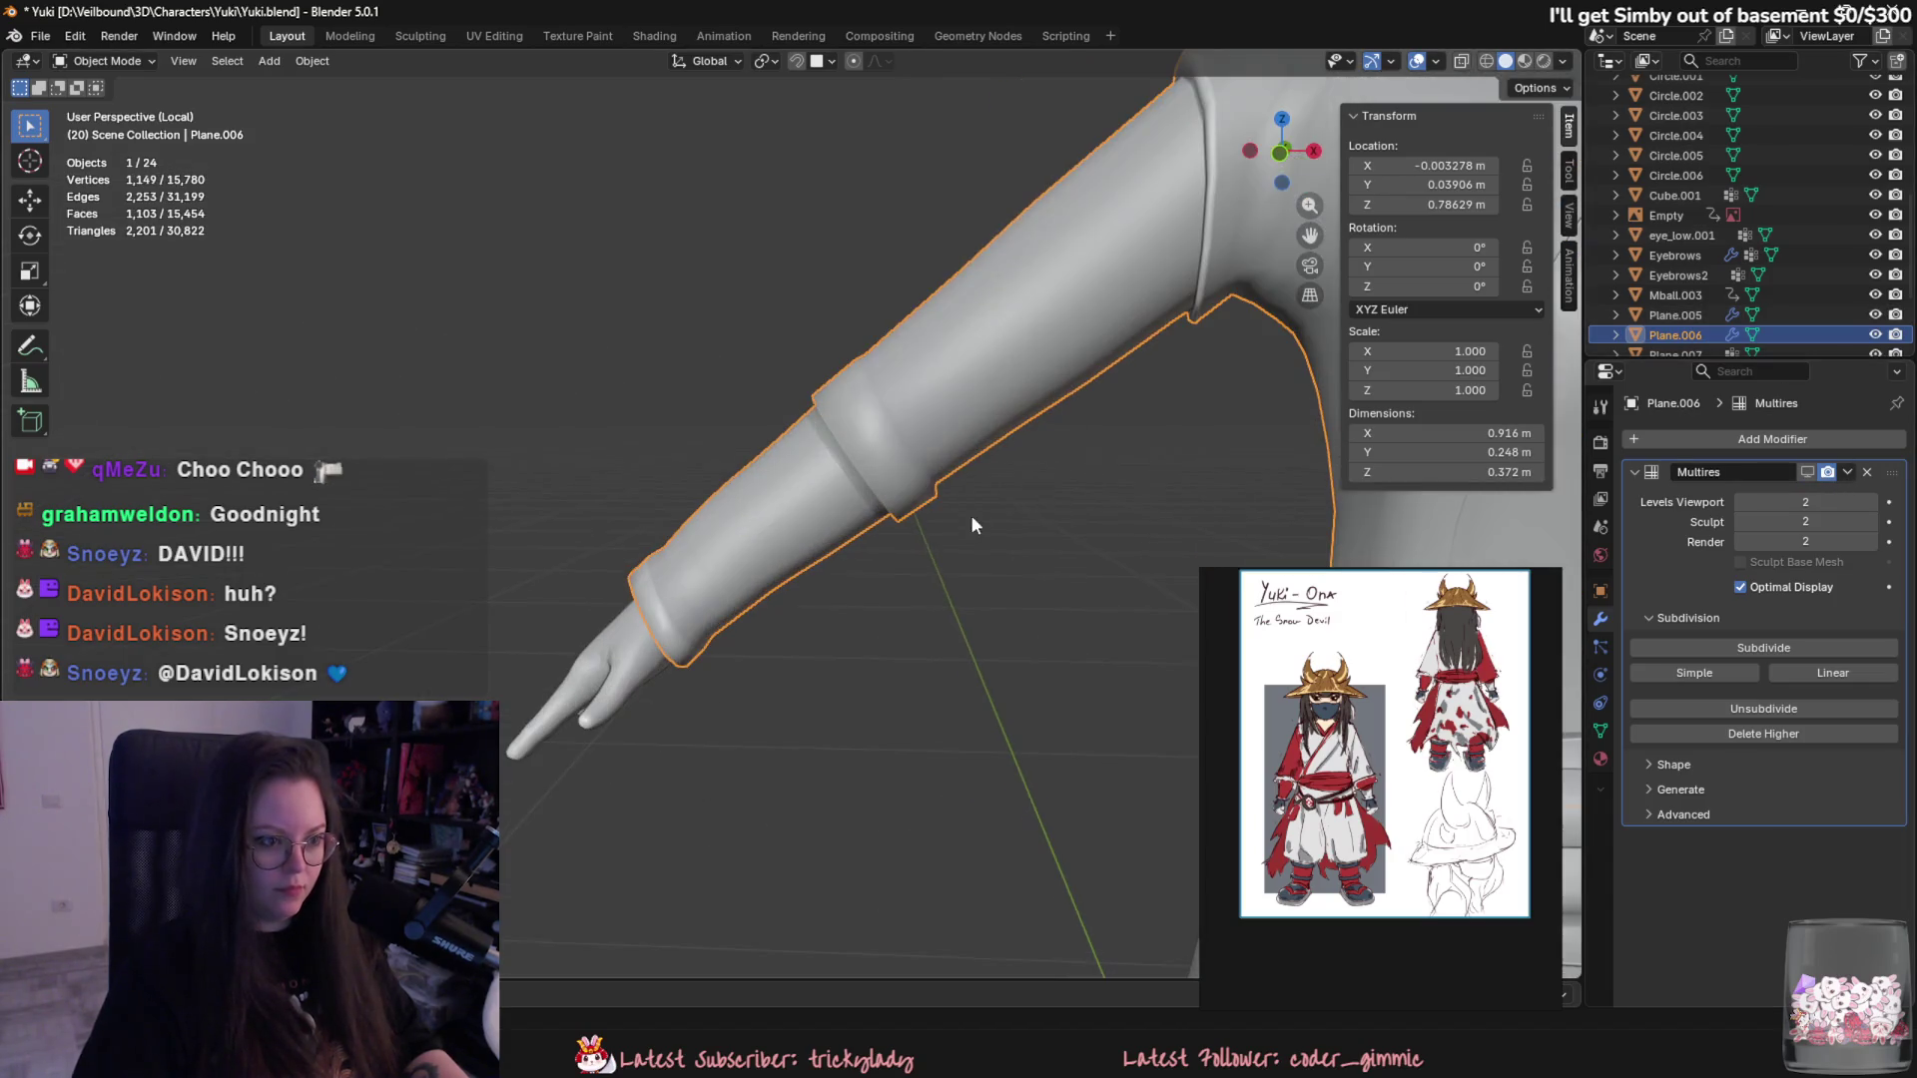
pyautogui.click(1808, 472)
pyautogui.scroll(-5, 857, 454)
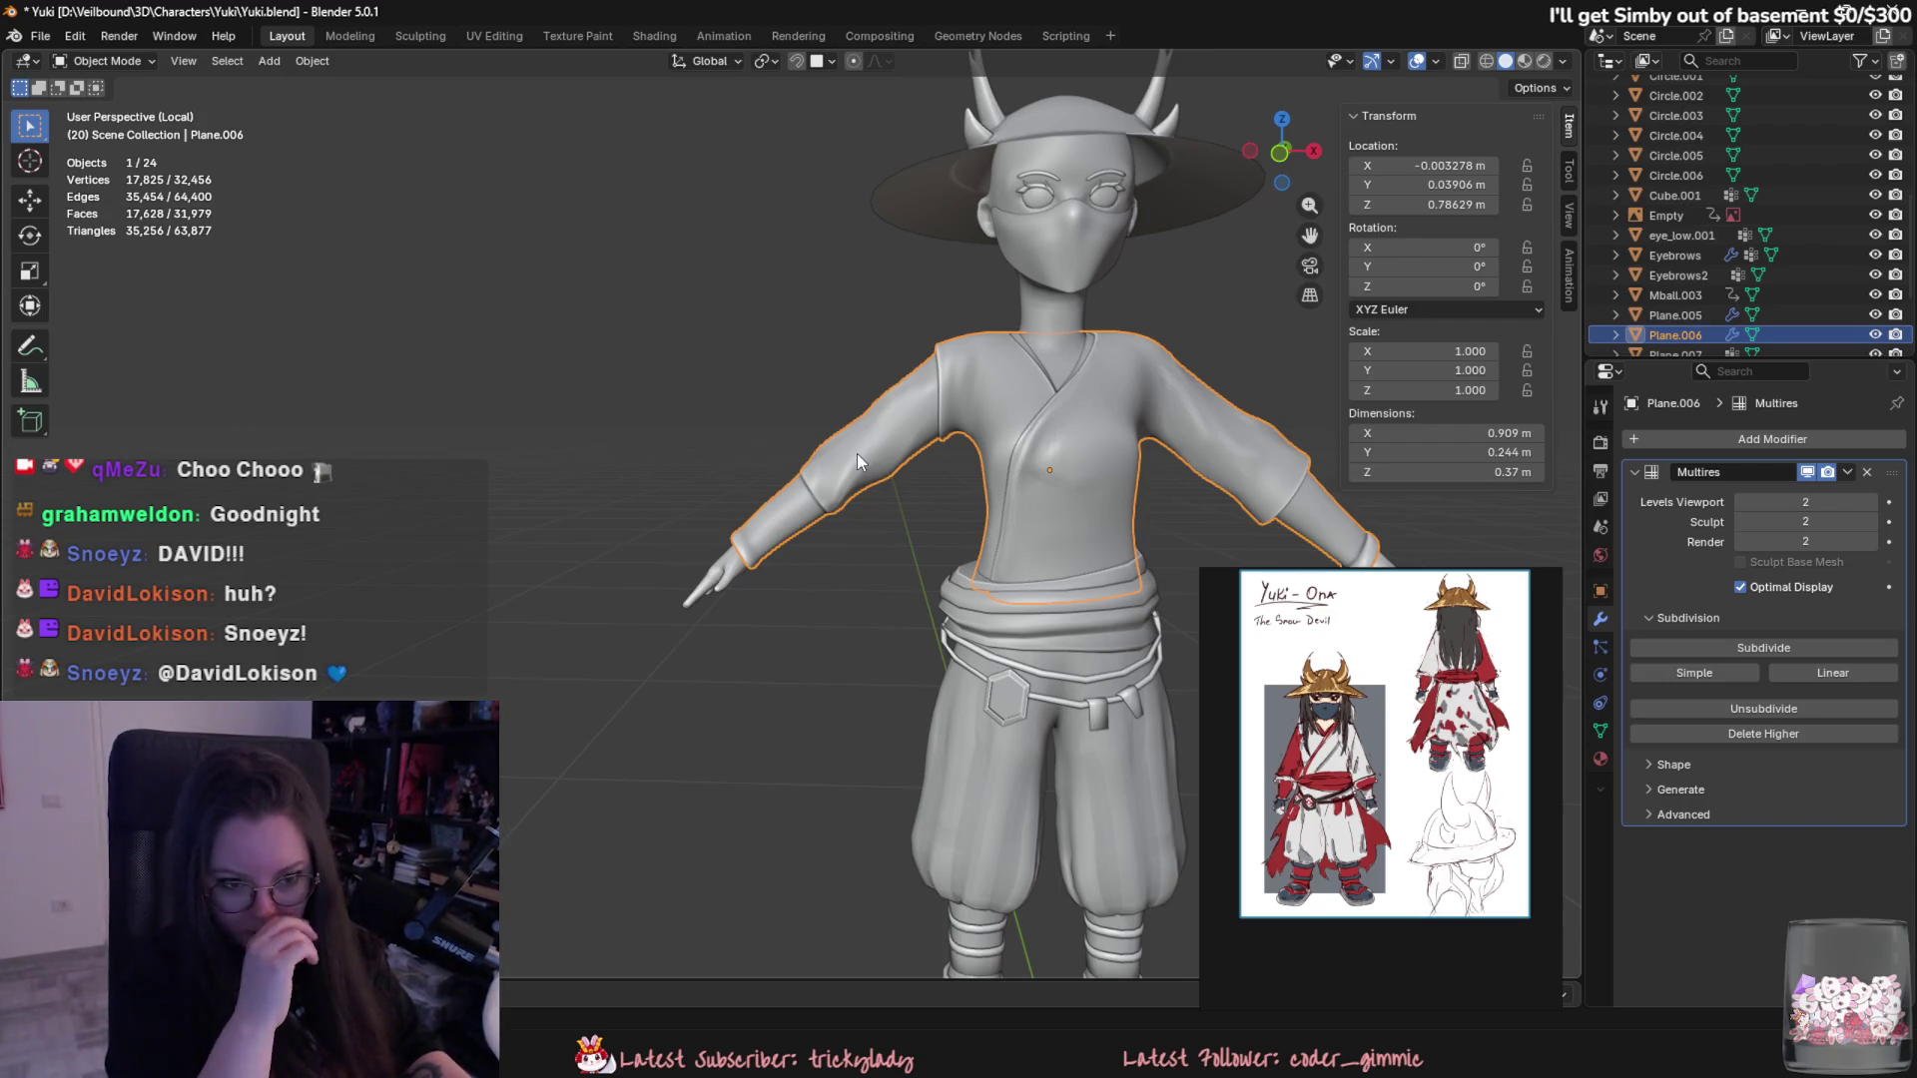
pyautogui.scroll(2, 707, 555)
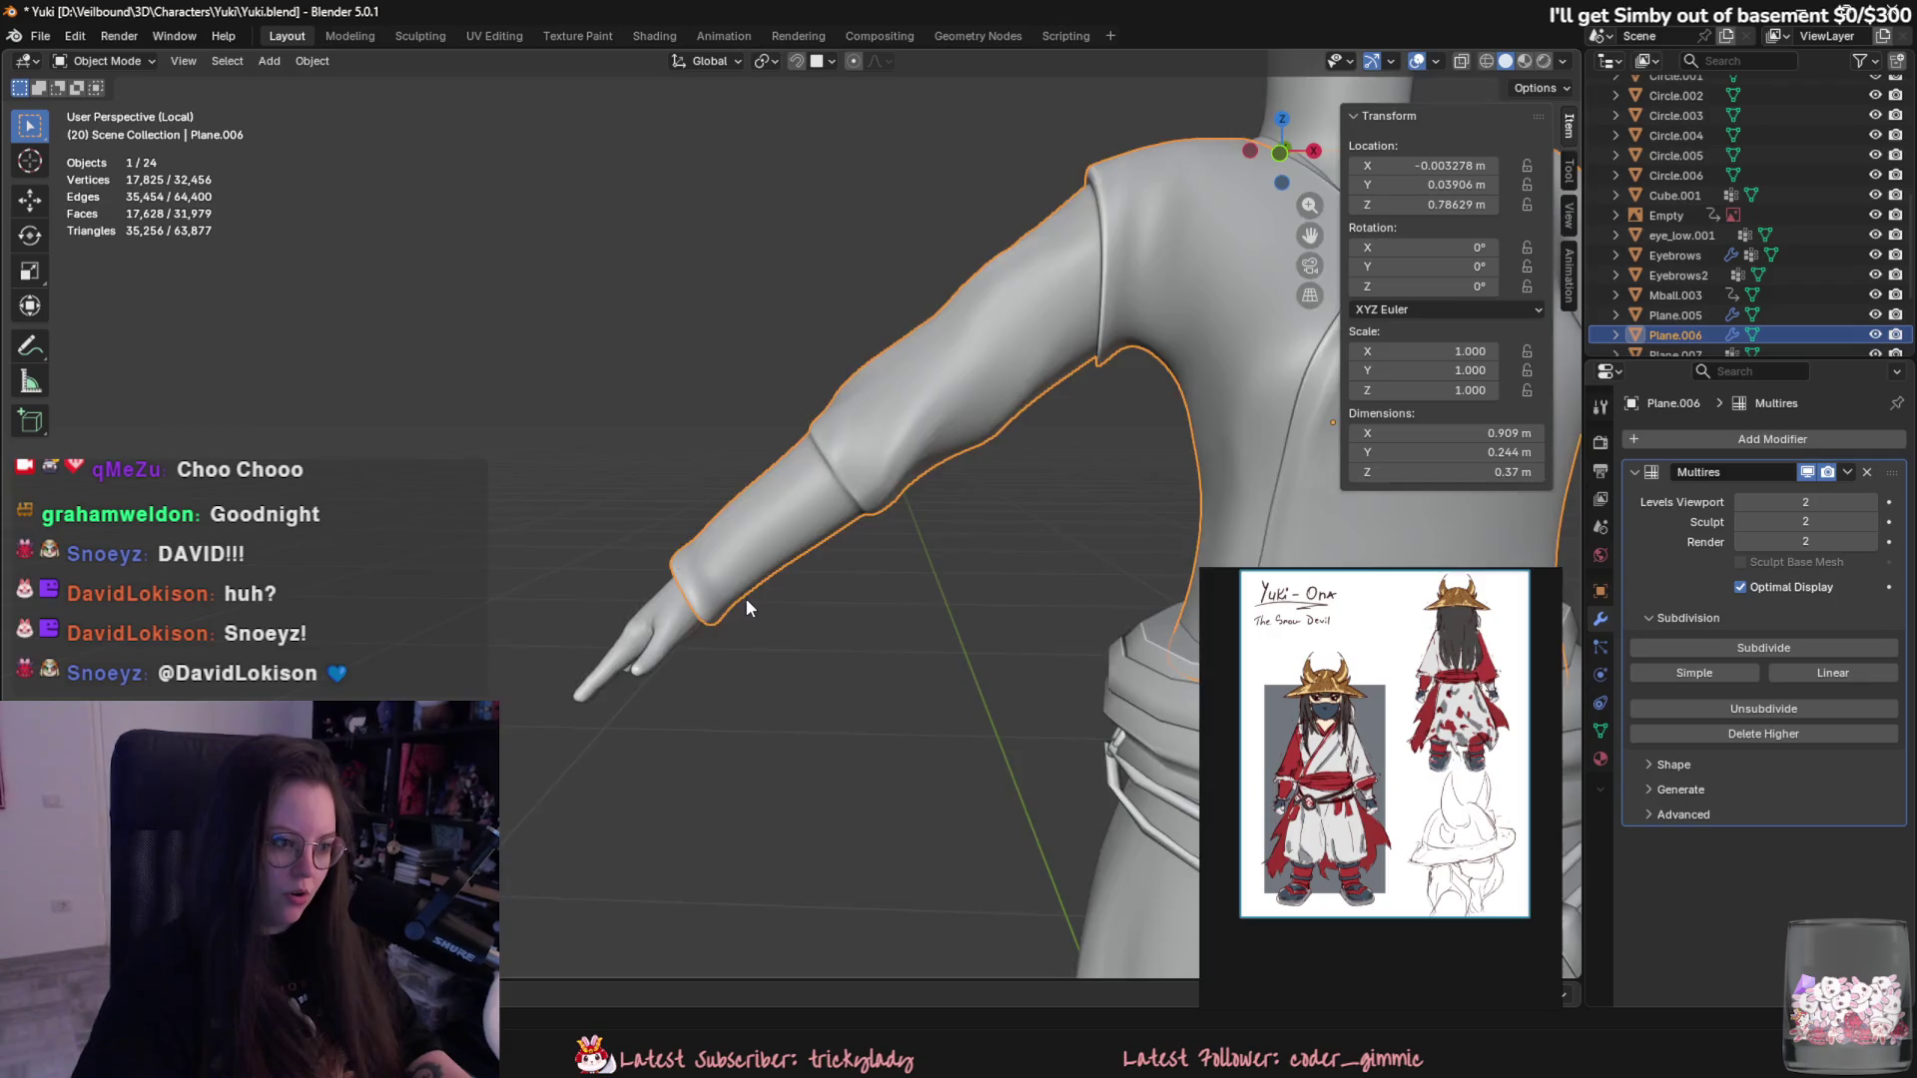
pyautogui.scroll(2, 626, 634)
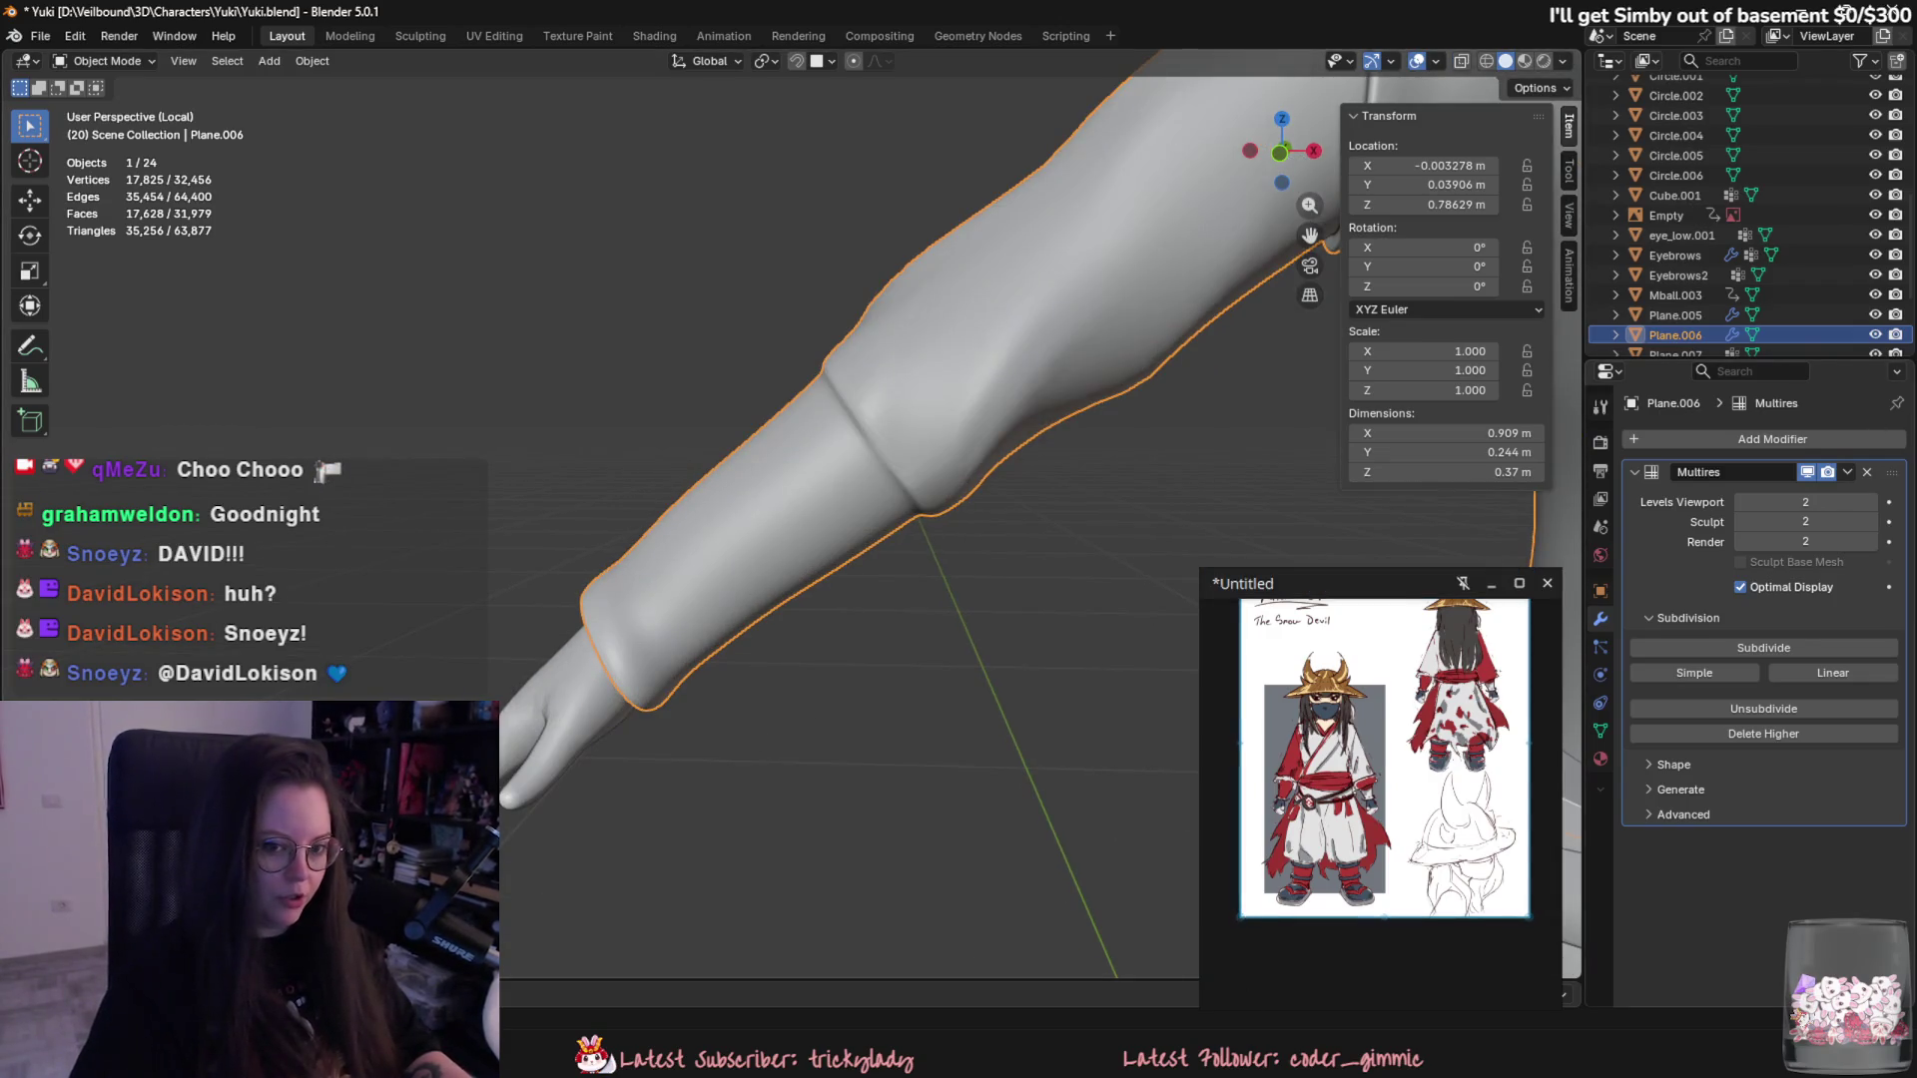
pyautogui.moveTo(1082, 444)
pyautogui.mouseDown(button='middle')
pyautogui.moveTo(1734, 473)
pyautogui.moveTo(1454, 458)
pyautogui.mouseUp(button='middle')
pyautogui.click(105, 60)
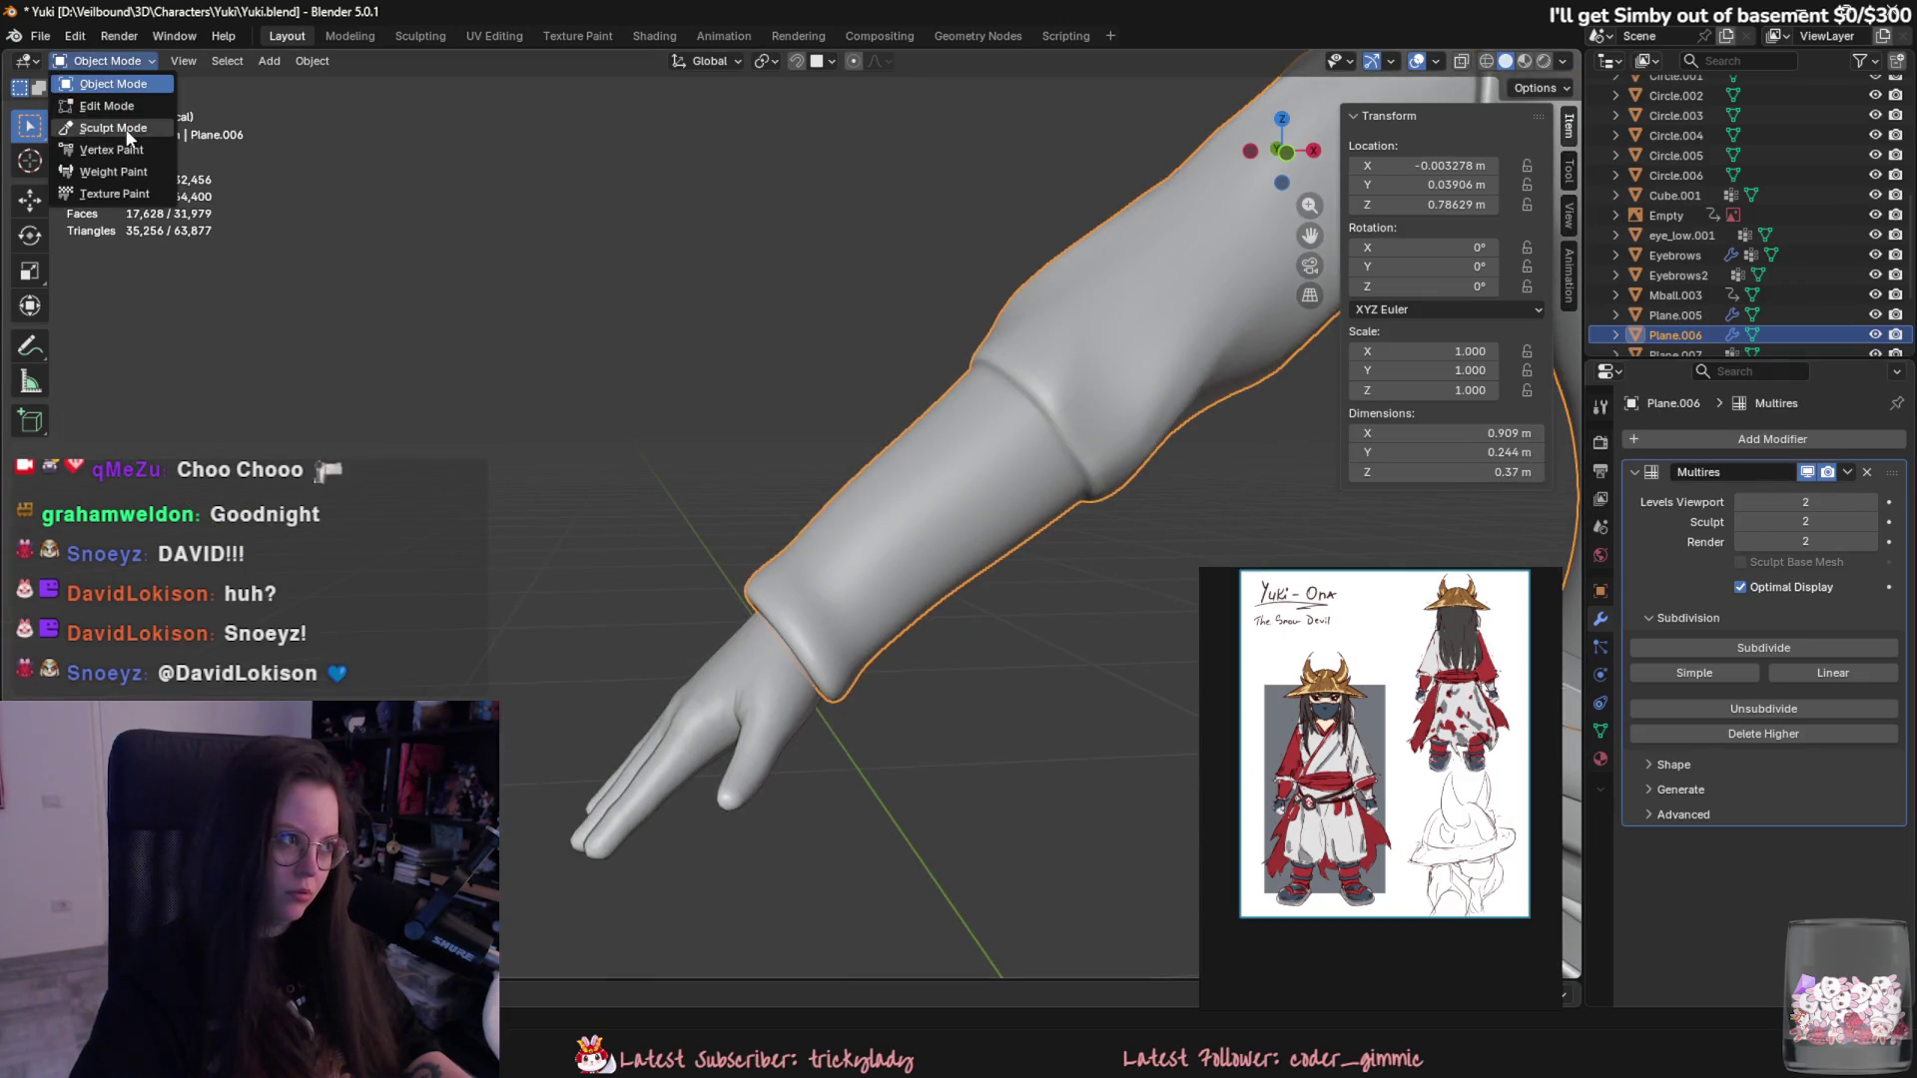
pyautogui.click(105, 134)
pyautogui.moveTo(1049, 450); pyautogui.dragTo(1104, 450, button='middle')
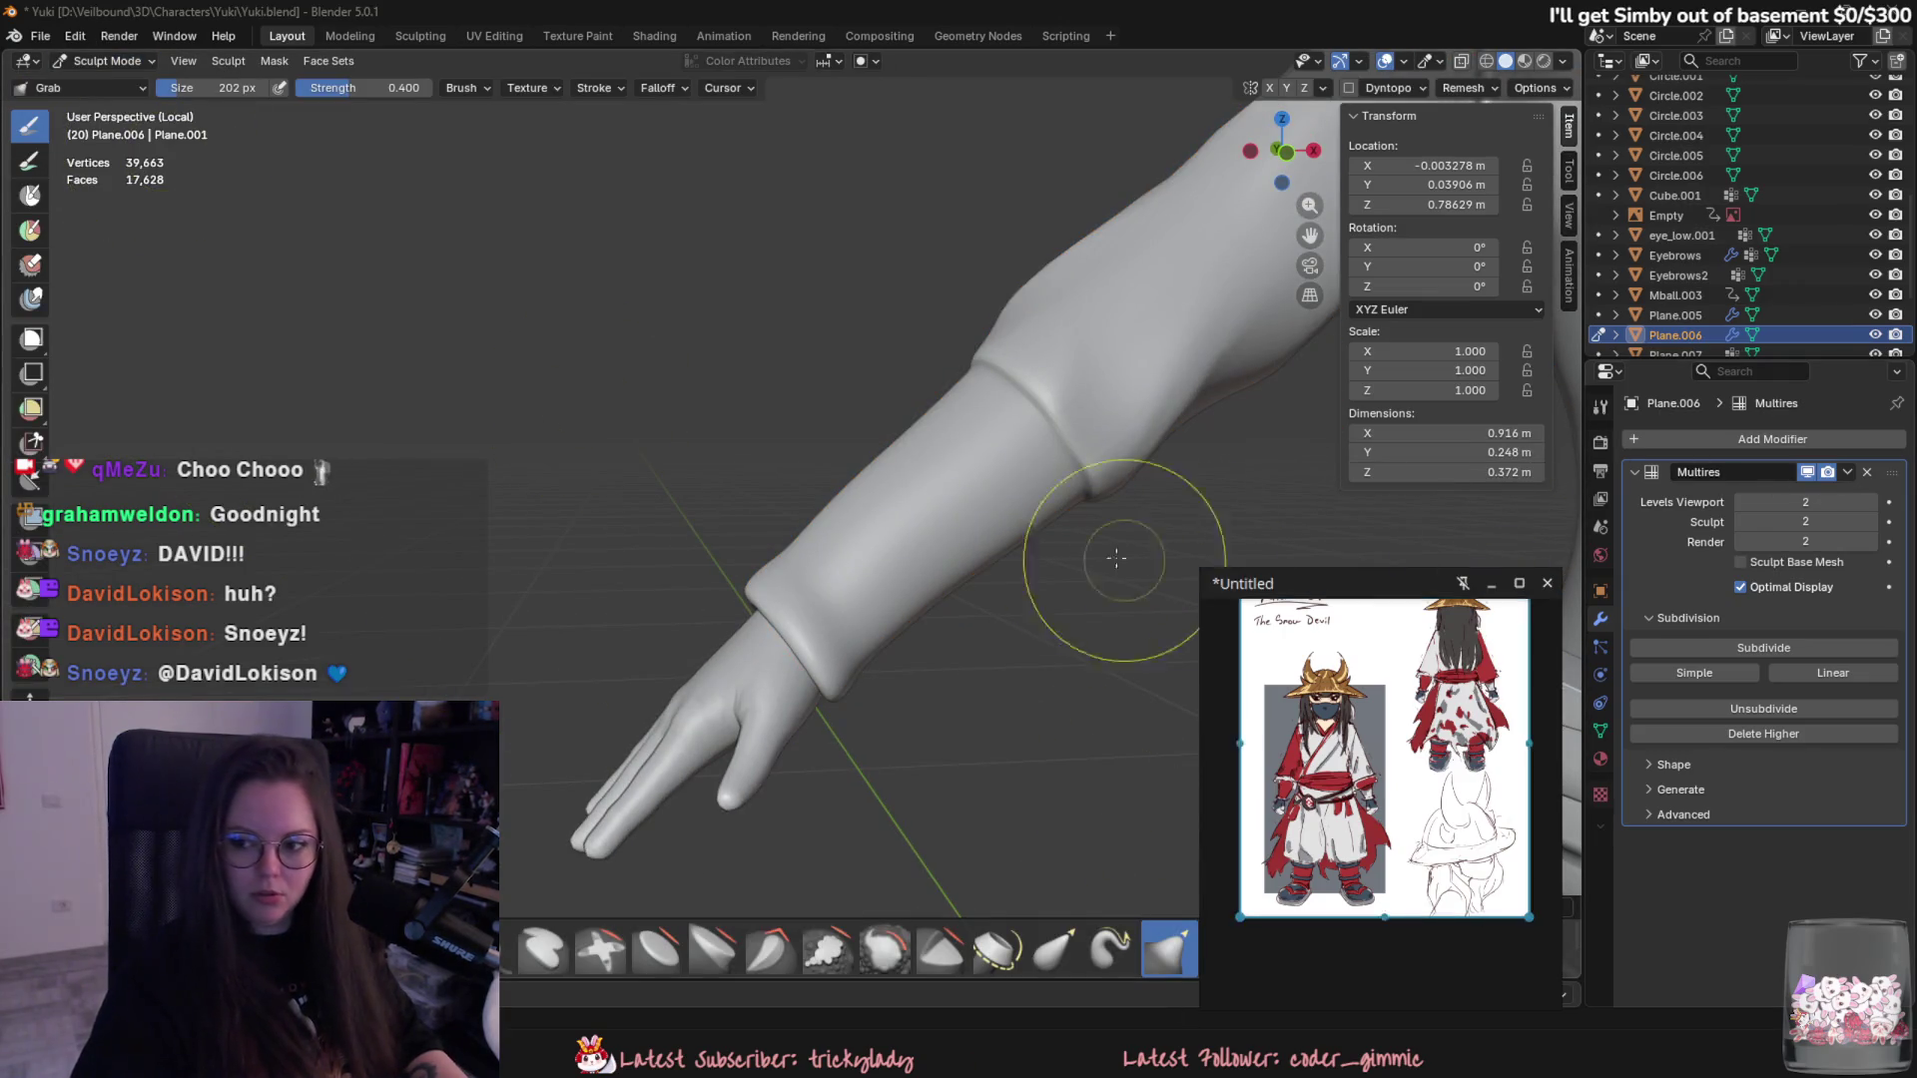
pyautogui.moveTo(1071, 599)
pyautogui.mouseDown(button='middle')
pyautogui.moveTo(1057, 485)
pyautogui.moveTo(1171, 578)
pyautogui.moveTo(933, 556)
pyautogui.moveTo(878, 630)
pyautogui.moveTo(812, 599)
pyautogui.moveTo(839, 674)
pyautogui.moveTo(814, 814)
pyautogui.mouseUp(button='middle')
pyautogui.click(81, 63)
pyautogui.click(90, 86)
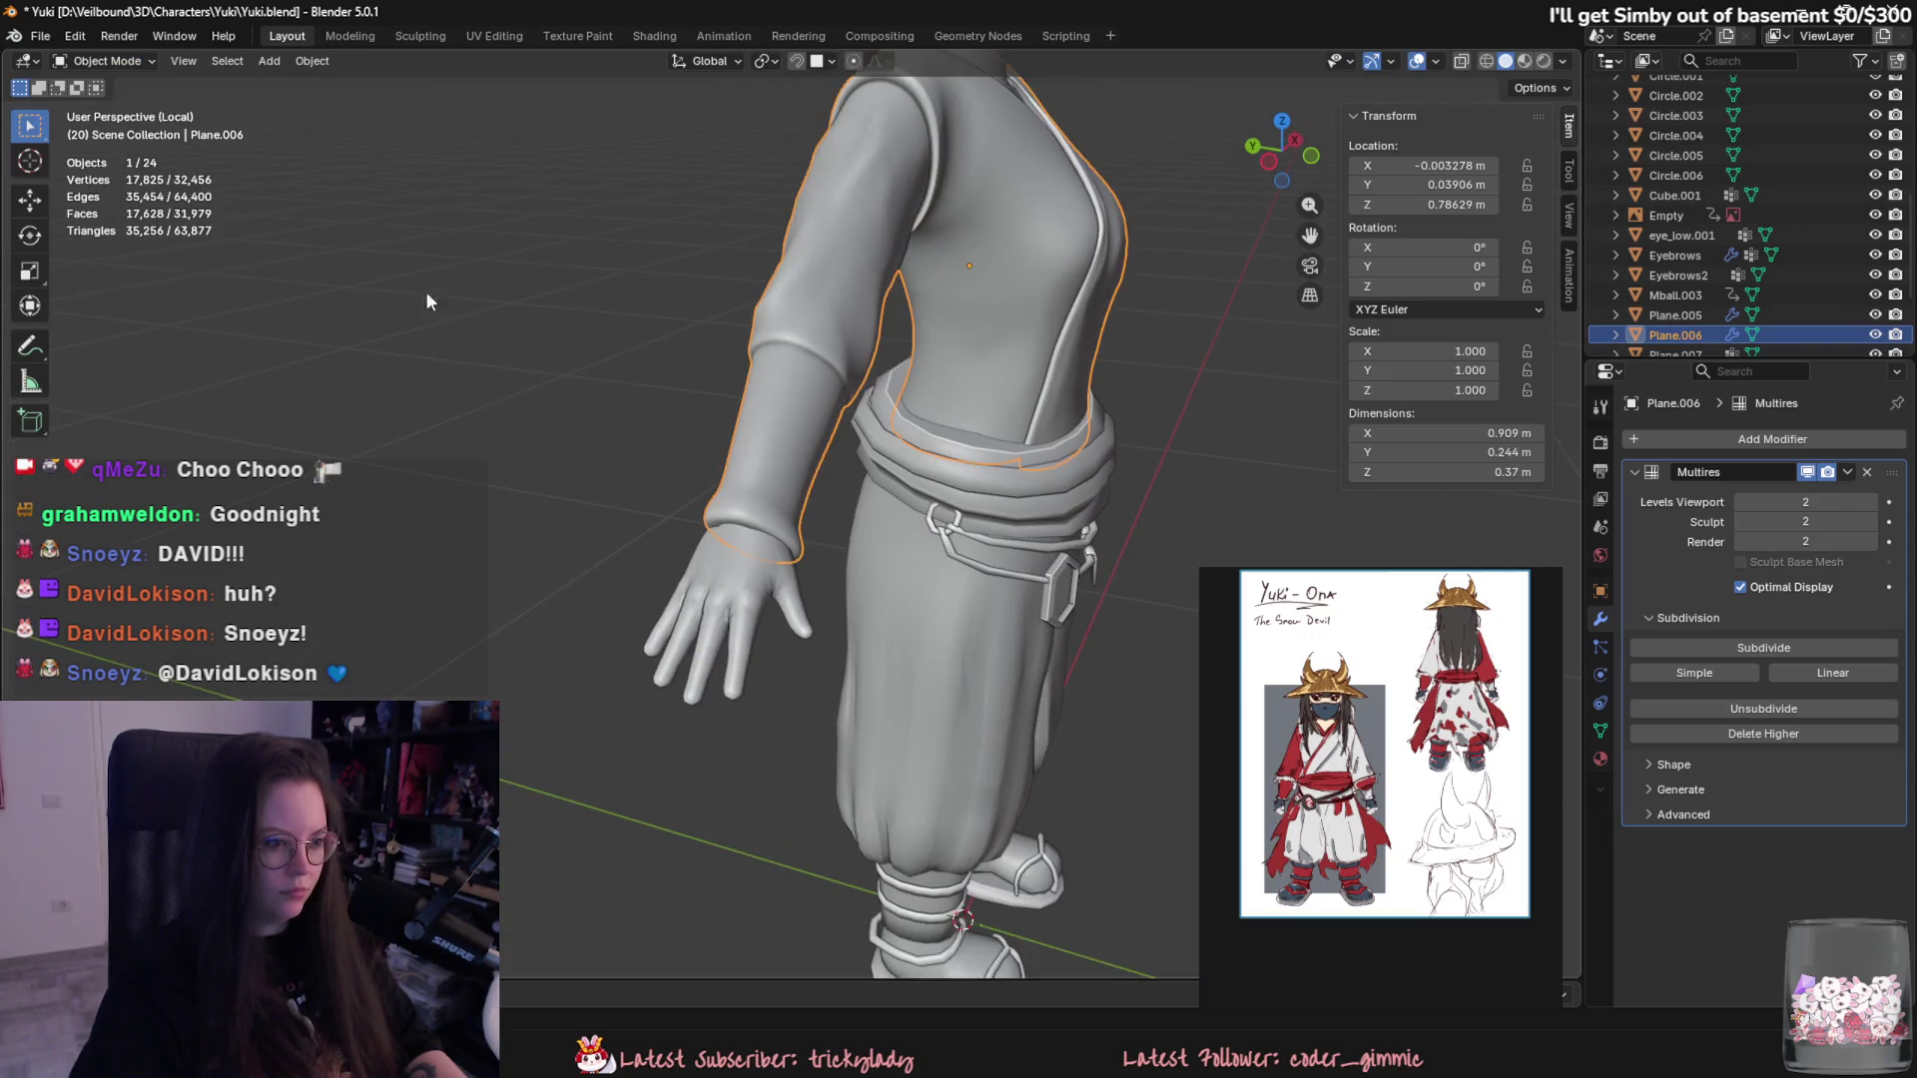
pyautogui.click(742, 586)
pyautogui.press('Tab')
pyautogui.scroll(3, 730, 674)
pyautogui.scroll(2, 720, 732)
# - Inspect the finger face loops on the hand mesh in Edit Mode, then return to Object Mode
pyautogui.moveTo(719, 734); pyautogui.dragTo(819, 662, button='middle')
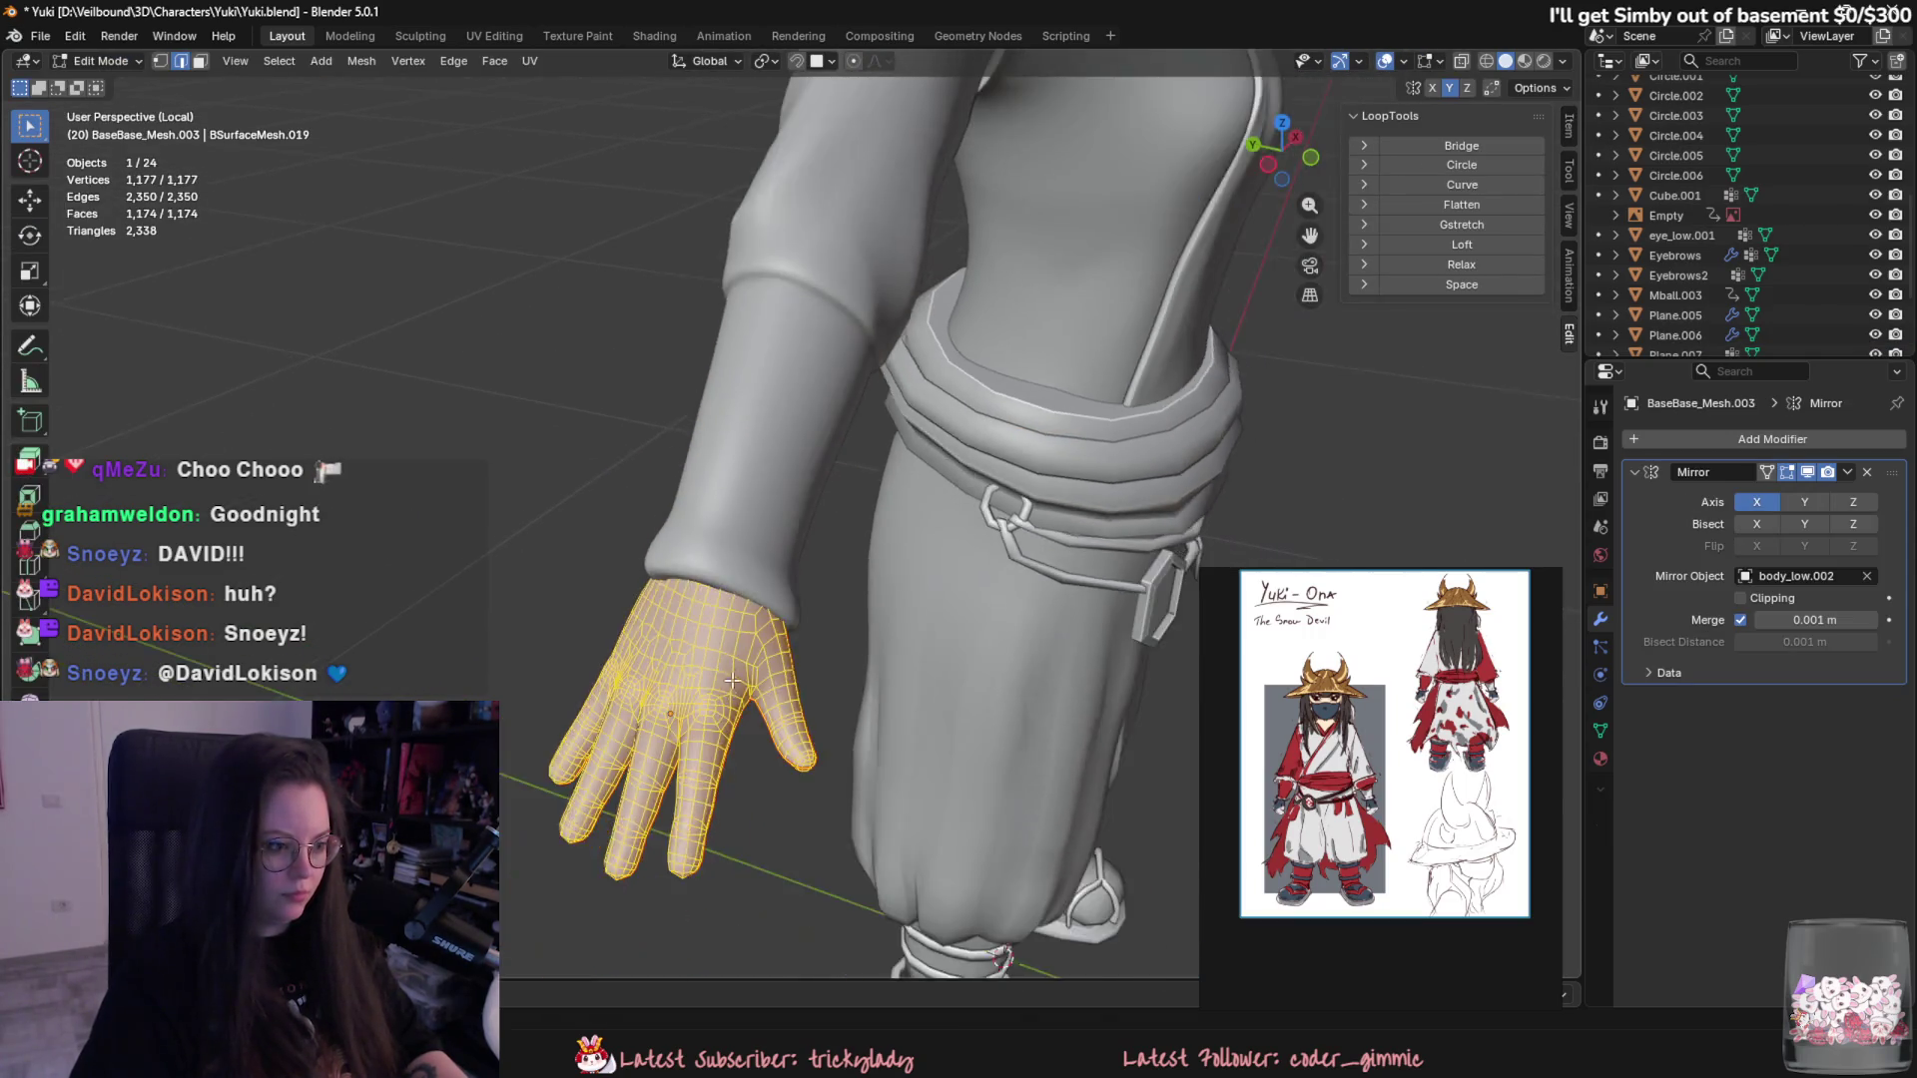
pyautogui.keyDown('alt'); pyautogui.click(818, 663); pyautogui.keyUp('alt')
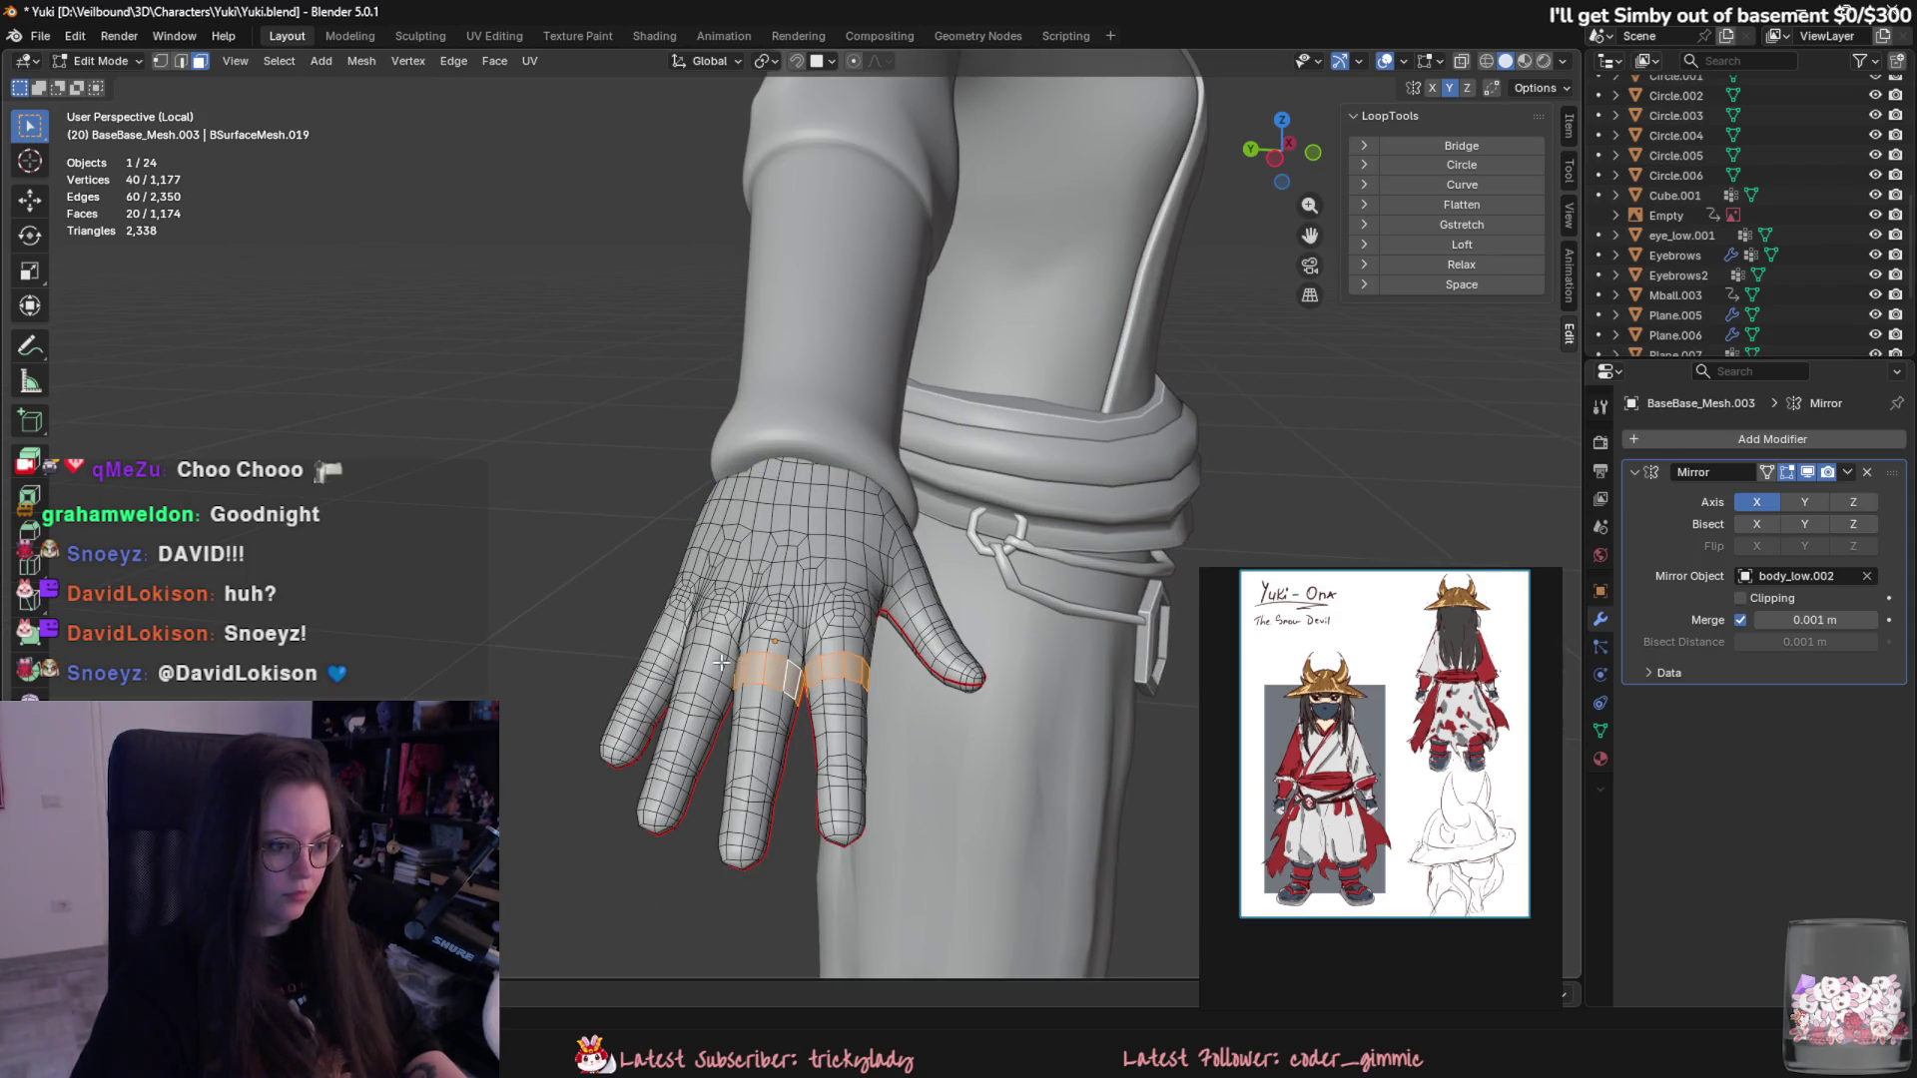
pyautogui.keyDown('alt'); pyautogui.keyDown('shift'); pyautogui.click(660, 640); pyautogui.keyUp('shift'); pyautogui.keyUp('alt')
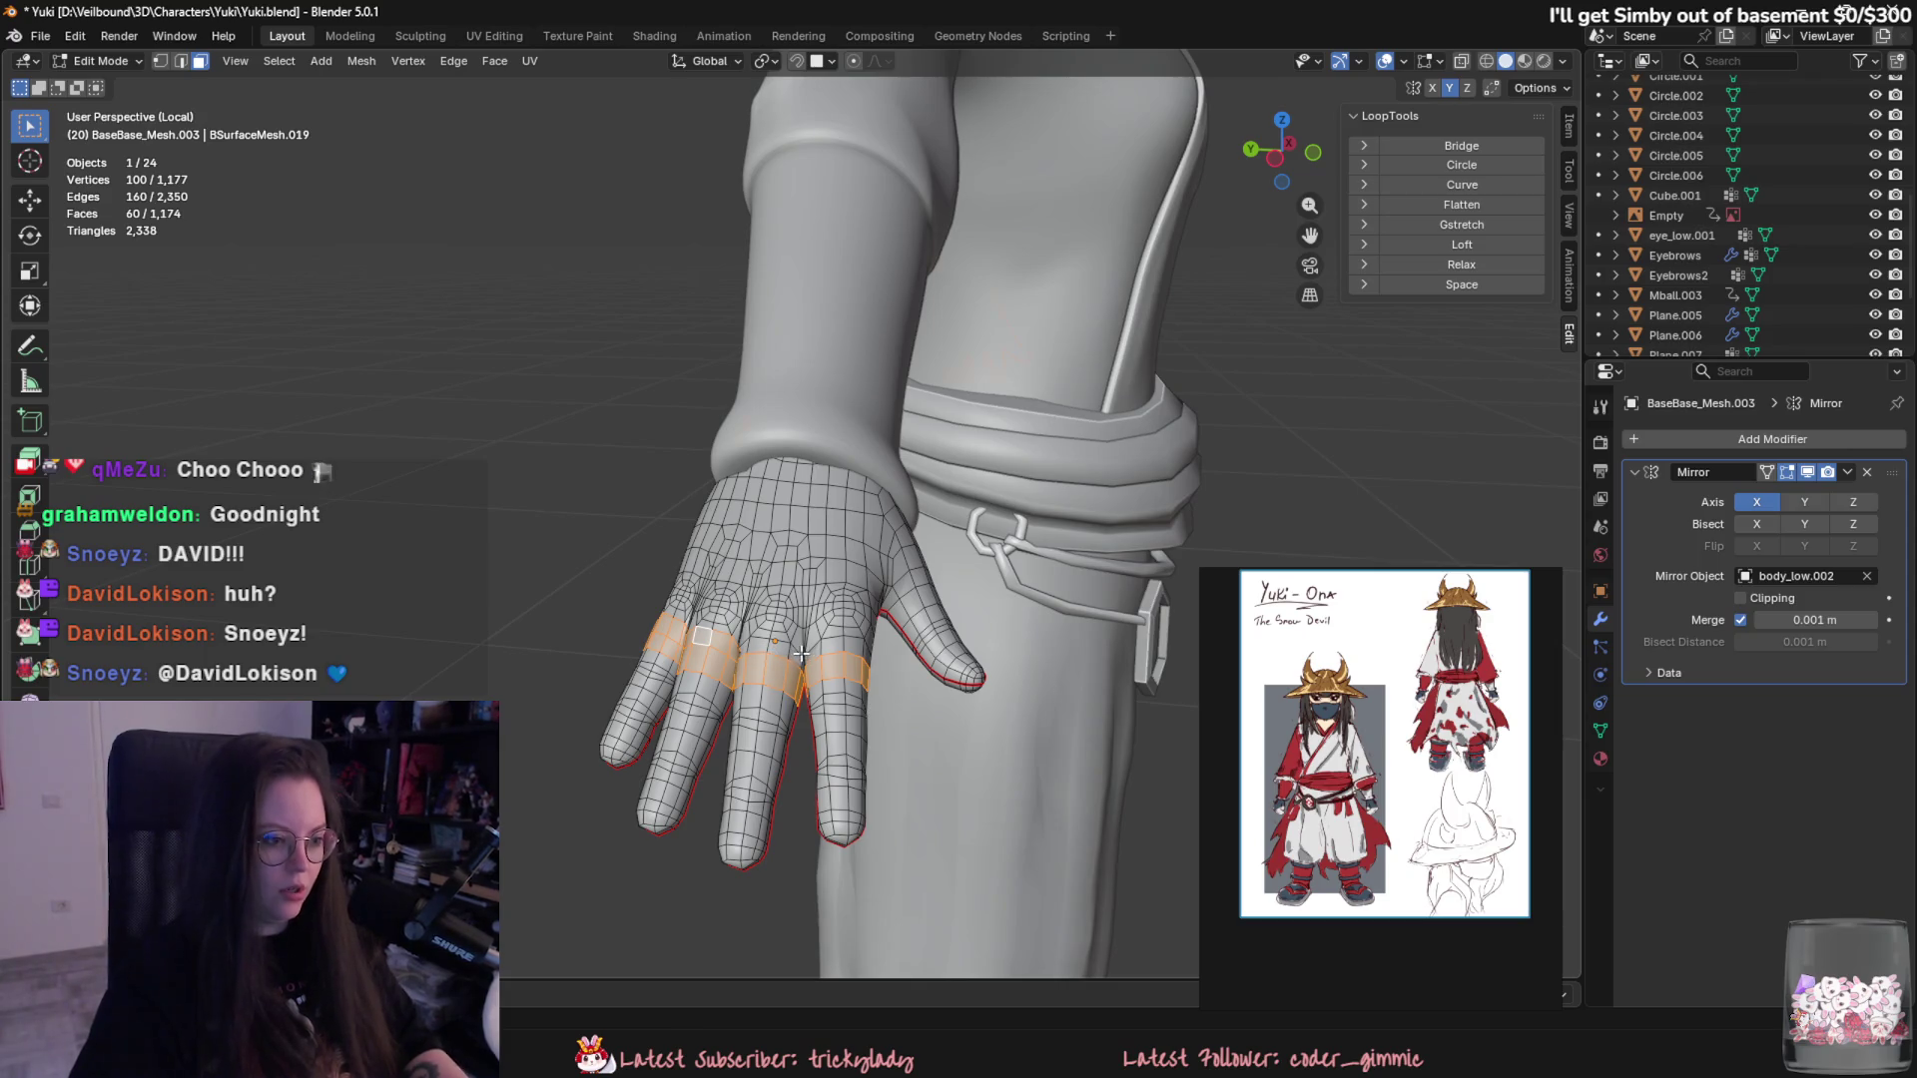
pyautogui.press('Tab')
# - Select the kimono top Plane.006 and put it into Sculpt Mode
pyautogui.moveTo(733, 578)
pyautogui.mouseDown(button='middle')
pyautogui.moveTo(608, 529)
pyautogui.moveTo(489, 444)
pyautogui.moveTo(597, 583)
pyautogui.mouseUp(button='middle')
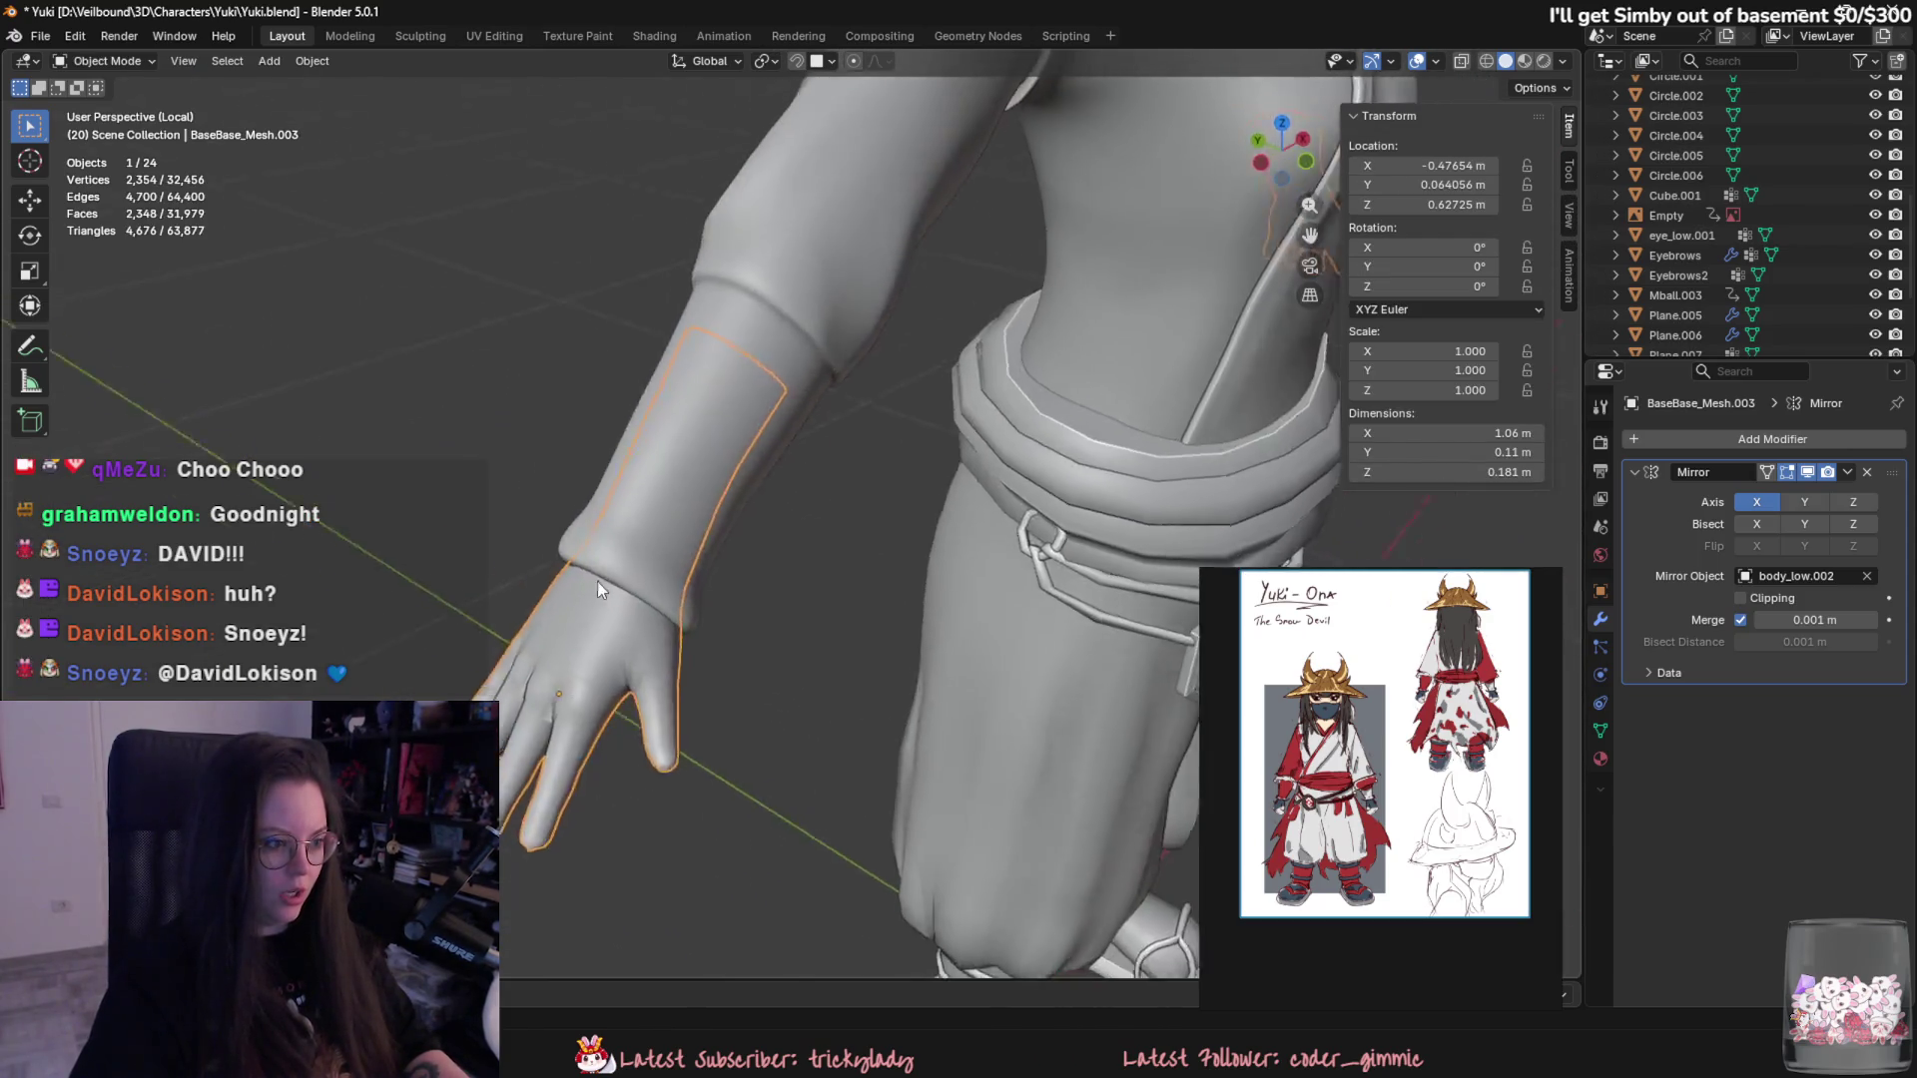
pyautogui.scroll(-3, 598, 581)
pyautogui.scroll(-2, 584, 545)
pyautogui.moveTo(484, 512); pyautogui.dragTo(779, 634, button='middle')
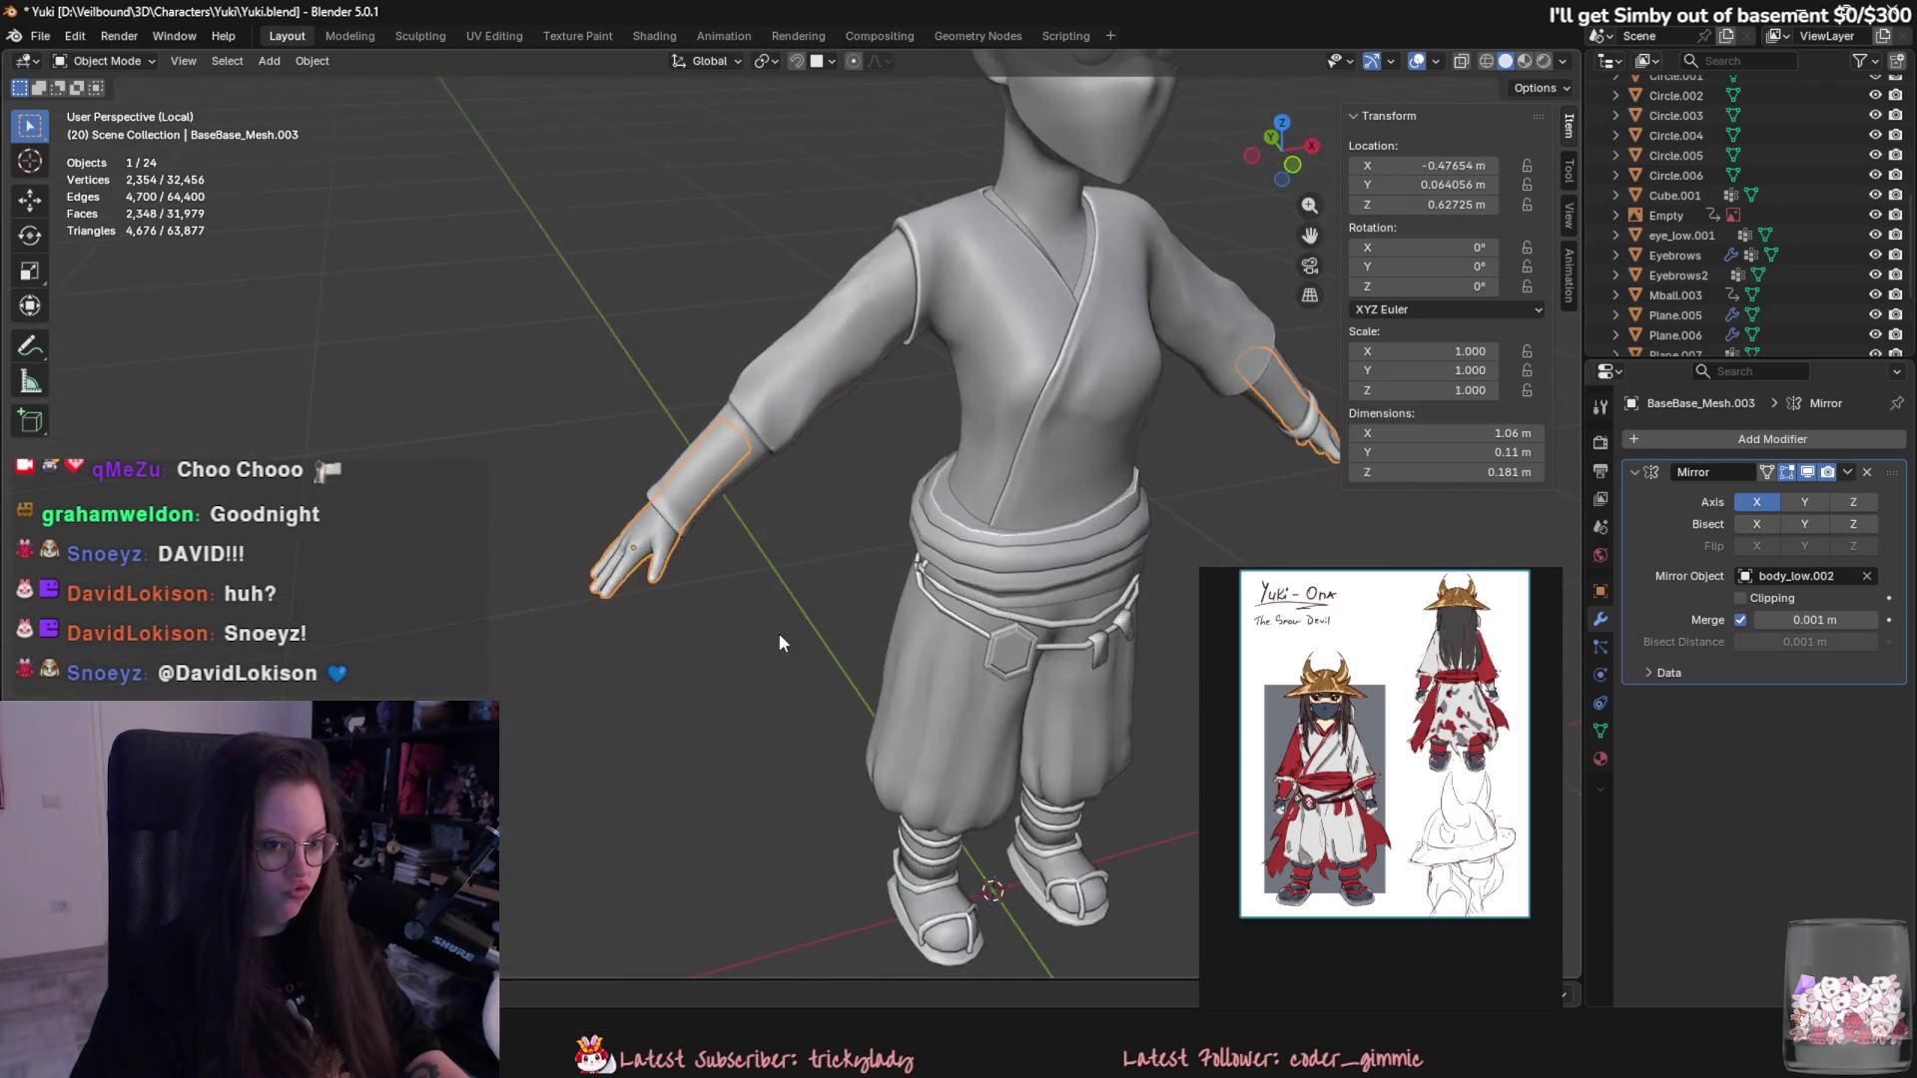
pyautogui.scroll(5, 779, 642)
pyautogui.moveTo(711, 502)
pyautogui.mouseDown(button='middle')
pyautogui.moveTo(890, 579)
pyautogui.moveTo(872, 561)
pyautogui.mouseUp(button='middle')
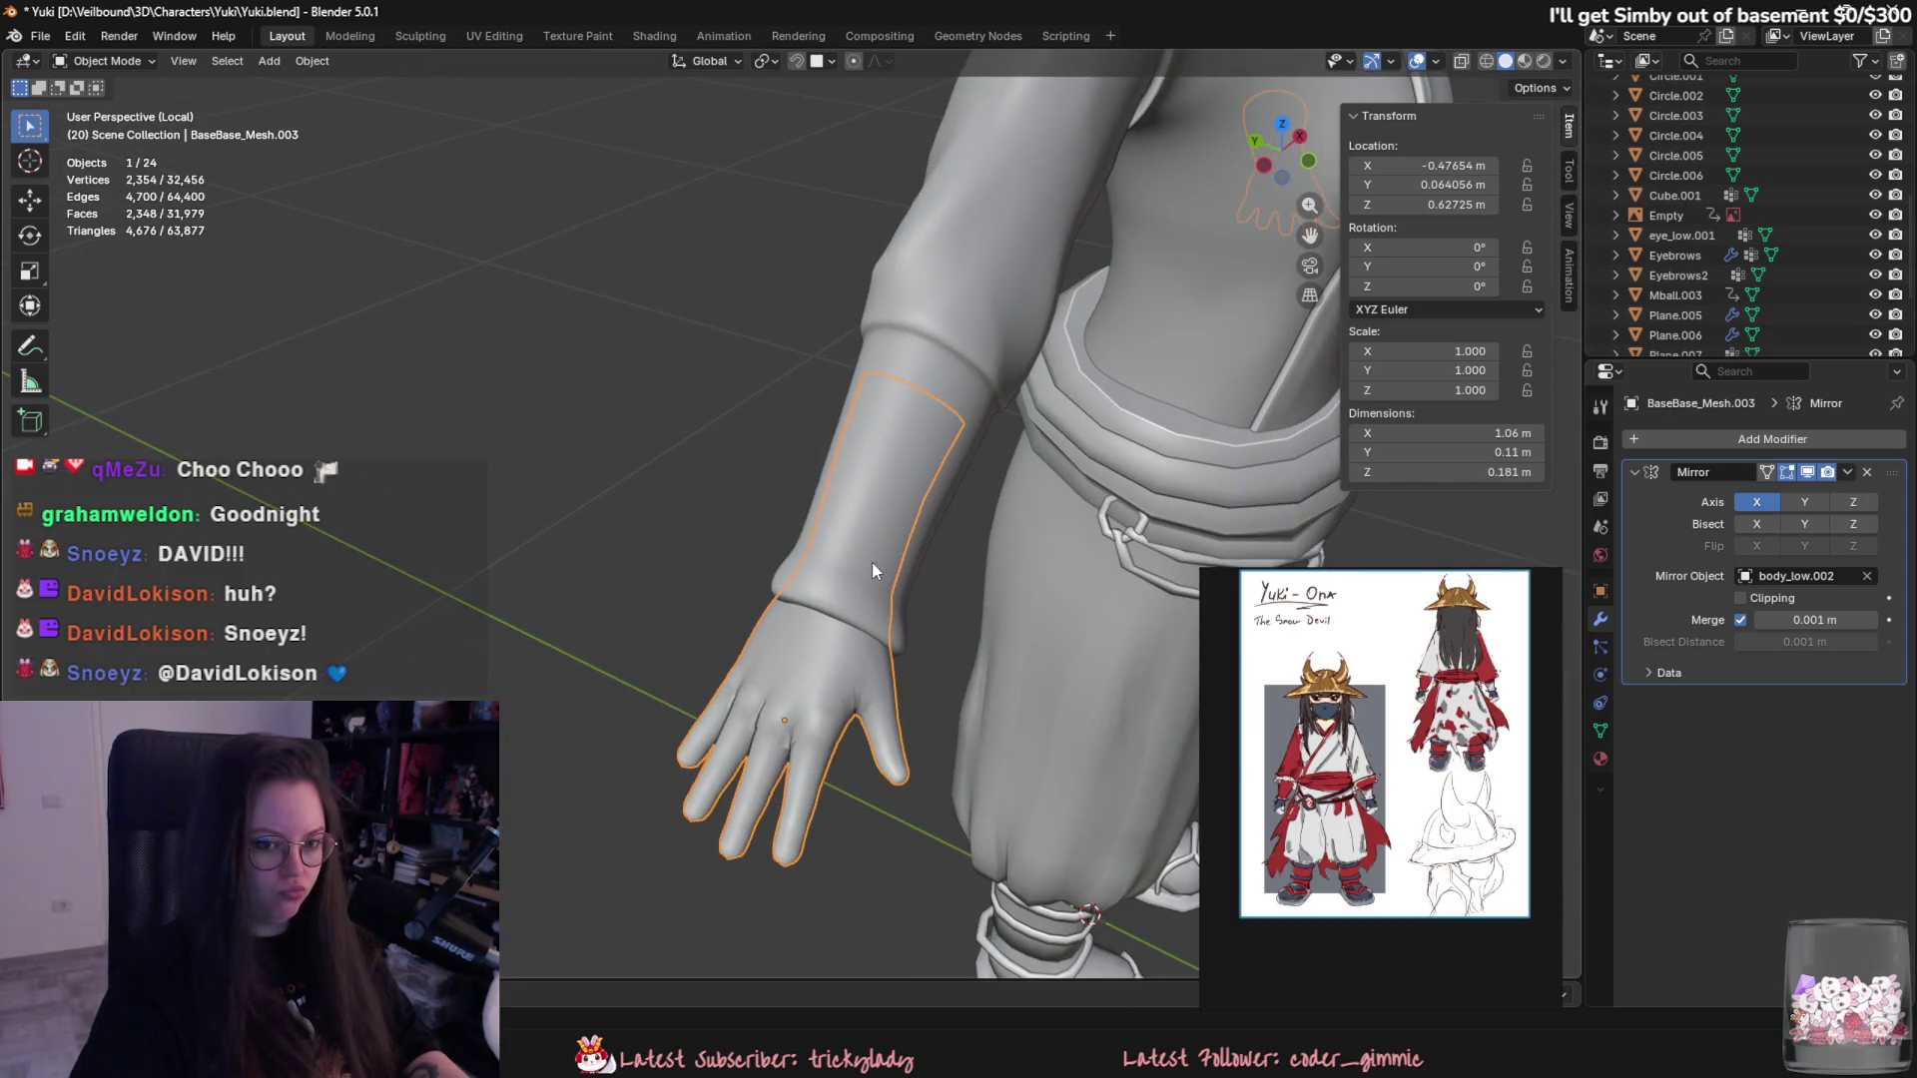
pyautogui.click(859, 466)
pyautogui.click(105, 60)
pyautogui.click(90, 128)
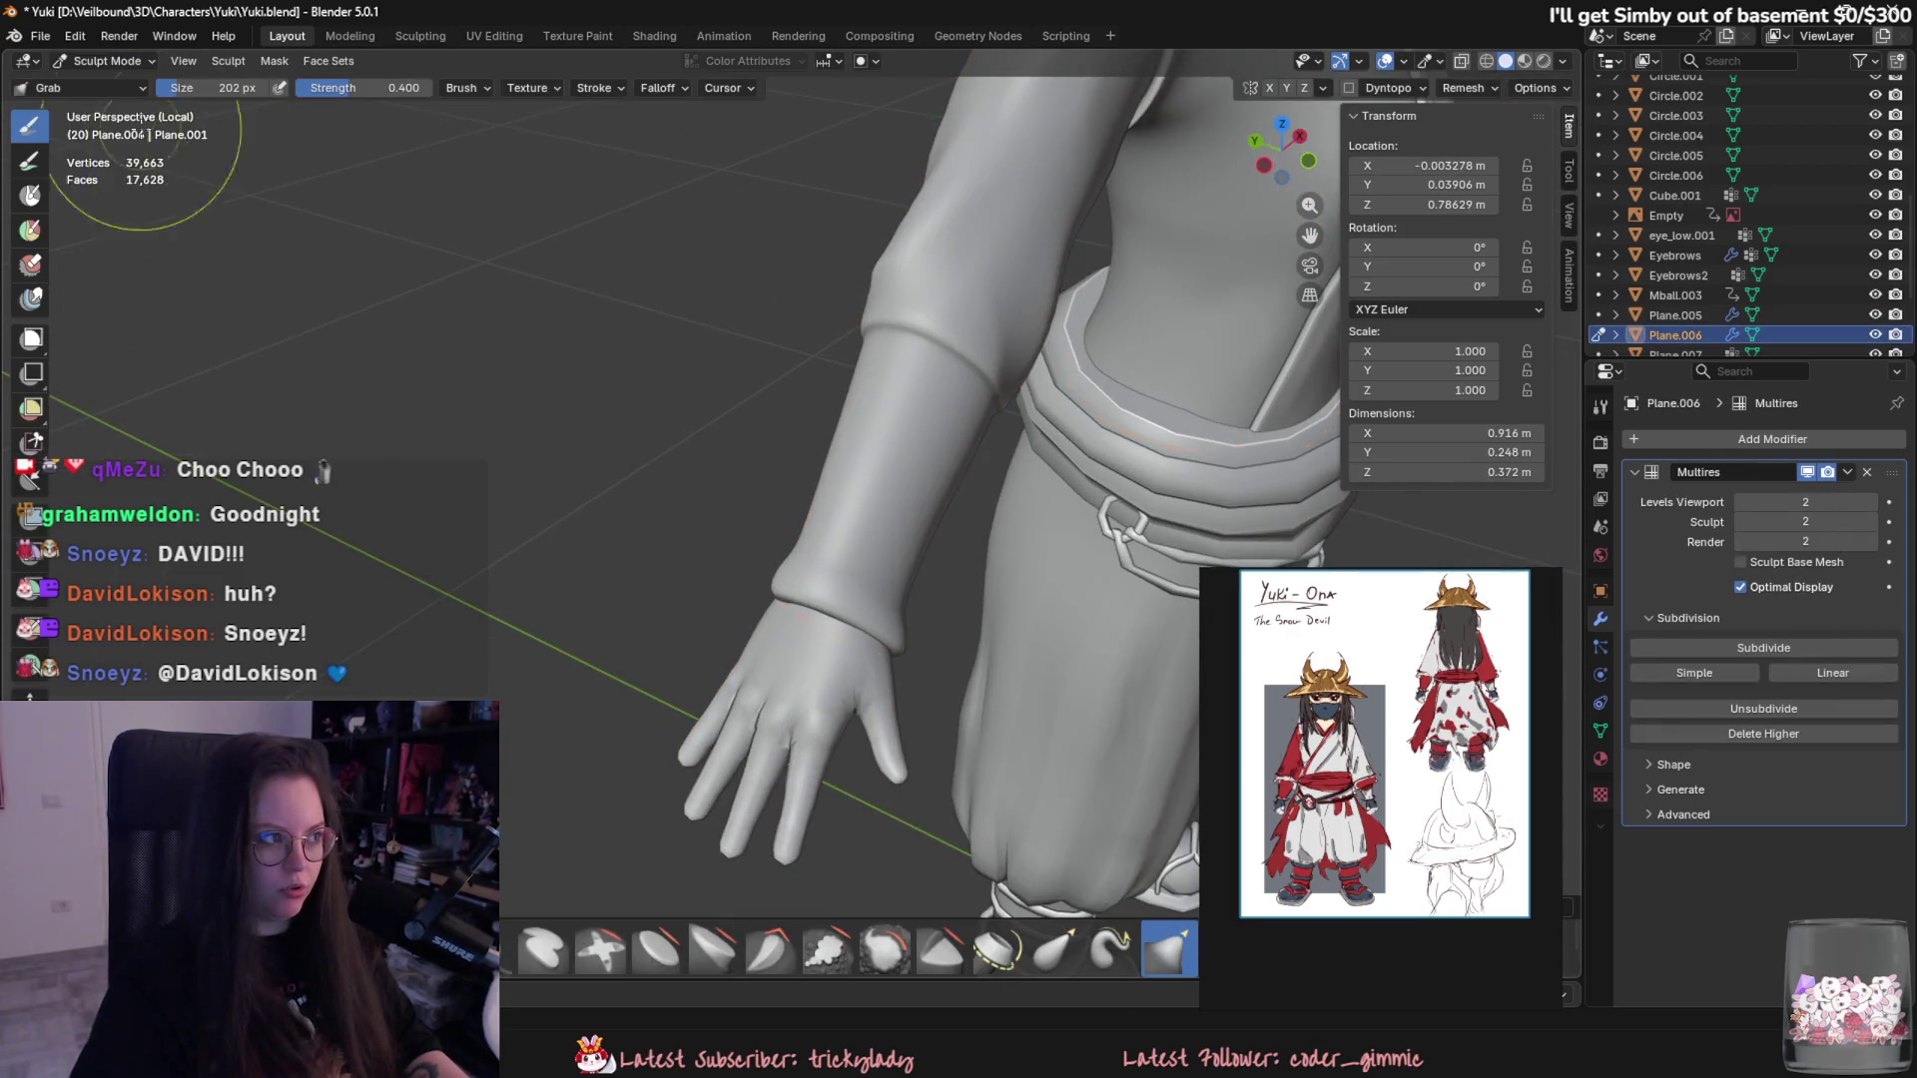
# - Save Yuki.blend, then test a smaller Crease Sharp stroke on the forearm and undo it
pyautogui.hotkey('ctrl', 's')
pyautogui.moveTo(1131, 584); pyautogui.dragTo(1023, 587, button='middle')
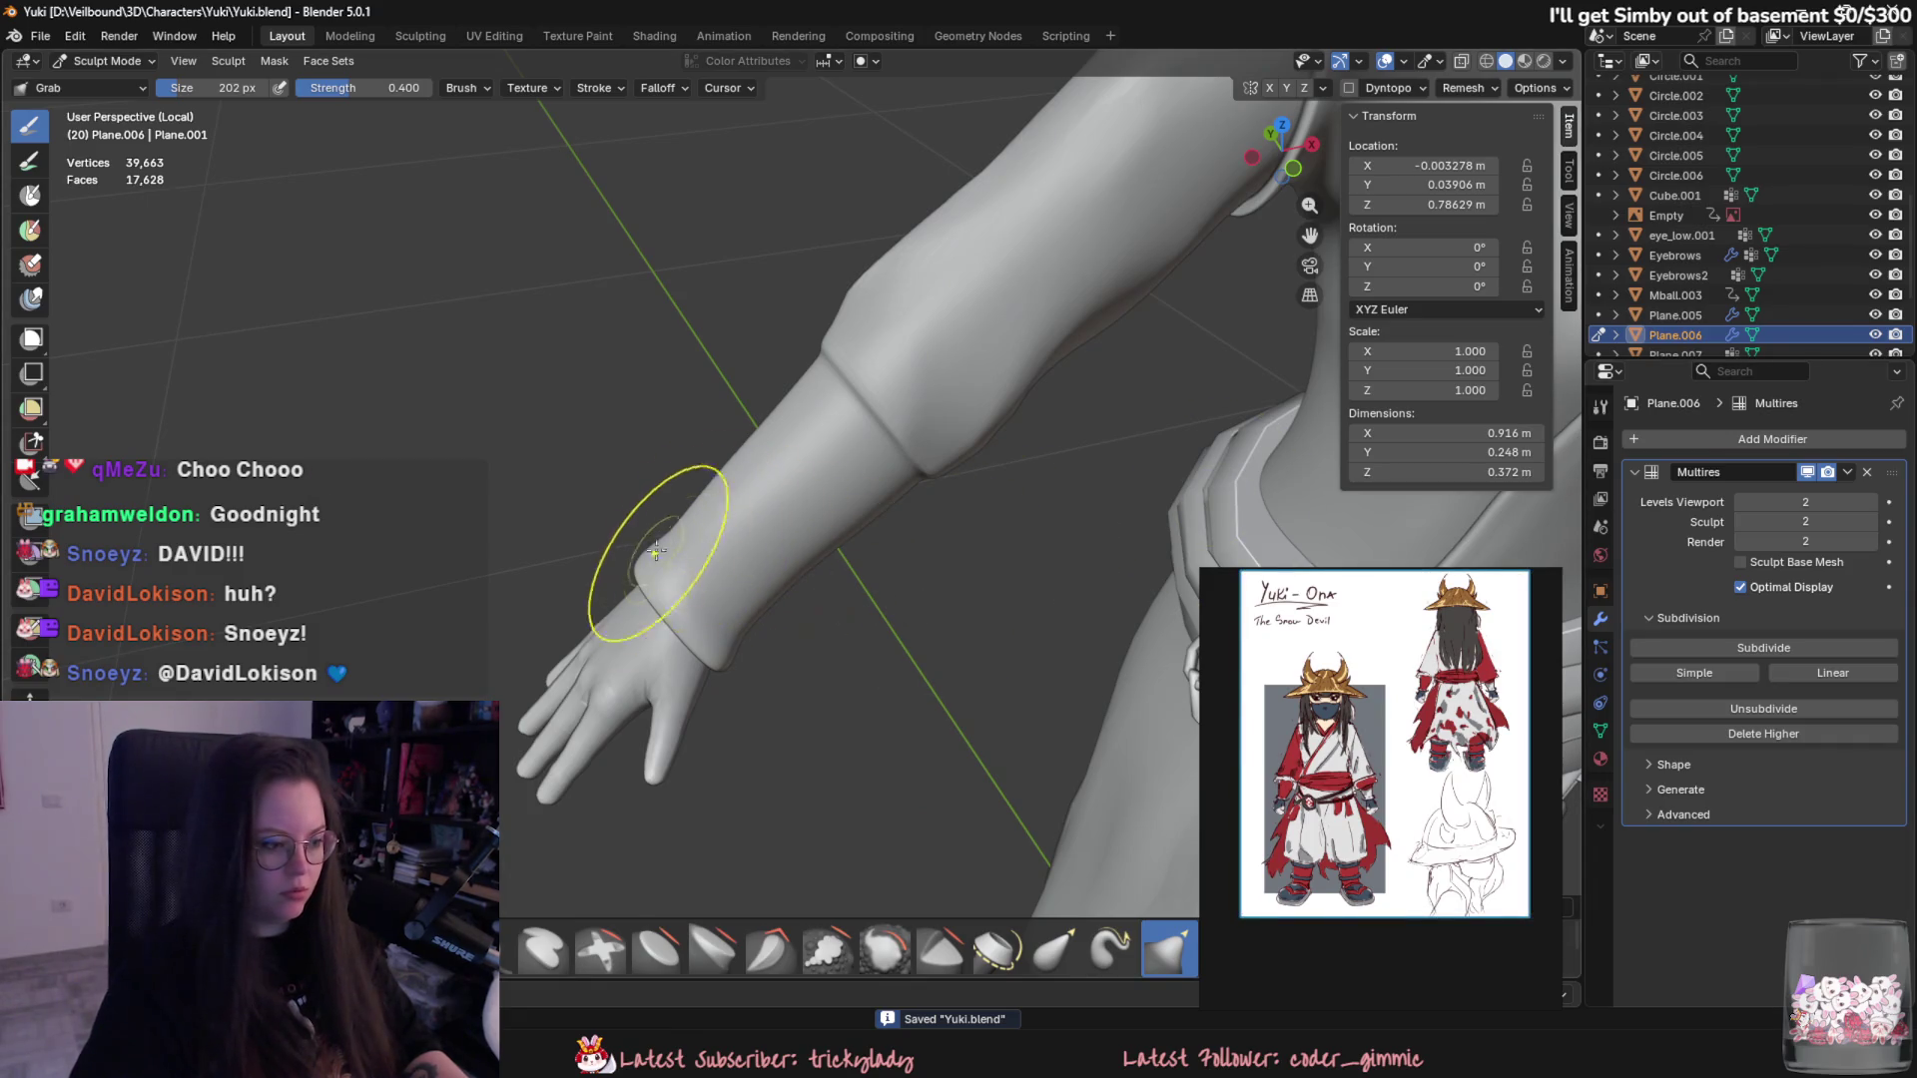
pyautogui.hotkey('shift', 'c')
pyautogui.press('f')
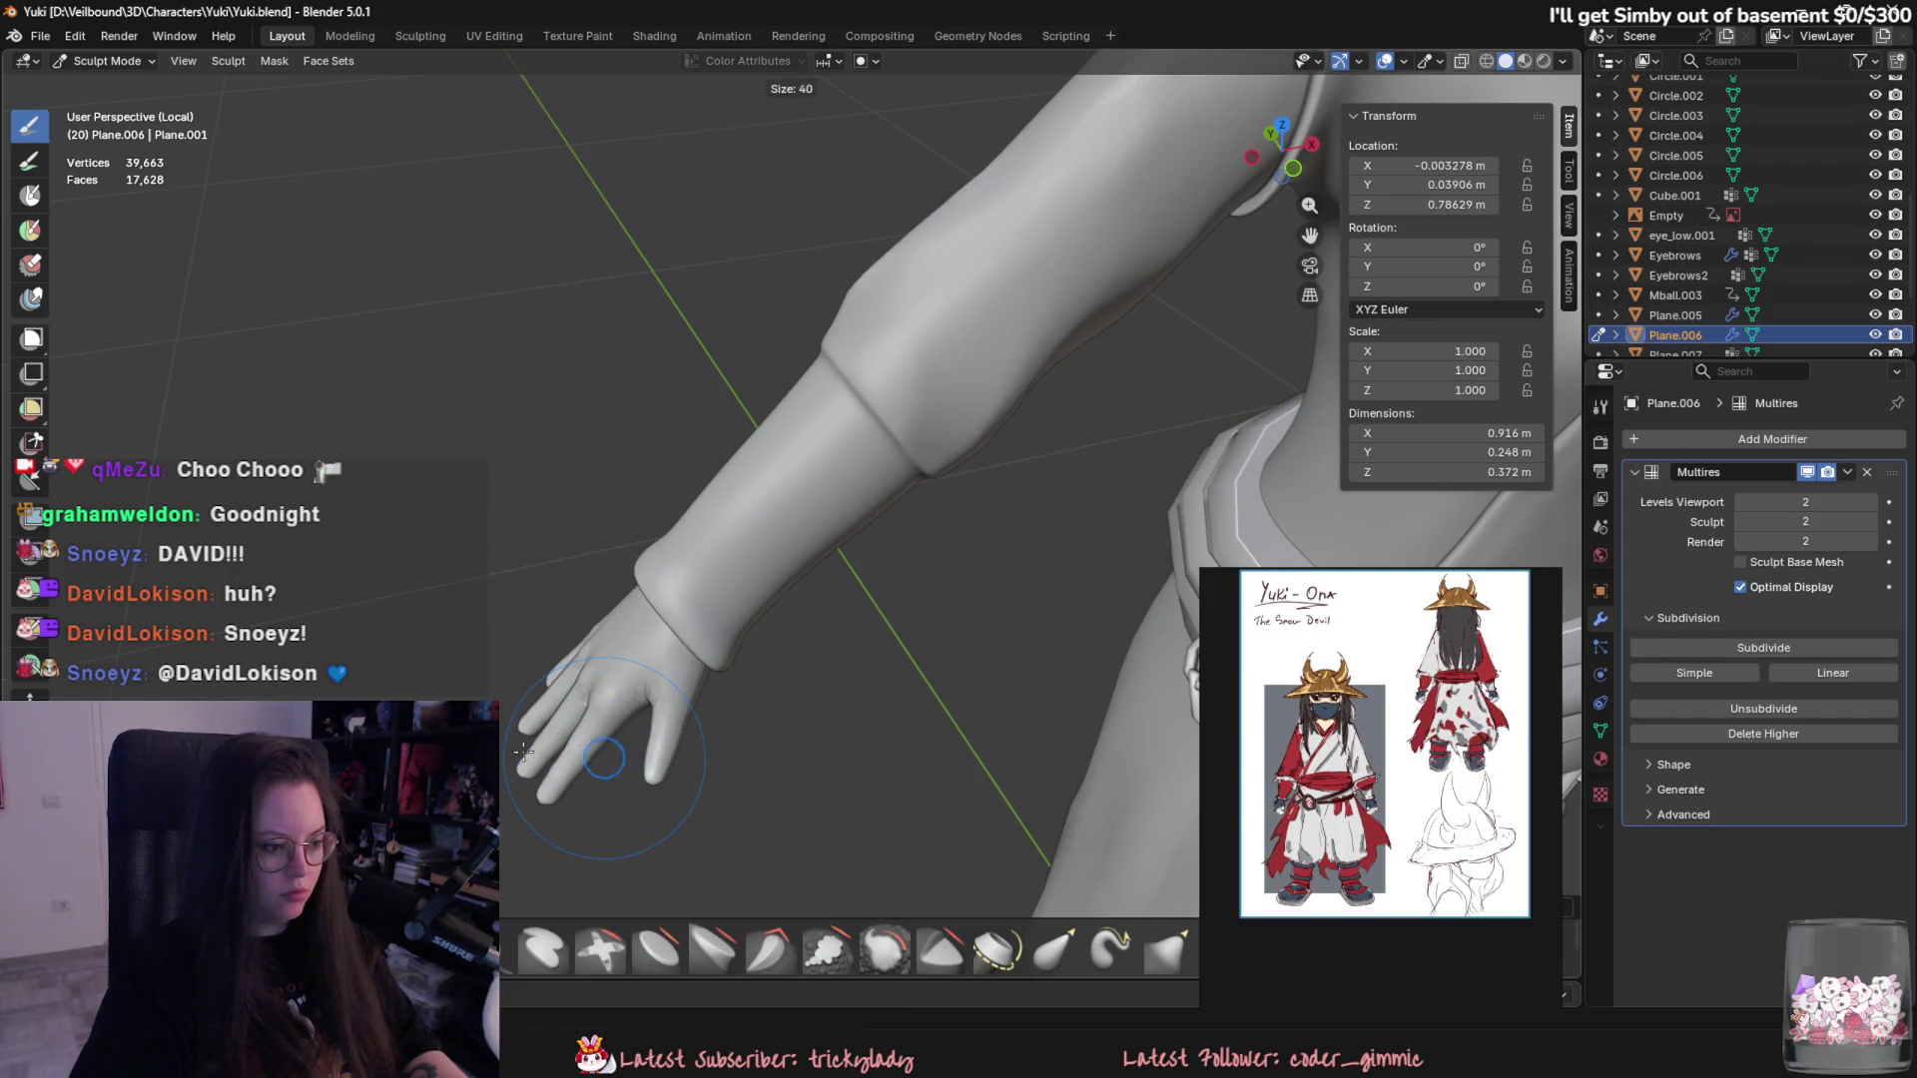
pyautogui.click(527, 753)
pyautogui.scroll(2, 703, 567)
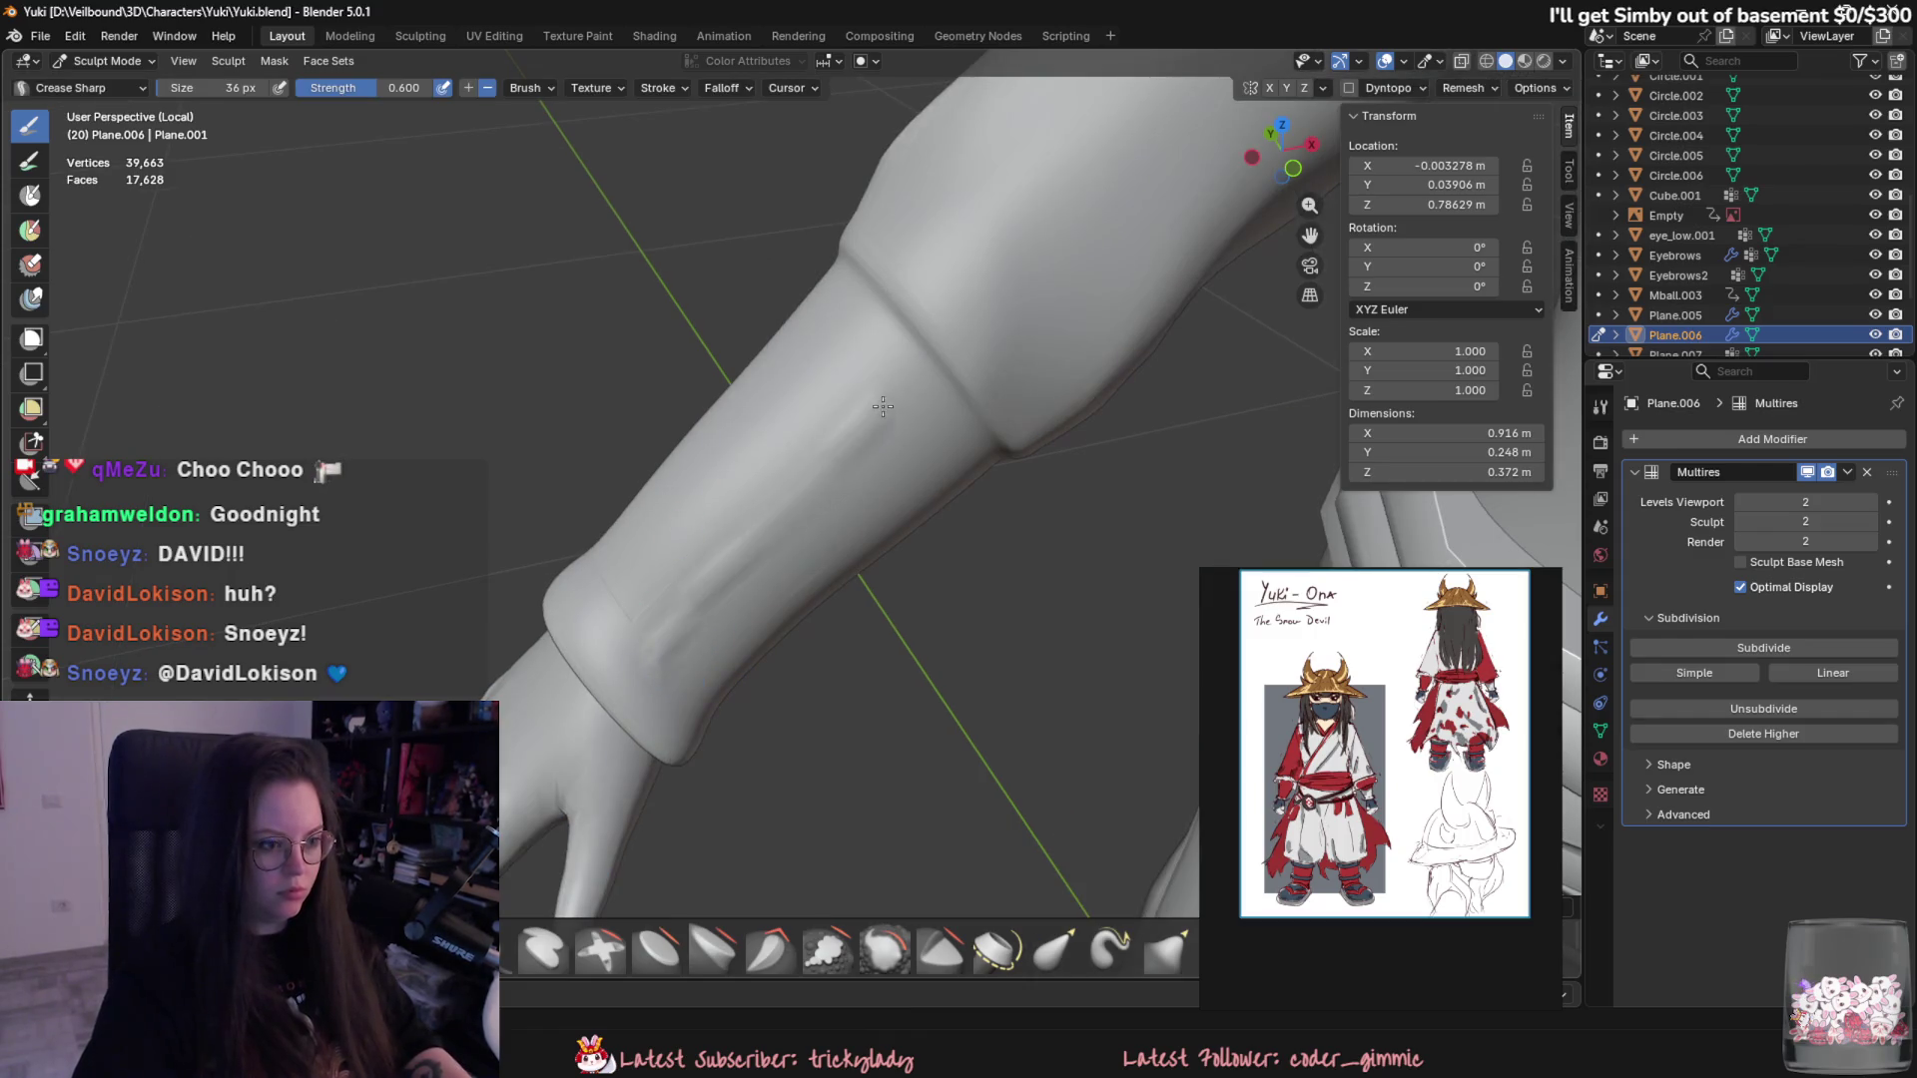
pyautogui.scroll(-3, 892, 405)
pyautogui.moveTo(892, 405); pyautogui.dragTo(804, 515, button='middle')
pyautogui.hotkey('ctrl', 'z')
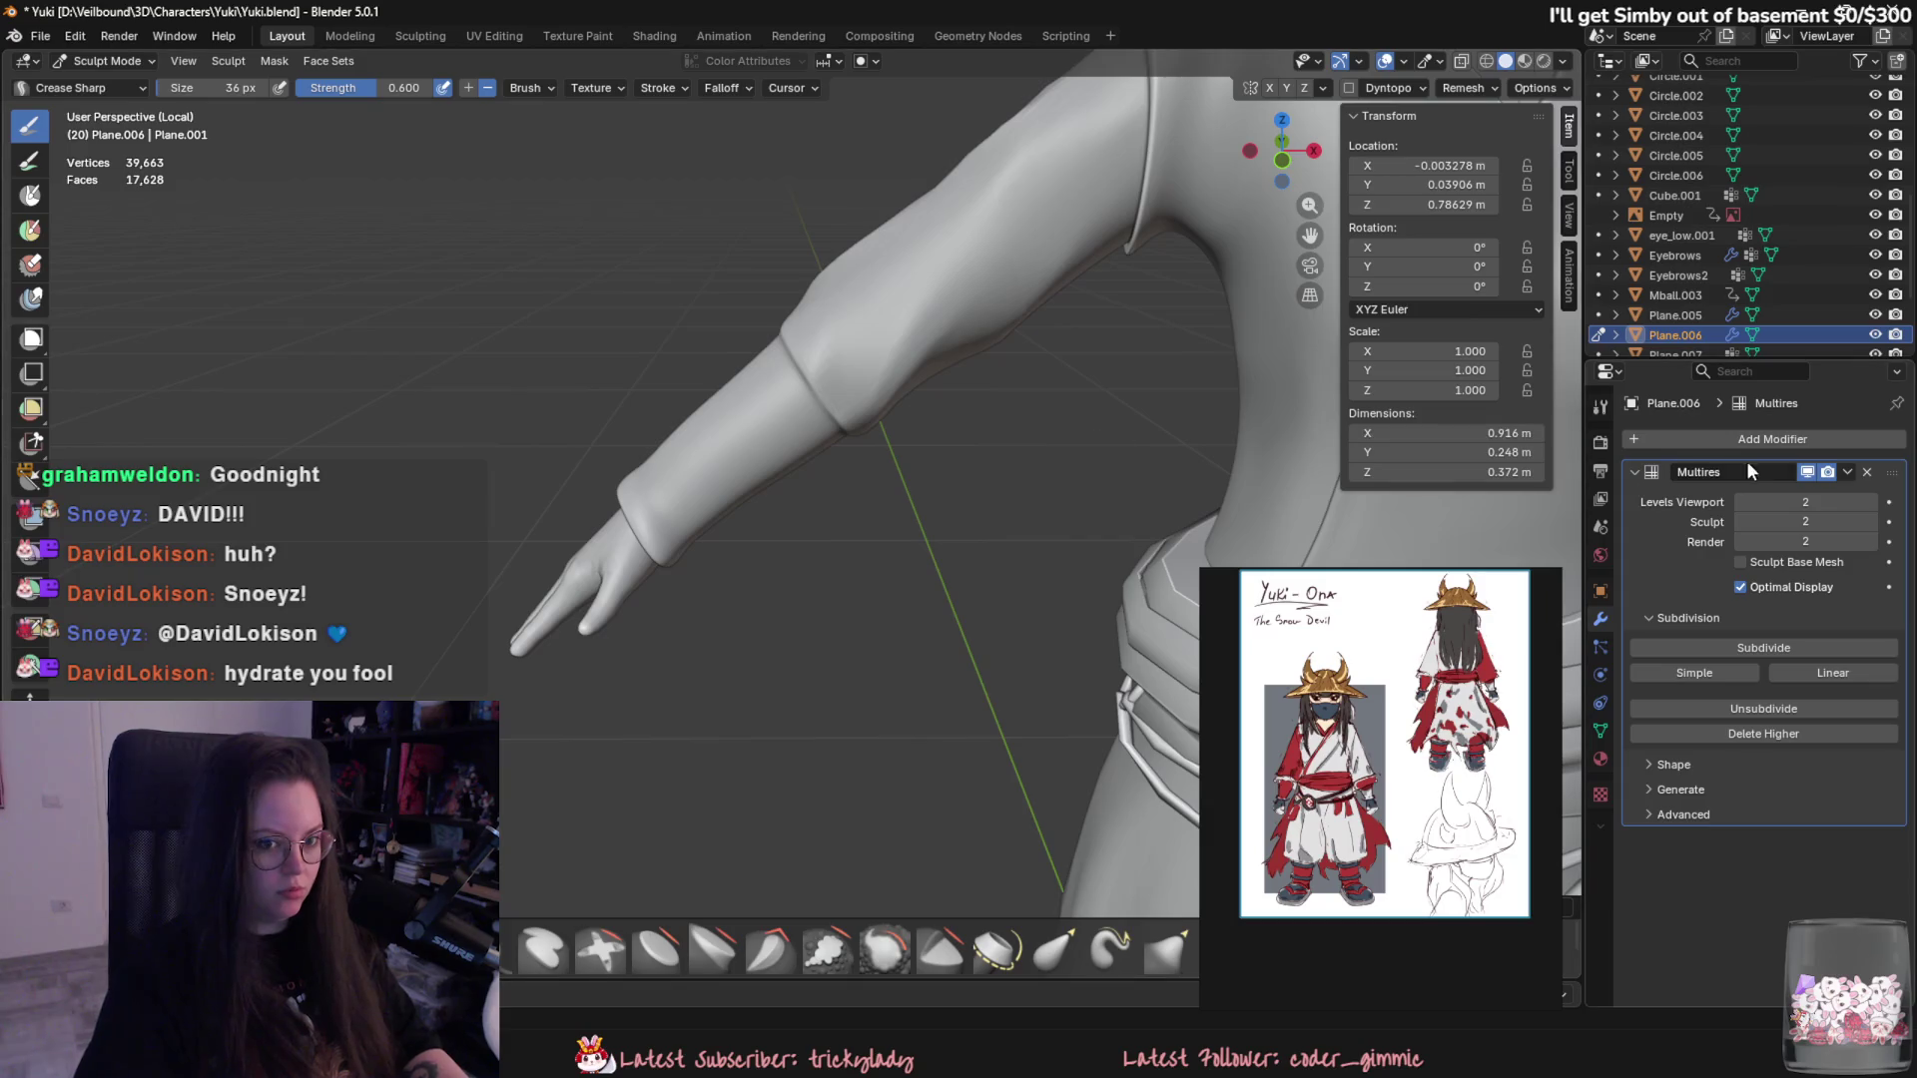
# - Raise the kimono's Multires subdivision to level 3 and switch to a larger Crease Polish brush
pyautogui.click(1763, 647)
pyautogui.moveTo(776, 413); pyautogui.dragTo(684, 454)
pyautogui.hotkey('ctrl', 'z')
pyautogui.scroll(-3, 685, 454)
pyautogui.hotkey('shift', 'c')
pyautogui.scroll(3, 711, 530)
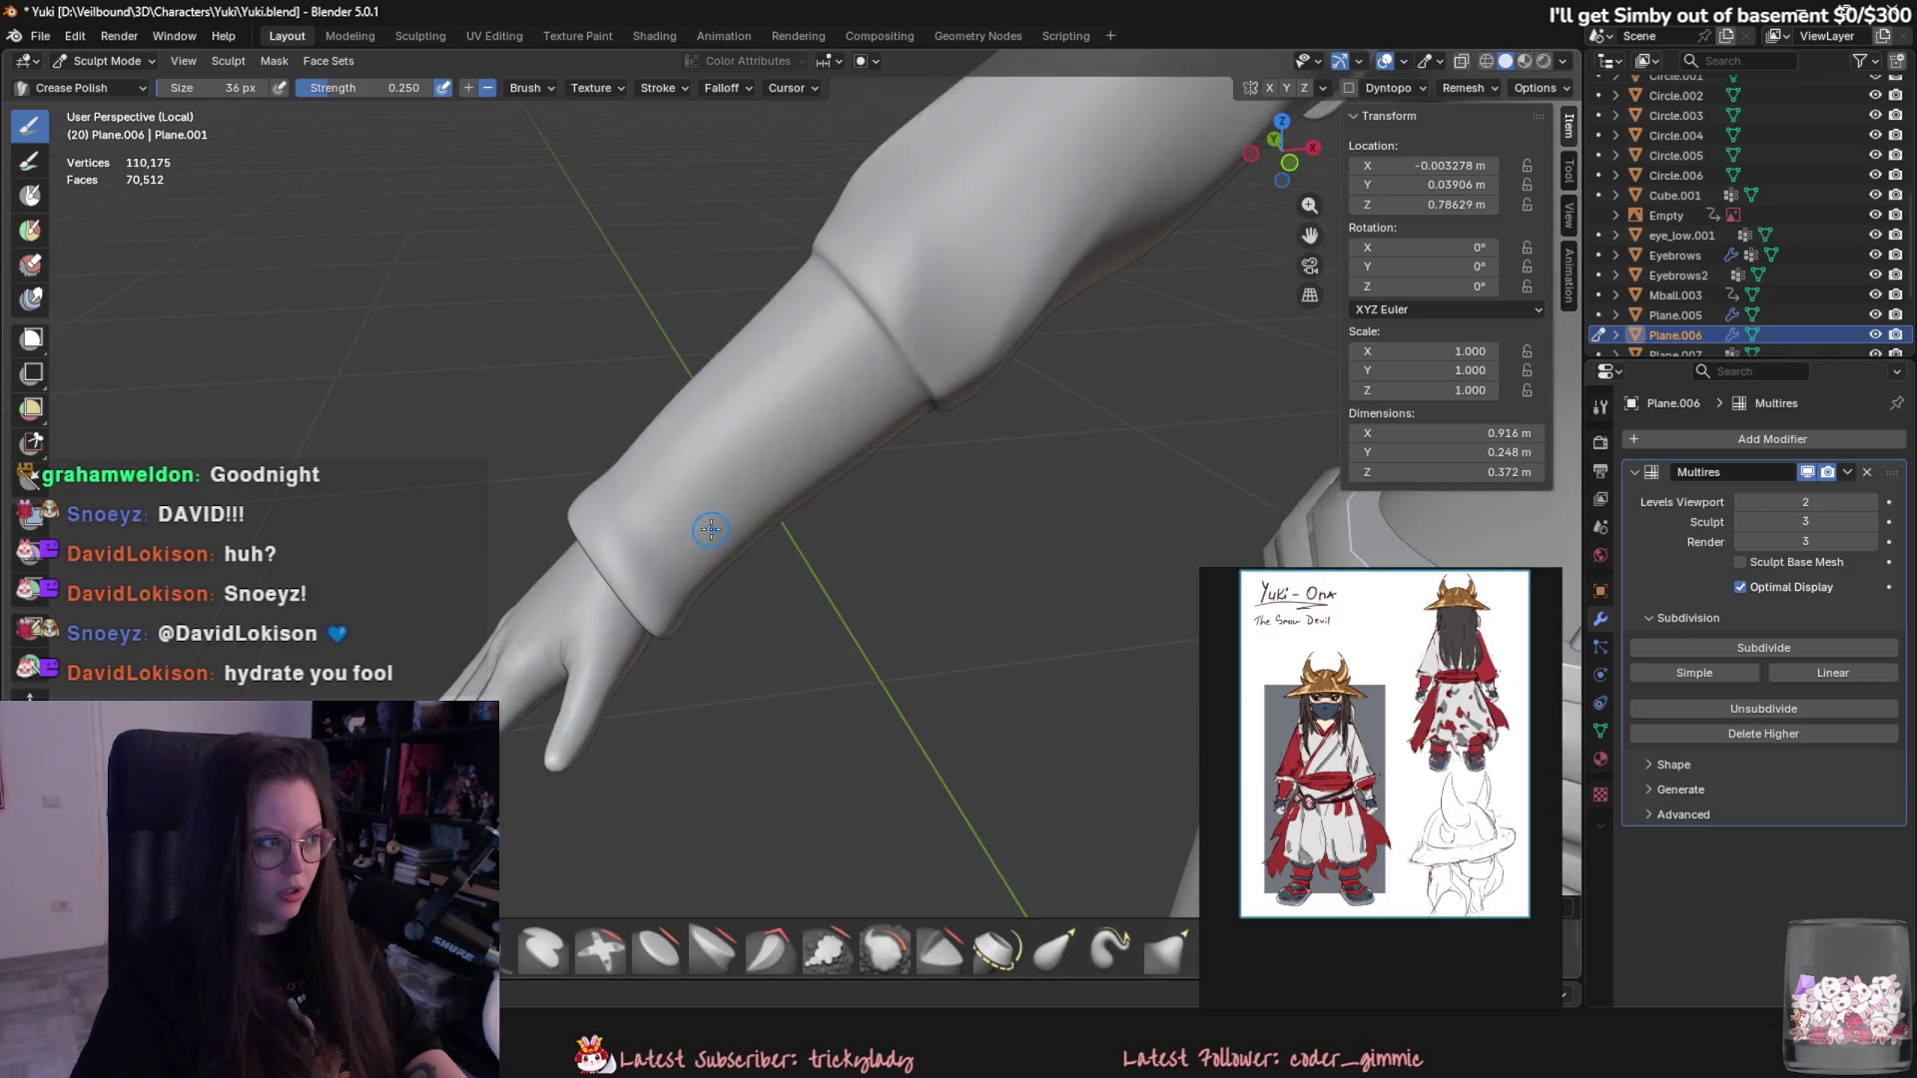
pyautogui.press('f')
pyautogui.click(602, 517)
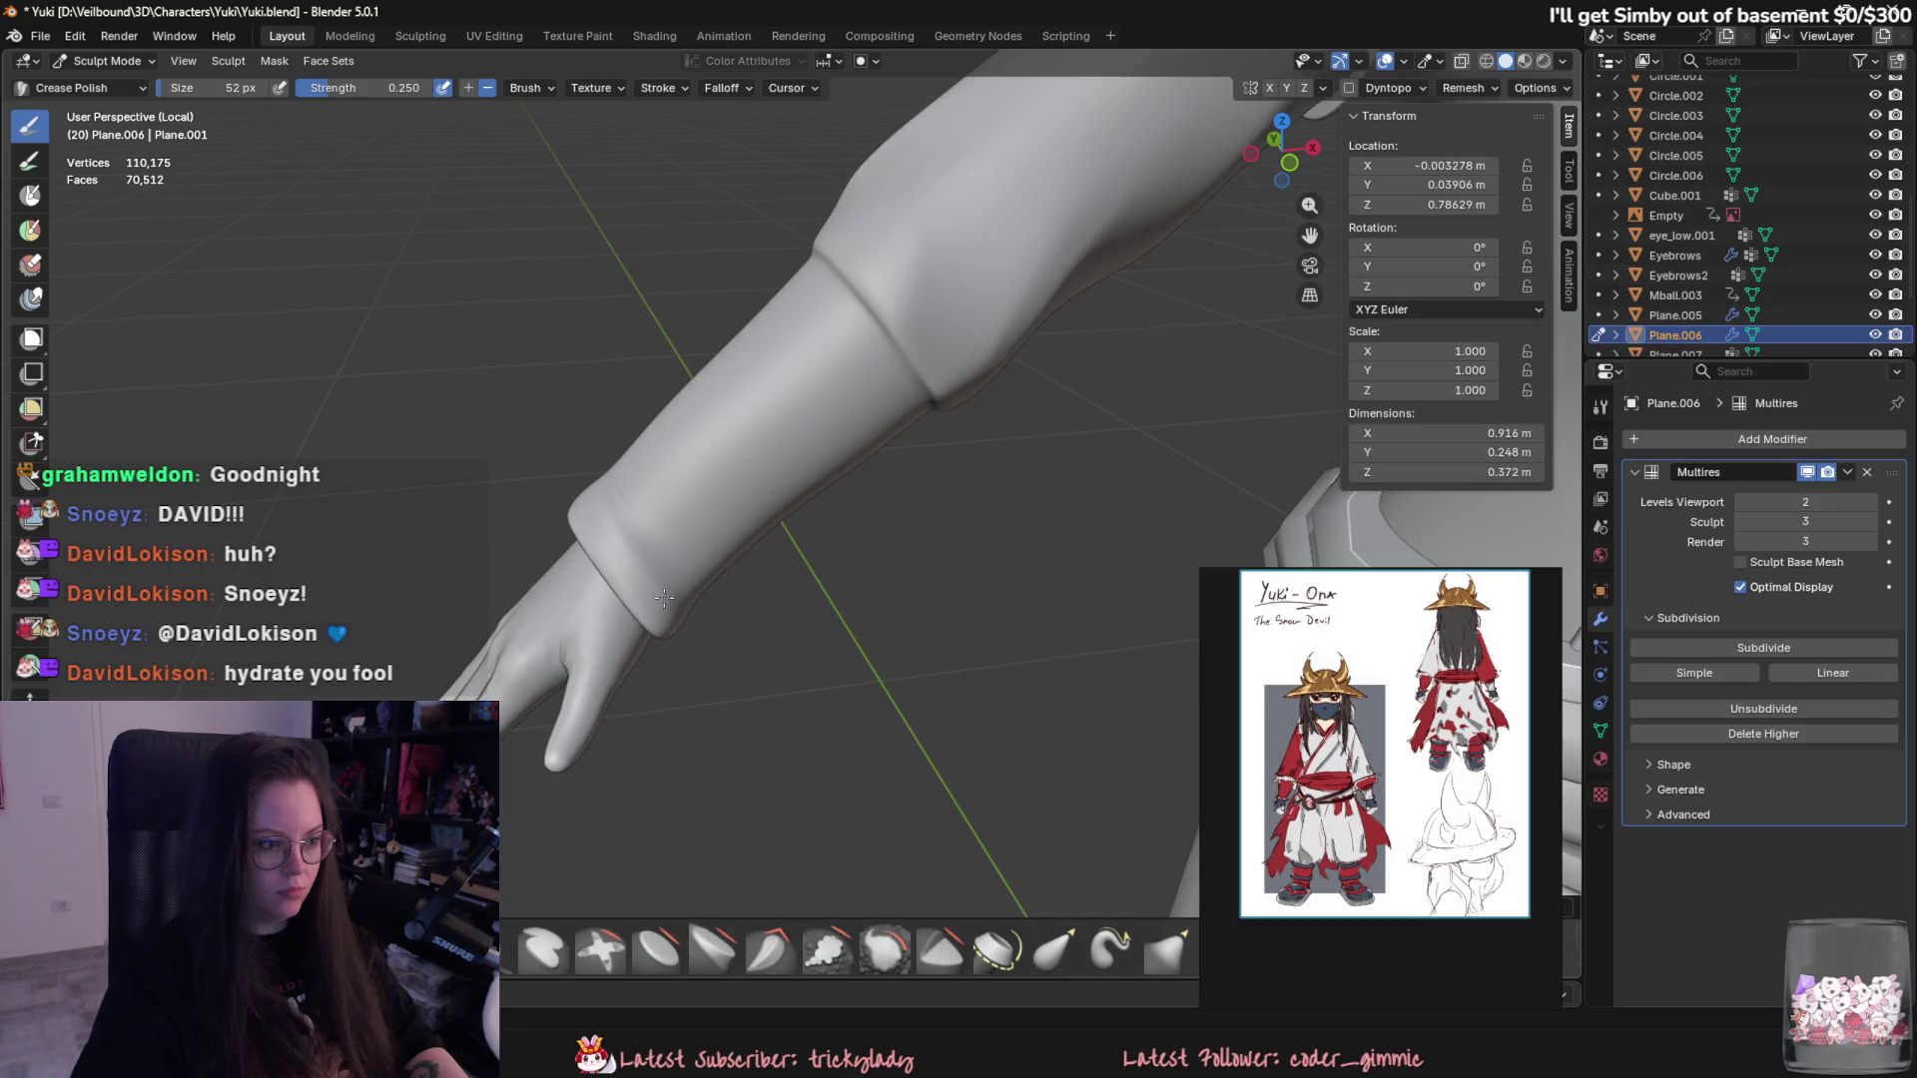
# - Orbit around the forearm and cuff to review the polished crease lines
pyautogui.moveTo(588, 490); pyautogui.dragTo(756, 530, button='middle')
pyautogui.moveTo(1121, 448)
pyautogui.mouseDown(button='middle')
pyautogui.moveTo(1326, 101)
pyautogui.moveTo(603, 483)
pyautogui.mouseUp(button='middle')
pyautogui.scroll(1, 602, 482)
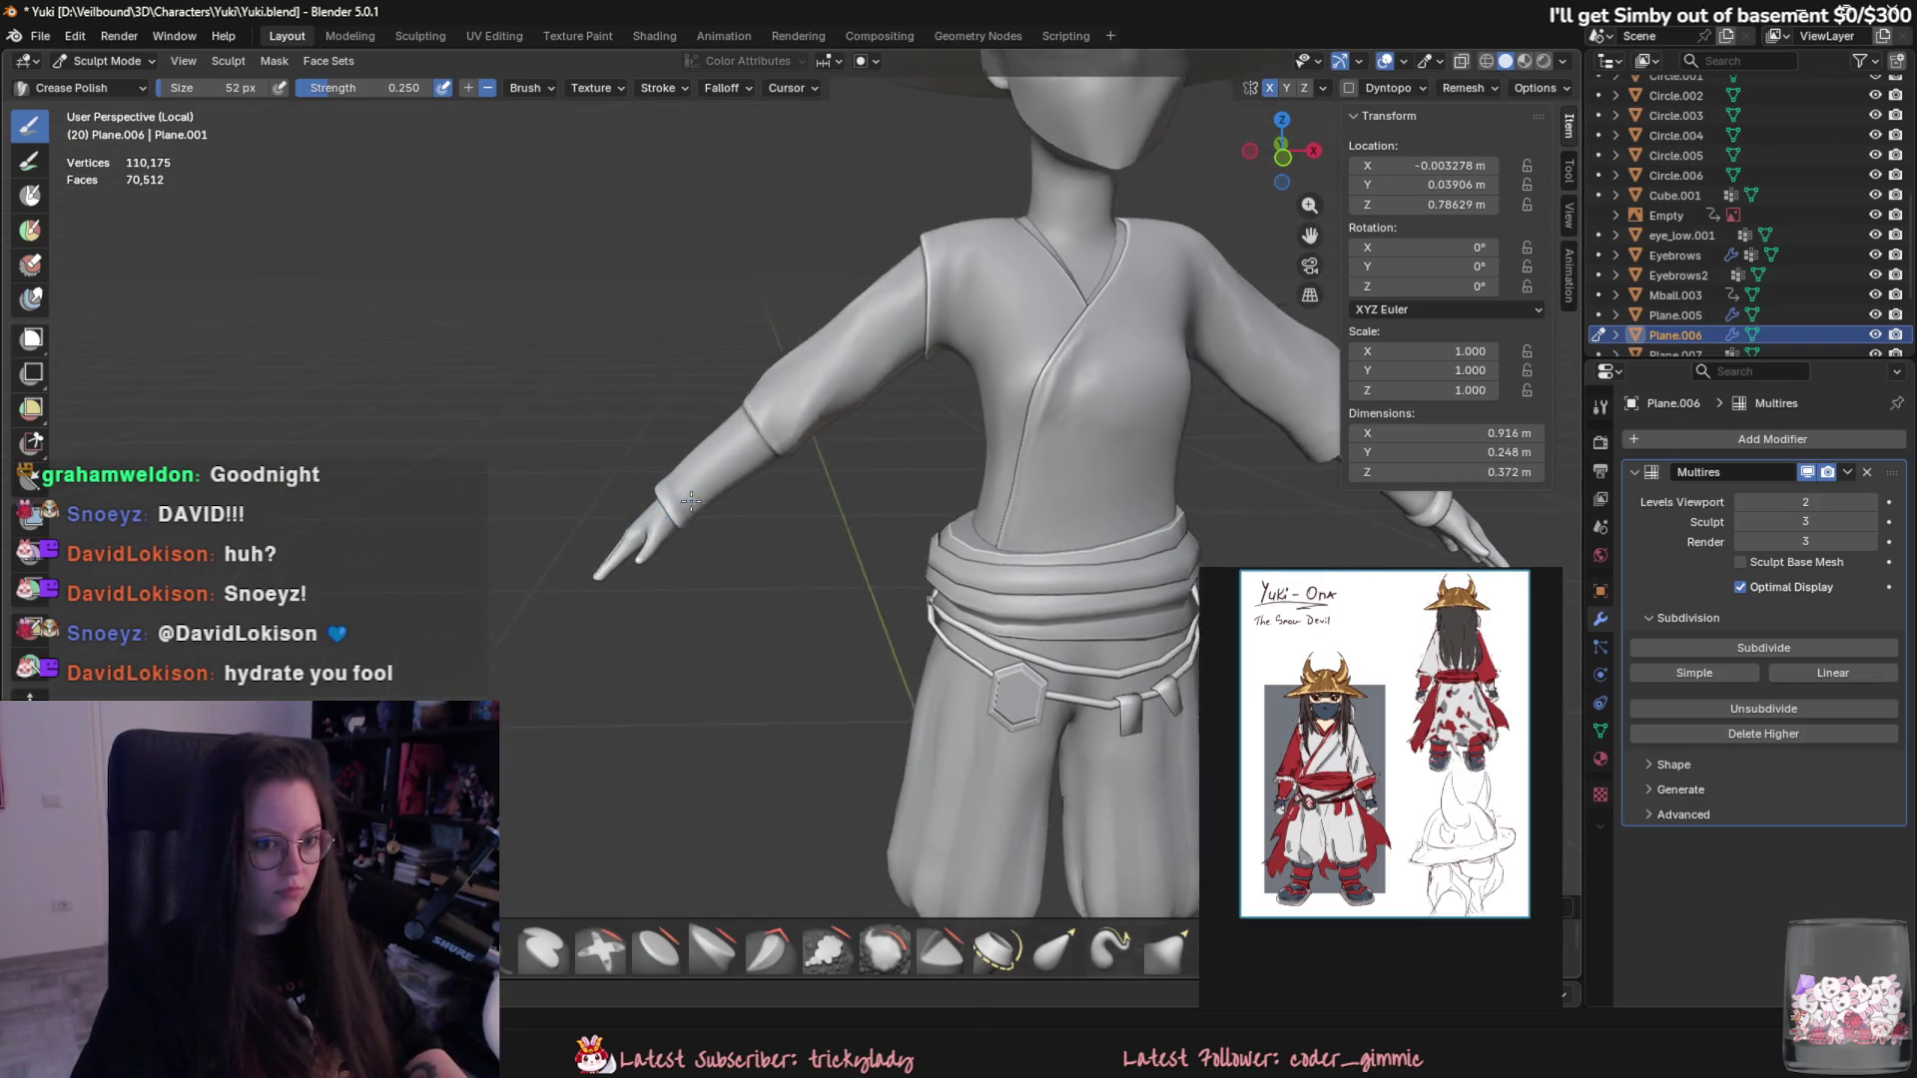
pyautogui.scroll(3, 554, 516)
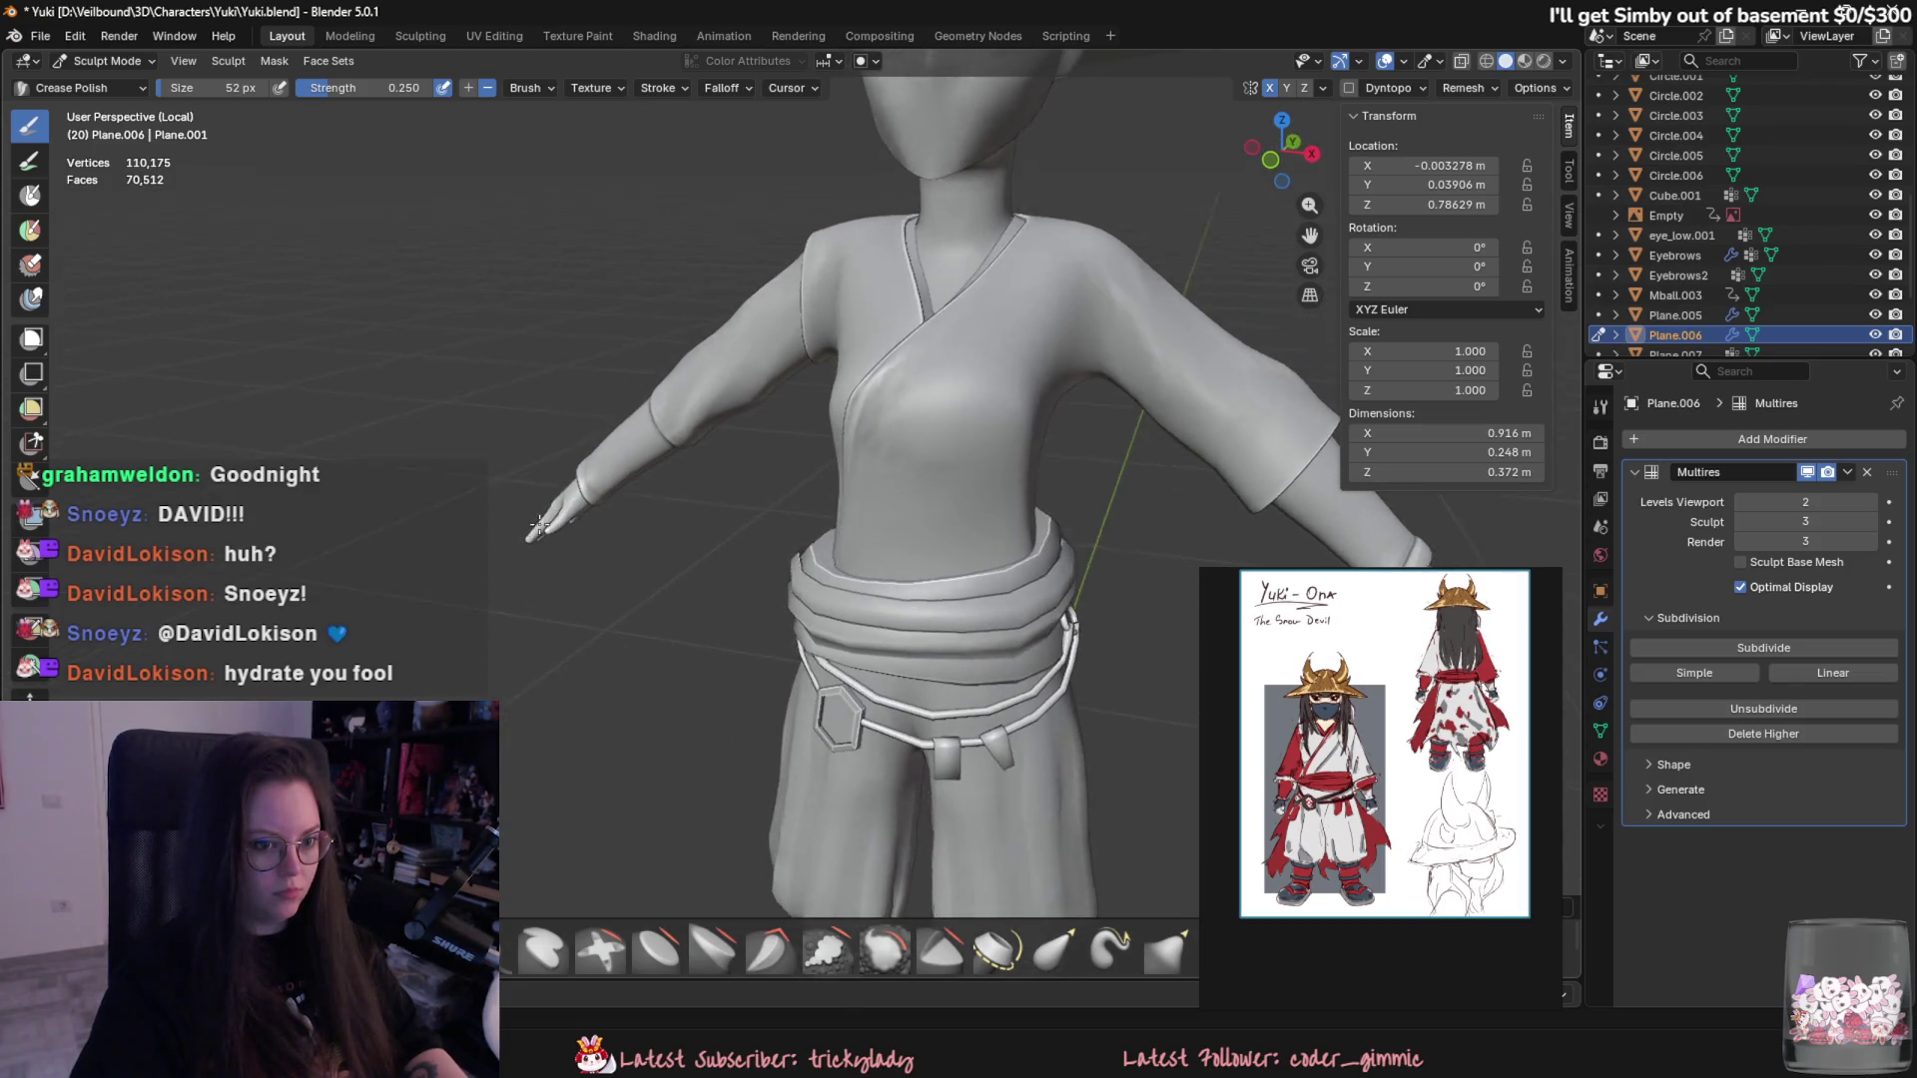
pyautogui.scroll(1, 634, 548)
pyautogui.moveTo(634, 548); pyautogui.dragTo(749, 578, button='middle')
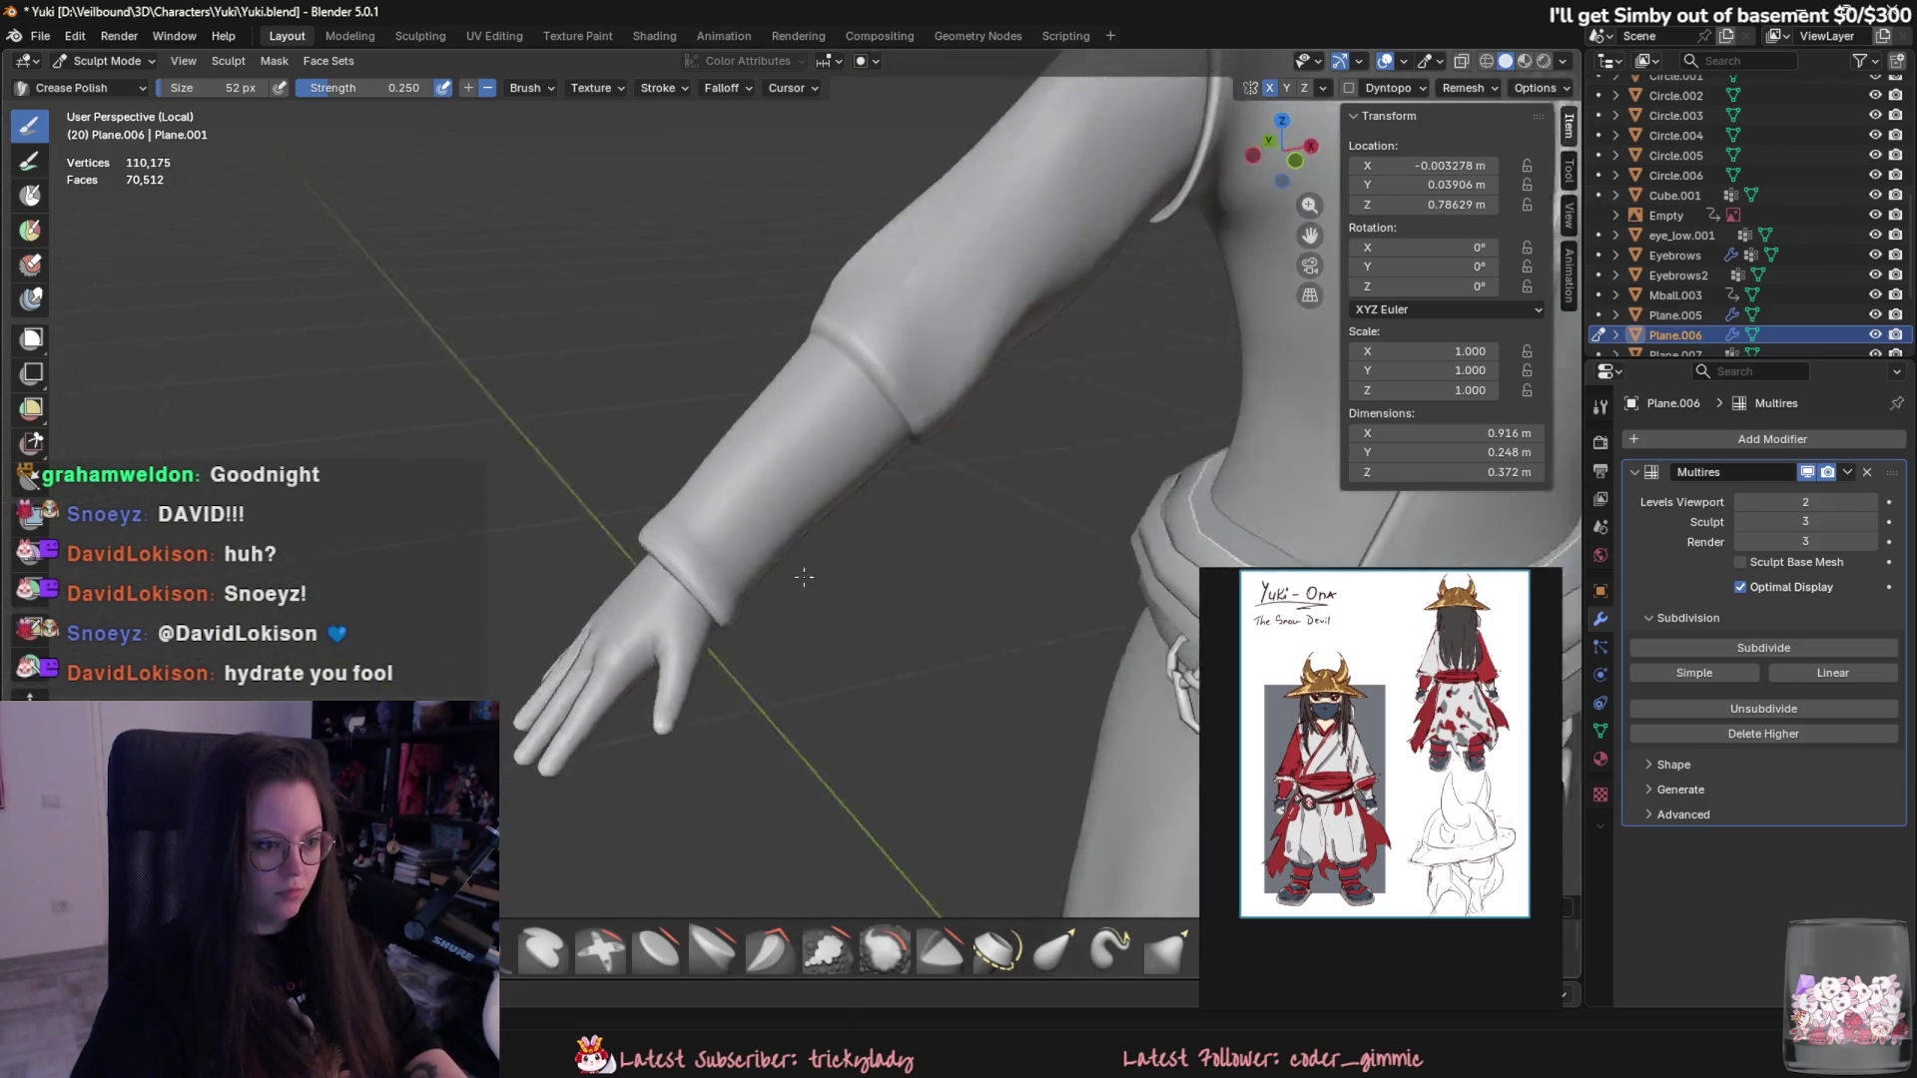
pyautogui.scroll(2, 750, 578)
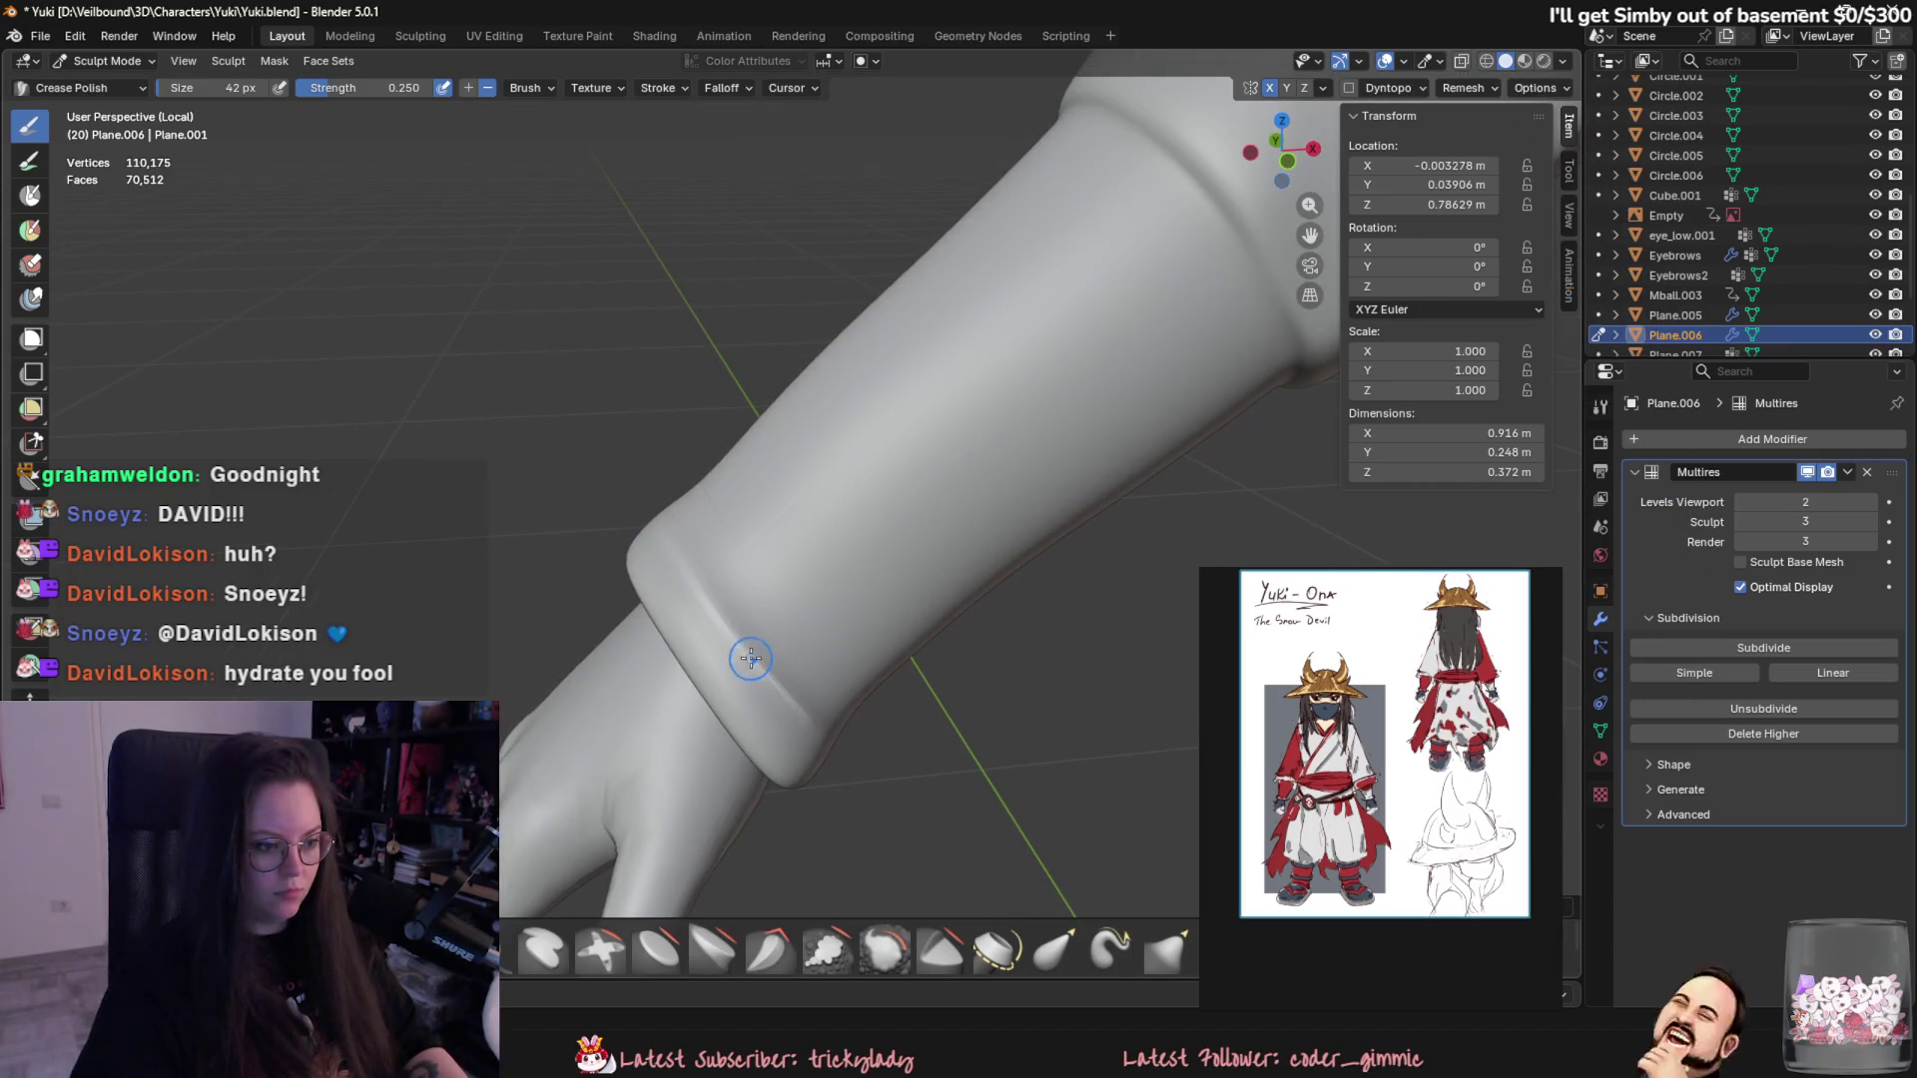
pyautogui.moveTo(737, 674)
pyautogui.mouseDown(button='middle')
pyautogui.moveTo(908, 505)
pyautogui.moveTo(939, 401)
pyautogui.mouseUp(button='middle')
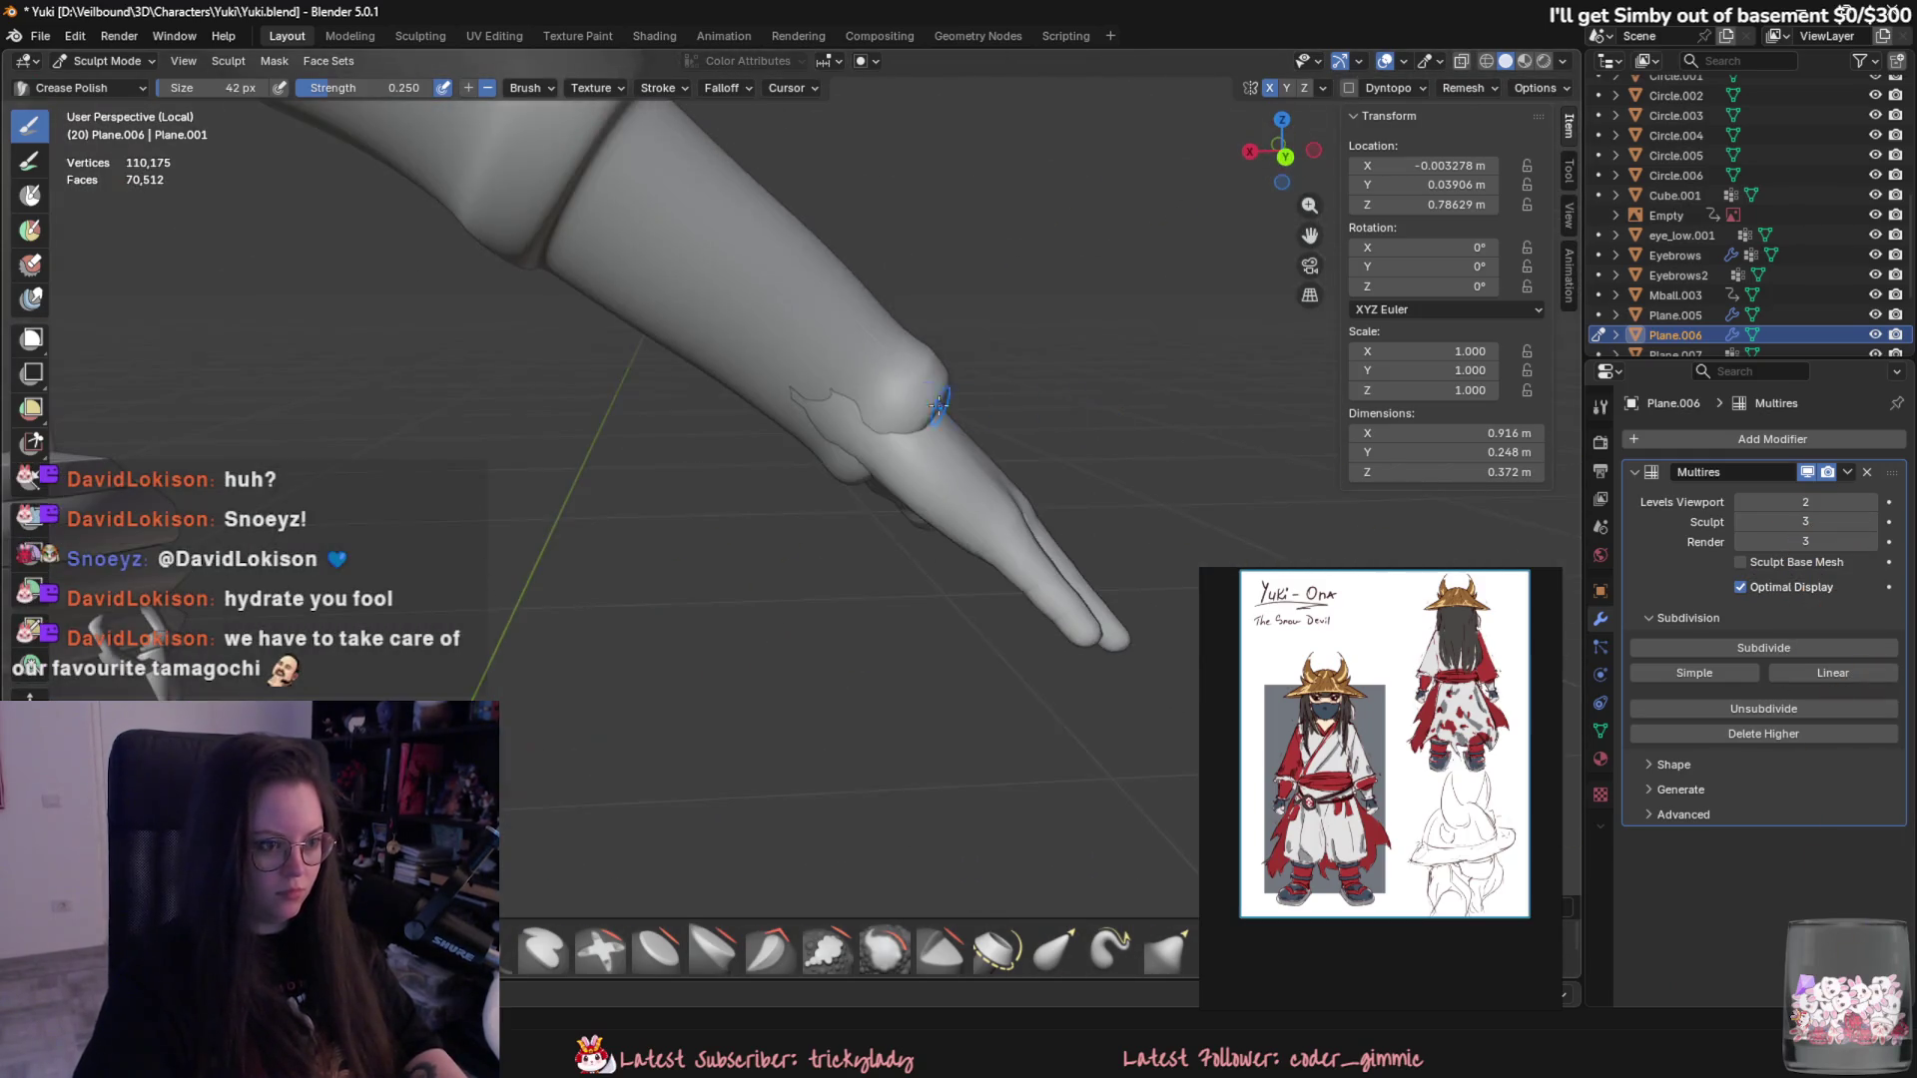
pyautogui.moveTo(418, 311); pyautogui.dragTo(868, 333, button='middle')
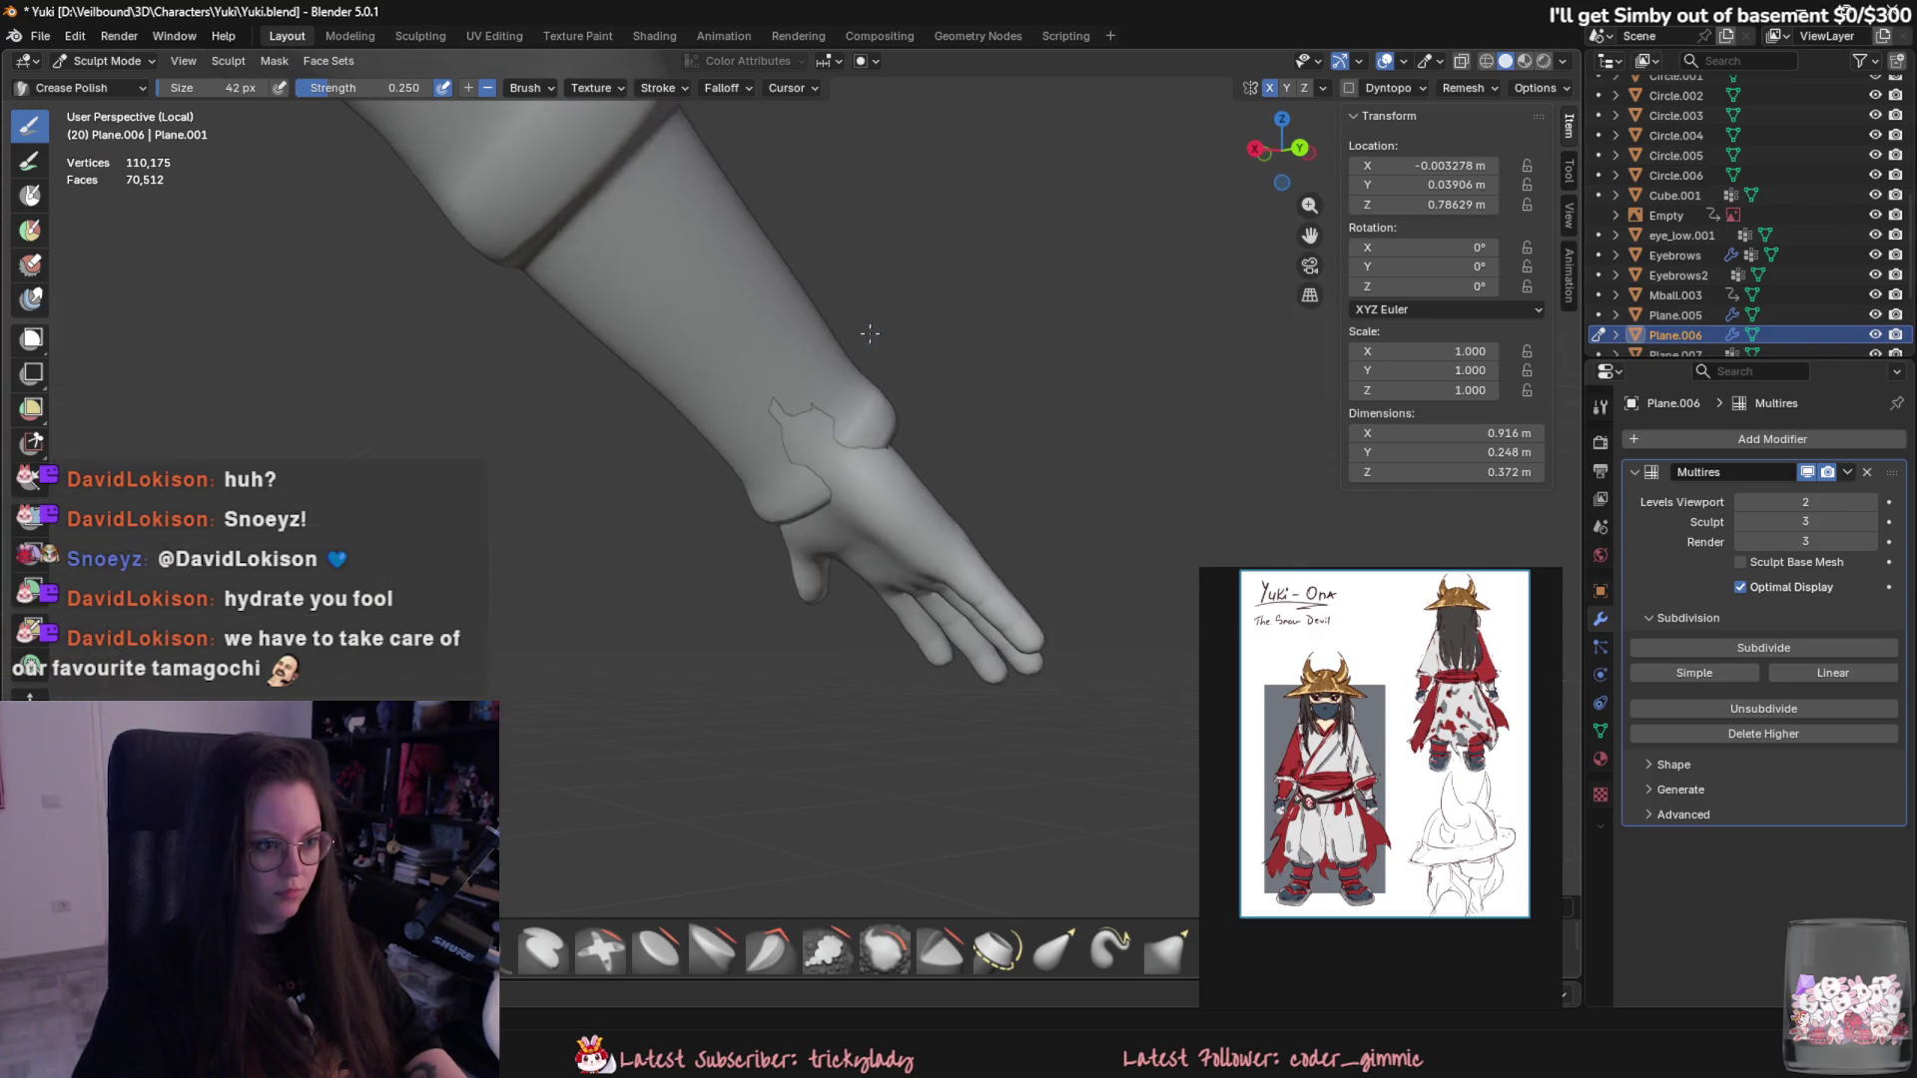
pyautogui.click(107, 63)
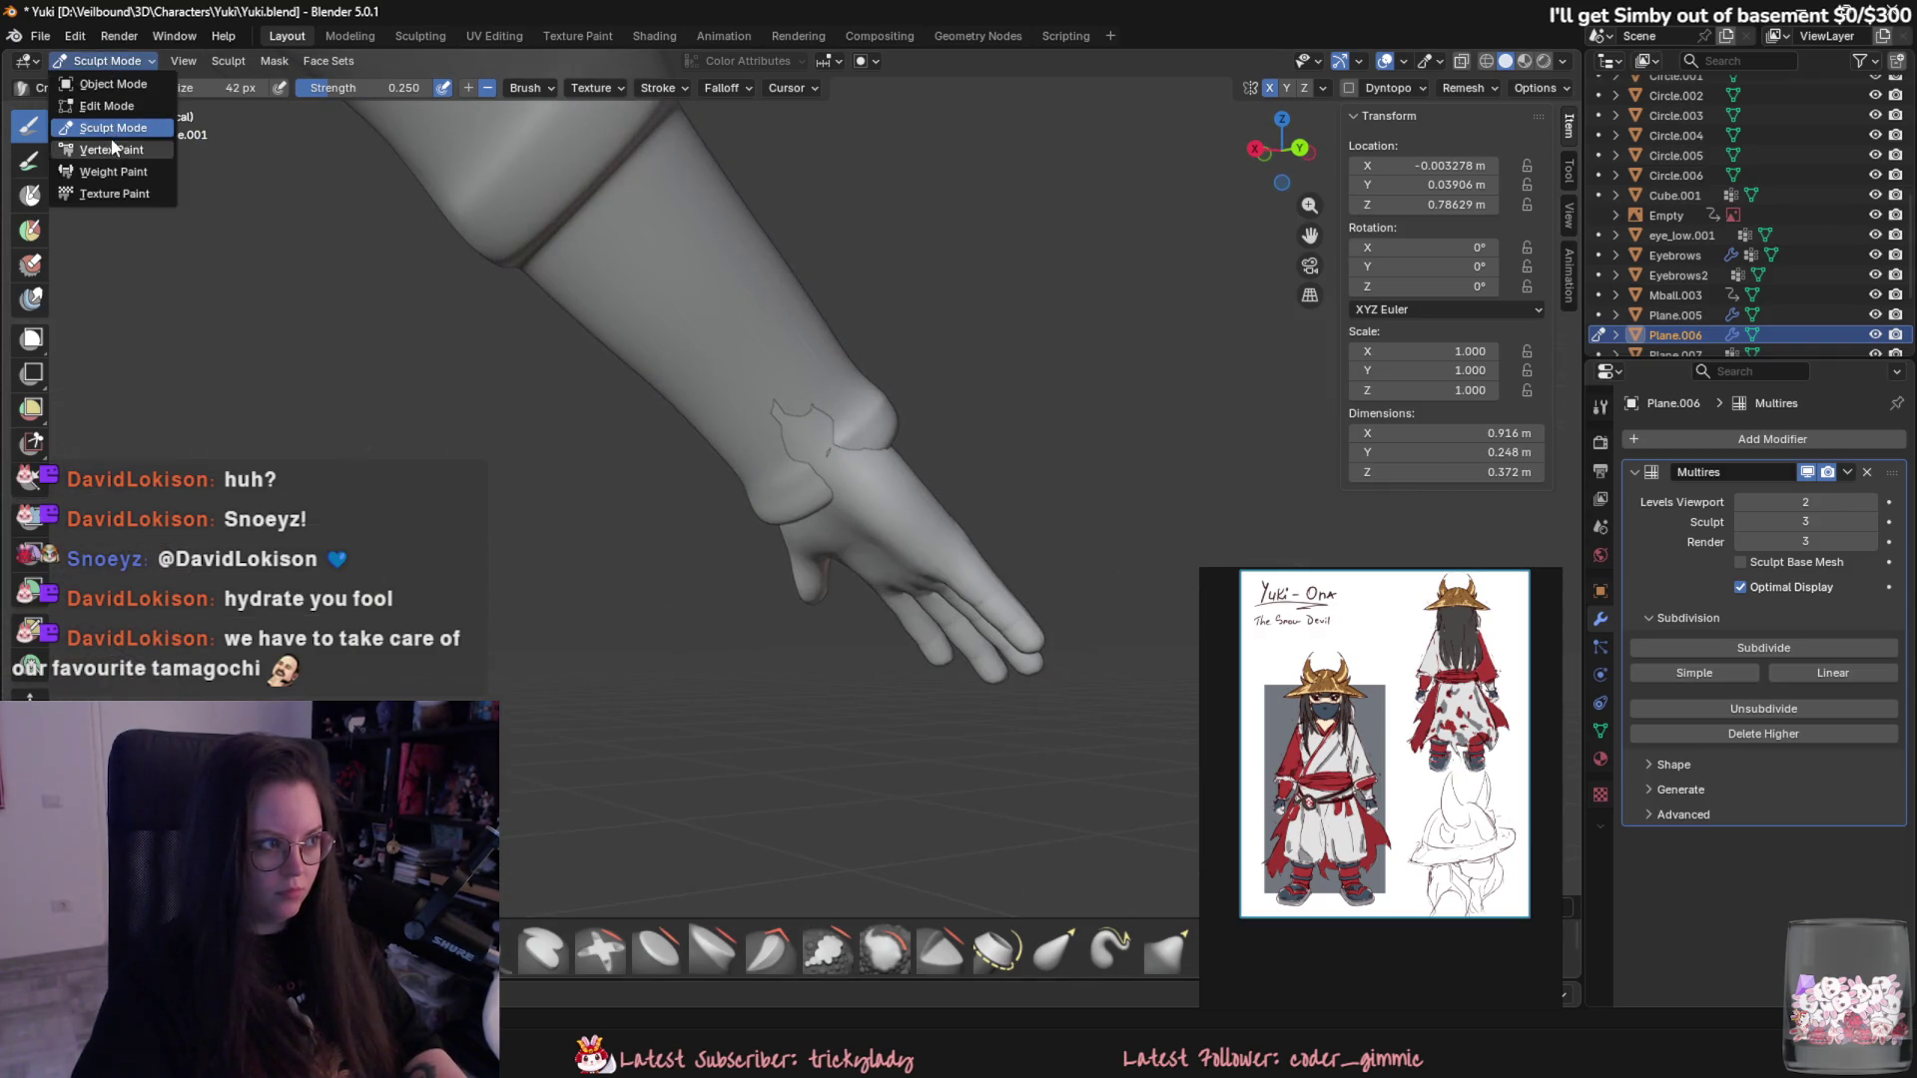
# - Switch to an enlarged Grab brush and orbit in close on the right arm and hand
pyautogui.press('g')
pyautogui.moveTo(814, 471); pyautogui.dragTo(884, 591, button='middle')
pyautogui.press('f')
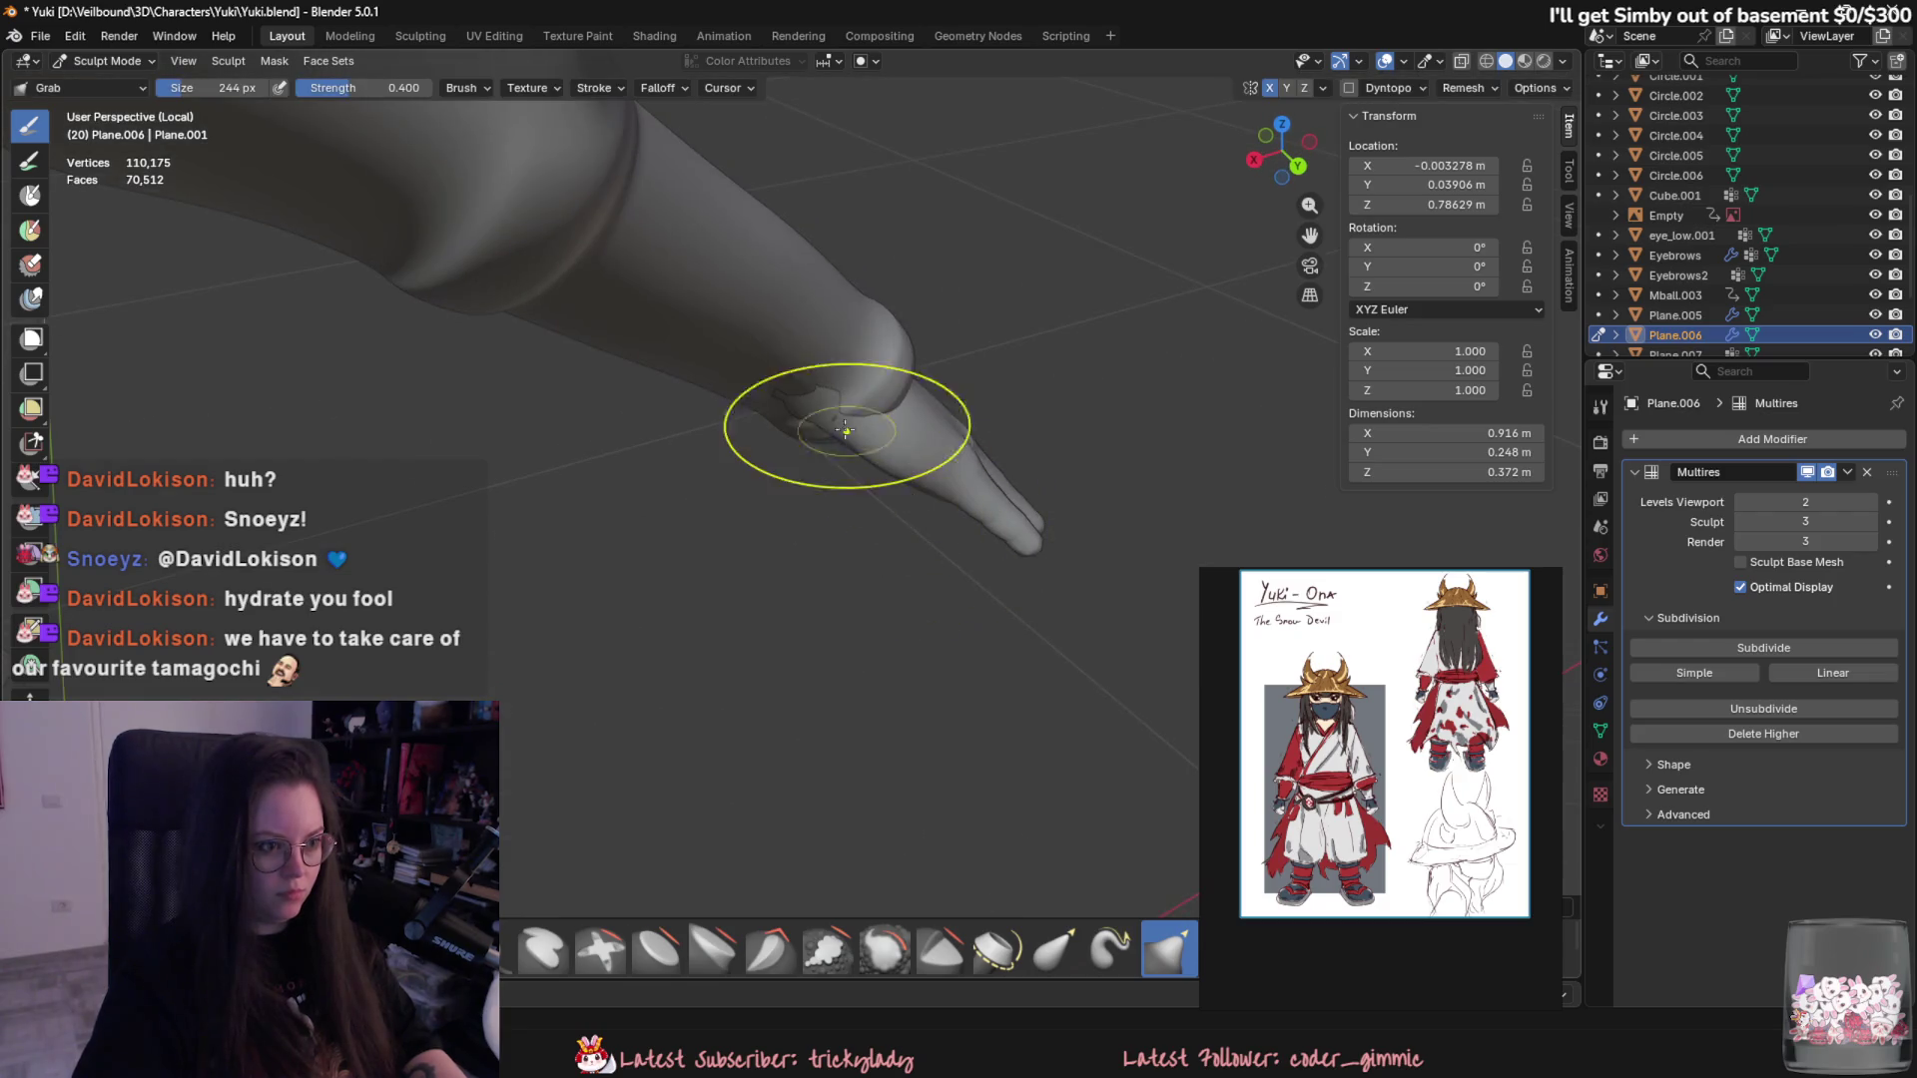
pyautogui.click(815, 450)
pyautogui.moveTo(817, 449)
pyautogui.mouseDown(button='middle')
pyautogui.moveTo(660, 424)
pyautogui.moveTo(855, 429)
pyautogui.moveTo(906, 479)
pyautogui.moveTo(856, 449)
pyautogui.moveTo(905, 579)
pyautogui.moveTo(663, 705)
pyautogui.moveTo(1139, 705)
pyautogui.mouseUp(button='middle')
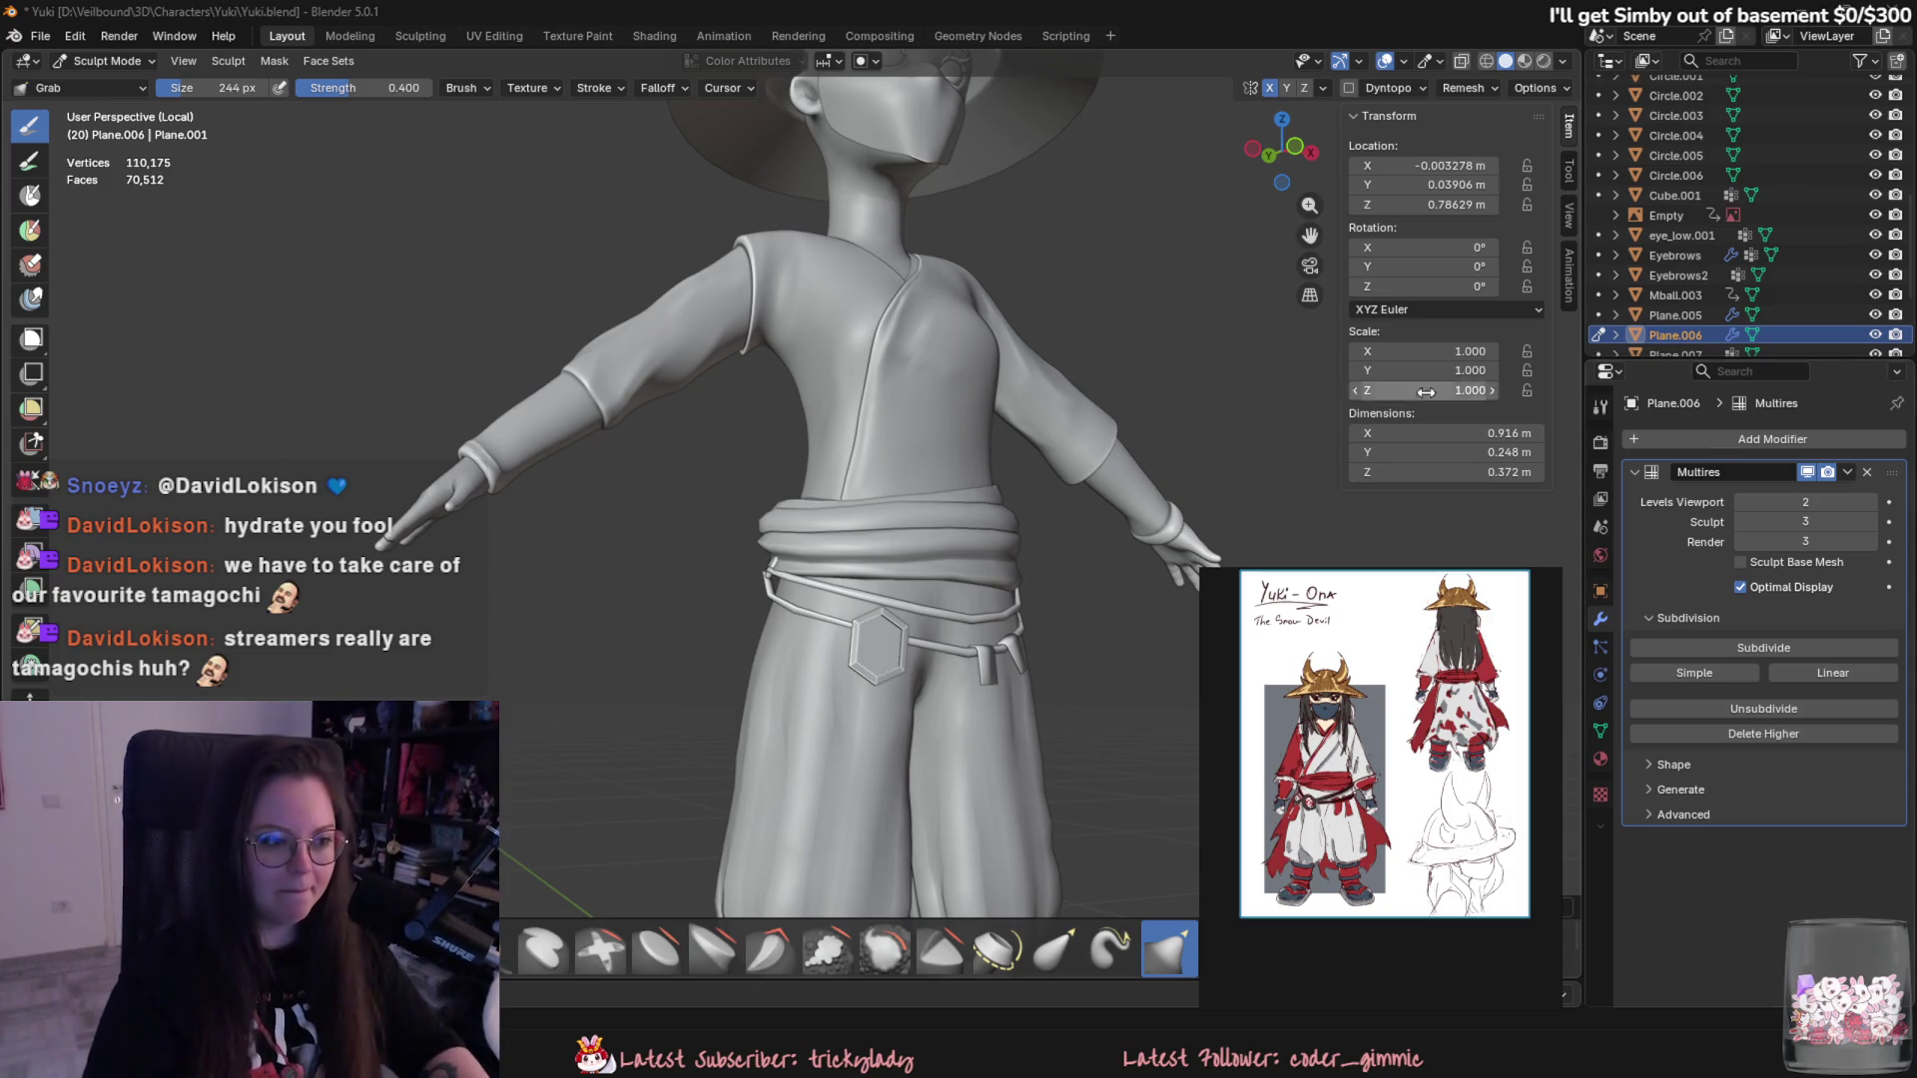
pyautogui.moveTo(856, 470); pyautogui.dragTo(1028, 642, button='middle')
pyautogui.scroll(4, 1007, 509)
pyautogui.scroll(-4, 1006, 508)
pyautogui.moveTo(984, 449)
pyautogui.mouseDown(button='middle')
pyautogui.moveTo(1133, 556)
pyautogui.moveTo(791, 493)
pyautogui.mouseUp(button='middle')
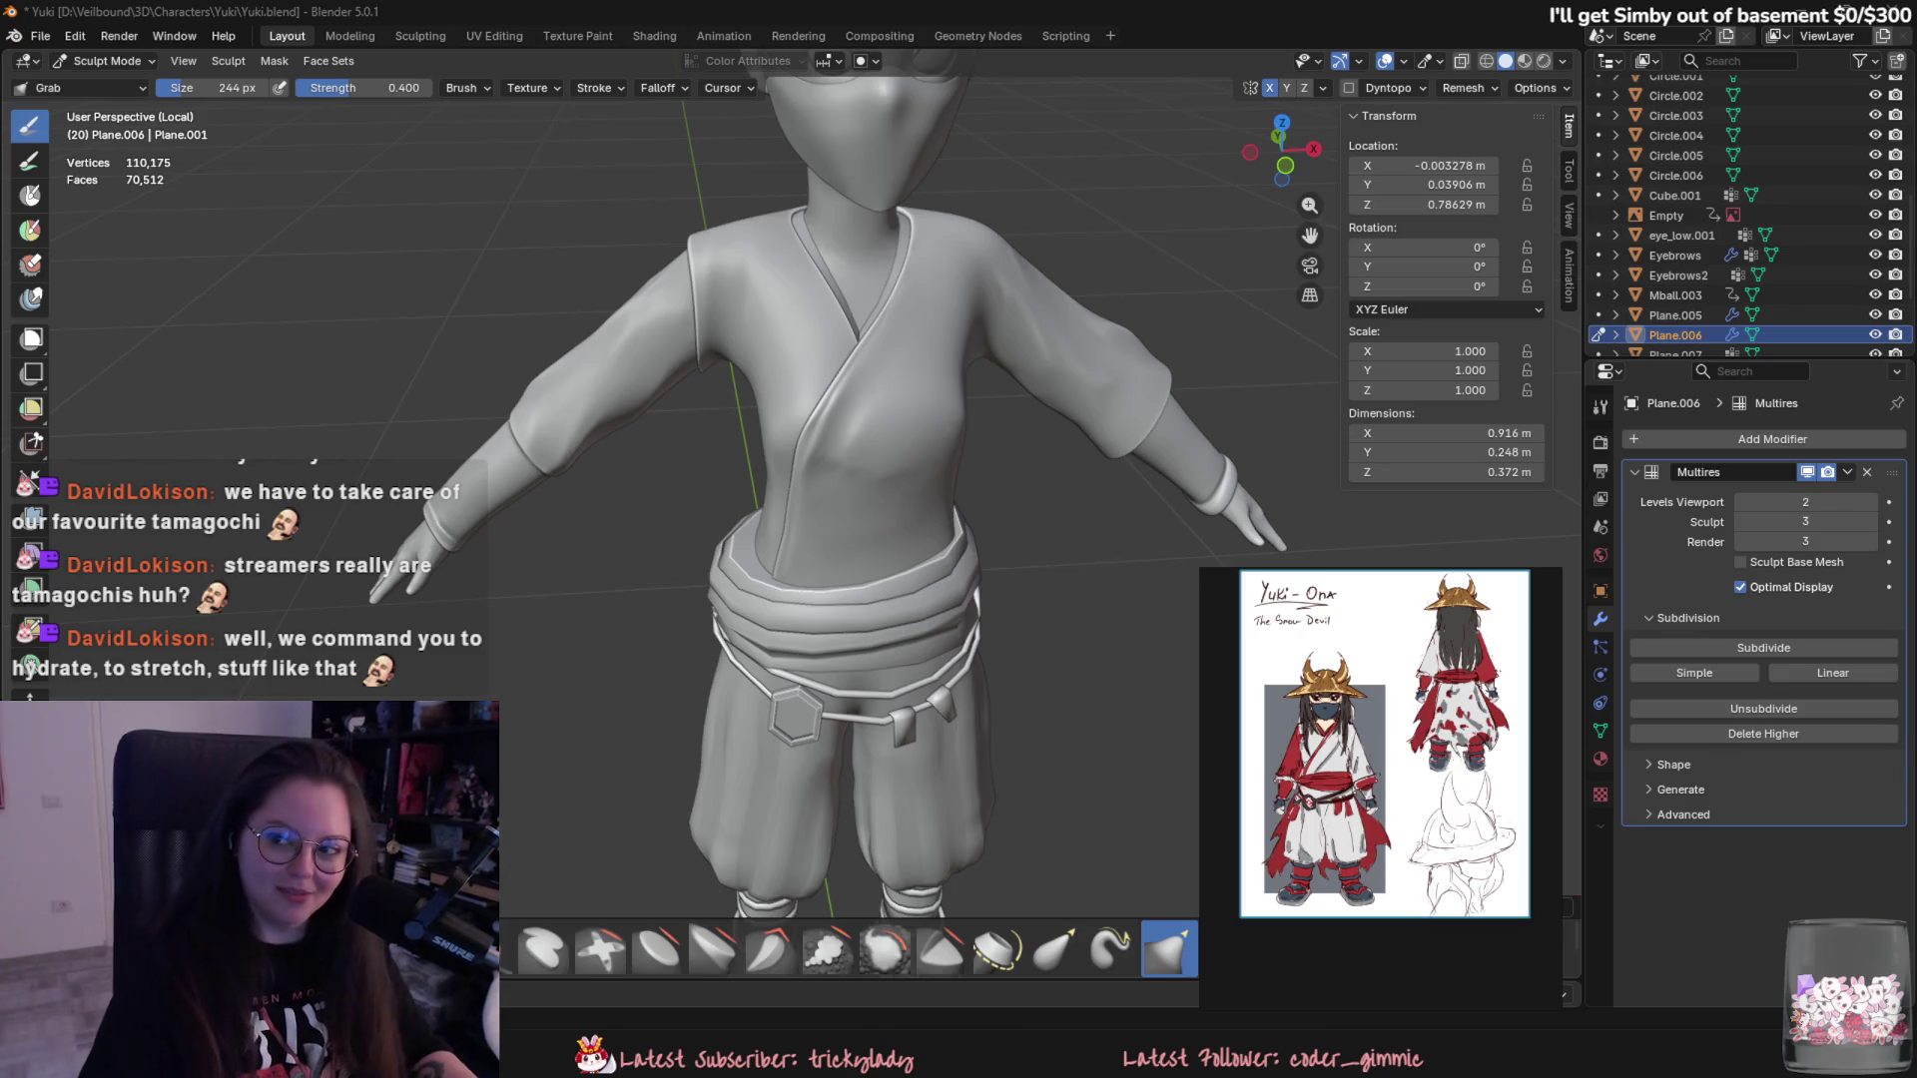
pyautogui.scroll(2, 856, 520)
pyautogui.scroll(5, 1005, 548)
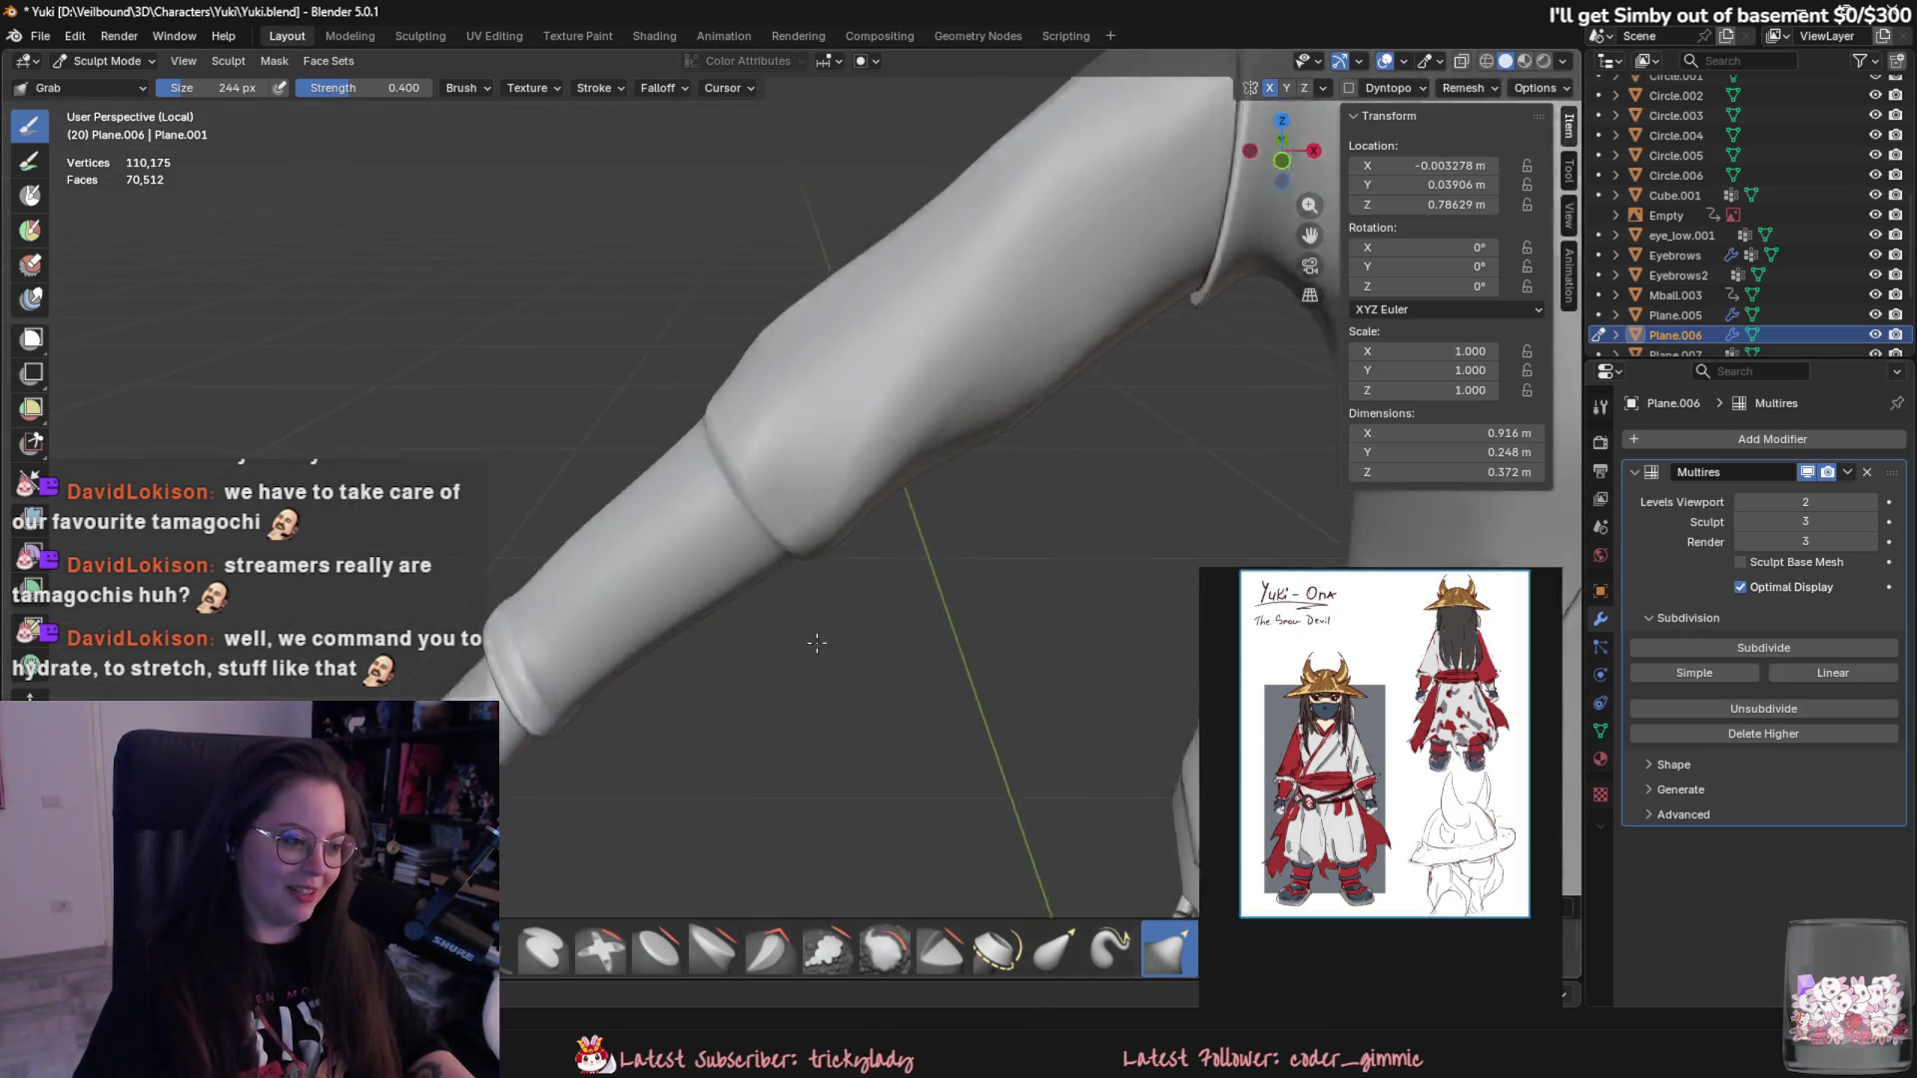
pyautogui.moveTo(1004, 549); pyautogui.dragTo(404, 883, button='middle')
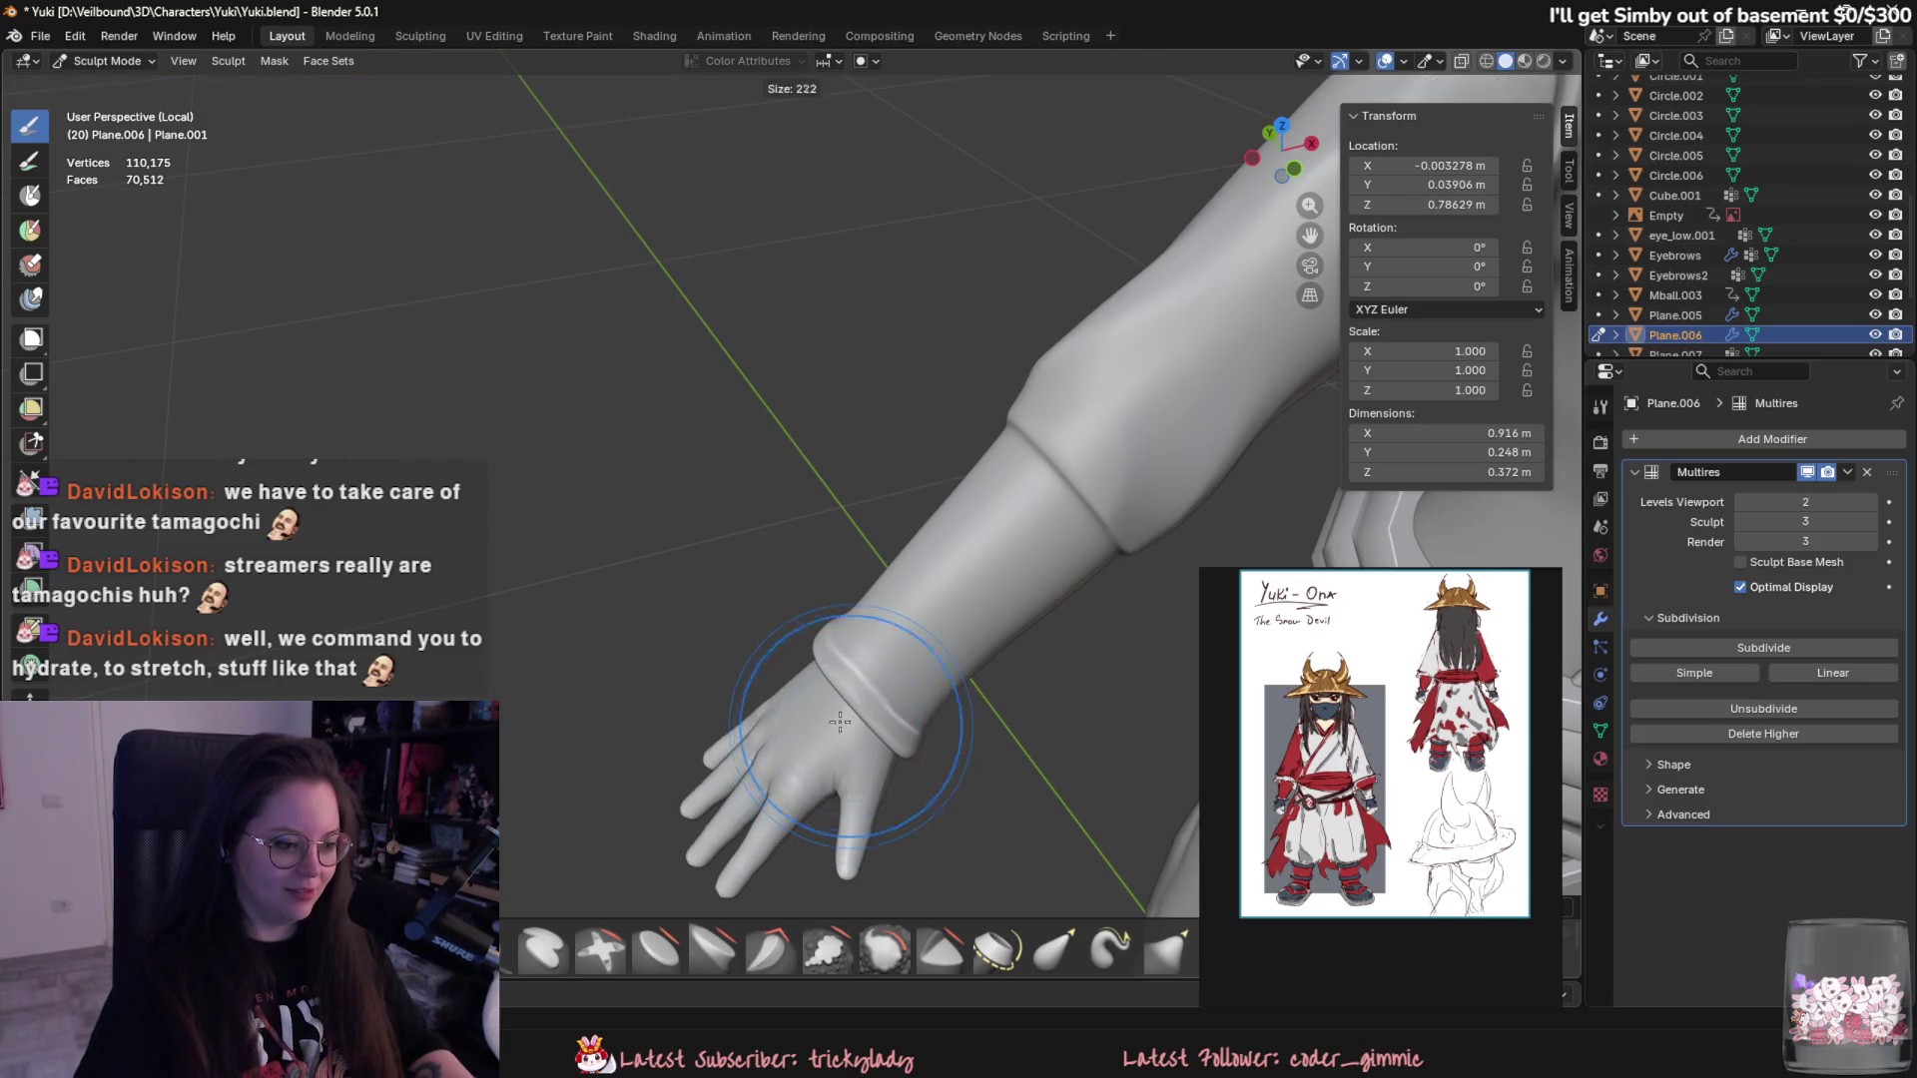
pyautogui.scroll(1, 768, 729)
# - Carve a small crease into the wrist cuff with a smaller brush, undo it and recheck the cuff
pyautogui.press('f')
pyautogui.click(768, 730)
pyautogui.moveTo(768, 730); pyautogui.dragTo(860, 618, button='middle')
pyautogui.click(862, 618)
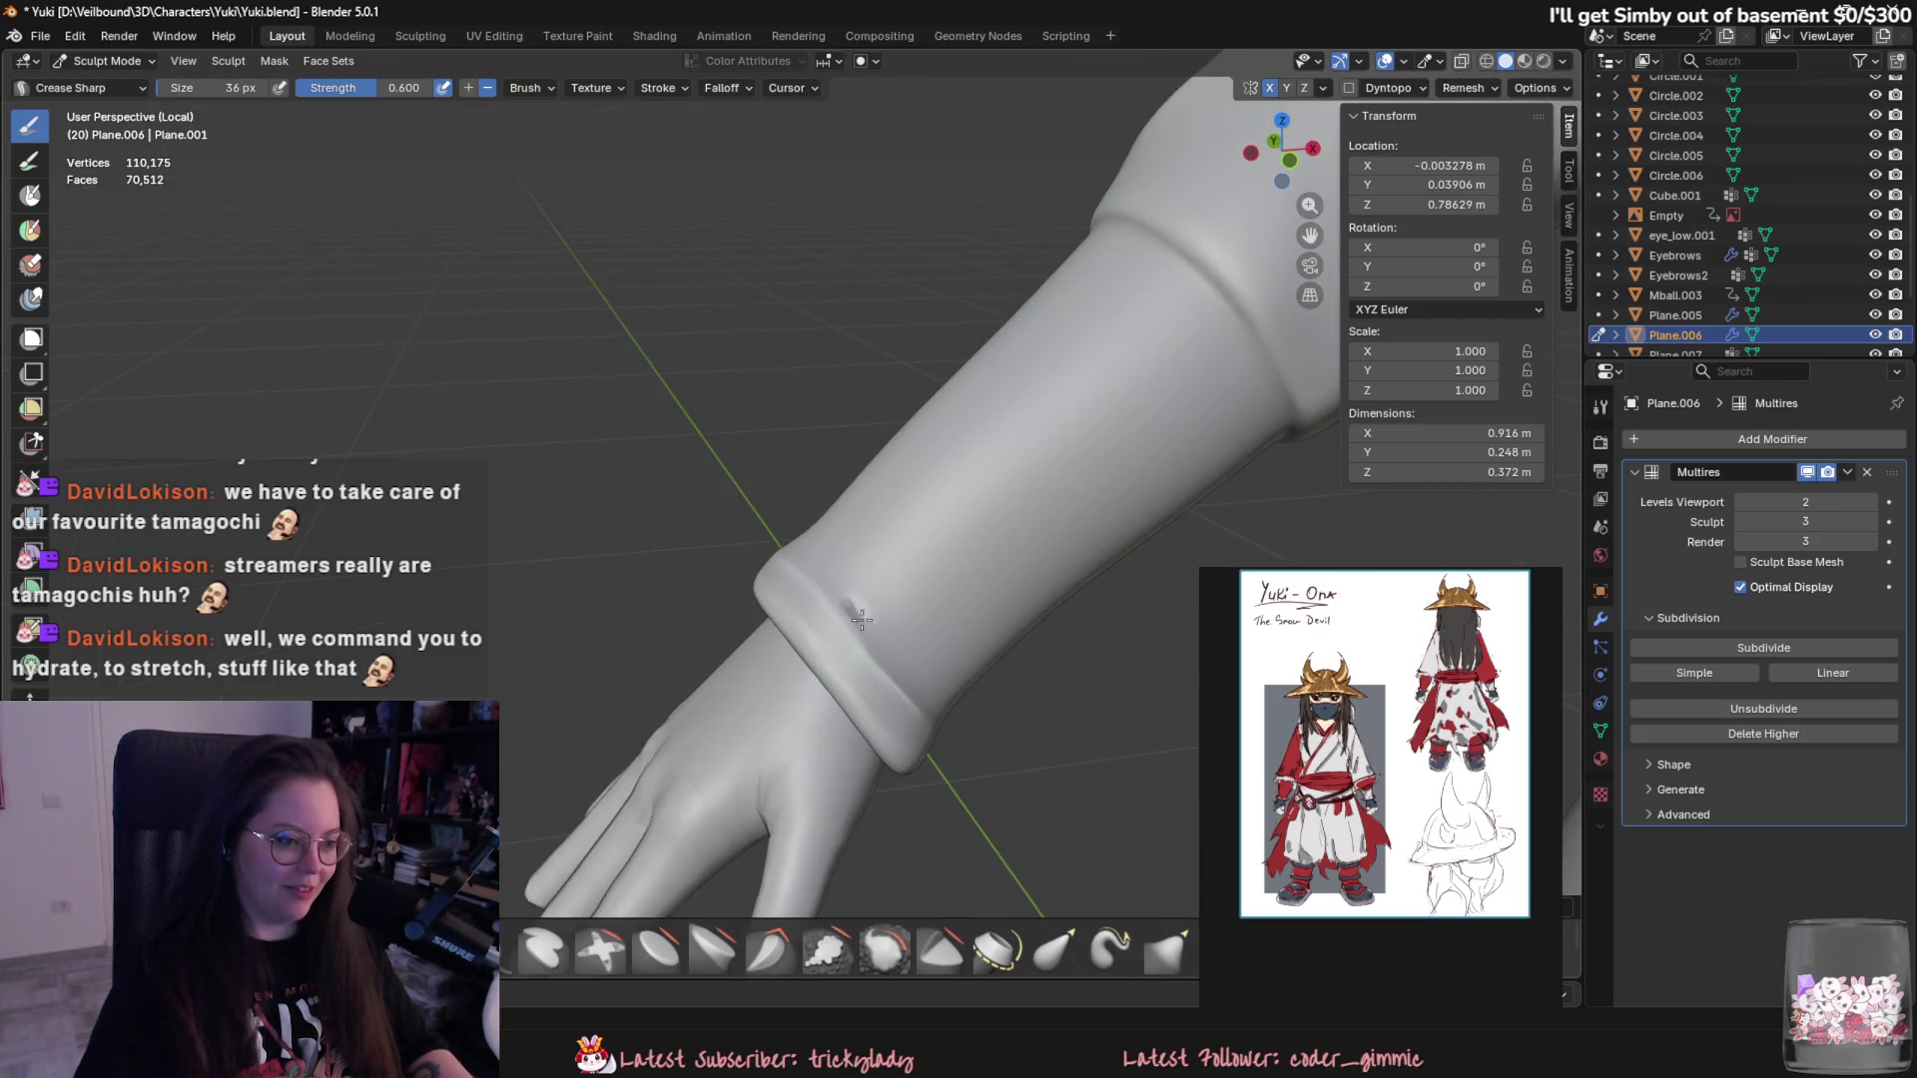
pyautogui.hotkey('ctrl', 'z')
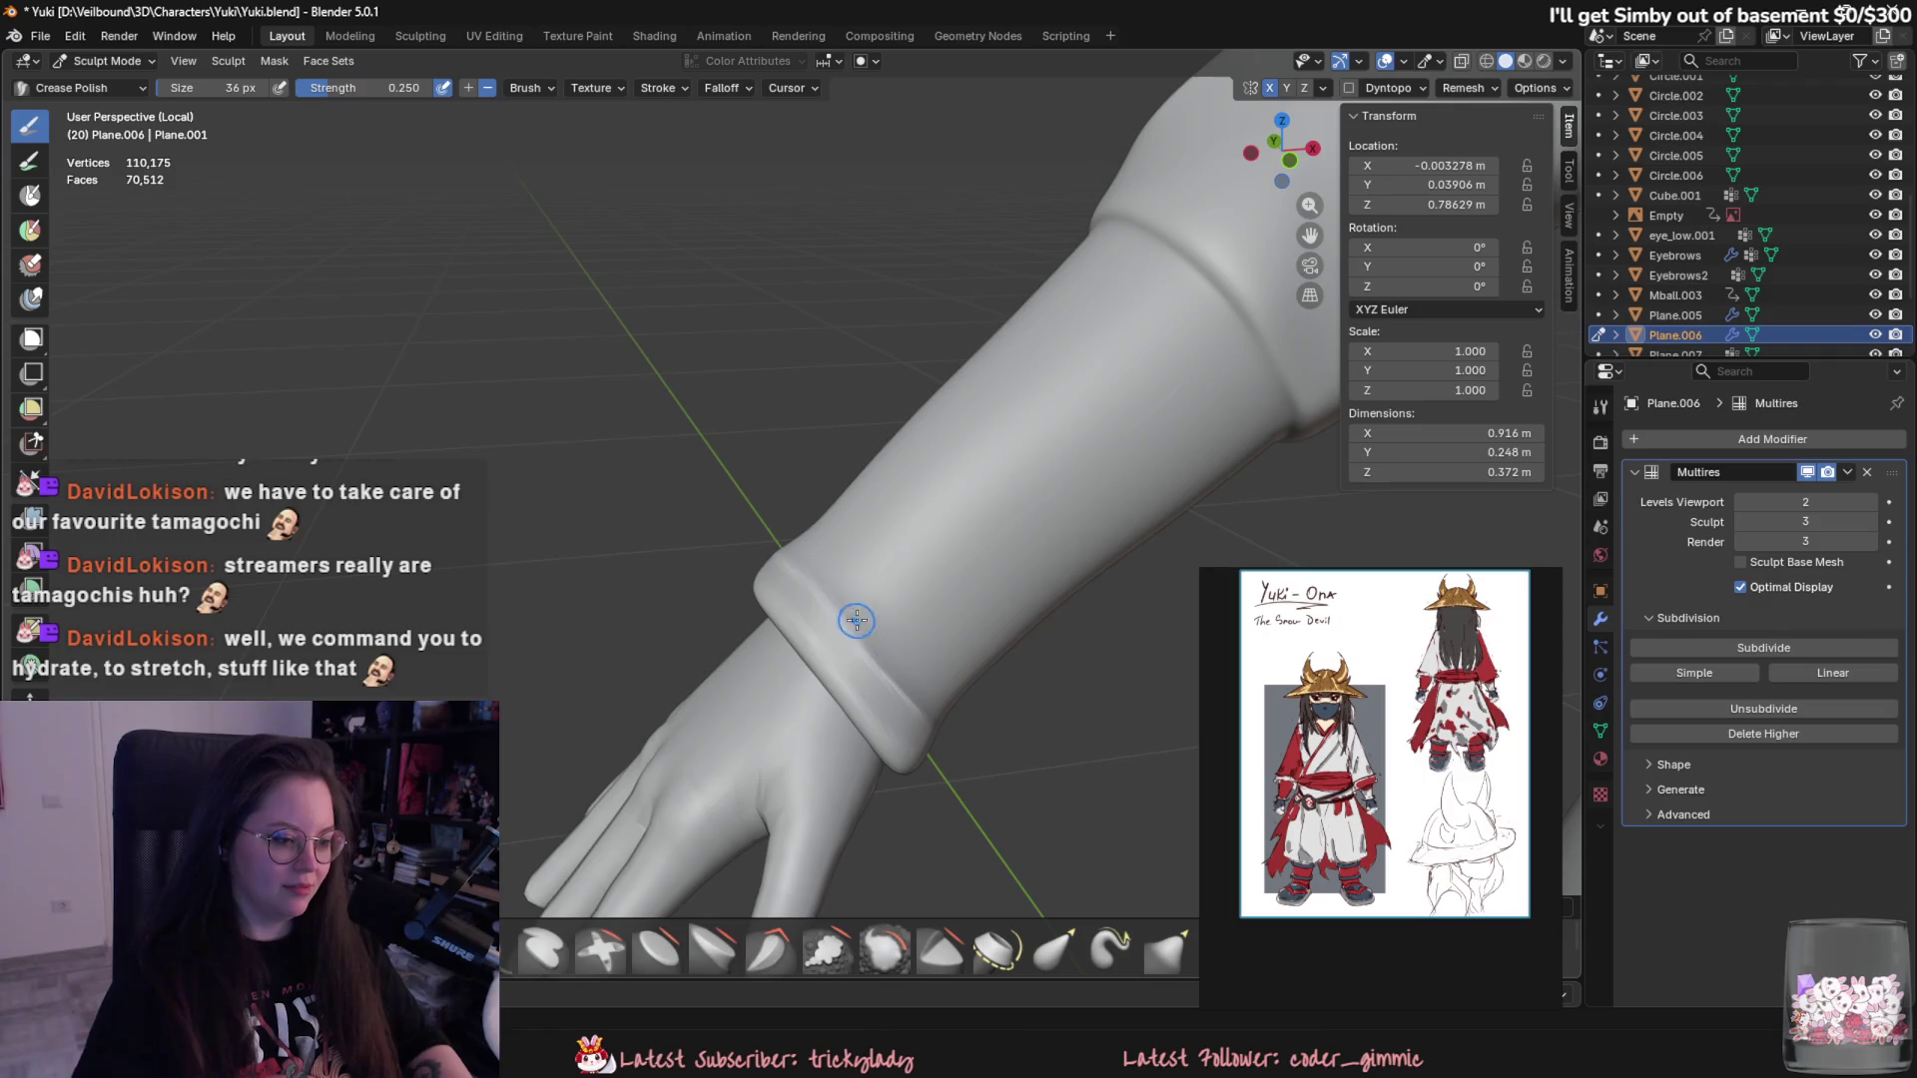
pyautogui.moveTo(806, 565); pyautogui.dragTo(814, 410, button='middle')
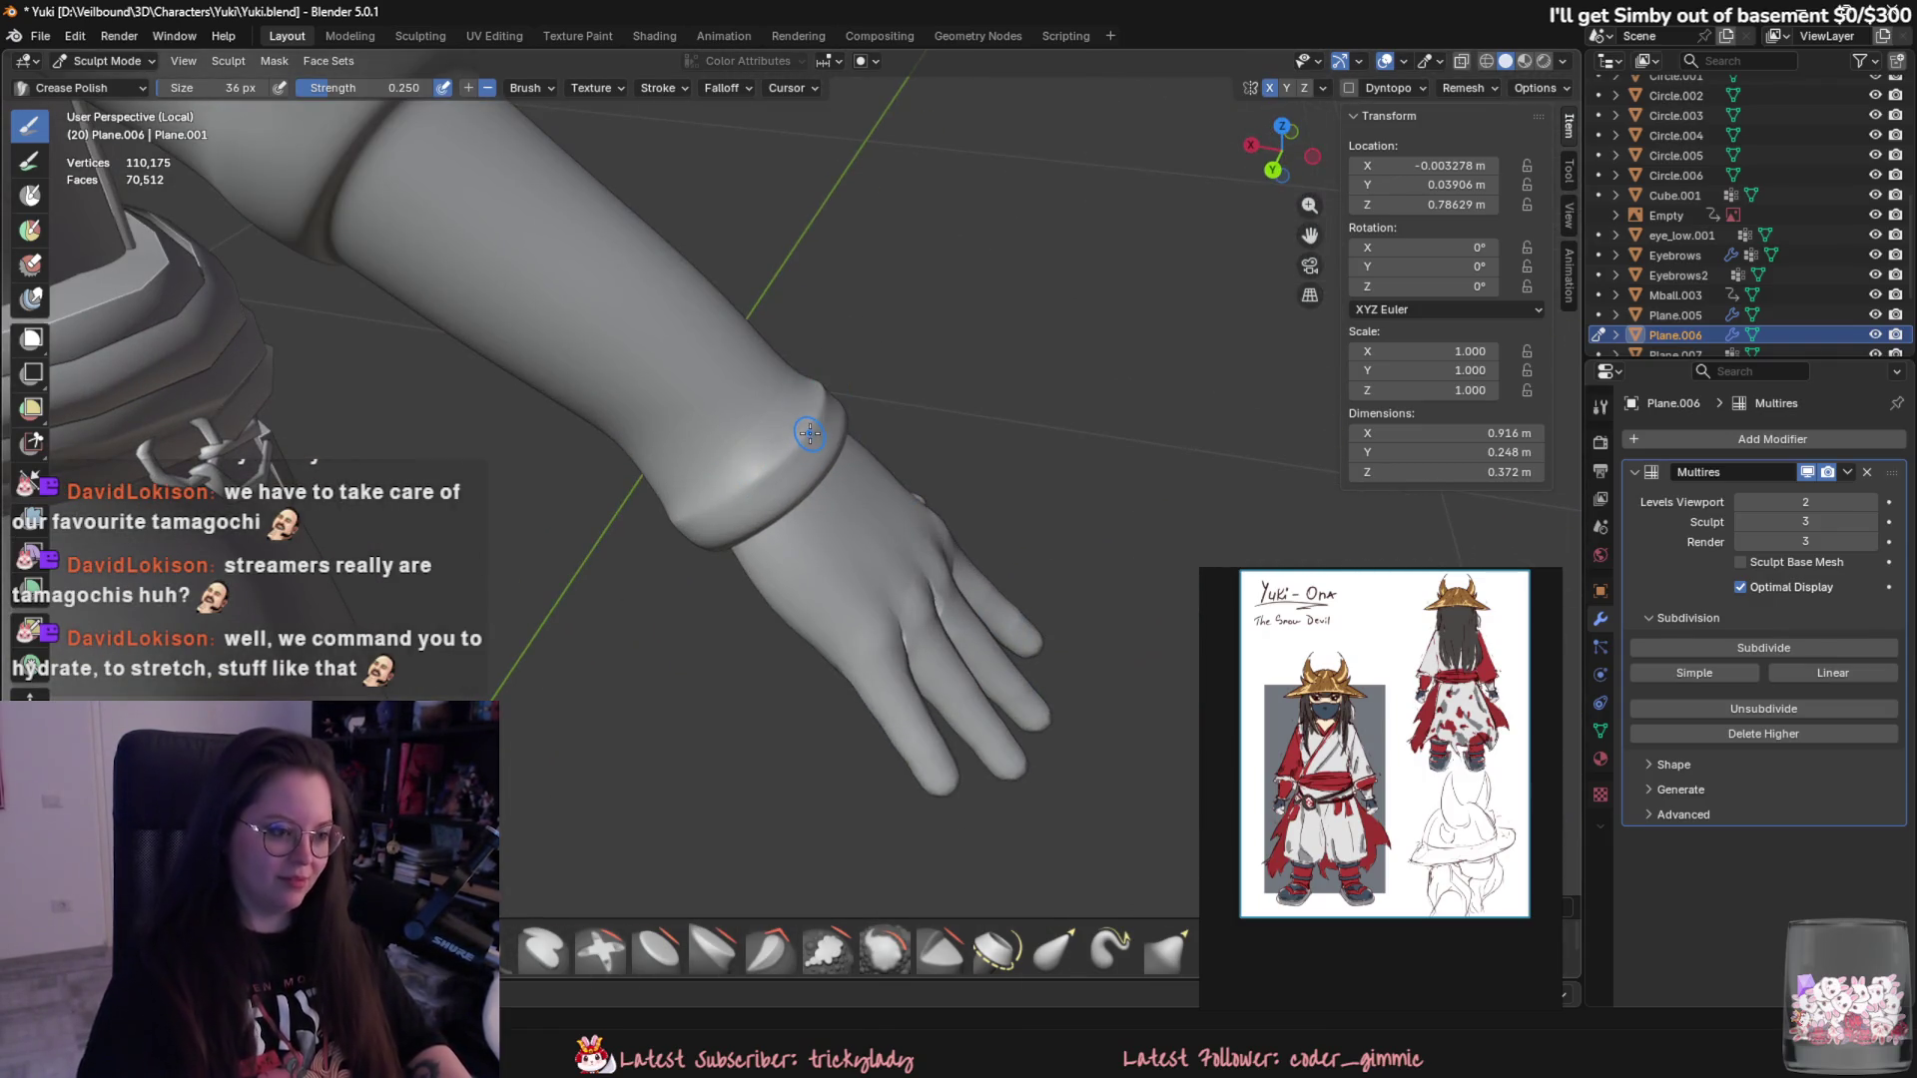
pyautogui.moveTo(795, 447)
pyautogui.mouseDown(button='middle')
pyautogui.moveTo(673, 497)
pyautogui.moveTo(822, 492)
pyautogui.moveTo(813, 536)
pyautogui.moveTo(805, 495)
pyautogui.mouseUp(button='middle')
pyautogui.moveTo(655, 548); pyautogui.dragTo(645, 466, button='middle')
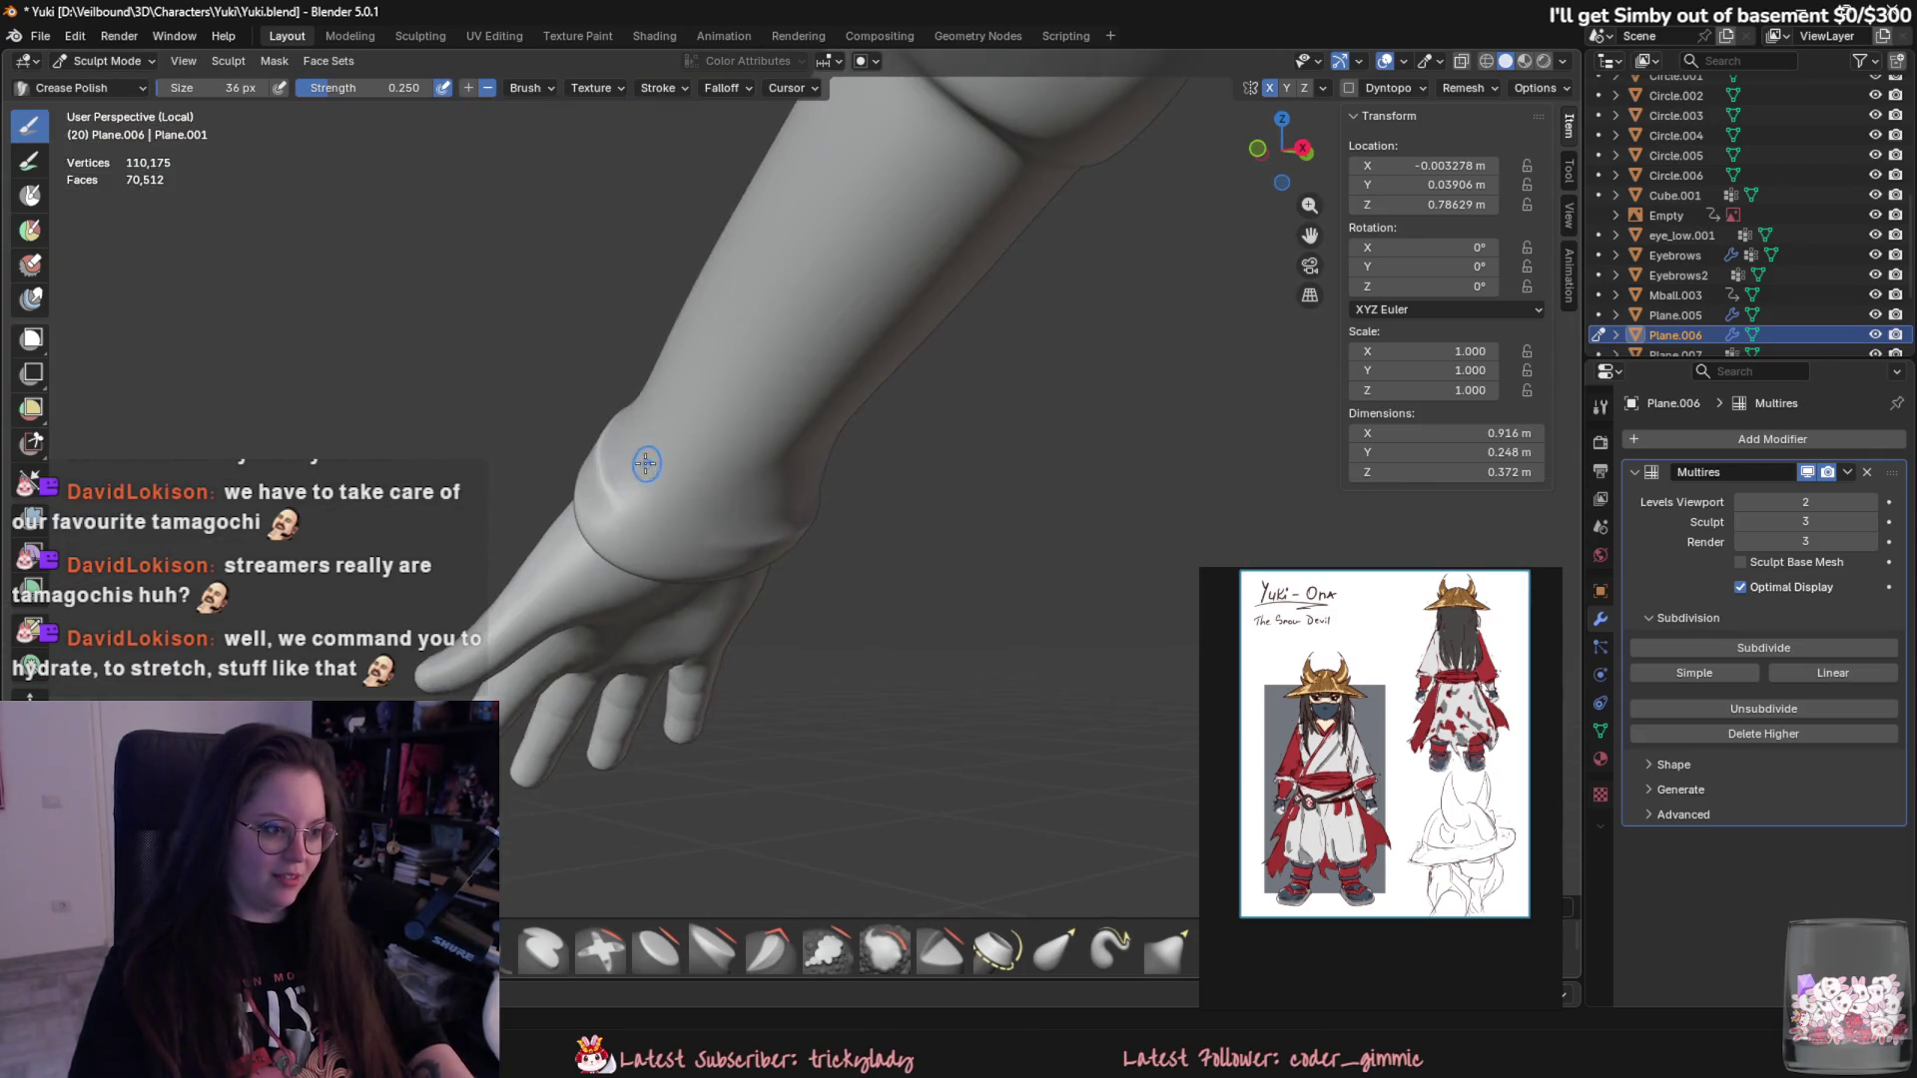
pyautogui.moveTo(677, 530); pyautogui.dragTo(727, 589, button='middle')
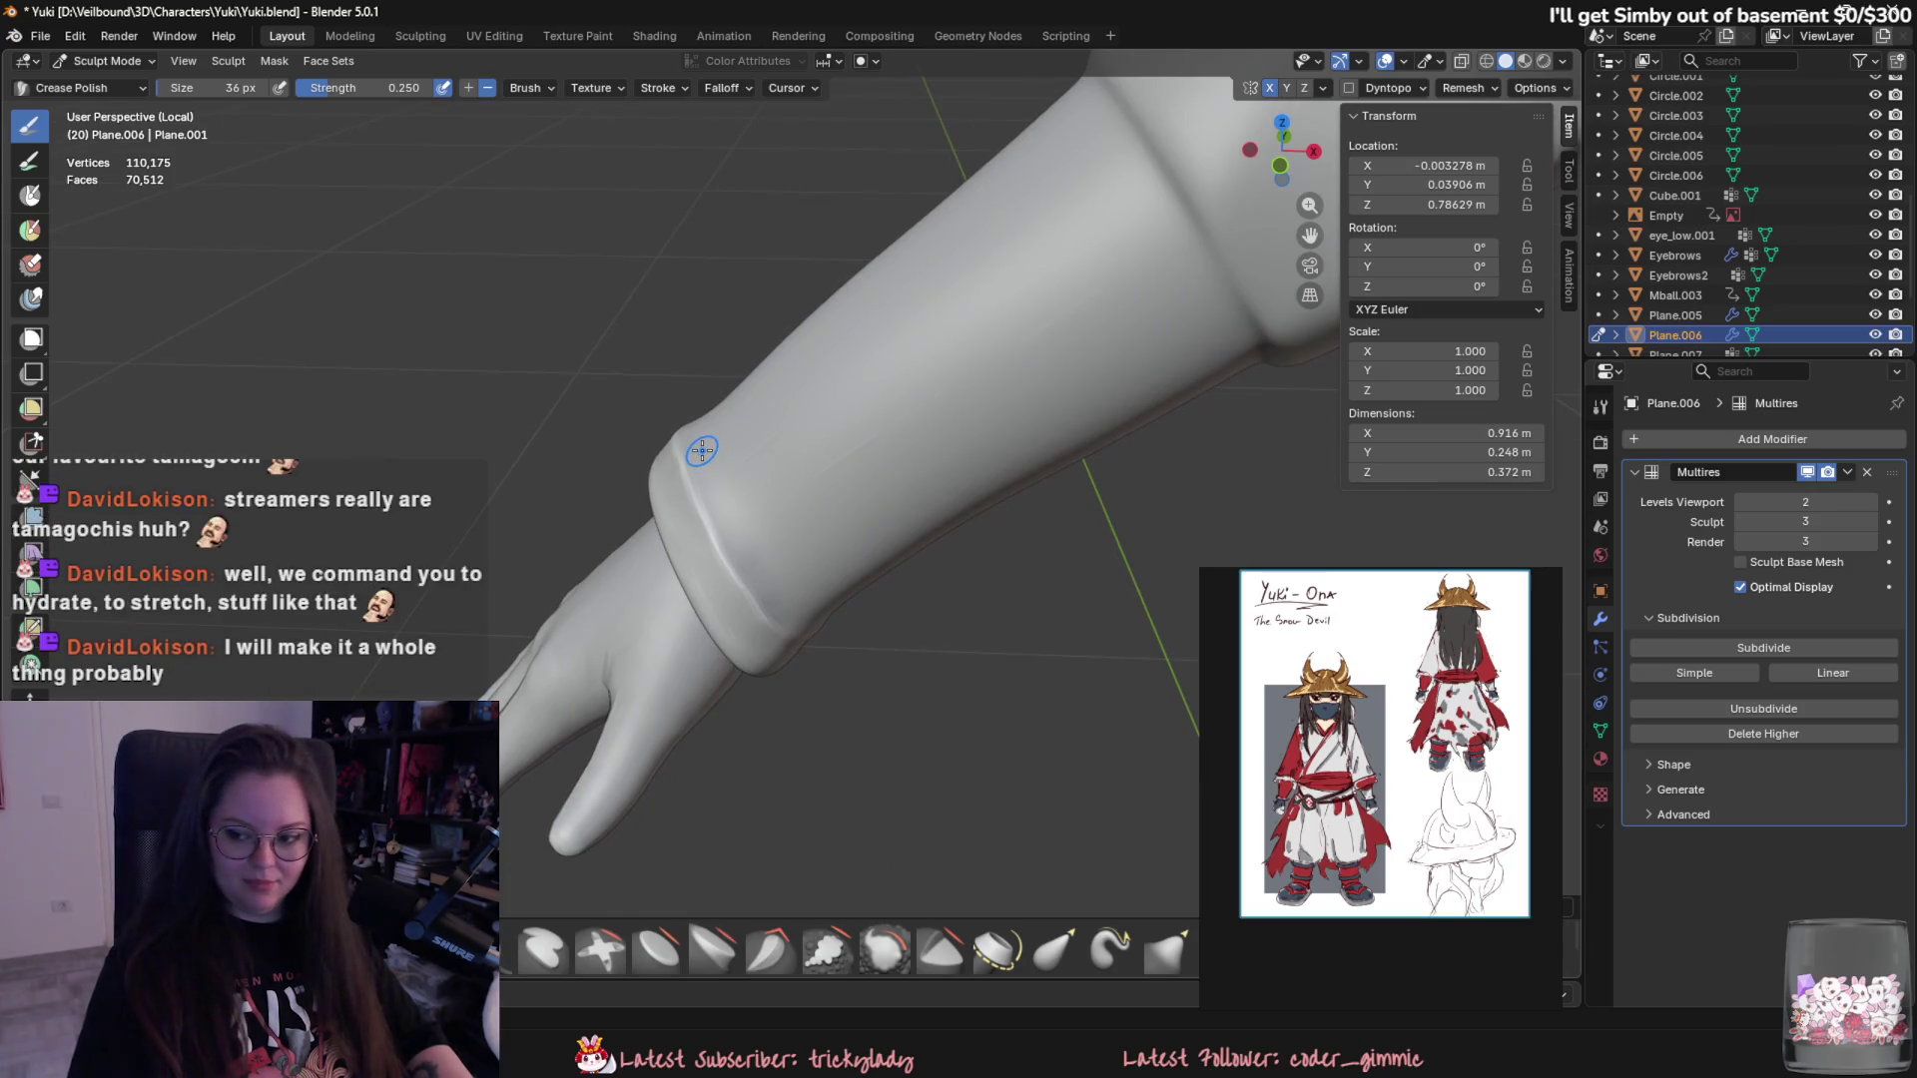
# - Refine the wrist cuff edges with a larger crease brush from the palm and back sides
pyautogui.press('f')
pyautogui.click(745, 502)
pyautogui.moveTo(733, 516)
pyautogui.mouseDown(button='middle')
pyautogui.moveTo(770, 585)
pyautogui.moveTo(752, 604)
pyautogui.mouseUp(button='middle')
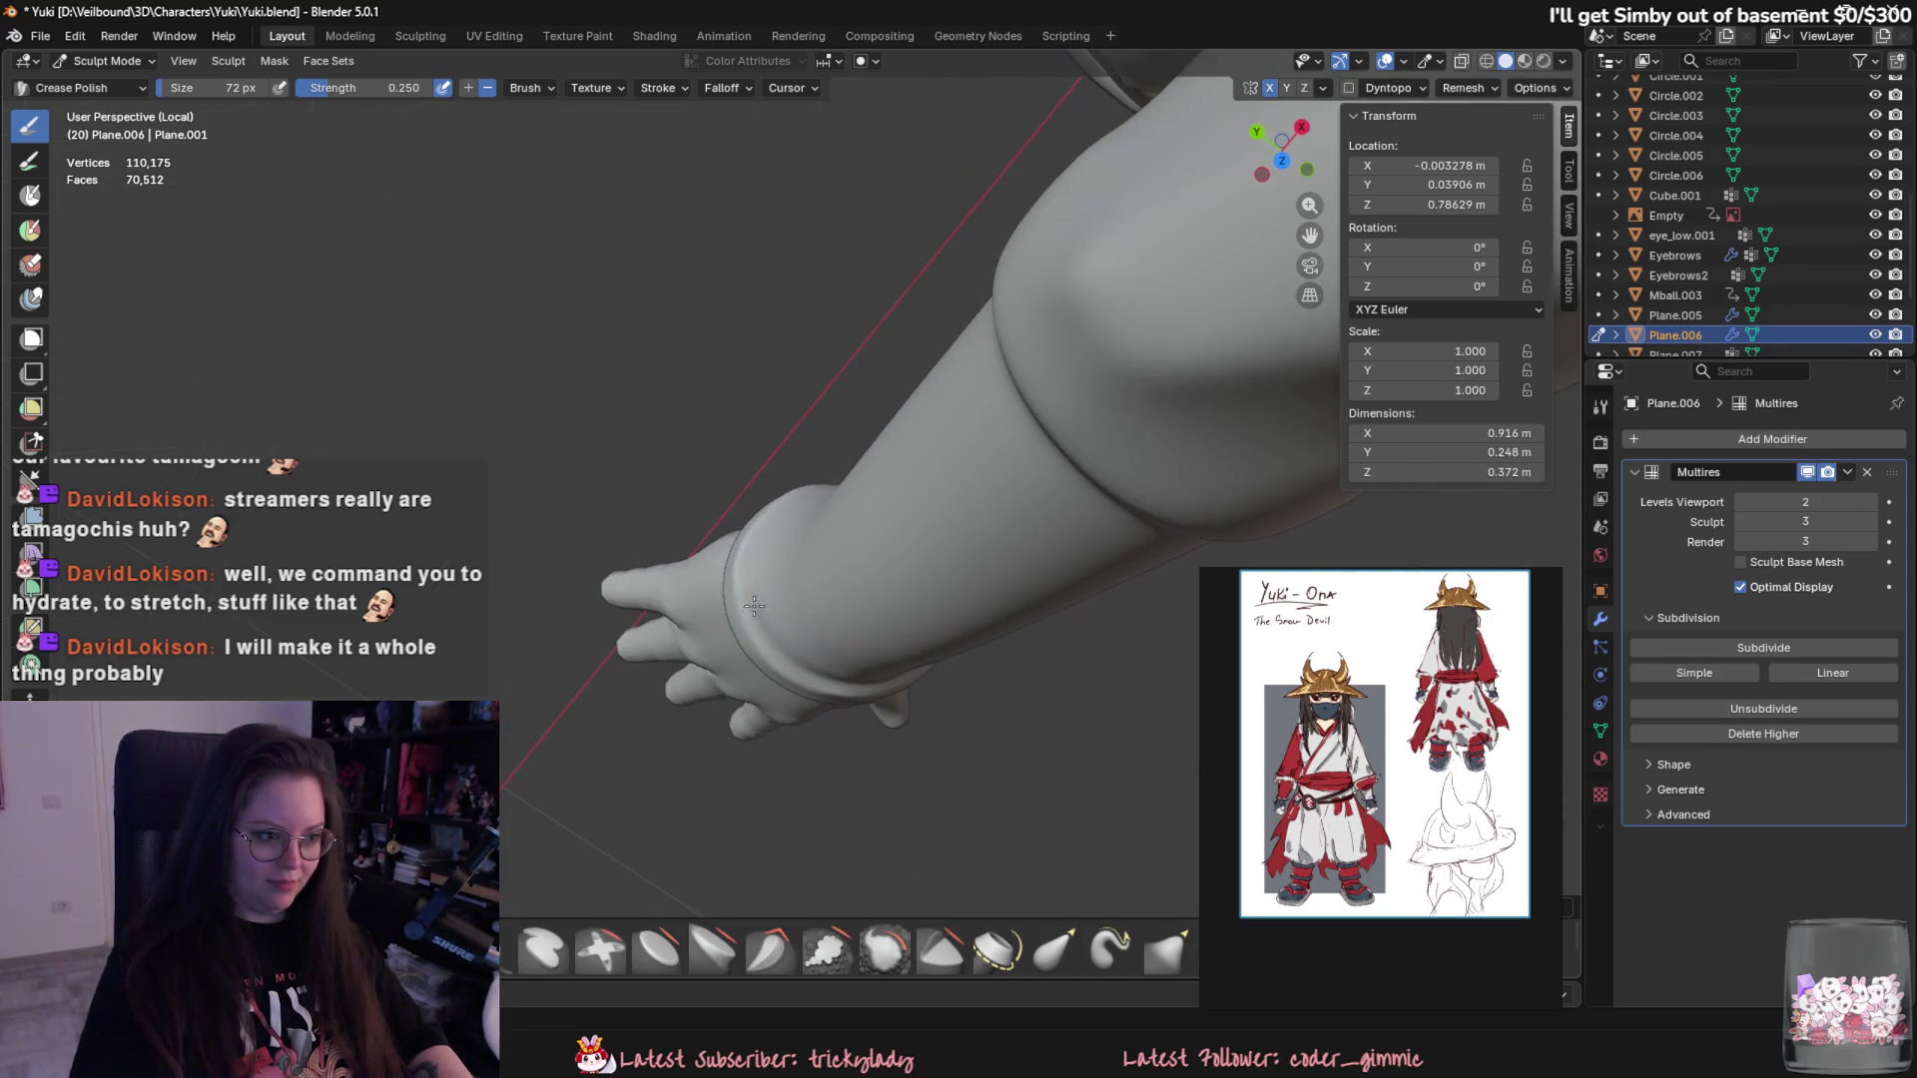
pyautogui.moveTo(787, 517); pyautogui.dragTo(779, 566, button='middle')
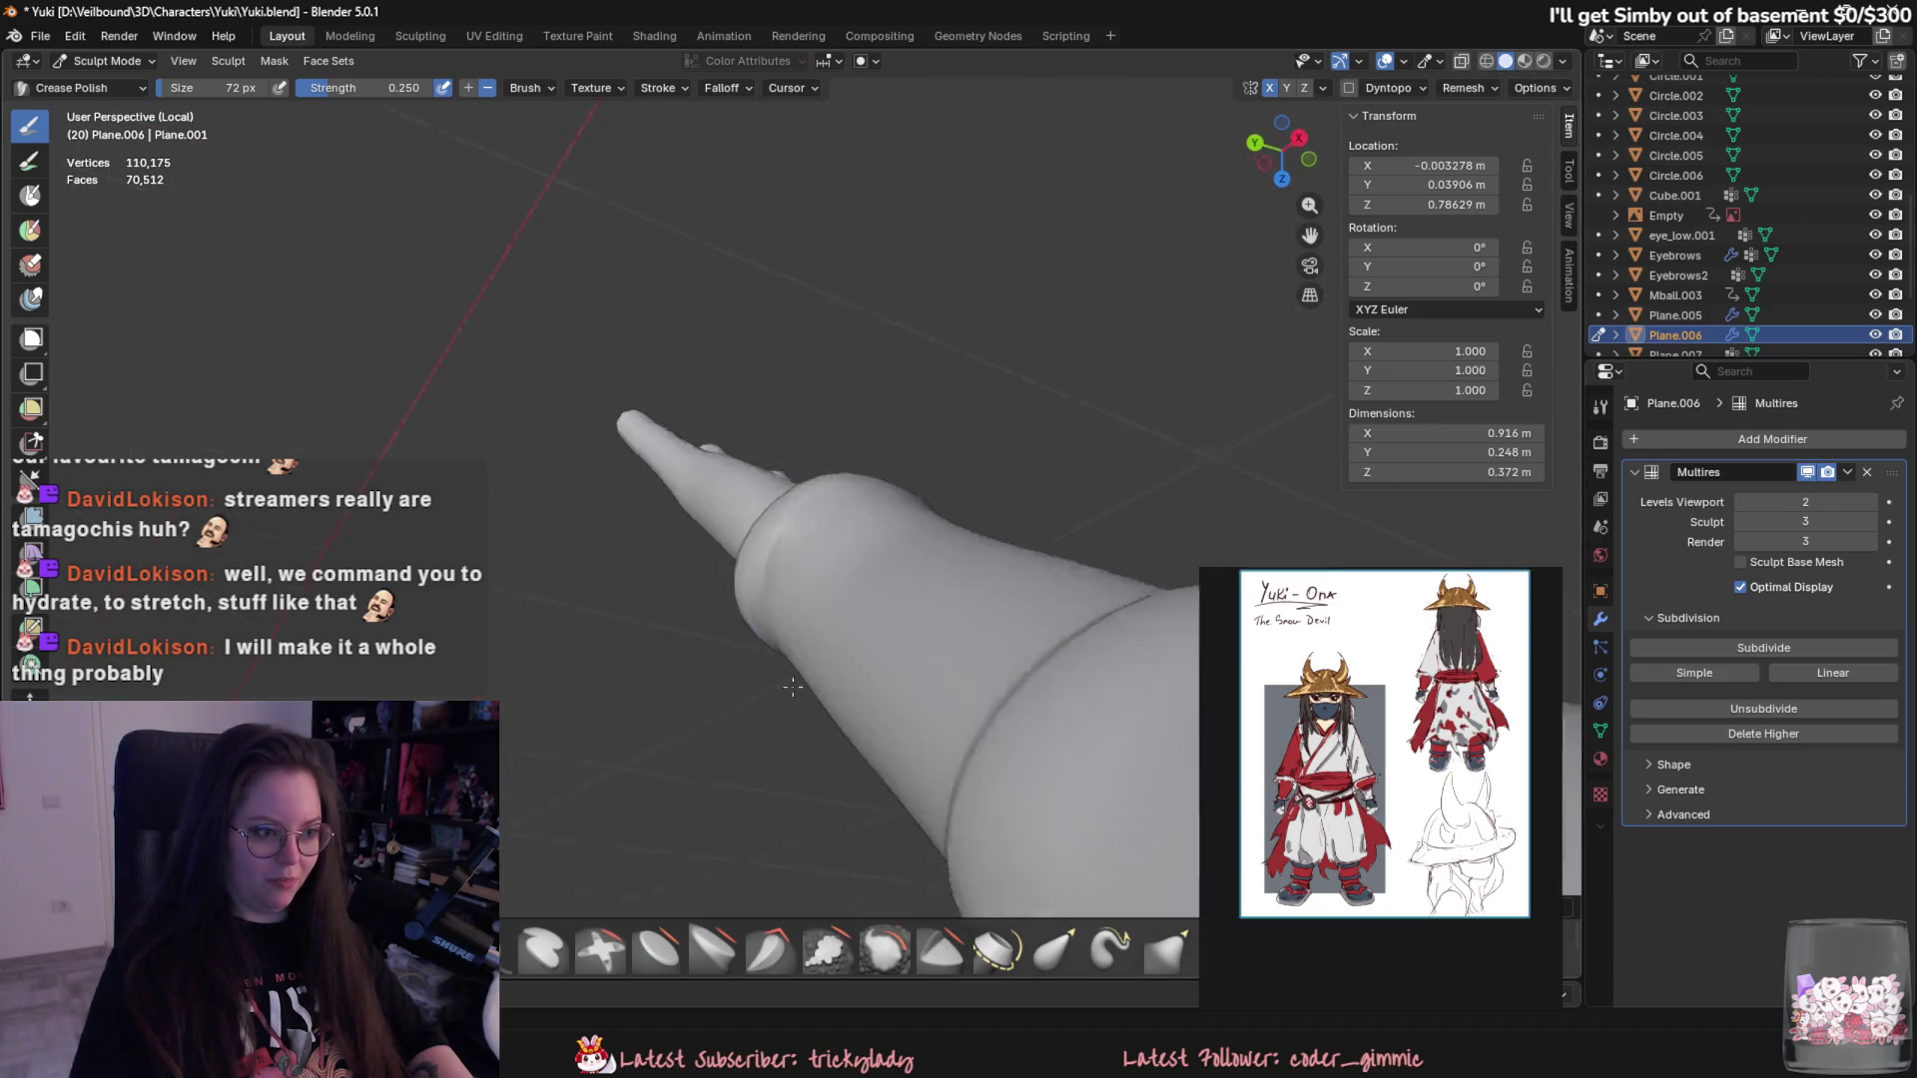
pyautogui.moveTo(844, 508); pyautogui.dragTo(915, 524, button='middle')
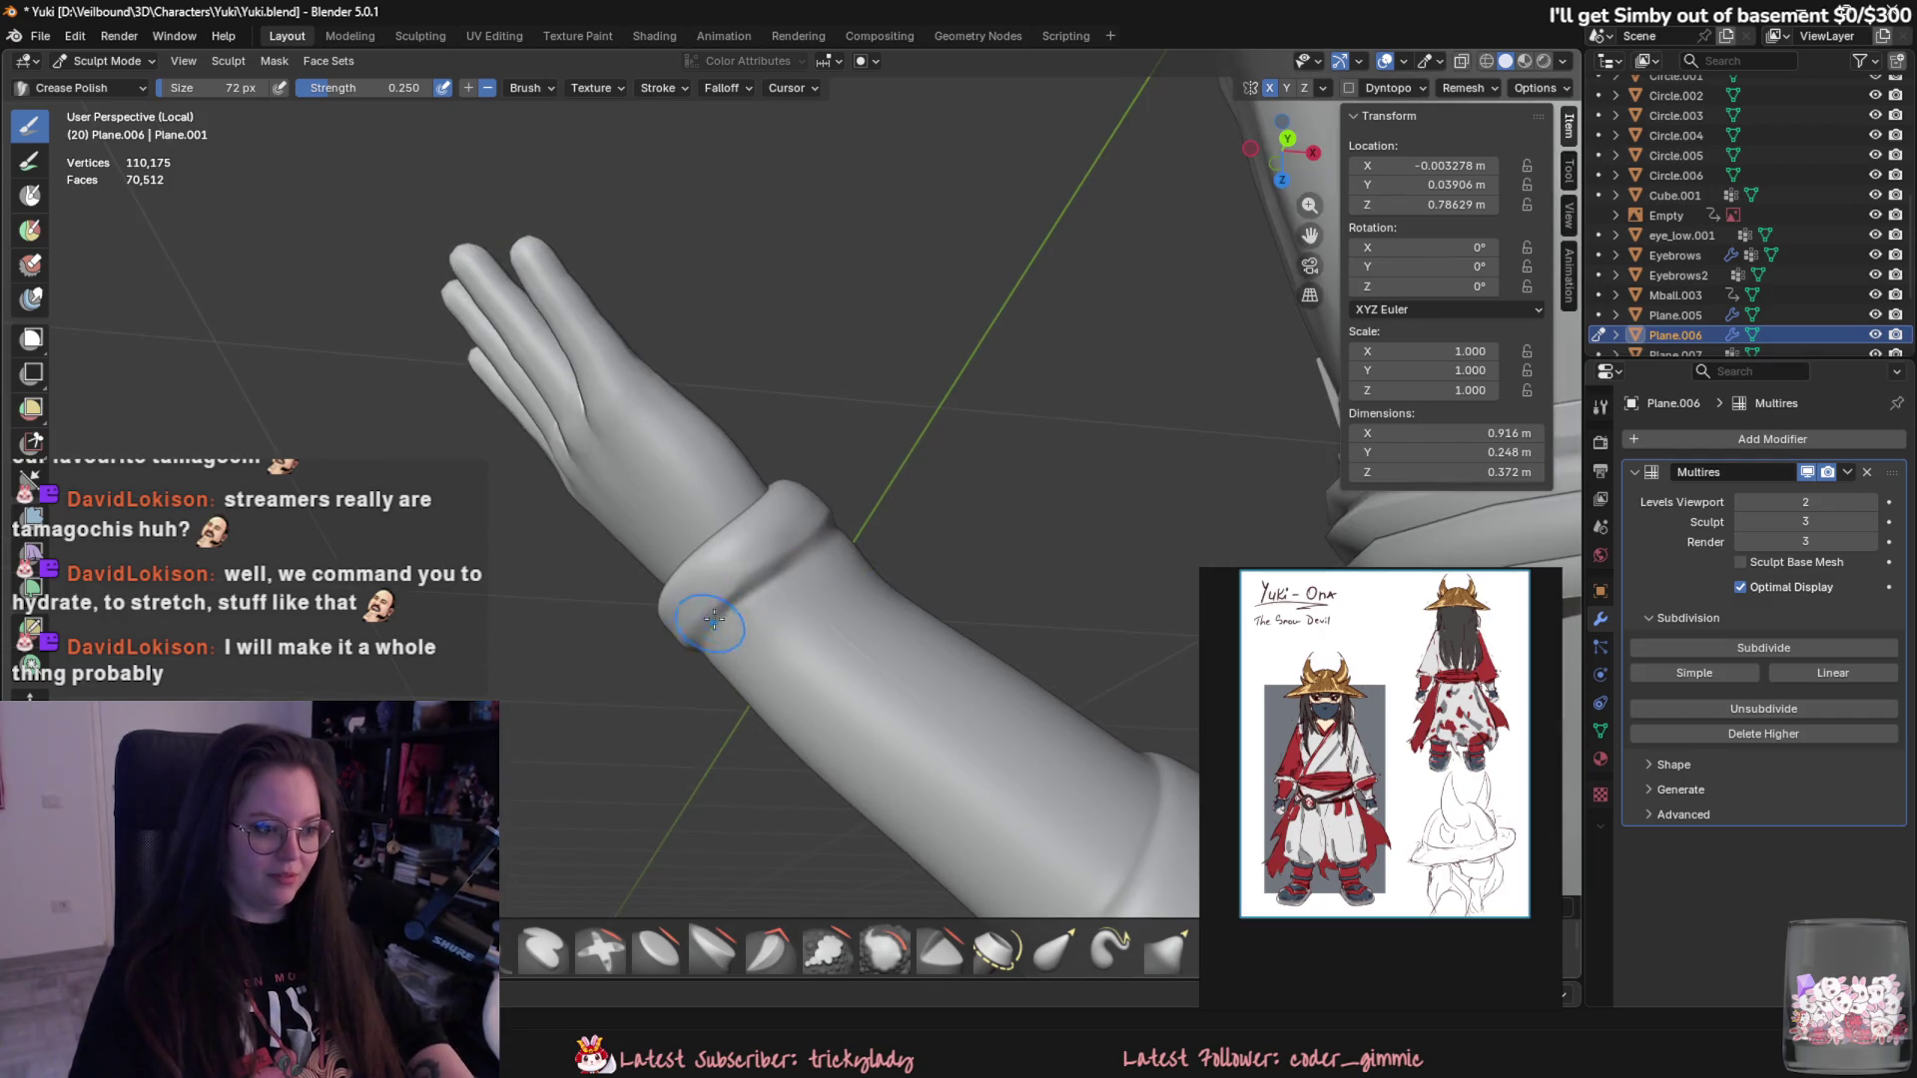
pyautogui.moveTo(710, 639); pyautogui.dragTo(851, 580, button='middle')
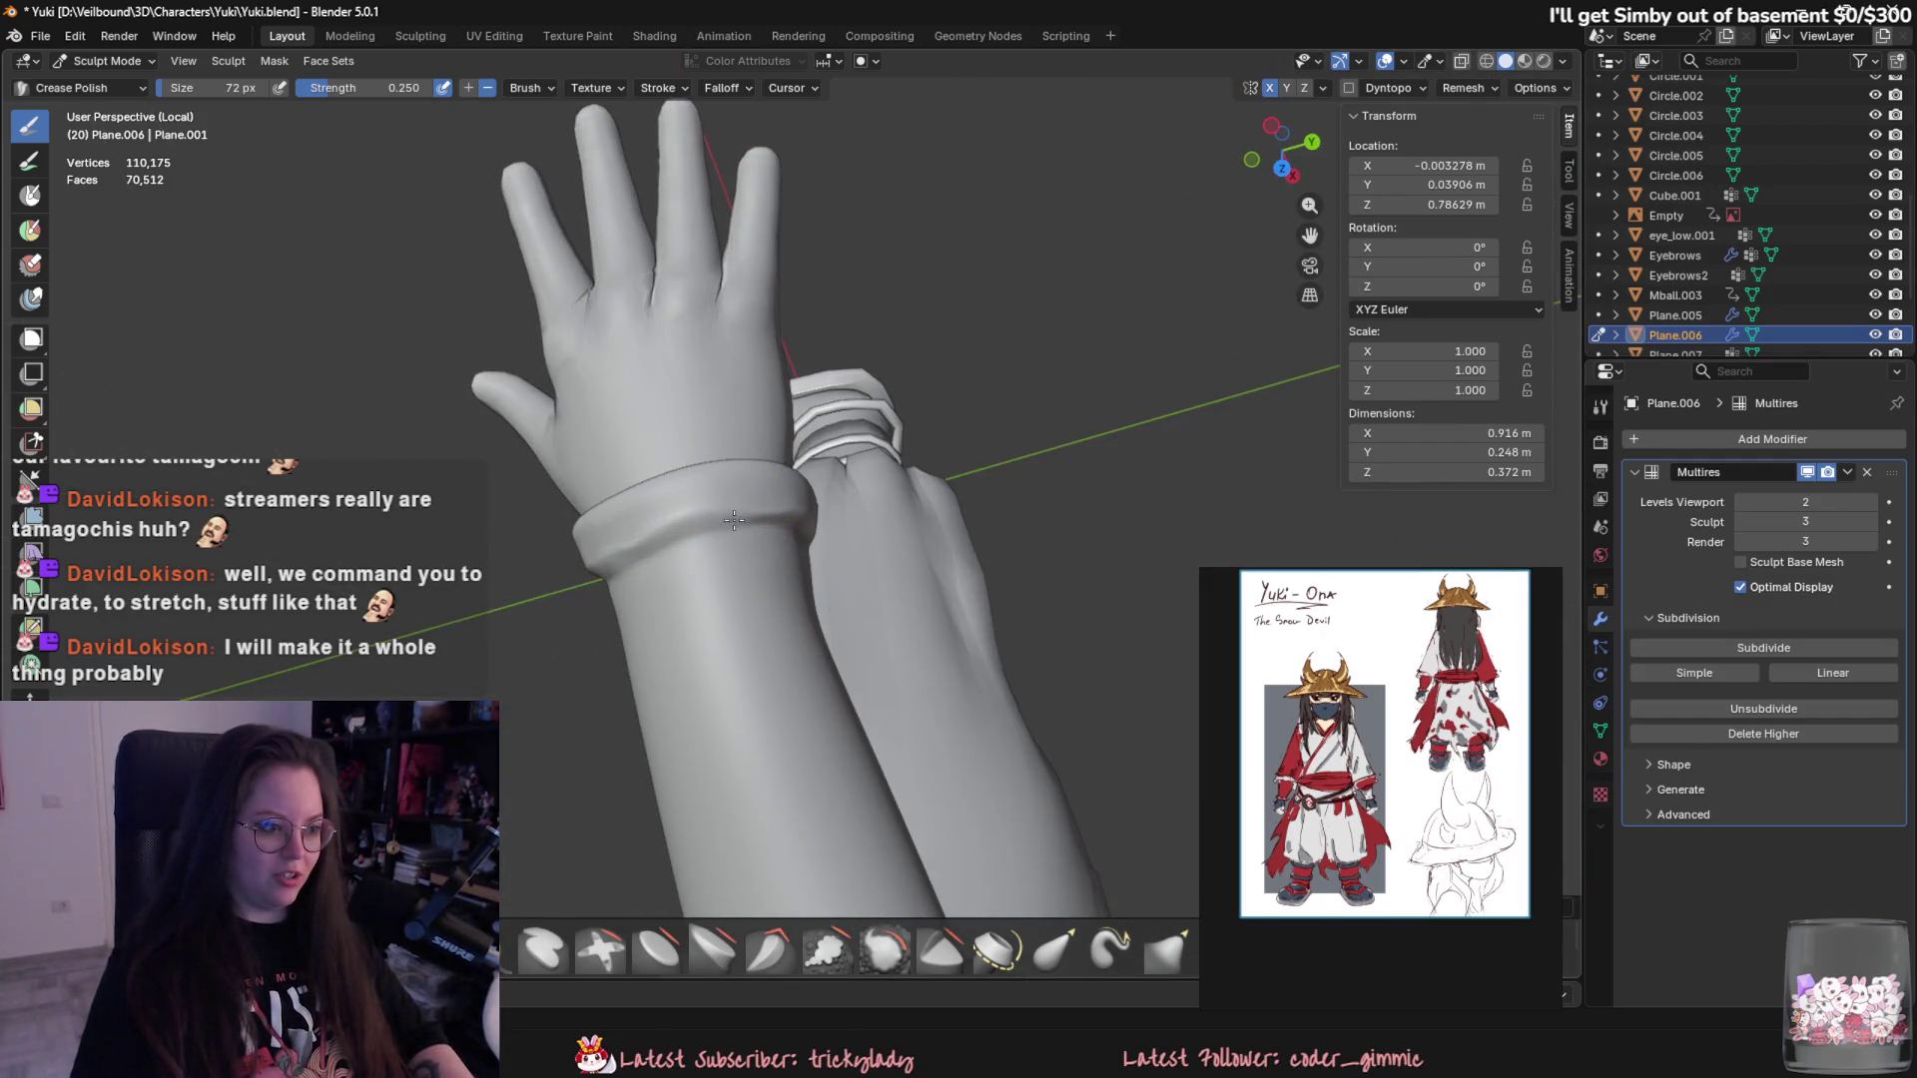
pyautogui.moveTo(582, 570); pyautogui.dragTo(766, 529, button='middle')
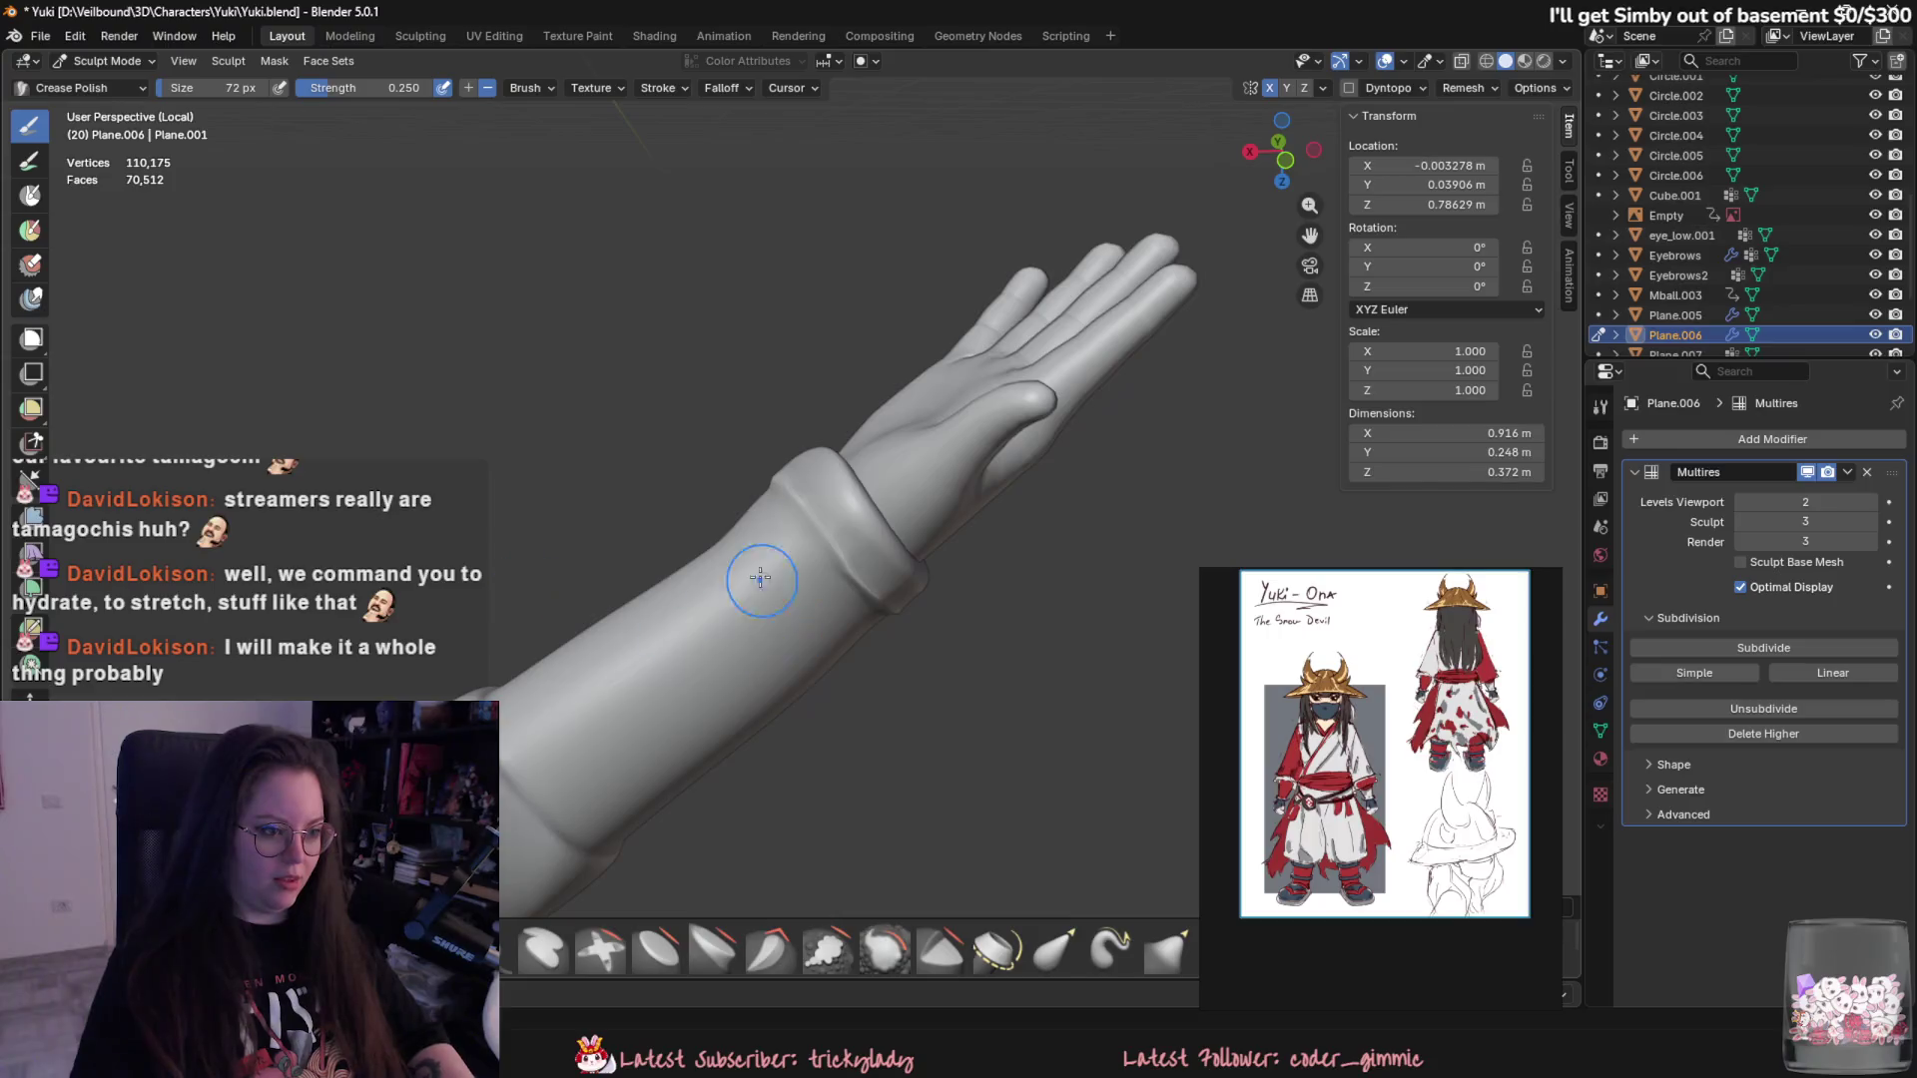
pyautogui.press('f')
pyautogui.click(779, 528)
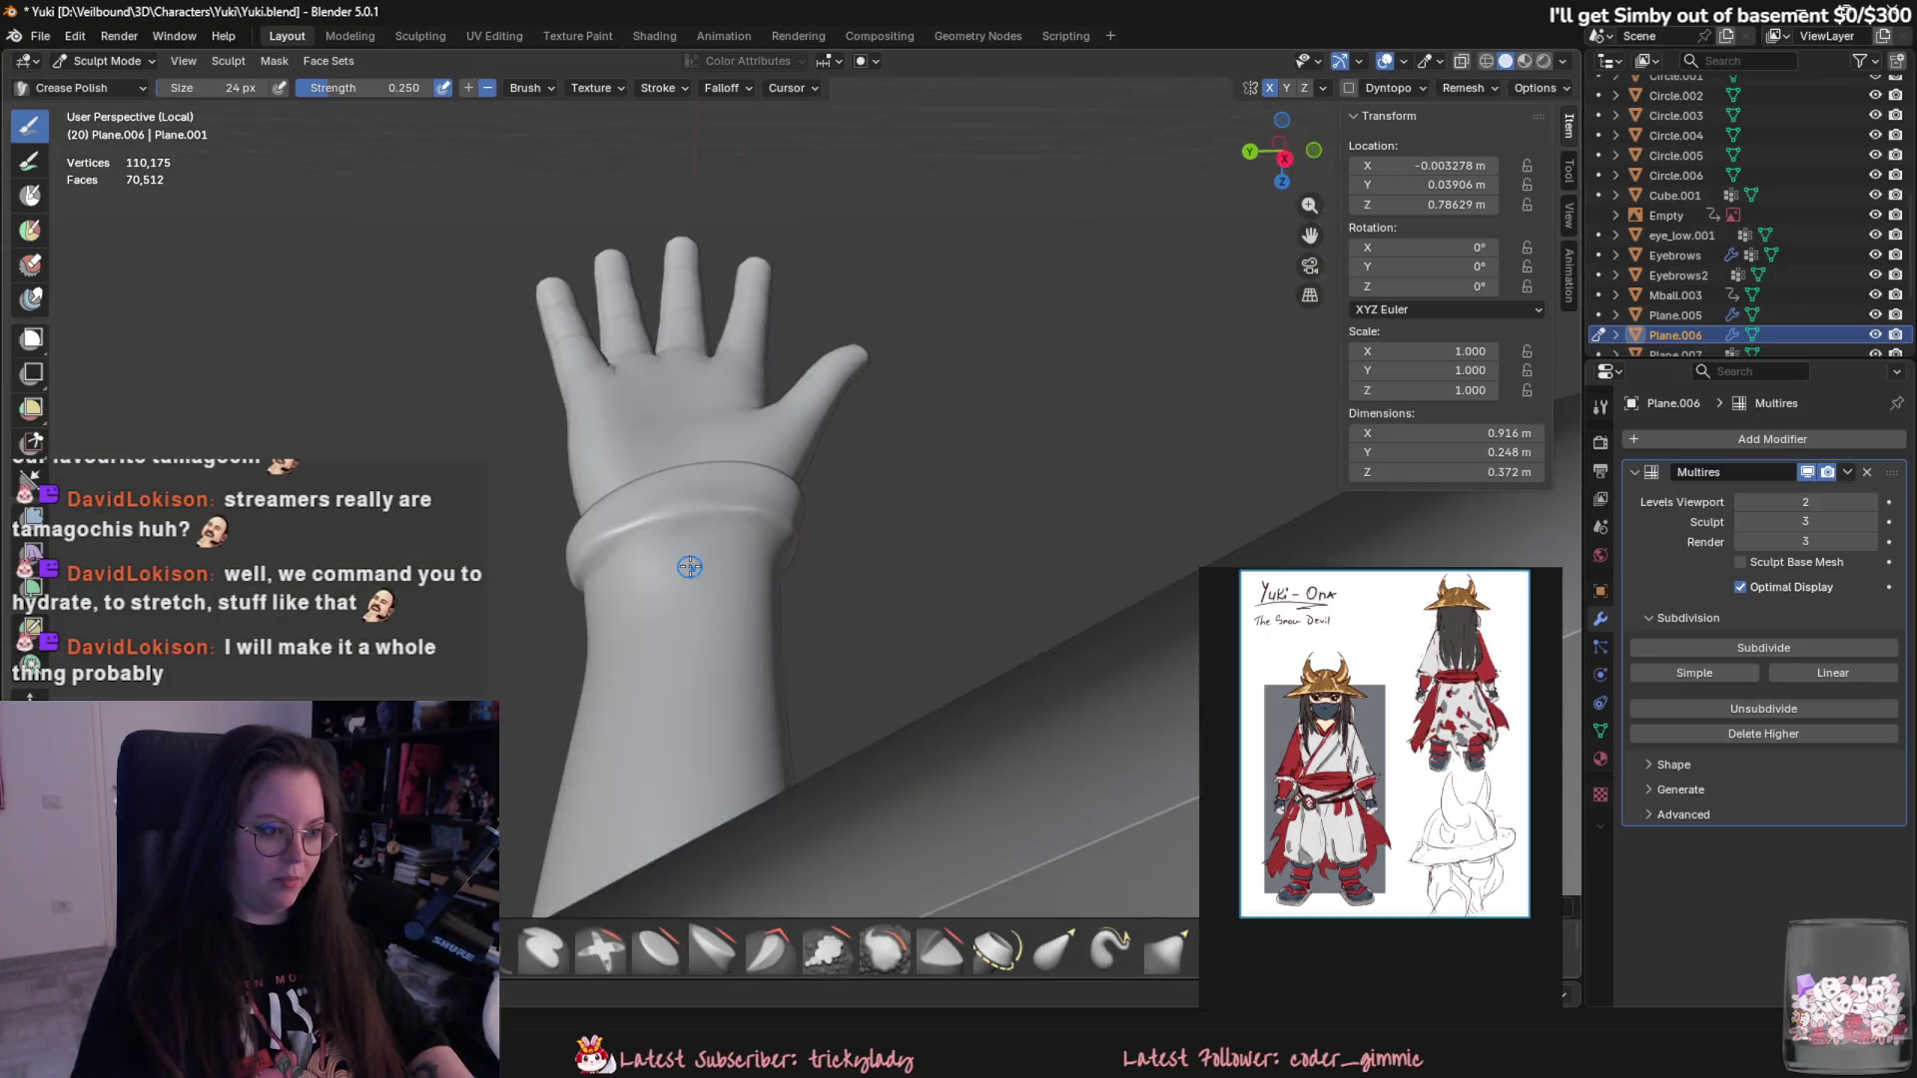
# - Polish the cuff creases with a smaller brush while turning the forearm to each side
pyautogui.moveTo(784, 530); pyautogui.dragTo(686, 548, button='middle')
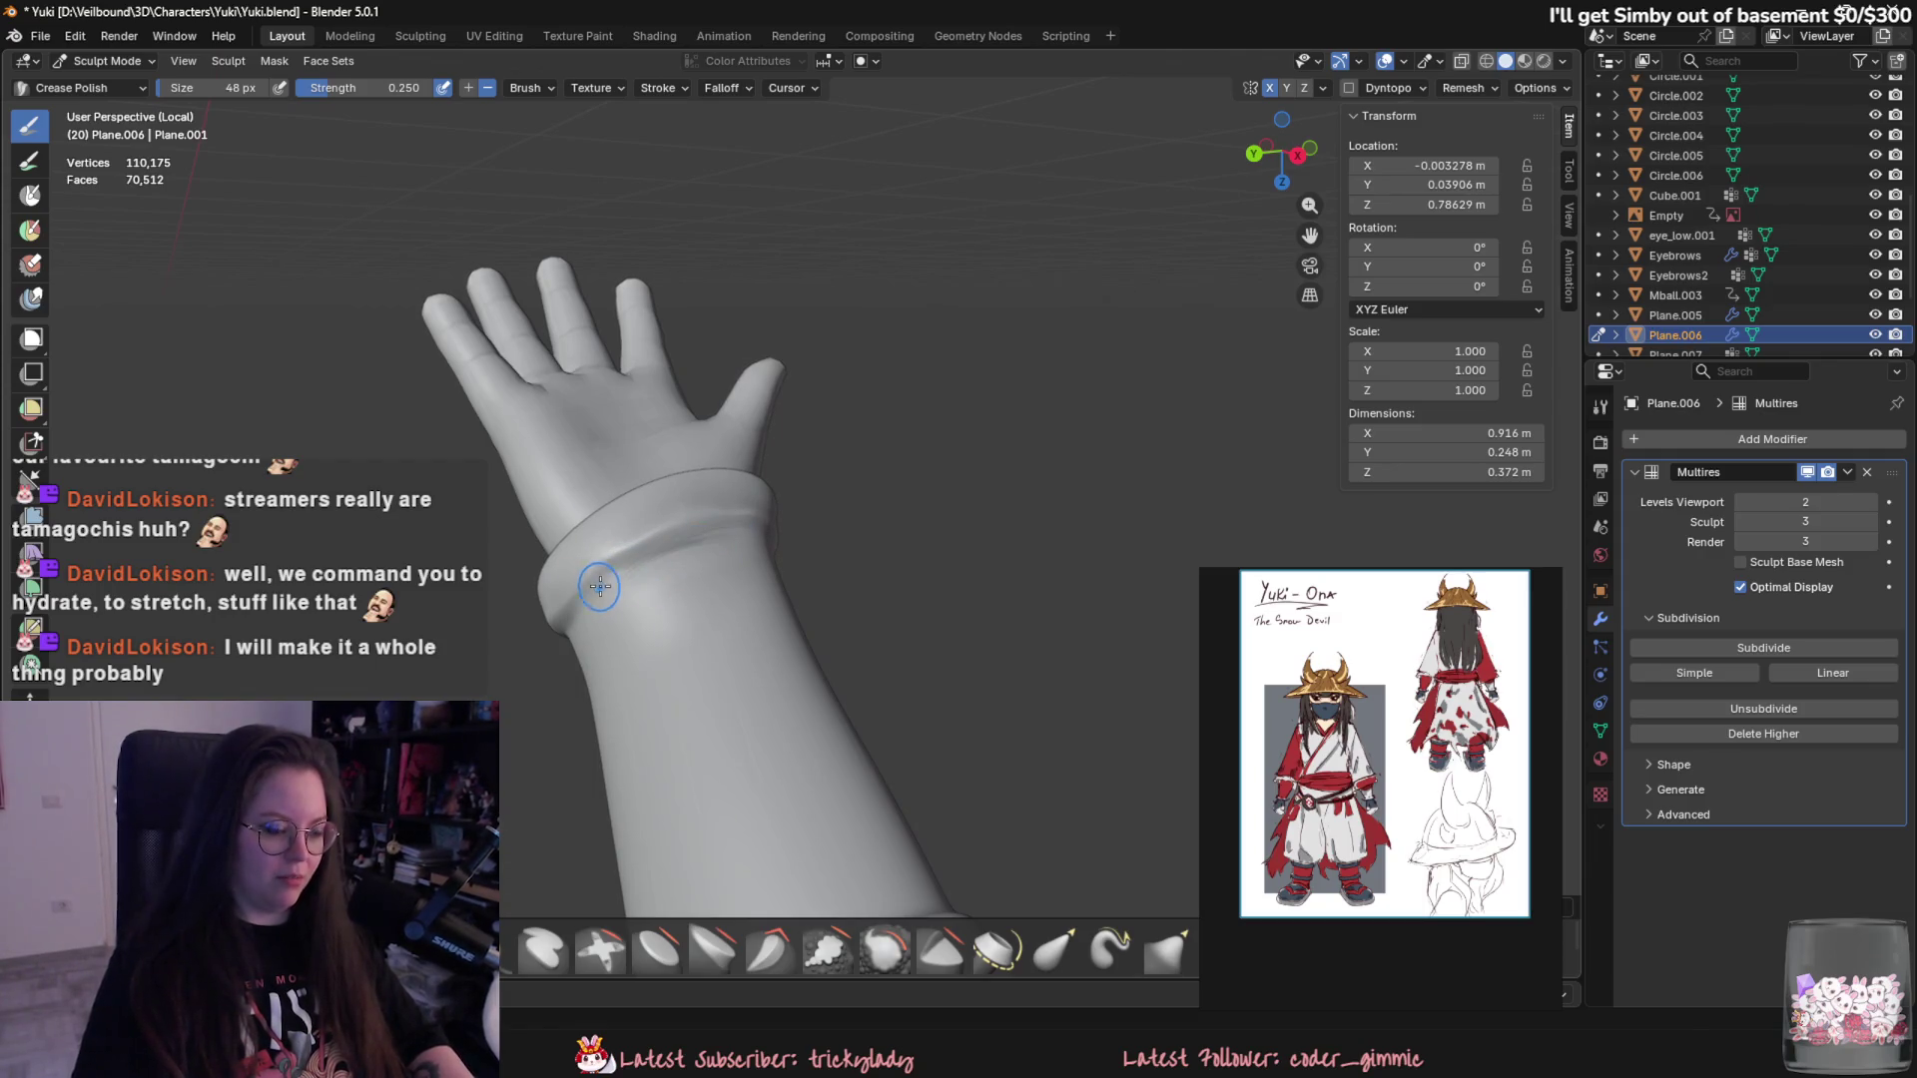
pyautogui.moveTo(739, 527); pyautogui.dragTo(593, 562, button='middle')
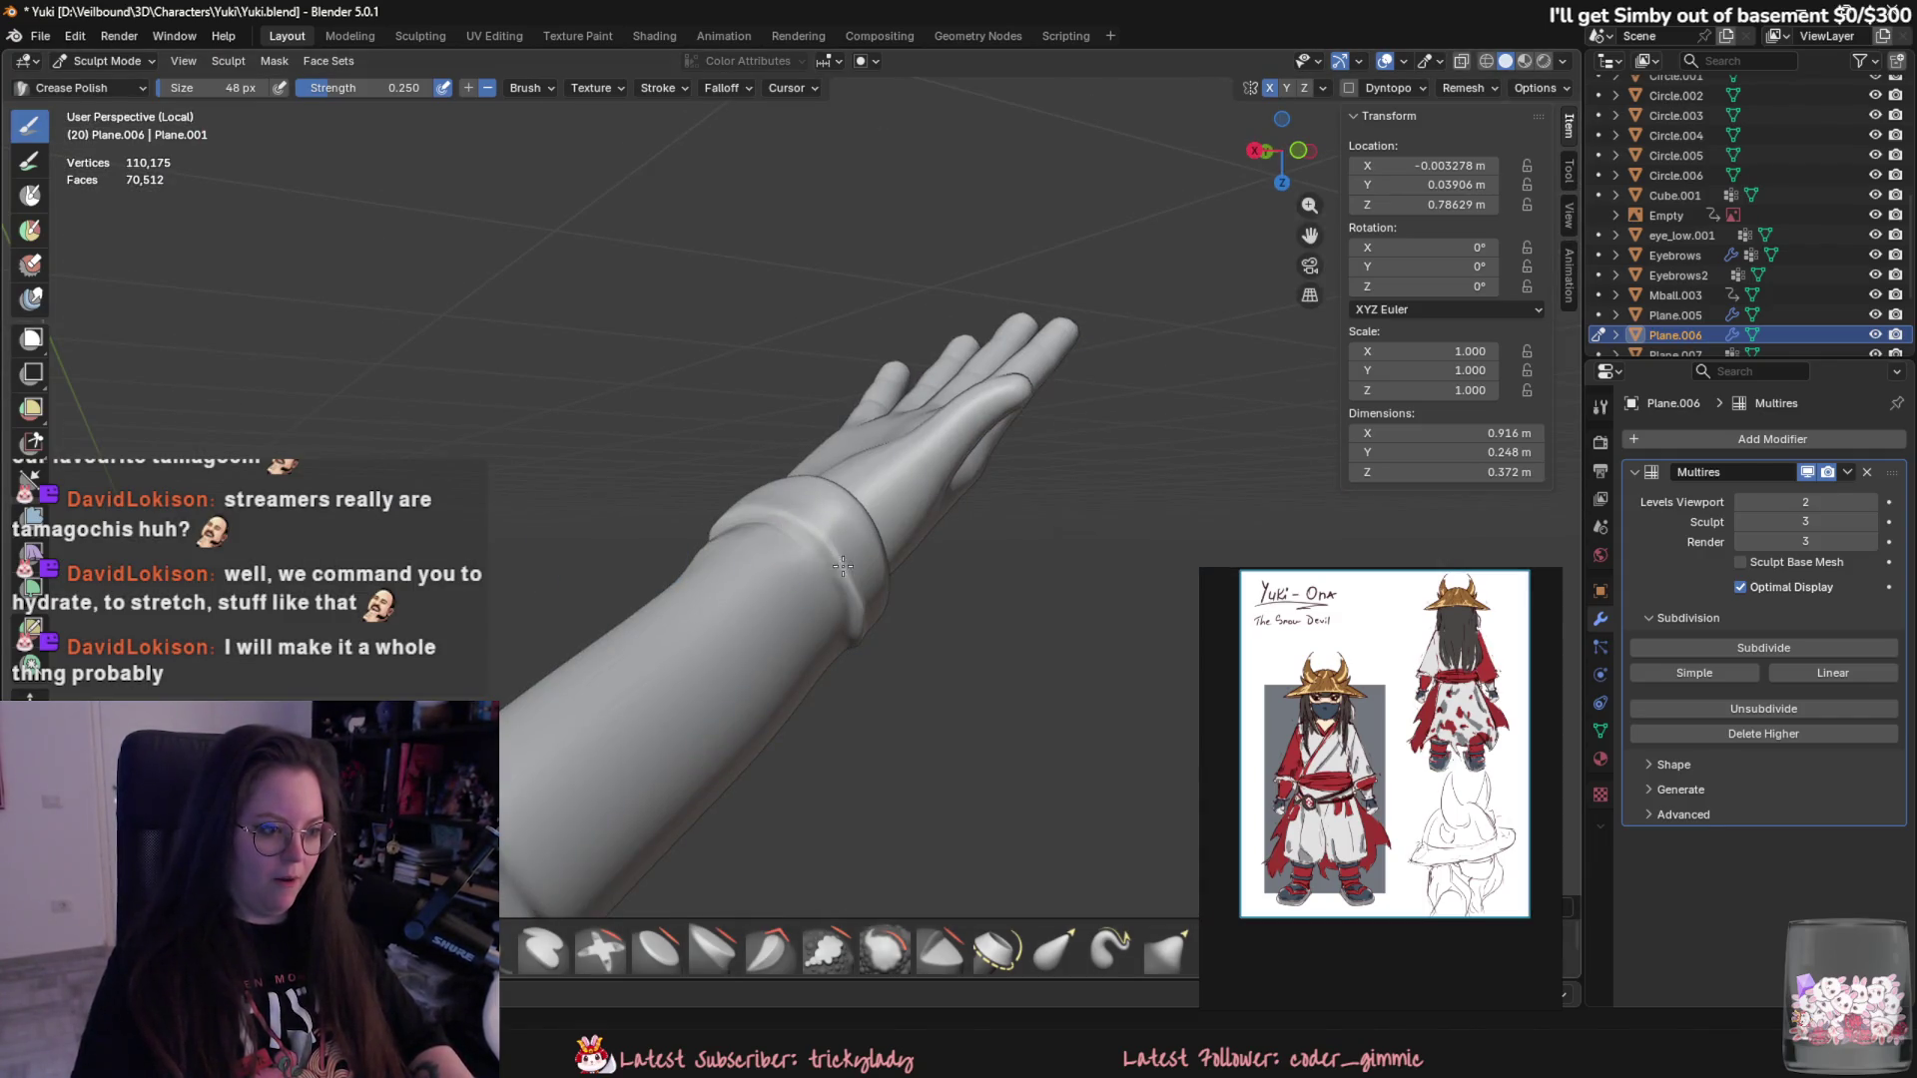
pyautogui.moveTo(716, 543)
pyautogui.mouseDown(button='middle')
pyautogui.moveTo(721, 584)
pyautogui.moveTo(704, 569)
pyautogui.moveTo(732, 550)
pyautogui.mouseUp(button='middle')
pyautogui.press('f')
pyautogui.click(711, 566)
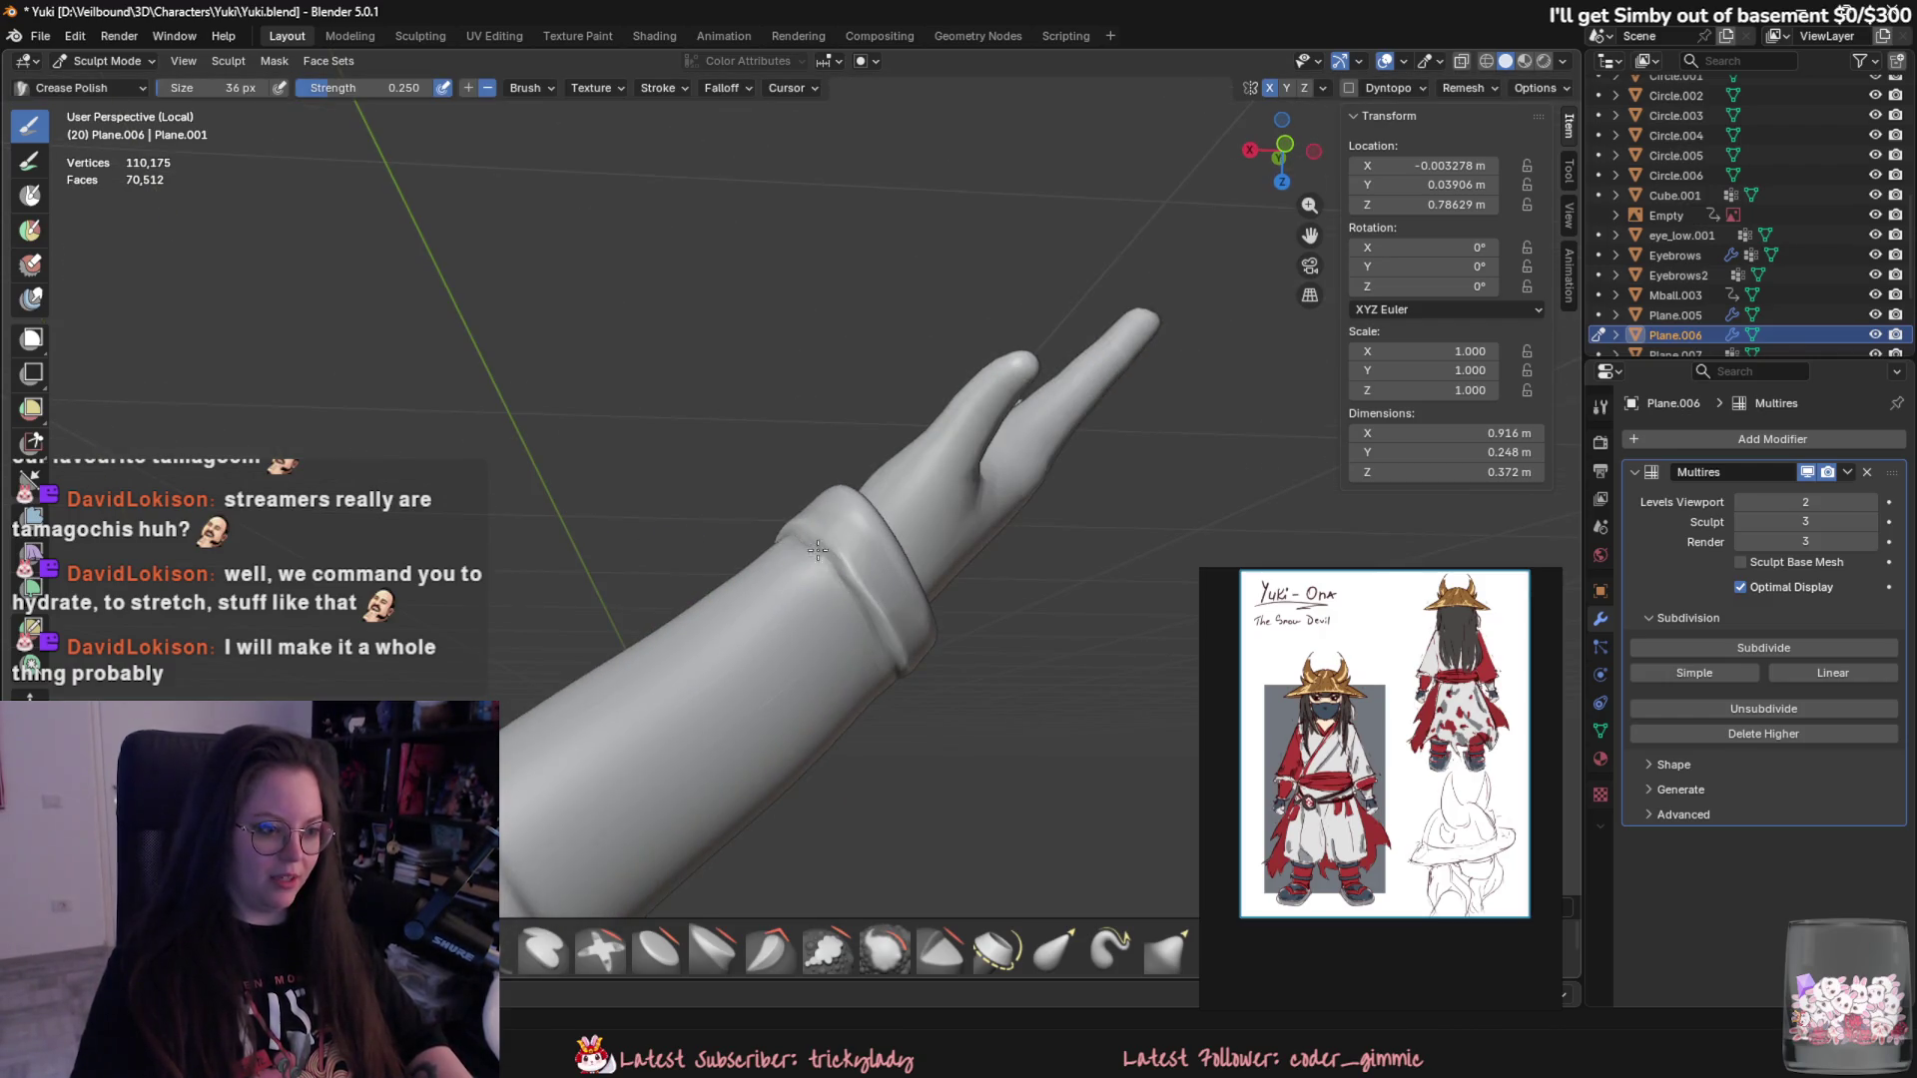
pyautogui.moveTo(864, 599); pyautogui.dragTo(771, 539, button='middle')
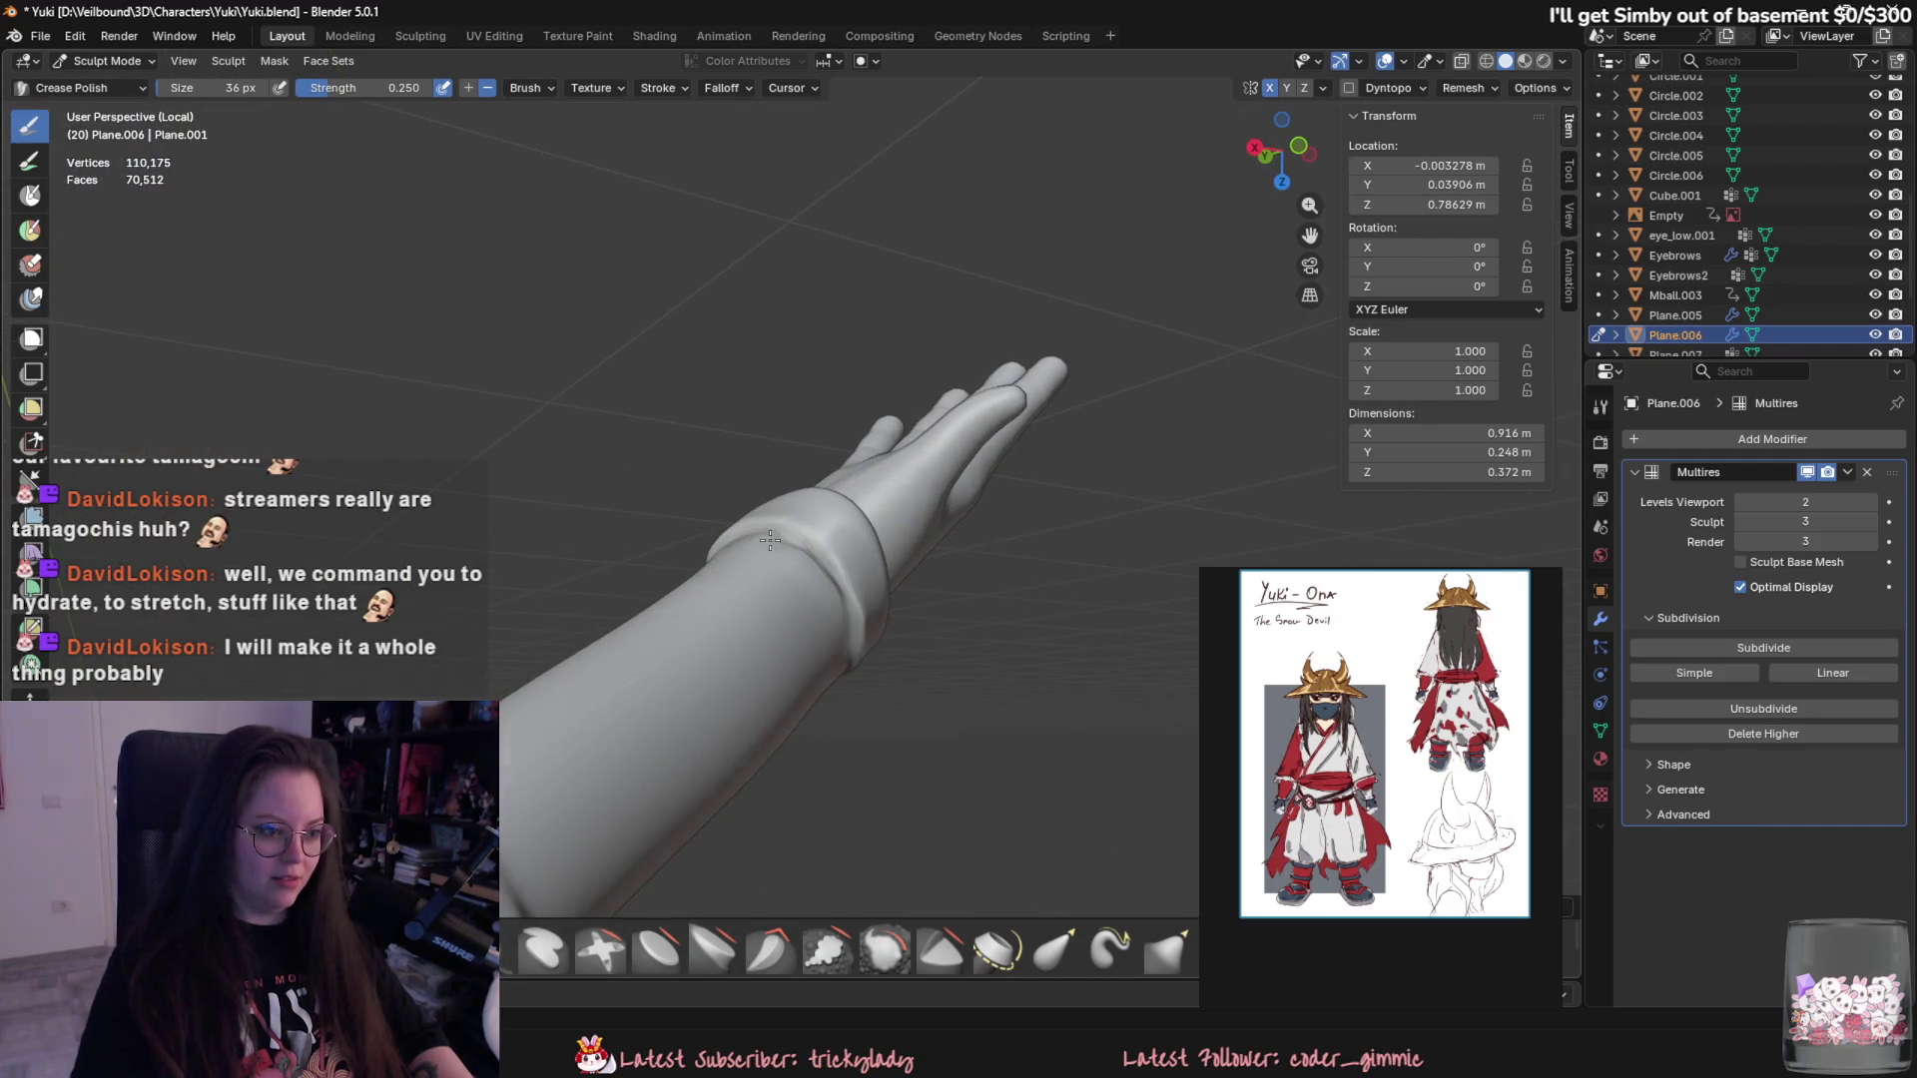
pyautogui.moveTo(804, 619)
pyautogui.mouseDown(button='middle')
pyautogui.moveTo(856, 705)
pyautogui.moveTo(964, 770)
pyautogui.moveTo(933, 772)
pyautogui.mouseUp(button='middle')
# - Define the wrist cuff band at 36 px along the arm from upright and horizontal angles
pyautogui.moveTo(1077, 705)
pyautogui.mouseDown(button='middle')
pyautogui.moveTo(991, 650)
pyautogui.moveTo(844, 365)
pyautogui.mouseUp(button='middle')
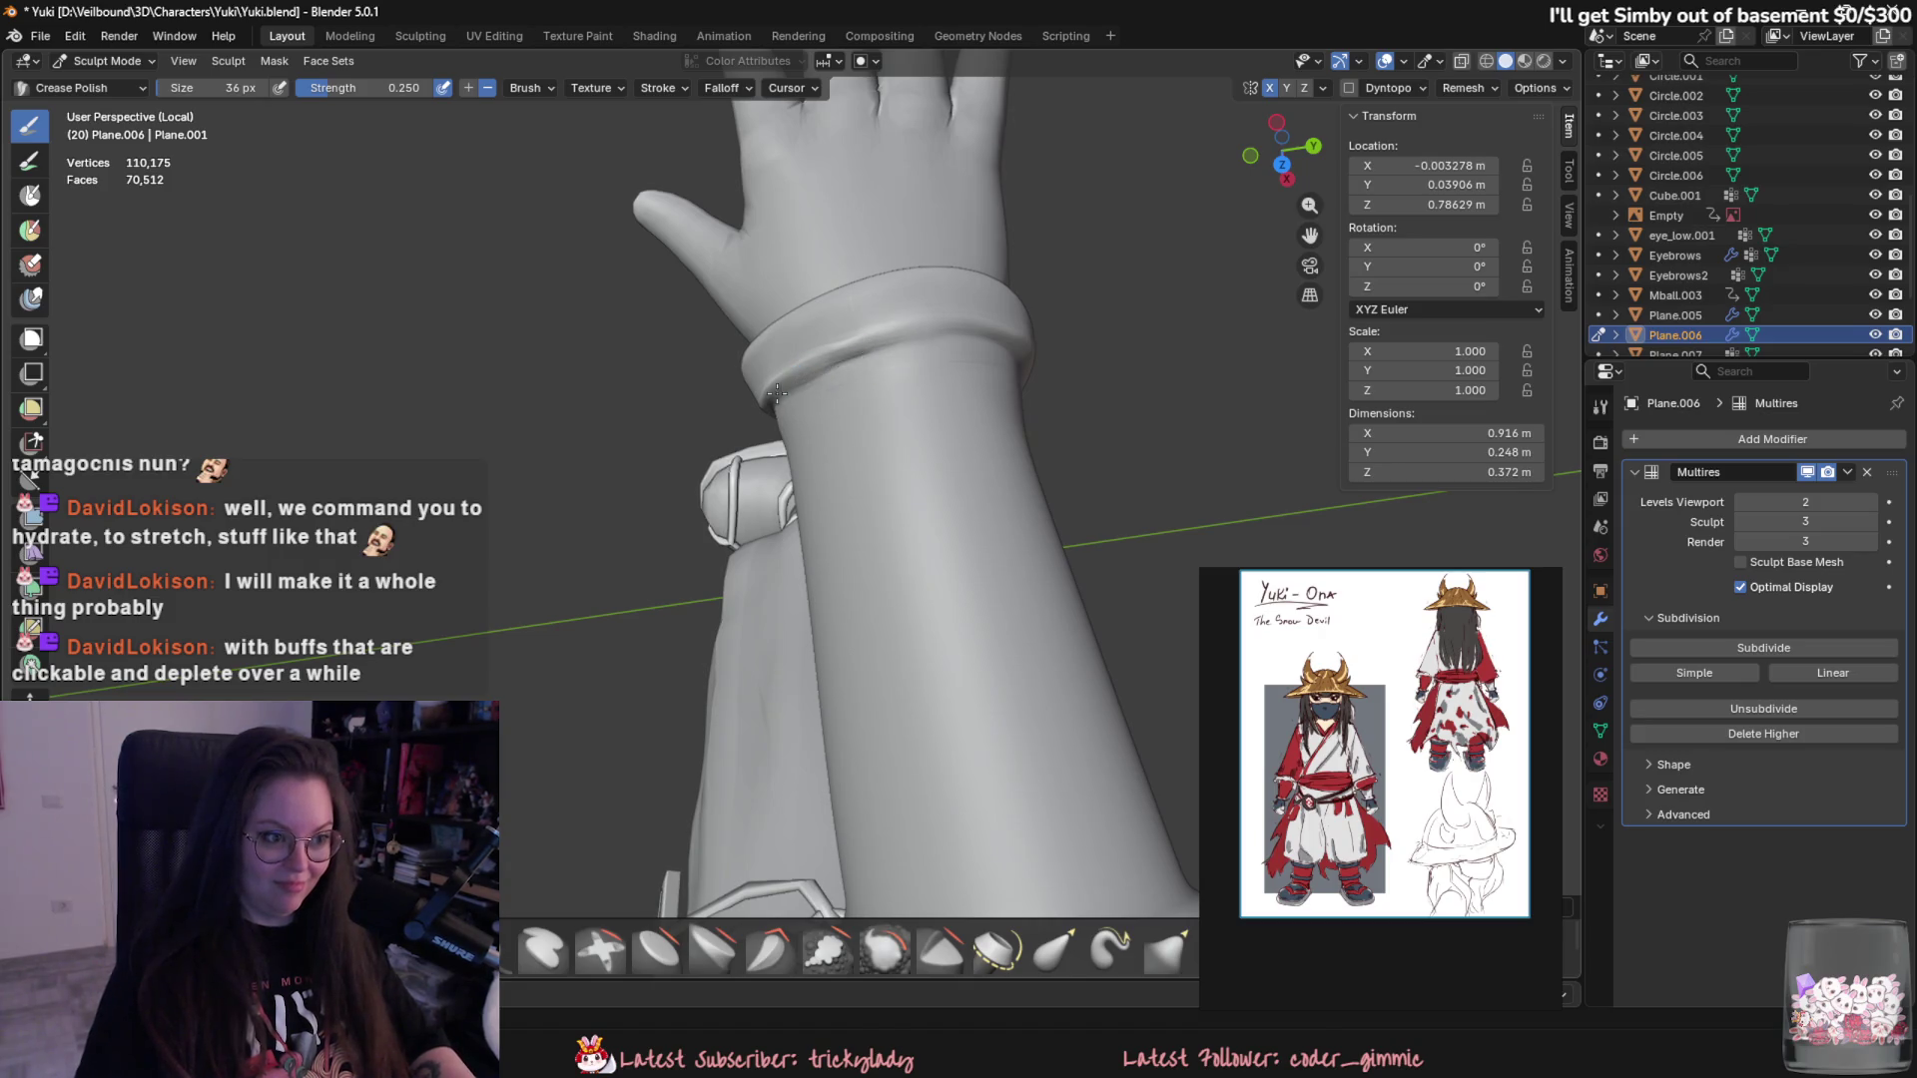
pyautogui.moveTo(864, 369); pyautogui.dragTo(693, 437, button='middle')
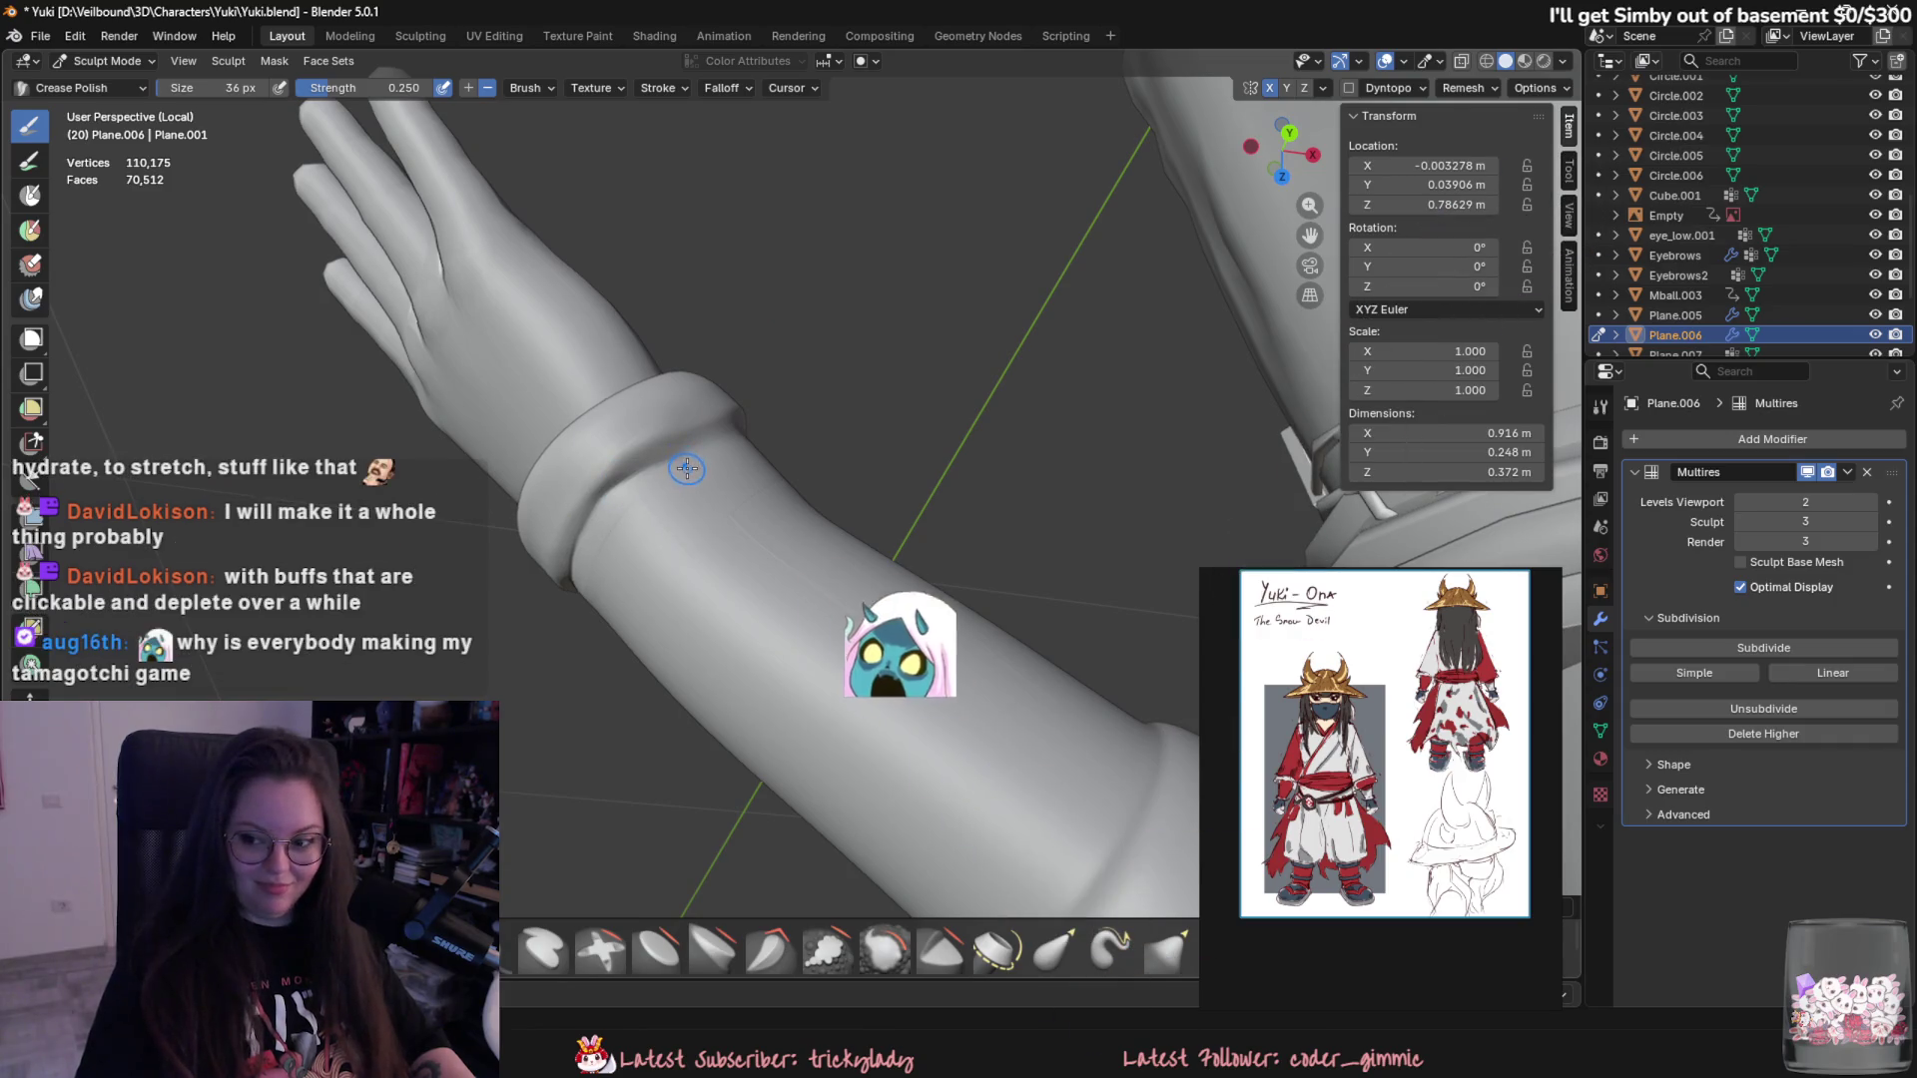
pyautogui.moveTo(697, 476)
pyautogui.mouseDown(button='middle')
pyautogui.moveTo(640, 469)
pyautogui.moveTo(558, 571)
pyautogui.moveTo(813, 558)
pyautogui.moveTo(773, 580)
pyautogui.moveTo(782, 566)
pyautogui.mouseUp(button='middle')
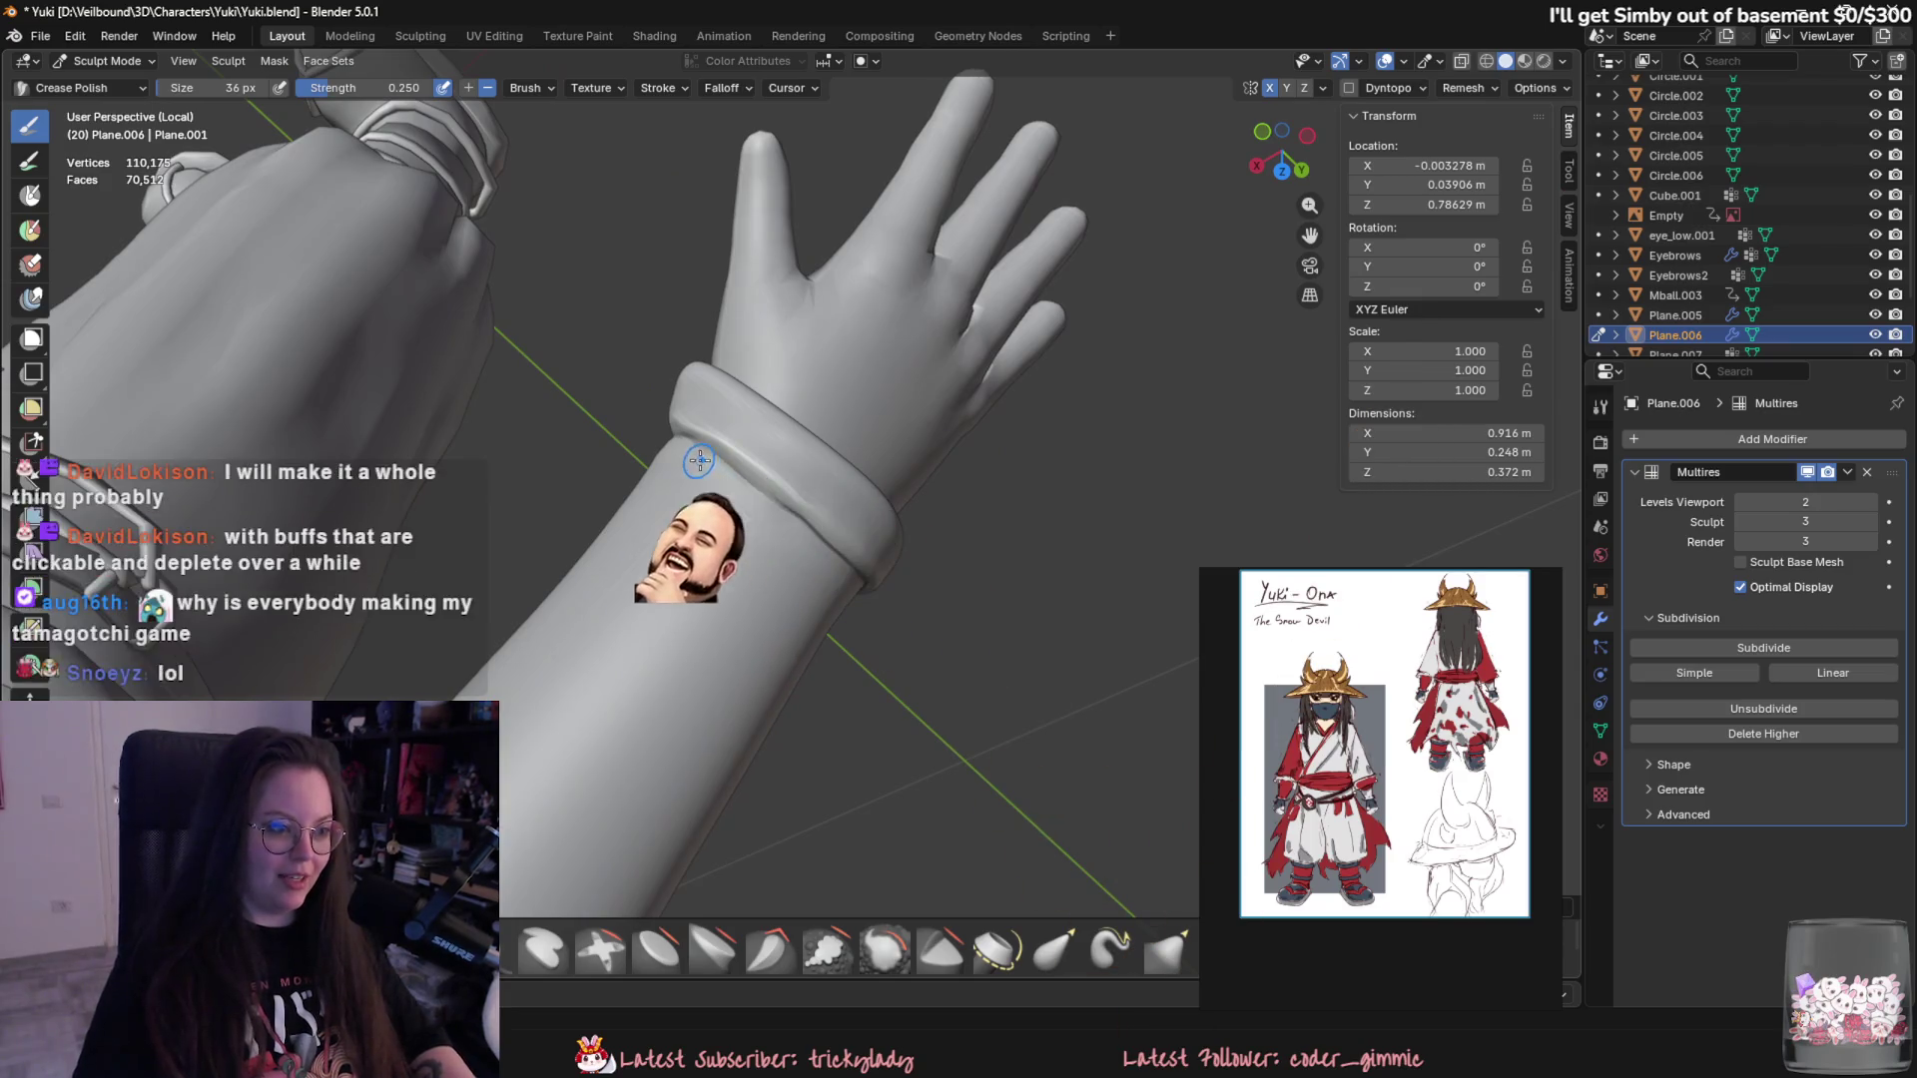
pyautogui.moveTo(719, 474)
pyautogui.mouseDown(button='middle')
pyautogui.moveTo(1083, 637)
pyautogui.moveTo(807, 506)
pyautogui.moveTo(844, 548)
pyautogui.mouseUp(button='middle')
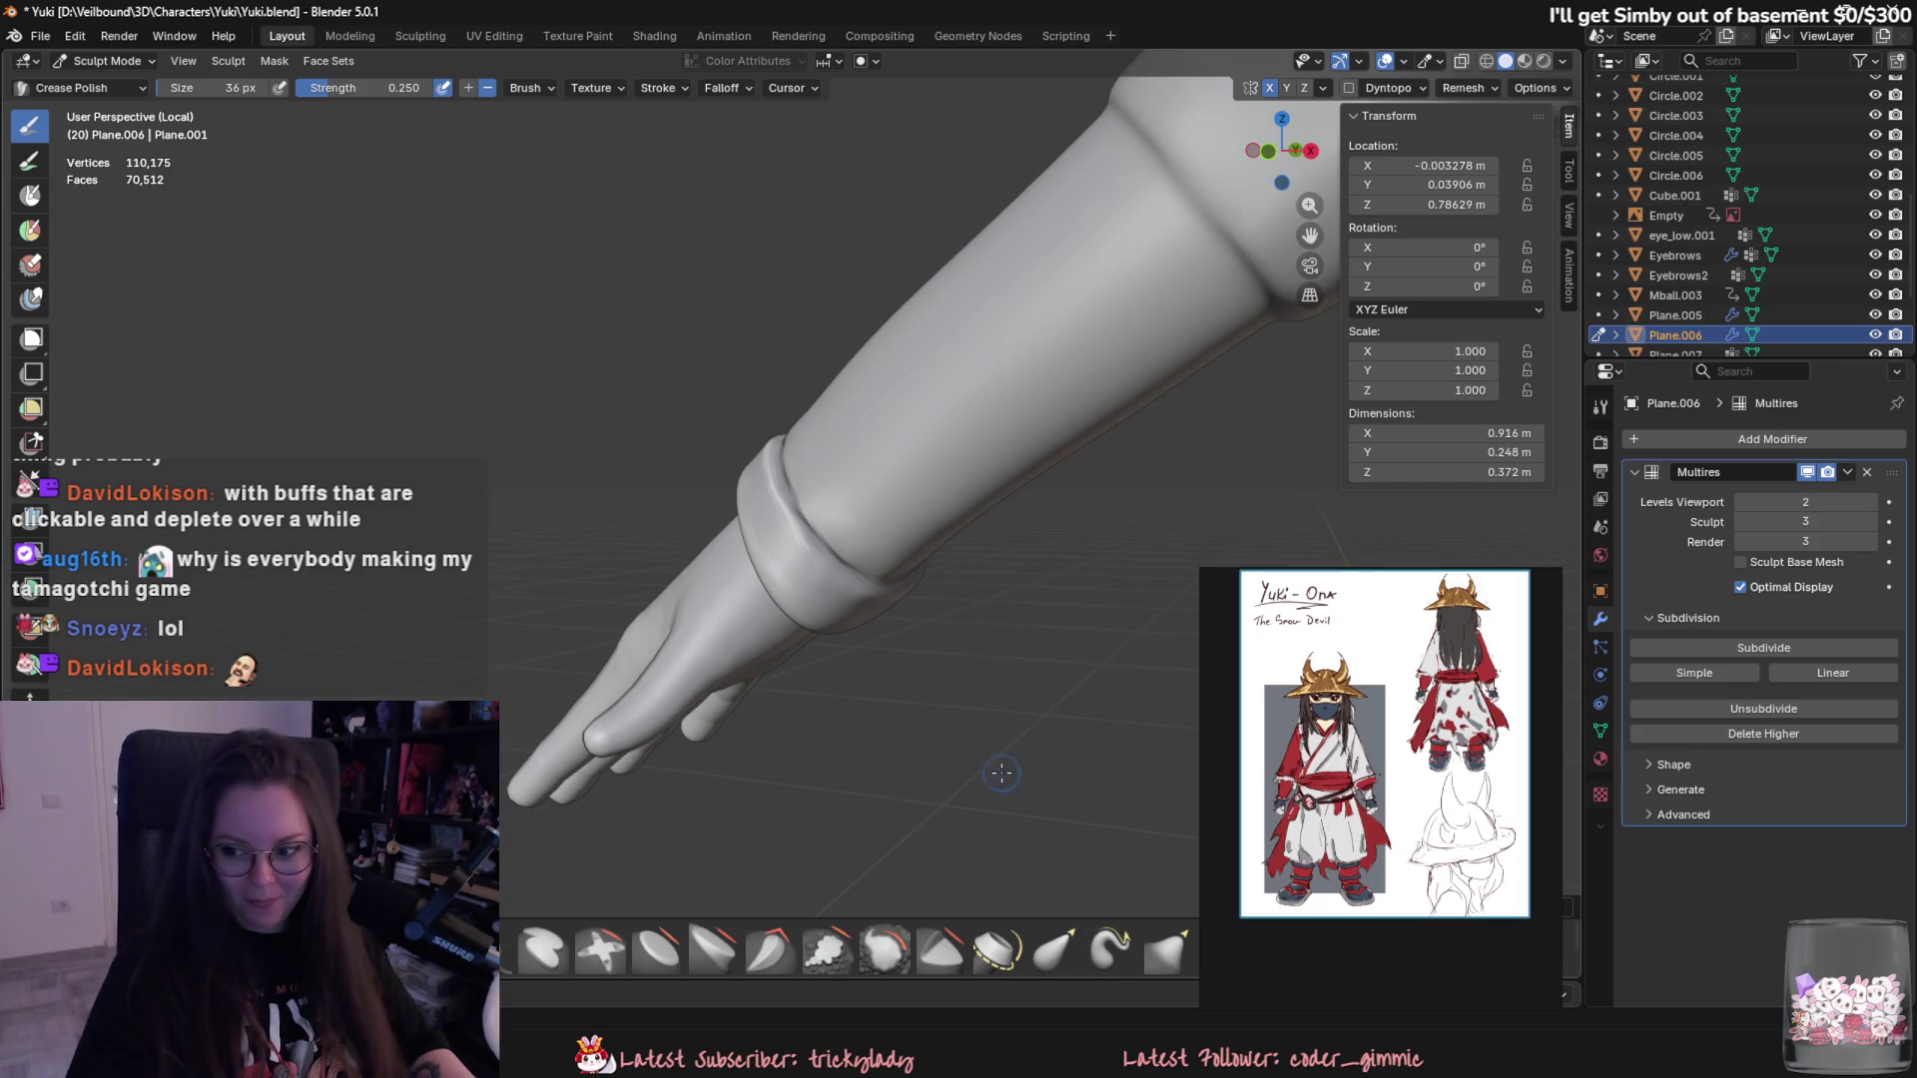
pyautogui.keyDown('shift'); pyautogui.moveTo(923, 600); pyautogui.dragTo(1035, 811, button='middle'); pyautogui.keyUp('shift')
pyautogui.scroll(-5, 1034, 810)
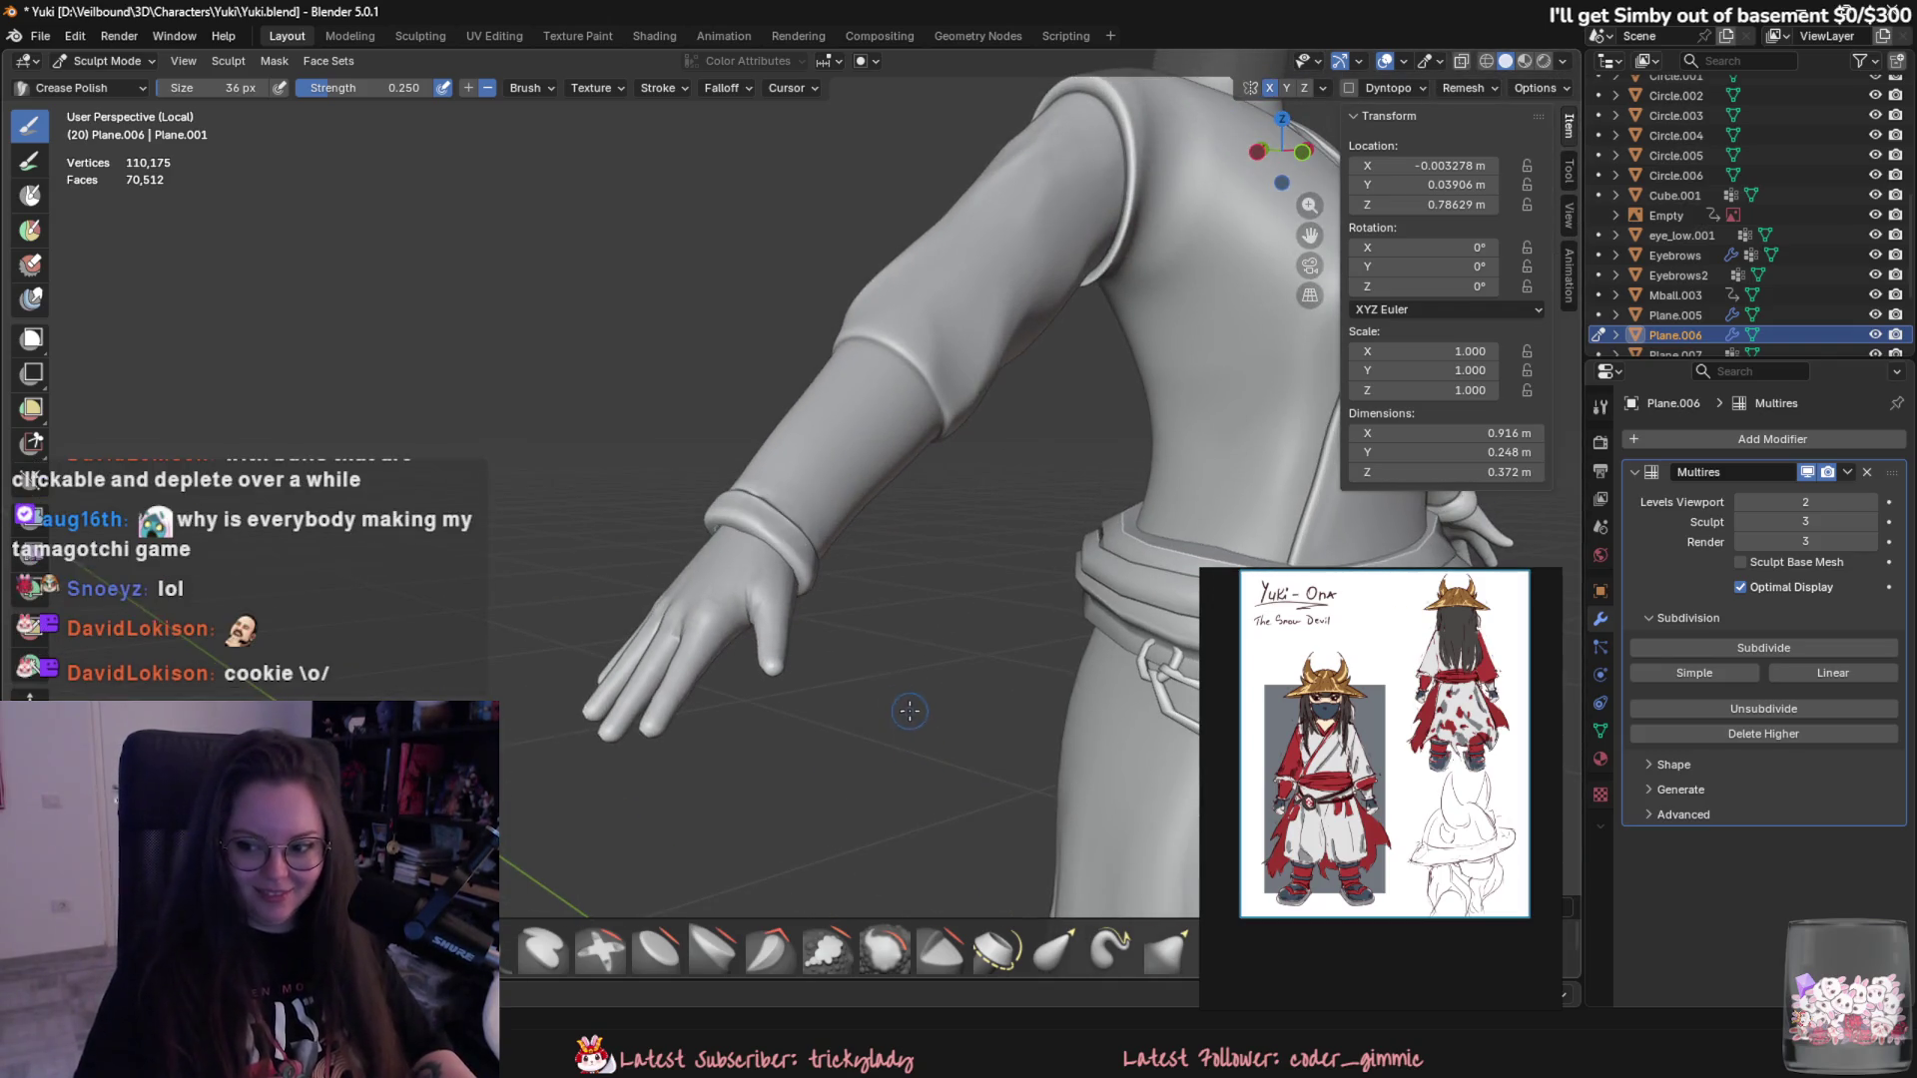
pyautogui.scroll(5, 799, 670)
pyautogui.scroll(-5, 798, 670)
pyautogui.scroll(6, 786, 637)
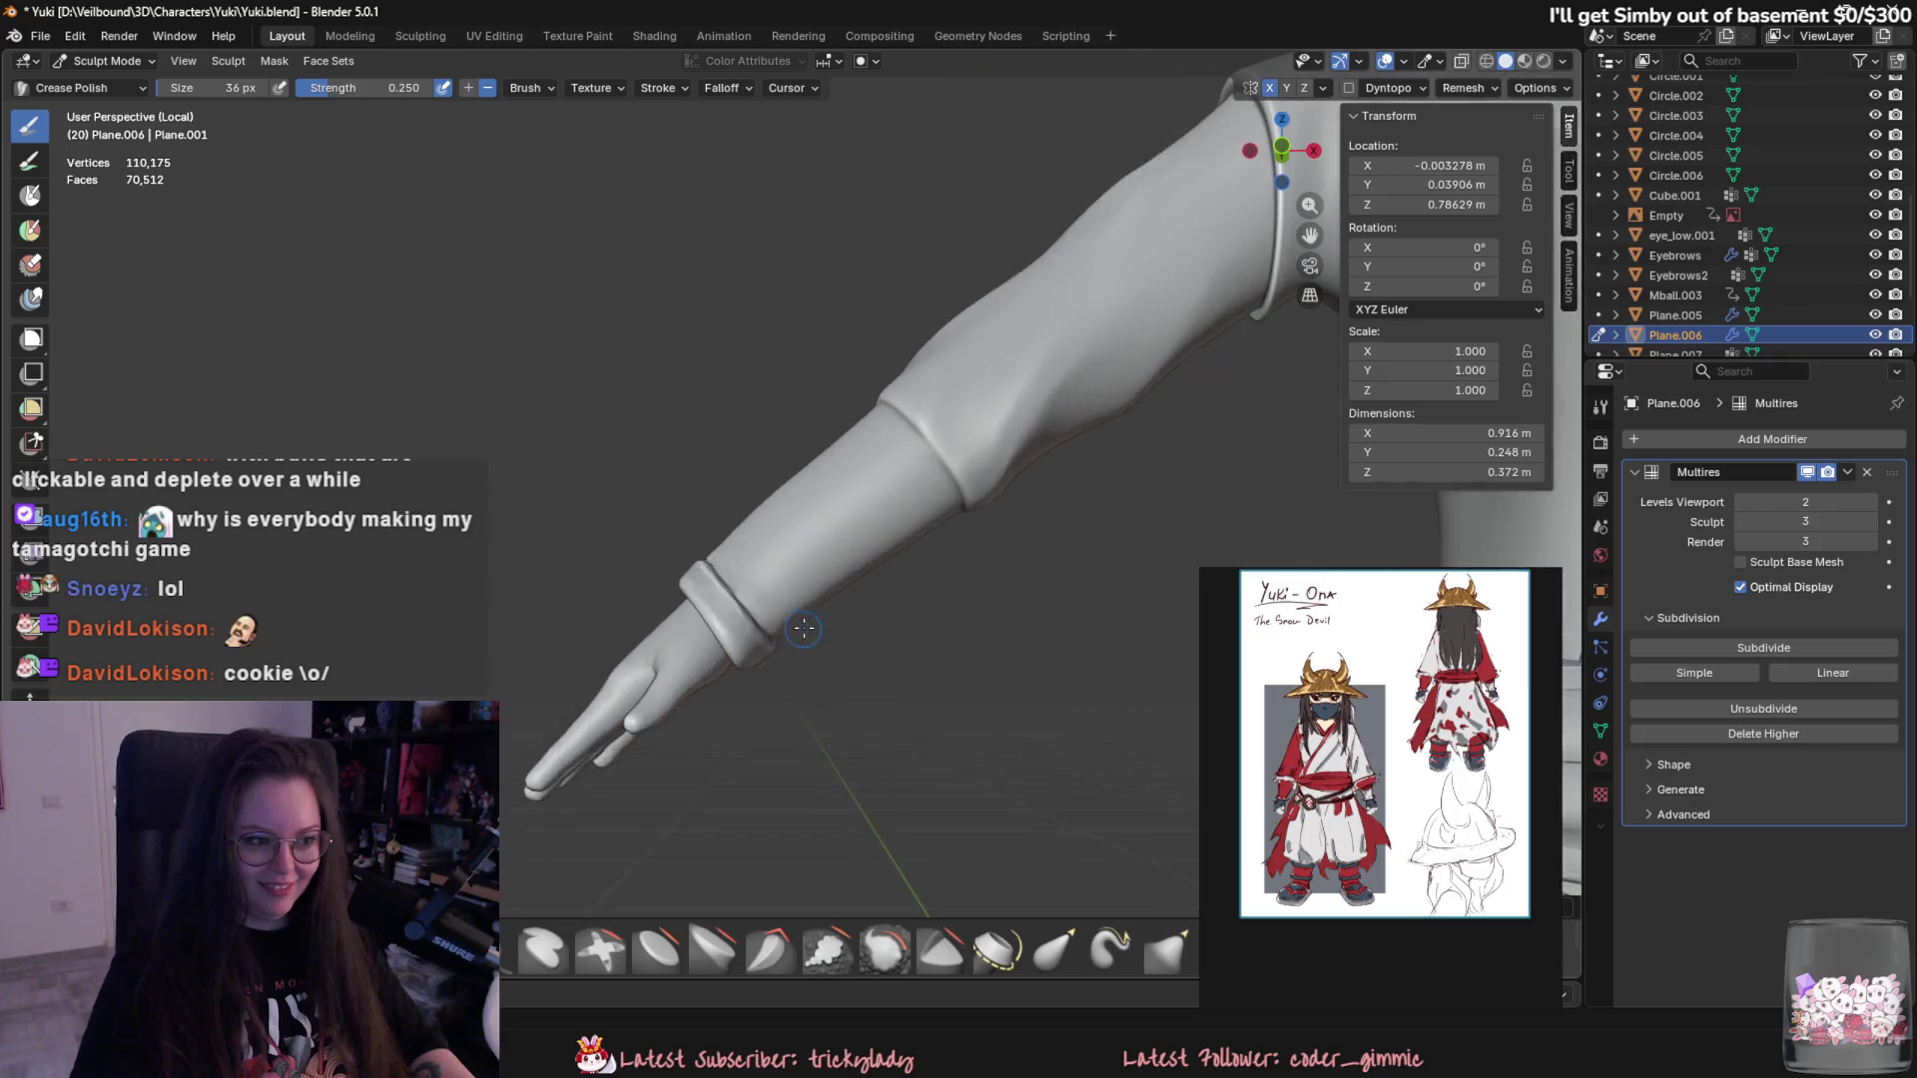
pyautogui.scroll(2, 785, 636)
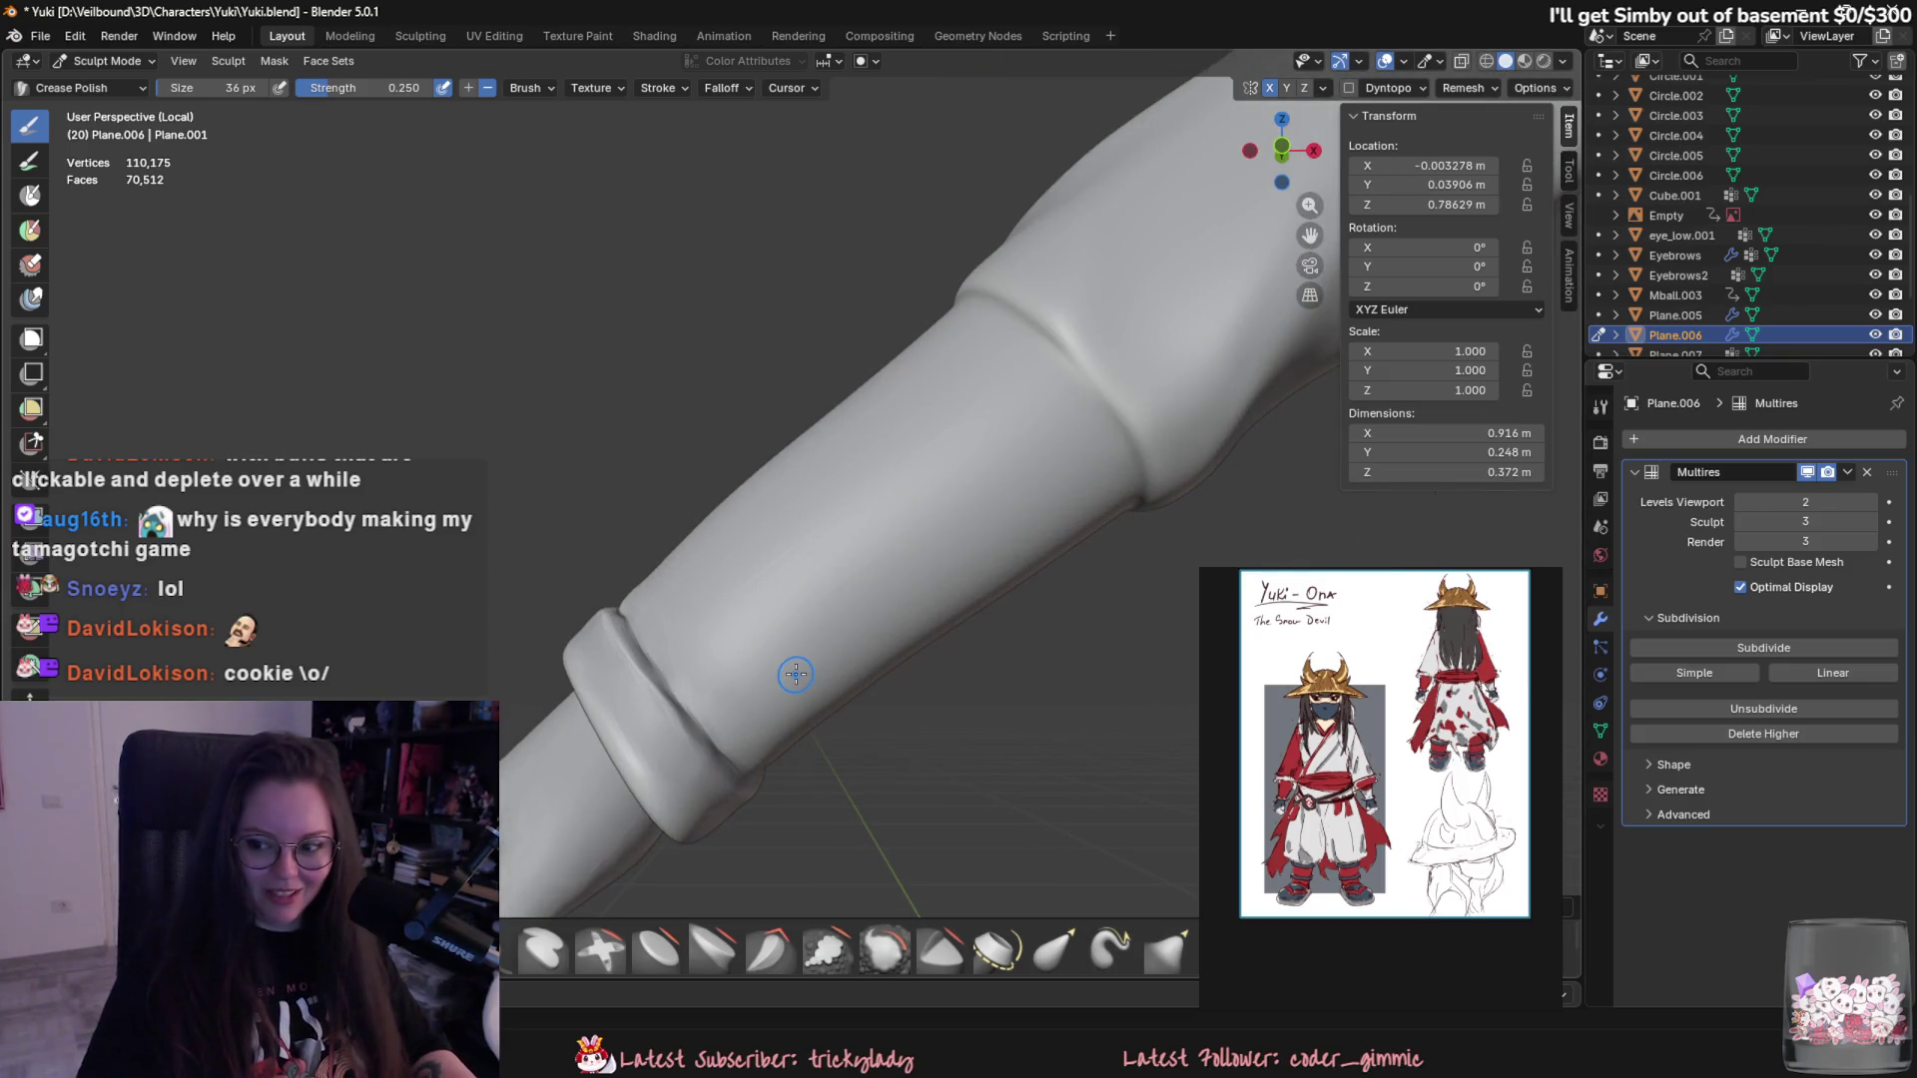
# - Smooth the wrist band's sharp edge with Crease Polish and check it against the reference
pyautogui.moveTo(640, 682); pyautogui.dragTo(837, 509, button='middle')
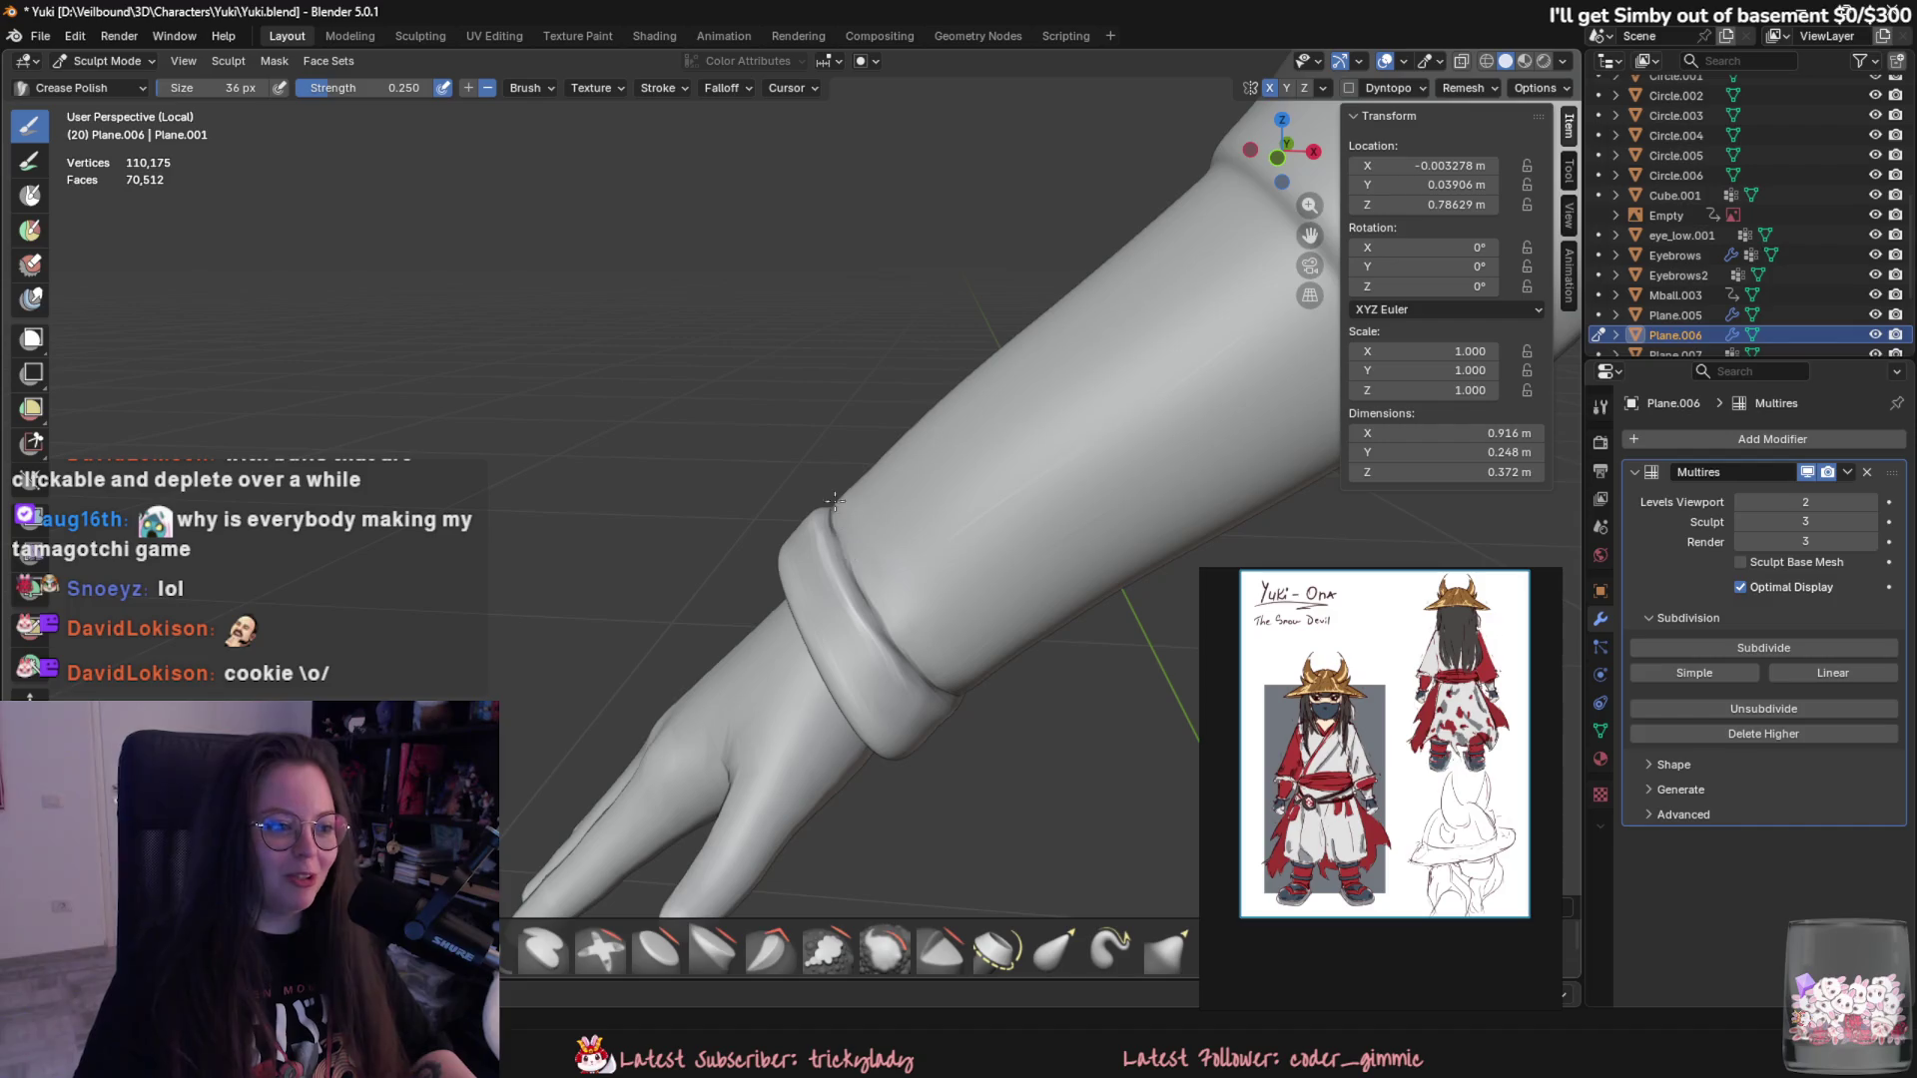
pyautogui.moveTo(932, 677); pyautogui.dragTo(839, 676, button='middle')
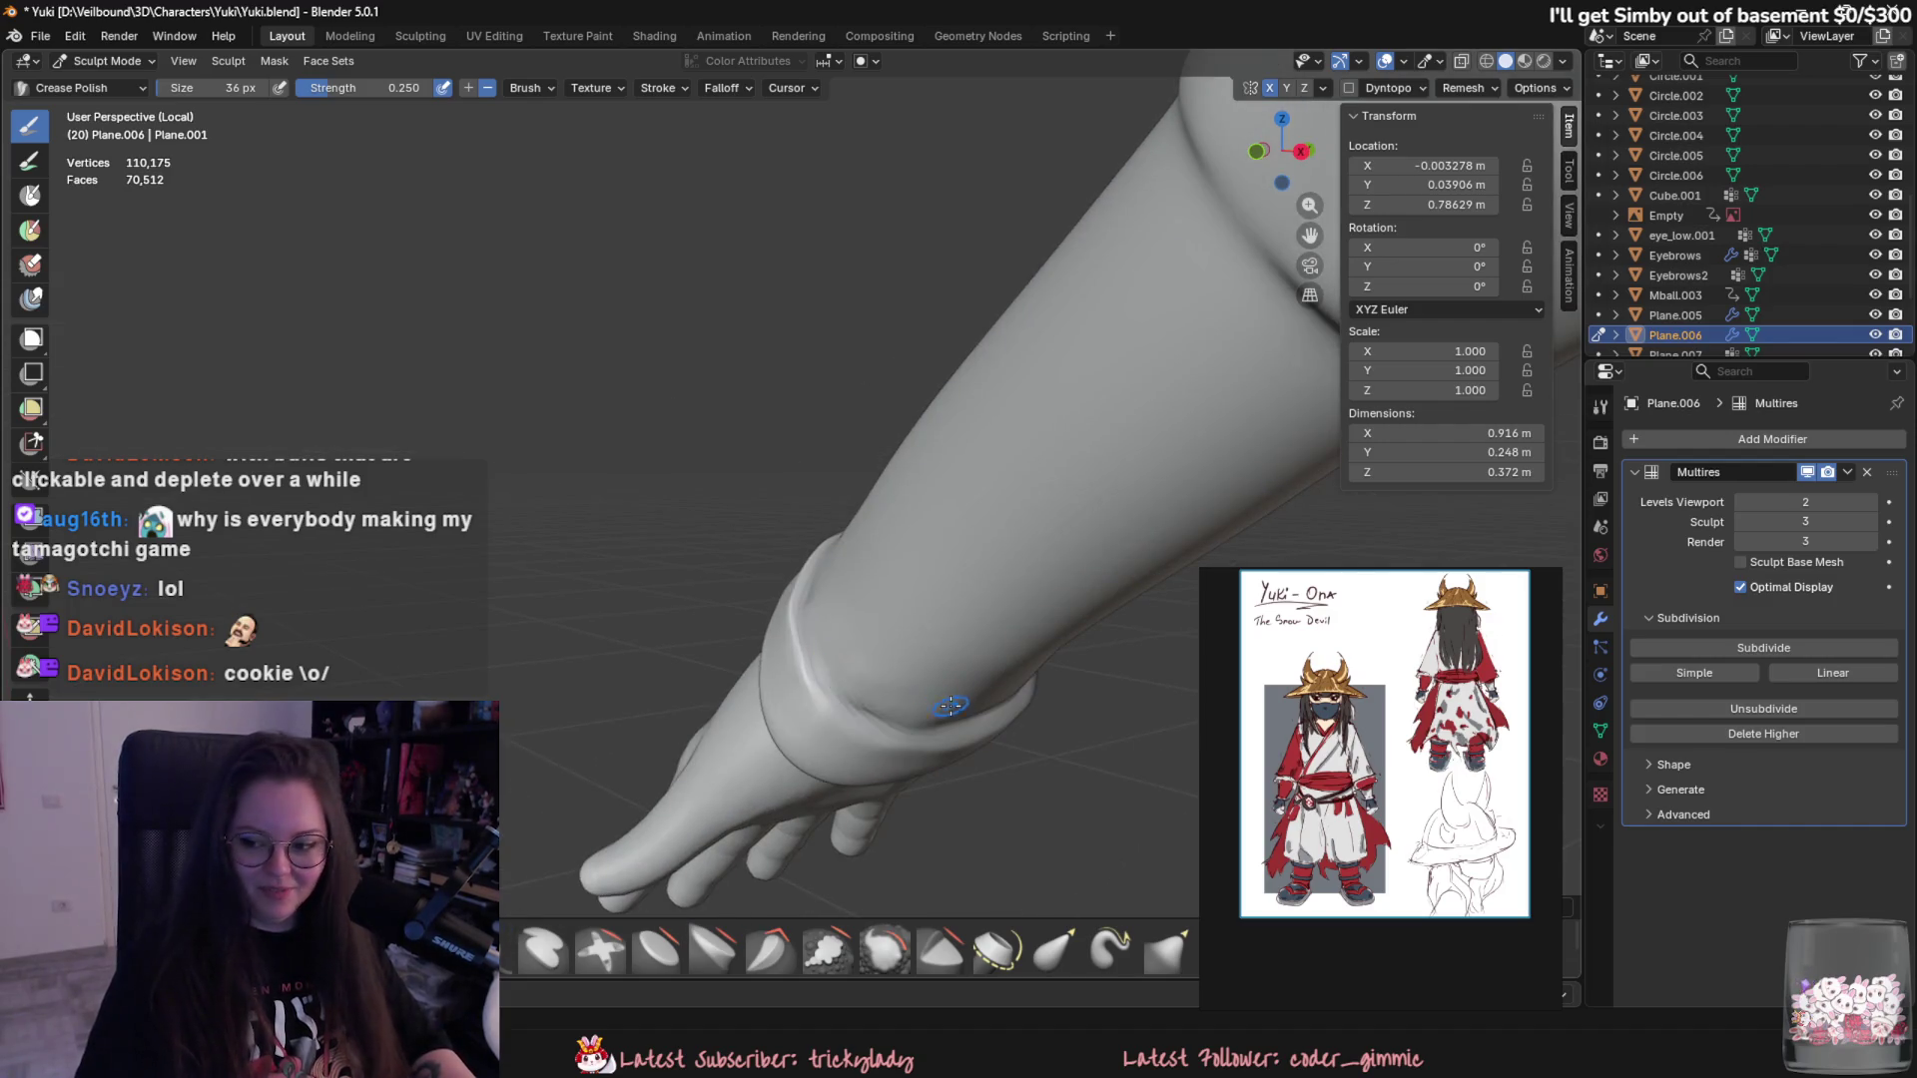
pyautogui.keyDown('shift'); pyautogui.moveTo(949, 705); pyautogui.dragTo(888, 698, button='middle'); pyautogui.keyUp('shift')
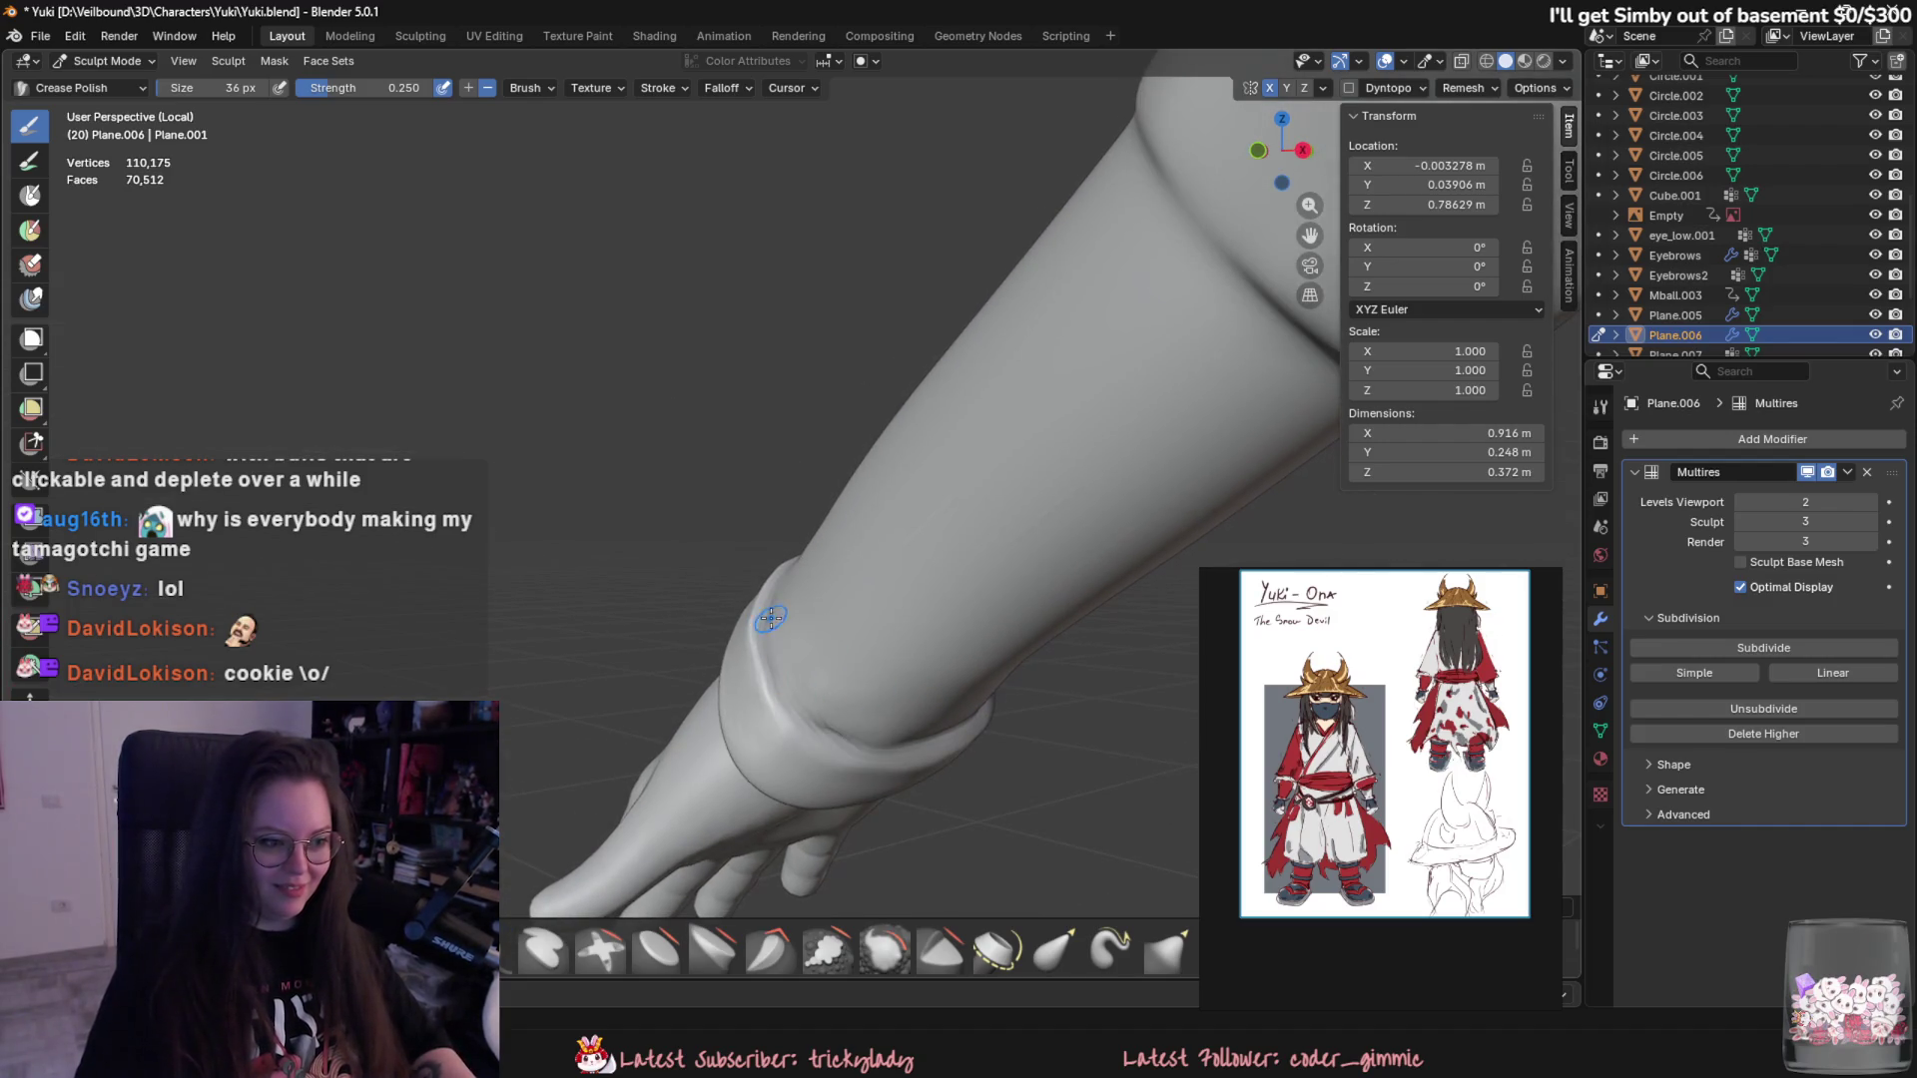
pyautogui.moveTo(909, 770)
pyautogui.mouseDown(button='middle')
pyautogui.moveTo(878, 691)
pyautogui.moveTo(737, 691)
pyautogui.mouseUp(button='middle')
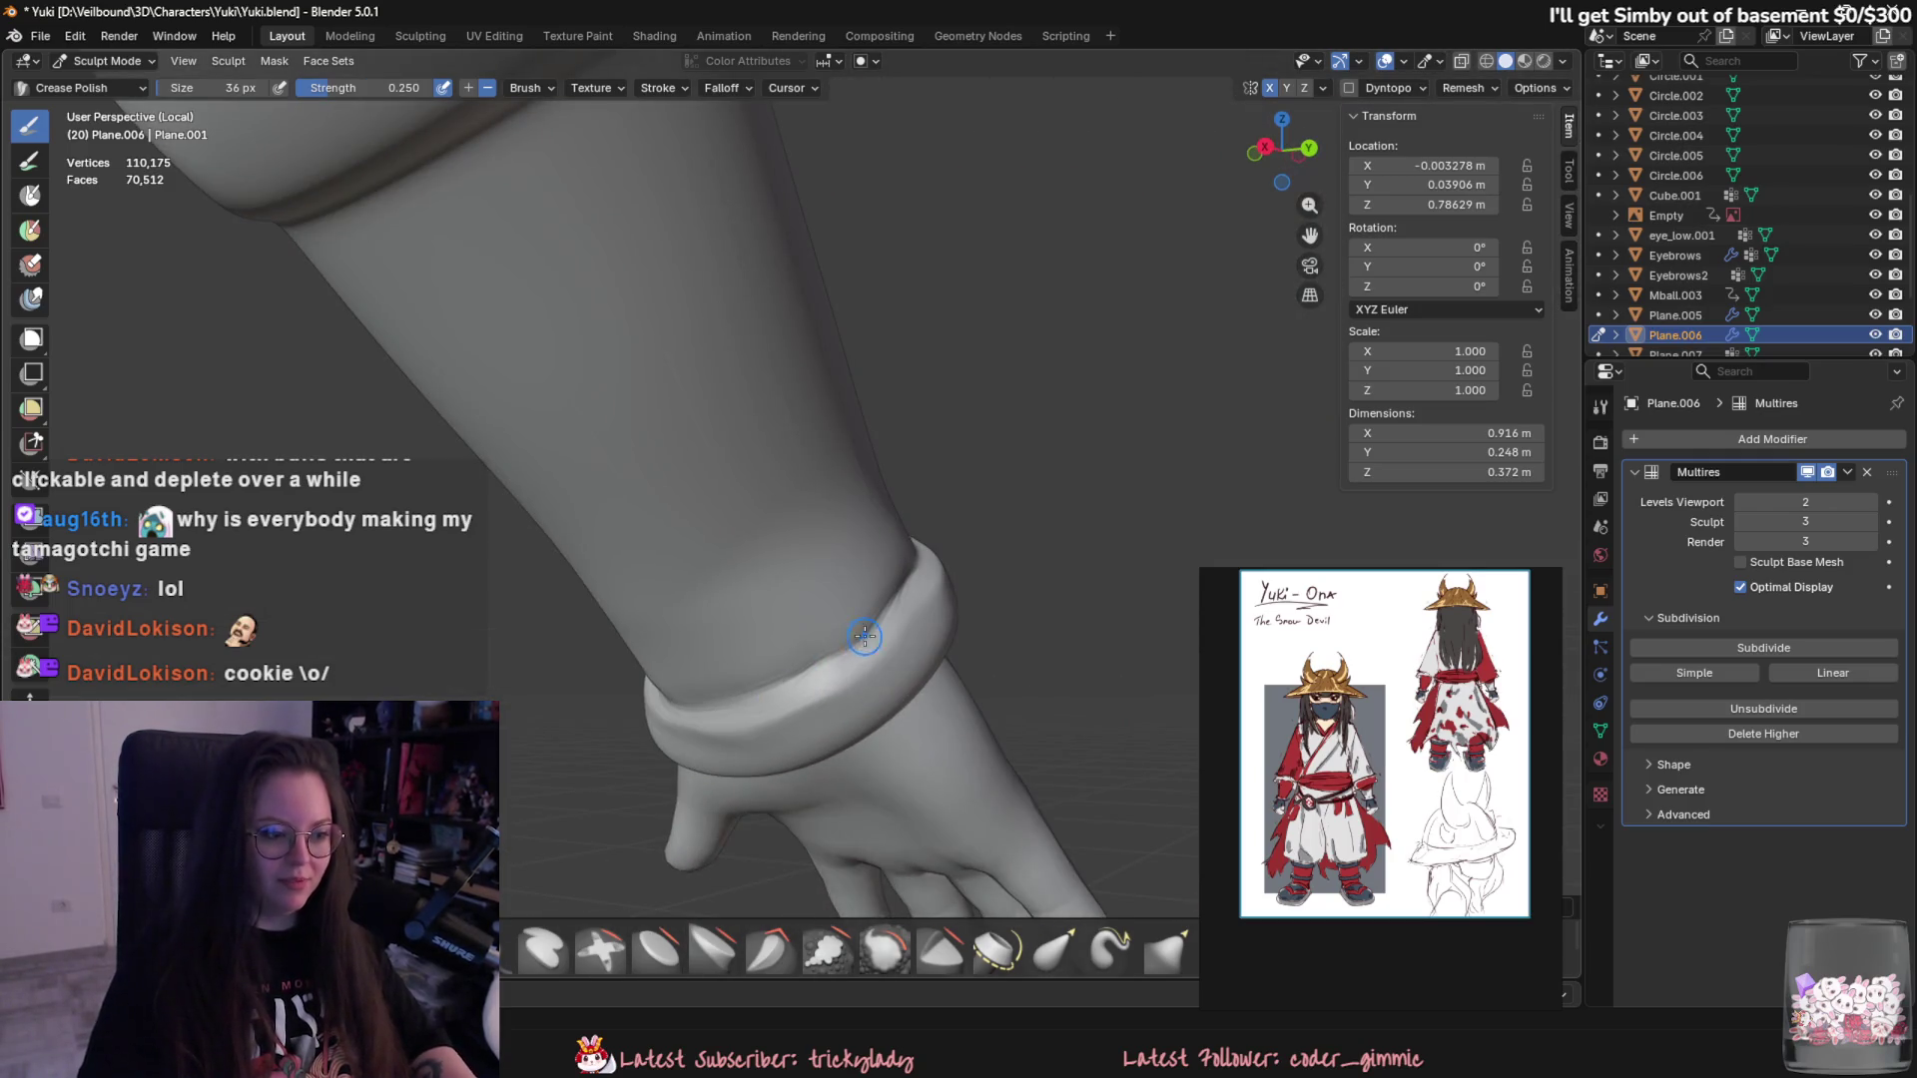
pyautogui.moveTo(814, 677)
pyautogui.mouseDown(button='middle')
pyautogui.moveTo(754, 744)
pyautogui.moveTo(755, 764)
pyautogui.moveTo(822, 715)
pyautogui.moveTo(820, 800)
pyautogui.mouseUp(button='middle')
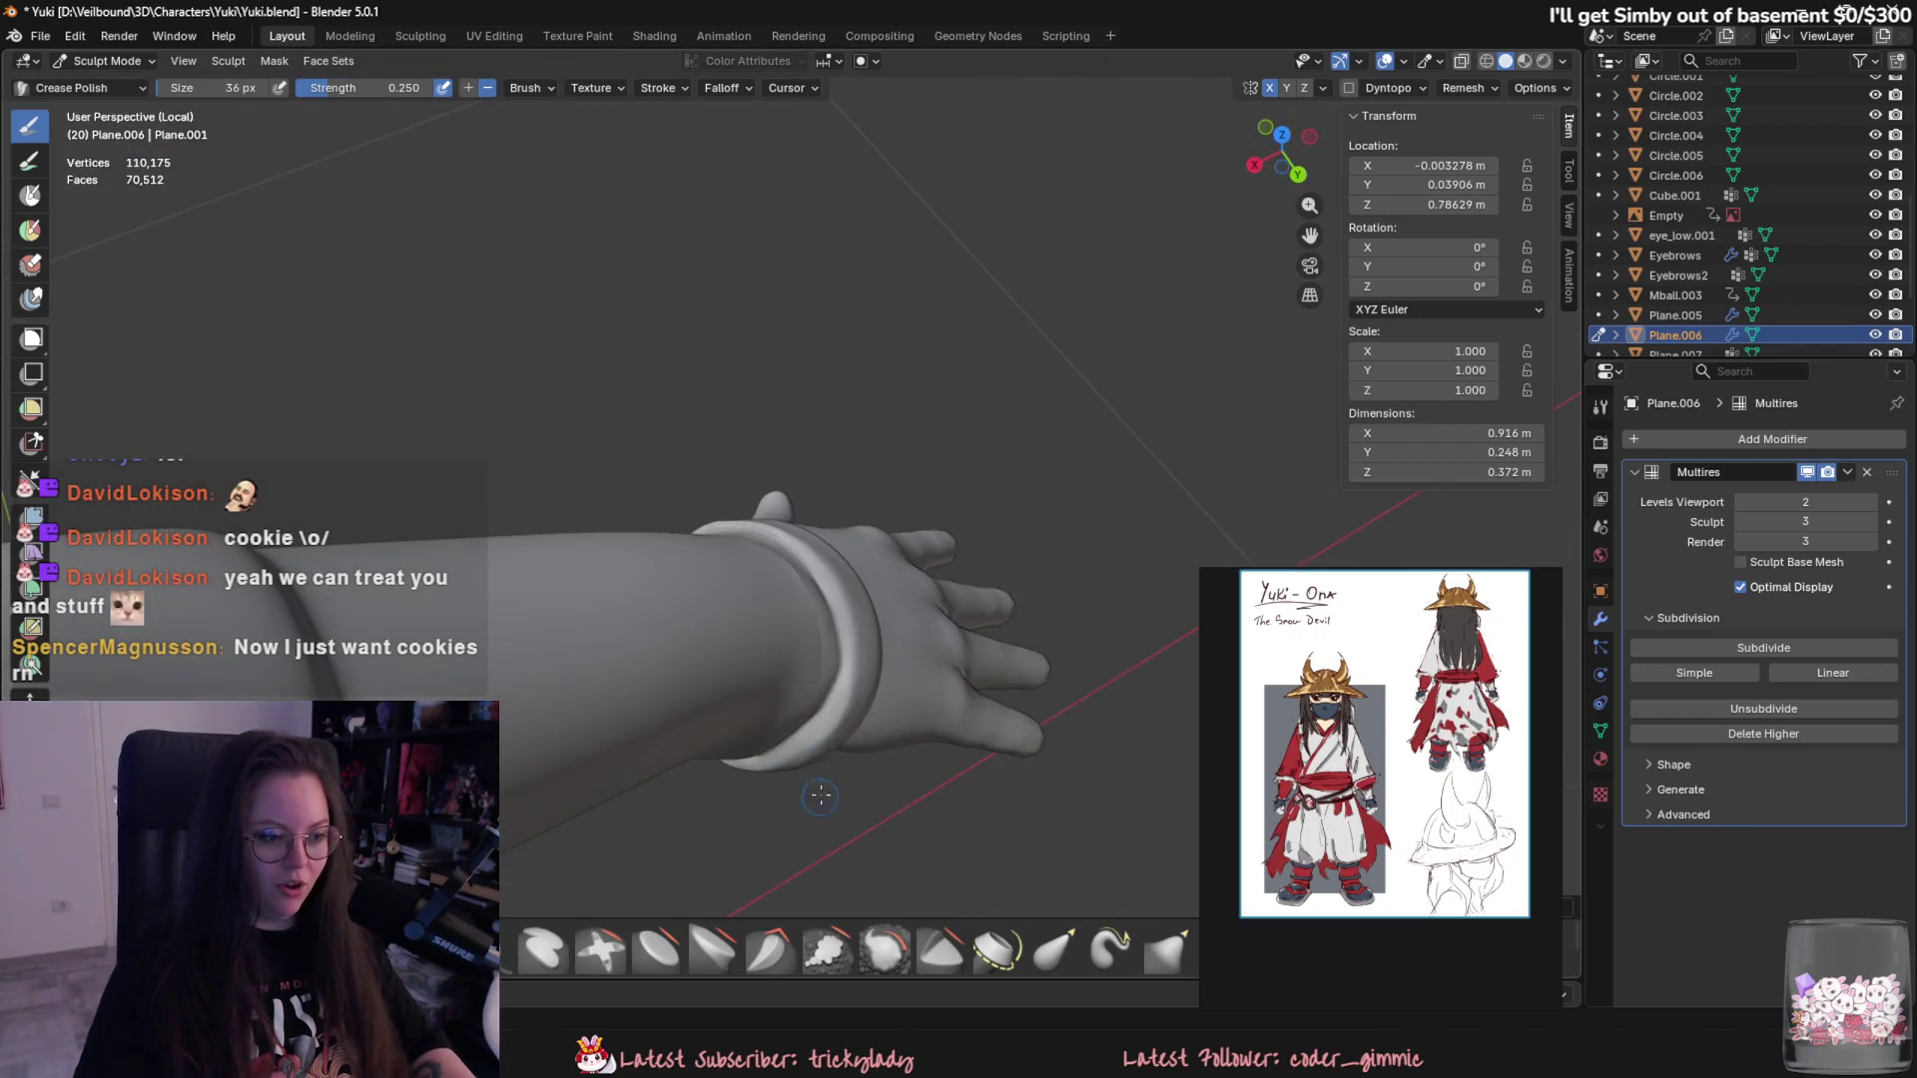
pyautogui.moveTo(852, 676); pyautogui.dragTo(830, 792)
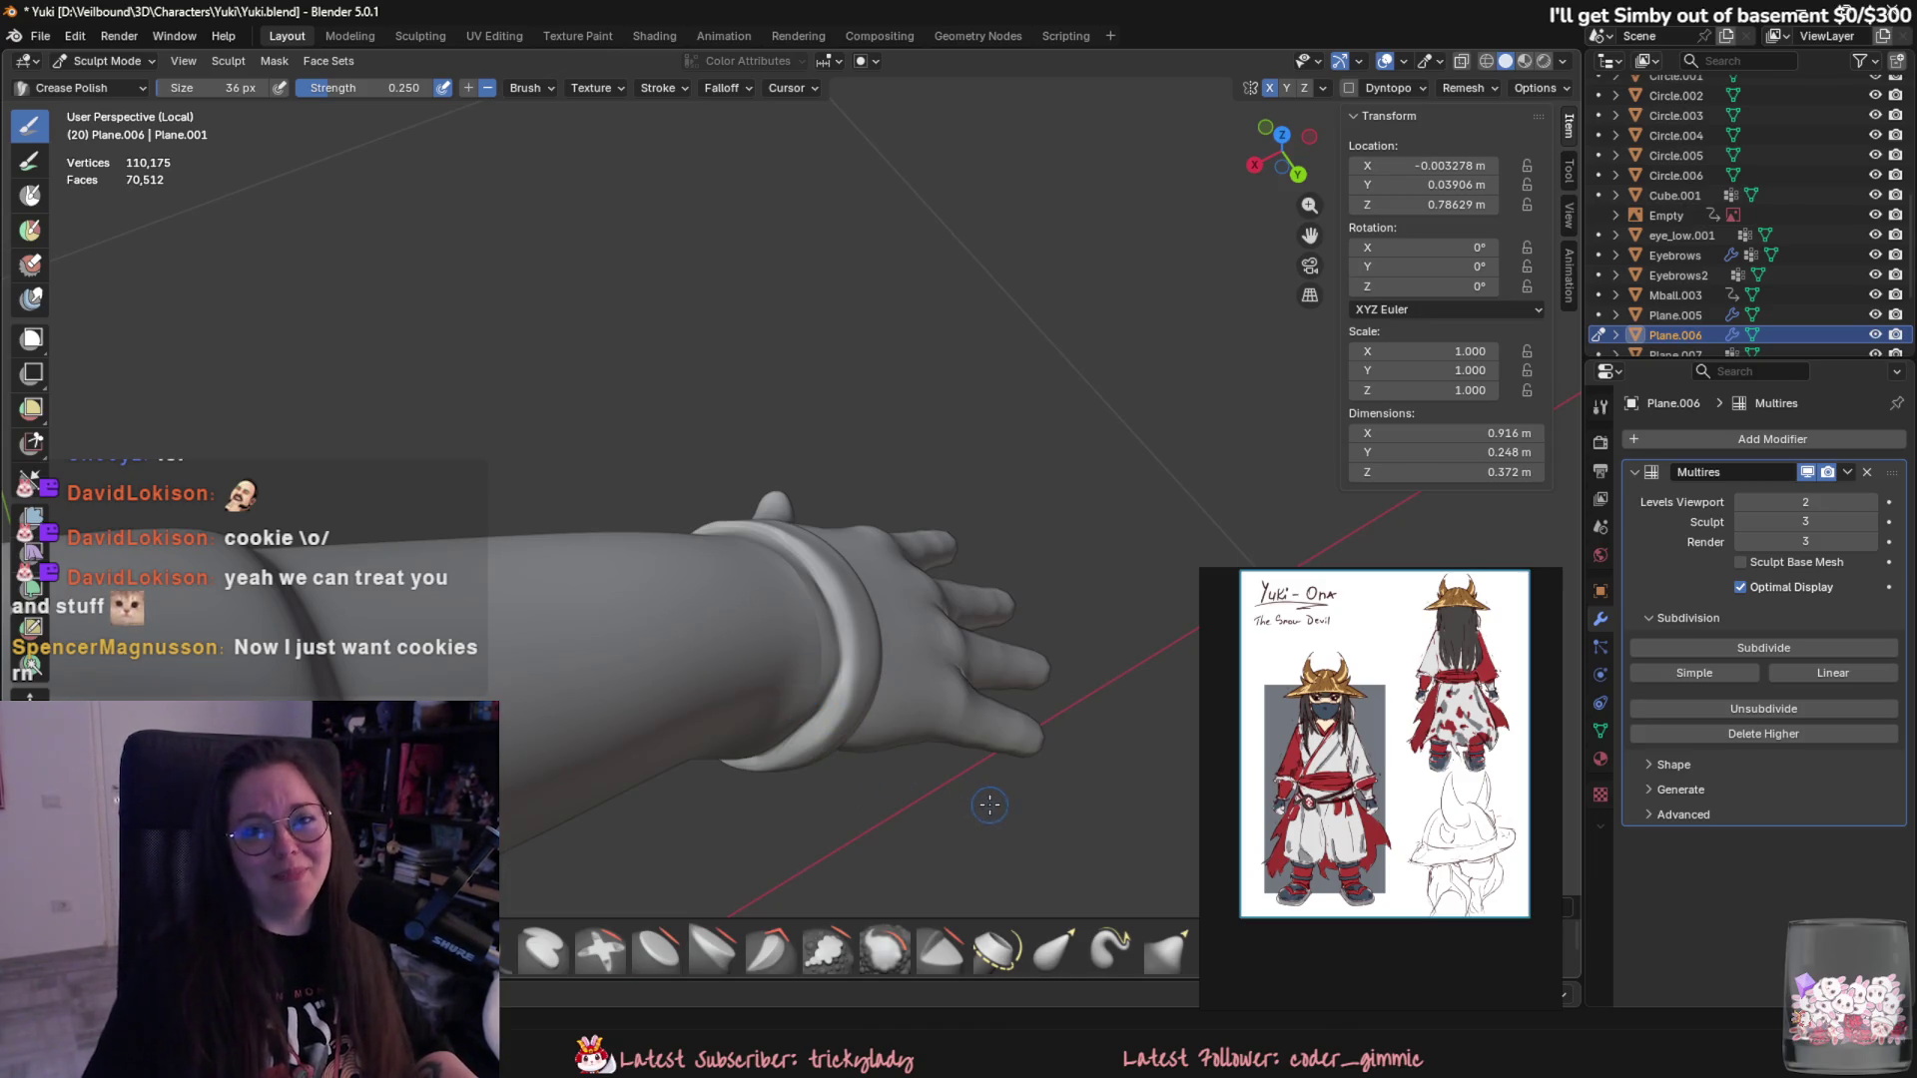
pyautogui.moveTo(794, 712)
pyautogui.mouseDown(button='middle')
pyautogui.moveTo(847, 744)
pyautogui.moveTo(663, 578)
pyautogui.mouseUp(button='middle')
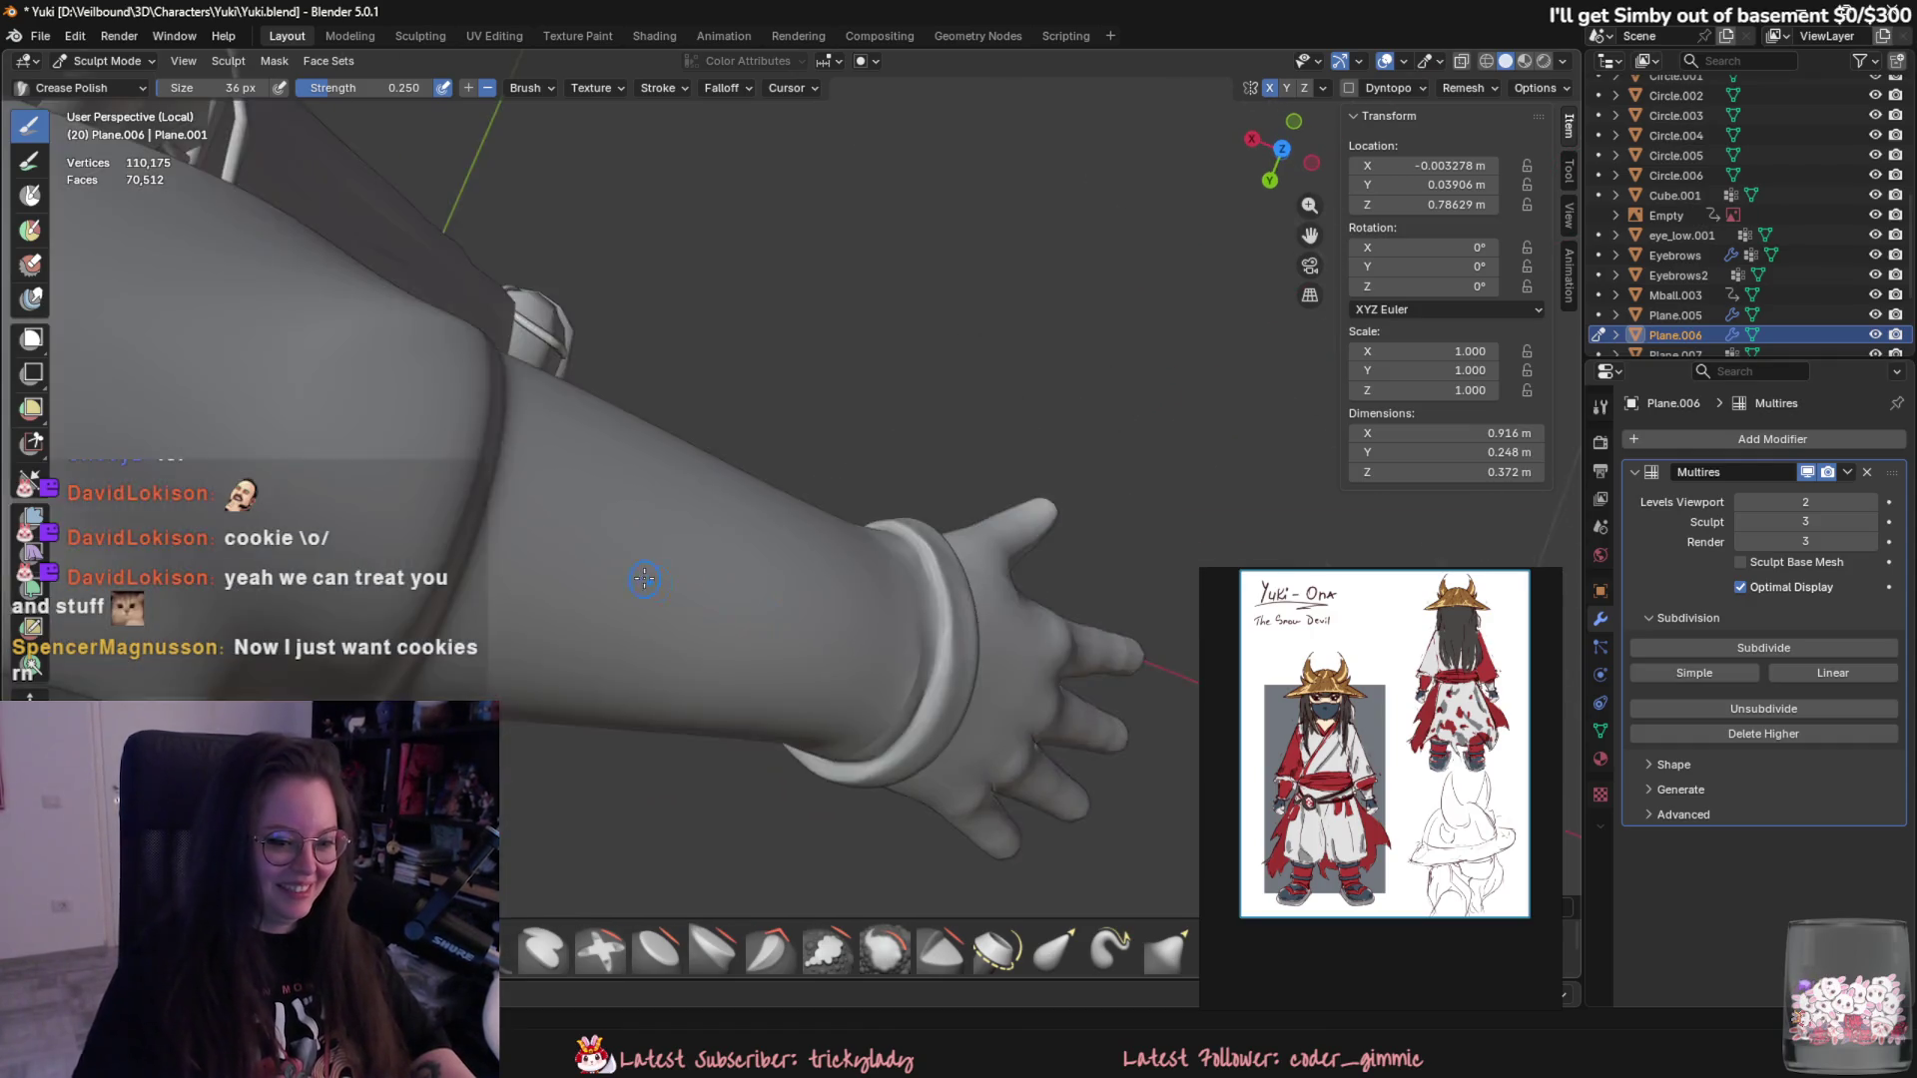
pyautogui.scroll(5, 663, 578)
pyautogui.scroll(2, 1400, 760)
pyautogui.scroll(3, 1400, 758)
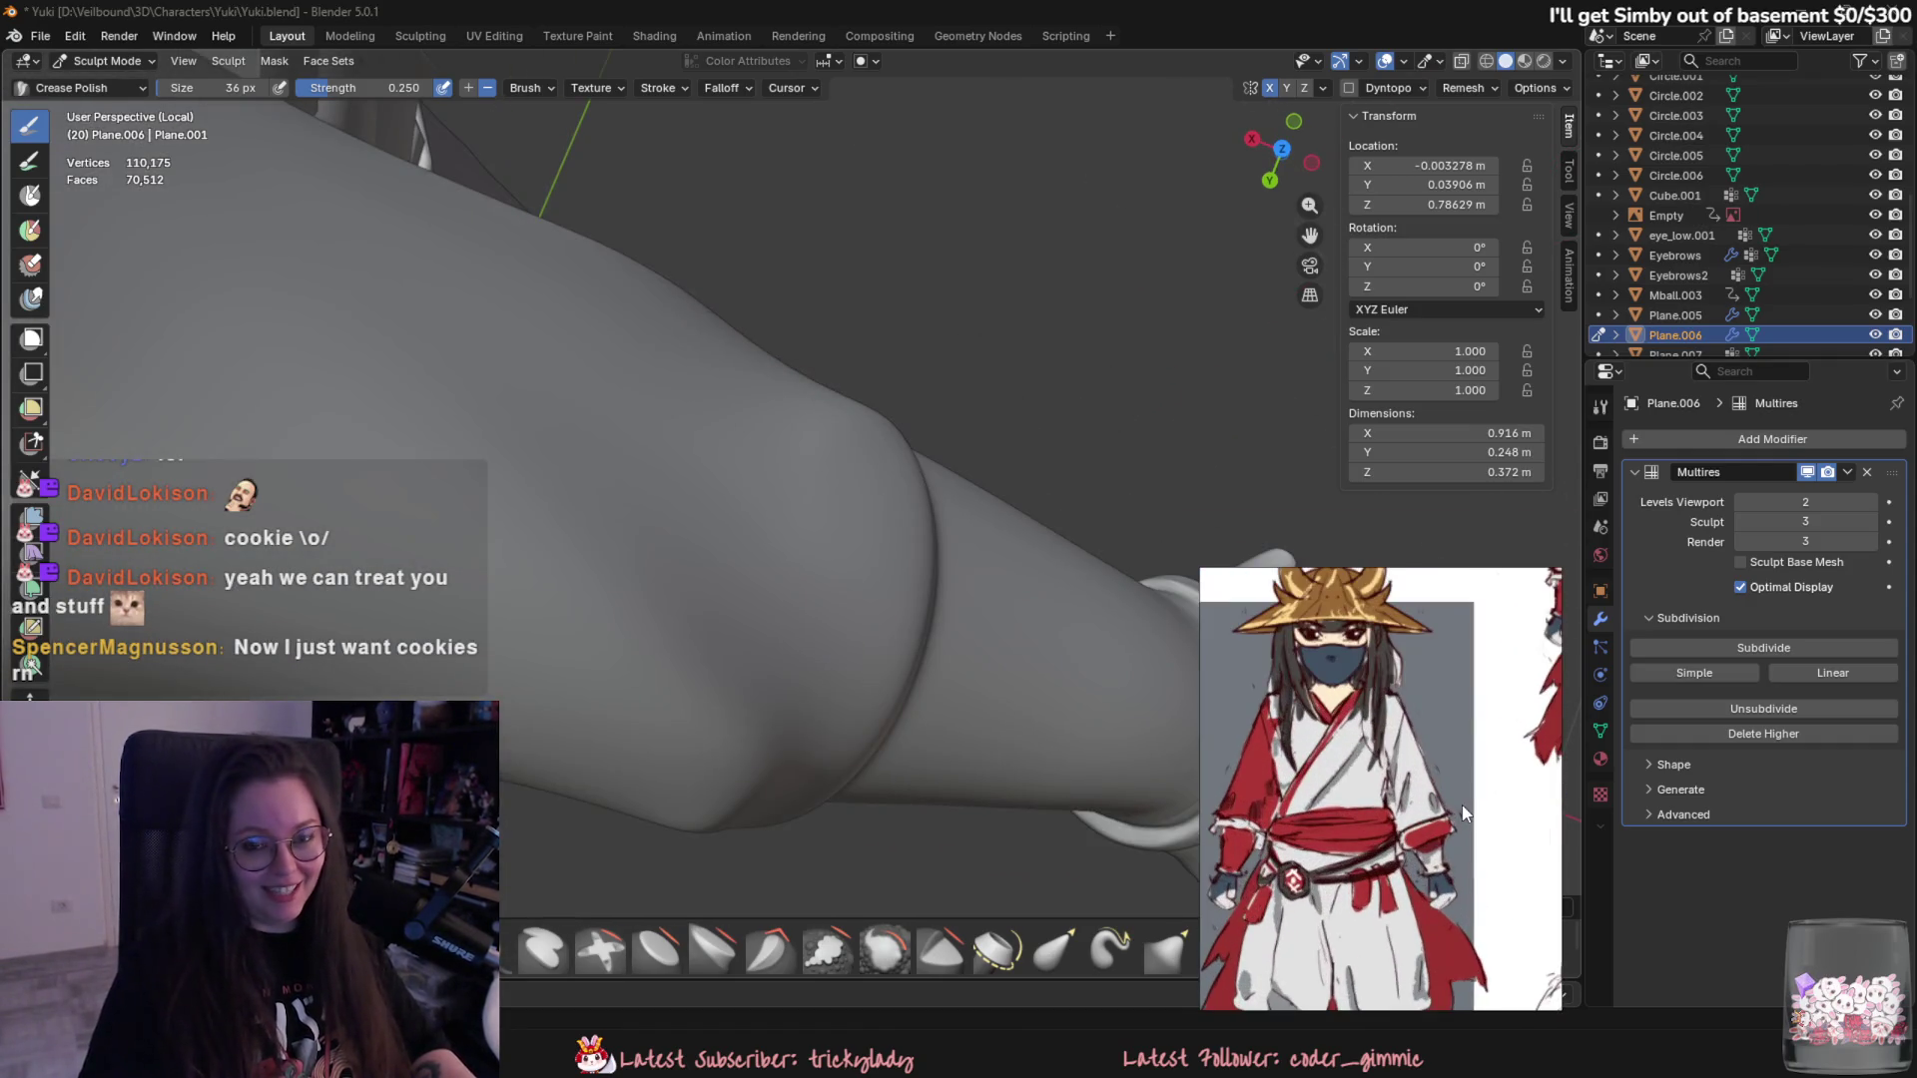
pyautogui.moveTo(974, 629)
pyautogui.mouseDown(button='middle')
pyautogui.moveTo(642, 411)
pyautogui.moveTo(684, 514)
pyautogui.moveTo(620, 528)
pyautogui.mouseUp(button='middle')
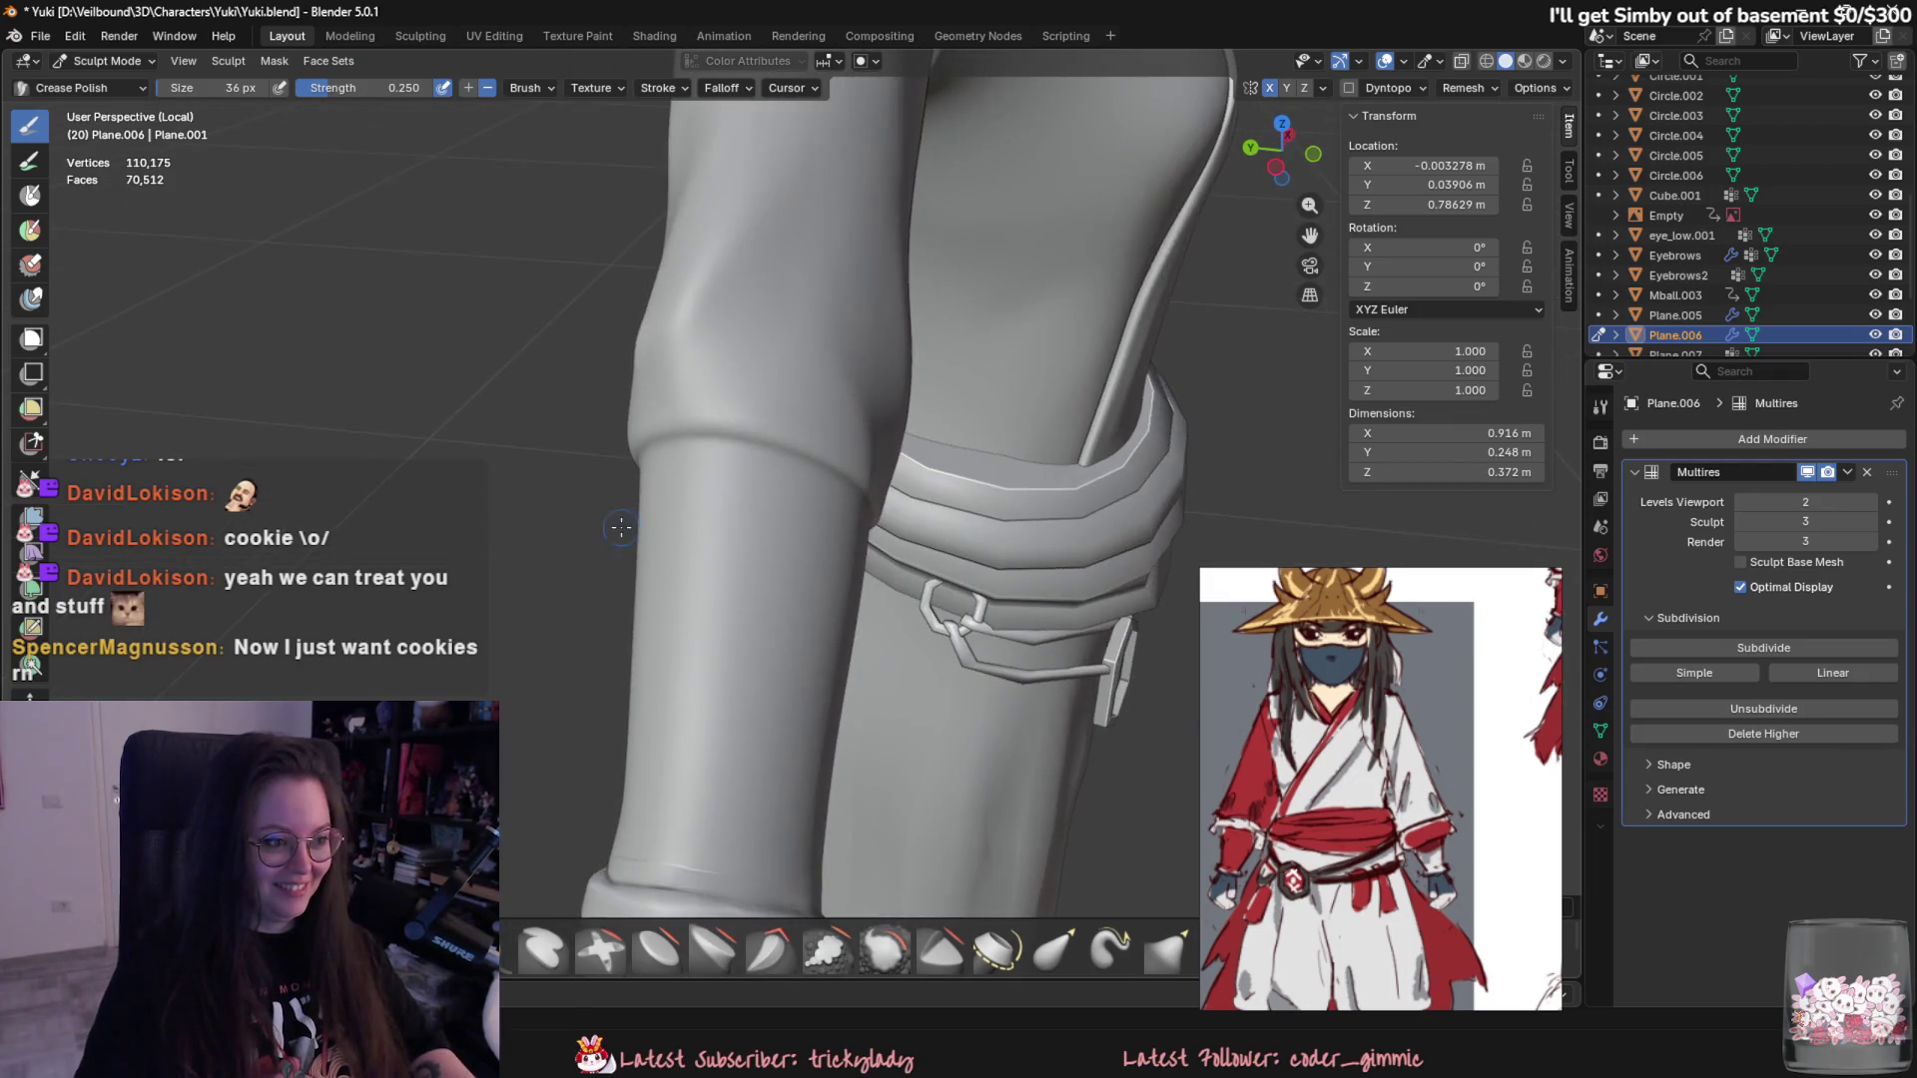
pyautogui.scroll(-3, 843, 509)
pyautogui.moveTo(749, 406)
pyautogui.mouseDown(button='middle')
pyautogui.moveTo(704, 450)
pyautogui.moveTo(727, 377)
pyautogui.mouseUp(button='middle')
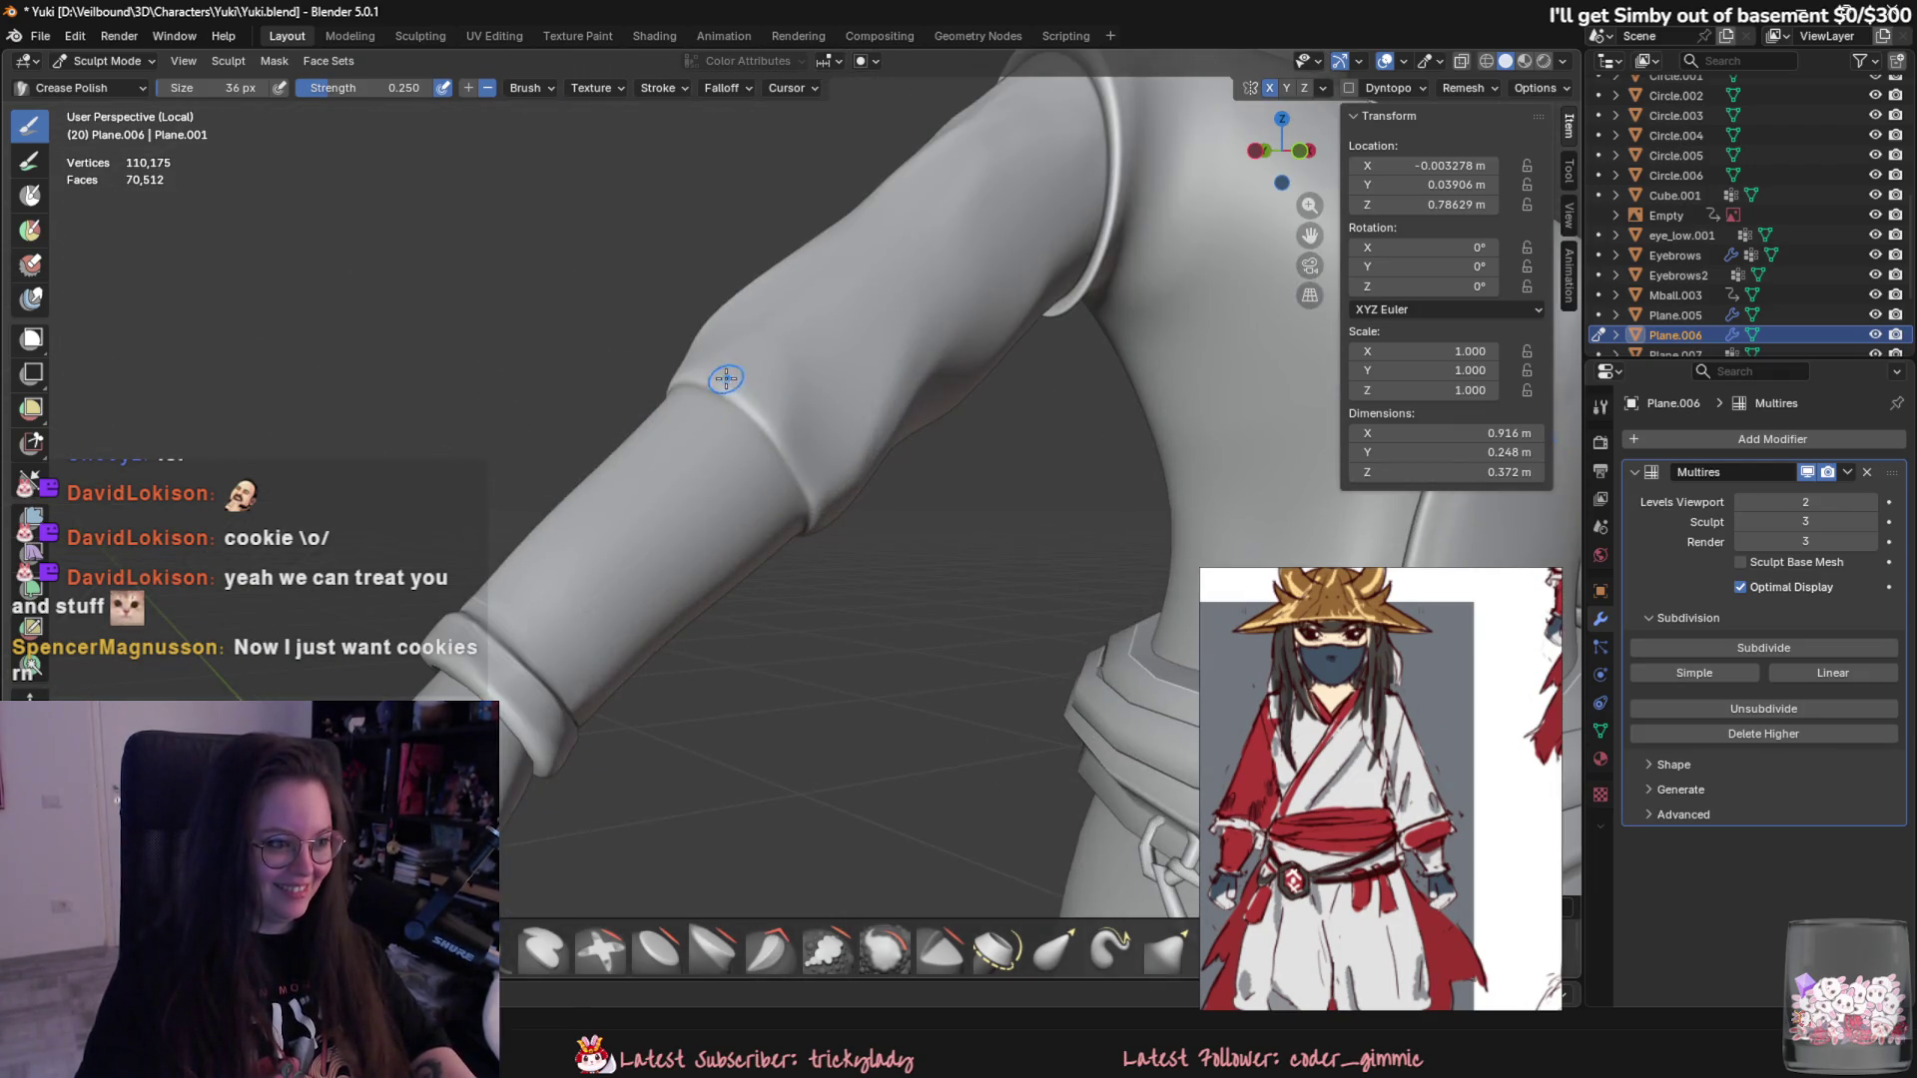
pyautogui.moveTo(848, 506); pyautogui.dragTo(736, 426, button='middle')
pyautogui.moveTo(796, 478); pyautogui.dragTo(842, 363, button='middle')
pyautogui.moveTo(811, 482)
pyautogui.mouseDown(button='middle')
pyautogui.moveTo(837, 441)
pyautogui.moveTo(850, 495)
pyautogui.moveTo(692, 457)
pyautogui.moveTo(732, 400)
pyautogui.moveTo(820, 530)
pyautogui.mouseUp(button='middle')
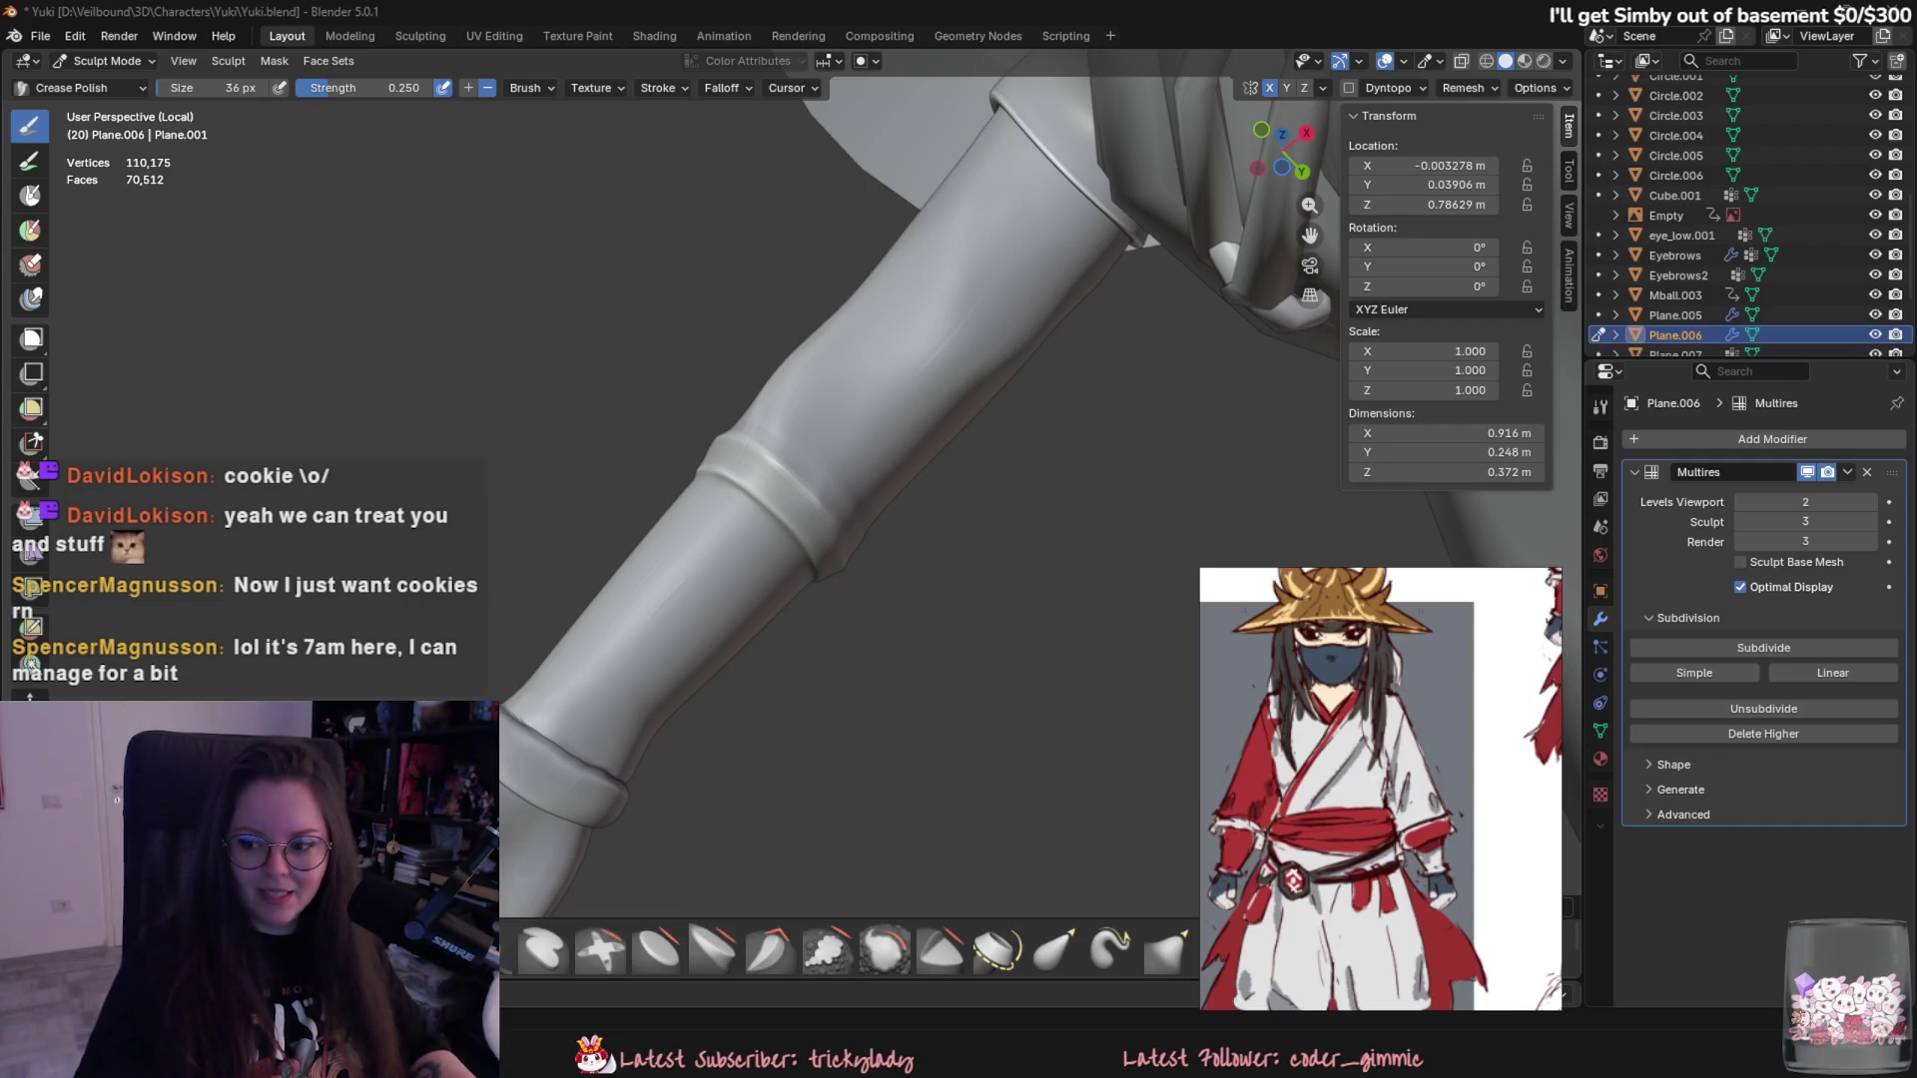
pyautogui.moveTo(1048, 599)
pyautogui.mouseDown(button='middle')
pyautogui.moveTo(792, 551)
pyautogui.moveTo(843, 479)
pyautogui.mouseUp(button='middle')
pyautogui.moveTo(756, 555)
pyautogui.mouseDown(button='middle')
pyautogui.moveTo(870, 360)
pyautogui.moveTo(787, 449)
pyautogui.moveTo(729, 429)
pyautogui.mouseUp(button='middle')
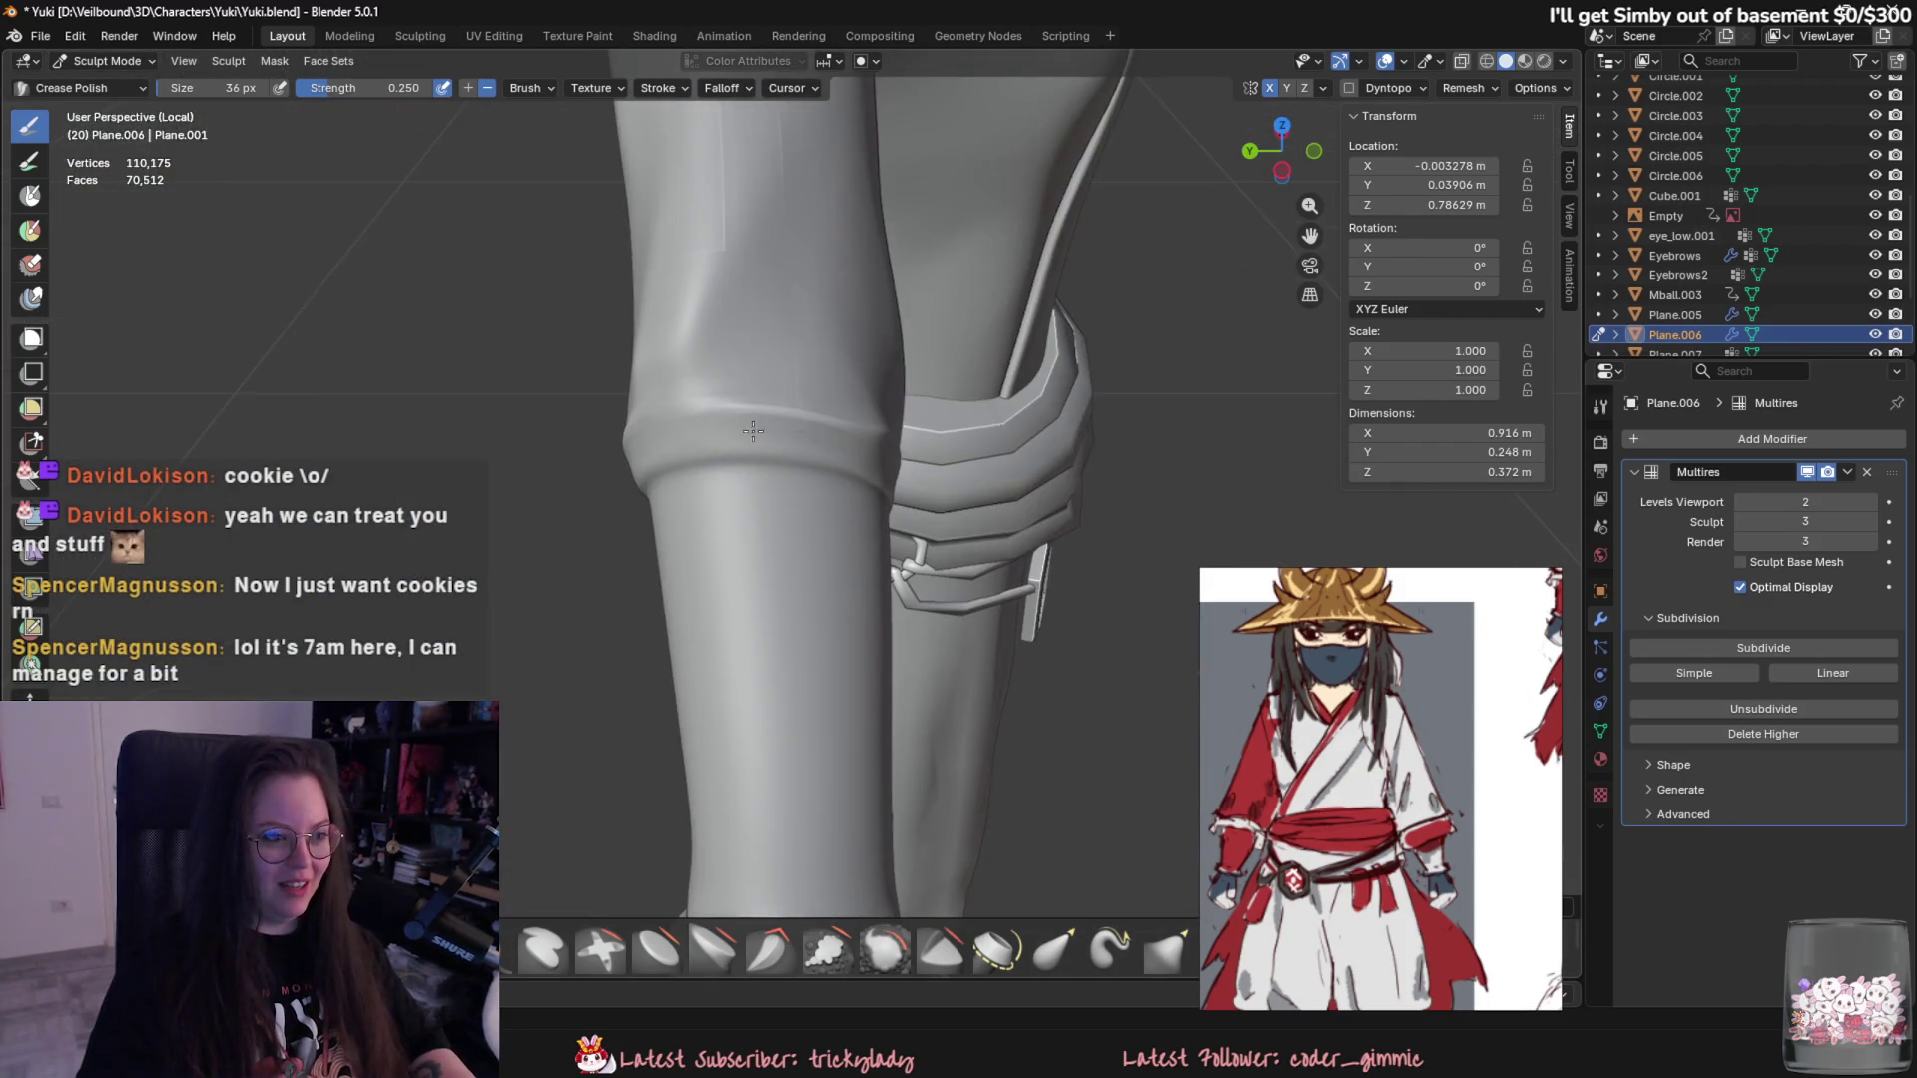
pyautogui.moveTo(883, 464)
pyautogui.mouseDown(button='middle')
pyautogui.moveTo(762, 457)
pyautogui.moveTo(769, 430)
pyautogui.mouseUp(button='middle')
pyautogui.moveTo(653, 344); pyautogui.dragTo(758, 468, button='middle')
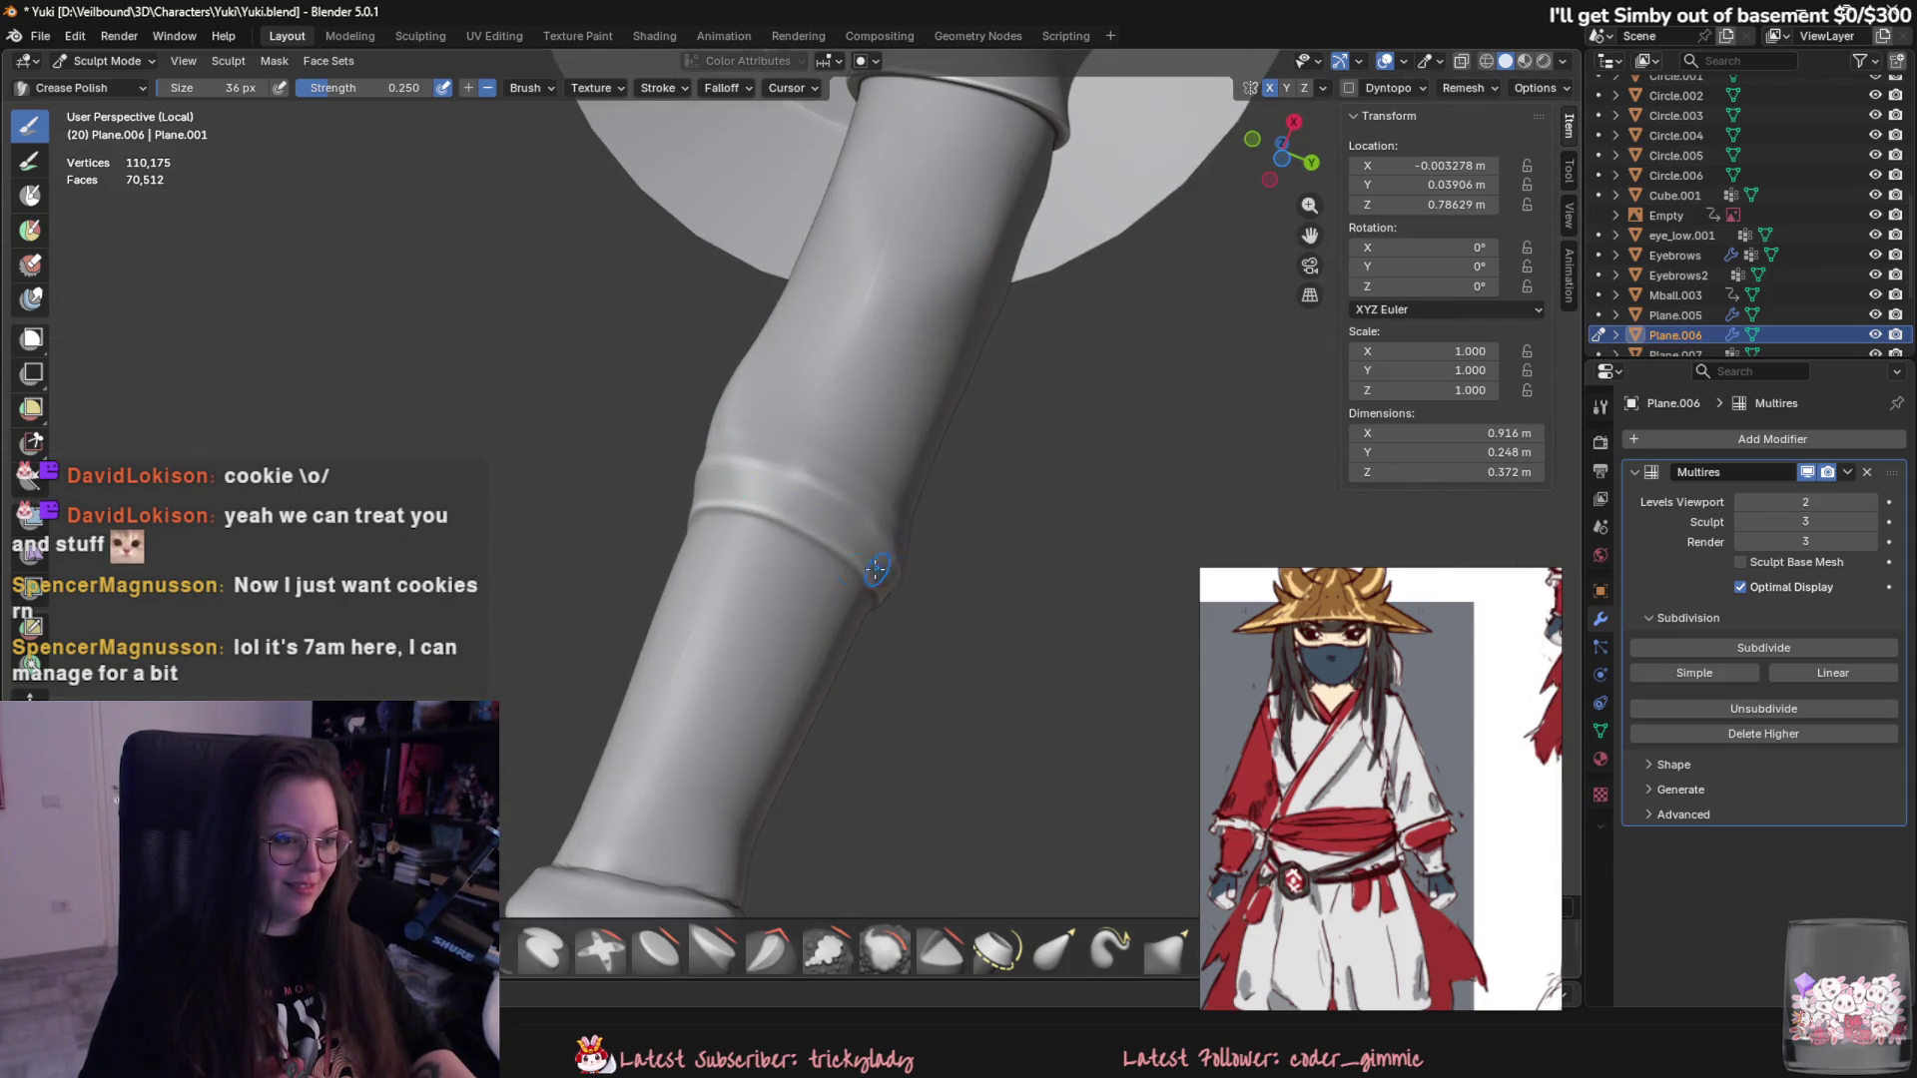
pyautogui.moveTo(894, 571); pyautogui.dragTo(908, 430, button='middle')
pyautogui.moveTo(784, 523); pyautogui.dragTo(861, 416, button='middle')
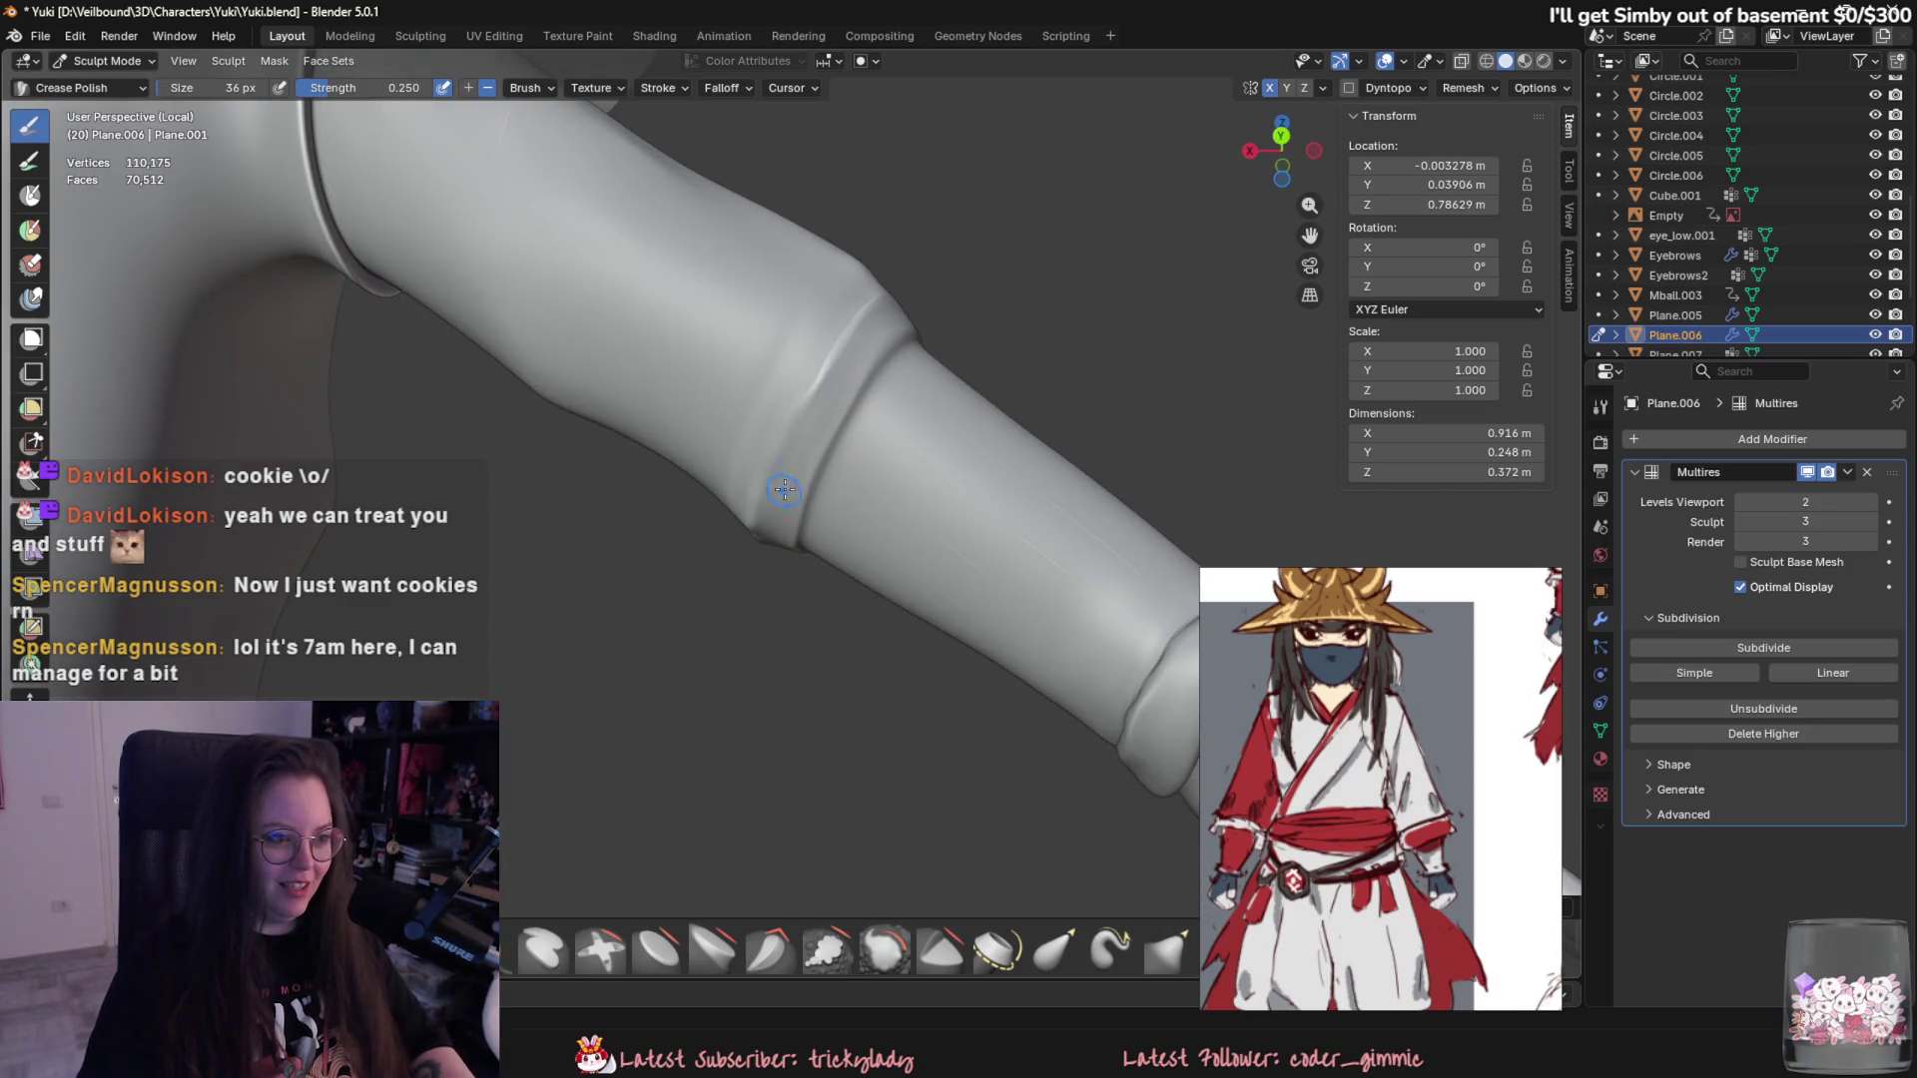
pyautogui.moveTo(806, 514); pyautogui.dragTo(875, 344, button='middle')
pyautogui.moveTo(829, 450)
pyautogui.mouseDown(button='middle')
pyautogui.moveTo(859, 466)
pyautogui.moveTo(657, 561)
pyautogui.mouseUp(button='middle')
pyautogui.moveTo(833, 591)
pyautogui.mouseDown(button='middle')
pyautogui.moveTo(782, 804)
pyautogui.moveTo(705, 407)
pyautogui.moveTo(767, 501)
pyautogui.moveTo(704, 743)
pyautogui.mouseUp(button='middle')
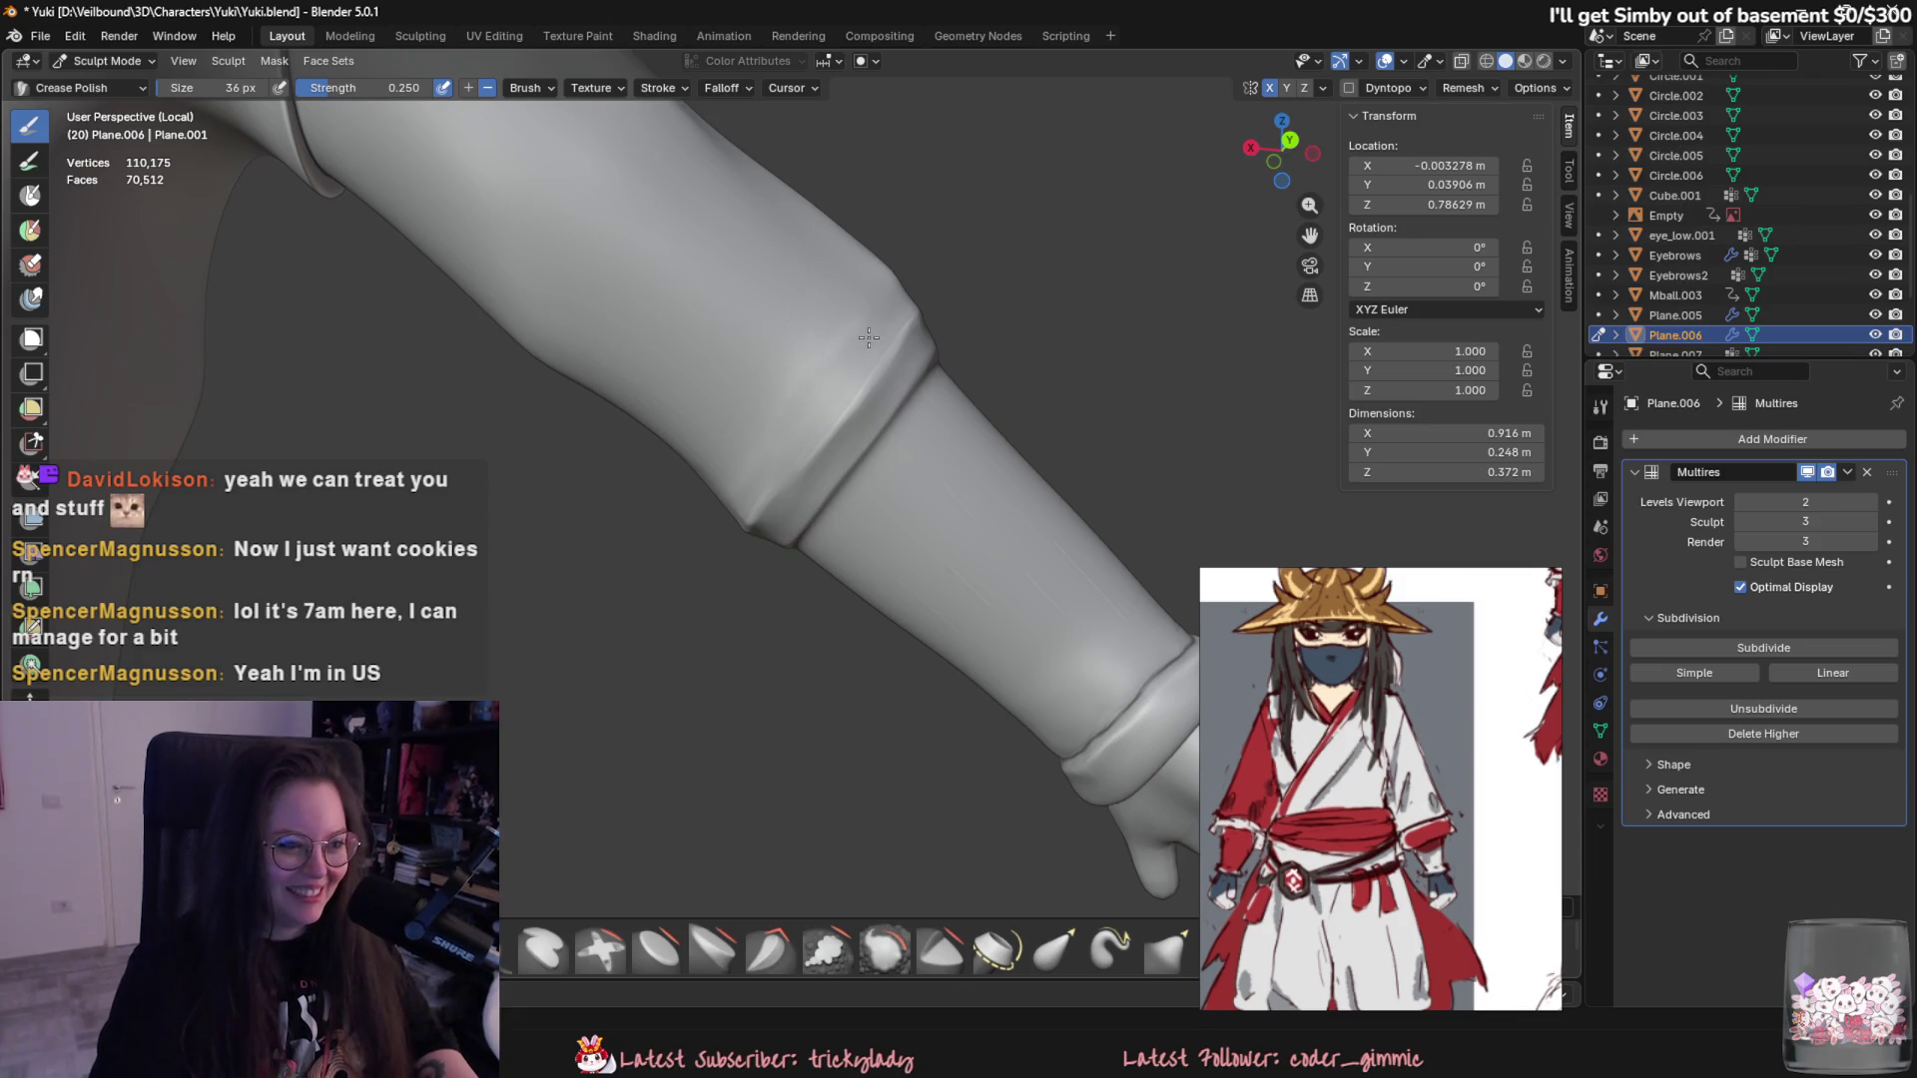
# - Shrink the Crease Polish brush to 34 px and refine the crease along the sleeve ring
pyautogui.moveTo(869, 337); pyautogui.dragTo(769, 452, button='middle')
pyautogui.moveTo(758, 365)
pyautogui.mouseDown(button='middle')
pyautogui.moveTo(698, 270)
pyautogui.moveTo(644, 315)
pyautogui.mouseUp(button='middle')
pyautogui.moveTo(963, 654)
pyautogui.mouseDown(button='middle')
pyautogui.moveTo(834, 586)
pyautogui.moveTo(736, 564)
pyautogui.mouseUp(button='middle')
pyautogui.press('f')
pyautogui.click(771, 521)
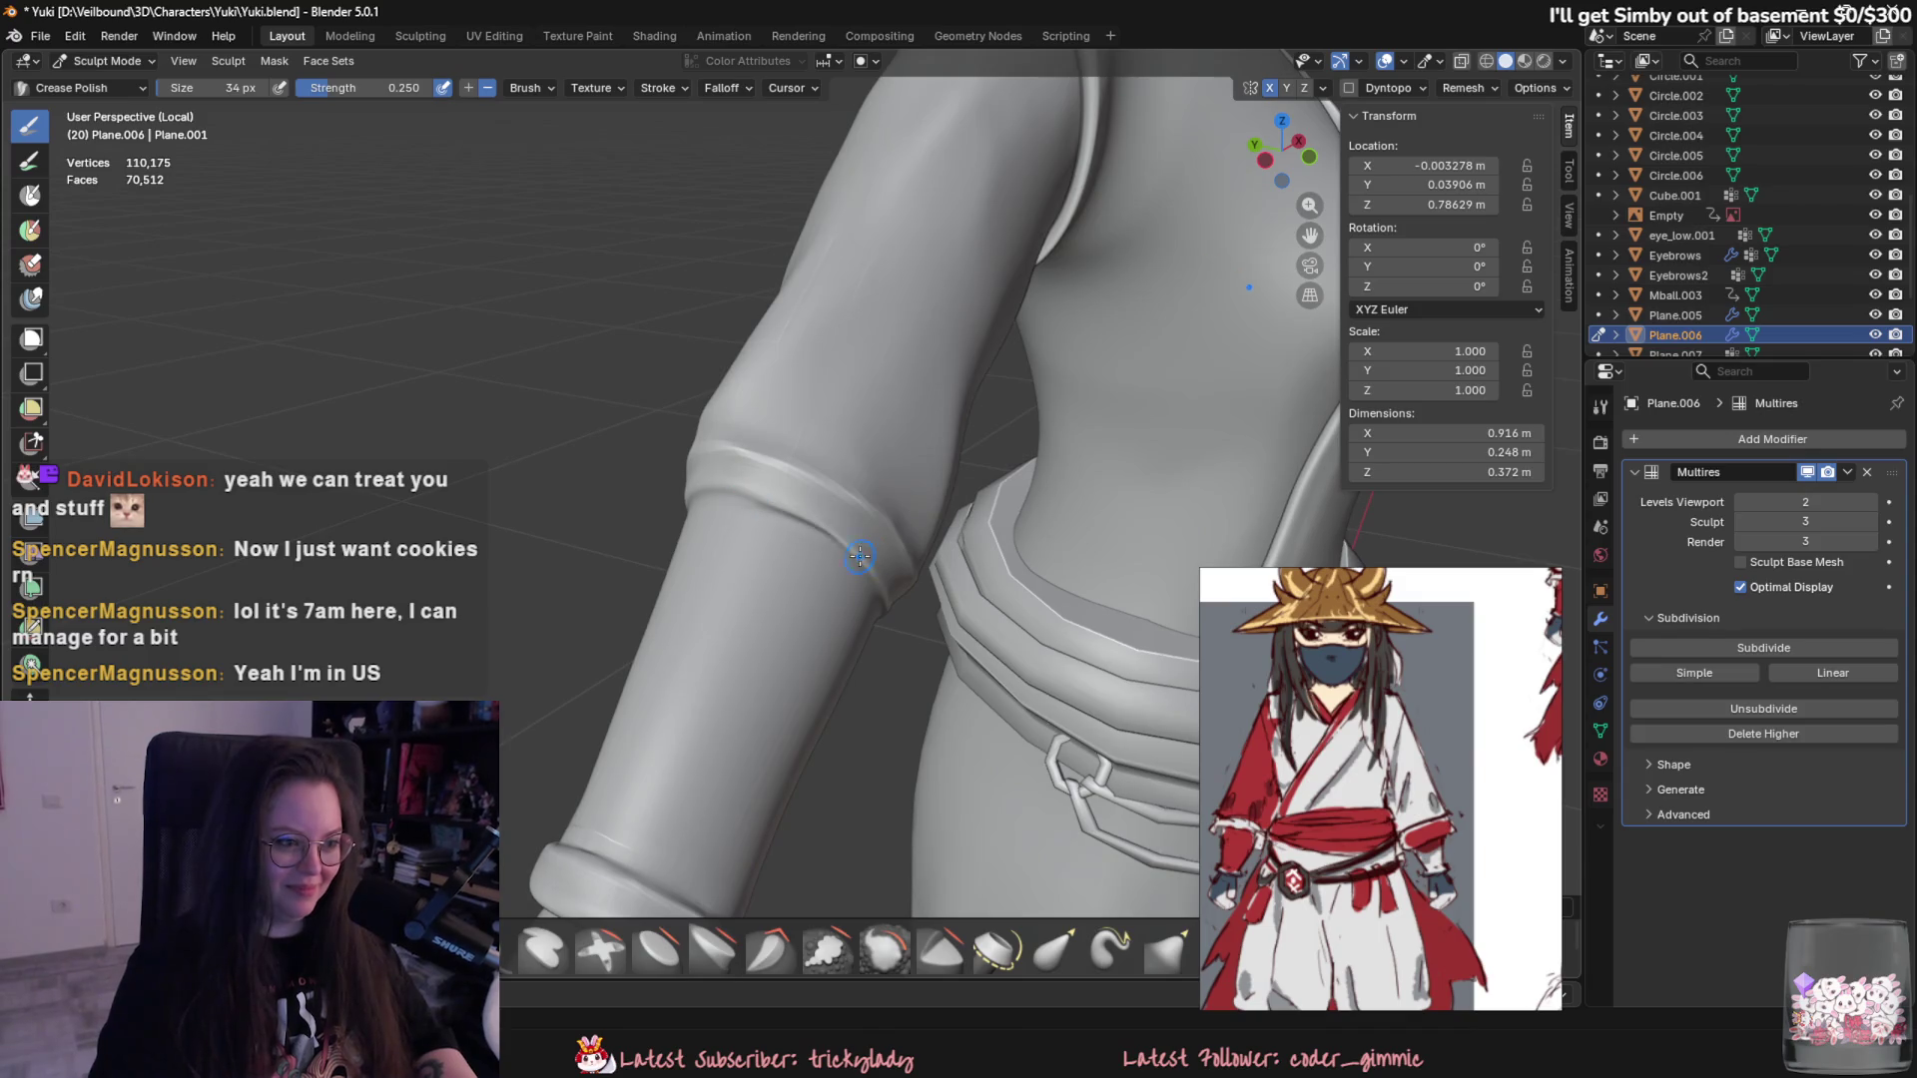
pyautogui.moveTo(734, 503)
pyautogui.mouseDown(button='middle')
pyautogui.moveTo(869, 527)
pyautogui.moveTo(787, 503)
pyautogui.mouseUp(button='middle')
pyautogui.moveTo(788, 502); pyautogui.dragTo(823, 501)
pyautogui.moveTo(829, 508)
pyautogui.mouseDown(button='middle')
pyautogui.moveTo(895, 509)
pyautogui.moveTo(902, 462)
pyautogui.mouseUp(button='middle')
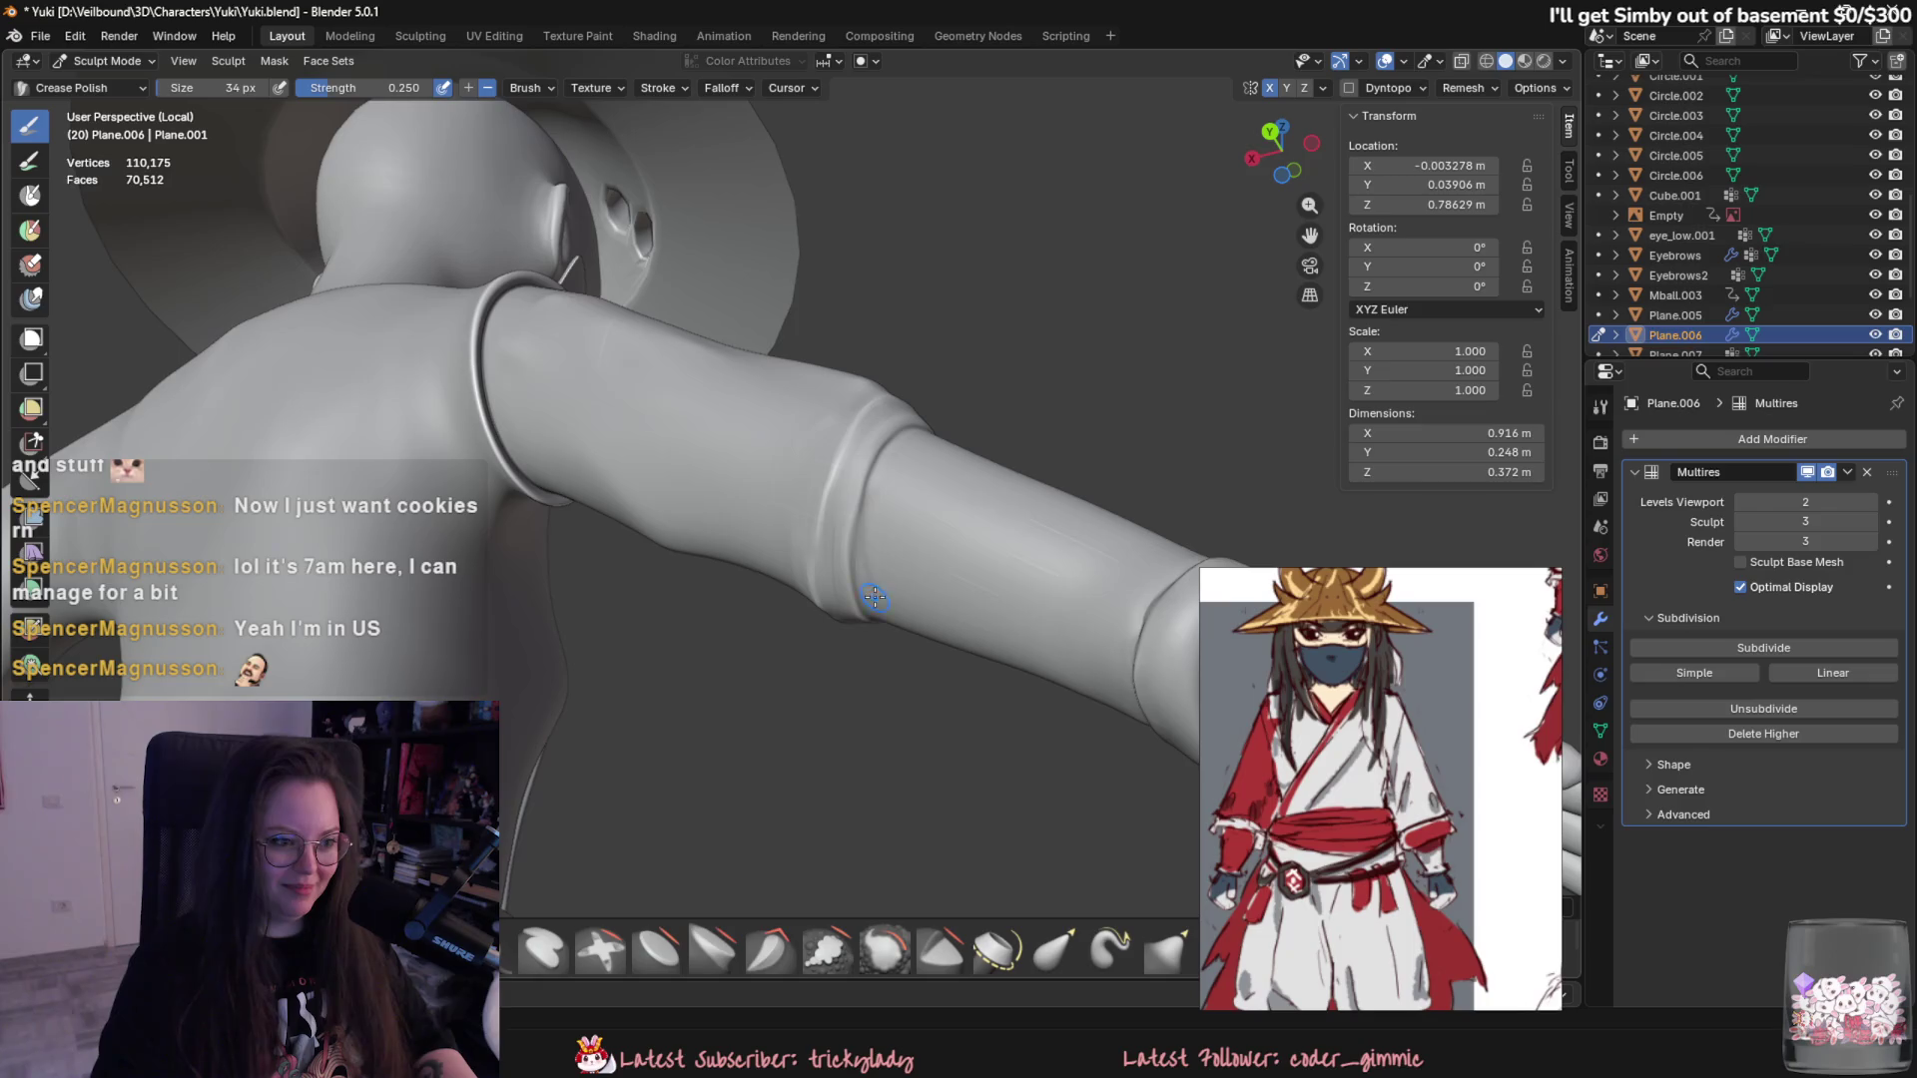
pyautogui.moveTo(858, 542); pyautogui.dragTo(871, 526, button='middle')
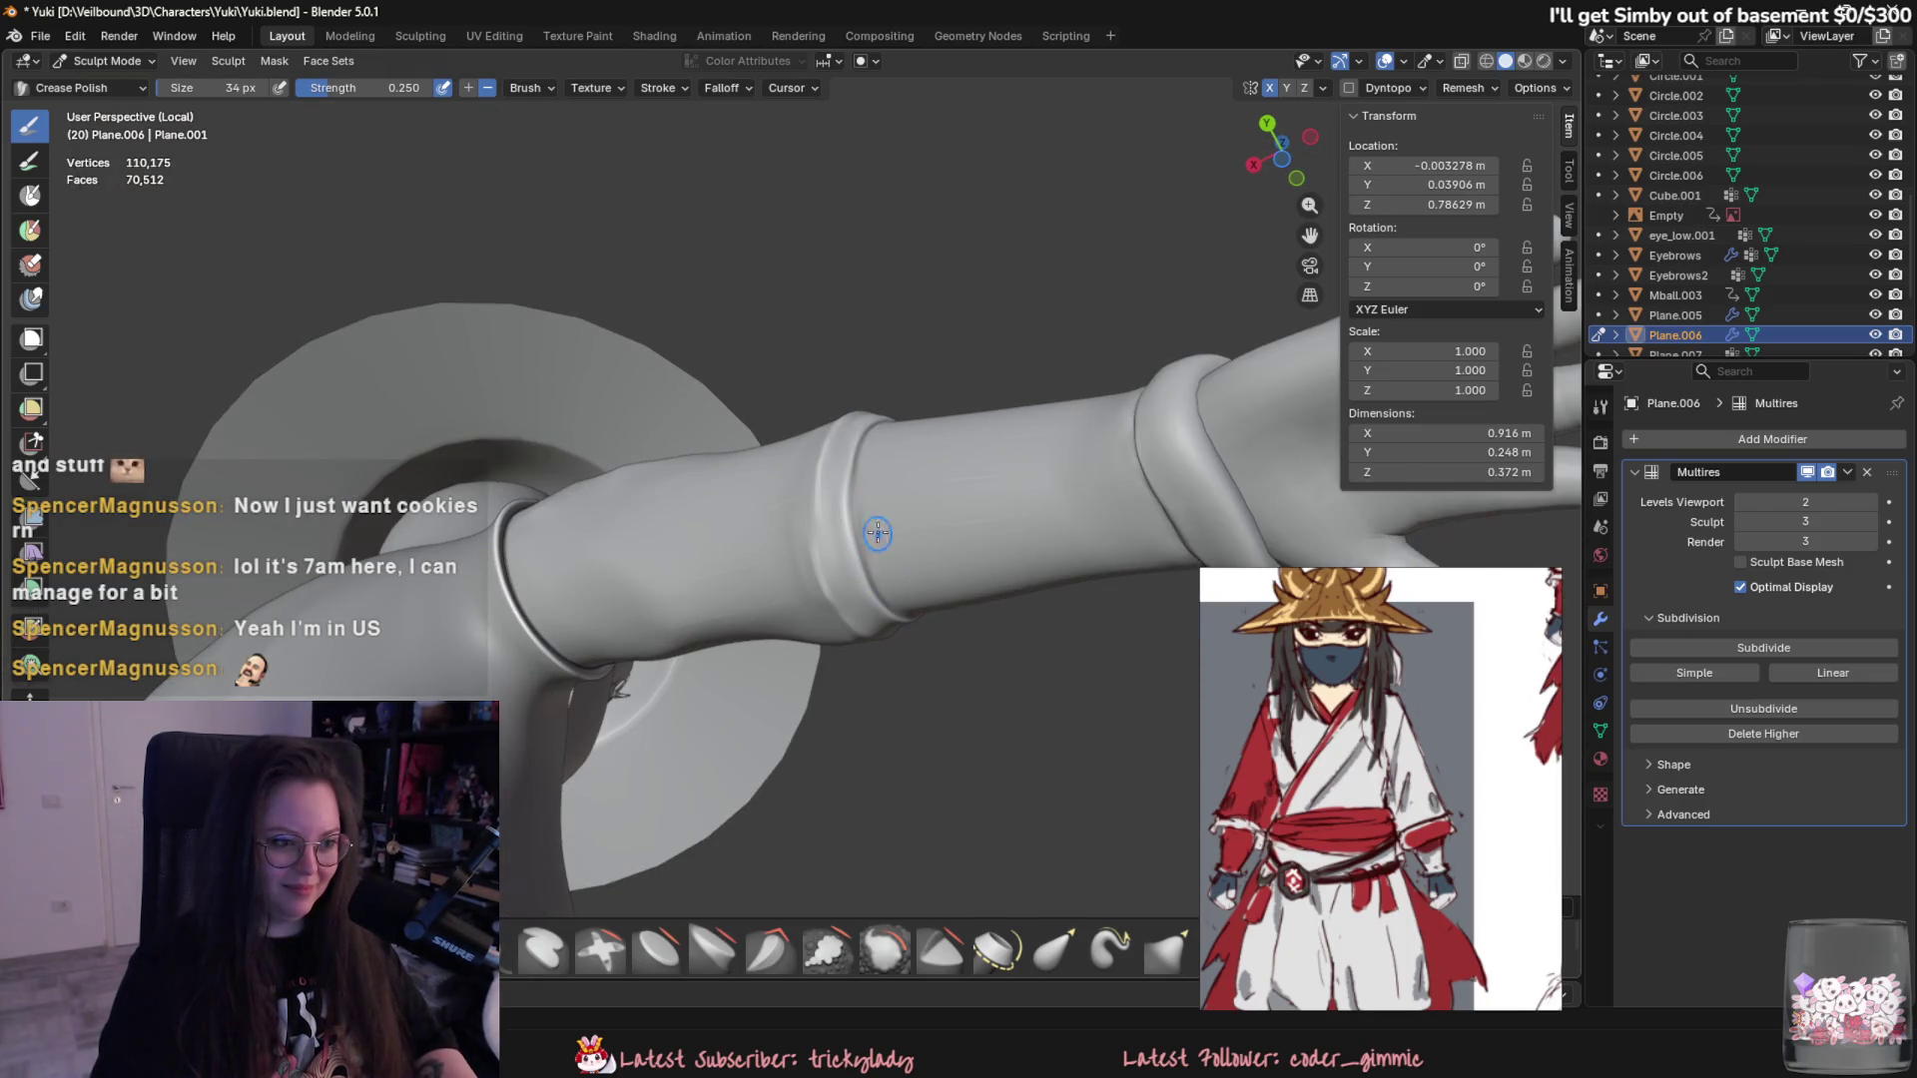
pyautogui.moveTo(884, 549); pyautogui.dragTo(857, 495)
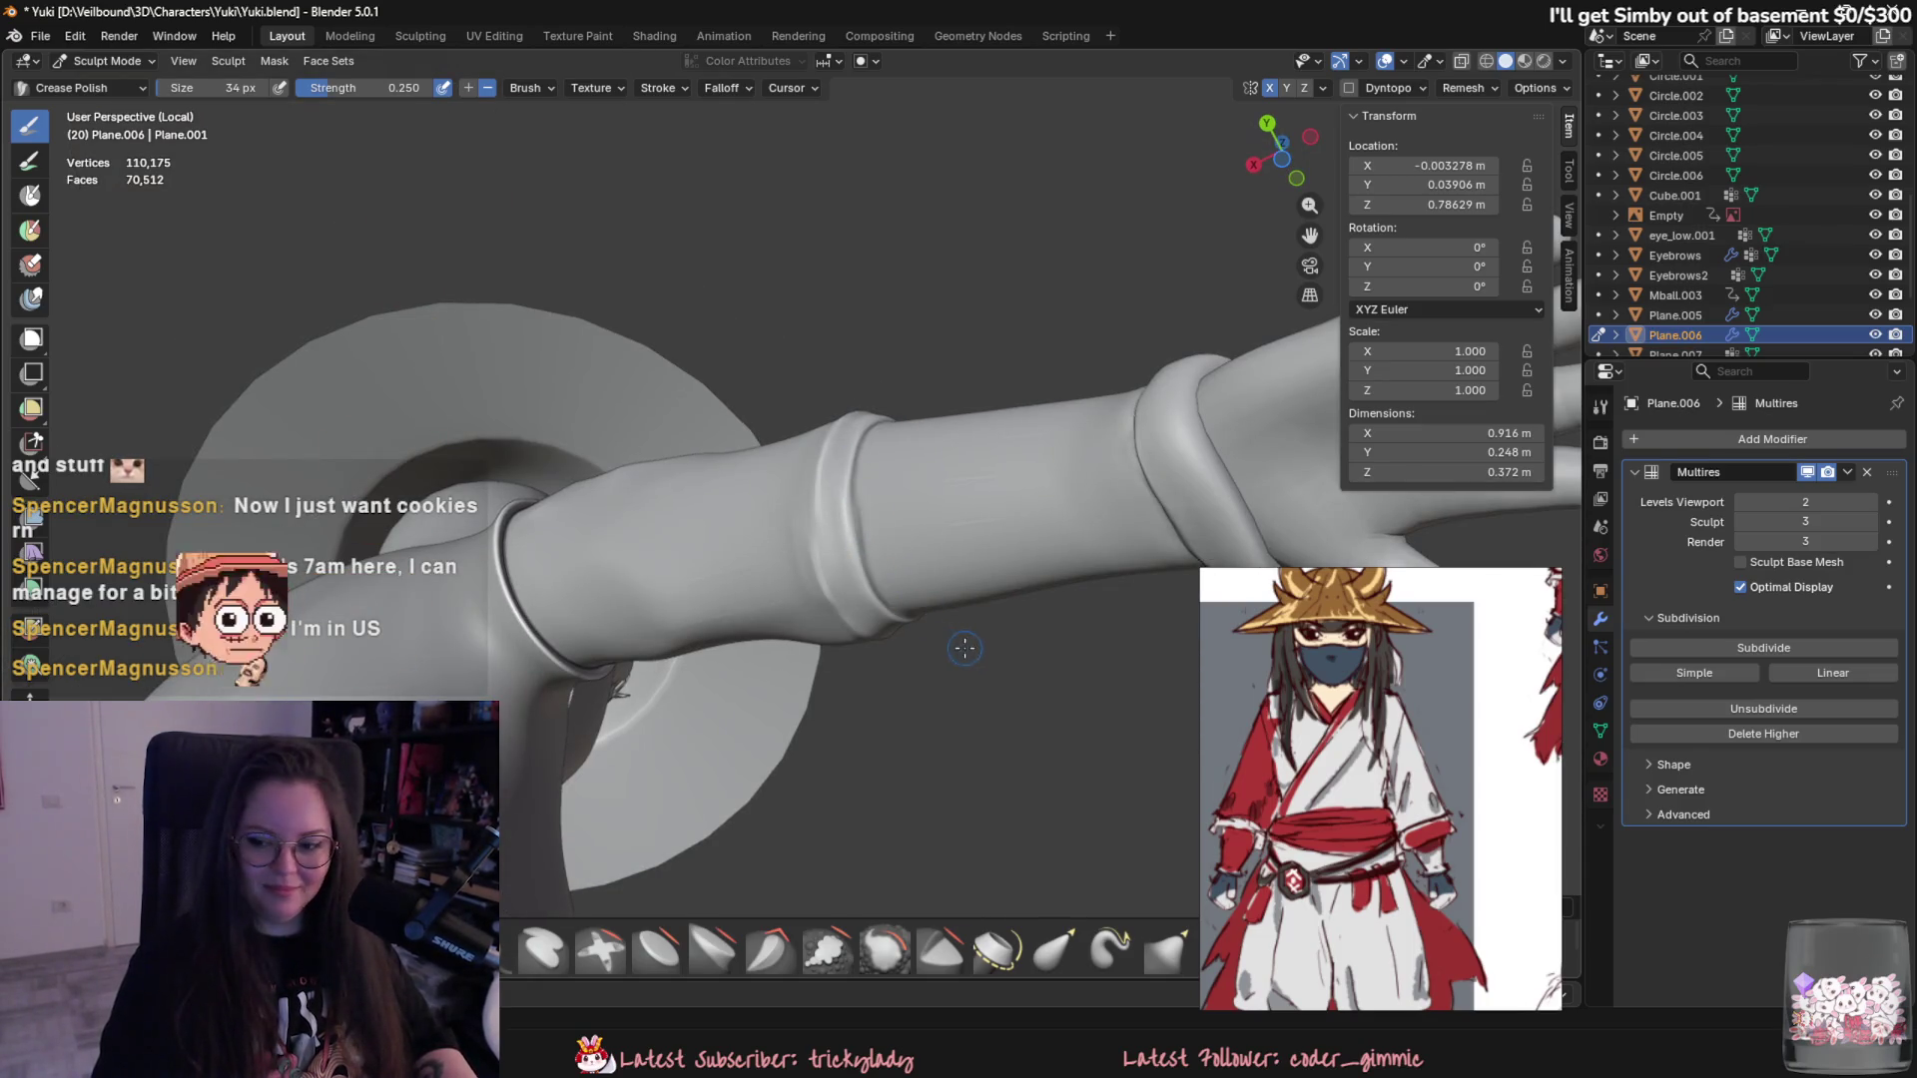
# - Orbit around the forearm to check the sleeve rings and cuff up close
pyautogui.moveTo(962, 648); pyautogui.dragTo(919, 673, button='middle')
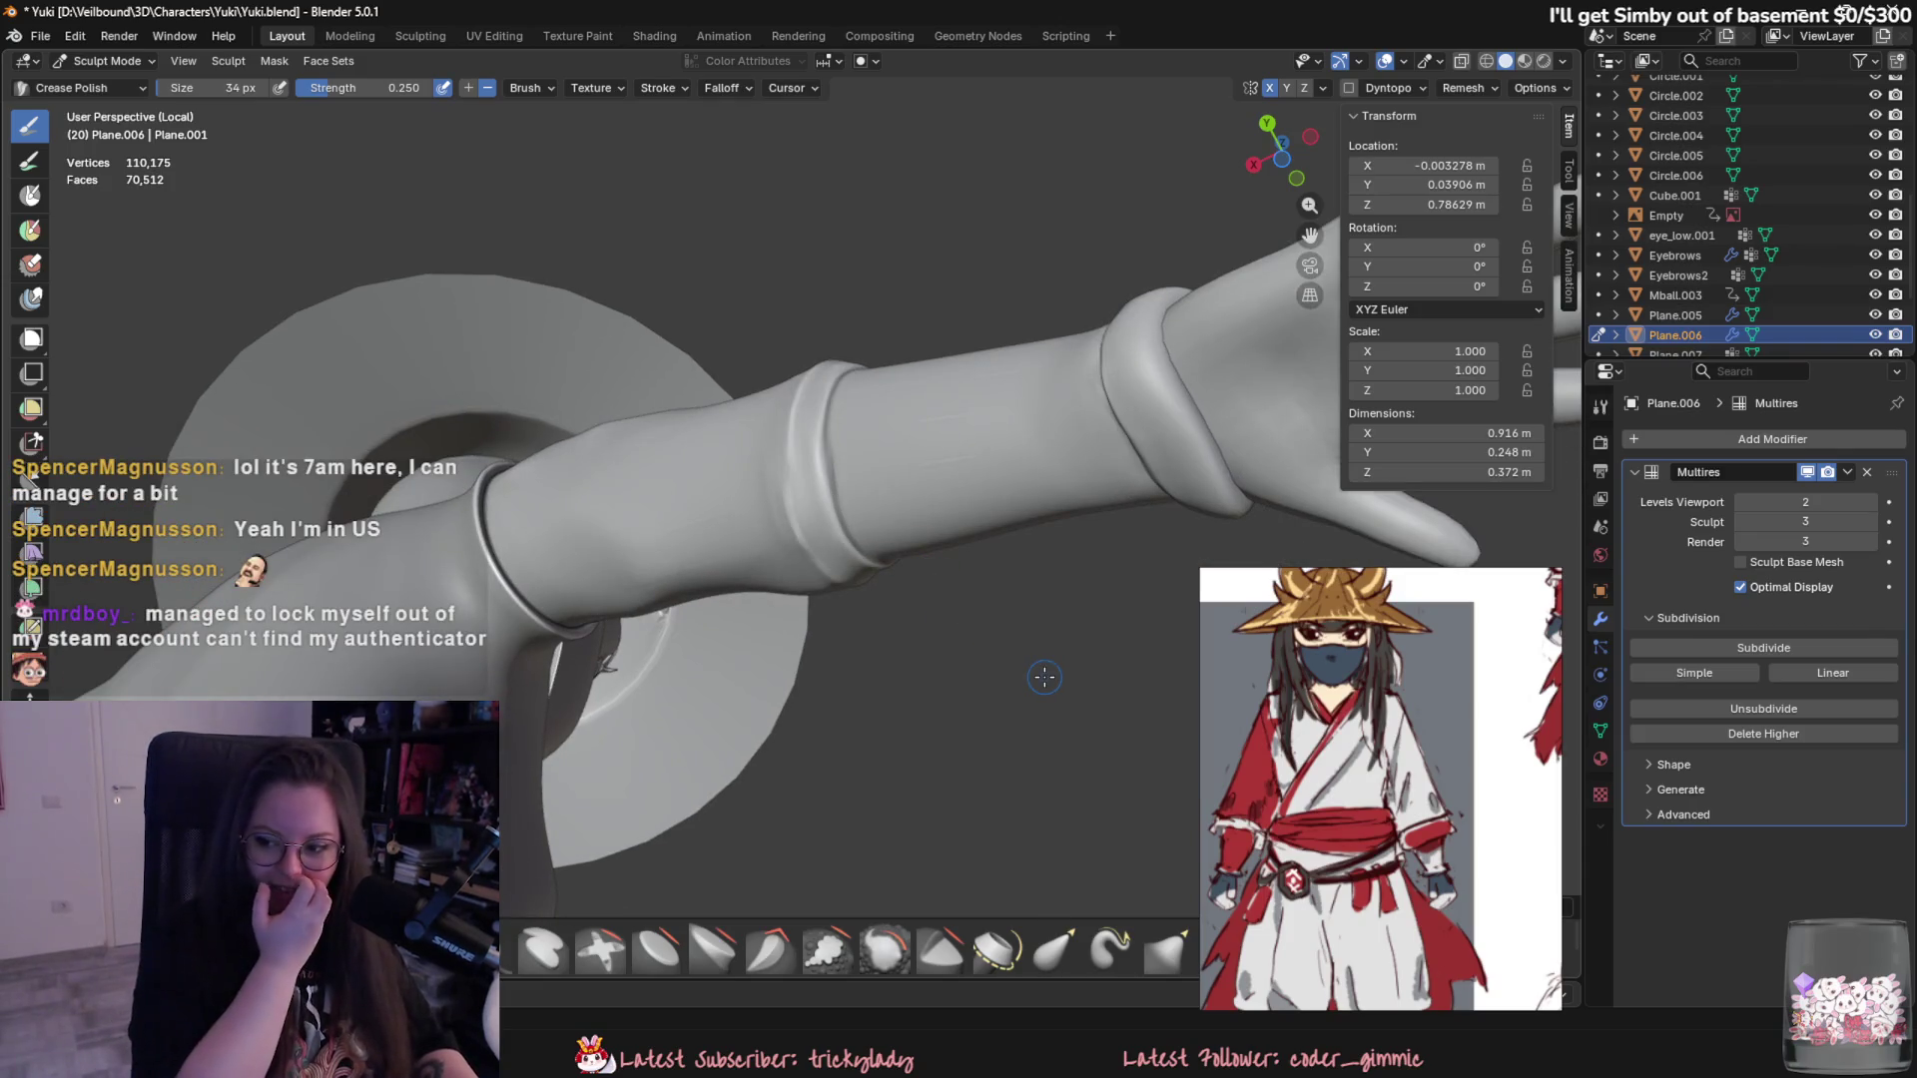
pyautogui.moveTo(1044, 676)
pyautogui.mouseDown(button='middle')
pyautogui.moveTo(1115, 715)
pyautogui.moveTo(833, 426)
pyautogui.moveTo(794, 436)
pyautogui.mouseUp(button='middle')
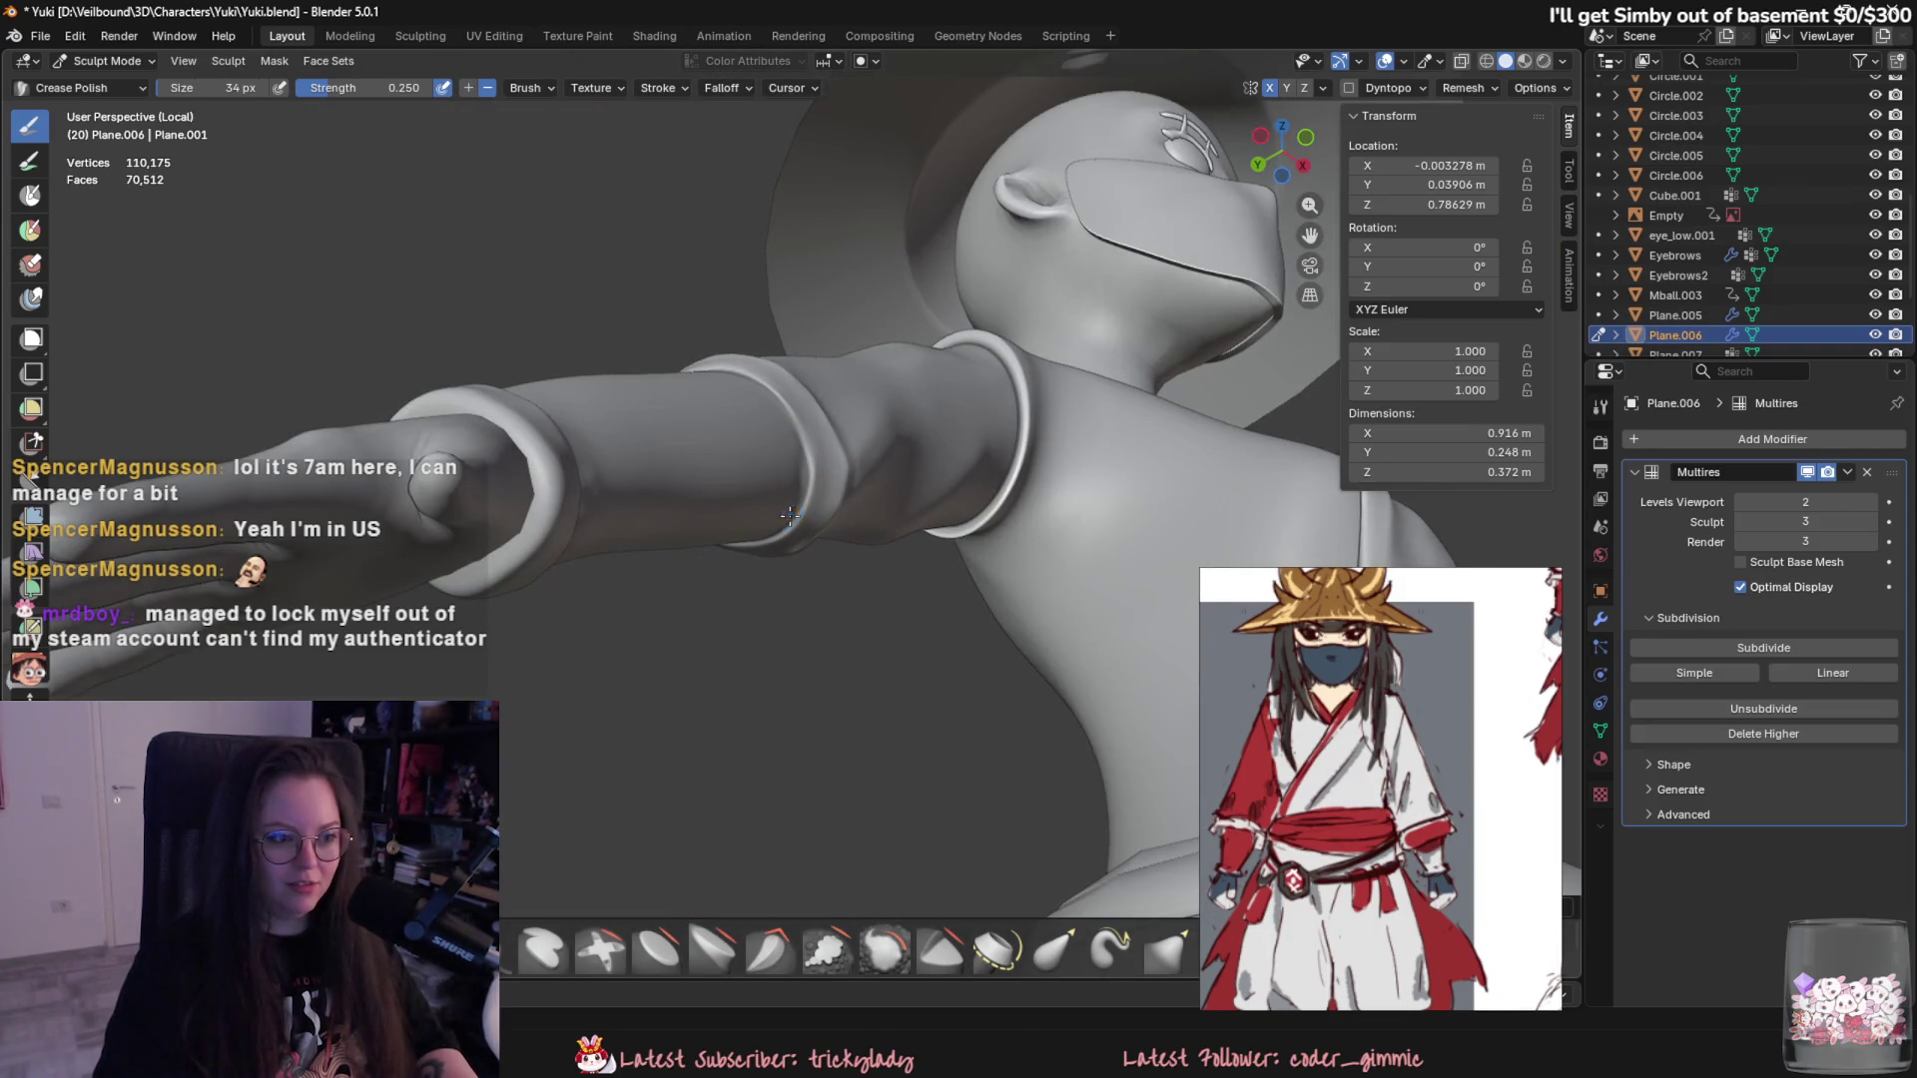
pyautogui.moveTo(814, 467); pyautogui.dragTo(854, 536, button='middle')
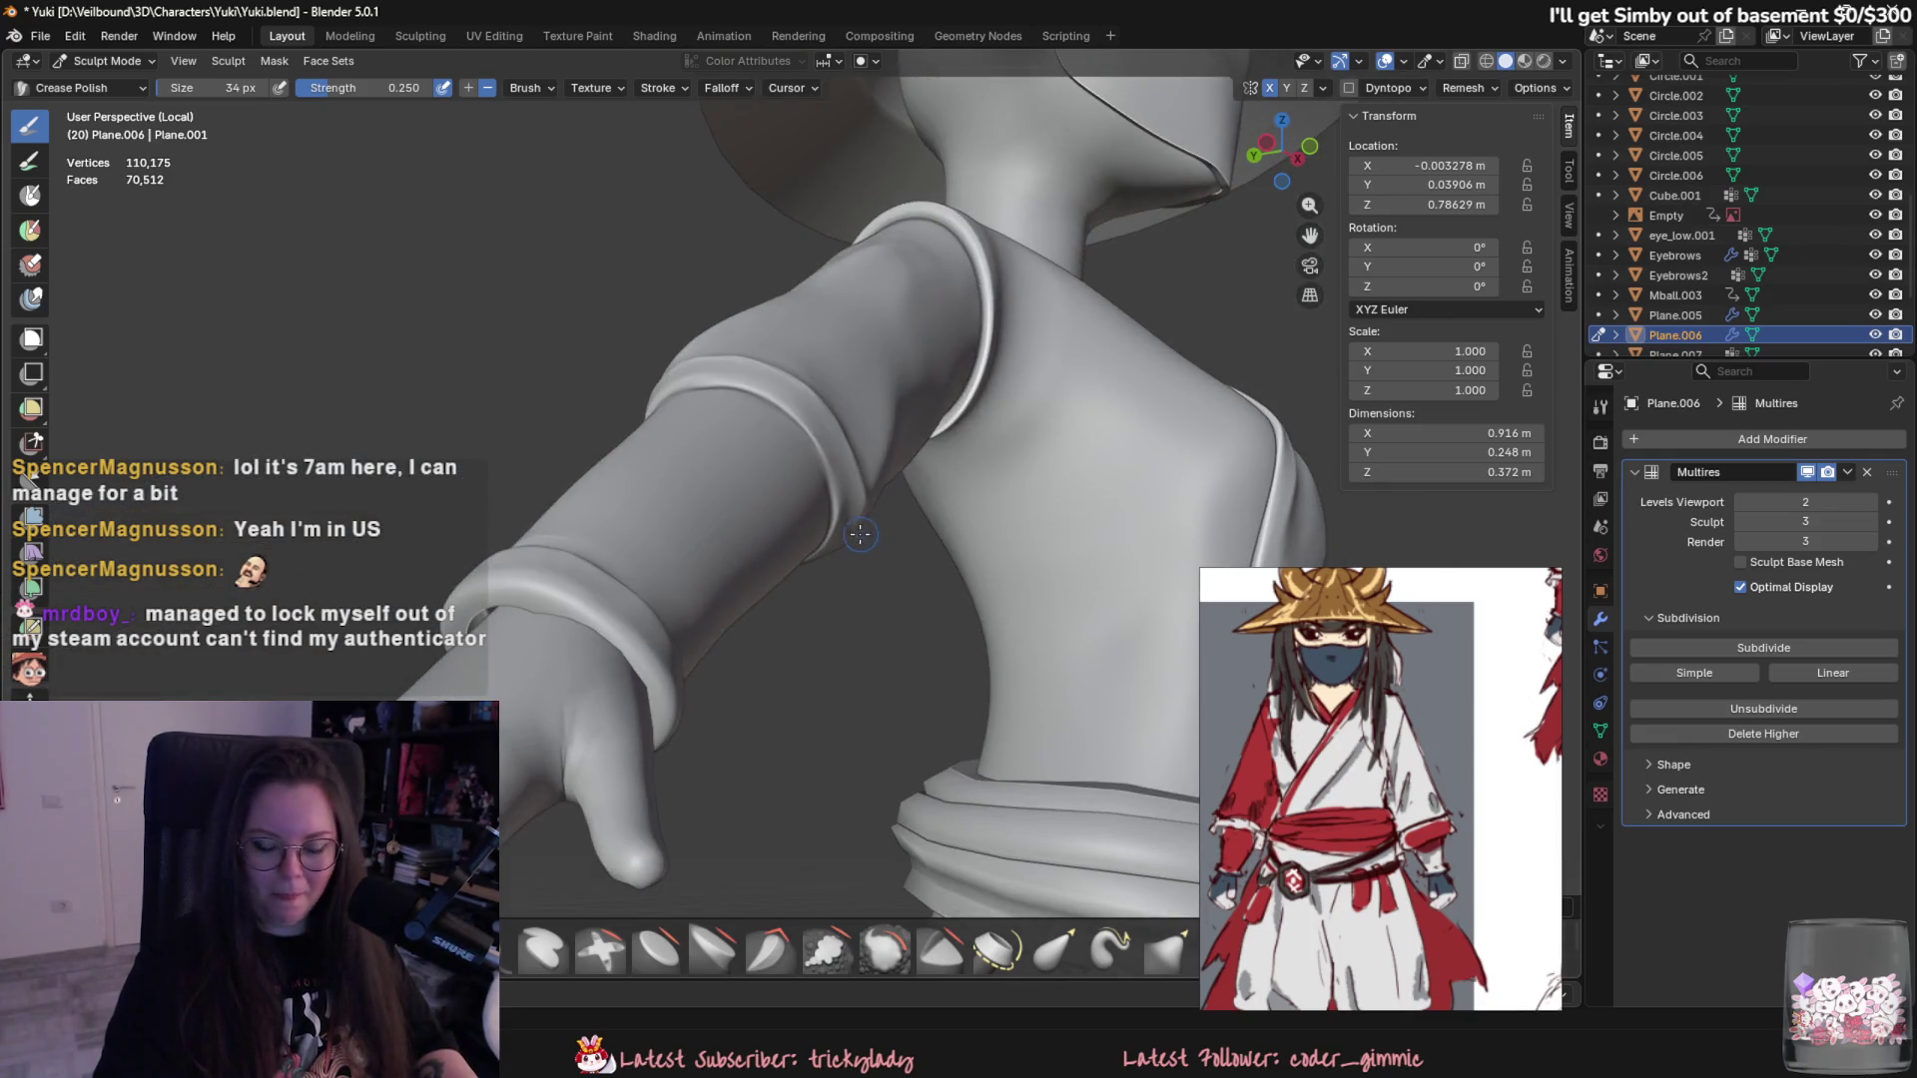
pyautogui.scroll(3, 854, 537)
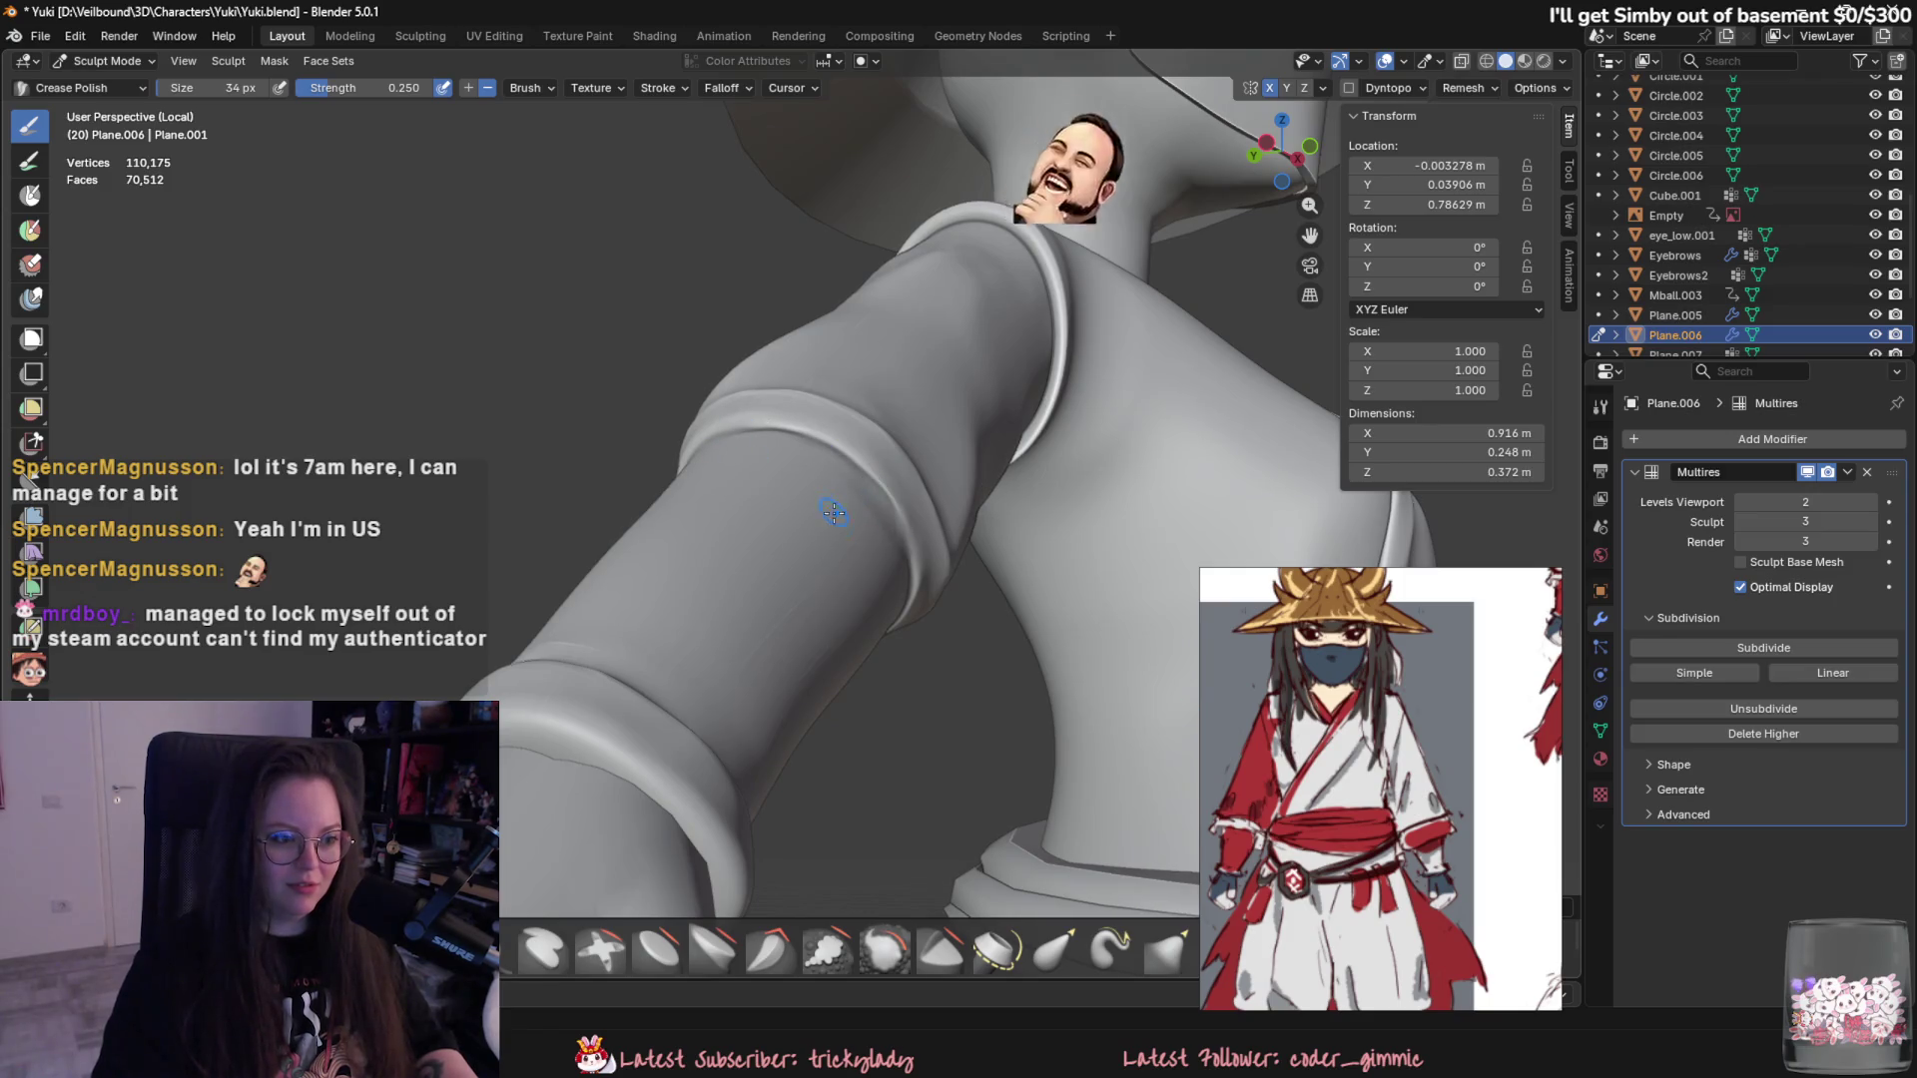
pyautogui.moveTo(876, 511); pyautogui.dragTo(876, 516, button='middle')
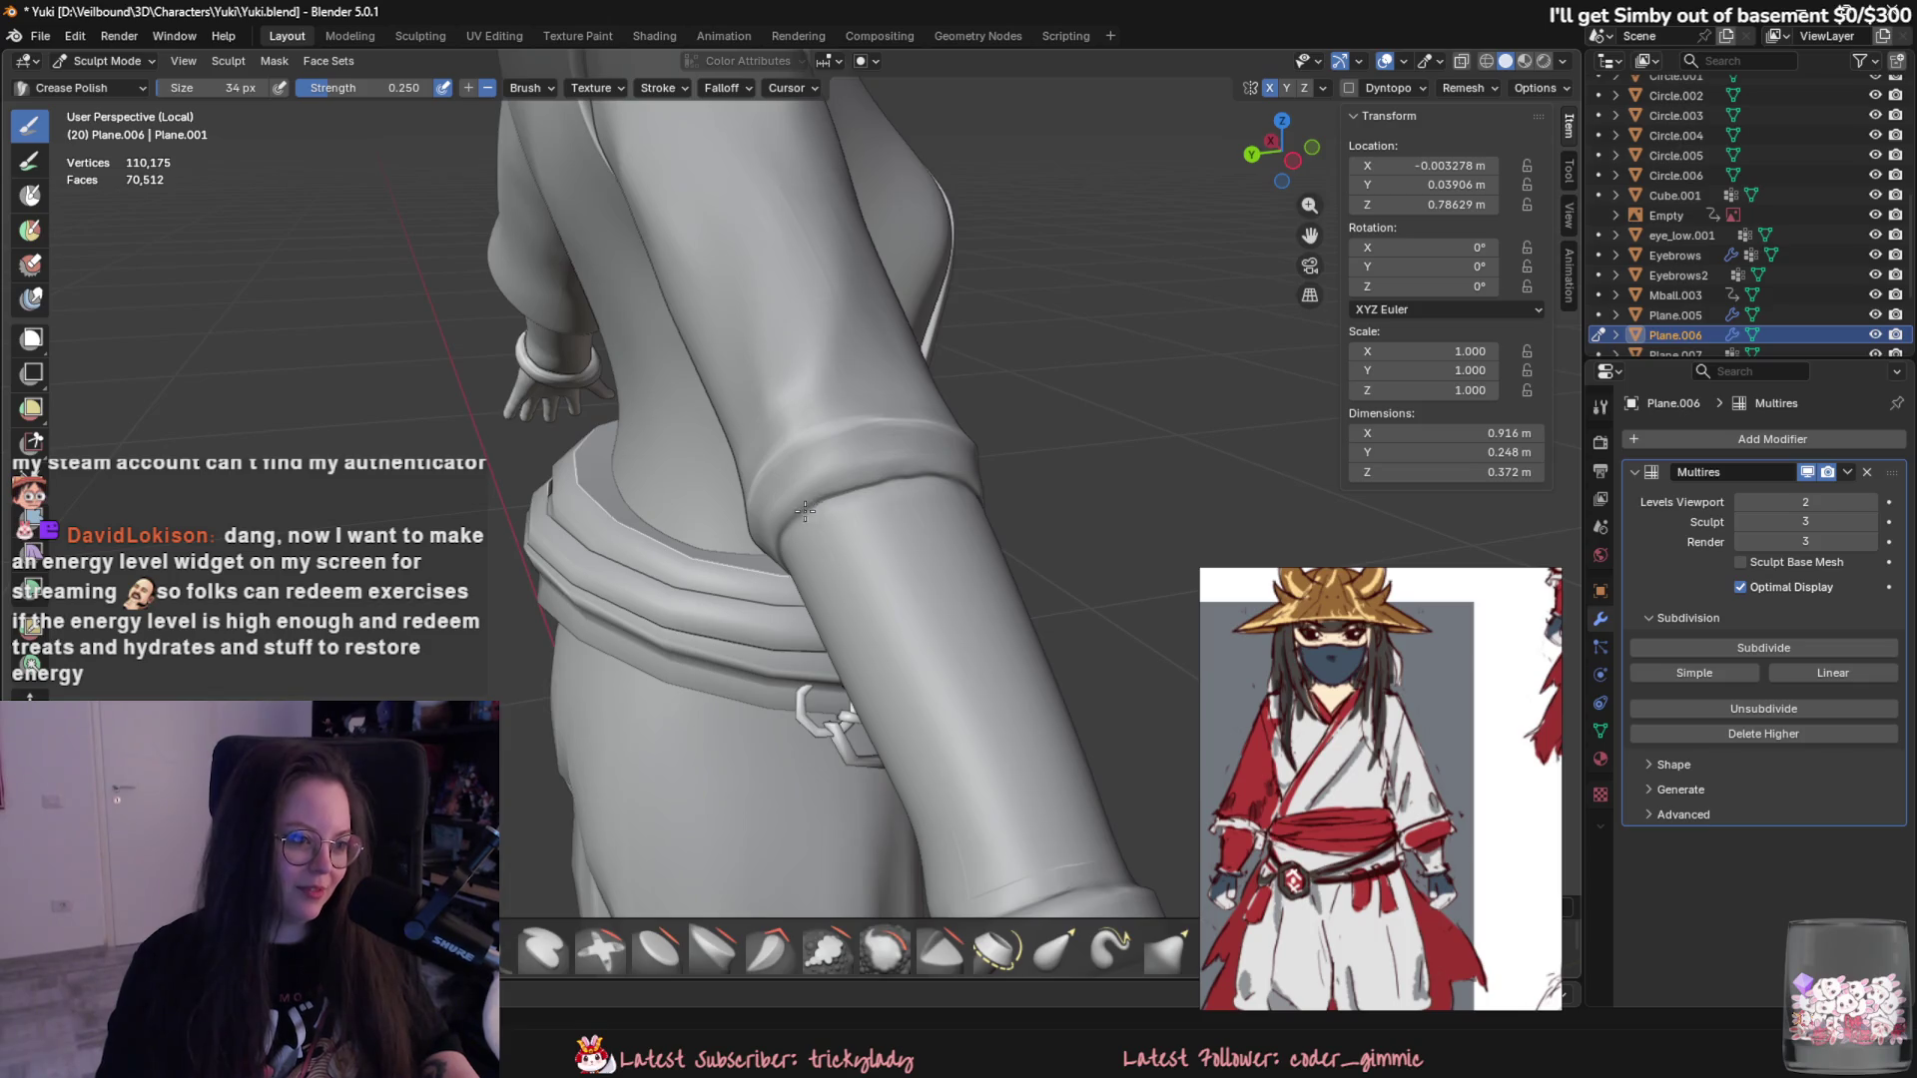
pyautogui.scroll(3, 806, 511)
pyautogui.moveTo(809, 495); pyautogui.dragTo(857, 503, button='middle')
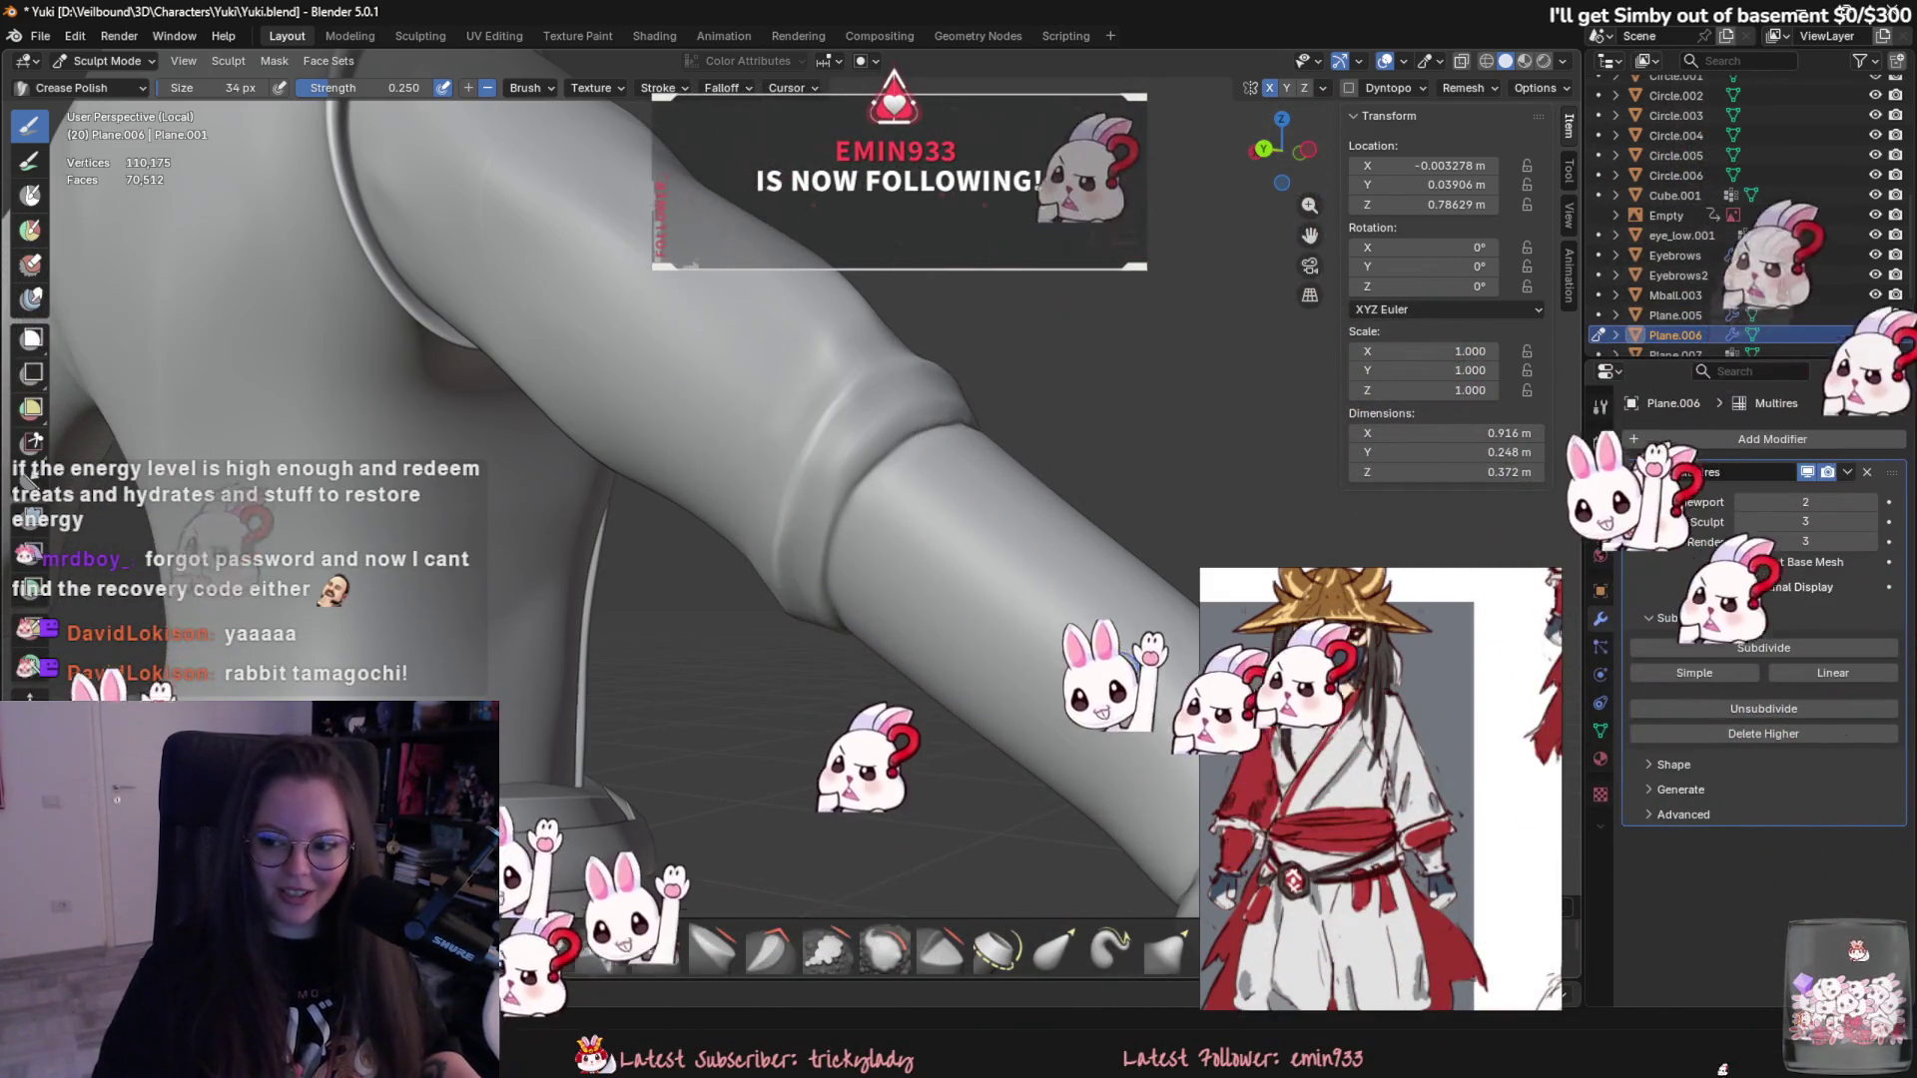
pyautogui.moveTo(1244, 687); pyautogui.dragTo(878, 492, button='middle')
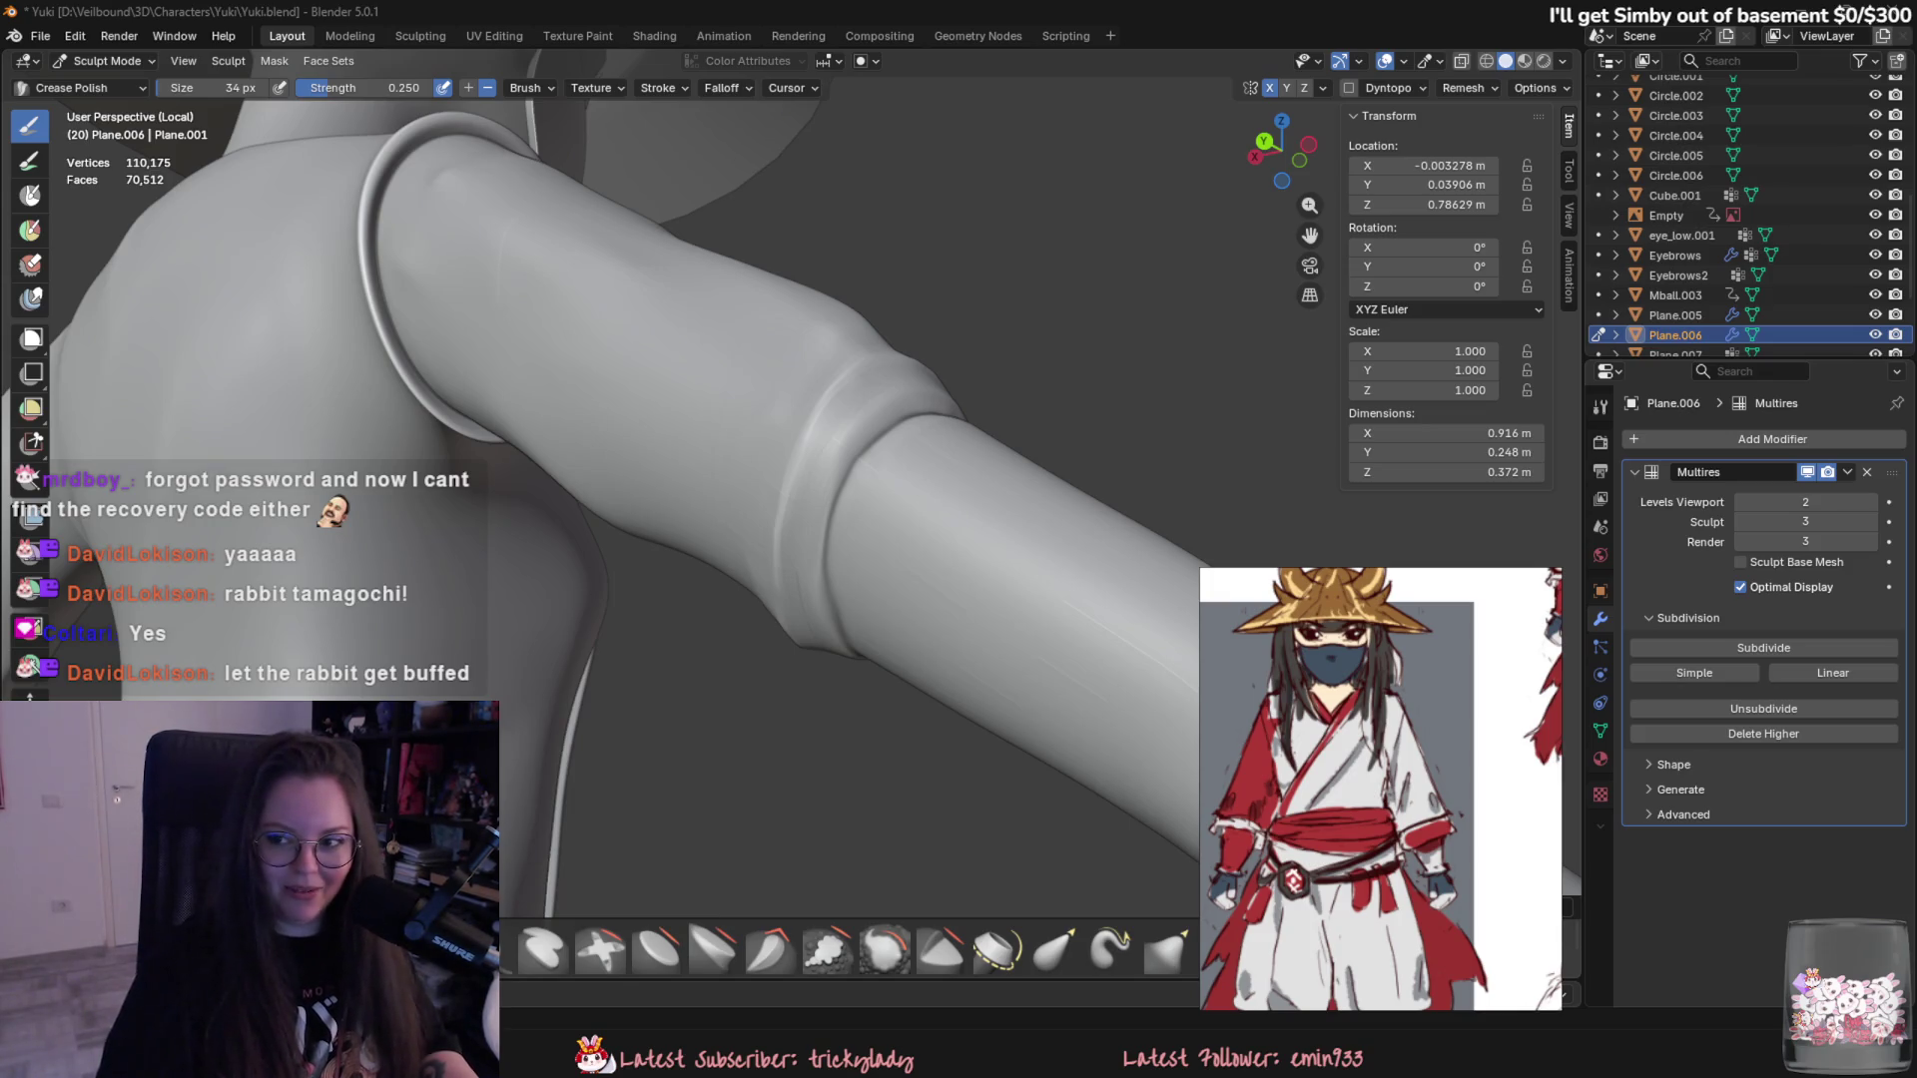
# - Review the elbow band from all sides, then pick the Flatten/Contrast brush
pyautogui.moveTo(877, 459); pyautogui.dragTo(719, 500, button='middle')
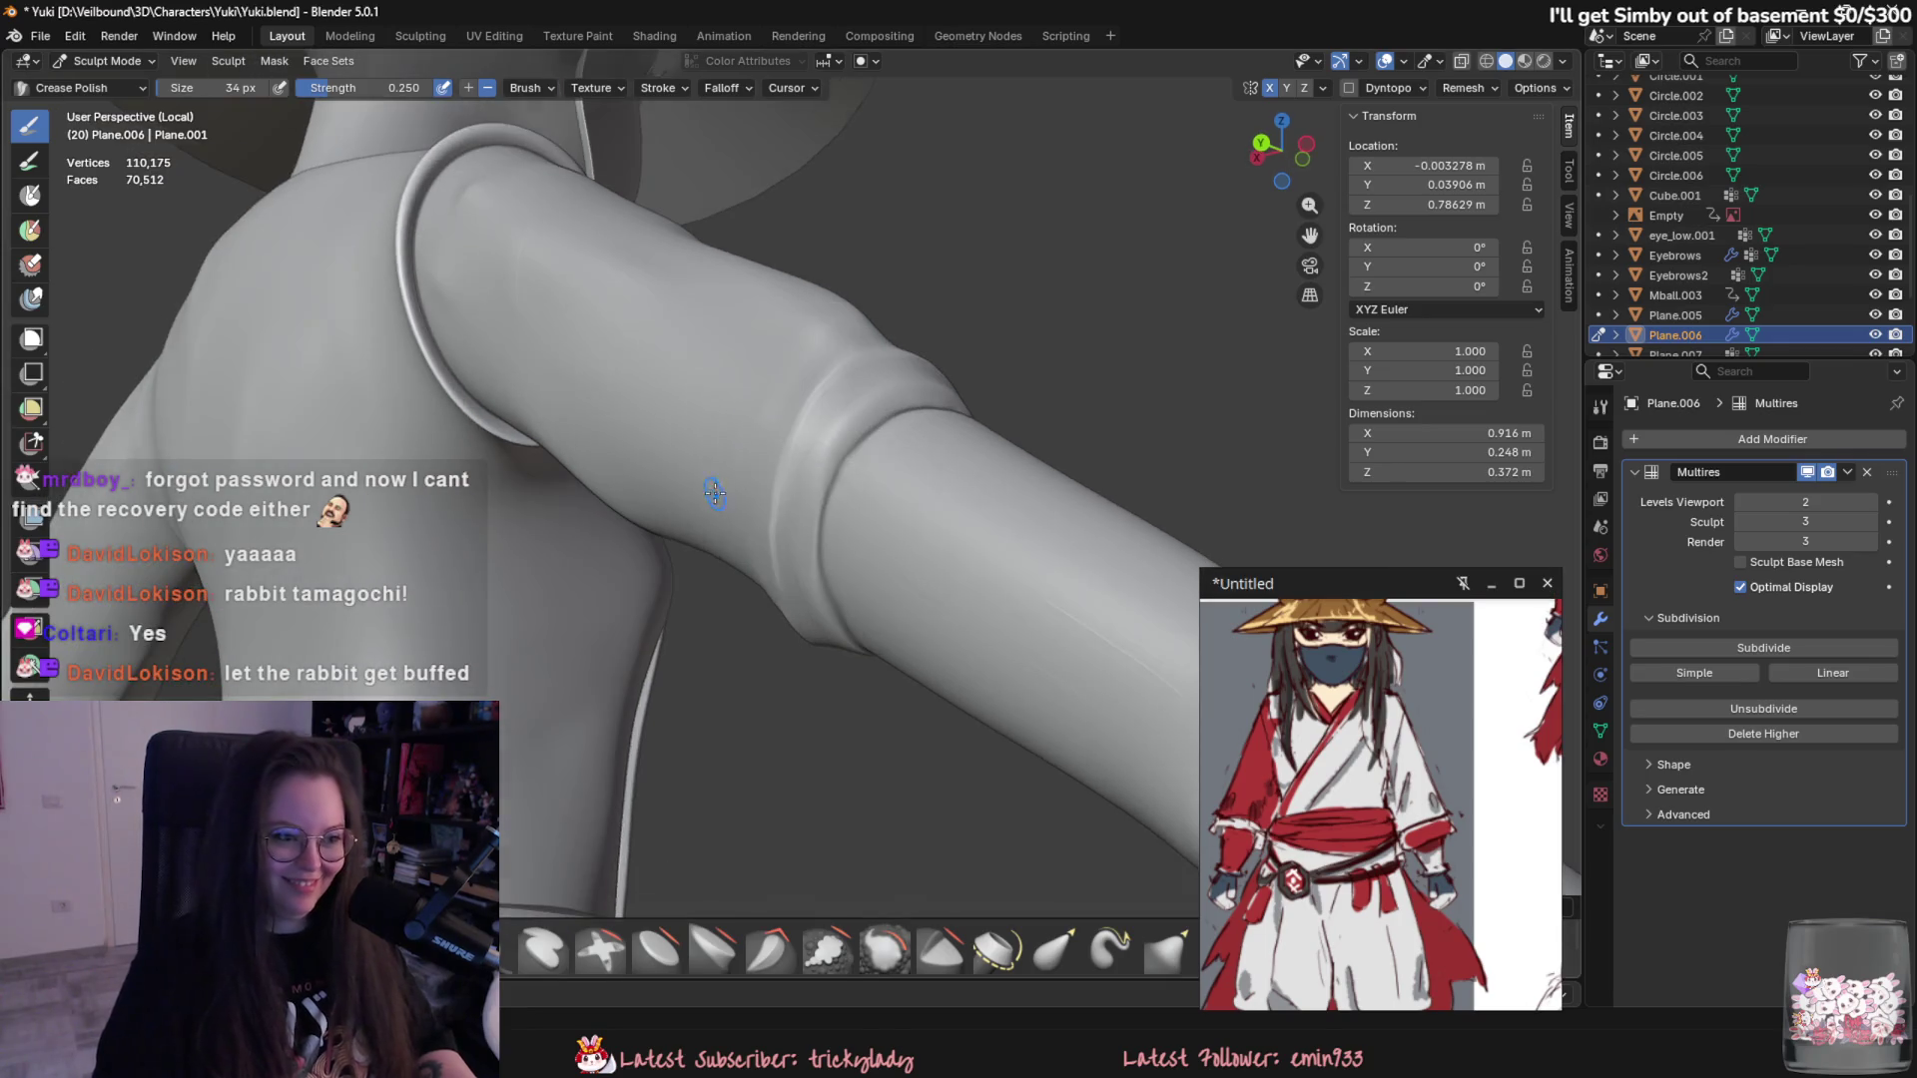
pyautogui.moveTo(983, 450); pyautogui.dragTo(892, 380, button='middle')
pyautogui.moveTo(790, 491)
pyautogui.mouseDown(button='middle')
pyautogui.moveTo(806, 441)
pyautogui.moveTo(895, 489)
pyautogui.moveTo(765, 480)
pyautogui.mouseUp(button='middle')
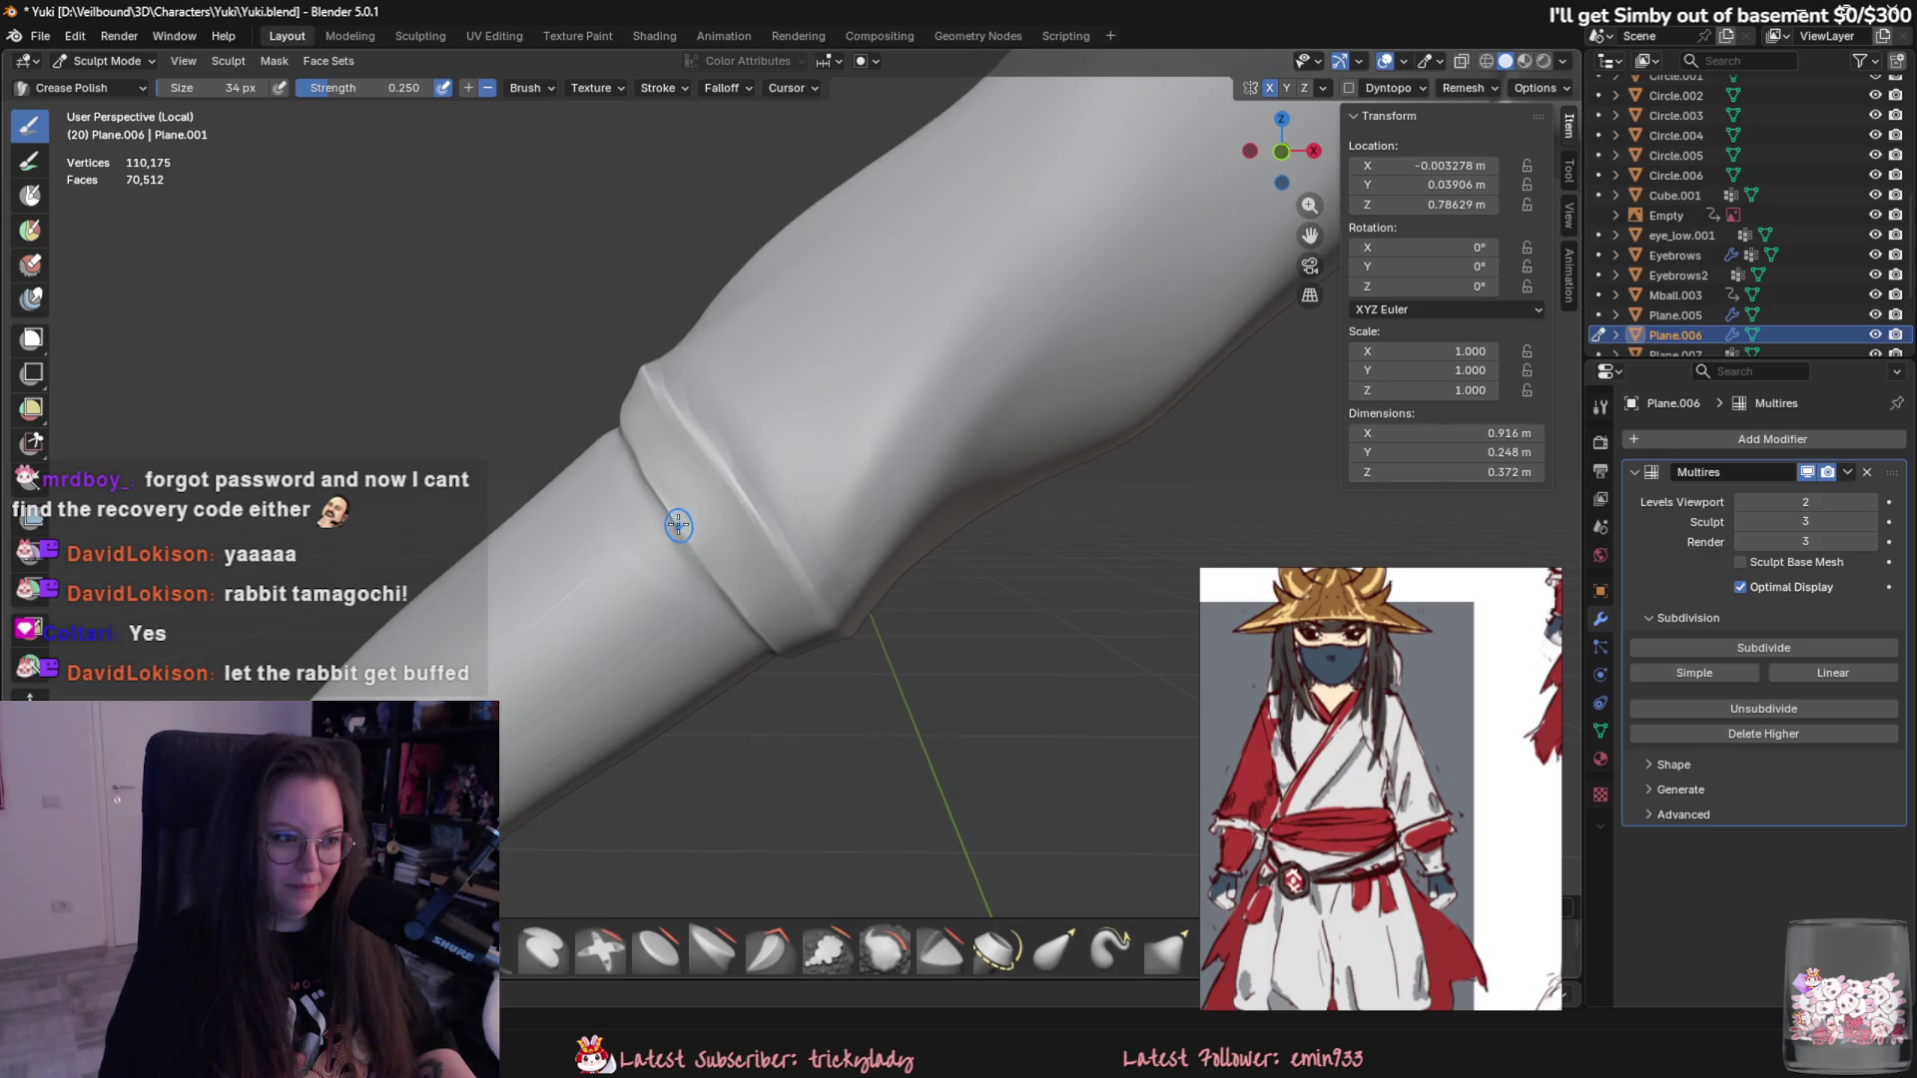
pyautogui.moveTo(682, 541); pyautogui.dragTo(801, 513, button='middle')
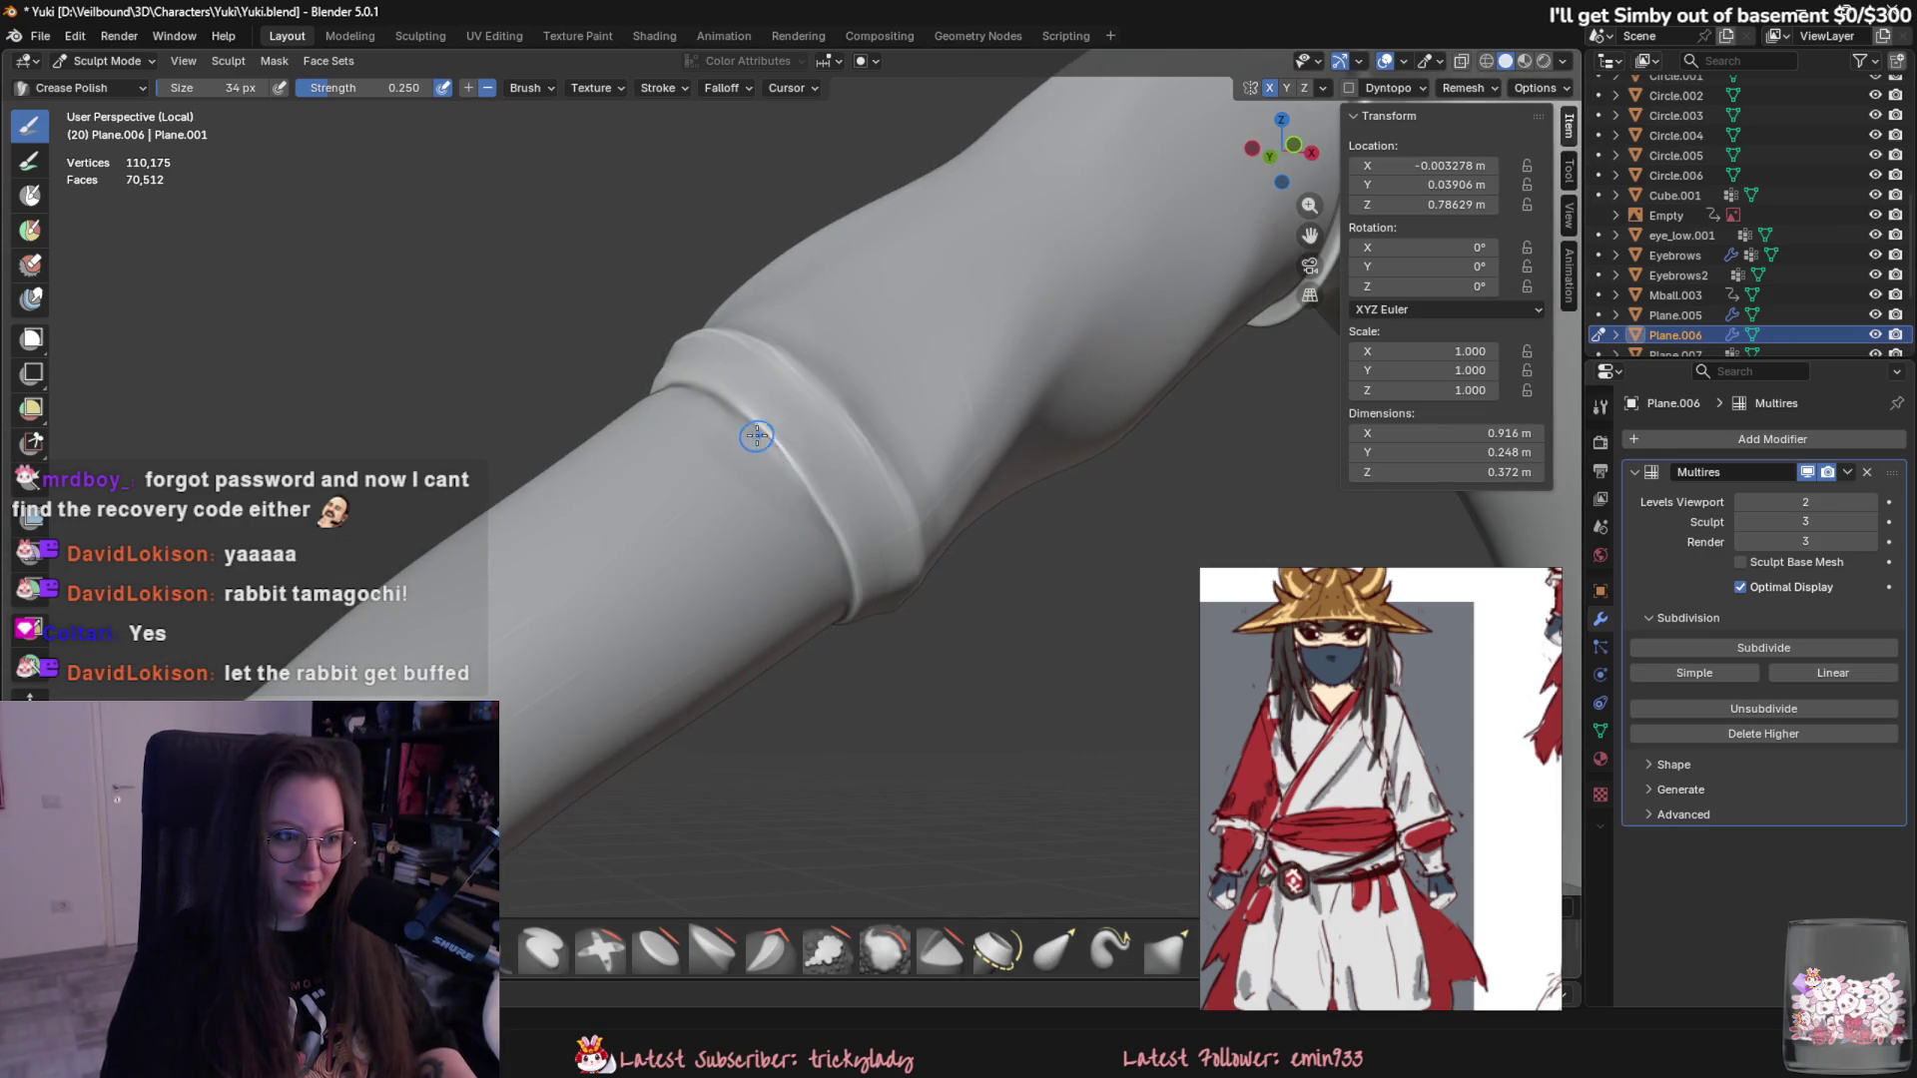
pyautogui.moveTo(757, 438)
pyautogui.mouseDown(button='middle')
pyautogui.moveTo(729, 562)
pyautogui.moveTo(864, 445)
pyautogui.mouseUp(button='middle')
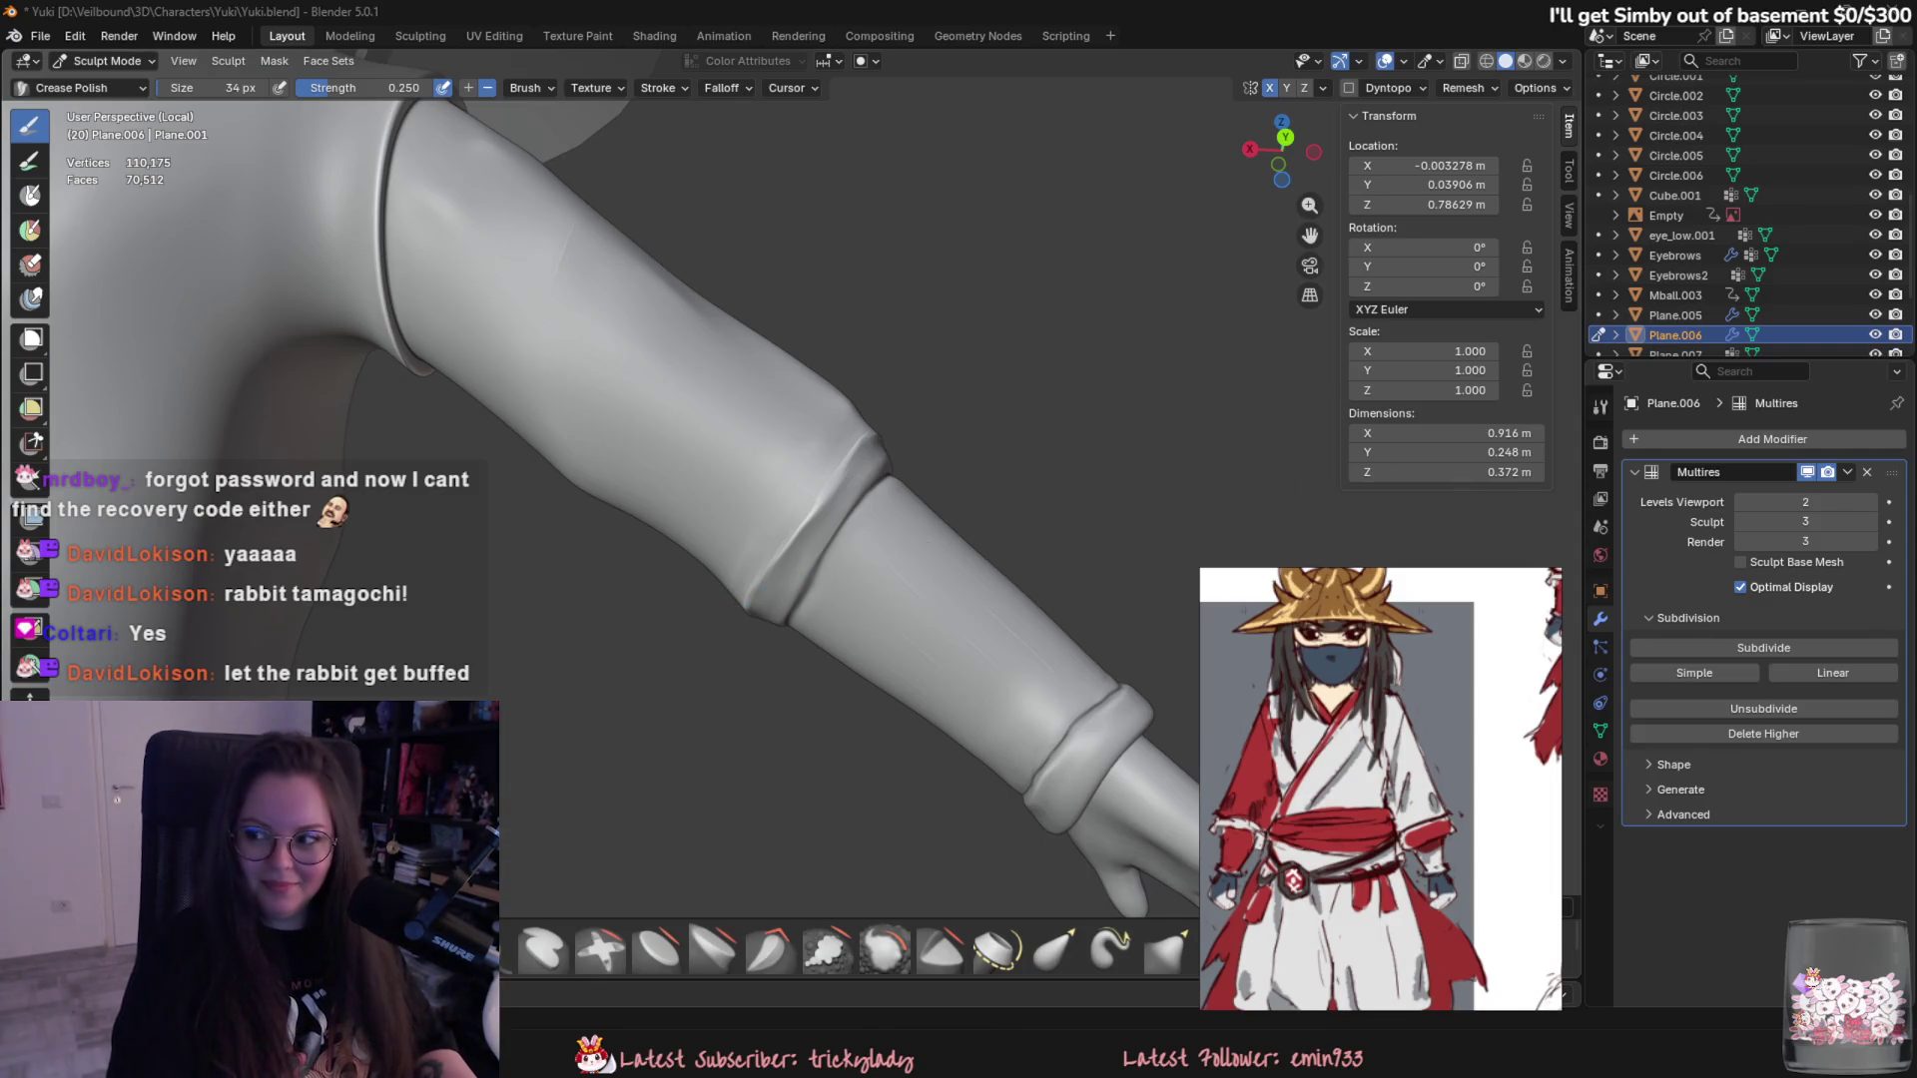
pyautogui.moveTo(1214, 525)
pyautogui.mouseDown(button='middle')
pyautogui.moveTo(731, 681)
pyautogui.moveTo(716, 444)
pyautogui.moveTo(758, 500)
pyautogui.mouseUp(button='middle')
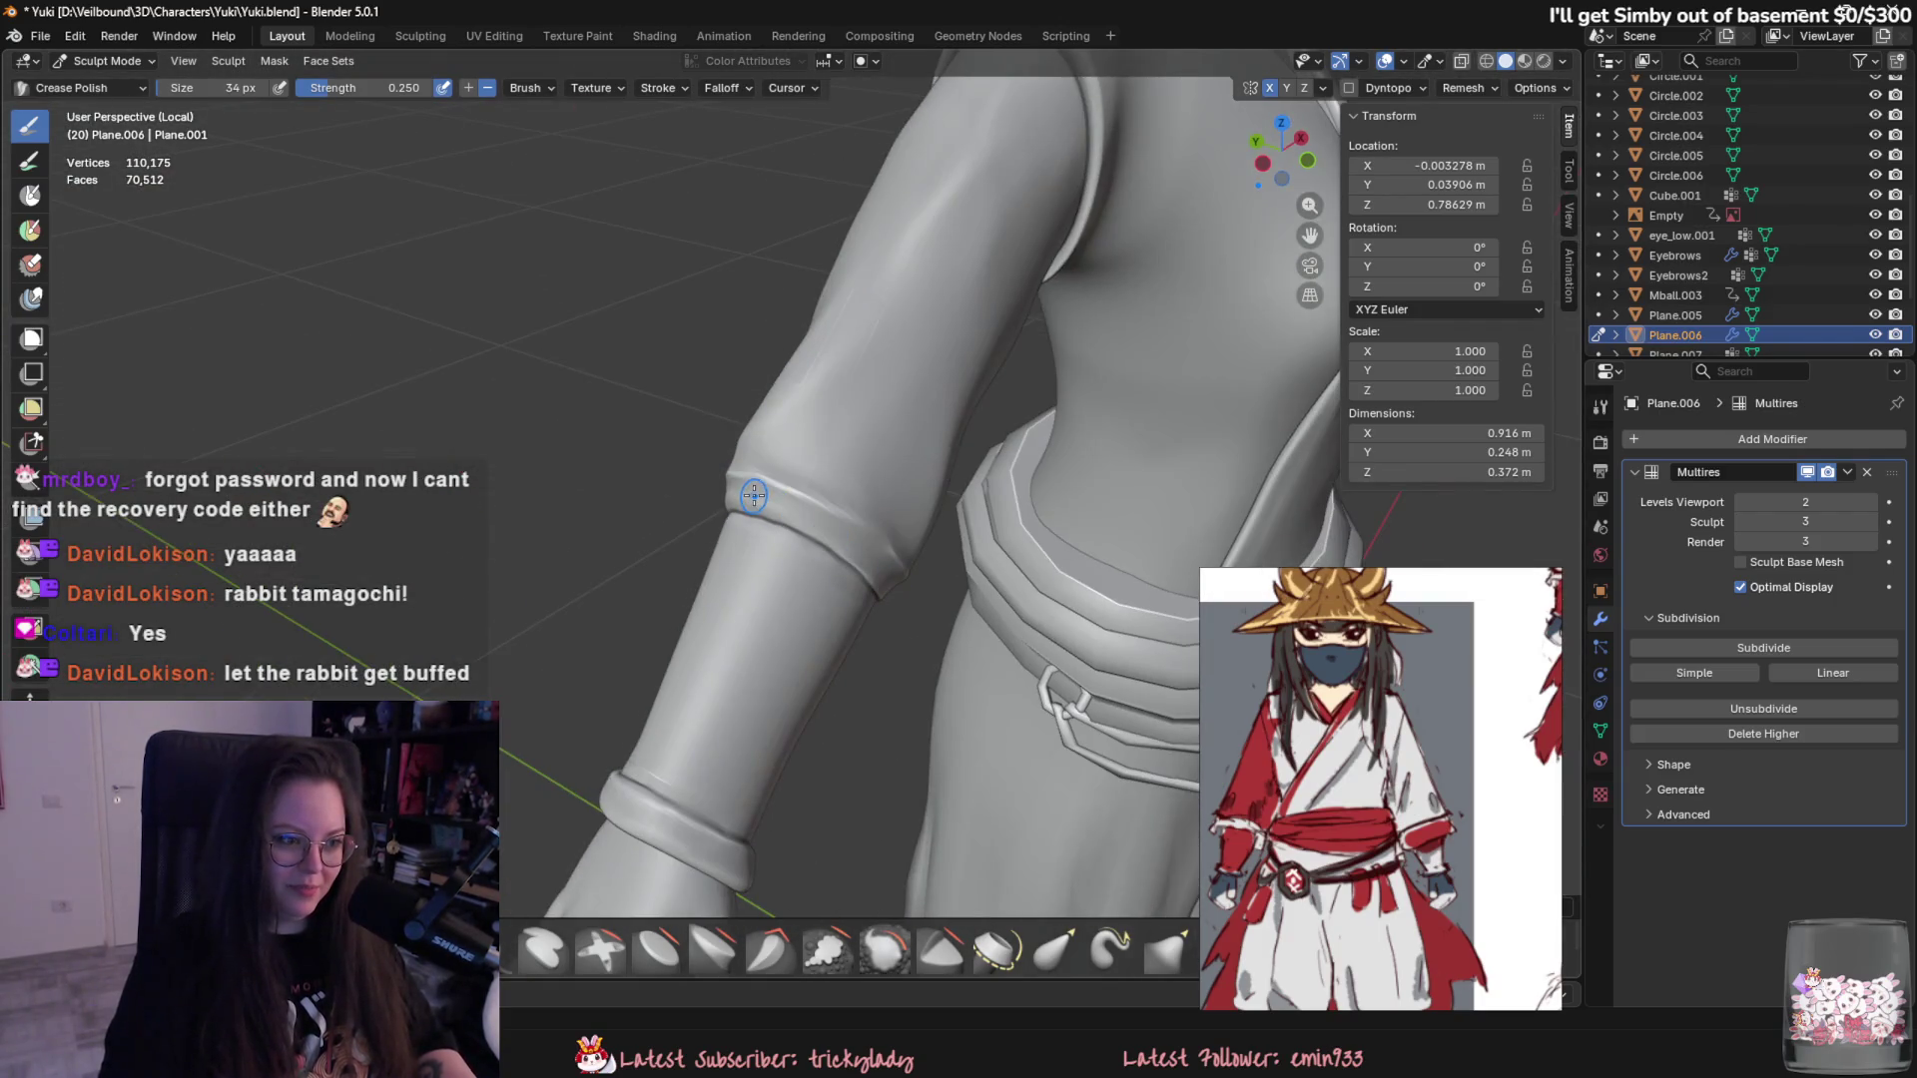
pyautogui.click(658, 949)
# - Shrink the Flatten/Contrast brush to 46 px and inspect the forearm
pyautogui.moveTo(842, 607)
pyautogui.mouseDown(button='middle')
pyautogui.moveTo(948, 409)
pyautogui.moveTo(899, 434)
pyautogui.mouseUp(button='middle')
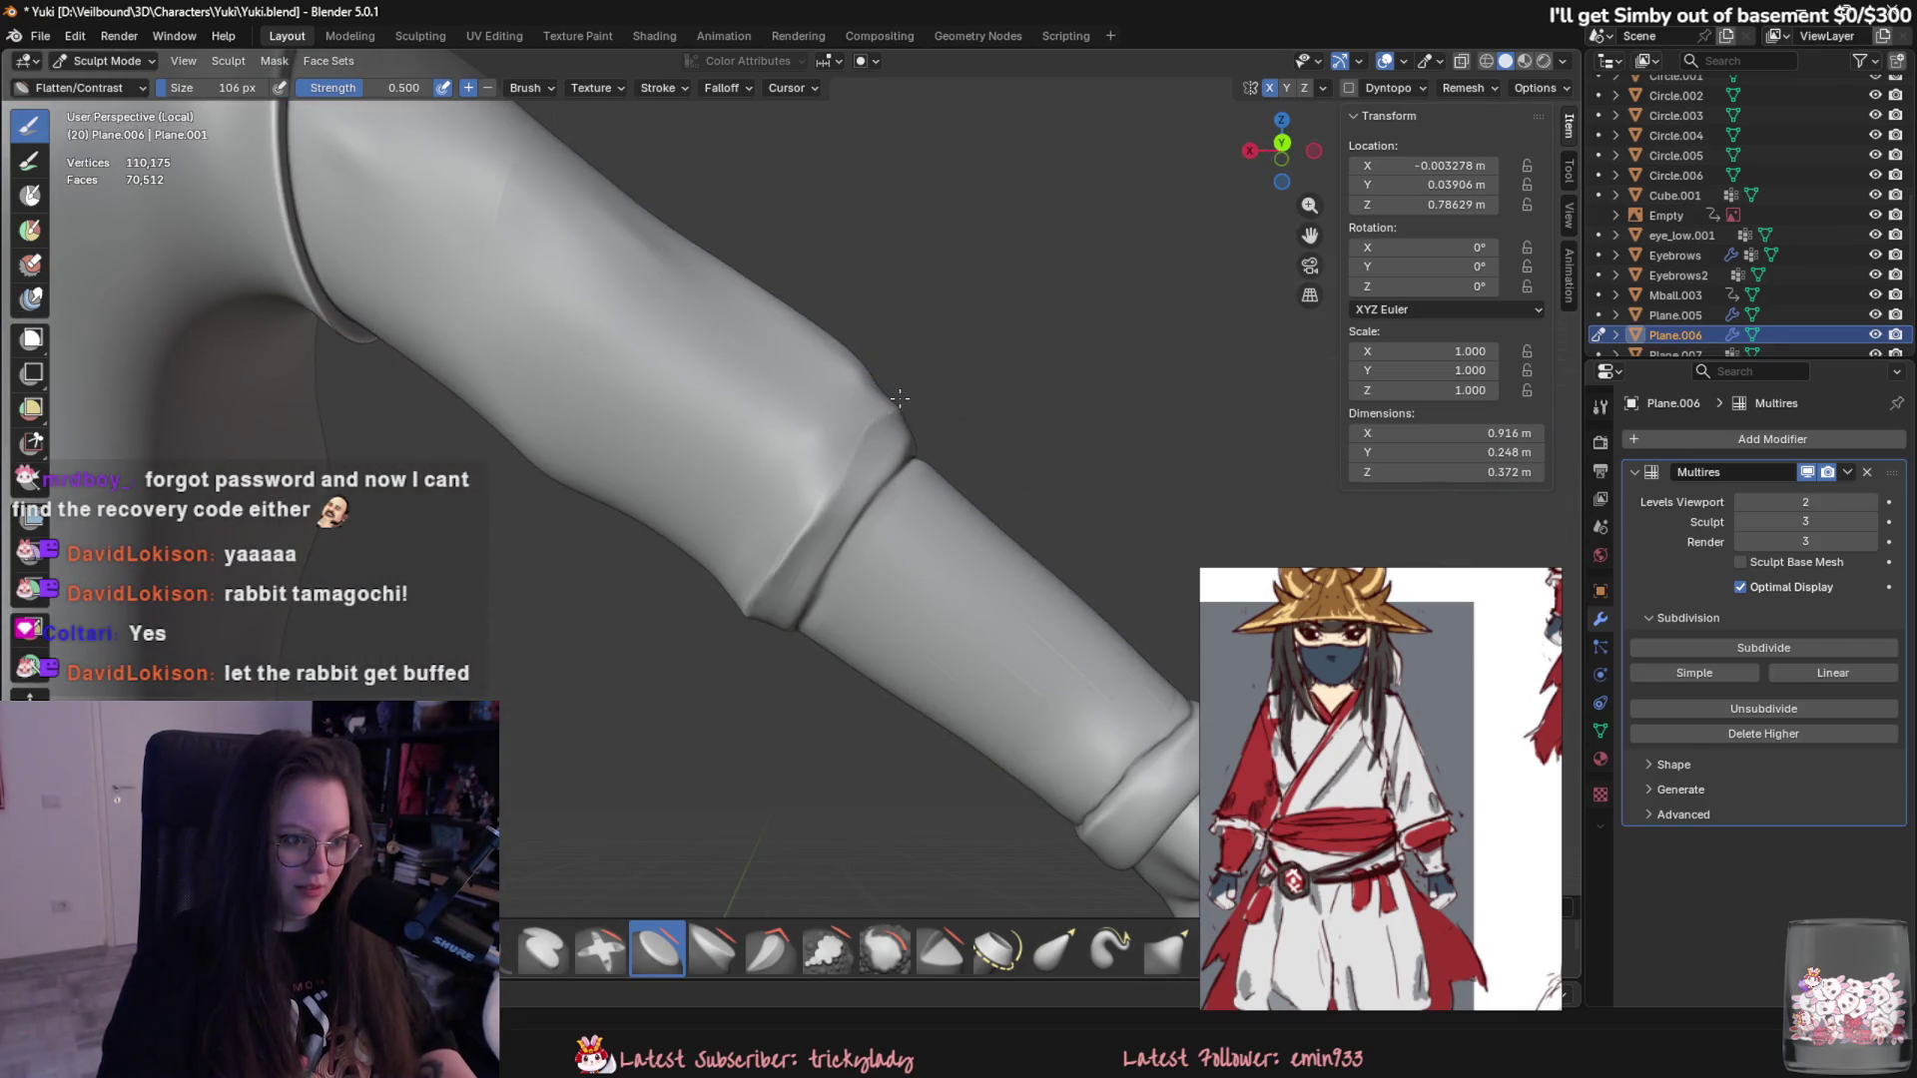
pyautogui.press('f')
pyautogui.click(870, 478)
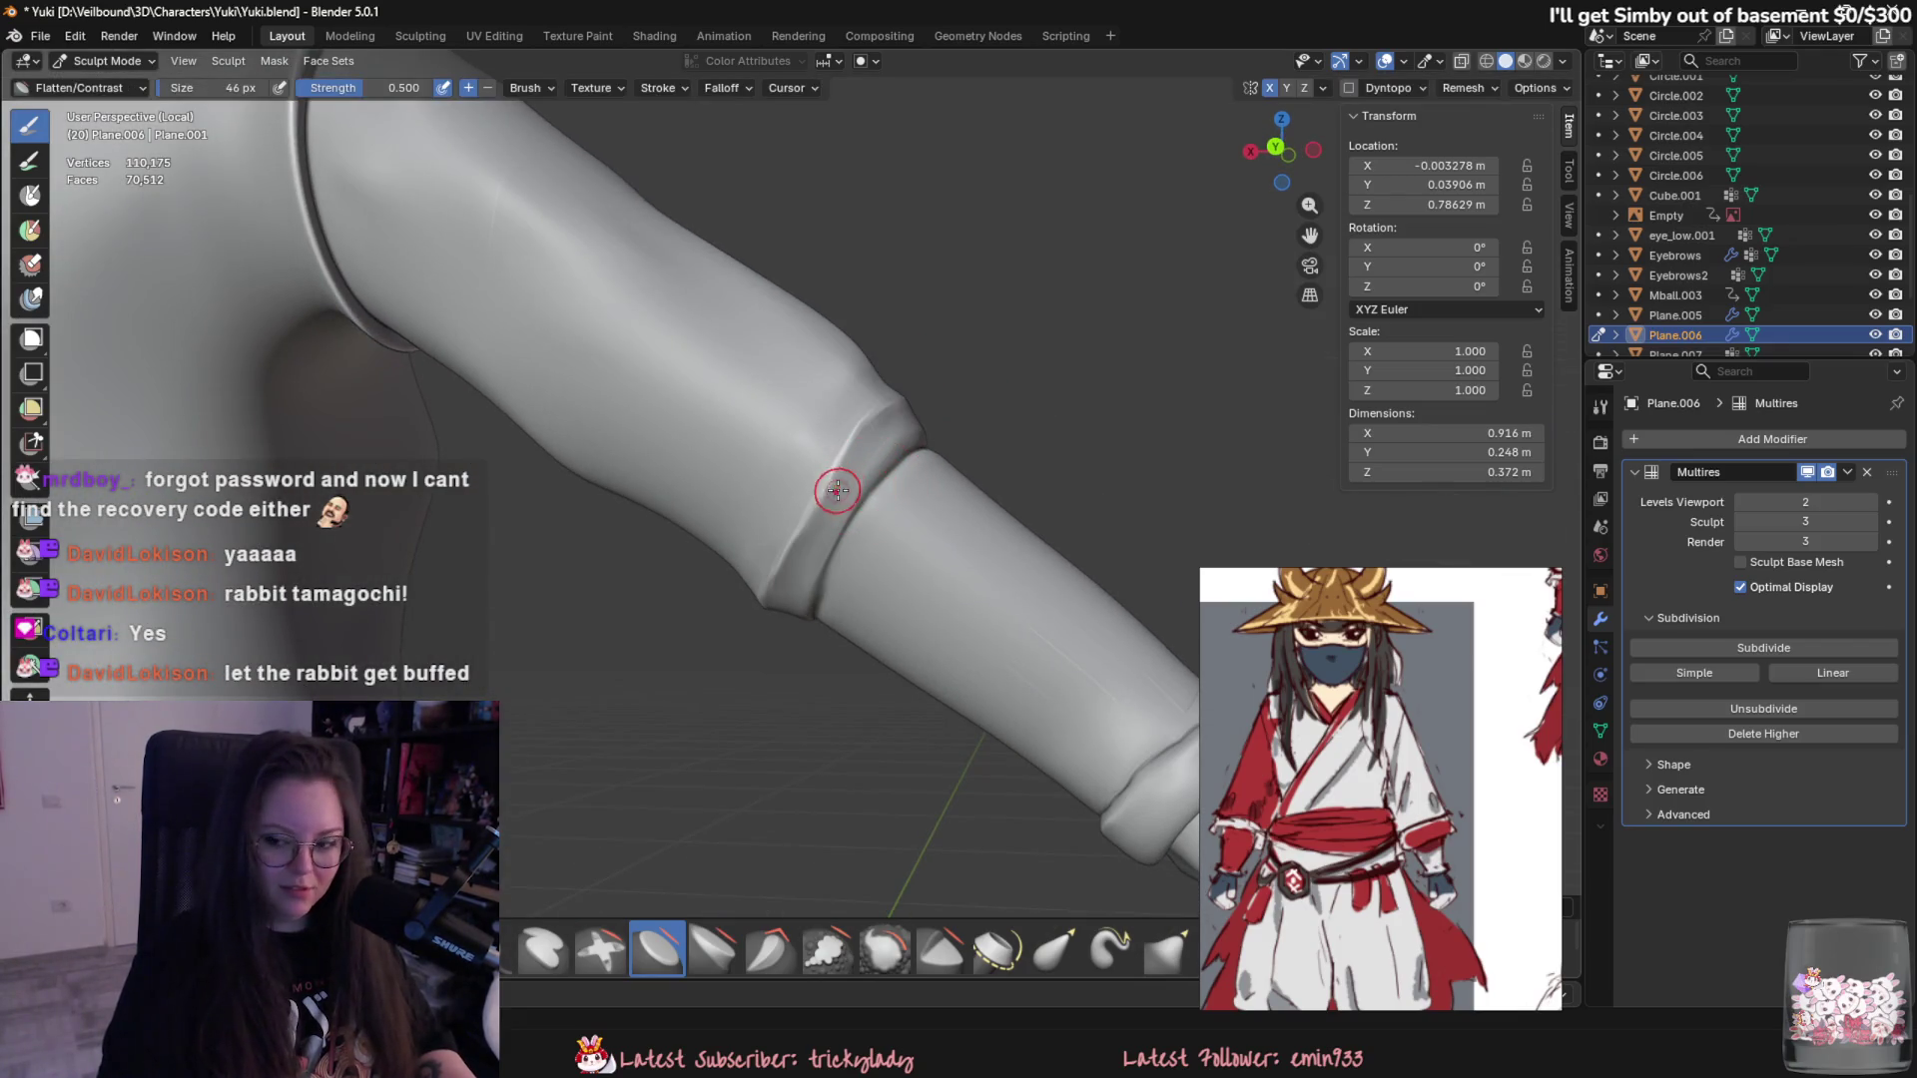
pyautogui.moveTo(871, 476); pyautogui.dragTo(874, 461, button='middle')
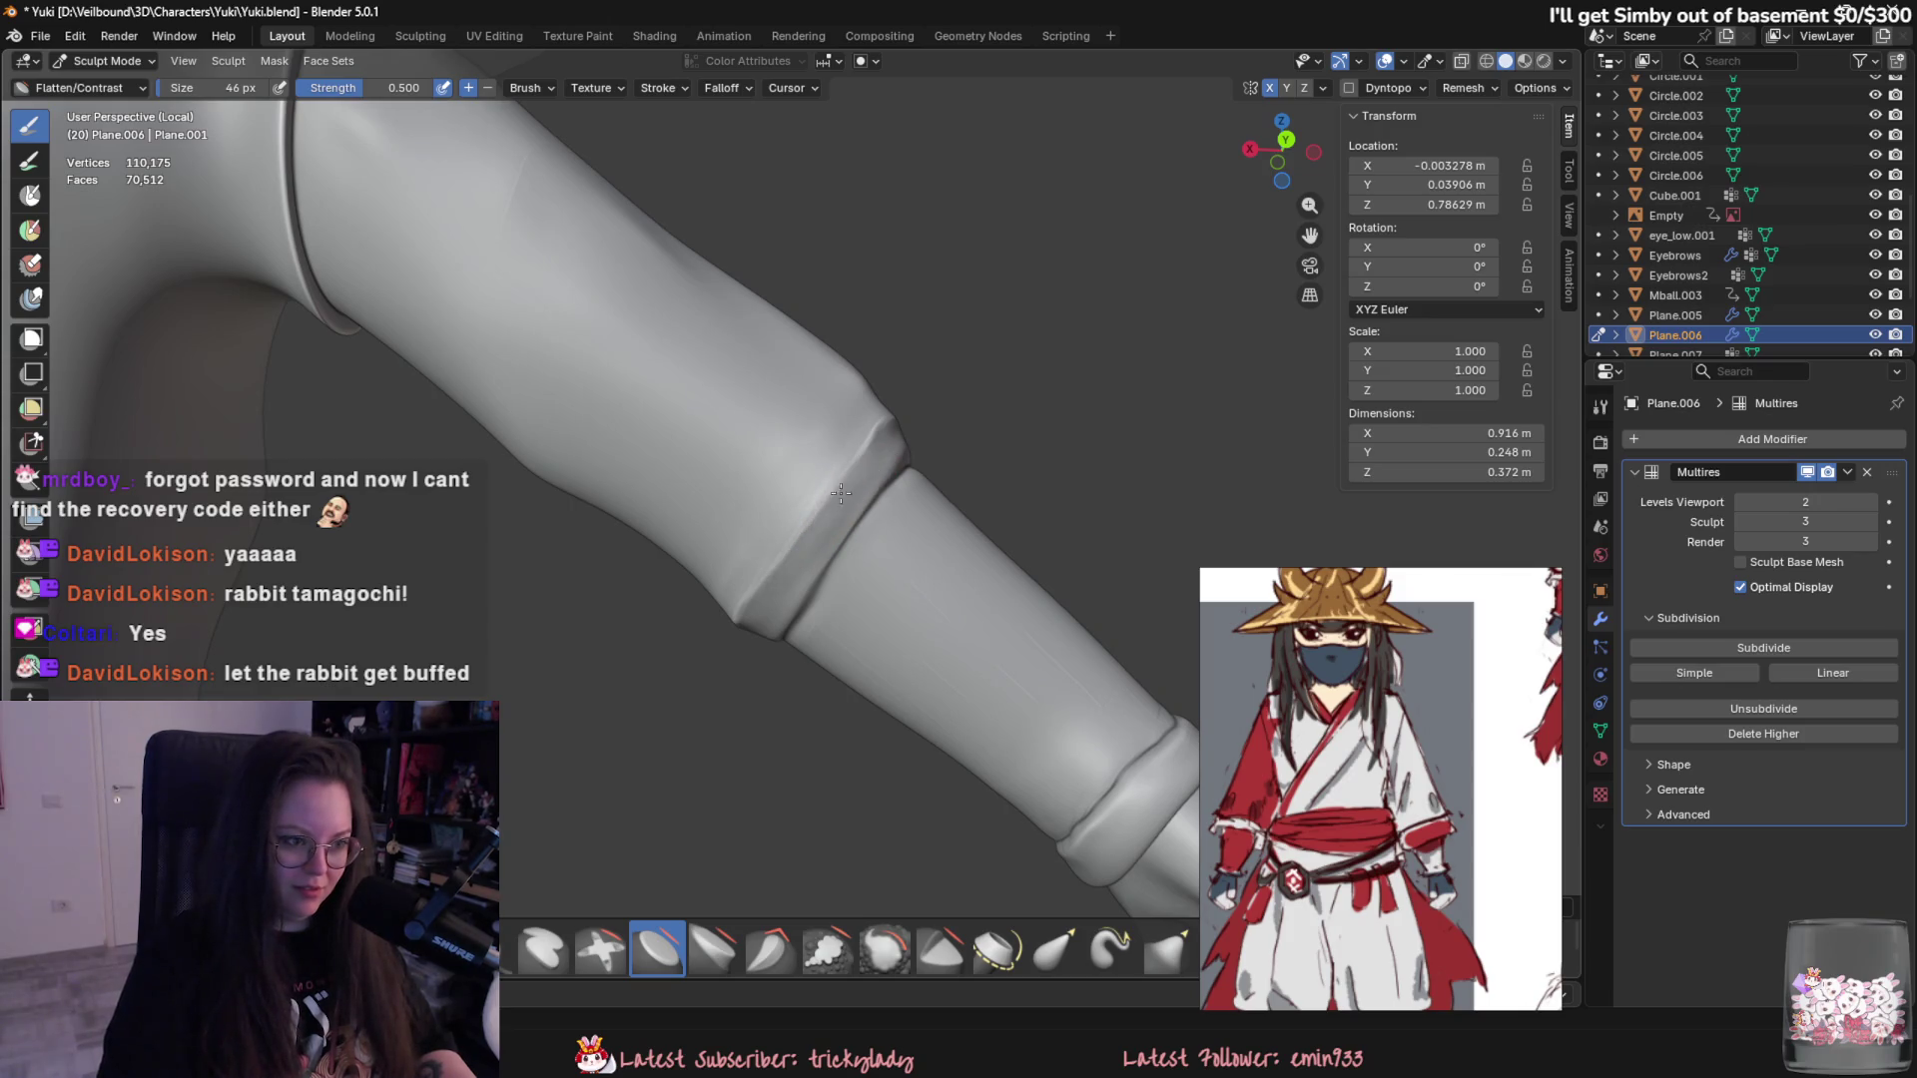
pyautogui.moveTo(746, 626)
pyautogui.mouseDown(button='middle')
pyautogui.moveTo(829, 514)
pyautogui.moveTo(753, 518)
pyautogui.mouseUp(button='middle')
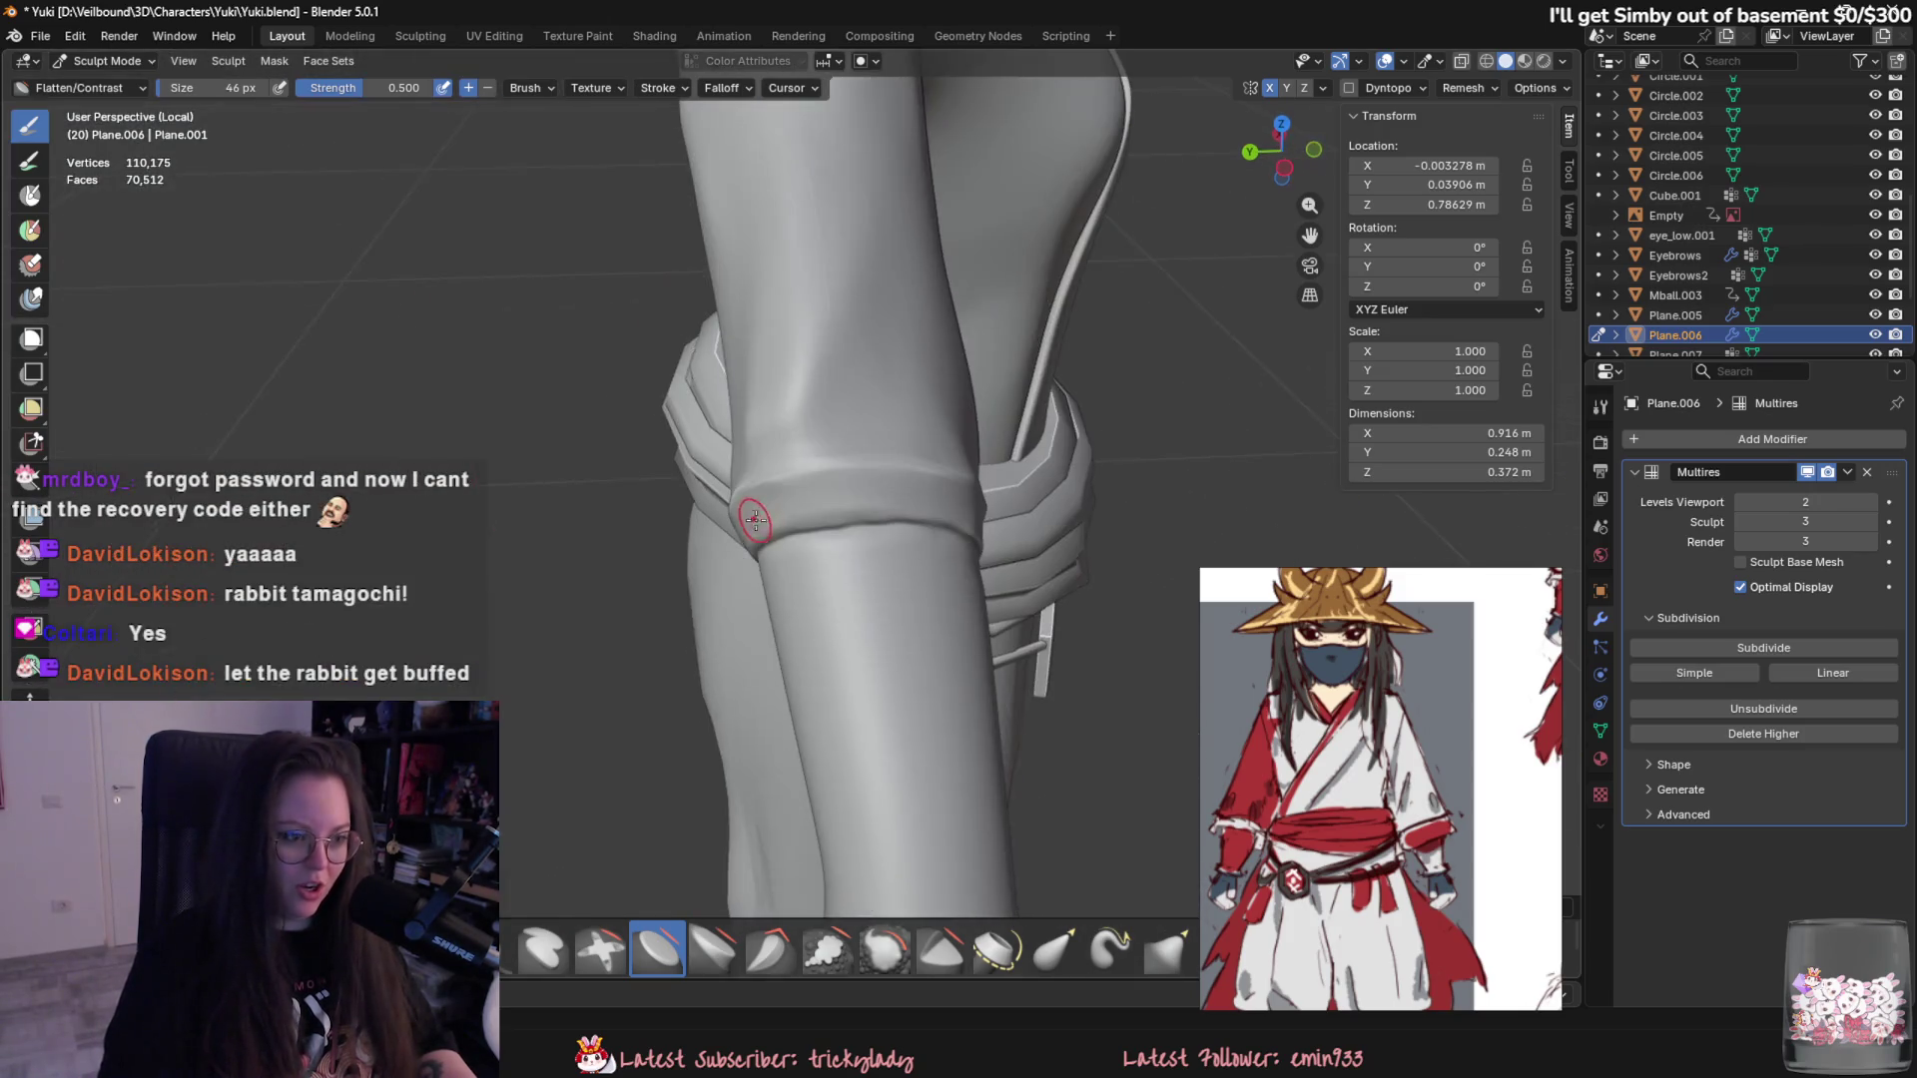
# - Inspect the elbow band, sleeve and belt, then switch back to the Crease Polish brush
pyautogui.moveTo(938, 530); pyautogui.dragTo(712, 476, button='middle')
pyautogui.moveTo(782, 554); pyautogui.dragTo(716, 467, button='middle')
pyautogui.moveTo(791, 544)
pyautogui.mouseDown(button='middle')
pyautogui.moveTo(750, 471)
pyautogui.moveTo(1055, 737)
pyautogui.mouseUp(button='middle')
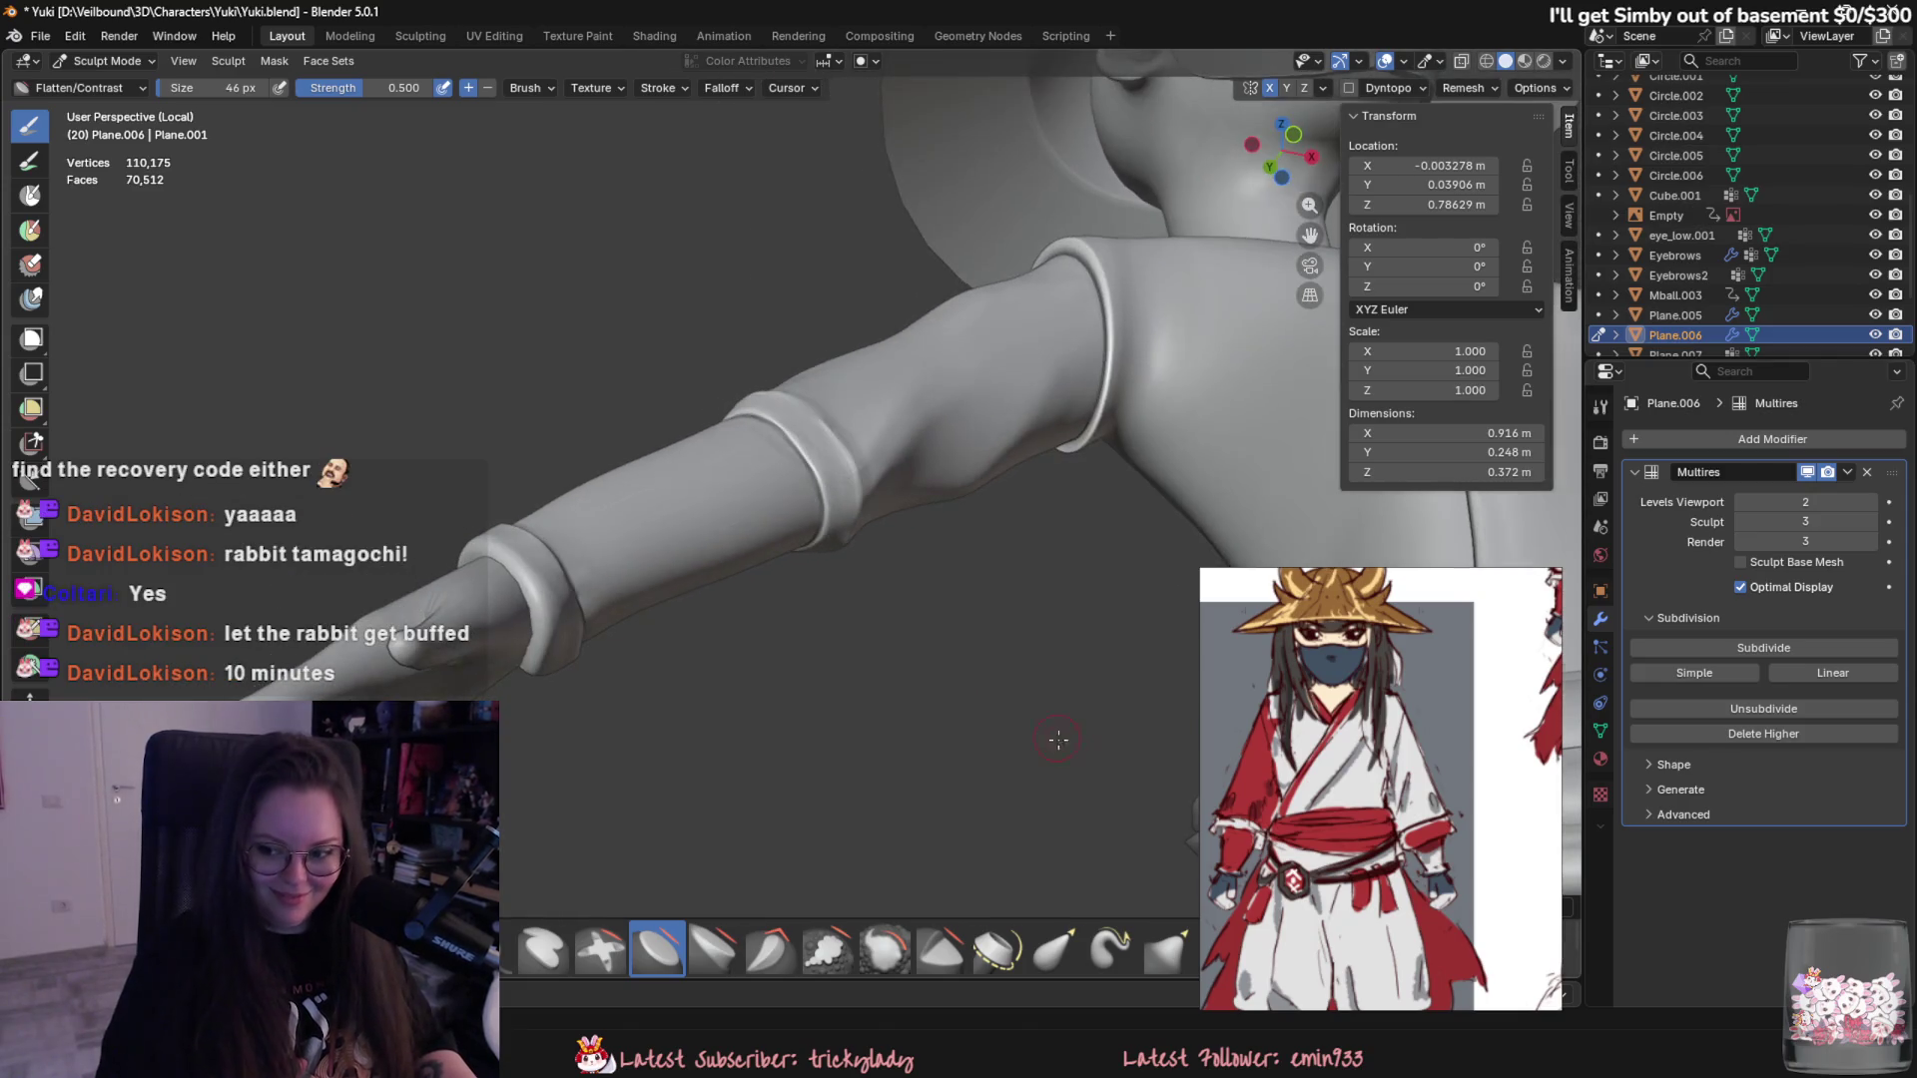
pyautogui.hotkey('shift', 'space')
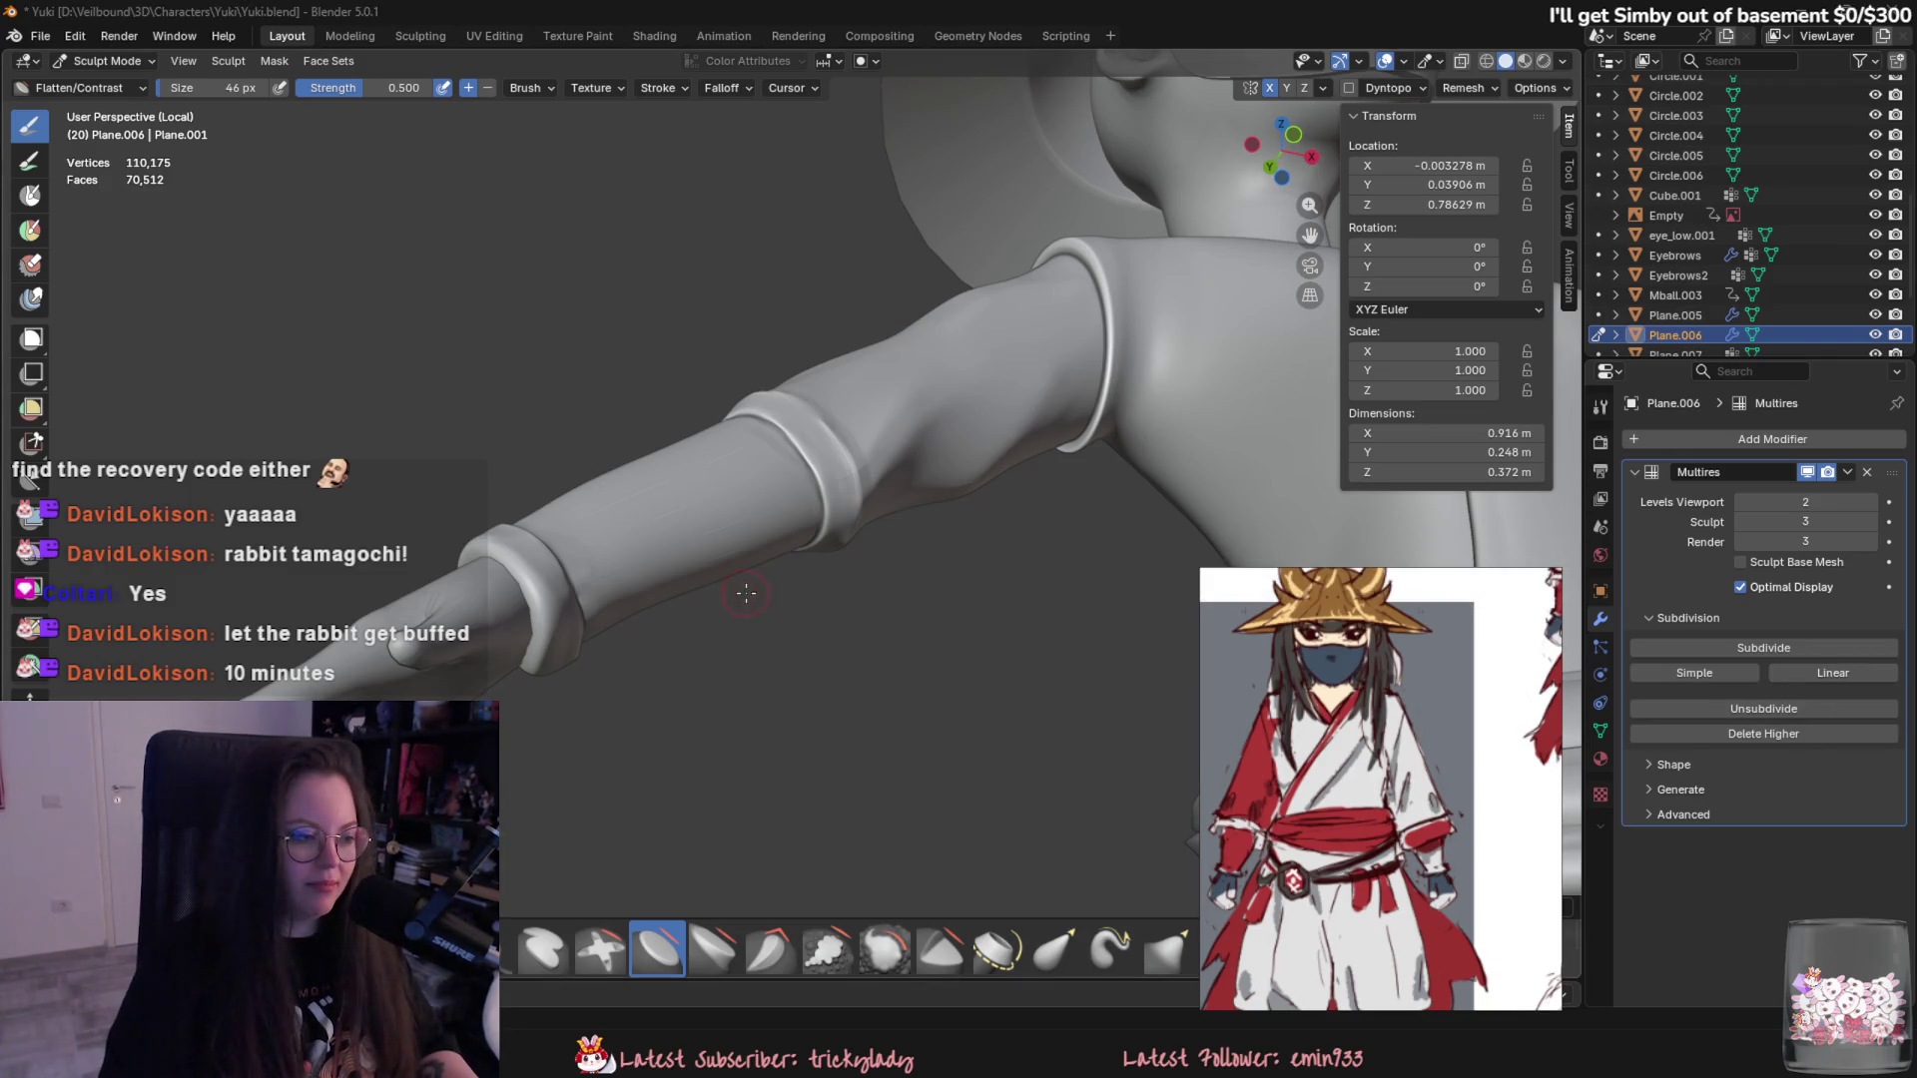
pyautogui.moveTo(744, 593); pyautogui.dragTo(957, 770, button='middle')
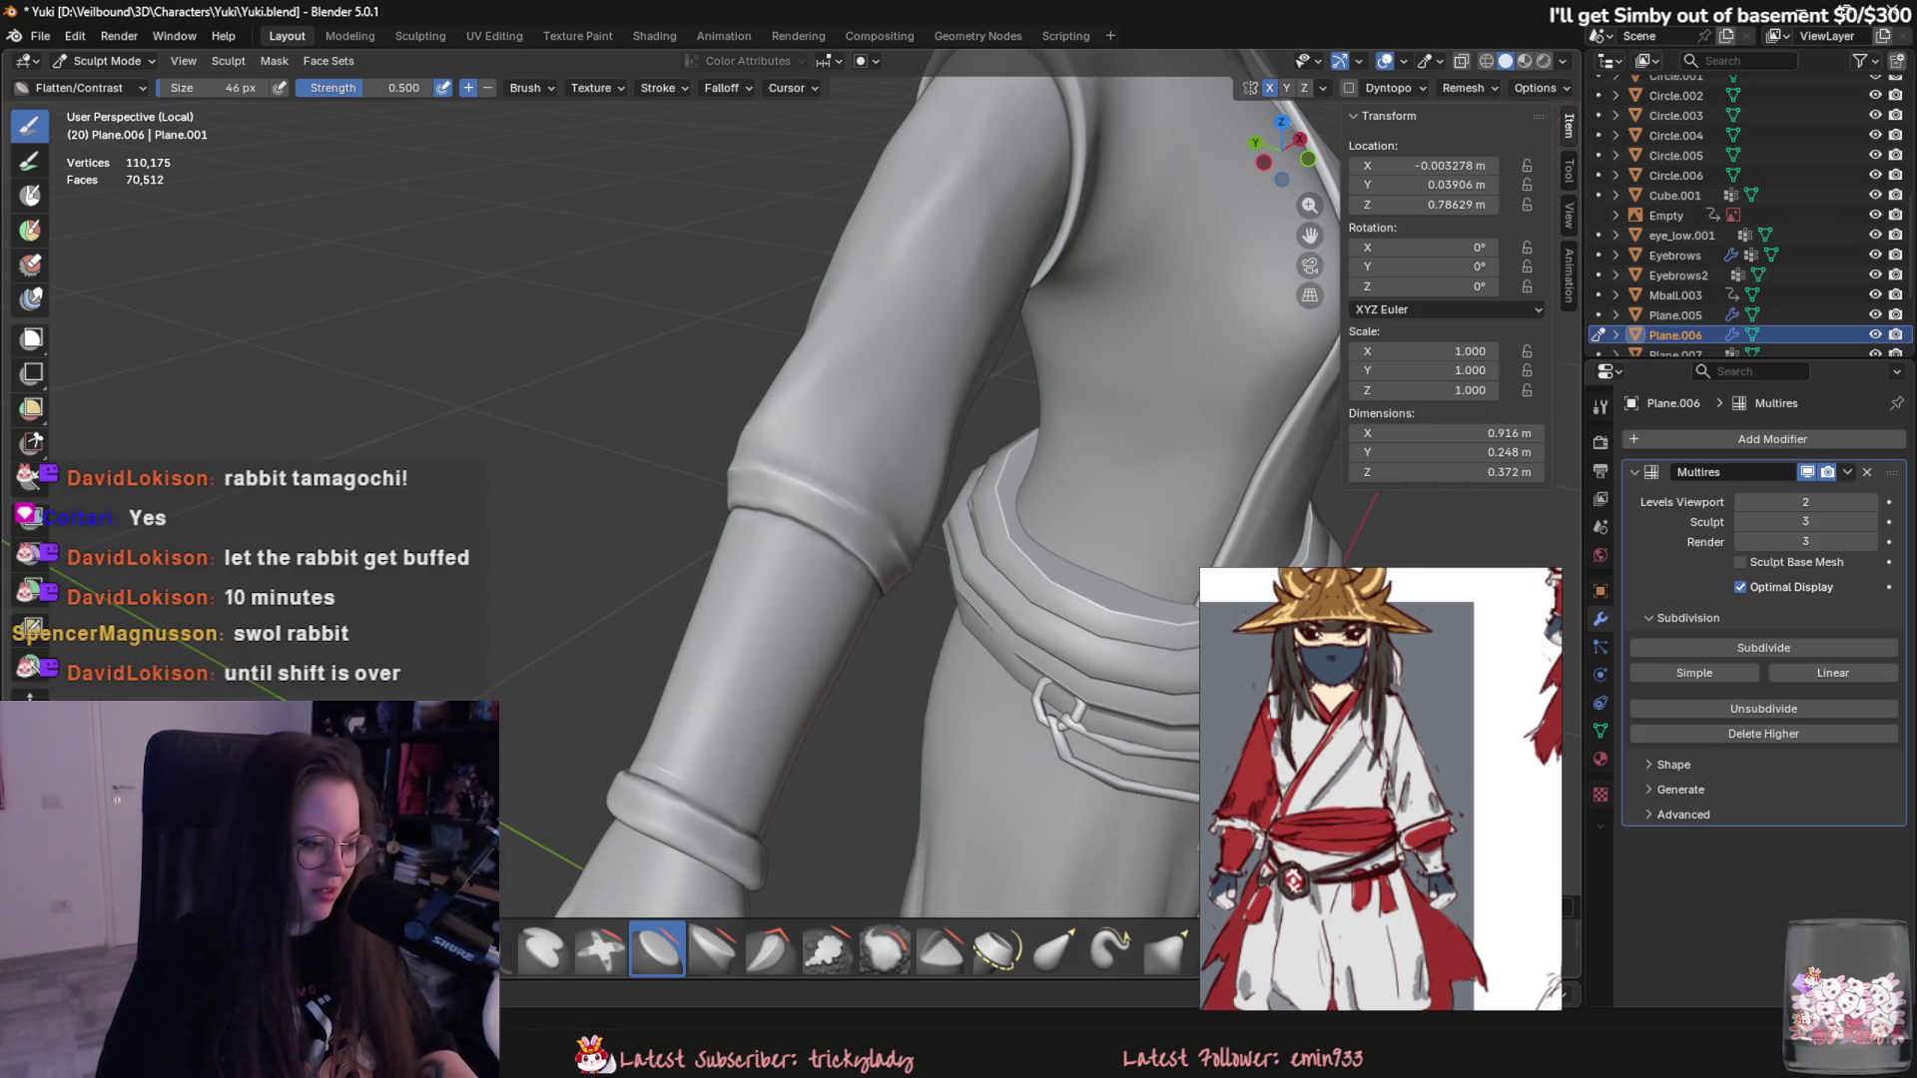
pyautogui.hotkey('shift', 'c')
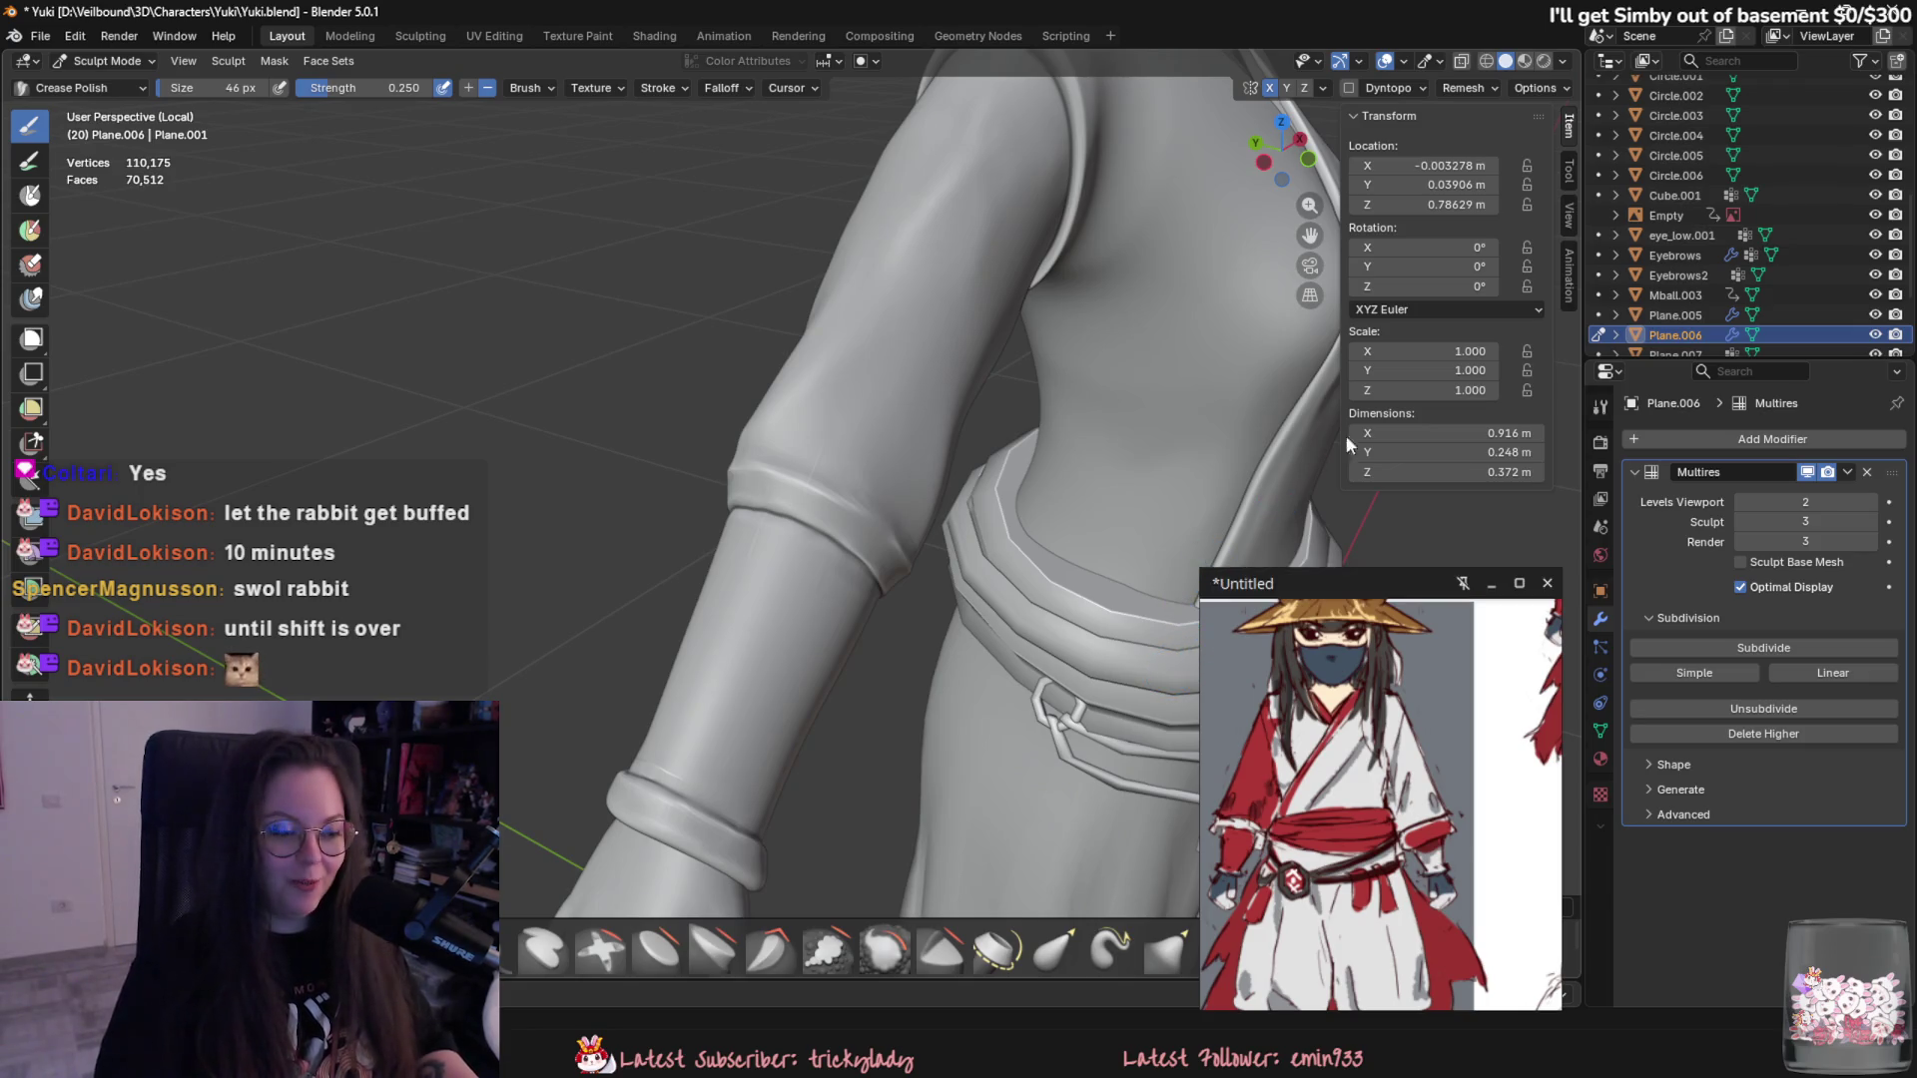
pyautogui.moveTo(848, 584)
pyautogui.keyDown('shift'); pyautogui.mouseDown(button='middle')
pyautogui.moveTo(914, 532)
pyautogui.moveTo(798, 493)
pyautogui.moveTo(991, 609)
pyautogui.mouseUp(button='middle'); pyautogui.keyUp('shift')
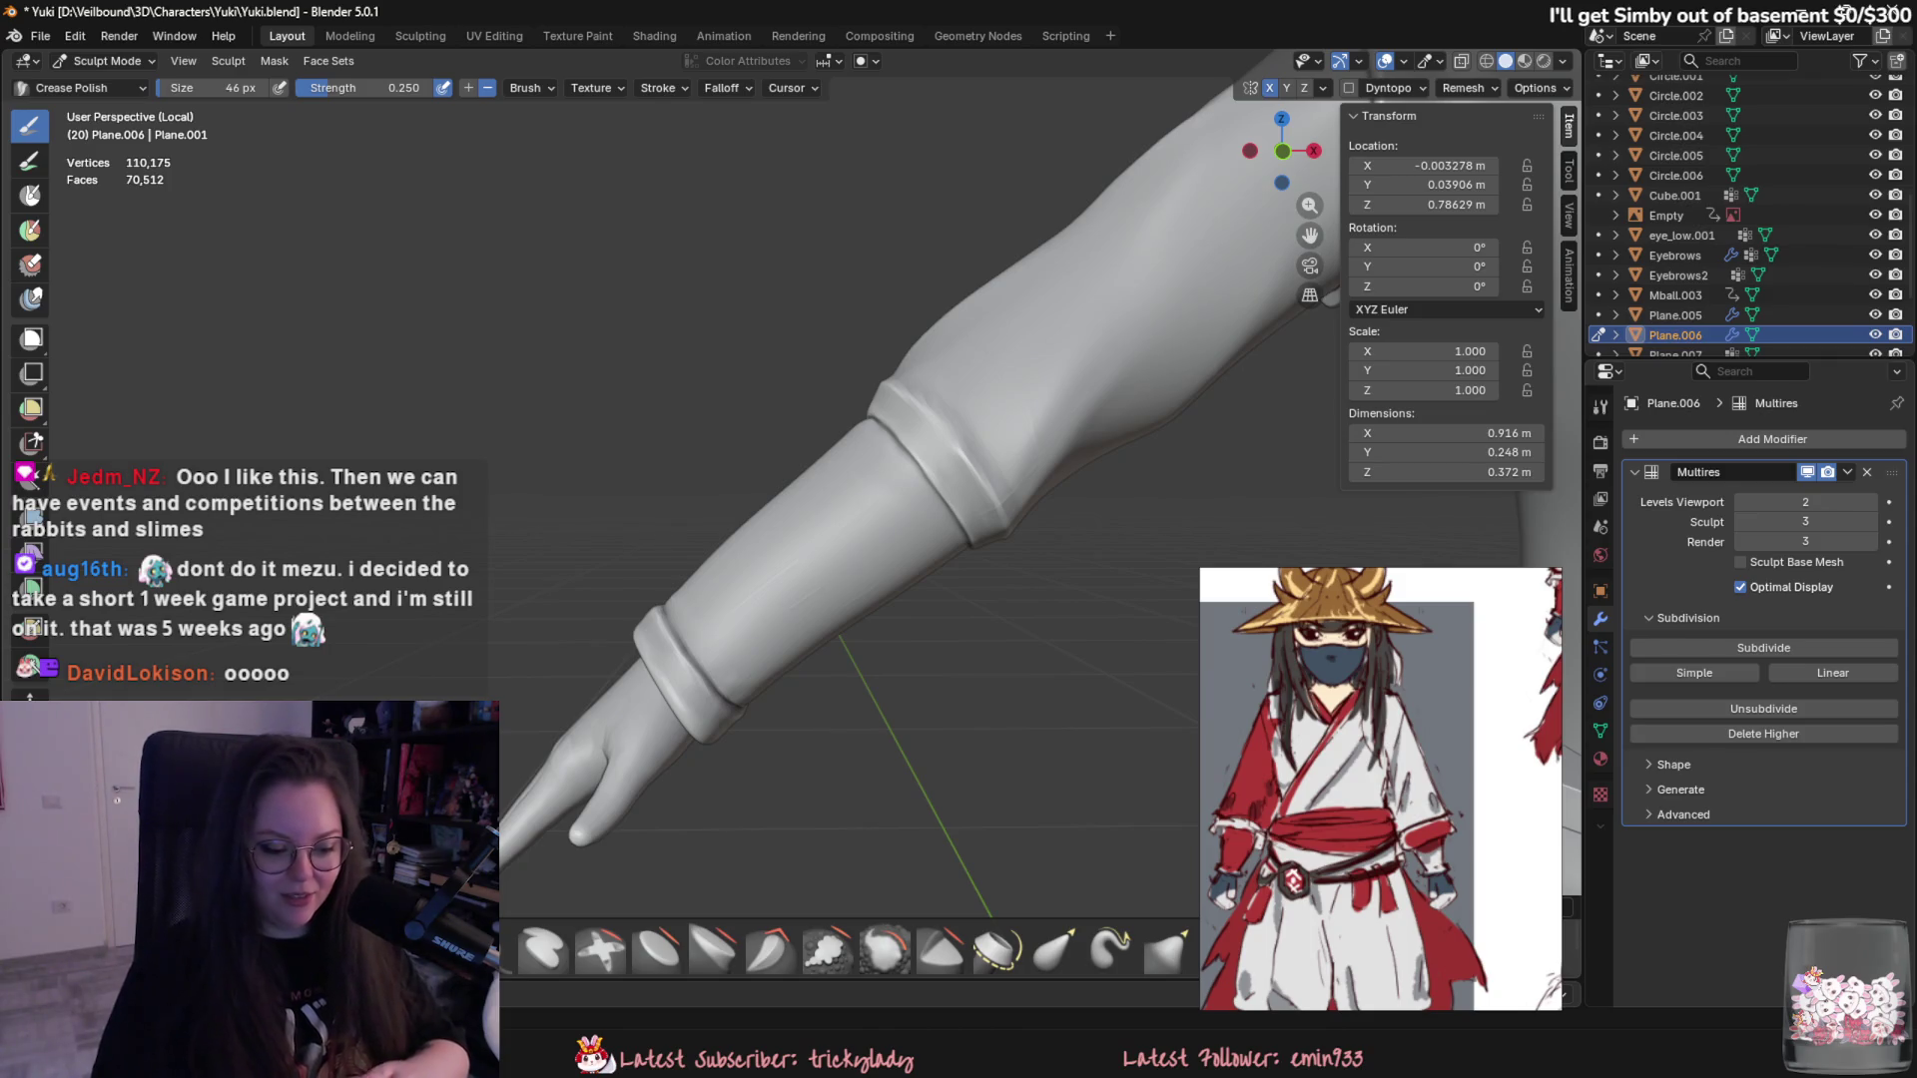
pyautogui.moveTo(820, 530)
pyautogui.mouseDown(button='middle')
pyautogui.moveTo(892, 491)
pyautogui.moveTo(898, 510)
pyautogui.mouseUp(button='middle')
pyautogui.scroll(4, 899, 517)
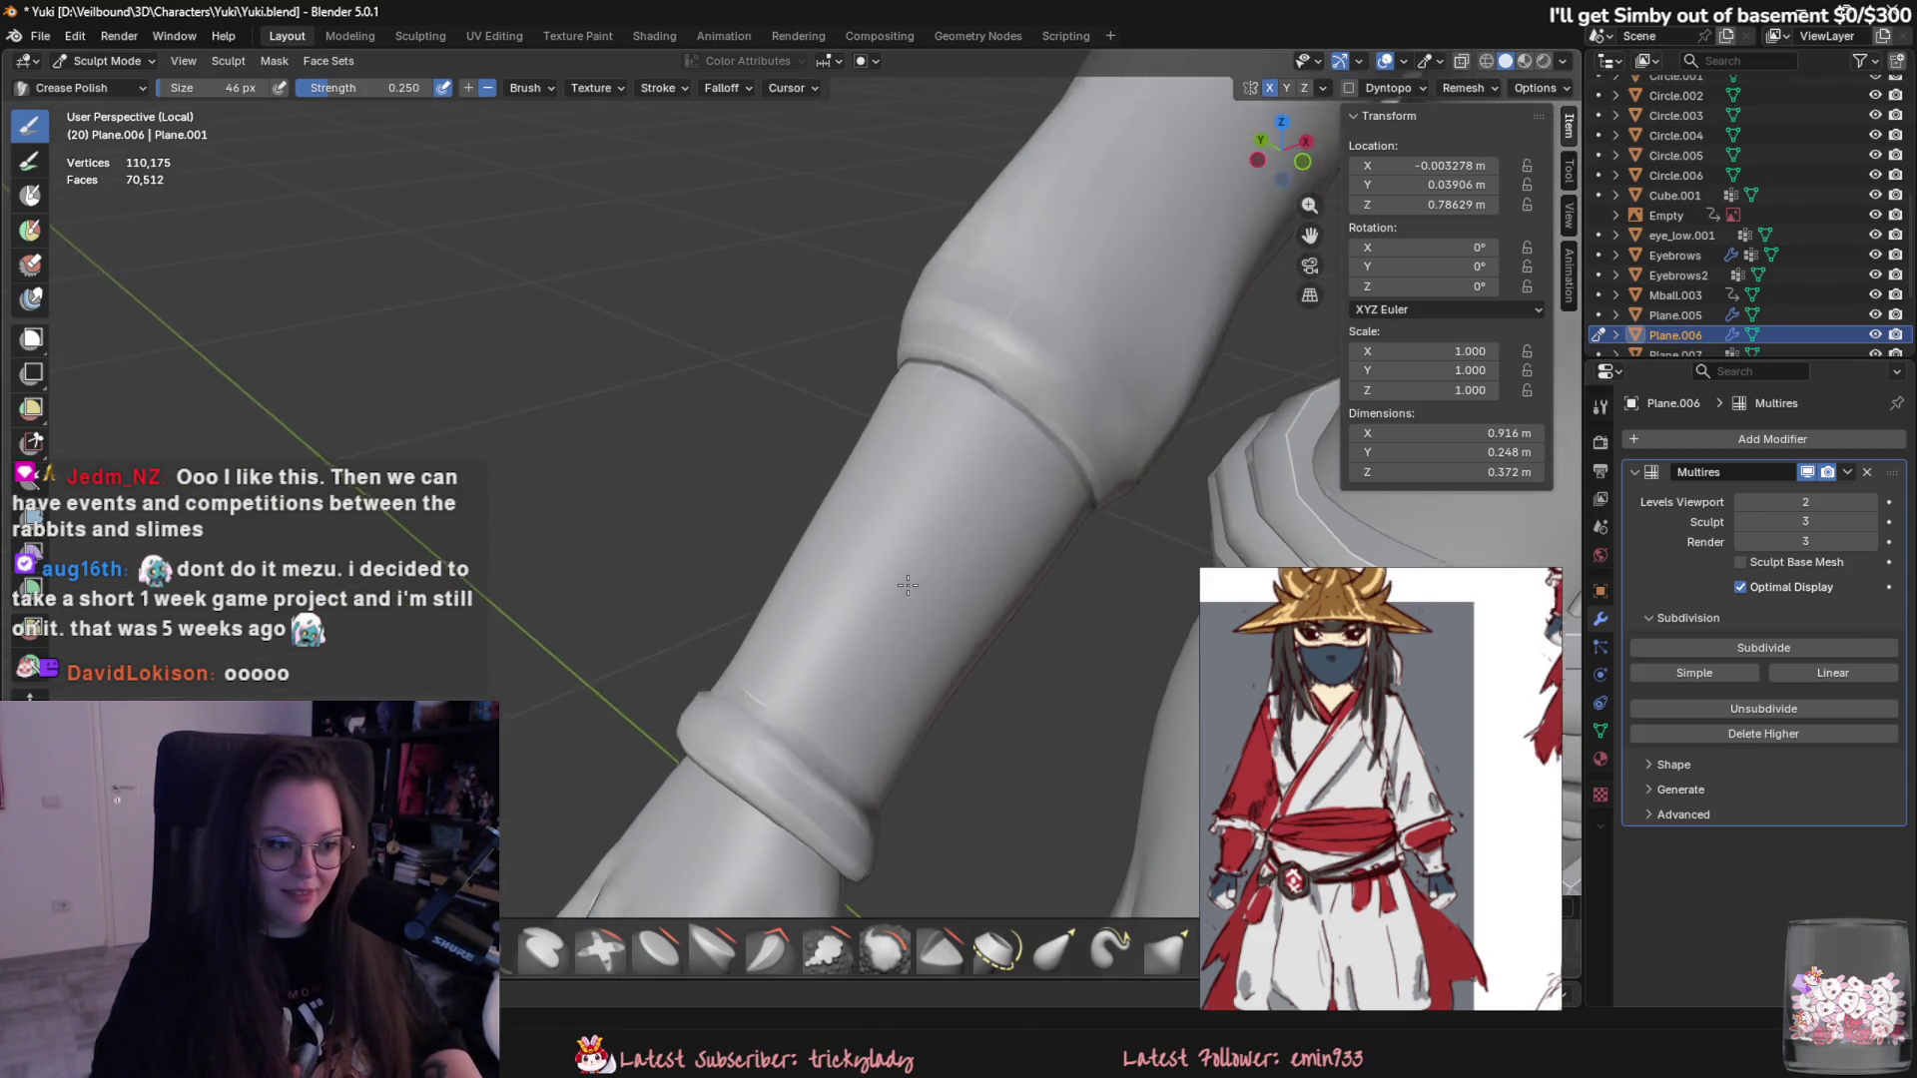
pyautogui.moveTo(925, 574)
pyautogui.mouseDown(button='middle')
pyautogui.moveTo(958, 629)
pyautogui.moveTo(894, 704)
pyautogui.moveTo(778, 623)
pyautogui.mouseUp(button='middle')
pyautogui.scroll(-3, 958, 644)
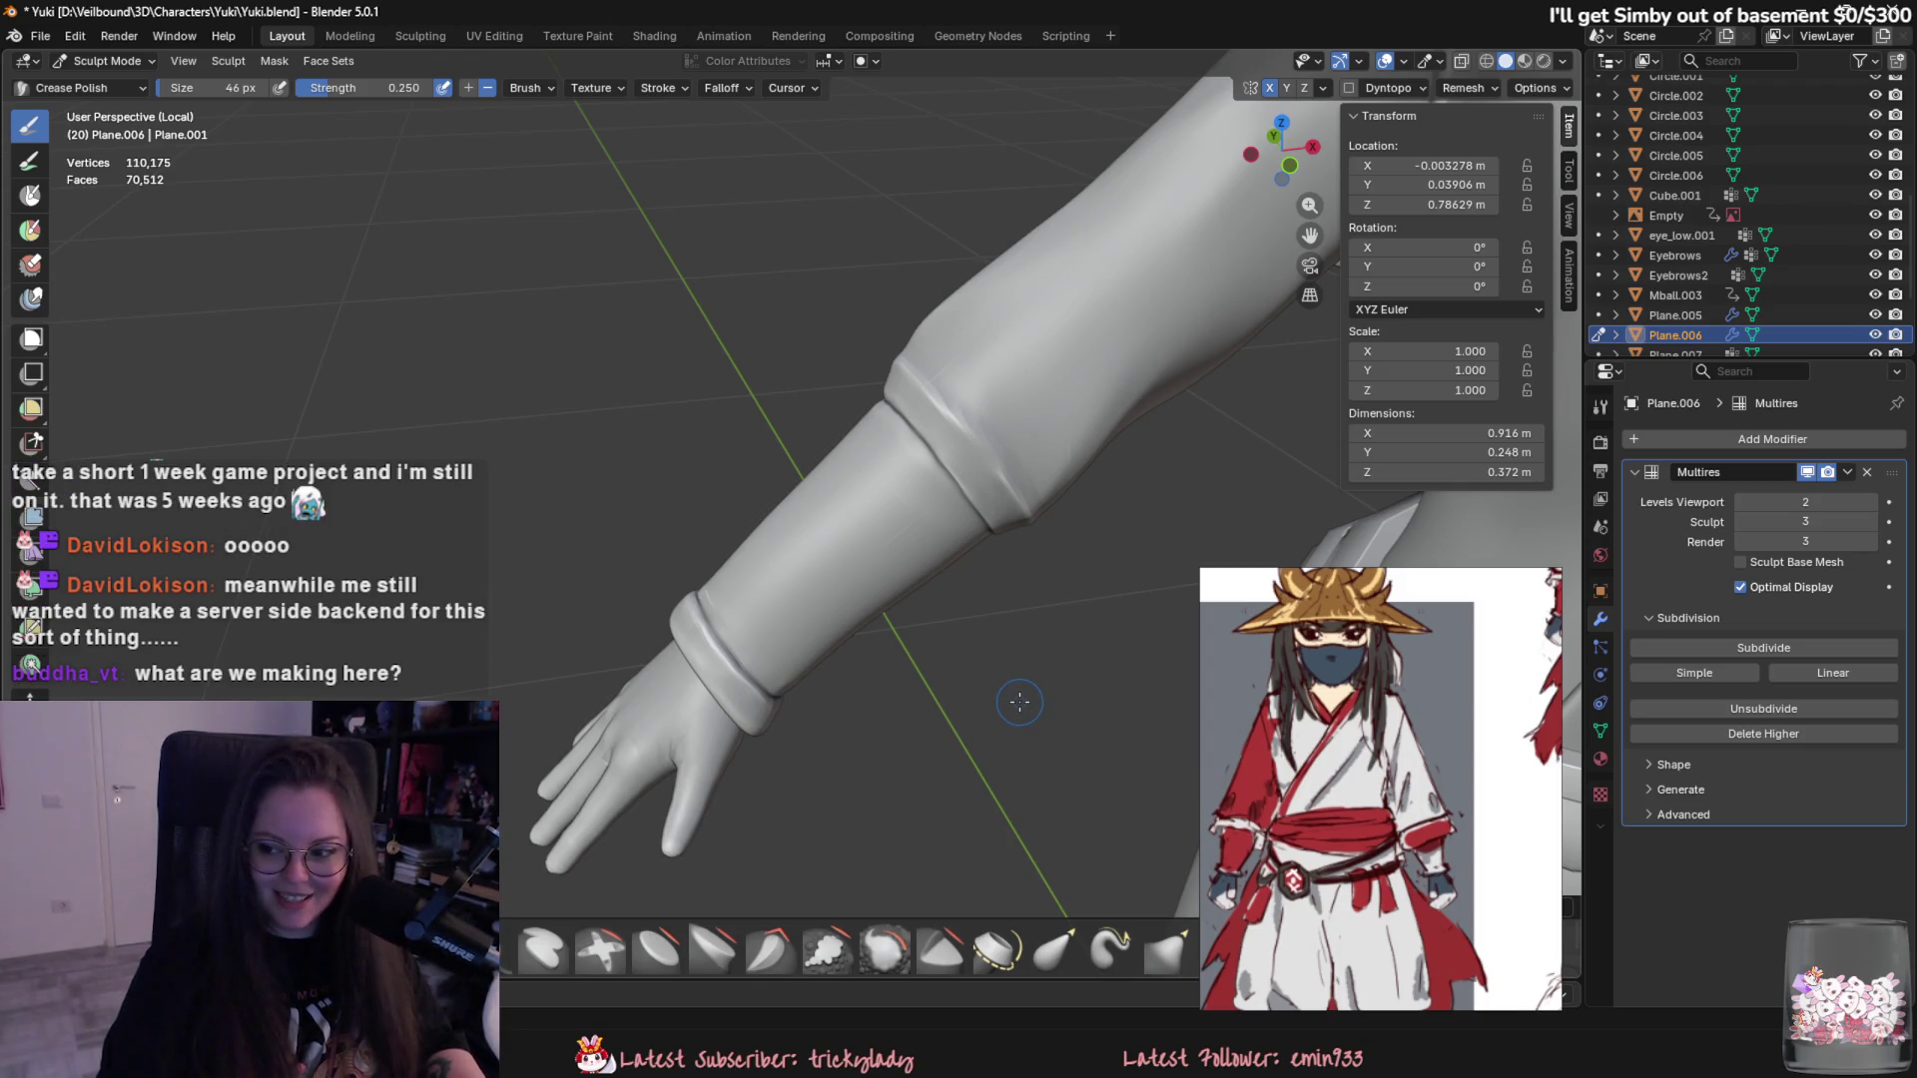
pyautogui.moveTo(1019, 700)
pyautogui.mouseDown(button='middle')
pyautogui.moveTo(997, 788)
pyautogui.moveTo(879, 795)
pyautogui.moveTo(879, 740)
pyautogui.moveTo(710, 613)
pyautogui.mouseUp(button='middle')
pyautogui.scroll(3, 882, 733)
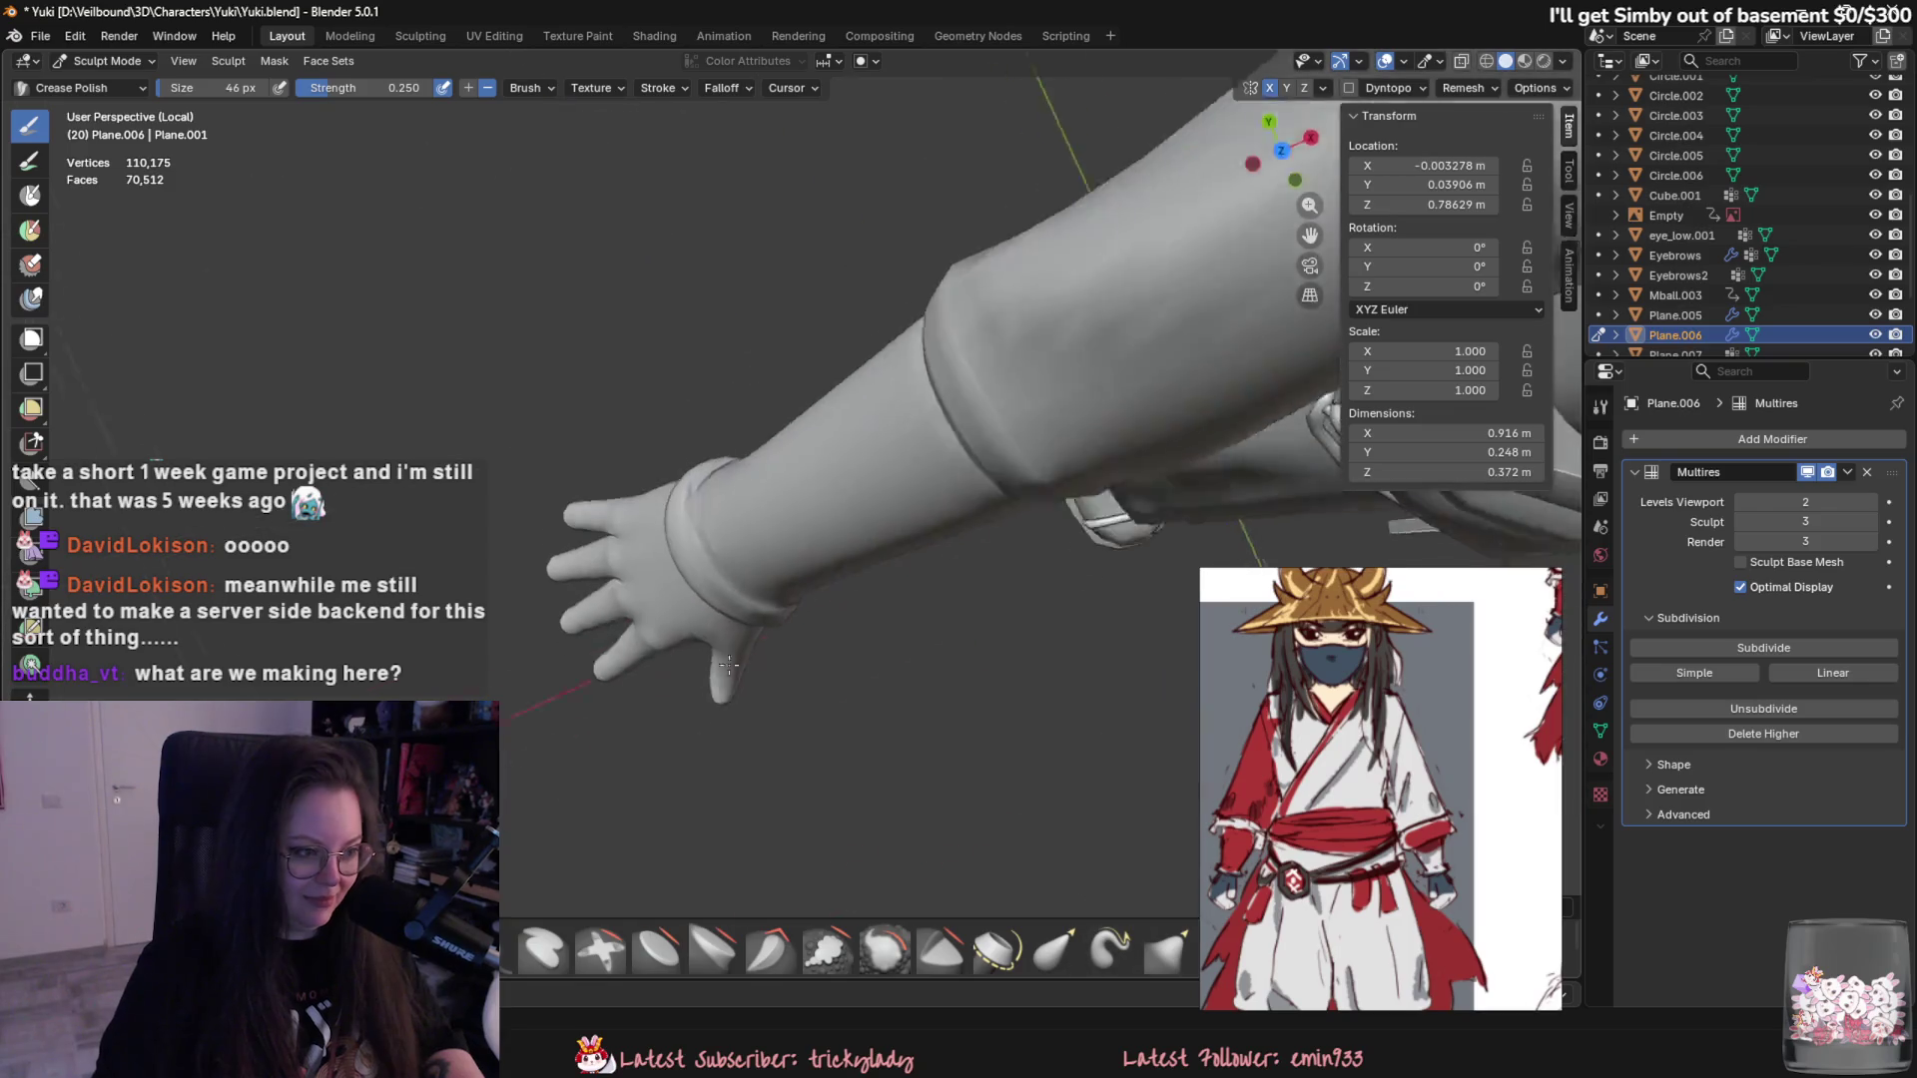
pyautogui.moveTo(722, 679); pyautogui.dragTo(653, 519, button='middle')
pyautogui.scroll(-3, 690, 613)
pyautogui.moveTo(690, 613)
pyautogui.mouseDown(button='middle')
pyautogui.moveTo(961, 710)
pyautogui.moveTo(770, 701)
pyautogui.mouseUp(button='middle')
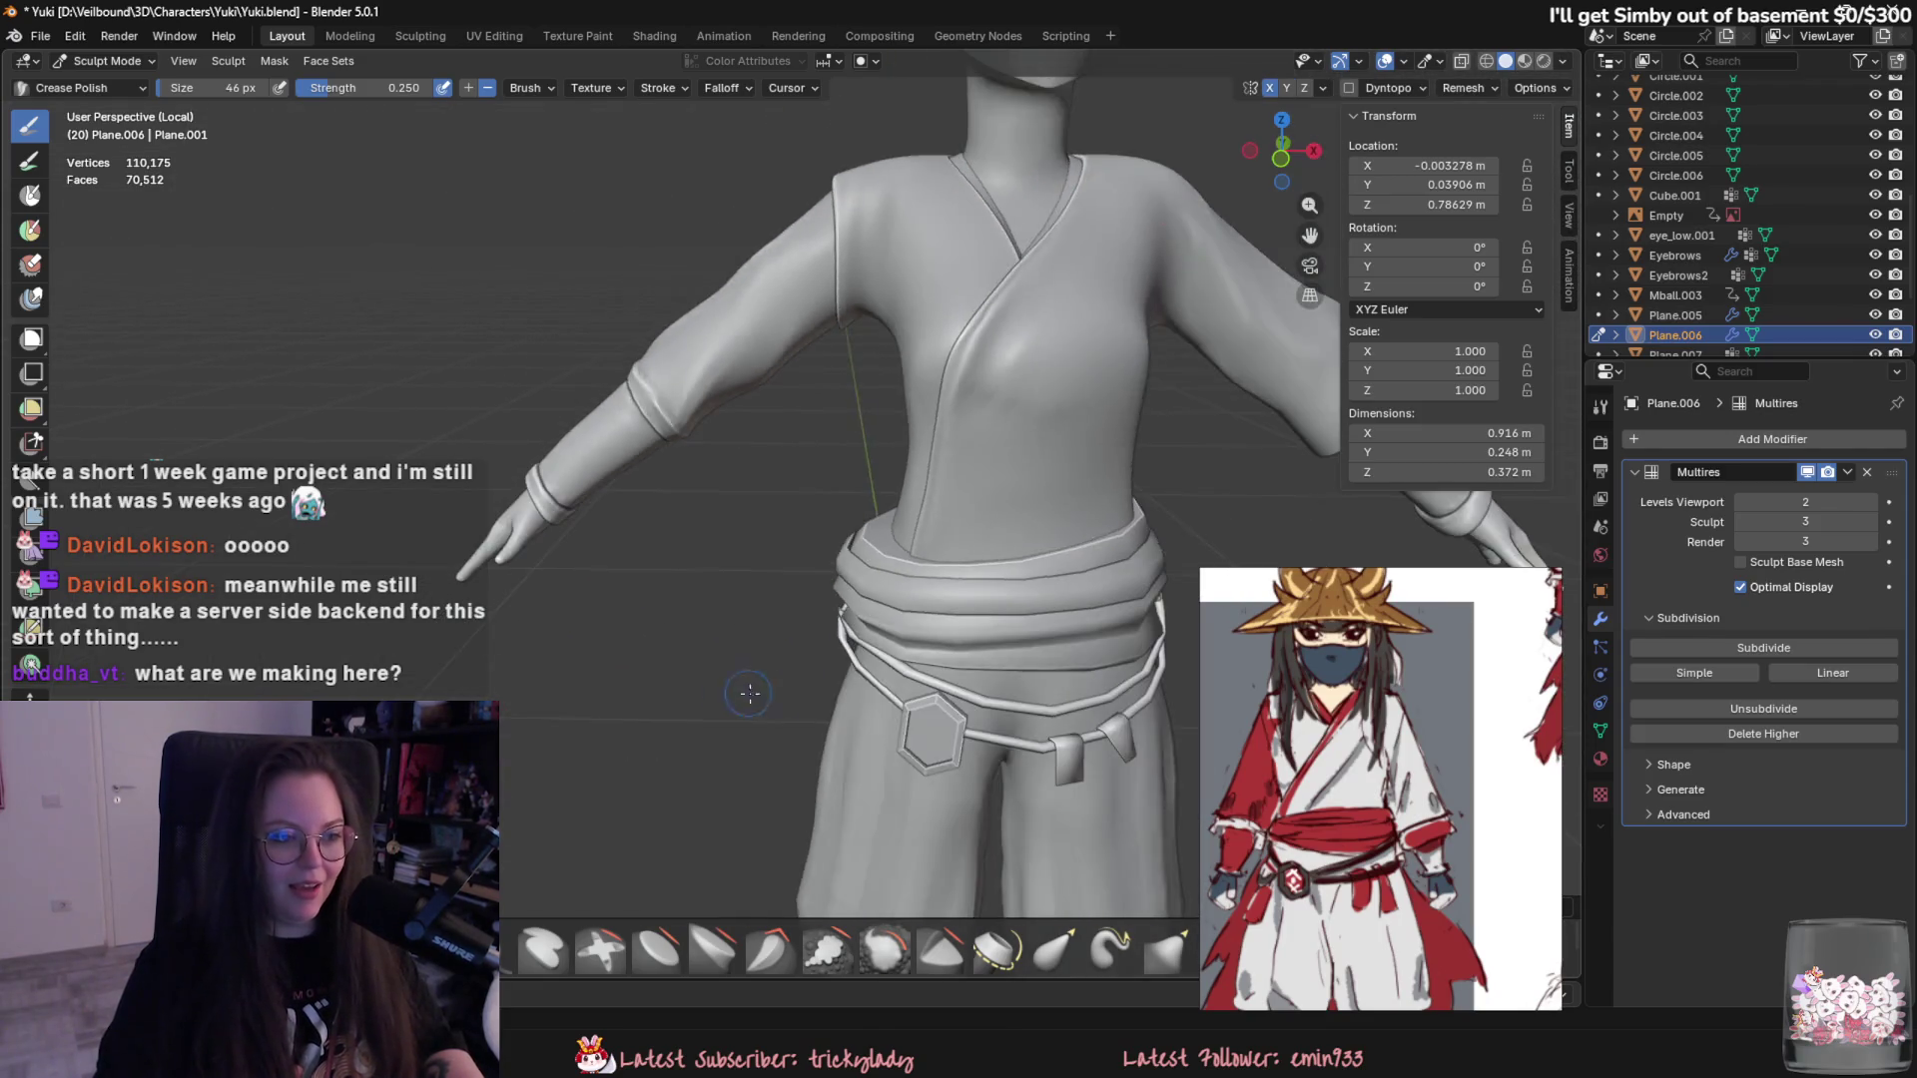
pyautogui.scroll(-3, 771, 701)
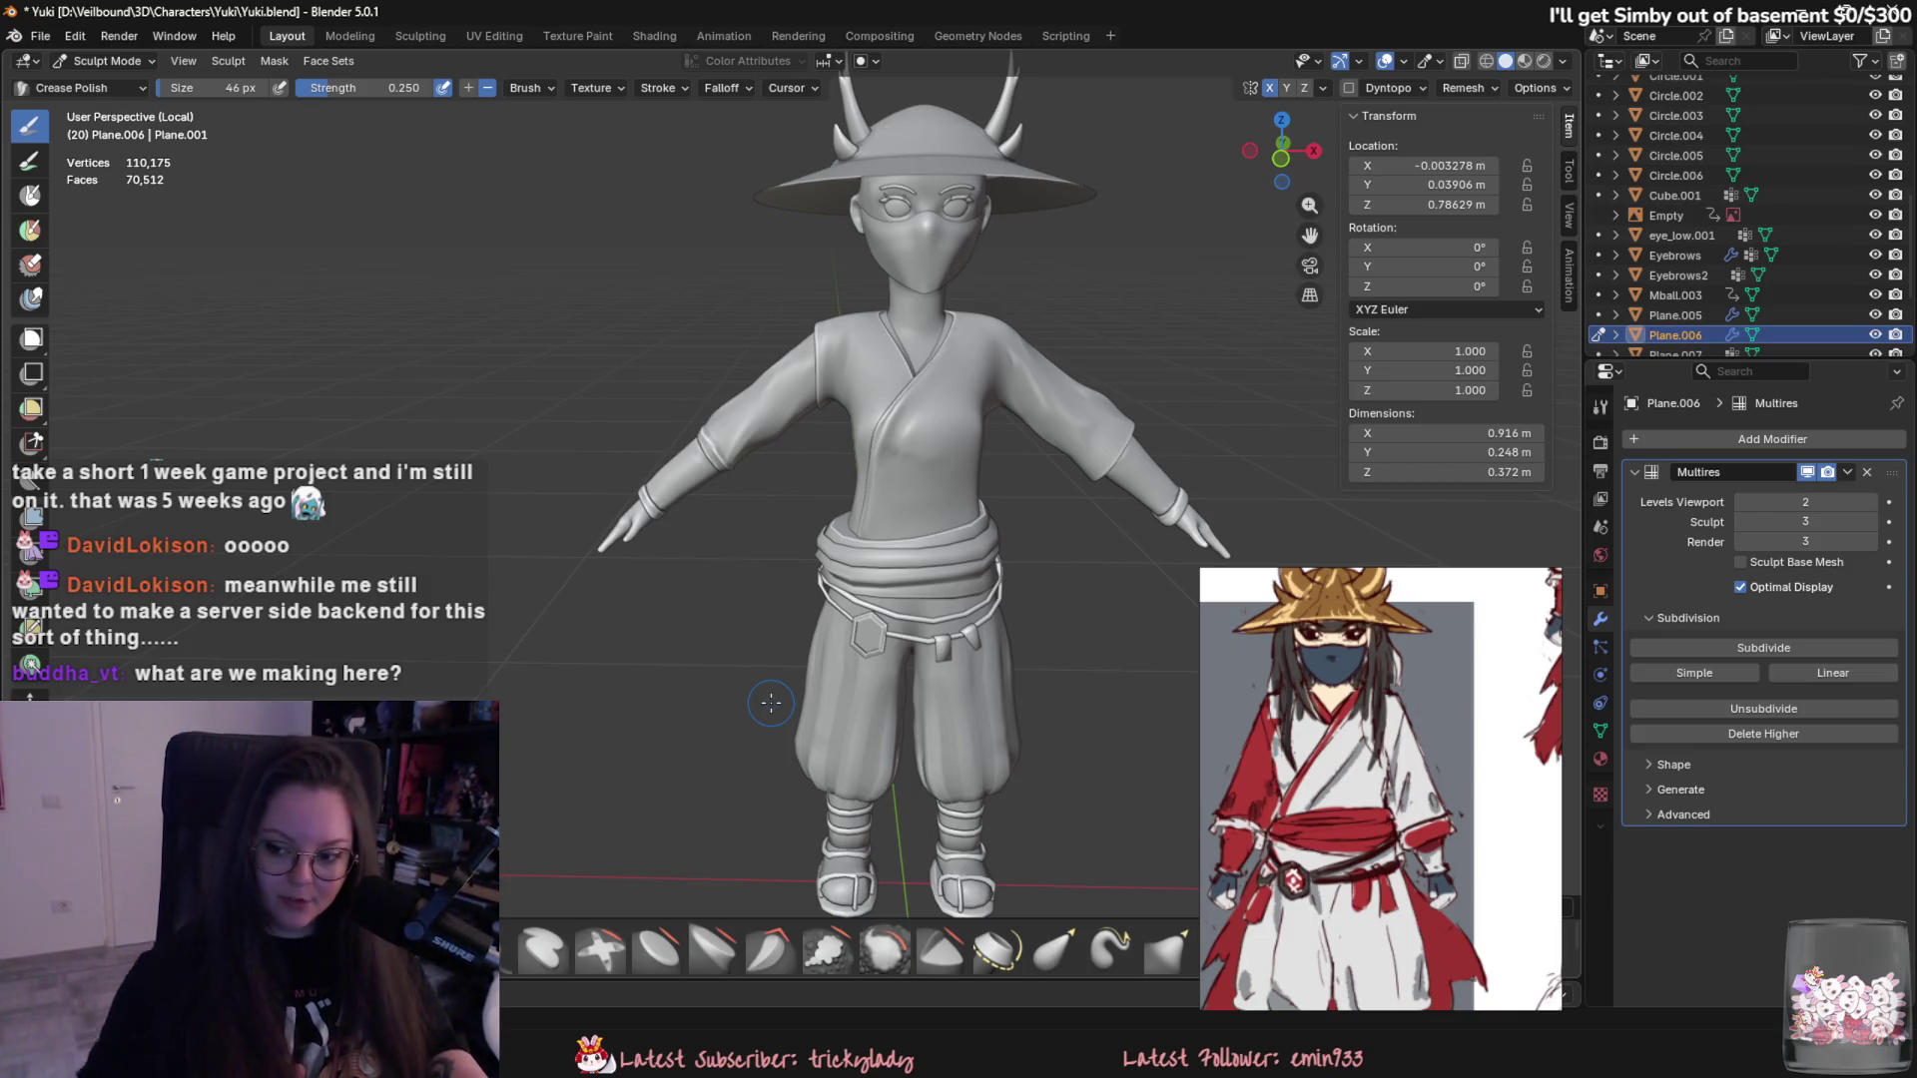
# - Switch from Blender over to the Unreal Editor window
pyautogui.hotkey('alt', 'Tab')
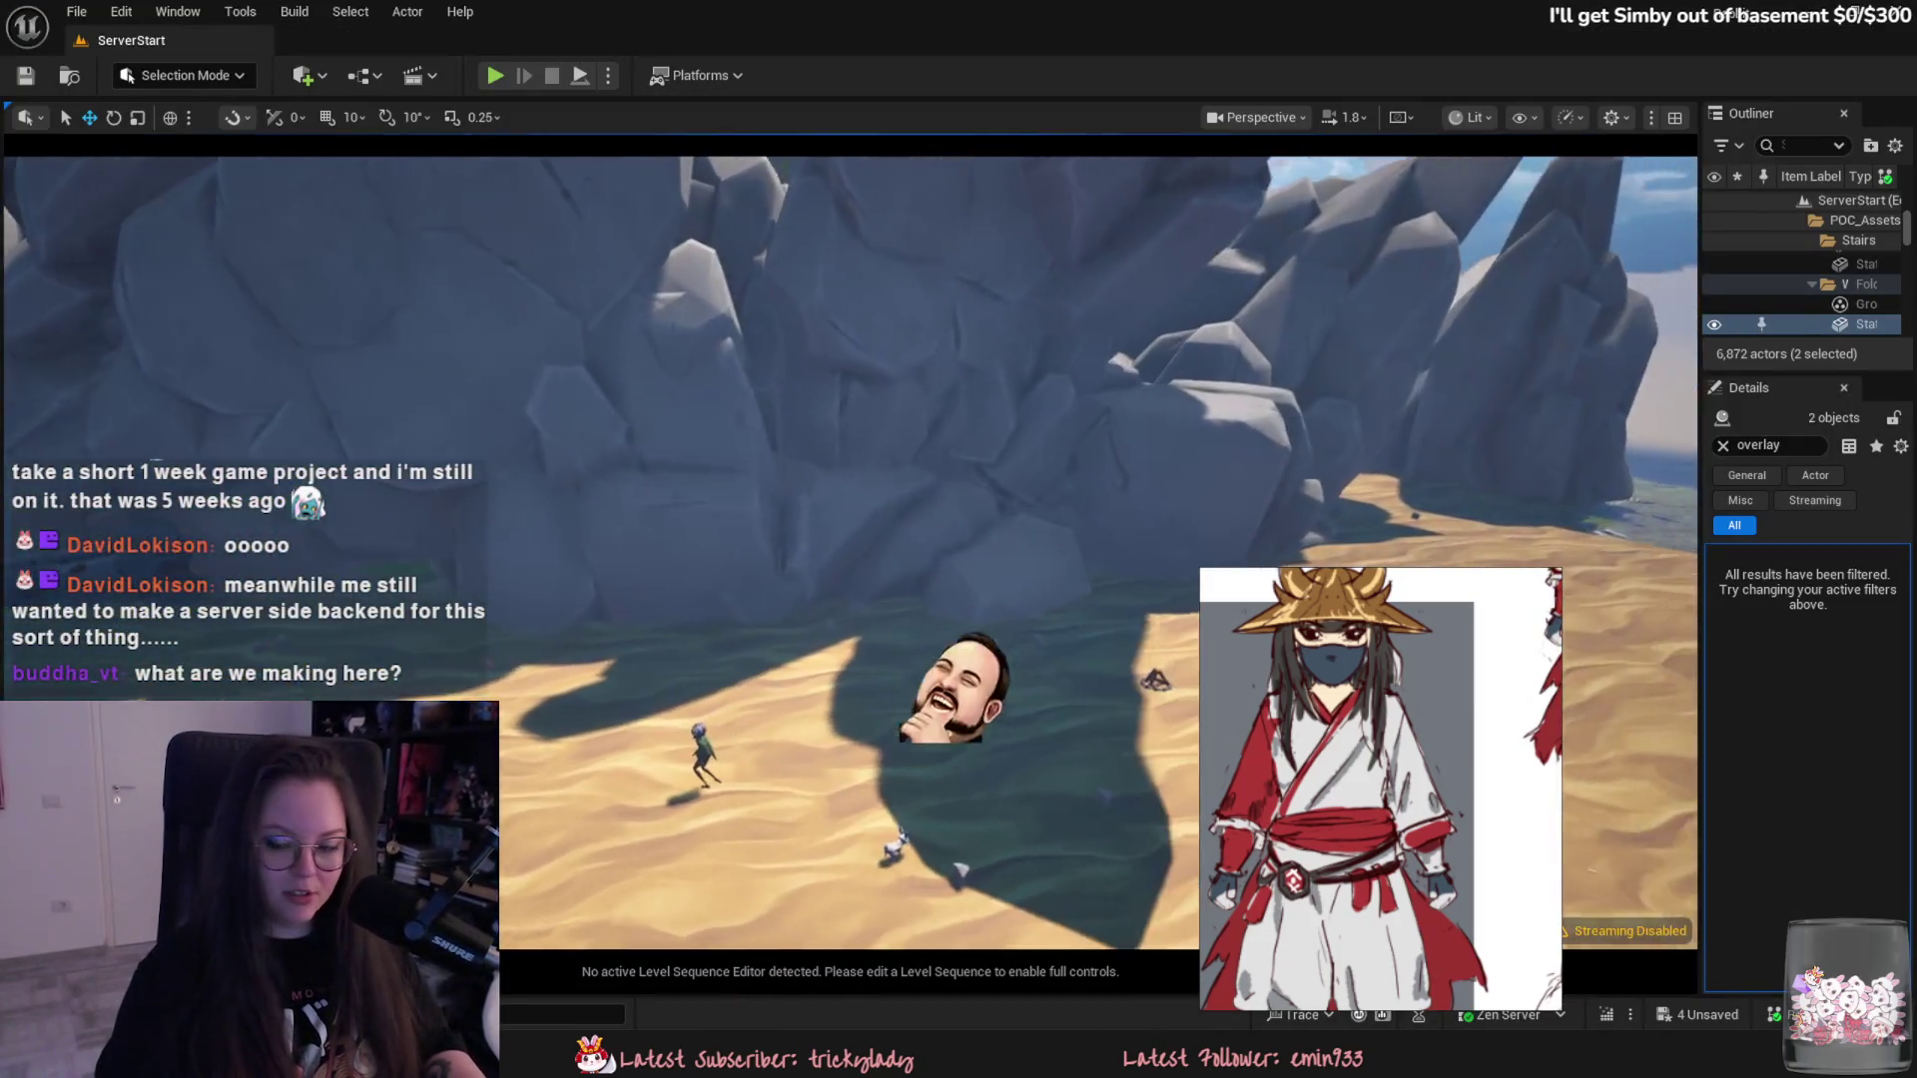
# - Fly the editor camera to the beach and start Play-in-Editor on the ServerStart level
pyautogui.moveTo(846, 664); pyautogui.dragTo(846, 664, button='right')
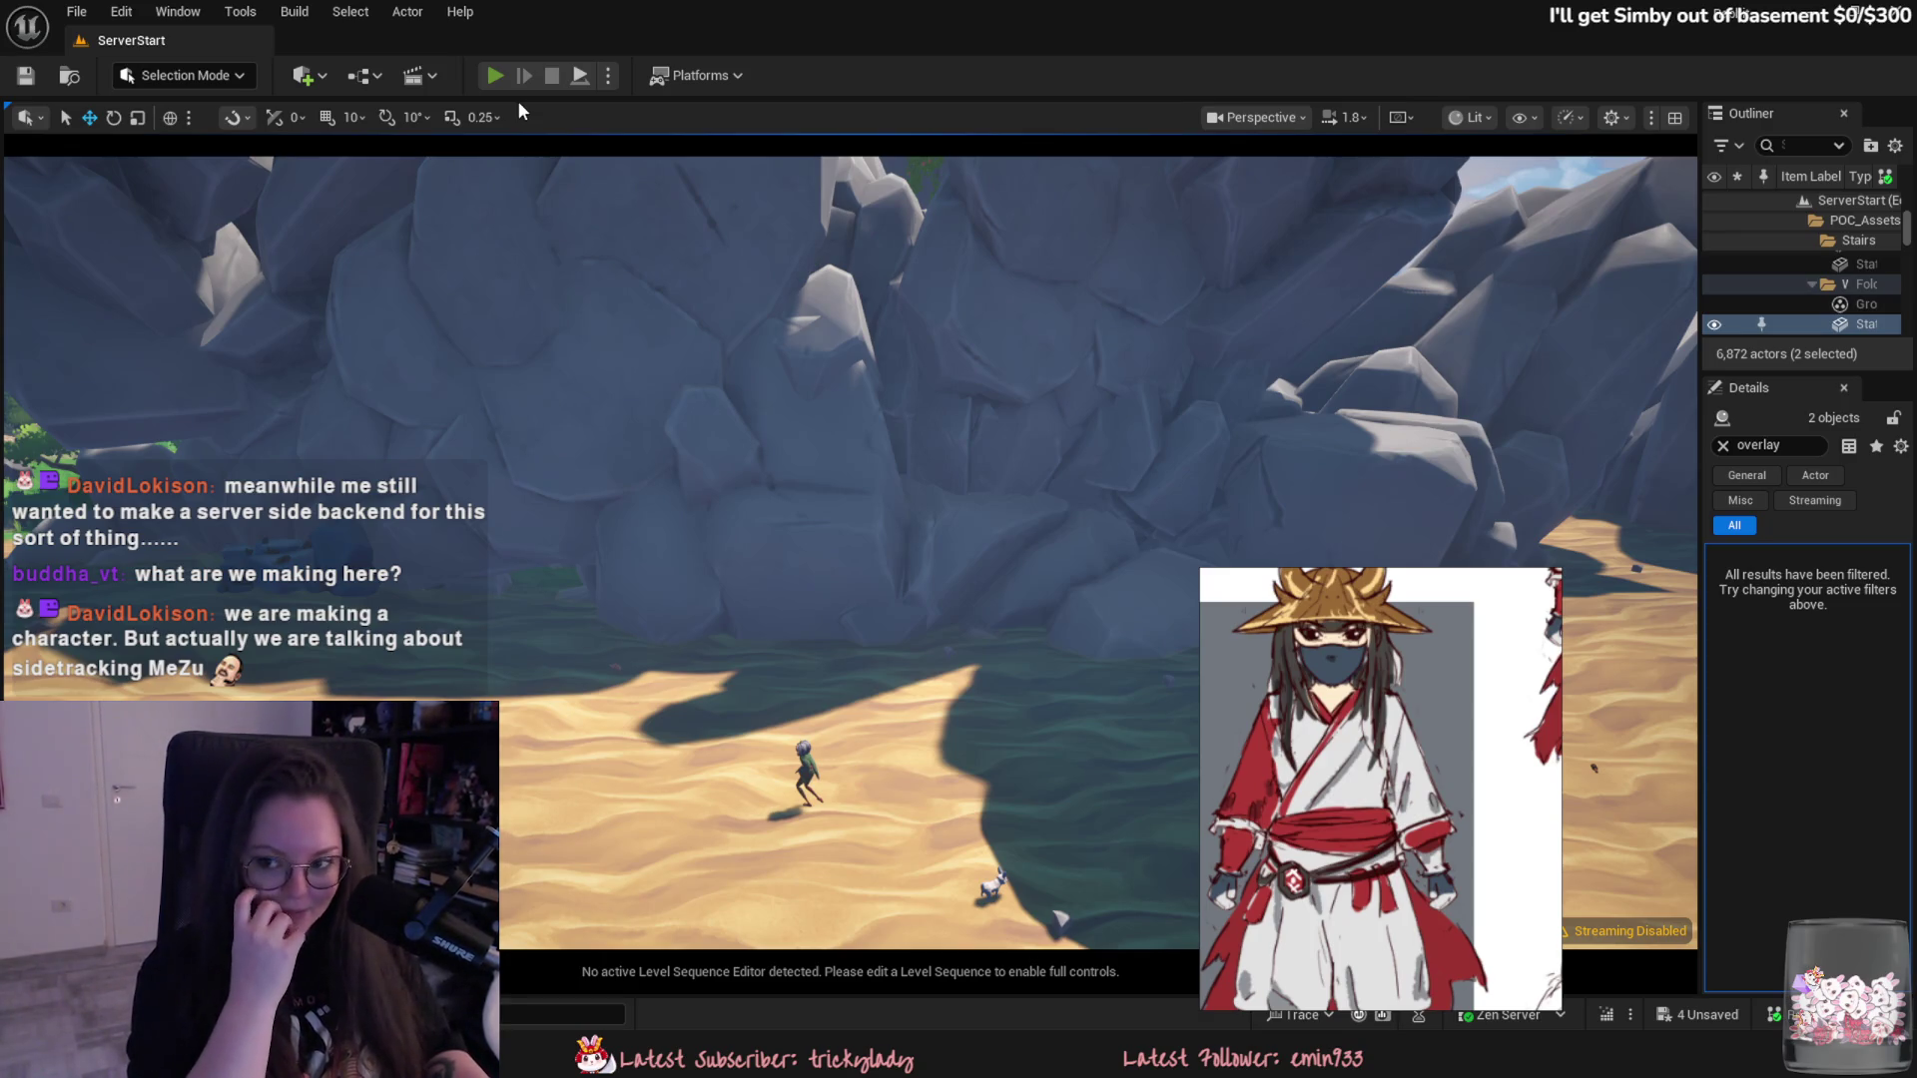
pyautogui.click(495, 76)
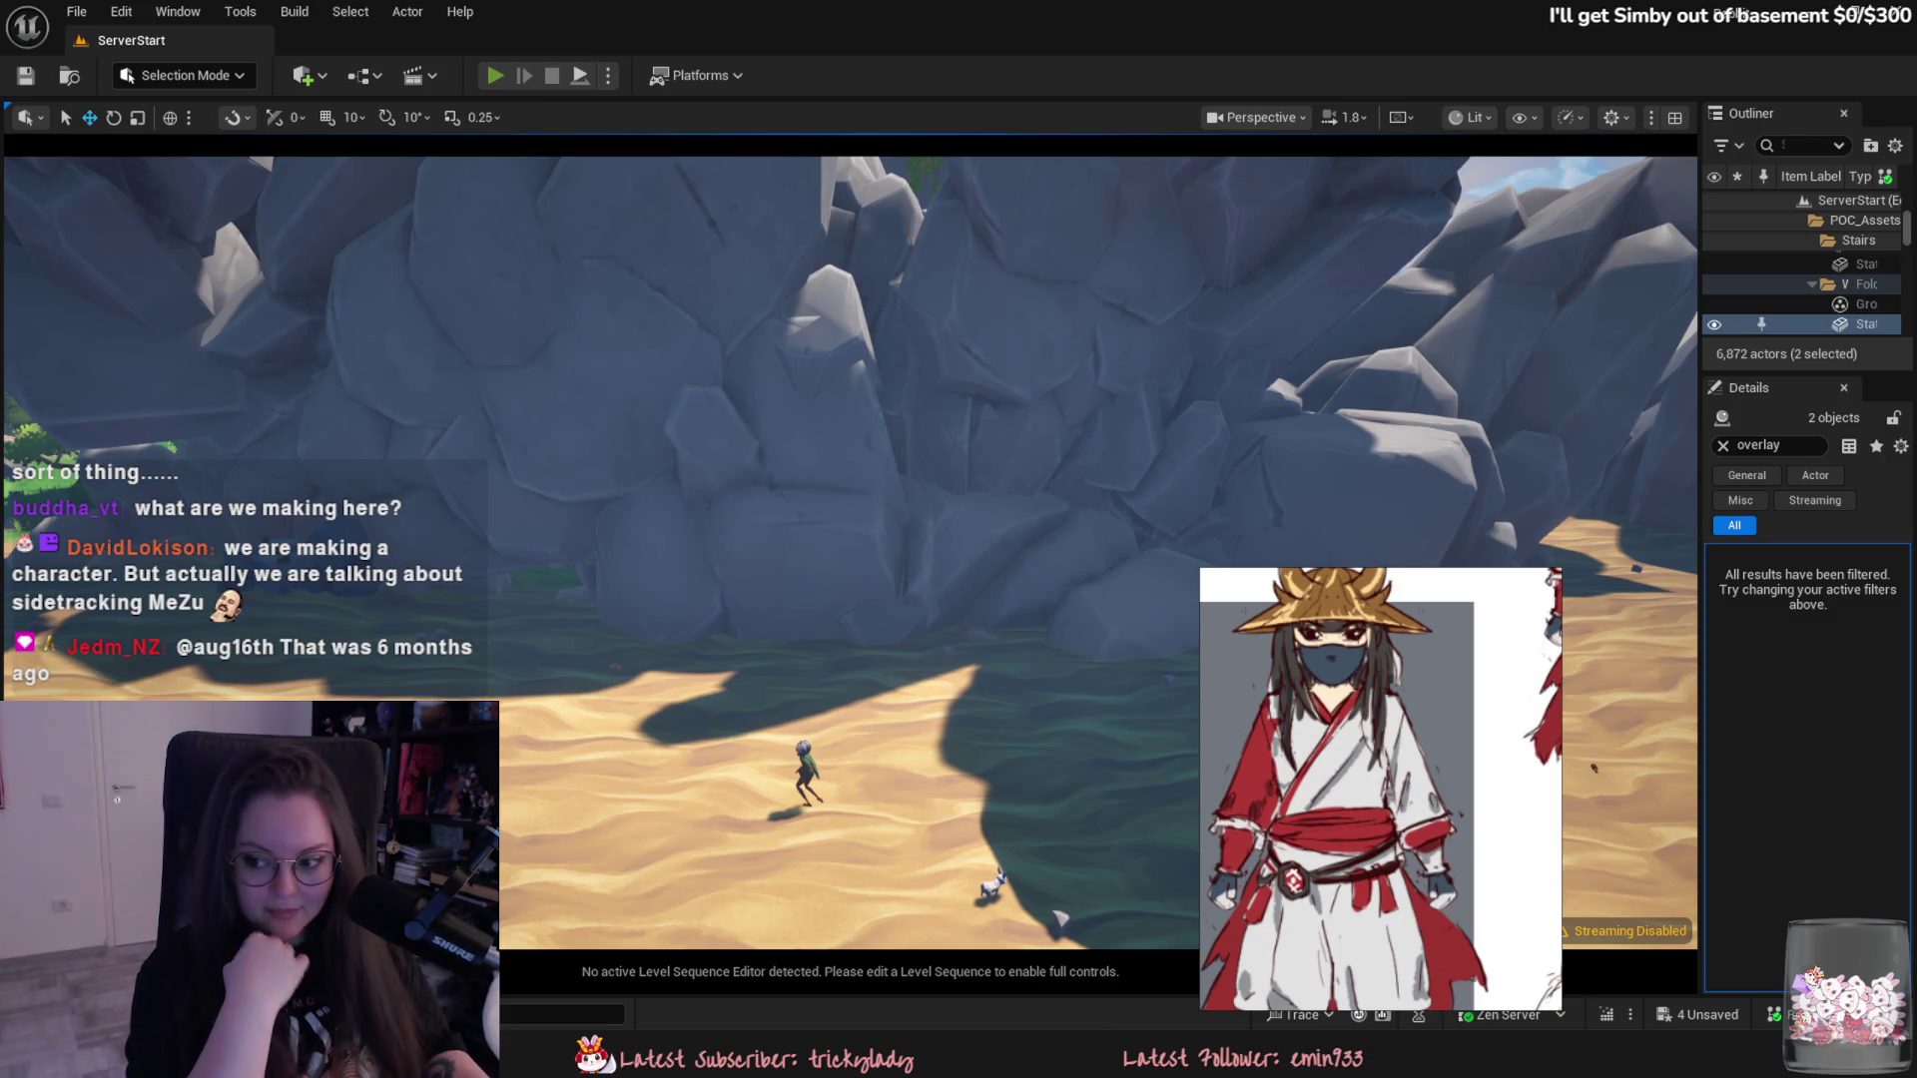
pyautogui.press('w')
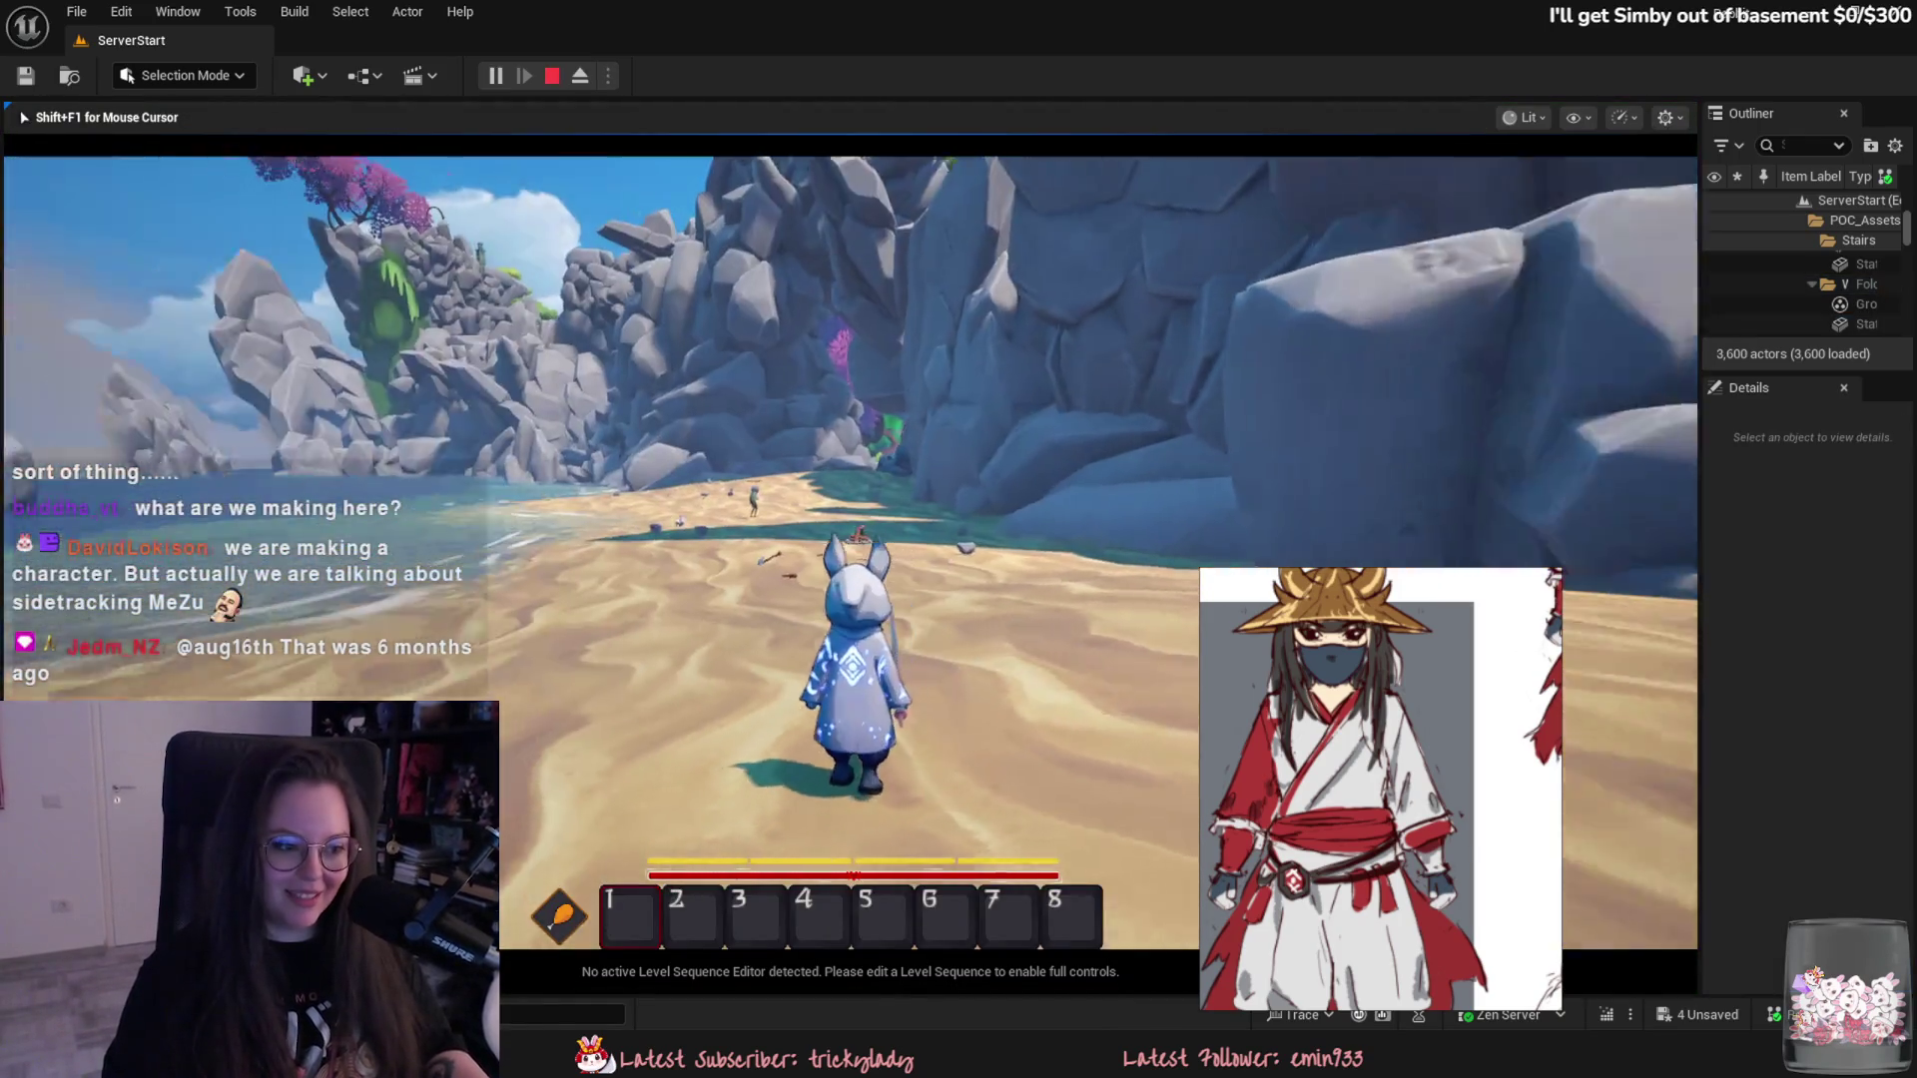
# - Turn the rabbit character toward the camera, jump and look up at the sky
pyautogui.press('s')
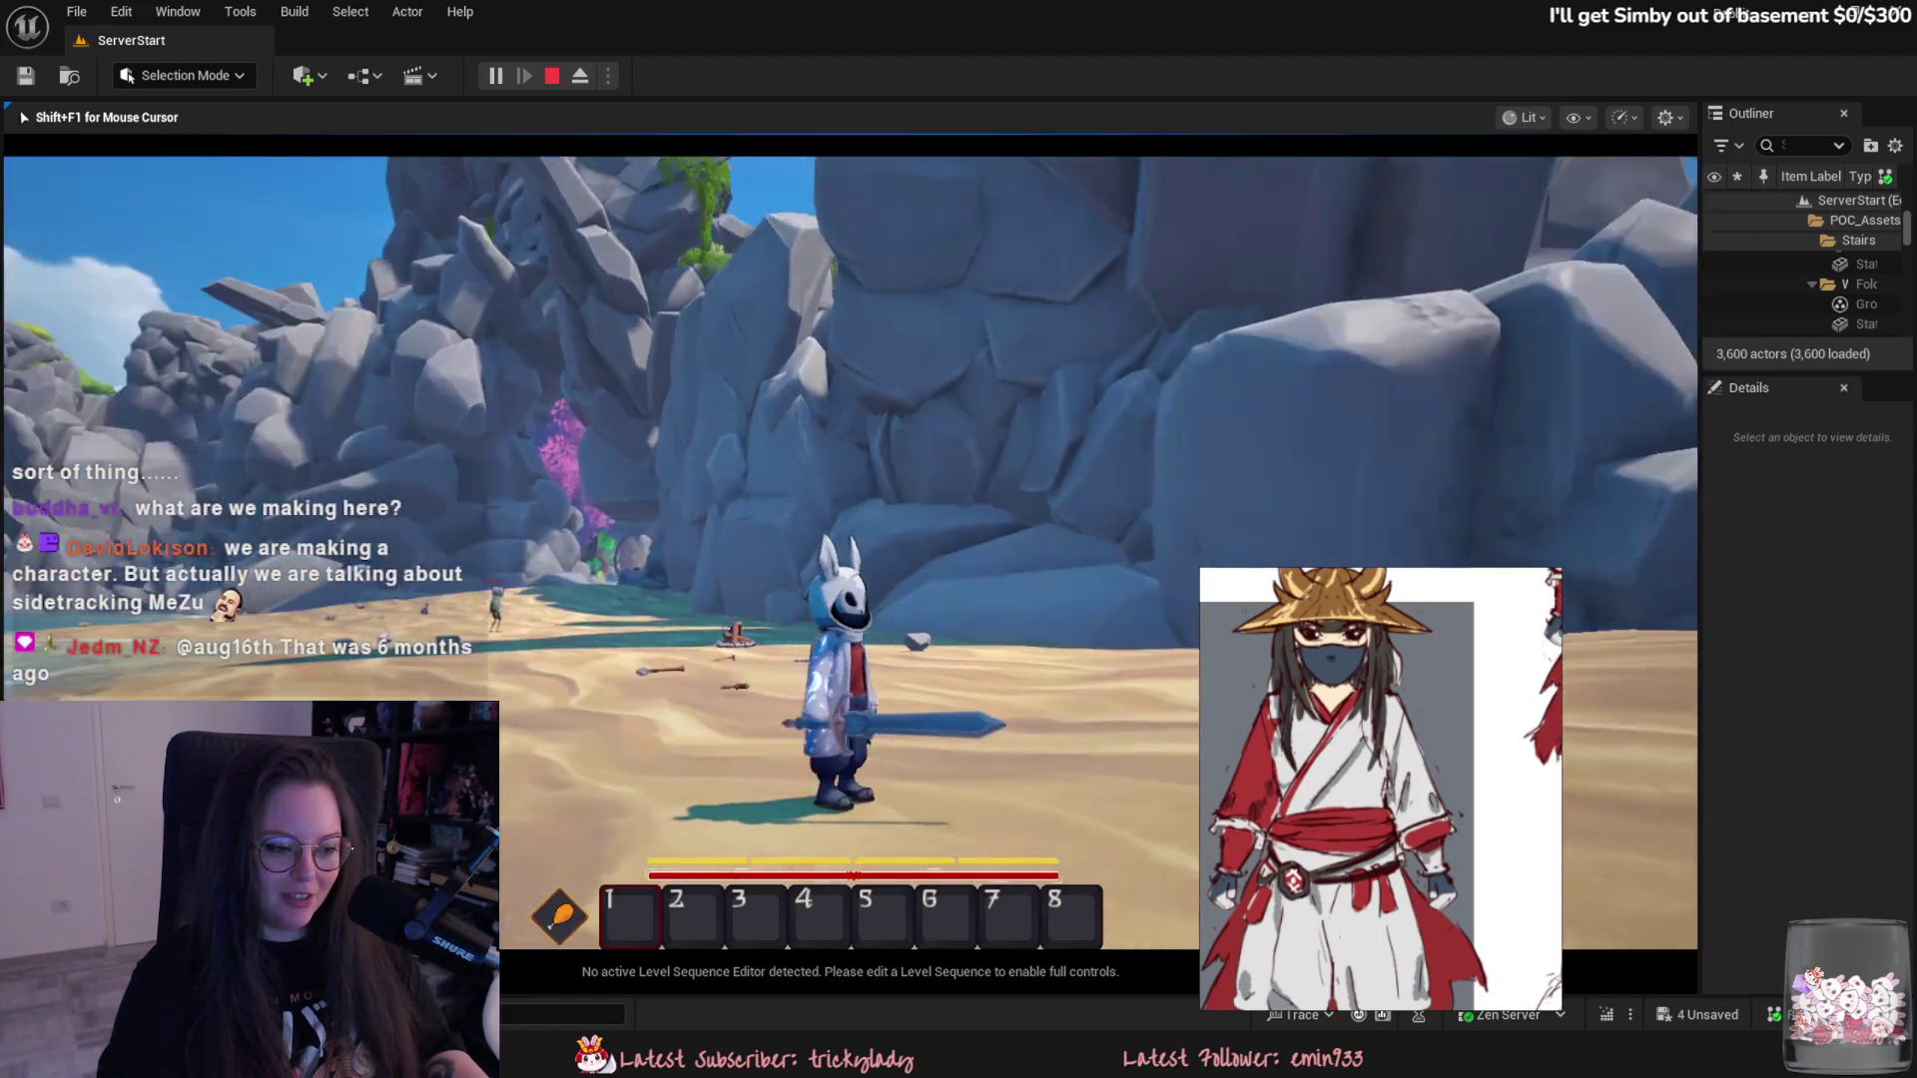
pyautogui.press('space')
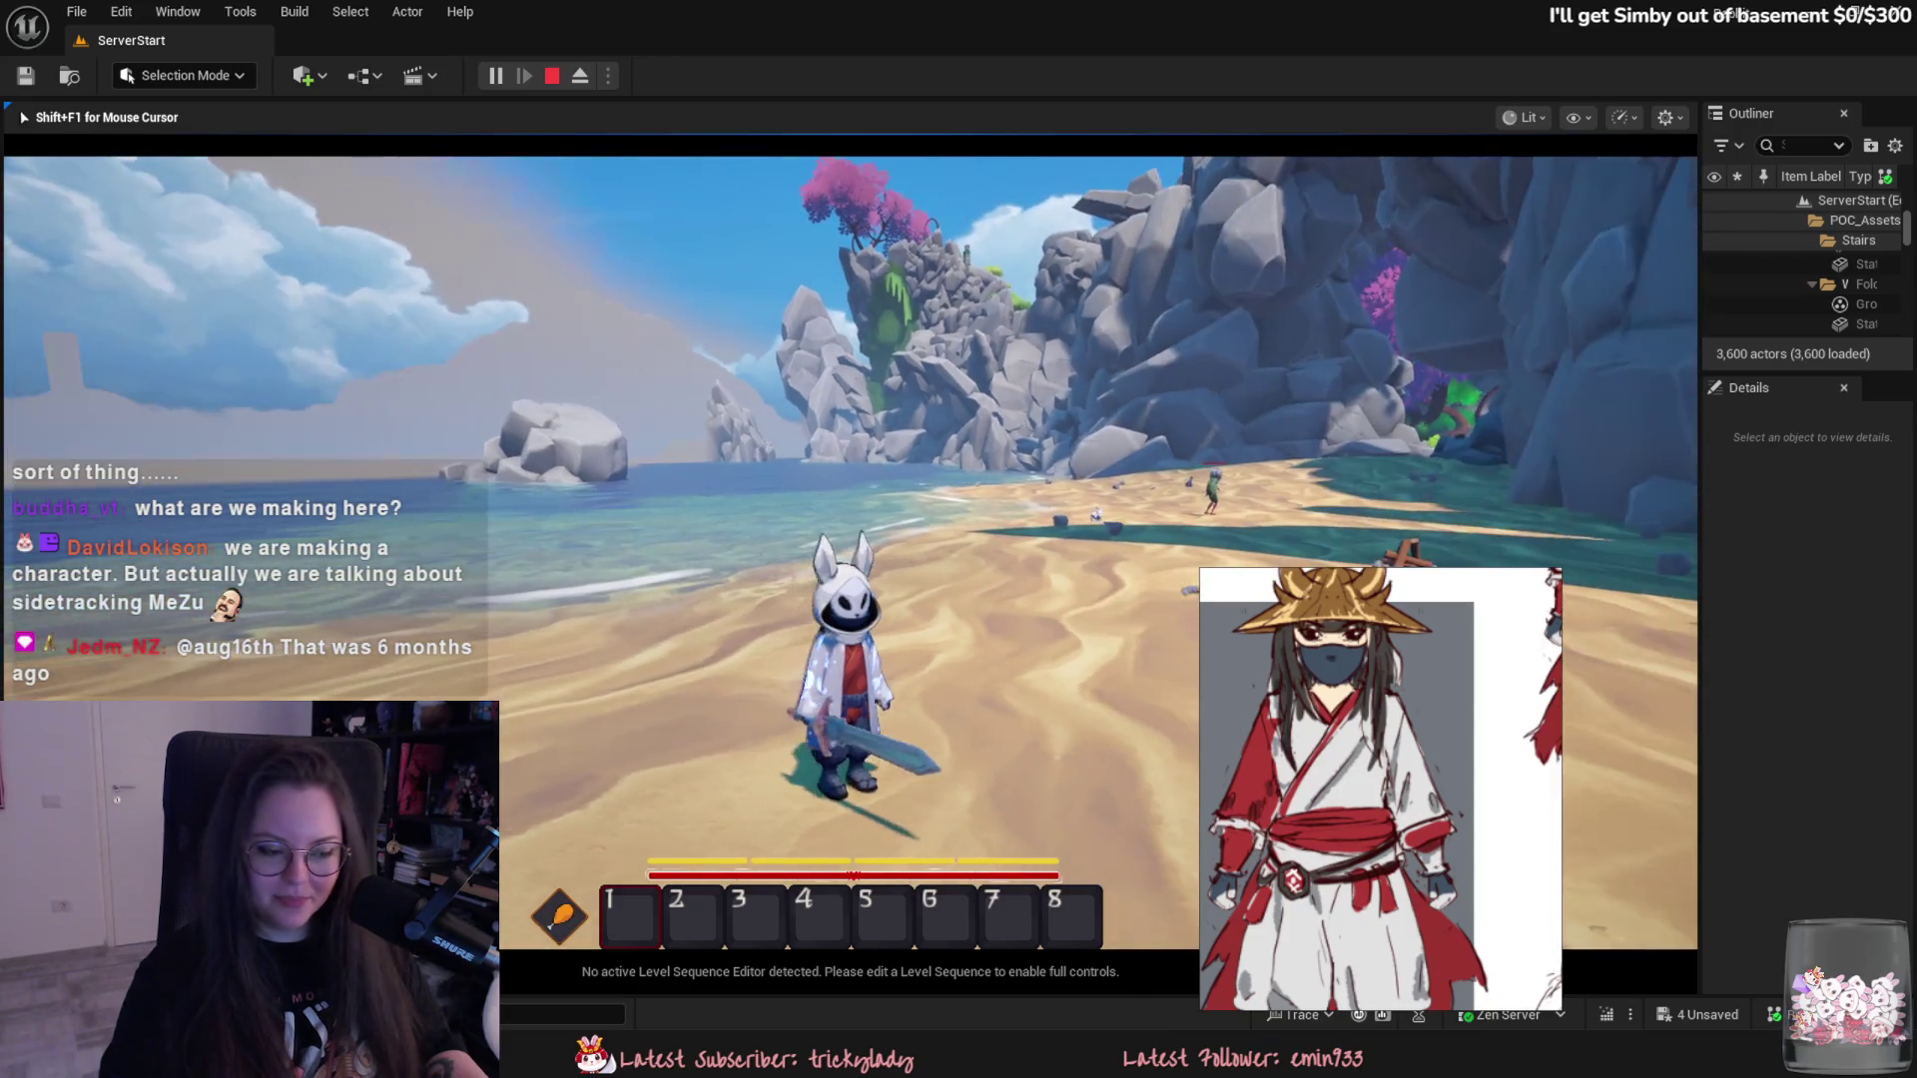
pyautogui.press('space')
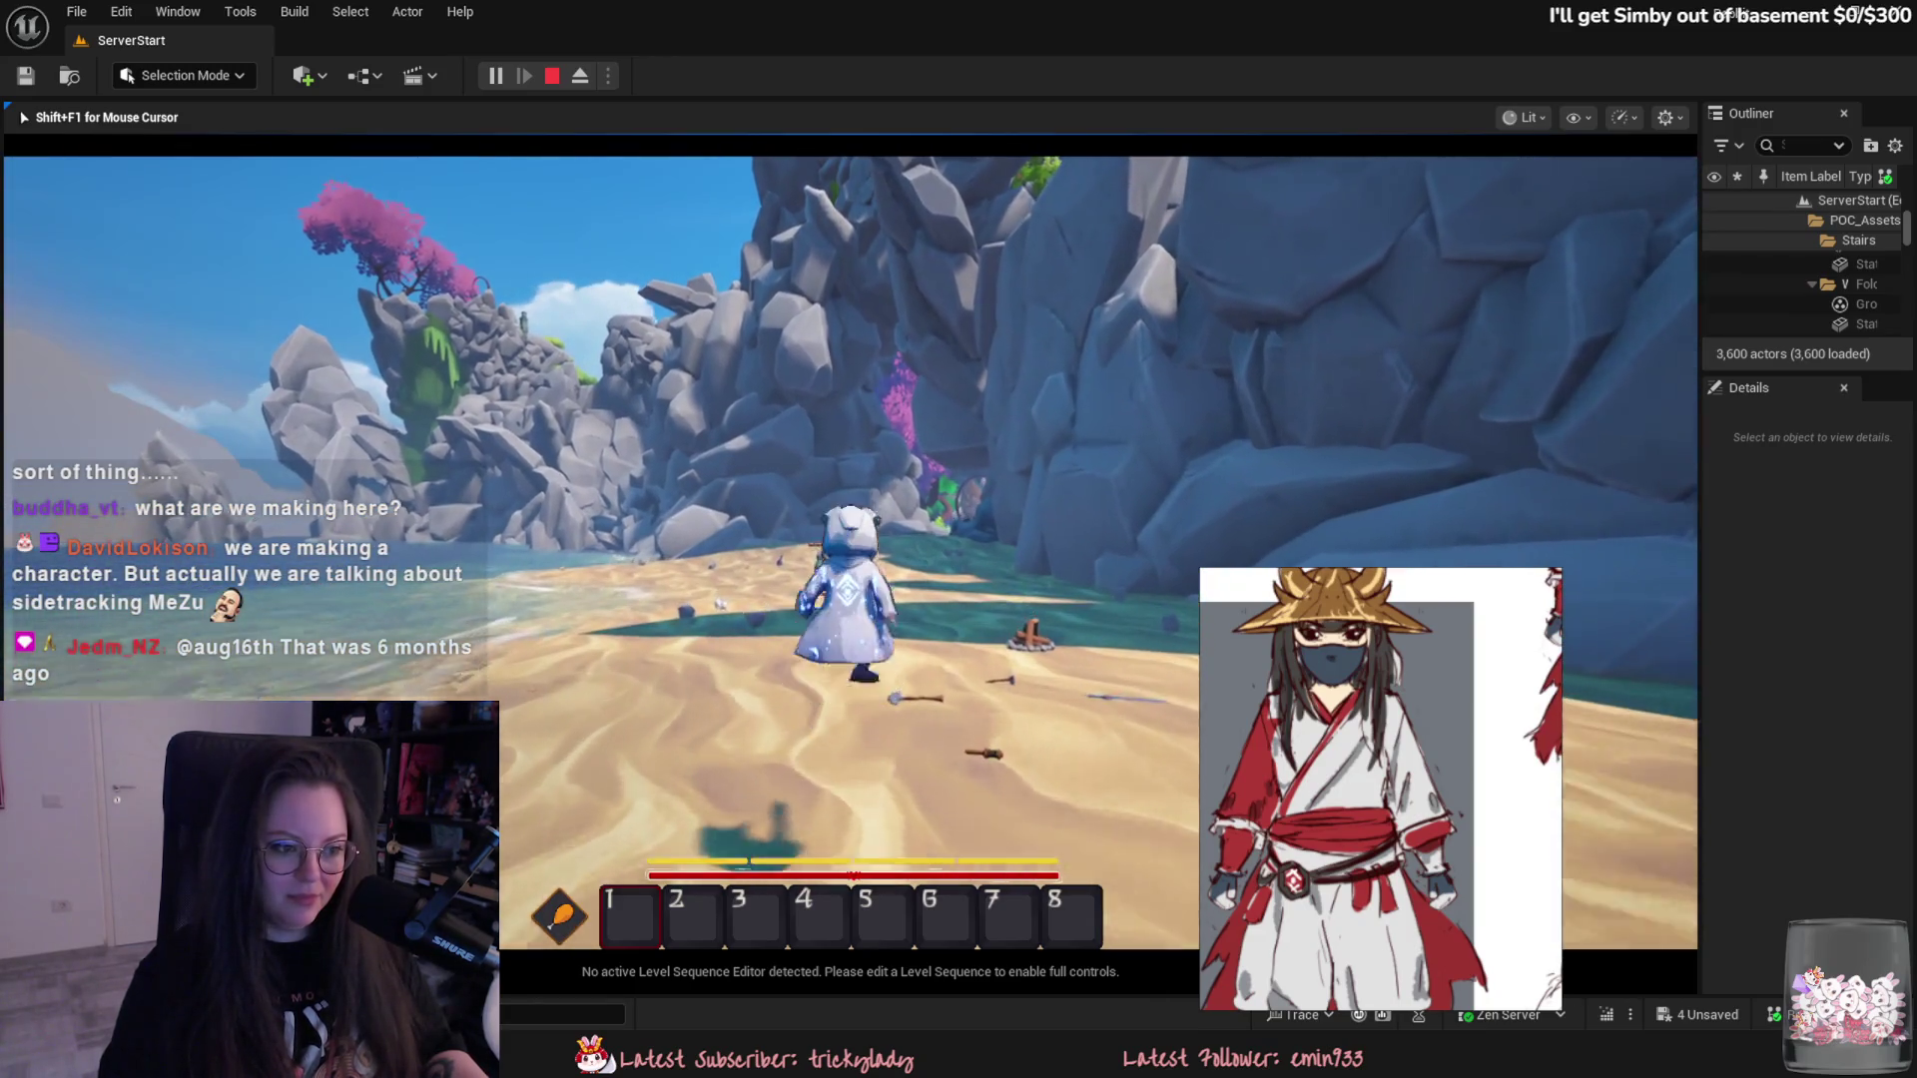
pyautogui.press('space')
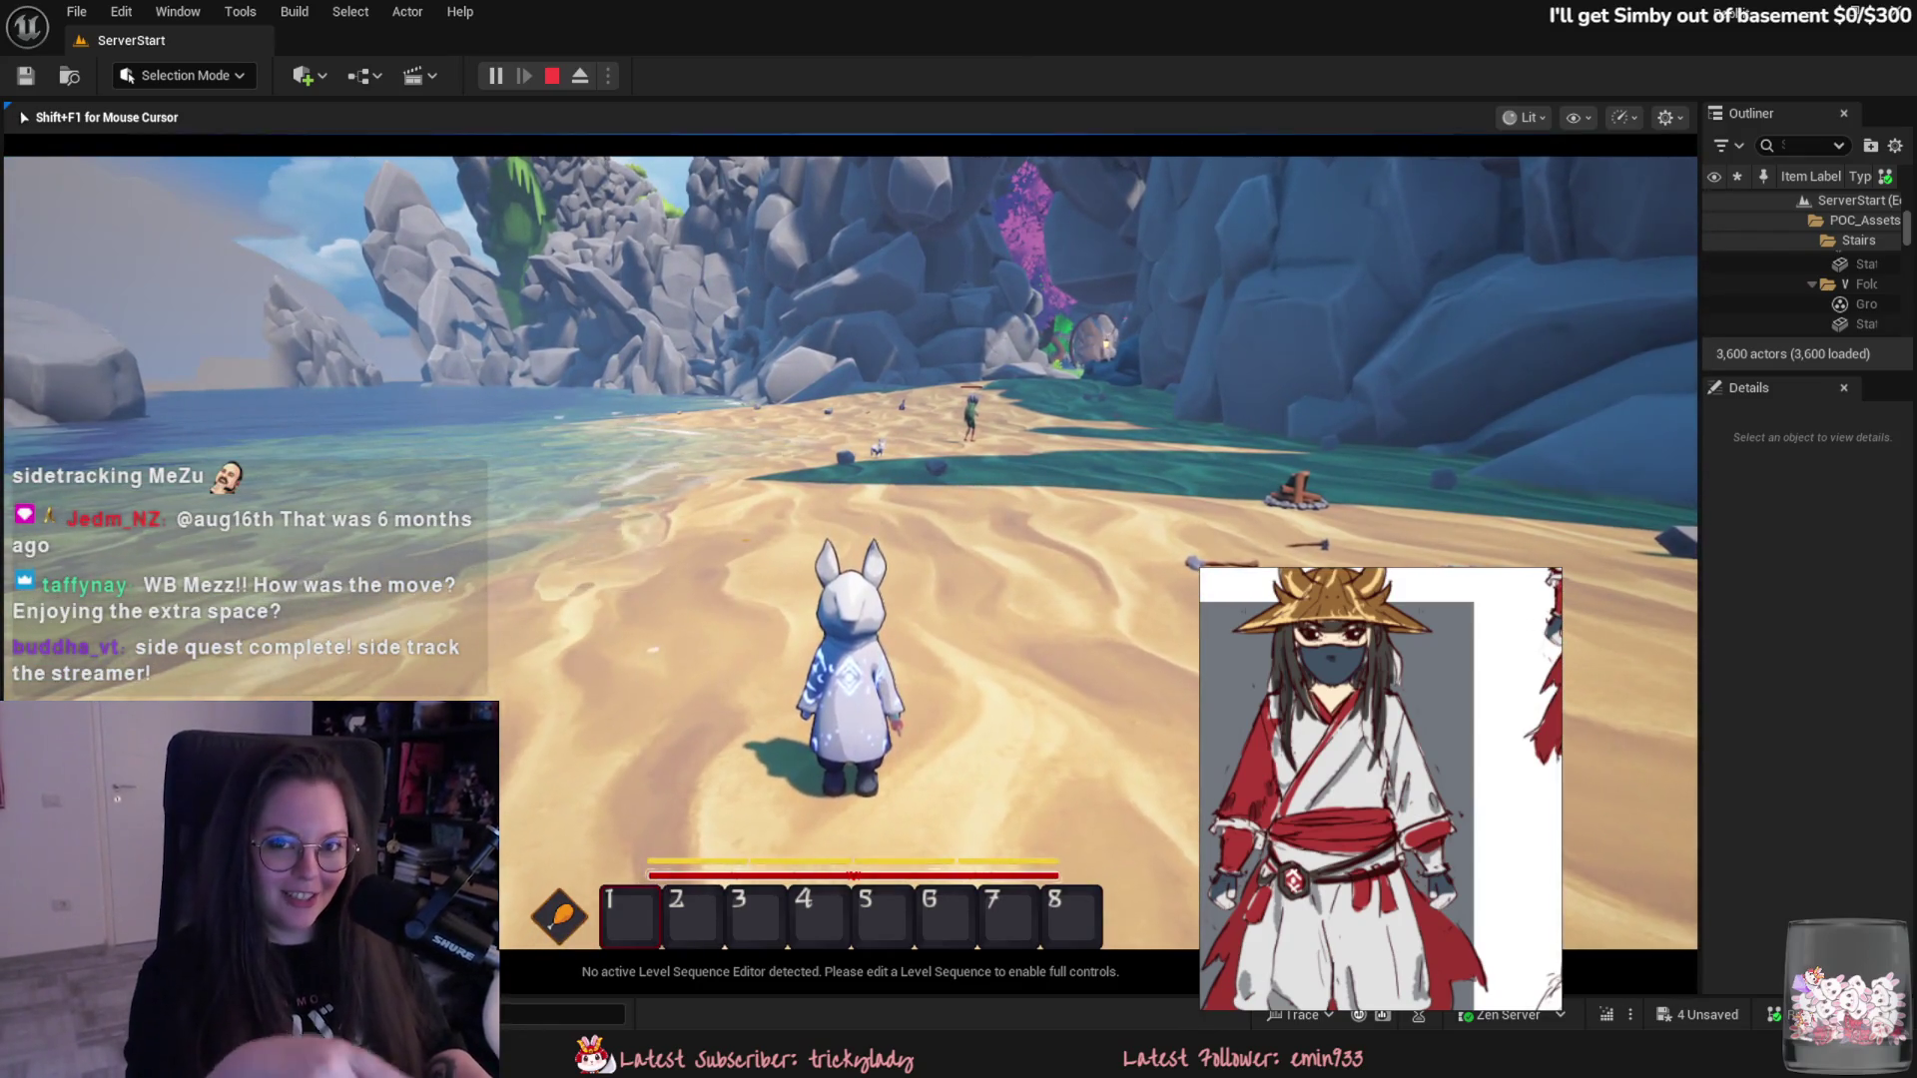
# - Run across the beach to the NPC by the cliffs and draw the sword as an enemy appears
pyautogui.press('w')
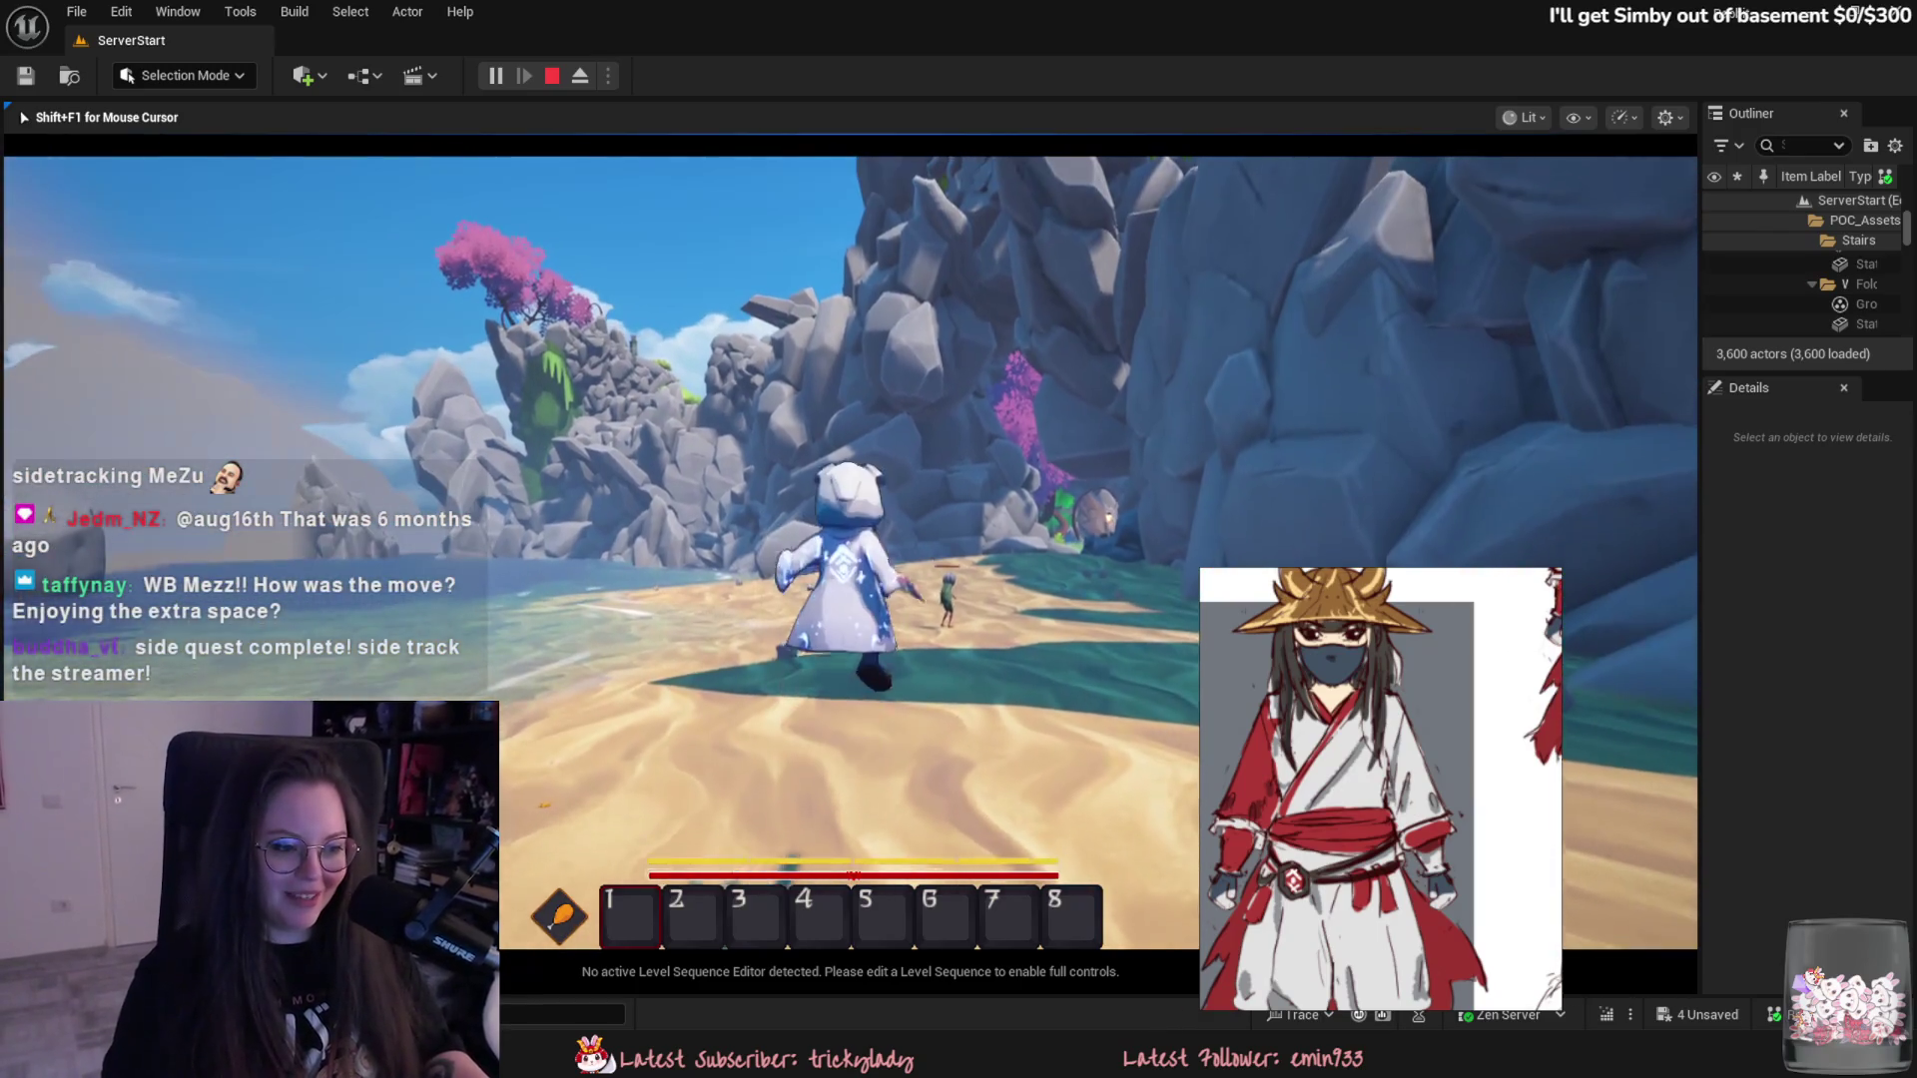
pyautogui.press('w')
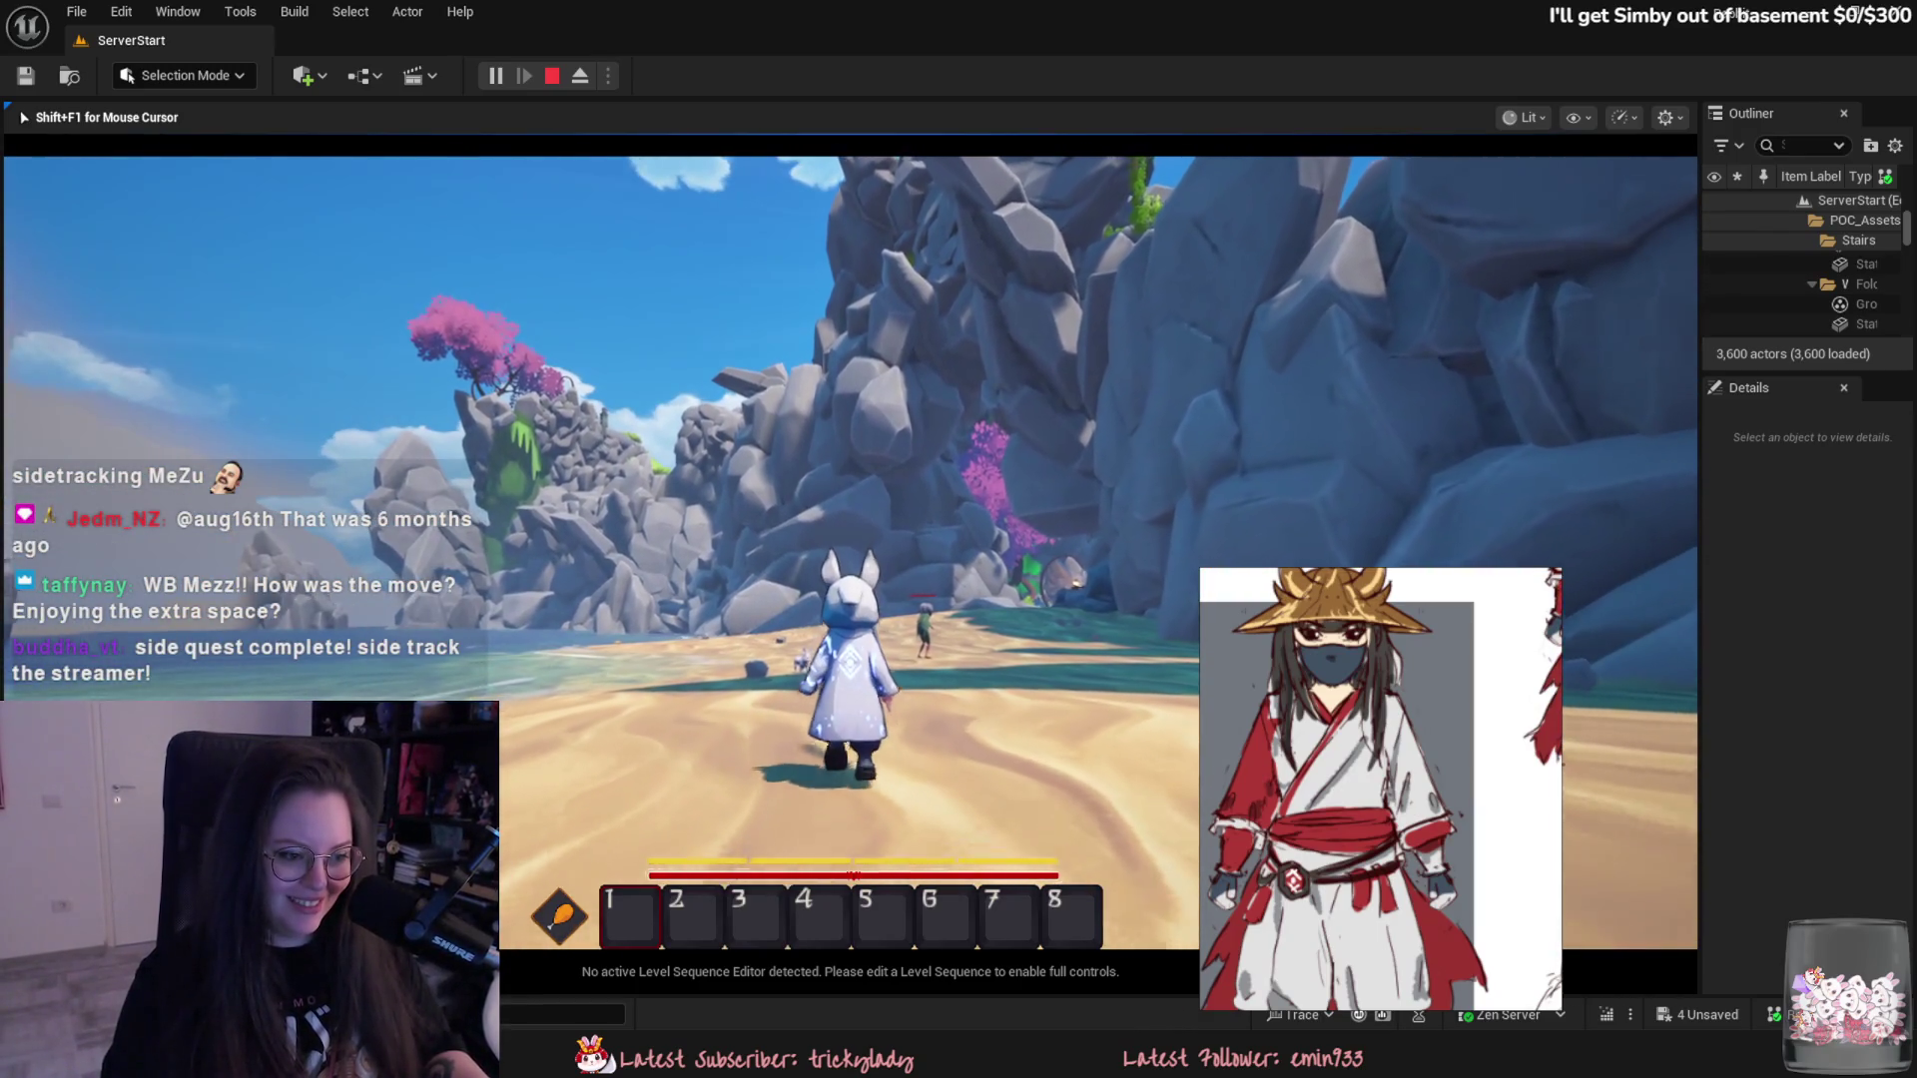
pyautogui.press('w')
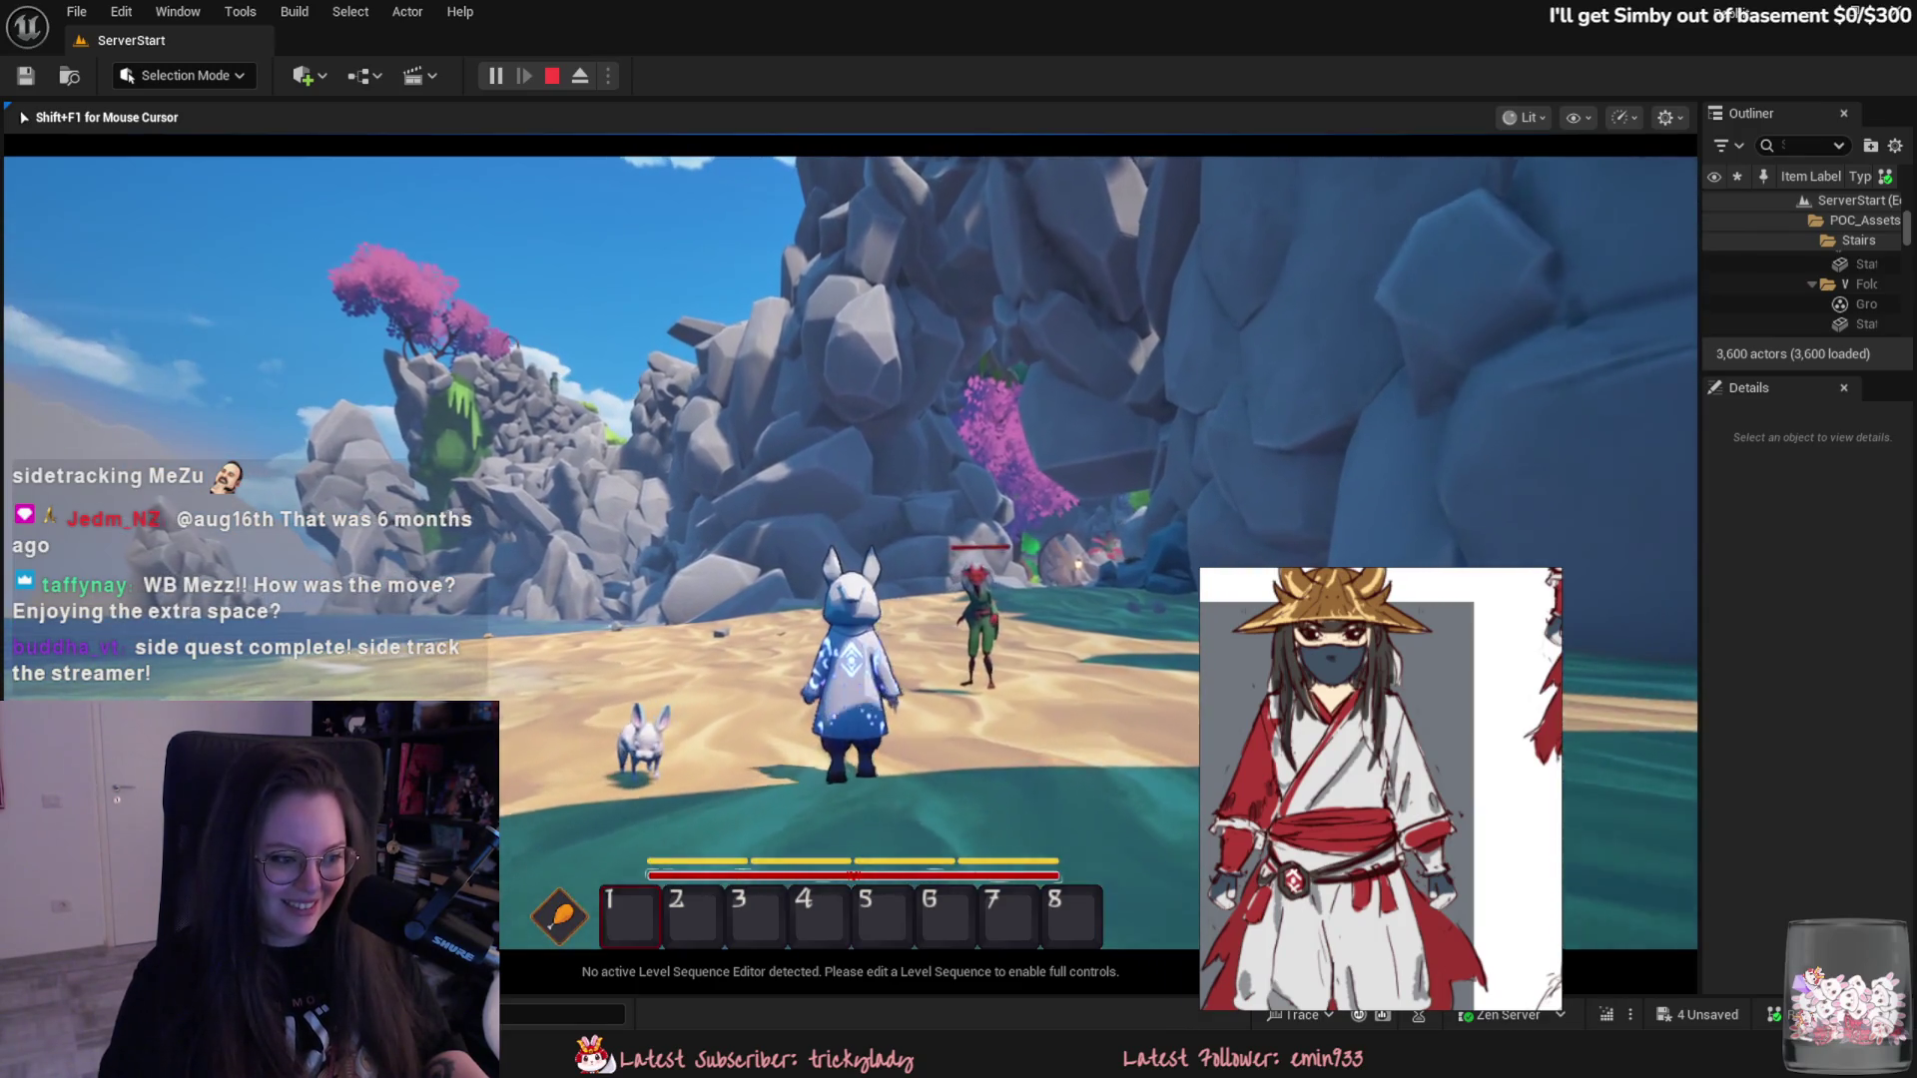
pyautogui.press('w')
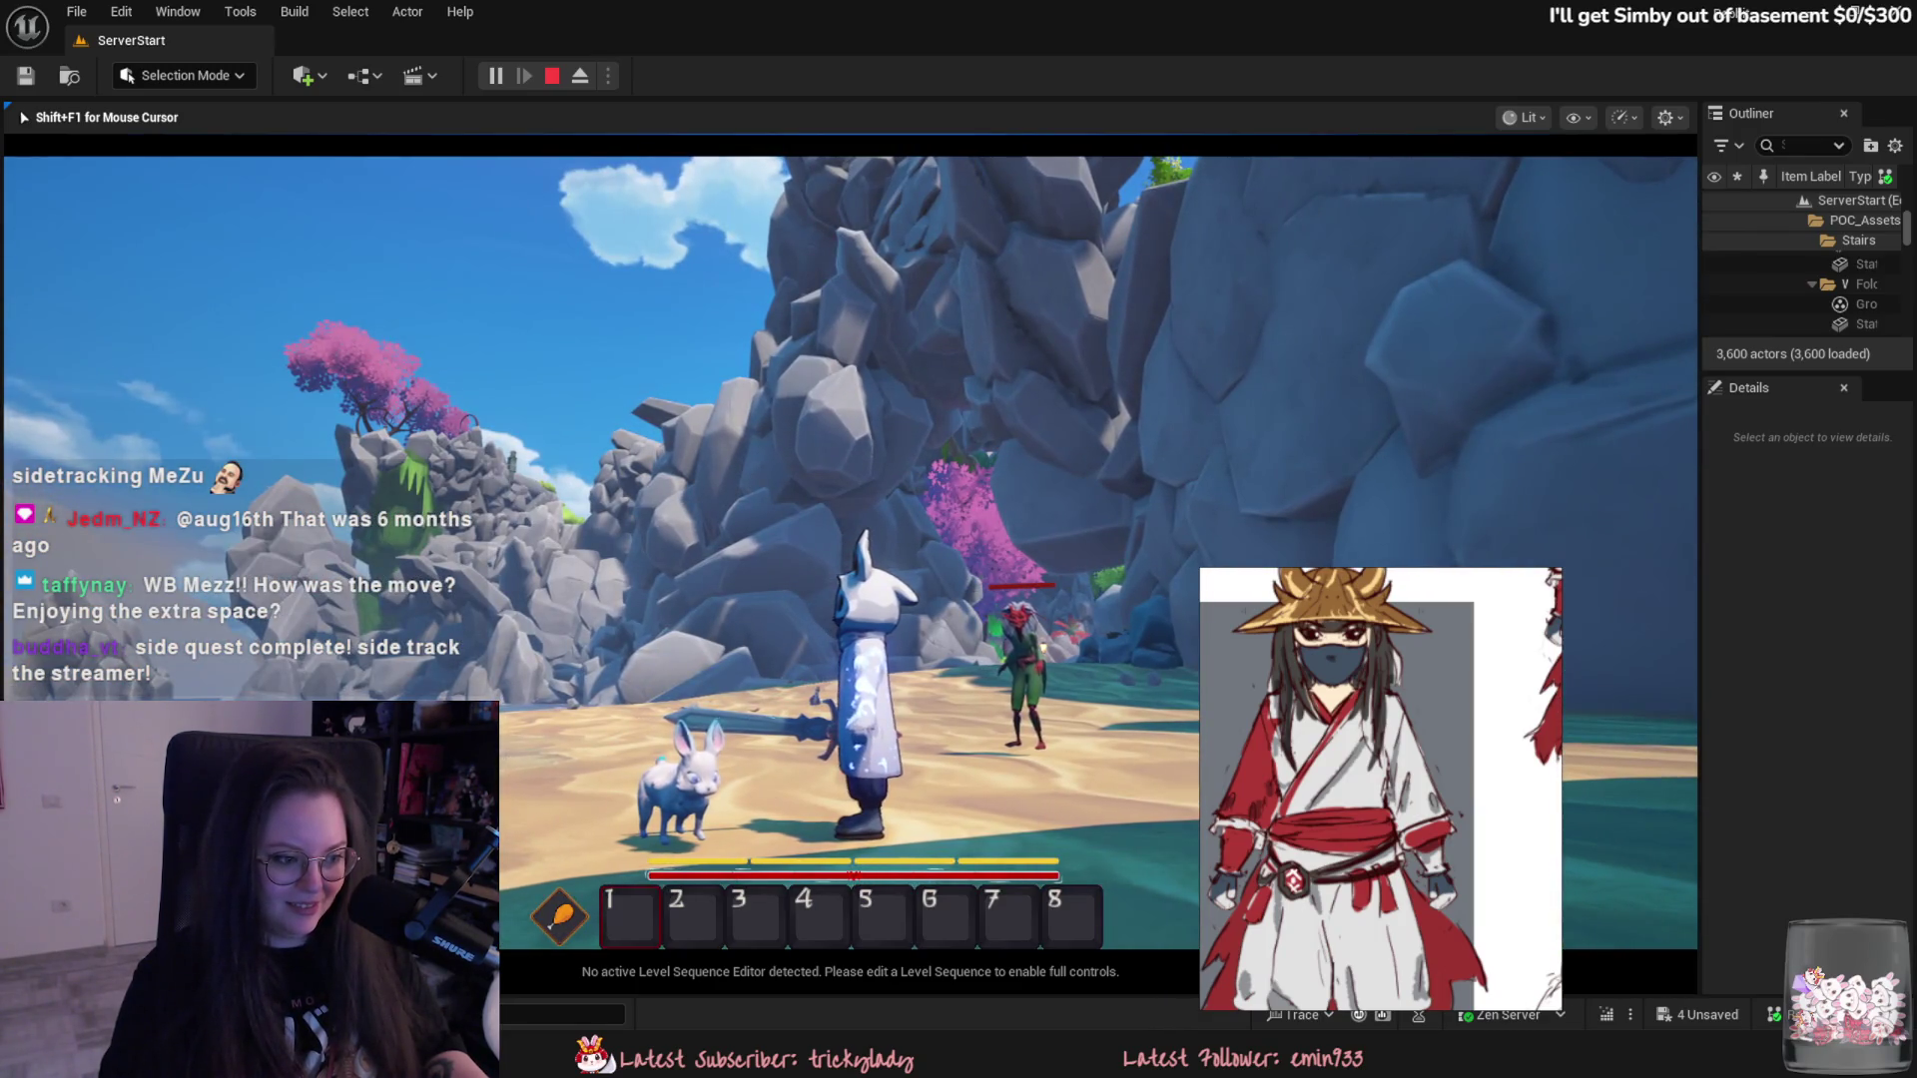
pyautogui.press('w')
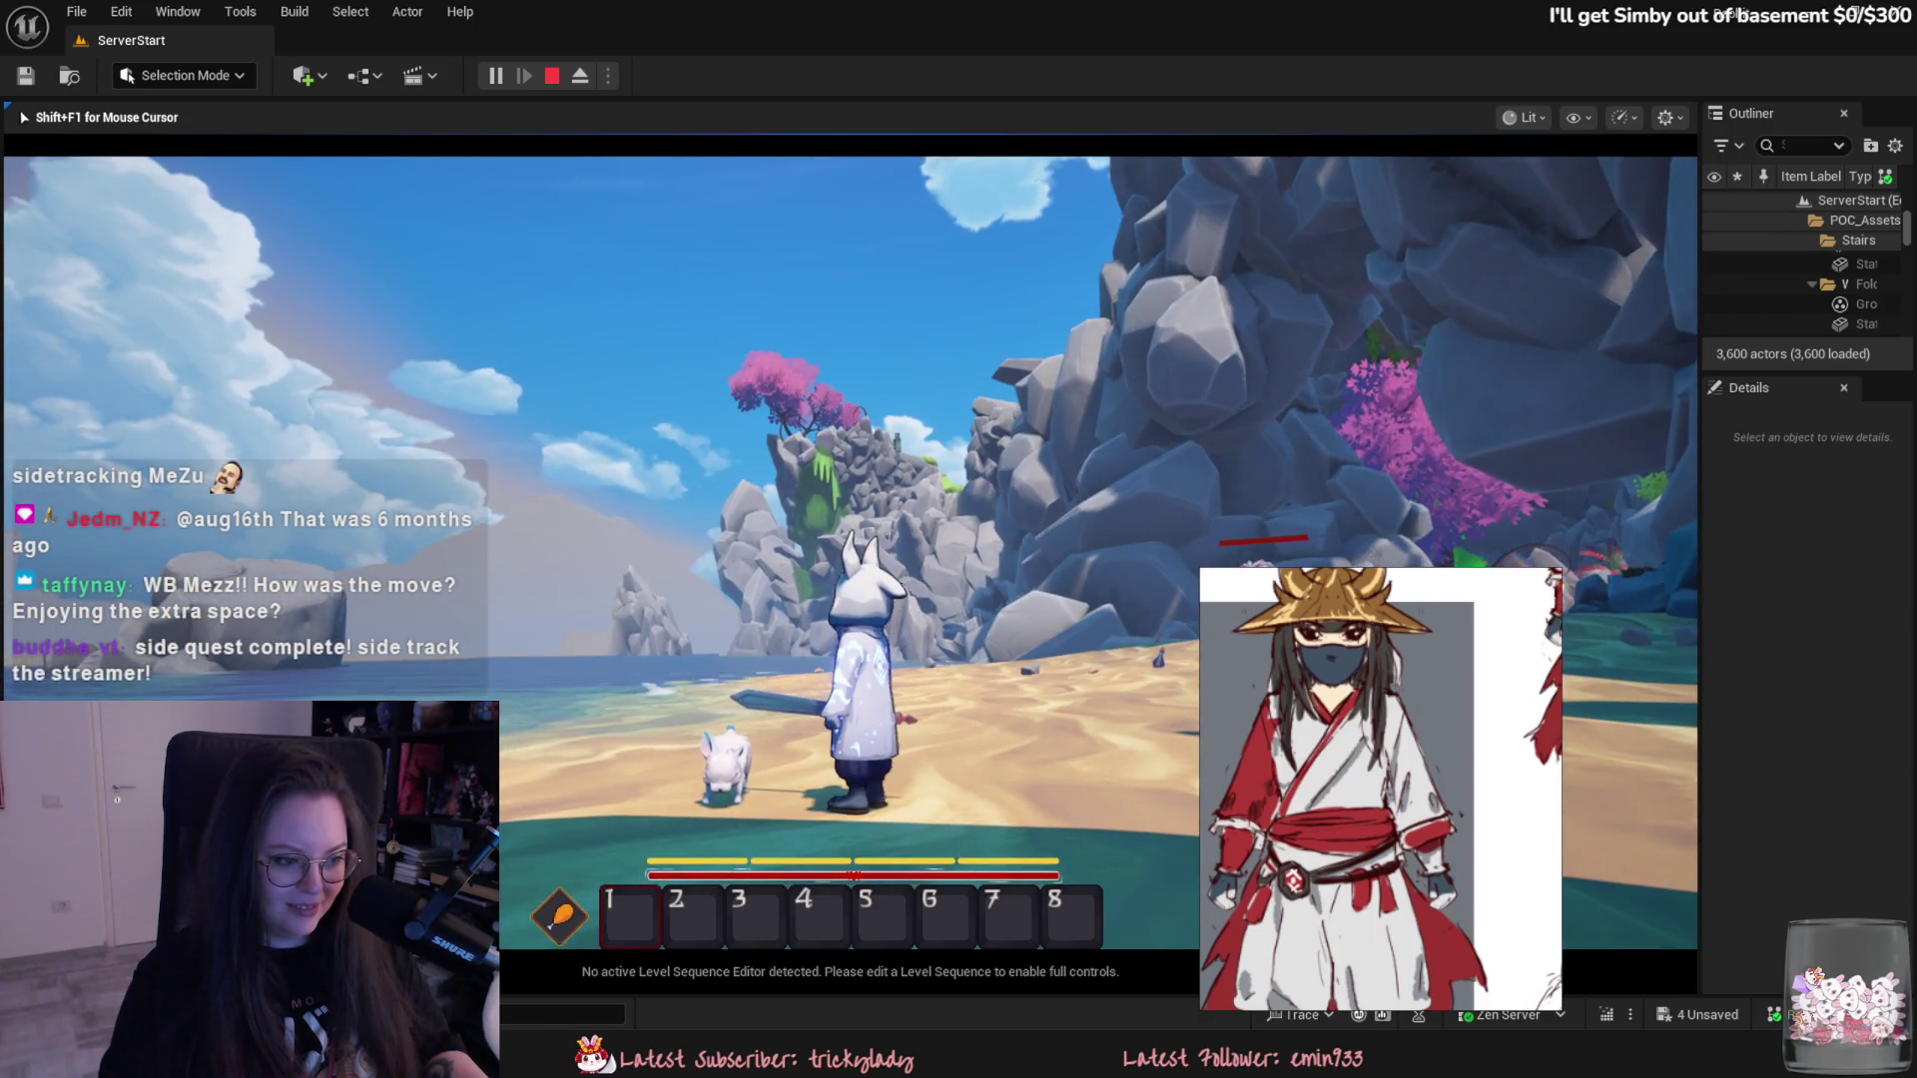
pyautogui.press('w')
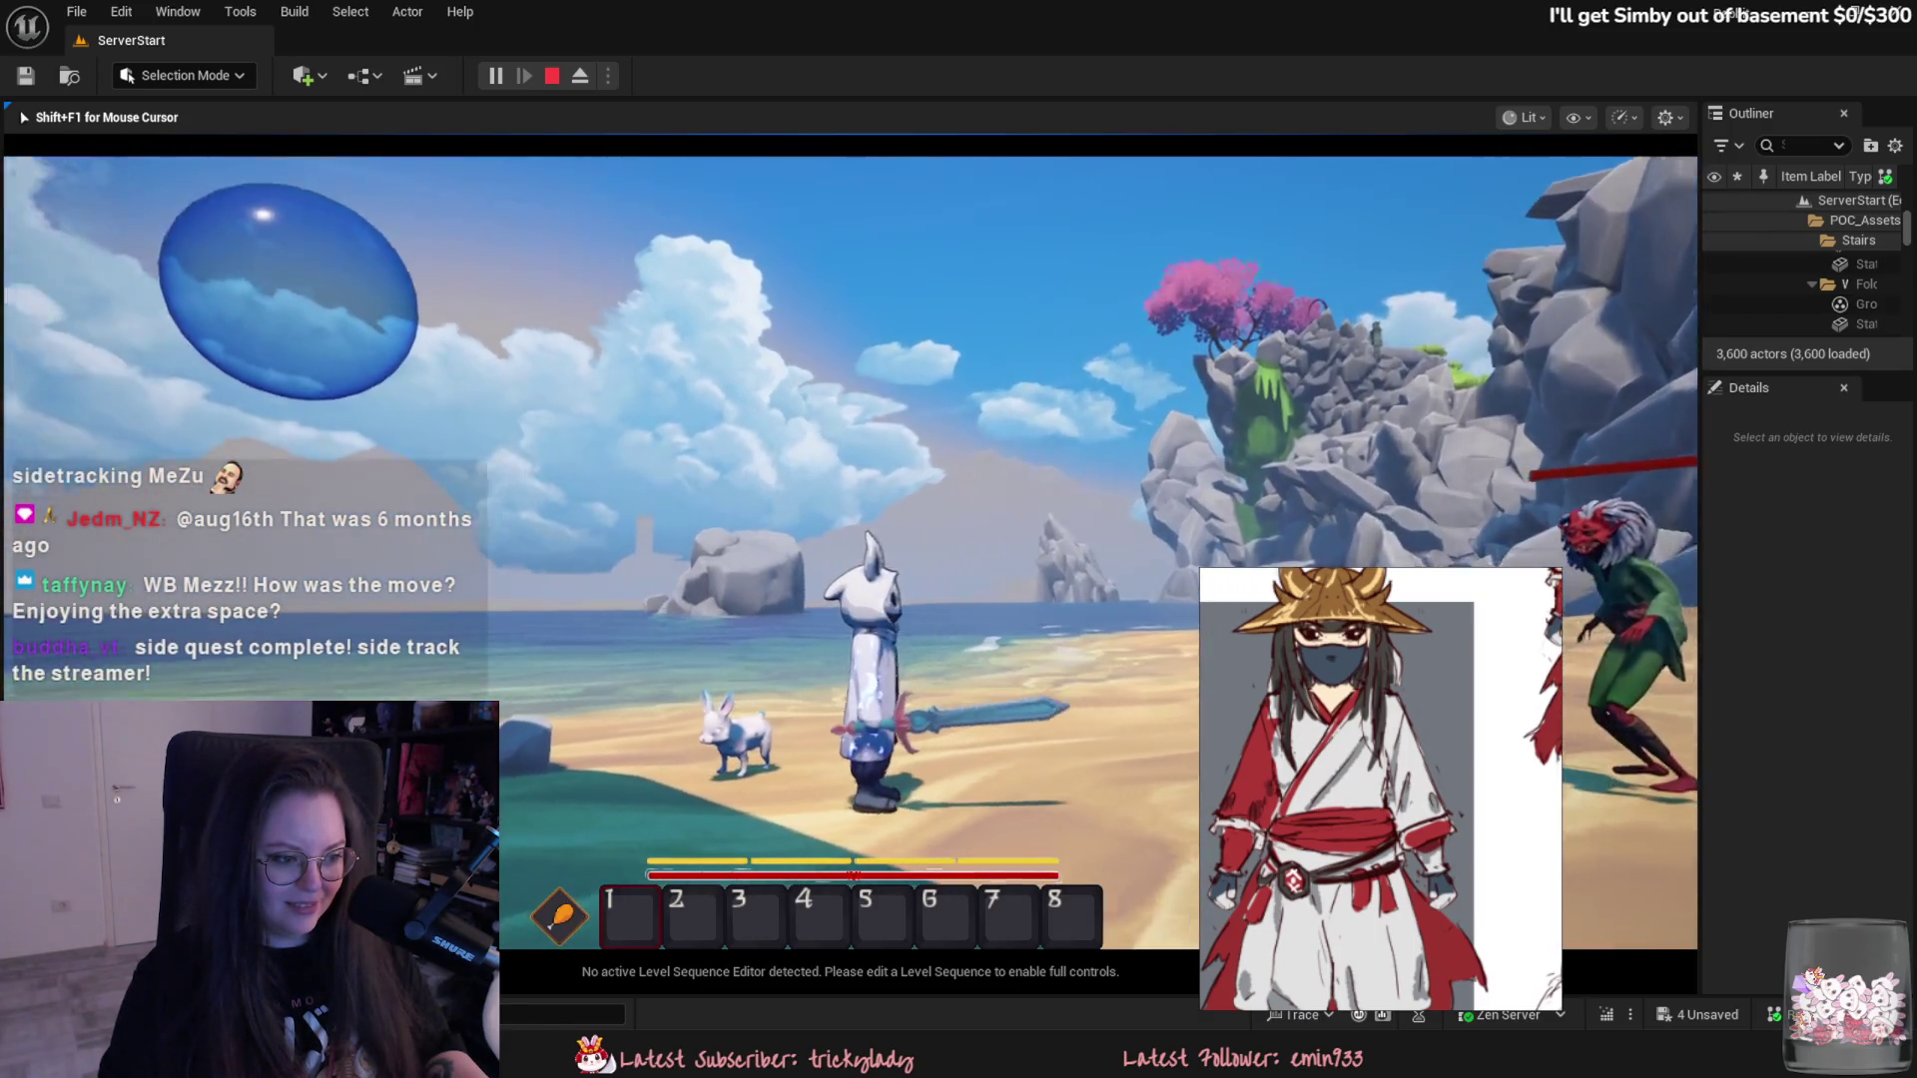
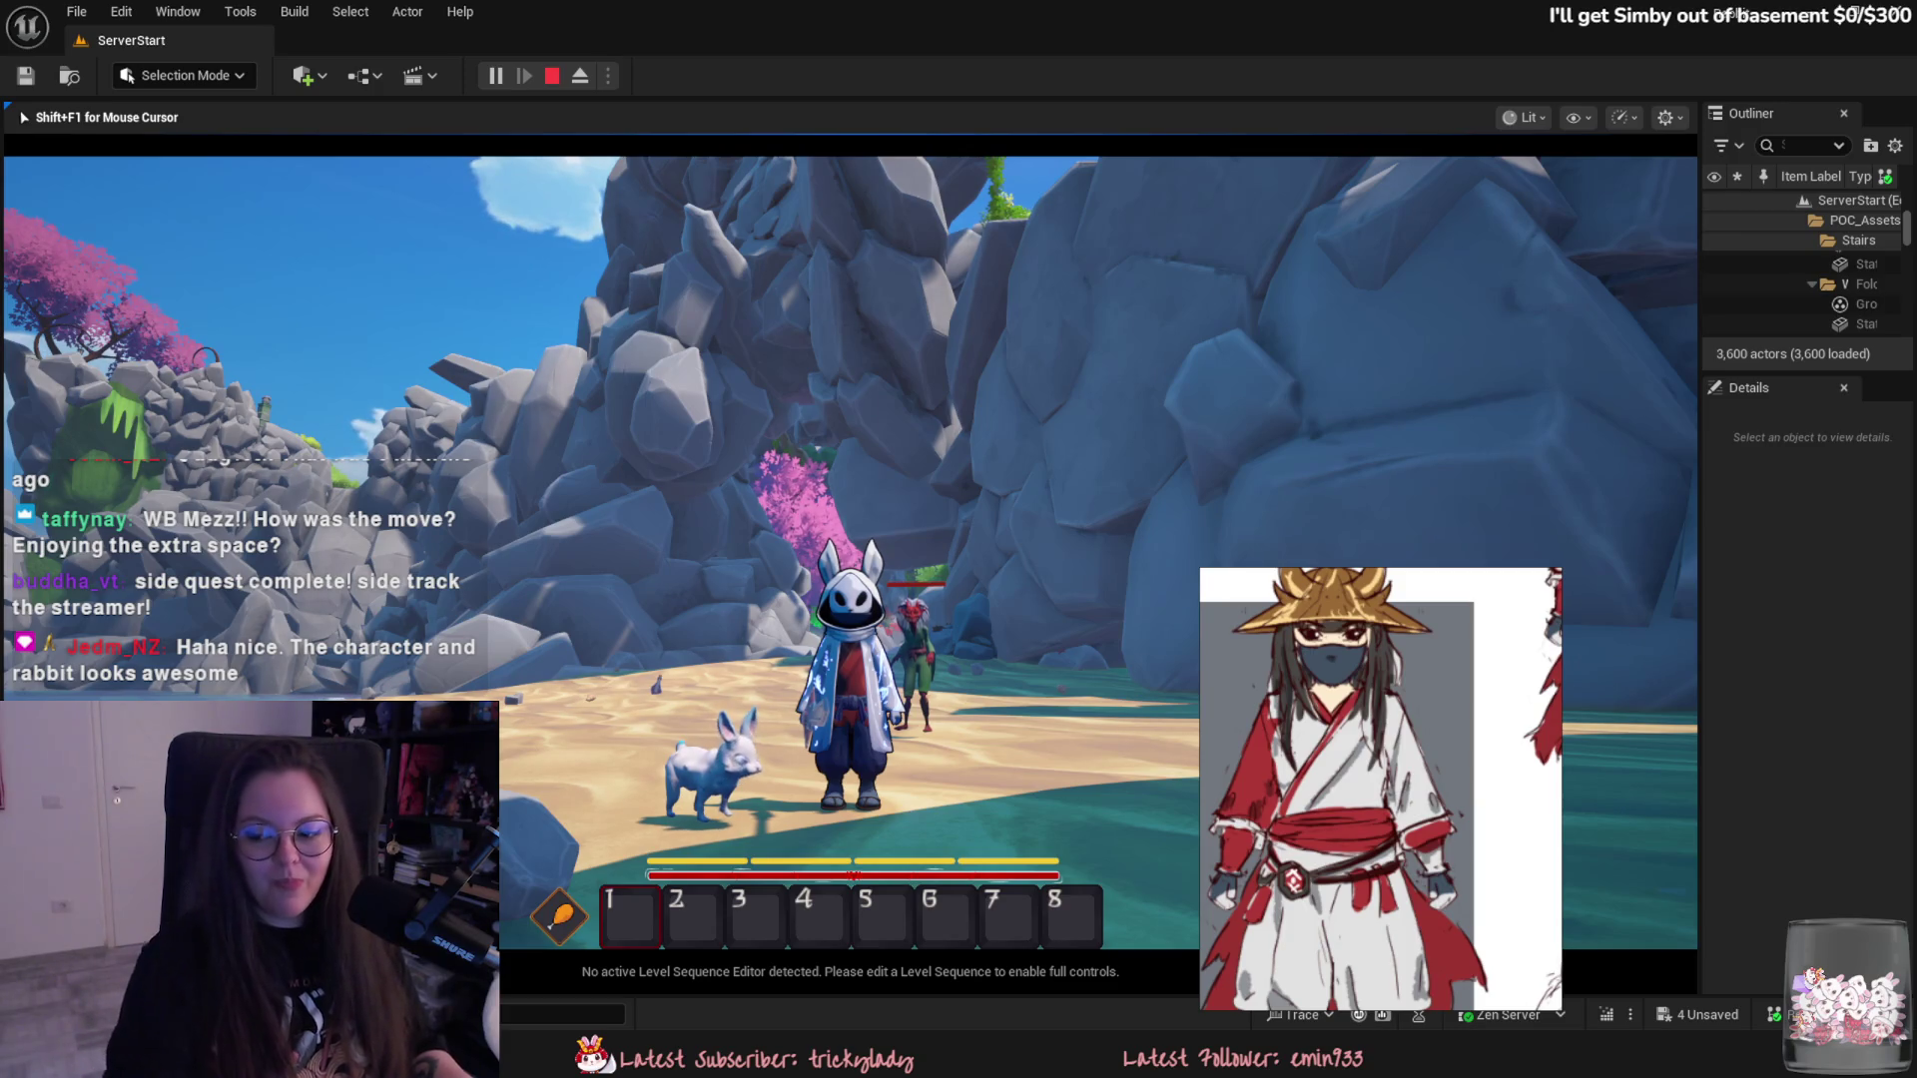
# - Walk the character forward across the sand and grass toward the pink tree and rocks
pyautogui.press('w')
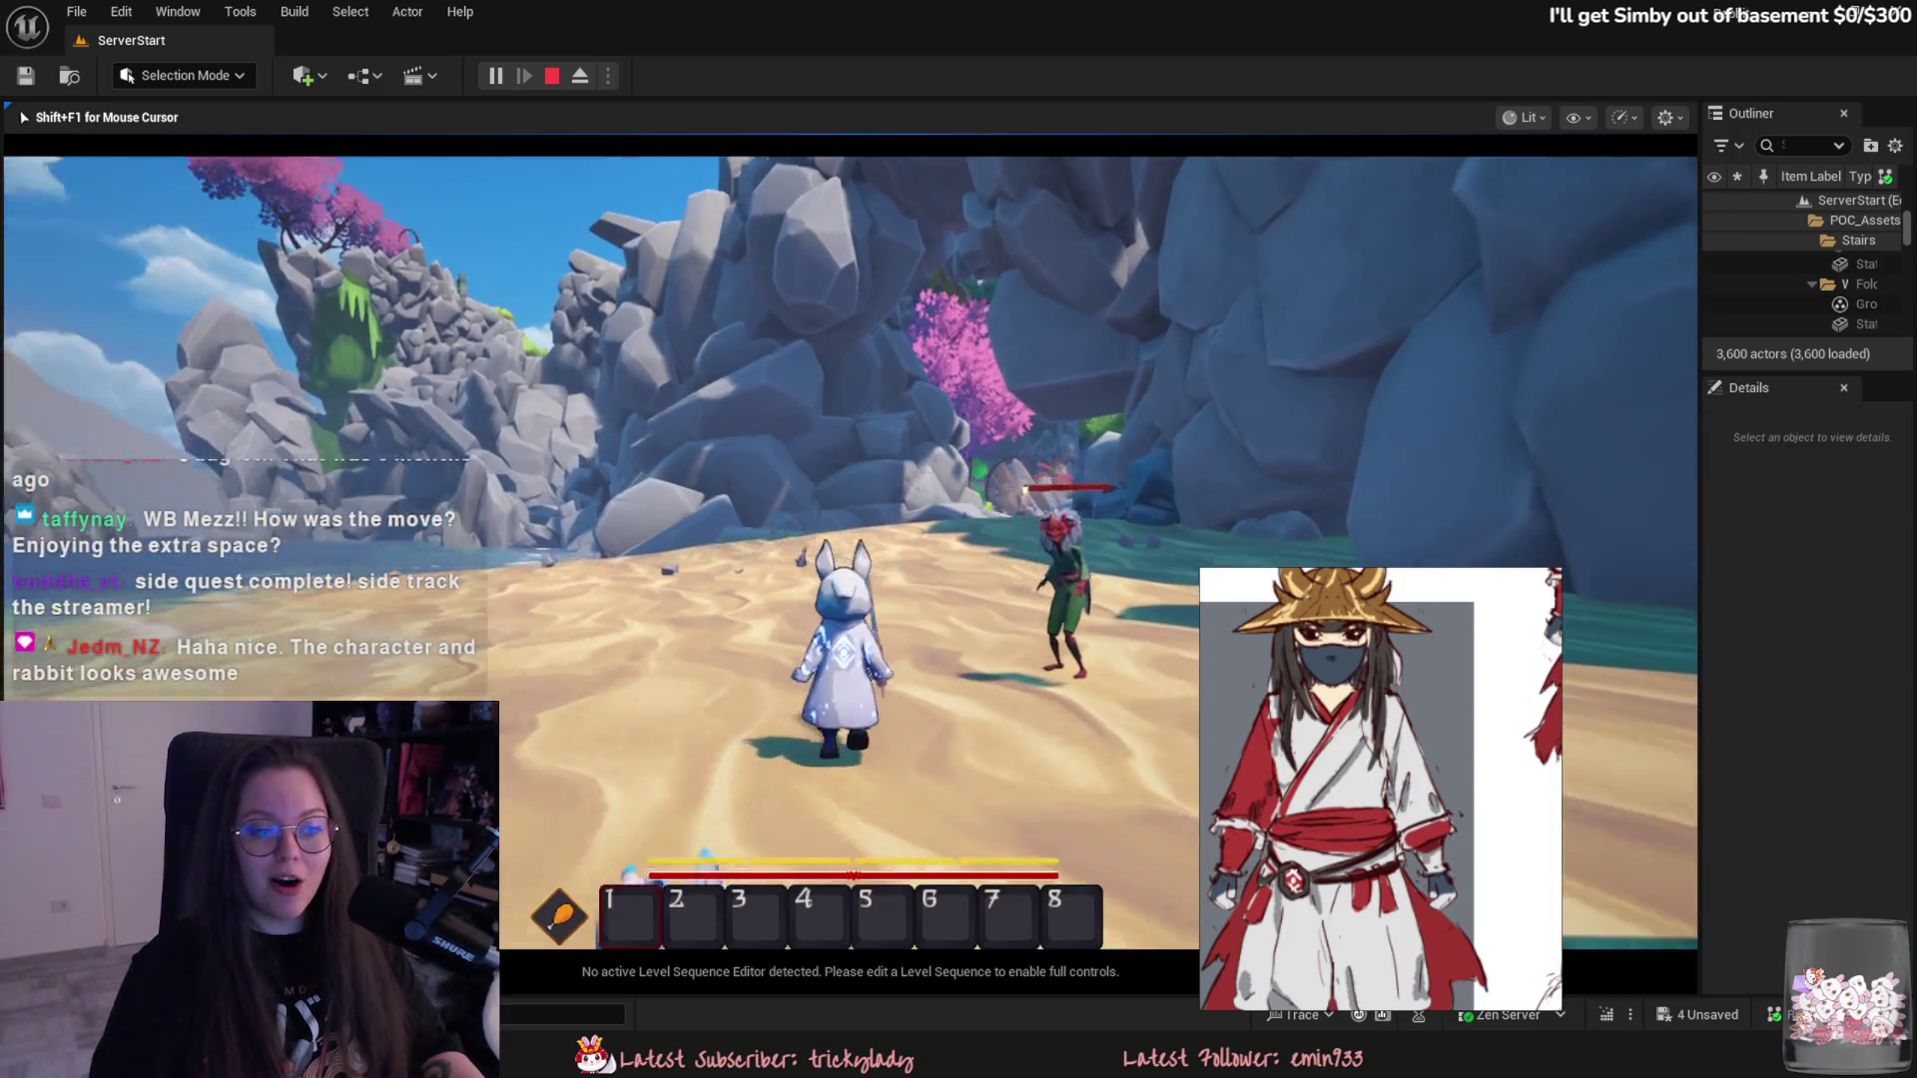
pyautogui.press('w')
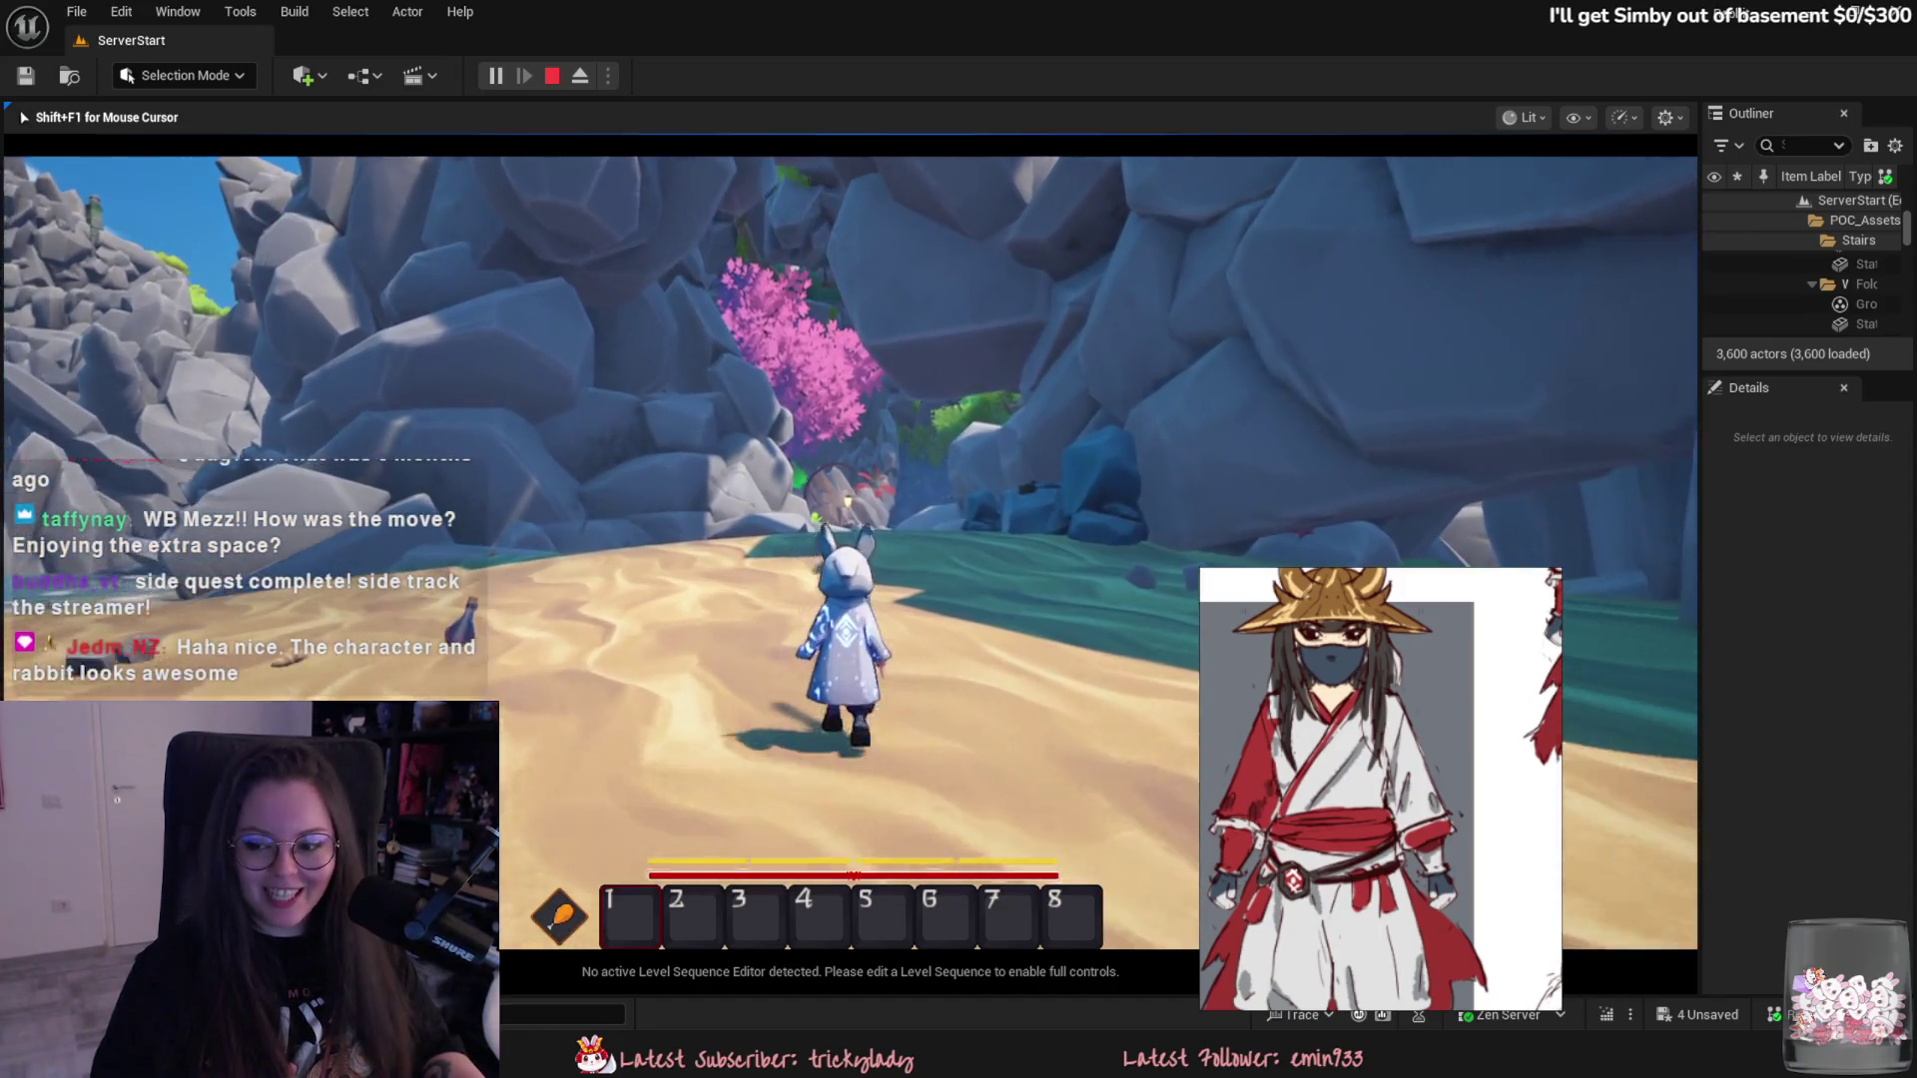
pyautogui.press('w')
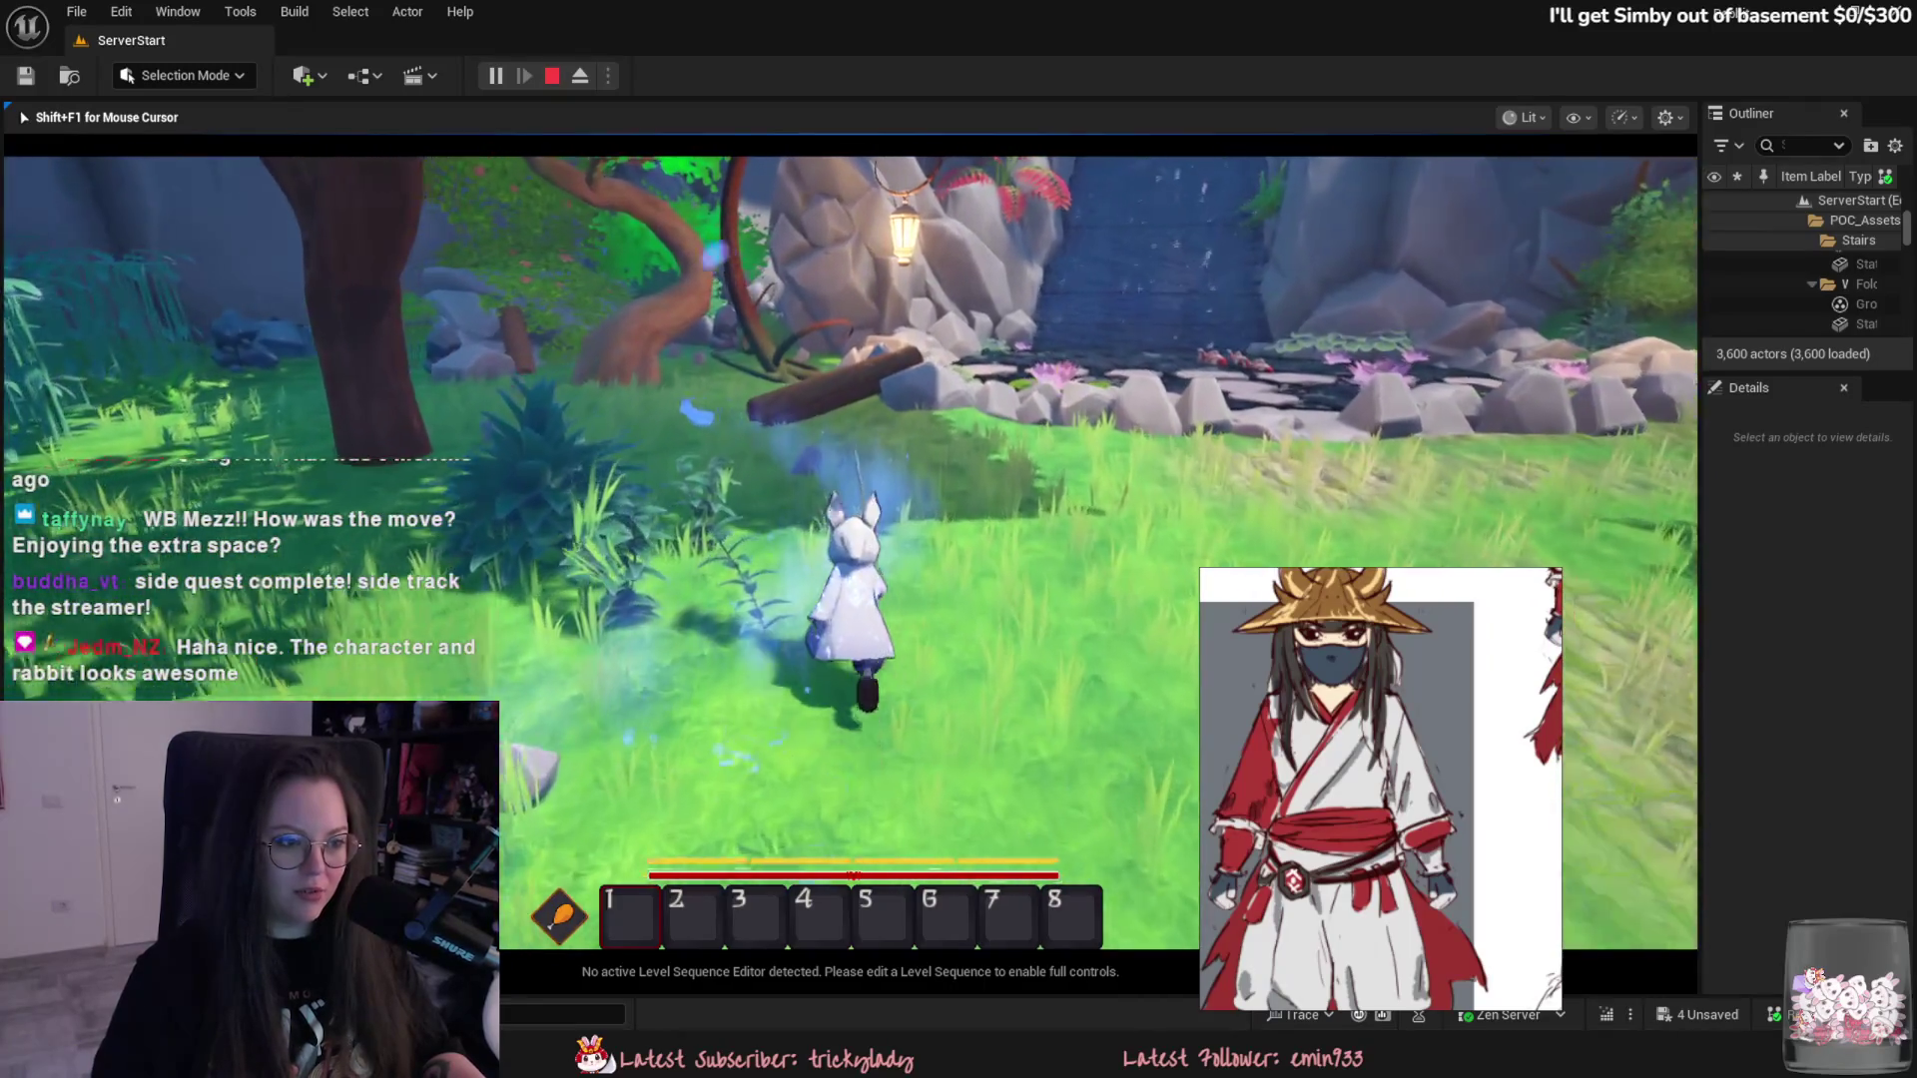
pyautogui.press('w')
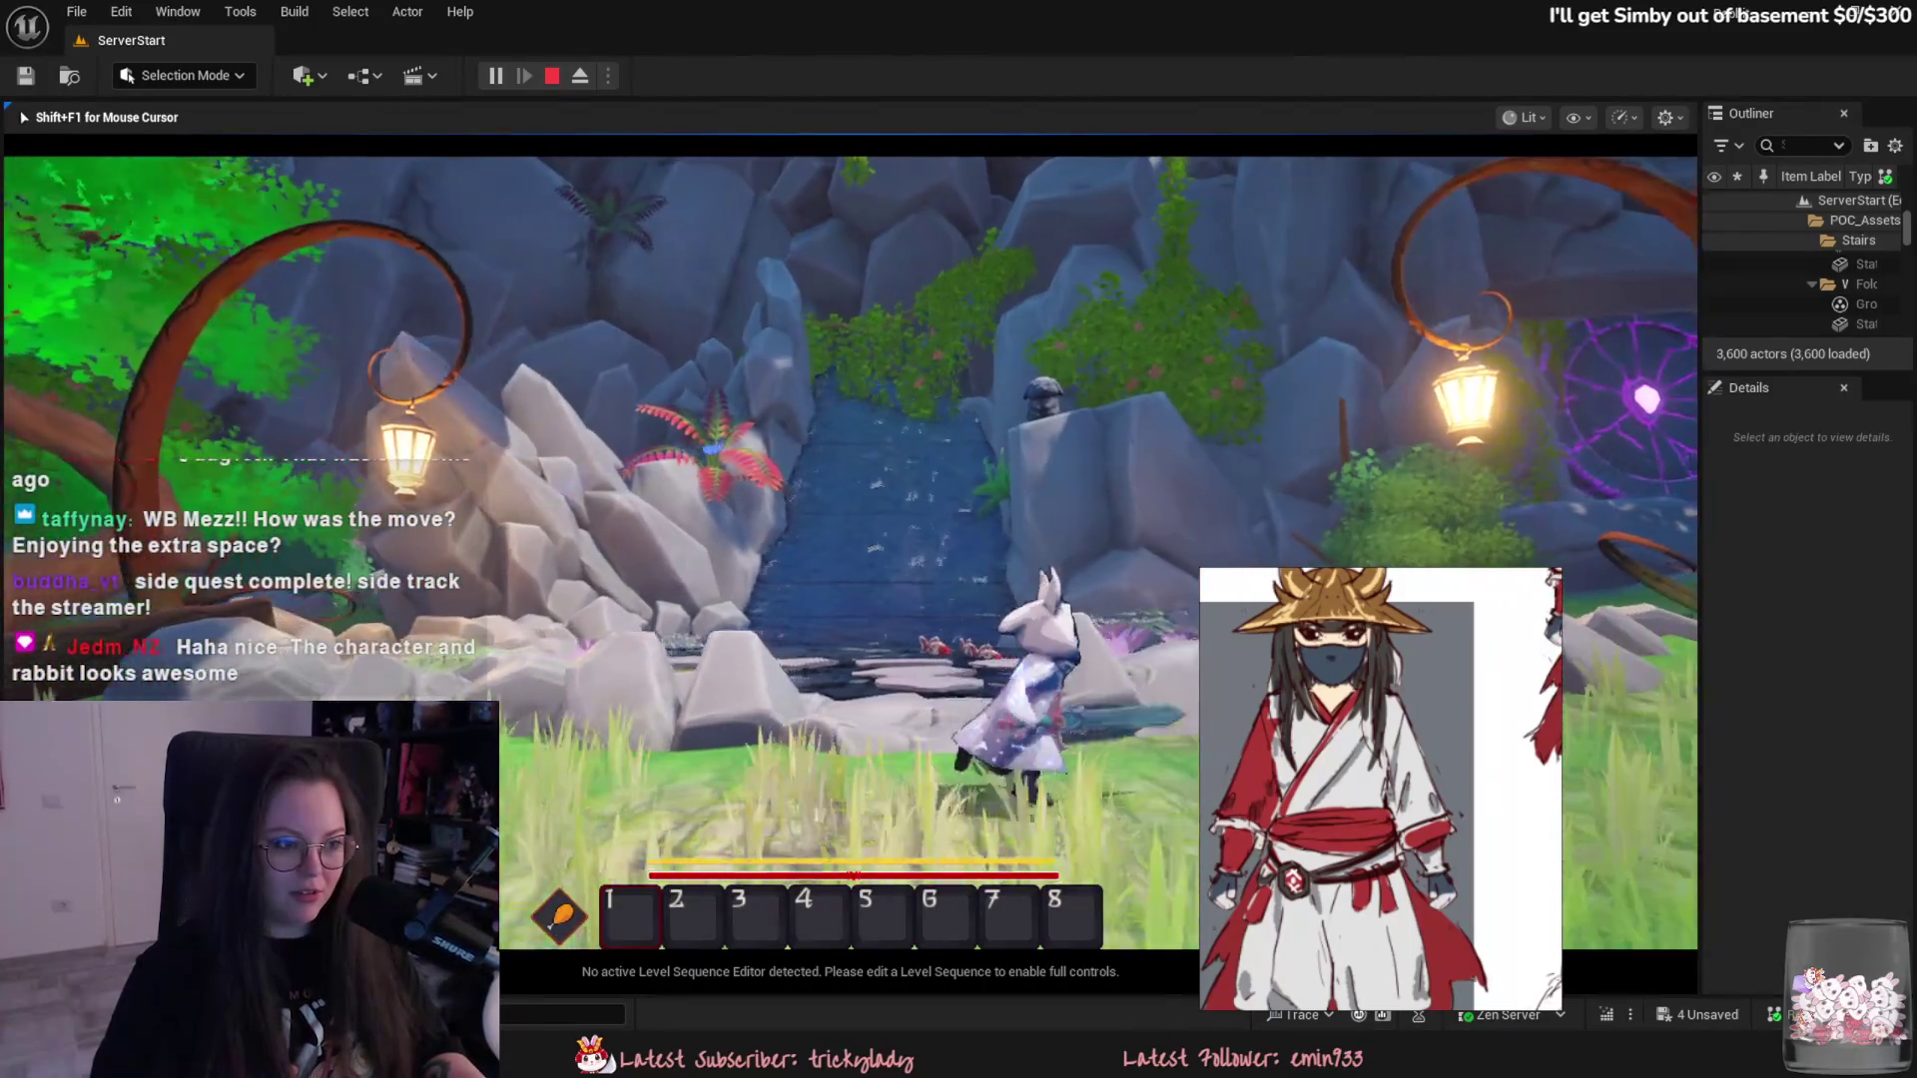
pyautogui.press('w')
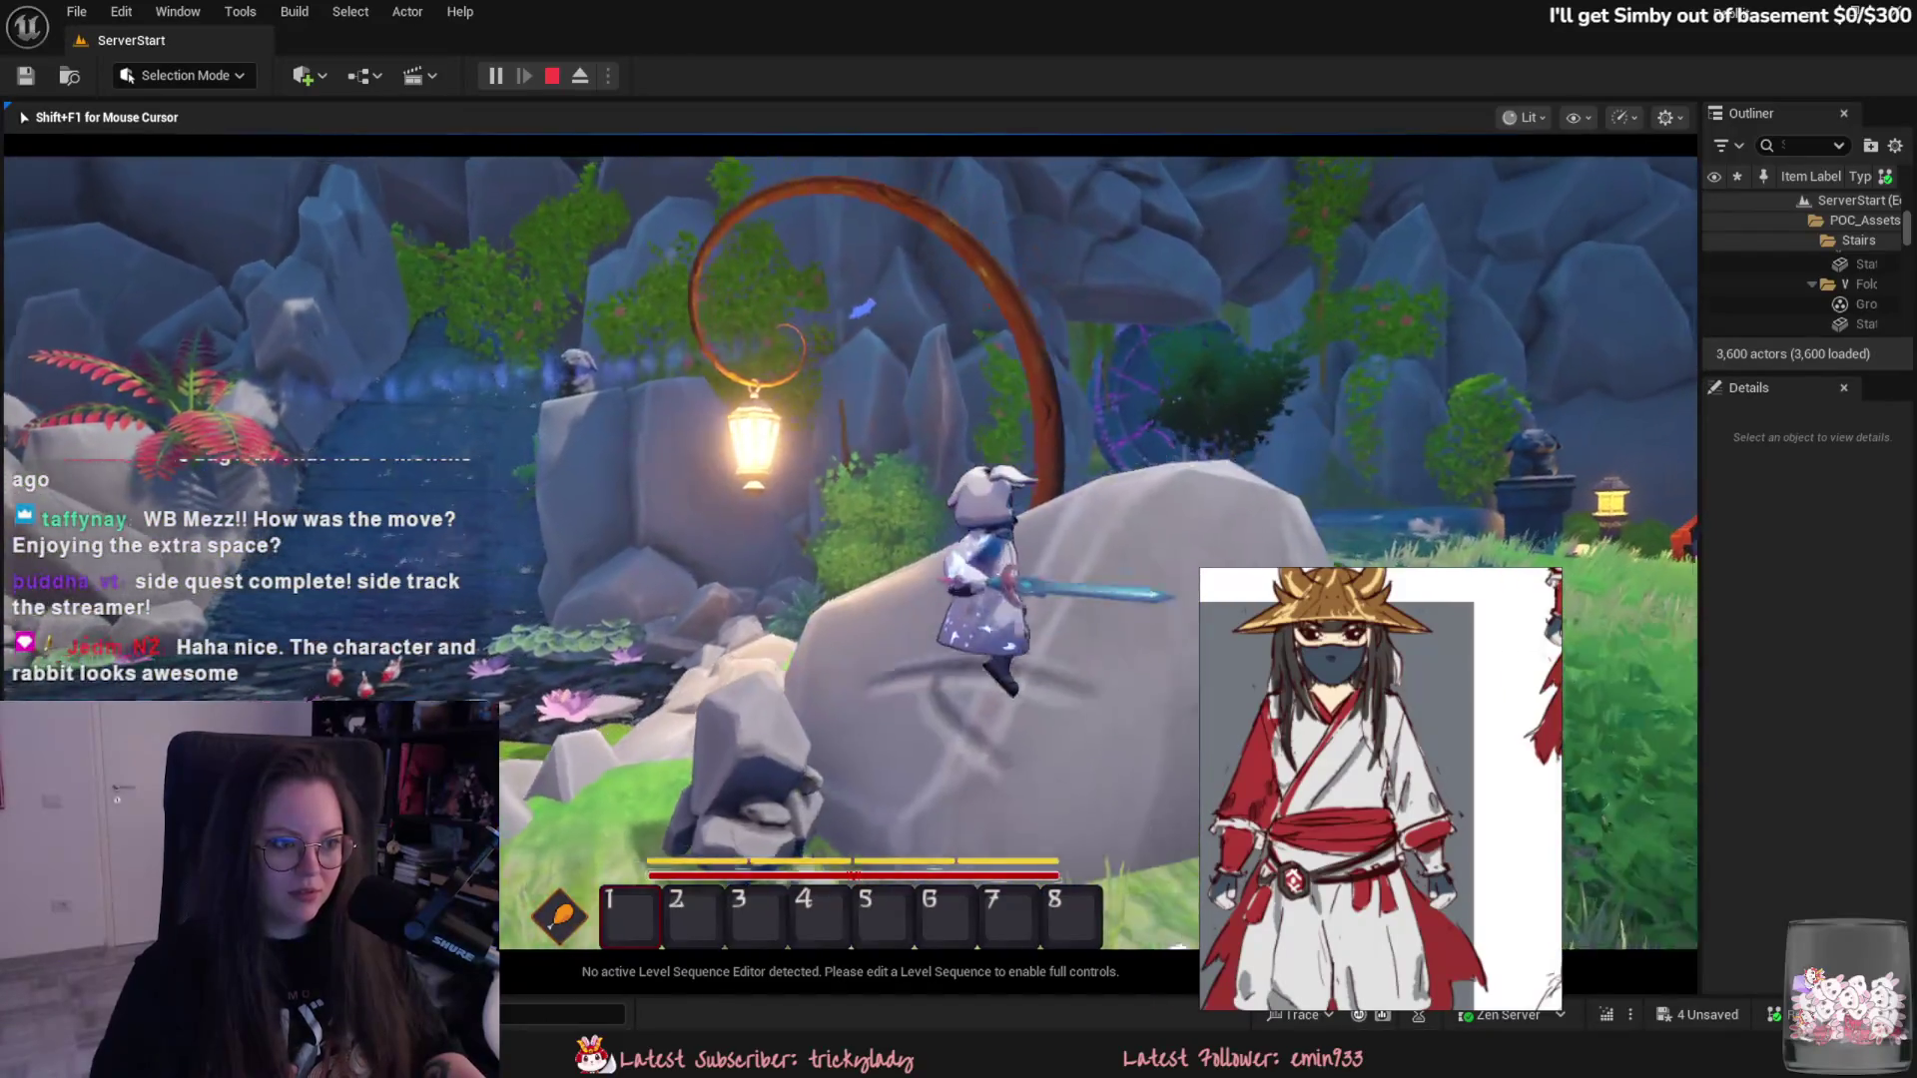
# - Steer past the lanterns up to the purple portal, then end the play-test session
pyautogui.press('w')
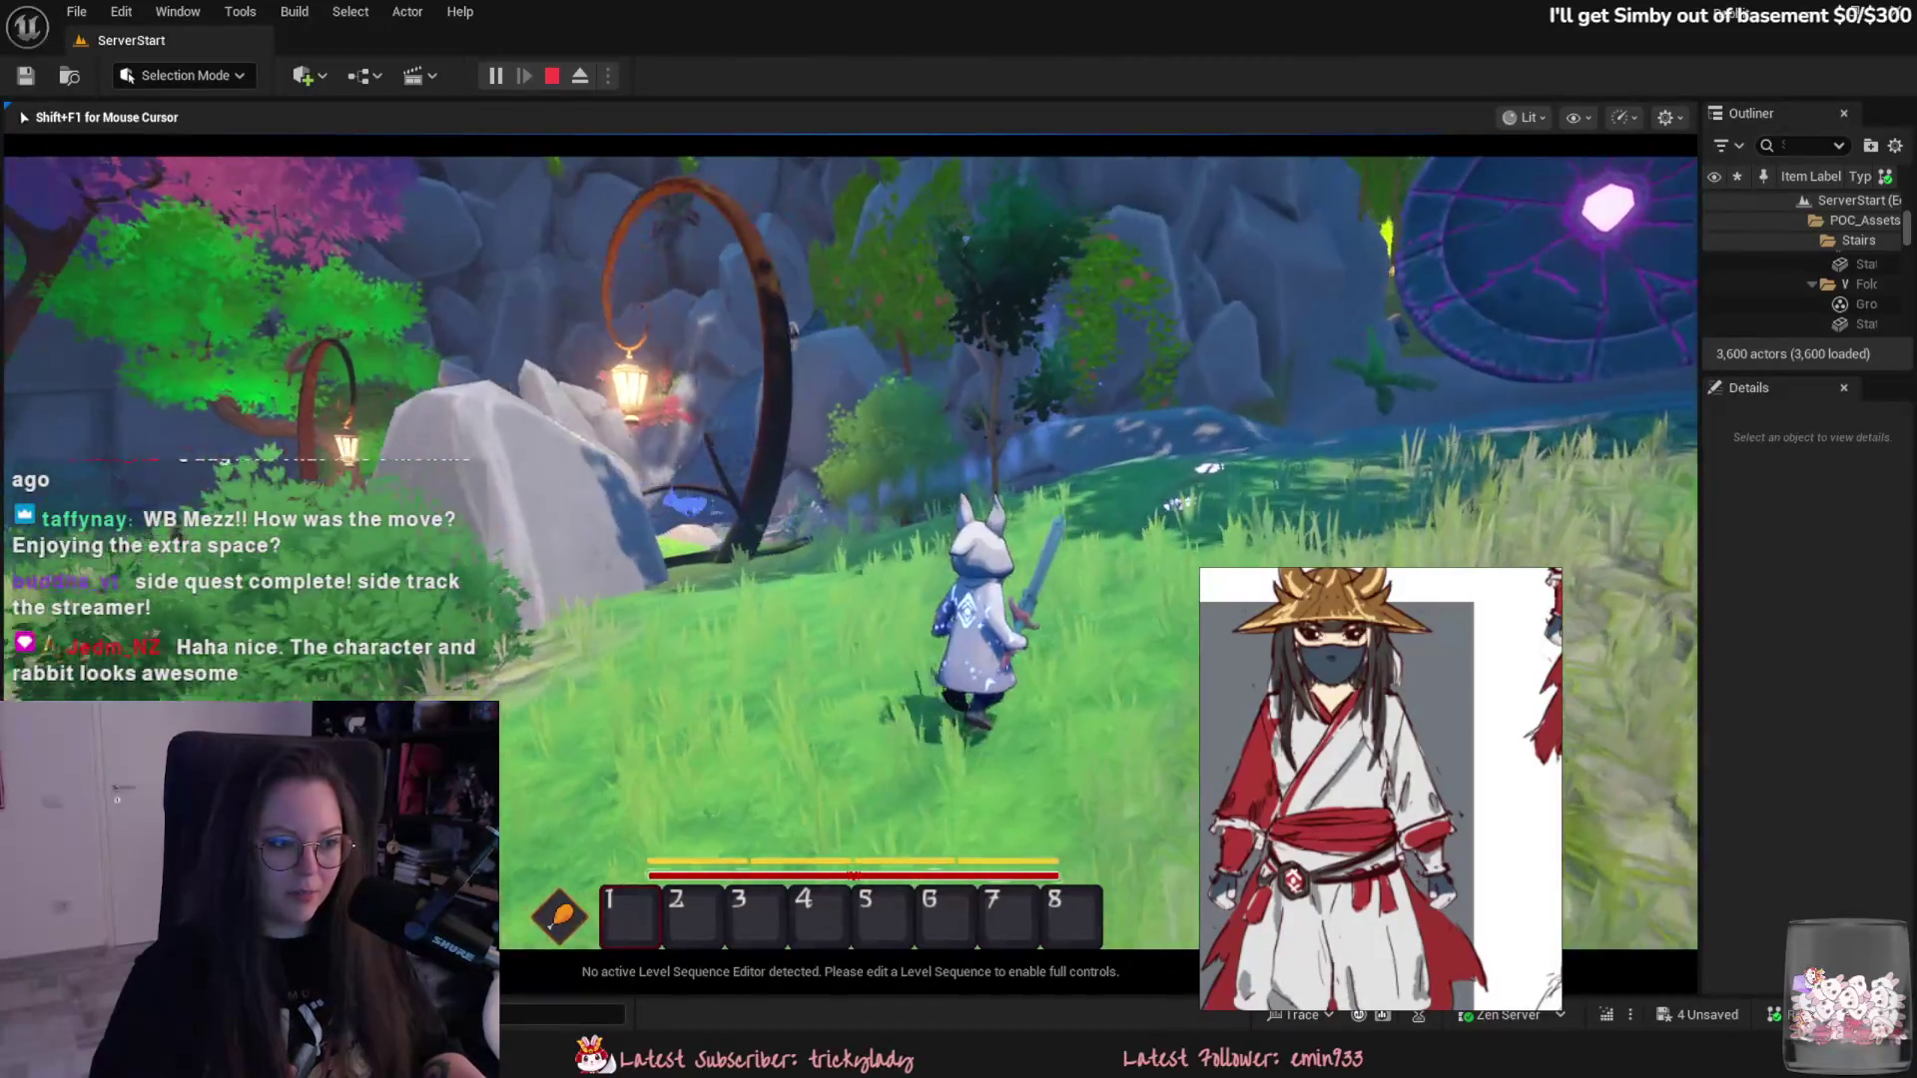
pyautogui.press('w')
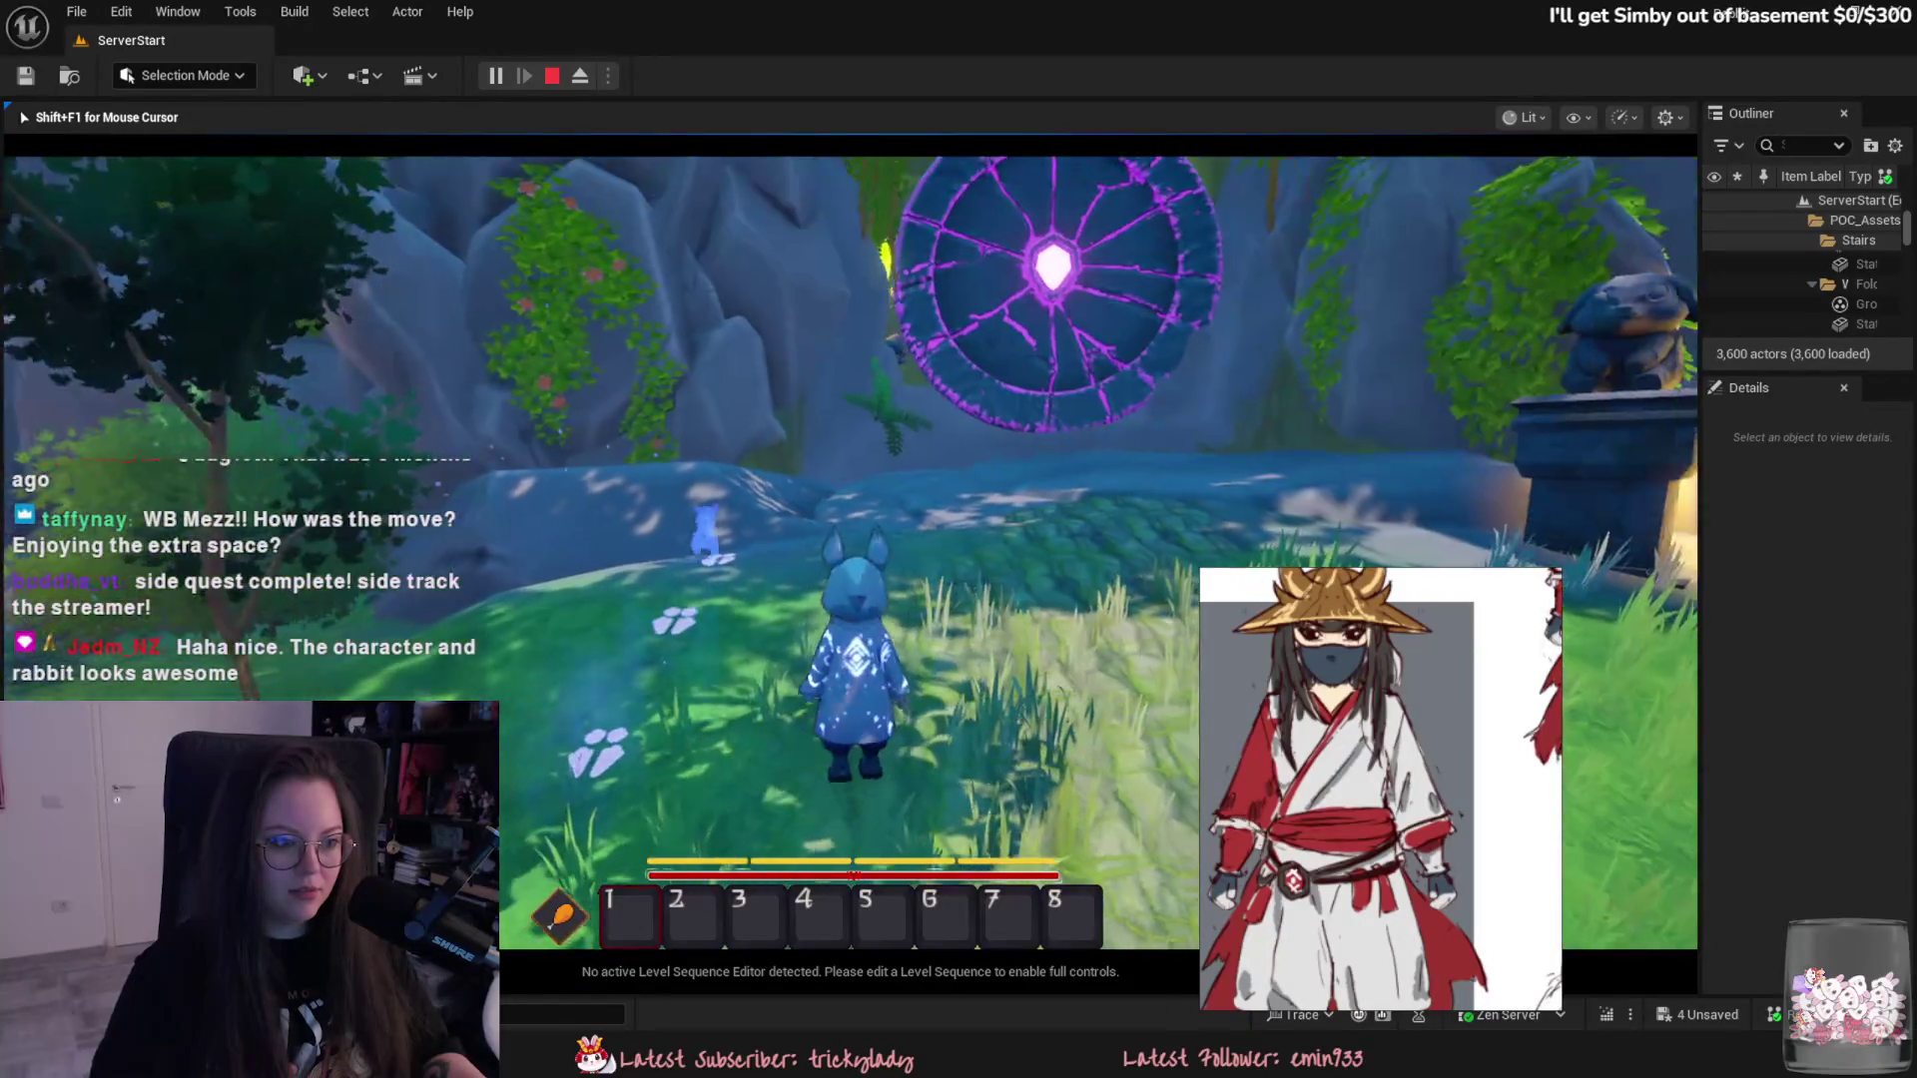
pyautogui.press('w')
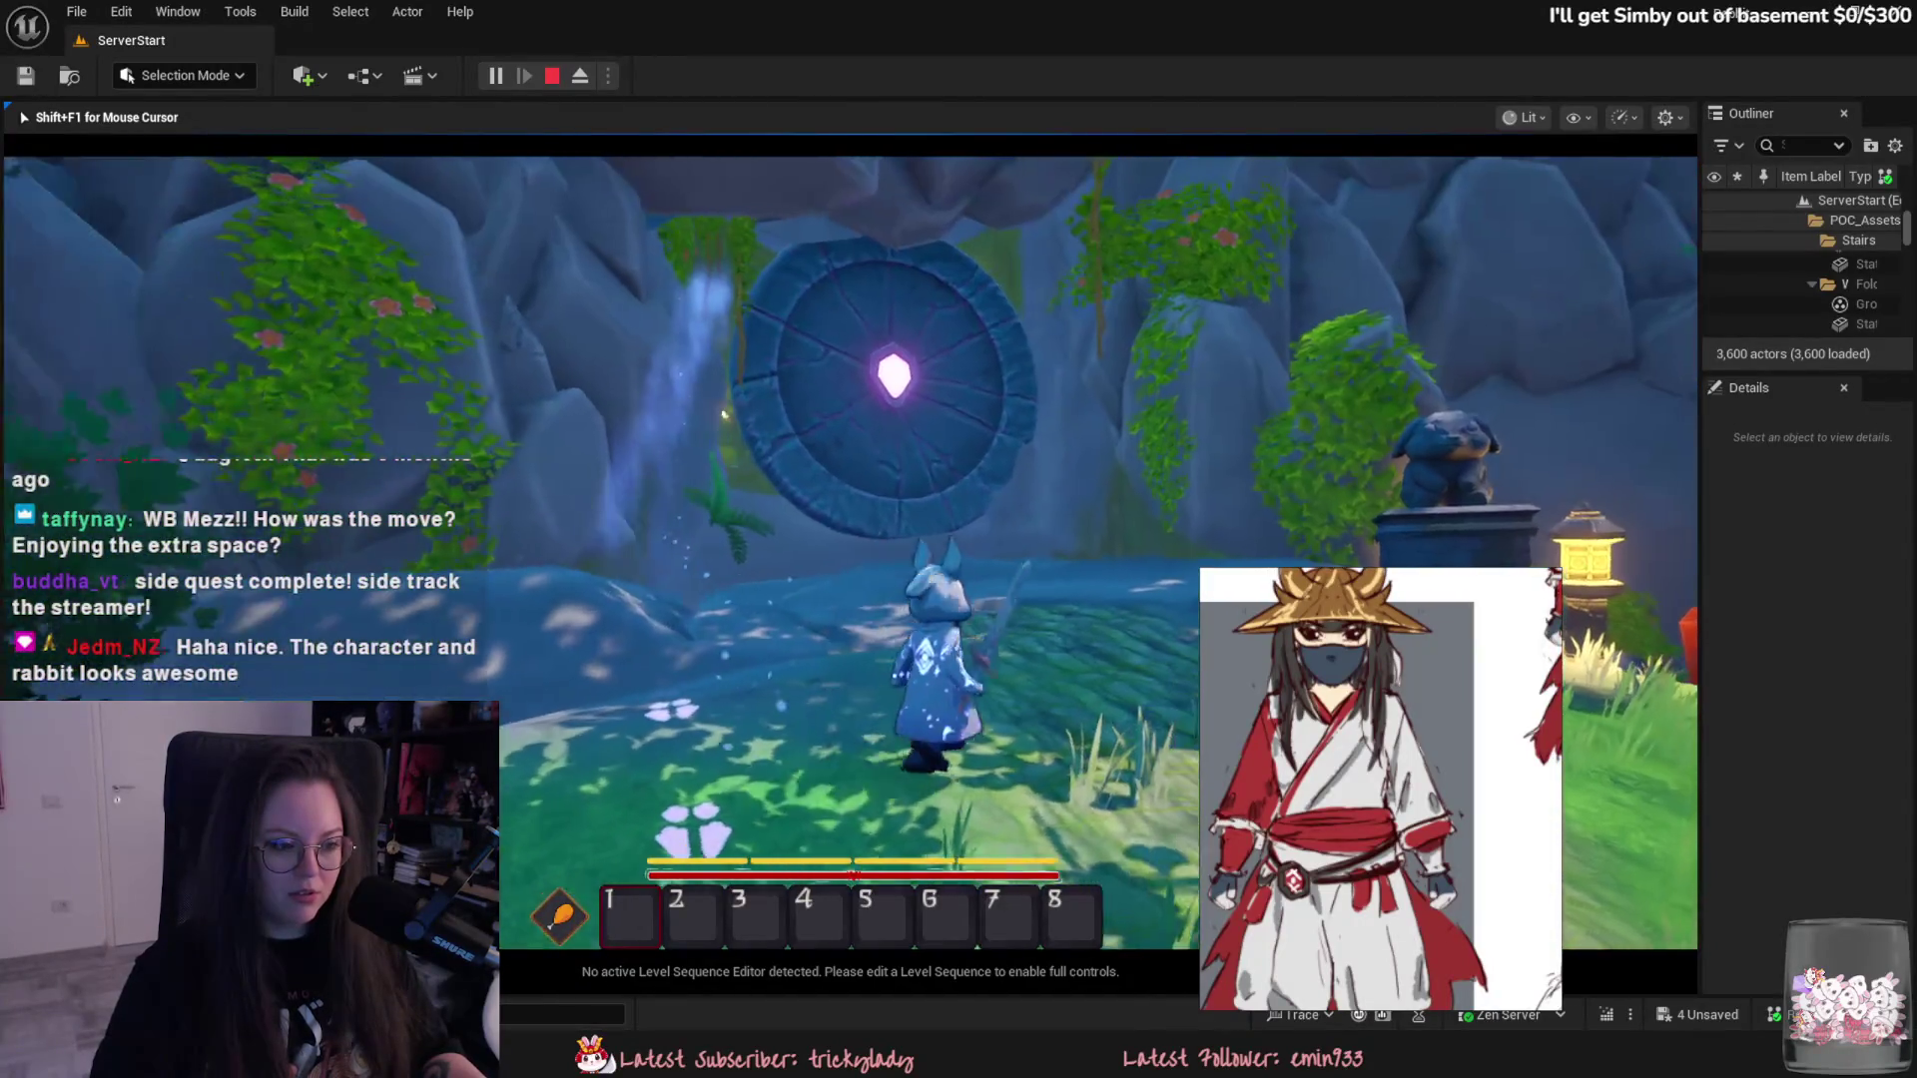
pyautogui.press('w')
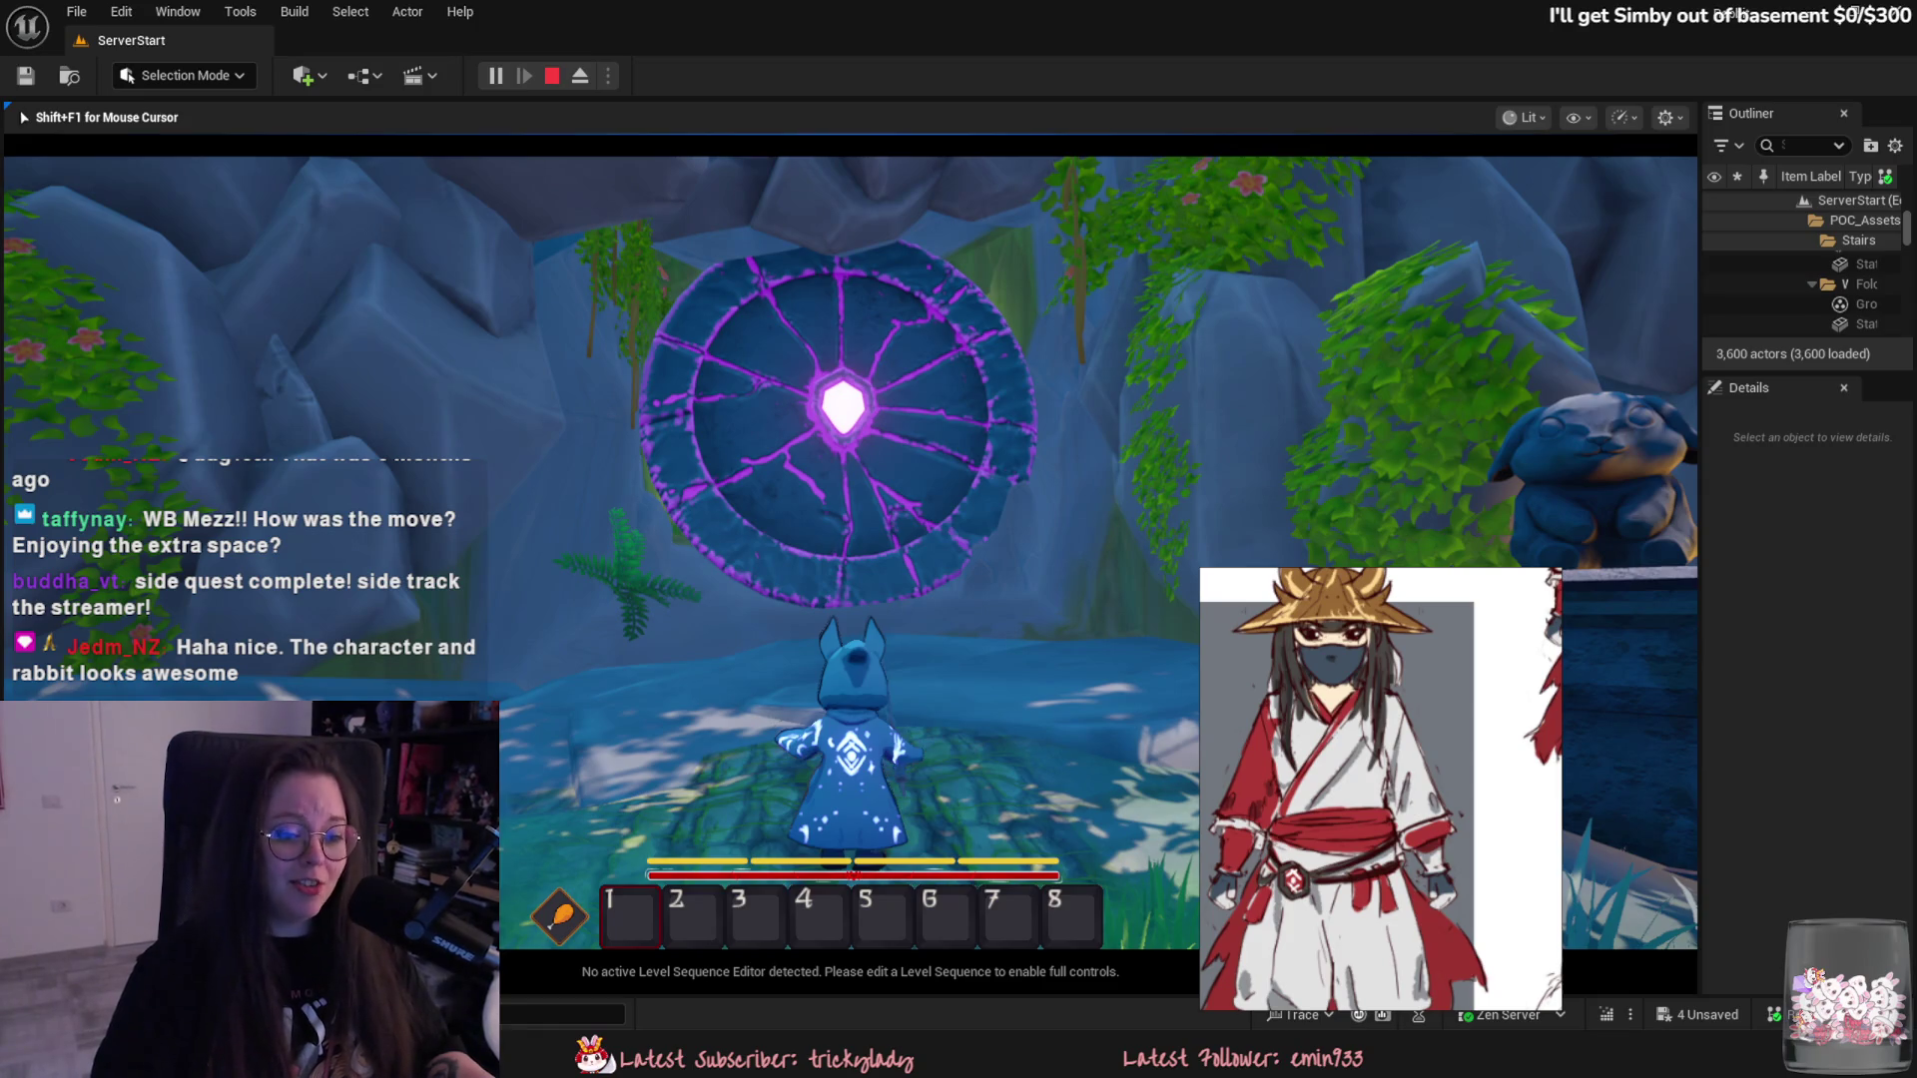
pyautogui.press('Escape')
pyautogui.moveTo(1491, 569); pyautogui.dragTo(1580, 531)
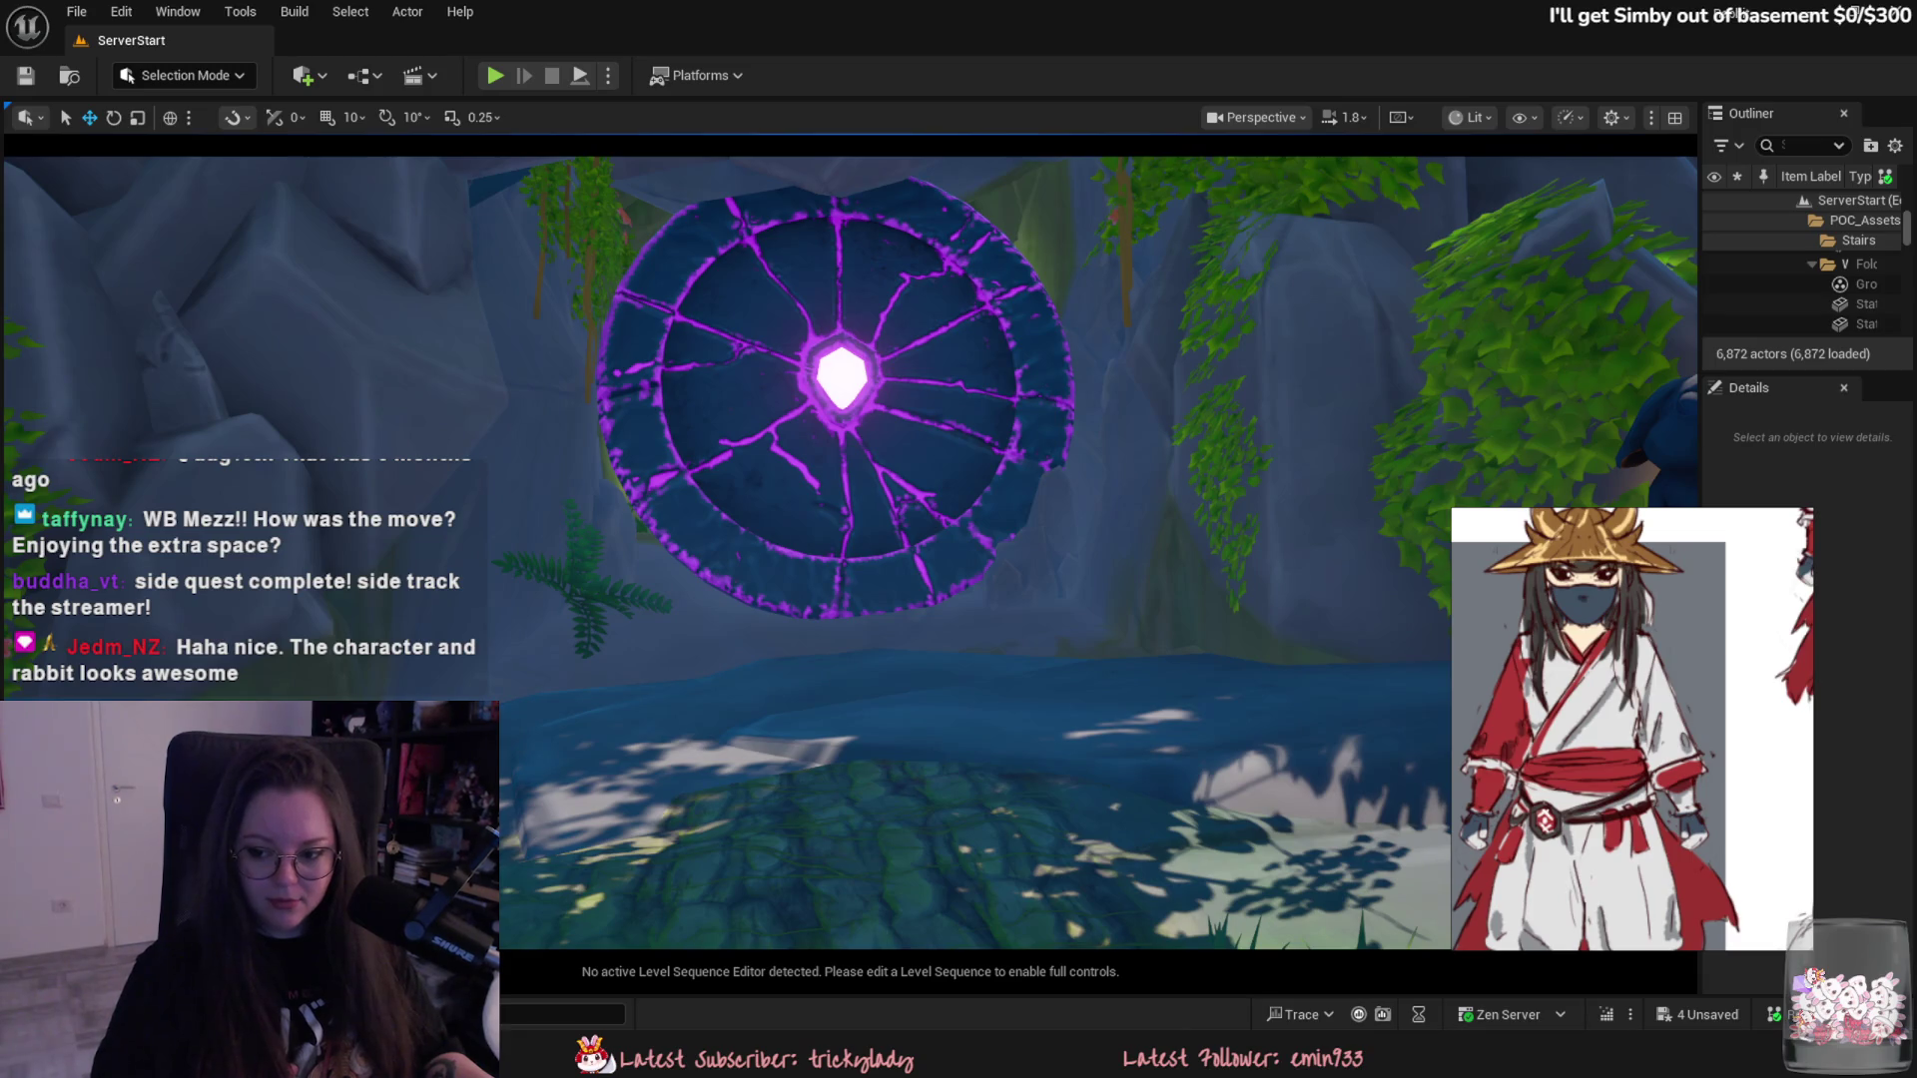
pyautogui.hotkey('alt', 'Tab')
pyautogui.scroll(3, 1079, 600)
pyautogui.scroll(2, 1079, 600)
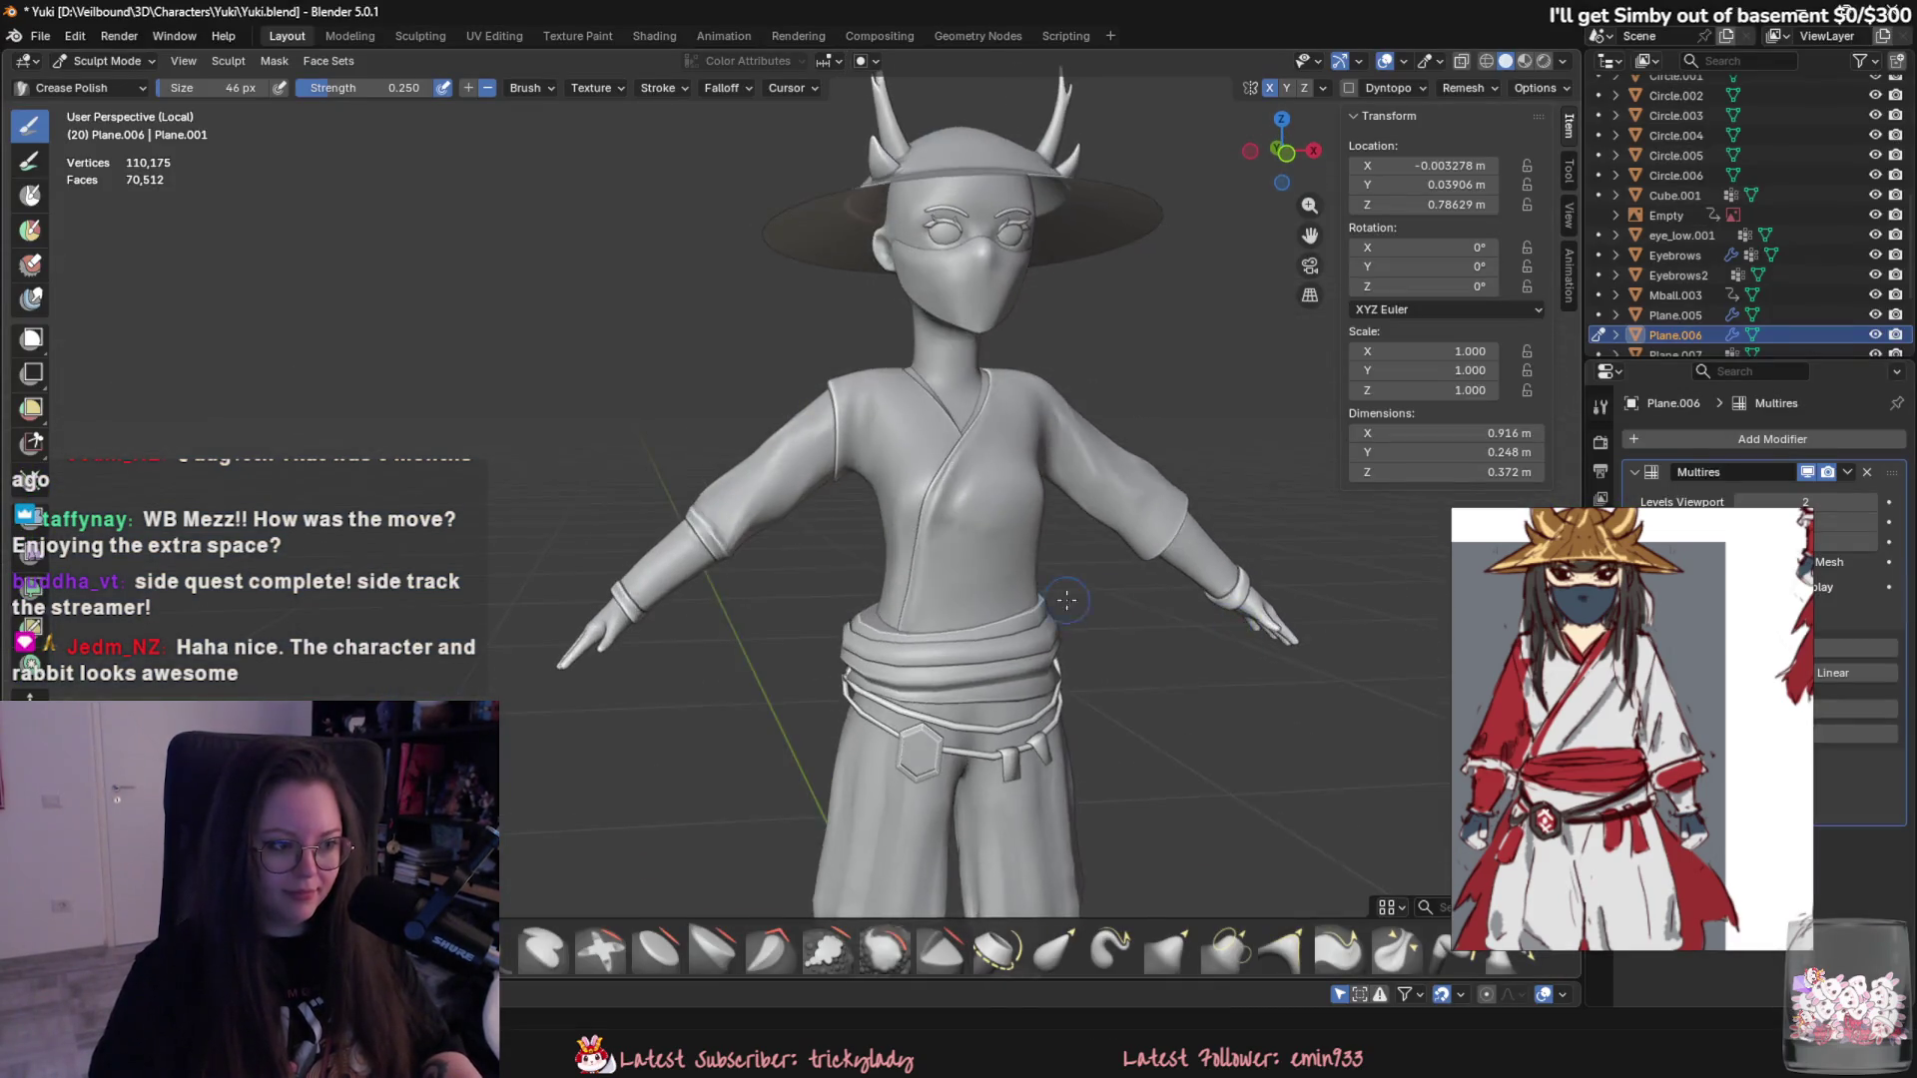
pyautogui.scroll(3, 1079, 600)
# - Bring Yuki's right forearm into close view and deepen the crease along its sleeve
pyautogui.keyDown('shift'); pyautogui.moveTo(1079, 601); pyautogui.dragTo(1349, 376, button='middle'); pyautogui.keyUp('shift')
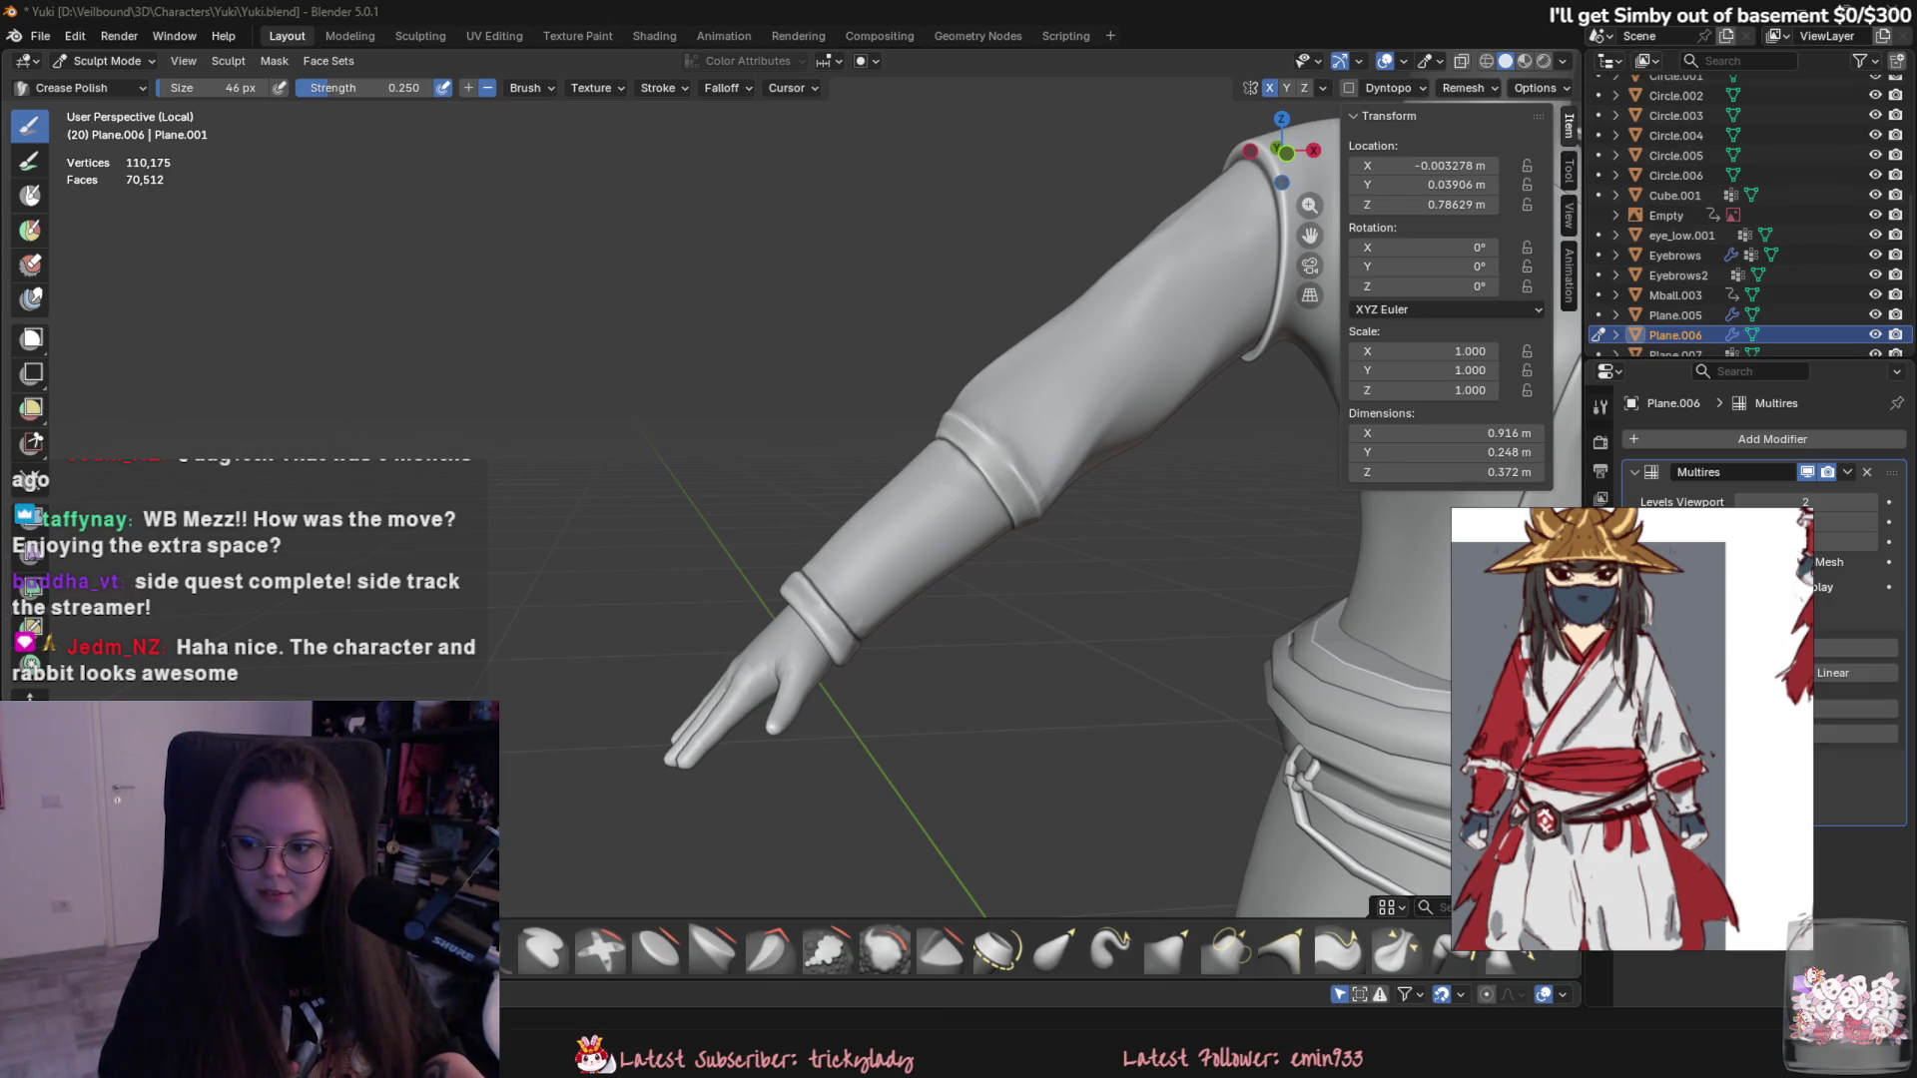
pyautogui.hotkey('alt', 'Tab')
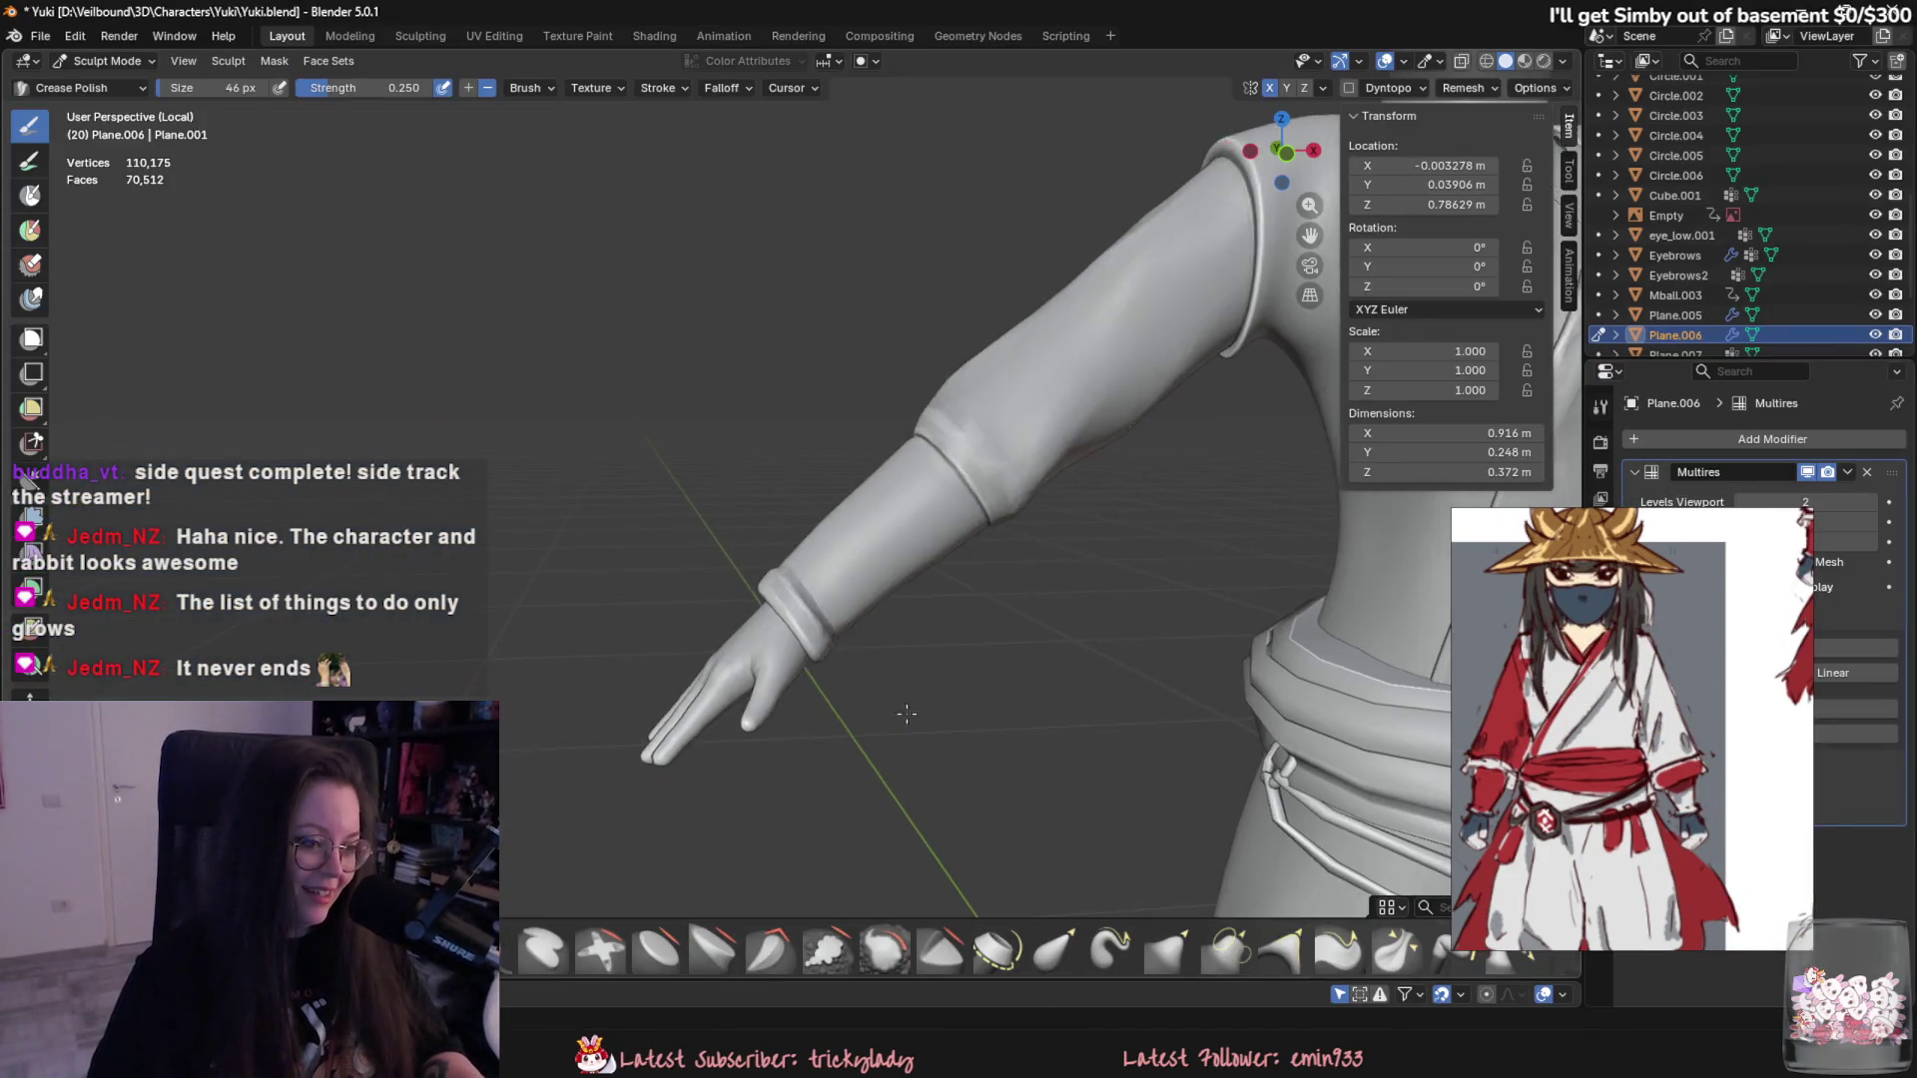
pyautogui.moveTo(843, 633); pyautogui.dragTo(826, 539, button='middle')
pyautogui.scroll(2, 826, 540)
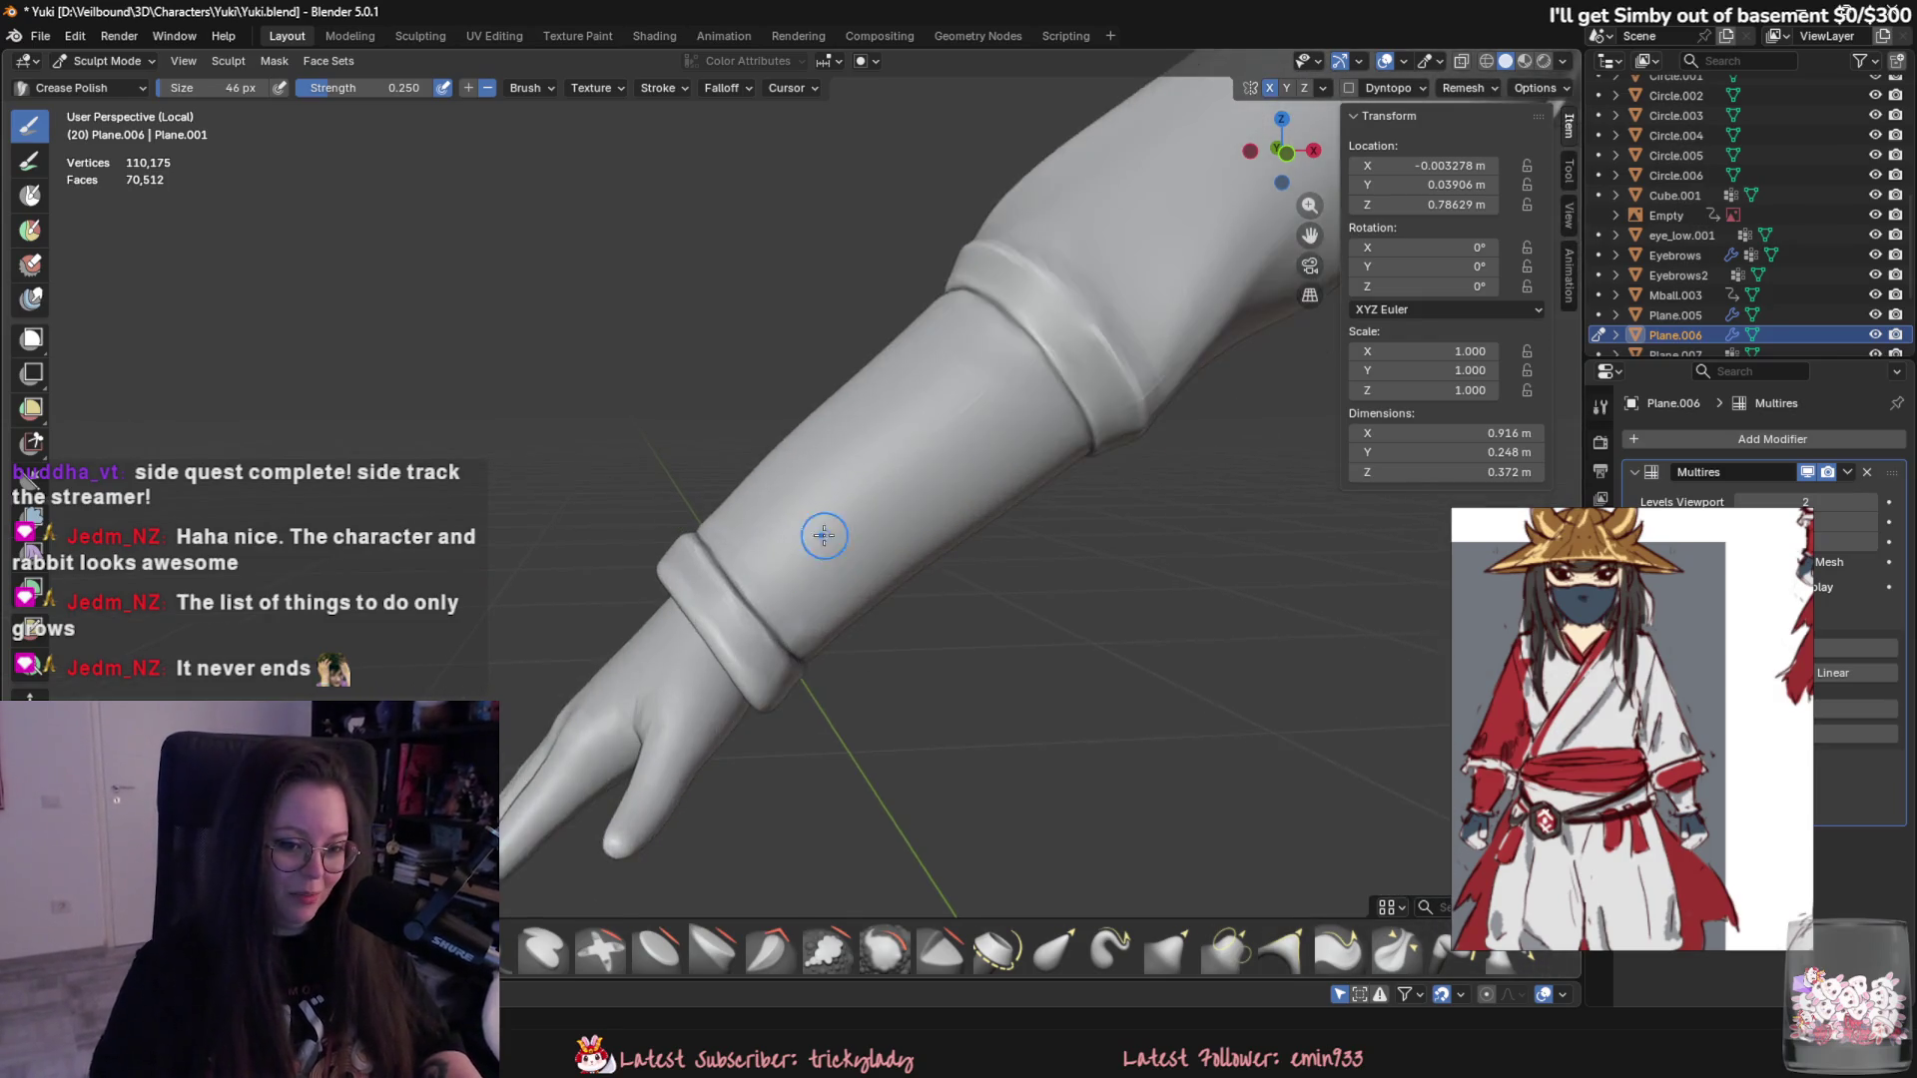
pyautogui.scroll(1, 825, 539)
pyautogui.scroll(1, 854, 591)
pyautogui.scroll(1, 884, 641)
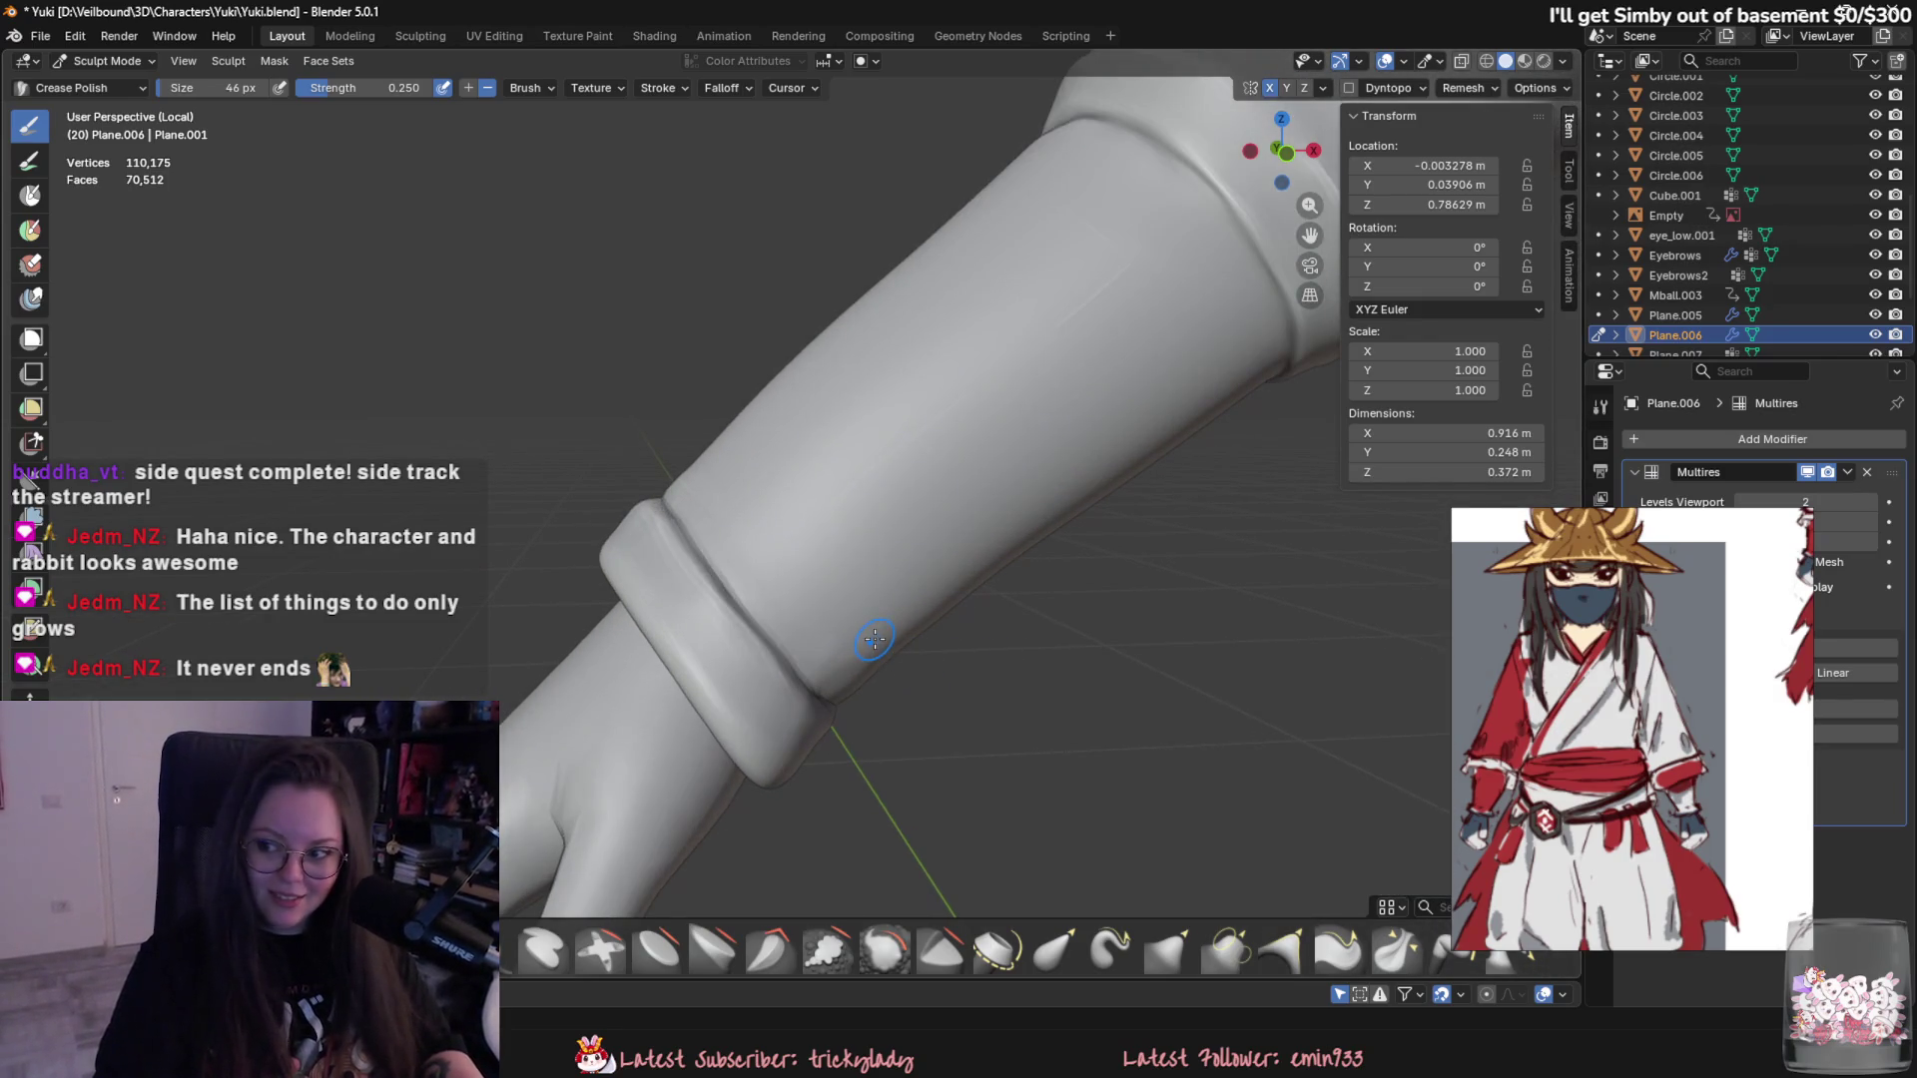
pyautogui.scroll(-4, 874, 639)
pyautogui.scroll(-3, 1049, 525)
pyautogui.scroll(2, 1074, 610)
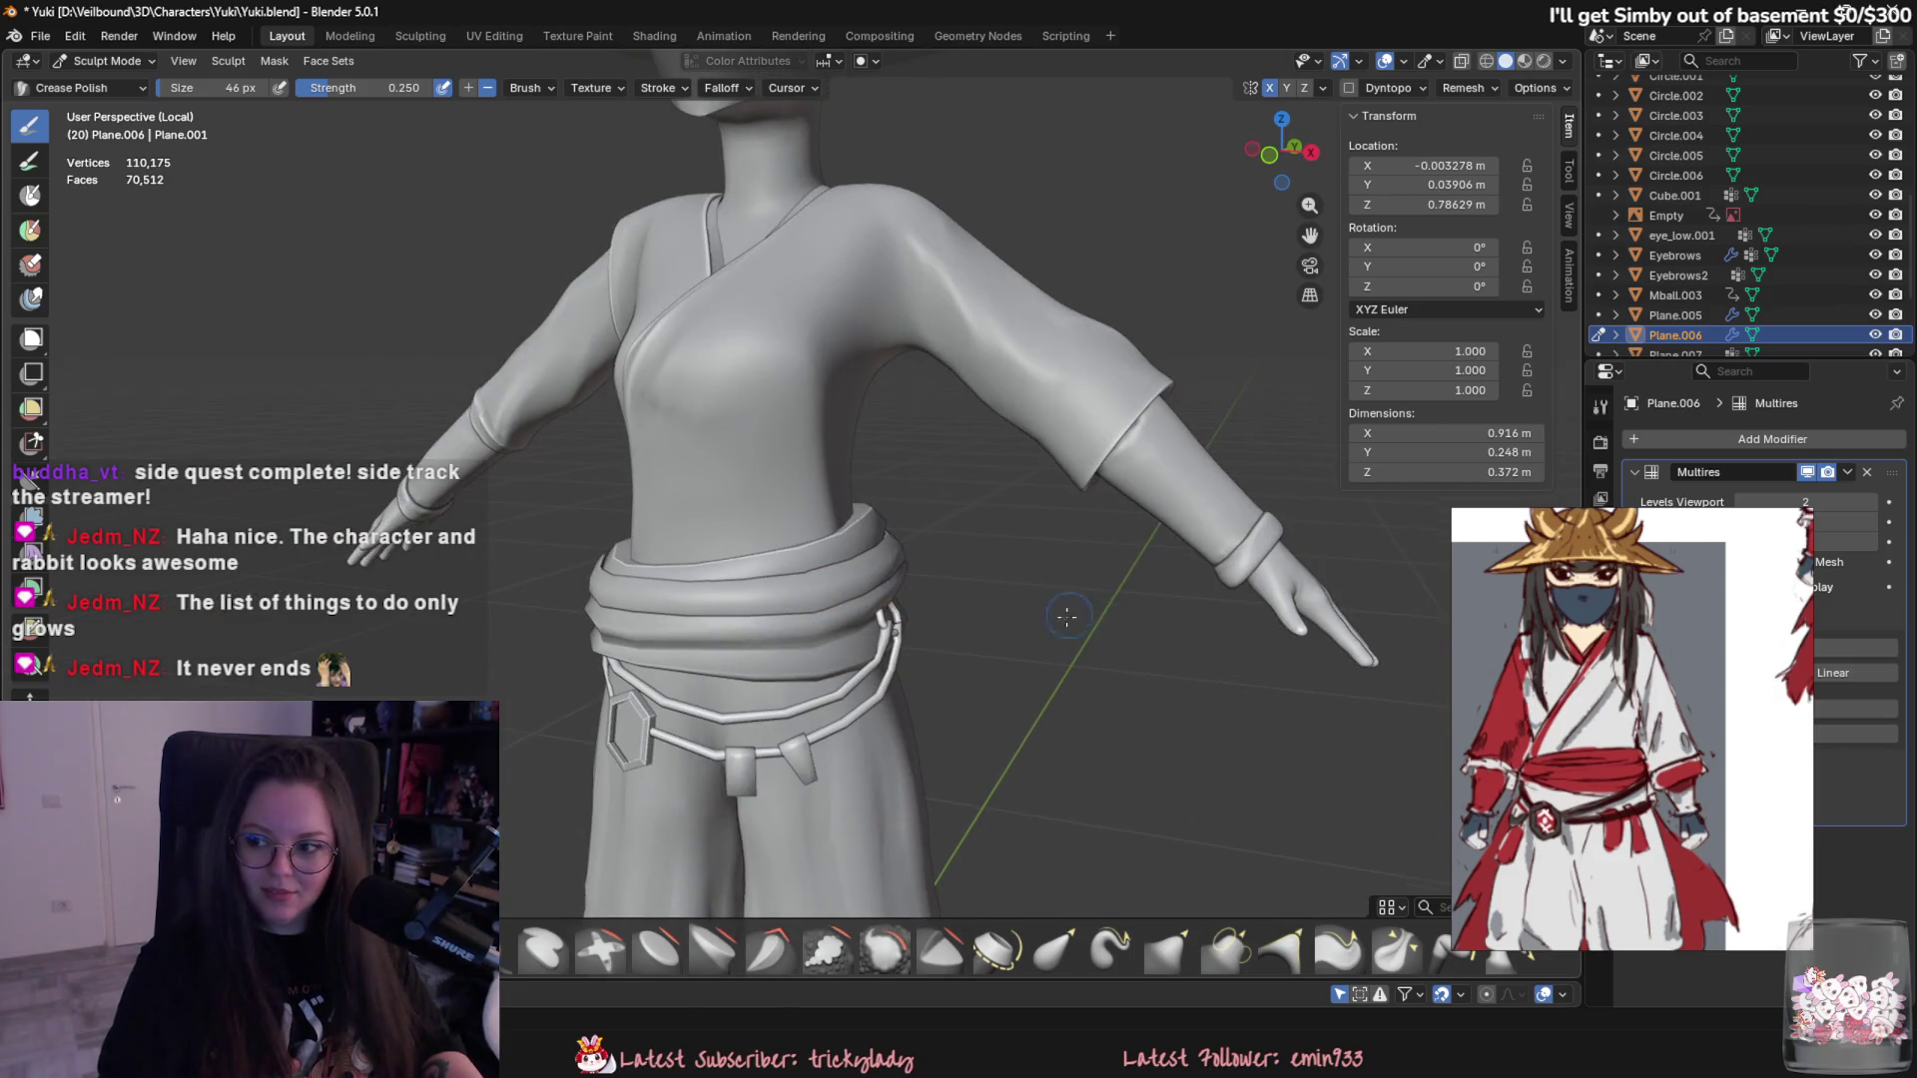
pyautogui.scroll(2, 1074, 609)
pyautogui.scroll(1, 1074, 609)
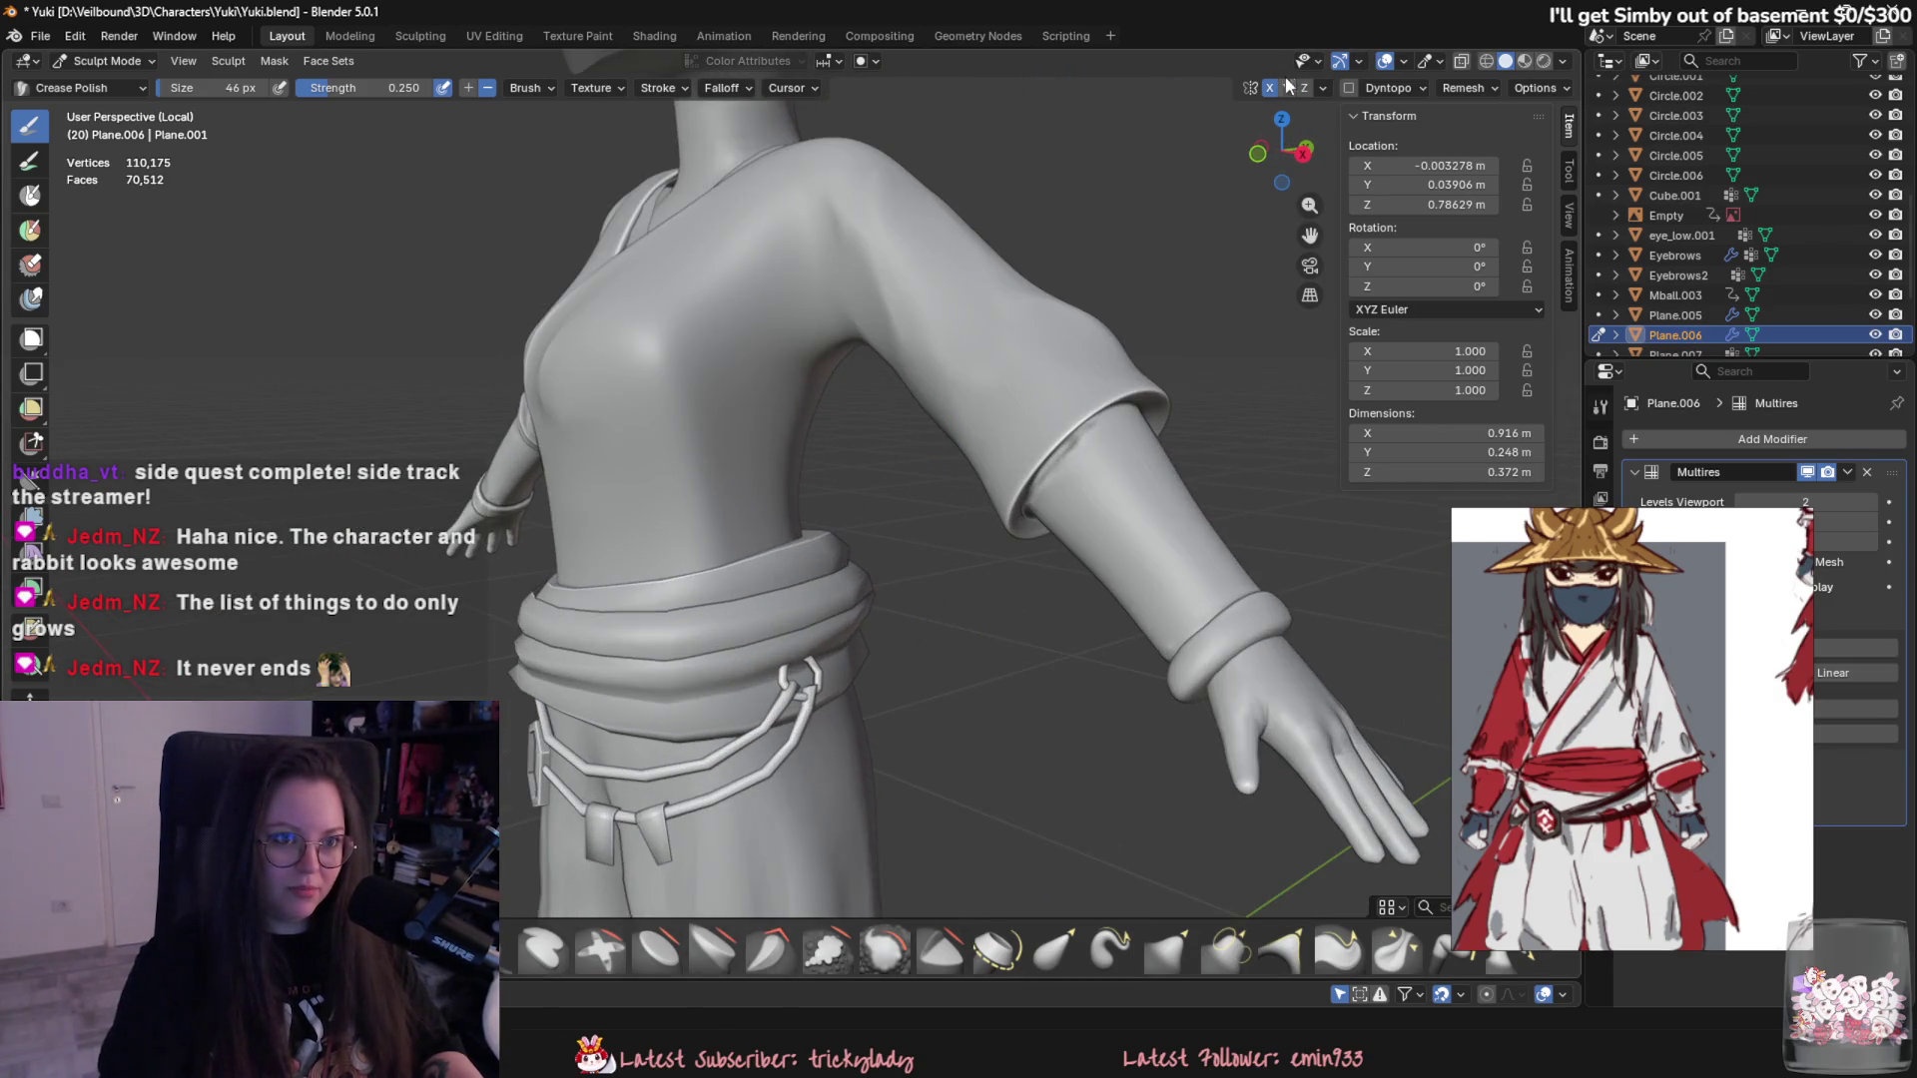
pyautogui.scroll(1, 1049, 449)
pyautogui.scroll(1, 974, 599)
pyautogui.scroll(1, 898, 730)
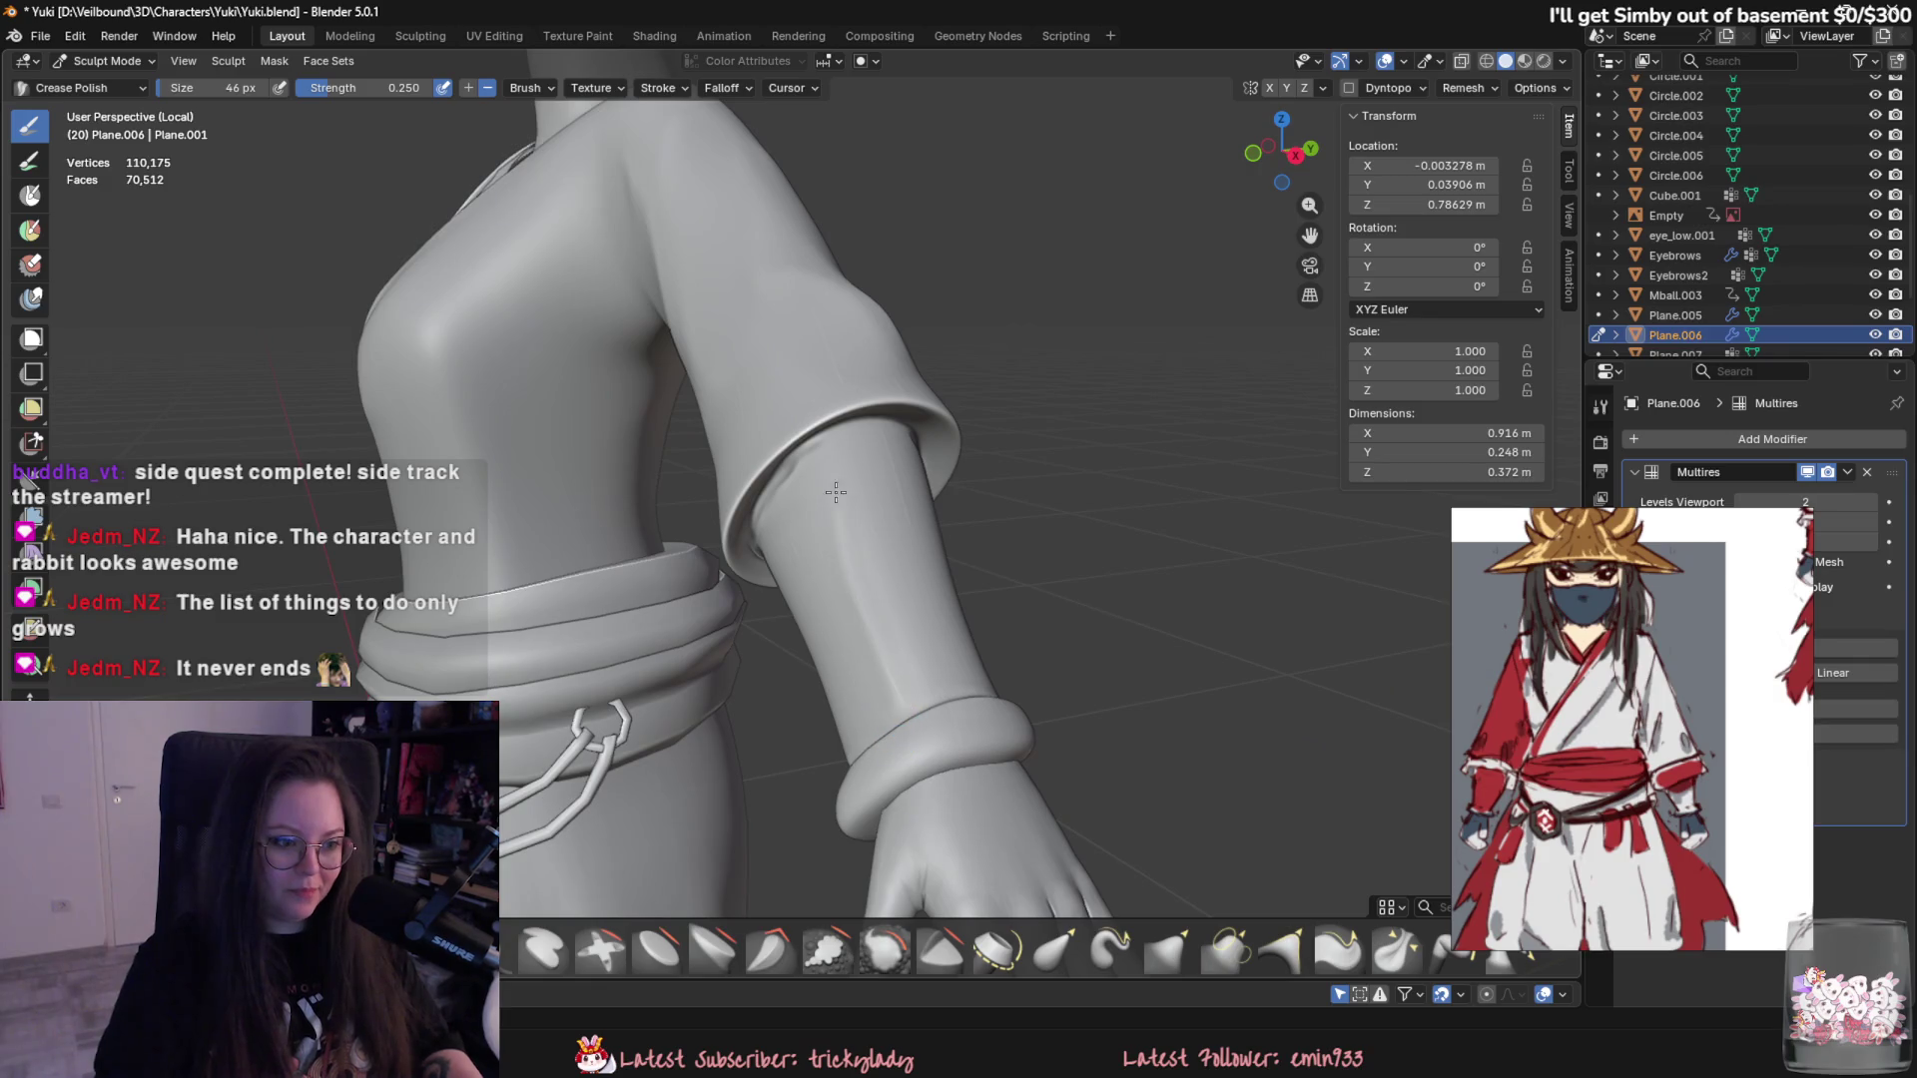
pyautogui.moveTo(835, 480); pyautogui.dragTo(902, 710)
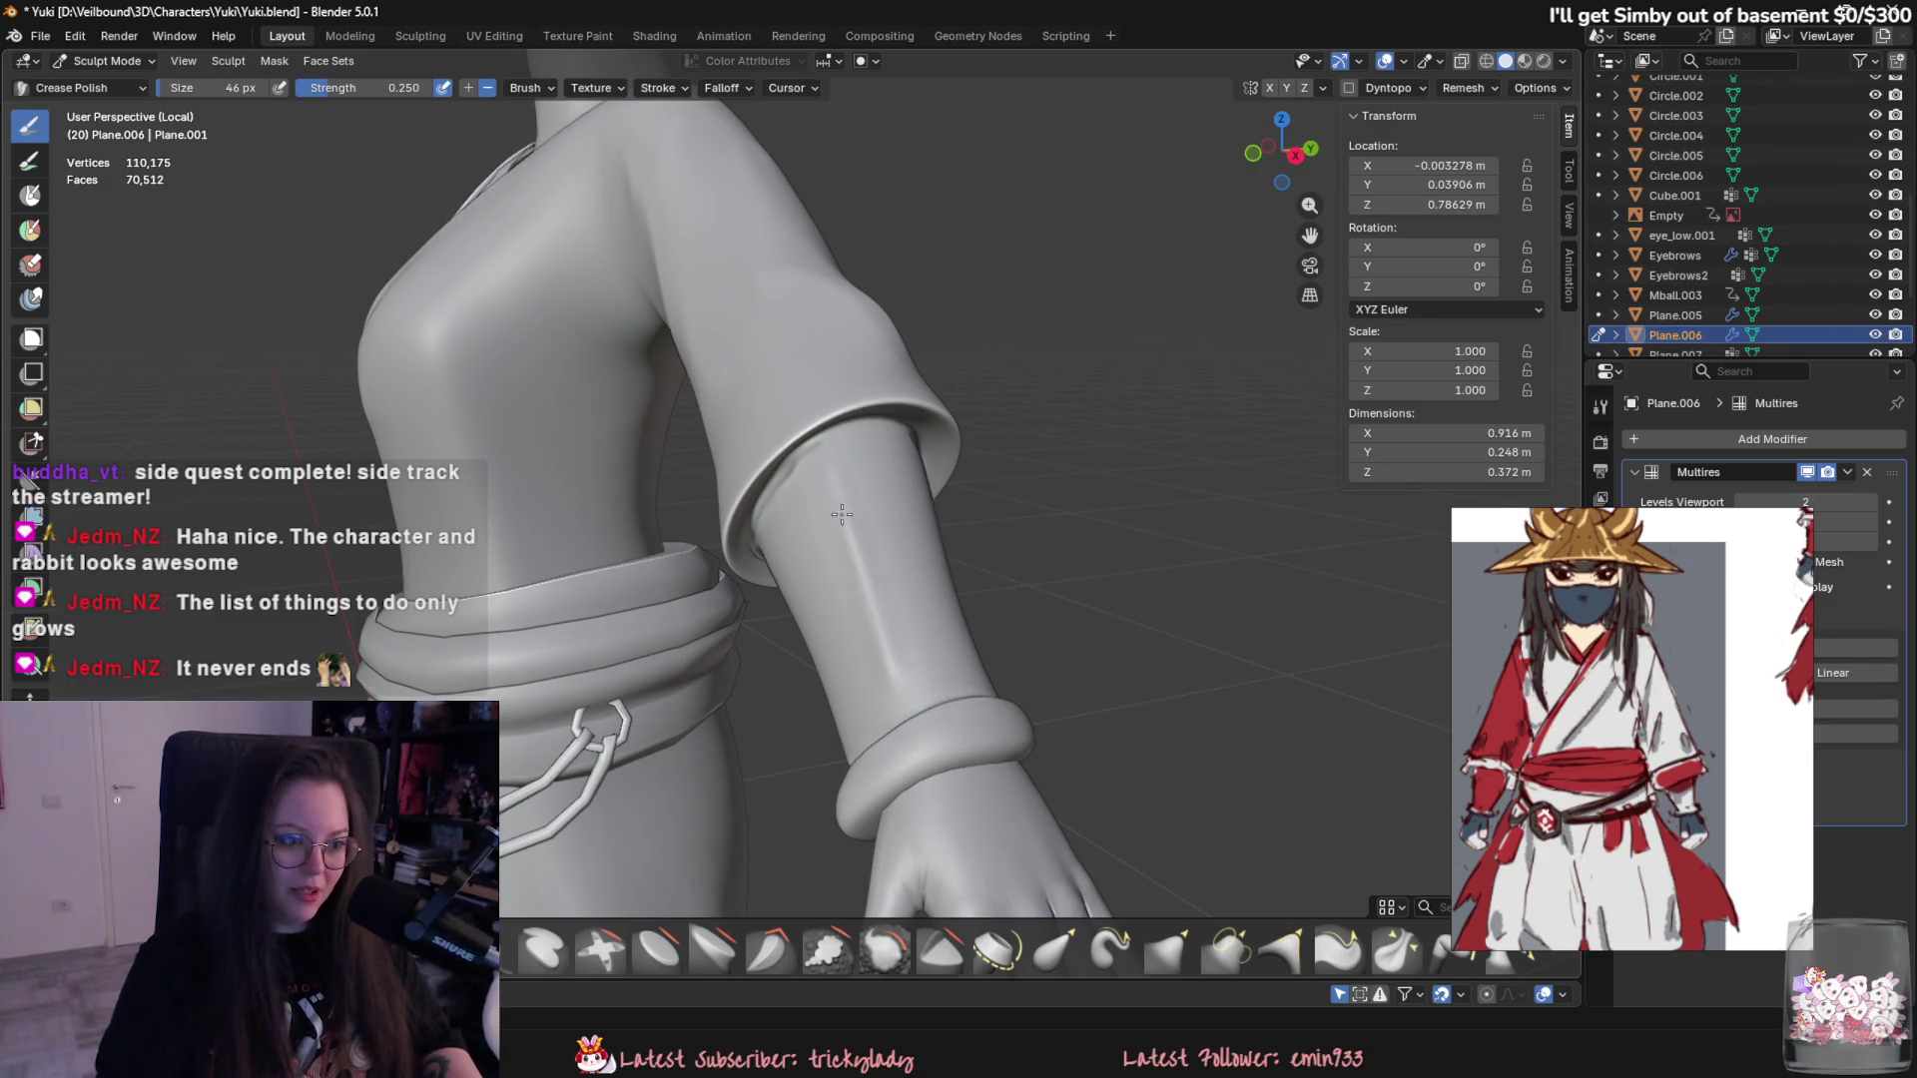
# - Sharpen and reshape the forearm crease from wrist to elbow from several angles
pyautogui.moveTo(888, 655)
pyautogui.mouseDown(button='middle')
pyautogui.moveTo(772, 734)
pyautogui.moveTo(894, 432)
pyautogui.mouseUp(button='middle')
pyautogui.moveTo(891, 407); pyautogui.dragTo(917, 690)
pyautogui.moveTo(967, 521); pyautogui.dragTo(704, 495, button='middle')
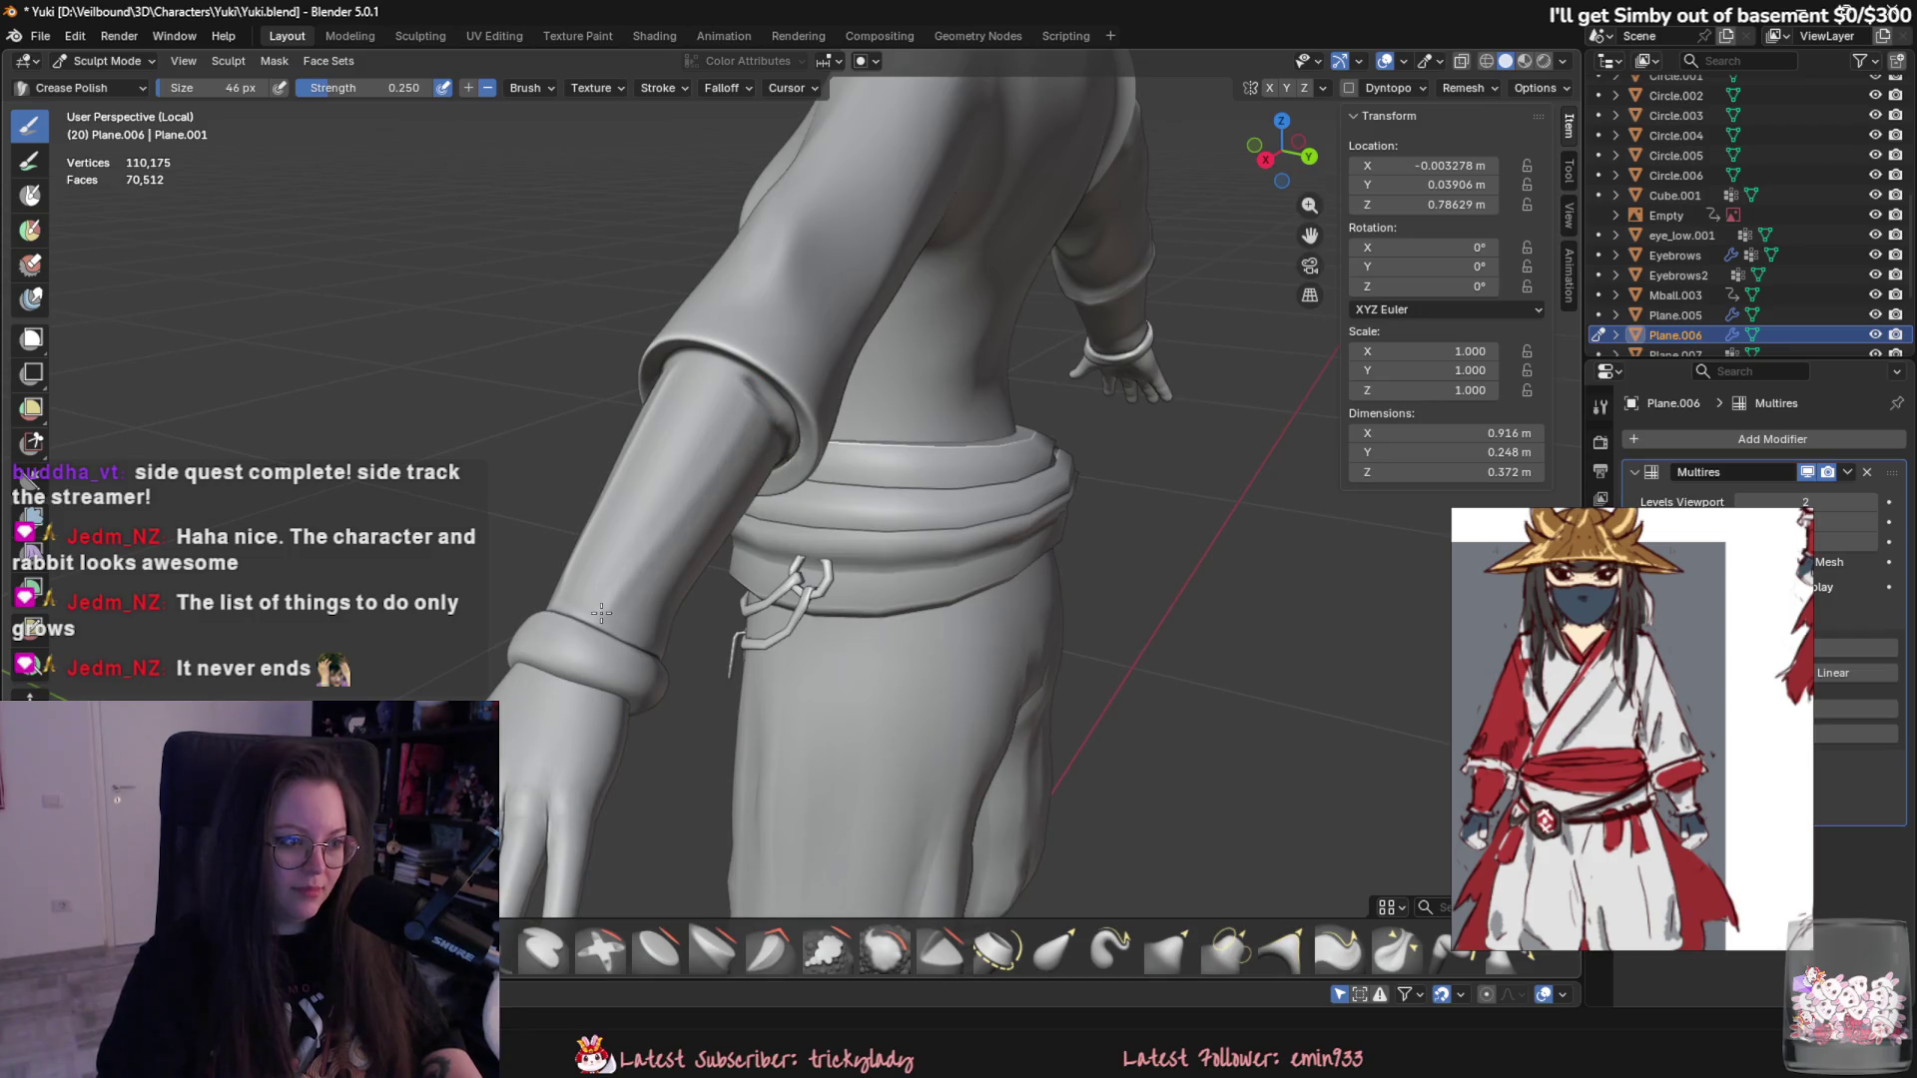
pyautogui.moveTo(645, 614); pyautogui.dragTo(748, 393)
pyautogui.moveTo(624, 652); pyautogui.dragTo(782, 384)
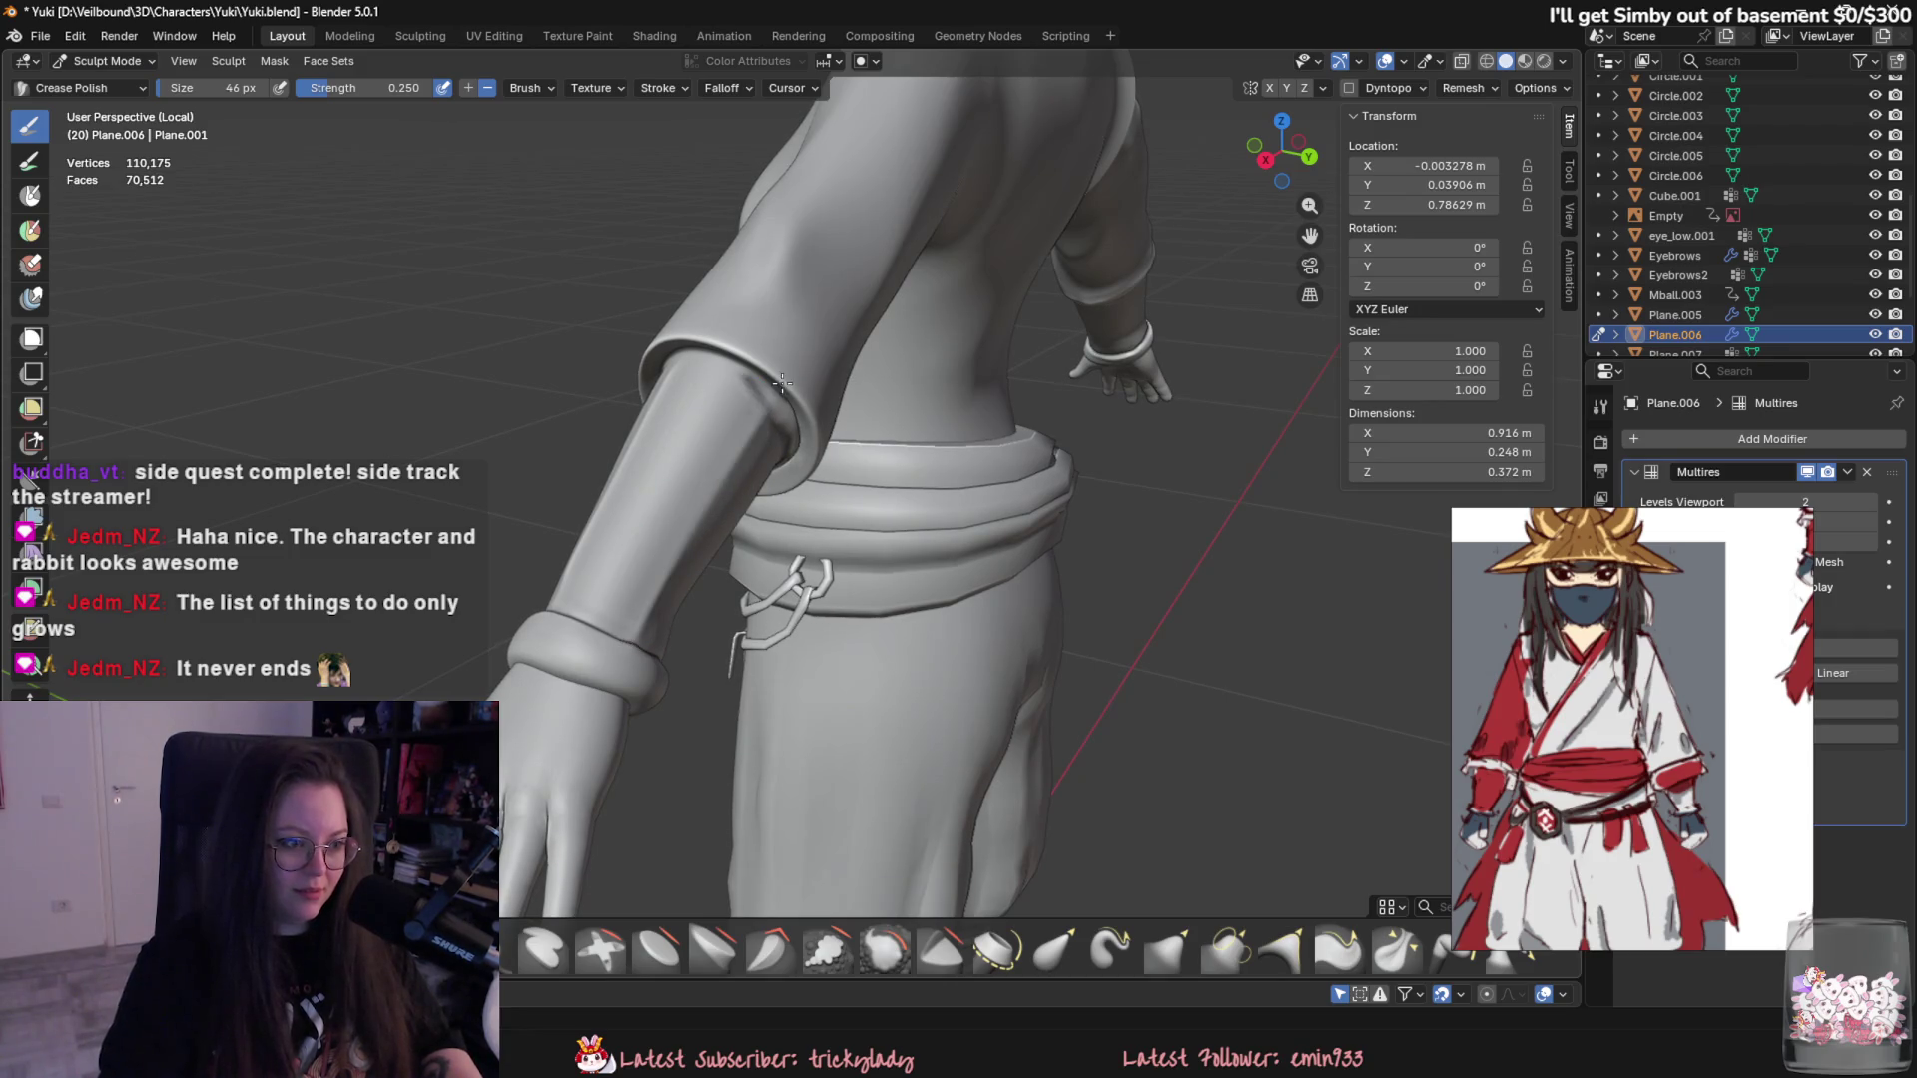
pyautogui.moveTo(767, 420); pyautogui.dragTo(635, 355, button='middle')
pyautogui.moveTo(598, 284); pyautogui.dragTo(898, 414, button='middle')
pyautogui.scroll(3, 886, 499)
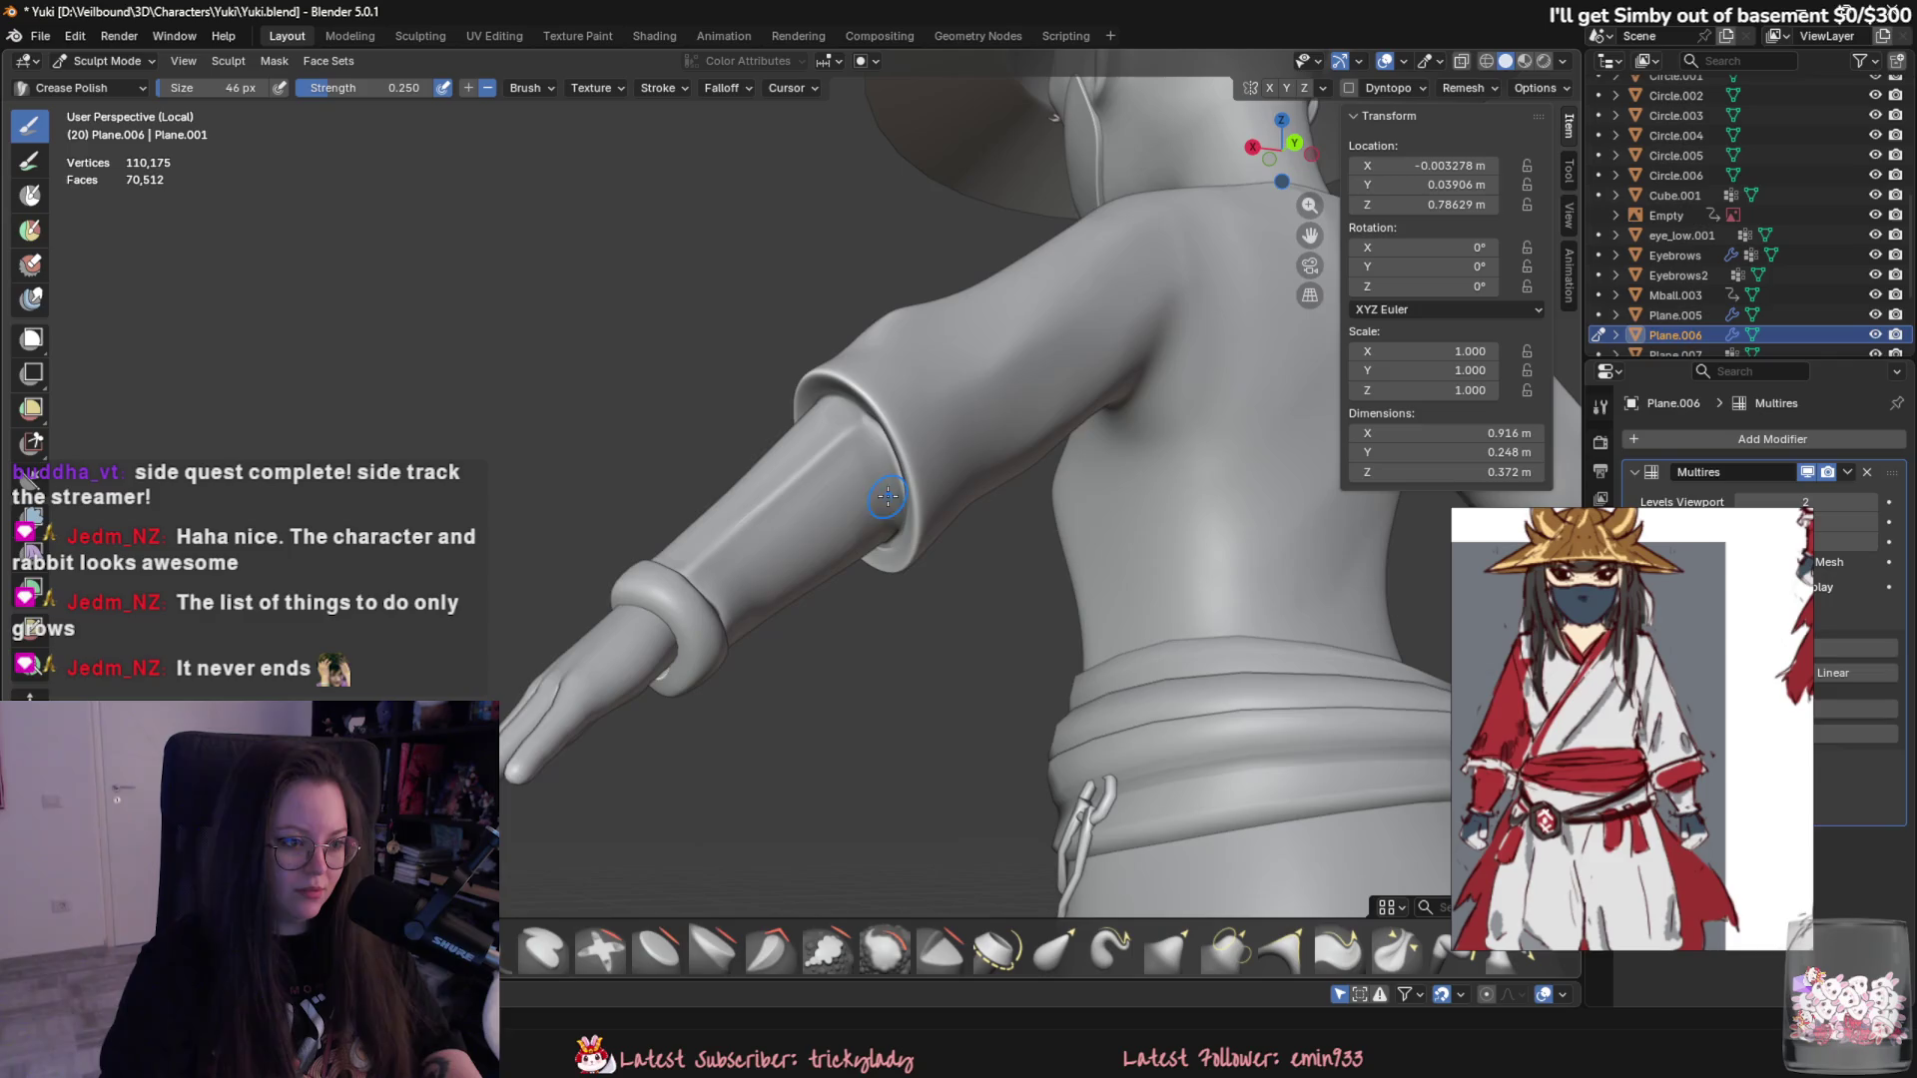
# - Smooth the small crease kinks near the wristband and start the brush angle adjustment
pyautogui.moveTo(870, 510)
pyautogui.mouseDown(button='middle')
pyautogui.moveTo(569, 427)
pyautogui.moveTo(900, 629)
pyautogui.mouseUp(button='middle')
pyautogui.scroll(3, 977, 683)
pyautogui.moveTo(750, 655)
pyautogui.mouseDown(button='middle')
pyautogui.moveTo(717, 599)
pyautogui.moveTo(660, 602)
pyautogui.moveTo(859, 581)
pyautogui.mouseUp(button='middle')
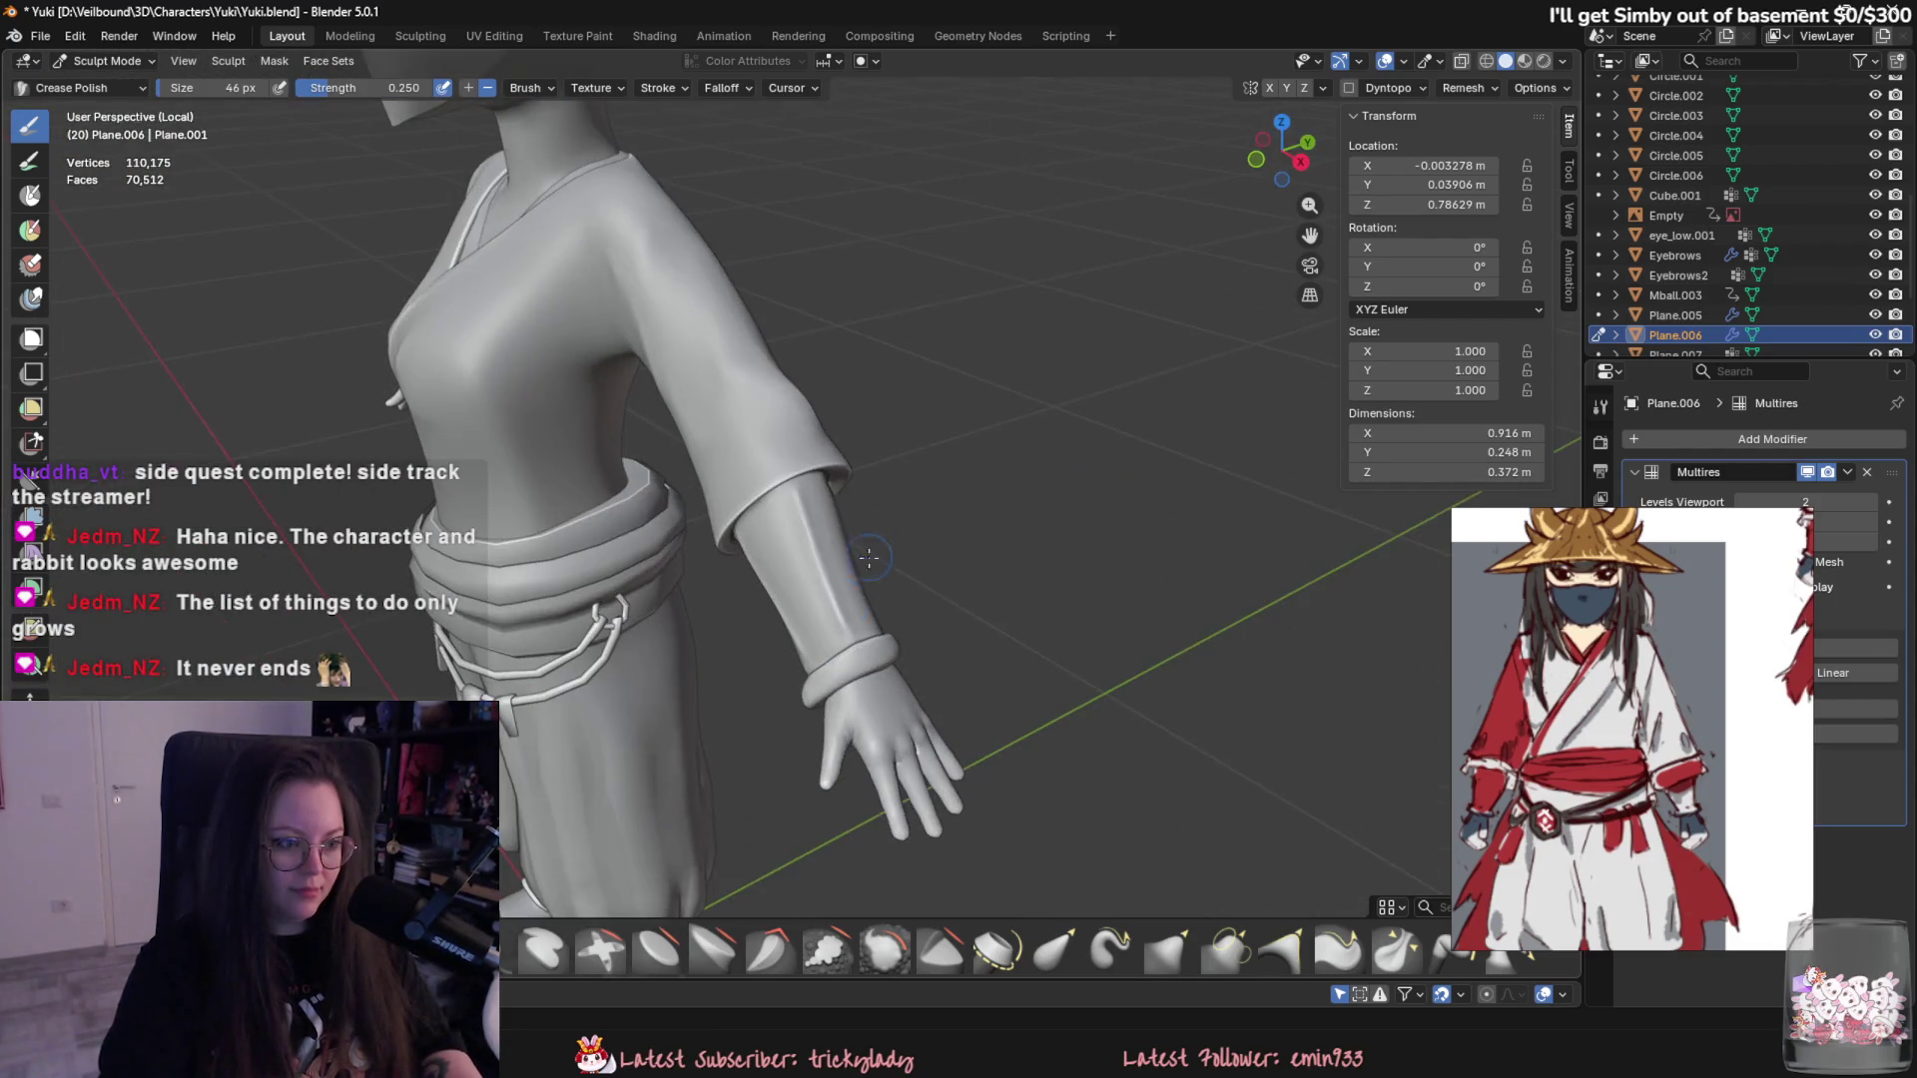
pyautogui.moveTo(802, 525); pyautogui.dragTo(803, 604, button='middle')
pyautogui.scroll(3, 814, 540)
pyautogui.scroll(2, 814, 540)
pyautogui.scroll(2, 814, 578)
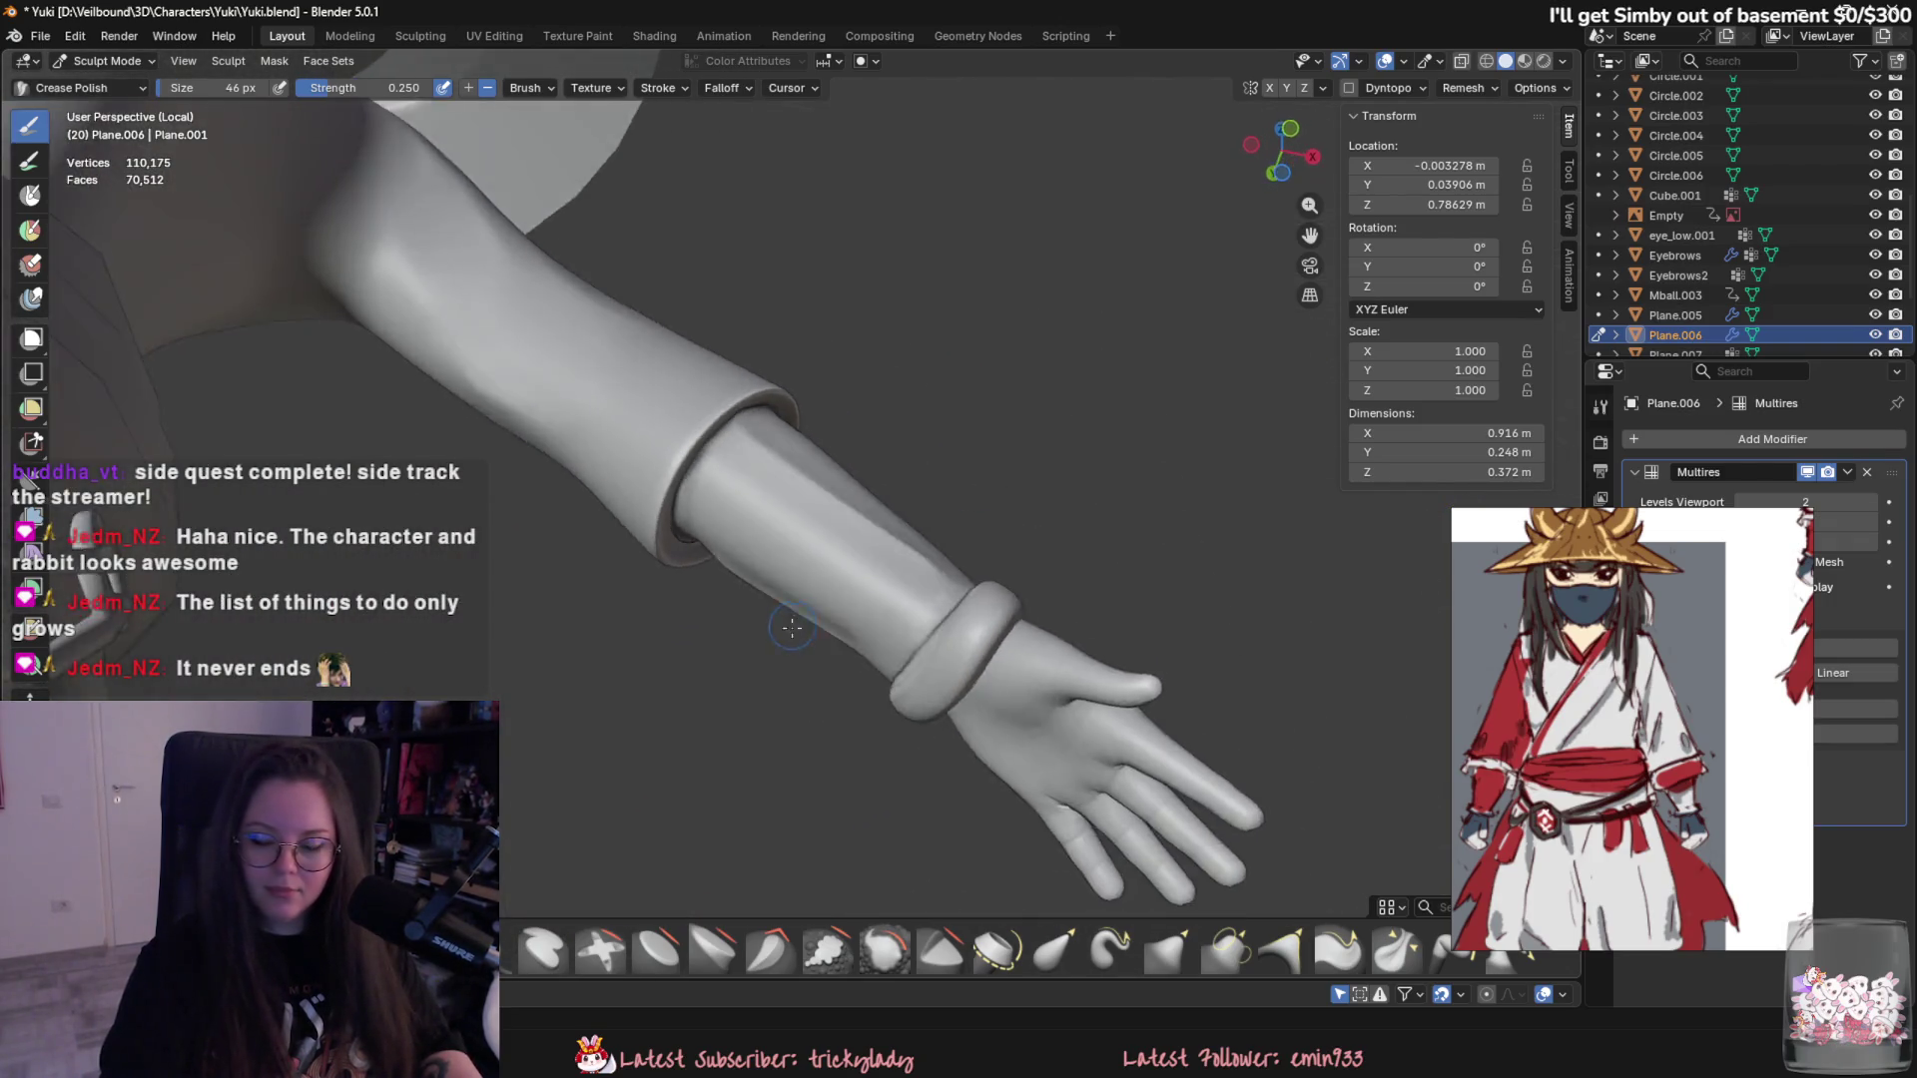
pyautogui.scroll(2, 804, 603)
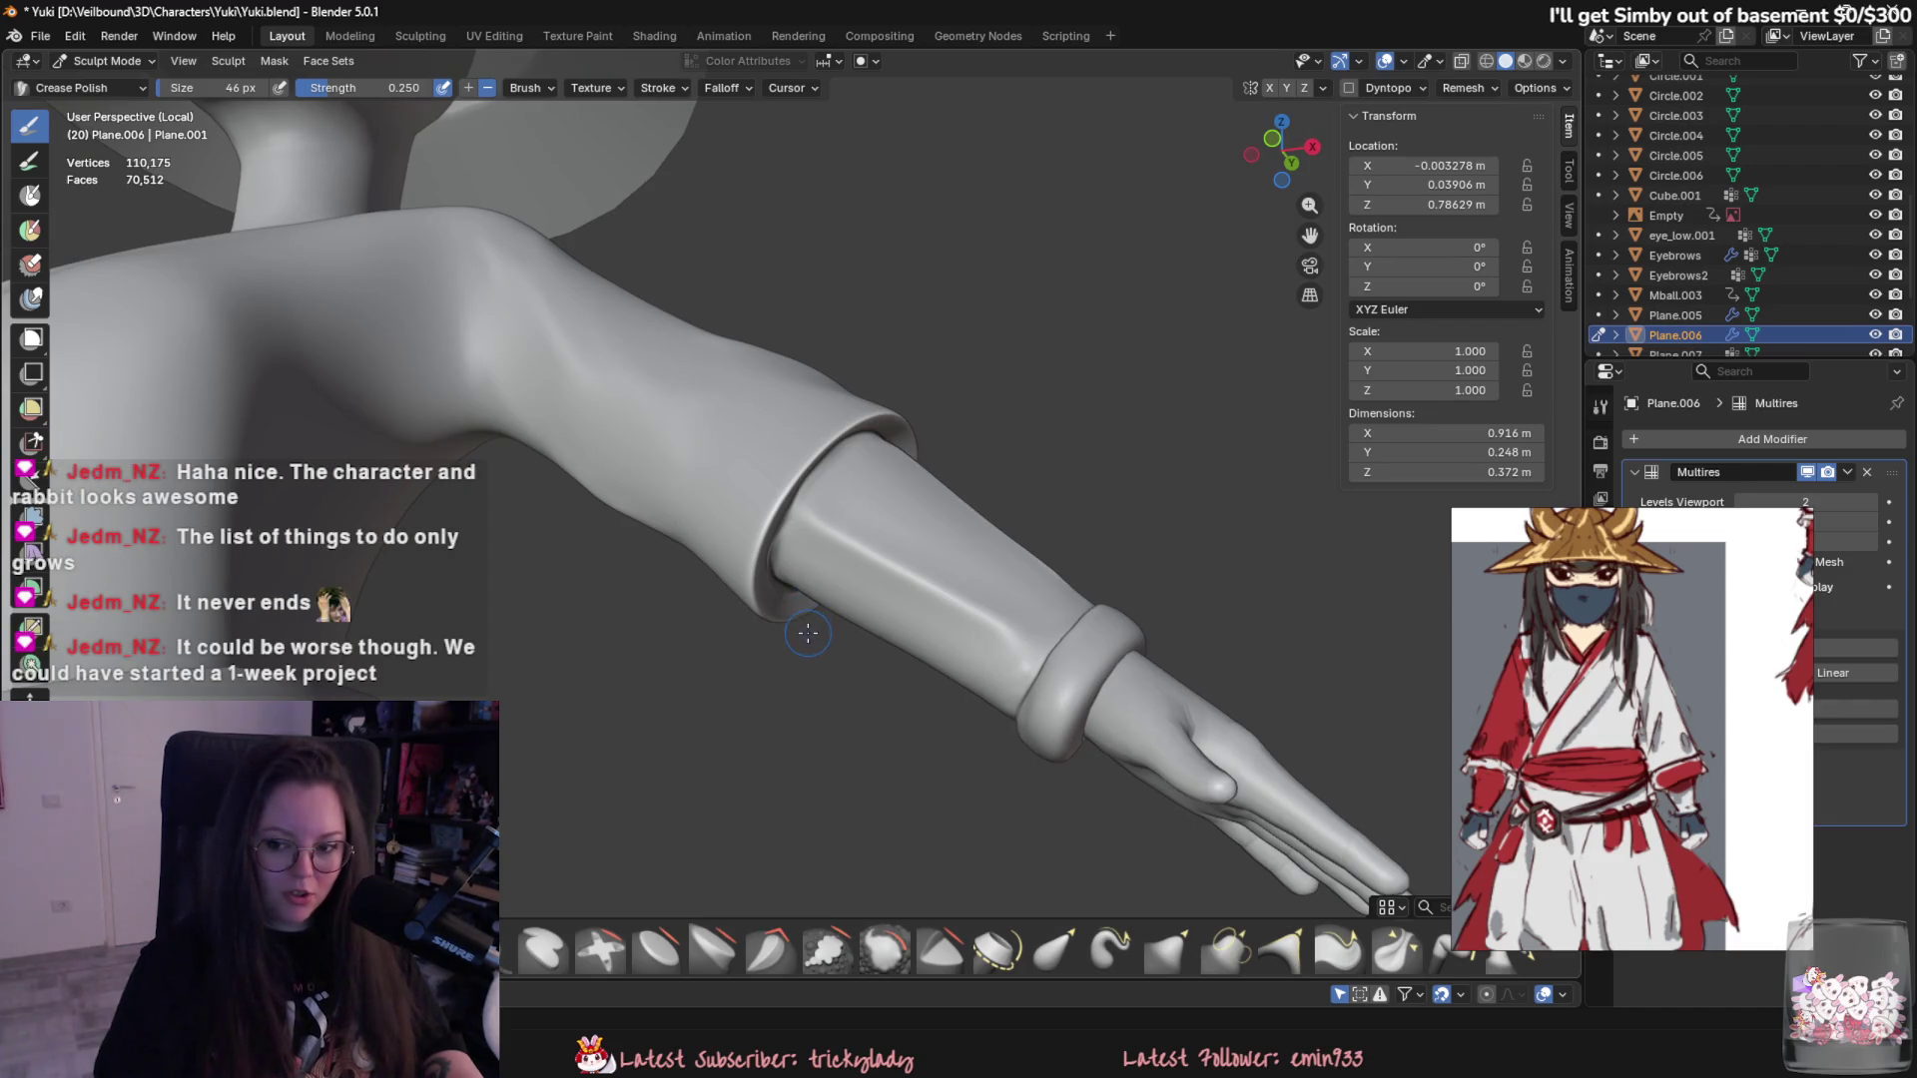
pyautogui.scroll(2, 974, 569)
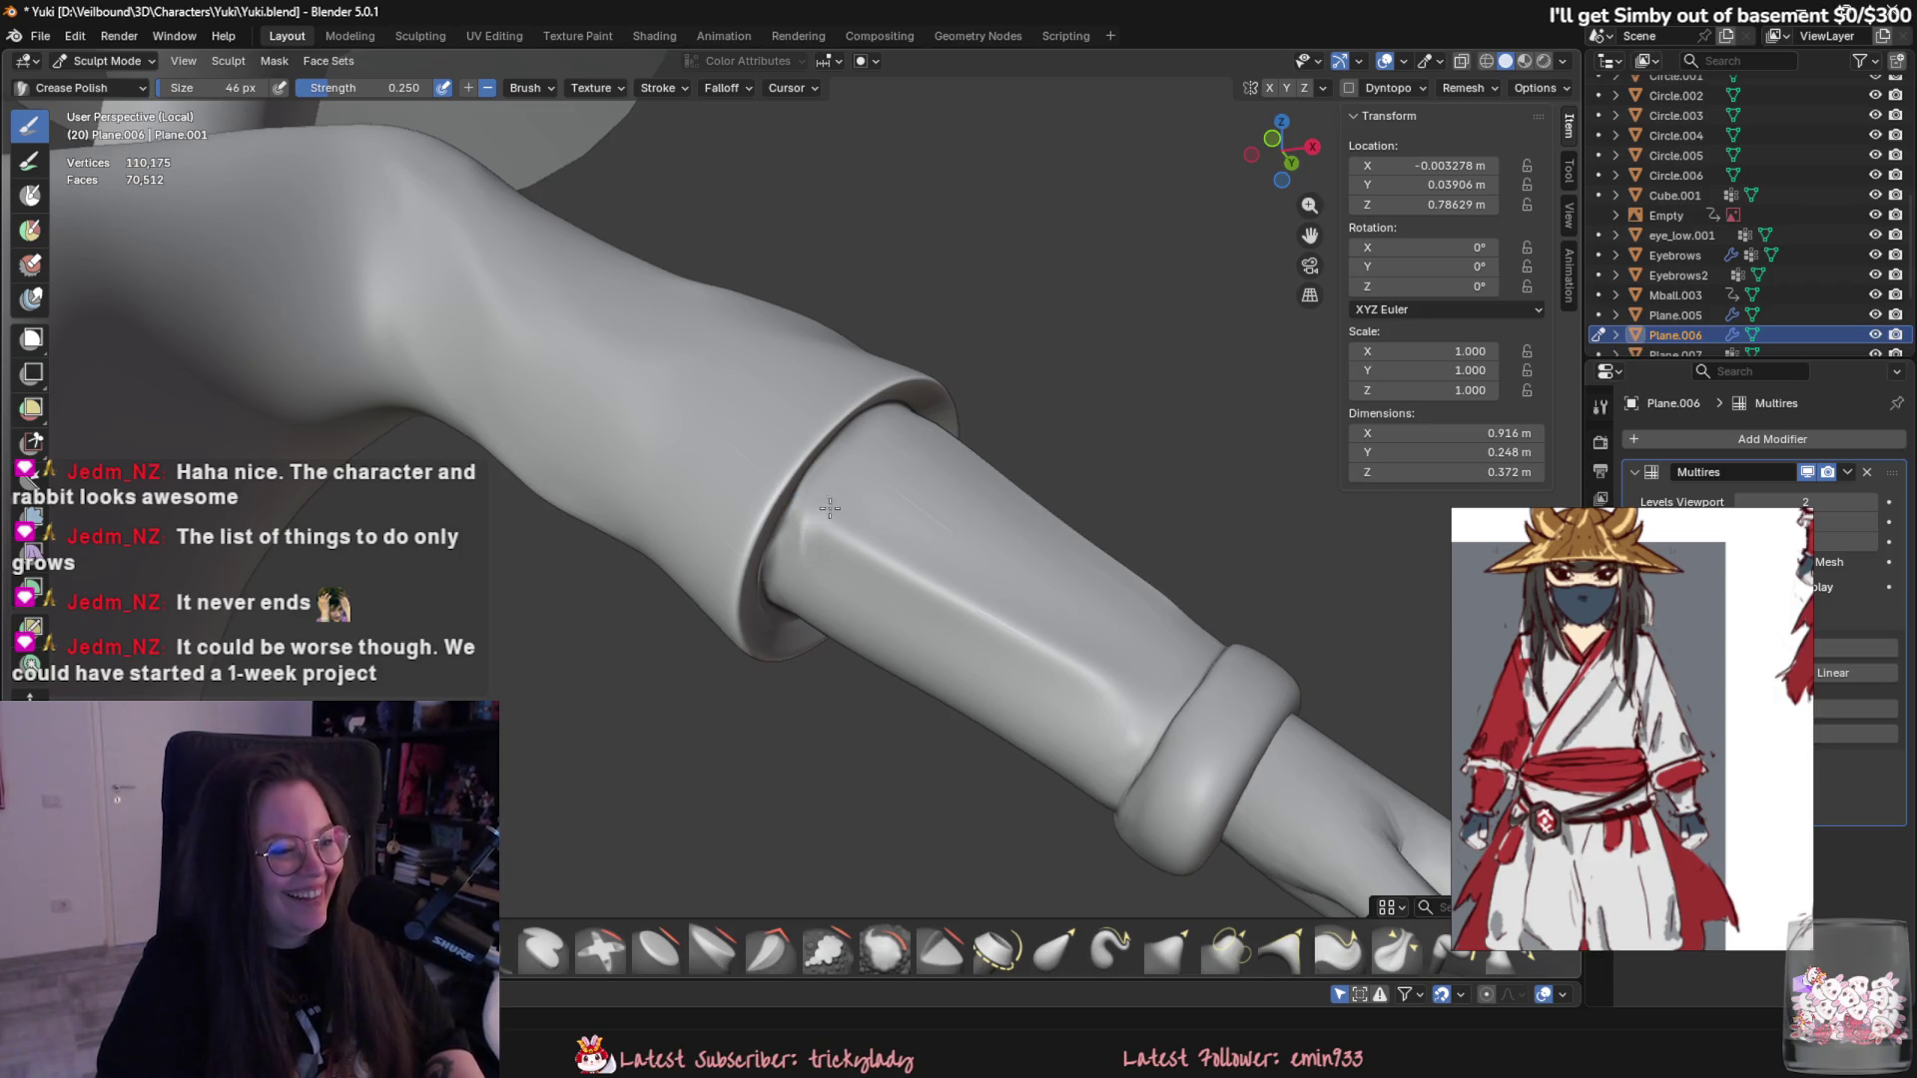
pyautogui.scroll(1, 1018, 690)
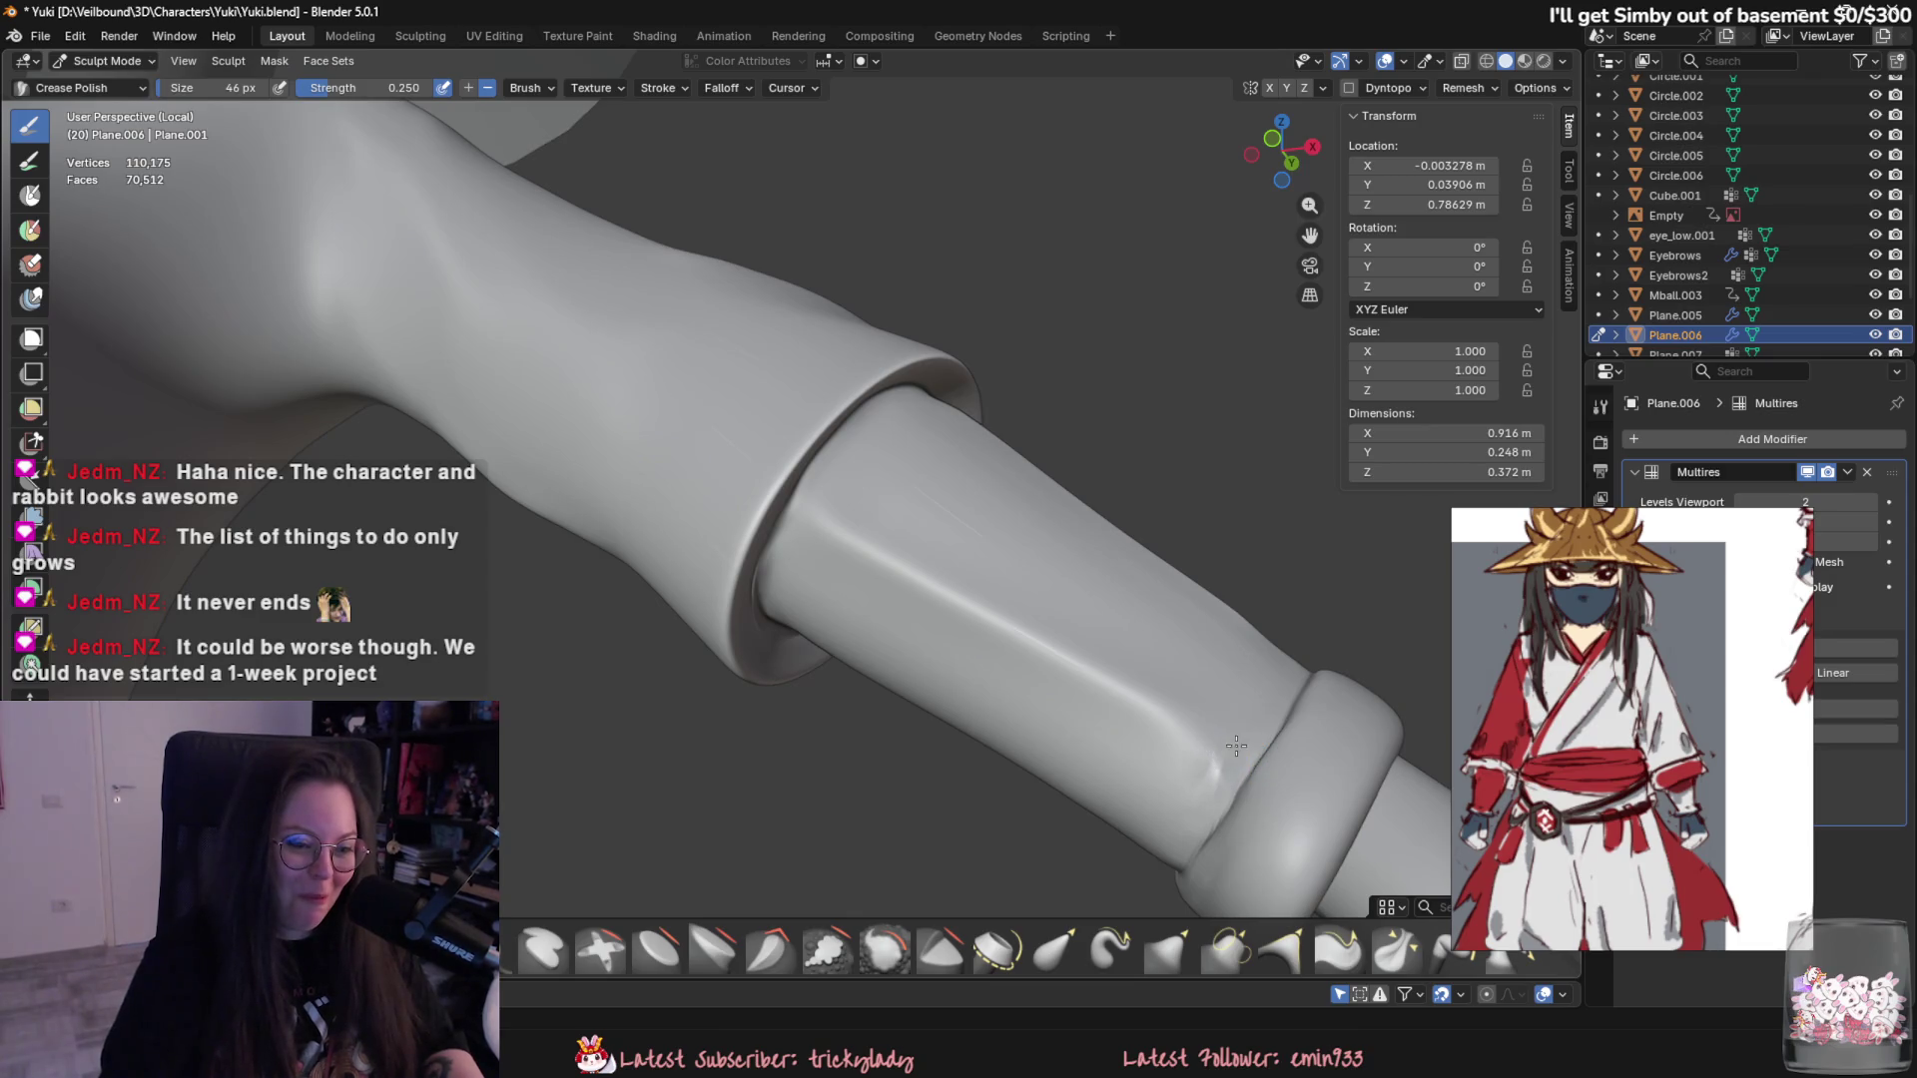
pyautogui.keyDown('shift'); pyautogui.moveTo(1242, 776); pyautogui.dragTo(1243, 770); pyautogui.keyUp('shift')
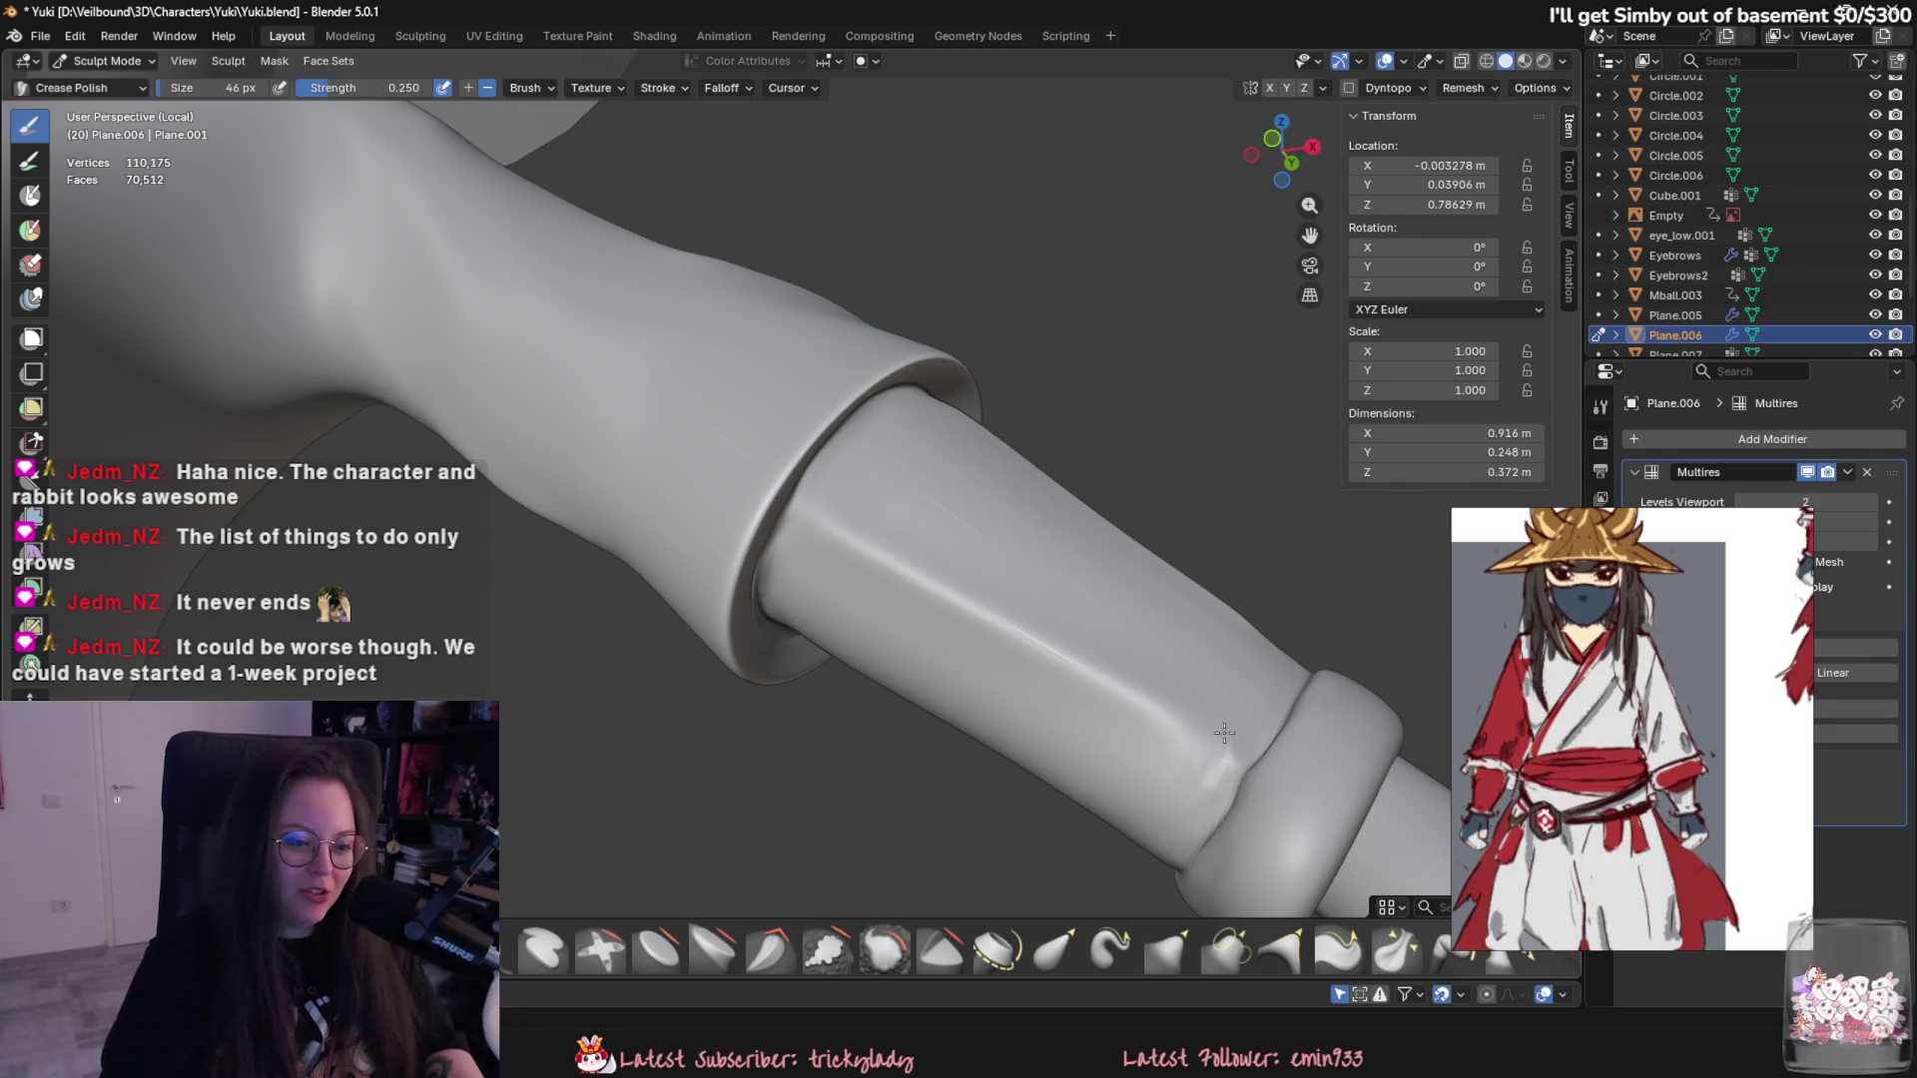
pyautogui.keyDown('shift'); pyautogui.moveTo(1217, 711); pyautogui.dragTo(1193, 800); pyautogui.keyUp('shift')
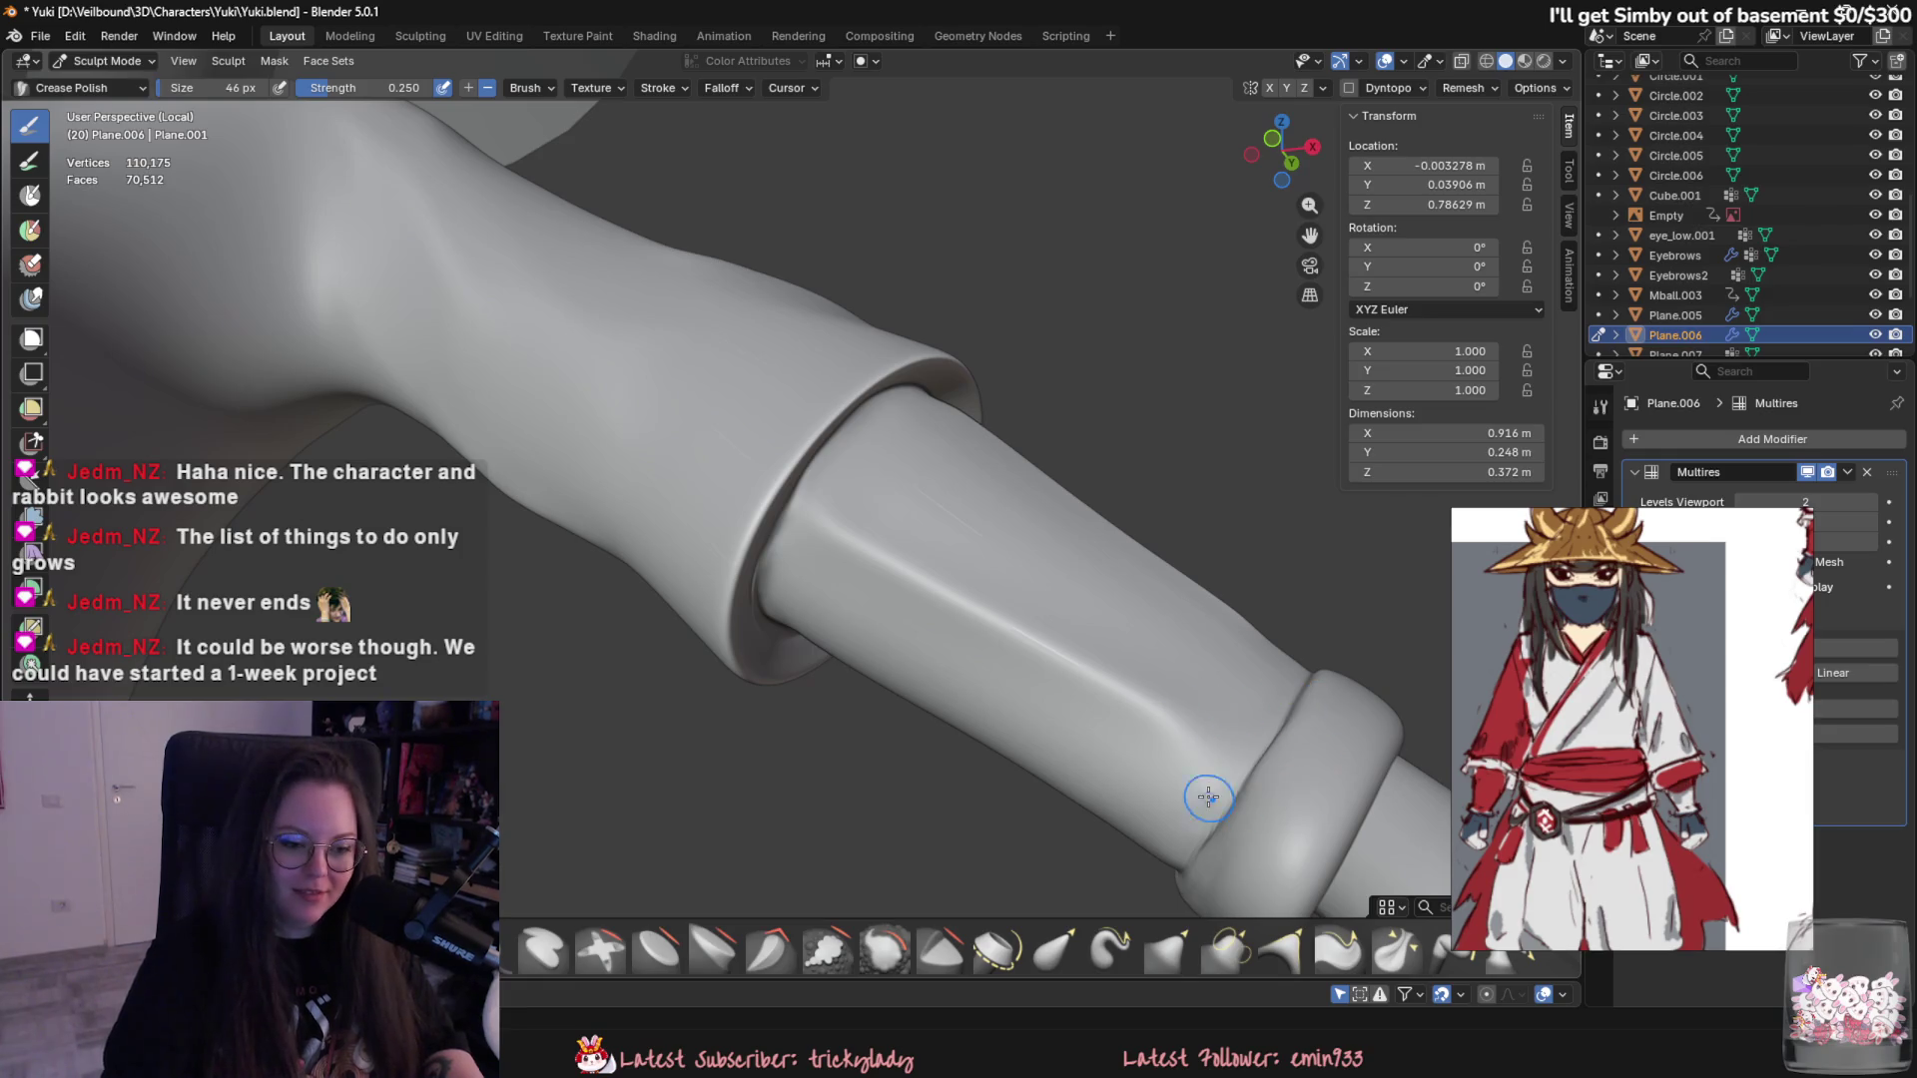
pyautogui.moveTo(1258, 855)
pyautogui.mouseDown(button='middle')
pyautogui.moveTo(1125, 643)
pyautogui.moveTo(1198, 629)
pyautogui.mouseUp(button='middle')
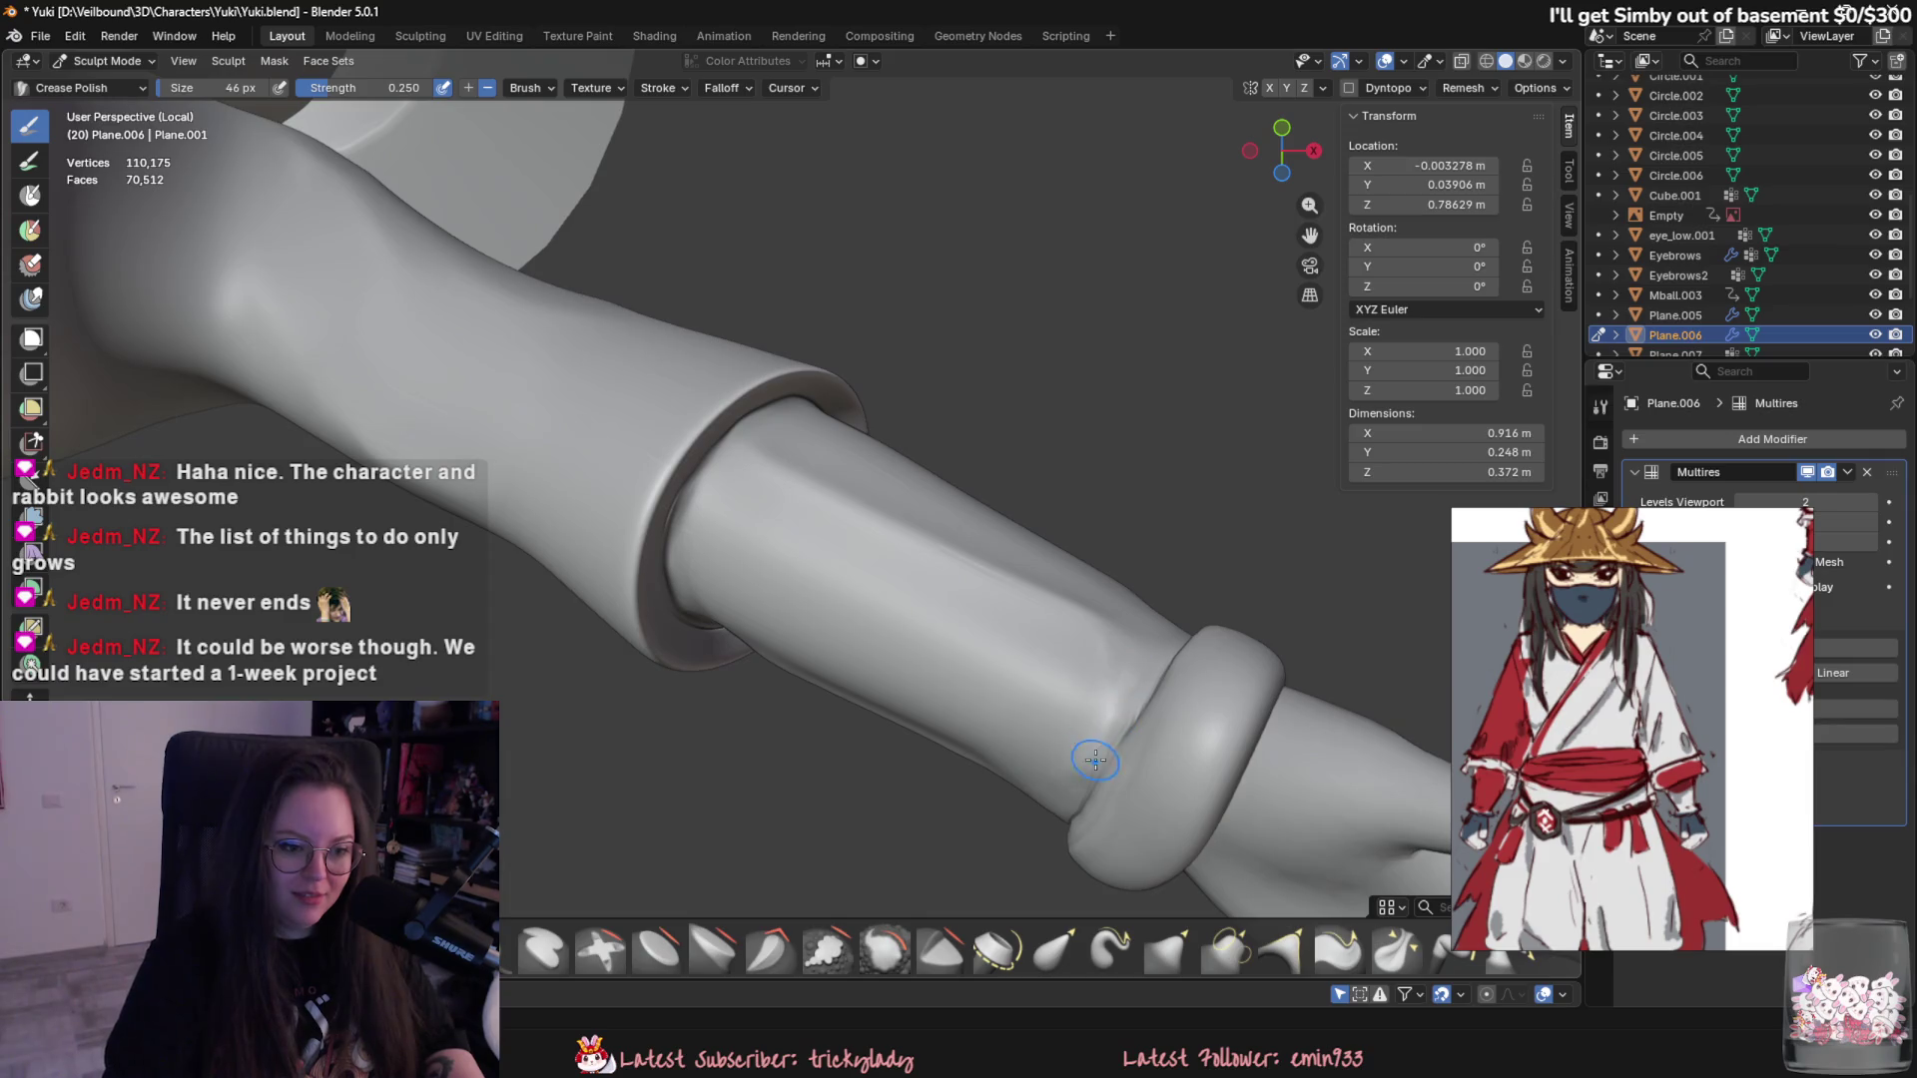
pyautogui.hotkey('ctrl', 'f')
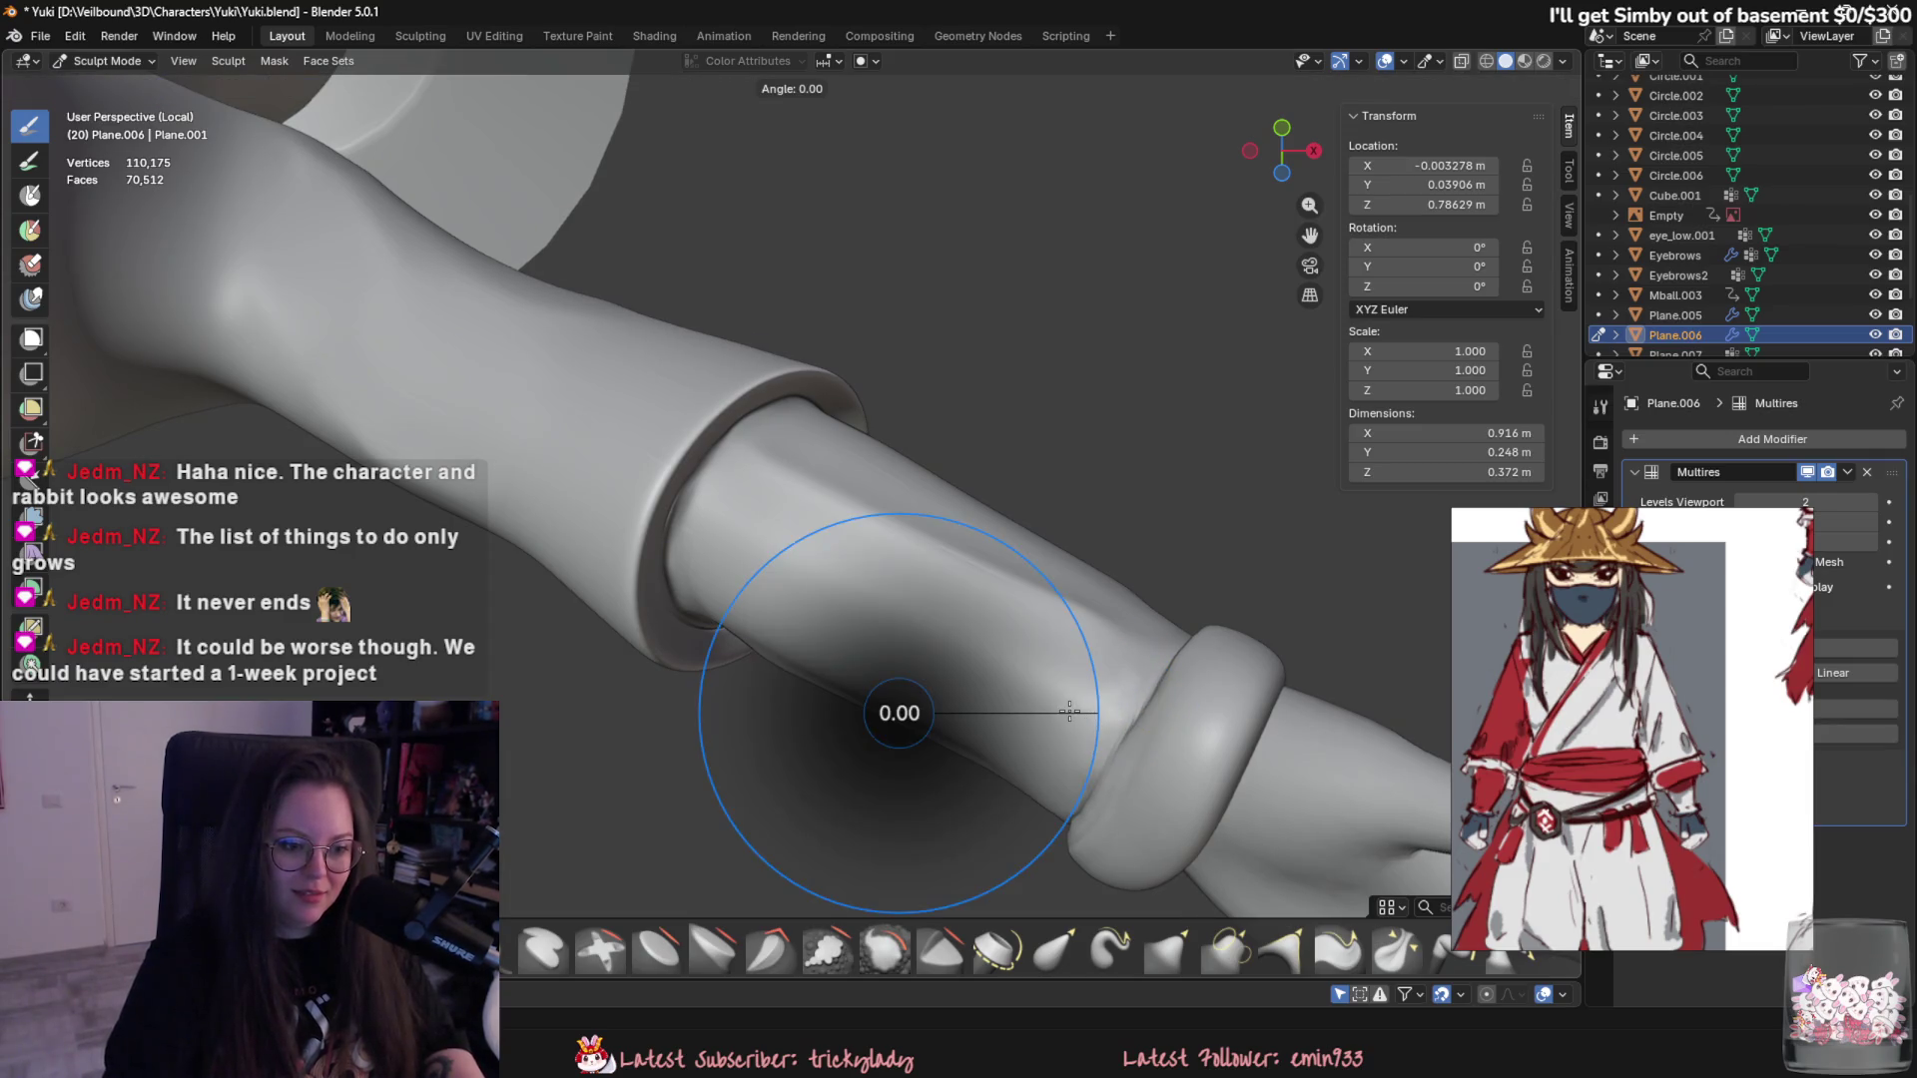
# - Cancel the angle control, undo a test crease beside the wrist ring and shrink the brush to 42 px
pyautogui.click(939, 726)
pyautogui.press('f')
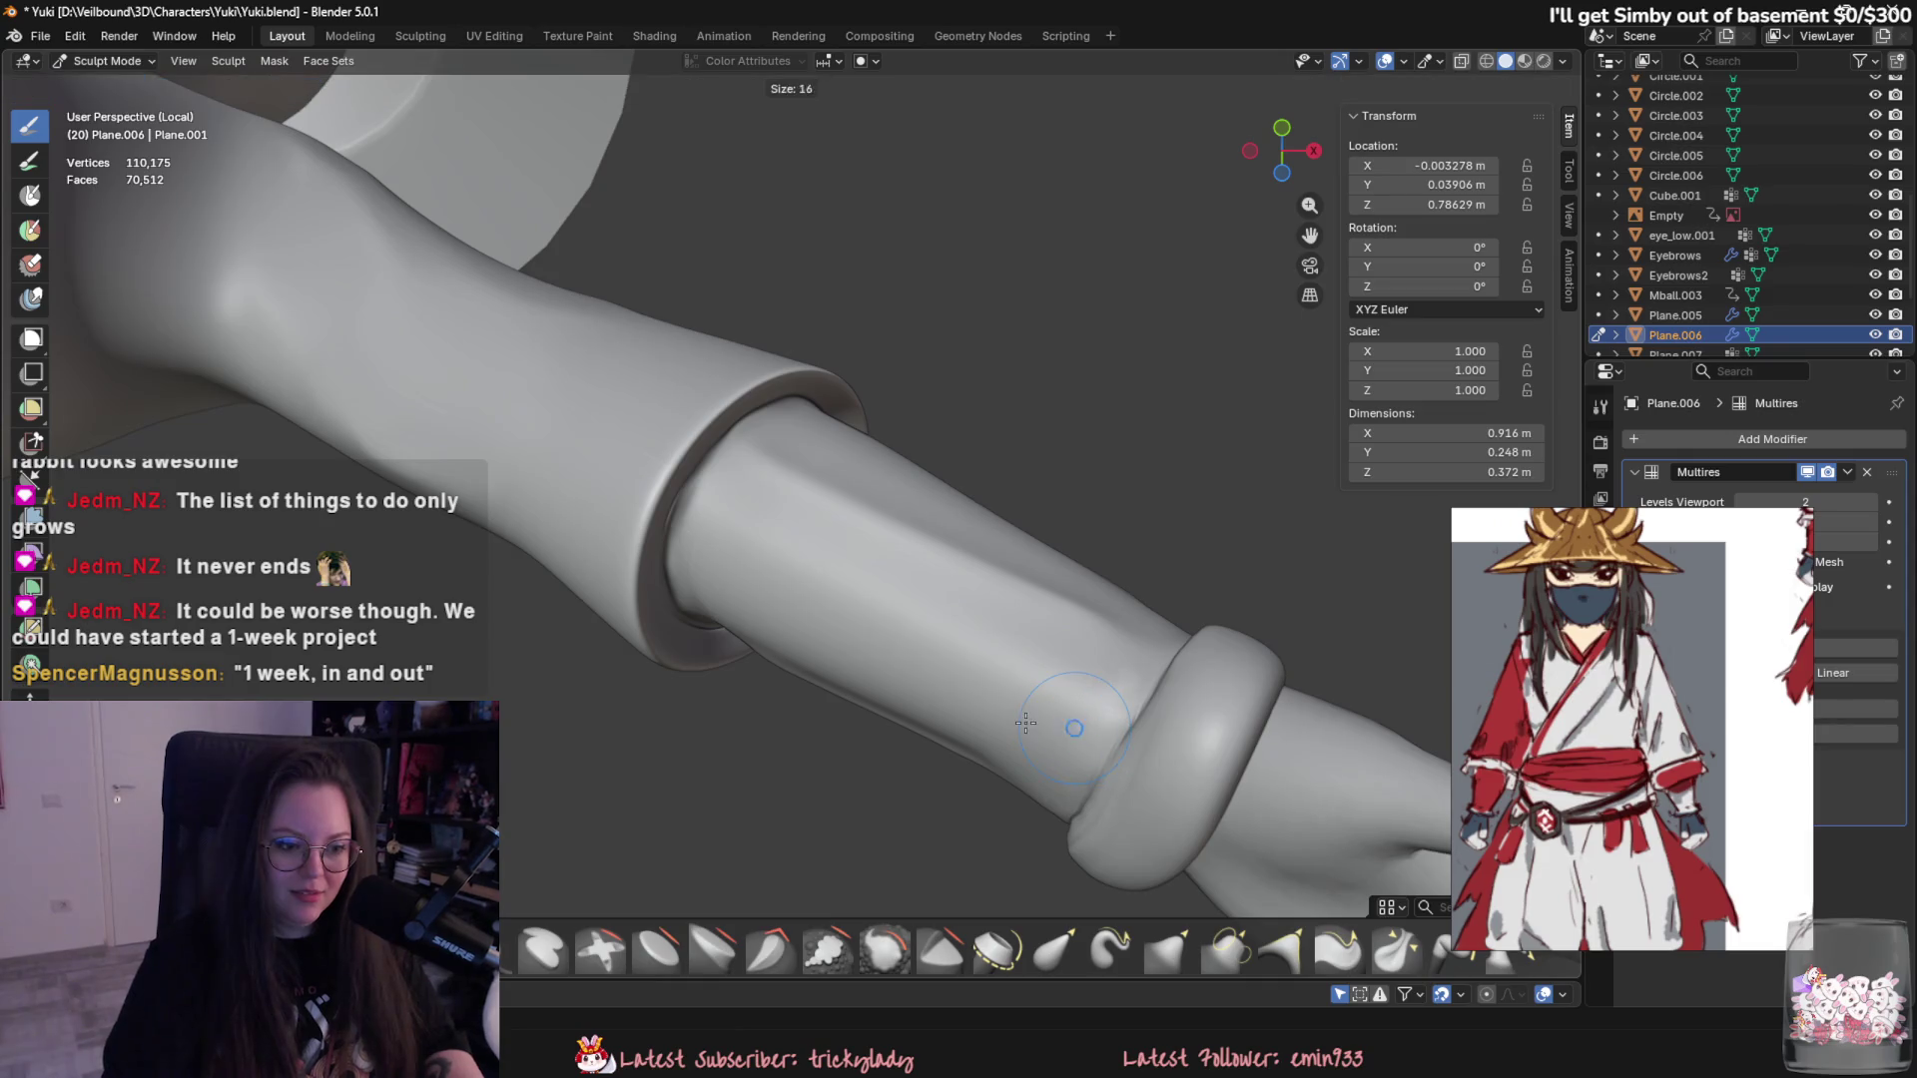
pyautogui.click(1056, 729)
pyautogui.moveTo(1078, 746); pyautogui.dragTo(1073, 775)
pyautogui.hotkey('ctrl', 'z')
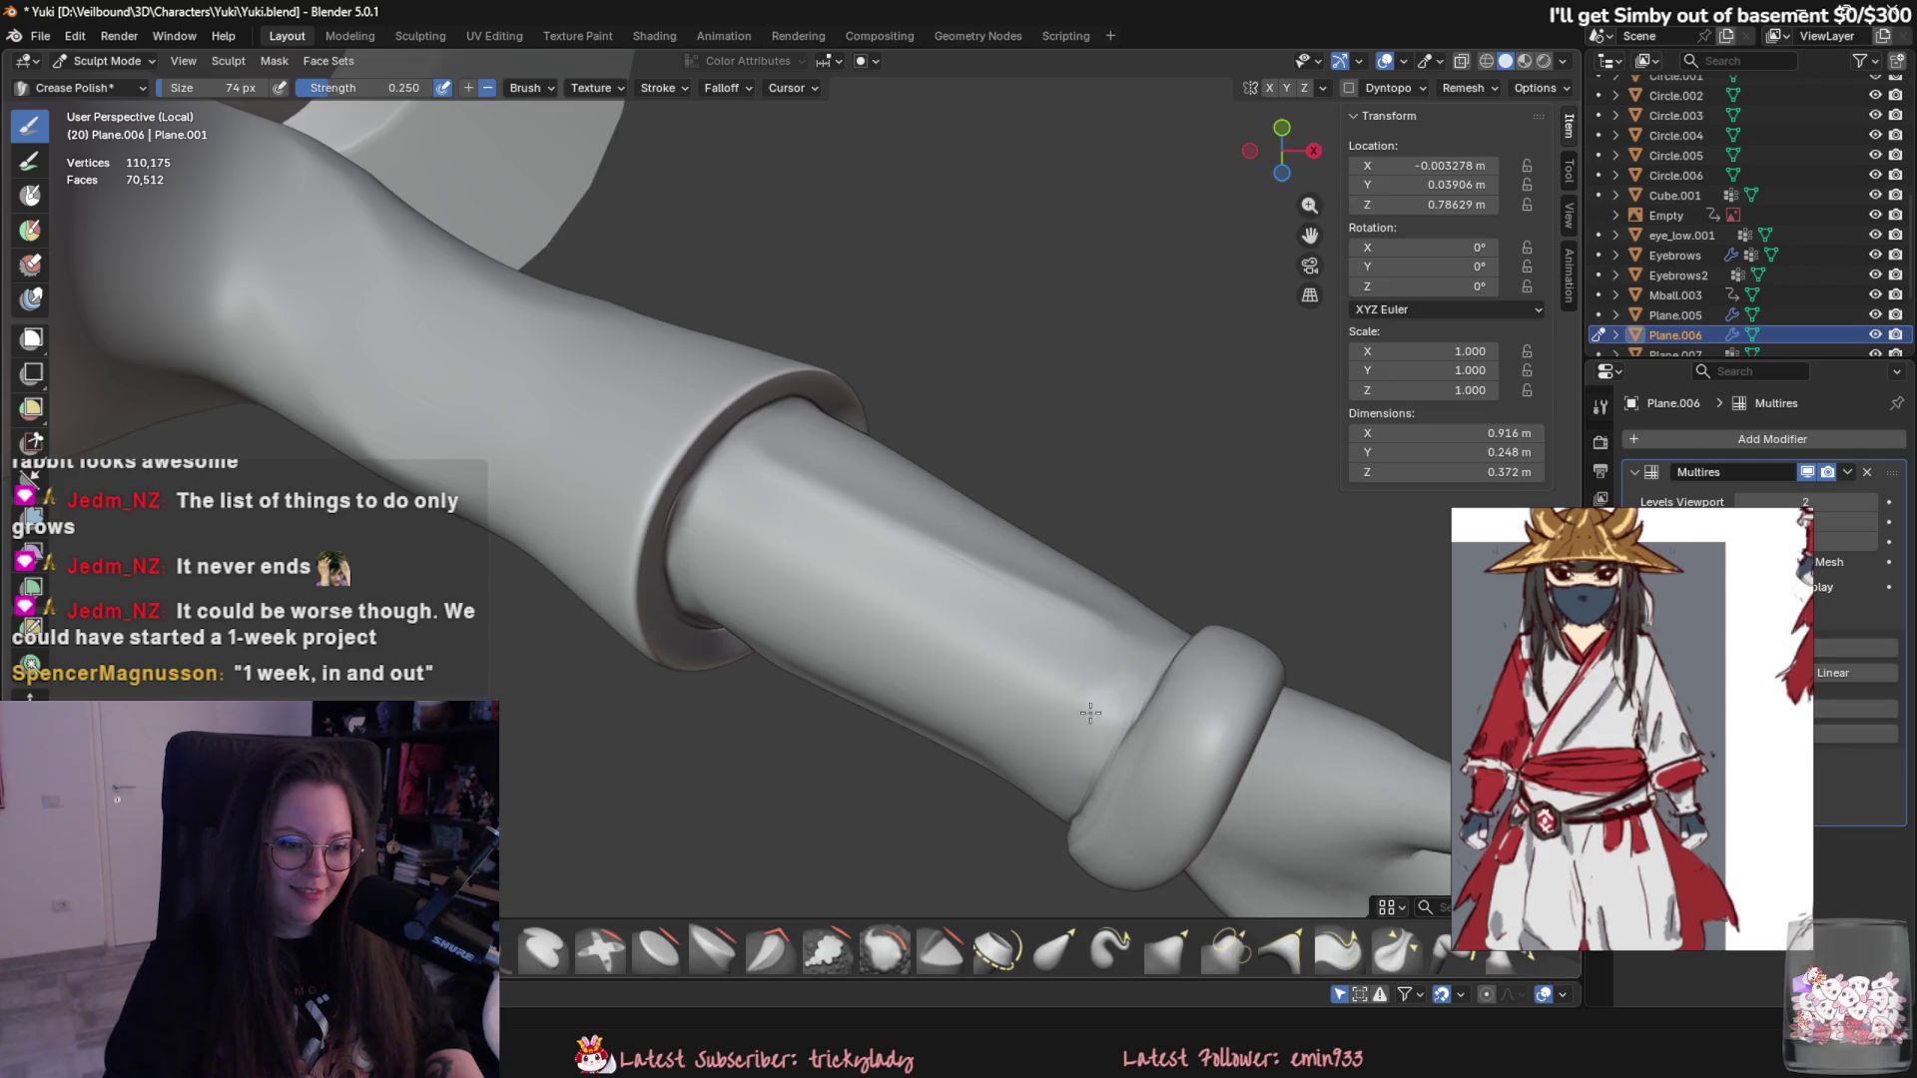
pyautogui.moveTo(1042, 802)
pyautogui.mouseDown(button='middle')
pyautogui.moveTo(1043, 776)
pyautogui.moveTo(917, 681)
pyautogui.moveTo(840, 733)
pyautogui.mouseUp(button='middle')
pyautogui.press('f')
pyautogui.click(878, 706)
pyautogui.scroll(2, 786, 757)
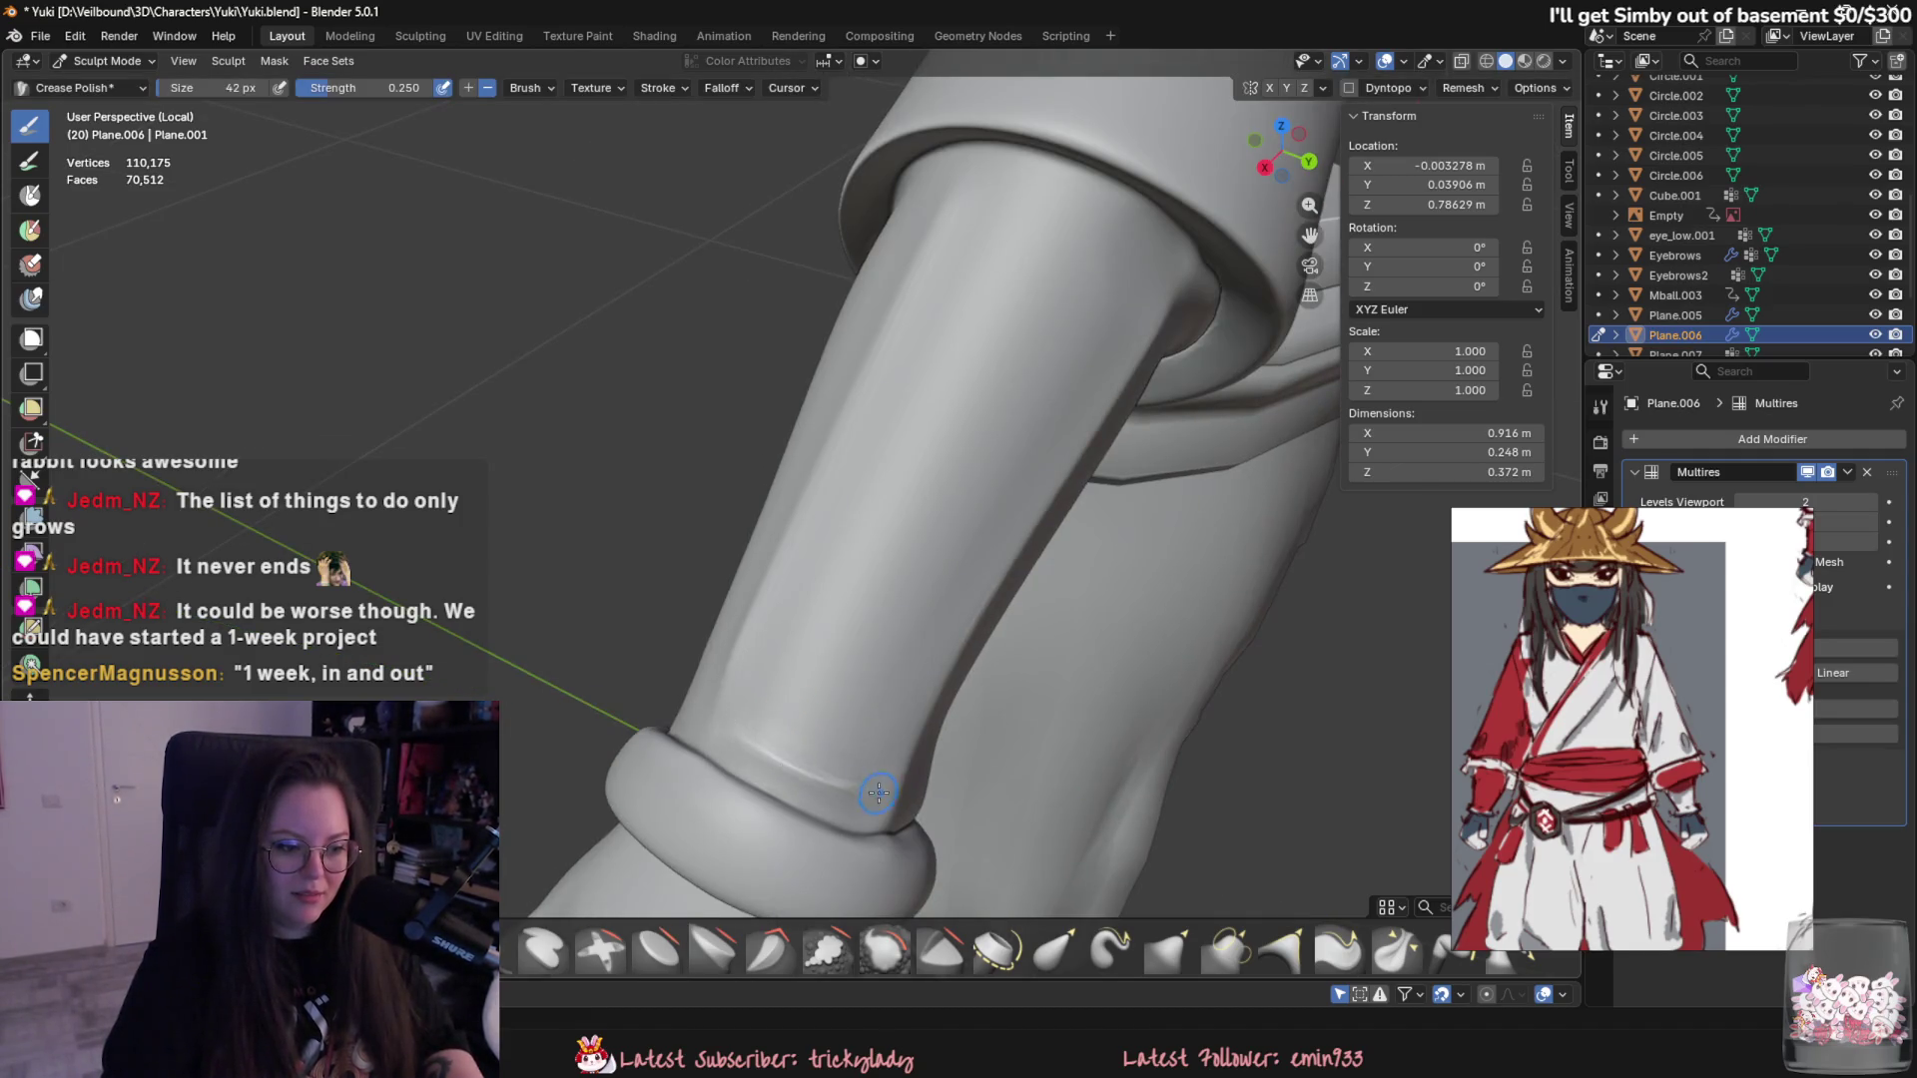
pyautogui.scroll(-3, 878, 793)
# - Polish and strengthen a crease streak along the forearm running toward the wrist cuff
pyautogui.moveTo(877, 793); pyautogui.dragTo(985, 594, button='middle')
pyautogui.scroll(1, 1032, 737)
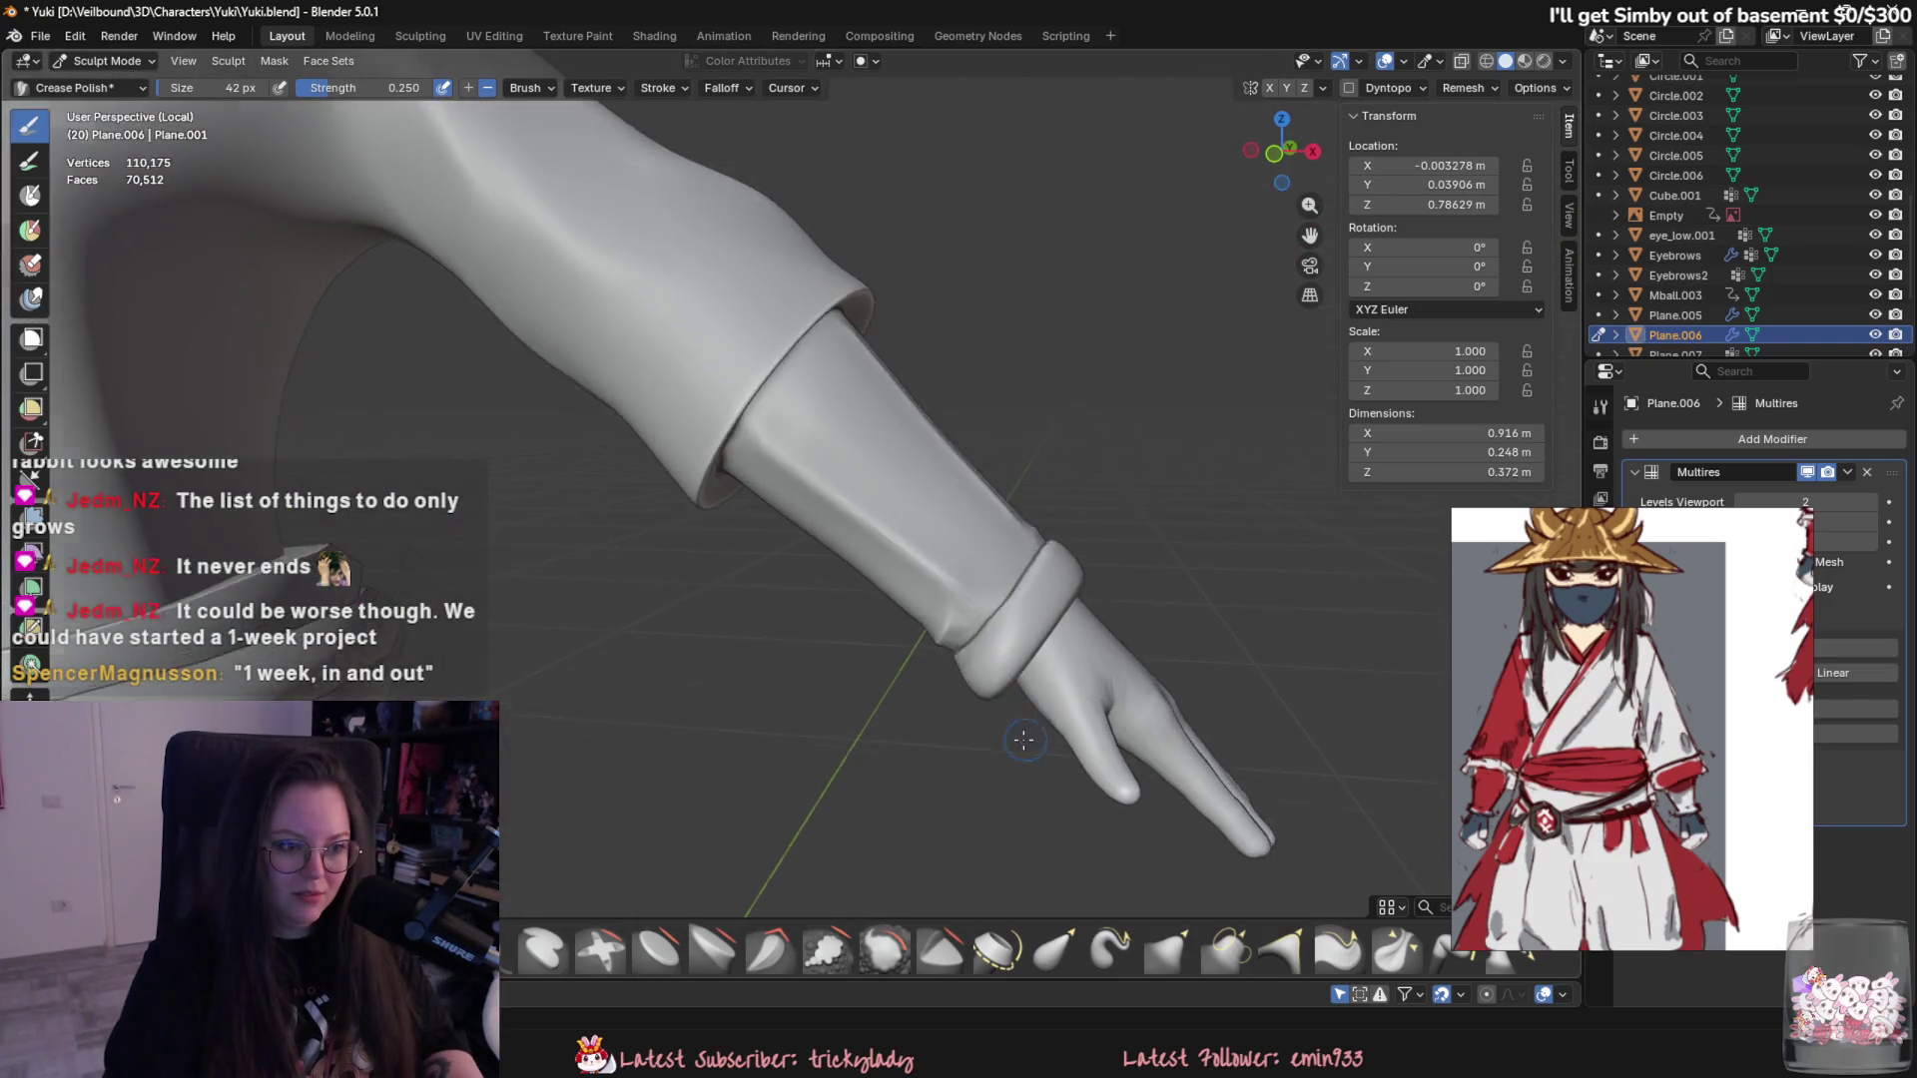
pyautogui.moveTo(1032, 738); pyautogui.dragTo(831, 385, button='middle')
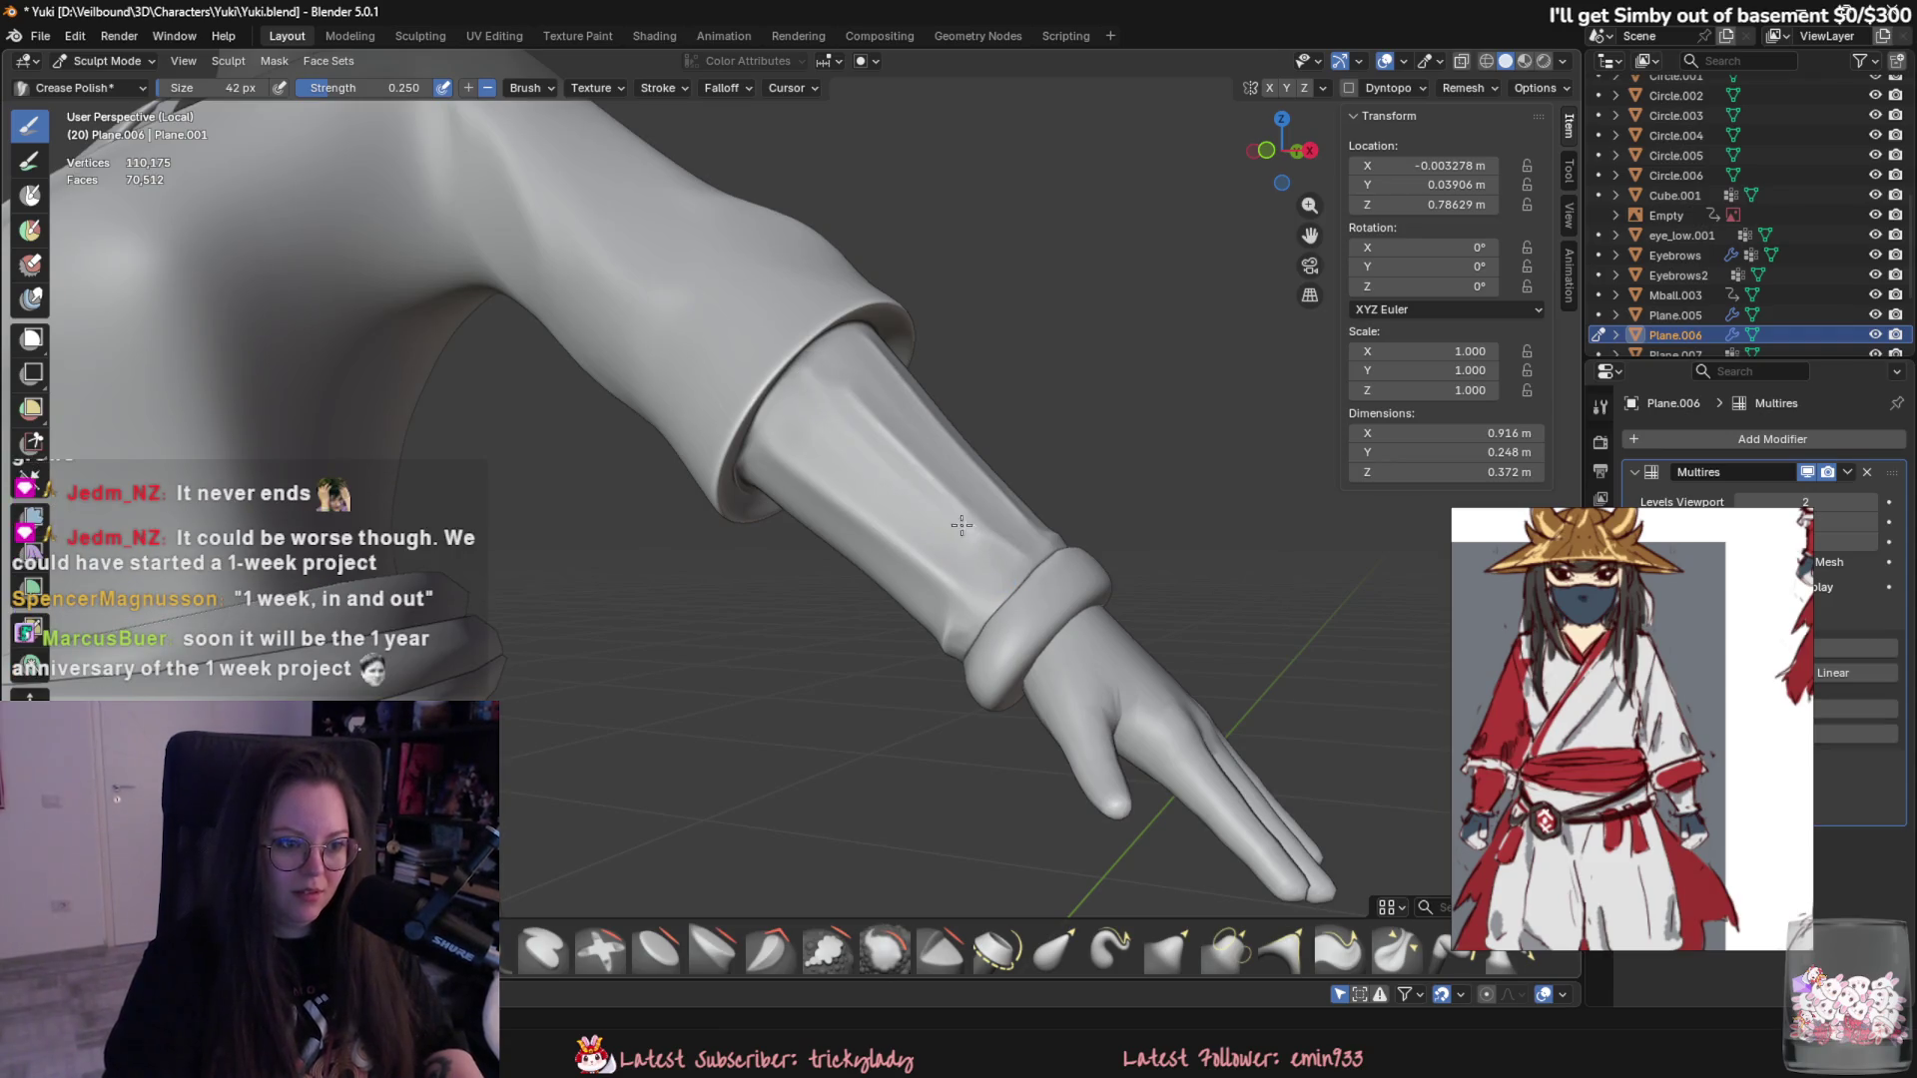
pyautogui.moveTo(970, 571); pyautogui.dragTo(859, 424)
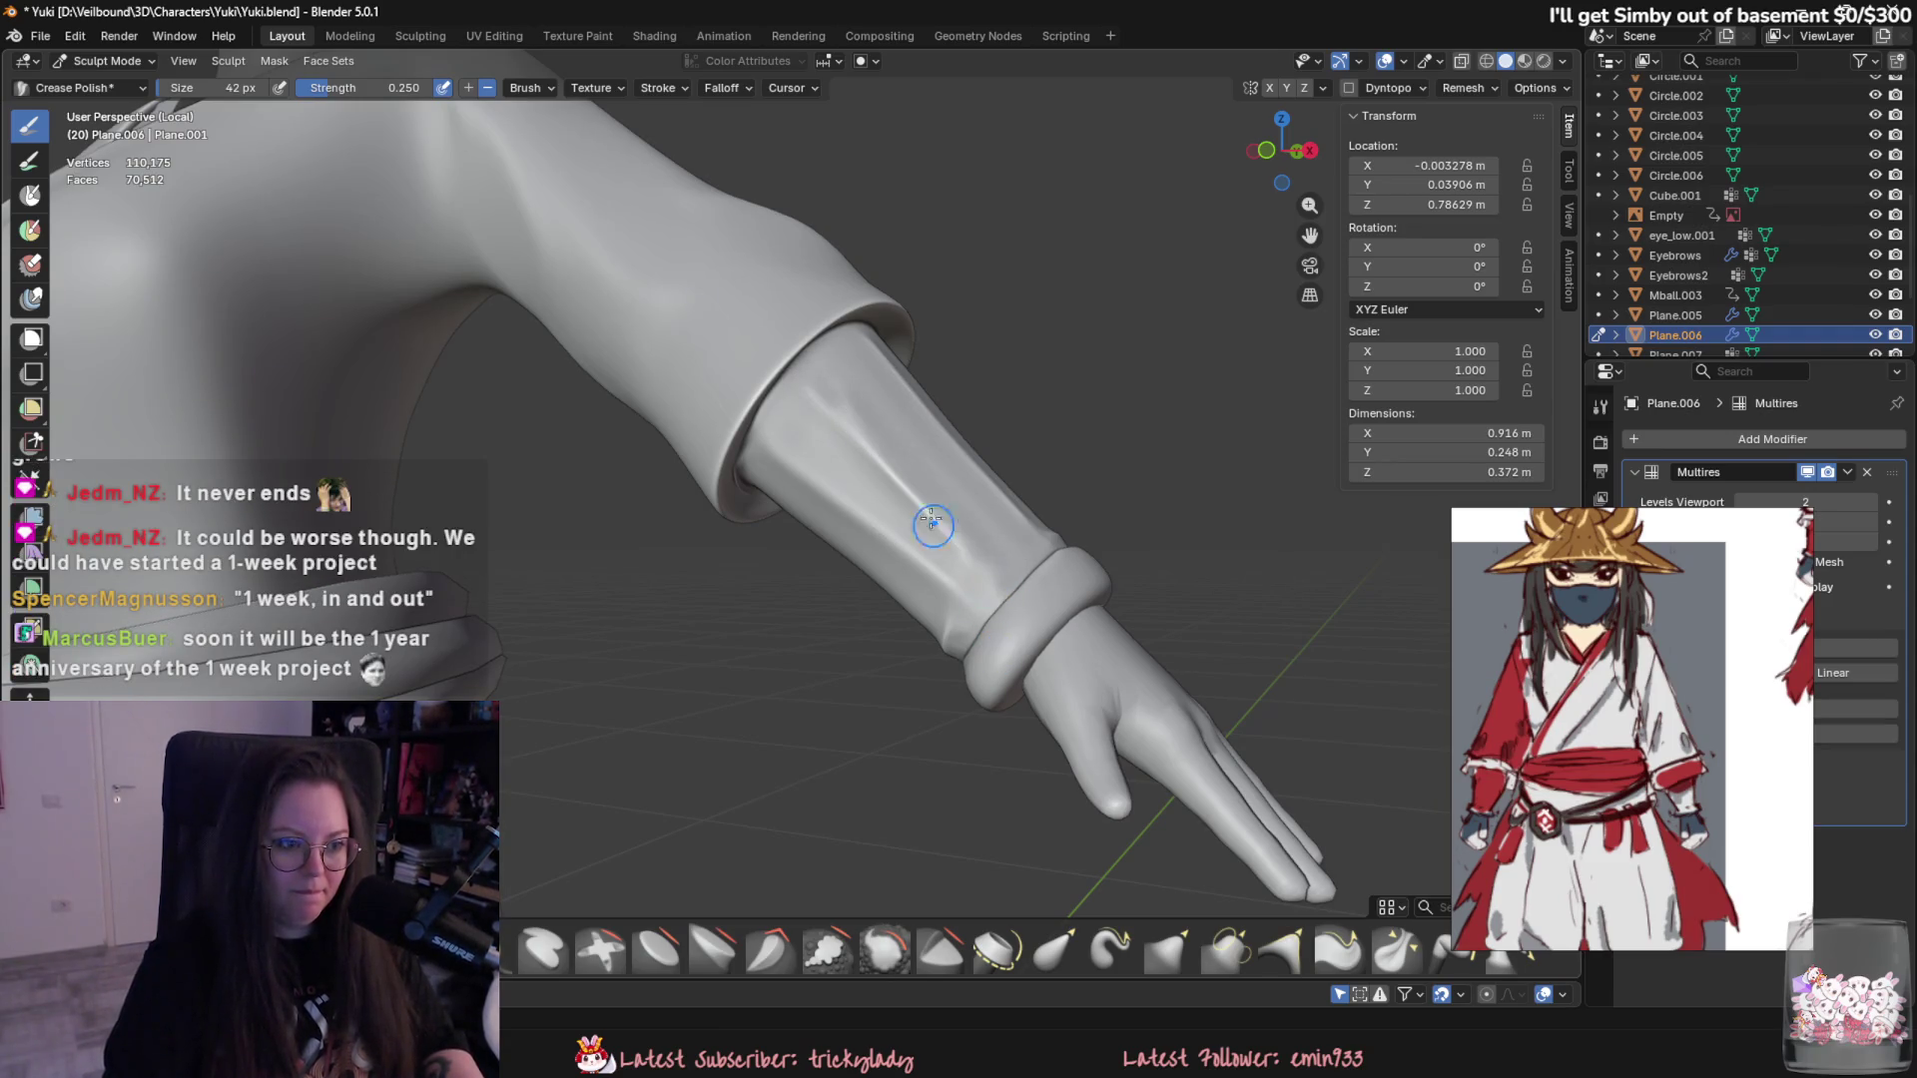
pyautogui.moveTo(988, 566); pyautogui.dragTo(852, 412)
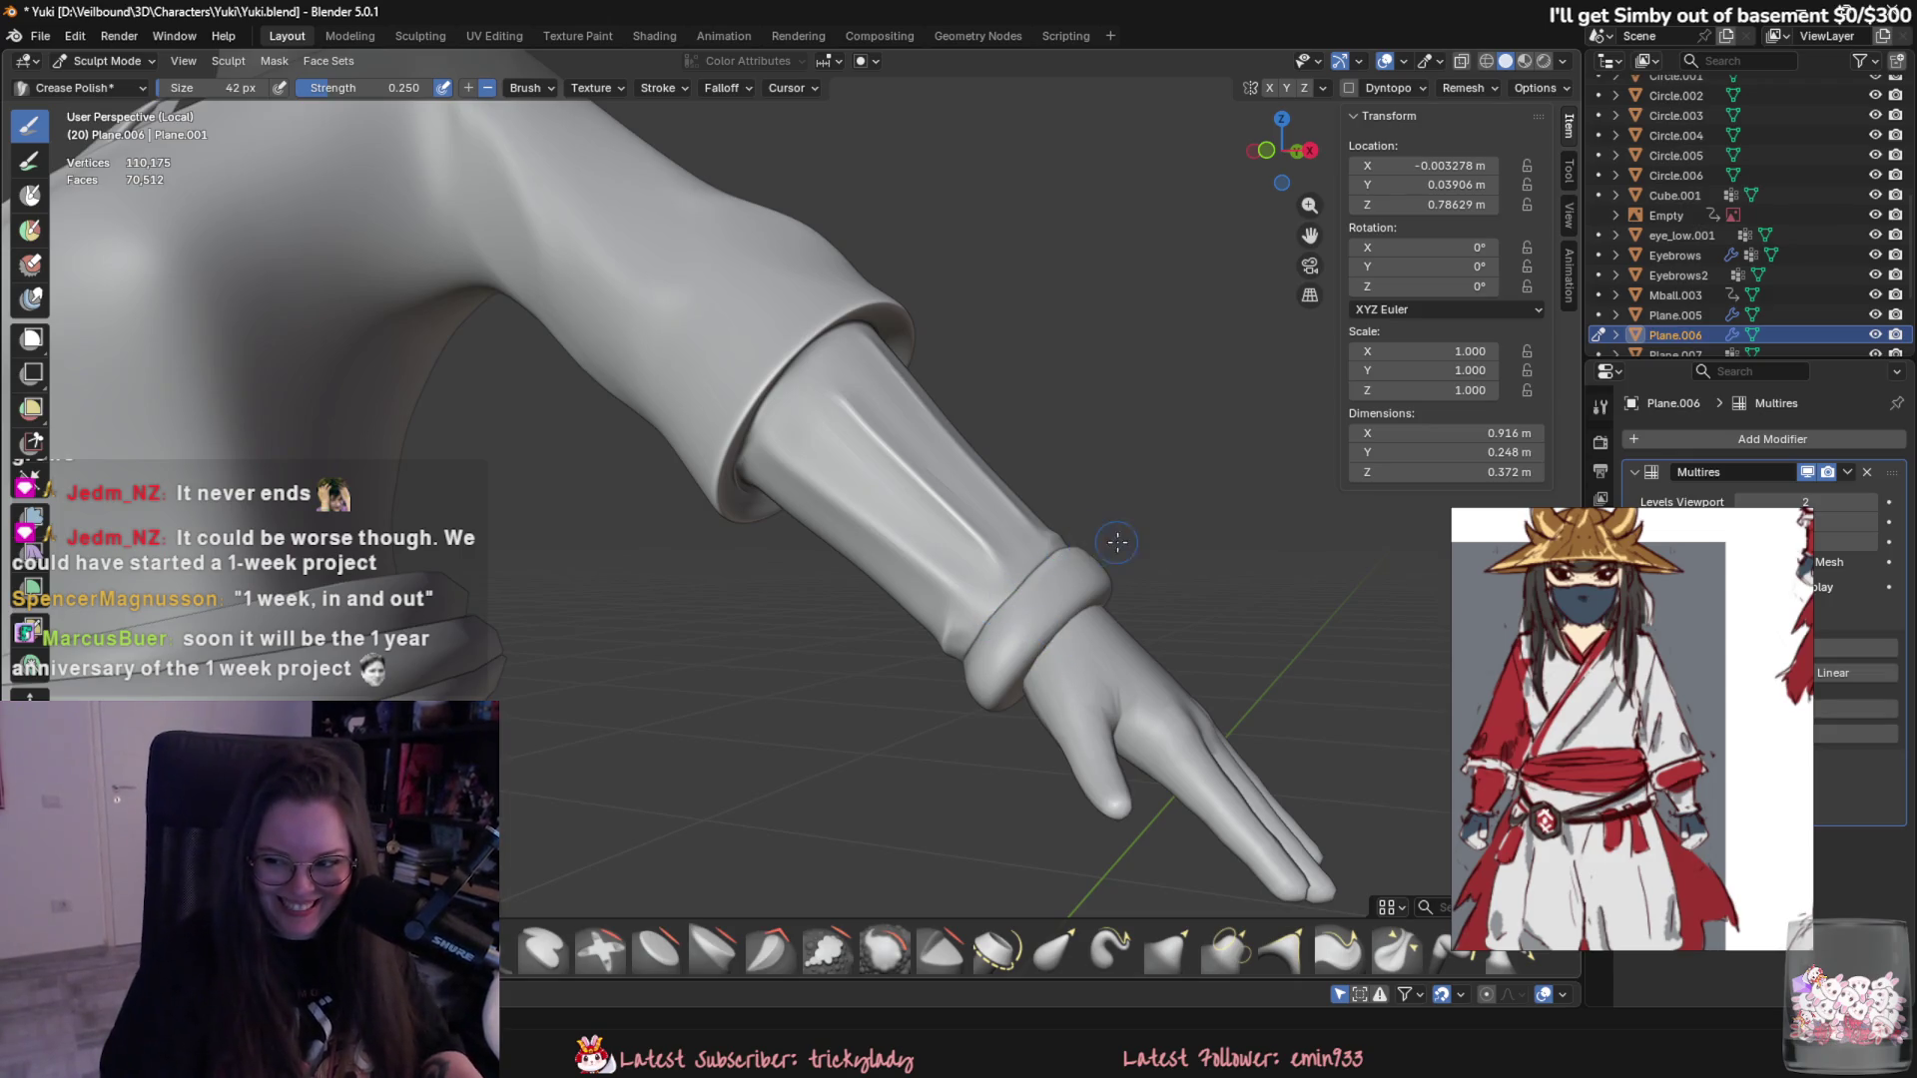
pyautogui.moveTo(1114, 543); pyautogui.dragTo(864, 622, button='middle')
pyautogui.scroll(2, 864, 622)
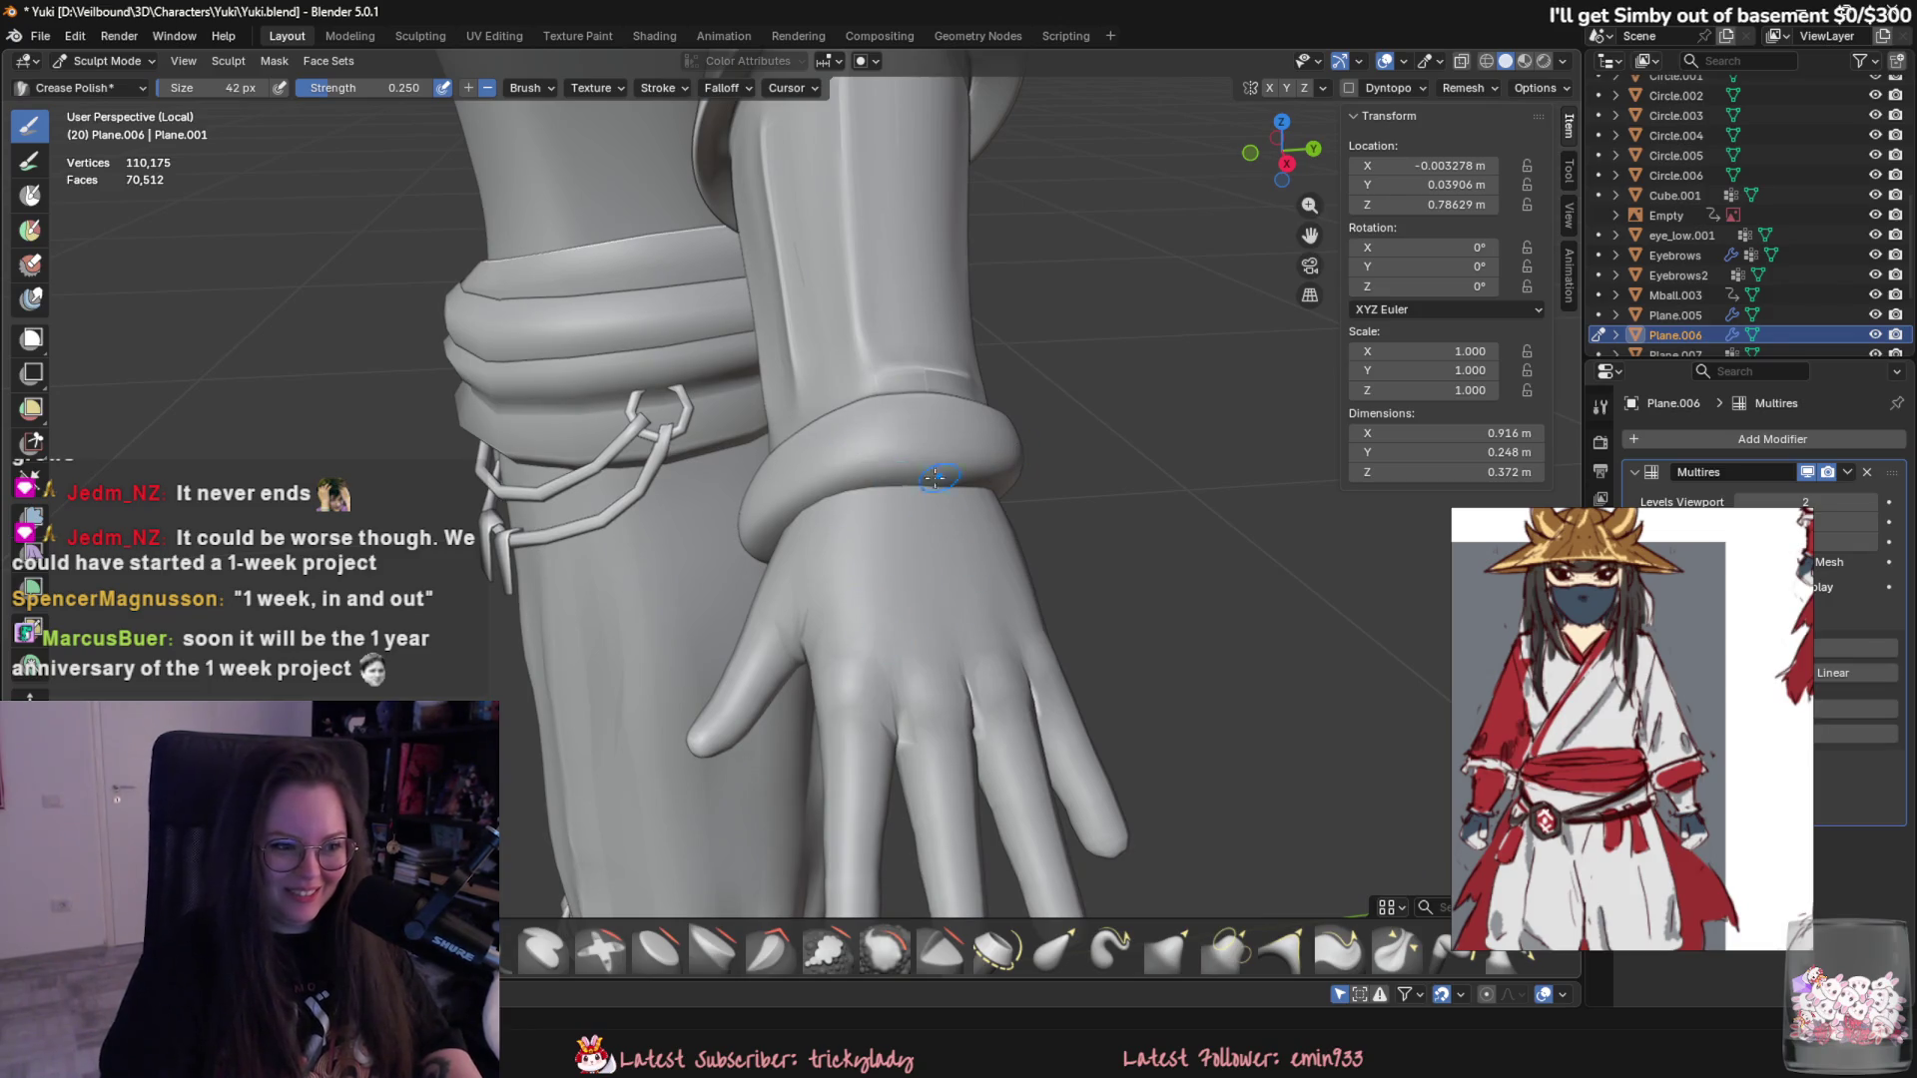
pyautogui.moveTo(958, 457)
pyautogui.mouseDown(button='middle')
pyautogui.moveTo(896, 484)
pyautogui.moveTo(1038, 427)
pyautogui.mouseUp(button='middle')
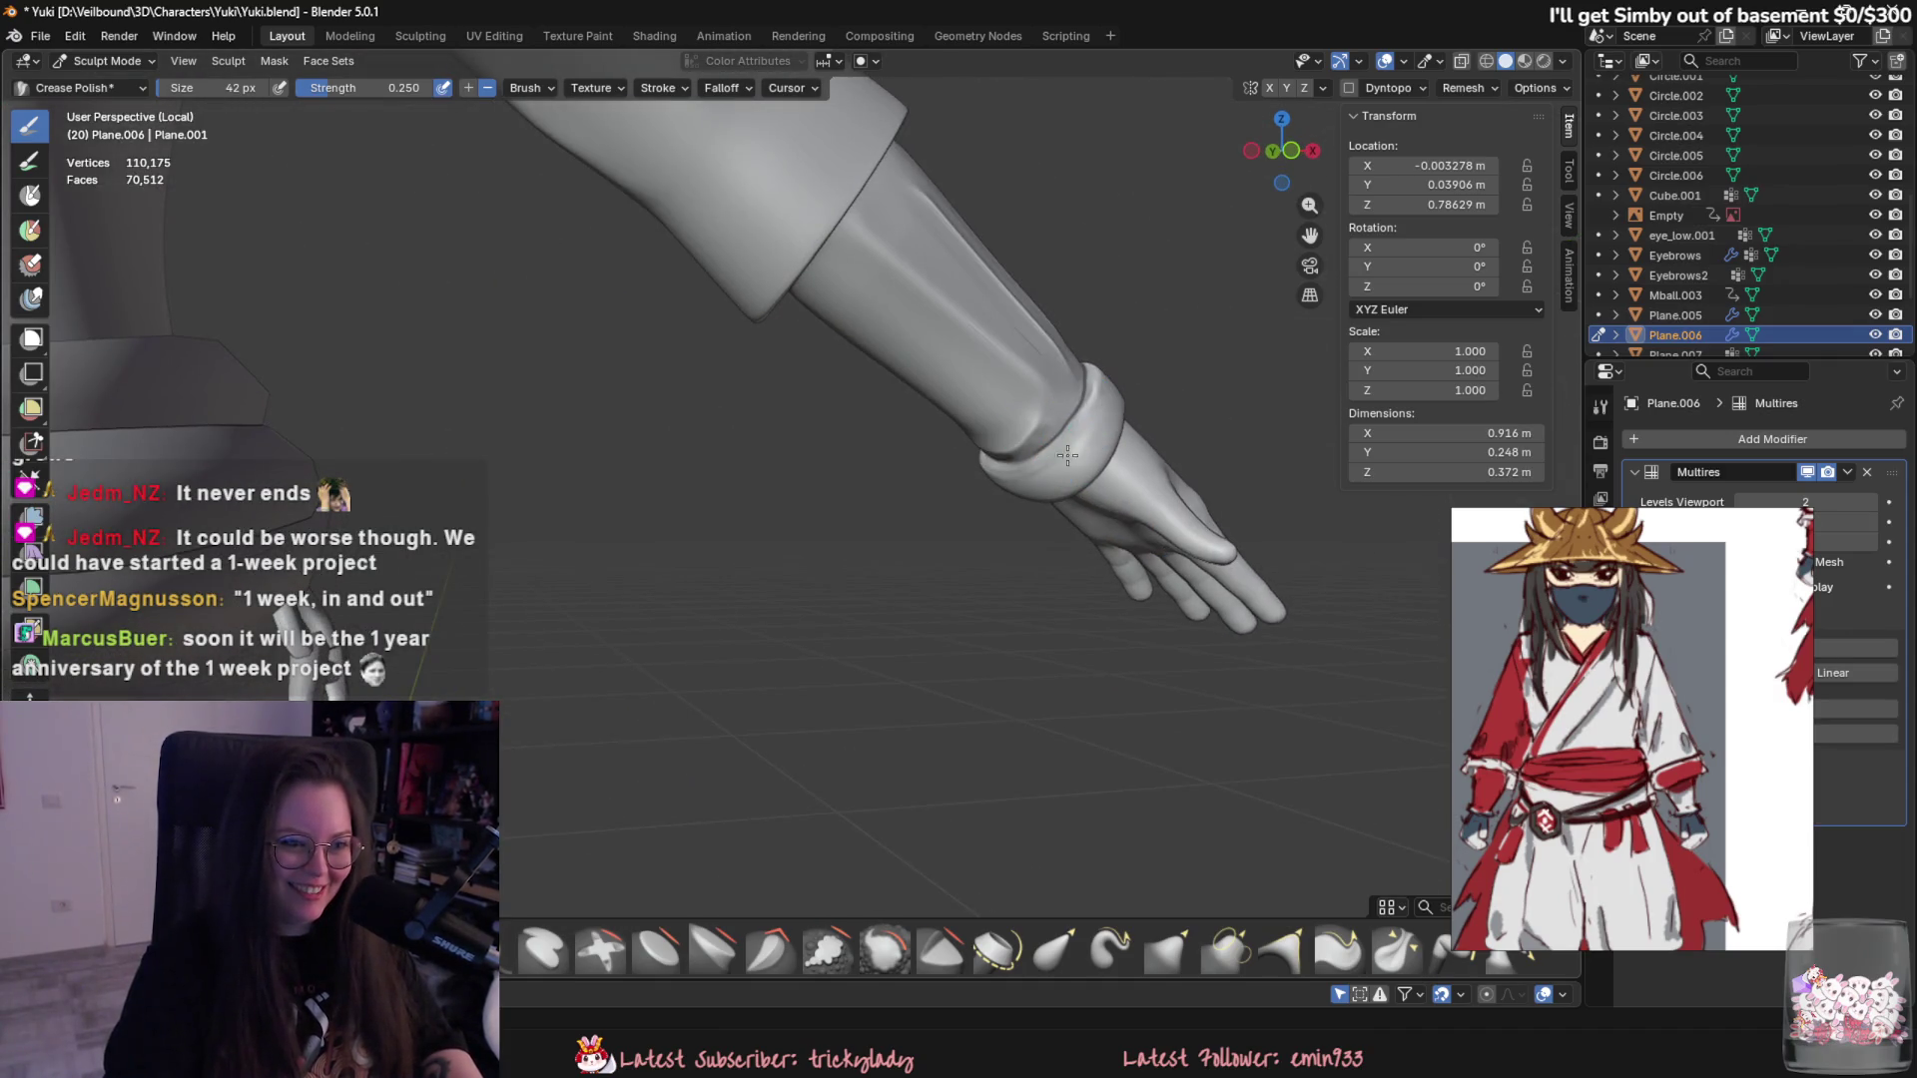
# - Shrink the Crease Polish brush to 34 px and frame the upright forearm
pyautogui.moveTo(1044, 476)
pyautogui.mouseDown(button='middle')
pyautogui.moveTo(893, 607)
pyautogui.moveTo(644, 554)
pyautogui.mouseUp(button='middle')
pyautogui.scroll(-3, 988, 510)
pyautogui.scroll(2, 958, 539)
pyautogui.scroll(3, 893, 608)
pyautogui.press('f')
pyautogui.click(590, 624)
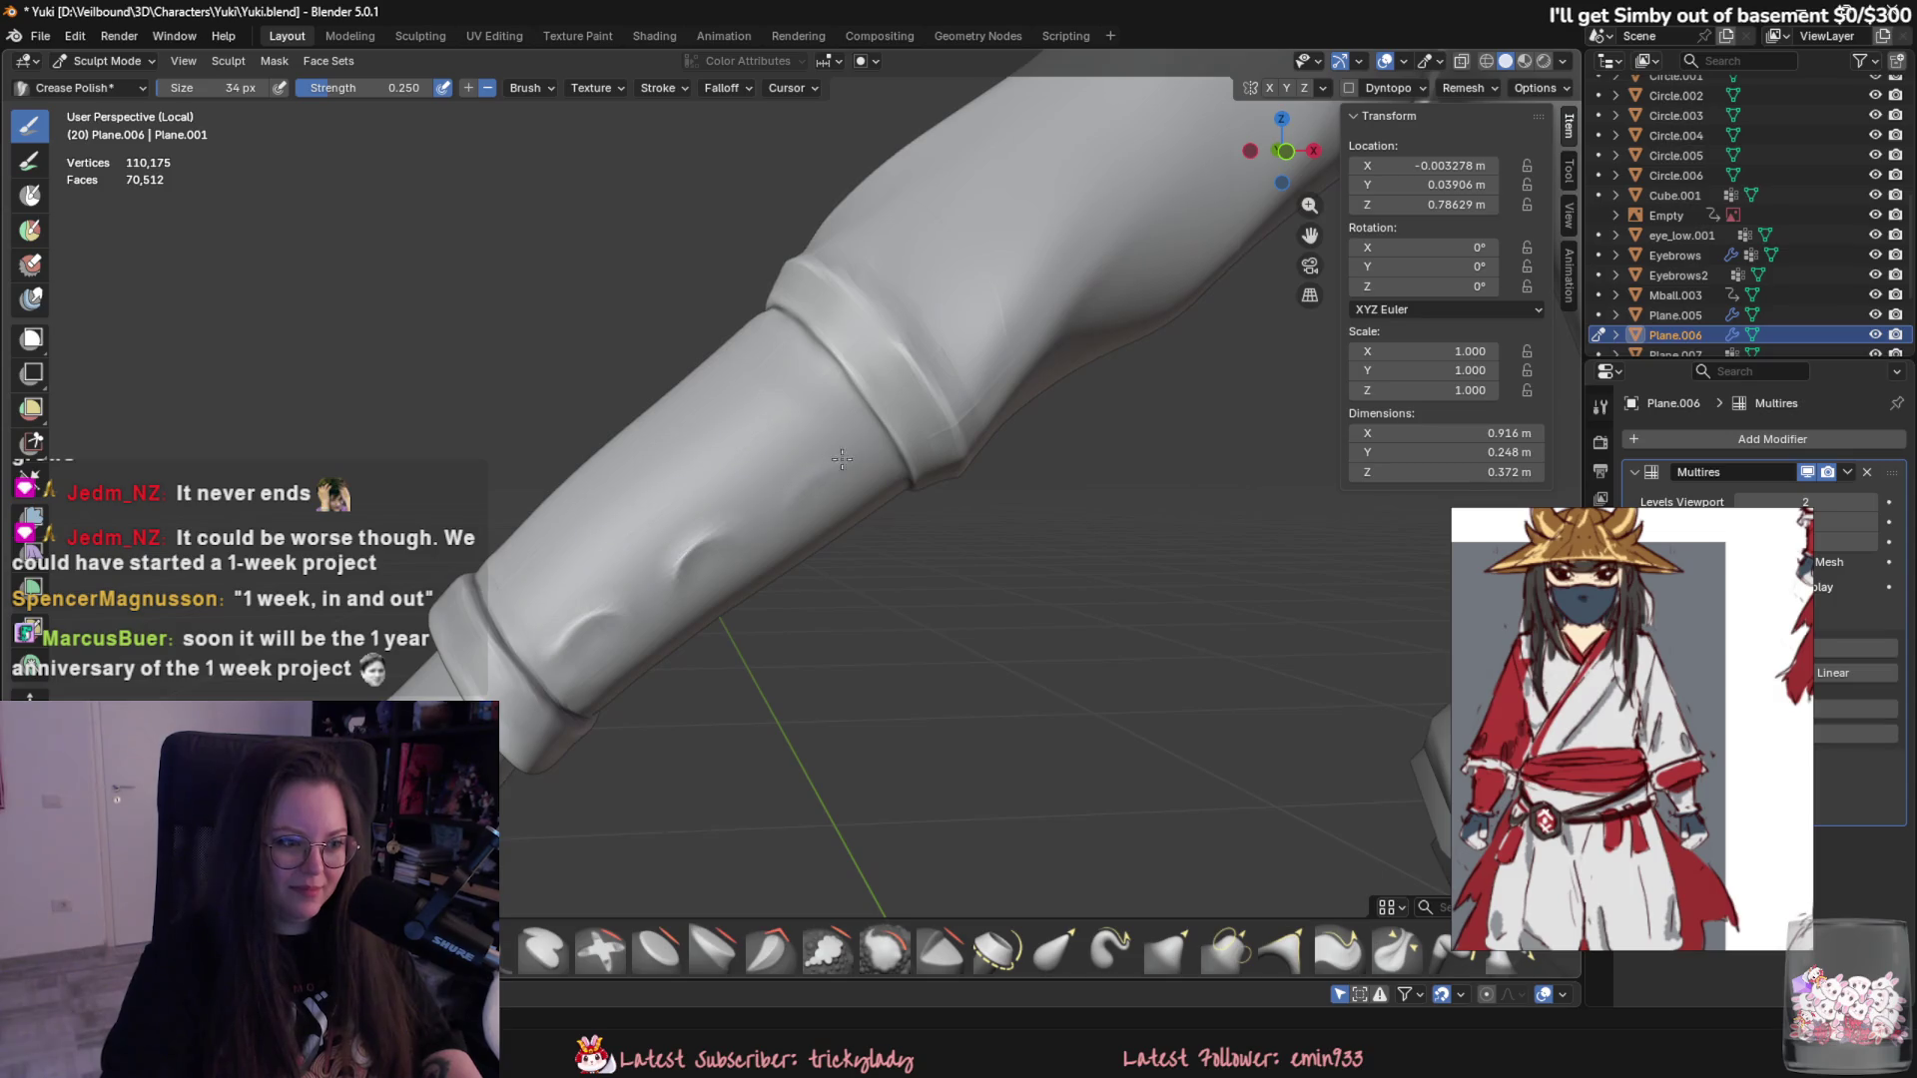
pyautogui.moveTo(853, 456); pyautogui.dragTo(1003, 682, button='middle')
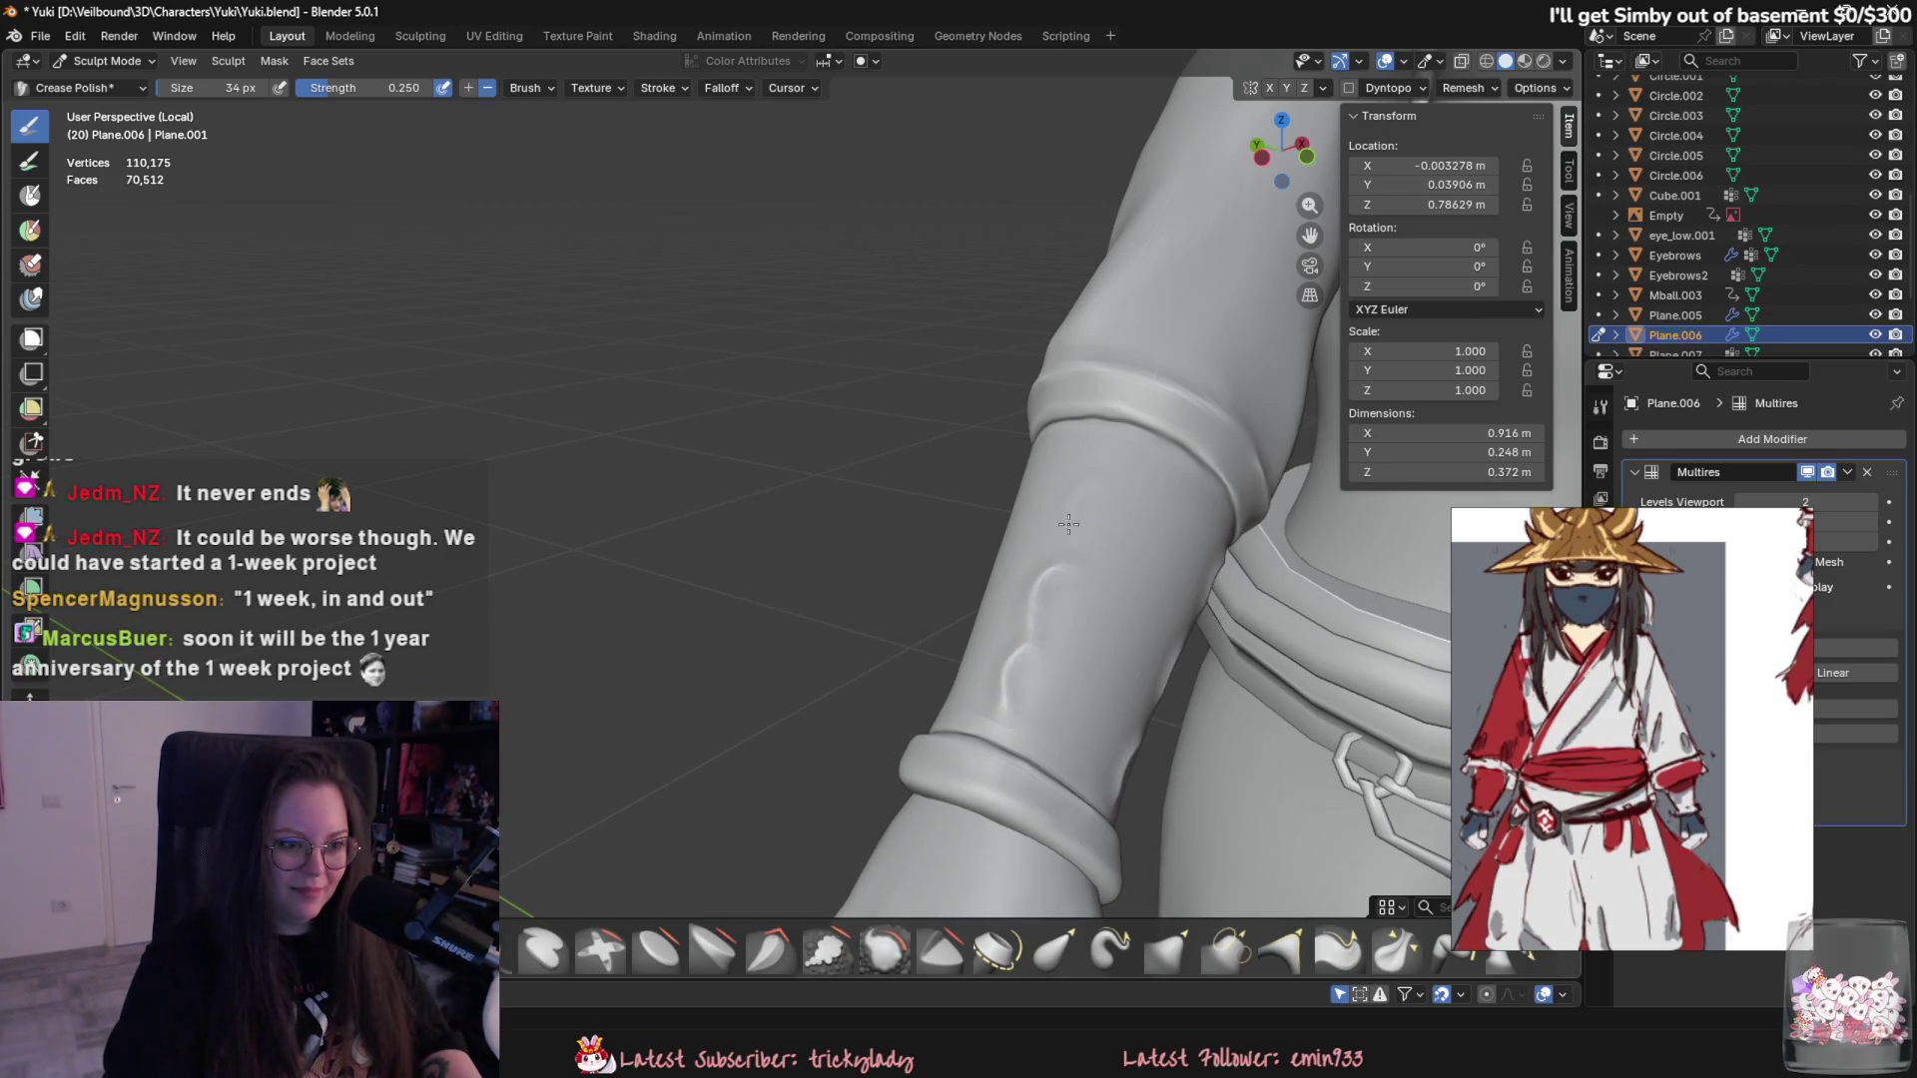
pyautogui.scroll(-4, 1097, 475)
pyautogui.scroll(1, 1168, 541)
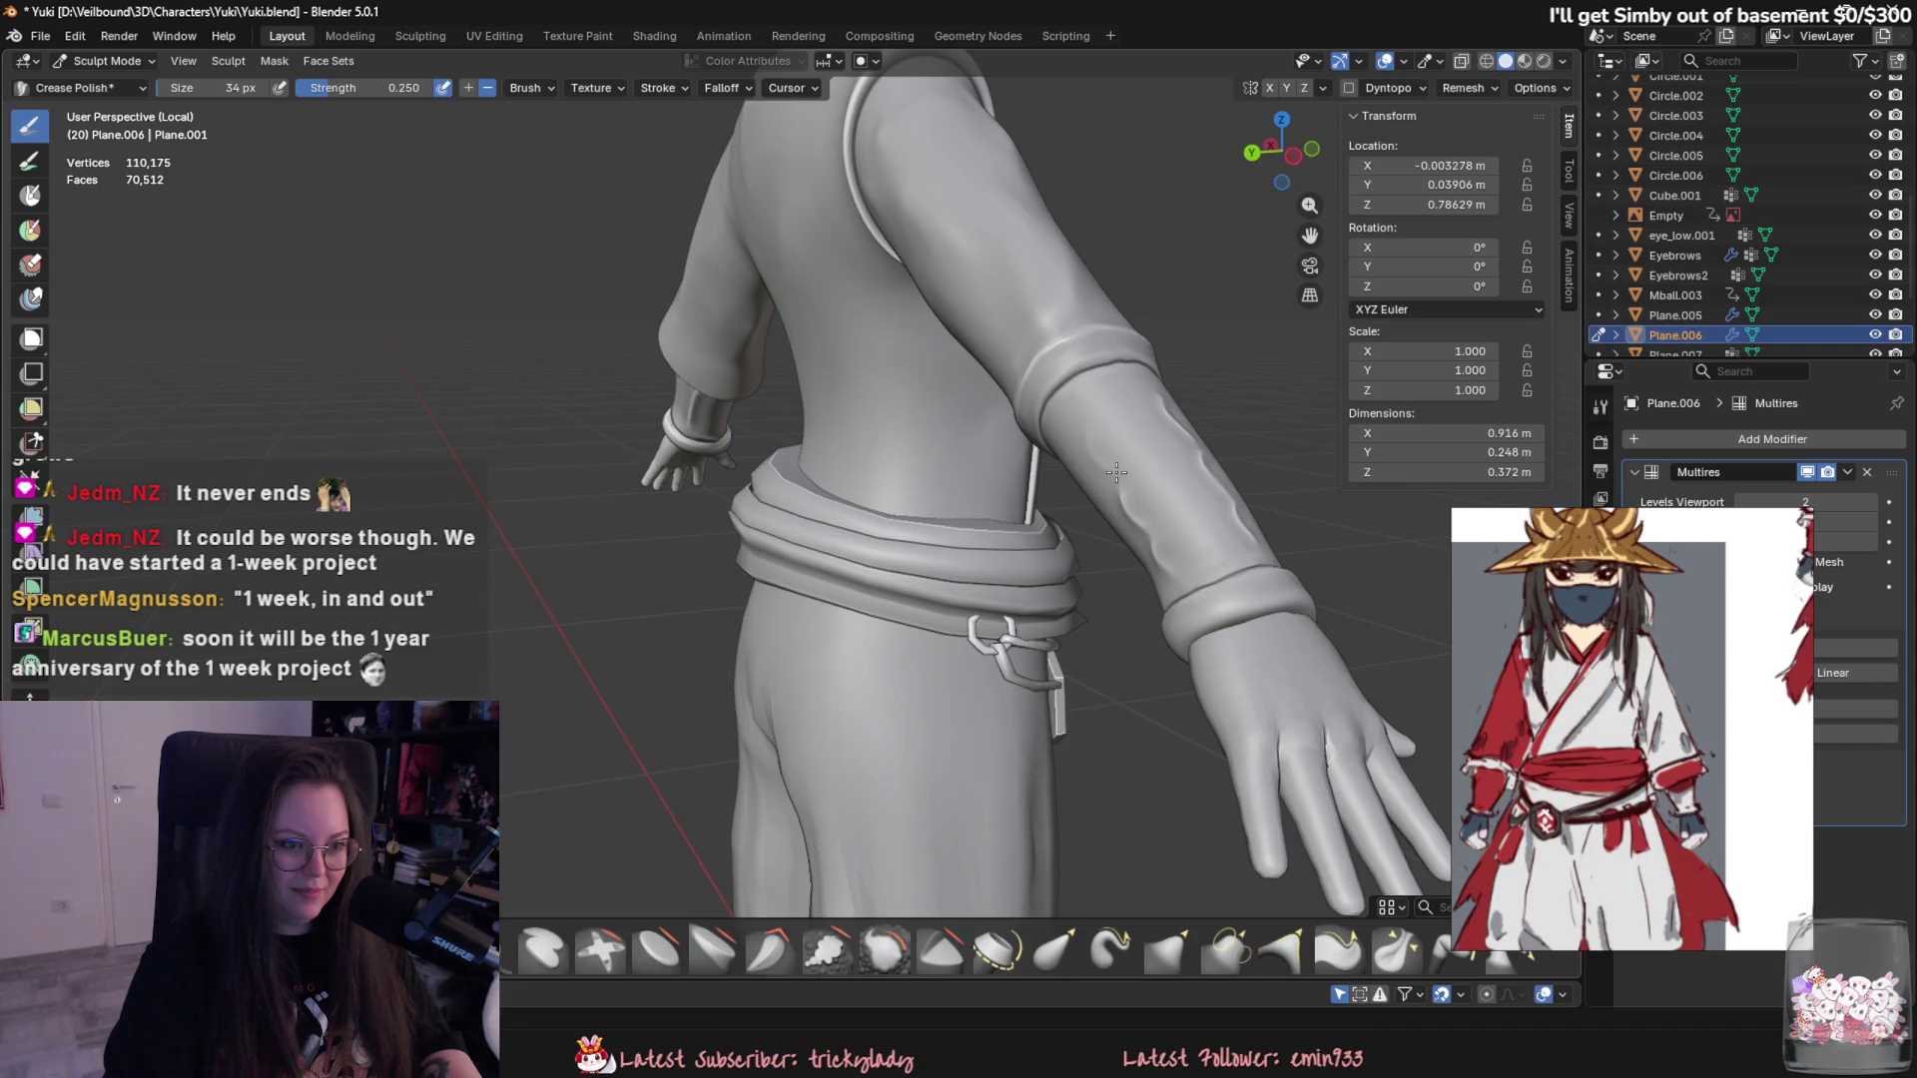
pyautogui.moveTo(1094, 431)
pyautogui.mouseDown(button='middle')
pyautogui.moveTo(780, 499)
pyautogui.moveTo(886, 617)
pyautogui.mouseUp(button='middle')
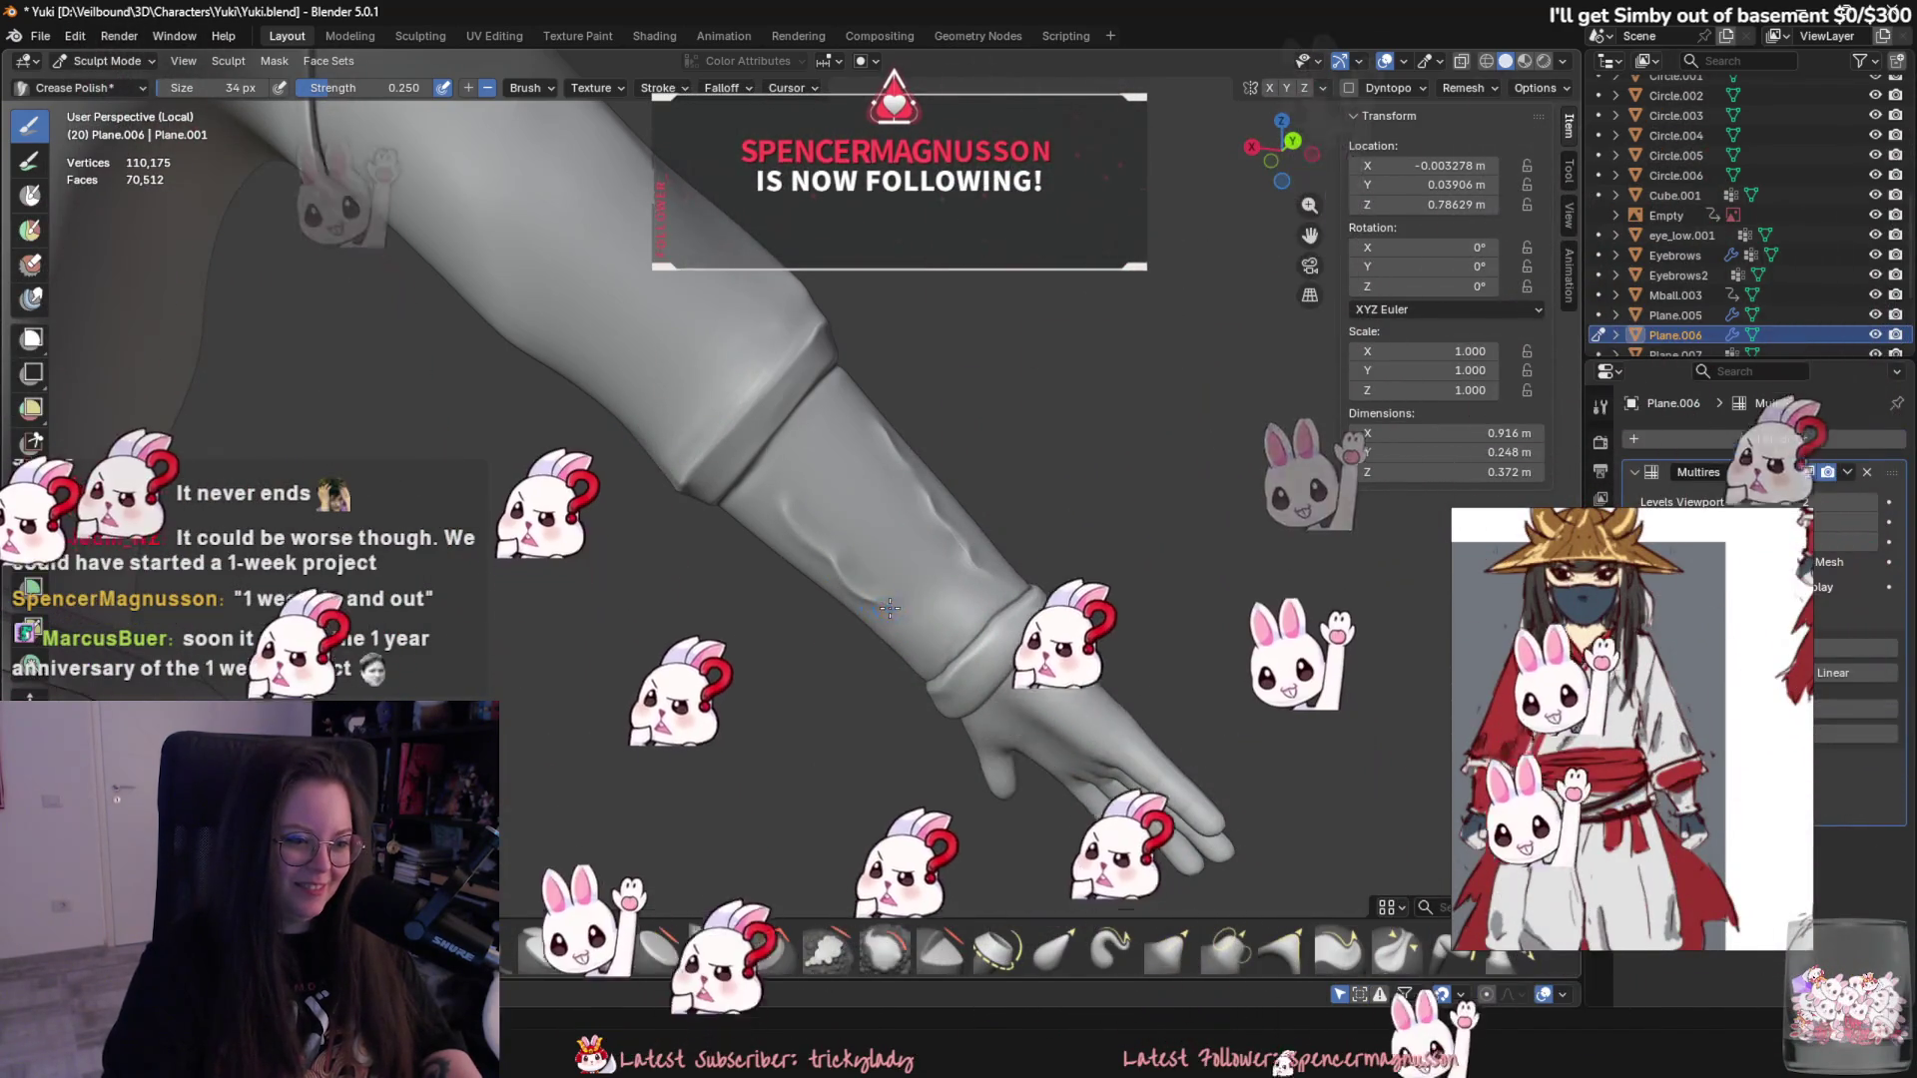
pyautogui.scroll(2, 885, 617)
pyautogui.scroll(2, 854, 585)
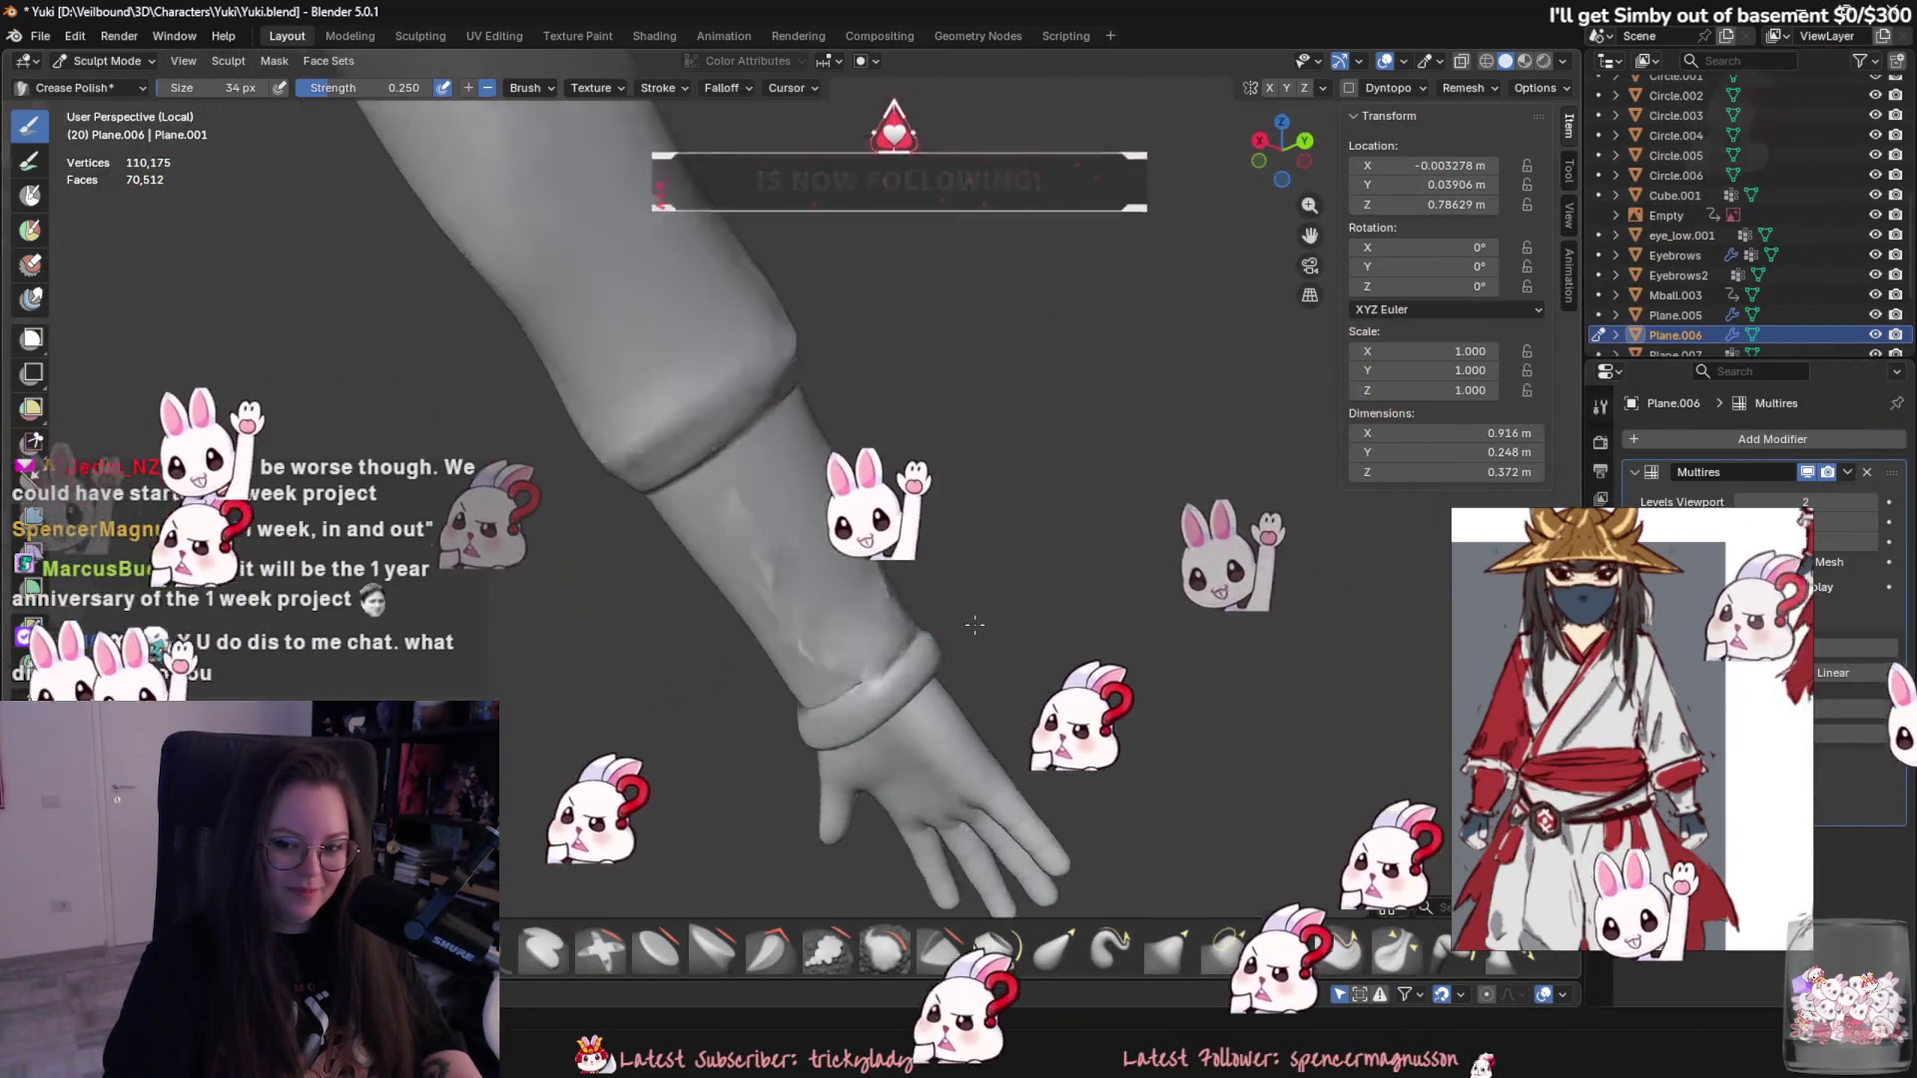
pyautogui.scroll(2, 831, 555)
pyautogui.scroll(3, 808, 536)
pyautogui.scroll(-4, 809, 536)
# - Sculpt wrinkle folds along the forearm sleeve between elbow band and wrist cuff from several angles
pyautogui.moveTo(809, 537); pyautogui.dragTo(1028, 375, button='middle')
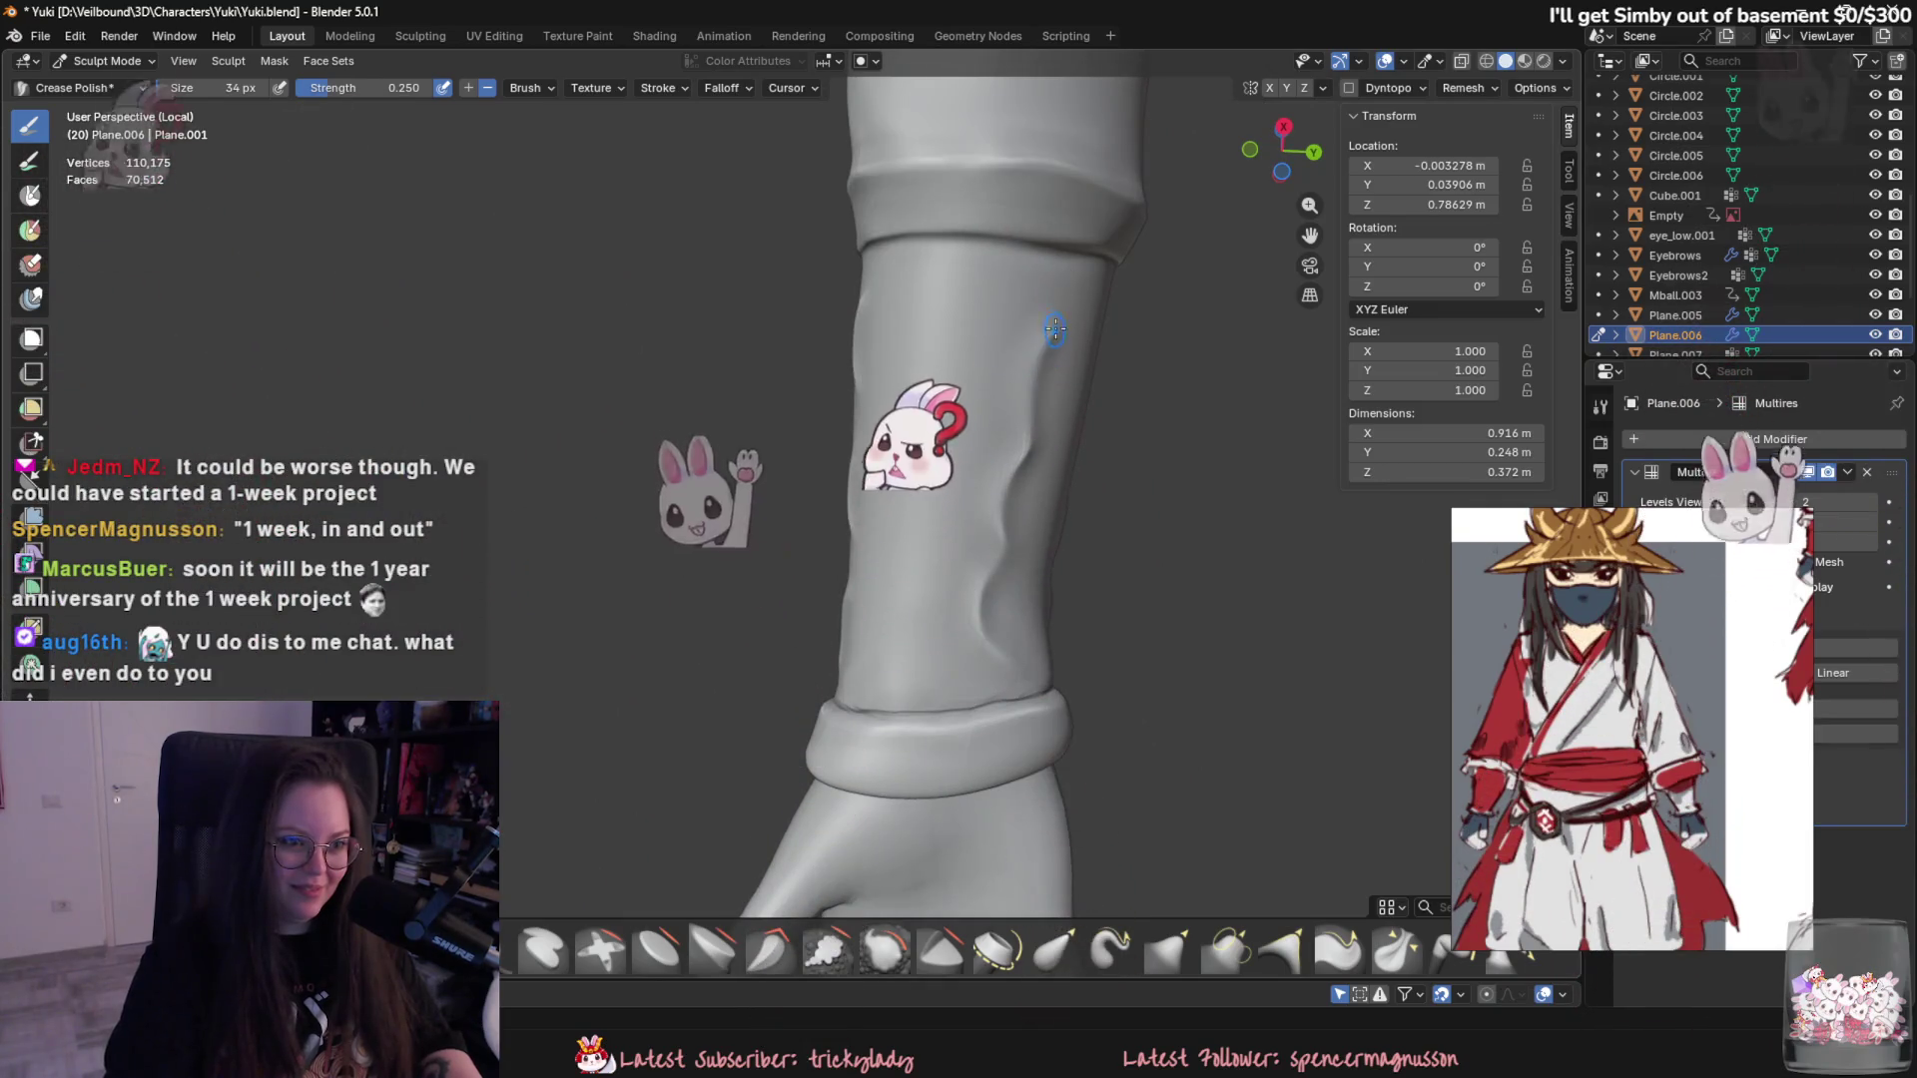
pyautogui.moveTo(1021, 419); pyautogui.dragTo(735, 520, button='middle')
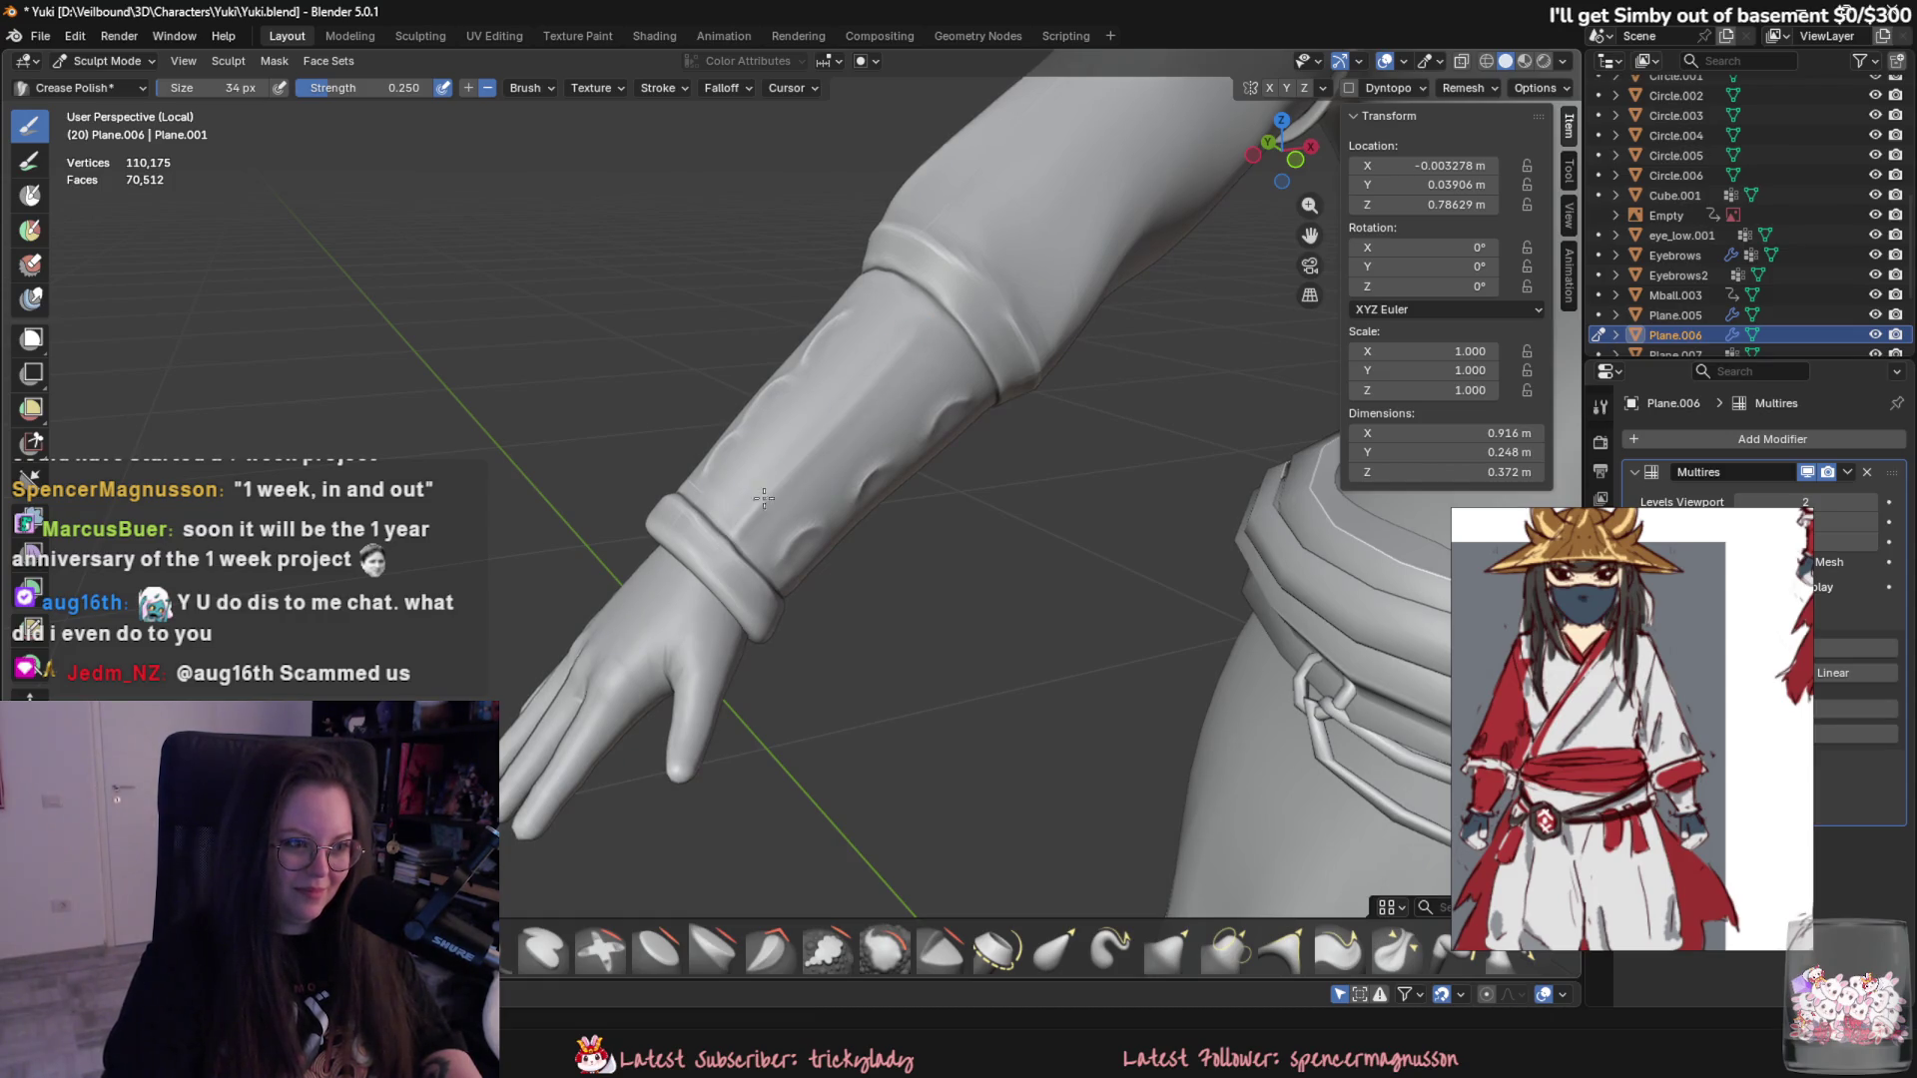
pyautogui.moveTo(721, 585)
pyautogui.mouseDown(button='middle')
pyautogui.moveTo(1029, 605)
pyautogui.moveTo(778, 434)
pyautogui.mouseUp(button='middle')
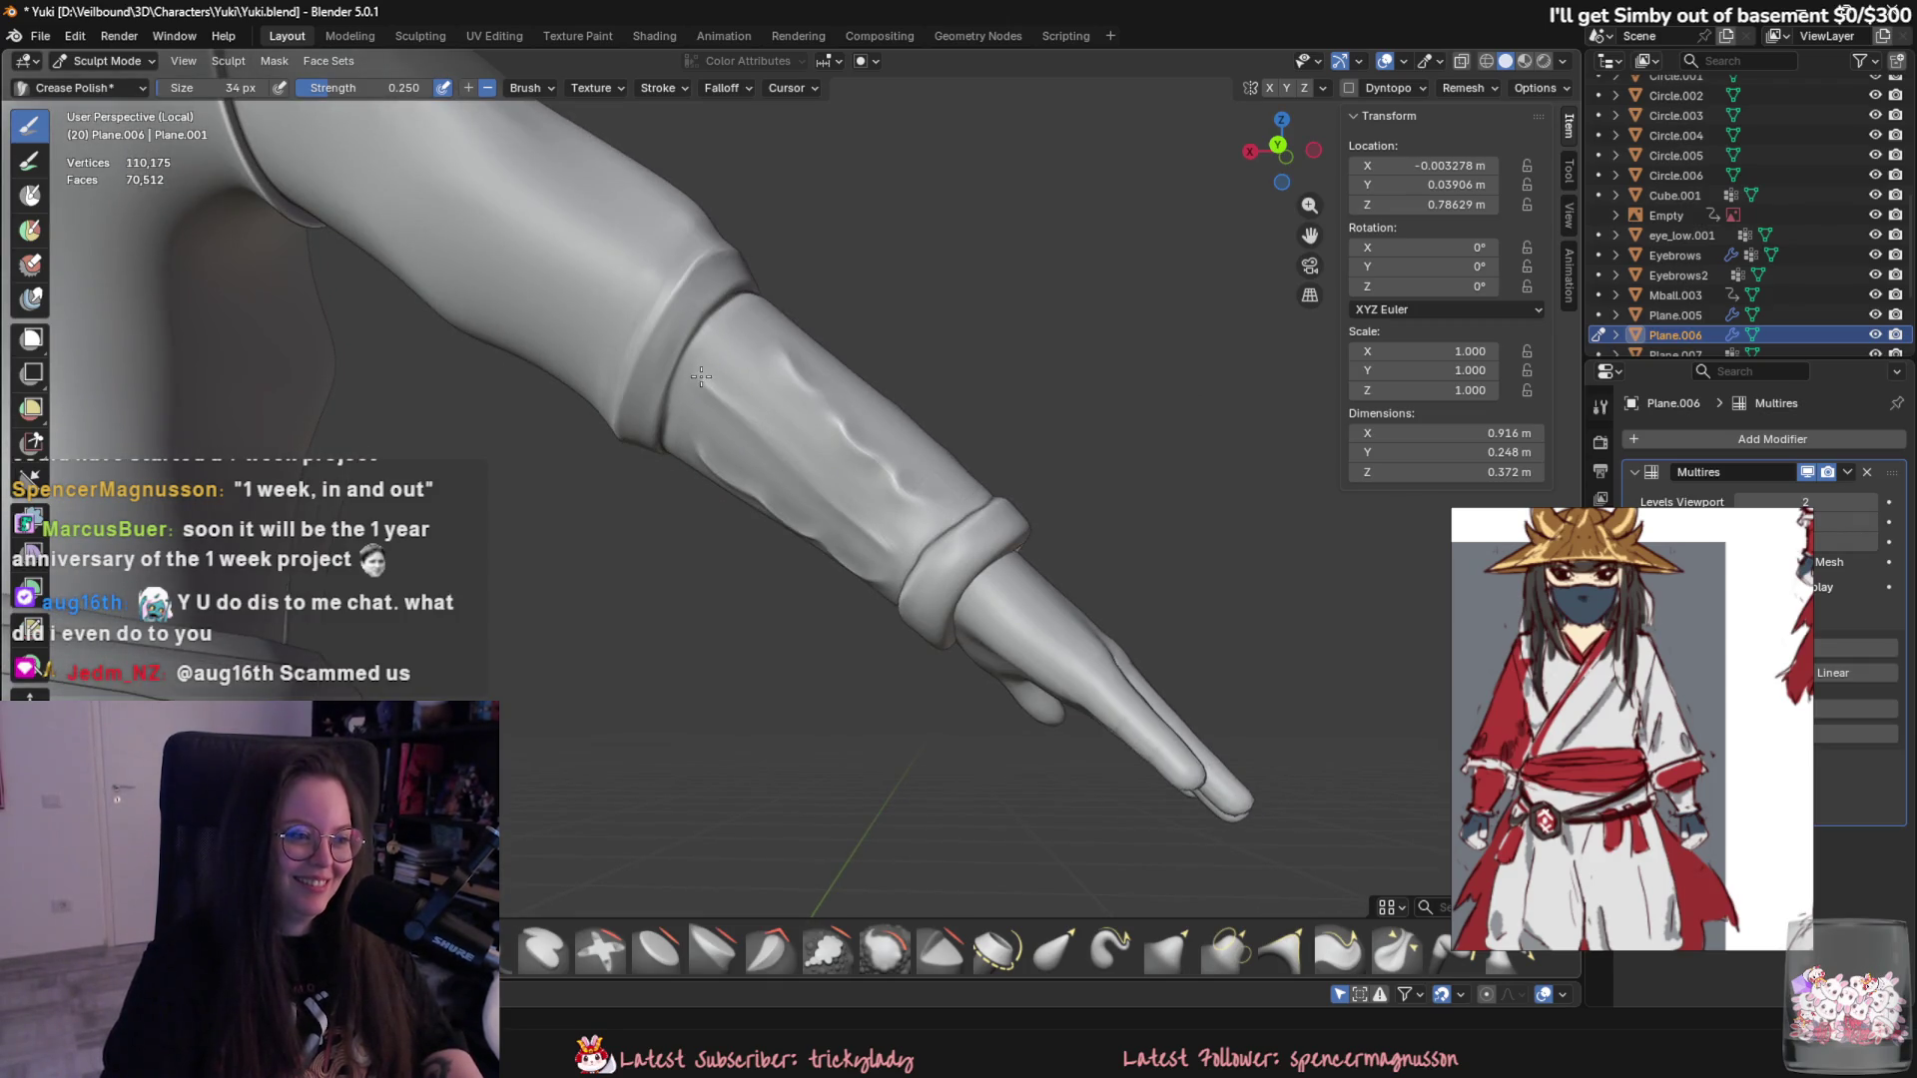
pyautogui.moveTo(888, 545); pyautogui.dragTo(799, 546, button='middle')
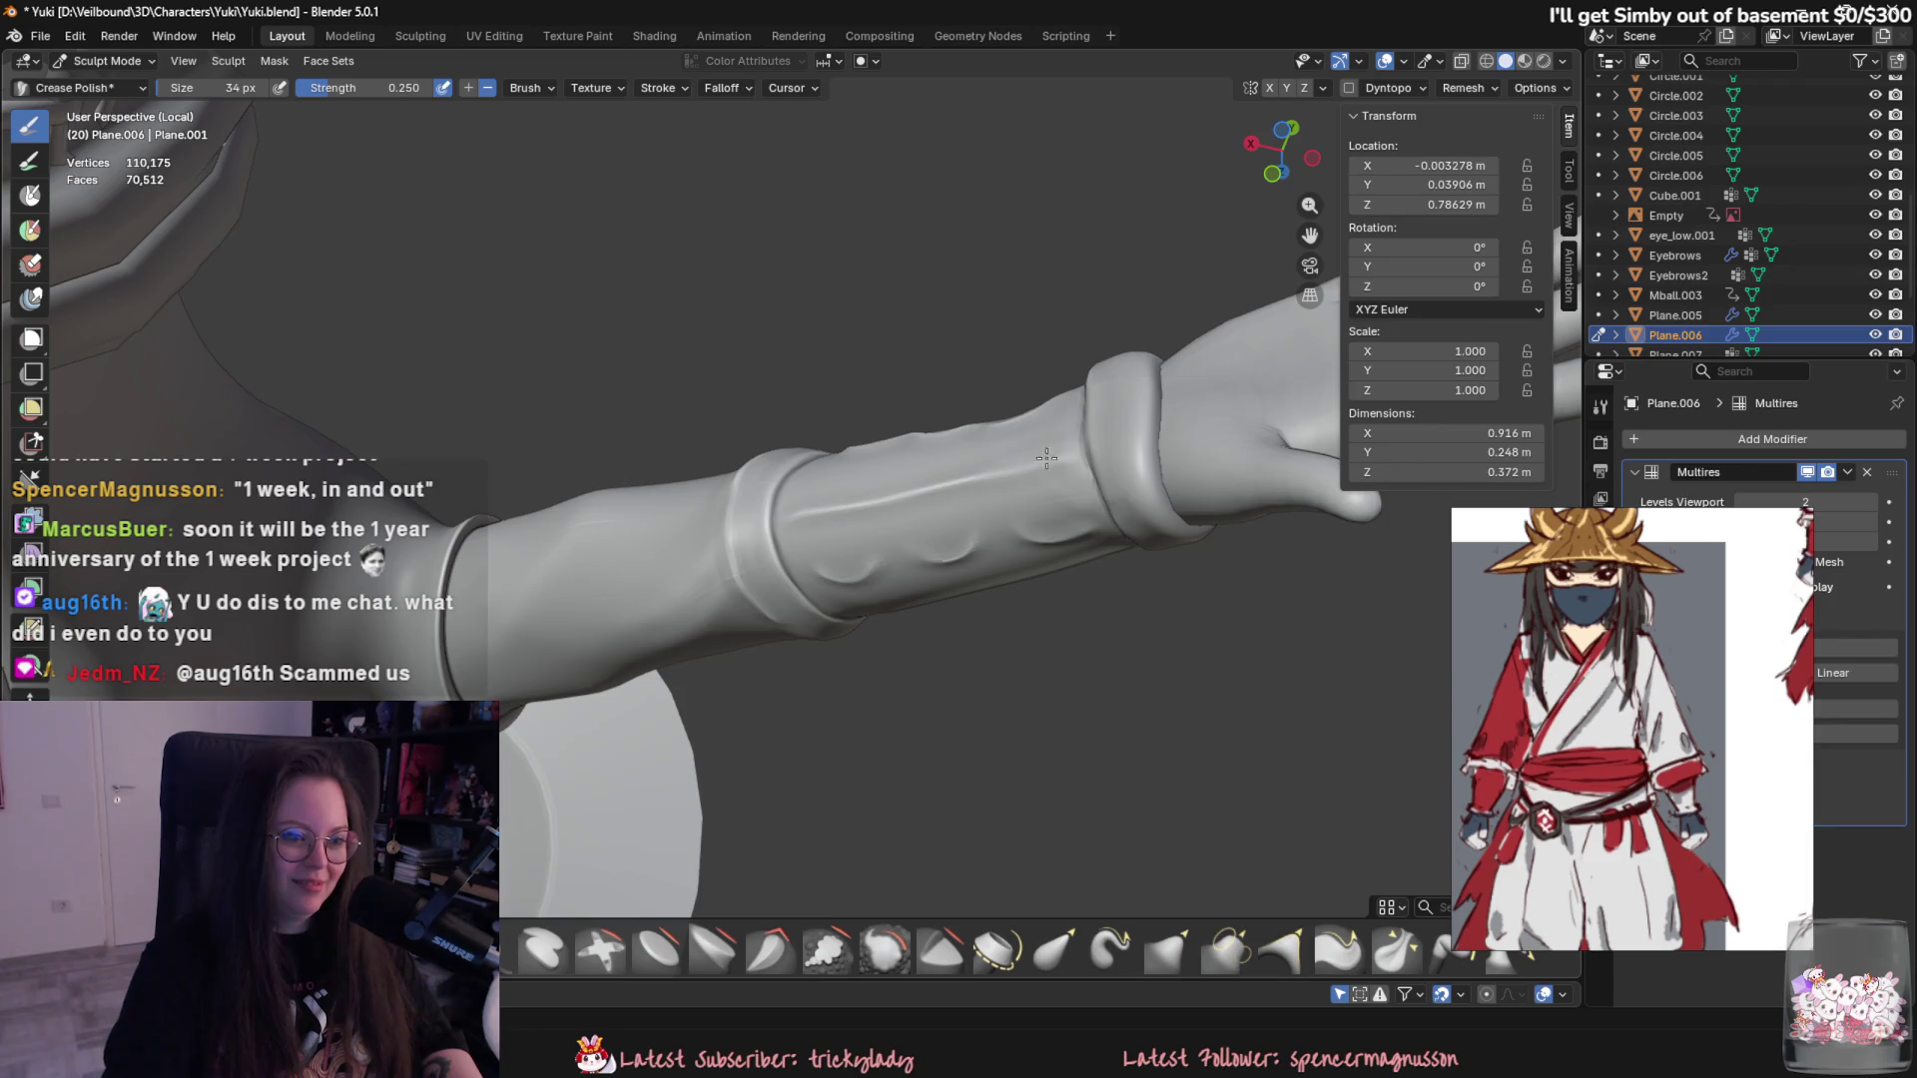
pyautogui.moveTo(1041, 459); pyautogui.dragTo(968, 575, button='middle')
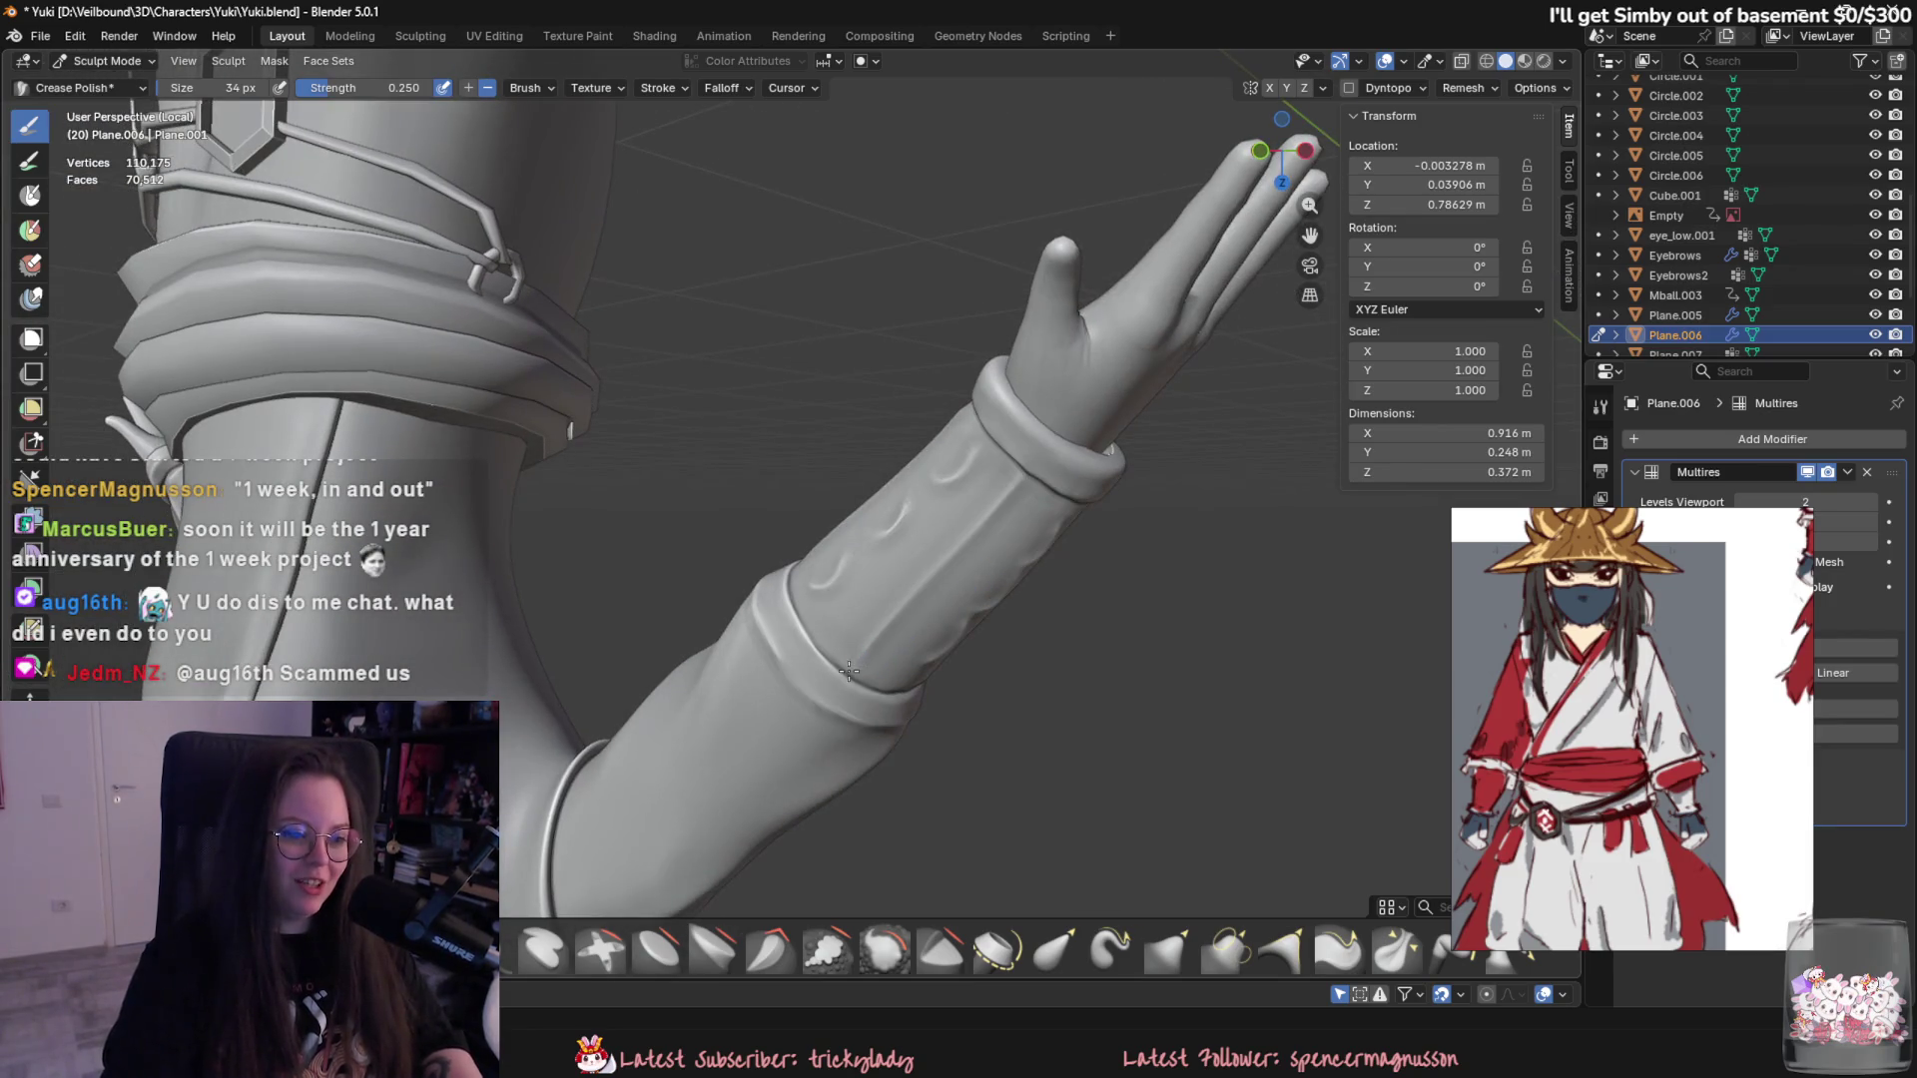
pyautogui.moveTo(880, 643)
pyautogui.mouseDown(button='middle')
pyautogui.moveTo(933, 639)
pyautogui.moveTo(905, 528)
pyautogui.moveTo(869, 630)
pyautogui.moveTo(782, 660)
pyautogui.mouseUp(button='middle')
pyautogui.scroll(-5, 845, 676)
pyautogui.scroll(2, 782, 661)
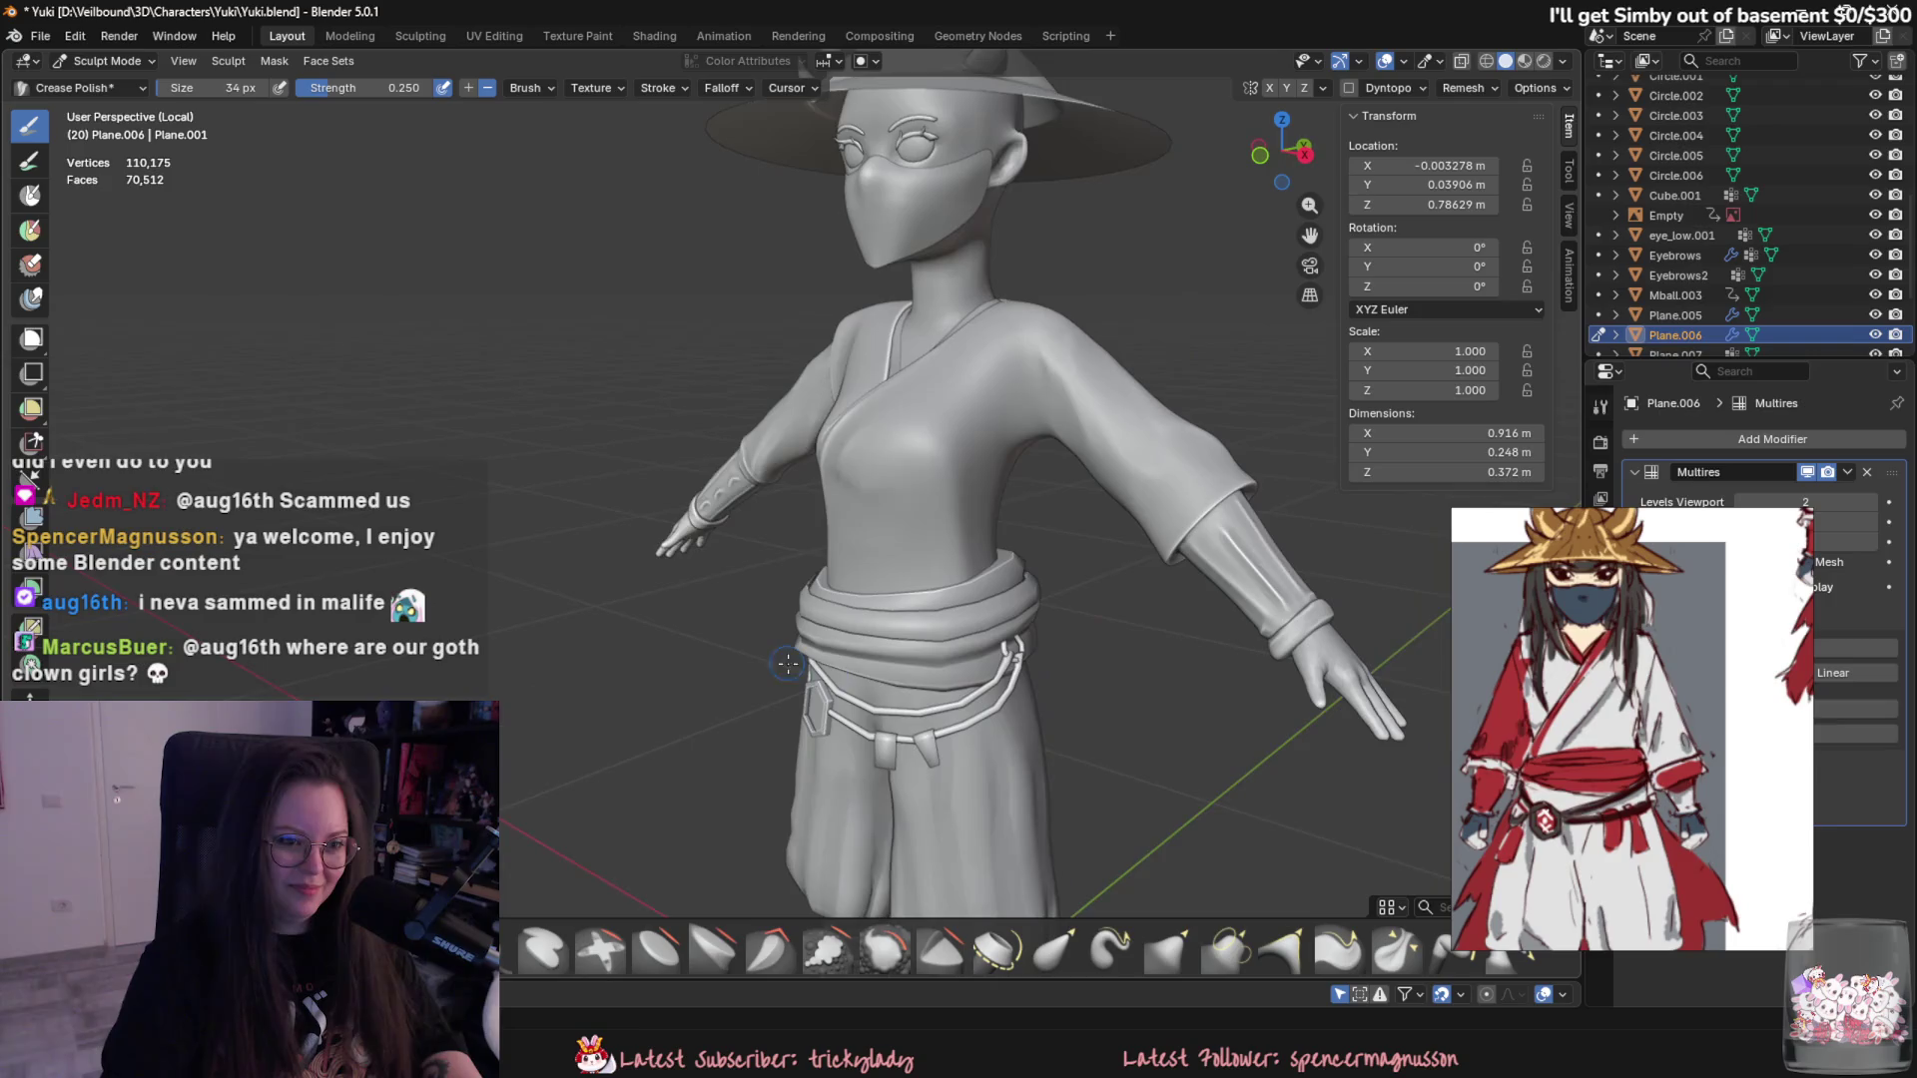
pyautogui.scroll(3, 1272, 697)
pyautogui.scroll(1, 1203, 495)
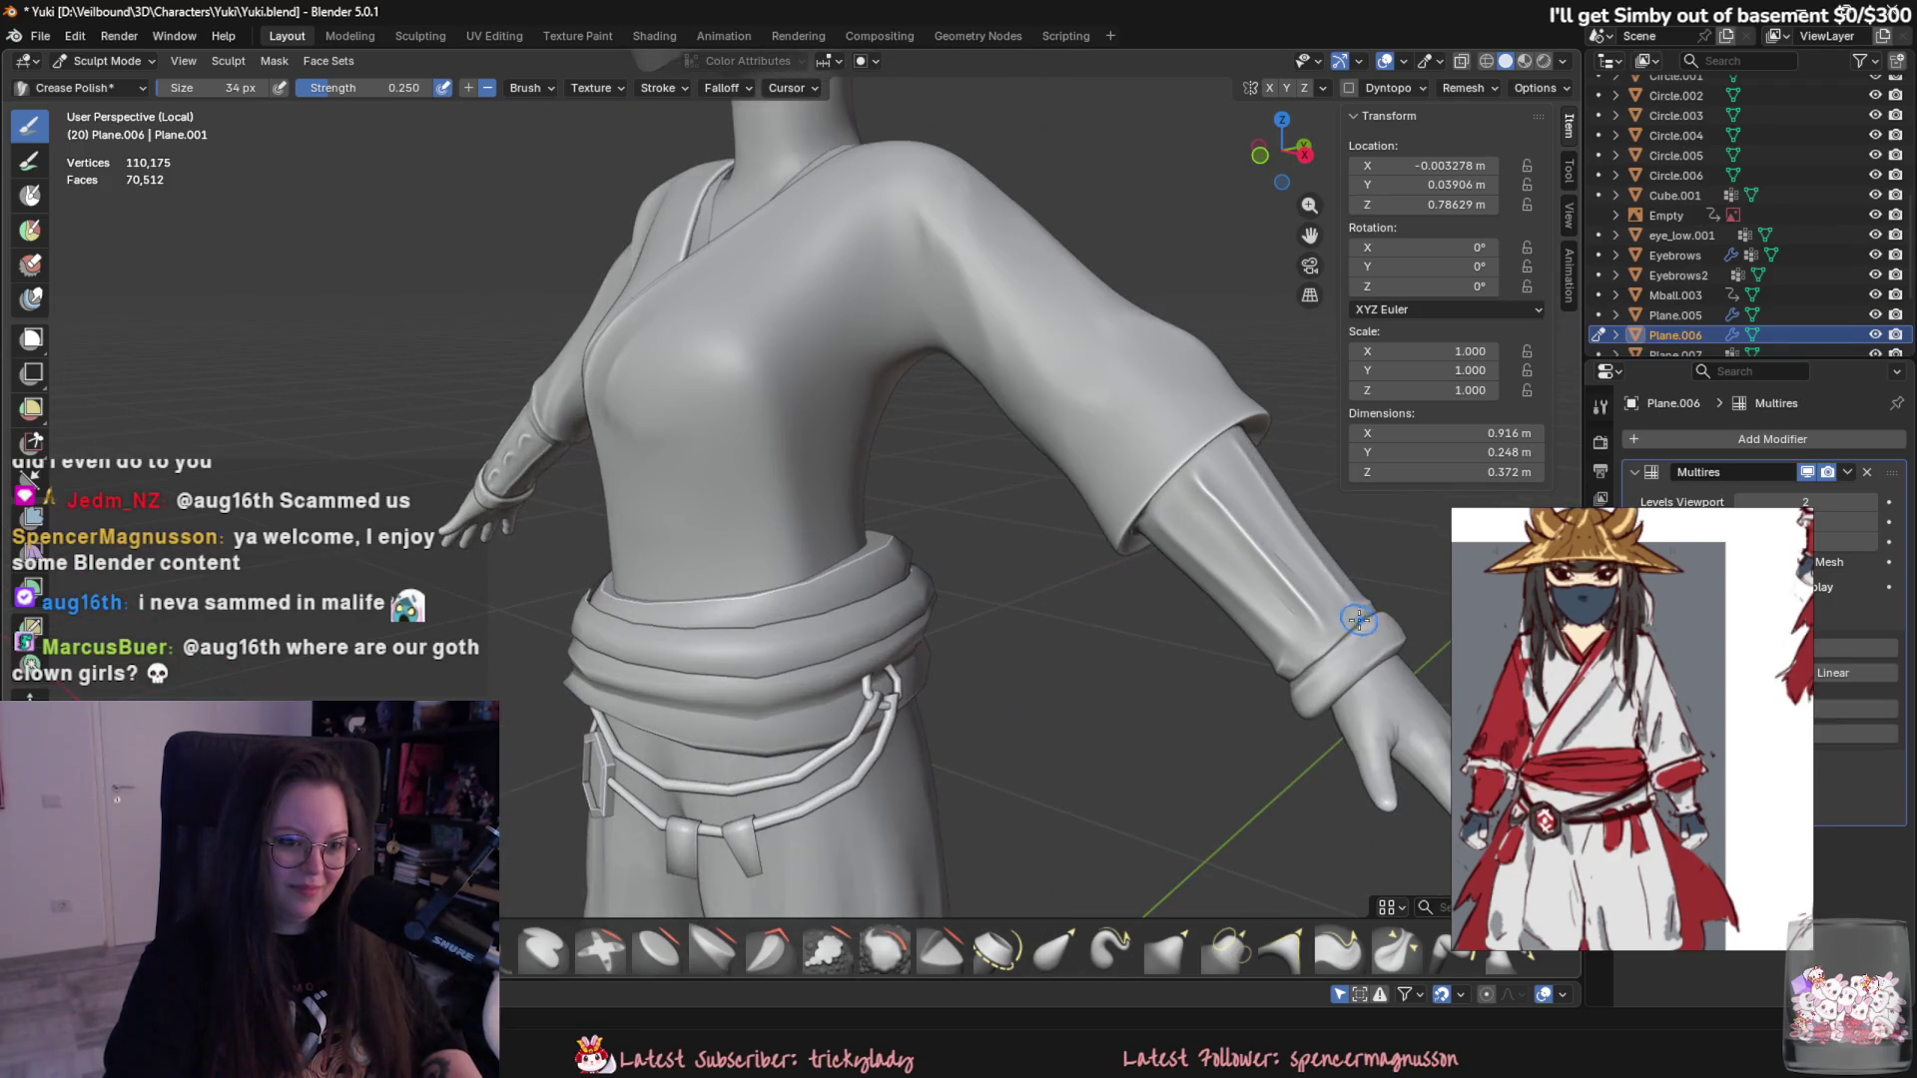
pyautogui.scroll(-4, 1312, 656)
pyautogui.moveTo(1313, 657); pyautogui.dragTo(1182, 784, button='middle')
pyautogui.moveTo(1091, 634)
pyautogui.mouseDown(button='middle')
pyautogui.moveTo(975, 495)
pyautogui.moveTo(1092, 747)
pyautogui.moveTo(1107, 741)
pyautogui.mouseUp(button='middle')
pyautogui.scroll(5, 1049, 600)
pyautogui.scroll(-5, 974, 496)
pyautogui.scroll(3, 1093, 746)
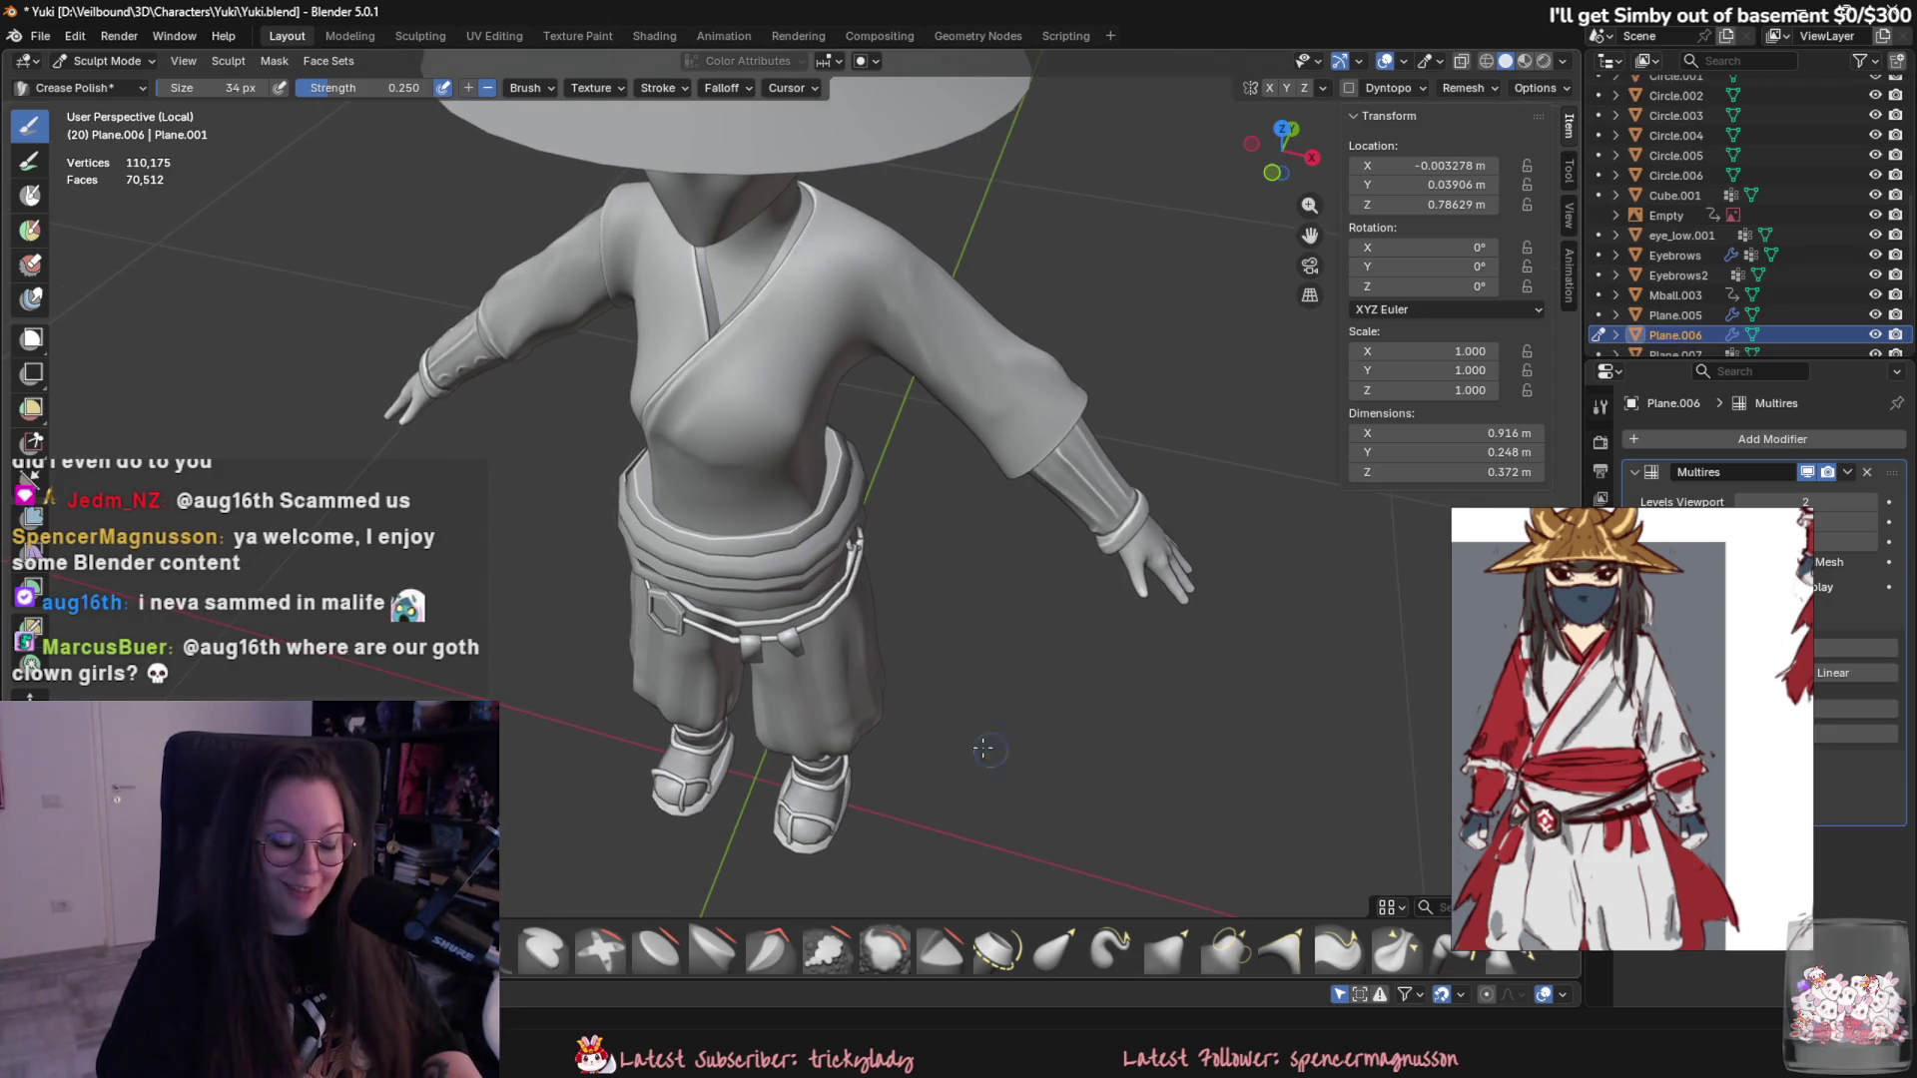
pyautogui.moveTo(1107, 739)
pyautogui.mouseDown(button='middle')
pyautogui.moveTo(840, 716)
pyautogui.moveTo(923, 739)
pyautogui.moveTo(800, 499)
pyautogui.moveTo(843, 584)
pyautogui.mouseUp(button='middle')
pyautogui.scroll(2, 841, 716)
pyautogui.scroll(-3, 884, 726)
pyautogui.scroll(2, 922, 737)
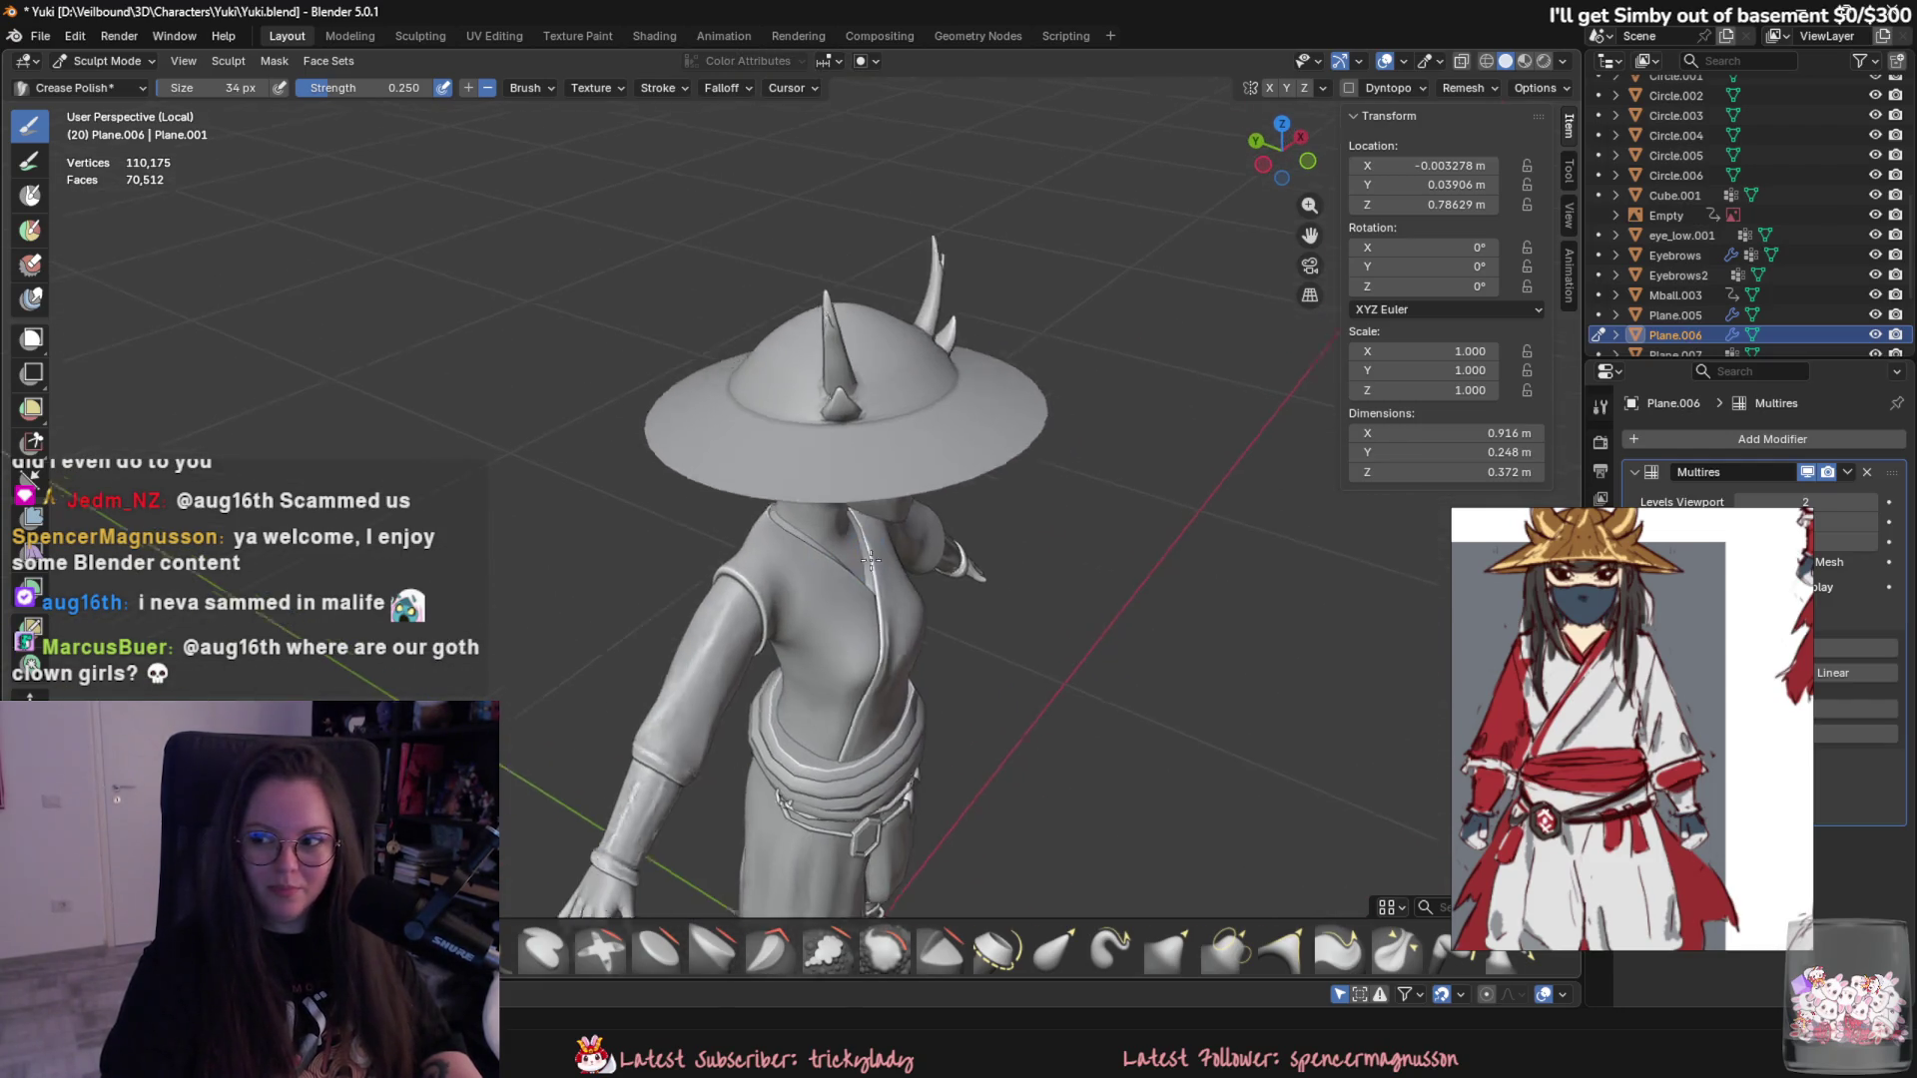
pyautogui.click(107, 60)
# - Select the horned hat, enter mesh editing and select its outer brim edge loop
pyautogui.click(870, 449)
pyautogui.moveTo(866, 493)
pyautogui.mouseDown(button='middle')
pyautogui.moveTo(788, 609)
pyautogui.moveTo(781, 532)
pyautogui.mouseUp(button='middle')
pyautogui.press('Tab')
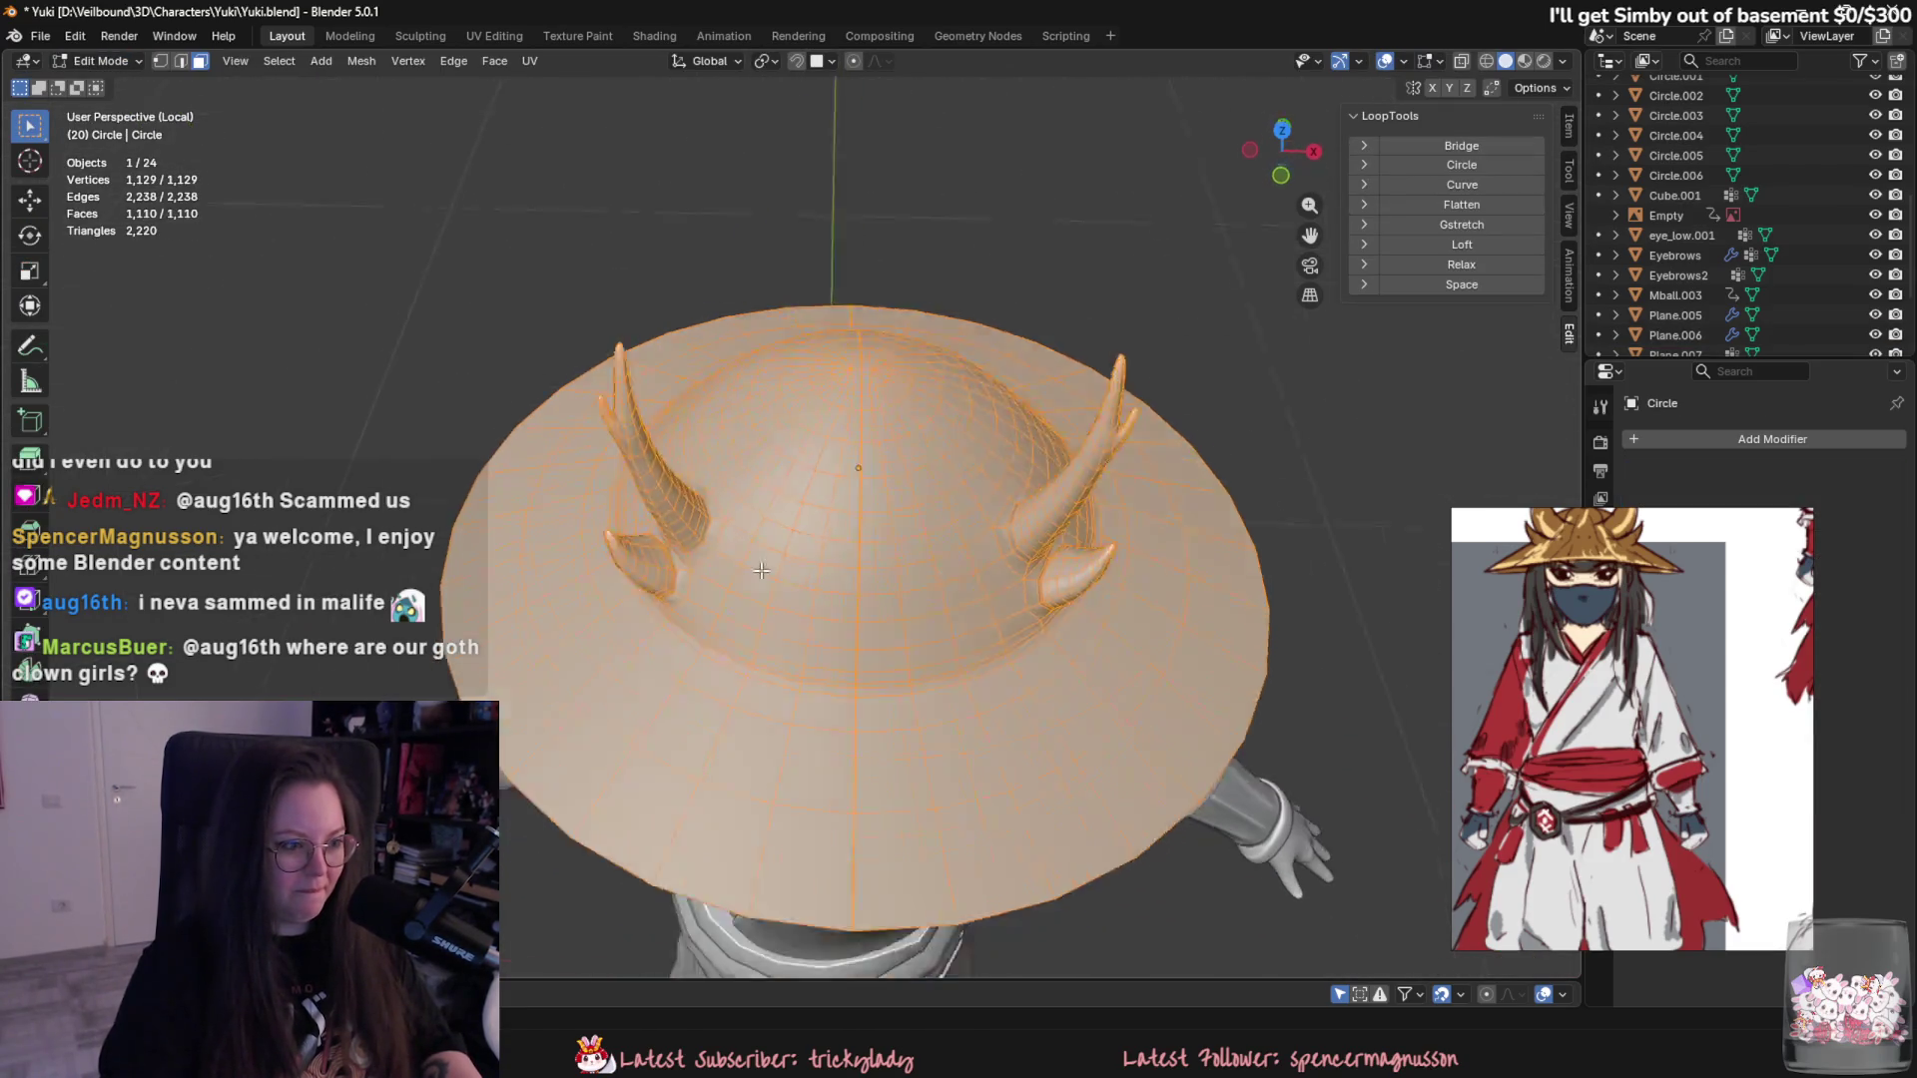
pyautogui.scroll(-3, 824, 502)
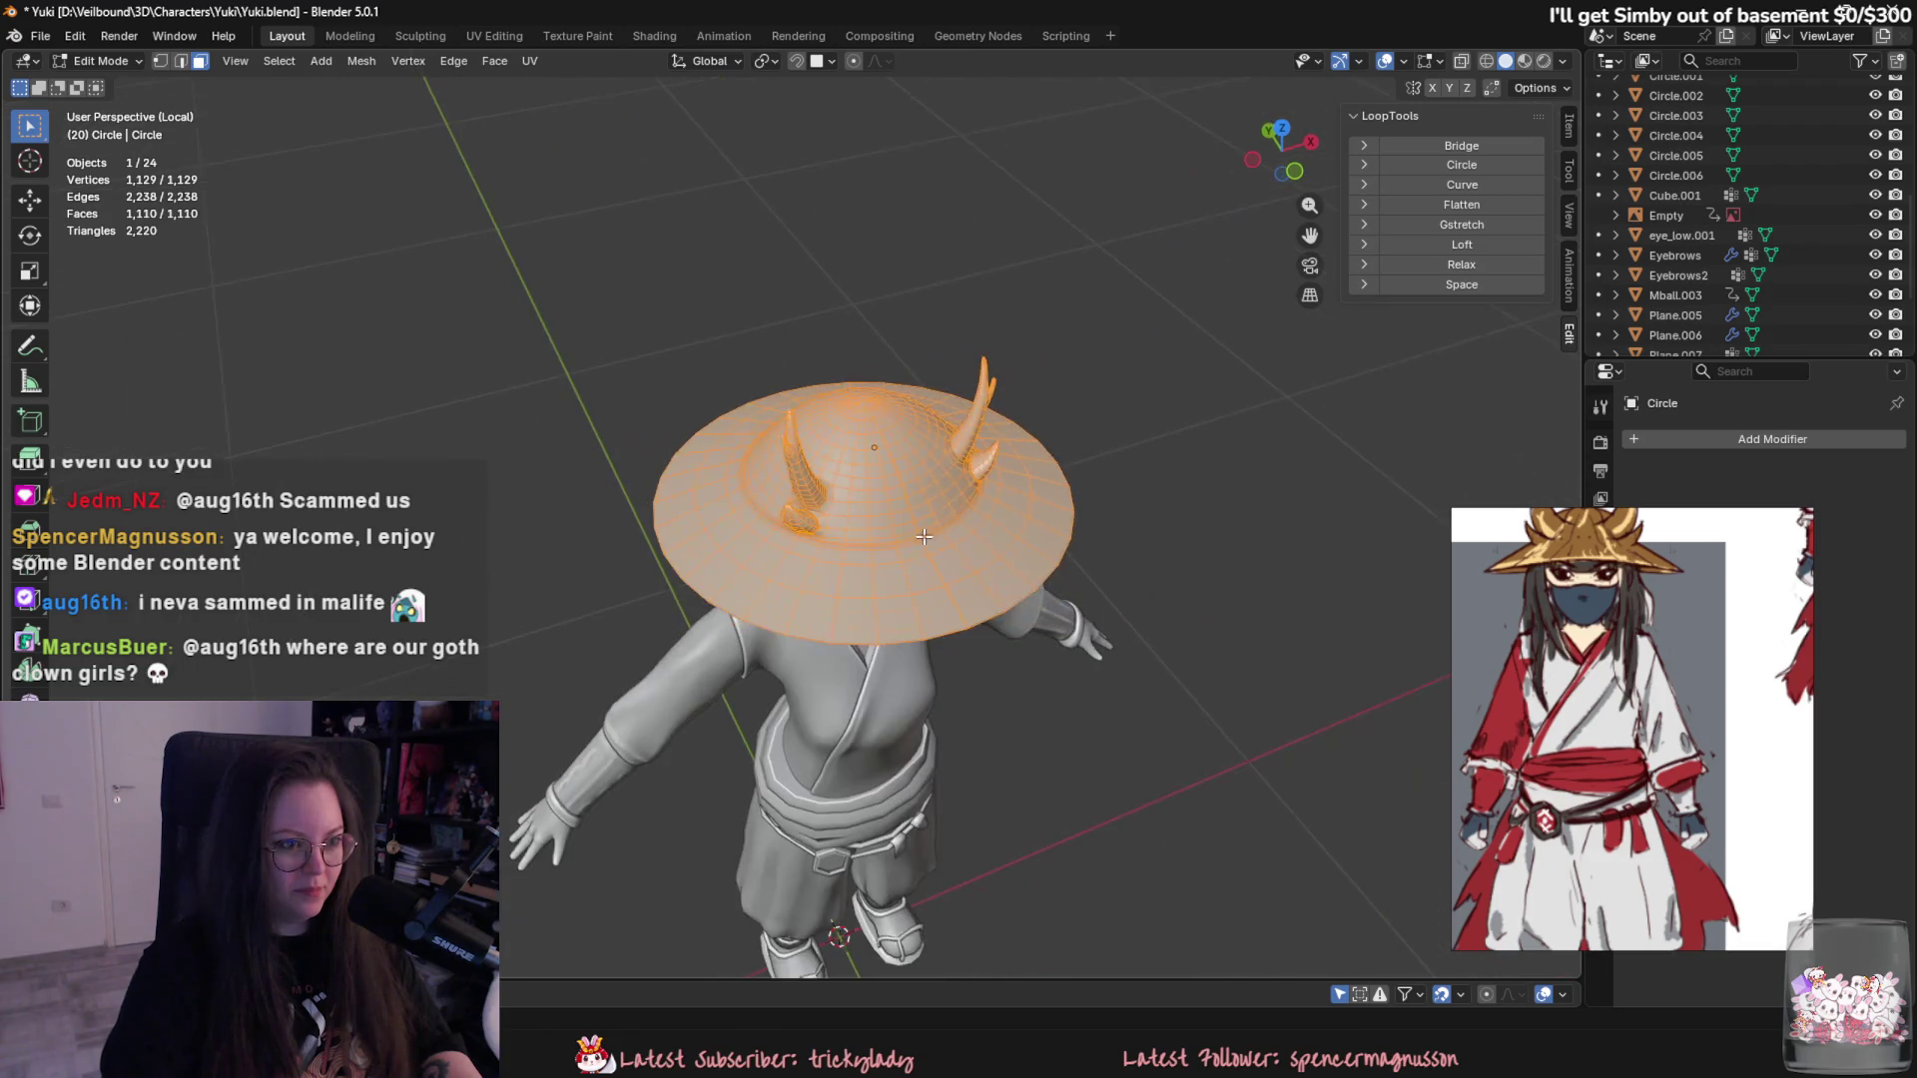
pyautogui.press('Tab')
pyautogui.moveTo(877, 541); pyautogui.dragTo(843, 402, button='middle')
pyautogui.press('Tab')
pyautogui.scroll(1, 844, 401)
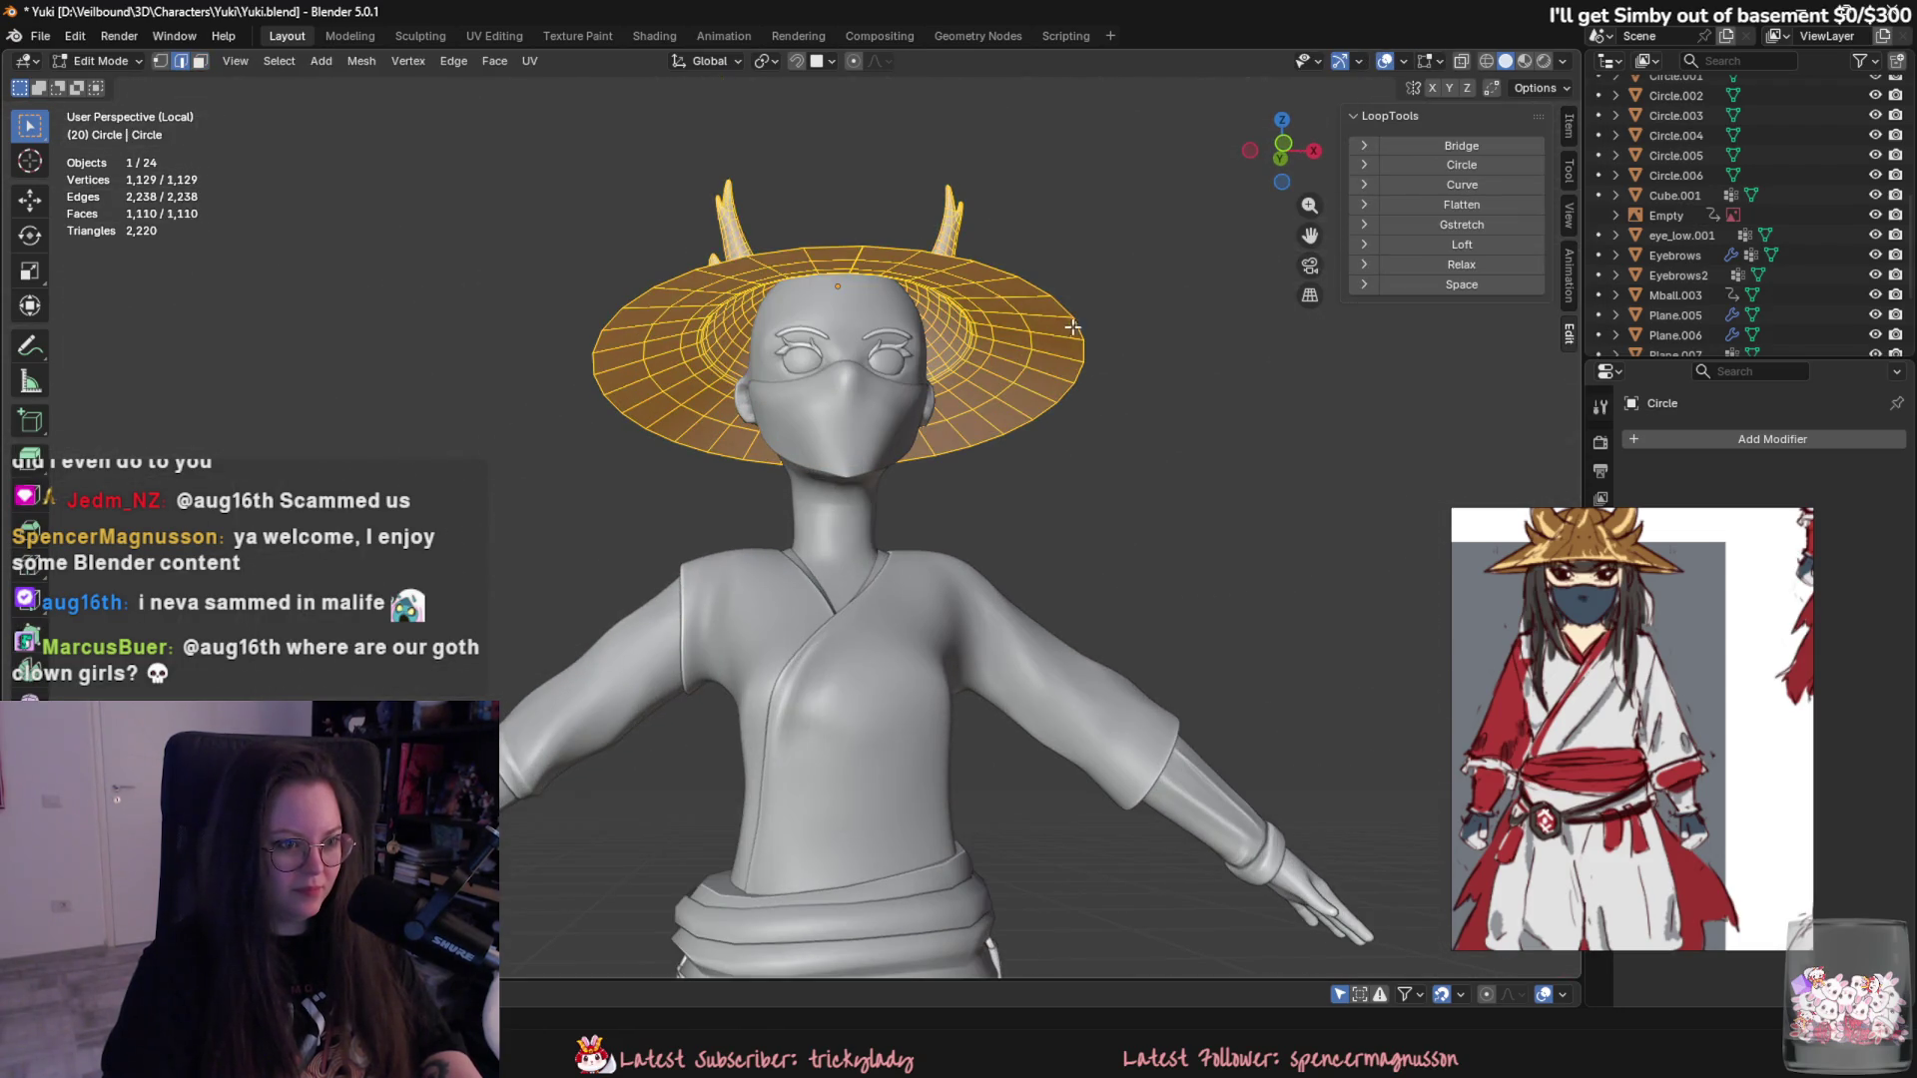
pyautogui.keyDown('alt'); pyautogui.click(1073, 333); pyautogui.keyUp('alt')
pyautogui.scroll(1, 1067, 363)
# - Extrude the brim rim, scale a second loop inward toward the head and lift it along Z
pyautogui.press('e')
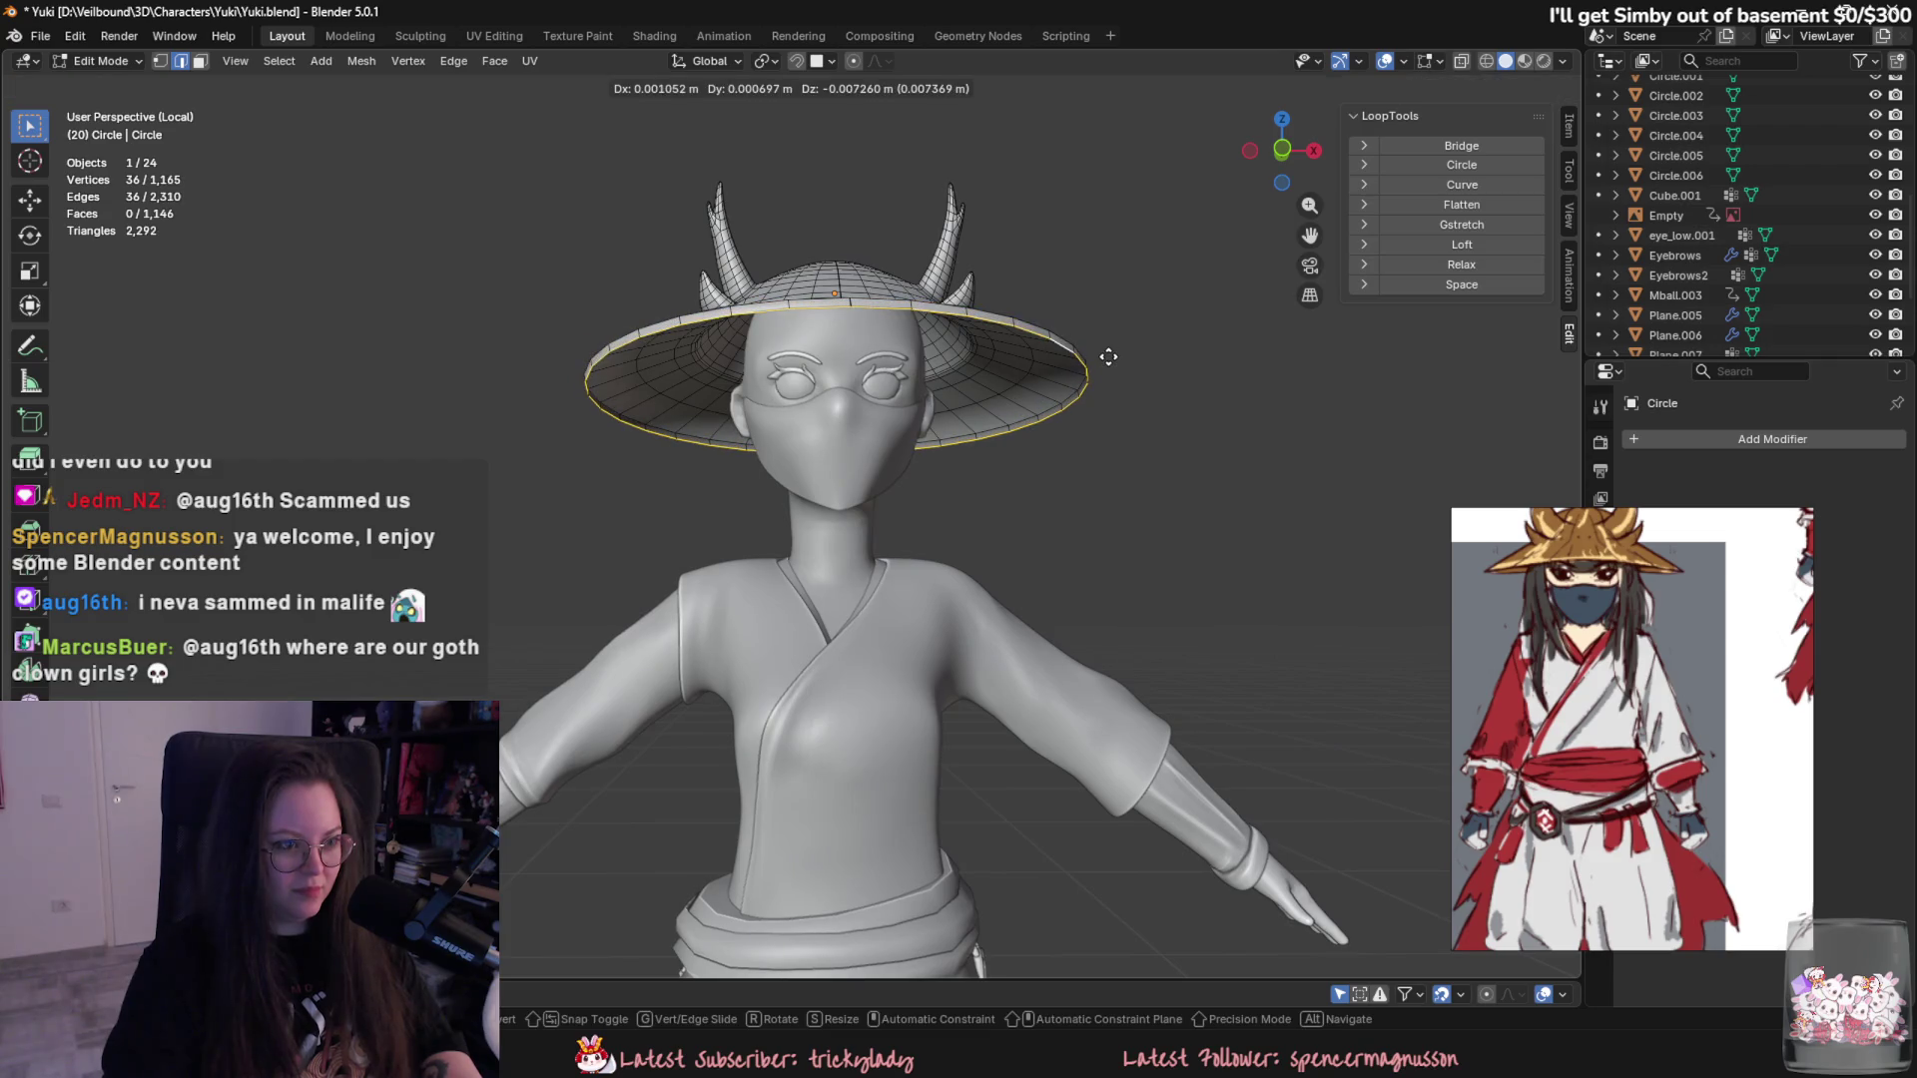
pyautogui.click(1106, 352)
pyautogui.moveTo(1107, 352); pyautogui.dragTo(1168, 408, button='middle')
pyautogui.press('e')
pyautogui.press('s')
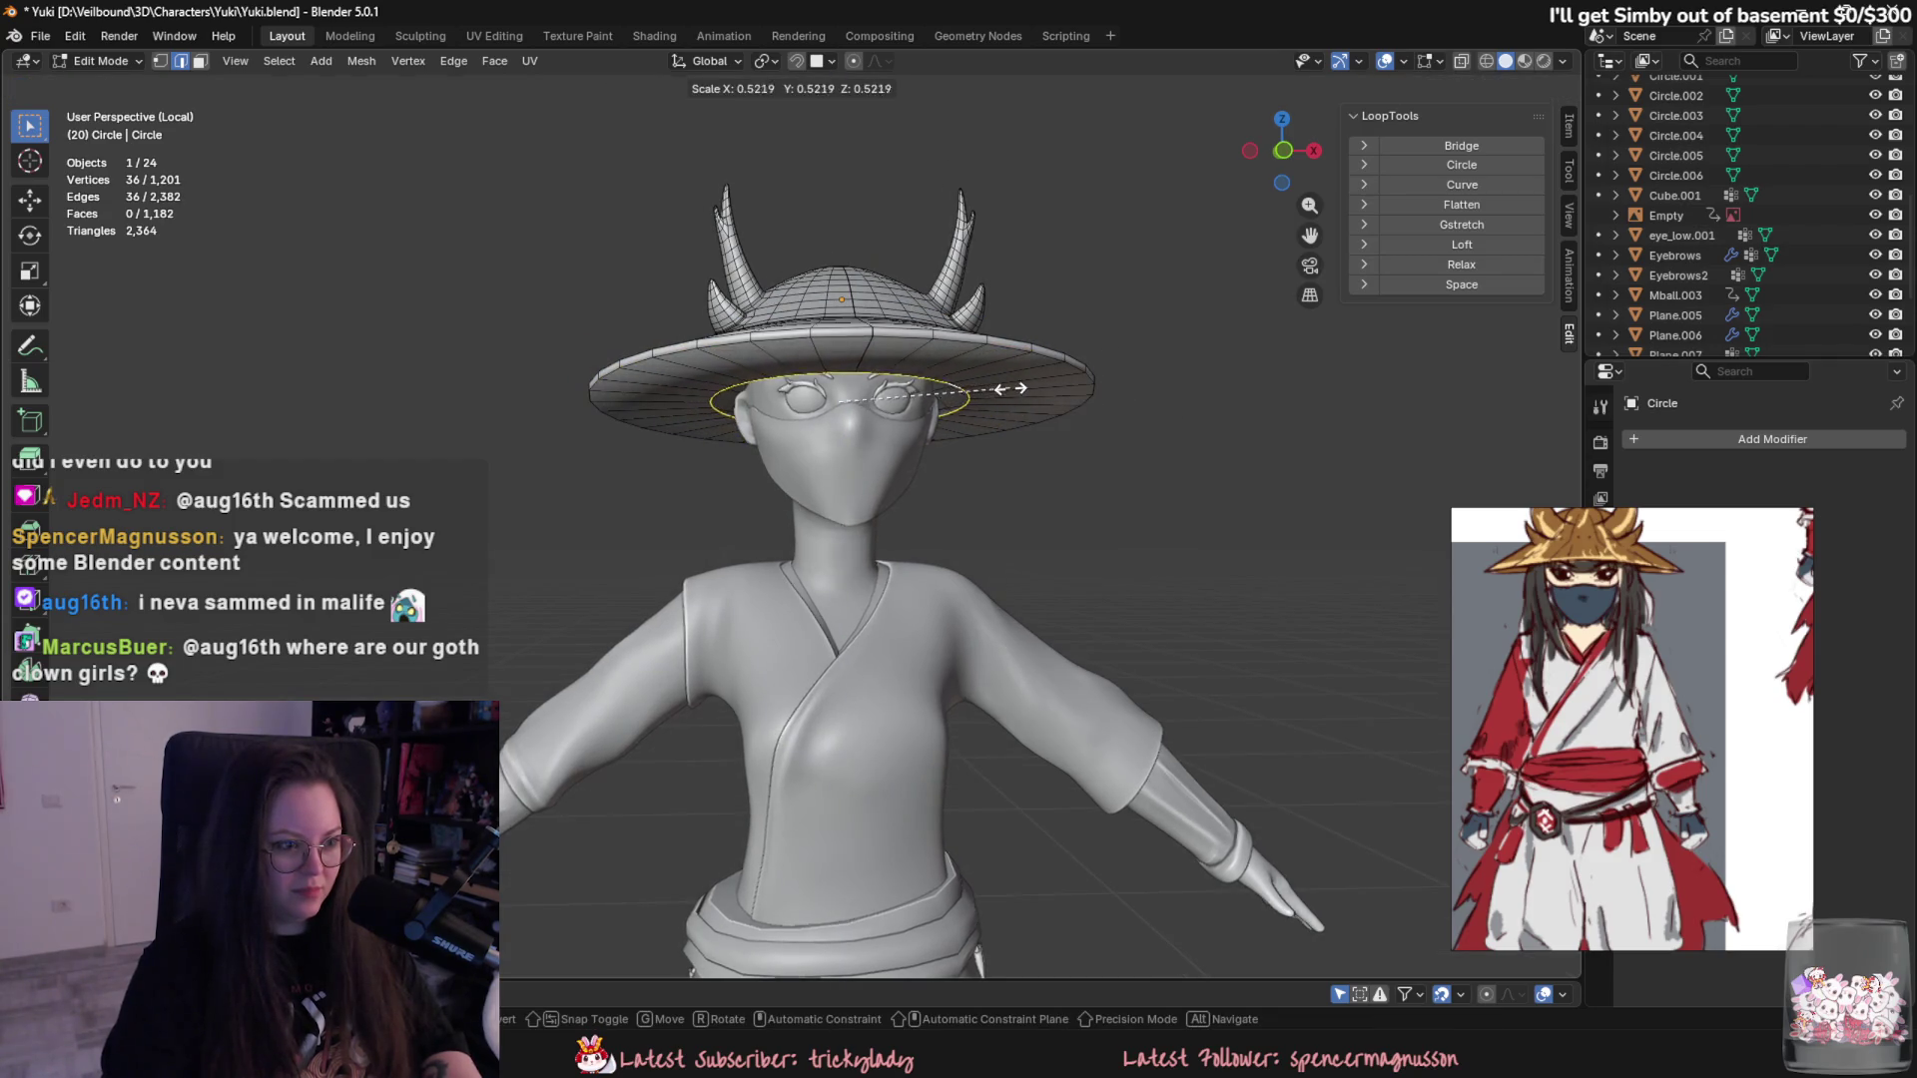
pyautogui.press('g')
pyautogui.press('z')
pyautogui.click(985, 354)
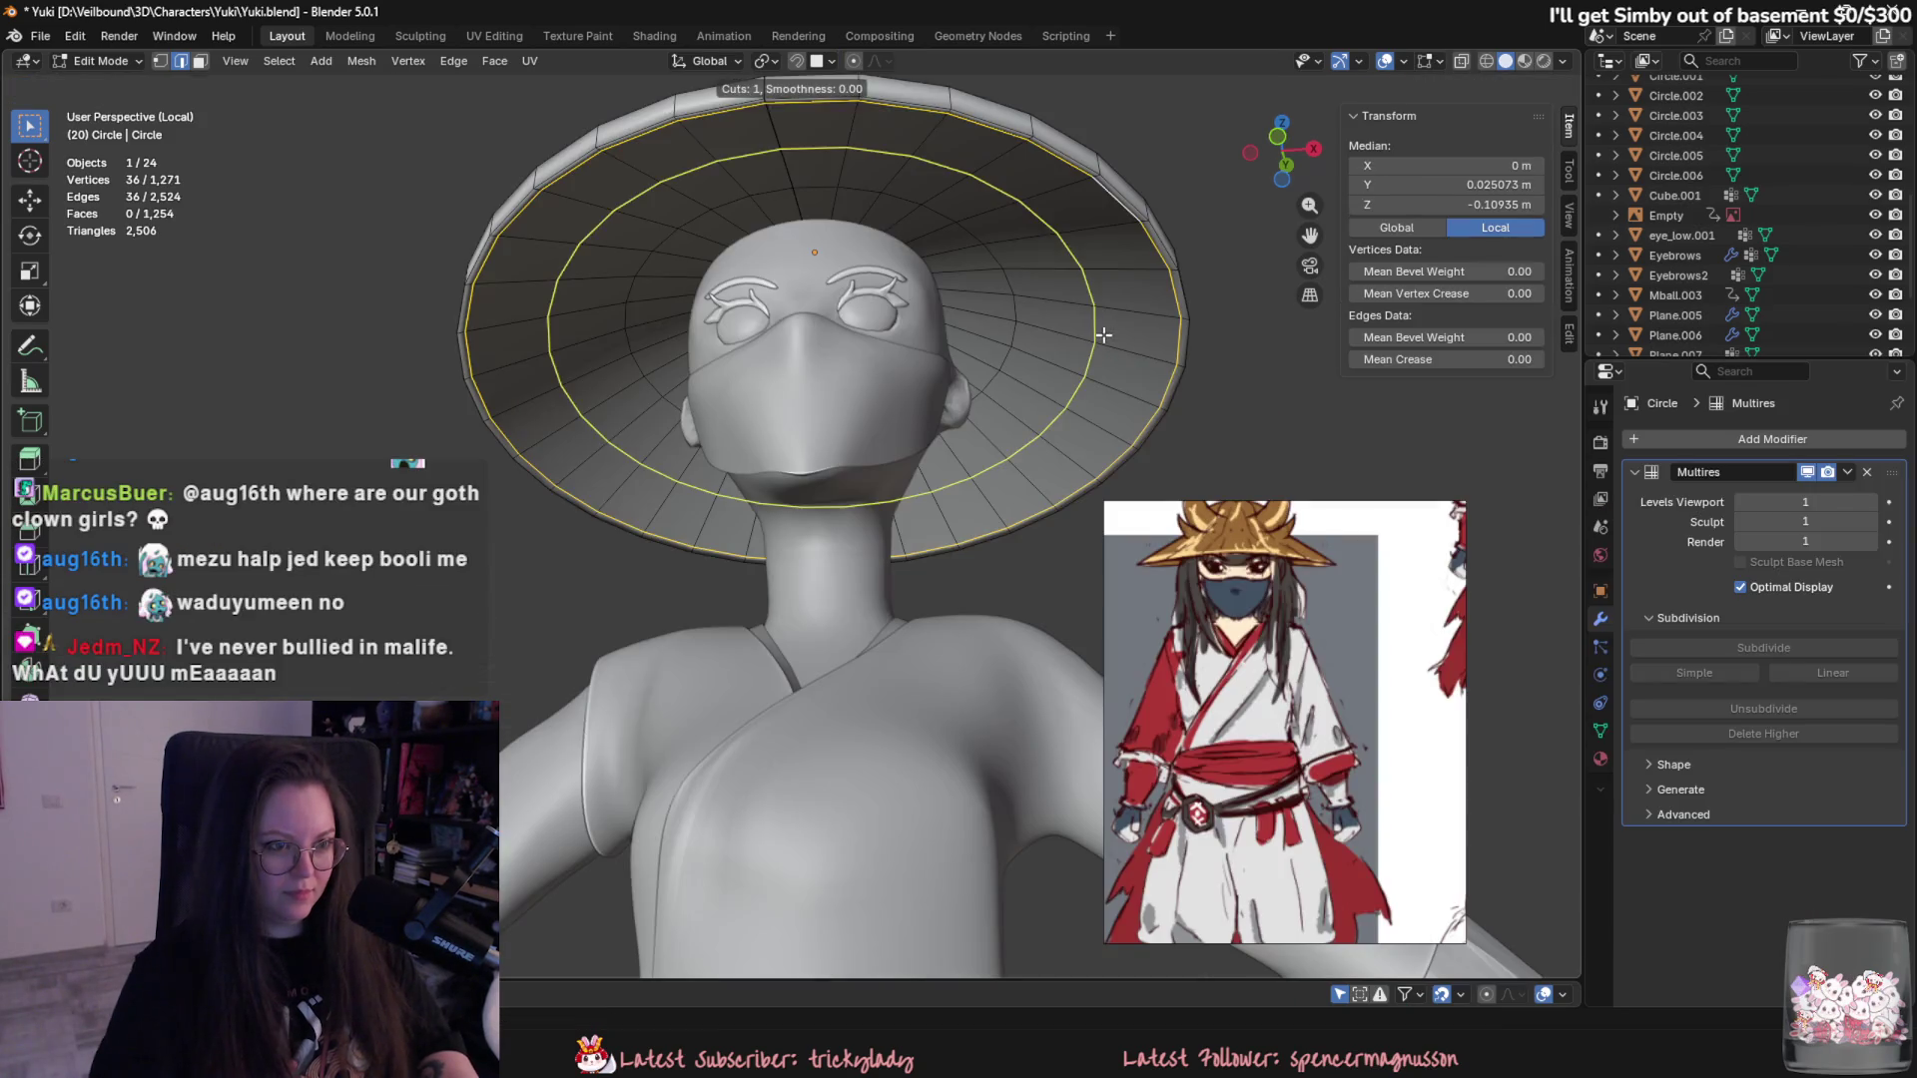
# - Replace the hat's old Multires with a fresh Multiresolution modifier subdivided once, in Object Mode
pyautogui.press('Tab')
pyautogui.moveTo(1114, 340); pyautogui.dragTo(1214, 458, button='middle')
pyautogui.hotkey('ctrl', 'x')
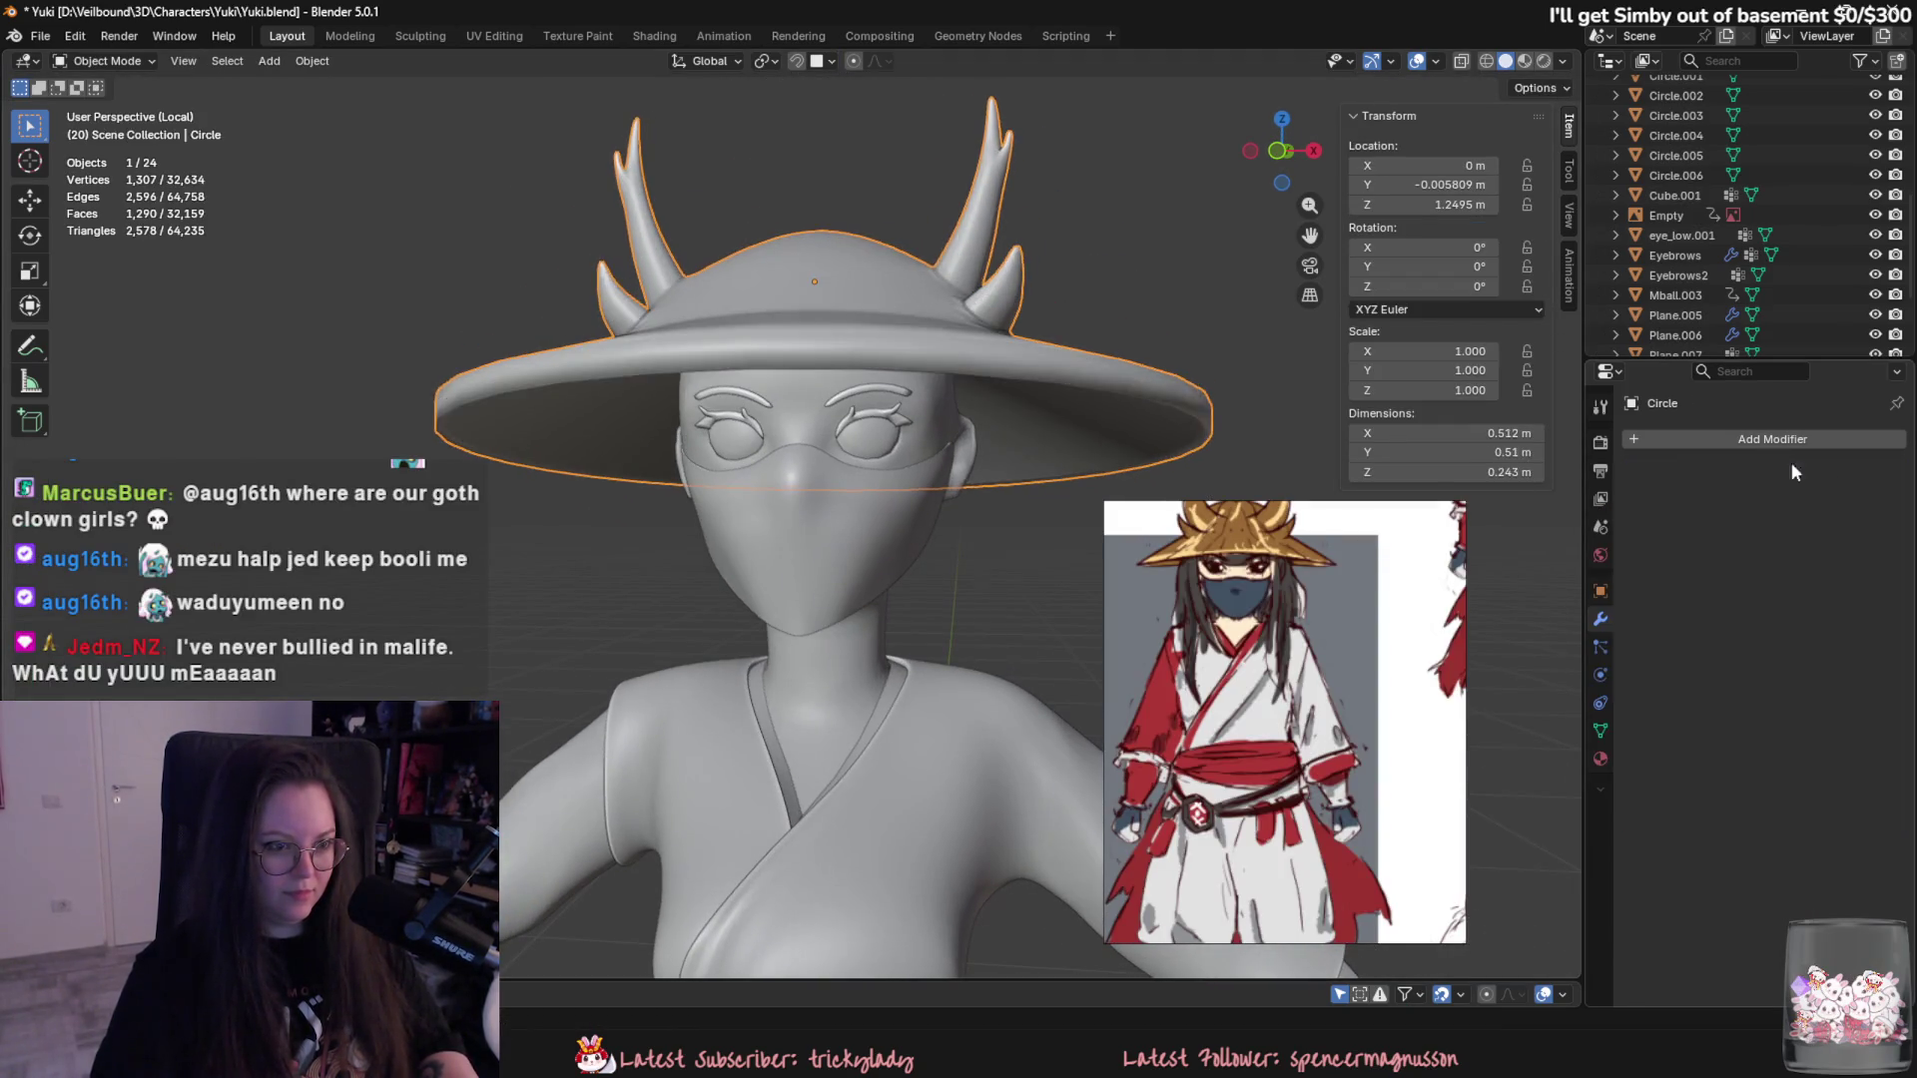
pyautogui.moveTo(1102, 363); pyautogui.dragTo(1152, 392, button='middle')
pyautogui.click(1722, 438)
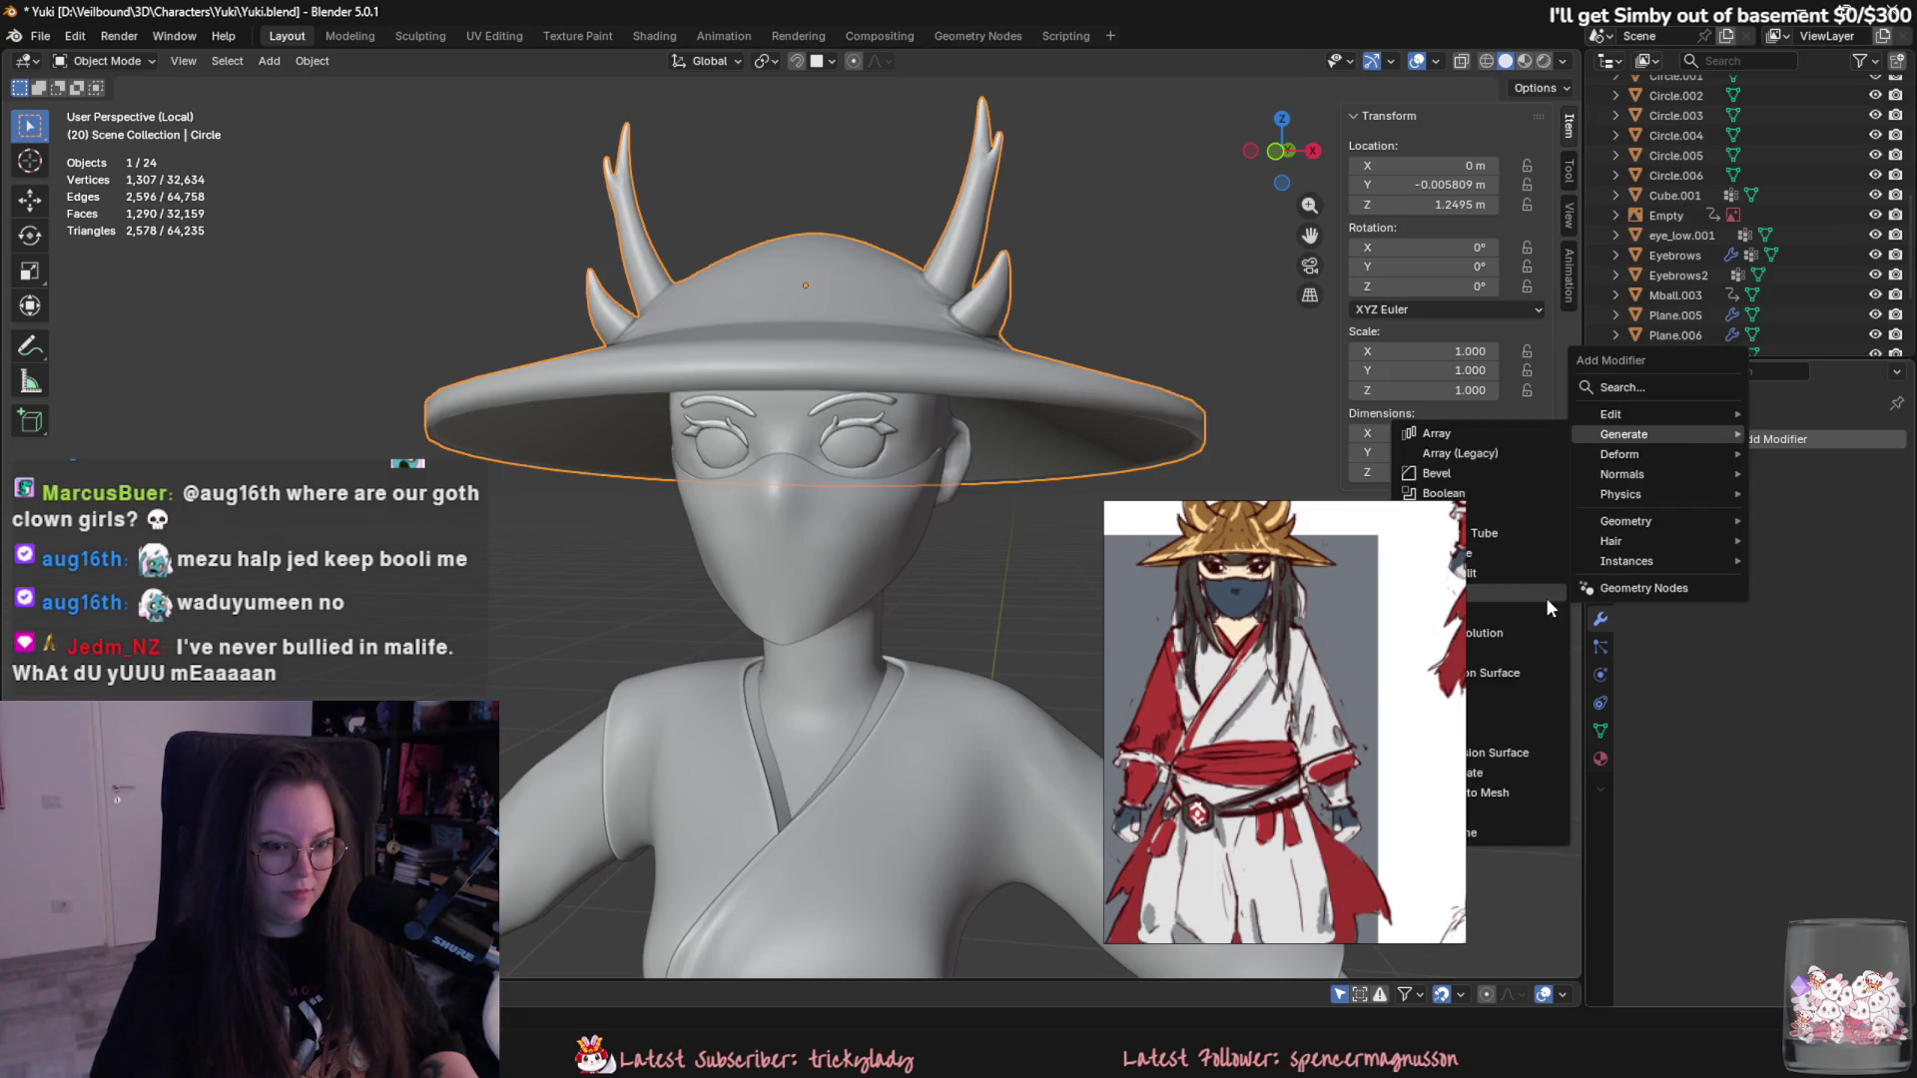
pyautogui.click(1524, 623)
pyautogui.click(1764, 648)
pyautogui.scroll(-3, 1031, 343)
pyautogui.scroll(-2, 1080, 339)
pyautogui.moveTo(1081, 338)
pyautogui.mouseDown(button='middle')
pyautogui.moveTo(1069, 320)
pyautogui.moveTo(1058, 422)
pyautogui.mouseUp(button='middle')
pyautogui.scroll(2, 1071, 394)
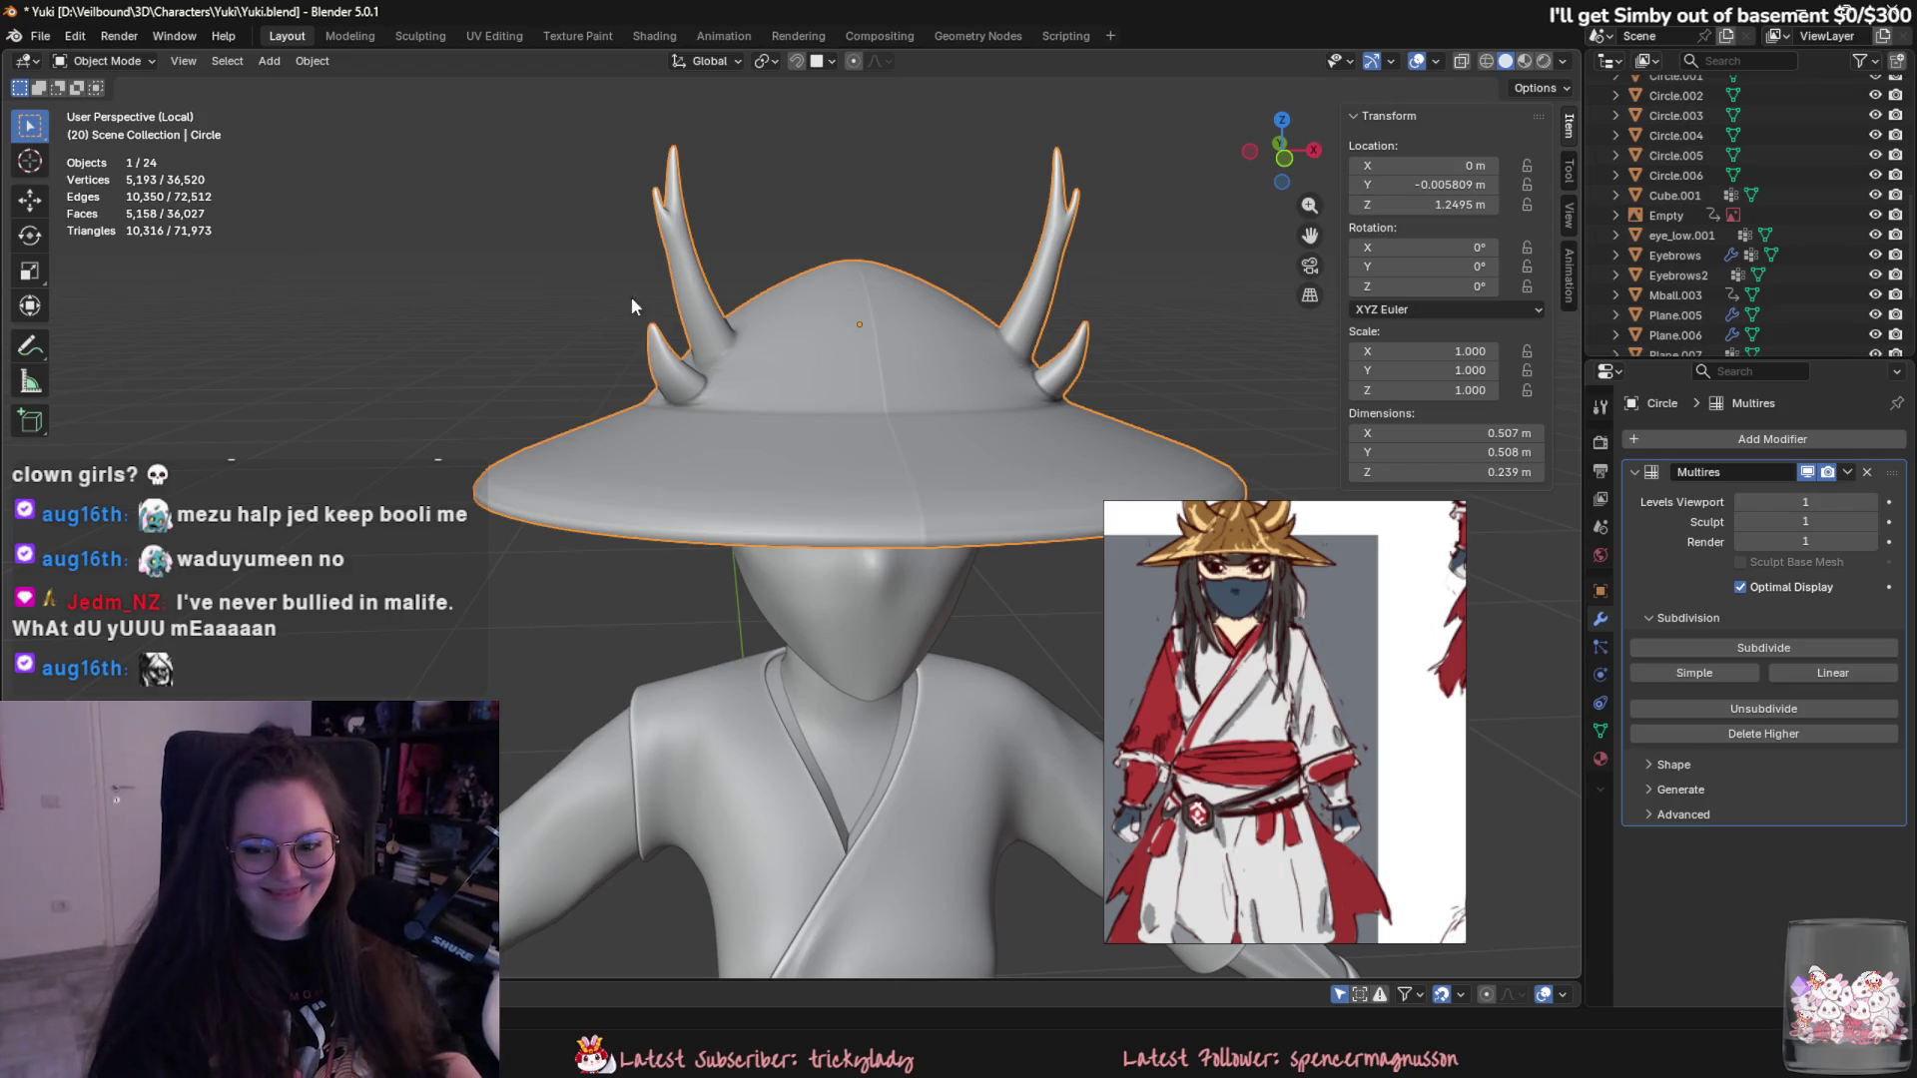
pyautogui.moveTo(892, 455); pyautogui.dragTo(827, 536, button='middle')
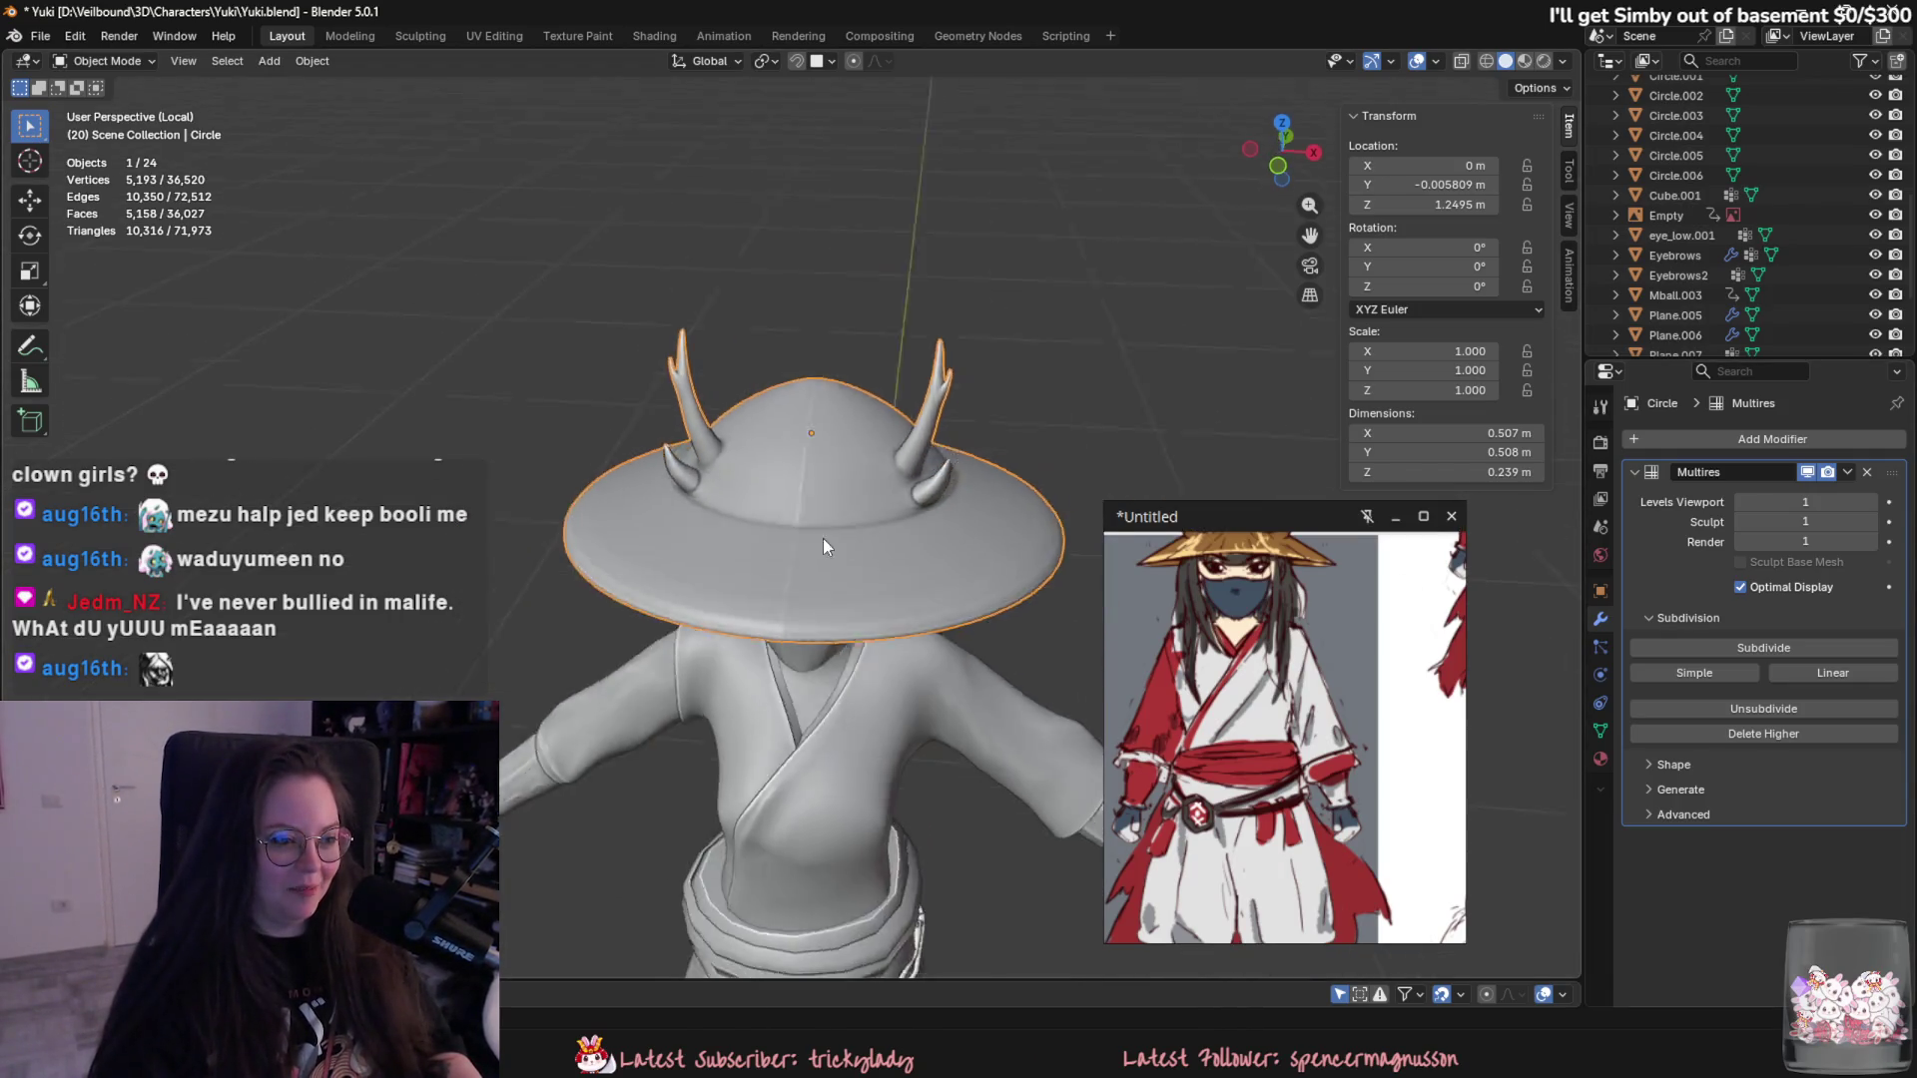
pyautogui.scroll(5, 816, 543)
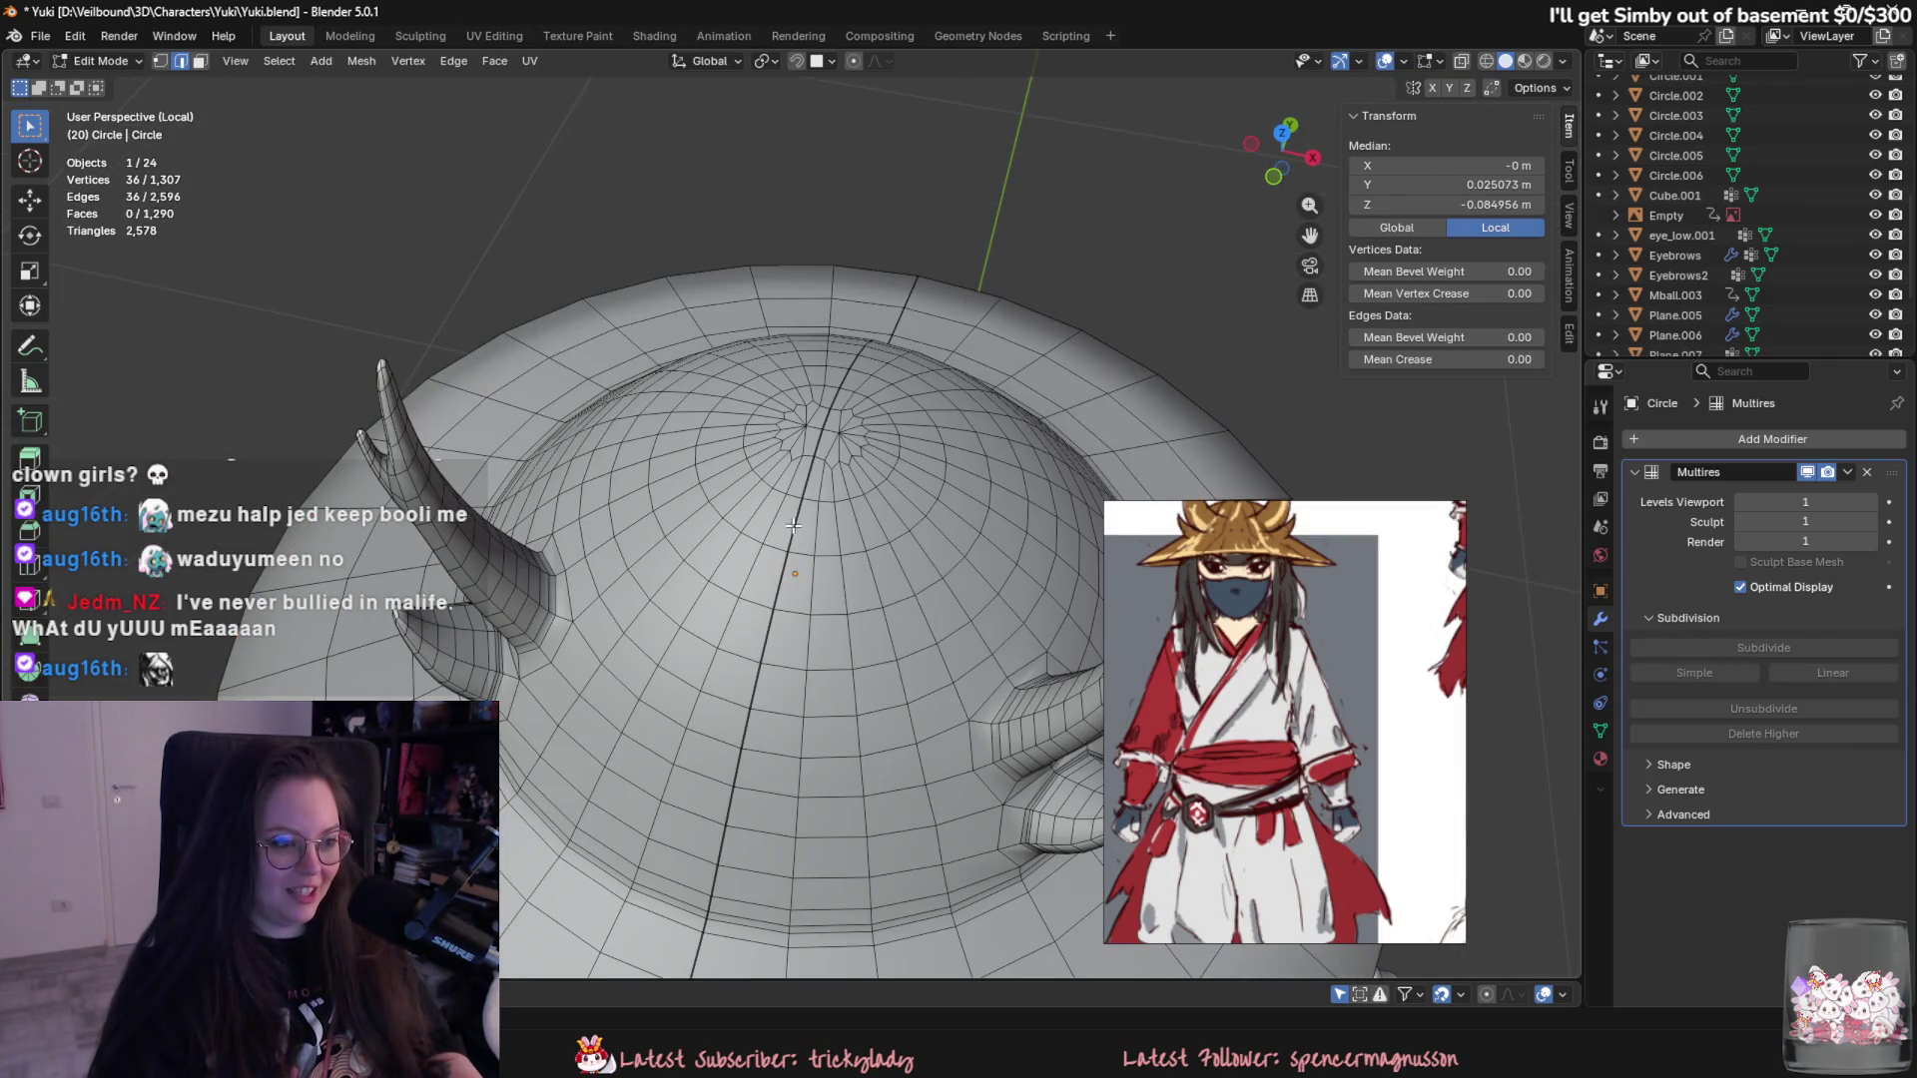
# - Dissolve two brim edge loops on the hat and remove its Multires modifier
pyautogui.moveTo(804, 547); pyautogui.dragTo(821, 461, button='middle')
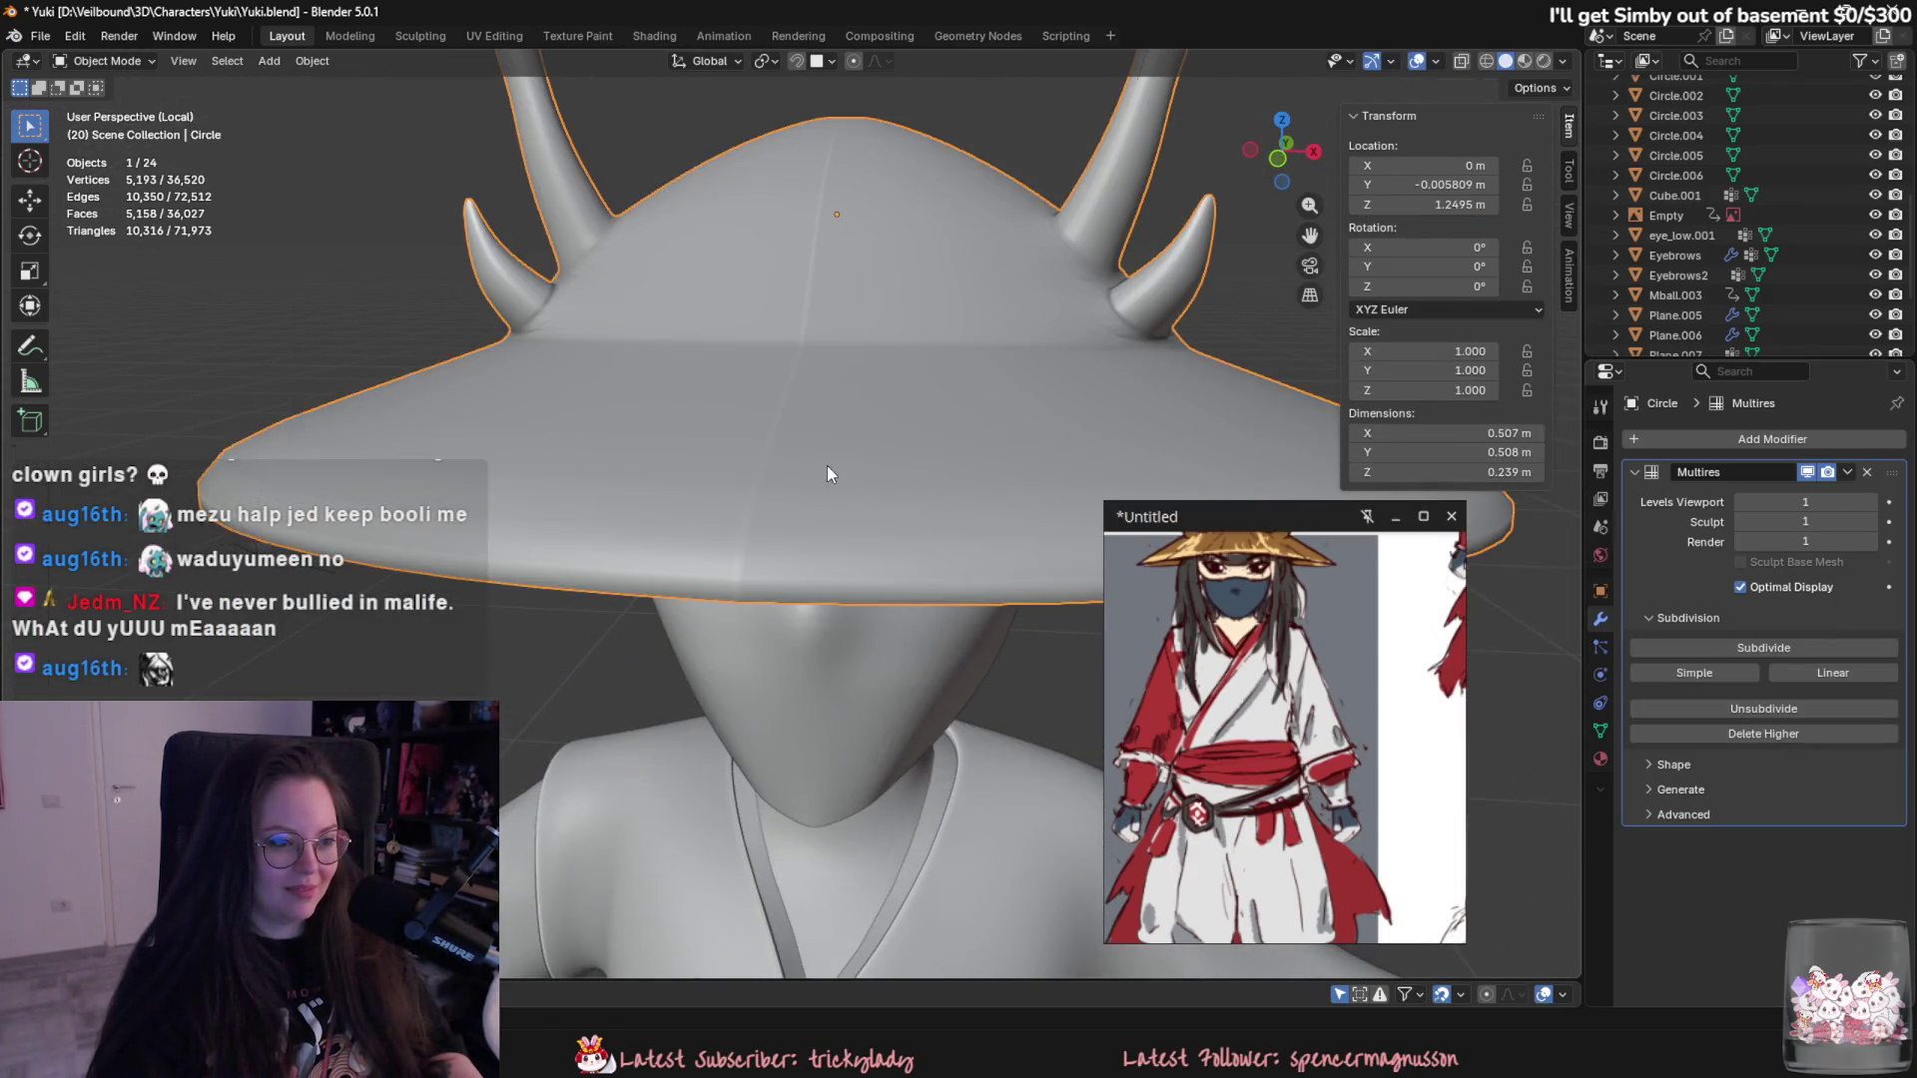
pyautogui.press('Tab')
pyautogui.keyDown('alt'); pyautogui.click(785, 408); pyautogui.keyUp('alt')
pyautogui.scroll(2, 801, 463)
pyautogui.rightClick(800, 463)
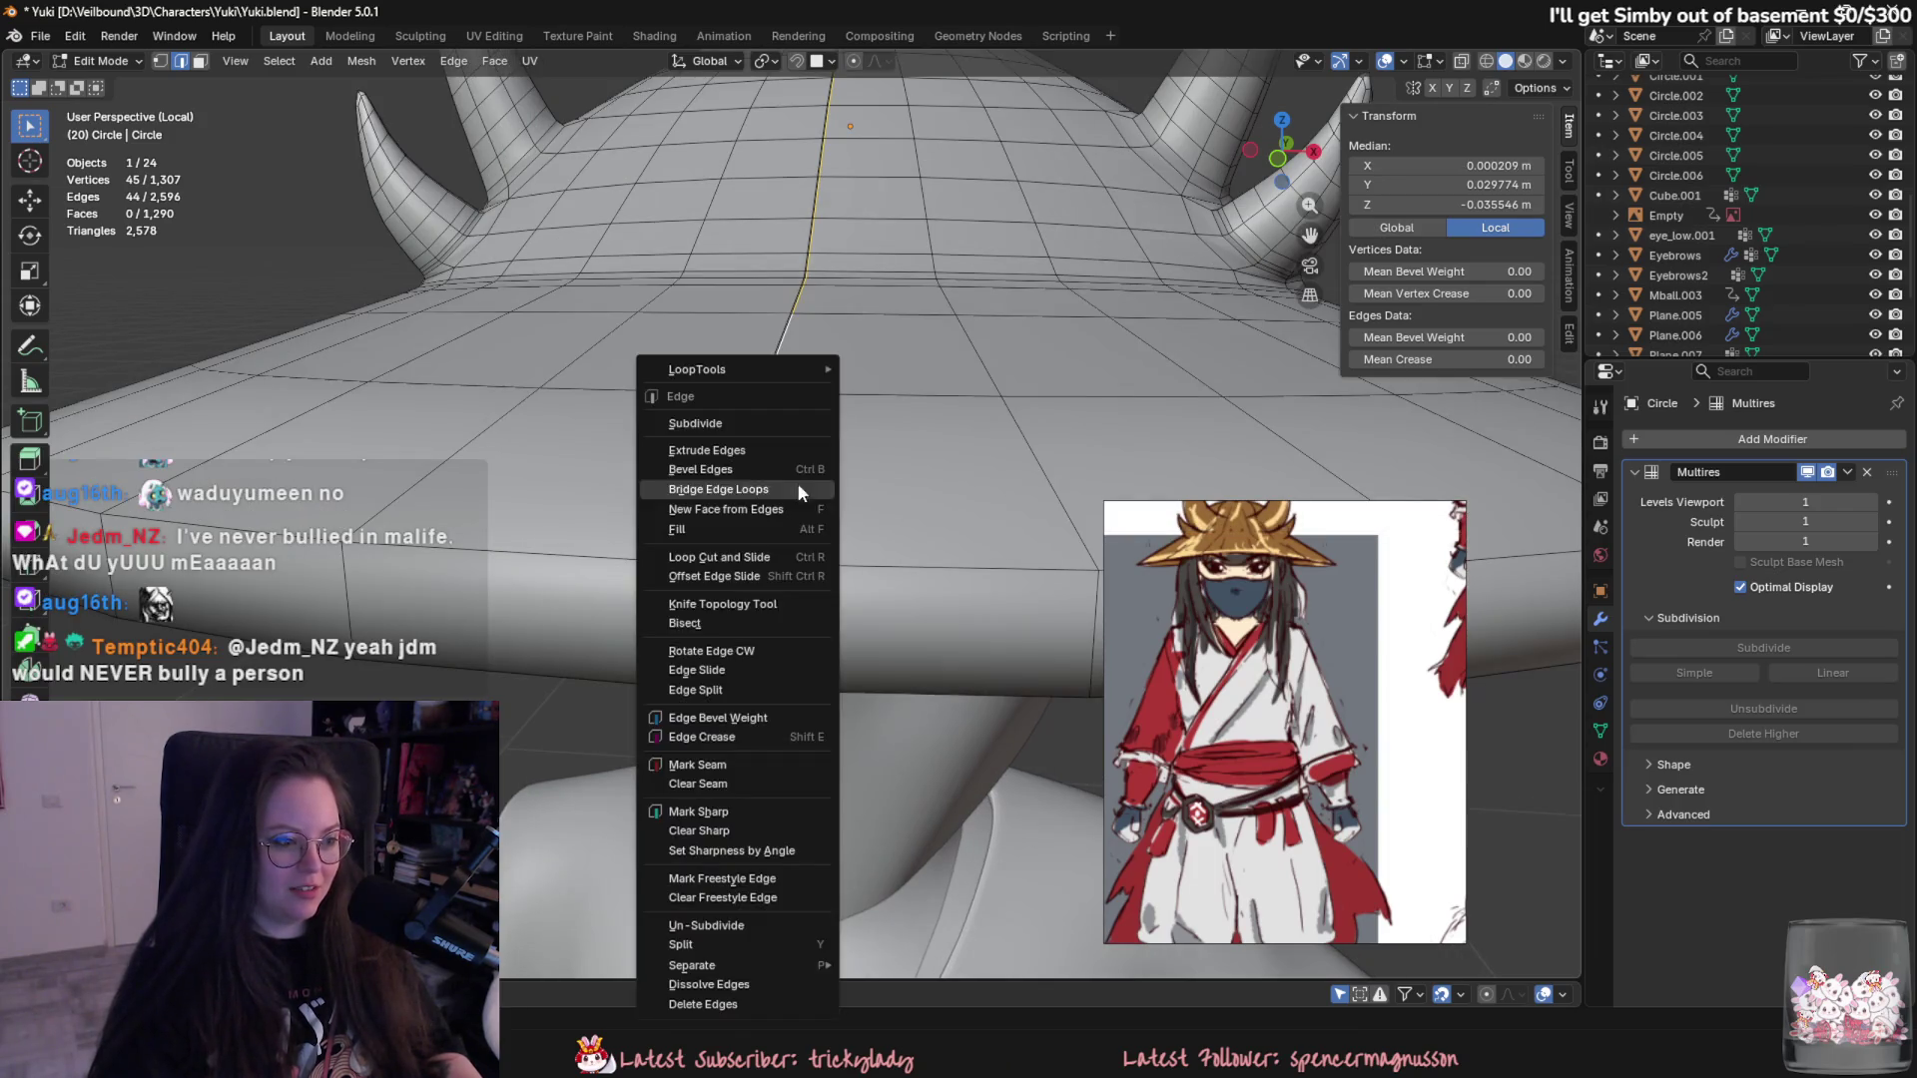
pyautogui.click(736, 985)
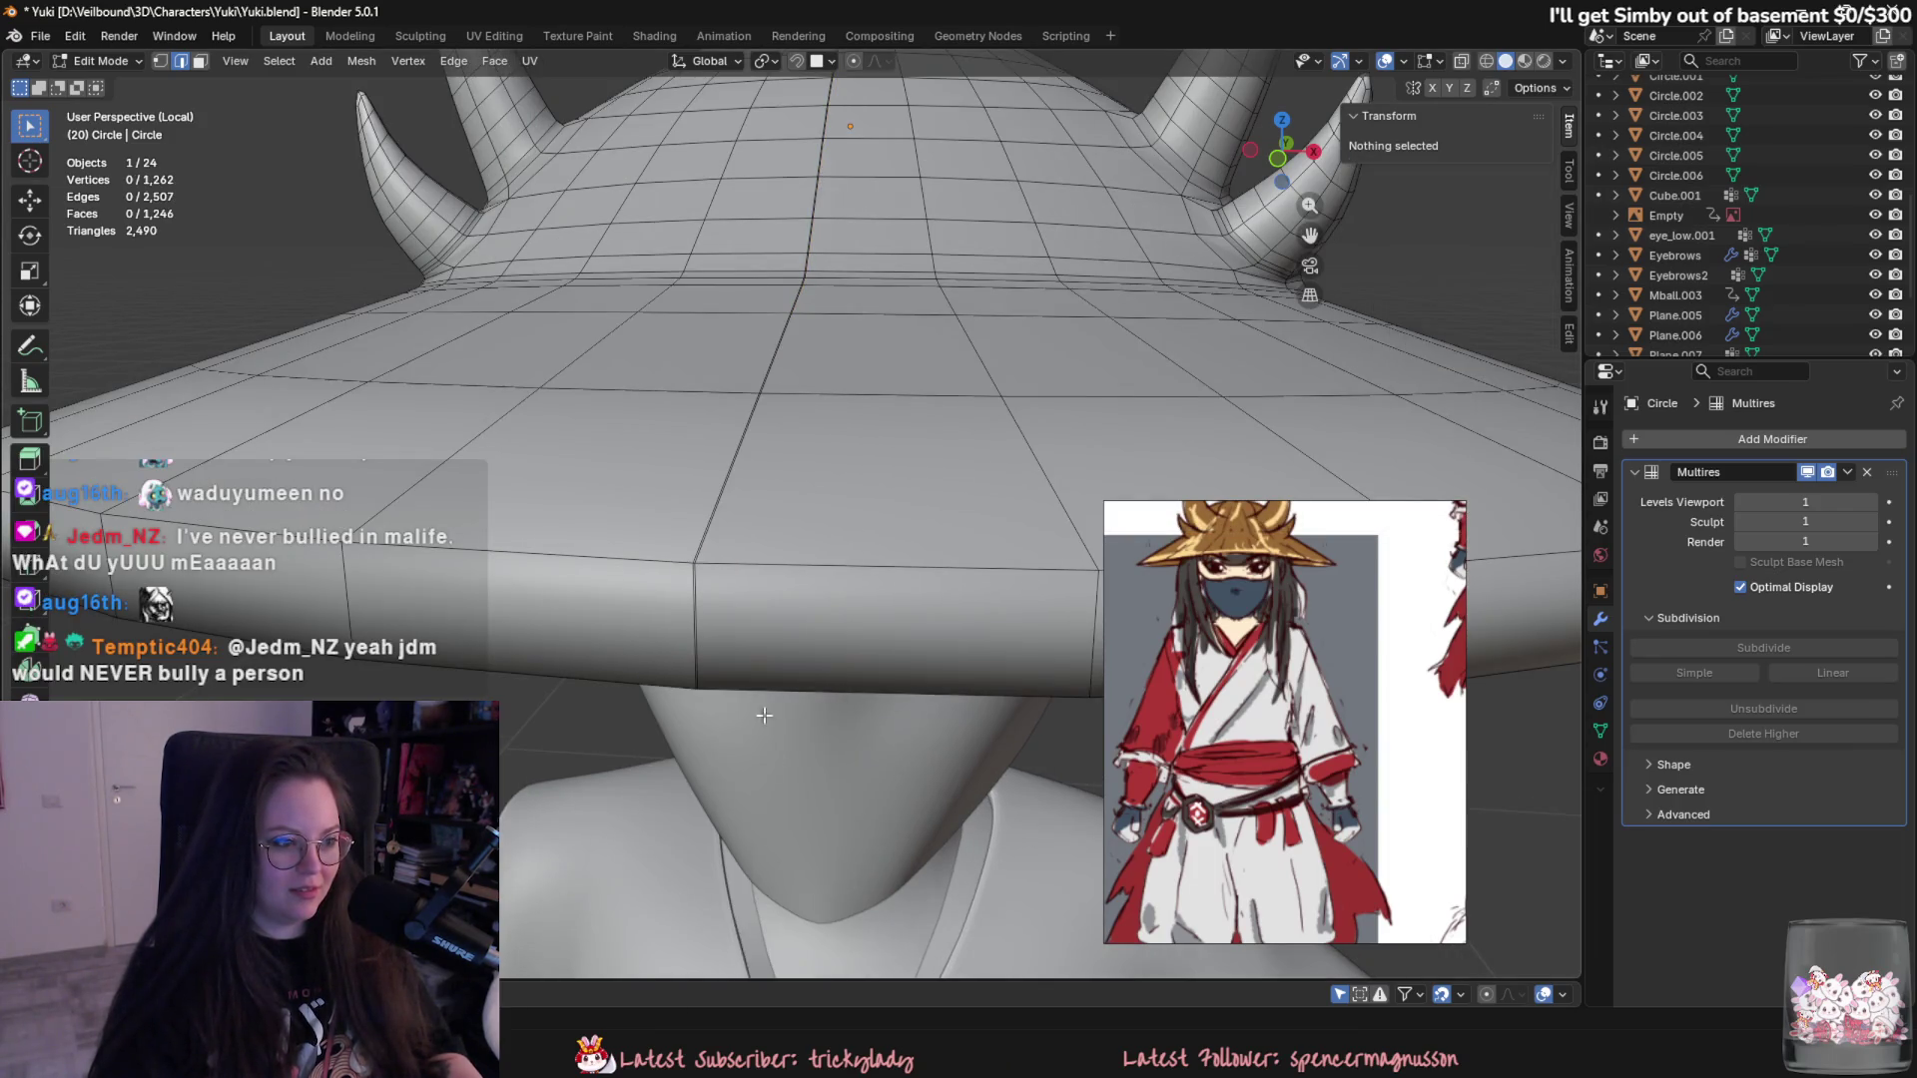
pyautogui.click(1866, 472)
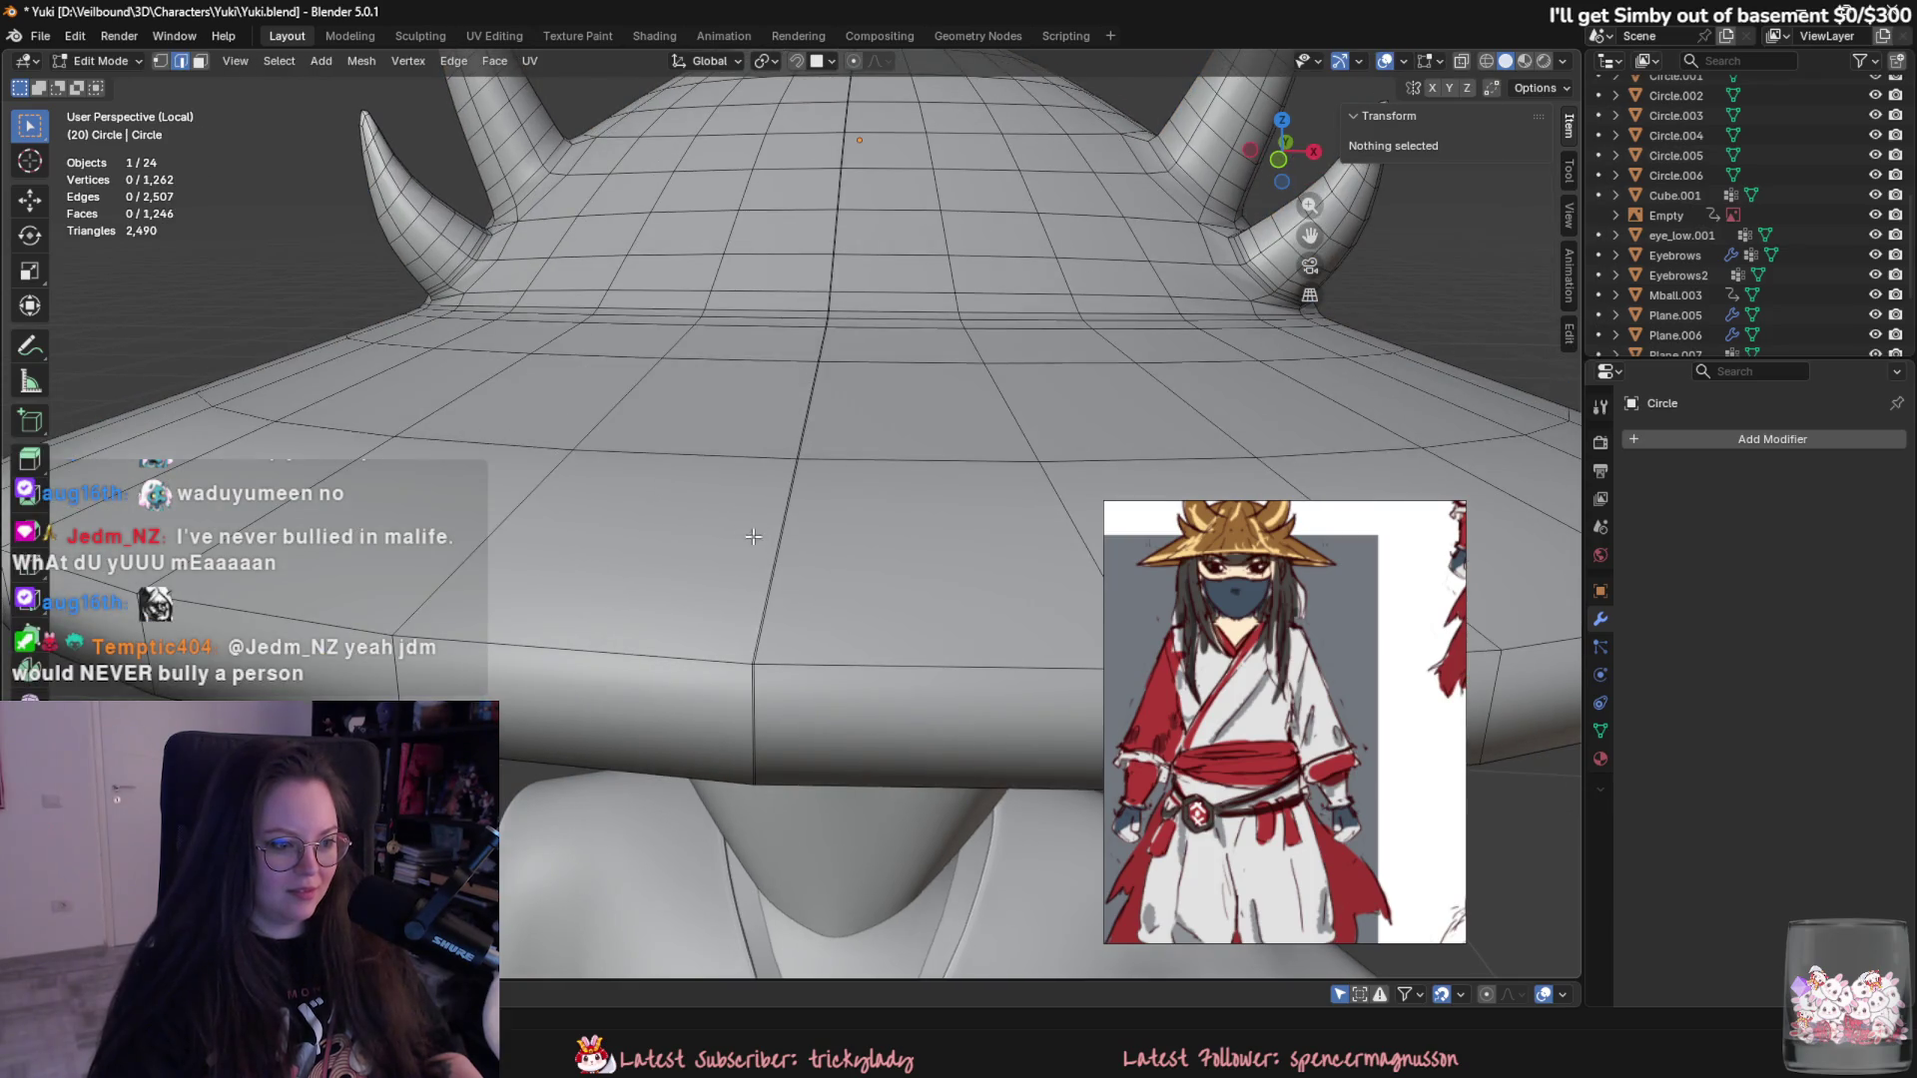
pyautogui.keyDown('alt'); pyautogui.click(766, 546); pyautogui.keyUp('alt')
pyautogui.rightClick(729, 672)
pyautogui.click(730, 672)
# - Select the faces at the top of the dome and delete them, leaving a hole
pyautogui.moveTo(736, 630)
pyautogui.mouseDown(button='middle')
pyautogui.moveTo(807, 648)
pyautogui.moveTo(770, 563)
pyautogui.mouseUp(button='middle')
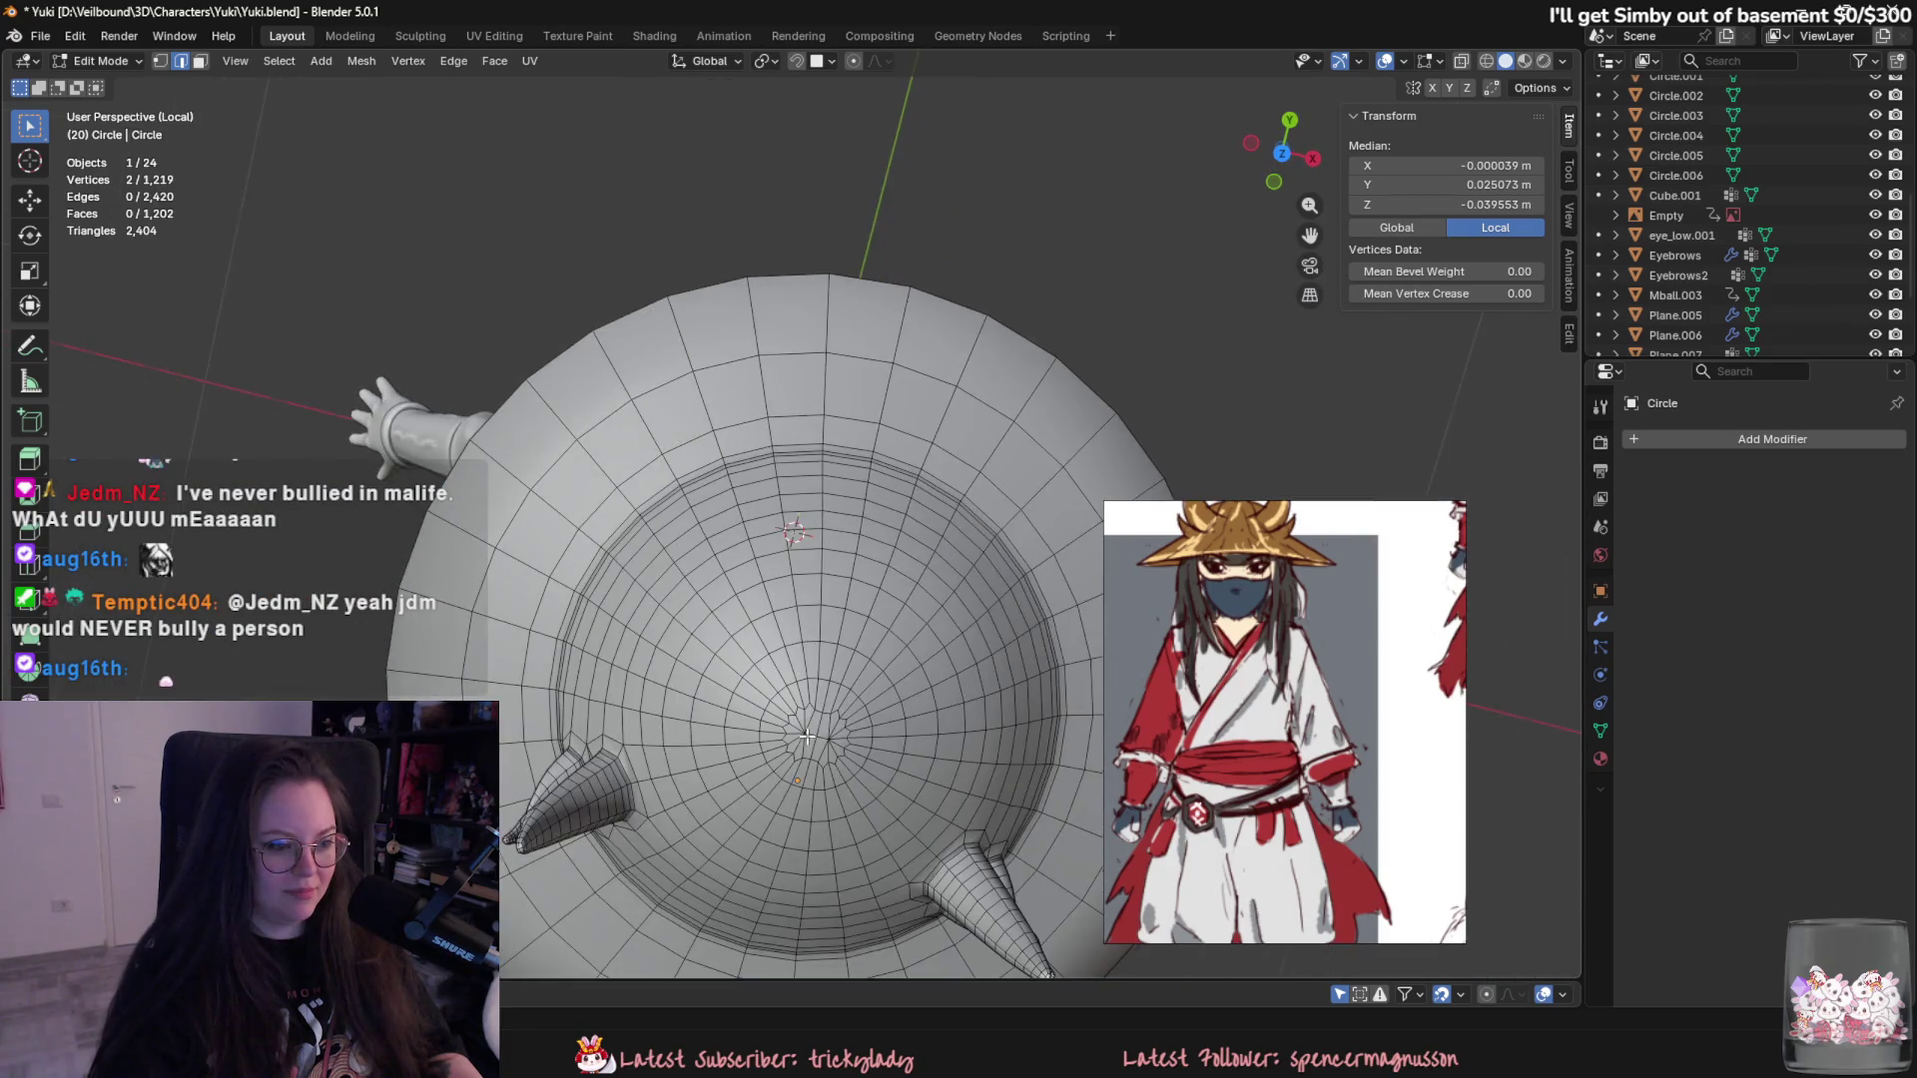
pyautogui.hotkey('alt', 'a')
pyautogui.click(769, 564)
pyautogui.keyDown('ctrl'); pyautogui.click(721, 626); pyautogui.keyUp('ctrl')
pyautogui.keyDown('ctrl'); pyautogui.click(822, 667); pyautogui.keyUp('ctrl')
pyautogui.keyDown('ctrl'); pyautogui.click(834, 582); pyautogui.keyUp('ctrl')
pyautogui.moveTo(790, 569); pyautogui.dragTo(801, 529, button='middle')
pyautogui.scroll(-3, 801, 529)
pyautogui.rightClick(749, 502)
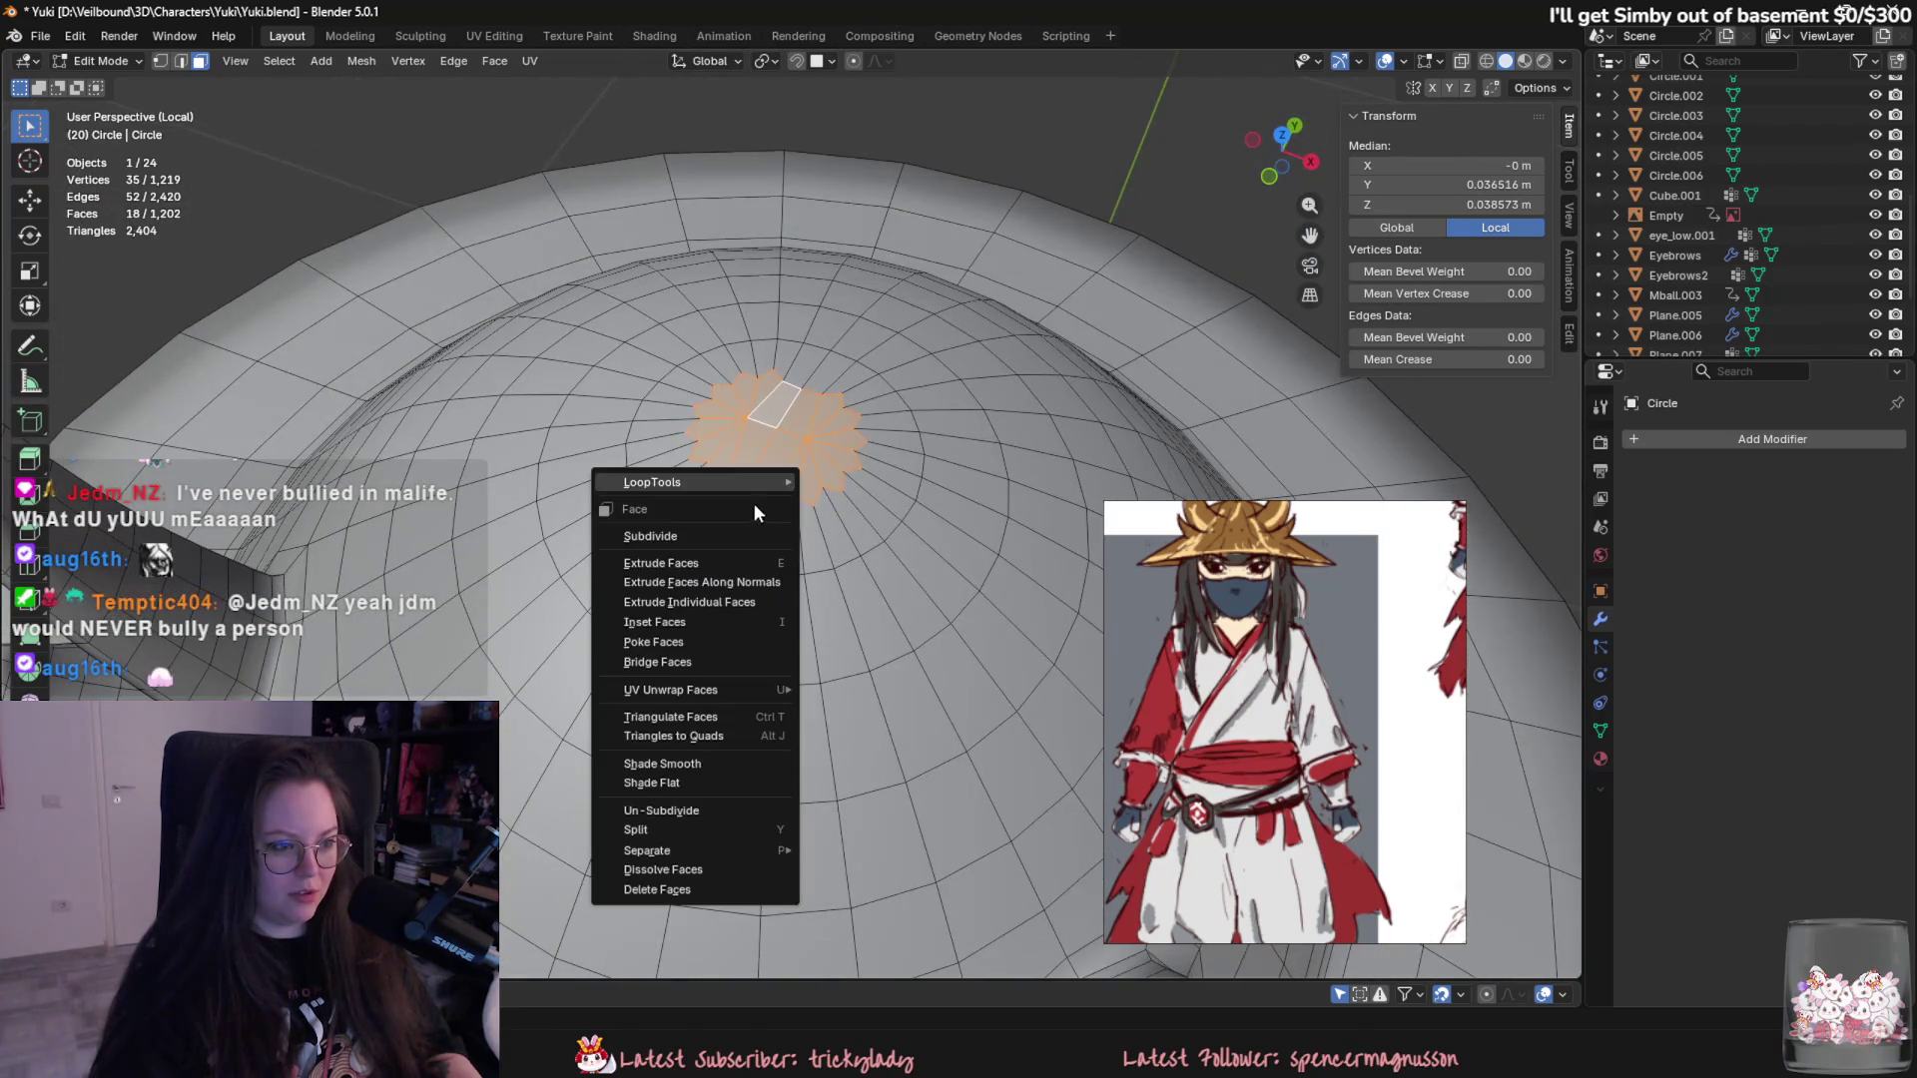
pyautogui.click(719, 881)
# - Circle the hole's boundary with LoopTools, fill it and shrink the cap to a point
pyautogui.keyDown('alt'); pyautogui.click(787, 386); pyautogui.keyUp('alt')
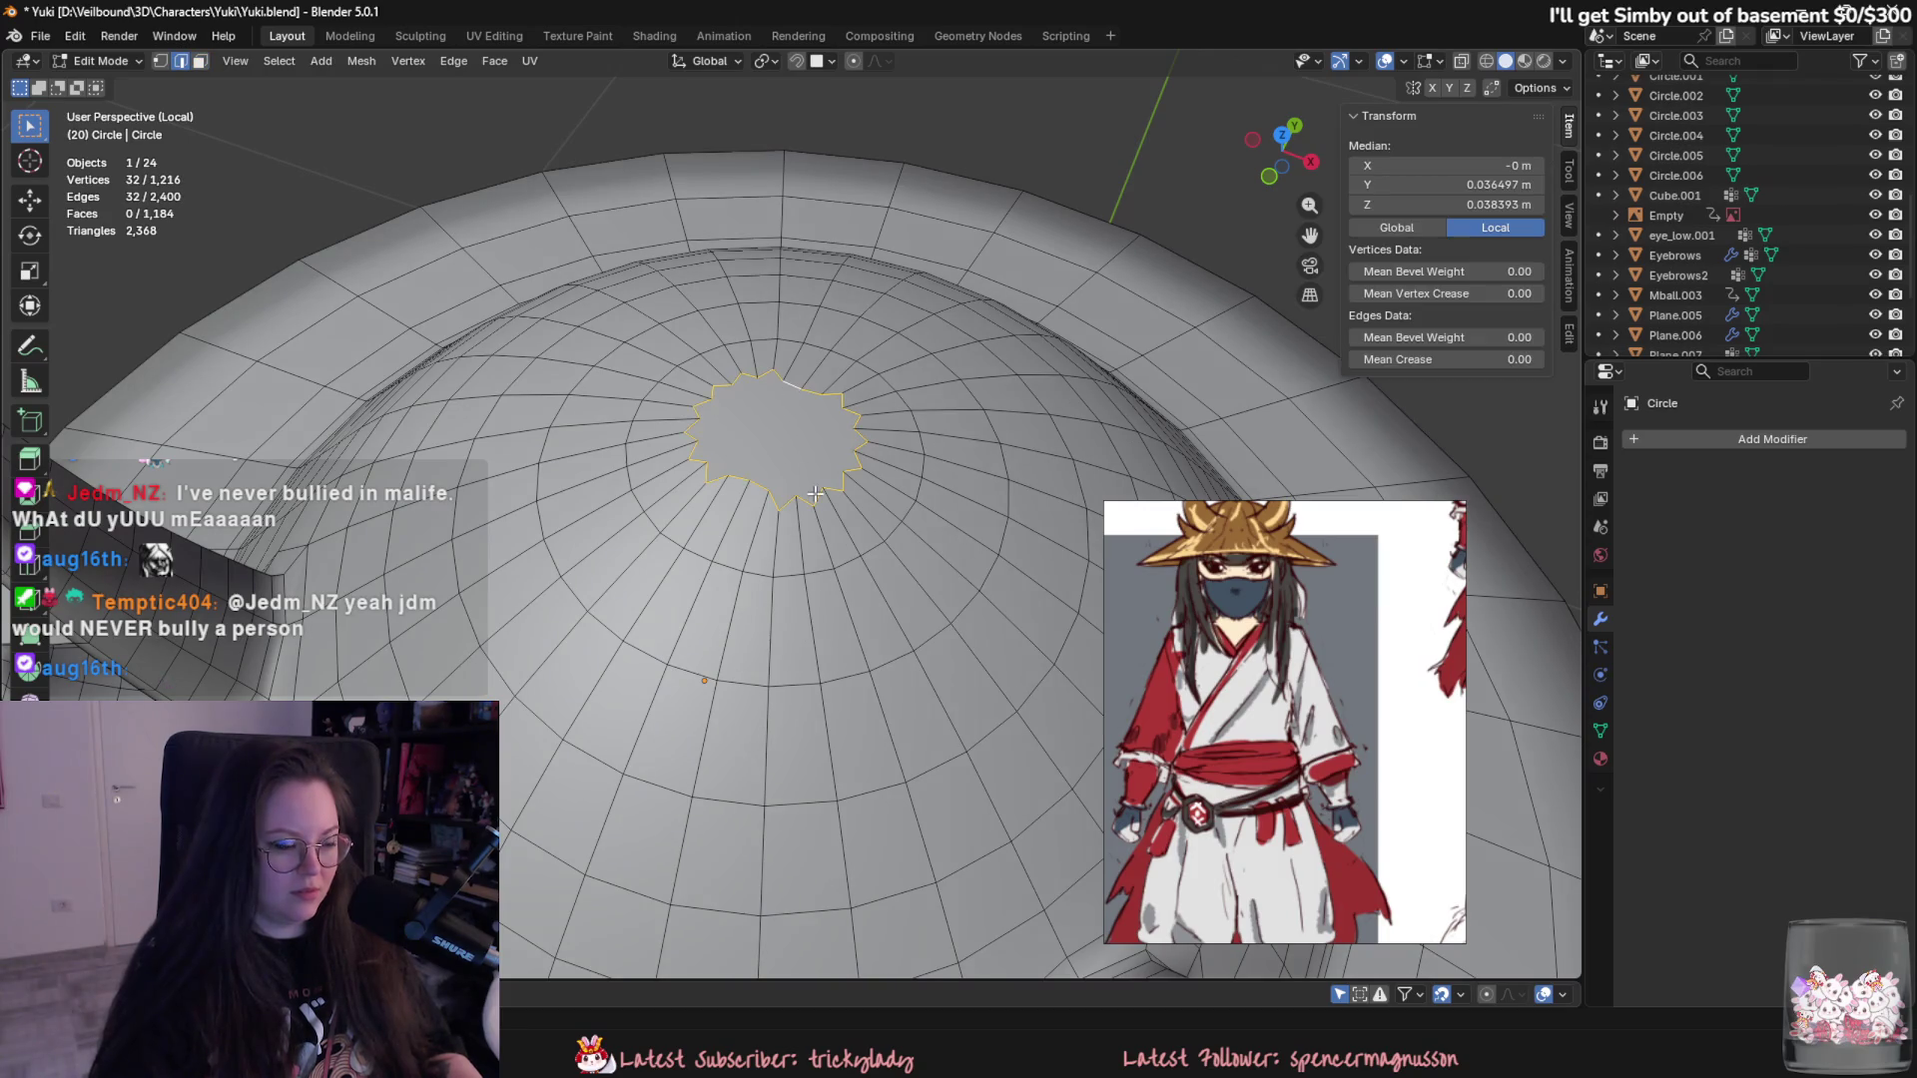
pyautogui.click(1567, 333)
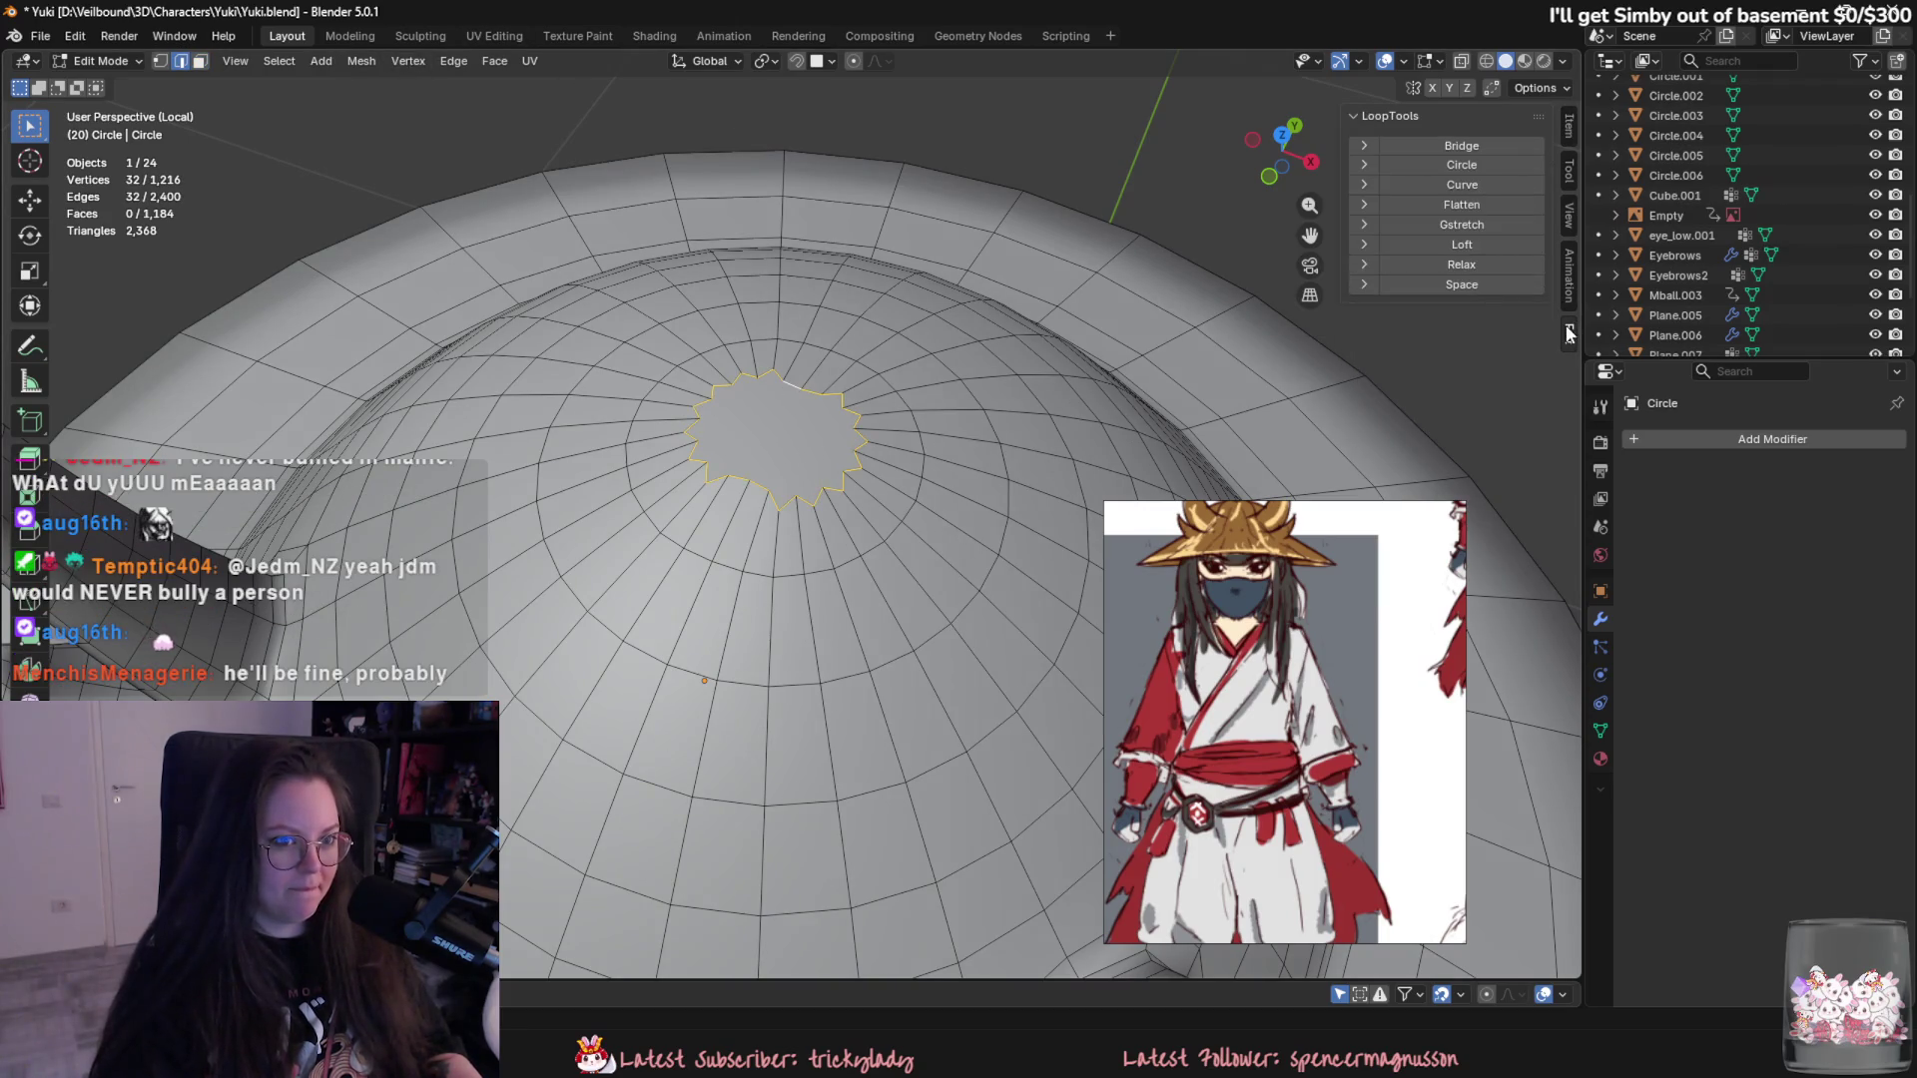
pyautogui.click(1462, 163)
pyautogui.moveTo(1473, 158); pyautogui.dragTo(843, 371, button='middle')
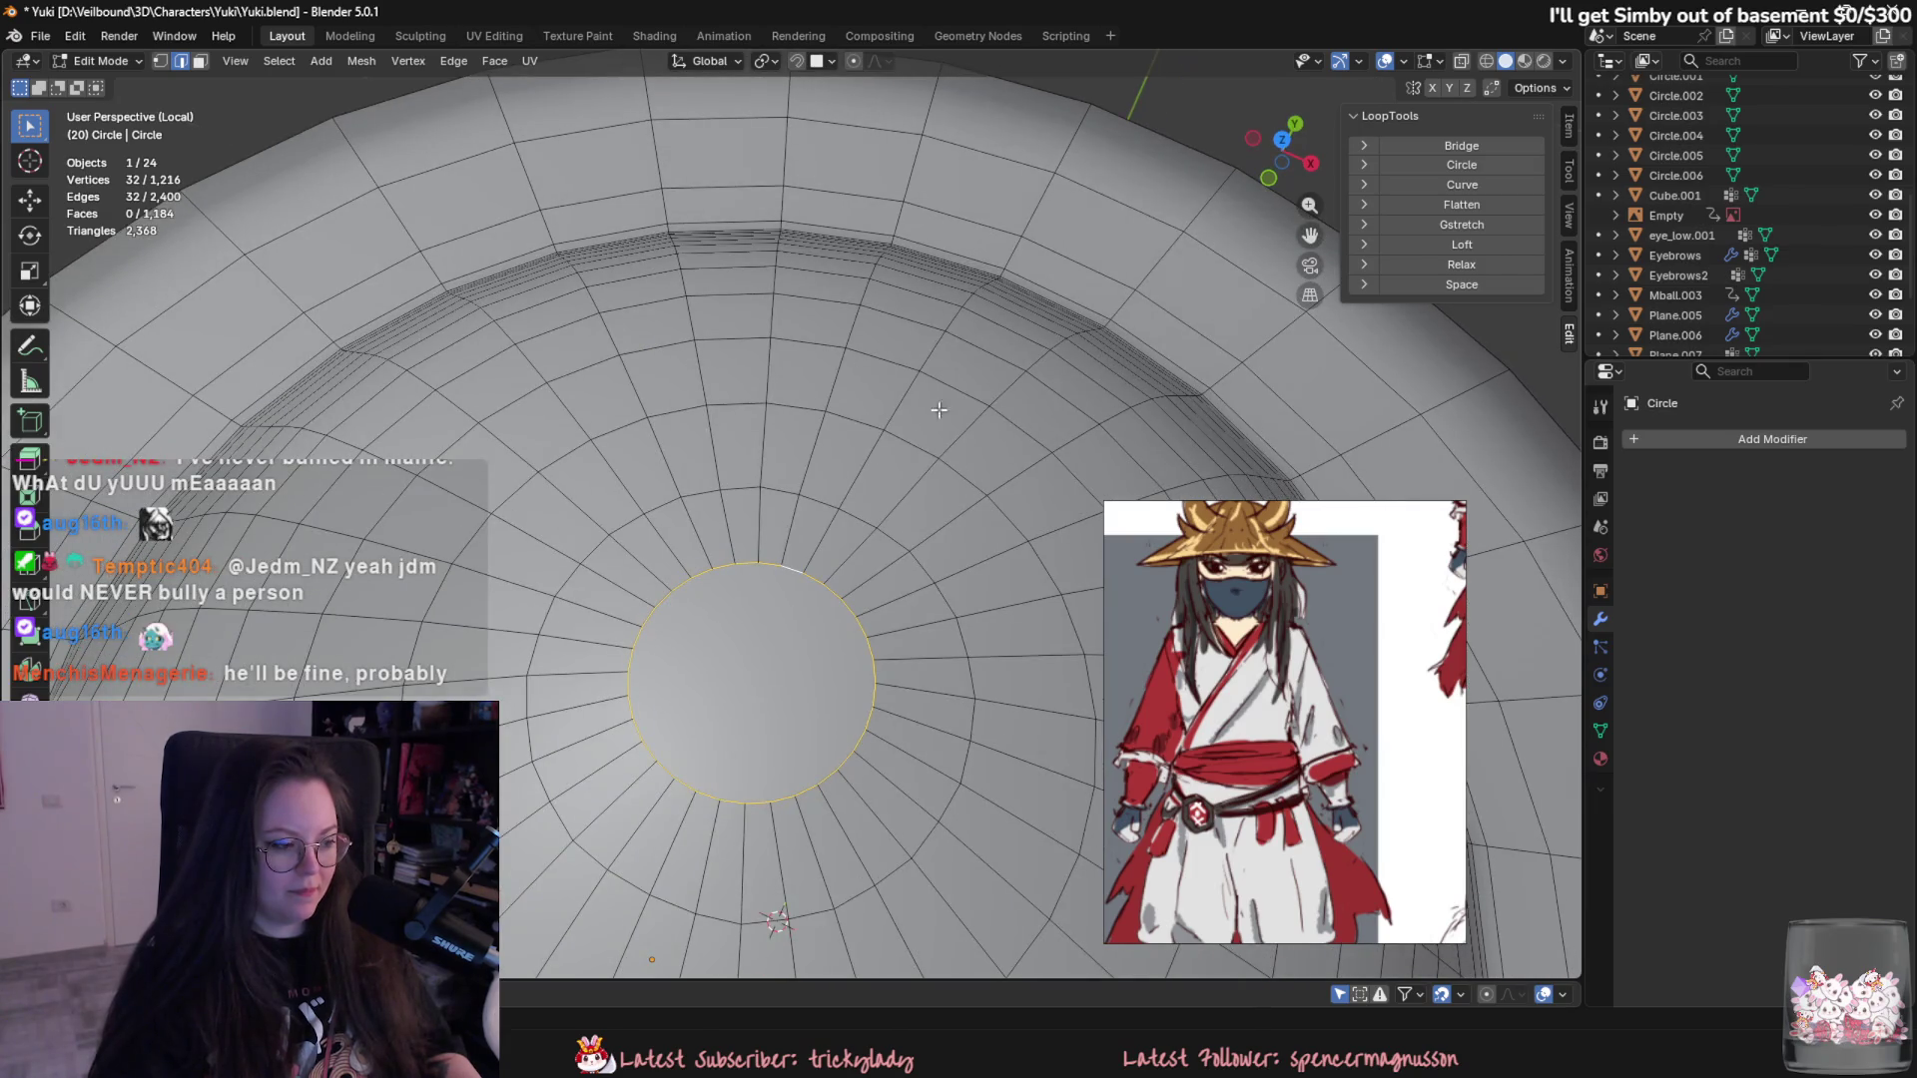
pyautogui.press('f')
pyautogui.press('s')
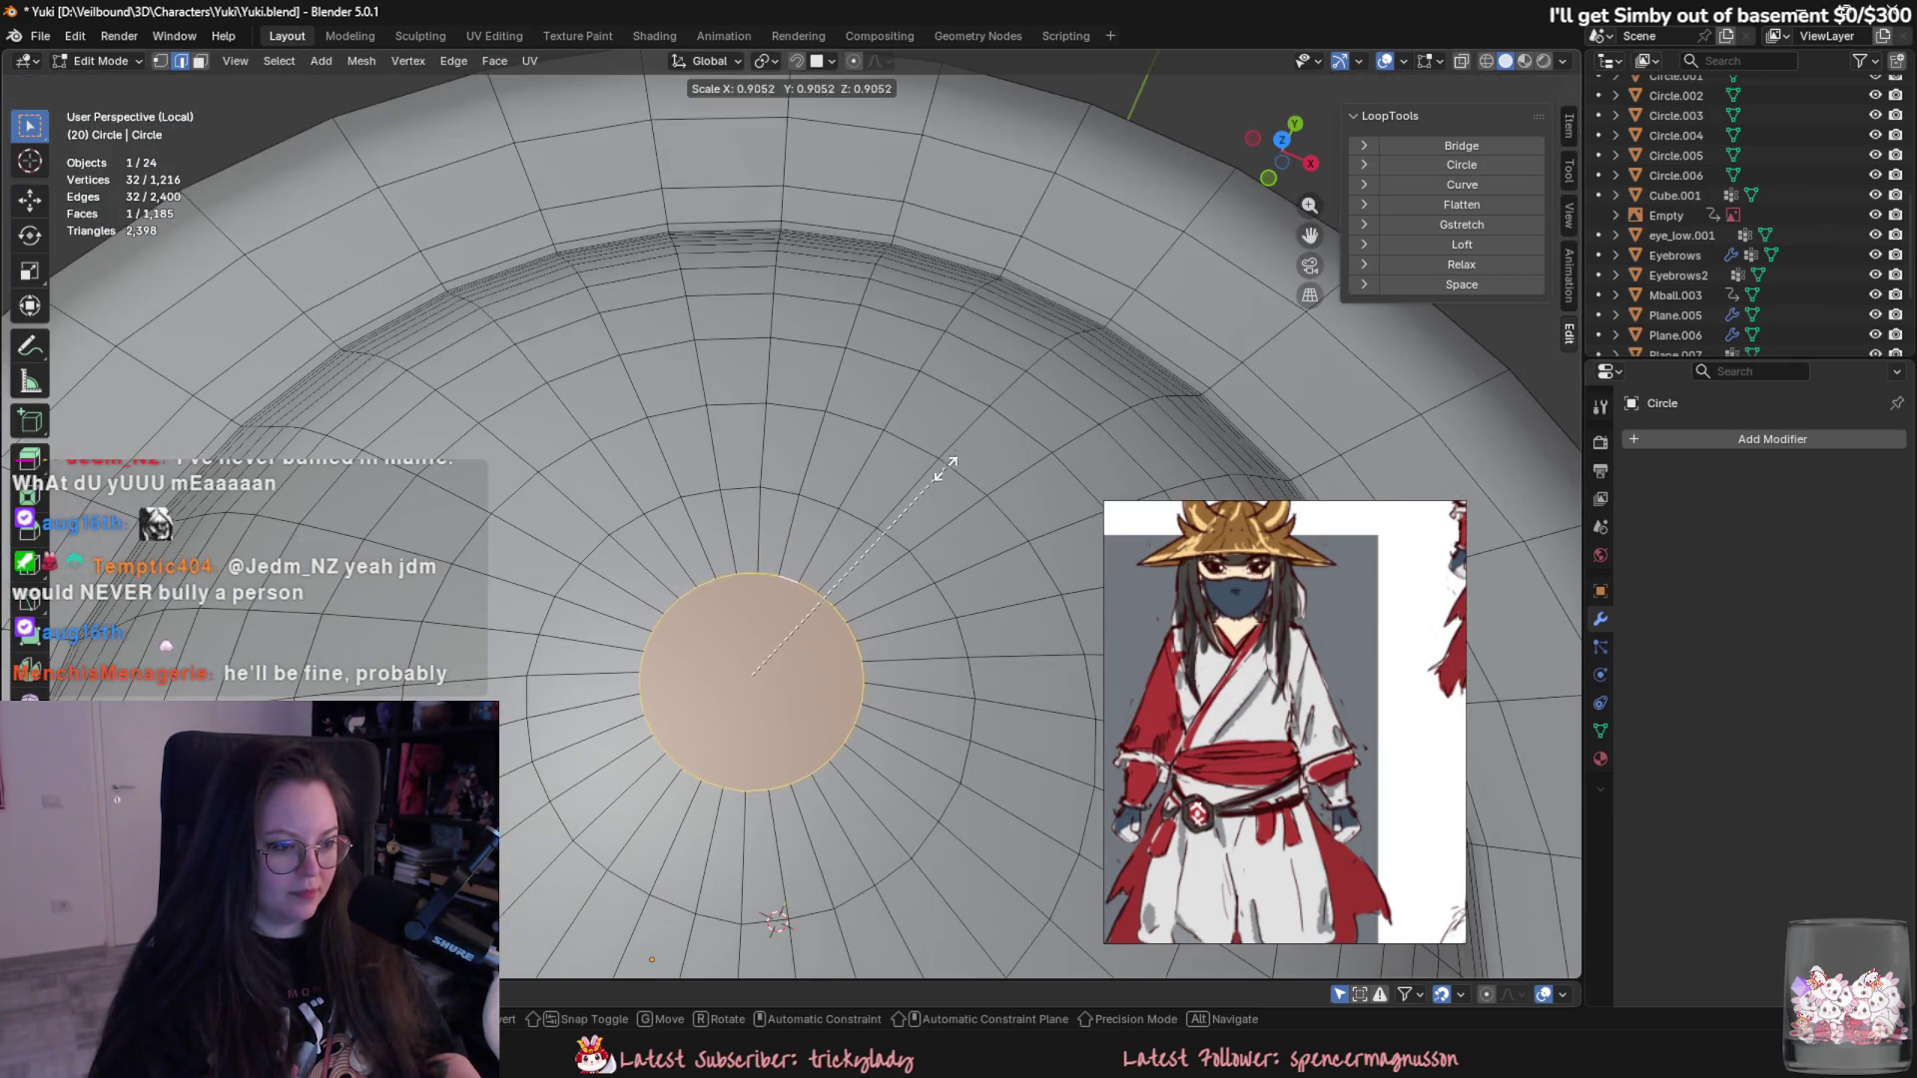
pyautogui.click(767, 676)
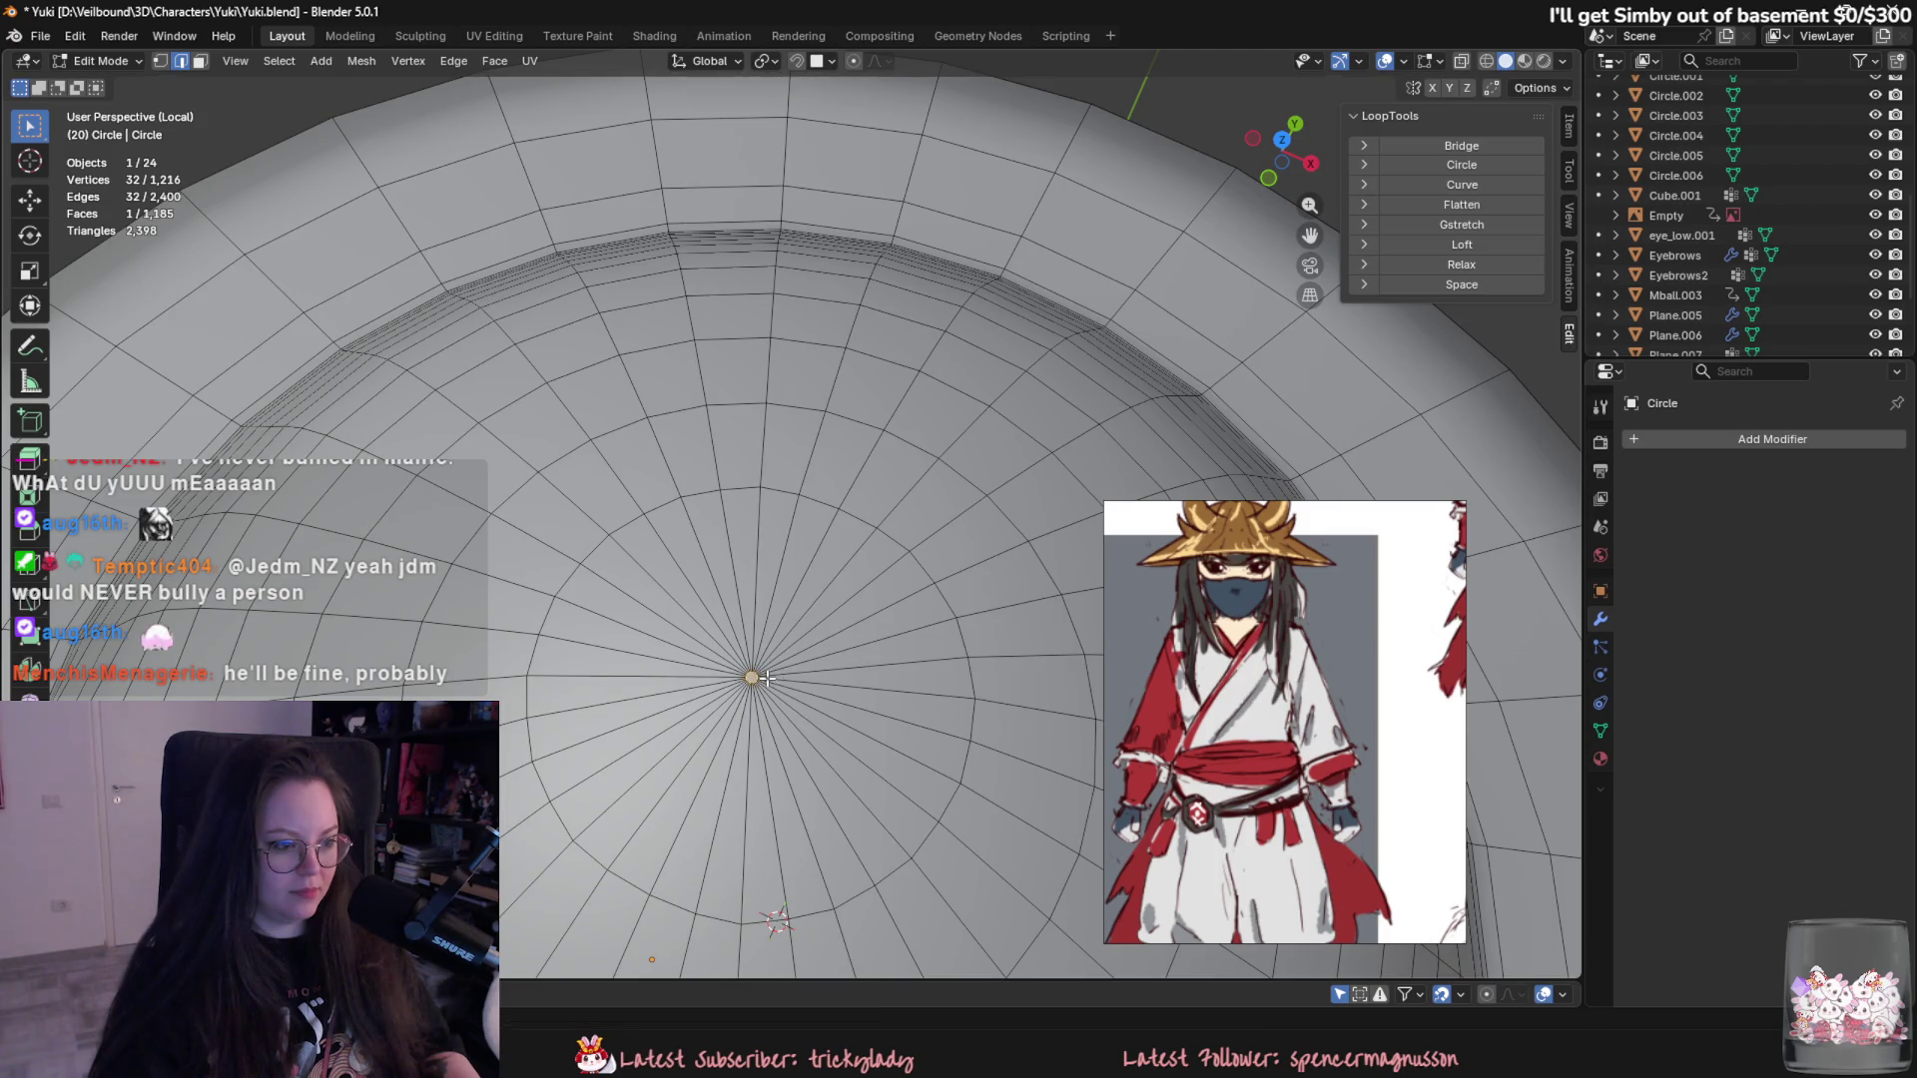
pyautogui.press('Tab')
pyautogui.scroll(-3, 794, 645)
pyautogui.moveTo(831, 624)
pyautogui.mouseDown(button='middle')
pyautogui.moveTo(892, 456)
pyautogui.moveTo(952, 445)
pyautogui.mouseUp(button='middle')
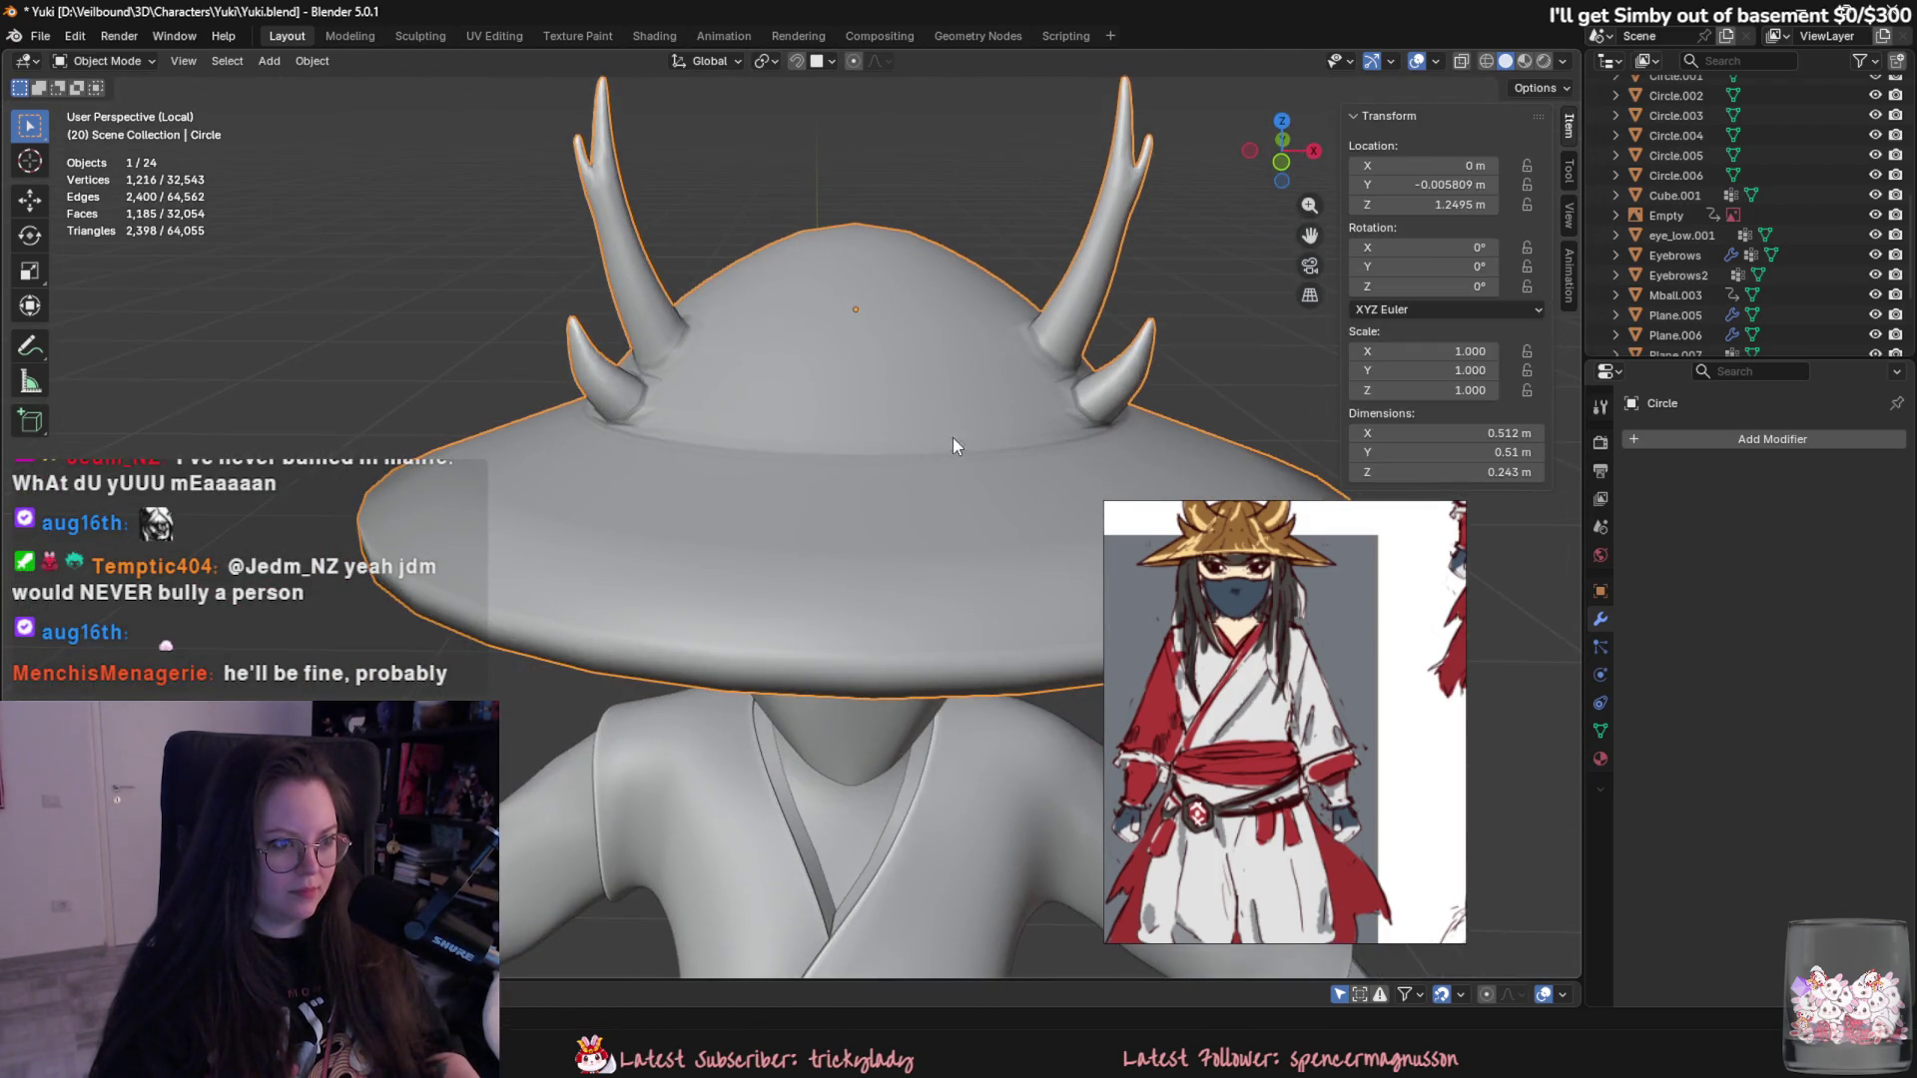
# - Add a Multiresolution modifier to the hat, subdivide once and inspect it in edit mode
pyautogui.click(1700, 437)
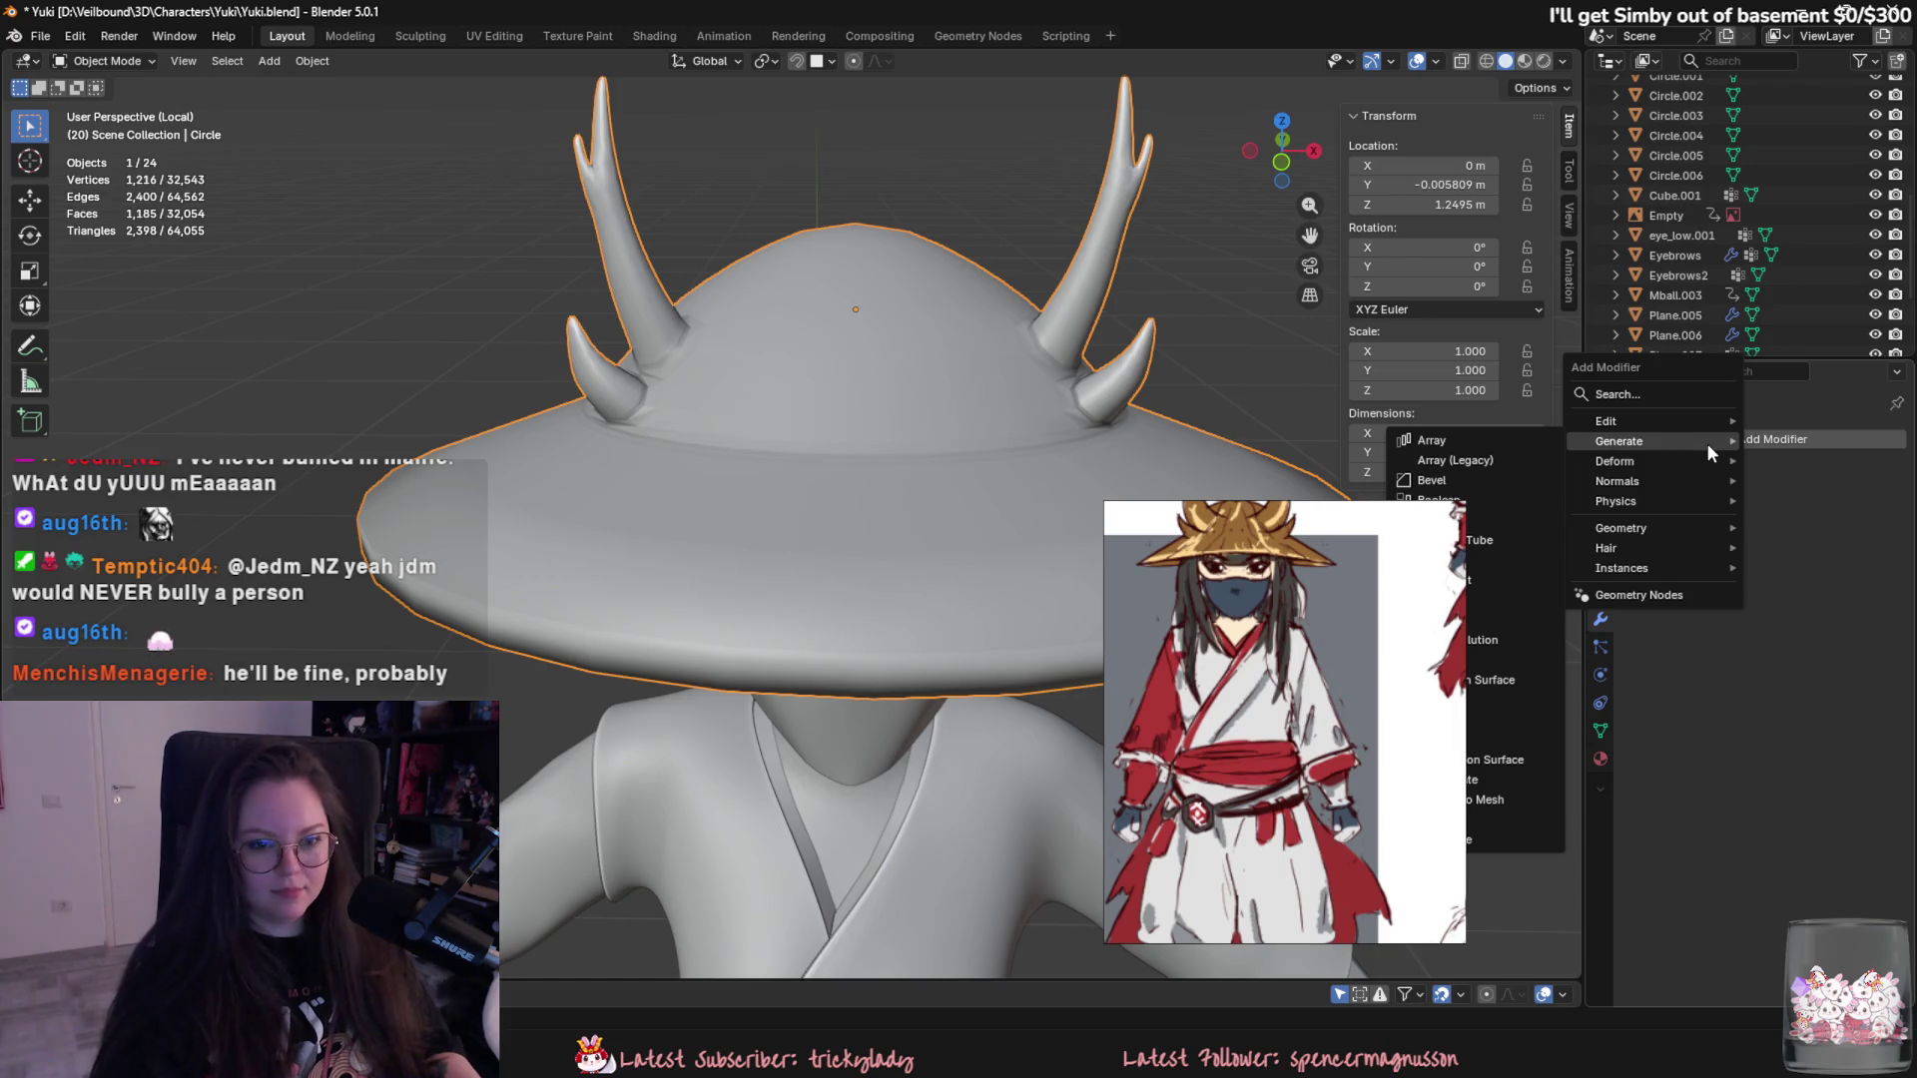
pyautogui.click(1508, 631)
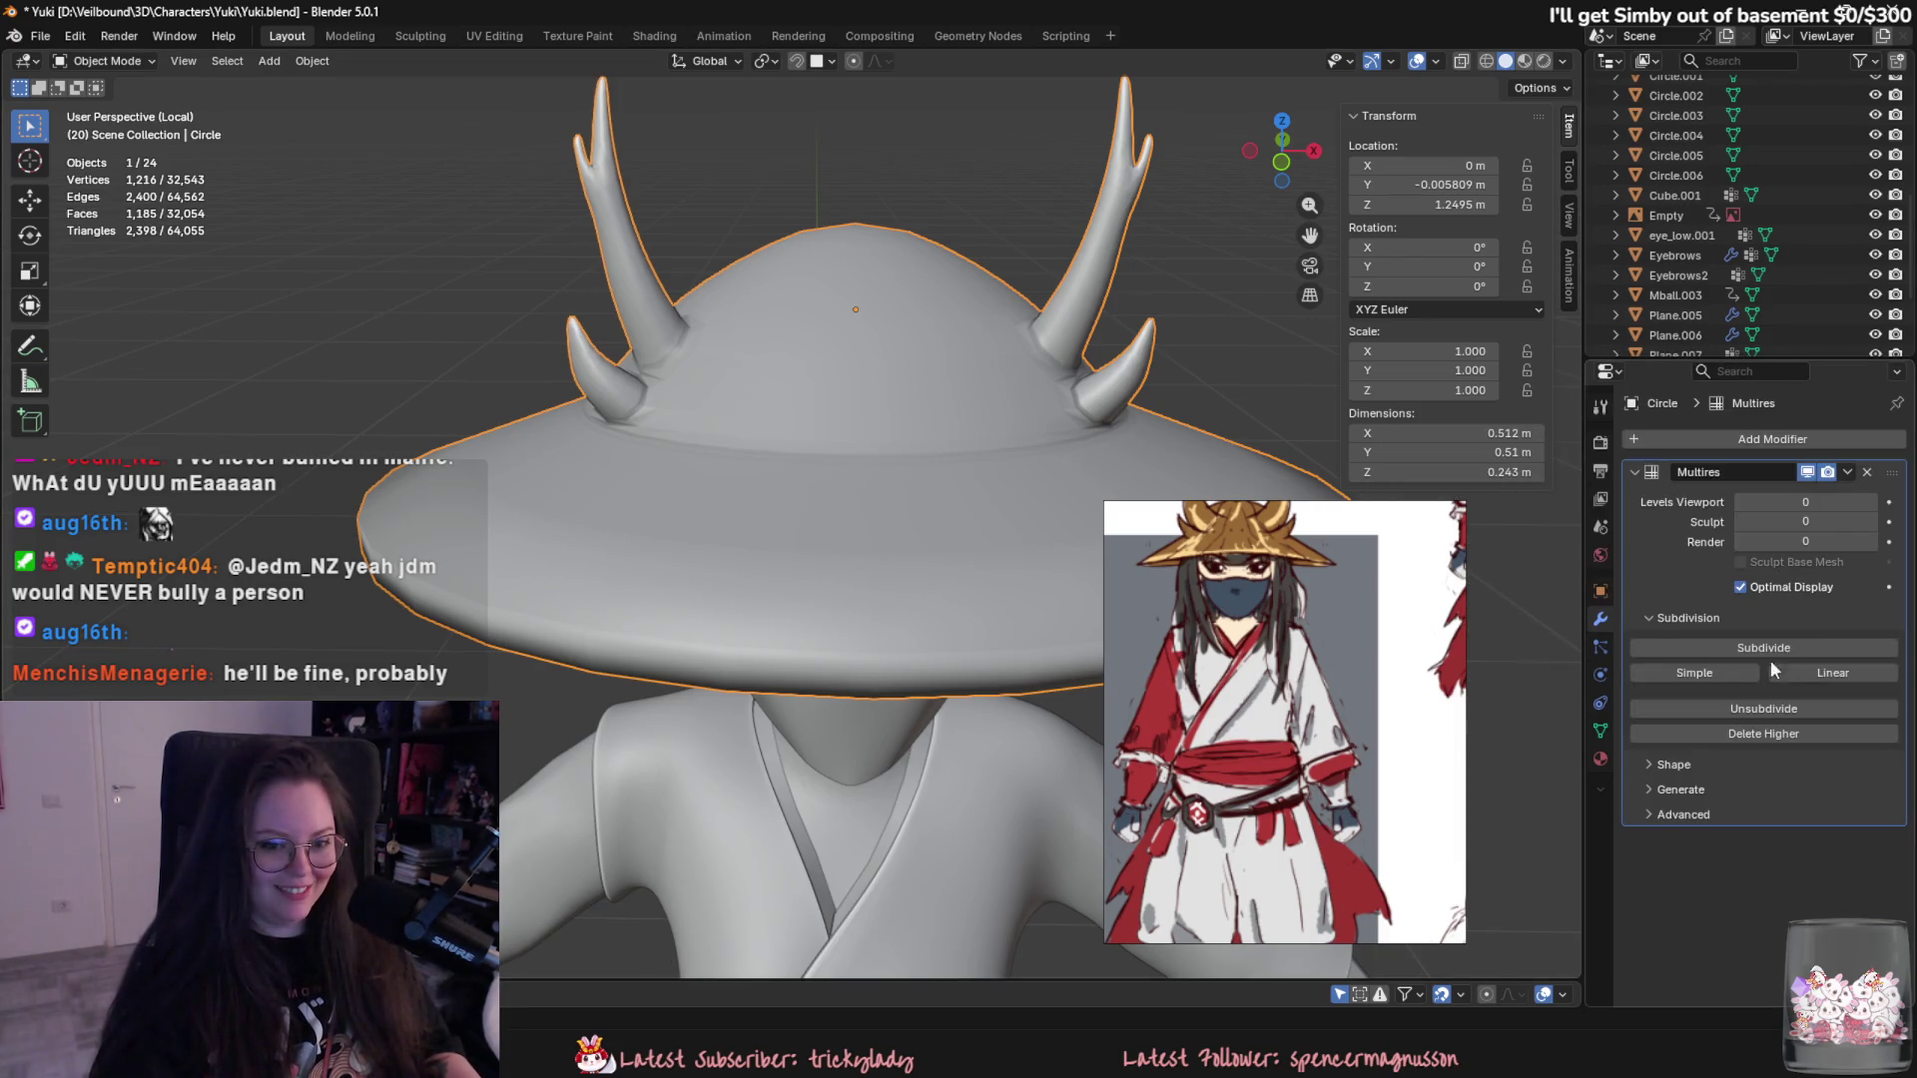
pyautogui.click(1785, 647)
pyautogui.moveTo(929, 599)
pyautogui.mouseDown(button='middle')
pyautogui.moveTo(858, 505)
pyautogui.moveTo(831, 415)
pyautogui.moveTo(751, 580)
pyautogui.moveTo(848, 560)
pyautogui.moveTo(844, 490)
pyautogui.moveTo(944, 558)
pyautogui.moveTo(824, 481)
pyautogui.mouseUp(button='middle')
pyautogui.press('Tab')
pyautogui.scroll(2, 853, 524)
pyautogui.press('Tab')
pyautogui.scroll(-5, 847, 522)
pyautogui.scroll(3, 830, 405)
pyautogui.scroll(3, 781, 583)
pyautogui.press('Tab')
pyautogui.press('Tab')
pyautogui.press('Tab')
pyautogui.press('Tab')
pyautogui.scroll(-4, 944, 557)
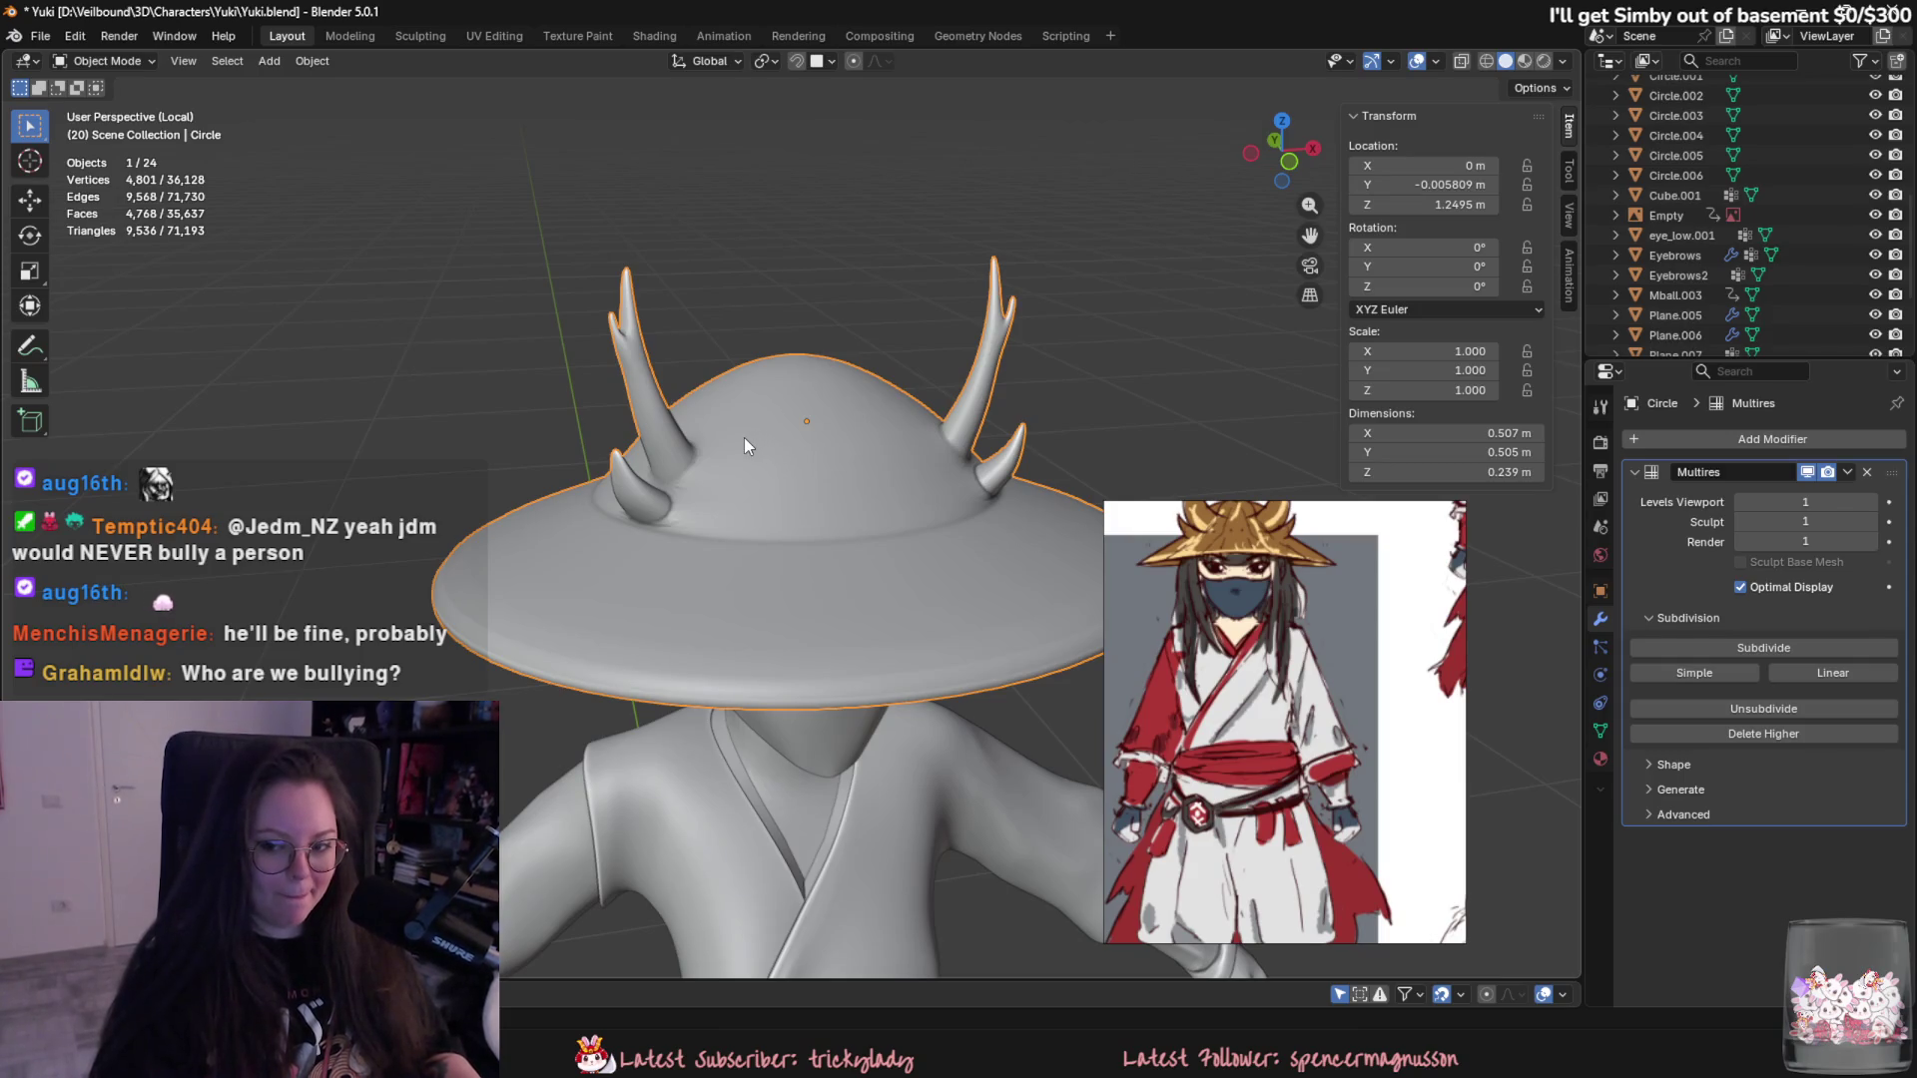
# - Save Yuki.blend and select the Eyebrows object
pyautogui.moveTo(722, 430)
pyautogui.mouseDown(button='middle')
pyautogui.moveTo(809, 465)
pyautogui.moveTo(745, 417)
pyautogui.moveTo(849, 417)
pyautogui.moveTo(873, 365)
pyautogui.moveTo(850, 474)
pyautogui.moveTo(867, 488)
pyautogui.mouseUp(button='middle')
pyautogui.hotkey('ctrl', 's')
pyautogui.scroll(-3, 868, 486)
pyautogui.scroll(-3, 873, 445)
pyautogui.scroll(2, 799, 529)
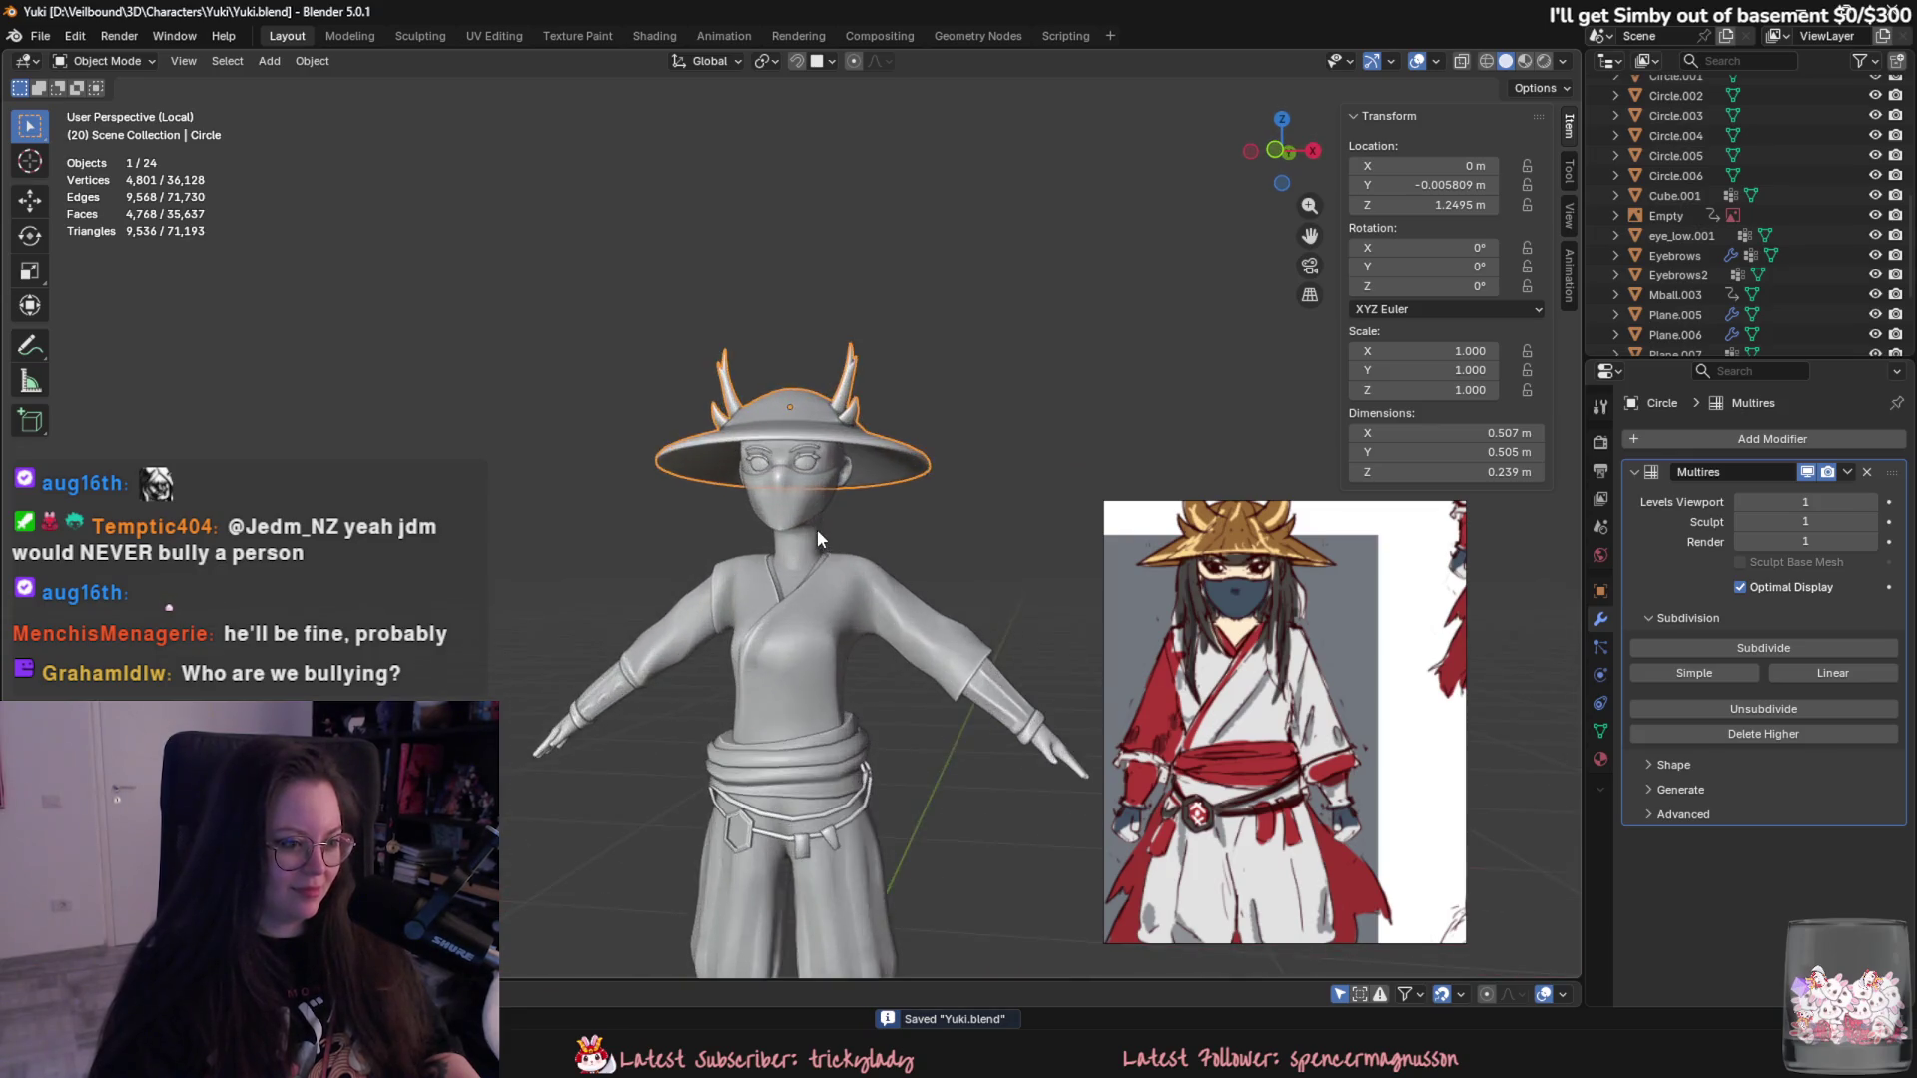
pyautogui.scroll(2, 816, 529)
pyautogui.scroll(2, 859, 463)
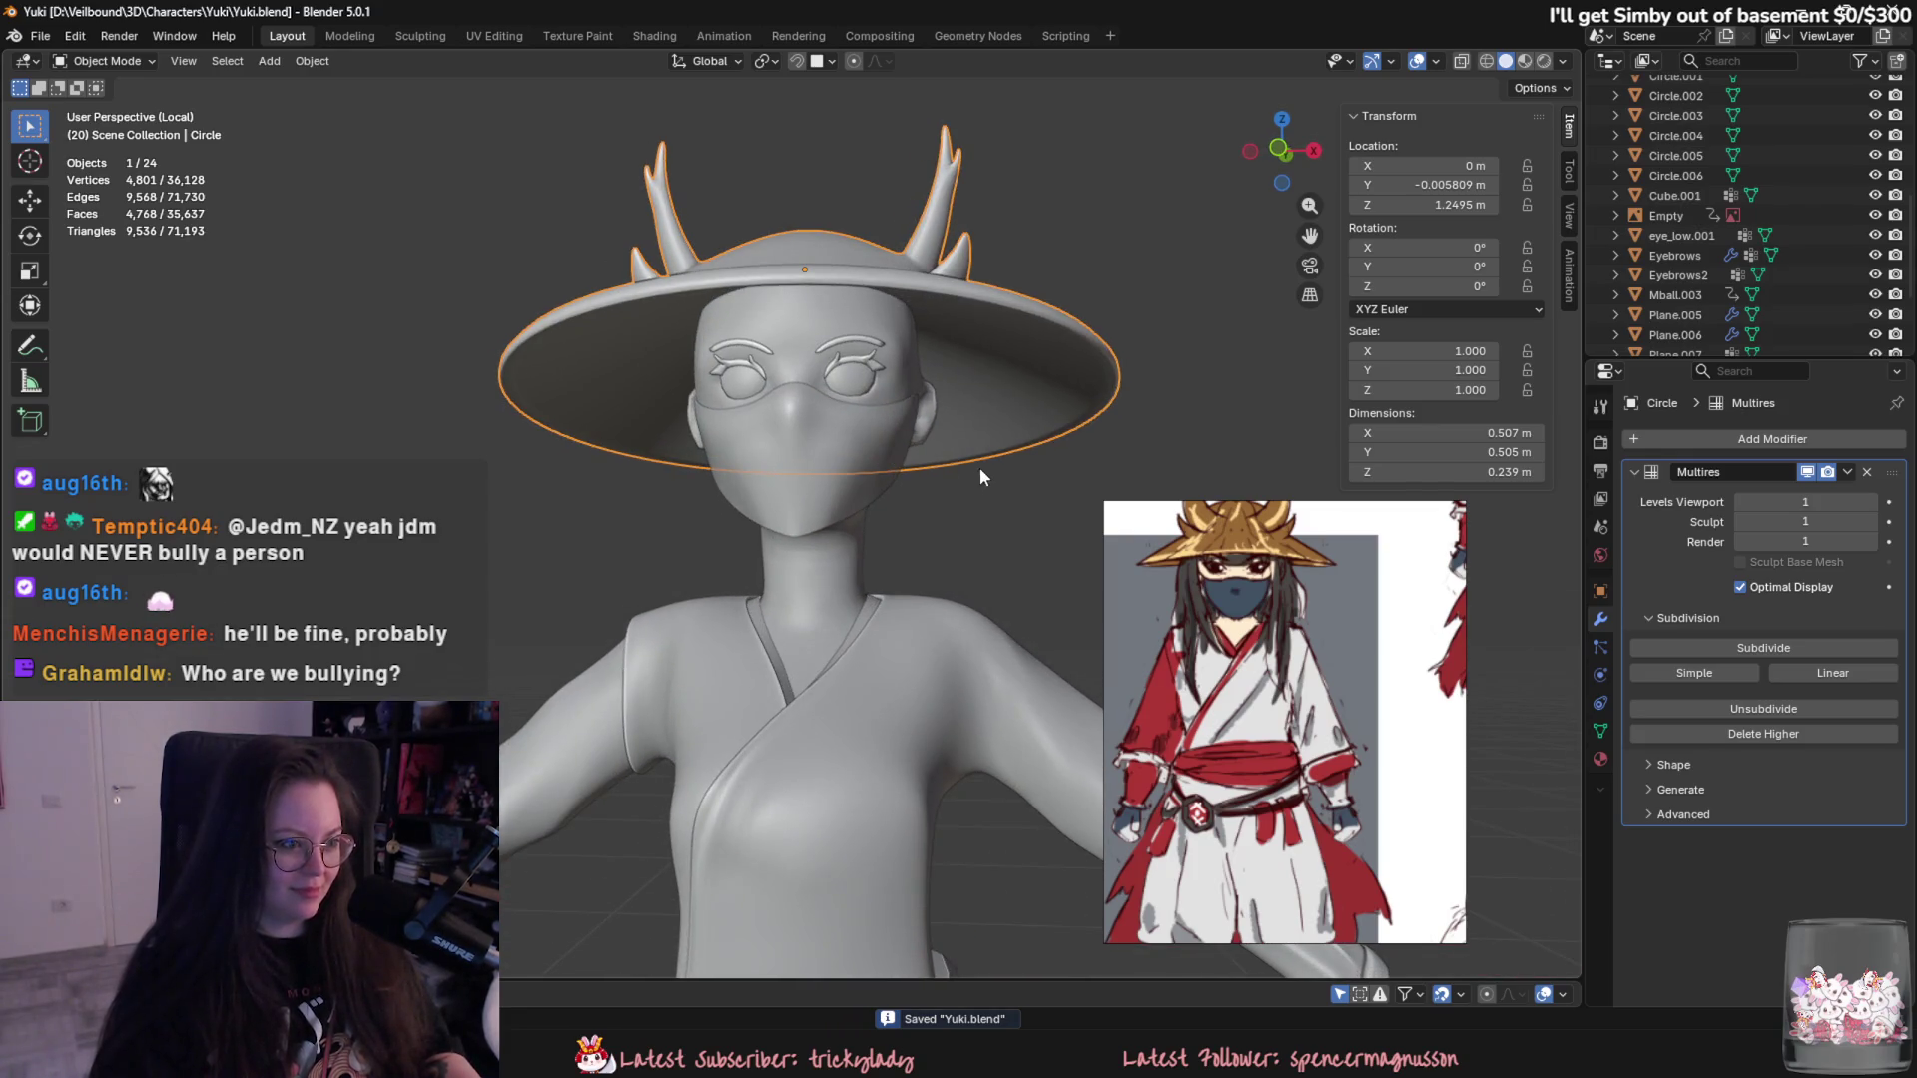
pyautogui.scroll(2, 900, 464)
pyautogui.scroll(1, 758, 489)
pyautogui.scroll(3, 765, 486)
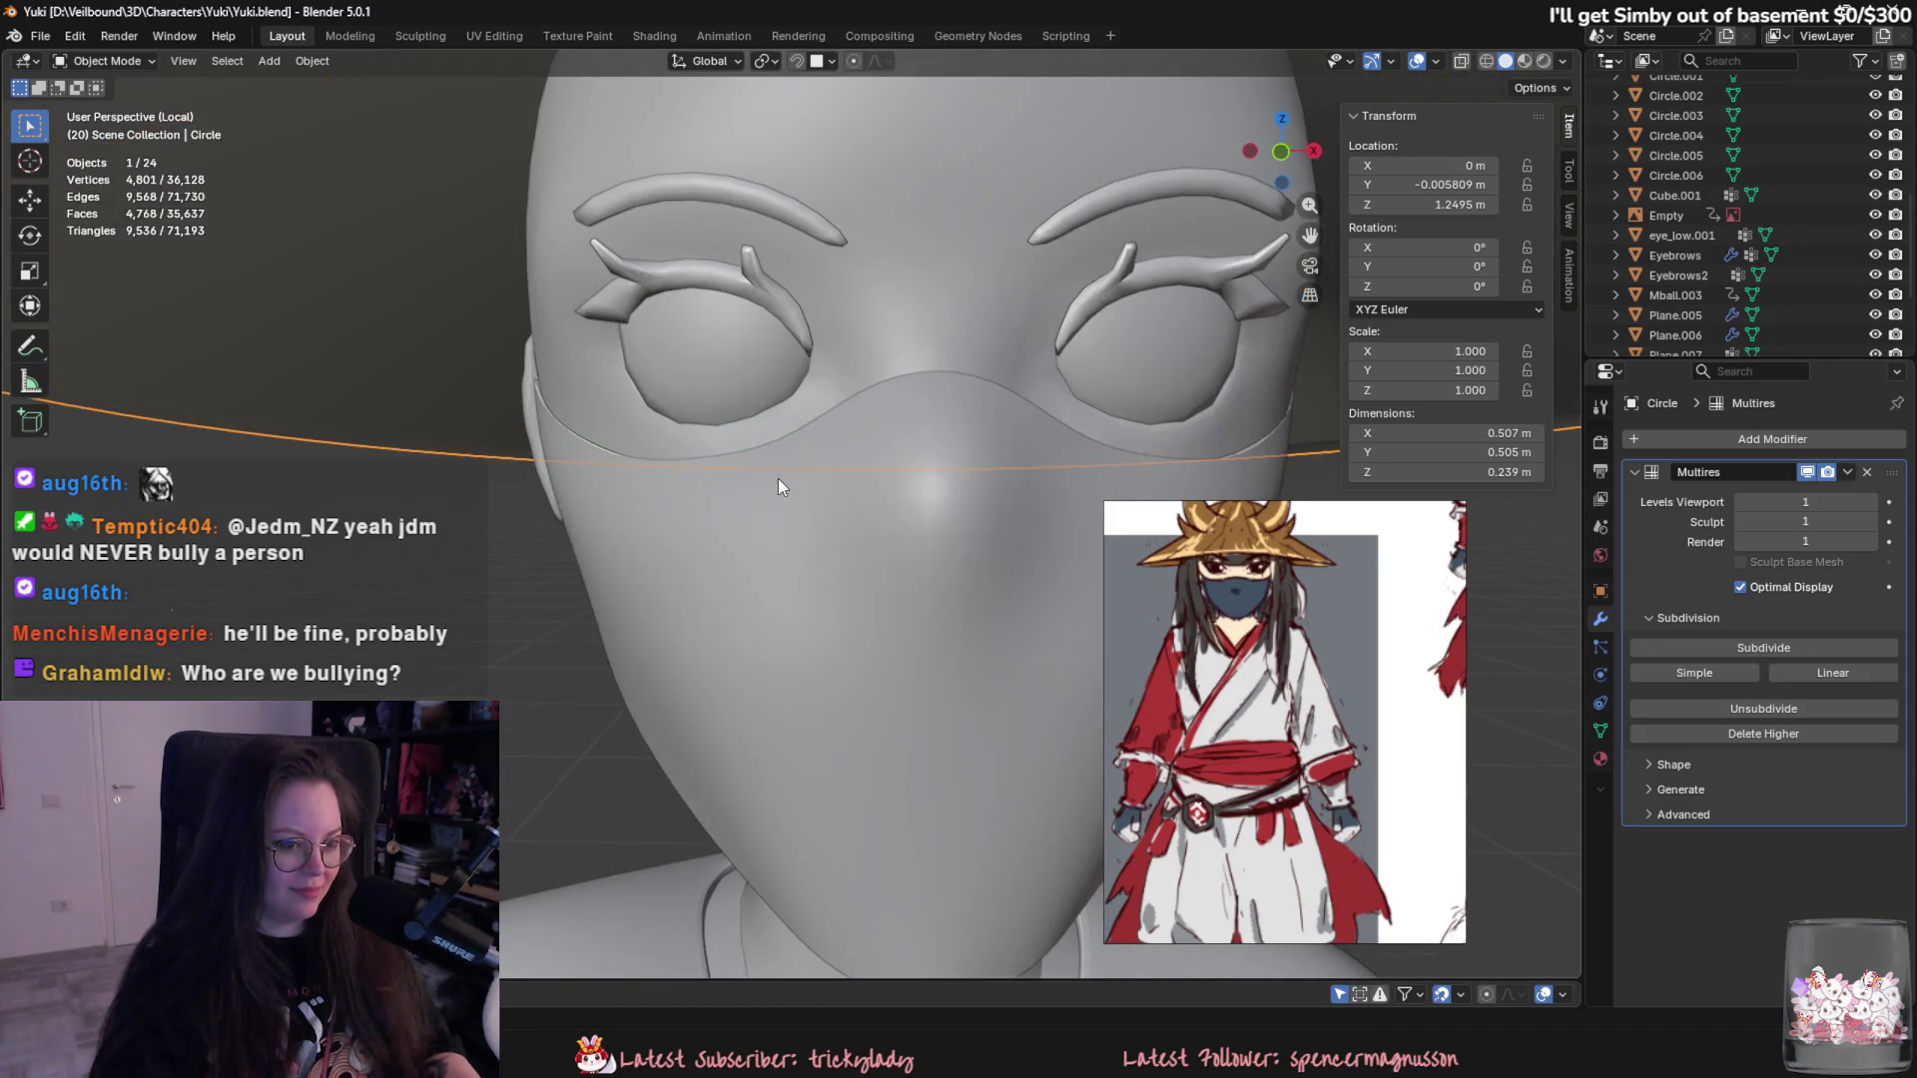
pyautogui.click(619, 313)
# - Extrude the eyebrow-tip face along Y, rotate it around X and scale it smaller
pyautogui.press('Tab')
pyautogui.moveTo(619, 313)
pyautogui.mouseDown(button='middle')
pyautogui.moveTo(644, 396)
pyautogui.moveTo(709, 361)
pyautogui.mouseUp(button='middle')
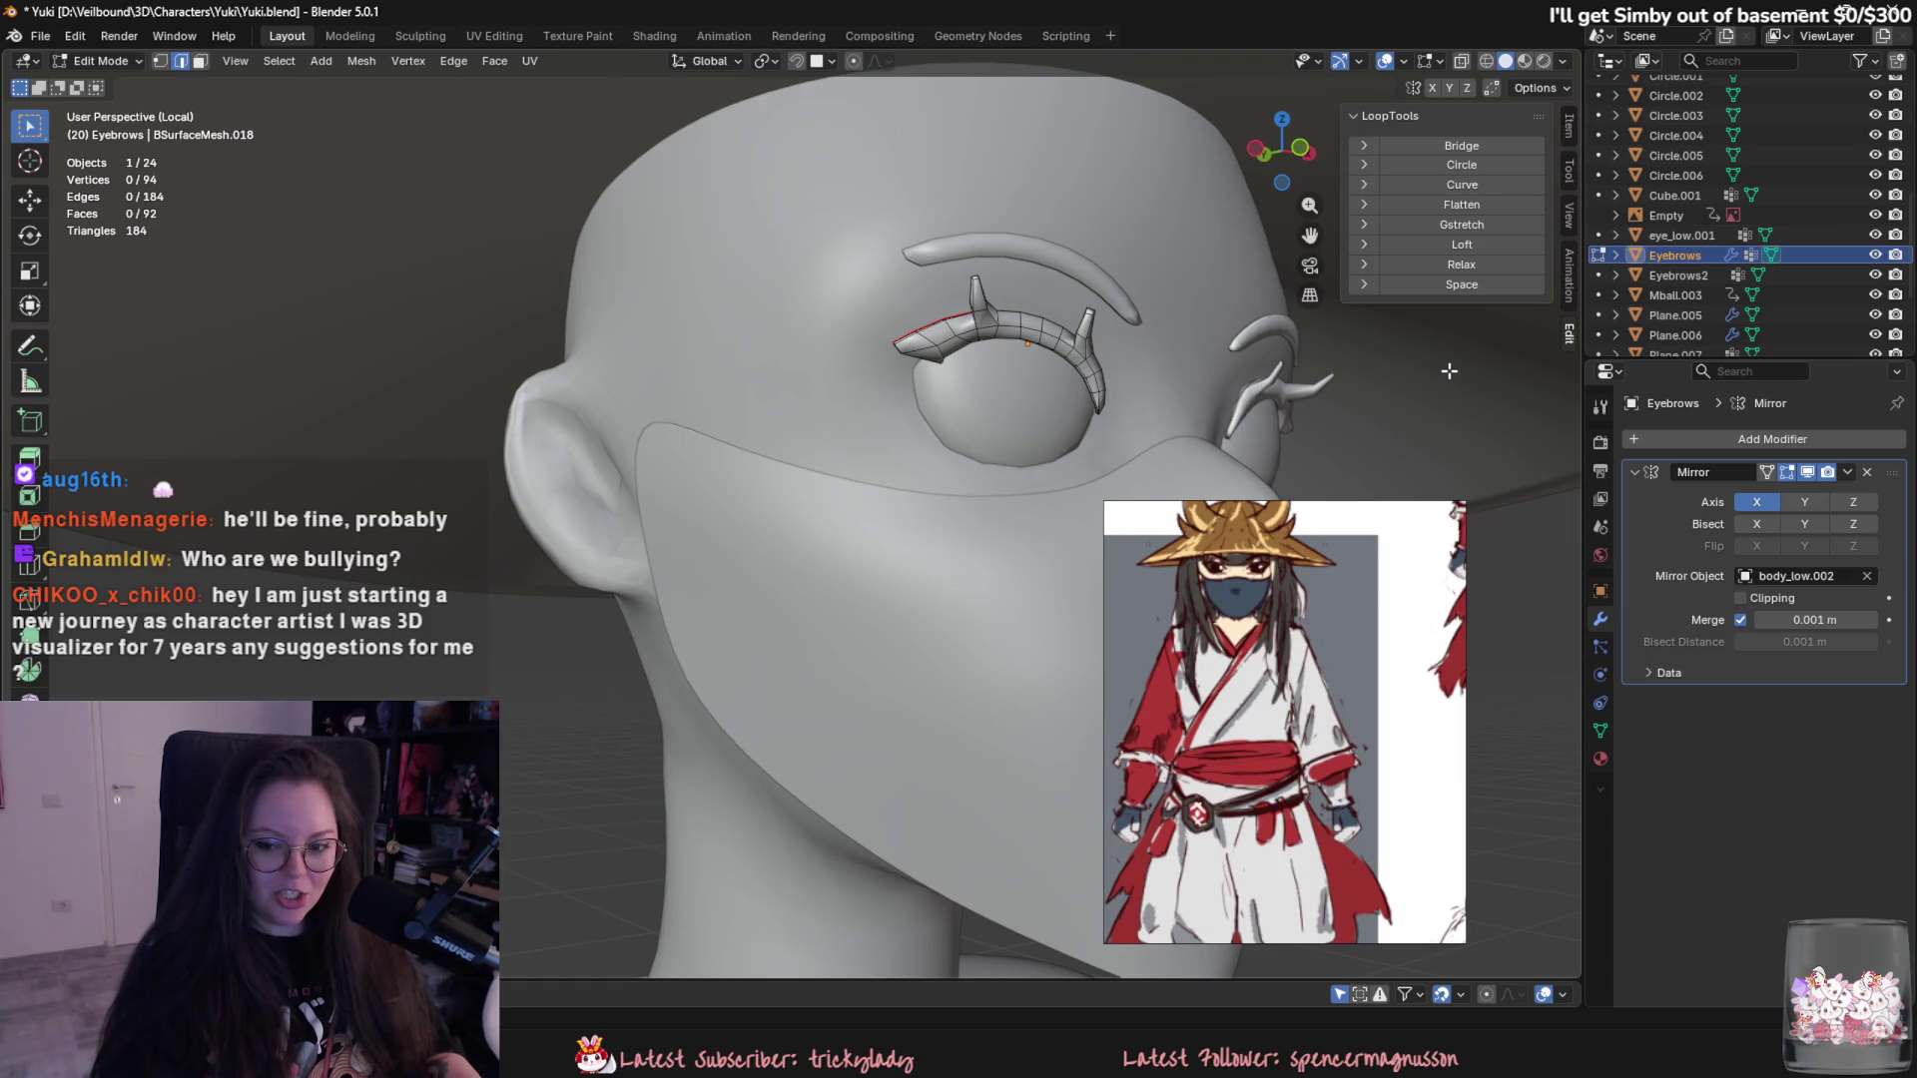
pyautogui.moveTo(1033, 341)
pyautogui.mouseDown(button='middle')
pyautogui.moveTo(936, 286)
pyautogui.moveTo(1014, 234)
pyautogui.mouseUp(button='middle')
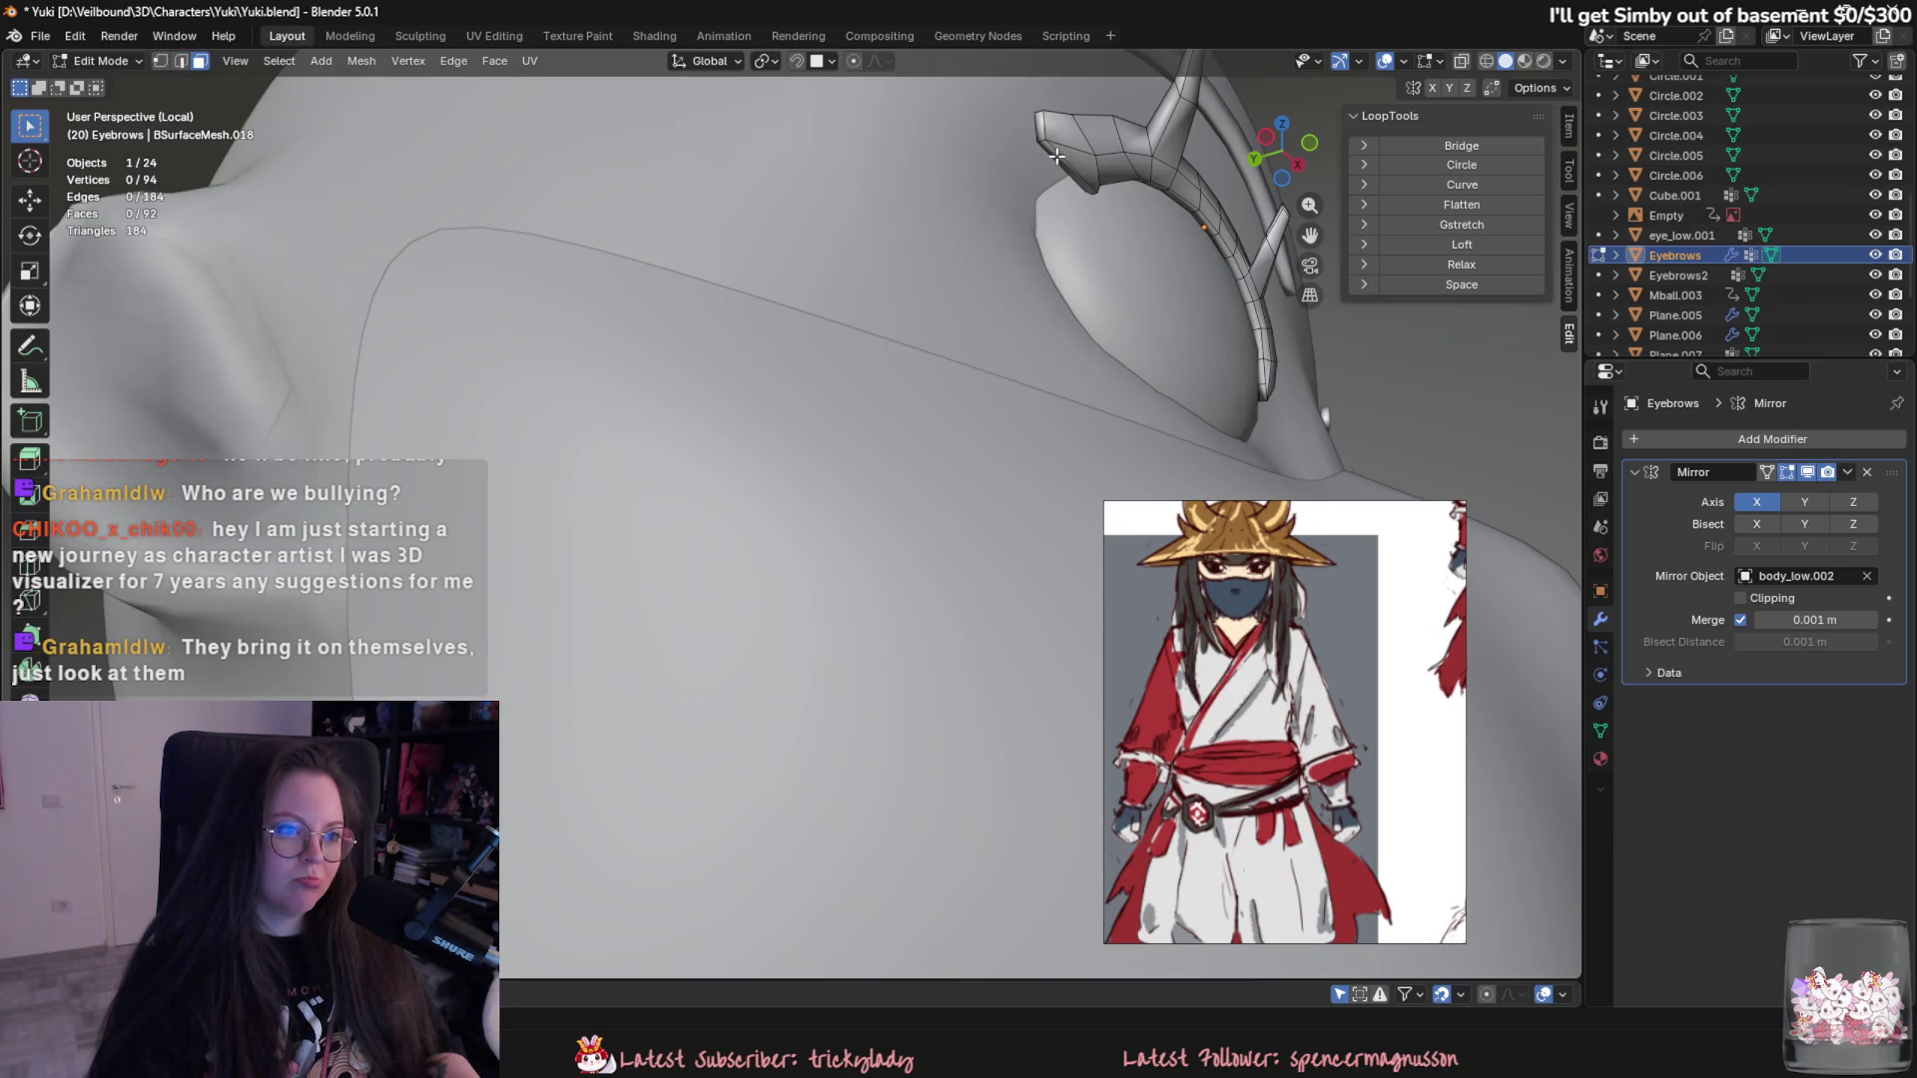
pyautogui.click(1055, 154)
pyautogui.moveTo(1056, 155)
pyautogui.mouseDown(button='middle')
pyautogui.moveTo(835, 309)
pyautogui.moveTo(958, 658)
pyautogui.moveTo(694, 716)
pyautogui.mouseUp(button='middle')
pyautogui.scroll(-4, 835, 309)
pyautogui.press('e')
pyautogui.scroll(3, 817, 362)
pyautogui.press('y')
pyautogui.scroll(-3, 966, 669)
pyautogui.press('r')
pyautogui.press('x')
pyautogui.press('s')
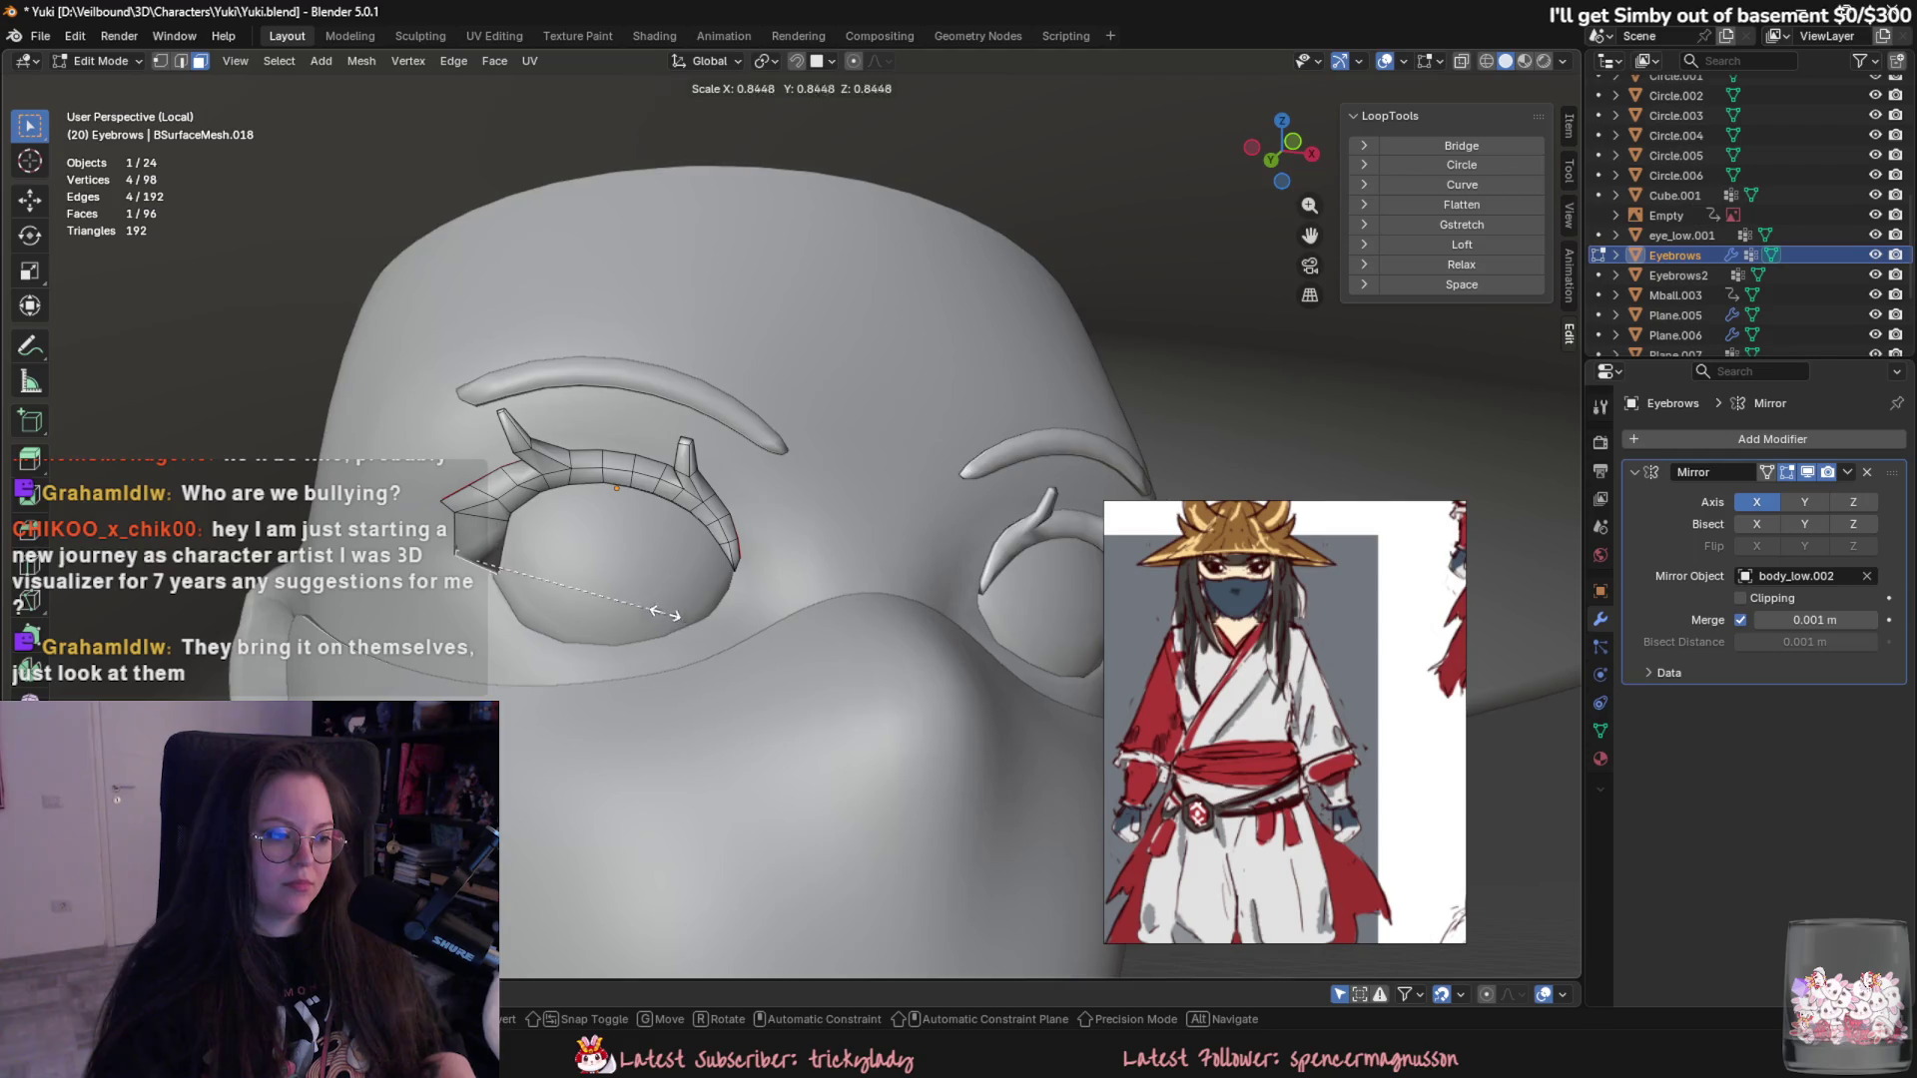
pyautogui.click(592, 586)
pyautogui.scroll(3, 592, 585)
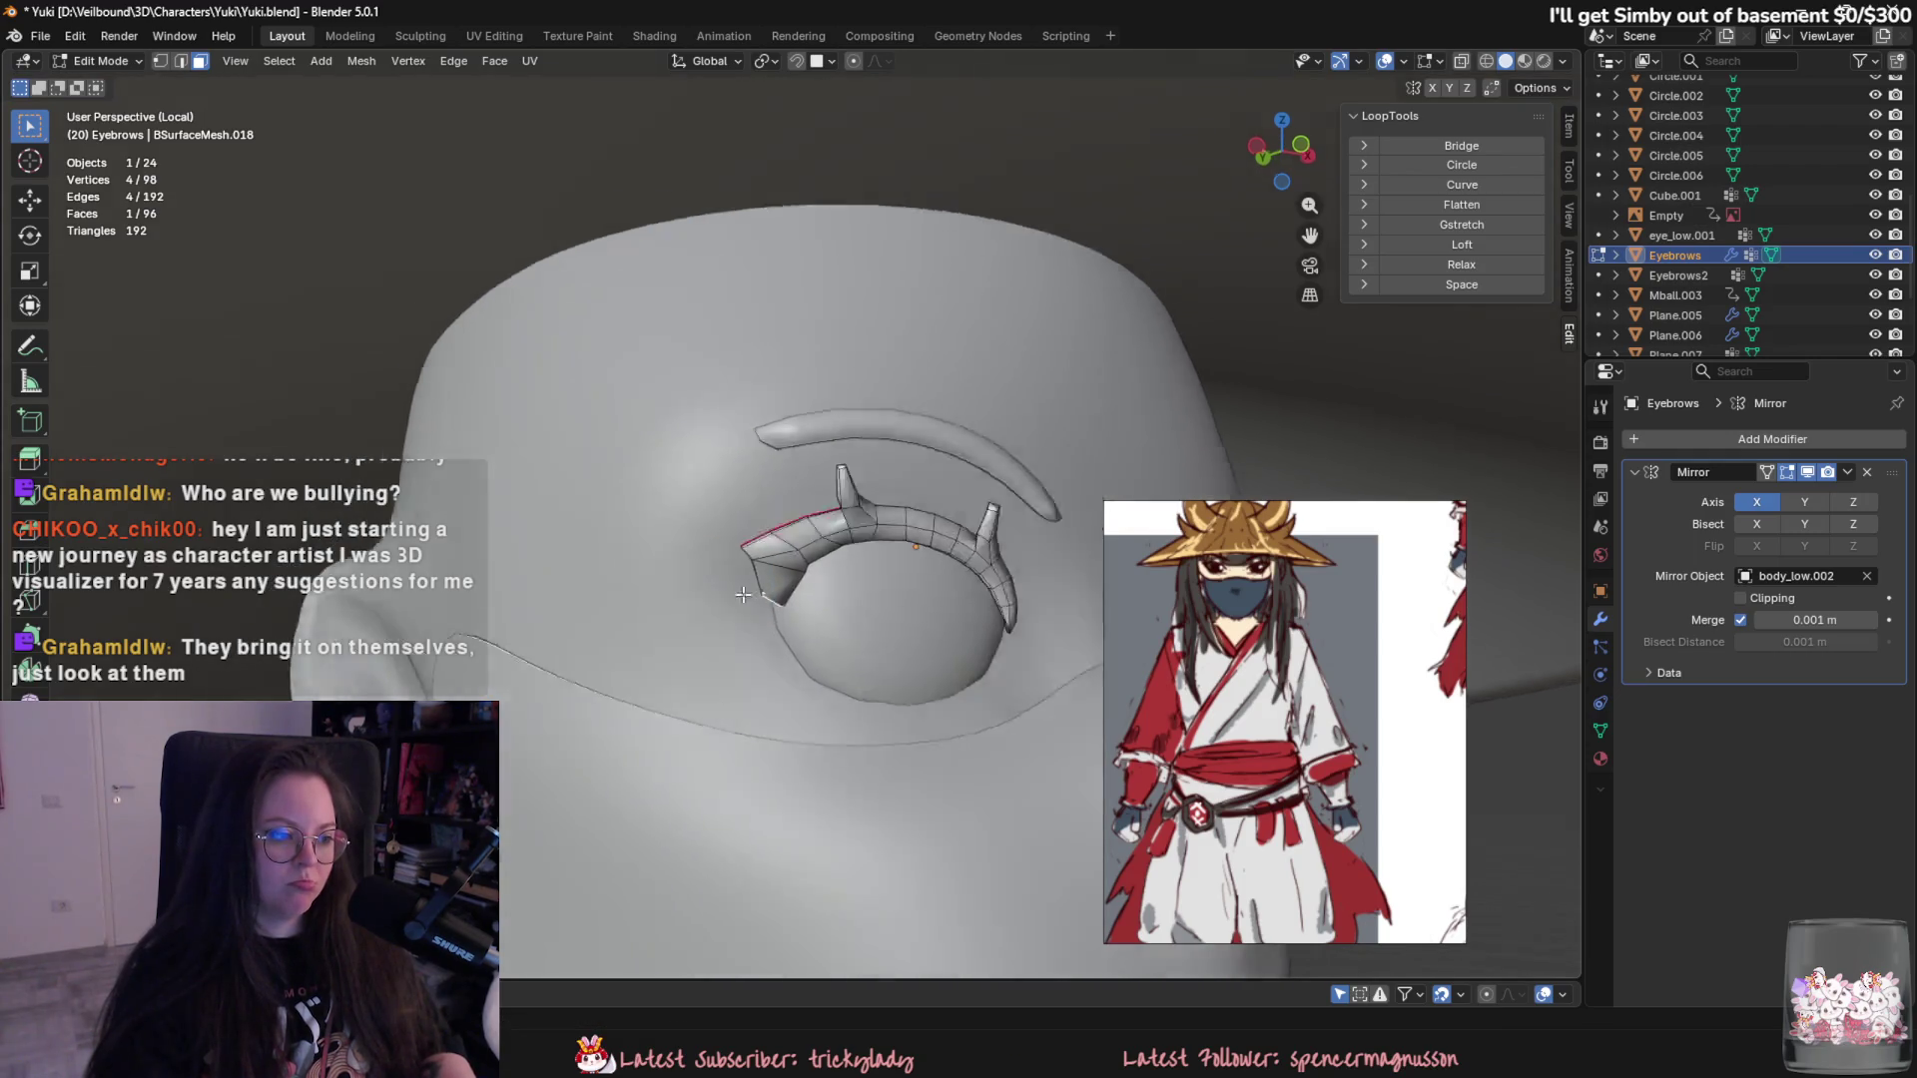
# - Rotate the eyebrow end around X, reposition it, extrude it again and raise the new end
pyautogui.moveTo(592, 586); pyautogui.dragTo(878, 435, button='middle')
pyautogui.scroll(5, 878, 434)
pyautogui.press('r')
pyautogui.press('x')
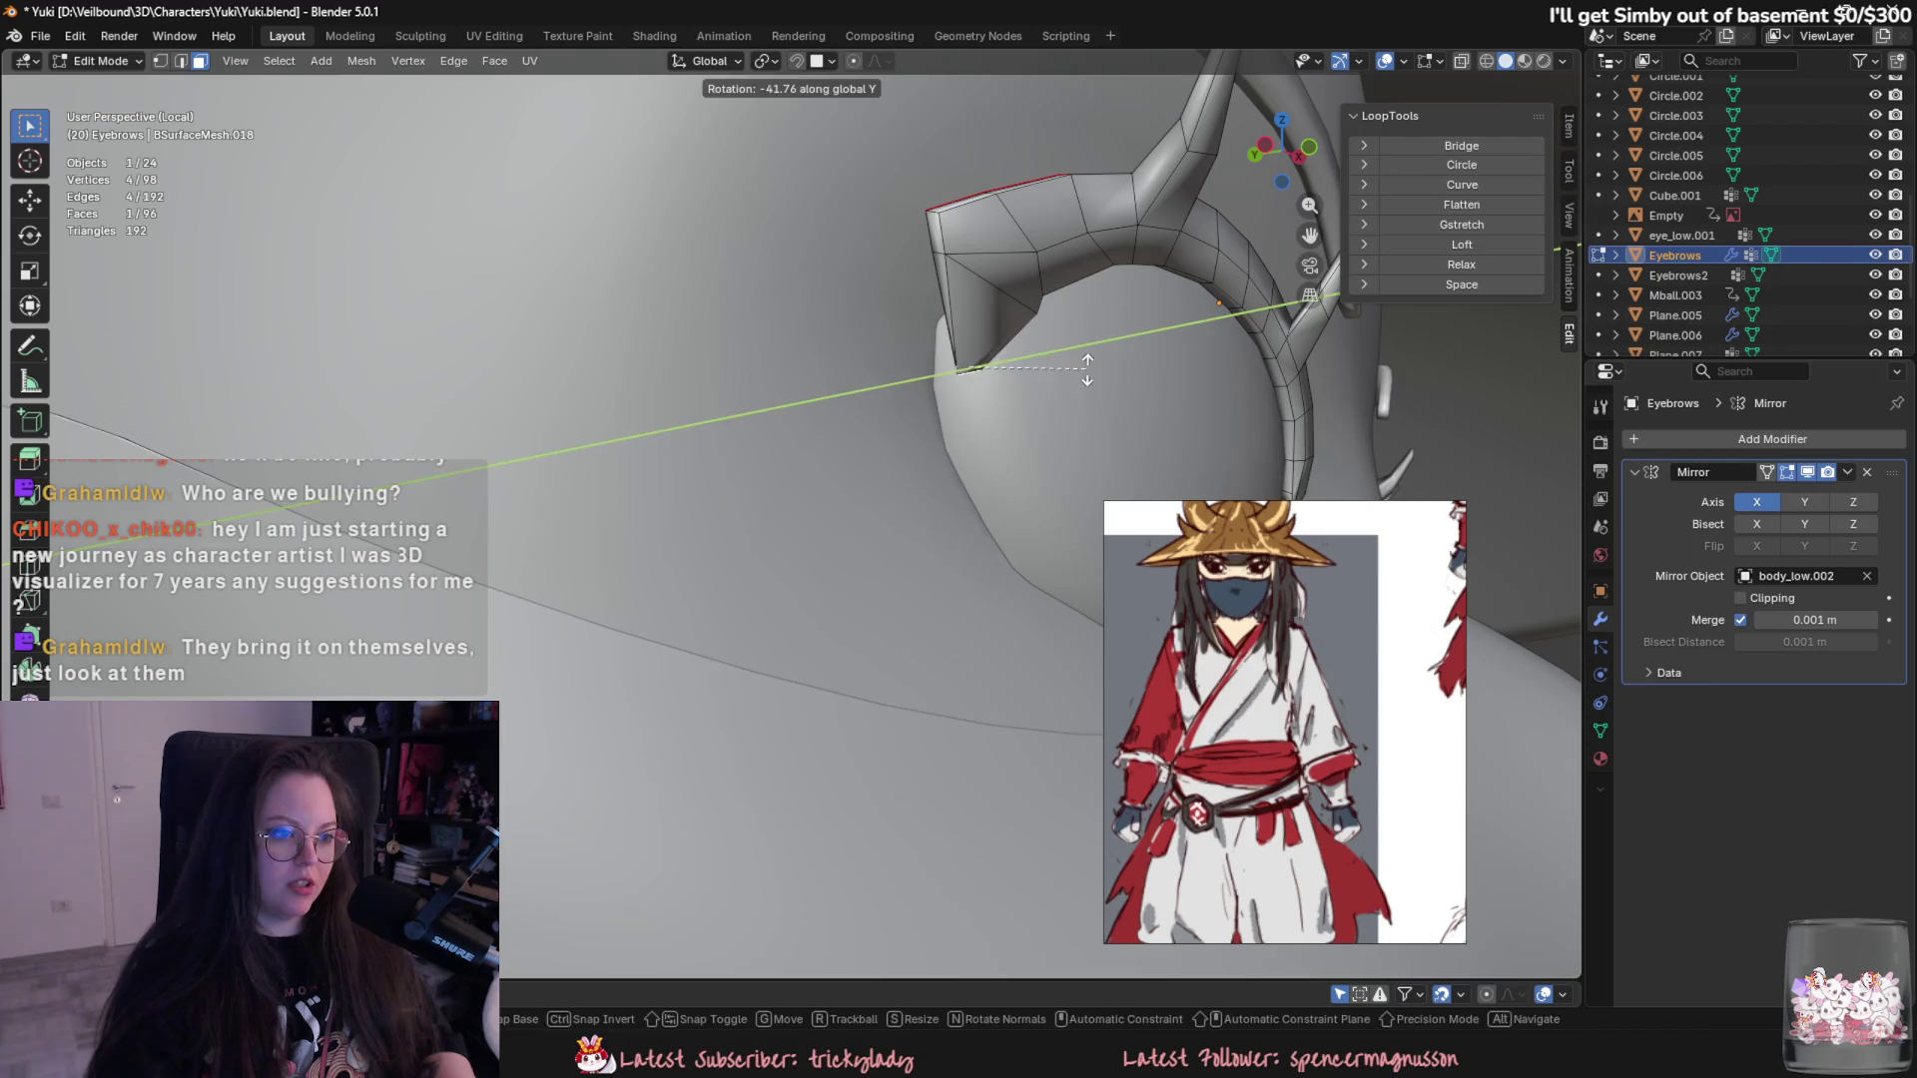
pyautogui.click(1073, 206)
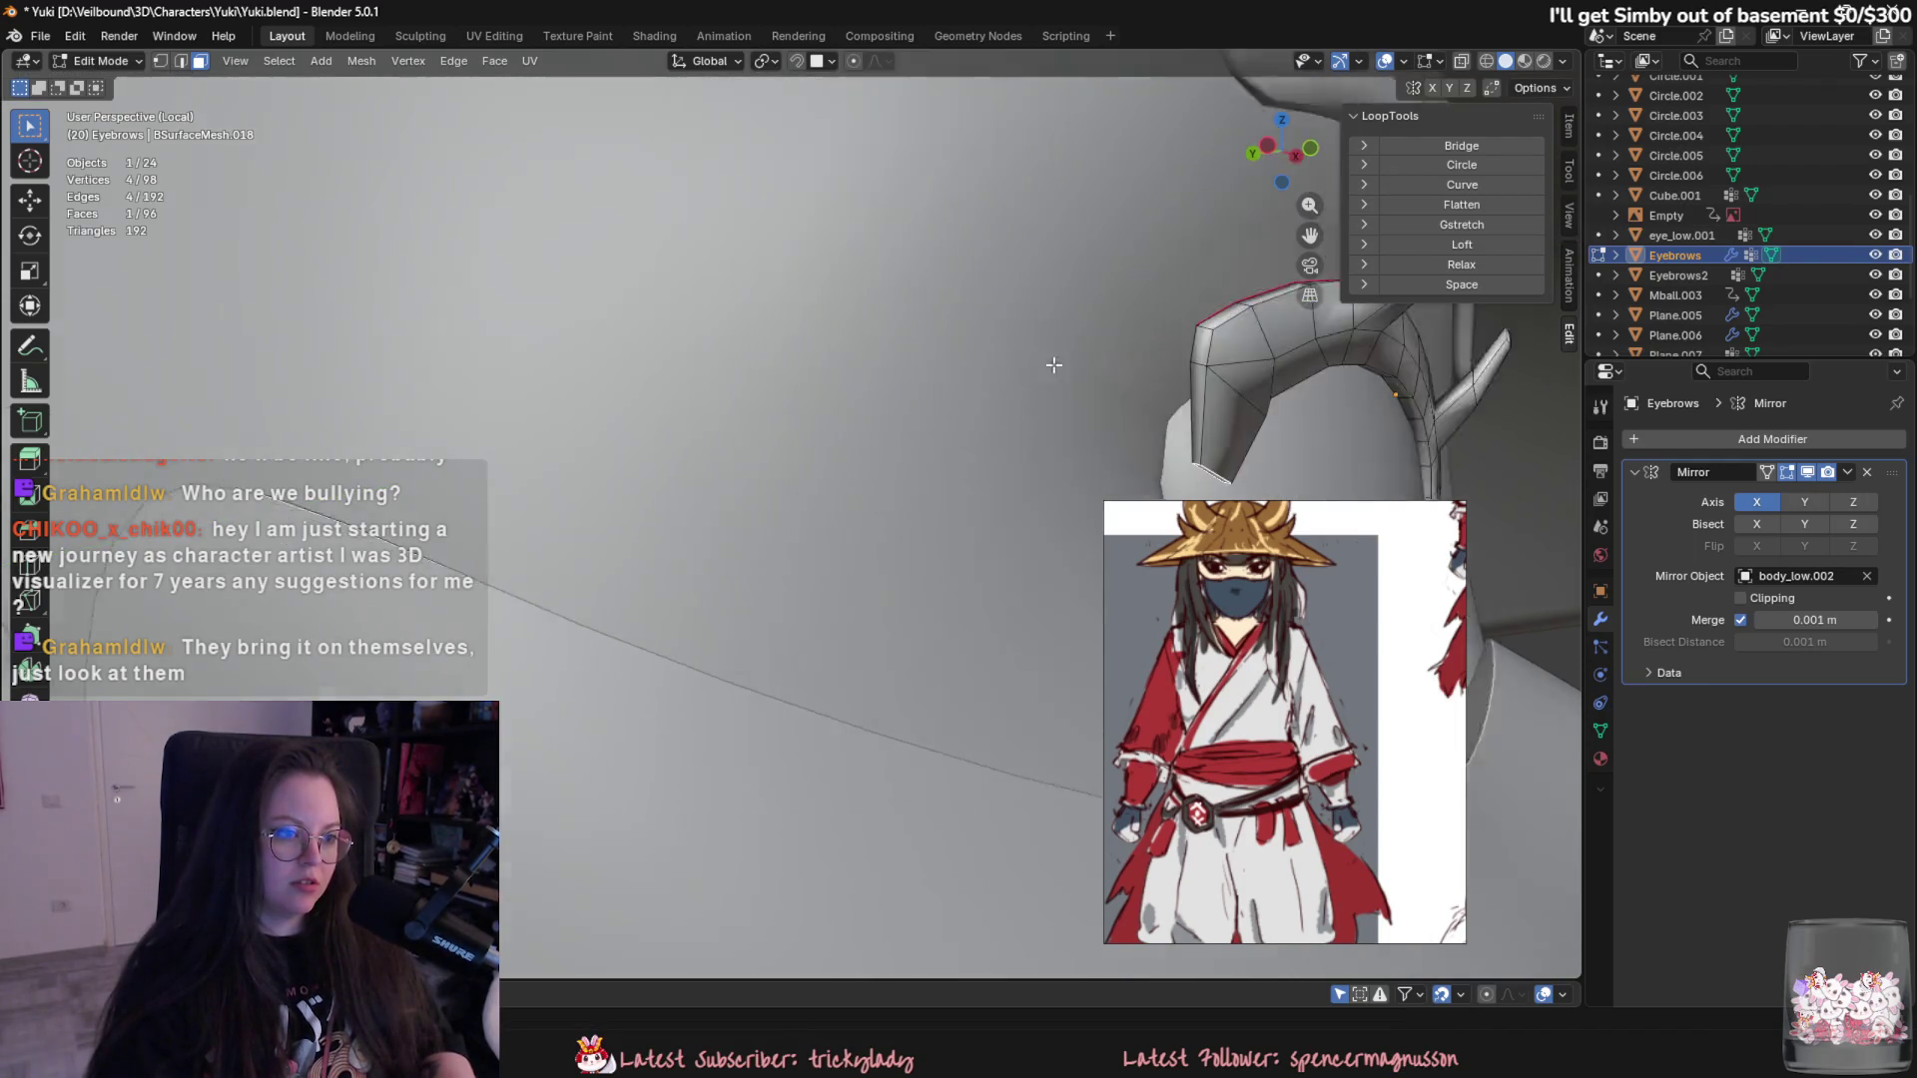
pyautogui.scroll(-4, 1074, 205)
pyautogui.moveTo(1073, 206)
pyautogui.mouseDown(button='middle')
pyautogui.moveTo(970, 433)
pyautogui.moveTo(892, 423)
pyautogui.mouseUp(button='middle')
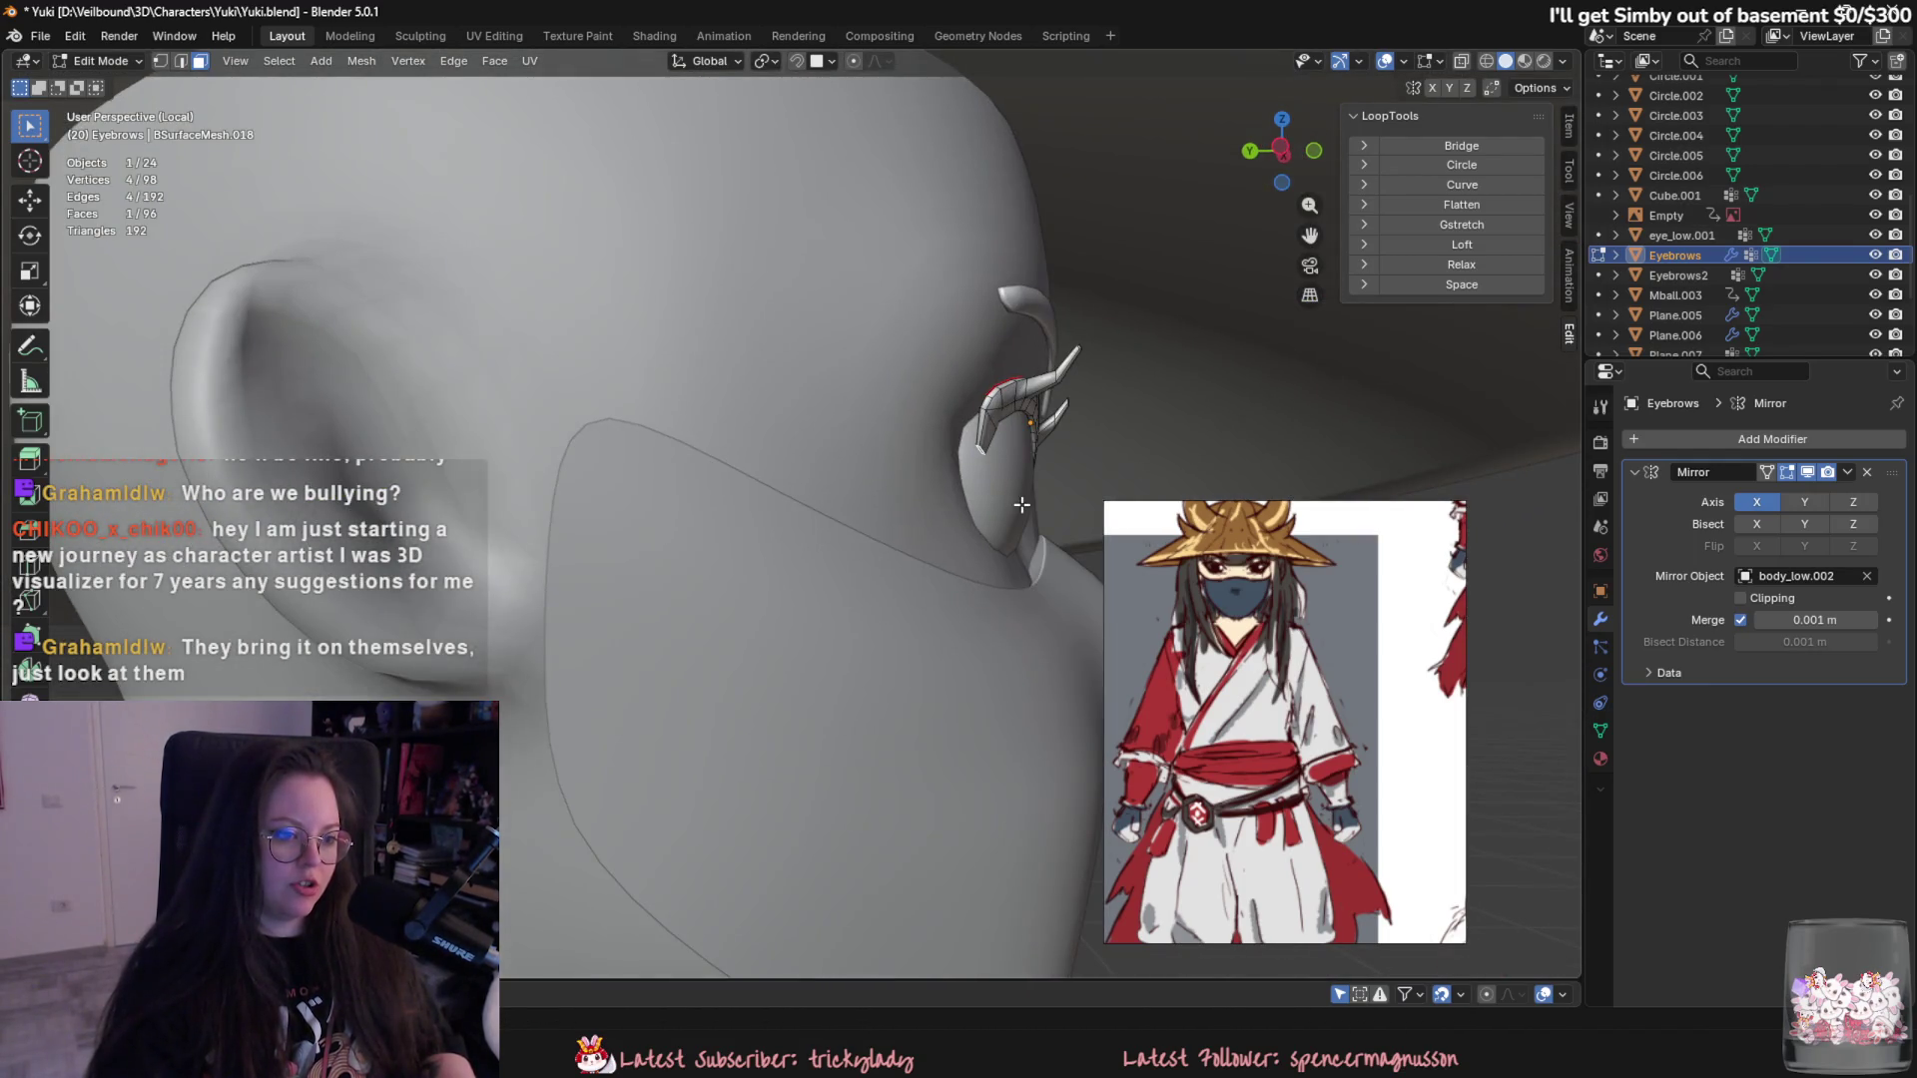
pyautogui.press('g')
pyautogui.click(1024, 511)
pyautogui.moveTo(1024, 511)
pyautogui.mouseDown(button='middle')
pyautogui.moveTo(996, 562)
pyautogui.moveTo(856, 555)
pyautogui.moveTo(908, 511)
pyautogui.mouseUp(button='middle')
pyautogui.press('e')
pyautogui.click(999, 568)
pyautogui.scroll(4, 855, 556)
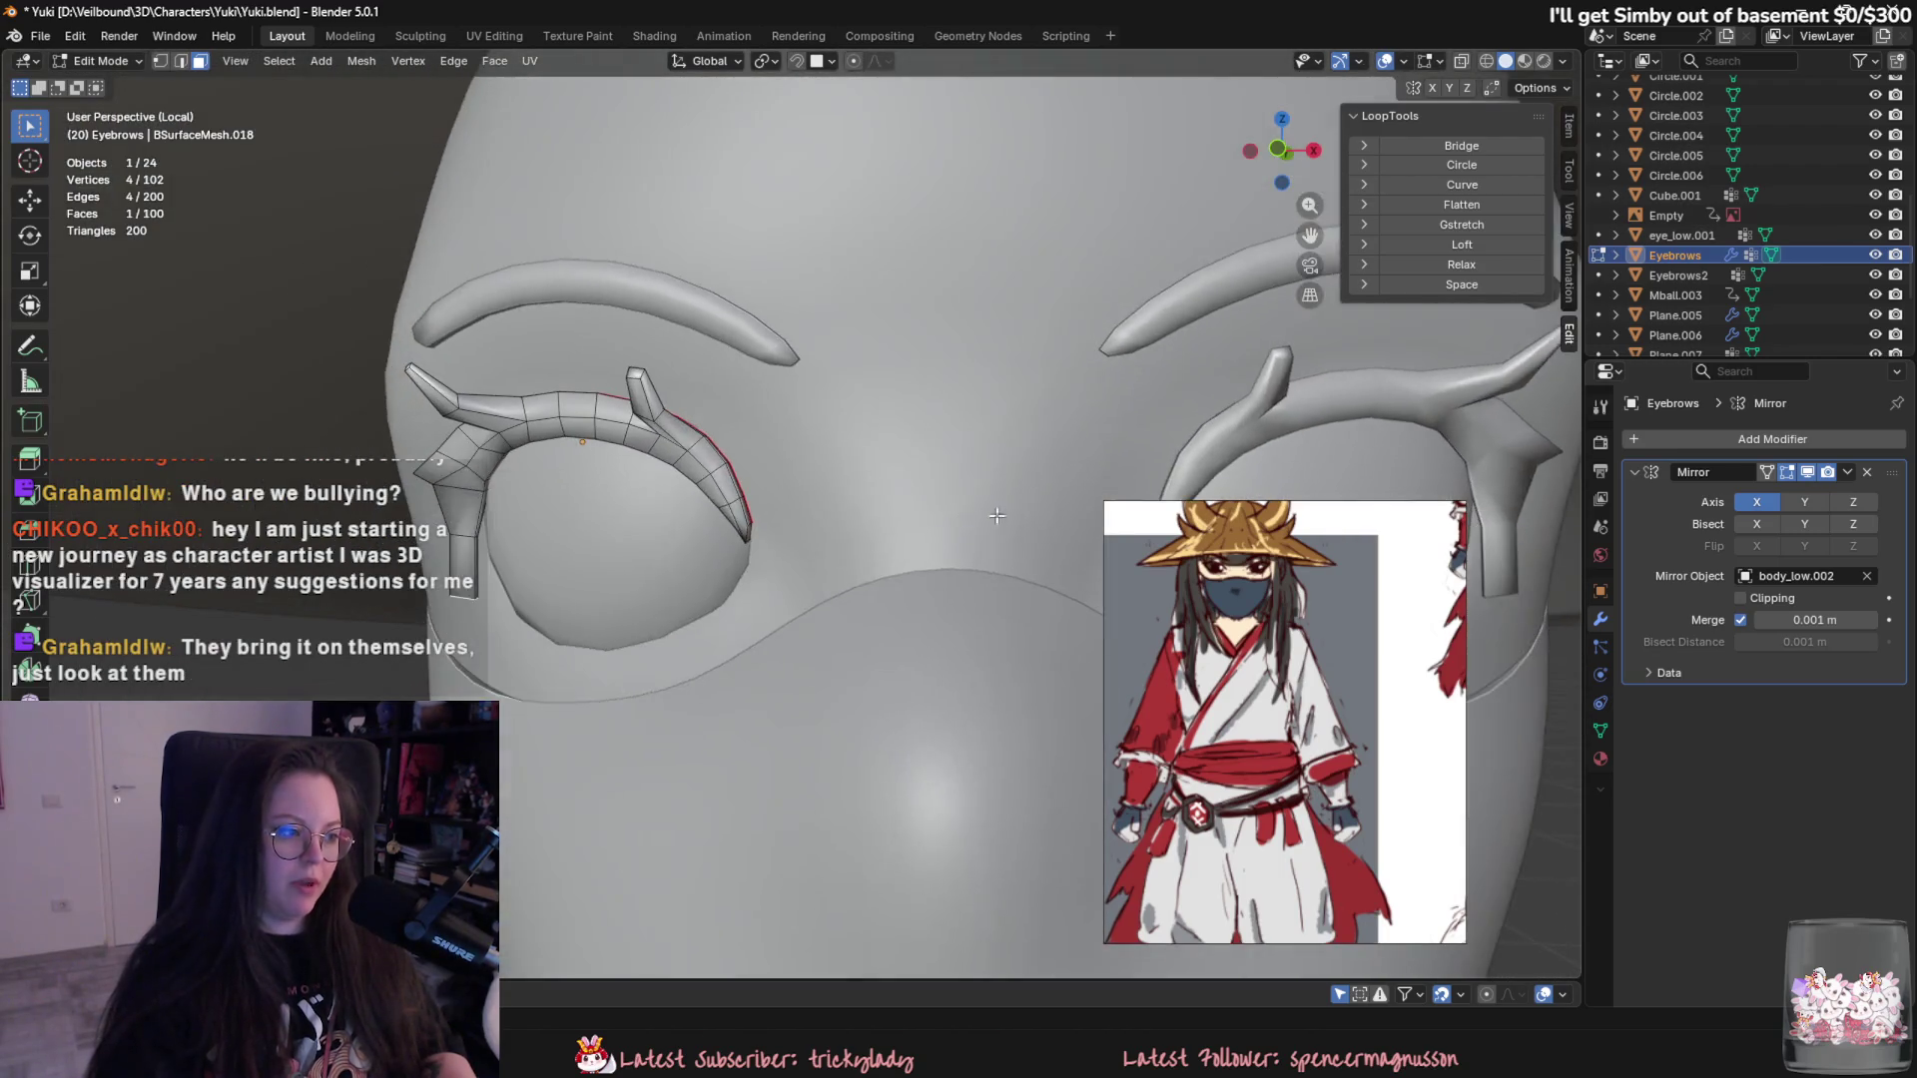
pyautogui.scroll(5, 908, 510)
pyautogui.press('g')
pyautogui.click(867, 482)
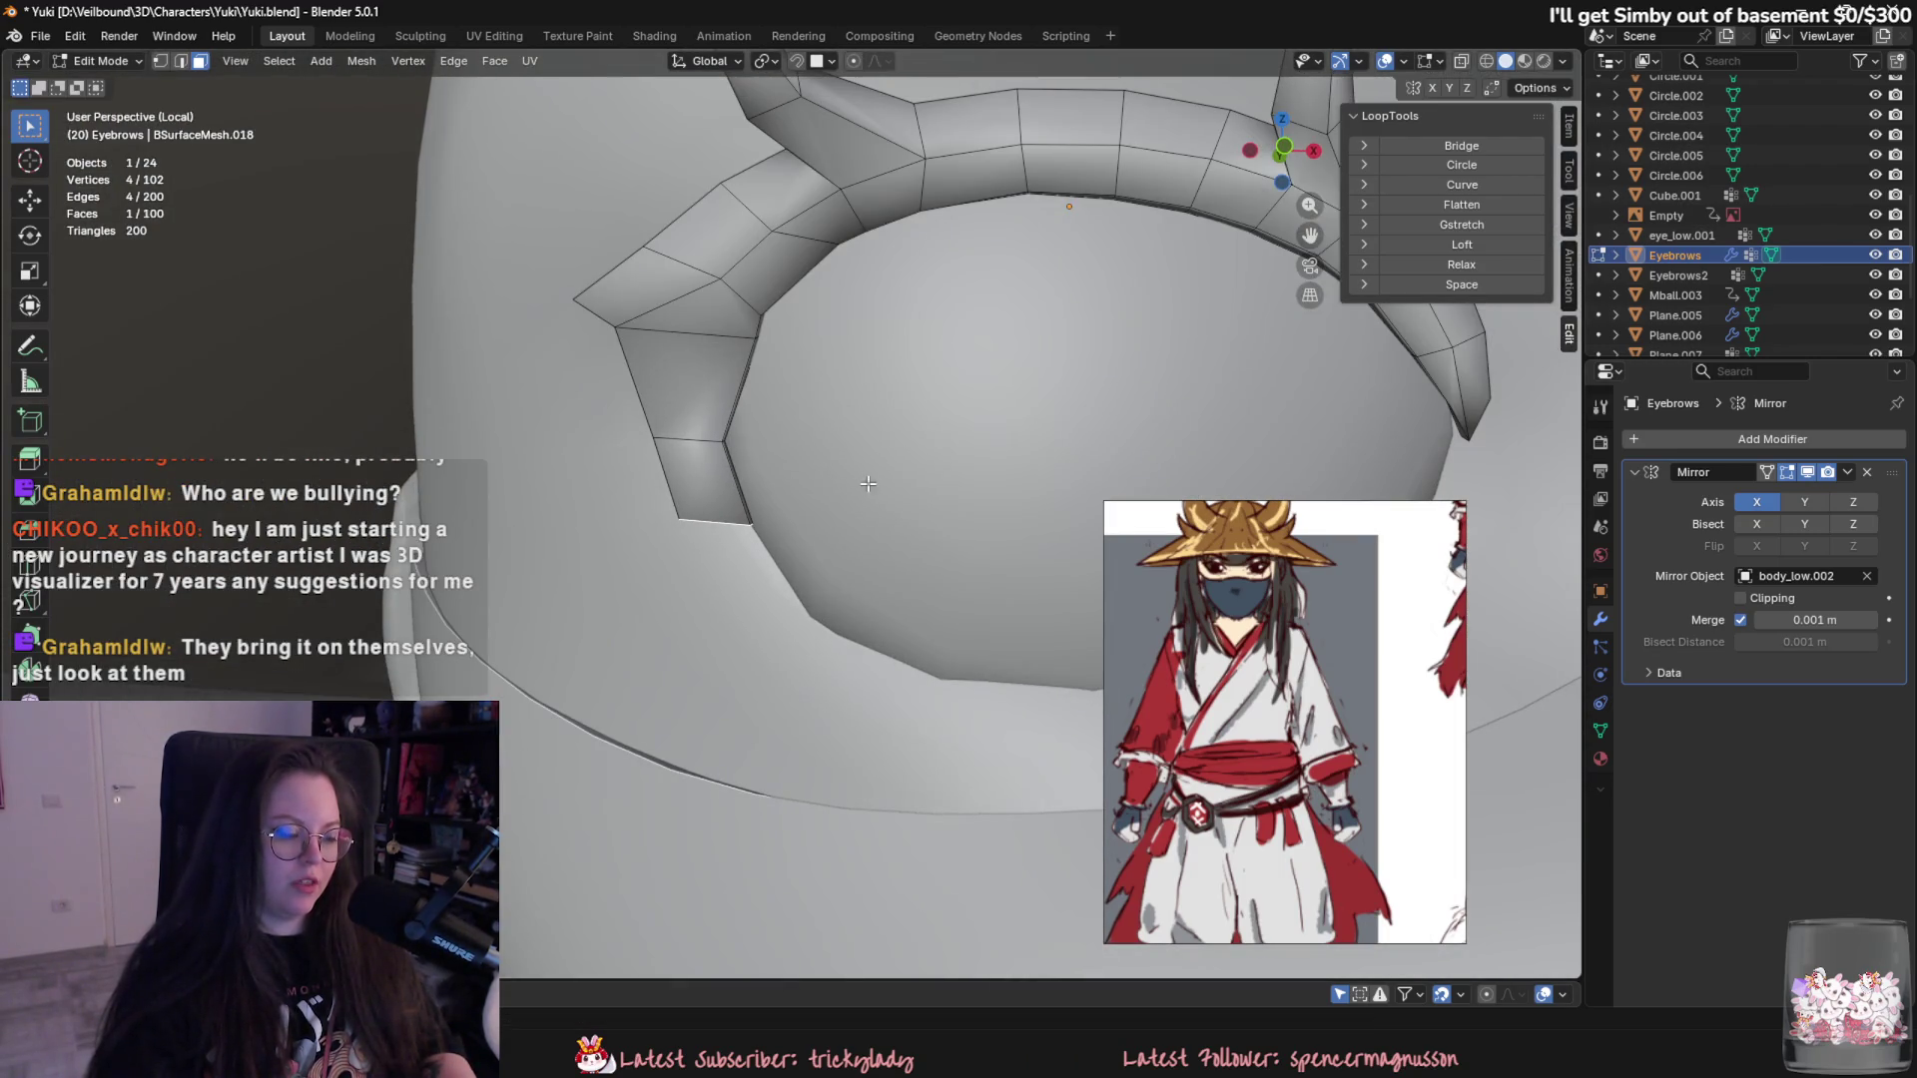
# - Rotate the spike-tip face around the Z axis after a discarded edge rotation
pyautogui.click(687, 436)
pyautogui.press('2')
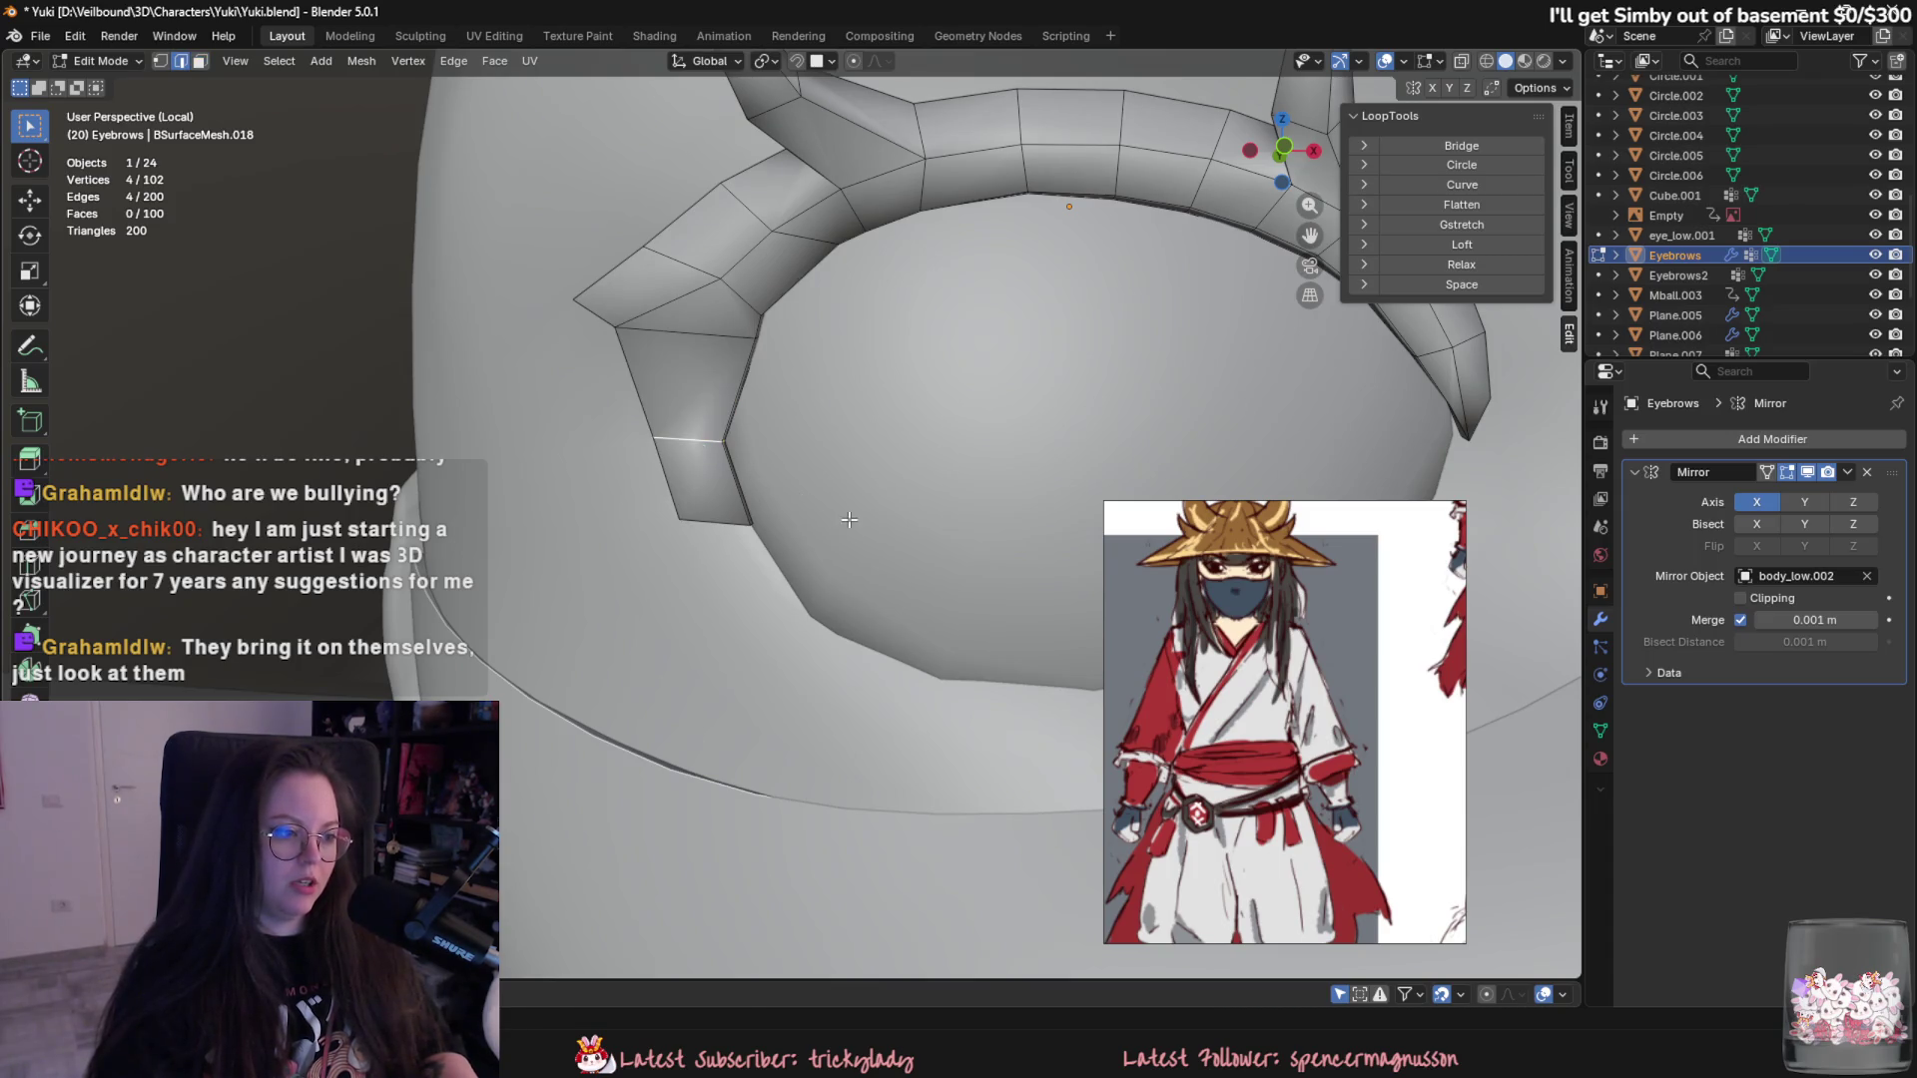
pyautogui.press('r')
pyautogui.press('z')
pyautogui.click(779, 502)
pyautogui.scroll(5, 837, 501)
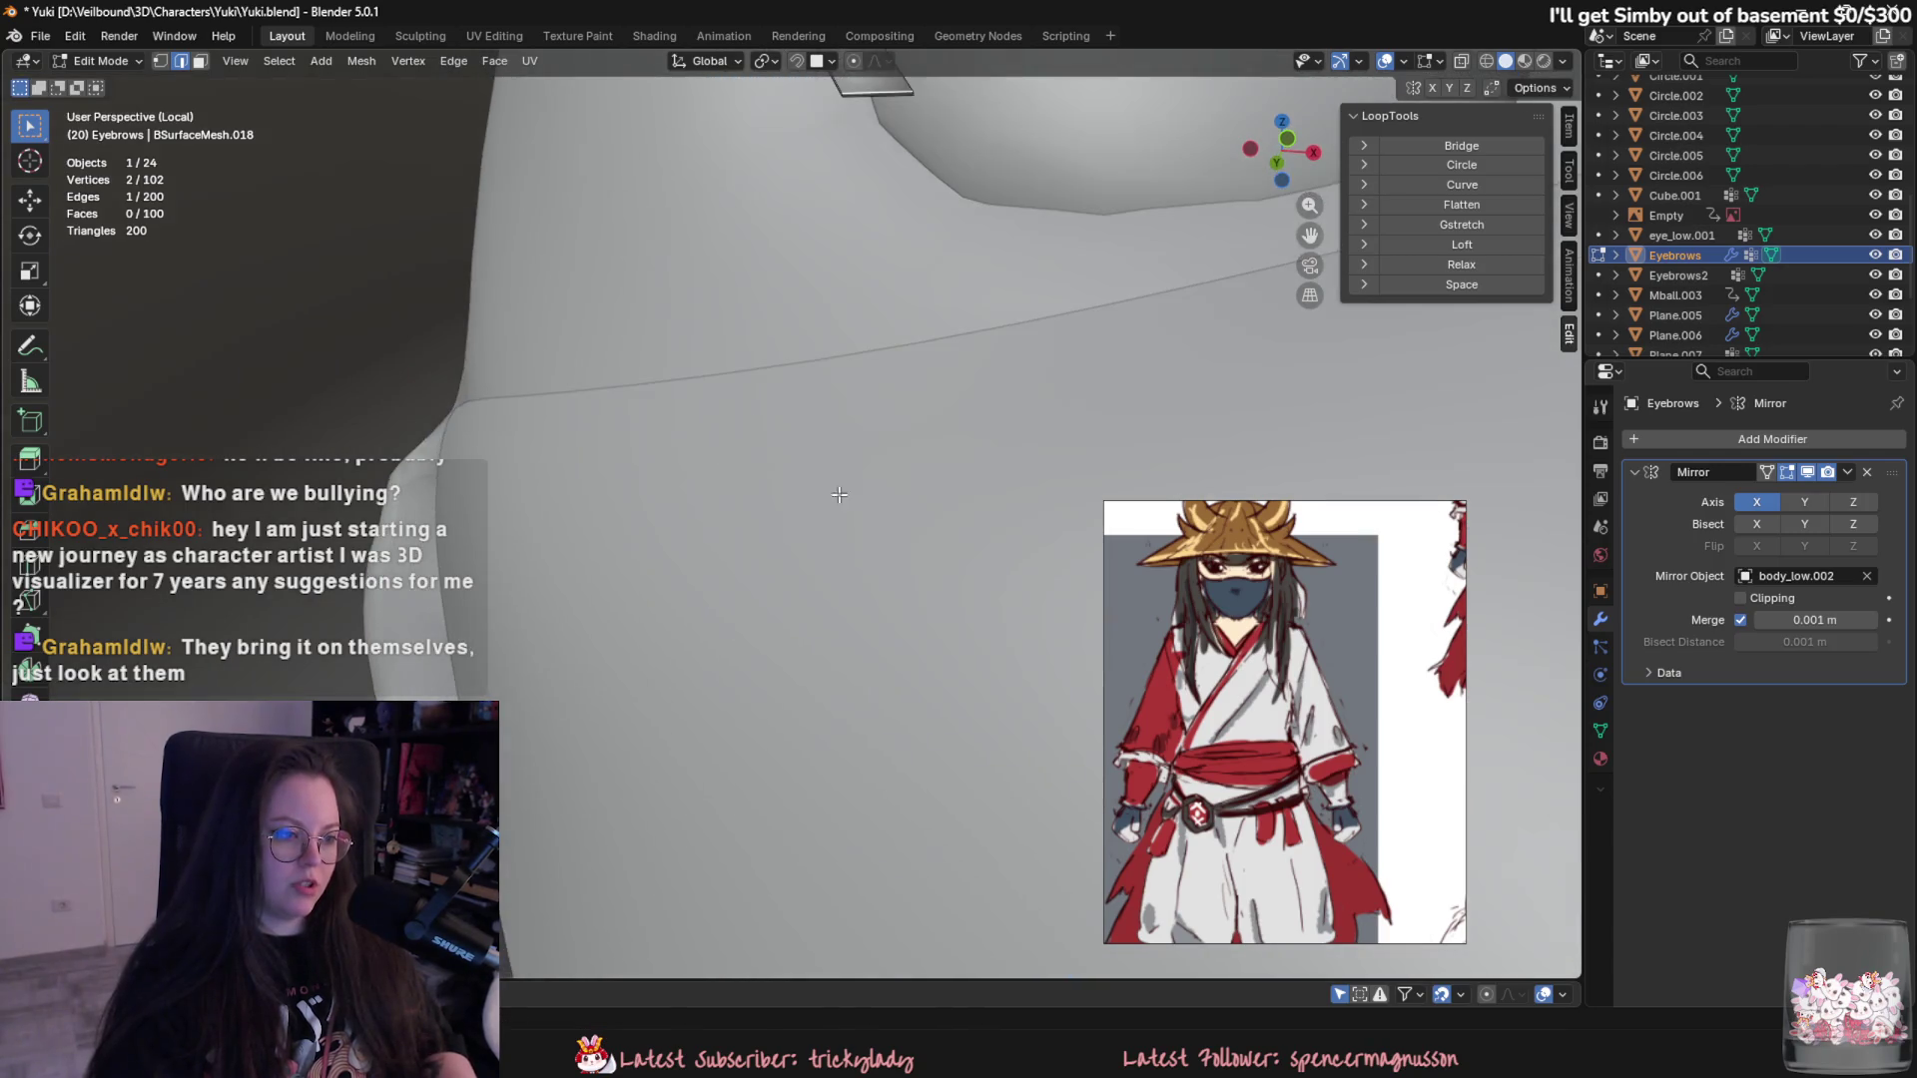
pyautogui.scroll(-3, 854, 300)
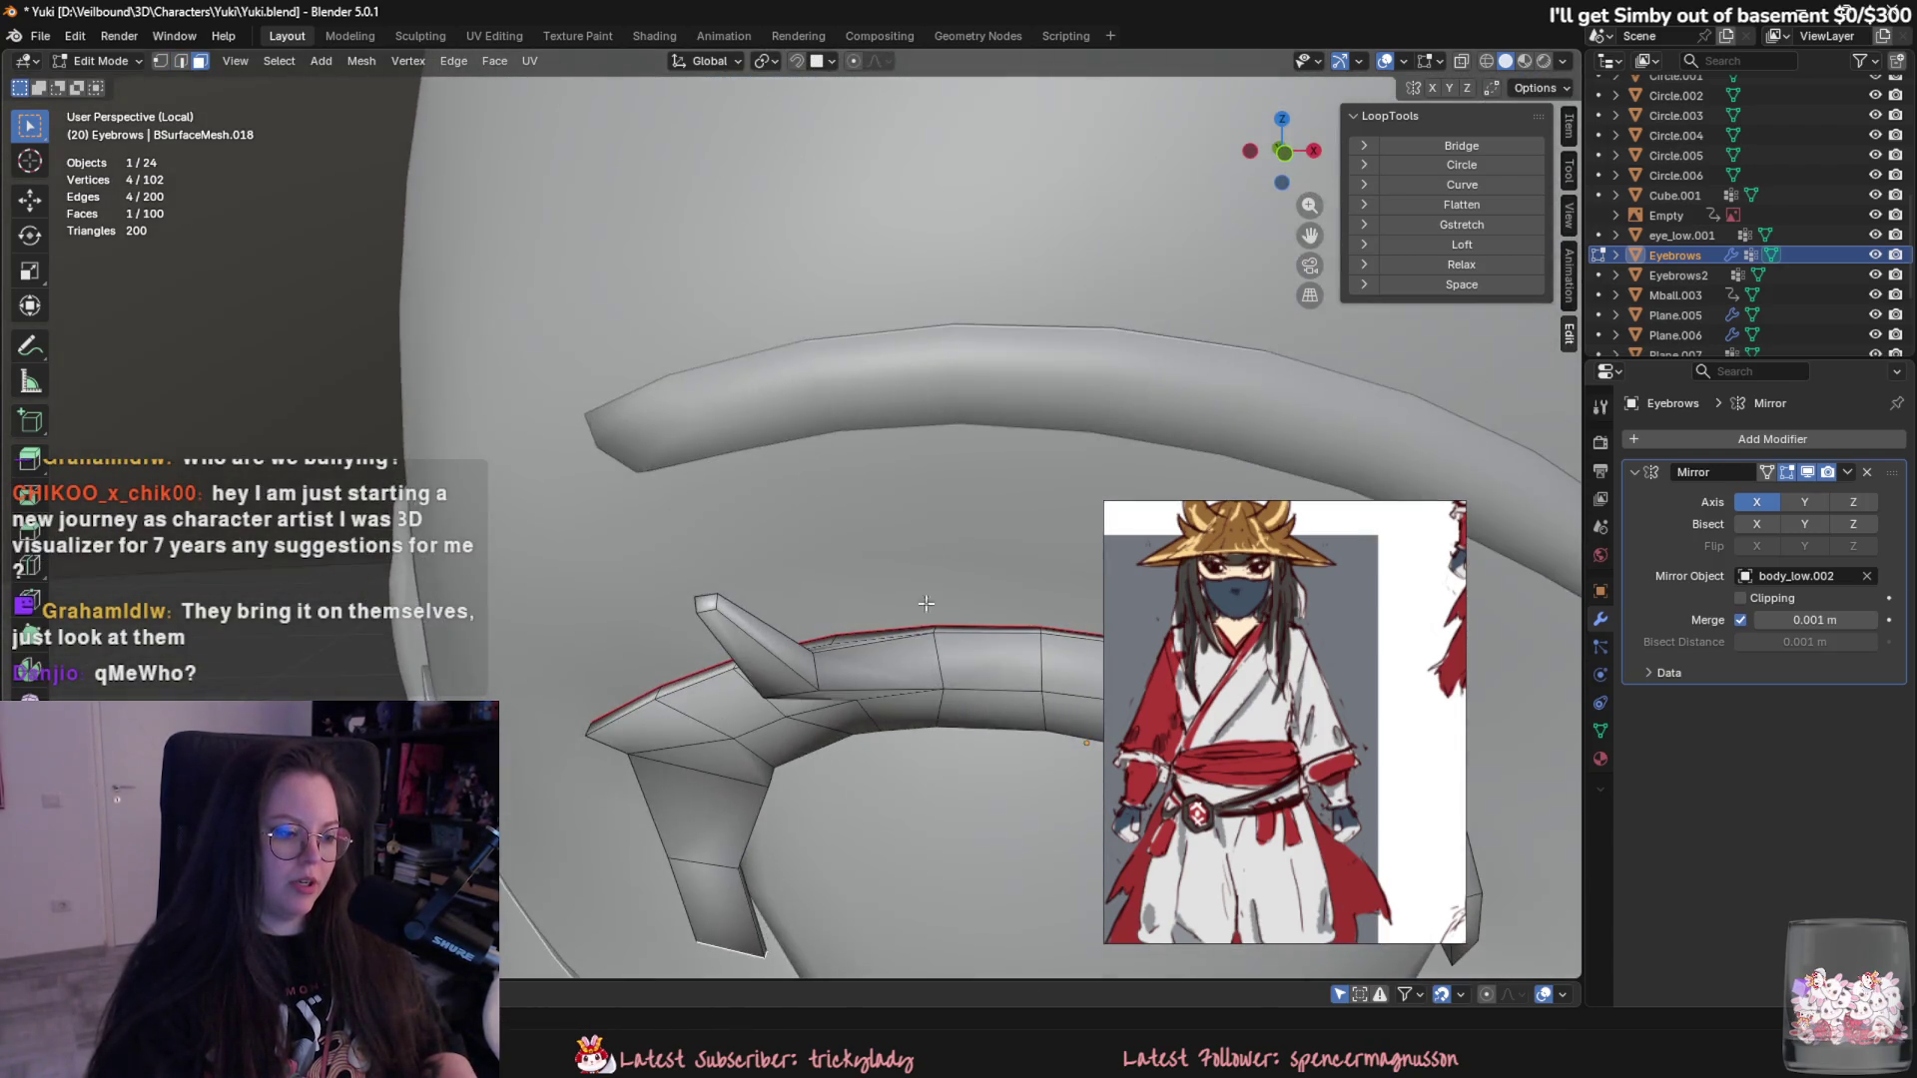
pyautogui.scroll(-2, 855, 449)
pyautogui.click(758, 608)
pyautogui.press('r')
pyautogui.press('z')
pyautogui.click(794, 527)
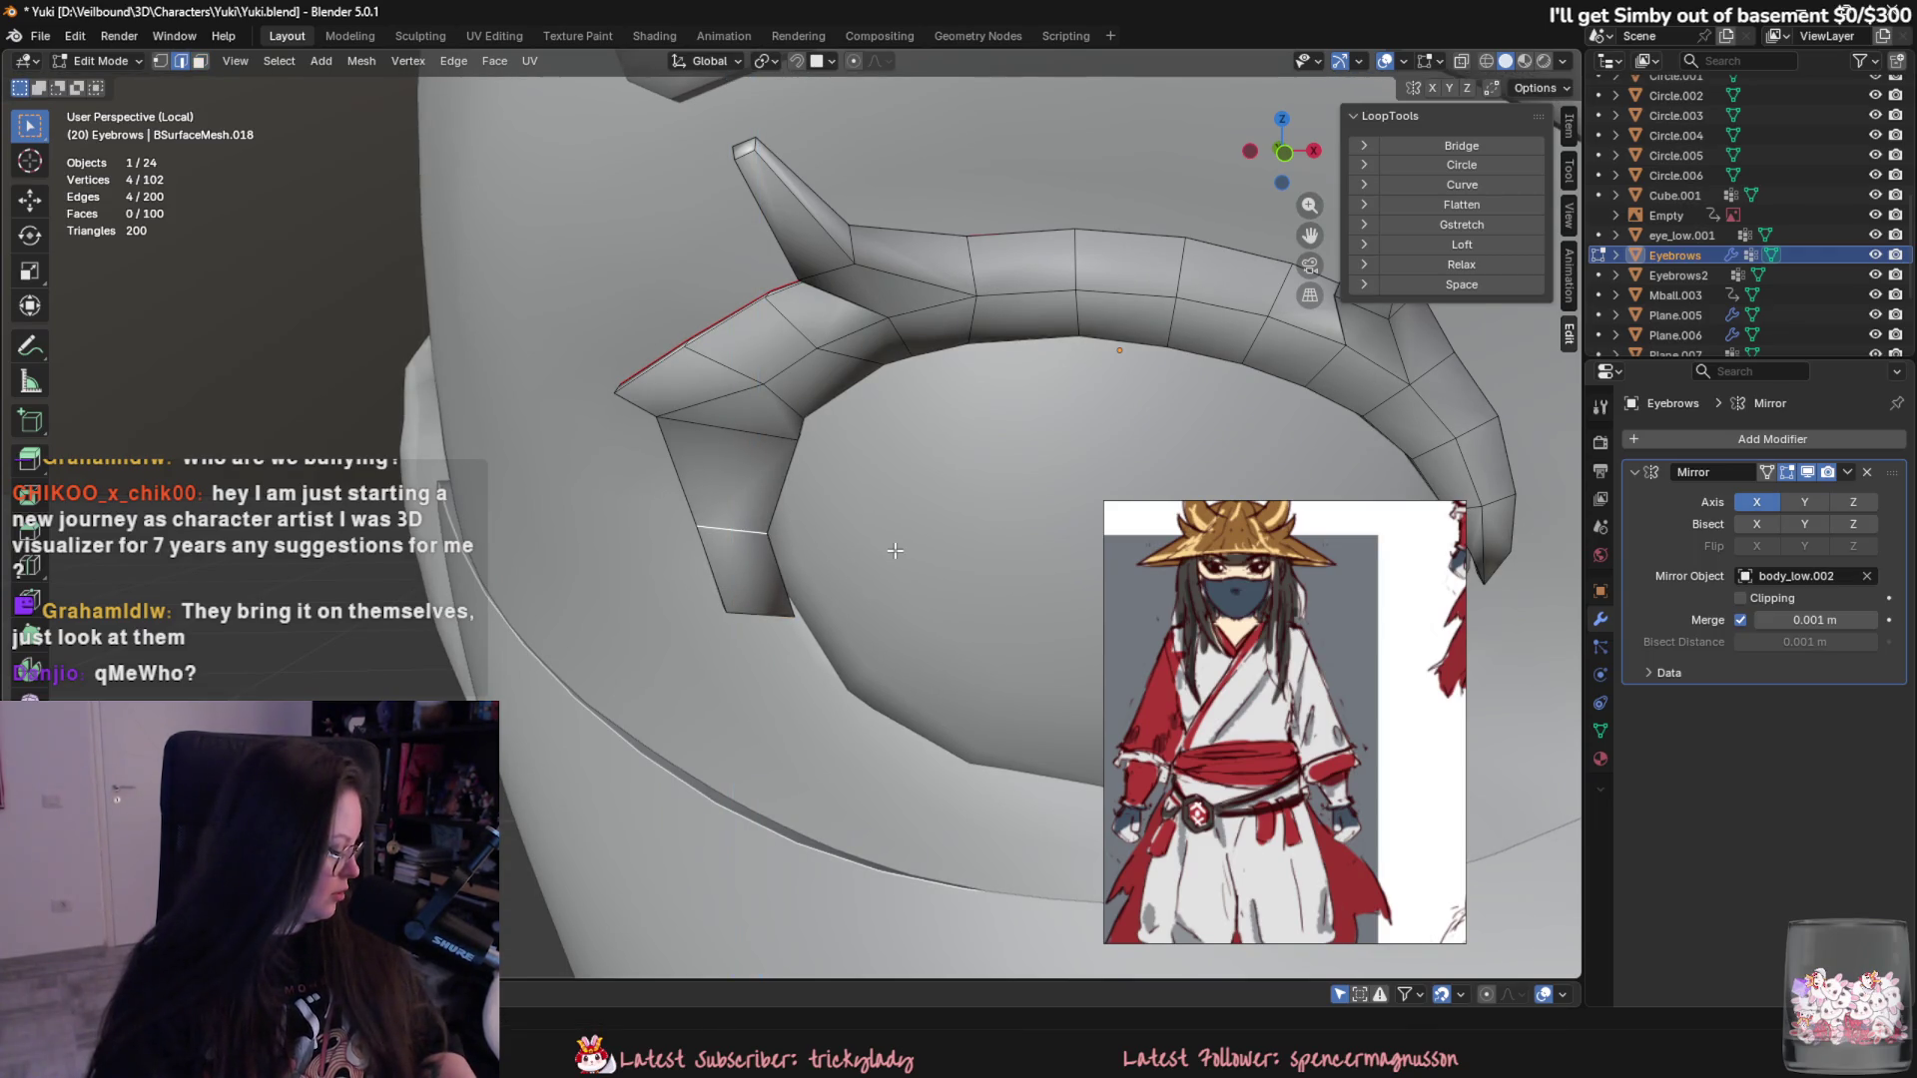
pyautogui.moveTo(895, 560); pyautogui.dragTo(900, 534, button='middle')
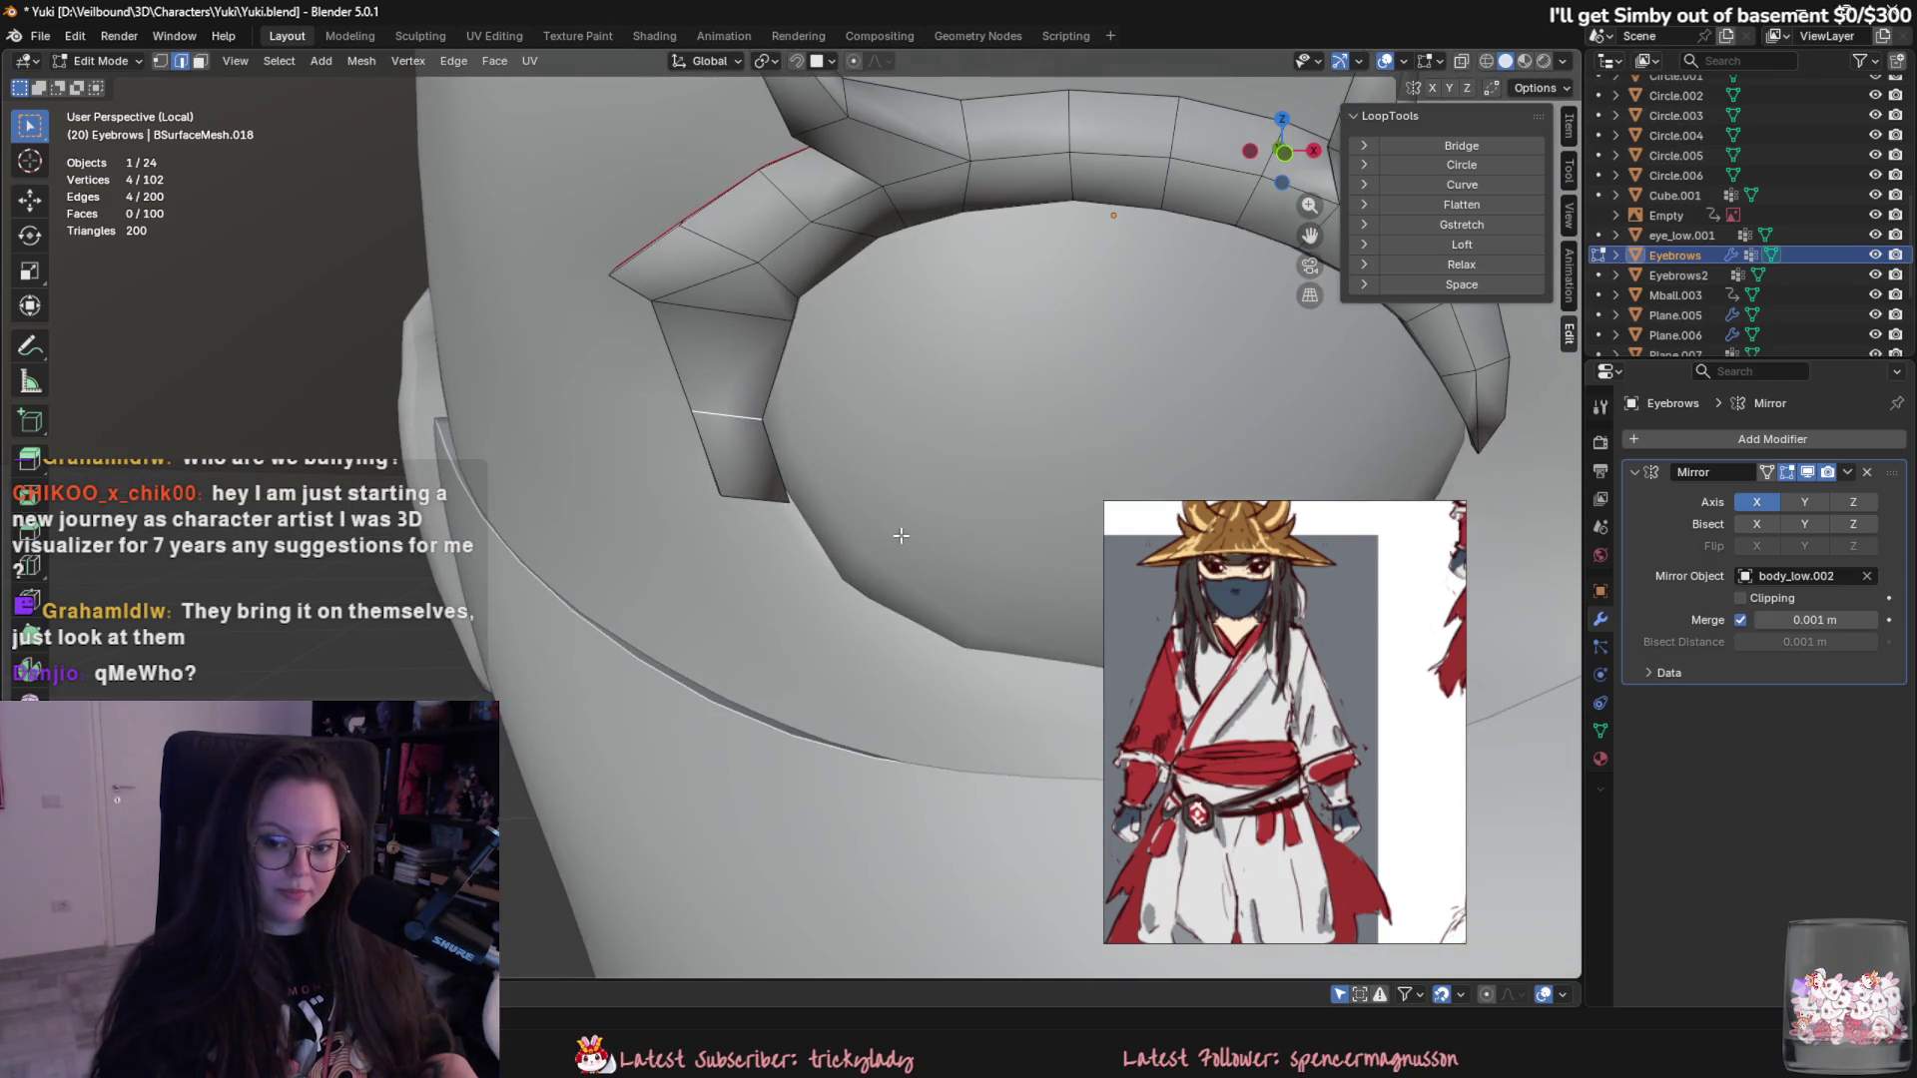
pyautogui.scroll(-3, 839, 509)
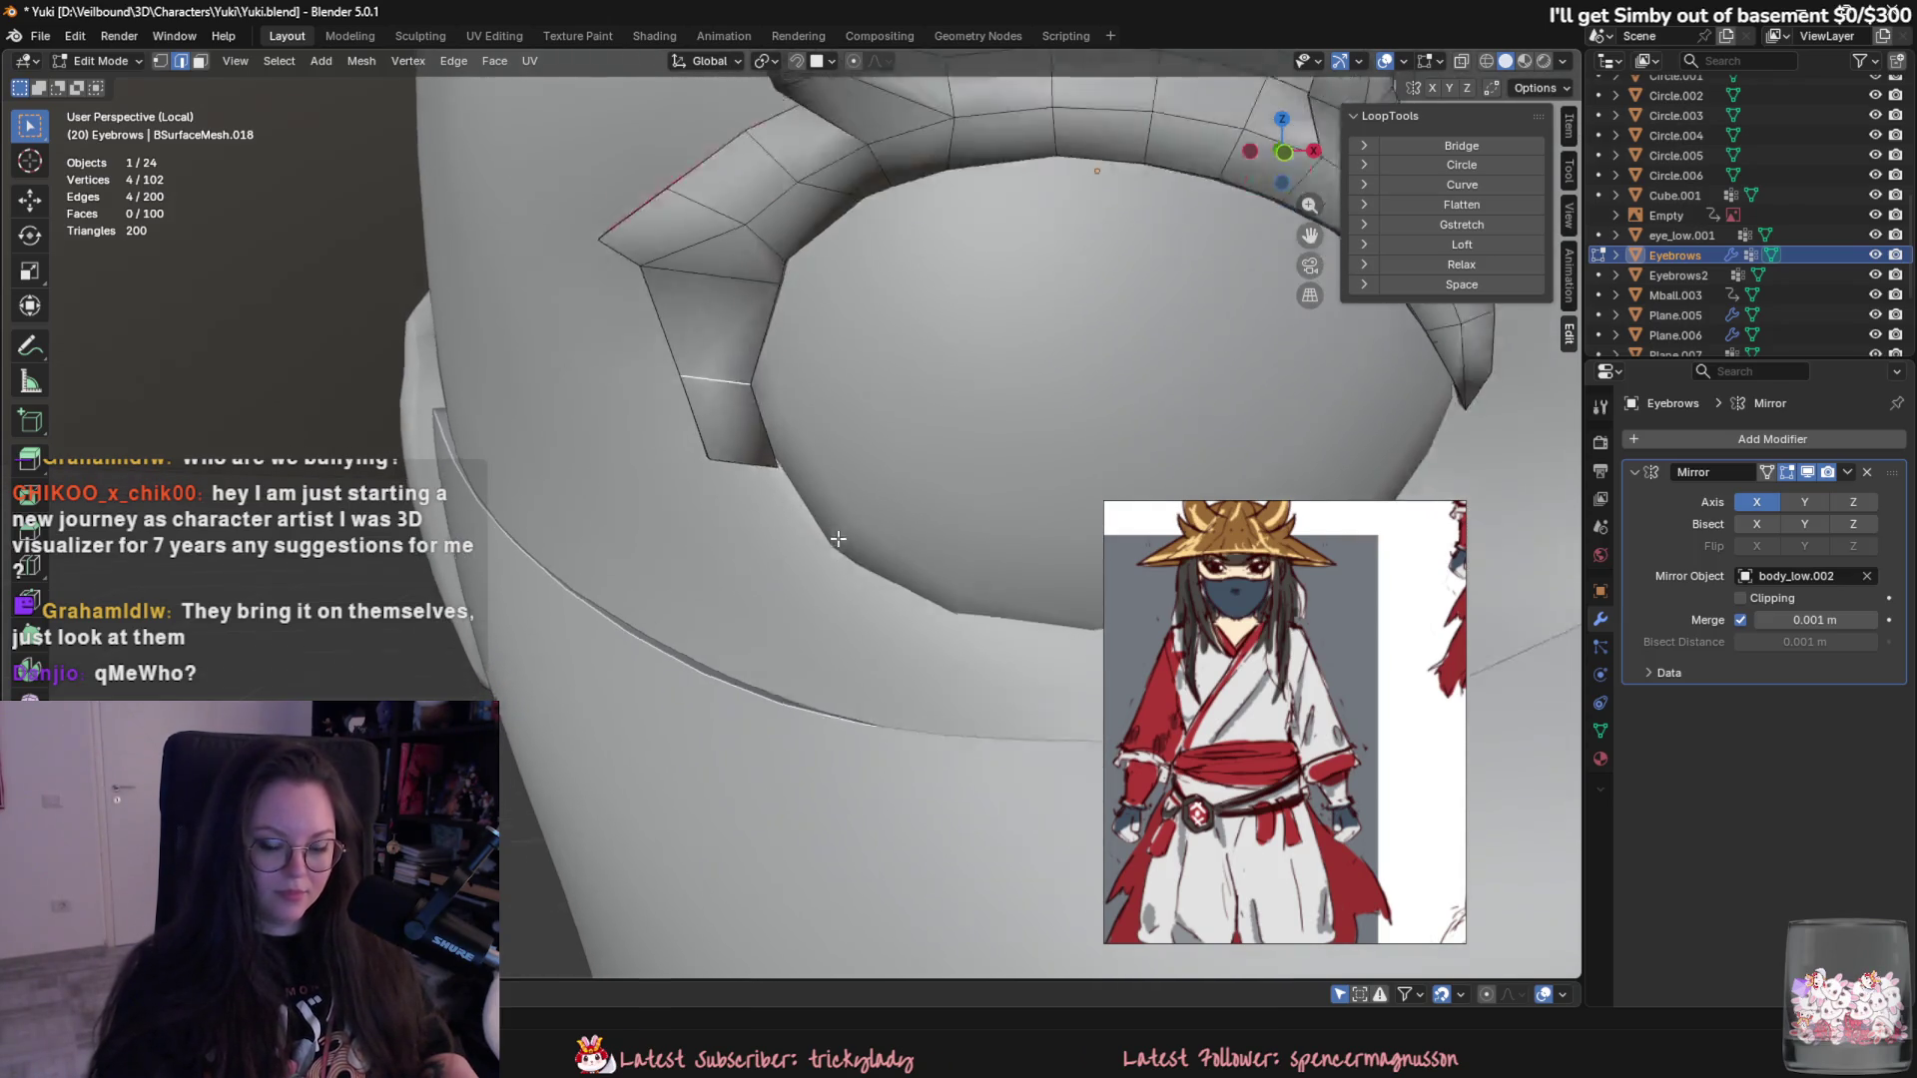
pyautogui.scroll(-3, 838, 509)
# - Leave isolated view, add a loop cut on the eyebrow and scale the loop along Y
pyautogui.press('Tab')
pyautogui.press('KP_Divide')
pyautogui.press('Tab')
pyautogui.scroll(3, 846, 532)
pyautogui.scroll(2, 847, 531)
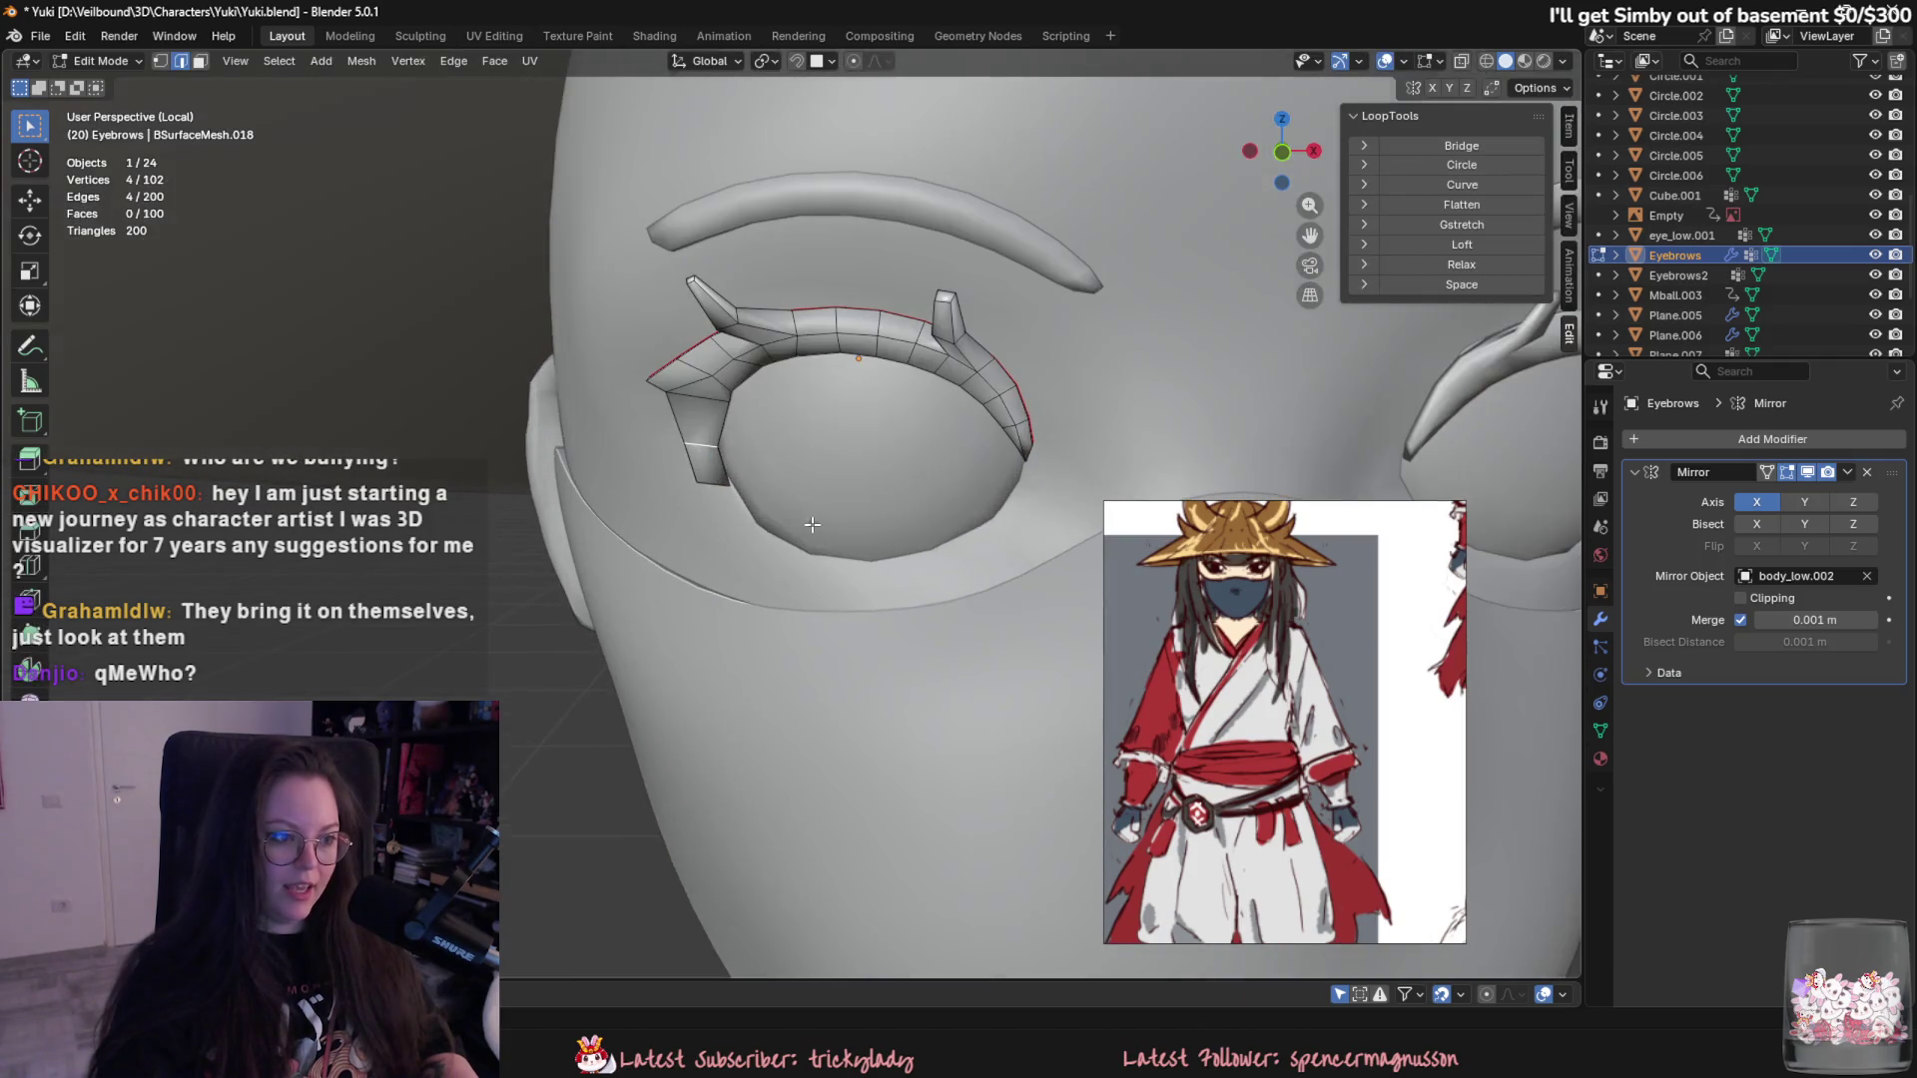
pyautogui.scroll(3, 777, 558)
pyautogui.hotkey('ctrl', 'r')
pyautogui.click(776, 558)
pyautogui.moveTo(775, 558)
pyautogui.mouseDown(button='middle')
pyautogui.moveTo(790, 414)
pyautogui.moveTo(706, 418)
pyautogui.mouseUp(button='middle')
pyautogui.hotkey('ctrl', 'r')
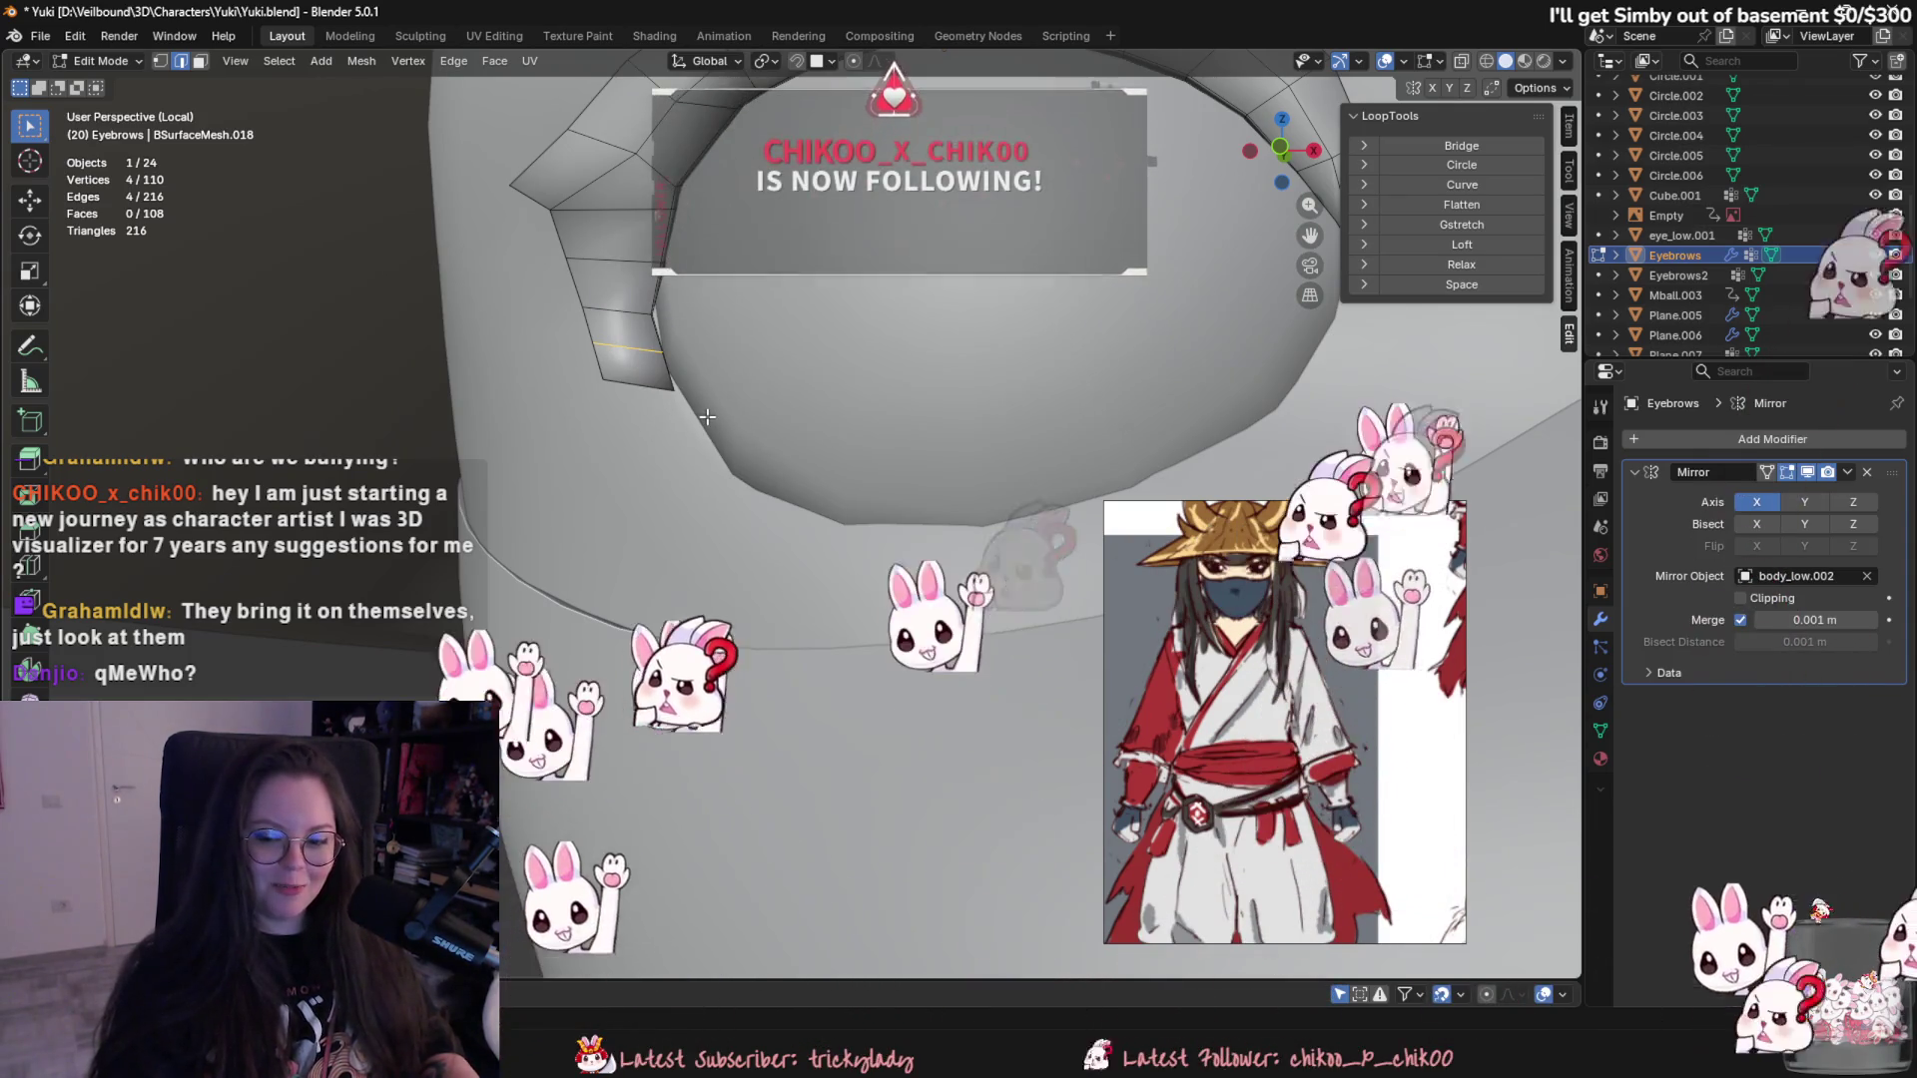
pyautogui.scroll(2, 706, 435)
pyautogui.moveTo(705, 444)
pyautogui.mouseDown(button='middle')
pyautogui.moveTo(644, 491)
pyautogui.moveTo(771, 458)
pyautogui.mouseUp(button='middle')
pyautogui.press('s')
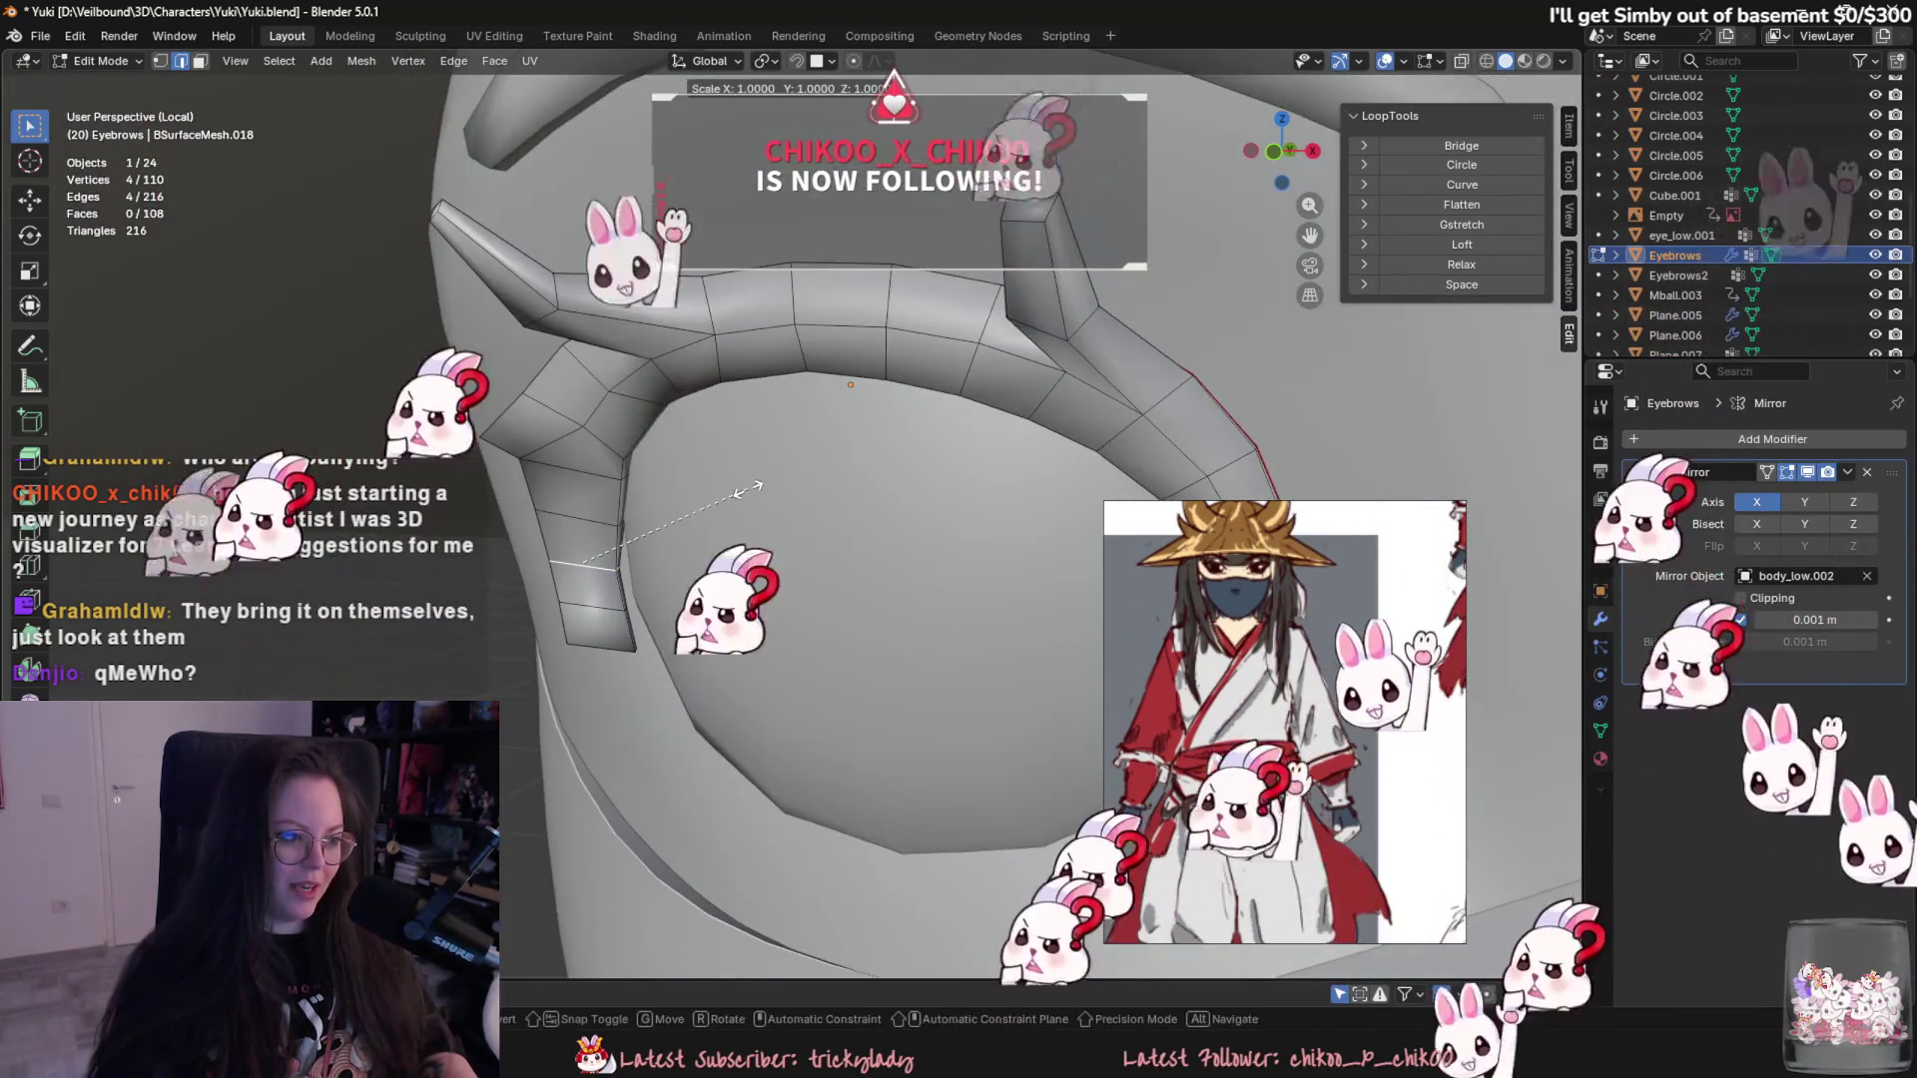
pyautogui.press('y')
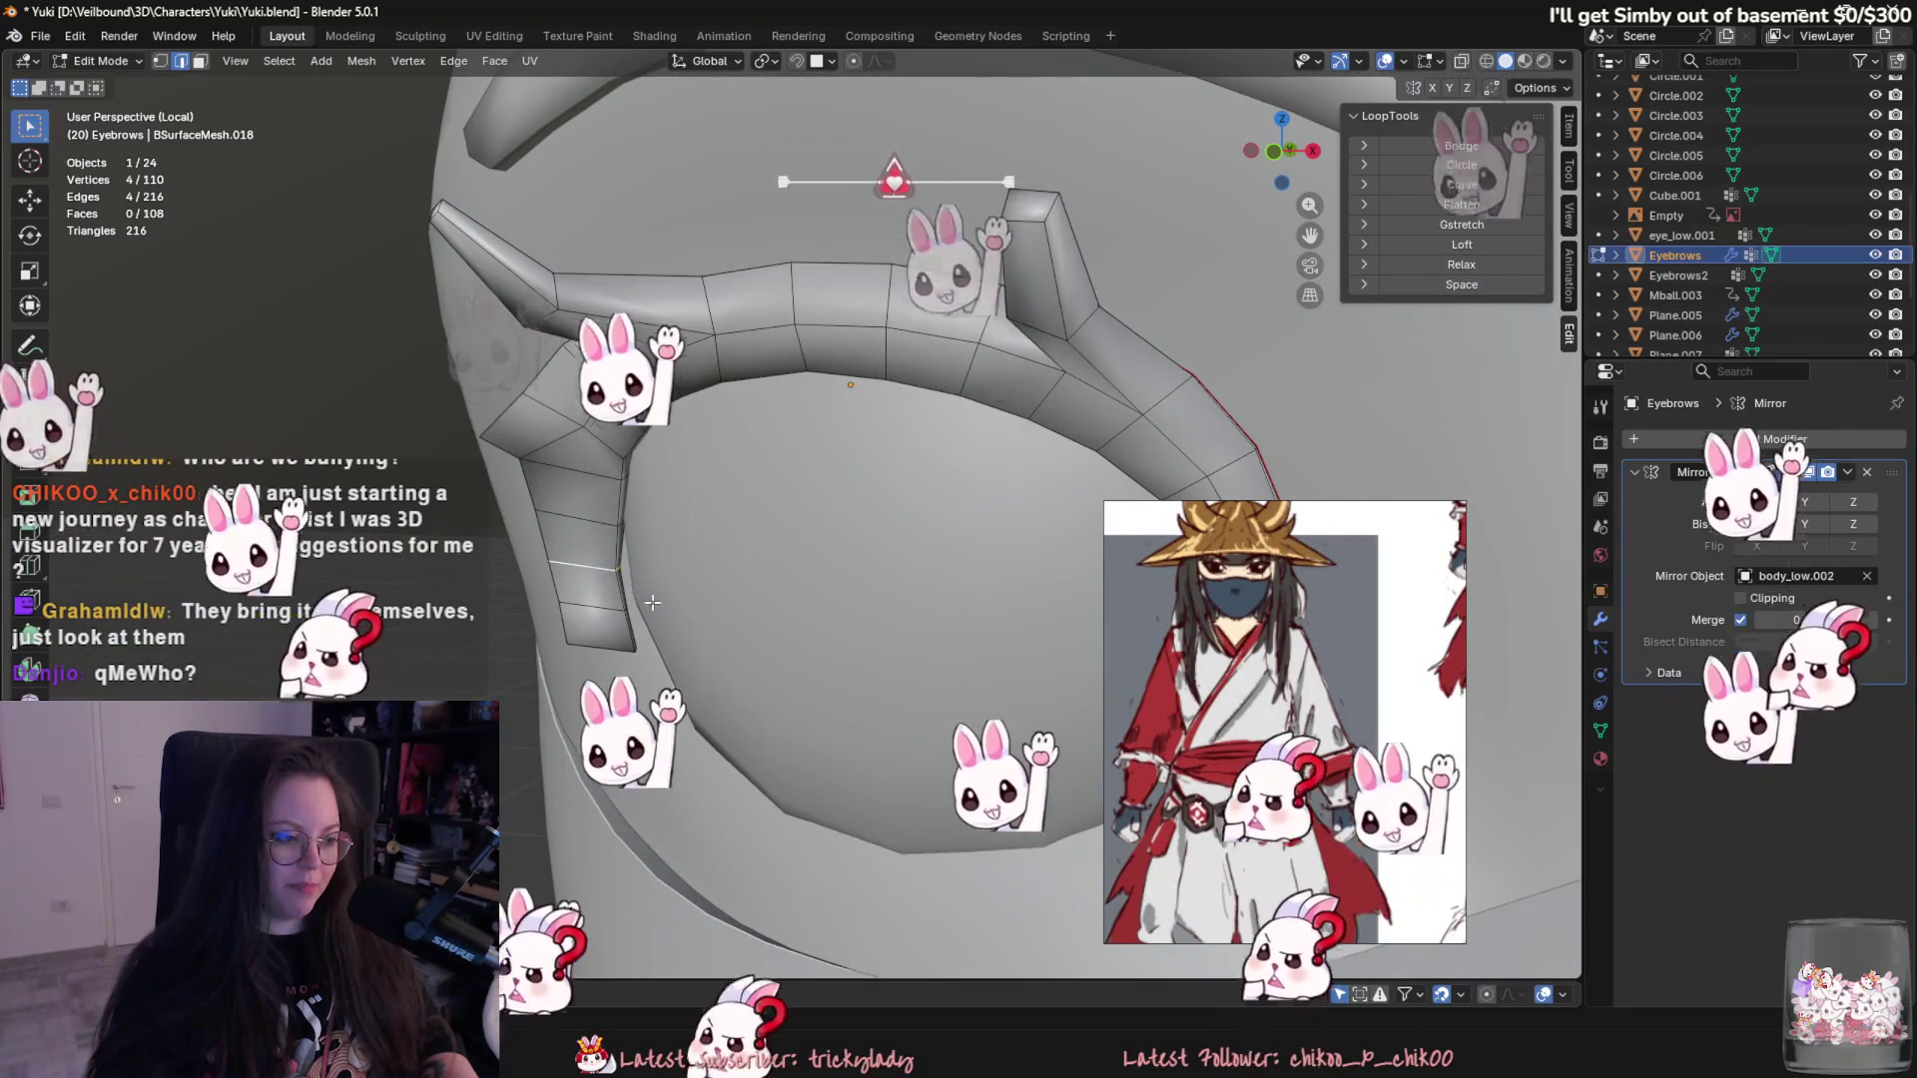
pyautogui.click(717, 559)
# - Clear the selection, return to Object Mode and save Yuki.blend
pyautogui.hotkey('alt', 'a')
pyautogui.press('2')
pyautogui.click(637, 576)
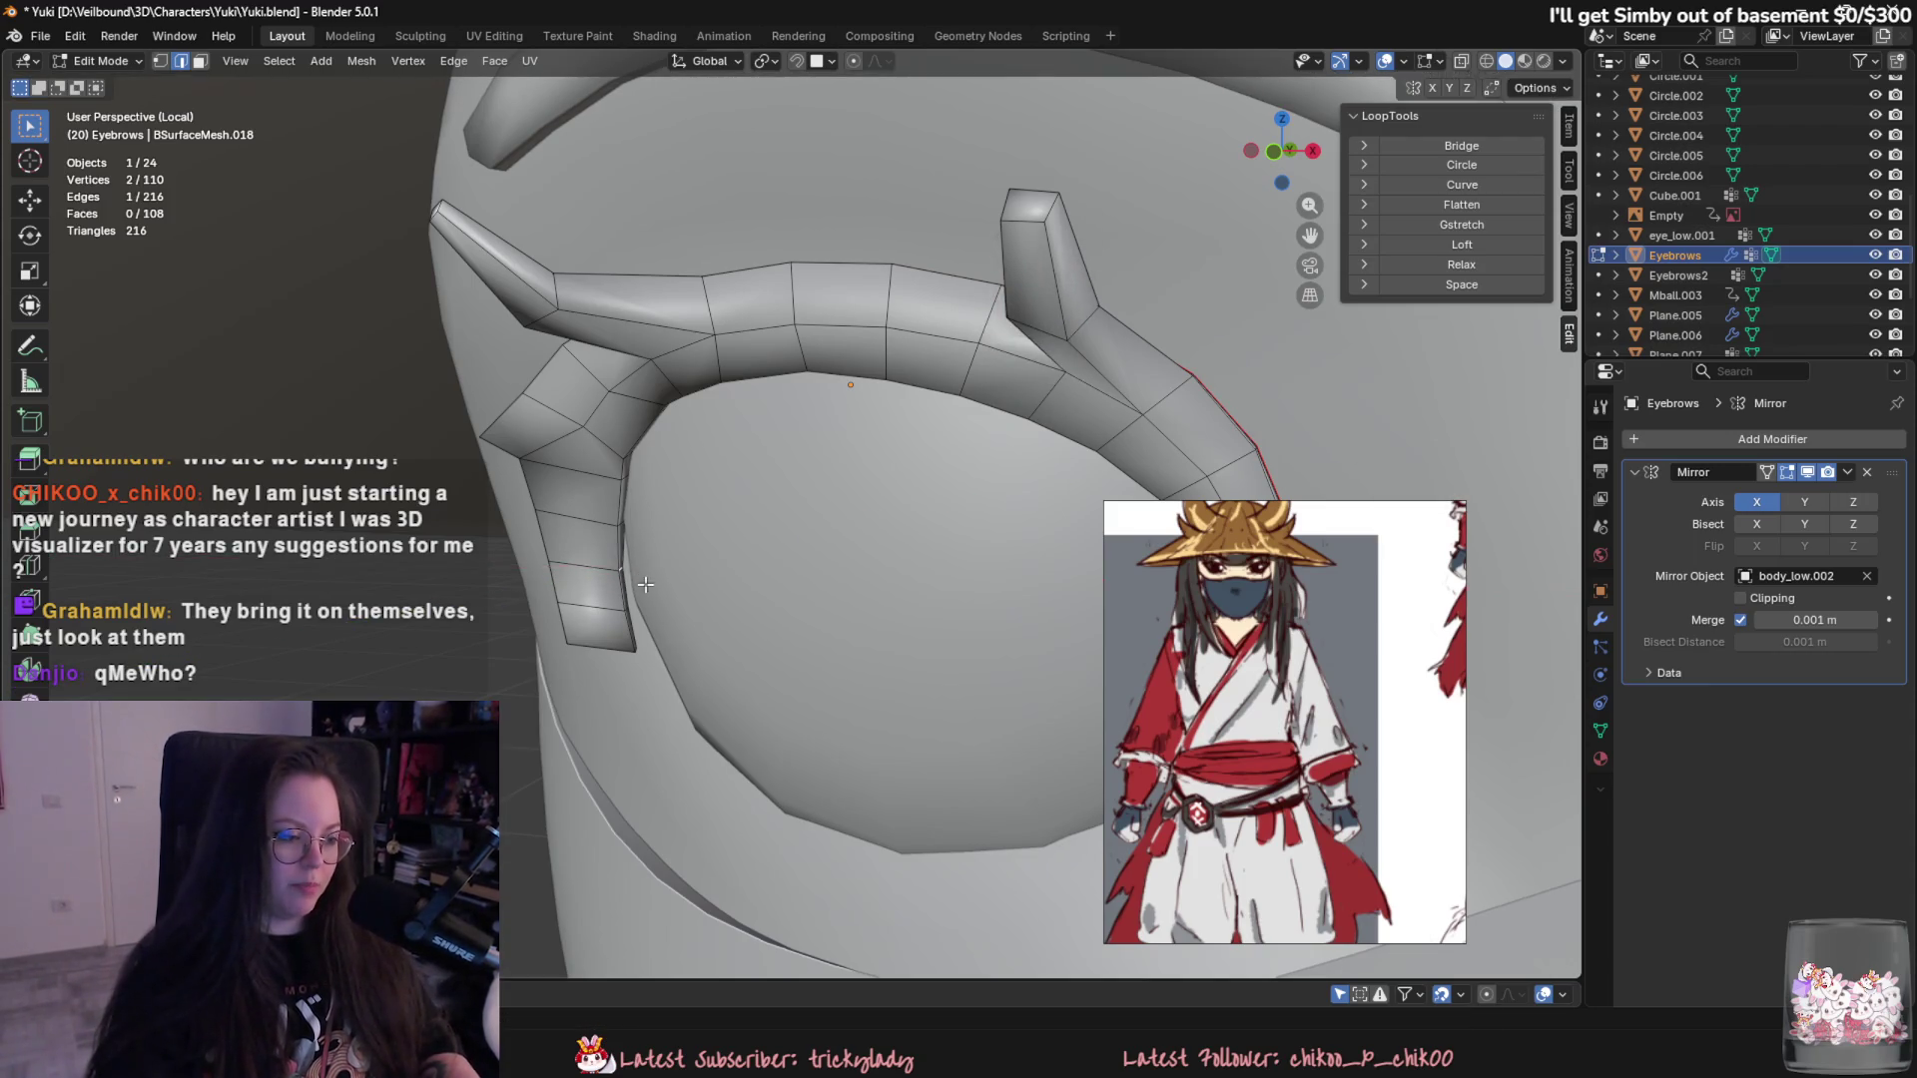
pyautogui.scroll(-5, 636, 580)
pyautogui.scroll(2, 733, 542)
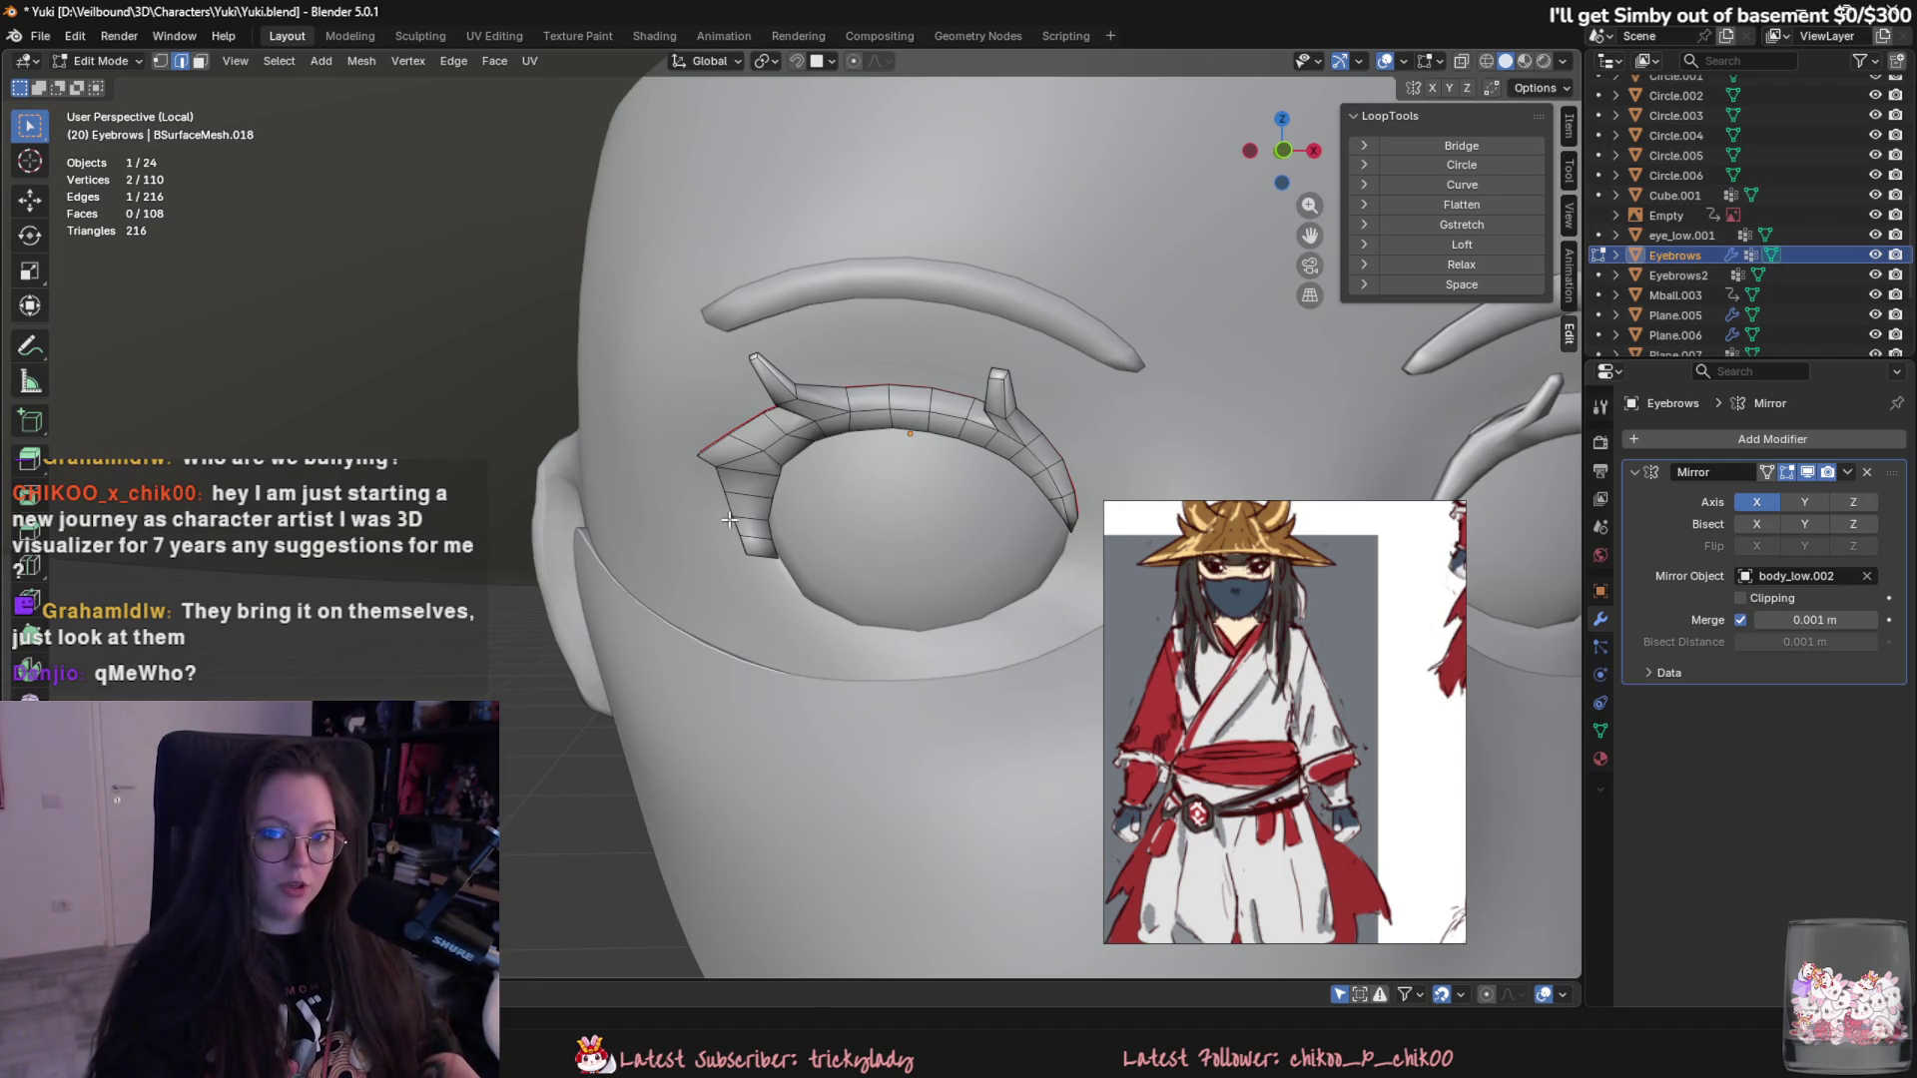
pyautogui.scroll(-5, 730, 520)
pyautogui.press('Tab')
pyautogui.hotkey('ctrl', 's')
pyautogui.scroll(2, 884, 558)
pyautogui.scroll(3, 876, 557)
pyautogui.scroll(-1, 871, 558)
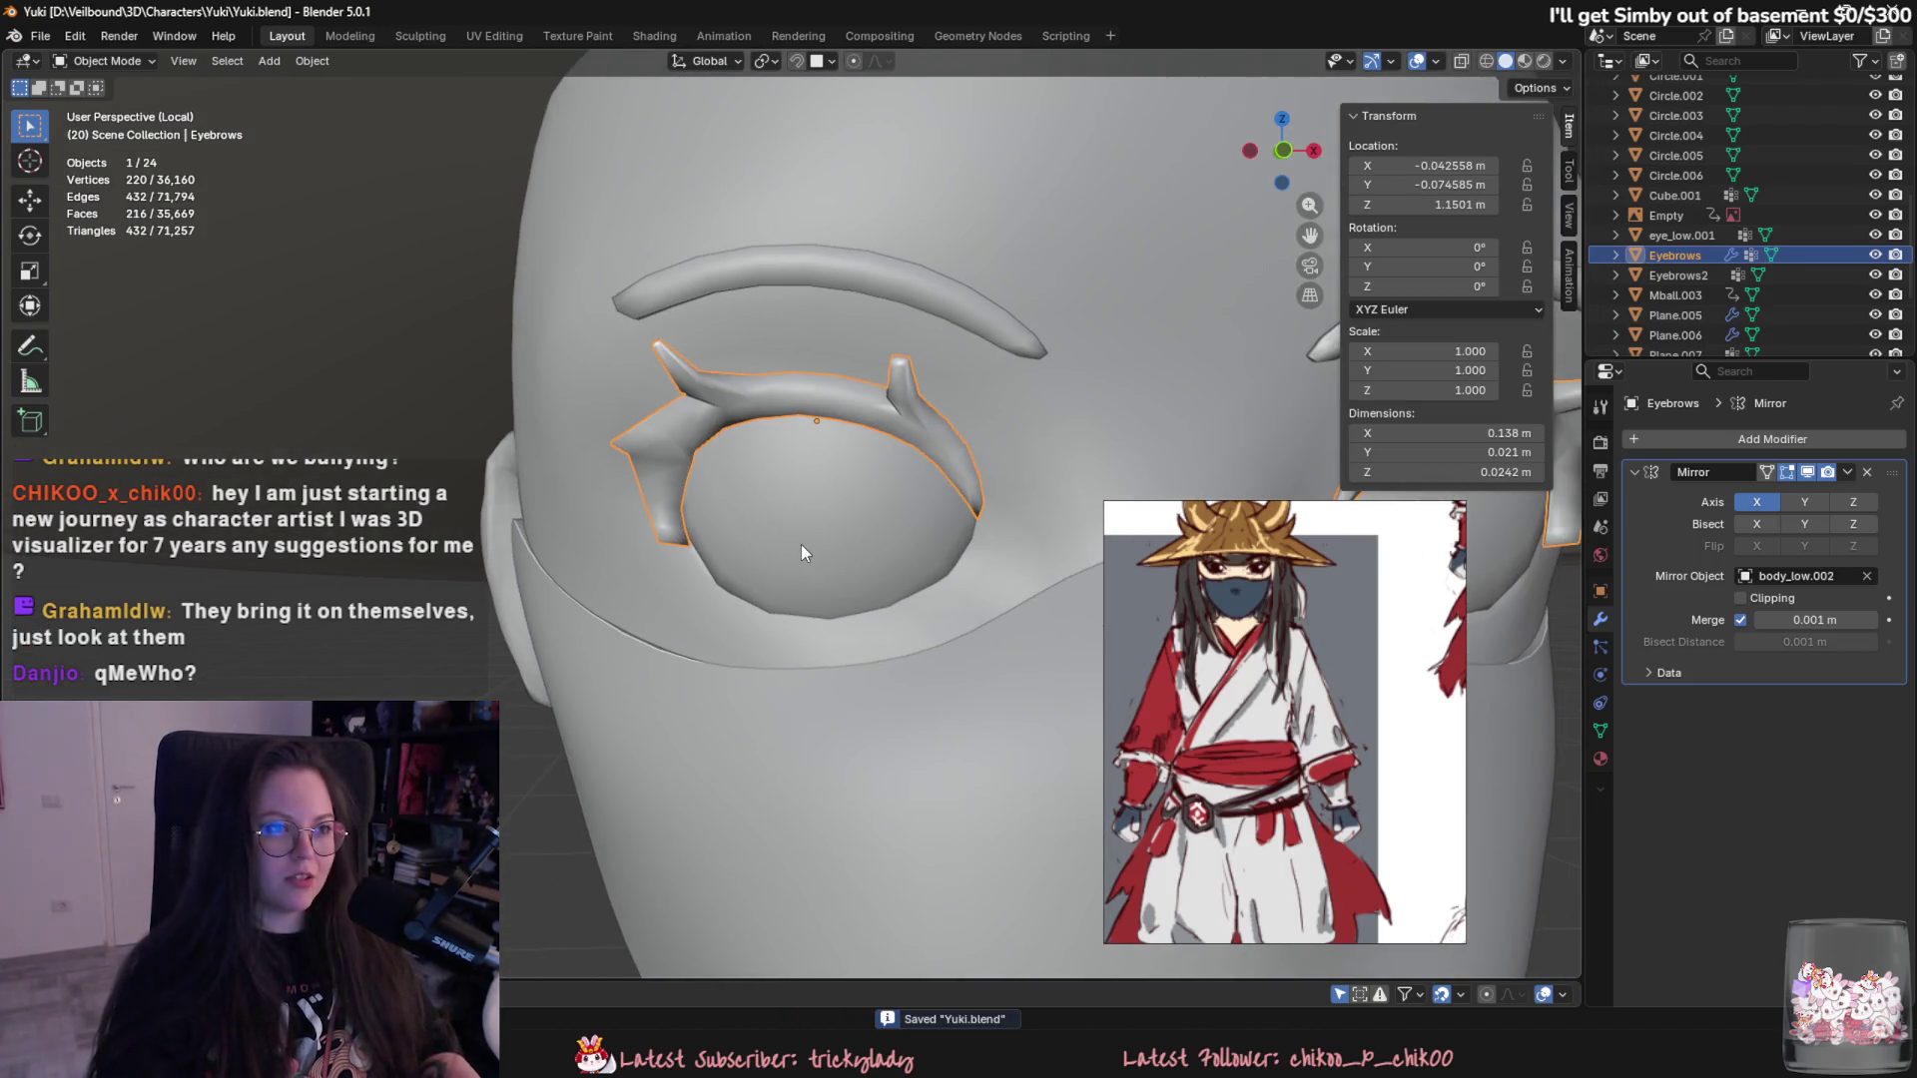
pyautogui.scroll(2, 839, 554)
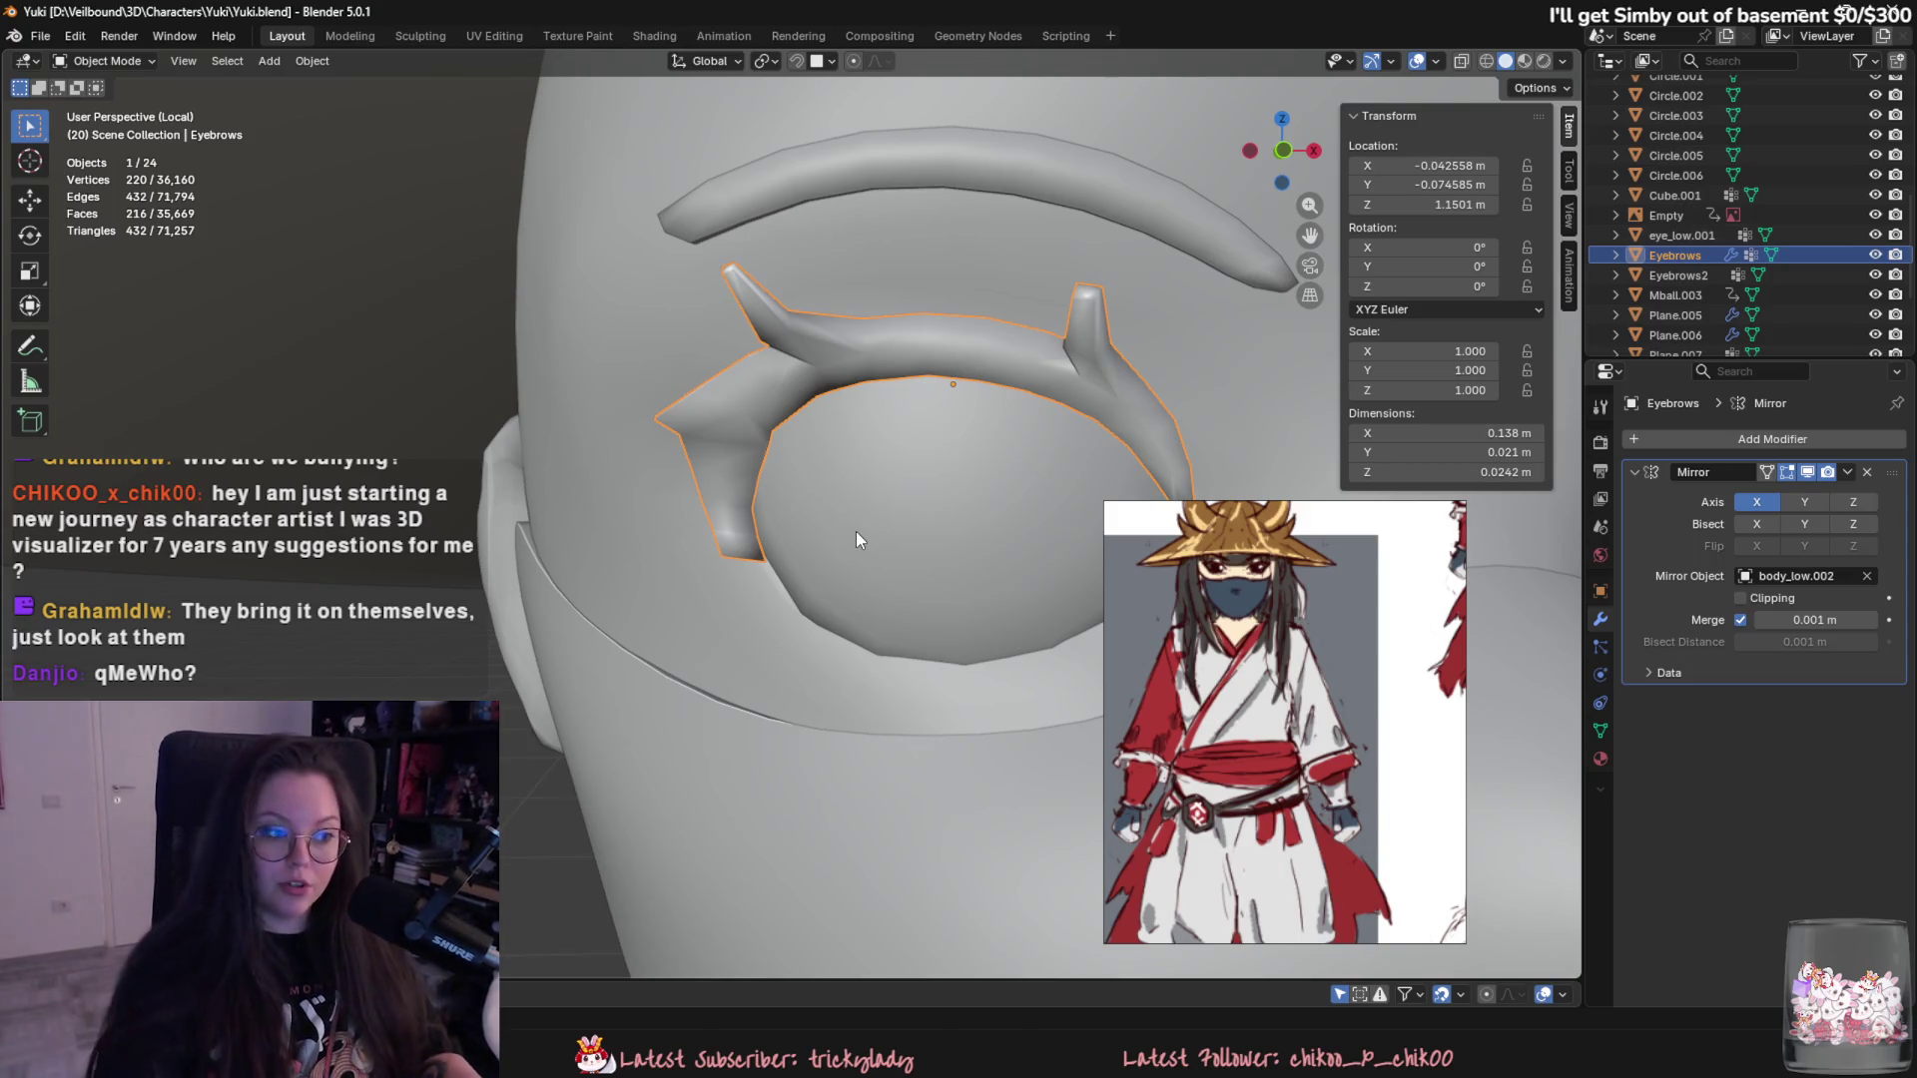
# - Nudge the selected eyebrow vertices slightly and clear the selection
pyautogui.press('Tab')
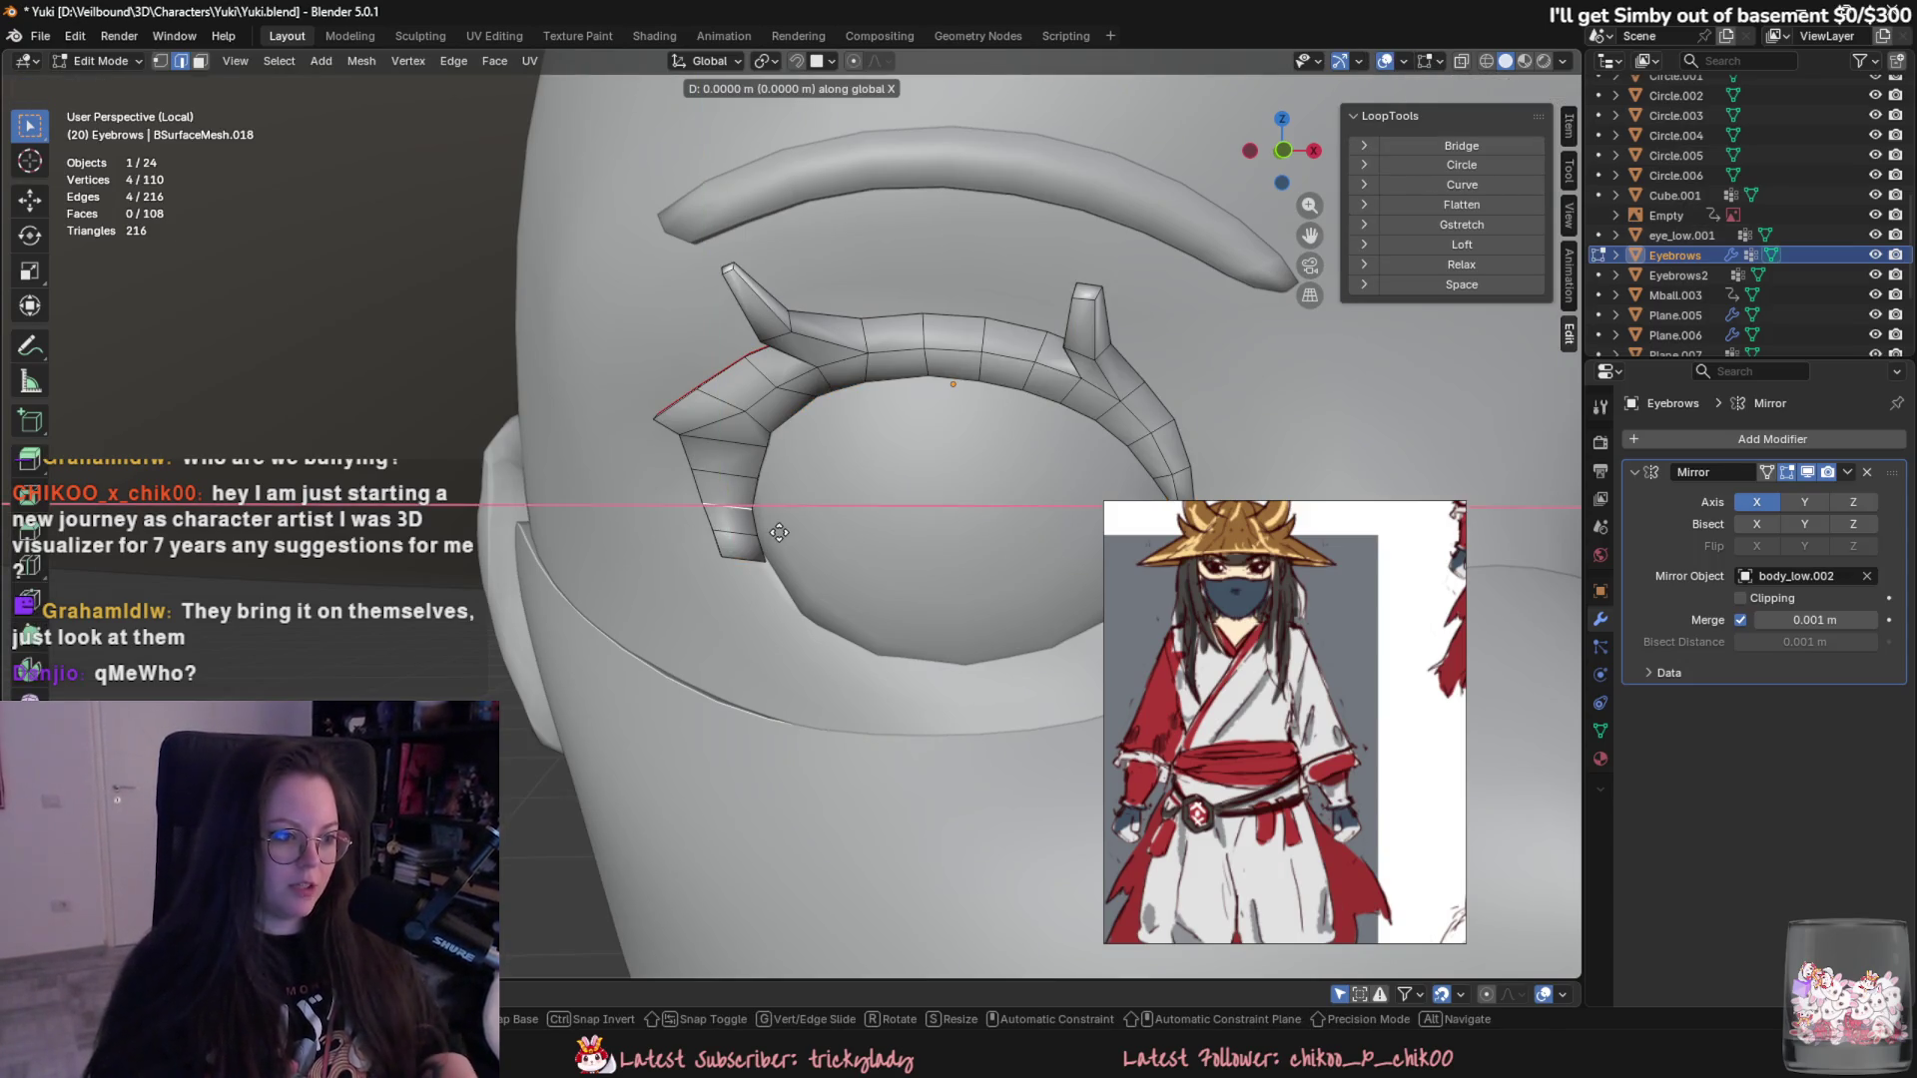
pyautogui.press('g')
pyautogui.click(831, 585)
pyautogui.hotkey('alt', 'a')
pyautogui.scroll(3, 745, 561)
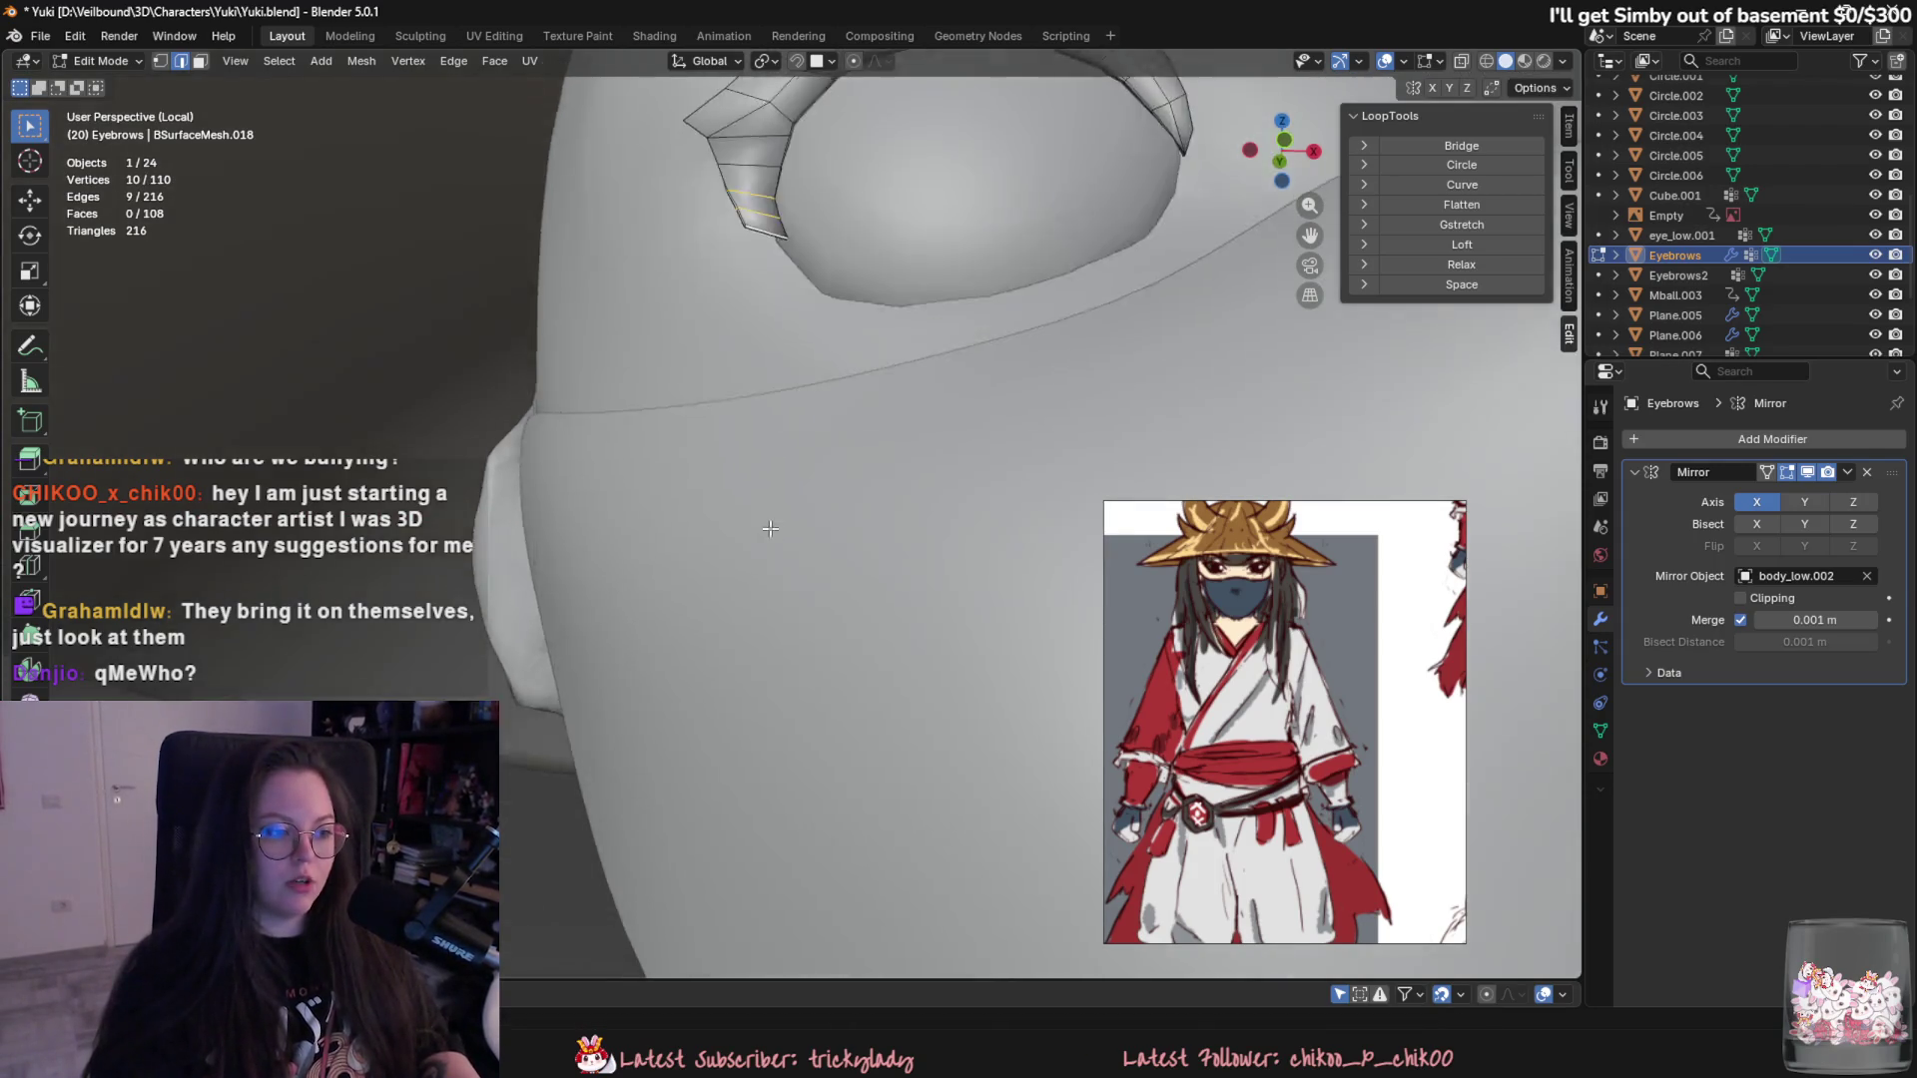
# - Slide the eyebrow's bottom face sideways along X in a few passes and return to Object Mode
pyautogui.keyDown('shift'); pyautogui.moveTo(745, 560); pyautogui.dragTo(760, 285, button='middle'); pyautogui.keyUp('shift')
pyautogui.click(753, 275)
pyautogui.press('g')
pyautogui.press('x')
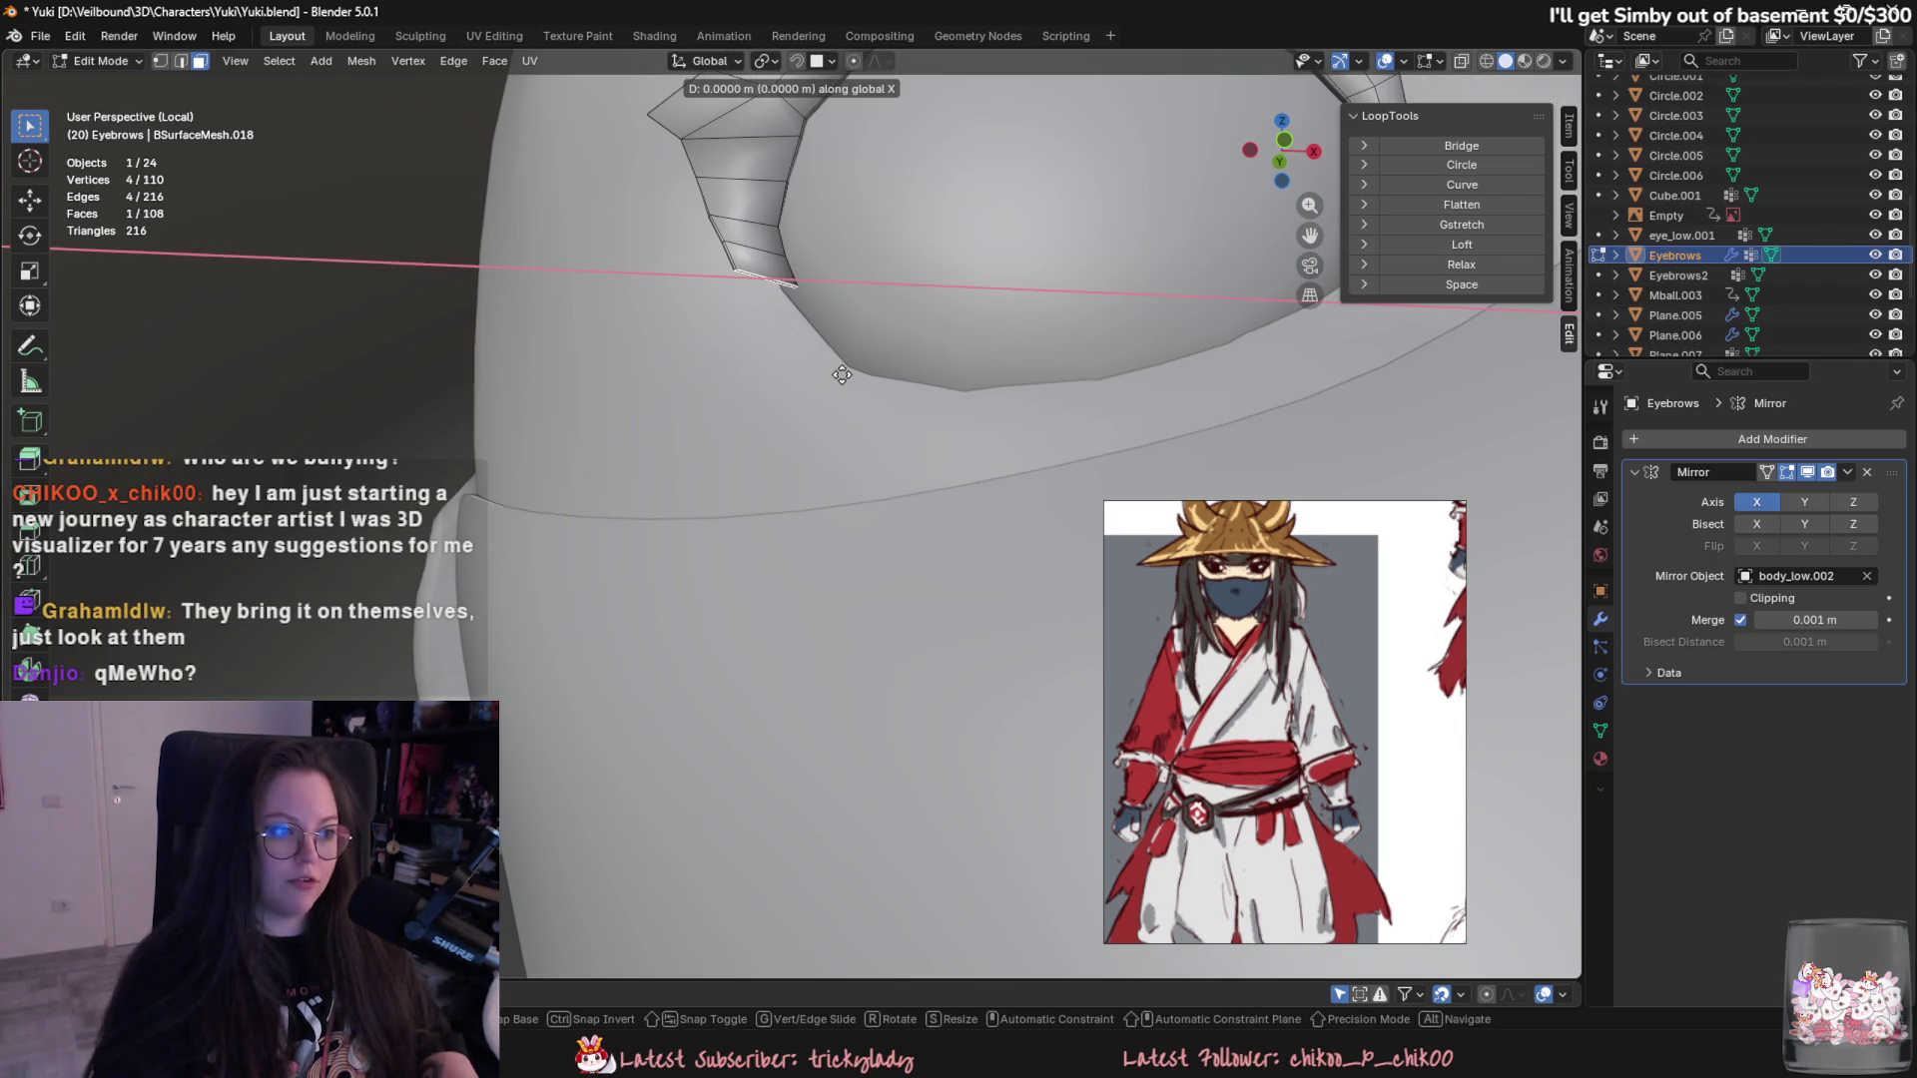
pyautogui.click(847, 377)
pyautogui.scroll(-5, 839, 450)
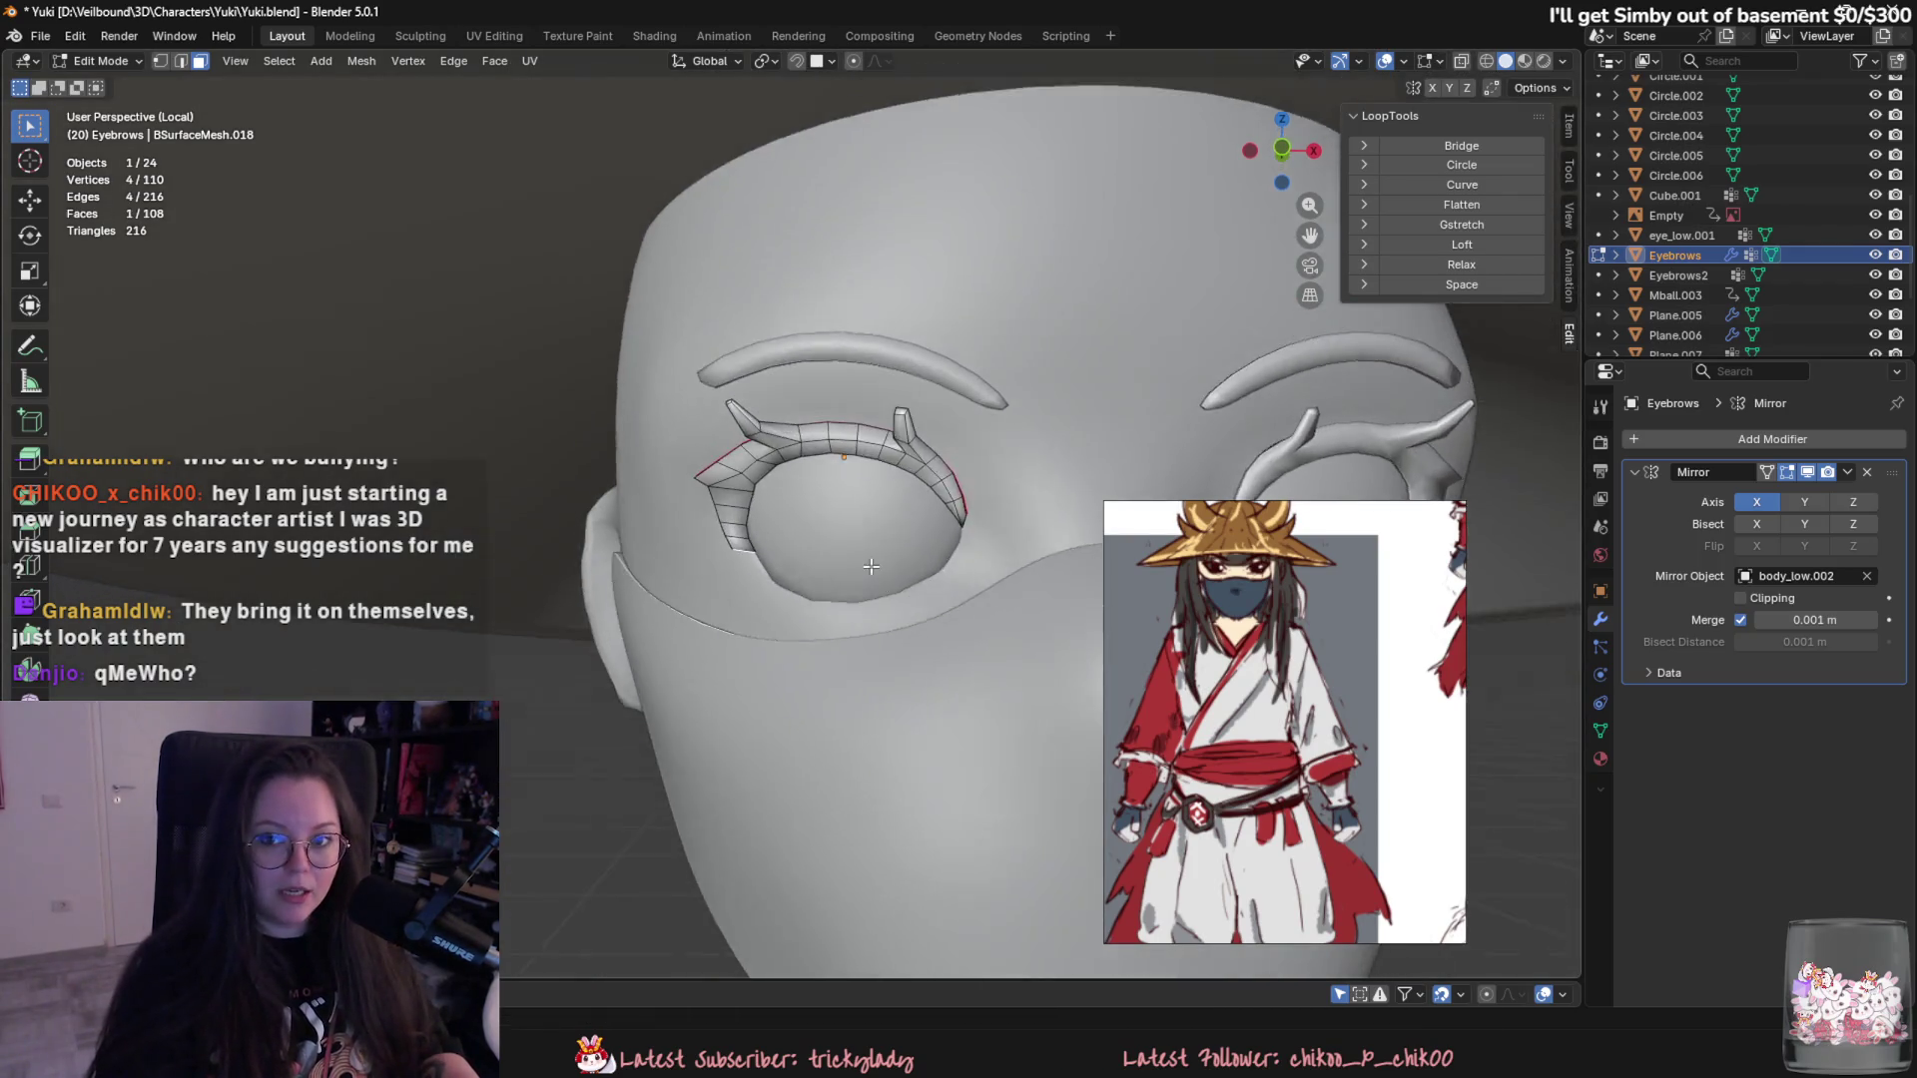
pyautogui.scroll(3, 780, 523)
pyautogui.scroll(2, 781, 523)
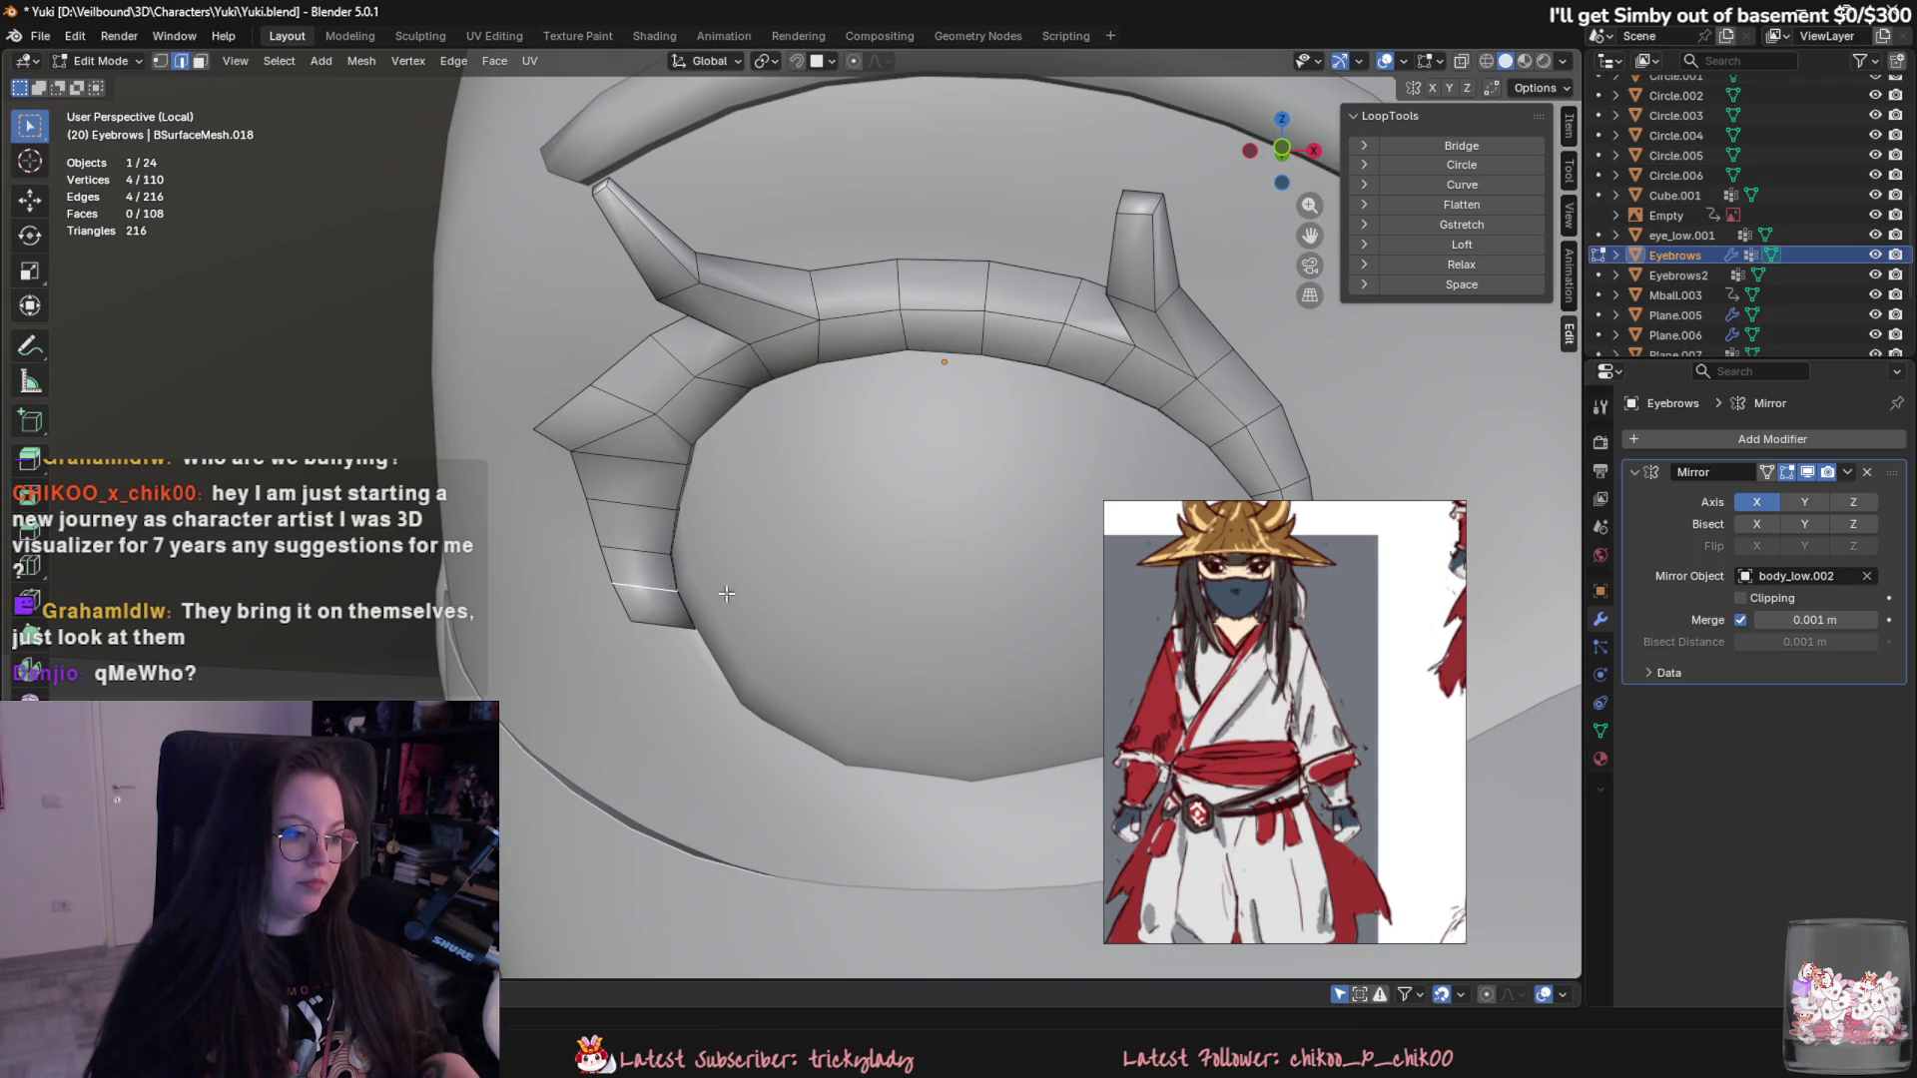
pyautogui.moveTo(709, 593); pyautogui.dragTo(763, 597, button='middle')
pyautogui.press('g')
pyautogui.press('x')
pyautogui.click(766, 598)
pyautogui.press('g')
pyautogui.click(766, 599)
pyautogui.scroll(-4, 764, 607)
pyautogui.press('Tab')
pyautogui.scroll(-3, 794, 614)
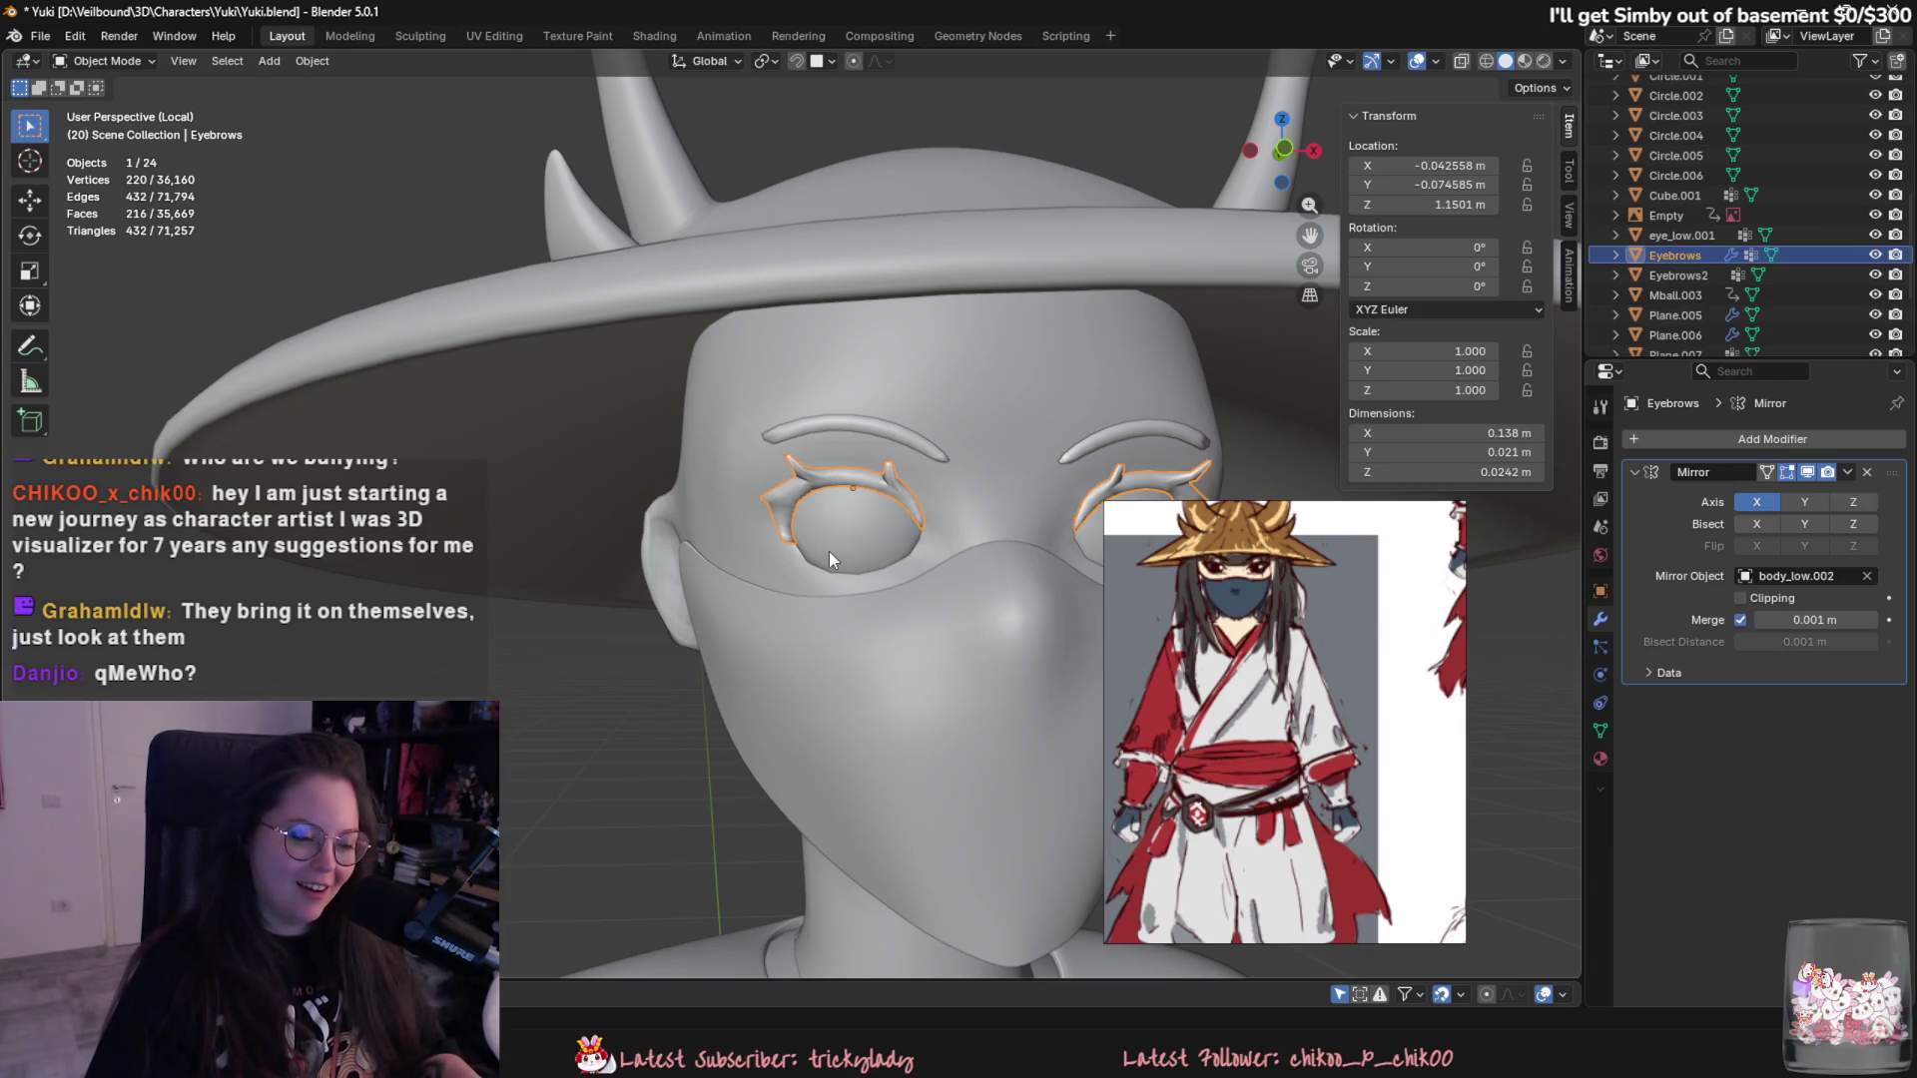
pyautogui.scroll(2, 829, 552)
pyautogui.scroll(2, 873, 559)
pyautogui.scroll(3, 865, 593)
# - Rotate the drooping eyebrow end around the Z axis in two passes from a side view
pyautogui.moveTo(870, 603)
pyautogui.mouseDown(button='middle')
pyautogui.moveTo(834, 554)
pyautogui.moveTo(673, 505)
pyautogui.moveTo(880, 544)
pyautogui.moveTo(906, 502)
pyautogui.moveTo(950, 596)
pyautogui.mouseUp(button='middle')
pyautogui.press('Tab')
pyautogui.press('r')
pyautogui.press('z')
pyautogui.click(898, 482)
pyautogui.press('g')
pyautogui.press('z')
pyautogui.press('Escape')
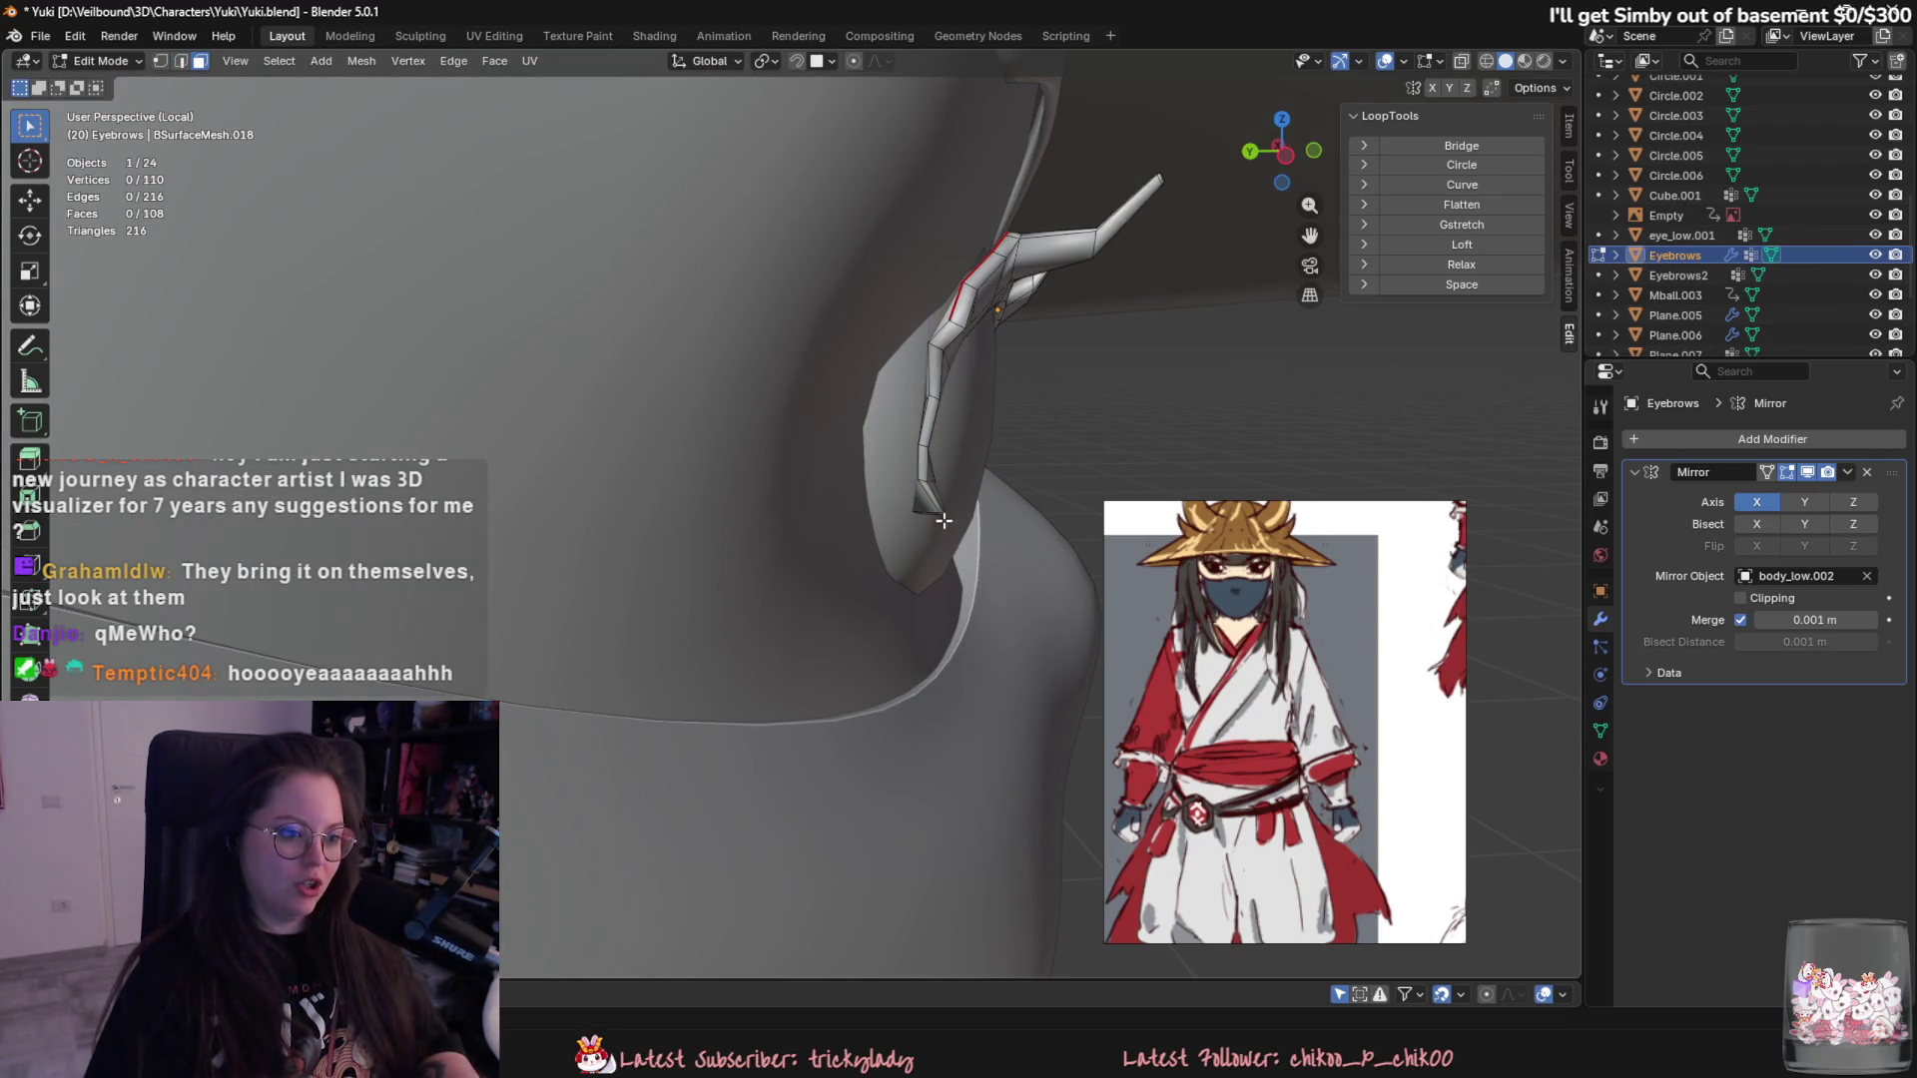
pyautogui.moveTo(937, 511); pyautogui.dragTo(921, 479, button='middle')
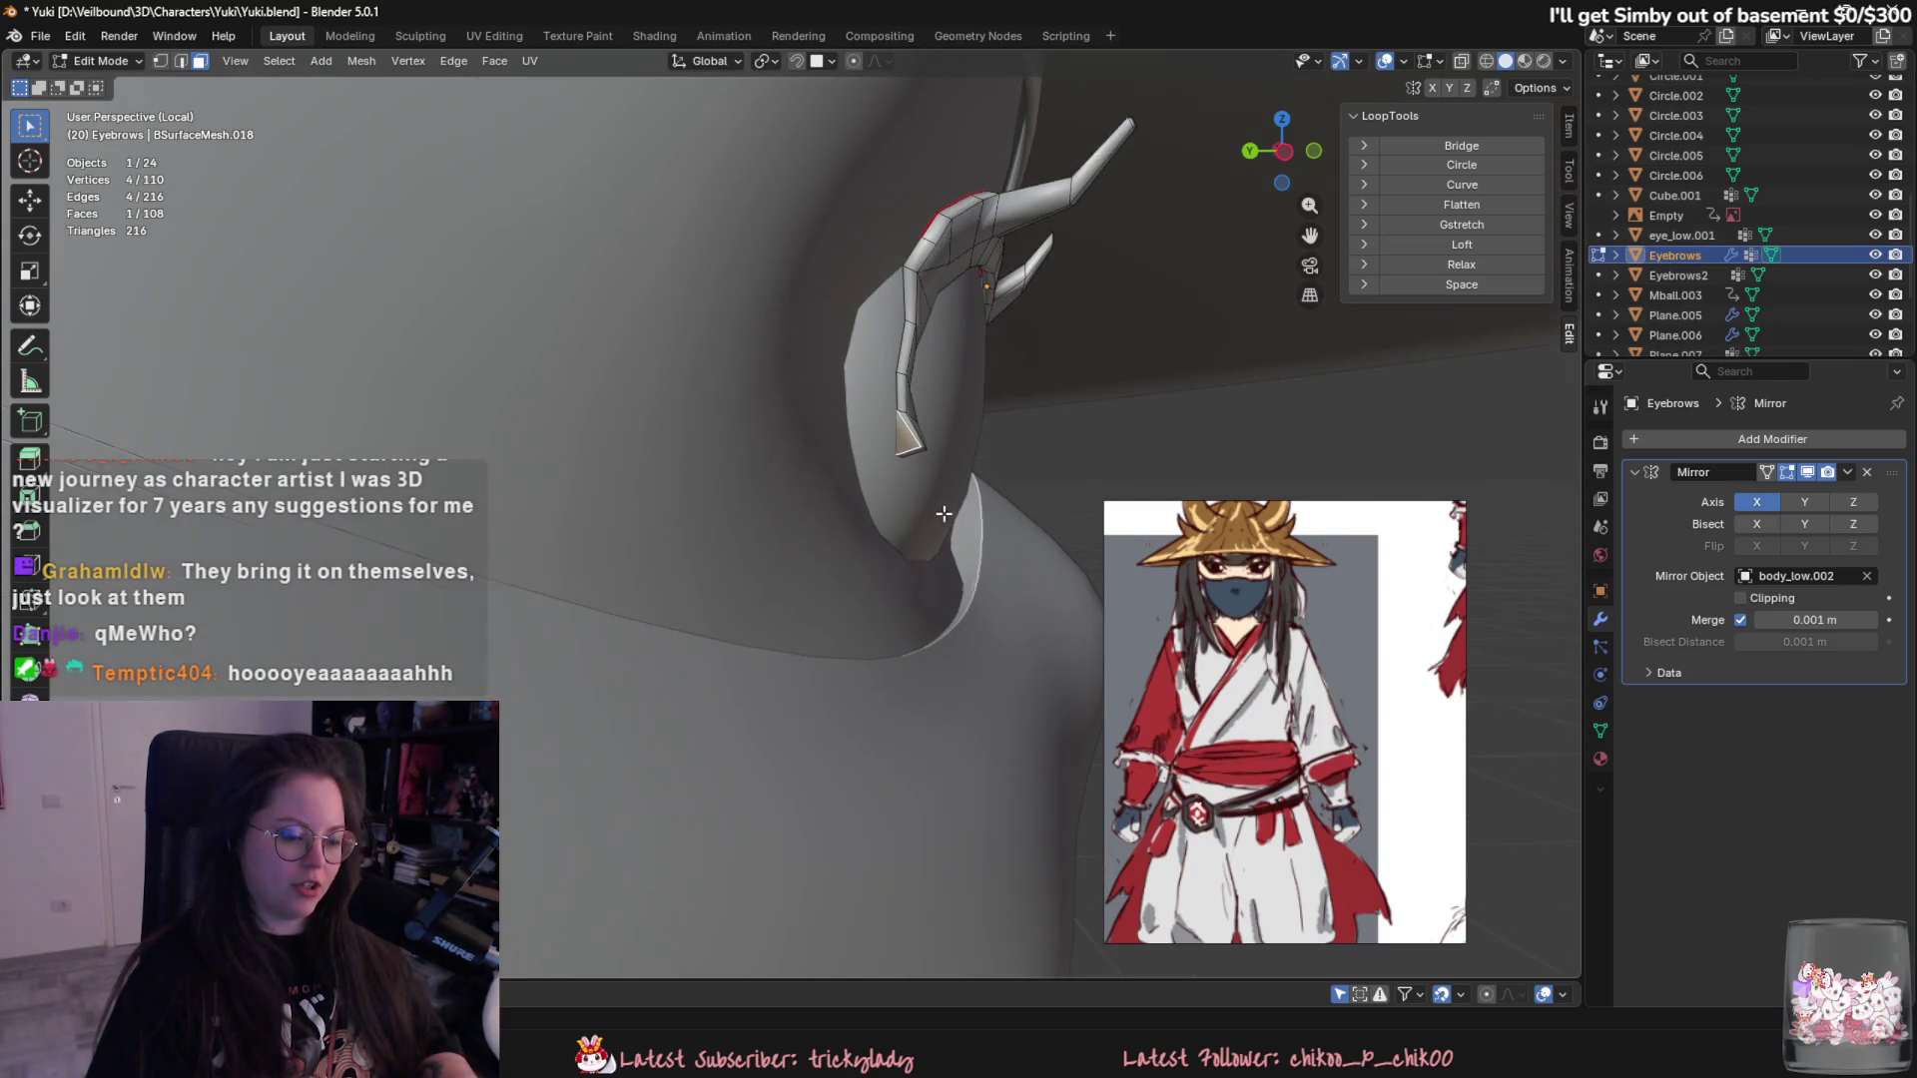
pyautogui.press('r')
pyautogui.press('z')
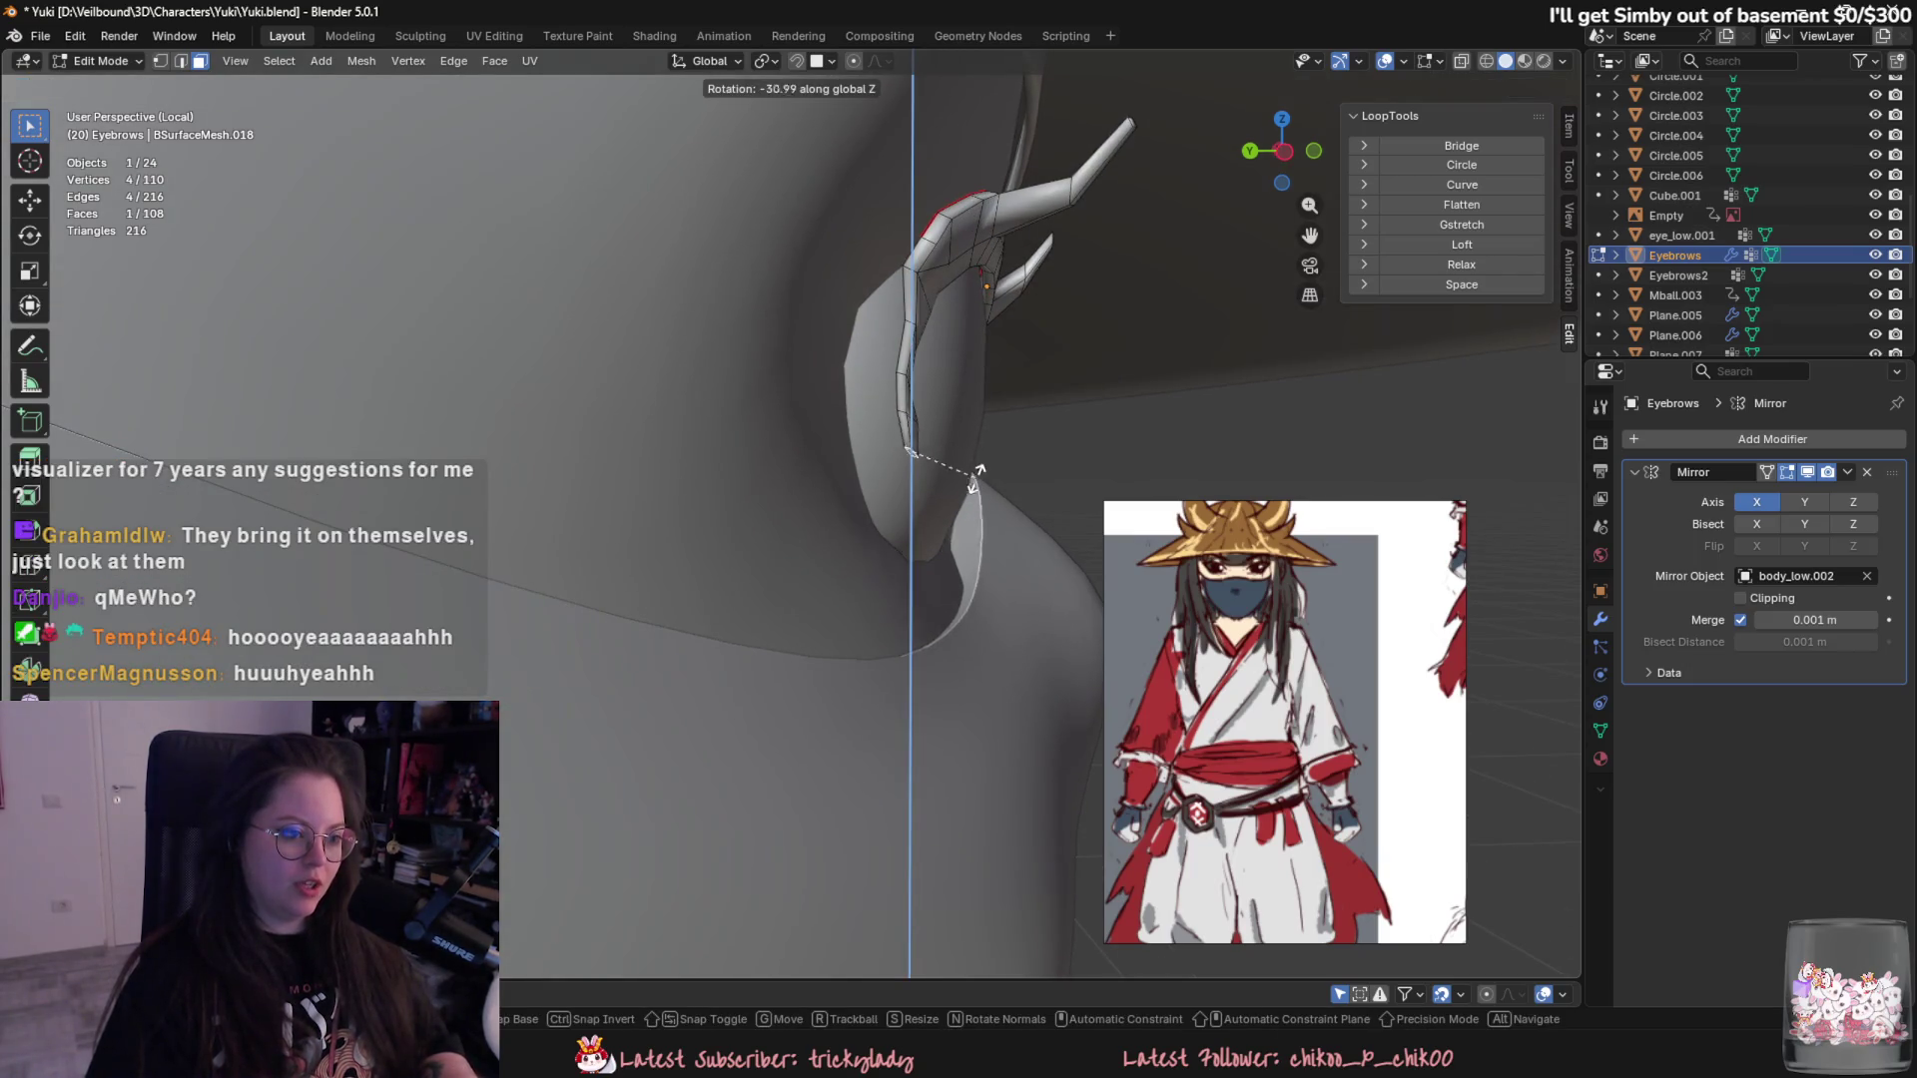
pyautogui.click(974, 478)
# - Give the end a small further Z rotation and shift it toward the eye socket
pyautogui.moveTo(974, 476)
pyautogui.mouseDown(button='middle')
pyautogui.moveTo(911, 558)
pyautogui.moveTo(997, 642)
pyautogui.moveTo(915, 692)
pyautogui.moveTo(908, 591)
pyautogui.mouseUp(button='middle')
pyautogui.press('r')
pyautogui.press('z')
pyautogui.click(884, 518)
pyautogui.press('g')
pyautogui.click(949, 616)
pyautogui.click(868, 553)
pyautogui.moveTo(870, 554)
pyautogui.mouseDown(button='middle')
pyautogui.moveTo(835, 354)
pyautogui.moveTo(981, 647)
pyautogui.moveTo(922, 689)
pyautogui.moveTo(824, 582)
pyautogui.mouseUp(button='middle')
pyautogui.press('g')
pyautogui.click(970, 626)
pyautogui.scroll(3, 923, 689)
# - Move one eyebrow edge, then rotate the tip face around Z to follow the socket
pyautogui.press('2')
pyautogui.click(821, 516)
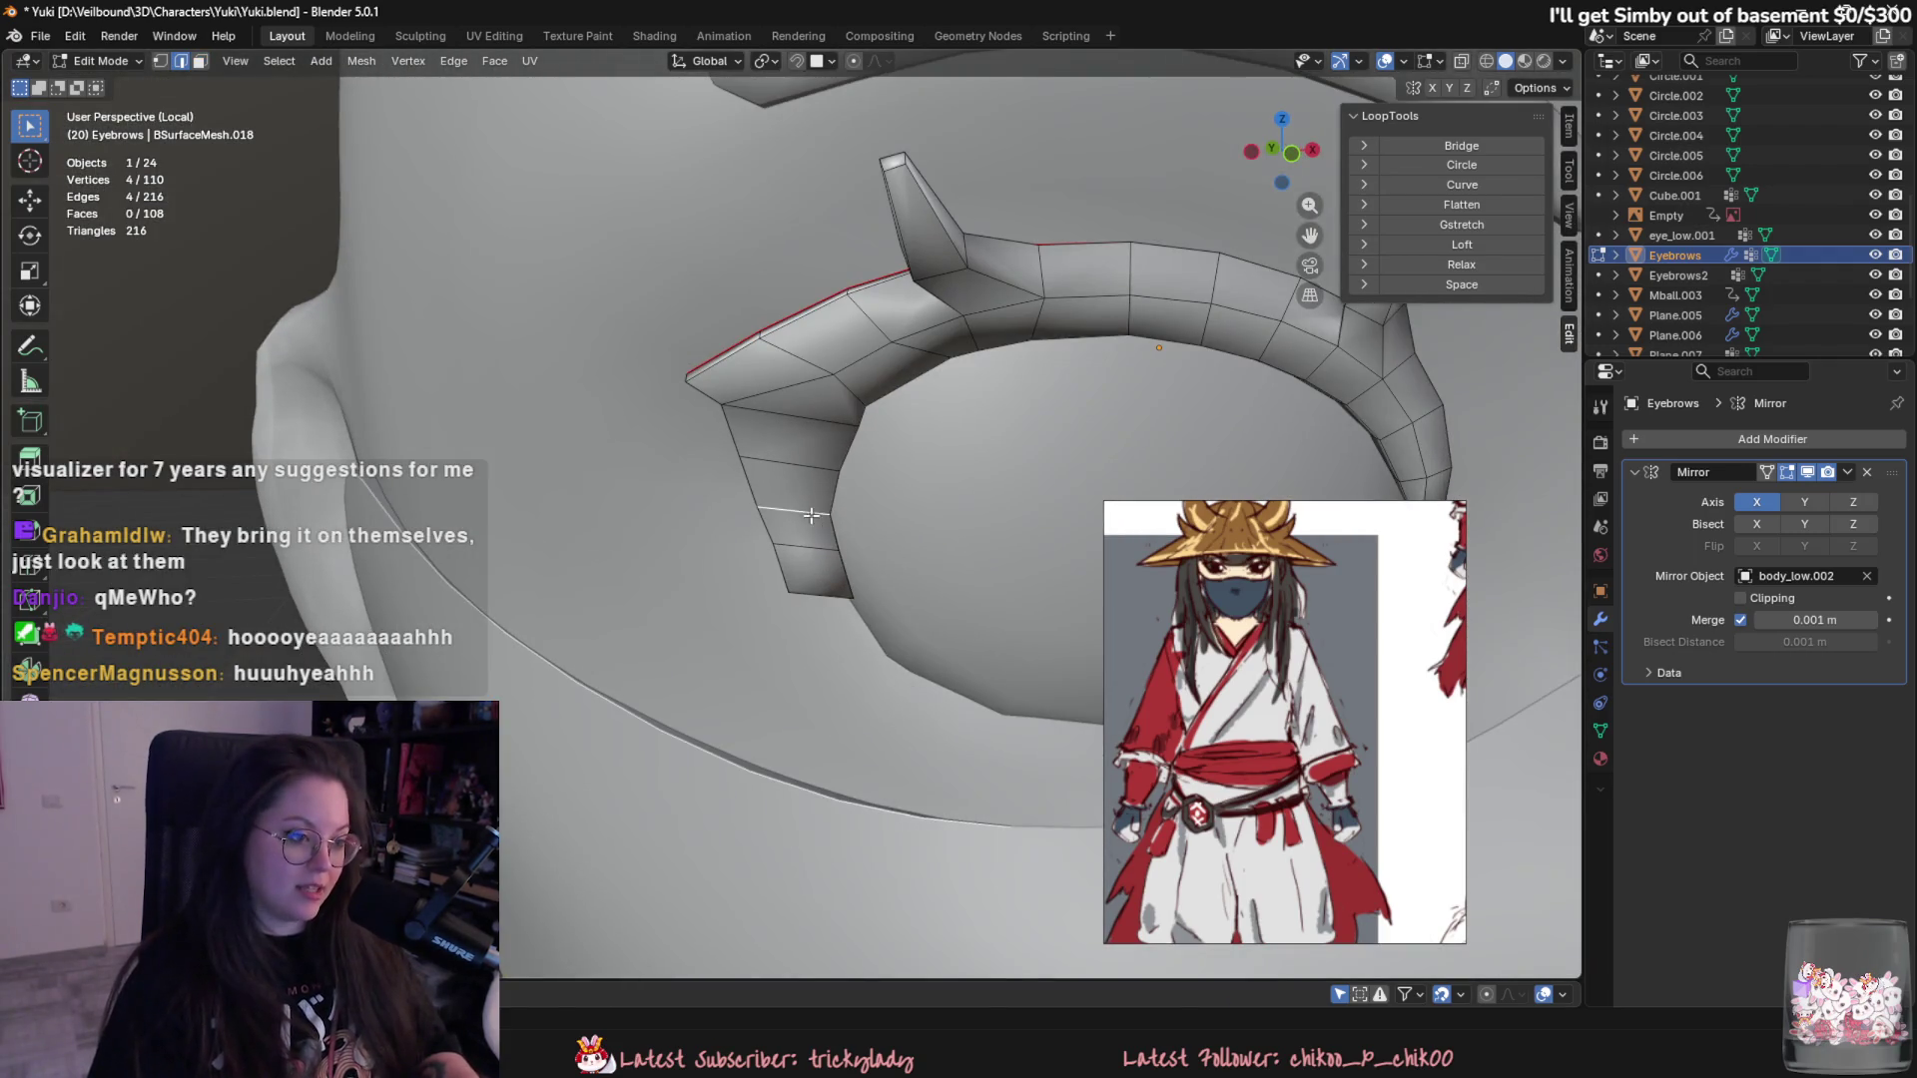
pyautogui.press('g')
pyautogui.click(923, 576)
pyautogui.moveTo(923, 576)
pyautogui.mouseDown(button='middle')
pyautogui.moveTo(837, 620)
pyautogui.moveTo(862, 685)
pyautogui.mouseUp(button='middle')
pyautogui.press('3')
pyautogui.press('g')
pyautogui.press('x')
pyautogui.press('y')
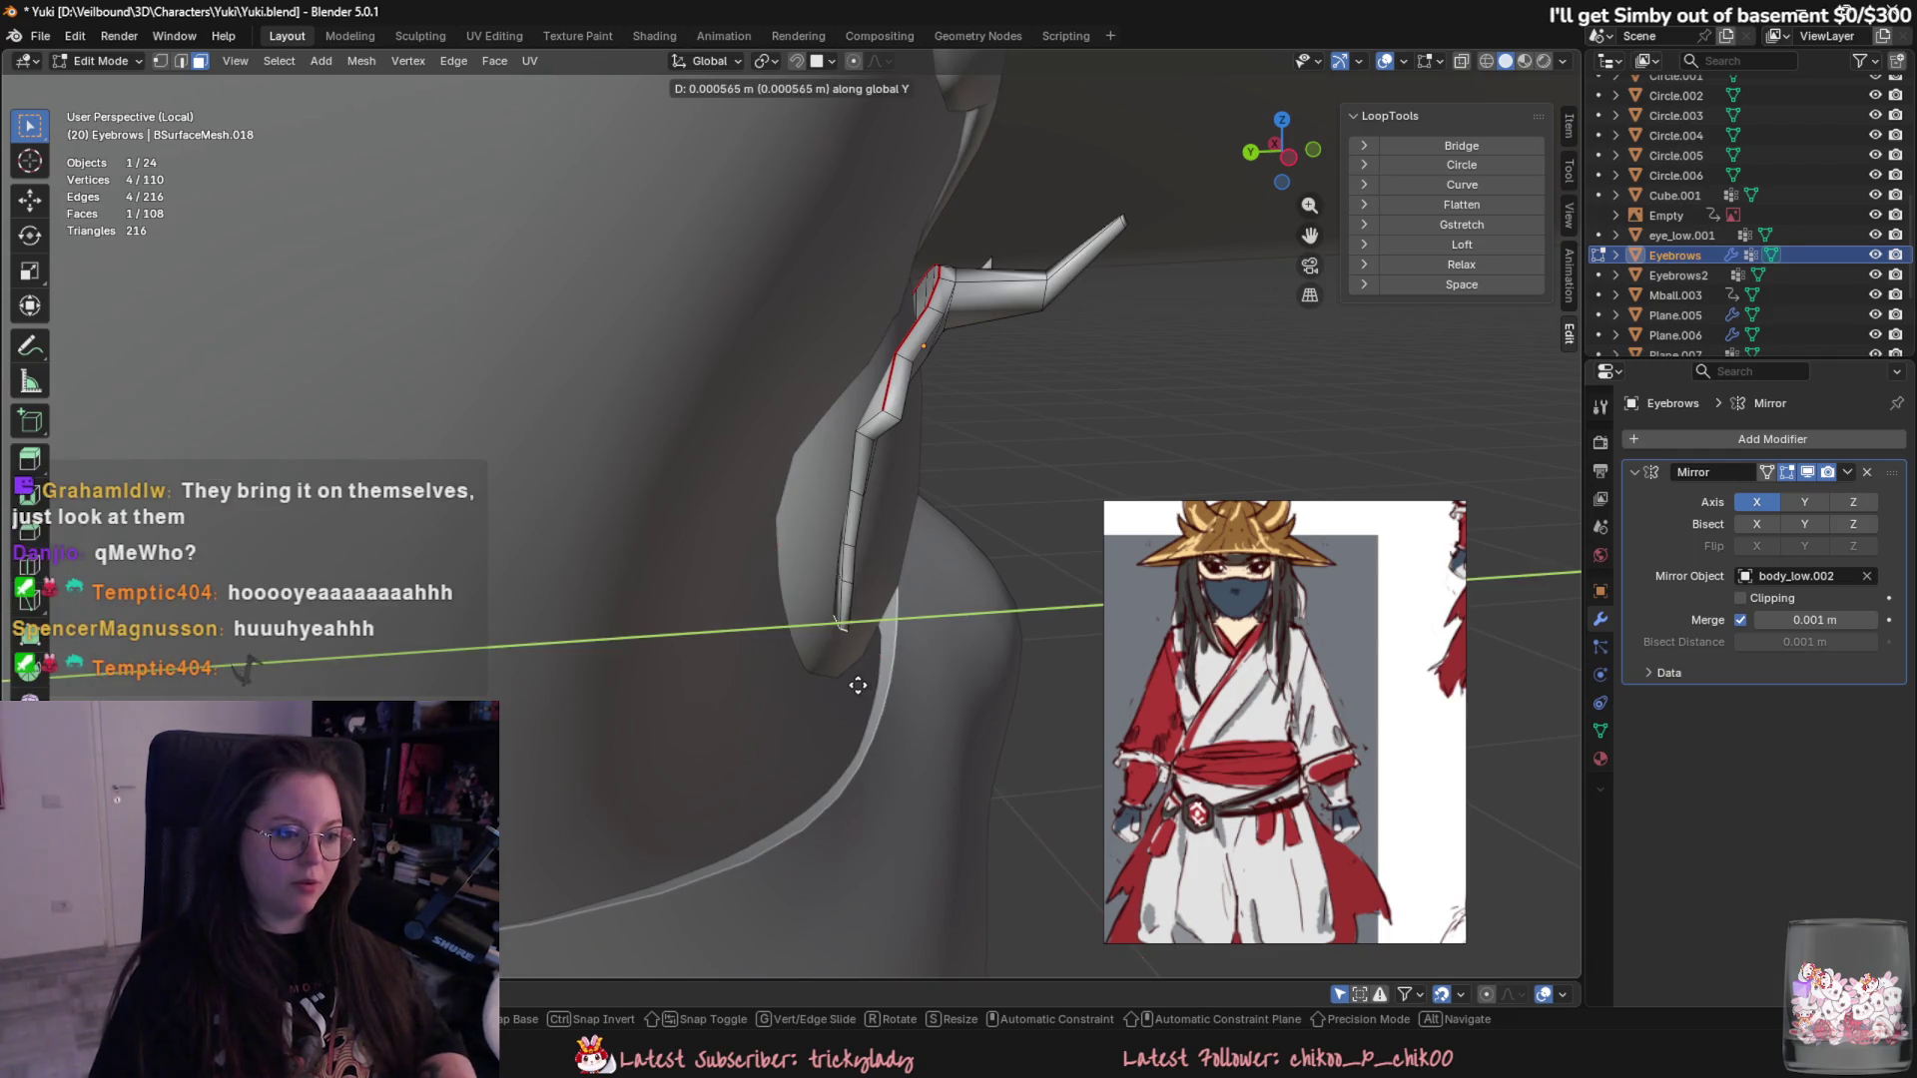
pyautogui.press('r')
pyautogui.press('z')
pyautogui.click(853, 693)
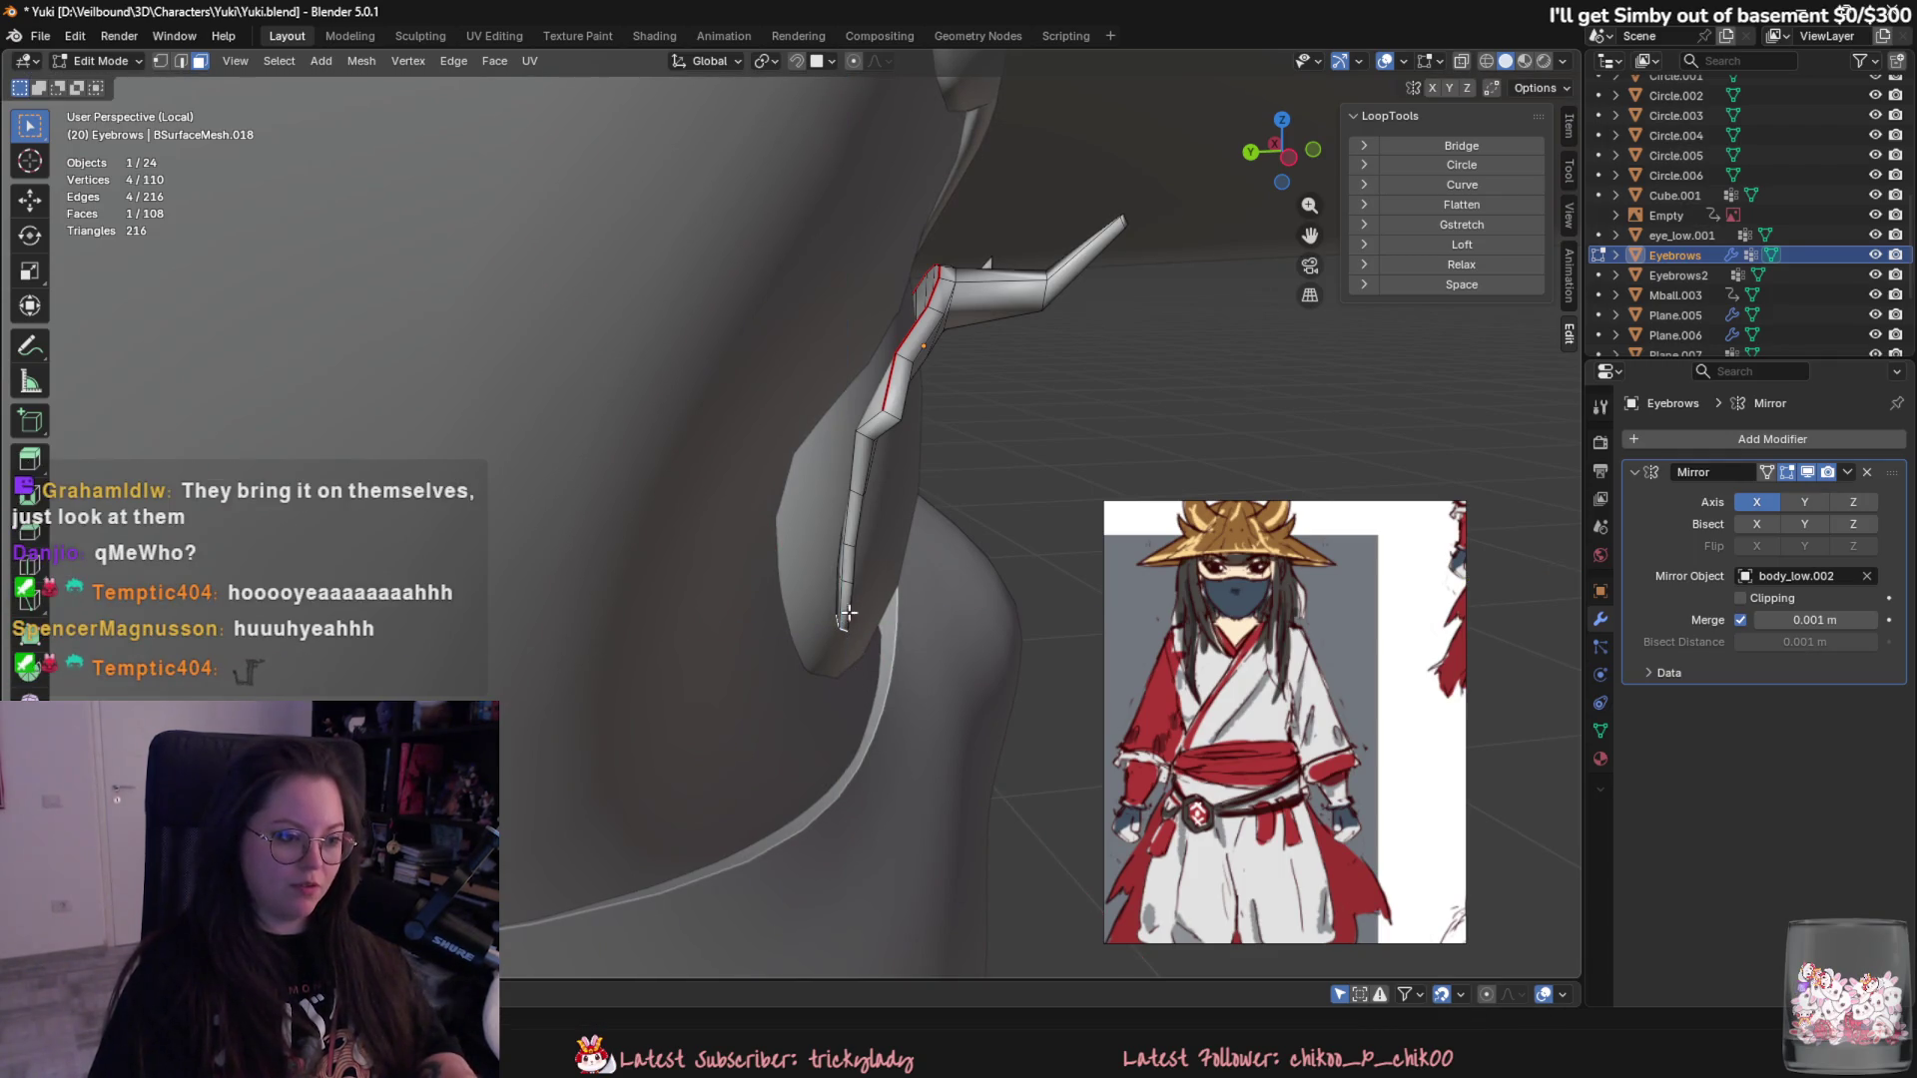
# - Try sliding the tip face along X and Y, cancelling each move without changes
pyautogui.press('g')
pyautogui.press('z')
pyautogui.press('Escape')
pyautogui.moveTo(838, 623)
pyautogui.mouseDown(button='middle')
pyautogui.moveTo(898, 705)
pyautogui.moveTo(868, 782)
pyautogui.mouseUp(button='middle')
pyautogui.click(869, 784)
pyautogui.press('g')
pyautogui.press('x')
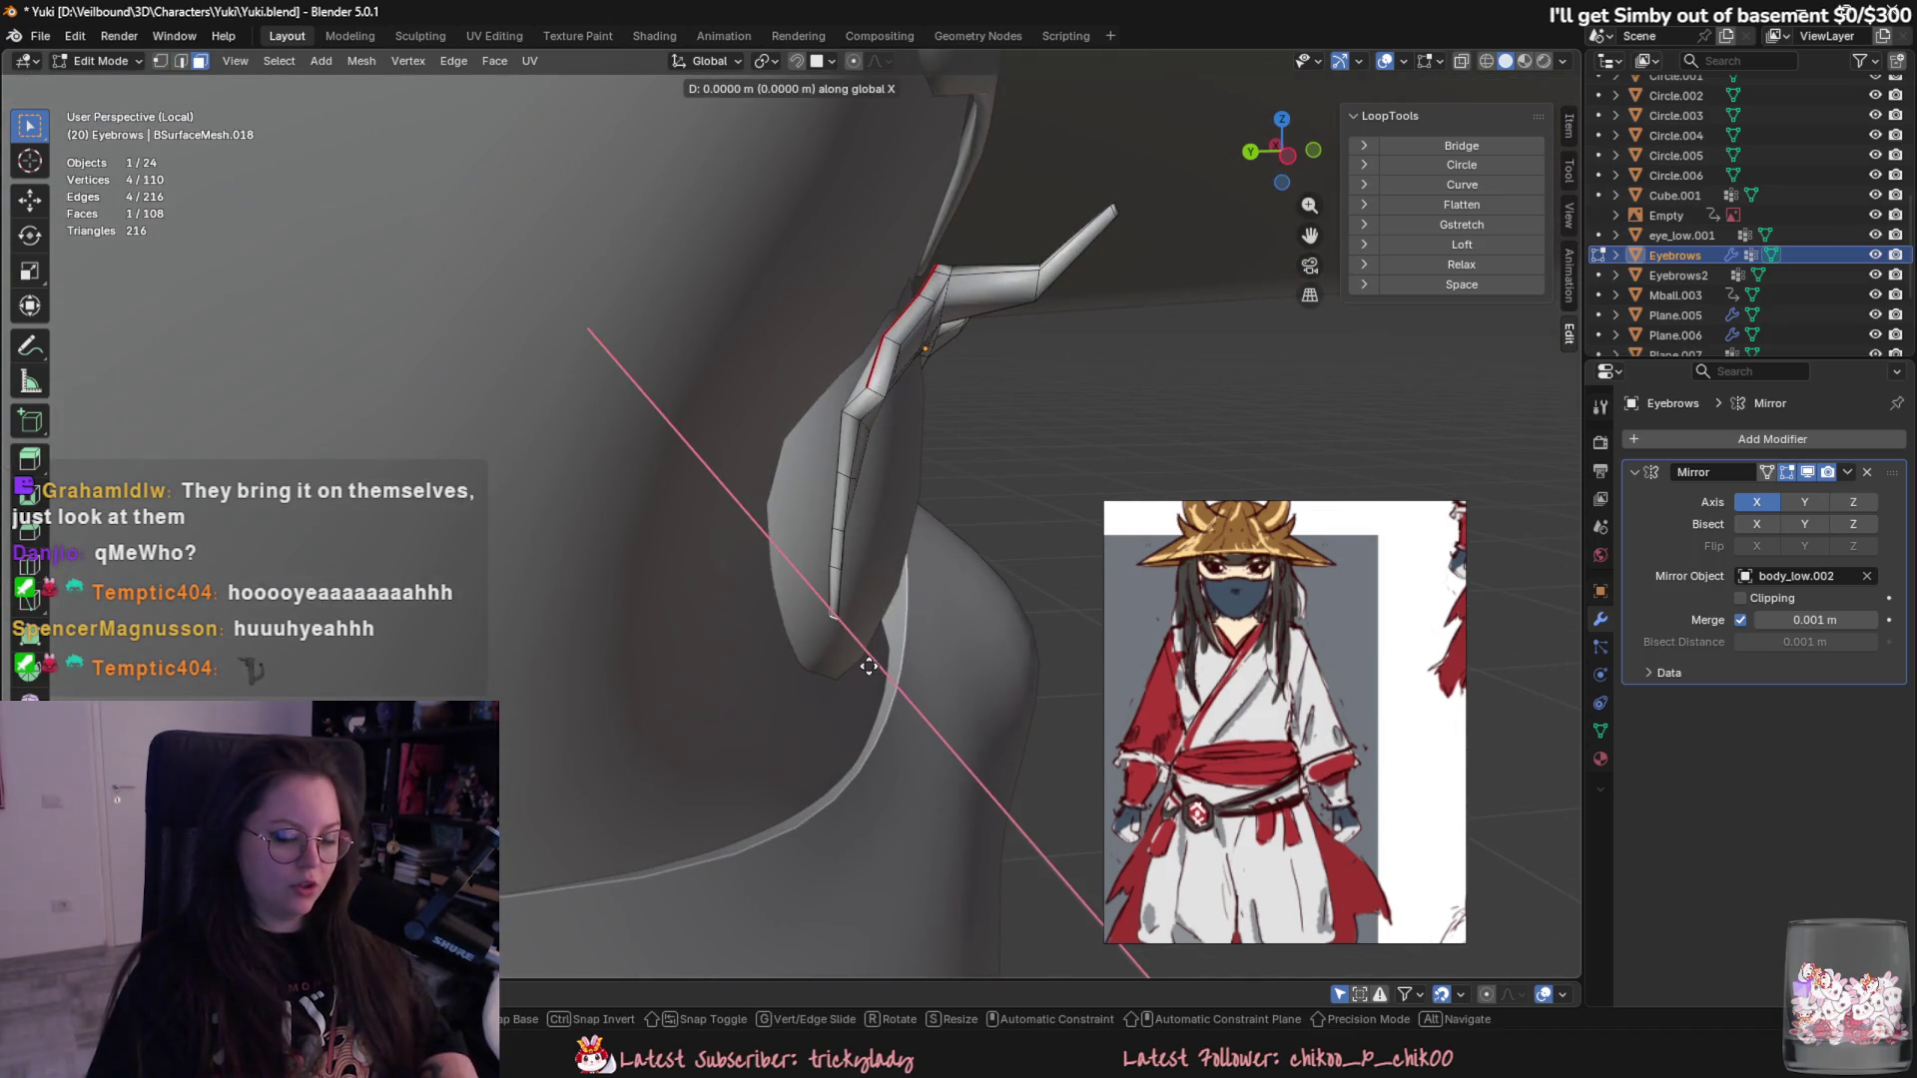
pyautogui.press('y')
pyautogui.press('Escape')
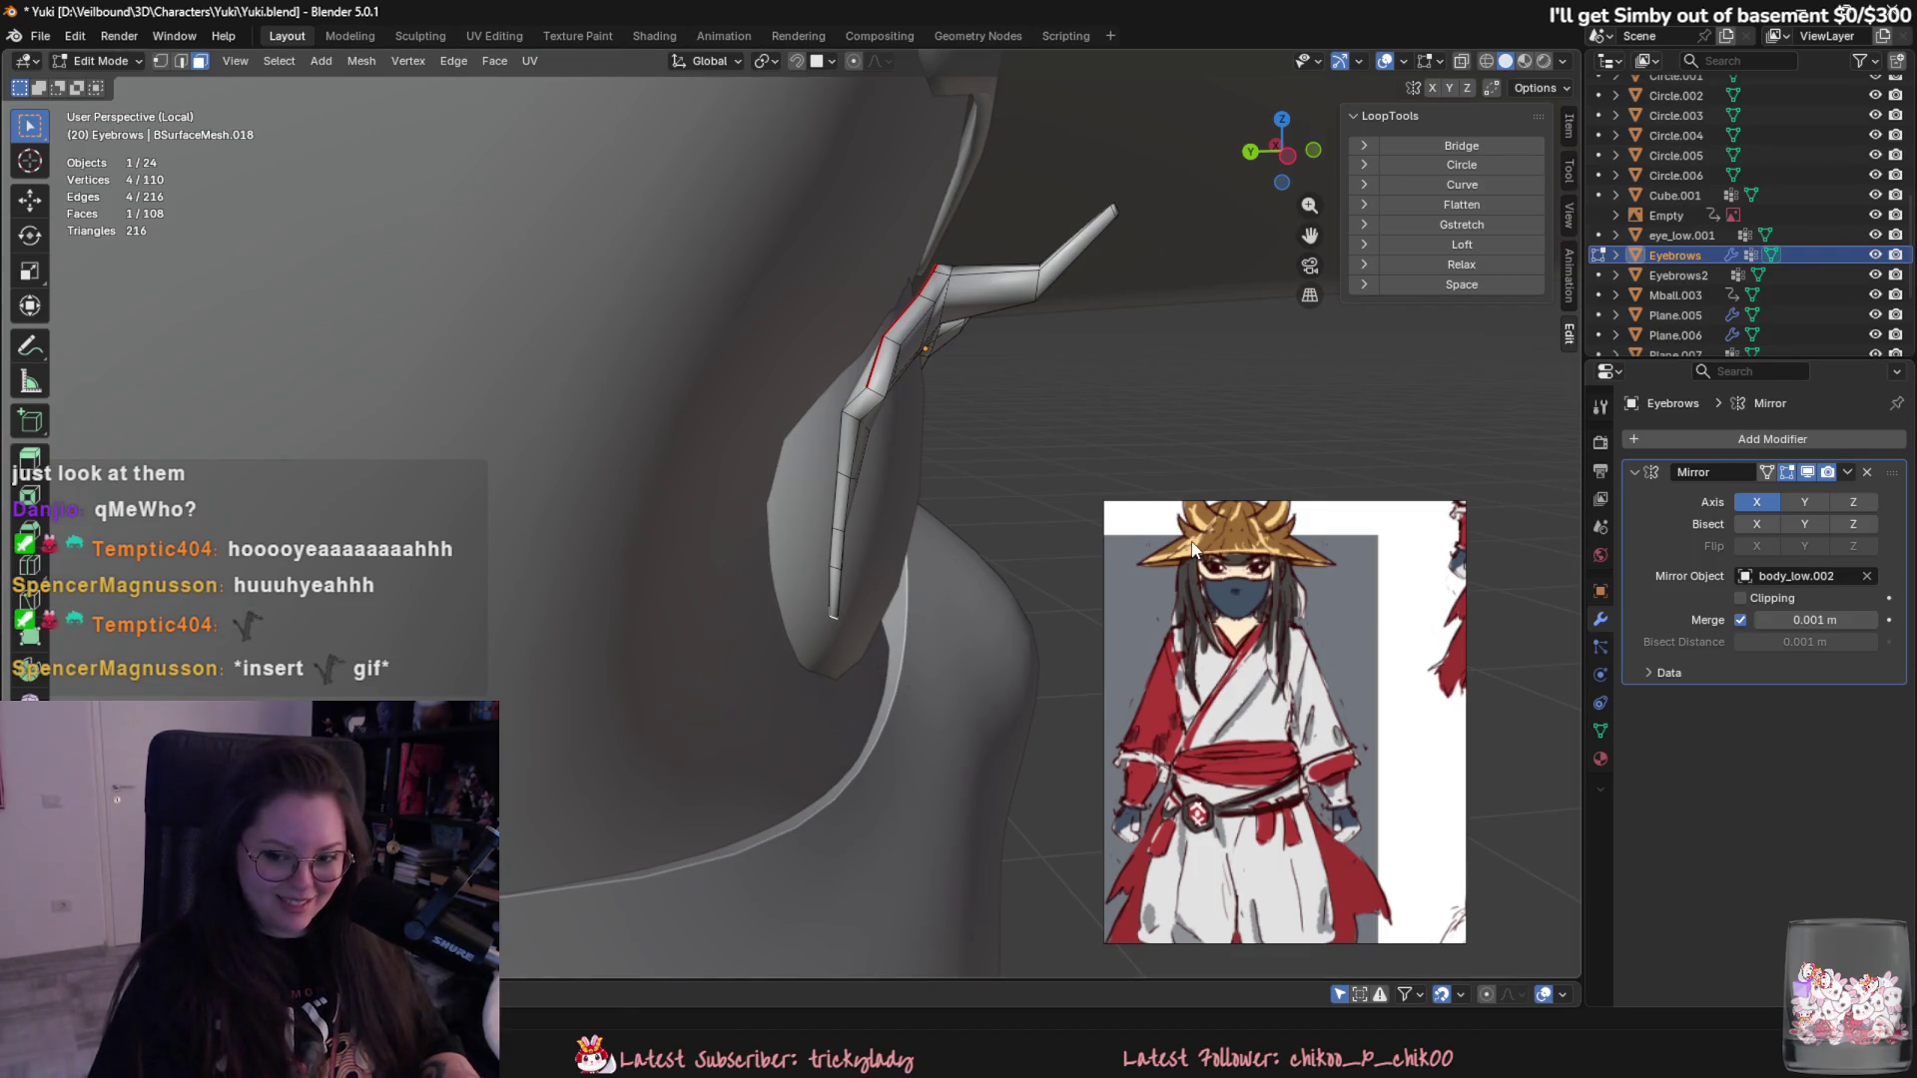
# - Enable proportional editing for the tip, then shrink the stream dashboard window
pyautogui.moveTo(1092, 514); pyautogui.dragTo(1072, 529, button='middle')
pyautogui.click(855, 60)
pyautogui.press('g')
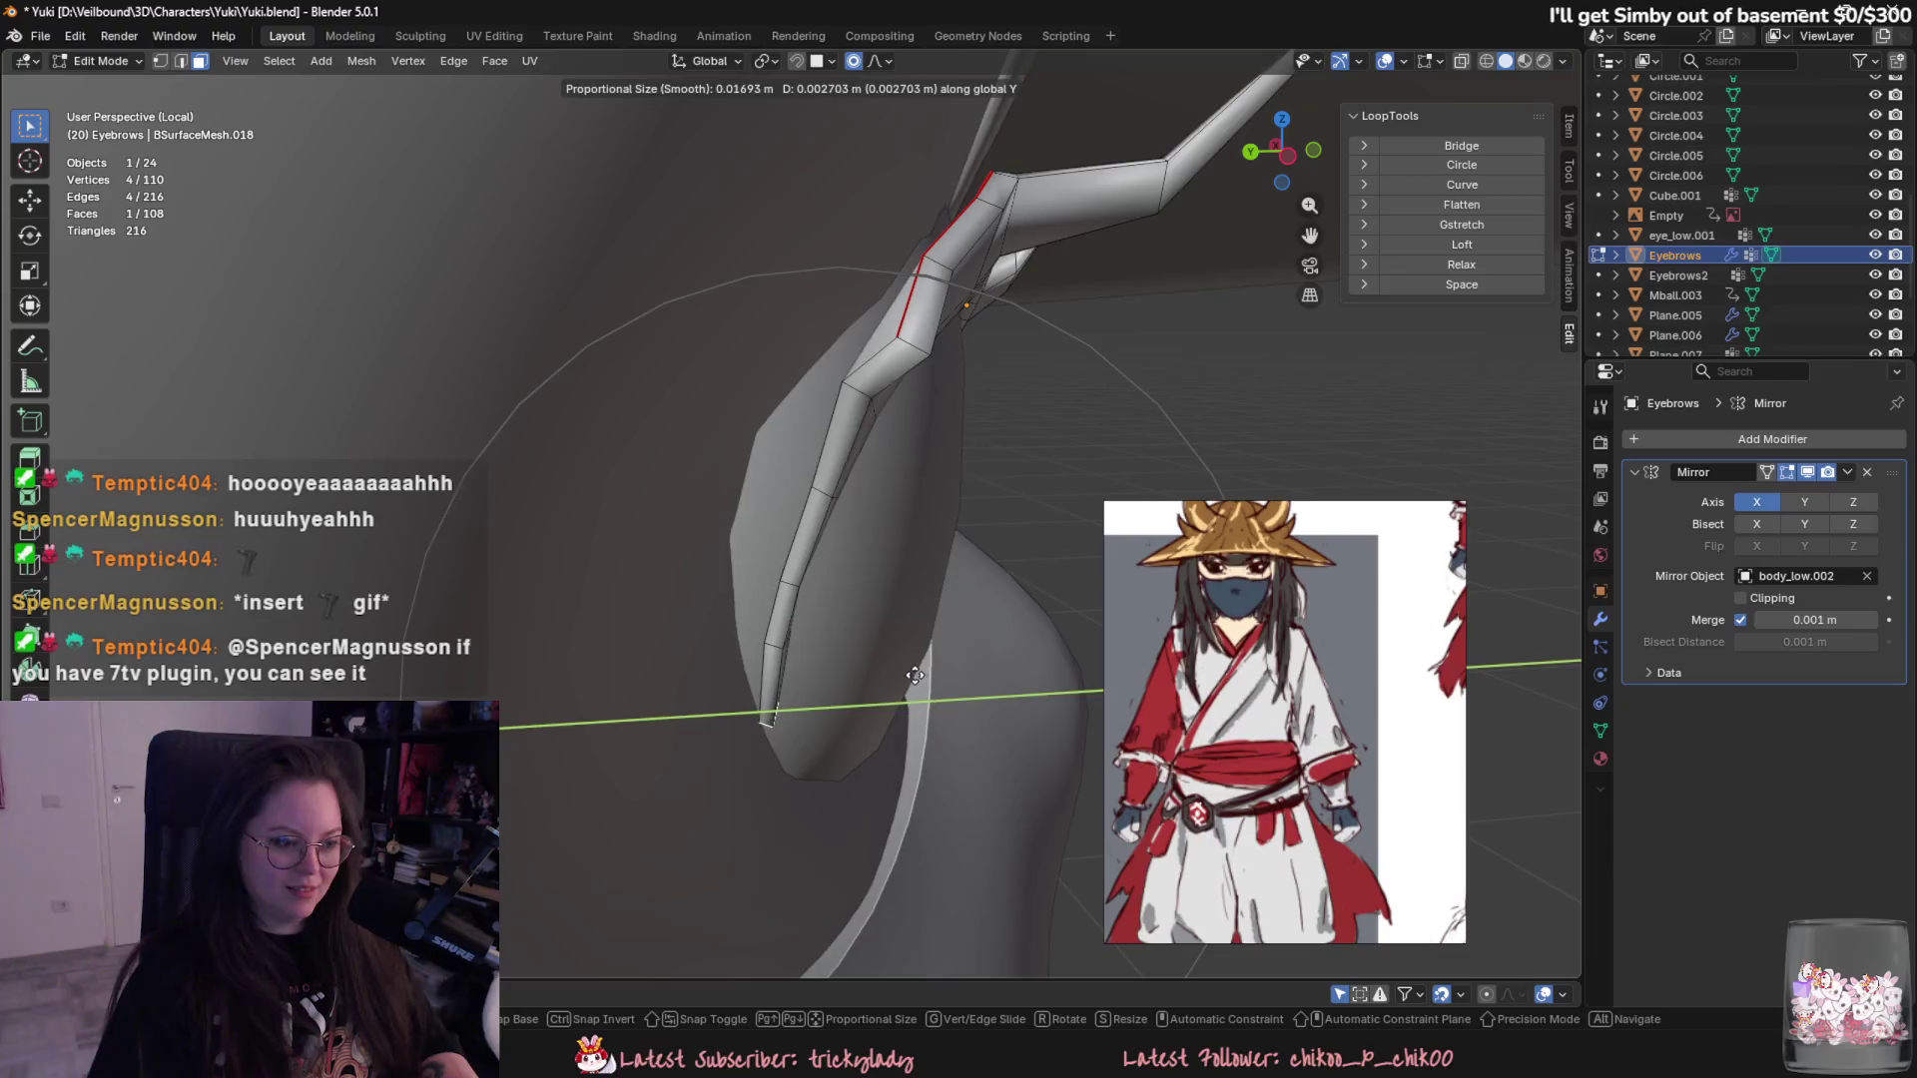
pyautogui.press('Escape')
pyautogui.moveTo(839, 449)
pyautogui.mouseDown(button='middle')
pyautogui.moveTo(847, 646)
pyautogui.moveTo(1108, 629)
pyautogui.mouseUp(button='middle')
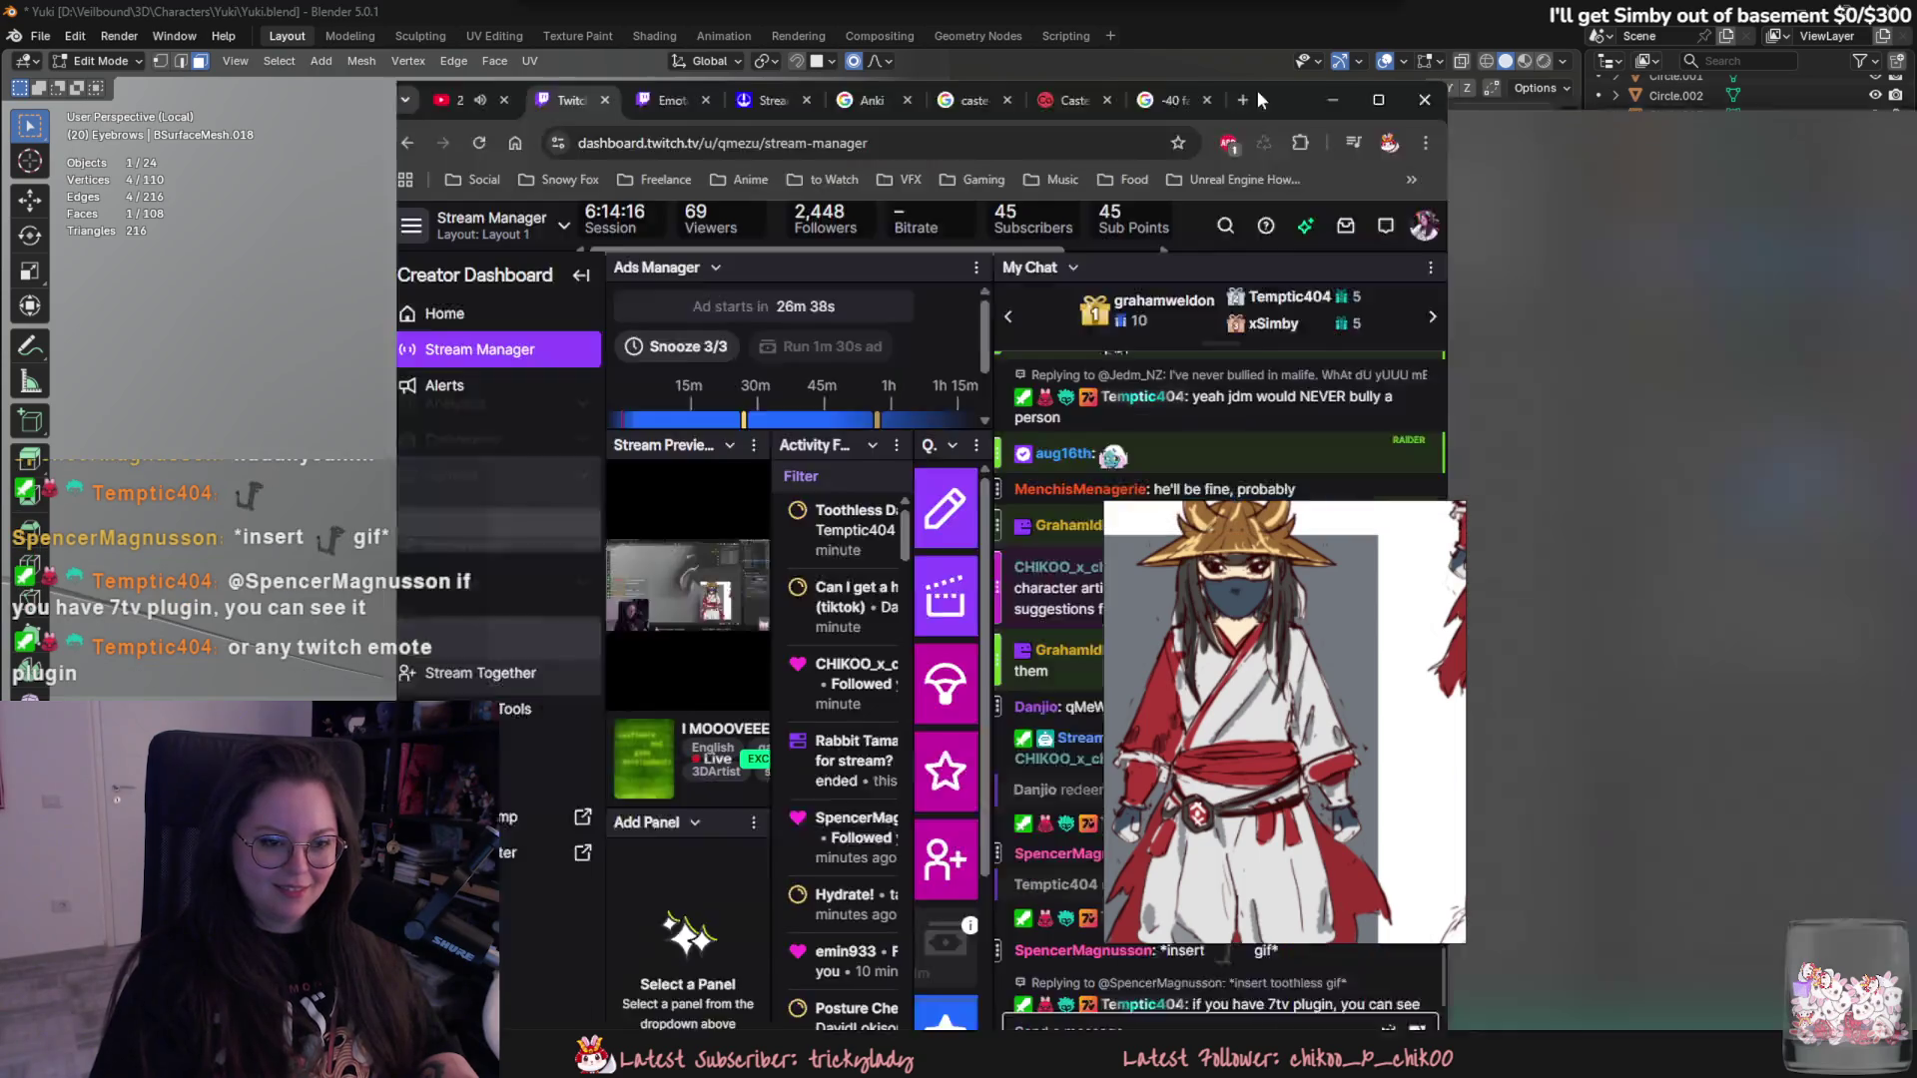
pyautogui.moveTo(1257, 91)
pyautogui.mouseDown()
pyautogui.moveTo(853, 142)
pyautogui.moveTo(876, 180)
pyautogui.mouseUp()
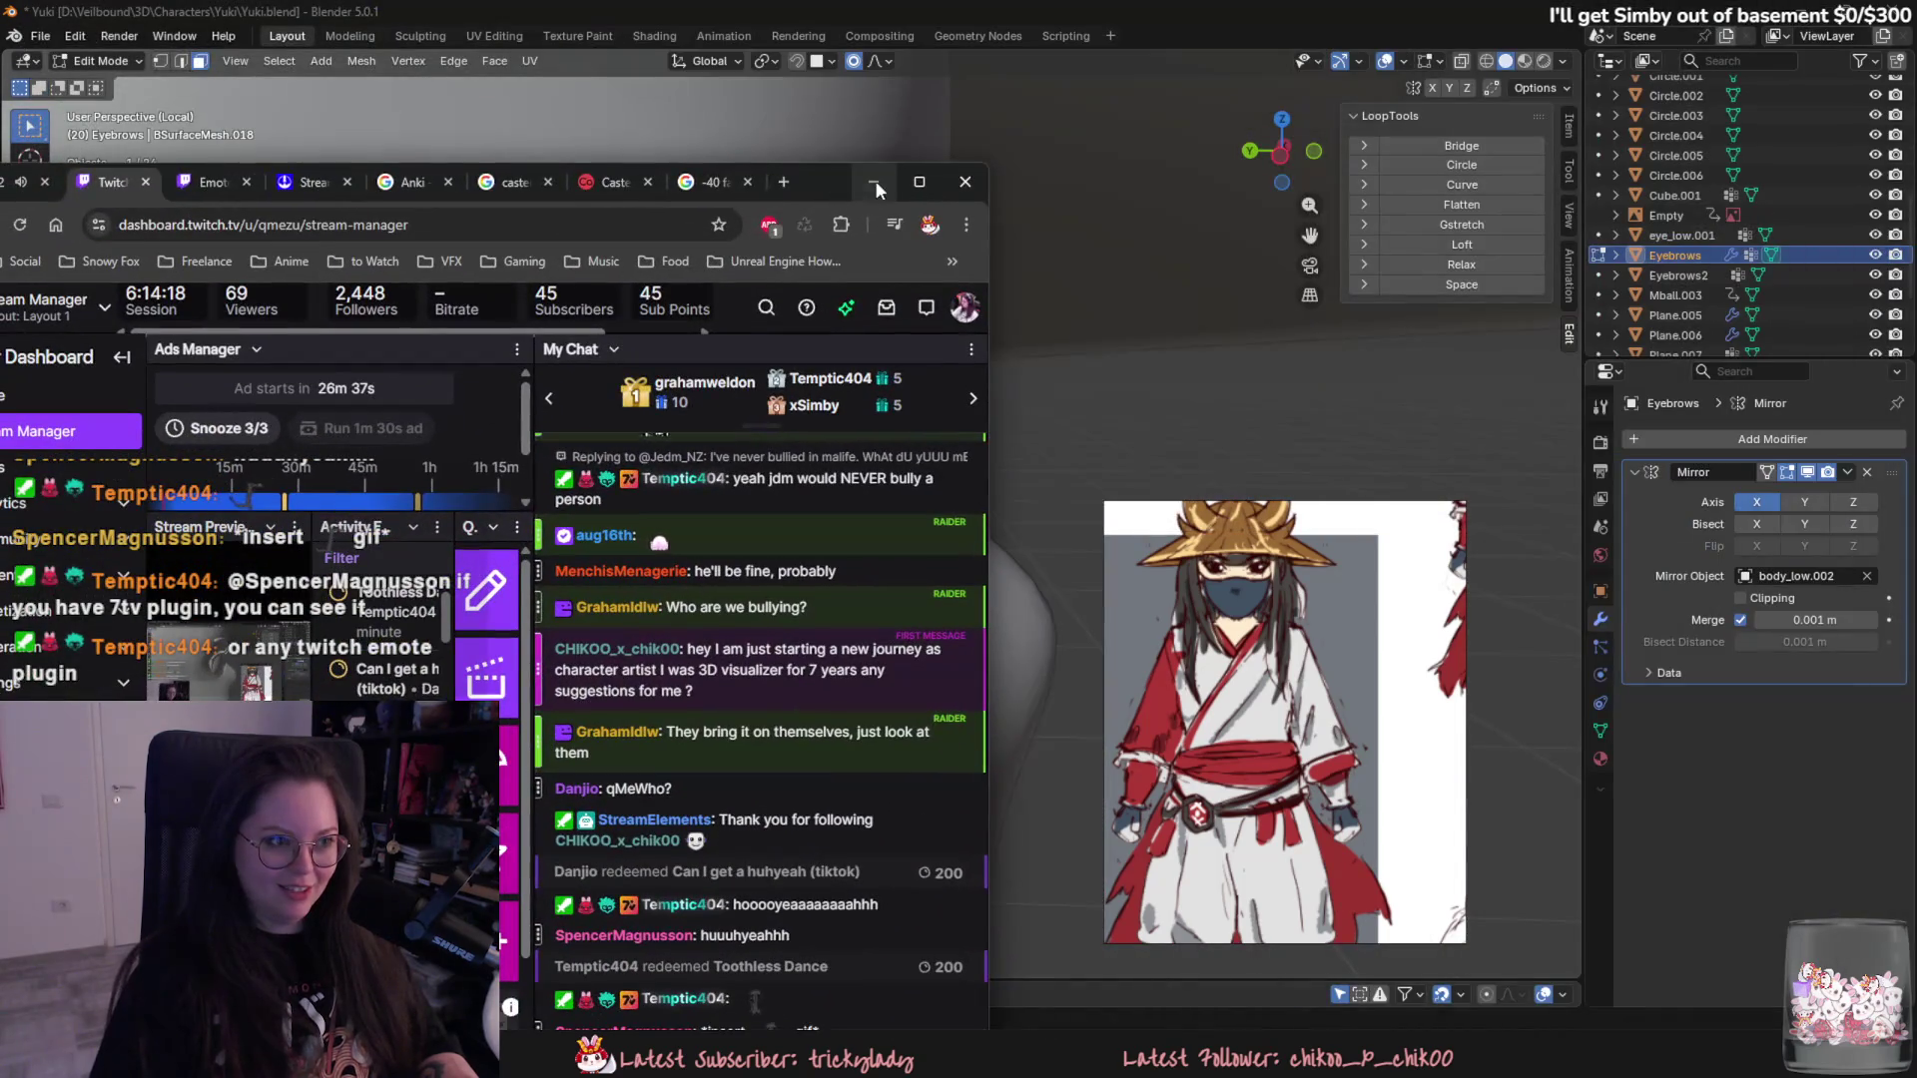
# - Maximize the Twitch dashboard, move the reference picture left and Alt+Tab back to Blender
pyautogui.click(918, 181)
pyautogui.moveTo(1225, 530); pyautogui.dragTo(635, 473)
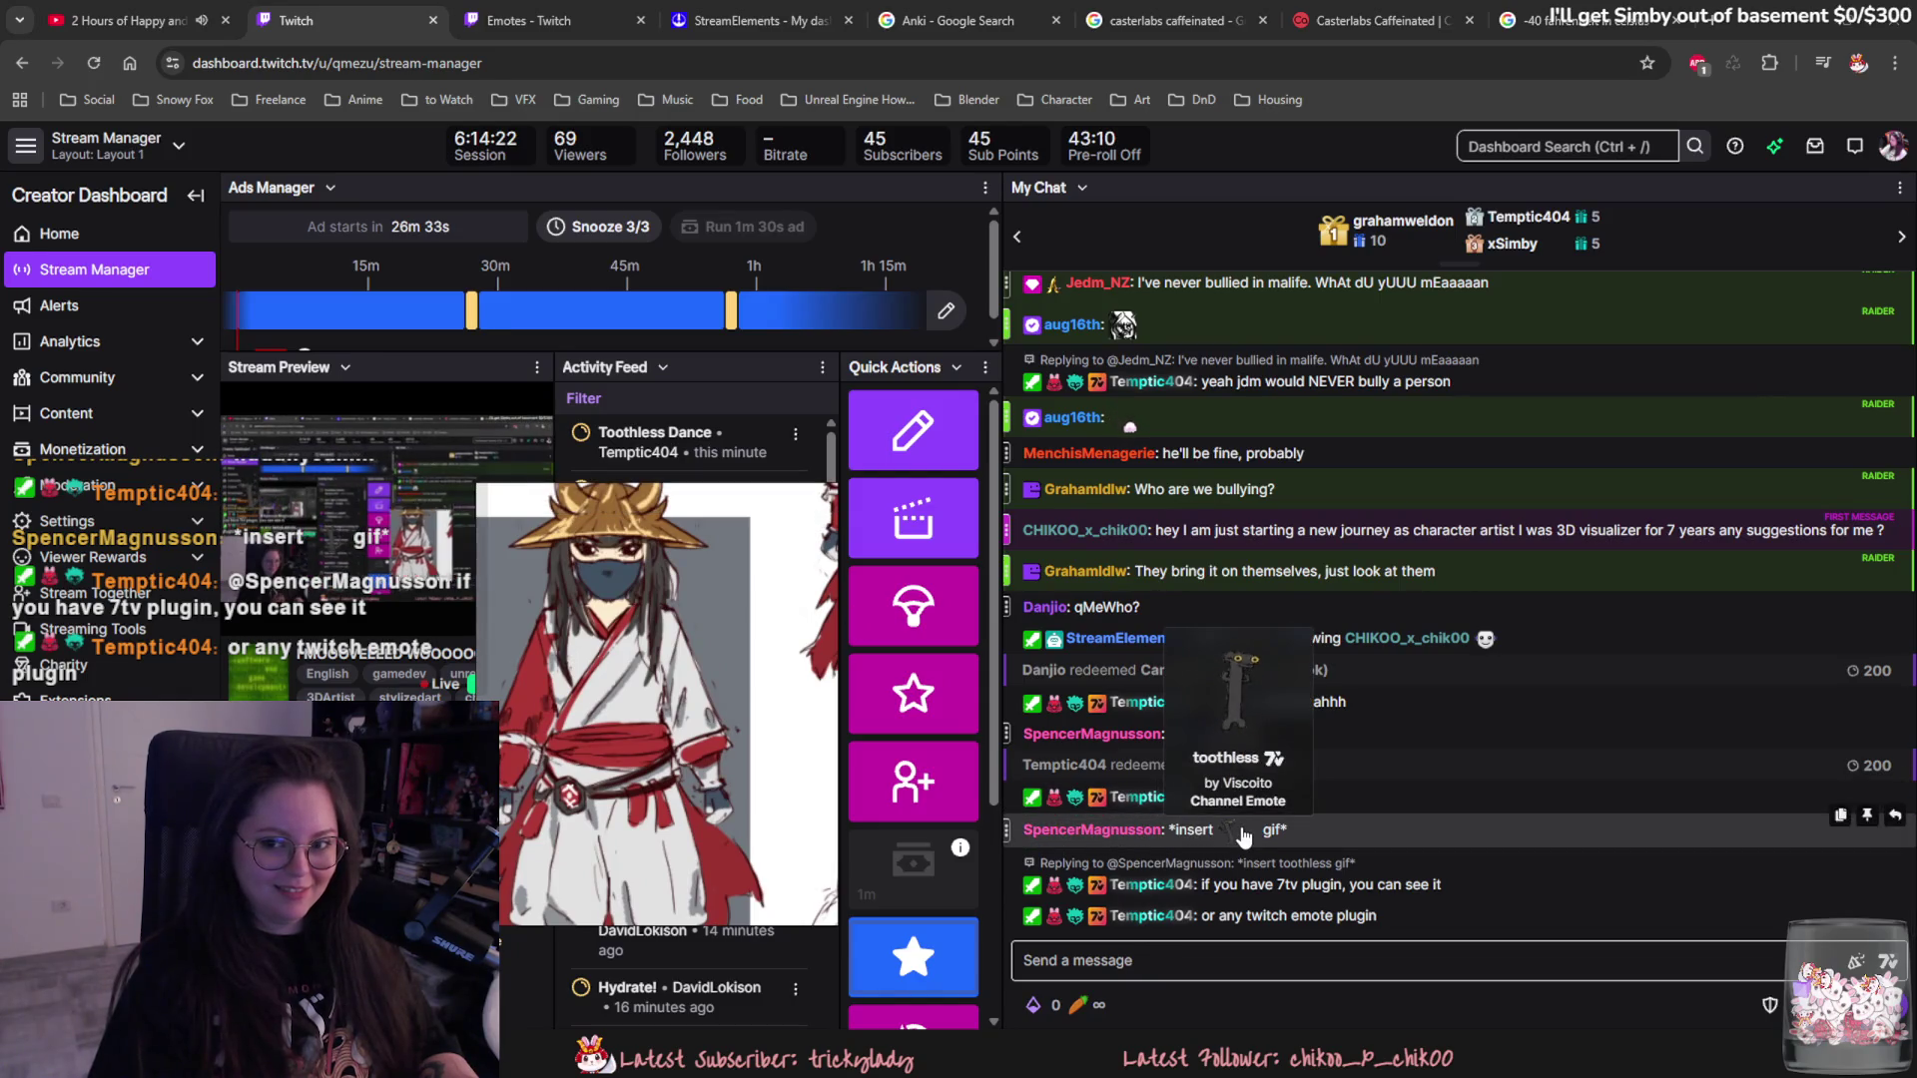
pyautogui.hotkey('alt', 'Tab')
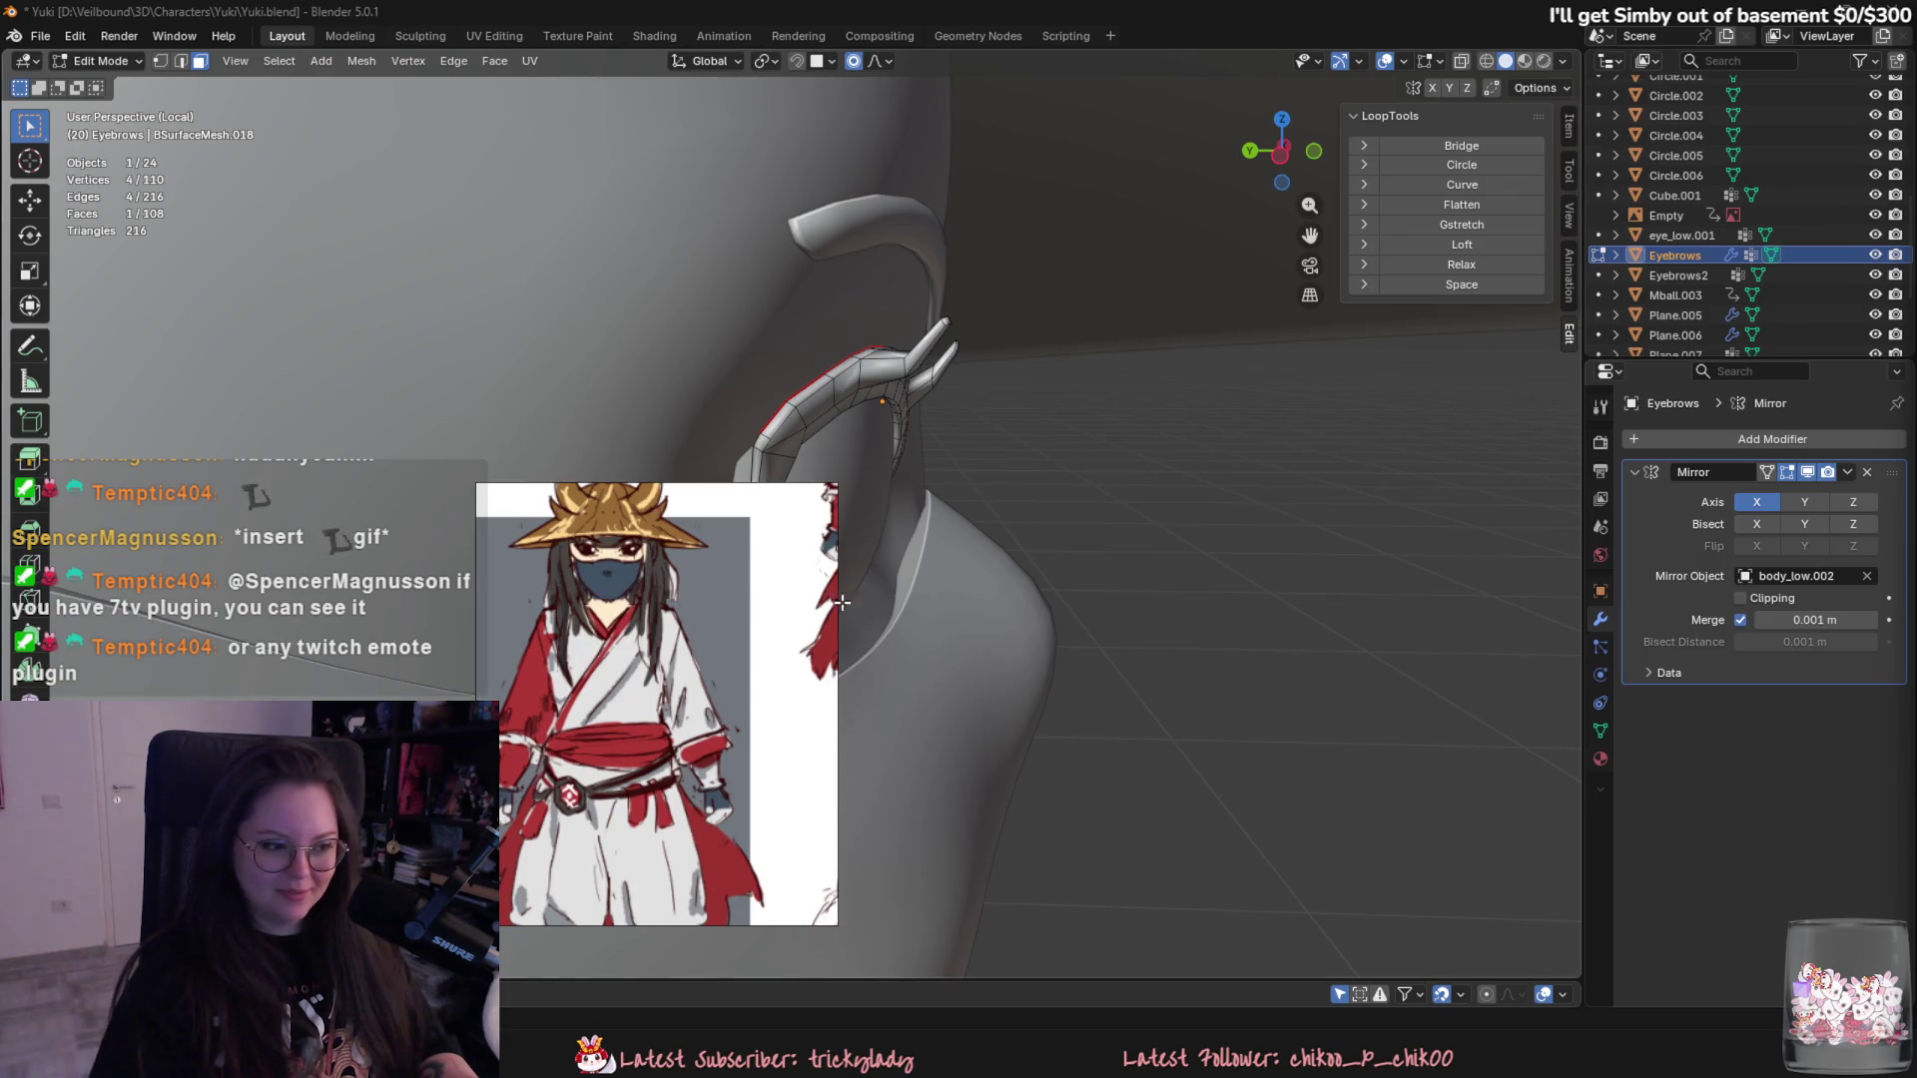
# - Move the reference picture aside and enter Edit Mode on the Eyebrows object
pyautogui.moveTo(655, 493); pyautogui.dragTo(1480, 511)
pyautogui.moveTo(1139, 539); pyautogui.dragTo(838, 539, button='middle')
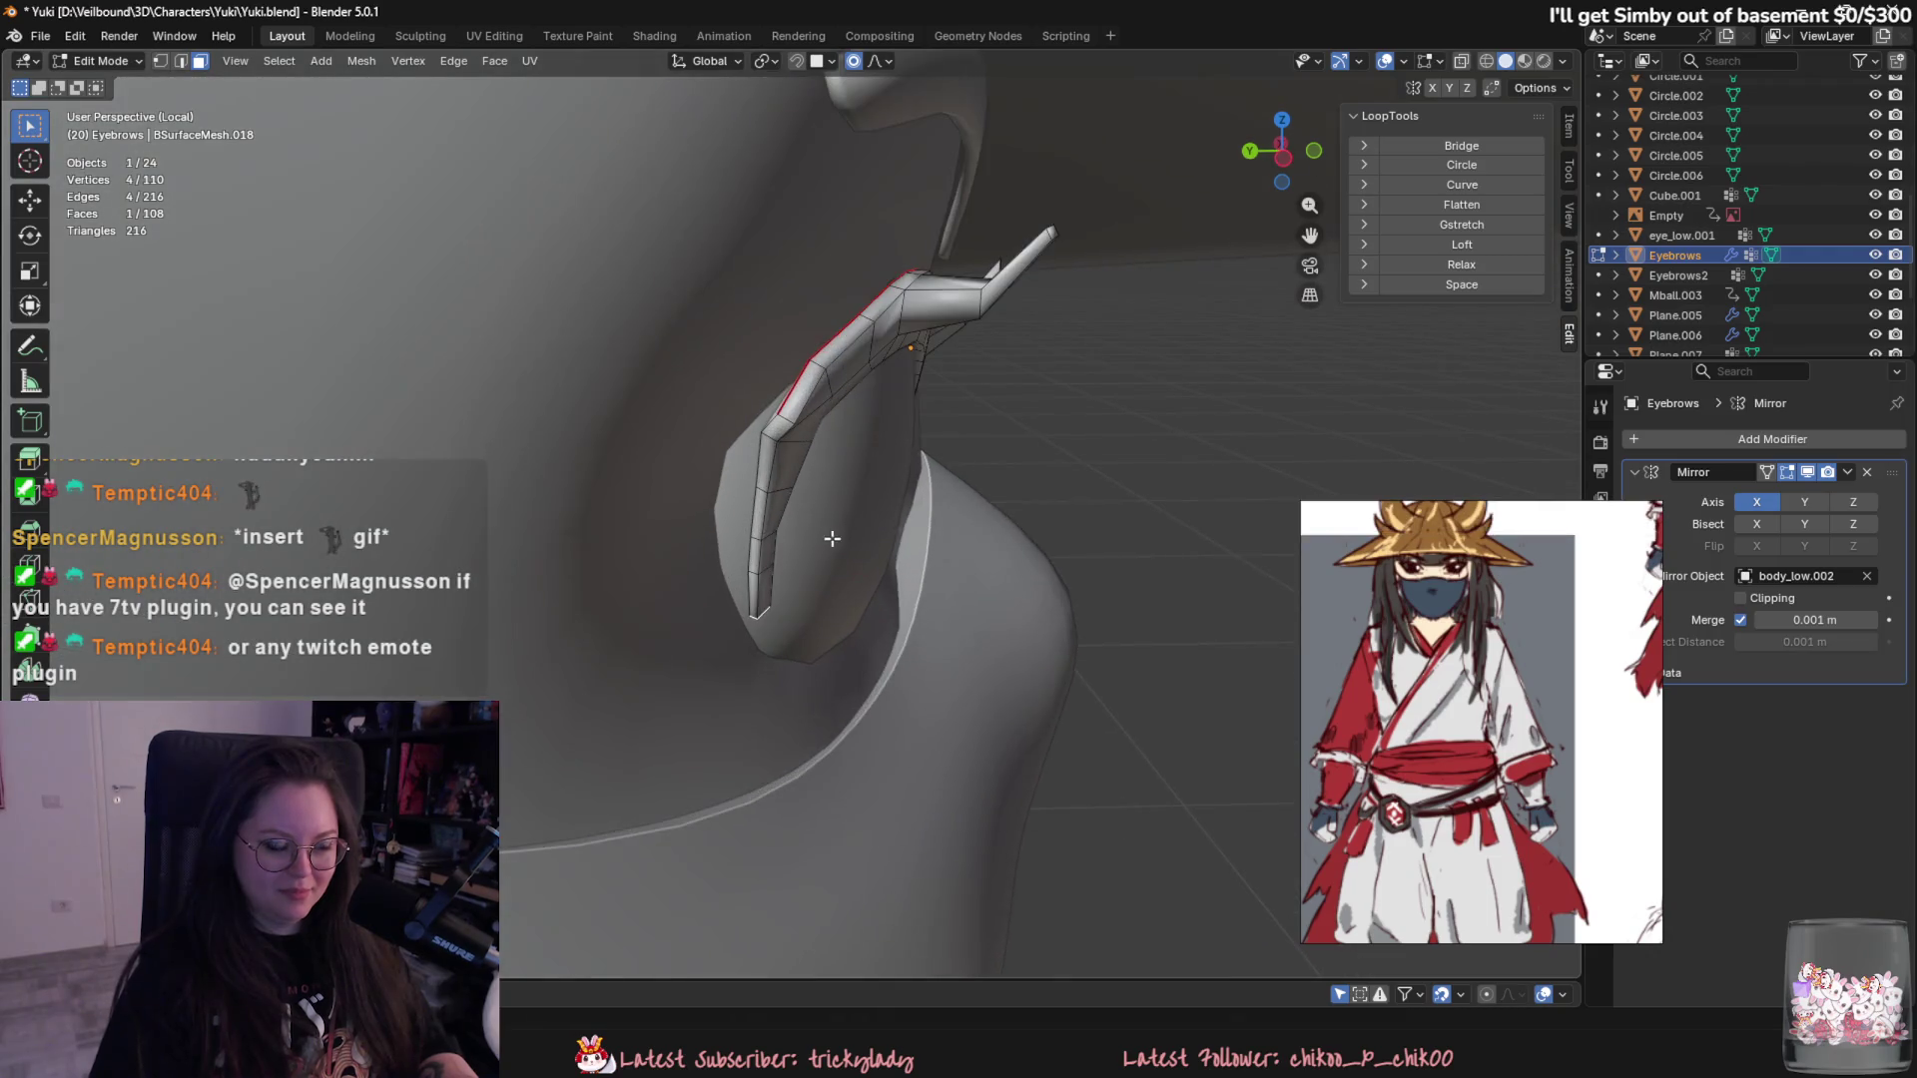
pyautogui.press('Tab')
pyautogui.click(710, 478)
pyautogui.moveTo(709, 478)
pyautogui.mouseDown(button='middle')
pyautogui.moveTo(658, 443)
pyautogui.moveTo(500, 427)
pyautogui.mouseUp(button='middle')
pyautogui.scroll(-5, 731, 530)
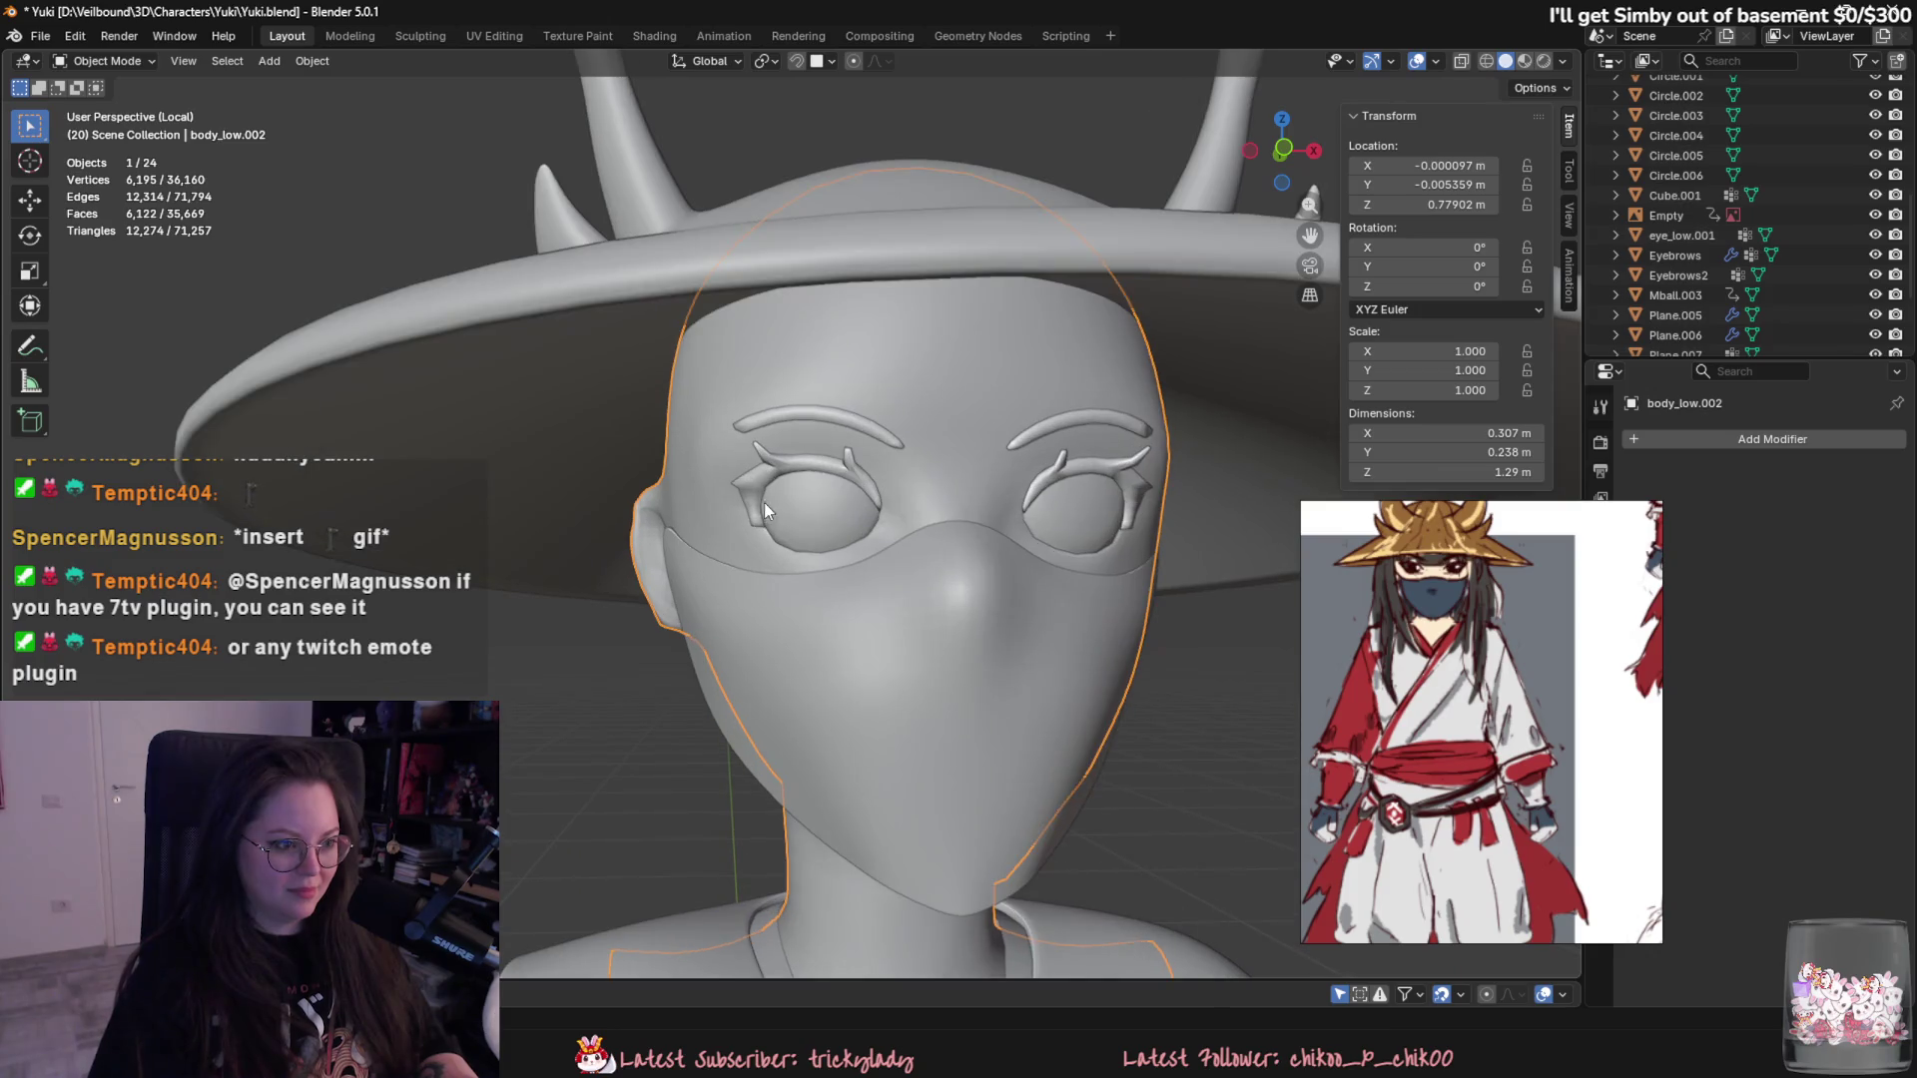
pyautogui.click(766, 504)
pyautogui.scroll(3, 779, 554)
pyautogui.press('Tab')
pyautogui.scroll(4, 893, 530)
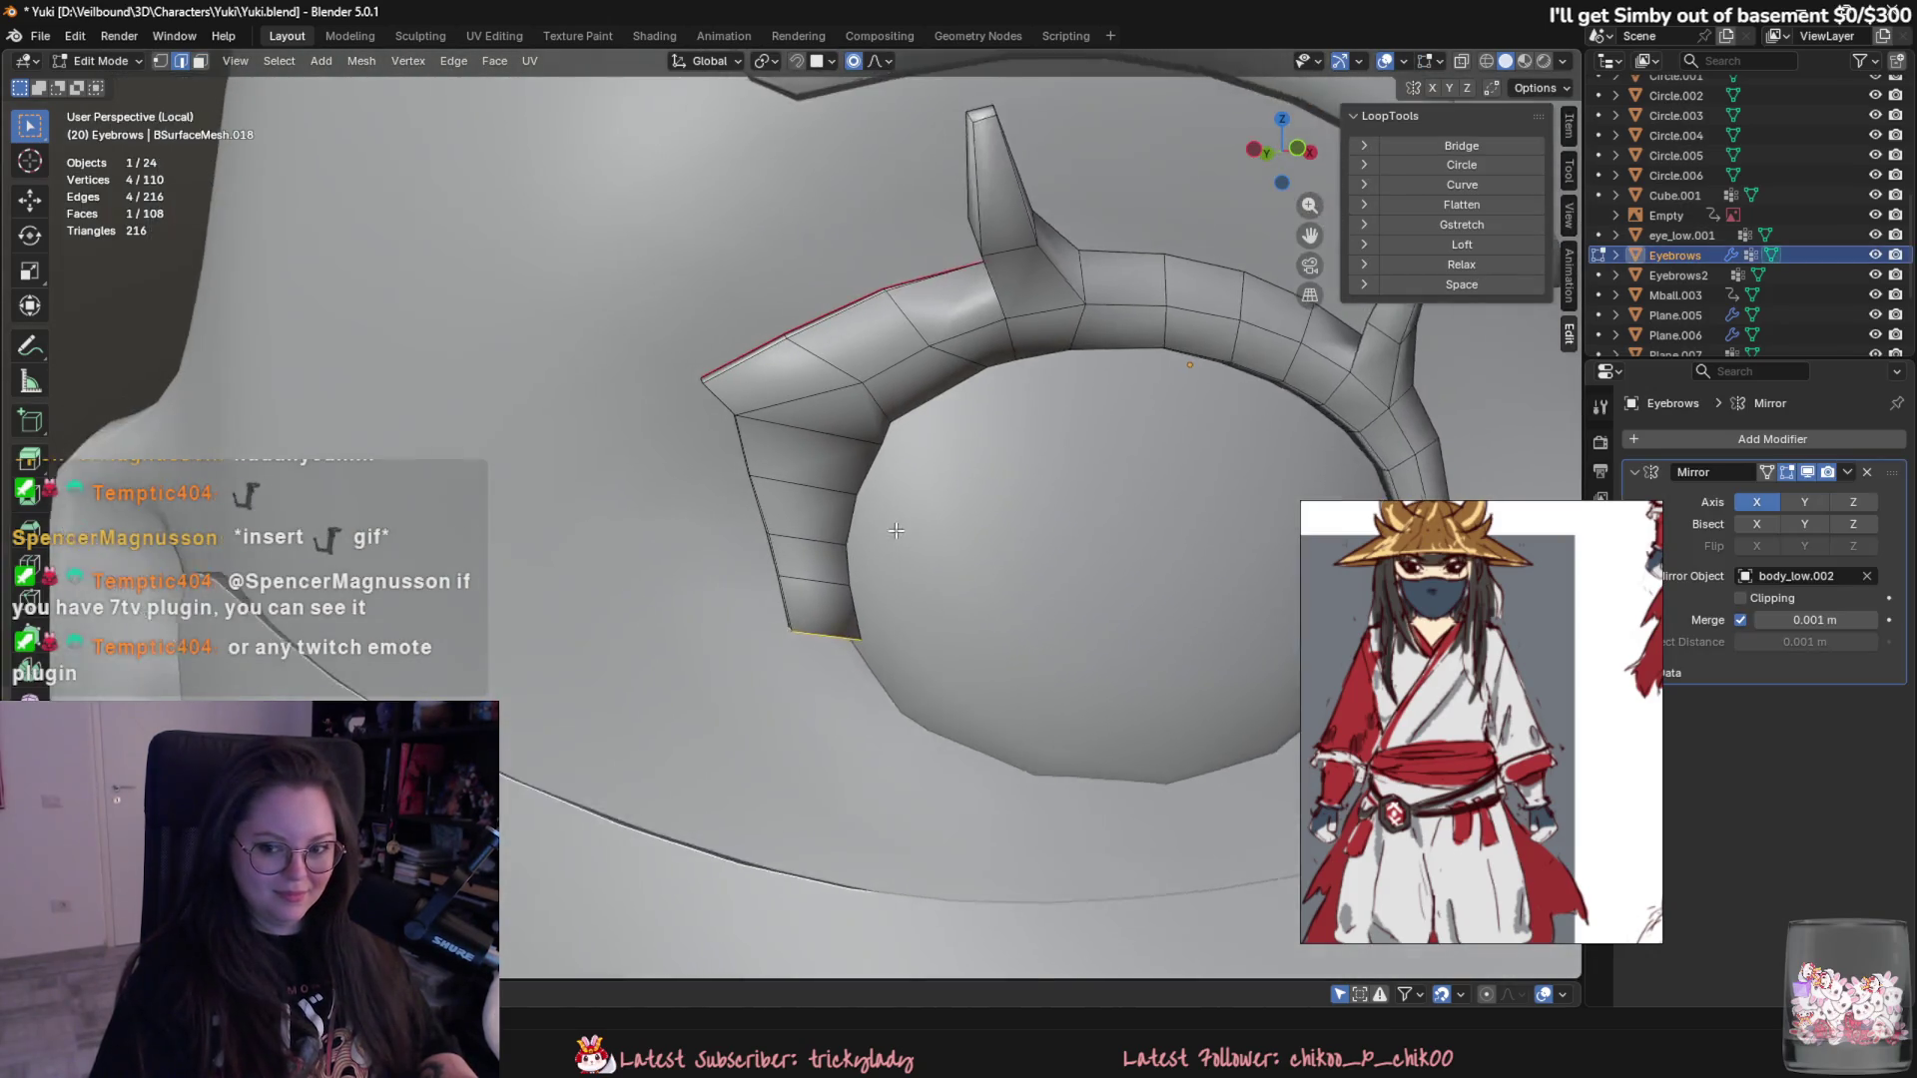
pyautogui.scroll(1, 898, 539)
# - Nudge the eyebrow's inner edge and an inner vertex along X with proportional falloff
pyautogui.press('g')
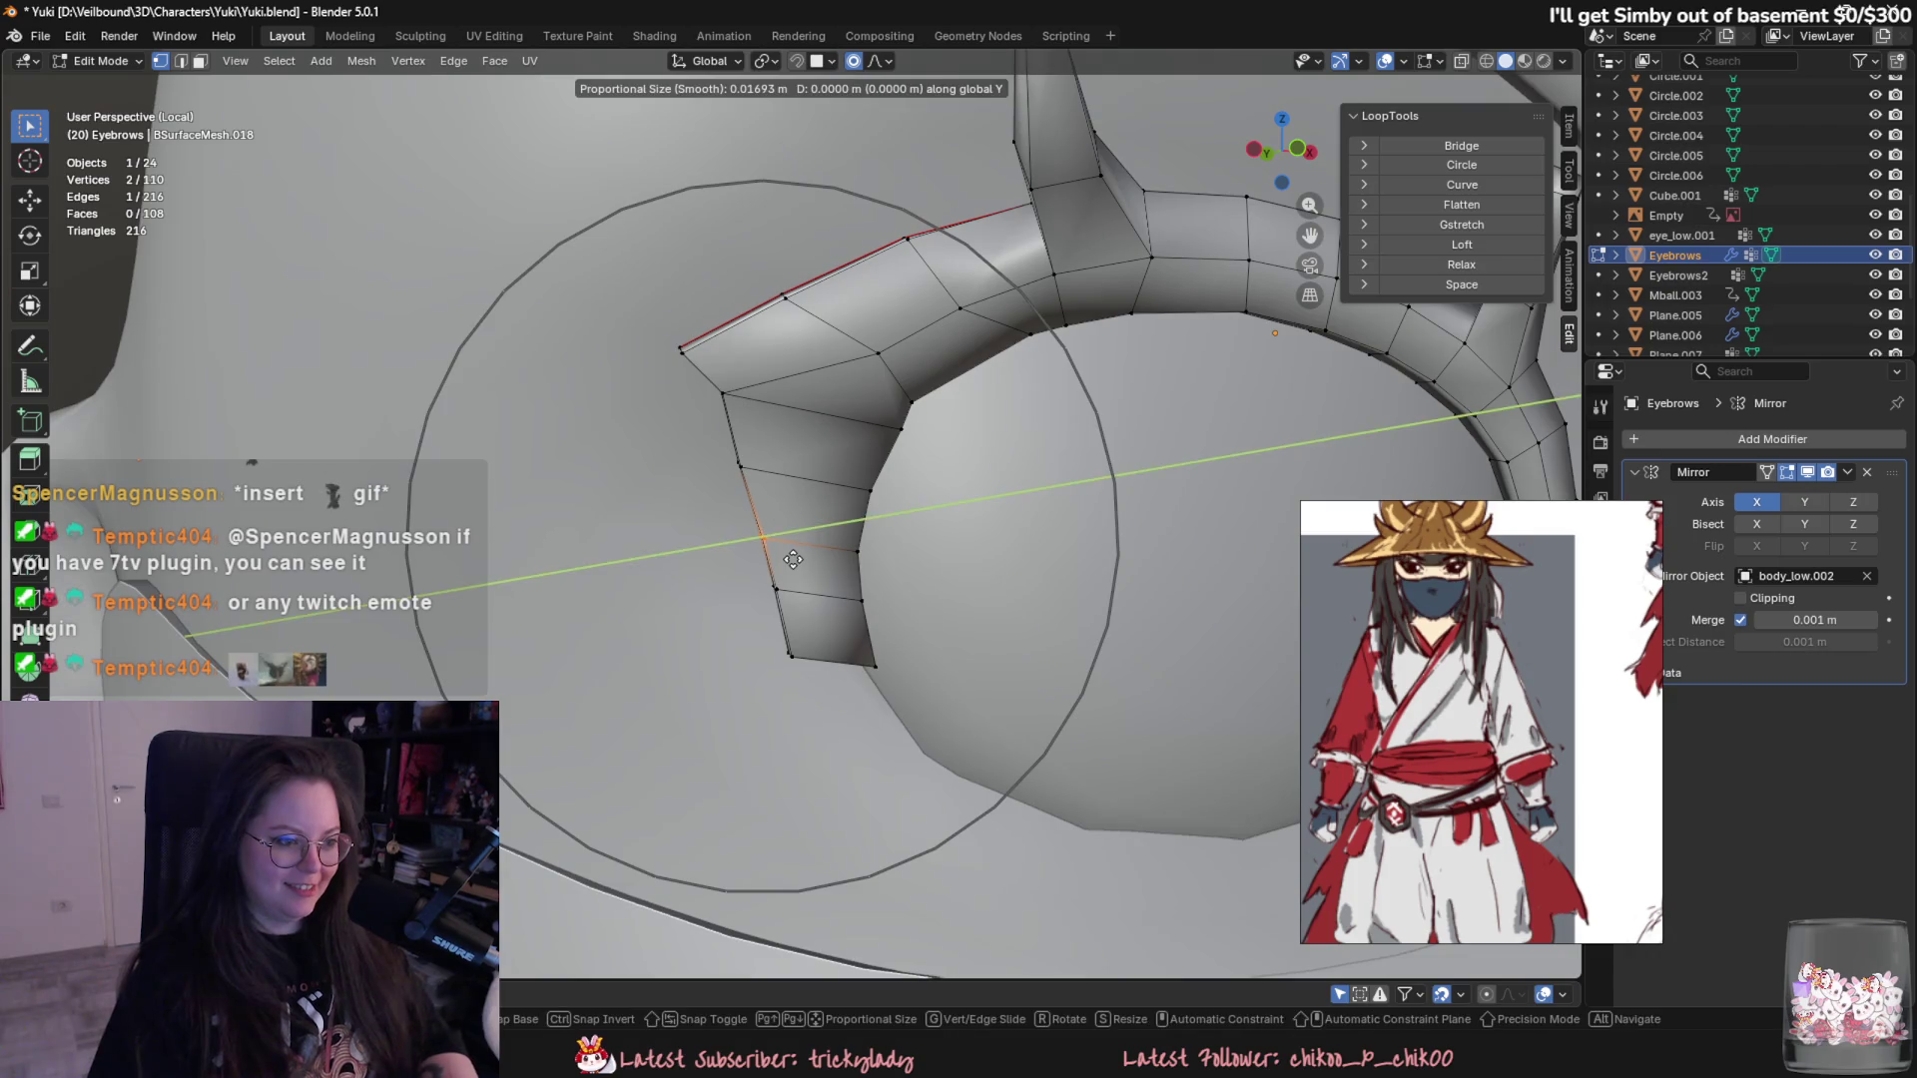
pyautogui.scroll(4, 801, 564)
pyautogui.press('x')
pyautogui.click(809, 566)
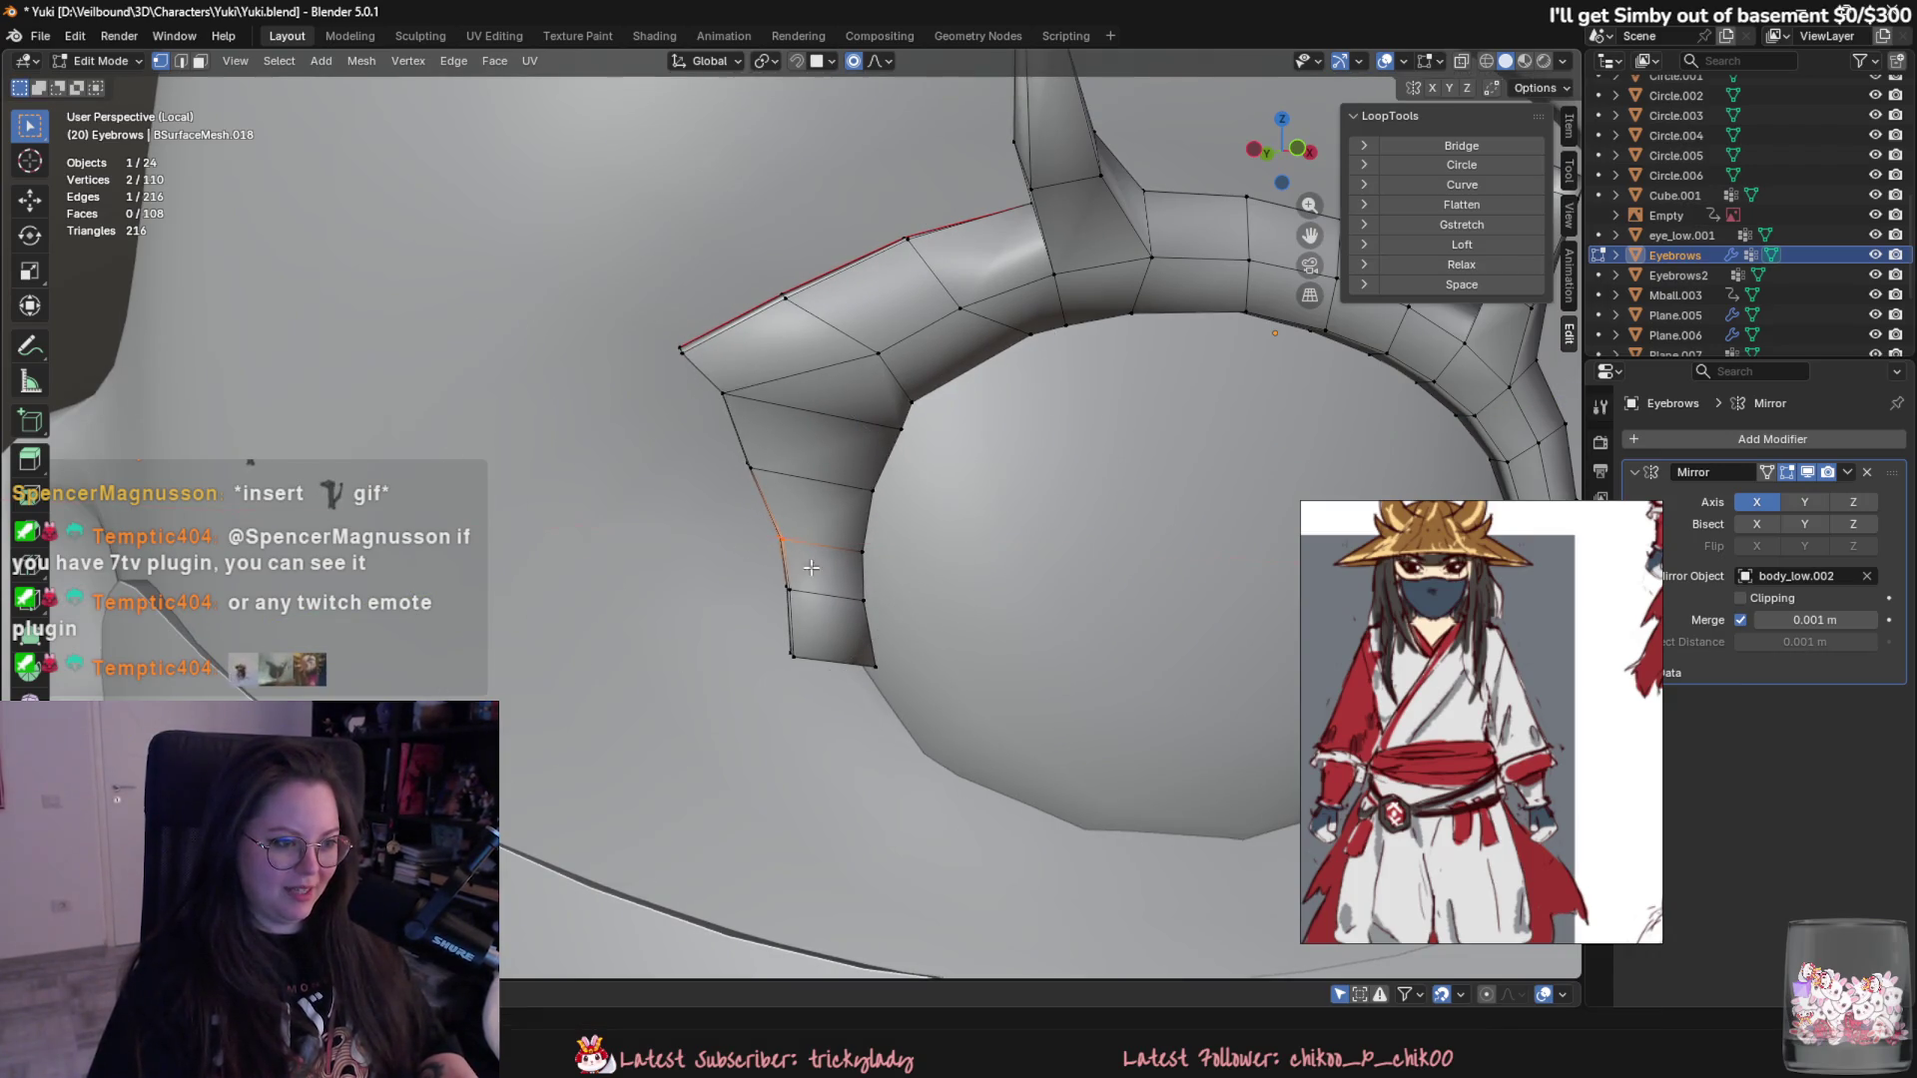
pyautogui.moveTo(764, 473); pyautogui.dragTo(766, 476)
pyautogui.press('g')
pyautogui.press('x')
pyautogui.click(791, 512)
# - Deselect the eyebrow mesh and try face and circle selections, cancelling each
pyautogui.moveTo(785, 468)
pyautogui.mouseDown(button='middle')
pyautogui.moveTo(820, 486)
pyautogui.moveTo(793, 440)
pyautogui.moveTo(795, 457)
pyautogui.mouseUp(button='middle')
pyautogui.scroll(-2, 819, 485)
pyautogui.scroll(2, 819, 485)
pyautogui.hotkey('alt', 'a')
pyautogui.click(781, 456)
pyautogui.rightClick(781, 460)
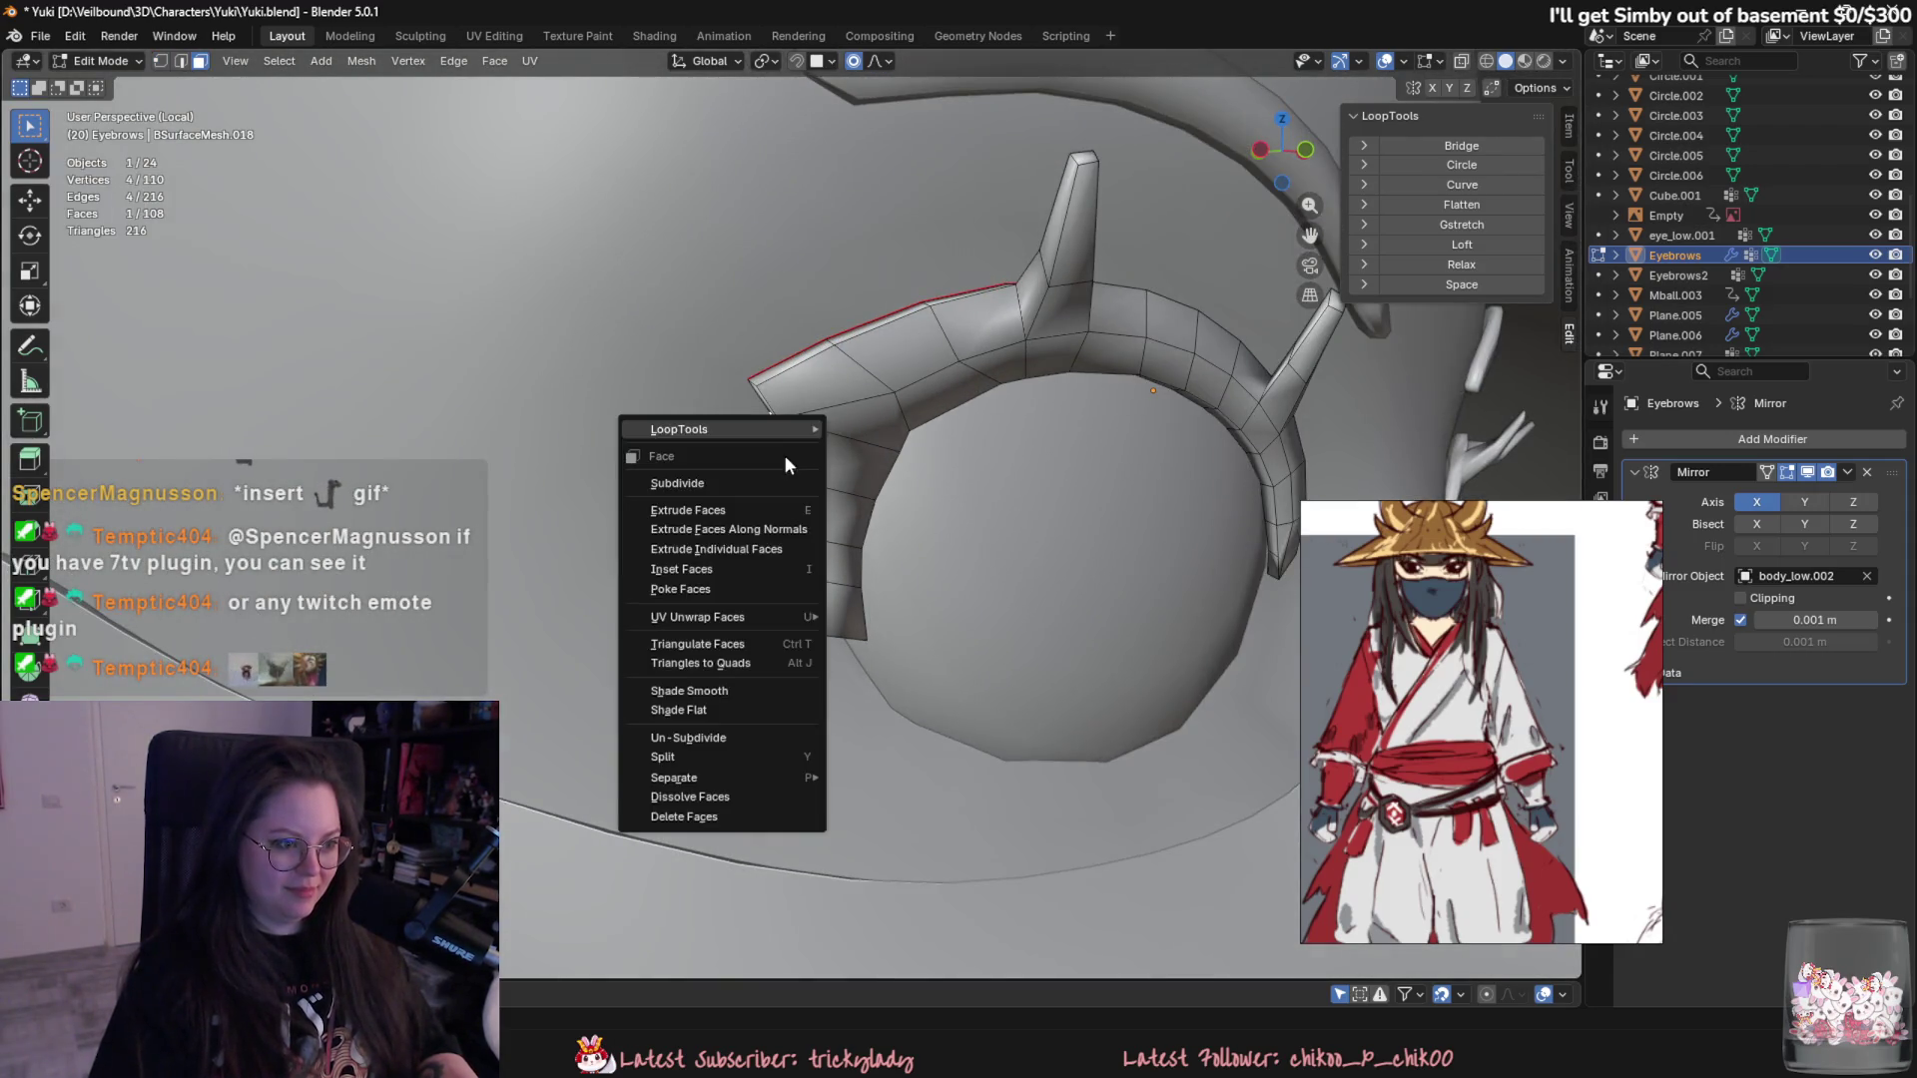
pyautogui.press('Escape')
pyautogui.scroll(2, 764, 779)
pyautogui.moveTo(919, 783)
pyautogui.mouseDown(button='middle')
pyautogui.moveTo(787, 627)
pyautogui.moveTo(828, 581)
pyautogui.mouseUp(button='middle')
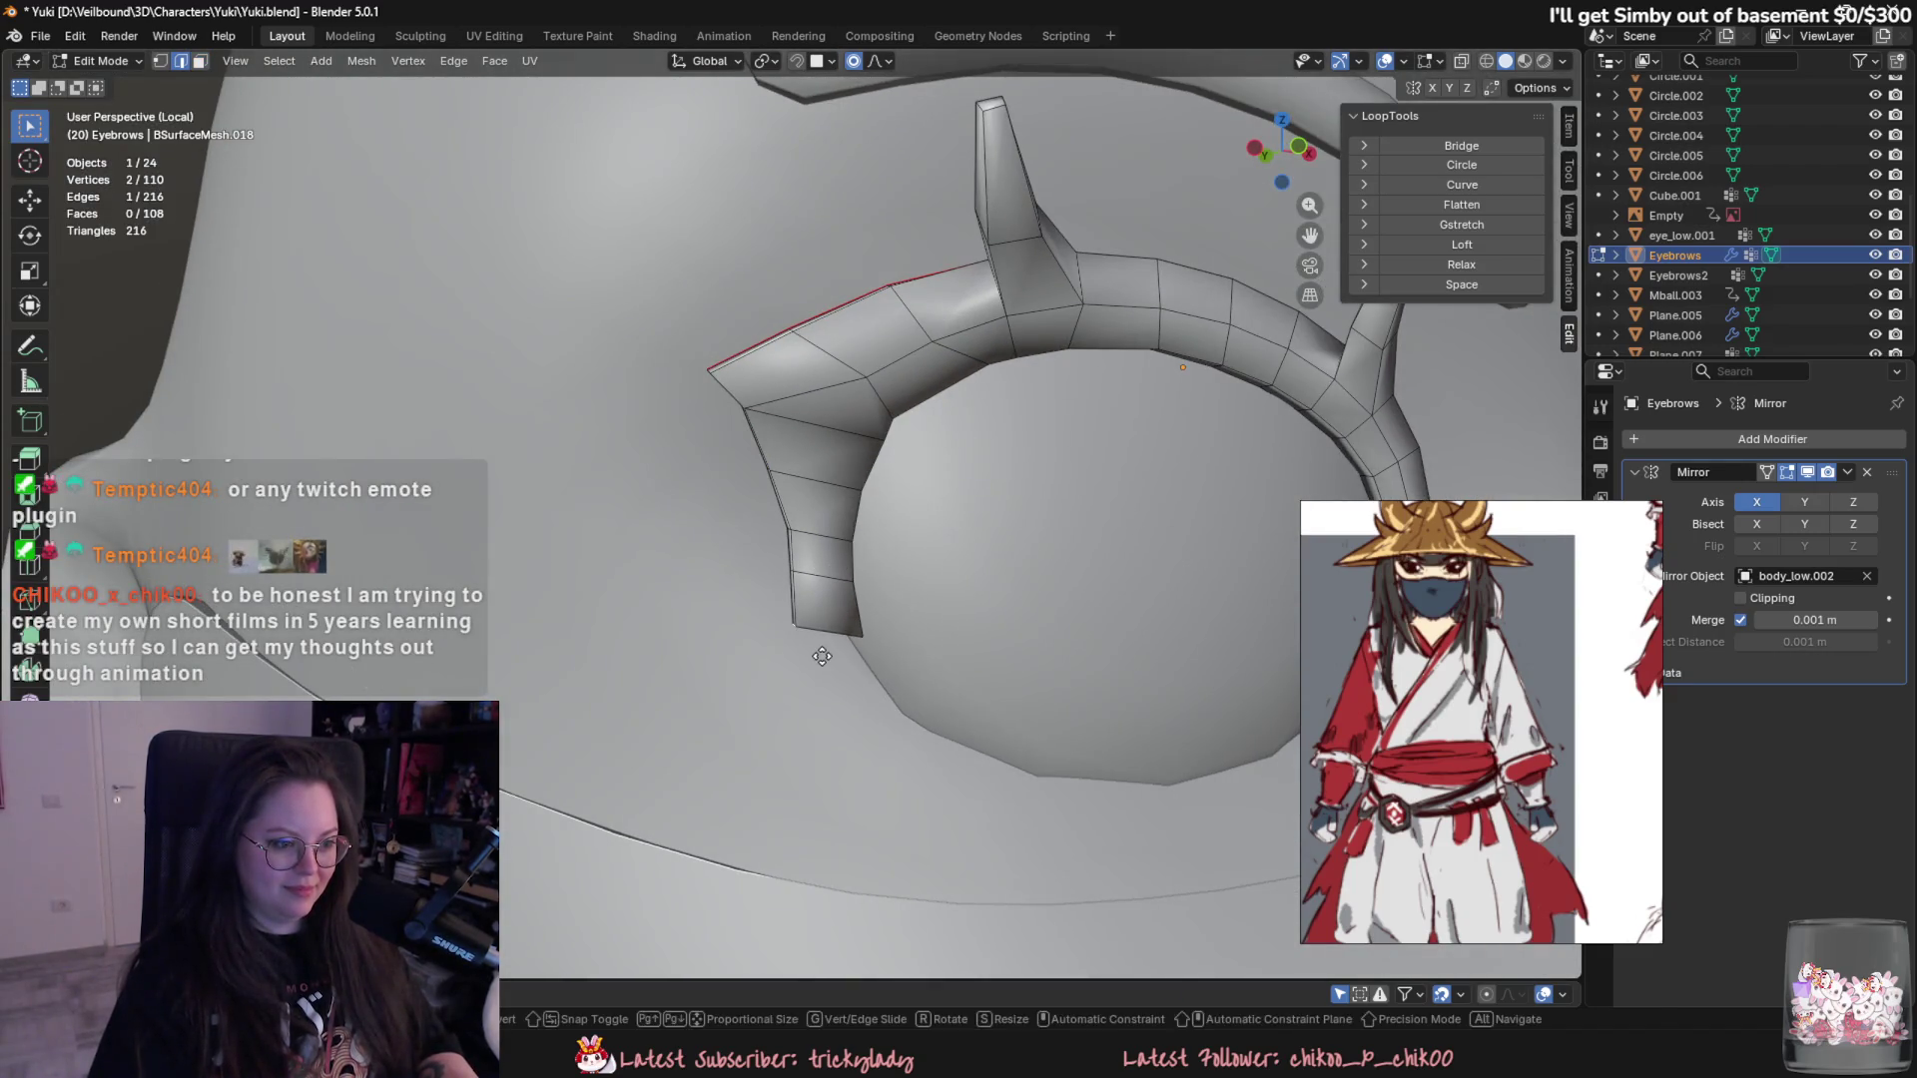
pyautogui.press('c')
pyautogui.press('Escape')
pyautogui.moveTo(821, 655)
pyautogui.mouseDown(button='middle')
pyautogui.moveTo(858, 568)
pyautogui.moveTo(842, 597)
pyautogui.moveTo(814, 556)
pyautogui.moveTo(862, 644)
pyautogui.mouseUp(button='middle')
pyautogui.press('c')
pyautogui.press('Escape')
pyautogui.press('c')
pyautogui.press('Escape')
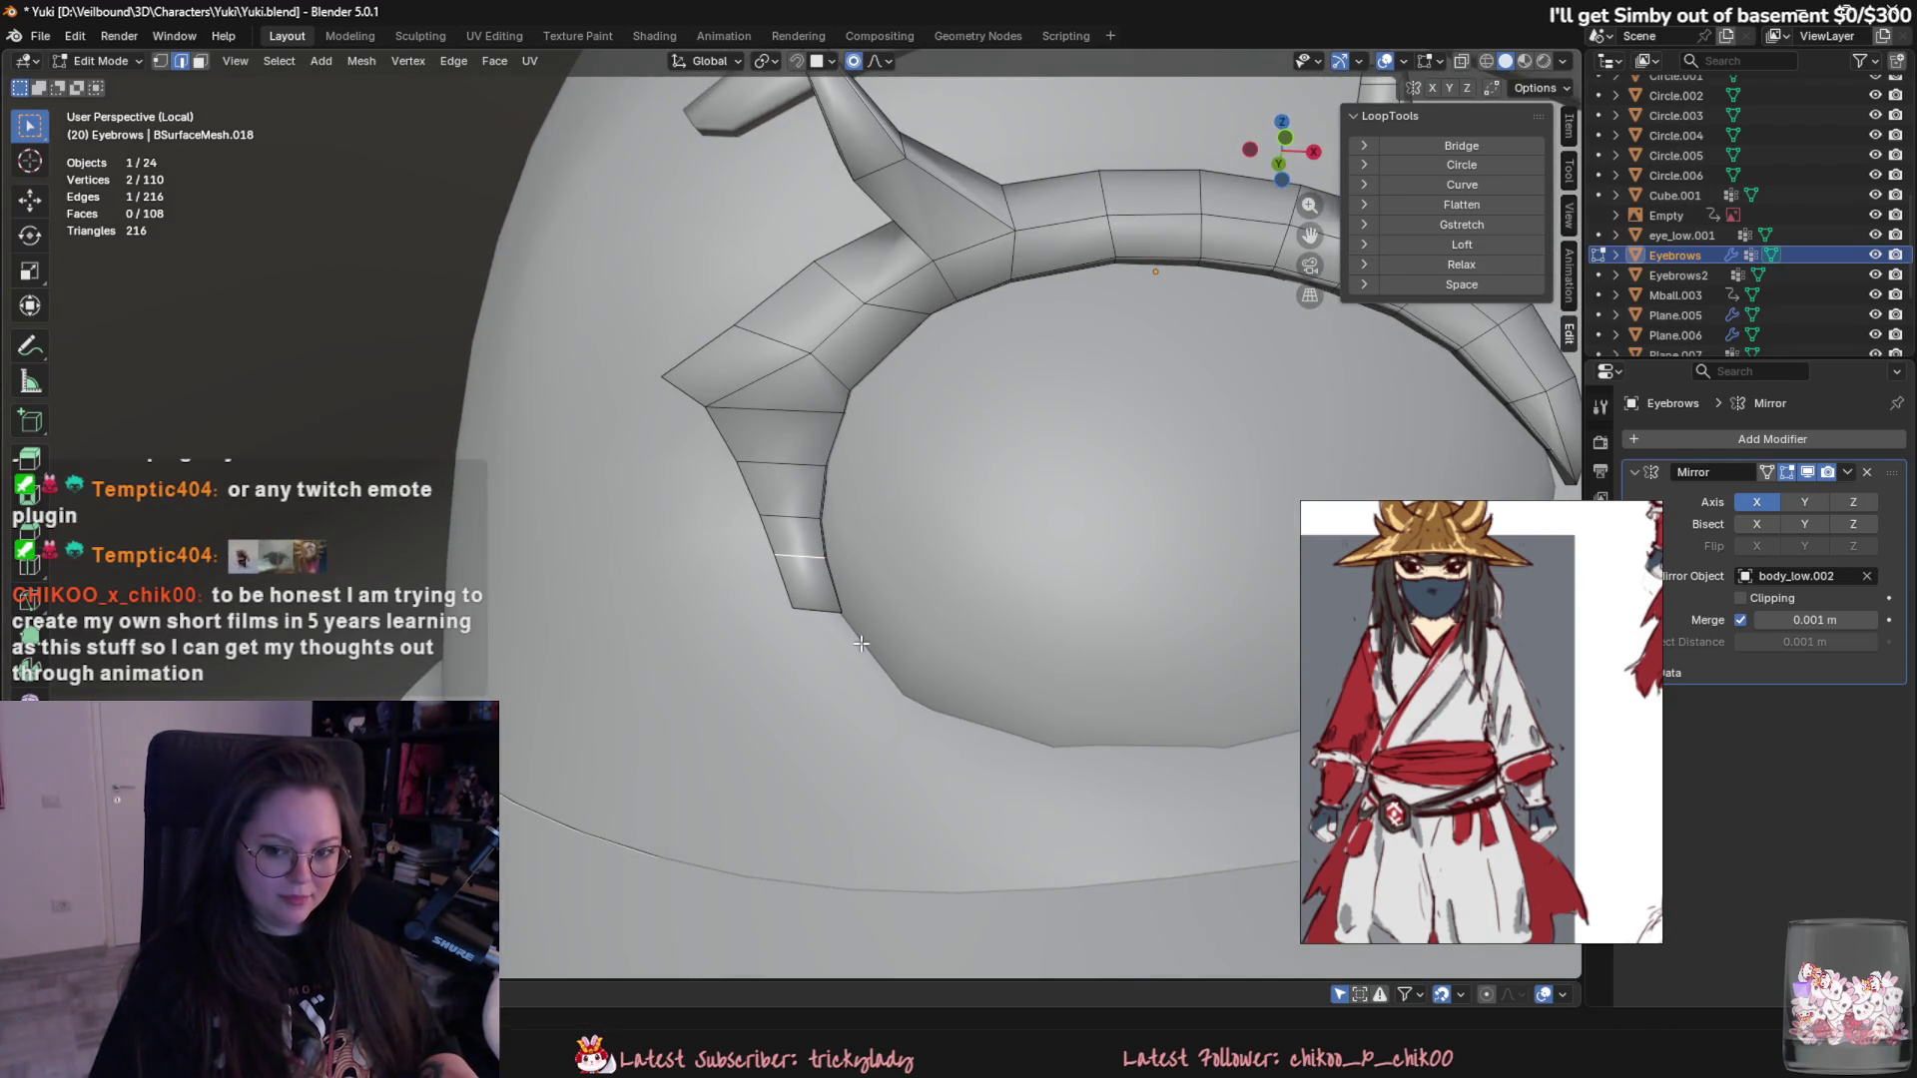
pyautogui.scroll(-3, 861, 644)
pyautogui.moveTo(861, 644)
pyautogui.mouseDown(button='middle')
pyautogui.moveTo(995, 759)
pyautogui.moveTo(737, 749)
pyautogui.moveTo(876, 679)
pyautogui.moveTo(898, 711)
pyautogui.mouseUp(button='middle')
# - Move the eyebrow's tip face along Y with a reduced soft-falloff radius
pyautogui.press('Tab')
pyautogui.press('Tab')
pyautogui.click(858, 687)
pyautogui.press('g')
pyautogui.press('x')
pyautogui.press('y')
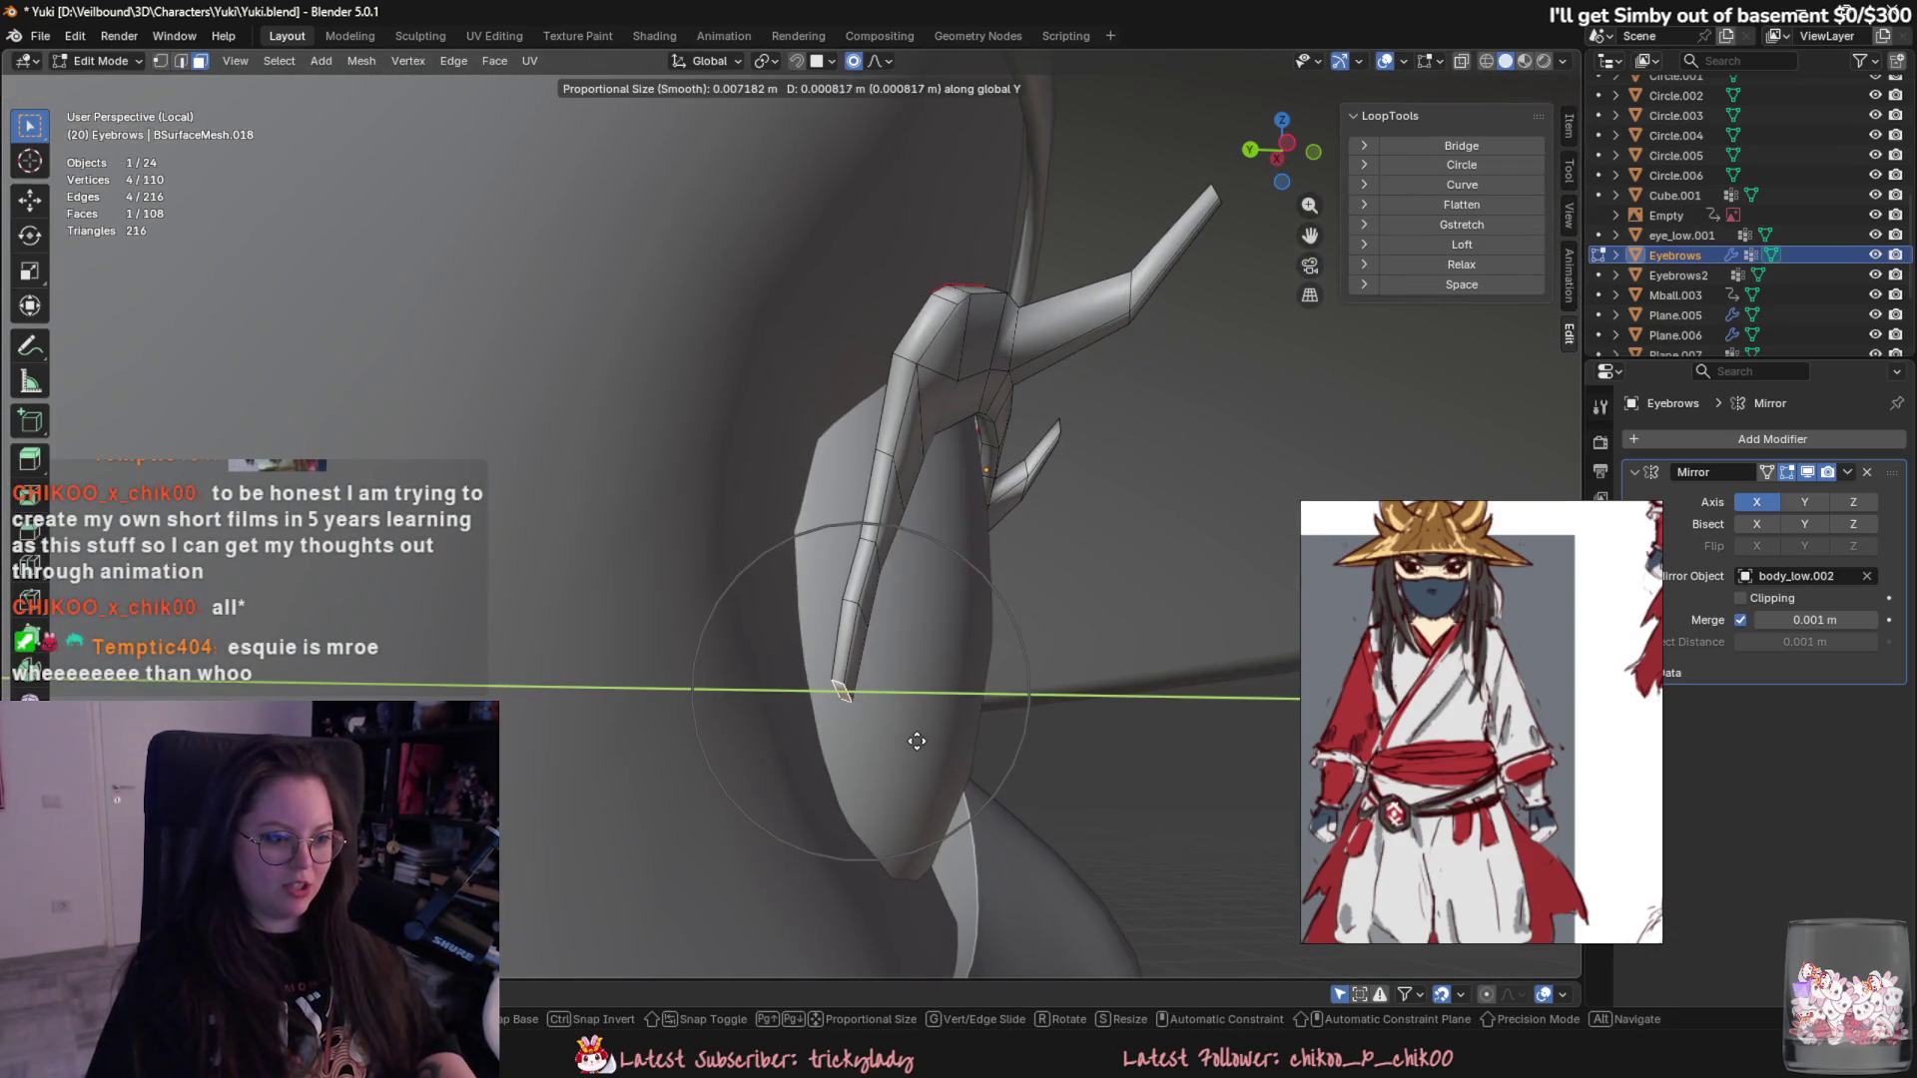
pyautogui.click(903, 733)
# - Select the head mesh body_low.002 and switch it to Sculpt Mode
pyautogui.moveTo(903, 733); pyautogui.dragTo(693, 557, button='middle')
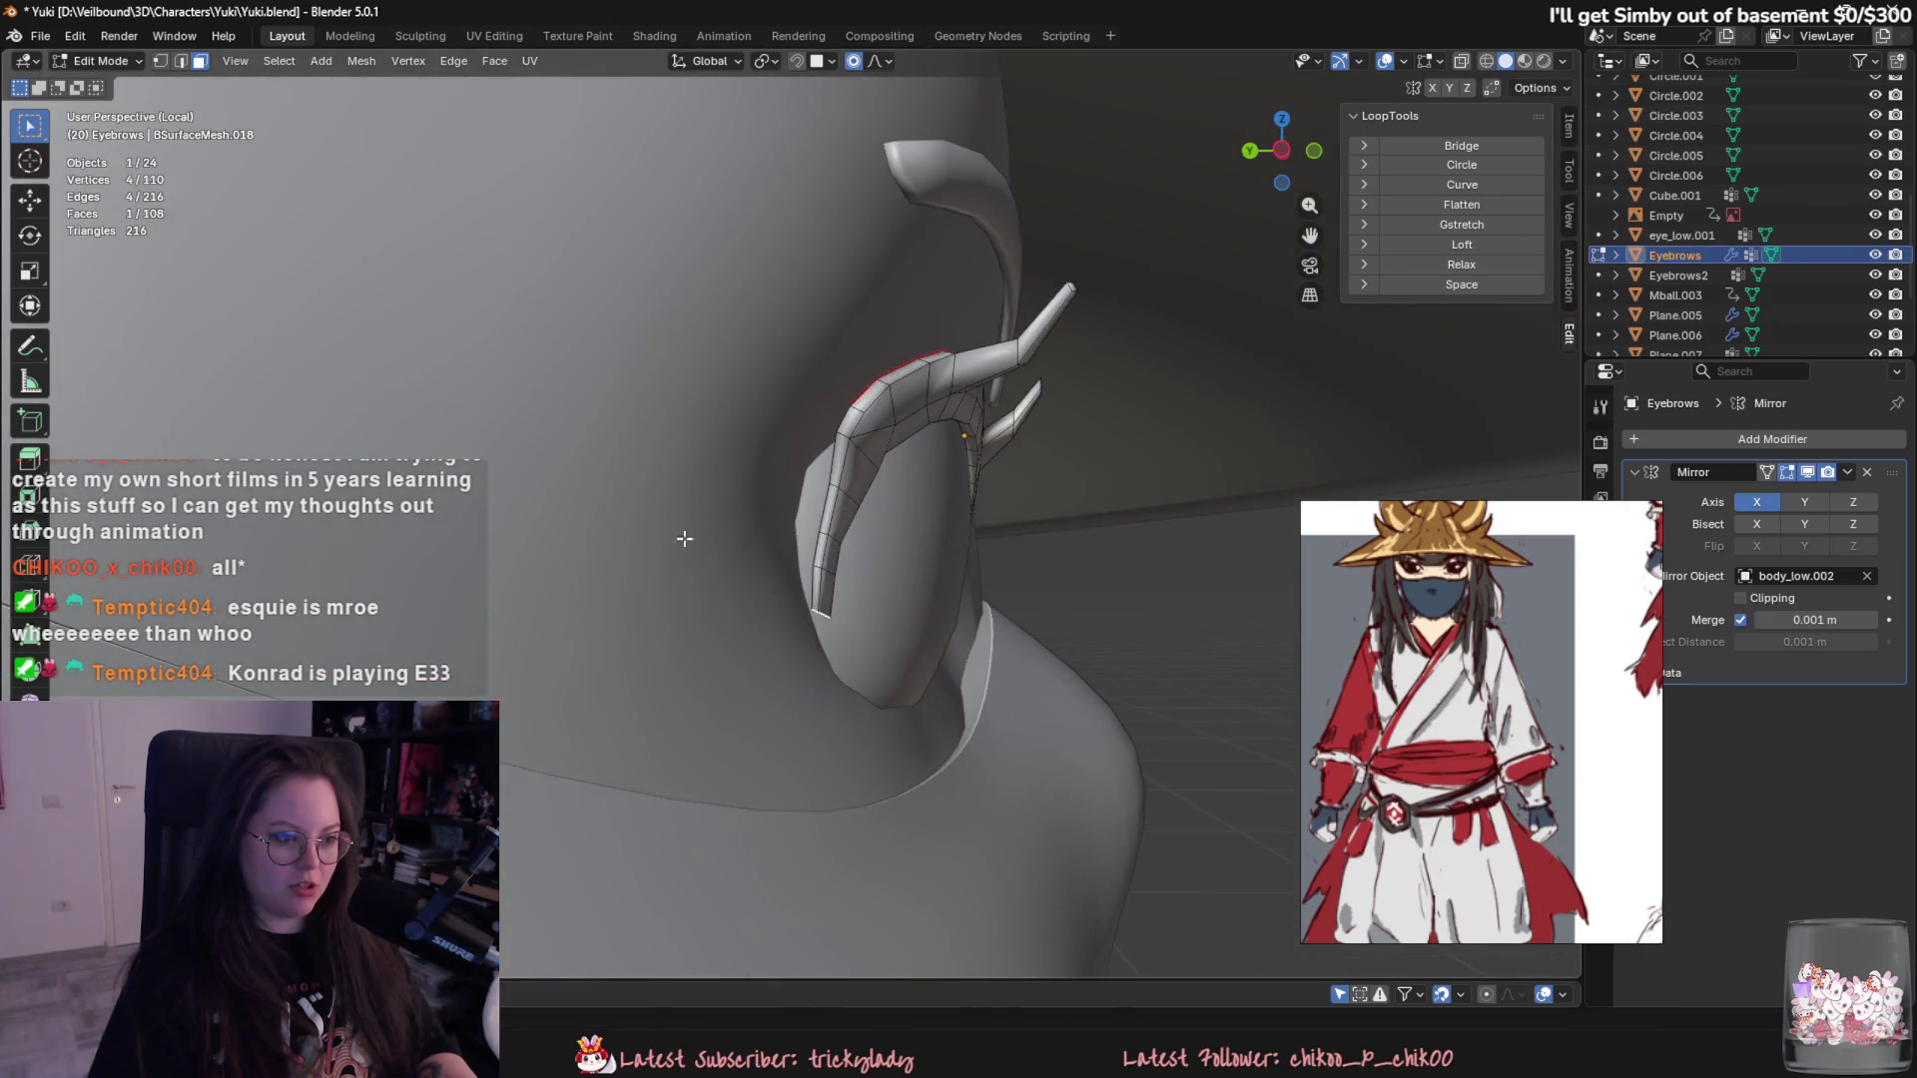
pyautogui.press('Tab')
pyautogui.click(720, 544)
pyautogui.click(106, 61)
pyautogui.click(112, 128)
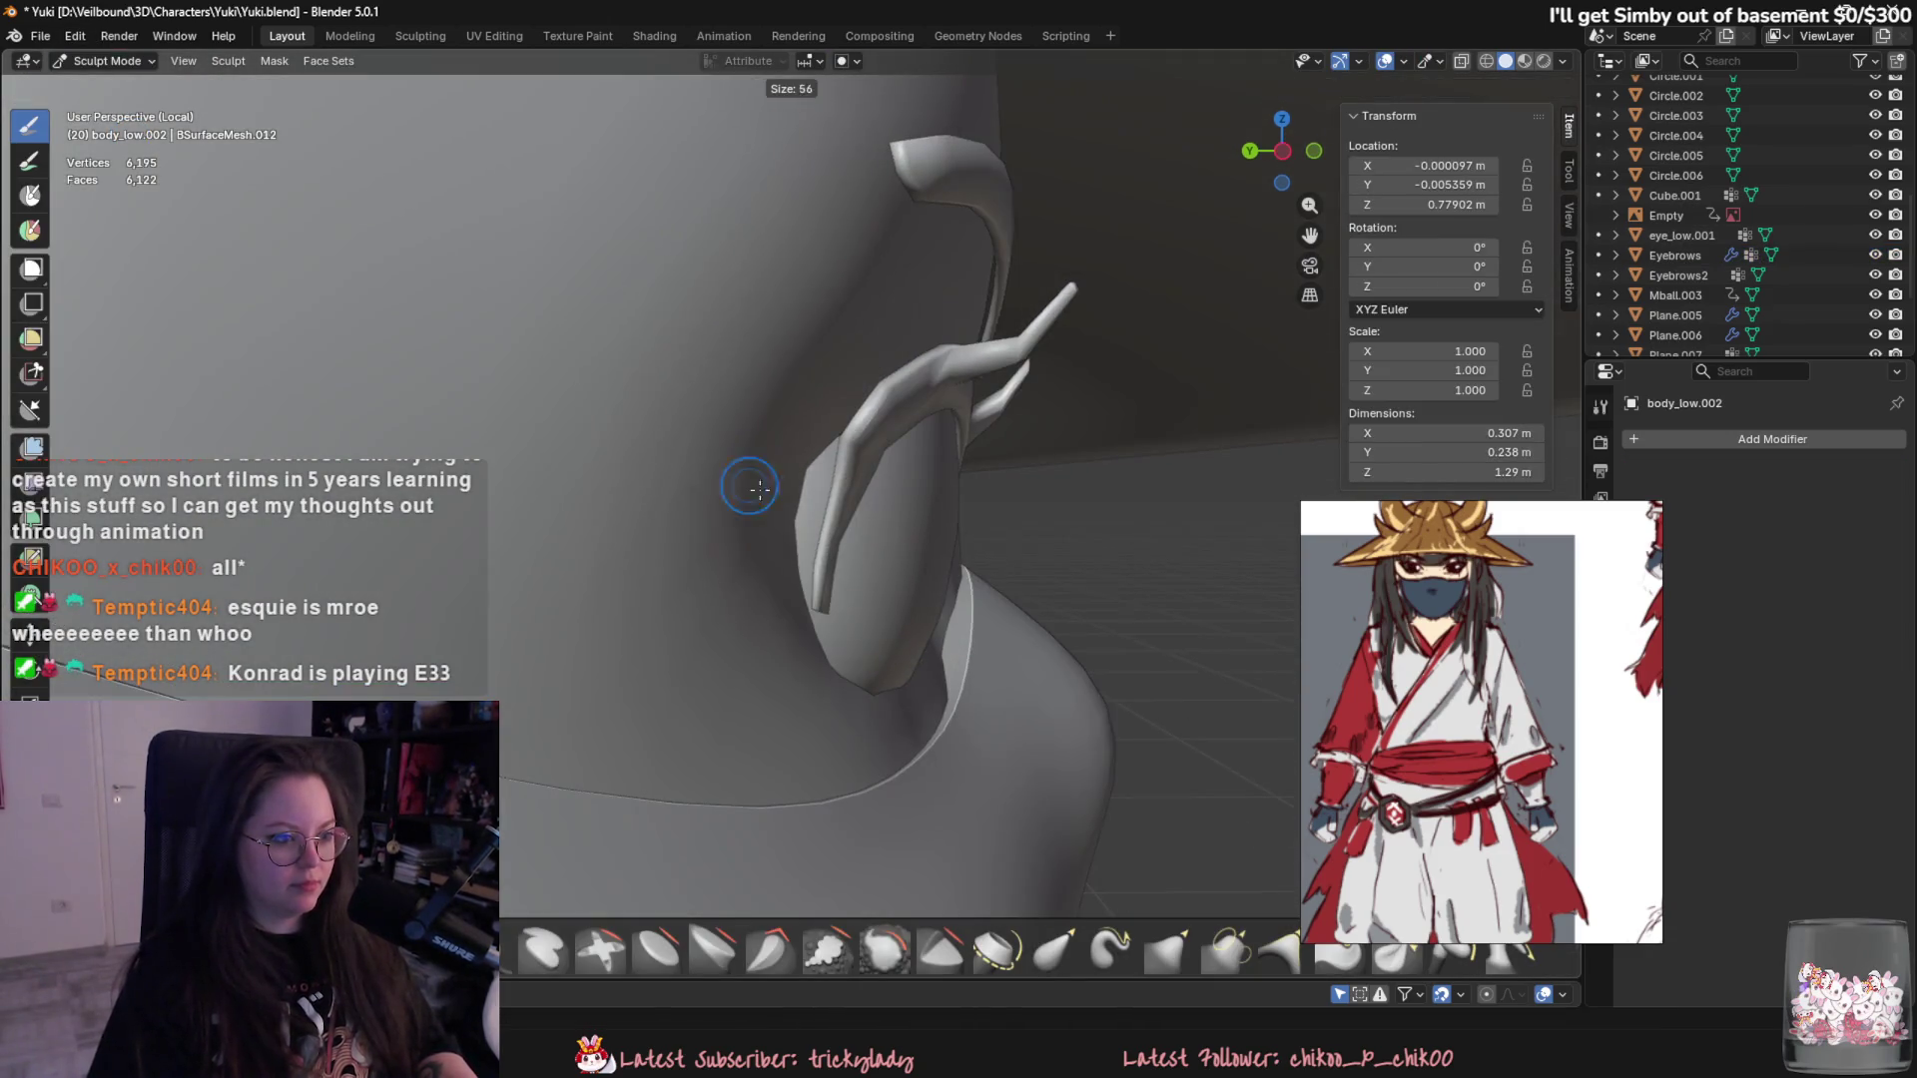
# - Pick the Grab brush and inspect the ear and neck from several angles
pyautogui.press('g')
pyautogui.moveTo(760, 488); pyautogui.dragTo(779, 526, button='middle')
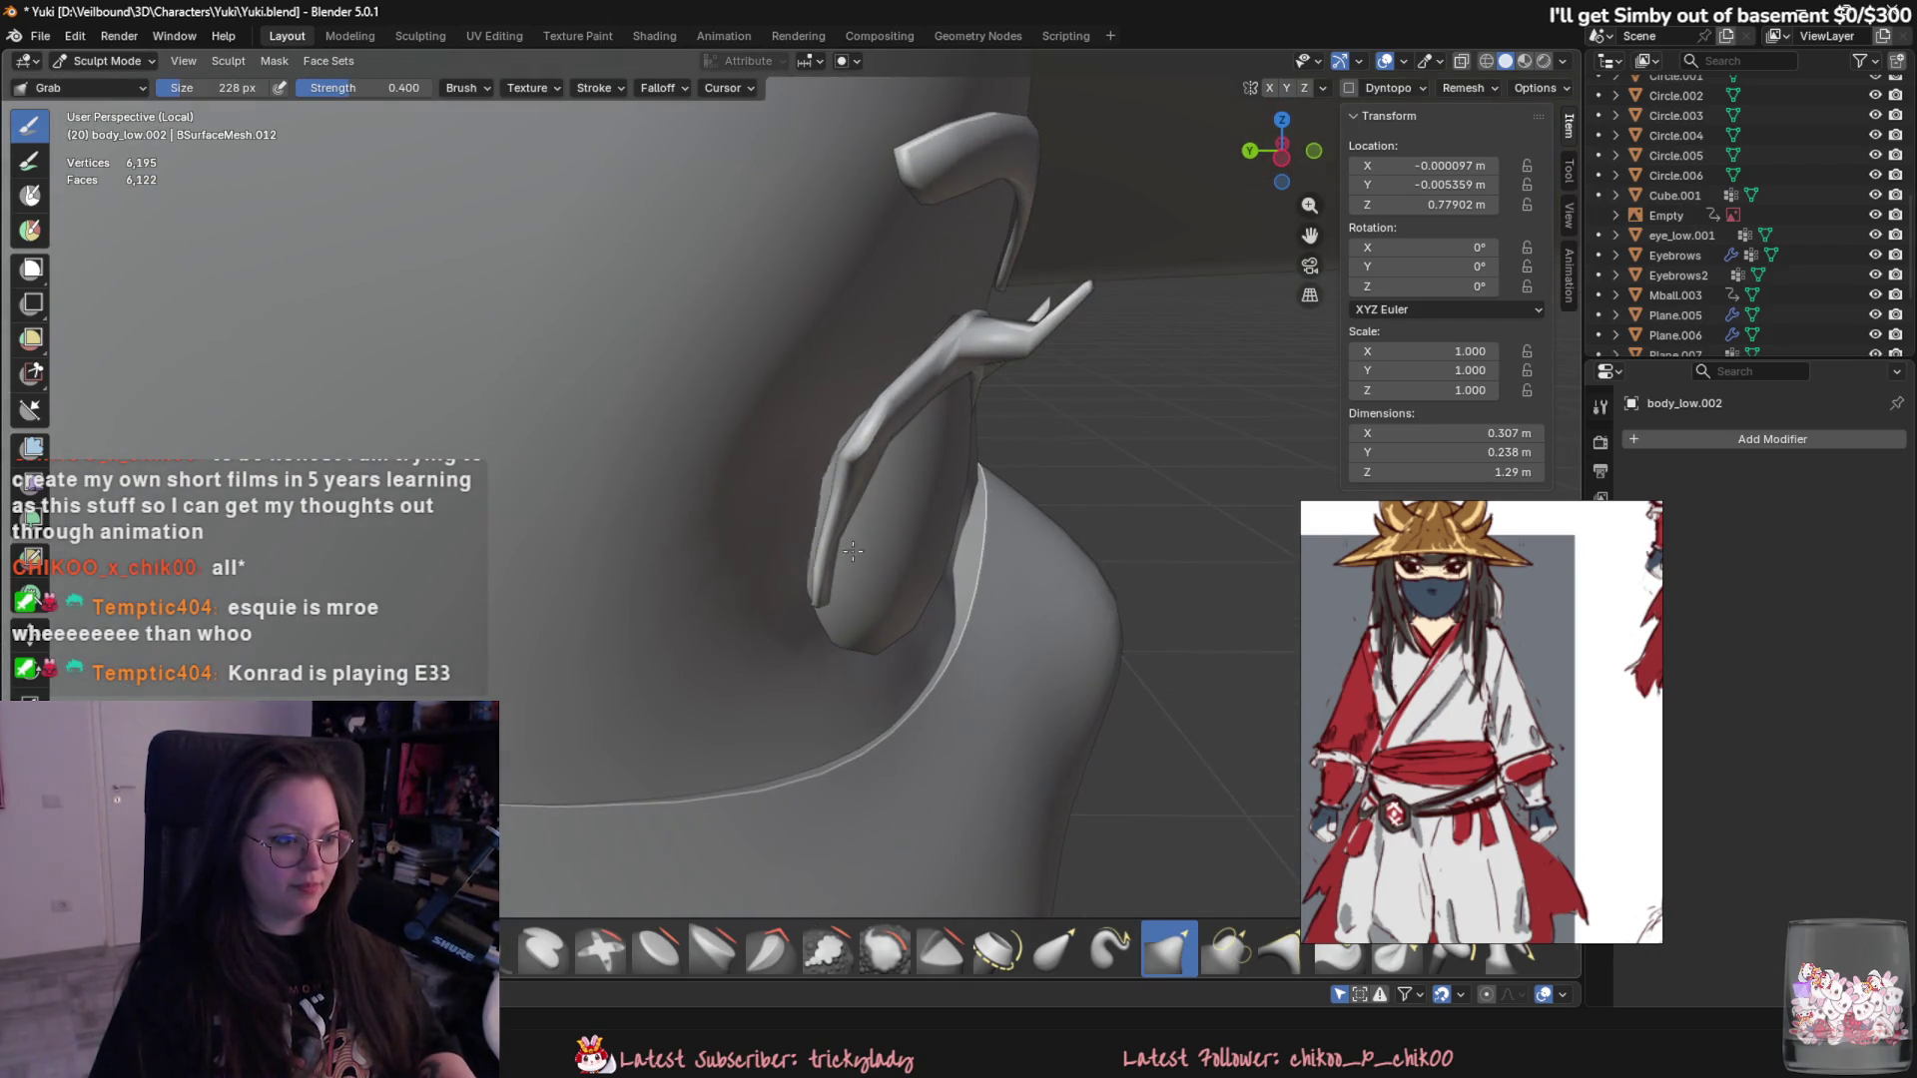
pyautogui.moveTo(876, 568)
pyautogui.mouseDown(button='middle')
pyautogui.moveTo(899, 494)
pyautogui.moveTo(950, 437)
pyautogui.moveTo(809, 561)
pyautogui.mouseUp(button='middle')
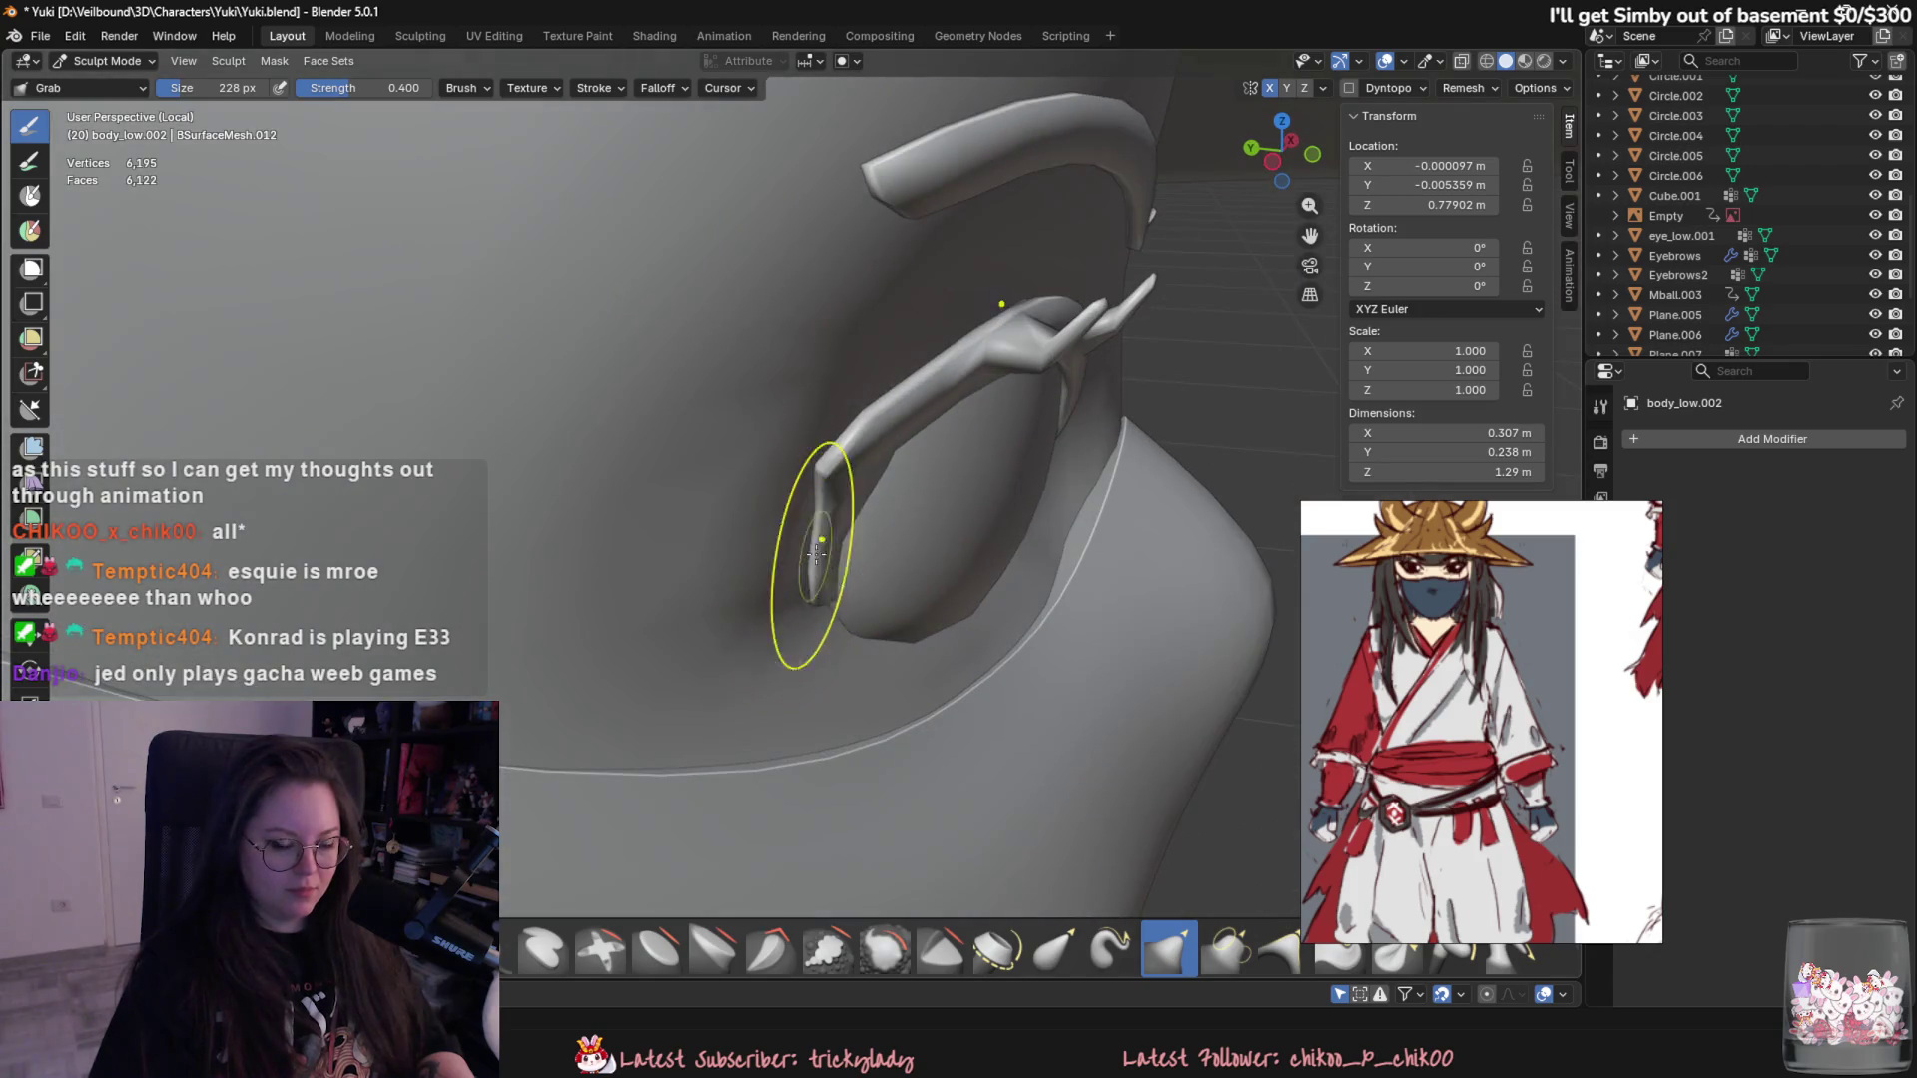
pyautogui.moveTo(793, 493)
pyautogui.mouseDown(button='middle')
pyautogui.moveTo(816, 520)
pyautogui.moveTo(752, 443)
pyautogui.mouseUp(button='middle')
pyautogui.moveTo(809, 612); pyautogui.dragTo(966, 560, button='middle')
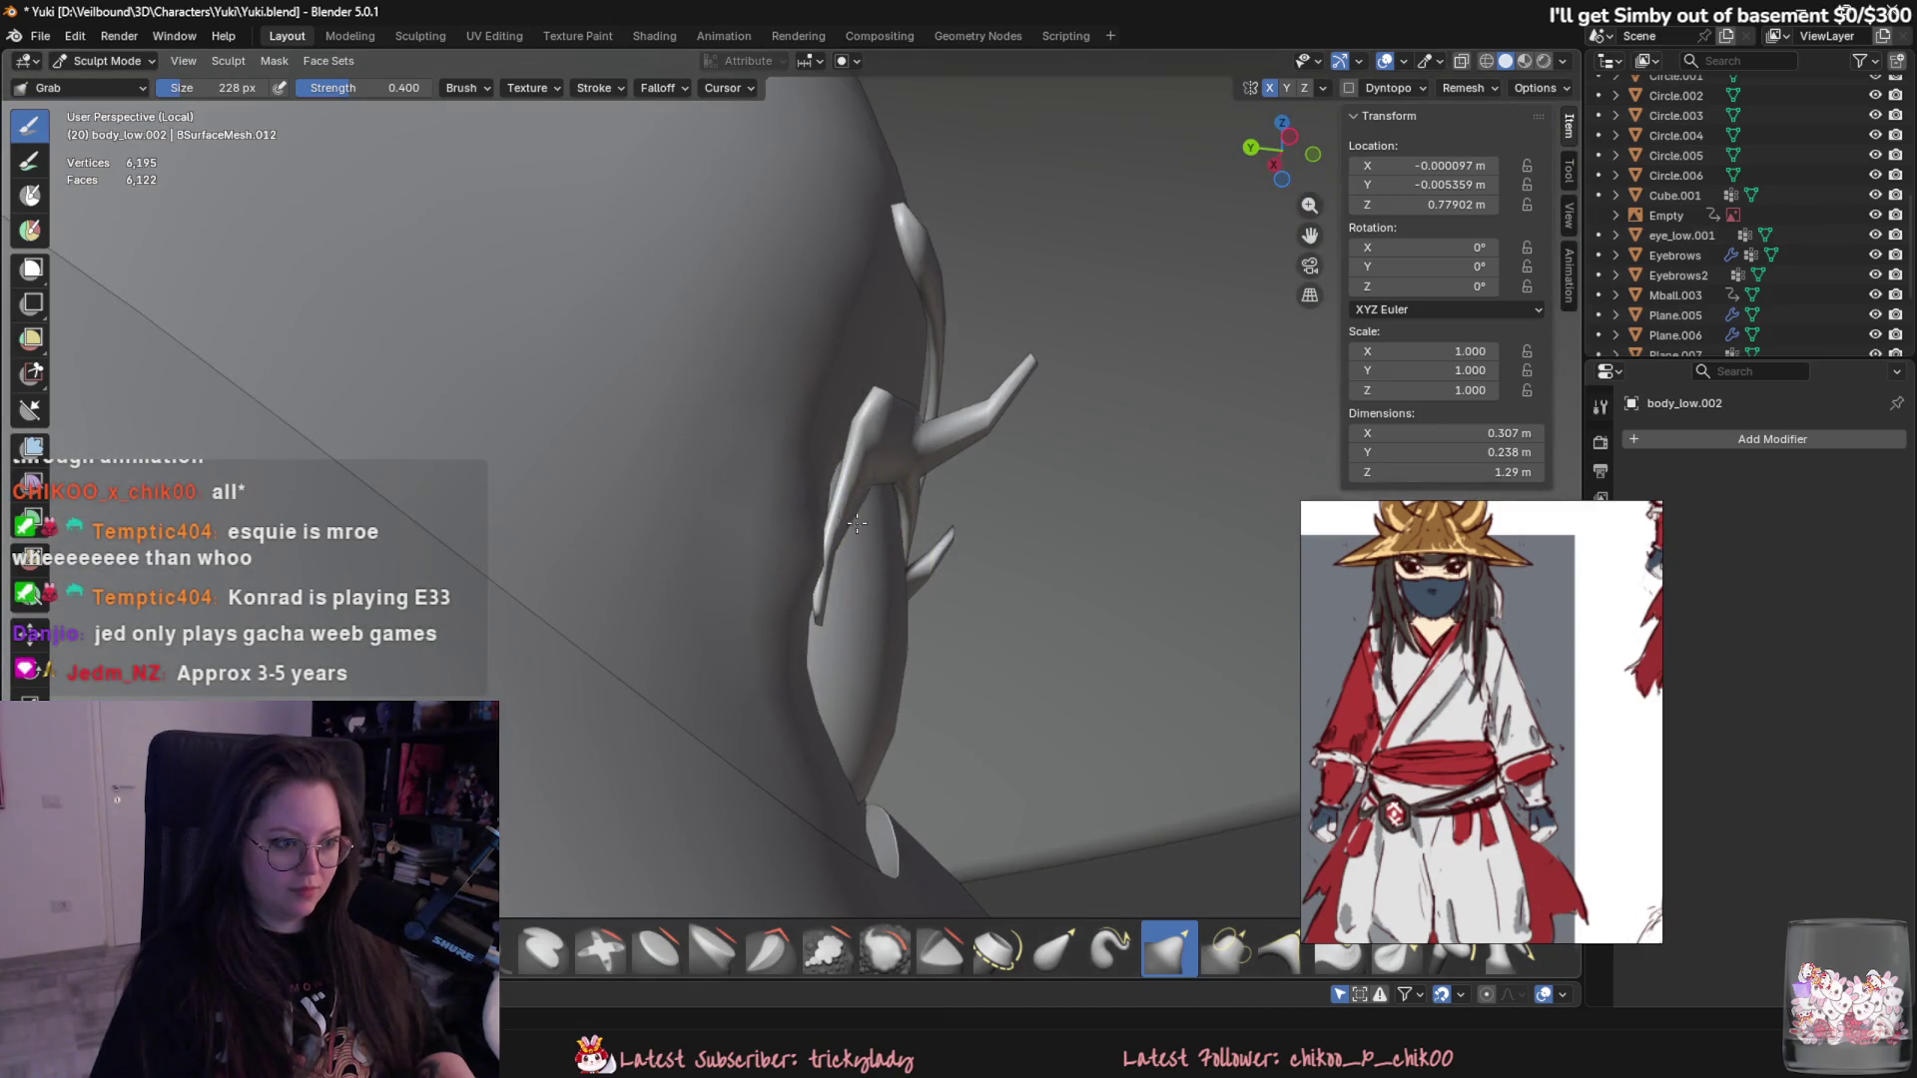
pyautogui.moveTo(817, 558)
pyautogui.mouseDown(button='middle')
pyautogui.moveTo(808, 577)
pyautogui.moveTo(853, 450)
pyautogui.moveTo(921, 384)
pyautogui.moveTo(911, 428)
pyautogui.moveTo(835, 407)
pyautogui.moveTo(826, 467)
pyautogui.moveTo(854, 449)
pyautogui.moveTo(798, 504)
pyautogui.mouseUp(button='middle')
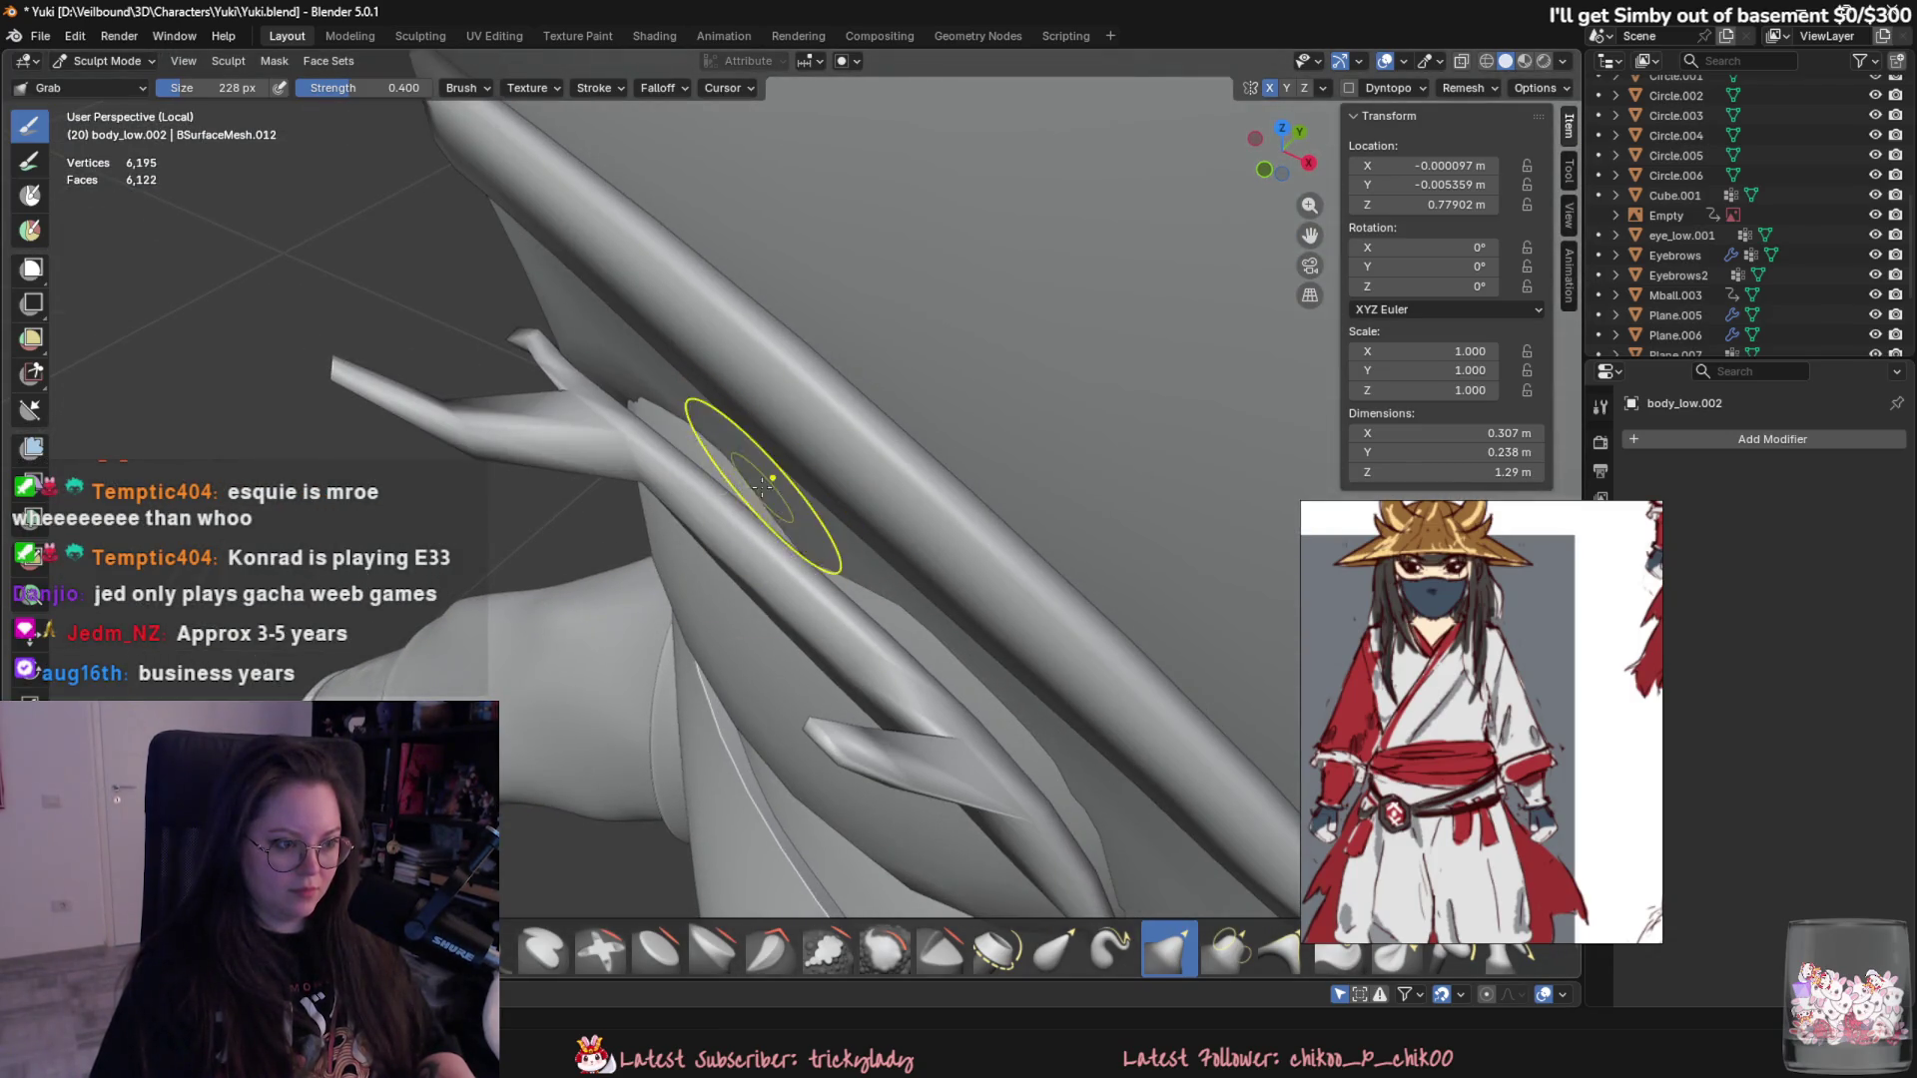
pyautogui.moveTo(647, 481)
pyautogui.mouseDown(button='middle')
pyautogui.moveTo(726, 419)
pyautogui.moveTo(736, 476)
pyautogui.mouseUp(button='middle')
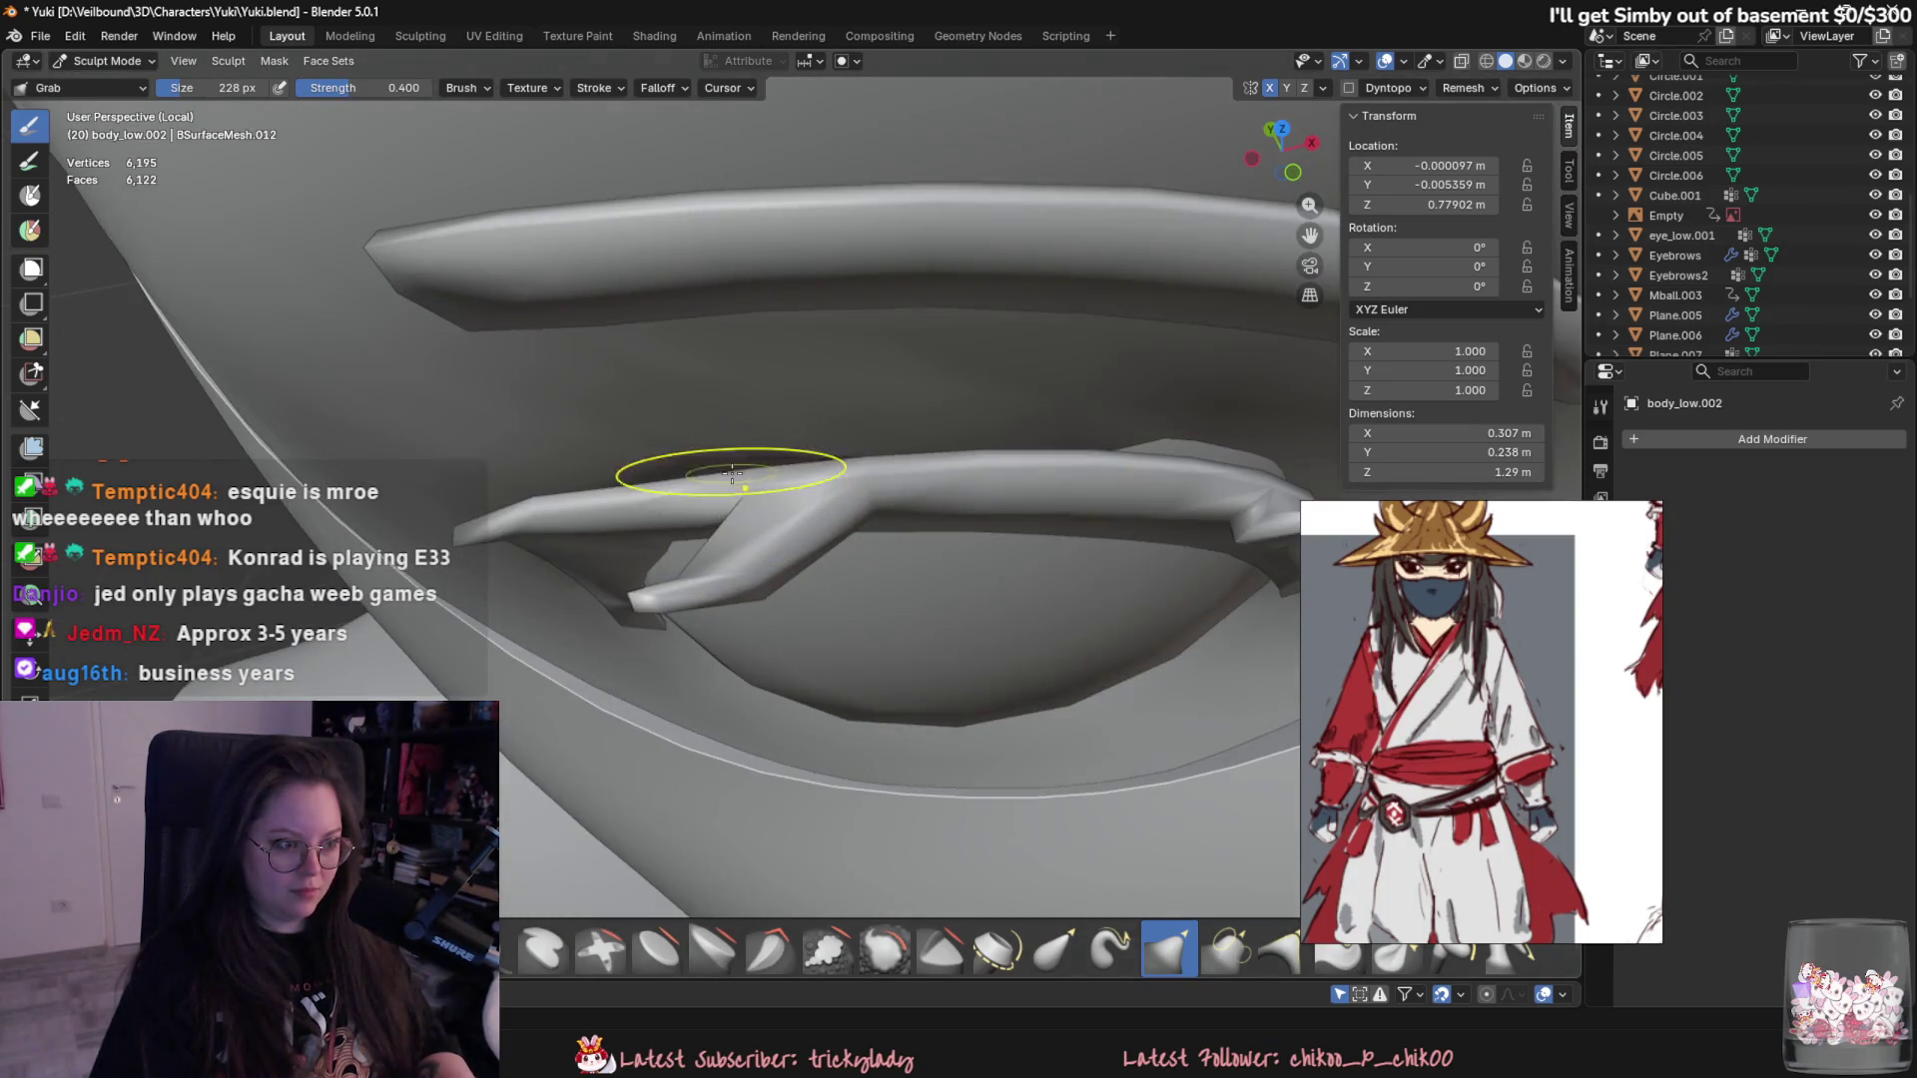
pyautogui.moveTo(928, 441); pyautogui.dragTo(899, 471, button='middle')
# - Resize the Grab brush down to 192 px and swing round to the front of the face
pyautogui.press('f')
pyautogui.click(1049, 494)
pyautogui.moveTo(1048, 495); pyautogui.dragTo(956, 354, button='middle')
pyautogui.press('f')
pyautogui.click(964, 431)
pyautogui.moveTo(962, 431)
pyautogui.mouseDown(button='middle')
pyautogui.moveTo(765, 511)
pyautogui.moveTo(543, 540)
pyautogui.moveTo(569, 698)
pyautogui.moveTo(599, 699)
pyautogui.mouseUp(button='middle')
pyautogui.scroll(-2, 764, 512)
pyautogui.scroll(-4, 763, 510)
pyautogui.scroll(5, 543, 539)
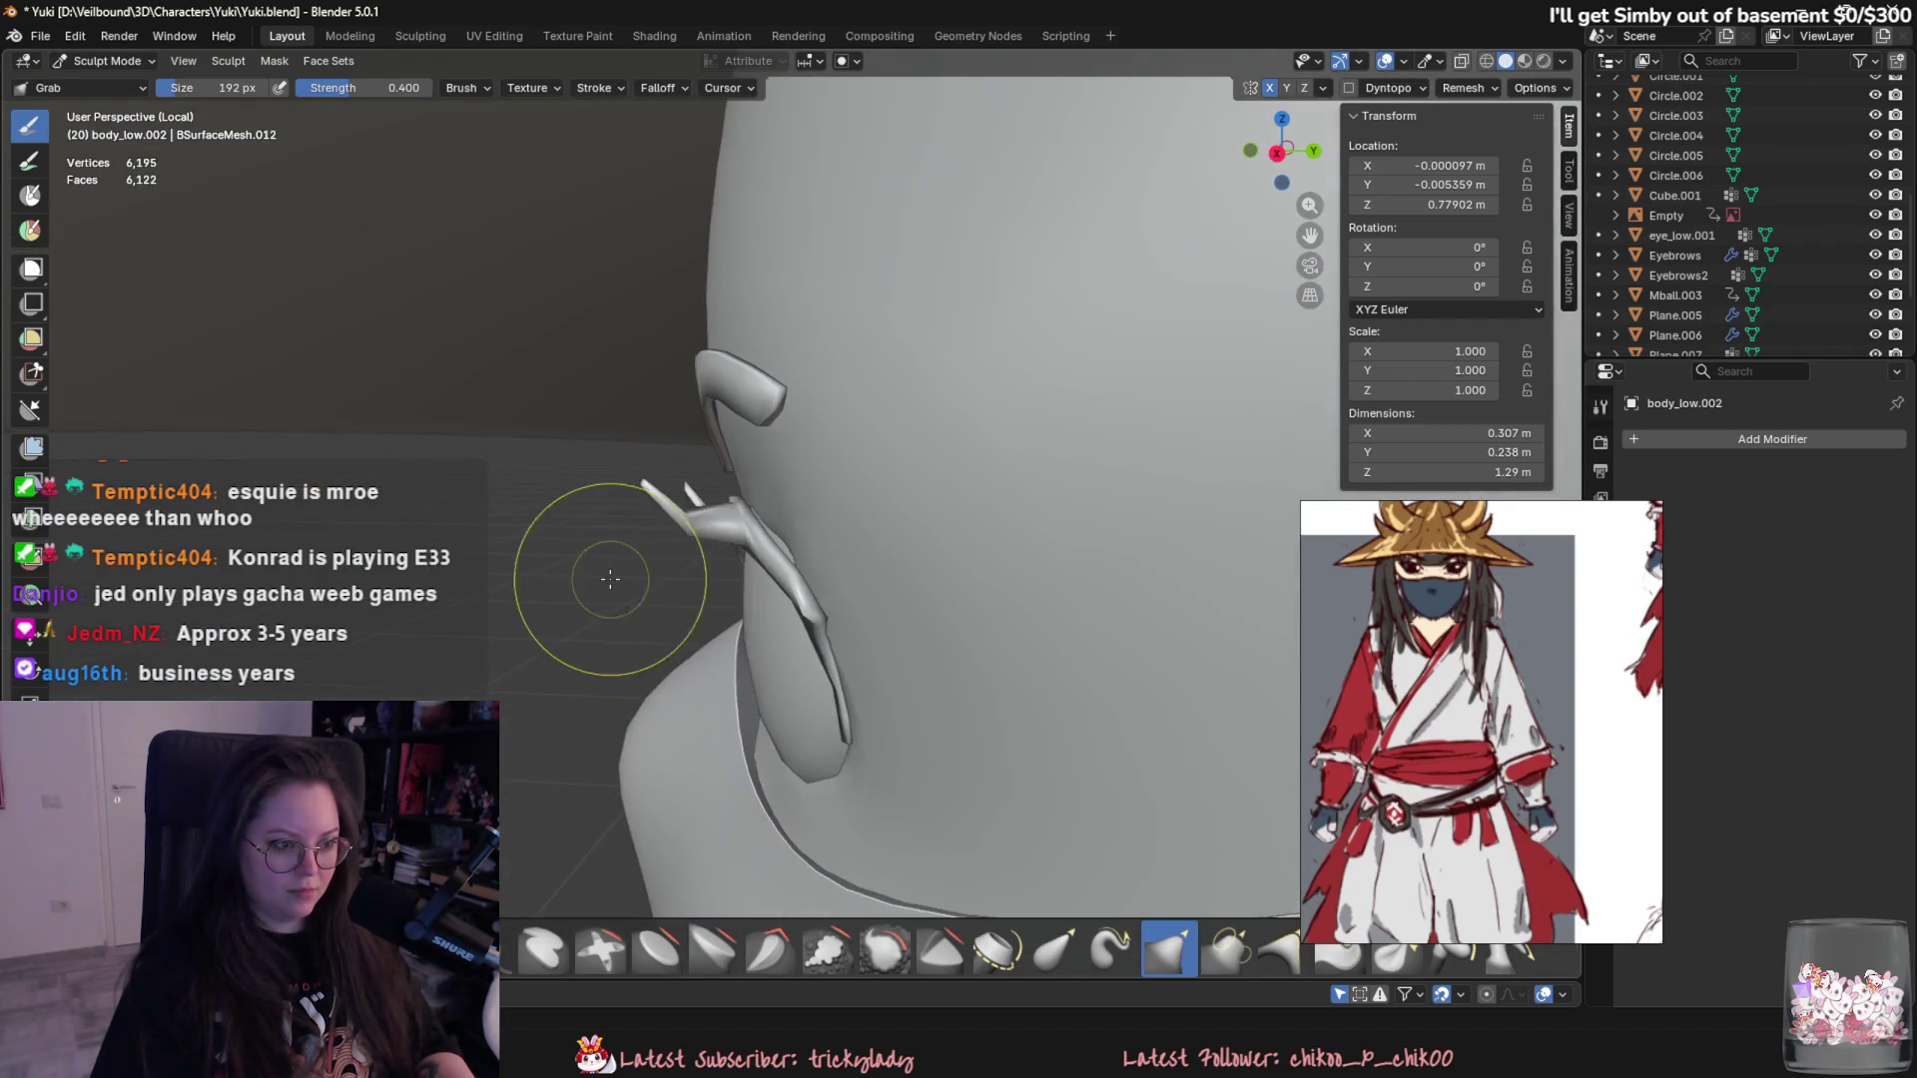
pyautogui.moveTo(772, 545); pyautogui.dragTo(799, 584, button='middle')
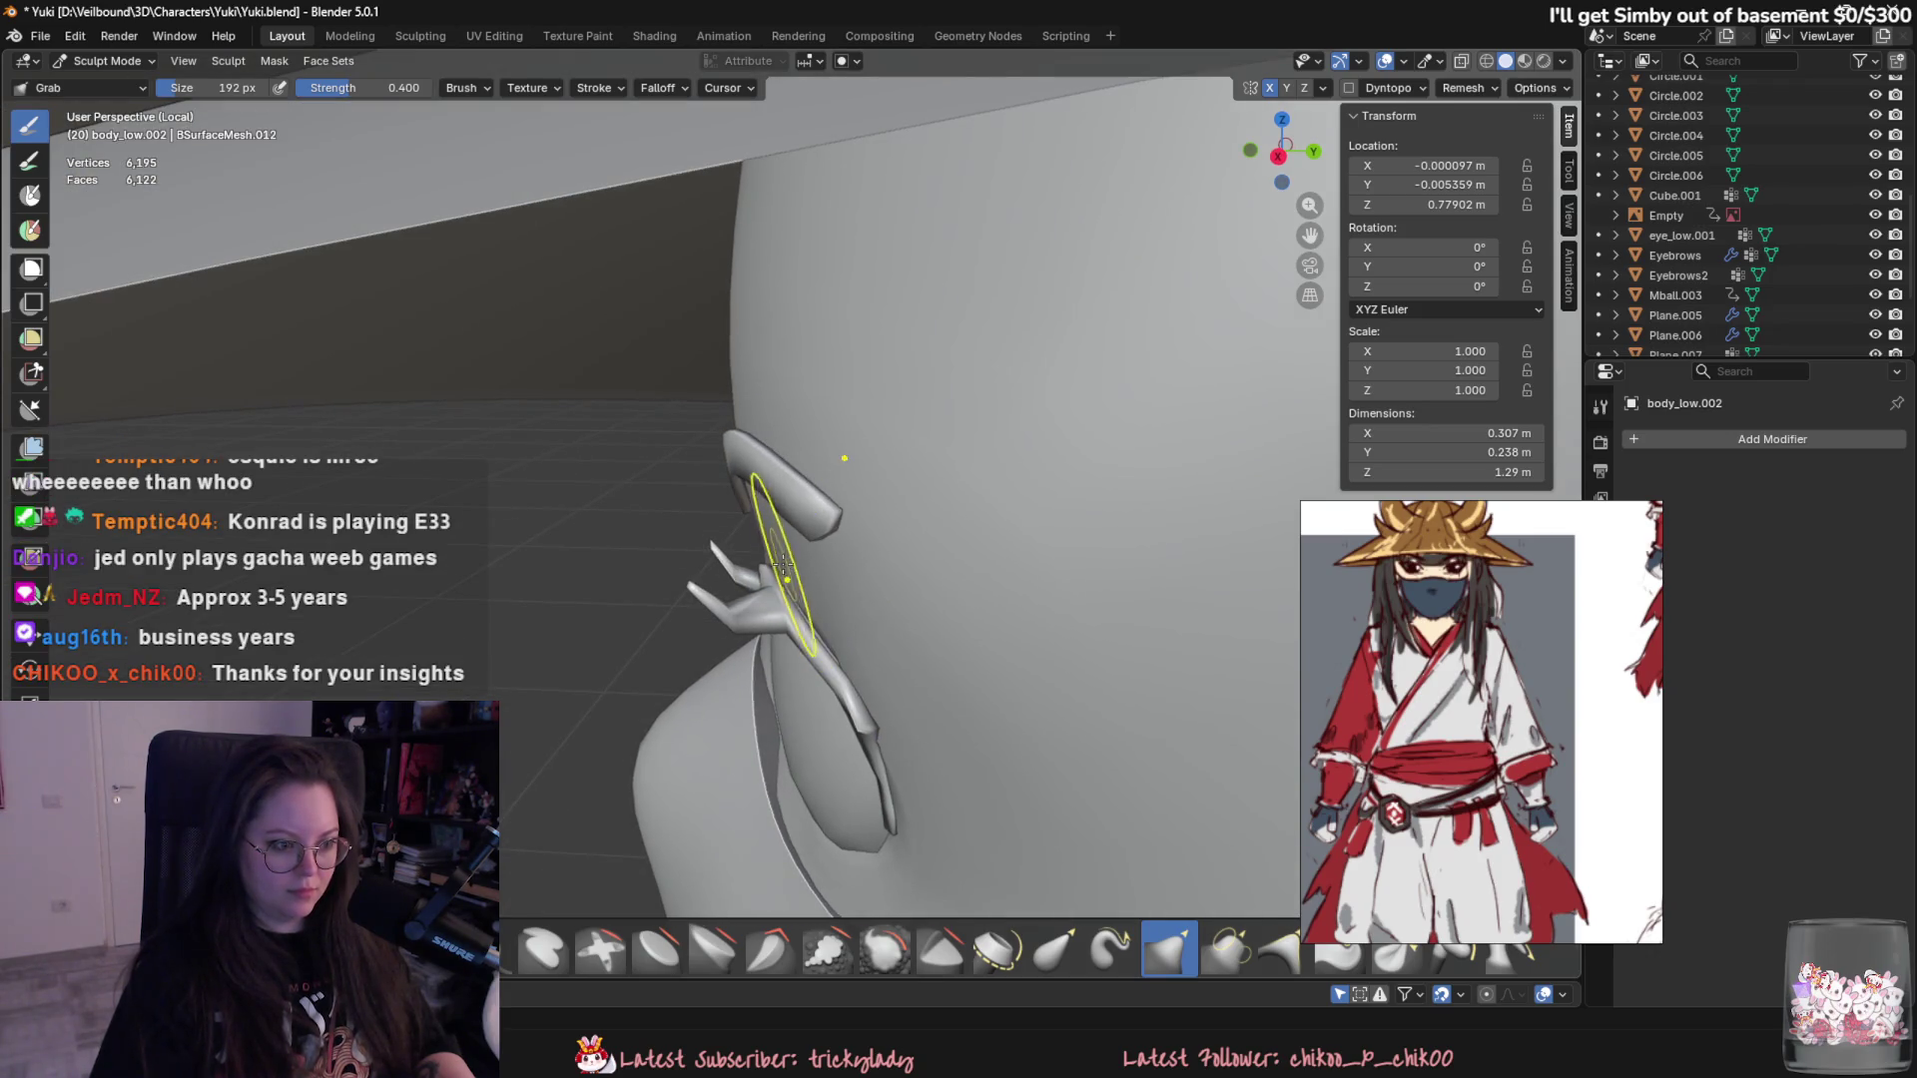
pyautogui.moveTo(821, 636)
pyautogui.mouseDown(button='middle')
pyautogui.moveTo(1005, 634)
pyautogui.moveTo(860, 741)
pyautogui.moveTo(1015, 597)
pyautogui.mouseUp(button='middle')
pyautogui.scroll(3, 1005, 634)
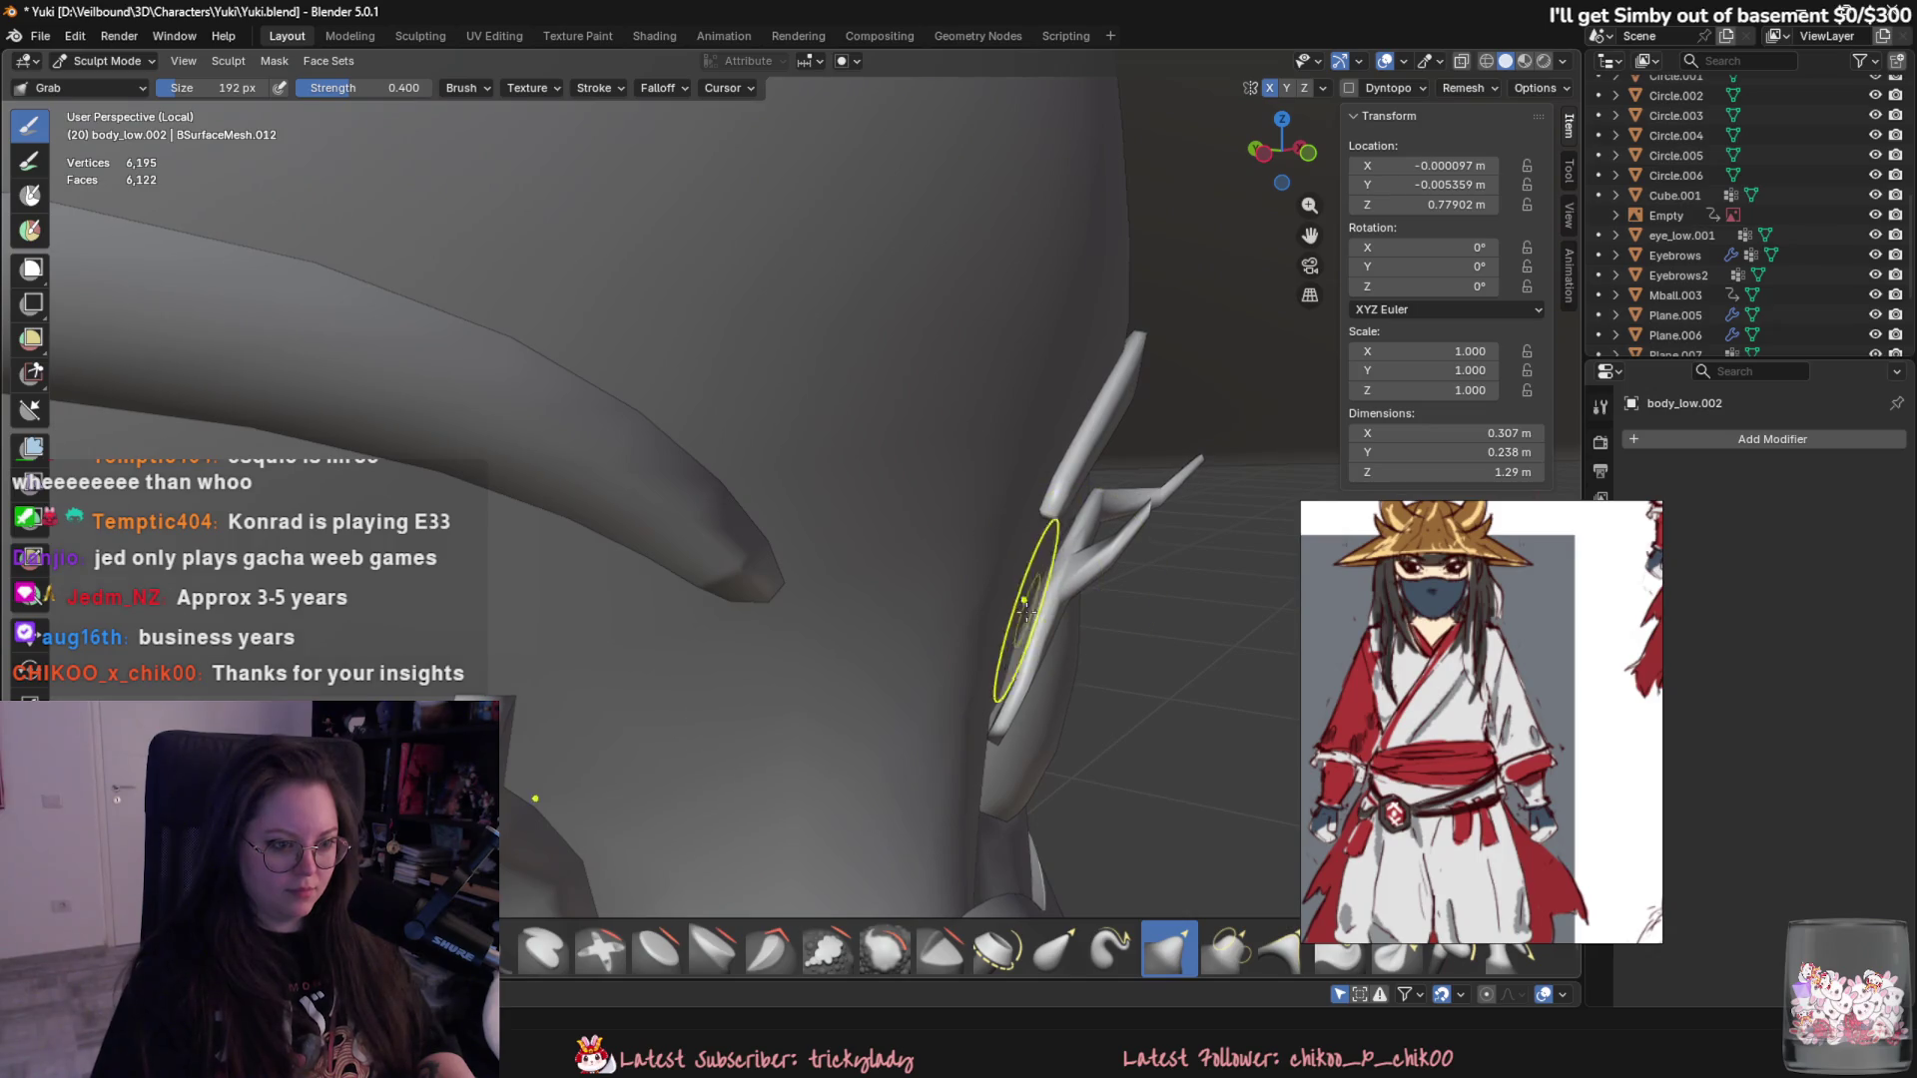
pyautogui.moveTo(990, 723)
pyautogui.mouseDown(button='middle')
pyautogui.moveTo(998, 599)
pyautogui.moveTo(715, 620)
pyautogui.mouseUp(button='middle')
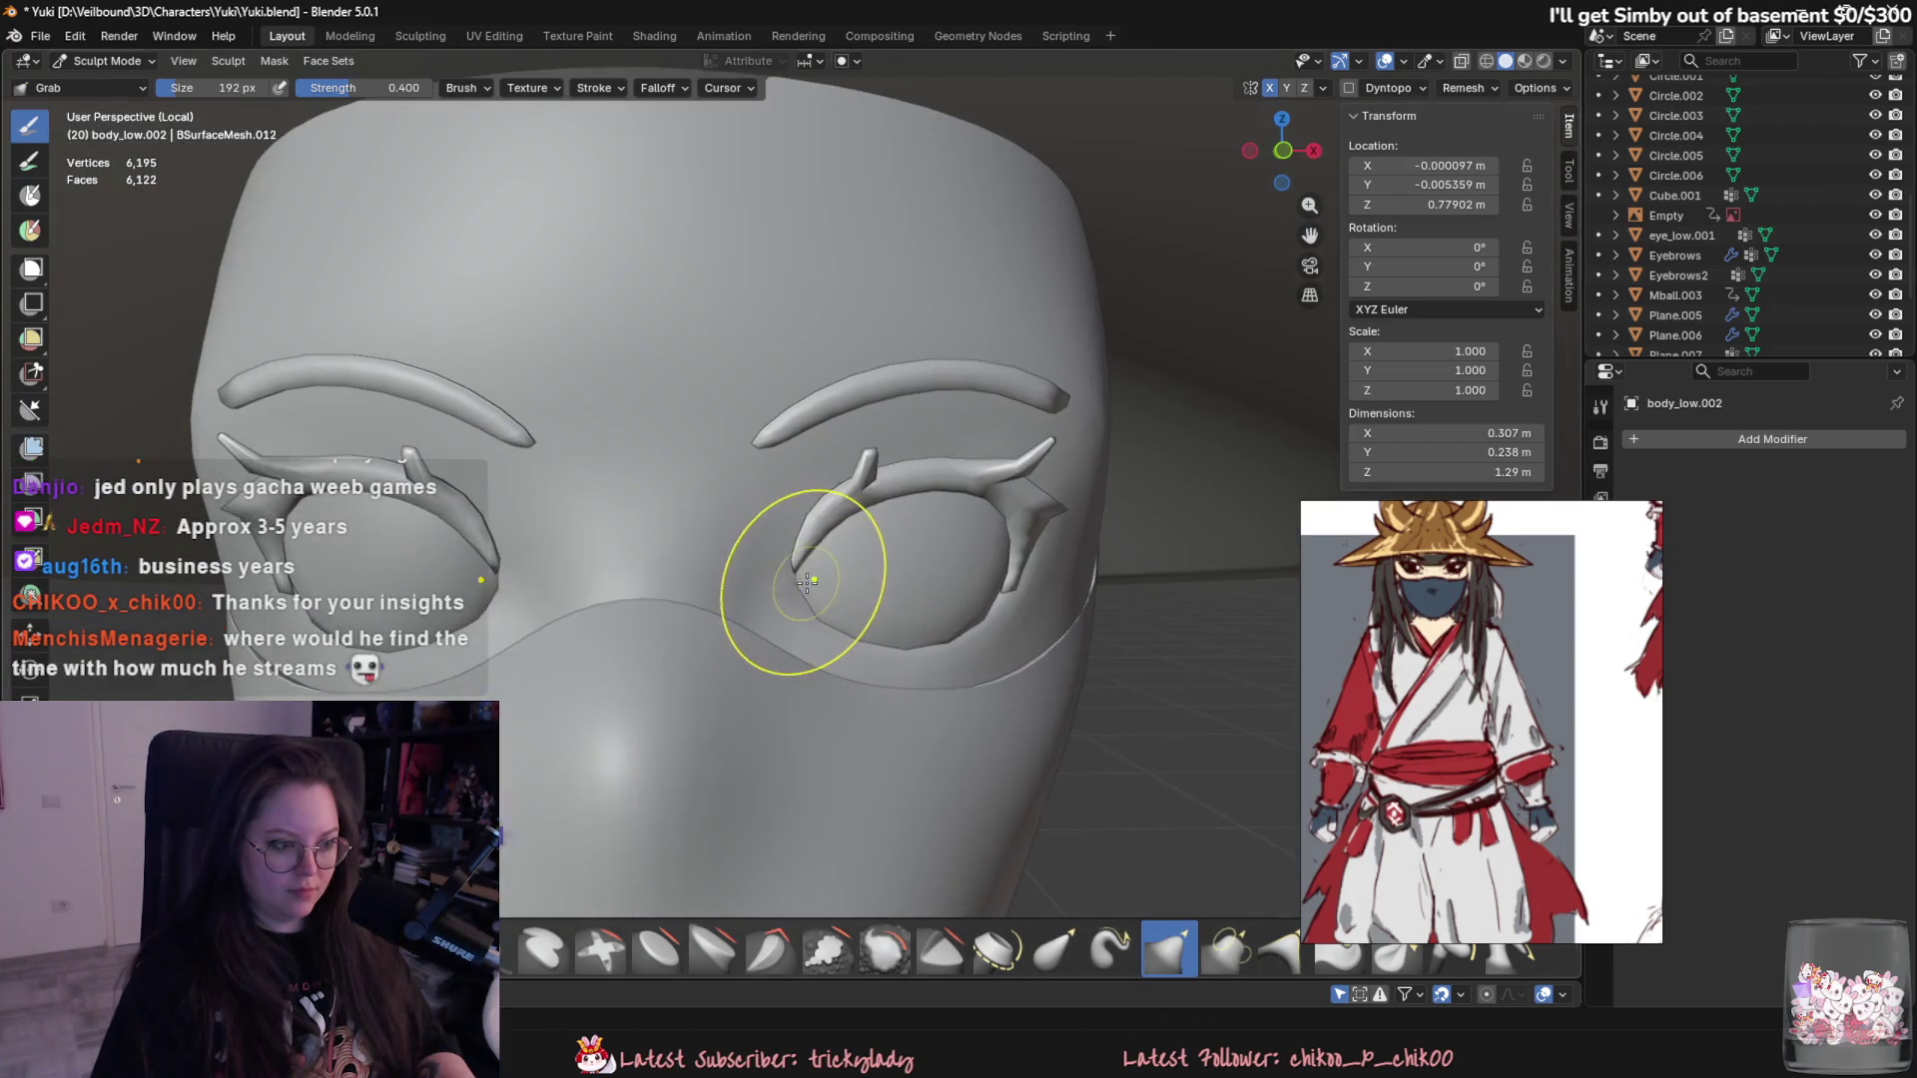
pyautogui.scroll(-4, 761, 633)
pyautogui.scroll(-2, 771, 790)
pyautogui.scroll(3, 868, 779)
pyautogui.scroll(3, 899, 621)
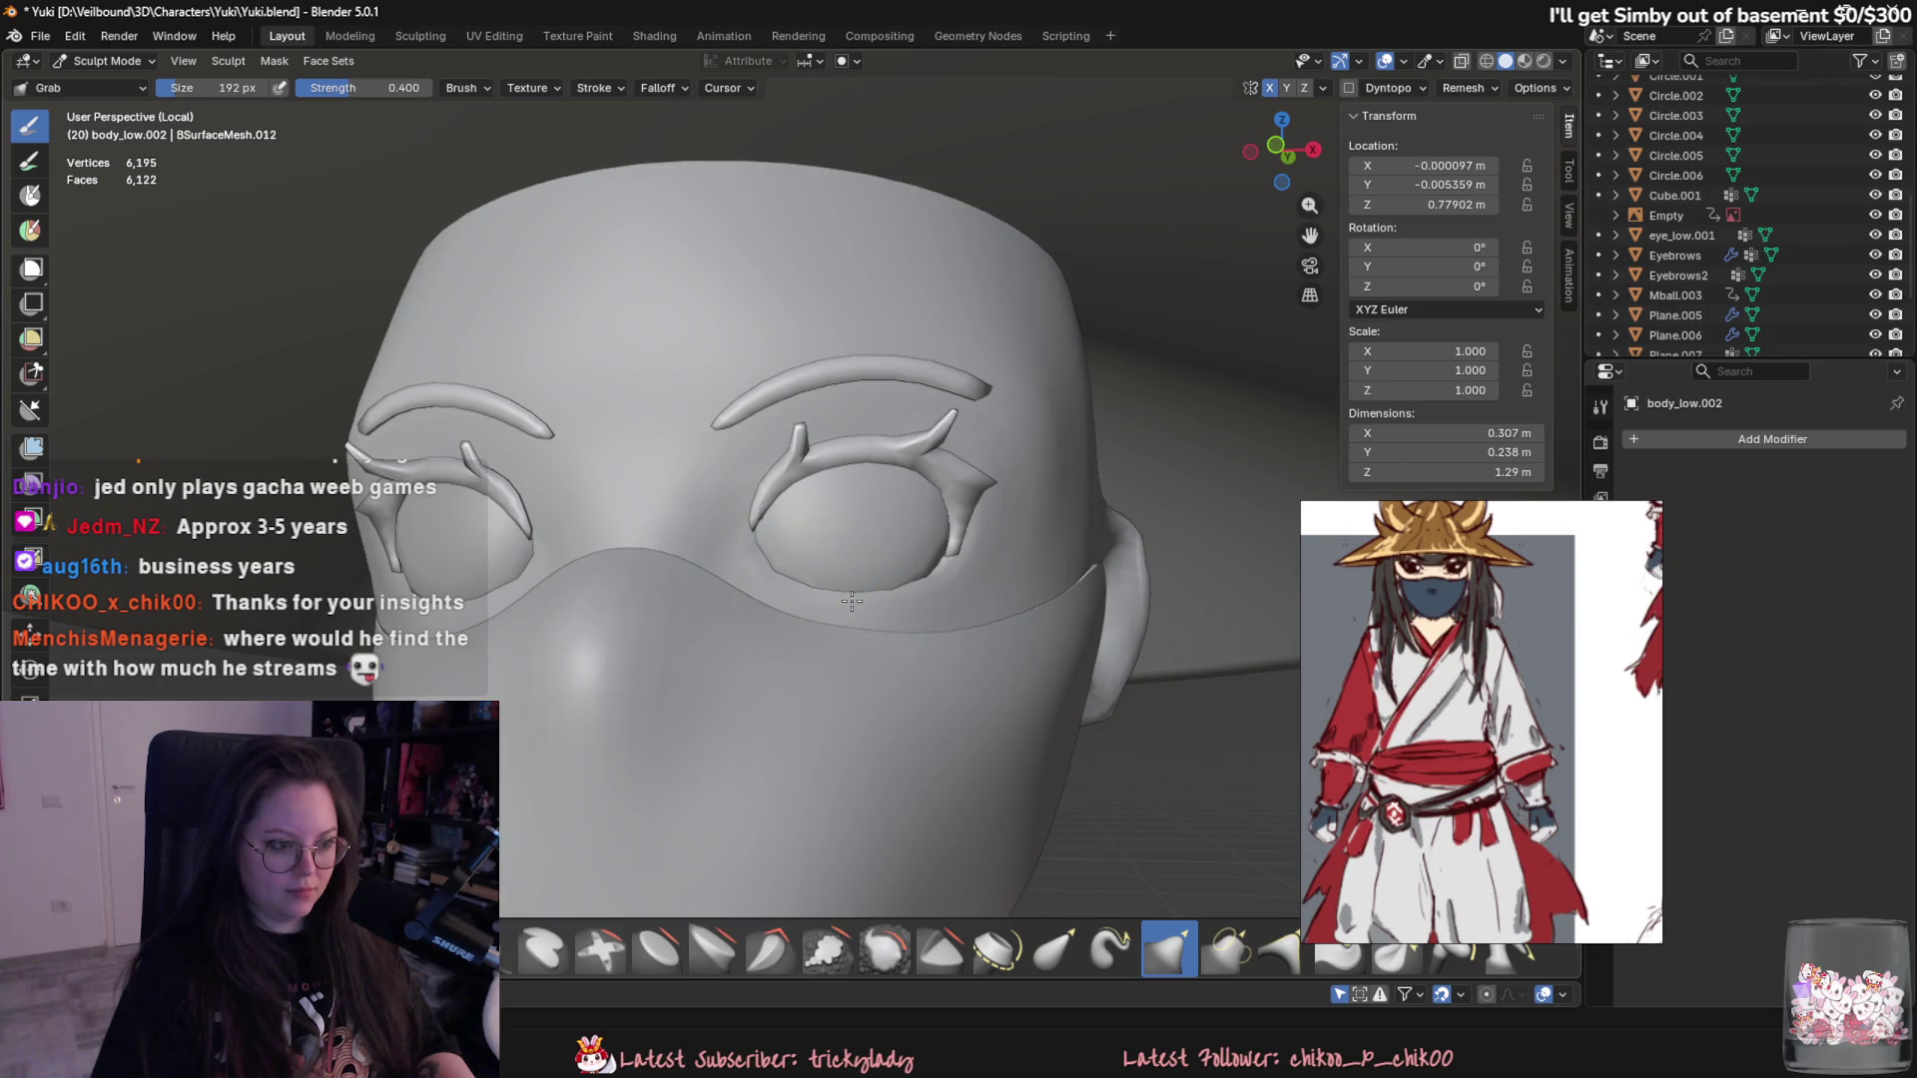
# - Shrink the Grab brush to a finer size at a near-frontal view of the head
pyautogui.moveTo(917, 595); pyautogui.dragTo(992, 588, button='middle')
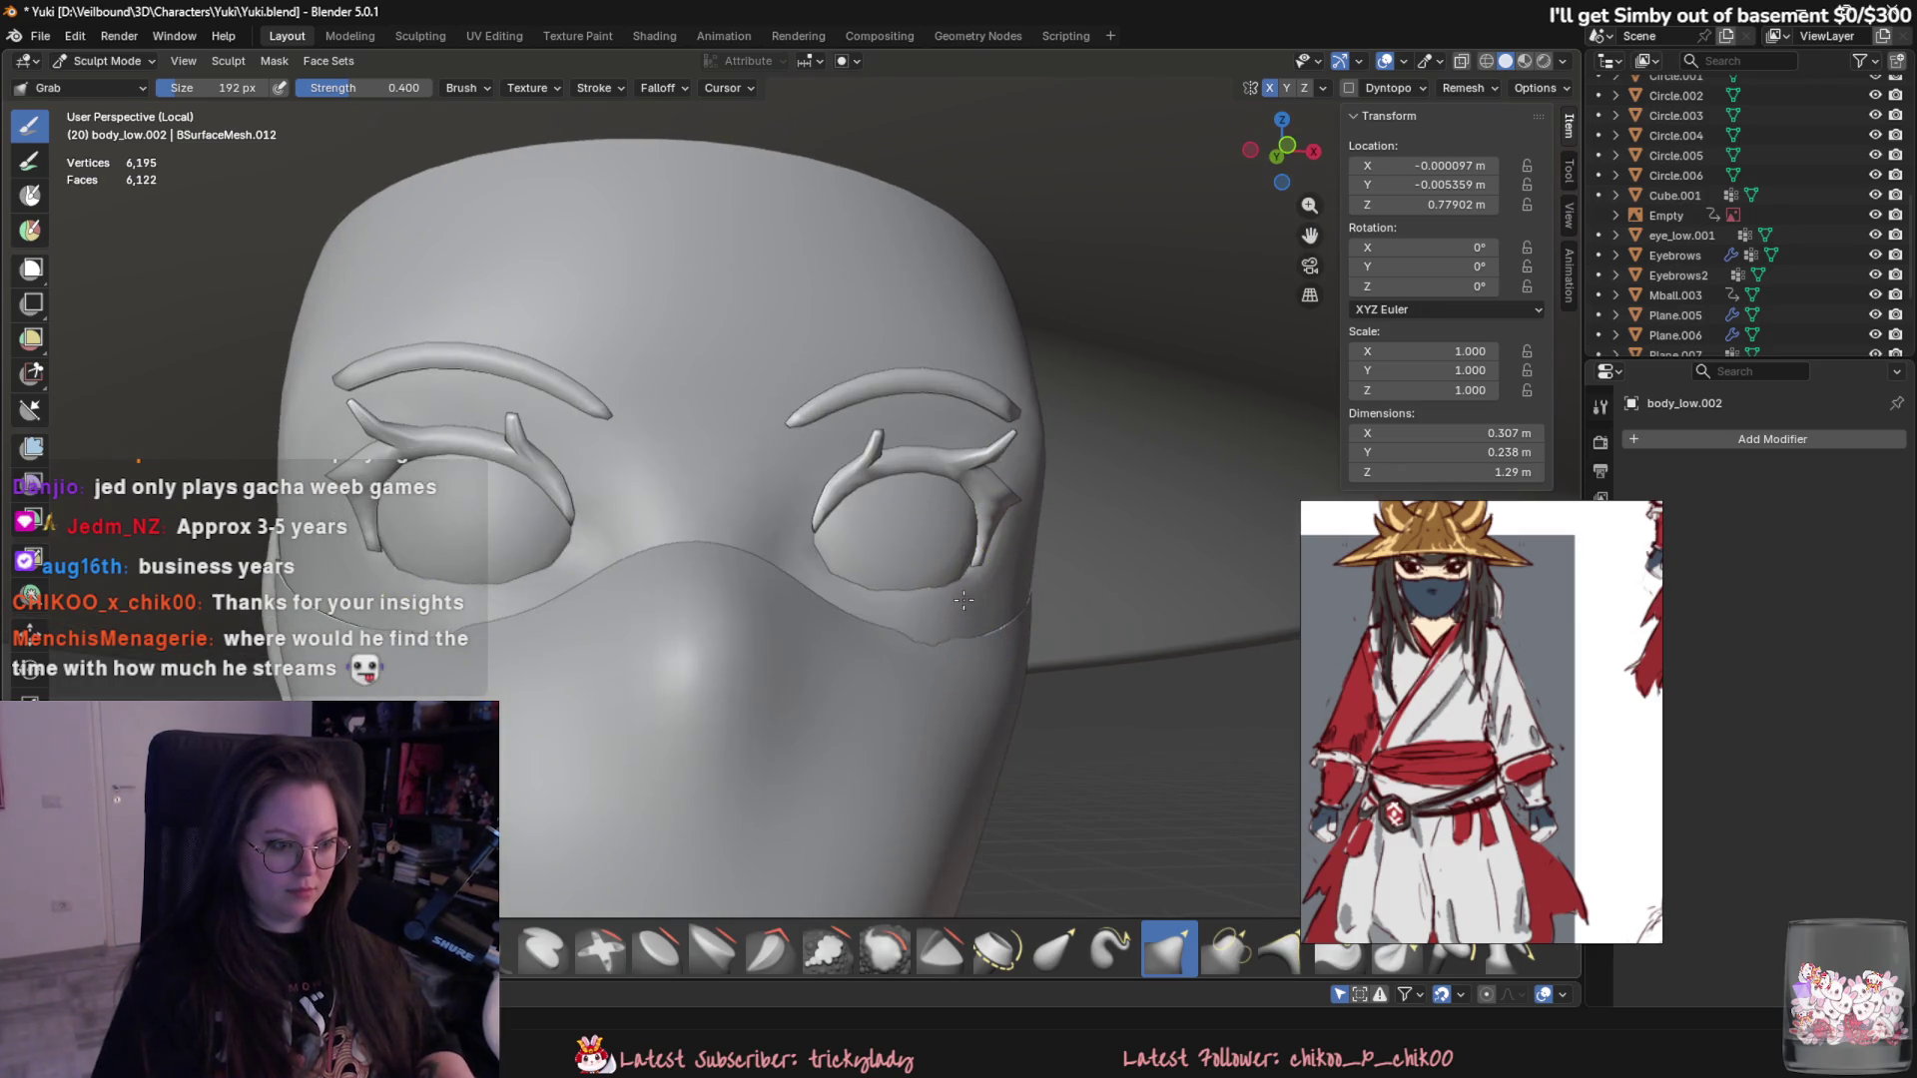
pyautogui.press('f')
pyautogui.click(1008, 594)
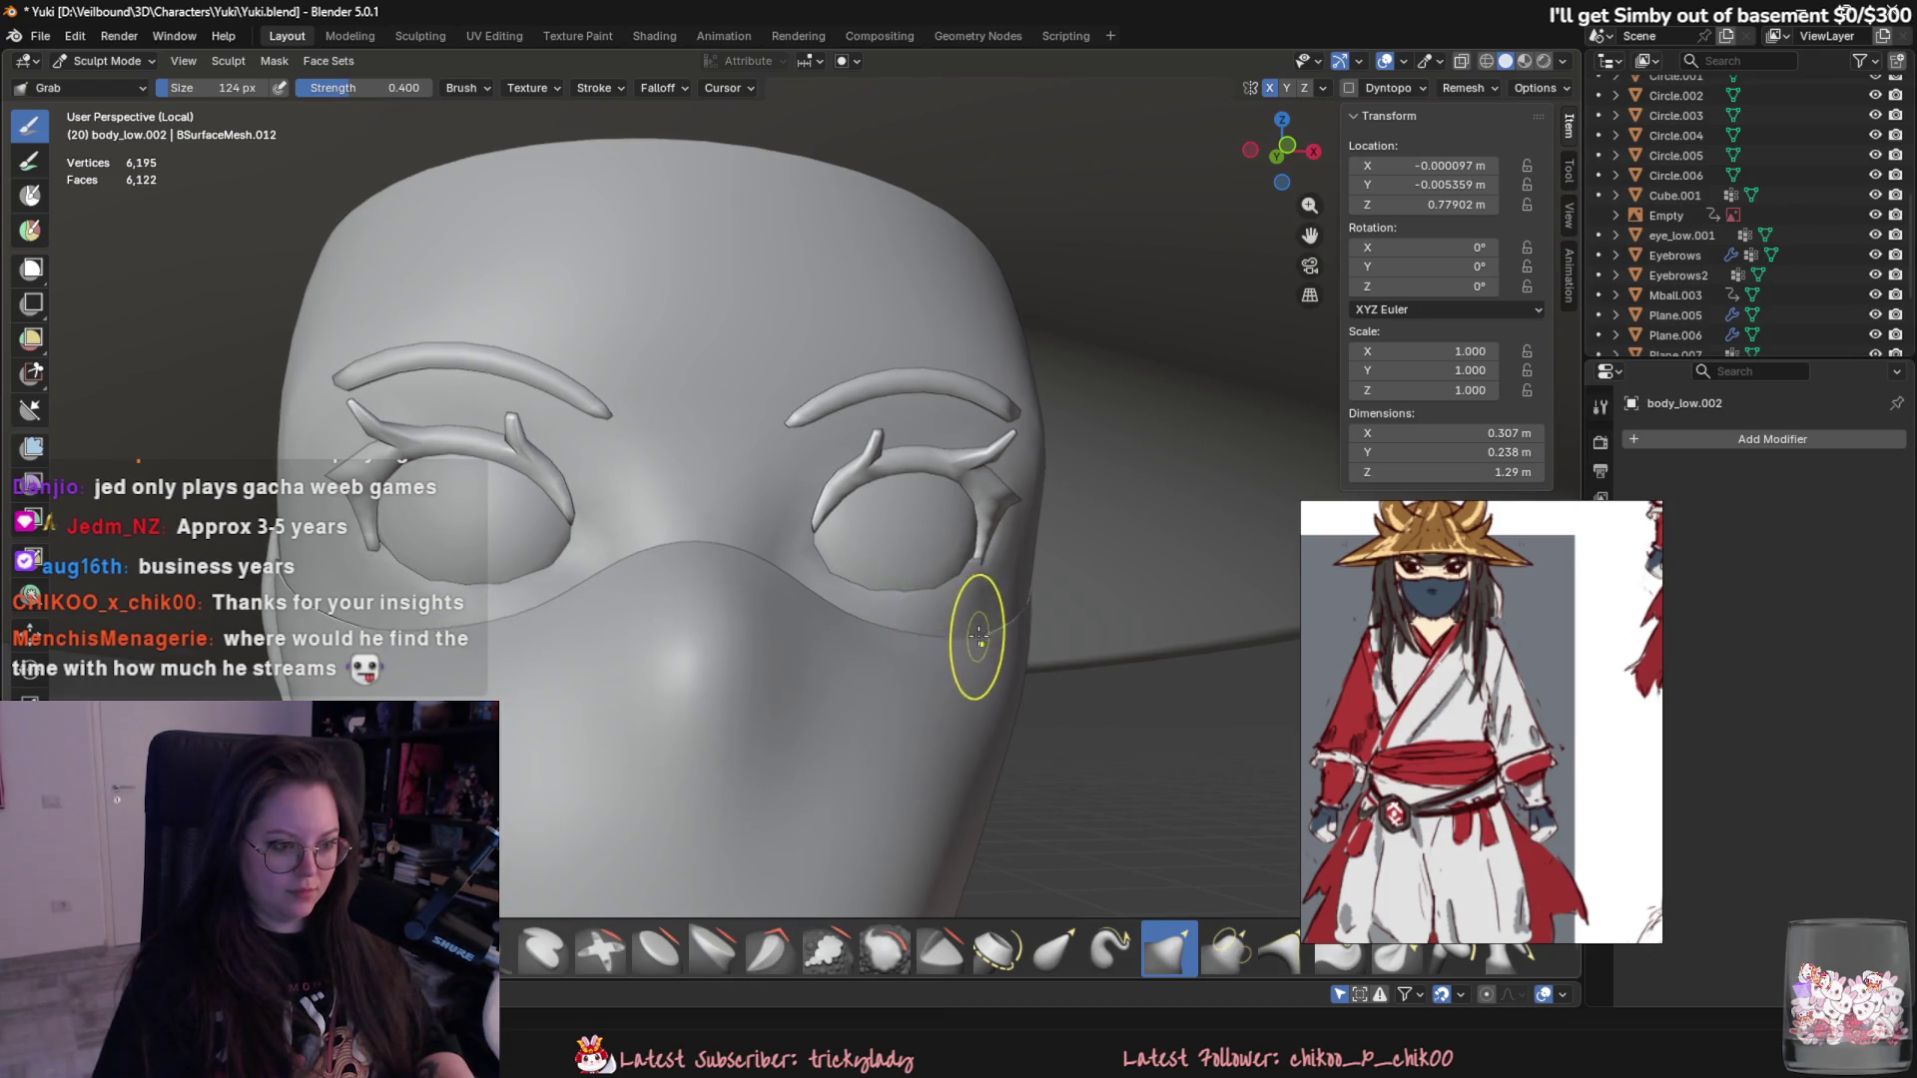
pyautogui.moveTo(950, 630); pyautogui.dragTo(1052, 668, button='middle')
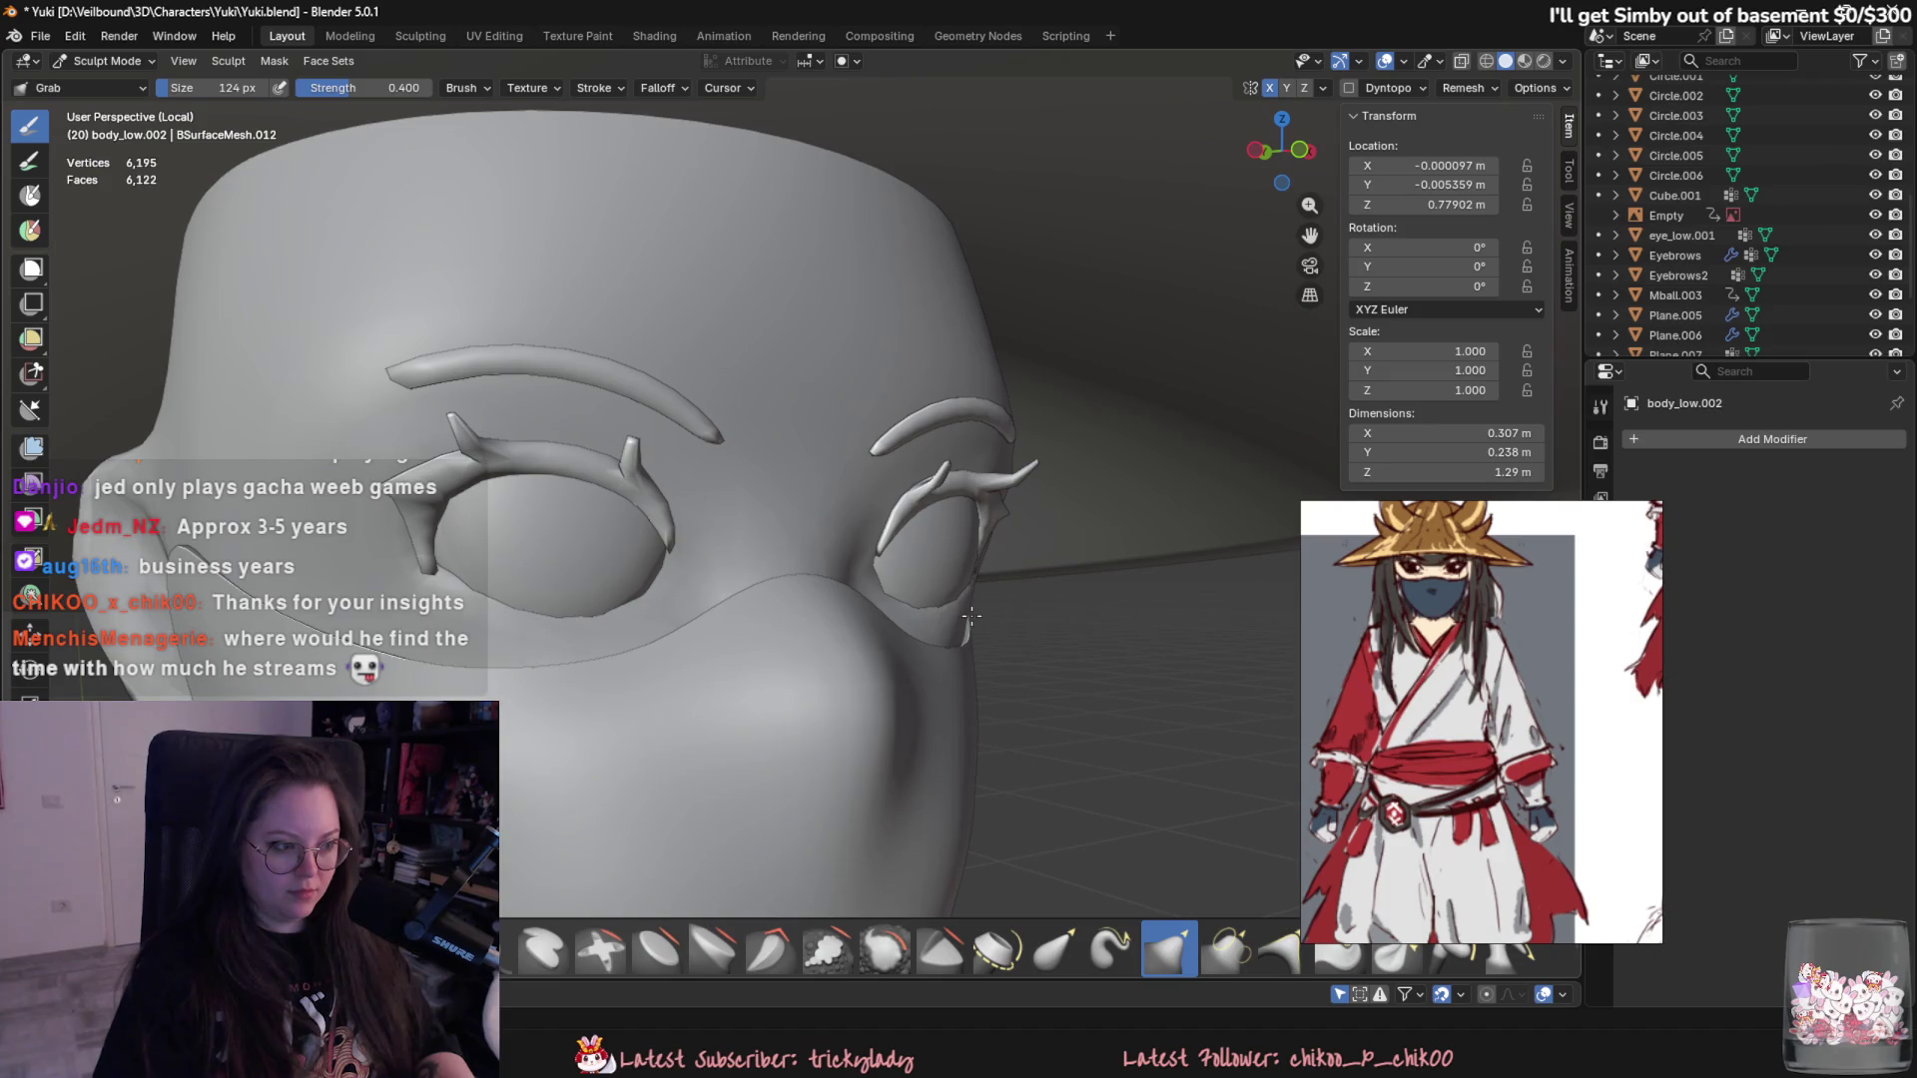
pyautogui.moveTo(971, 615); pyautogui.dragTo(920, 582, button='middle')
pyautogui.scroll(3, 925, 571)
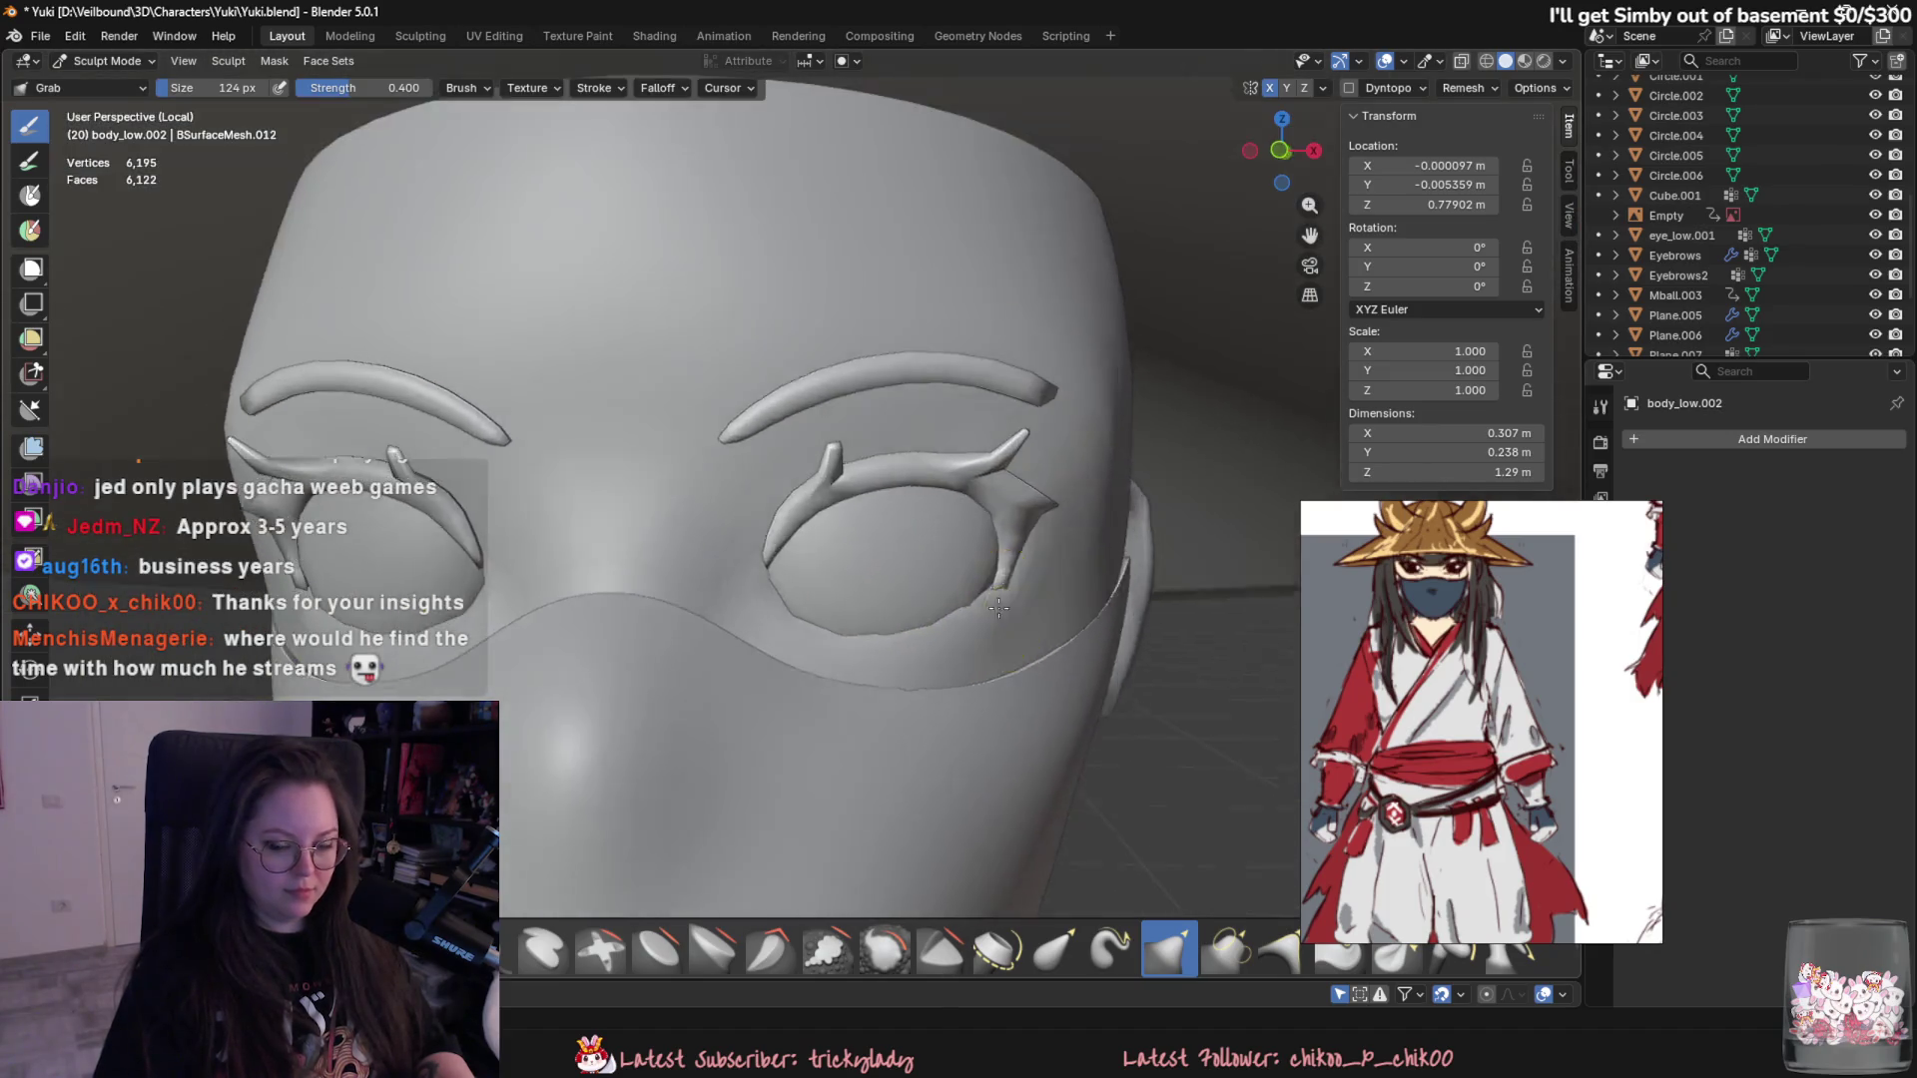
pyautogui.scroll(2, 913, 578)
pyautogui.scroll(2, 904, 586)
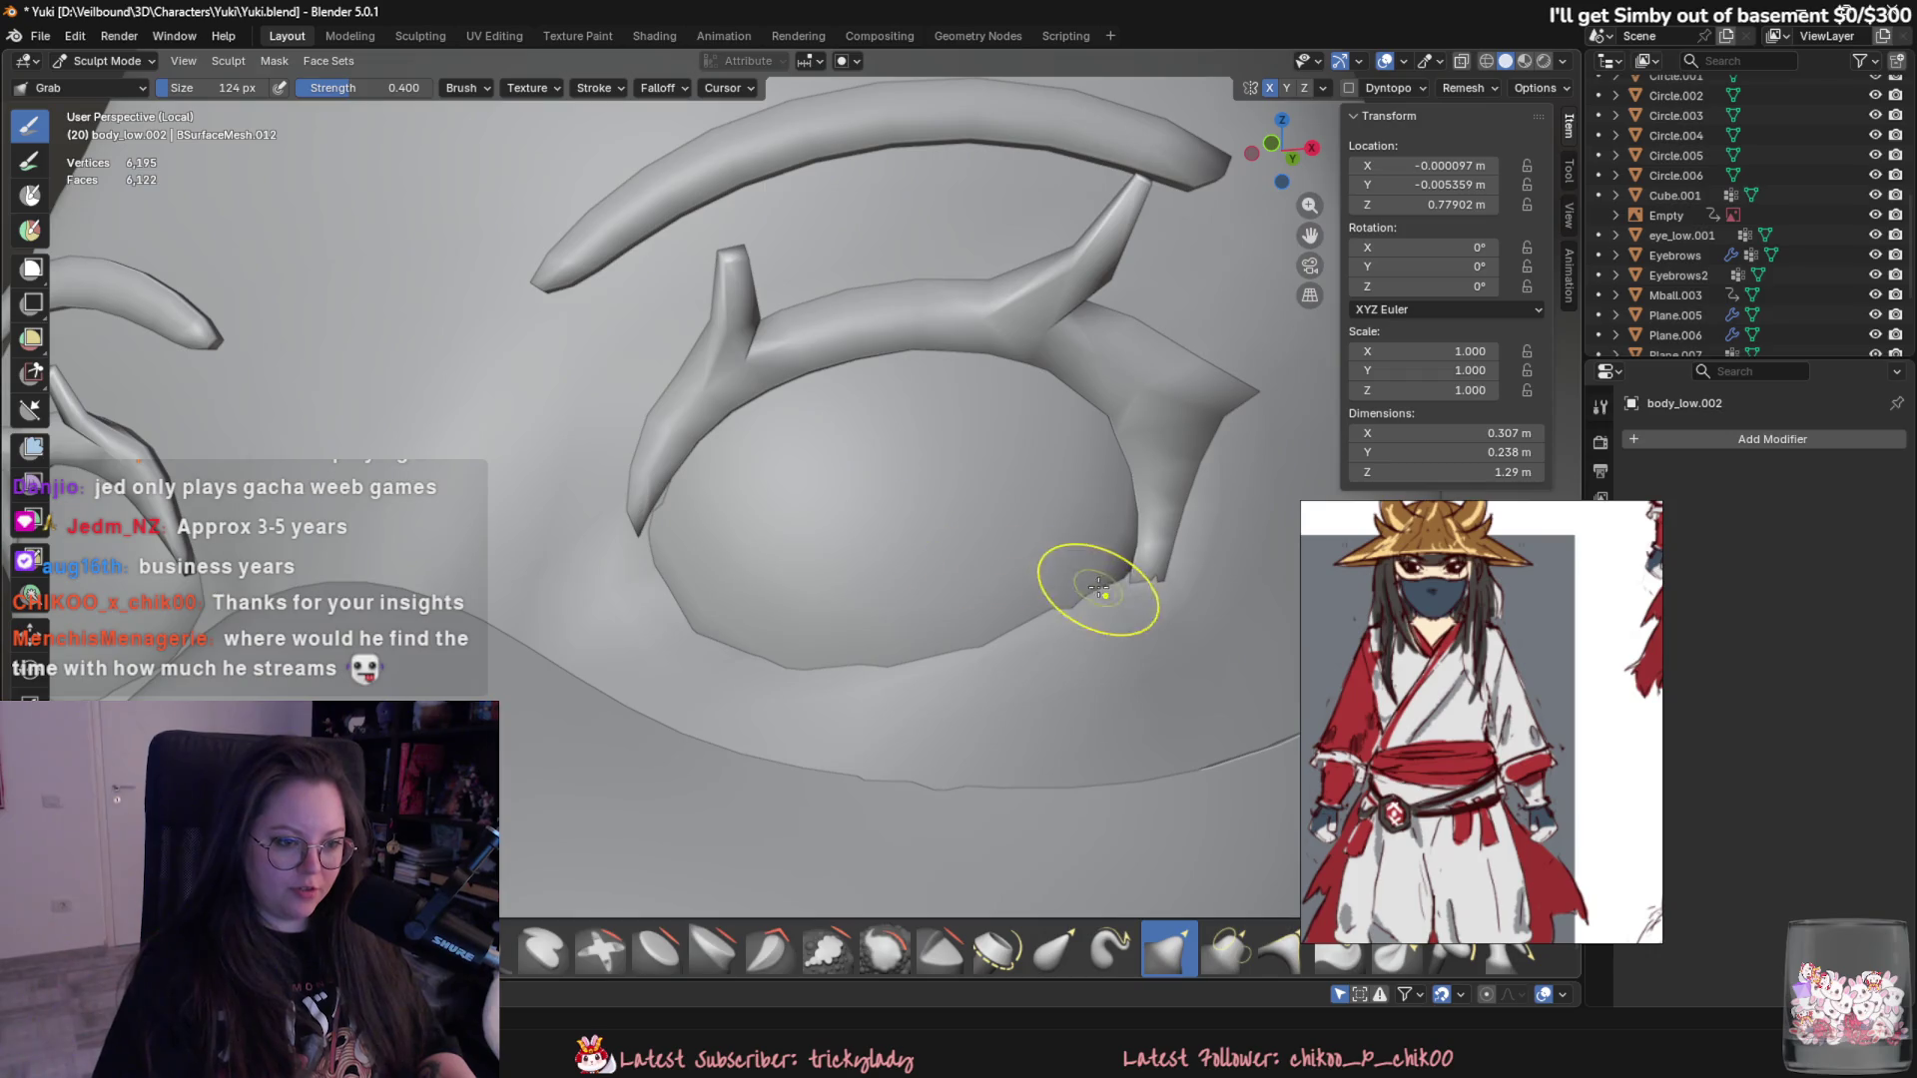
# - Pull and bulge the lower eyelid contours into a new curve, checking from the side
pyautogui.moveTo(1020, 654)
pyautogui.mouseDown()
pyautogui.moveTo(908, 645)
pyautogui.moveTo(1058, 637)
pyautogui.mouseUp()
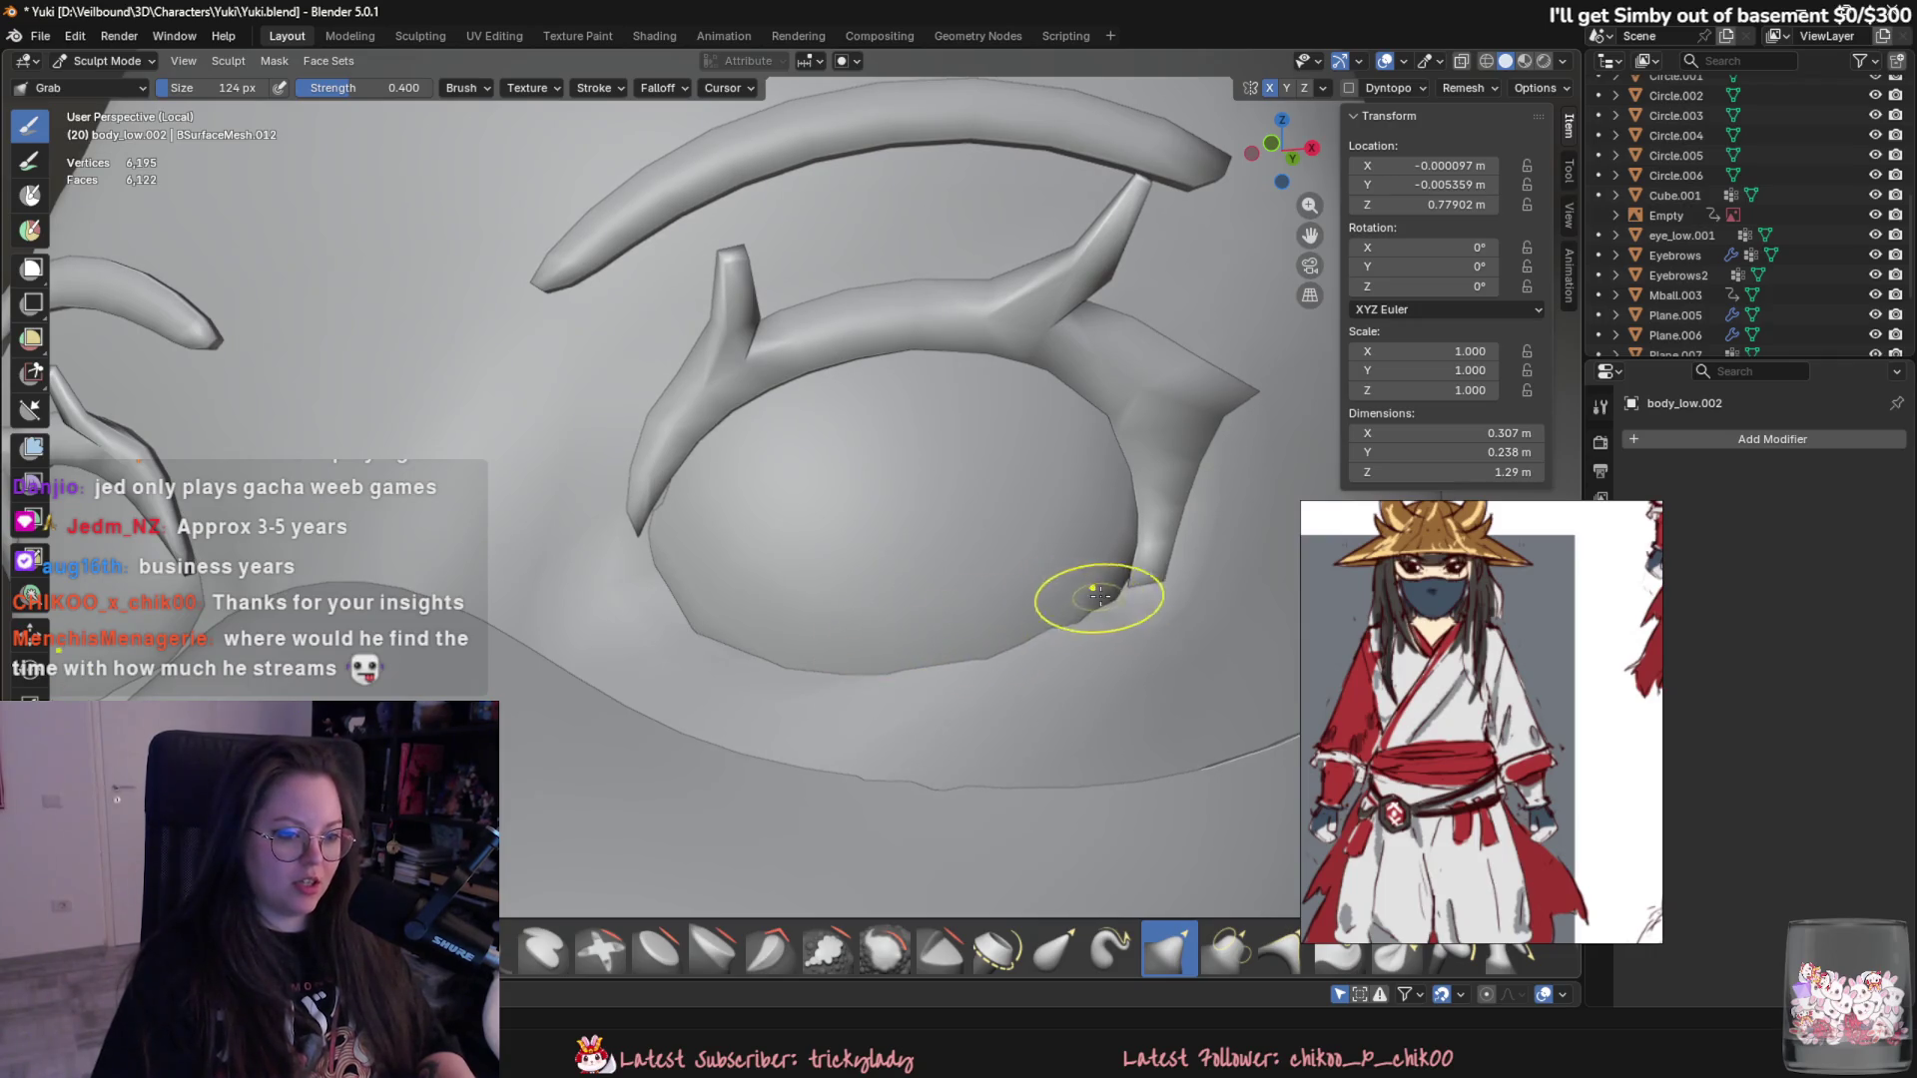
pyautogui.moveTo(1162, 703)
pyautogui.mouseDown(button='middle')
pyautogui.moveTo(1148, 663)
pyautogui.moveTo(844, 813)
pyautogui.moveTo(1034, 655)
pyautogui.moveTo(759, 640)
pyautogui.mouseUp(button='middle')
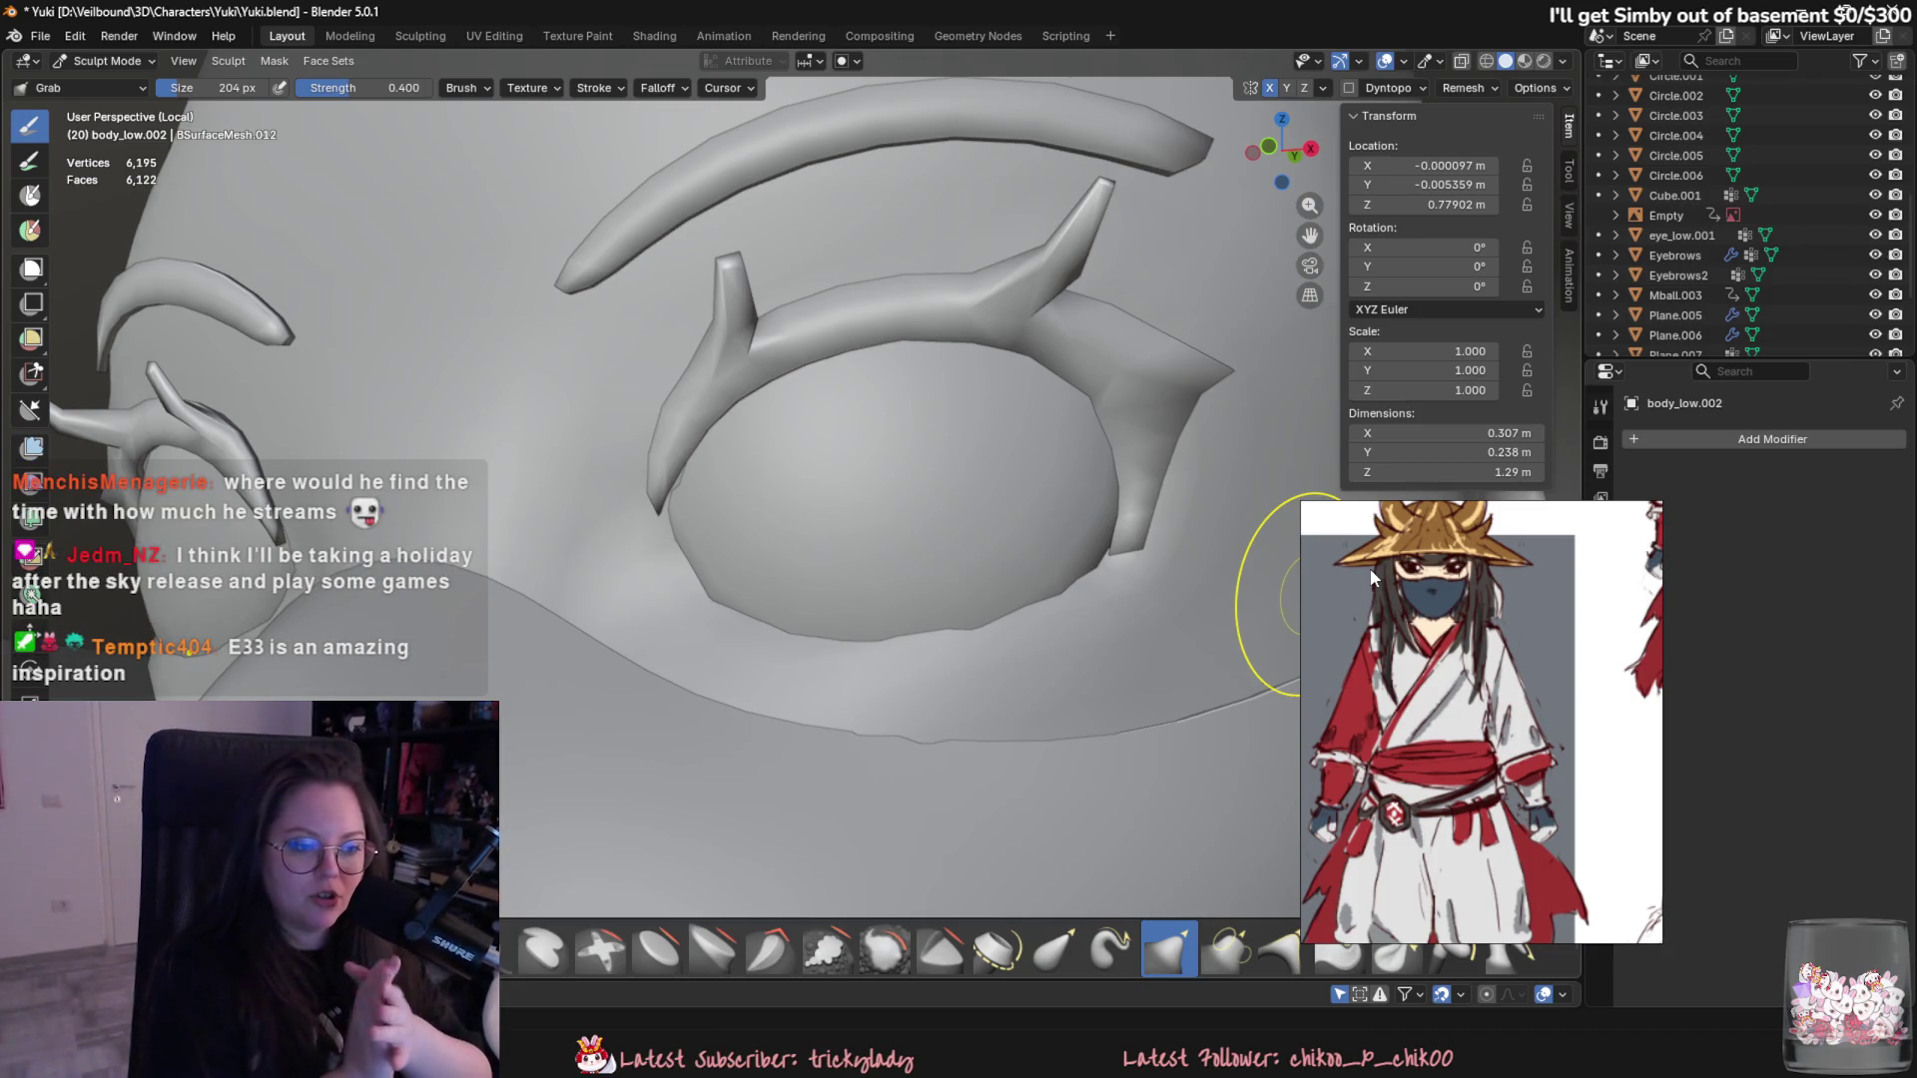
pyautogui.moveTo(920, 664); pyautogui.dragTo(1004, 616)
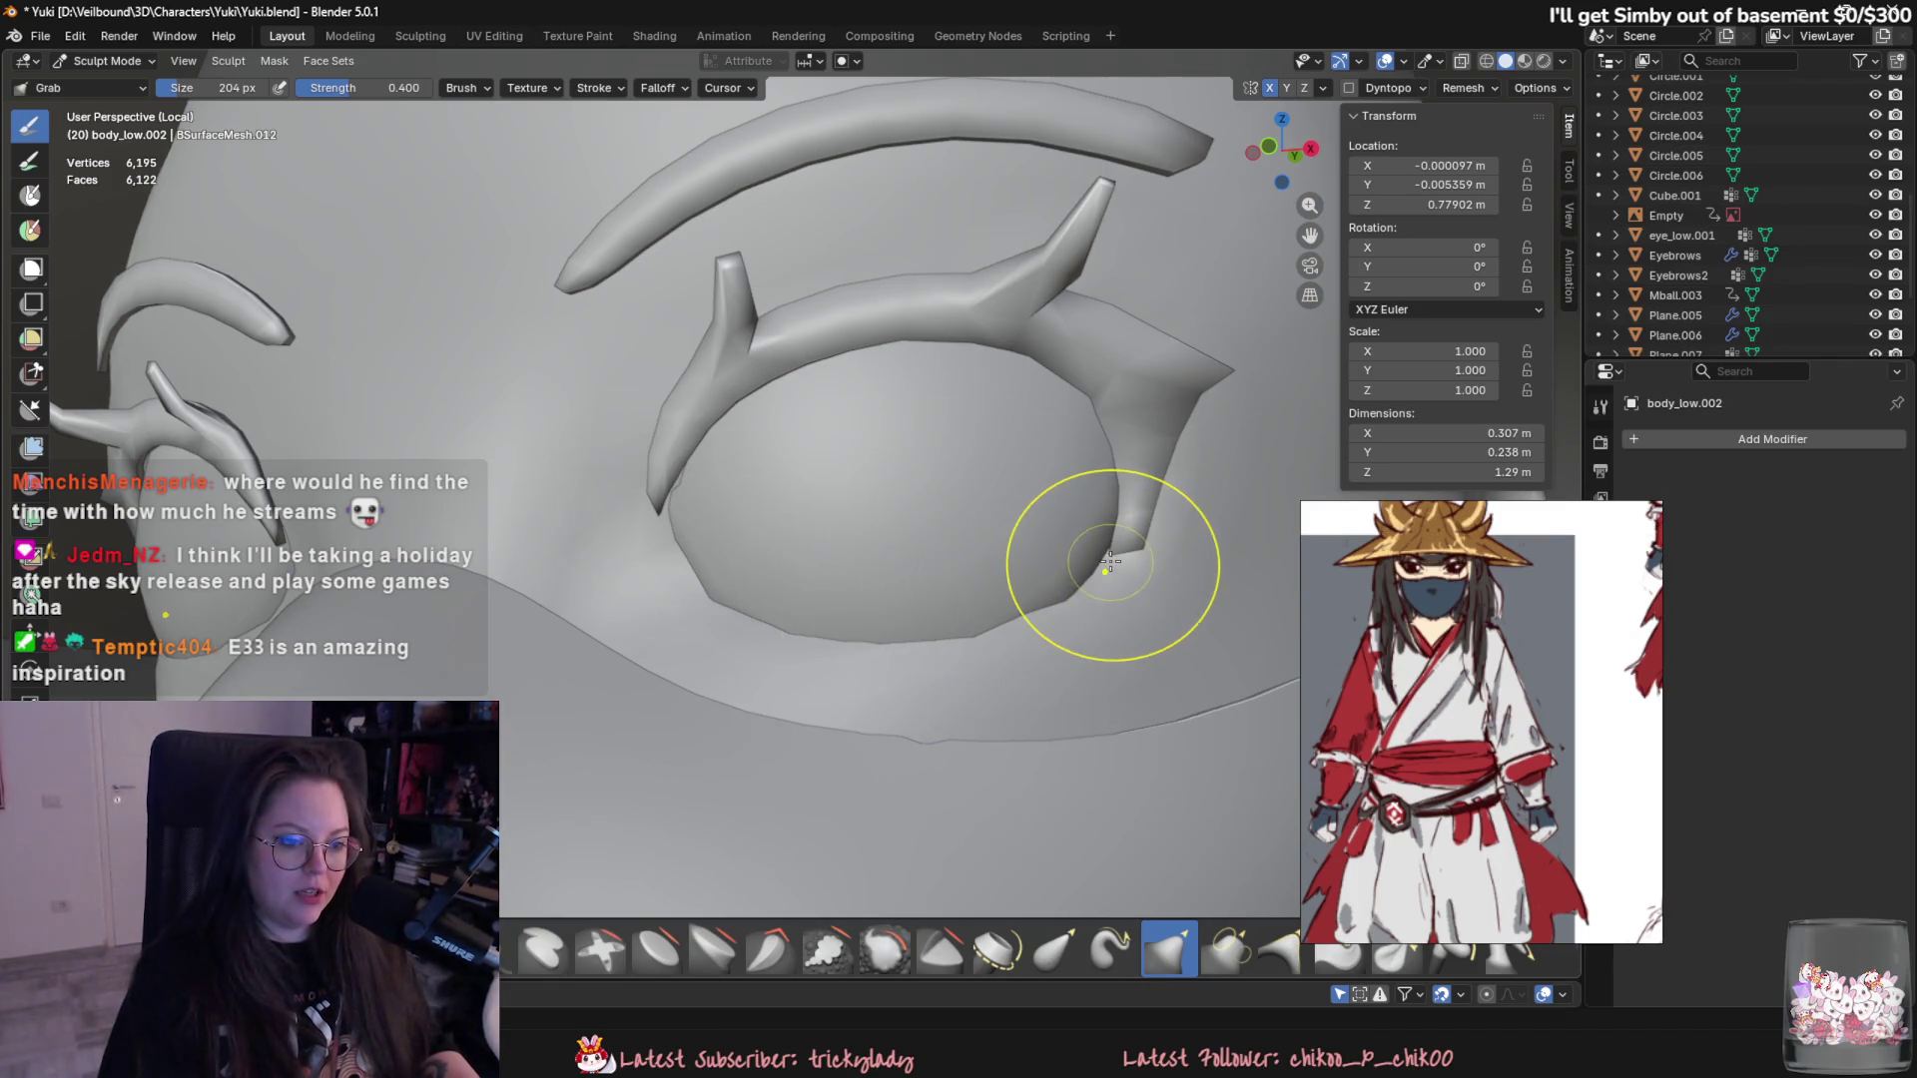
pyautogui.moveTo(727, 559)
pyautogui.mouseDown()
pyautogui.moveTo(570, 441)
pyautogui.moveTo(677, 484)
pyautogui.mouseUp()
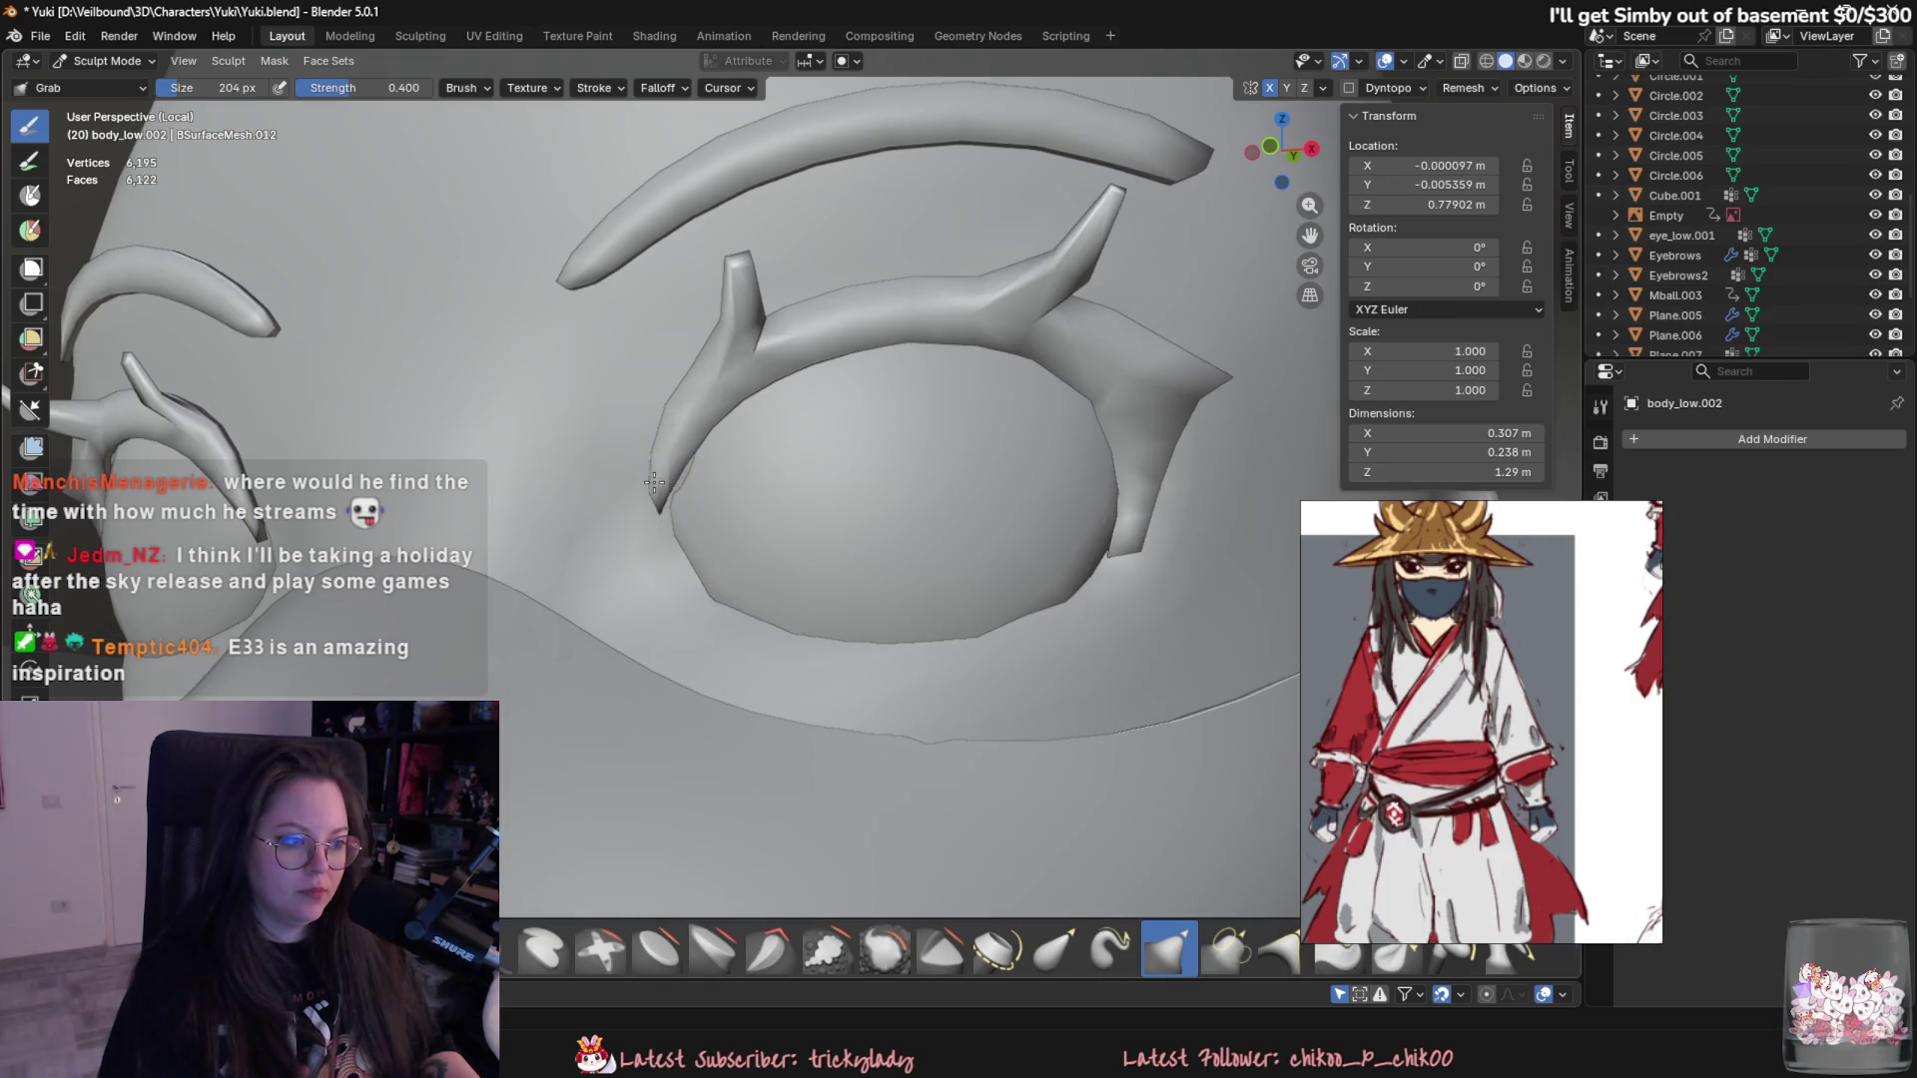
pyautogui.moveTo(768, 519)
pyautogui.mouseDown(button='middle')
pyautogui.moveTo(704, 610)
pyautogui.moveTo(562, 541)
pyautogui.mouseUp(button='middle')
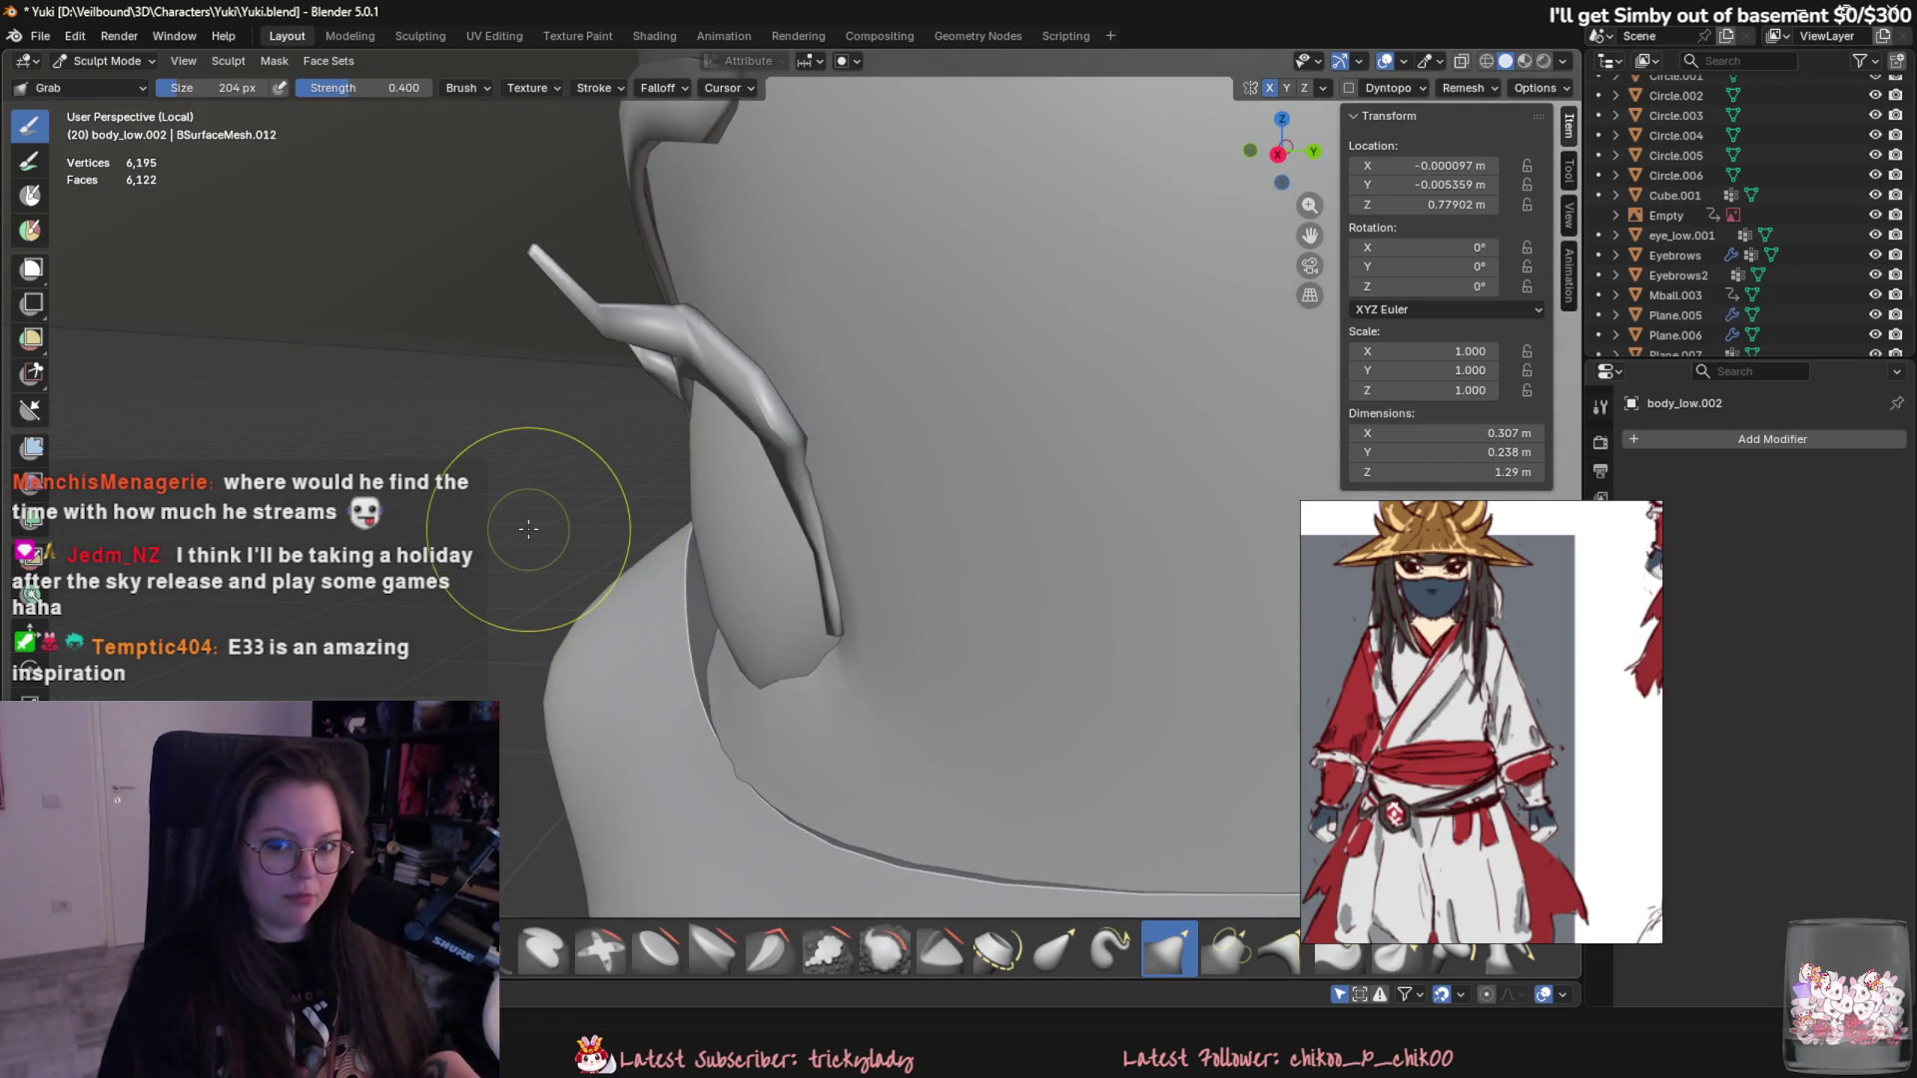
pyautogui.moveTo(520, 527)
pyautogui.mouseDown(button='middle')
pyautogui.moveTo(792, 555)
pyautogui.moveTo(994, 644)
pyautogui.moveTo(998, 609)
pyautogui.moveTo(1070, 620)
pyautogui.moveTo(1104, 682)
pyautogui.mouseUp(button='middle')
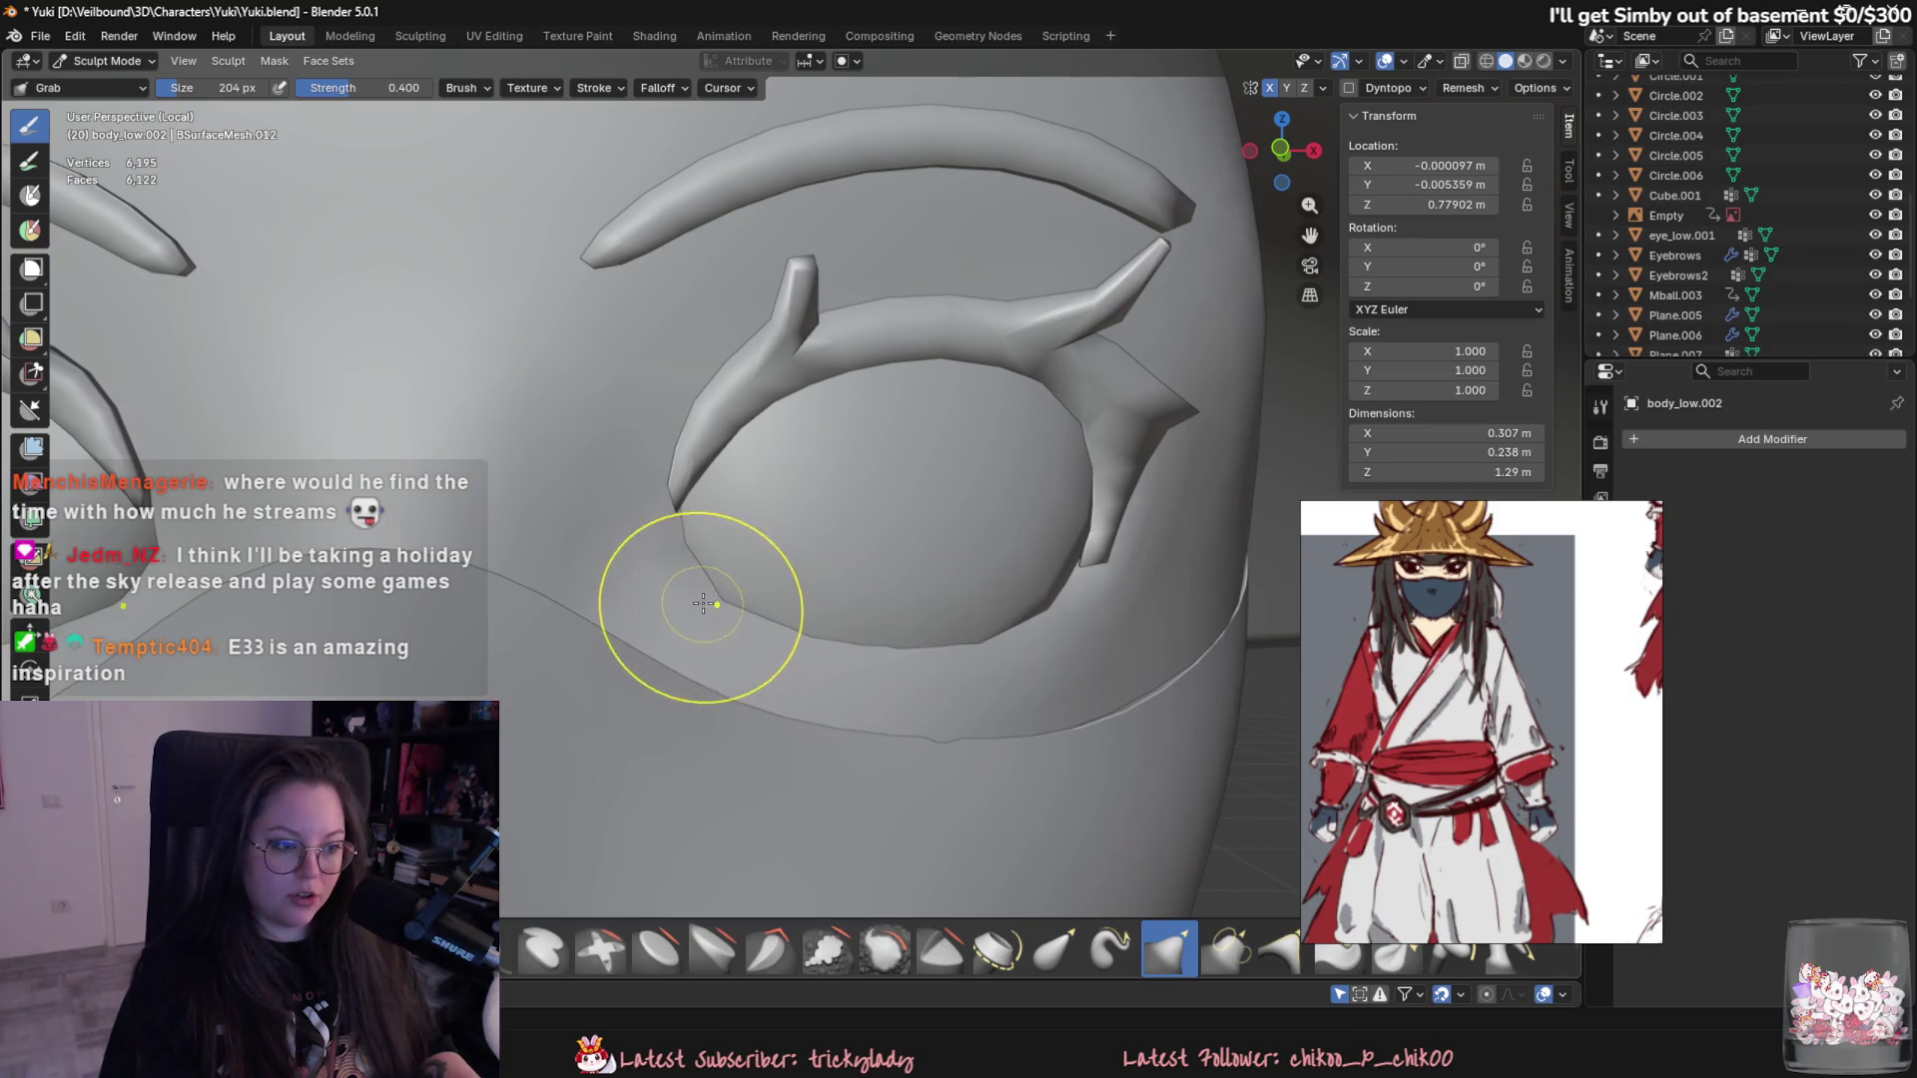
pyautogui.scroll(-6, 702, 604)
pyautogui.scroll(5, 689, 606)
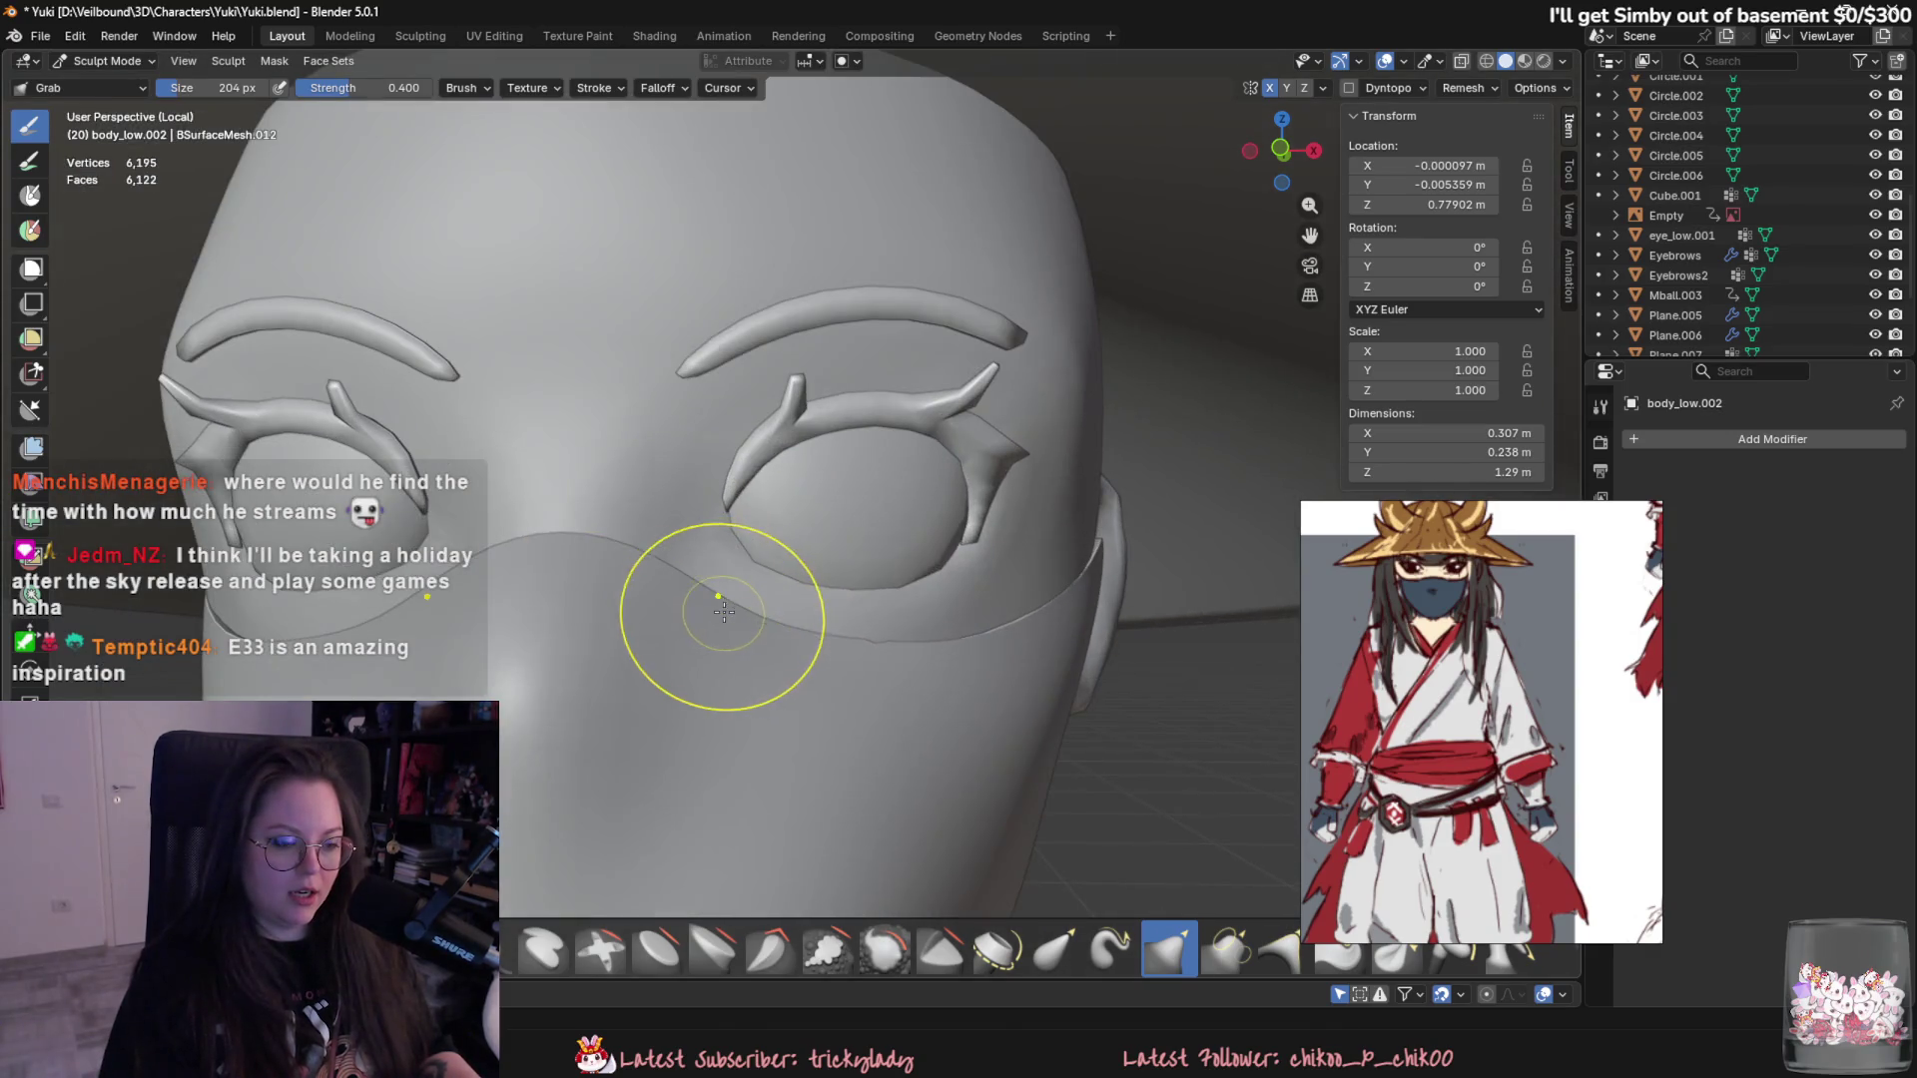
pyautogui.scroll(-5, 705, 535)
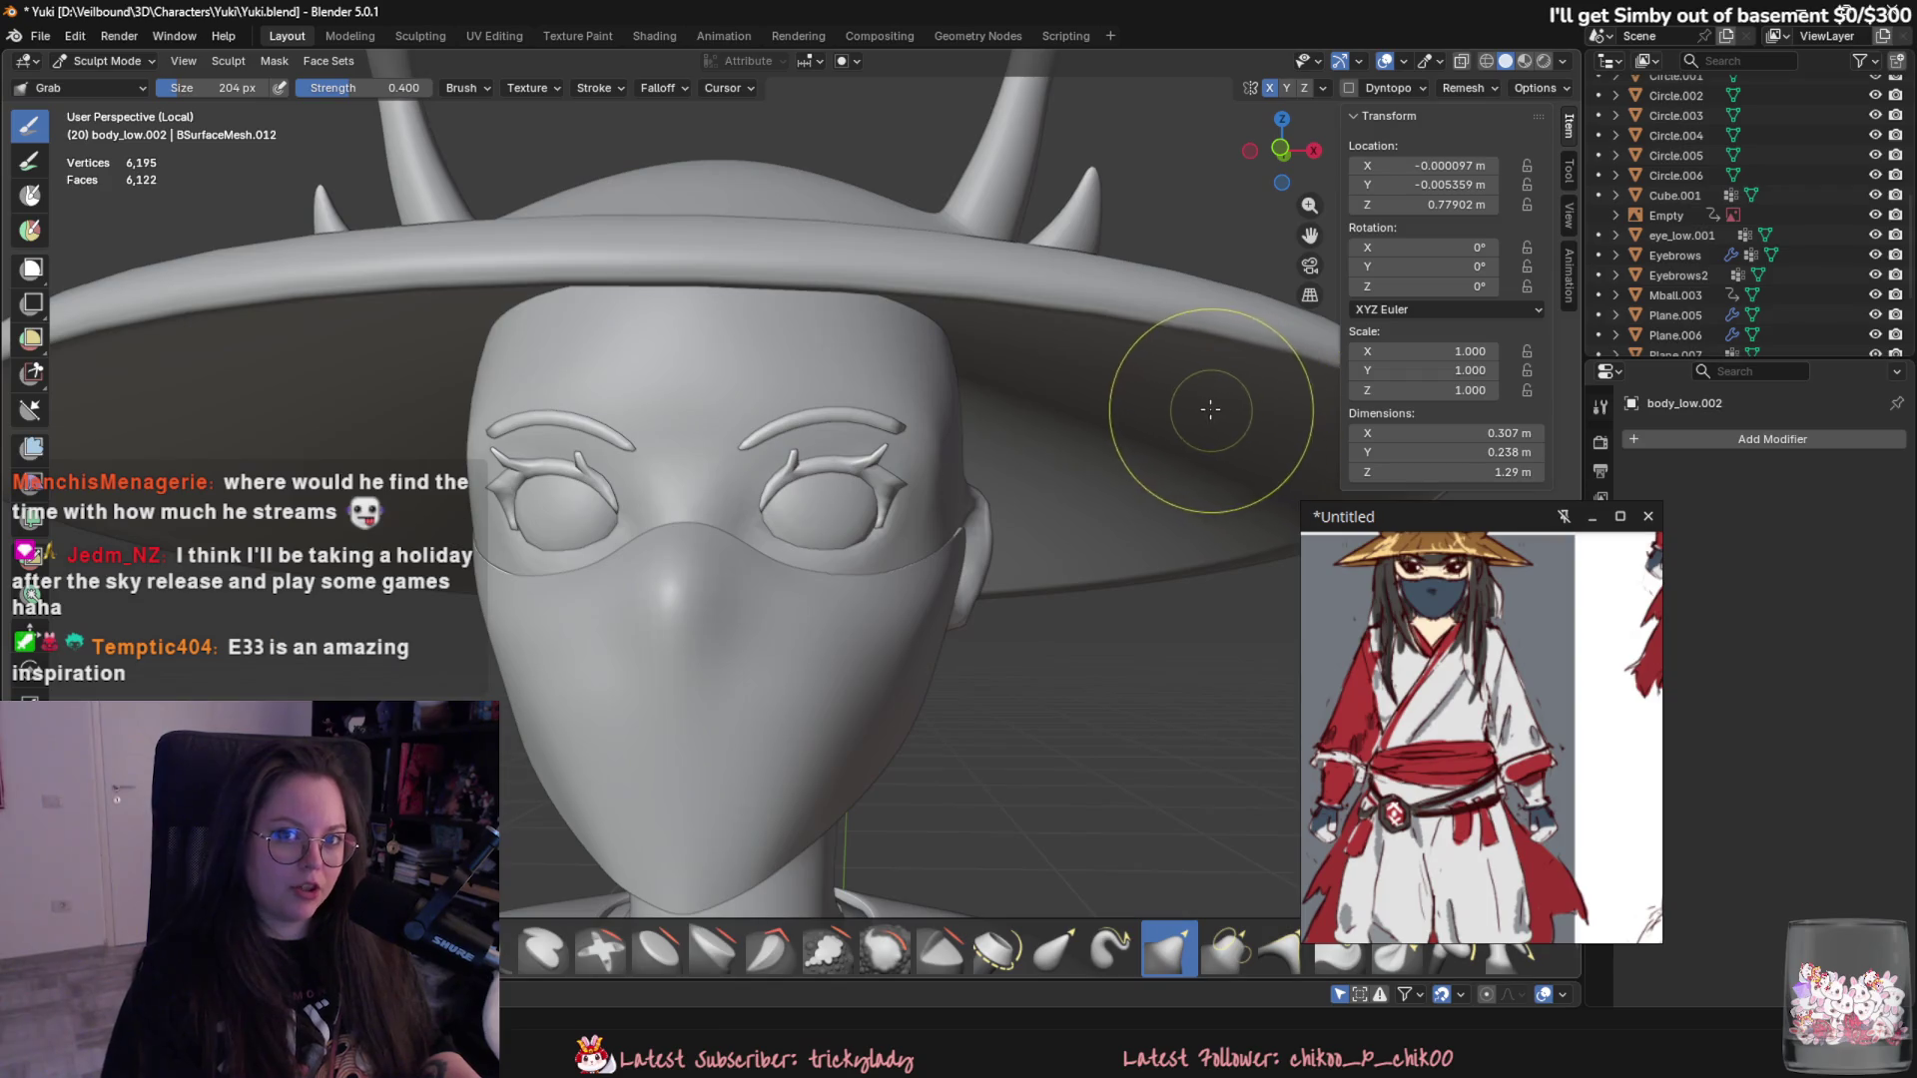
pyautogui.scroll(-6, 1138, 382)
pyautogui.click(105, 60)
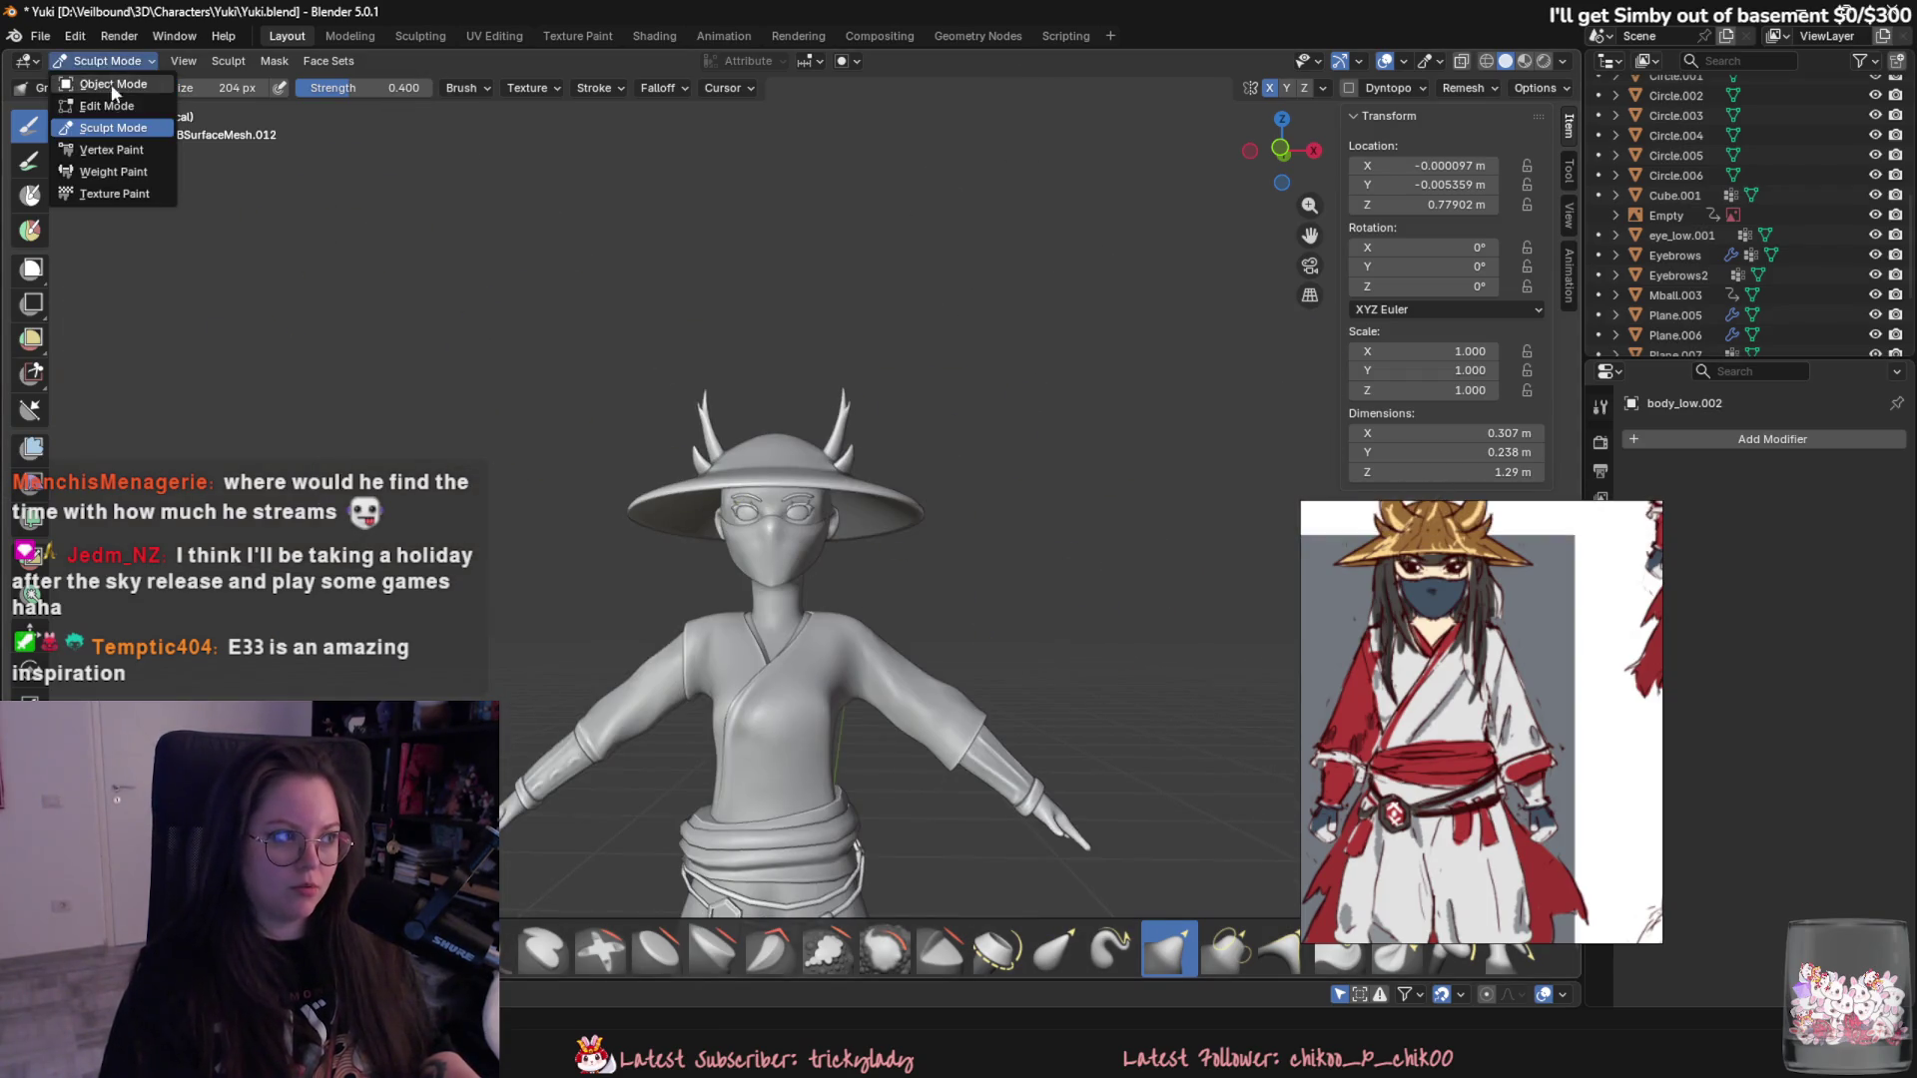
# - In Edit Mode, select face loops over the forehead, eye and neck to inspect the topology
pyautogui.click(106, 104)
pyautogui.scroll(2, 749, 515)
pyautogui.scroll(3, 749, 515)
pyautogui.keyDown('alt'); pyautogui.click(729, 343); pyautogui.keyUp('alt')
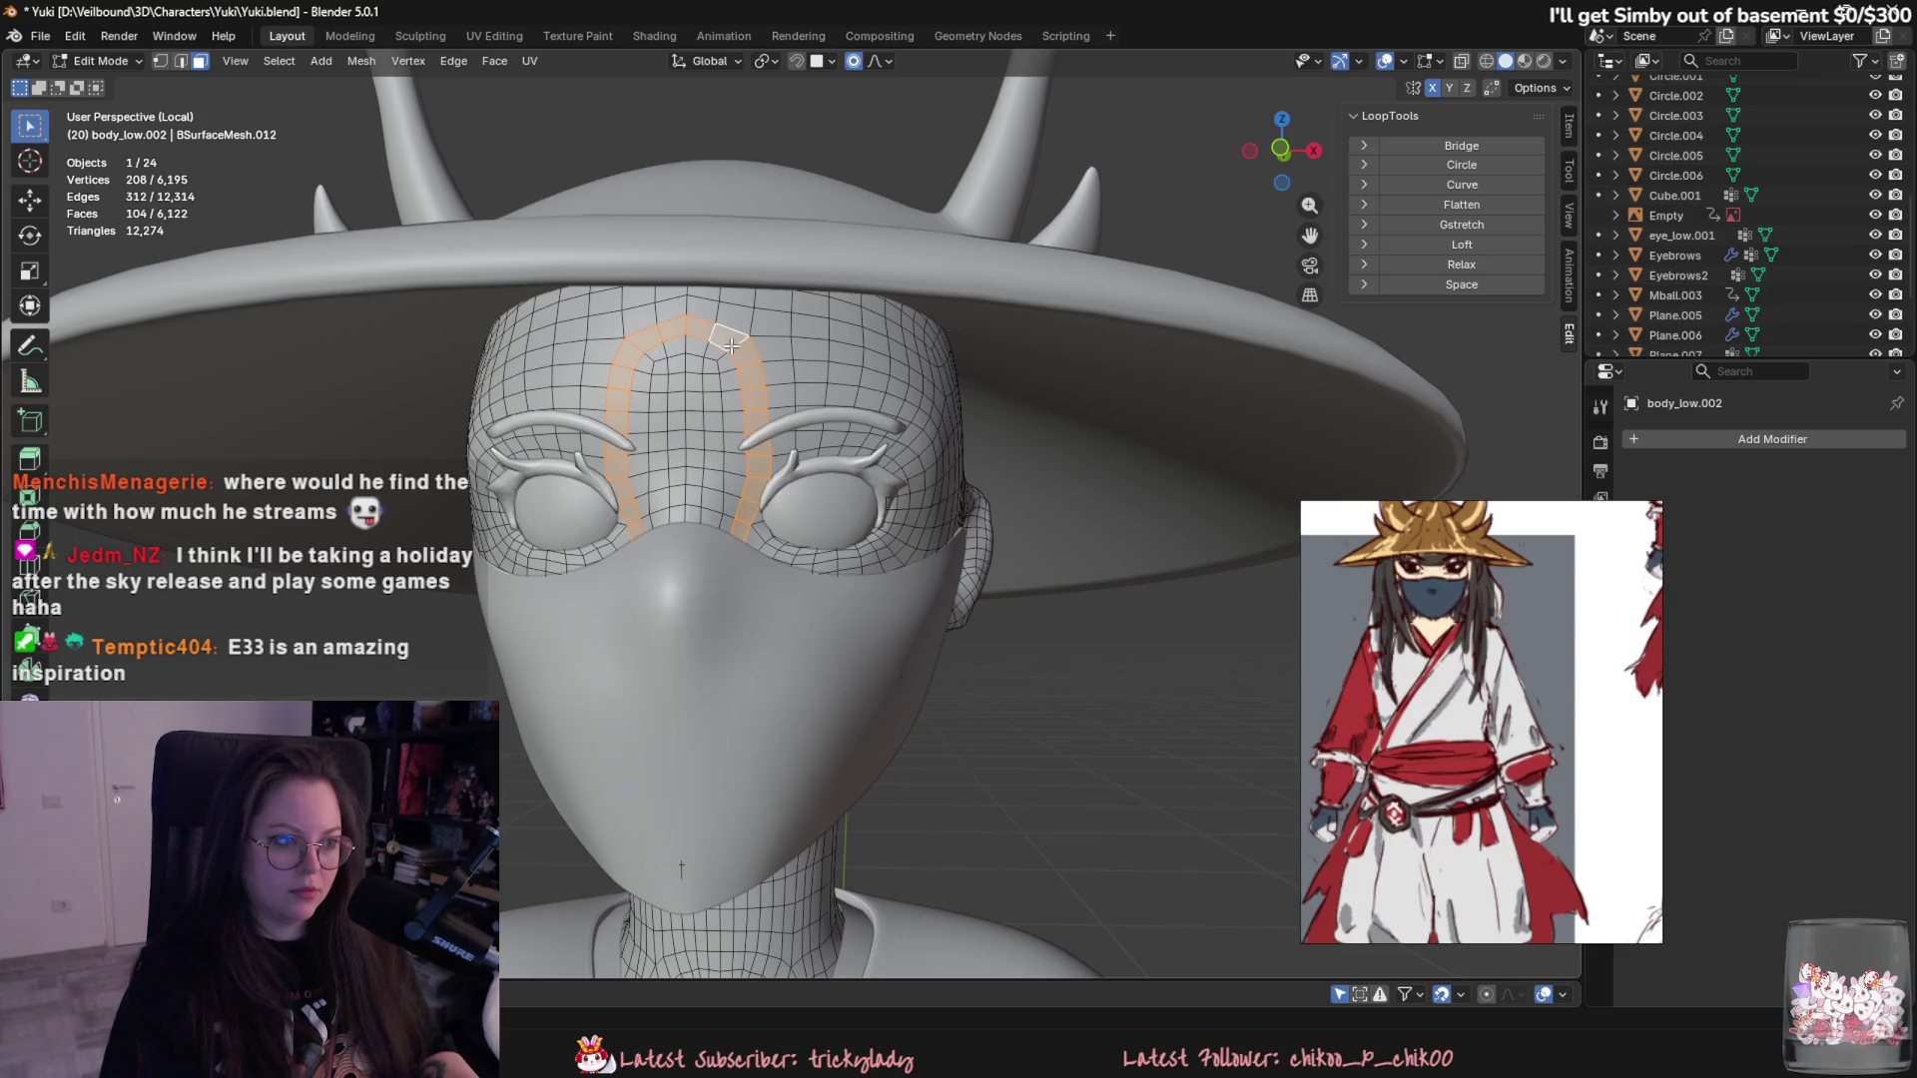
pyautogui.keyDown('alt'); pyautogui.click(697, 602); pyautogui.keyUp('alt')
pyautogui.moveTo(698, 602)
pyautogui.mouseDown(button='middle')
pyautogui.moveTo(719, 654)
pyautogui.moveTo(680, 623)
pyautogui.moveTo(793, 682)
pyautogui.mouseUp(button='middle')
pyautogui.click(1015, 747)
pyautogui.moveTo(1016, 746)
pyautogui.mouseDown(button='middle')
pyautogui.moveTo(894, 738)
pyautogui.moveTo(663, 527)
pyautogui.mouseUp(button='middle')
pyautogui.moveTo(944, 671); pyautogui.dragTo(920, 747, button='middle')
pyautogui.moveTo(822, 787)
pyautogui.mouseDown(button='middle')
pyautogui.moveTo(897, 716)
pyautogui.moveTo(962, 780)
pyautogui.moveTo(947, 730)
pyautogui.moveTo(732, 742)
pyautogui.moveTo(903, 709)
pyautogui.mouseUp(button='middle')
pyautogui.scroll(-3, 883, 735)
pyautogui.scroll(3, 961, 780)
# - Return to Object Mode, save Yuki.blend and bring the browser to the front
pyautogui.press('Tab')
pyautogui.scroll(-3, 733, 742)
pyautogui.scroll(3, 775, 711)
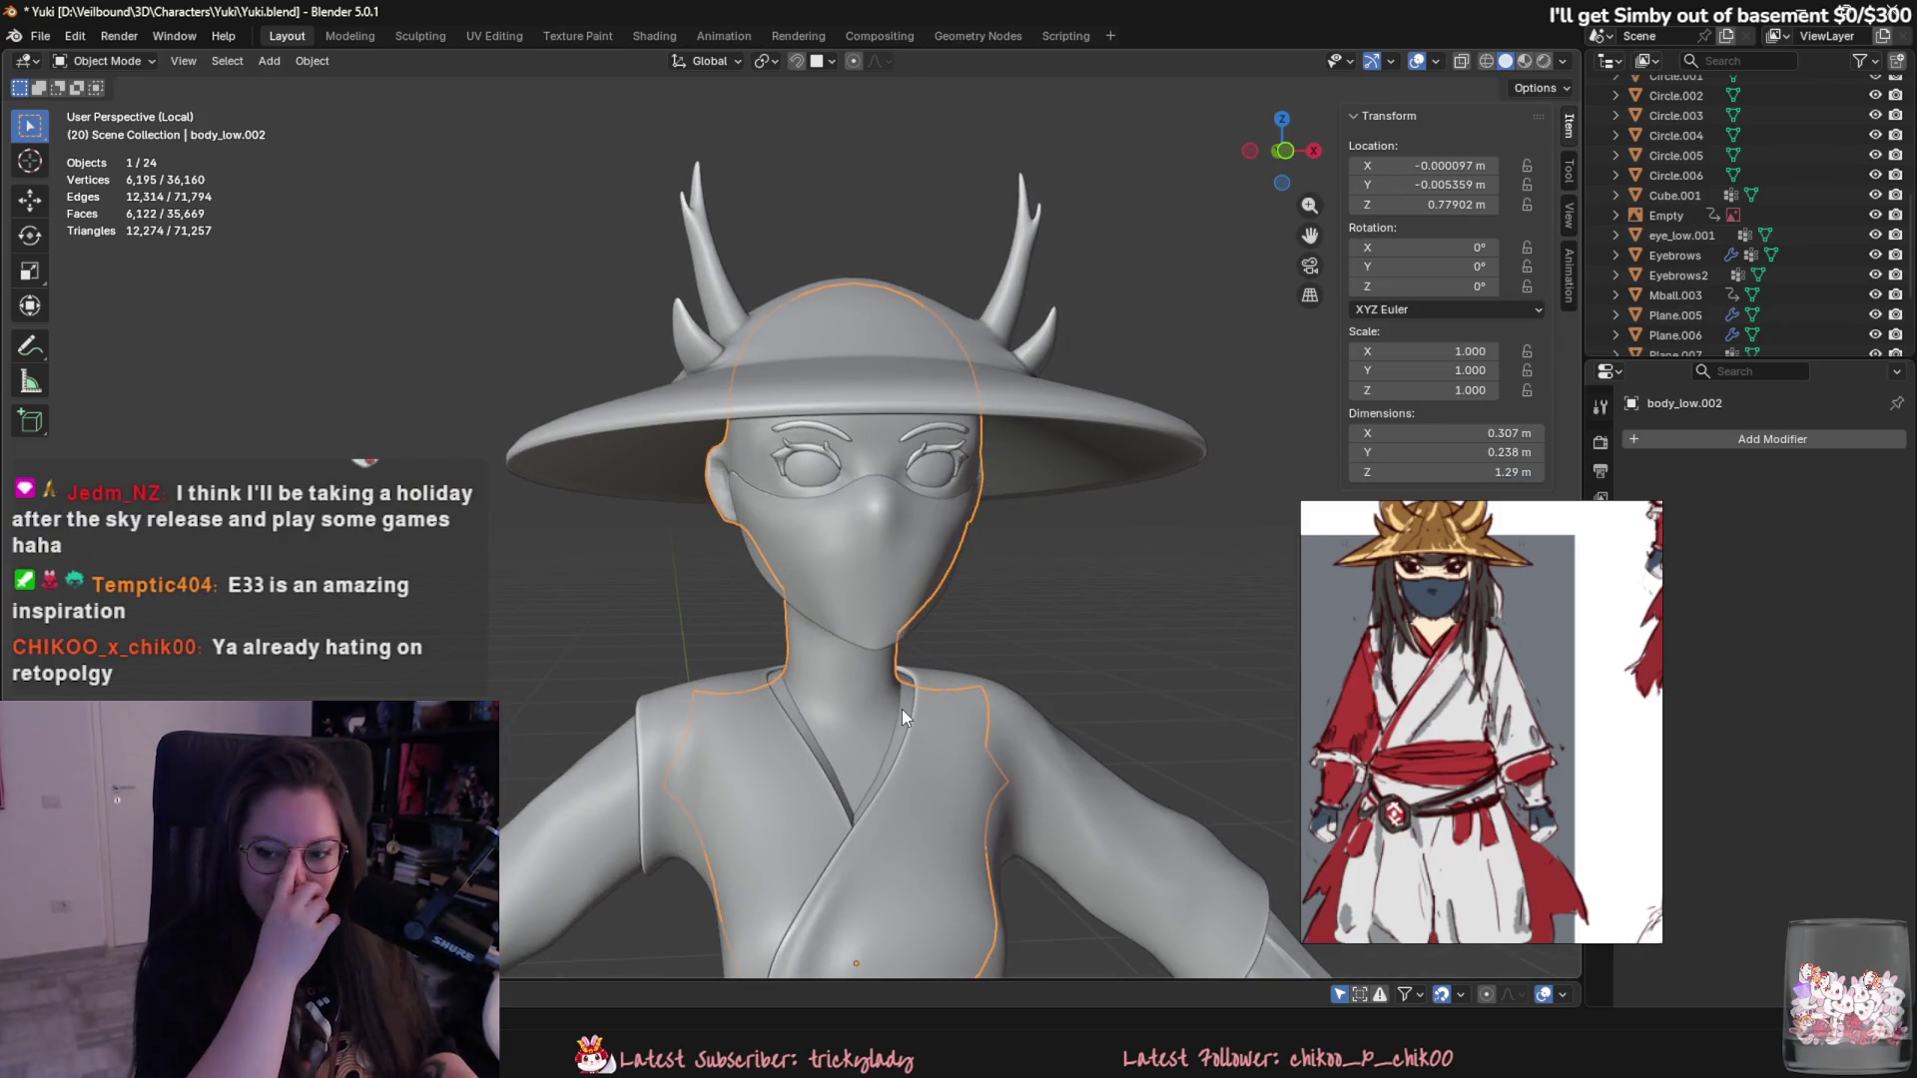
pyautogui.moveTo(1269, 541)
pyautogui.mouseDown(button='middle')
pyautogui.moveTo(595, 544)
pyautogui.moveTo(689, 520)
pyautogui.moveTo(640, 470)
pyautogui.mouseUp(button='middle')
pyautogui.hotkey('ctrl', 's')
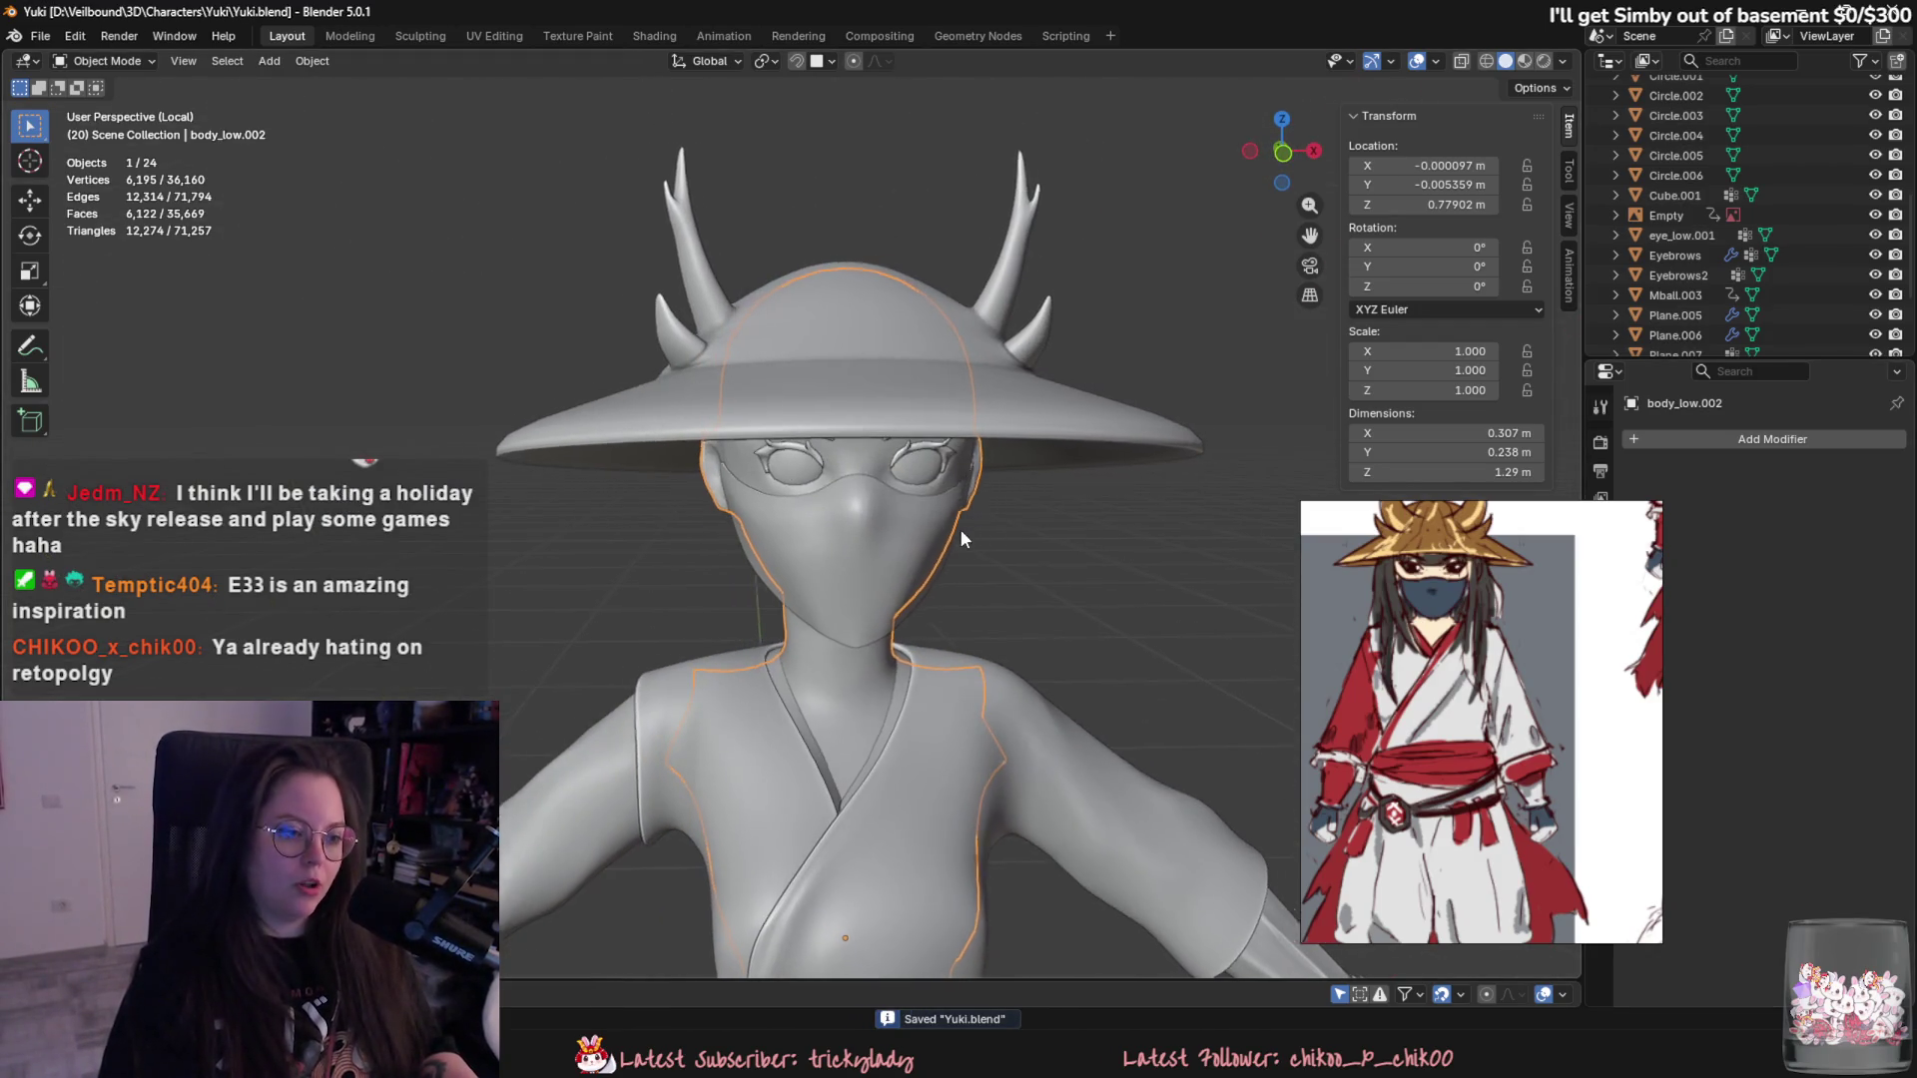
pyautogui.keyDown('shift'); pyautogui.moveTo(971, 529); pyautogui.dragTo(884, 519, button='middle'); pyautogui.keyUp('shift')
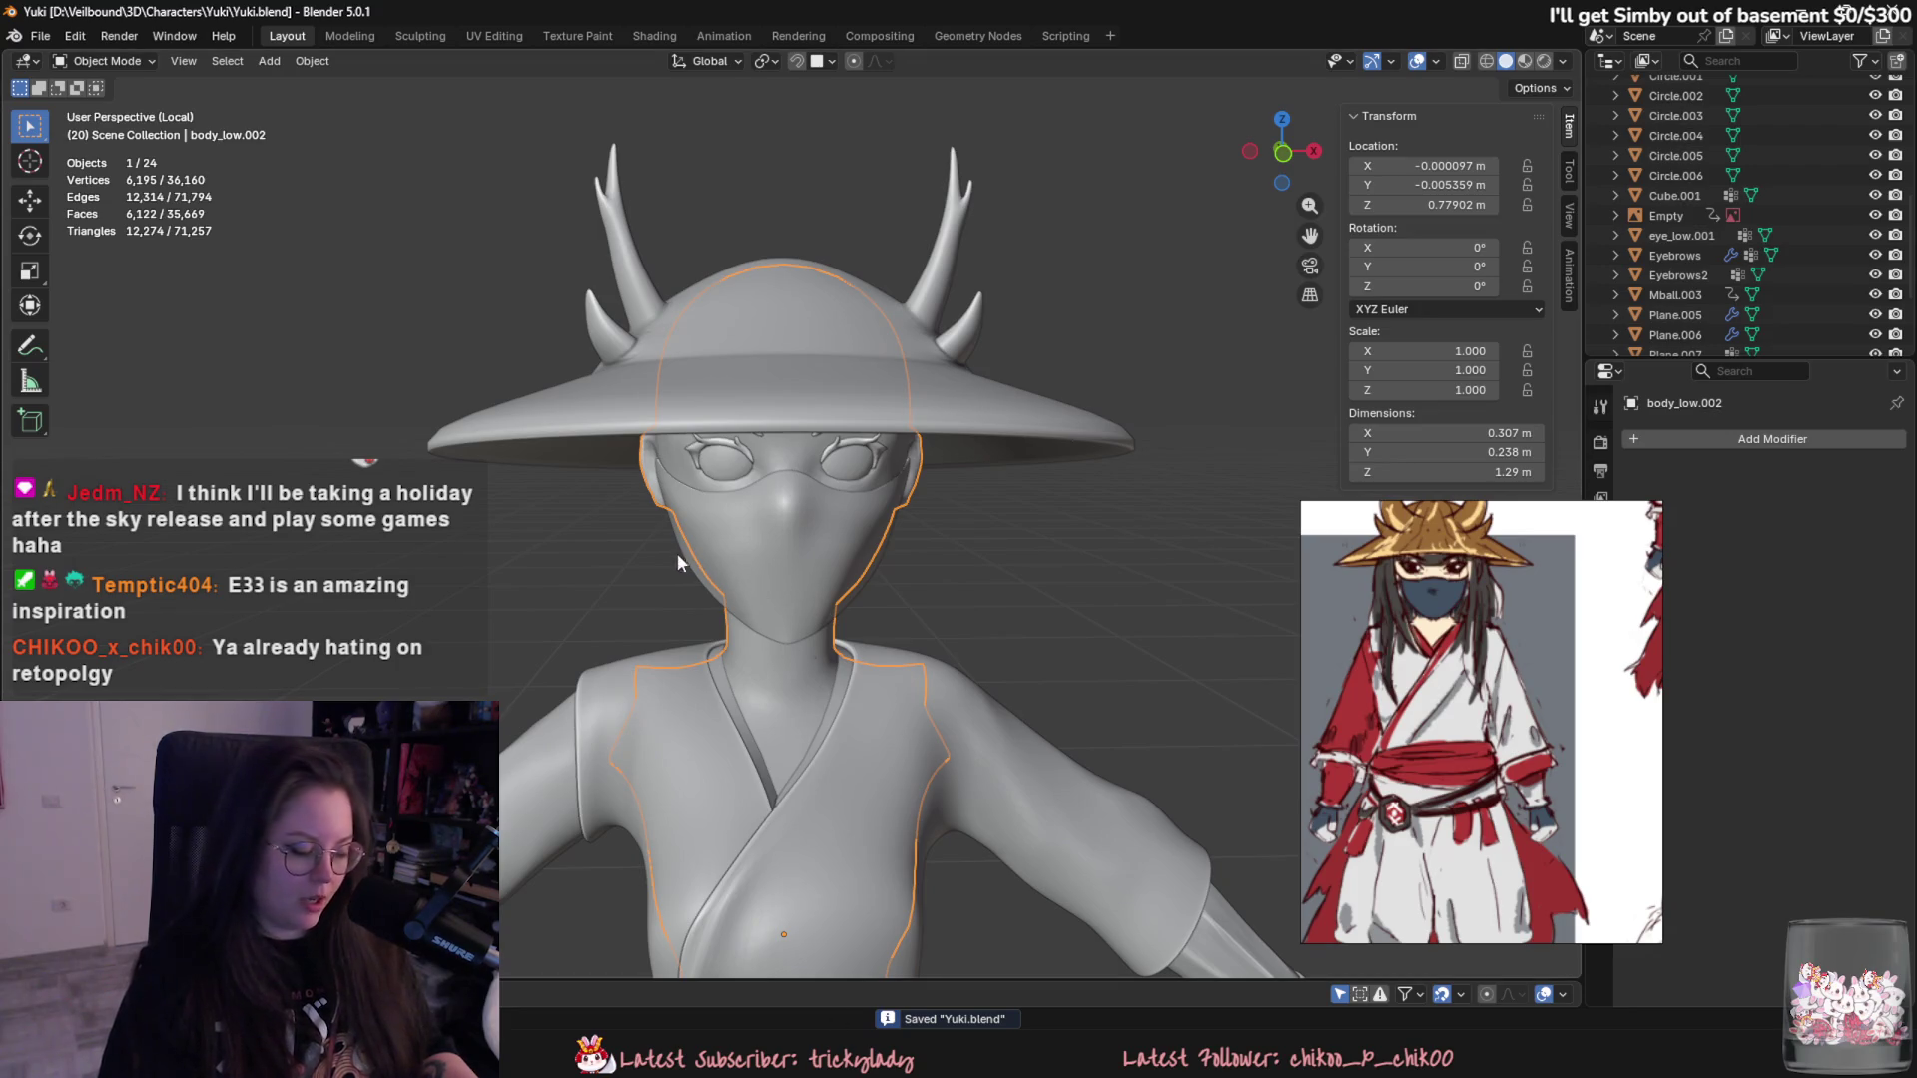
pyautogui.click(962, 930)
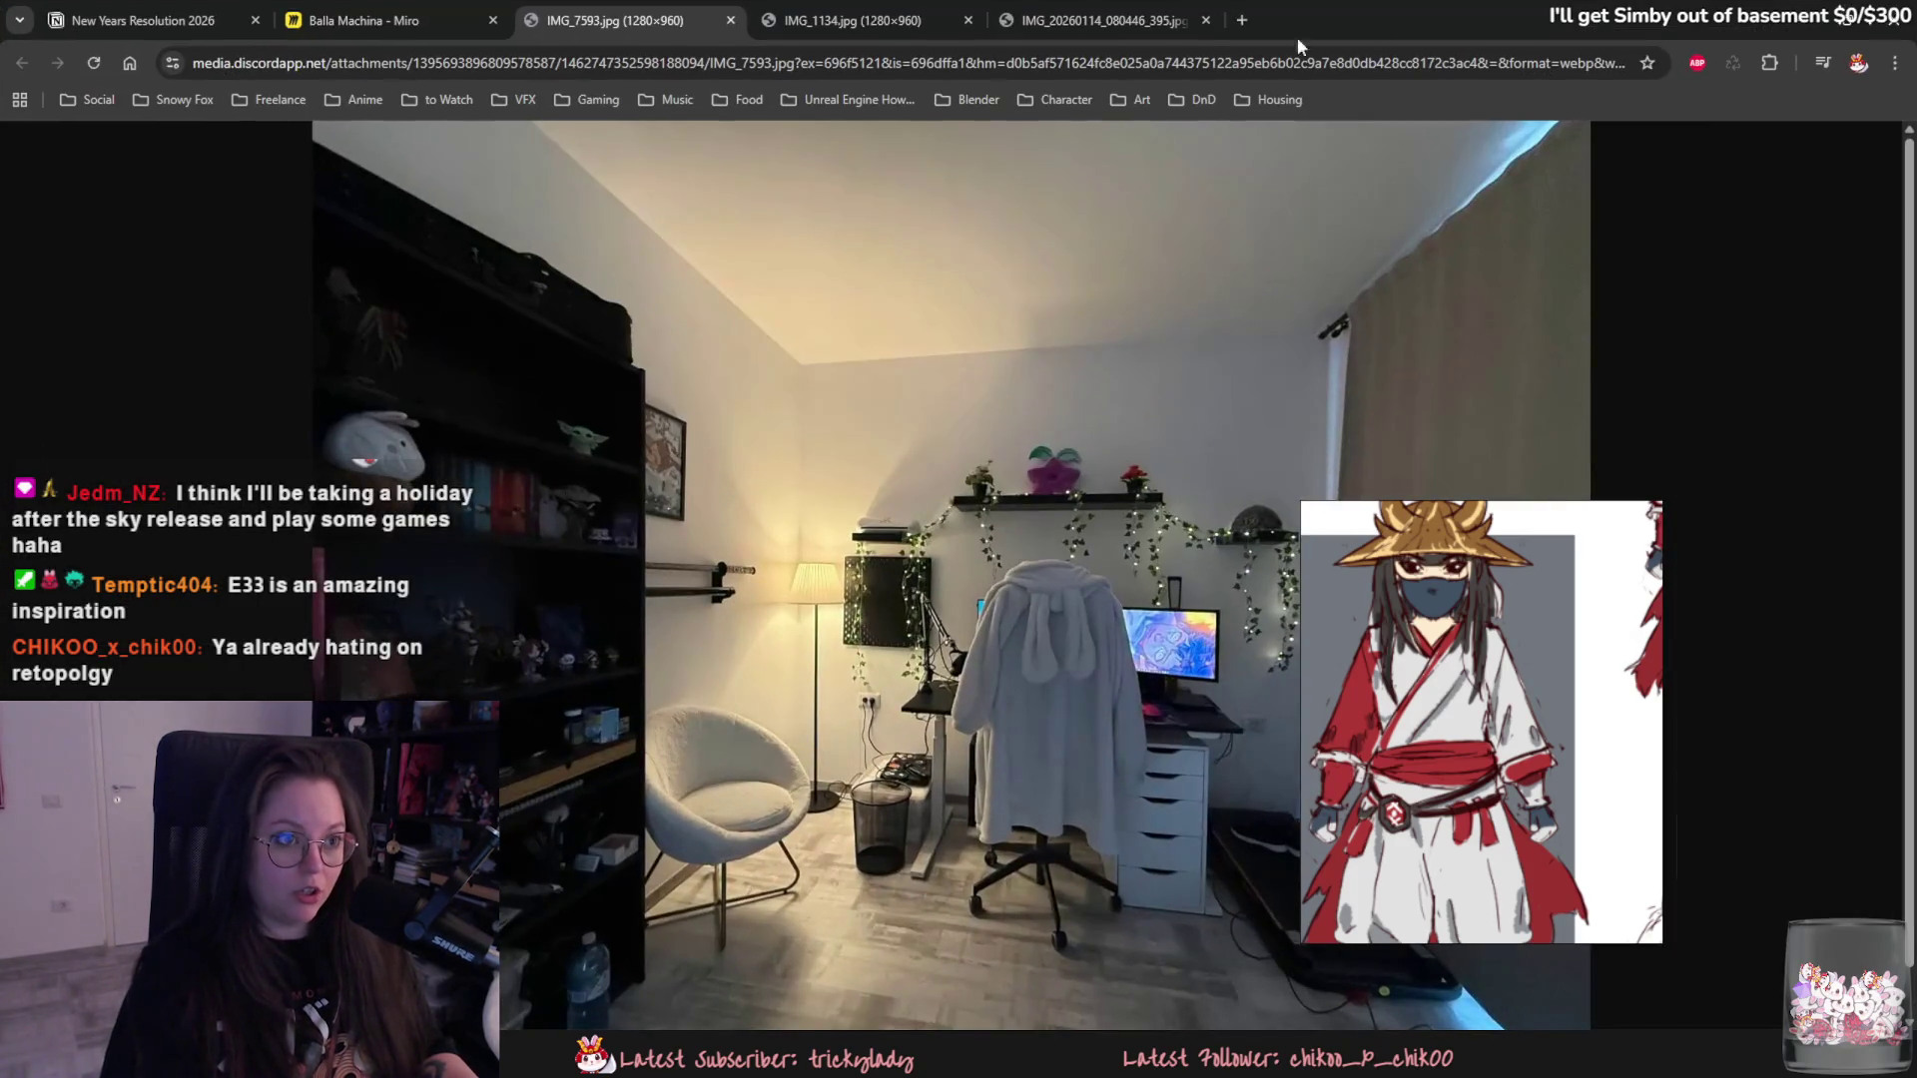
# - Preview the Blender face, ArtStation and 80 Level results in the 3d character retopo image search
pyautogui.click(1240, 19)
pyautogui.hotkey('alt', 'Tab')
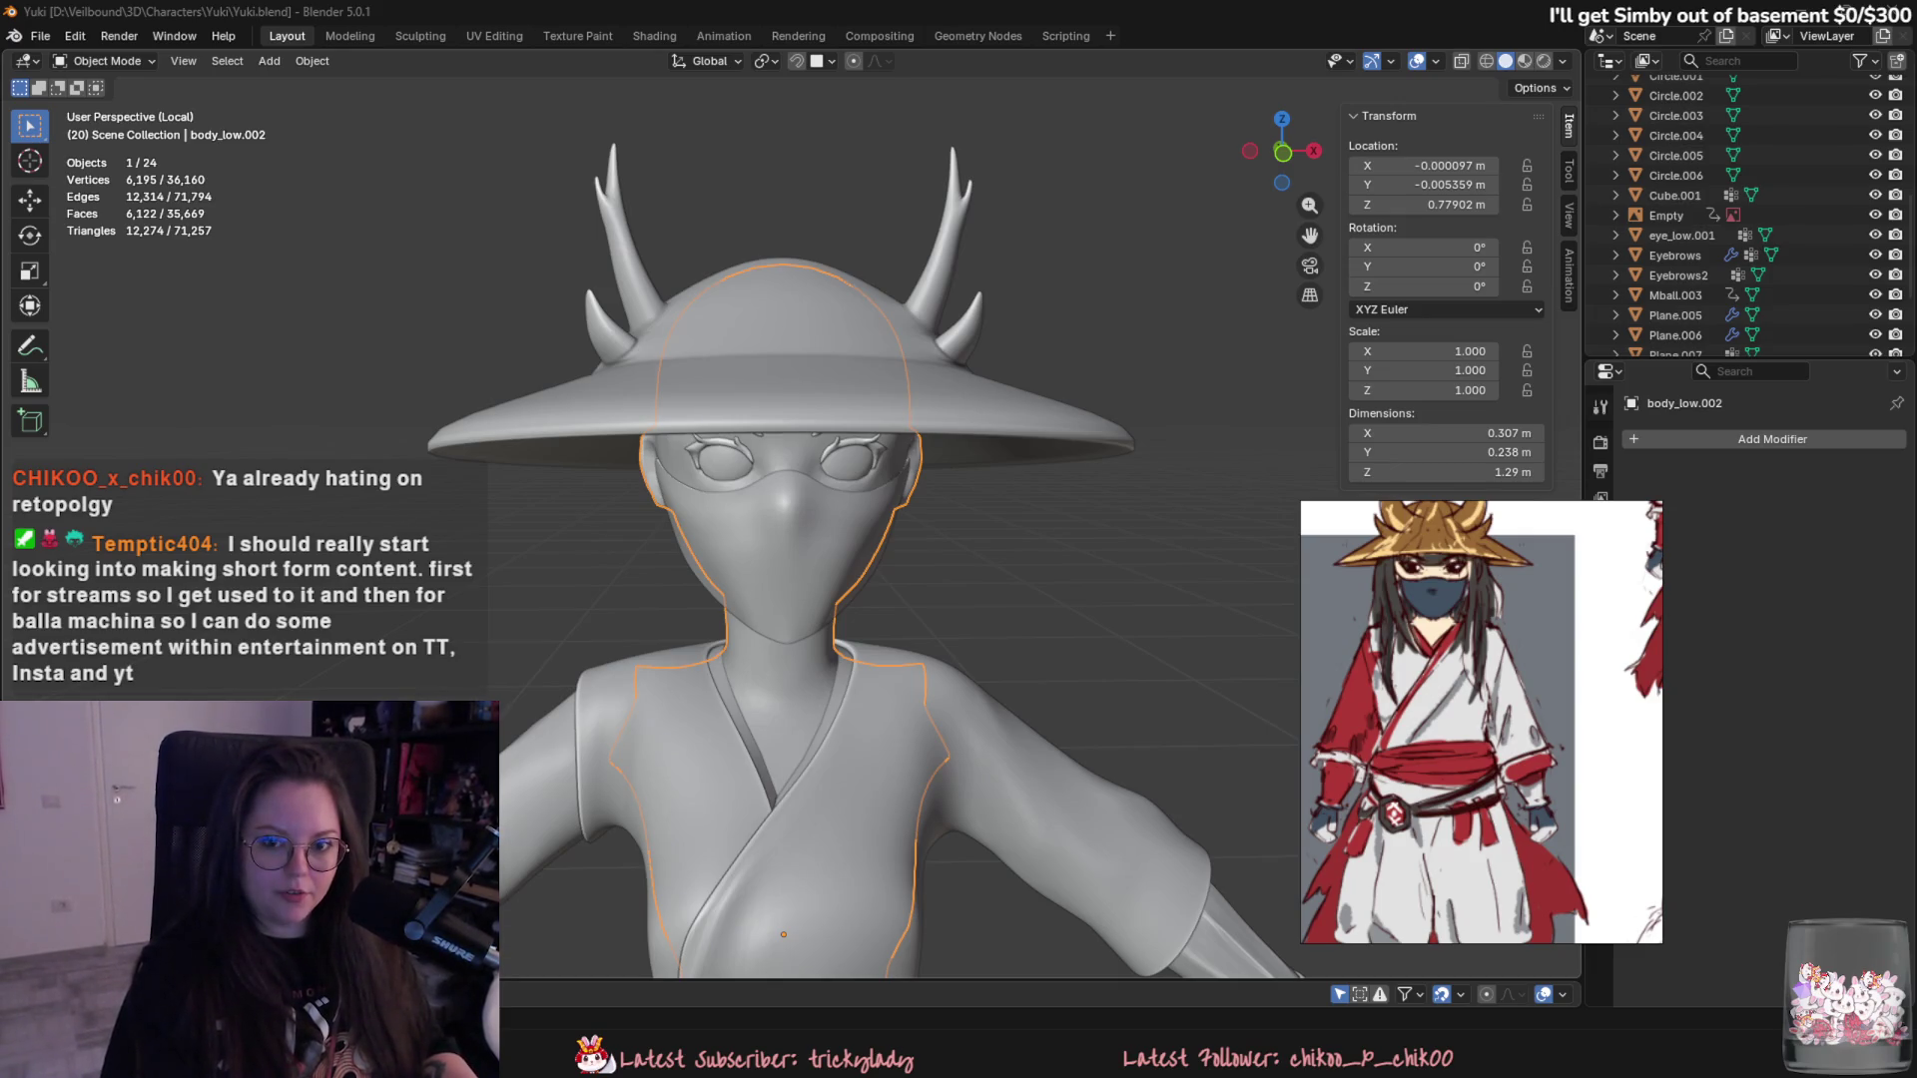
pyautogui.hotkey('alt', 'Tab')
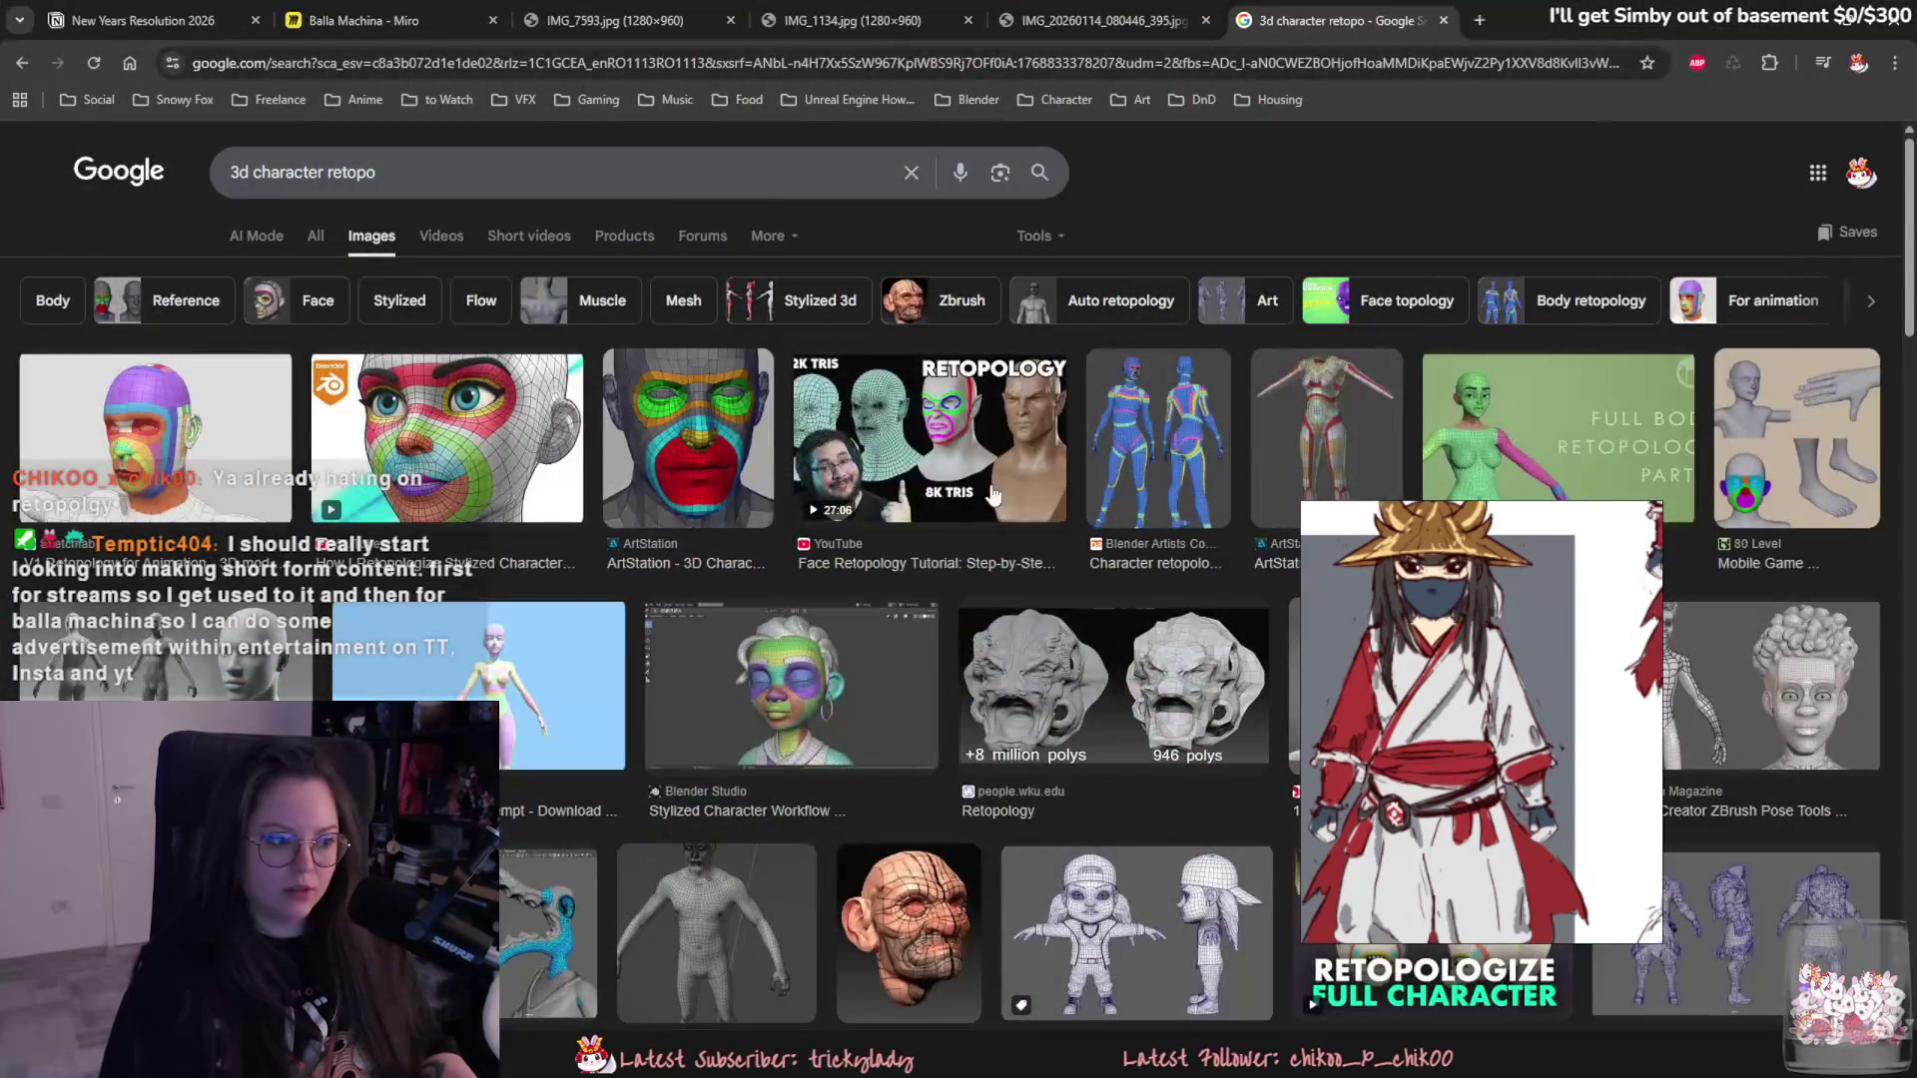
pyautogui.click(435, 434)
pyautogui.moveTo(1390, 531); pyautogui.dragTo(503, 499)
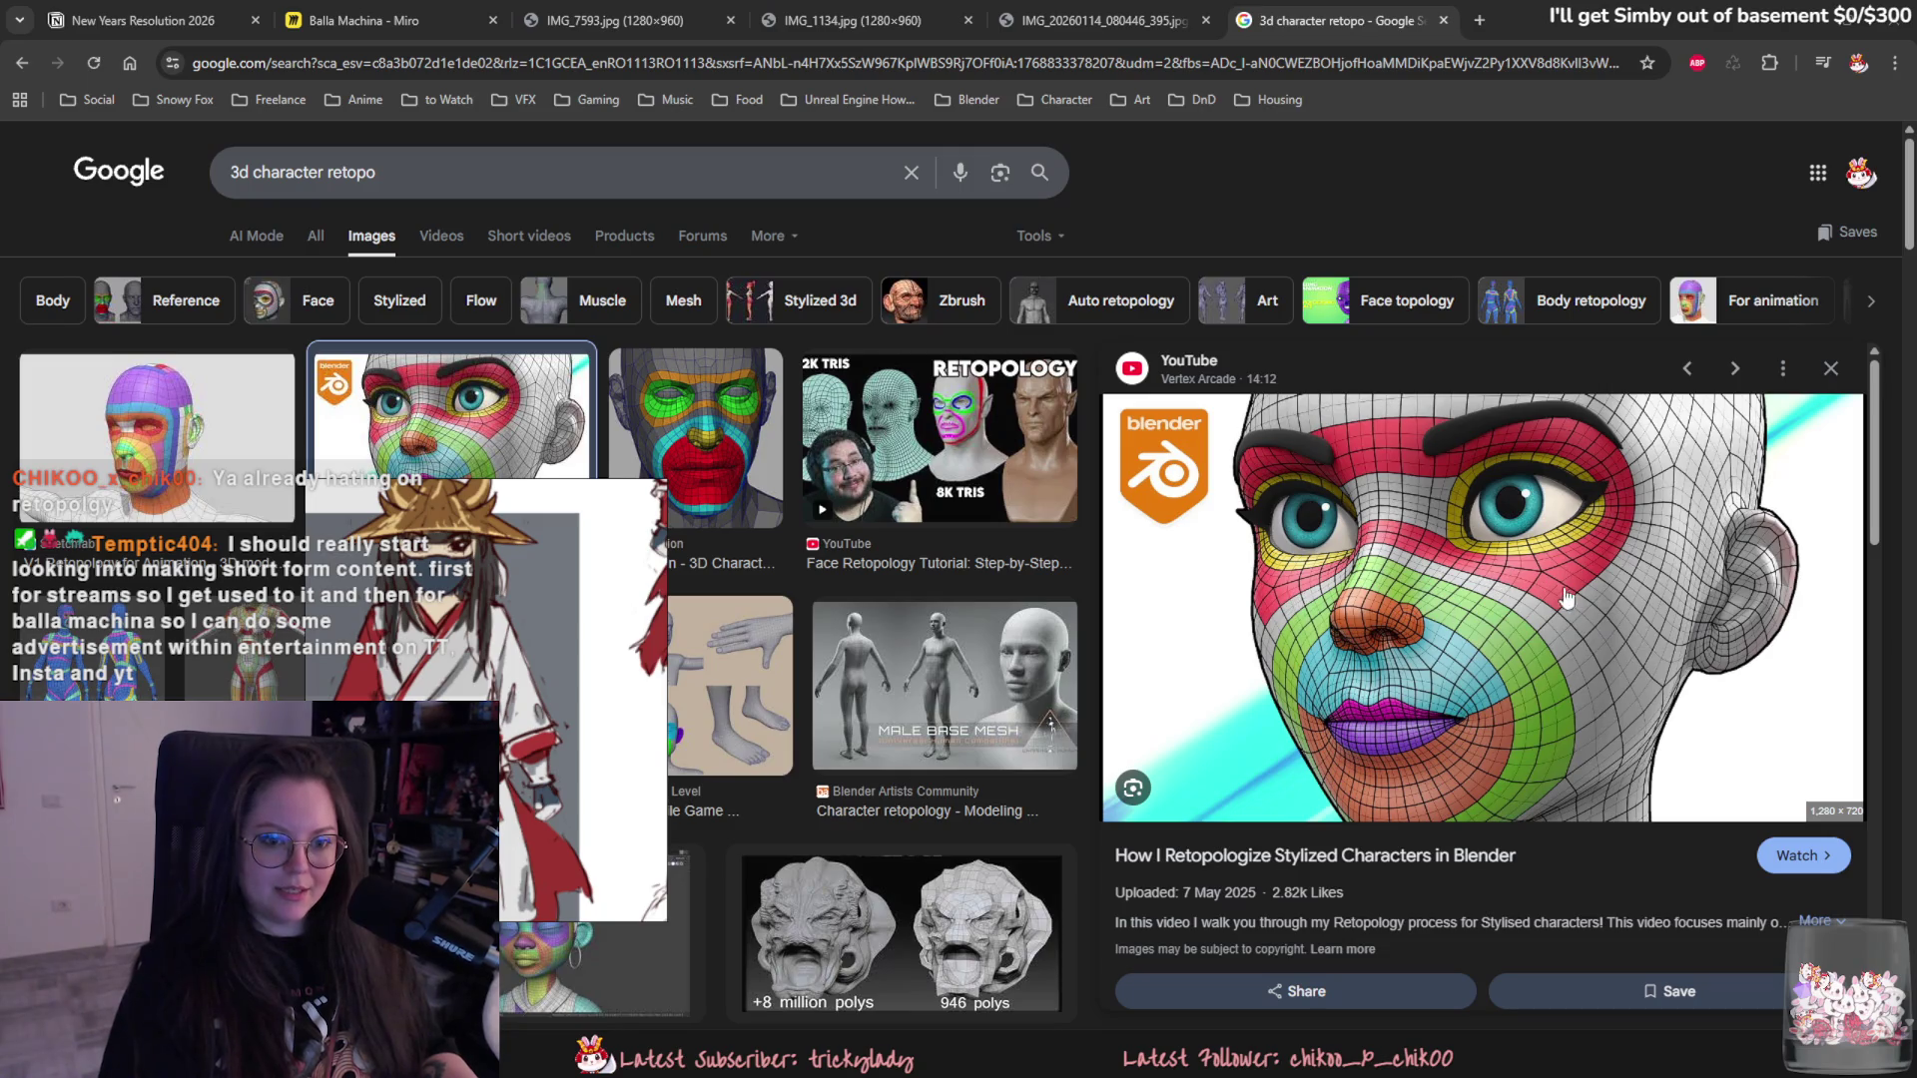
pyautogui.click(677, 443)
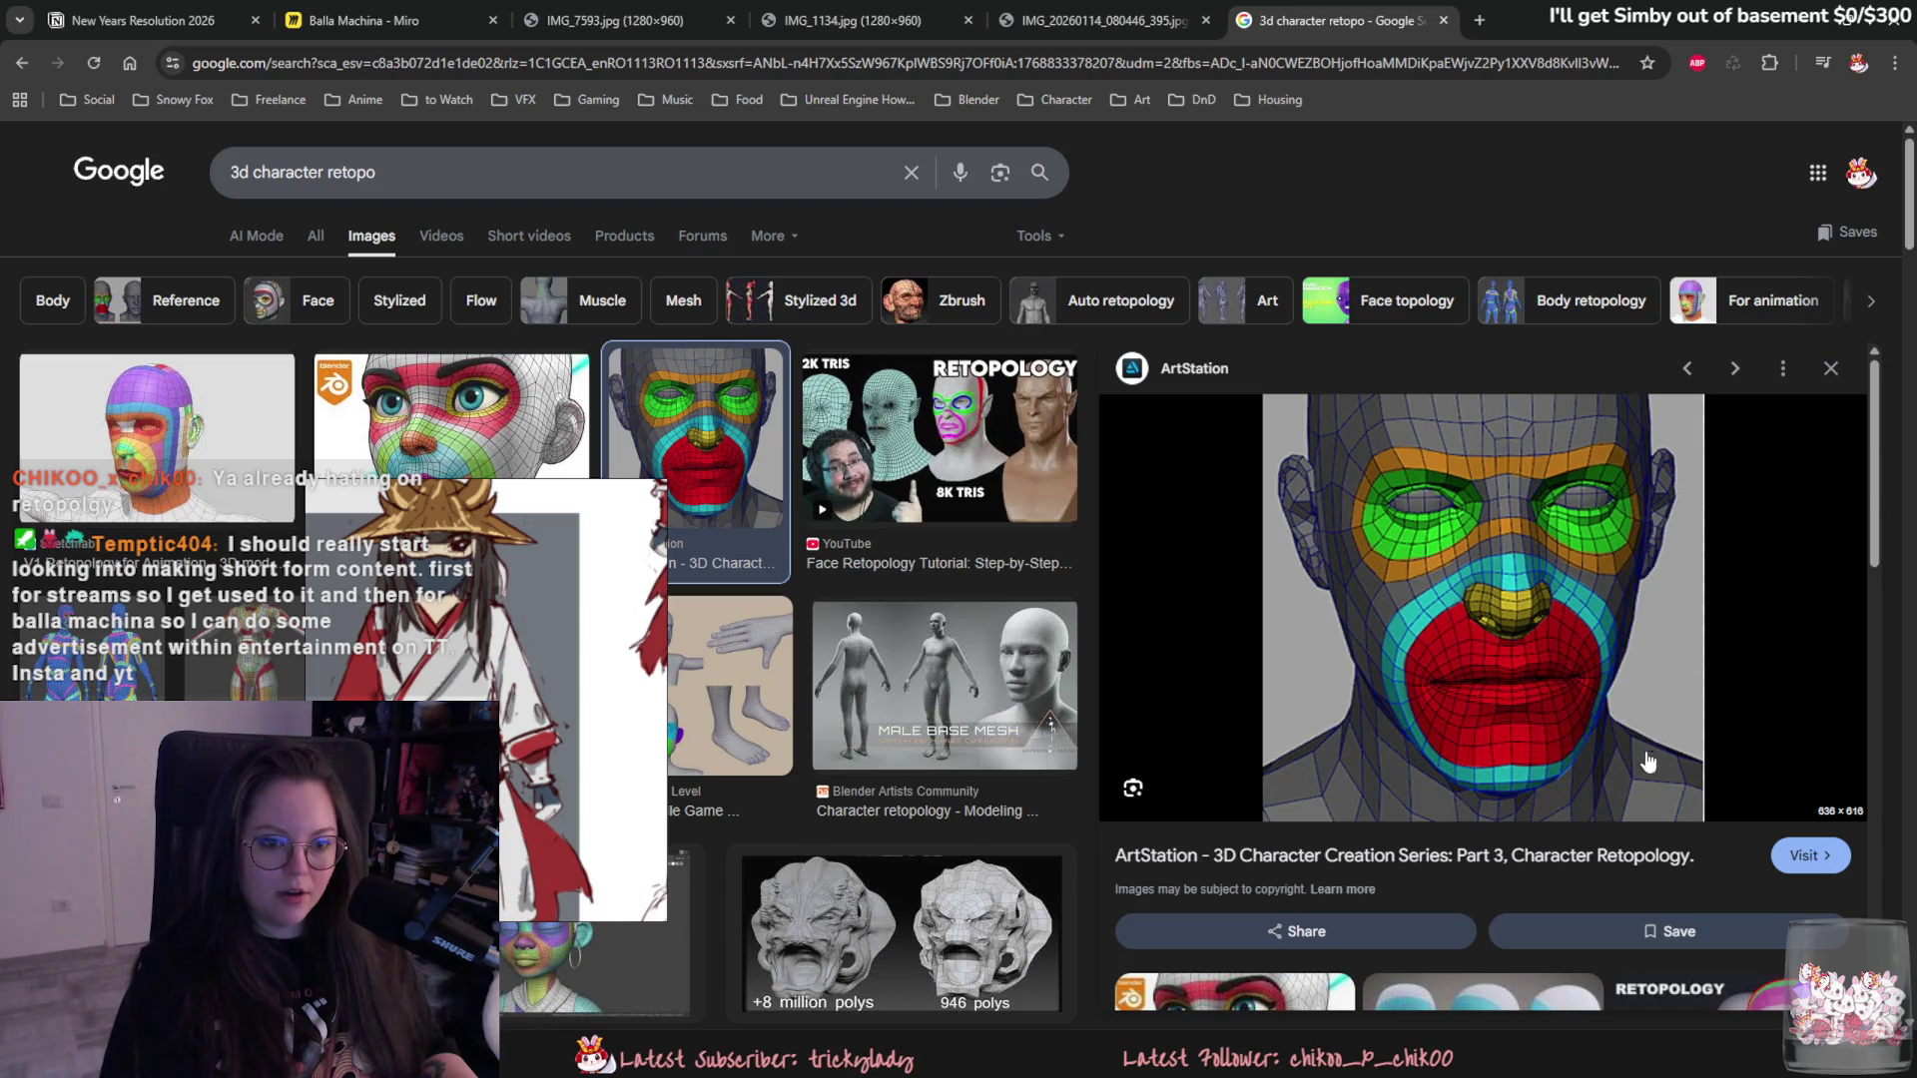
pyautogui.click(720, 682)
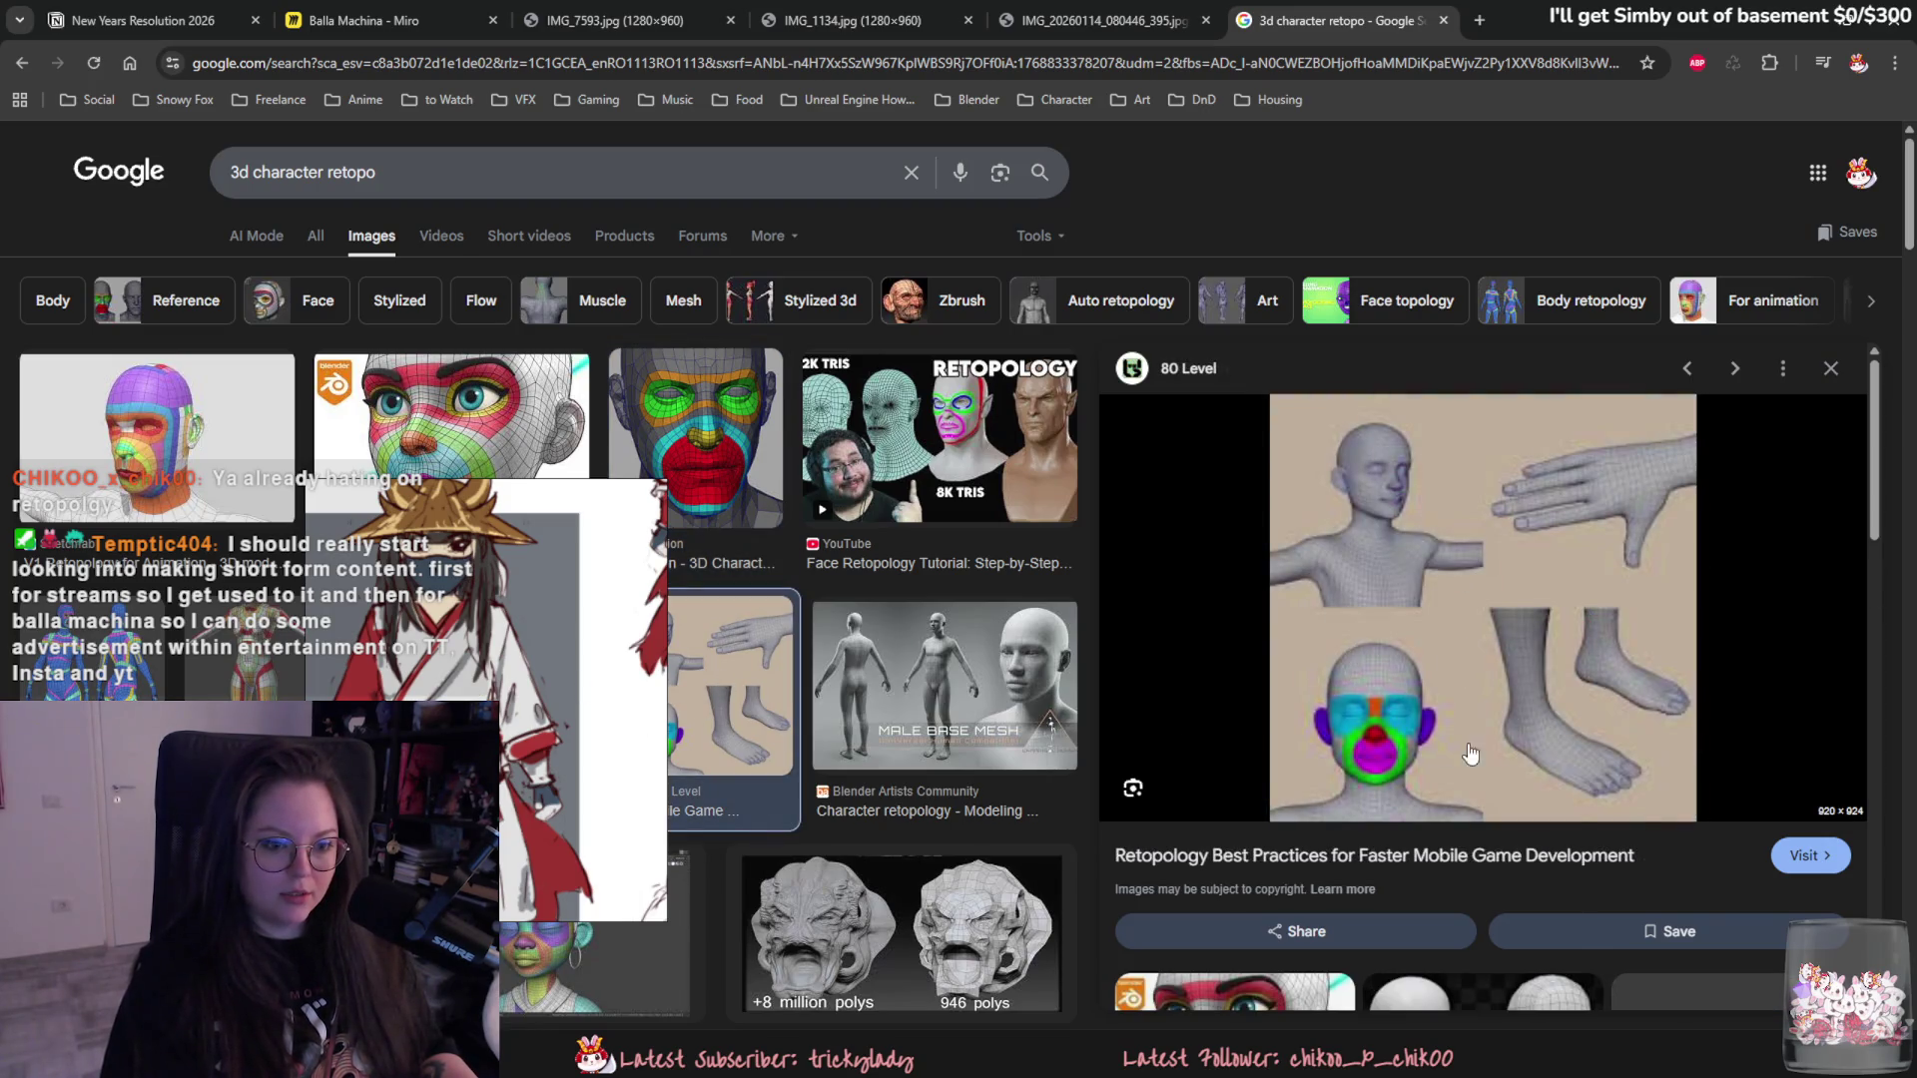
pyautogui.scroll(-3, 901, 700)
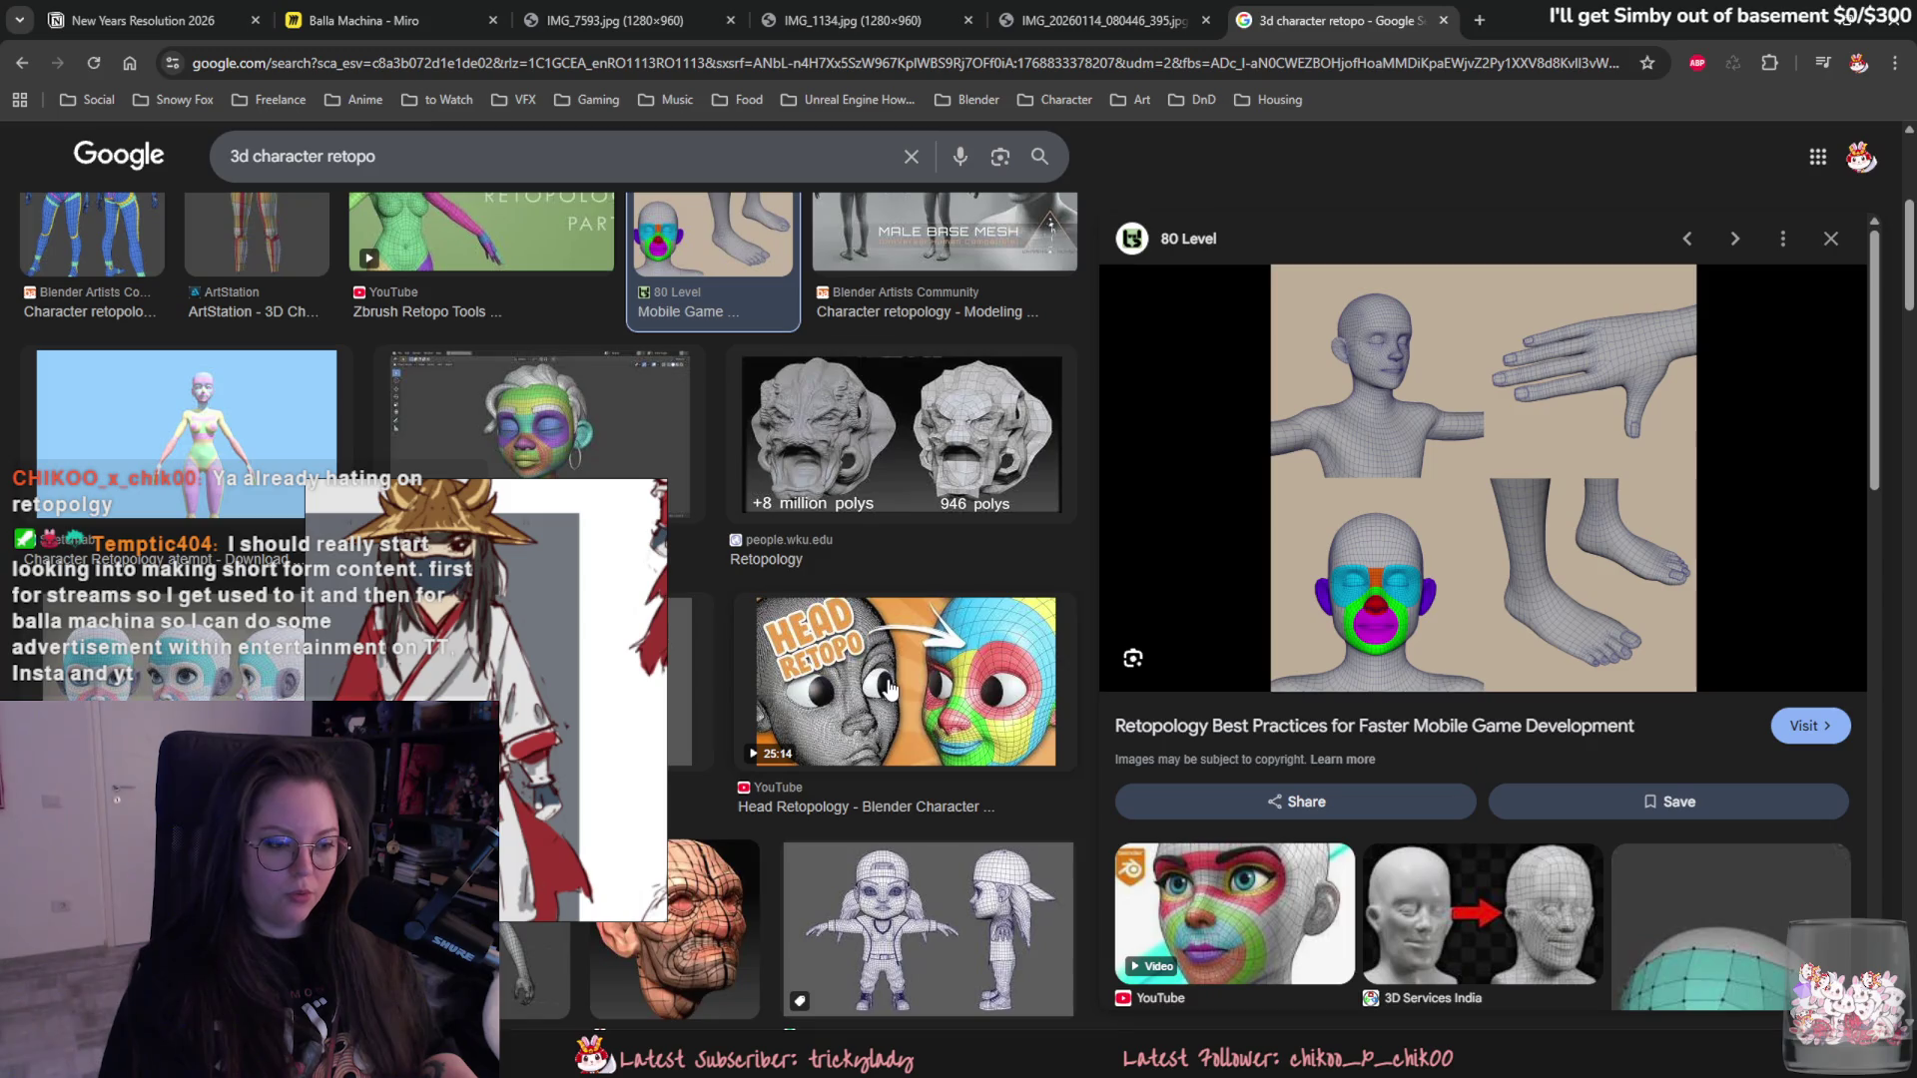
pyautogui.scroll(-2, 1004, 716)
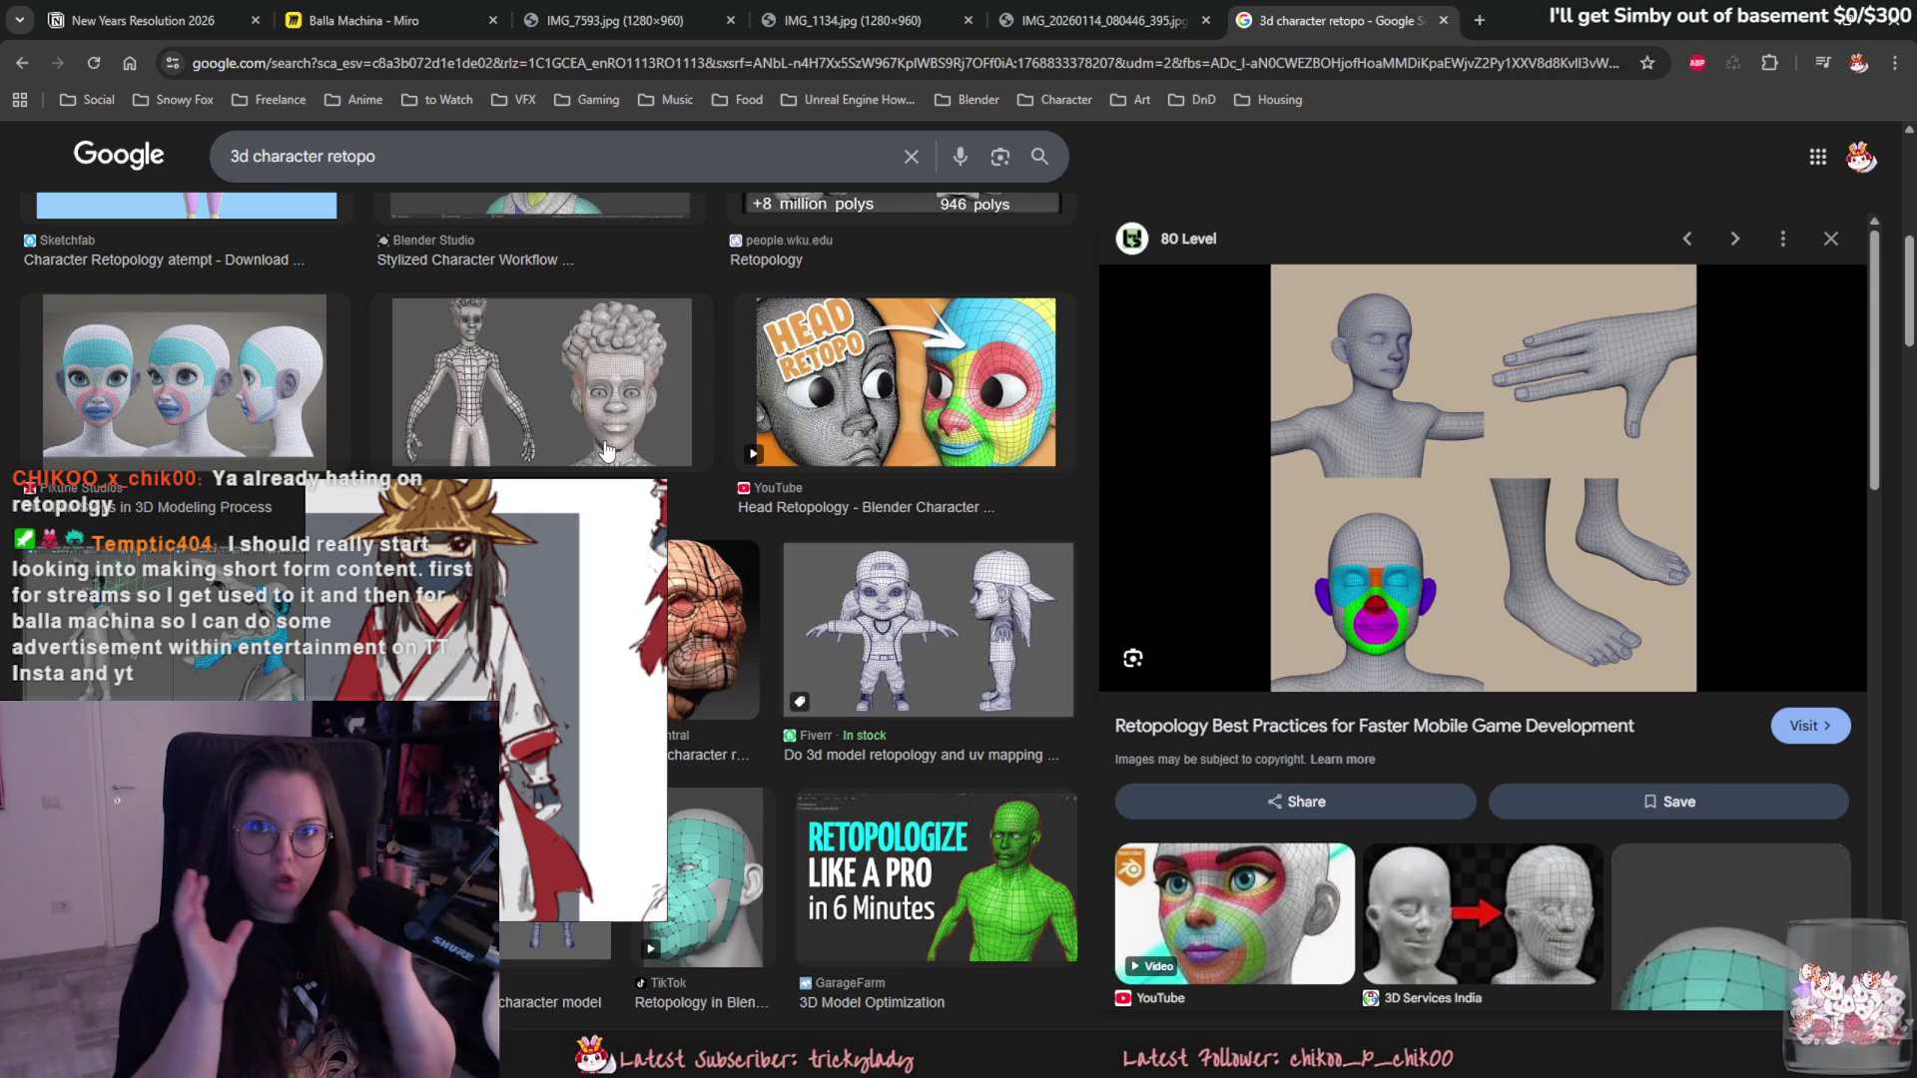
pyautogui.scroll(-2, 1361, 543)
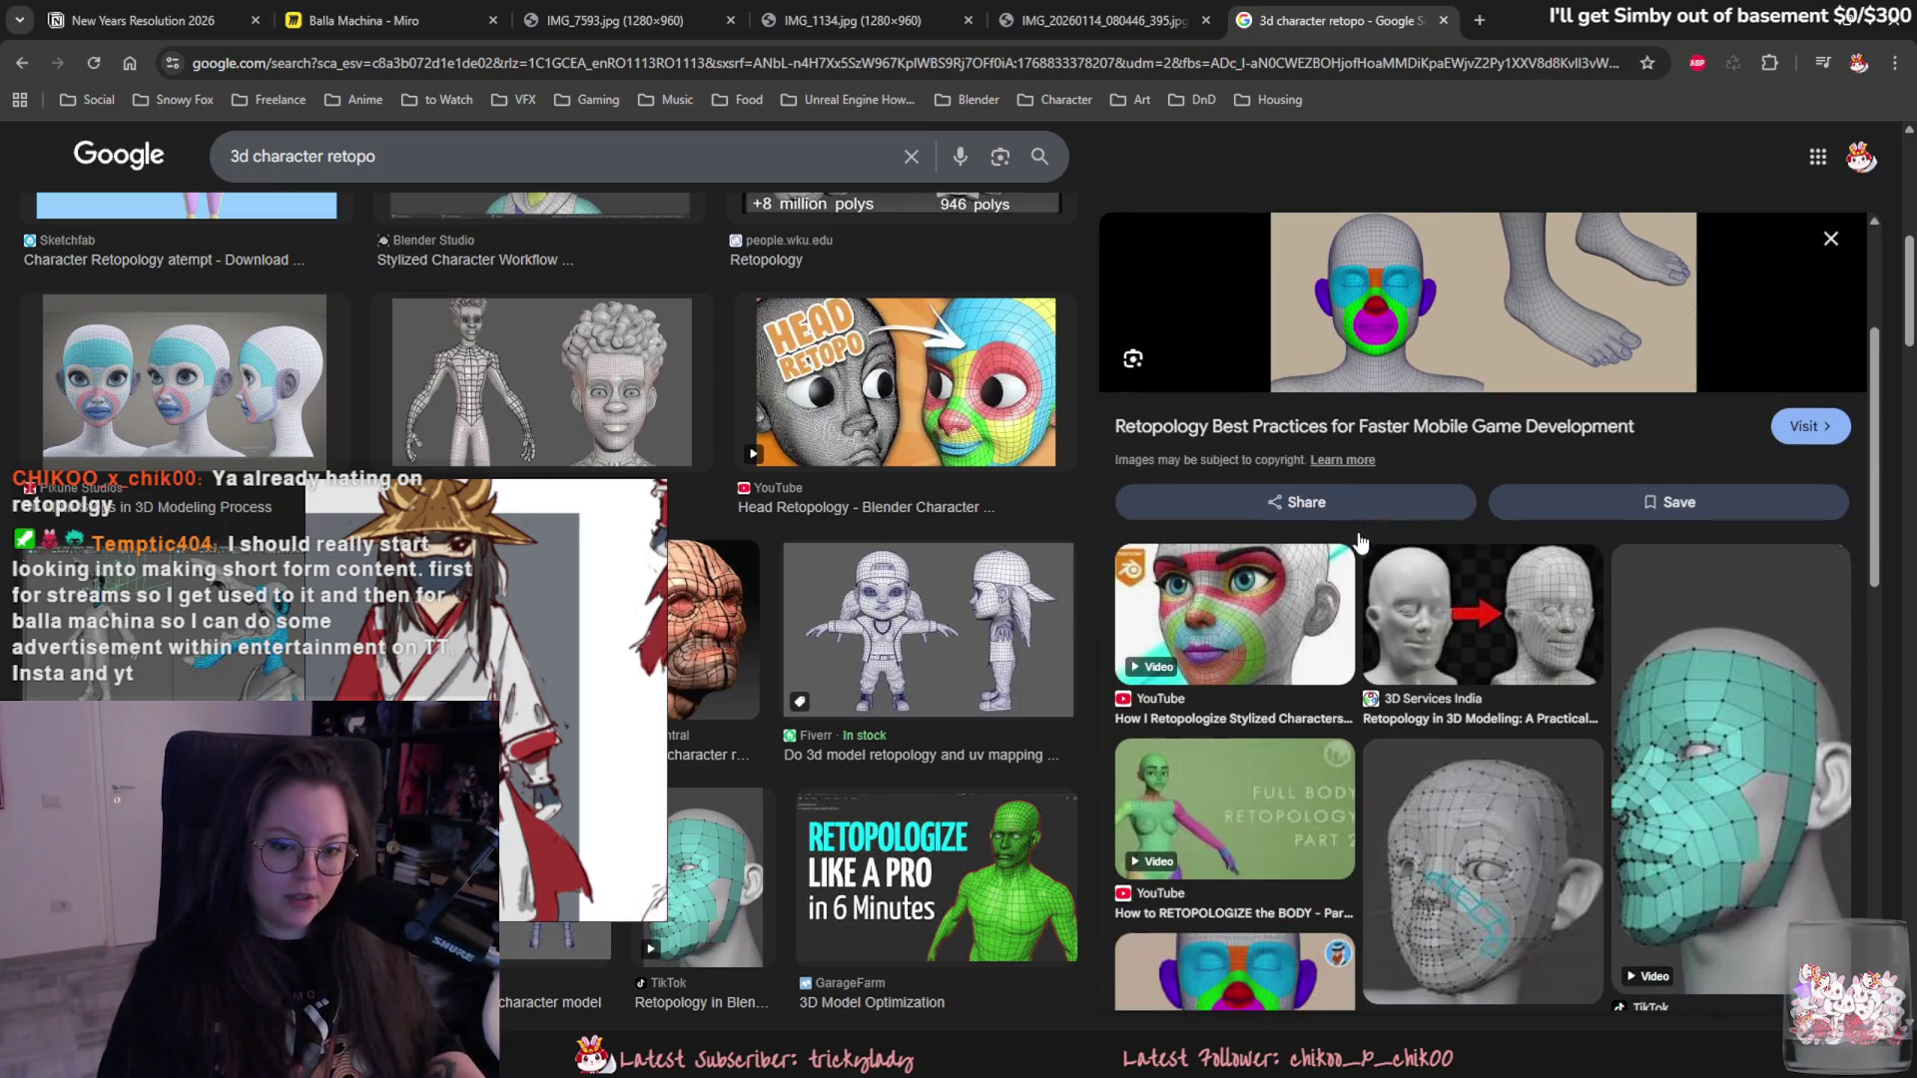
pyautogui.scroll(-3, 1361, 543)
pyautogui.scroll(-1, 1098, 726)
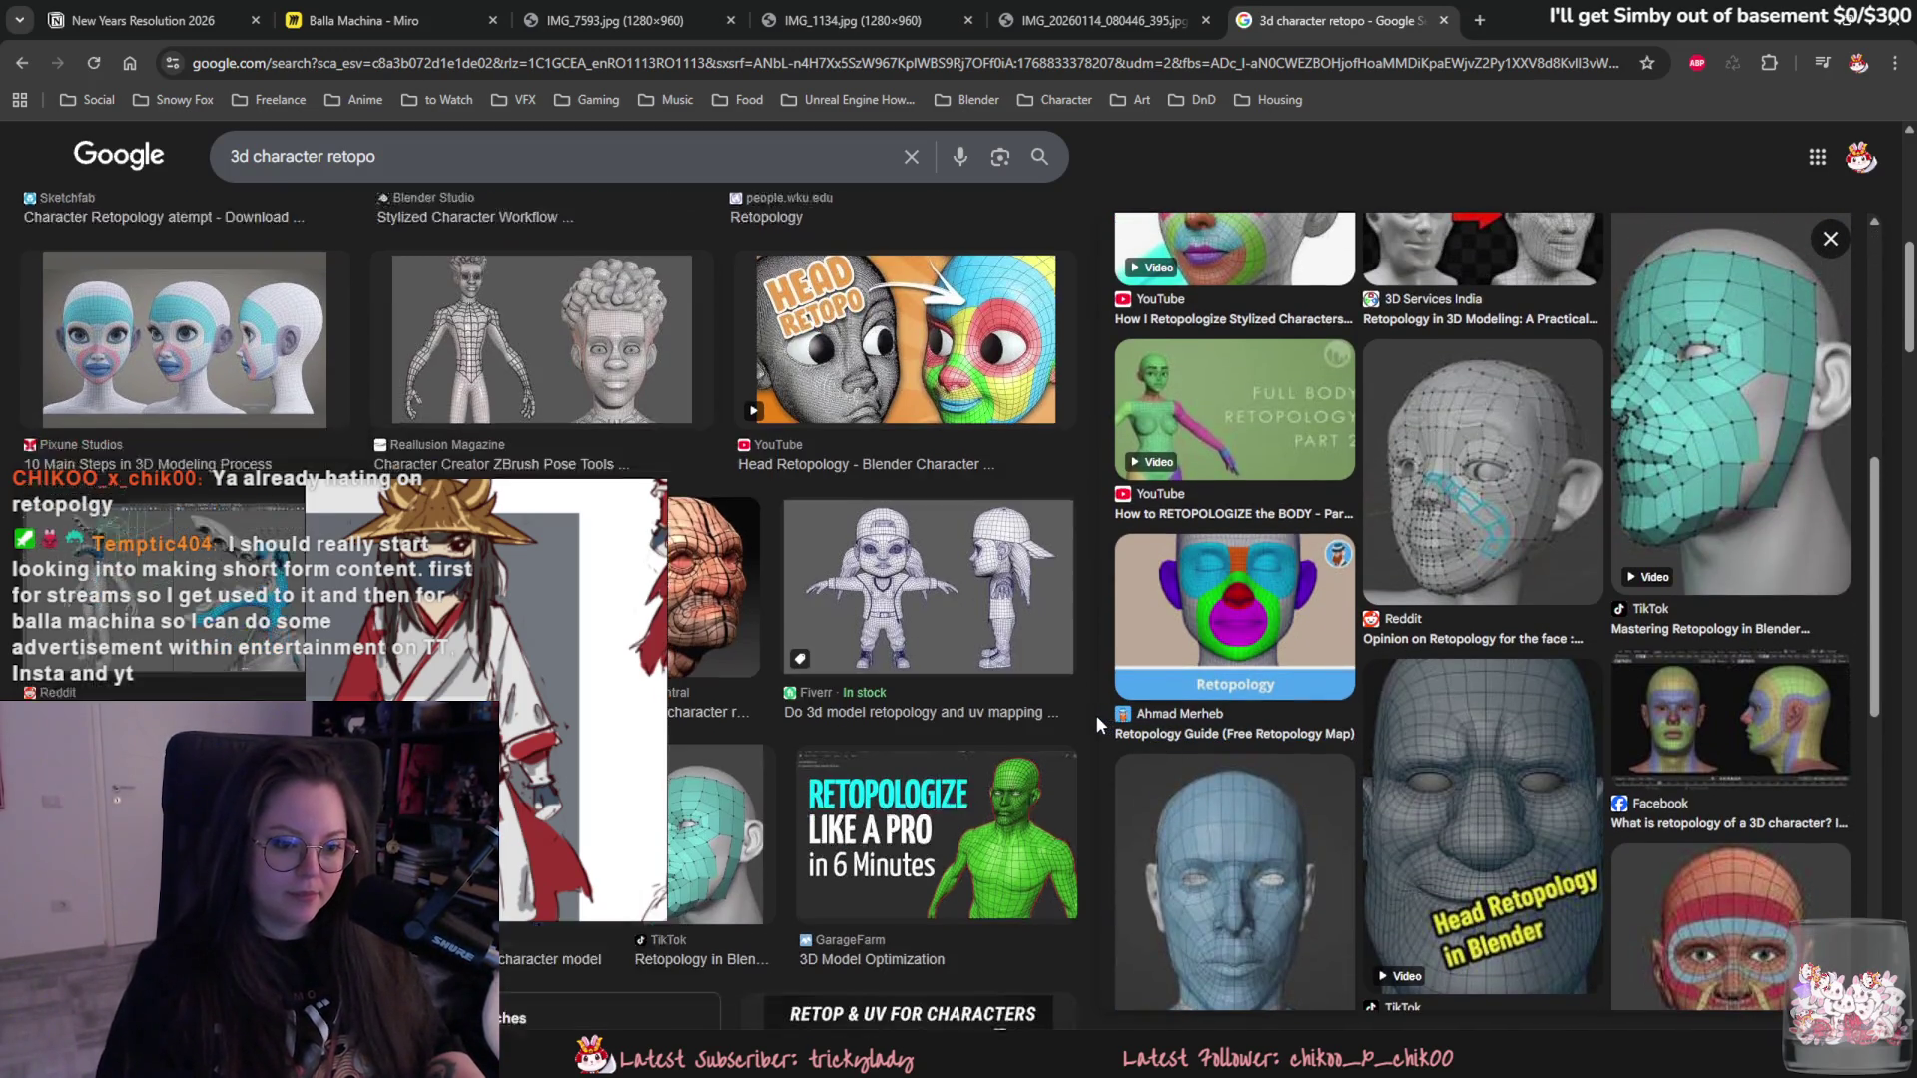
pyautogui.scroll(-2, 1243, 720)
# - Preview the Polycount retopologised head, move the reference drawing right and return to Blender
pyautogui.click(1236, 689)
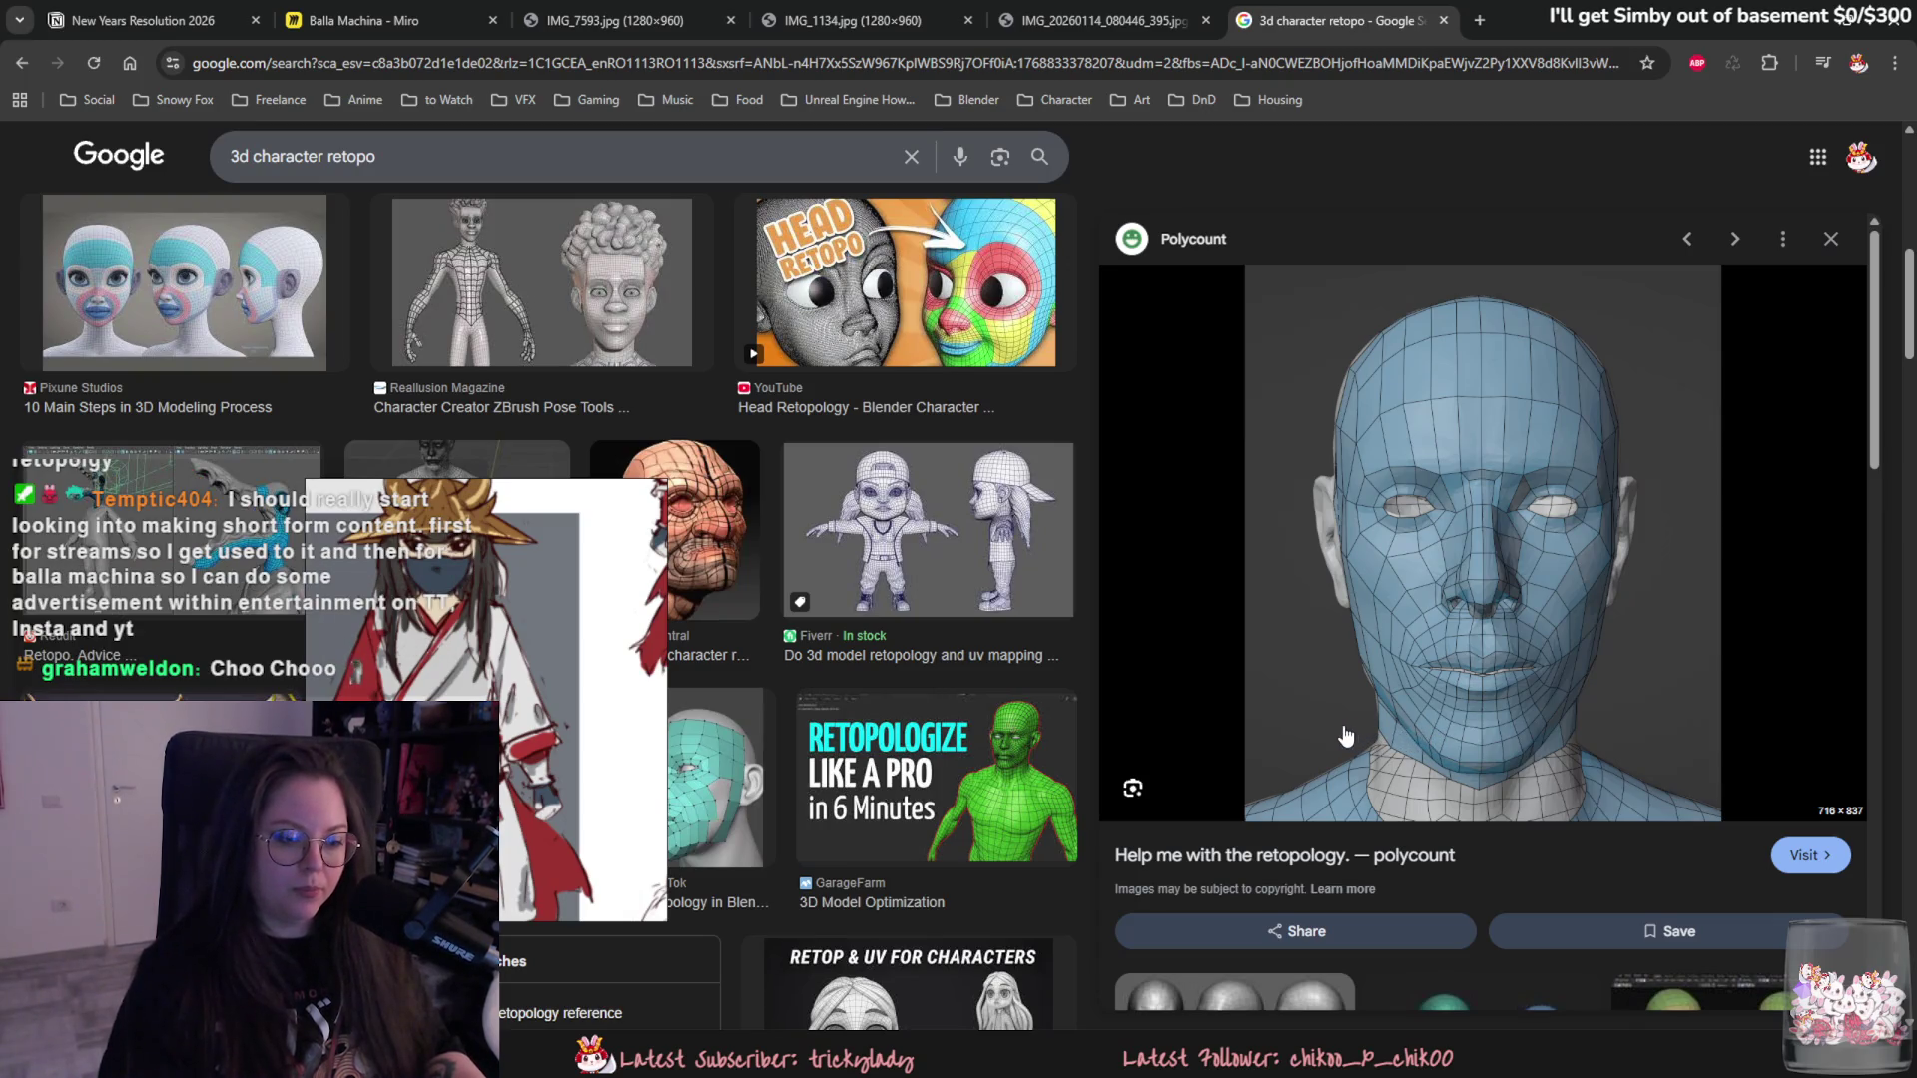
pyautogui.scroll(-2, 1304, 730)
pyautogui.scroll(2, 1299, 729)
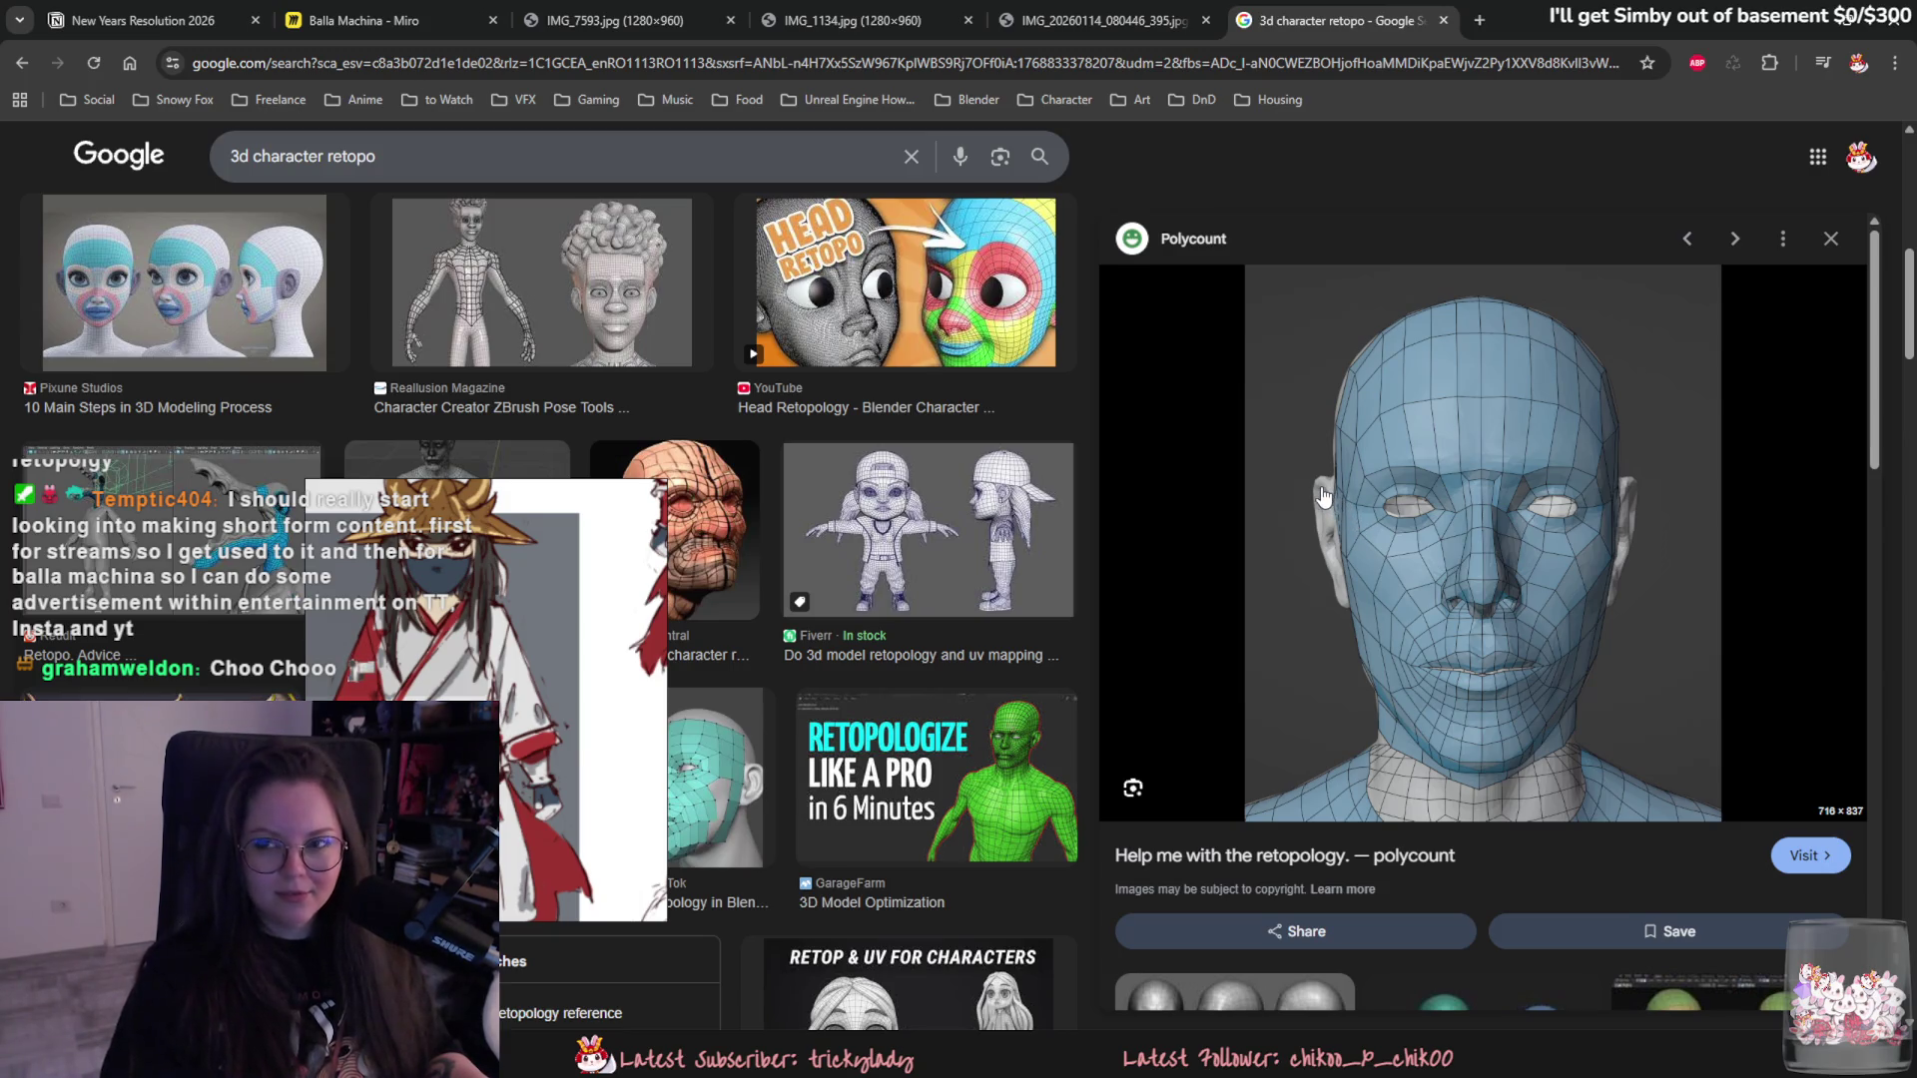
pyautogui.moveTo(479, 491); pyautogui.dragTo(1659, 563)
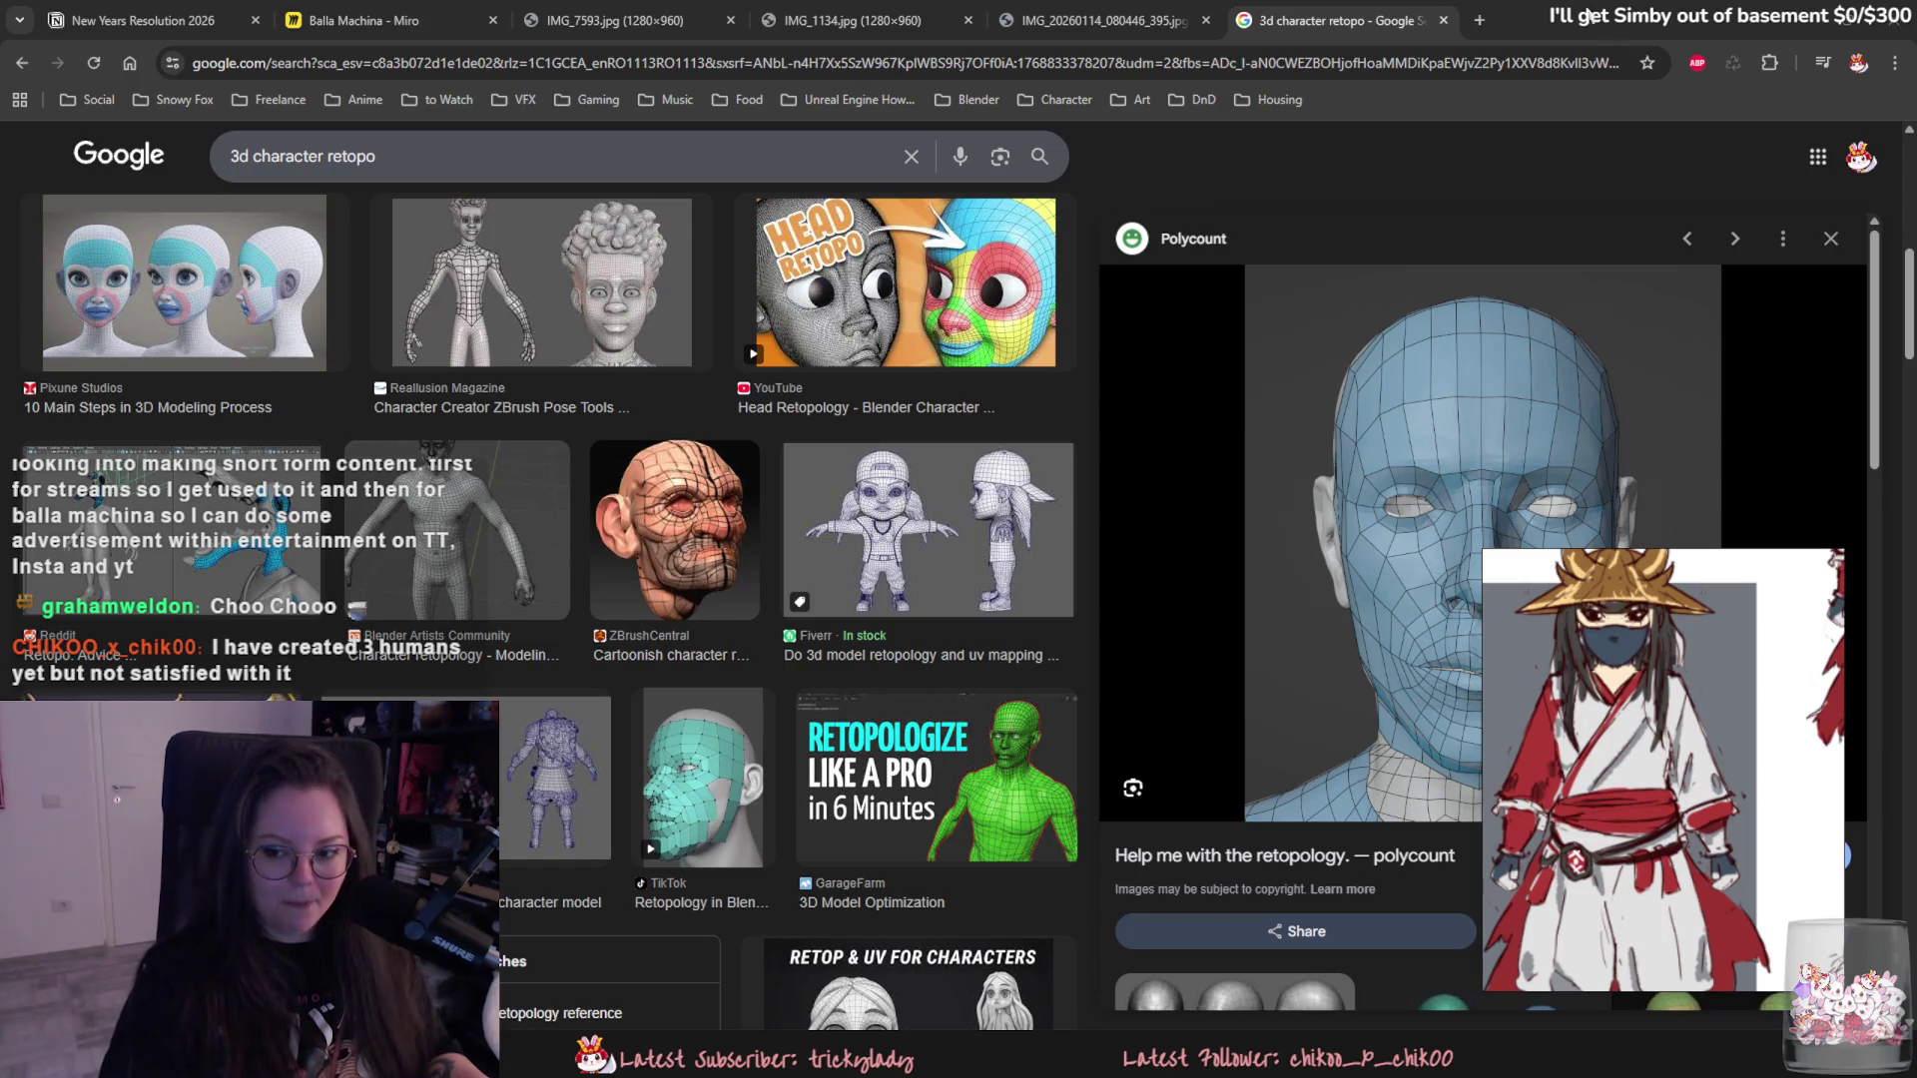
pyautogui.hotkey('alt', 'Tab')
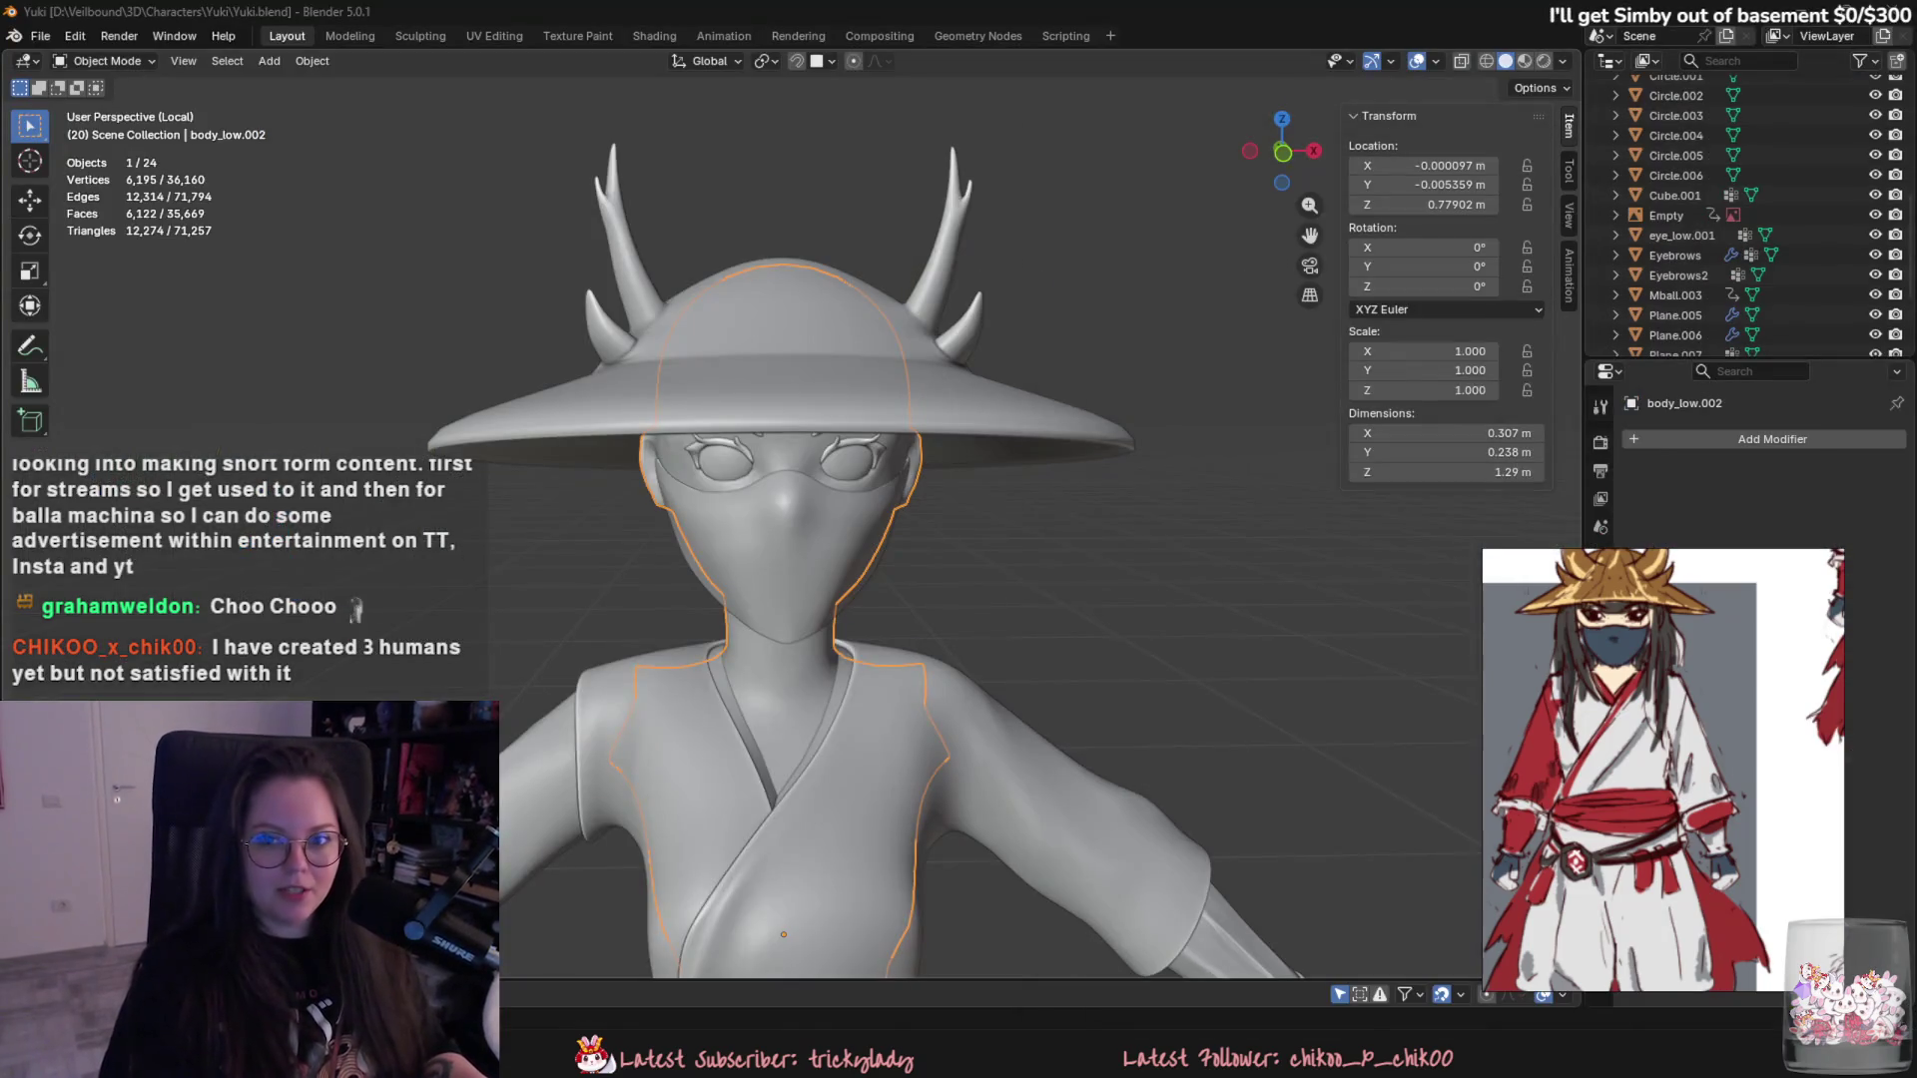
# - Glance between Blender and Chrome, finishing on the retopo image results
pyautogui.hotkey('alt', 'Tab')
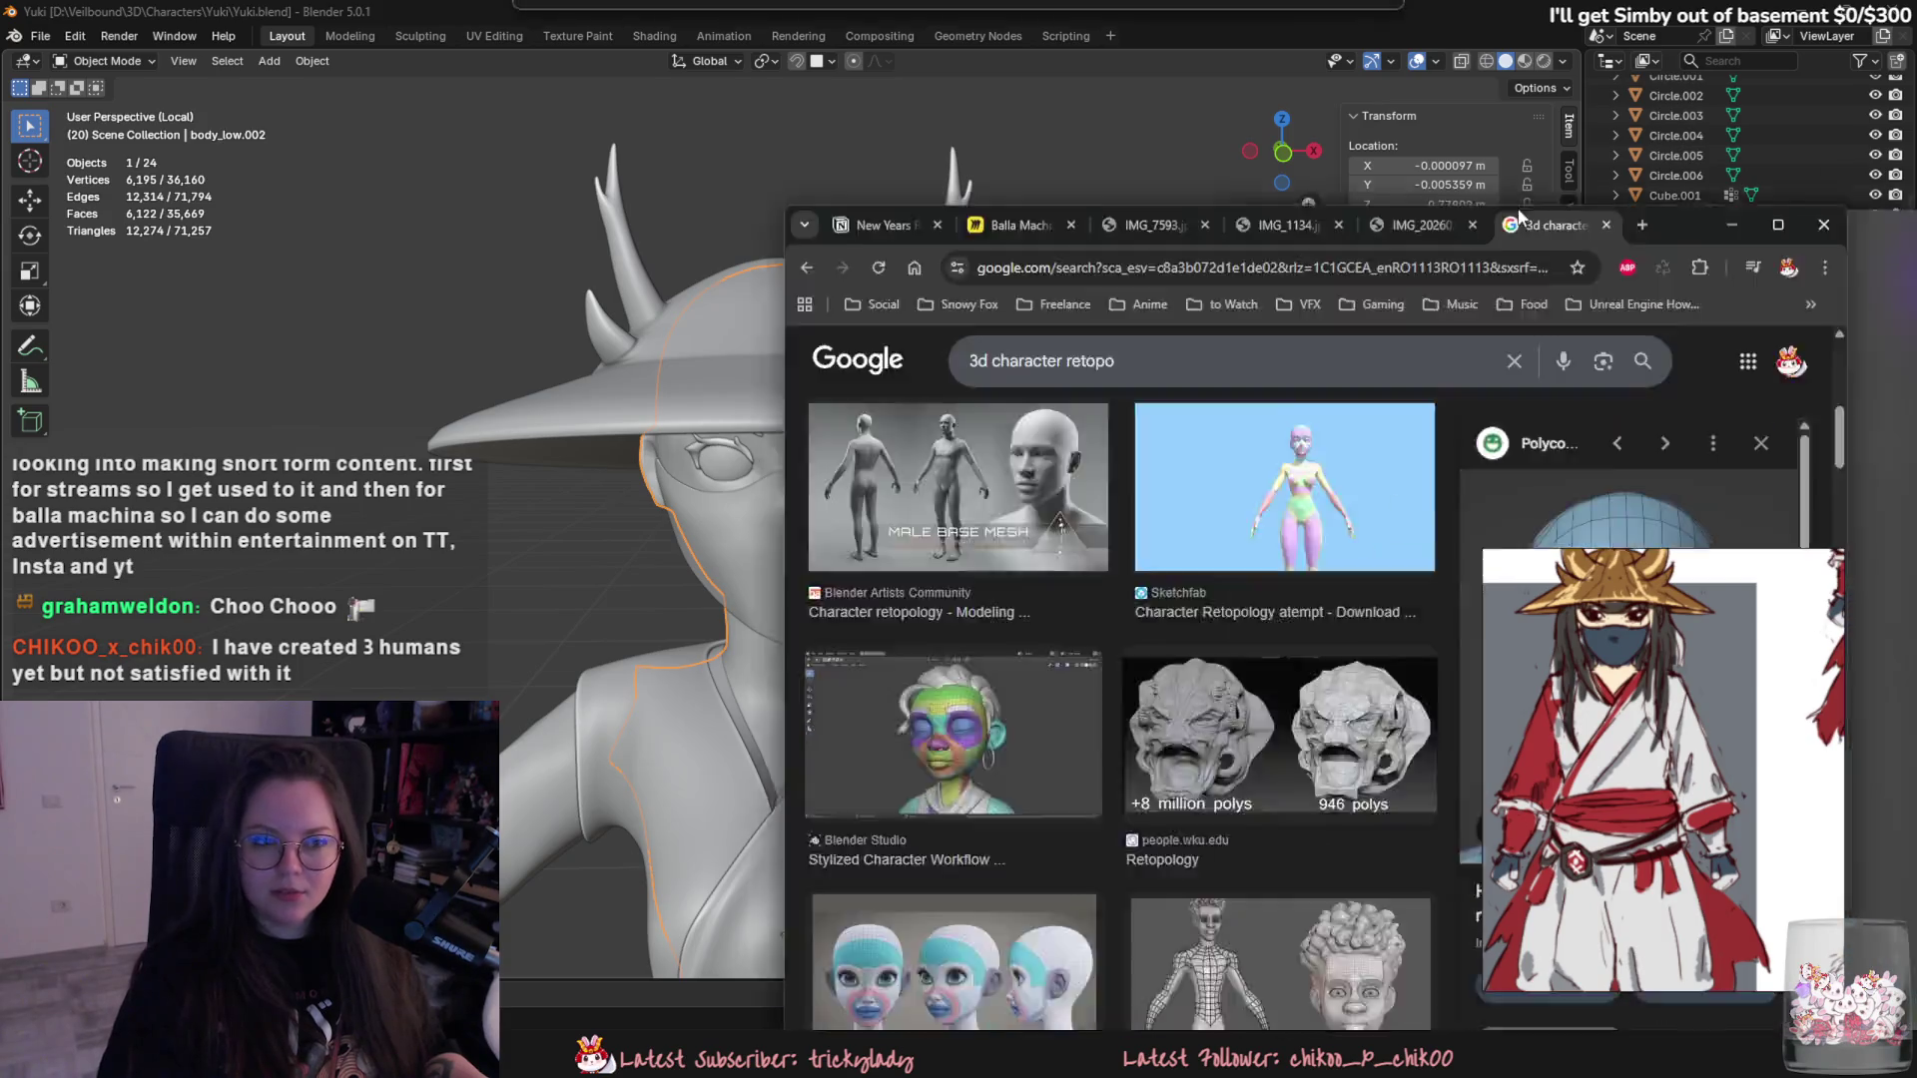
pyautogui.hotkey('alt', 'Tab')
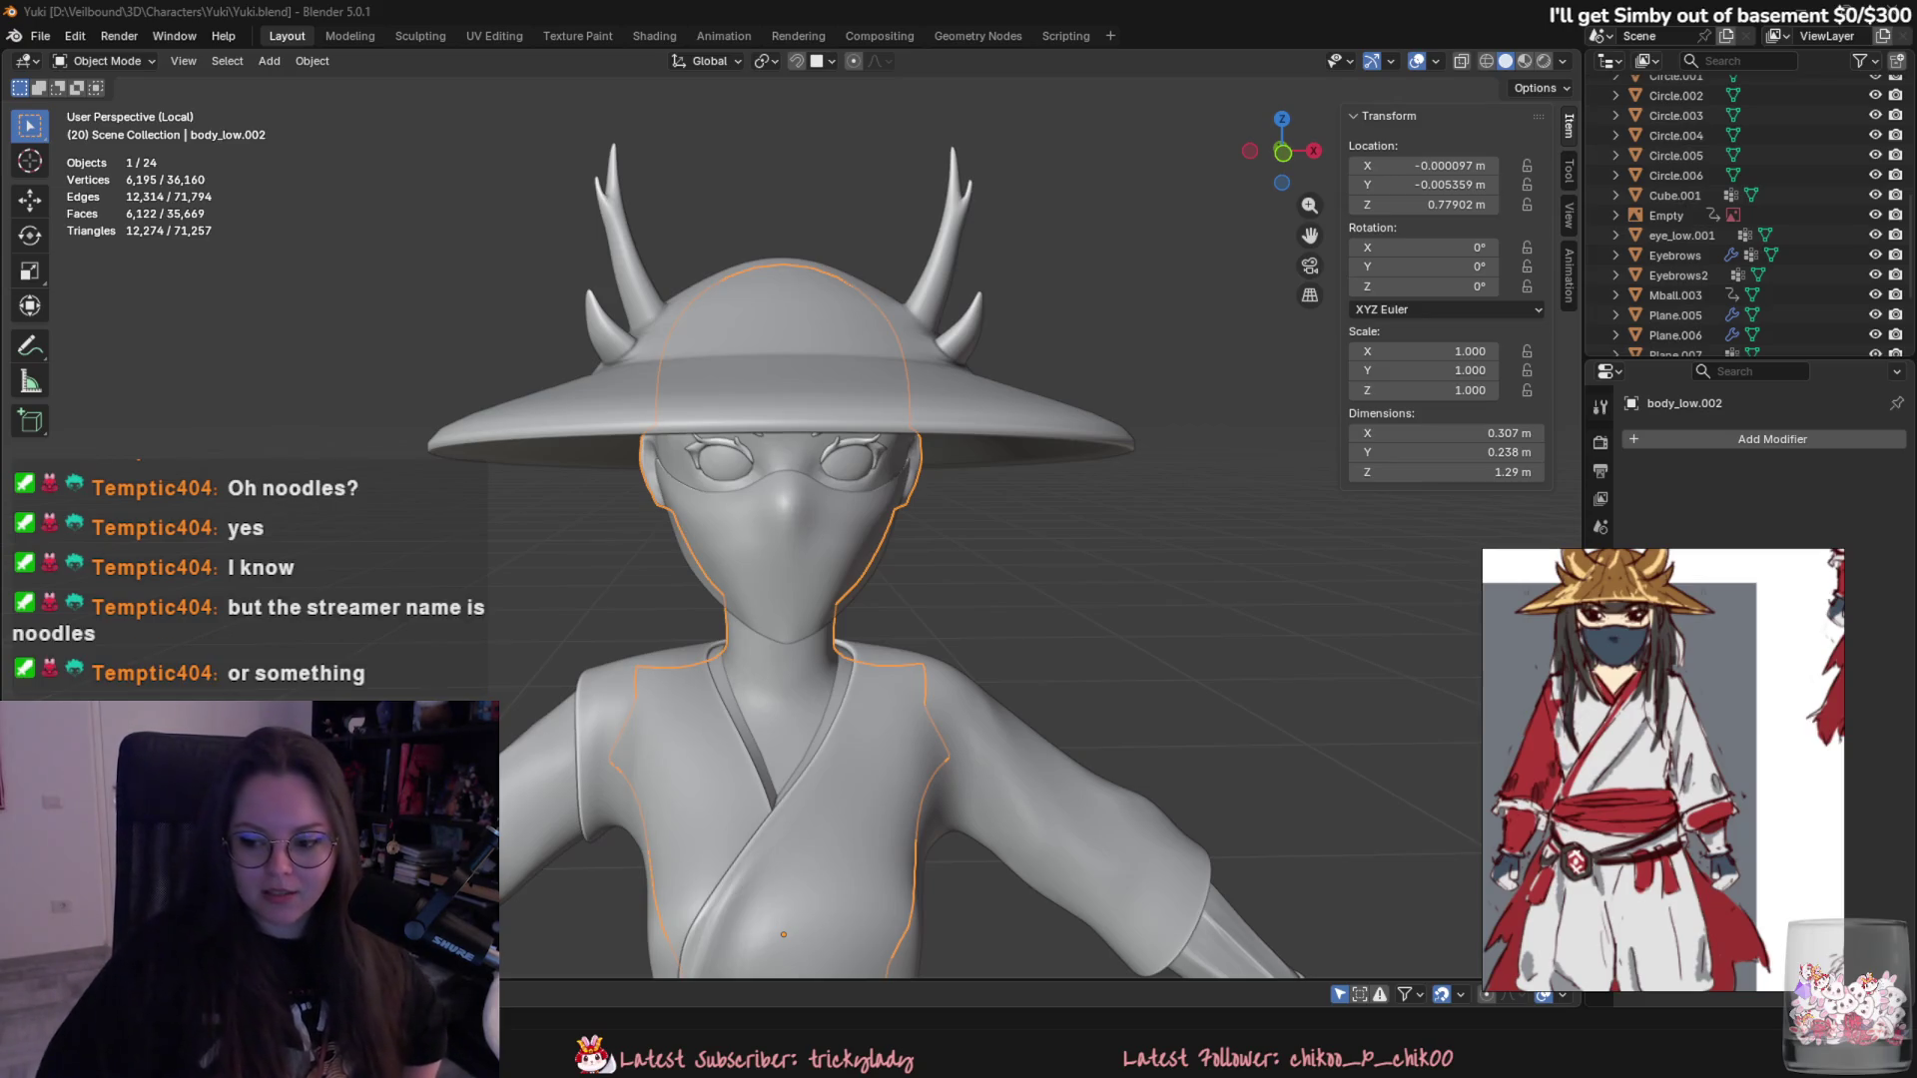
pyautogui.hotkey('alt', 'Tab')
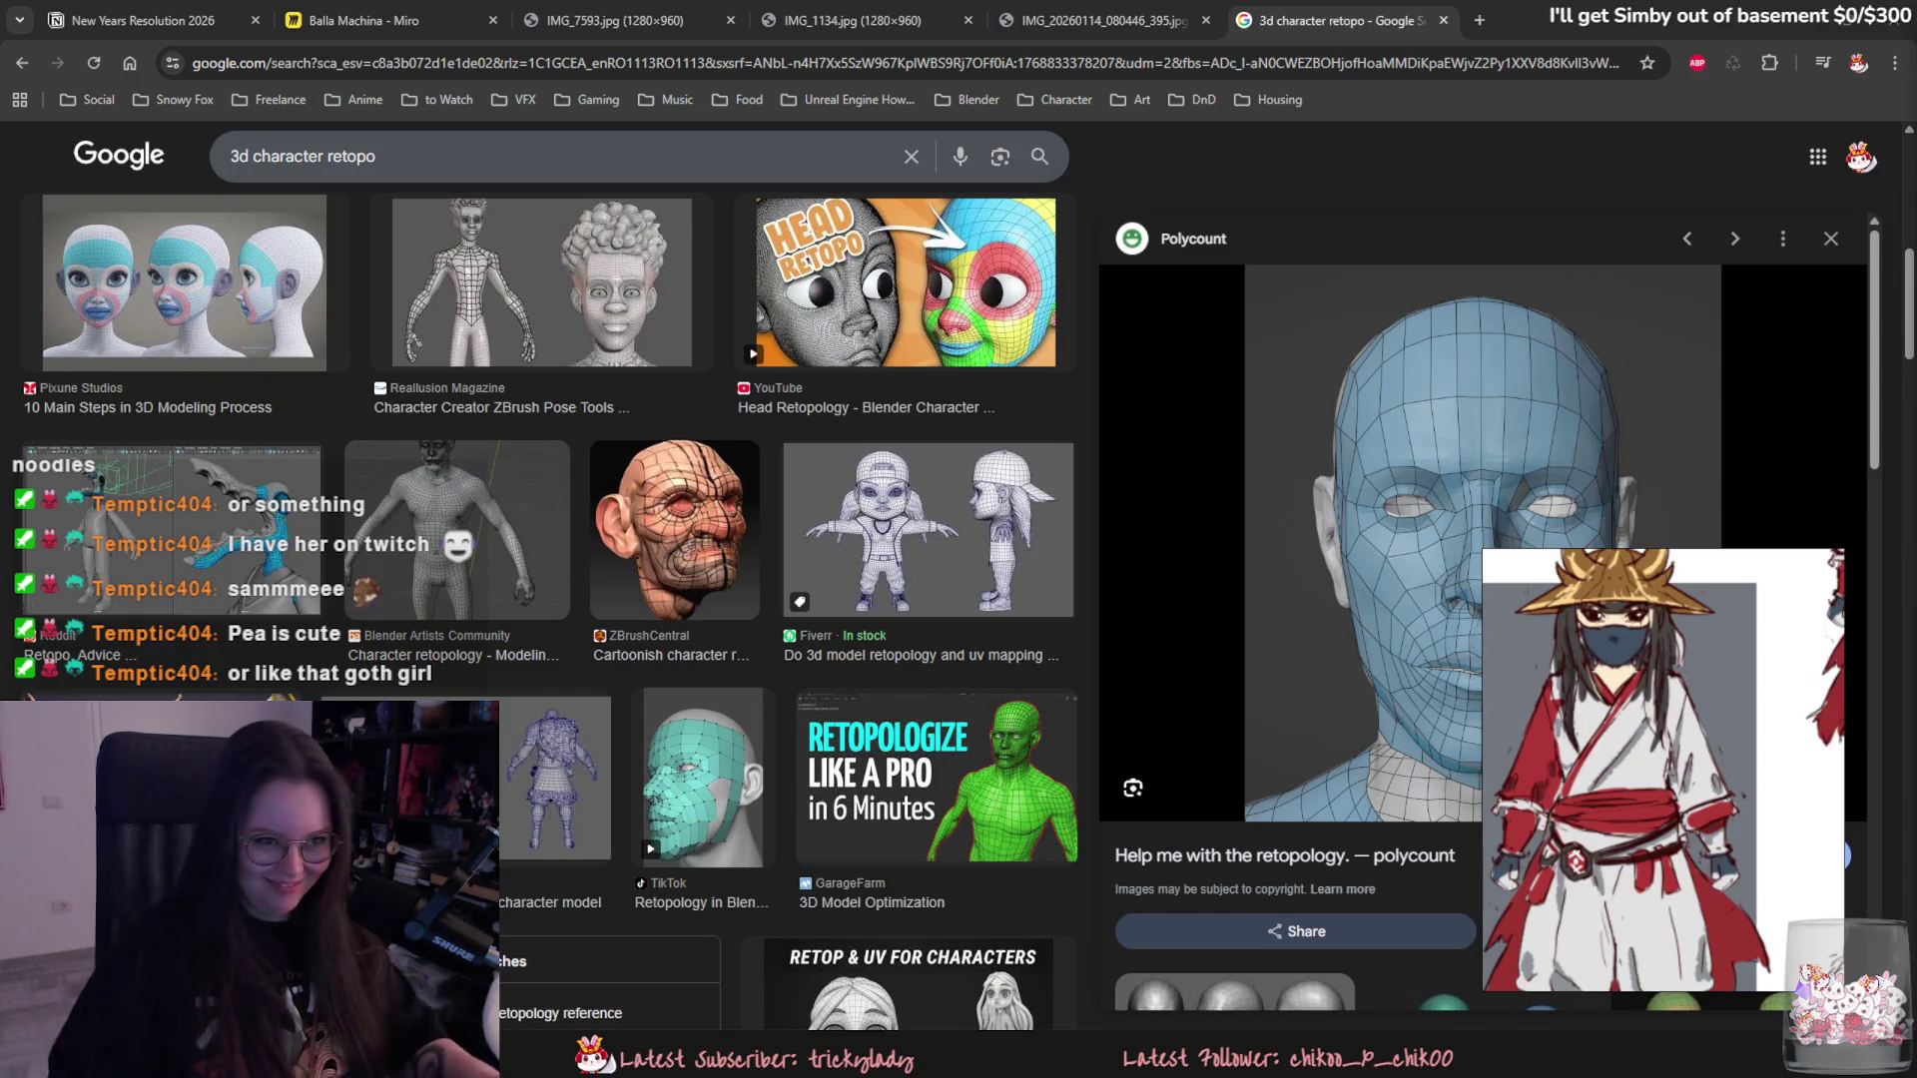
# - Return to Blender, deselect the body mesh and save Yuki.blend
pyautogui.hotkey('alt', 'Tab')
pyautogui.hotkey('alt', 'a')
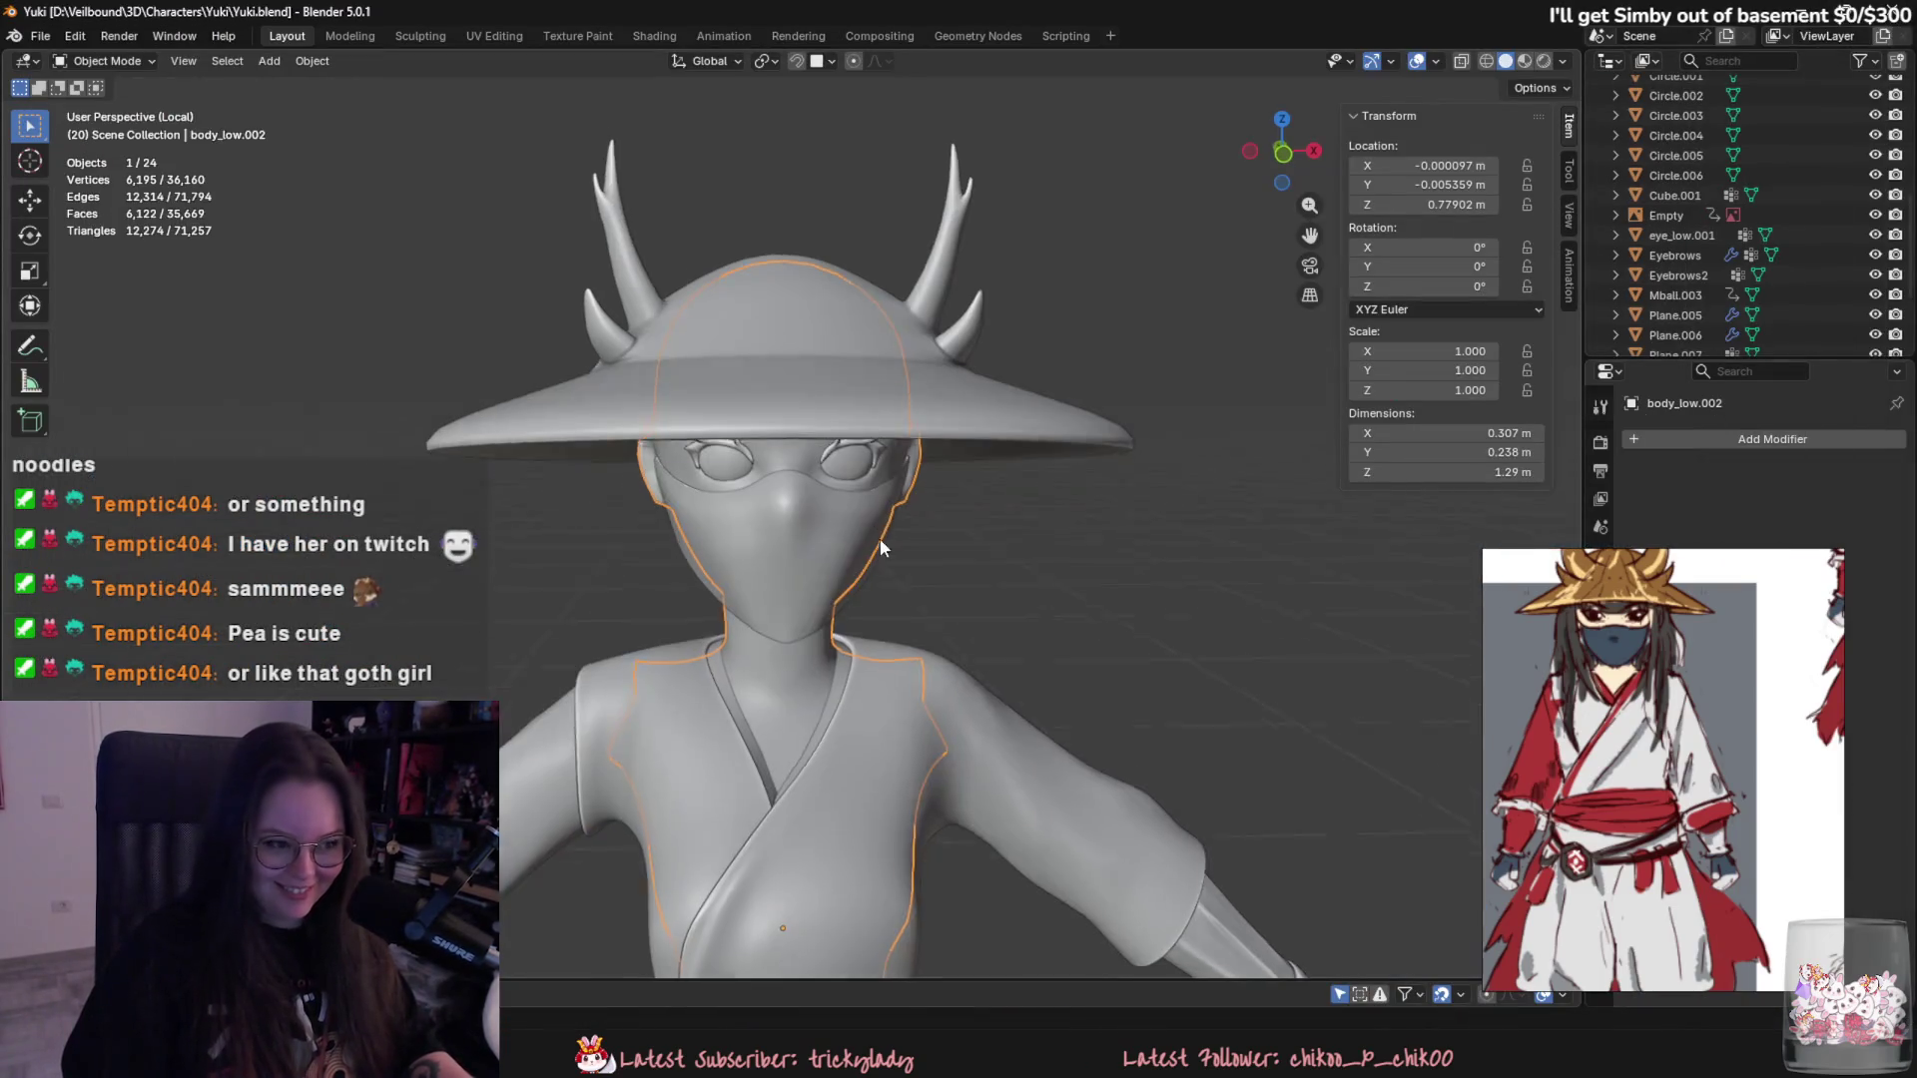
pyautogui.moveTo(878, 535); pyautogui.dragTo(1033, 586, button='middle')
pyautogui.hotkey('ctrl', 's')
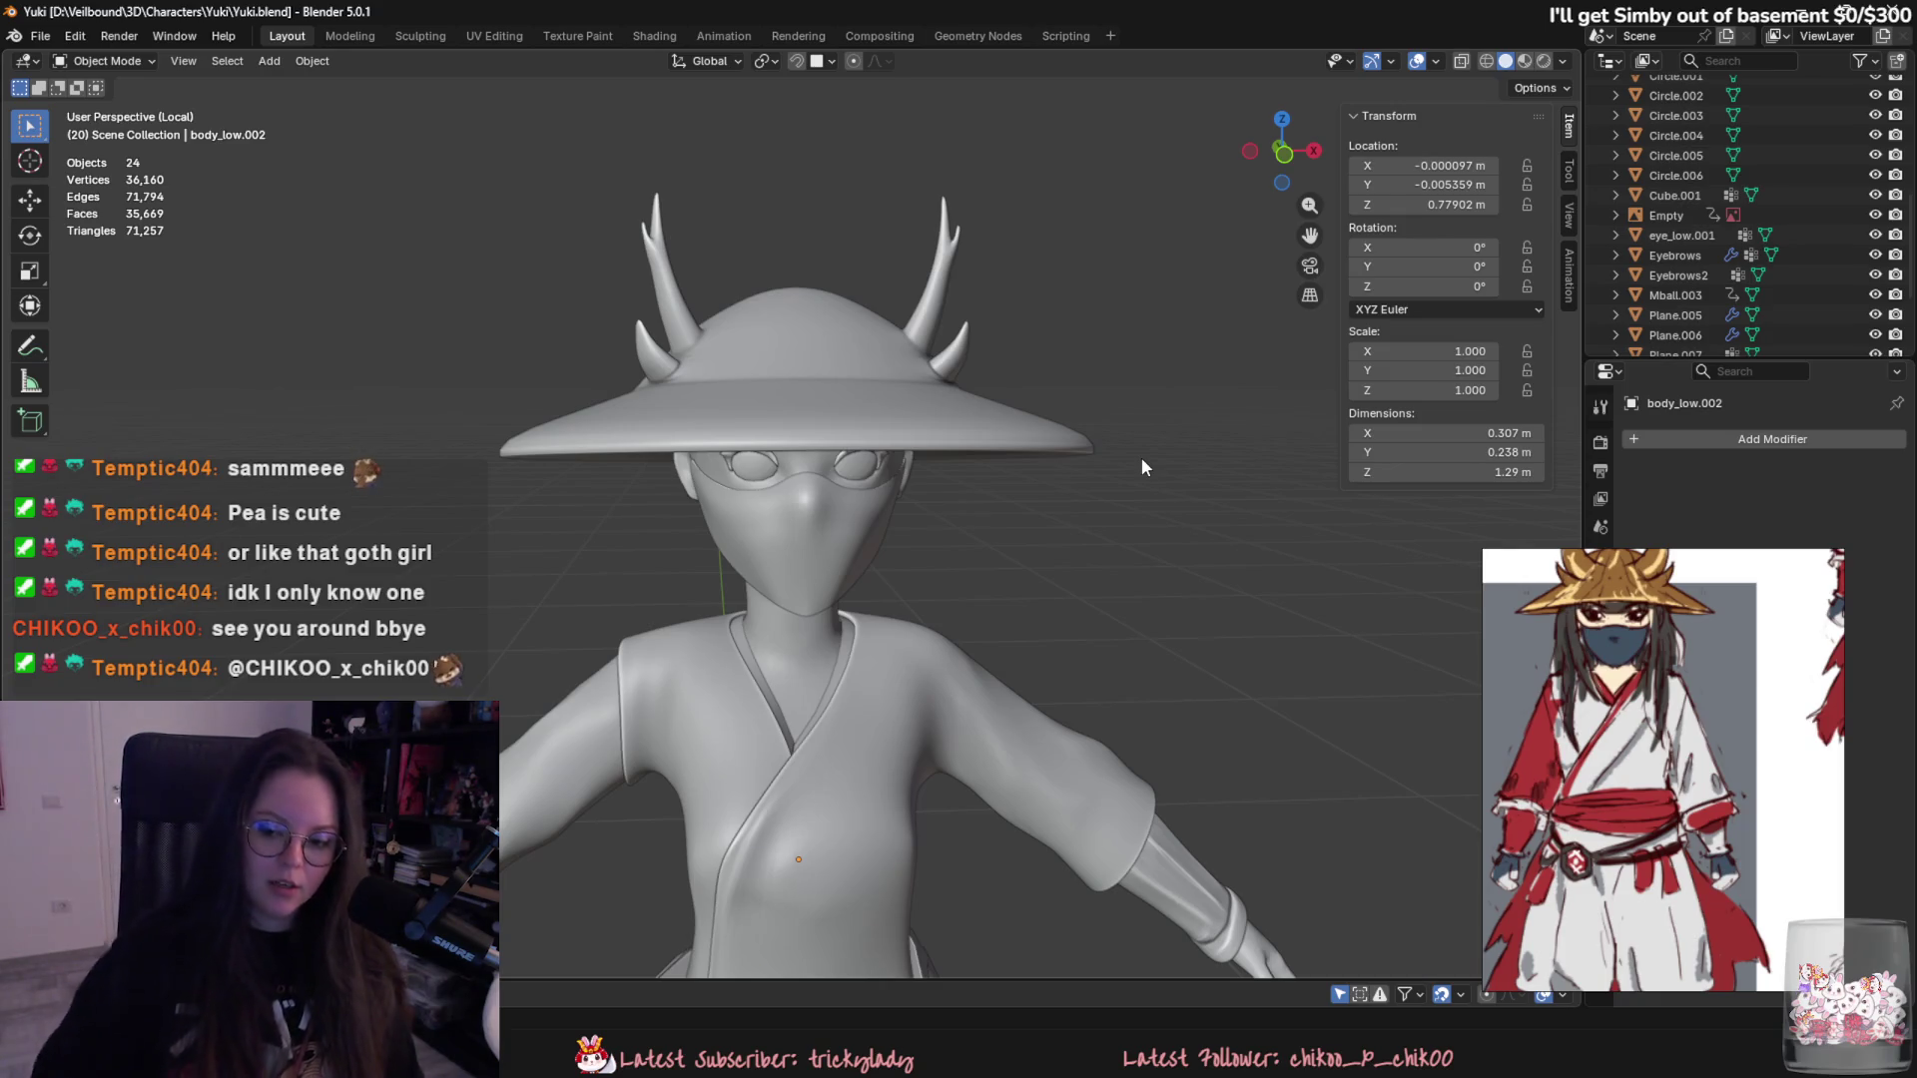
# - Bring up Blender Preferences on the Add-ons page (closed once and reopened)
pyautogui.click(73, 35)
pyautogui.click(124, 294)
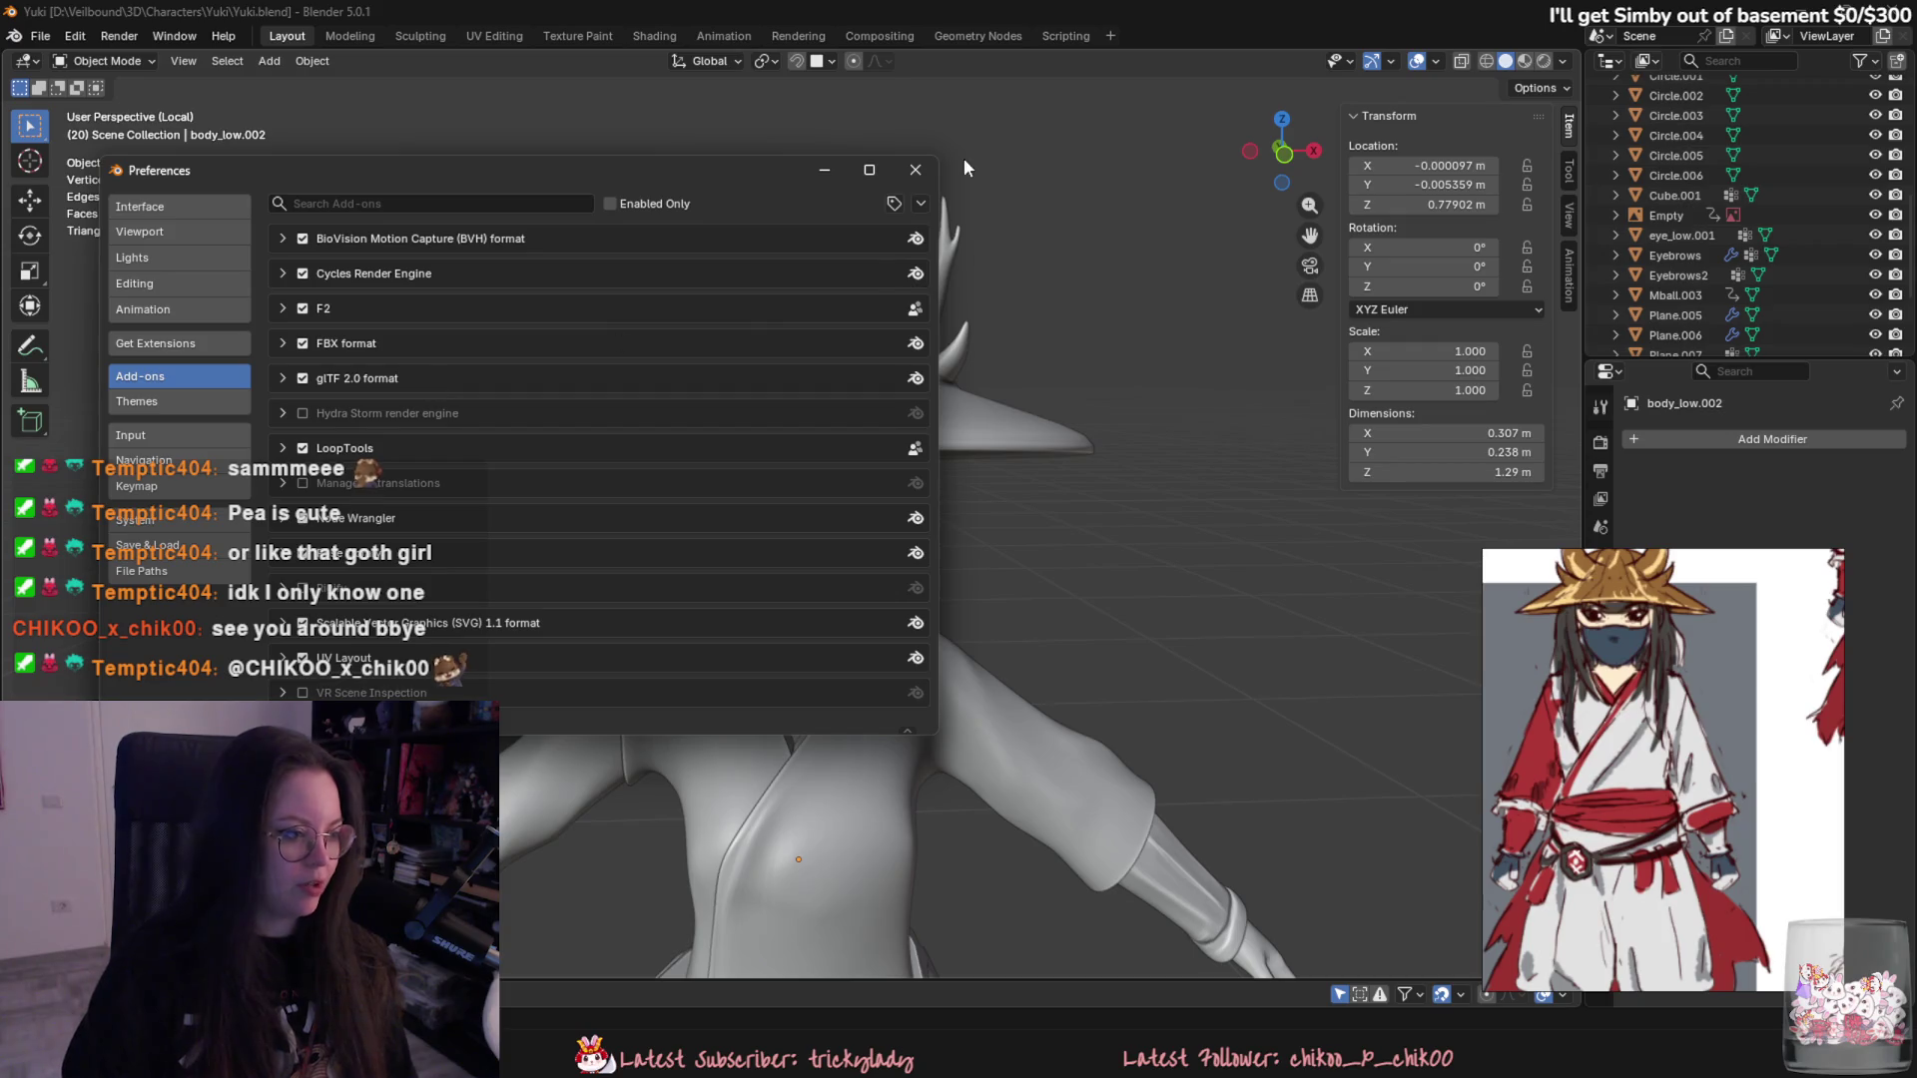
pyautogui.click(915, 168)
pyautogui.click(71, 35)
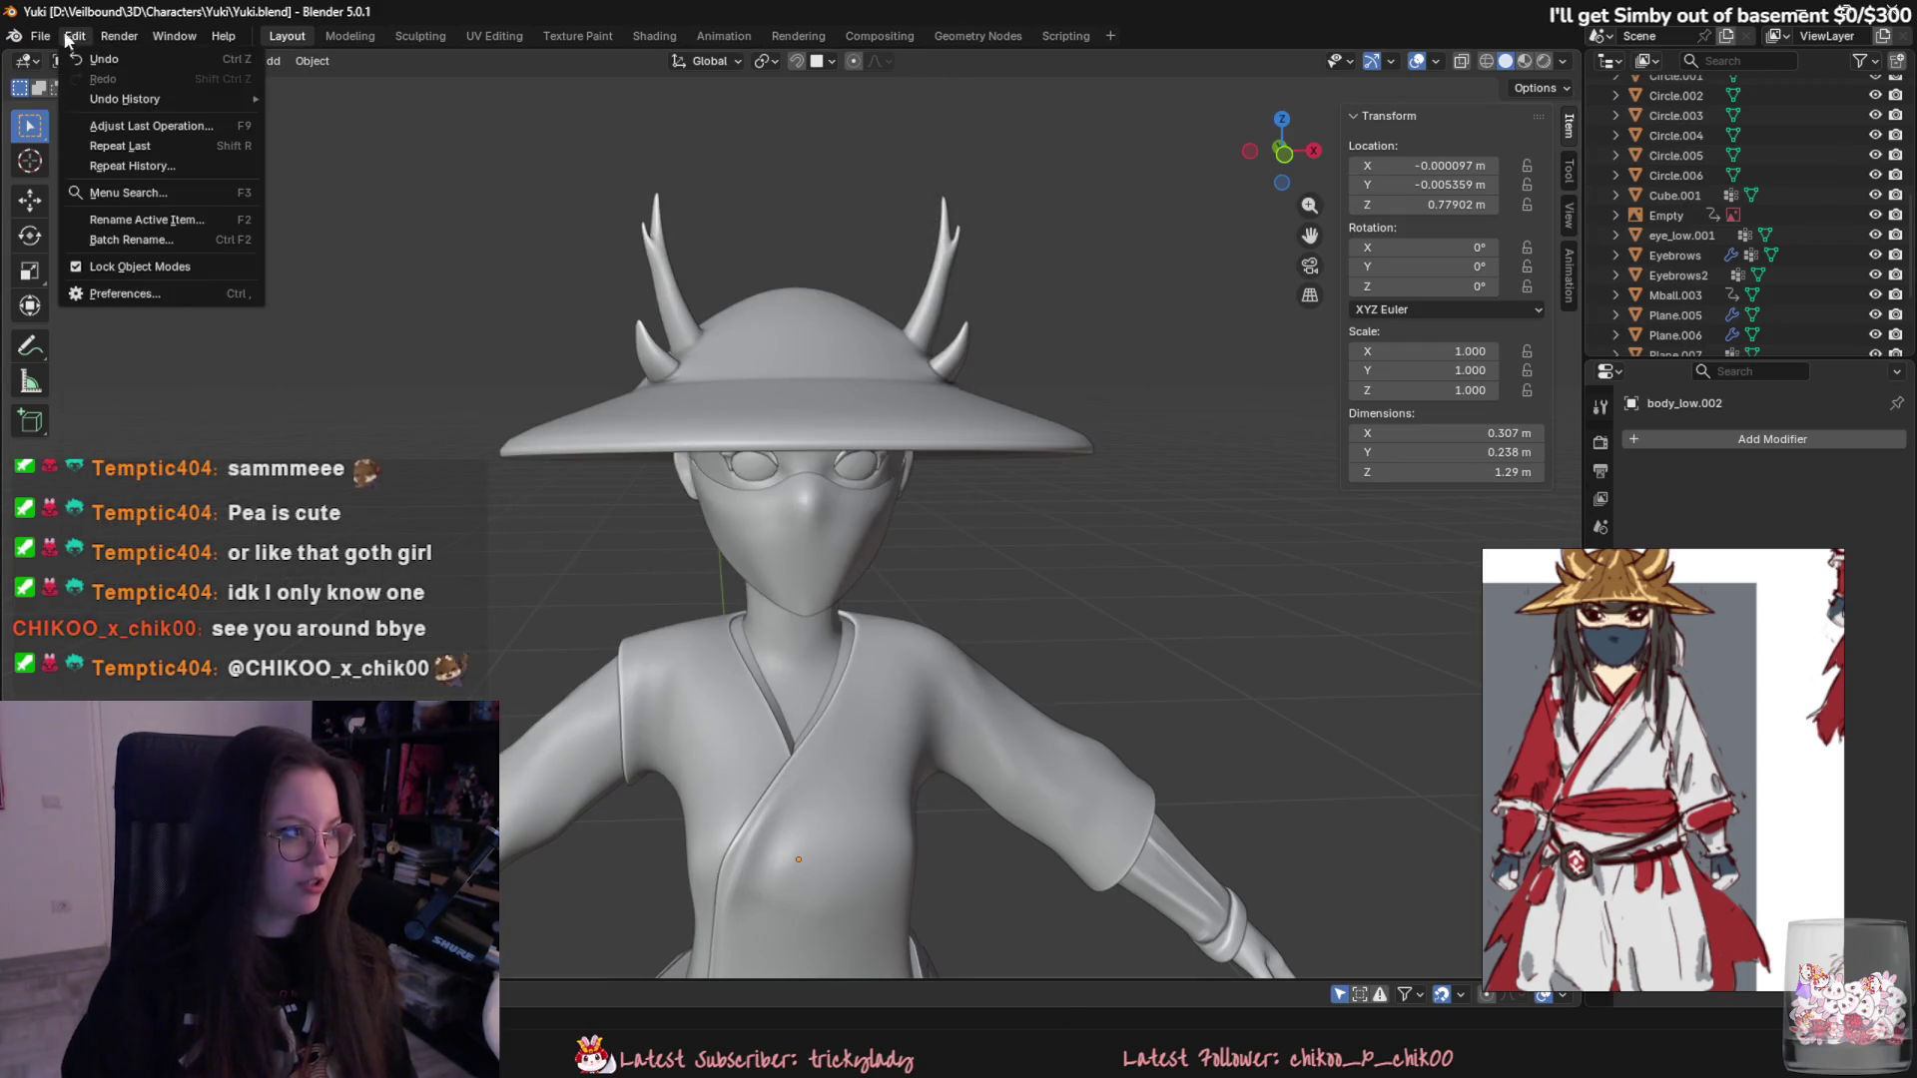
pyautogui.click(125, 293)
# - Search Get Extensions and installed Add-ons for 'surf', finding no BSurfaces, then return to Chrome
pyautogui.click(384, 200)
pyautogui.write('b')
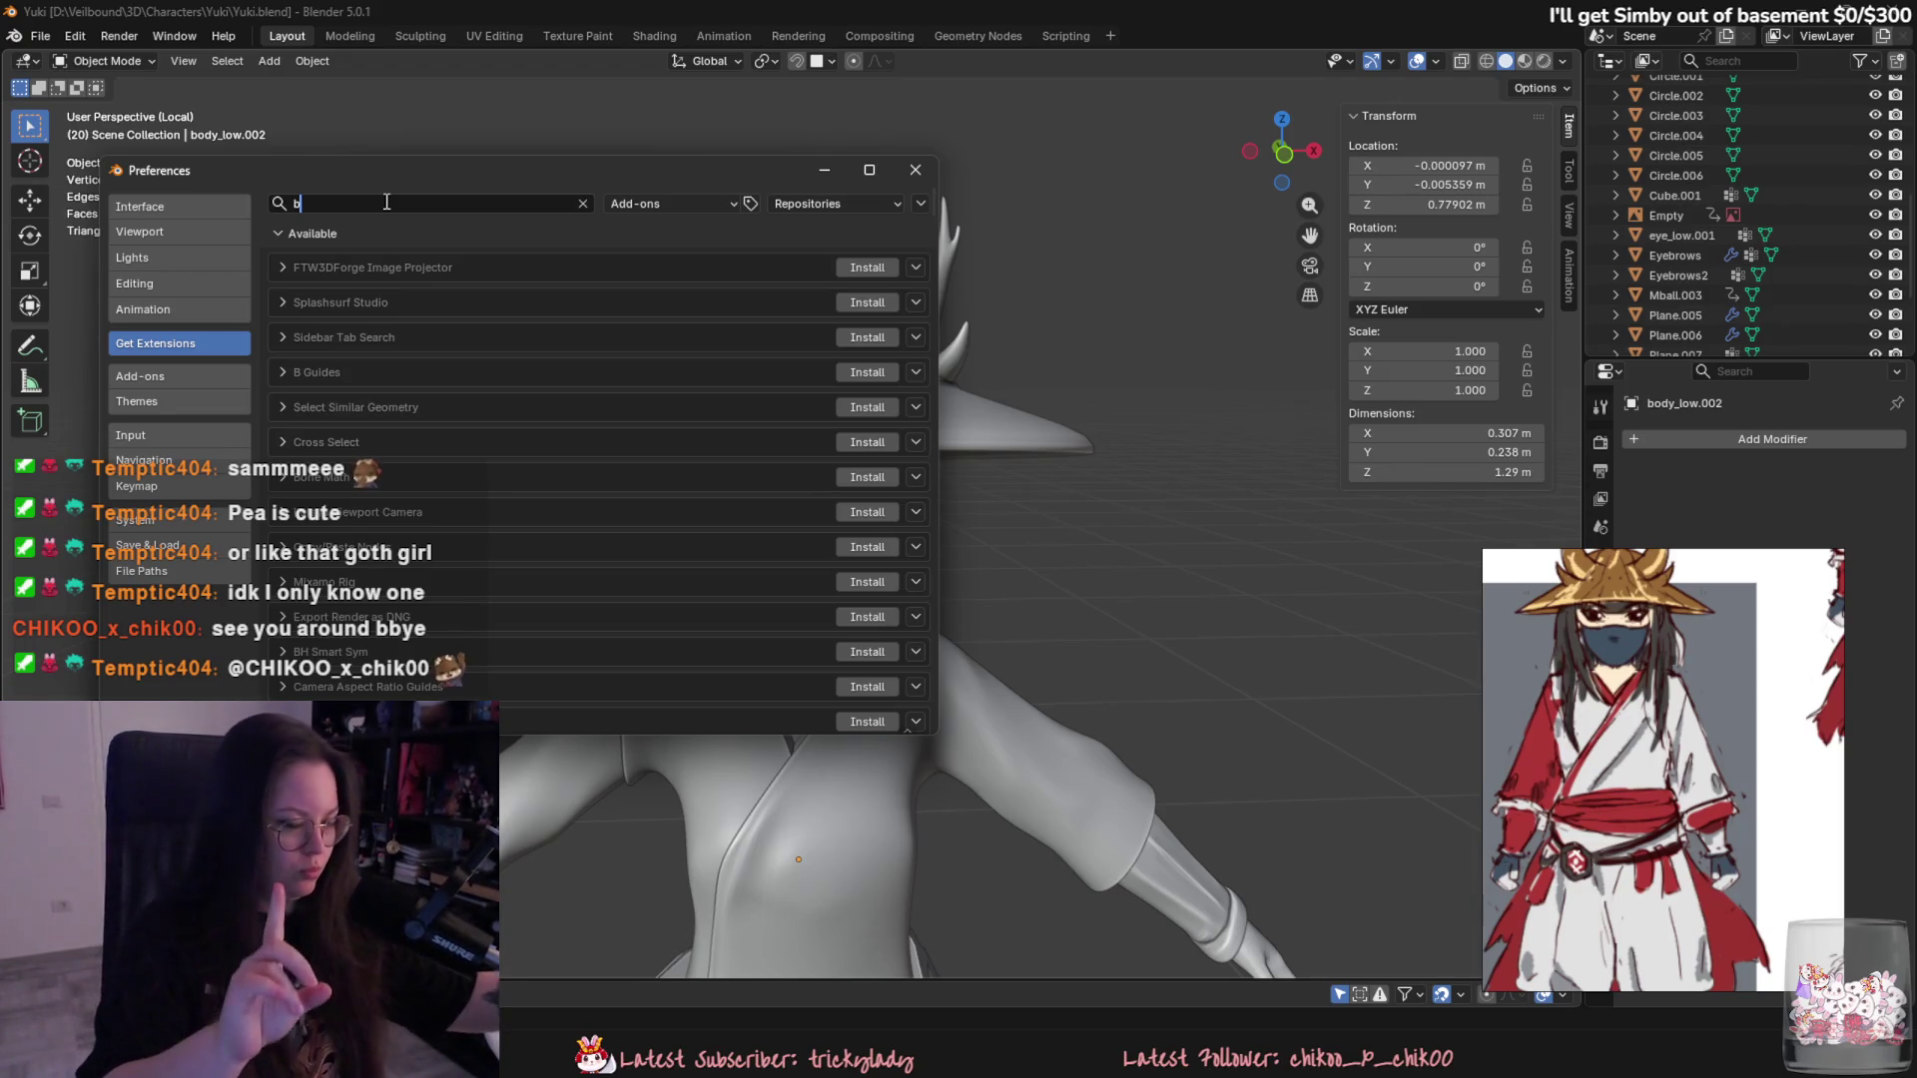
pyautogui.write('blsur')
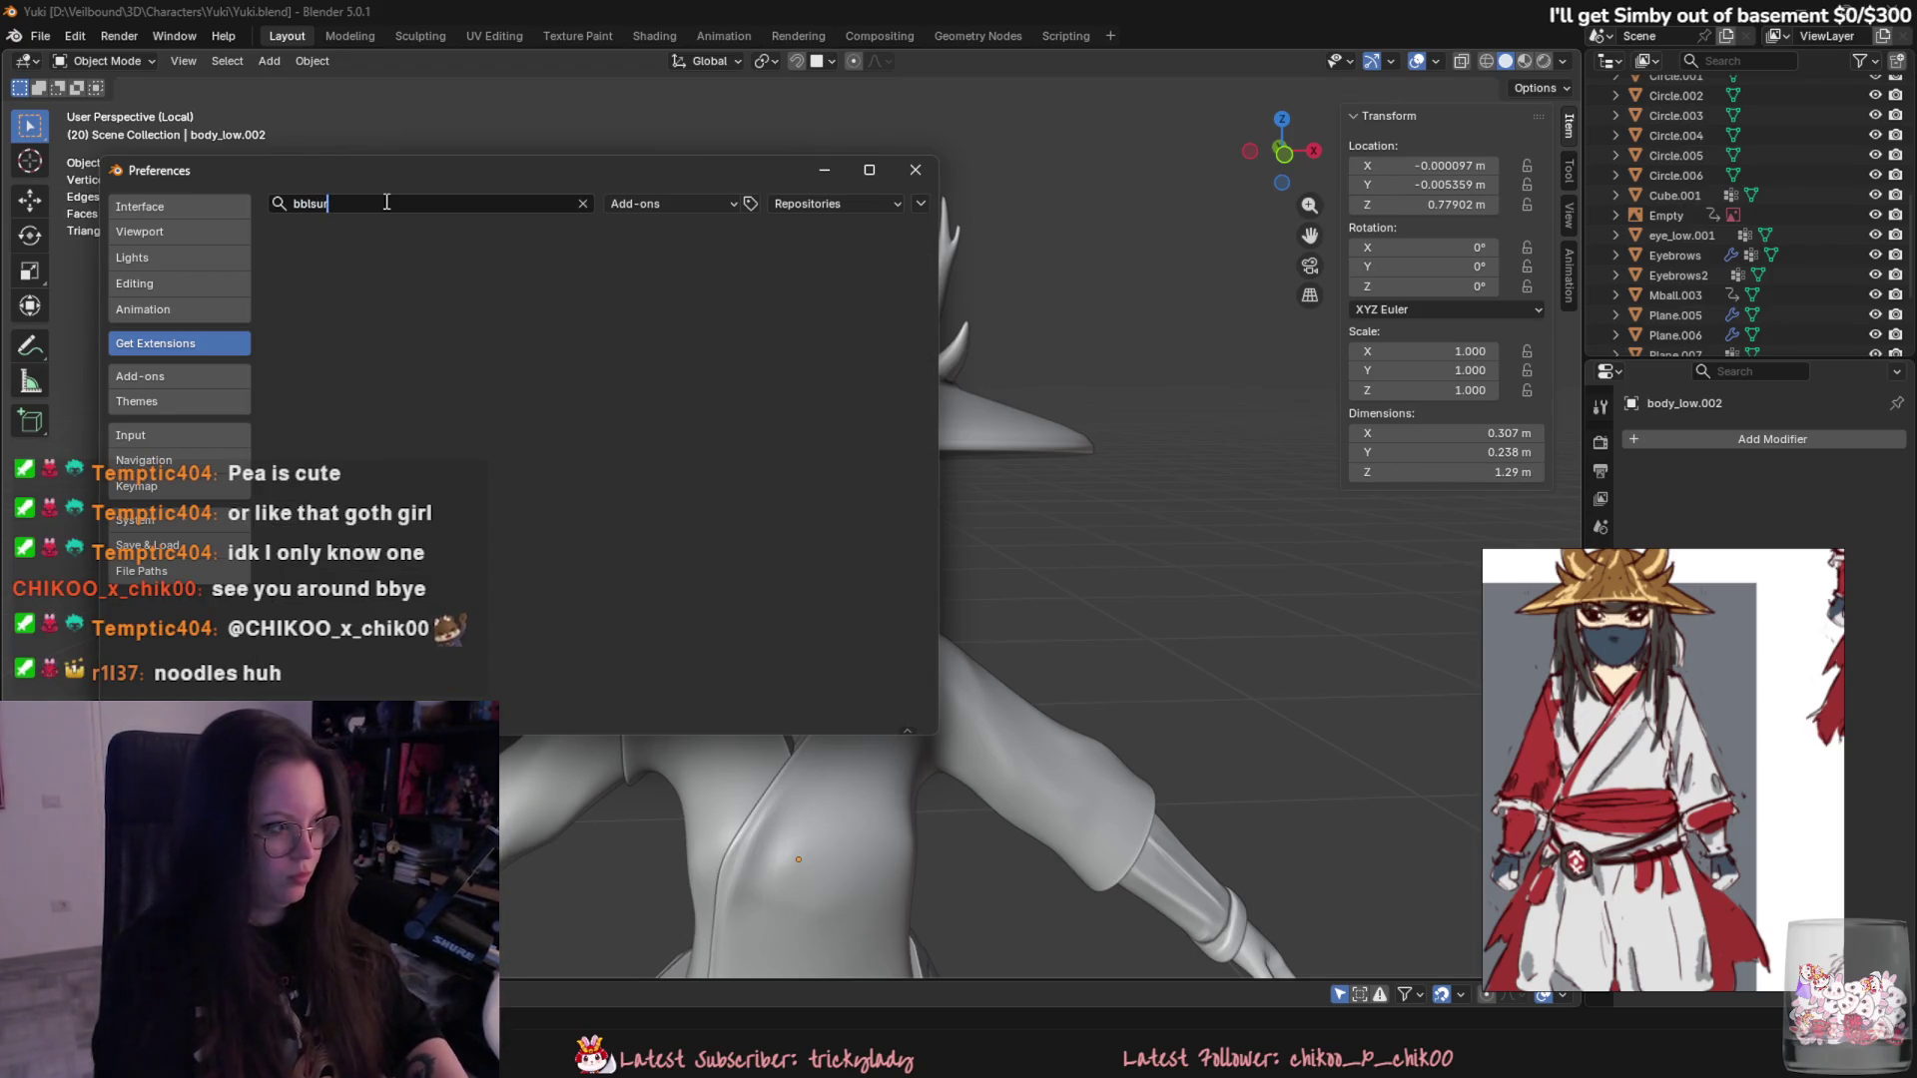
pyautogui.press('BackSpace')
pyautogui.press('BackSpace')
pyautogui.press('BackSpace')
pyautogui.write('lsu')
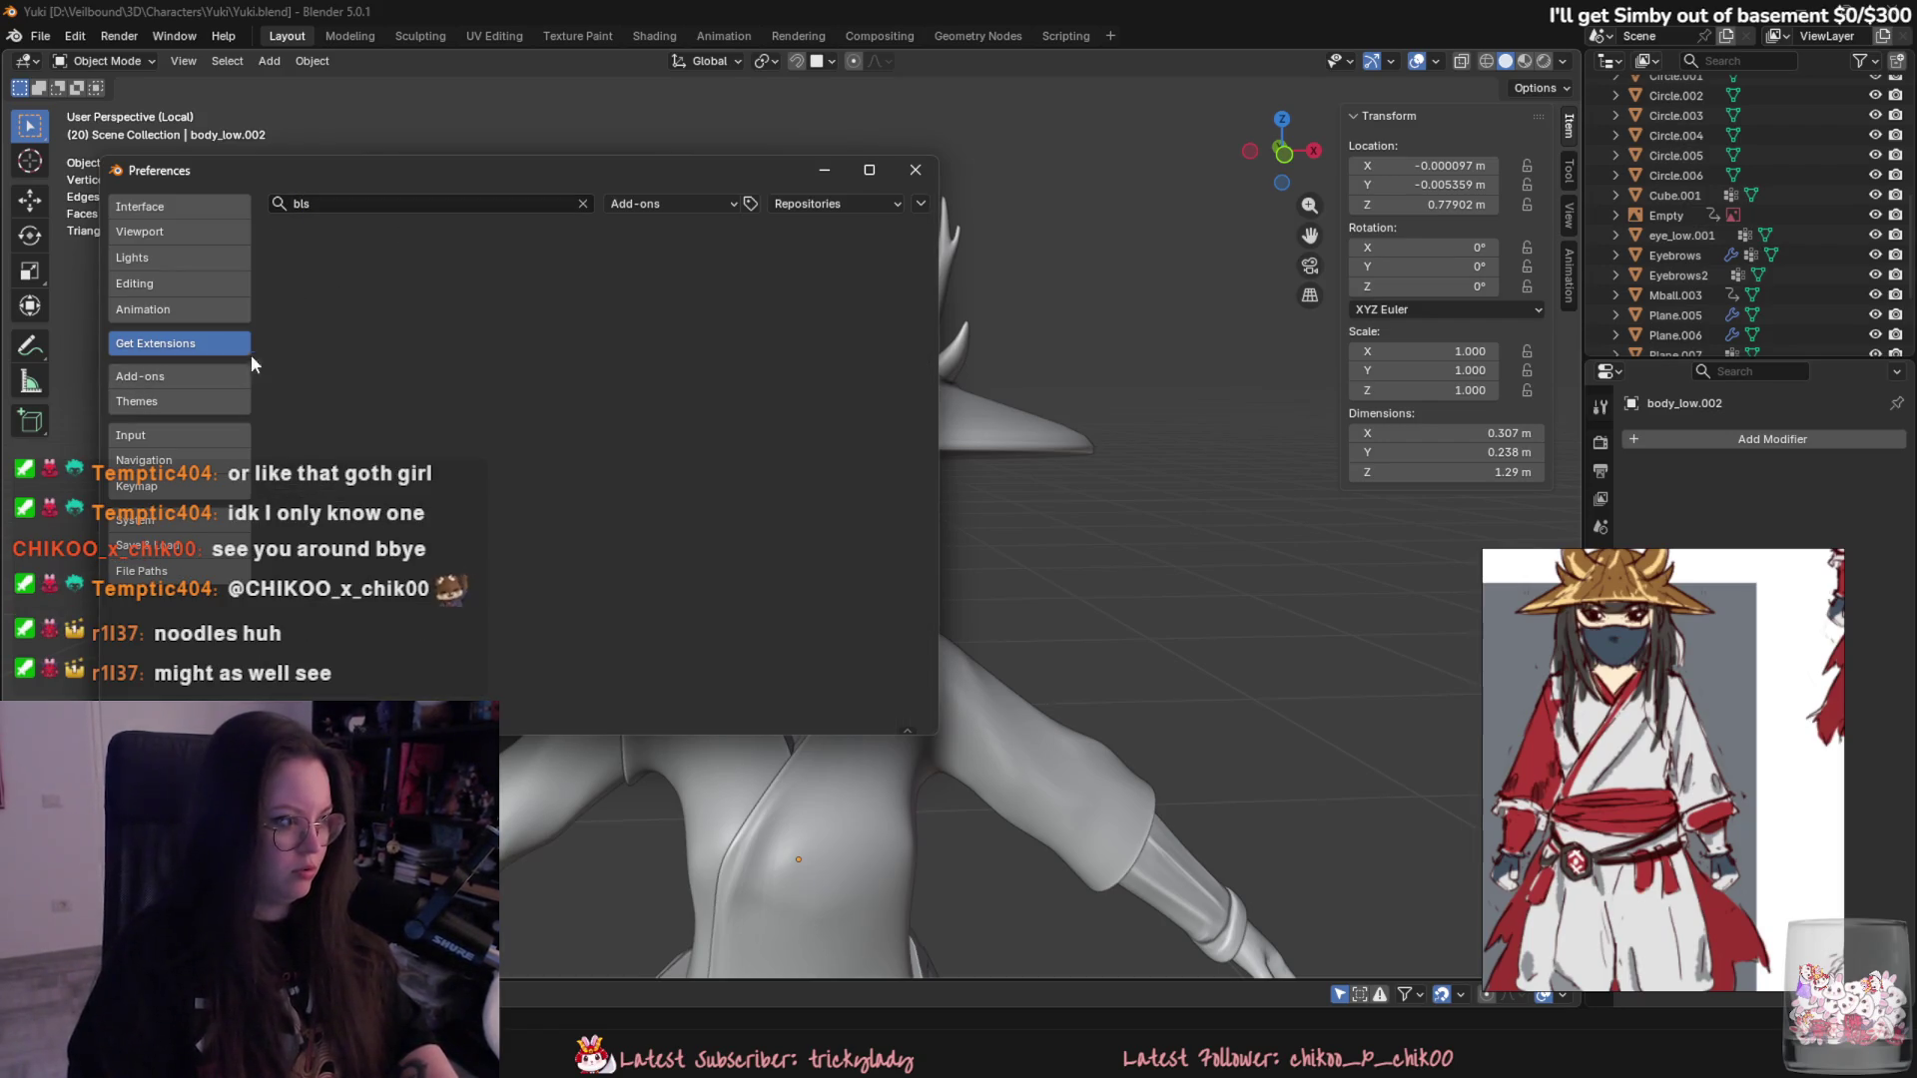
pyautogui.click(135, 375)
pyautogui.write('bl')
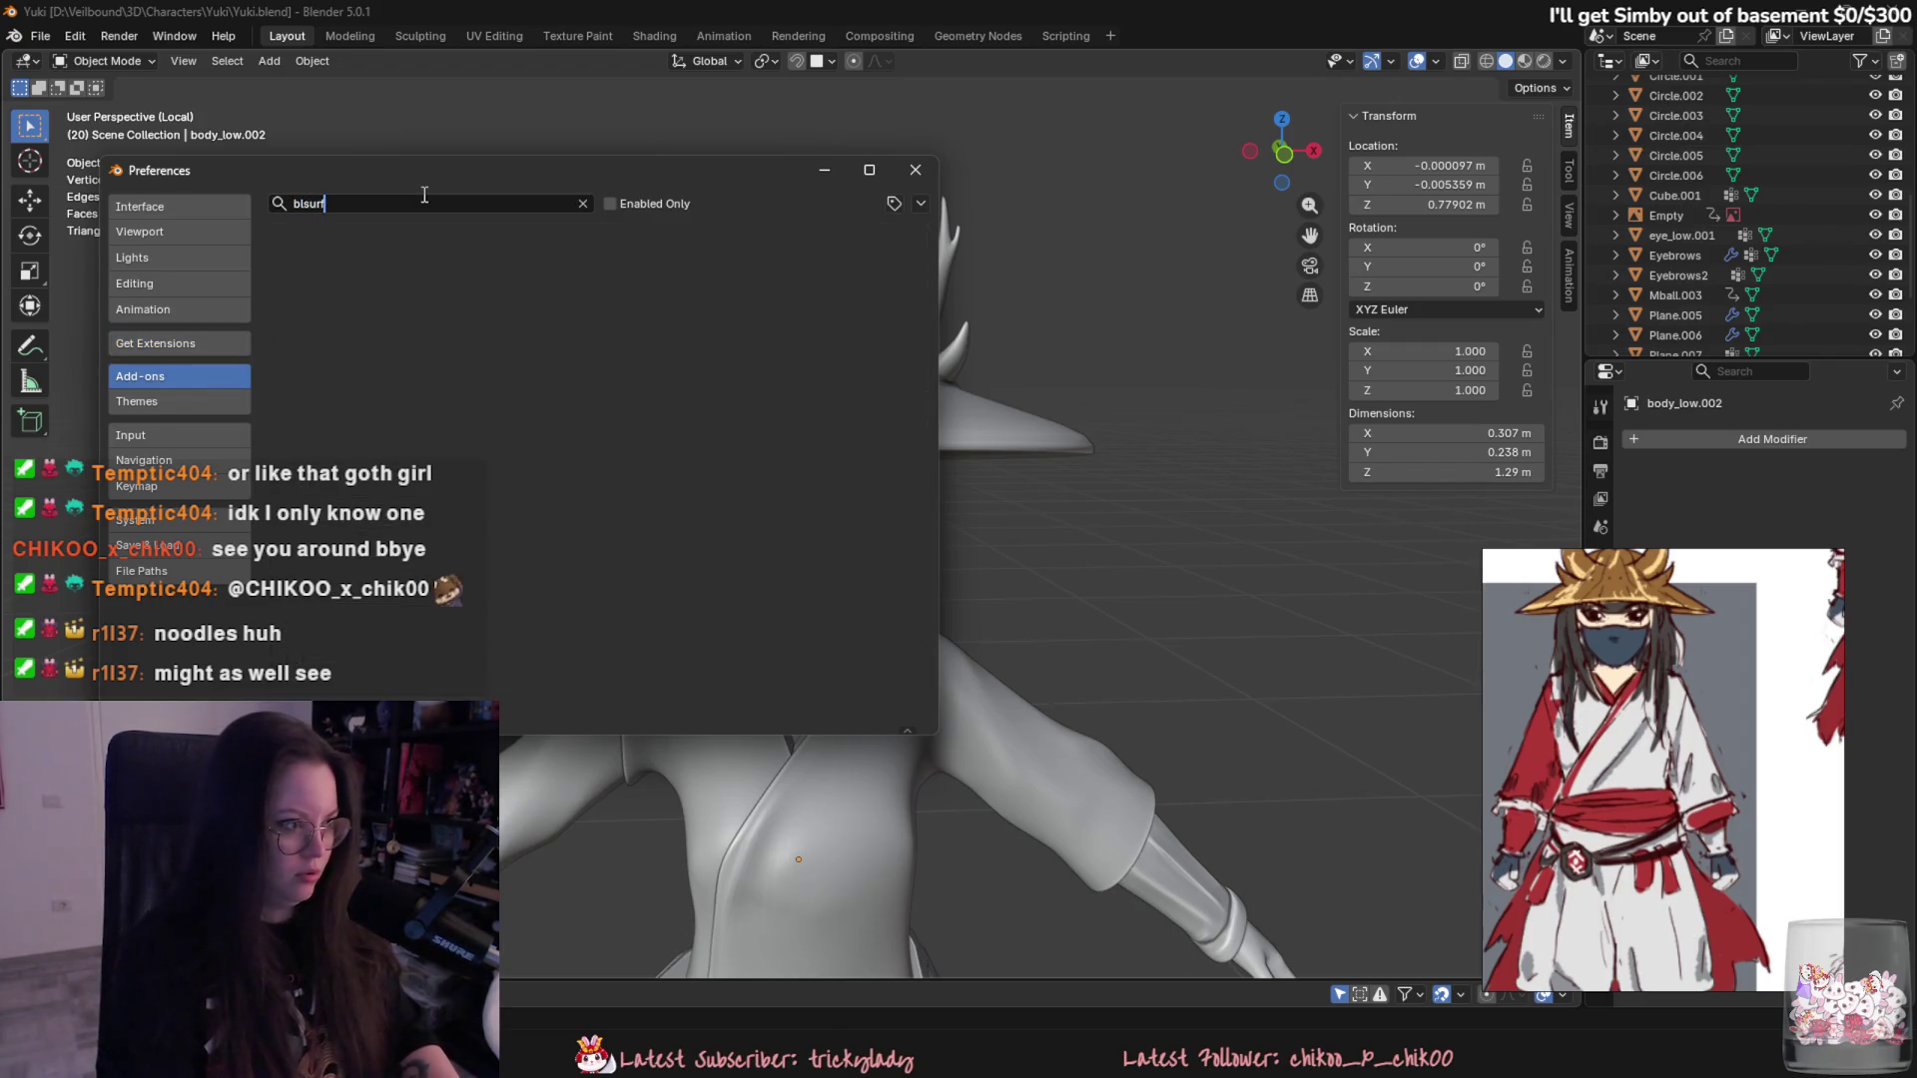
pyautogui.press('BackSpace')
pyautogui.press('BackSpace')
pyautogui.press('BackSpace')
pyautogui.write('surf')
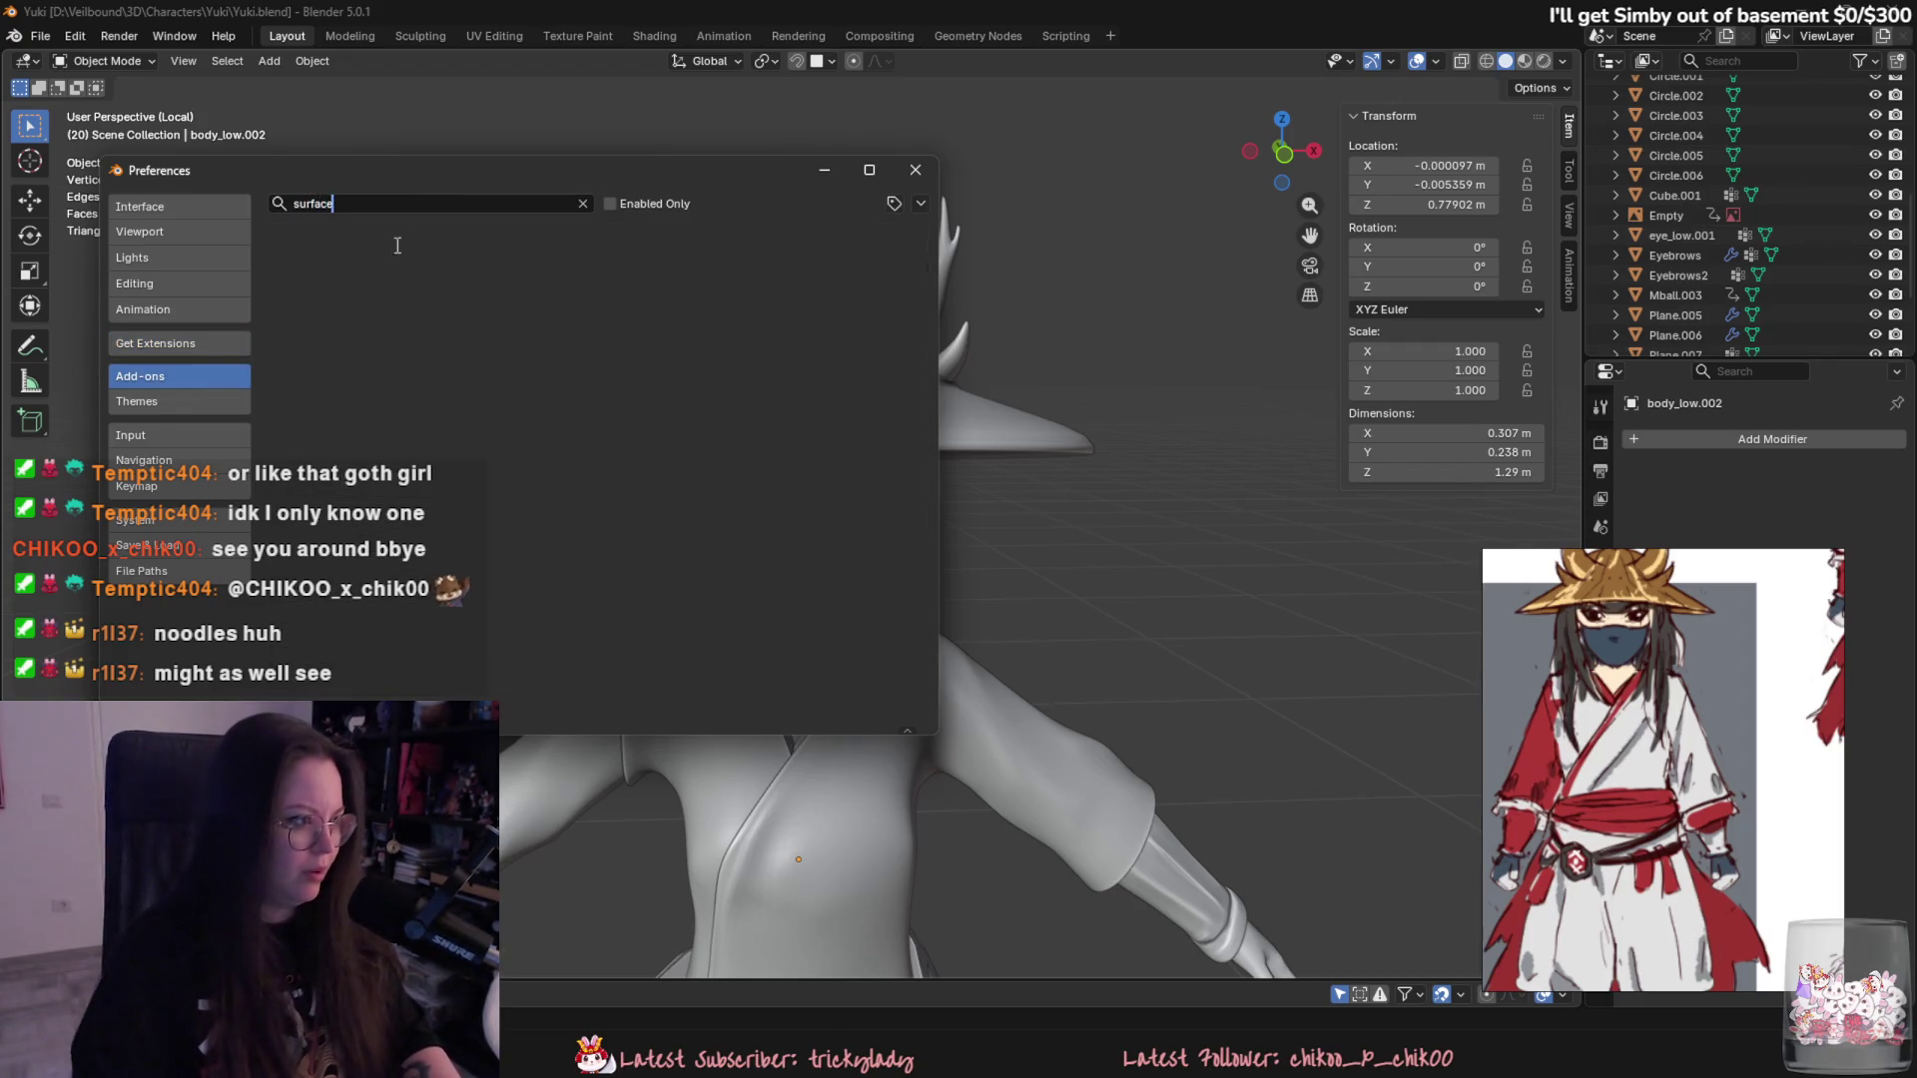
pyautogui.click(217, 351)
pyautogui.press('BackSpace')
pyautogui.press('BackSpace')
pyautogui.write('surf')
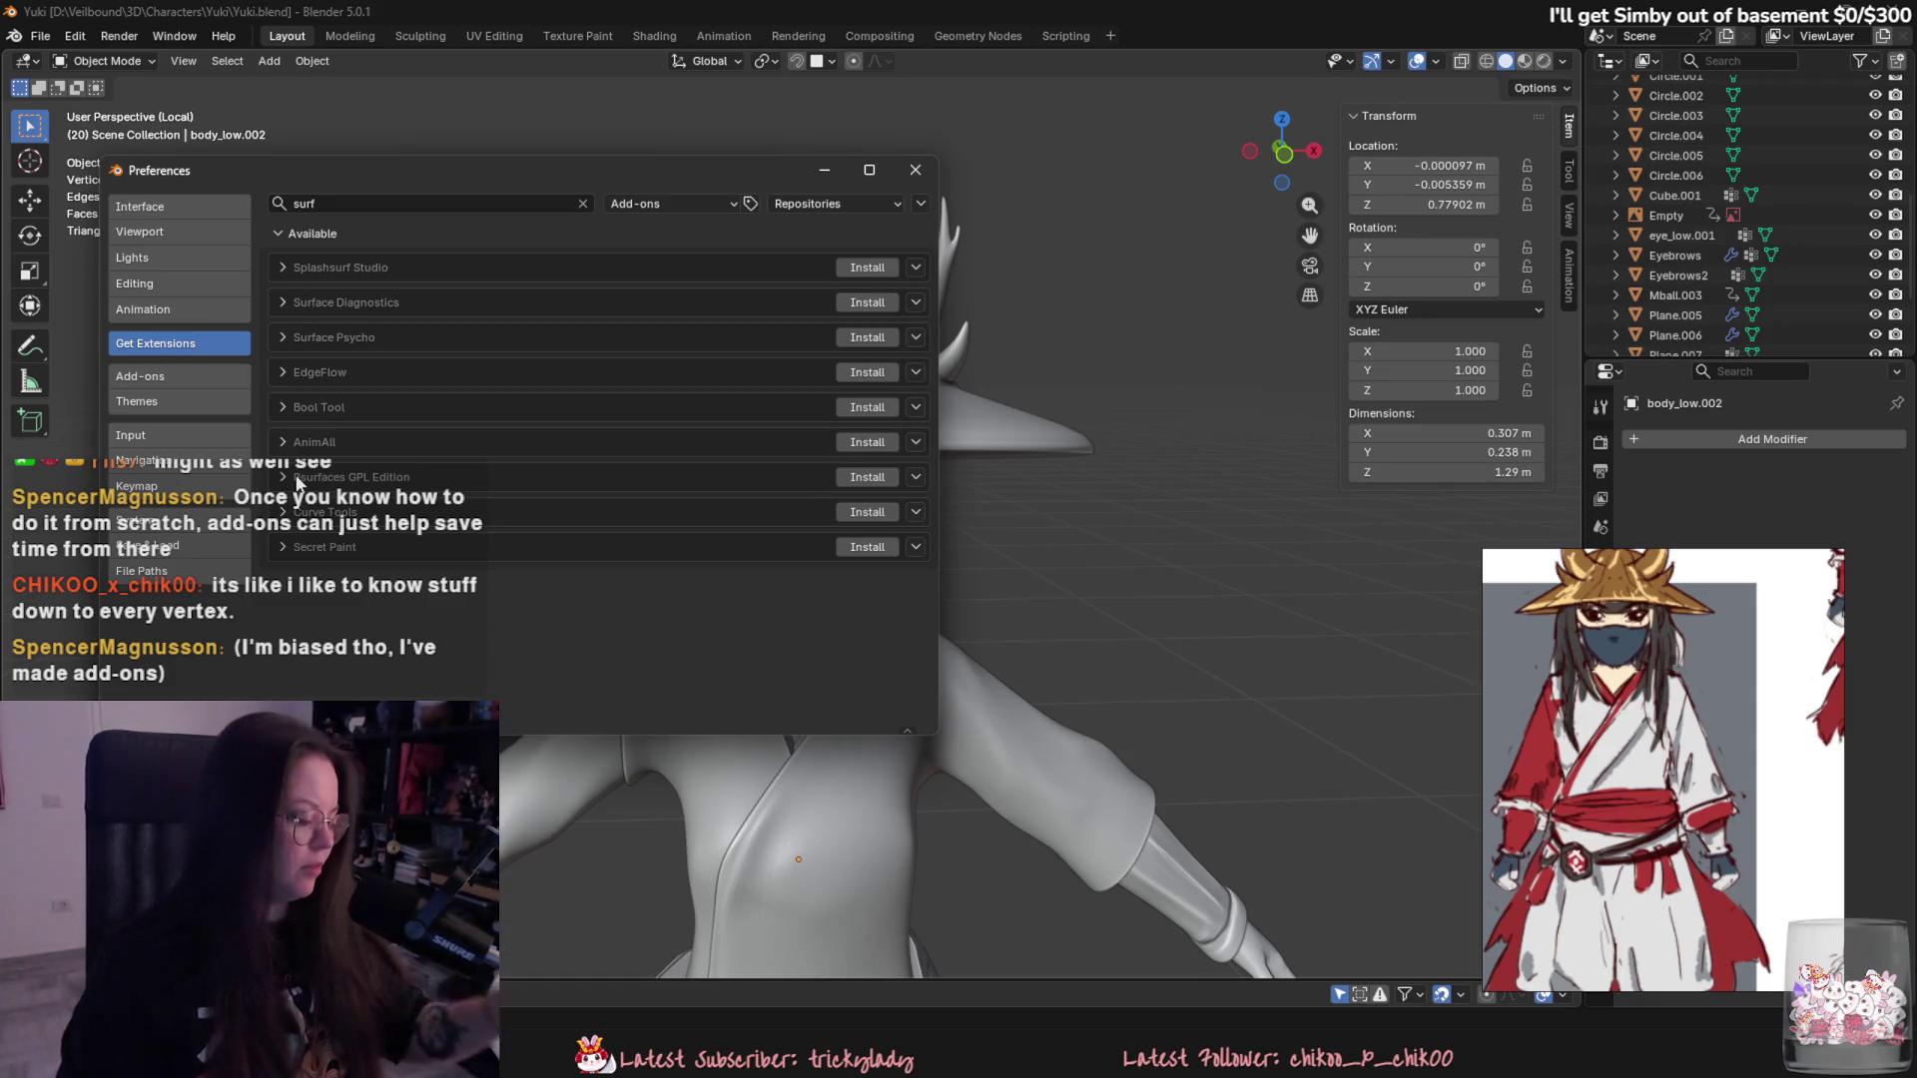
pyautogui.click(915, 169)
pyautogui.click(907, 967)
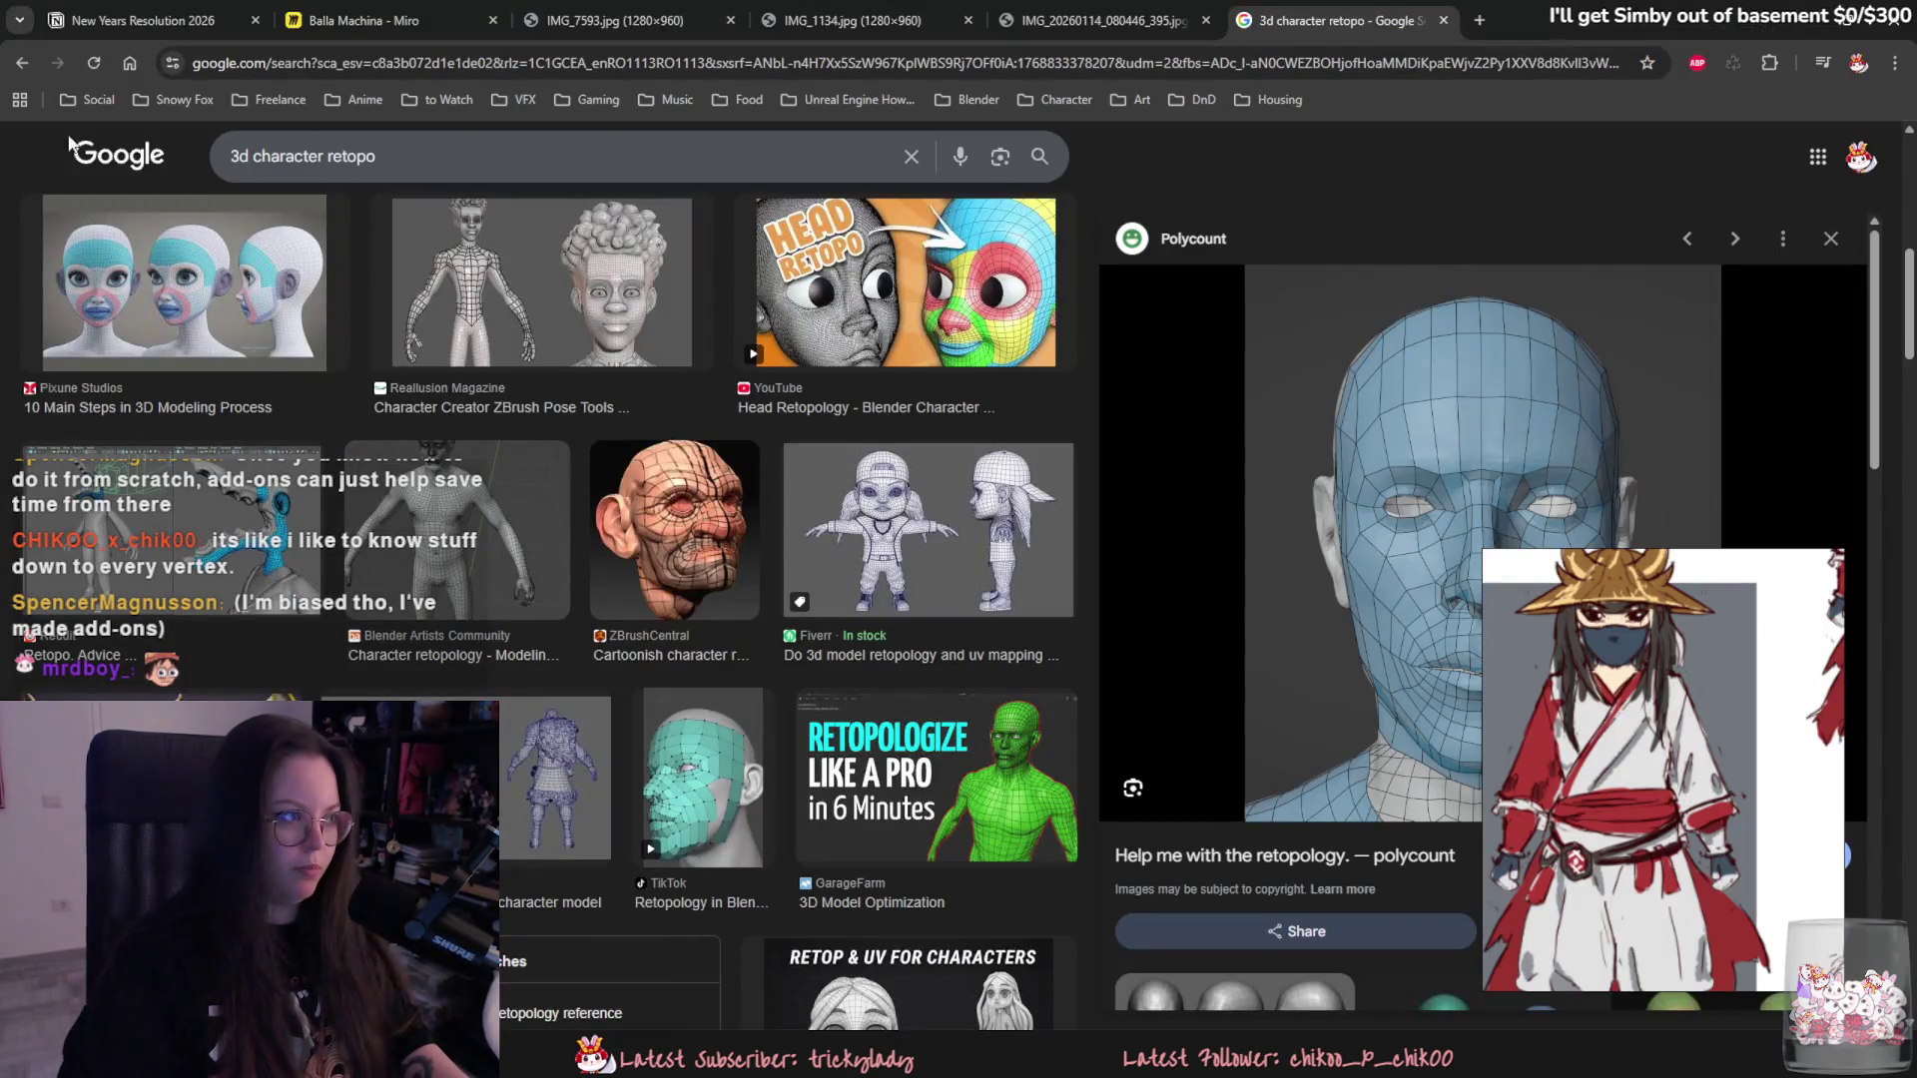
# - Search YouTube for 'bsurfaces blender' and open the Retopology in Blender beginner tutorial
pyautogui.click(867, 406)
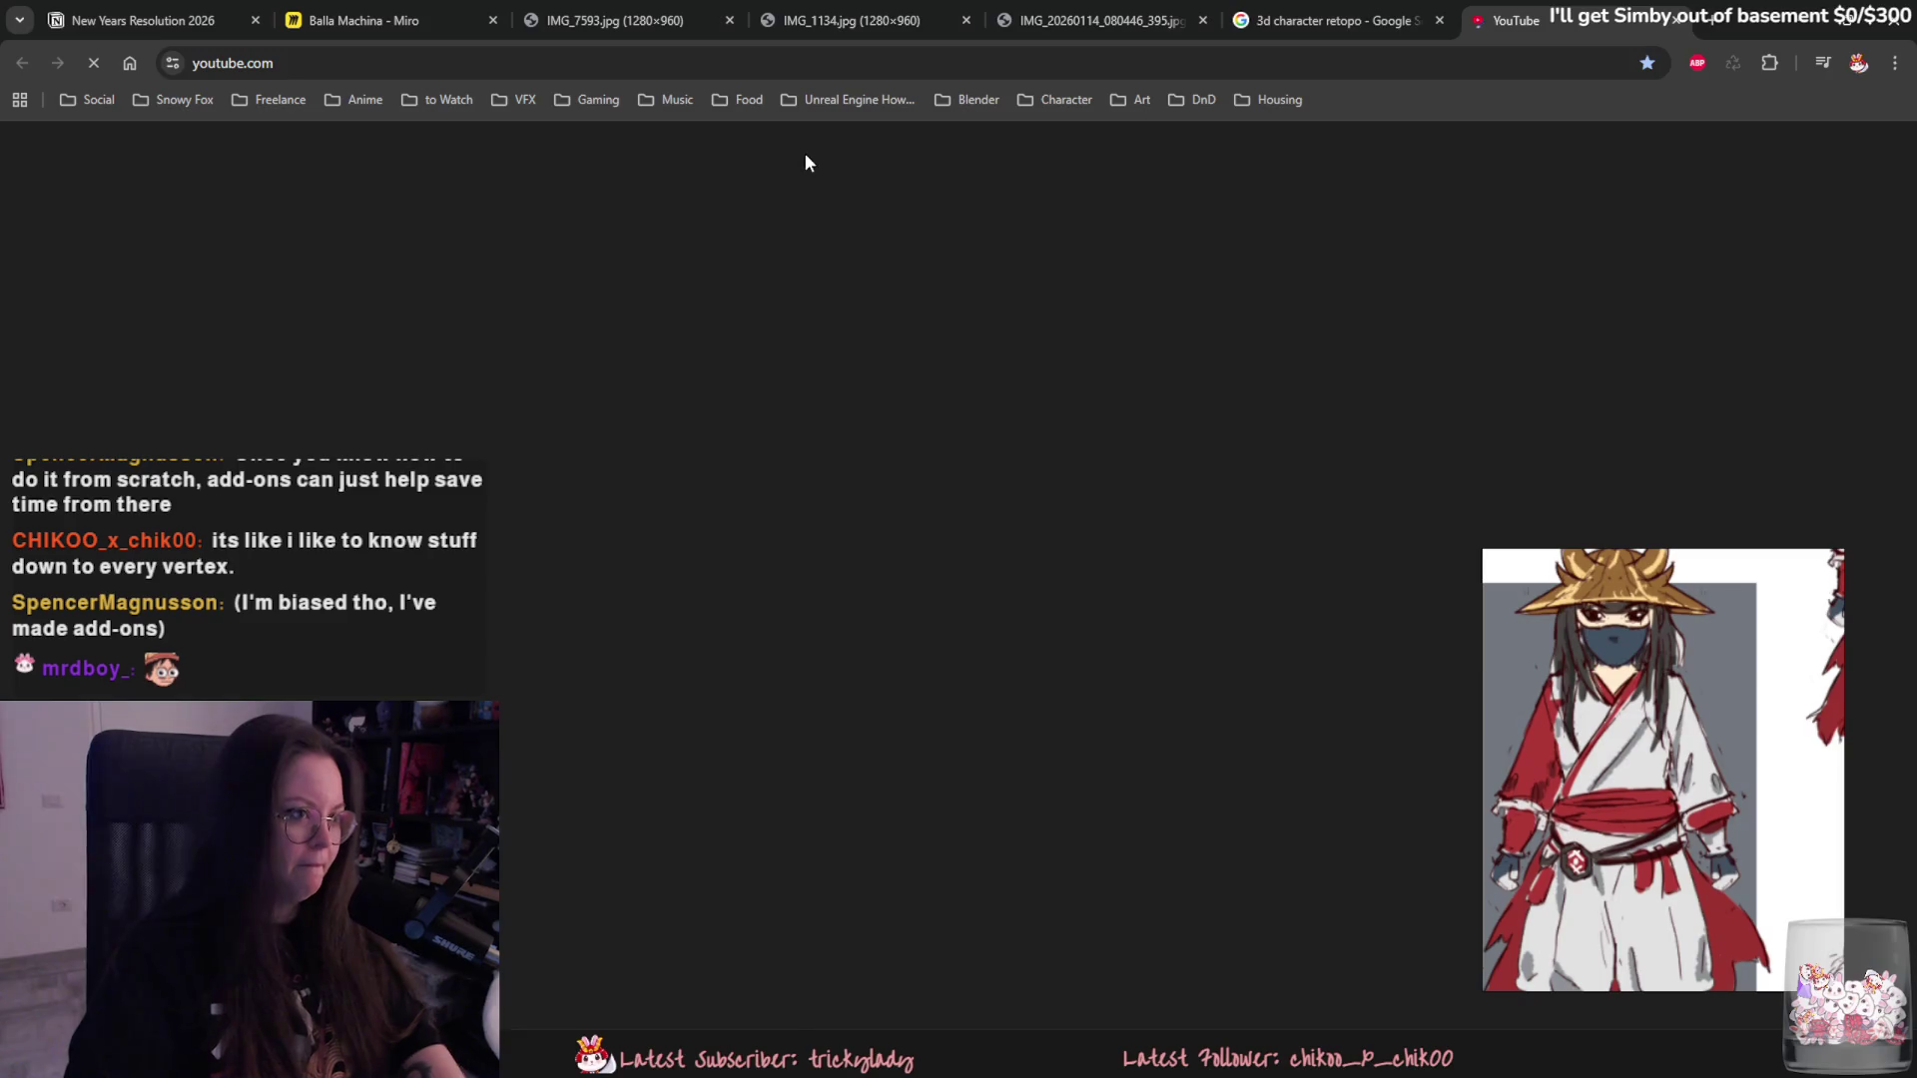
pyautogui.click(748, 146)
pyautogui.write('bl')
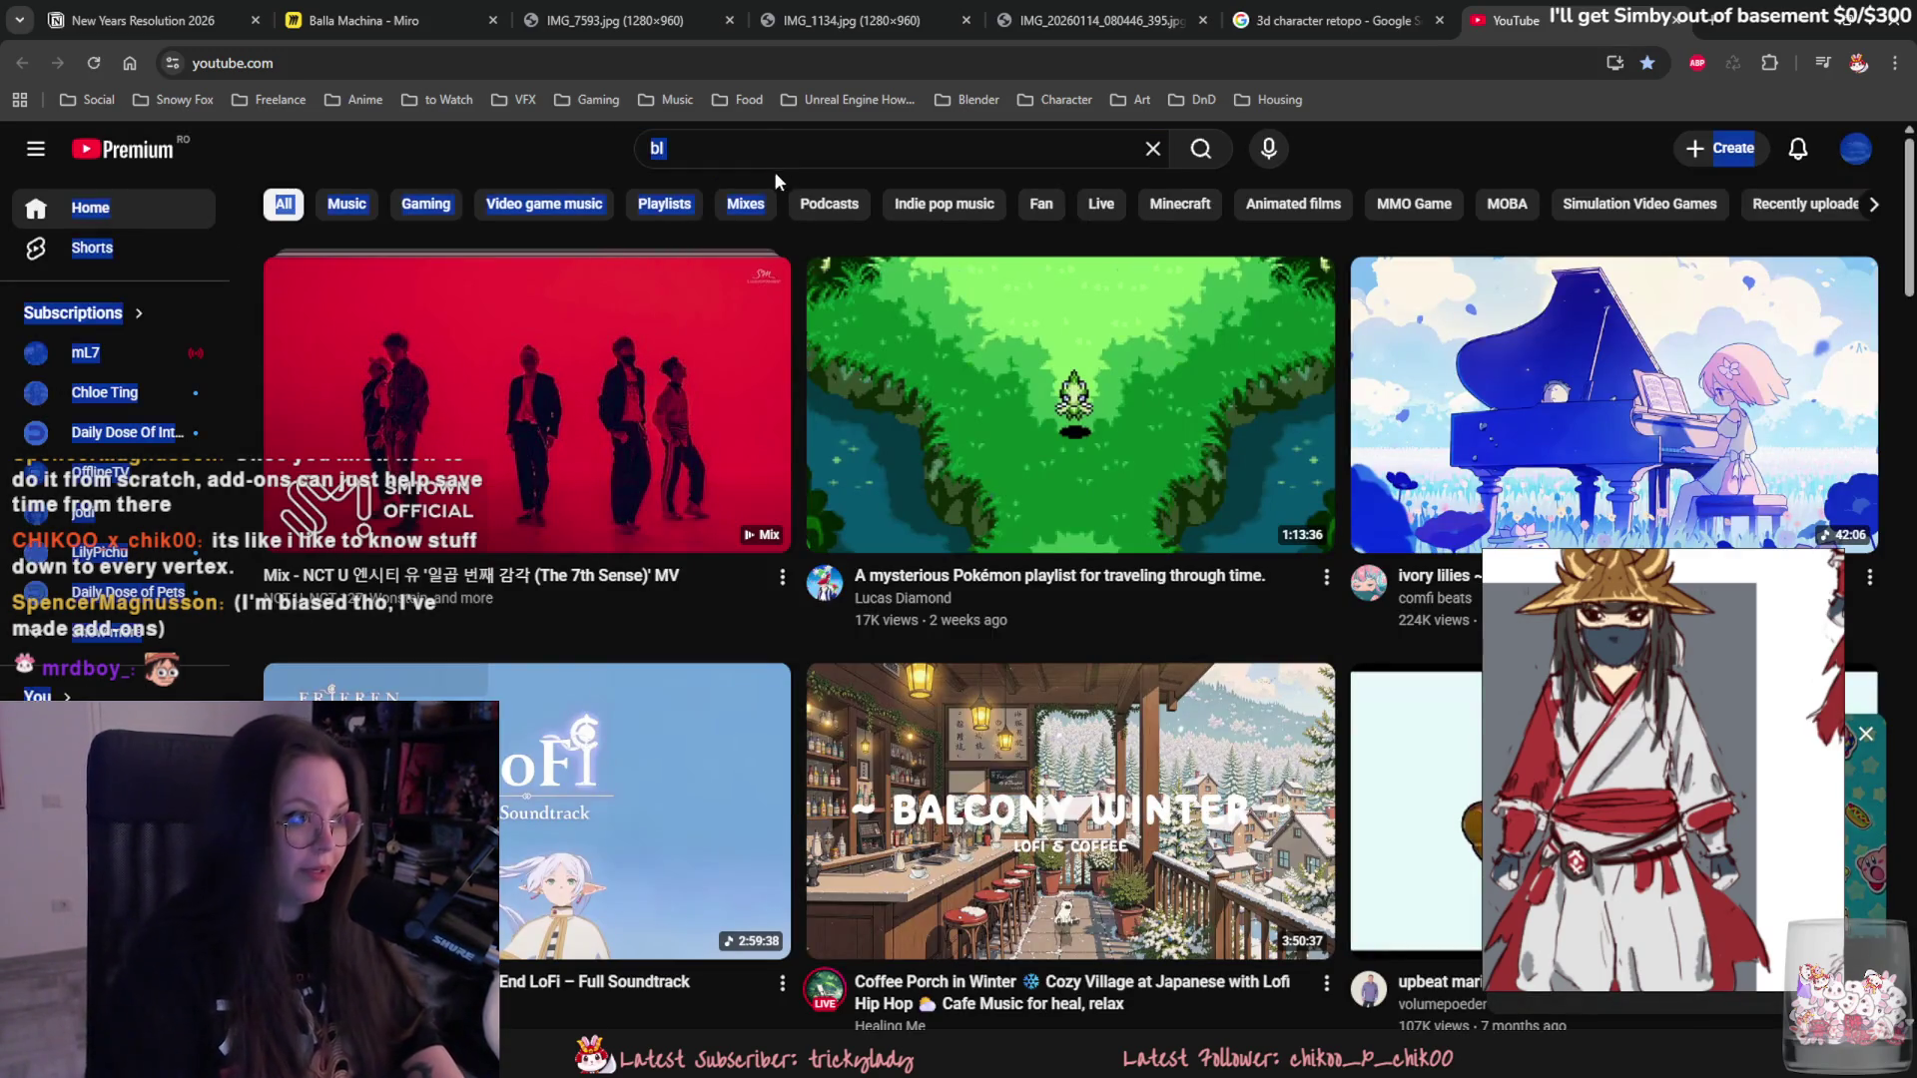
pyautogui.click(734, 146)
pyautogui.press('BackSpace')
pyautogui.write('surfaces blender')
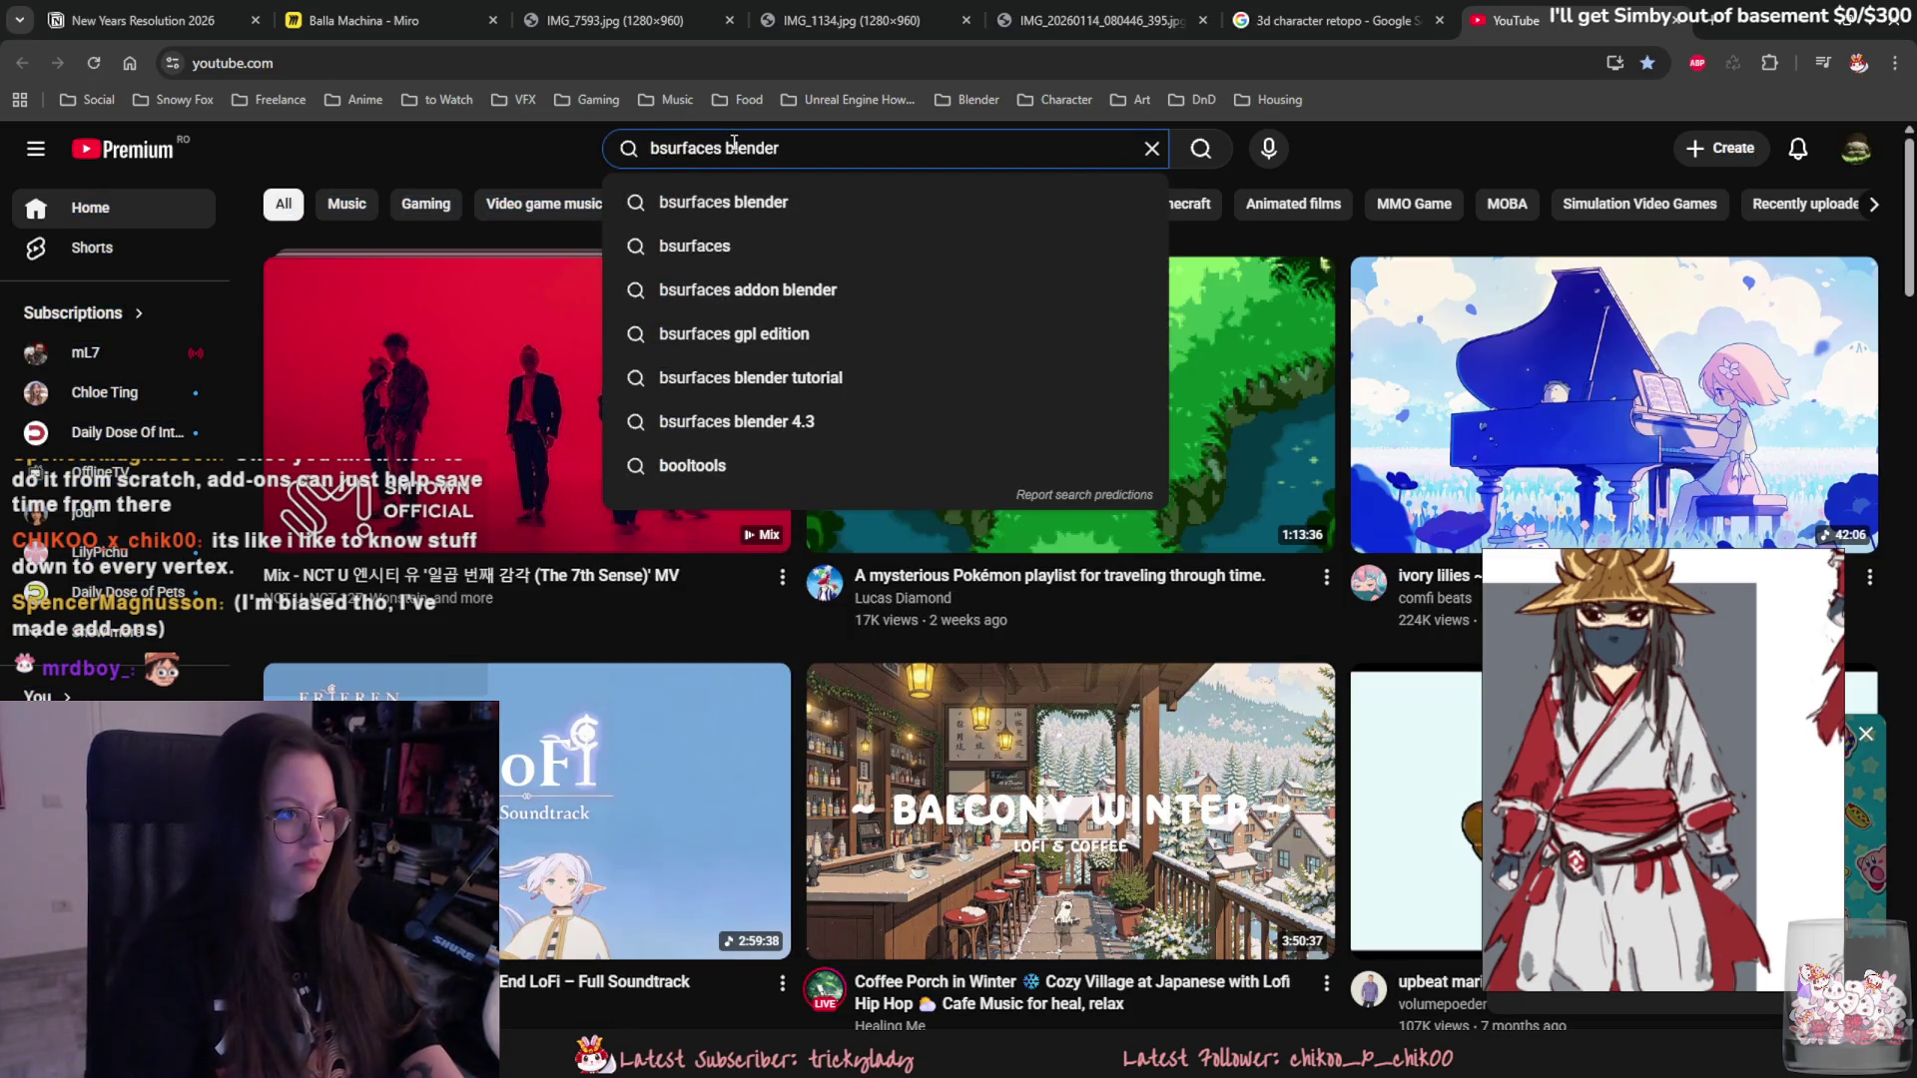
pyautogui.click(779, 200)
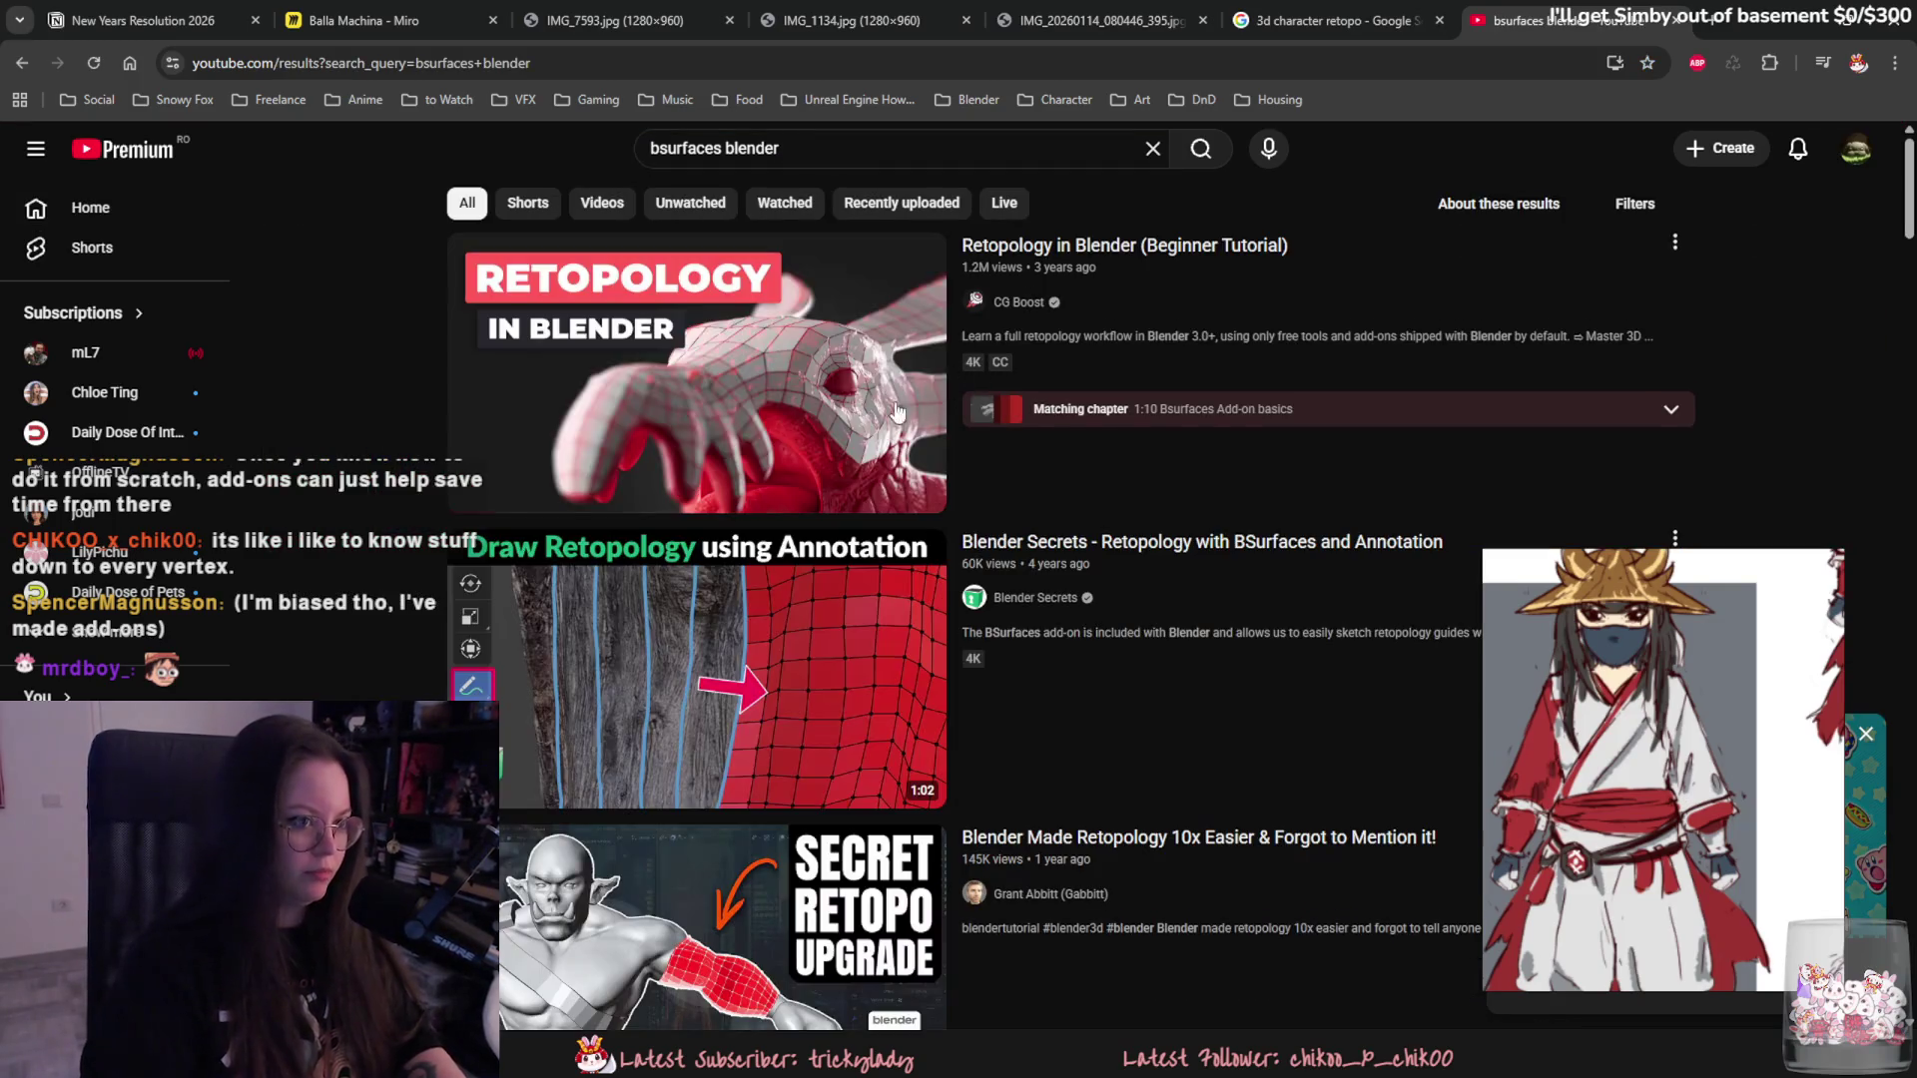
pyautogui.click(607, 479)
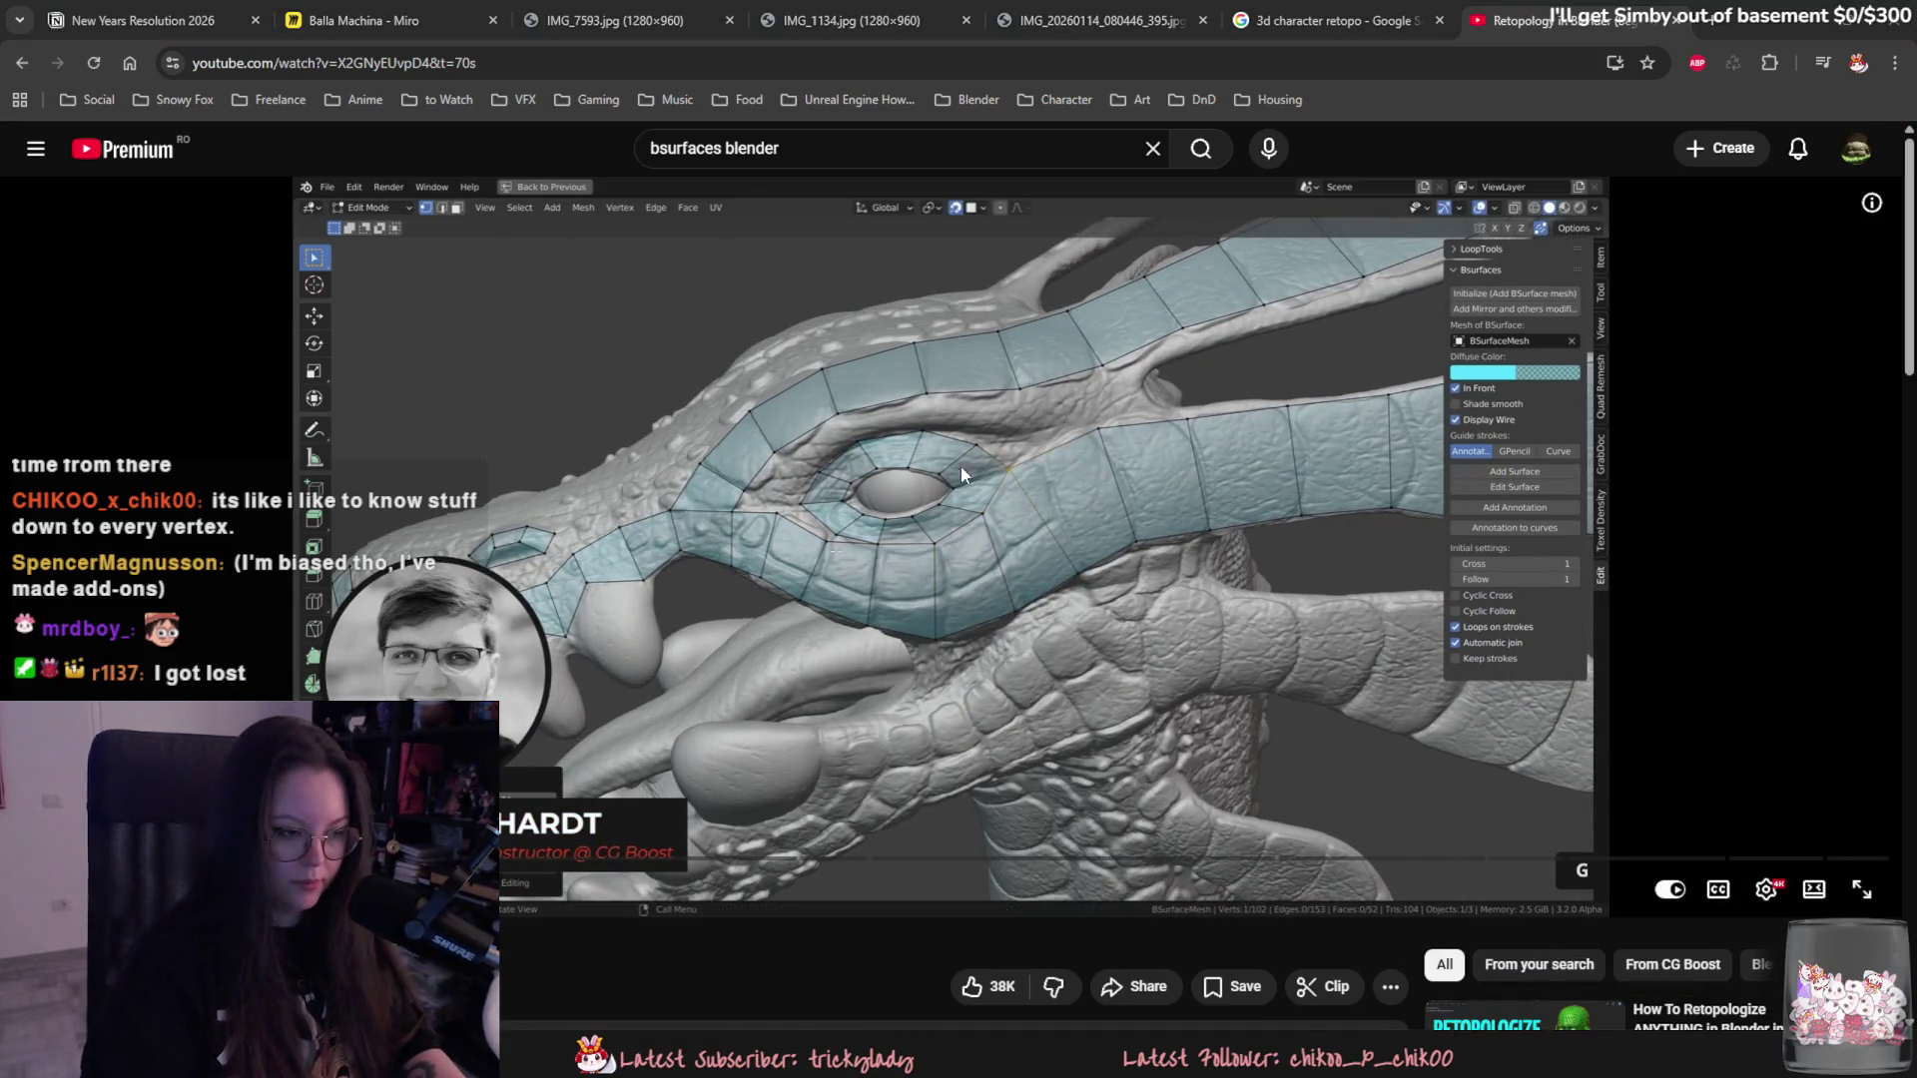
# - Skim the tutorial with repeated play and pause, close its tab and minimize Chrome
pyautogui.click(718, 476)
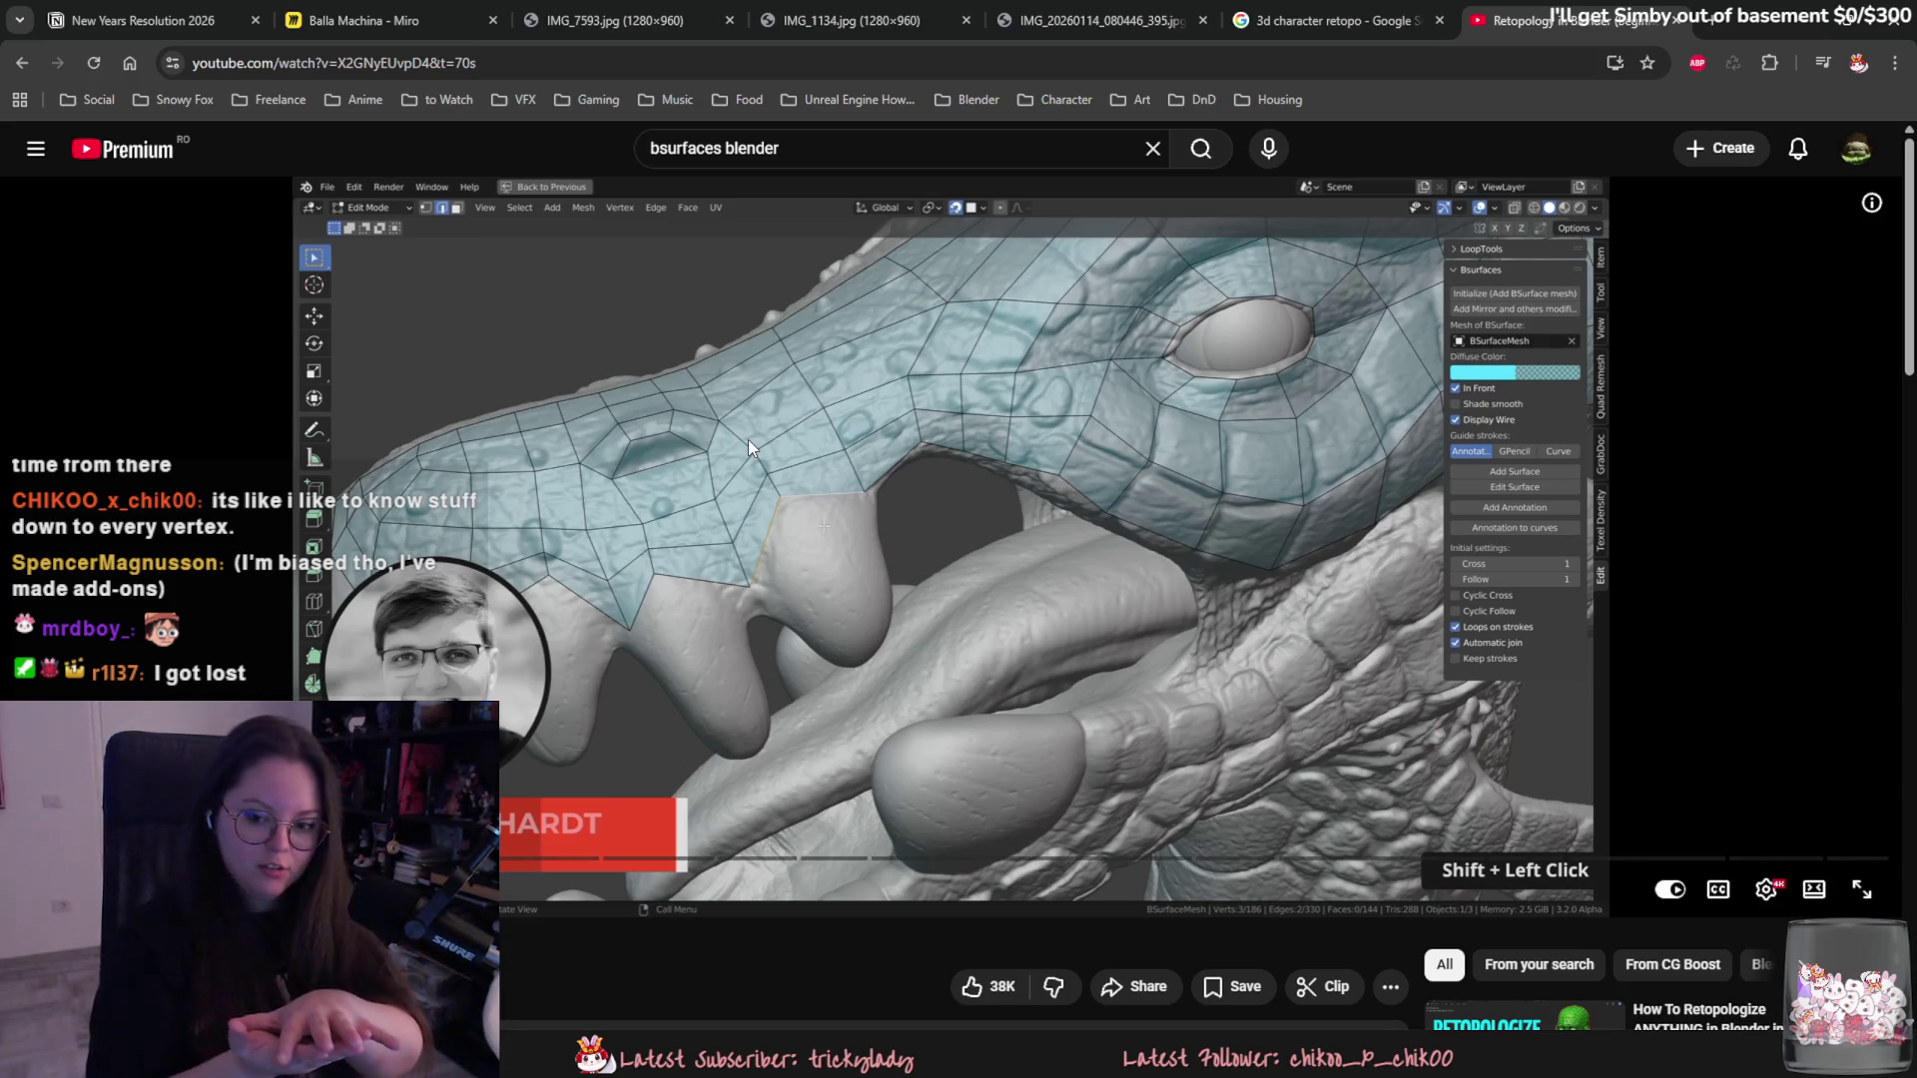
pyautogui.click(1027, 432)
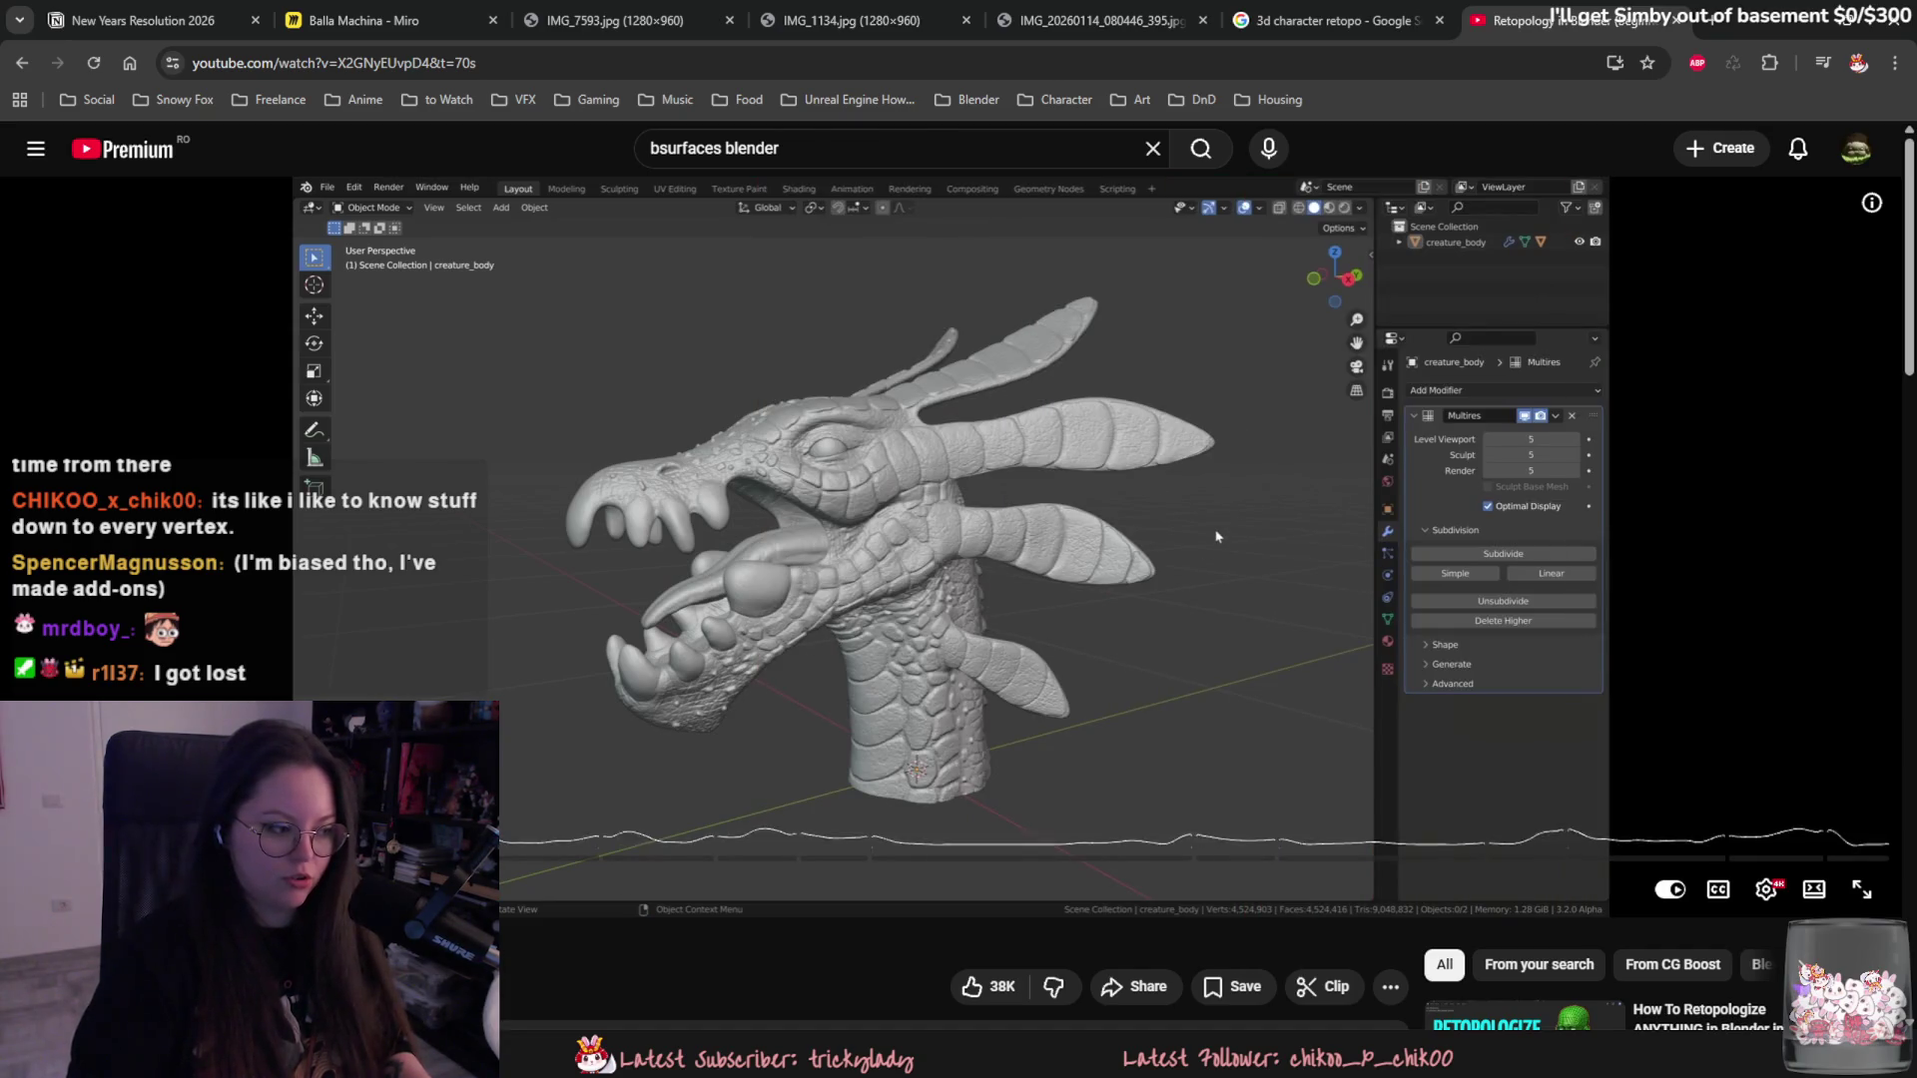
pyautogui.click(567, 735)
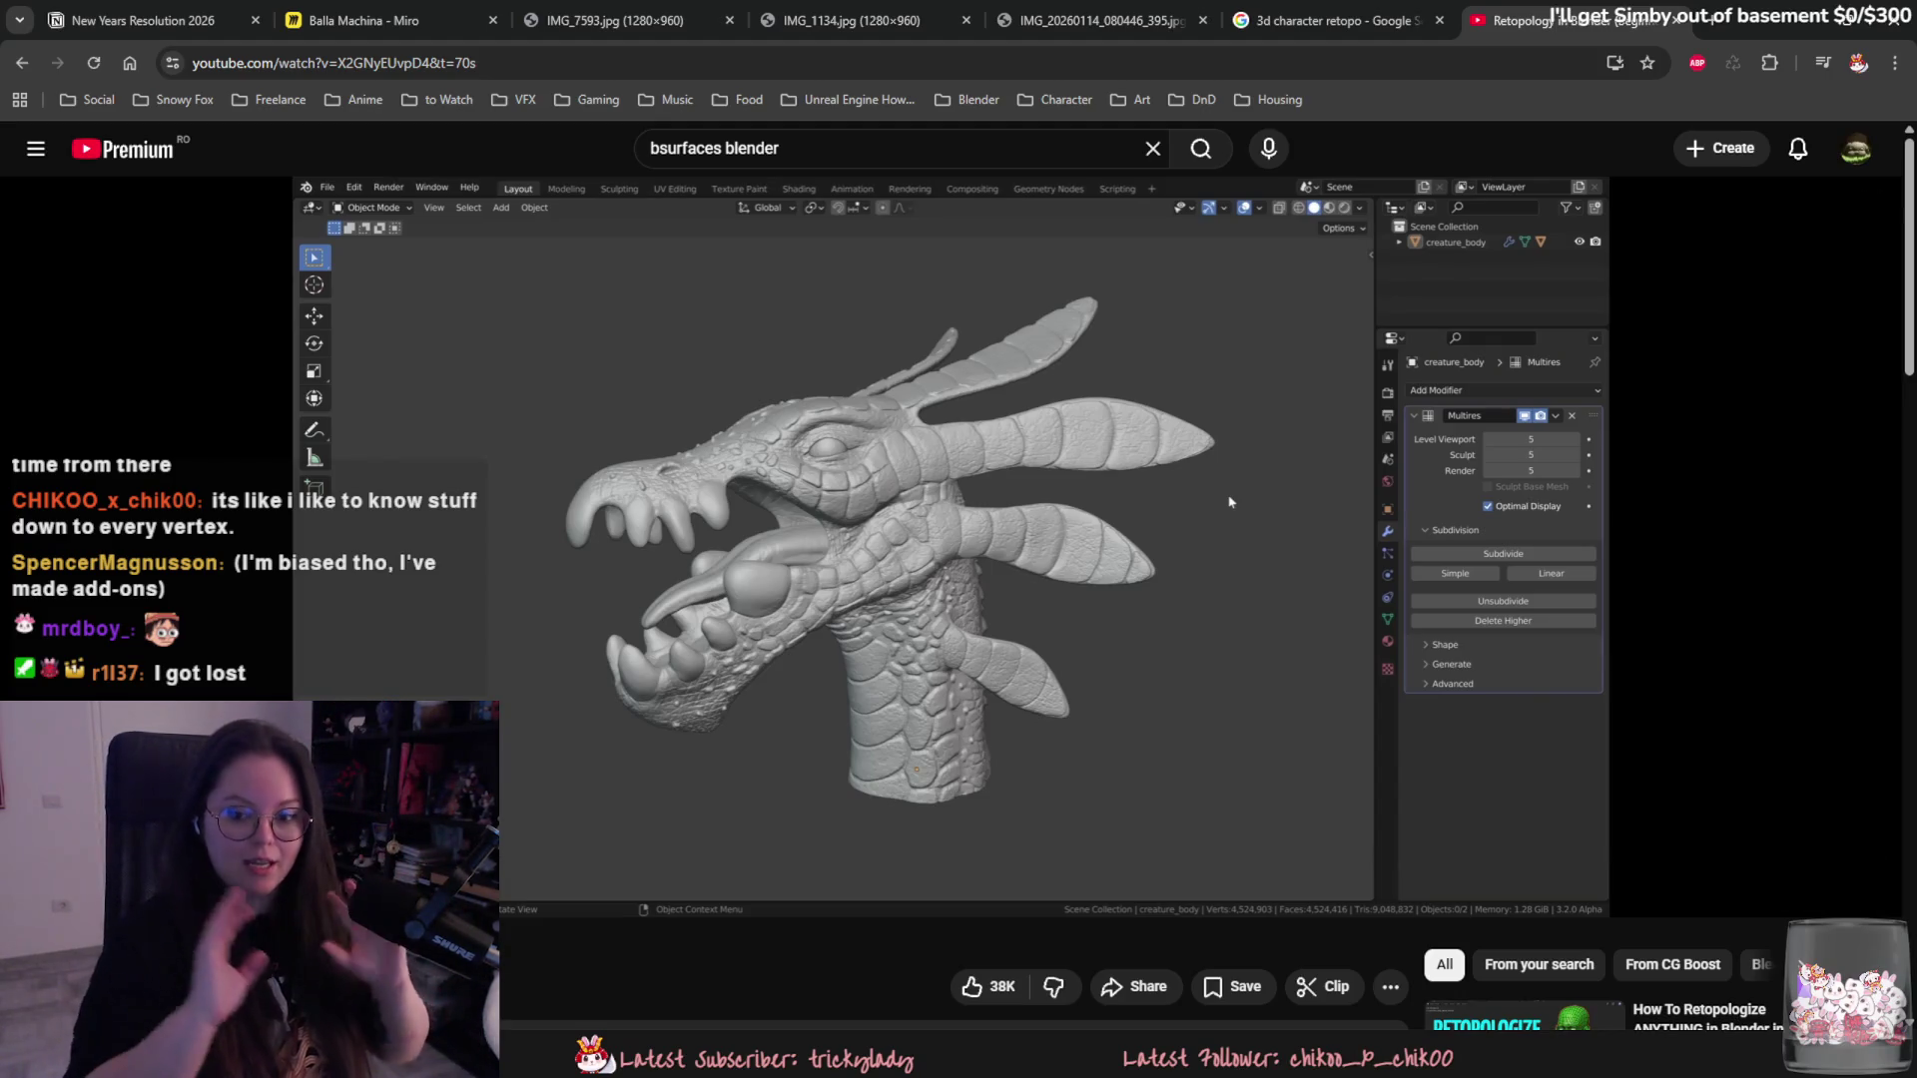
pyautogui.click(1031, 681)
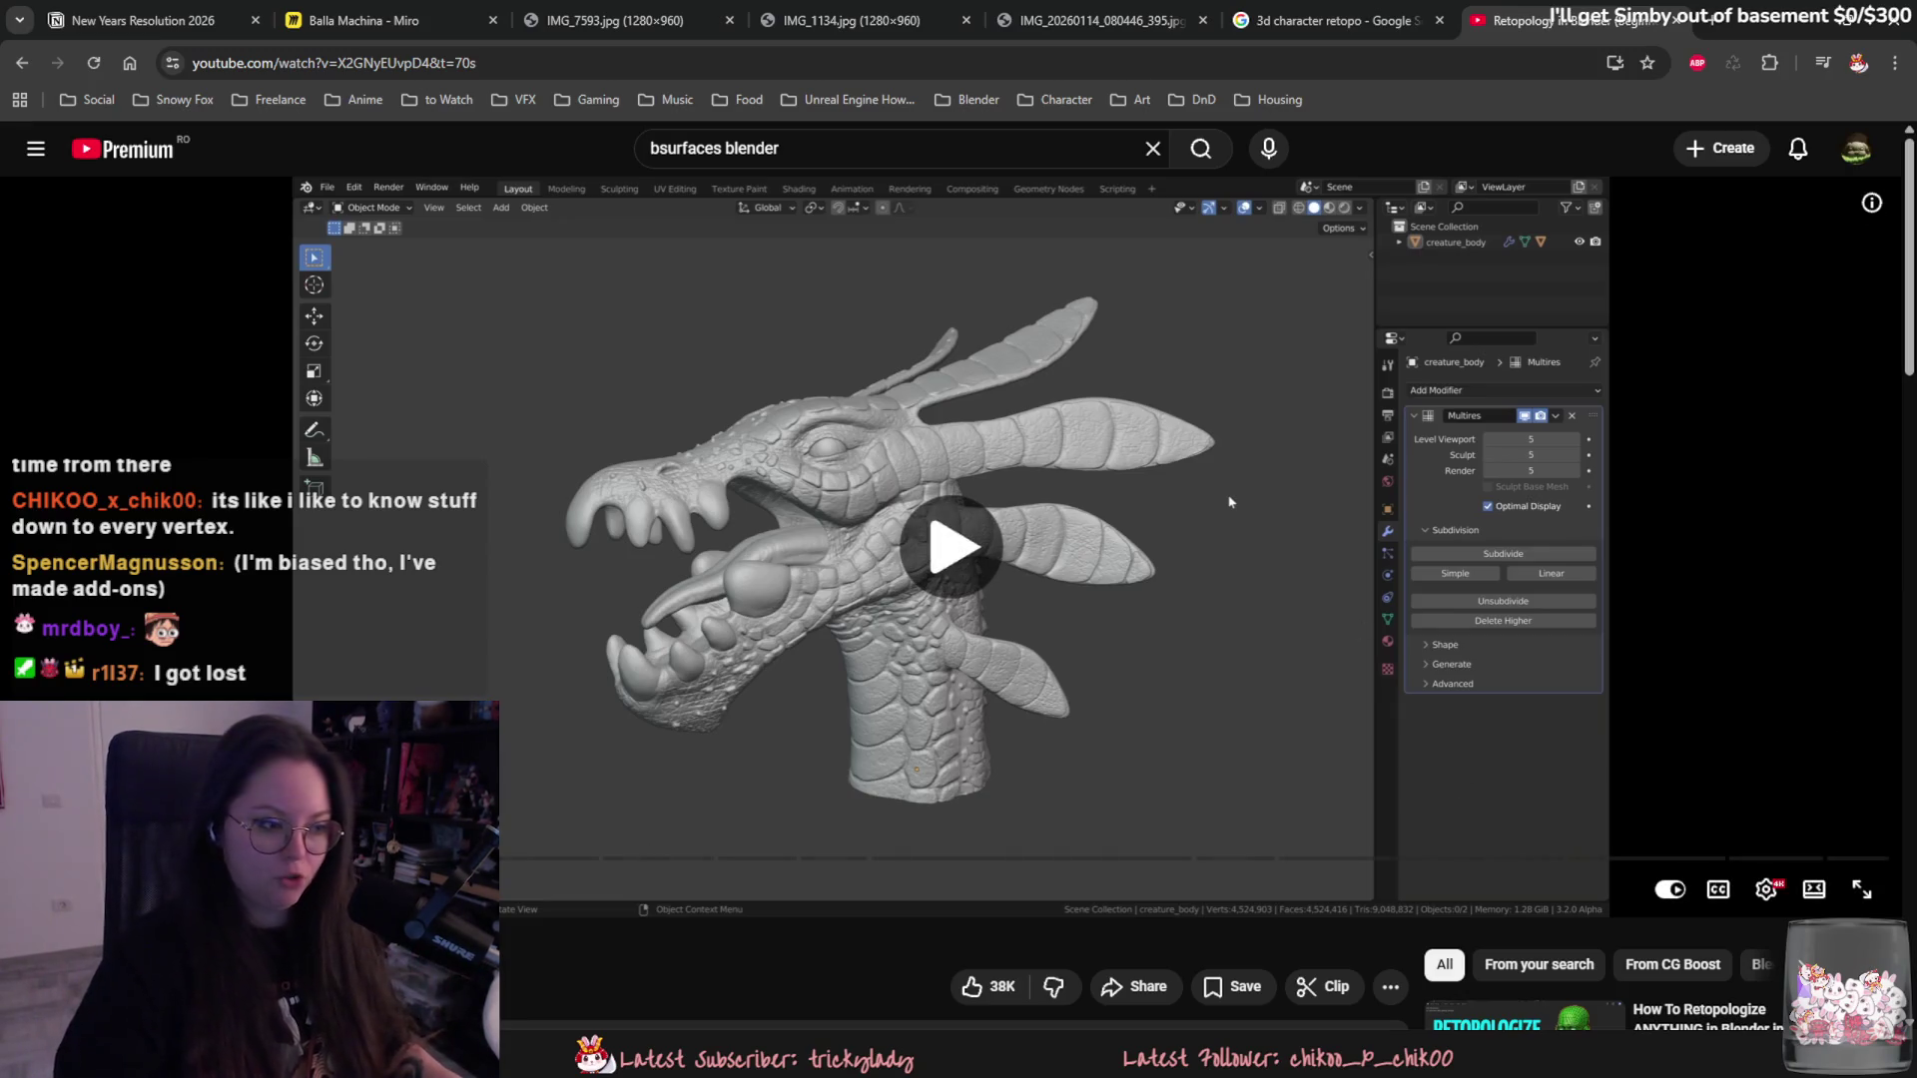
pyautogui.click(1151, 510)
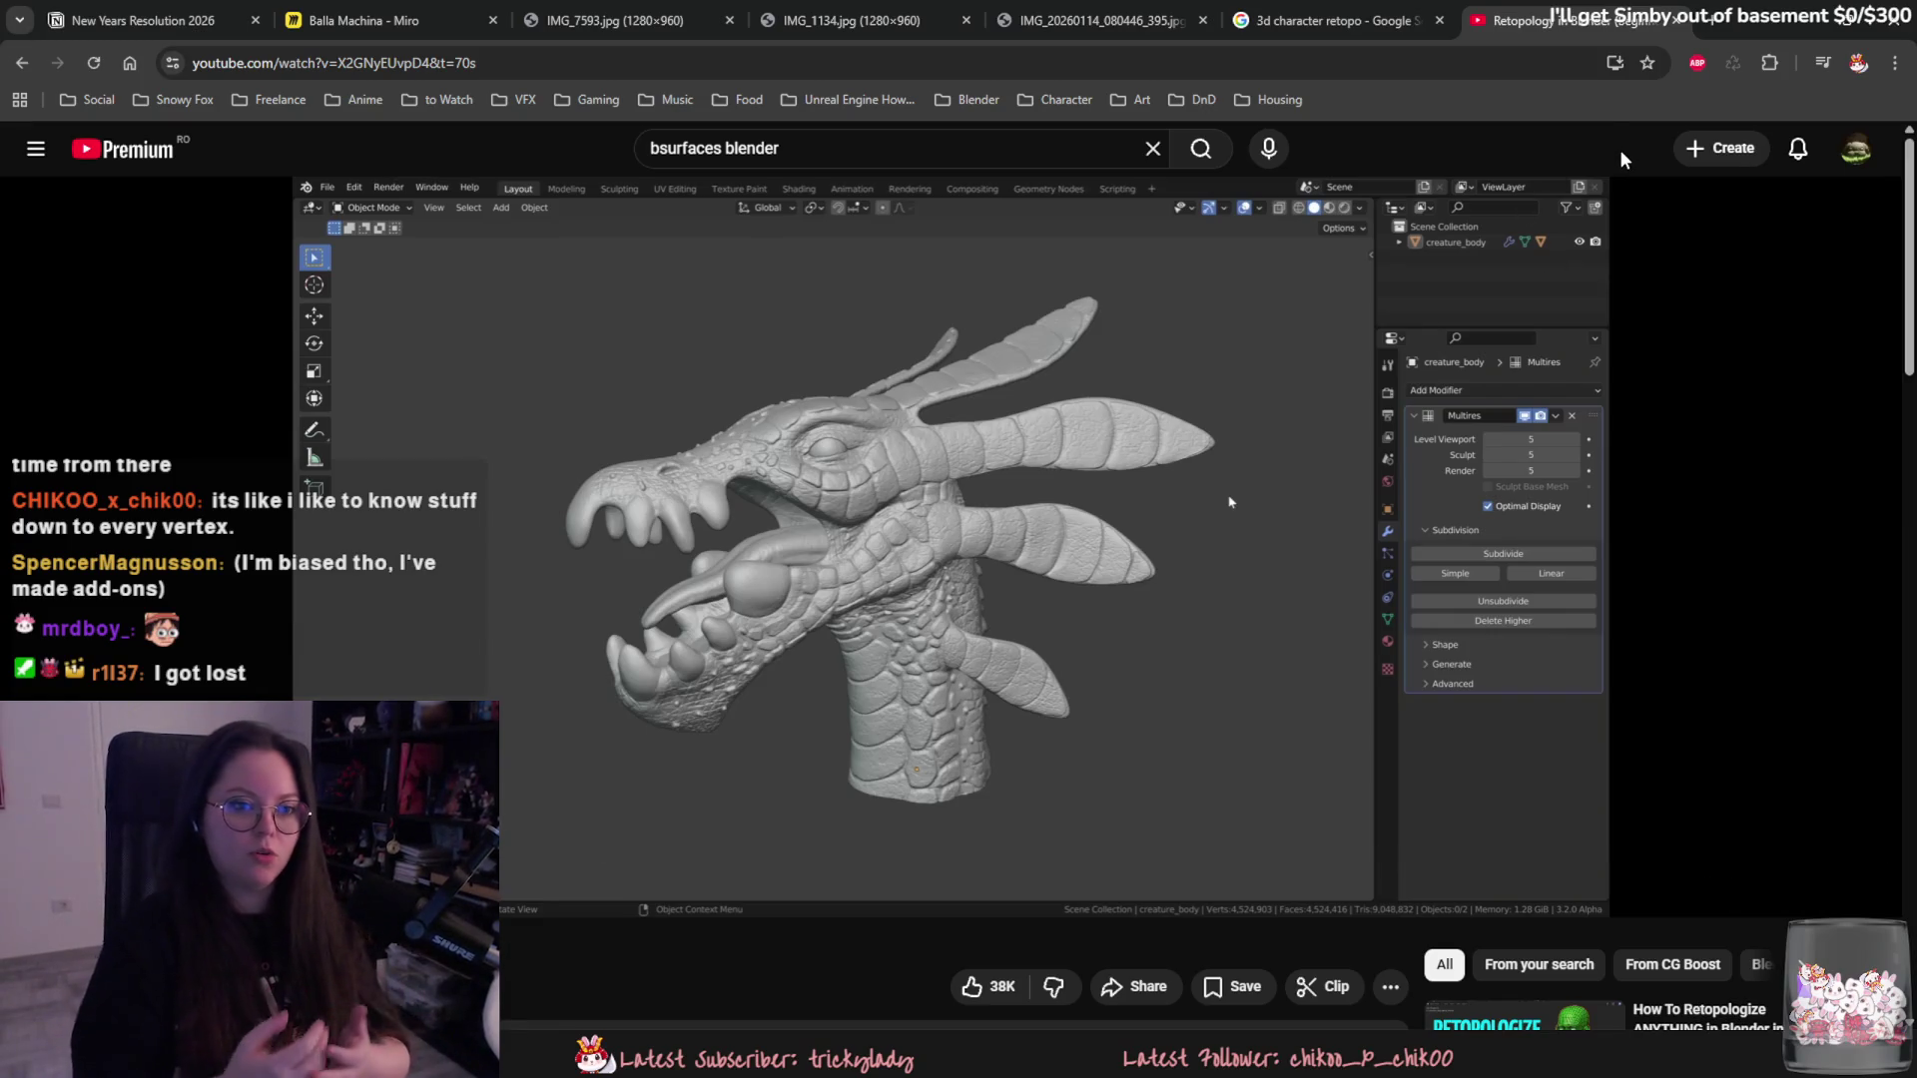
pyautogui.click(1343, 236)
pyautogui.click(1265, 478)
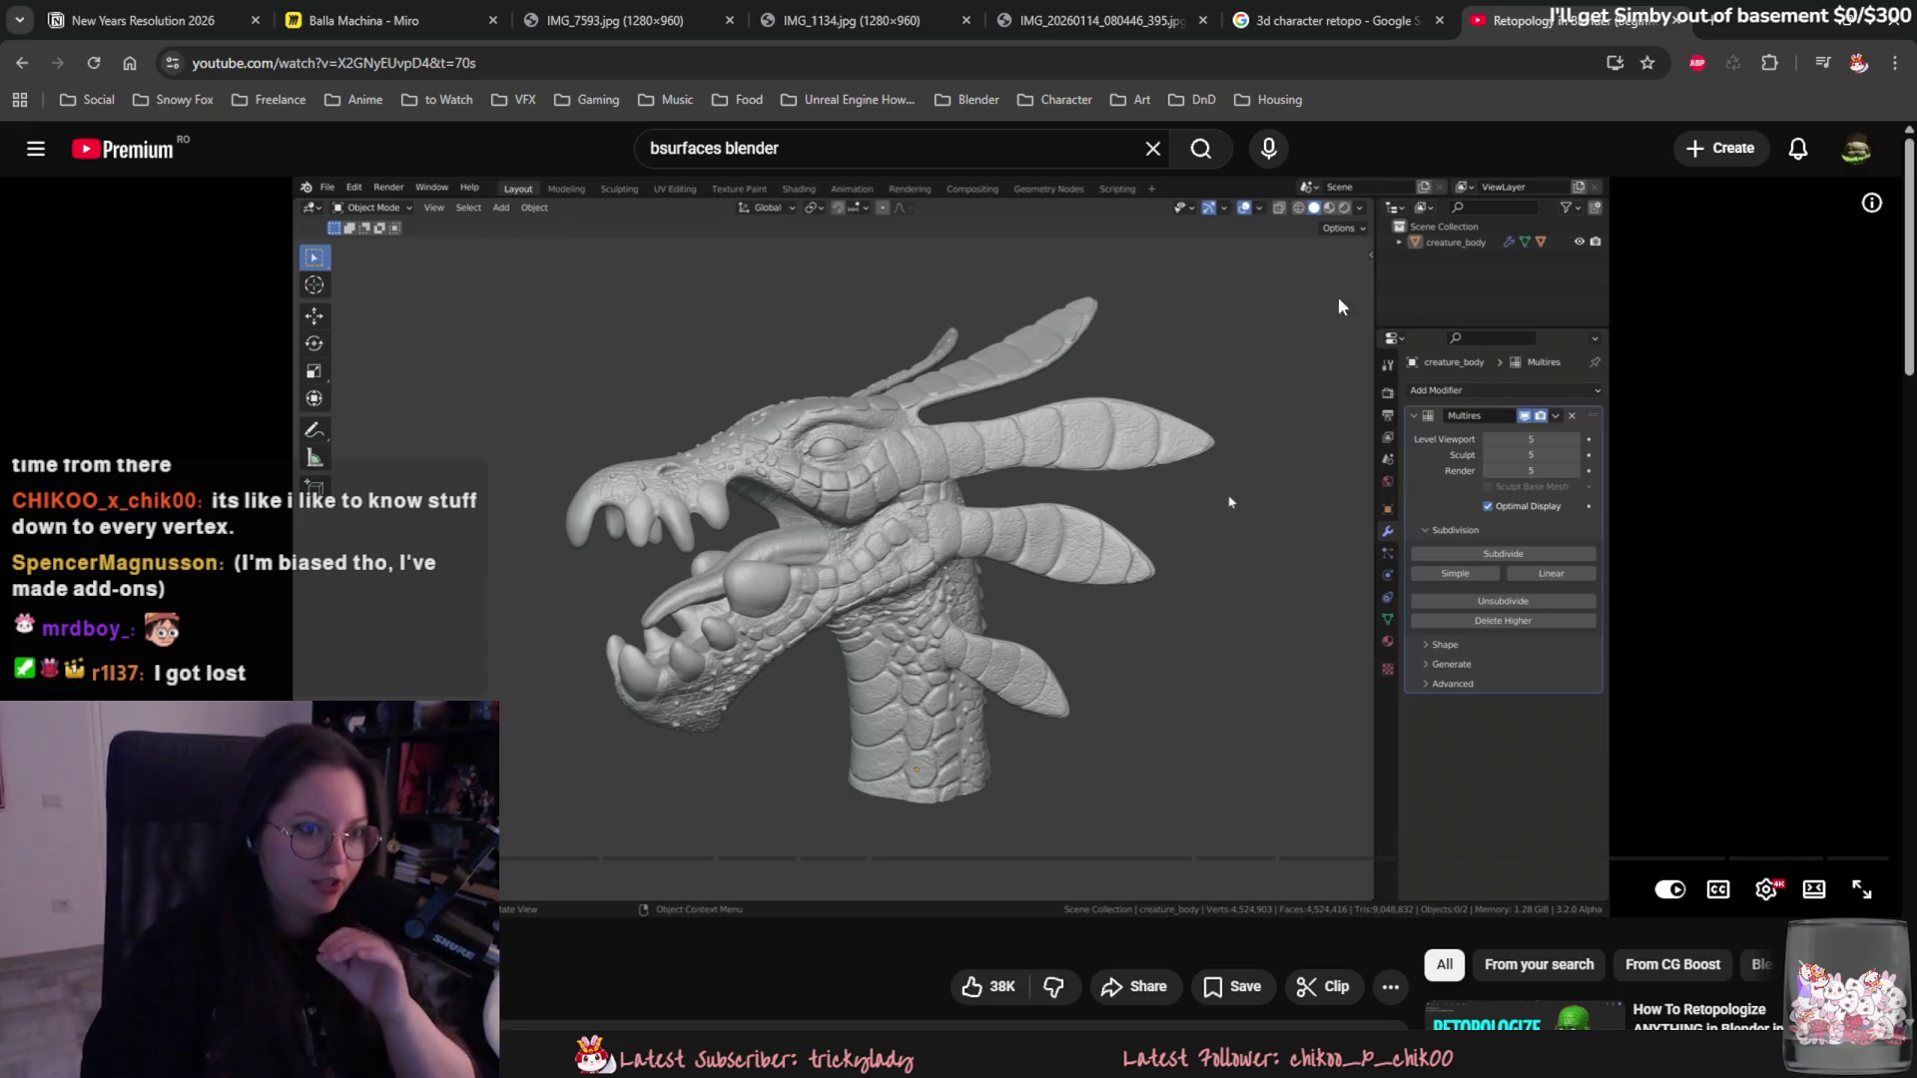
pyautogui.click(1228, 502)
pyautogui.click(1229, 502)
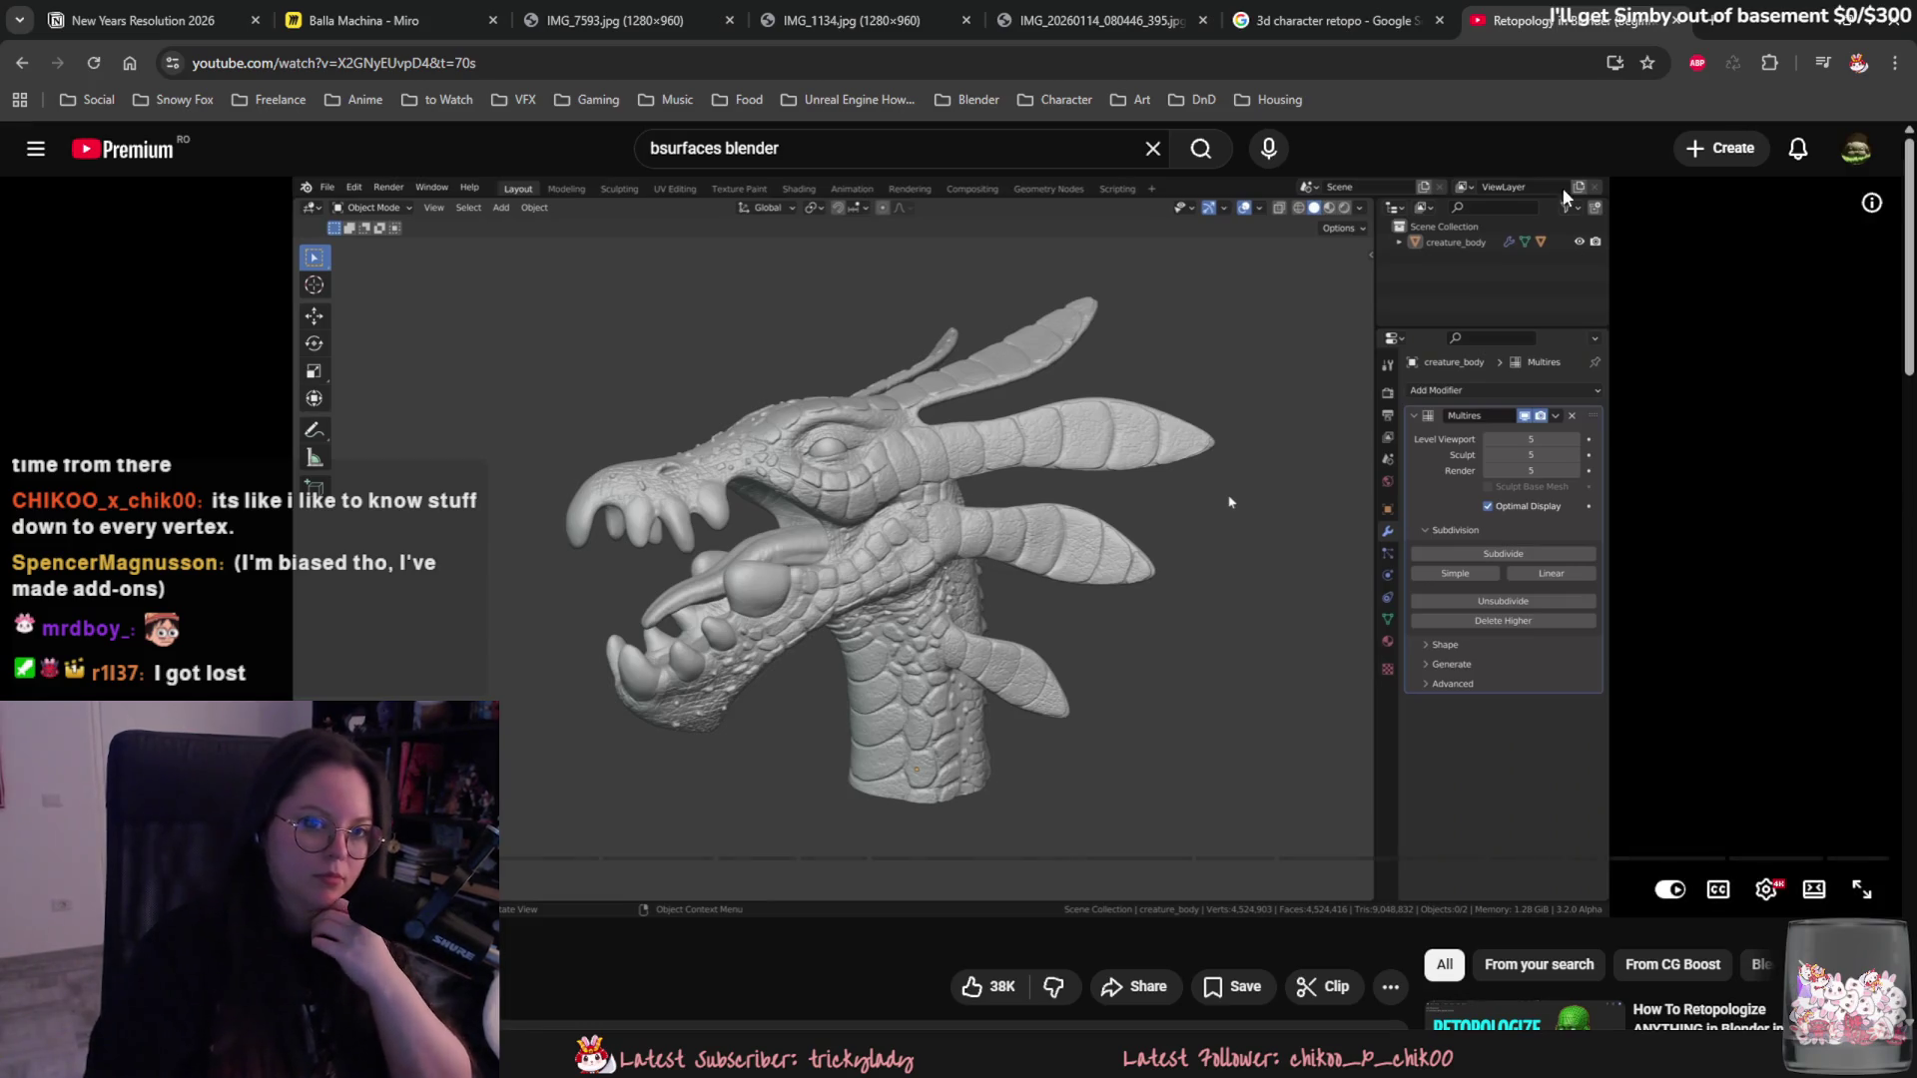
pyautogui.click(1675, 20)
pyautogui.click(1797, 20)
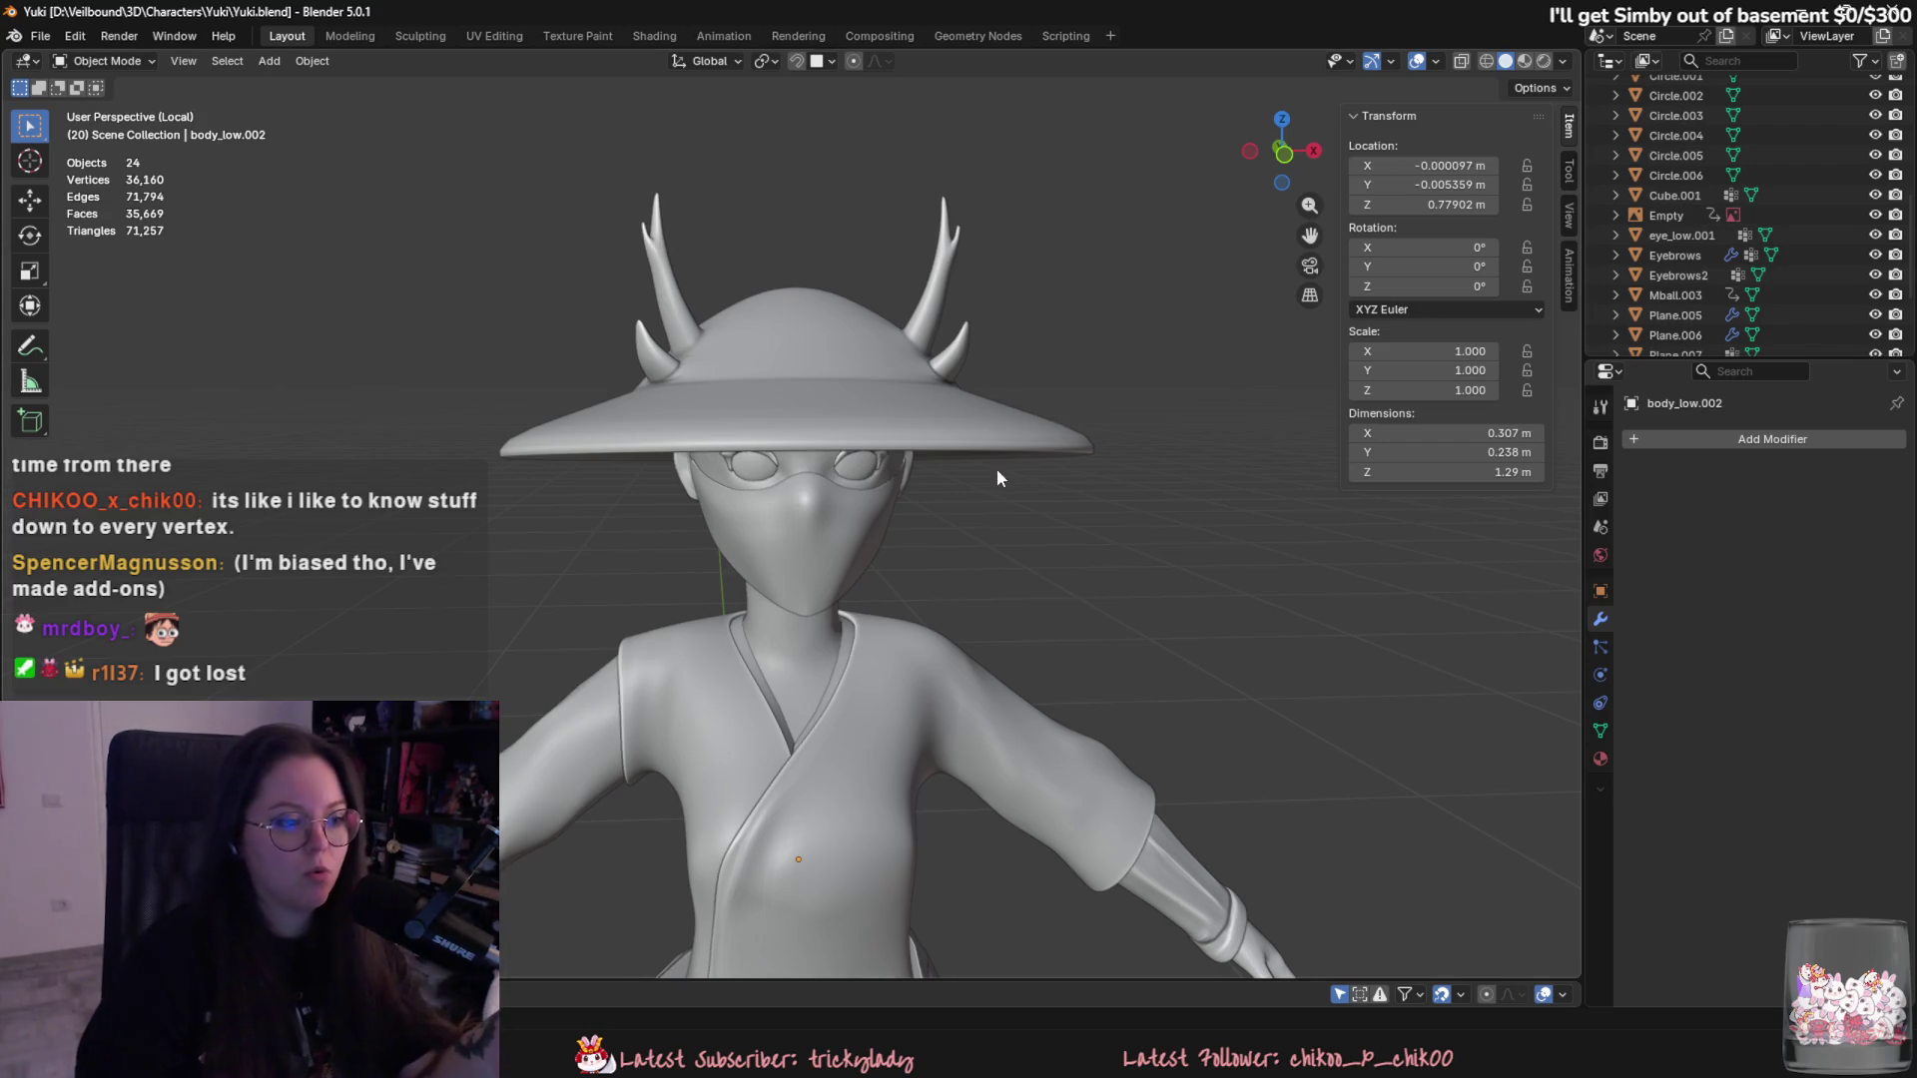
# - Peek at the Add Modifier list, dismiss it and select the horned hat
pyautogui.moveTo(997, 468); pyautogui.dragTo(1105, 642, button='middle')
pyautogui.scroll(-2, 1108, 644)
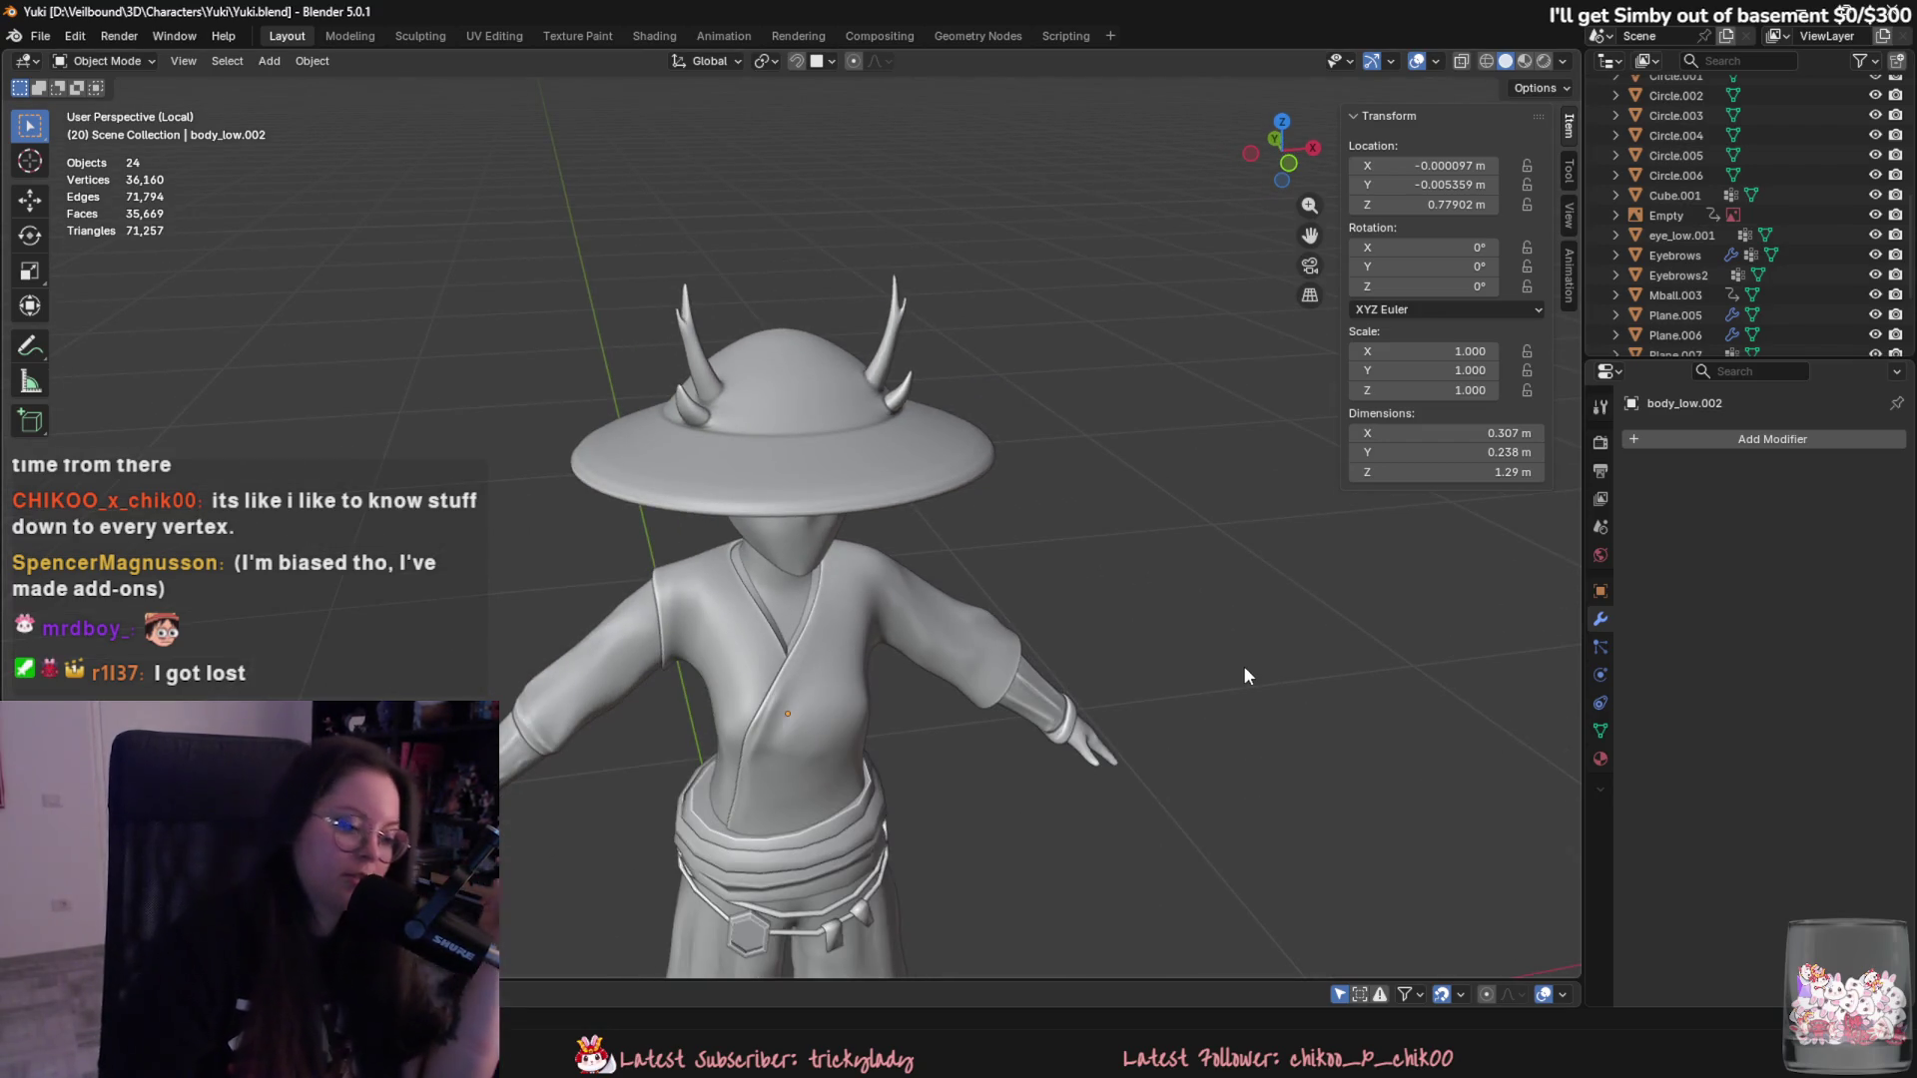
pyautogui.click(1806, 443)
pyautogui.moveTo(1722, 446)
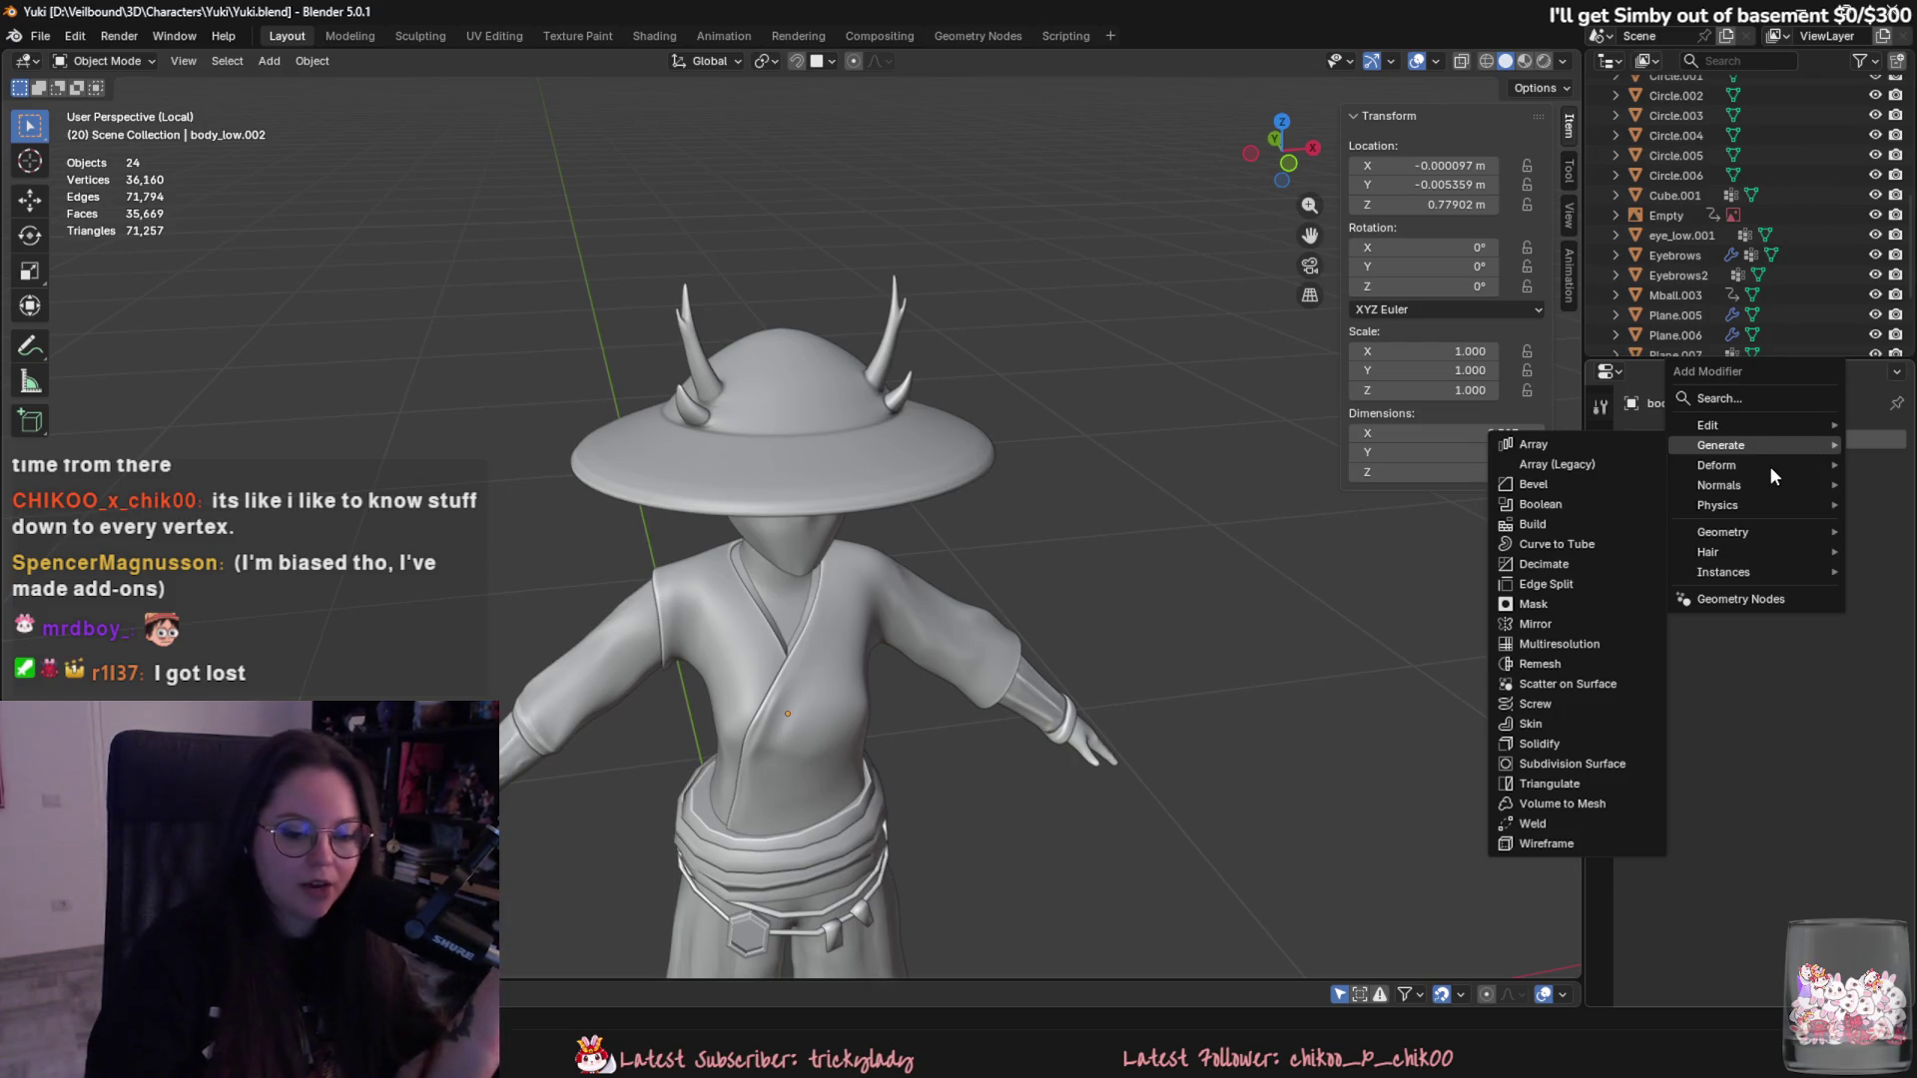
pyautogui.click(865, 556)
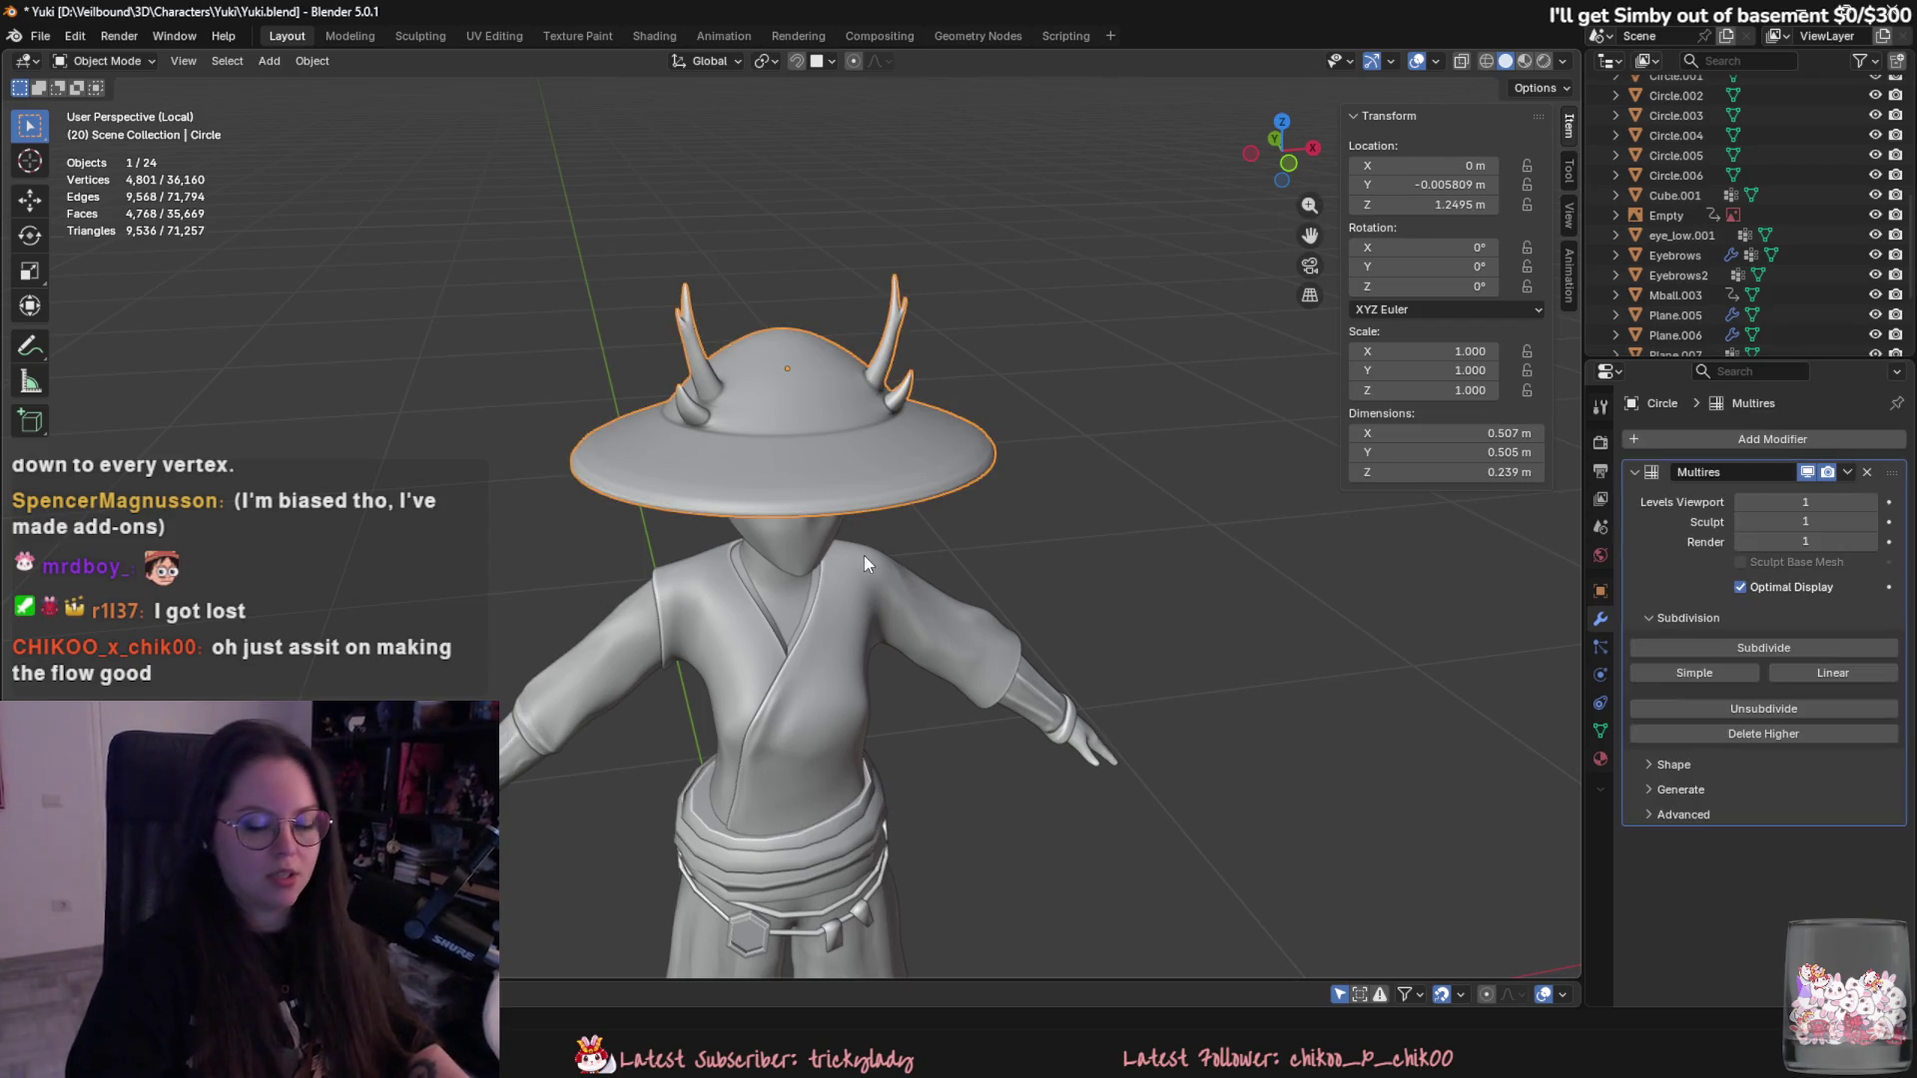
pyautogui.scroll(3, 865, 556)
pyautogui.moveTo(864, 575); pyautogui.dragTo(941, 476, button='middle')
pyautogui.scroll(2, 940, 485)
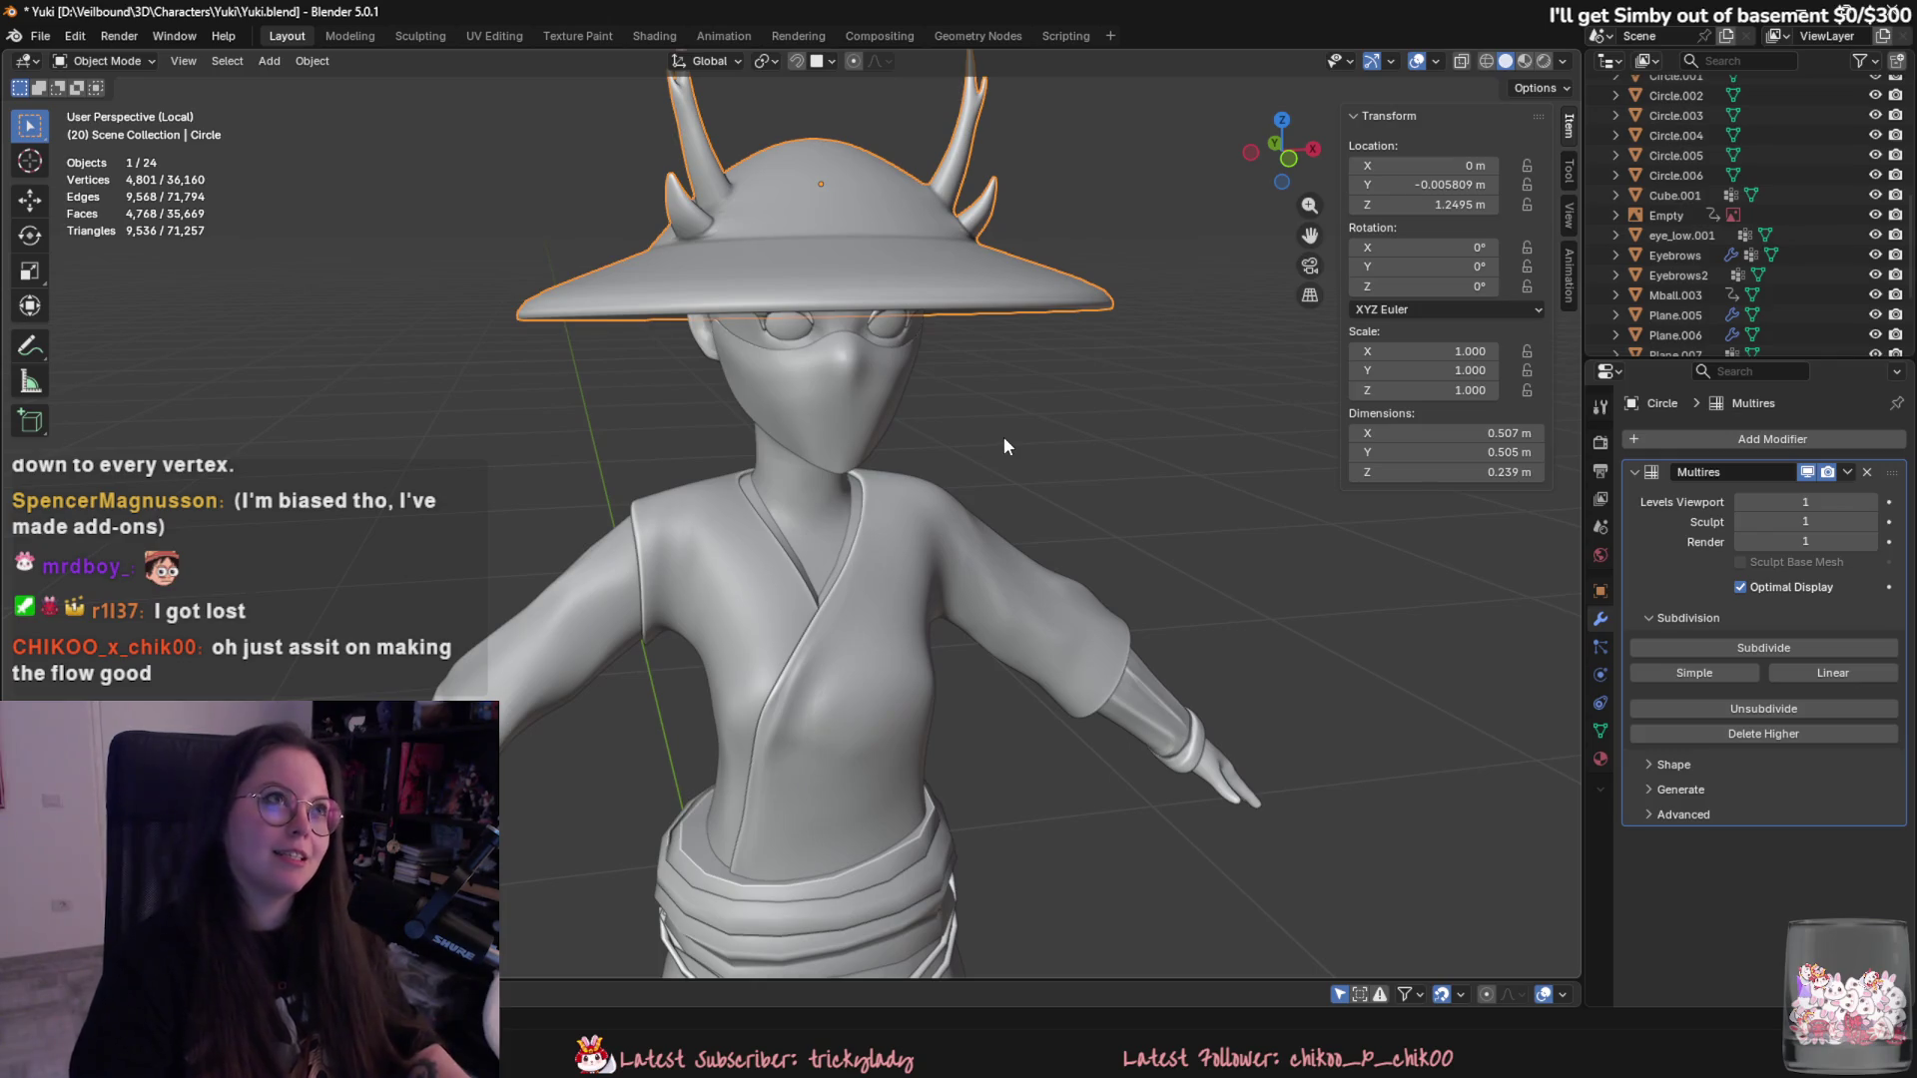
pyautogui.scroll(2, 1002, 440)
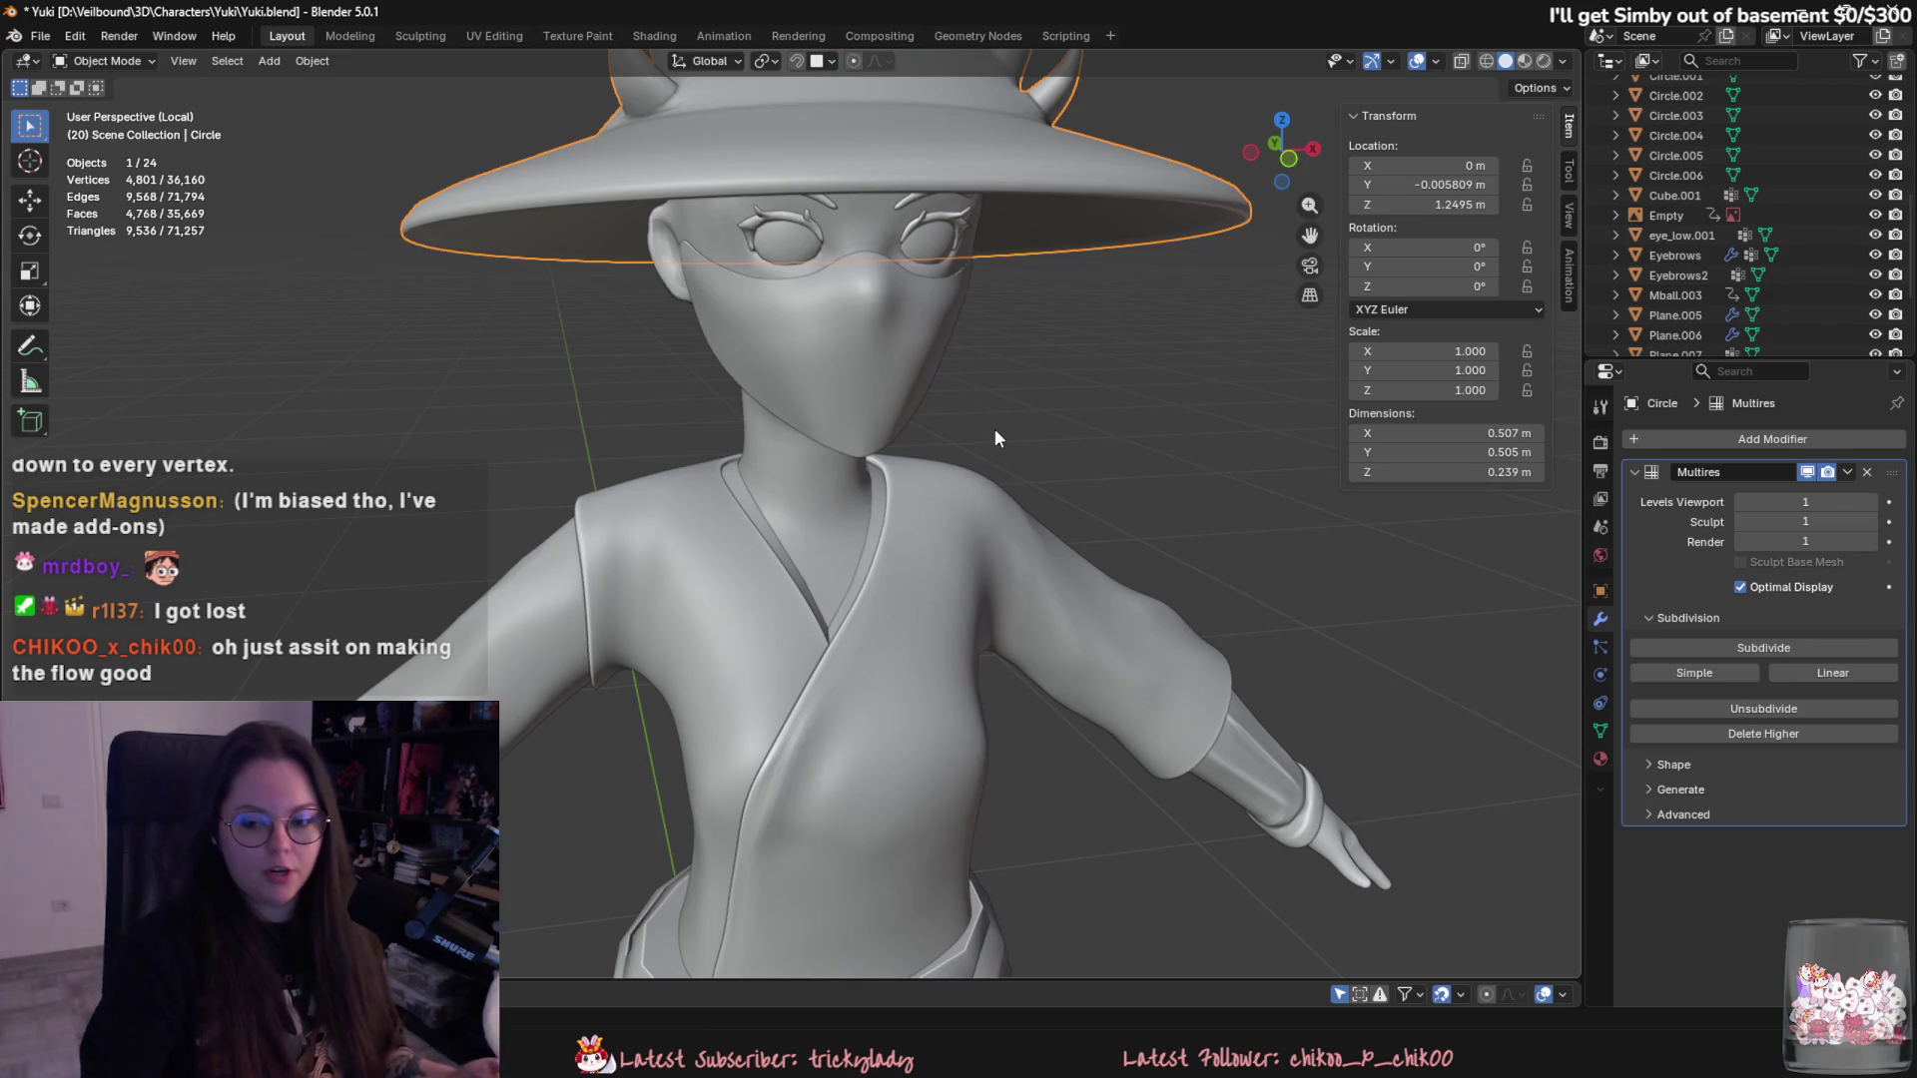
# - Check the snapping settings, switch snapping off and return to Chrome
pyautogui.click(819, 66)
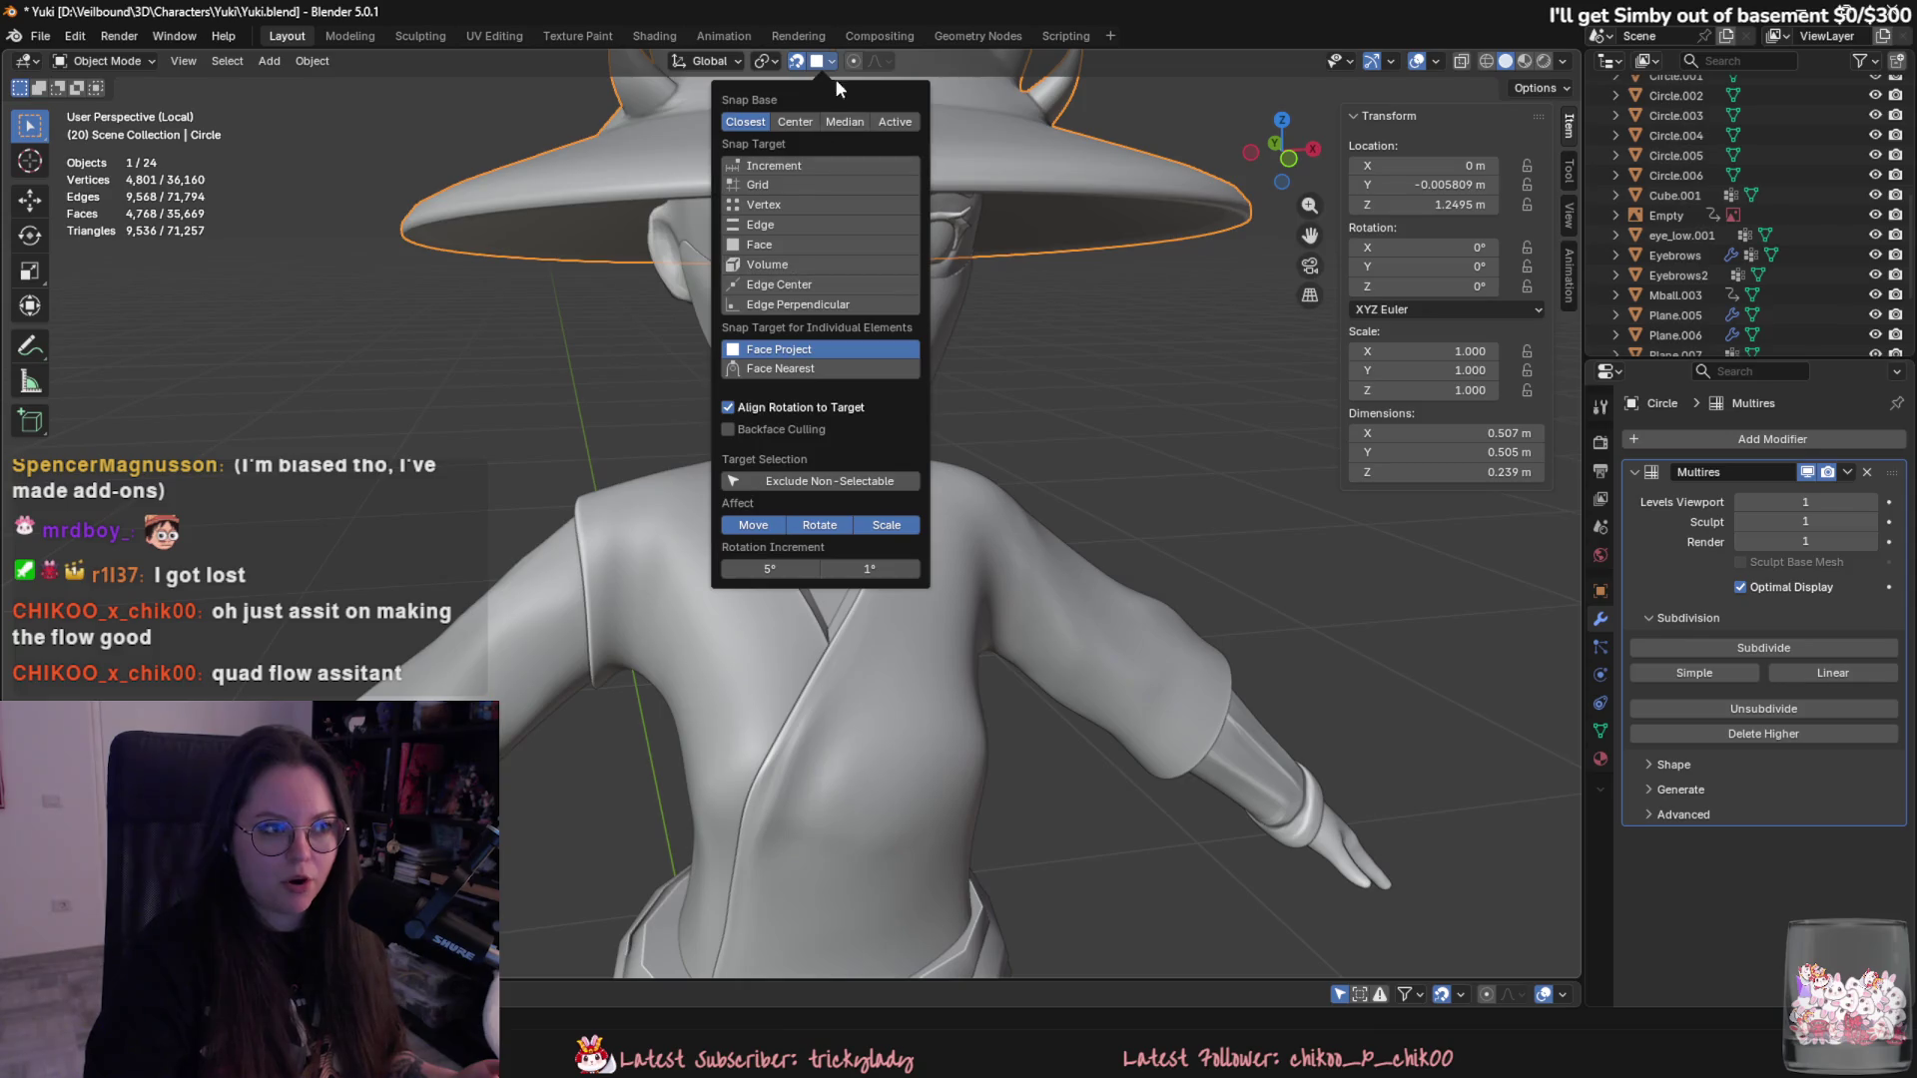
pyautogui.click(798, 60)
pyautogui.moveTo(1072, 559); pyautogui.dragTo(1033, 700, button='middle')
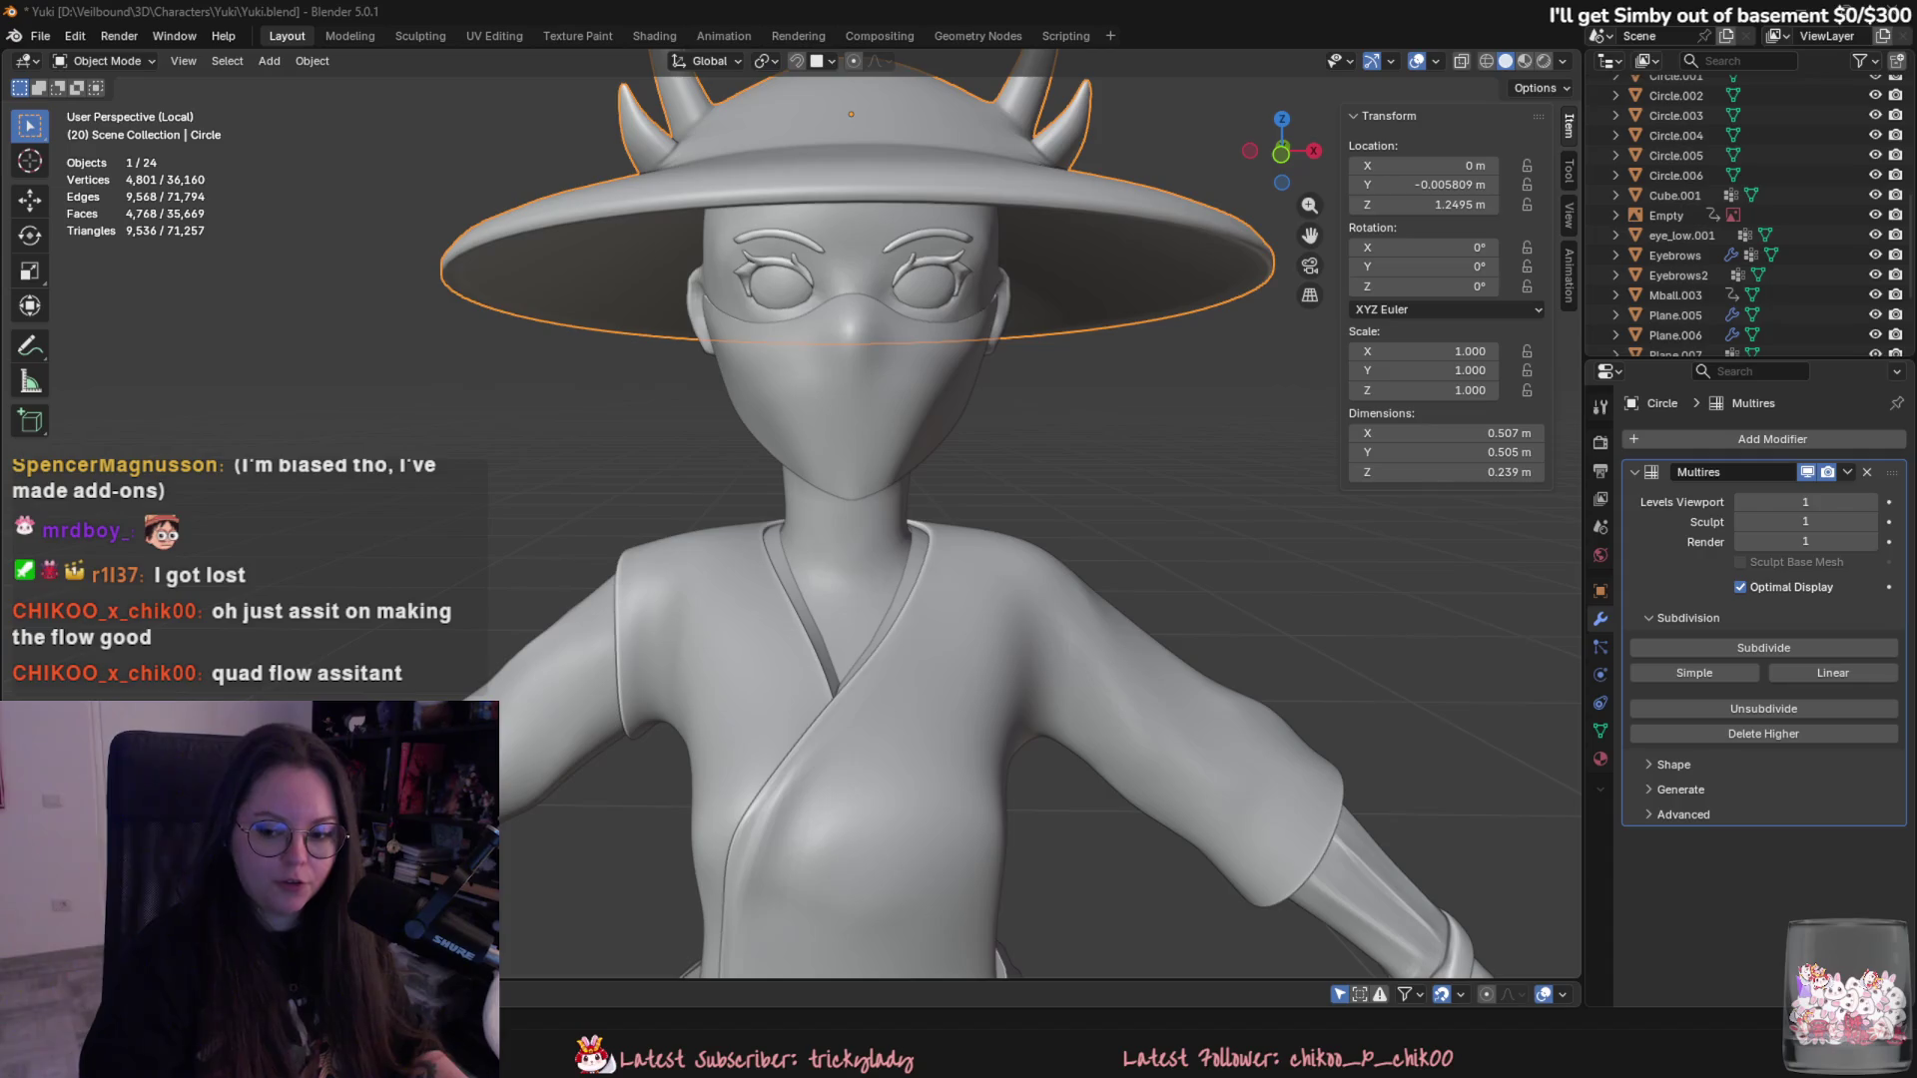
pyautogui.hotkey('alt', 'Tab')
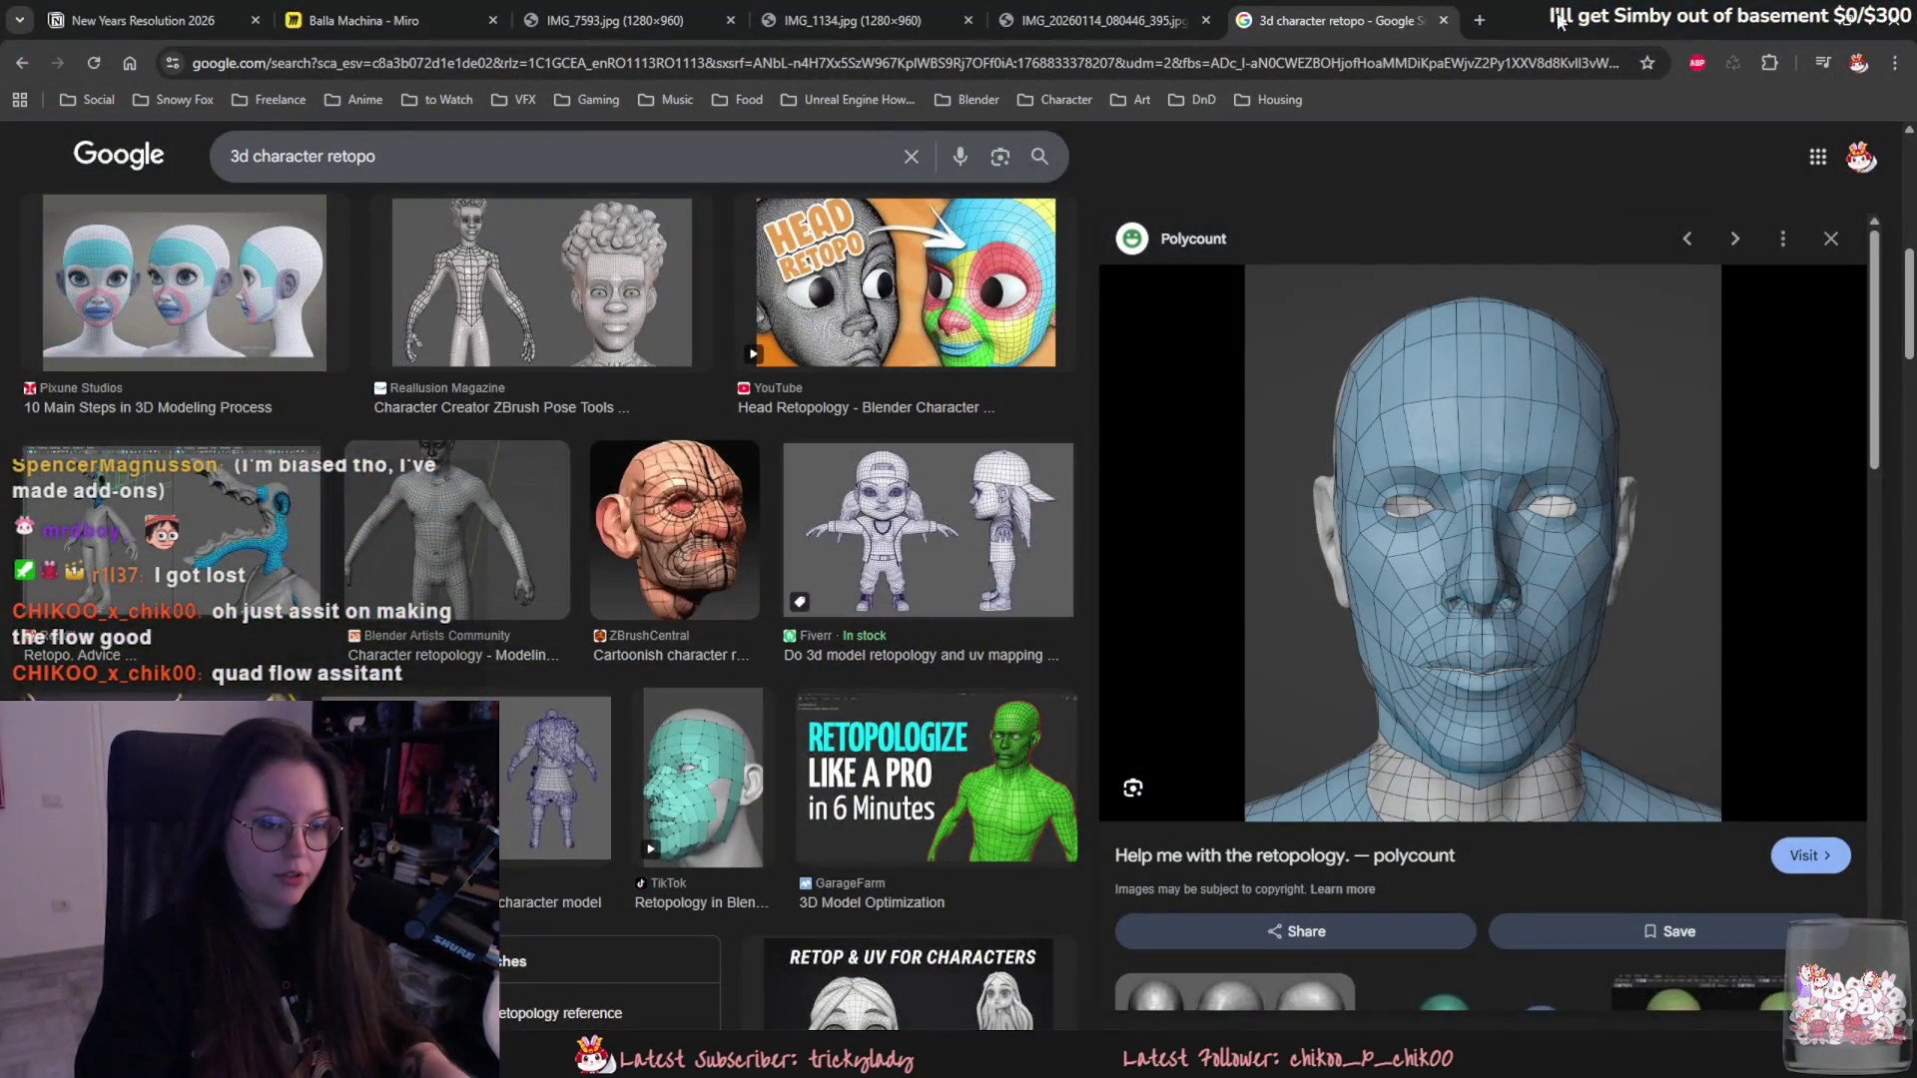
# - Play a moment of the BSurfaces tutorial, then return to Blender and the Add menu
pyautogui.click(867, 406)
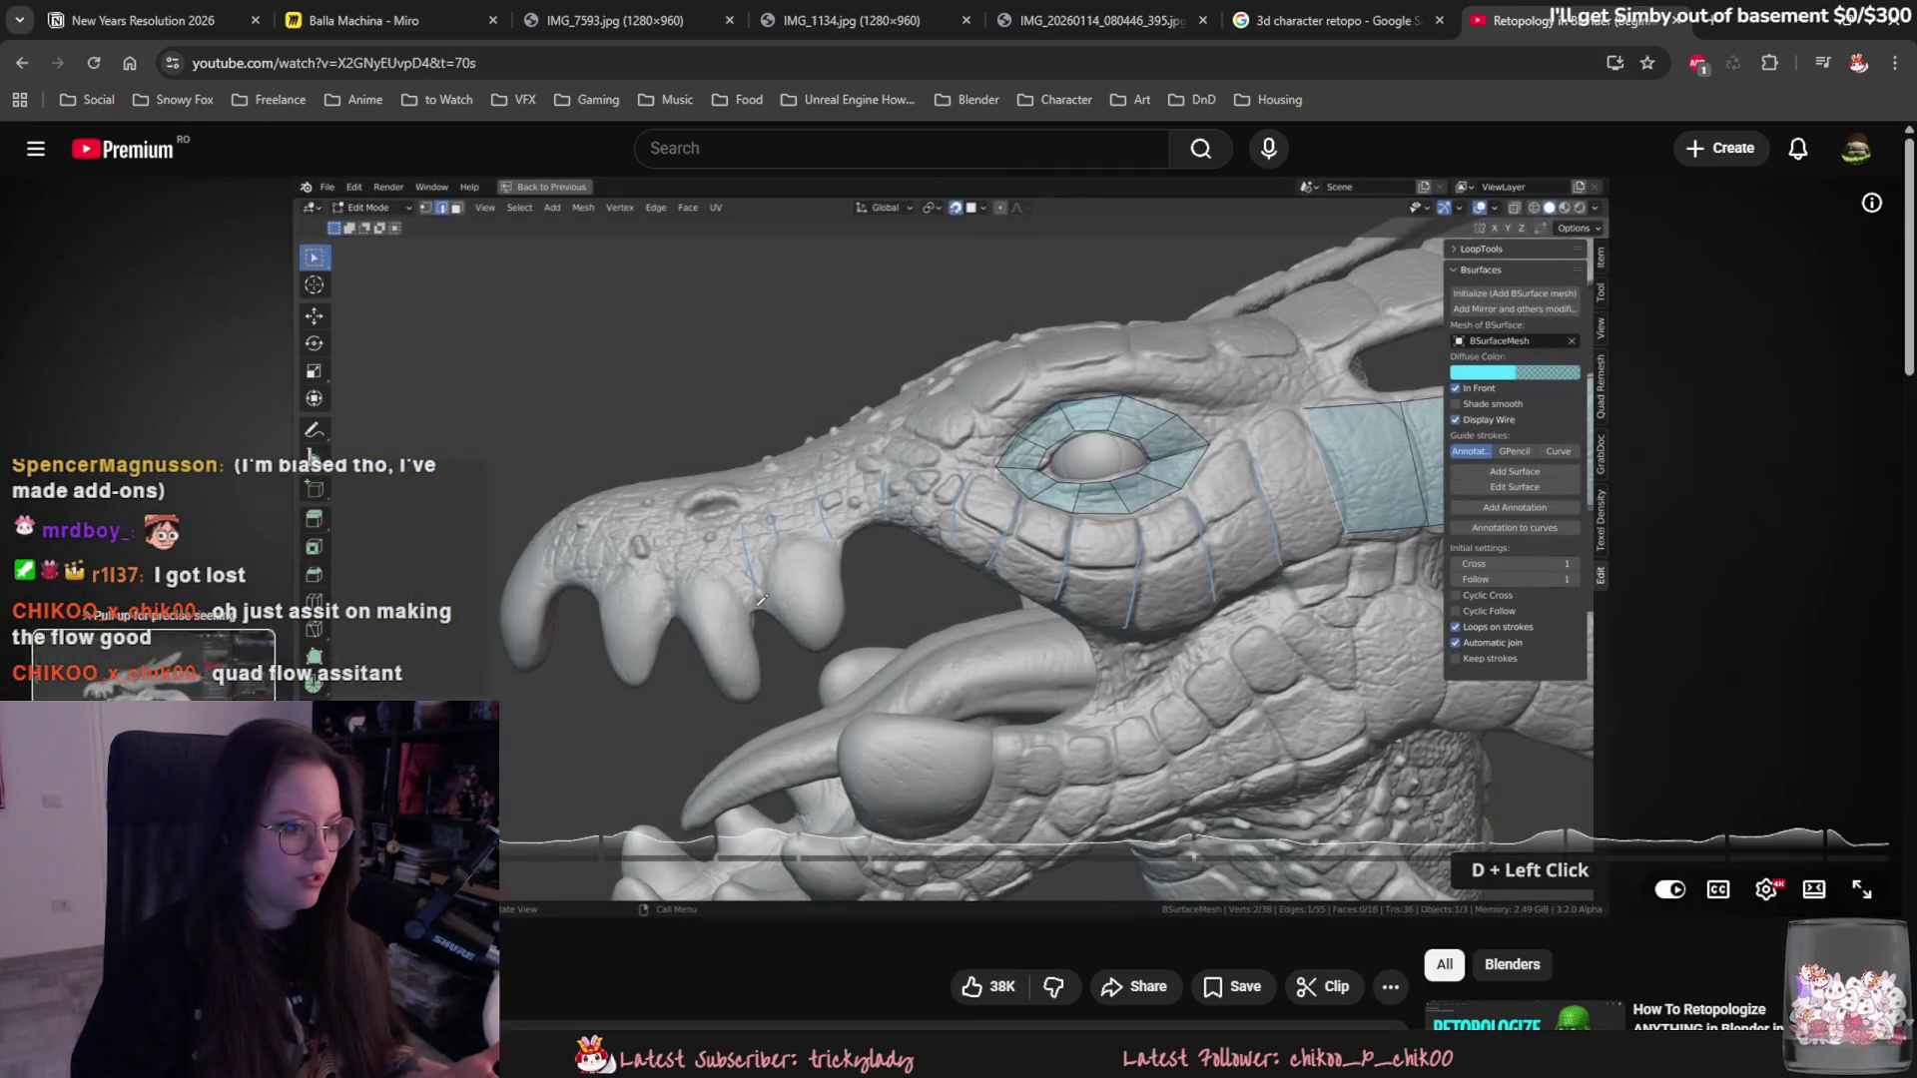
pyautogui.click(684, 582)
pyautogui.click(808, 489)
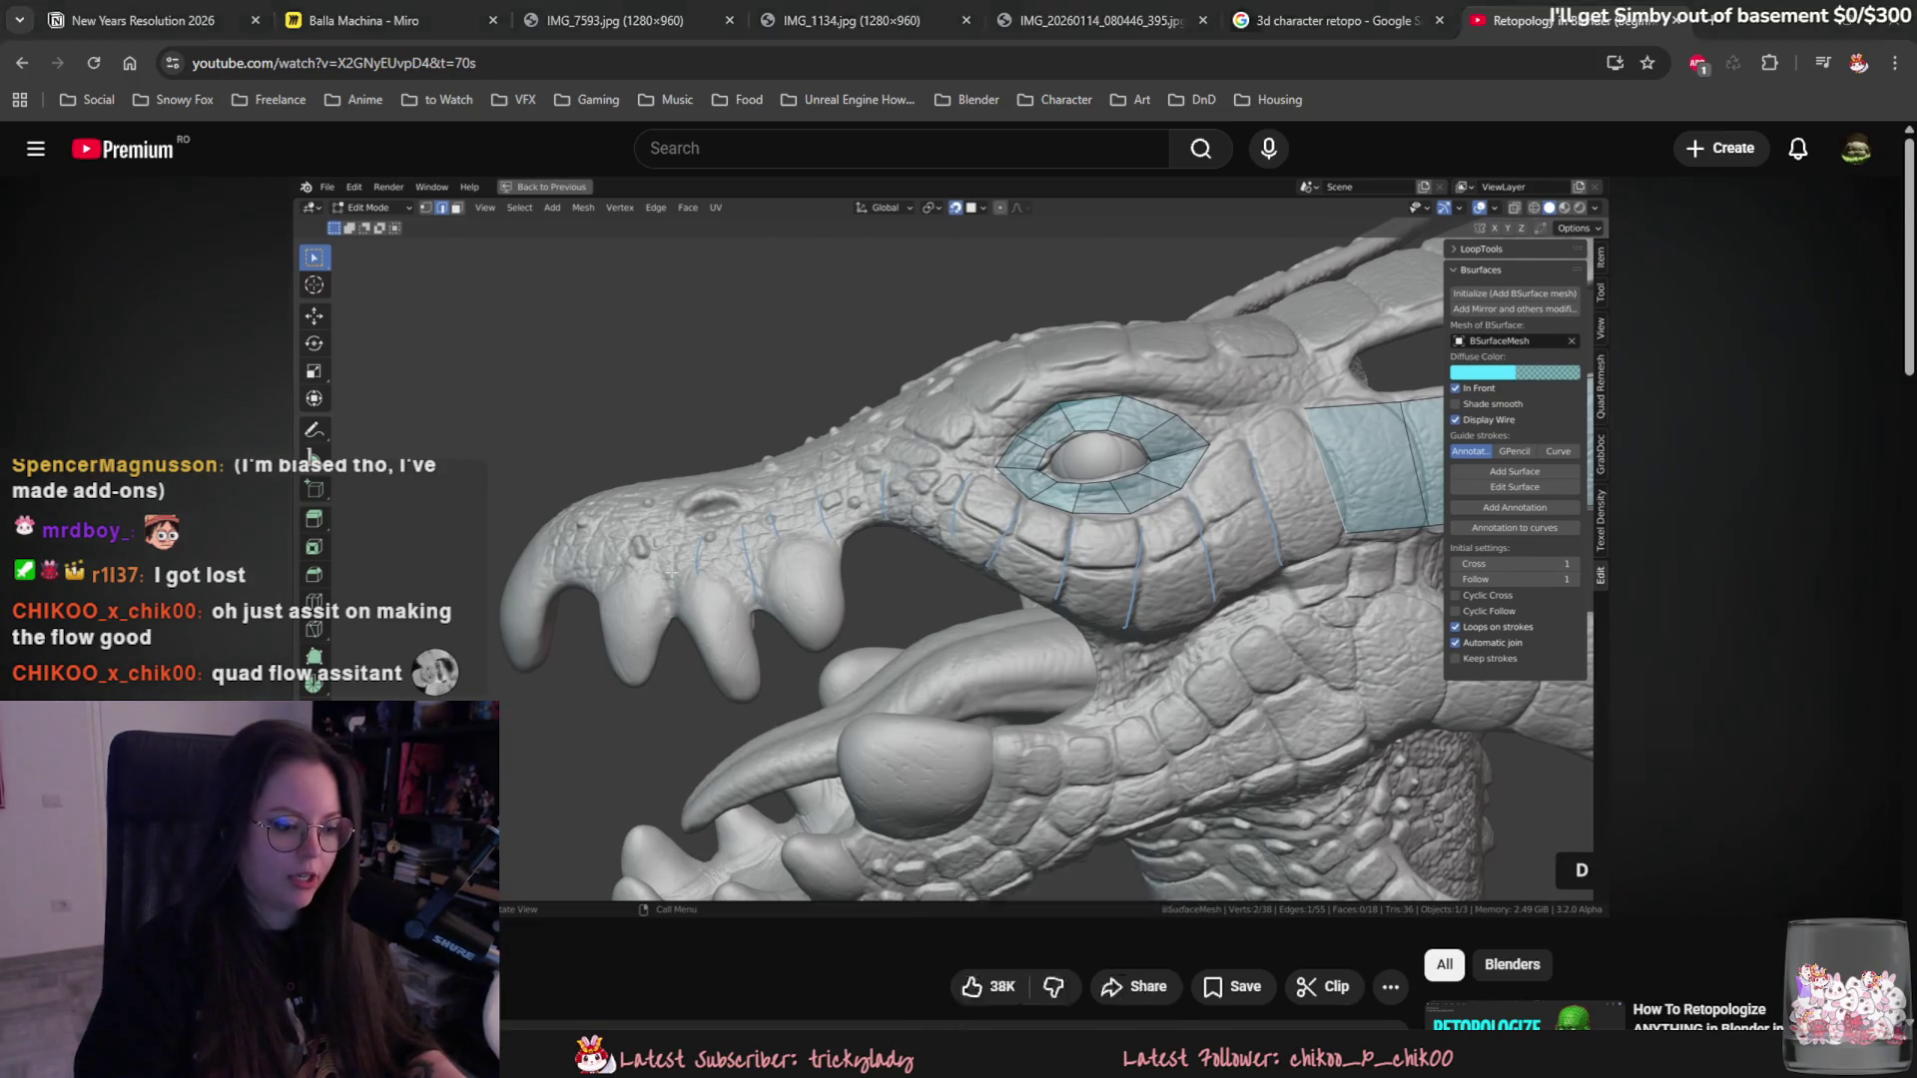
pyautogui.hotkey('alt', 'Tab')
pyautogui.click(270, 61)
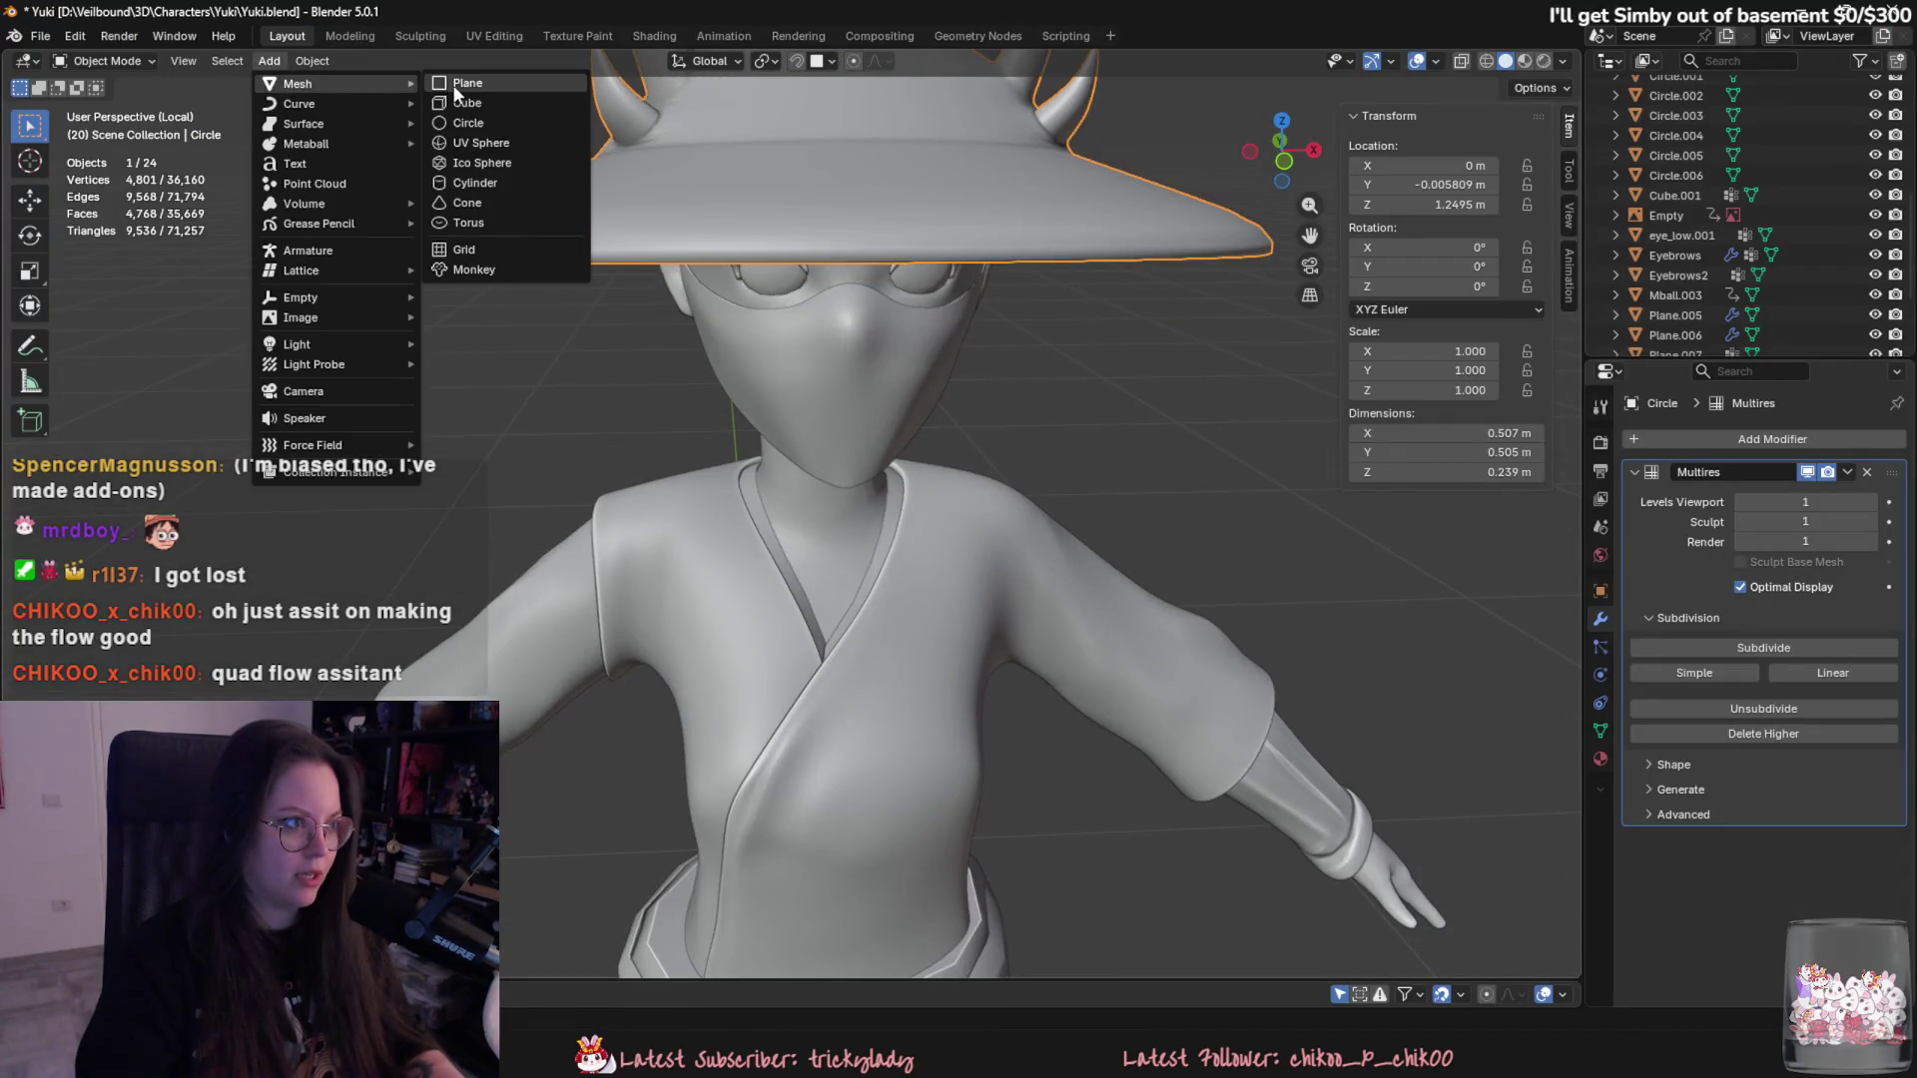
# - Add a plane, place it above the character, rotate it upright and enter mesh editing
pyautogui.click(453, 84)
pyautogui.scroll(-5, 797, 508)
pyautogui.press('g')
pyautogui.click(841, 206)
pyautogui.write('rx90')
pyautogui.press('Return')
pyautogui.press('Tab')
# - Add vertical and horizontal loop cuts to divide the plane into a 20-face grid
pyautogui.hotkey('ctrl', 'r')
pyautogui.click(809, 373)
pyautogui.hotkey('ctrl', 'r')
pyautogui.click(603, 456)
pyautogui.hotkey('ctrl', 'r')
pyautogui.click(694, 300)
pyautogui.hotkey('ctrl', 'r')
pyautogui.click(898, 344)
pyautogui.hotkey('ctrl', 'r')
pyautogui.click(655, 365)
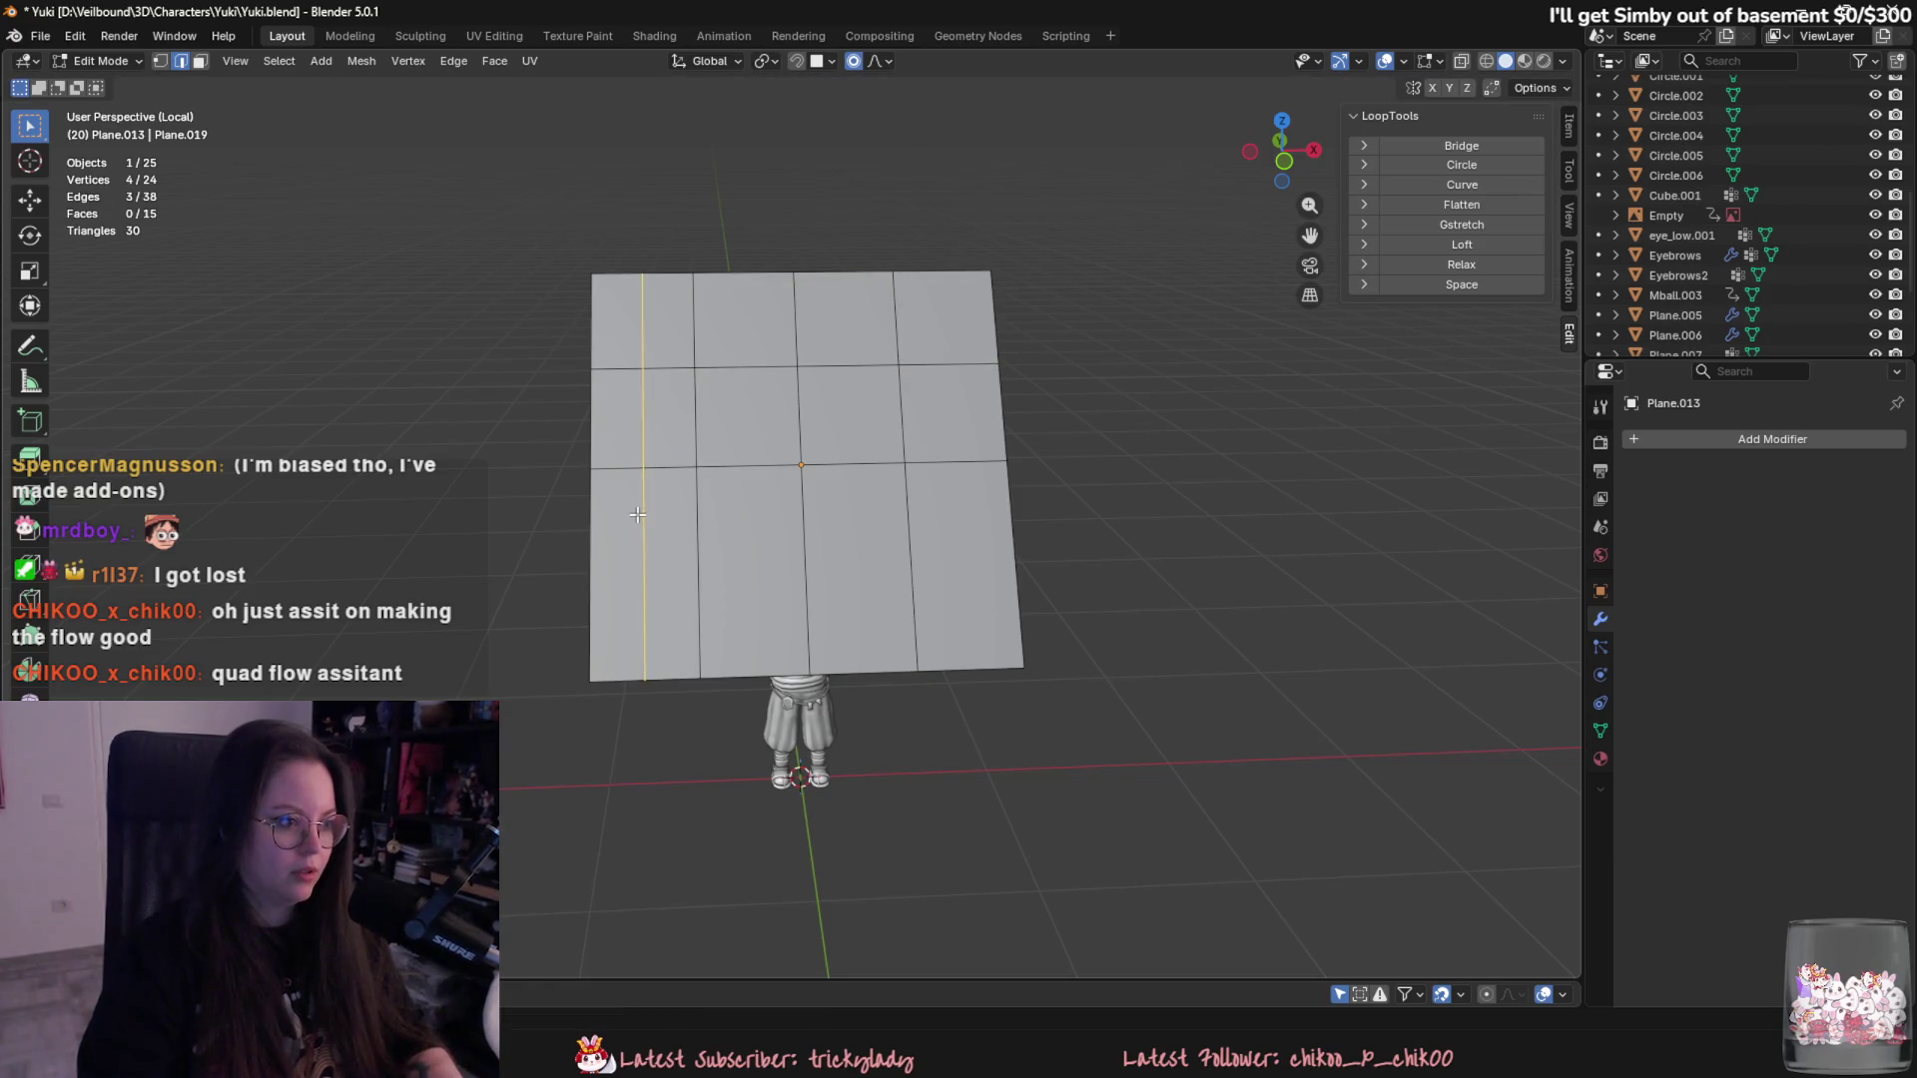
pyautogui.scroll(1, 597, 660)
# - Delete the grid's top-left corner face
pyautogui.click(599, 286)
pyautogui.rightClick(591, 254)
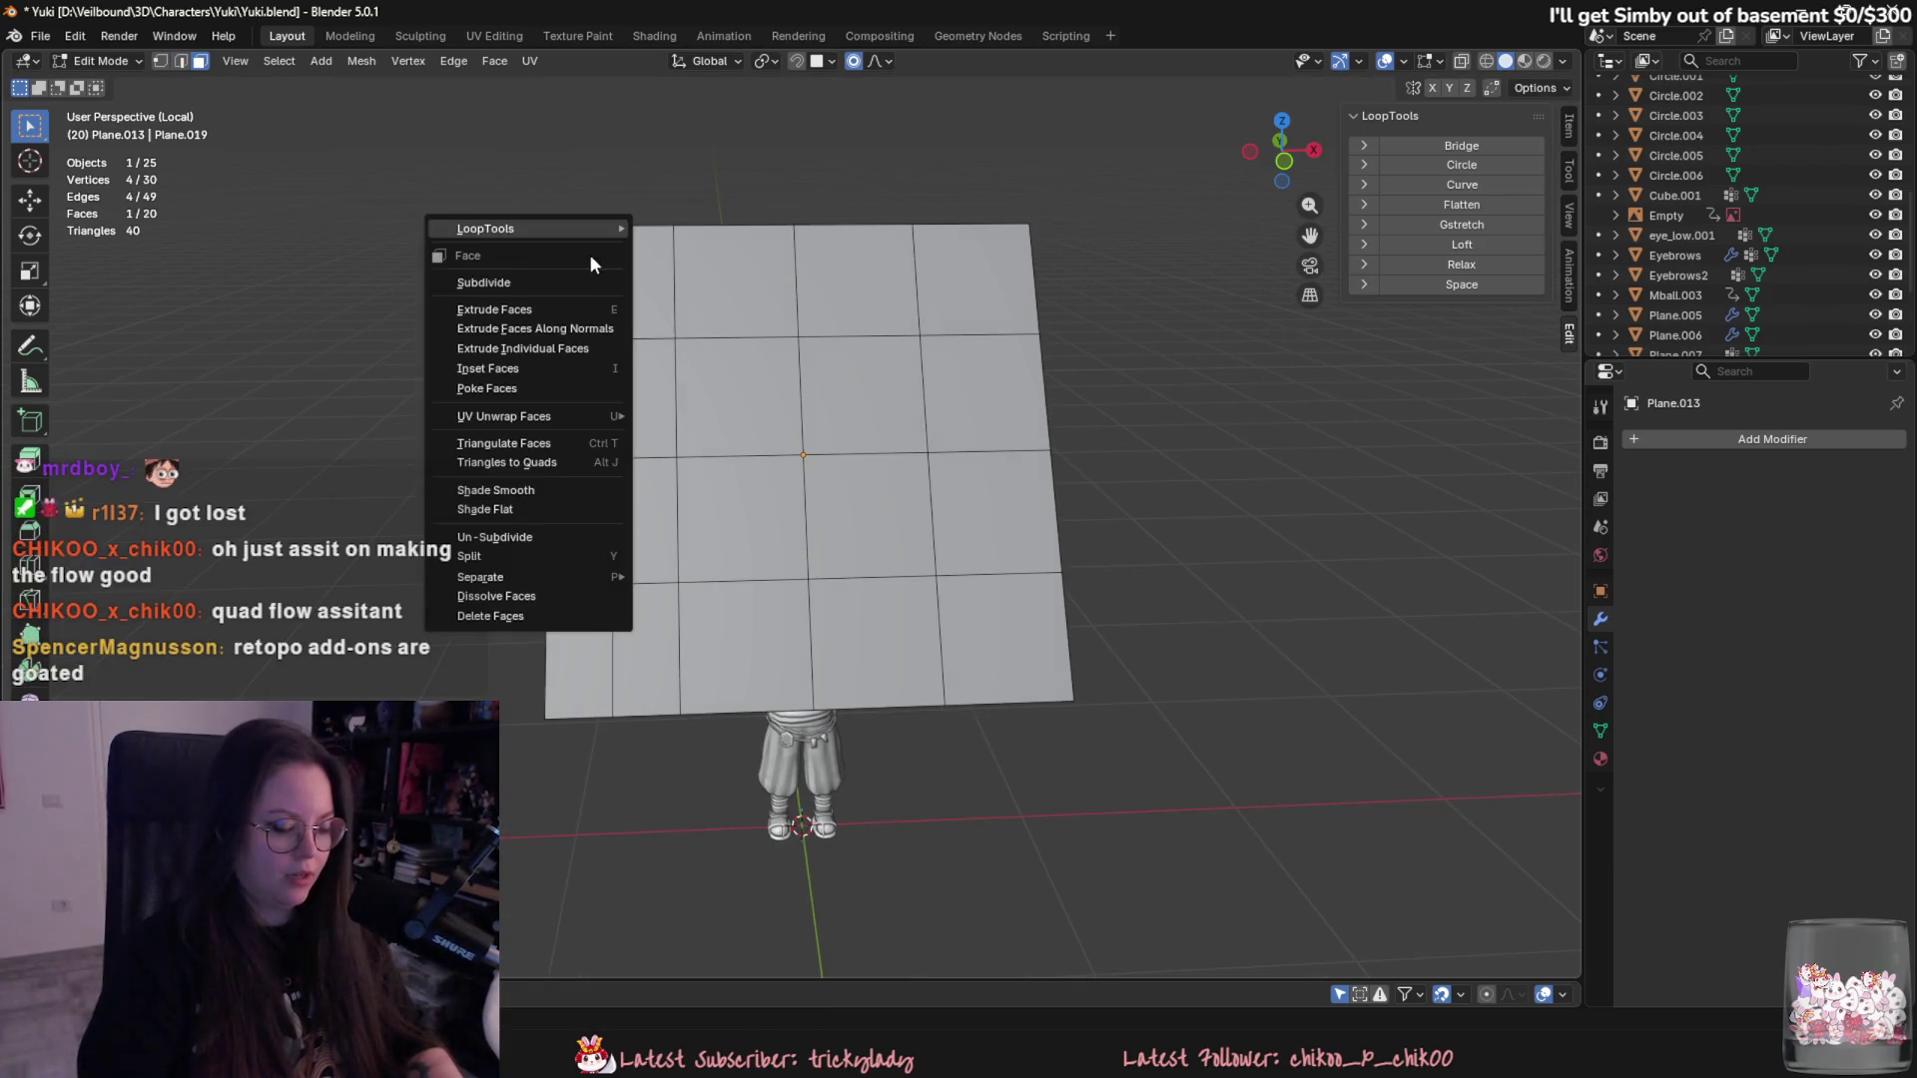
pyautogui.click(494, 617)
pyautogui.moveTo(494, 617); pyautogui.dragTo(619, 129, button='middle')
pyautogui.scroll(2, 817, 509)
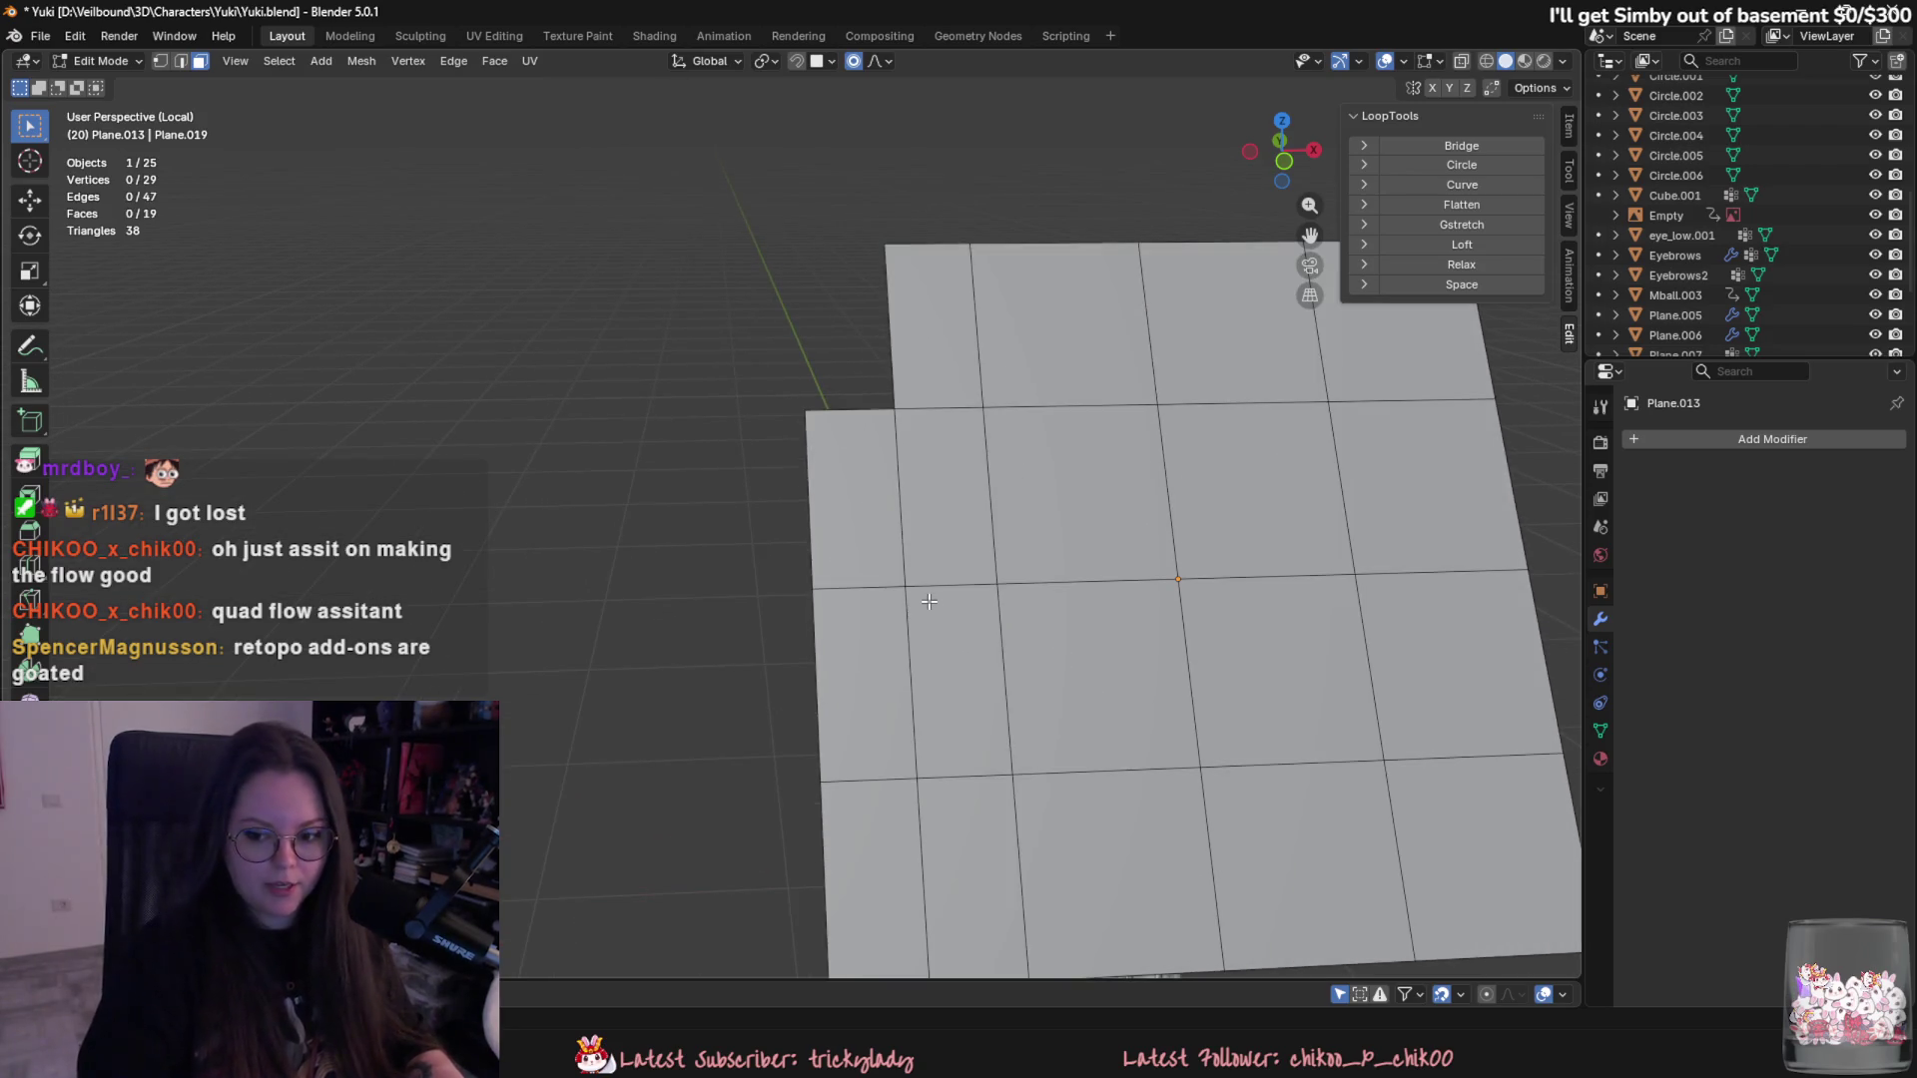
pyautogui.scroll(1, 927, 536)
pyautogui.scroll(1, 869, 533)
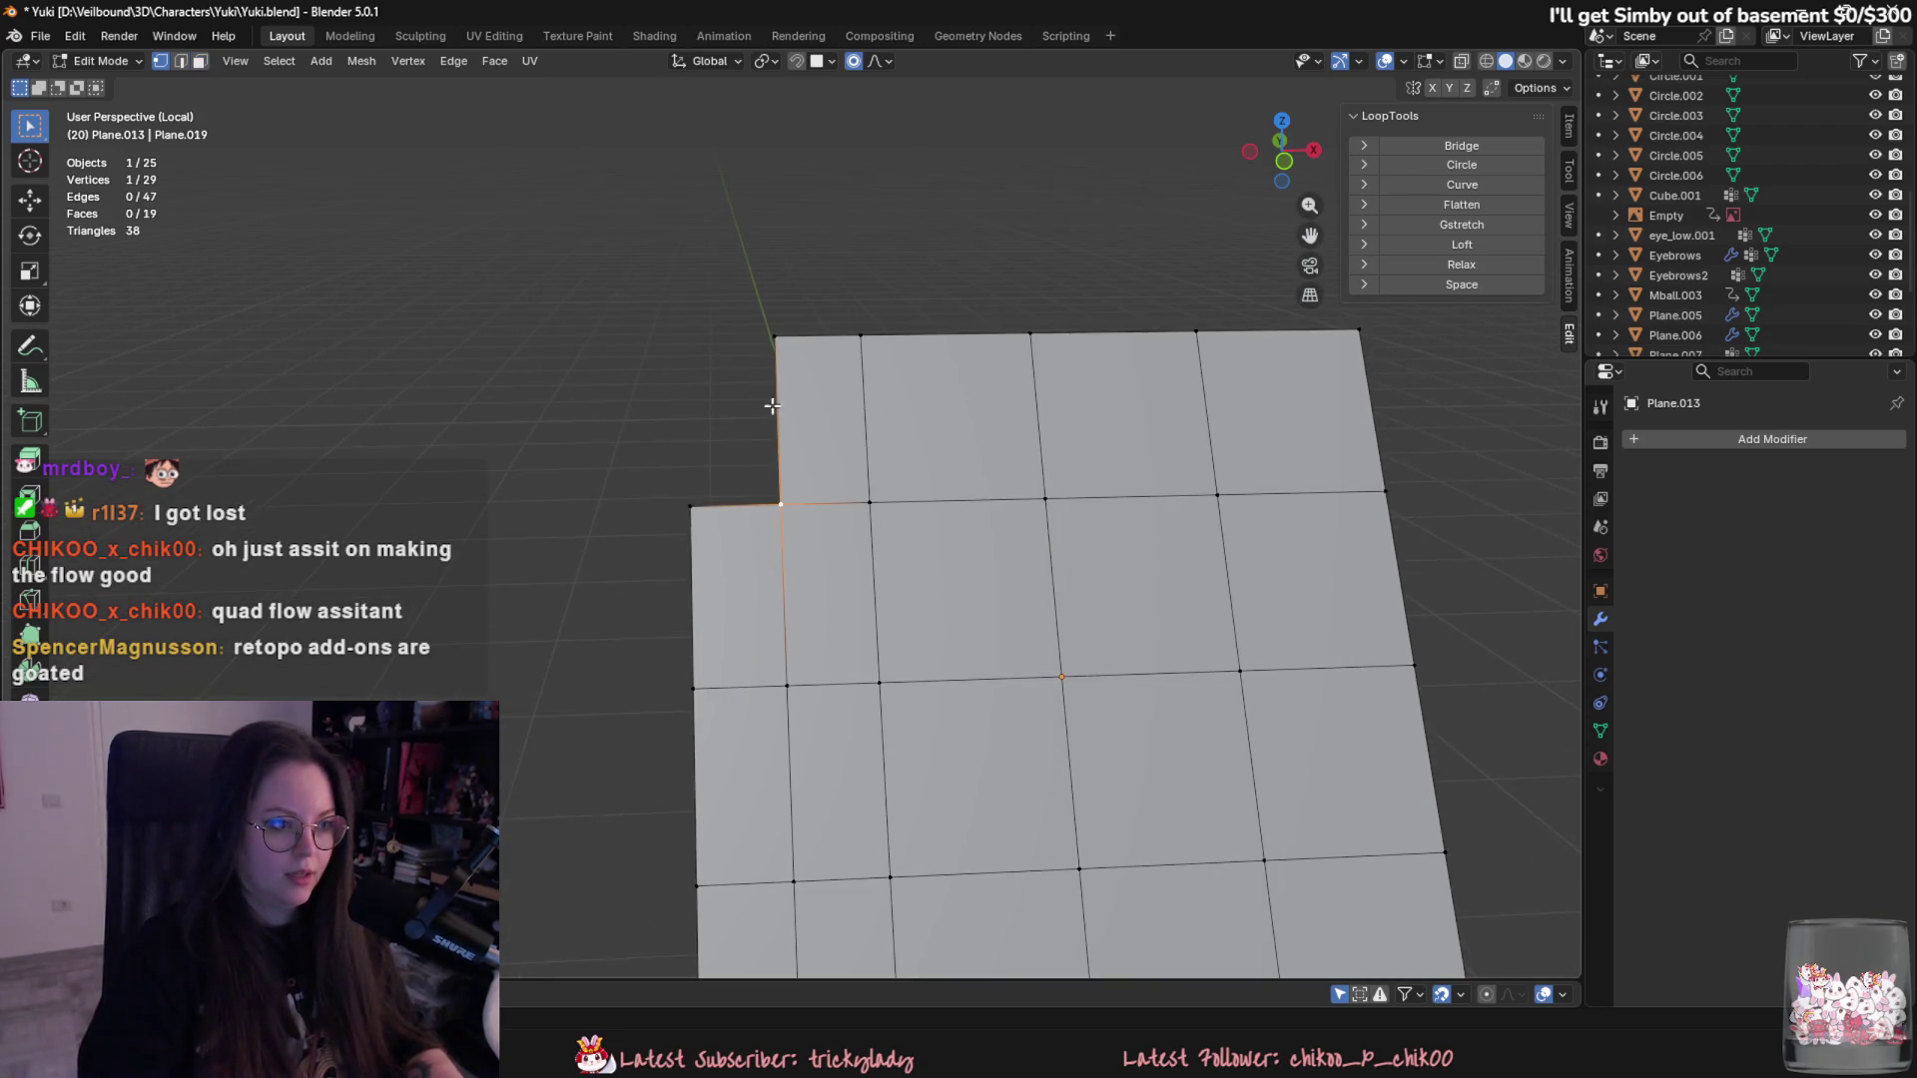
pyautogui.scroll(1, 809, 533)
# - Rebuild the empty corner as a quad with F after several undone fill attempts, then leave edit mode
pyautogui.click(771, 532)
pyautogui.press('f')
pyautogui.hotkey('ctrl', 'z')
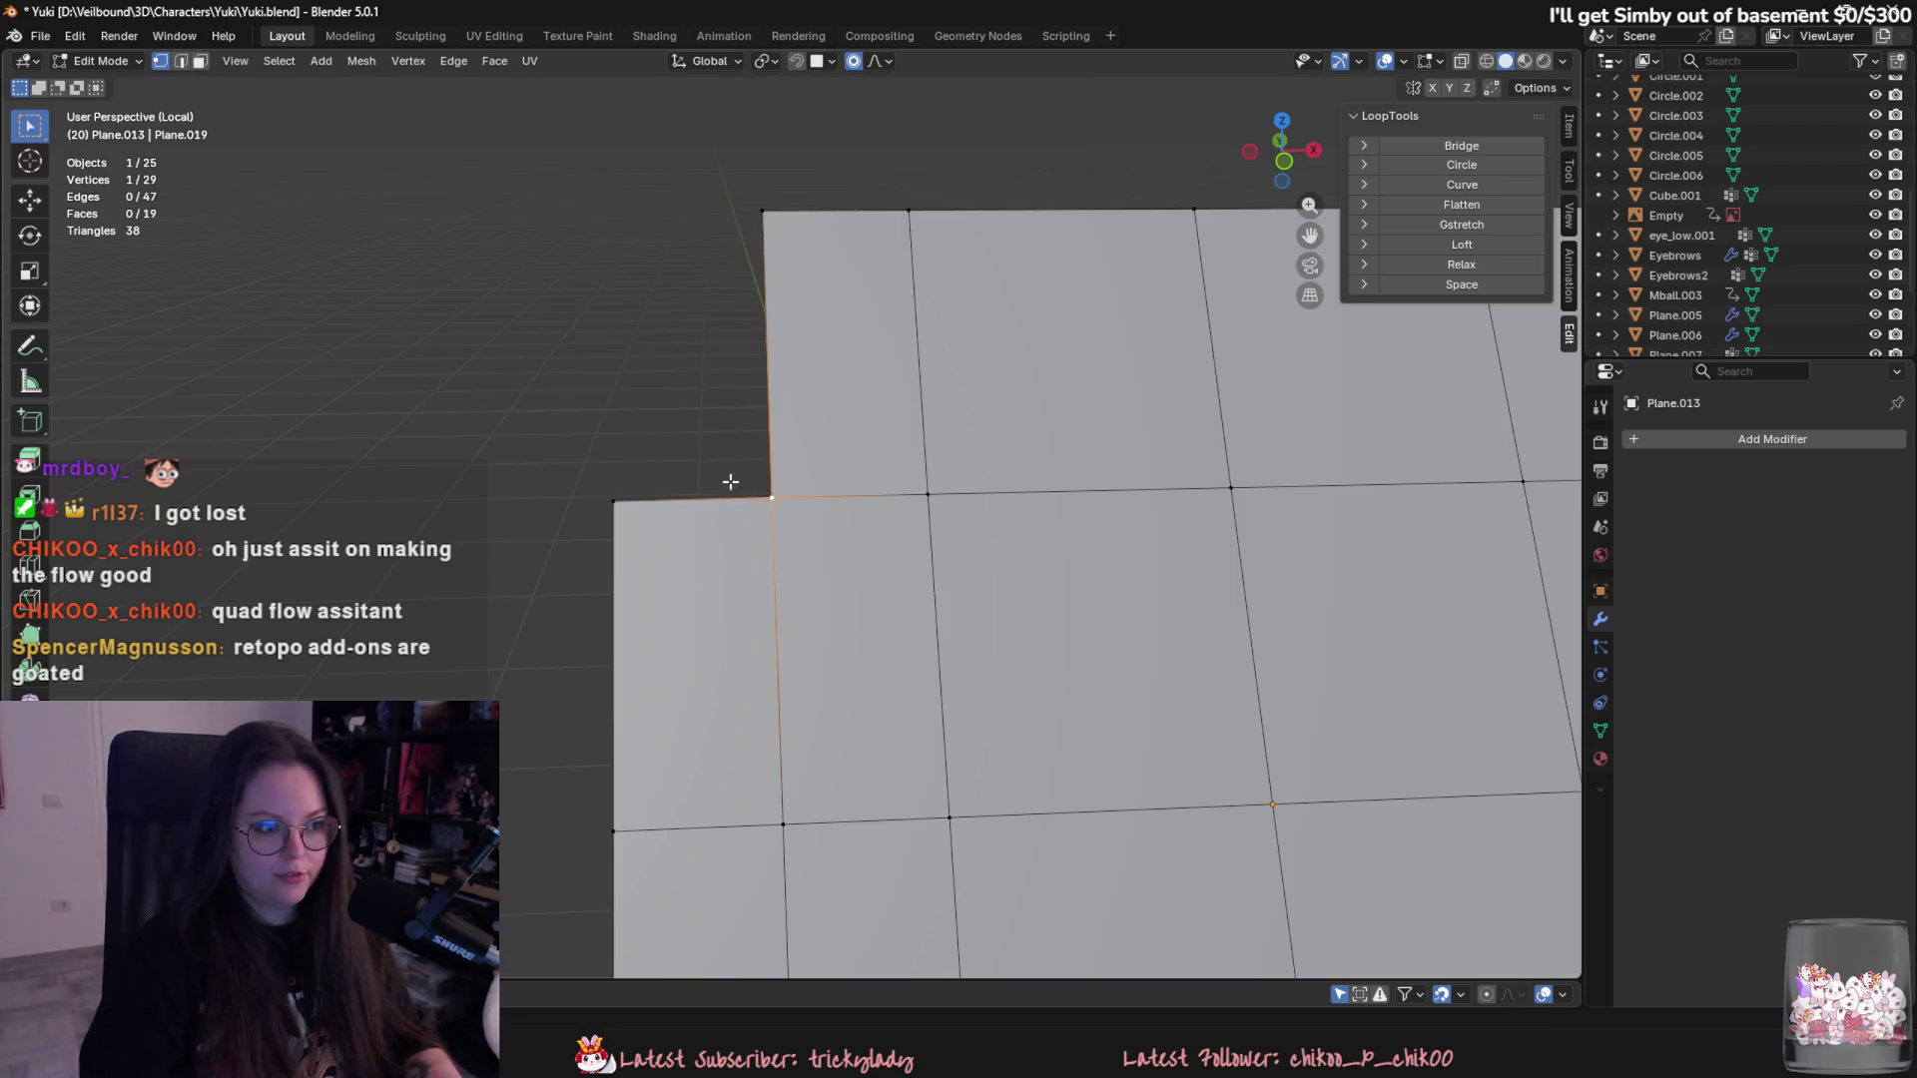
pyautogui.press('f')
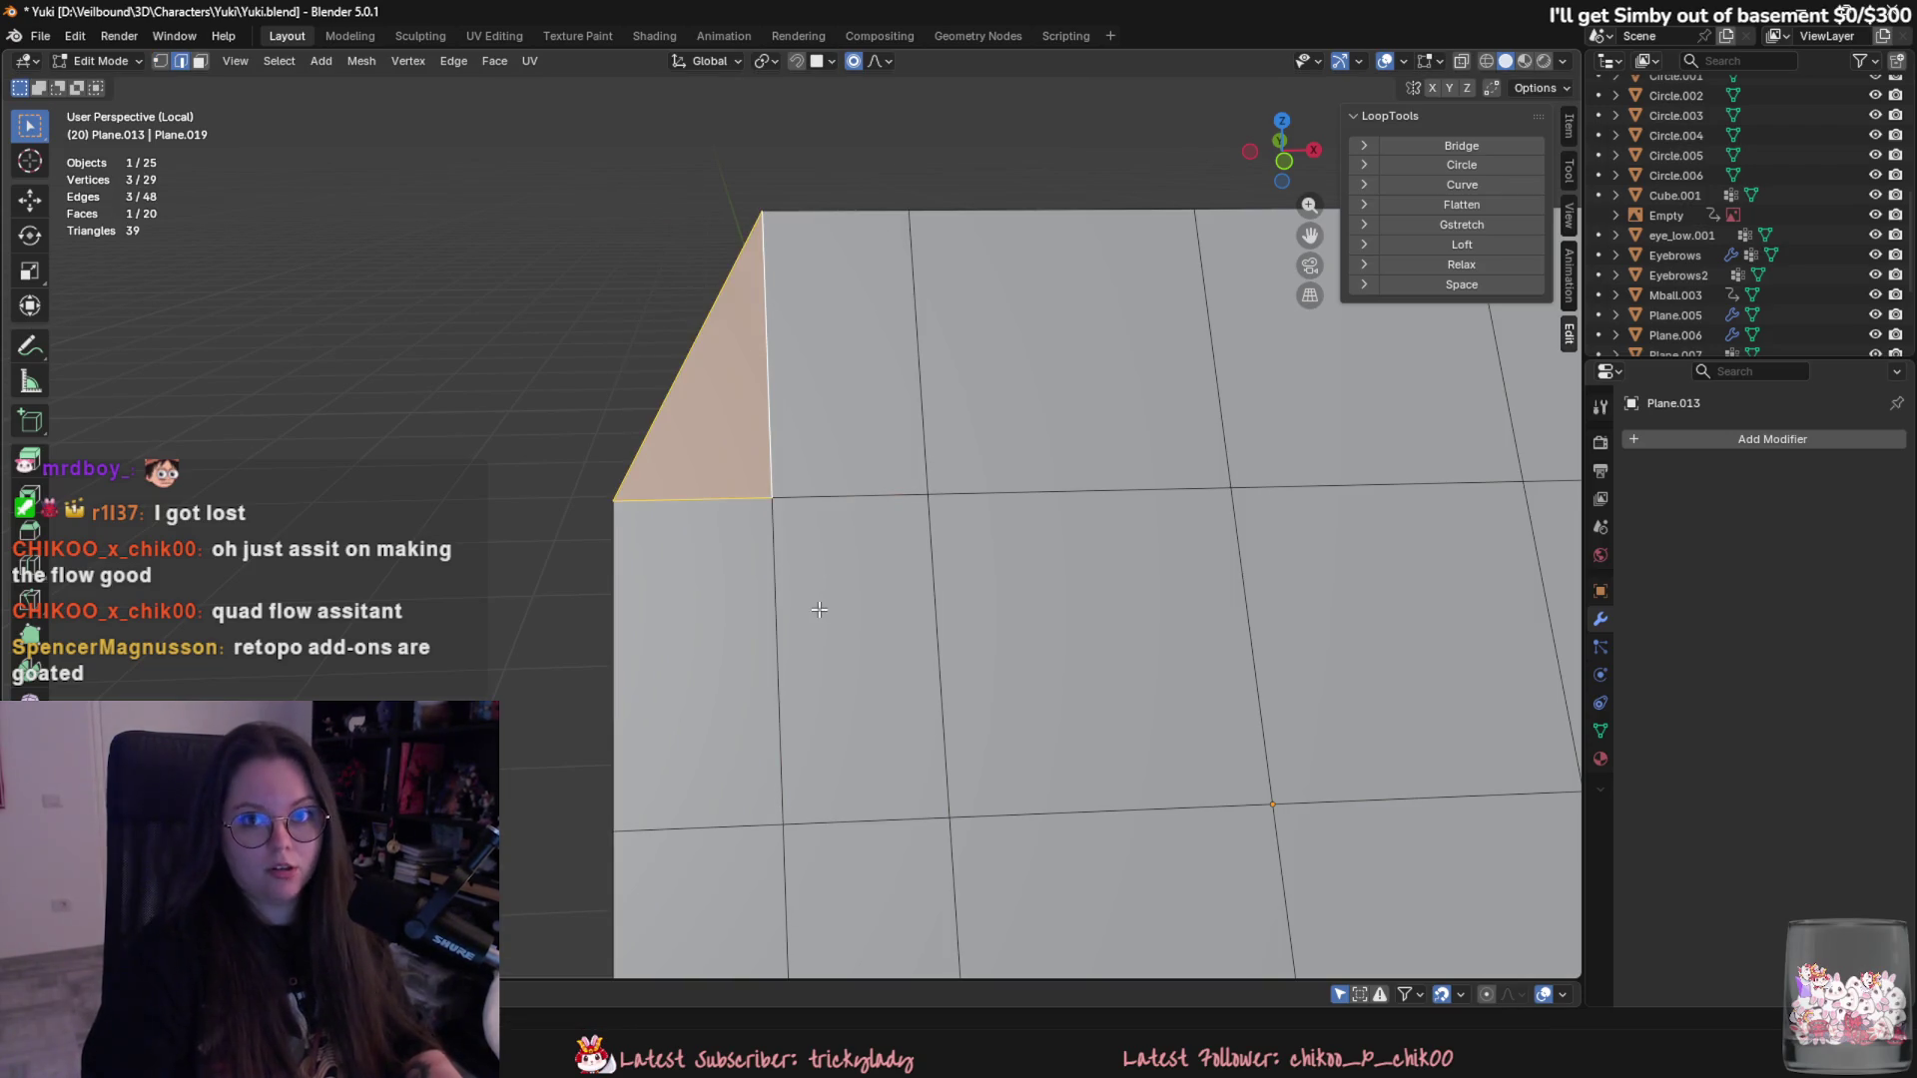
pyautogui.hotkey('ctrl', 'z')
pyautogui.press('f')
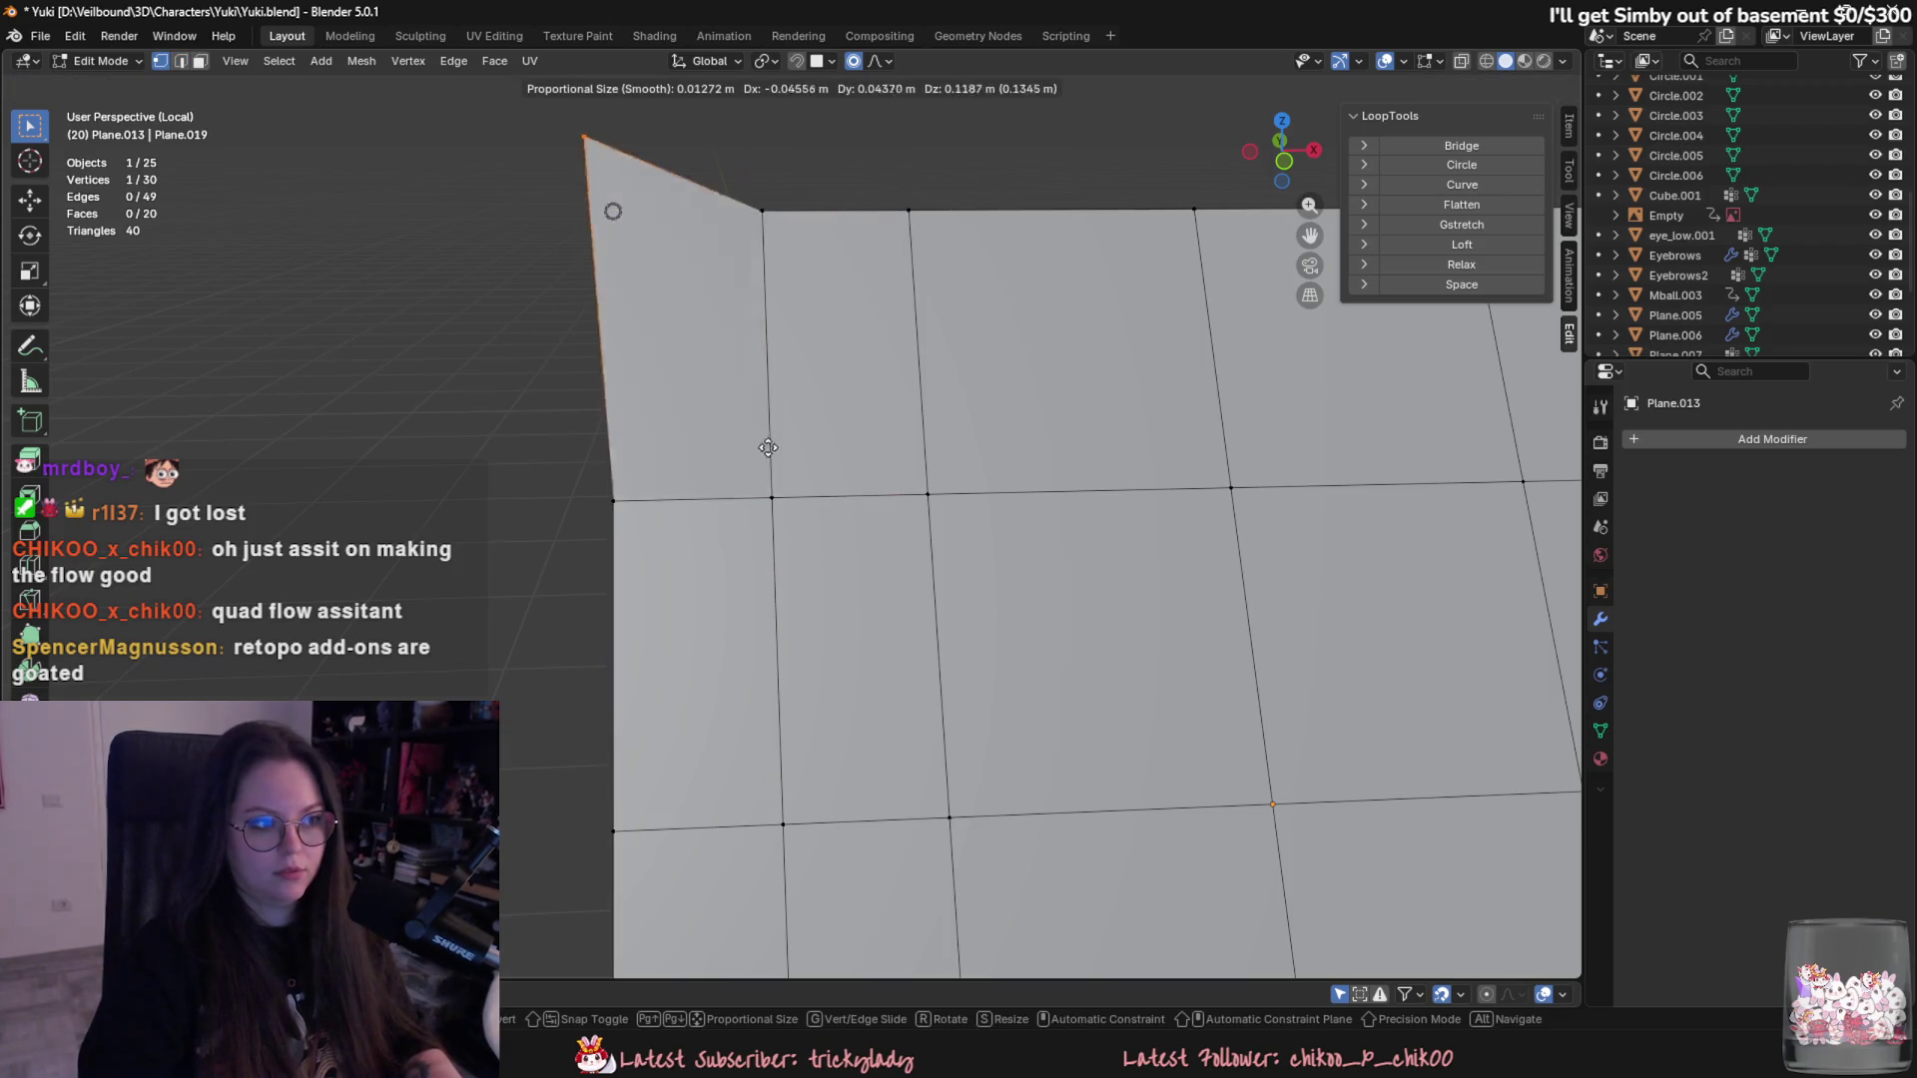
pyautogui.press('Escape')
pyautogui.hotkey('ctrl', 'z')
pyautogui.press('f')
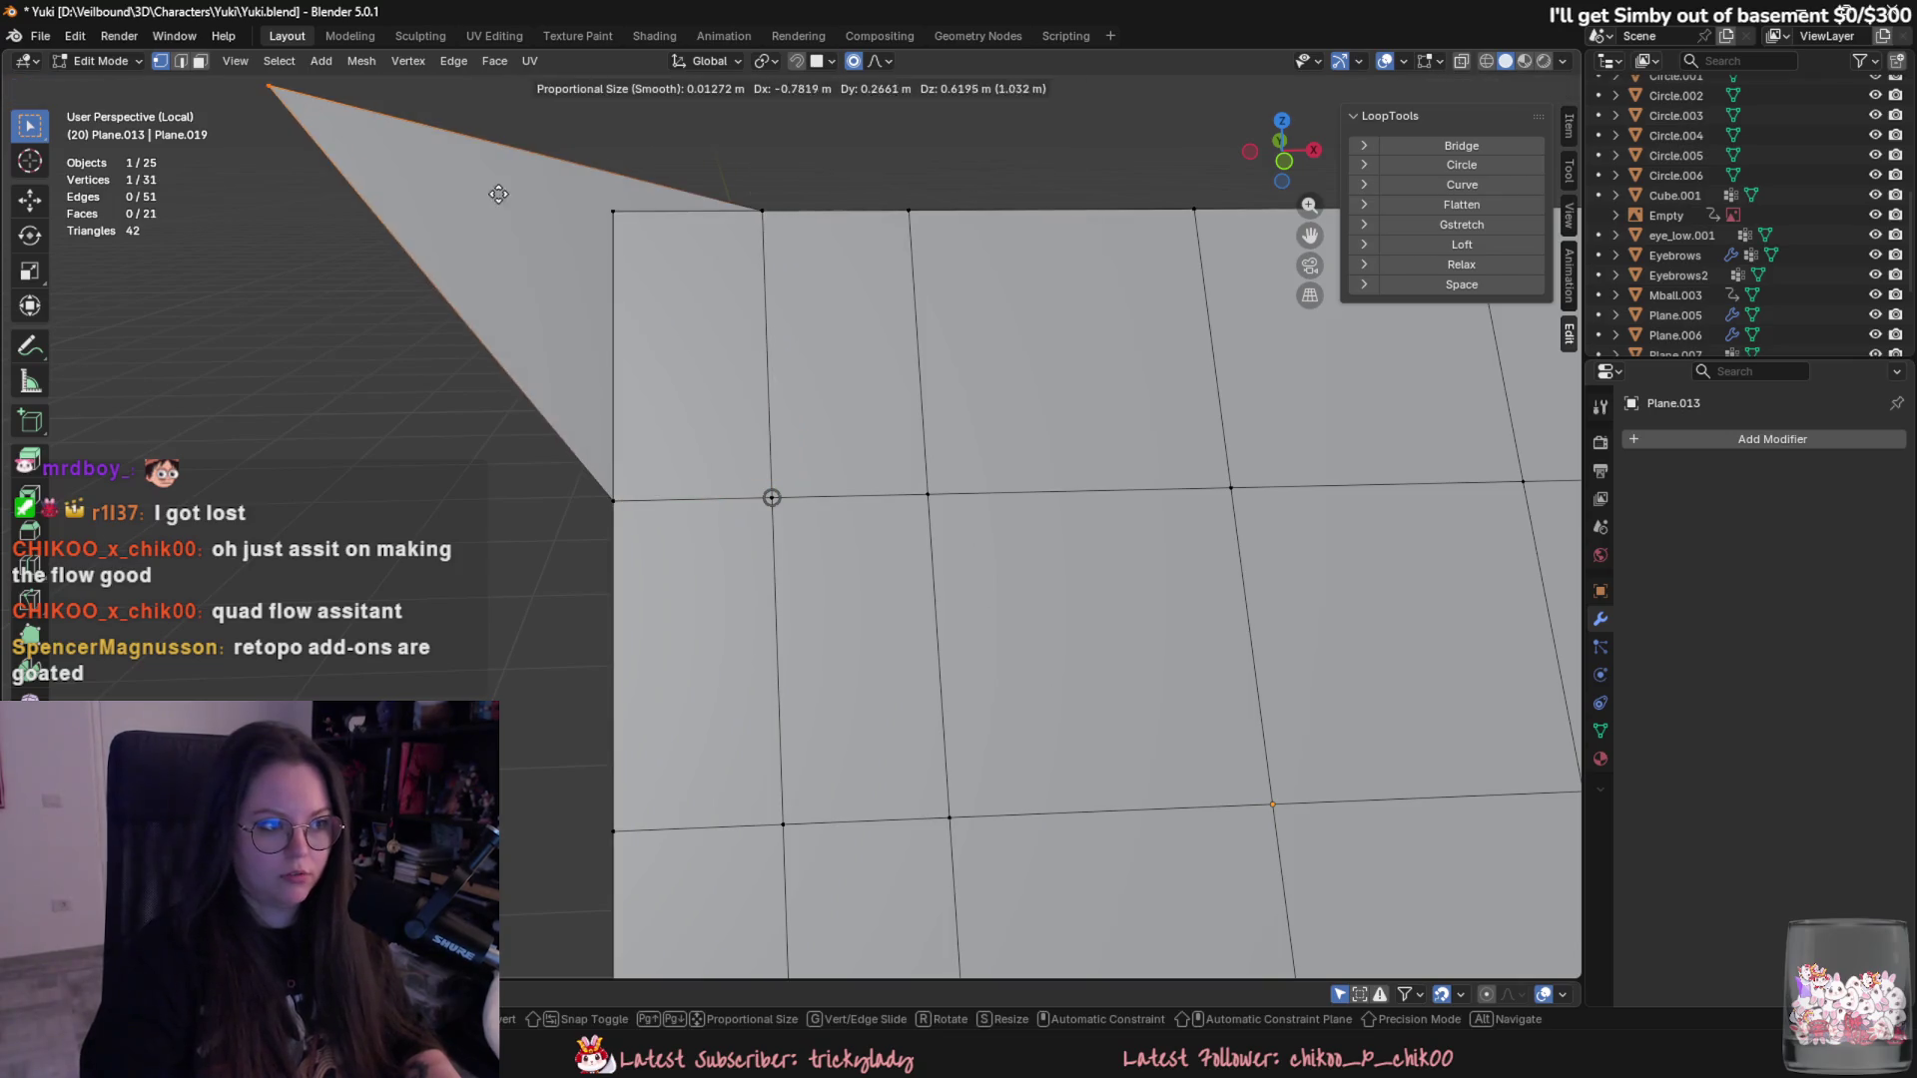
pyautogui.press('Escape')
pyautogui.hotkey('ctrl', 'z')
pyautogui.hotkey('ctrl', 'shift', 'z')
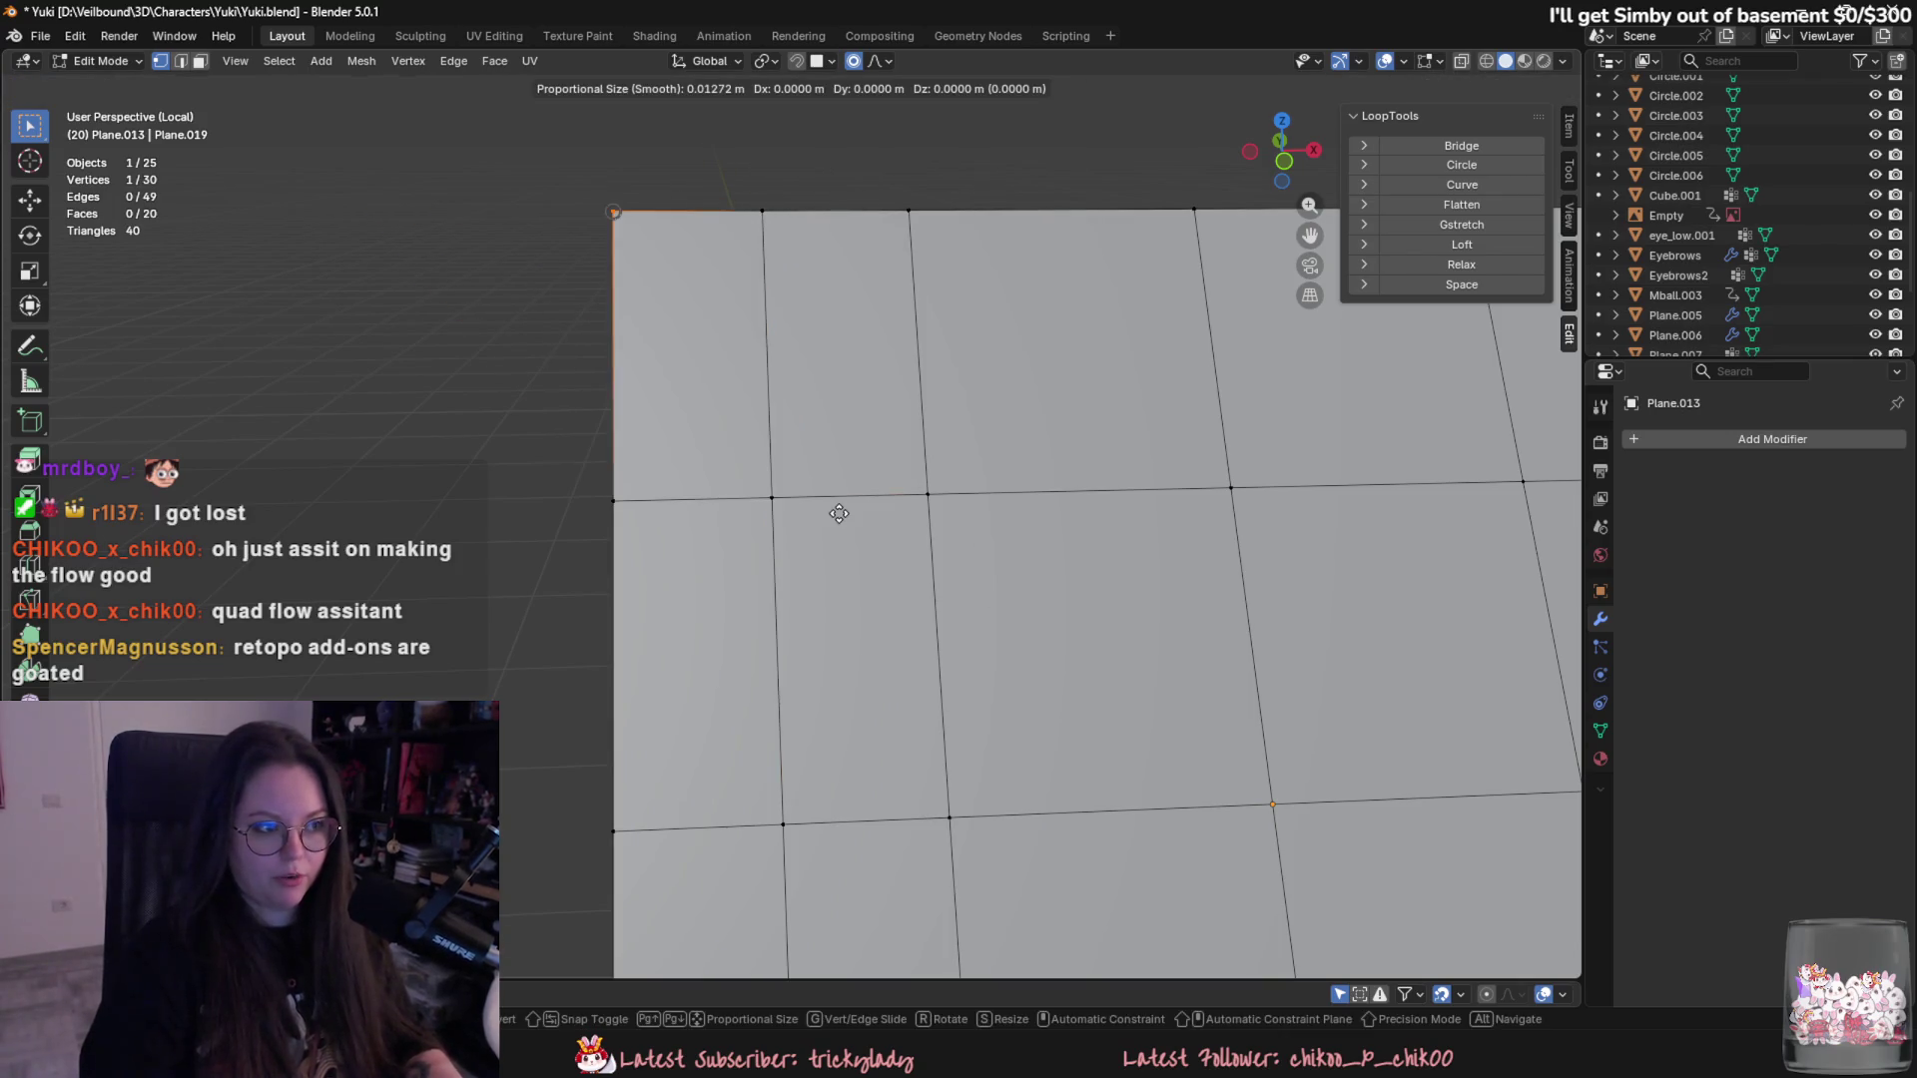
pyautogui.hotkey('ctrl', 'z')
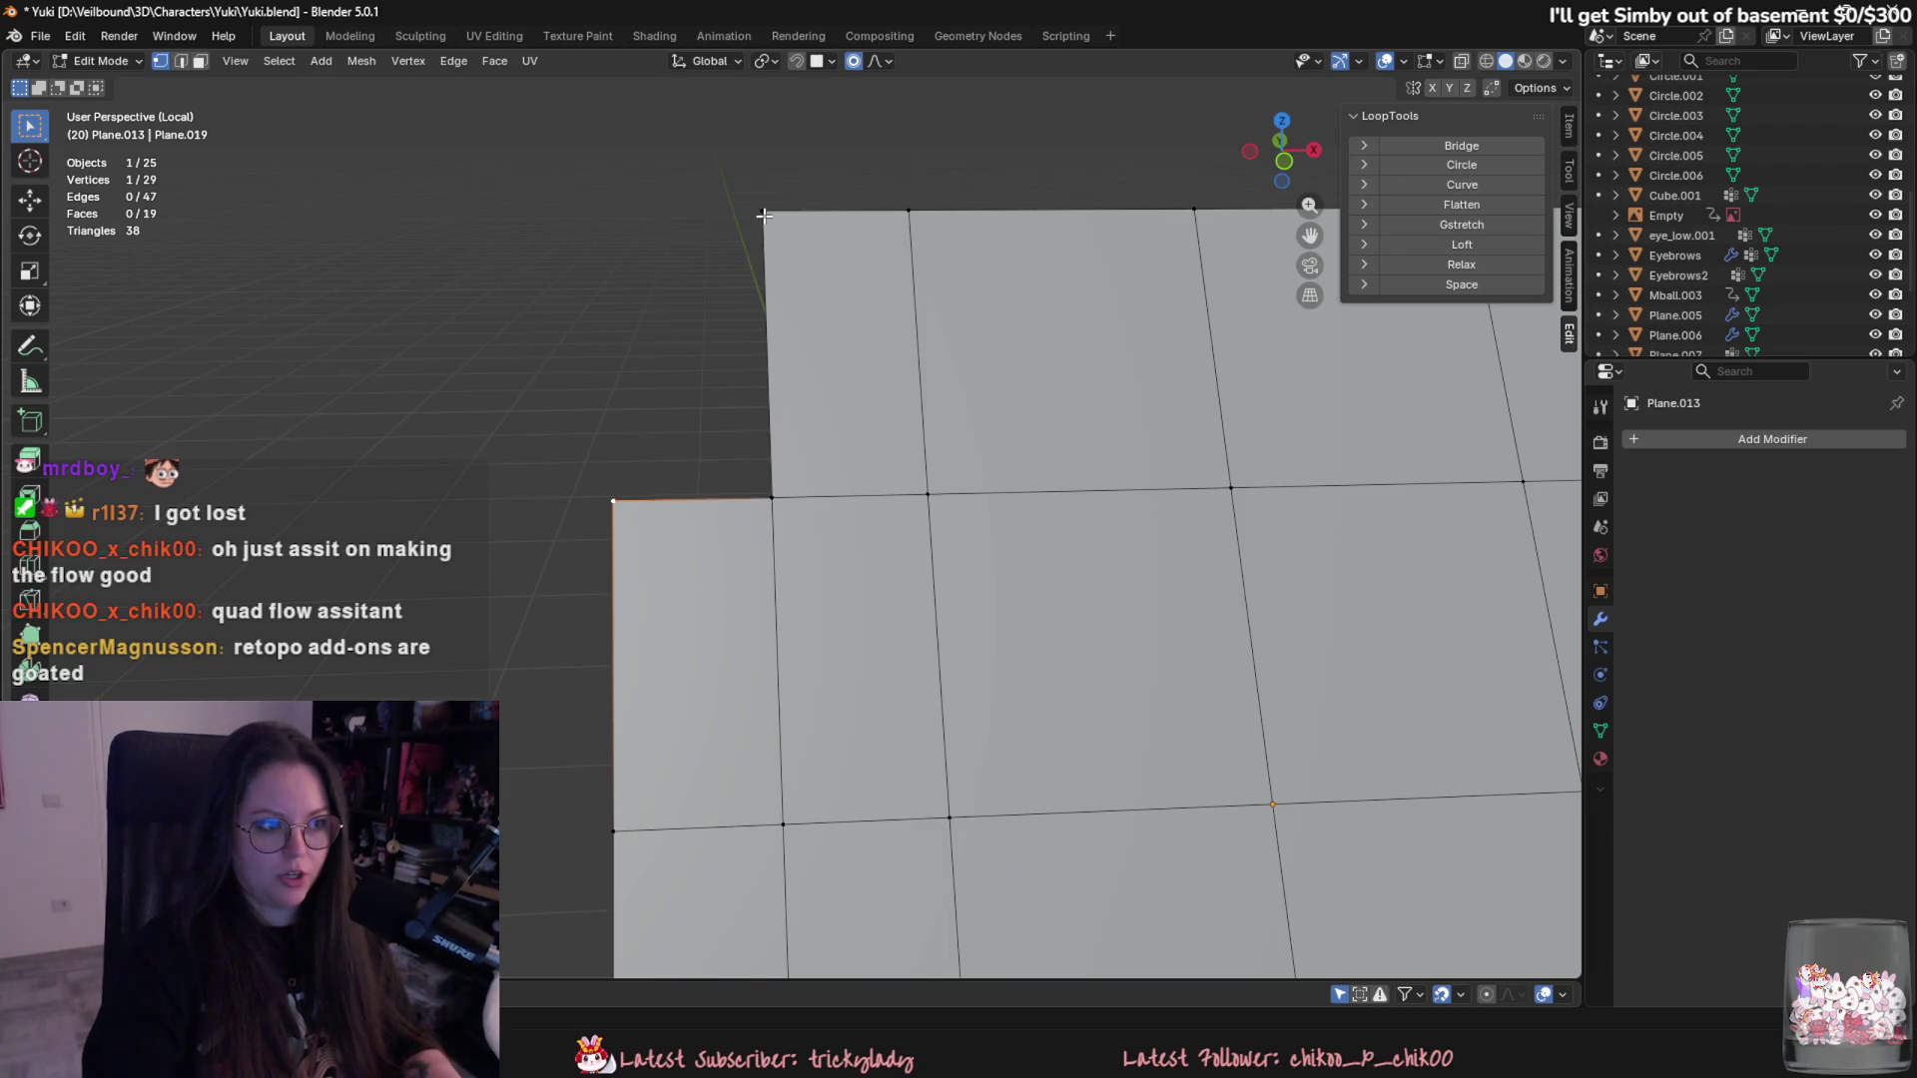
pyautogui.press('f')
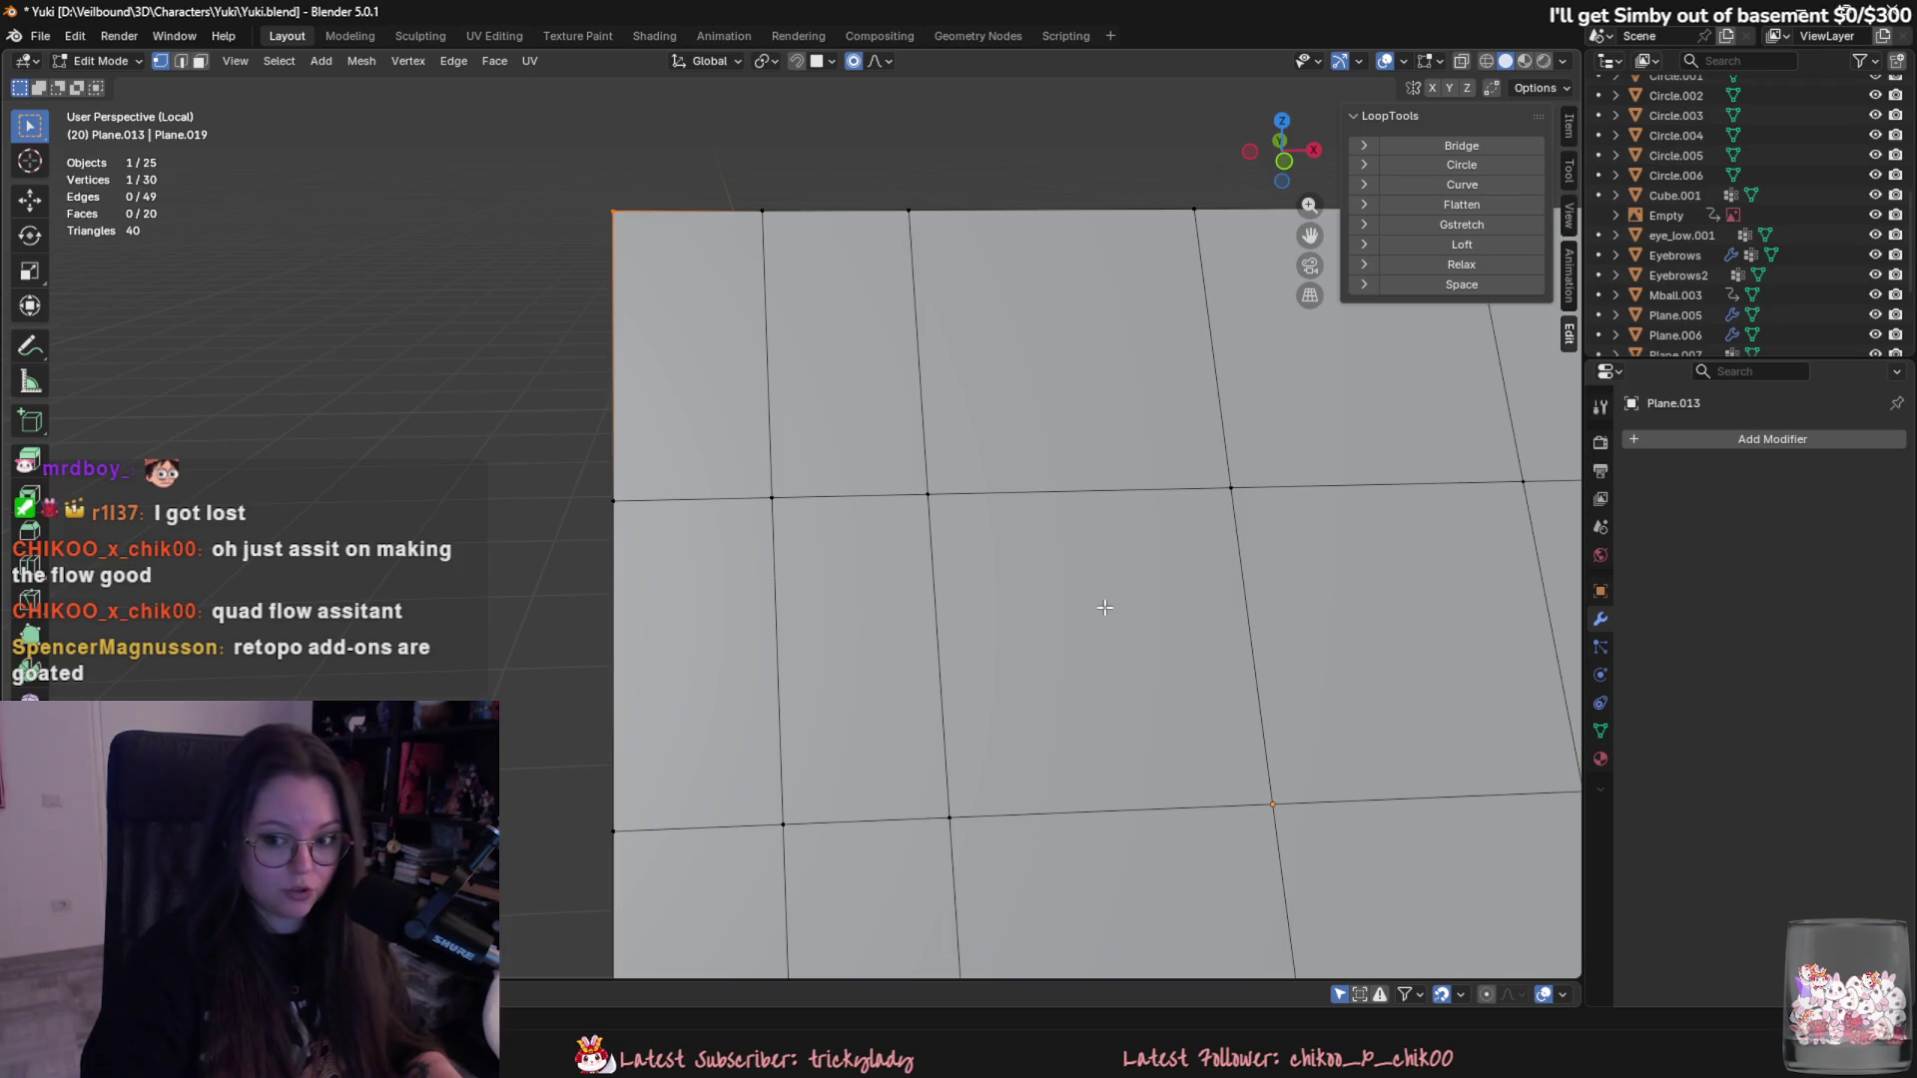
pyautogui.scroll(-5, 1104, 607)
pyautogui.moveTo(1105, 607); pyautogui.dragTo(1108, 524, button='middle')
pyautogui.press('Tab')
pyautogui.scroll(2, 1501, 524)
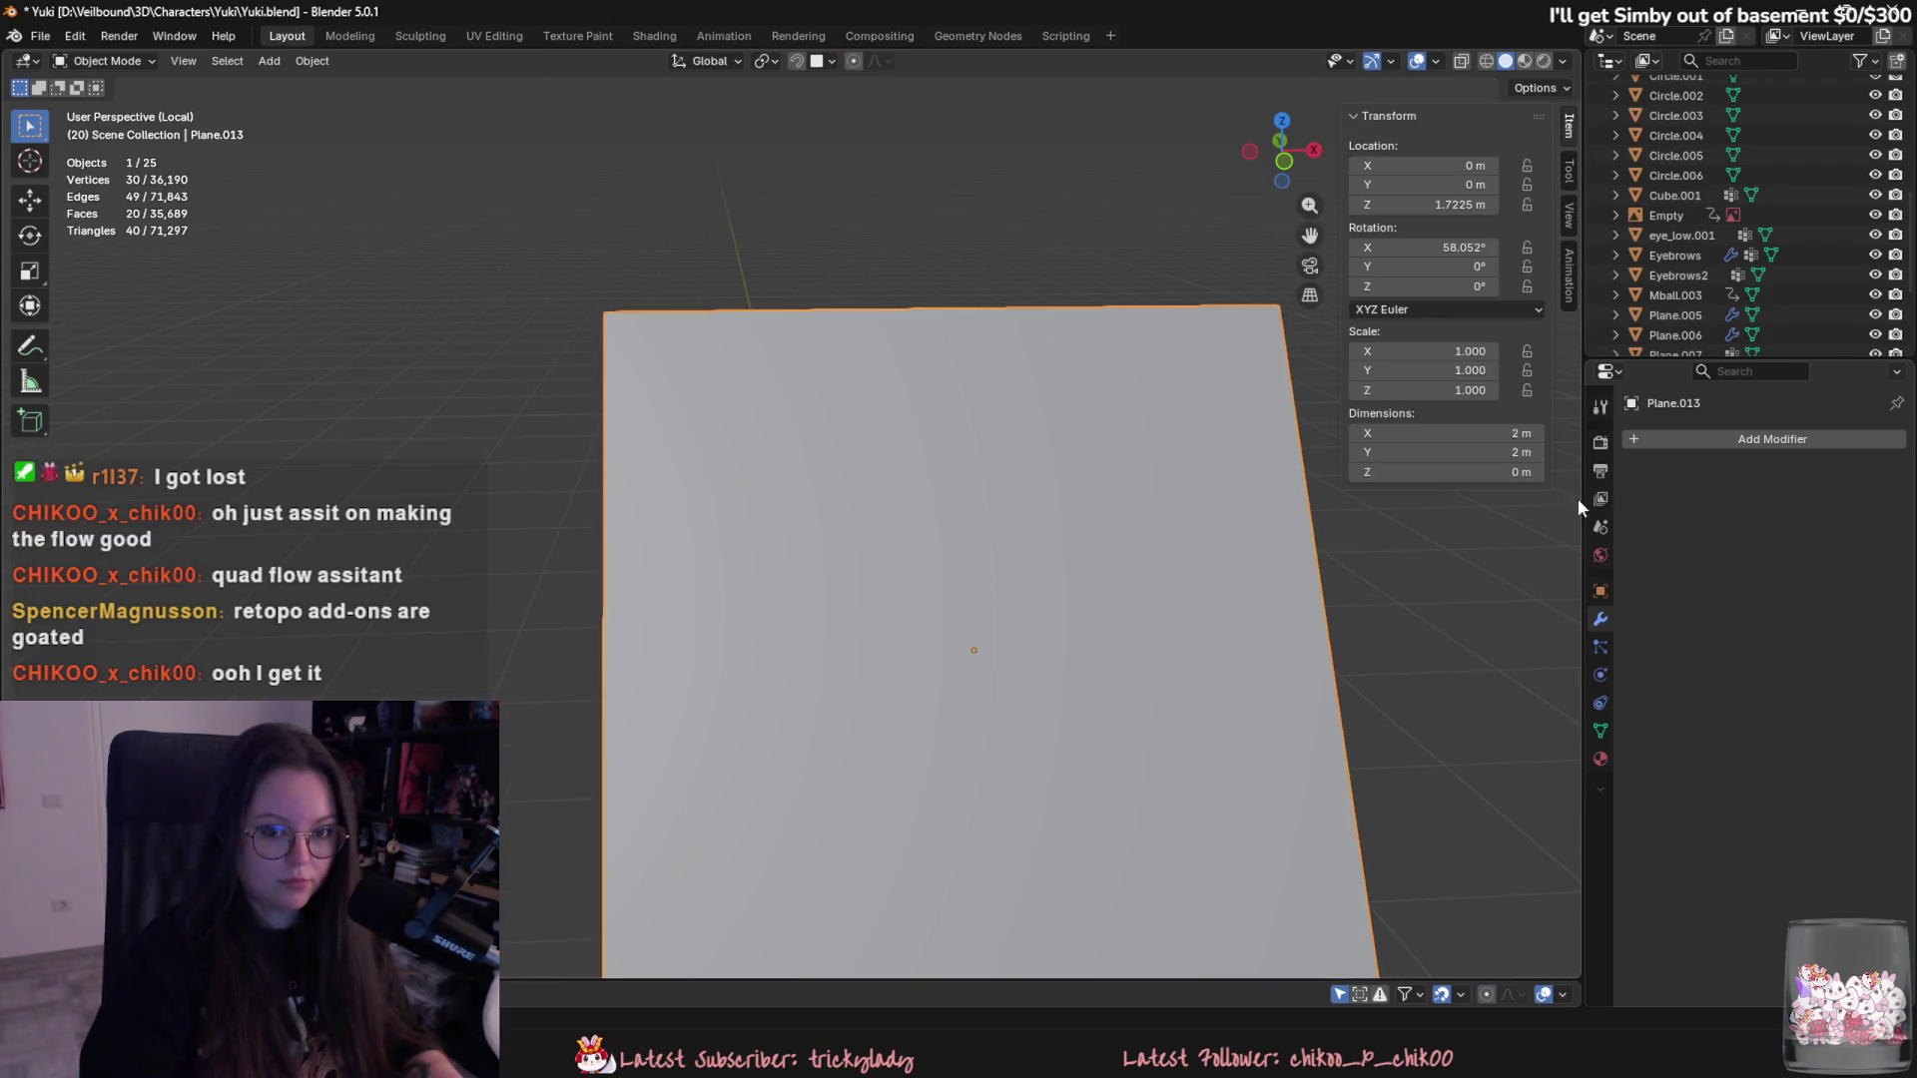
# - Check the F2 add-on in Preferences > Add-ons, close Preferences and resume editing Plane.013
pyautogui.press('Delete')
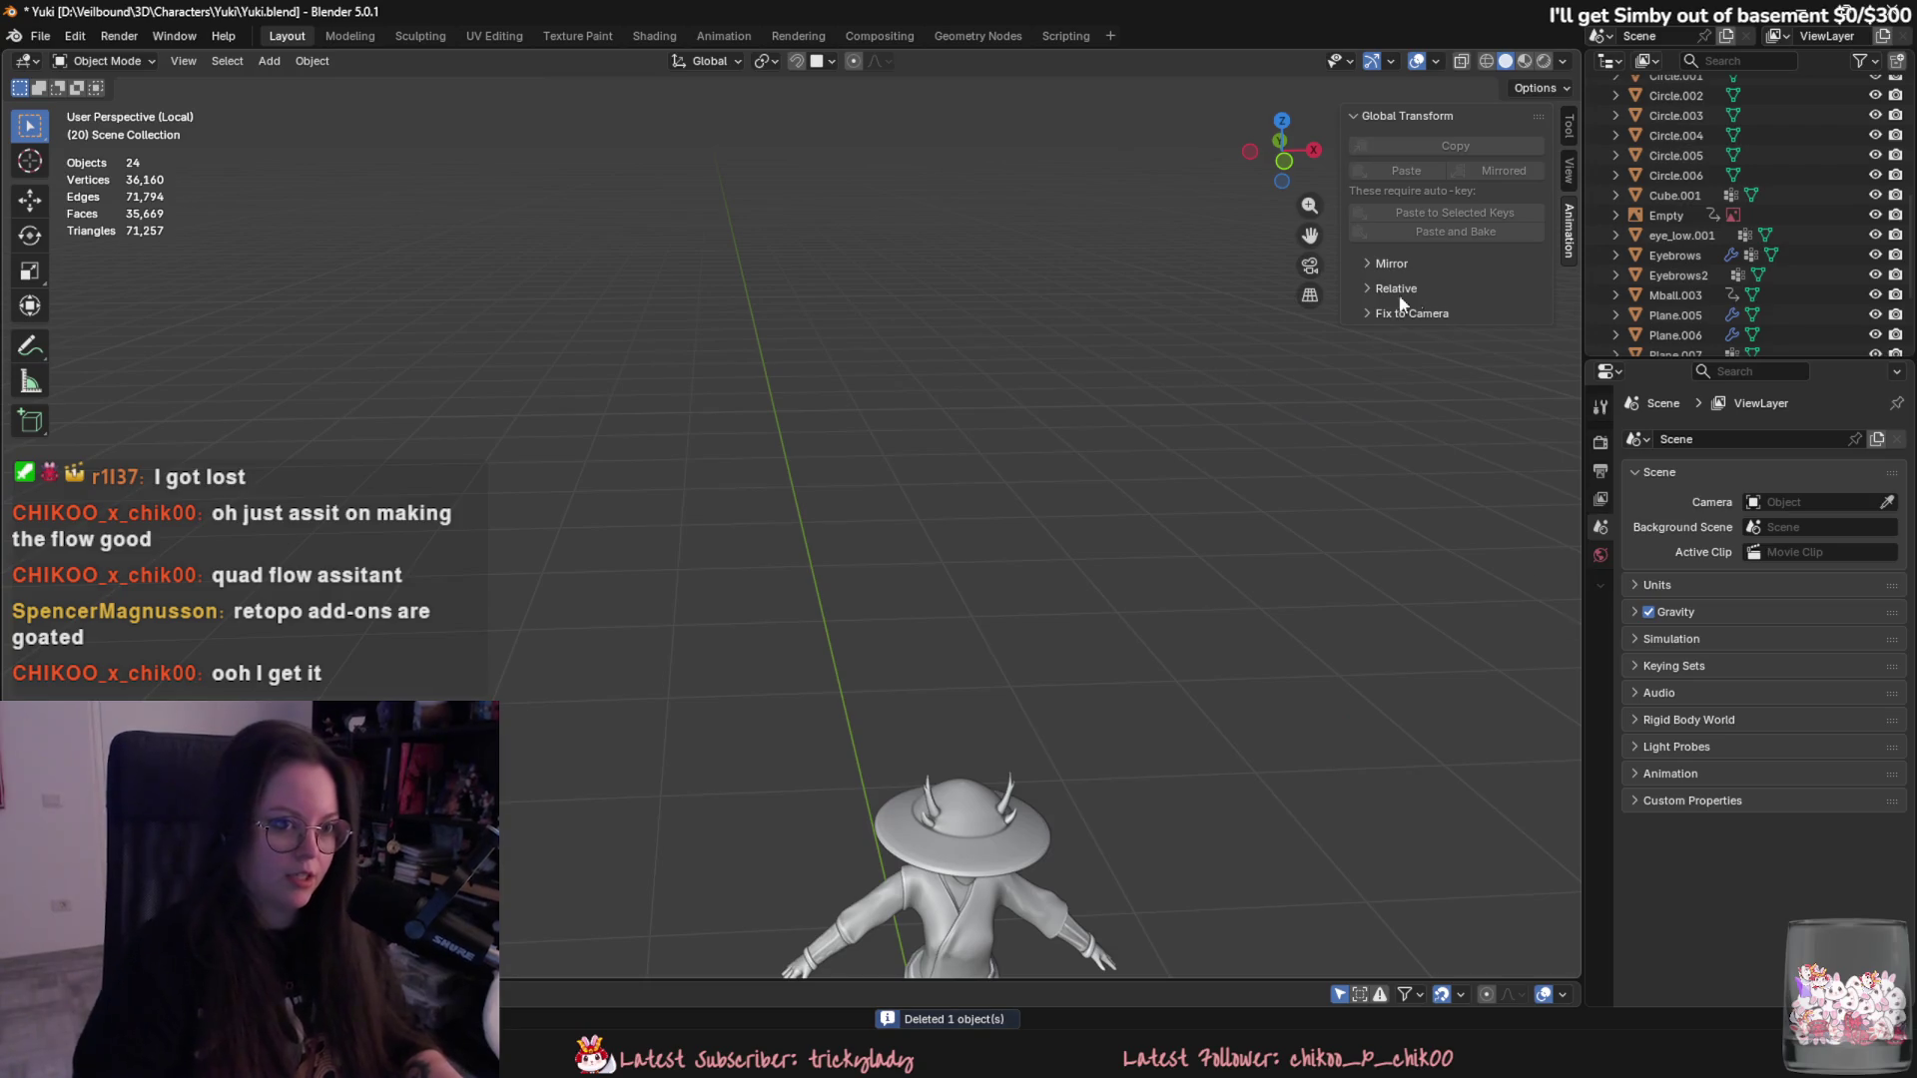
pyautogui.click(73, 35)
pyautogui.click(135, 296)
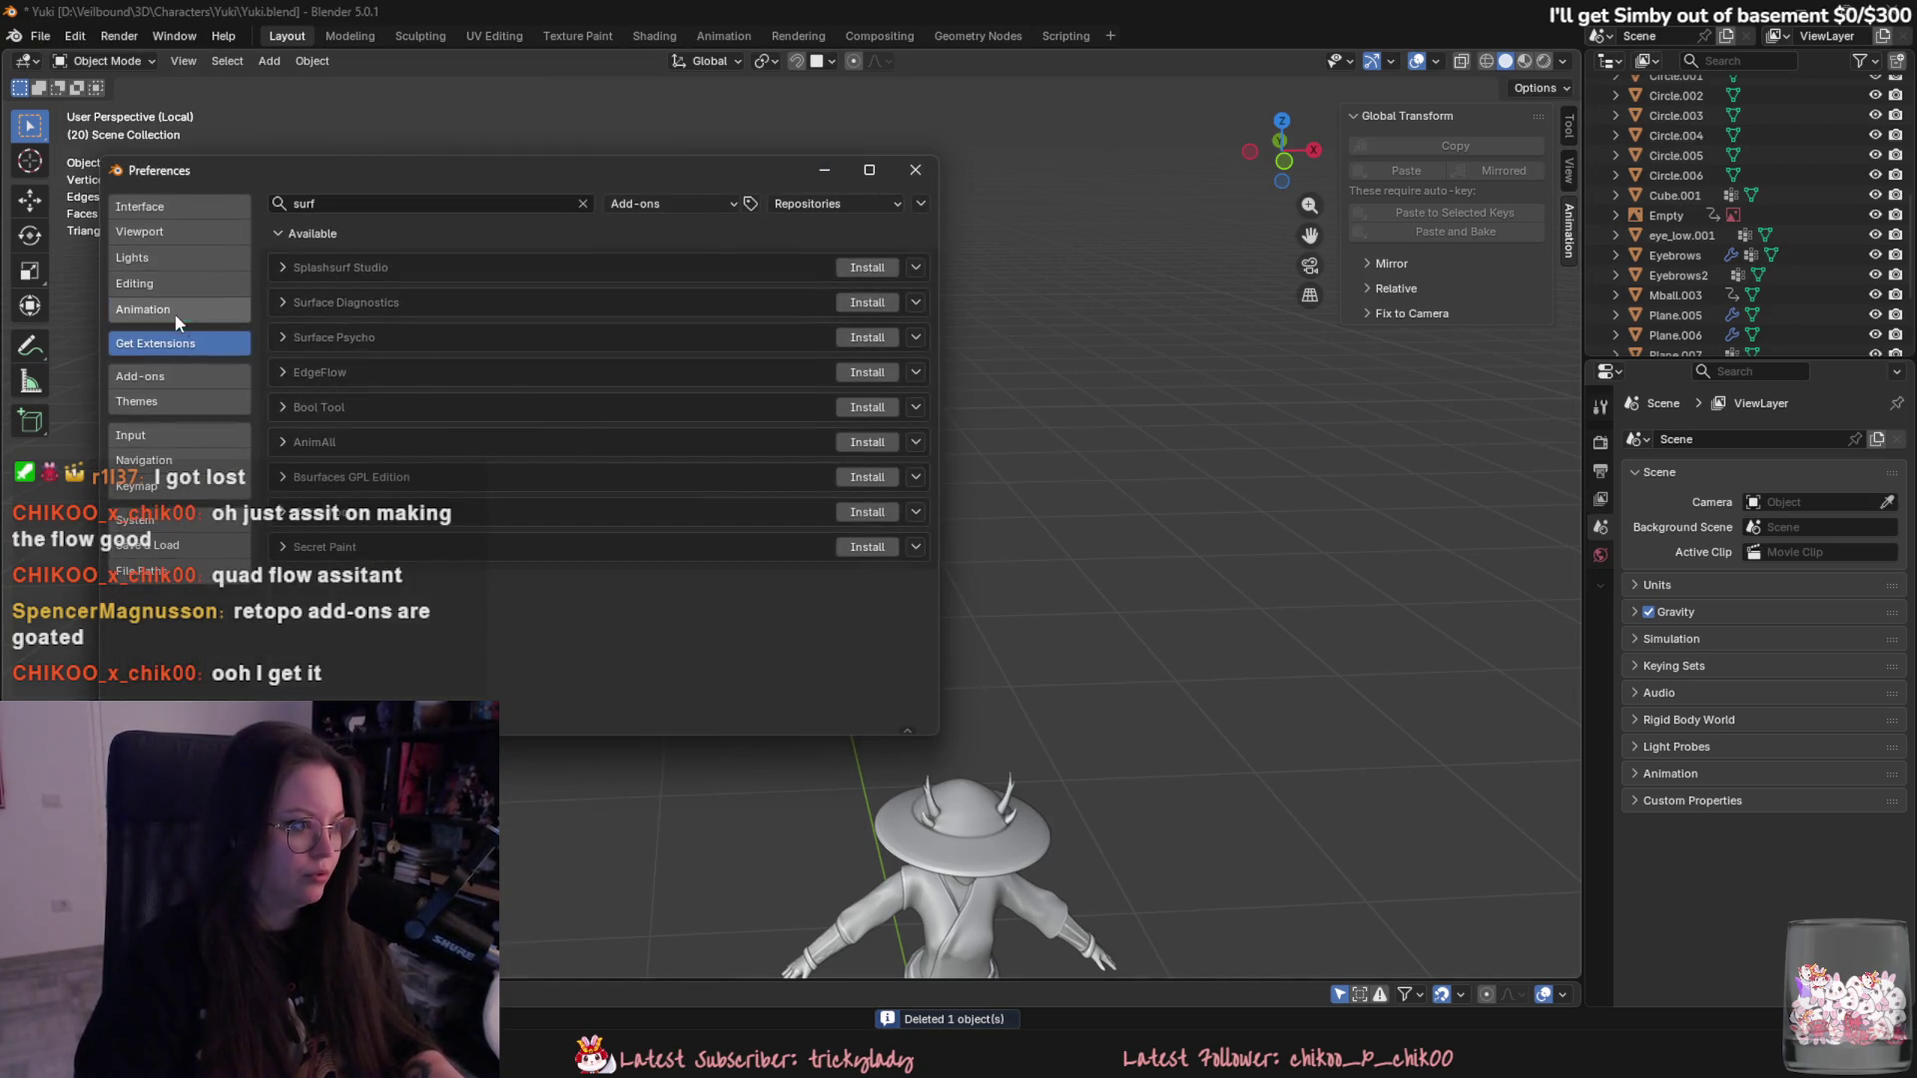
pyautogui.click(180, 377)
pyautogui.click(583, 204)
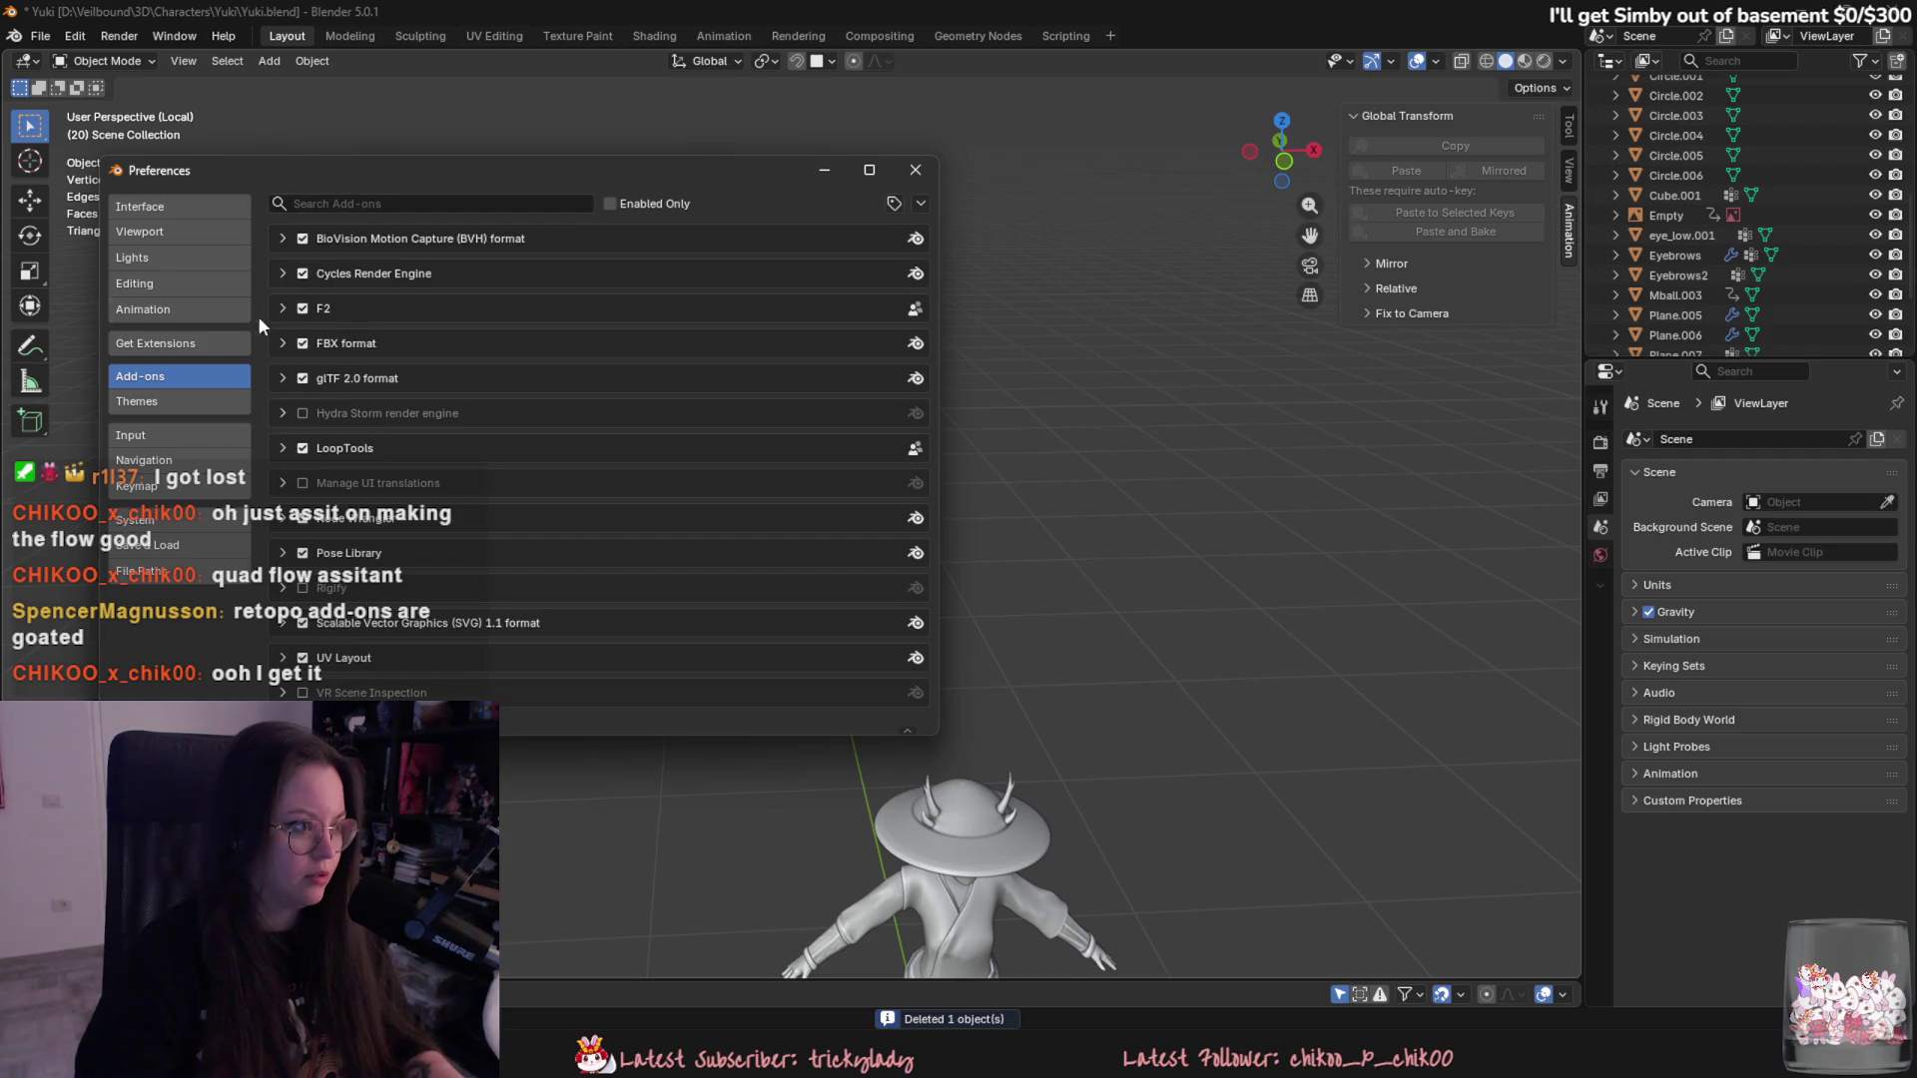
pyautogui.click(324, 307)
pyautogui.click(280, 309)
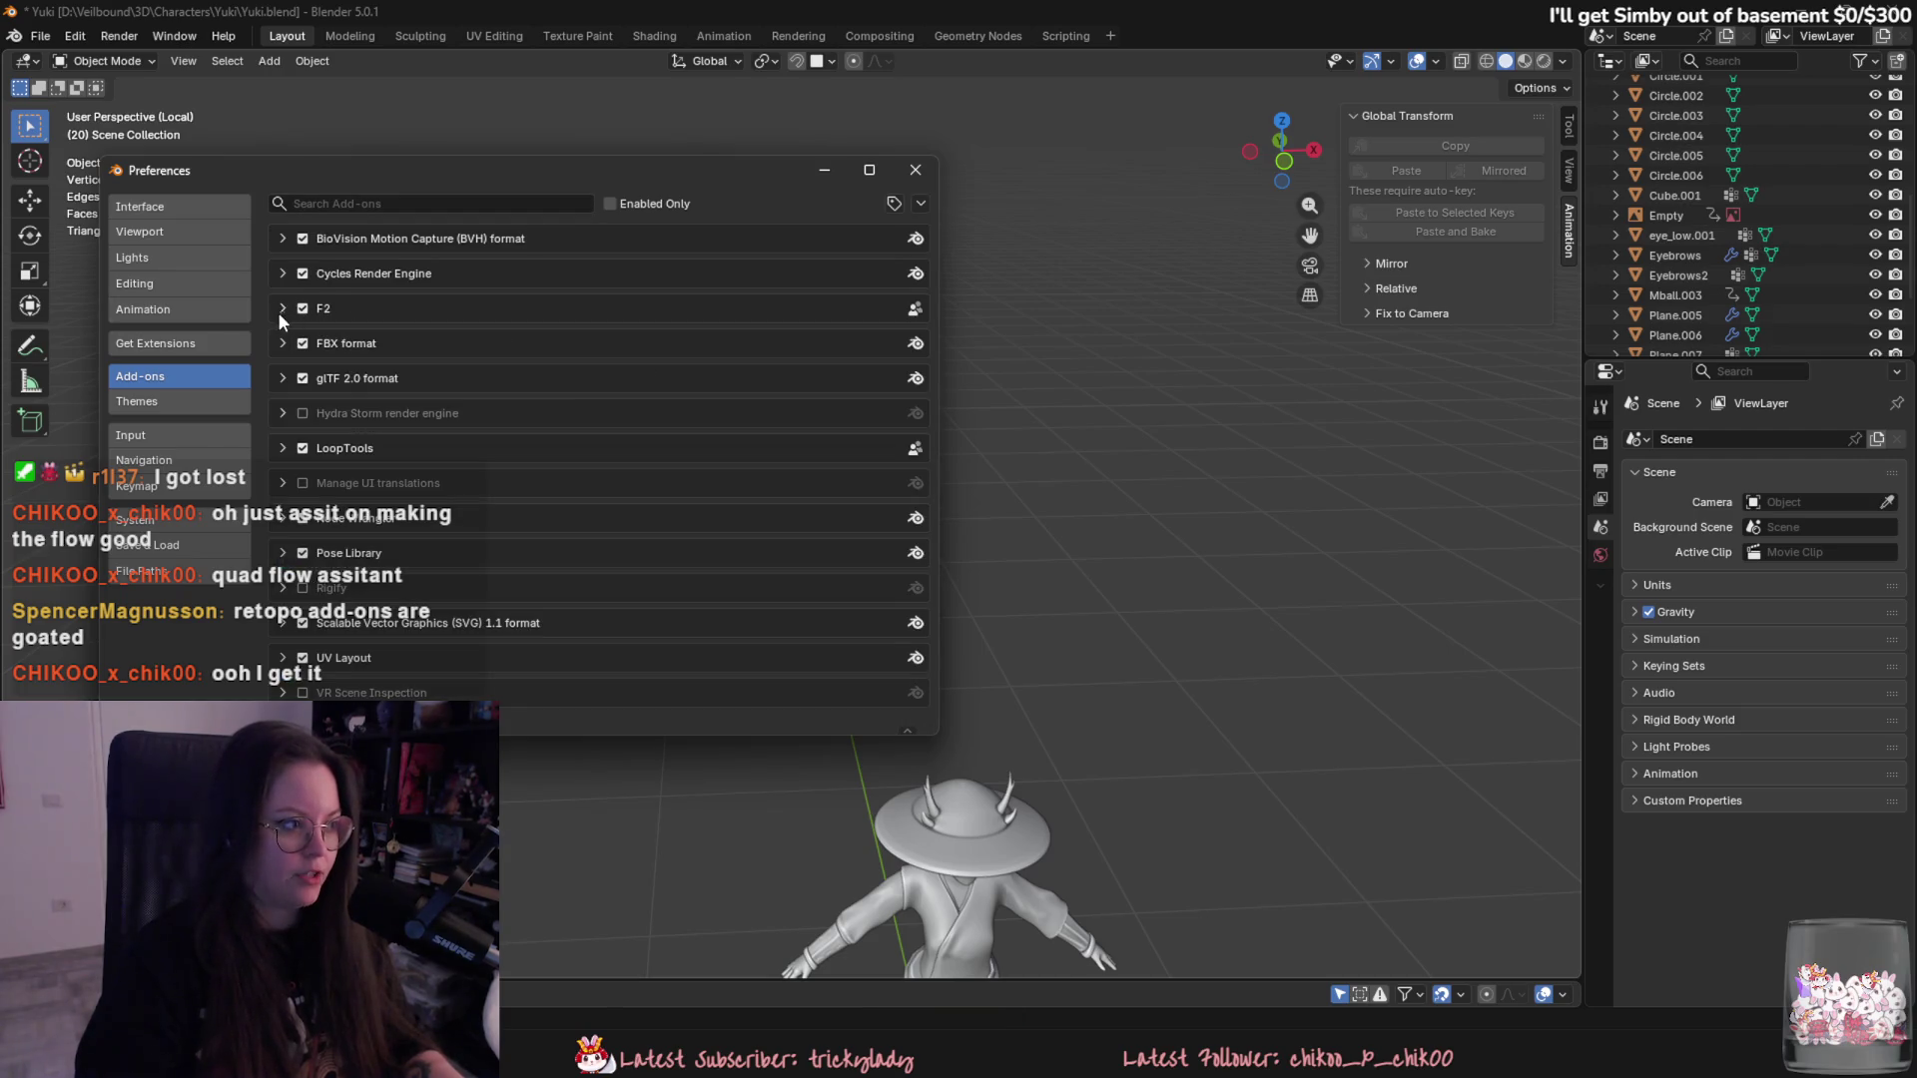
pyautogui.click(915, 169)
pyautogui.hotkey('ctrl', 'z')
pyautogui.hotkey('ctrl', 'z')
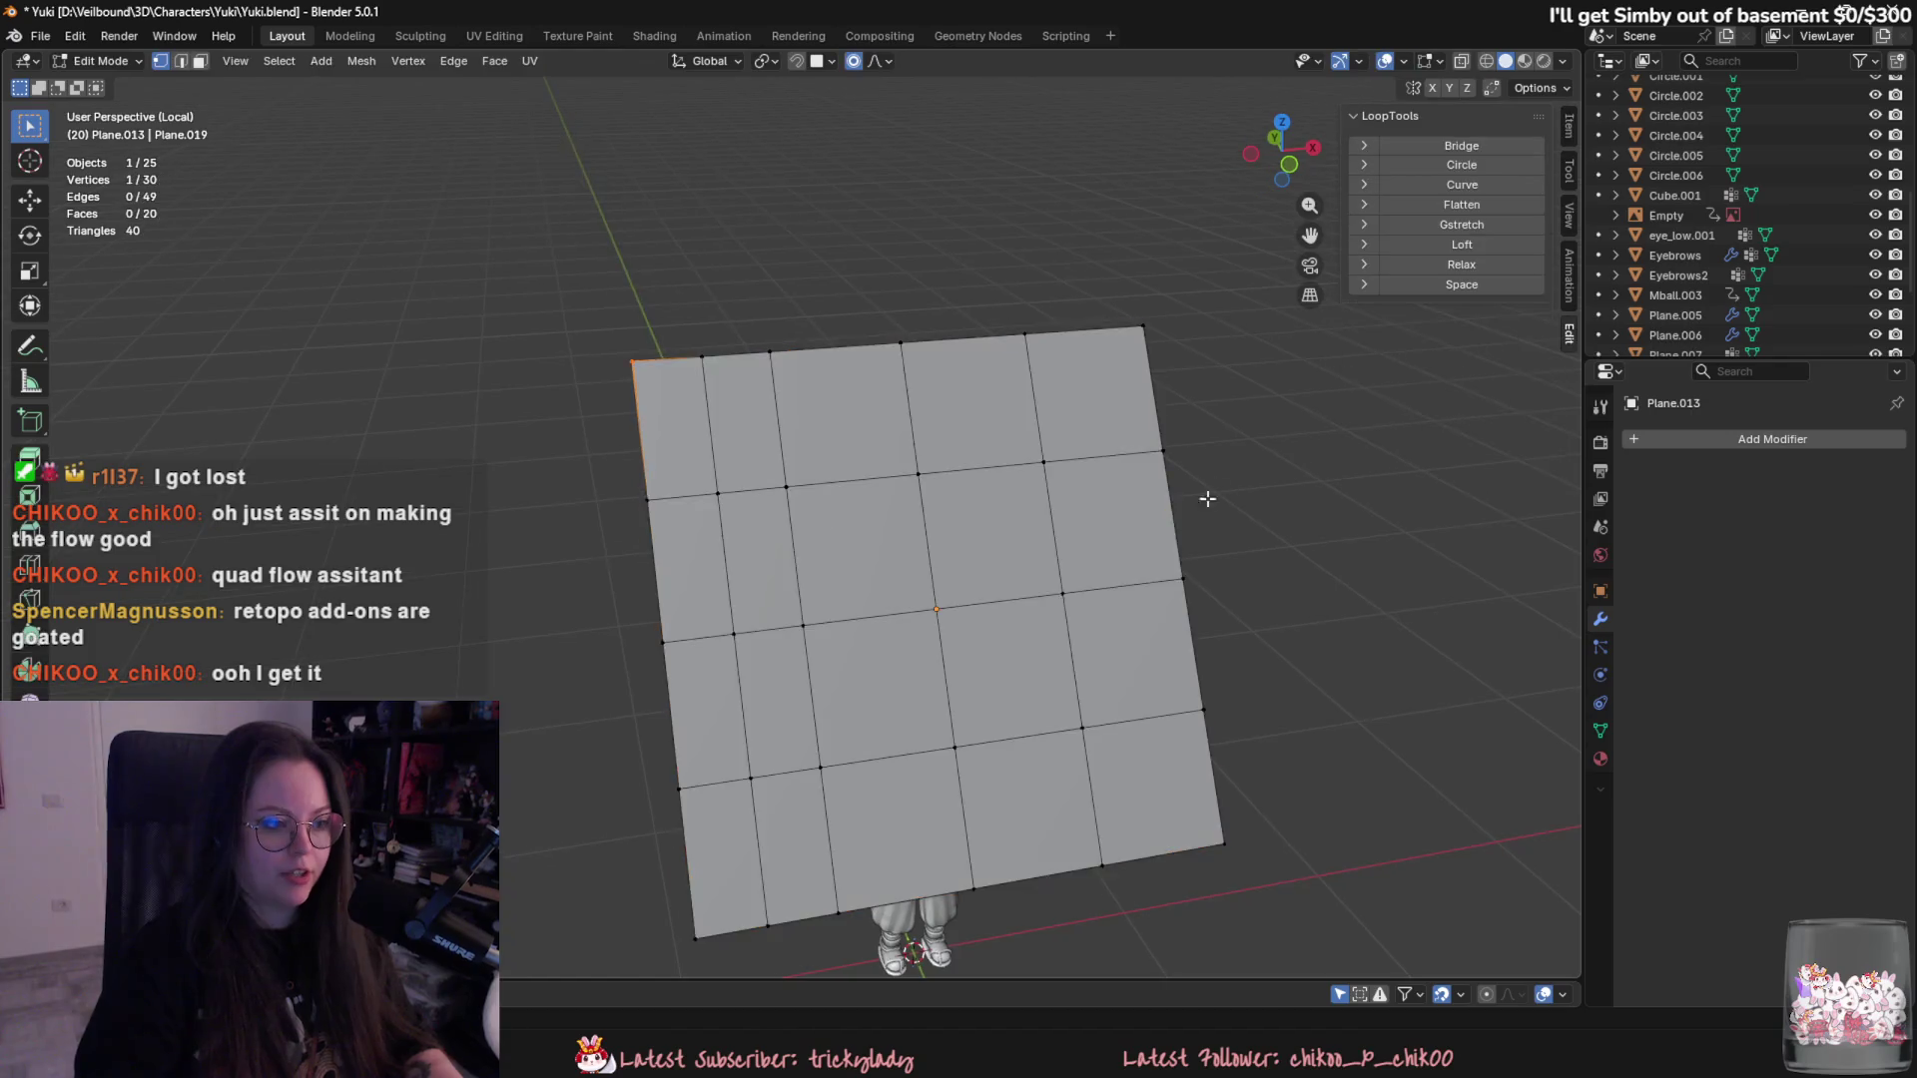
# - Try LoopTools Space and Loft on all the grid's vertices, undoing the respacing
pyautogui.press('a')
pyautogui.click(1463, 286)
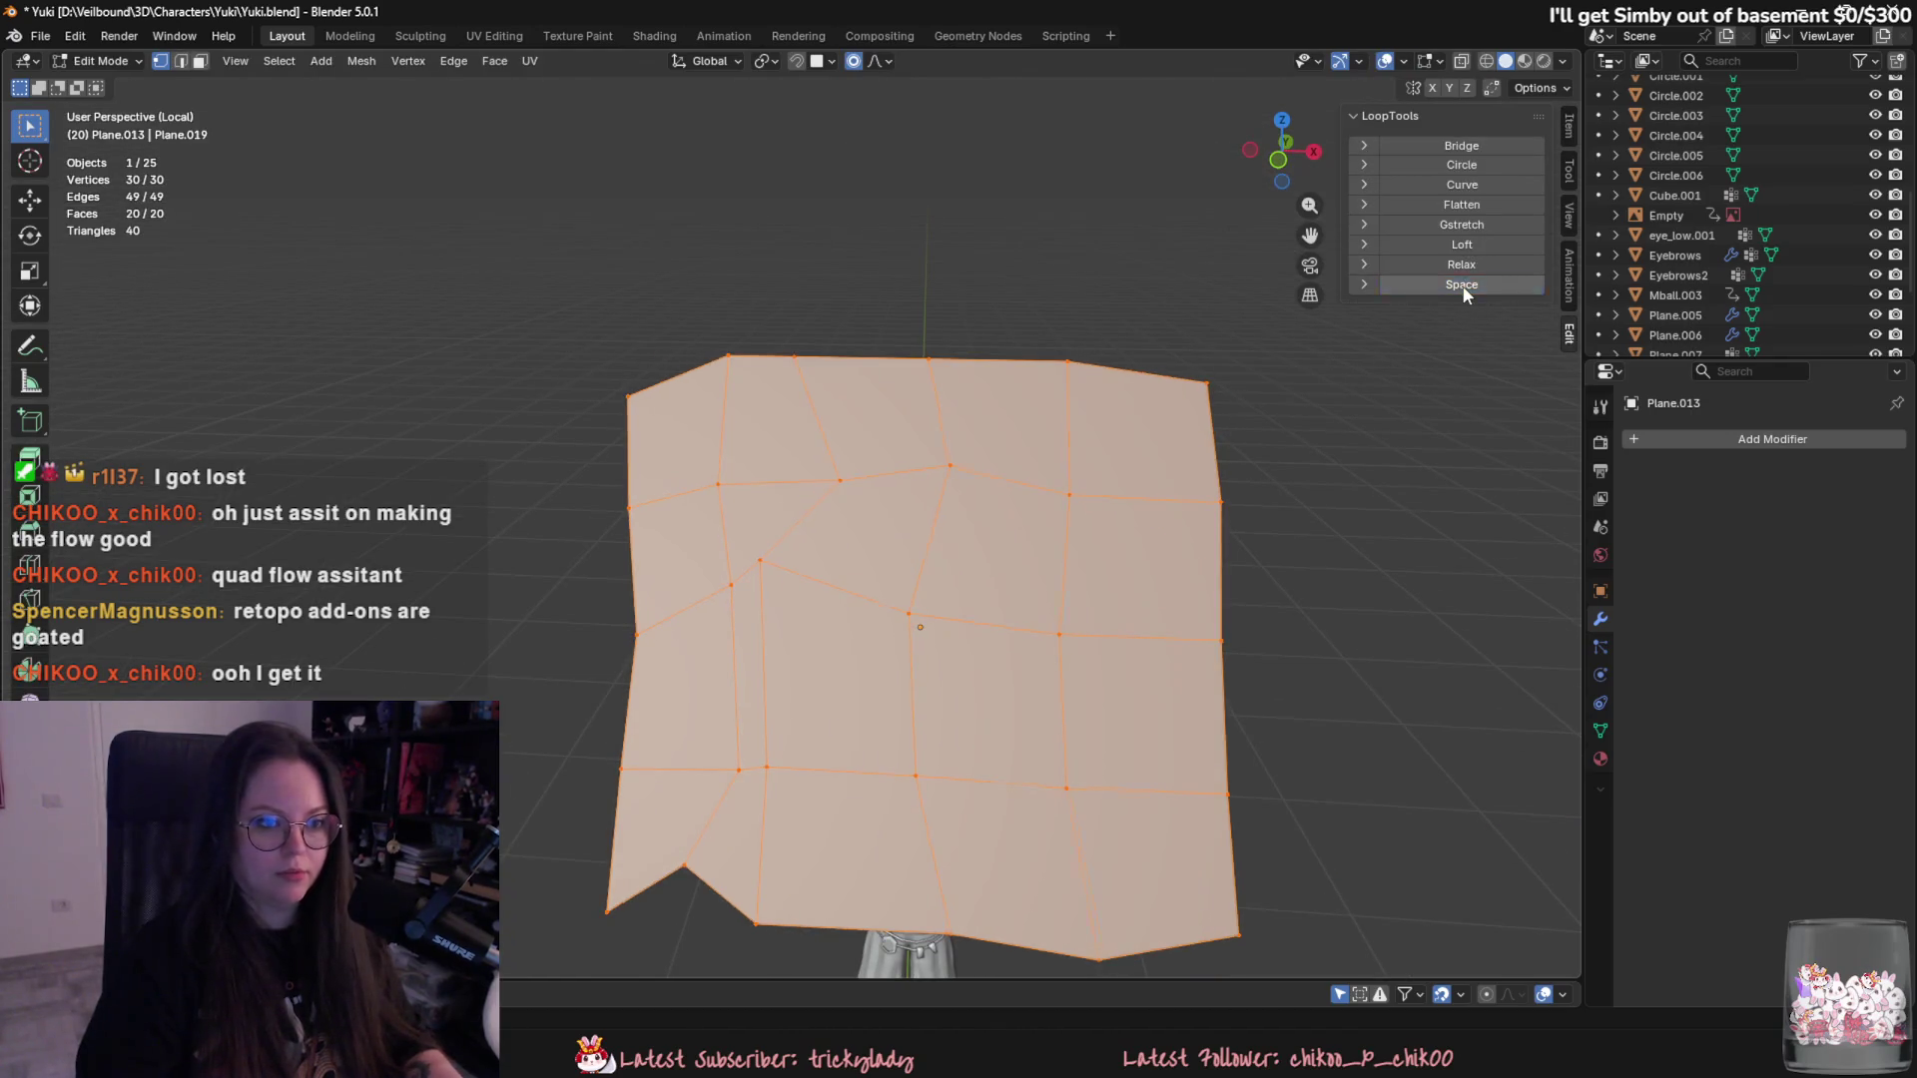
pyautogui.hotkey('ctrl', 'z')
pyautogui.hotkey('ctrl', 'z')
pyautogui.press('a')
pyautogui.click(1462, 265)
pyautogui.click(1399, 284)
pyautogui.click(1461, 247)
# - Fill the grid outline with one face, delete the test plane and start editing the hat
pyautogui.hotkey('alt', 'a')
pyautogui.press('a')
pyautogui.press('f')
pyautogui.press('Tab')
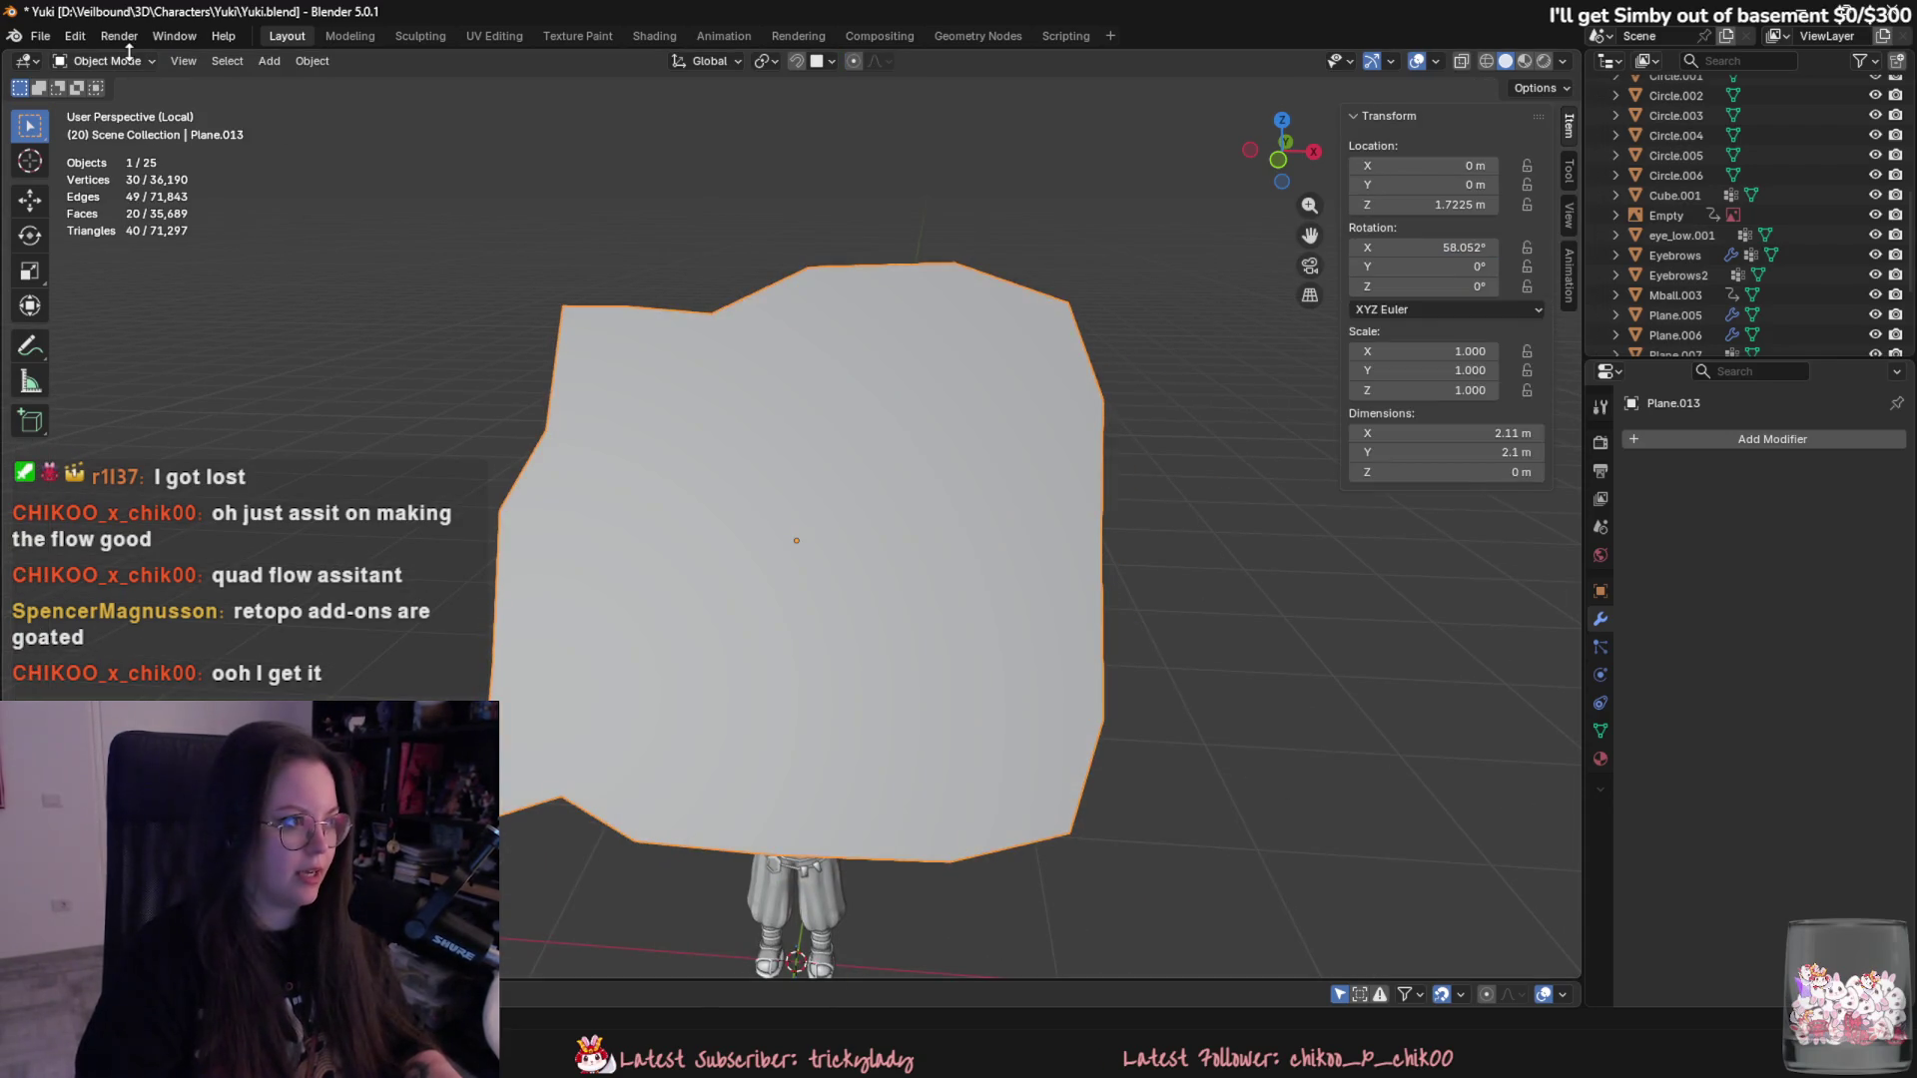
pyautogui.press('Delete')
pyautogui.scroll(2, 946, 694)
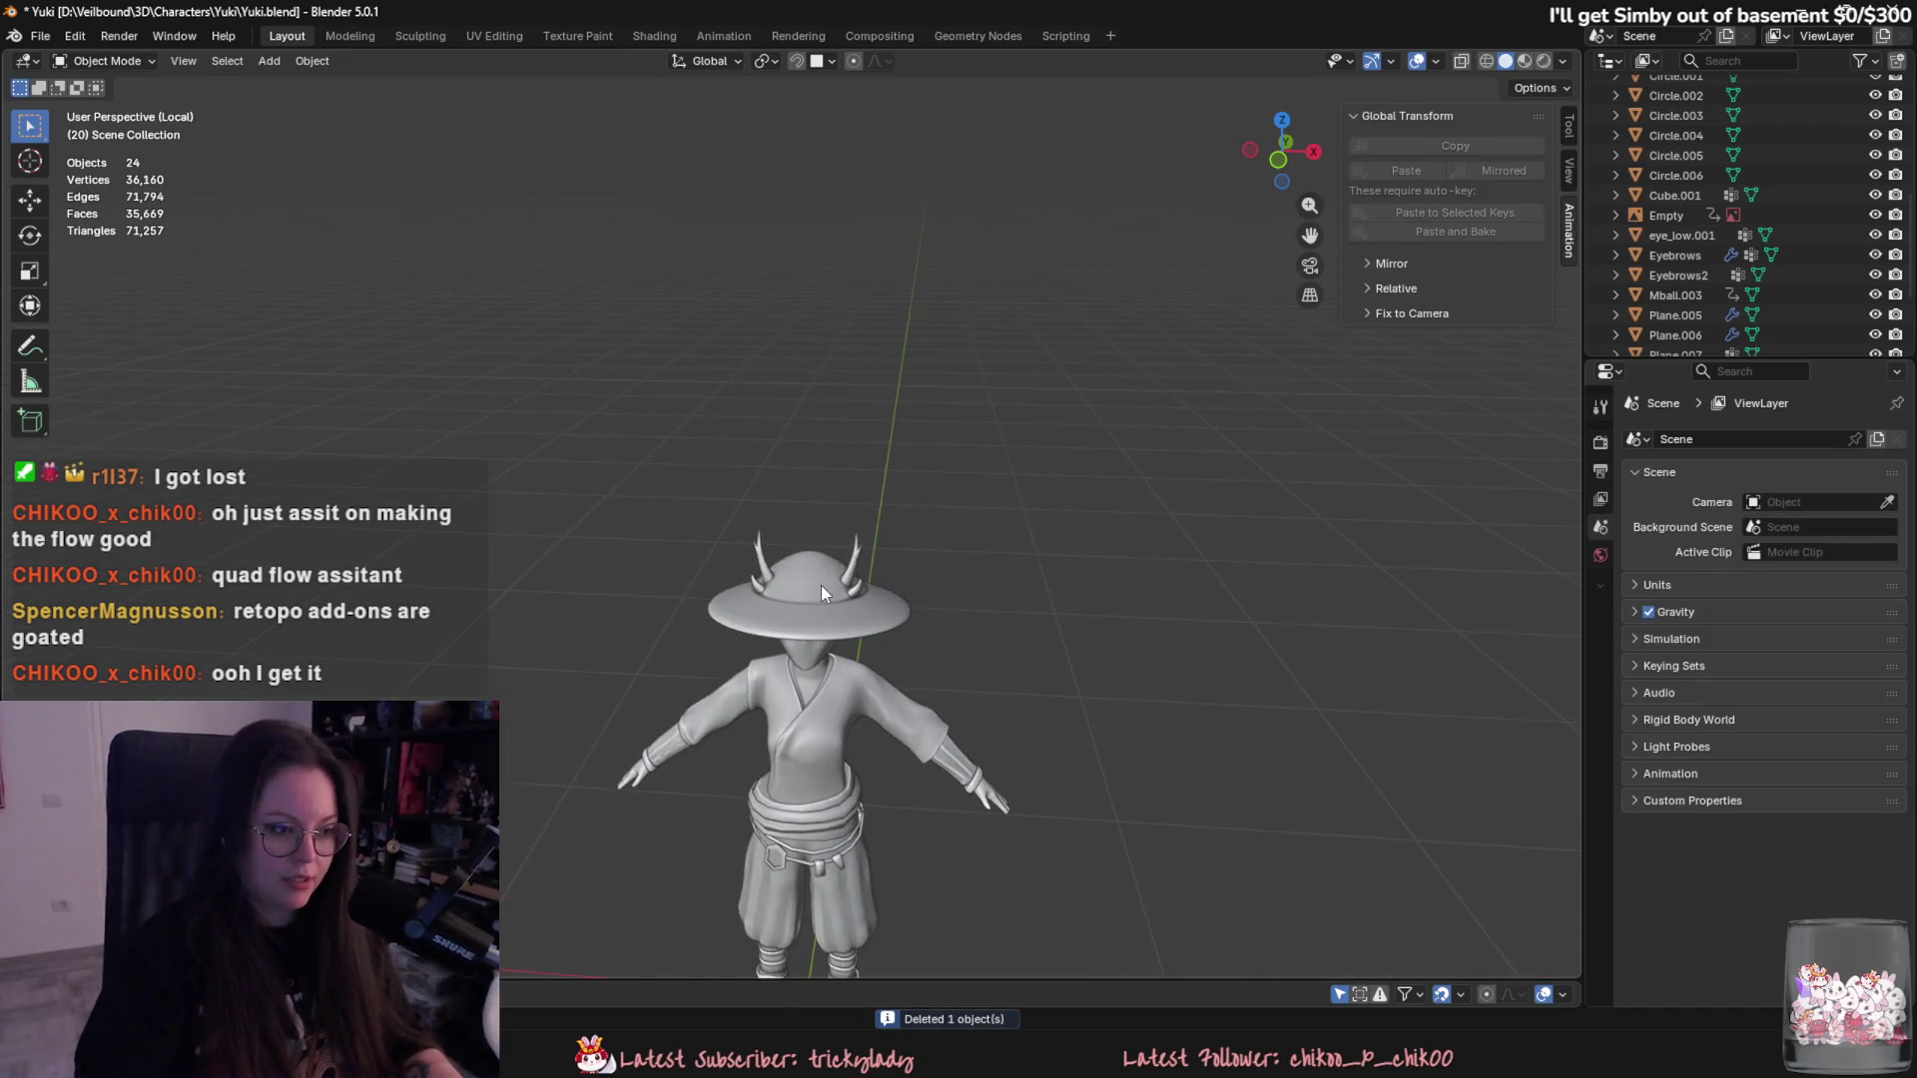
pyautogui.click(822, 586)
pyautogui.moveTo(820, 585); pyautogui.dragTo(872, 827, button='middle')
pyautogui.press('Tab')
pyautogui.scroll(3, 873, 829)
pyautogui.scroll(2, 775, 598)
pyautogui.scroll(1, 774, 598)
pyautogui.scroll(1, 775, 598)
# - Inspect the dome's centre pole vertices, leave hat editing and list mesh primitives to add
pyautogui.moveTo(774, 597); pyautogui.dragTo(791, 623, button='middle')
pyautogui.moveTo(790, 623); pyautogui.dragTo(733, 555)
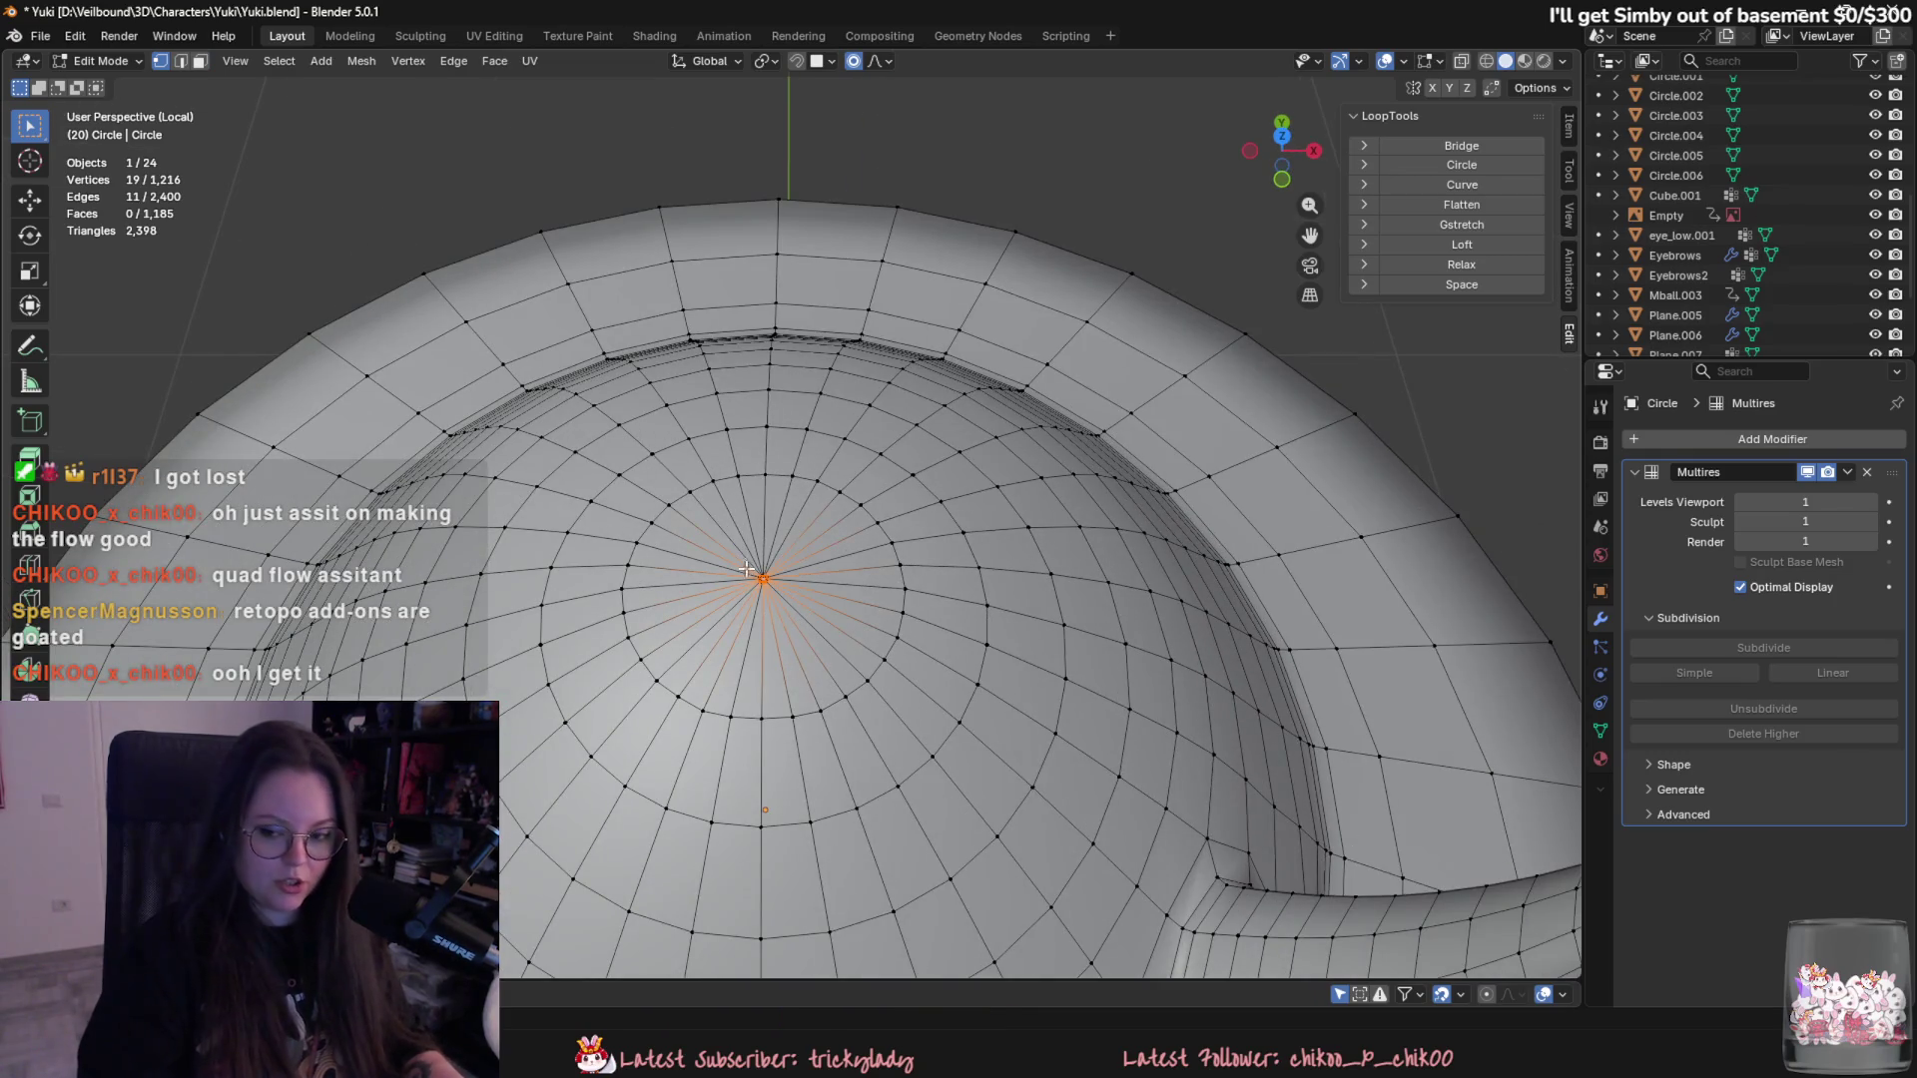
pyautogui.moveTo(745, 561)
pyautogui.mouseDown(button='middle')
pyautogui.moveTo(897, 545)
pyautogui.moveTo(934, 606)
pyautogui.mouseUp(button='middle')
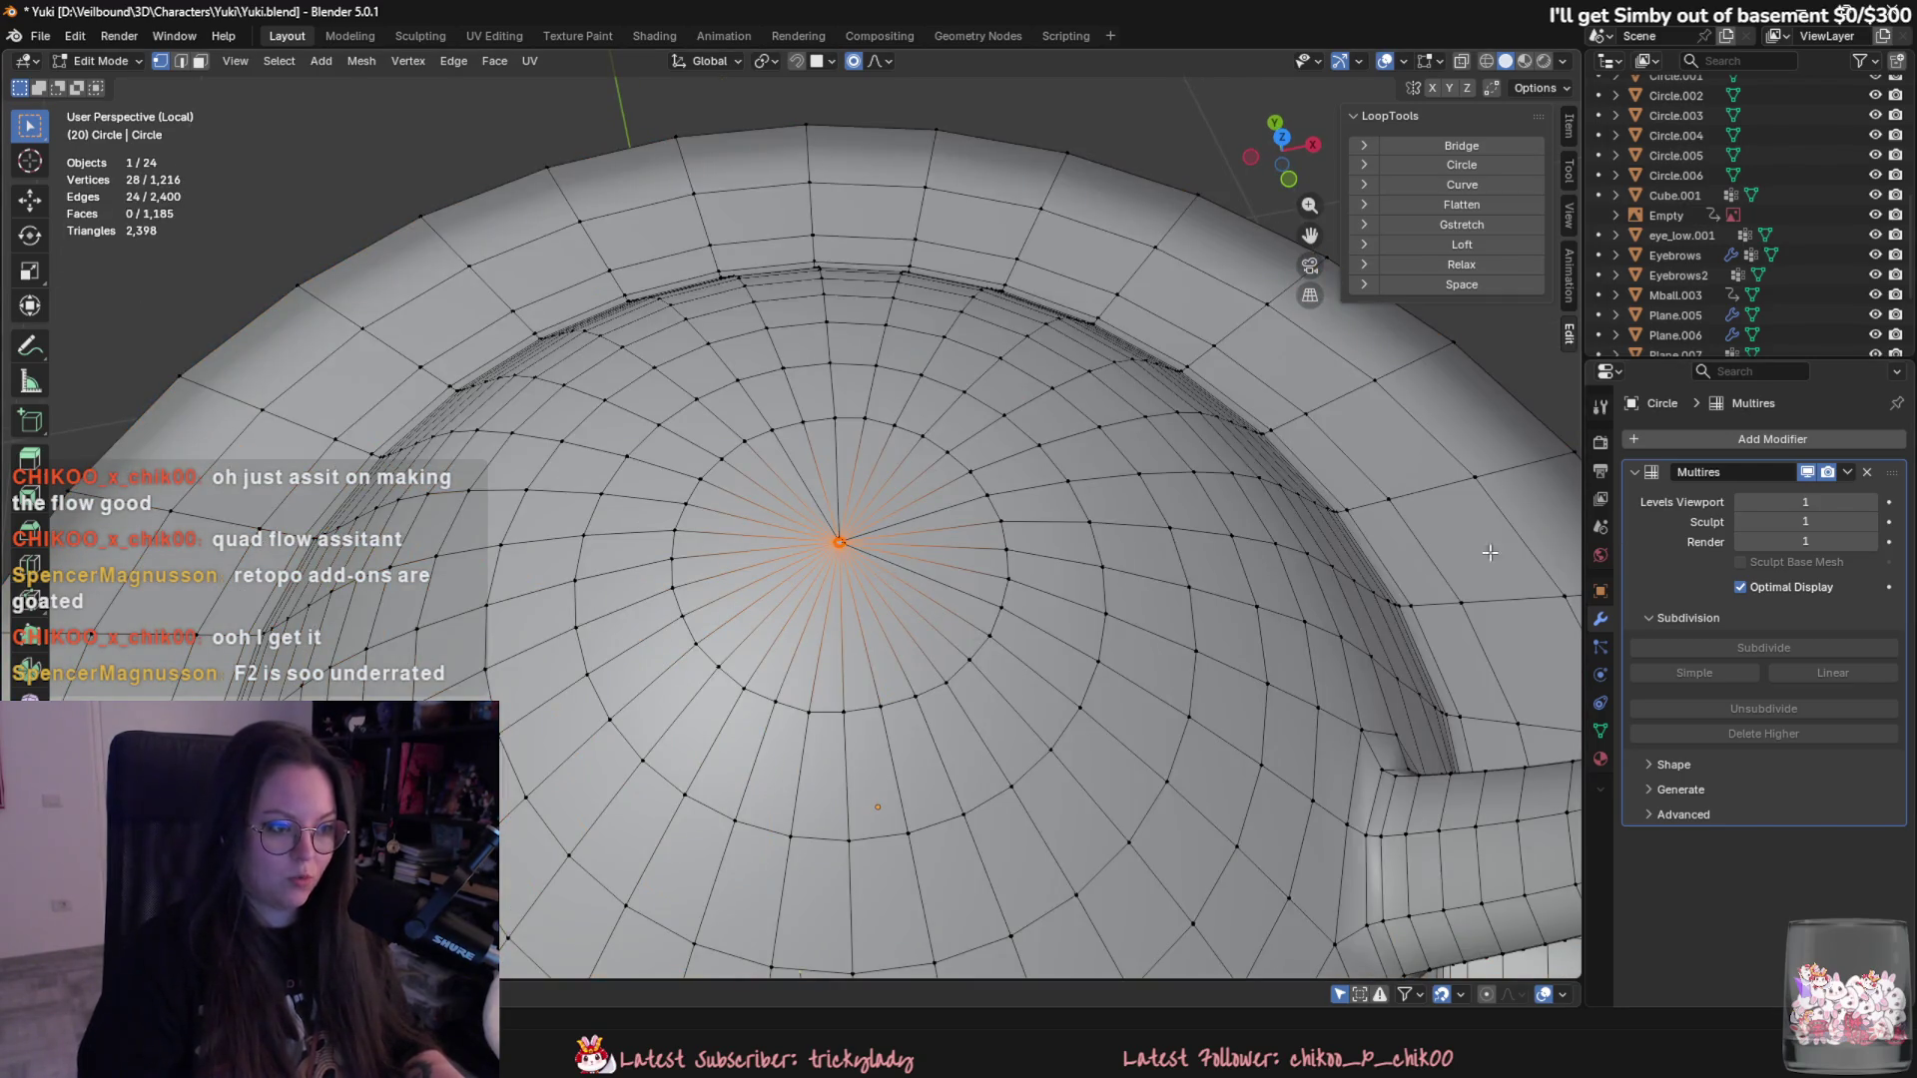
pyautogui.press('Tab')
pyautogui.scroll(-3, 360, 184)
pyautogui.click(269, 60)
pyautogui.moveTo(322, 84)
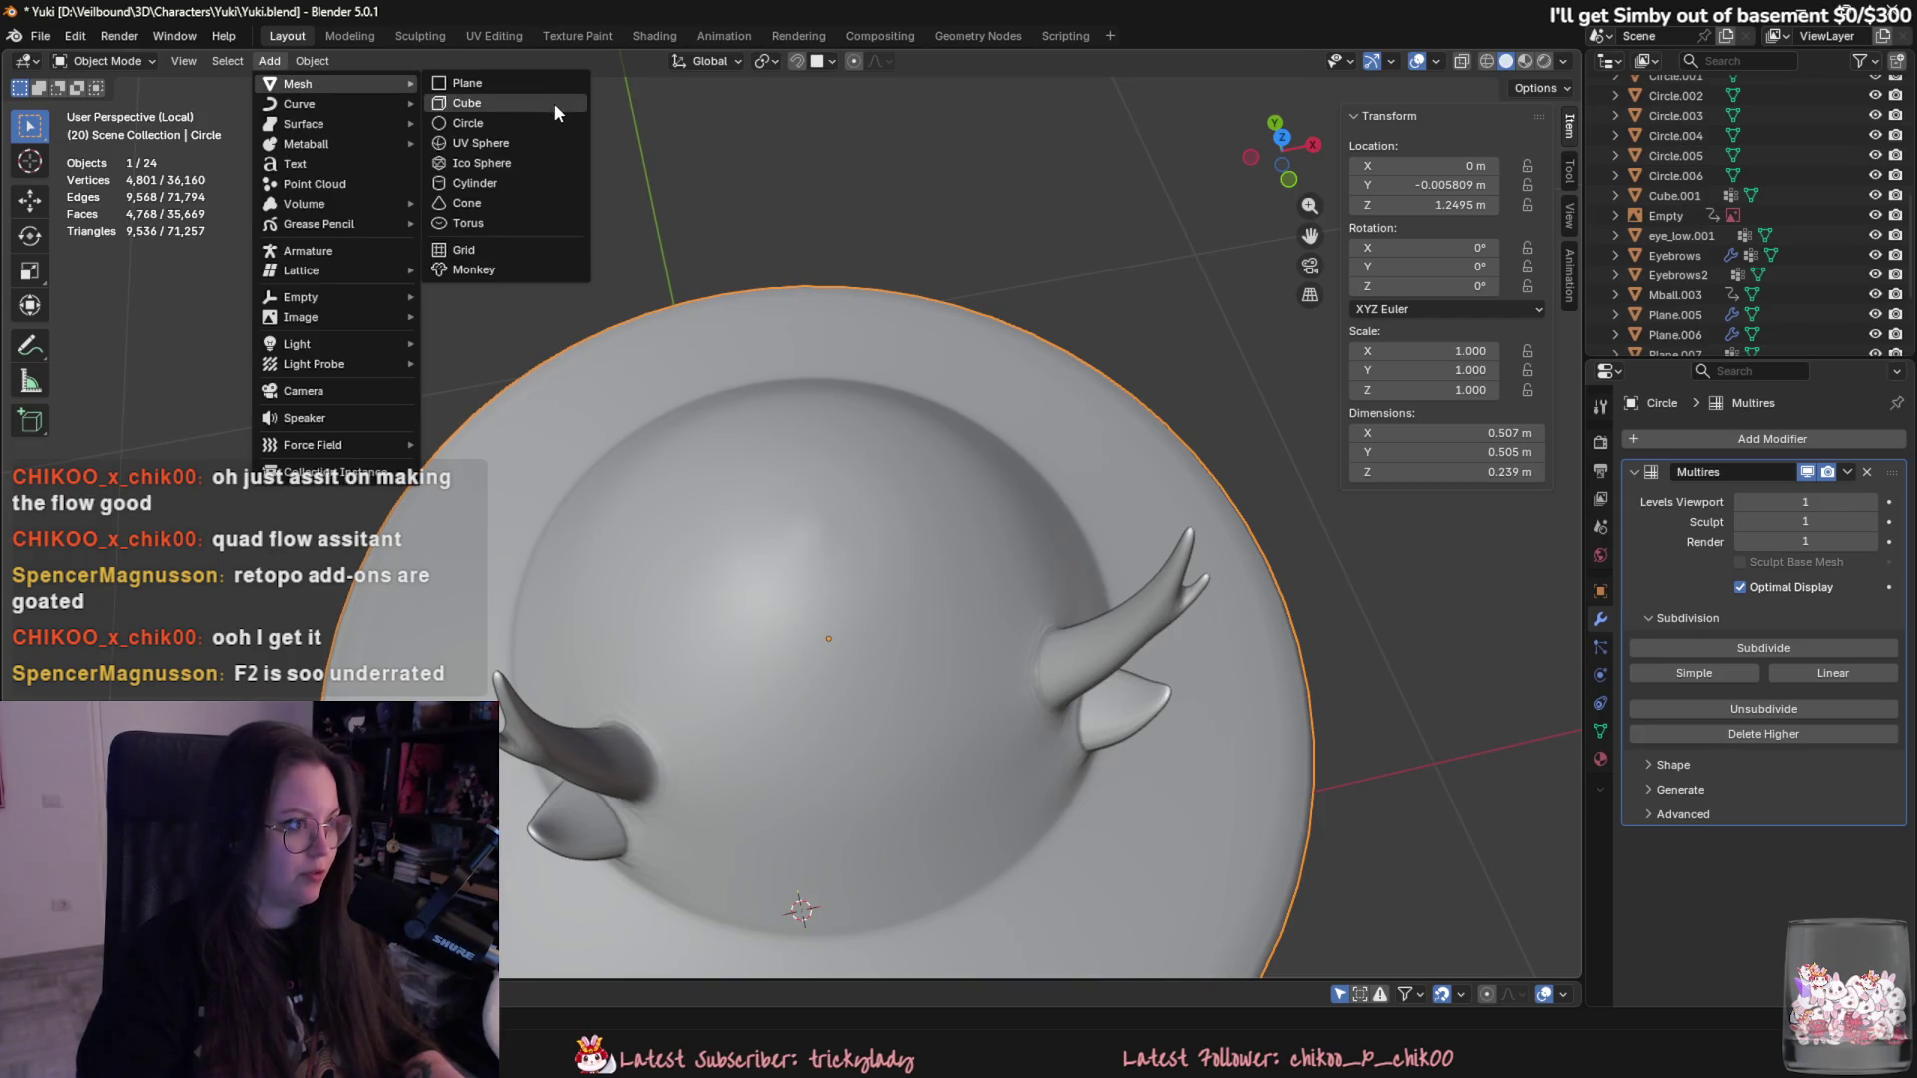
# - Add a cube and move it up along Z above the character
pyautogui.click(490, 102)
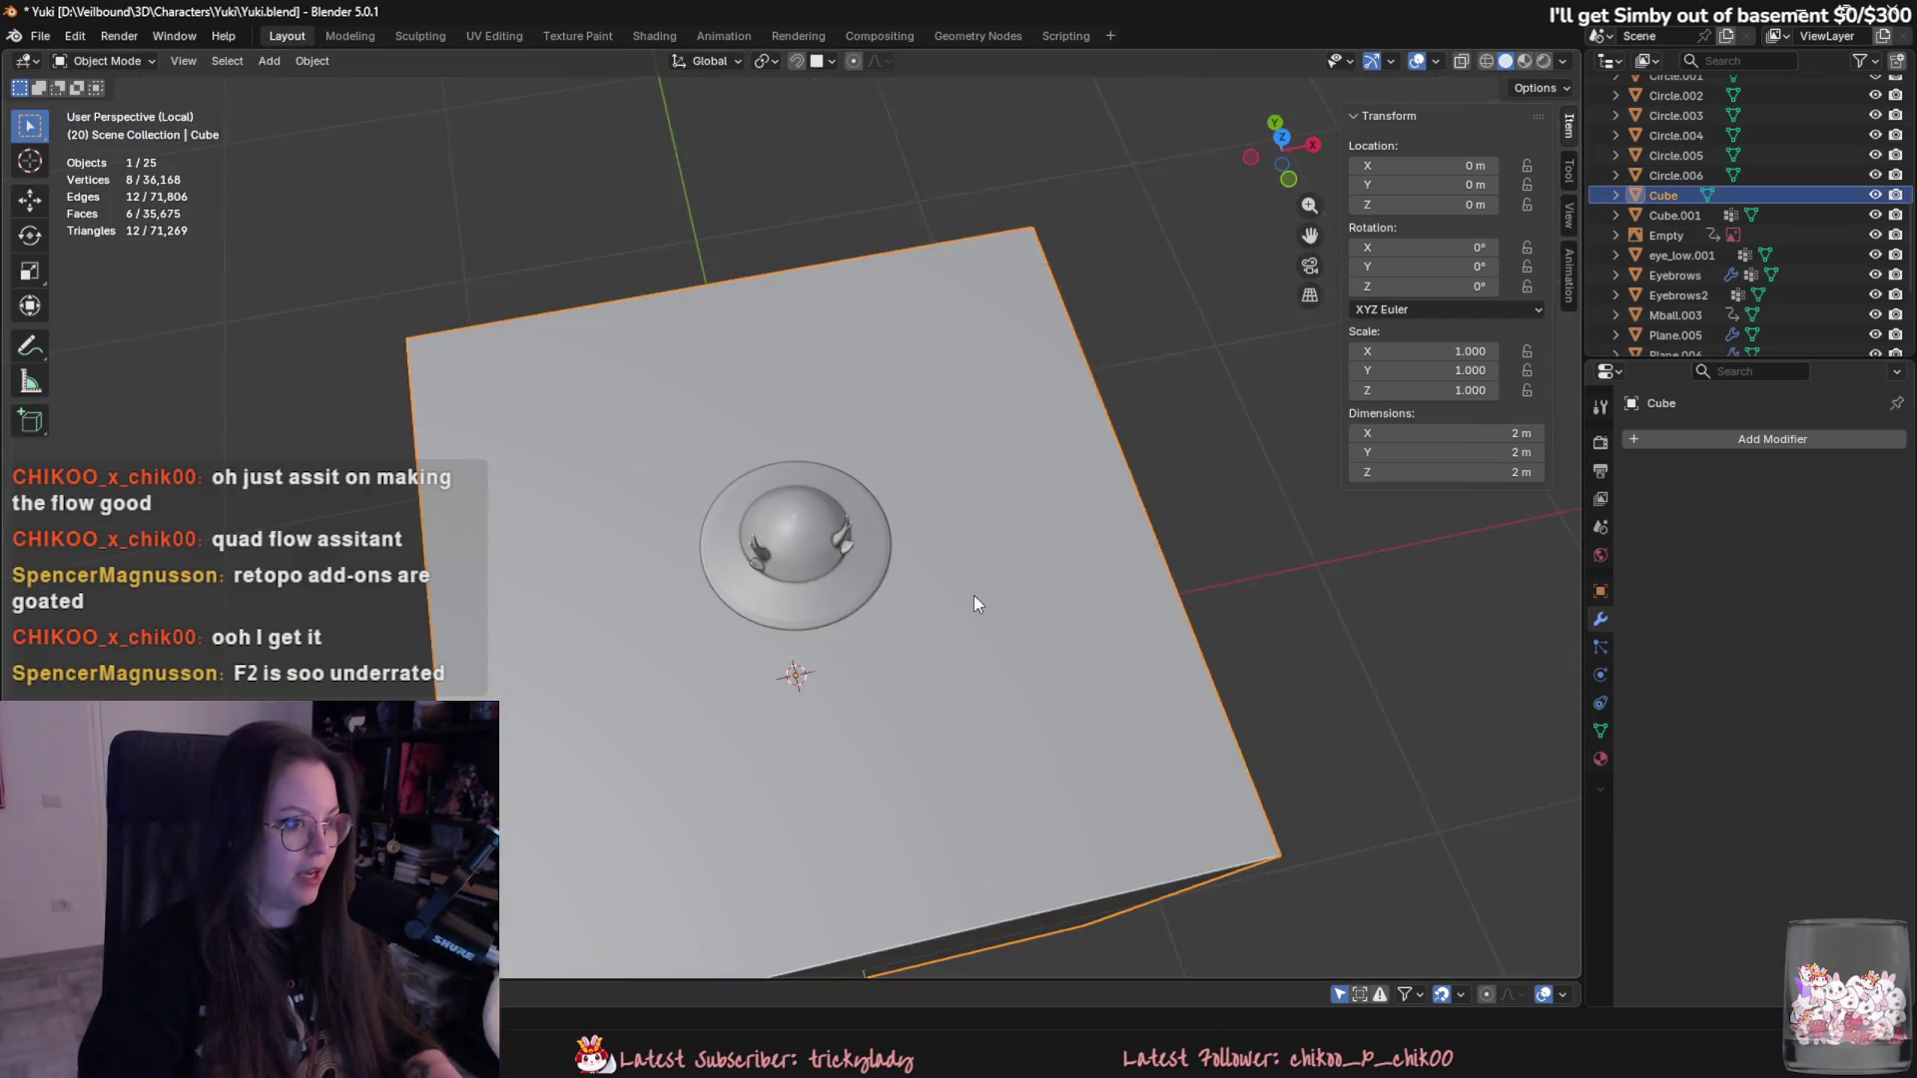
pyautogui.press('g')
pyautogui.press('z')
pyautogui.click(965, 410)
pyautogui.scroll(-3, 942, 458)
# - Add a Subdivision Surface modifier, raise its level, apply it and enter mesh editing
pyautogui.click(1782, 439)
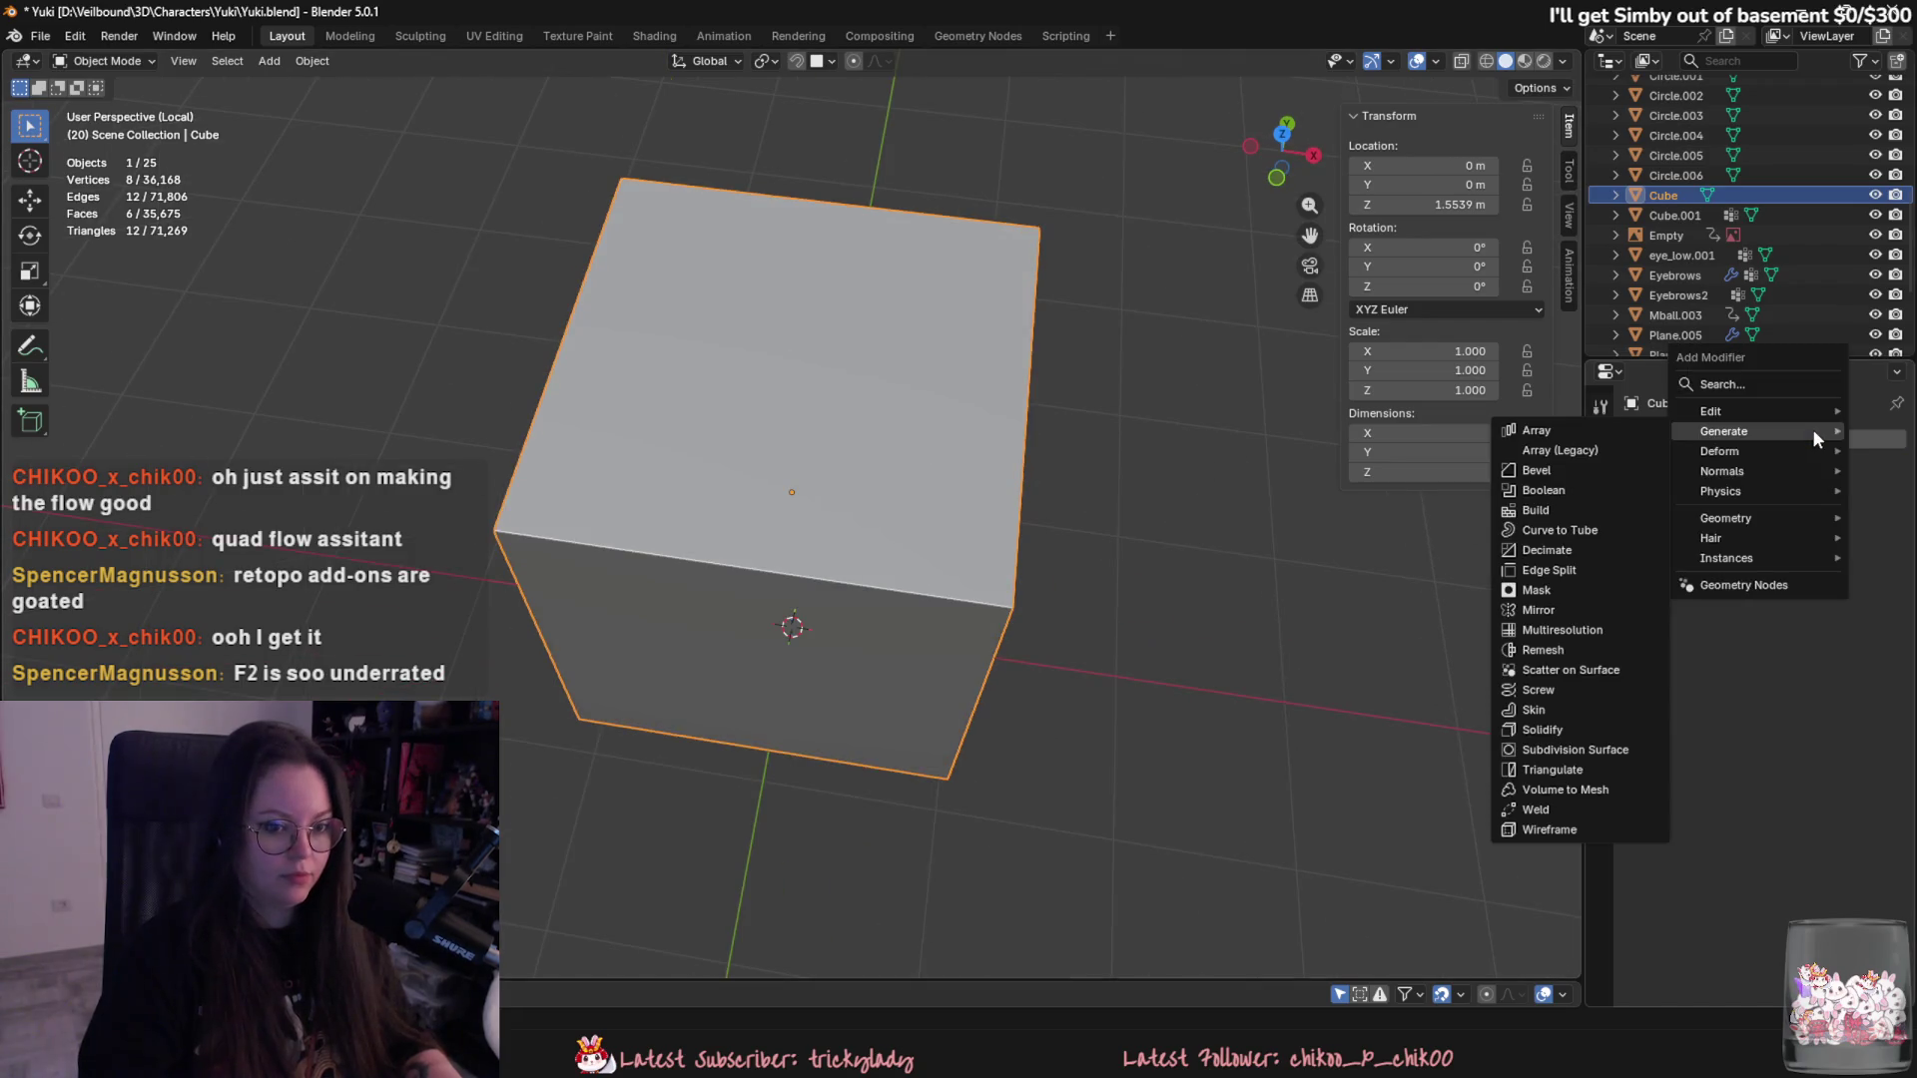
pyautogui.click(1588, 749)
pyautogui.click(1870, 534)
pyautogui.click(1871, 533)
pyautogui.click(1846, 473)
pyautogui.click(1752, 499)
pyautogui.press('Tab')
pyautogui.scroll(-2, 939, 283)
pyautogui.scroll(-2, 939, 284)
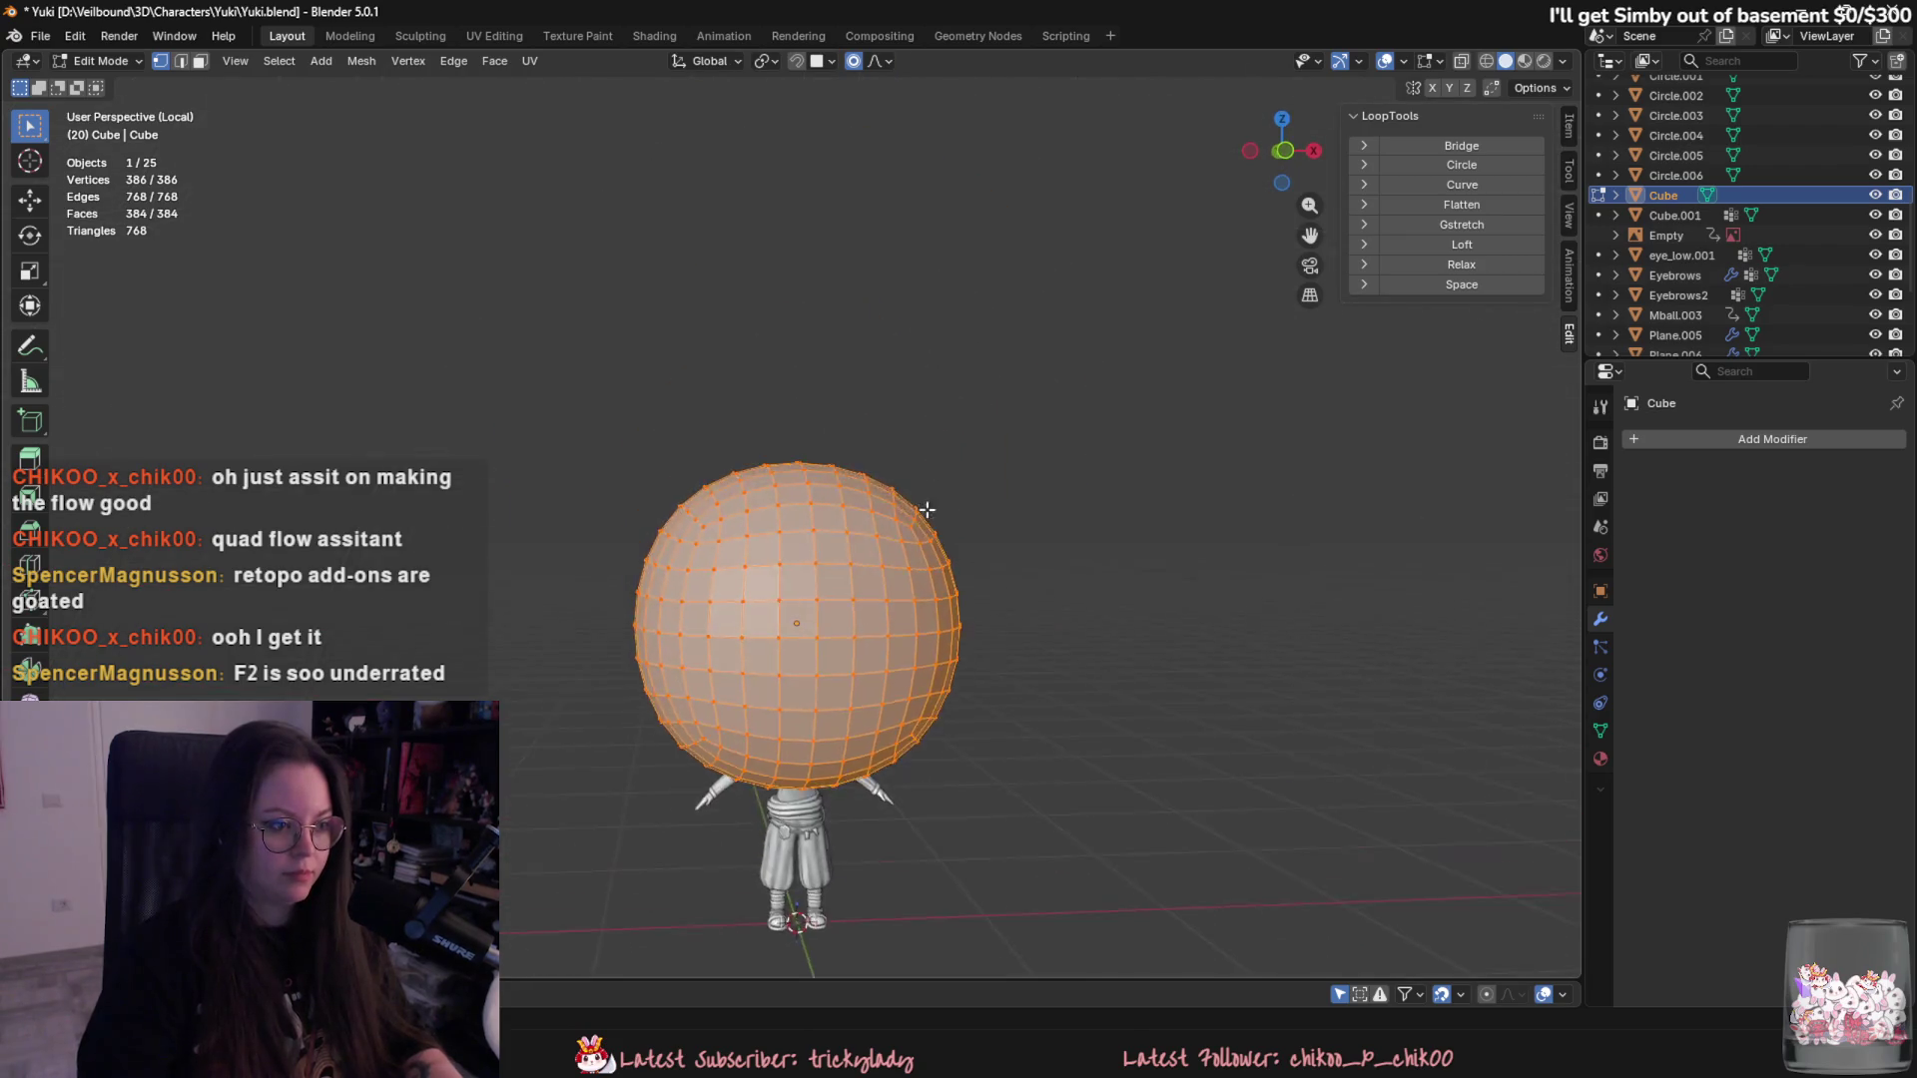
pyautogui.scroll(4, 794, 600)
# - Select a square patch of faces on the sphere and delete them to open a hole
pyautogui.press('3')
pyautogui.click(692, 412)
pyautogui.keyDown('ctrl'); pyautogui.click(745, 641); pyautogui.keyUp('ctrl')
pyautogui.keyDown('ctrl'); pyautogui.click(951, 620); pyautogui.keyUp('ctrl')
pyautogui.keyDown('ctrl'); pyautogui.click(882, 394); pyautogui.keyUp('ctrl')
pyautogui.keyDown('ctrl'); pyautogui.click(767, 482); pyautogui.keyUp('ctrl')
pyautogui.keyDown('ctrl'); pyautogui.click(812, 567); pyautogui.keyUp('ctrl')
pyautogui.keyDown('ctrl'); pyautogui.click(836, 431); pyautogui.keyUp('ctrl')
pyautogui.rightClick(791, 954)
pyautogui.click(792, 954)
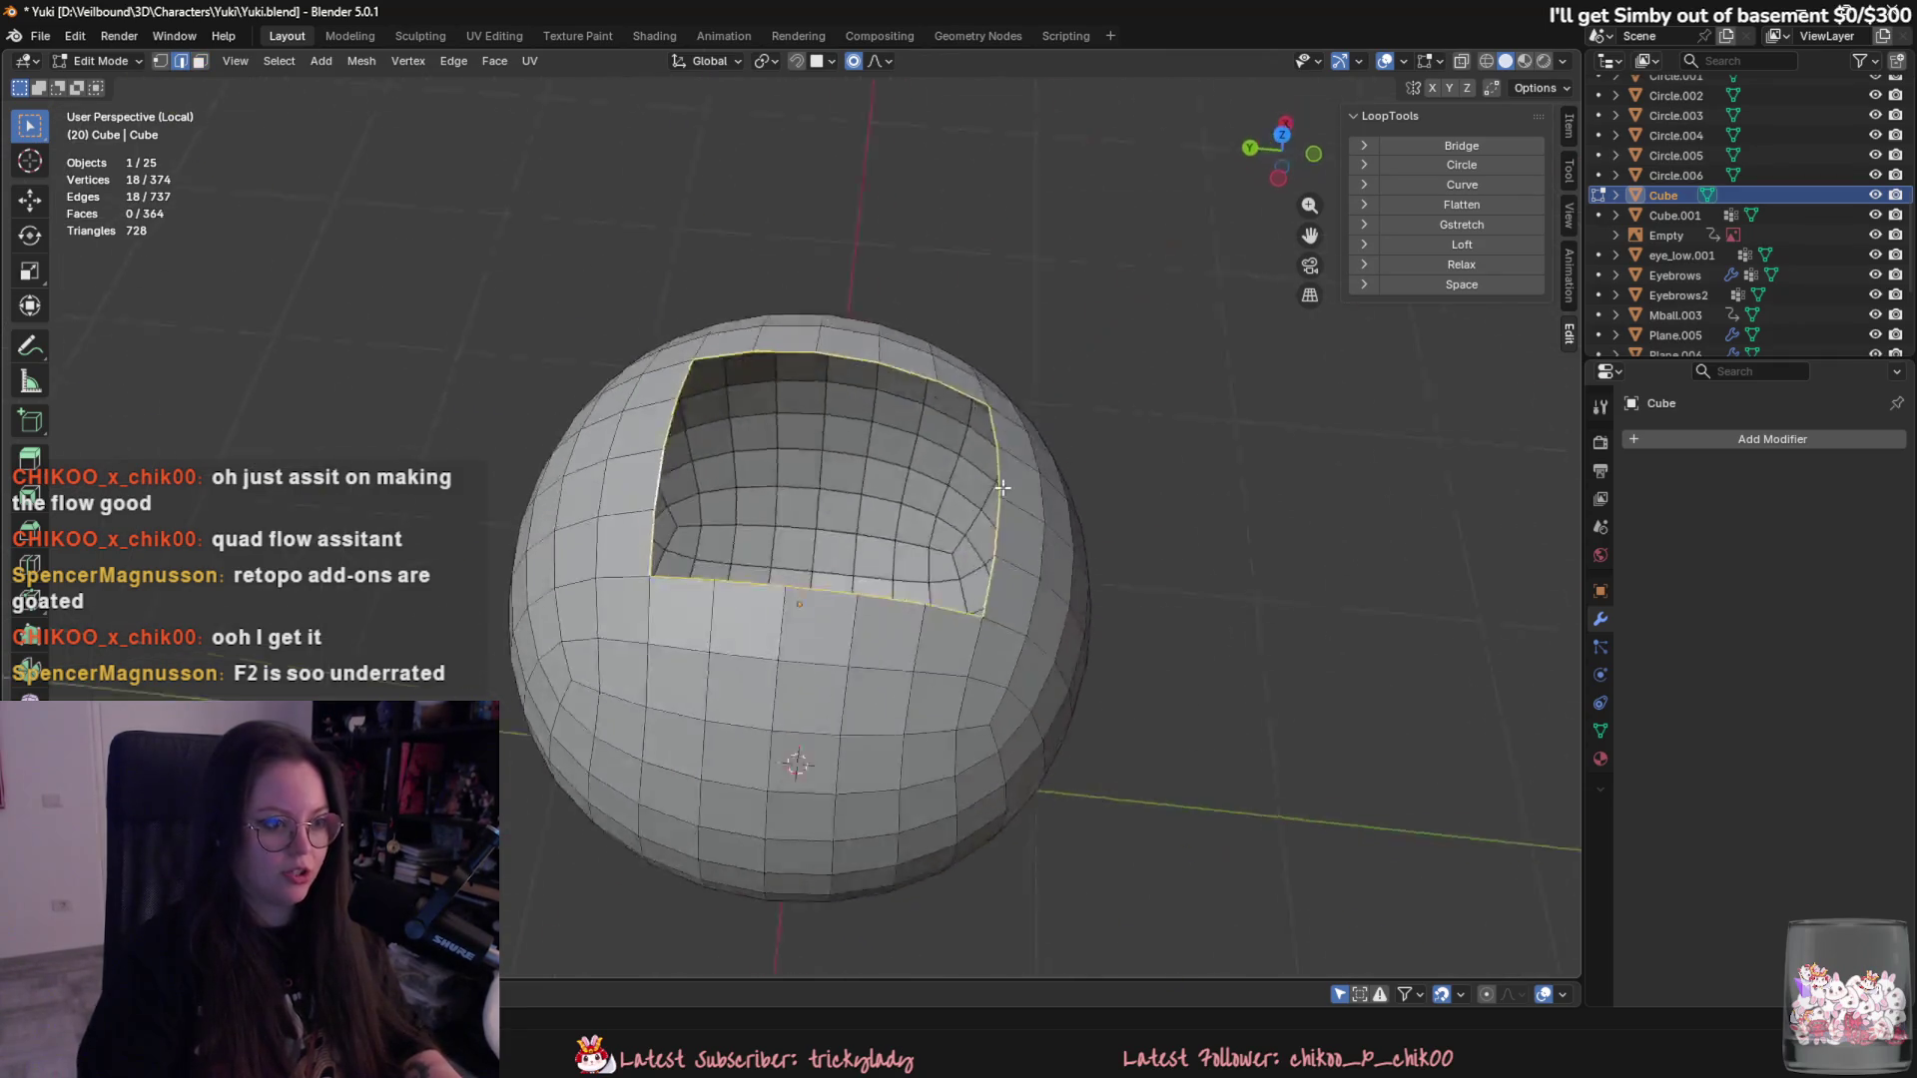
# - Round the hole's rim with LoopTools Circle and inspect the sphere from several angles
pyautogui.moveTo(759, 376); pyautogui.dragTo(1019, 390, button='middle')
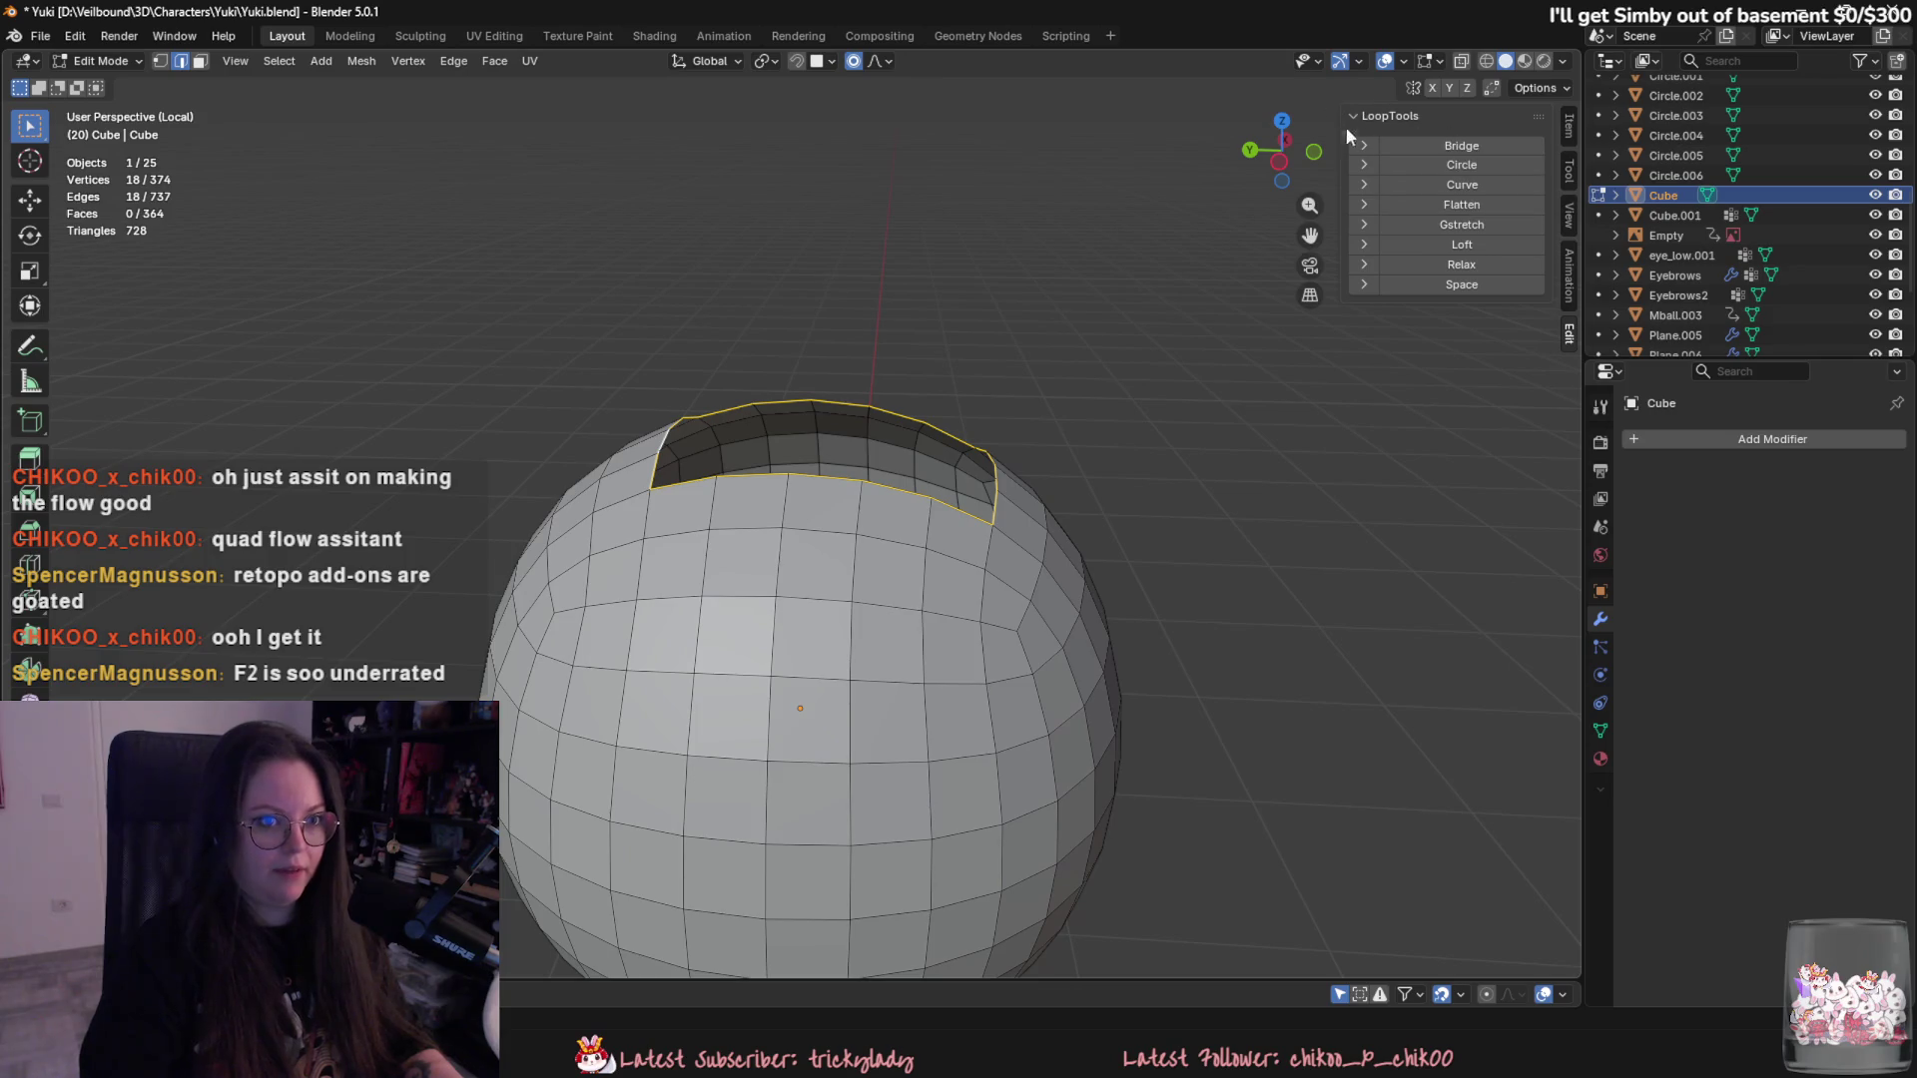
pyautogui.click(1432, 166)
pyautogui.moveTo(795, 946); pyautogui.dragTo(945, 688, button='middle')
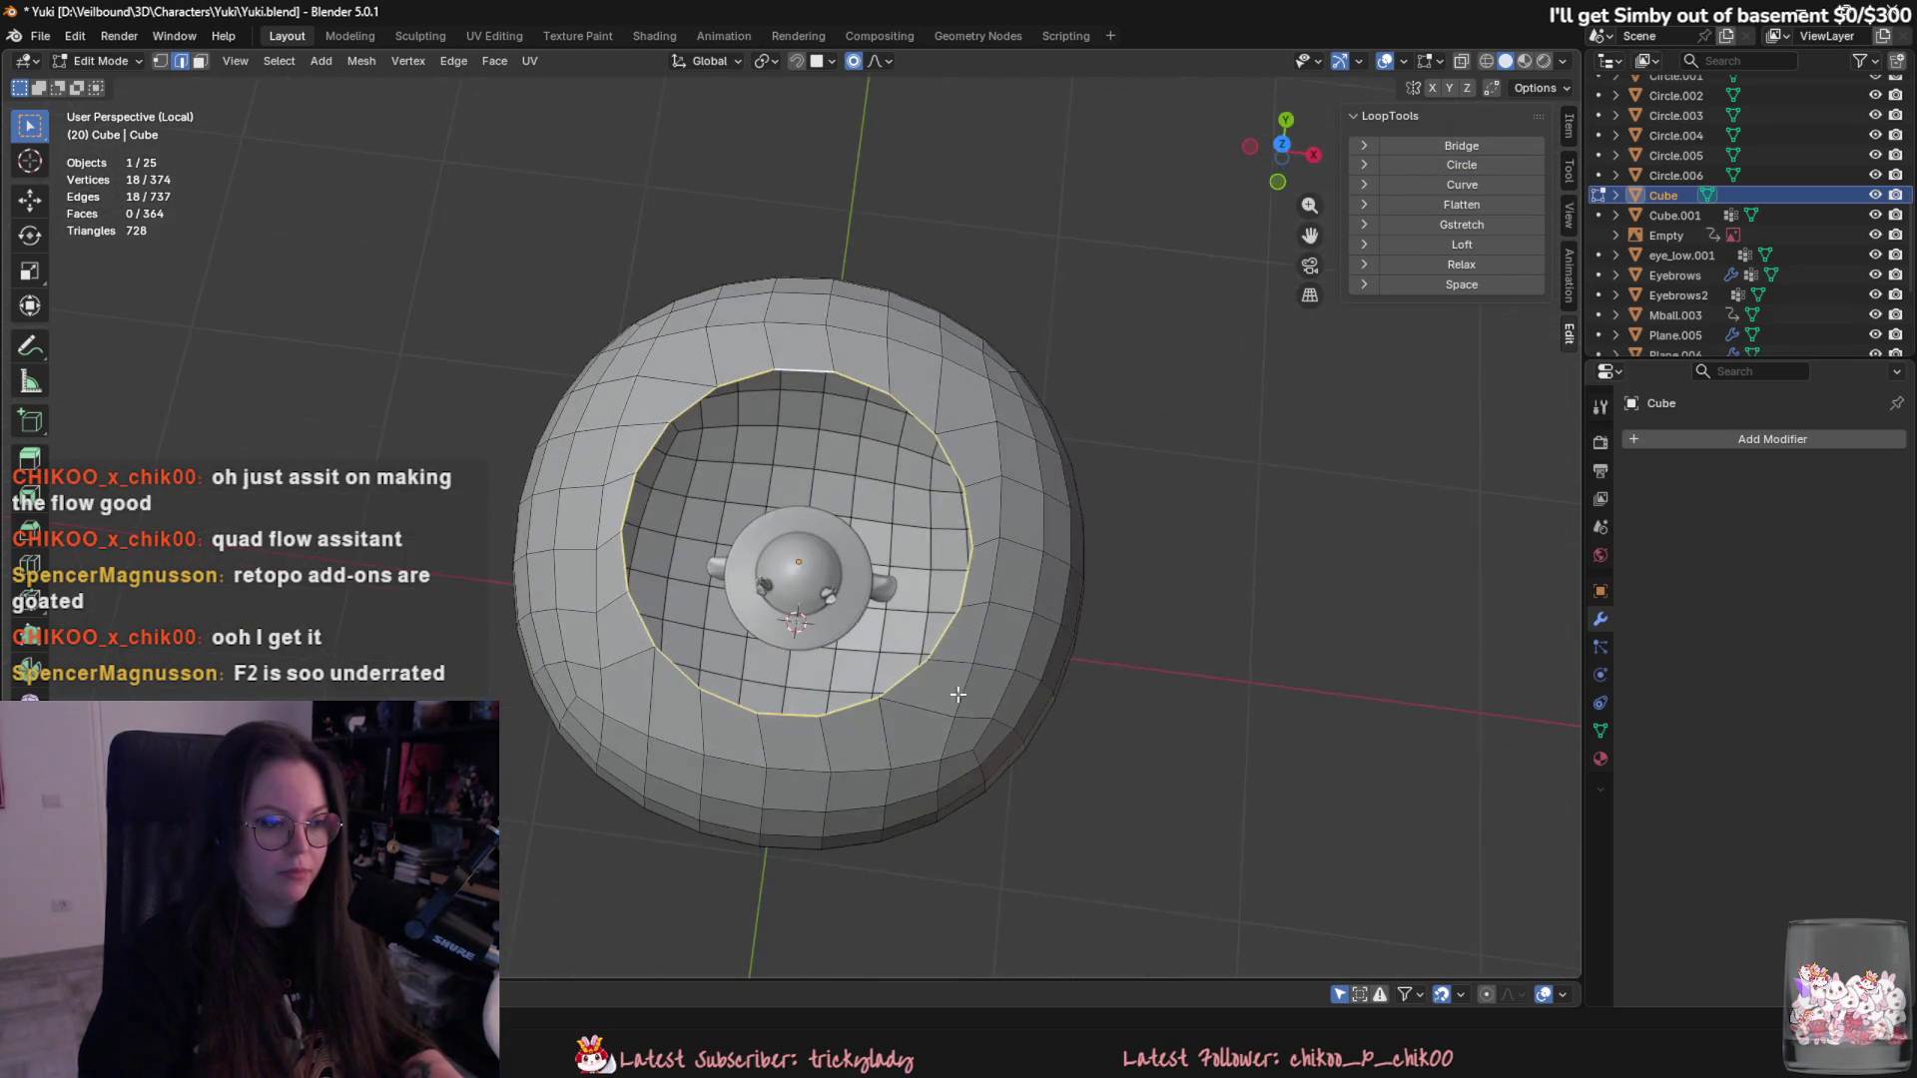
pyautogui.moveTo(690, 709); pyautogui.dragTo(838, 644, button='middle')
pyautogui.press('Tab')
pyautogui.moveTo(929, 600)
pyautogui.mouseDown(button='middle')
pyautogui.moveTo(1148, 549)
pyautogui.moveTo(1203, 673)
pyautogui.mouseUp(button='middle')
pyautogui.press('Tab')
pyautogui.moveTo(1137, 558)
pyautogui.mouseDown(button='middle')
pyautogui.moveTo(797, 578)
pyautogui.moveTo(749, 599)
pyautogui.moveTo(669, 457)
pyautogui.mouseUp(button='middle')
# - Select the ring of faces around the hole's rim
pyautogui.press('3')
pyautogui.keyDown('alt'); pyautogui.click(798, 578); pyautogui.keyUp('alt')
pyautogui.keyDown('alt'); pyautogui.click(735, 600); pyautogui.keyUp('alt')
pyautogui.click(669, 457)
pyautogui.keyDown('ctrl'); pyautogui.click(756, 660); pyautogui.keyUp('ctrl')
pyautogui.moveTo(757, 659); pyautogui.dragTo(733, 645, button='middle')
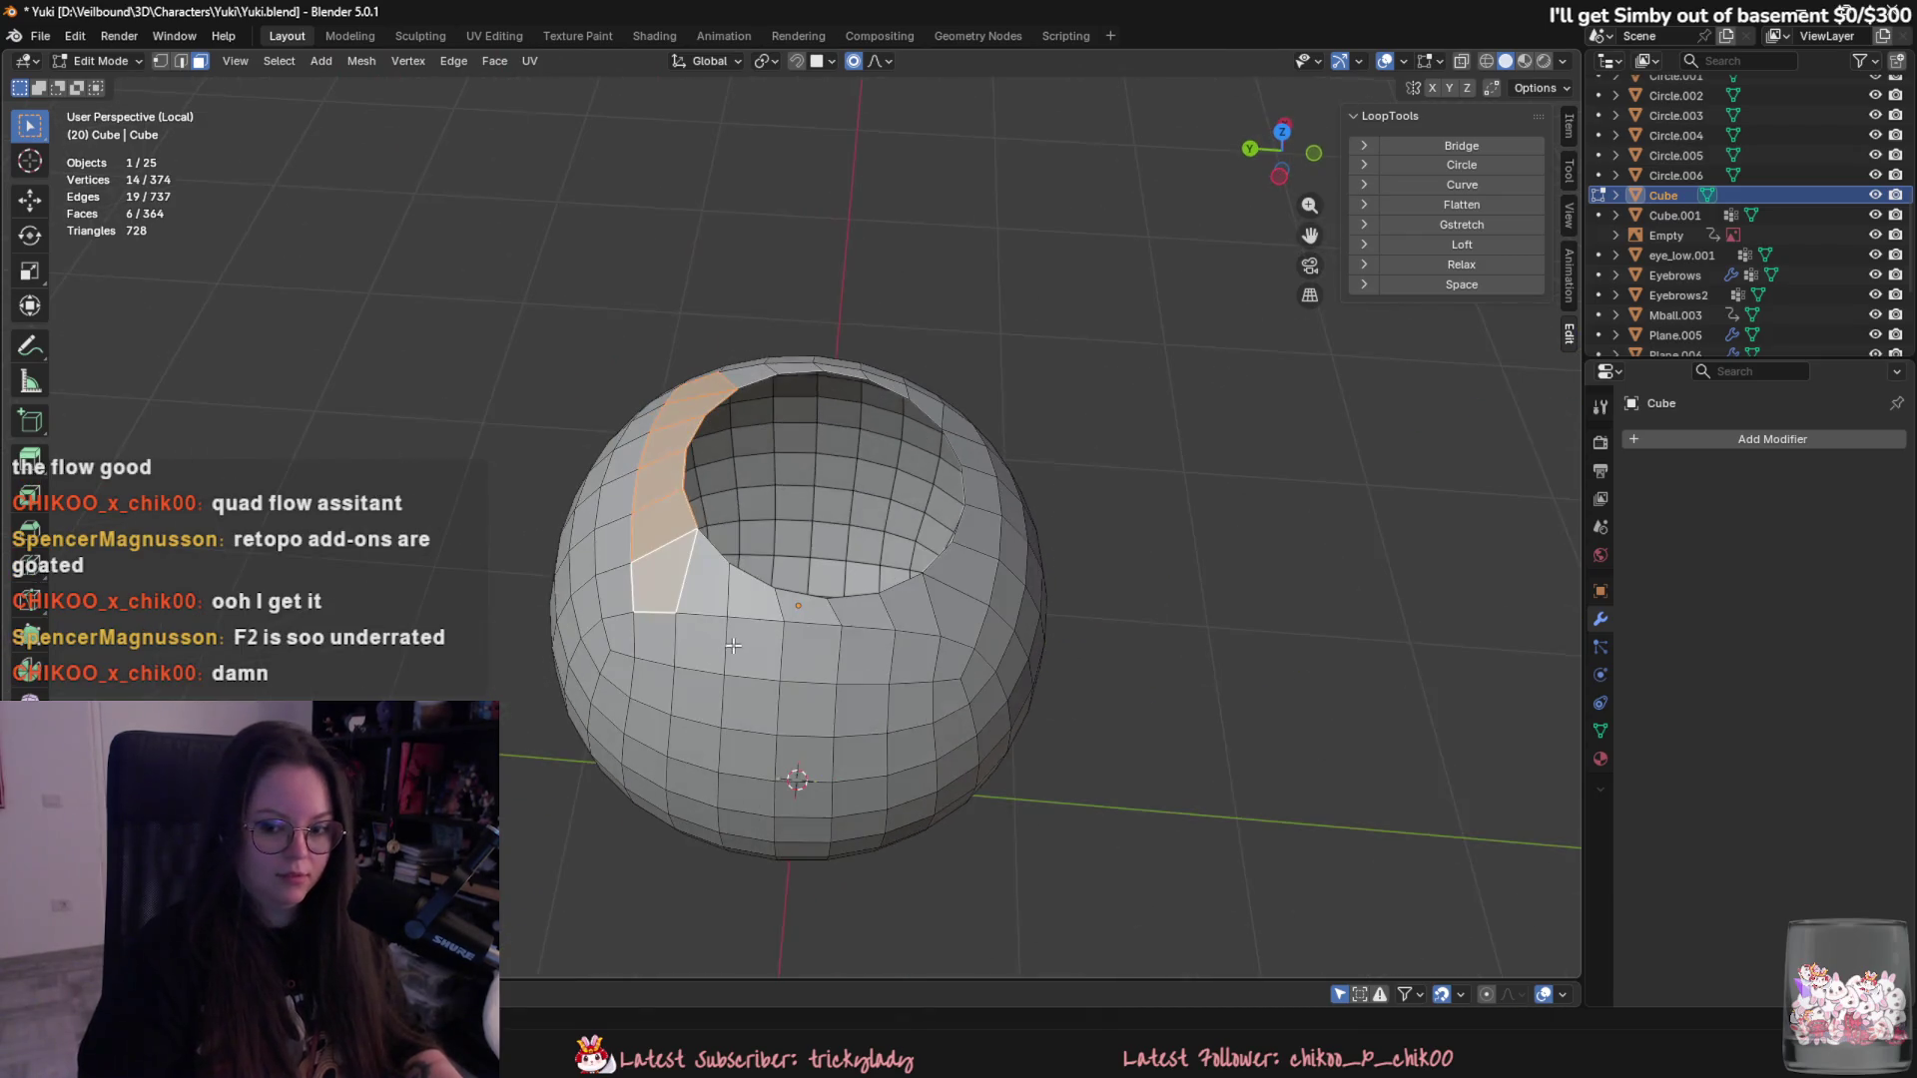
pyautogui.keyDown('ctrl'); pyautogui.click(923, 607); pyautogui.keyUp('ctrl')
pyautogui.moveTo(925, 607); pyautogui.dragTo(947, 405, button='middle')
pyautogui.keyDown('ctrl'); pyautogui.click(940, 408); pyautogui.keyUp('ctrl')
# - Relax the rim faces with LoopTools, extrude them upward into a neck and leave edit mode
pyautogui.click(1427, 268)
pyautogui.moveTo(1428, 269); pyautogui.dragTo(1461, 258, button='middle')
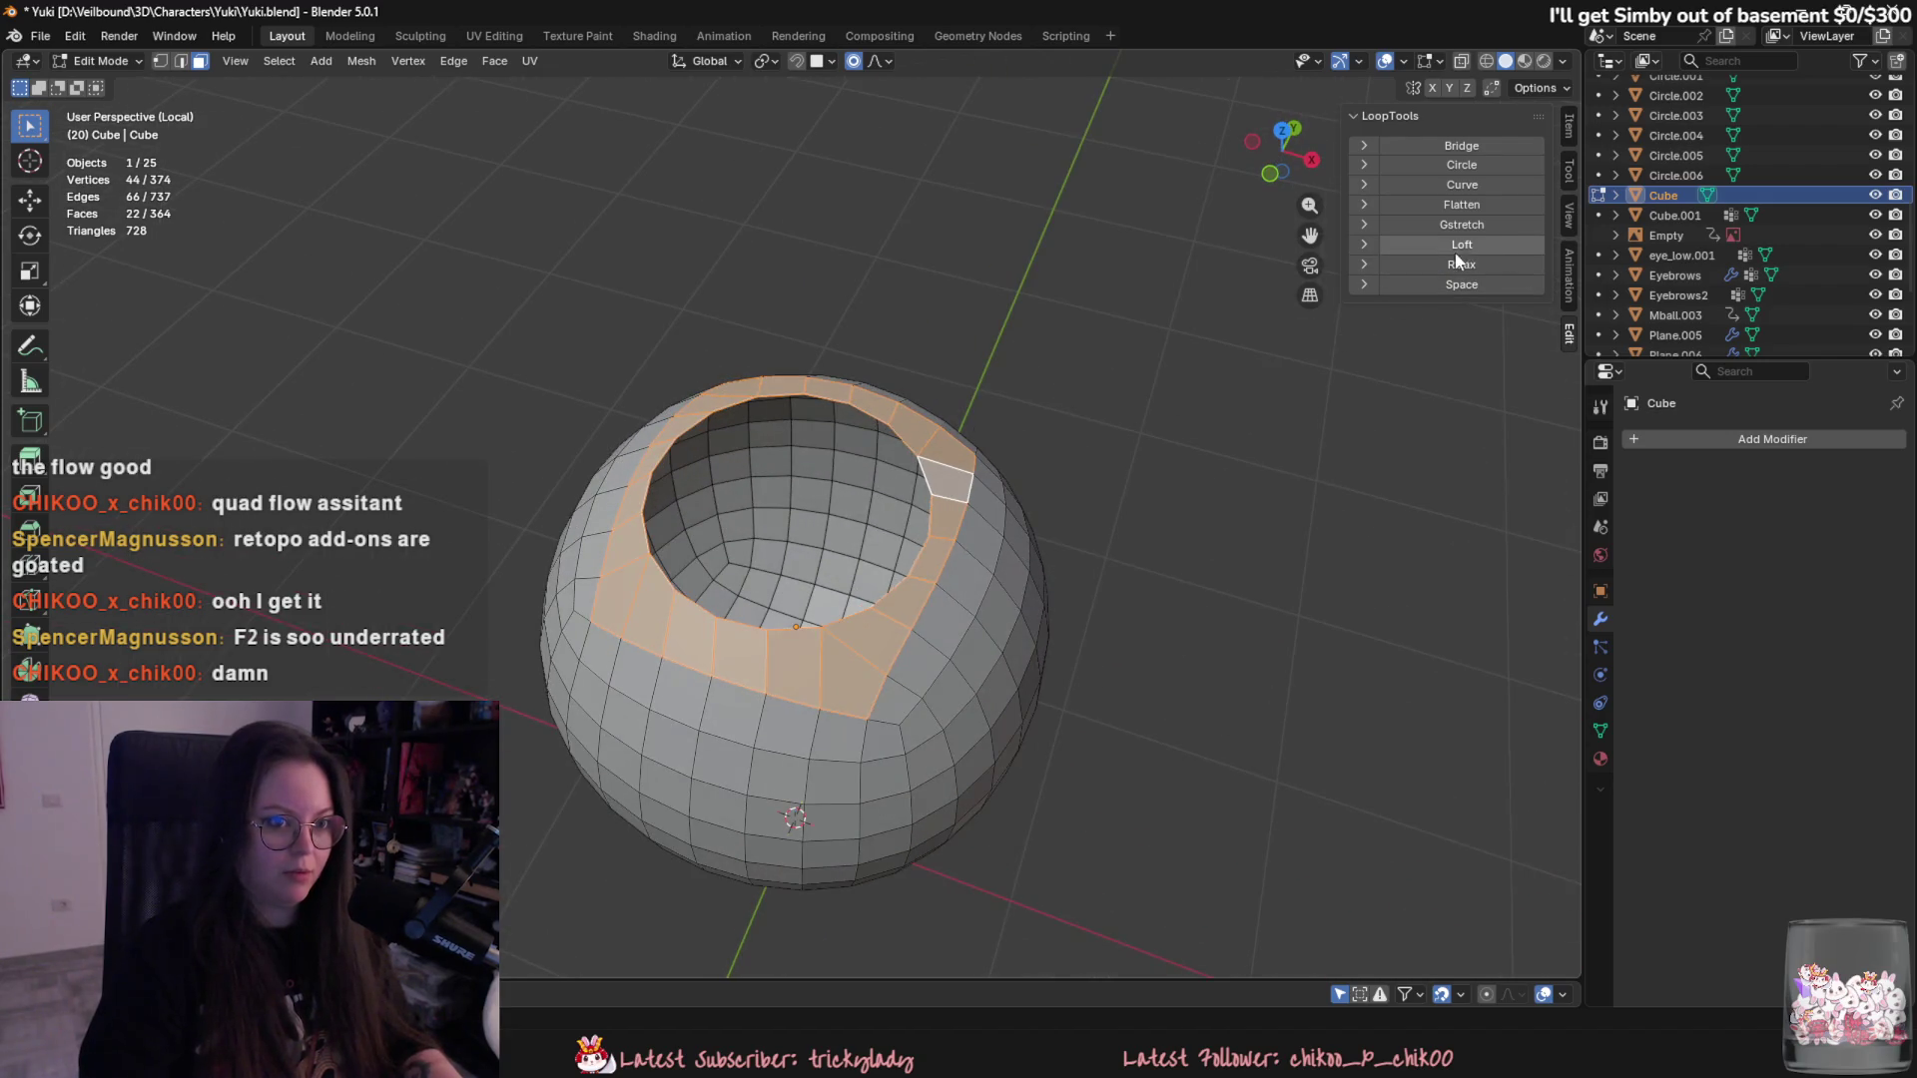
pyautogui.click(1365, 266)
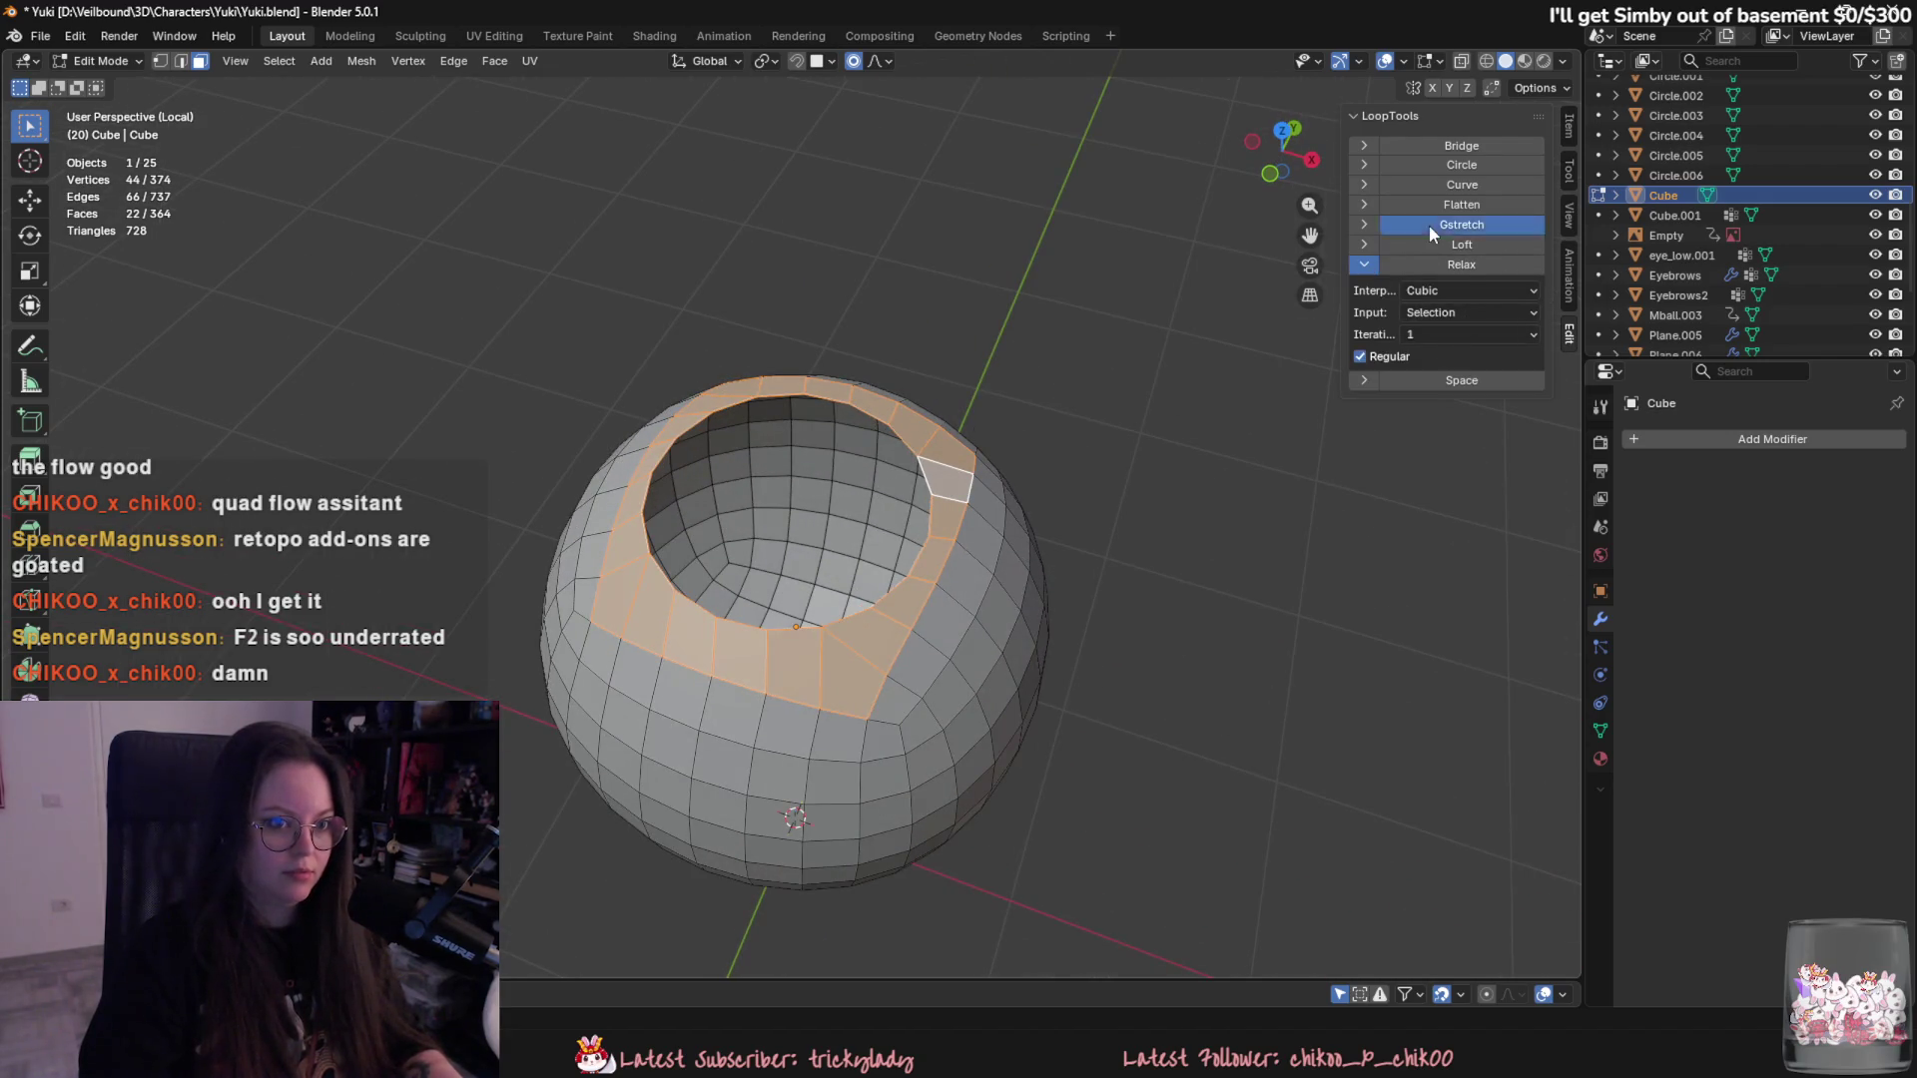
pyautogui.moveTo(1109, 500); pyautogui.dragTo(1461, 207, button='middle')
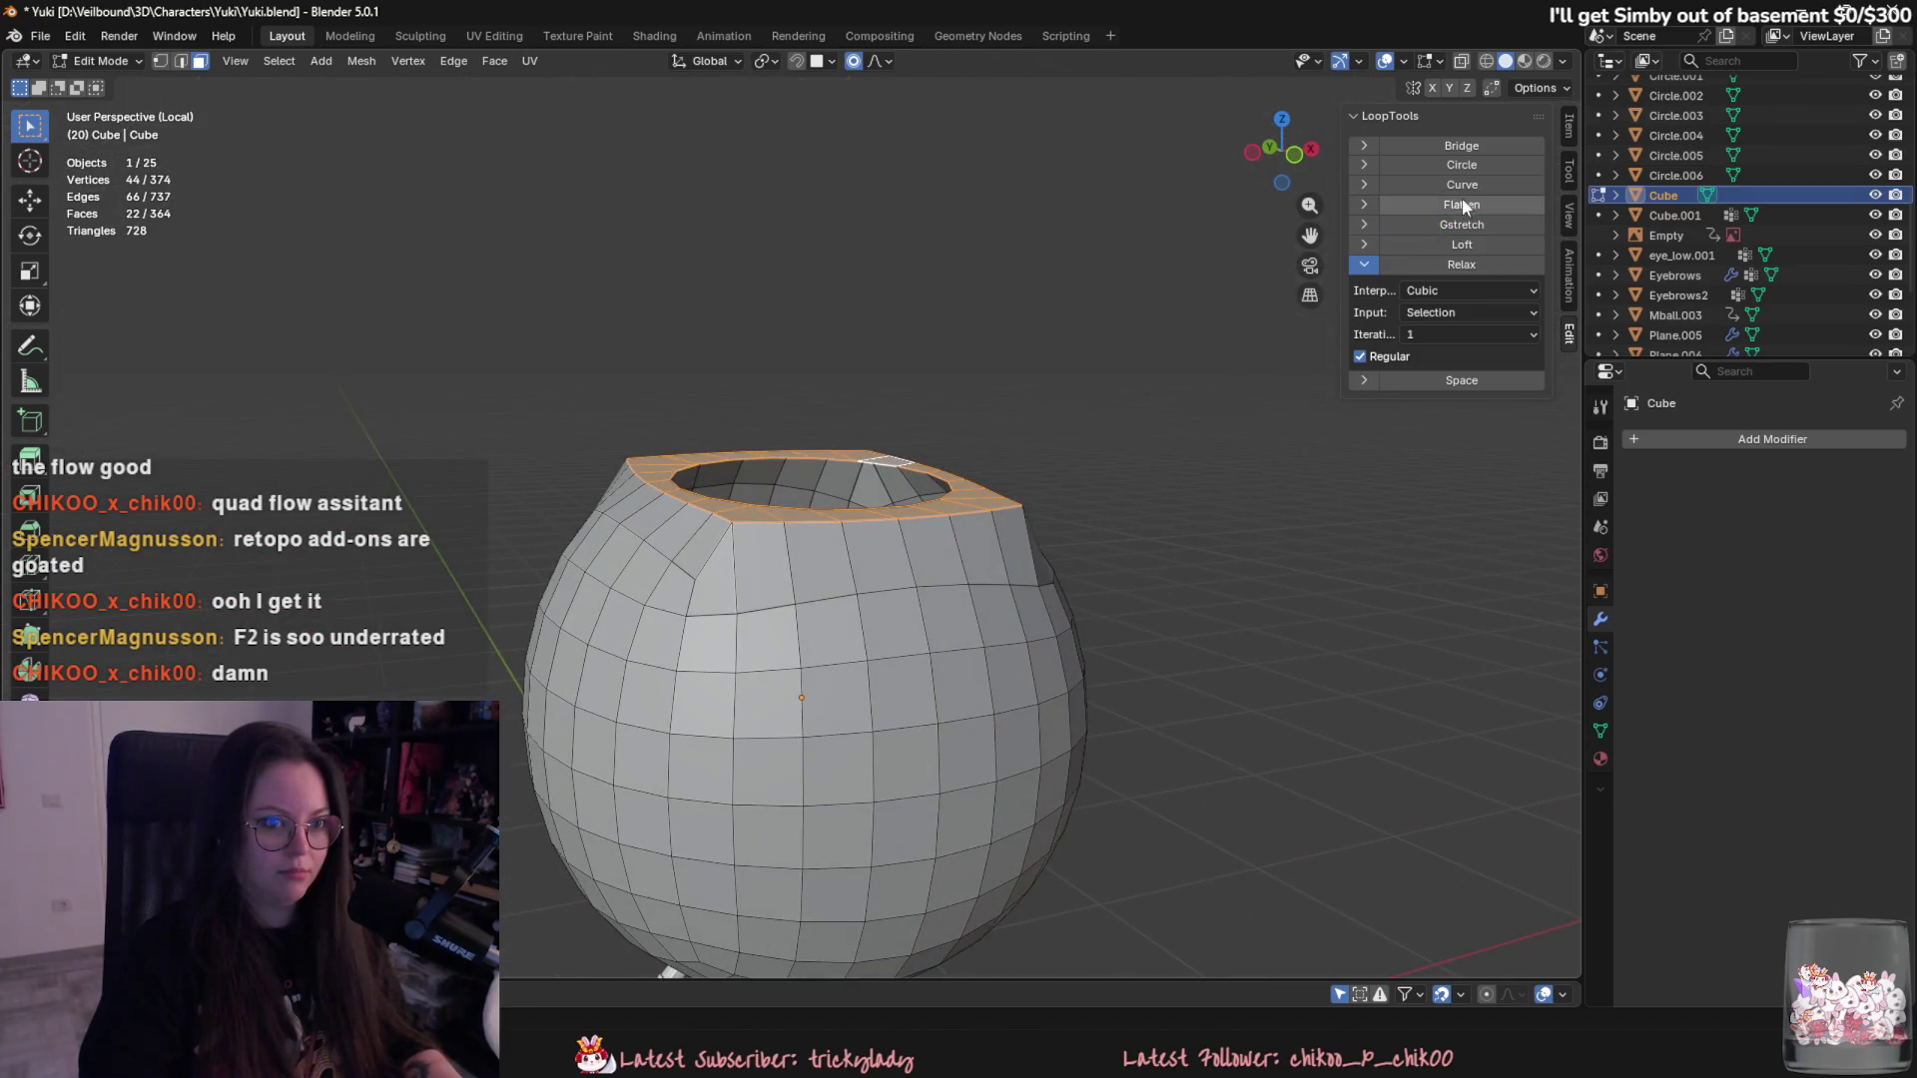
pyautogui.scroll(2, 849, 526)
pyautogui.scroll(-5, 877, 812)
pyautogui.scroll(2, 864, 629)
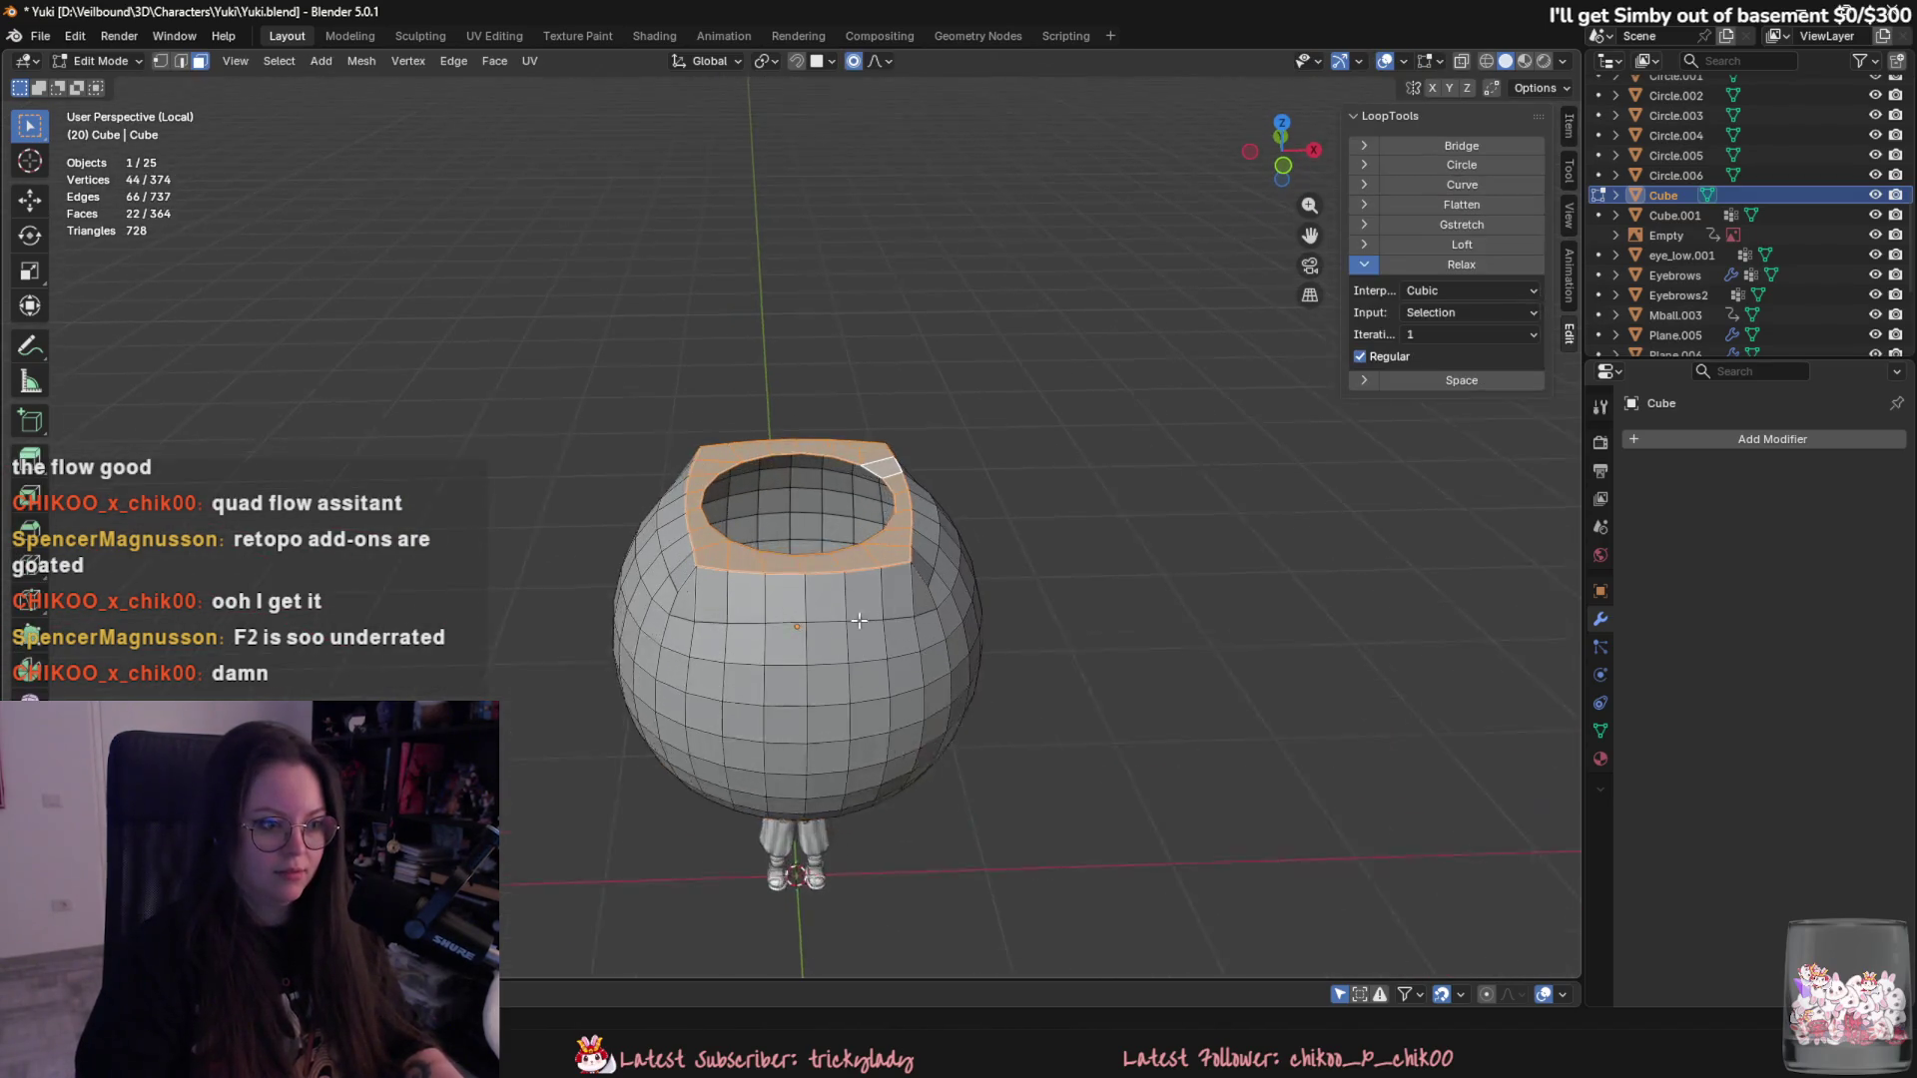
pyautogui.press('e')
pyautogui.click(1039, 639)
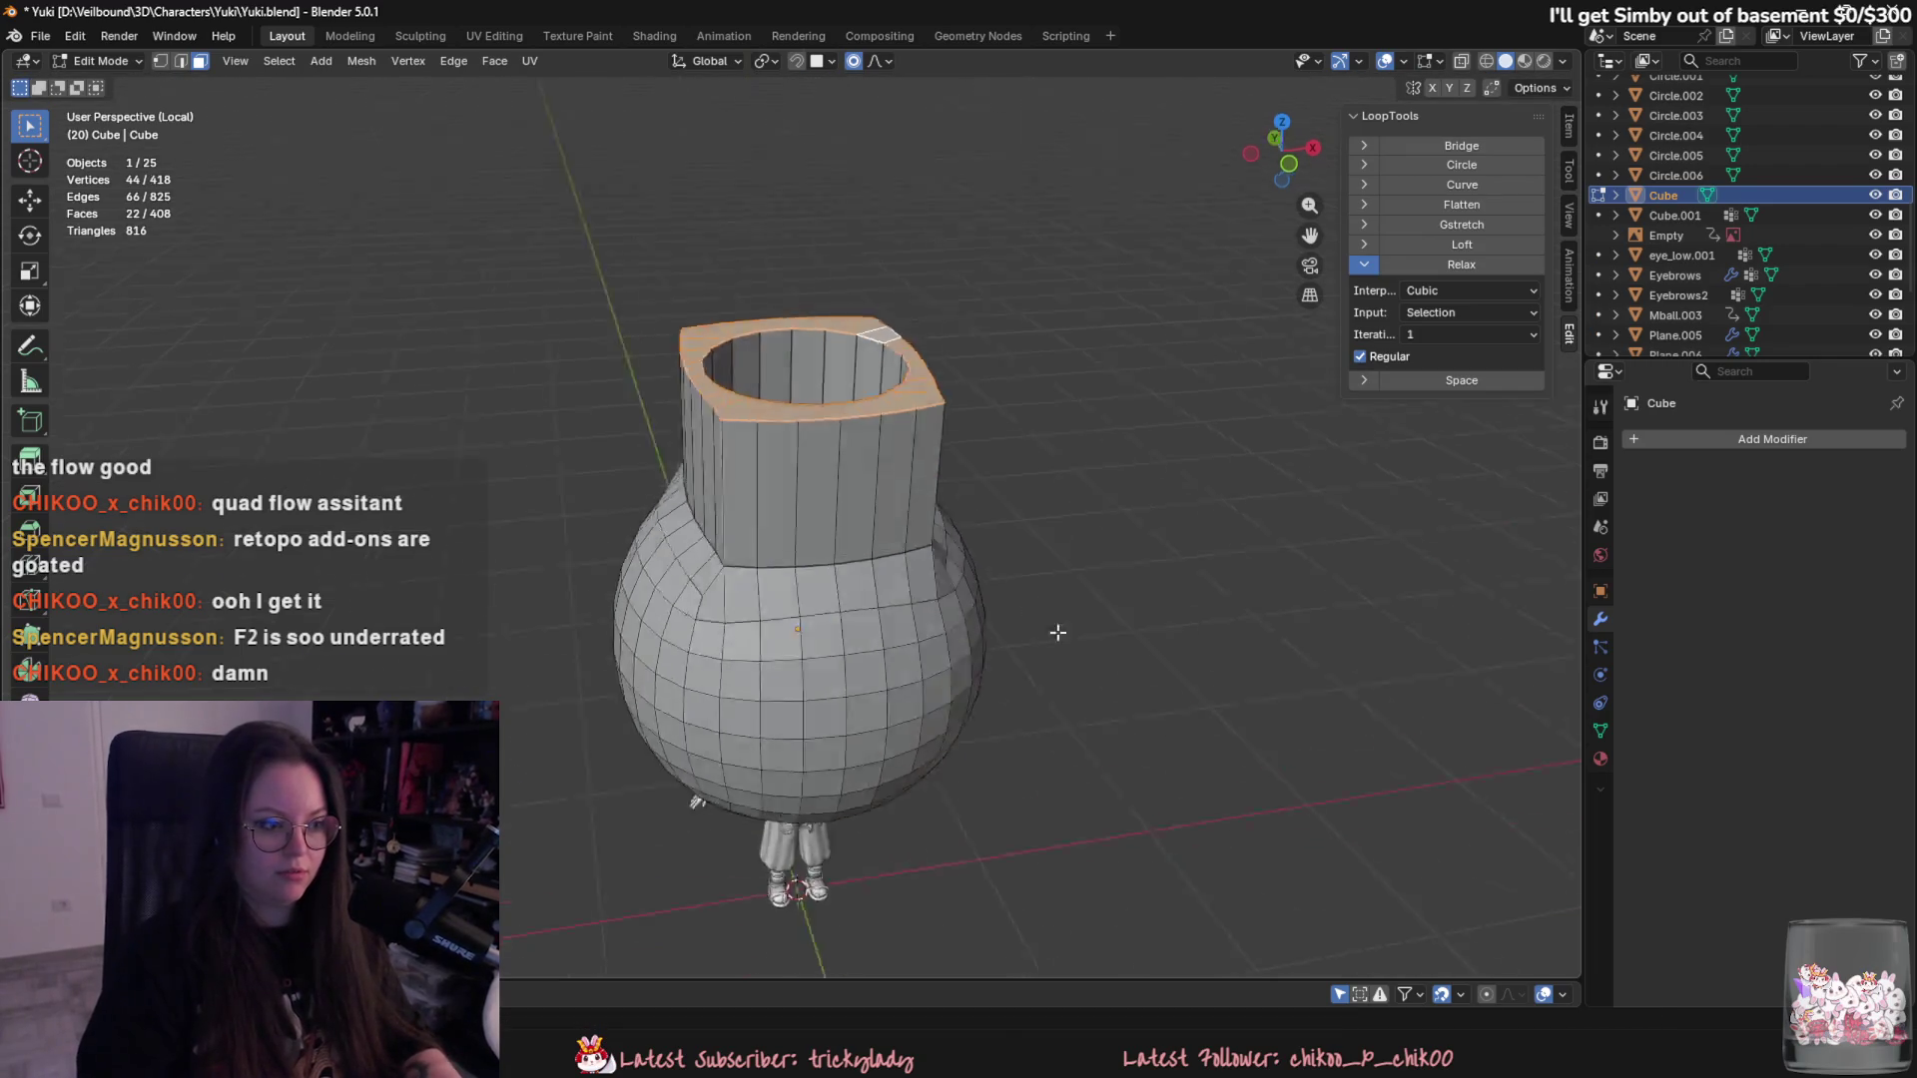
pyautogui.press('Tab')
pyautogui.scroll(-2, 1105, 777)
pyautogui.scroll(-2, 973, 790)
pyautogui.scroll(3, 974, 791)
# - Delete the test sphere and return to a front view of the character
pyautogui.moveTo(973, 792); pyautogui.dragTo(1080, 849, button='middle')
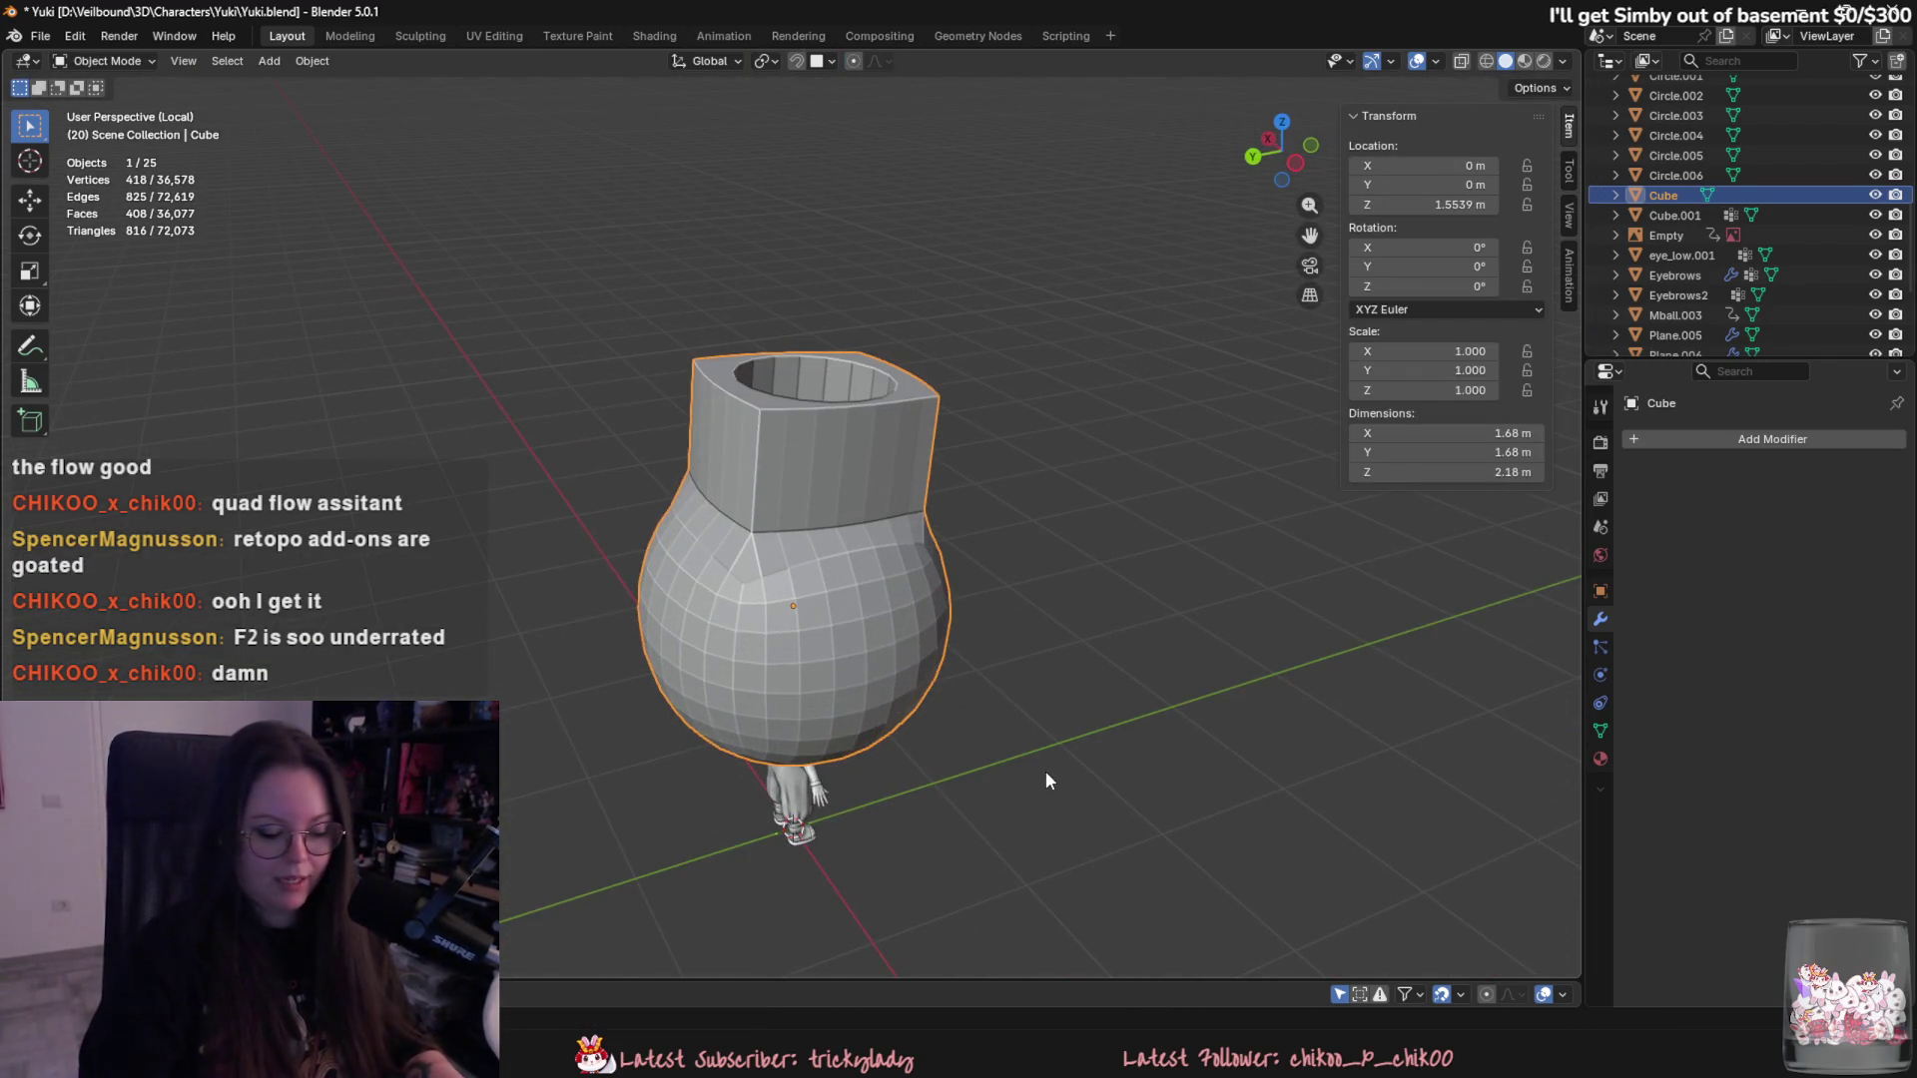
pyautogui.press('Delete')
pyautogui.scroll(2, 1046, 770)
pyautogui.moveTo(1045, 772)
pyautogui.mouseDown(button='middle')
pyautogui.moveTo(845, 734)
pyautogui.moveTo(861, 547)
pyautogui.mouseUp(button='middle')
pyautogui.scroll(2, 740, 618)
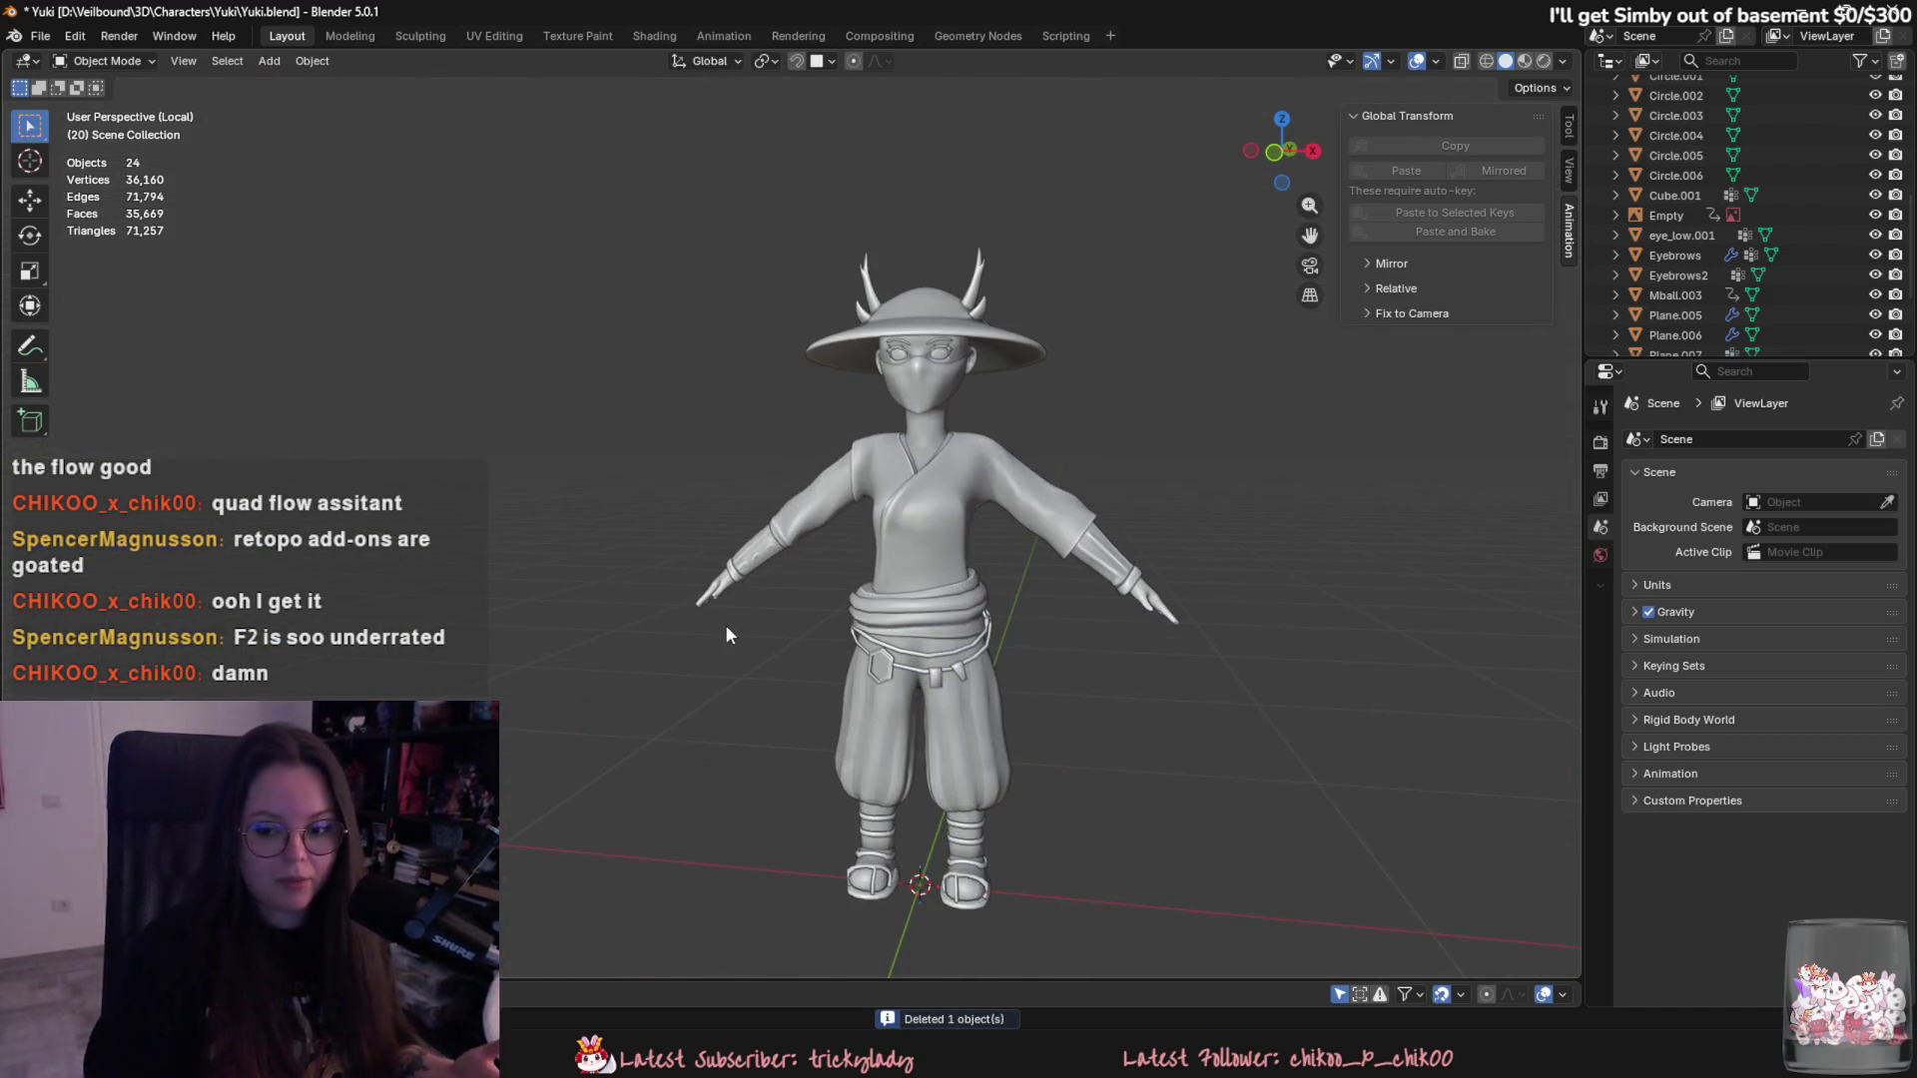
pyautogui.moveTo(726, 625)
pyautogui.mouseDown(button='middle')
pyautogui.moveTo(1093, 398)
pyautogui.moveTo(1173, 597)
pyautogui.mouseUp(button='middle')
pyautogui.scroll(1, 1039, 676)
pyautogui.scroll(2, 902, 687)
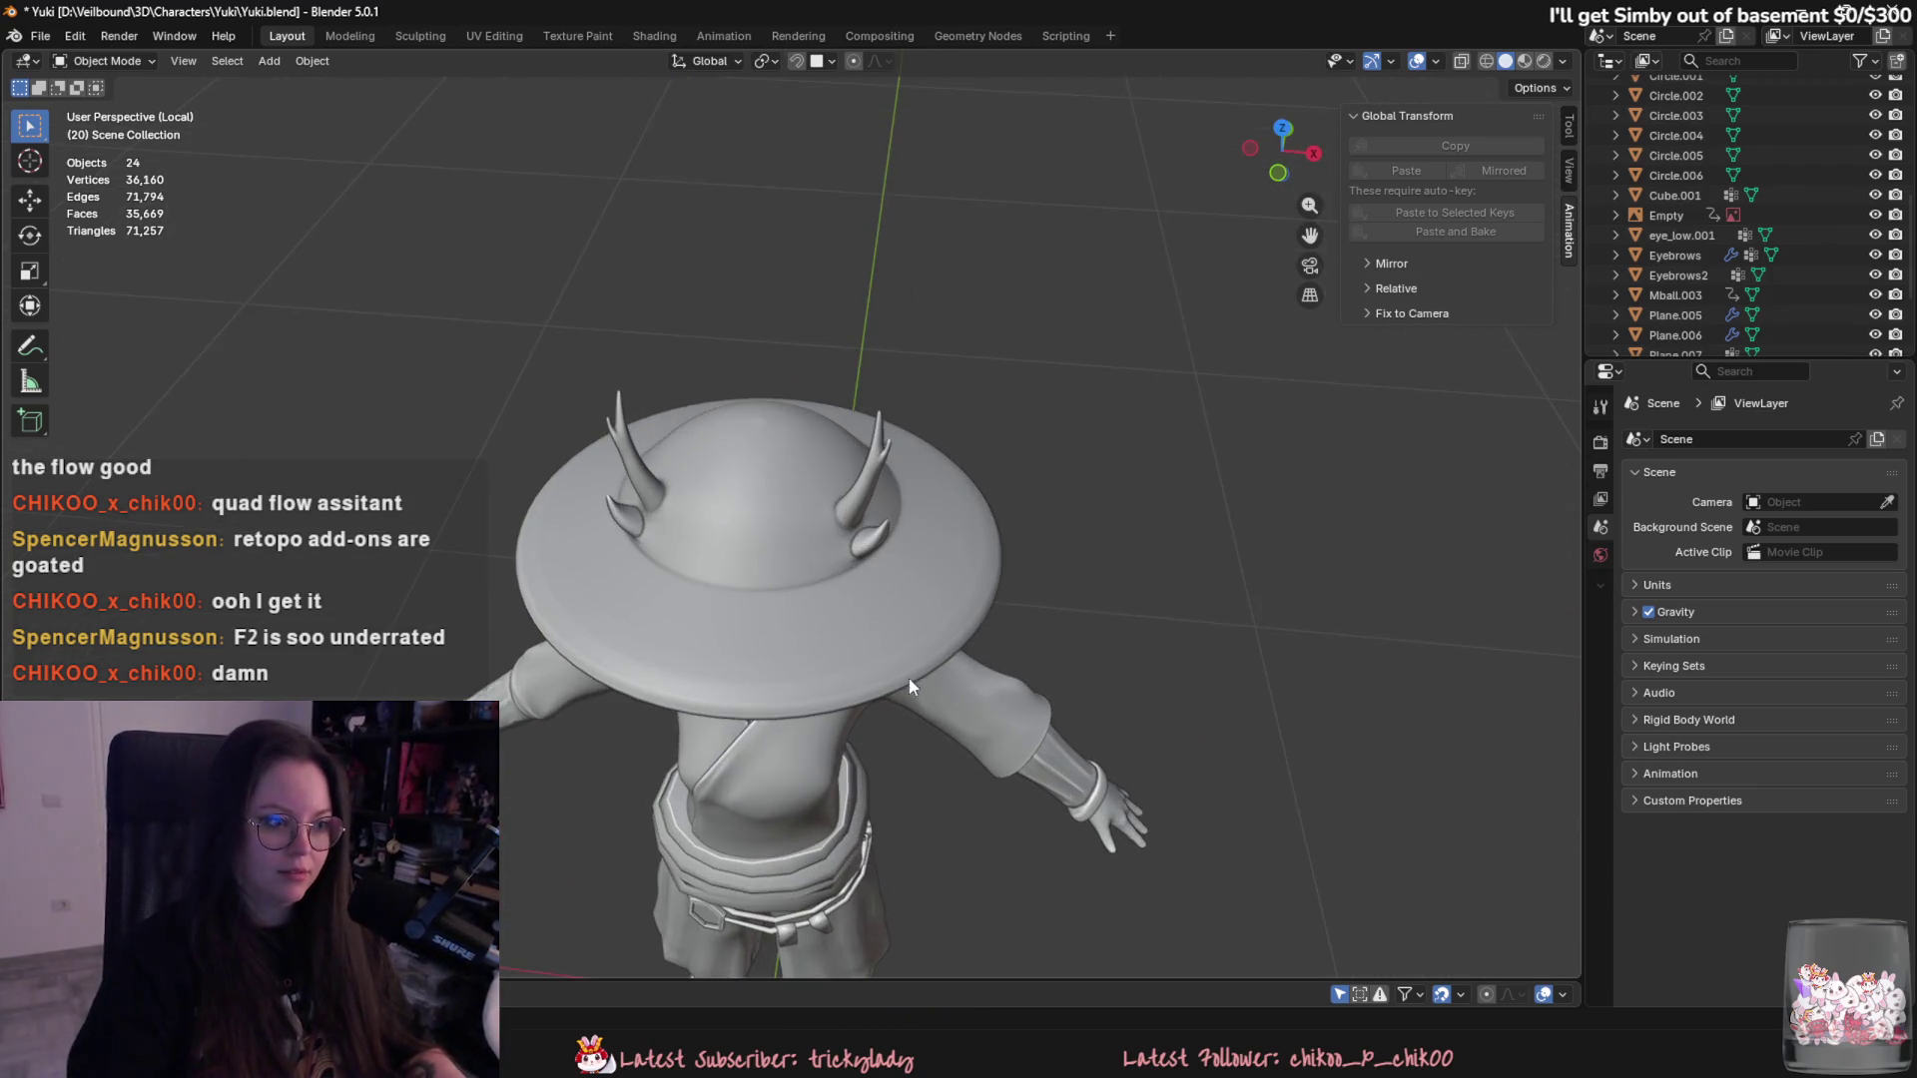
pyautogui.moveTo(902, 688); pyautogui.dragTo(1012, 577, button='middle')
pyautogui.click(991, 569)
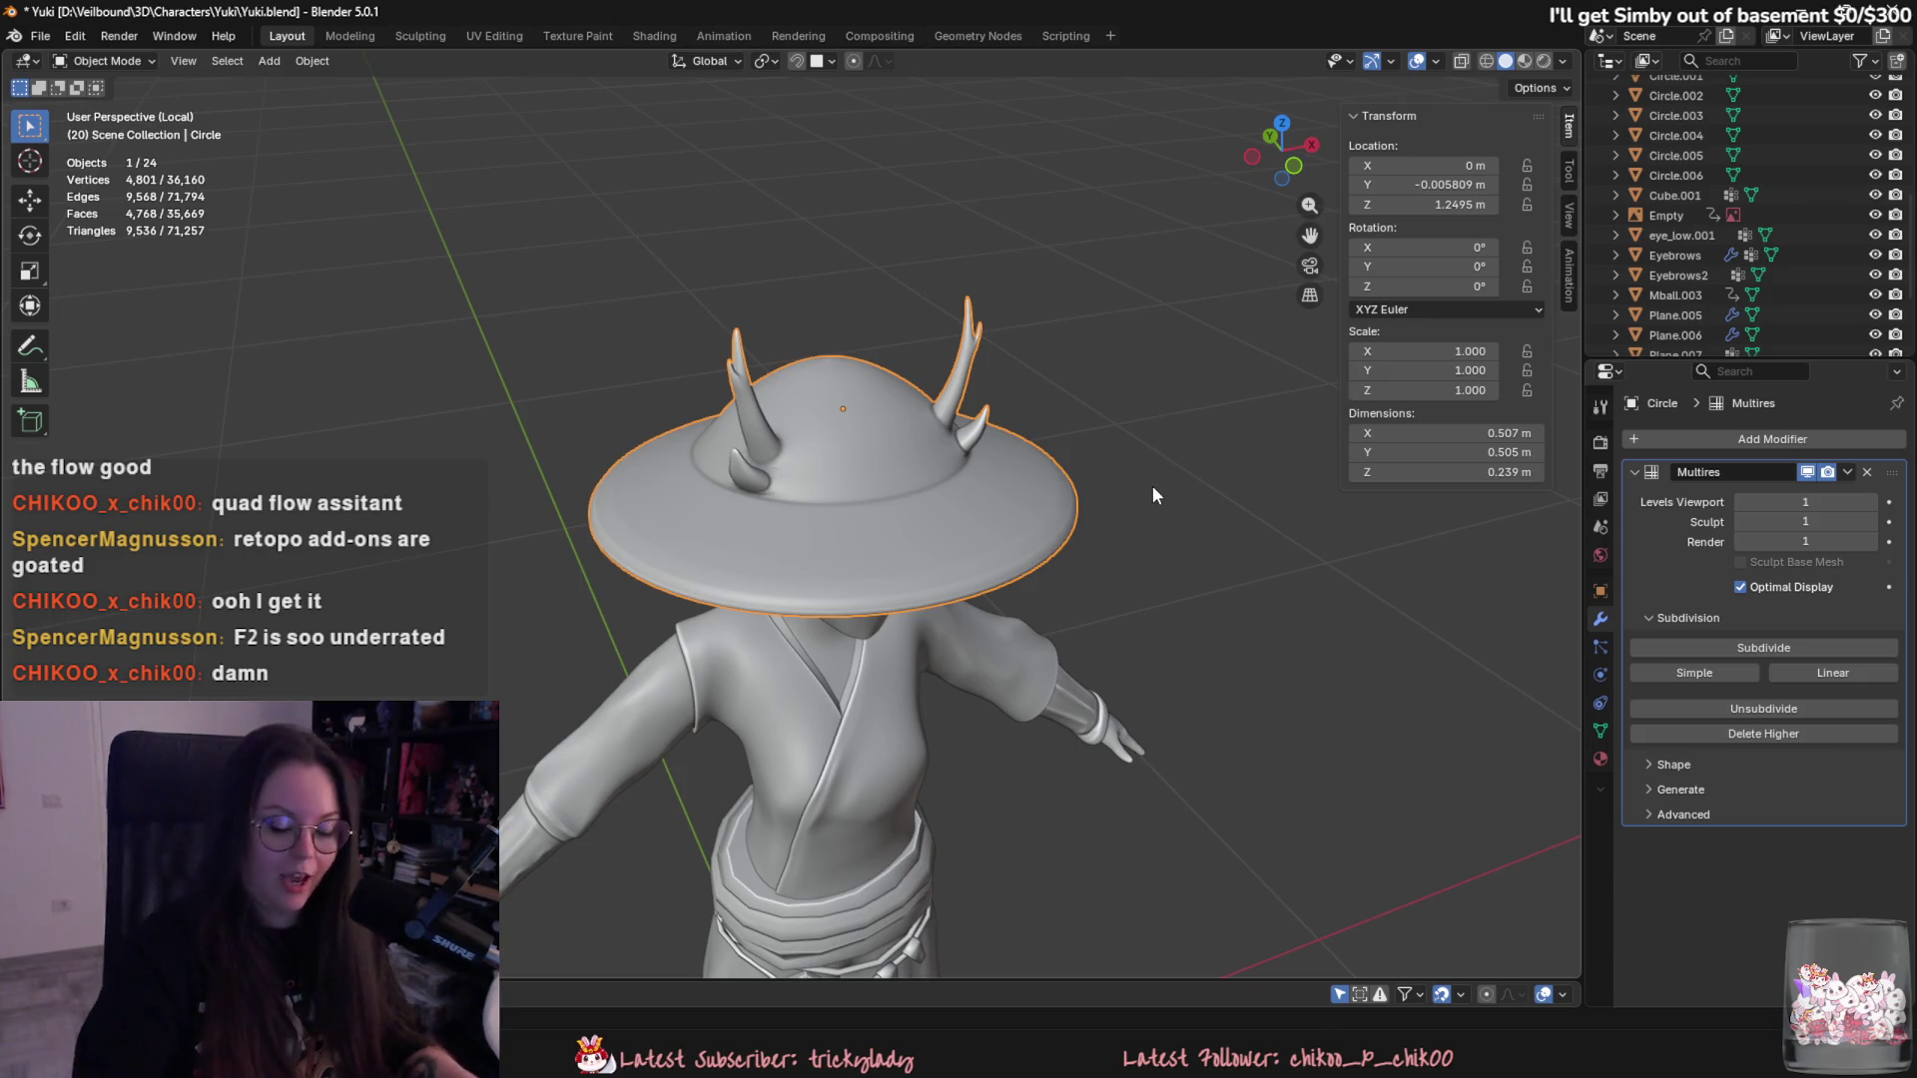
pyautogui.moveTo(1161, 484)
pyautogui.mouseDown(button='middle')
pyautogui.moveTo(1023, 617)
pyautogui.moveTo(869, 506)
pyautogui.mouseUp(button='middle')
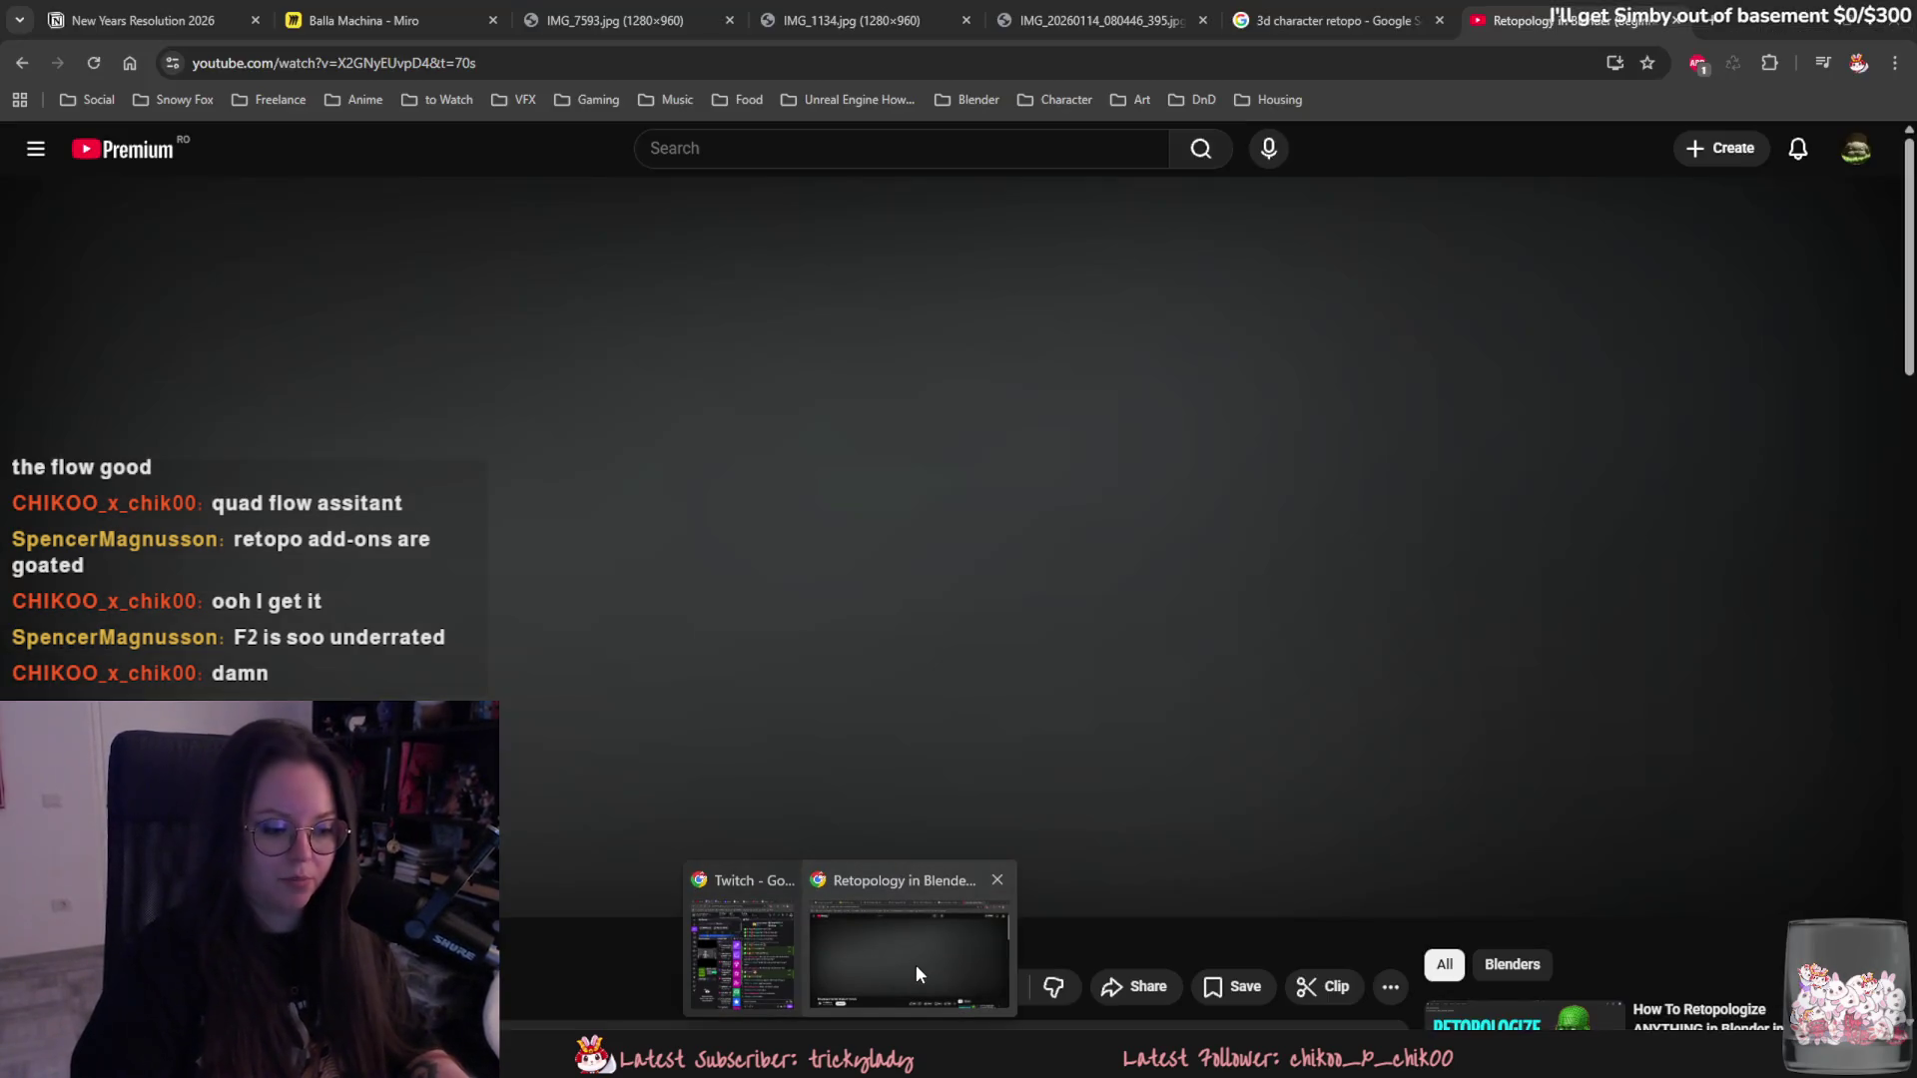
# - Bring the YouTube retopology tutorial forward, play it and copy its web address
pyautogui.click(916, 964)
pyautogui.click(505, 66)
pyautogui.click(644, 781)
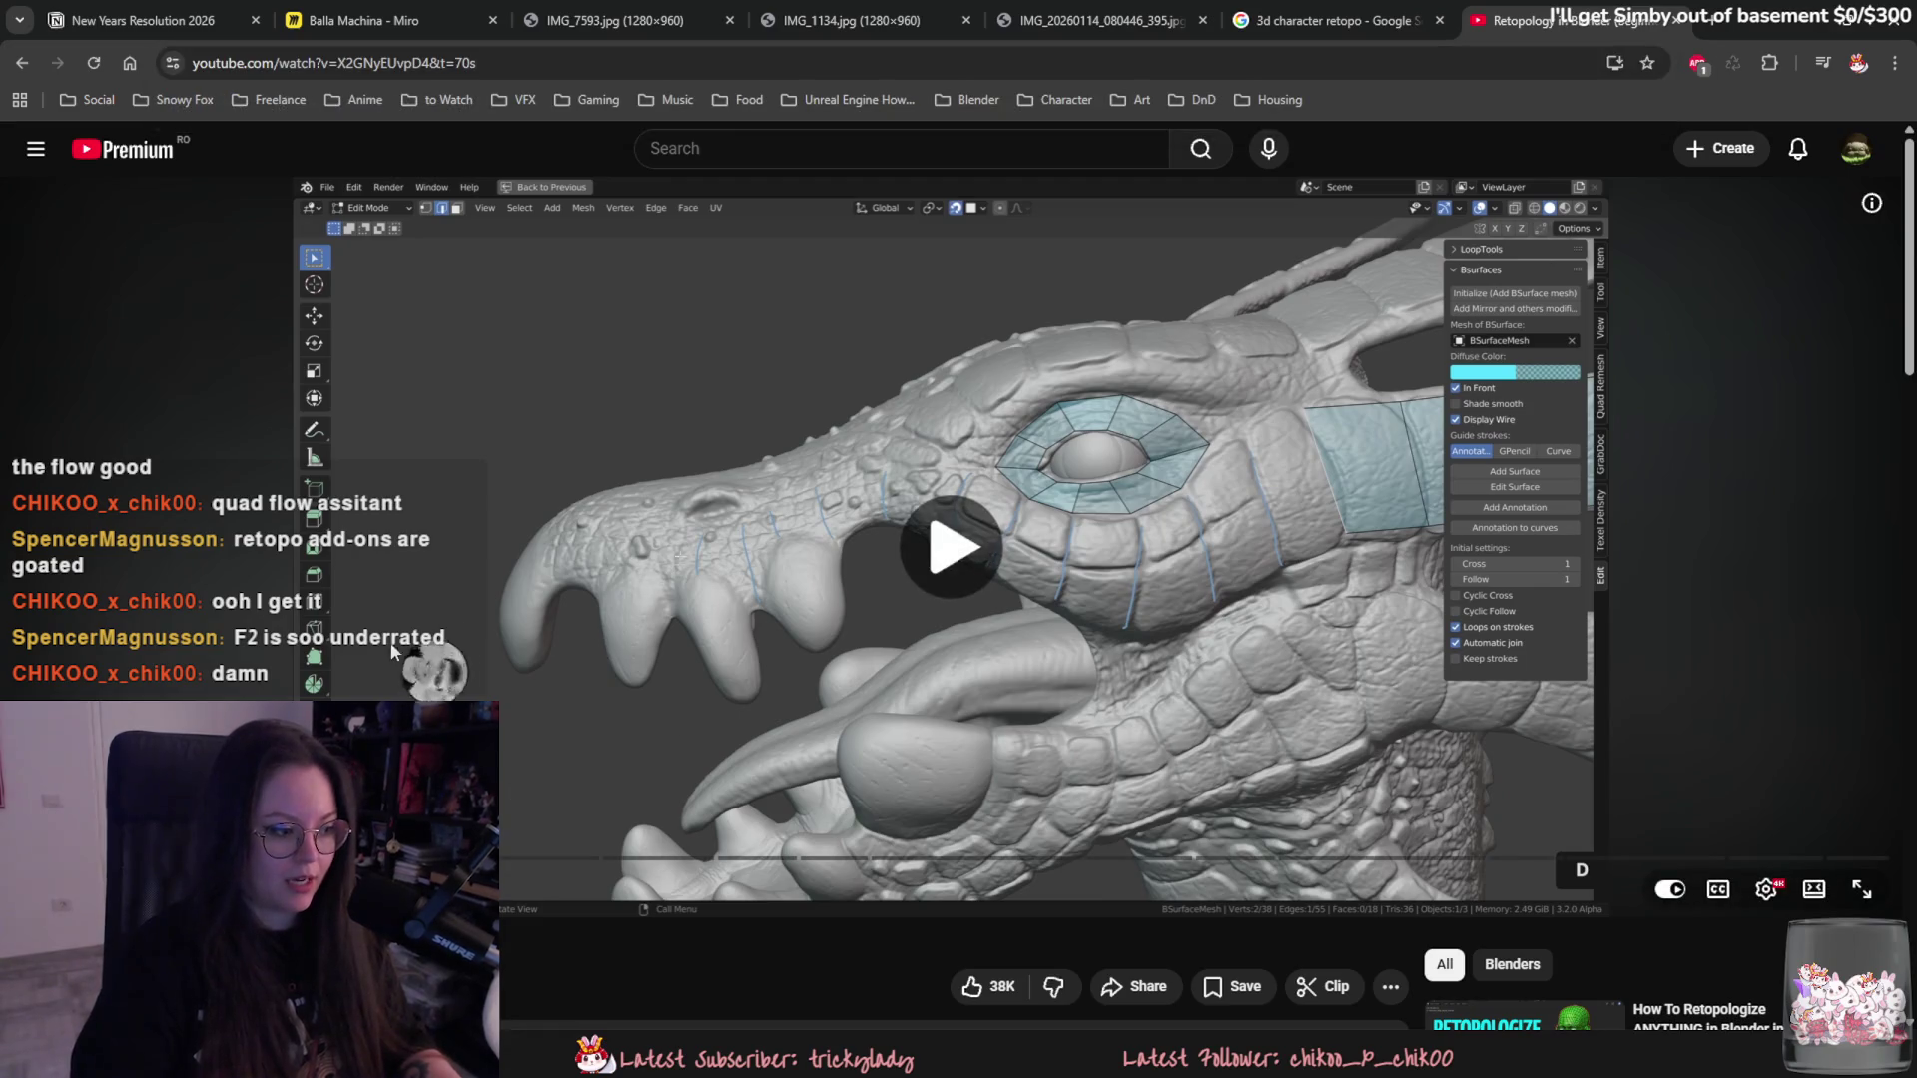
pyautogui.moveTo(420, 63); pyautogui.dragTo(446, 64)
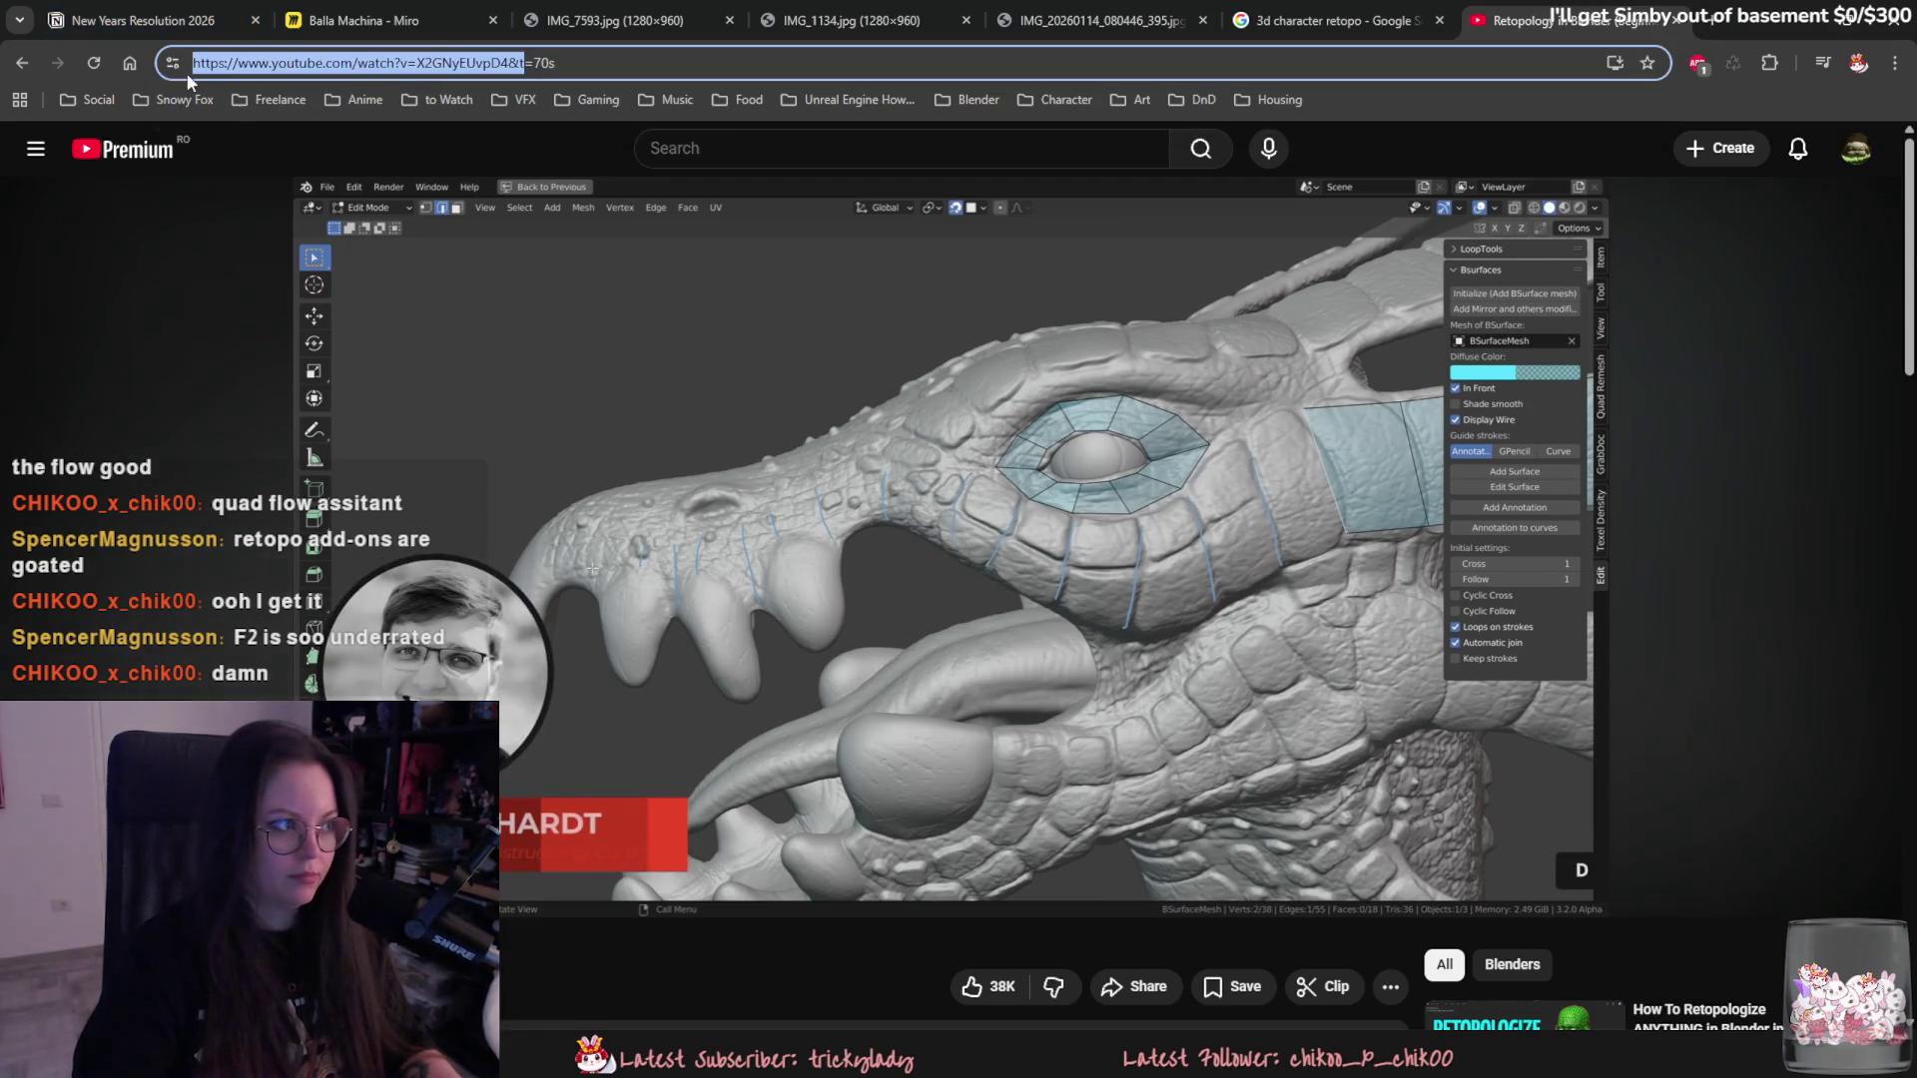
pyautogui.hotkey('alt', 'Tab')
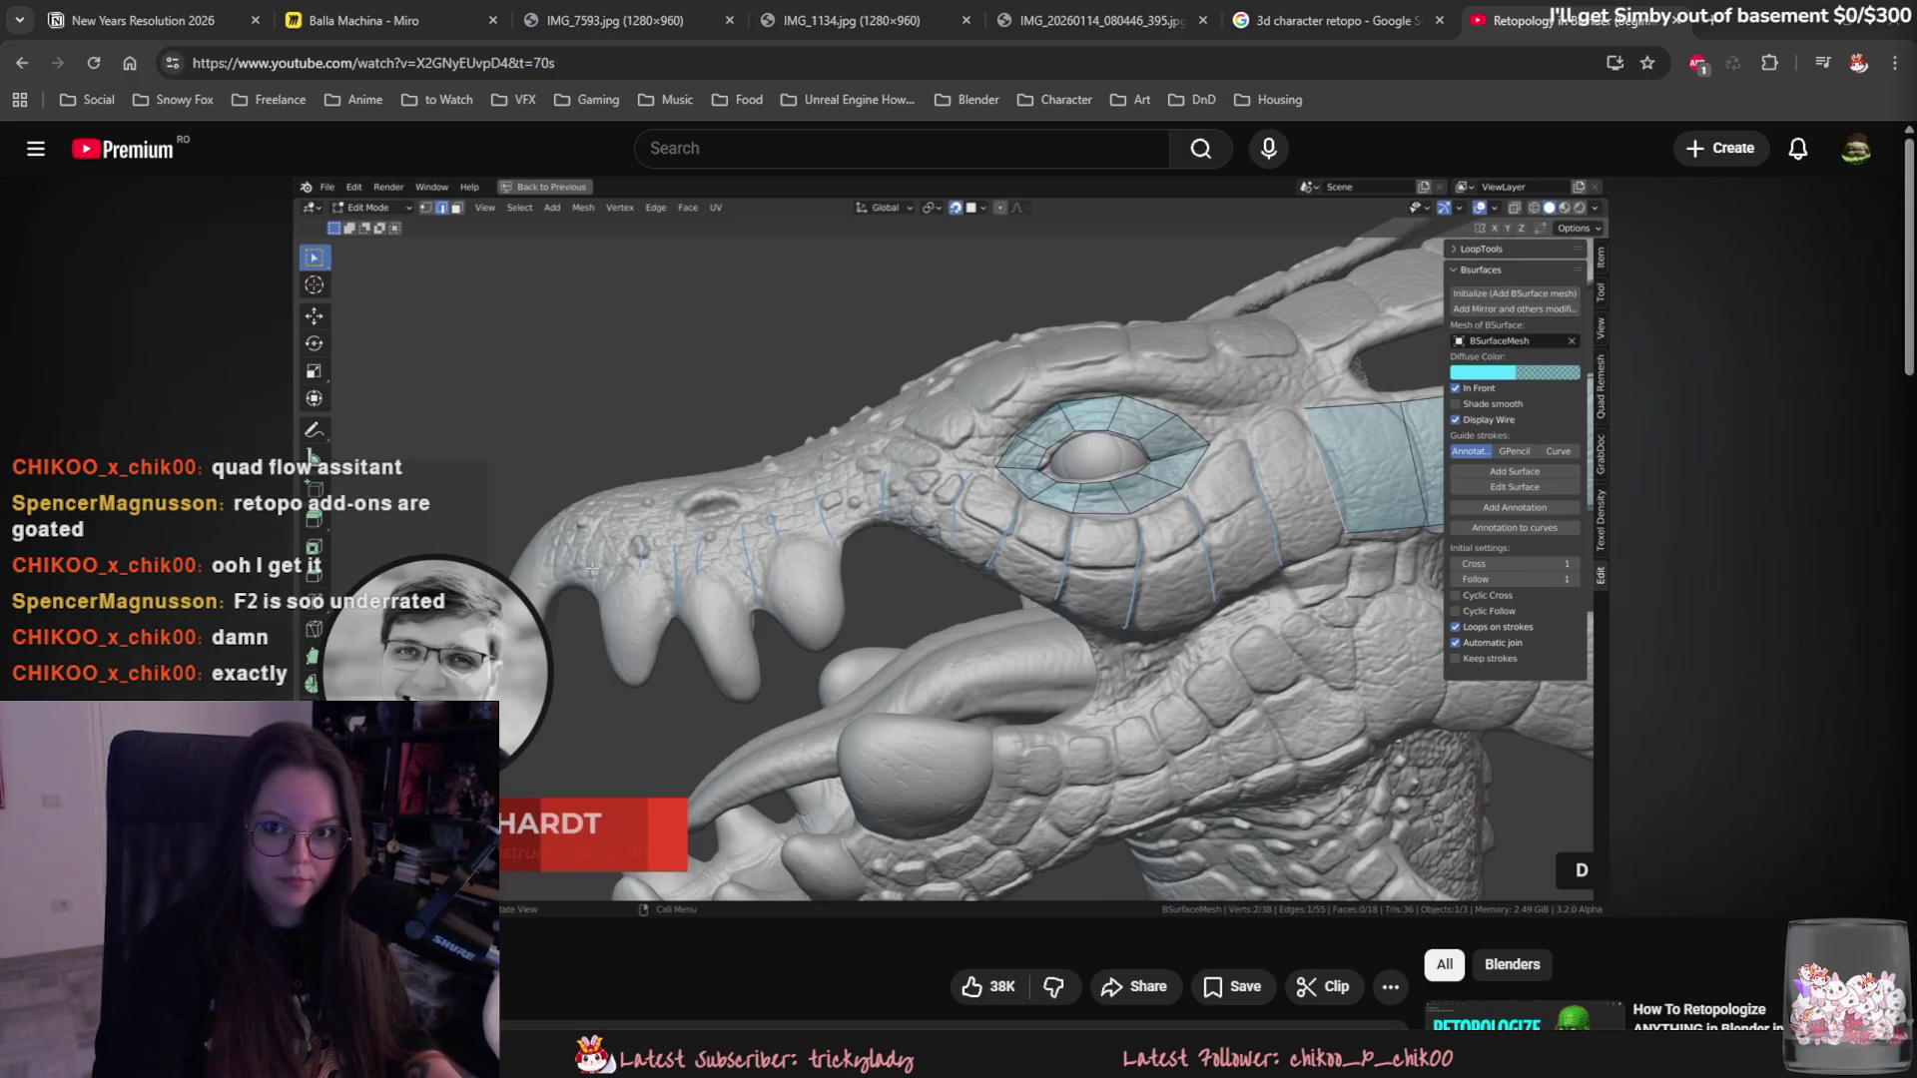
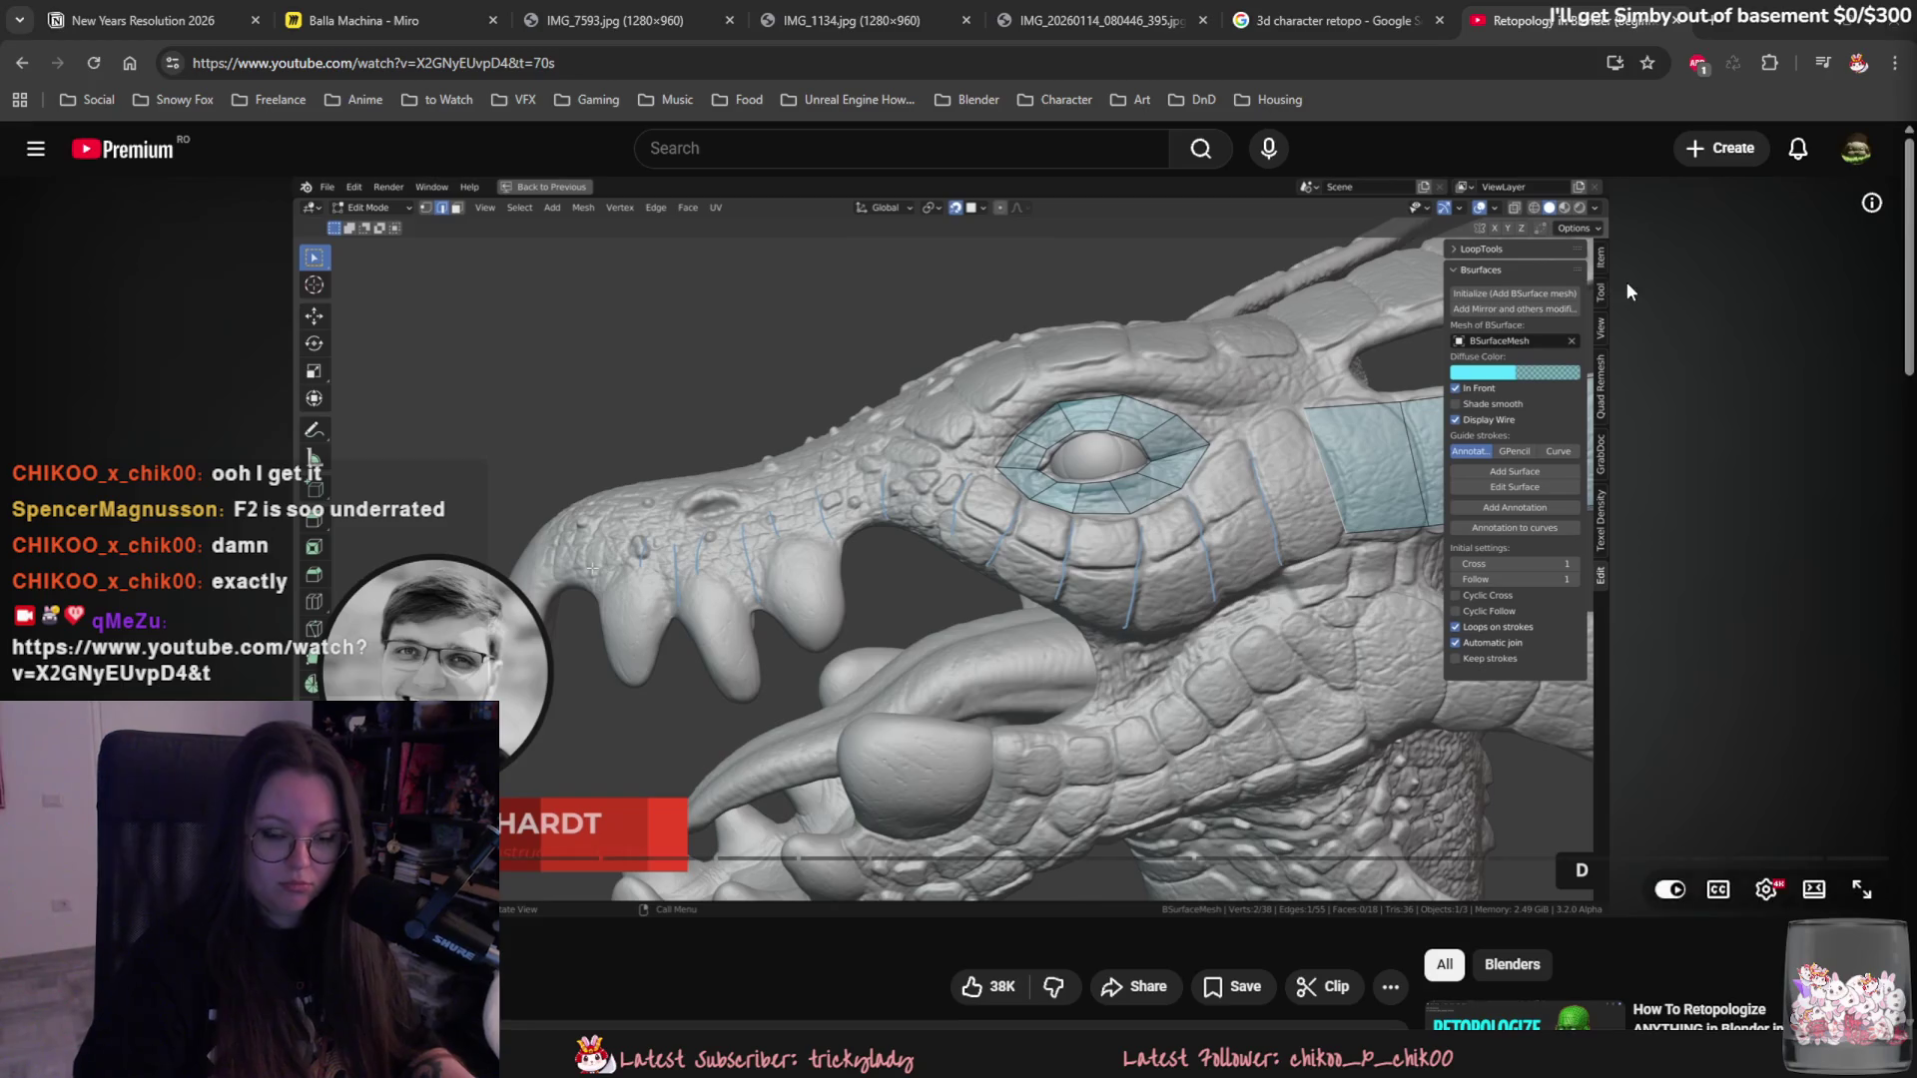
# - Leave the YouTube retopology tutorial and bring the Blender Yuki project back to the front
pyautogui.hotkey('ctrl', 'shift', 'Tab')
pyautogui.hotkey('alt', 'Tab')
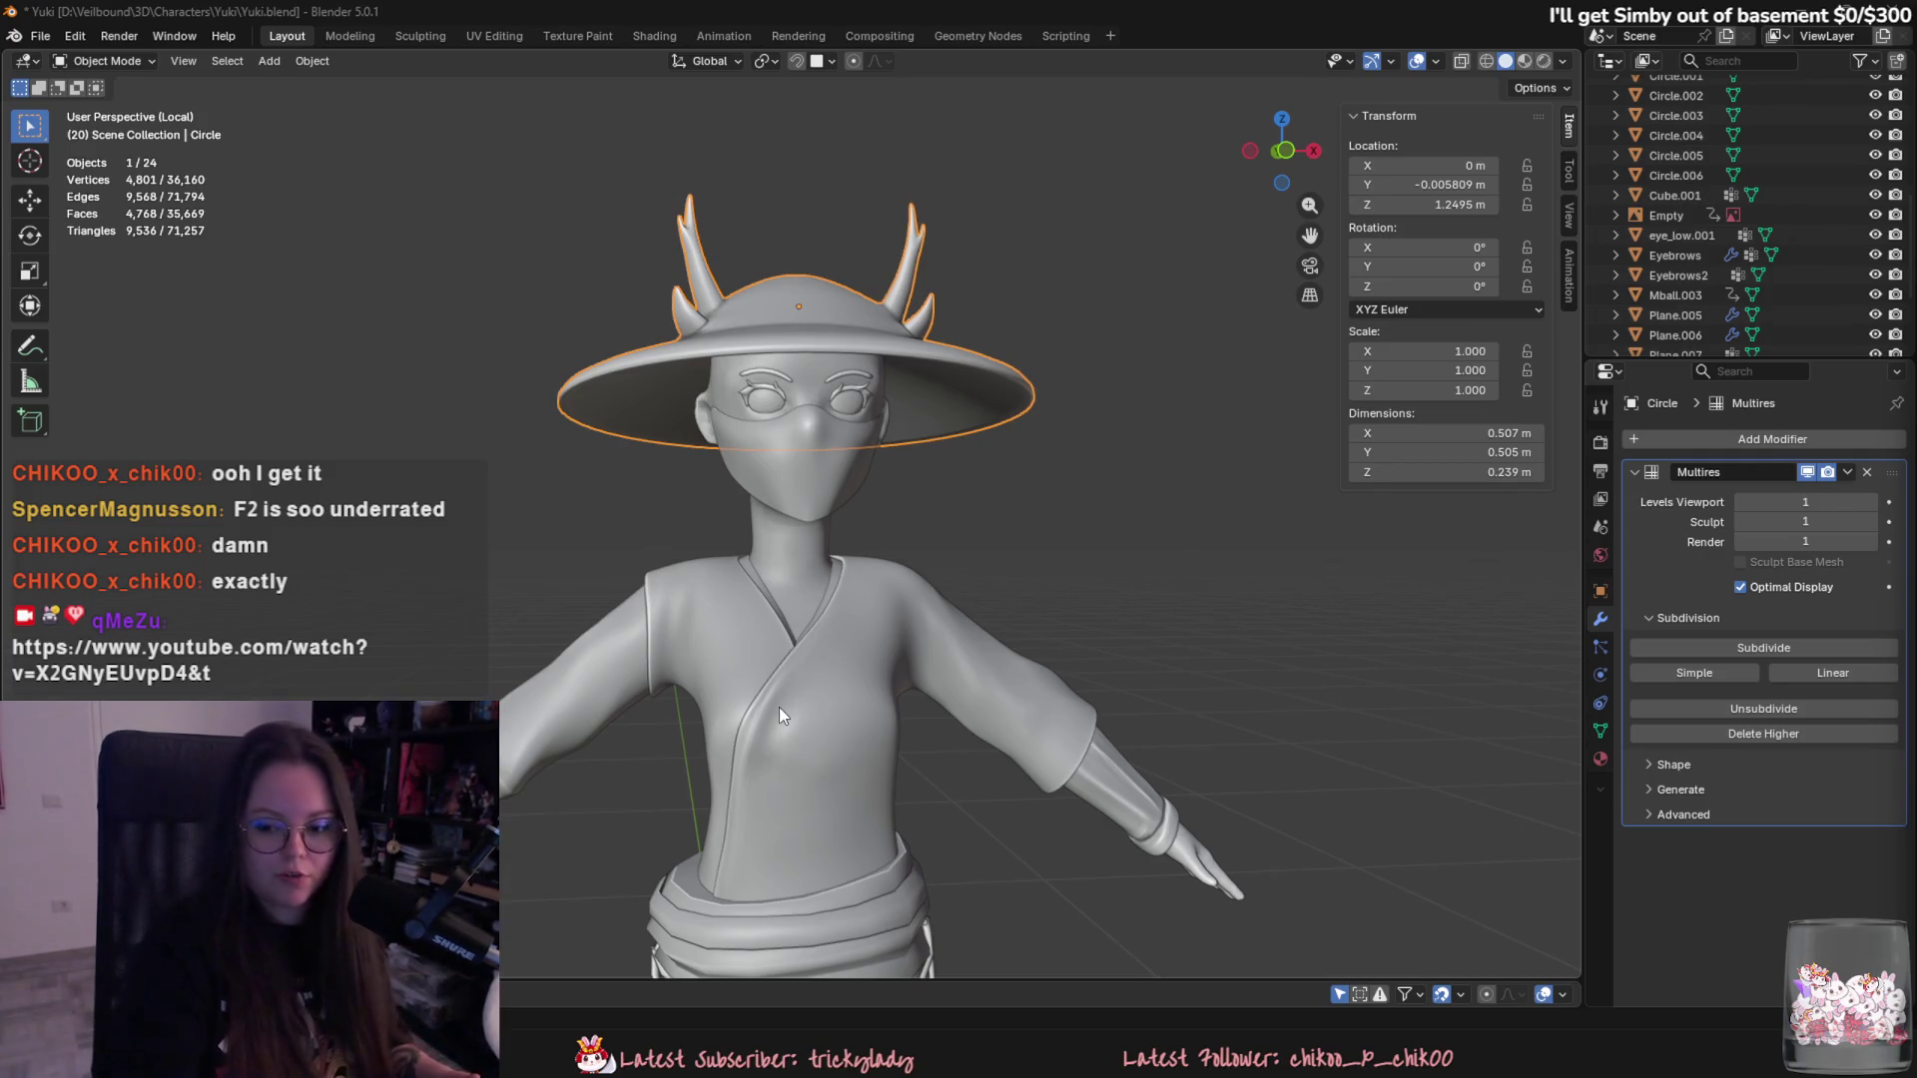
pyautogui.scroll(3, 1077, 550)
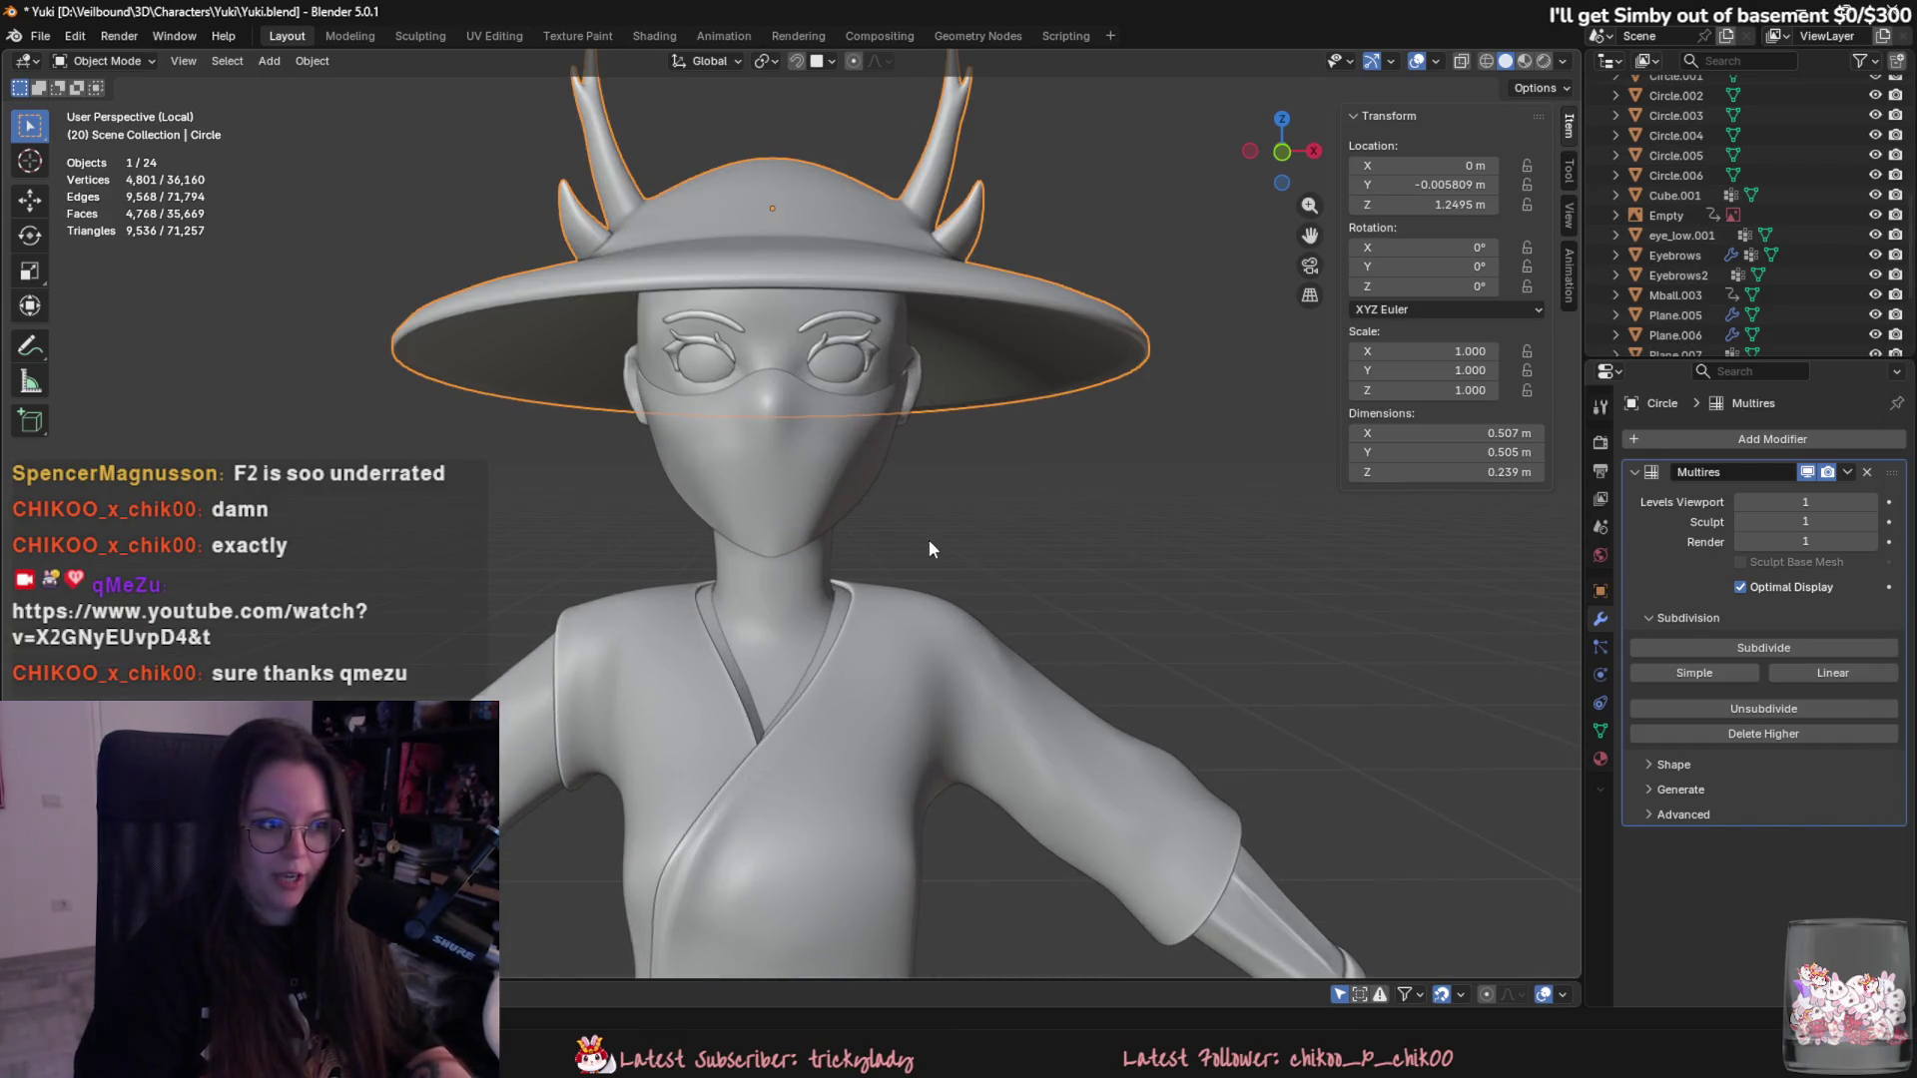
# - Save Yuki.blend with Ctrl+S while inspecting the hat, then select the Eyebrows eye-frame object
pyautogui.moveTo(930, 544)
pyautogui.mouseDown(button='middle')
pyautogui.moveTo(1079, 574)
pyautogui.moveTo(934, 553)
pyautogui.mouseUp(button='middle')
pyautogui.hotkey('ctrl', 's')
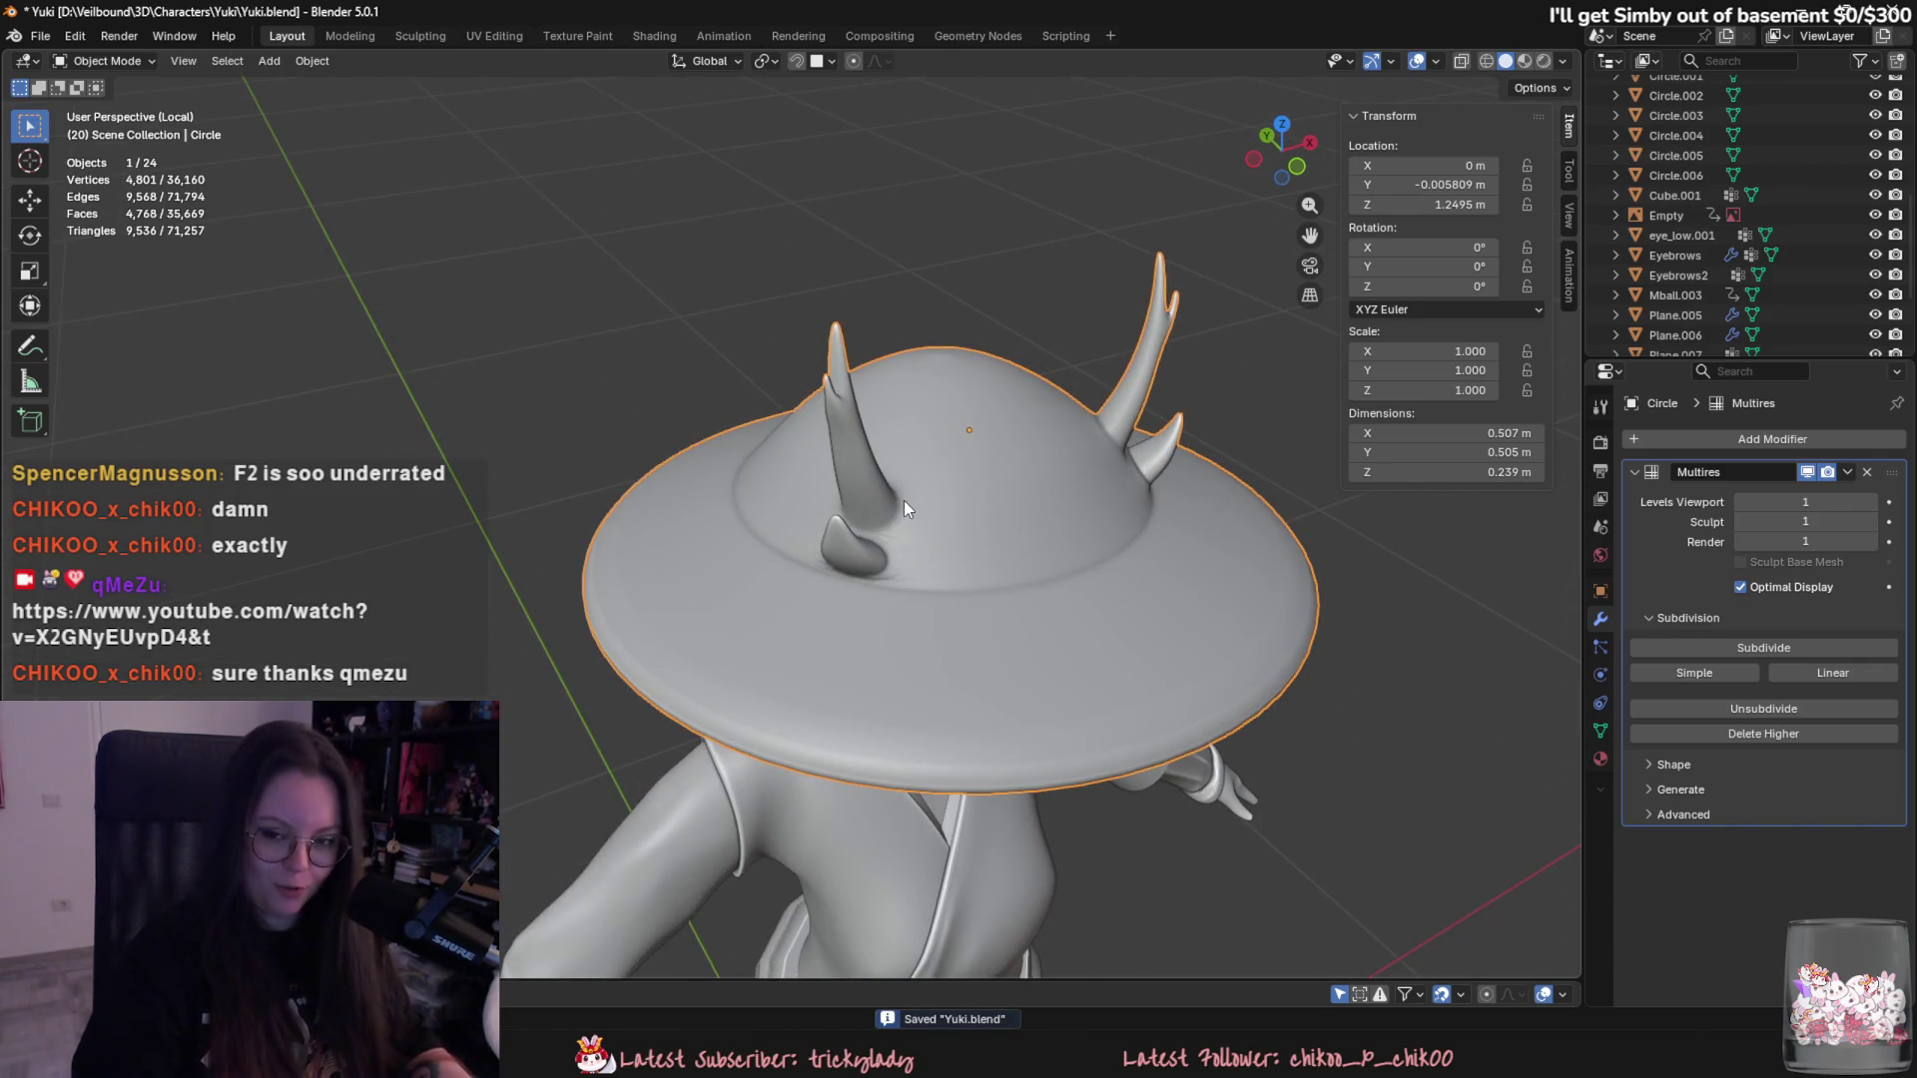
pyautogui.moveTo(895, 492)
pyautogui.mouseDown(button='middle')
pyautogui.moveTo(784, 463)
pyautogui.moveTo(841, 518)
pyautogui.moveTo(975, 490)
pyautogui.mouseUp(button='middle')
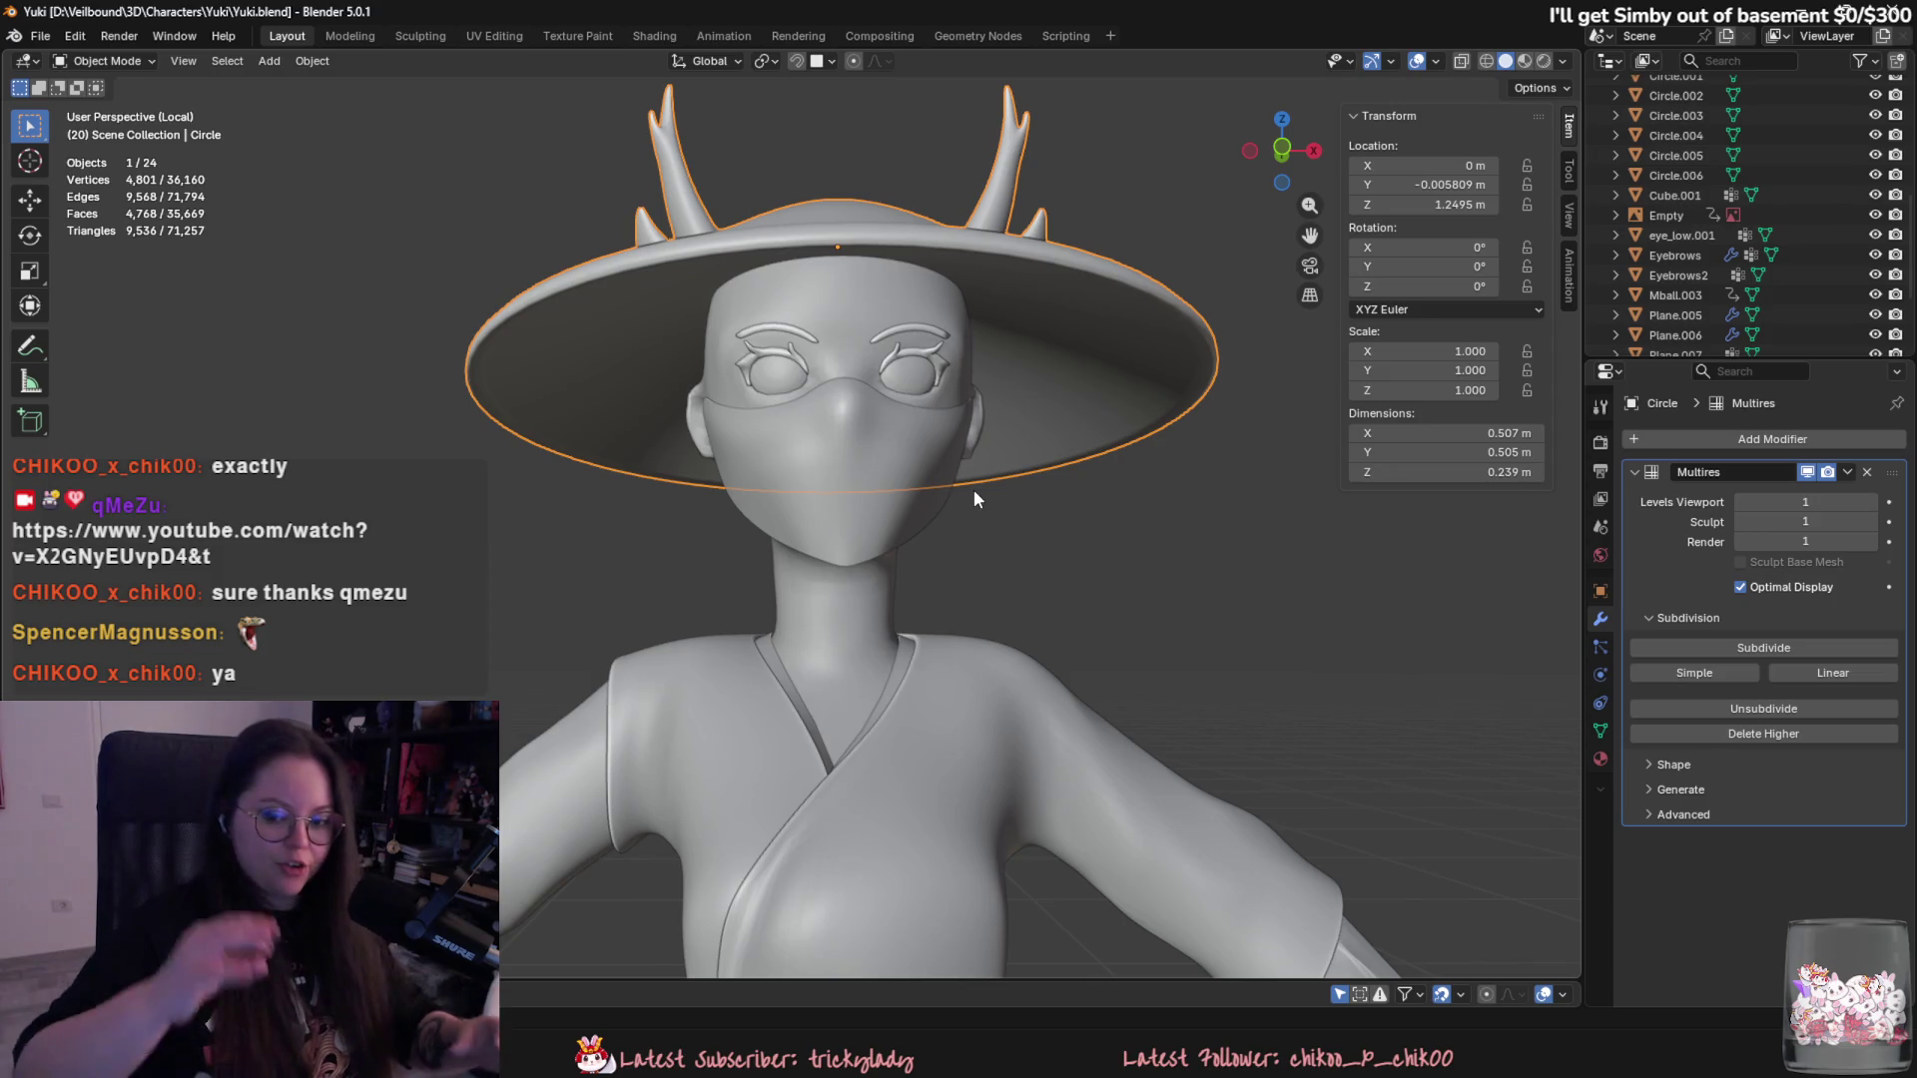
pyautogui.moveTo(973, 490)
pyautogui.mouseDown(button='middle')
pyautogui.moveTo(1180, 601)
pyautogui.moveTo(1033, 513)
pyautogui.moveTo(860, 337)
pyautogui.mouseUp(button='middle')
pyautogui.hotkey('ctrl', 's')
pyautogui.scroll(2, 1034, 513)
pyautogui.scroll(2, 798, 443)
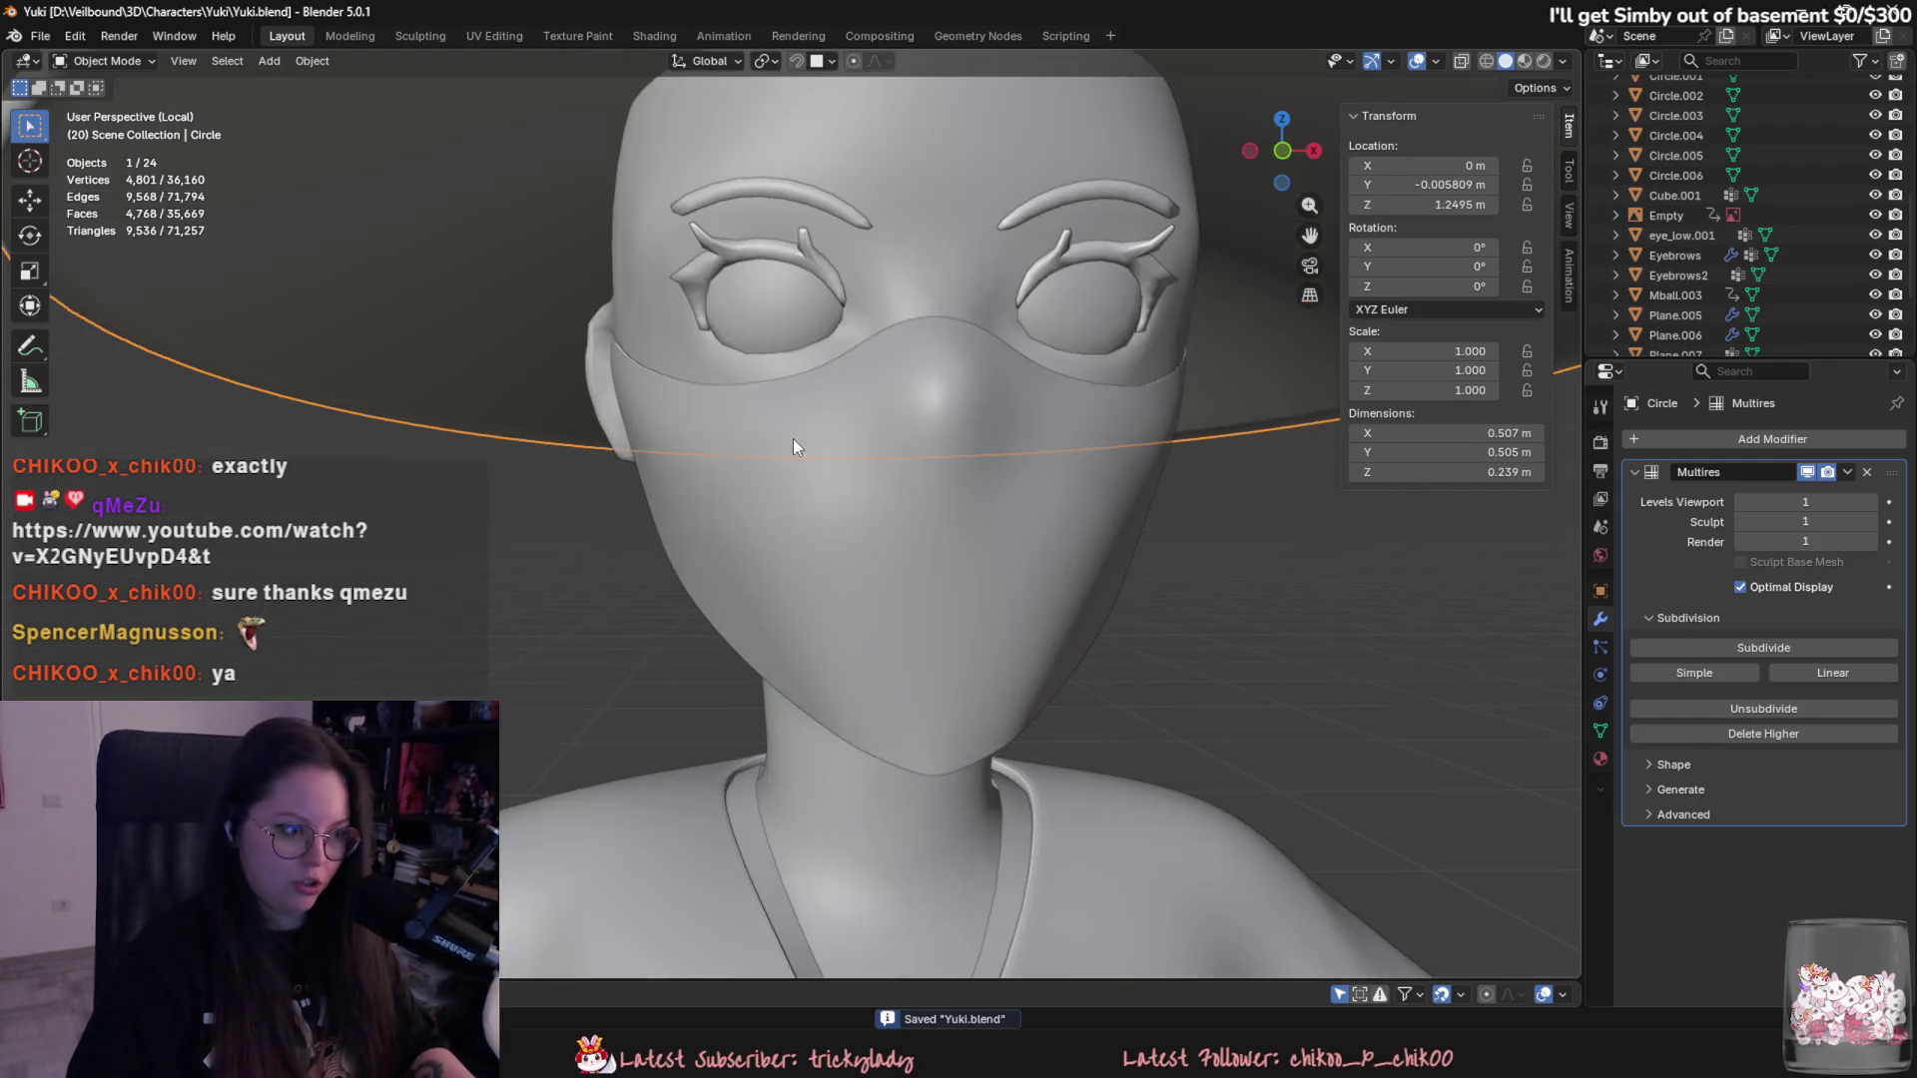
pyautogui.click(703, 314)
pyautogui.moveTo(703, 312); pyautogui.dragTo(763, 481, button='middle')
# - Edit the eye-frame mesh, brush-select edges and shift them along Y in two small moves
pyautogui.press('Tab')
pyautogui.scroll(3, 762, 480)
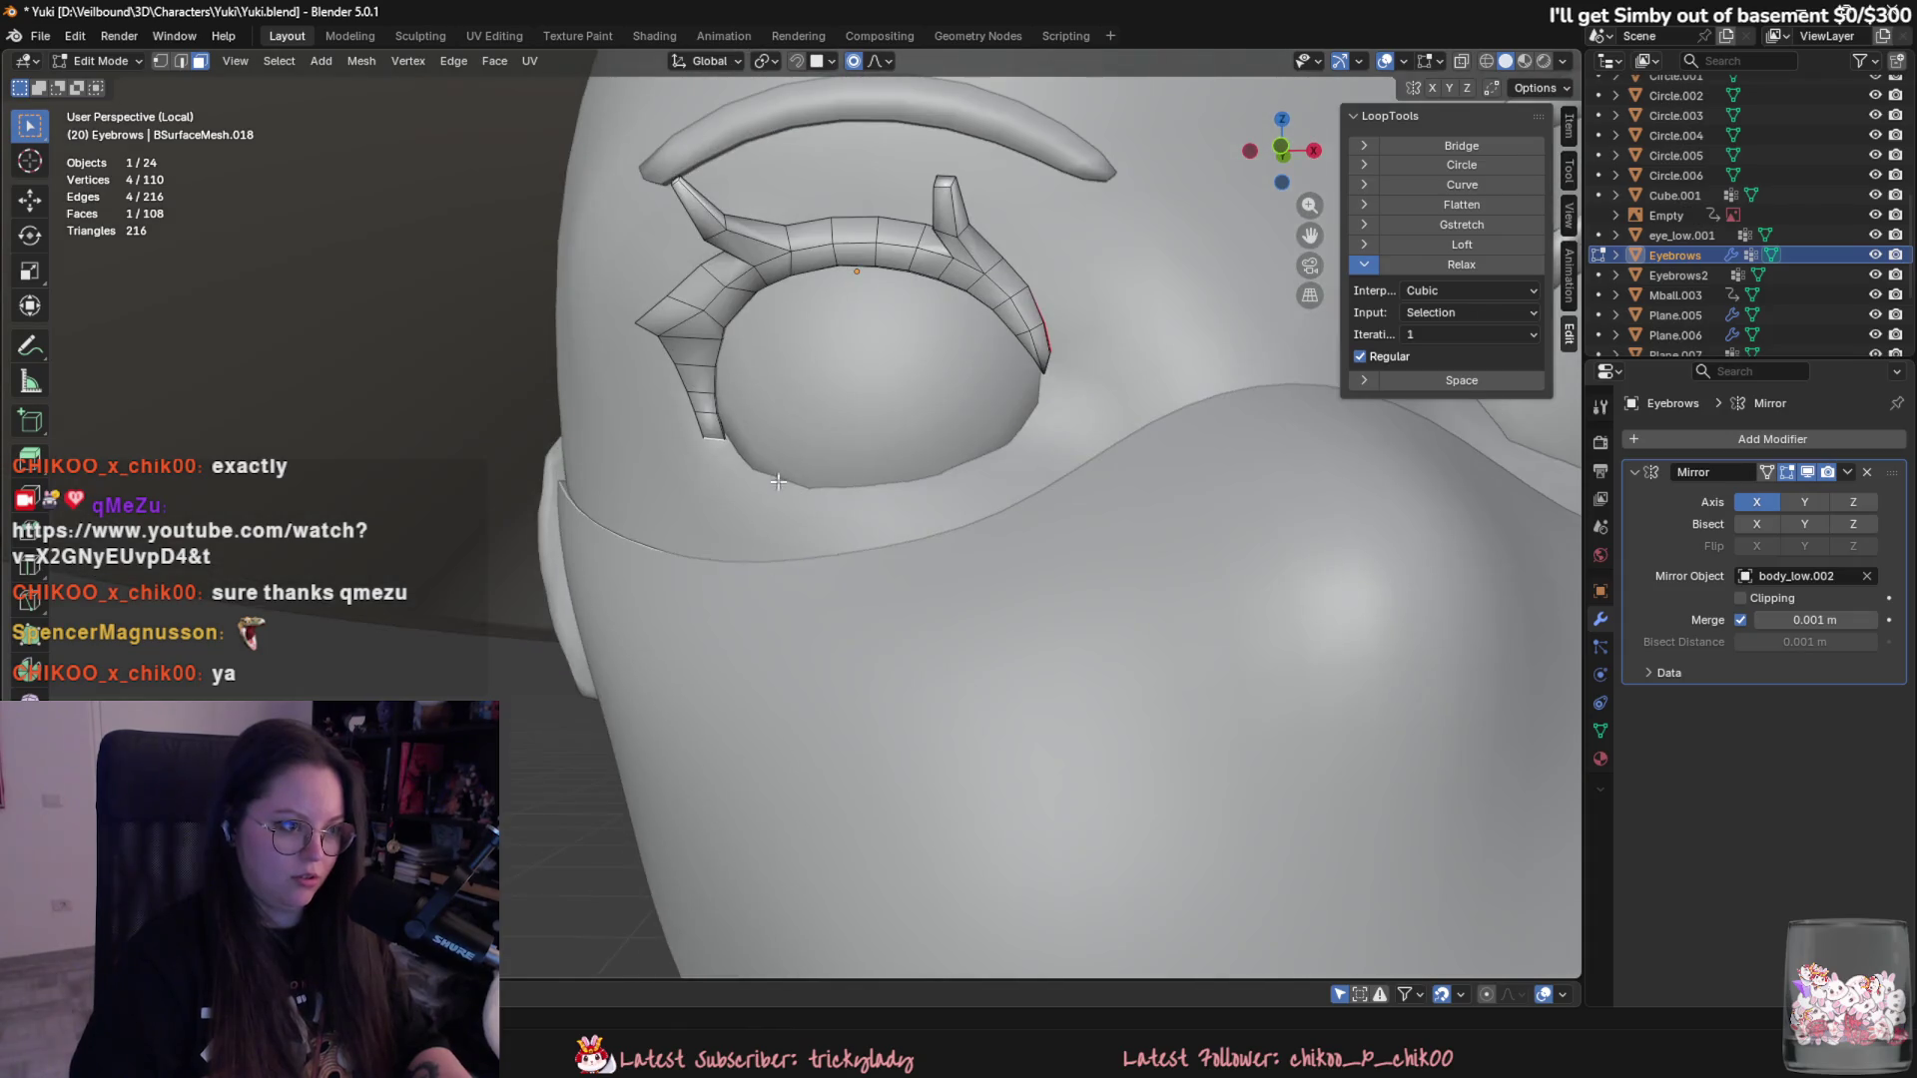
pyautogui.press('c')
pyautogui.press('Escape')
pyautogui.moveTo(714, 436)
pyautogui.mouseDown(button='middle')
pyautogui.moveTo(752, 476)
pyautogui.moveTo(745, 530)
pyautogui.moveTo(822, 540)
pyautogui.mouseUp(button='middle')
pyautogui.press('g')
pyautogui.press('y')
pyautogui.click(746, 497)
pyautogui.press('g')
pyautogui.press('y')
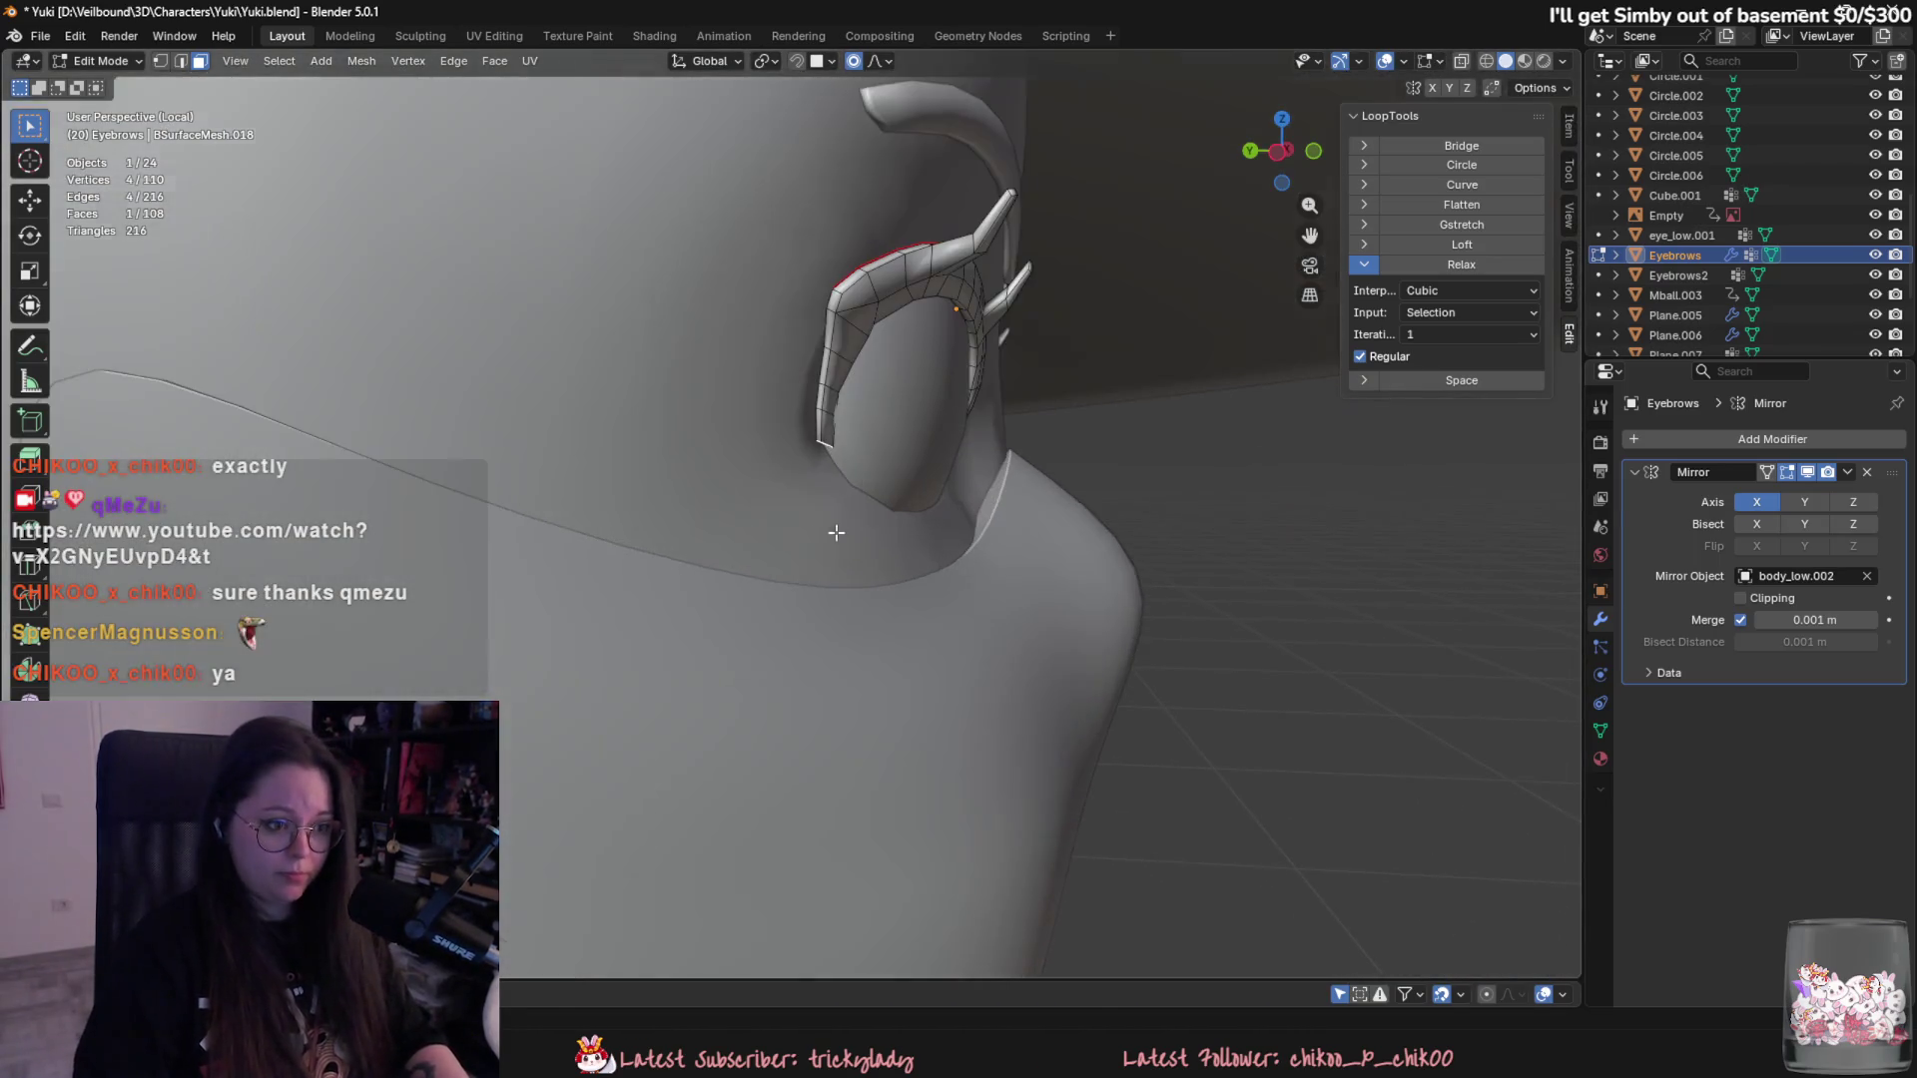
pyautogui.click(940, 410)
# - Nudge an edge loop of the frame along Z and then along Y
pyautogui.moveTo(941, 410); pyautogui.dragTo(861, 379, button='middle')
pyautogui.keyDown('alt'); pyautogui.click(866, 305); pyautogui.keyUp('alt')
pyautogui.press('g')
pyautogui.press('z')
pyautogui.click(935, 326)
pyautogui.press('g')
pyautogui.press('y')
pyautogui.press('Escape')
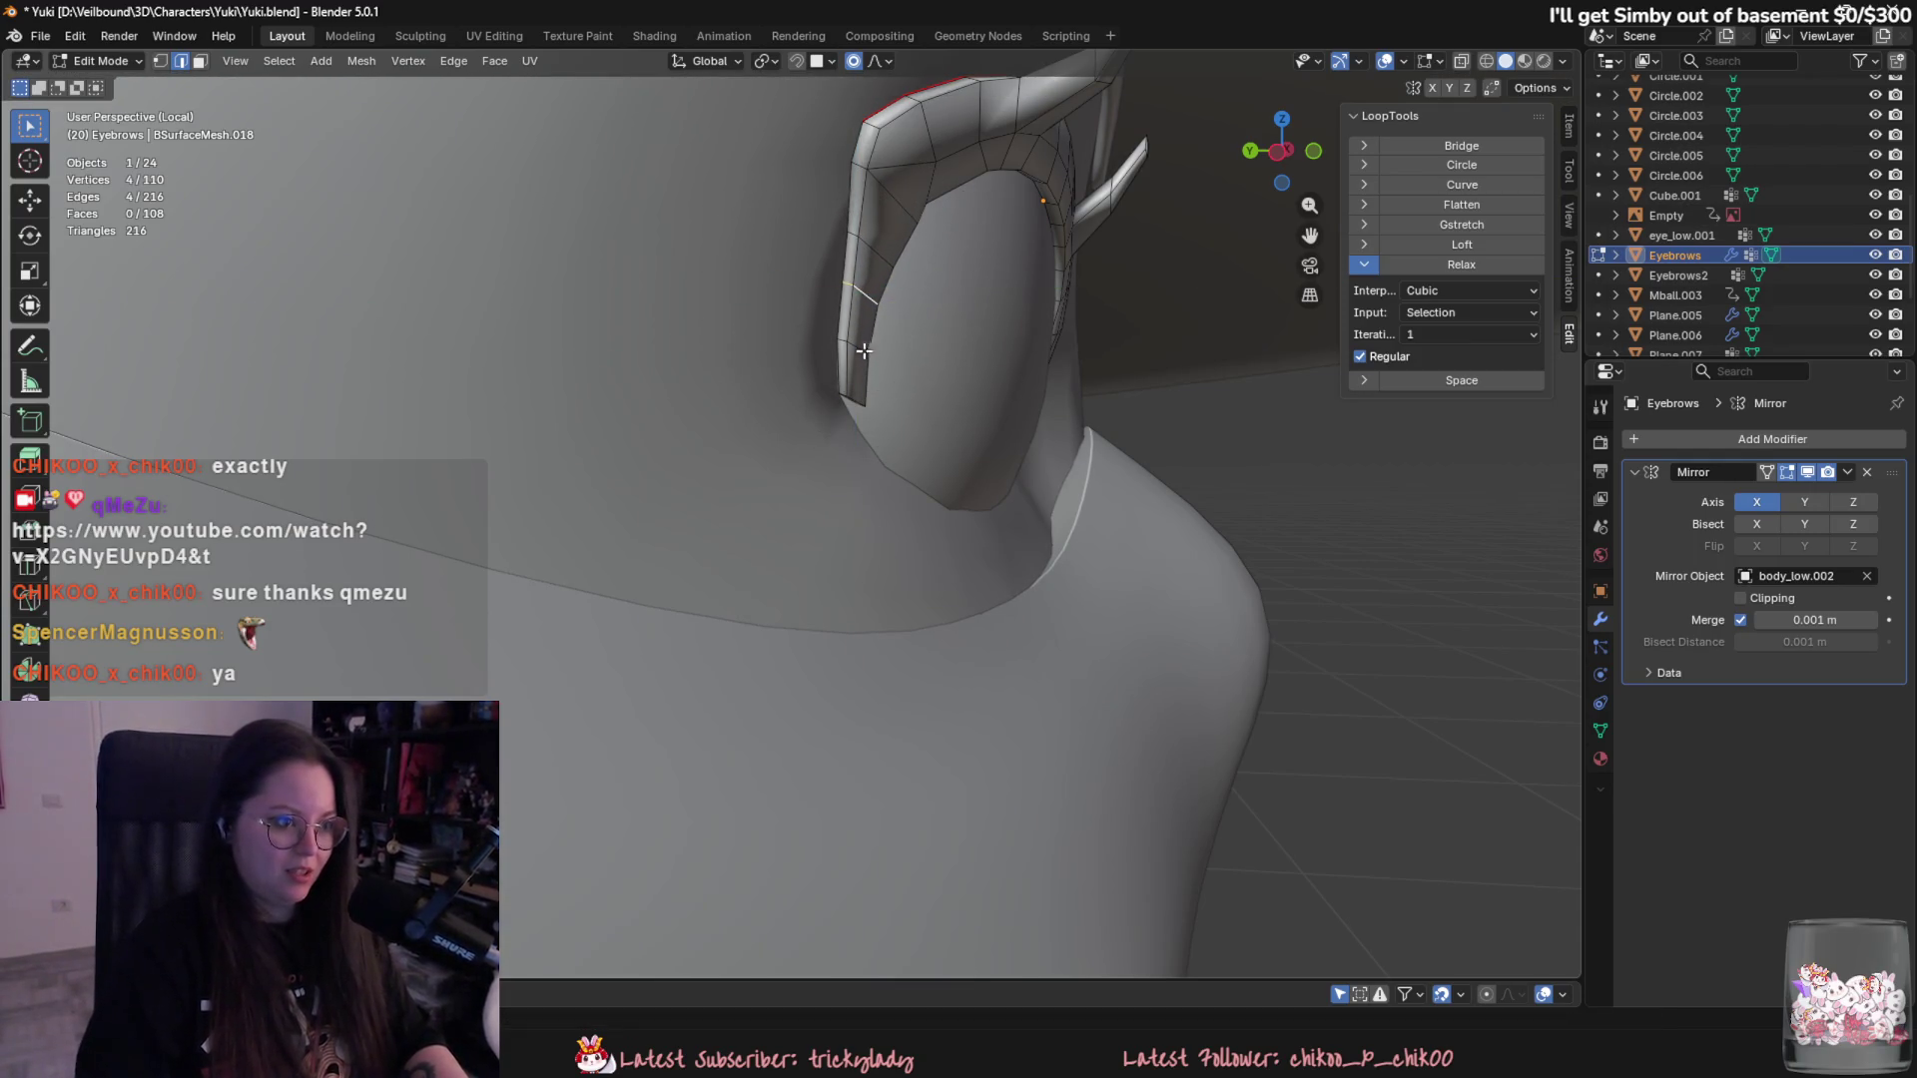
pyautogui.press('g')
pyautogui.press('y')
pyautogui.press('Escape')
pyautogui.moveTo(942, 394)
pyautogui.mouseDown(button='middle')
pyautogui.moveTo(590, 421)
pyautogui.moveTo(939, 417)
pyautogui.moveTo(897, 432)
pyautogui.mouseUp(button='middle')
pyautogui.scroll(-4, 701, 427)
pyautogui.scroll(3, 875, 356)
# - Reselect the left eye frame, select its lower inner end face and start extruding a new face
pyautogui.press('Tab')
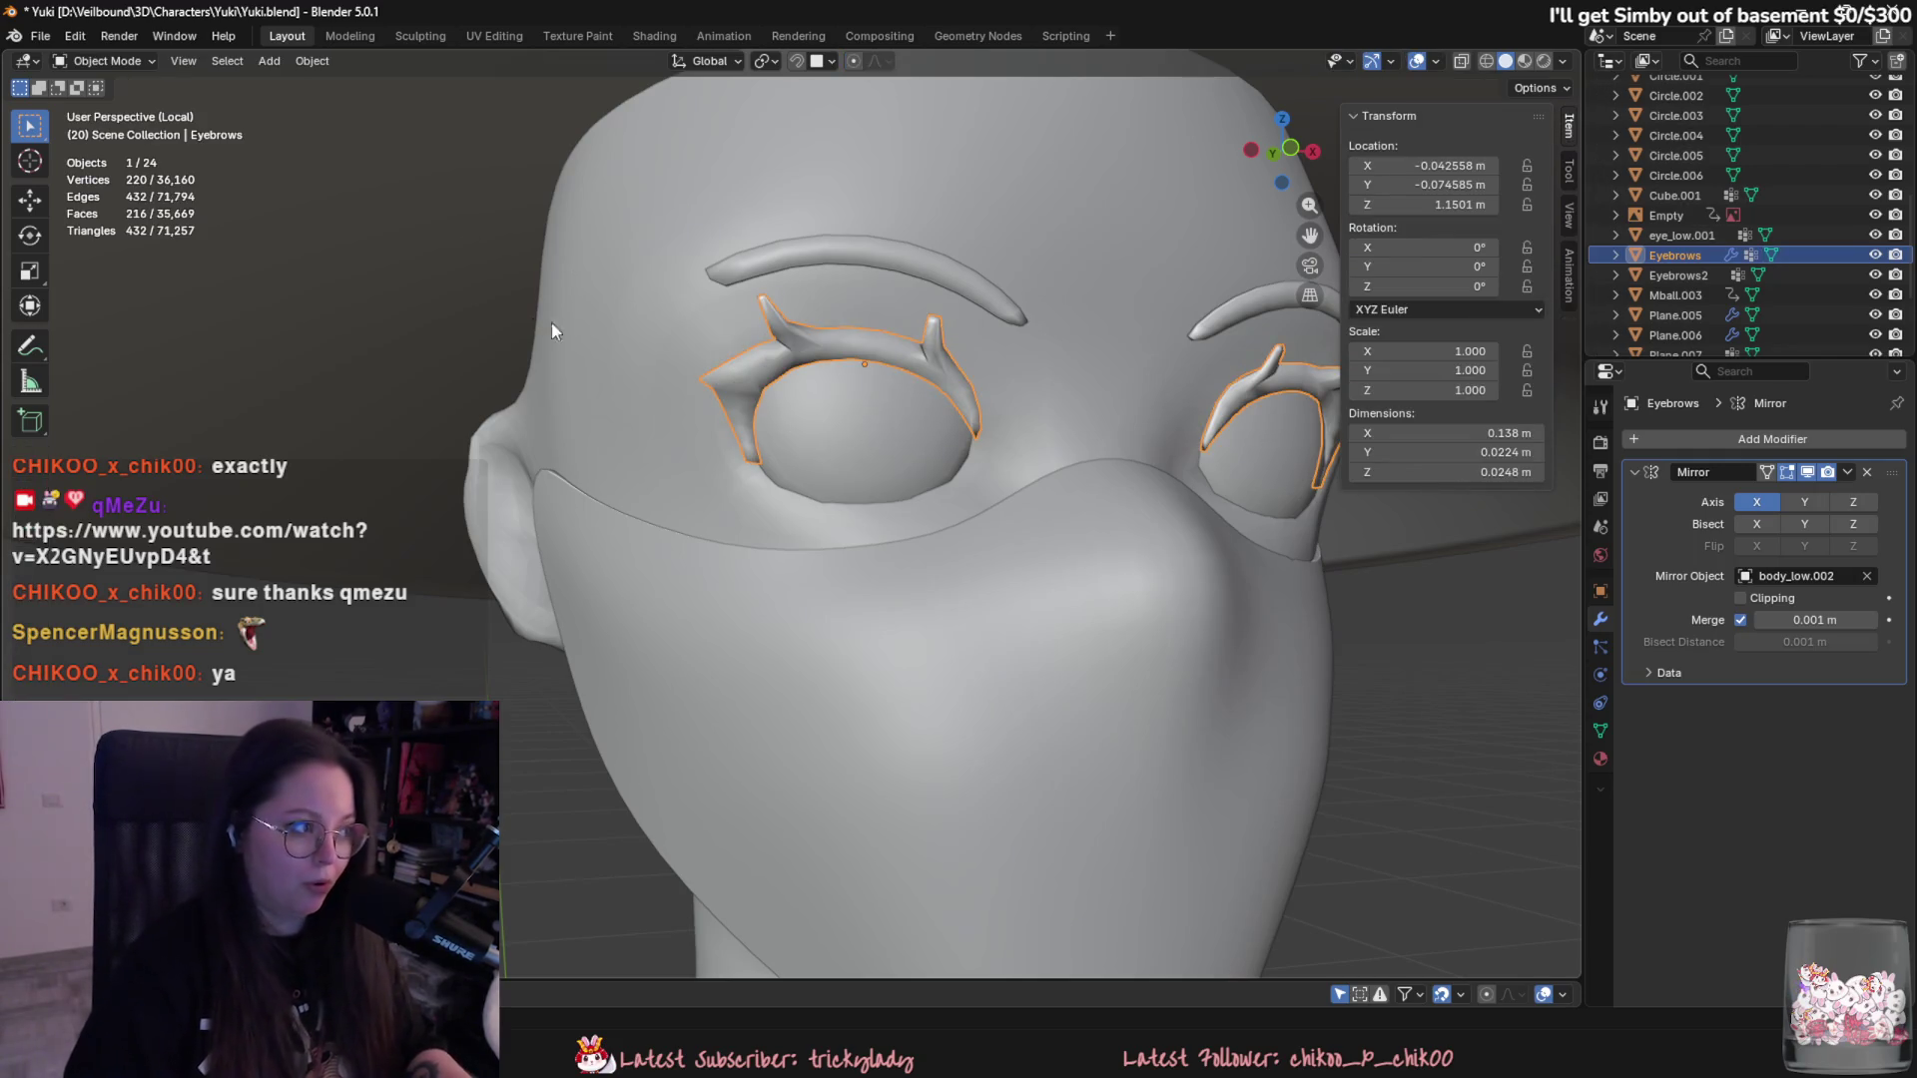
pyautogui.scroll(-3, 891, 565)
pyautogui.scroll(-3, 858, 612)
pyautogui.scroll(-2, 1048, 675)
pyautogui.click(1185, 725)
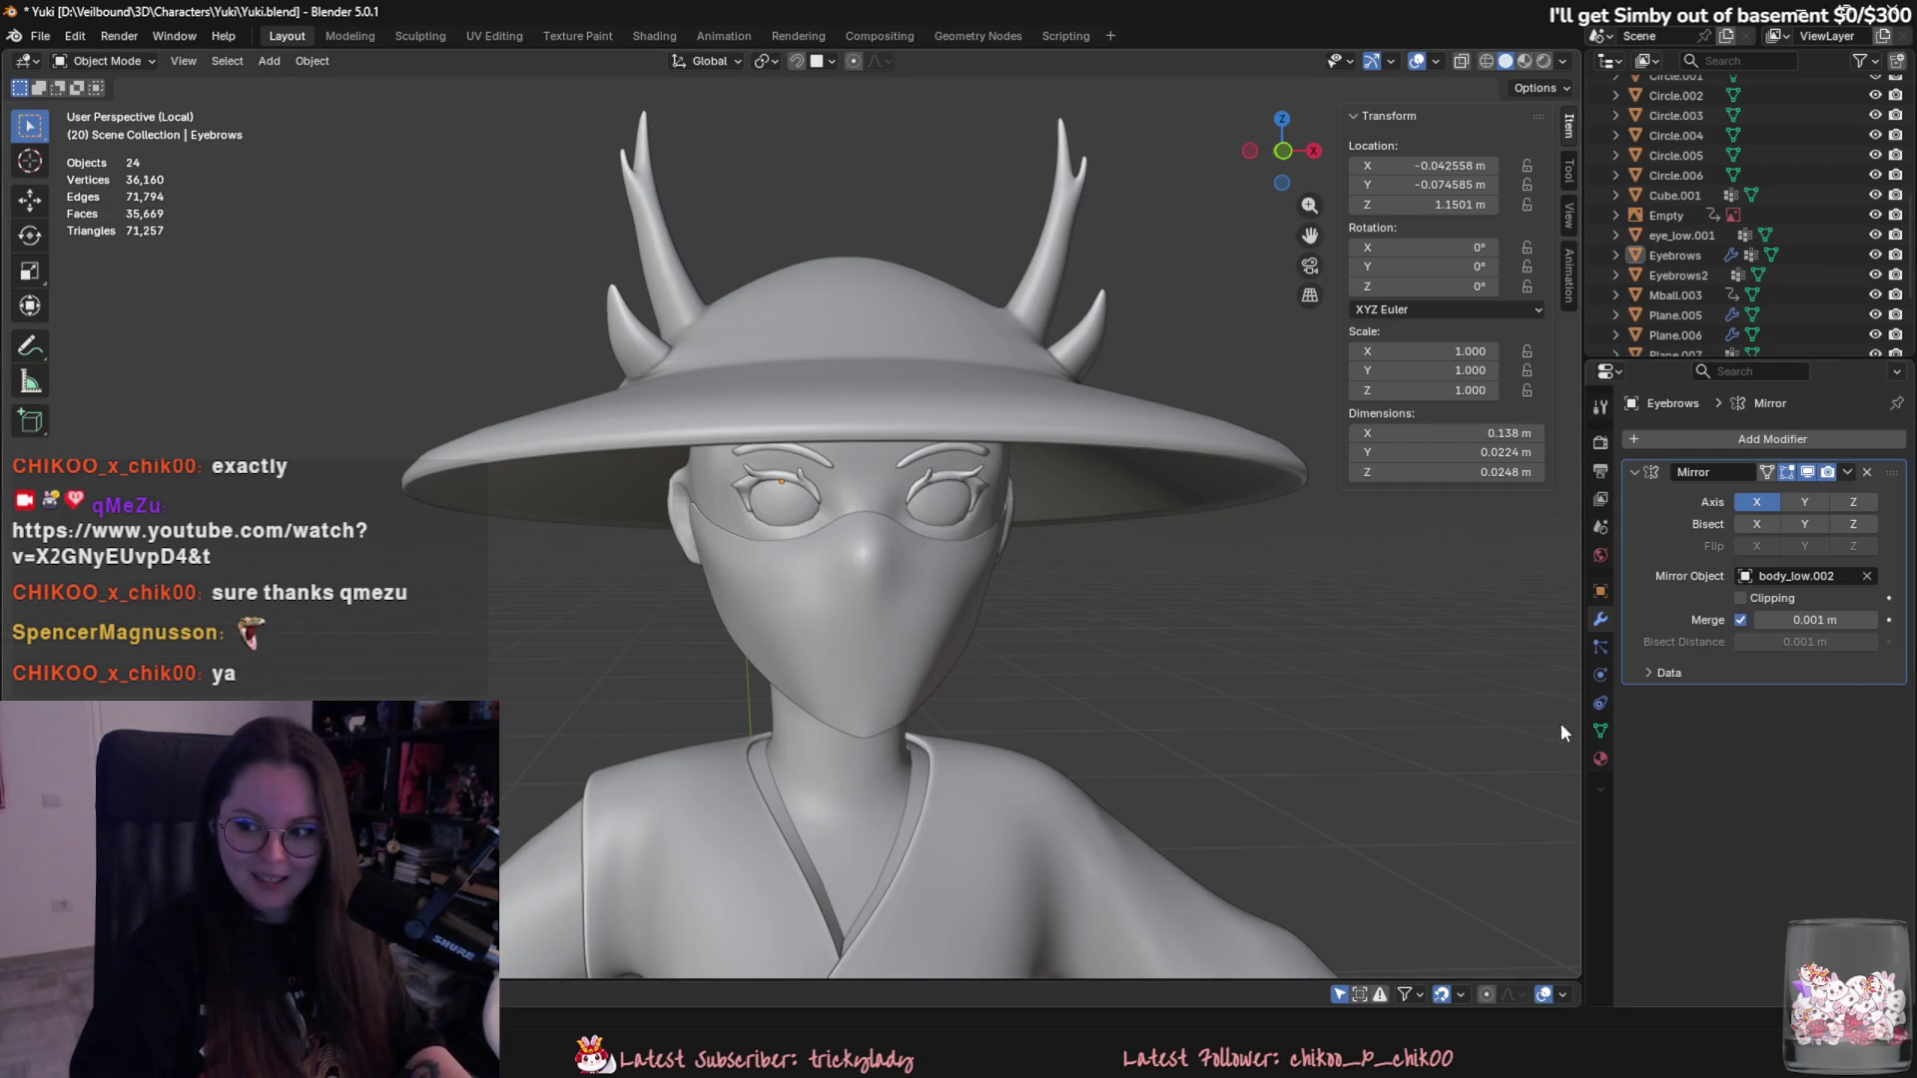
pyautogui.scroll(2, 1107, 570)
pyautogui.scroll(4, 778, 525)
pyautogui.scroll(2, 674, 494)
pyautogui.click(587, 476)
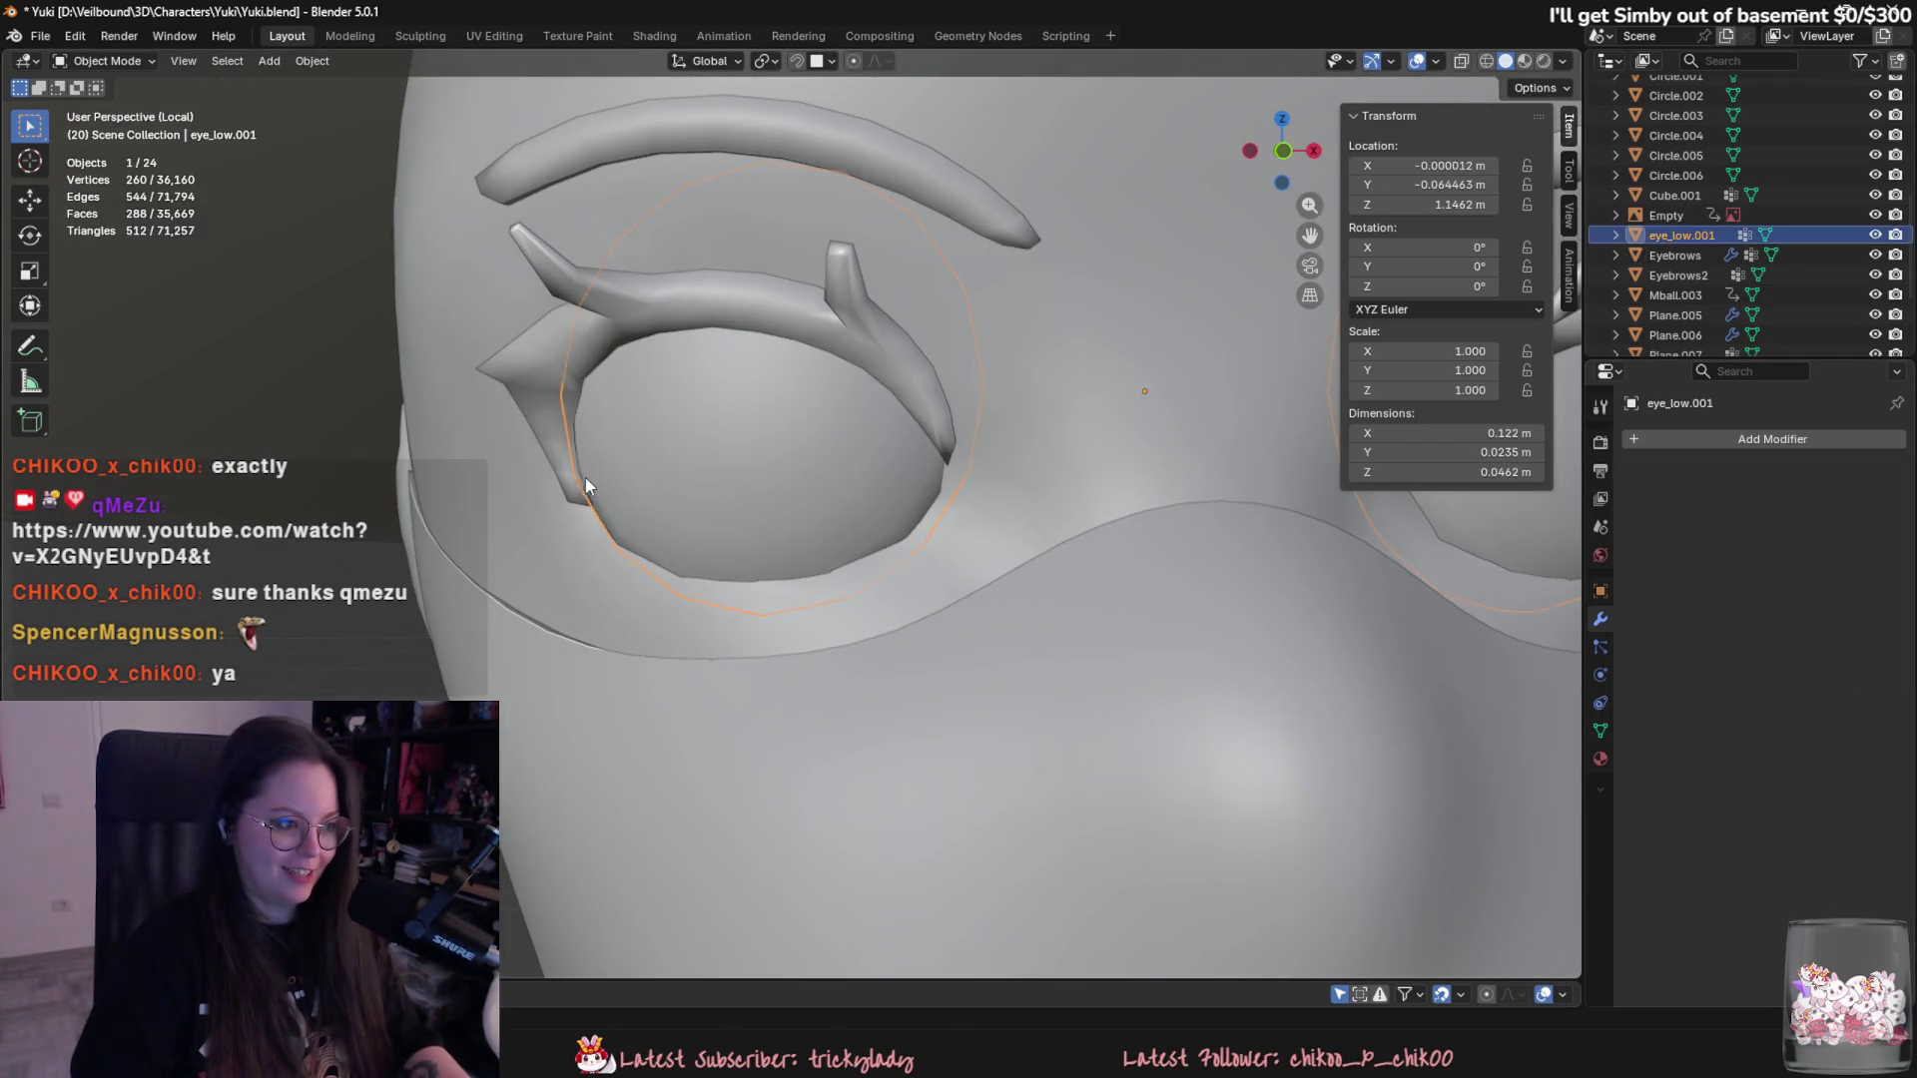
pyautogui.scroll(-4, 705, 517)
pyautogui.press('Tab')
pyautogui.scroll(2, 776, 534)
pyautogui.scroll(5, 855, 425)
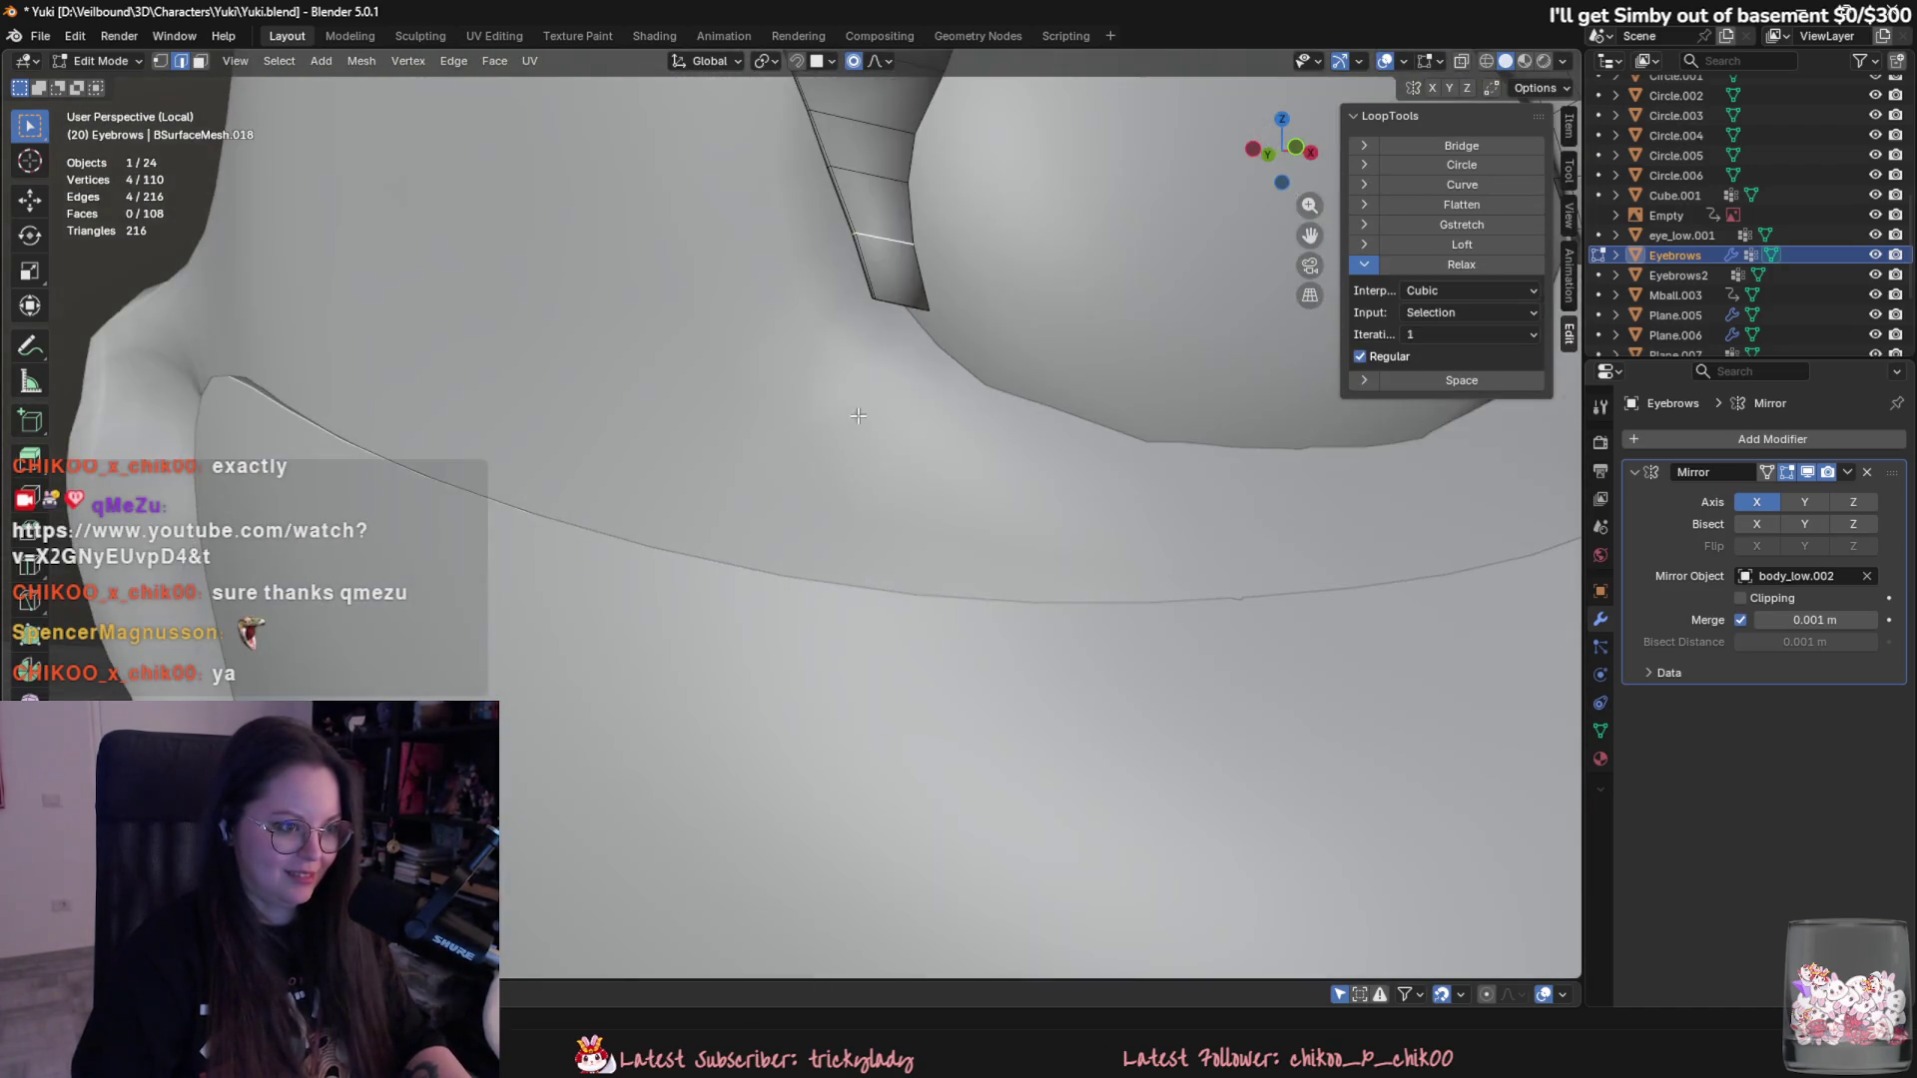
pyautogui.click(877, 307)
pyautogui.scroll(-2, 1048, 180)
pyautogui.scroll(-1, 1151, 90)
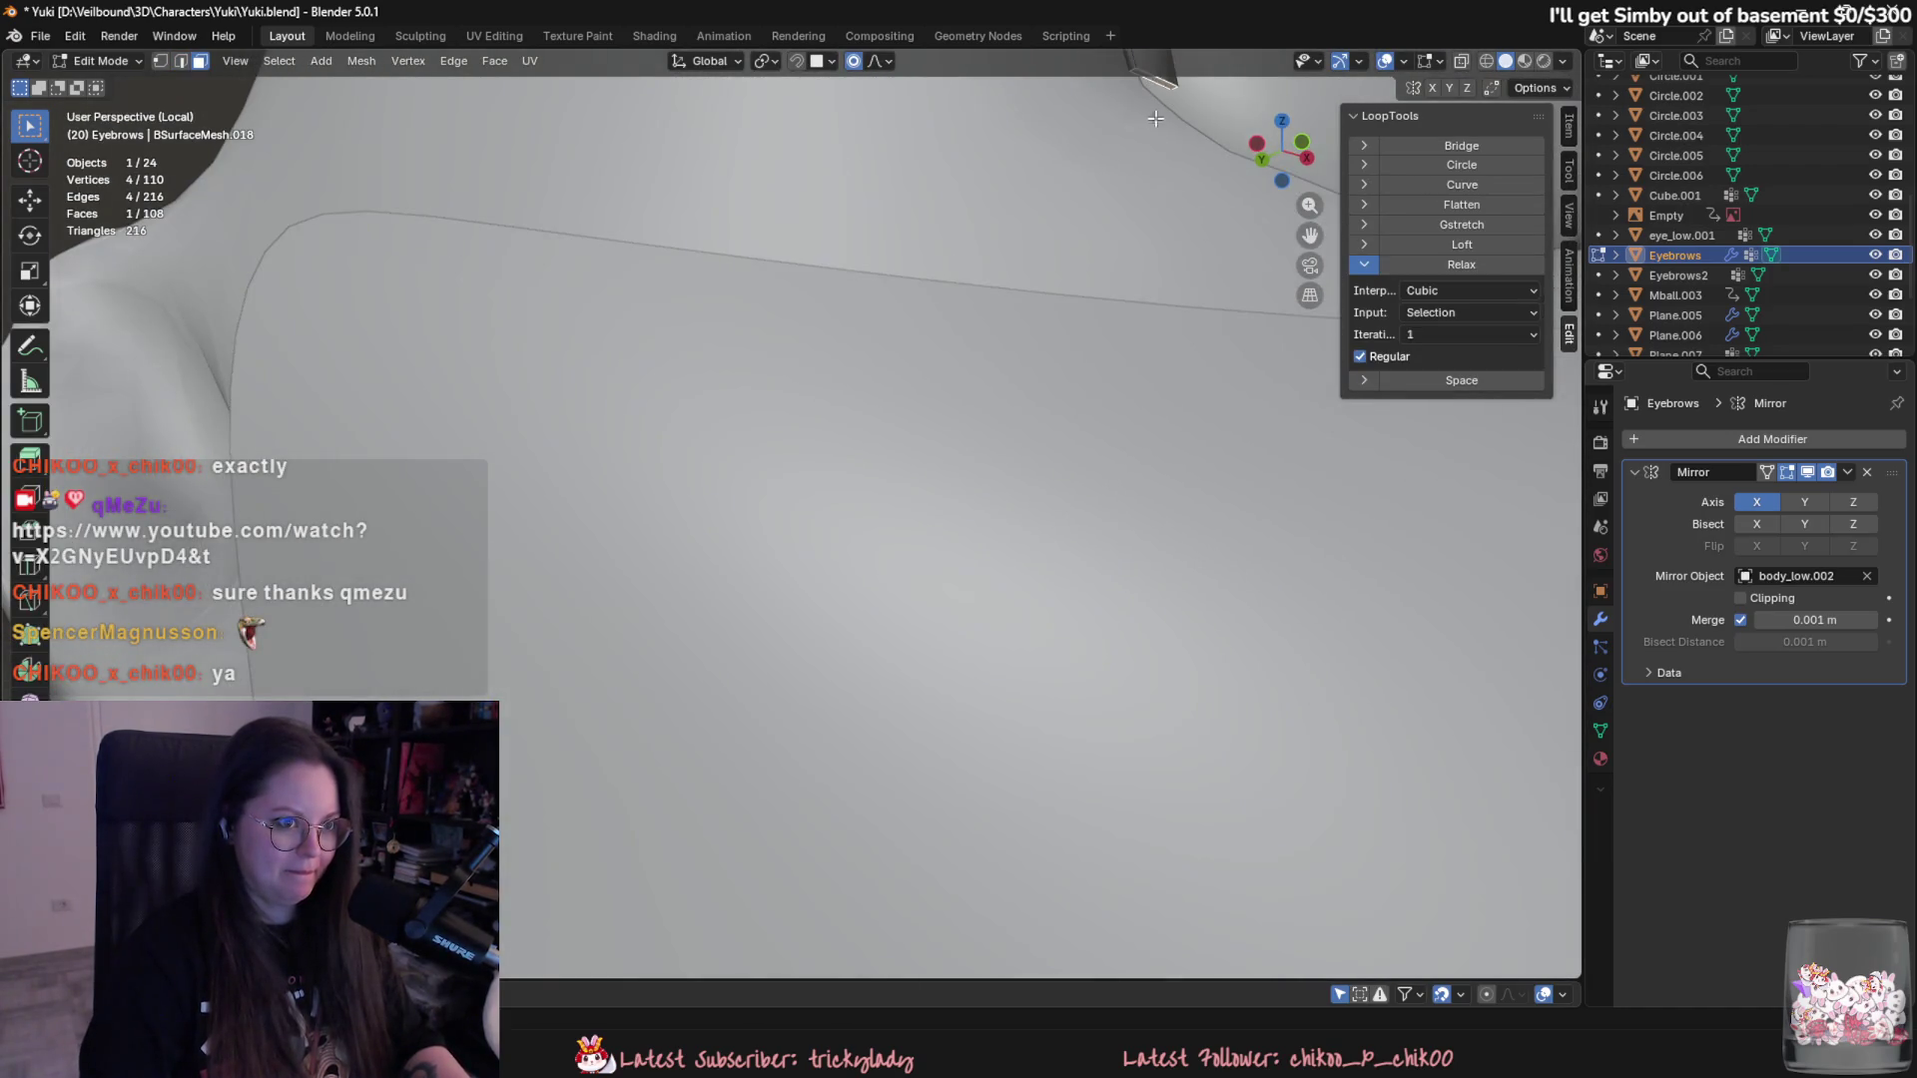
pyautogui.scroll(-5, 1155, 100)
pyautogui.scroll(2, 972, 456)
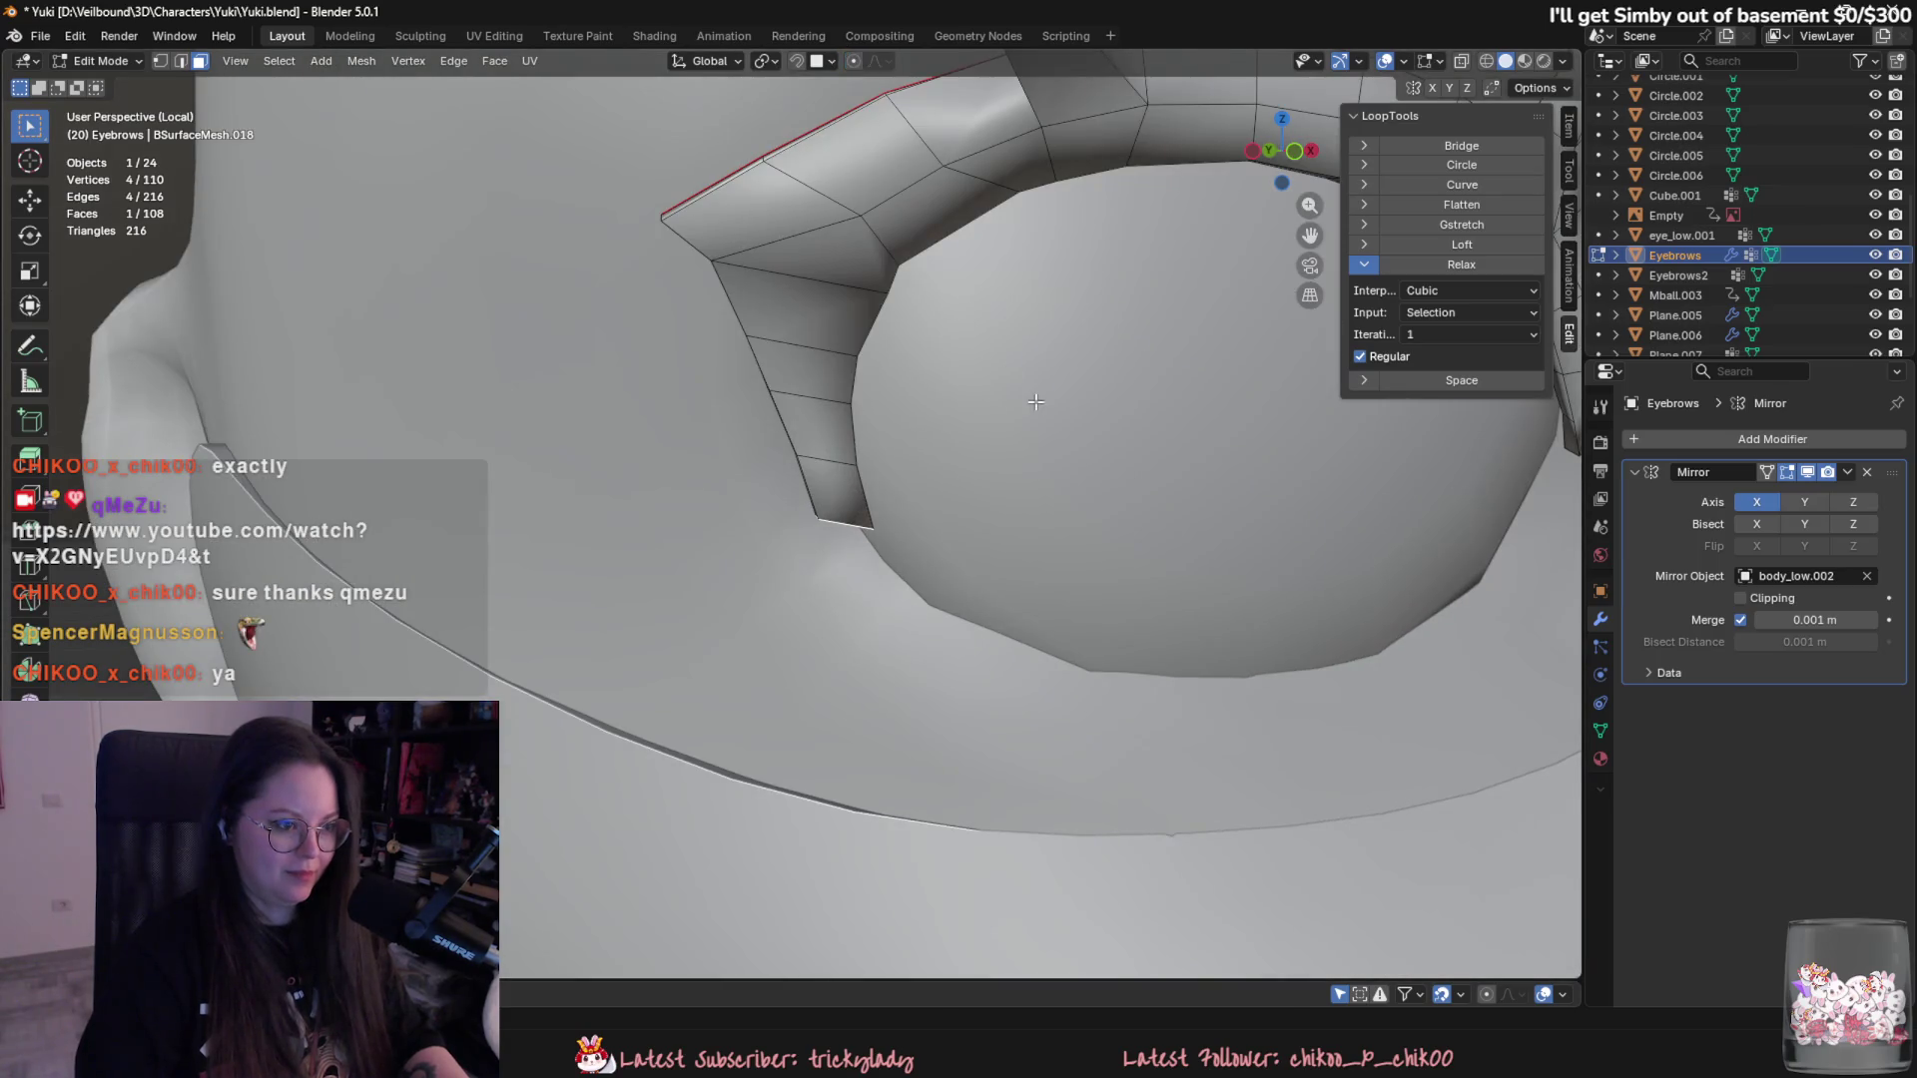
pyautogui.press('e')
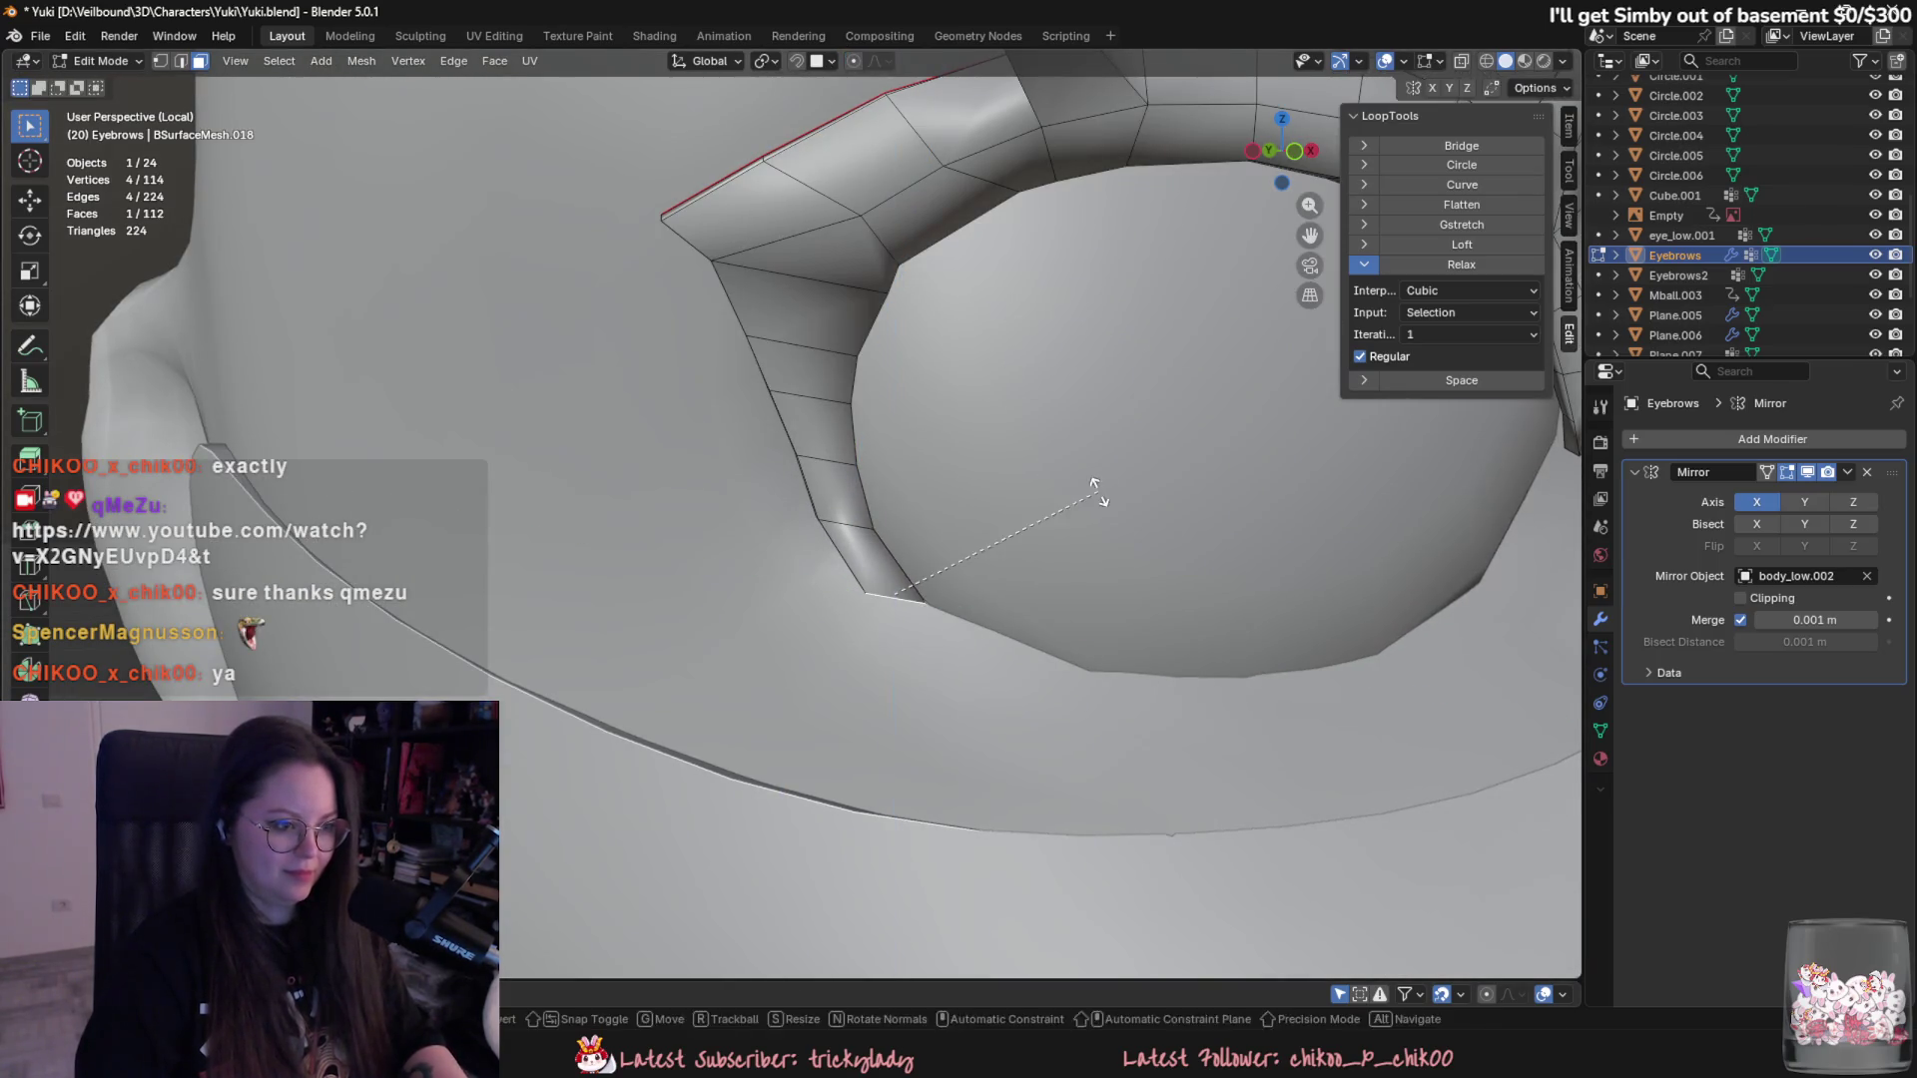
# - Discard the tentative moves and extrude the end face along Y to extend the frame
pyautogui.rightClick(1078, 463)
pyautogui.press('g')
pyautogui.rightClick(1086, 468)
pyautogui.scroll(3, 1078, 472)
pyautogui.scroll(-3, 1058, 486)
pyautogui.press('g')
pyautogui.press('y')
pyautogui.moveTo(1169, 539)
pyautogui.keyDown('alt'); pyautogui.mouseDown(button='middle')
pyautogui.moveTo(1087, 566)
pyautogui.moveTo(1132, 618)
pyautogui.mouseUp(button='middle'); pyautogui.keyUp('alt')
pyautogui.press('x')
pyautogui.rightClick(1090, 582)
pyautogui.press('e')
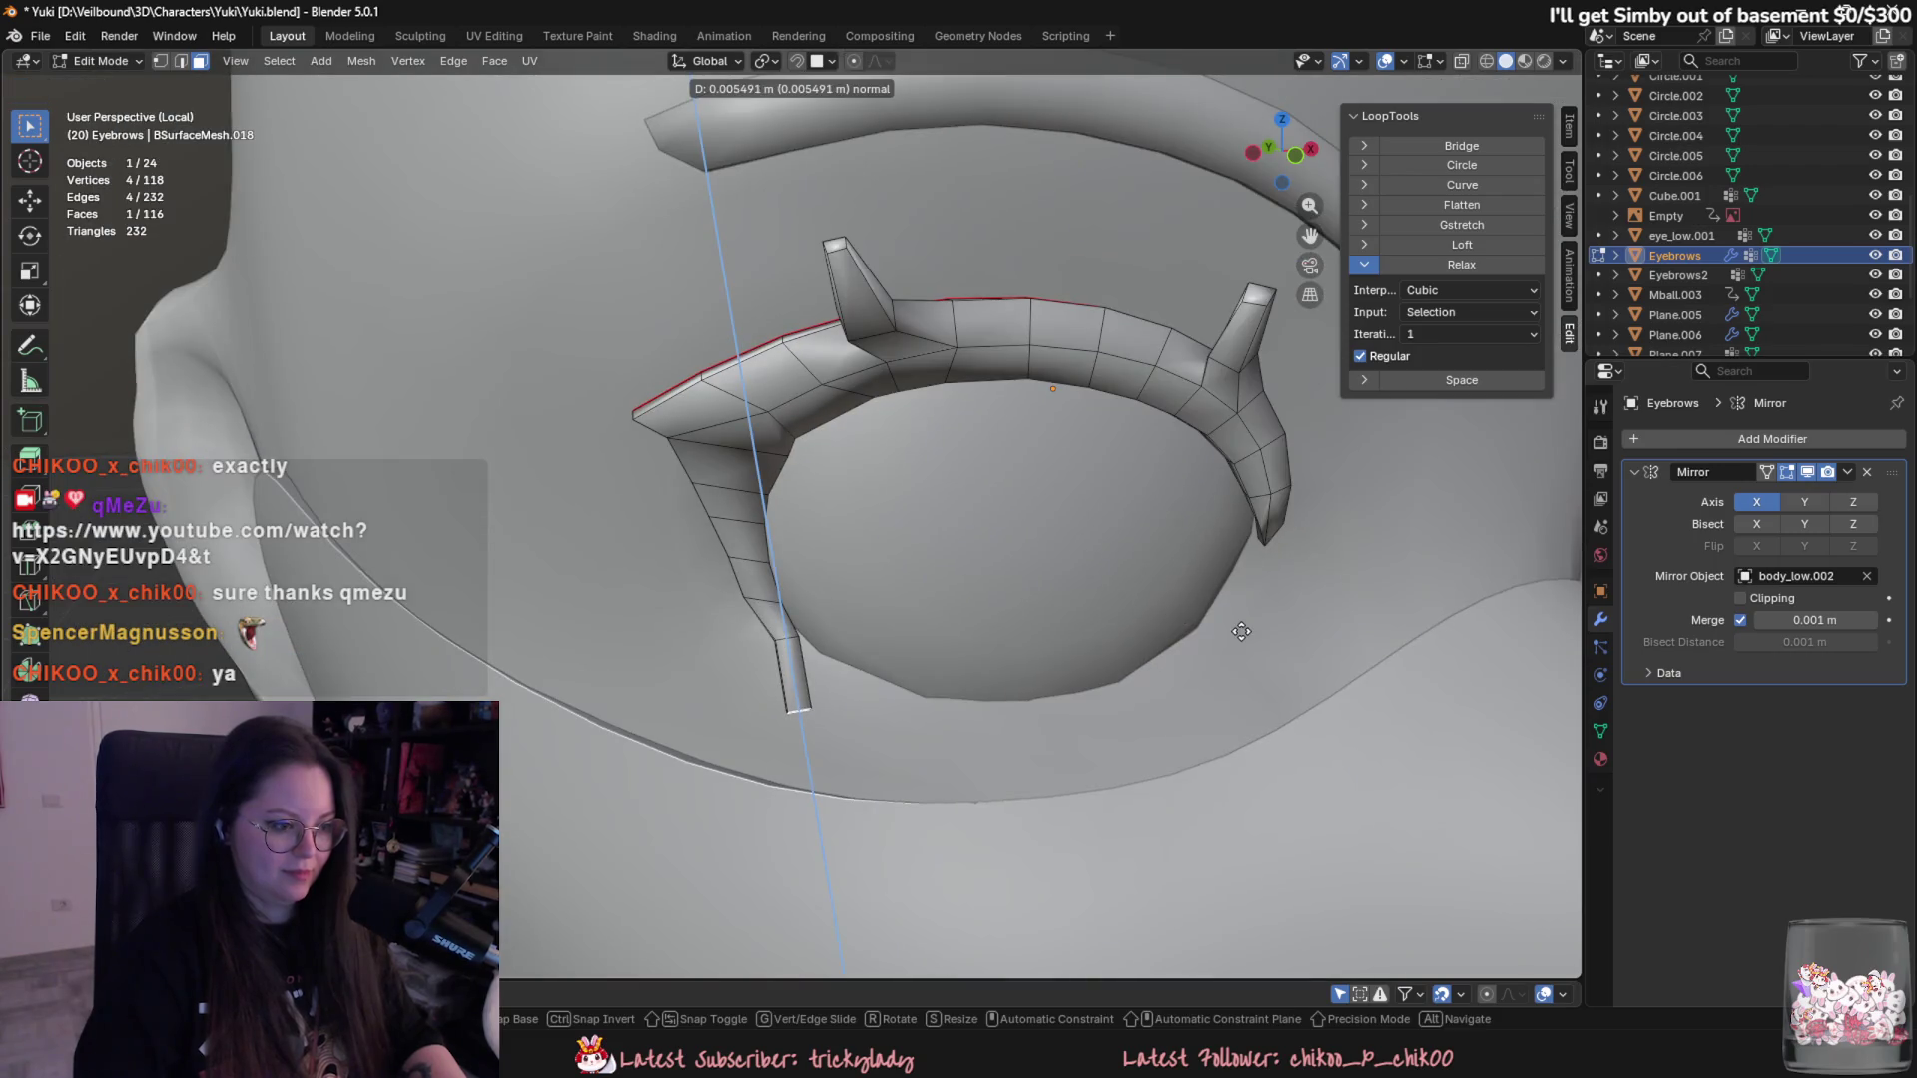
pyautogui.press('y')
pyautogui.click(1224, 622)
# - Tilt the new end face around X and enlarge it slightly along Y to follow the eye's lower rim
pyautogui.press('r')
pyautogui.press('x')
pyautogui.press('Escape')
pyautogui.press('g')
pyautogui.press('y')
pyautogui.press('r')
pyautogui.press('z')
pyautogui.press('x')
pyautogui.moveTo(1093, 679); pyautogui.dragTo(1106, 631, button='middle')
pyautogui.press('s')
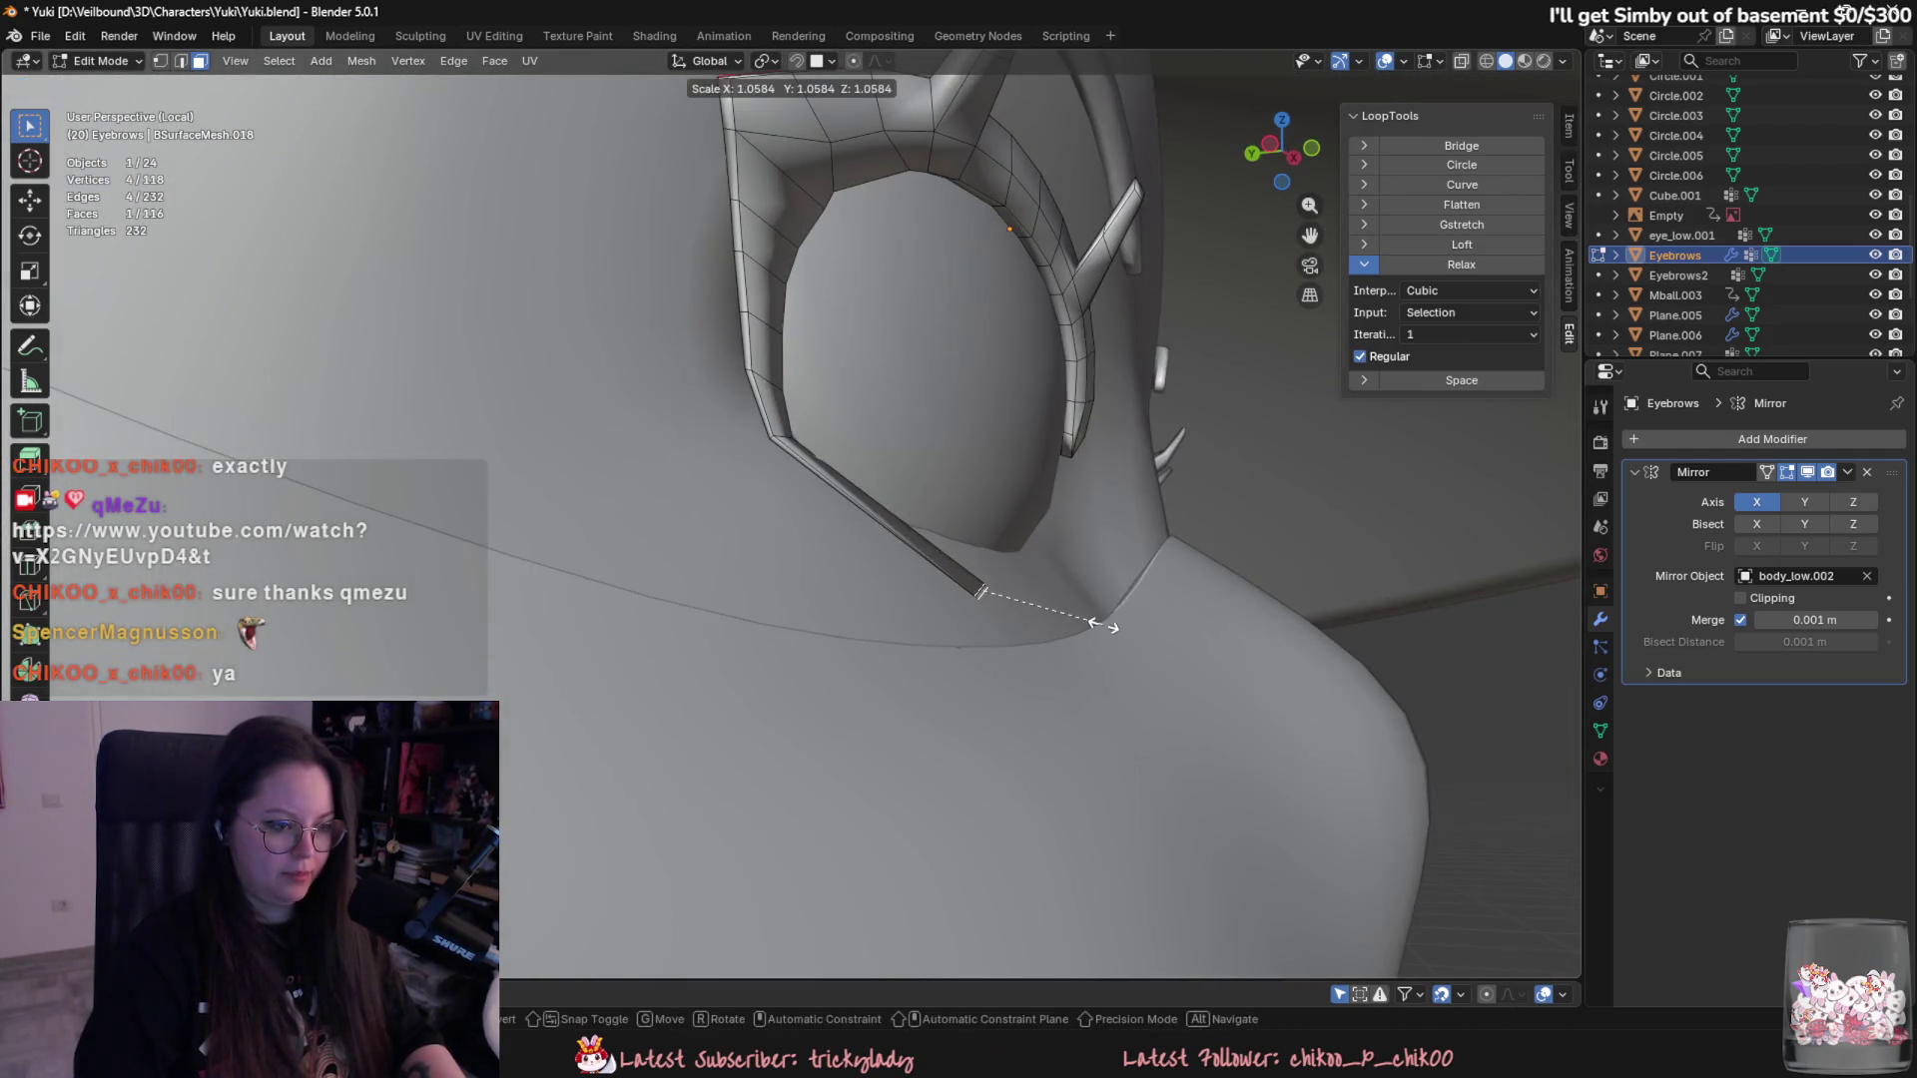
pyautogui.moveTo(1134, 699); pyautogui.dragTo(1155, 697, button='middle')
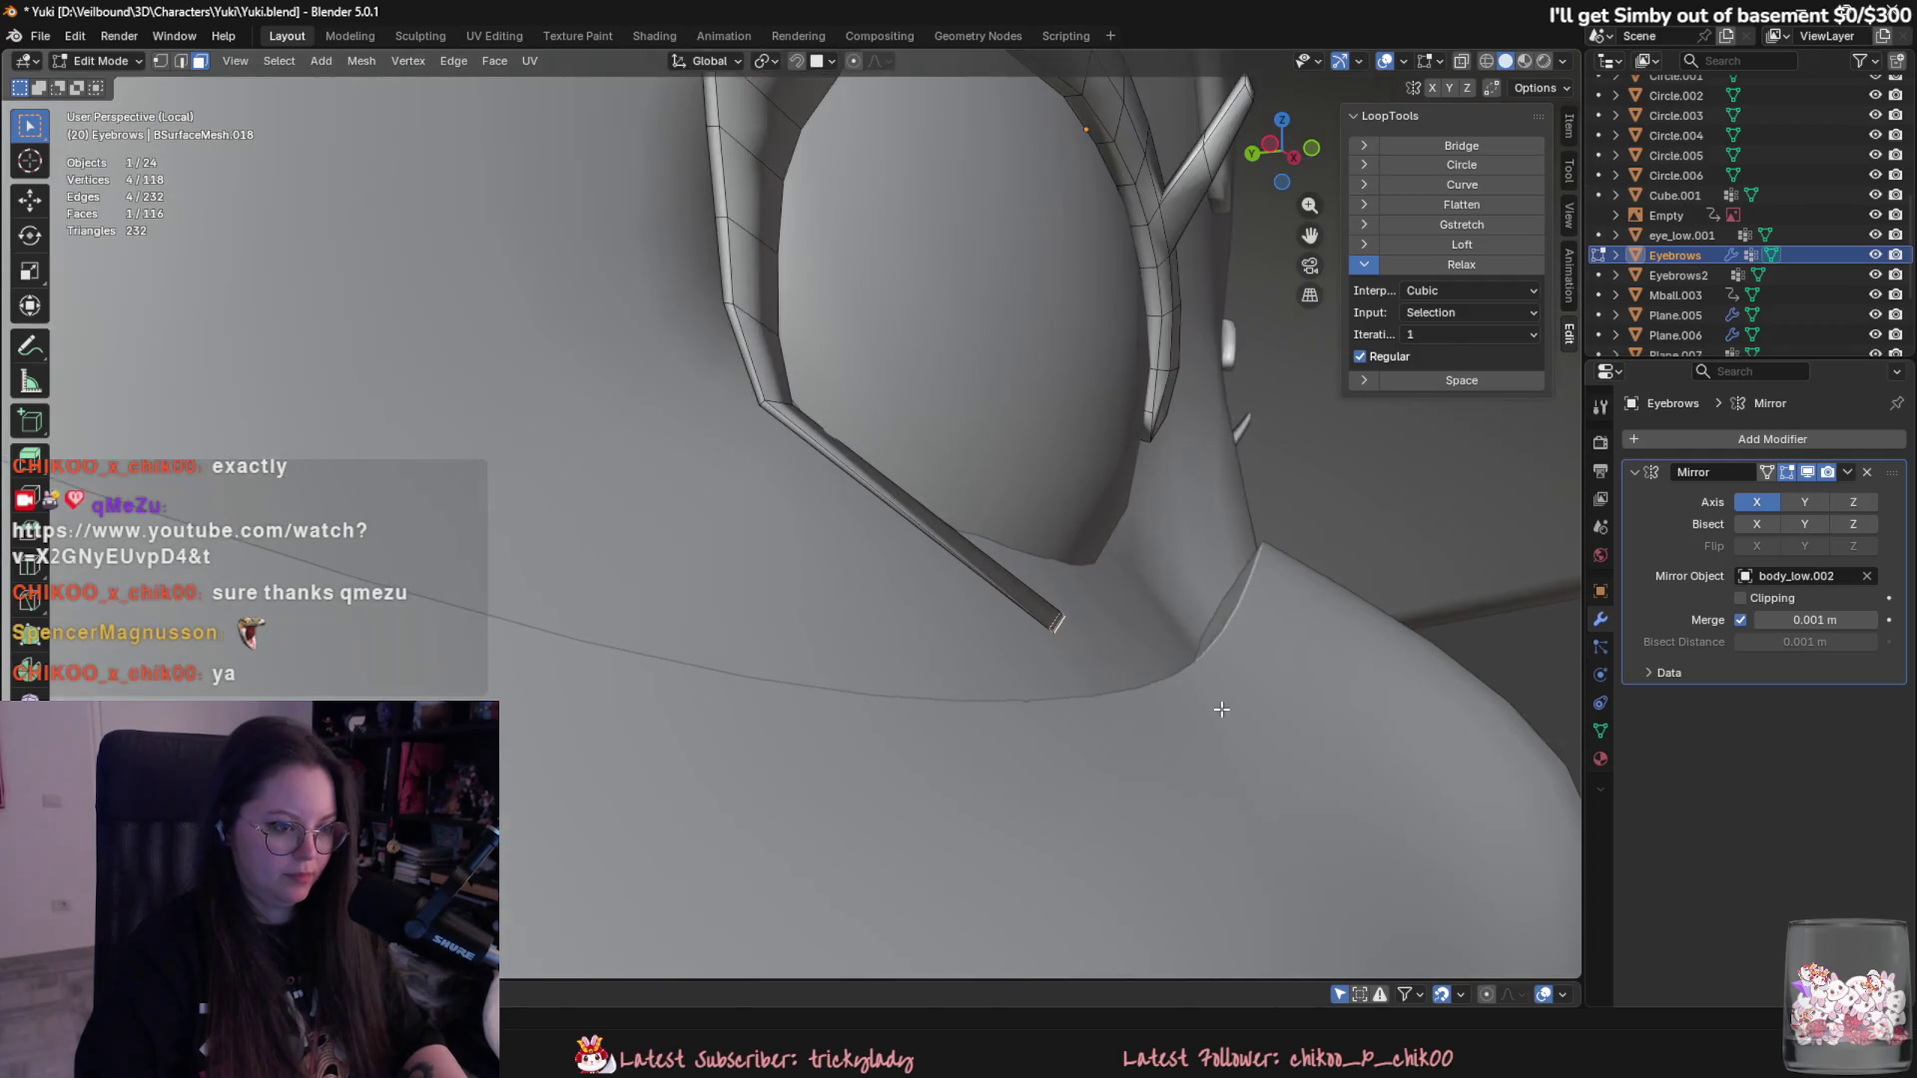
pyautogui.press('y')
pyautogui.moveTo(1429, 749); pyautogui.dragTo(985, 769, button='middle')
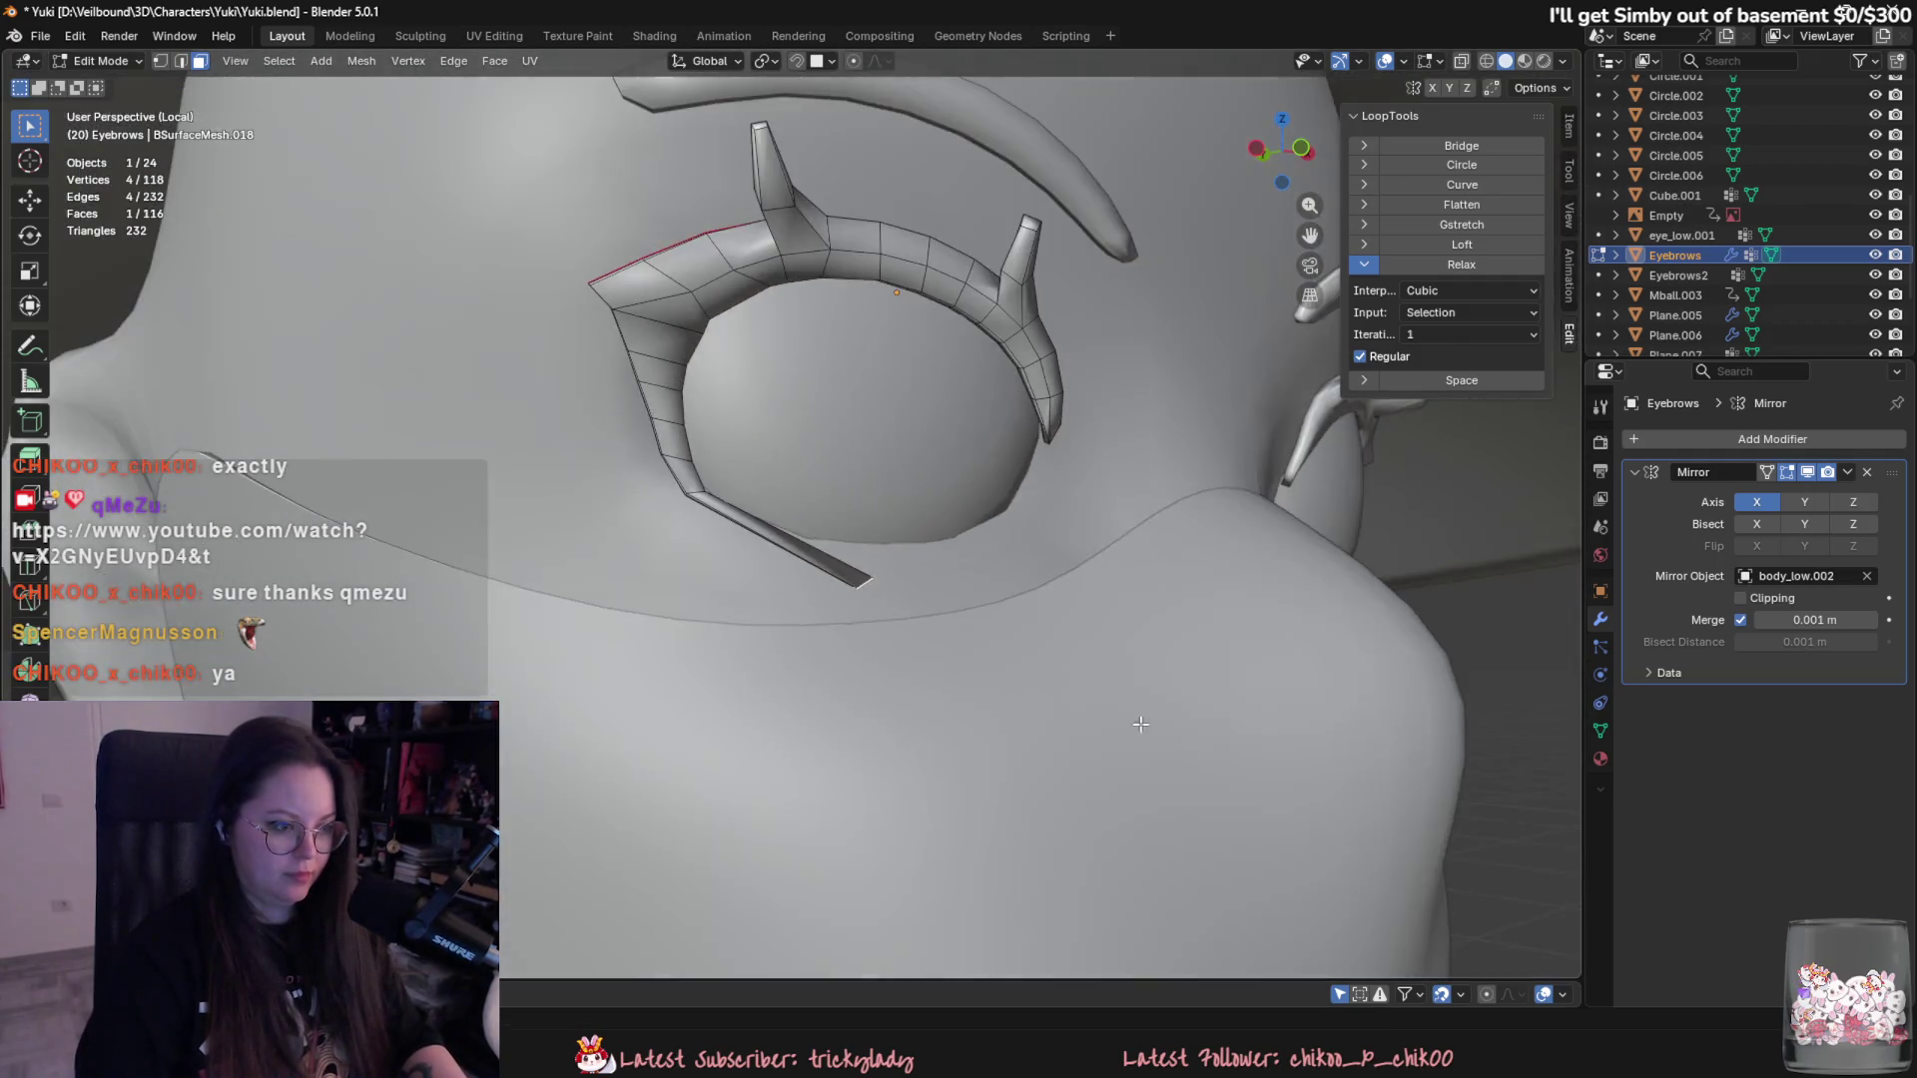
# - Lower the end face along Z and try rotation axes to bend it toward the socket
pyautogui.press('g')
pyautogui.press('z')
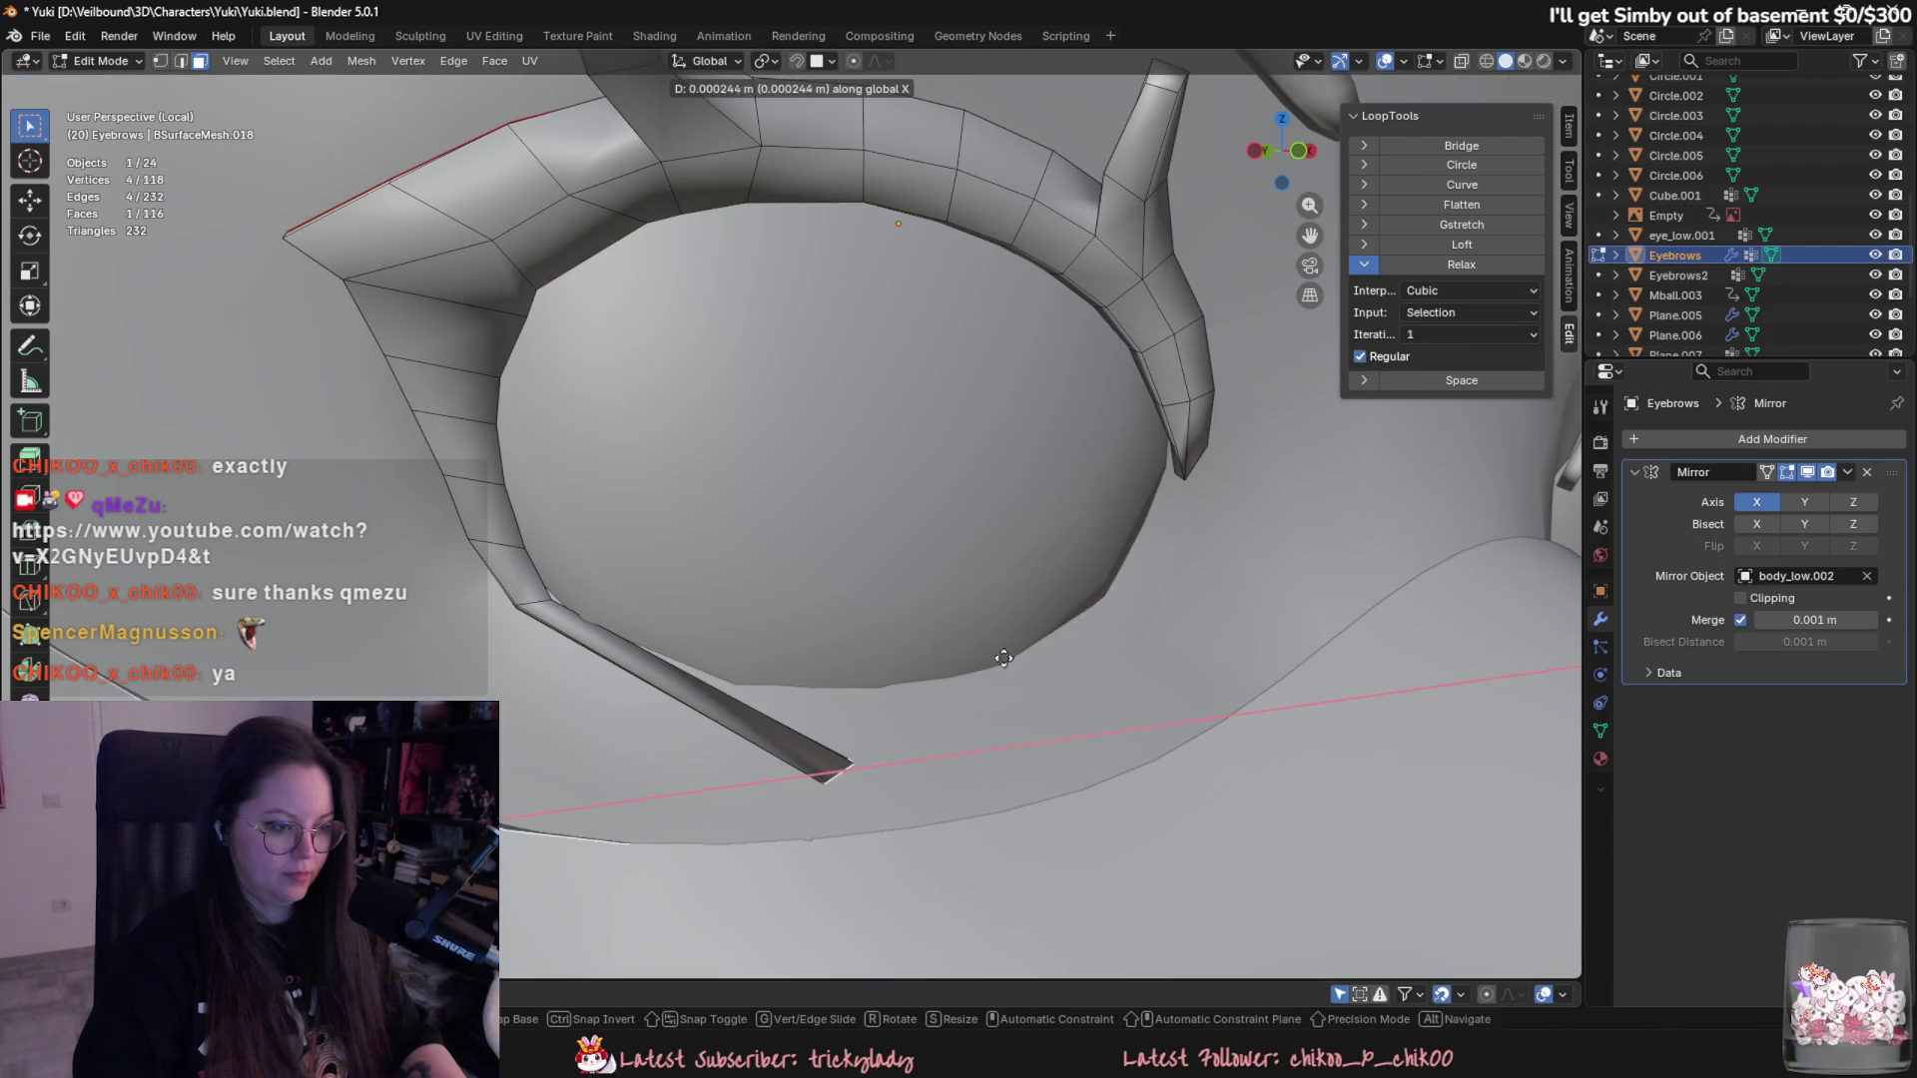
pyautogui.press('r')
pyautogui.press('x')
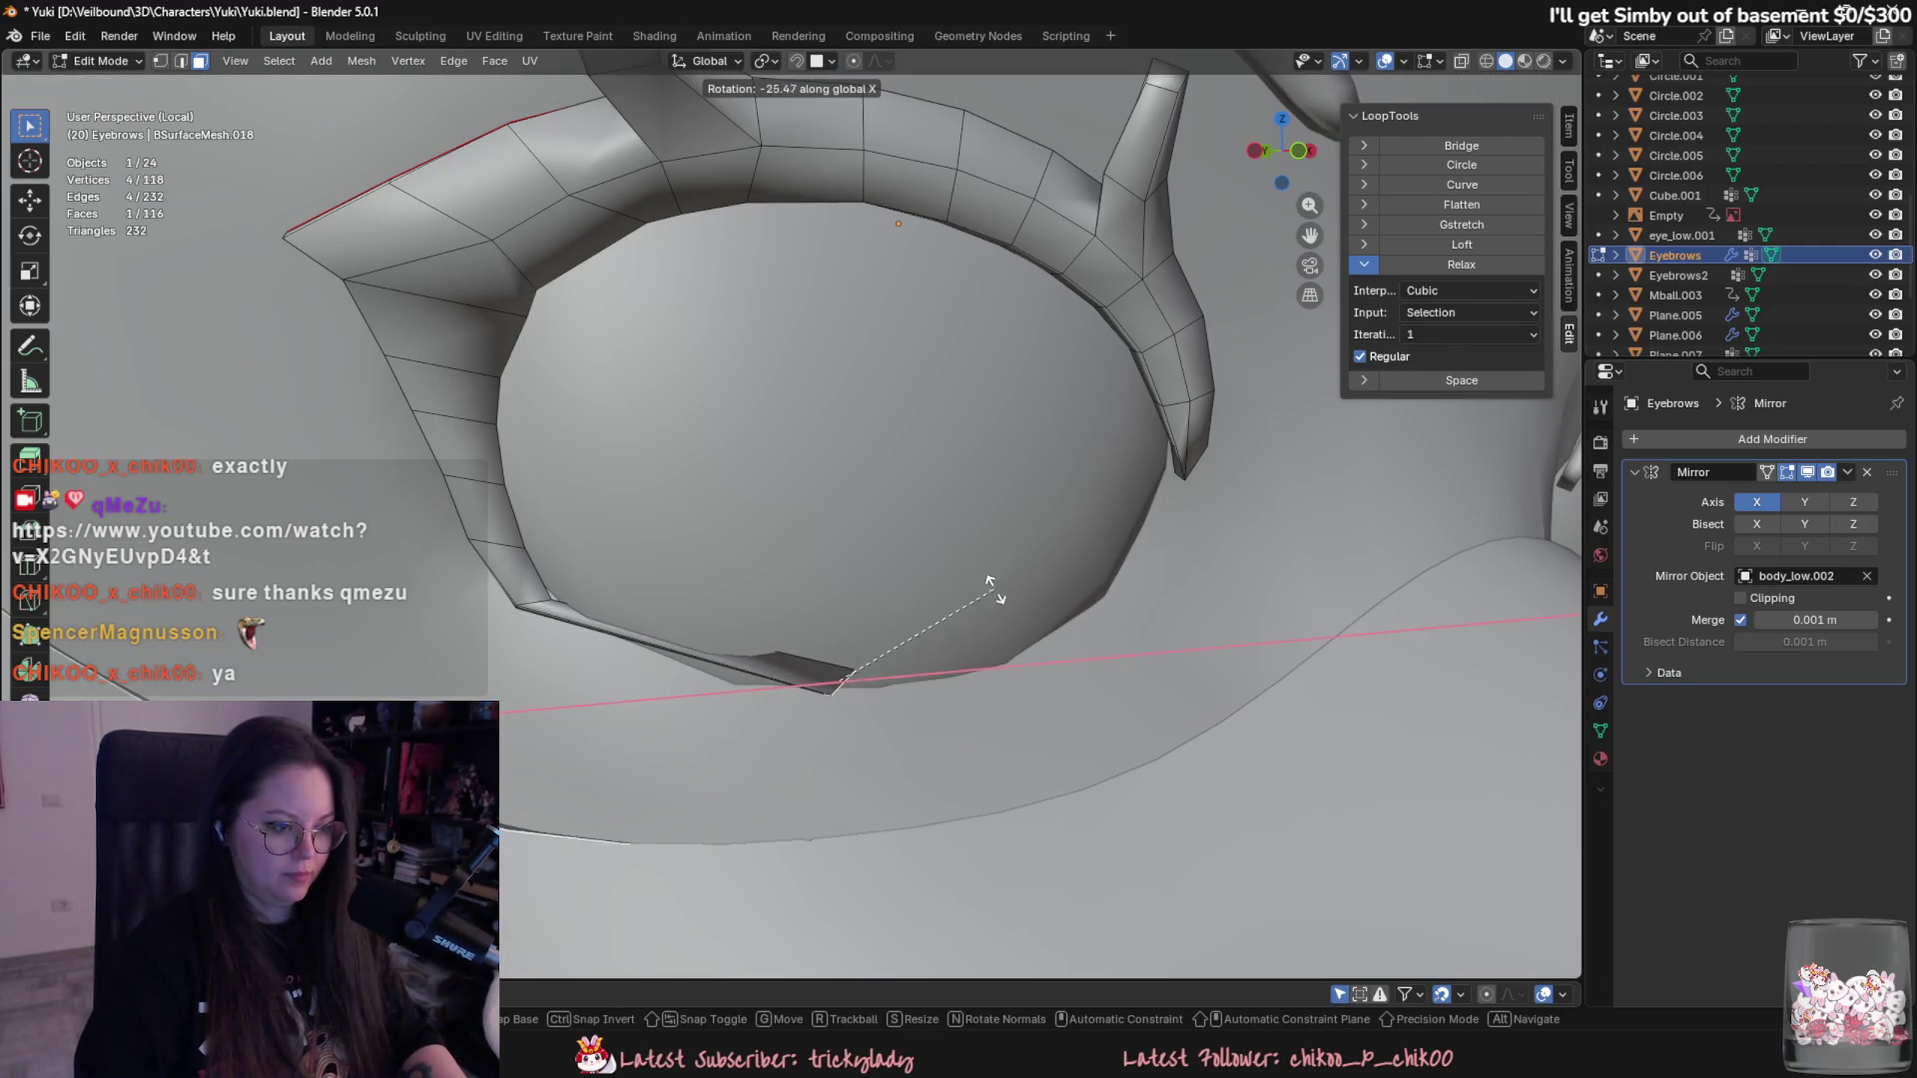
pyautogui.press('y')
pyautogui.press('y')
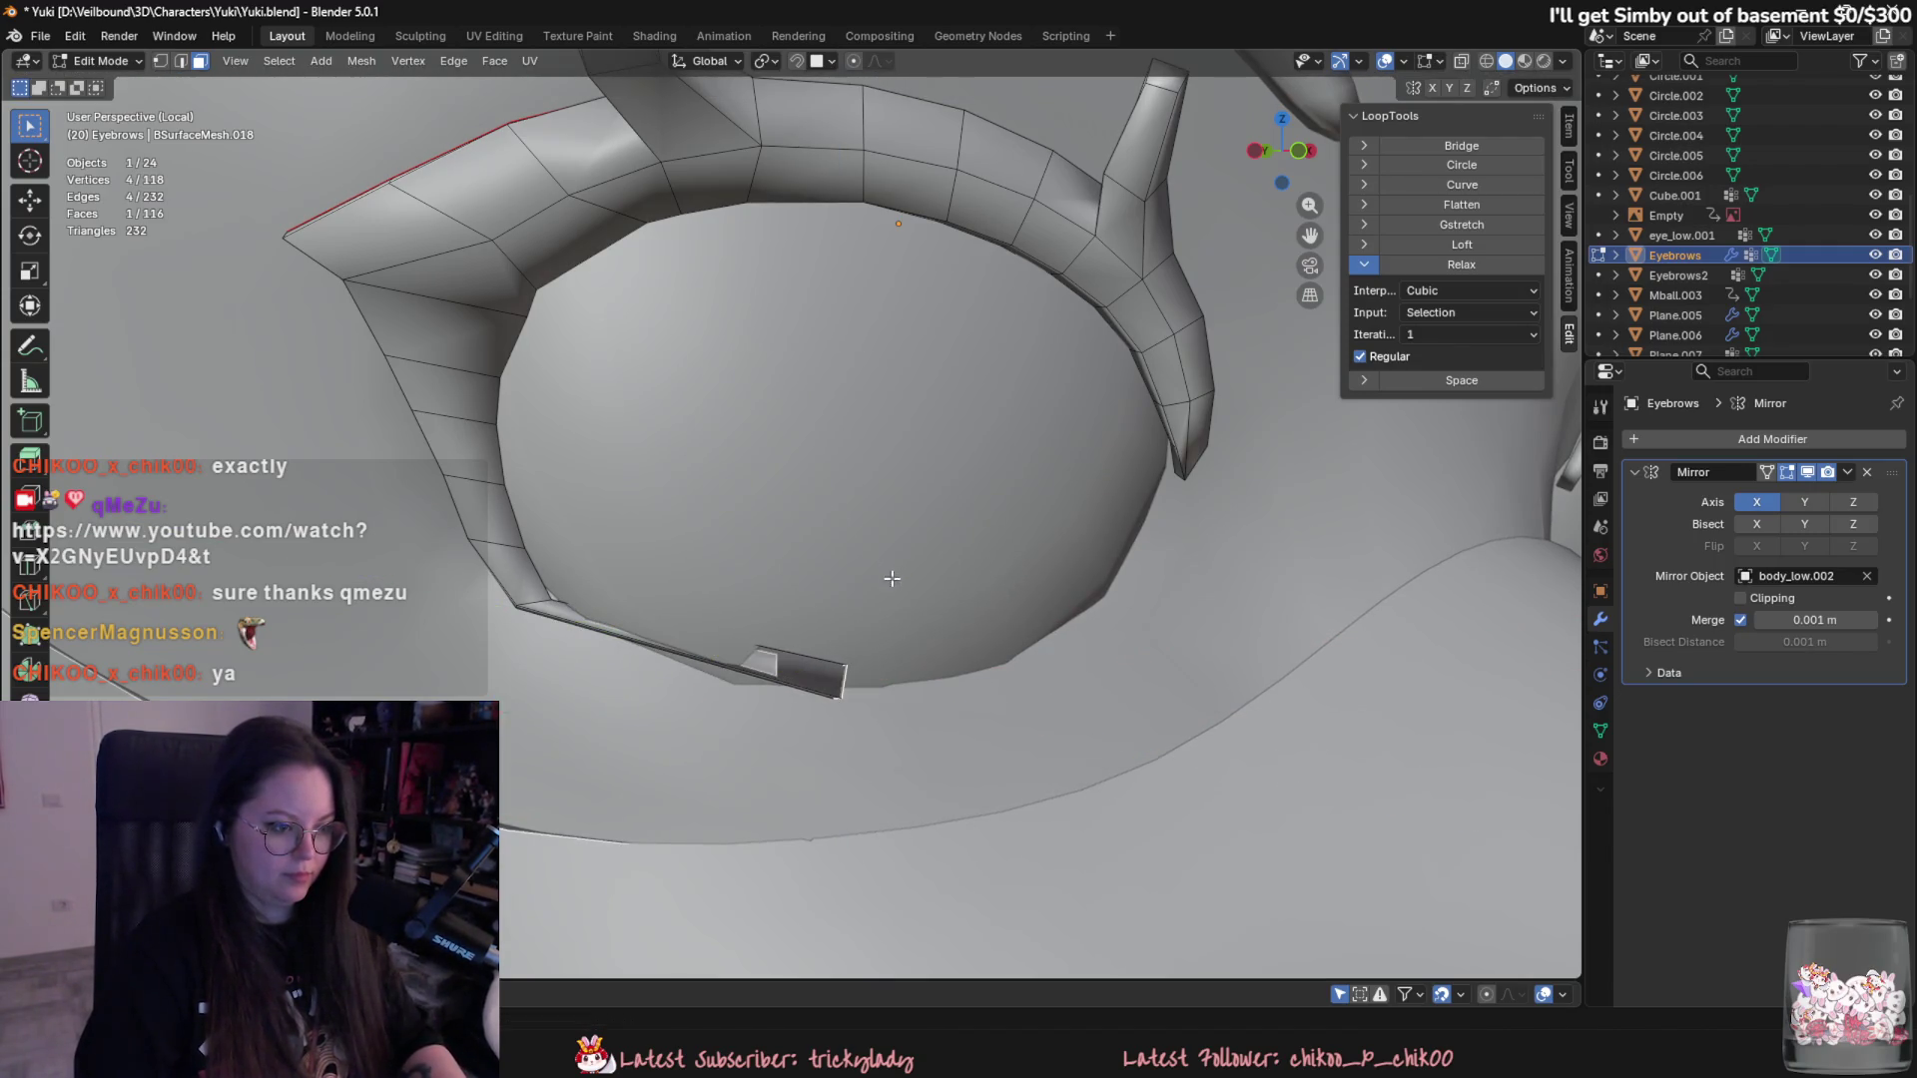
pyautogui.press('z')
pyautogui.press('z')
pyautogui.press('y')
pyautogui.press('x')
# - Settle the end face's rotation and X position against the eye rim, then begin the next extrusion
pyautogui.moveTo(975, 677); pyautogui.dragTo(1119, 745, button='middle')
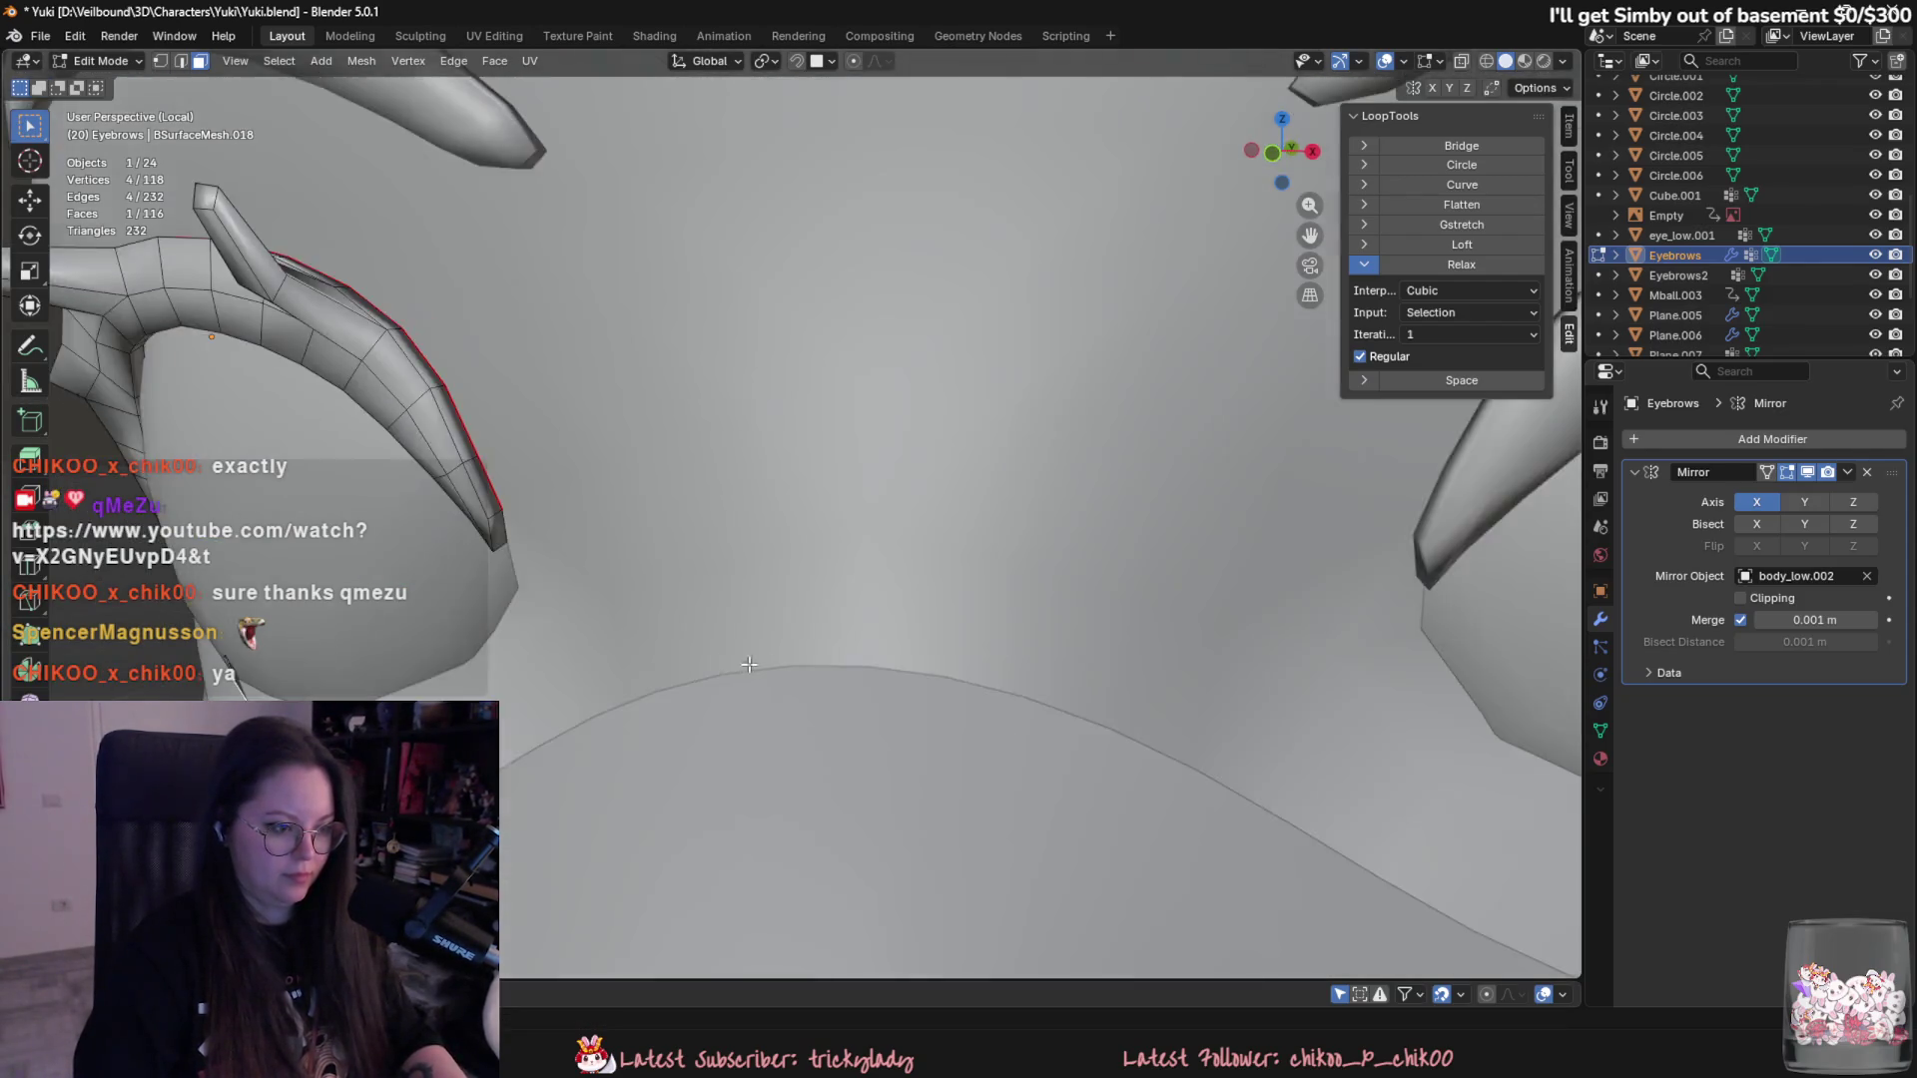
pyautogui.press('y')
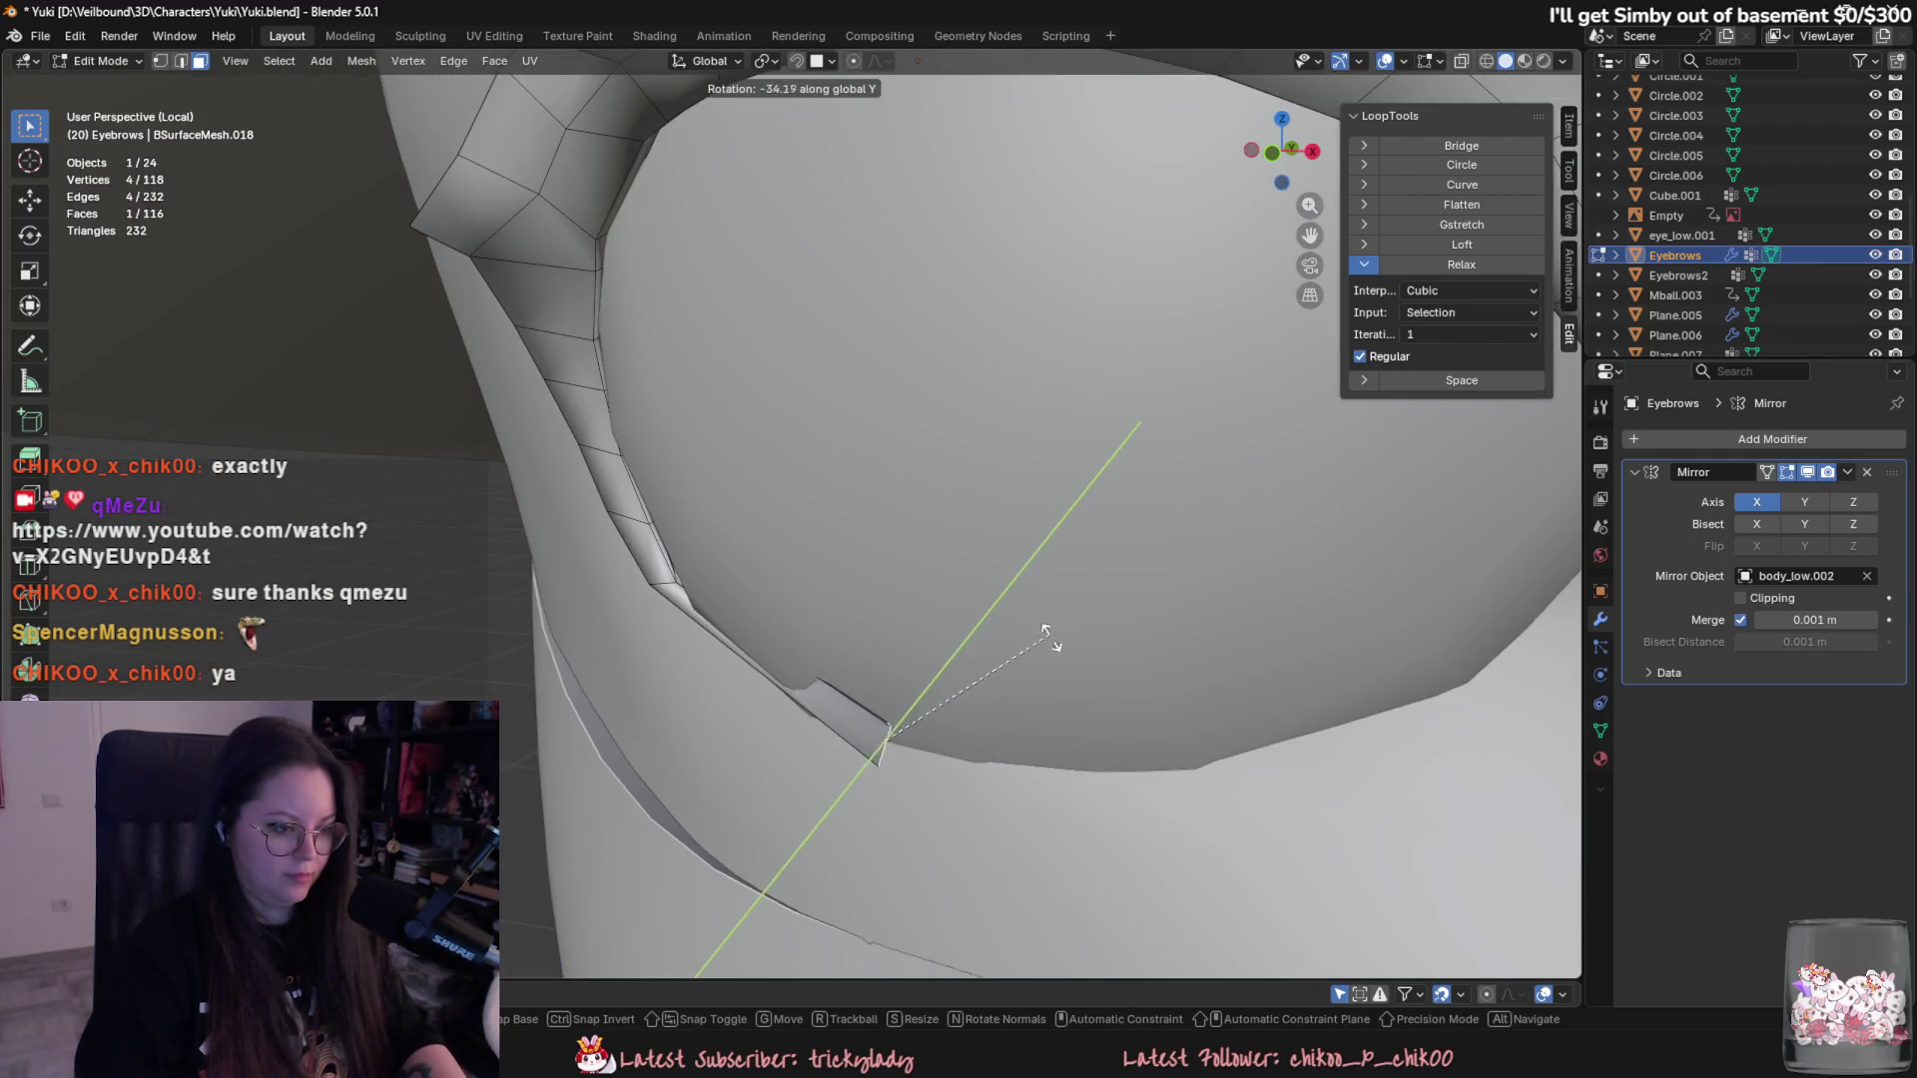
pyautogui.press('z')
pyautogui.press('y')
pyautogui.press('y')
pyautogui.press('x')
pyautogui.press('g')
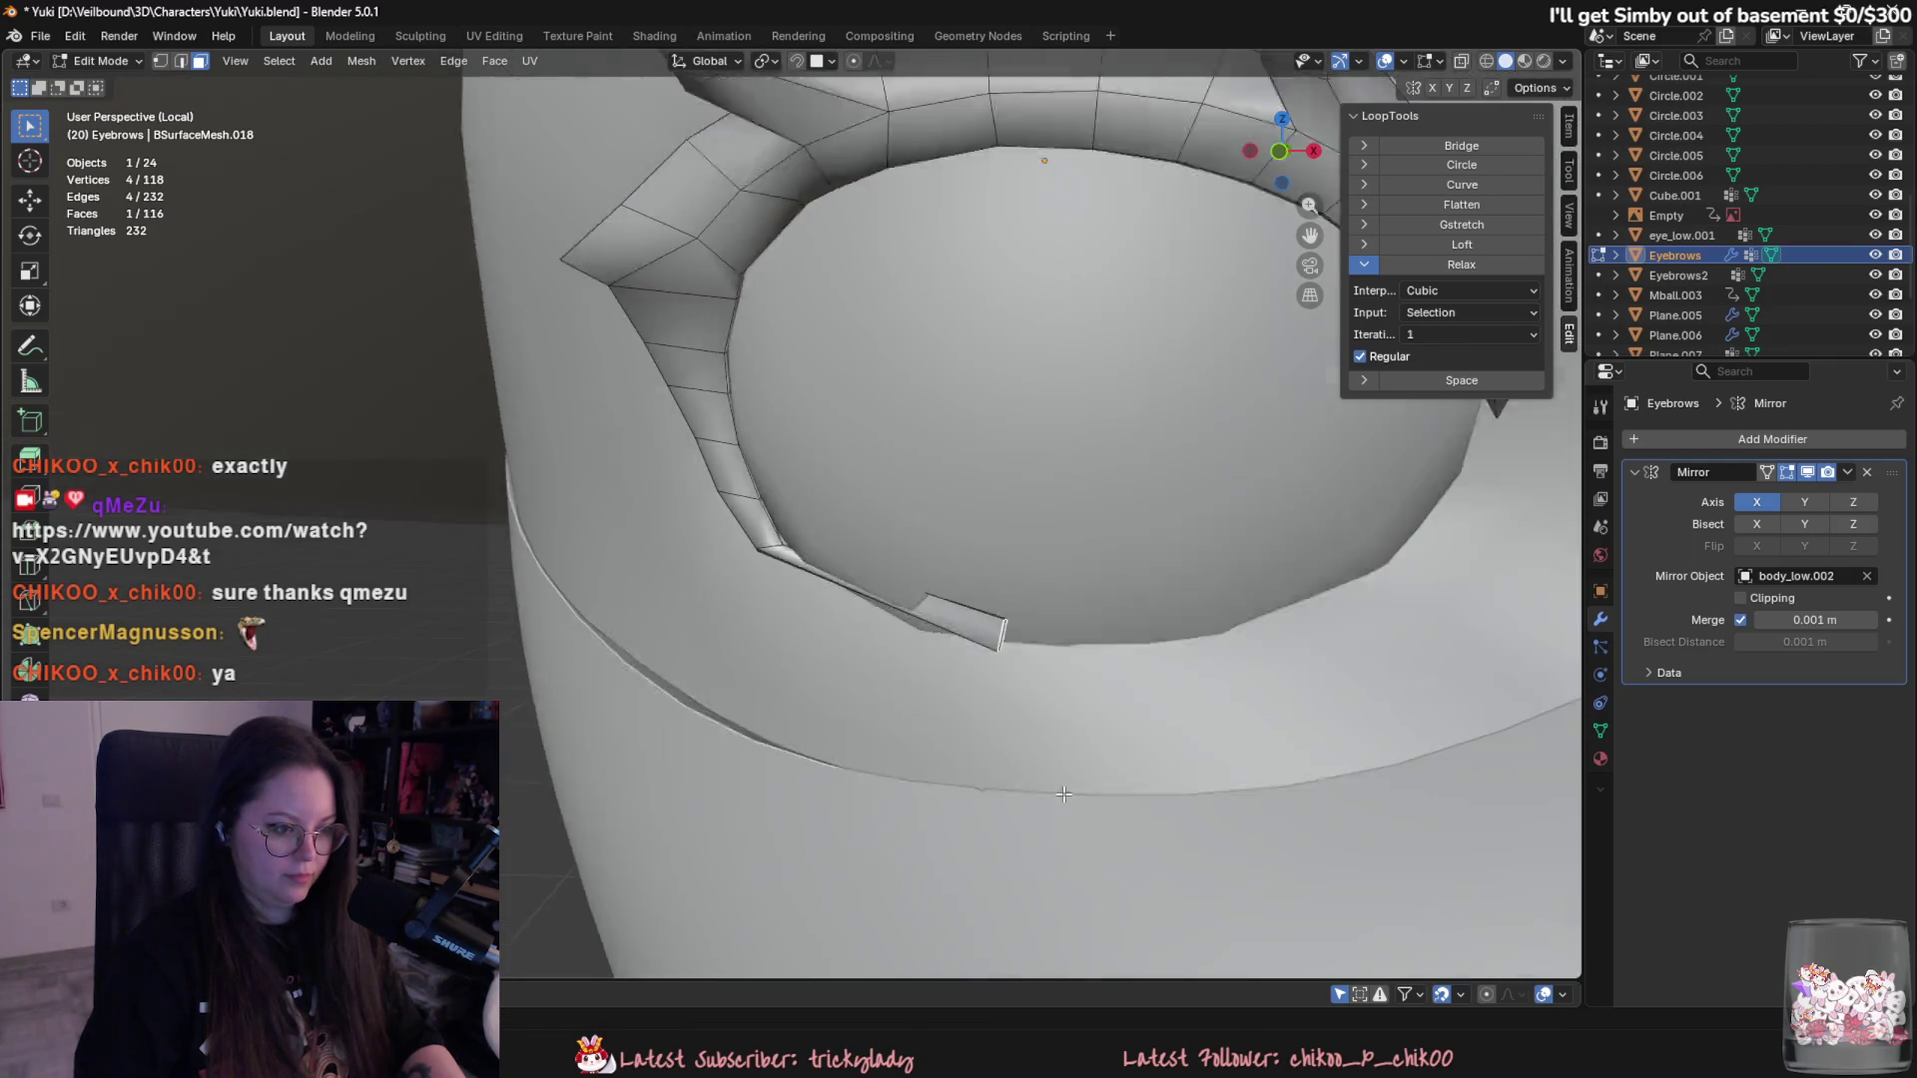
pyautogui.keyDown('alt'); pyautogui.moveTo(947, 804); pyautogui.dragTo(937, 782, button='middle'); pyautogui.keyUp('alt')
pyautogui.click(976, 798)
pyautogui.press('e')
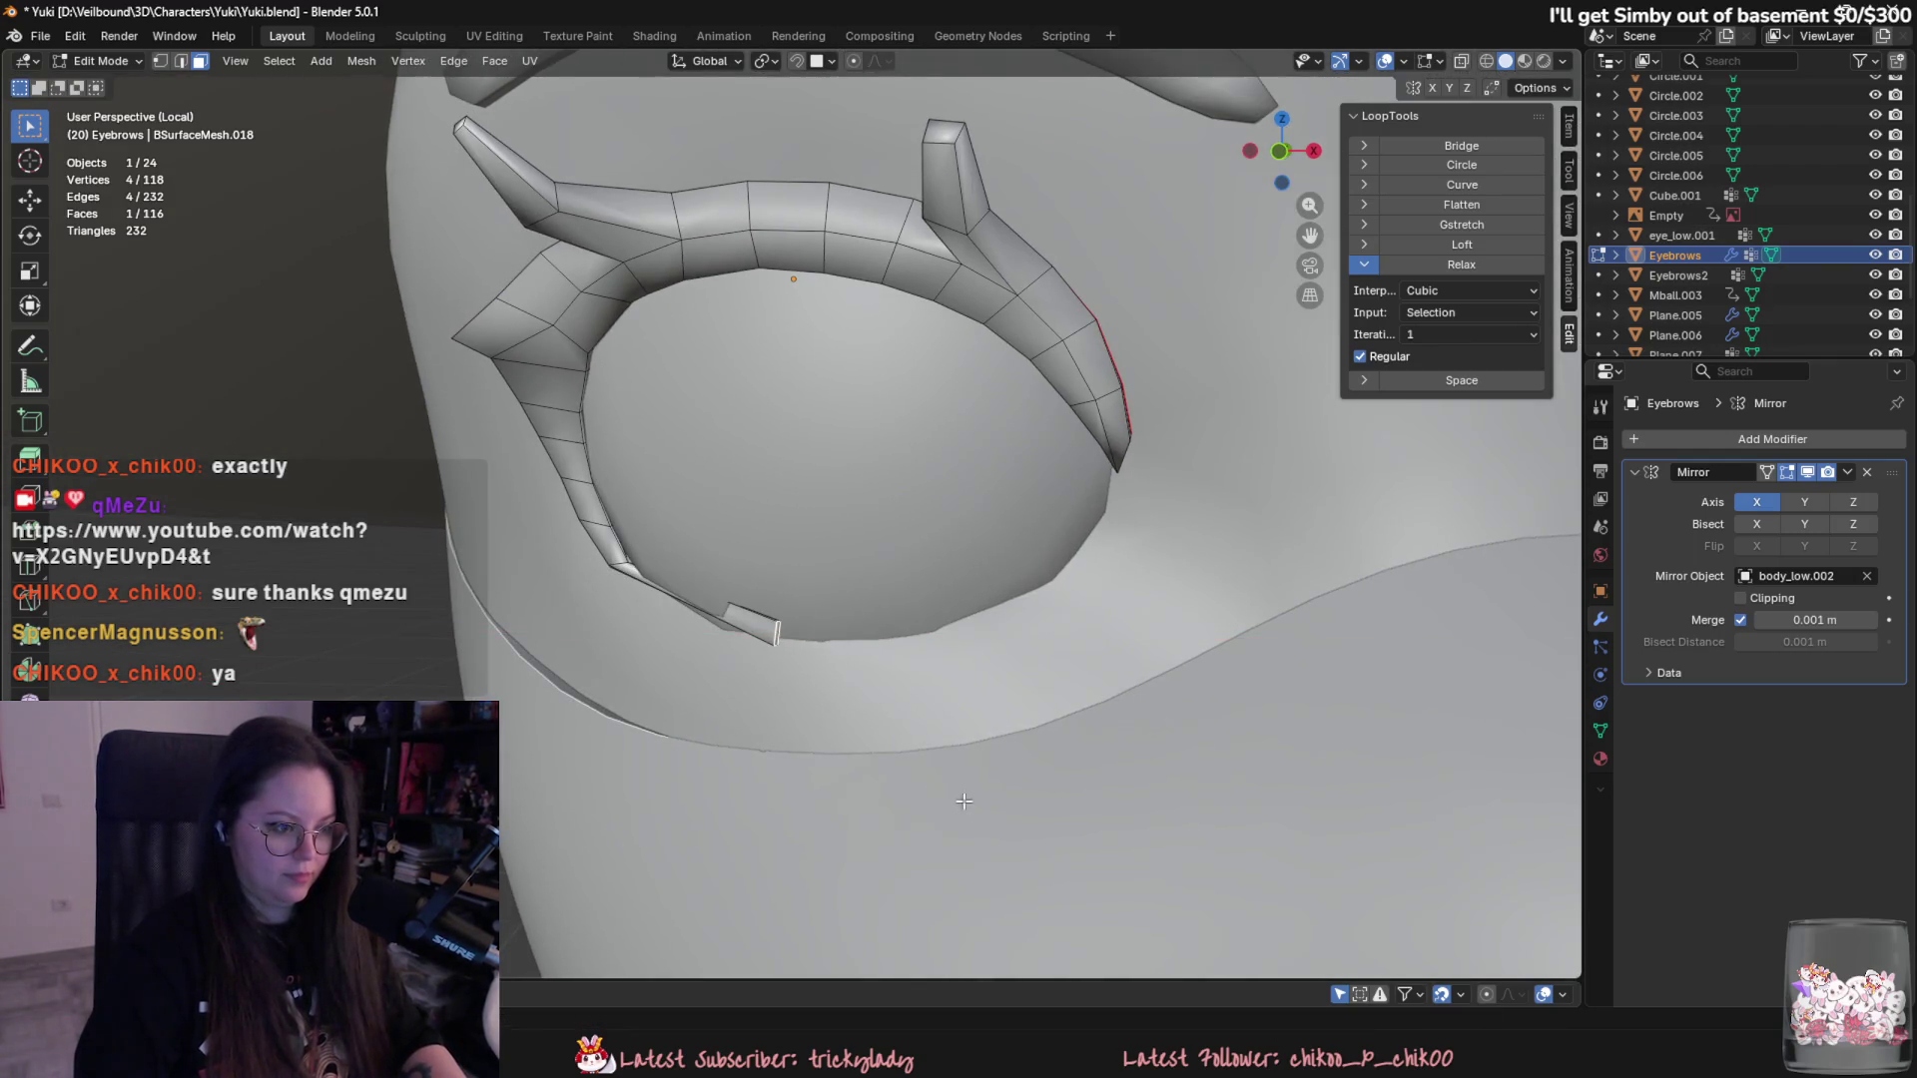
pyautogui.keyDown('alt'); pyautogui.scroll(2, 899, 720); pyautogui.keyUp('alt')
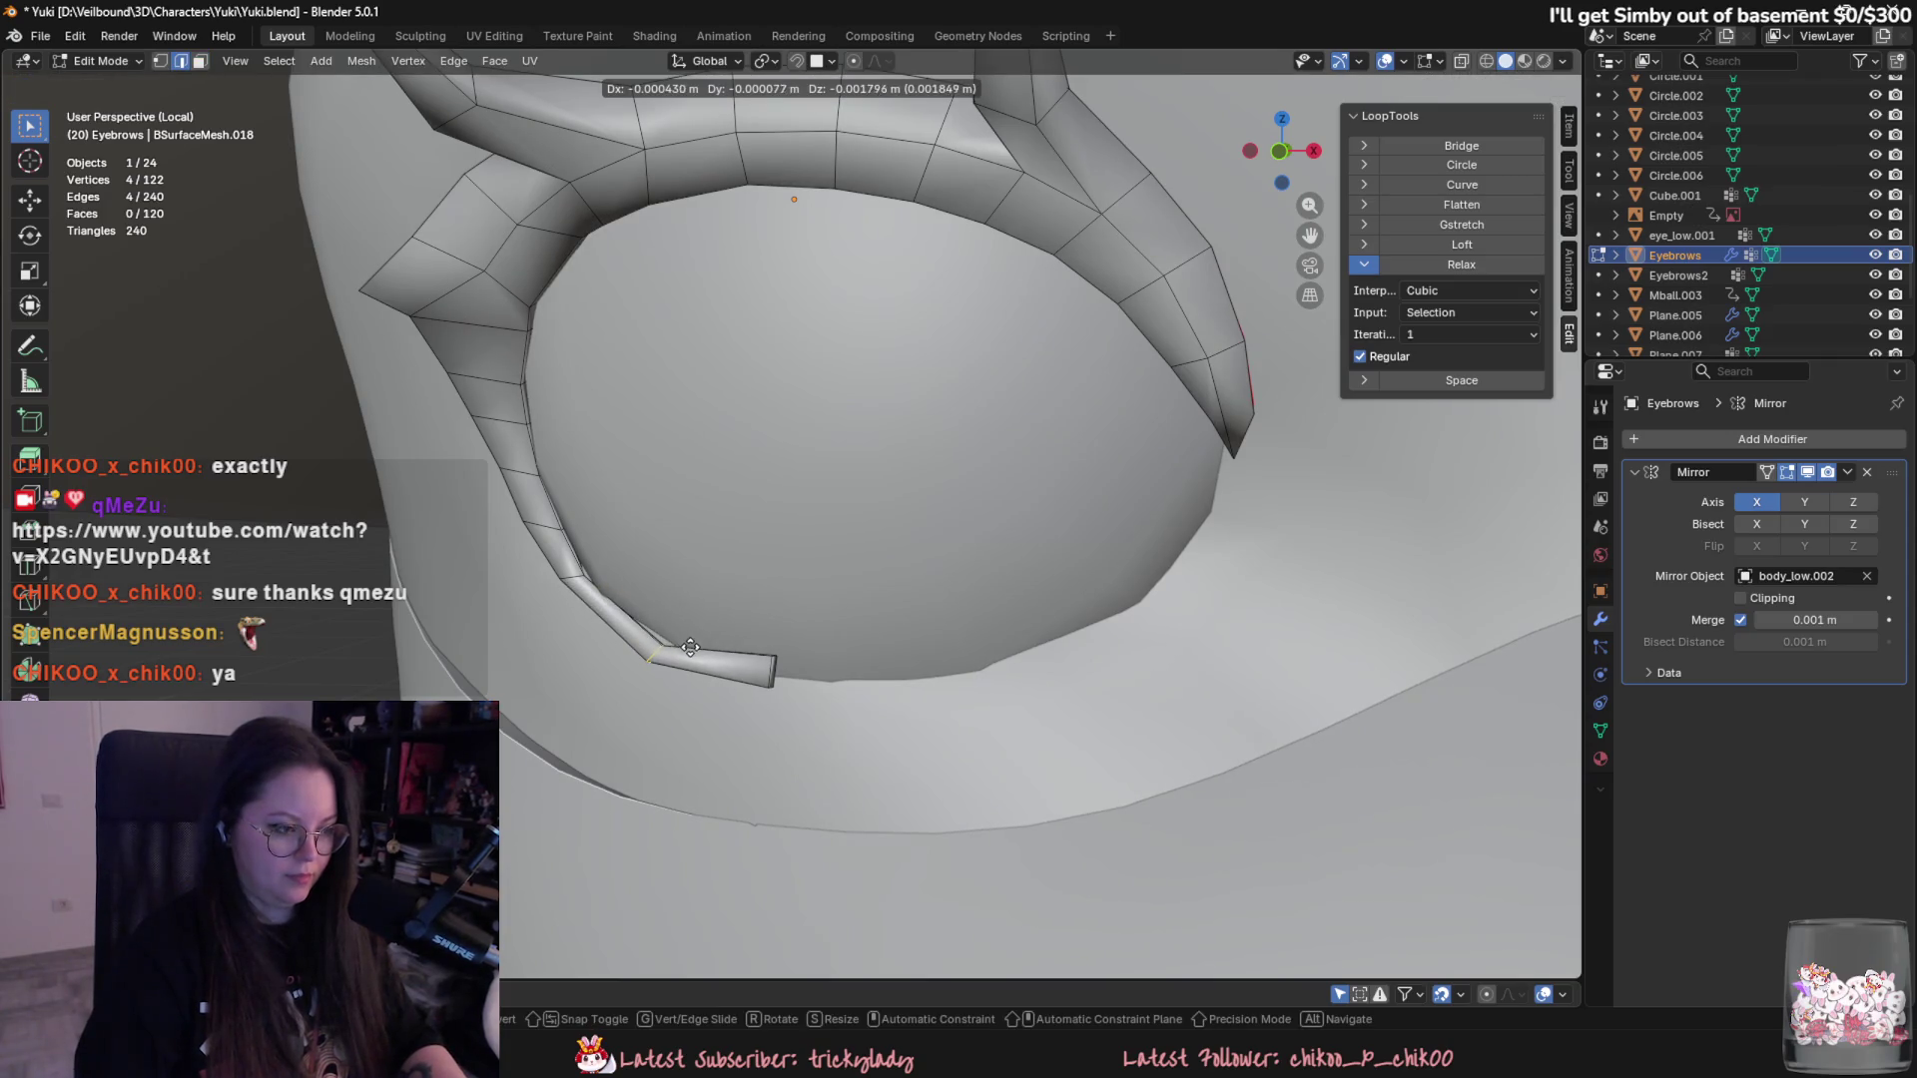
# - Extrude the eyebrow strip two more sections along and under the eye rim, scaling the new end
pyautogui.click(690, 647)
pyautogui.press('e')
pyautogui.click(580, 581)
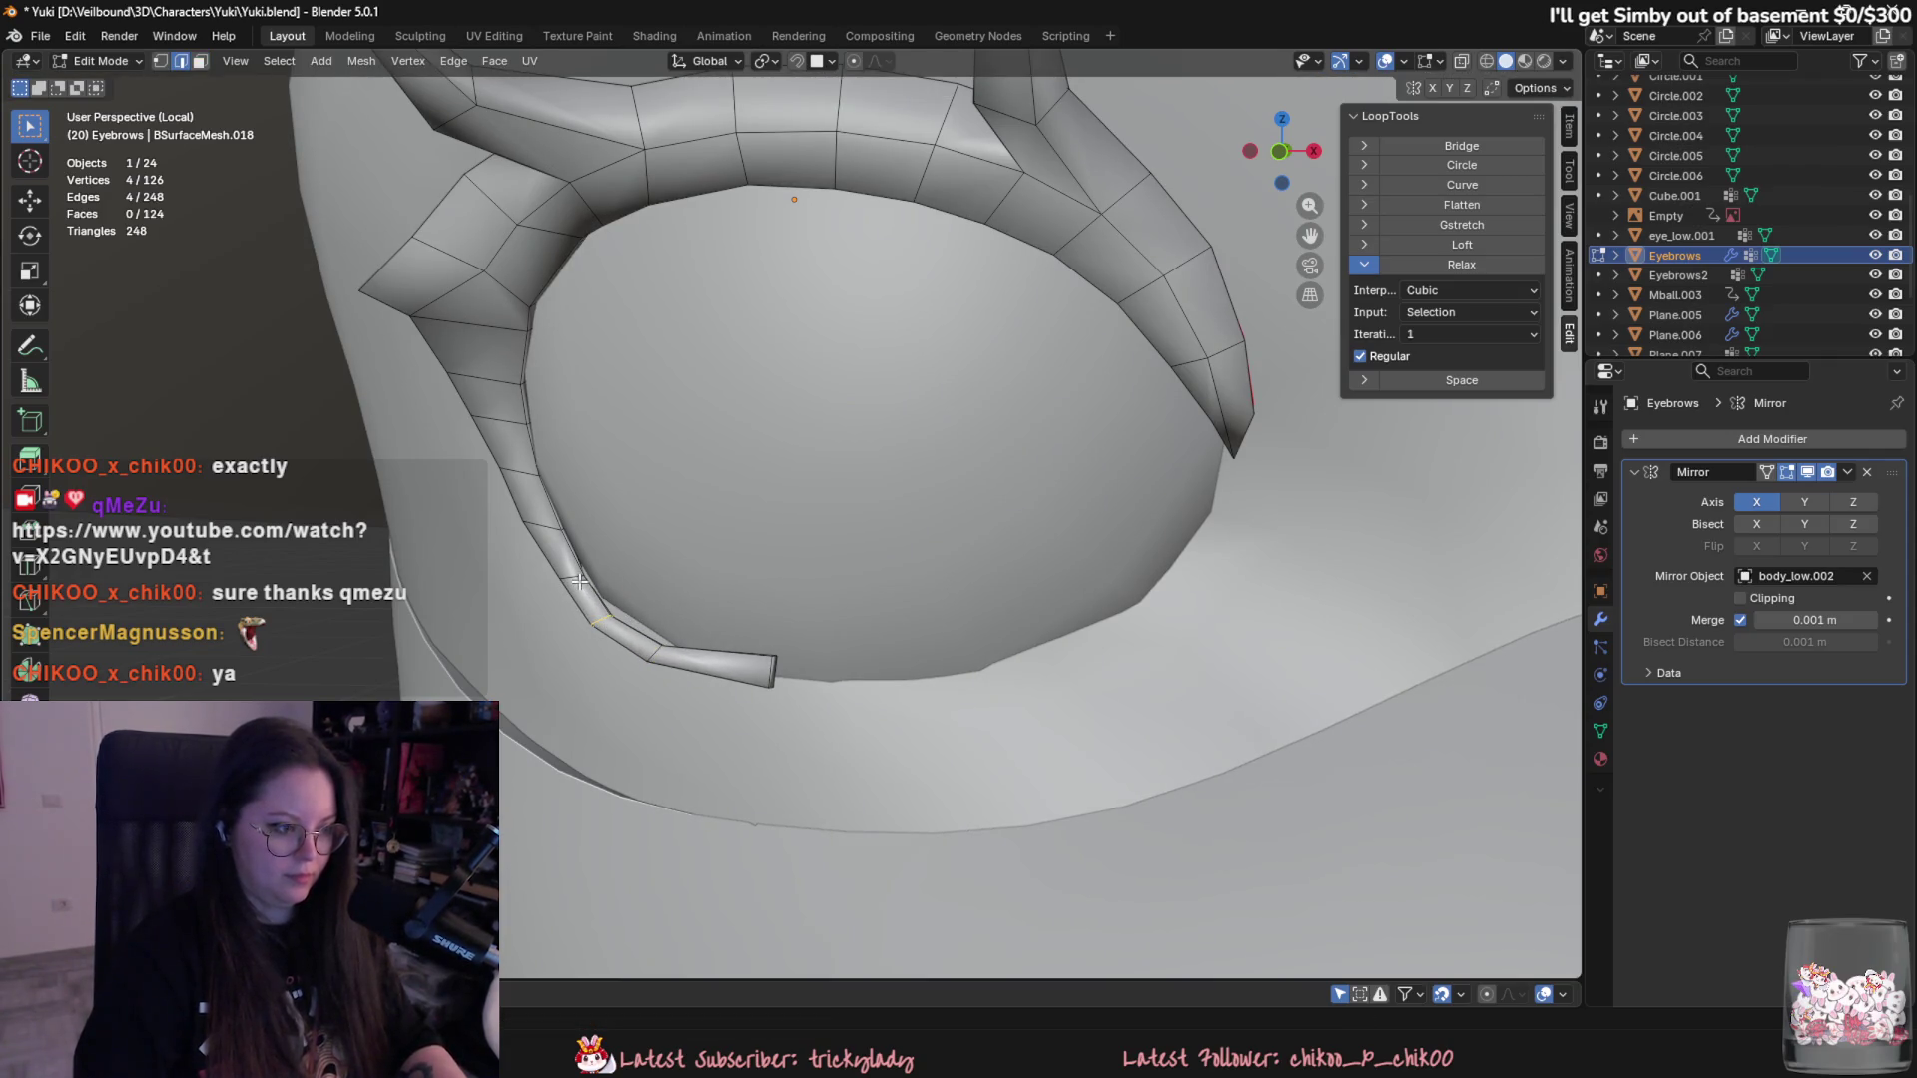
pyautogui.press('s')
pyautogui.click(694, 597)
pyautogui.moveTo(686, 629)
pyautogui.mouseDown(button='middle')
pyautogui.moveTo(865, 647)
pyautogui.moveTo(691, 645)
pyautogui.moveTo(712, 666)
pyautogui.mouseUp(button='middle')
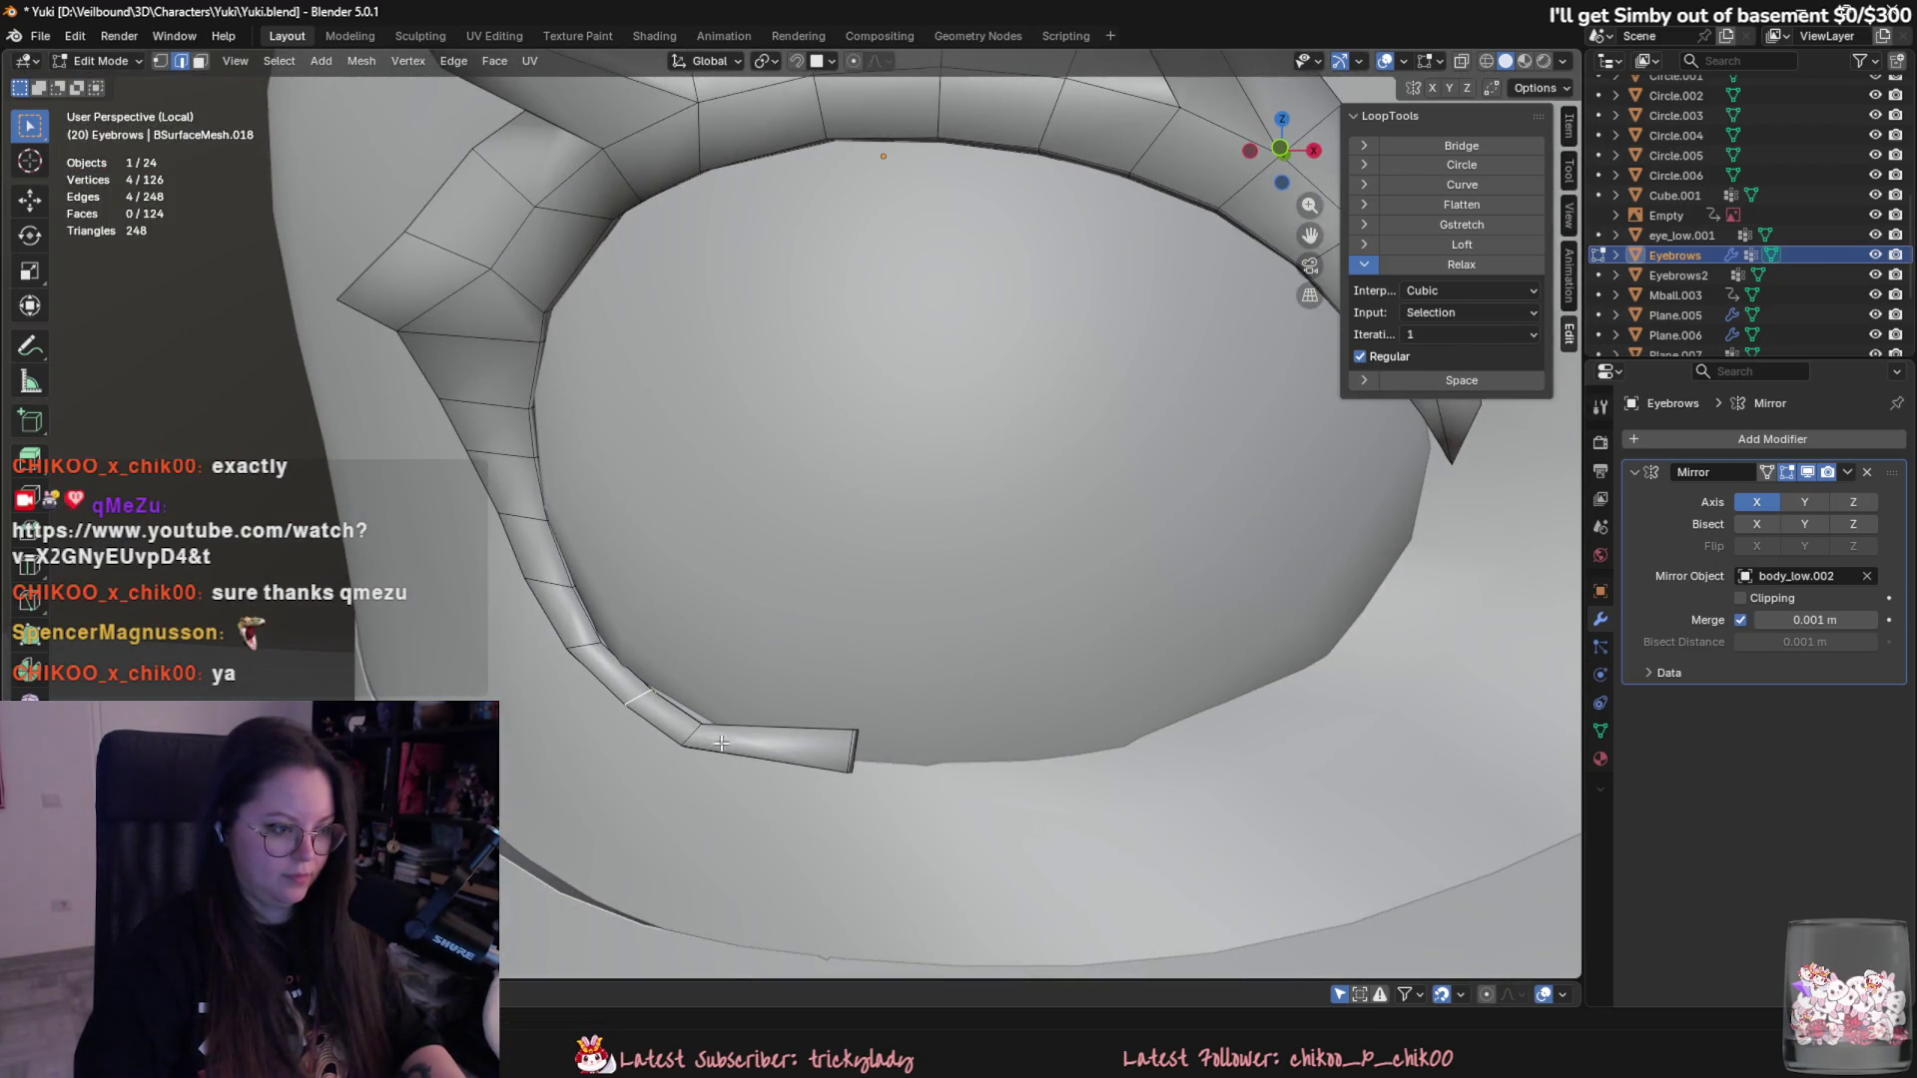
pyautogui.moveTo(760, 737); pyautogui.dragTo(669, 764, button='middle')
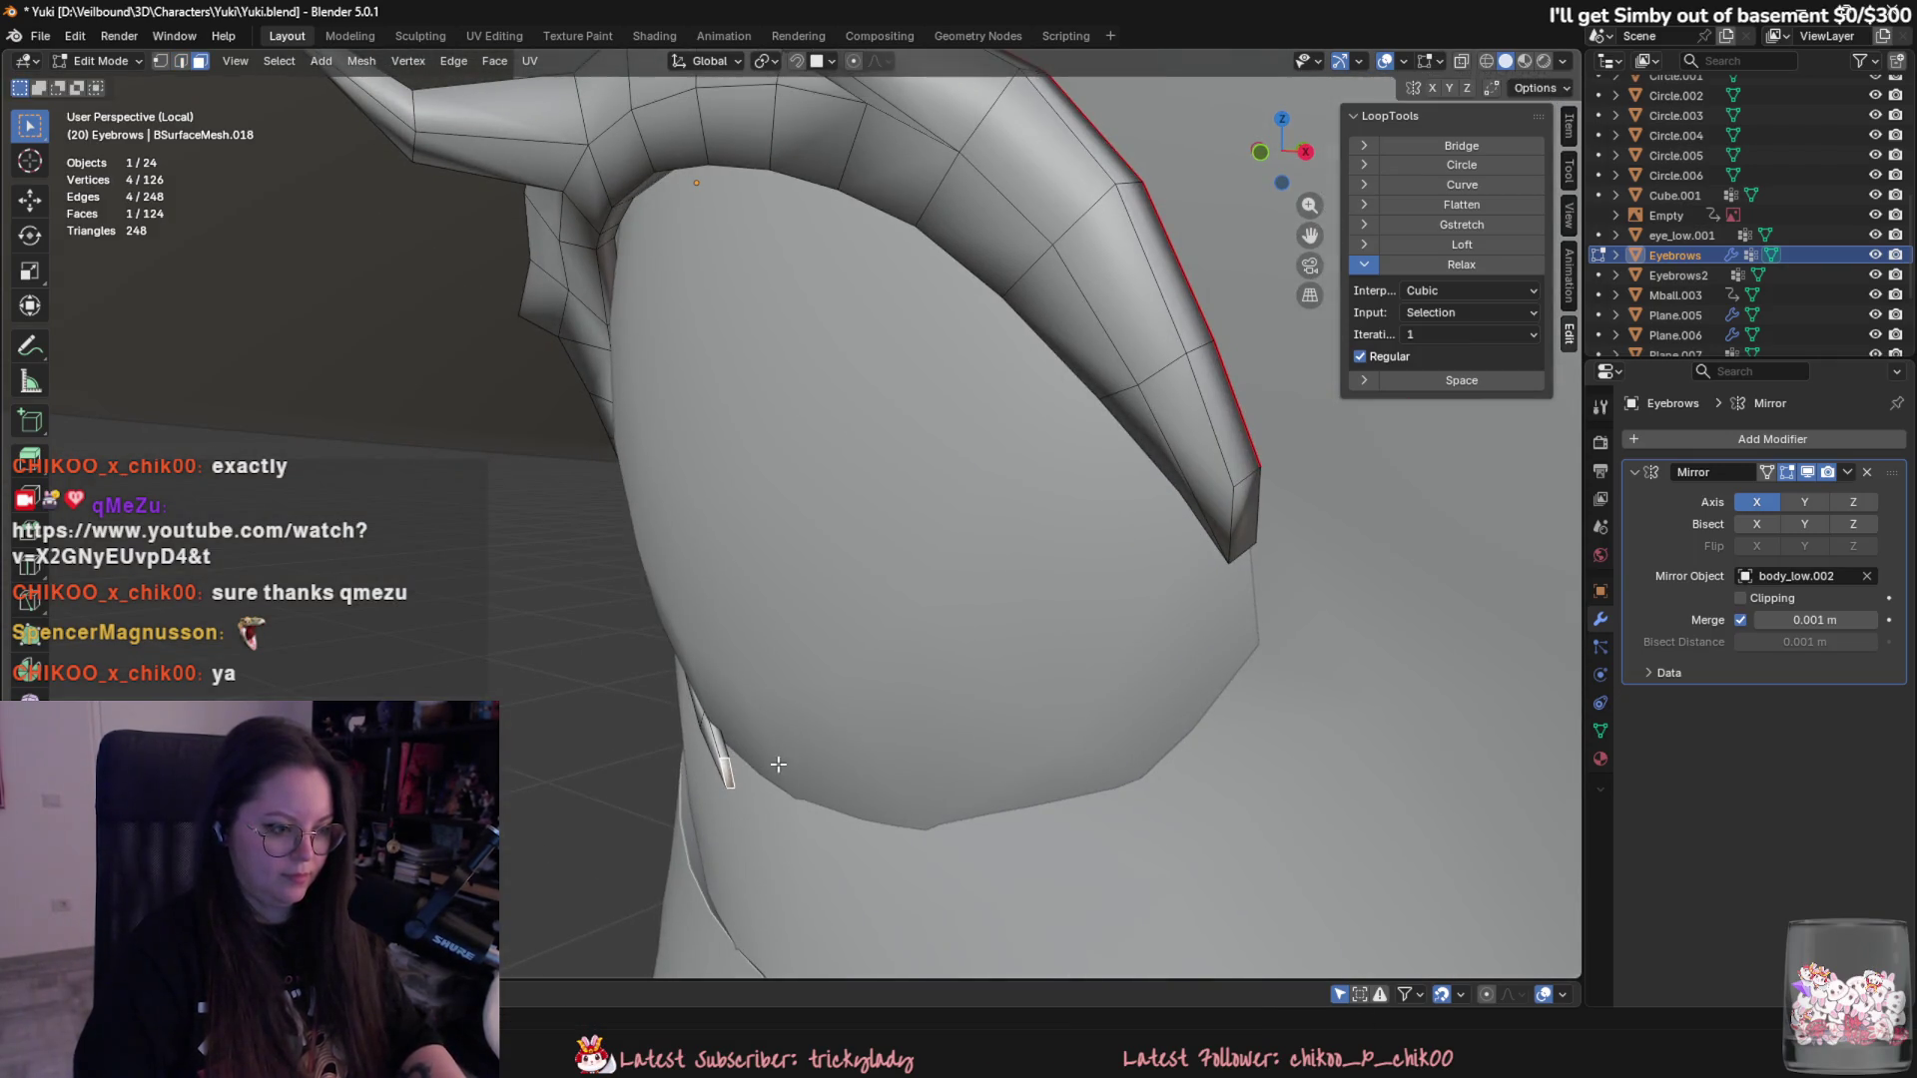
# - Rotate the end segment about Z, move it down-left and shrink it to taper the lower tip
pyautogui.press('r')
pyautogui.press('z')
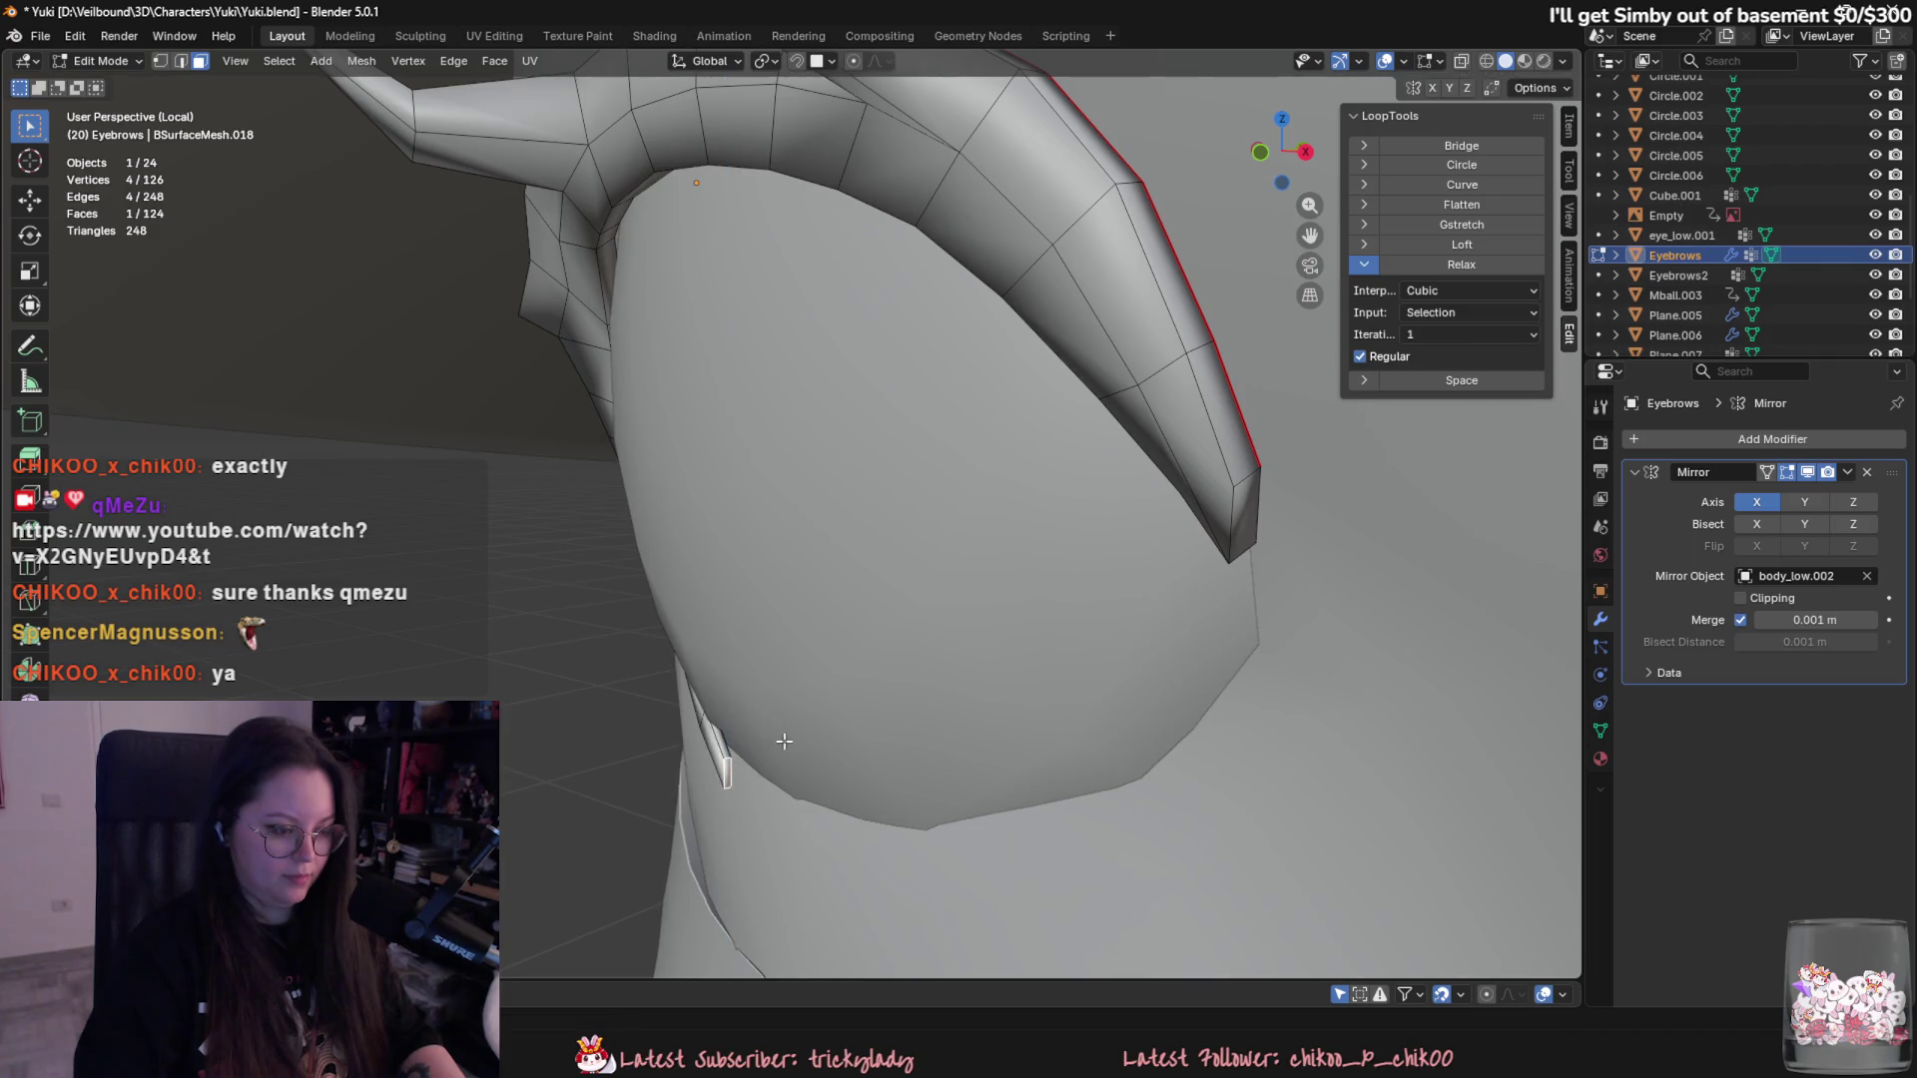
pyautogui.click(804, 764)
pyautogui.moveTo(805, 764); pyautogui.dragTo(1070, 744, button='middle')
pyautogui.press('g')
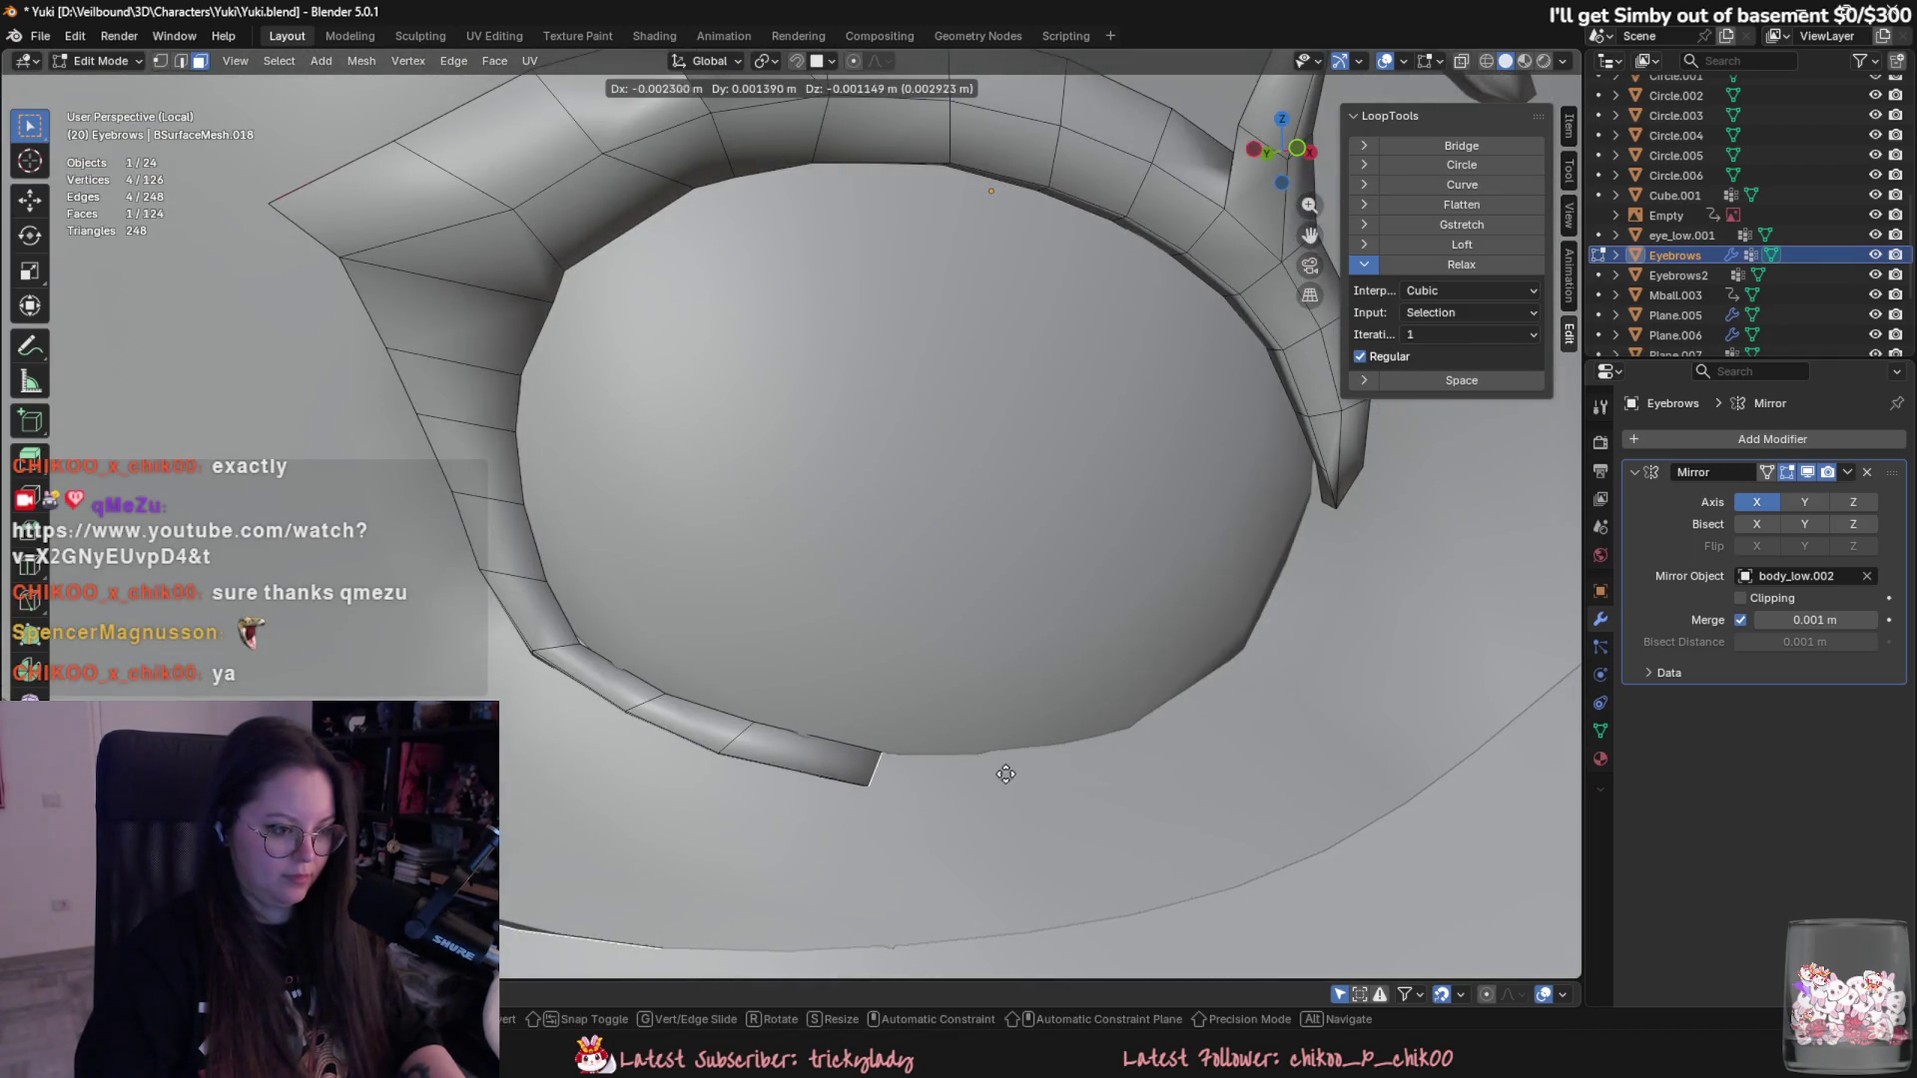
pyautogui.click(981, 770)
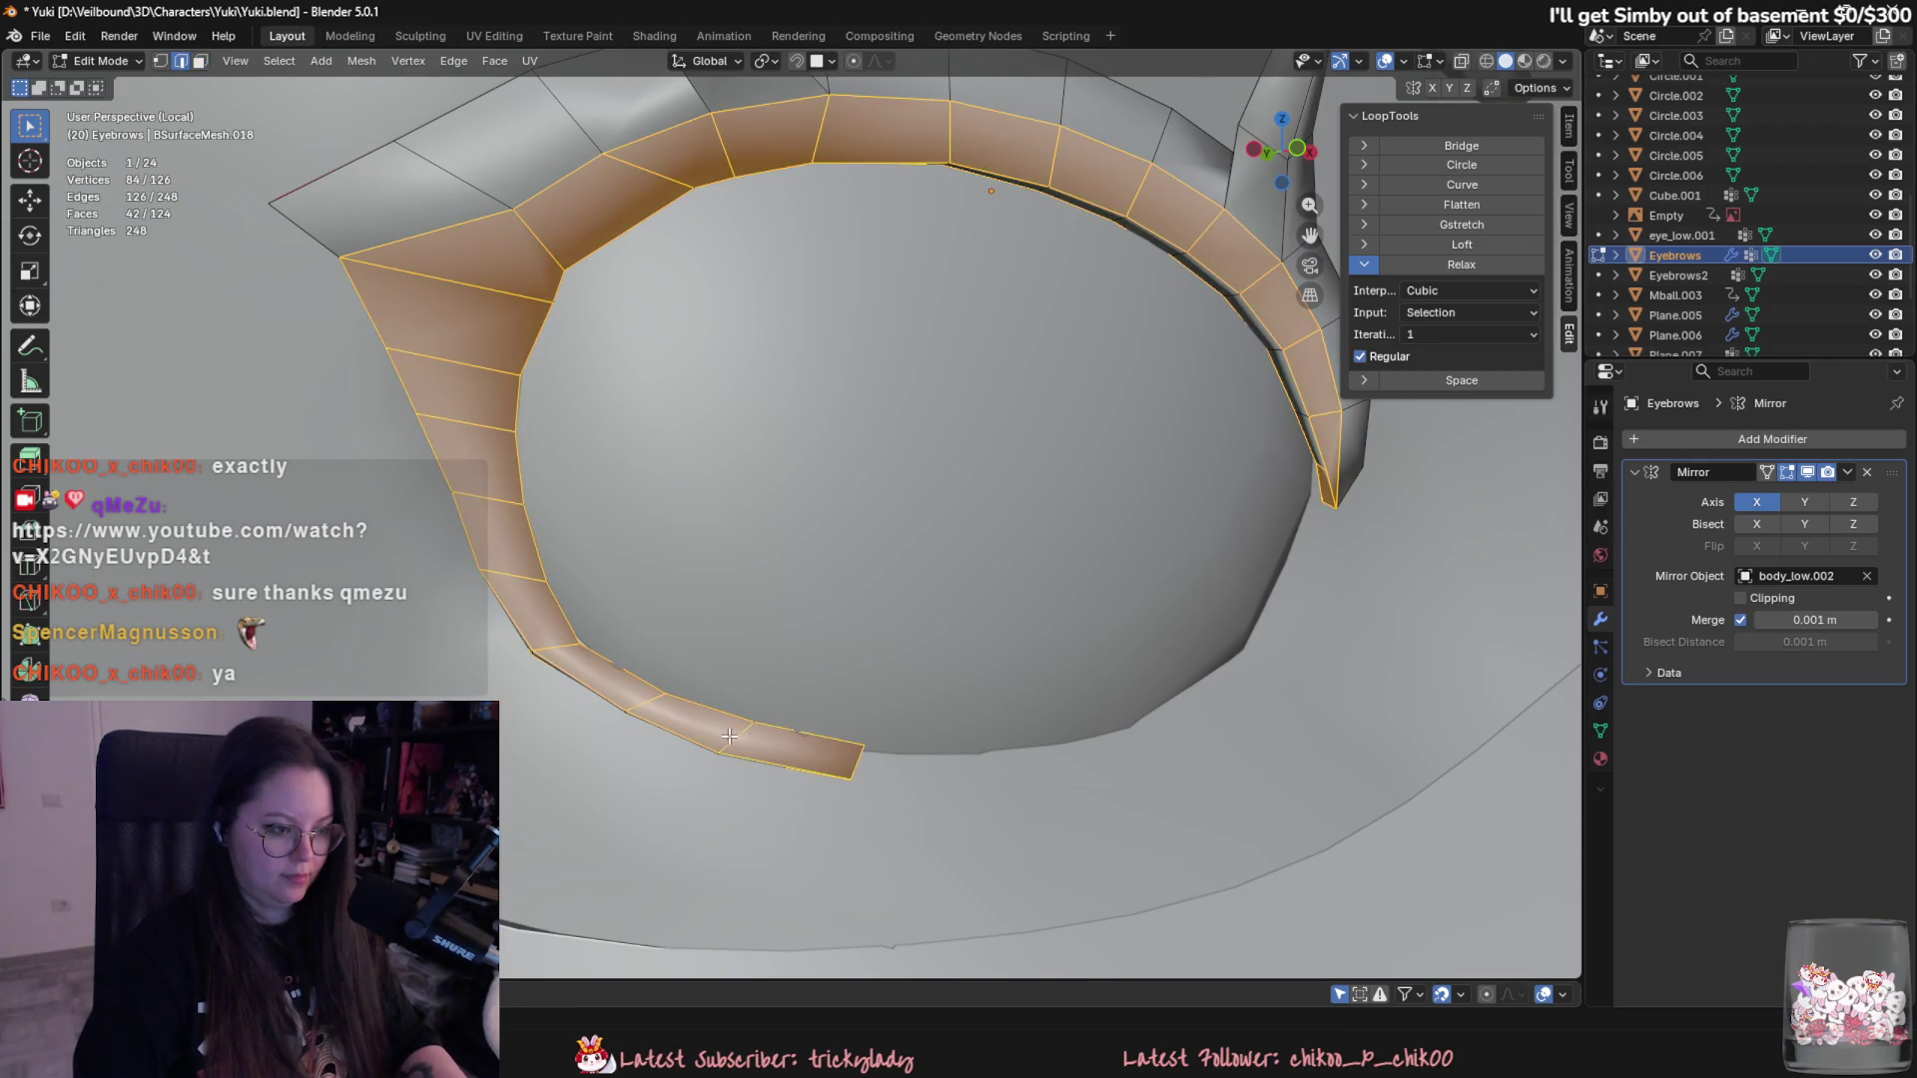
pyautogui.press('s')
pyautogui.click(814, 696)
pyautogui.moveTo(853, 755); pyautogui.dragTo(788, 758, button='middle')
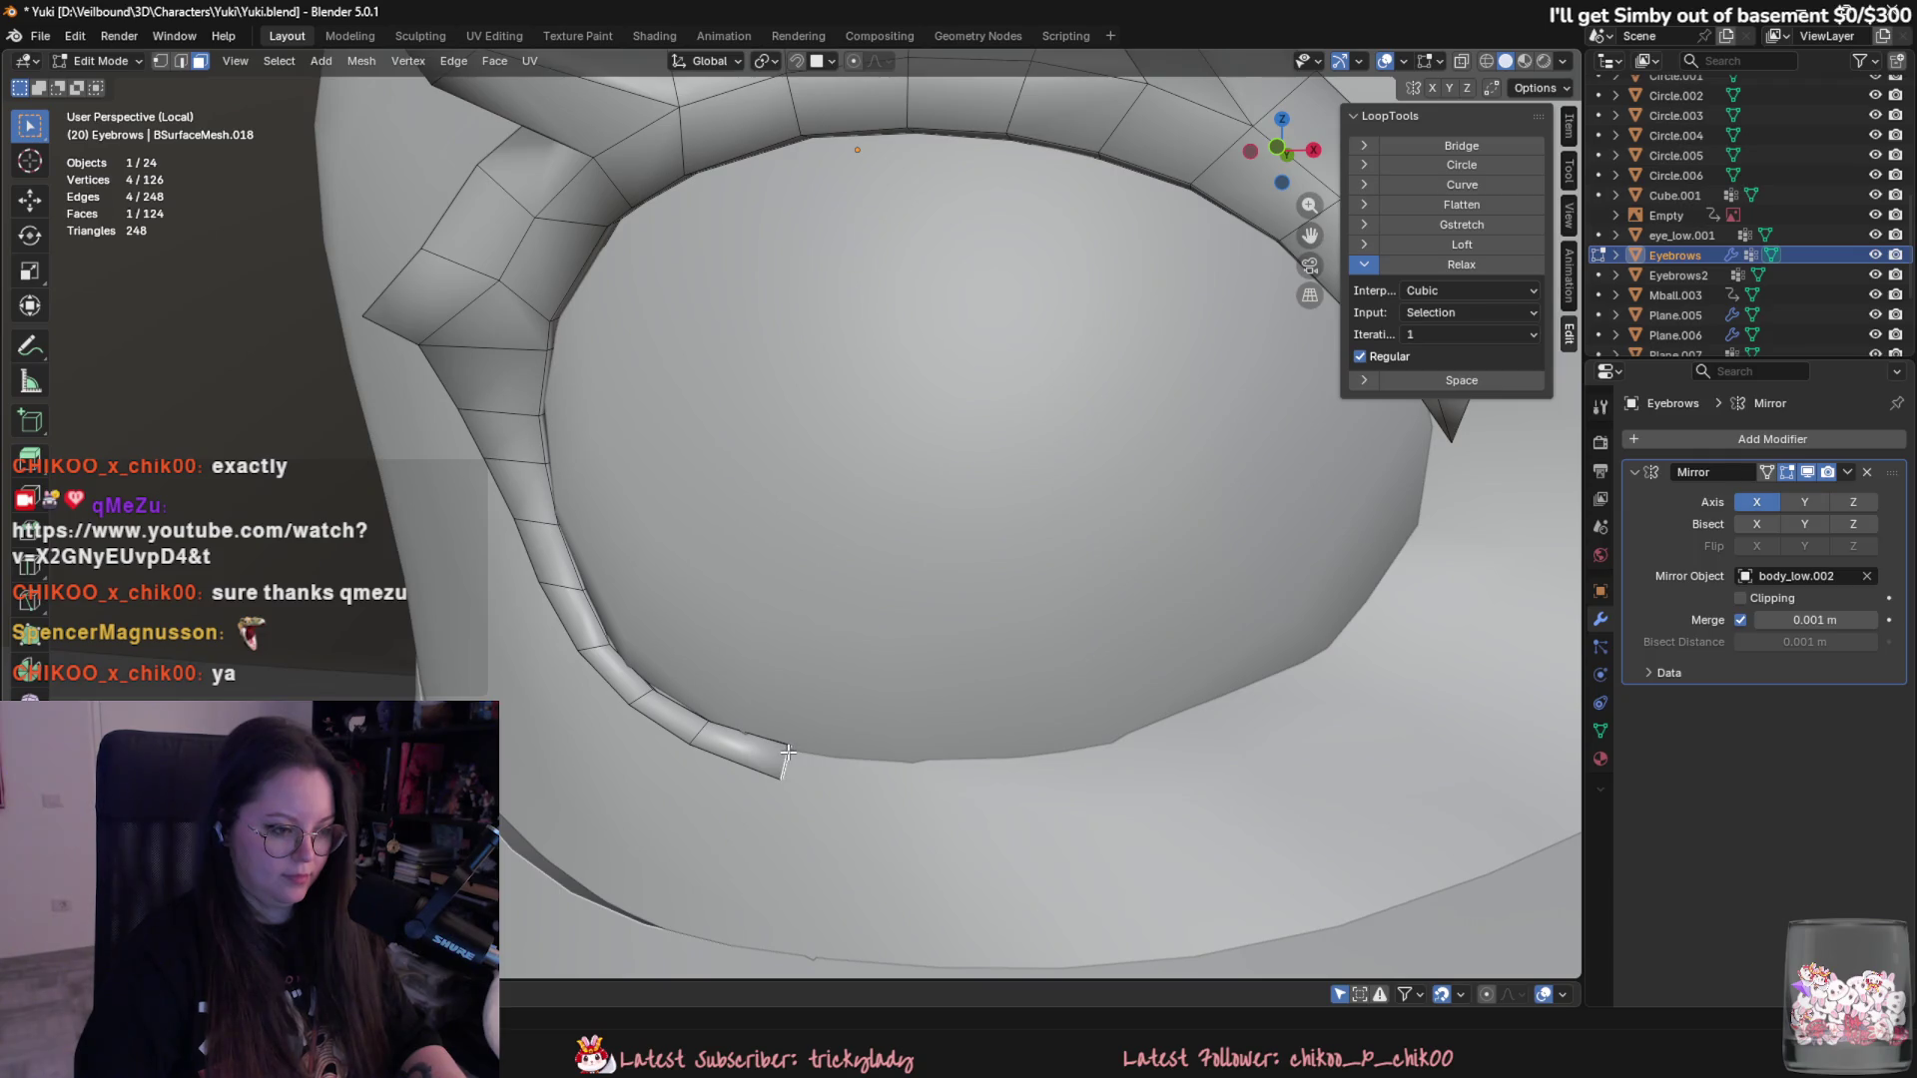
pyautogui.press('s')
pyautogui.click(783, 719)
# - Nudge the strip end along Y in several small moves to pull it toward the face
pyautogui.moveTo(783, 719); pyautogui.dragTo(615, 721, button='middle')
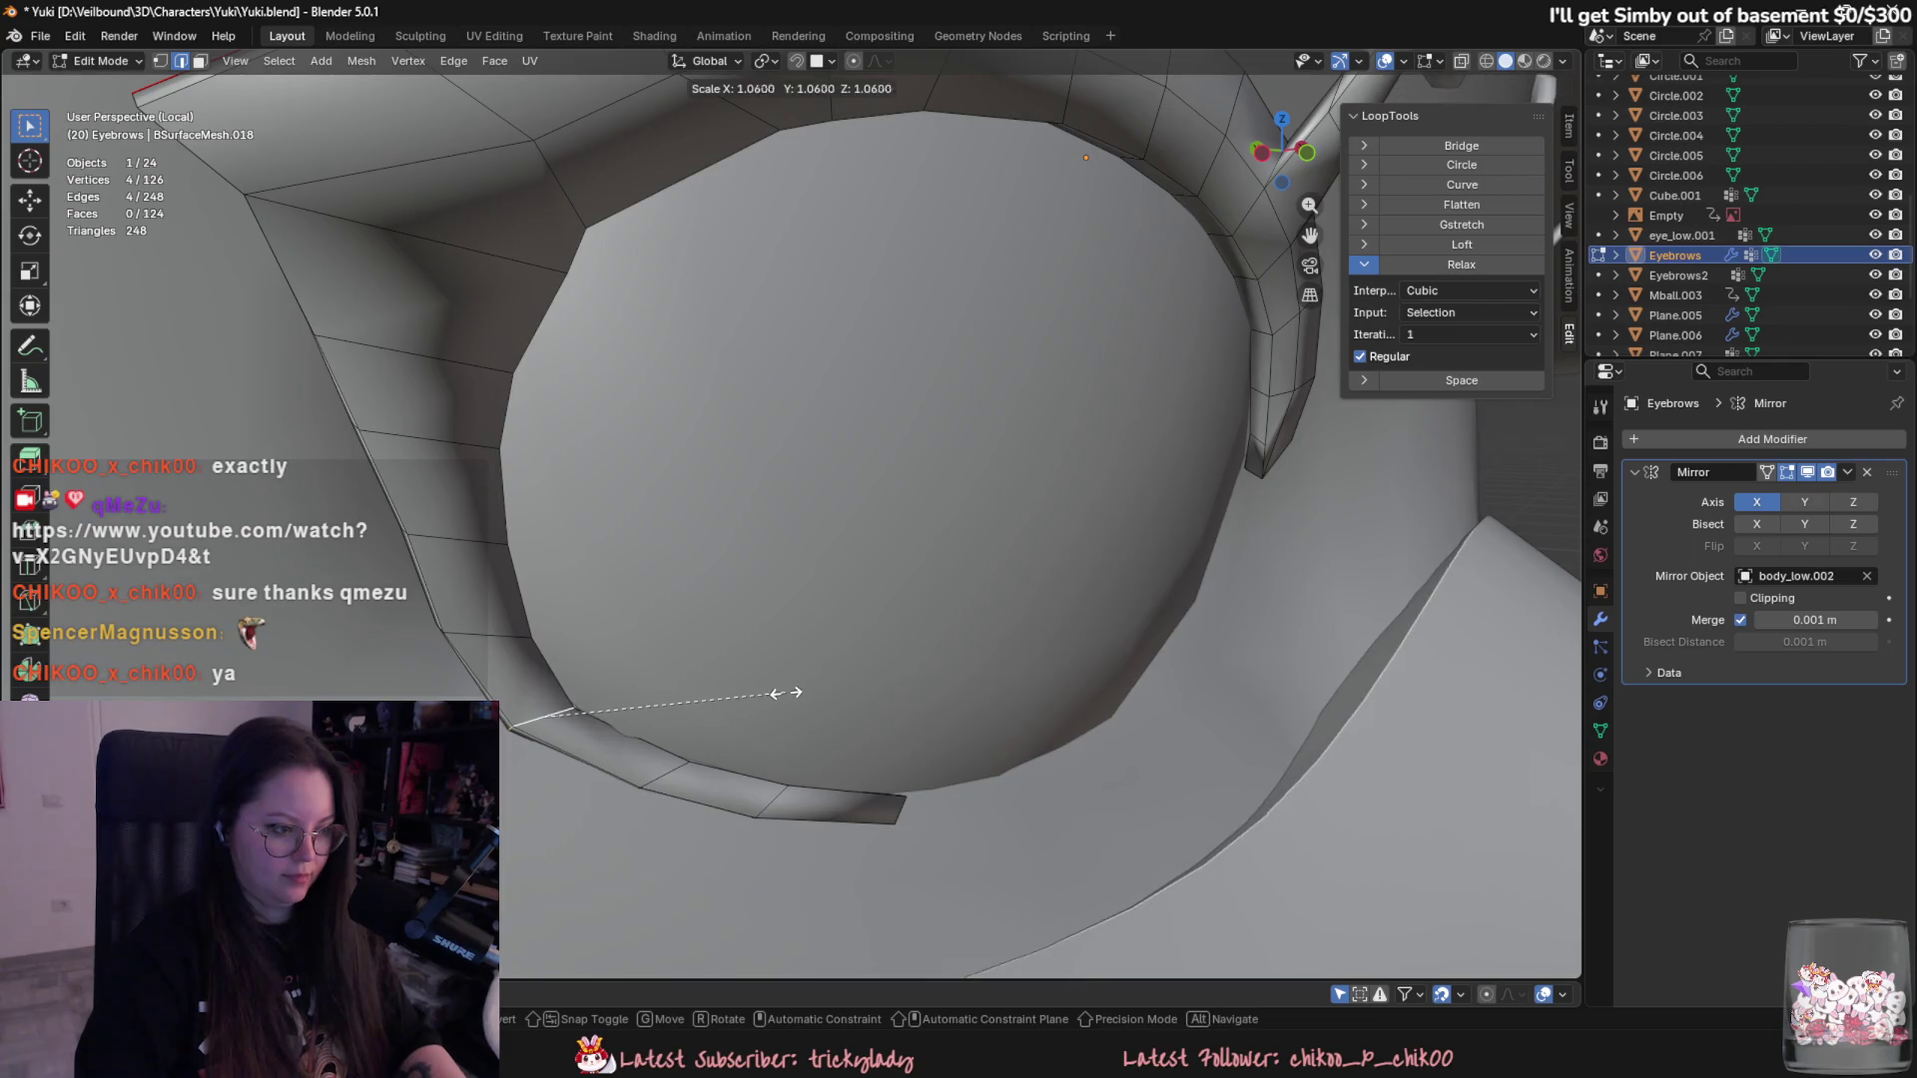
pyautogui.moveTo(779, 699); pyautogui.dragTo(843, 715, button='middle')
pyautogui.press('g')
pyautogui.press('x')
pyautogui.press('y')
pyautogui.click(846, 721)
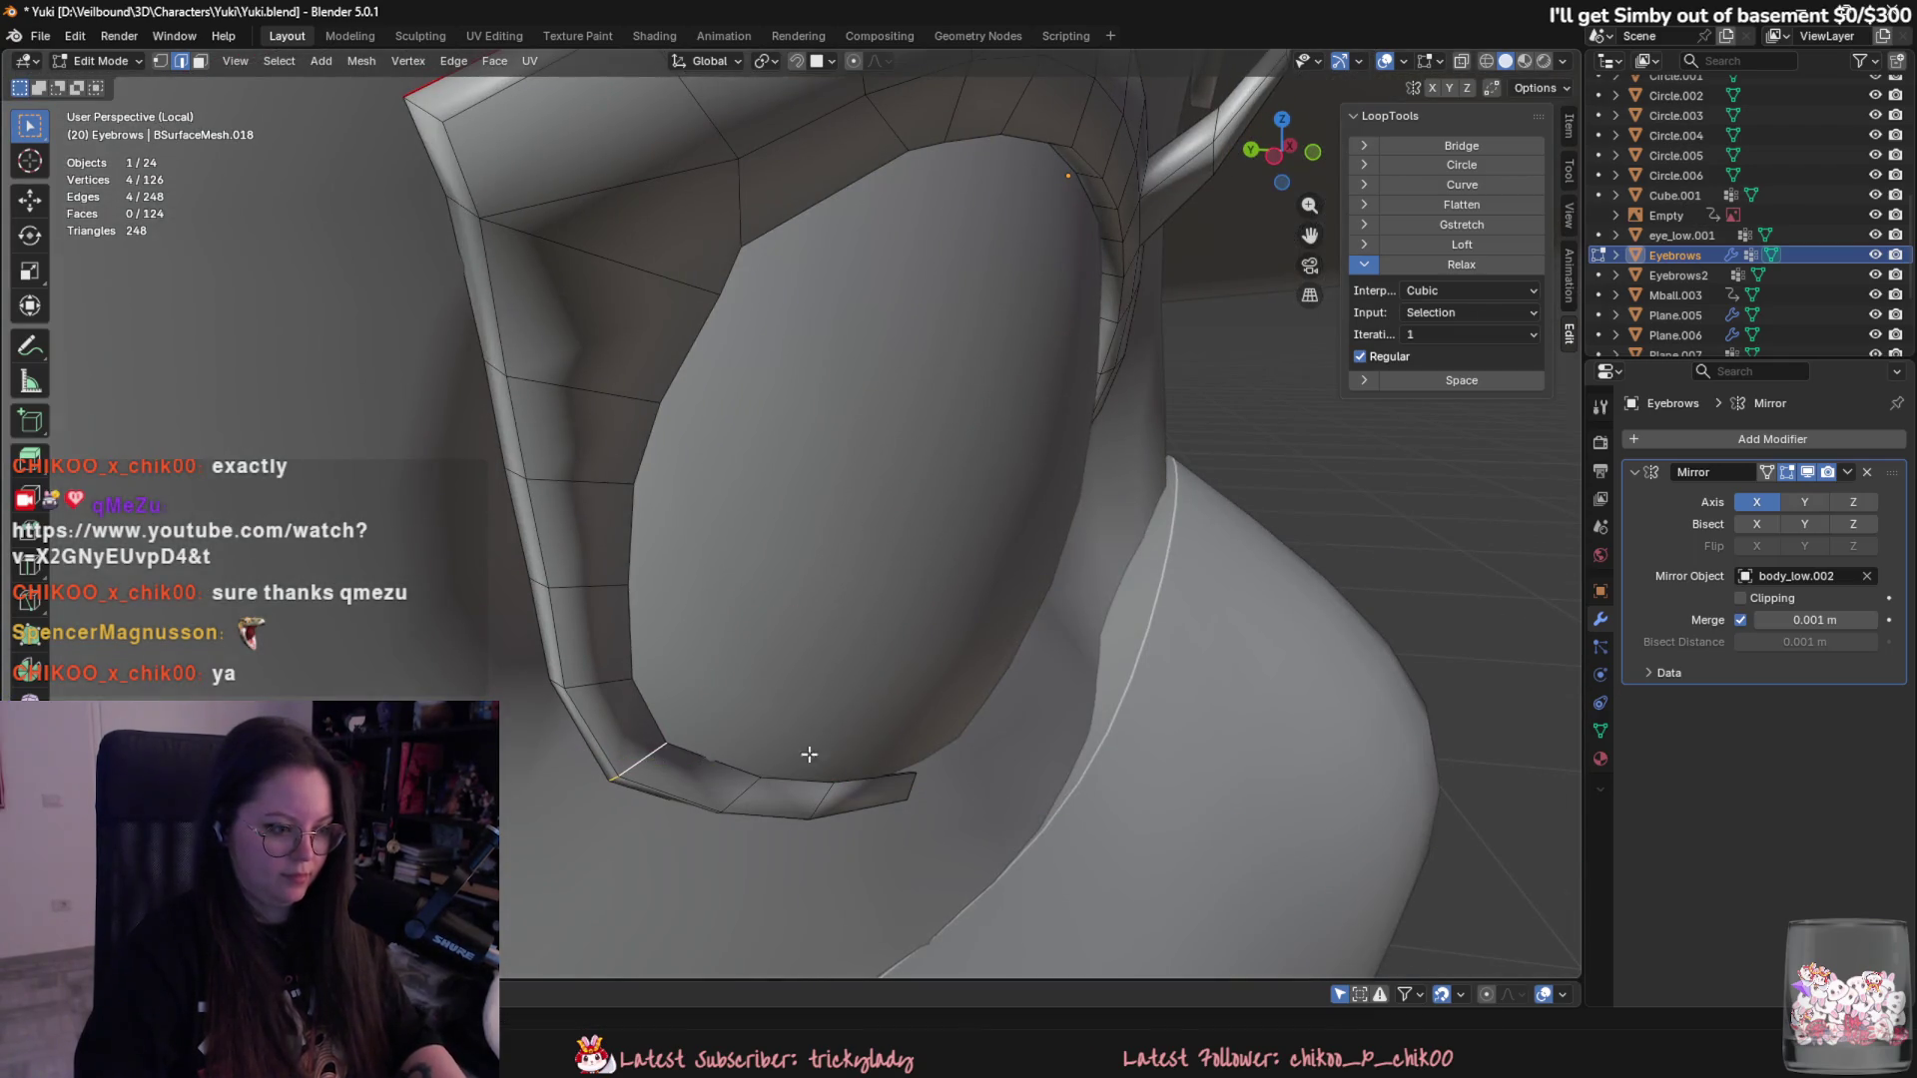
pyautogui.press('g')
pyautogui.press('y')
pyautogui.click(821, 776)
pyautogui.press('g')
pyautogui.press('y')
pyautogui.click(832, 791)
# - Leave Edit Mode to check the eye frame on the face, then reselect Eyebrows for editing
pyautogui.press('Tab')
pyautogui.scroll(-3, 856, 814)
pyautogui.hotkey('alt', 'a')
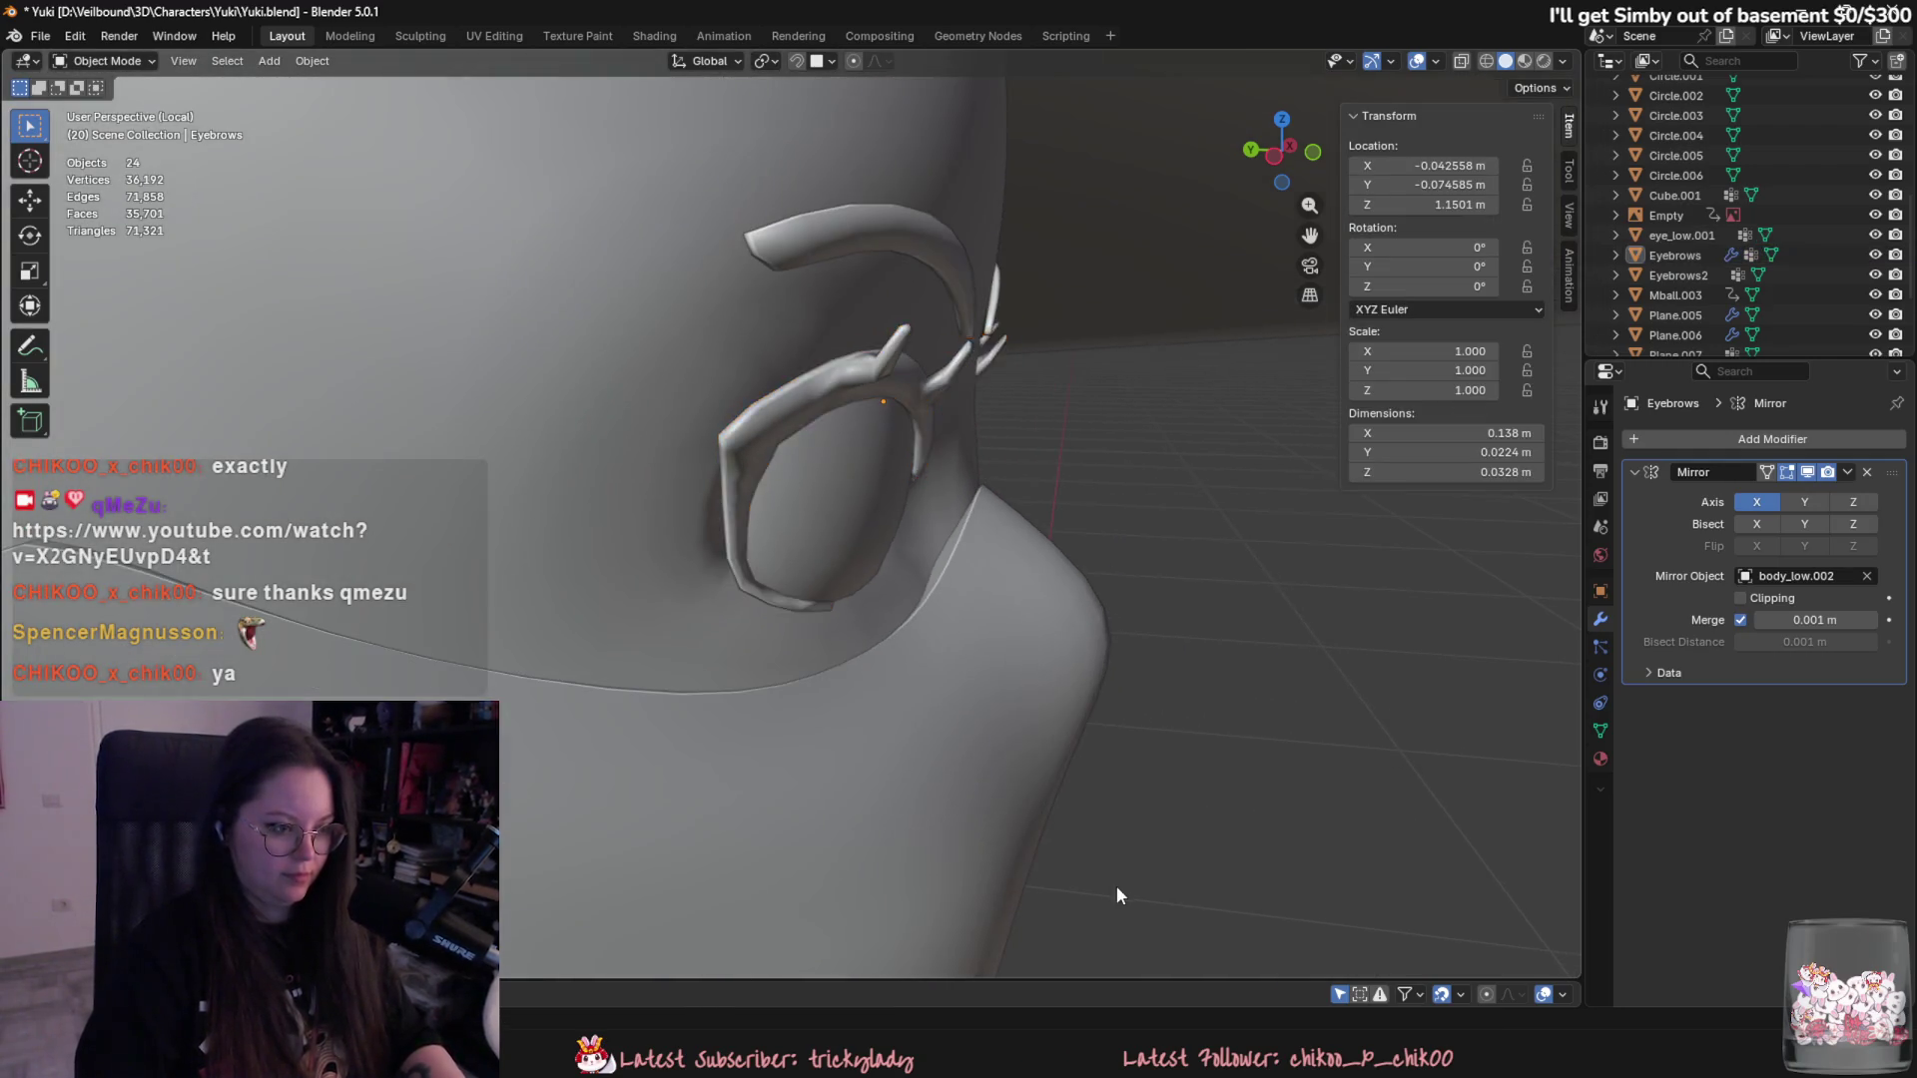
pyautogui.moveTo(954, 866); pyautogui.dragTo(811, 793, button='middle')
pyautogui.click(732, 571)
pyautogui.scroll(-3, 861, 817)
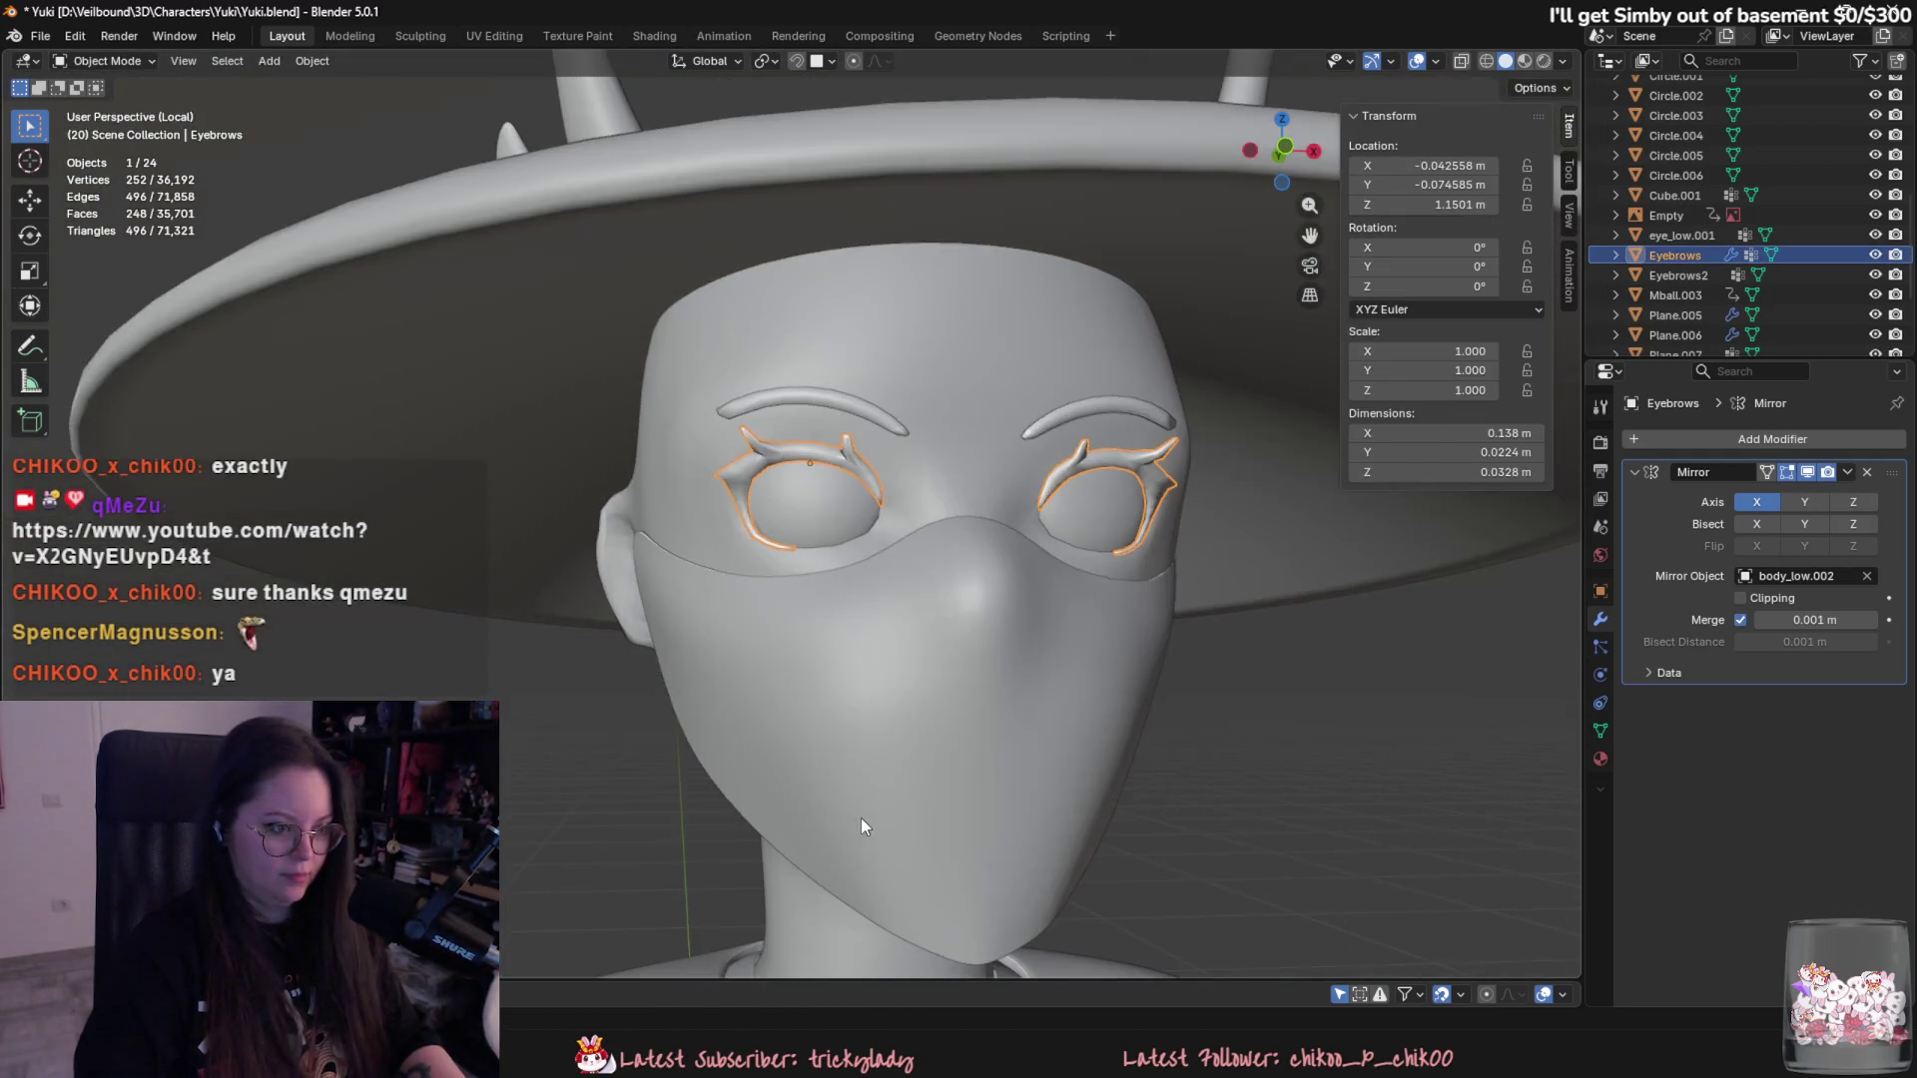
pyautogui.hotkey('alt', 'a')
pyautogui.scroll(-3, 651, 789)
pyautogui.scroll(-2, 727, 838)
pyautogui.scroll(3, 727, 837)
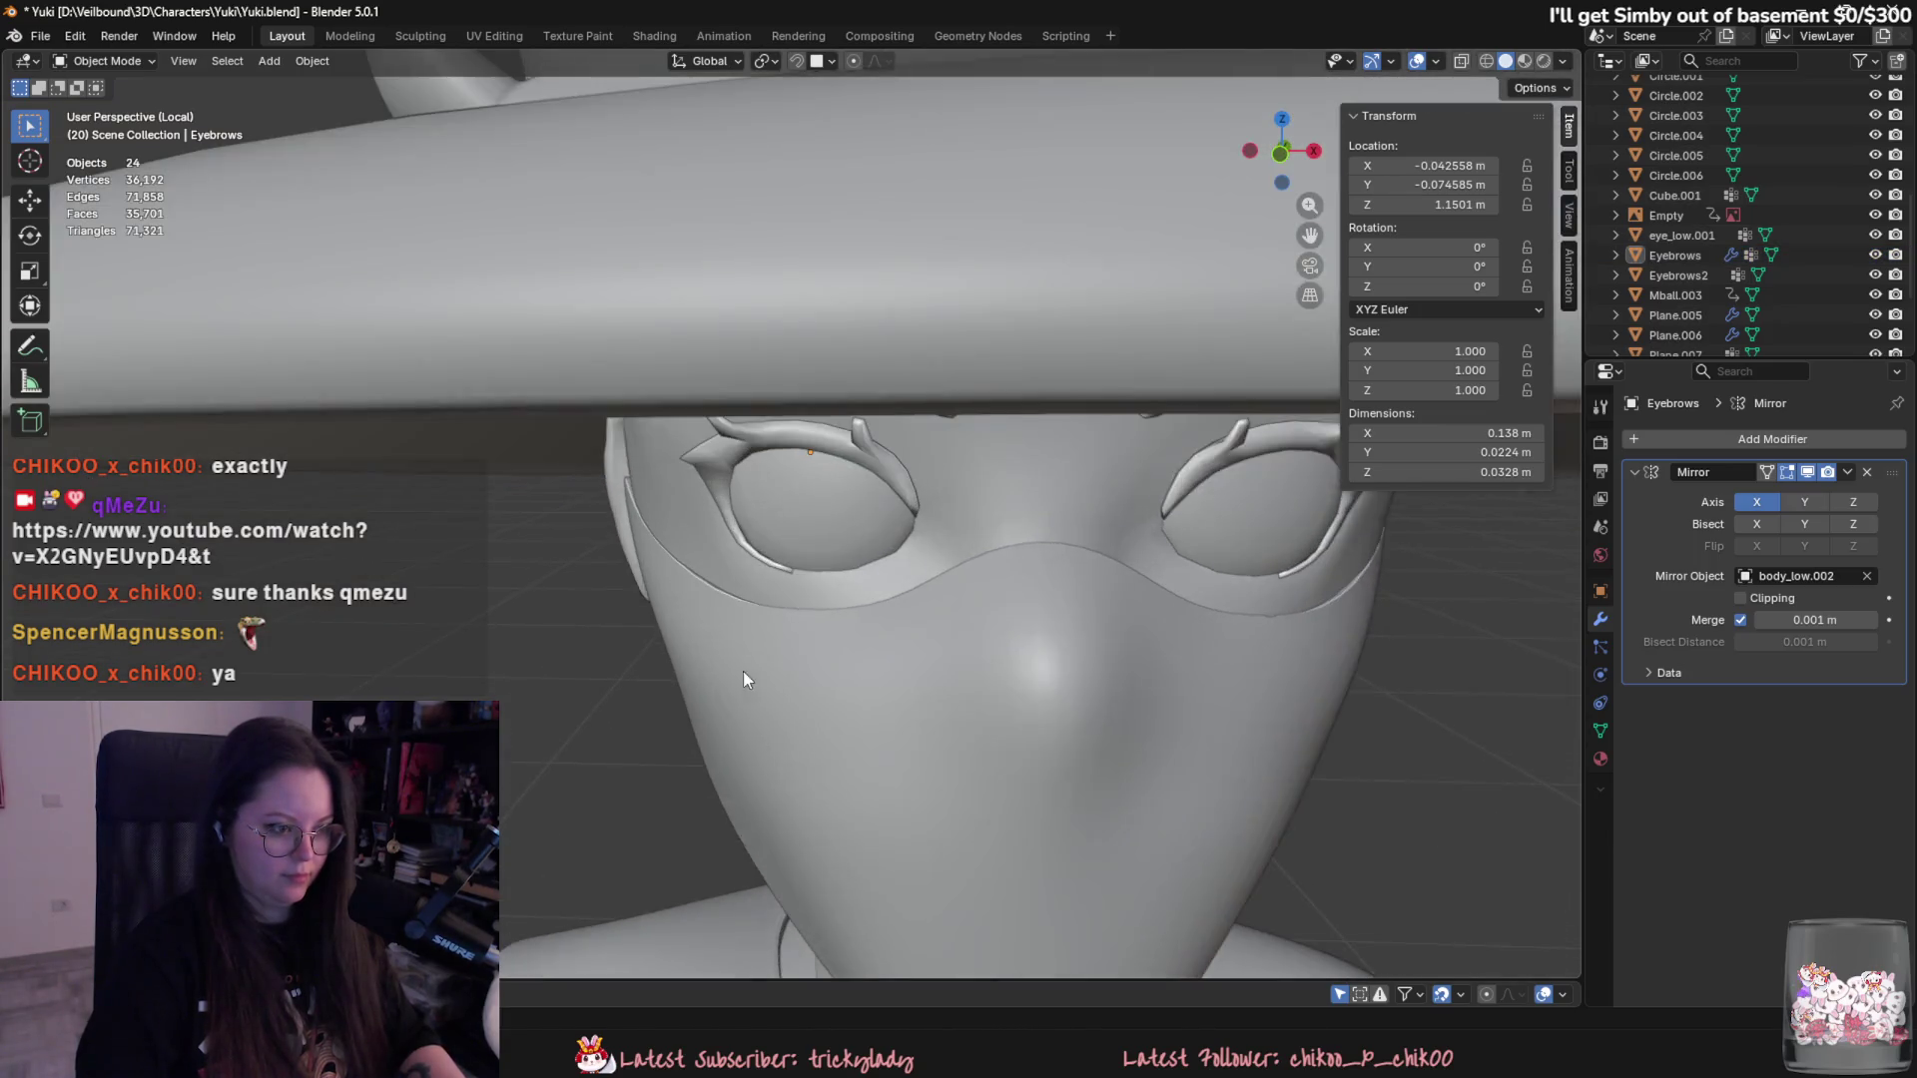
pyautogui.scroll(3, 742, 675)
pyautogui.click(709, 533)
pyautogui.scroll(2, 869, 584)
pyautogui.press('Tab')
pyautogui.scroll(2, 726, 680)
# - Select edges and then a vertex at the strip's lower end in edge and vertex select modes
pyautogui.moveTo(725, 680); pyautogui.dragTo(652, 677, button='middle')
pyautogui.press('3')
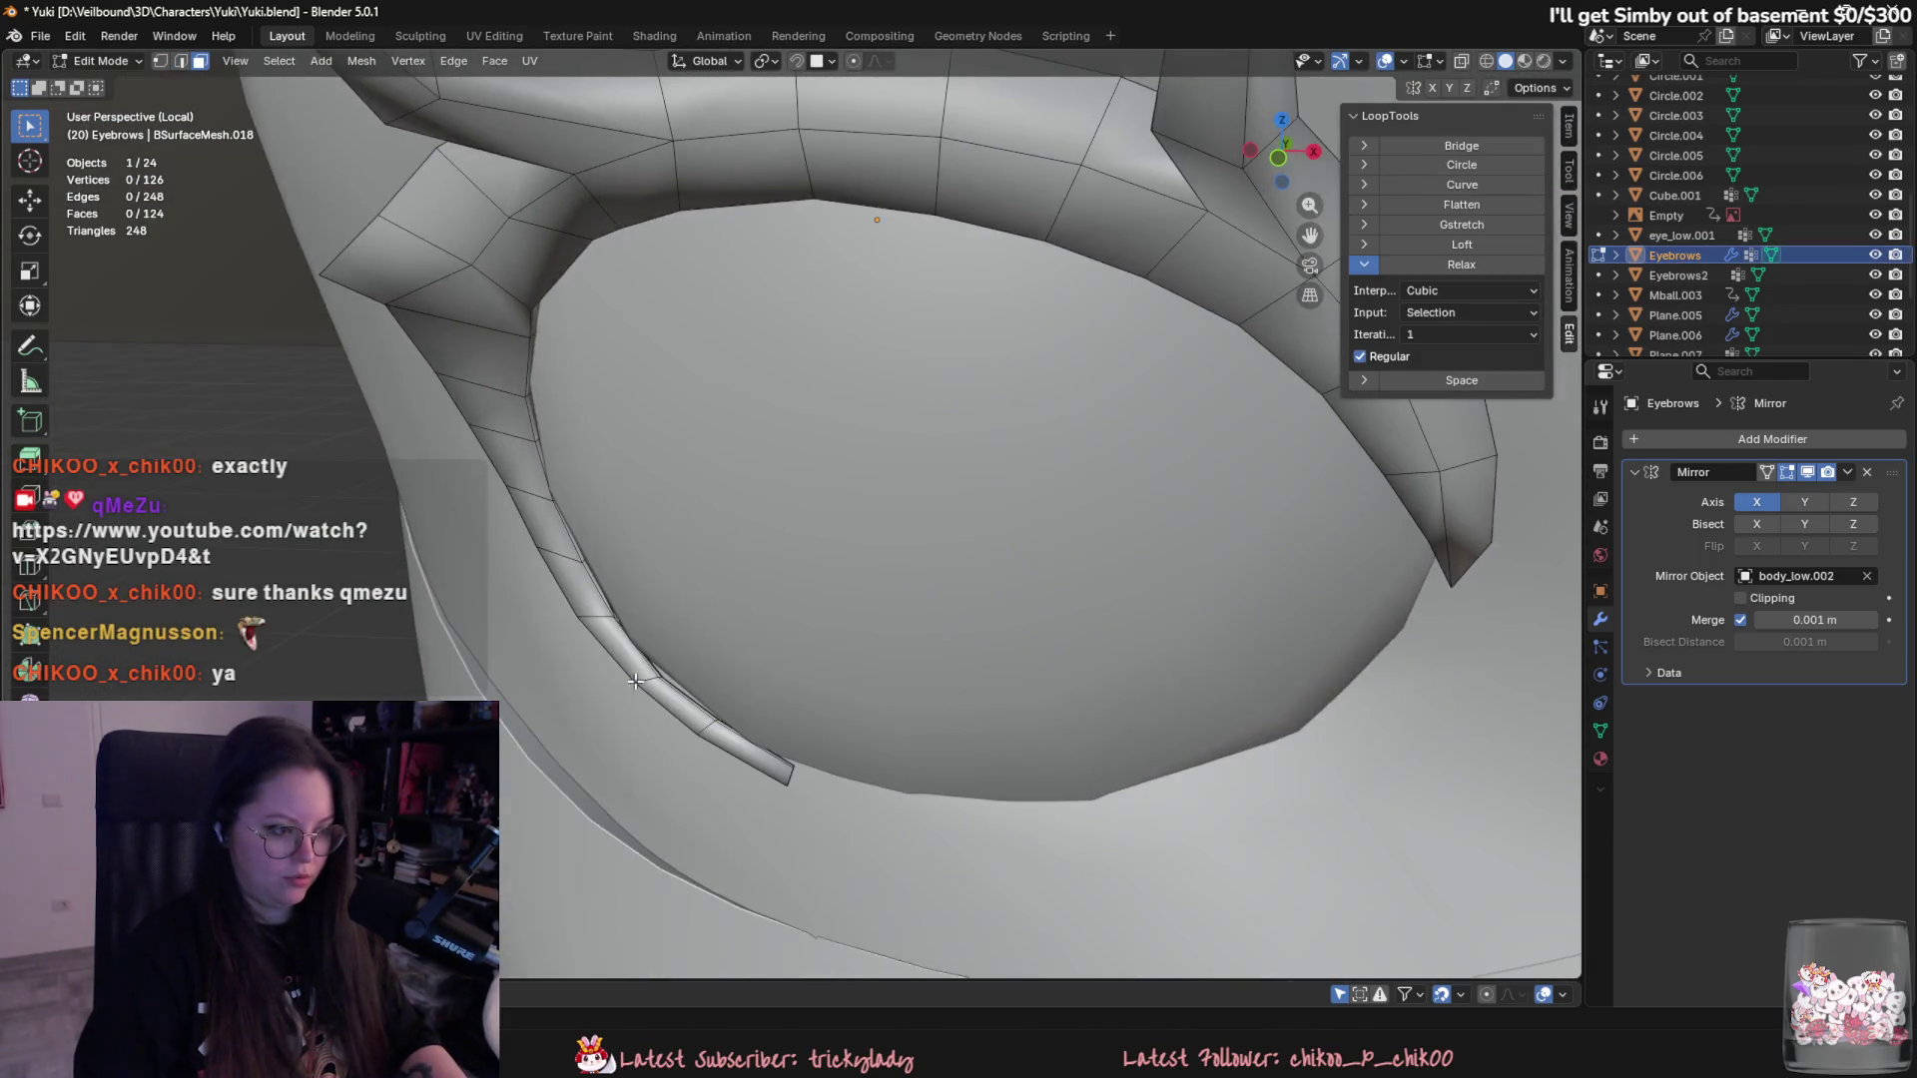
pyautogui.scroll(2, 665, 678)
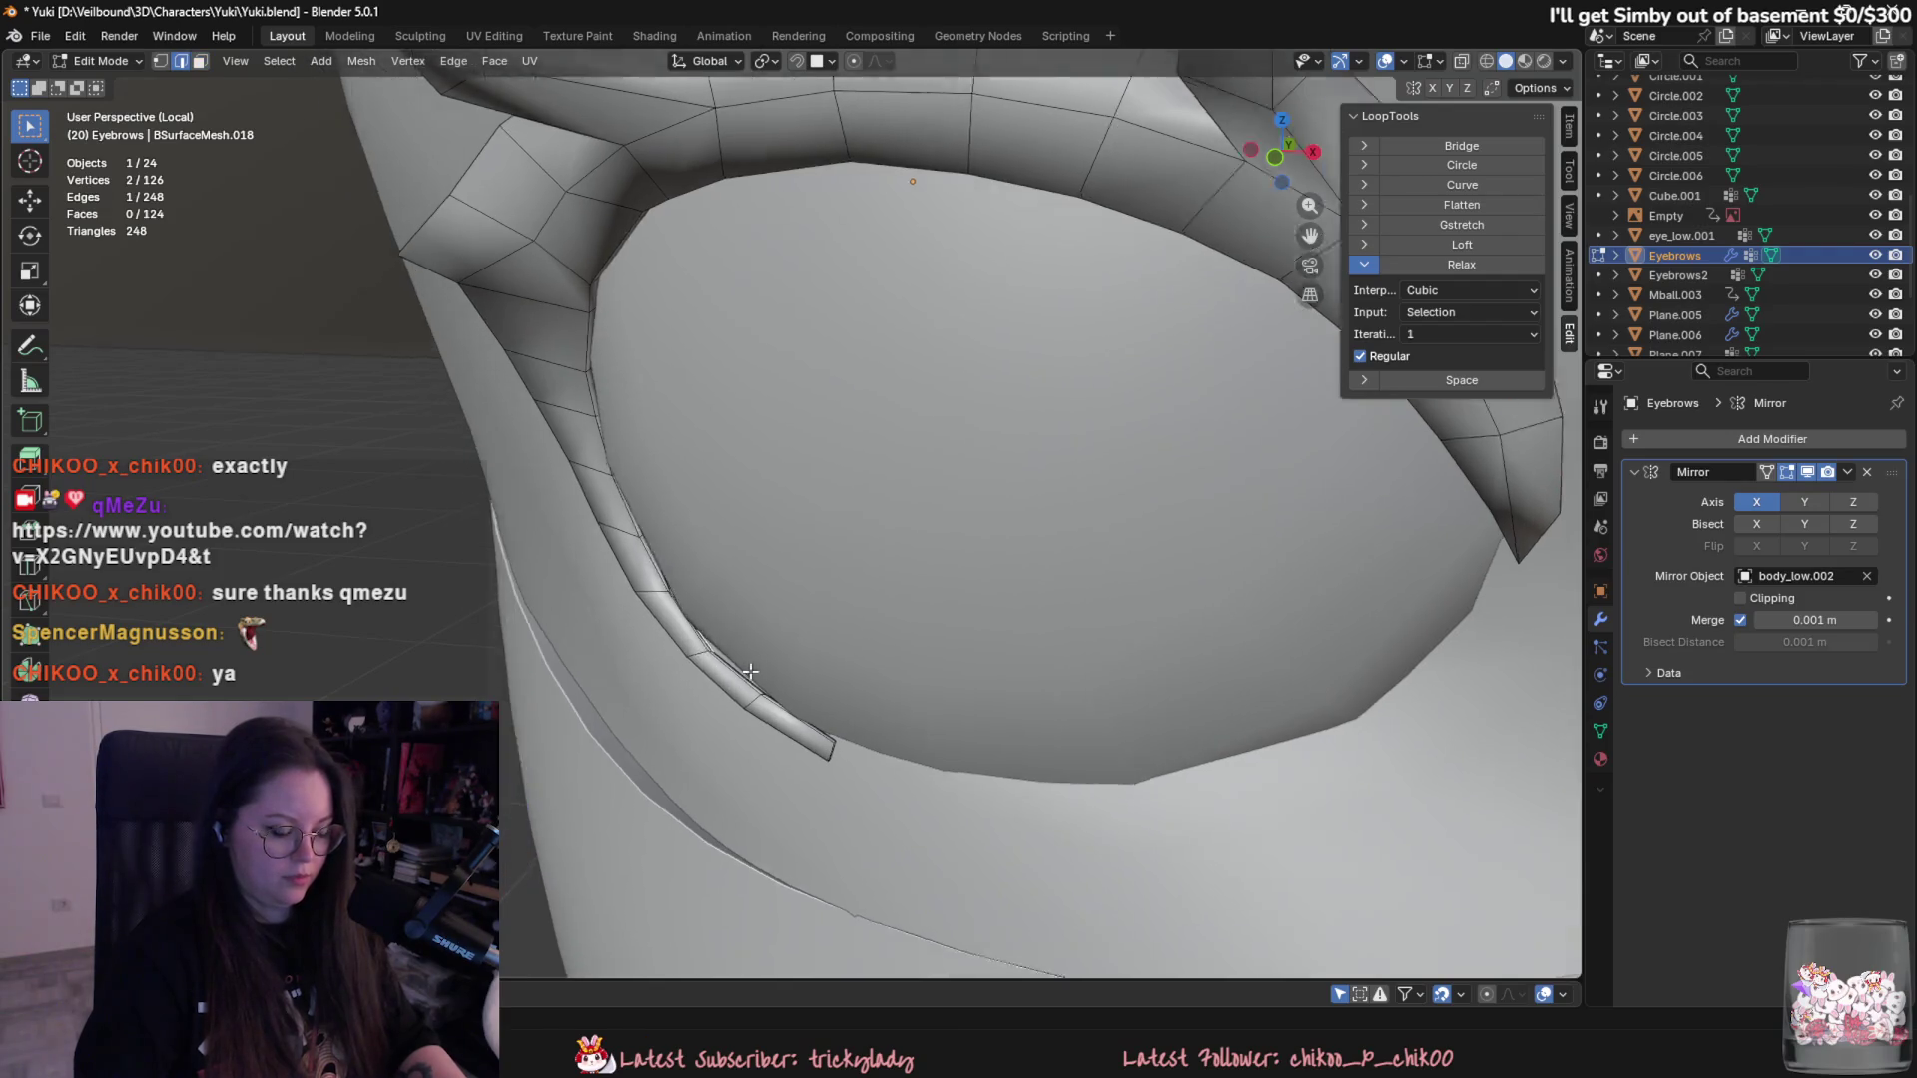
pyautogui.scroll(3, 674, 677)
pyautogui.scroll(2, 720, 674)
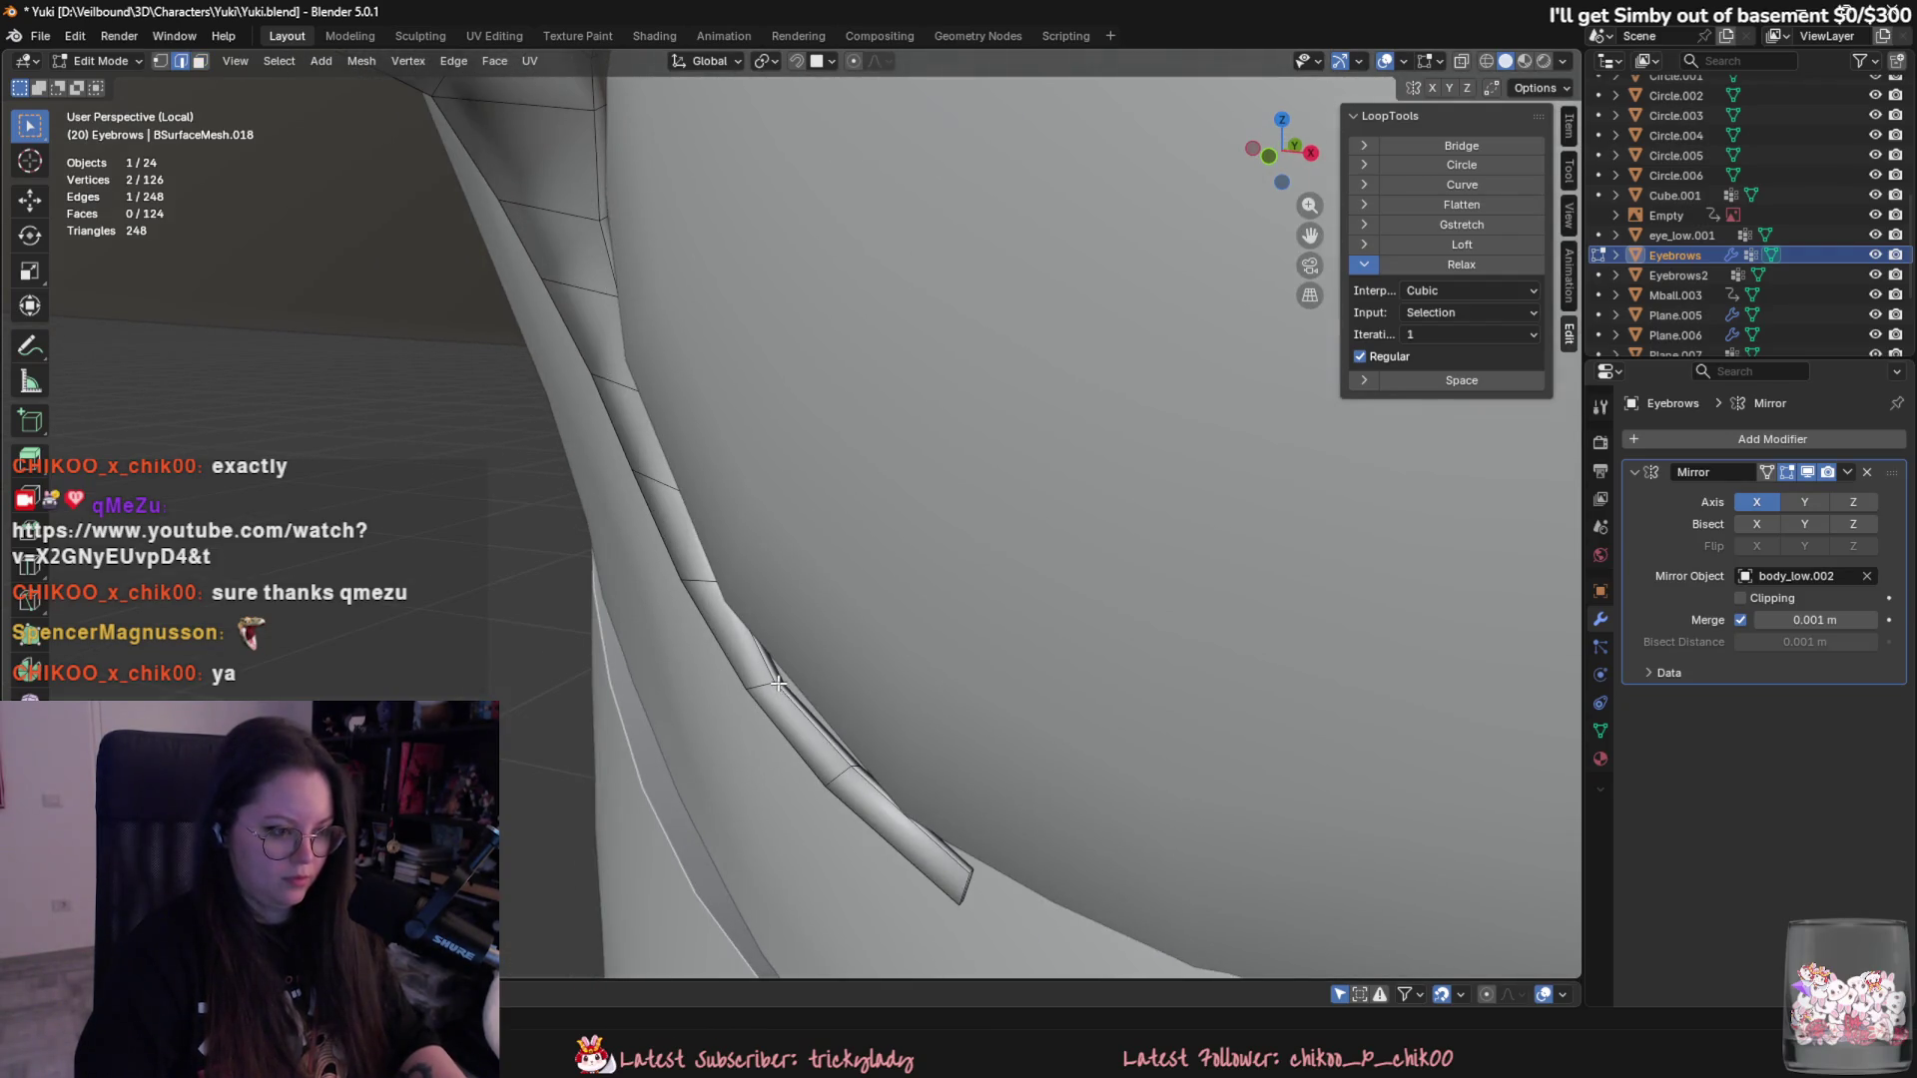
pyautogui.keyDown('shift'); pyautogui.click(853, 765); pyautogui.keyUp('shift')
pyautogui.moveTo(853, 766)
pyautogui.mouseDown(button='middle')
pyautogui.moveTo(878, 800)
pyautogui.moveTo(1049, 749)
pyautogui.mouseUp(button='middle')
pyautogui.keyDown('shift'); pyautogui.click(884, 822); pyautogui.keyUp('shift')
pyautogui.scroll(-2, 1048, 749)
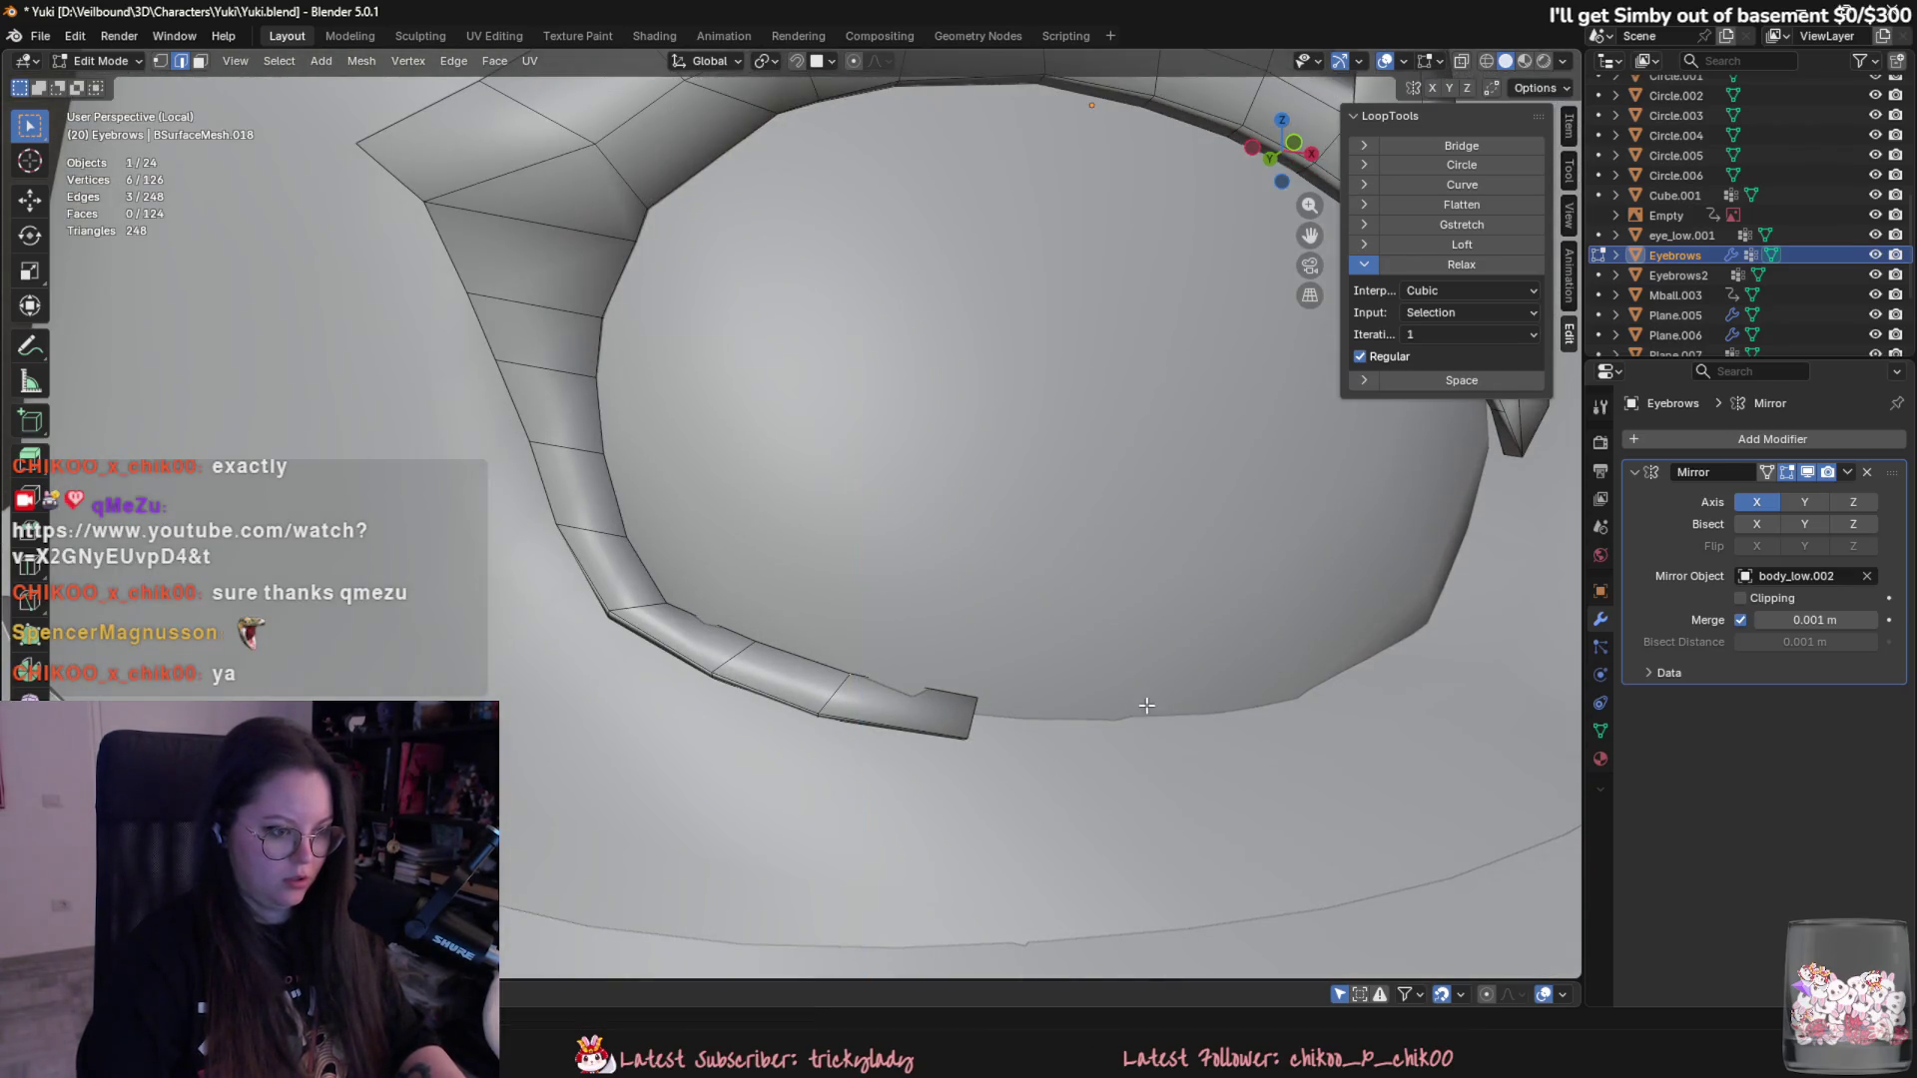
pyautogui.moveTo(821, 654); pyautogui.dragTo(684, 596, button='middle')
pyautogui.click(683, 597)
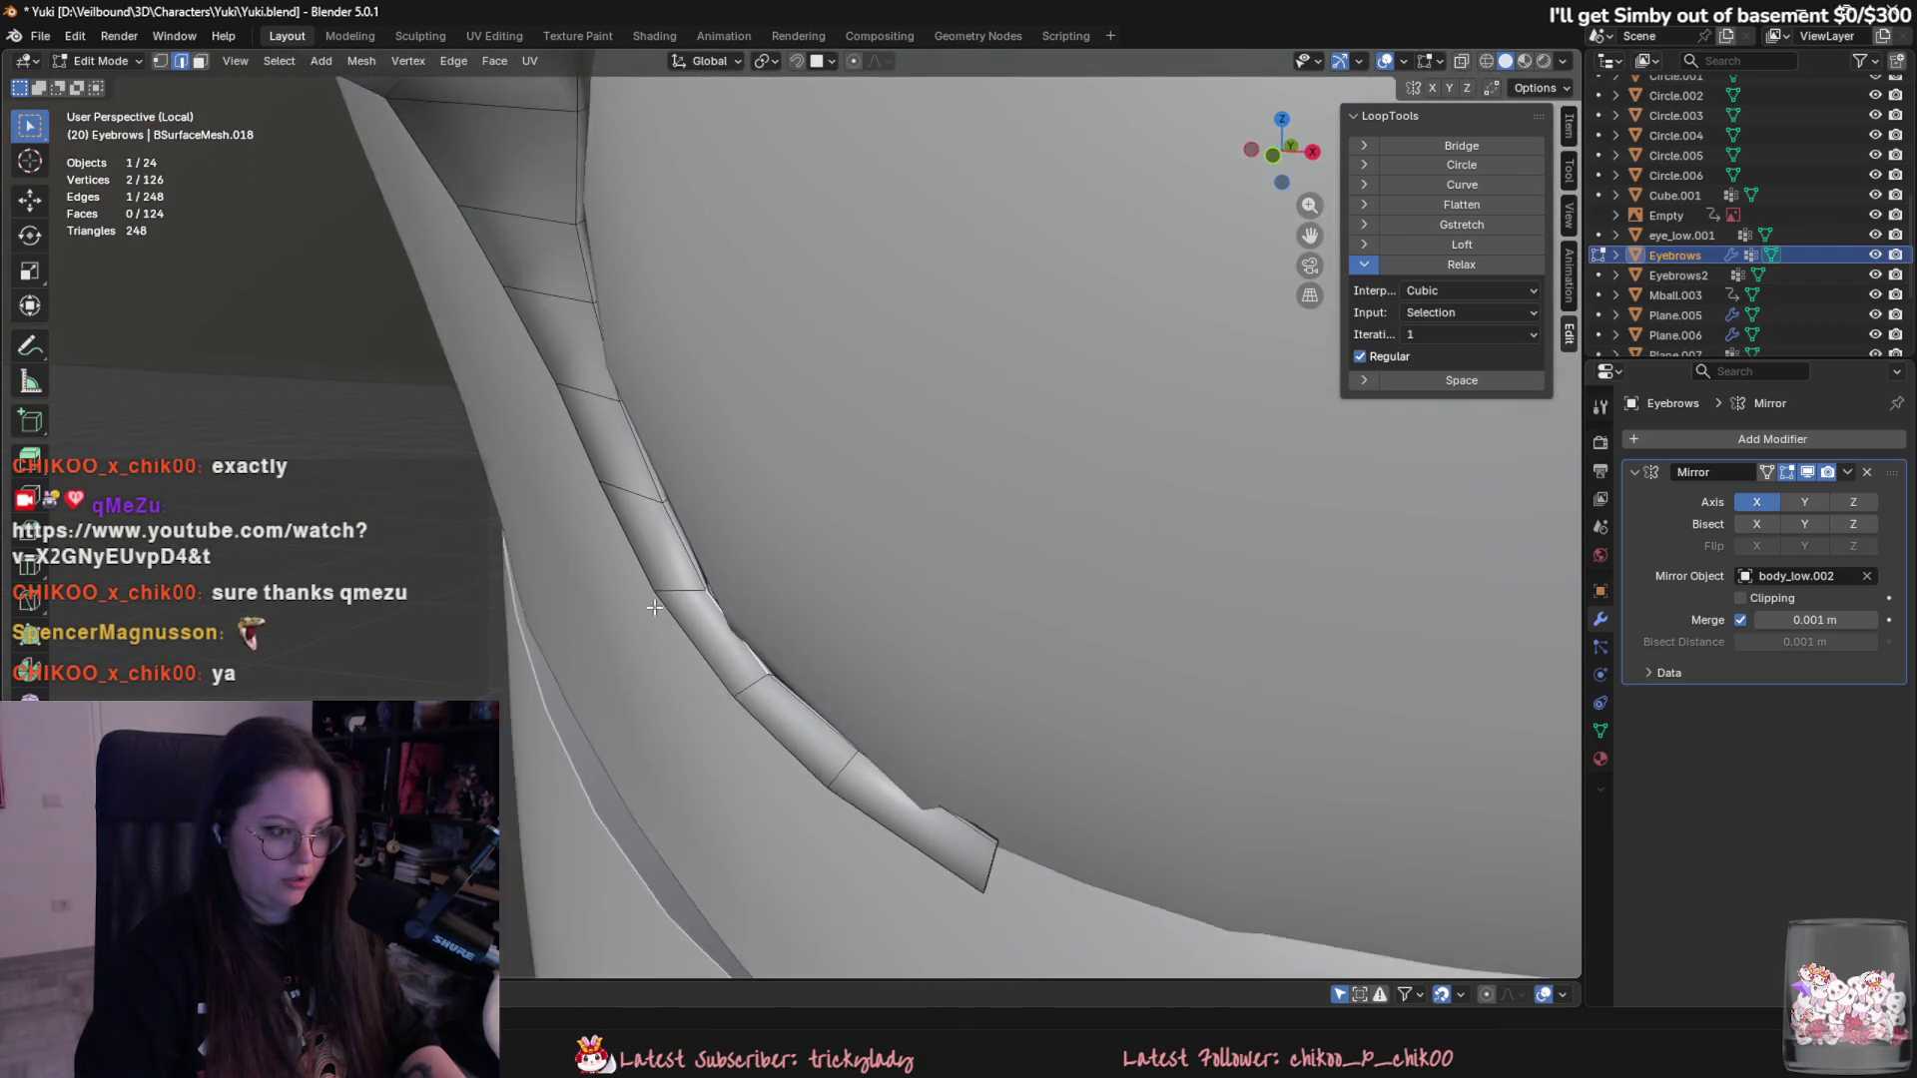
pyautogui.scroll(2, 694, 598)
pyautogui.press('1')
pyautogui.click(692, 607)
pyautogui.moveTo(692, 607); pyautogui.dragTo(684, 483, button='middle')
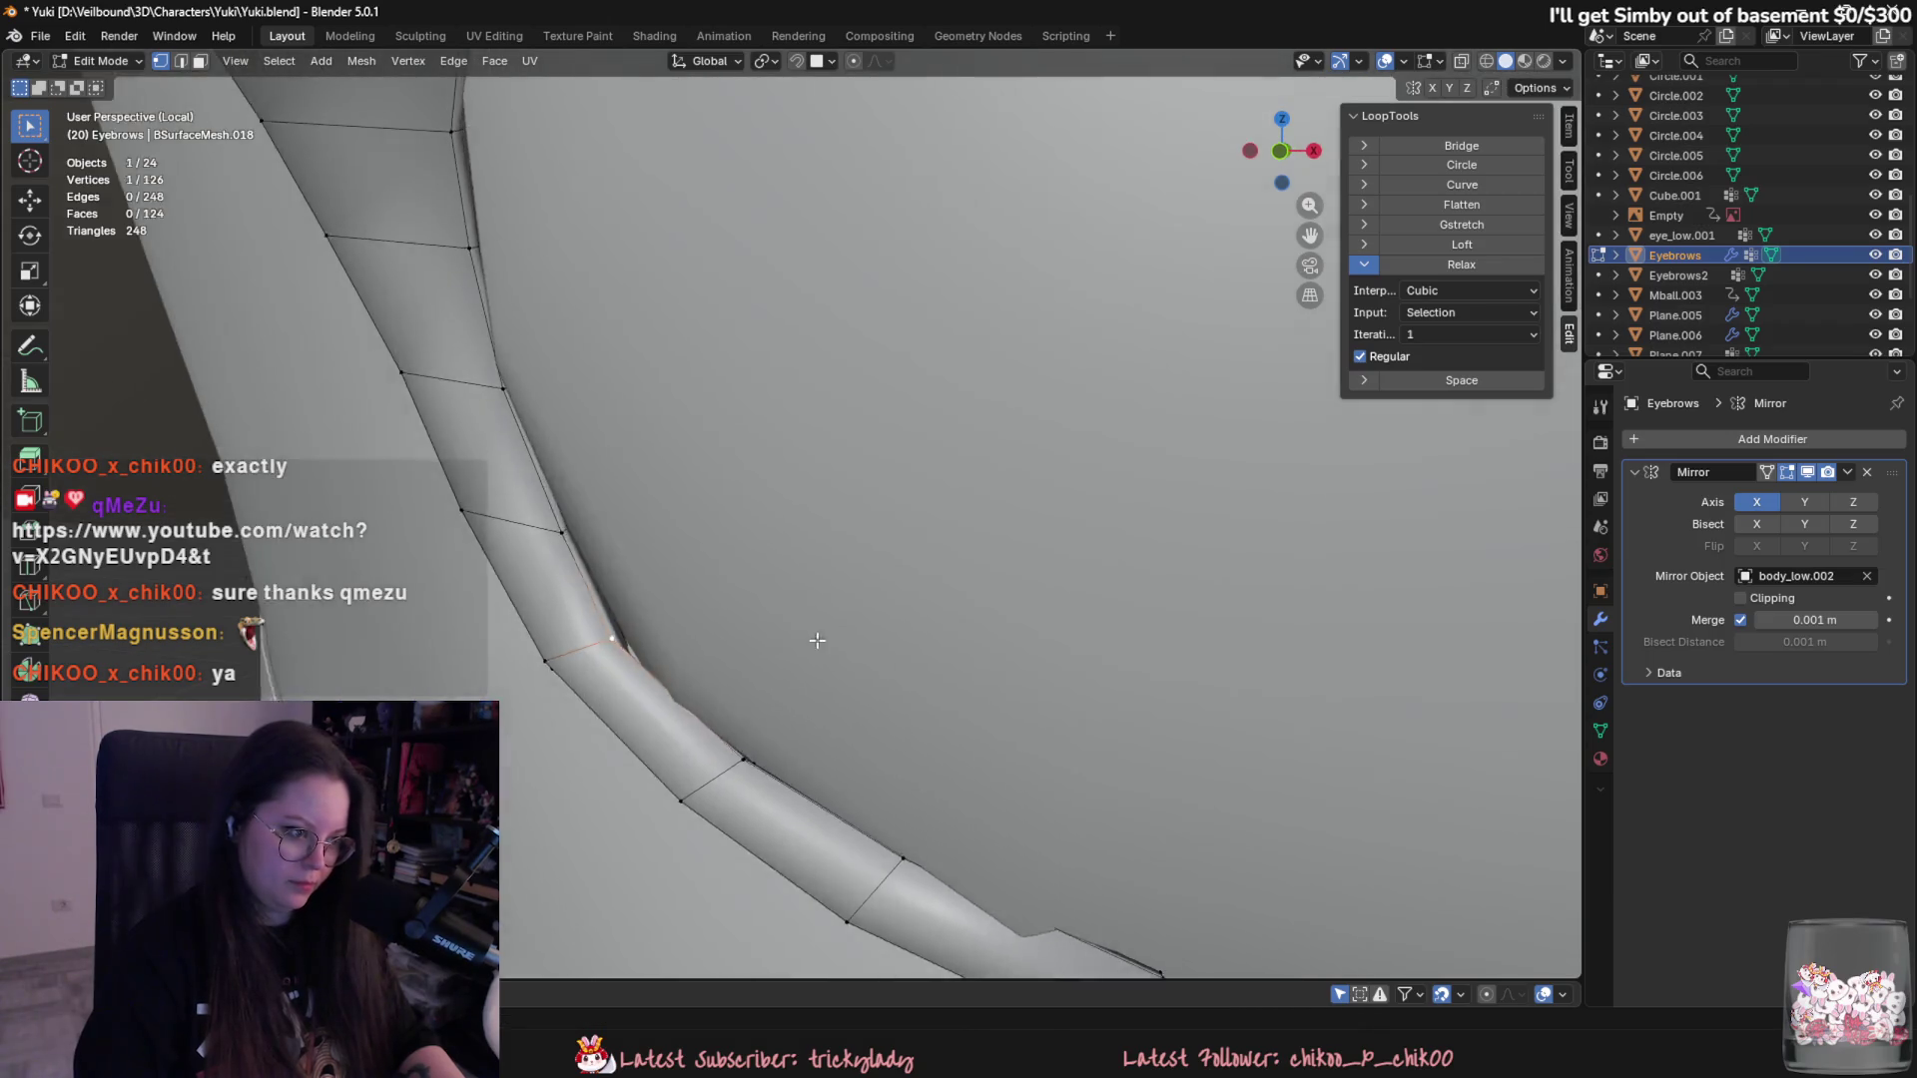
# - Review the whole eye frame in Object Mode, then grab the two tip vertices for adjustment
pyautogui.press('Tab')
pyautogui.scroll(-3, 783, 721)
pyautogui.moveTo(784, 720)
pyautogui.mouseDown(button='middle')
pyautogui.moveTo(884, 689)
pyautogui.moveTo(861, 745)
pyautogui.moveTo(835, 661)
pyautogui.mouseUp(button='middle')
pyautogui.click(911, 684)
pyautogui.press('Tab')
pyautogui.click(891, 684)
pyautogui.press('g')
pyautogui.press('Escape')
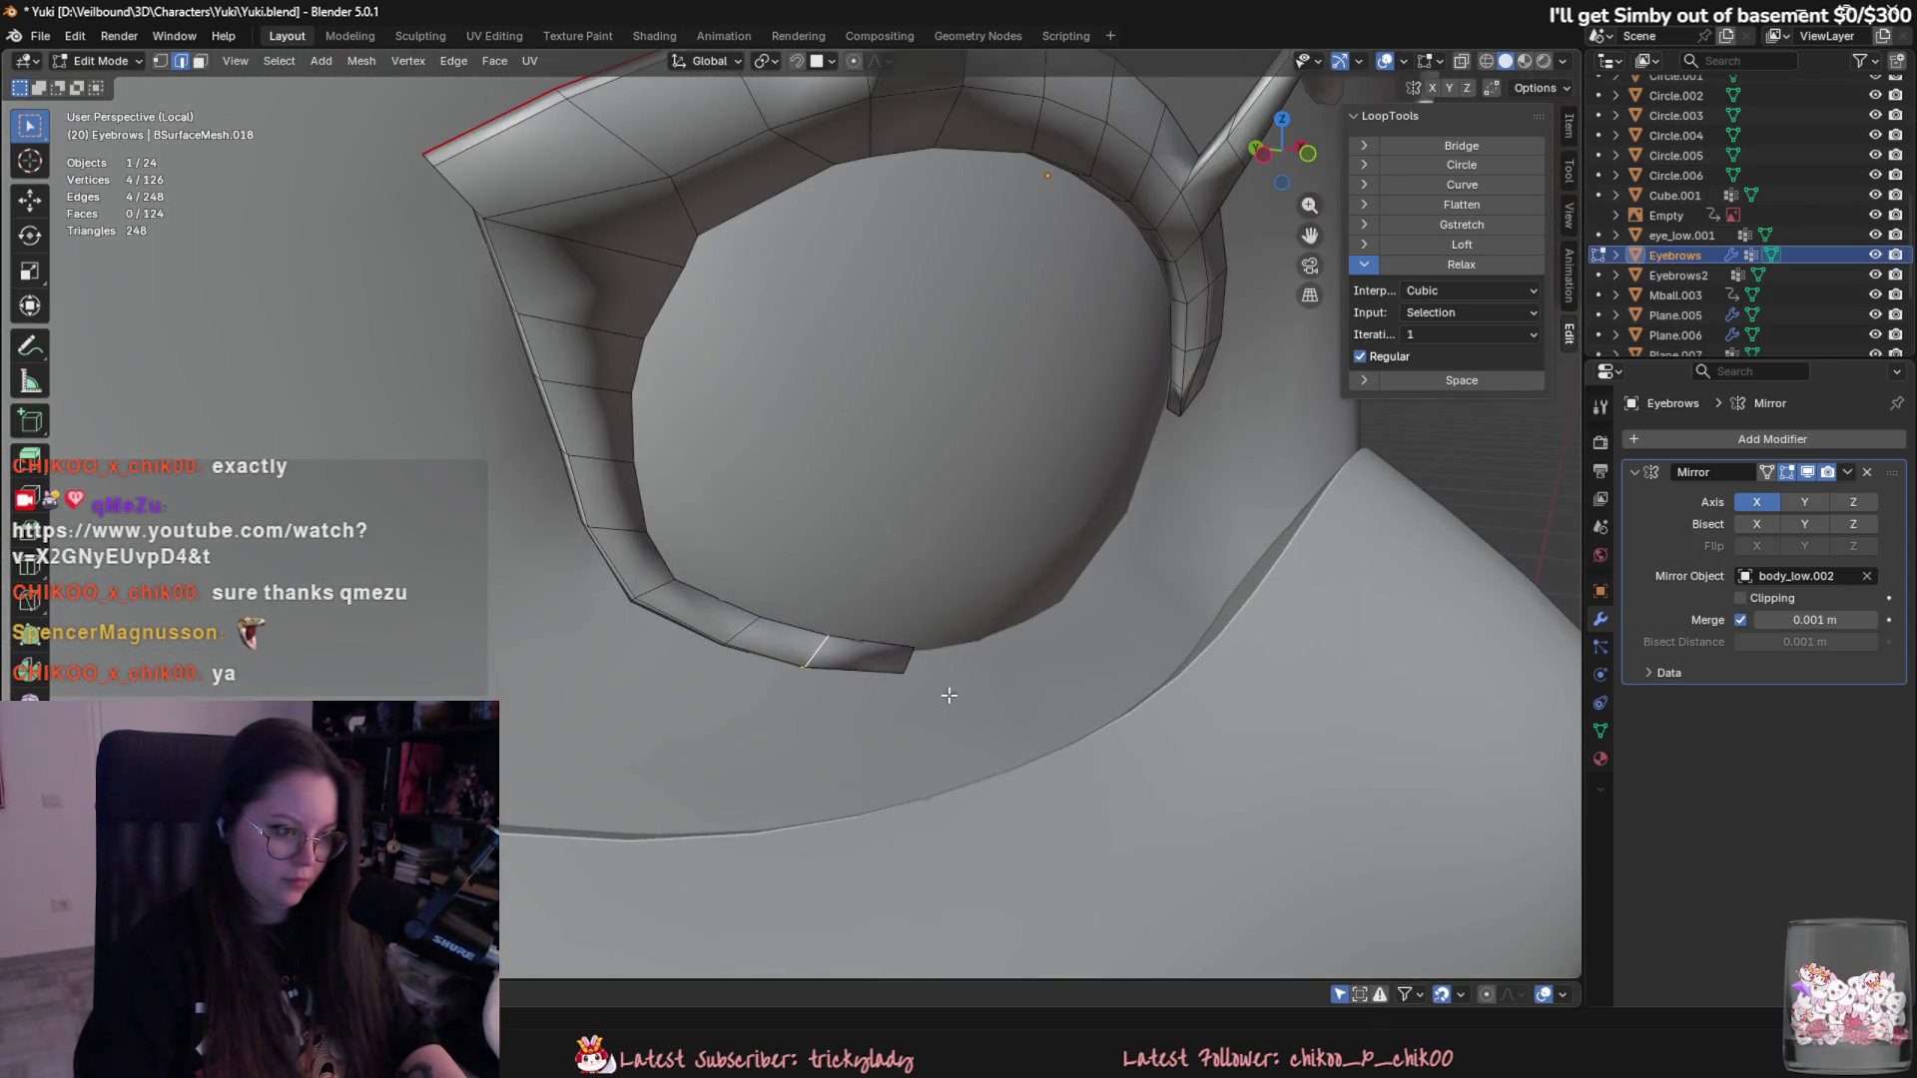
# - Move the tip vertices along Y with proportional falloff to seat the tip, then exit editing
pyautogui.moveTo(948, 696); pyautogui.dragTo(1050, 720, button='middle')
pyautogui.press('g')
pyautogui.press('x')
pyautogui.press('y')
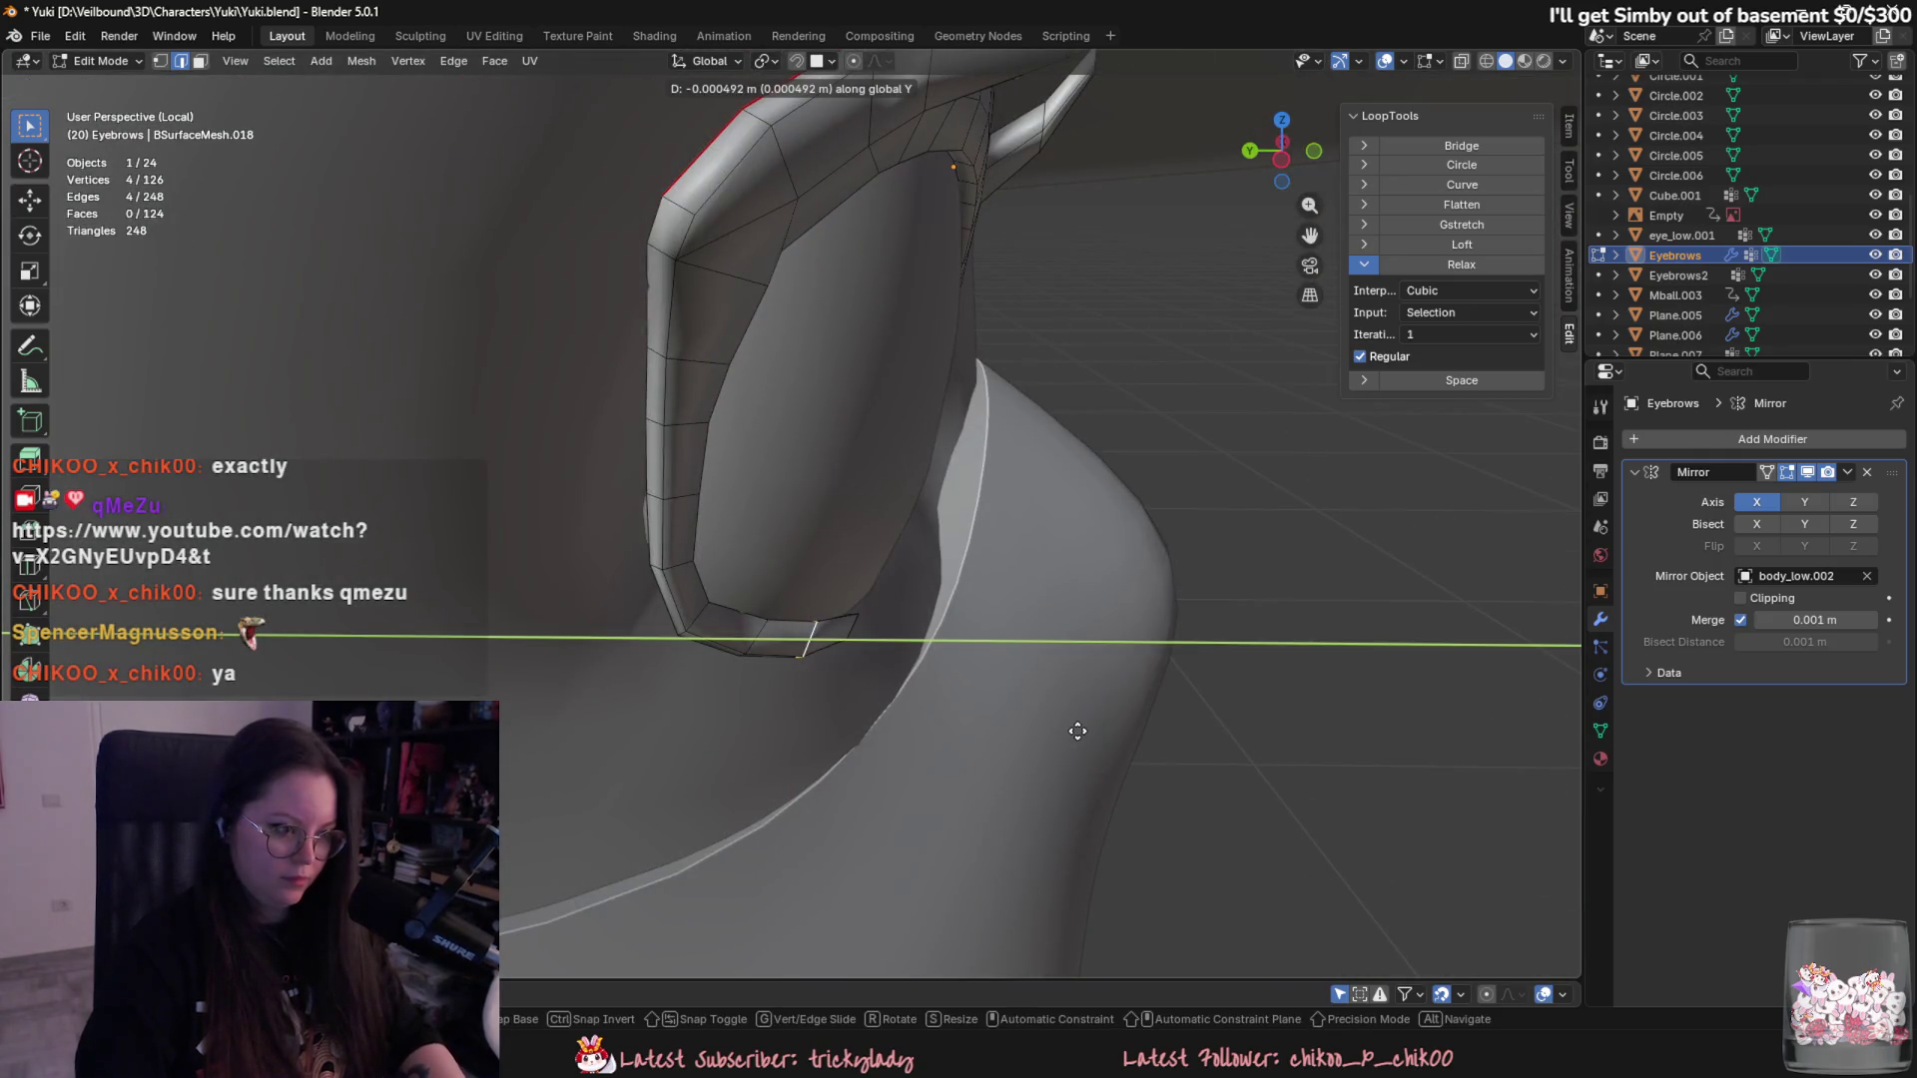
pyautogui.press('Escape')
pyautogui.press('g')
pyautogui.press('y')
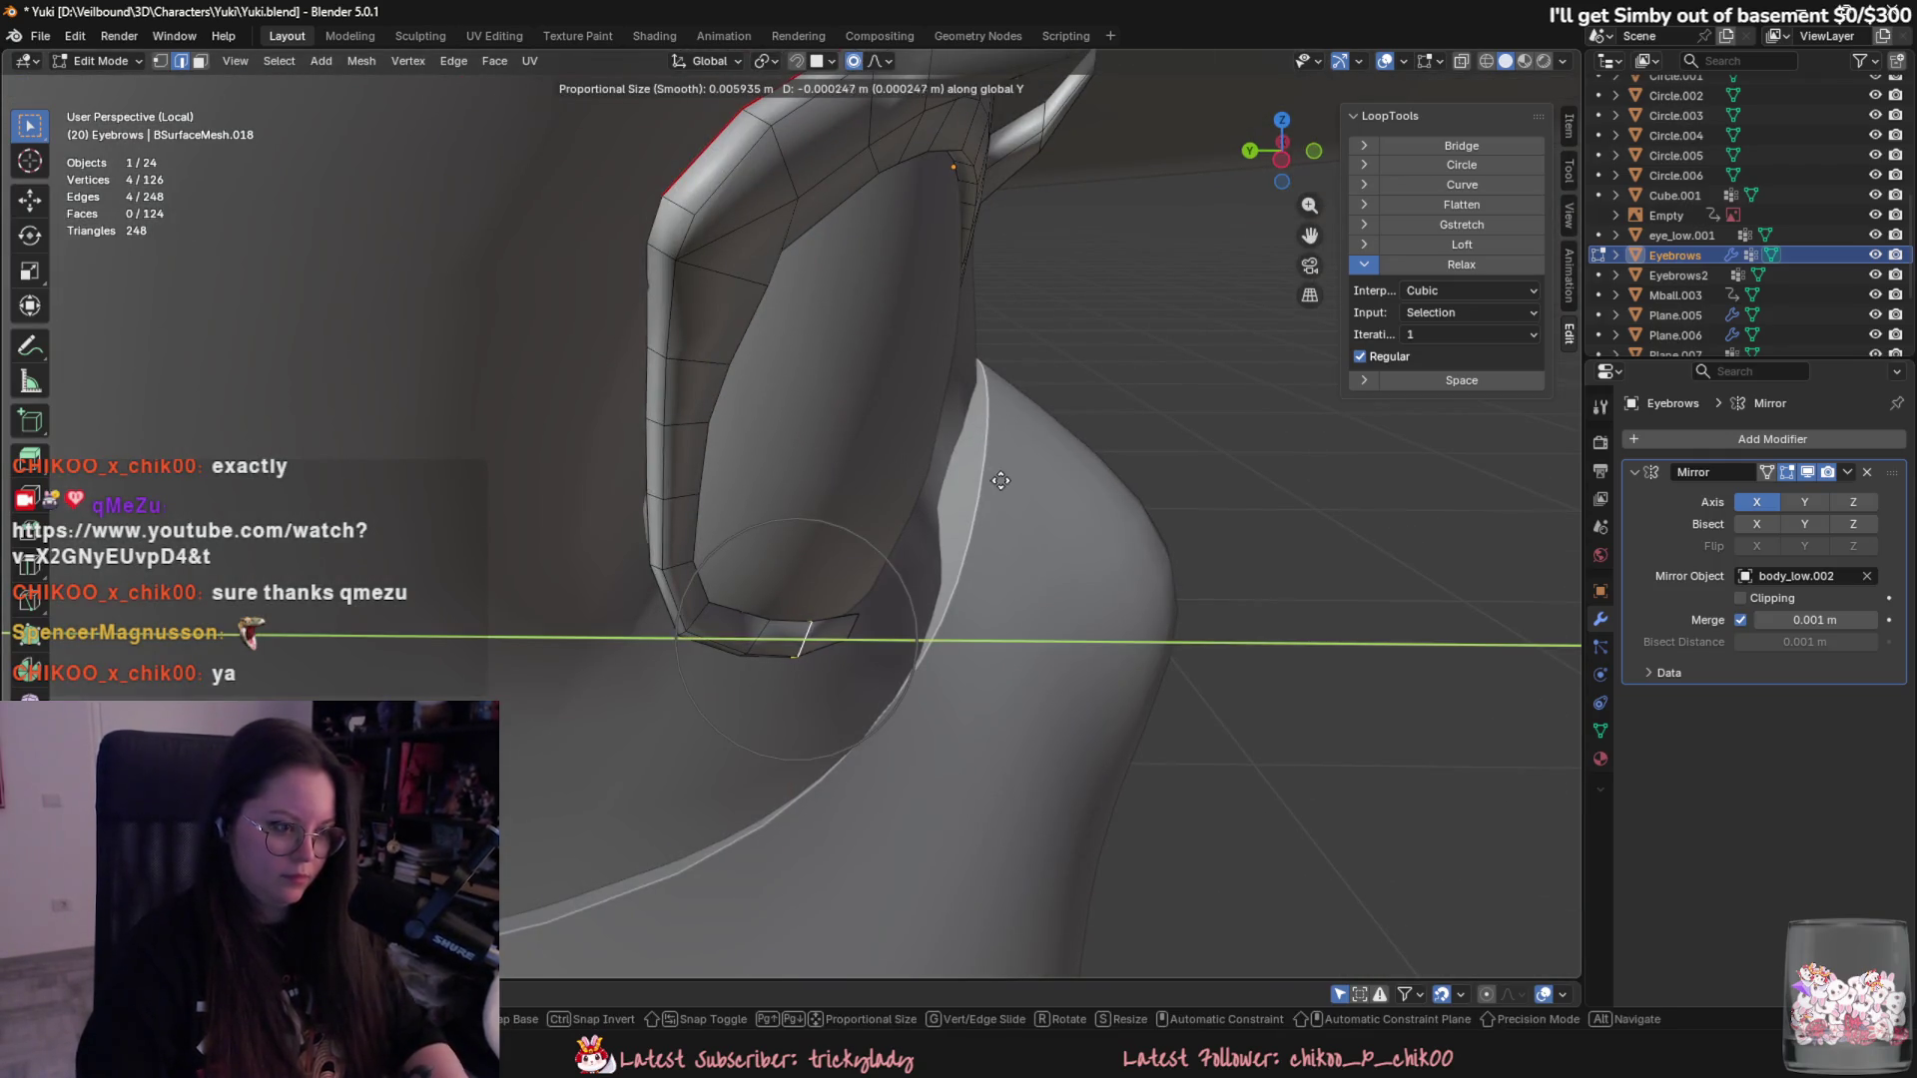
pyautogui.click(1023, 495)
pyautogui.press('Tab')
pyautogui.moveTo(1023, 496); pyautogui.dragTo(919, 703, button='middle')
pyautogui.scroll(-3, 530, 715)
pyautogui.scroll(-2, 577, 805)
pyautogui.scroll(-2, 585, 749)
pyautogui.scroll(-2, 519, 763)
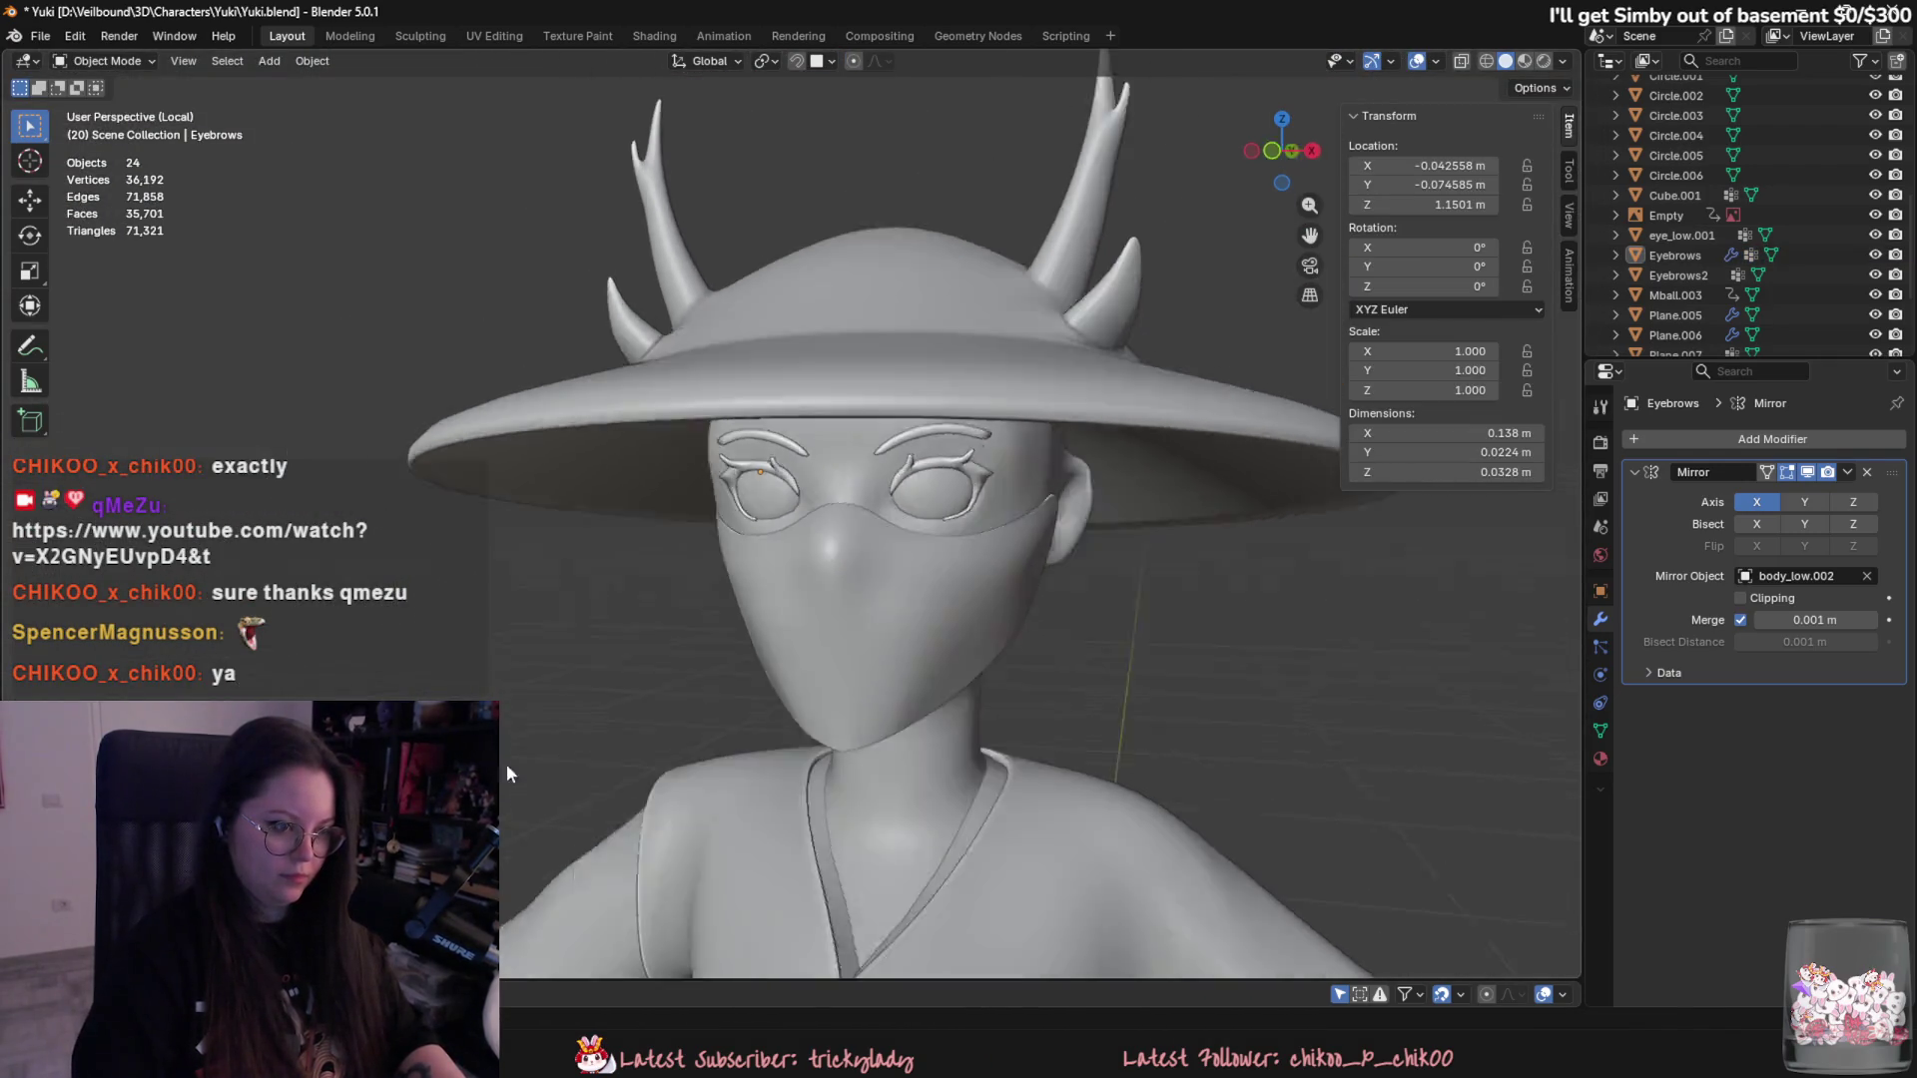
pyautogui.scroll(-2, 583, 776)
pyautogui.scroll(-1, 585, 783)
pyautogui.scroll(3, 679, 670)
pyautogui.scroll(3, 676, 579)
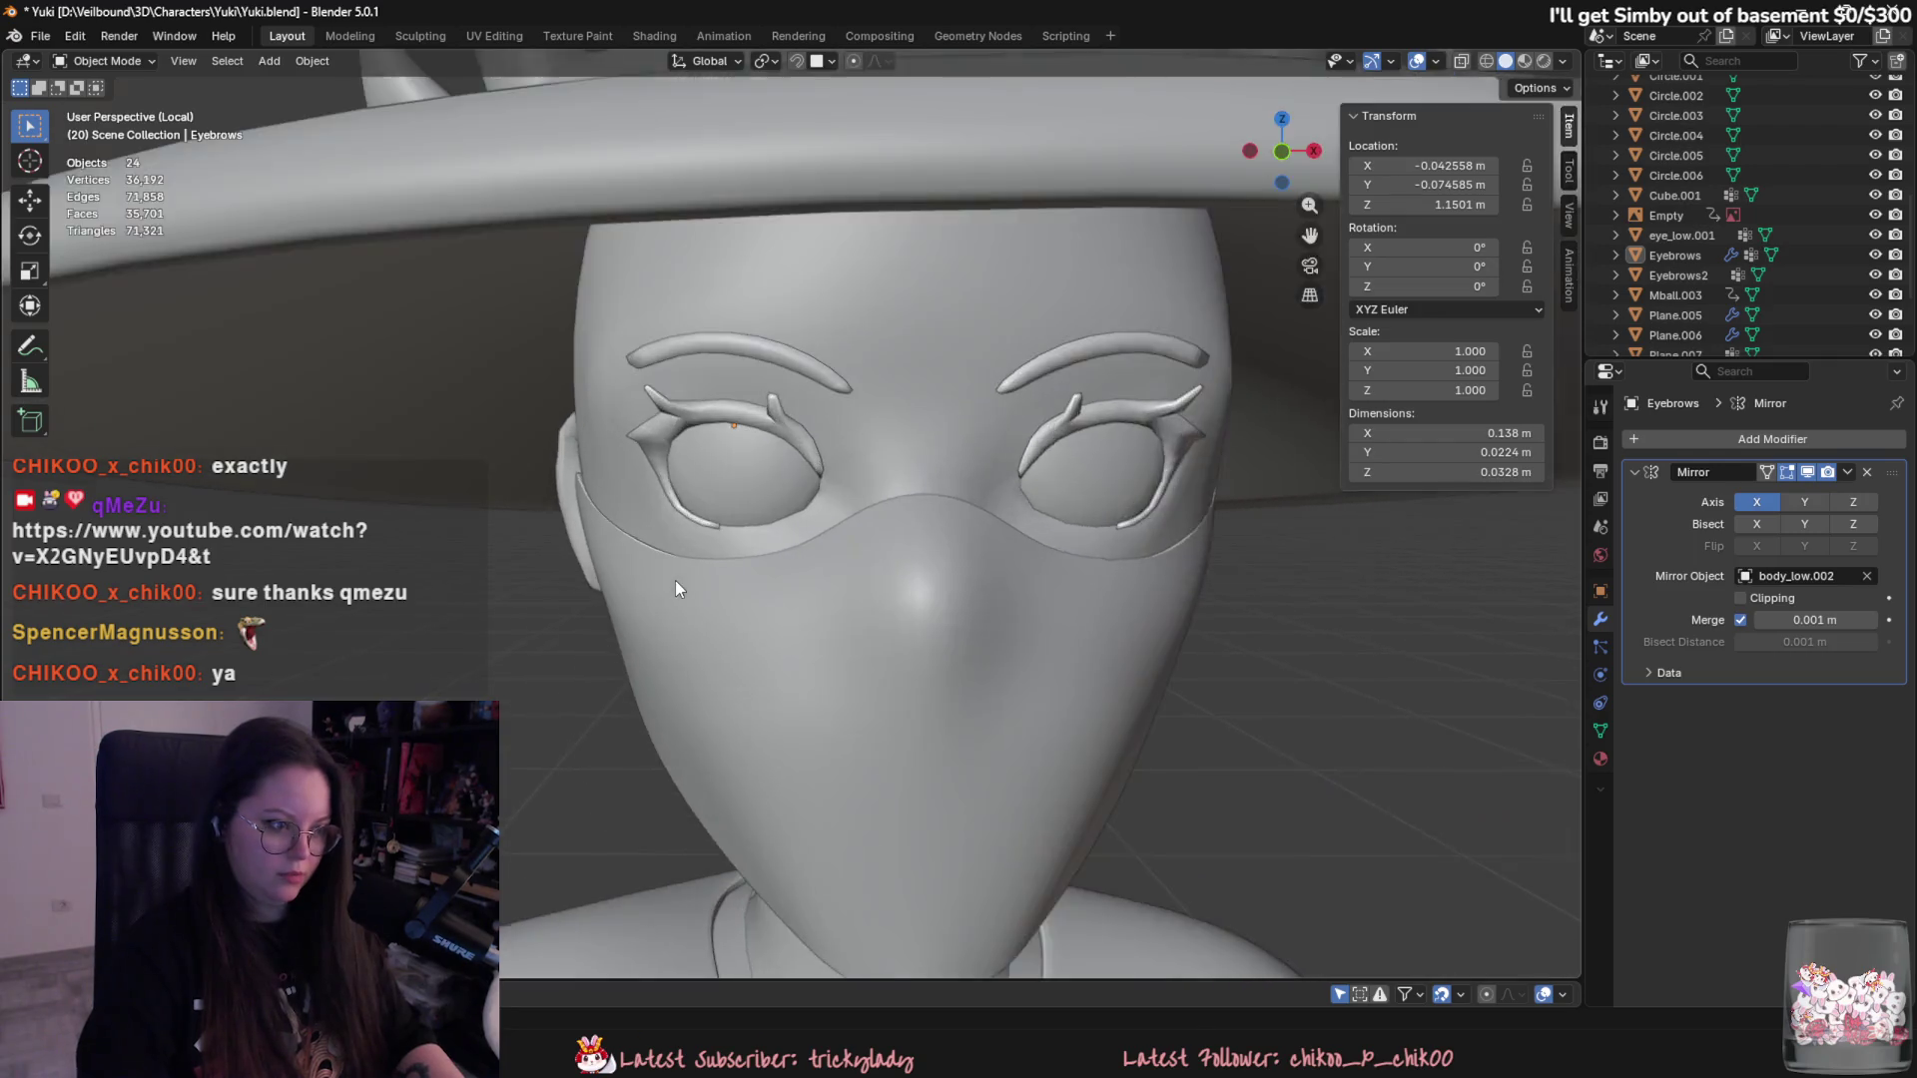
pyautogui.scroll(4, 630, 584)
pyautogui.press('Tab')
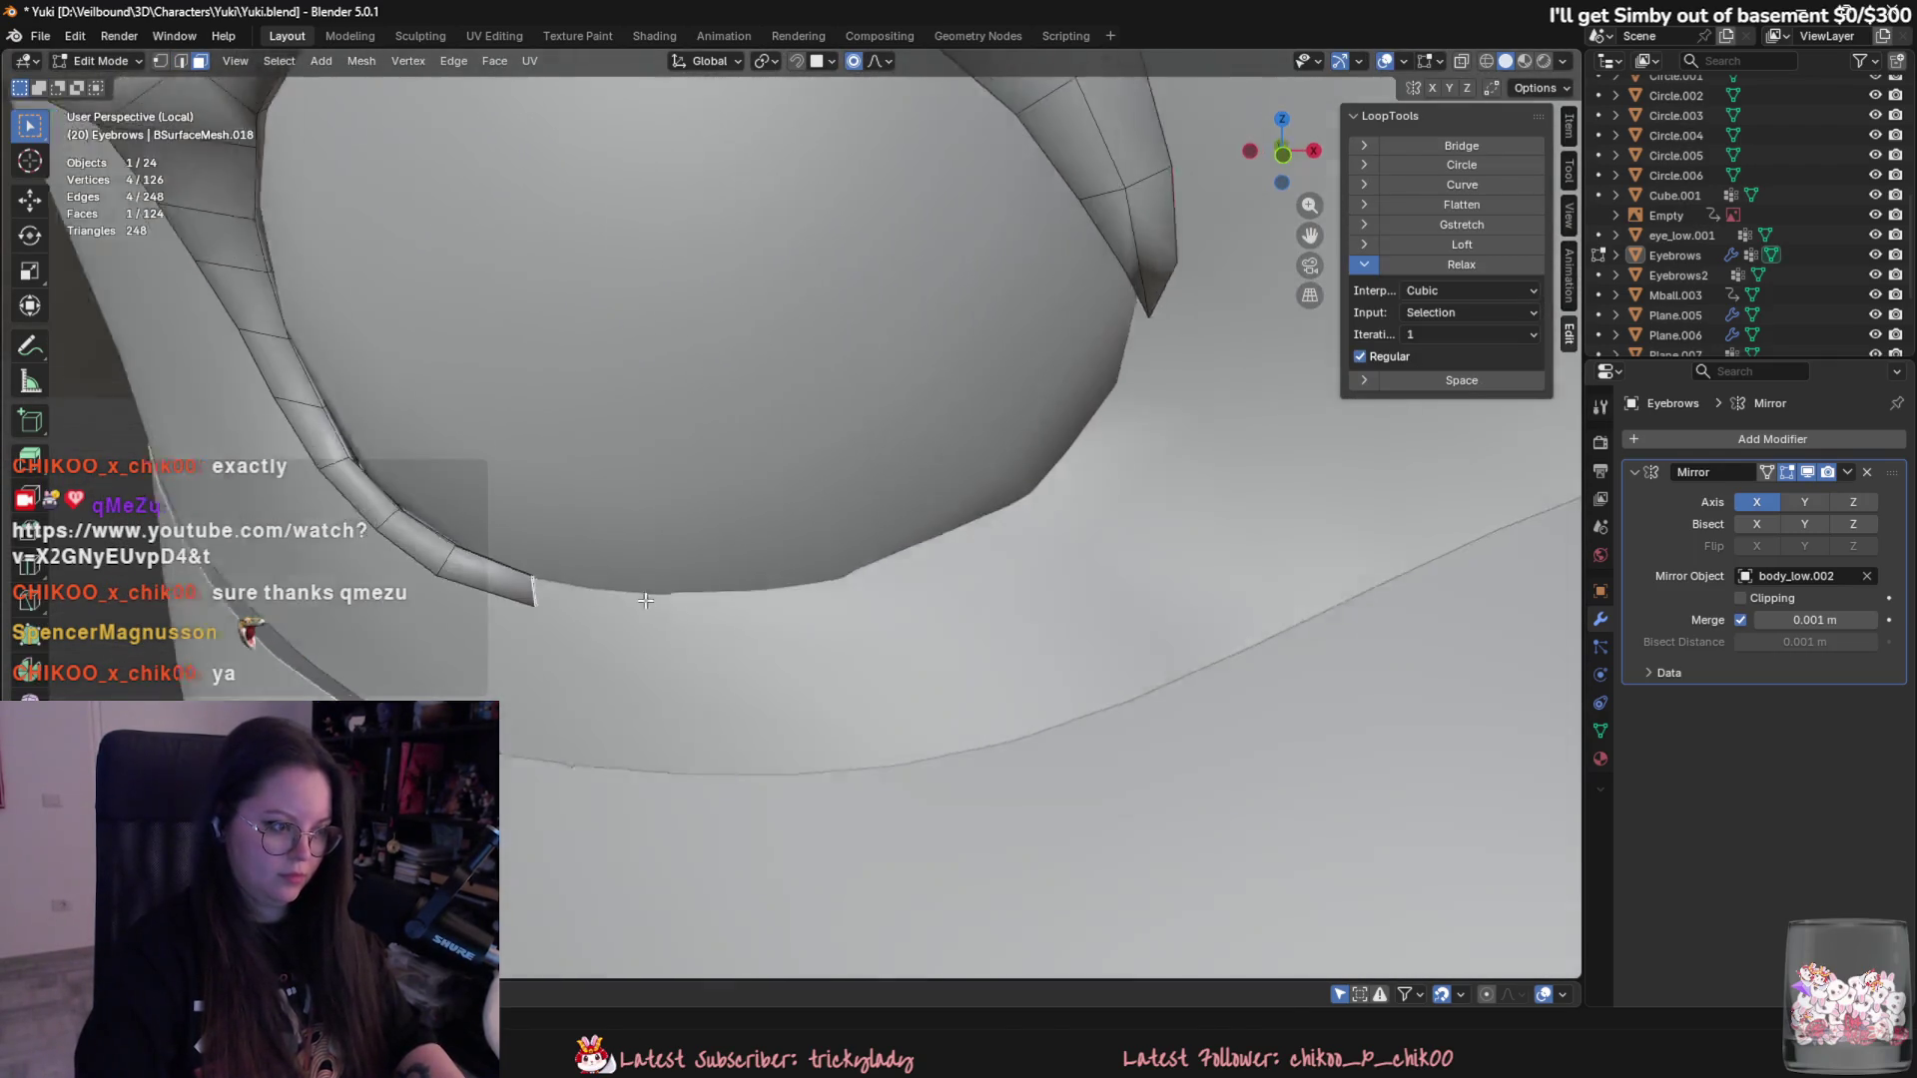
pyautogui.moveTo(541, 570)
pyautogui.mouseDown(button='middle')
pyautogui.moveTo(719, 592)
pyautogui.moveTo(929, 720)
pyautogui.mouseUp(button='middle')
pyautogui.press('e')
pyautogui.press('g')
pyautogui.press('Escape')
pyautogui.press('g')
pyautogui.click(963, 614)
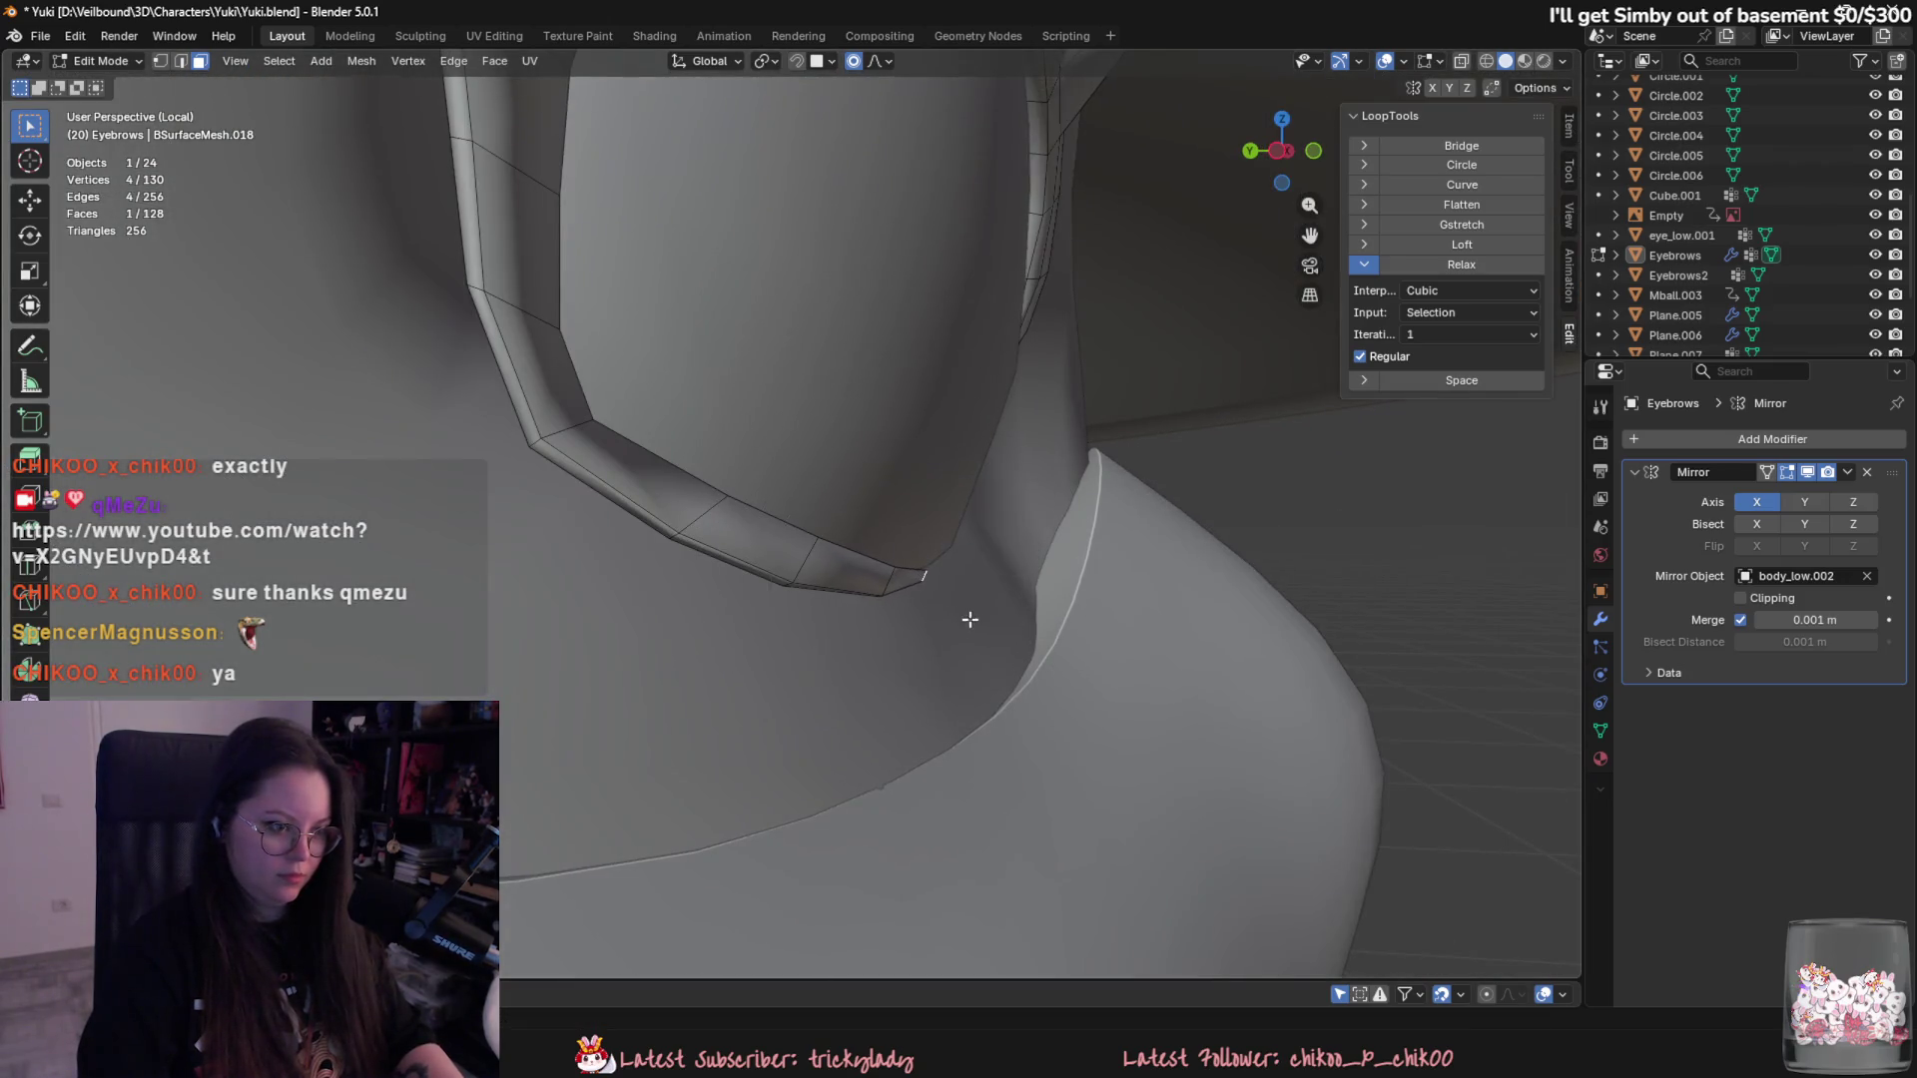
pyautogui.scroll(-4, 958, 599)
pyautogui.moveTo(770, 556); pyautogui.dragTo(869, 679, button='middle')
pyautogui.press('Tab')
pyautogui.scroll(-4, 871, 678)
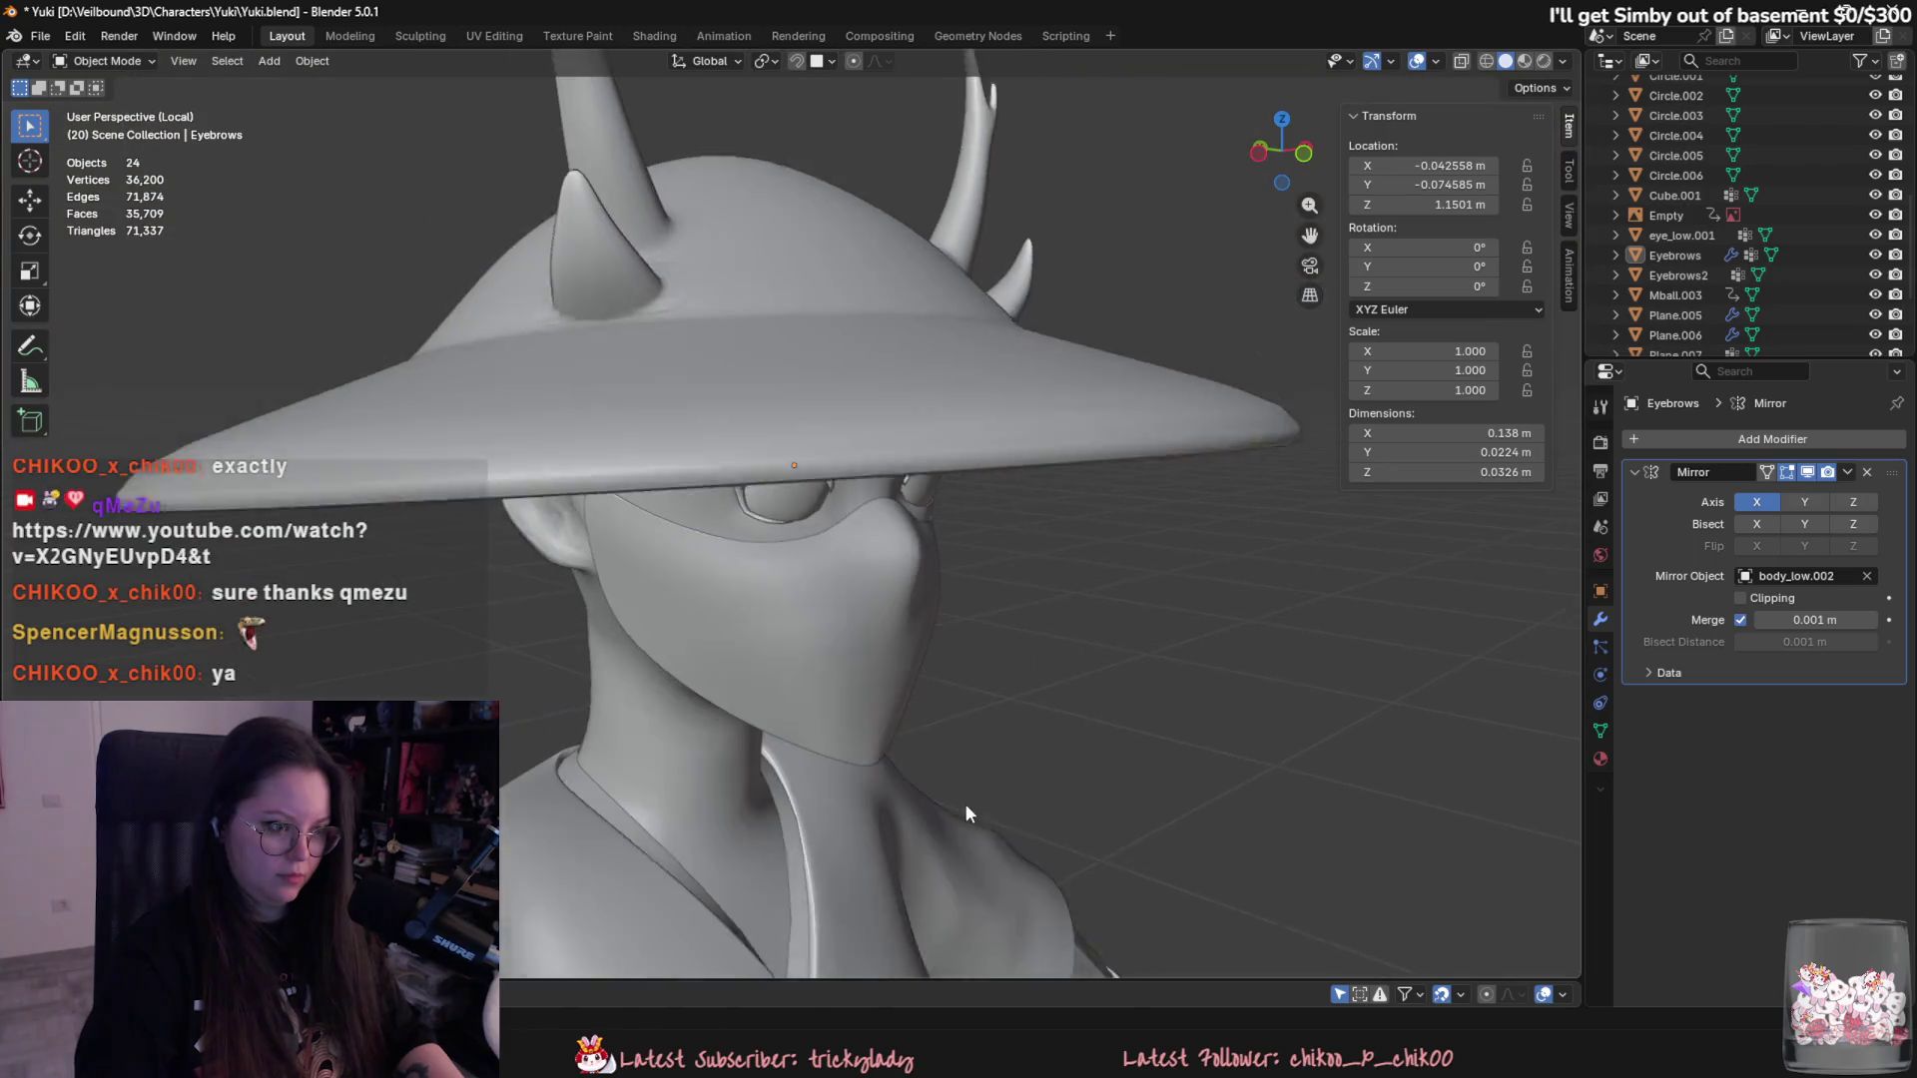
pyautogui.moveTo(966, 804)
pyautogui.mouseDown(button='middle')
pyautogui.moveTo(905, 729)
pyautogui.moveTo(875, 840)
pyautogui.moveTo(902, 829)
pyautogui.mouseUp(button='middle')
pyautogui.scroll(-2, 786, 759)
pyautogui.scroll(-3, 787, 760)
pyautogui.scroll(1, 929, 832)
pyautogui.scroll(4, 962, 837)
pyautogui.scroll(-2, 962, 838)
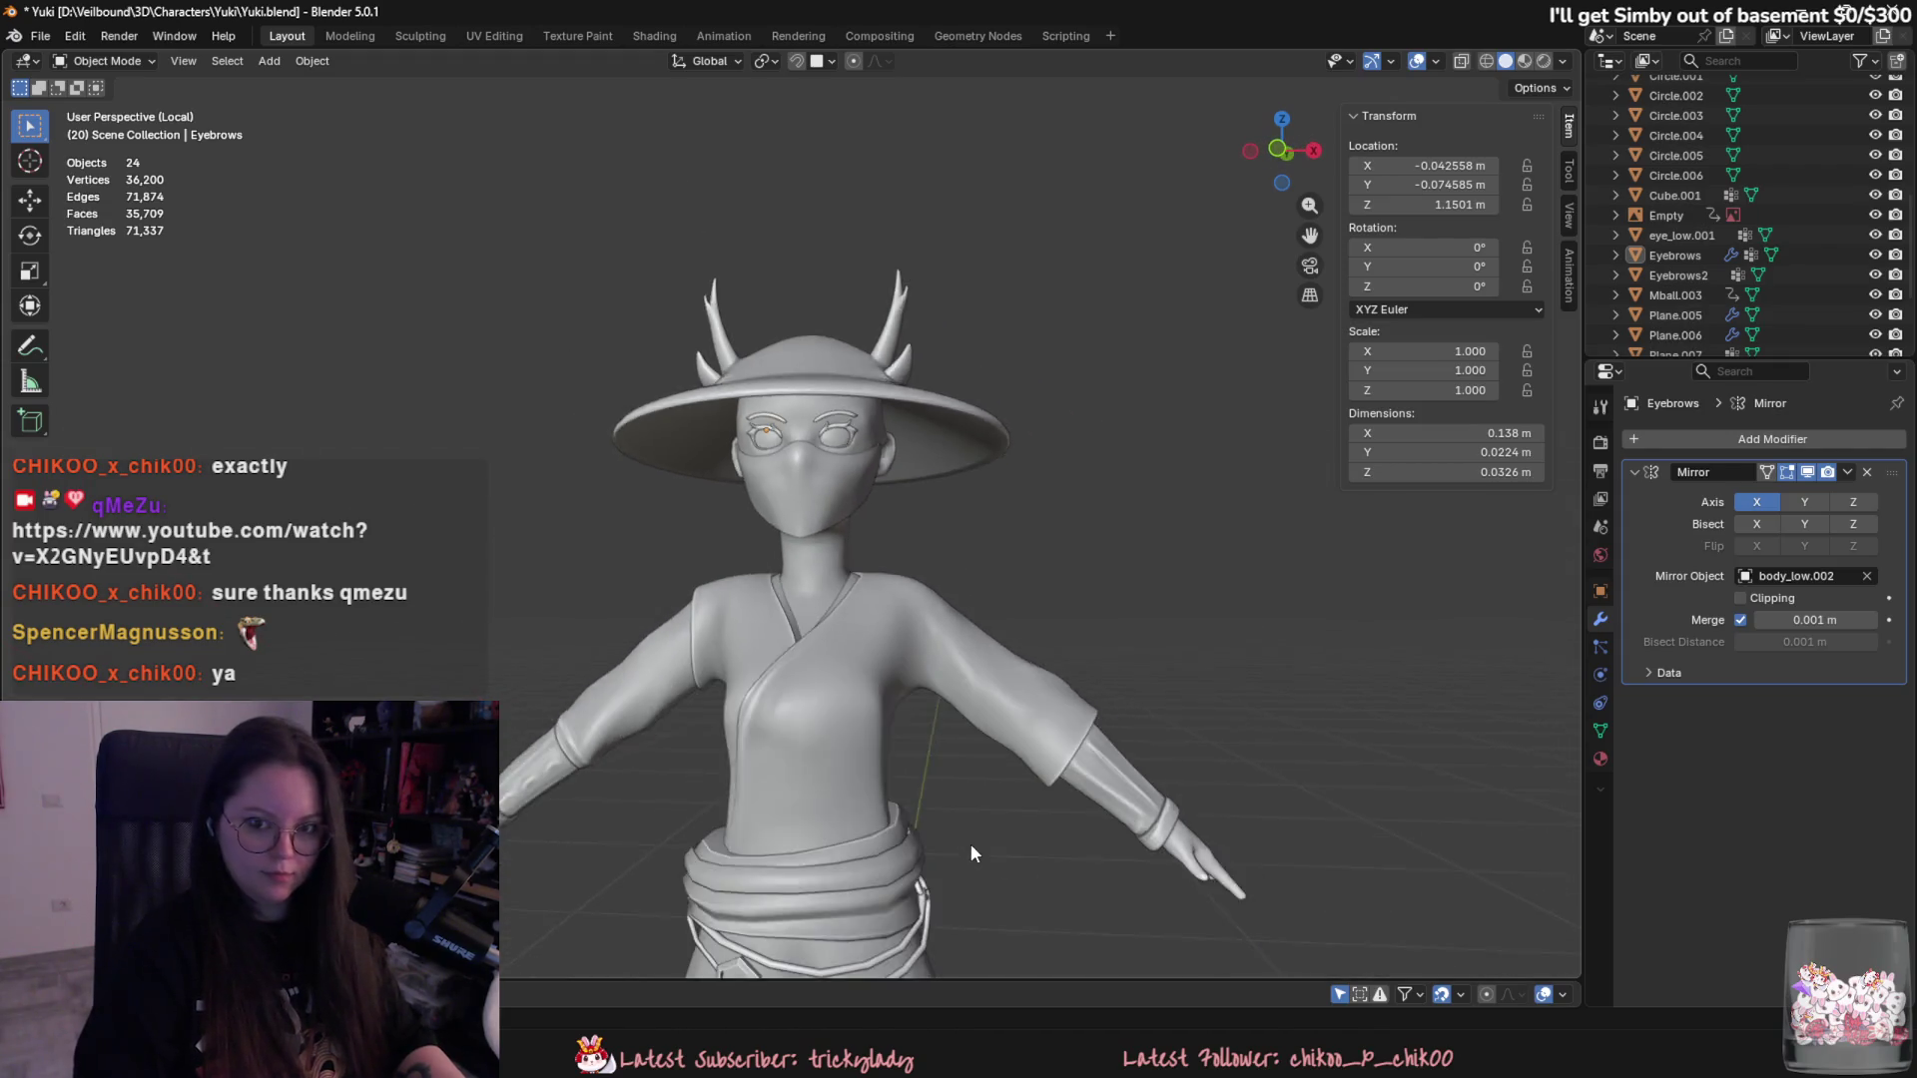
pyautogui.scroll(-2, 970, 843)
pyautogui.scroll(-3, 962, 809)
pyautogui.scroll(2, 926, 879)
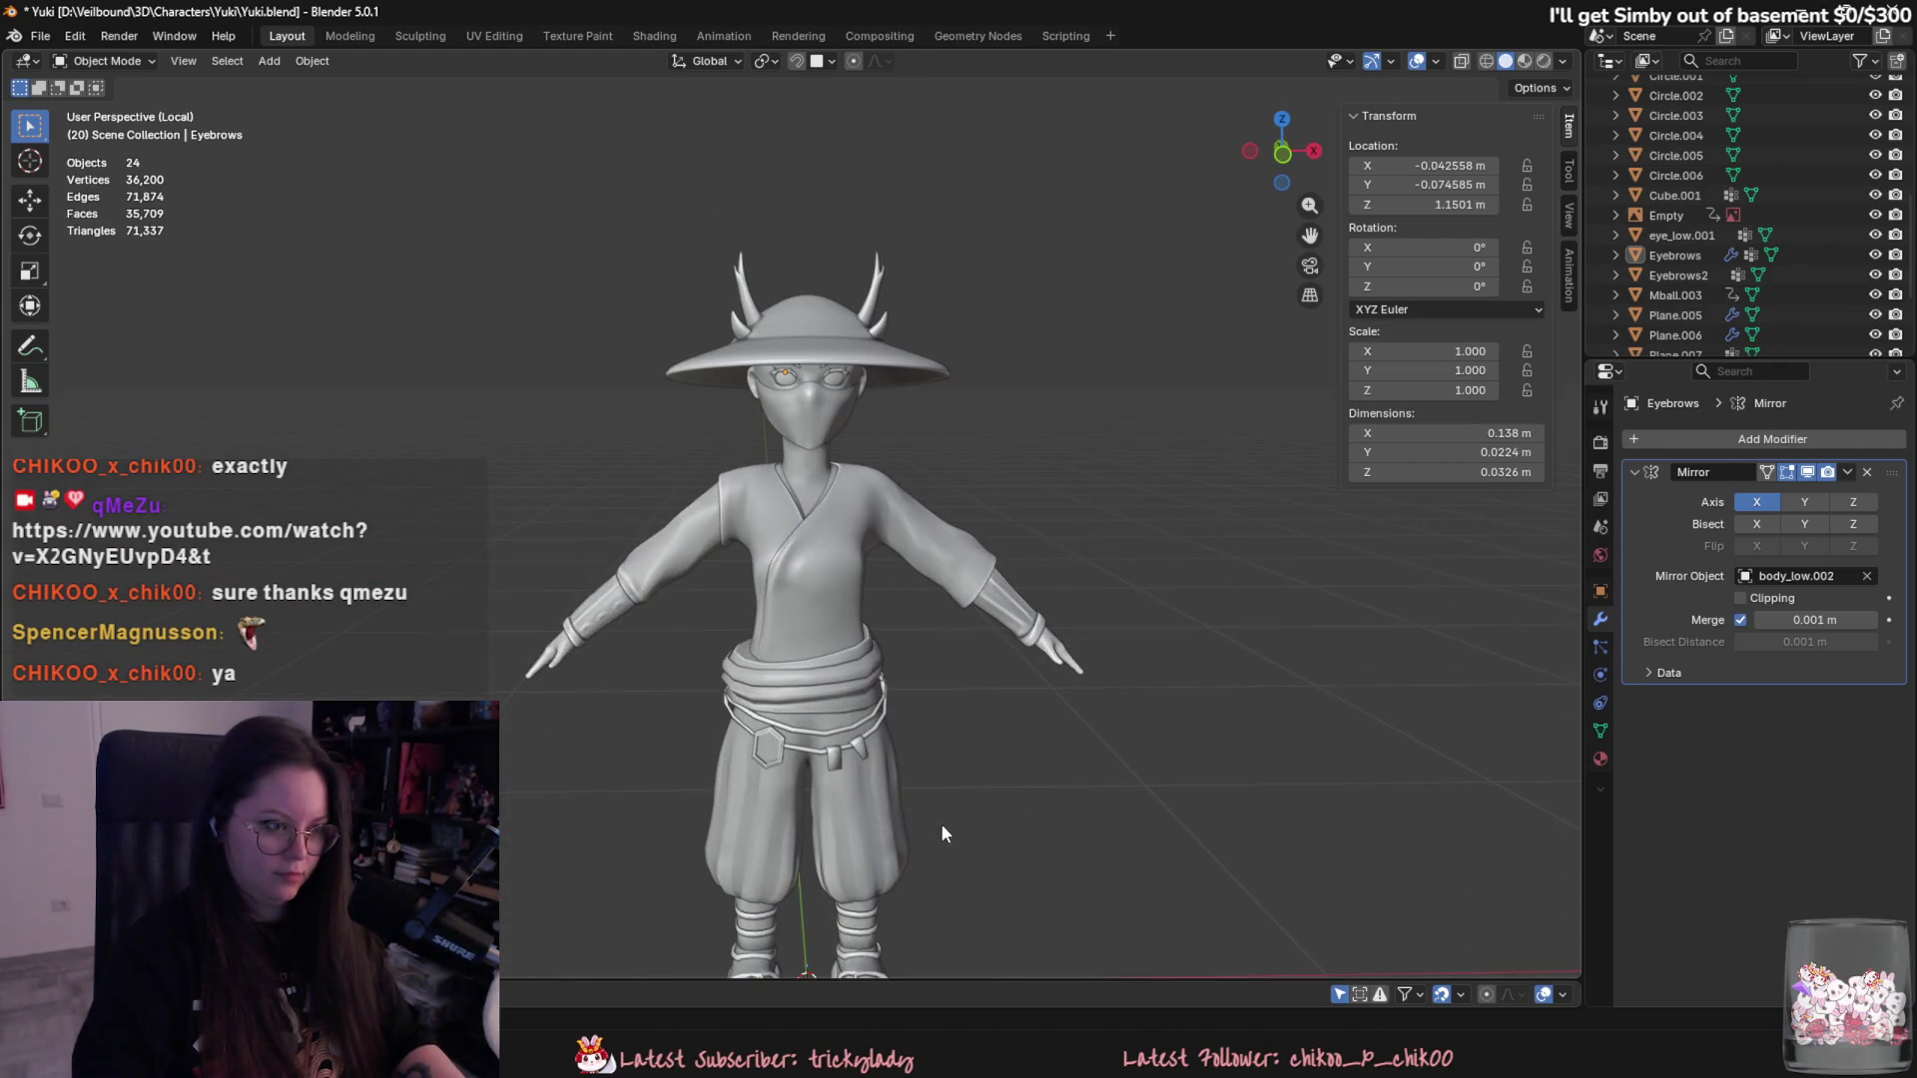
pyautogui.scroll(1, 929, 839)
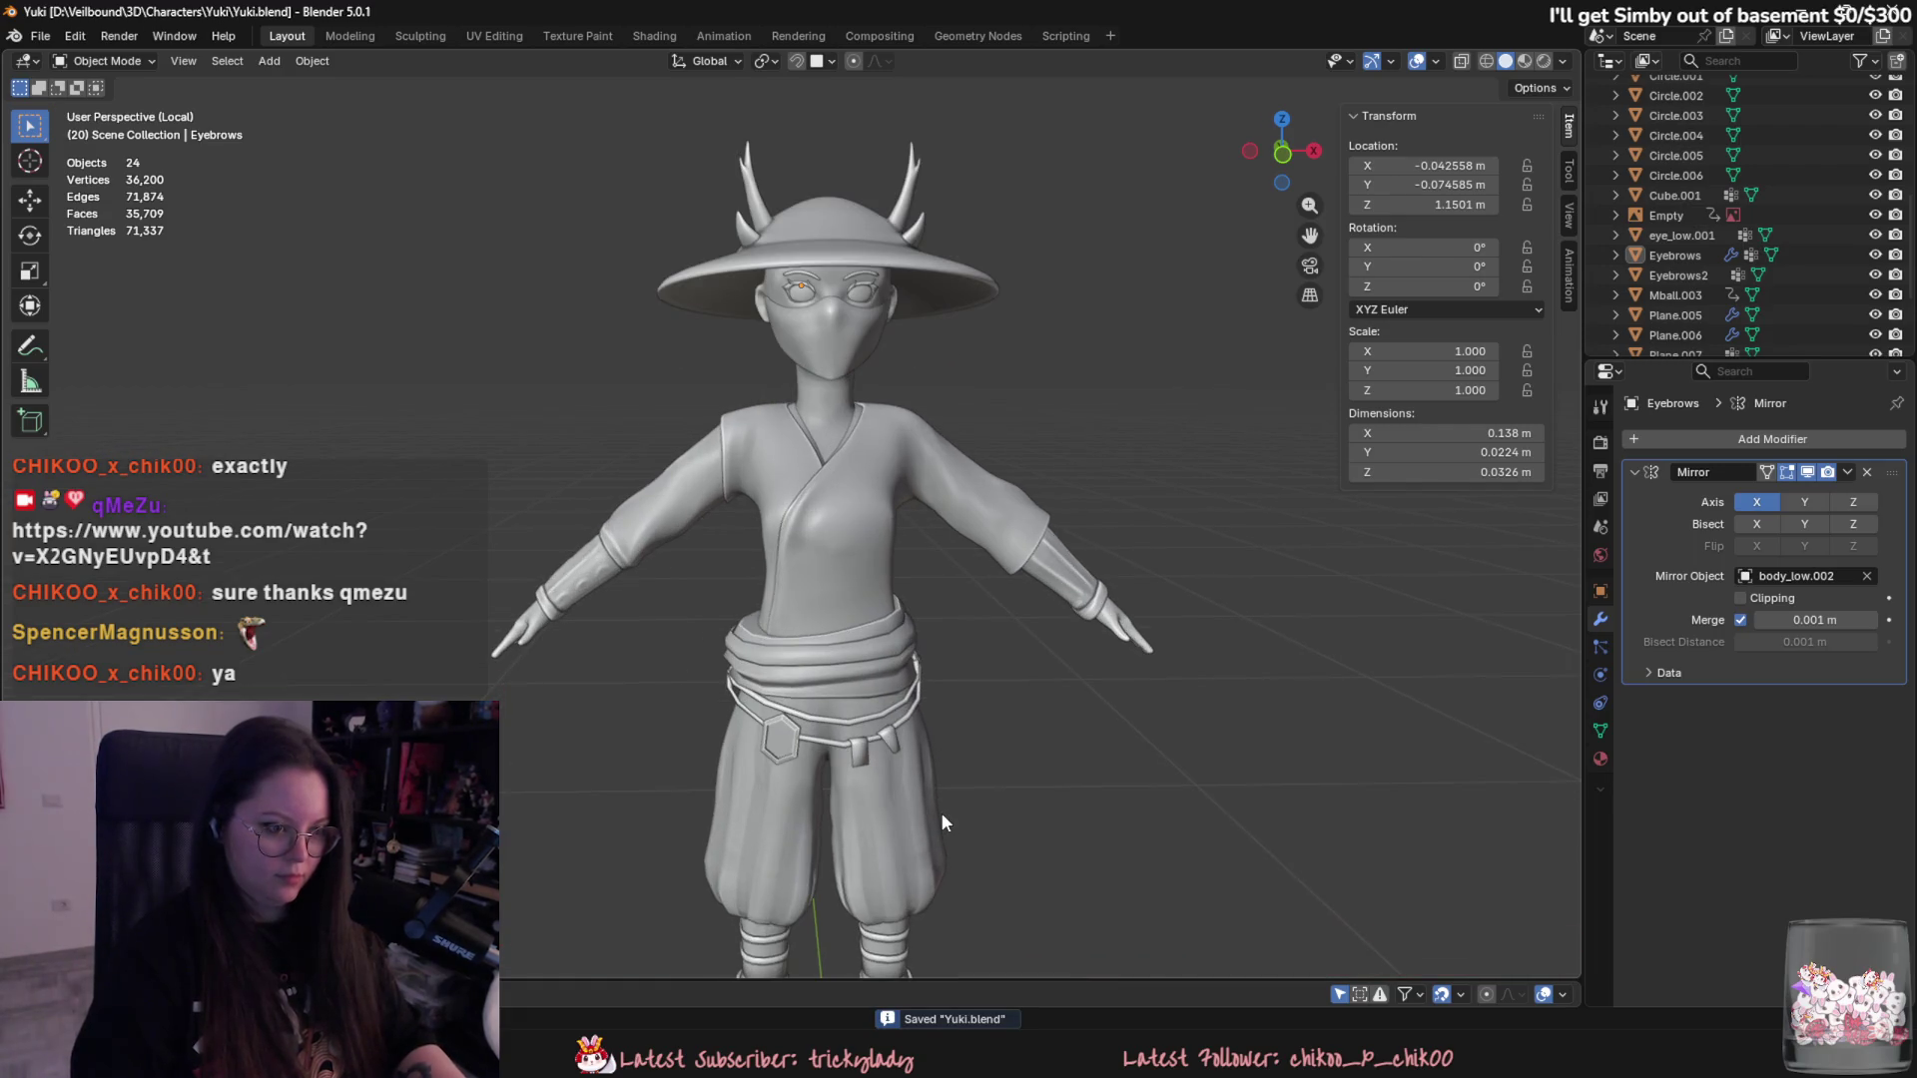
pyautogui.scroll(1, 936, 810)
pyautogui.scroll(-2, 910, 804)
pyautogui.moveTo(906, 753)
pyautogui.mouseDown(button='middle')
pyautogui.moveTo(1238, 798)
pyautogui.moveTo(893, 796)
pyautogui.moveTo(832, 893)
pyautogui.mouseUp(button='middle')
pyautogui.scroll(1, 832, 893)
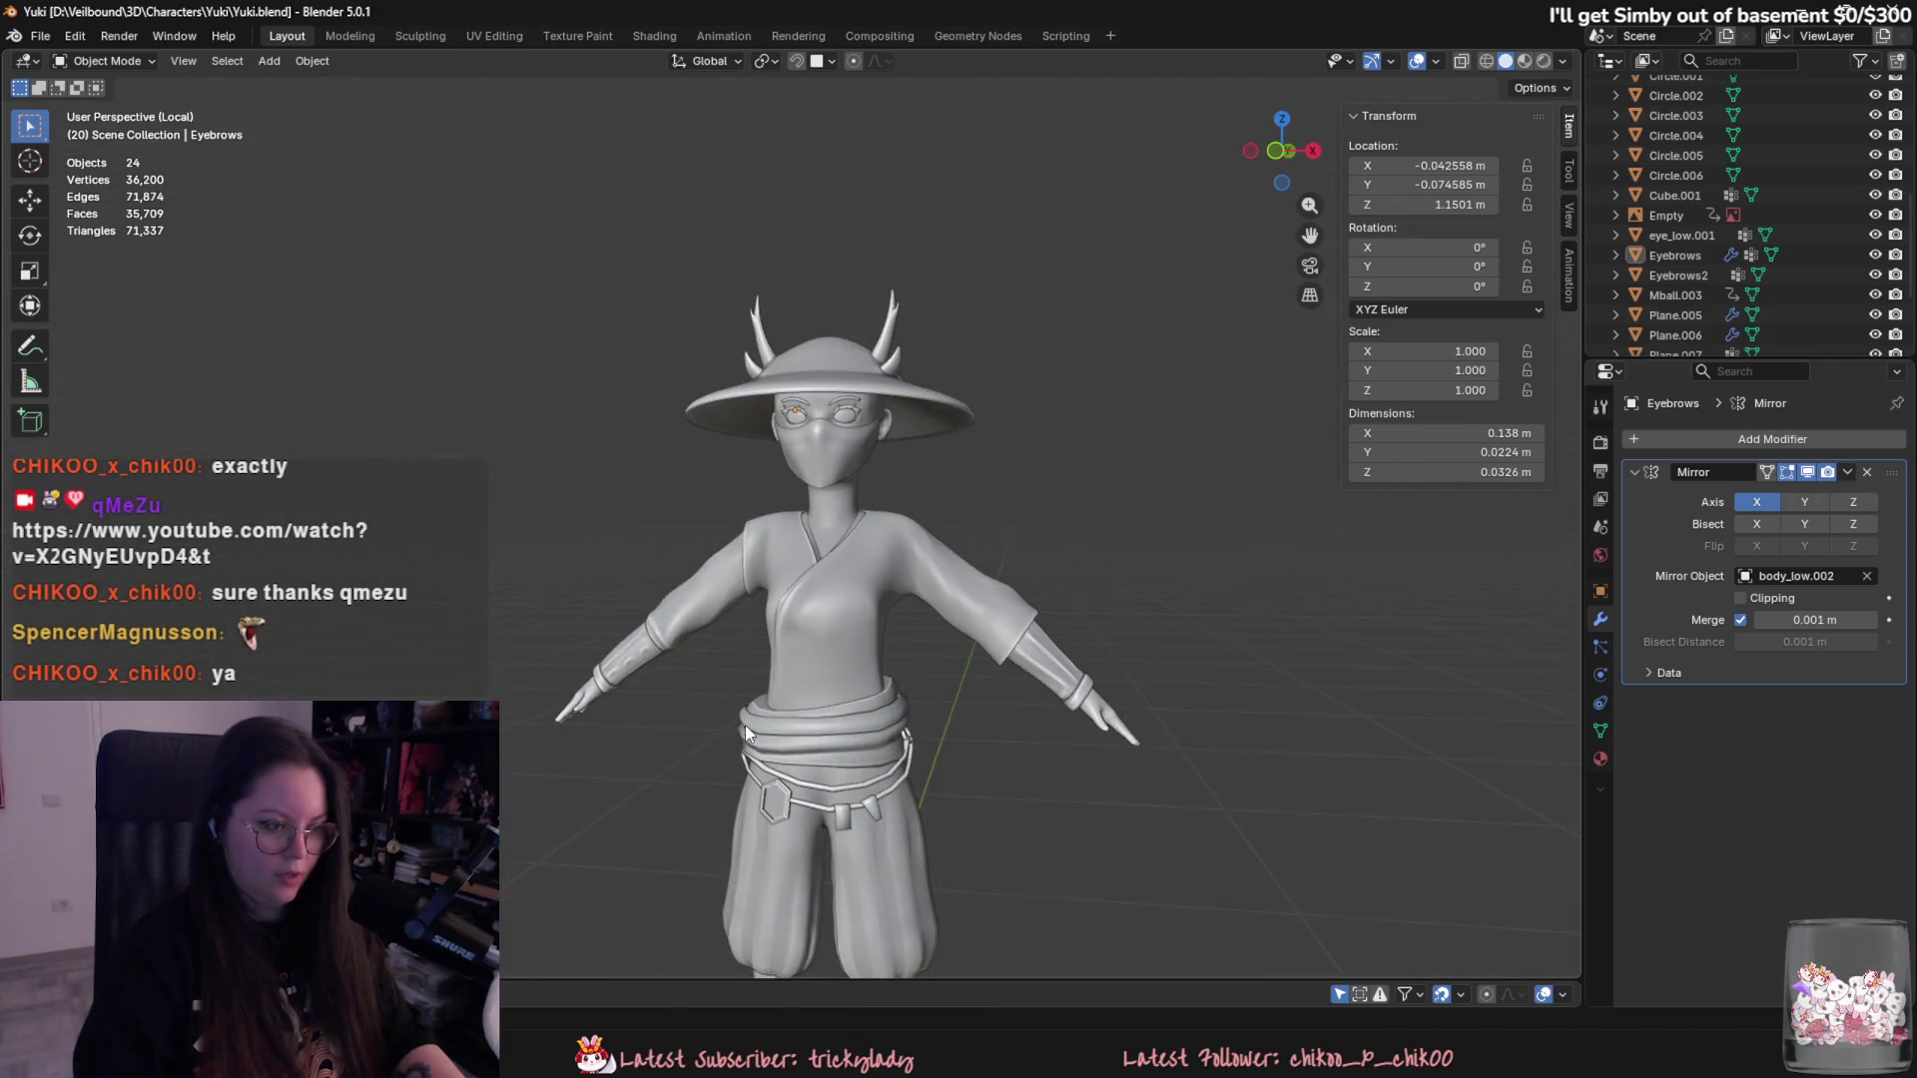
pyautogui.scroll(1, 1287, 722)
pyautogui.scroll(5, 1180, 322)
pyautogui.click(952, 480)
pyautogui.moveTo(1181, 321)
pyautogui.mouseDown(button='middle')
pyautogui.moveTo(950, 479)
pyautogui.moveTo(1271, 547)
pyautogui.moveTo(213, 64)
pyautogui.mouseUp(button='middle')
# - In Sculpt Mode, subdivide the hat's Multires to level 3, then return to Object Mode
pyautogui.click(105, 61)
pyautogui.click(106, 141)
pyautogui.scroll(4, 815, 344)
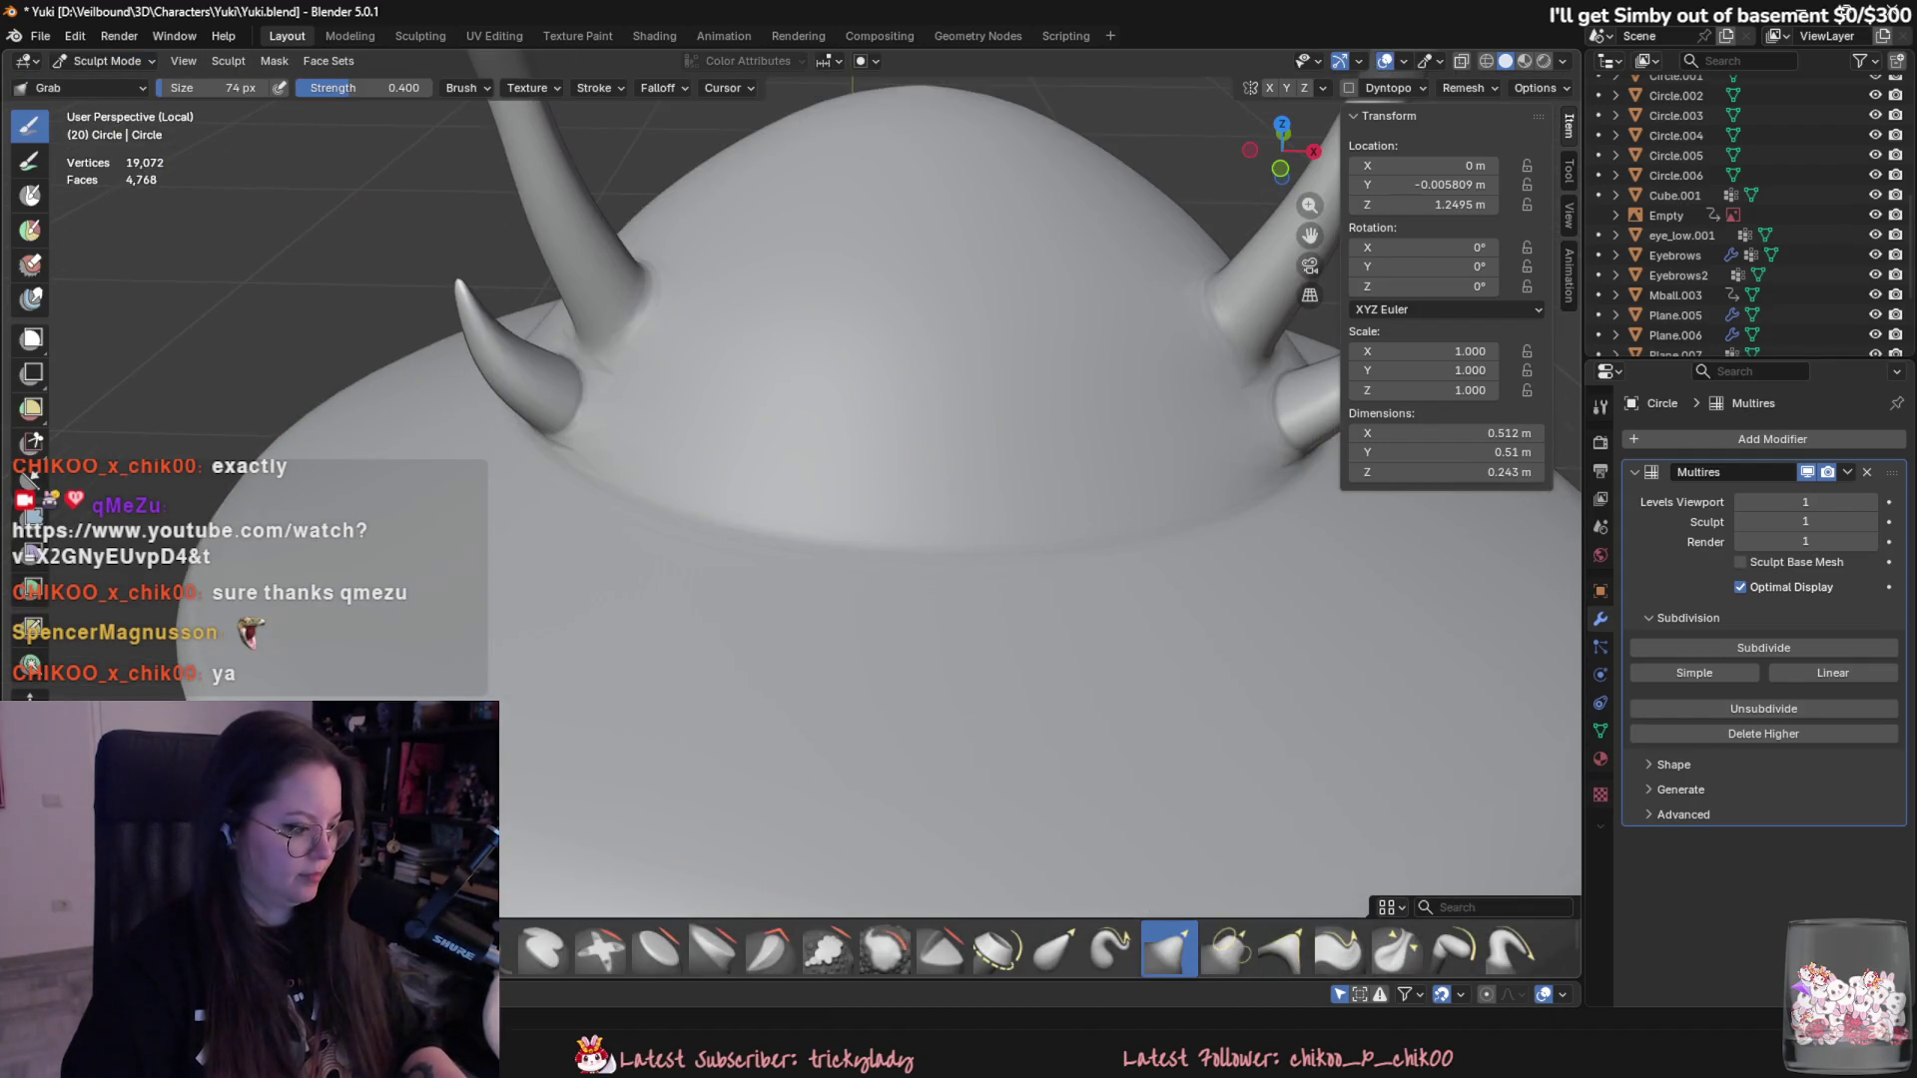
pyautogui.hotkey('shift', 'c')
pyautogui.scroll(-4, 809, 390)
pyautogui.moveTo(809, 390); pyautogui.dragTo(861, 354, button='middle')
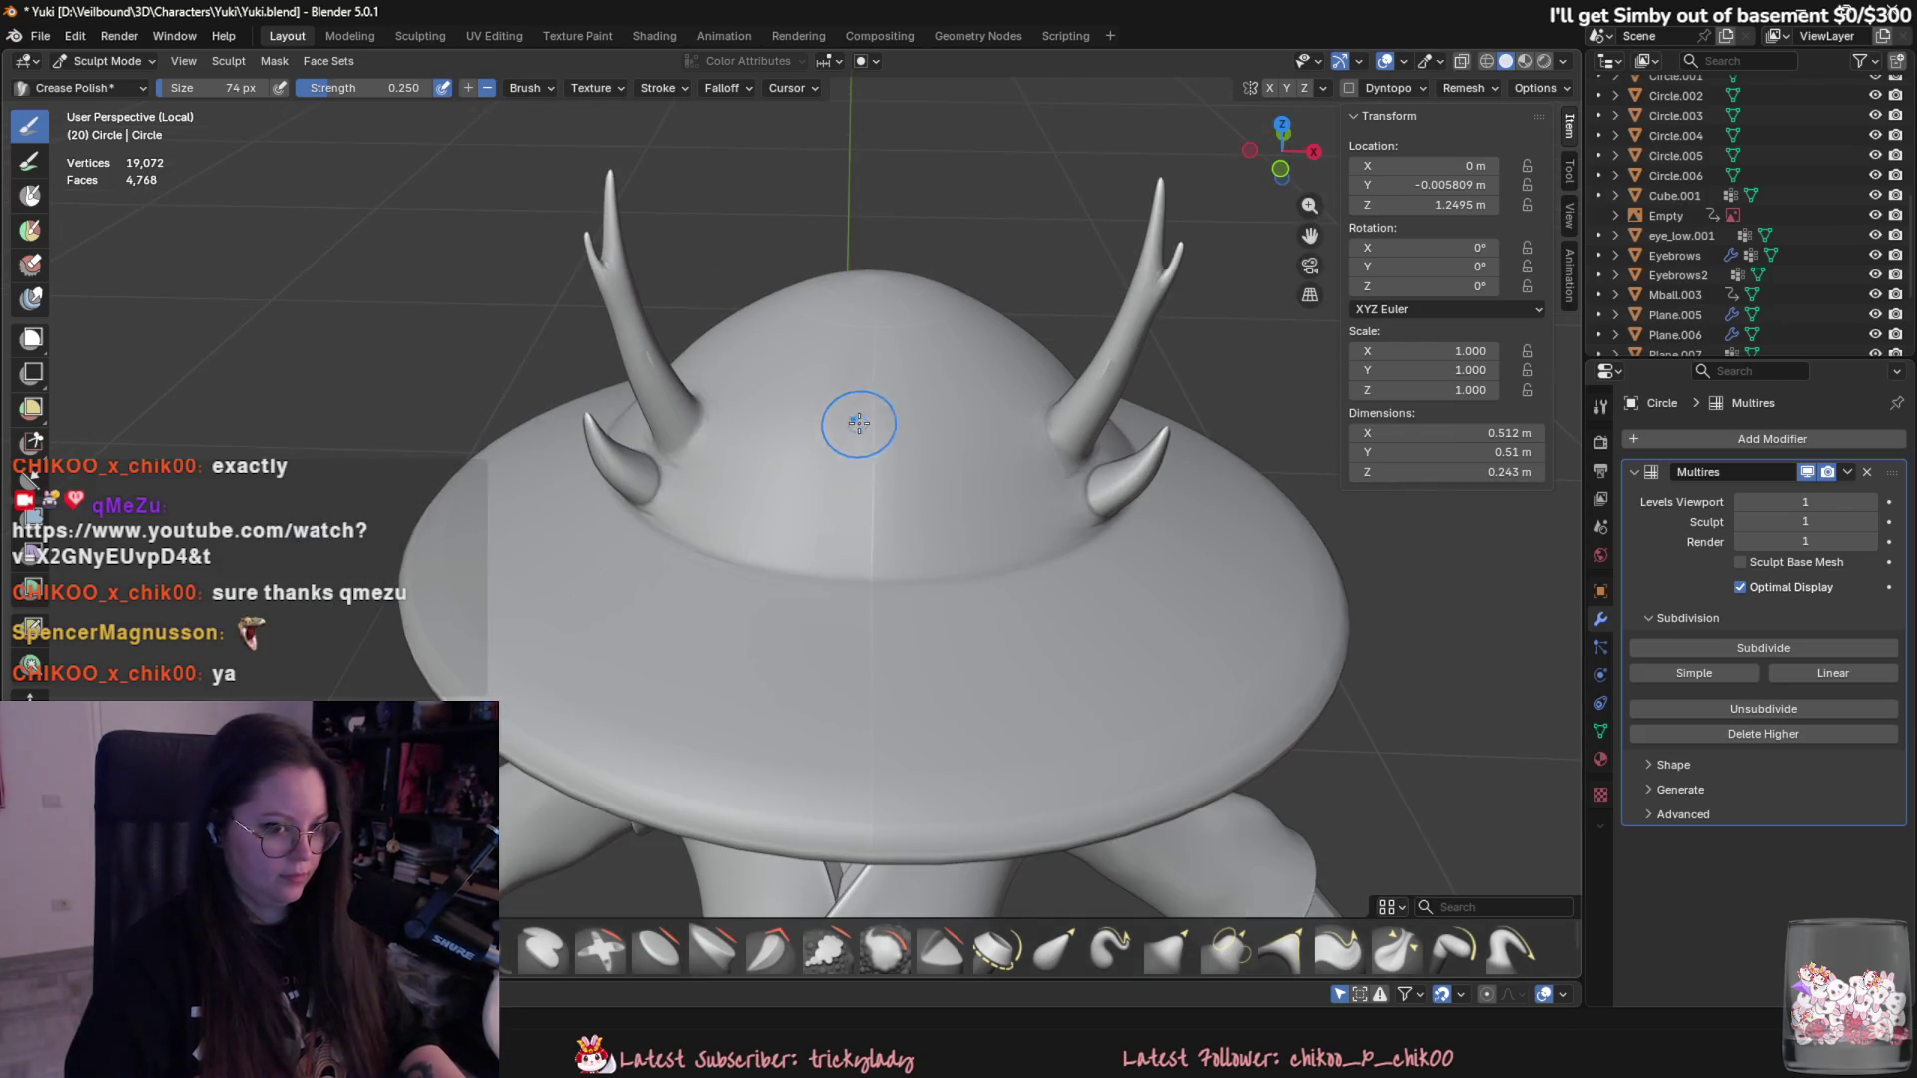
pyautogui.click(1776, 650)
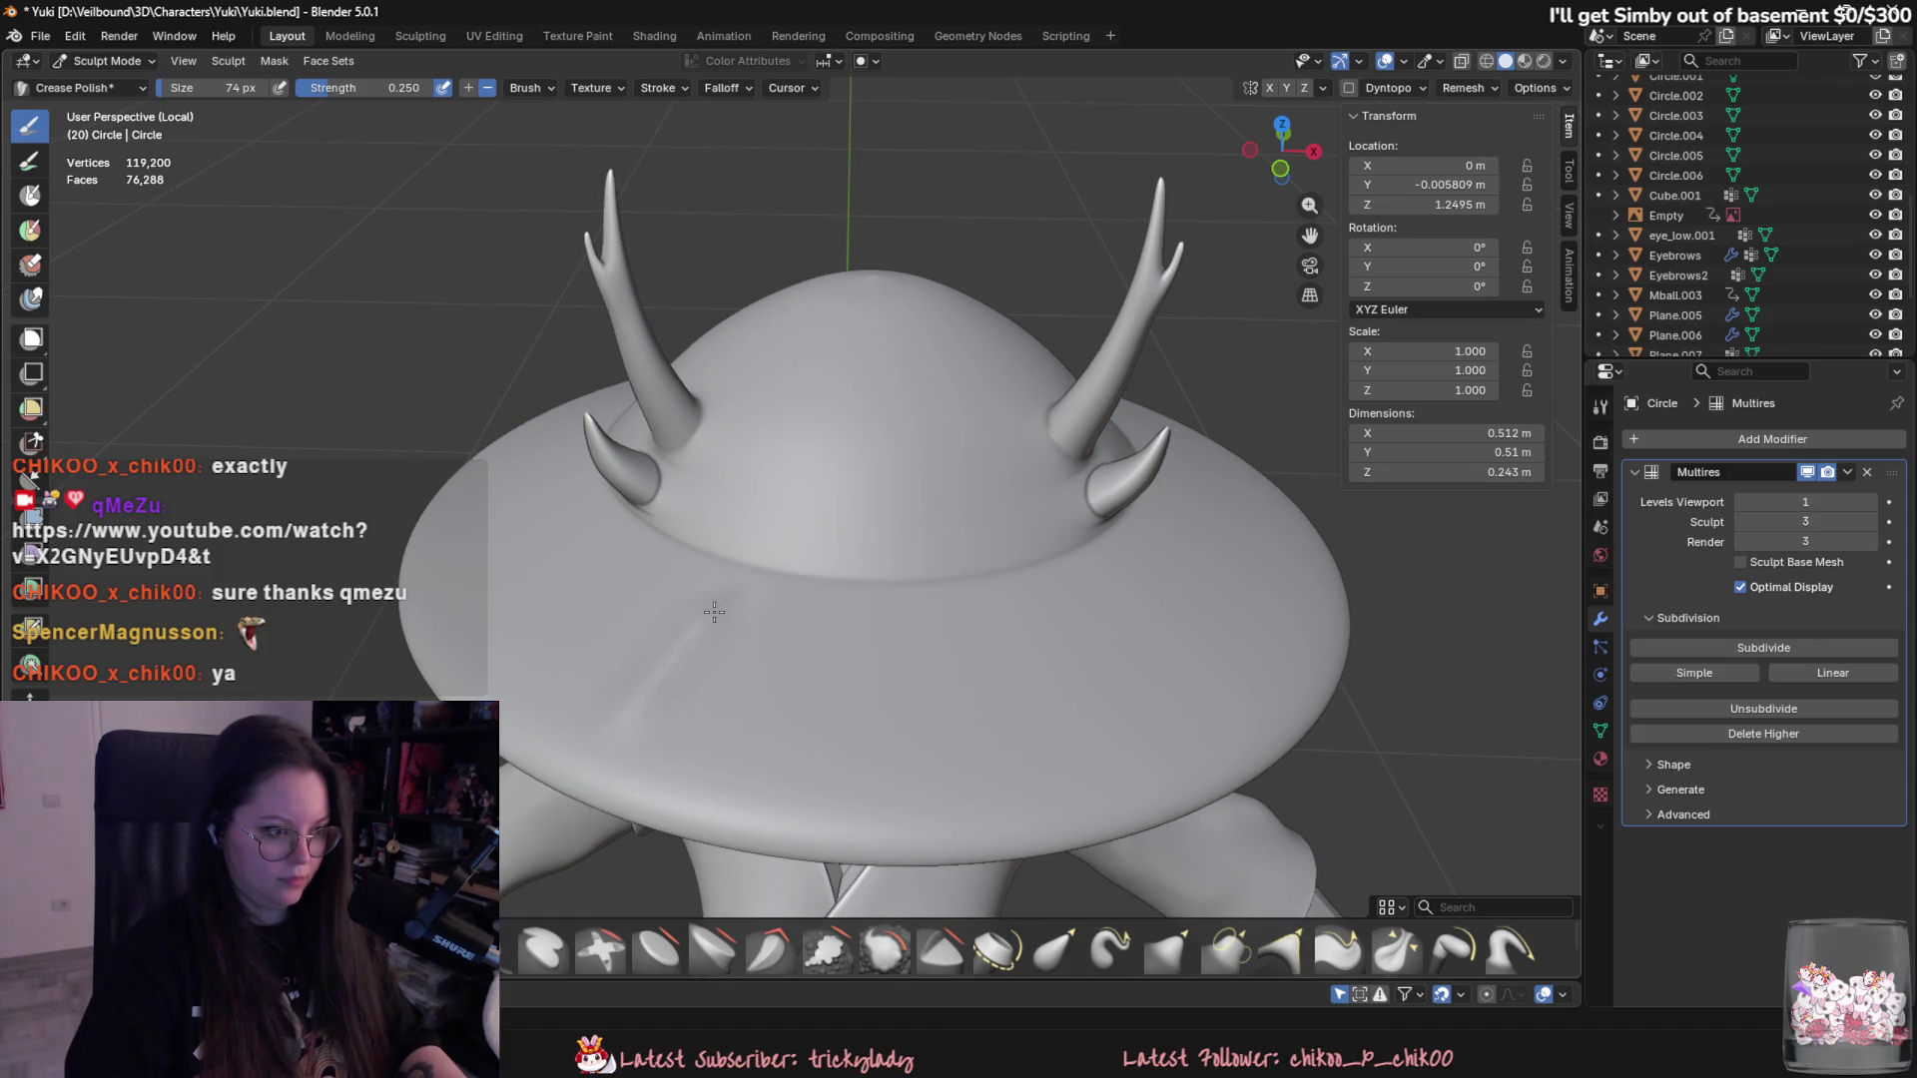
pyautogui.scroll(-3, 693, 632)
pyautogui.moveTo(664, 620); pyautogui.dragTo(48, 87, button='middle')
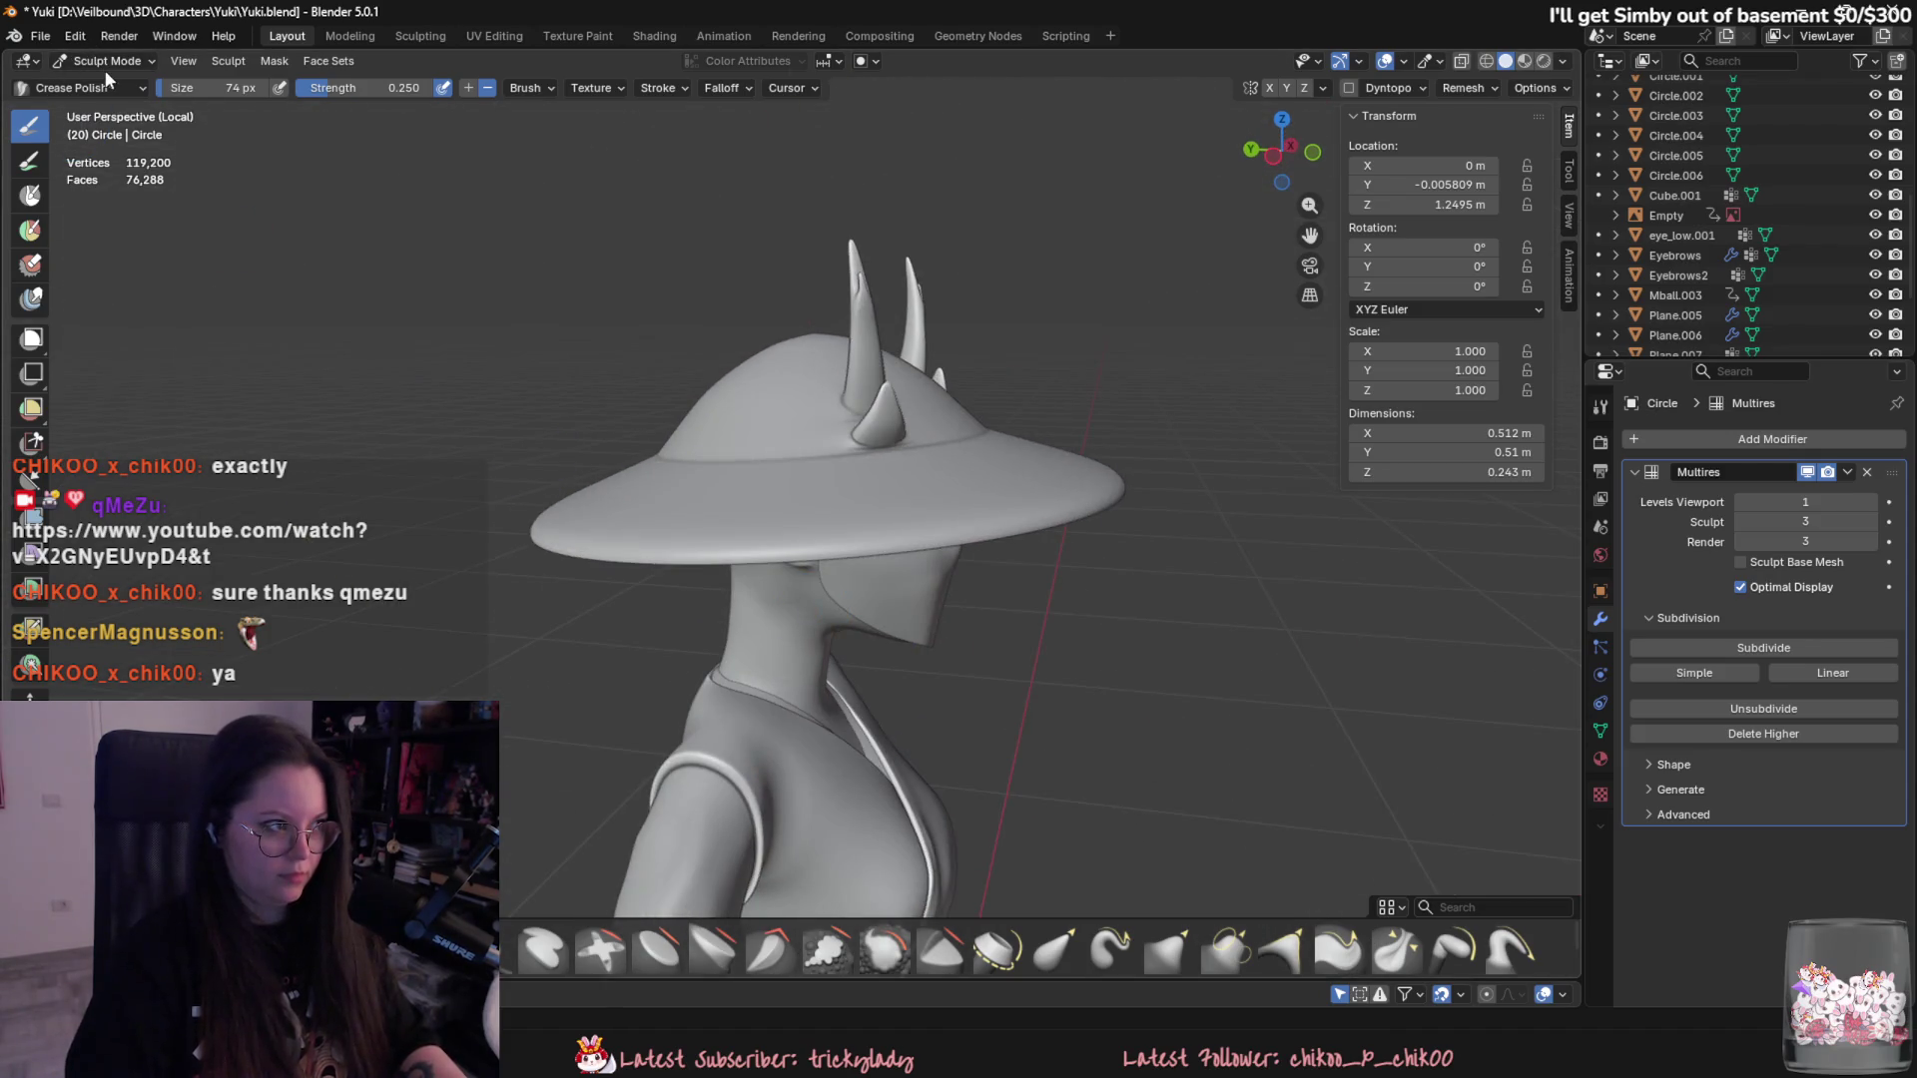
pyautogui.click(104, 60)
pyautogui.moveTo(898, 600); pyautogui.dragTo(1672, 521, button='middle')
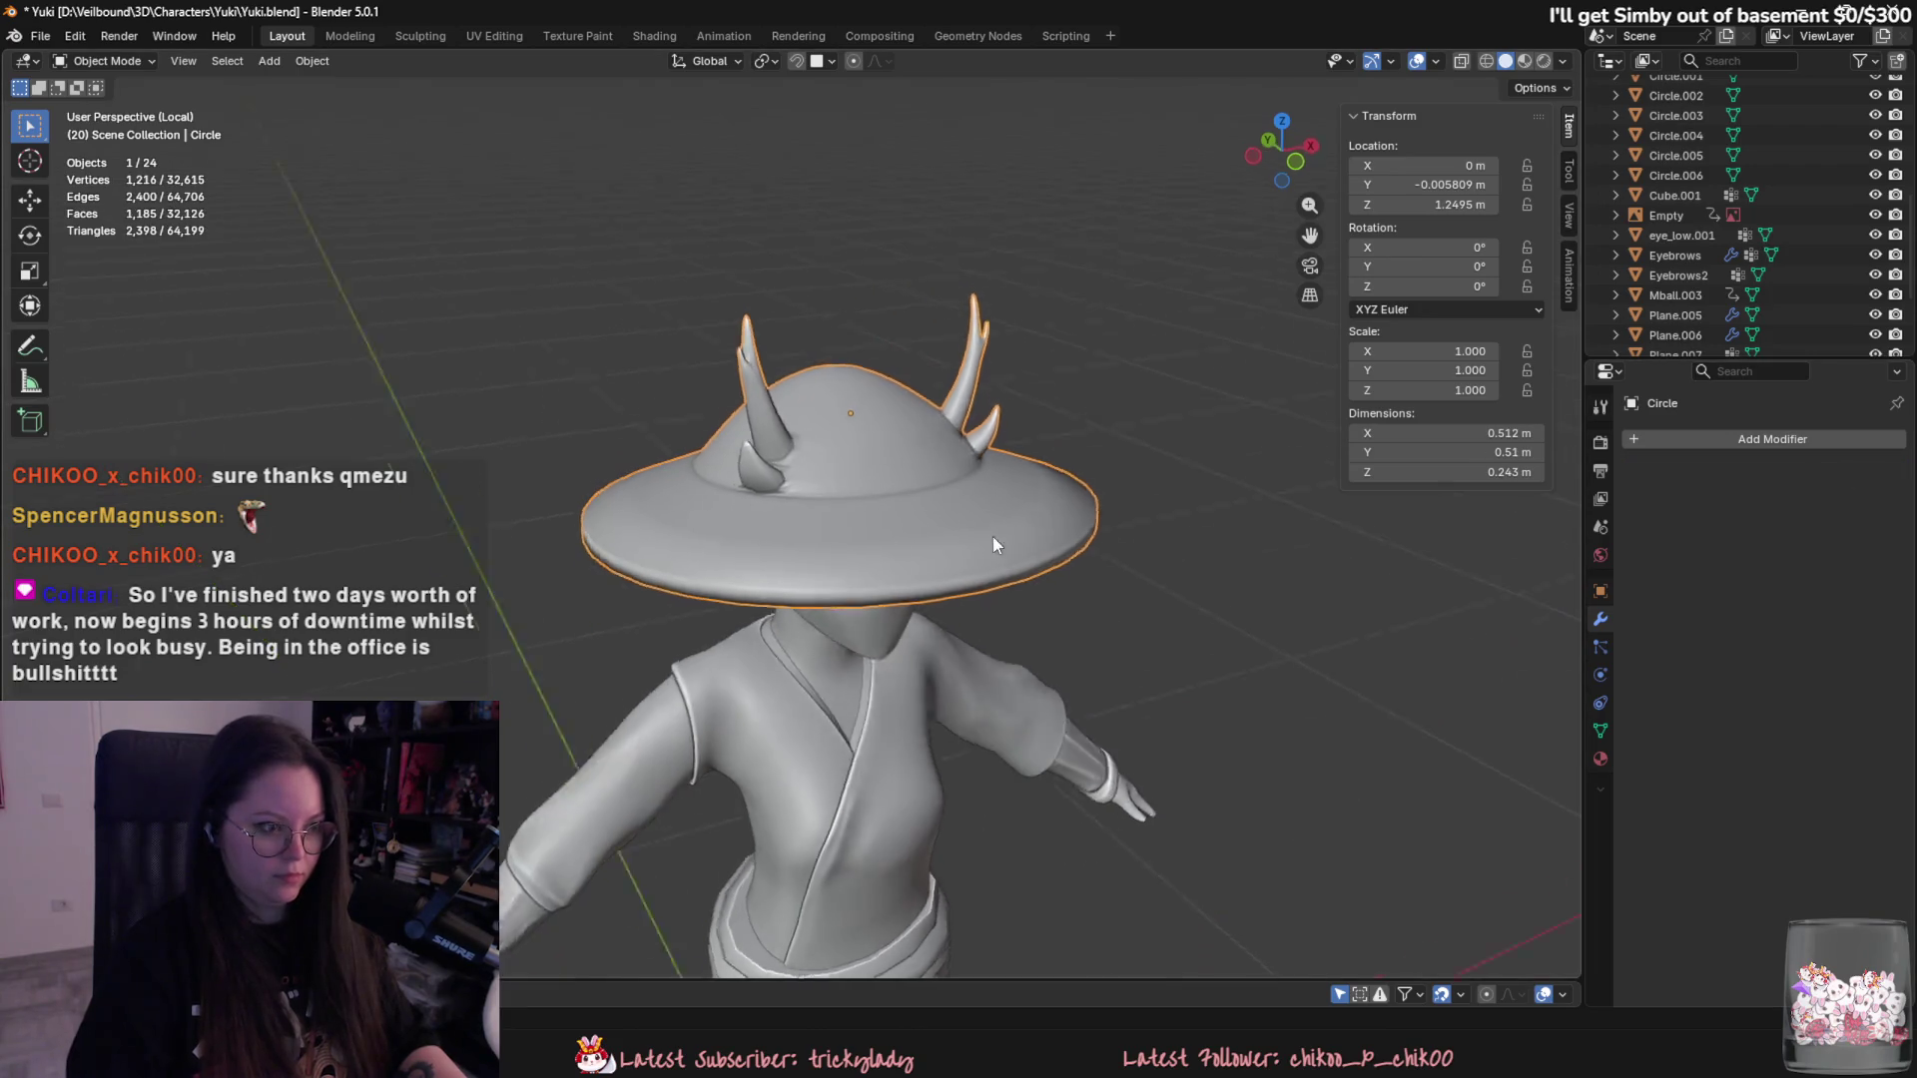
# - Delete the hat's Multires modifier and bevel the brim's outer edge loop into a rounded rim
pyautogui.moveTo(999, 538); pyautogui.dragTo(945, 518, button='middle')
pyautogui.scroll(3, 945, 519)
pyautogui.scroll(2, 943, 475)
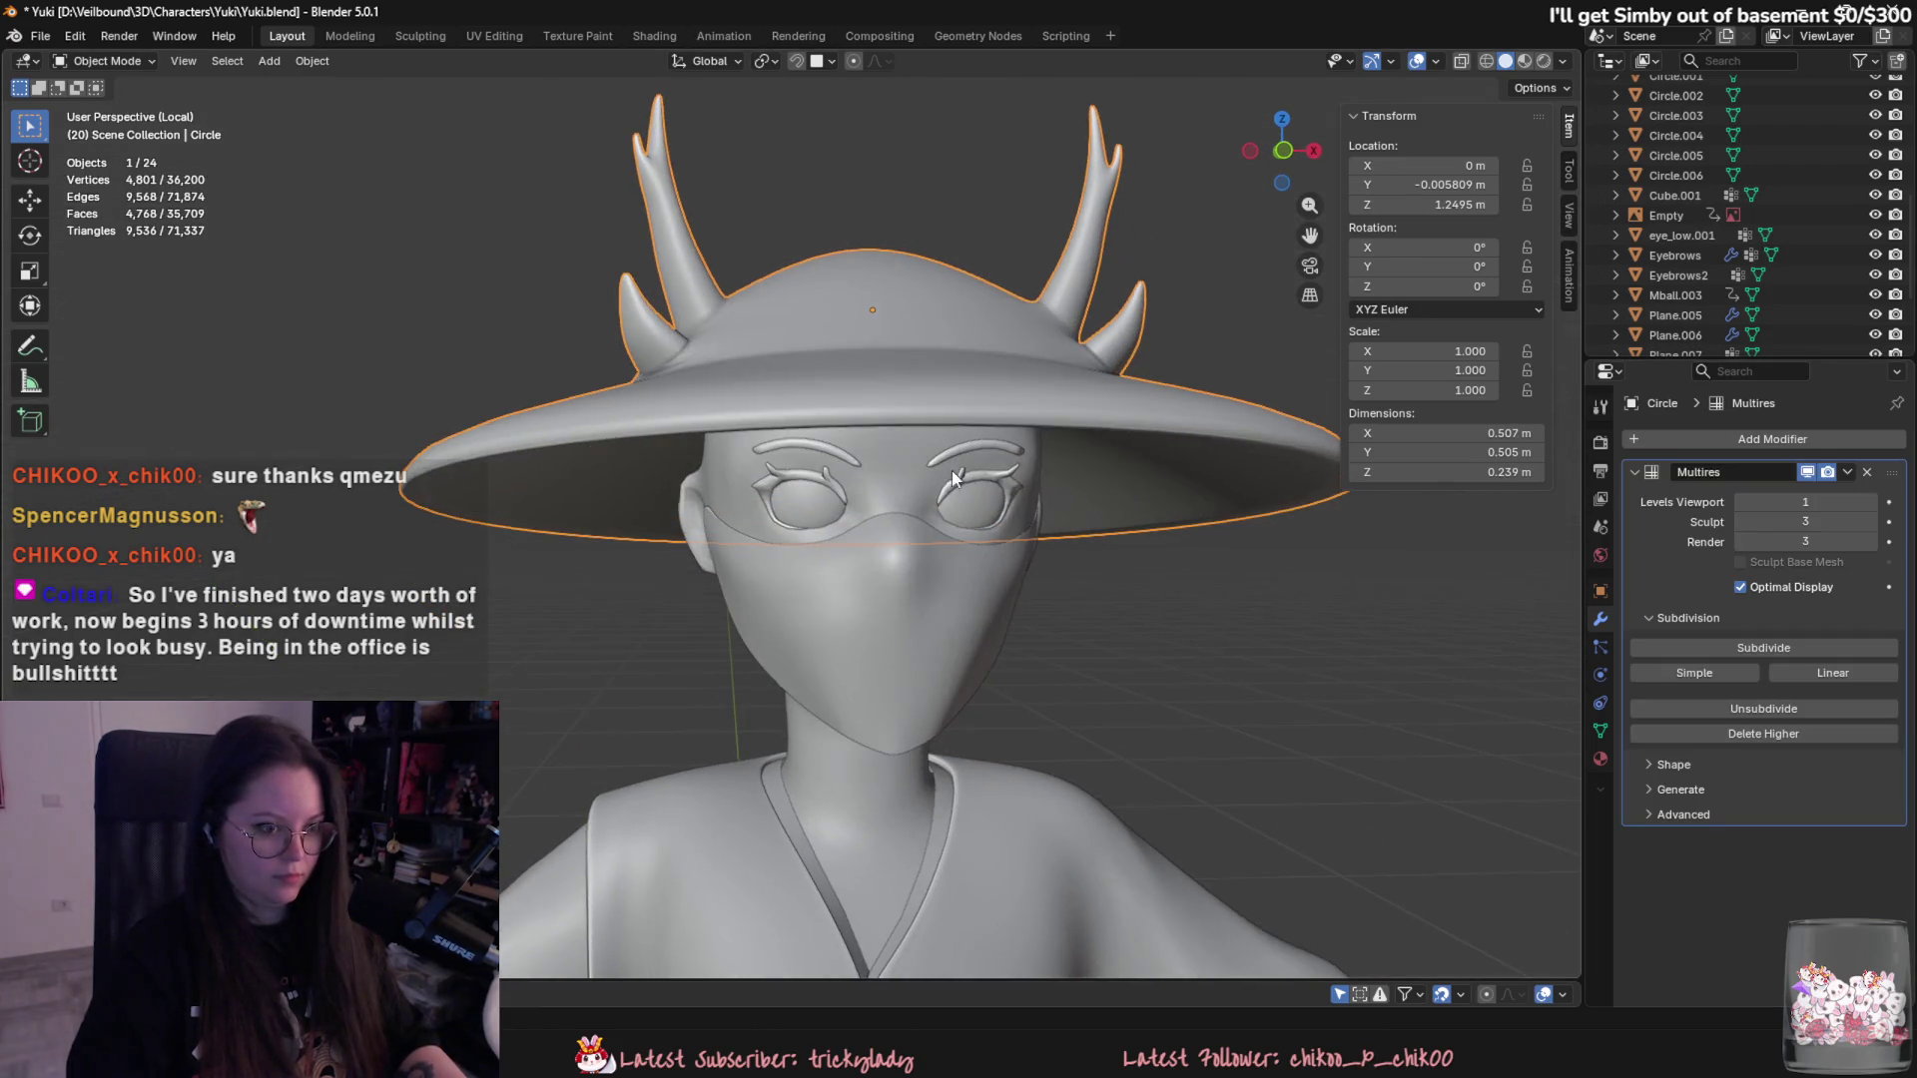
pyautogui.click(1873, 471)
pyautogui.press('Tab')
pyautogui.keyDown('alt'); pyautogui.click(1035, 437); pyautogui.keyUp('alt')
pyautogui.hotkey('ctrl', 'b')
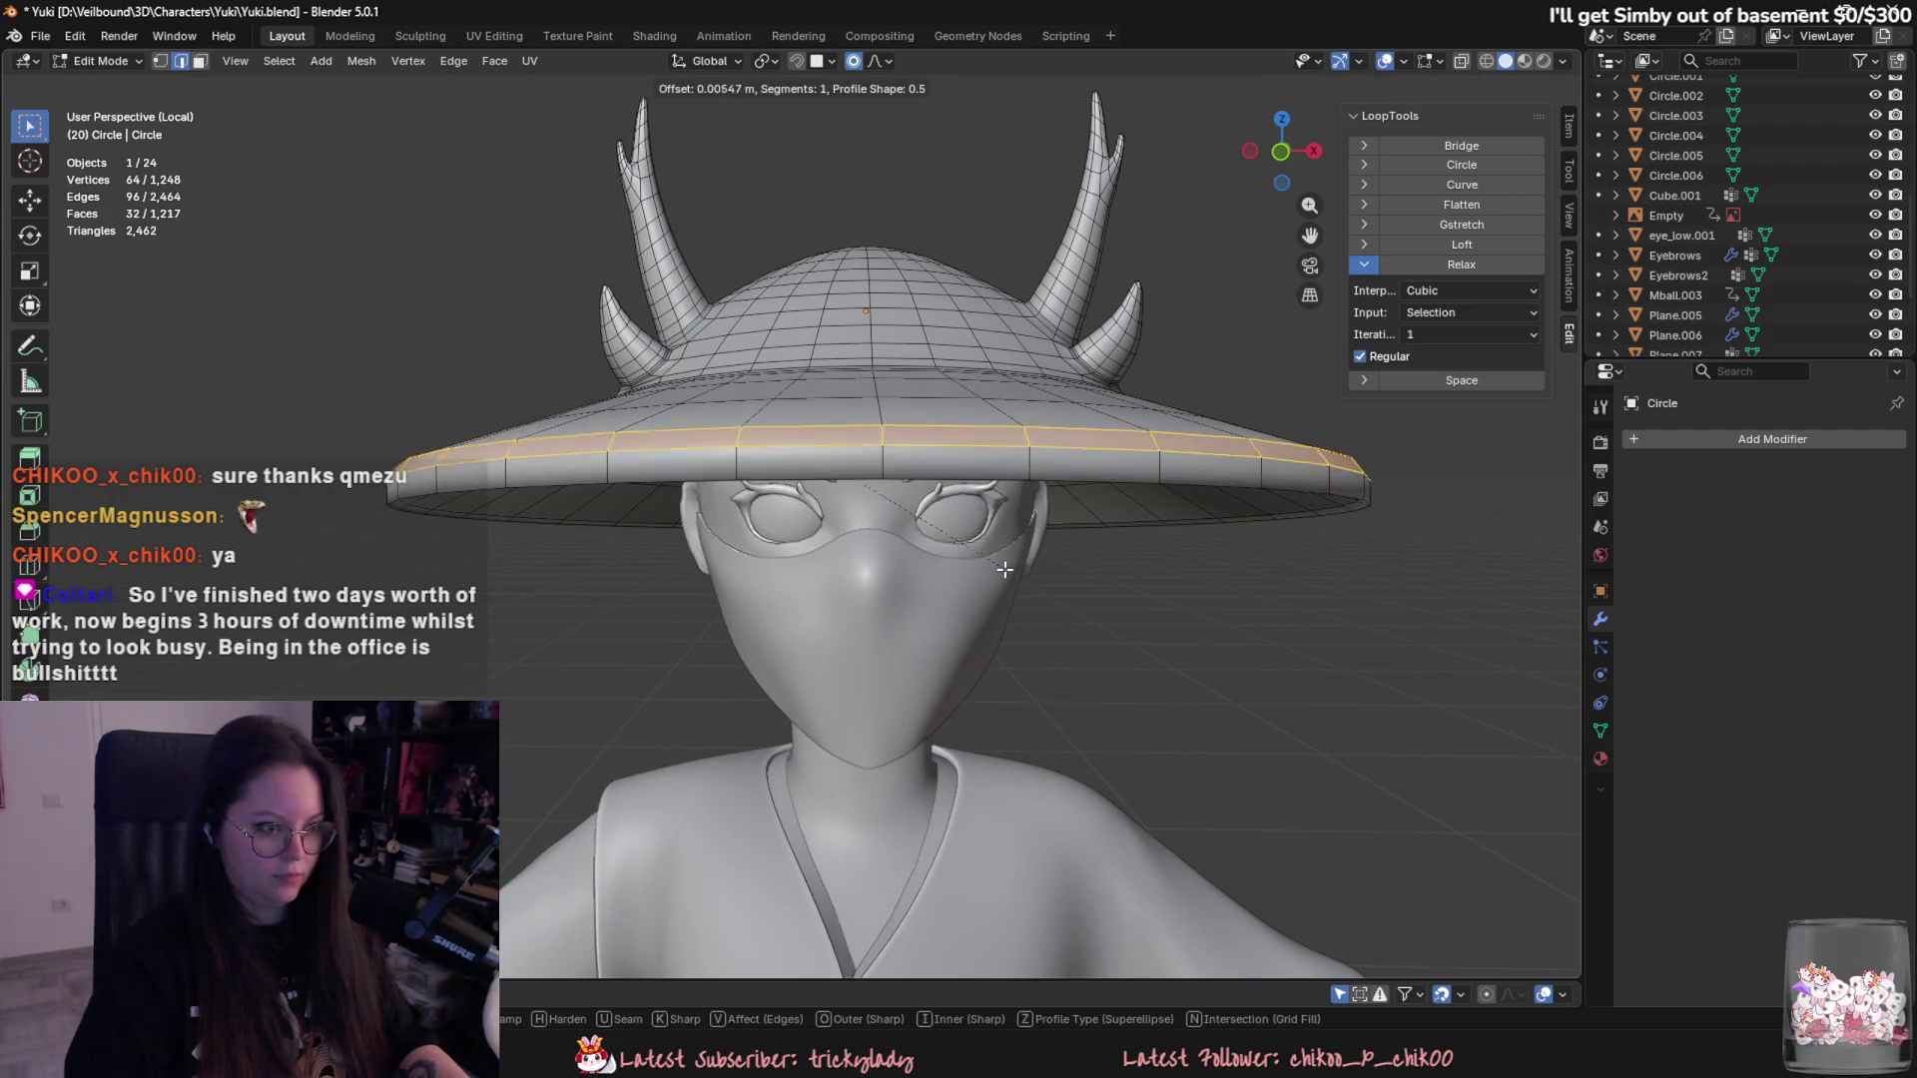
pyautogui.click(1003, 565)
pyautogui.press('Tab')
pyautogui.moveTo(1080, 635)
pyautogui.mouseDown(button='middle')
pyautogui.moveTo(1048, 654)
pyautogui.moveTo(1531, 528)
pyautogui.mouseUp(button='middle')
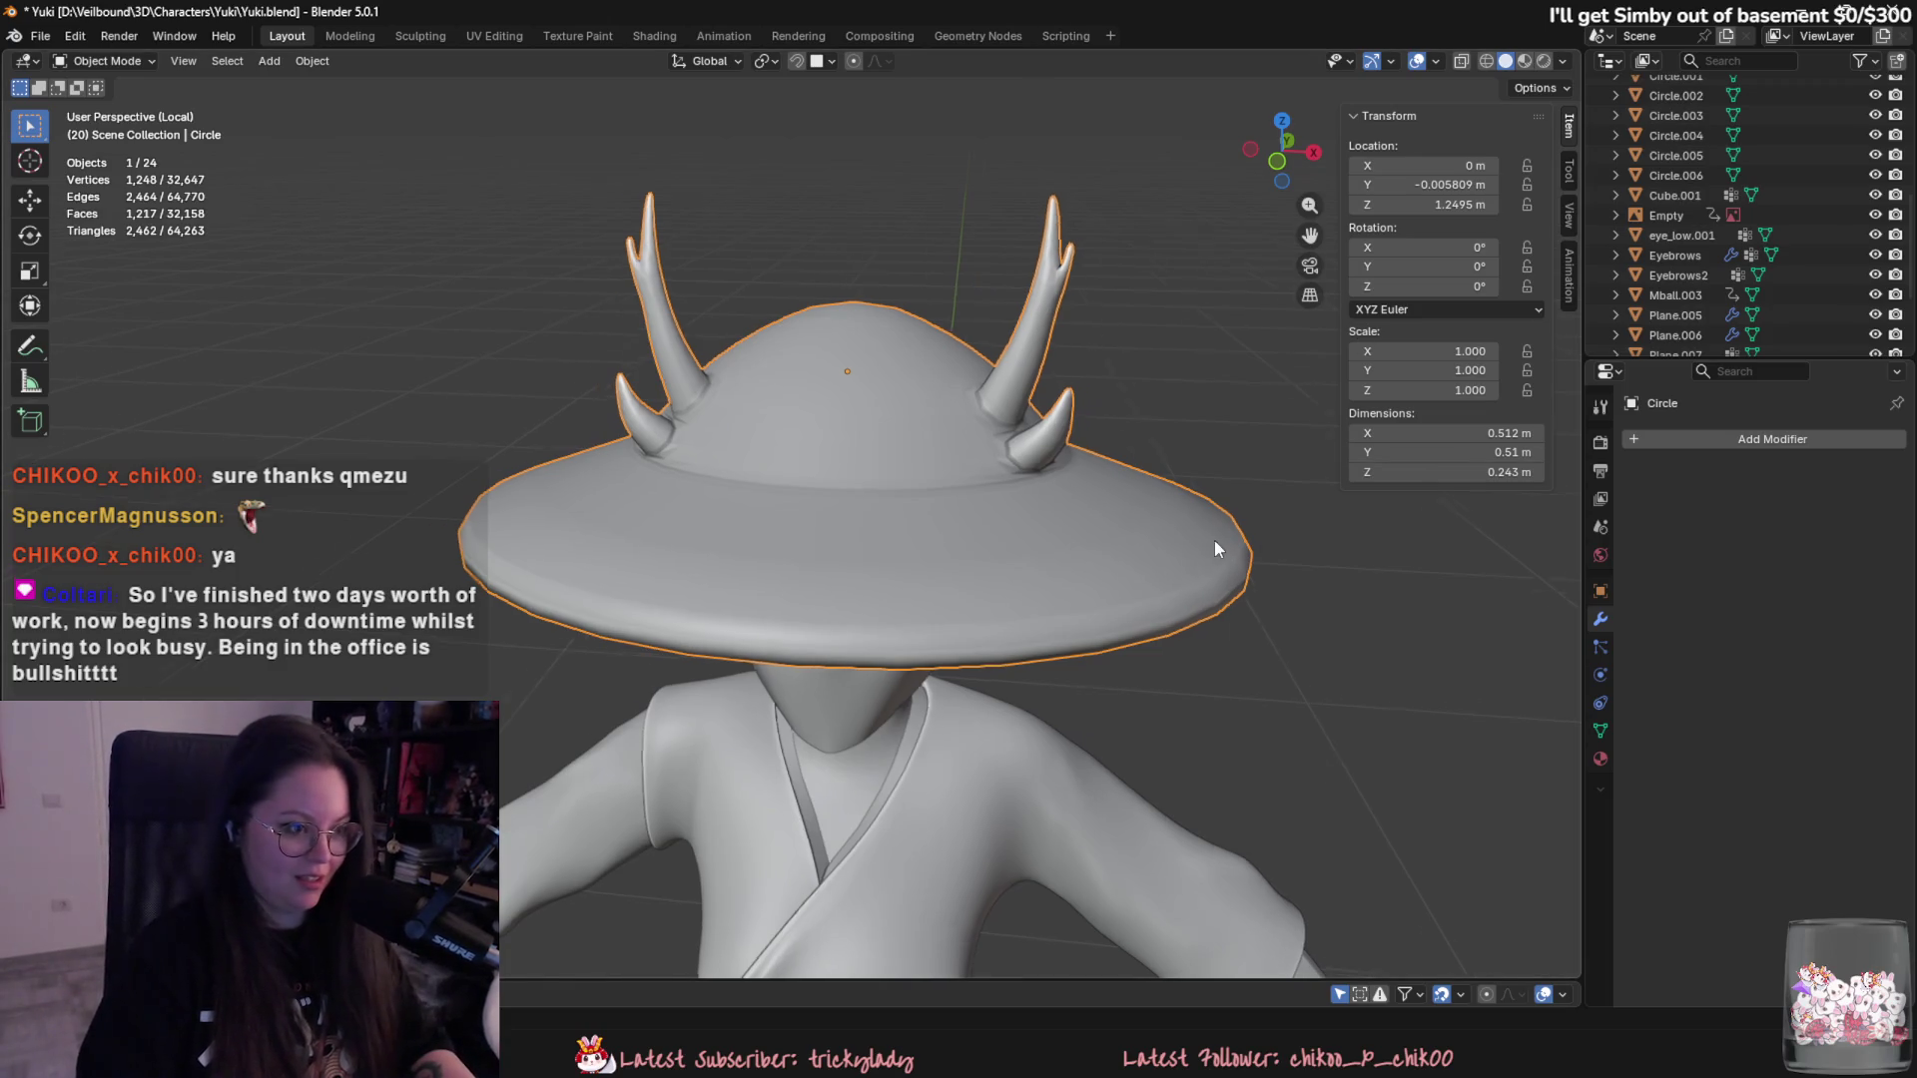
# - Inspect the beveled brim and the face beneath it from low angles around the hat
pyautogui.press('Tab')
pyautogui.moveTo(1210, 548); pyautogui.dragTo(886, 550, button='middle')
pyautogui.press('Tab')
pyautogui.press('Tab')
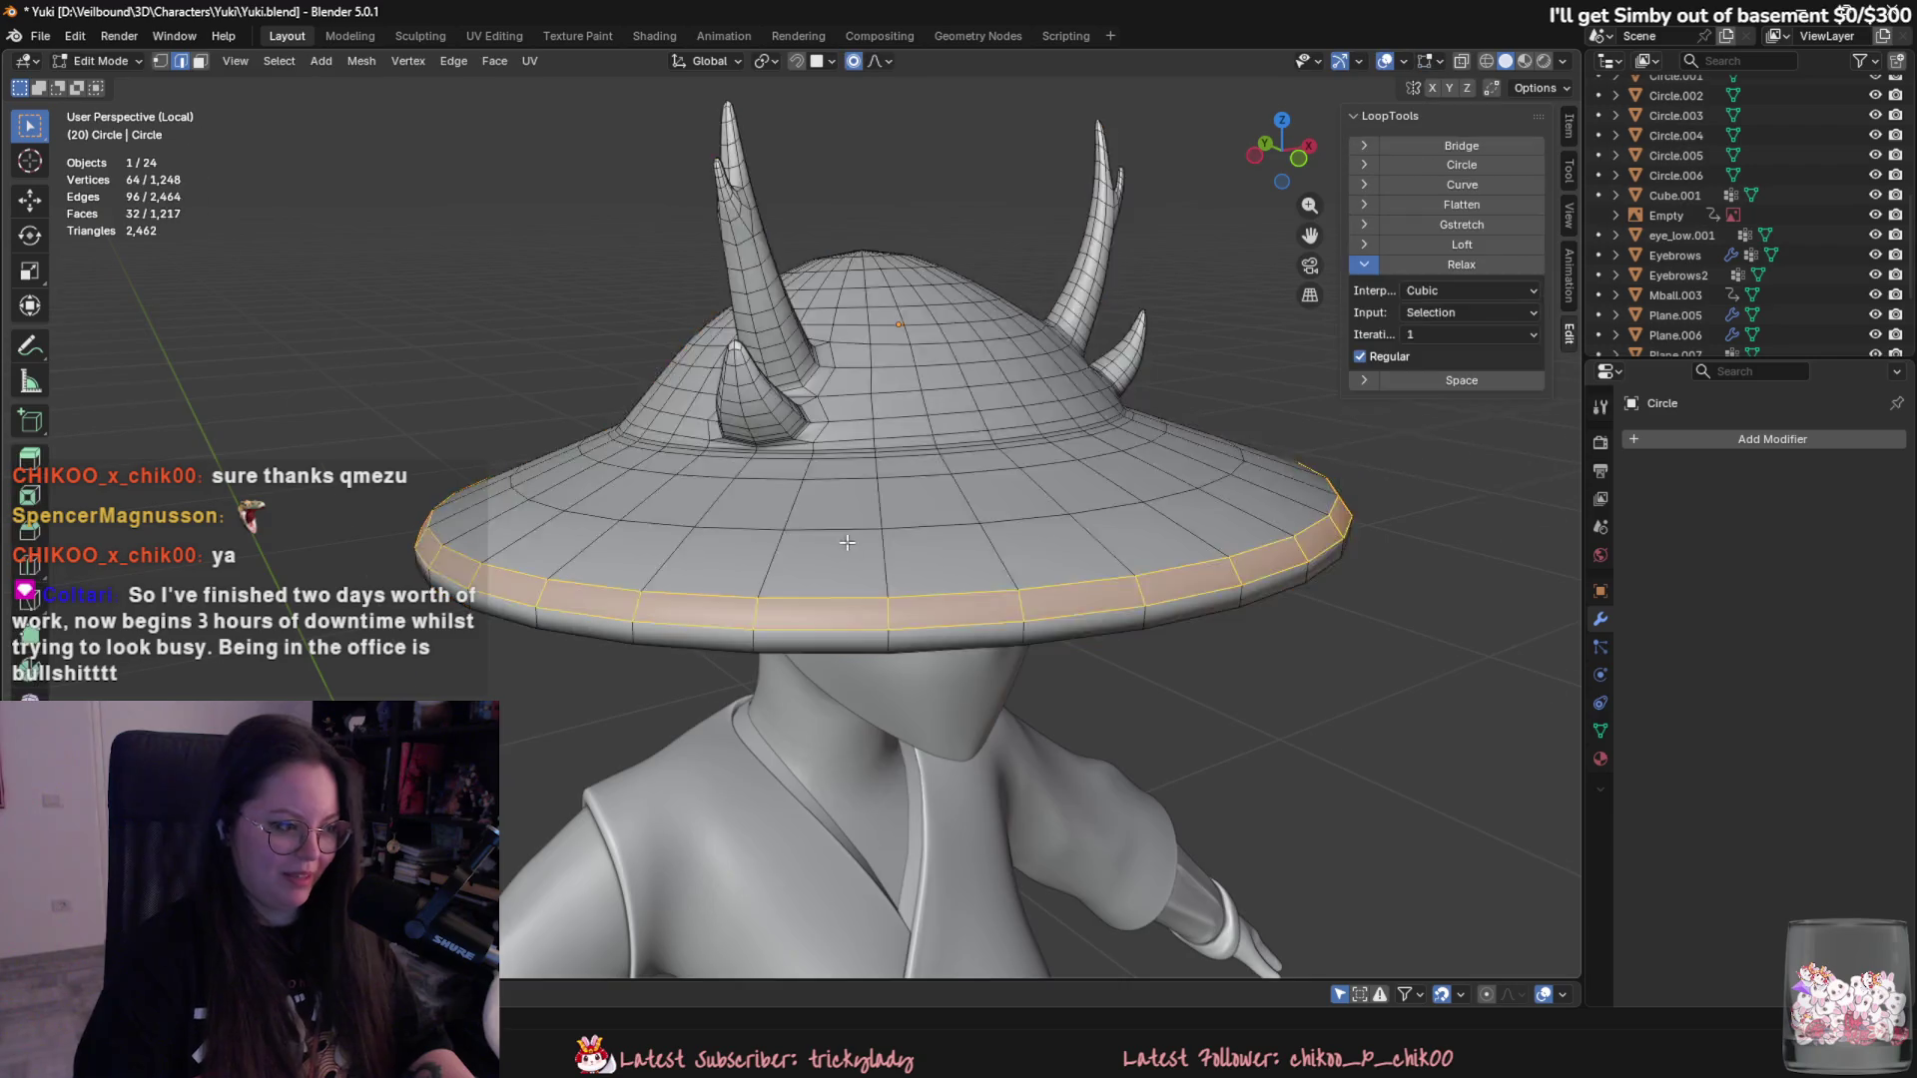
pyautogui.press('Tab')
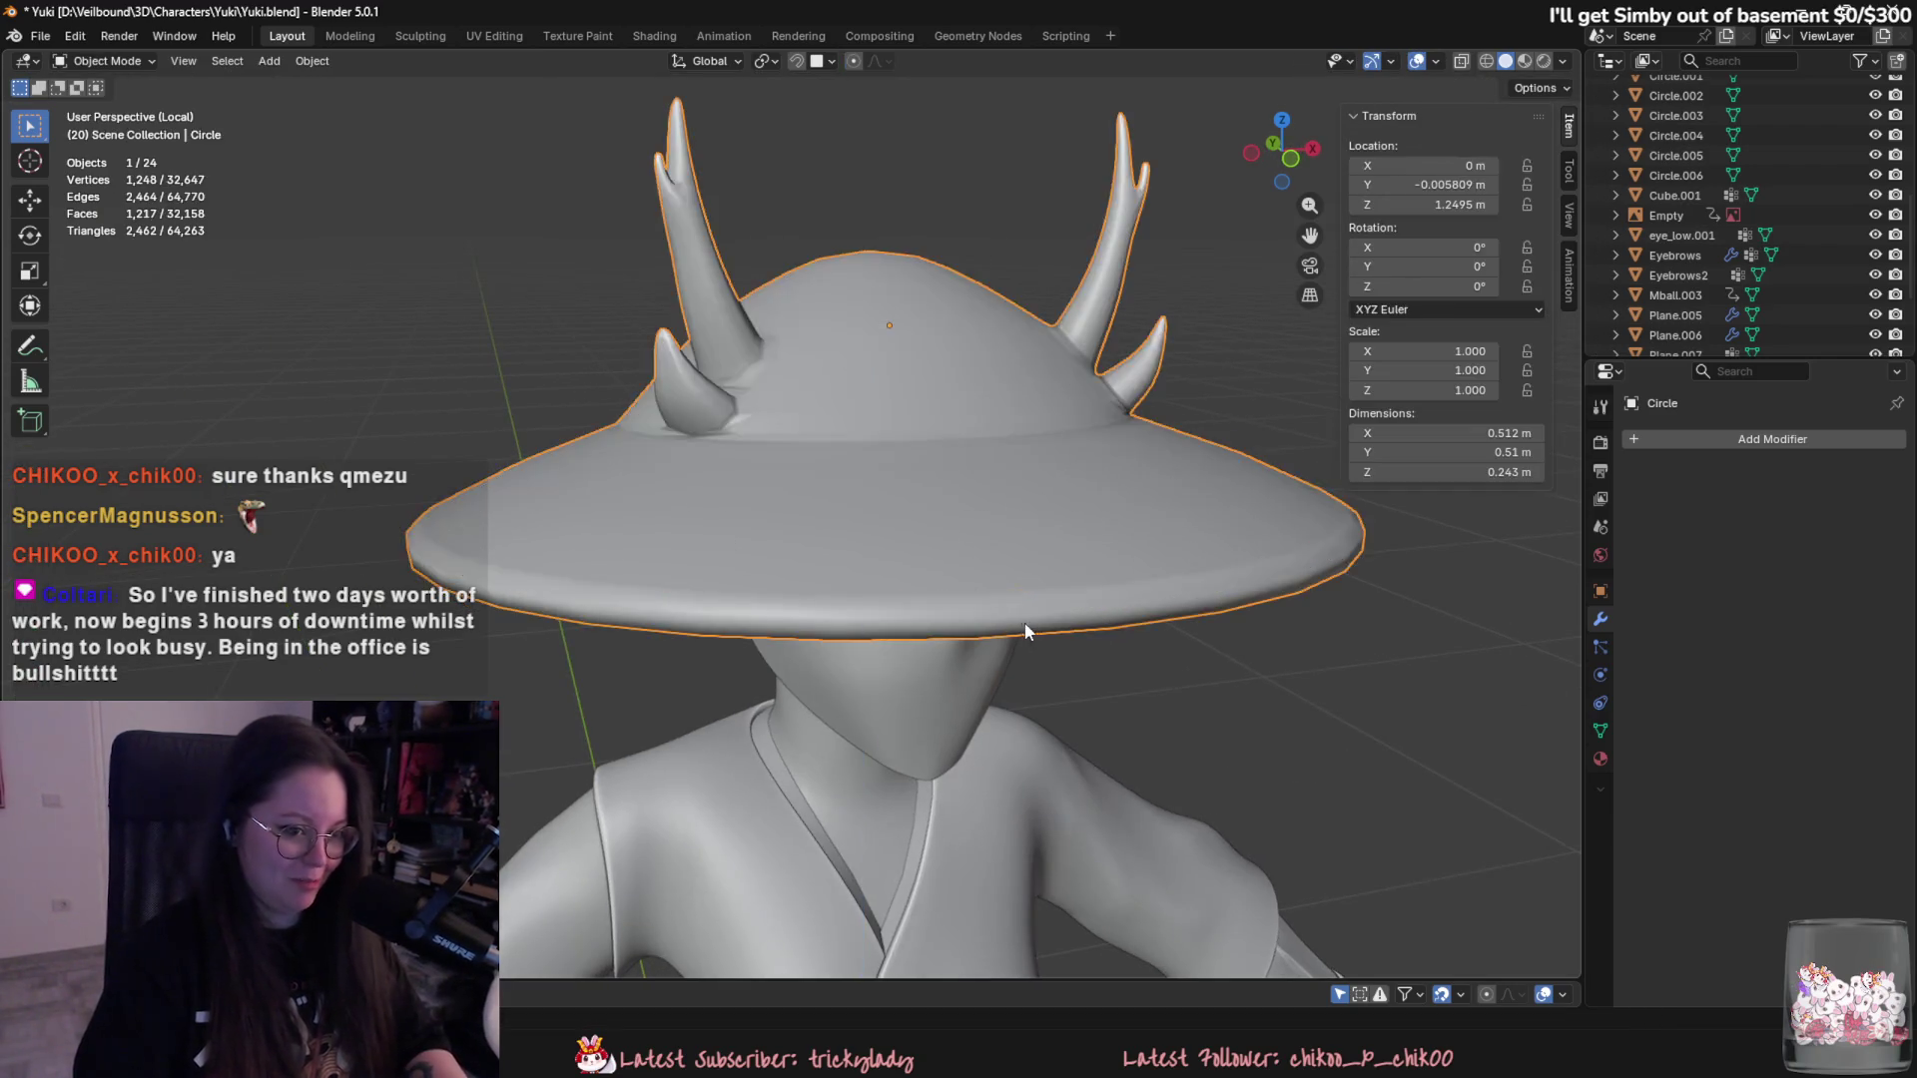
pyautogui.moveTo(1023, 631); pyautogui.dragTo(1273, 547, button='middle')
pyautogui.moveTo(1080, 569); pyautogui.dragTo(1016, 465, button='middle')
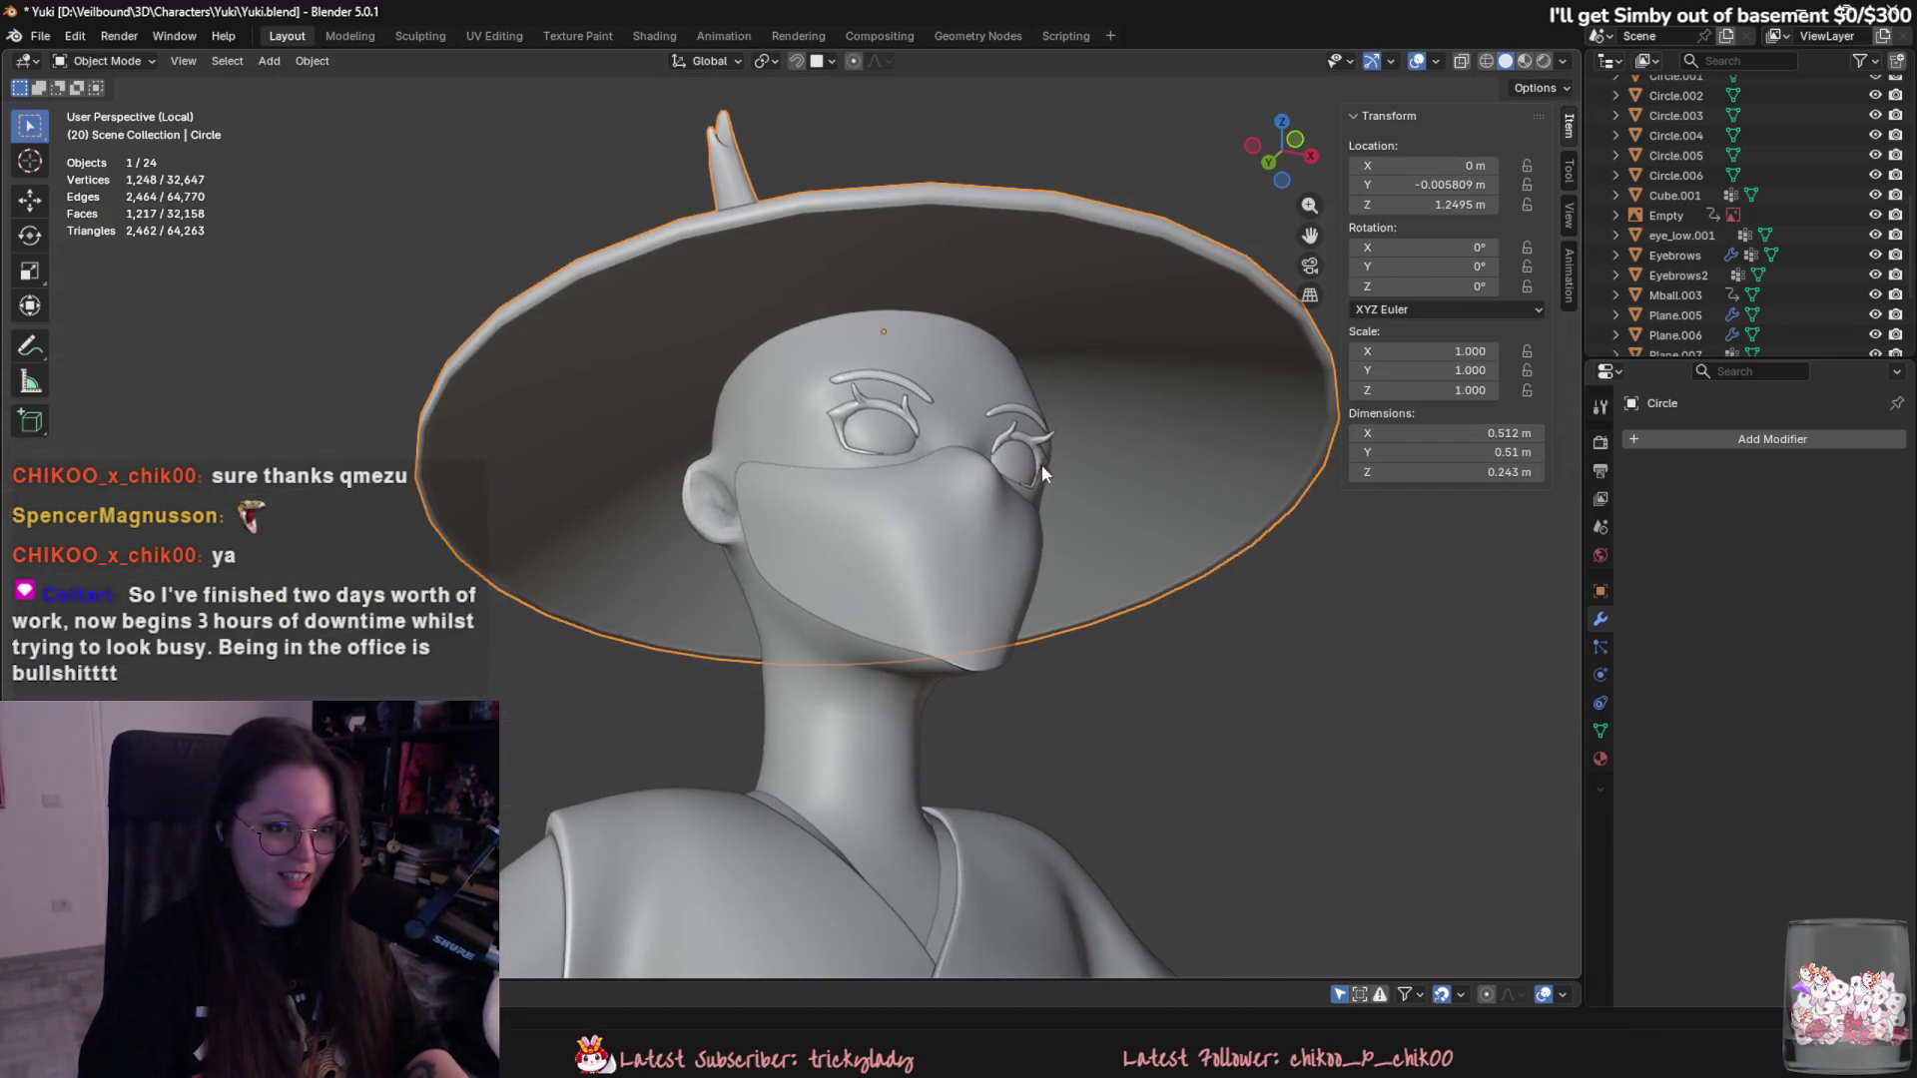
pyautogui.moveTo(1238, 457)
pyautogui.mouseDown(button='middle')
pyautogui.moveTo(1216, 535)
pyautogui.moveTo(1488, 509)
pyautogui.mouseUp(button='middle')
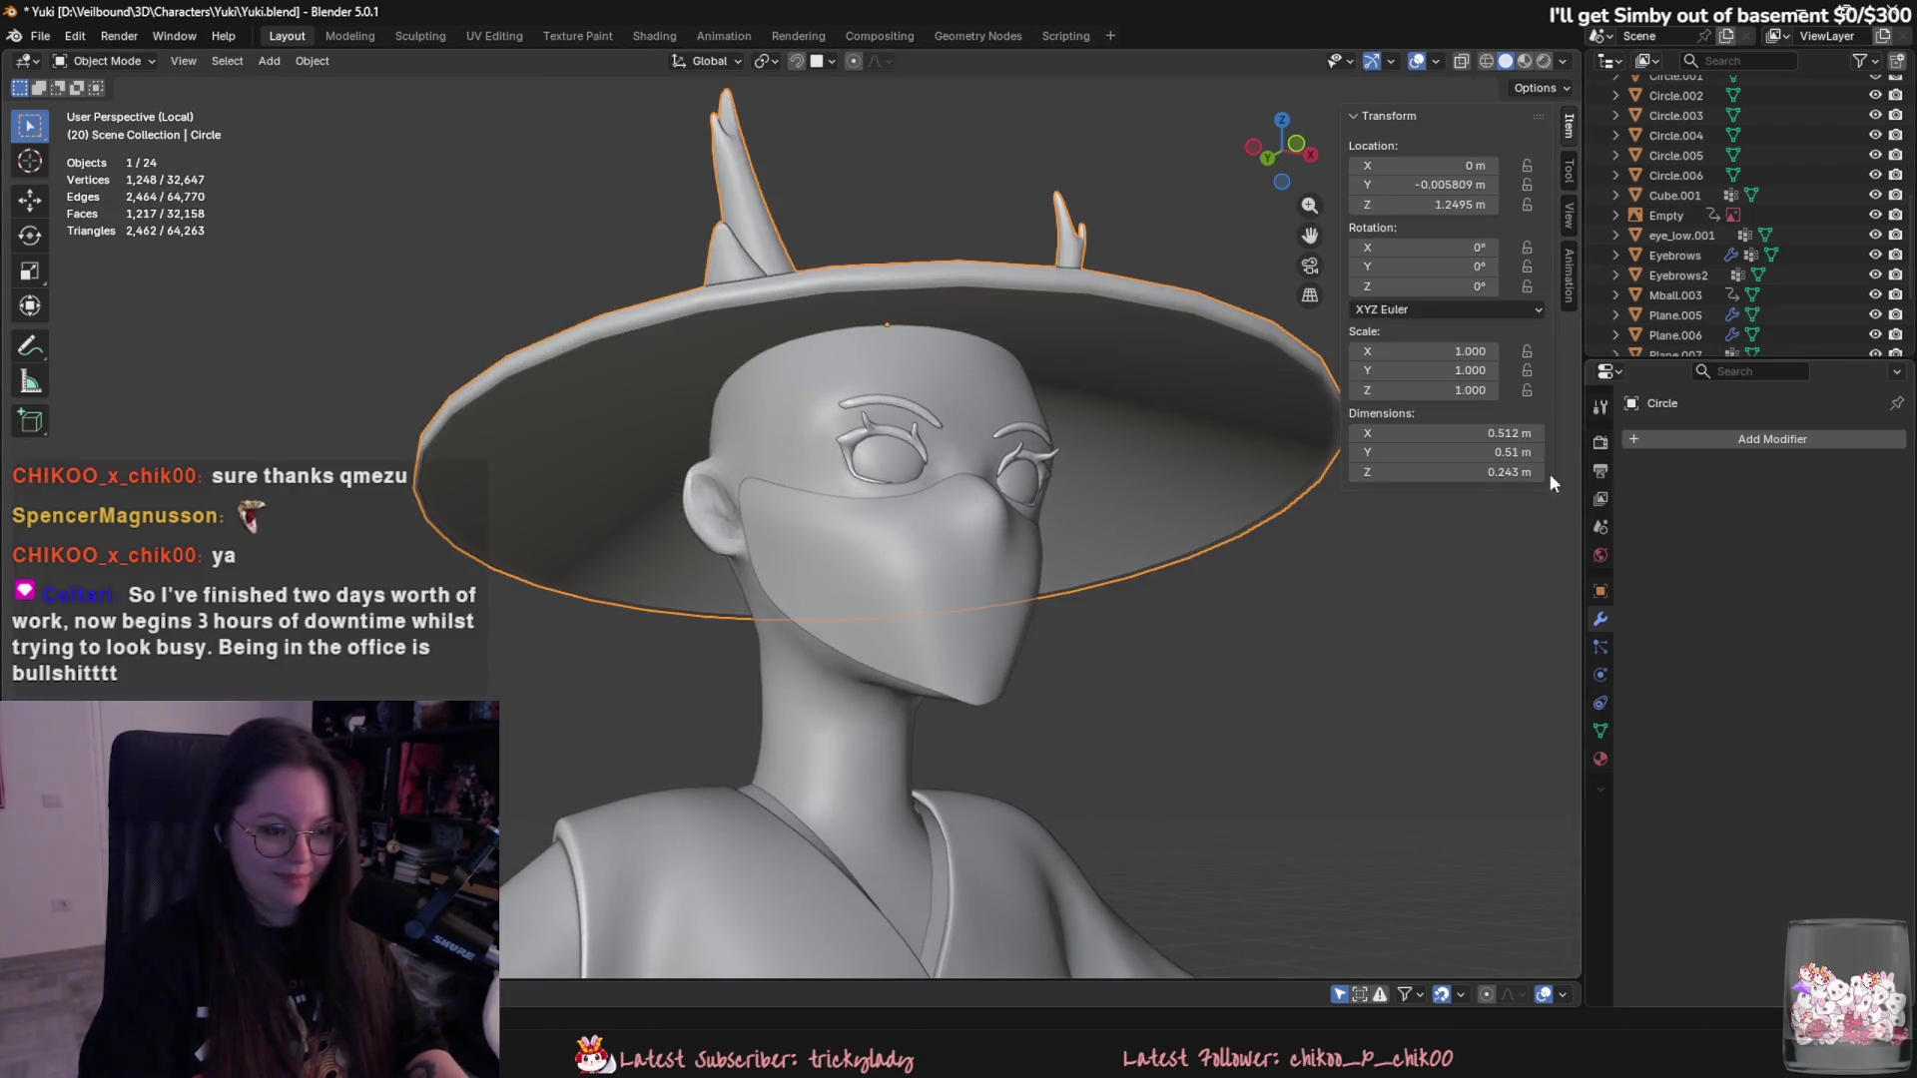
pyautogui.click(1766, 440)
pyautogui.scroll(5, 1737, 270)
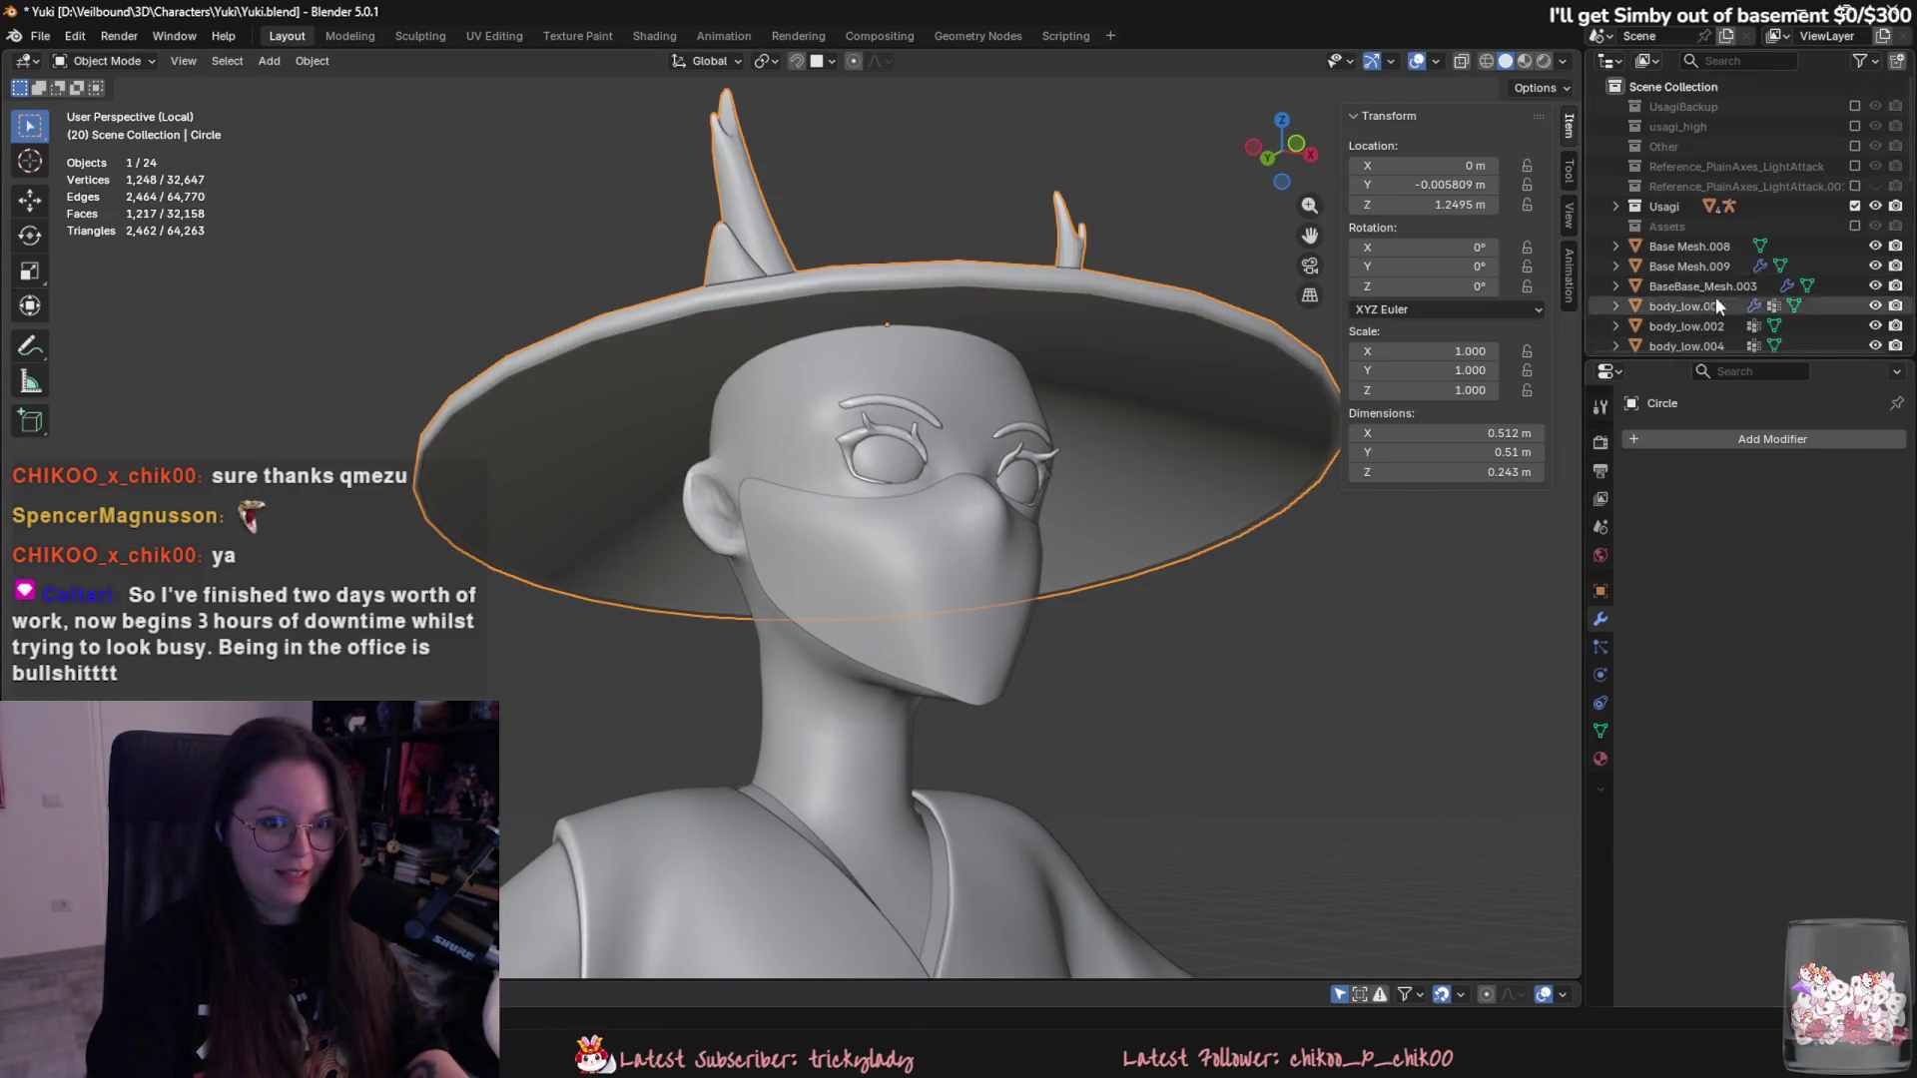
pyautogui.moveTo(1179, 384)
pyautogui.mouseDown(button='middle')
pyautogui.moveTo(1135, 487)
pyautogui.moveTo(1324, 583)
pyautogui.mouseUp(button='middle')
# - Duplicate the hat in place, rename the original hat_low and hide it, and name the copy hat_high
pyautogui.hotkey('shift', 'd')
pyautogui.press('Escape')
pyautogui.doubleClick(1666, 246)
pyautogui.scroll(-1, 1663, 246)
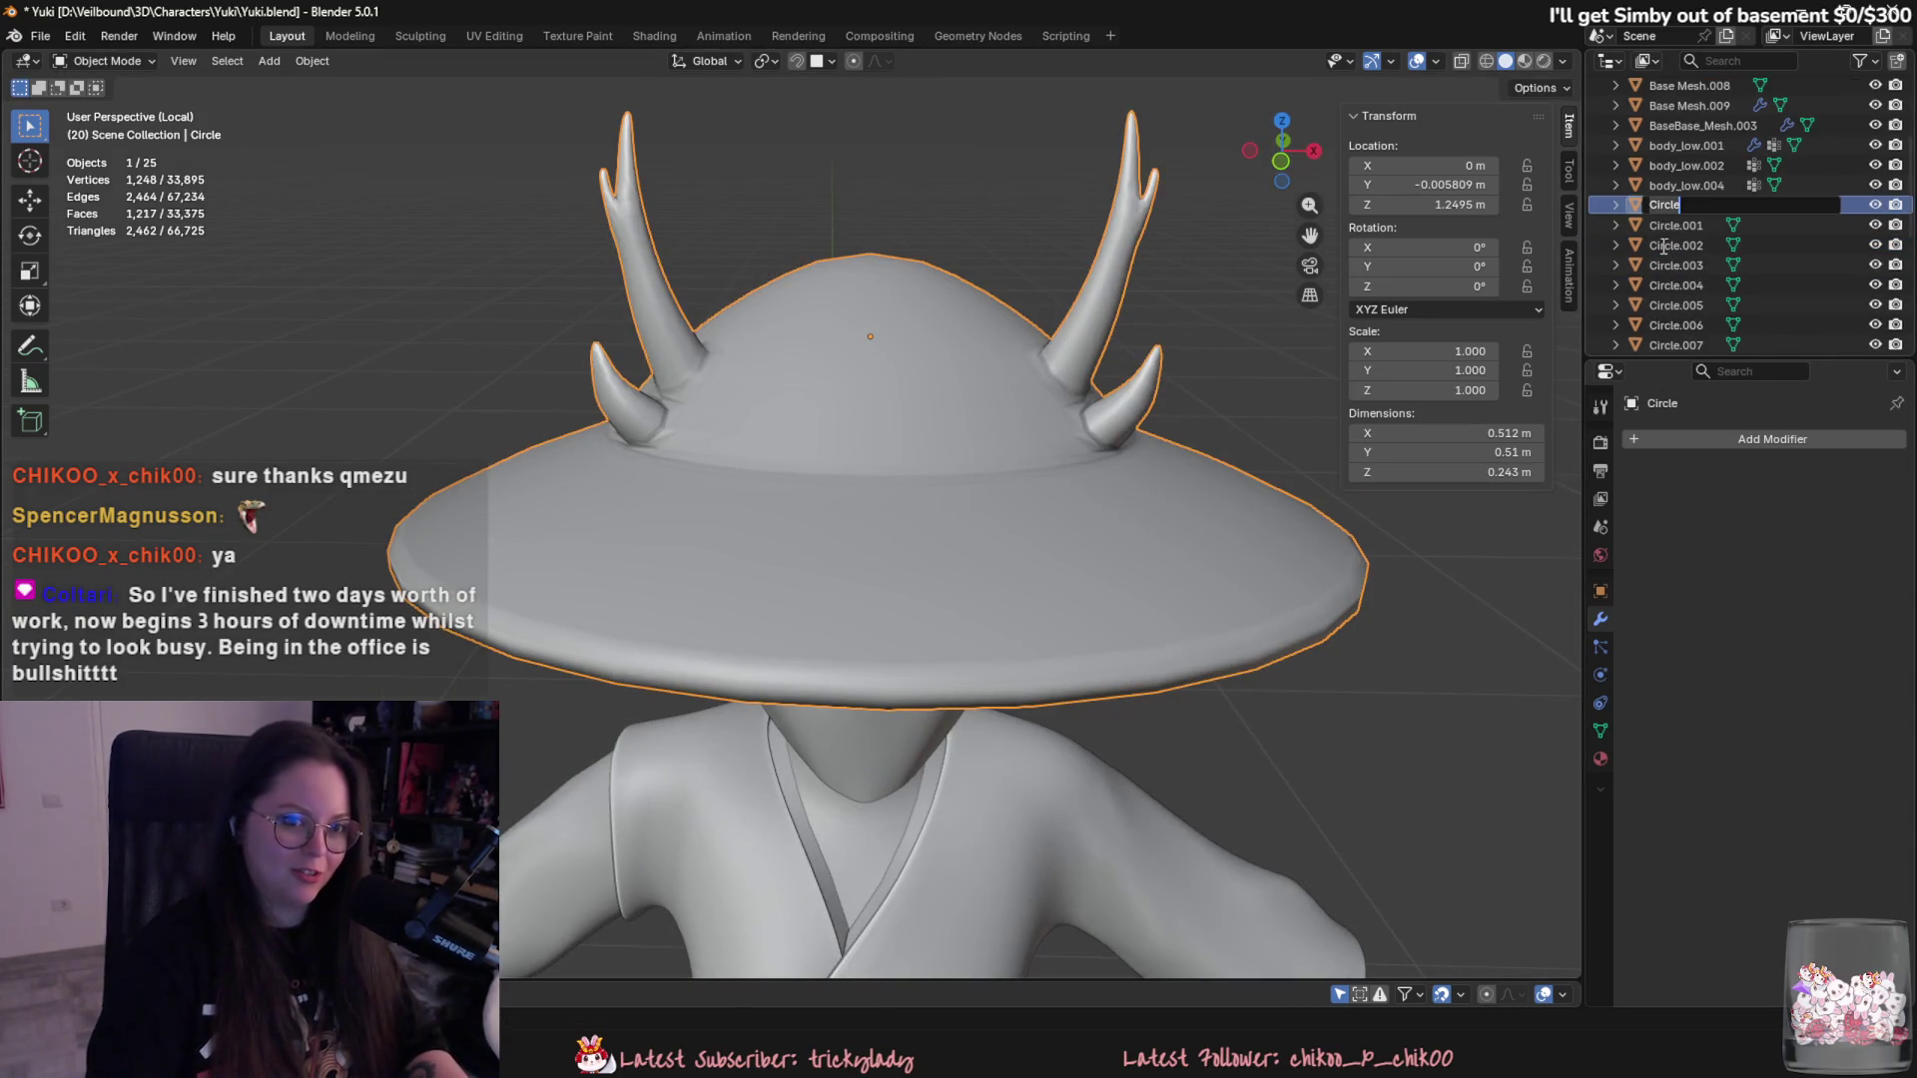
pyautogui.write('low')
pyautogui.press('Return')
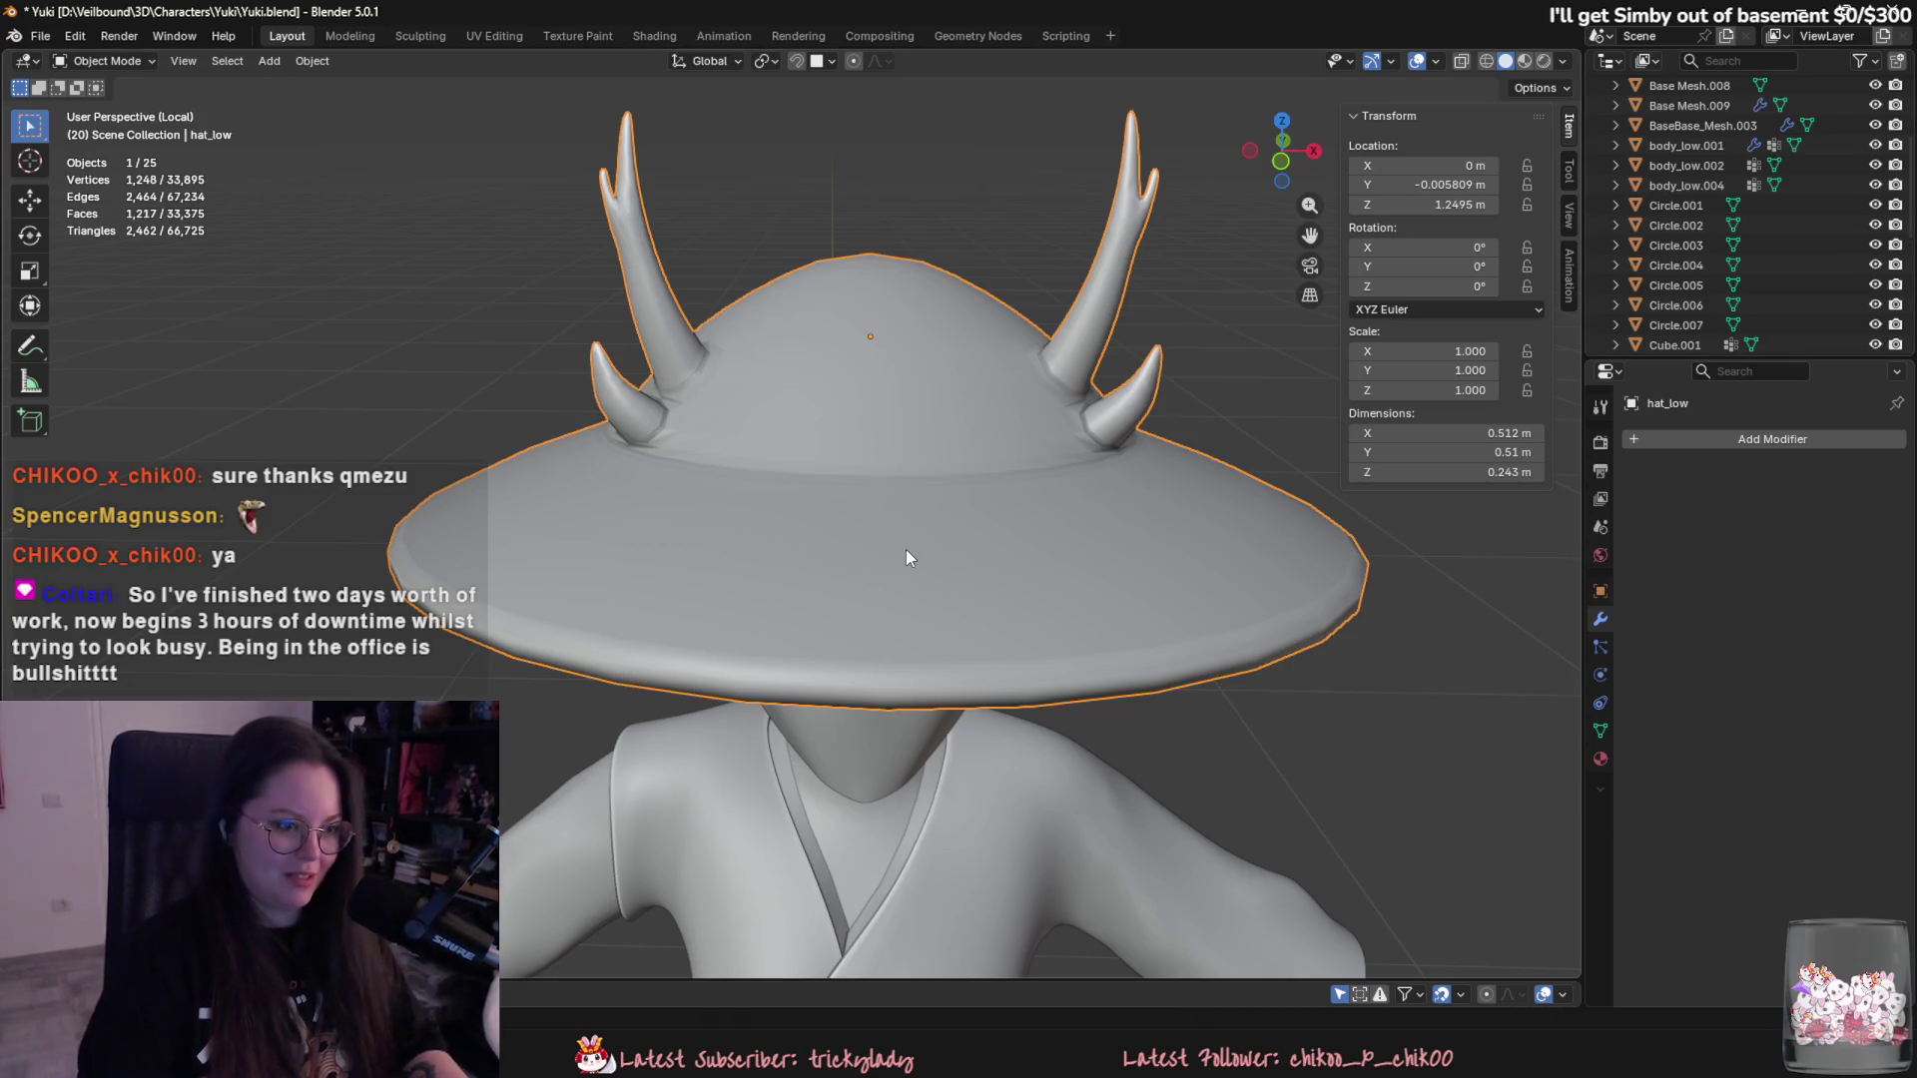
pyautogui.scroll(-5, 1708, 298)
pyautogui.press('h')
pyautogui.doubleClick(1677, 165)
pyautogui.scroll(2, 1675, 167)
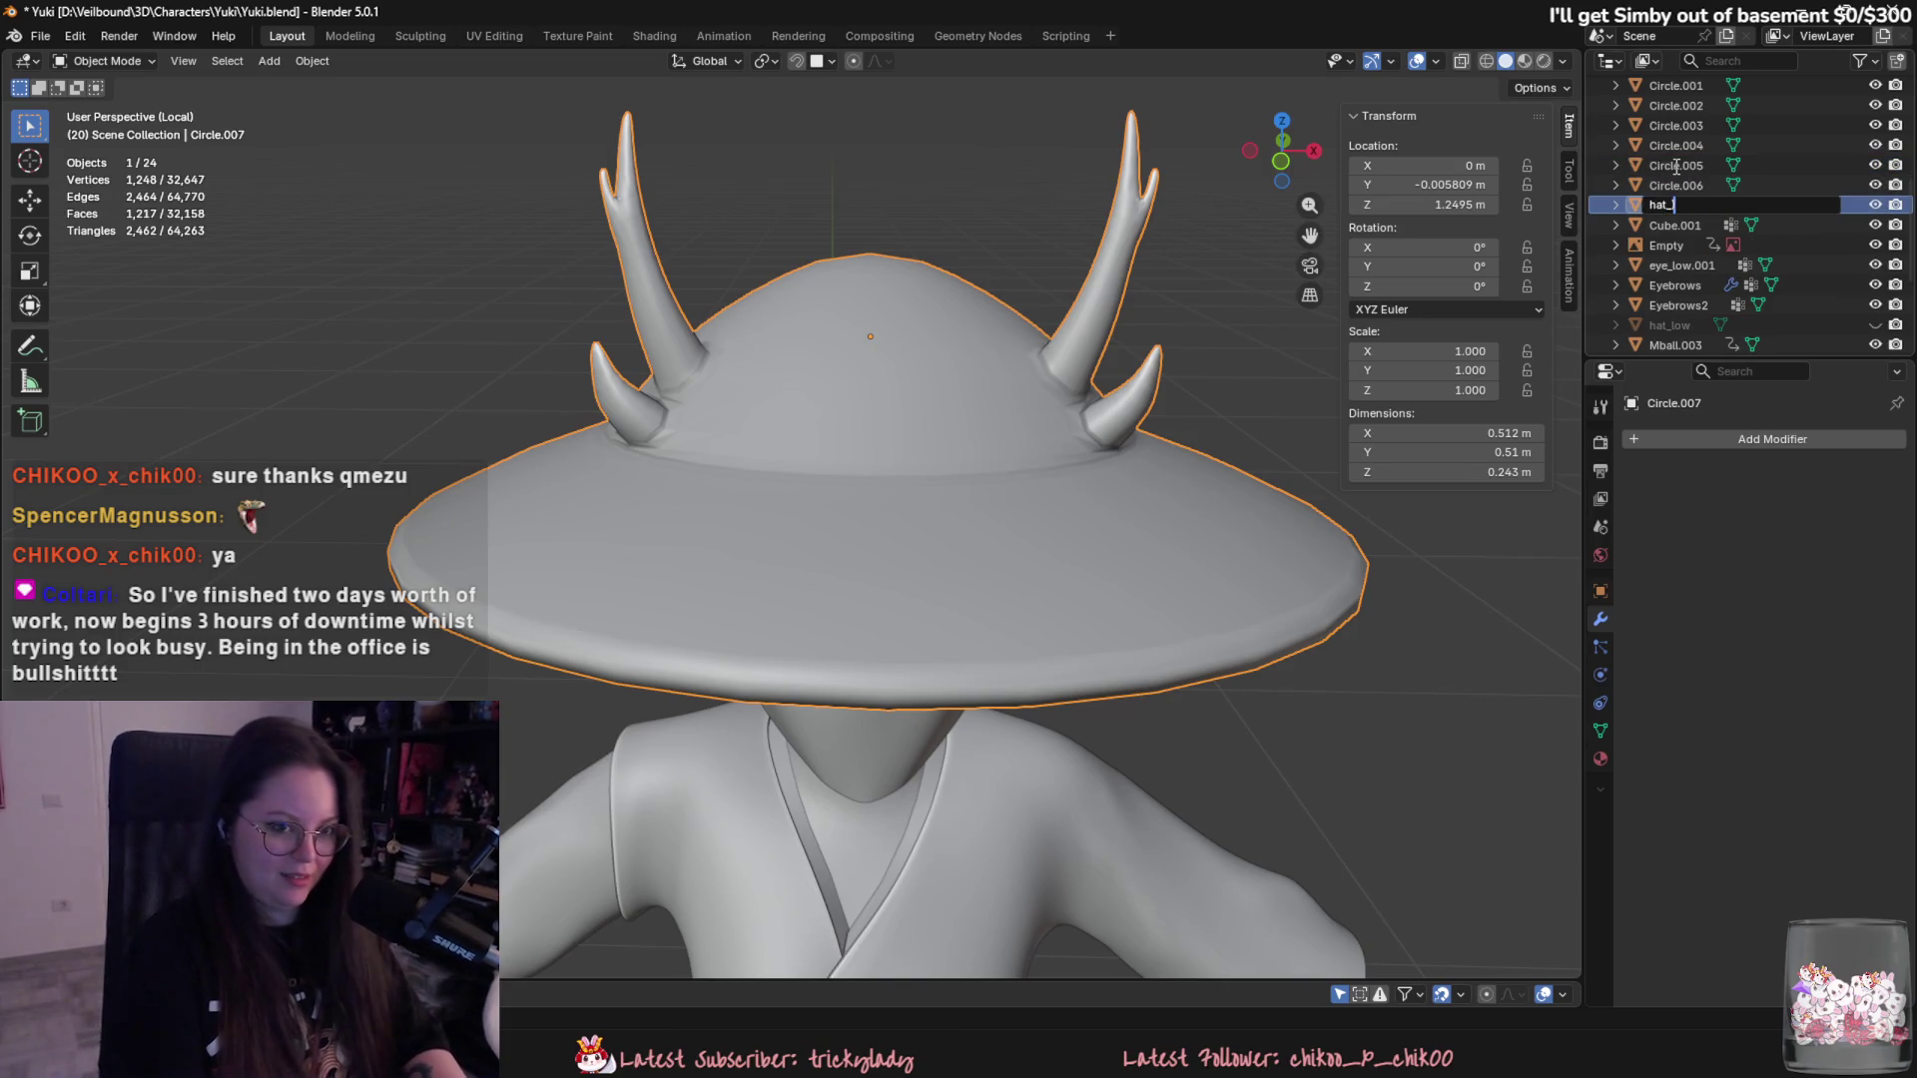
pyautogui.write('high')
pyautogui.press('Return')
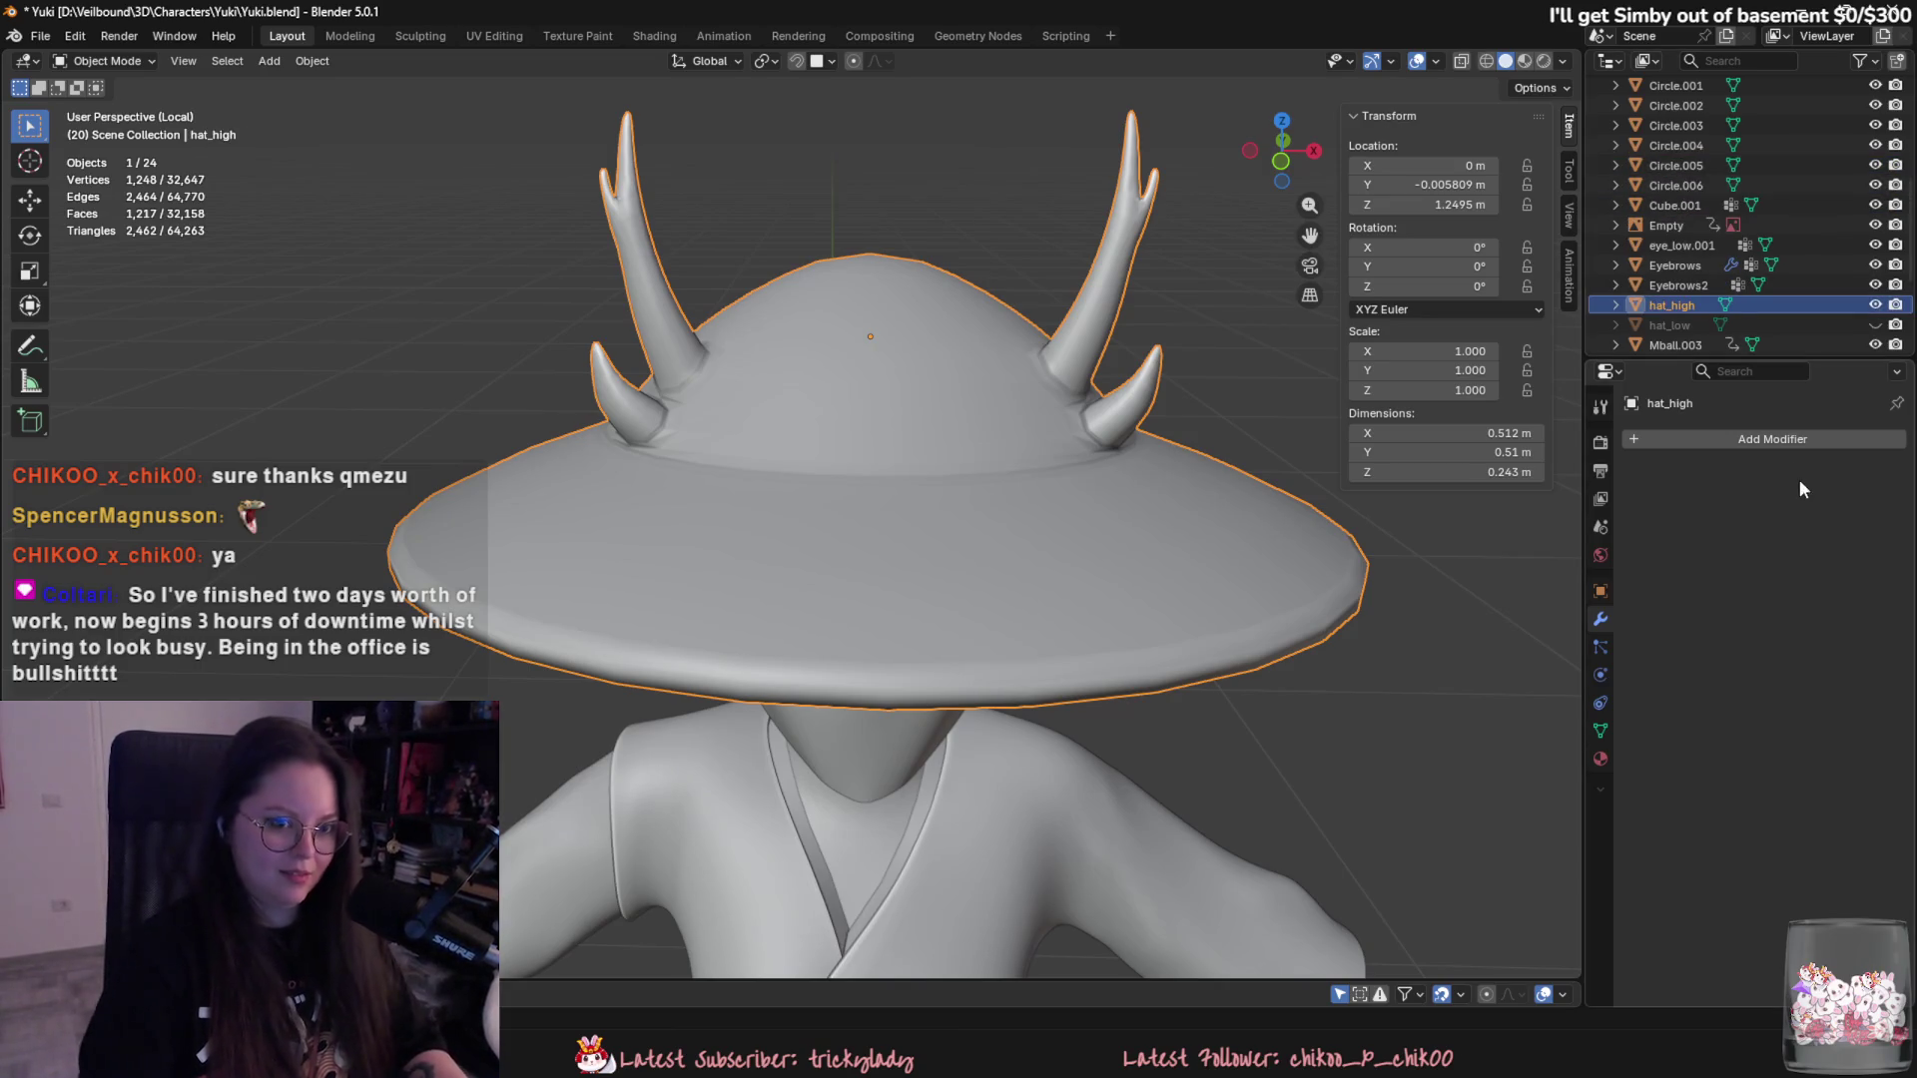
pyautogui.click(1774, 439)
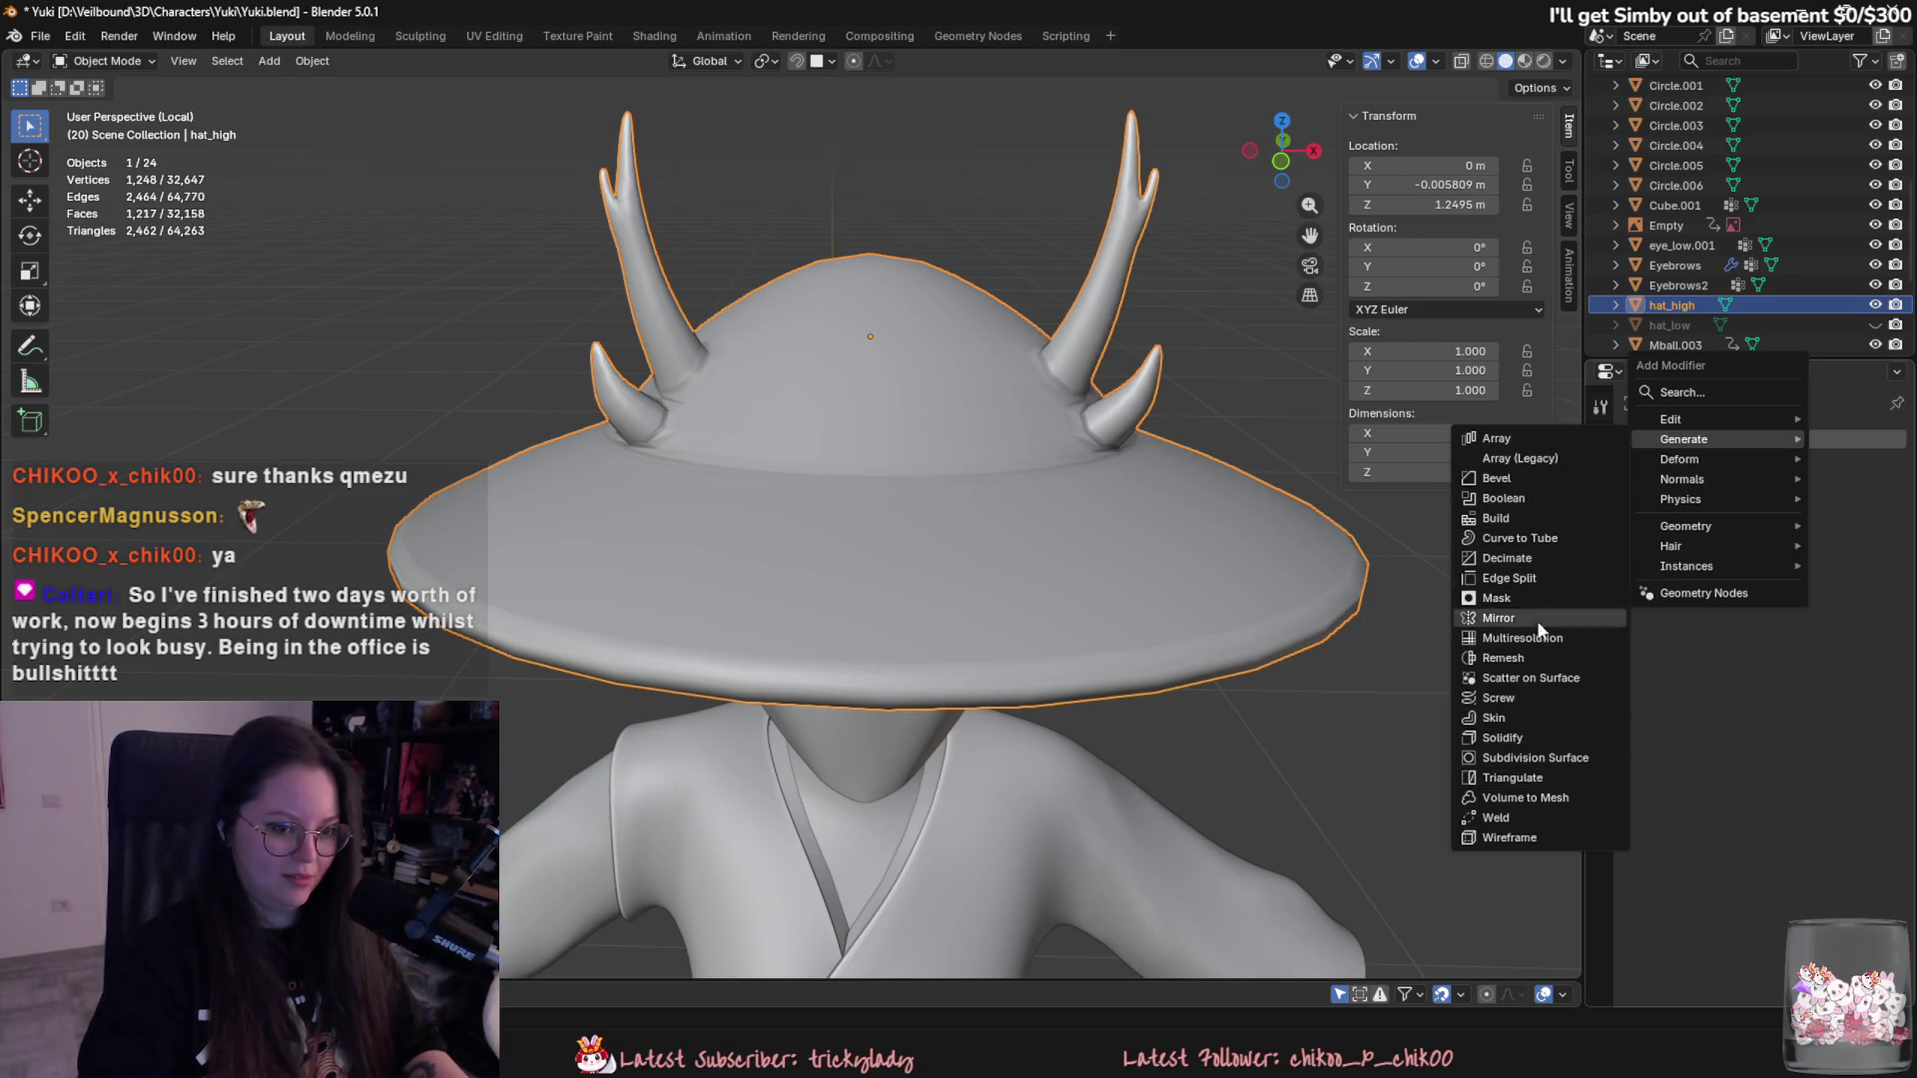
# - Discard a trial Remesh, isolate hat_high with Shift+H and fill its open edge loop with a face
pyautogui.click(1512, 658)
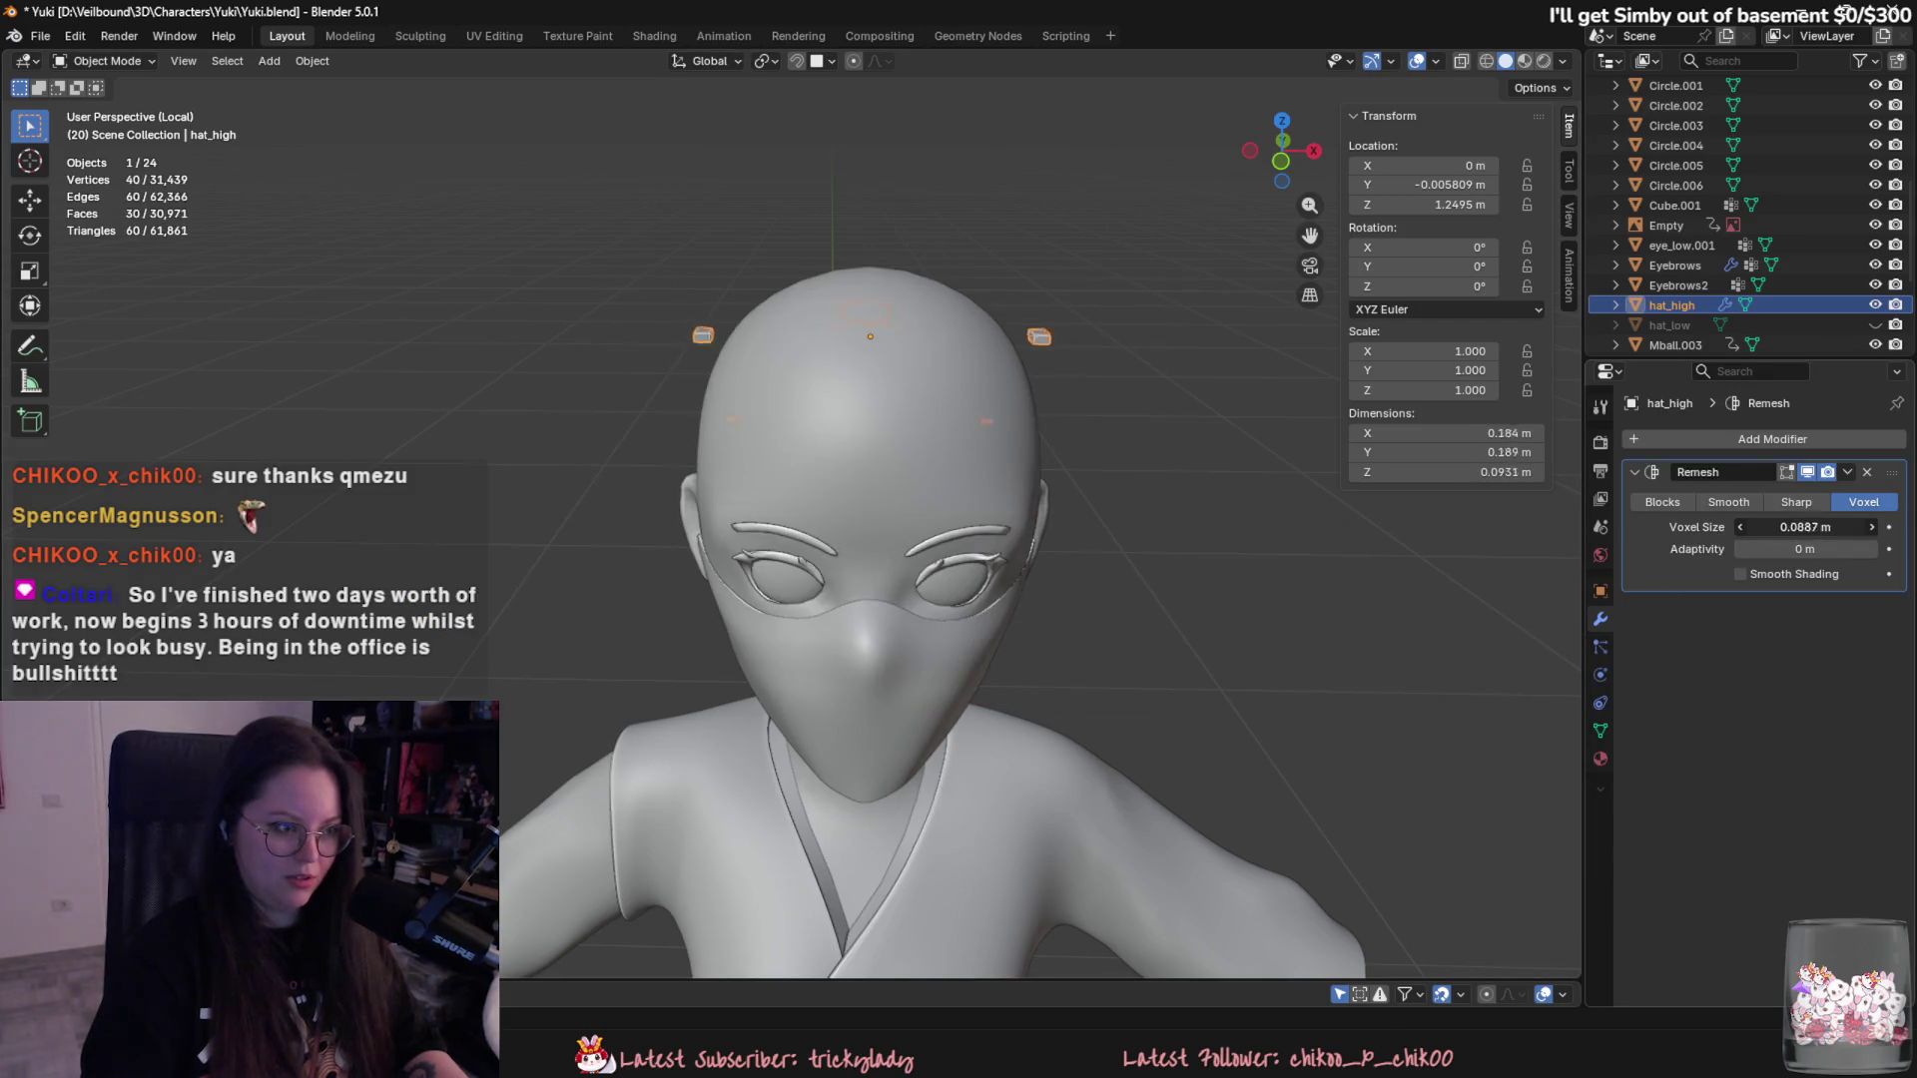
pyautogui.moveTo(1804, 527); pyautogui.dragTo(1899, 499)
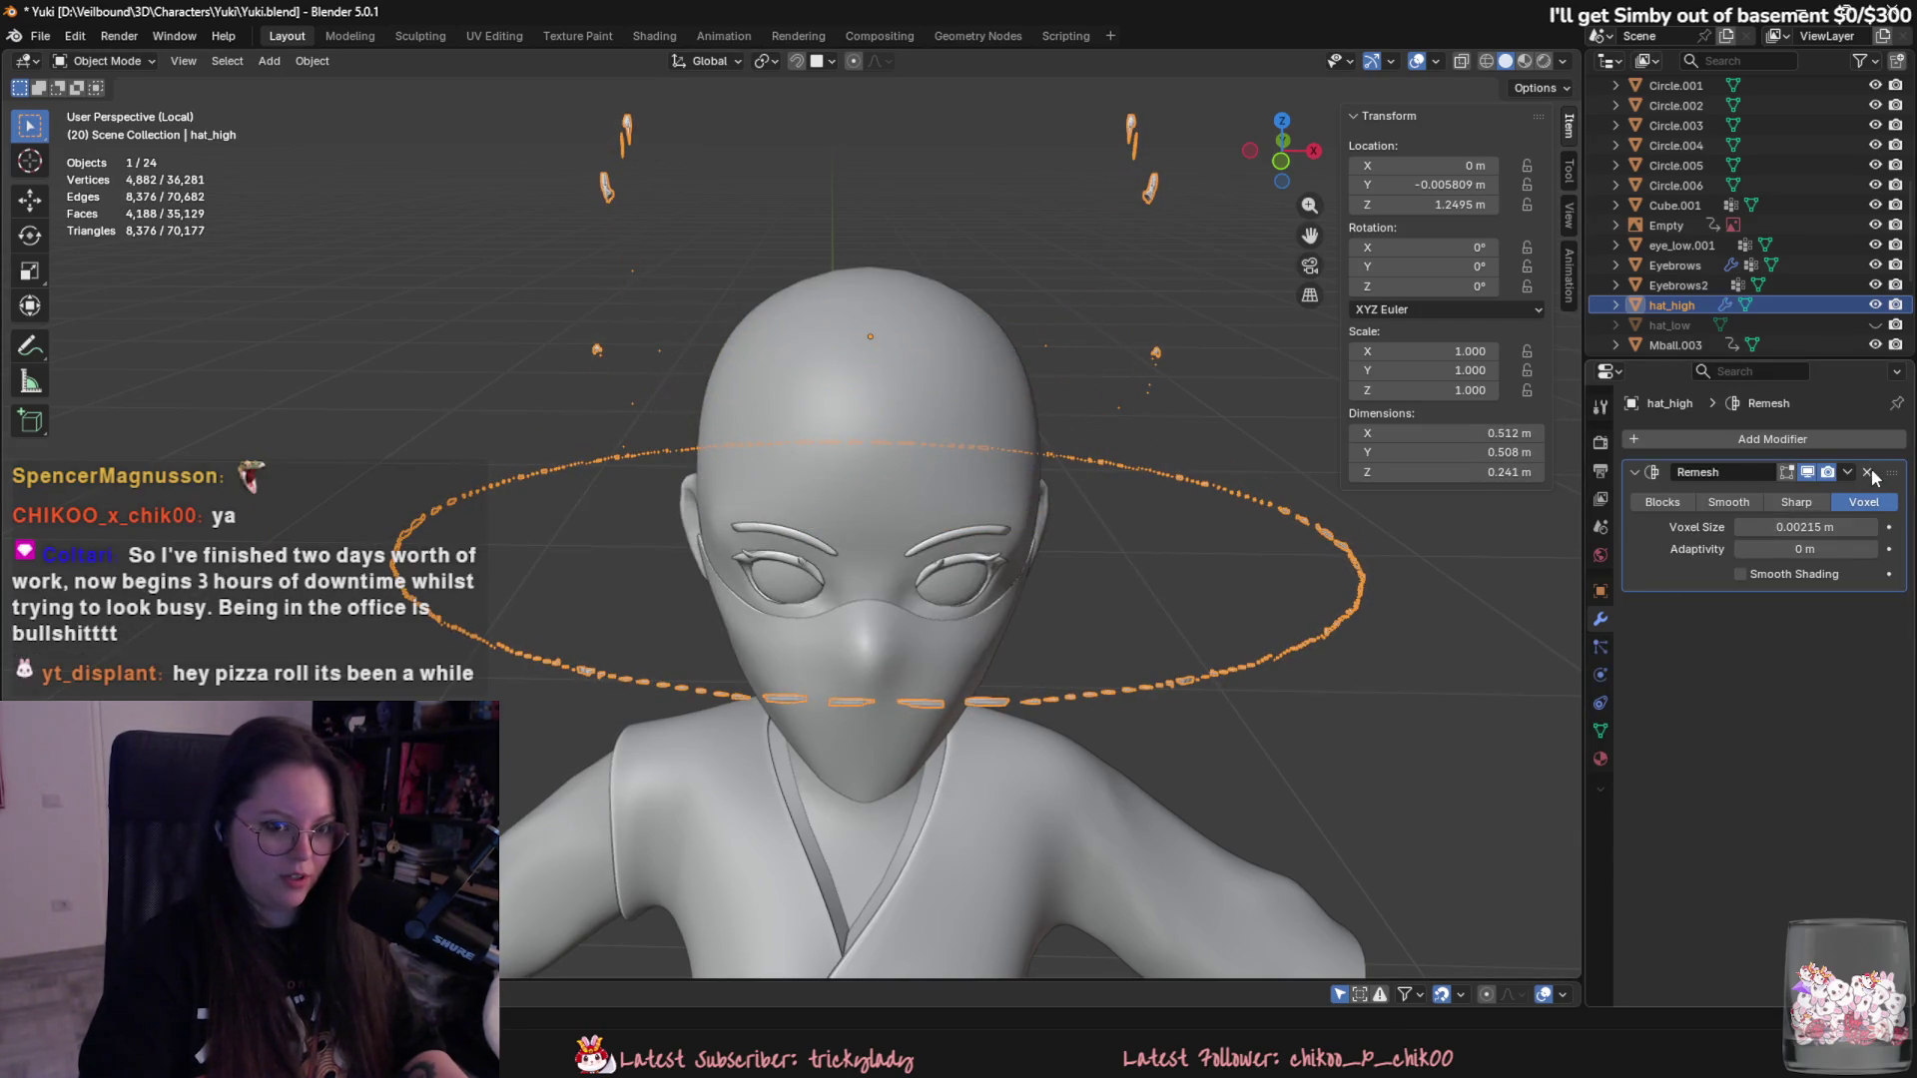
pyautogui.click(1870, 474)
pyautogui.hotkey('shift', 'h')
pyautogui.press('Tab')
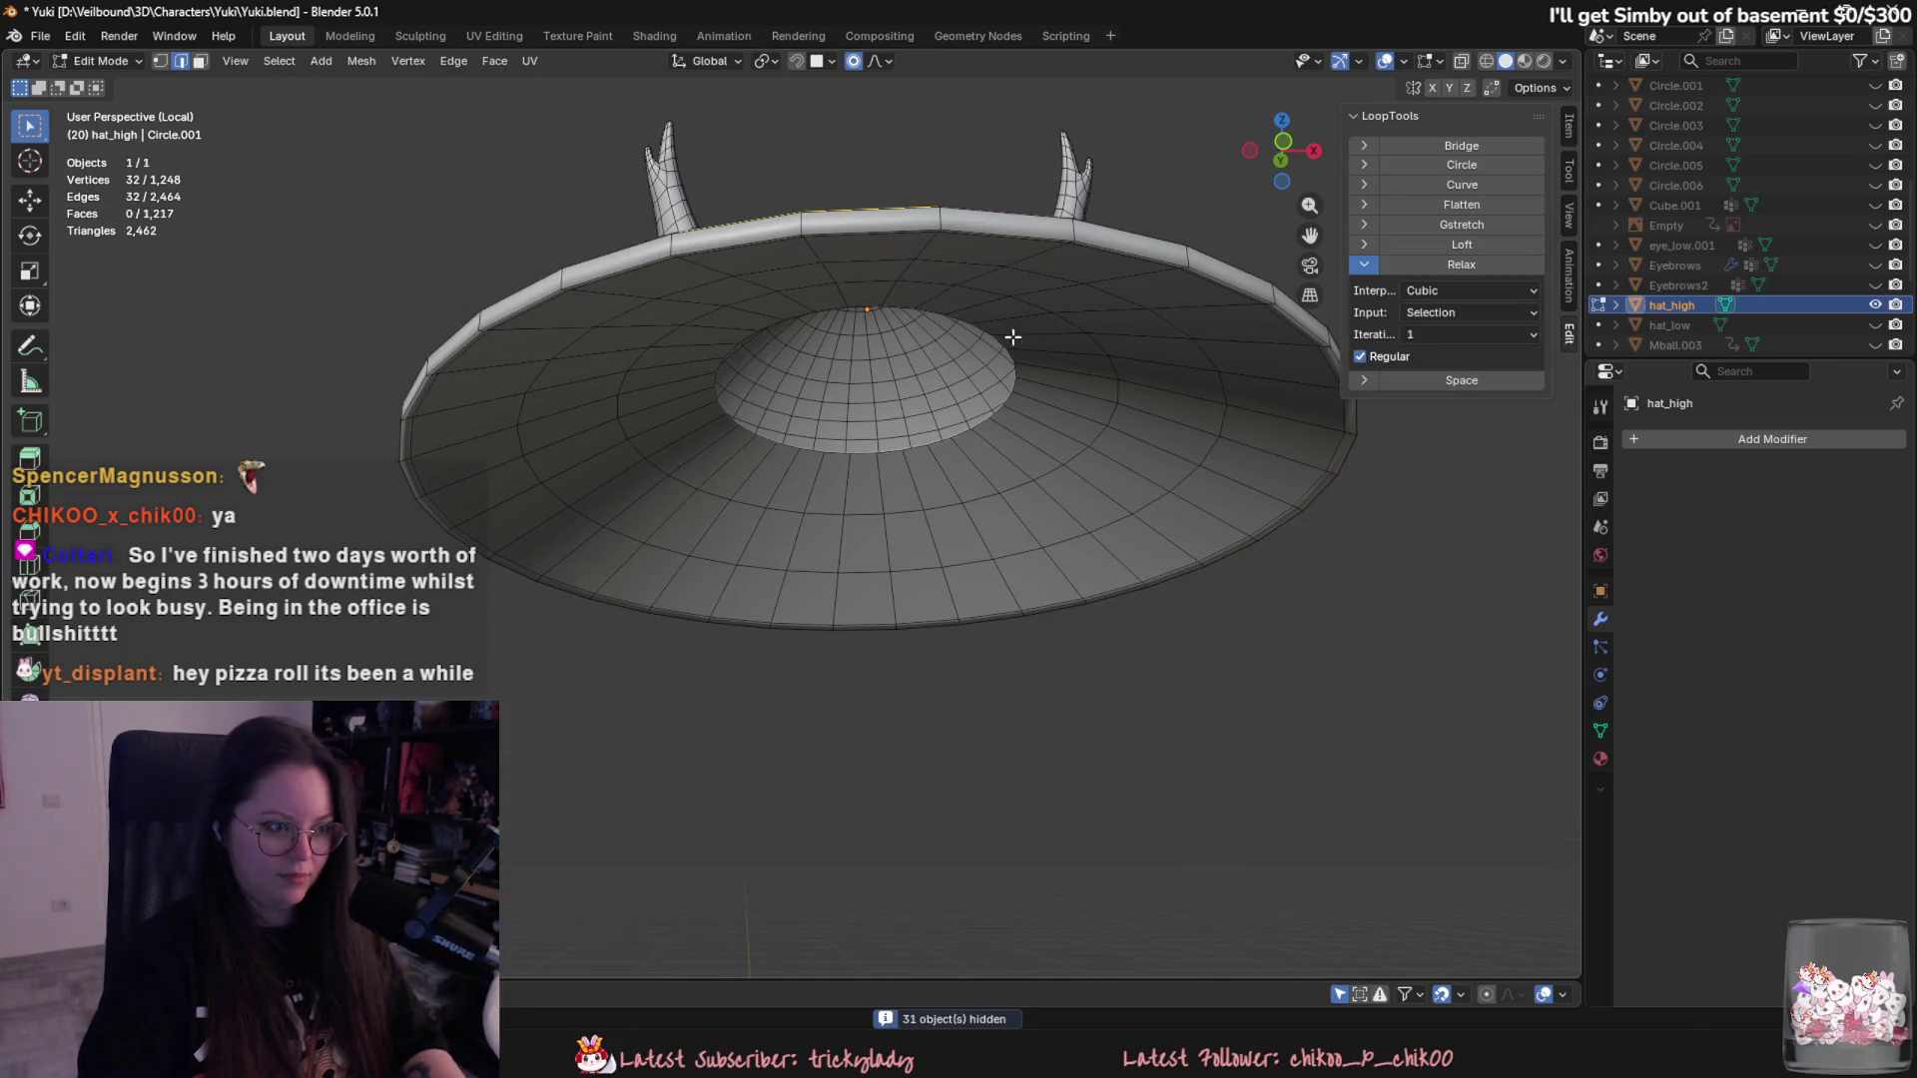
pyautogui.press('f')
pyautogui.press('Tab')
pyautogui.moveTo(969, 399)
pyautogui.mouseDown(button='middle')
pyautogui.moveTo(1044, 530)
pyautogui.moveTo(1589, 406)
pyautogui.mouseUp(button='middle')
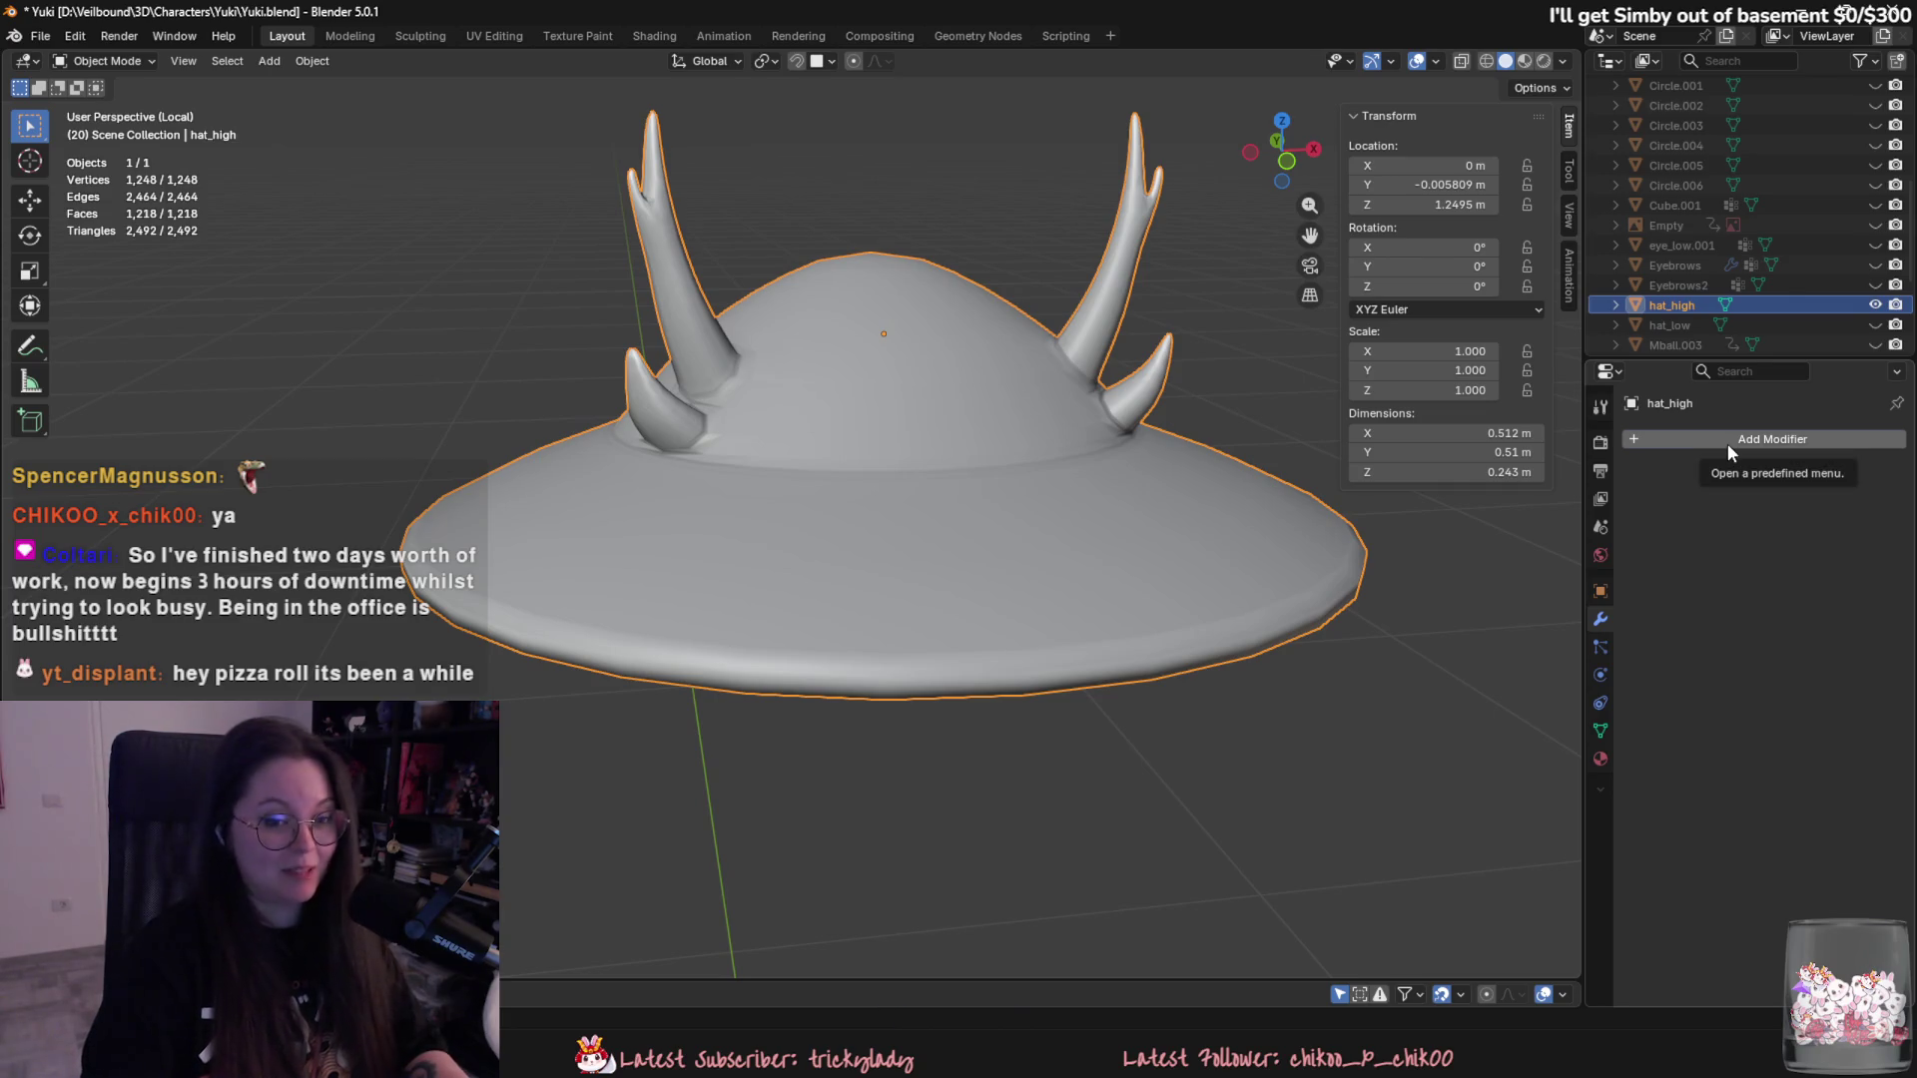
# - Add a Remesh modifier at 0.00174 m voxel size with Smooth Shading, apply it, and enter Sculpt Mode
pyautogui.click(1727, 443)
pyautogui.moveTo(1772, 439)
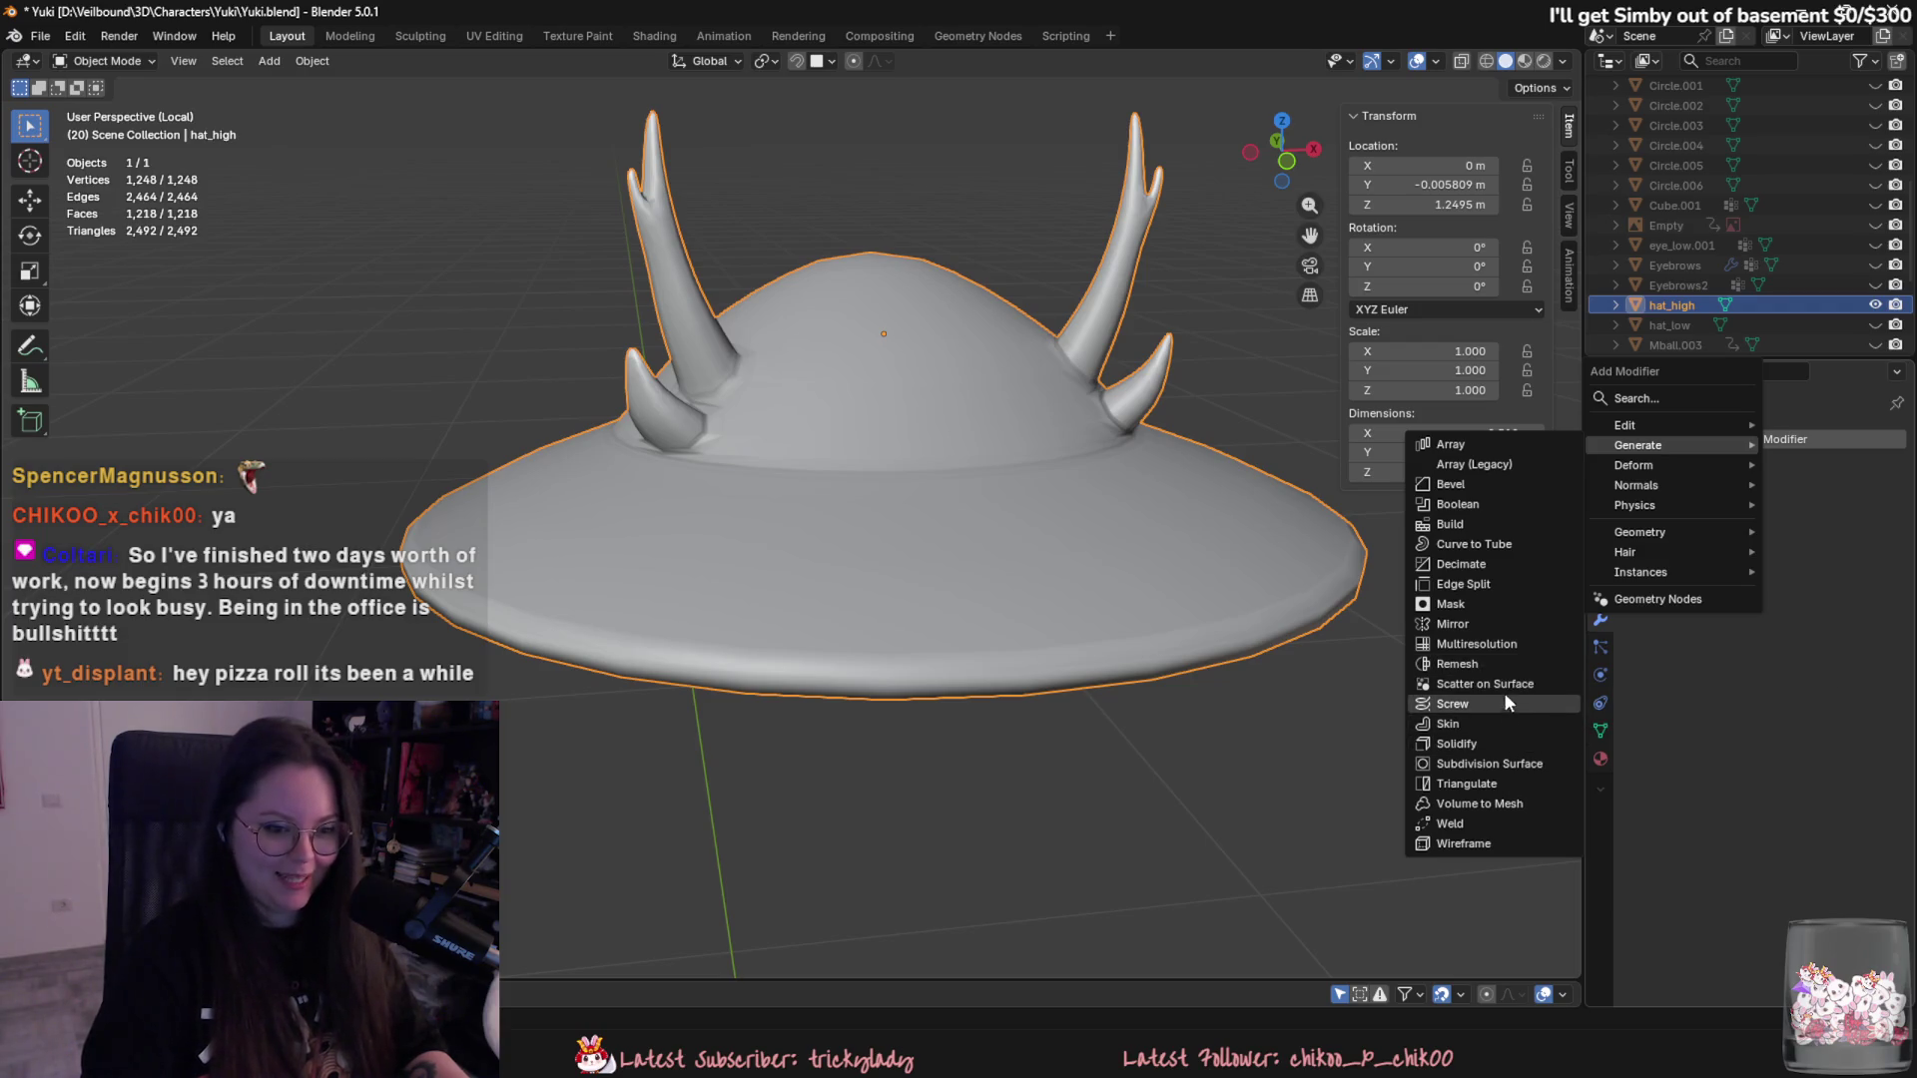
pyautogui.click(1492, 659)
pyautogui.moveTo(1769, 526); pyautogui.dragTo(1648, 526)
pyautogui.click(1740, 573)
pyautogui.moveTo(1109, 585); pyautogui.dragTo(1273, 592, button='middle')
pyautogui.moveTo(1797, 525); pyautogui.dragTo(1775, 525)
pyautogui.click(1847, 472)
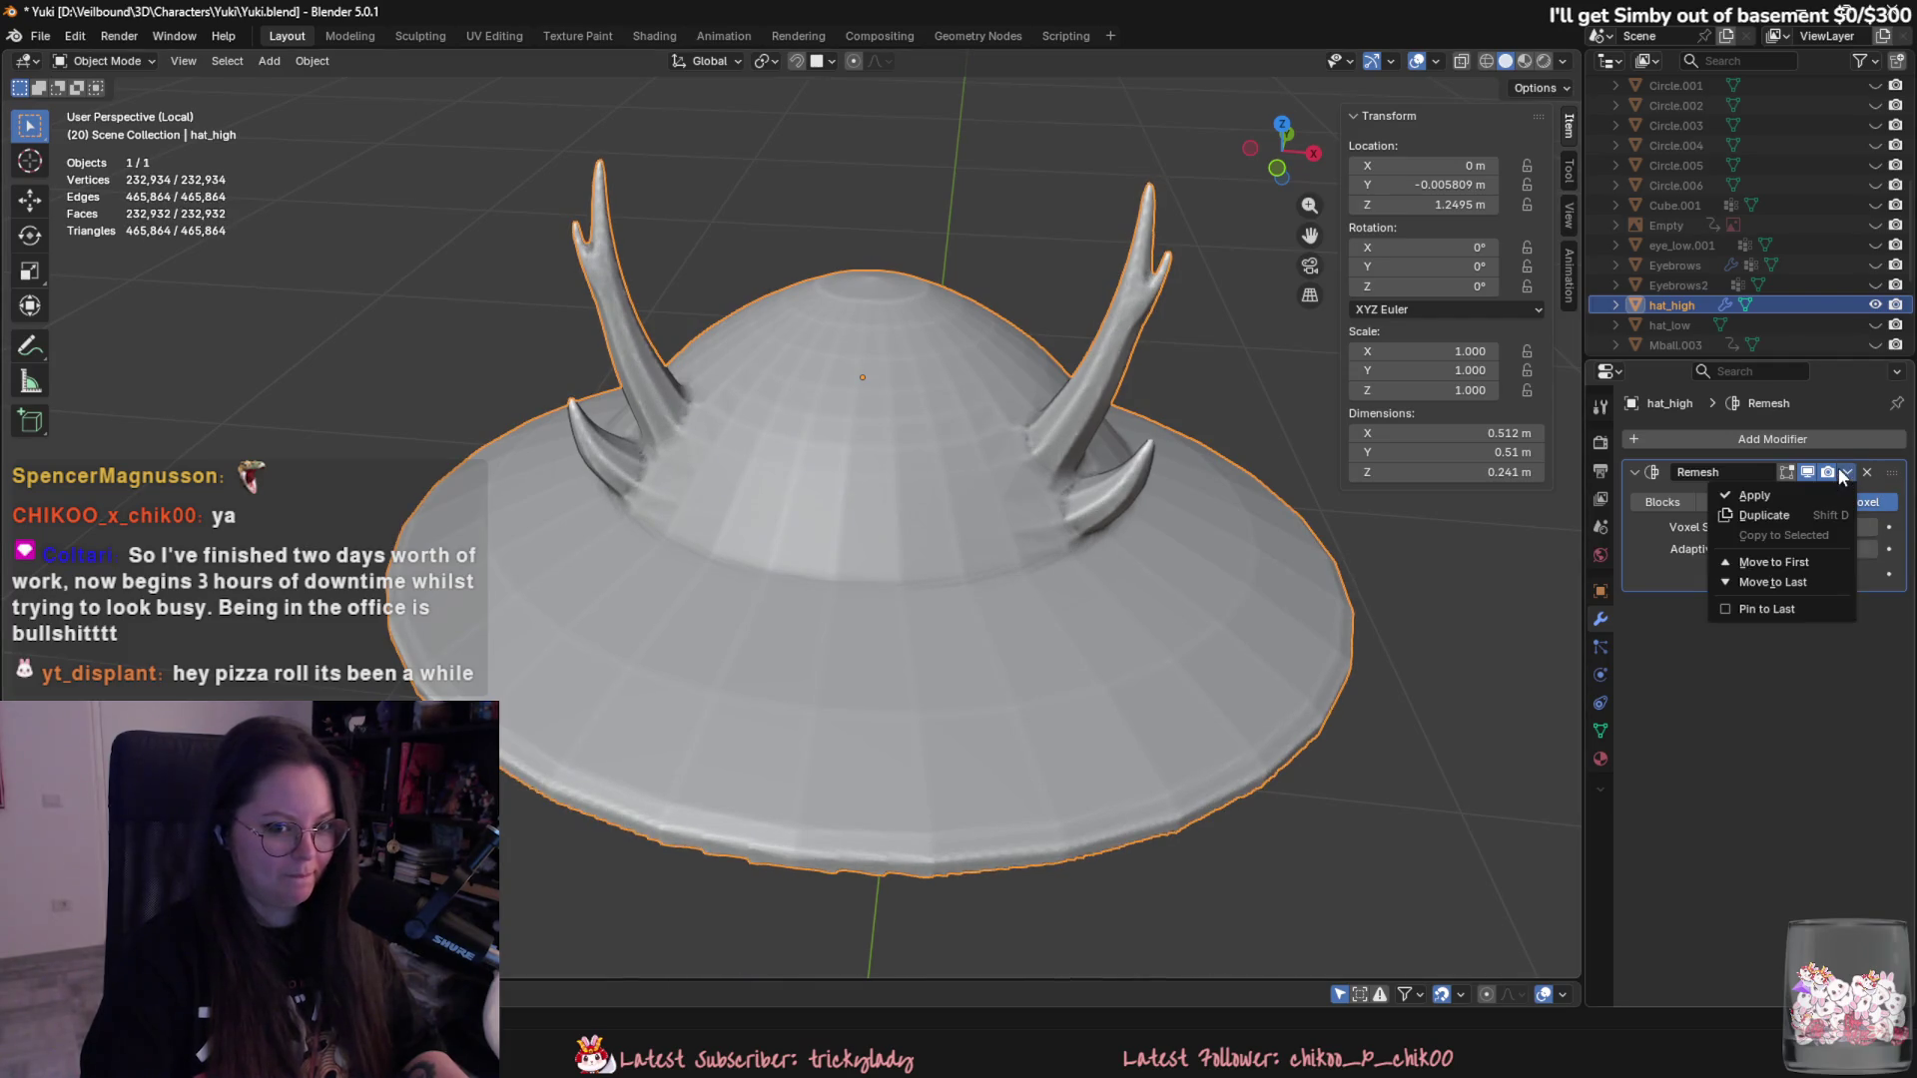
pyautogui.click(1737, 495)
pyautogui.click(134, 60)
pyautogui.click(121, 128)
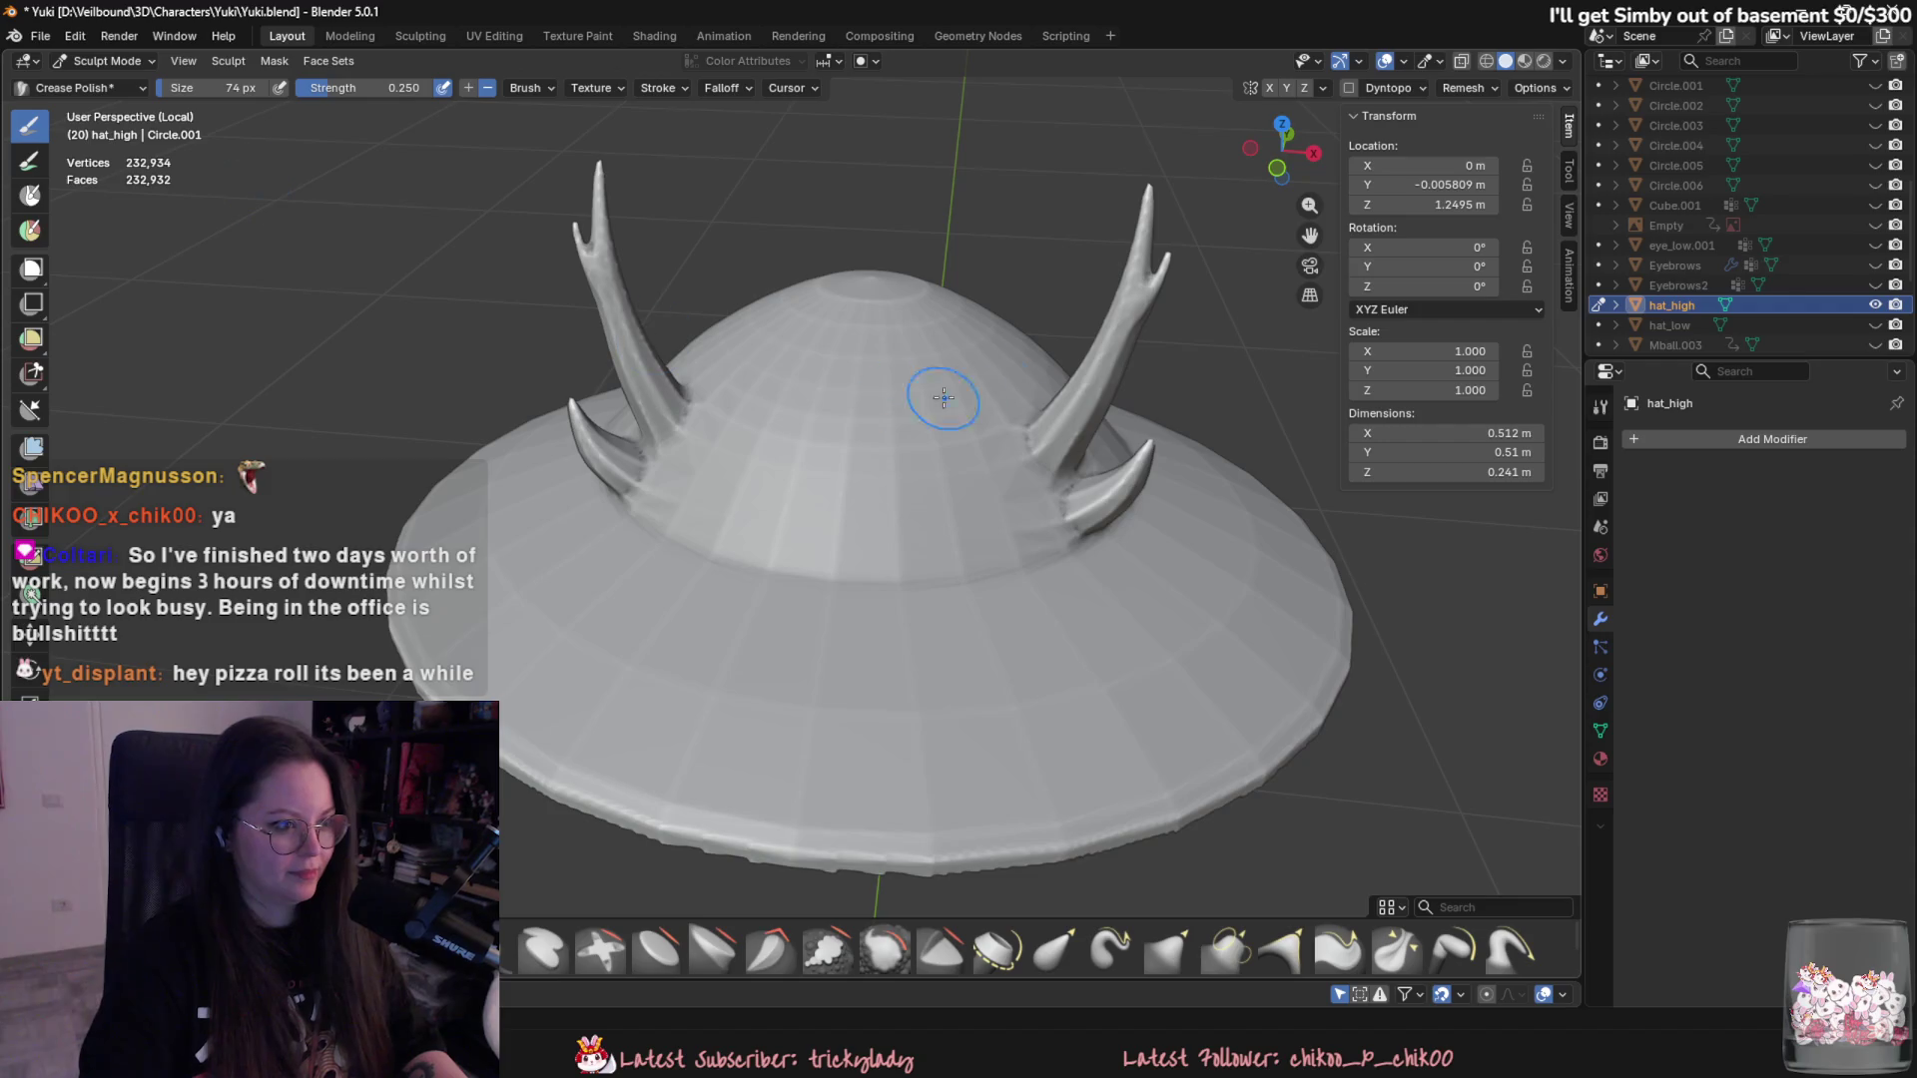